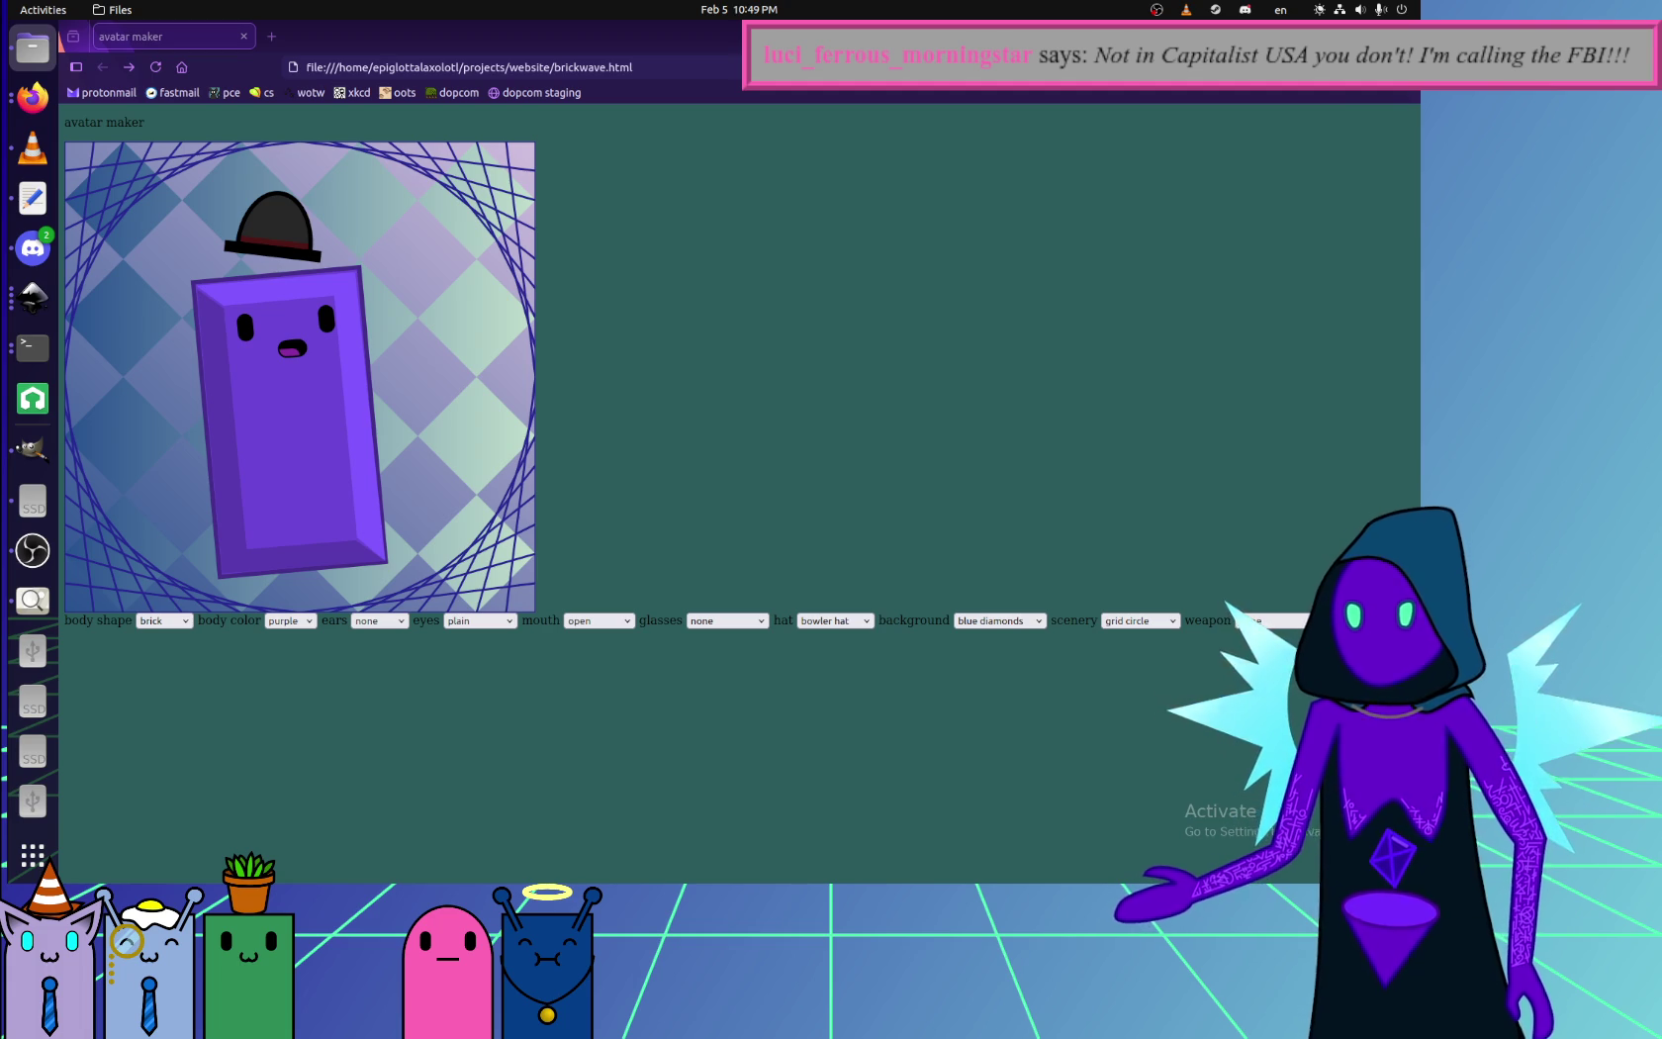
- Bring the recording software forward, eject the USB drive and open the 241 GB drive
click(33, 550)
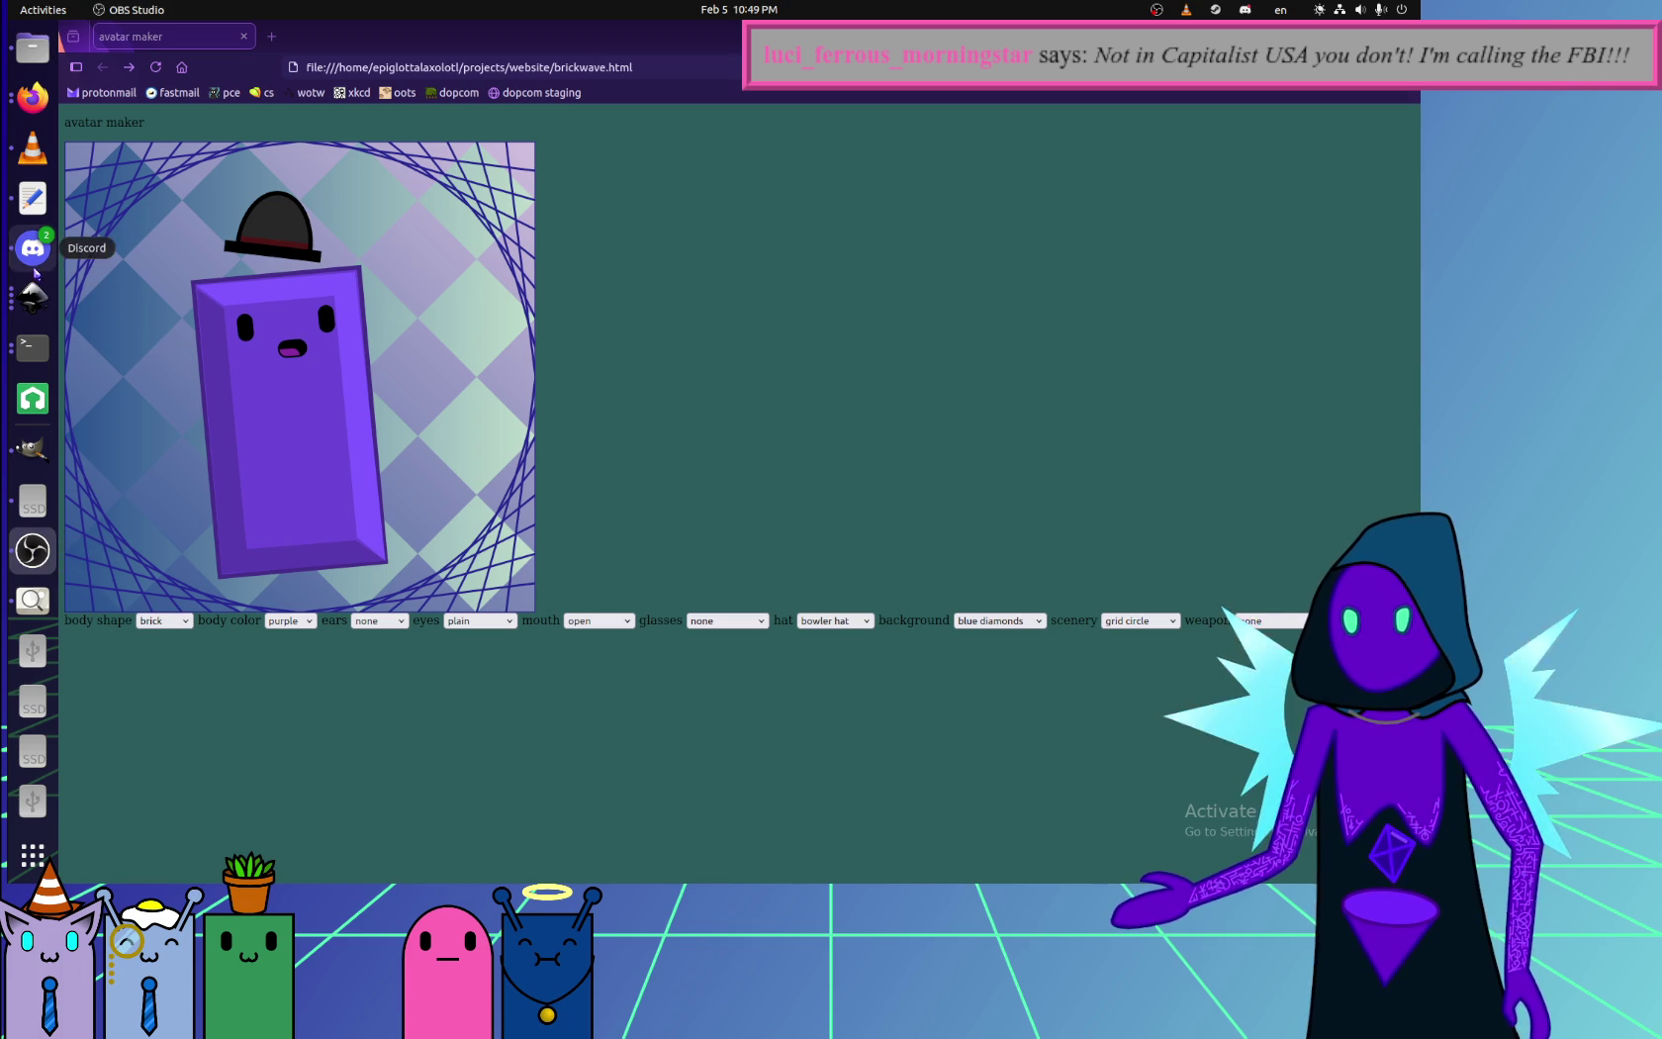
click(33, 47)
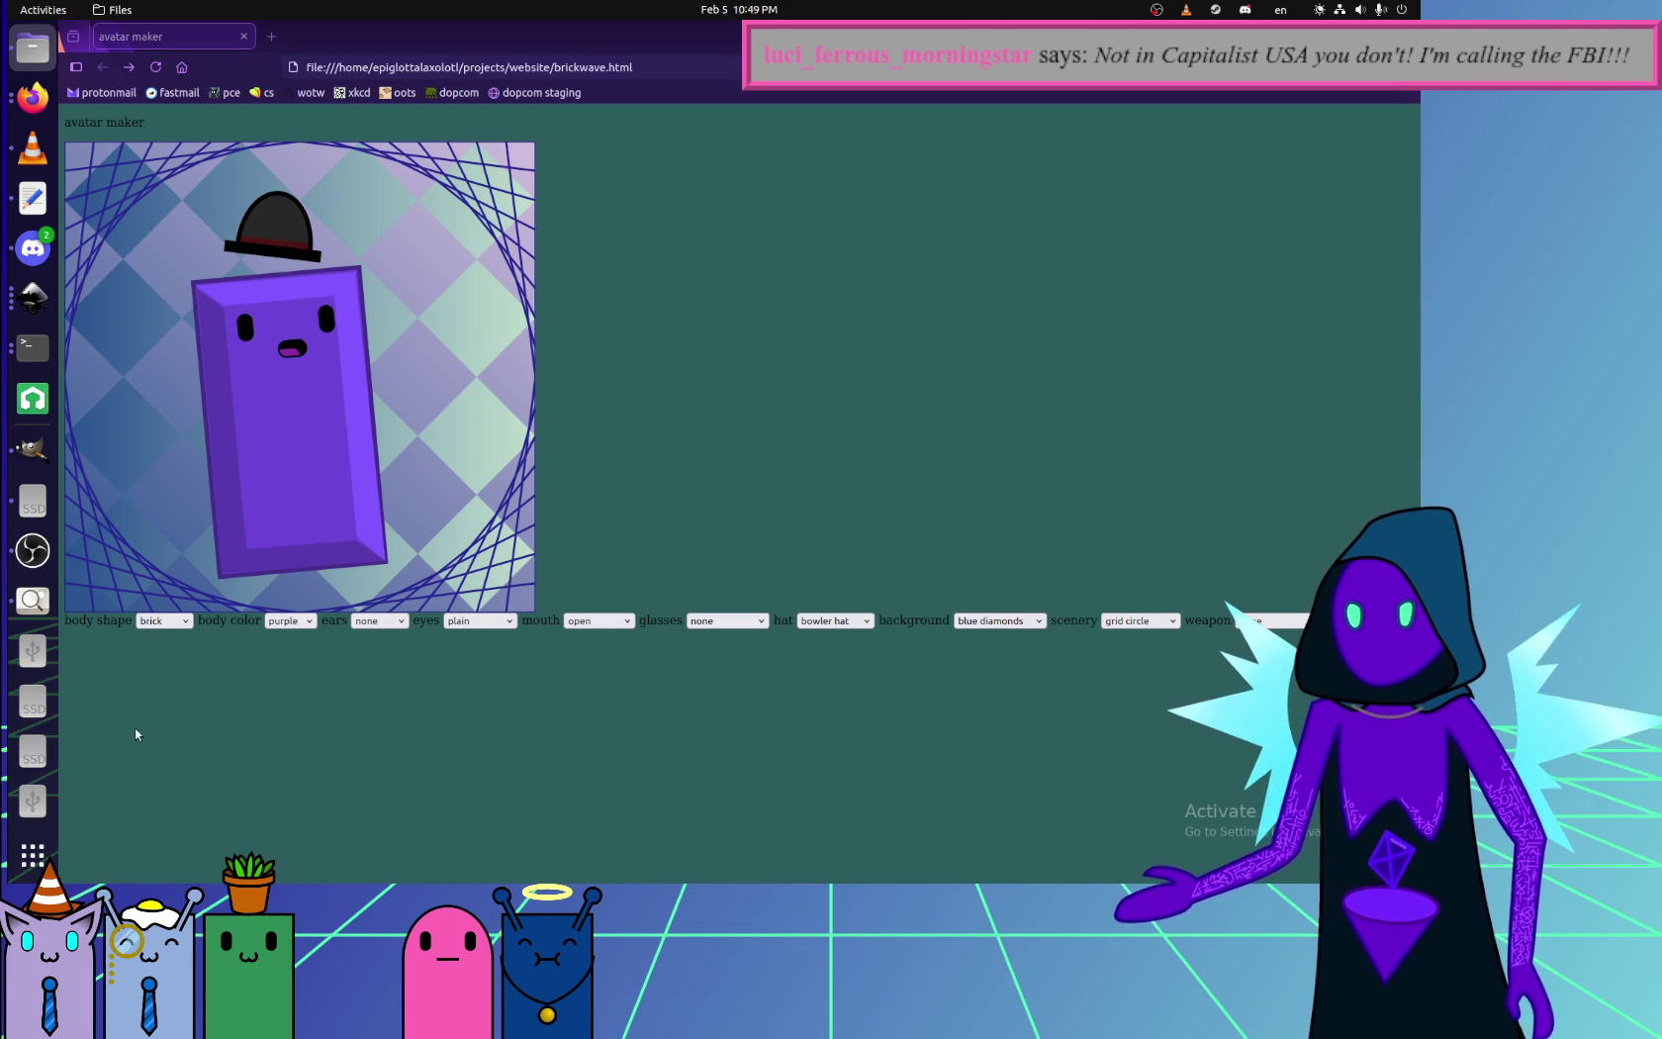
mouse_move(41, 665)
mouse_down()
mouse_move(60, 772)
mouse_move(44, 747)
mouse_up()
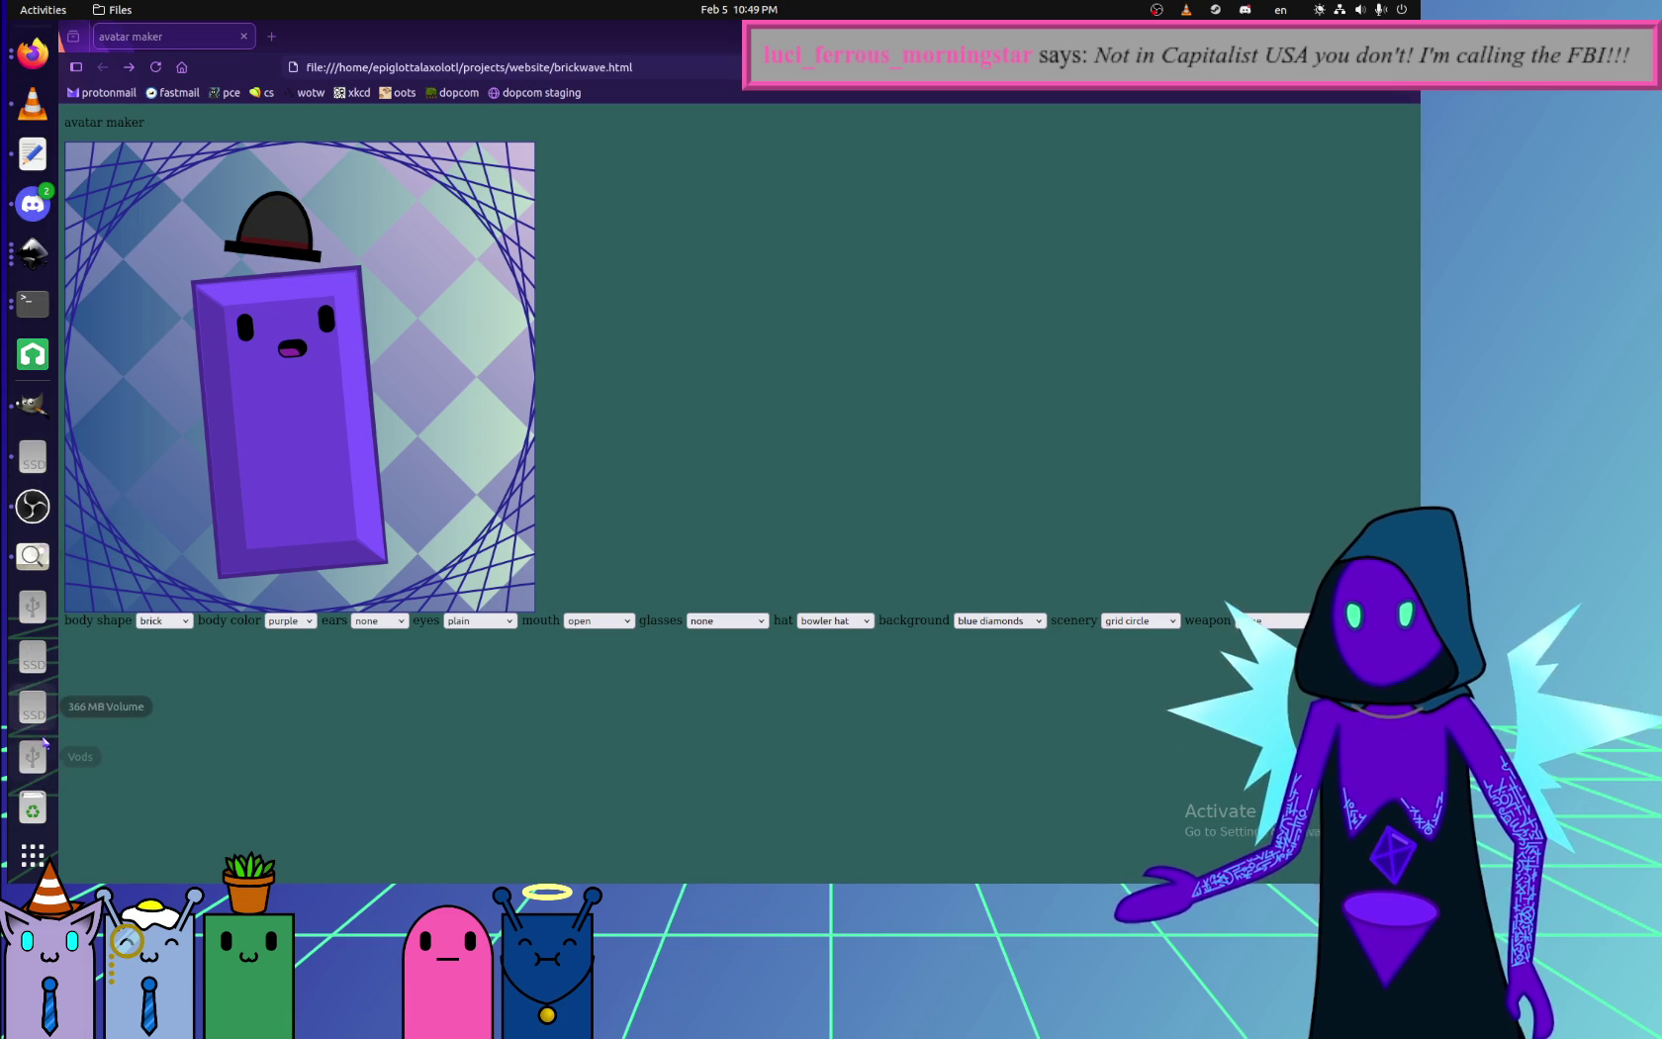
click(33, 453)
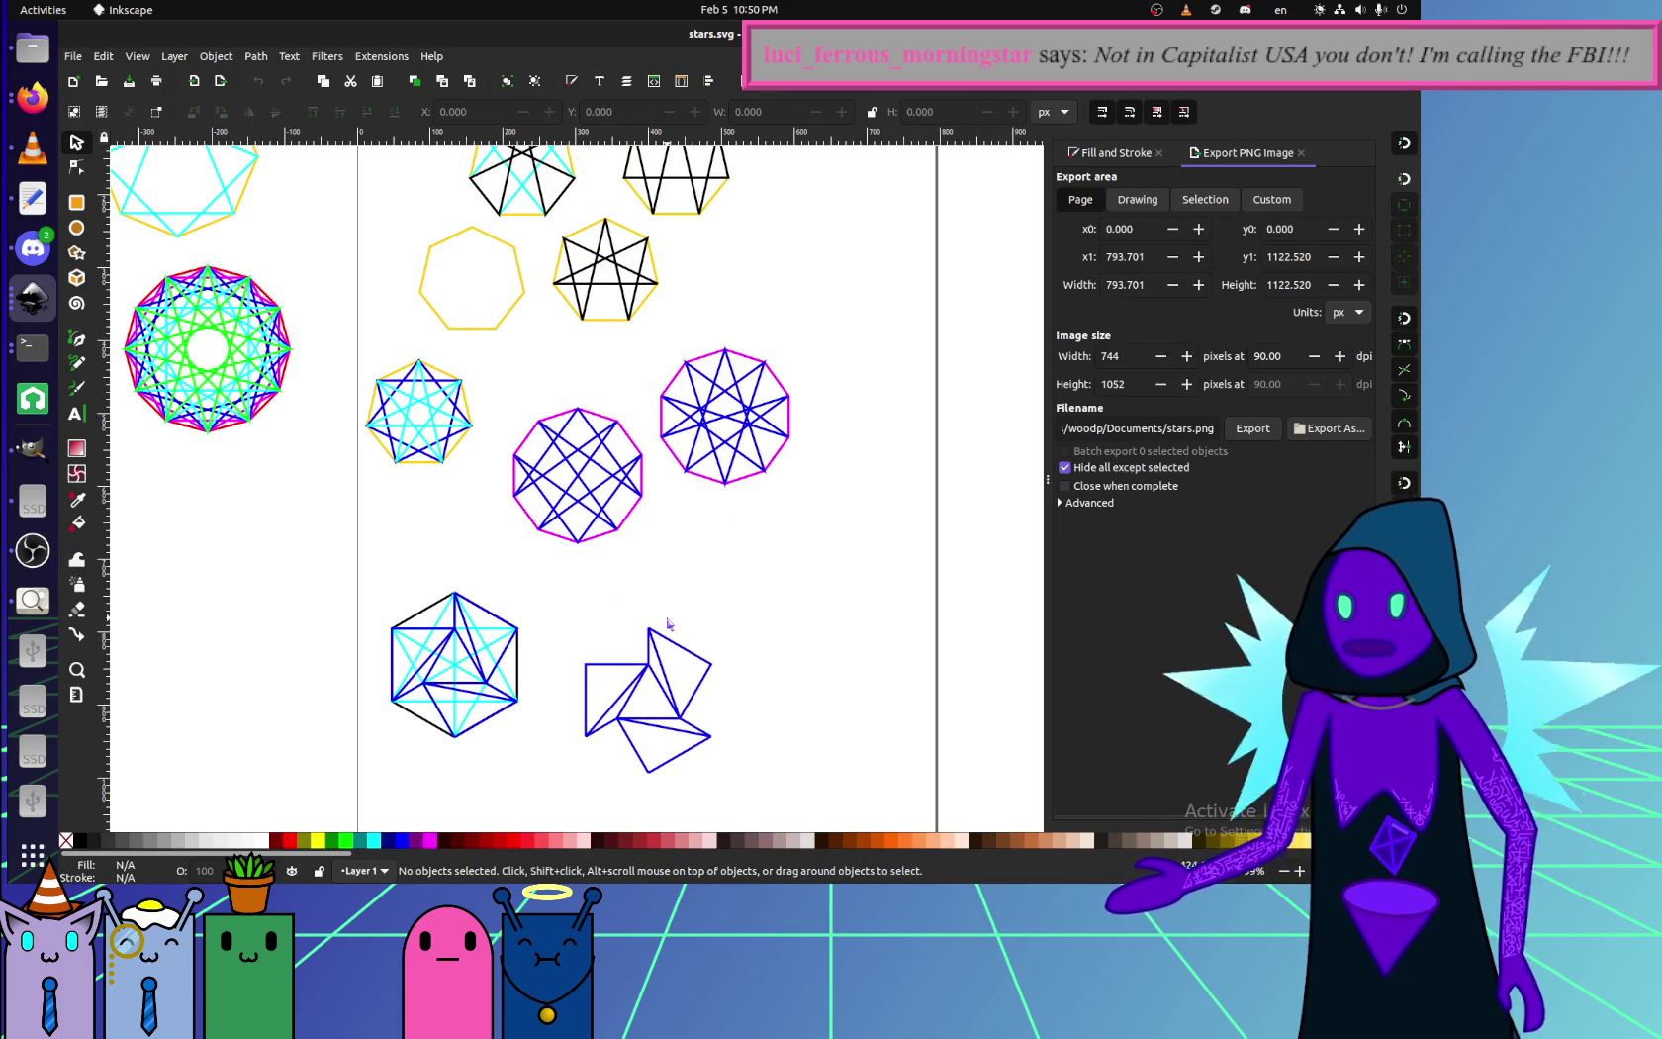
- Pan to the hexagon star figure and rubber-band select its 16 cyan, blue and black pieces
scroll(669, 623, down, 2)
scroll(431, 442, up, 4)
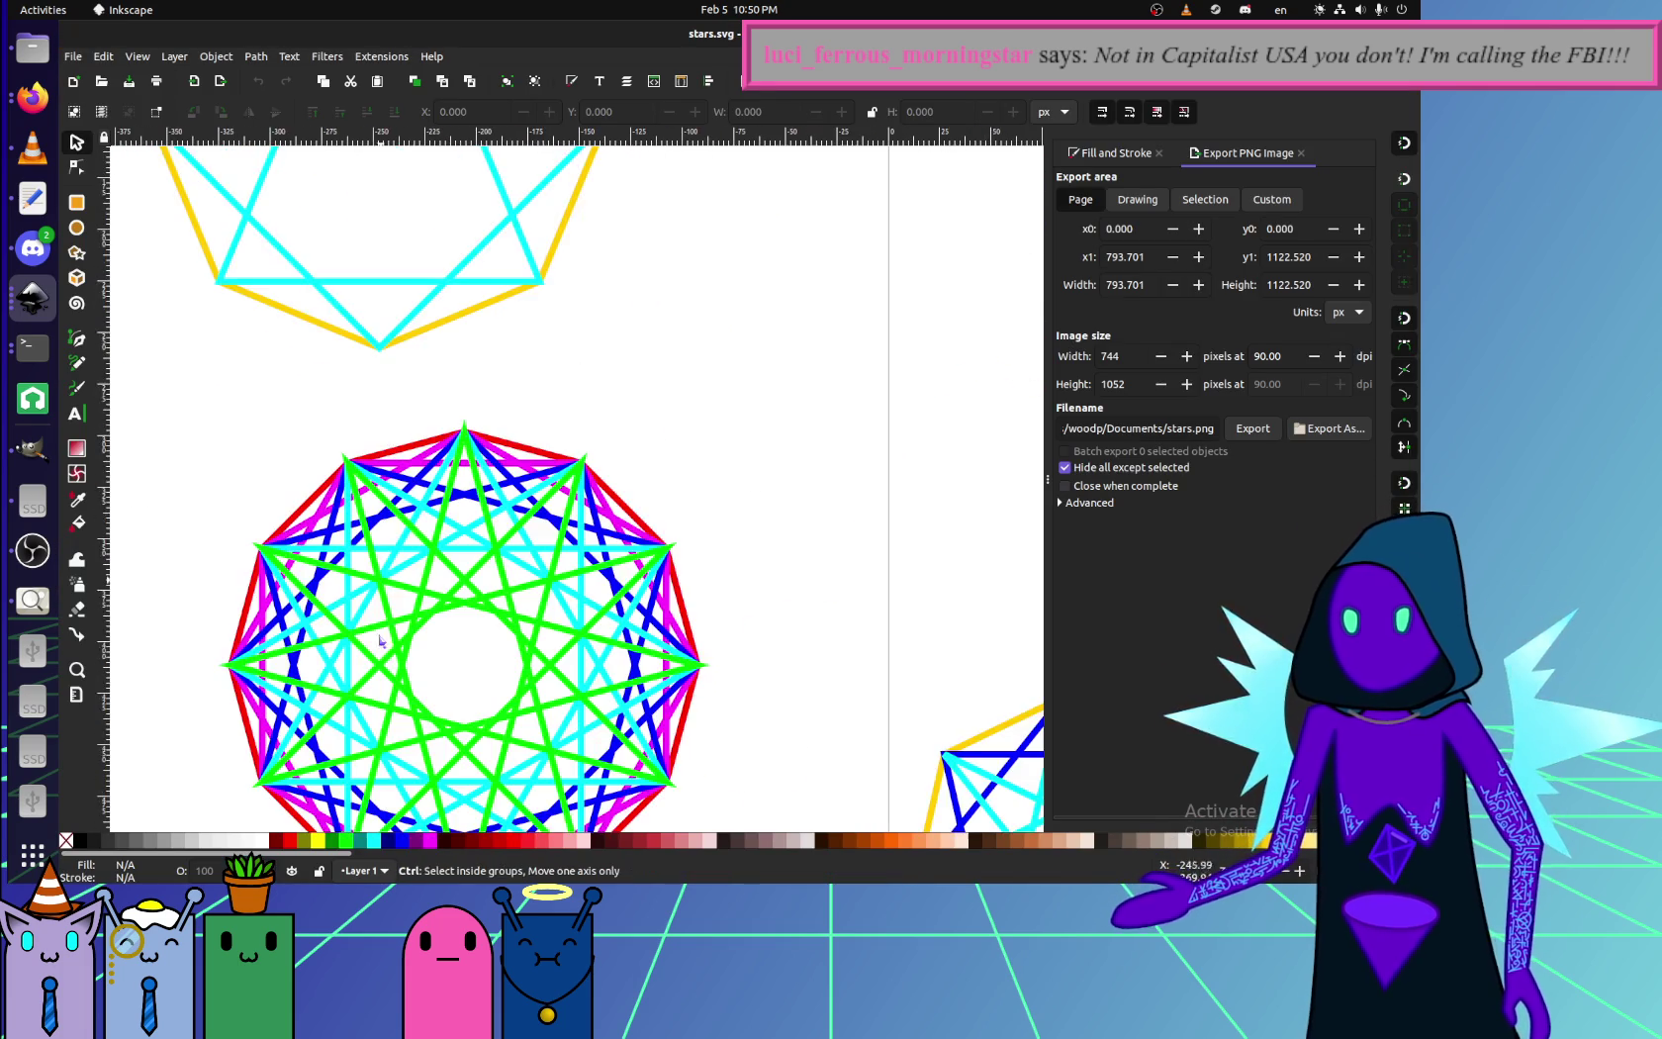
scroll(416, 450, up, 2)
drag(416, 450, 447, 457)
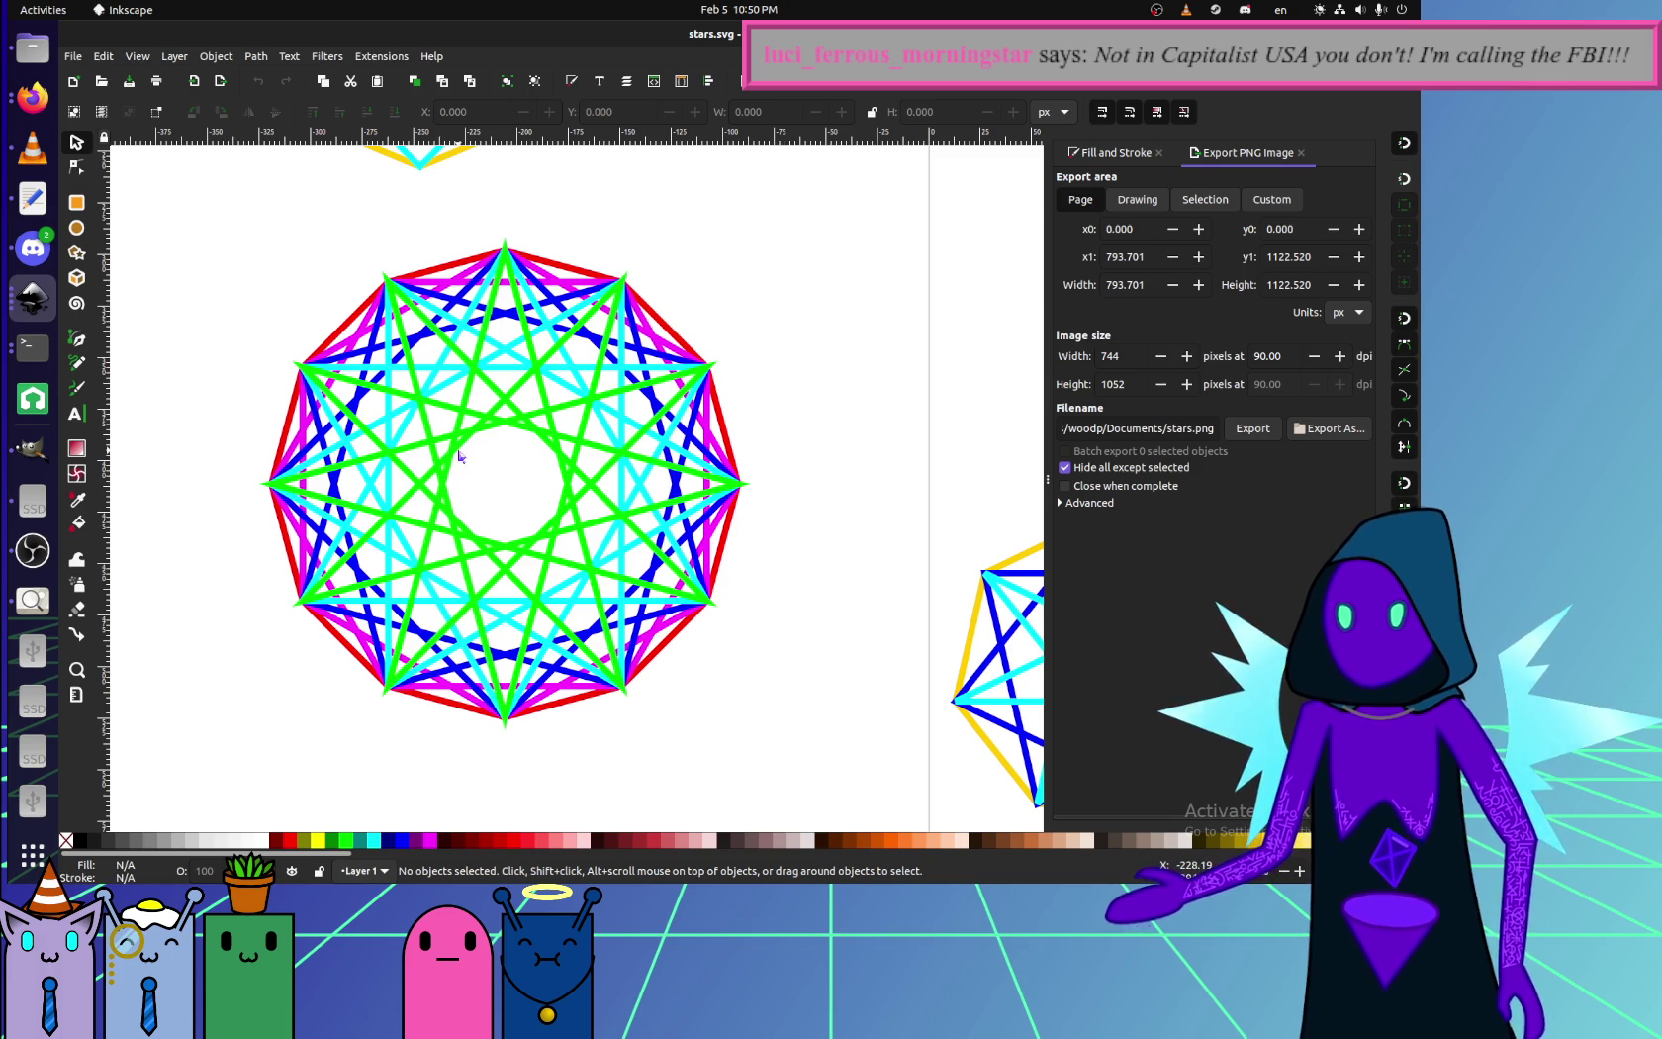
ctrl+scroll(458, 455, down, 3)
scroll(460, 481, right, 5)
scroll(460, 482, right, 5)
ctrl+scroll(553, 497, up, 3)
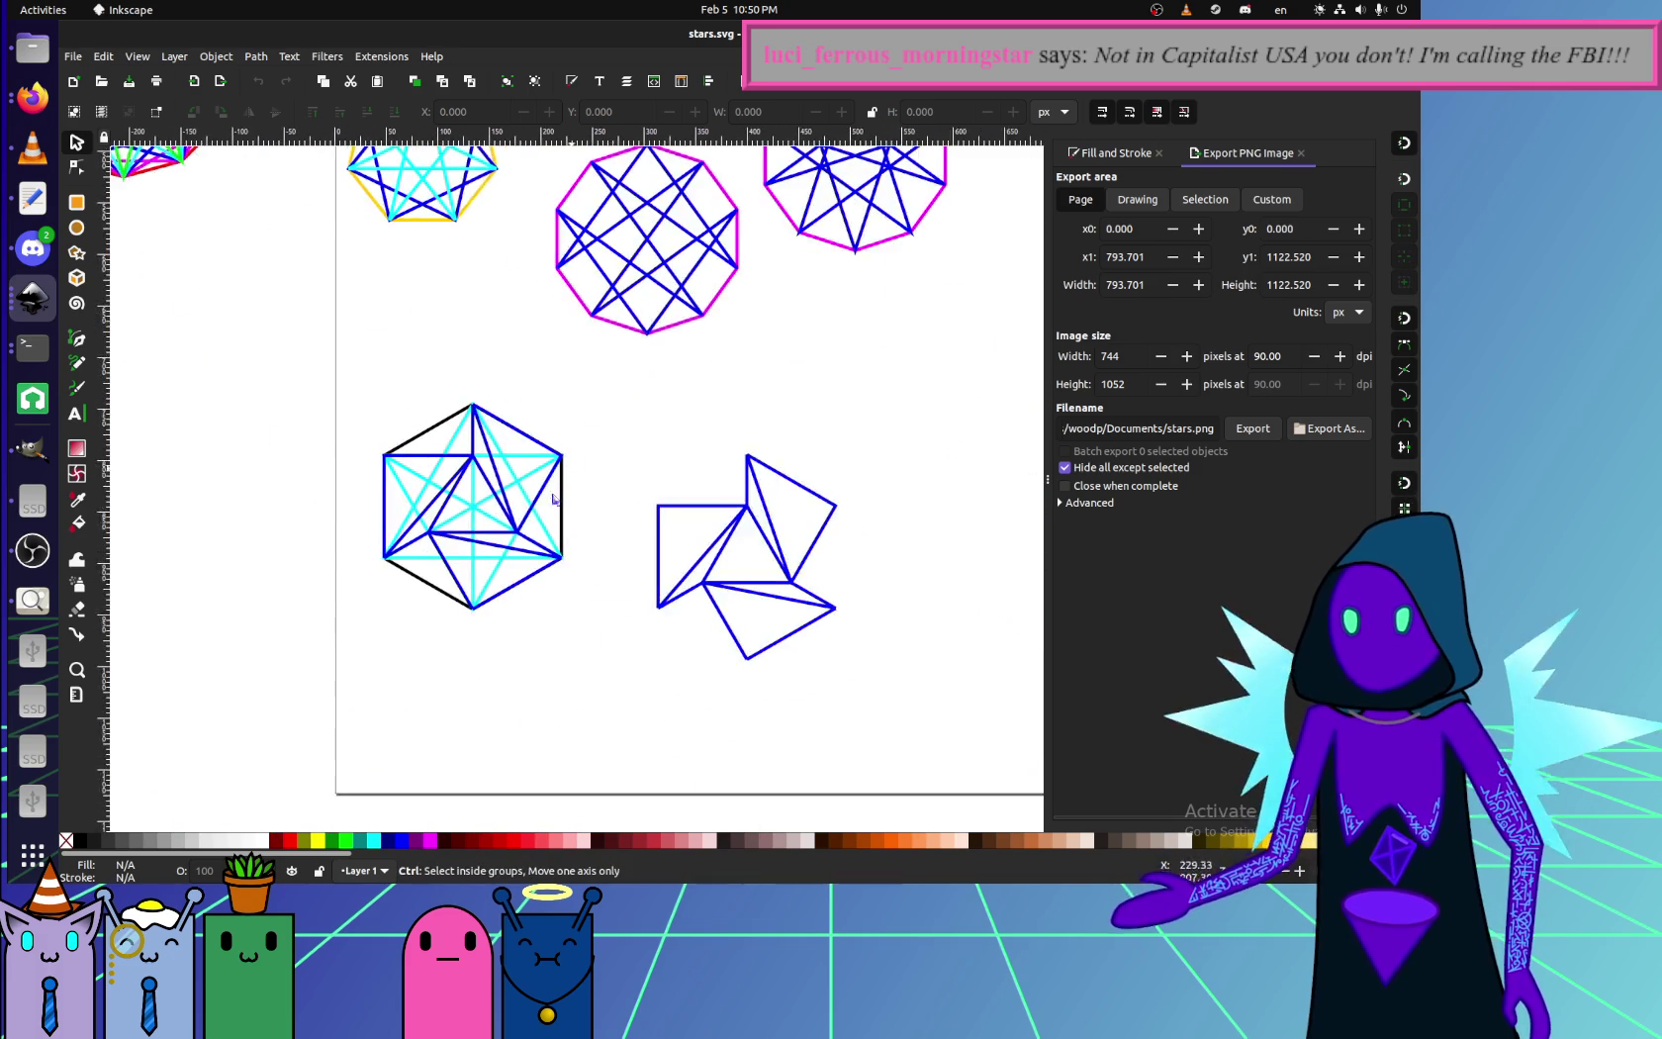
ctrl+scroll(553, 497, up, 2)
ctrl+scroll(552, 541, up, 1)
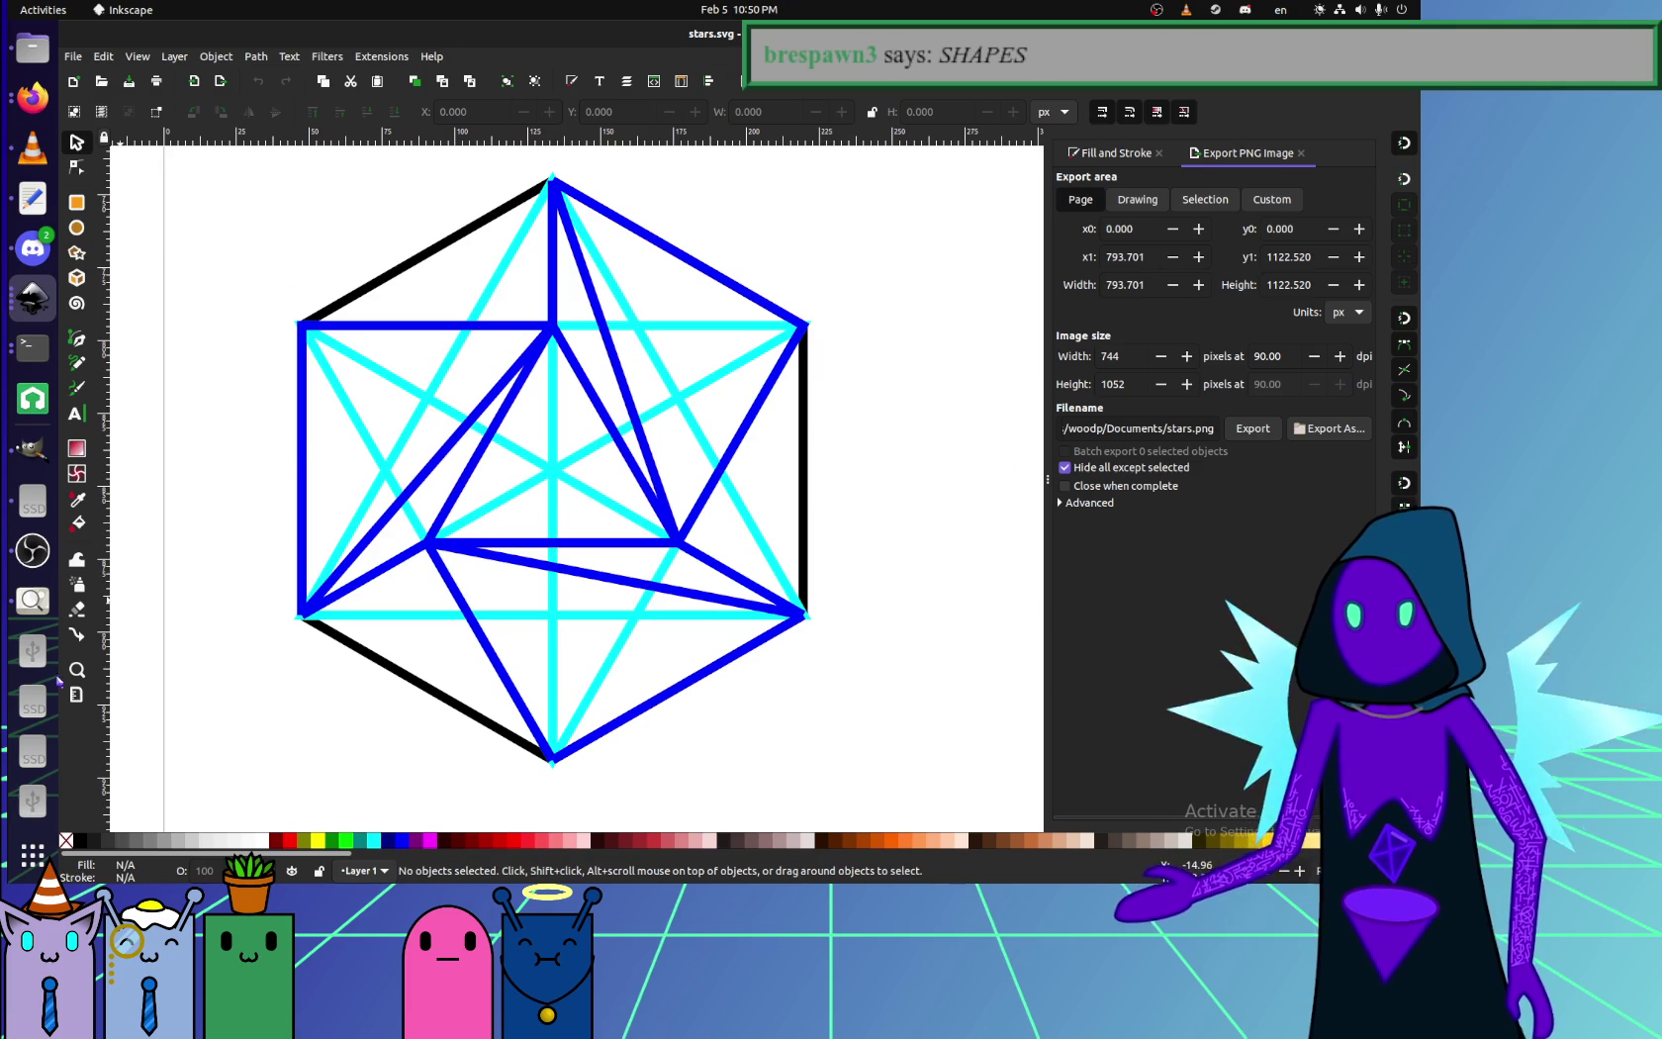
click(33, 551)
ctrl+scroll(416, 593, down, 1)
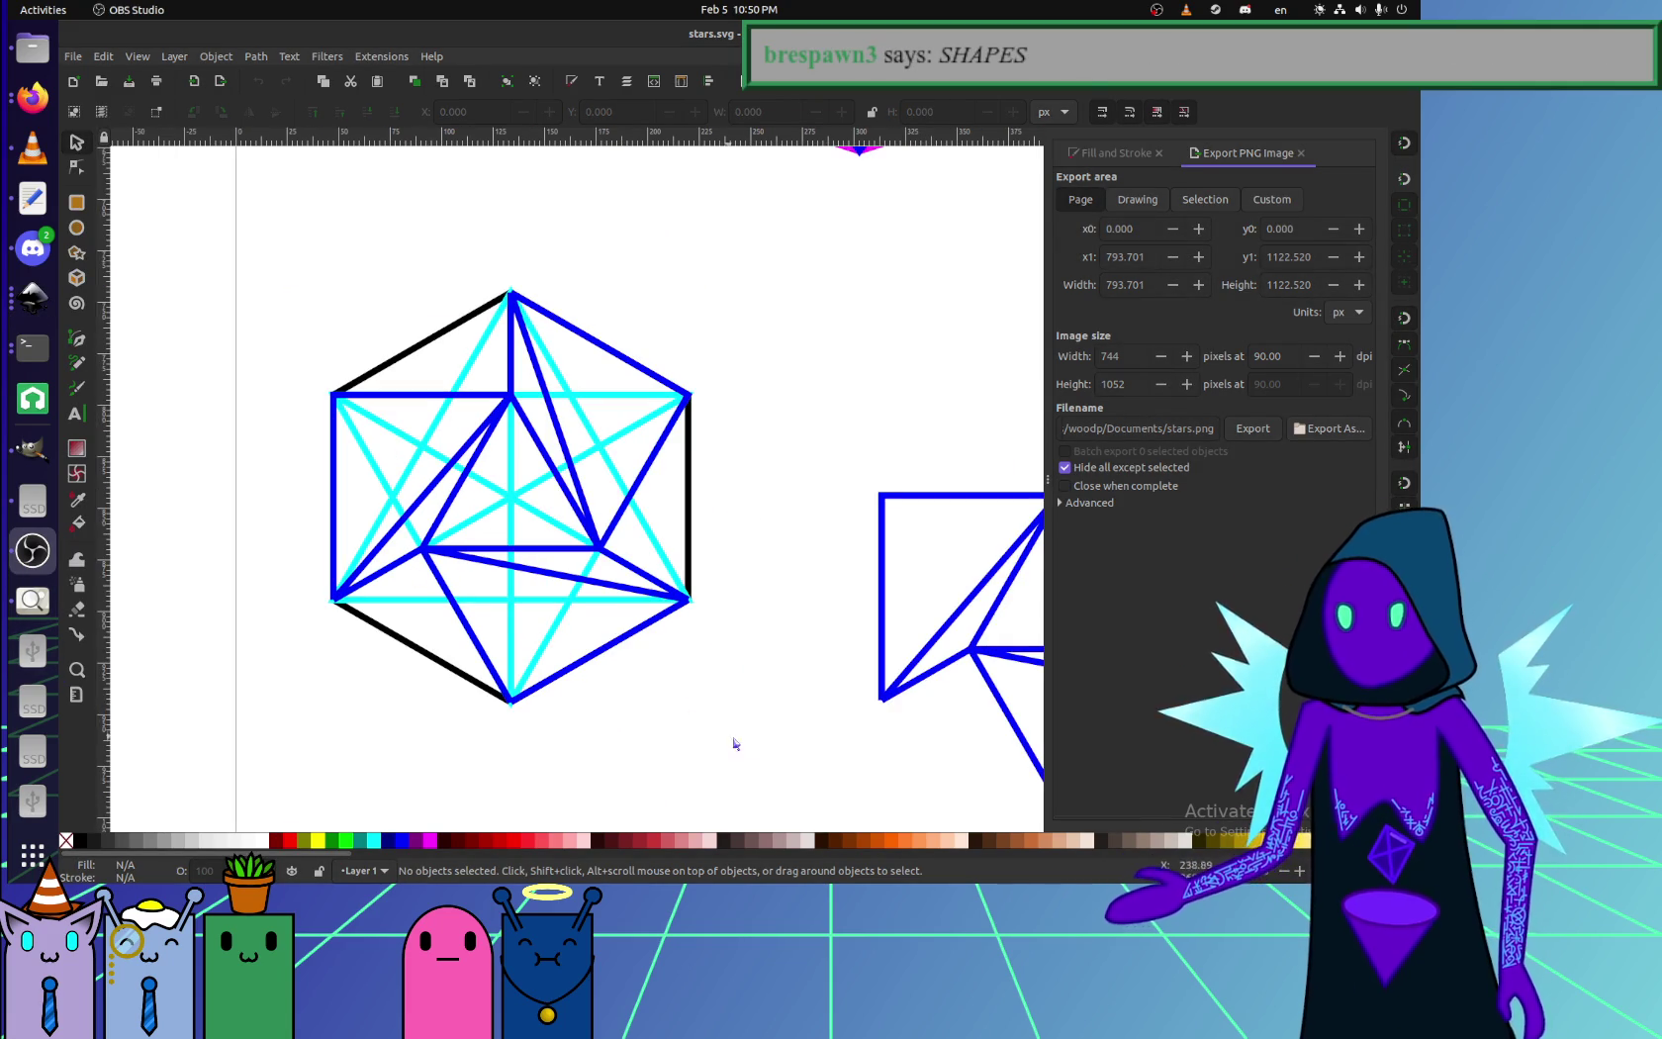
drag(736, 744, 259, 215)
ctrl+scroll(302, 510, down, 2)
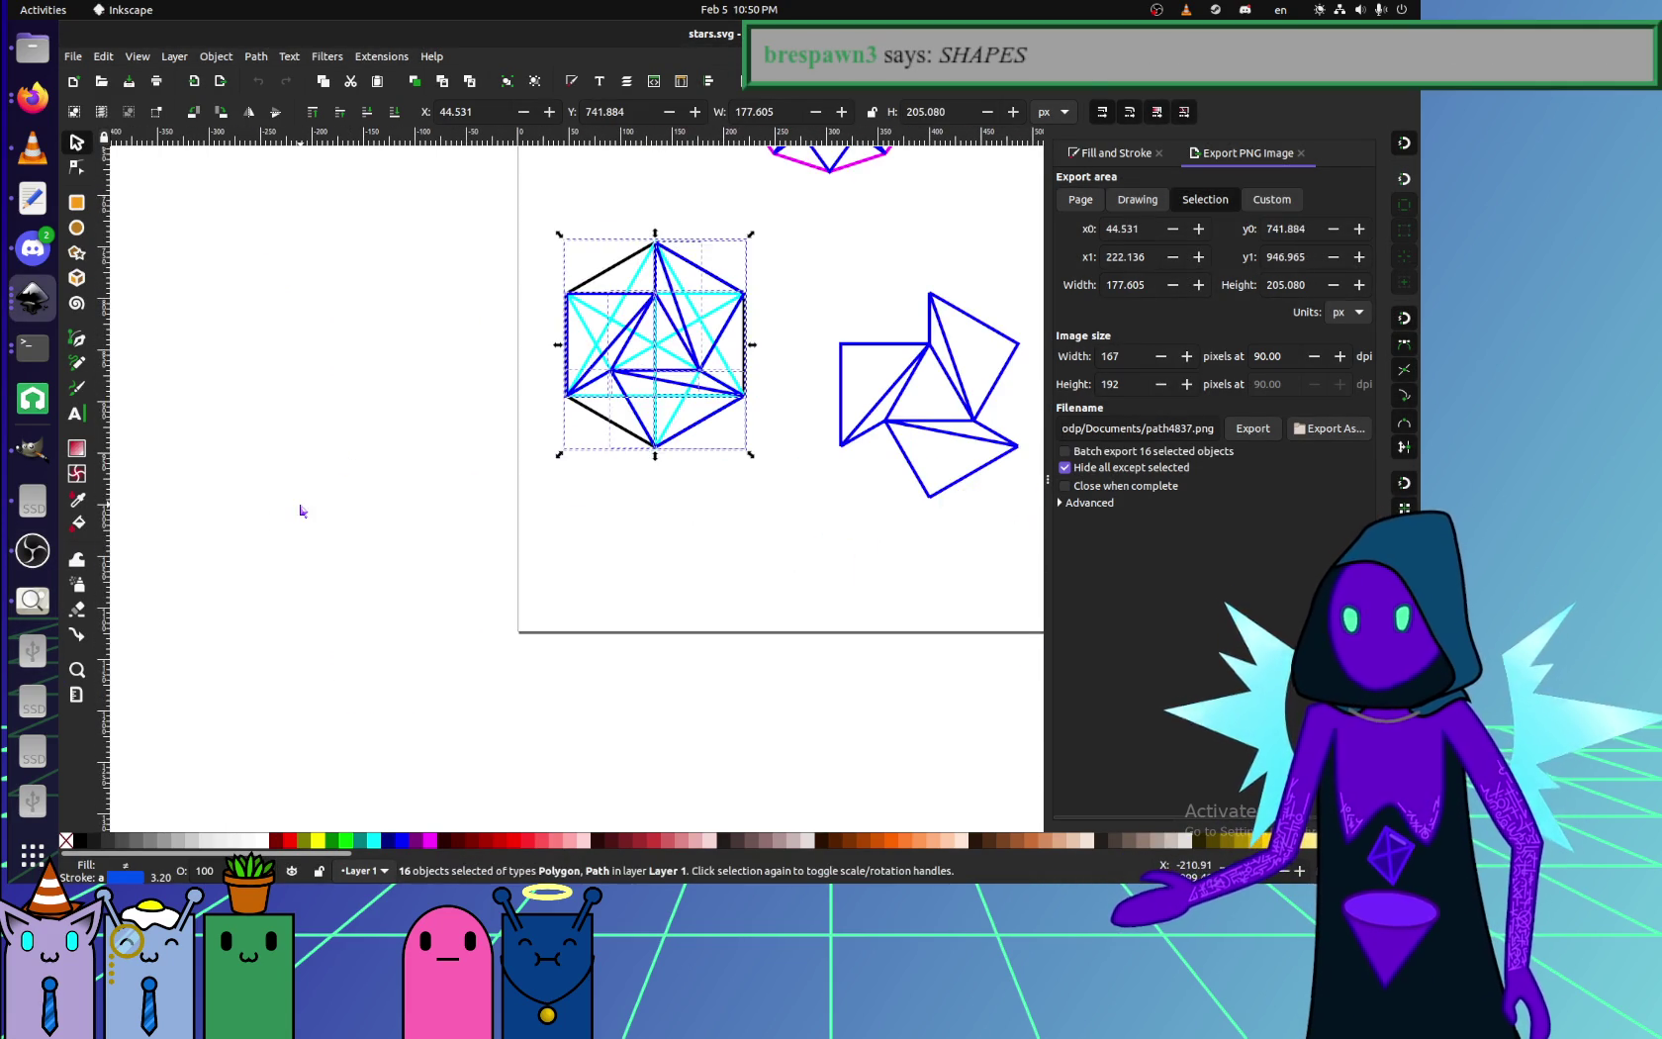
- Paste a copy of the hexagon figure beside the page and deselect it
key(ctrl+v)
ctrl+scroll(307, 535, up, 2)
click(426, 722)
scroll(415, 594, left, 3)
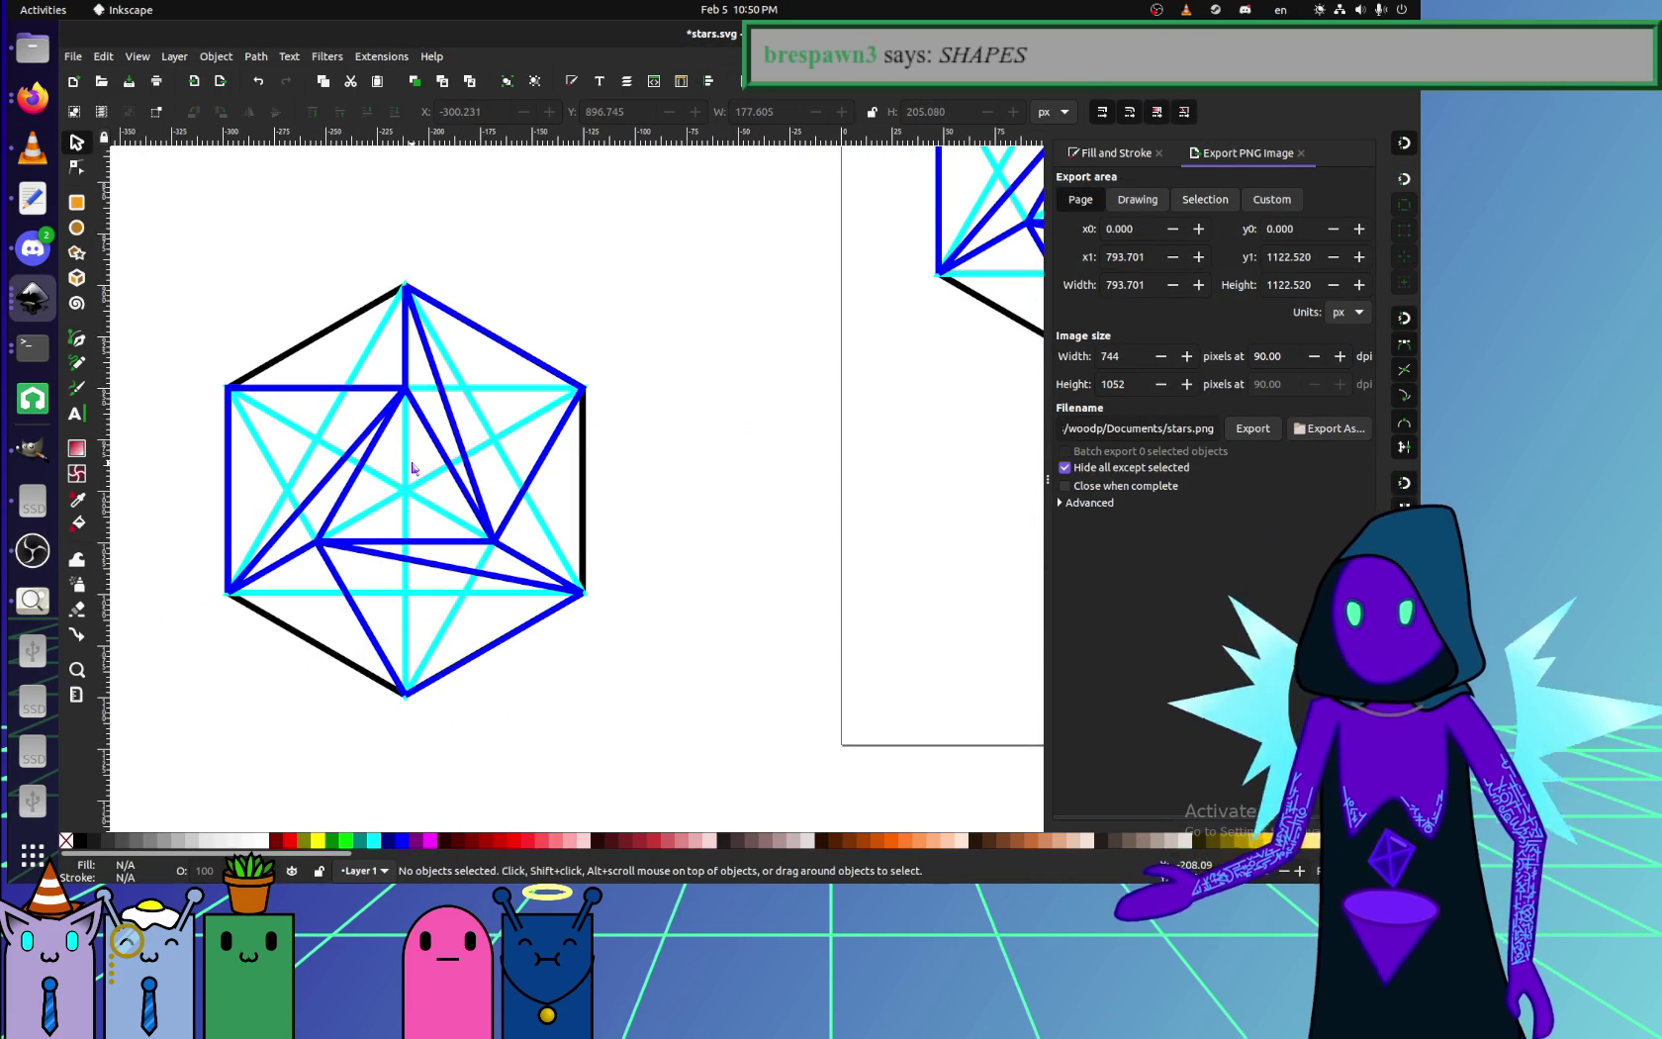
- Delete each cyan line from the pasted hexagon copy, one by one
click(412, 468)
key(Delete)
click(387, 500)
key(Delete)
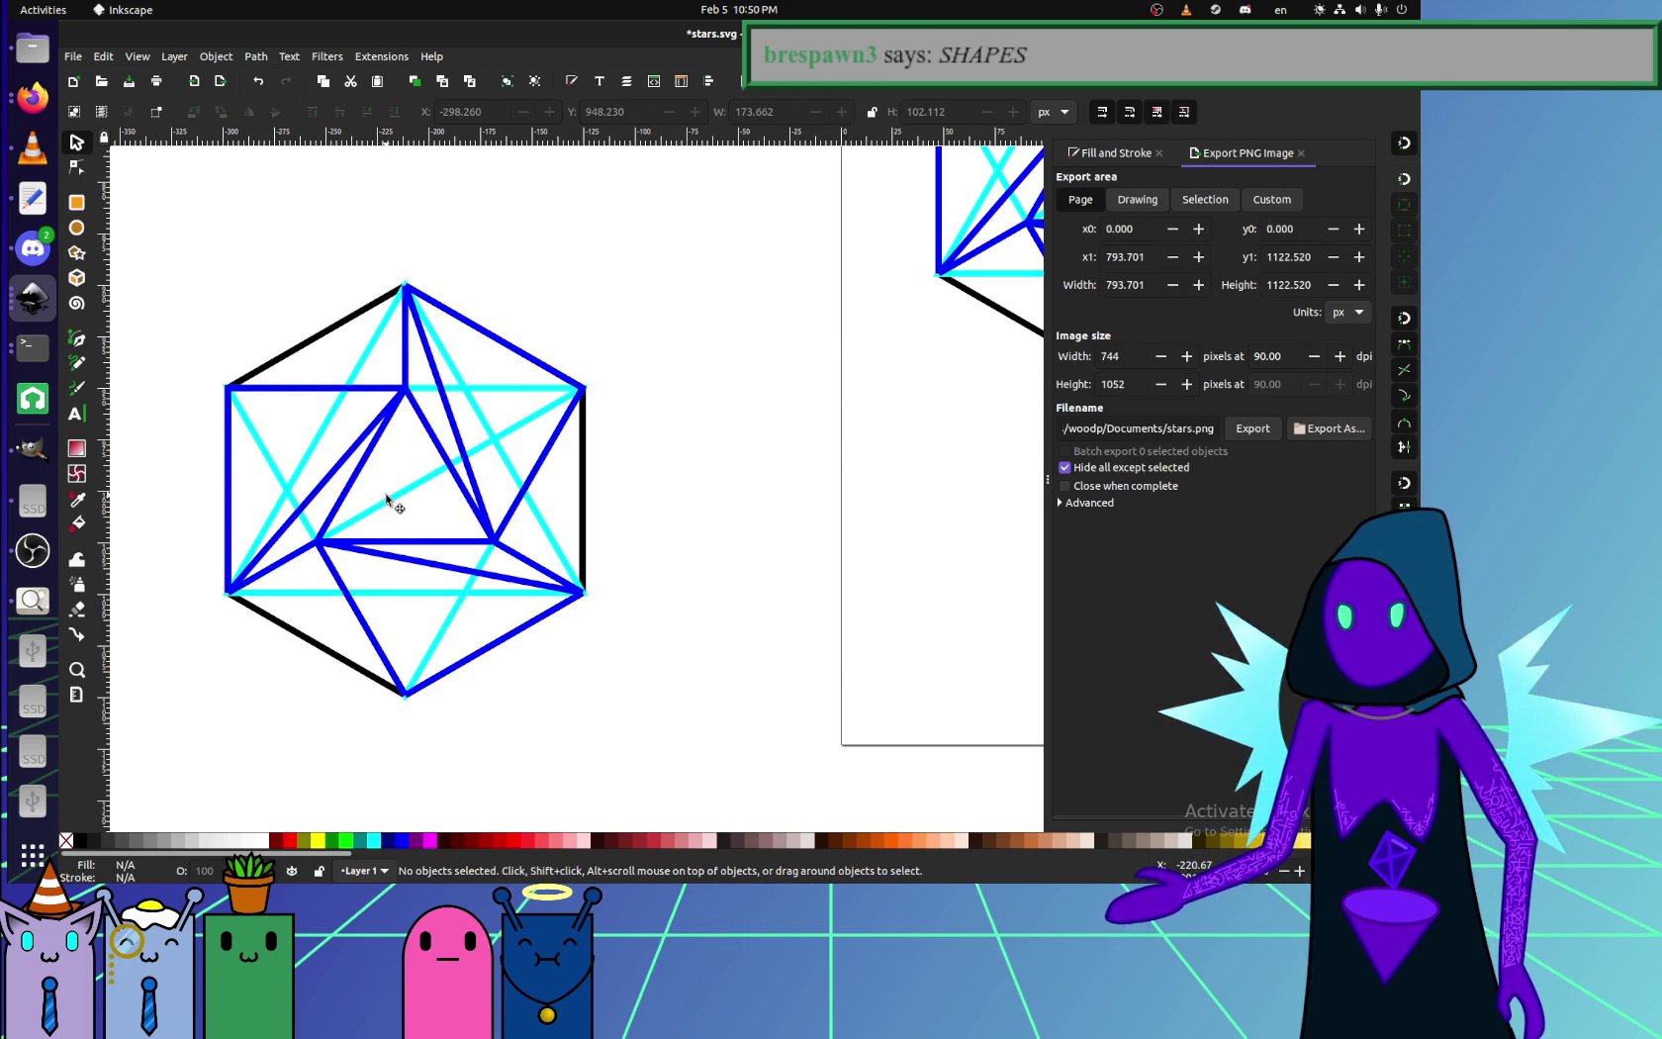
click(387, 500)
key(Delete)
click(273, 473)
key(Delete)
click(441, 643)
key(Delete)
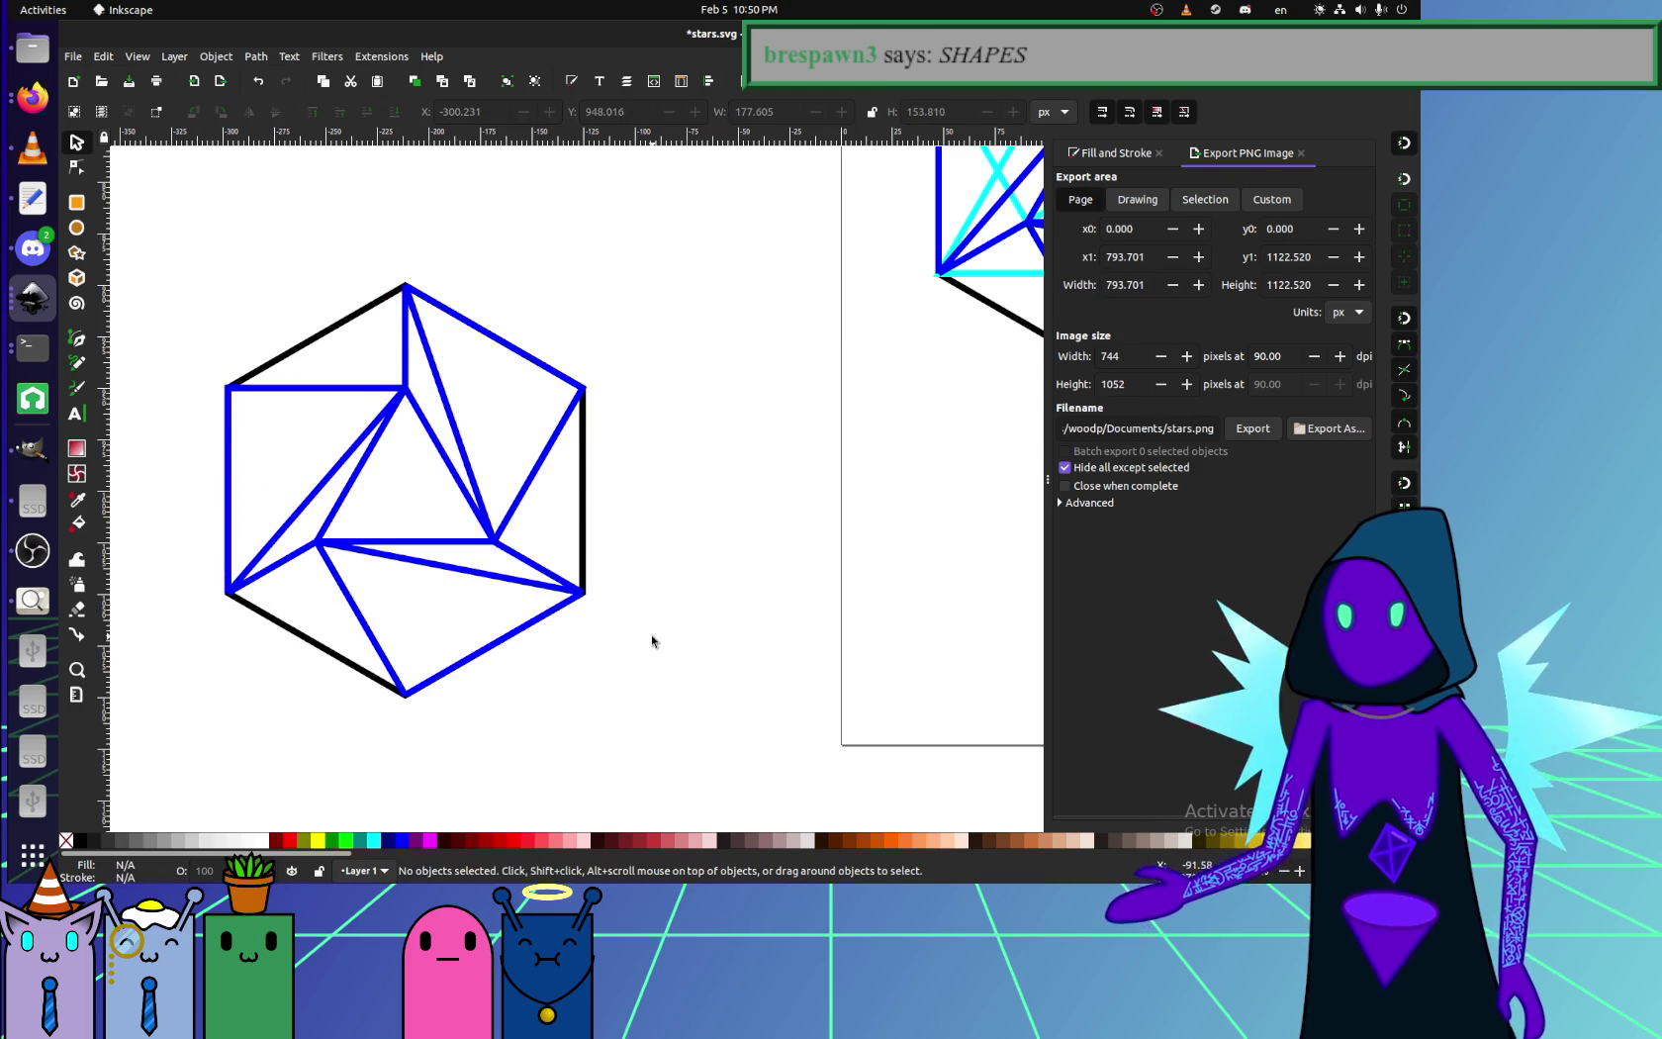
- Select three blue paths and recolour their strokes cyan with the Dropper
click(229, 425)
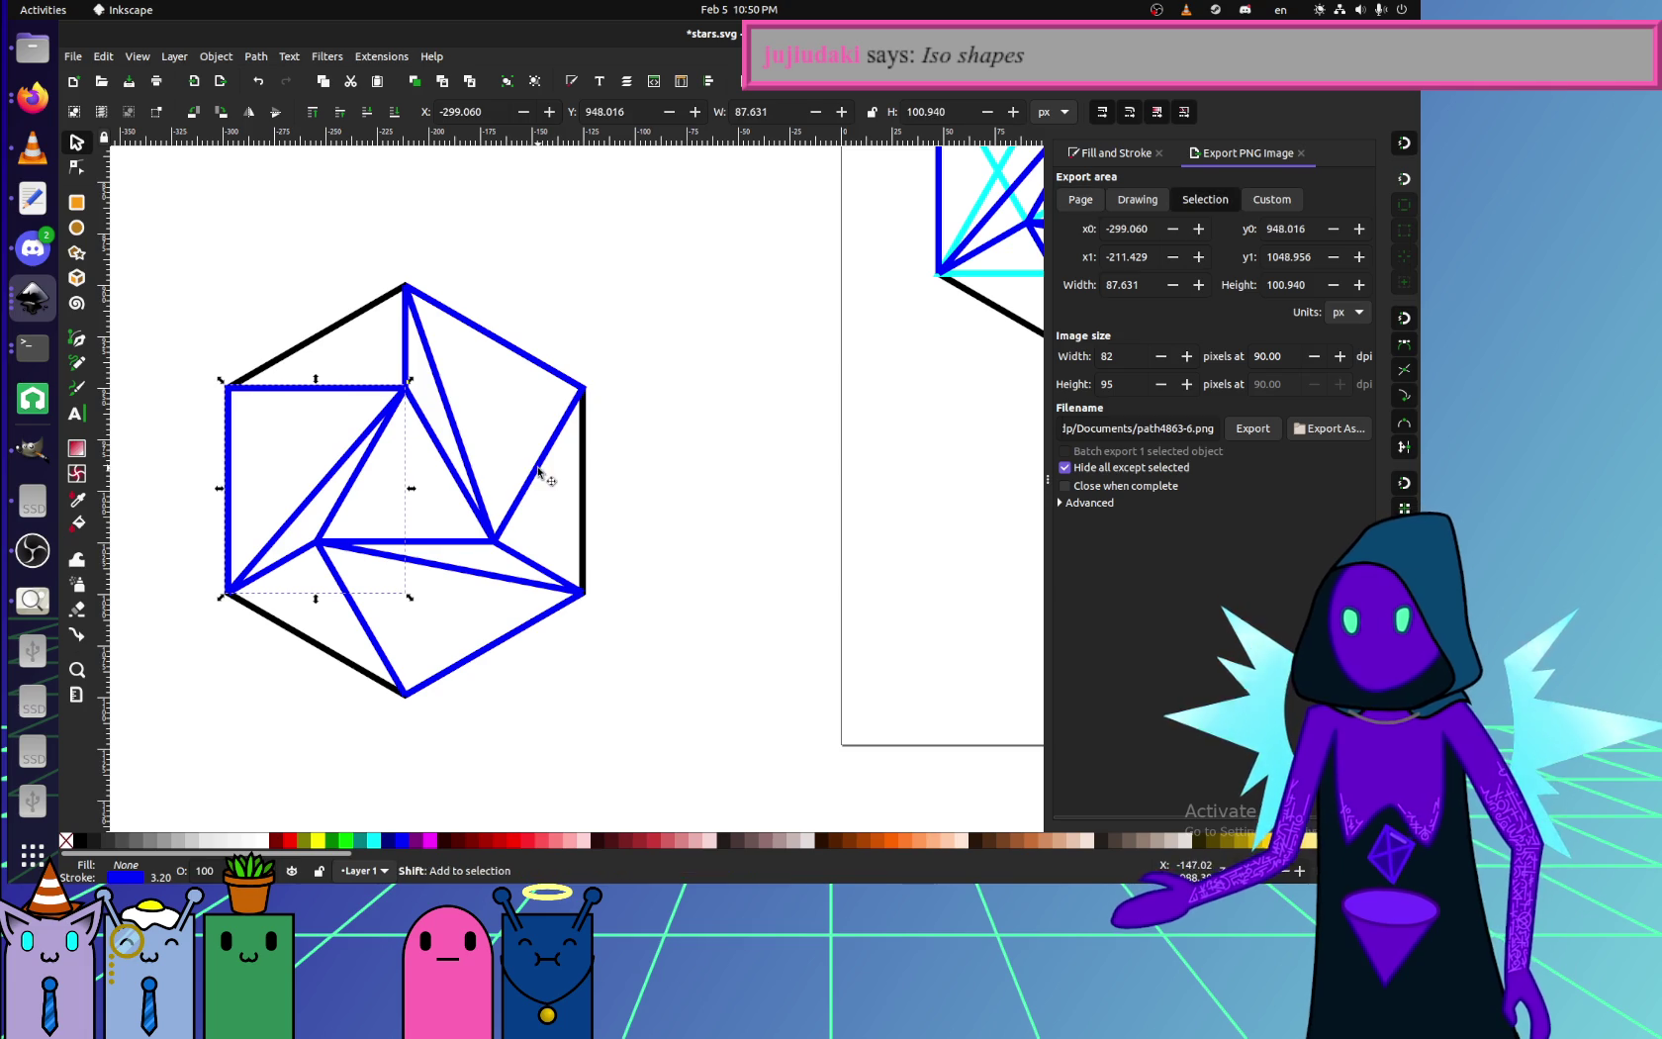
shift+click(358, 670)
shift+click(389, 663)
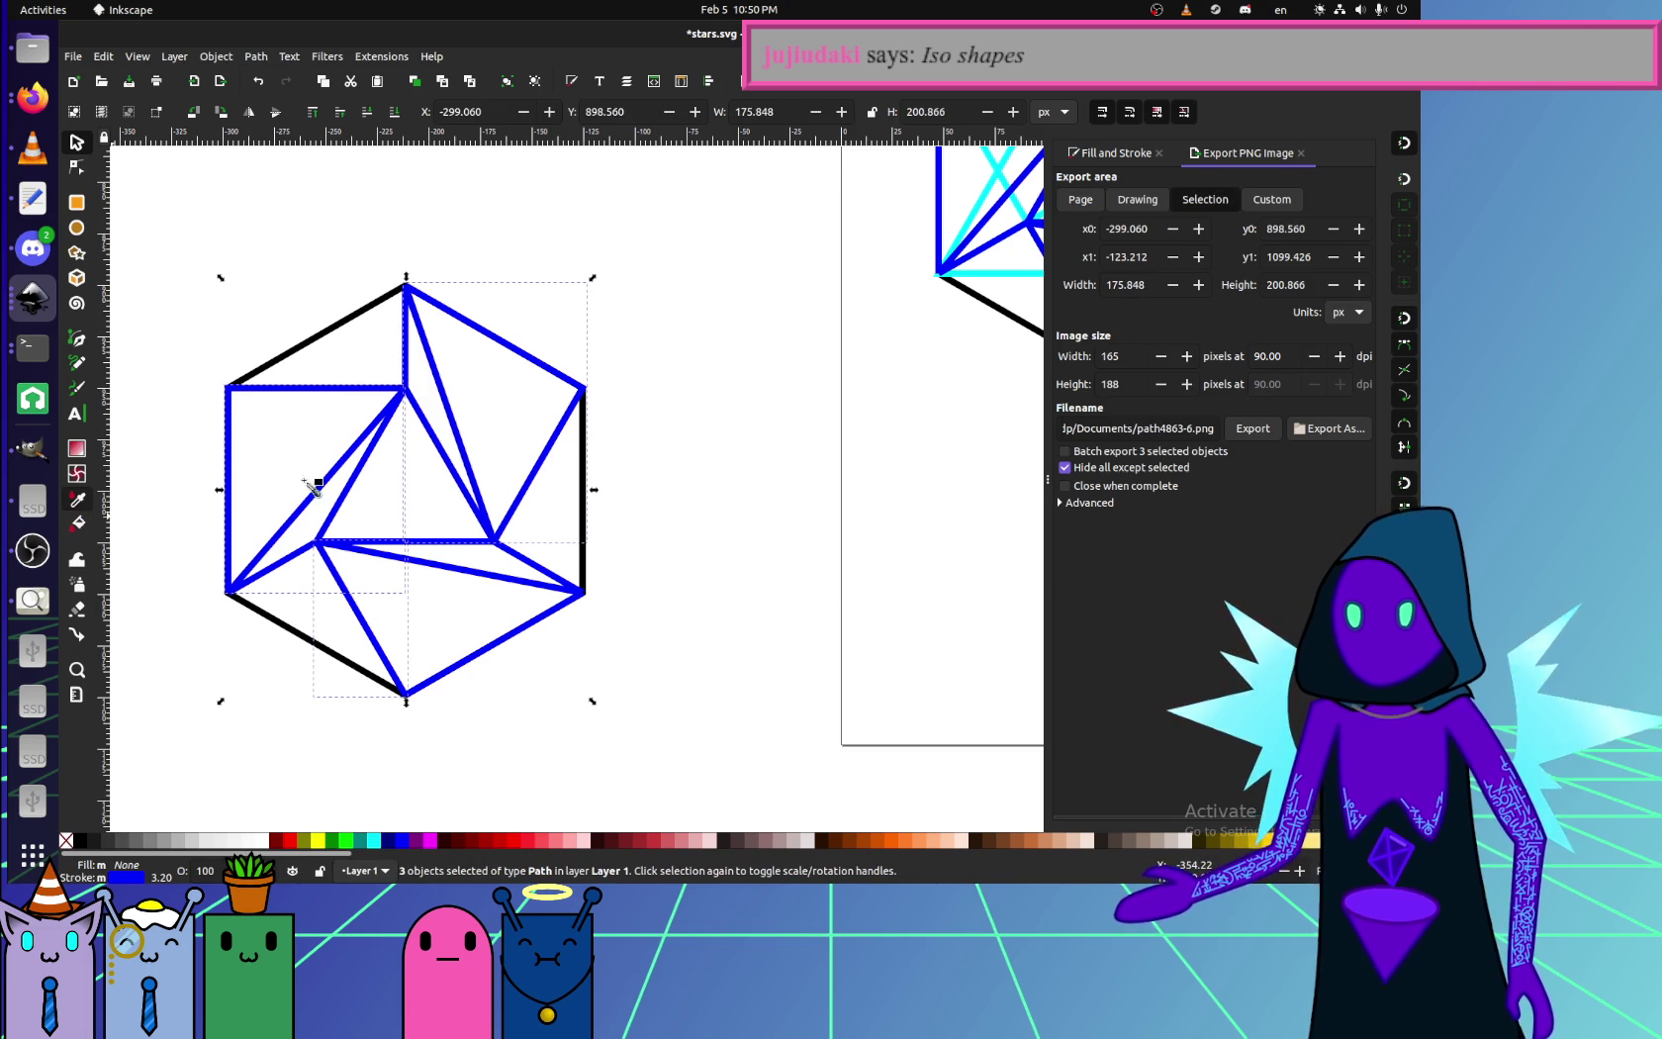
key(d)
scroll(679, 485, right, 3)
shift+click(848, 434)
- Return to the Selector, clear the selection and undo the cyan recolouring
scroll(777, 507, left, 5)
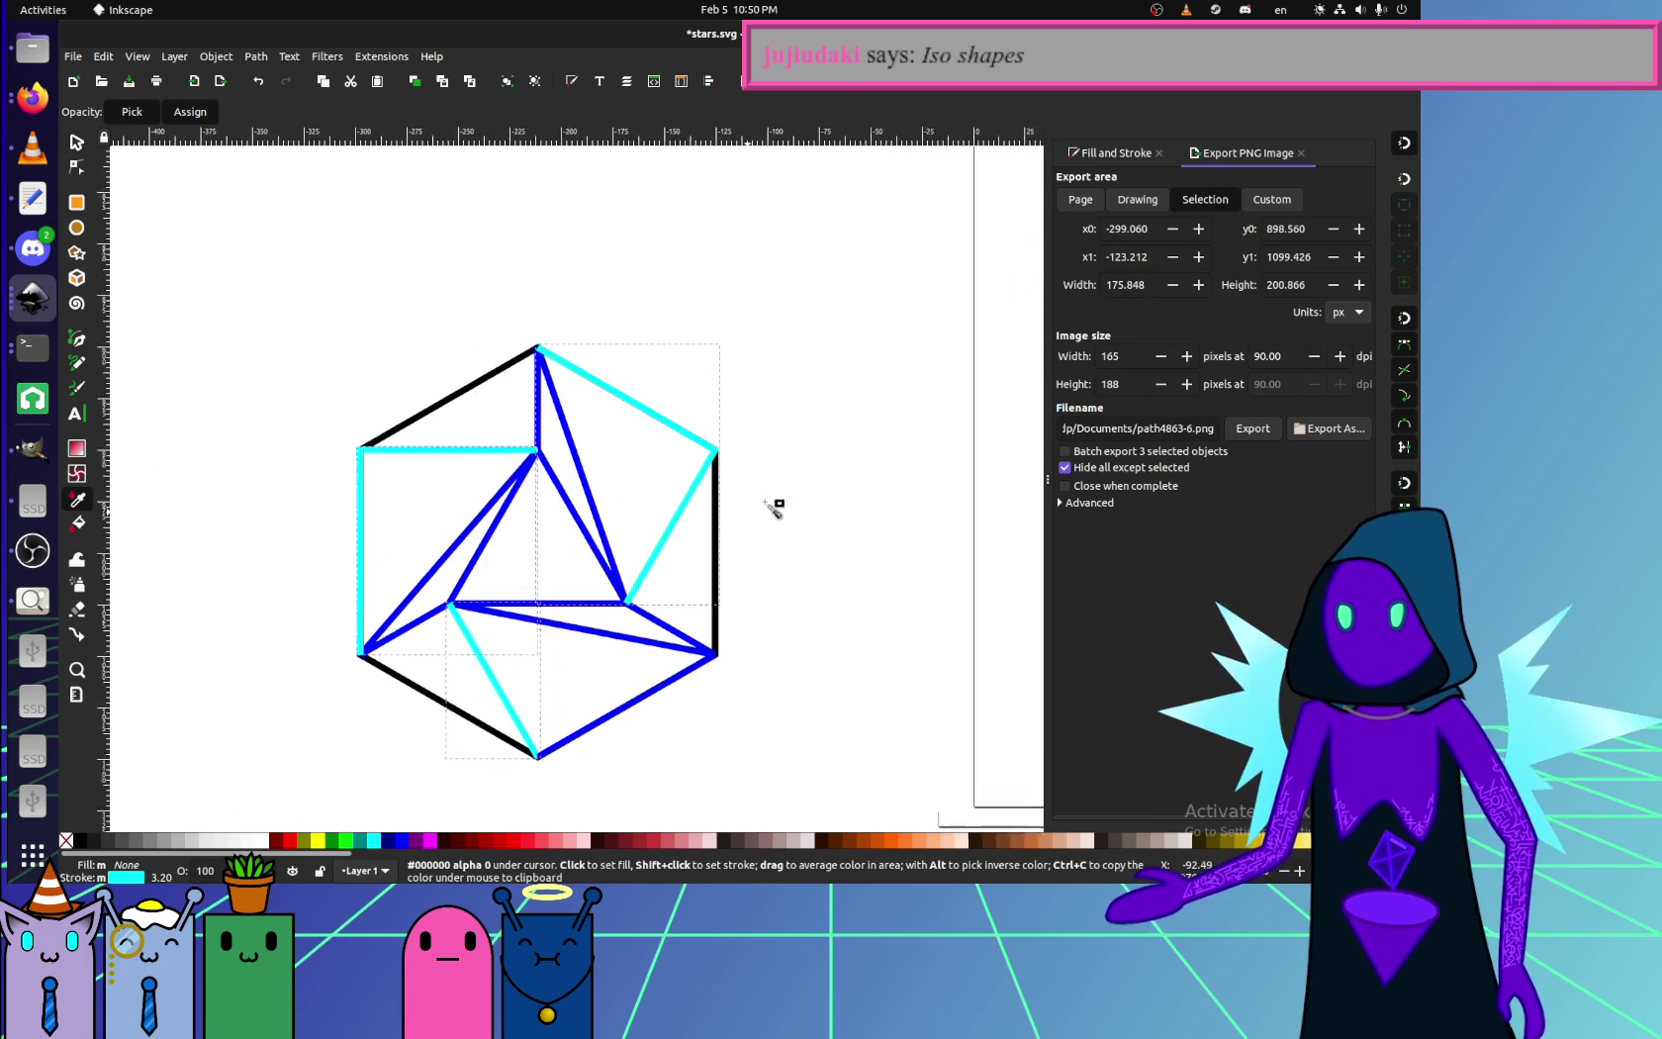
scroll(776, 507, left, 1)
key(s)
key(Escape)
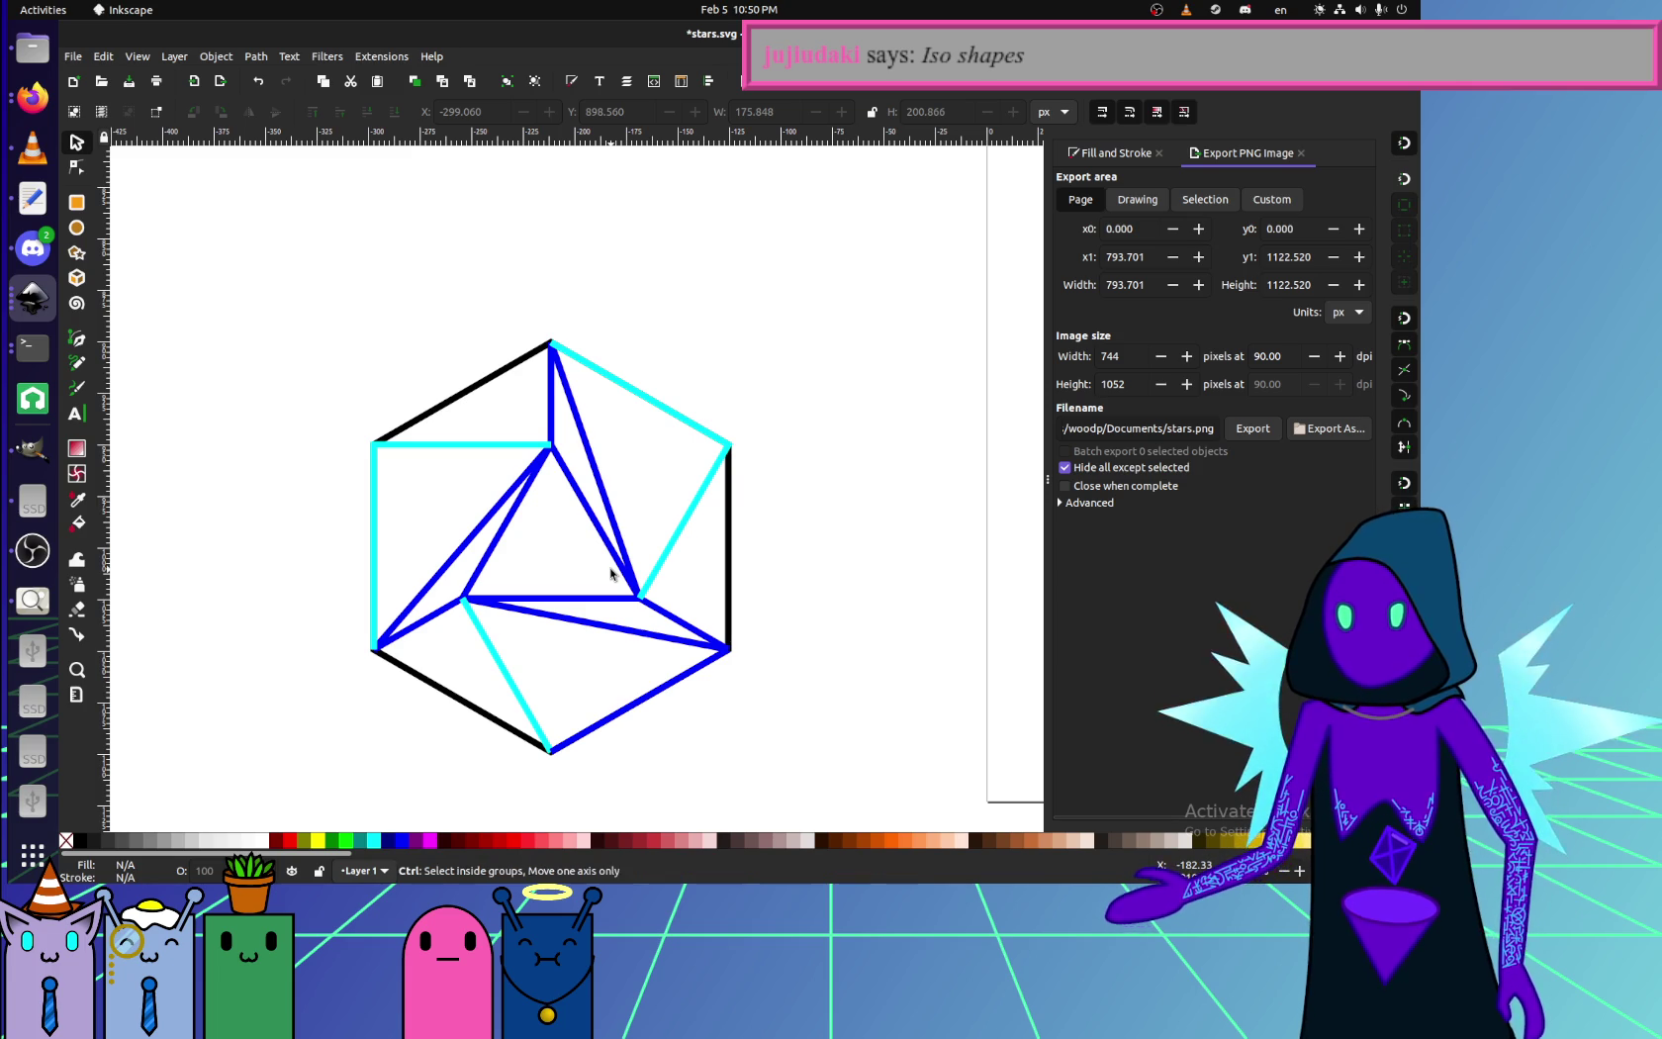
key(ctrl+z)
ctrl+scroll(611, 571, down, 2)
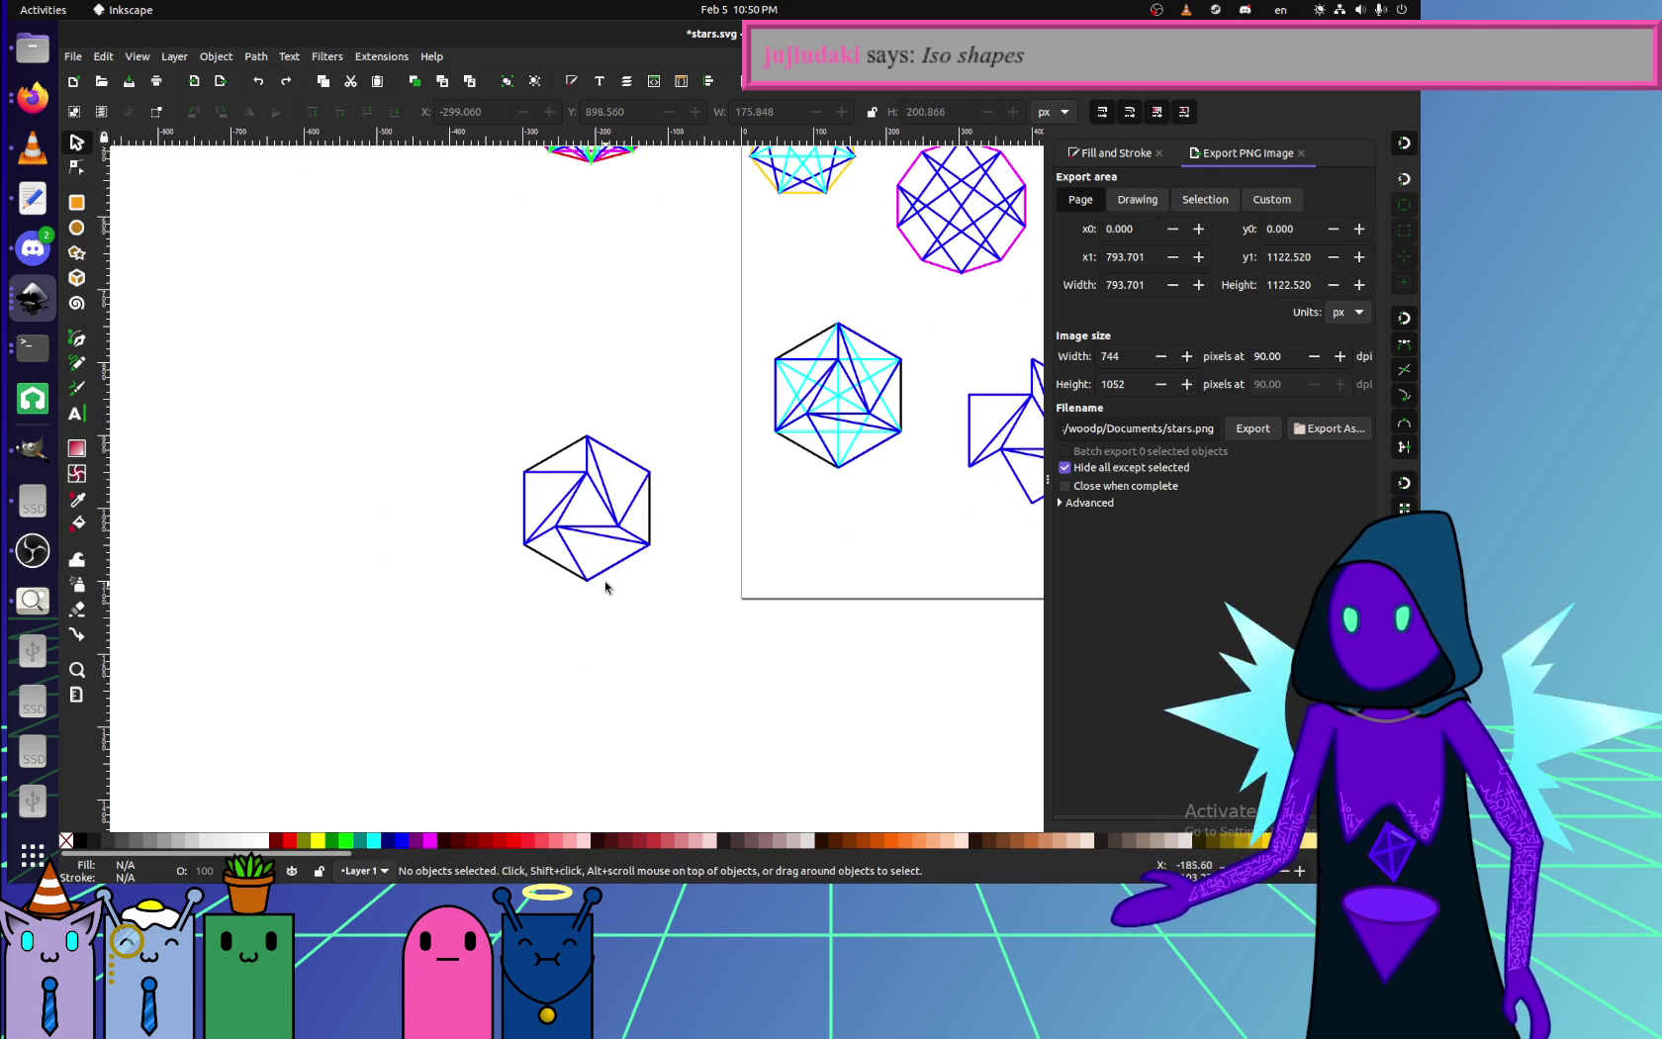
ctrl+scroll(611, 571, down, 2)
ctrl+scroll(606, 575, up, 4)
drag(607, 575, 543, 552)
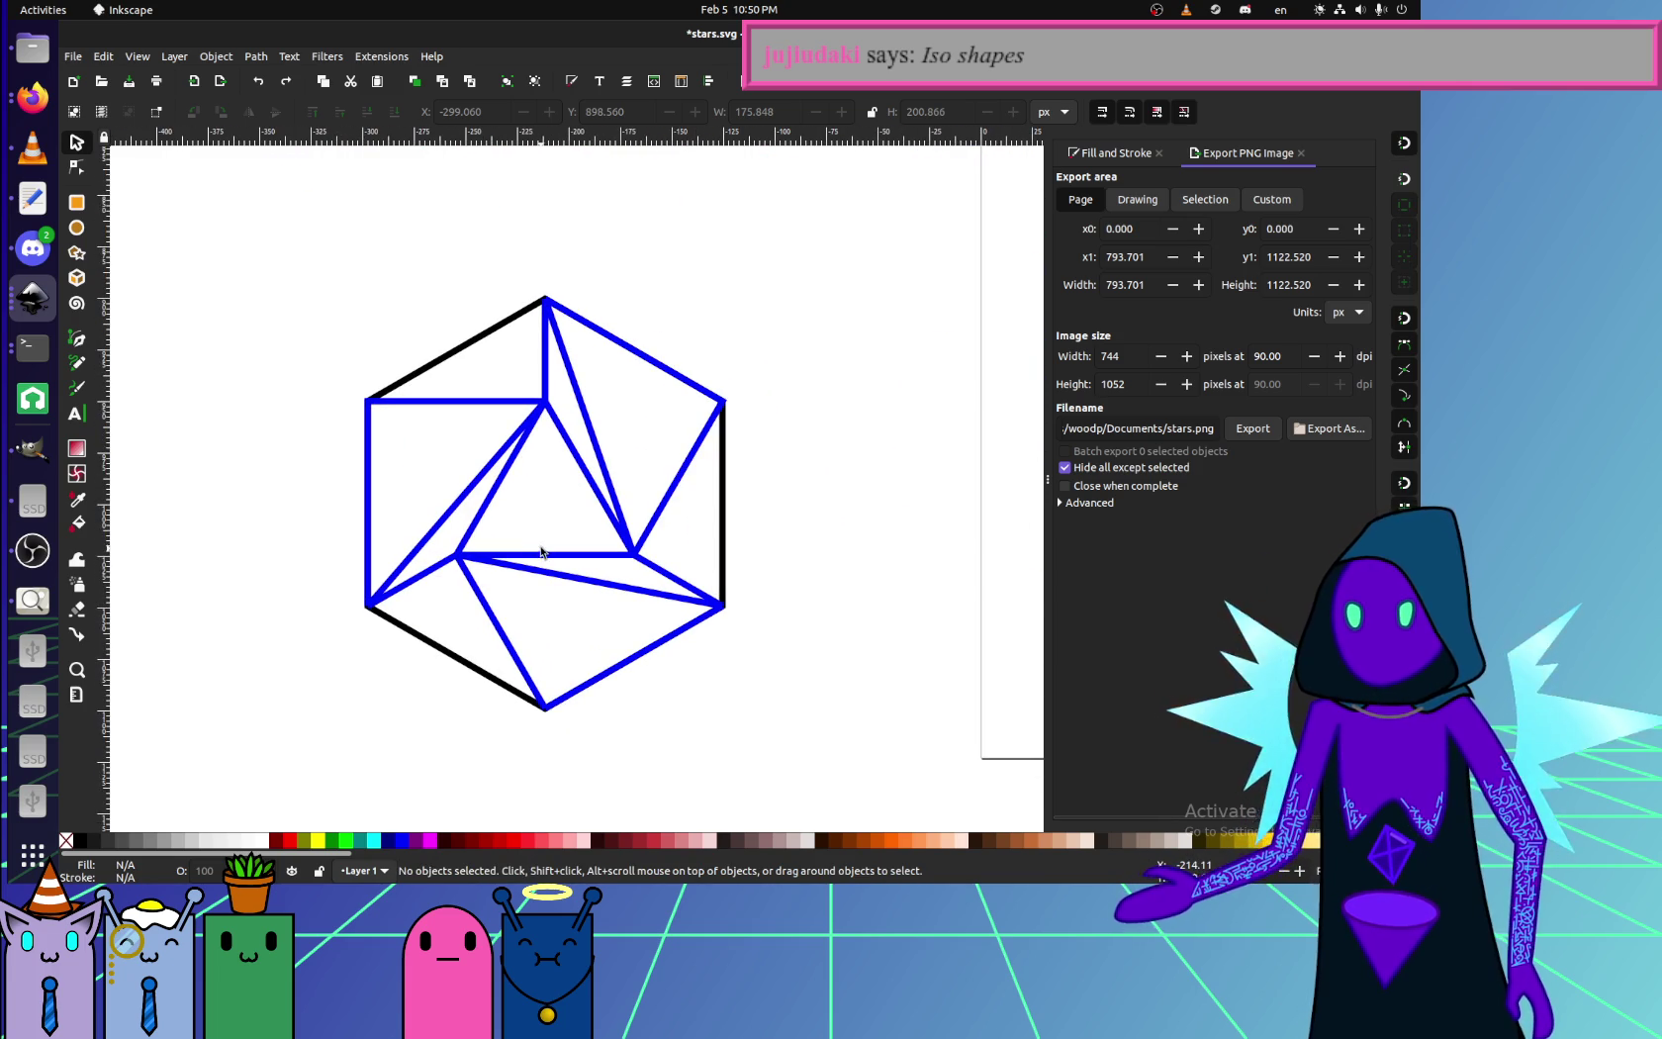
ctrl+scroll(524, 544, down, 2)
scroll(506, 475, up, 5)
scroll(519, 455, up, 5)
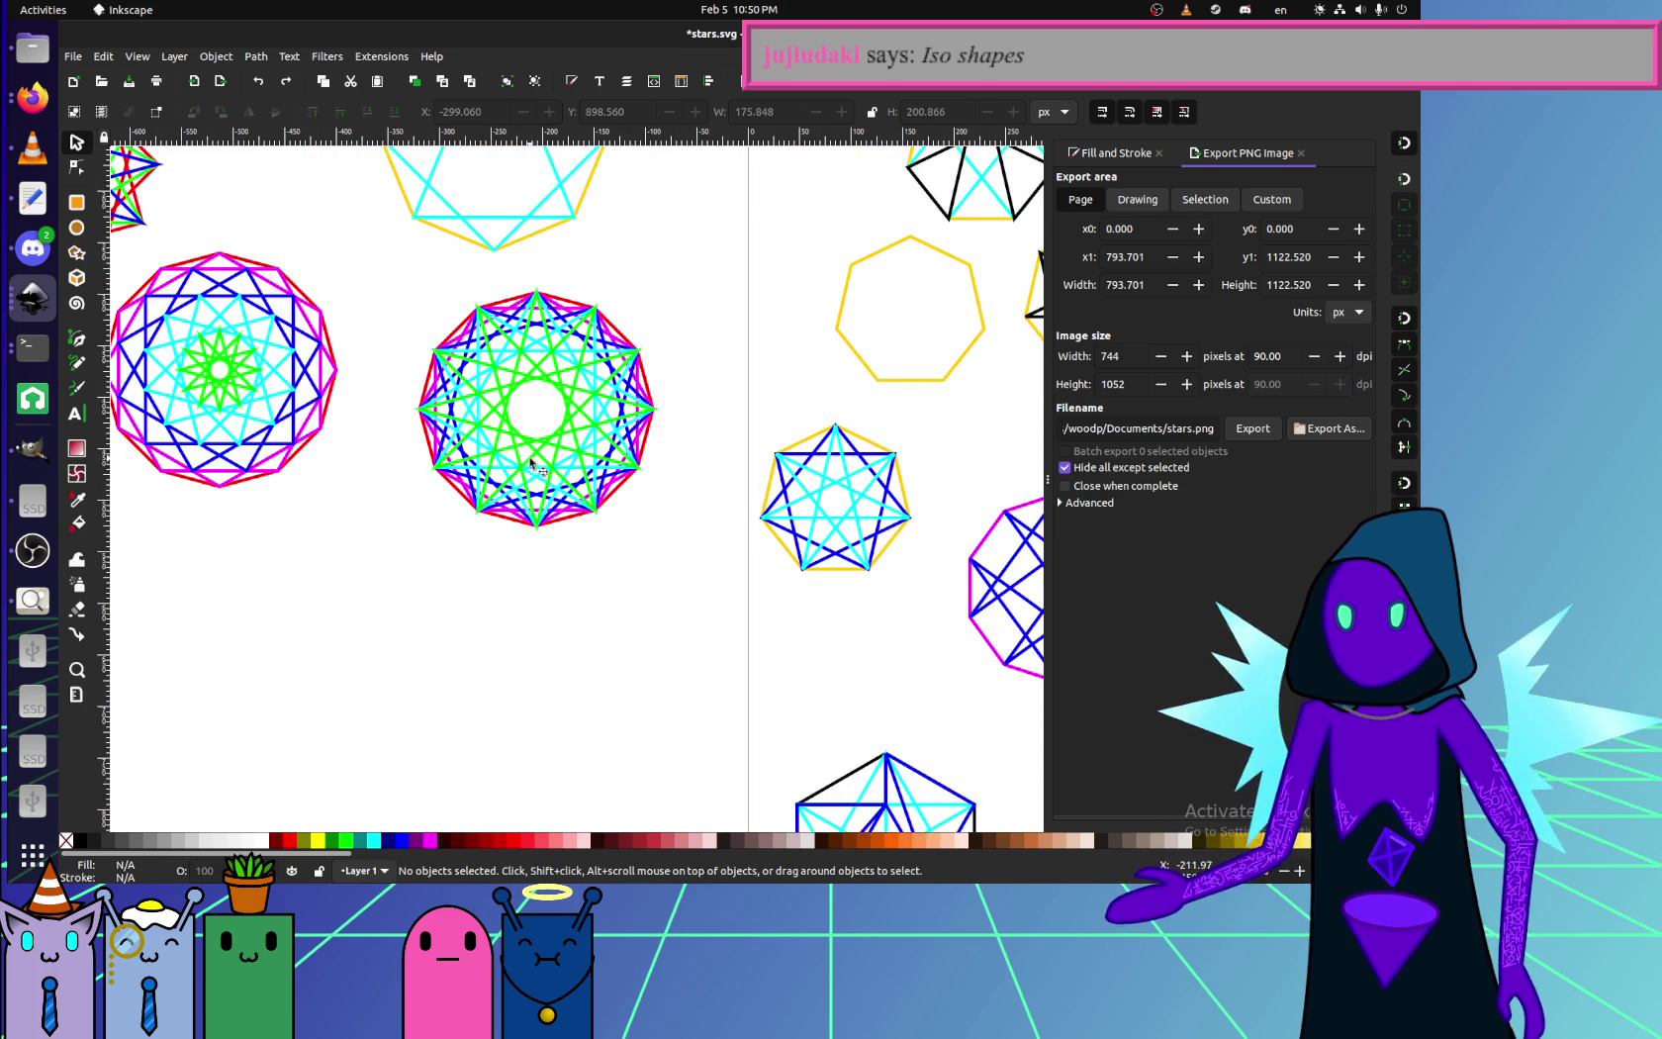
ctrl+scroll(525, 463, up, 4)
ctrl+scroll(511, 475, down, 2)
drag(513, 494, 572, 451)
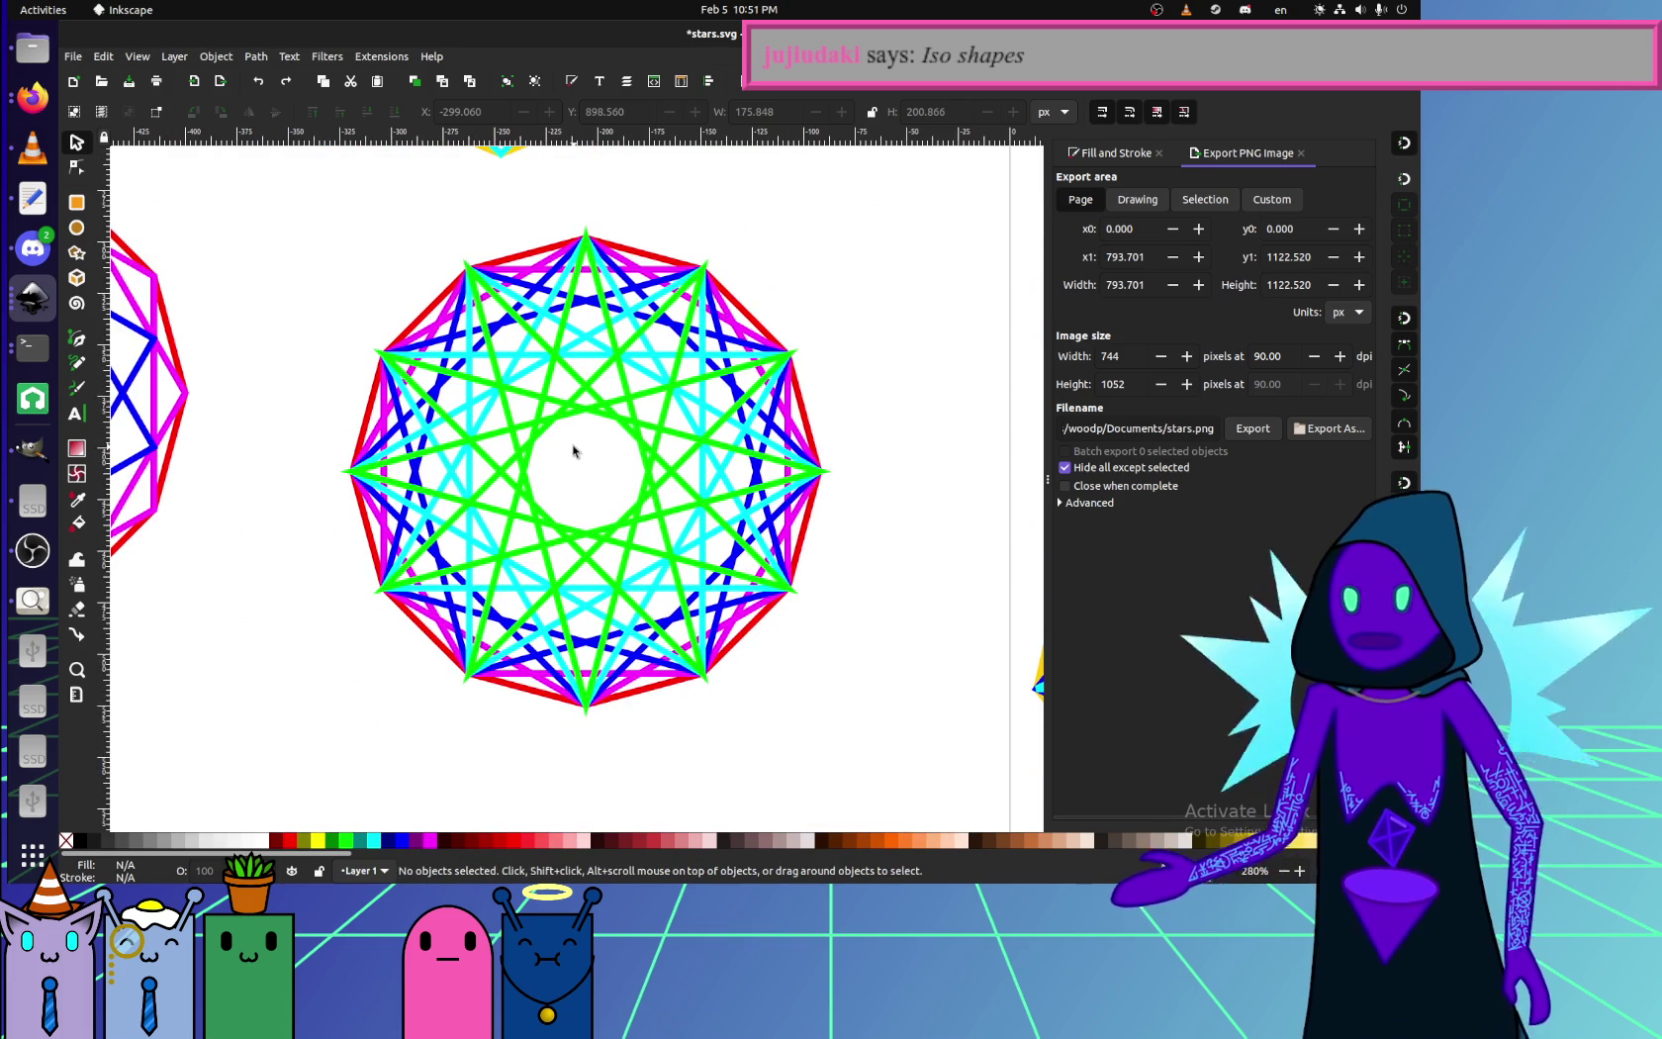
ctrl+scroll(554, 465, down, 2)
ctrl+scroll(619, 447, up, 1)
ctrl+scroll(620, 448, up, 2)
ctrl+scroll(616, 431, down, 2)
scroll(554, 485, up, 3)
scroll(483, 543, up, 4)
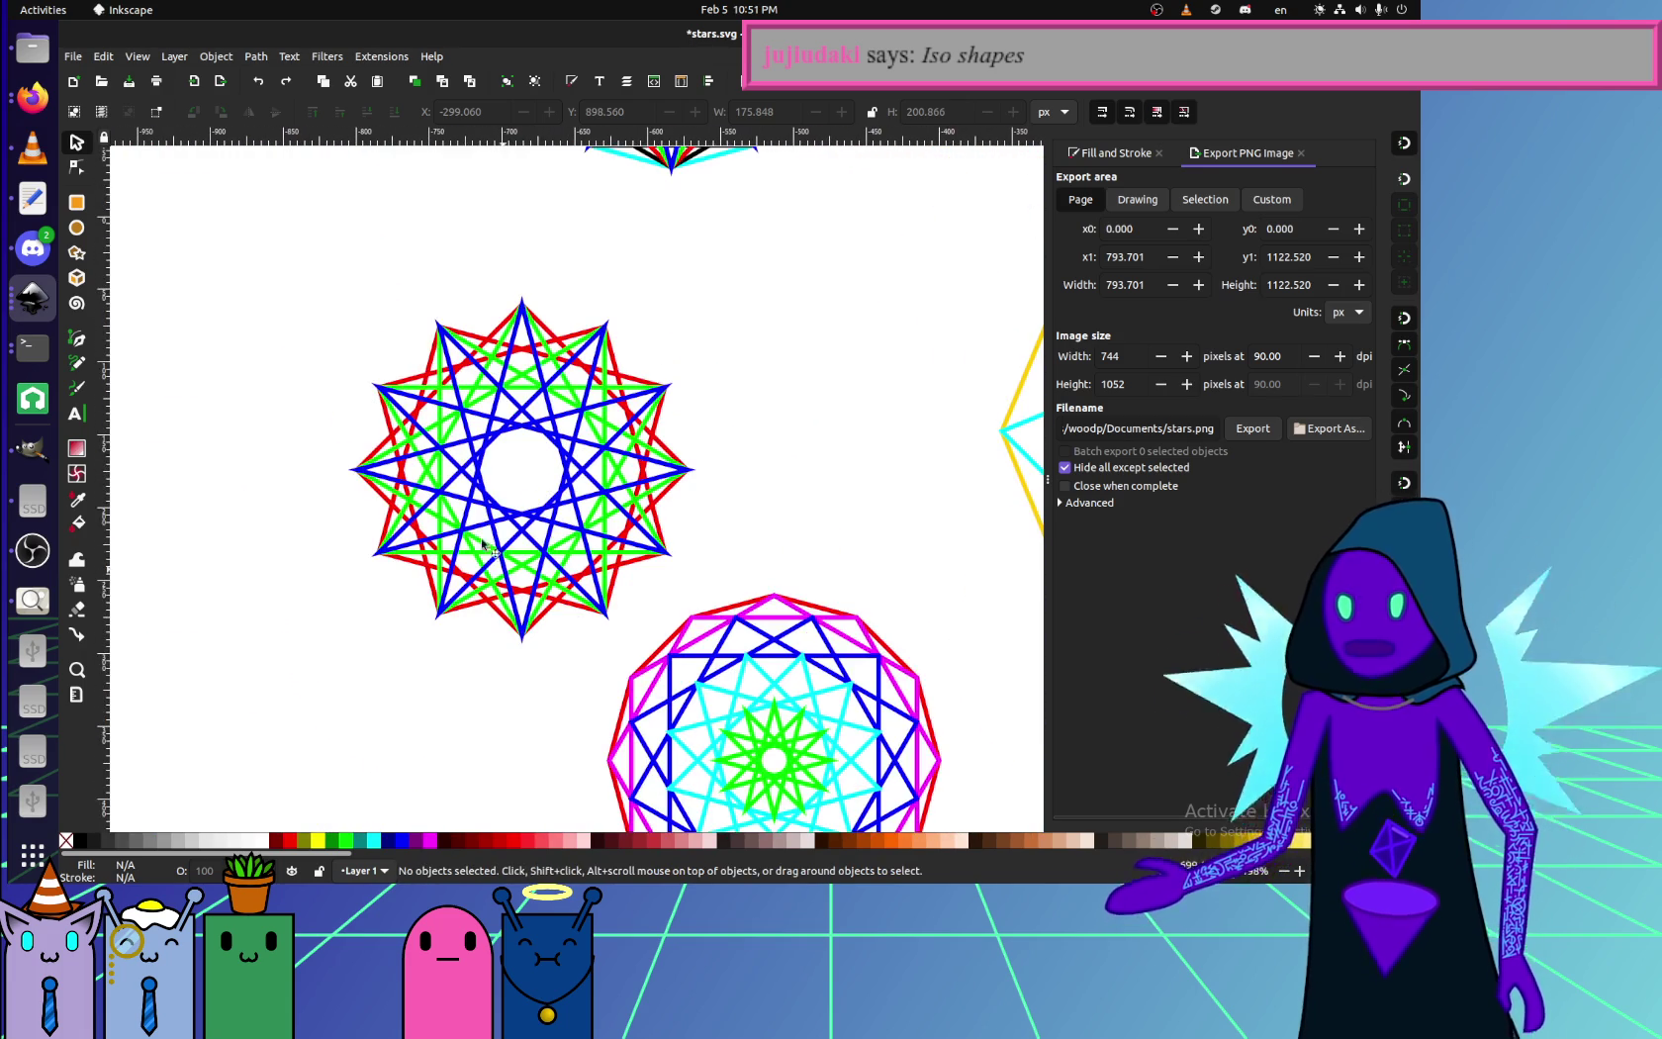
ctrl+scroll(485, 456, down, 2)
ctrl+scroll(485, 455, up, 1)
scroll(376, 254, down, 3)
ctrl+scroll(620, 546, up, 3)
ctrl+scroll(627, 531, down, 2)
scroll(481, 575, right, 2)
ctrl+scroll(495, 535, down, 2)
scroll(554, 445, up, 3)
ctrl+scroll(586, 396, up, 2)
ctrl+scroll(591, 423, down, 1)
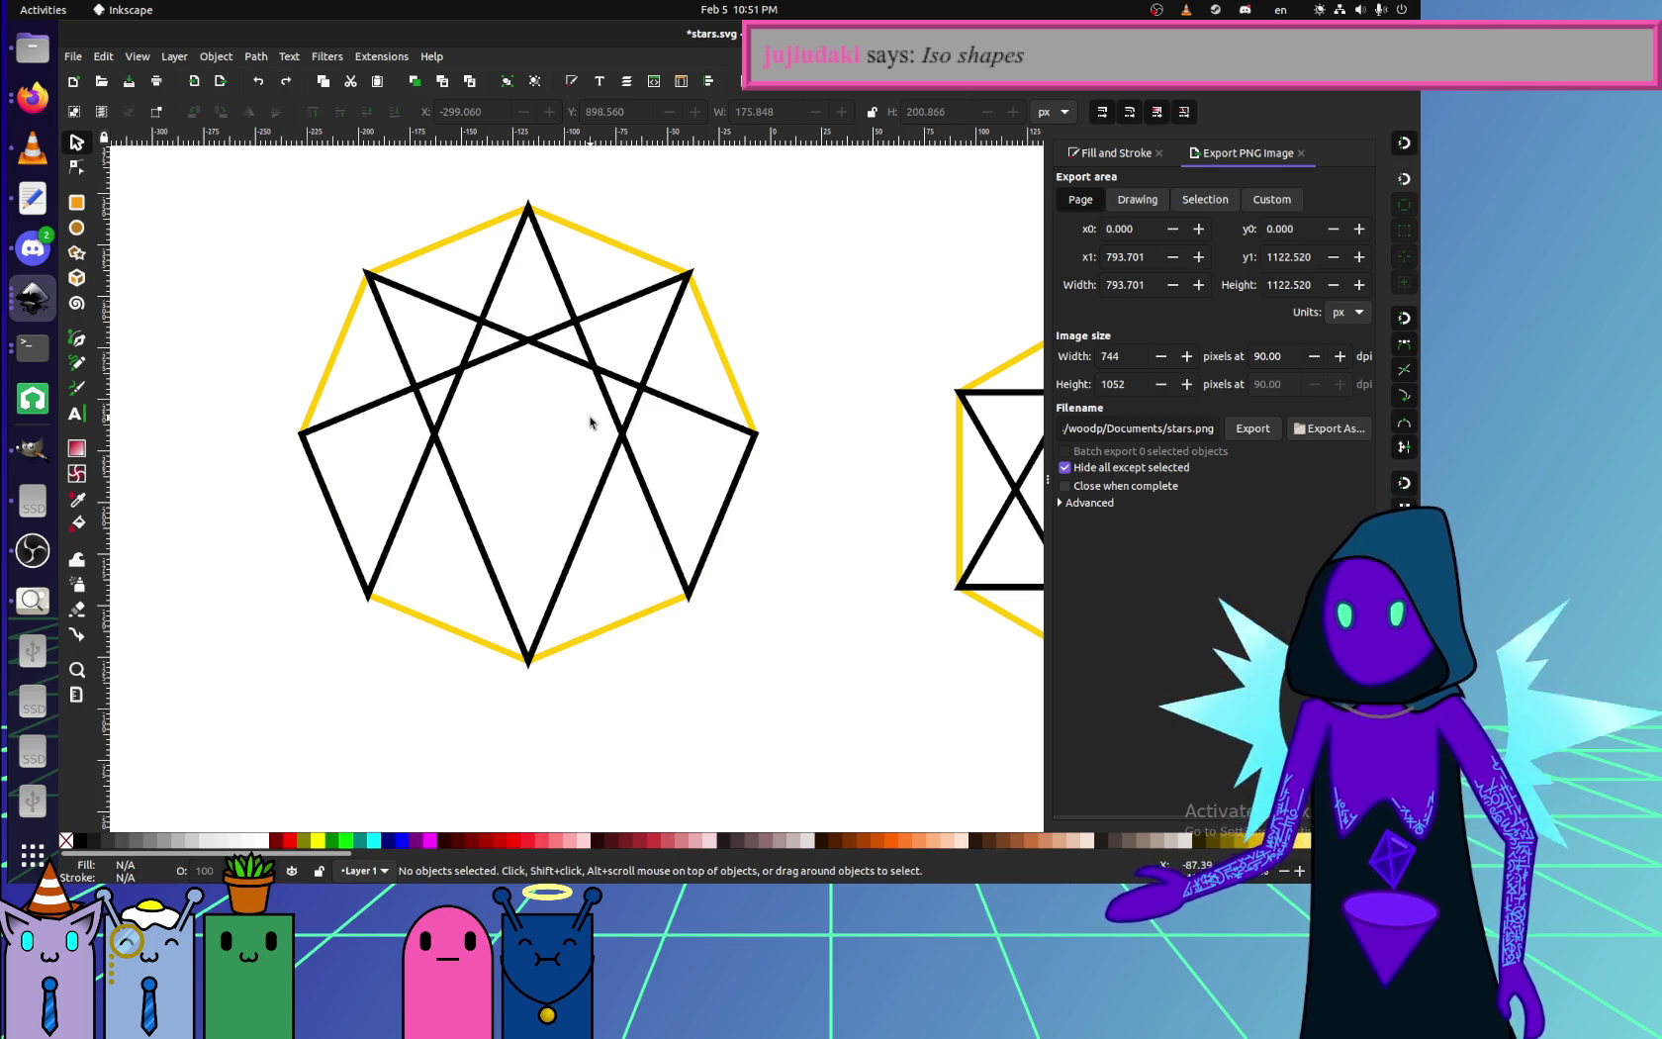
scroll(591, 422, right, 3)
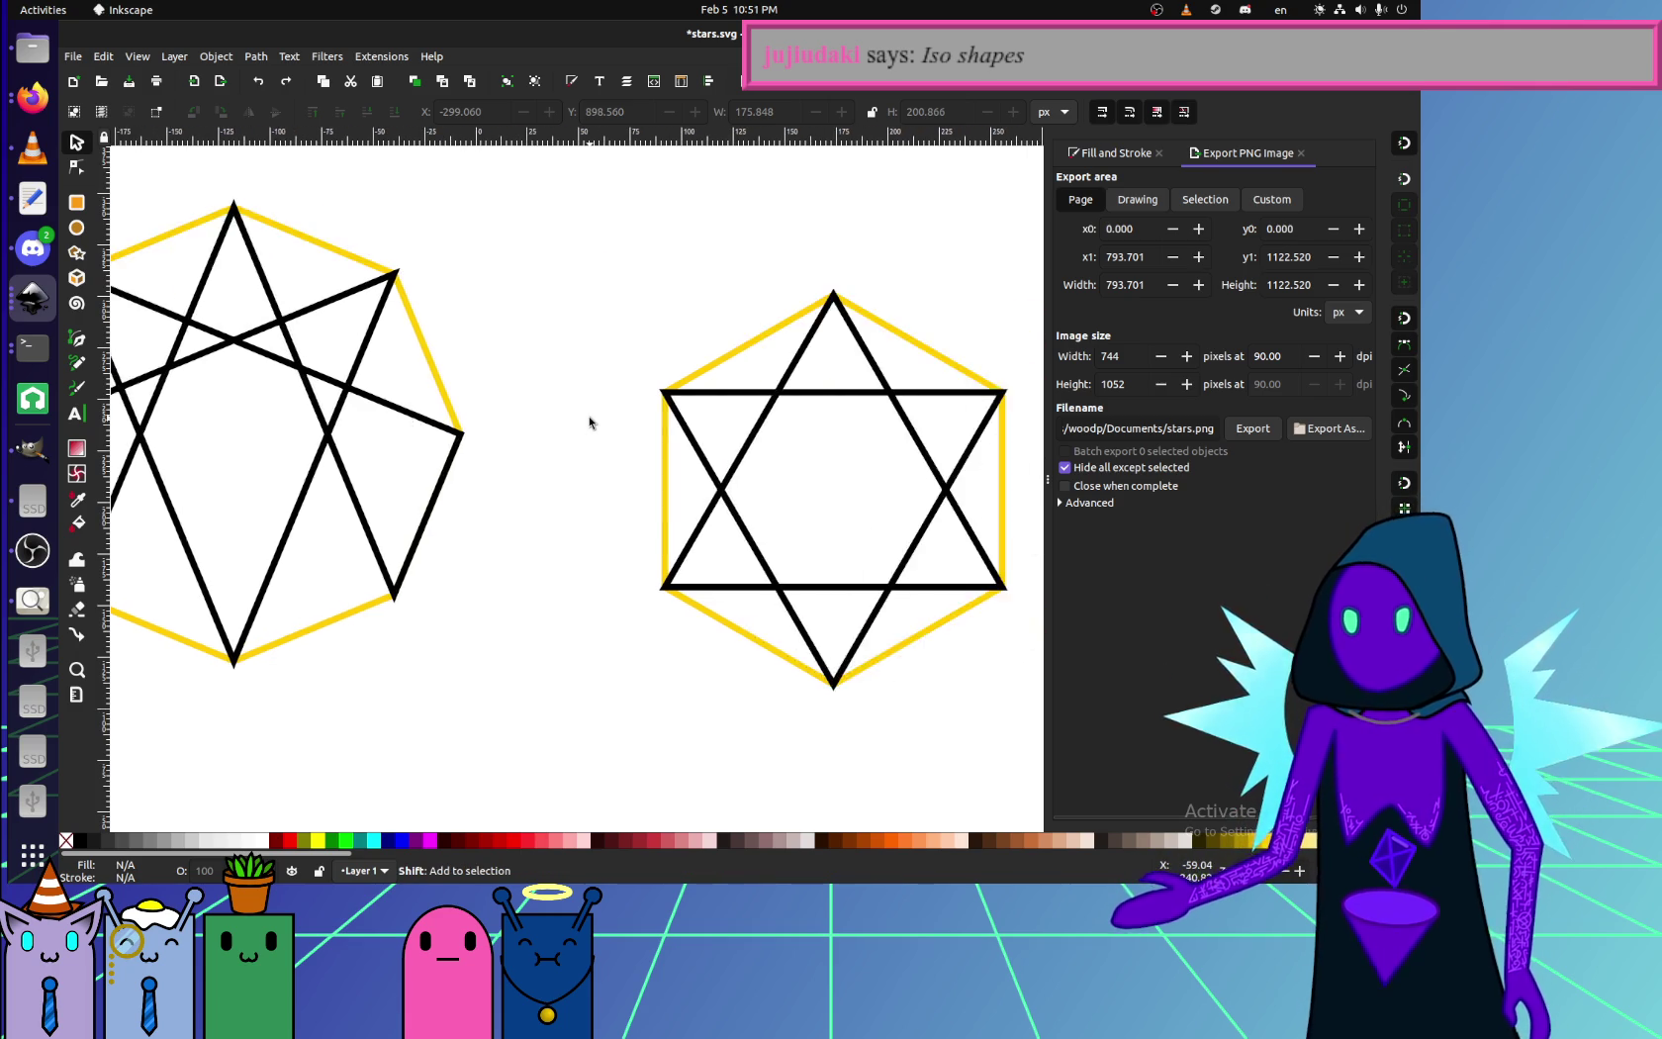
scroll(590, 423, right, 2)
scroll(590, 423, right, 3)
scroll(591, 422, right, 3)
scroll(591, 422, right, 5)
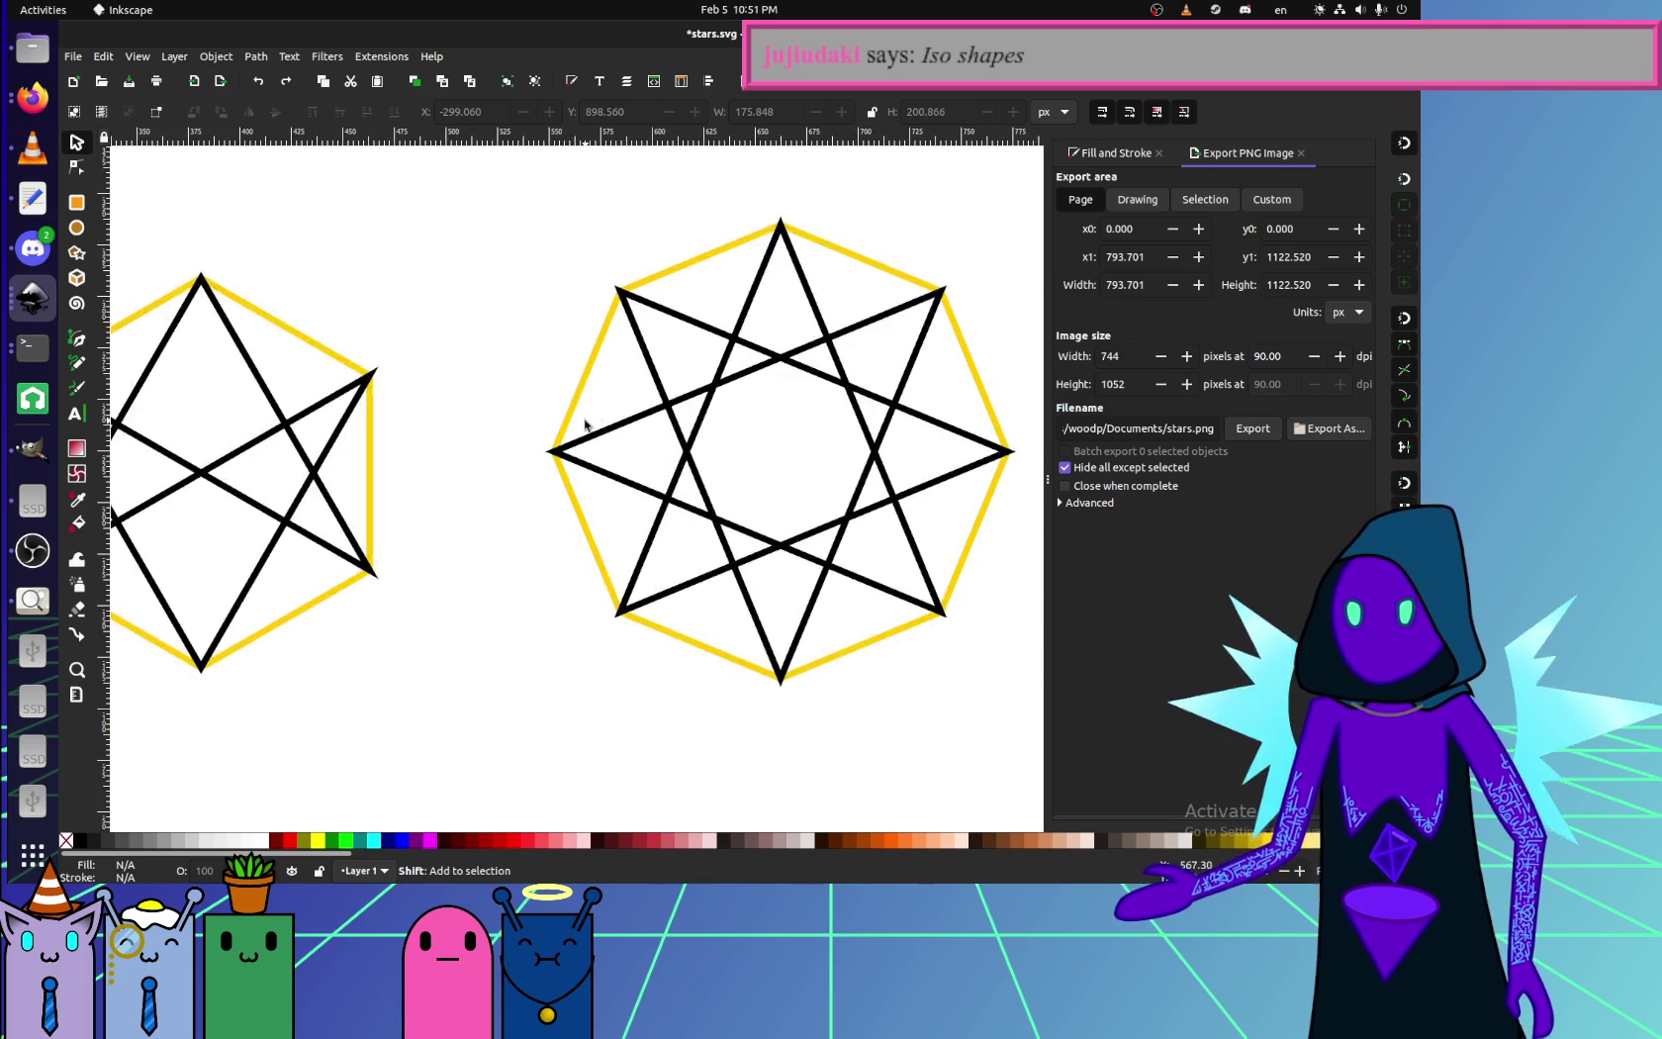
scroll(591, 423, right, 2)
scroll(584, 428, down, 3)
ctrl+scroll(586, 434, down, 2)
scroll(426, 564, down, 3)
scroll(516, 542, down, 3)
scroll(513, 544, down, 1)
scroll(513, 544, down, 3)
ctrl+scroll(425, 579, up, 2)
ctrl+scroll(495, 594, down, 1)
ctrl+scroll(590, 598, up, 2)
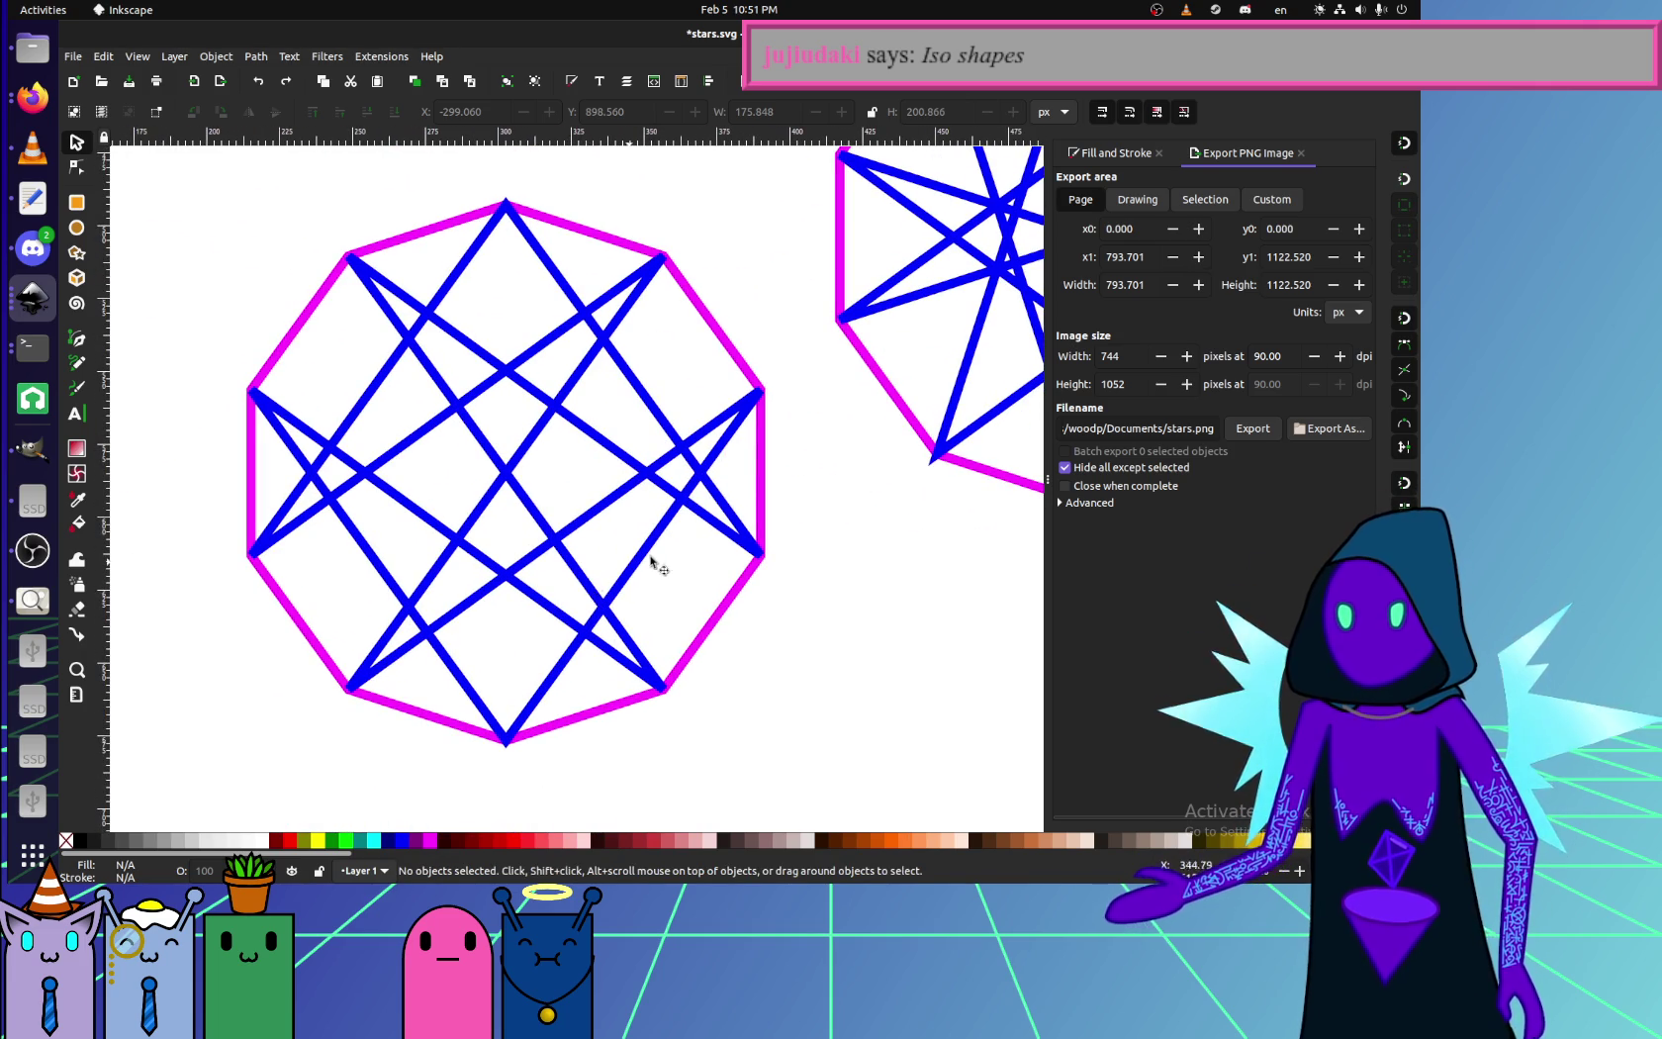
ctrl+scroll(653, 564, down, 3)
ctrl+scroll(653, 565, up, 3)
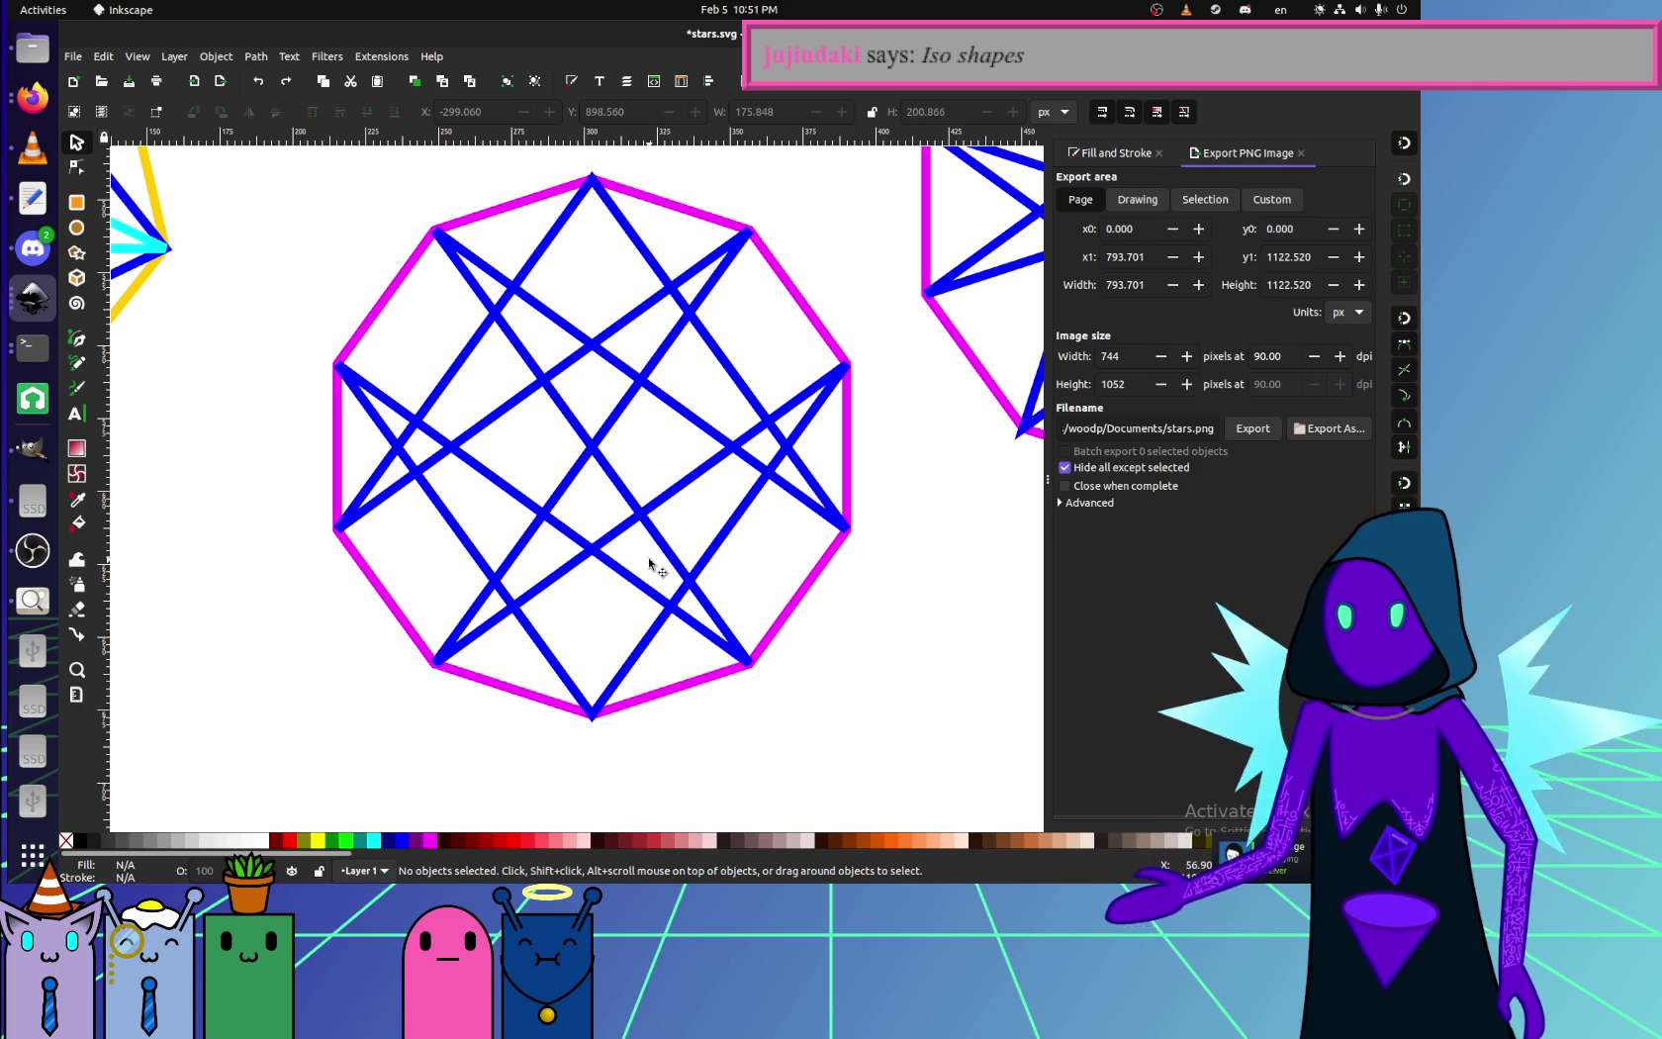
ctrl+scroll(651, 565, down, 1)
scroll(653, 567, down, 3)
ctrl+scroll(653, 568, down, 3)
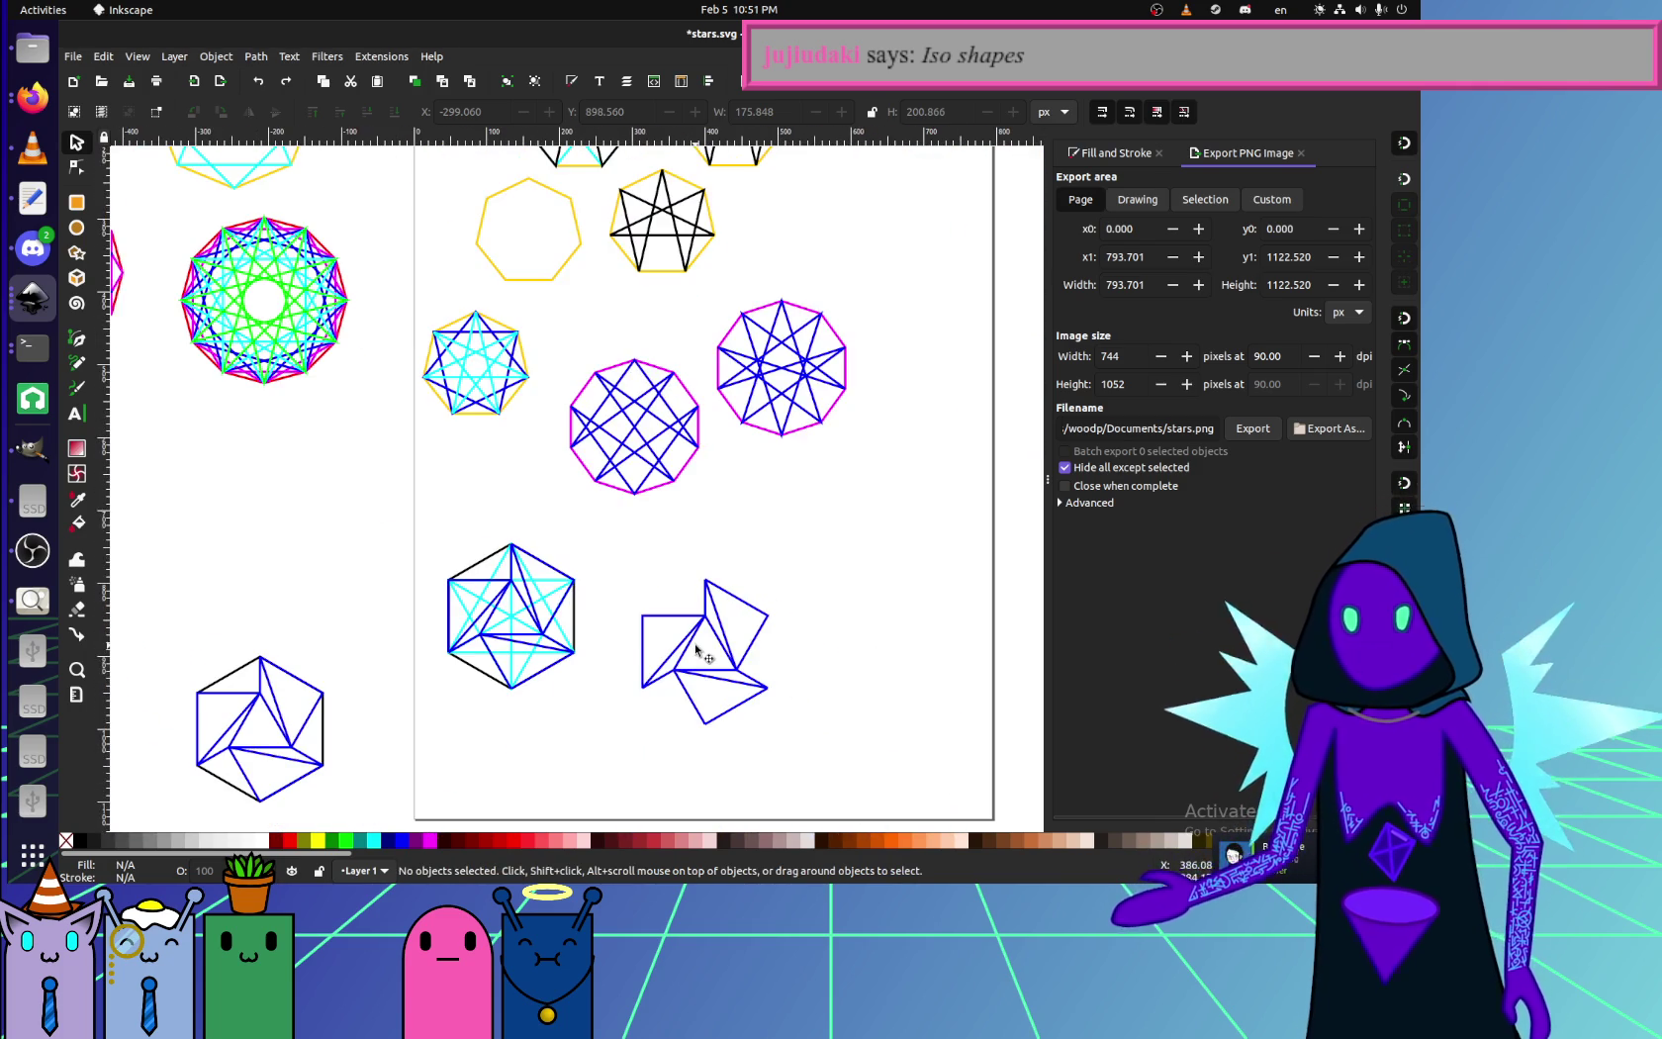
scroll(697, 648, down, 2)
scroll(712, 515, up, 4)
scroll(720, 407, up, 3)
scroll(682, 406, up, 3)
scroll(753, 445, up, 2)
ctrl+scroll(704, 594, up, 5)
ctrl+scroll(761, 679, down, 2)
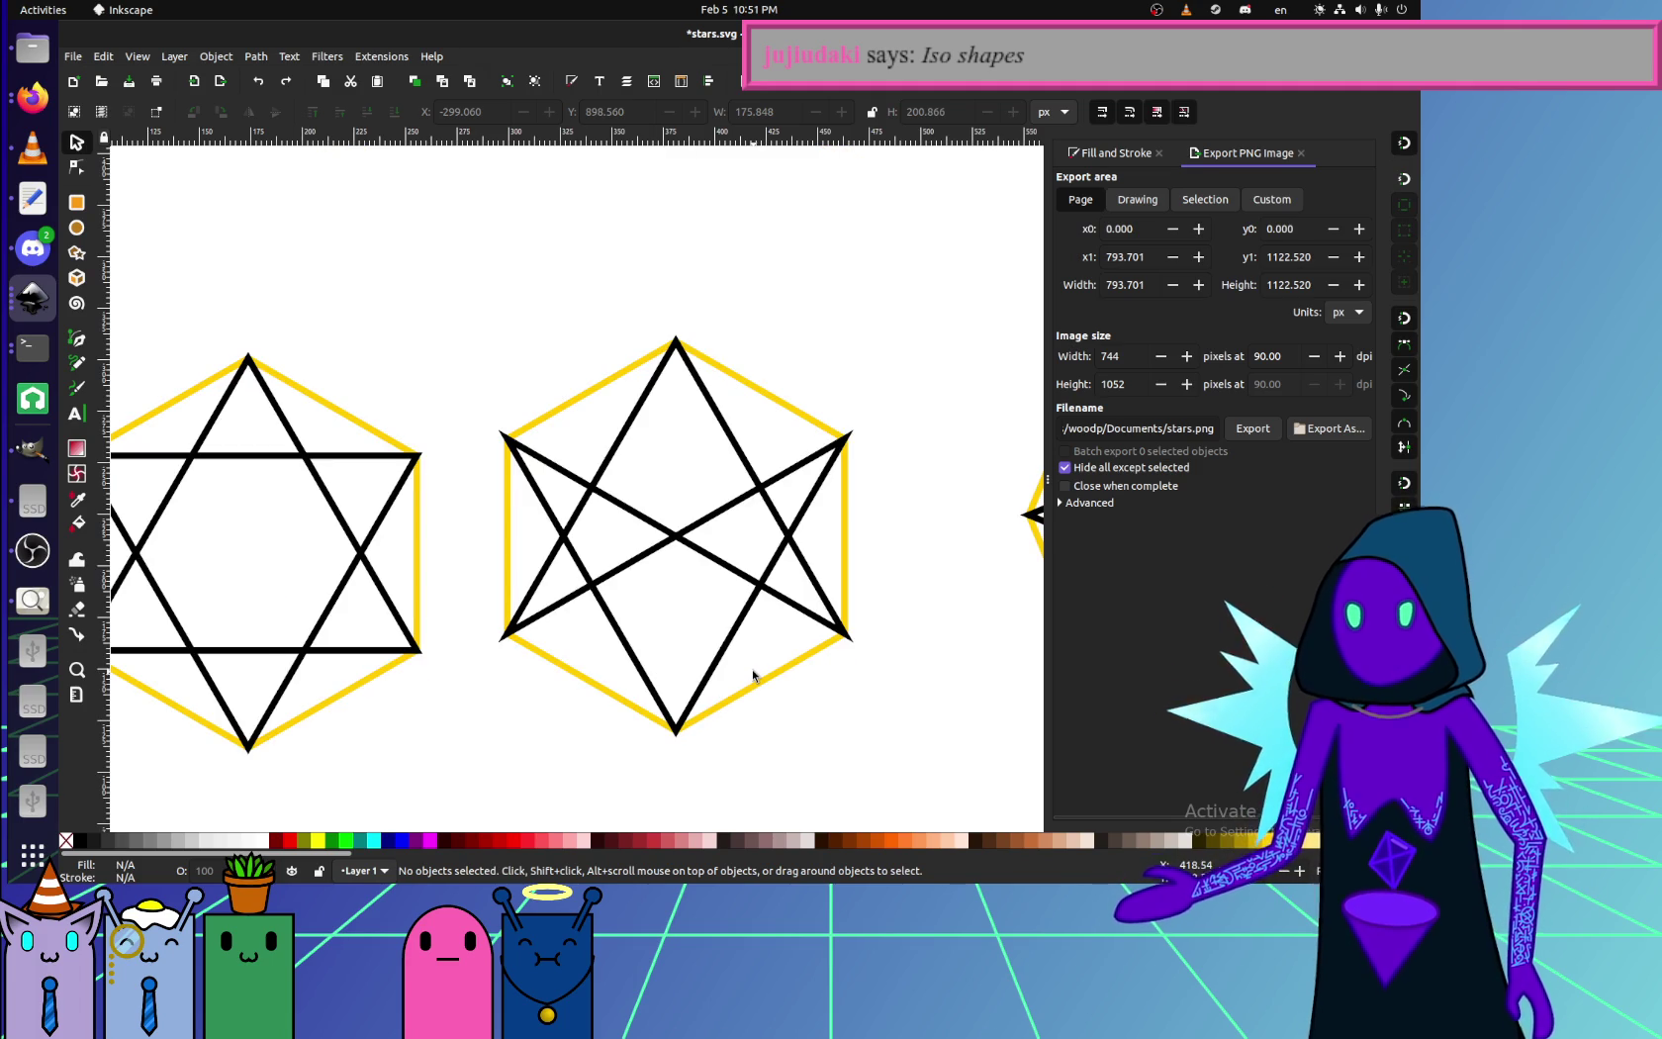
scroll(589, 607, left, 5)
click(606, 462)
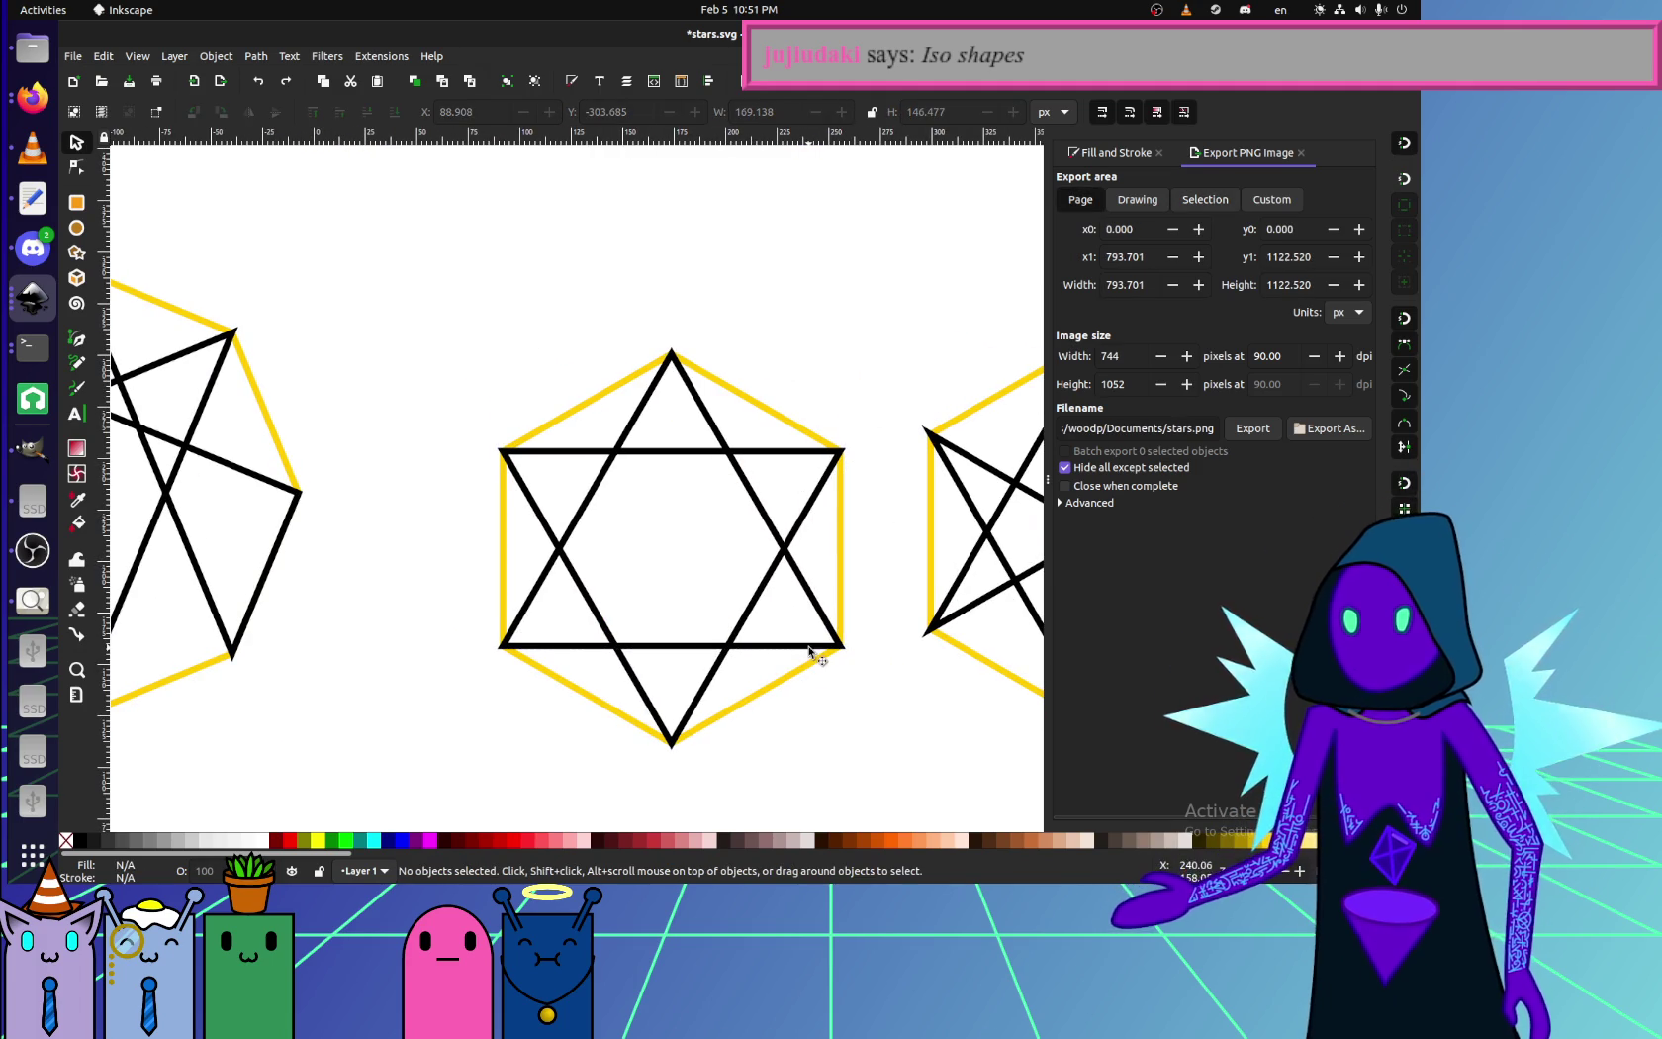
drag(842, 654, 875, 664)
key(ctrl+z)
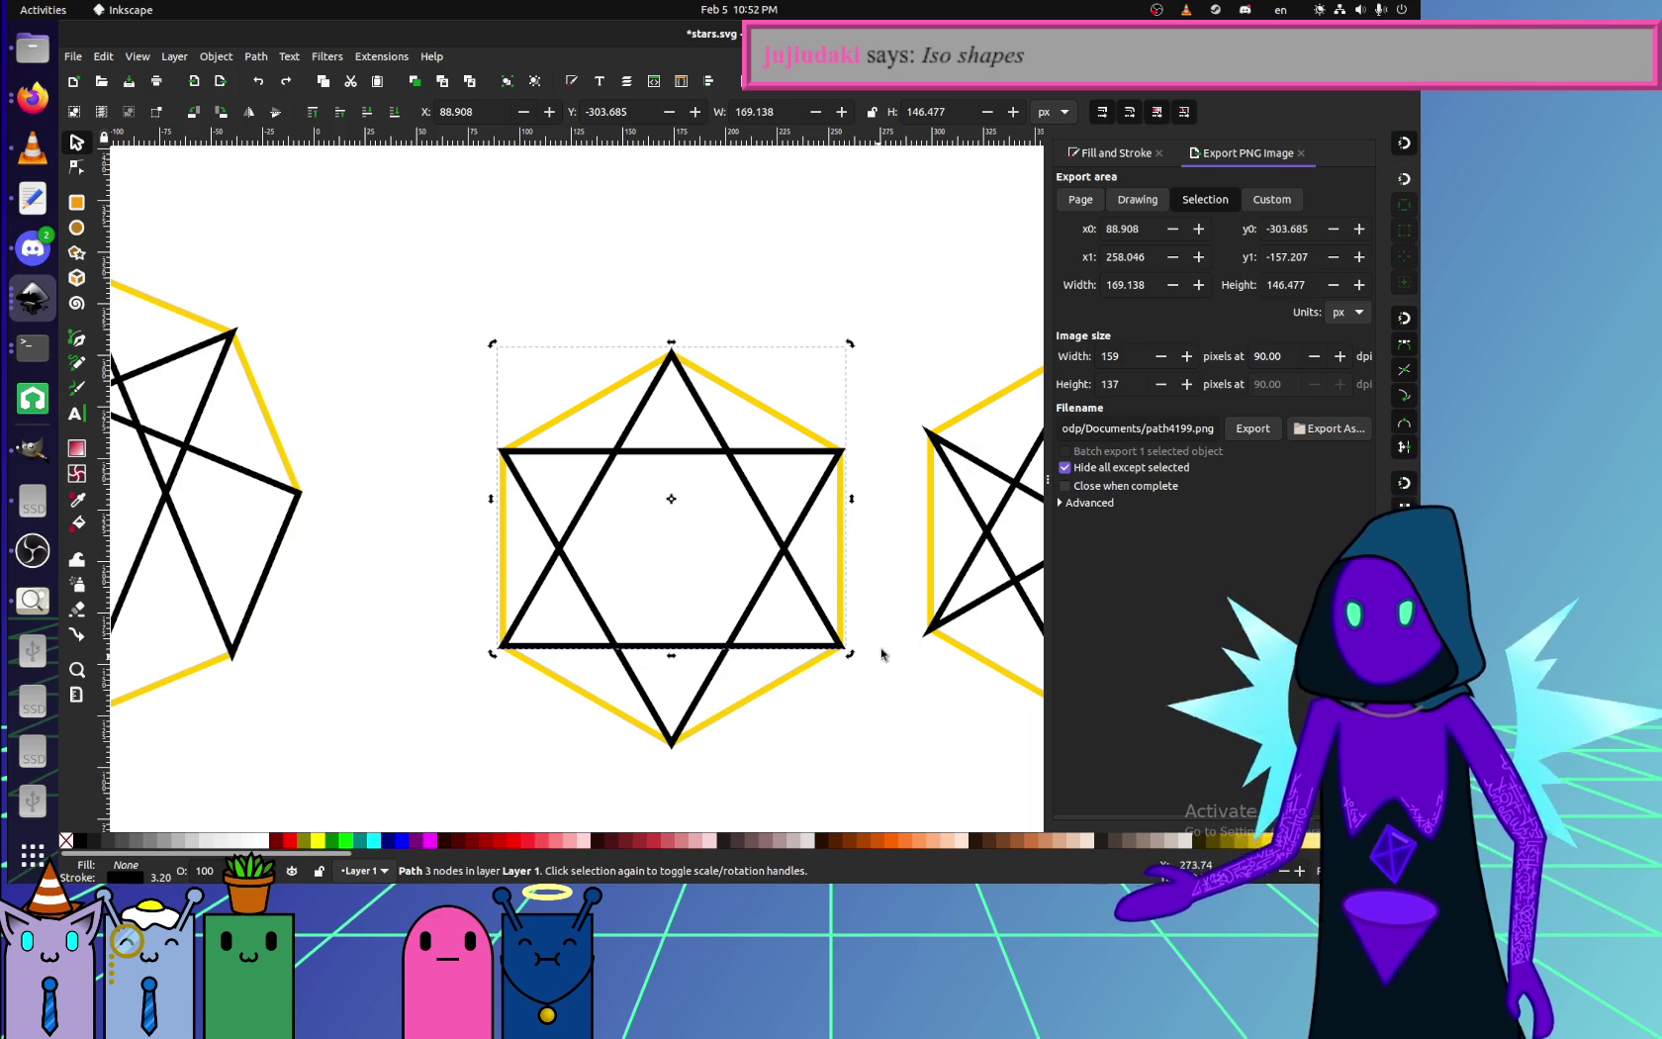
scroll(882, 654, right, 3)
scroll(792, 494, right, 7)
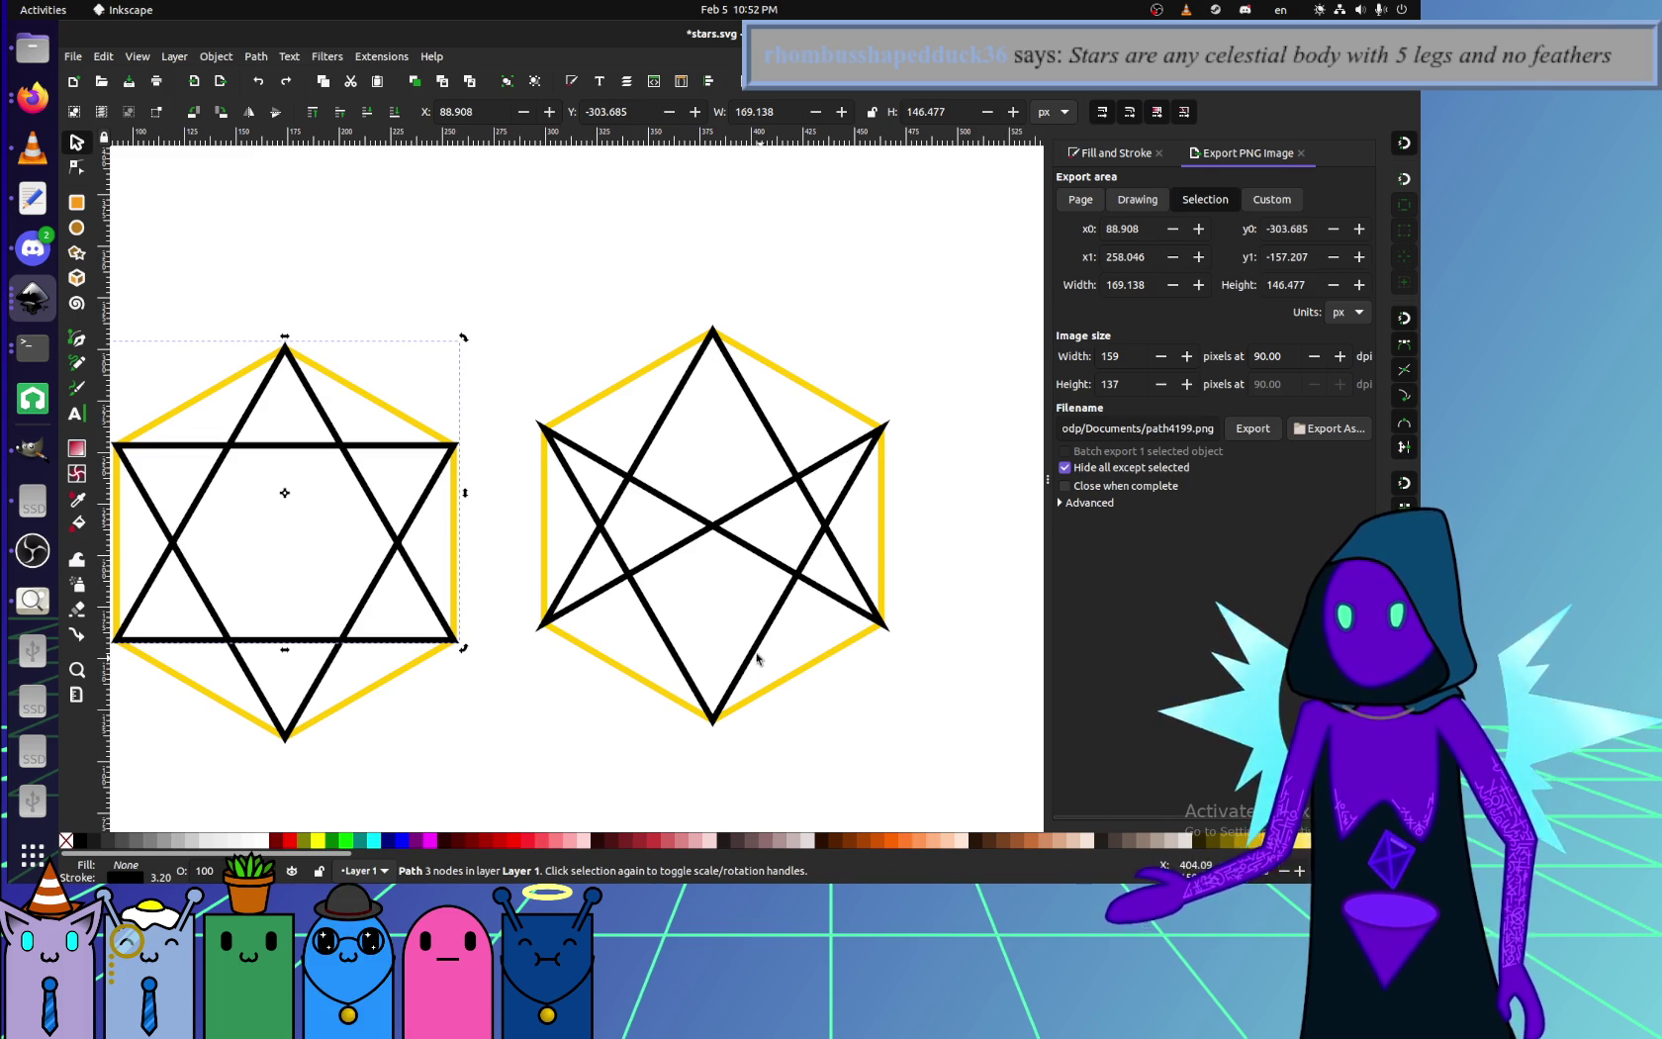
scroll(757, 658, down, 2)
ctrl+scroll(732, 603, down, 2)
scroll(727, 593, down, 8)
scroll(747, 653, up, 3)
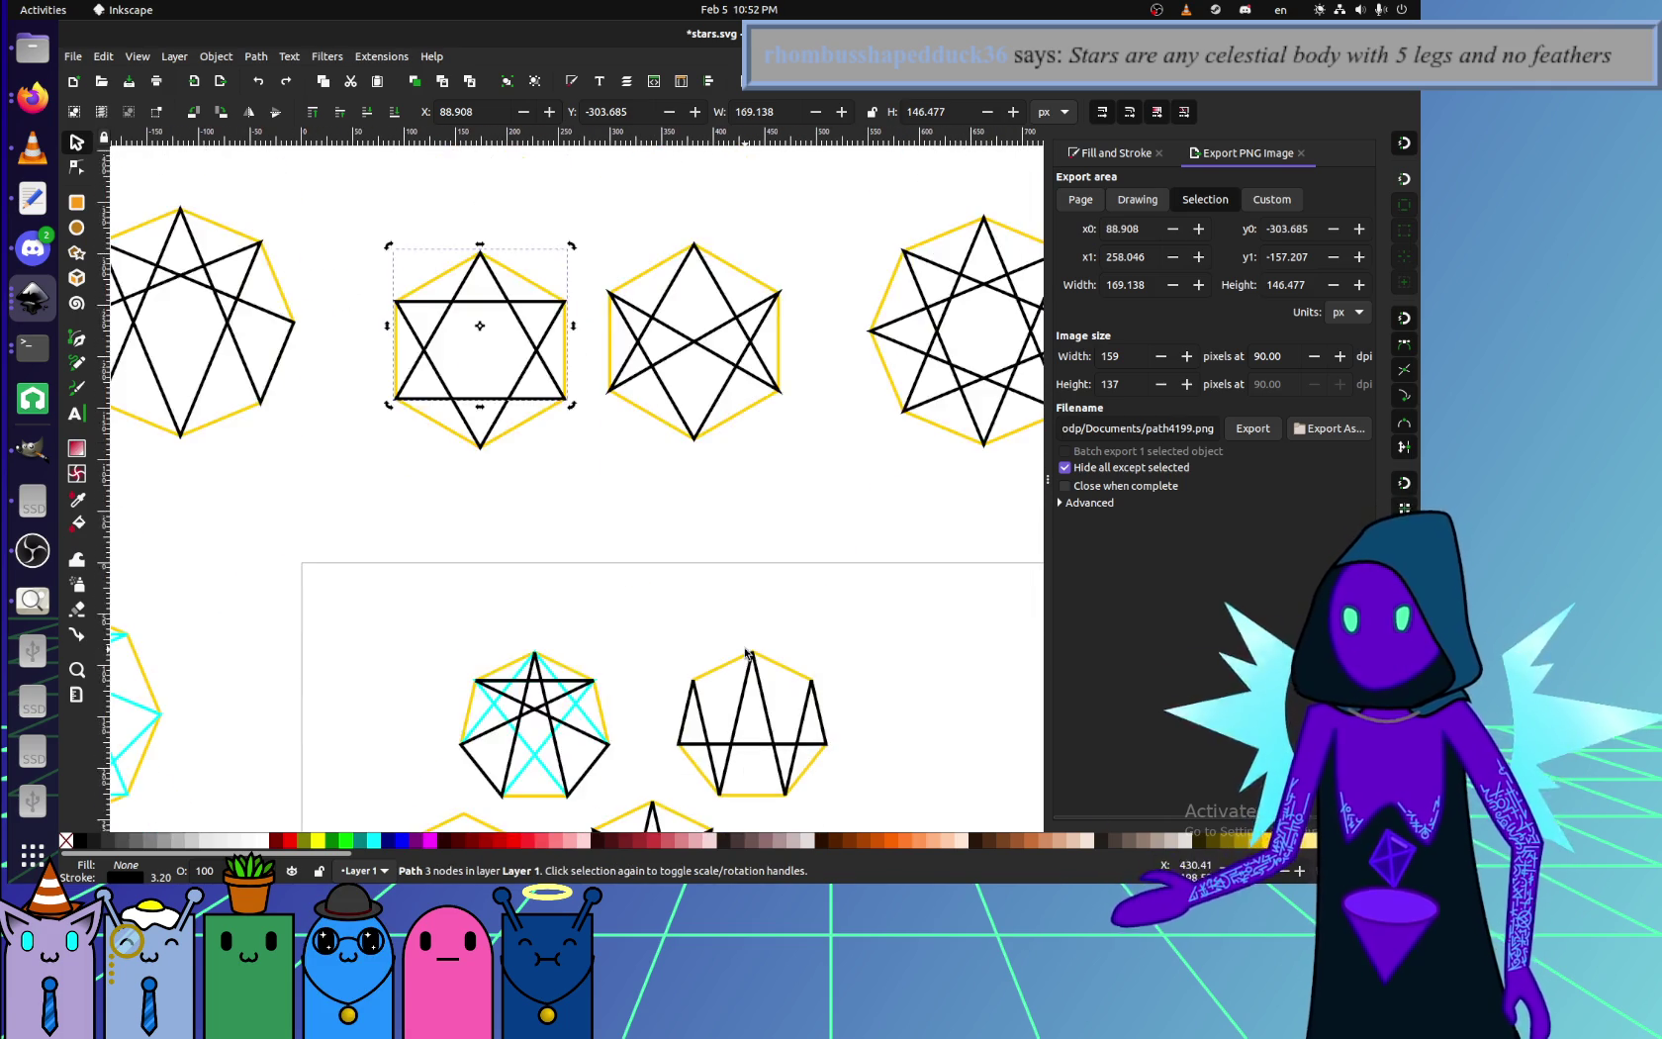
scroll(747, 653, down, 5)
scroll(712, 655, down, 1)
ctrl+scroll(693, 656, up, 1)
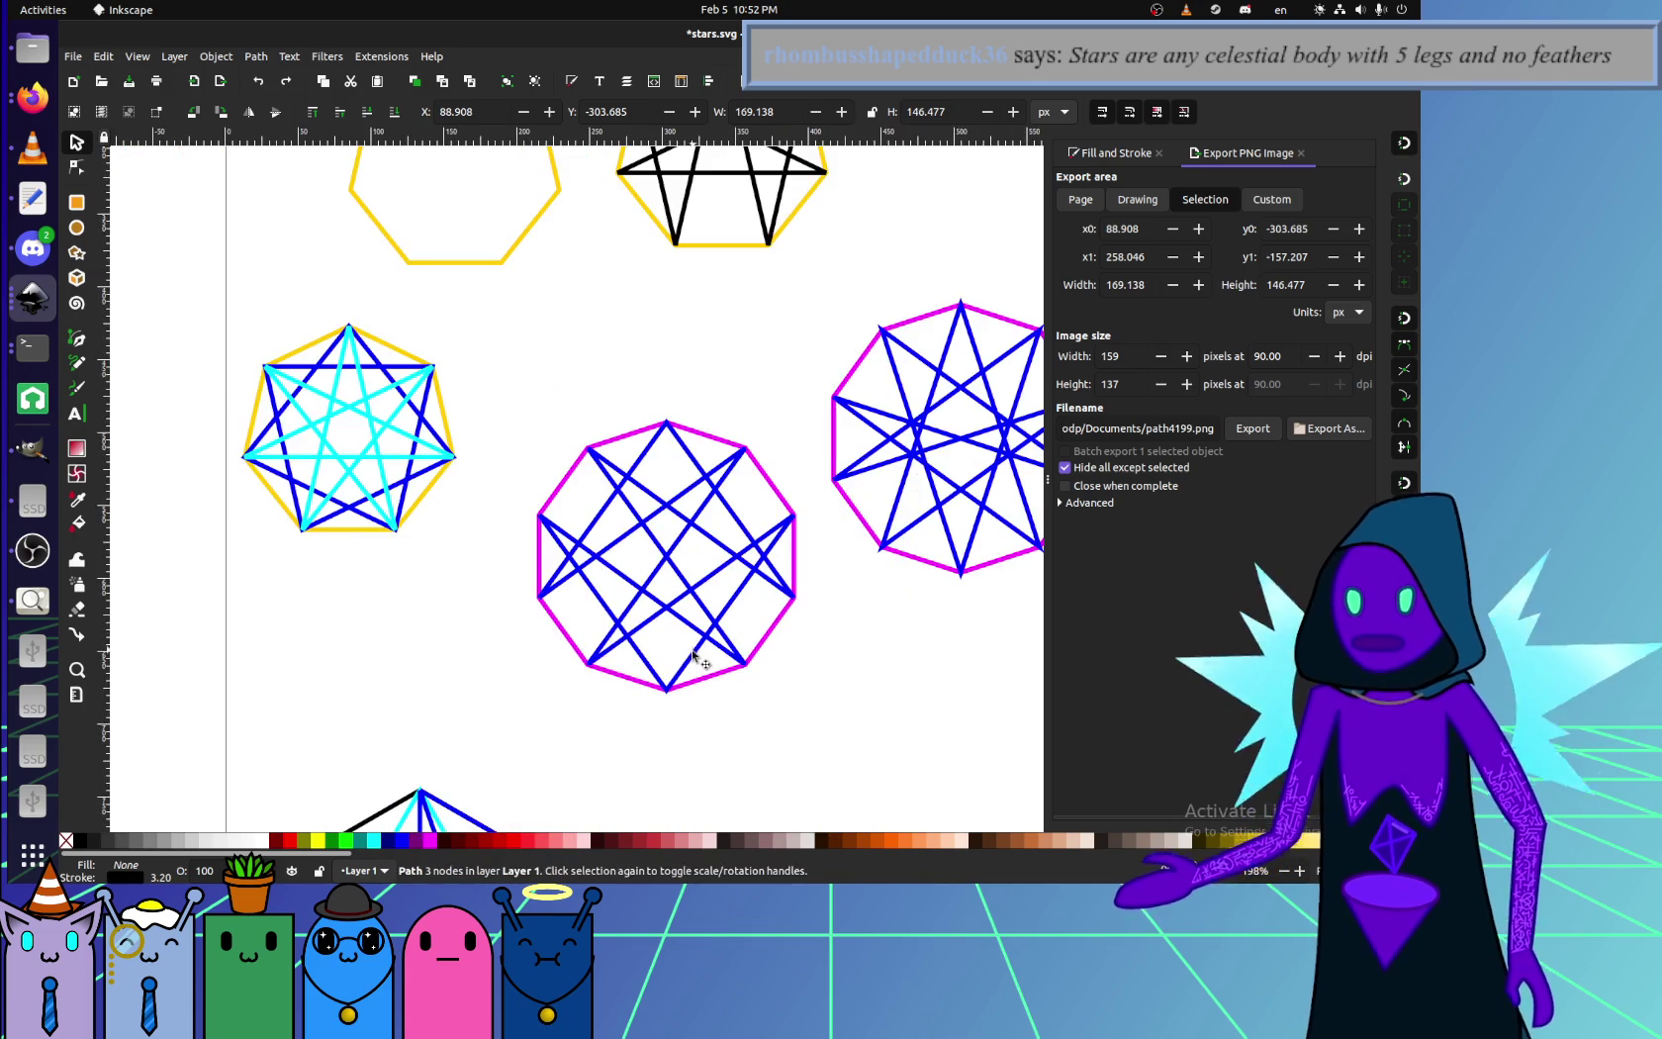
- Select the magenta-and-blue star and the right-hand decagon star, then clear the selection
click(693, 655)
ctrl+scroll(692, 655, up, 1)
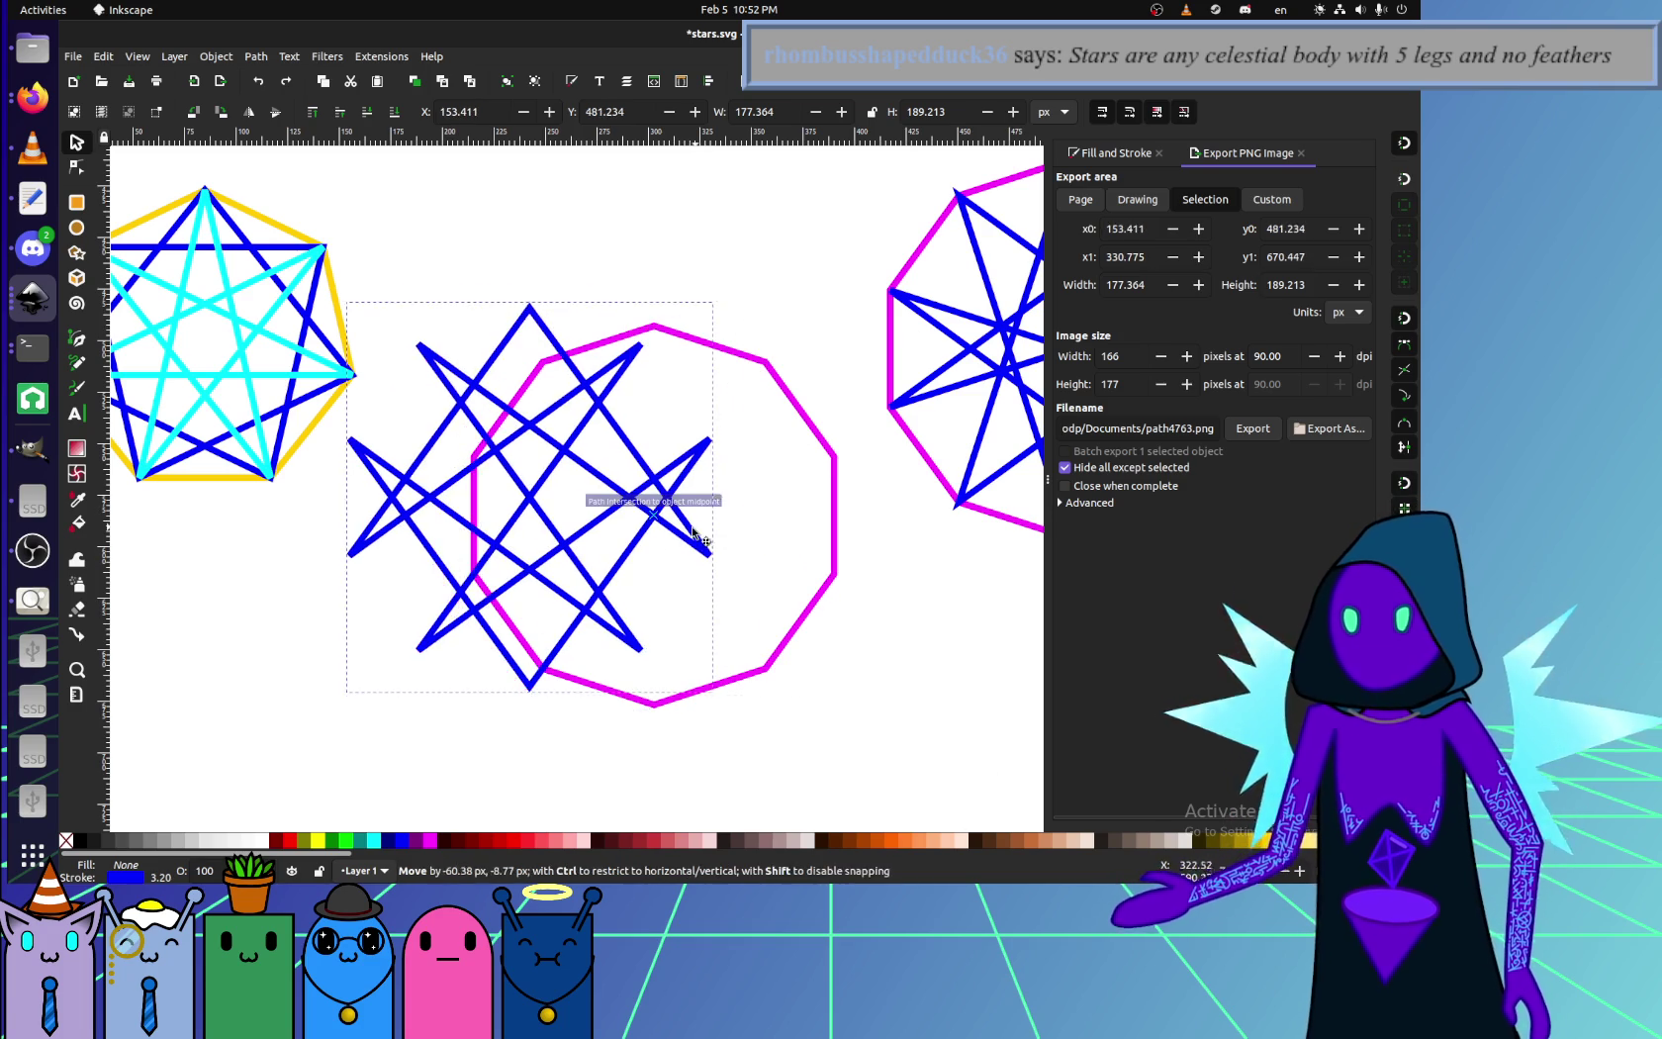
scroll(776, 462, right, 5)
scroll(777, 462, up, 1)
click(711, 619)
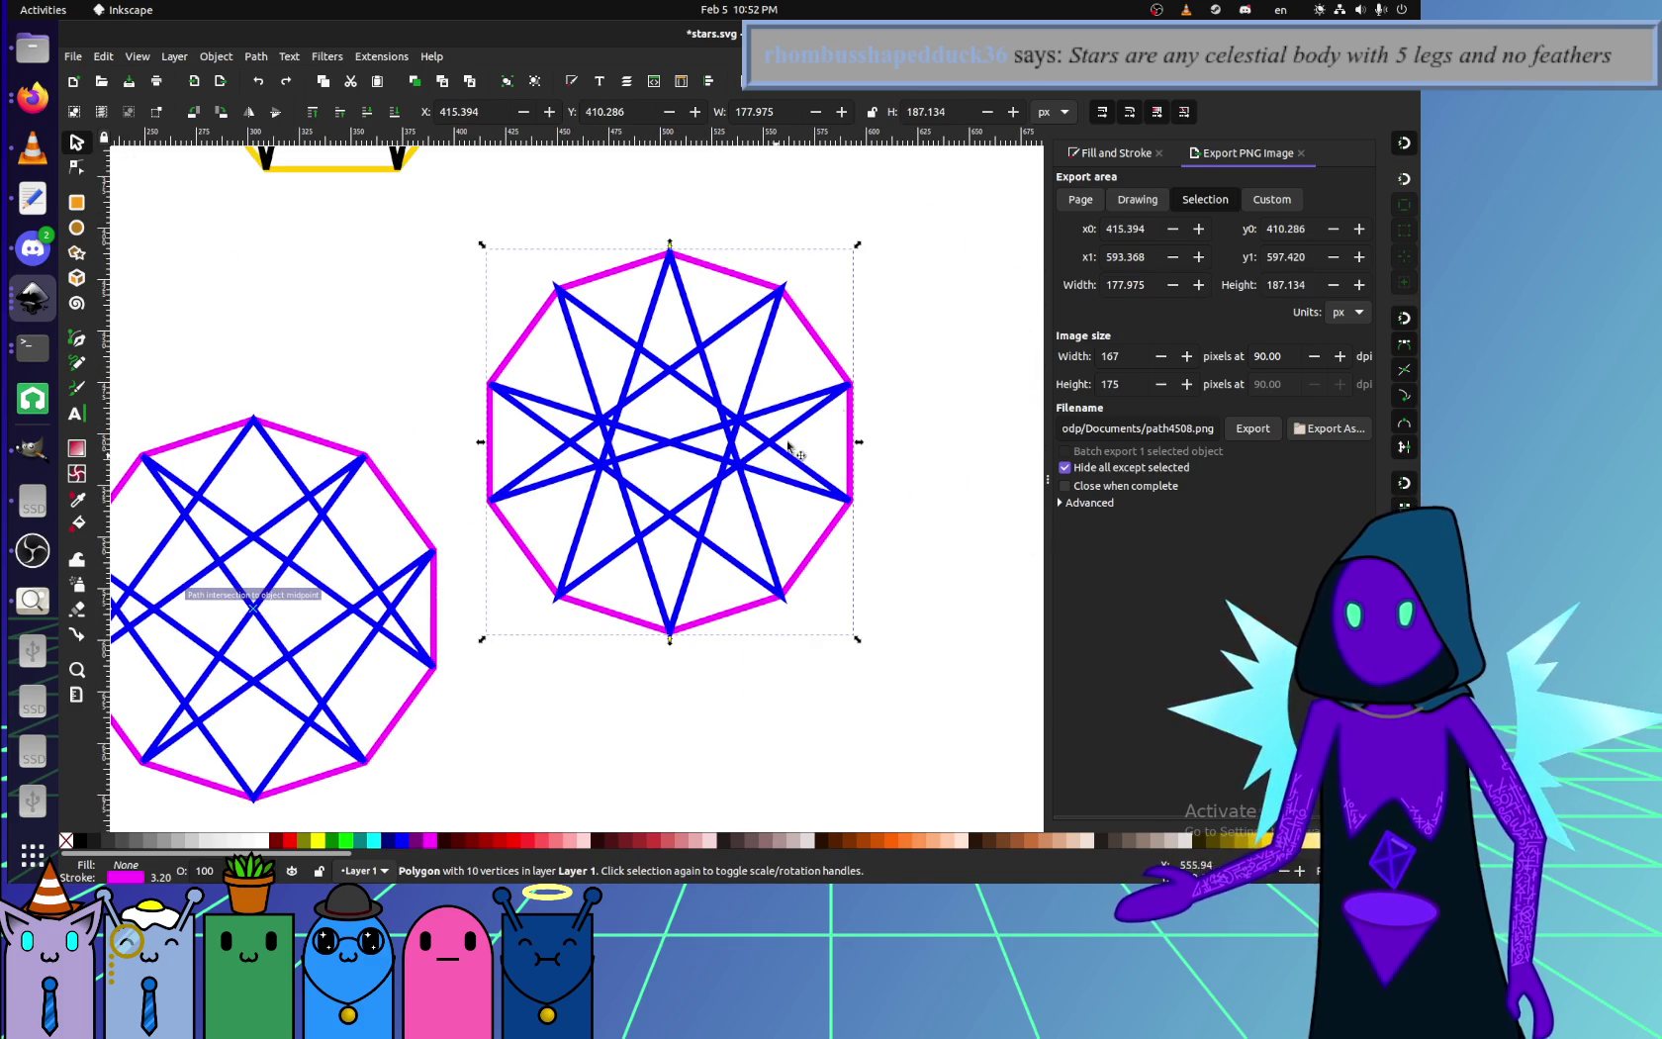
click(878, 386)
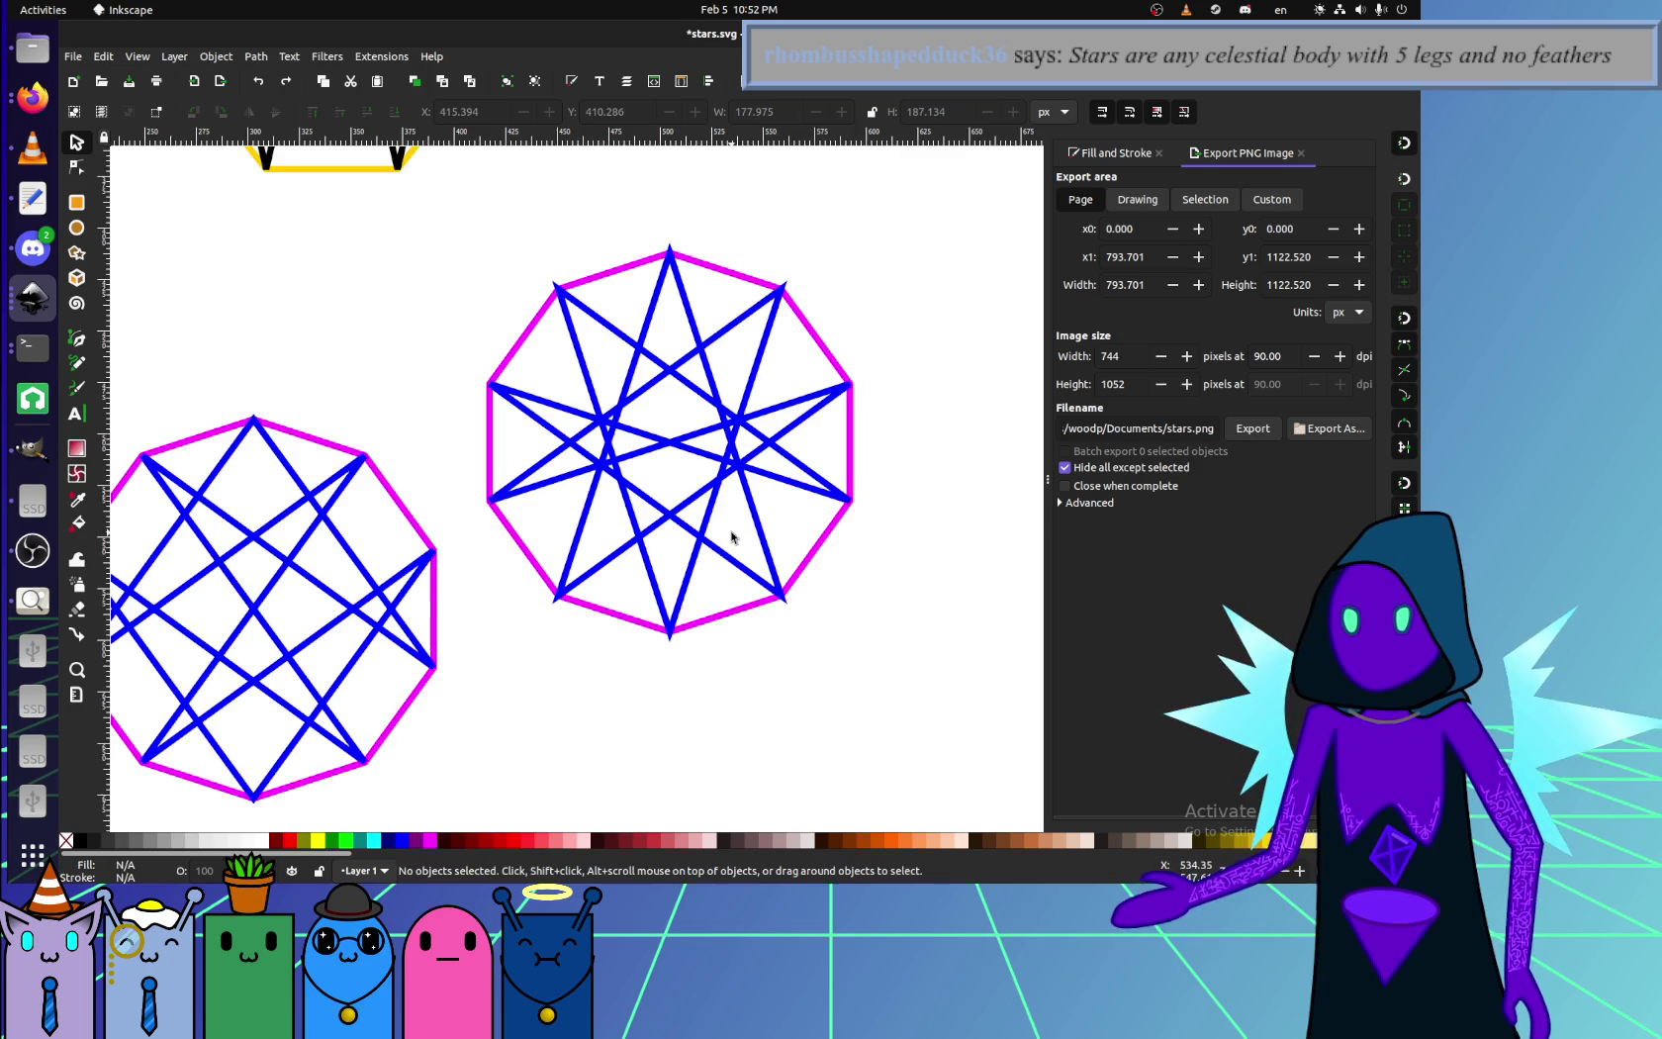
- Zoom to the isometric hexagon figure, click its outline, and rubber-band select all its parts
scroll(731, 534, down, 5)
scroll(731, 531, up, 9)
scroll(731, 531, down, 3)
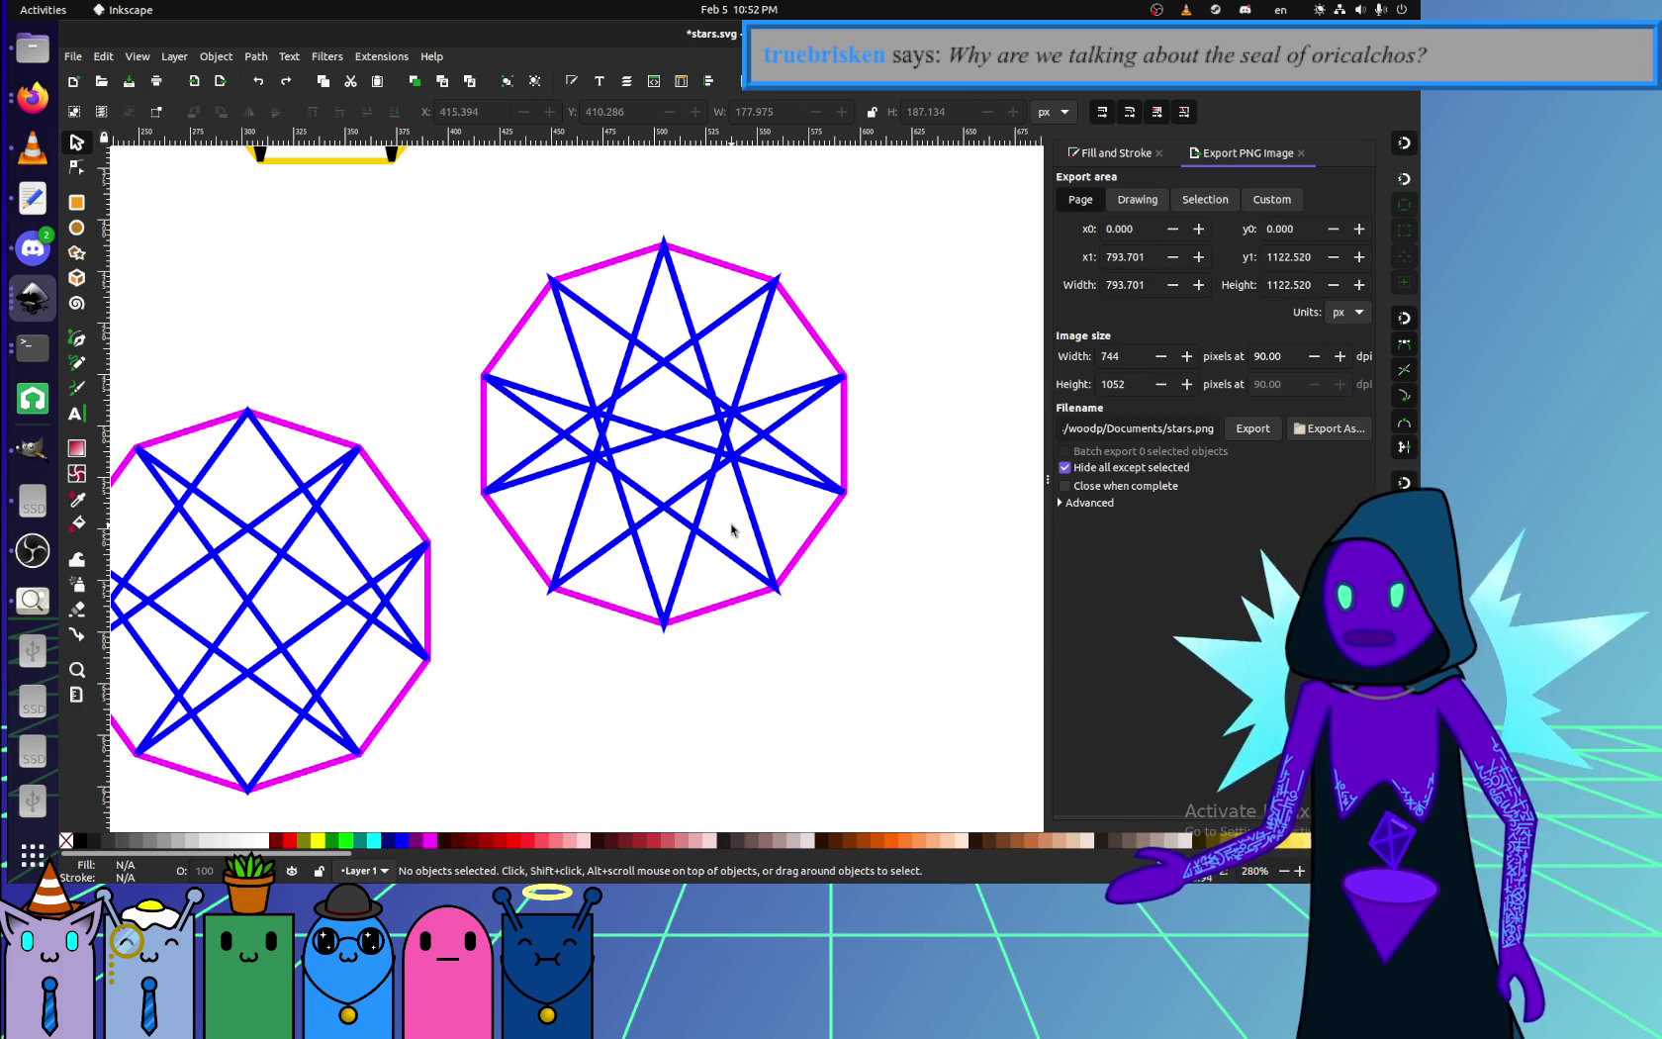
ctrl+scroll(673, 603, down, 5)
ctrl+scroll(594, 648, up, 4)
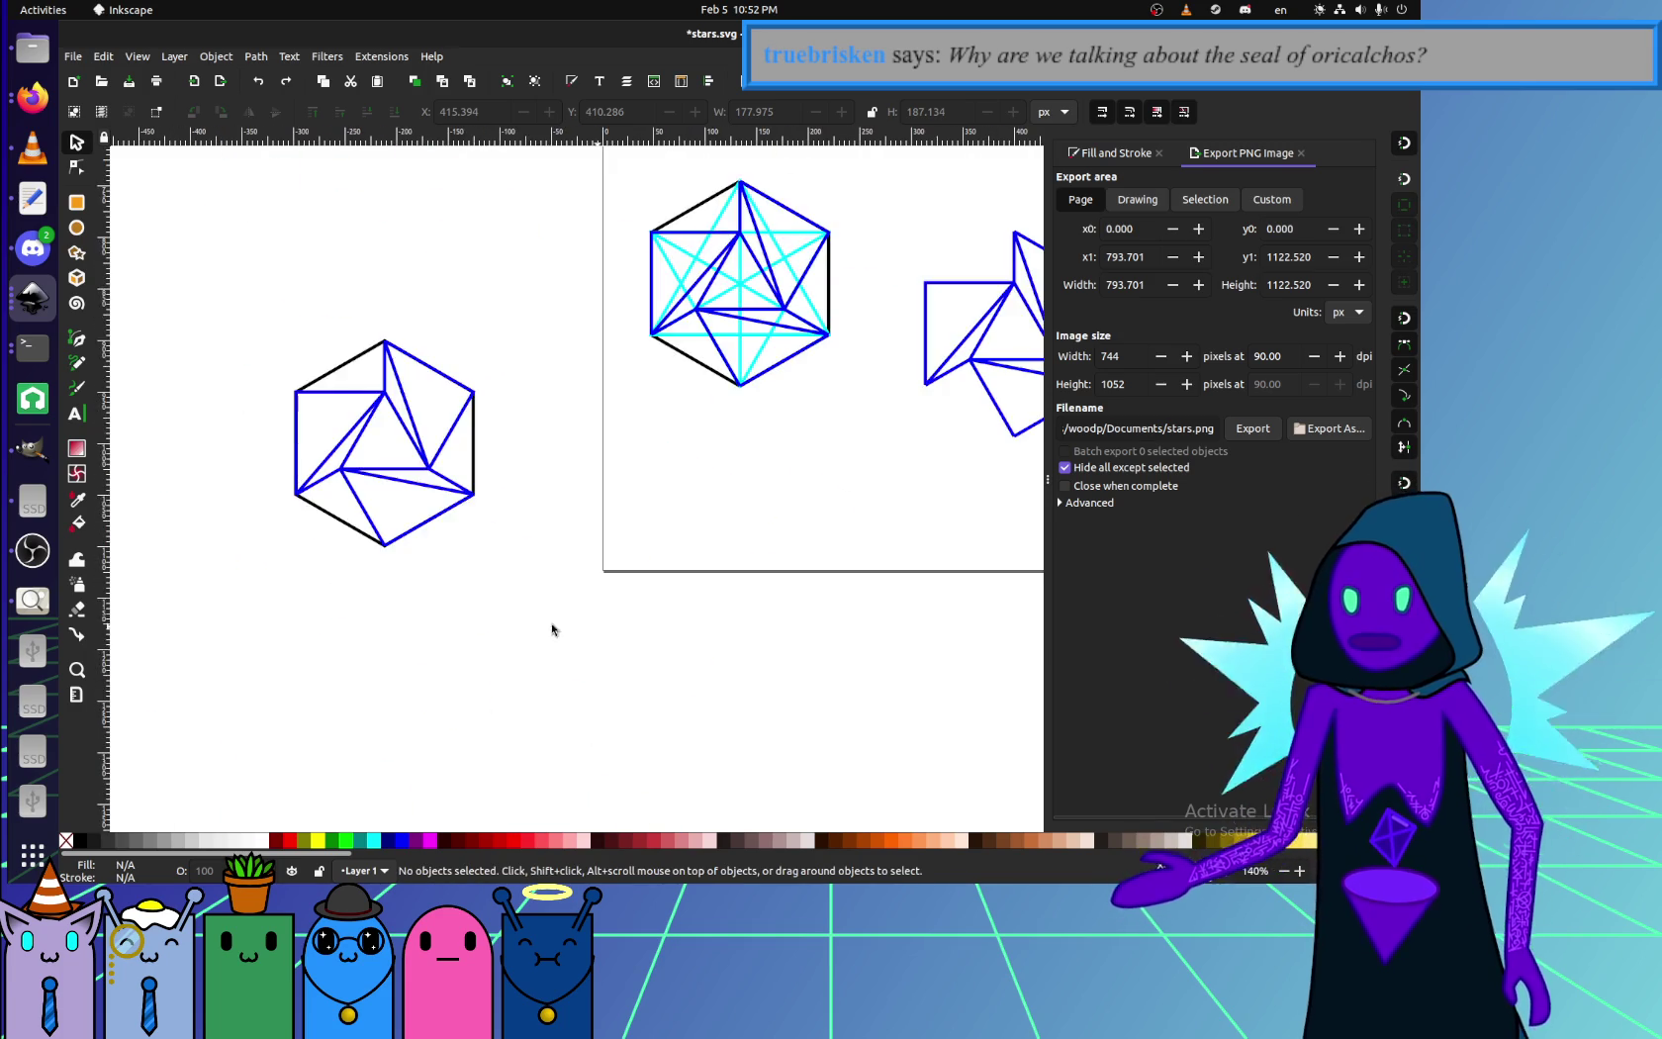
scroll(534, 598, left, 3)
ctrl+scroll(514, 573, down, 5)
ctrl+scroll(685, 525, up, 2)
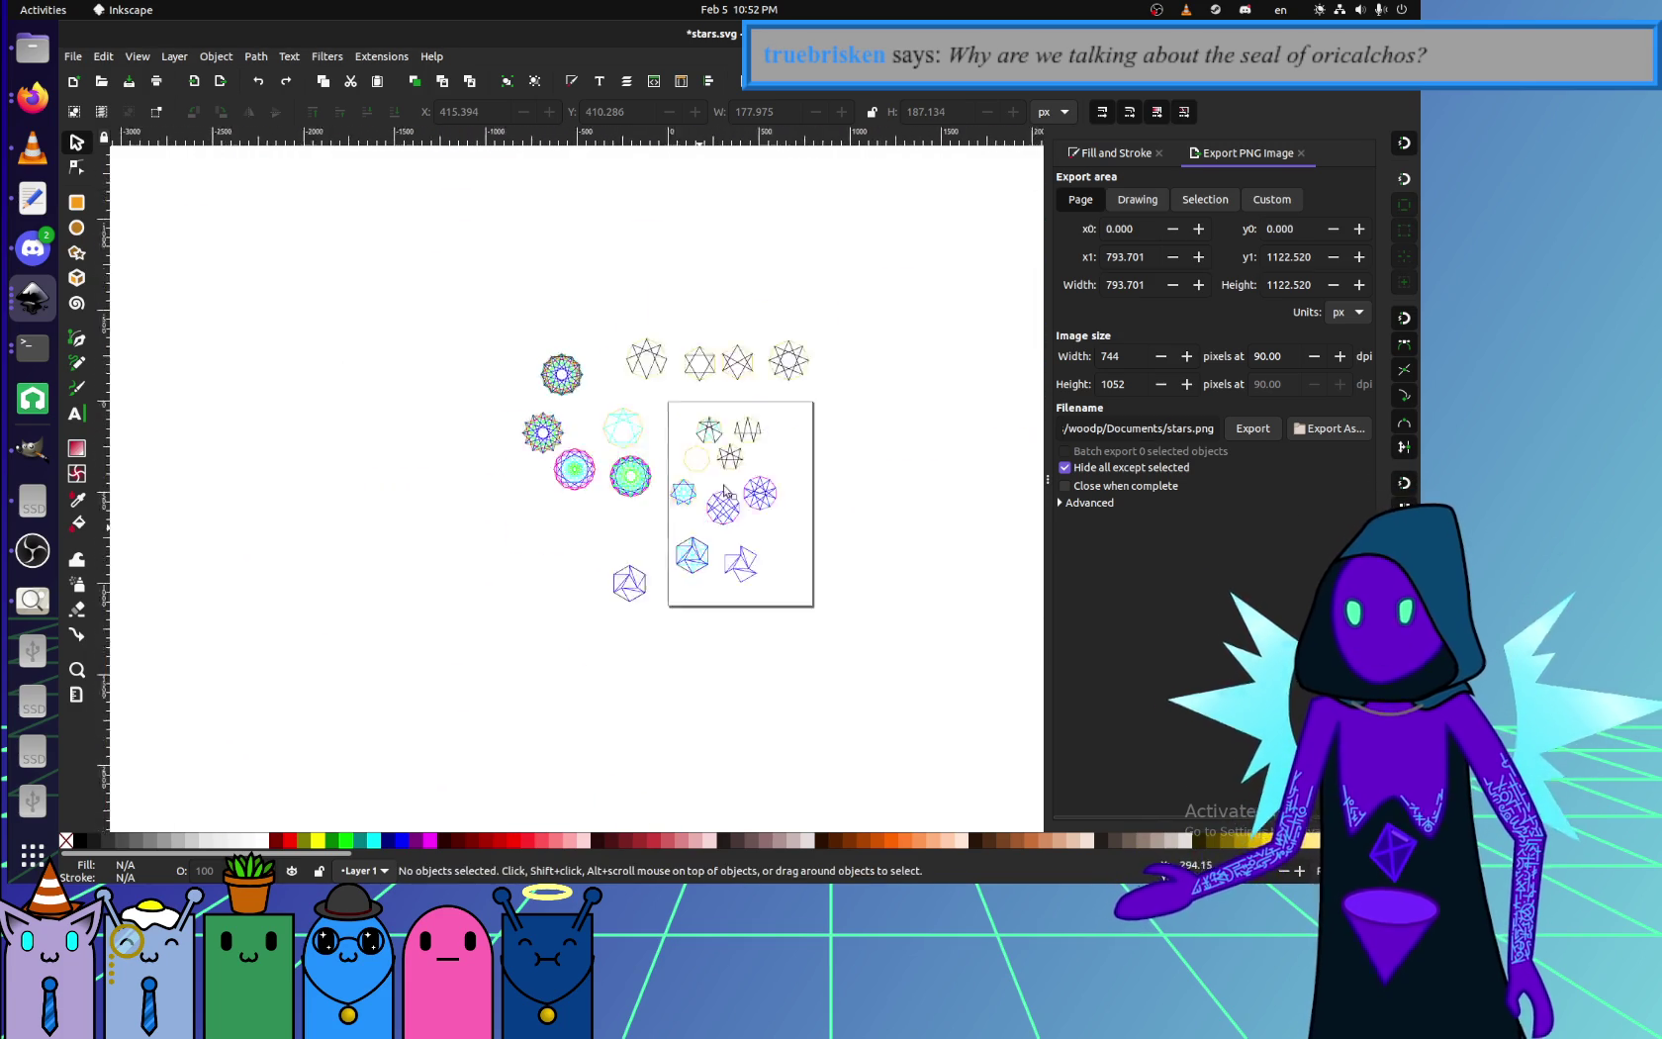
ctrl+scroll(685, 525, up, 5)
ctrl+scroll(668, 564, down, 2)
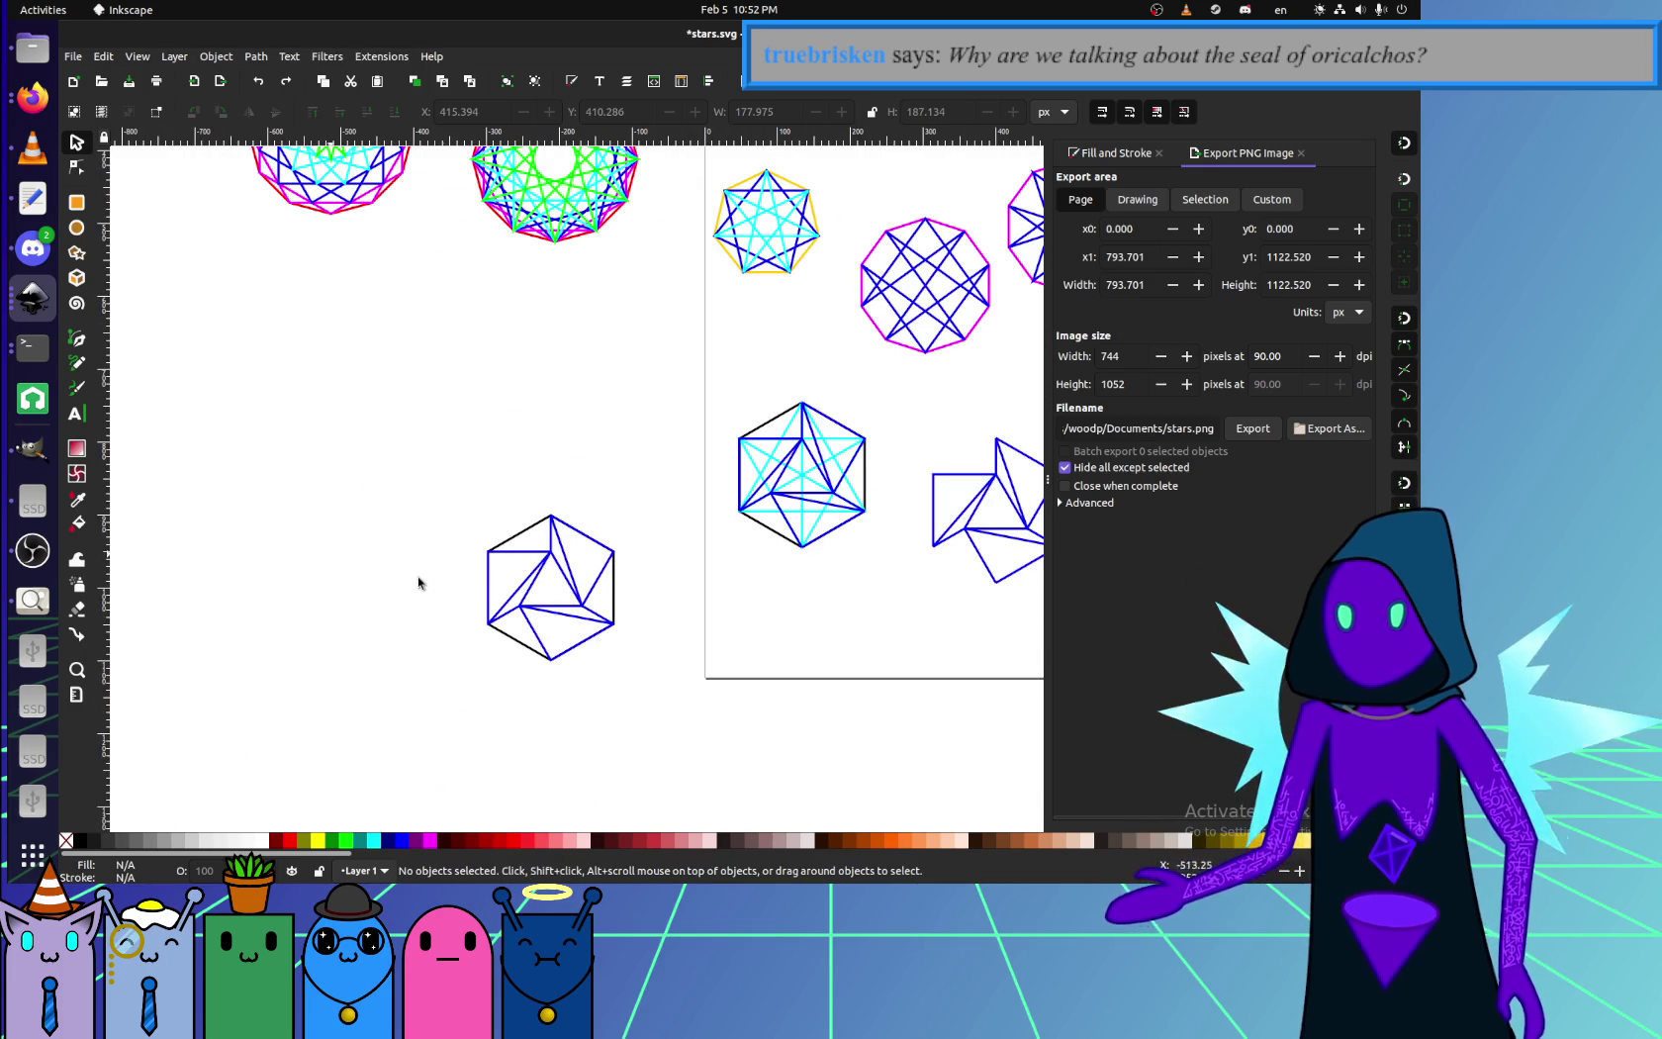
ctrl+scroll(589, 663, up, 4)
ctrl+scroll(712, 703, down, 2)
click(707, 571)
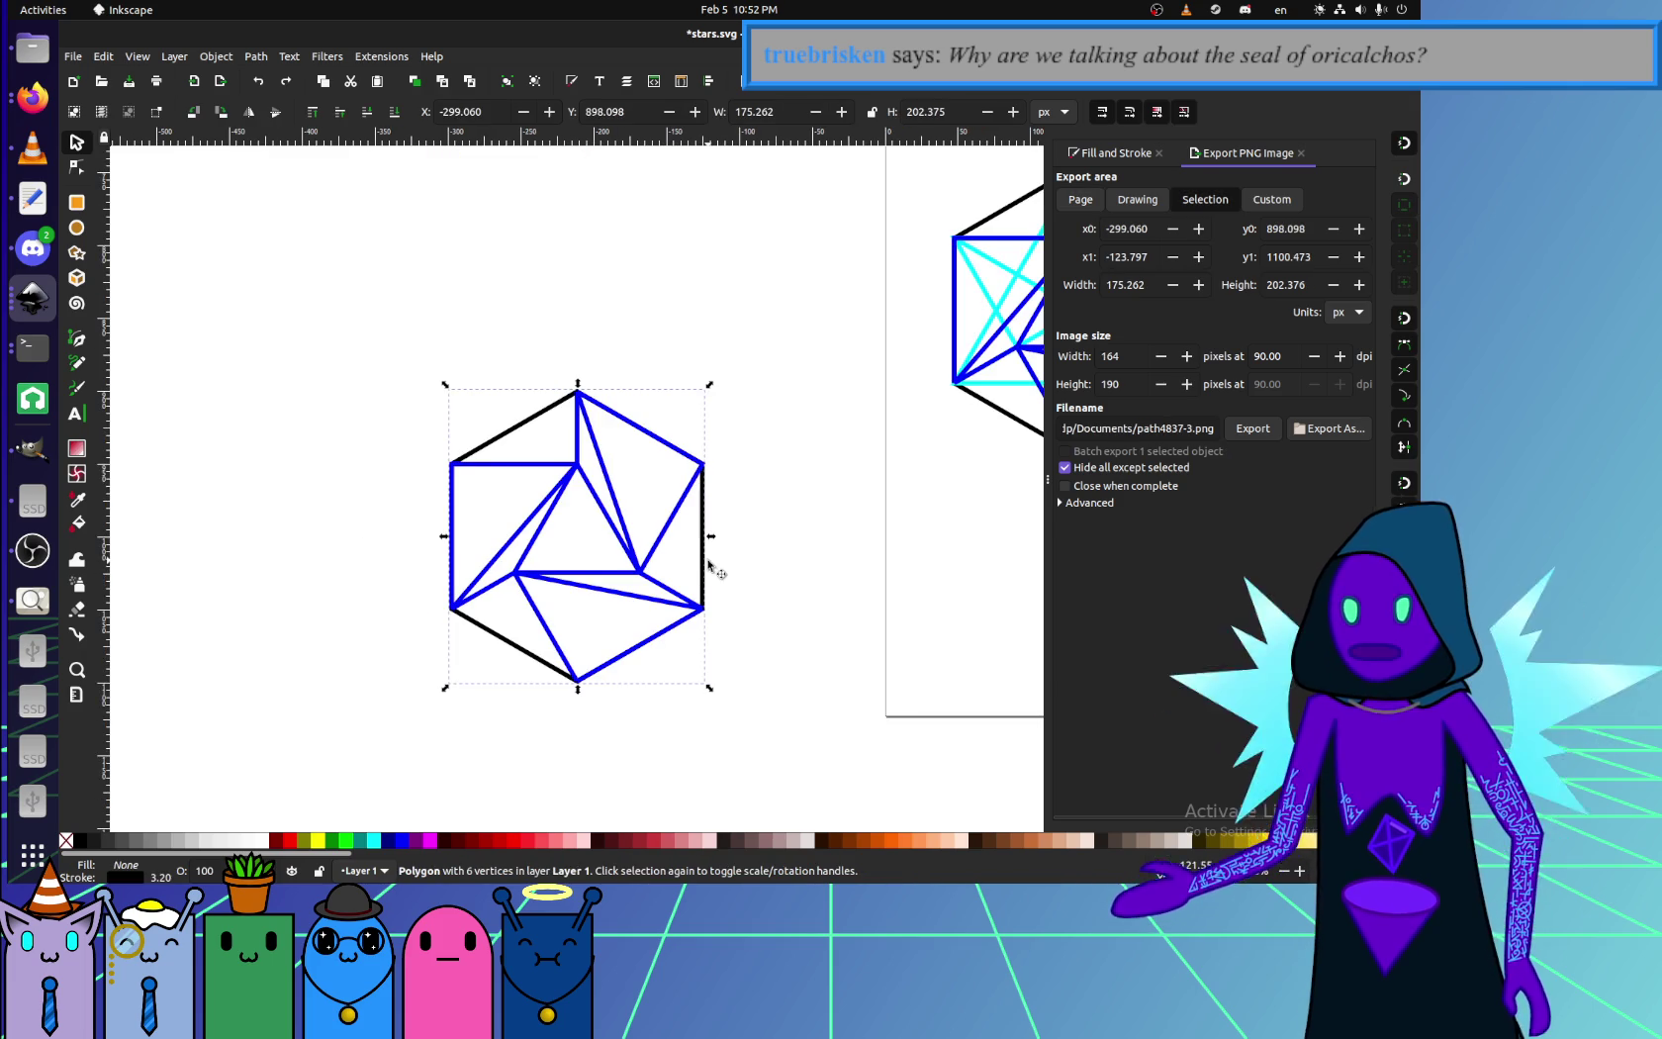
drag(381, 312, 777, 750)
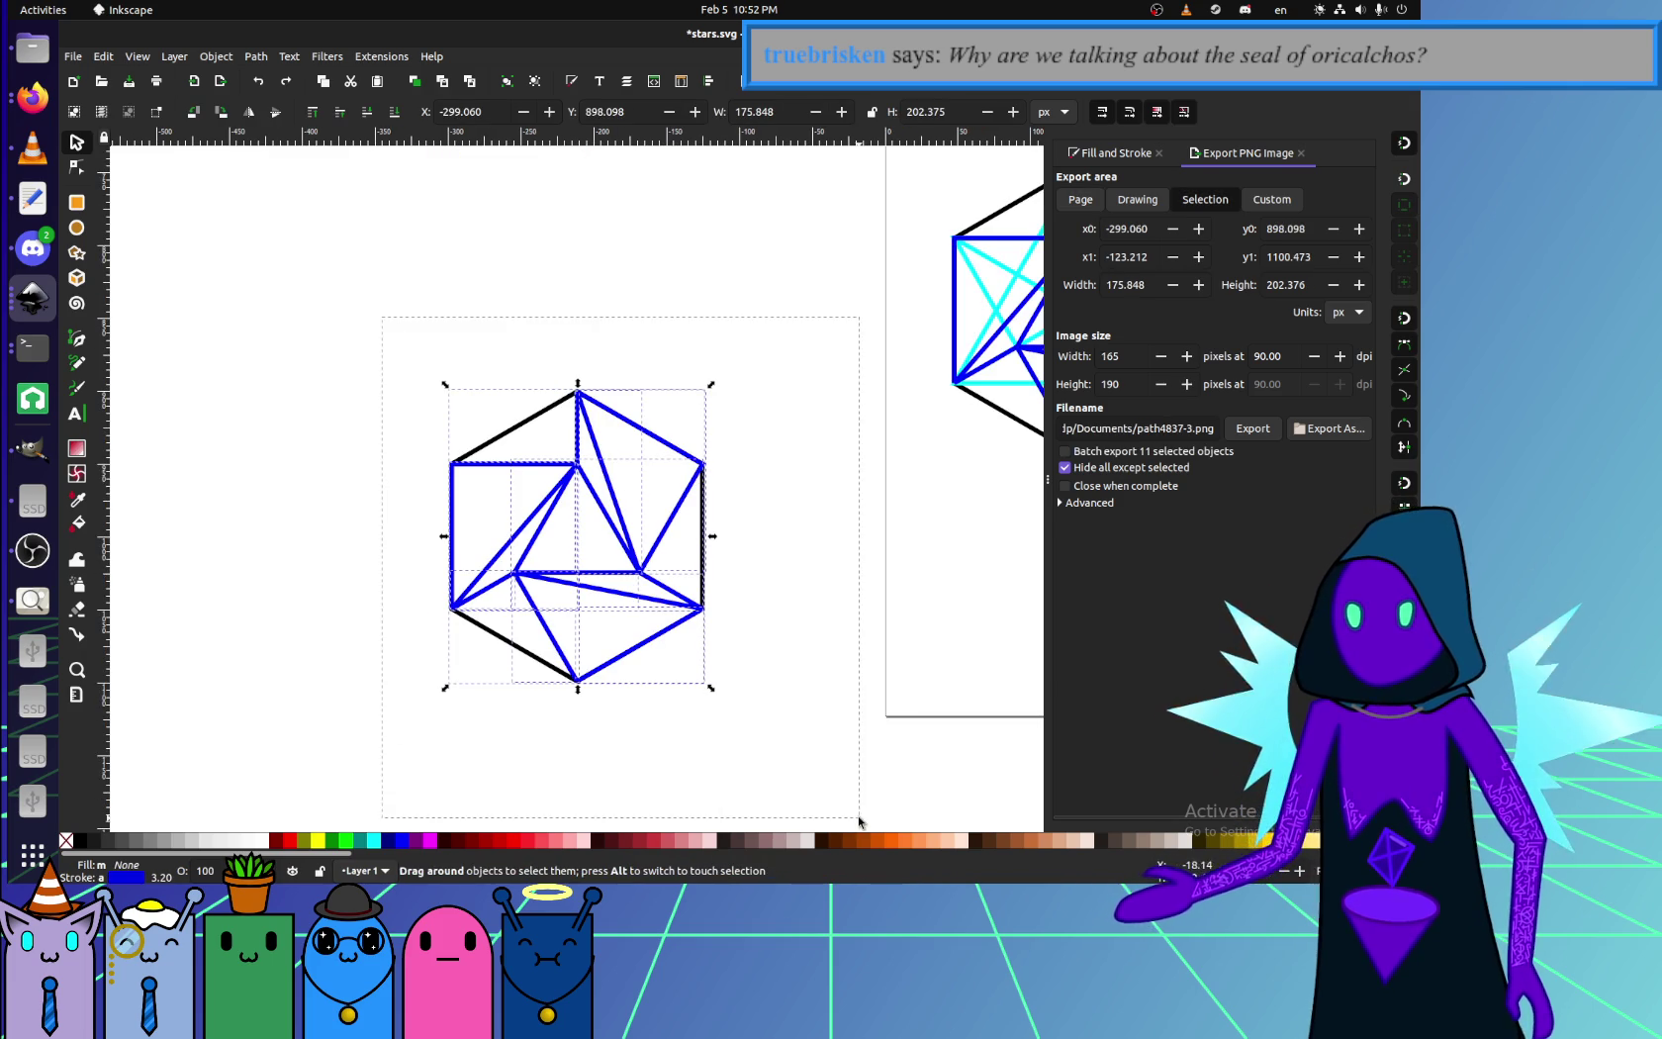
- Switch past boopworld.svg to the background5.svg document and paste the hexagon figure there
click(525, 743)
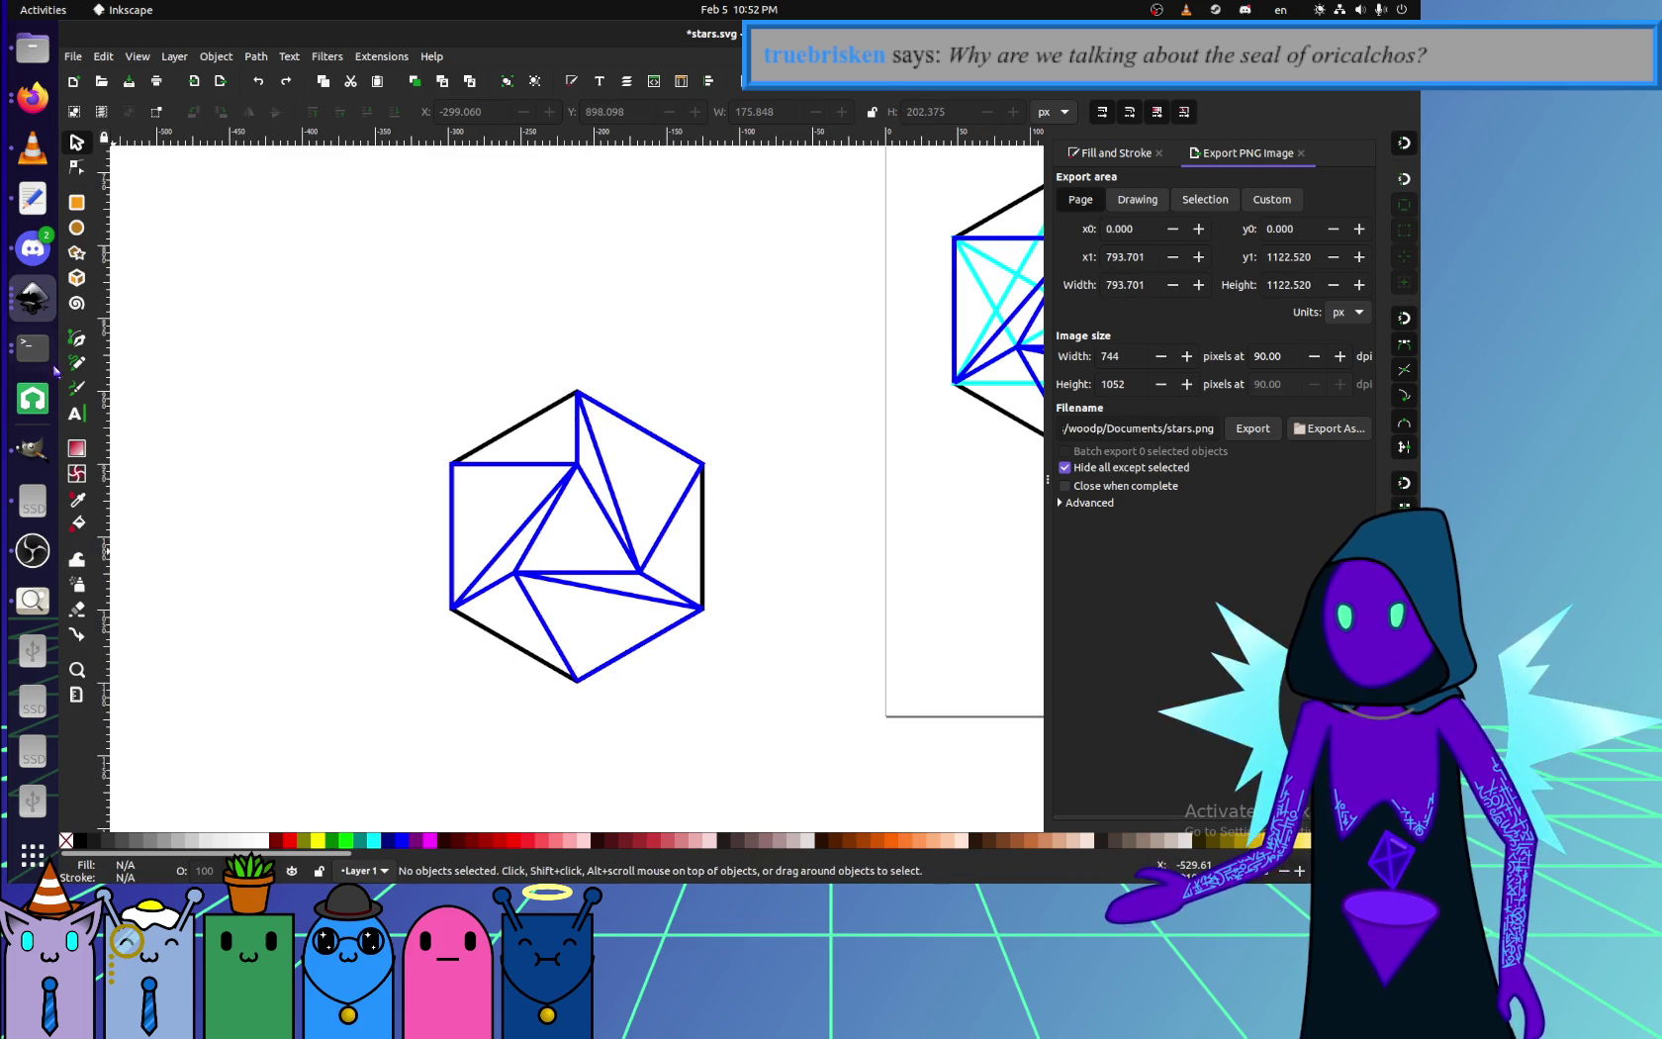
click(33, 297)
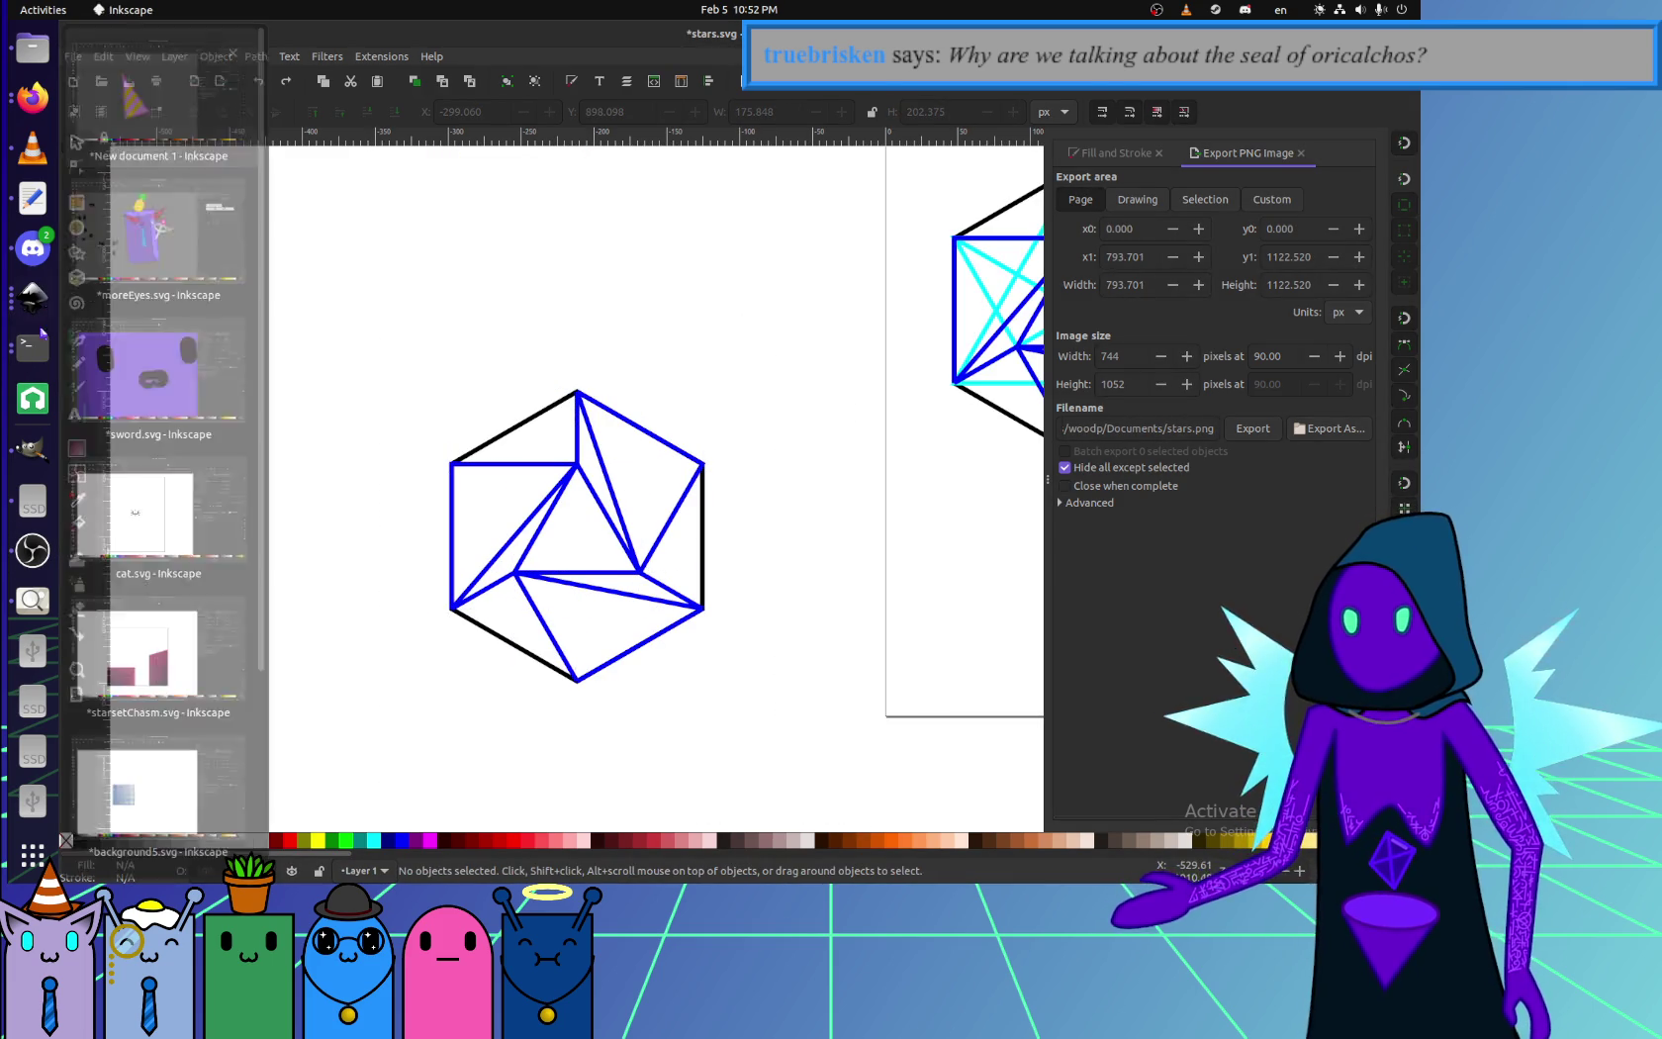
scroll(158, 593, down, 3)
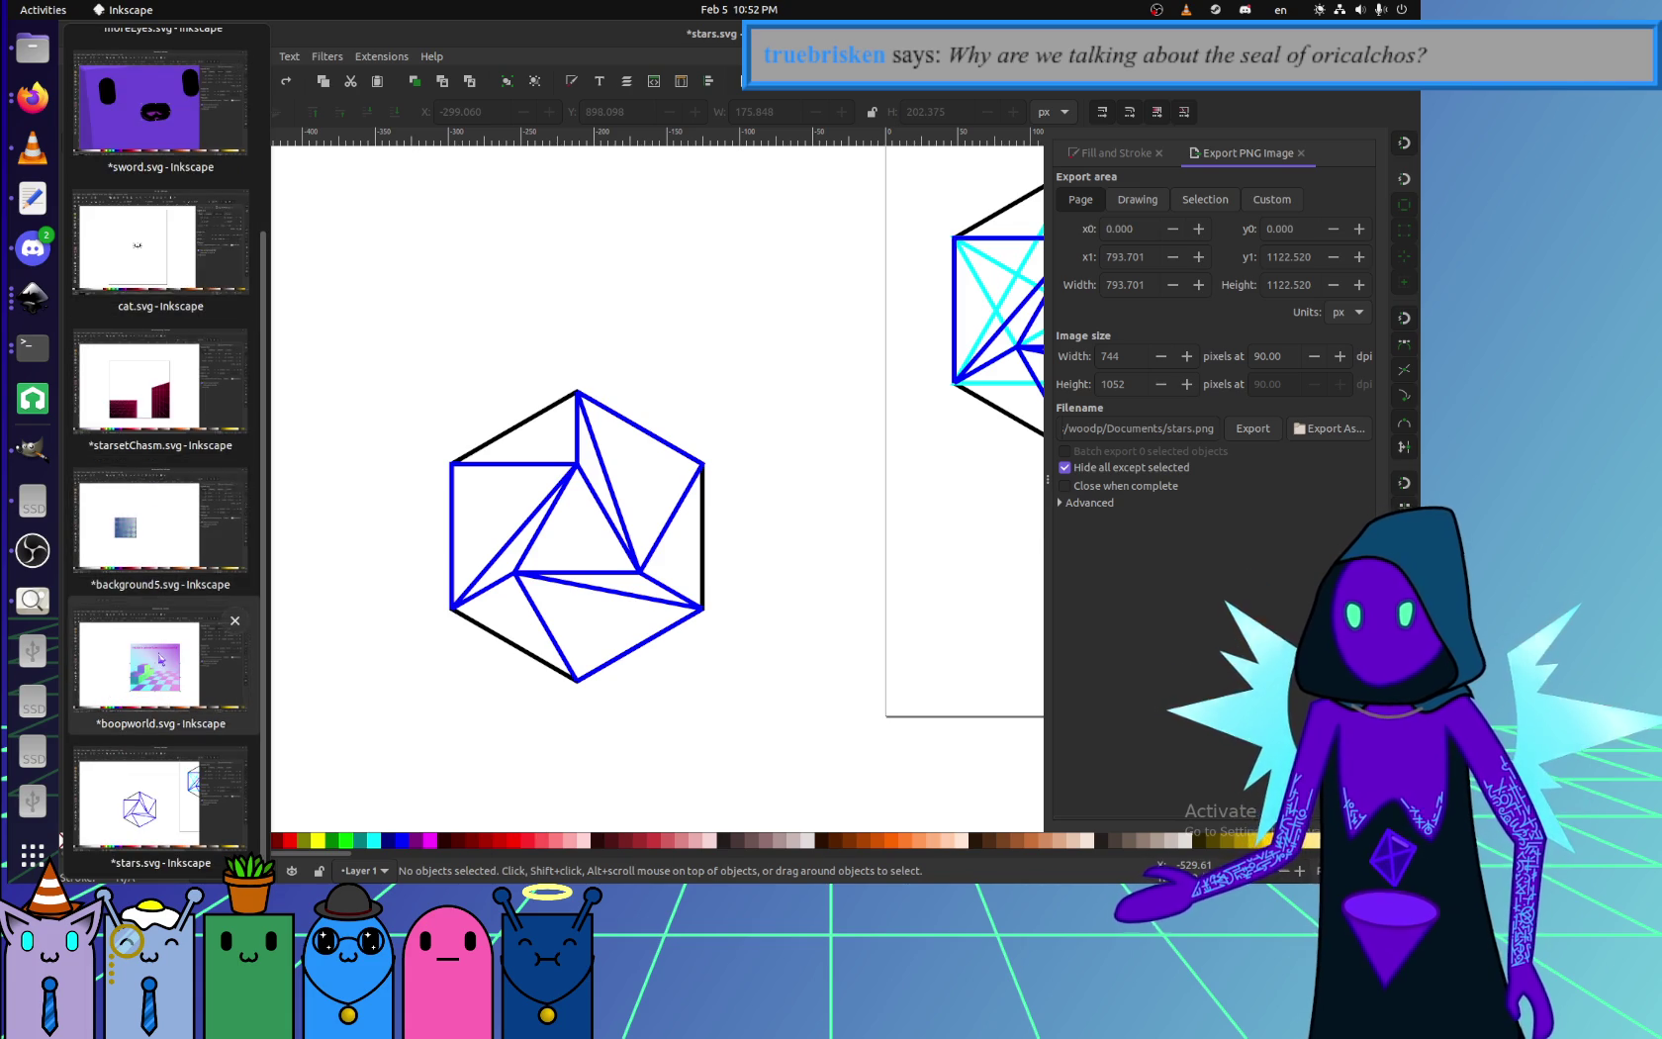
click(158, 657)
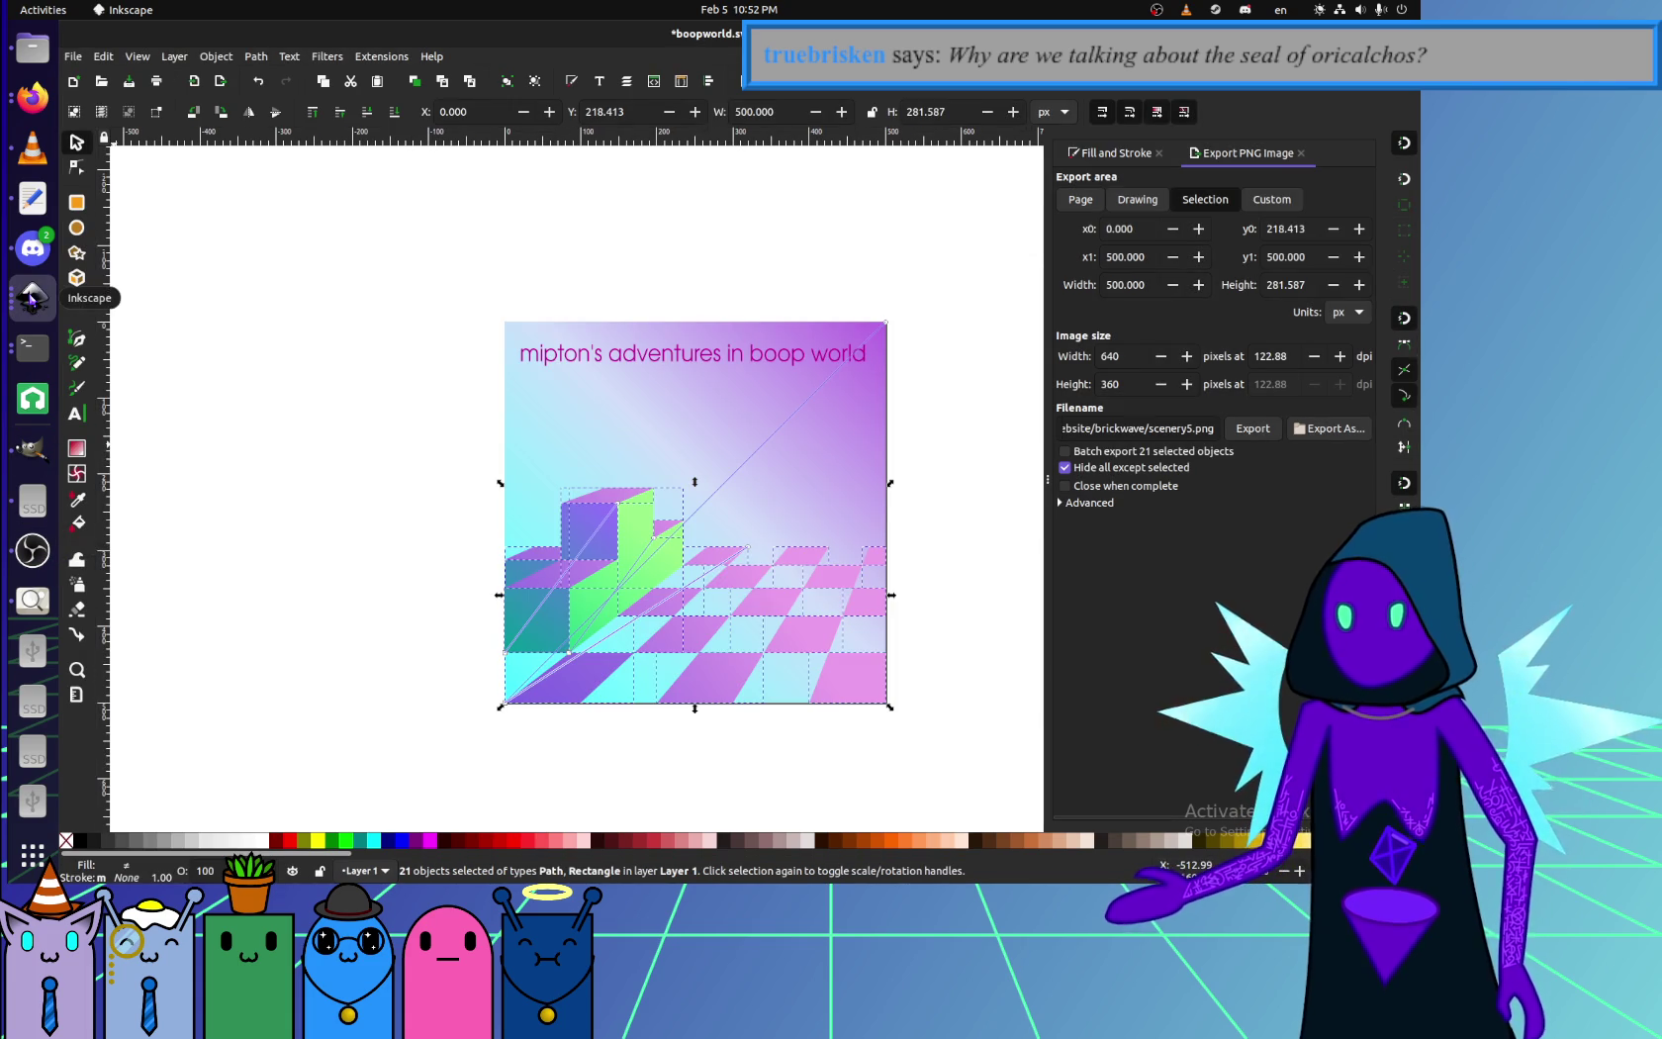
click(33, 296)
scroll(114, 537, down, 2)
click(158, 653)
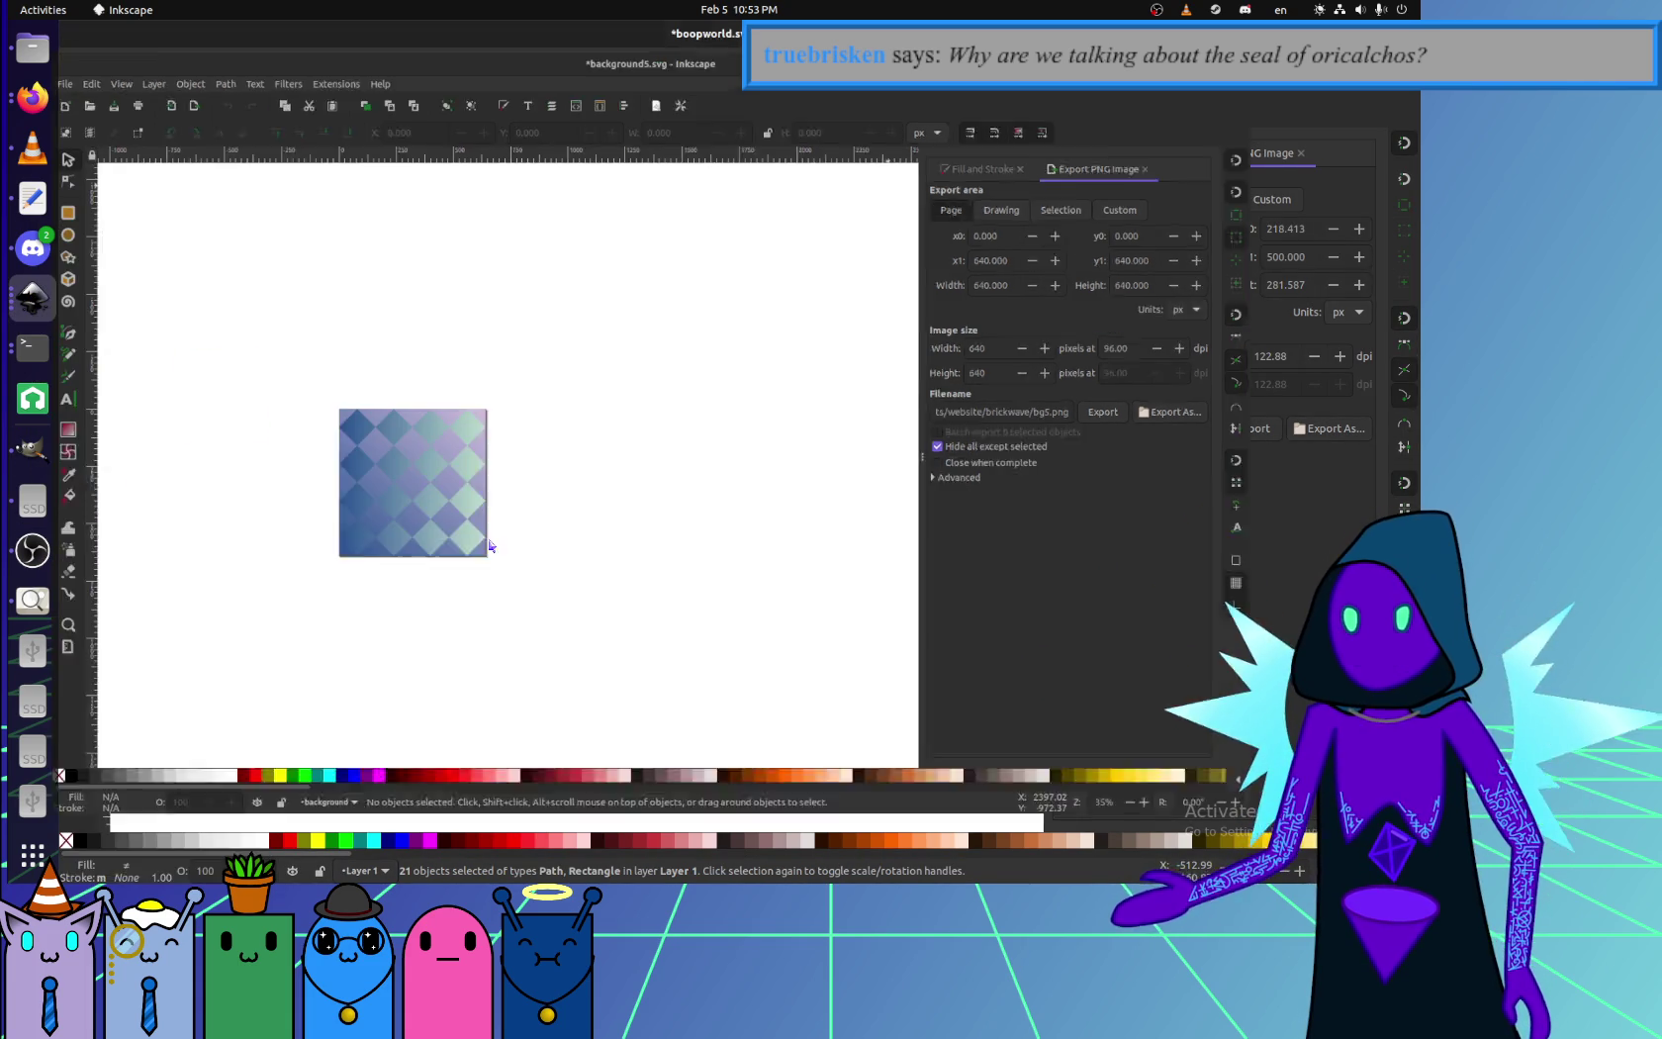
ctrl+scroll(452, 514, up, 2)
ctrl+scroll(450, 515, up, 2)
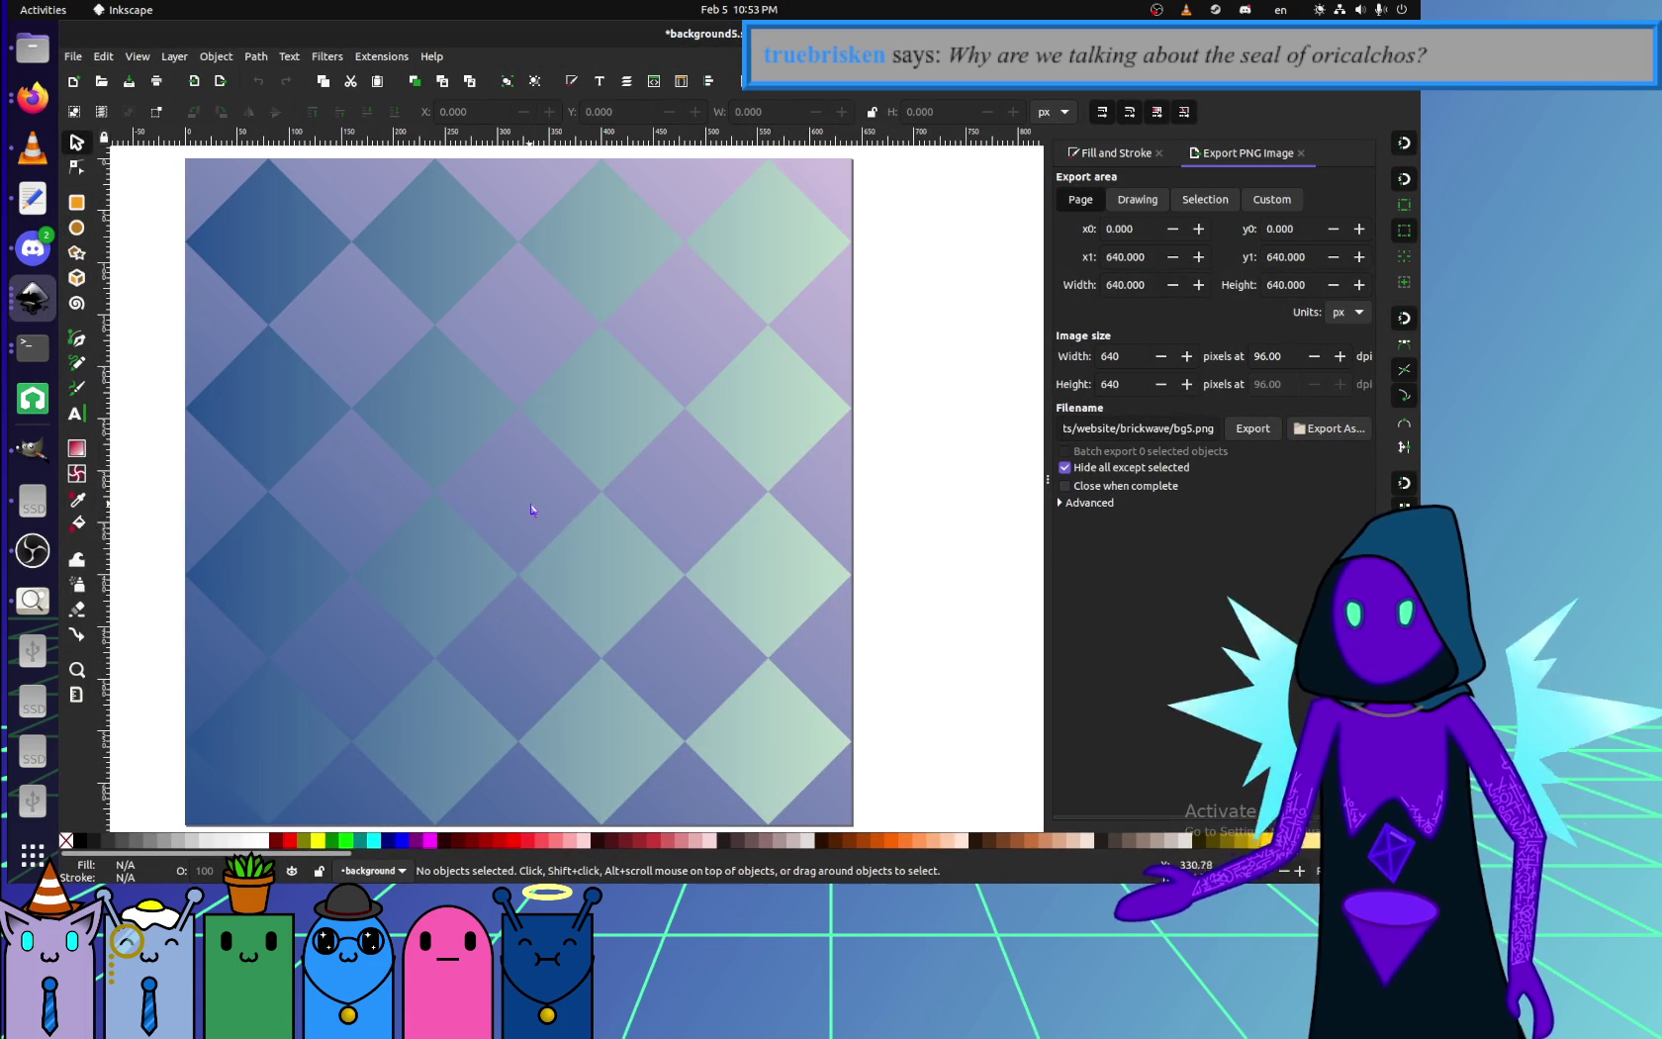
key(ctrl+v)
- Drag the pasted hexagon figure until it snaps to the centre of the background
drag(534, 534, 534, 527)
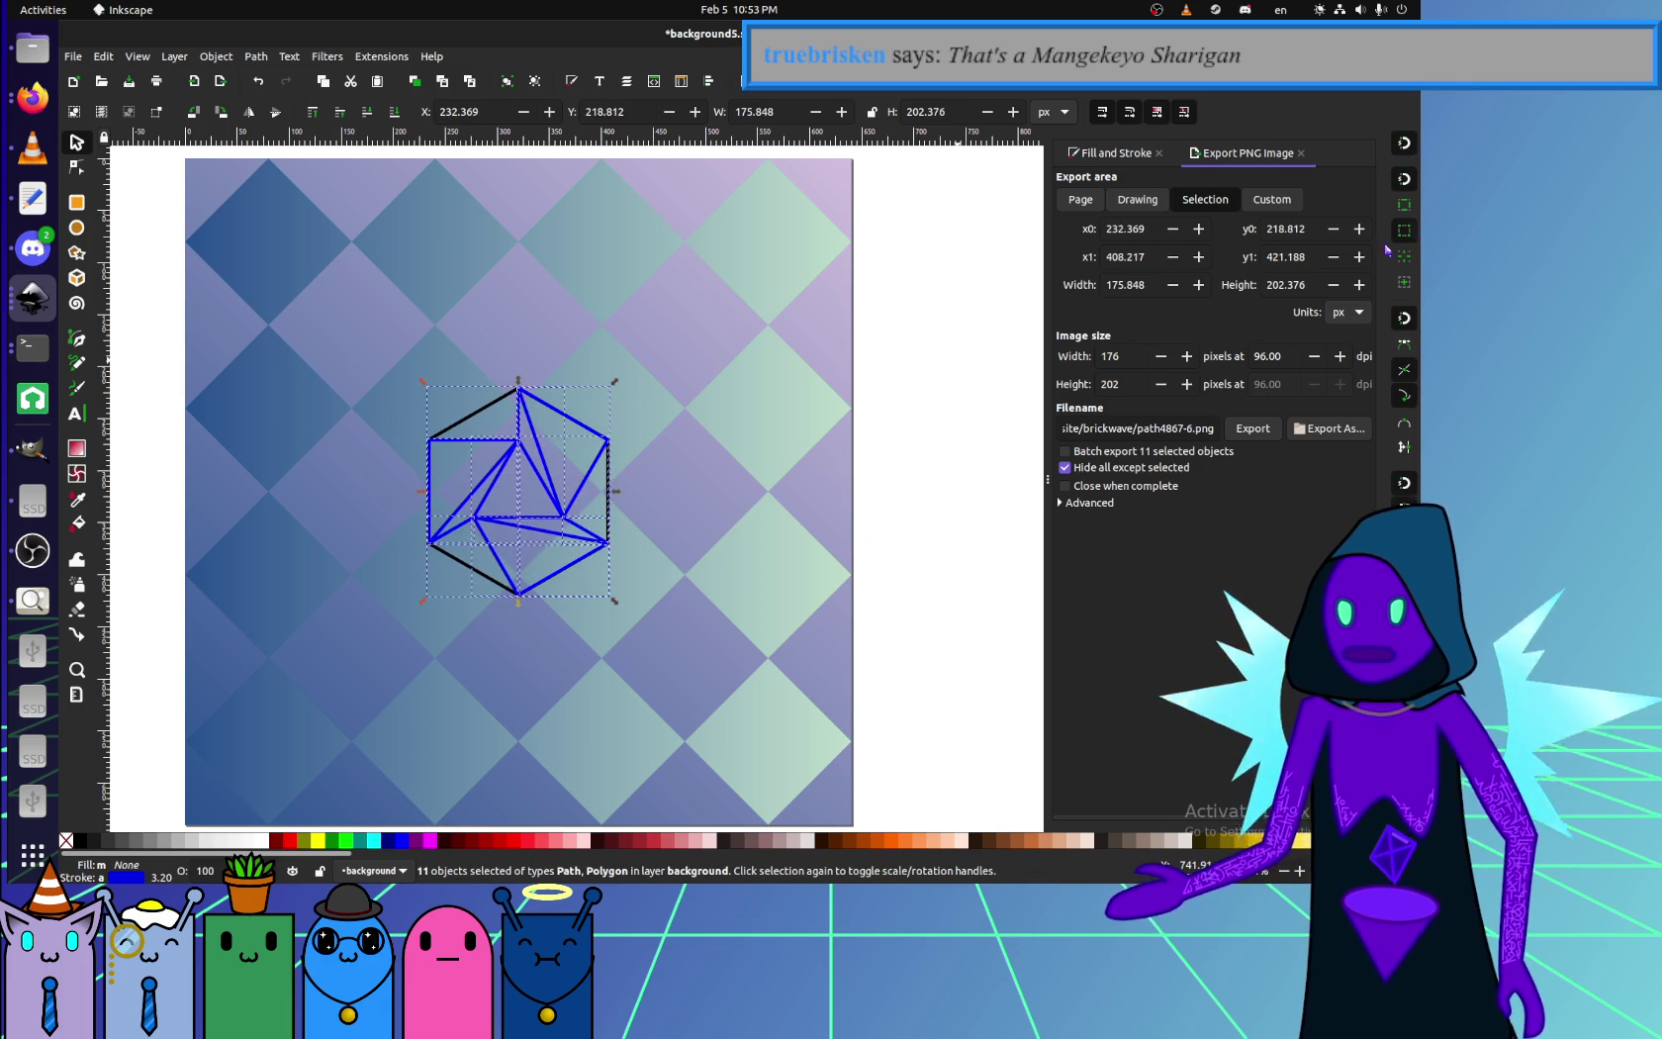
drag(541, 524, 524, 521)
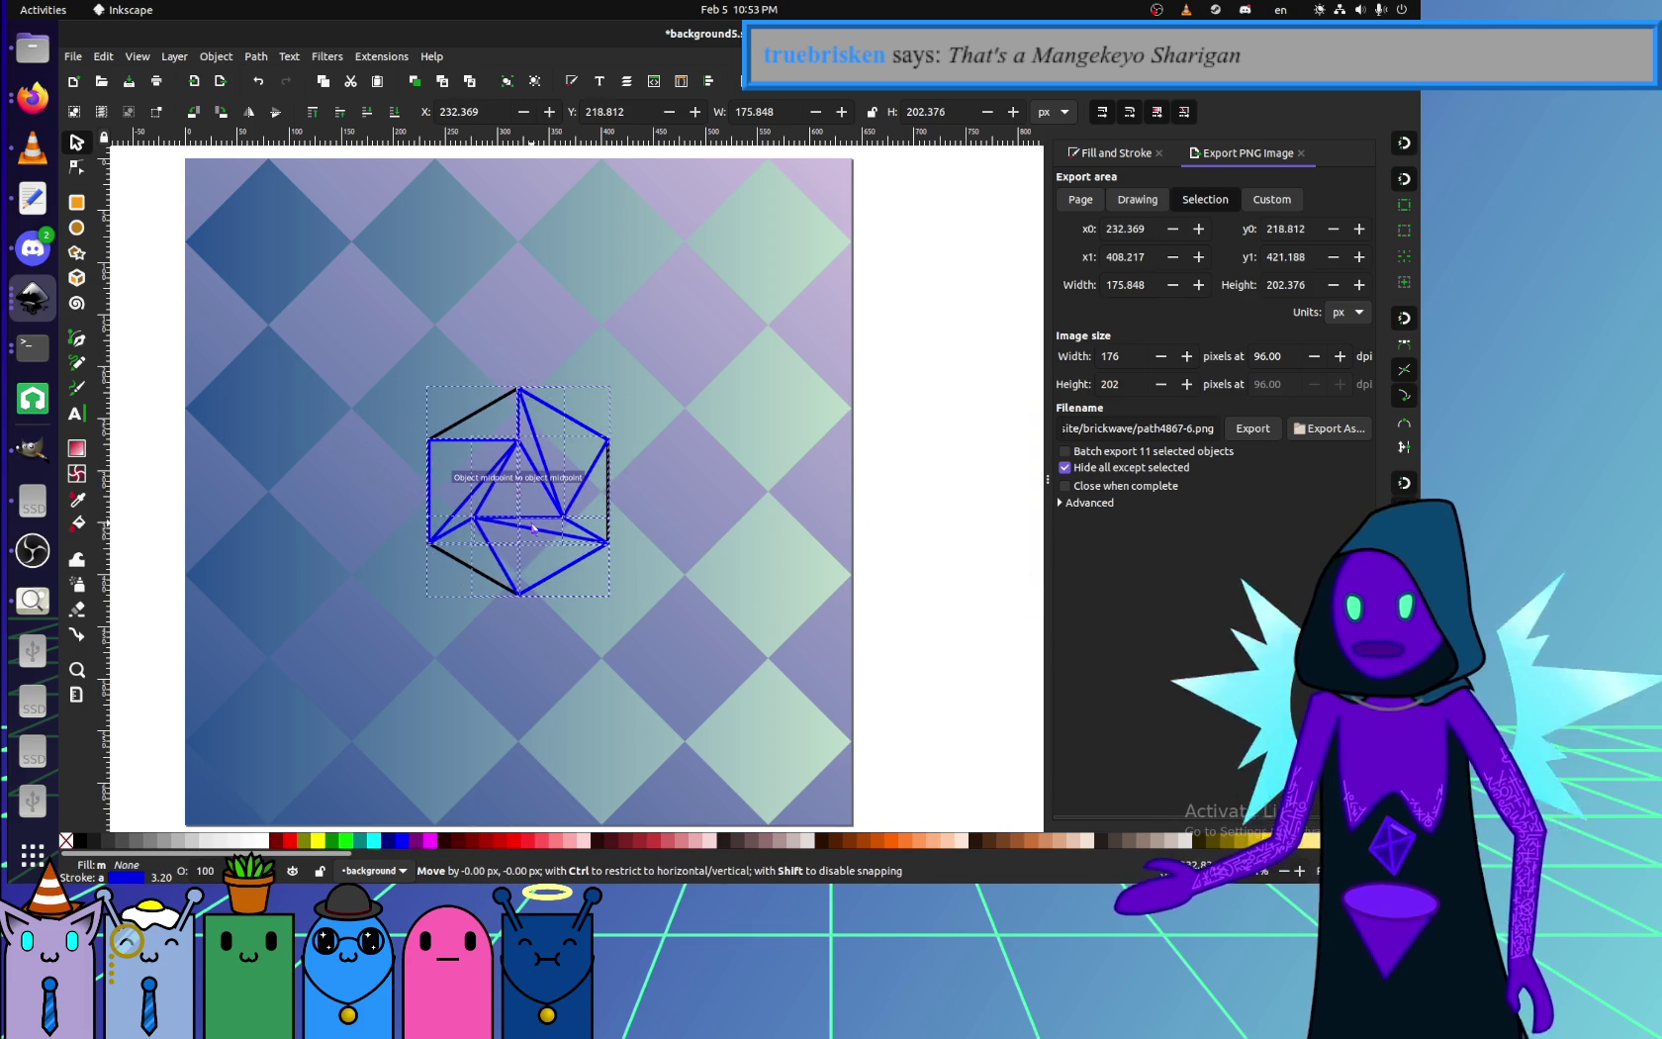
click(895, 642)
ctrl+scroll(895, 642, down, 4)
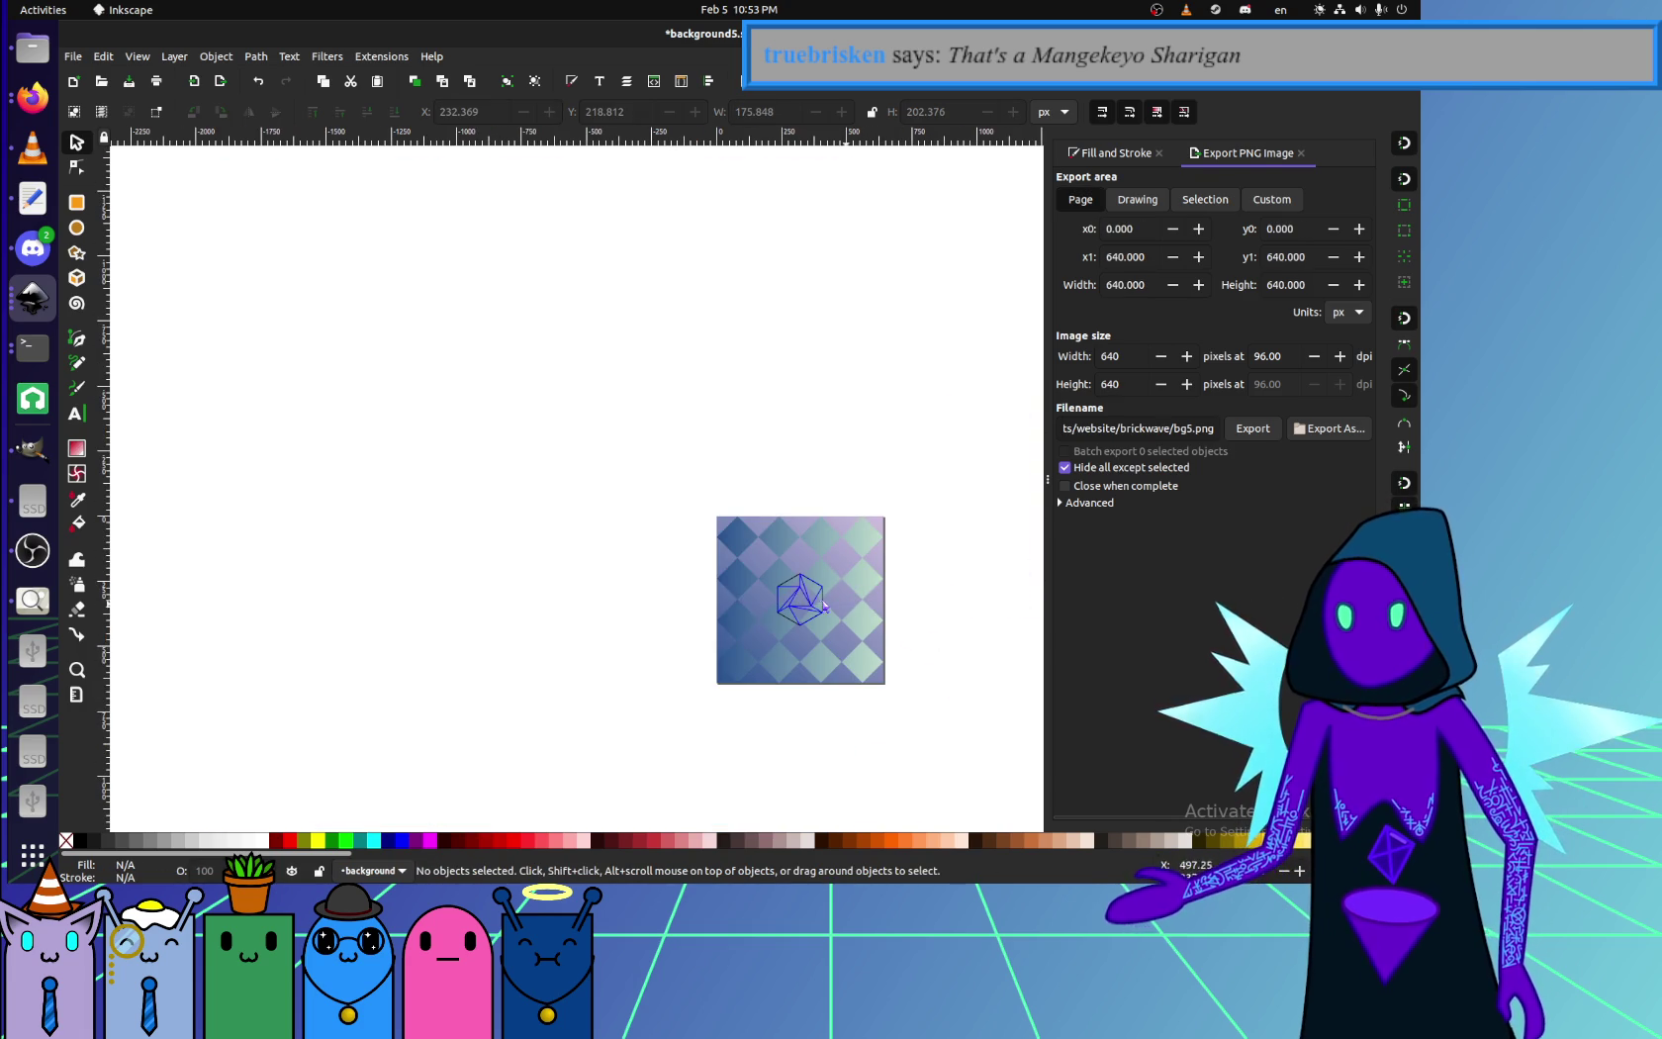
ctrl+scroll(872, 546, up, 1)
ctrl+scroll(914, 687, up, 1)
ctrl+scroll(914, 686, up, 1)
- Reselect the figure, then undo an accidental diamond tile move and background rectangle shift
drag(1040, 661, 568, 400)
click(542, 516)
mouse_move(853, 463)
mouse_down()
mouse_move(926, 486)
mouse_move(800, 415)
mouse_move(769, 537)
mouse_up()
key(ctrl+z)
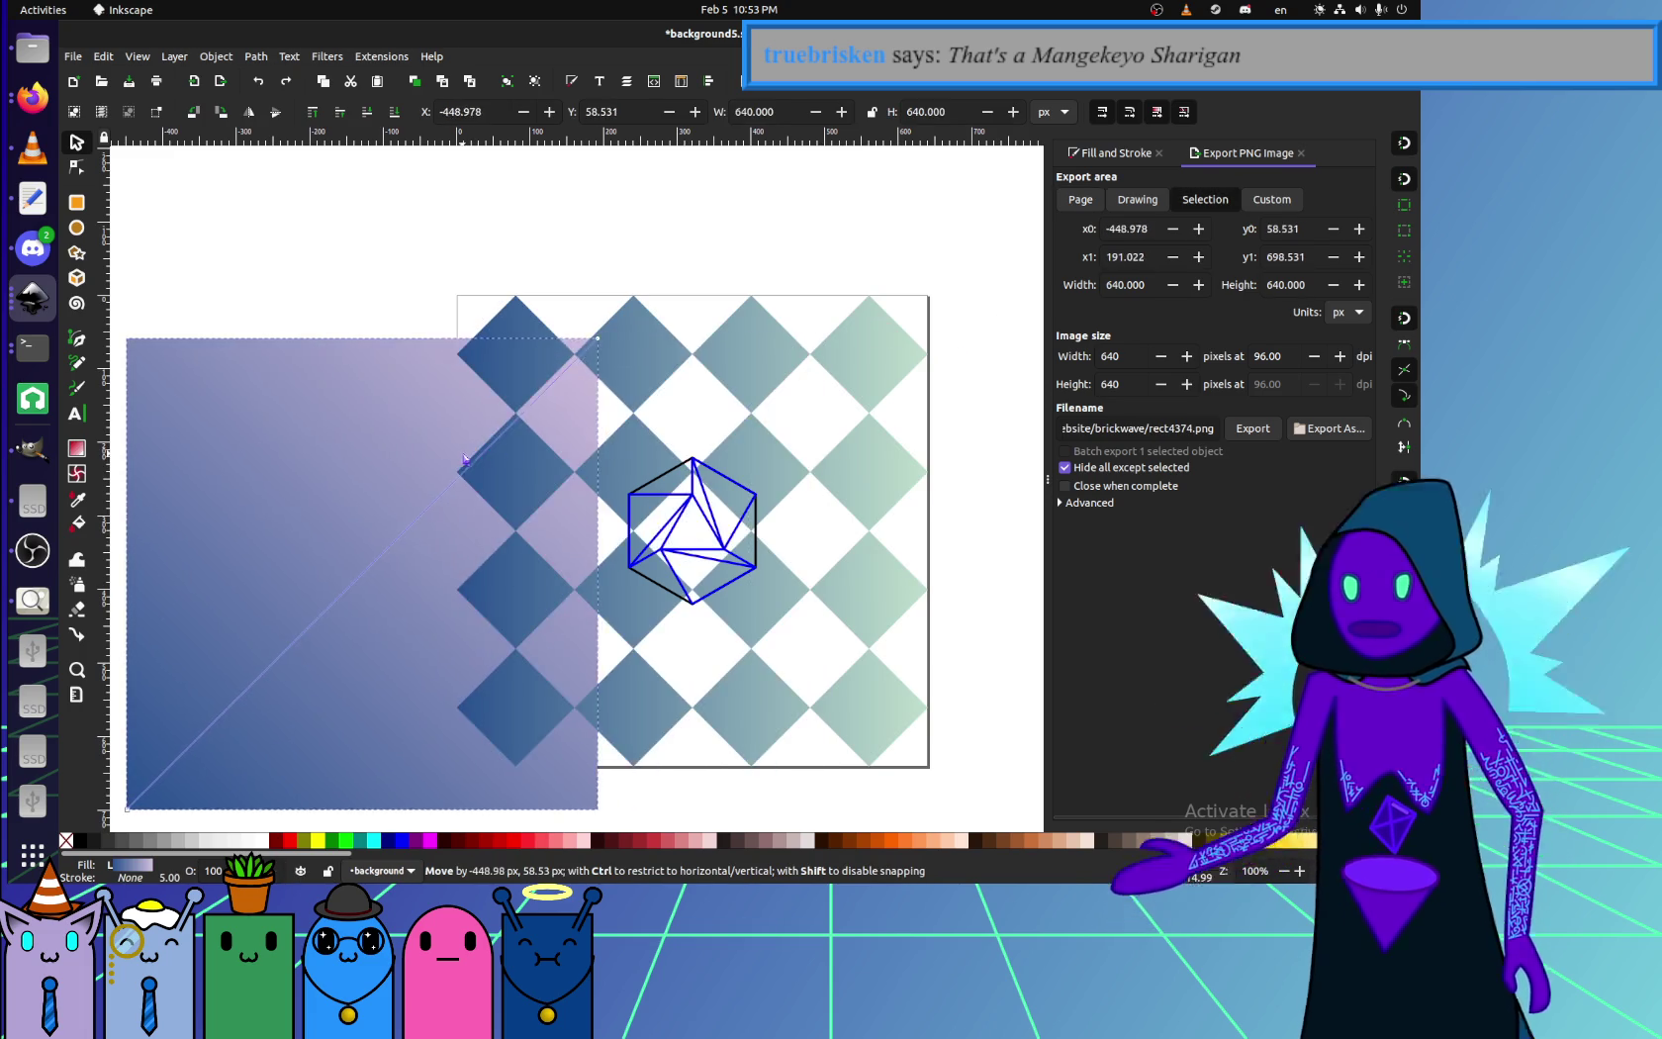
key(ctrl+z)
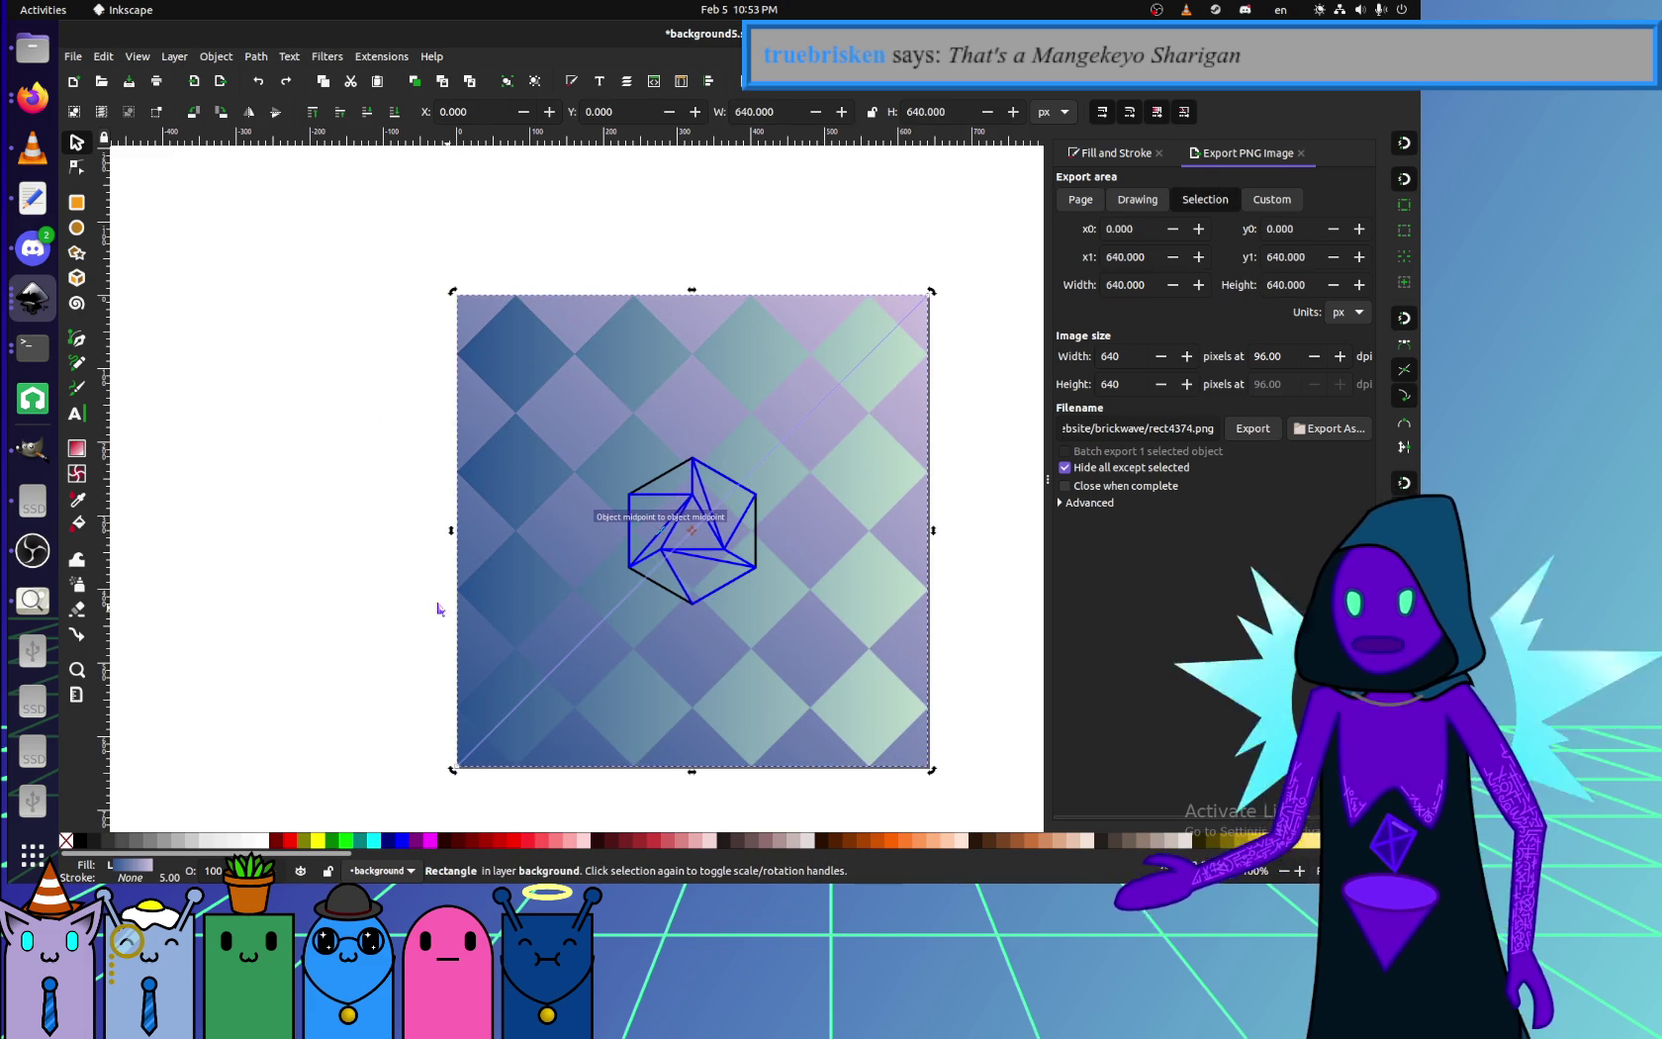
- Delete the left column, bottom row and right column of diamond tiles
click(408, 500)
mouse_move(383, 262)
mouse_down()
mouse_move(621, 759)
mouse_move(615, 789)
mouse_up()
key(Delete)
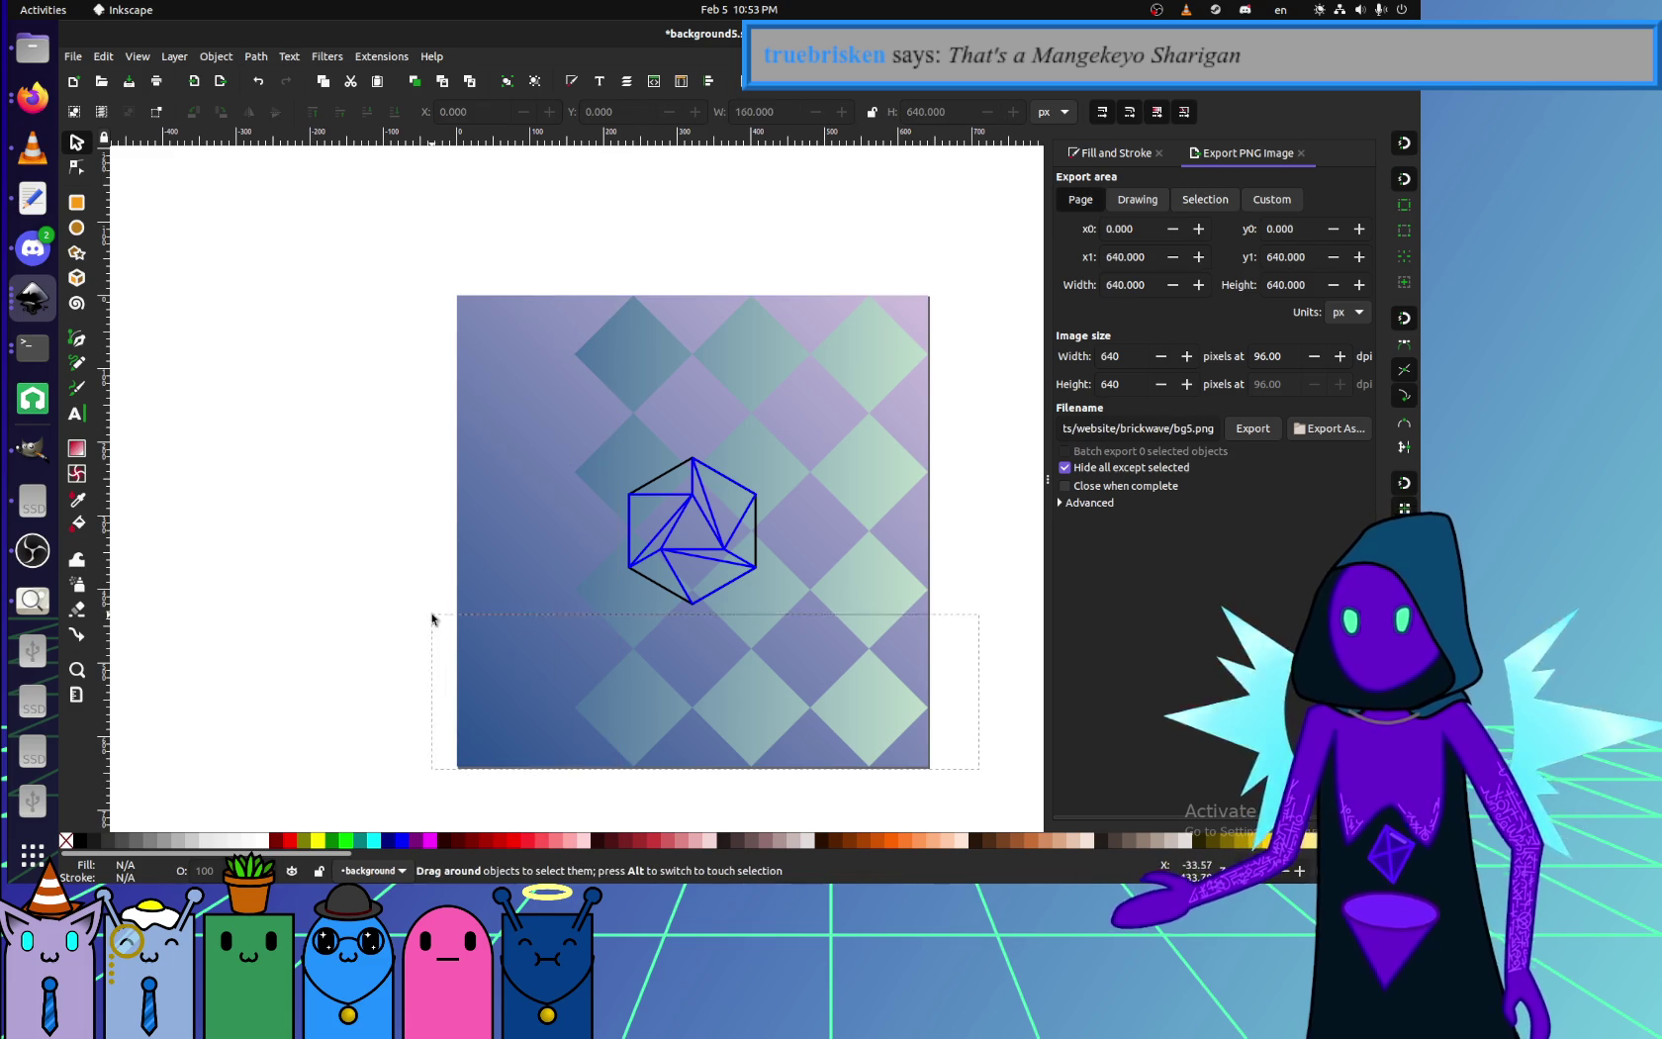
key(Delete)
drag(1020, 680, 753, 155)
key(Delete)
- Delete the remaining top-right, middle and translucent diamond tiles one by one
click(759, 384)
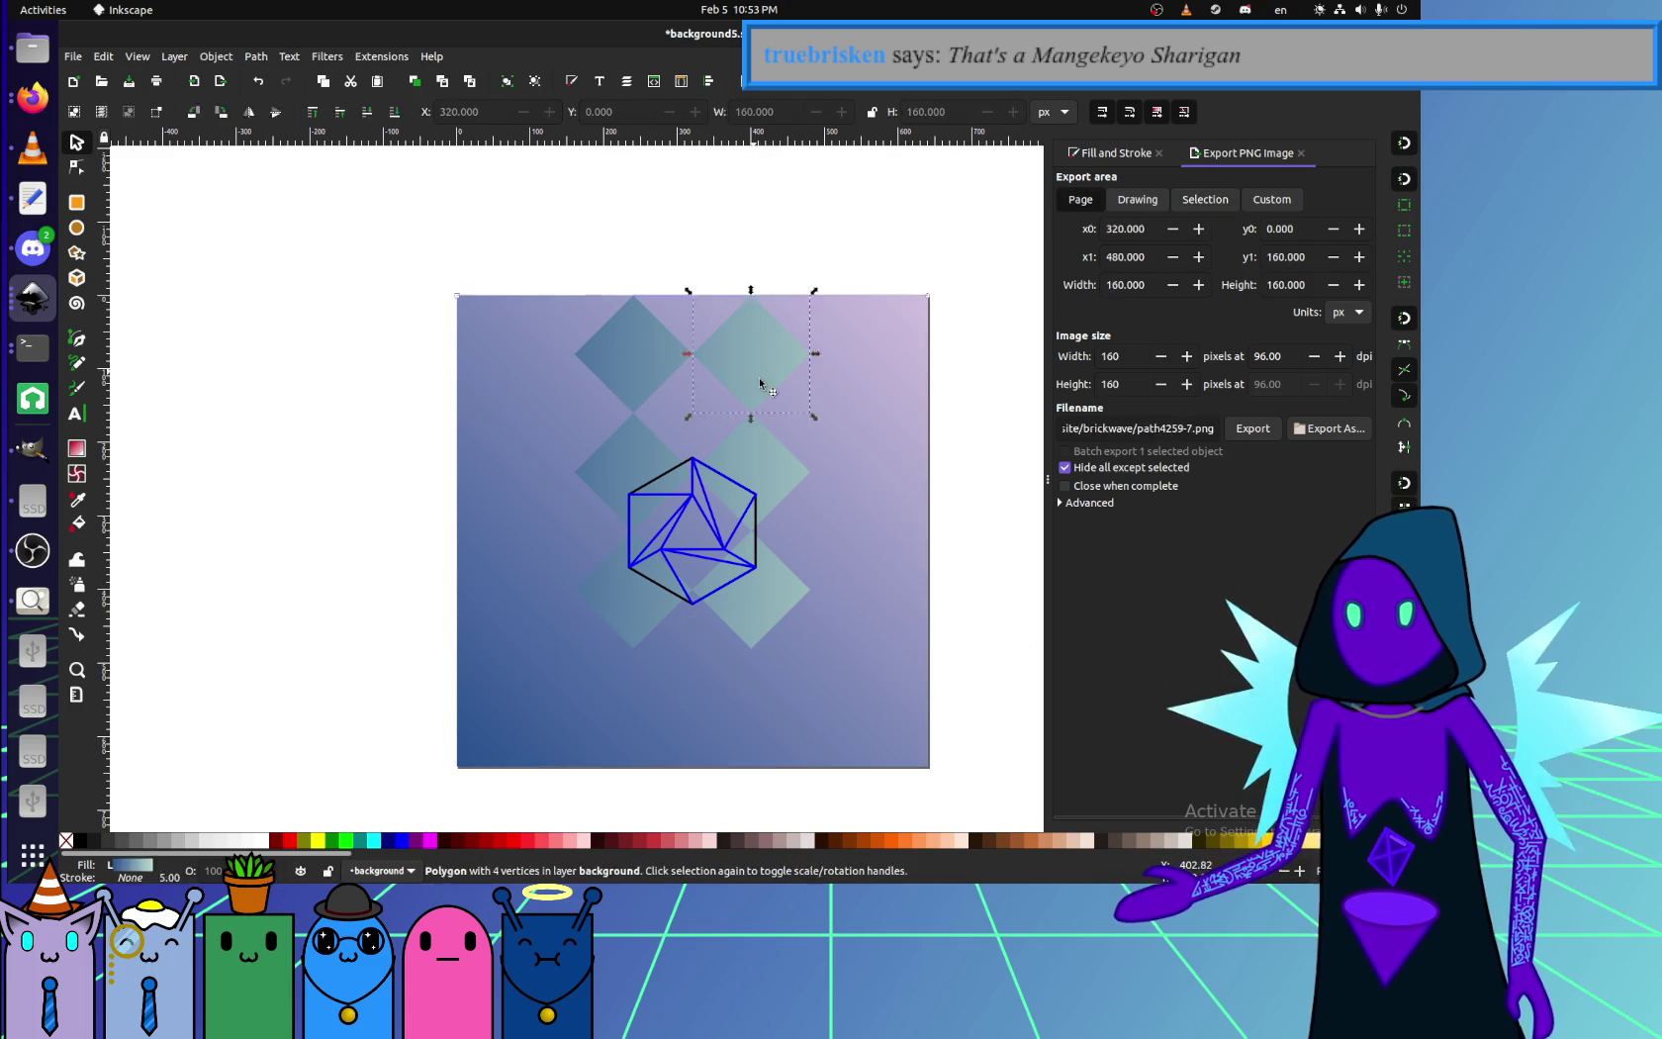
key(Delete)
click(595, 461)
key(Delete)
key(Tab)
key(Delete)
click(651, 617)
key(Delete)
key(Tab)
key(Delete)
- Select the whole centred hexagon figure and open its Fill and Stroke stroke style settings
drag(1001, 668, 405, 366)
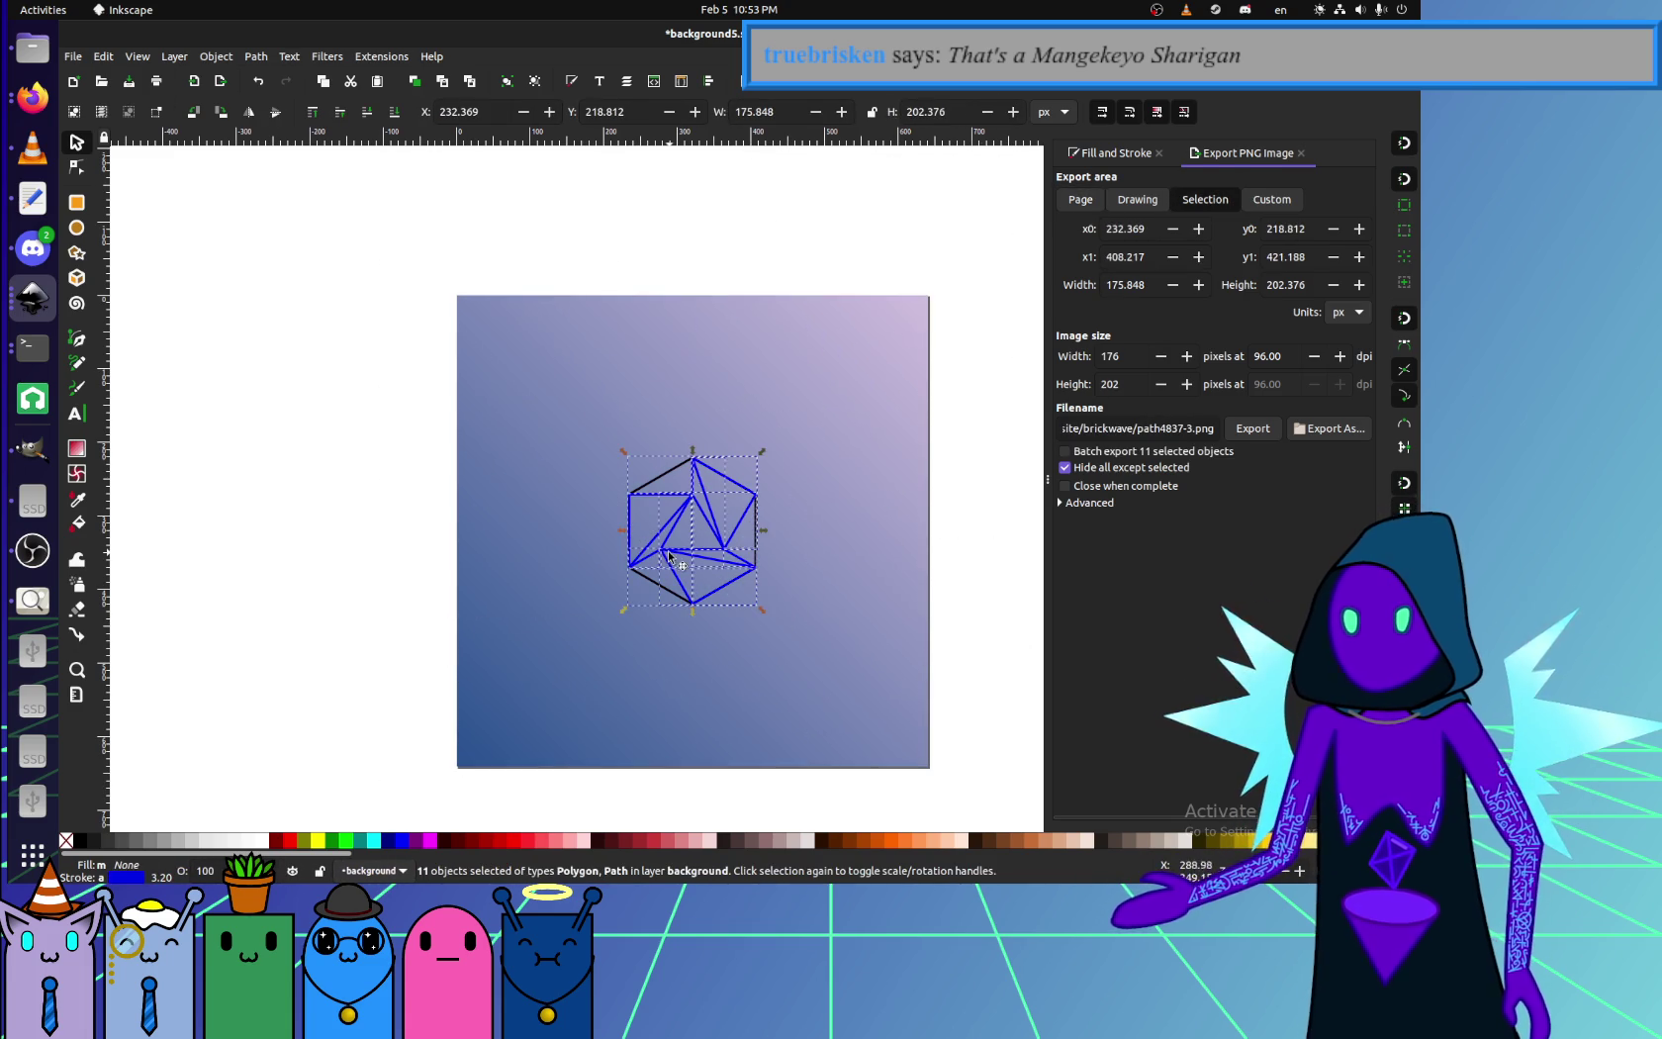
drag(668, 556, 670, 555)
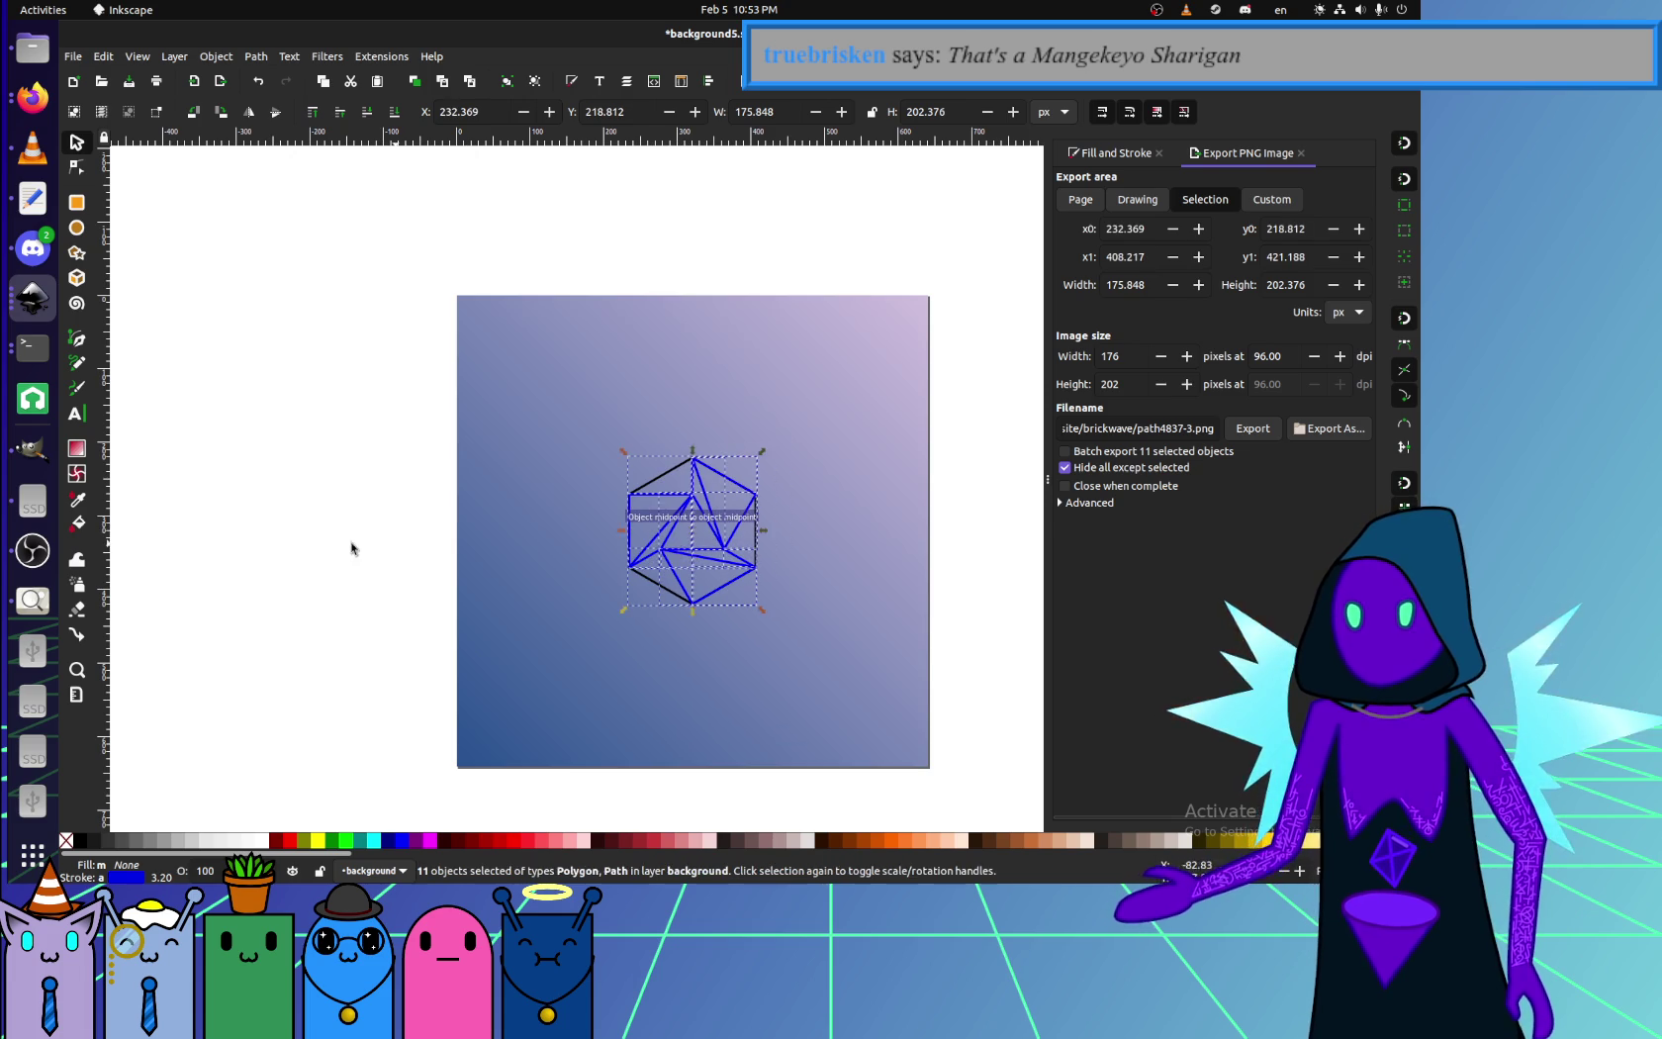
click(351, 547)
scroll(644, 533, down, 2)
click(802, 376)
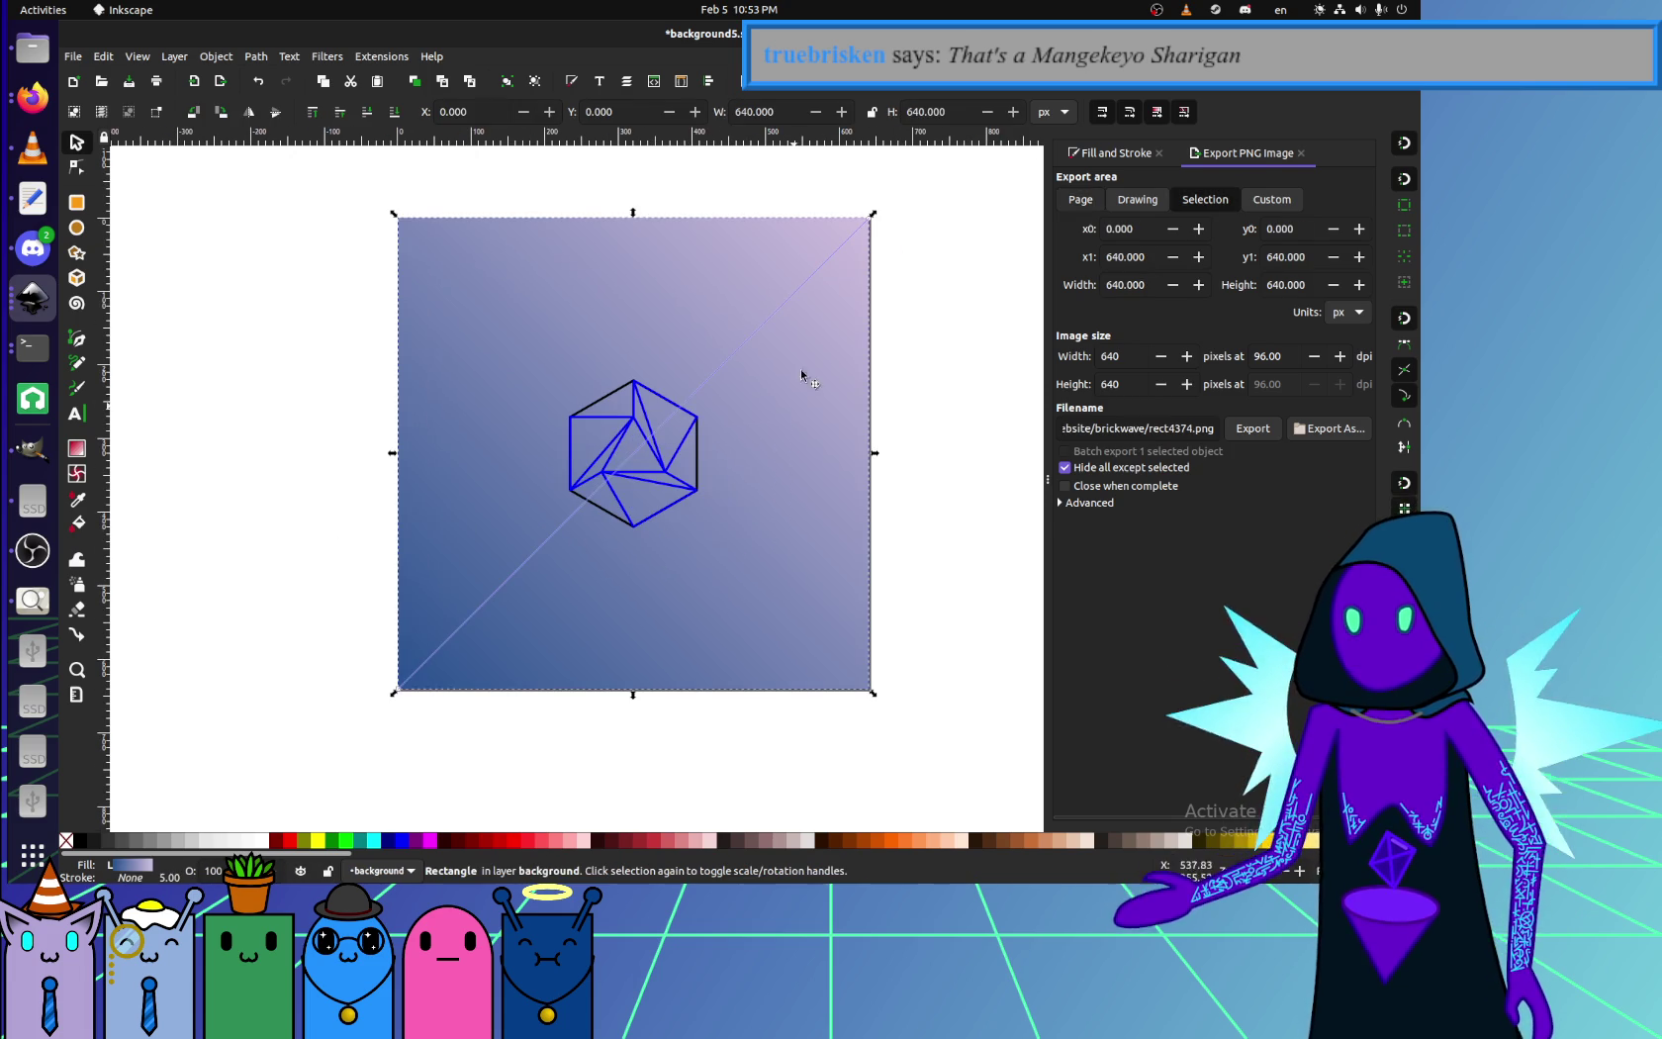
click(930, 593)
drag(897, 576, 462, 318)
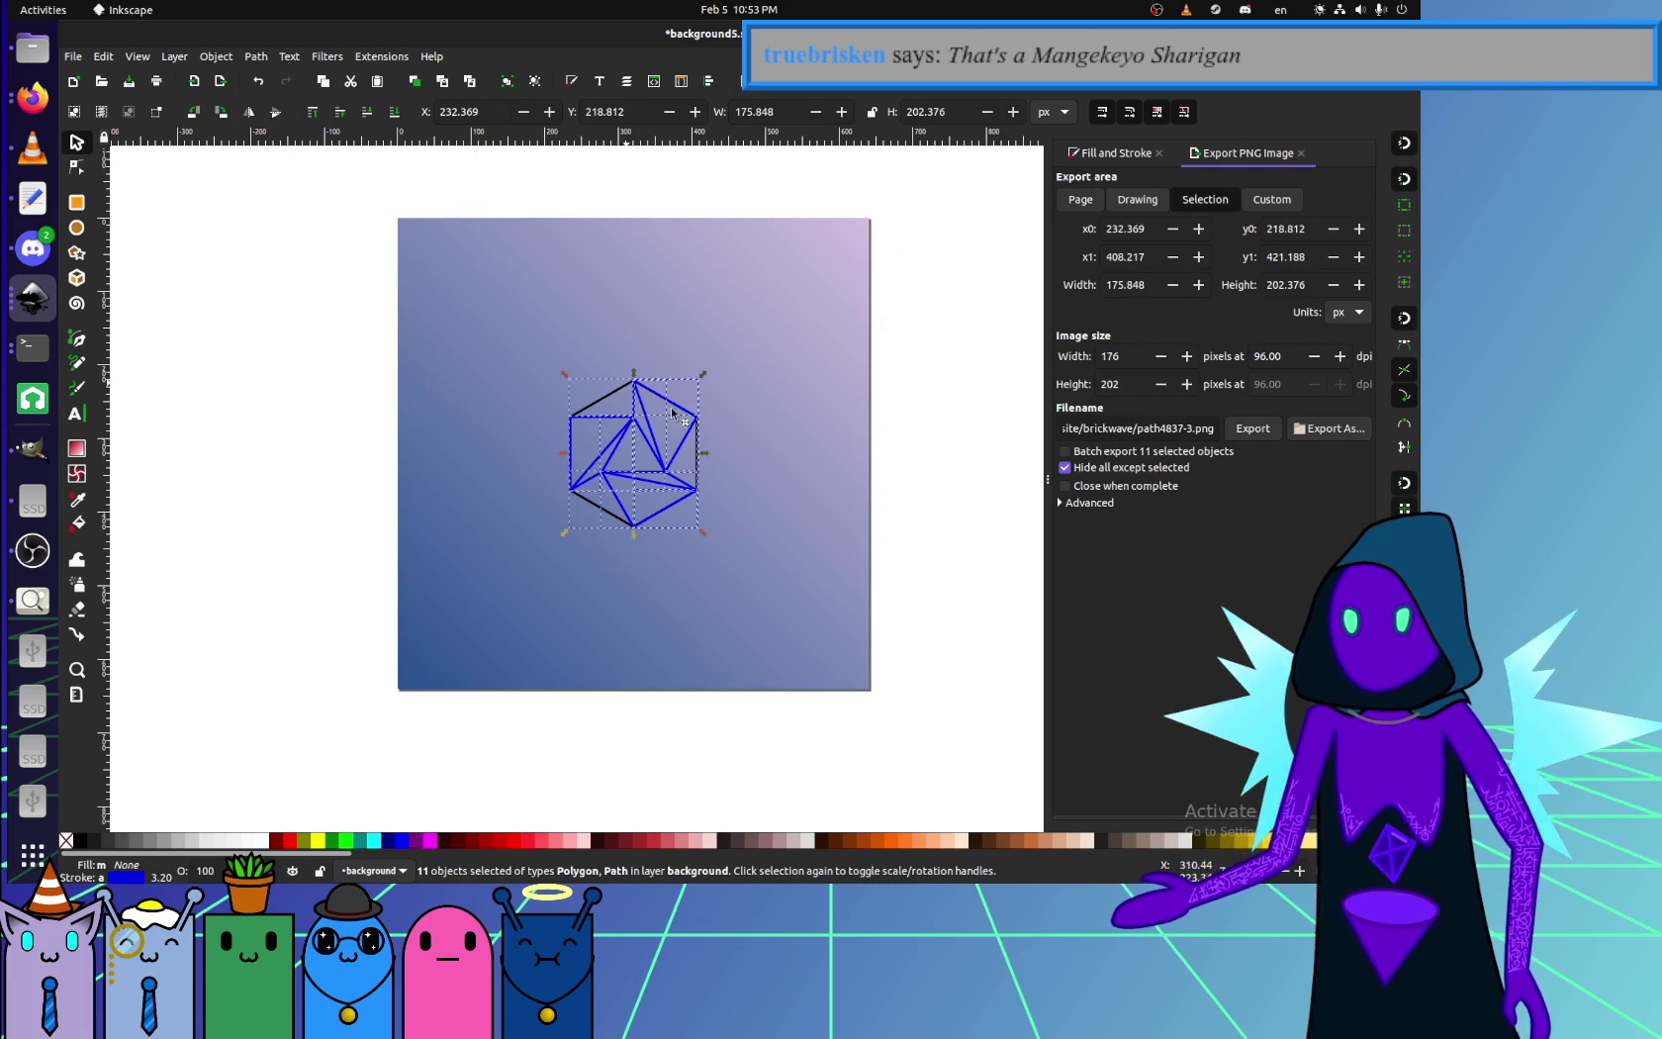
click(930, 544)
drag(959, 559, 406, 326)
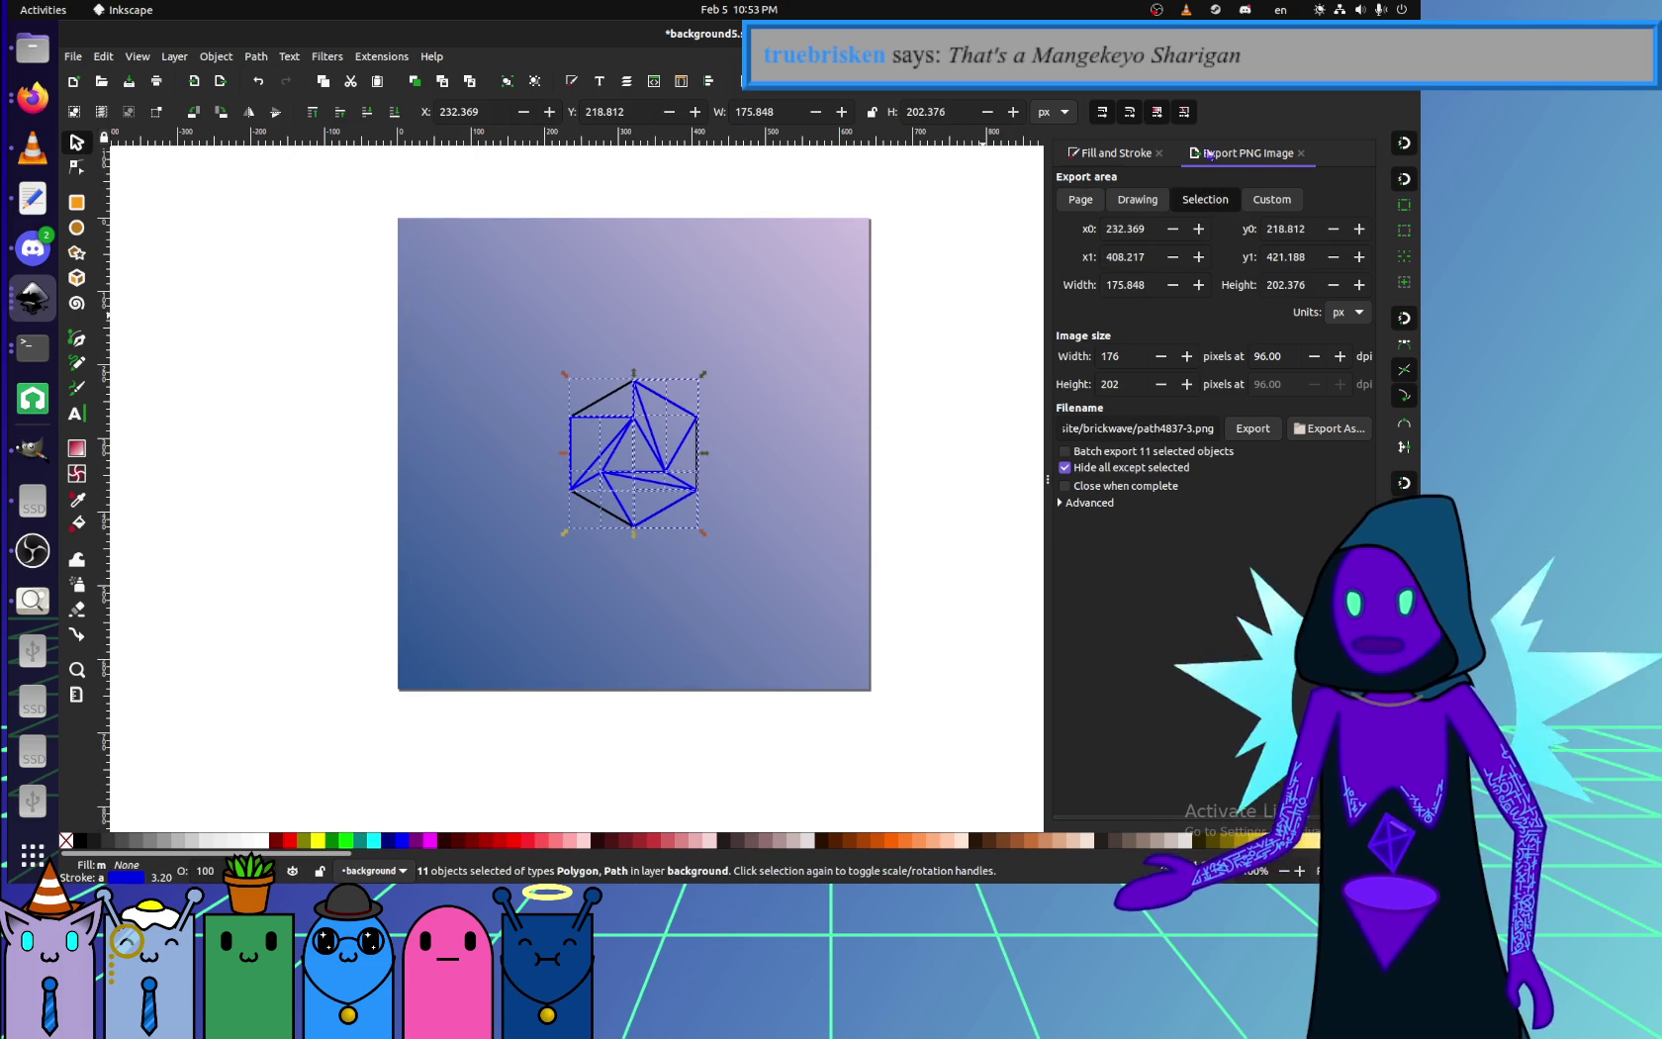
click(1111, 154)
click(1261, 182)
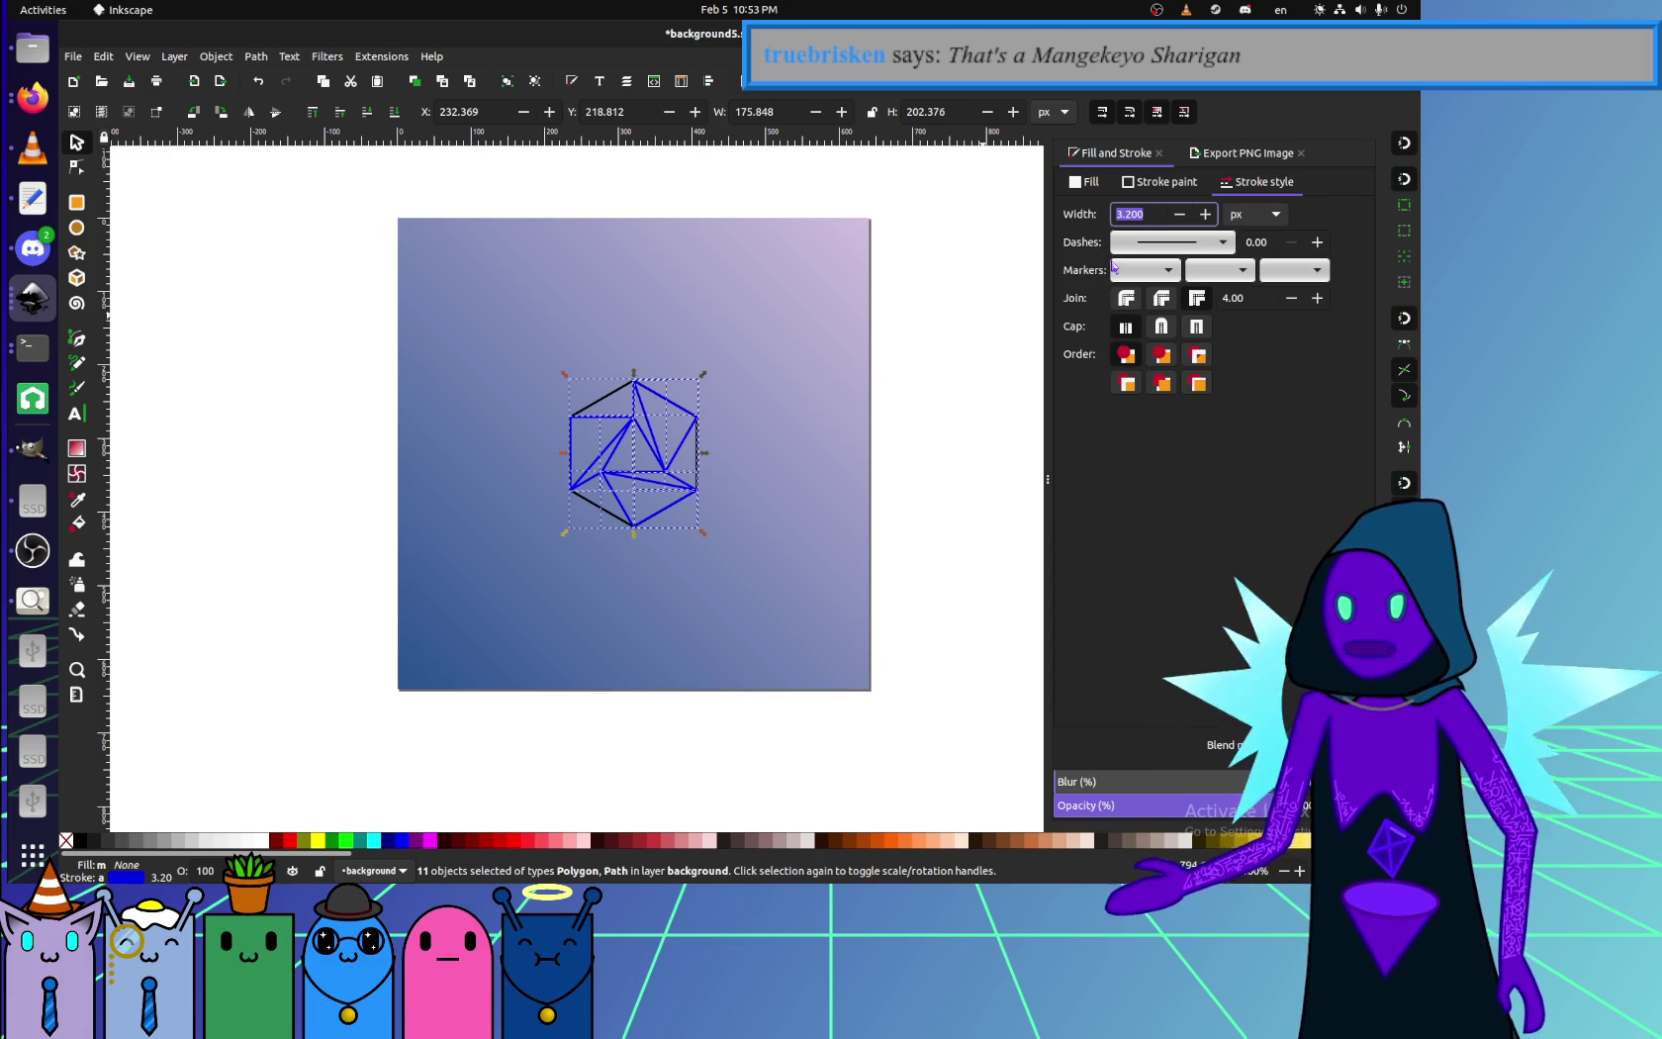
- Set the hexagon figure's stroke width to 10 px and reselect the whole figure
text(10)
key(Return)
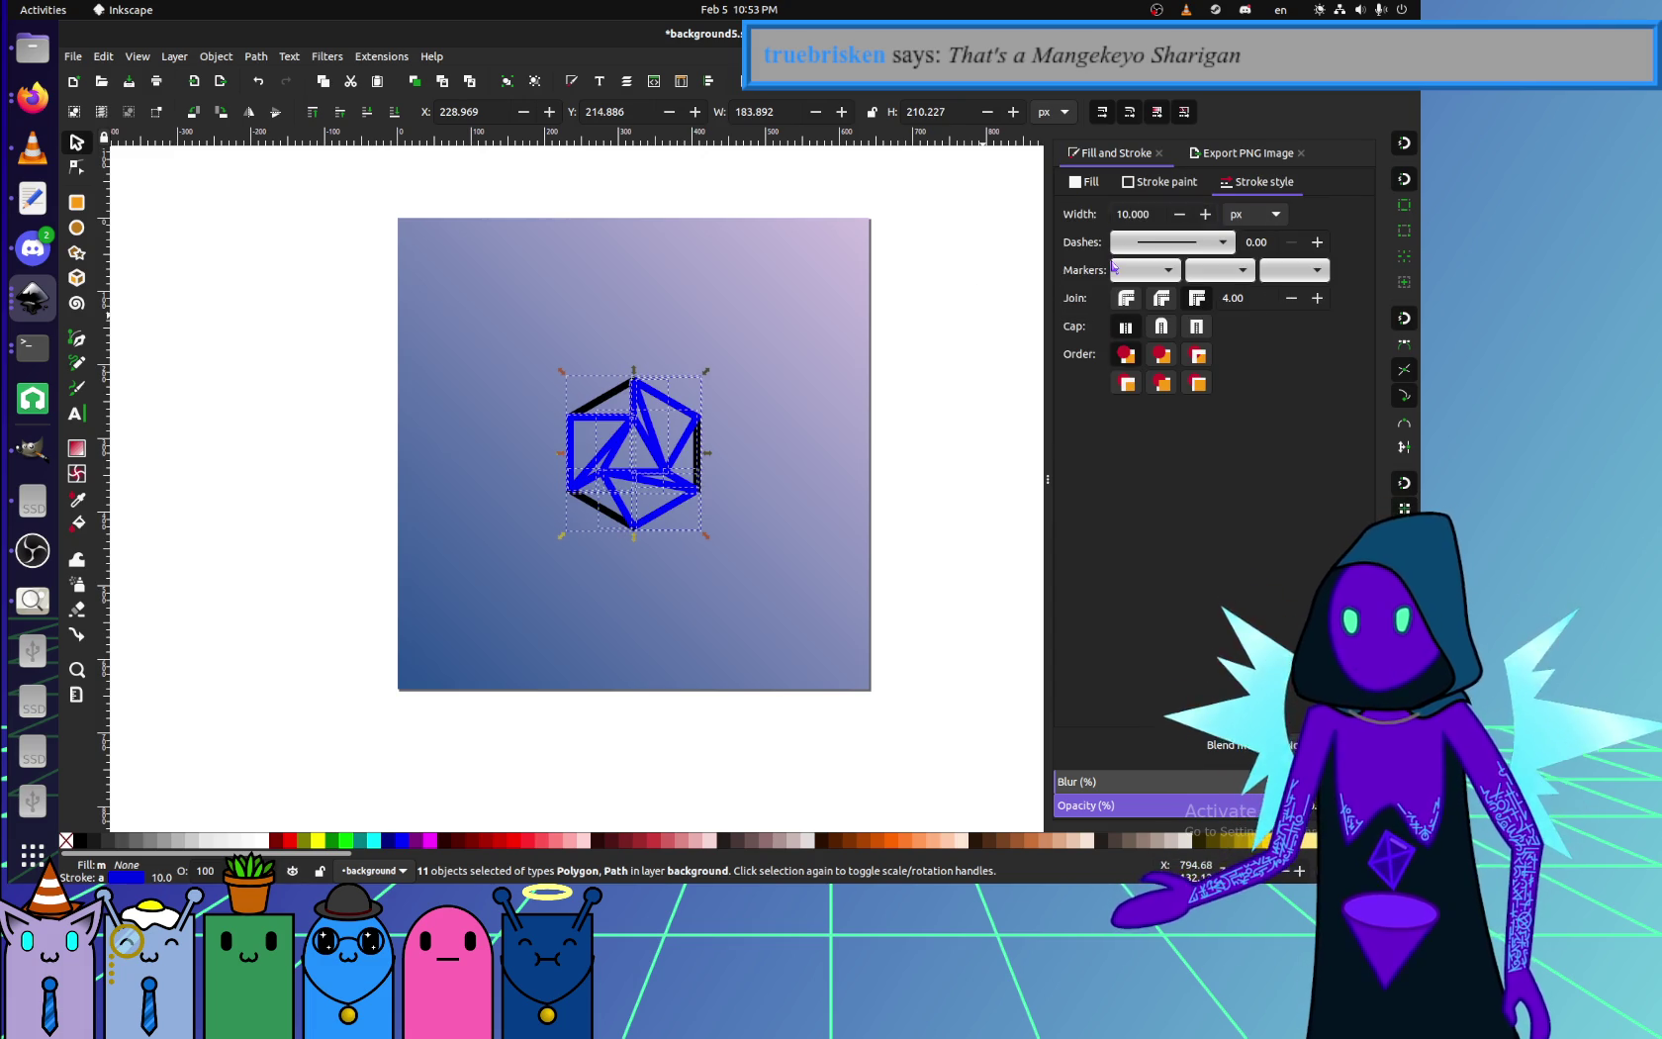
click(952, 569)
drag(993, 622, 482, 360)
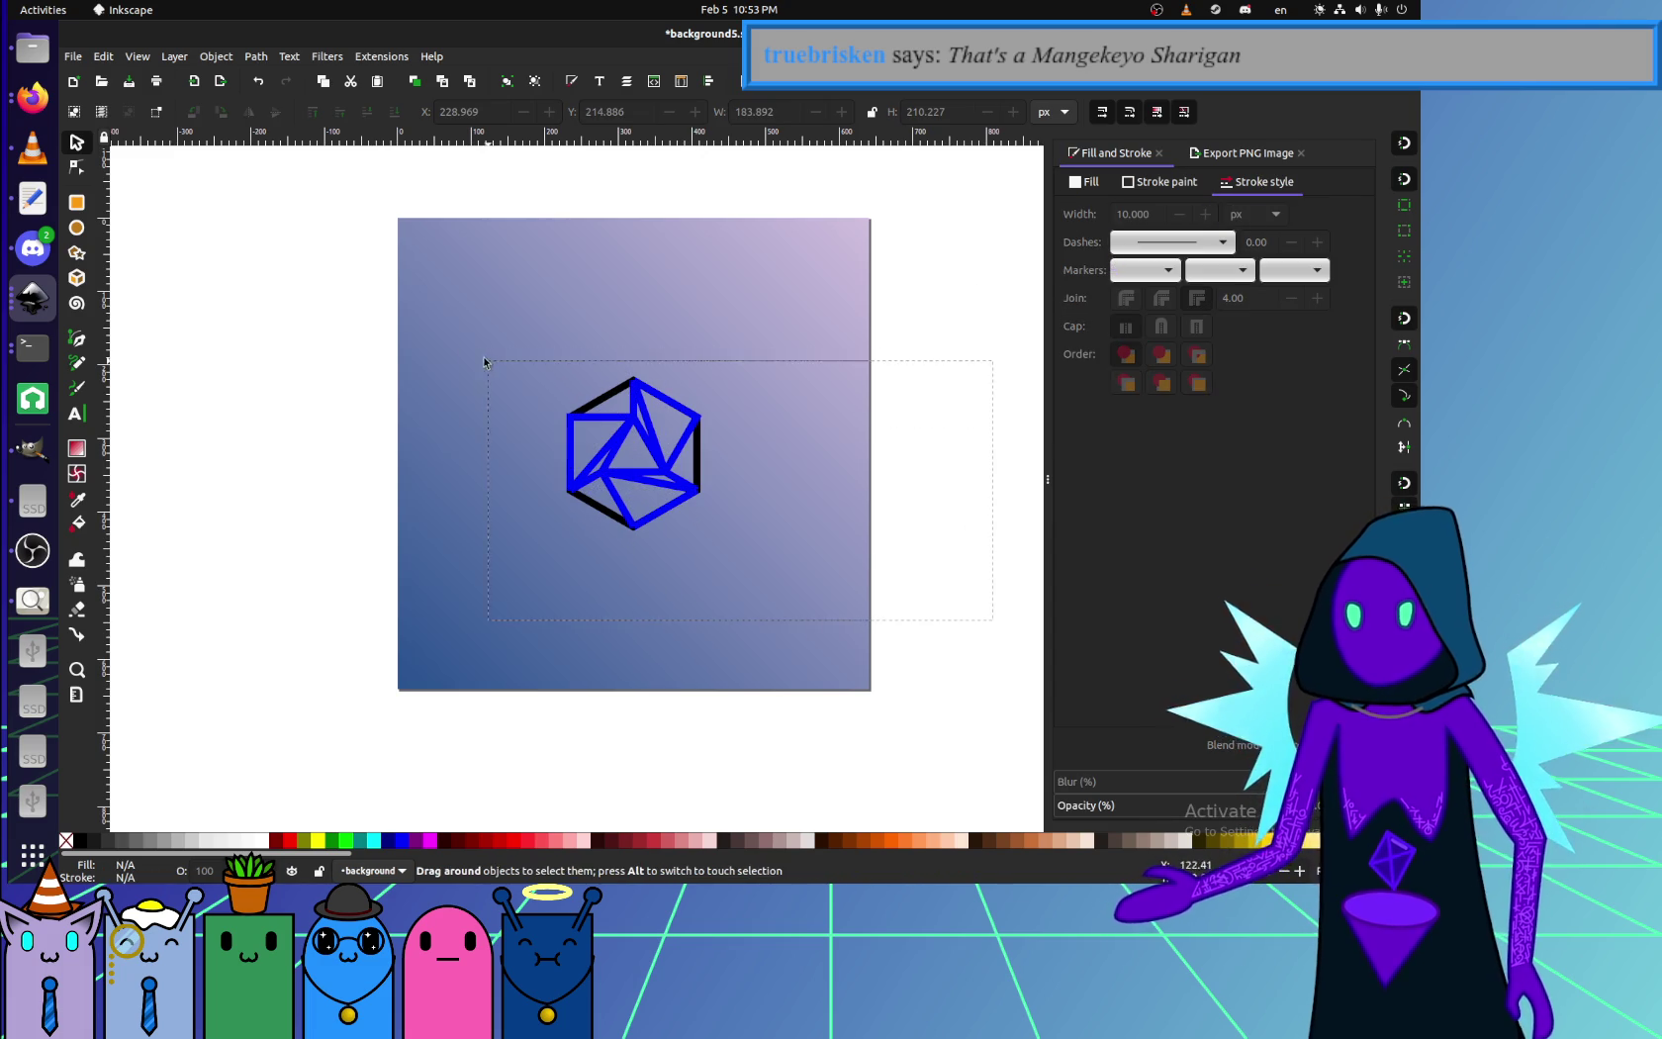
- Zoom in and, with the Node tool, pick the blue square's top-left corner node
scroll(562, 403, up, 2)
click(870, 511)
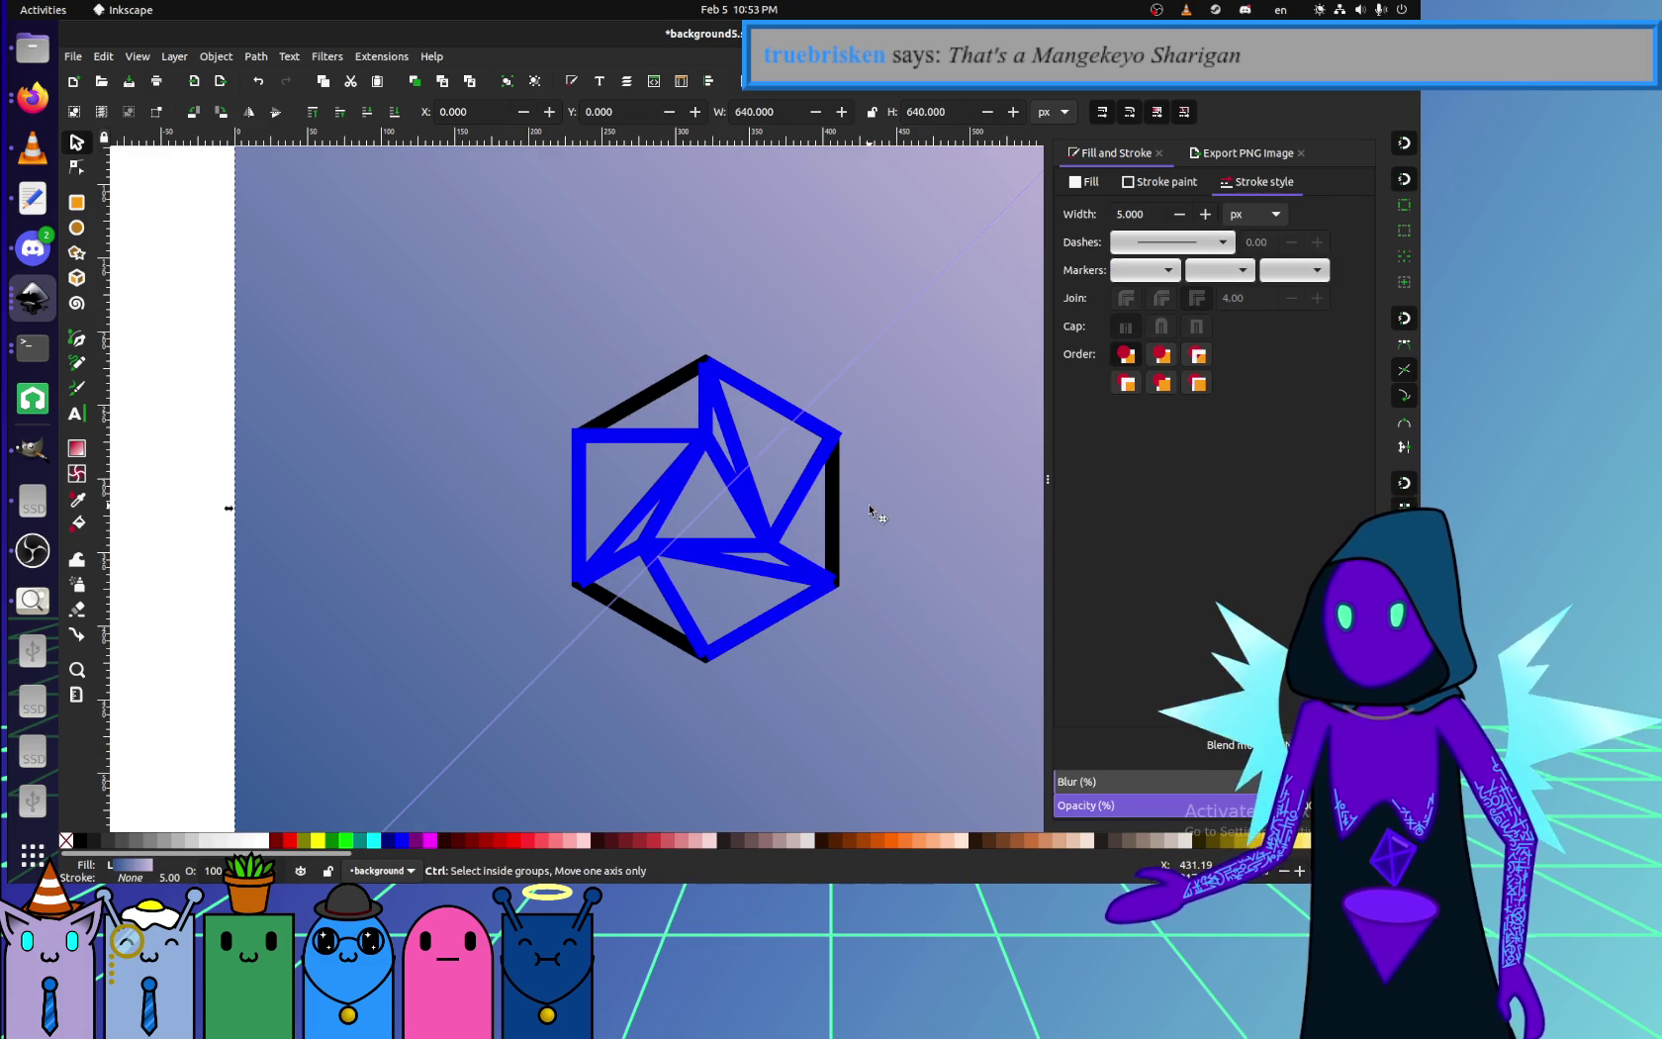
key(n)
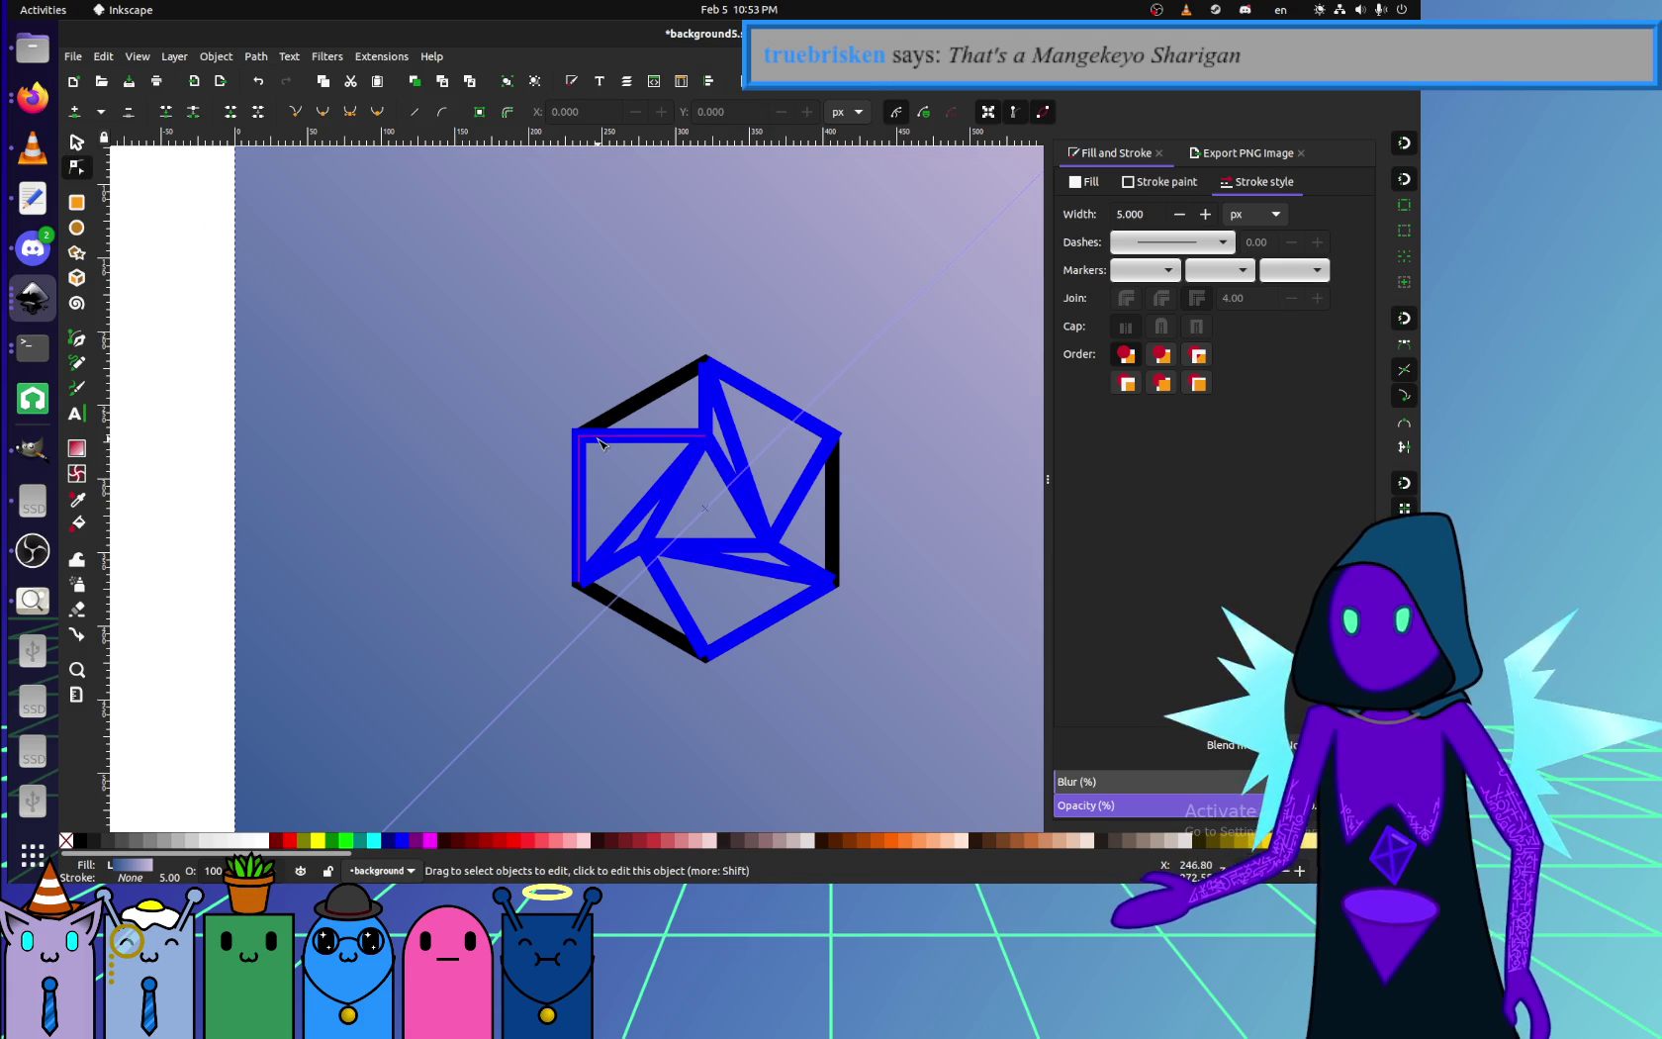
click(577, 435)
scroll(577, 436, up, 2)
click(573, 430)
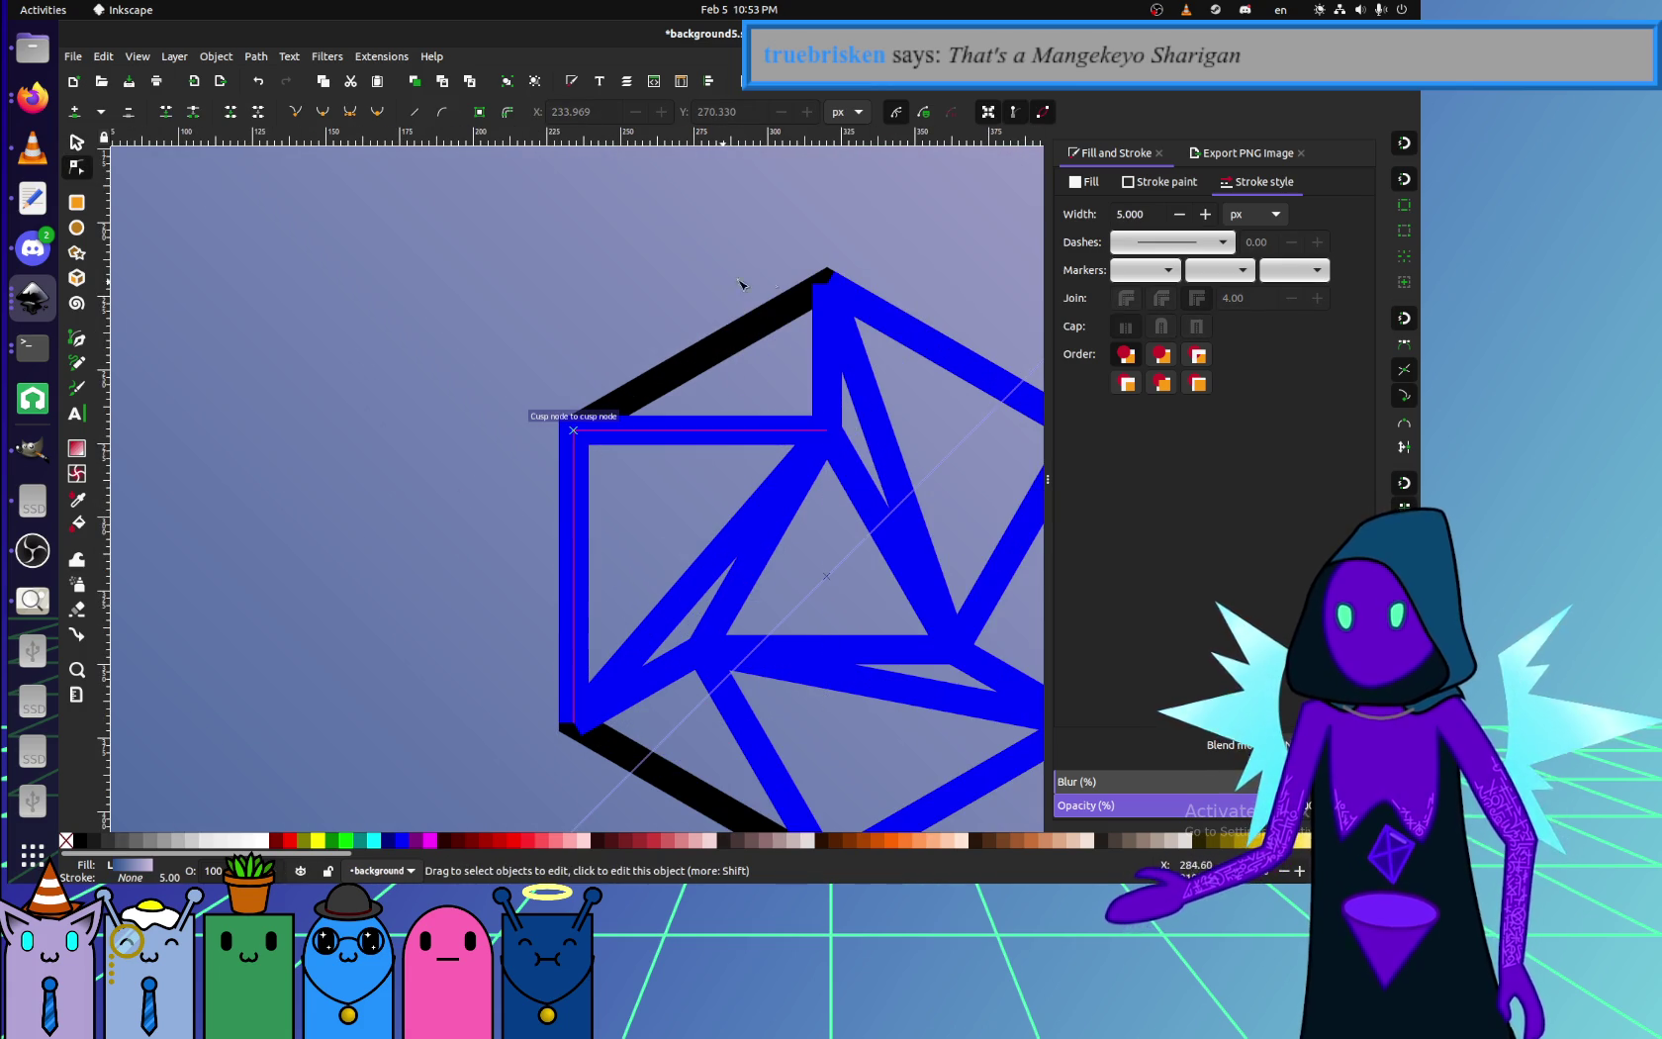
click(836, 314)
scroll(693, 326, right, 5)
scroll(495, 347, down, 2)
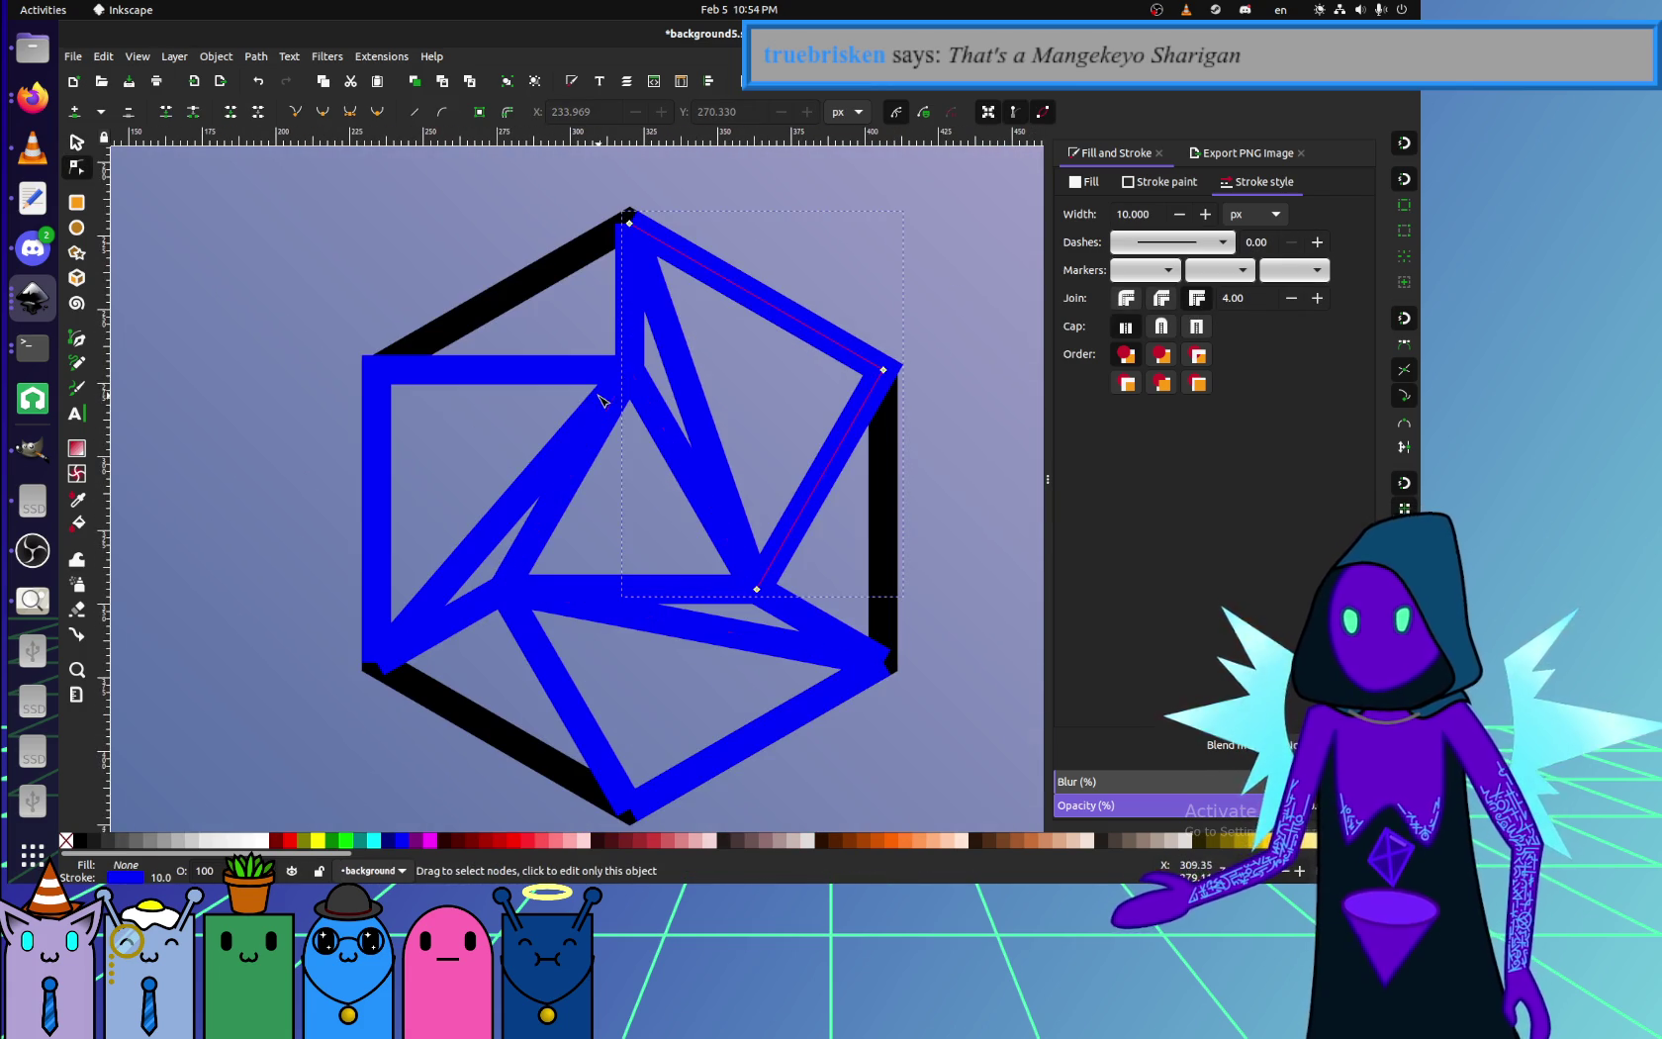
click(393, 374)
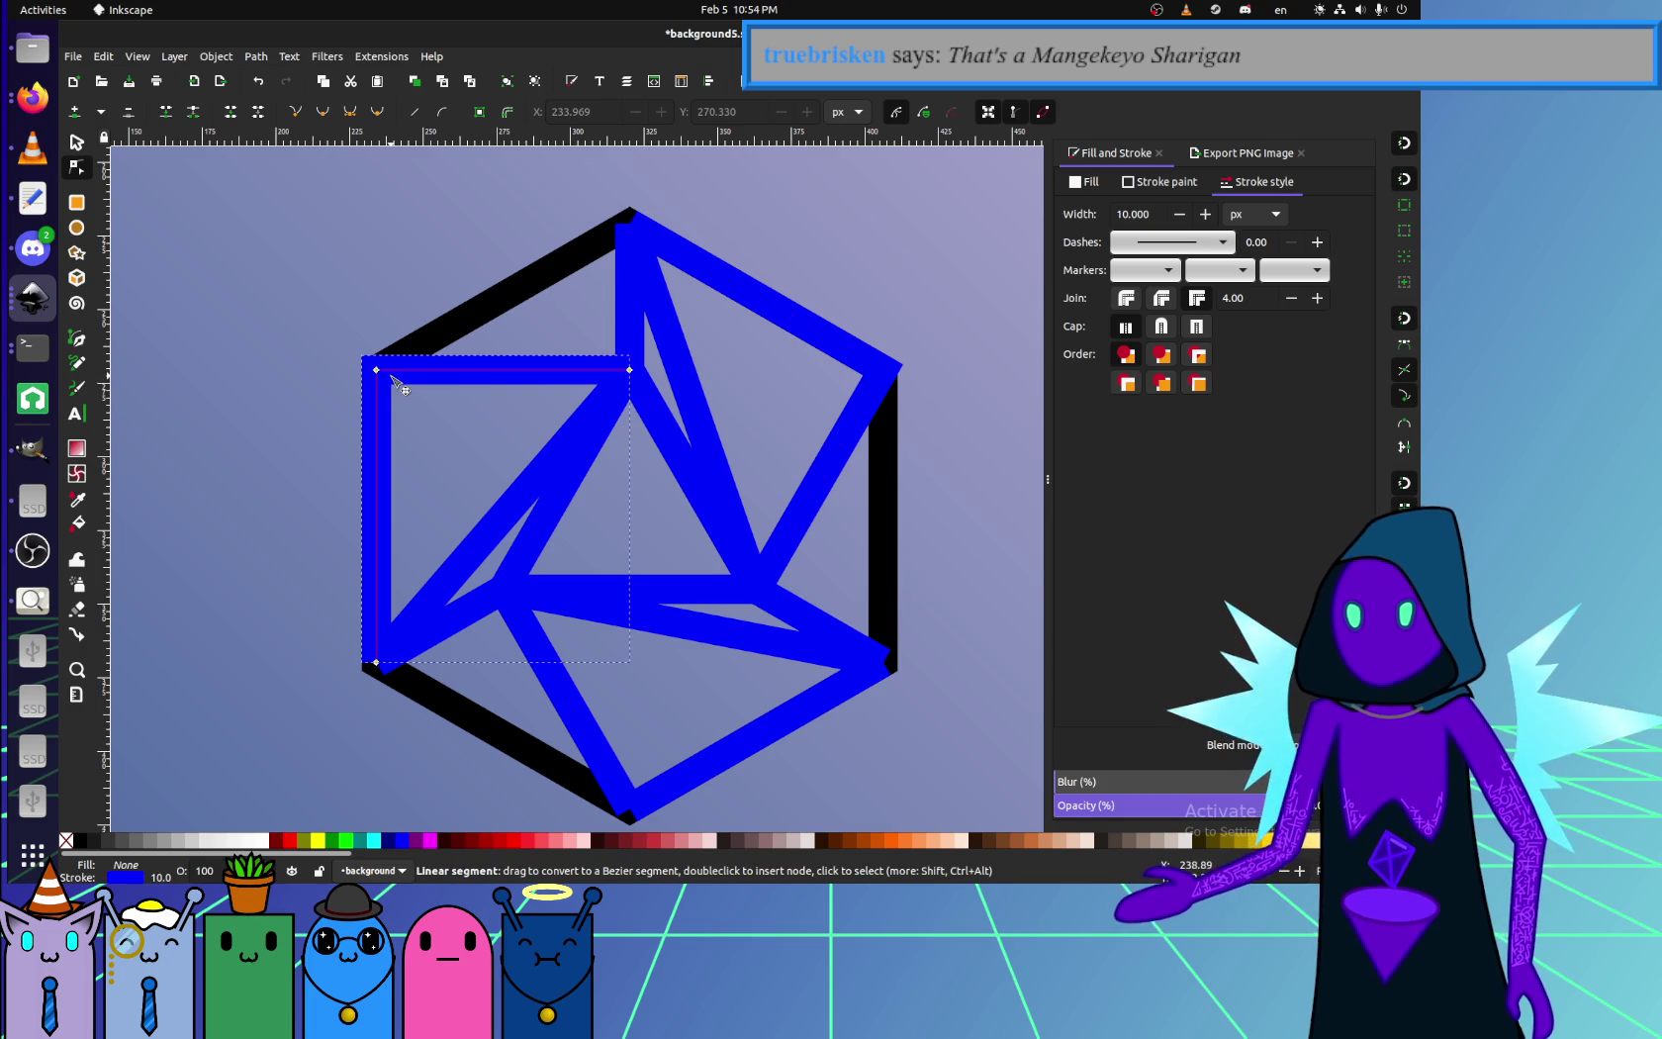
drag(377, 371, 375, 384)
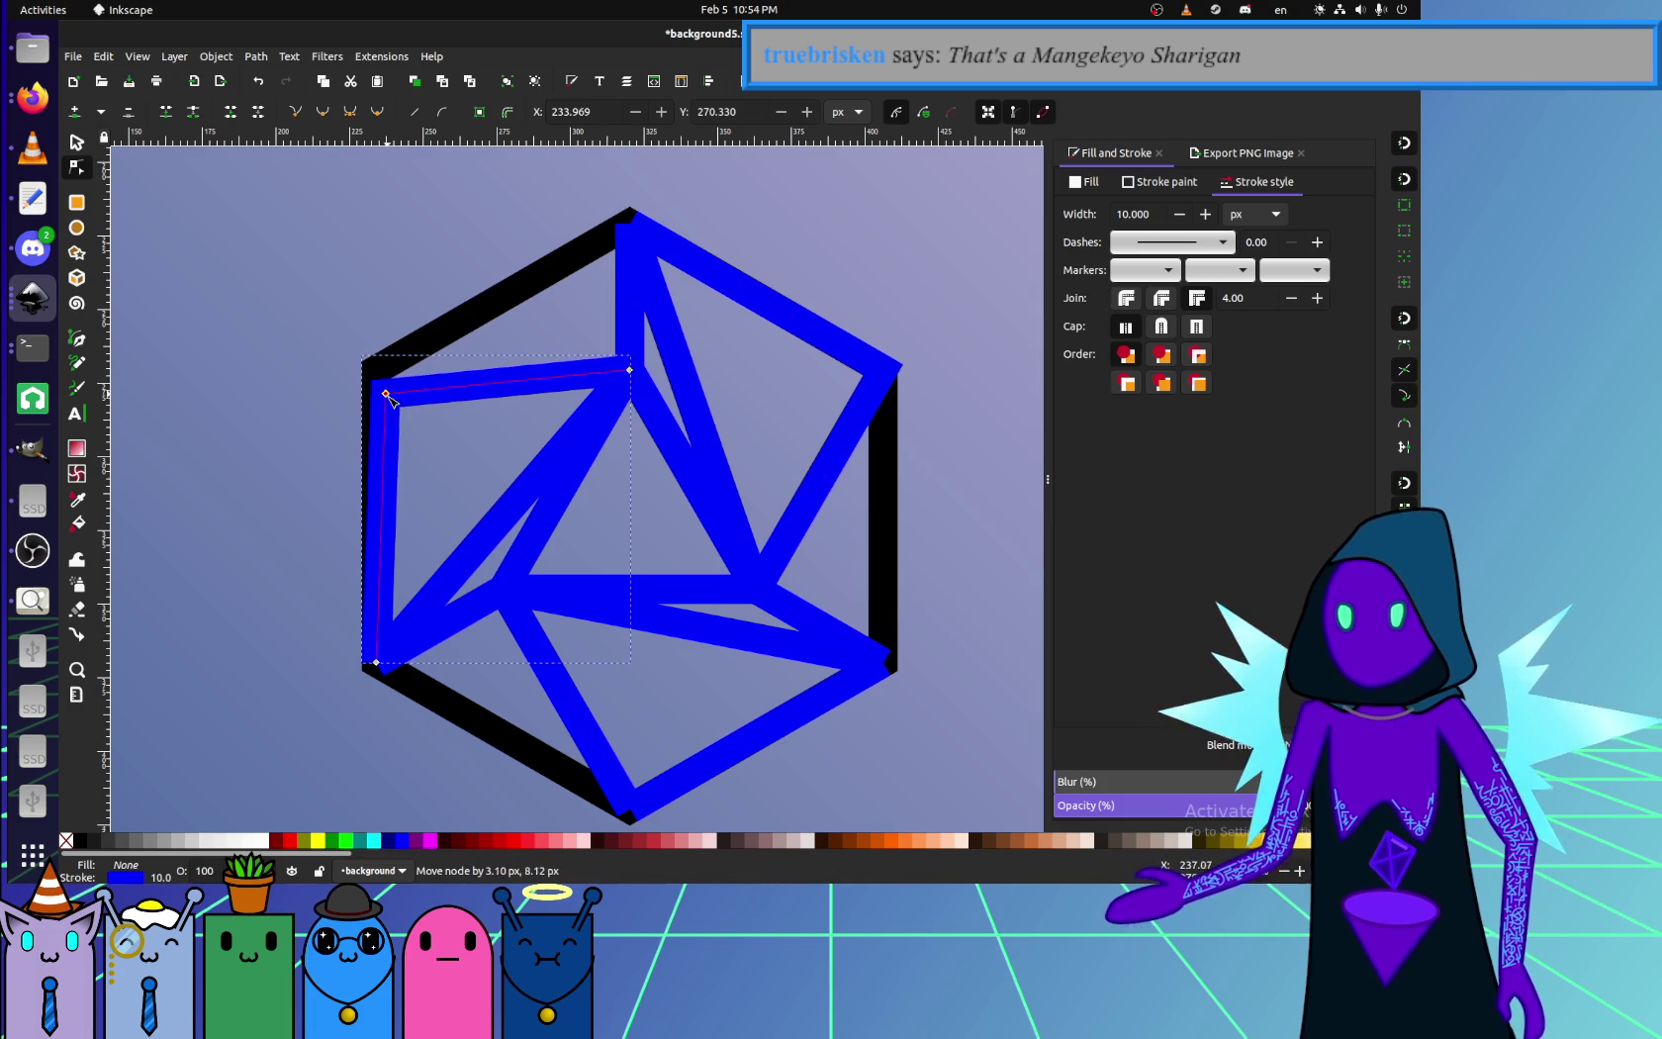
key(ctrl+z)
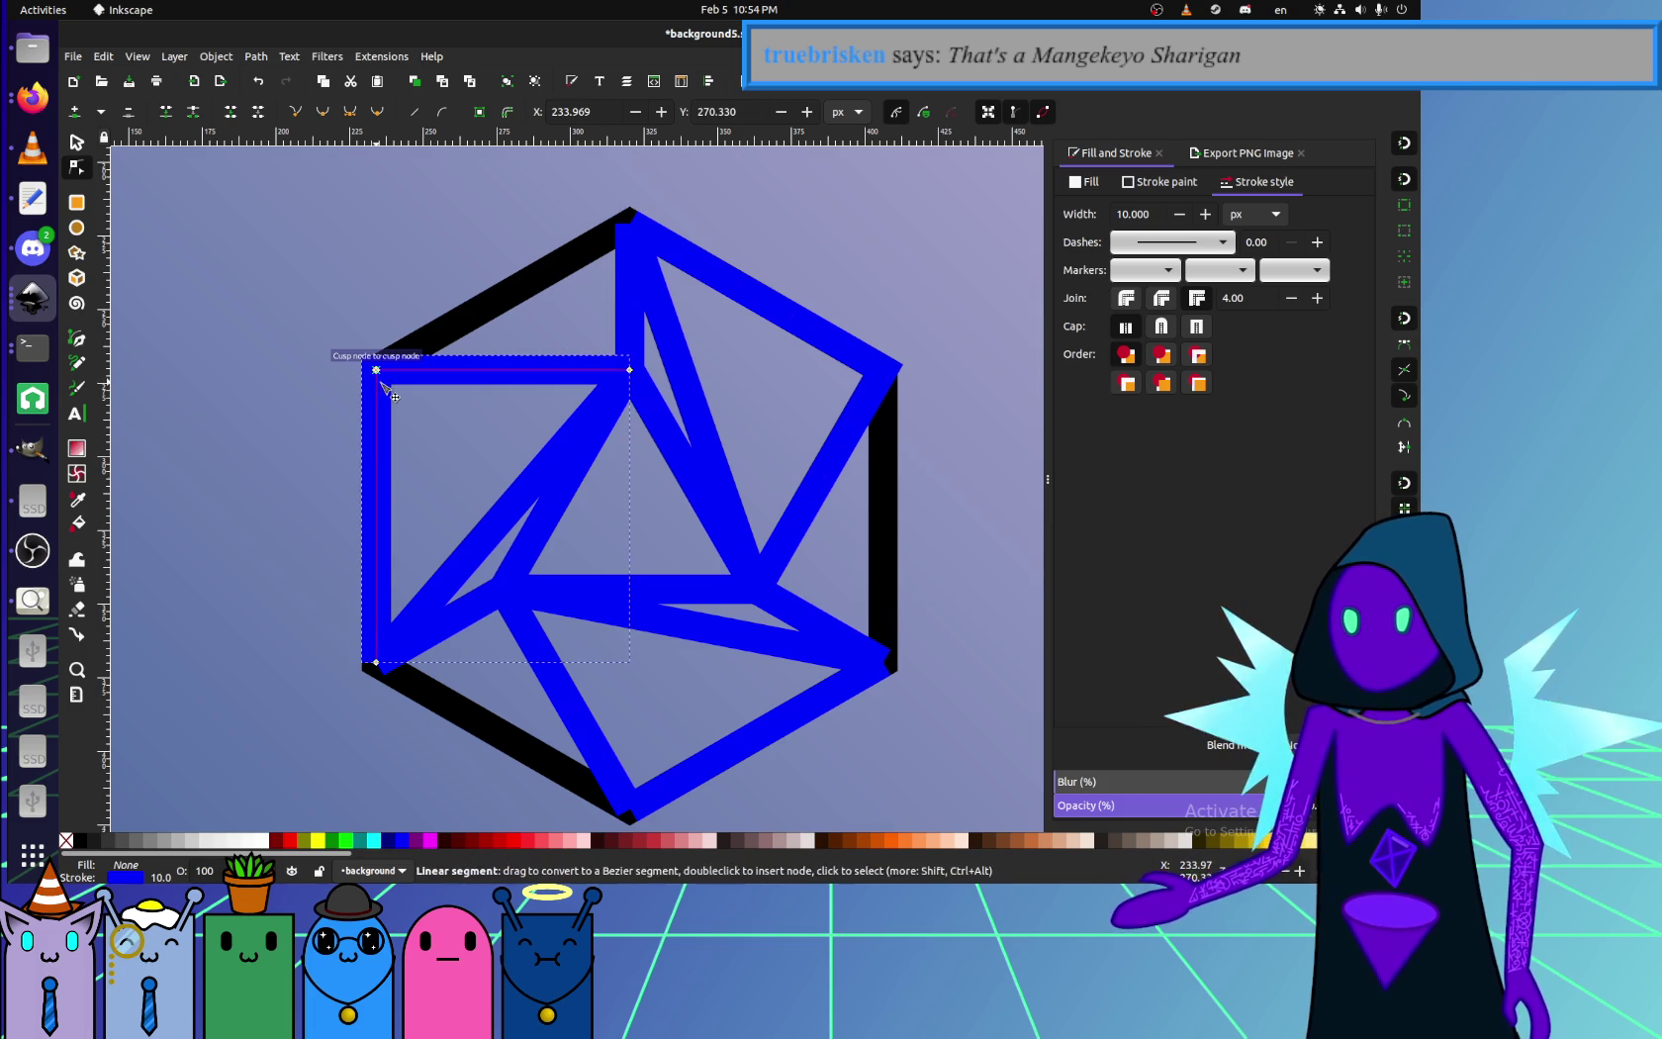
click(692, 405)
click(889, 409)
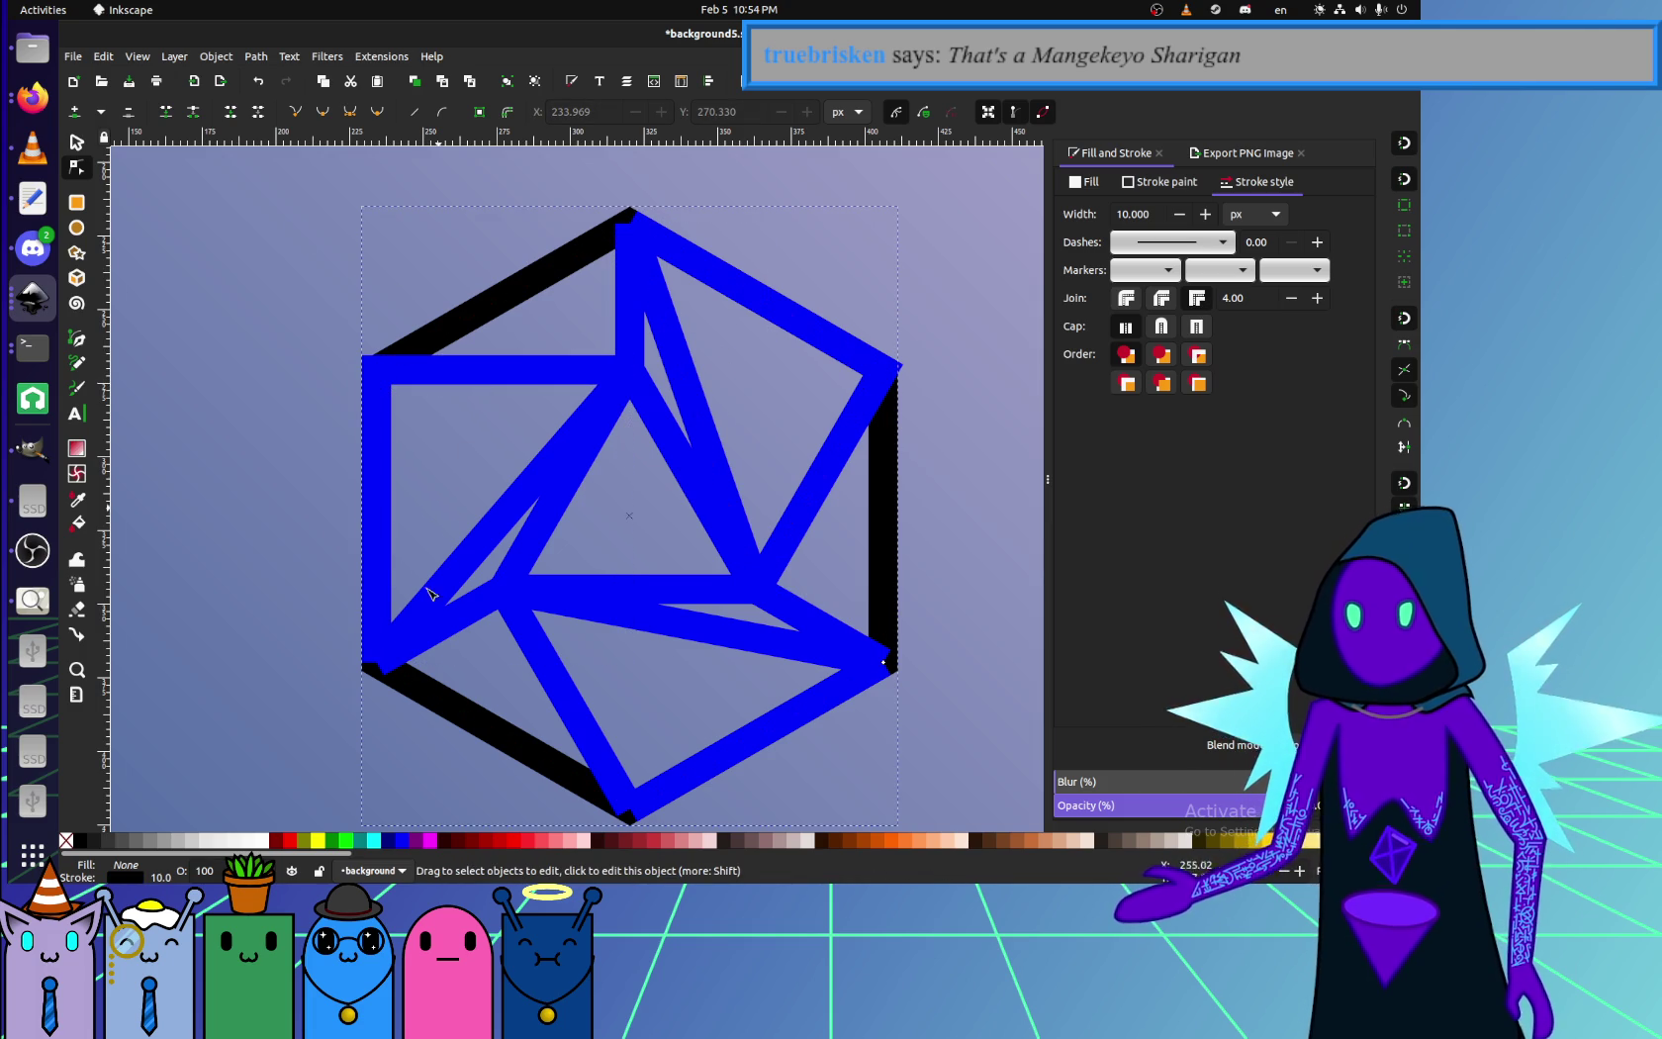
click(923, 600)
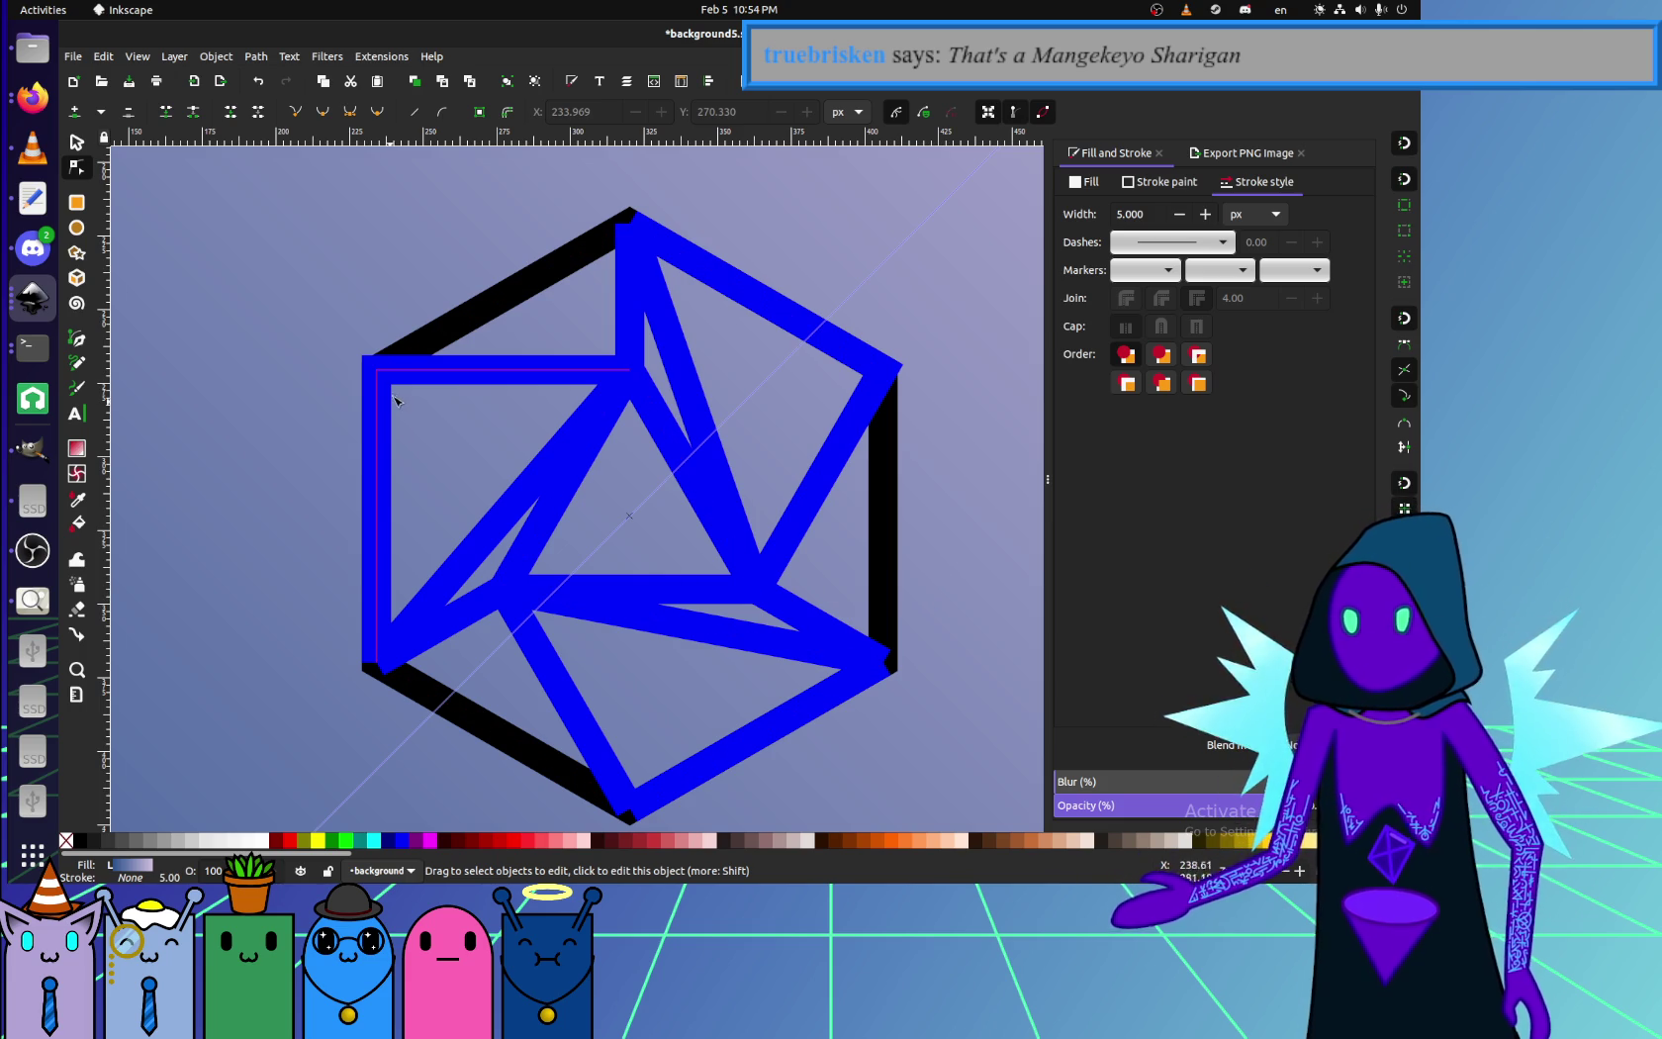
click(841, 492)
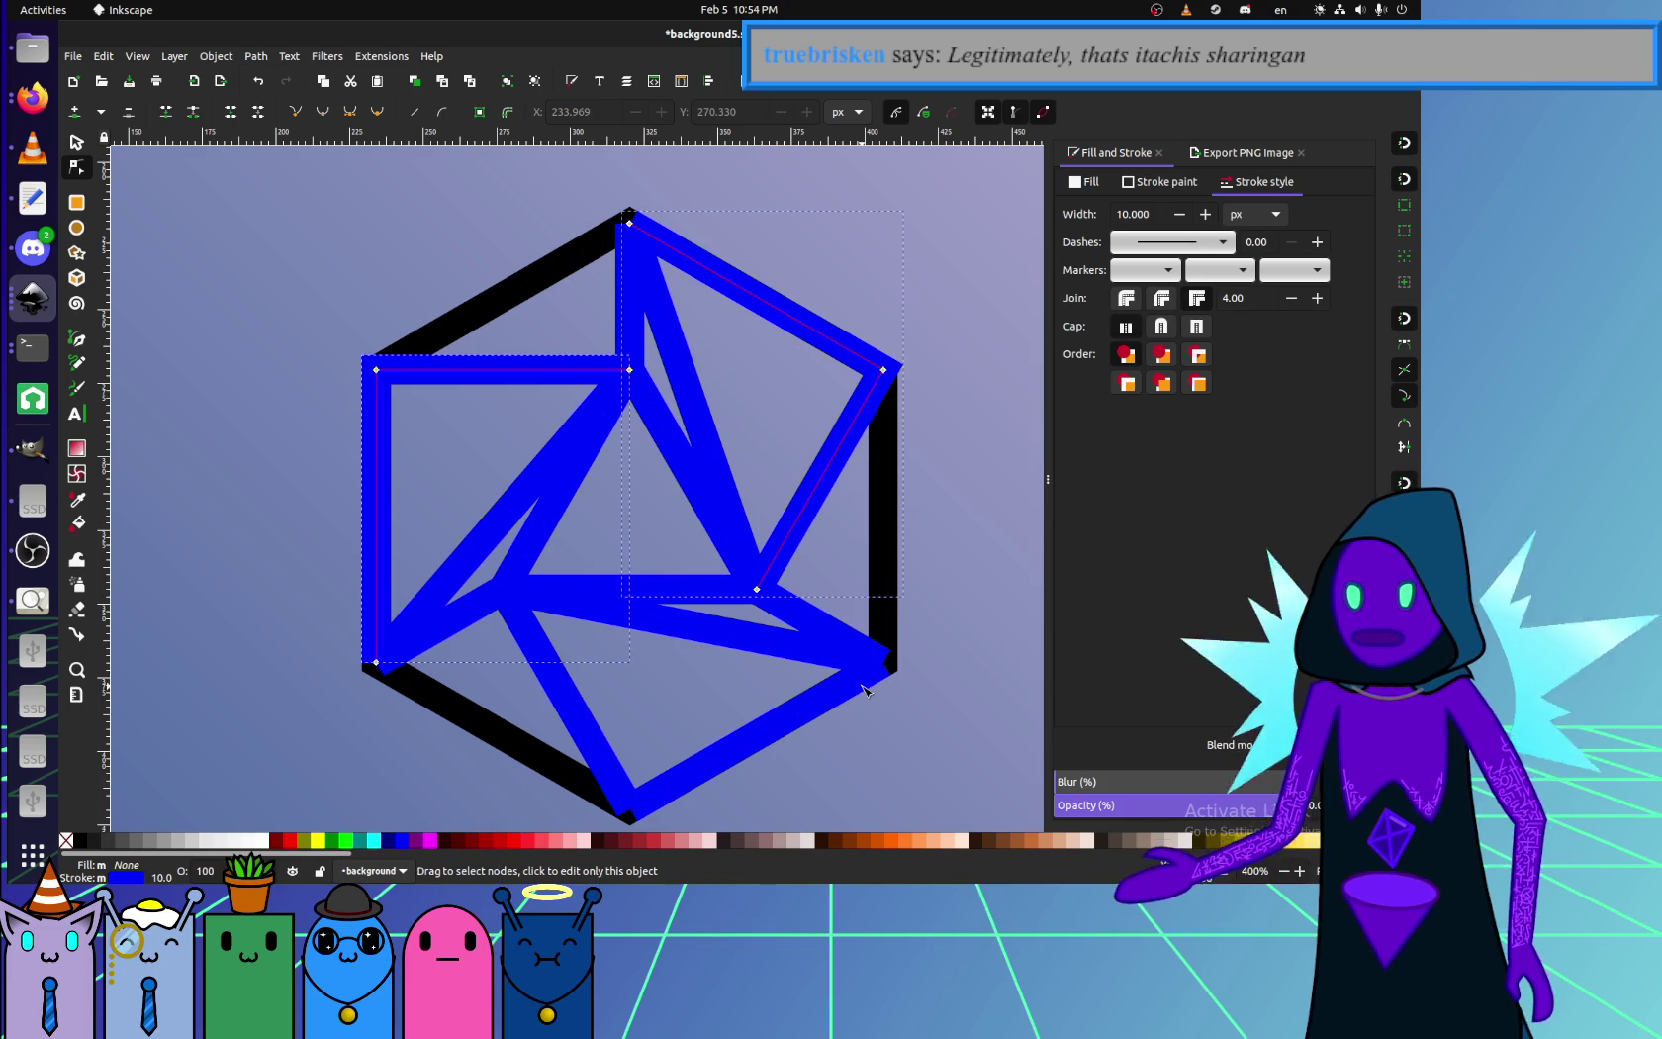
click(793, 784)
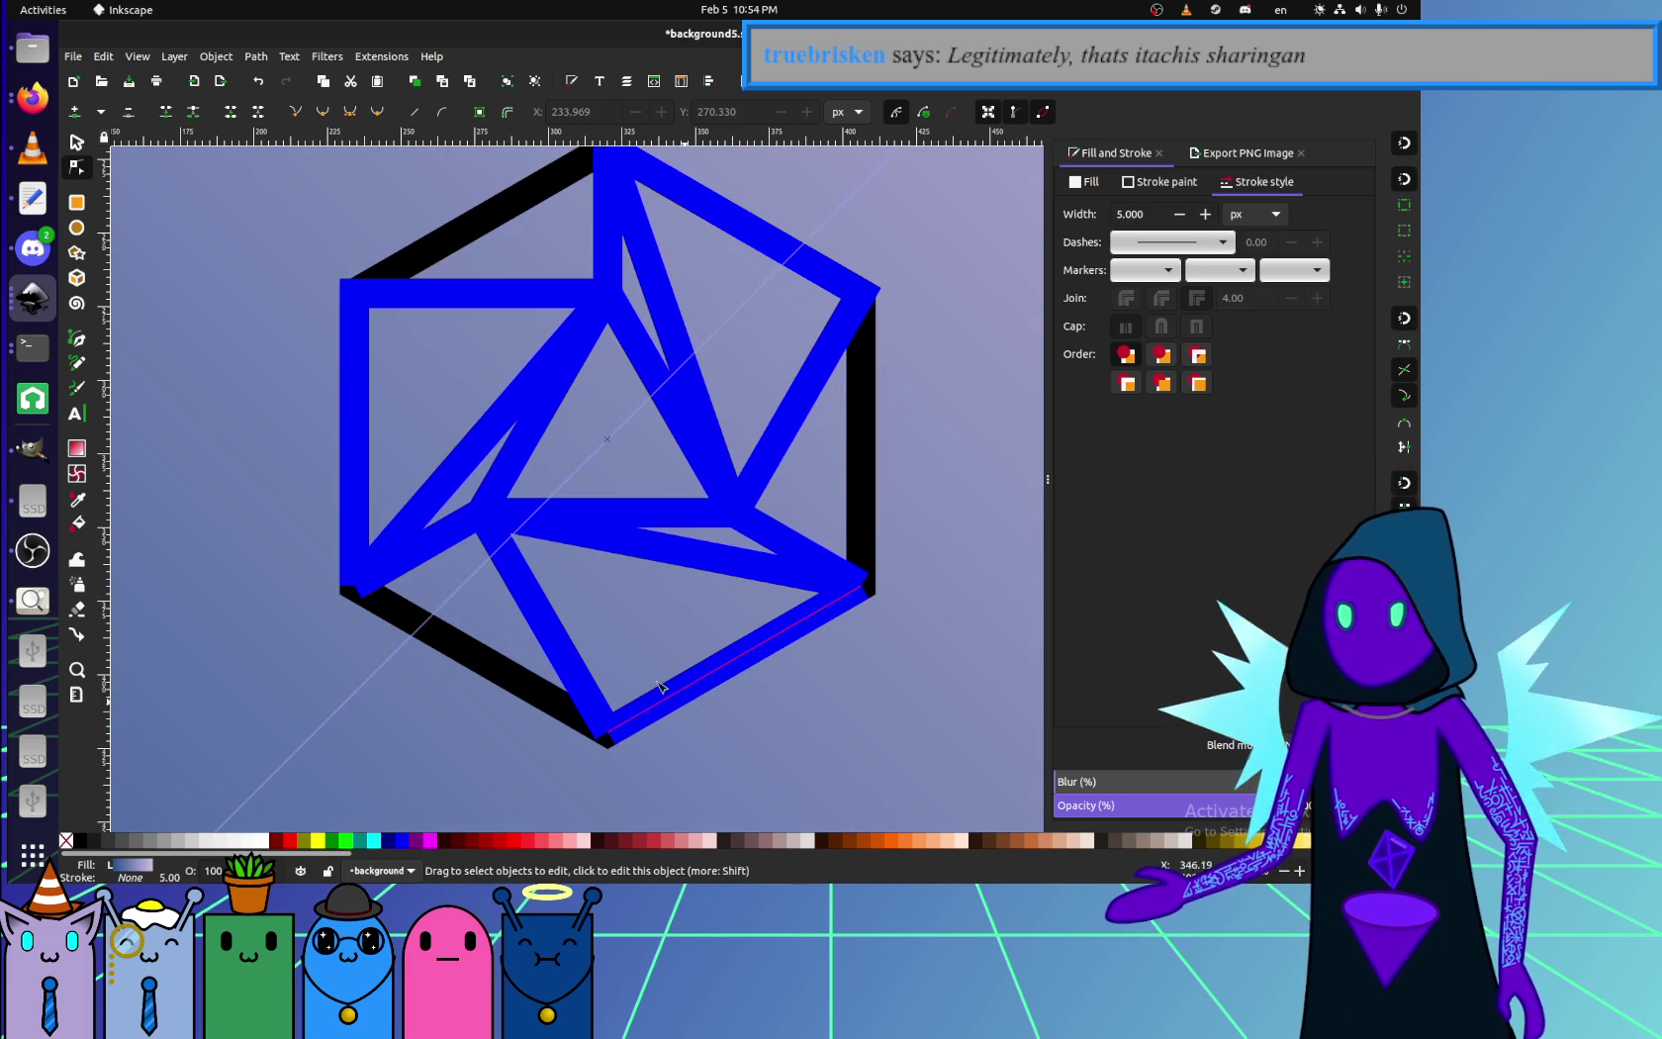
scroll(445, 465, down, 2)
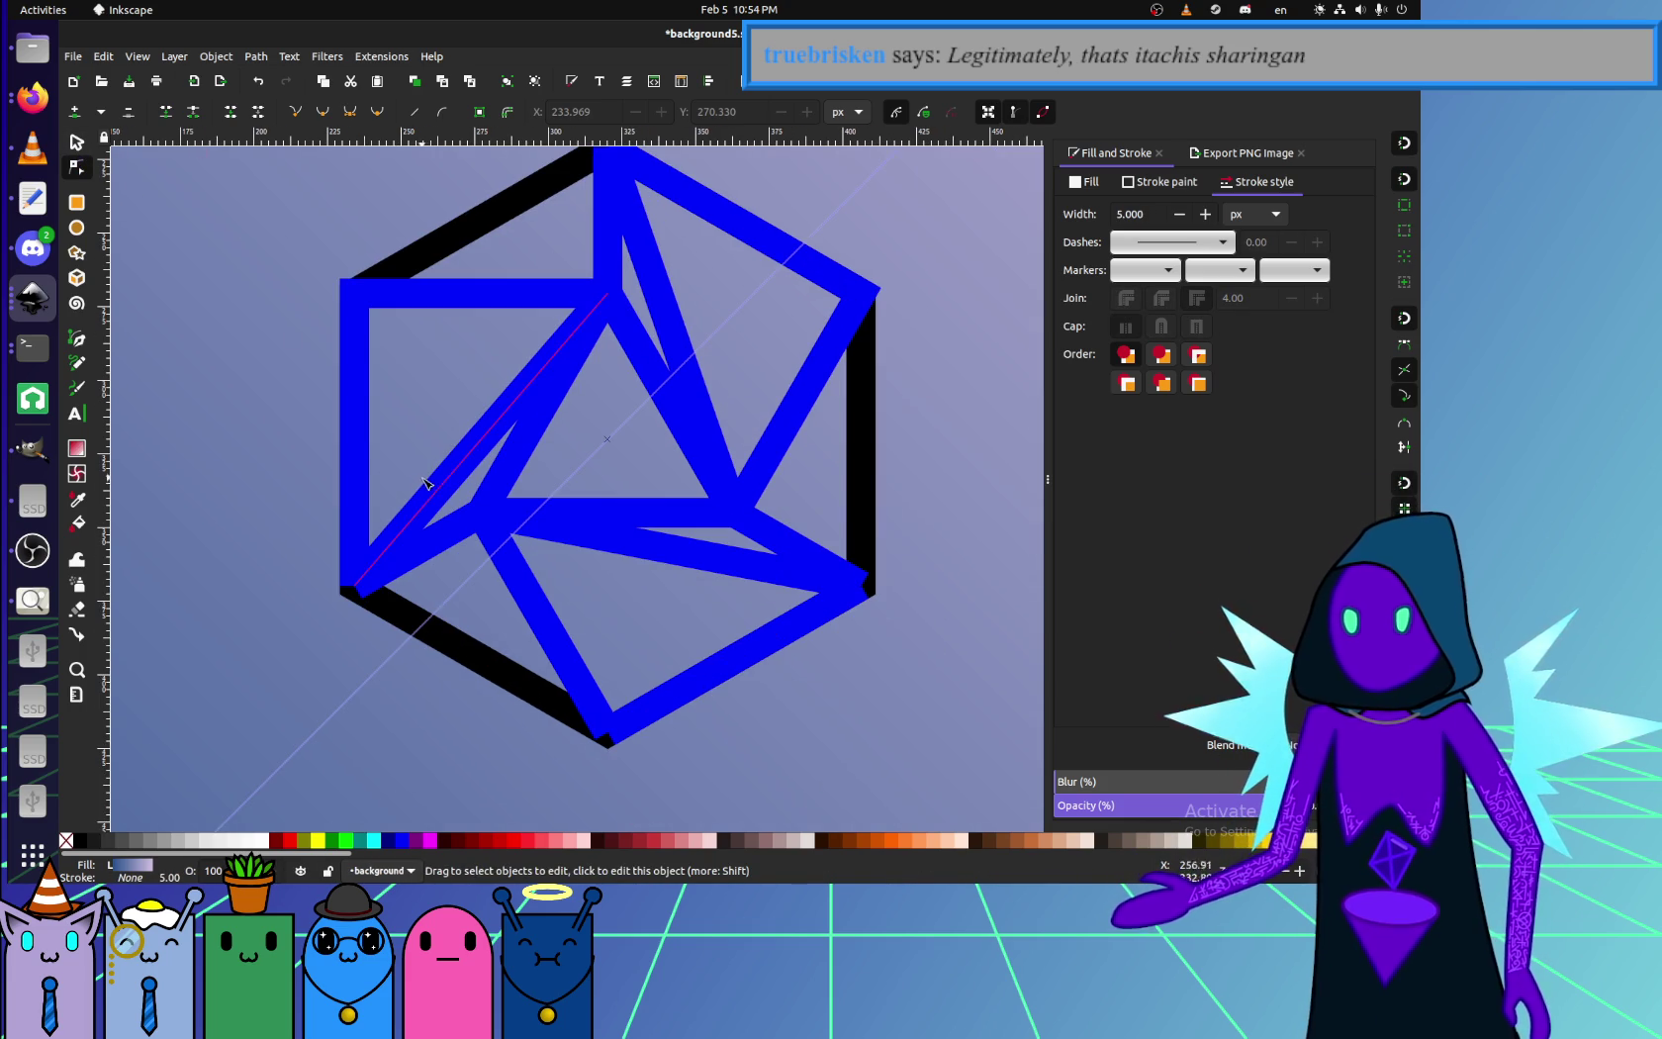
drag(426, 482, 445, 527)
click(448, 529)
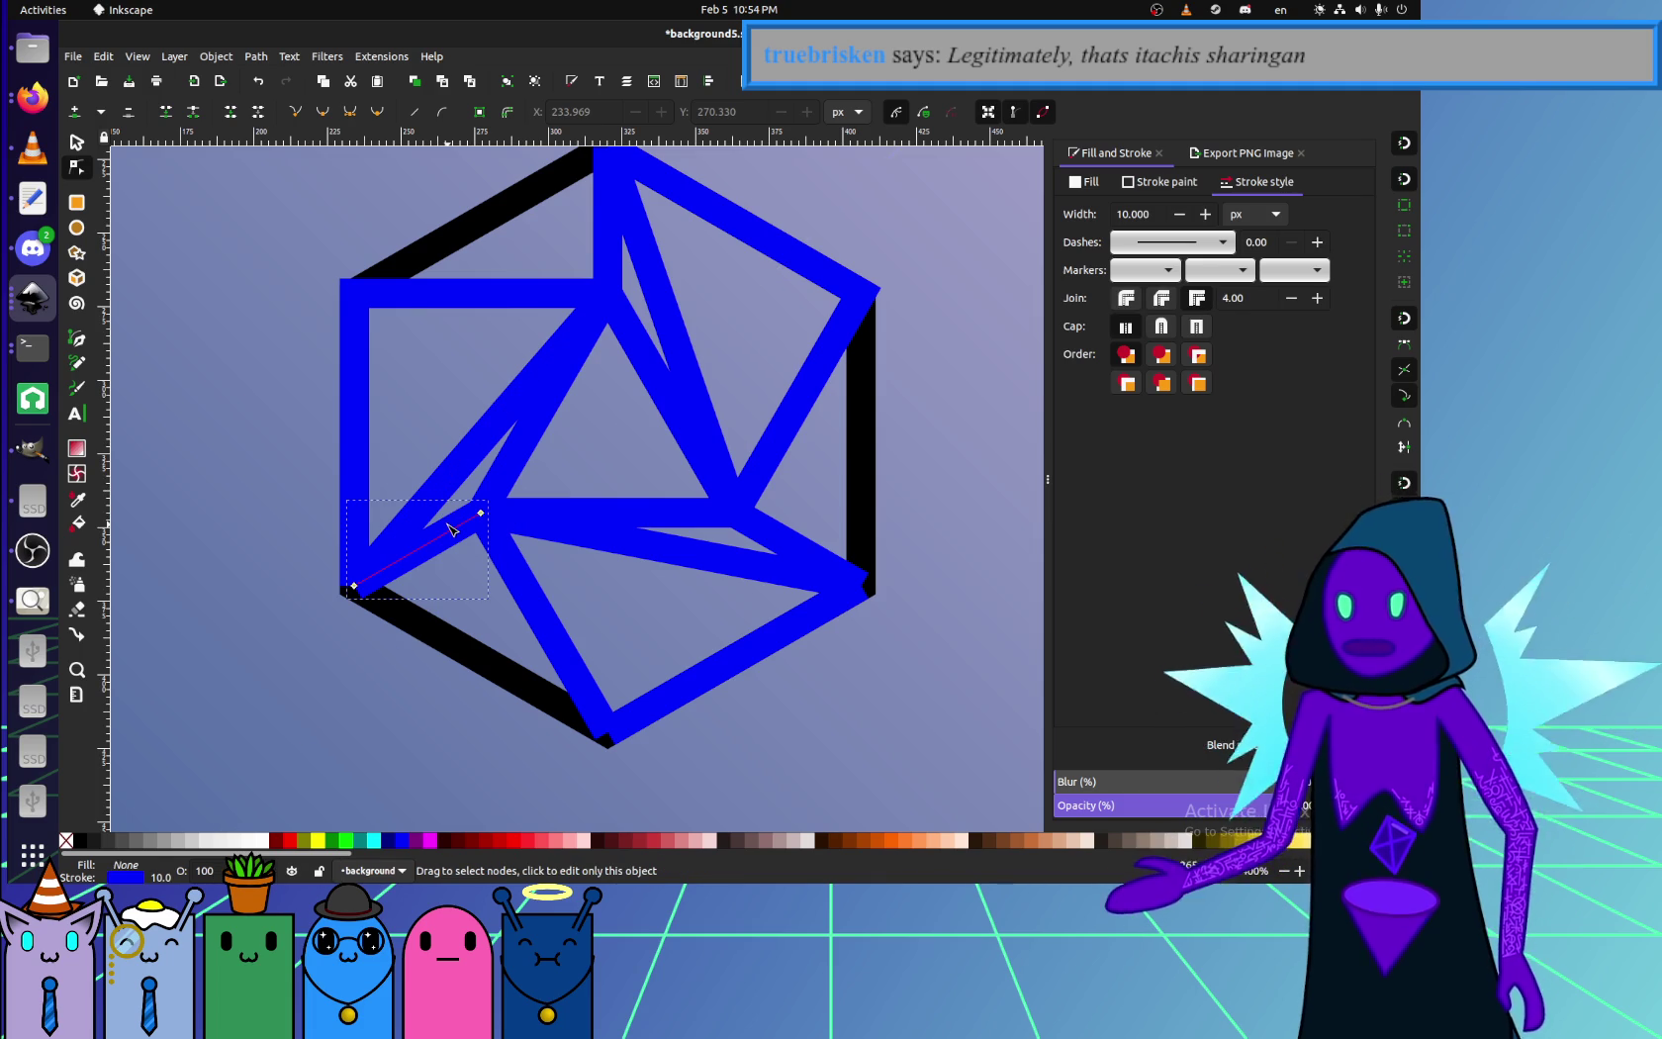
click(360, 366)
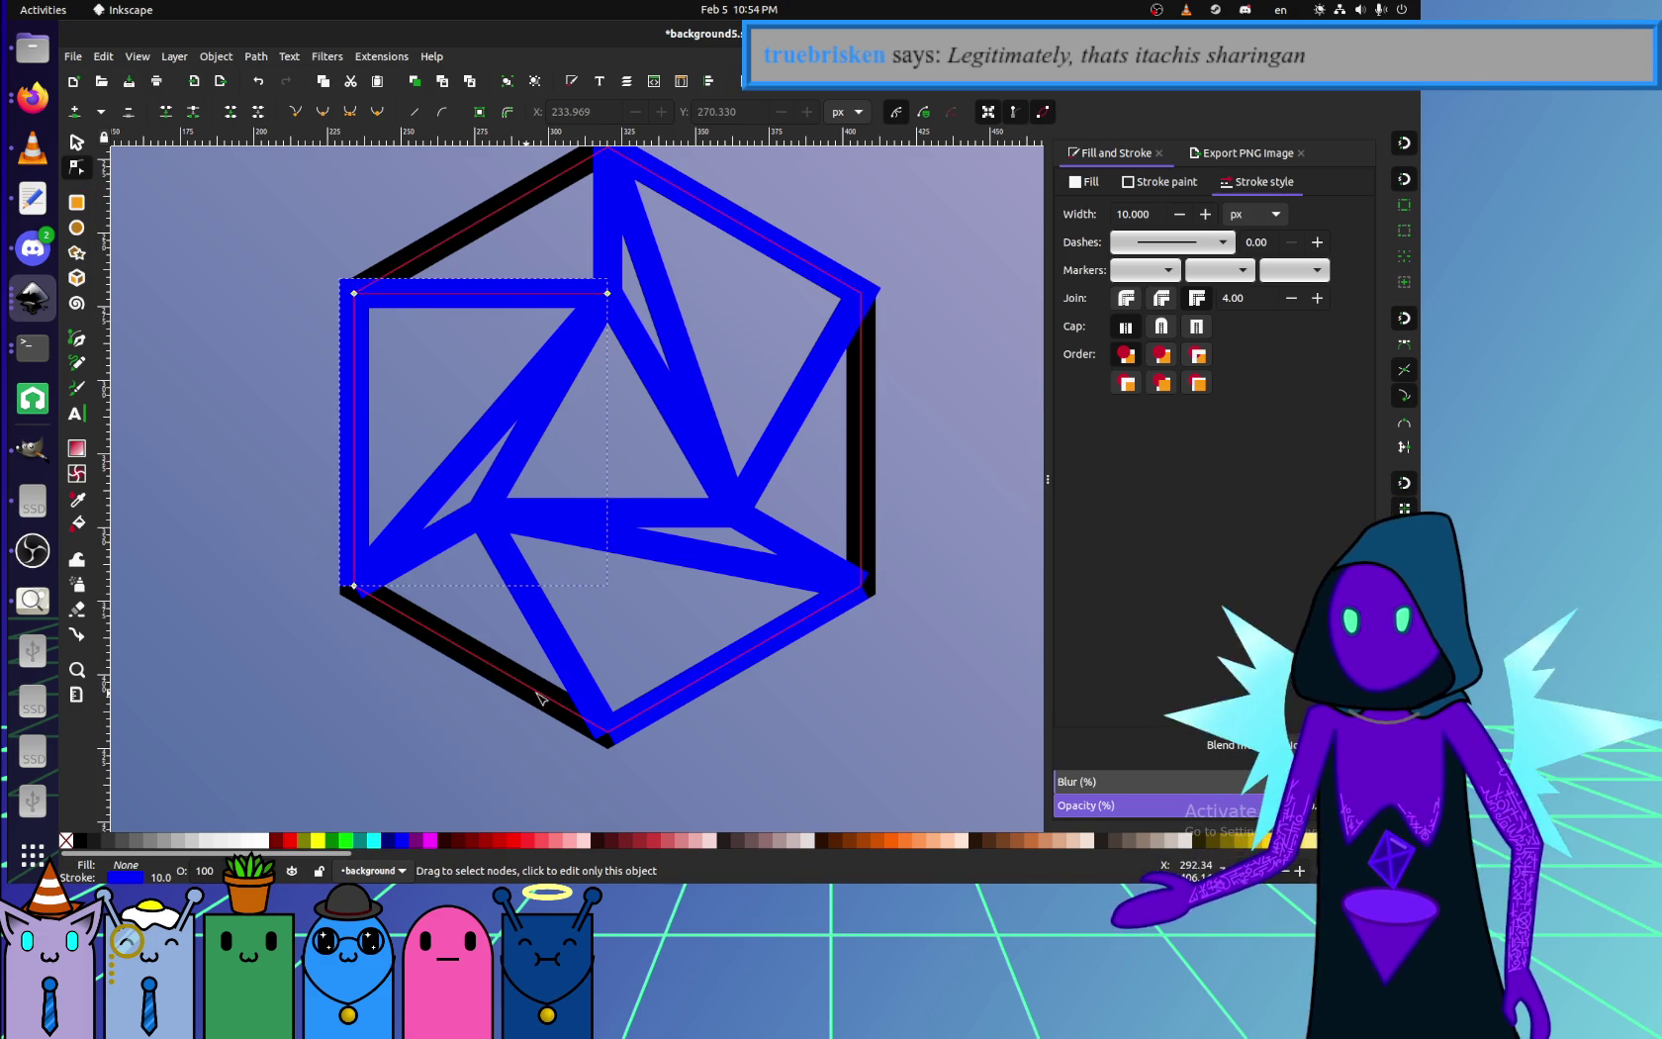
click(632, 728)
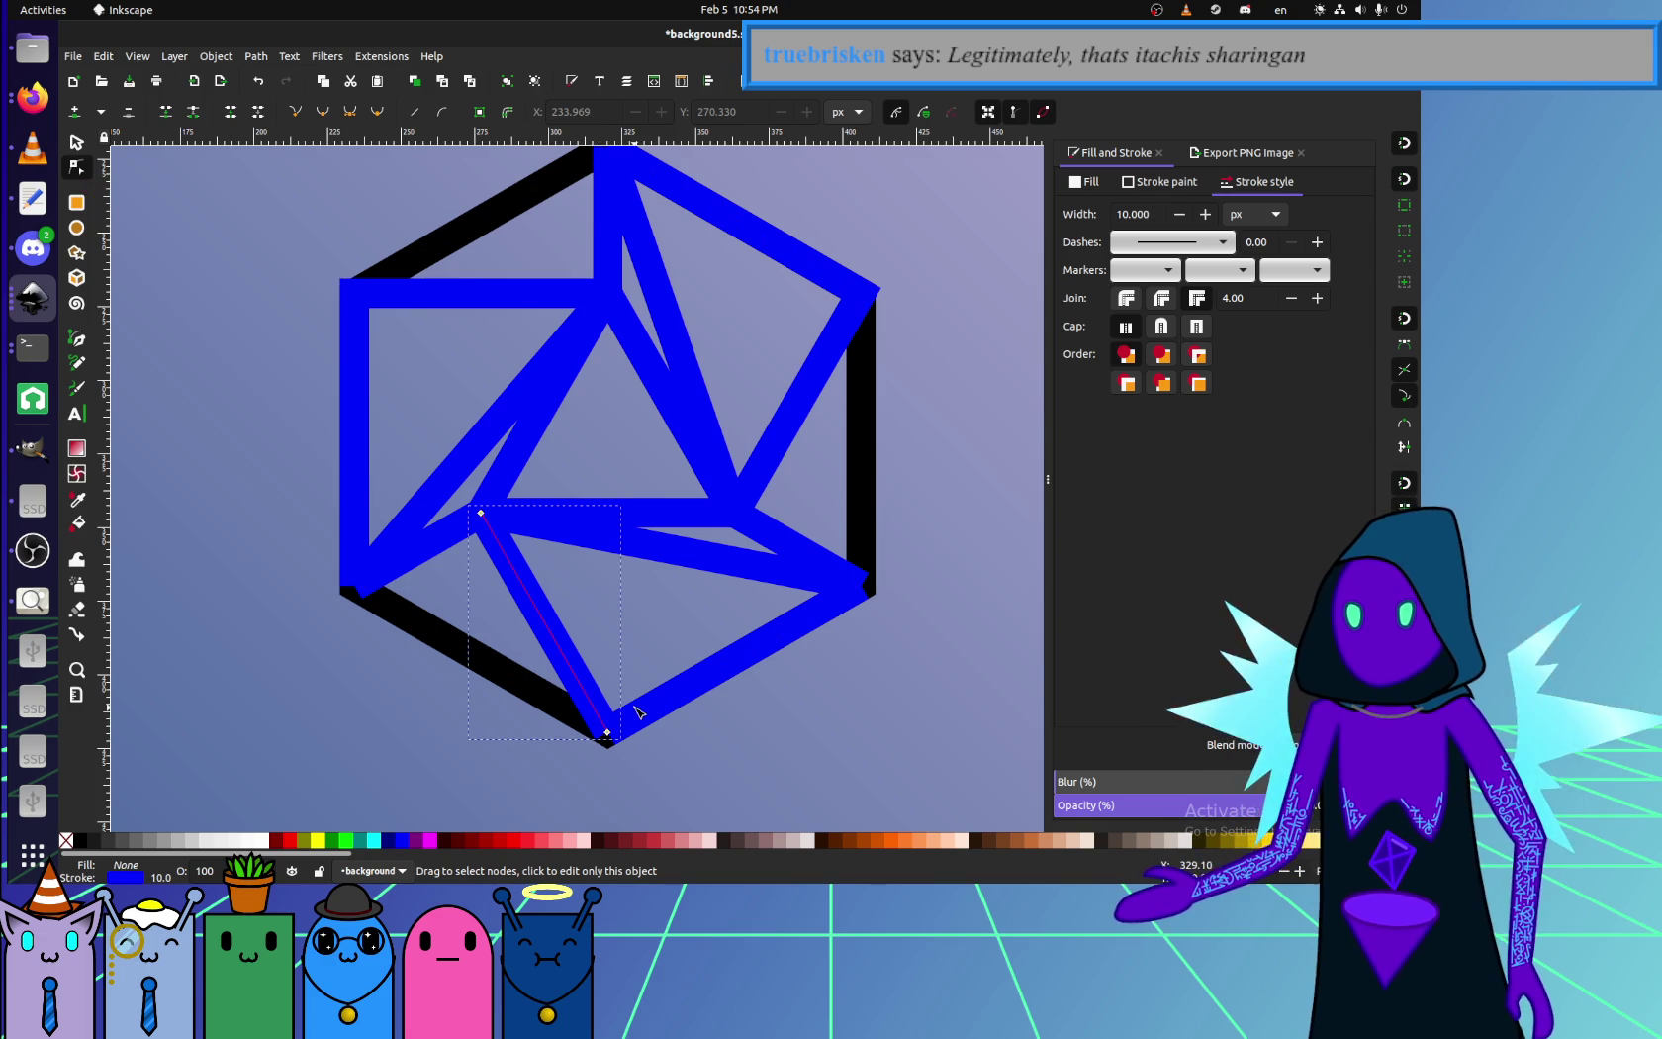
click(636, 711)
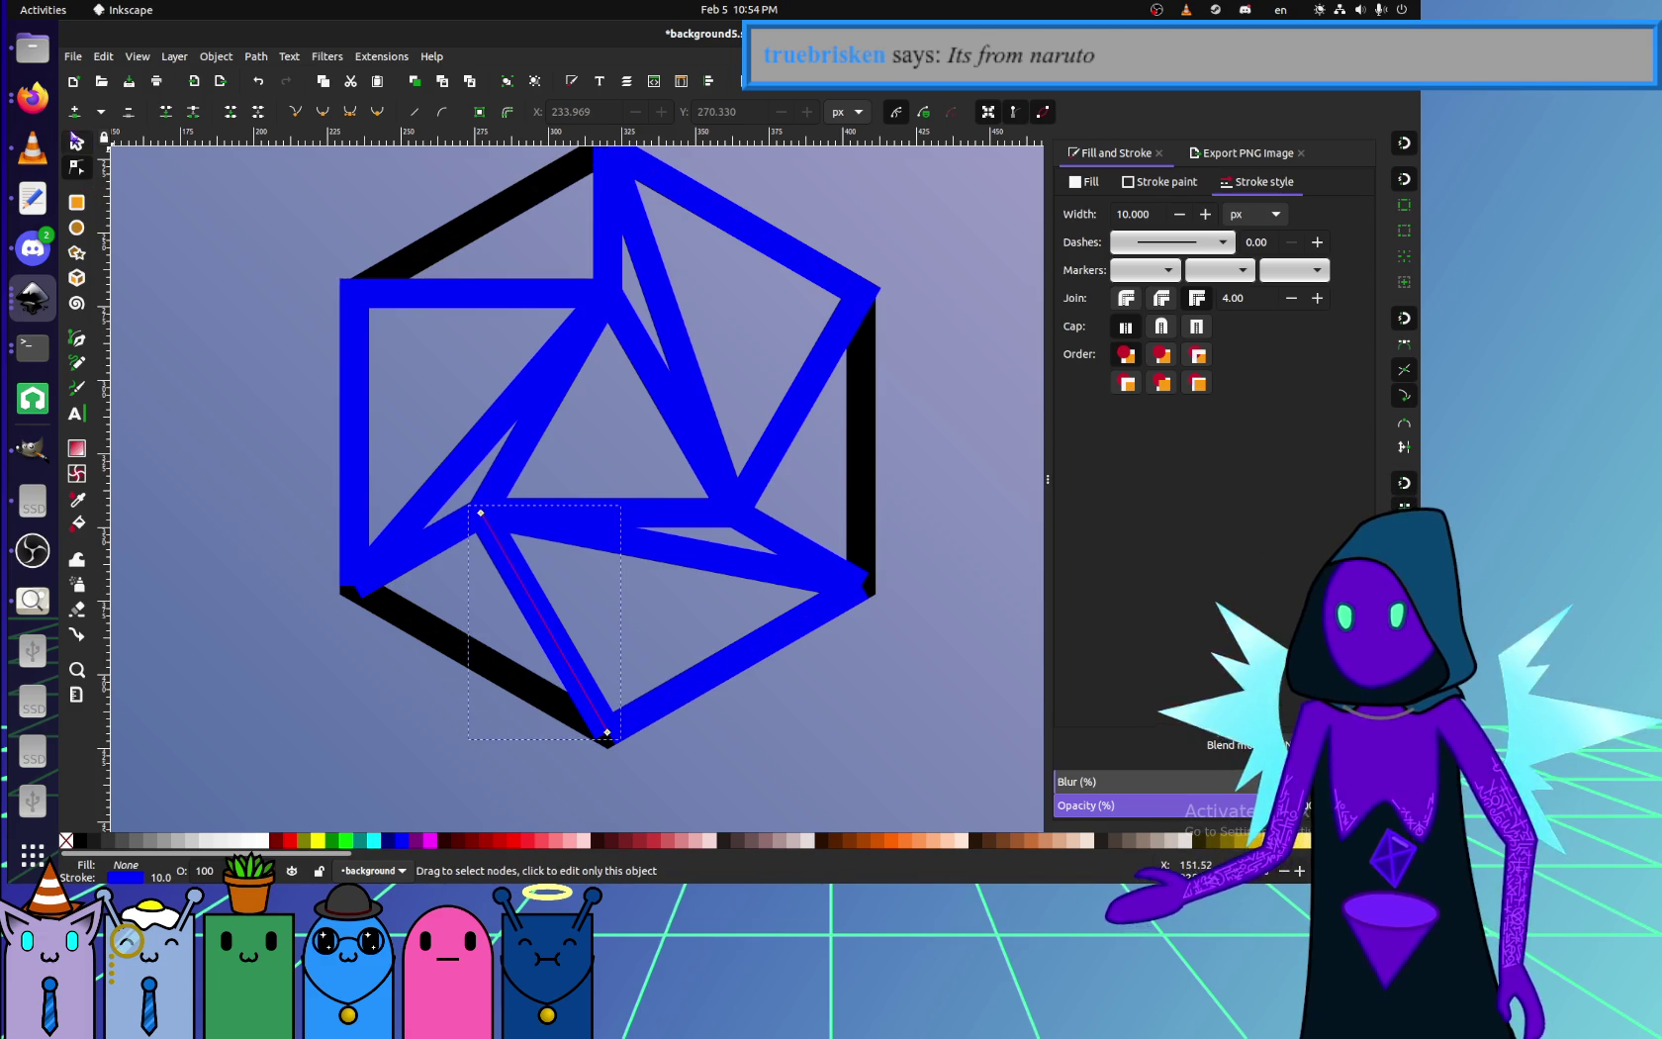
key(s)
click(687, 692)
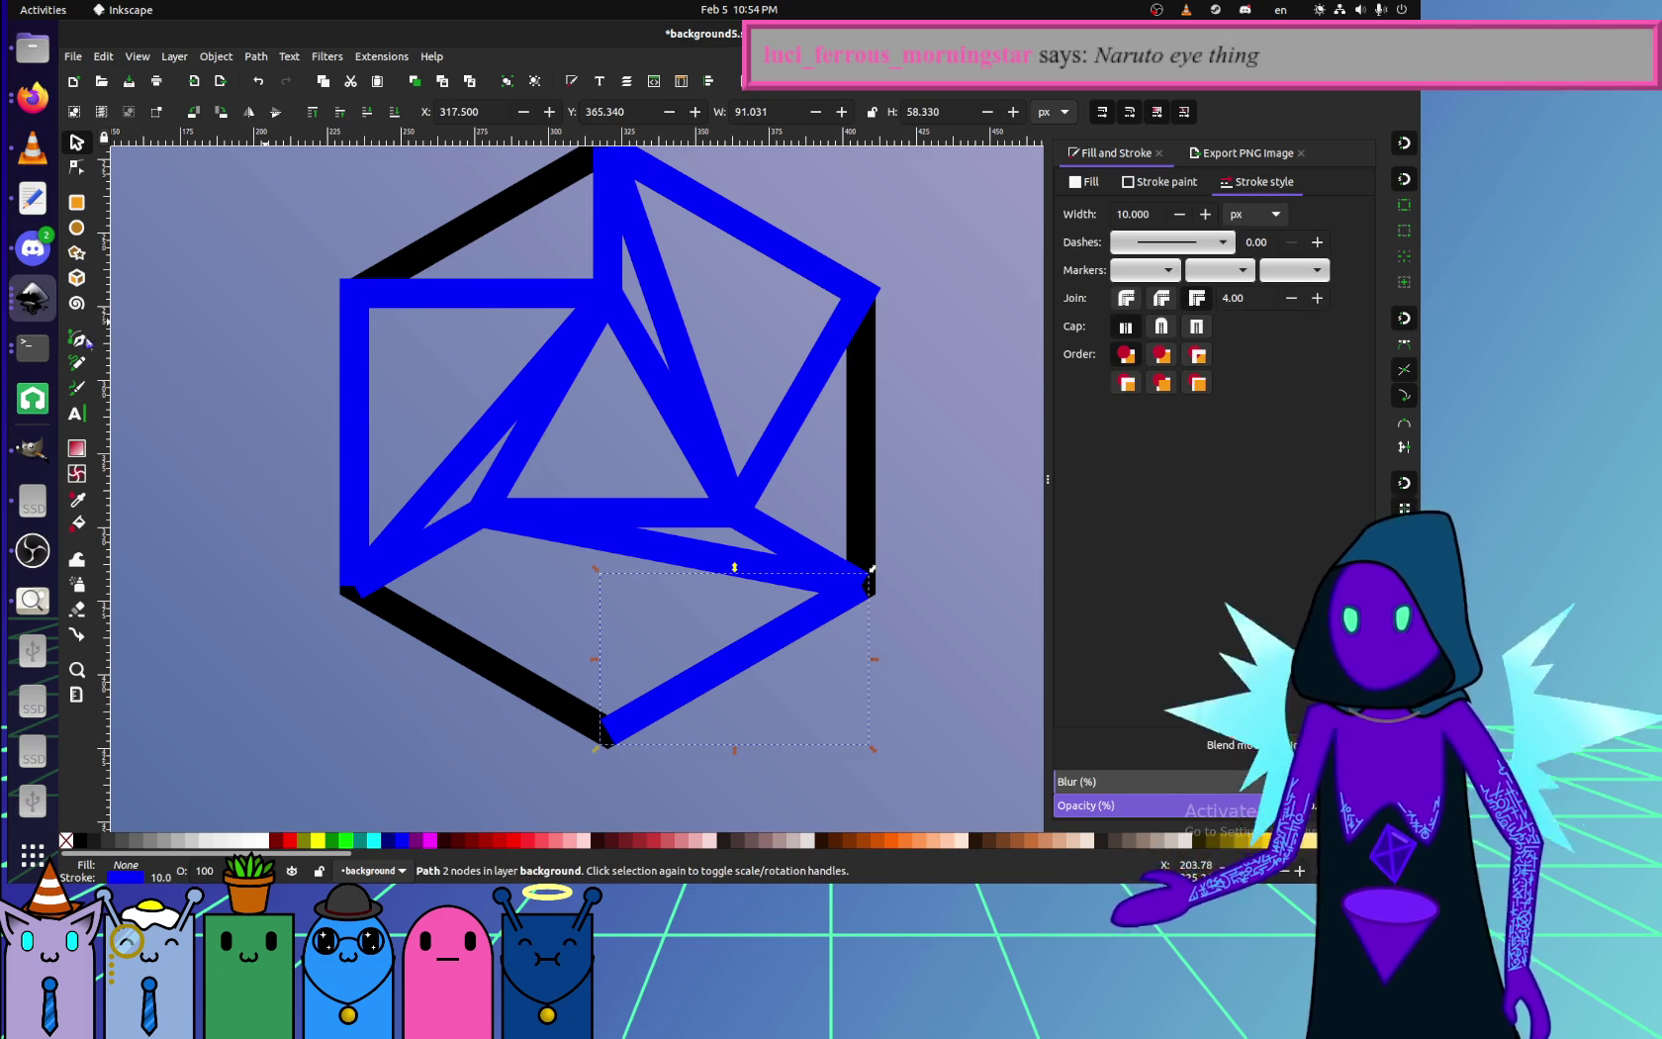
- Extend the blue path with the Pencil from its lower end node to the inner node
key(p)
drag(605, 730, 559, 615)
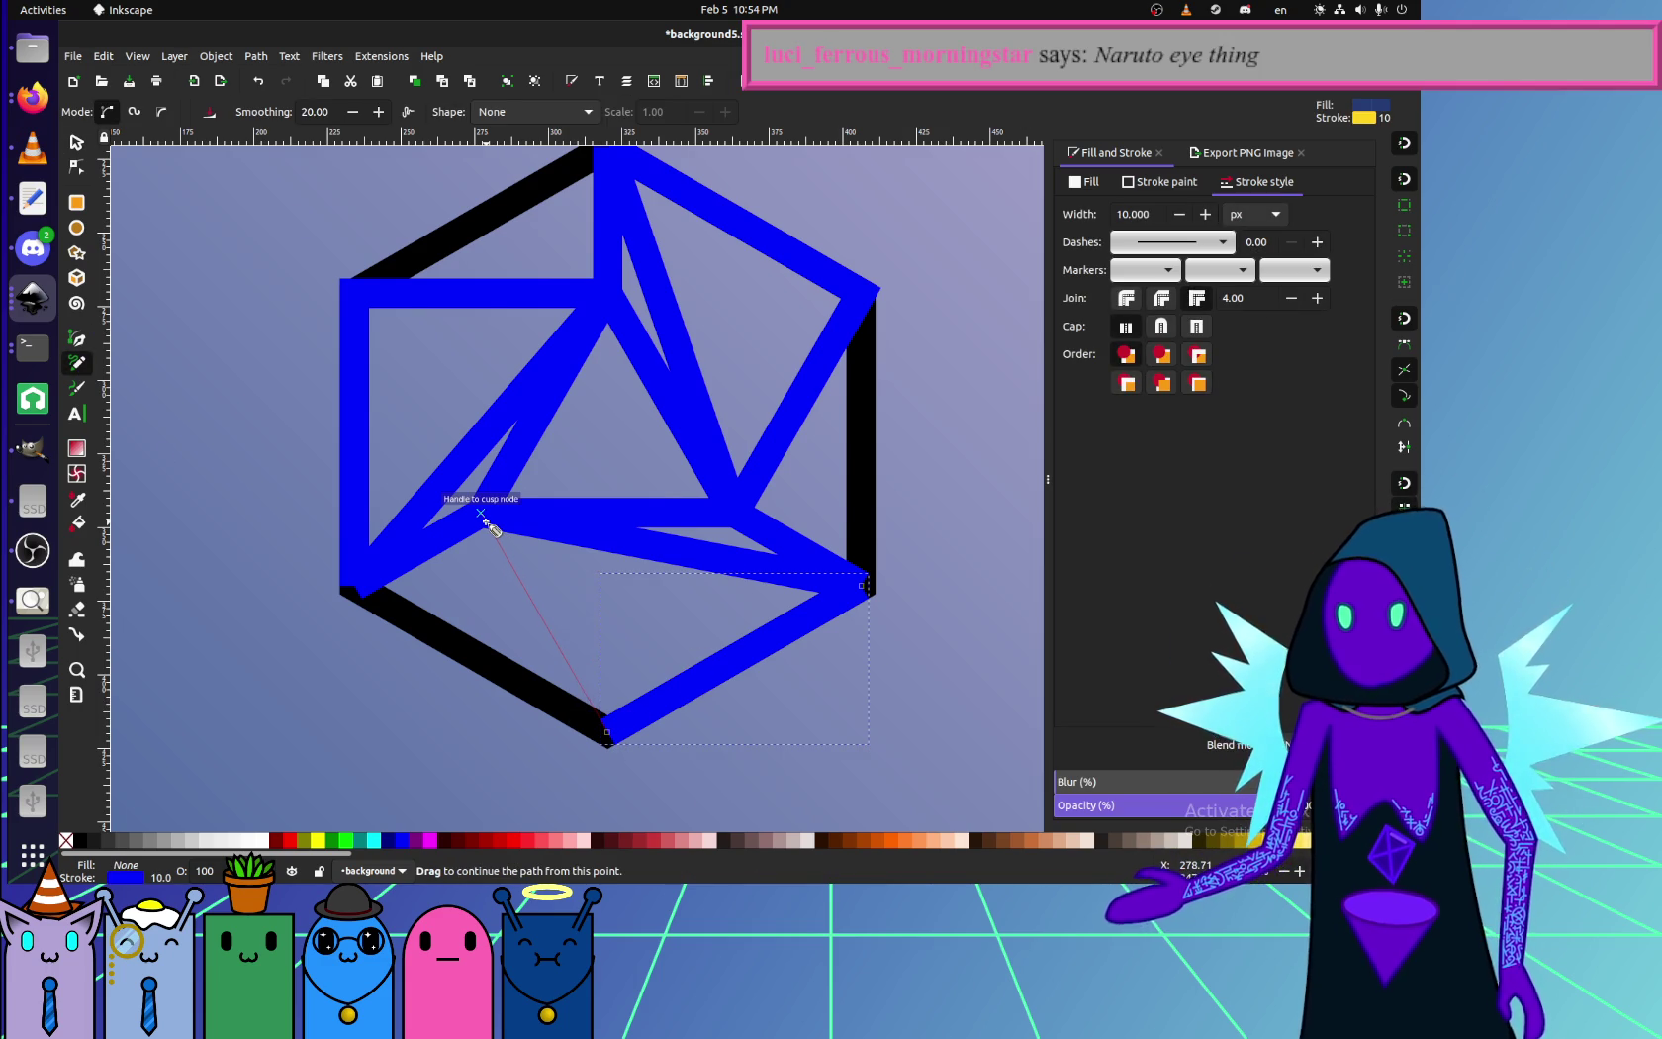
drag(482, 516, 483, 520)
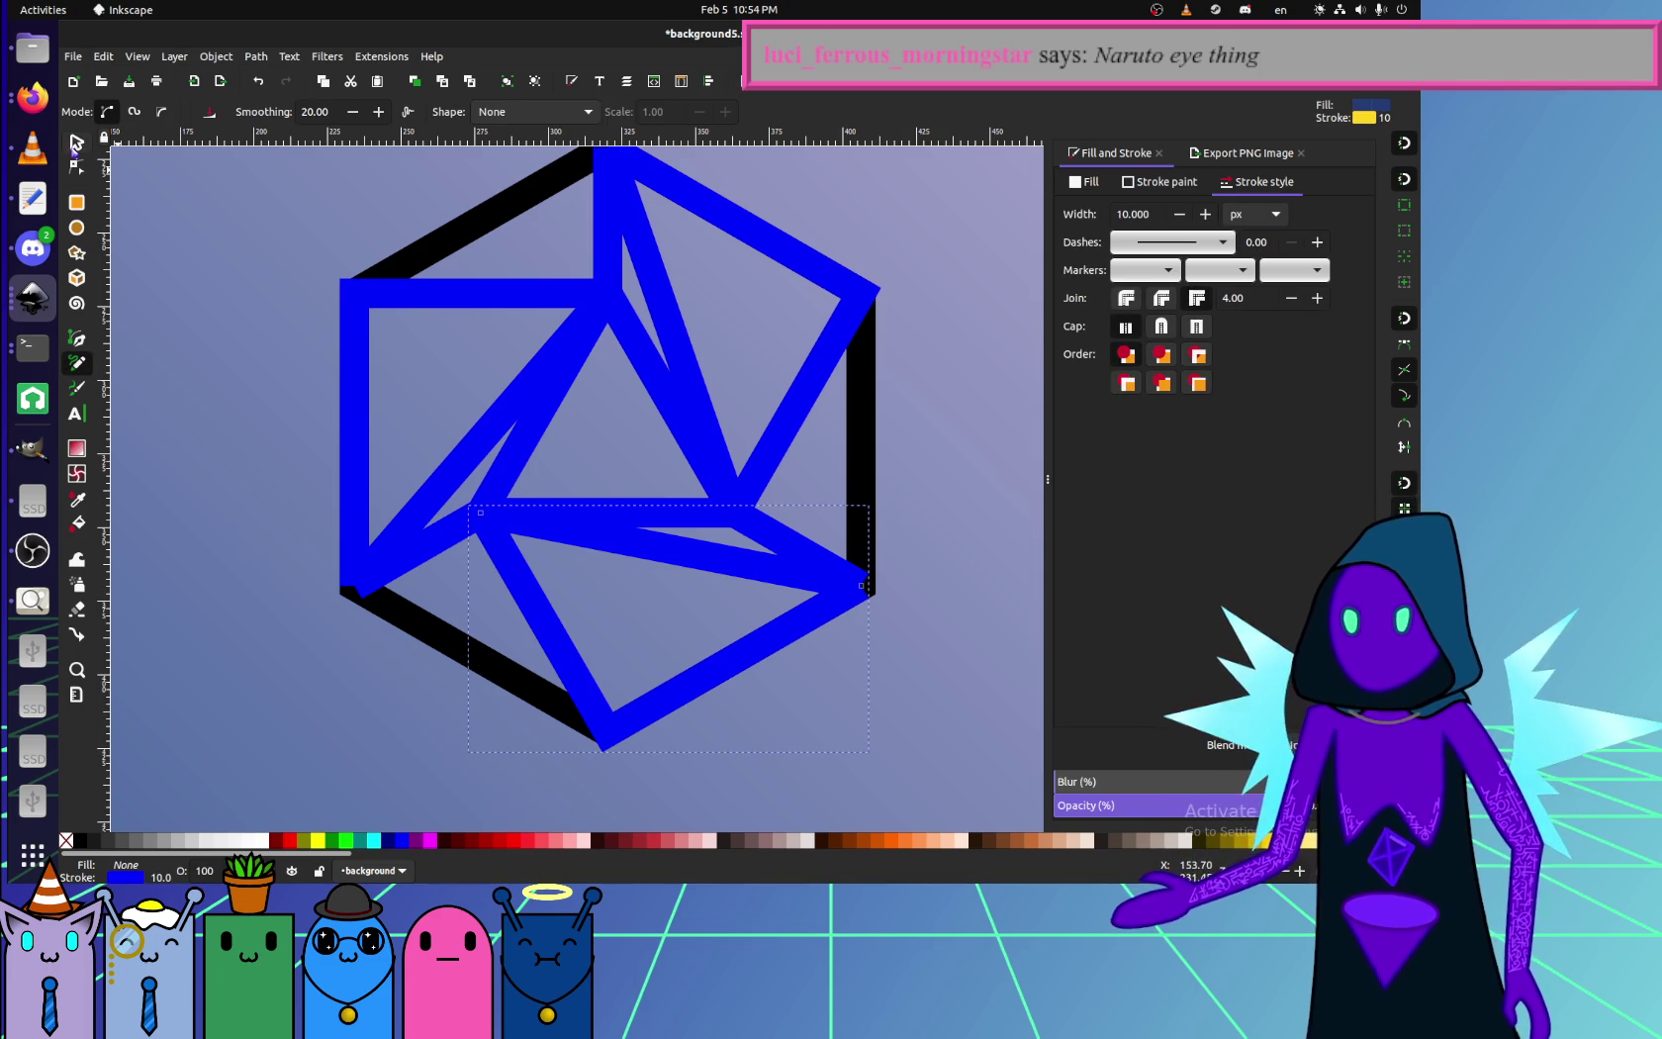
- Delete the short upper-left diagonal path, the inner triangle and the long diagonal stroke
click(76, 142)
click(411, 563)
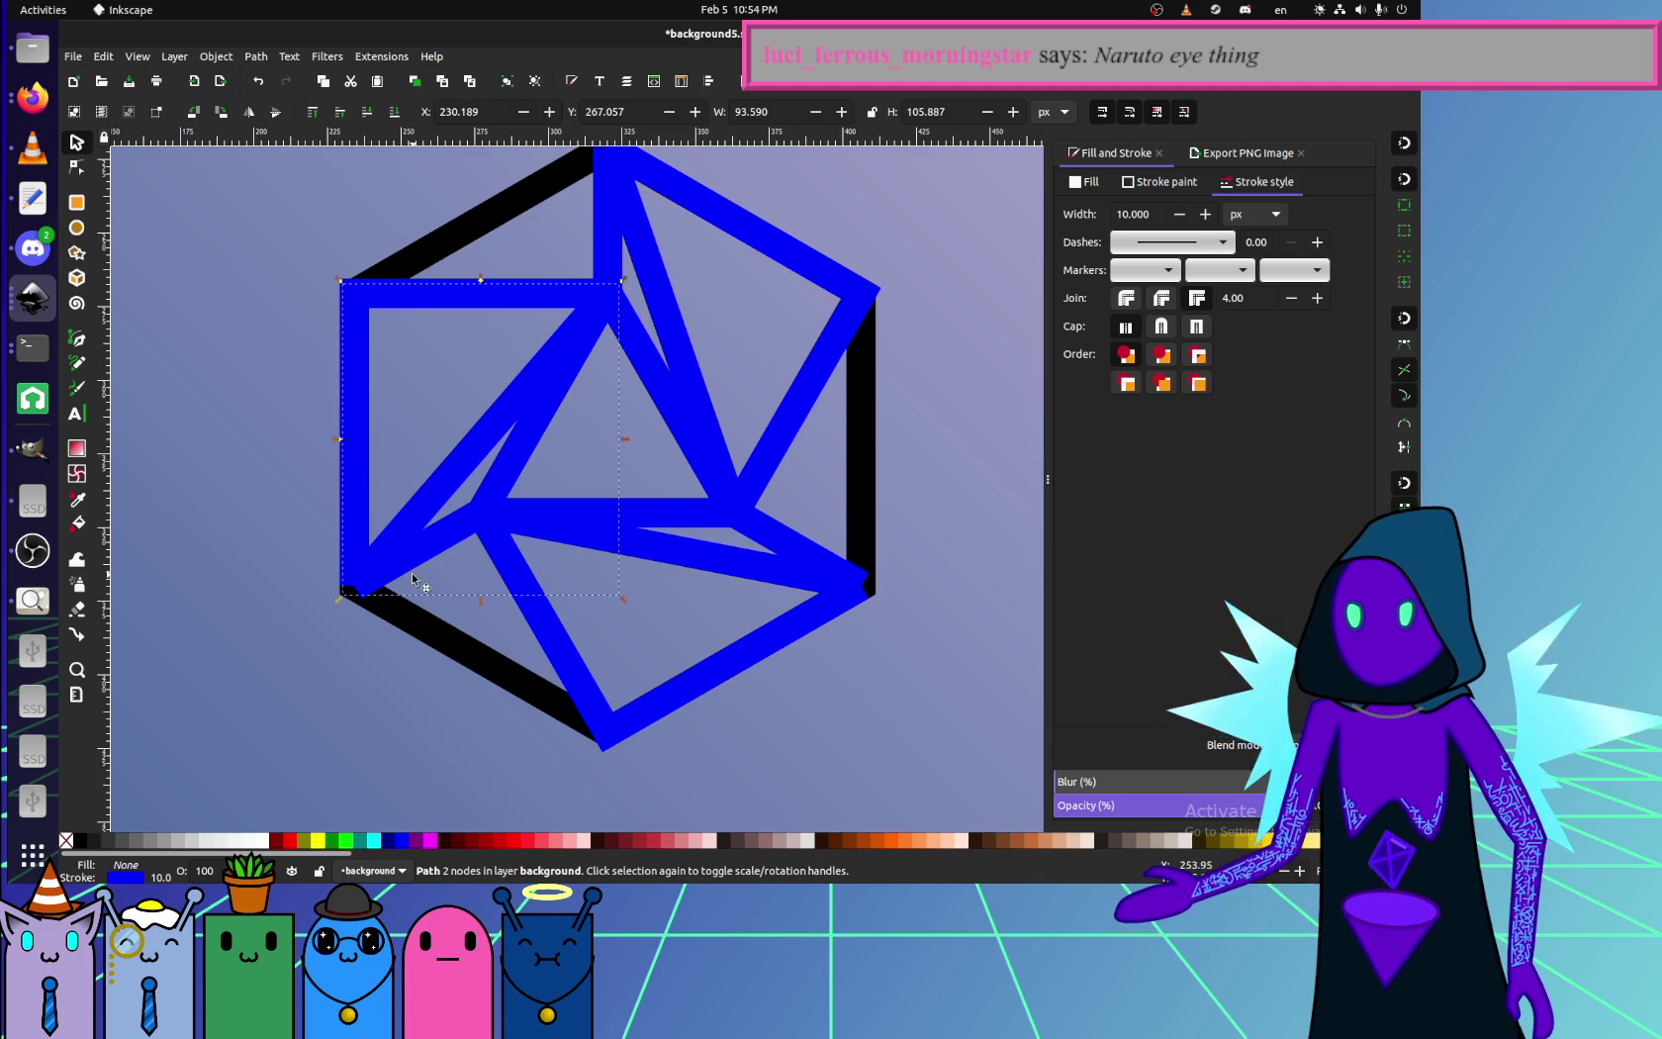
mouse_move(413, 510)
mouse_down()
mouse_move(399, 414)
mouse_move(297, 483)
mouse_up()
key(Delete)
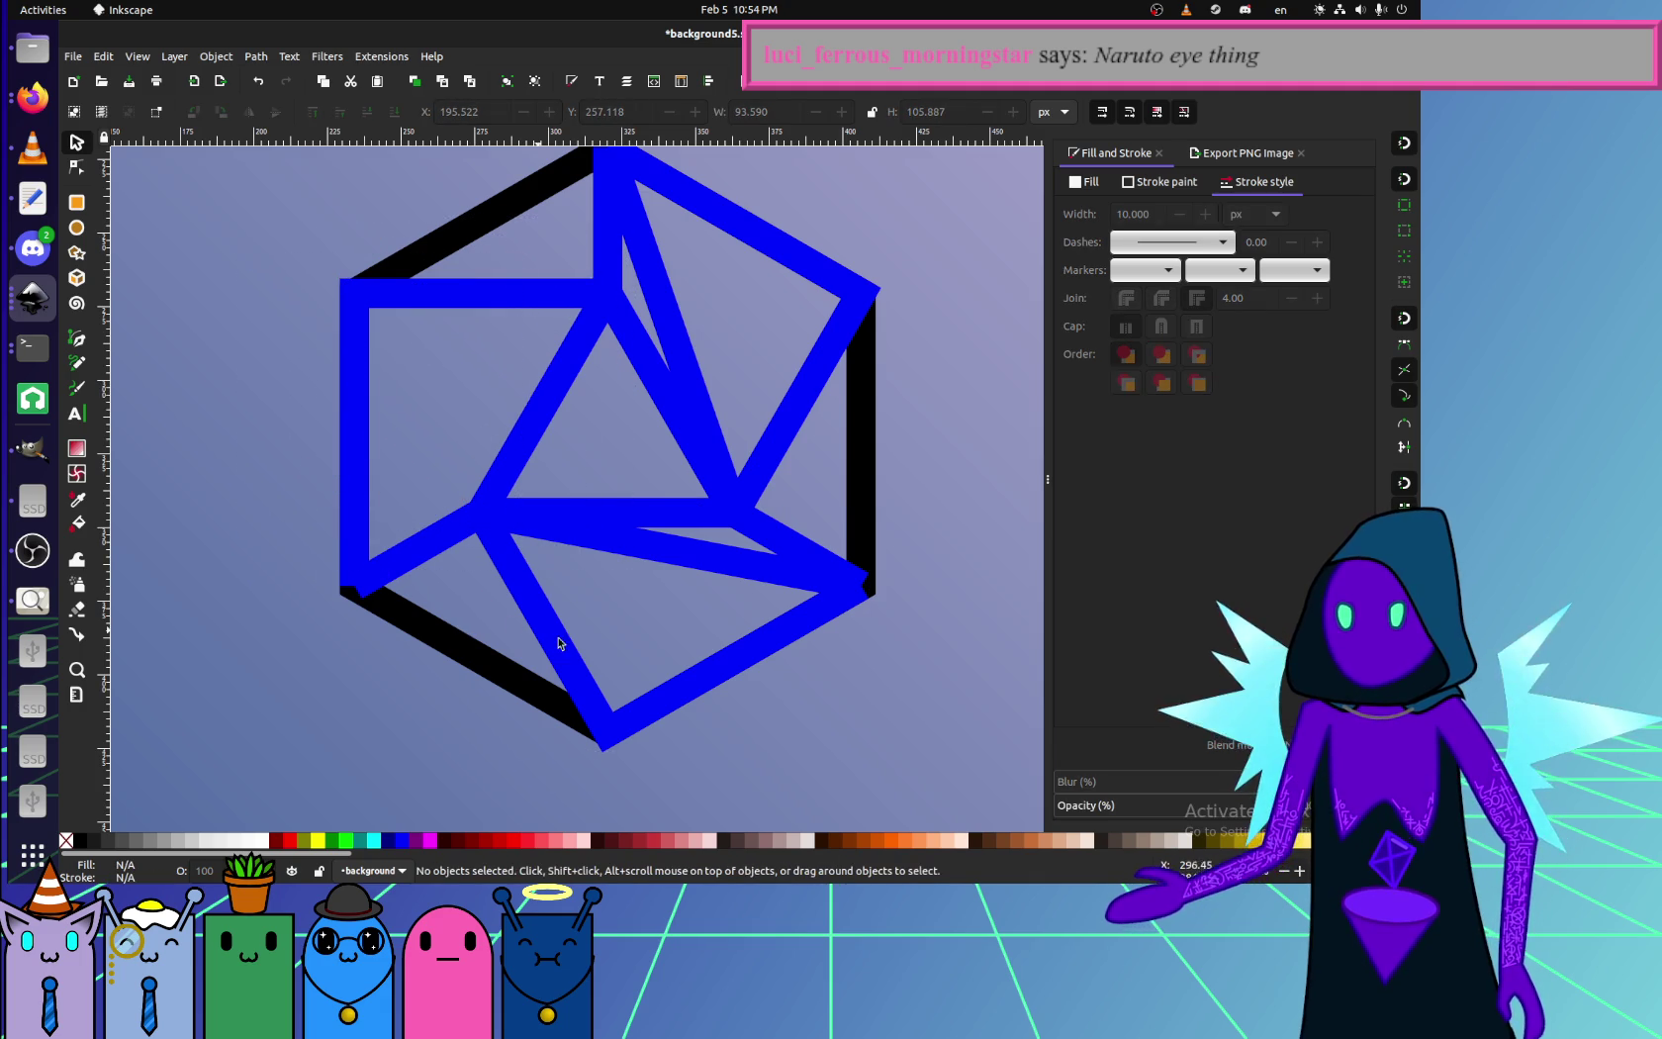
drag(694, 572, 706, 341)
key(Delete)
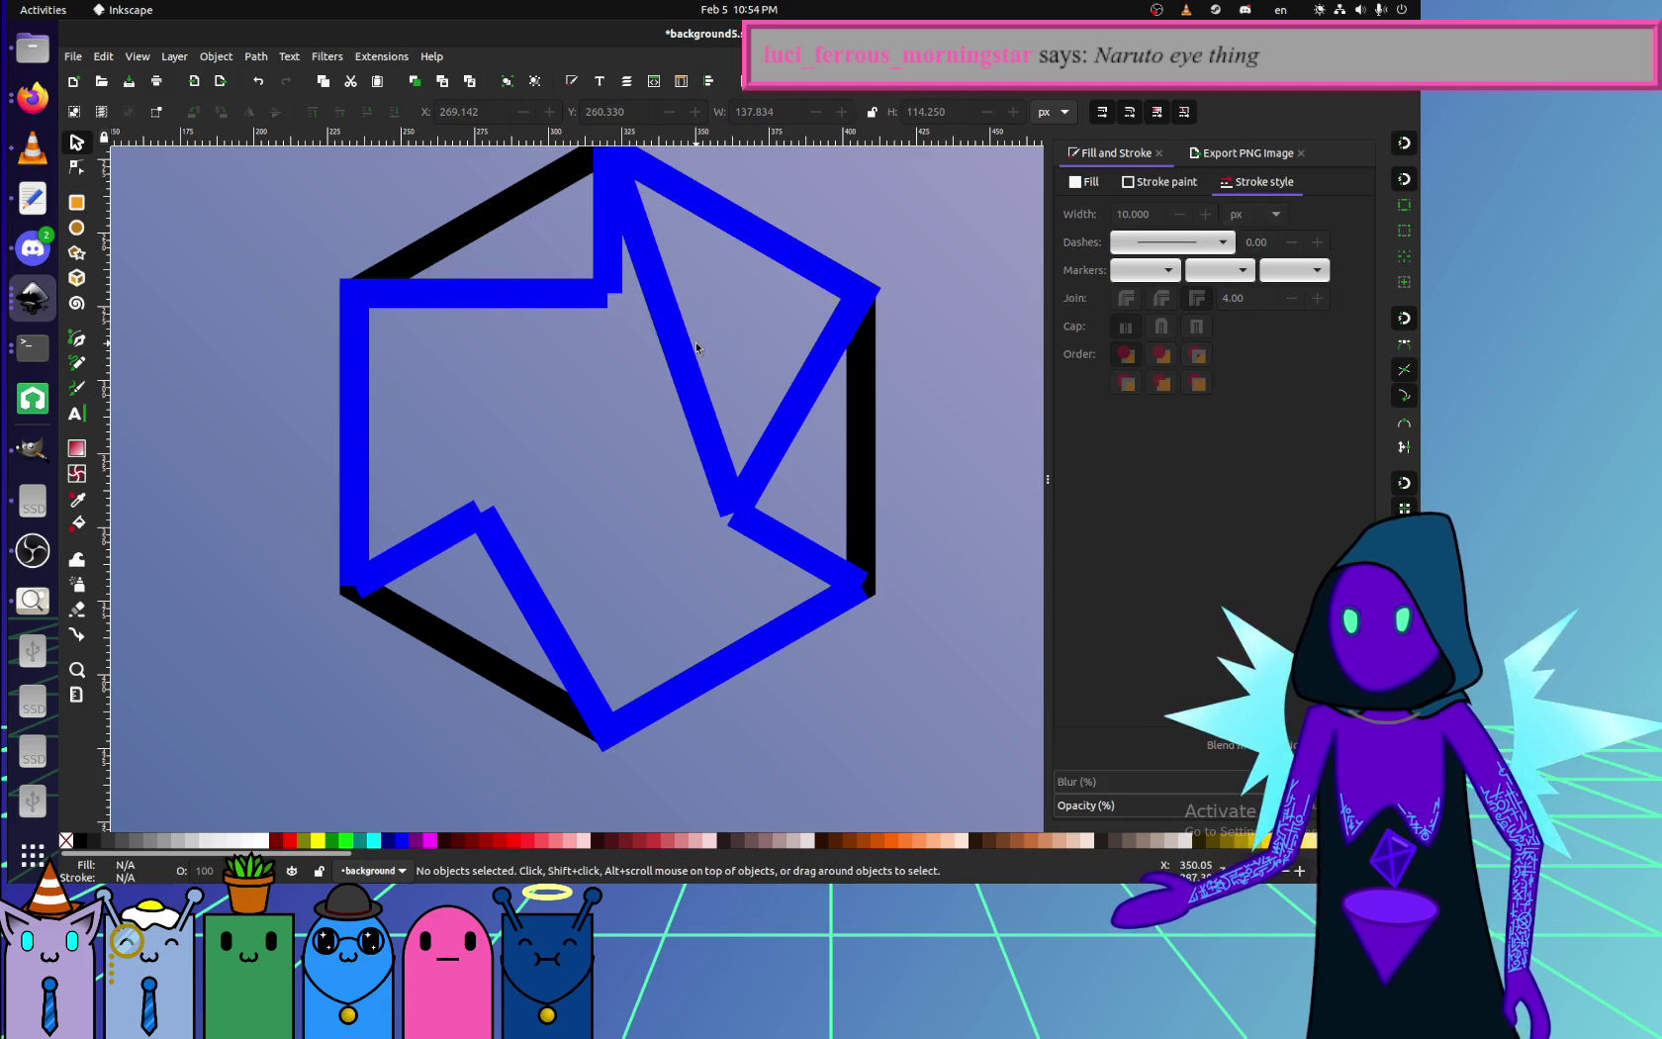
- Restore the inner triangle and remove only the long diagonal stroke
key(ctrl+z)
click(690, 339)
key(Delete)
drag(742, 564, 607, 636)
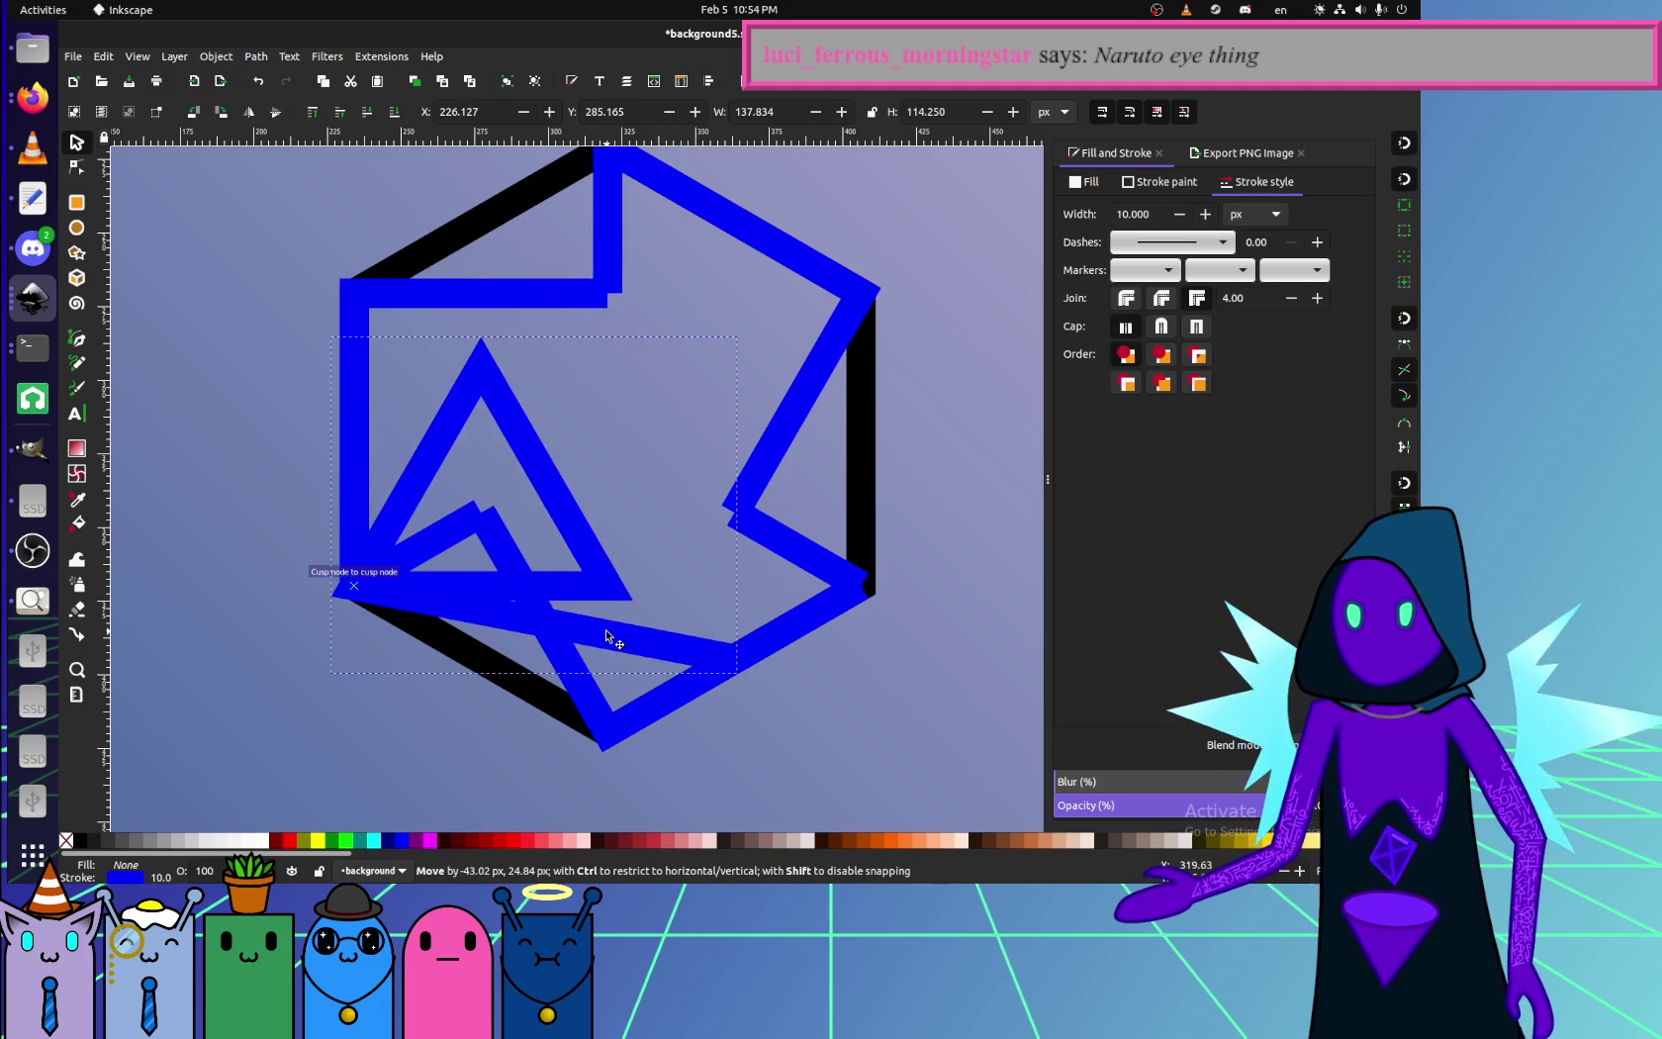
key(ctrl+z)
- Delete the triangle's stray bottom-right node and pick the L-shaped top-left edge path
click(77, 167)
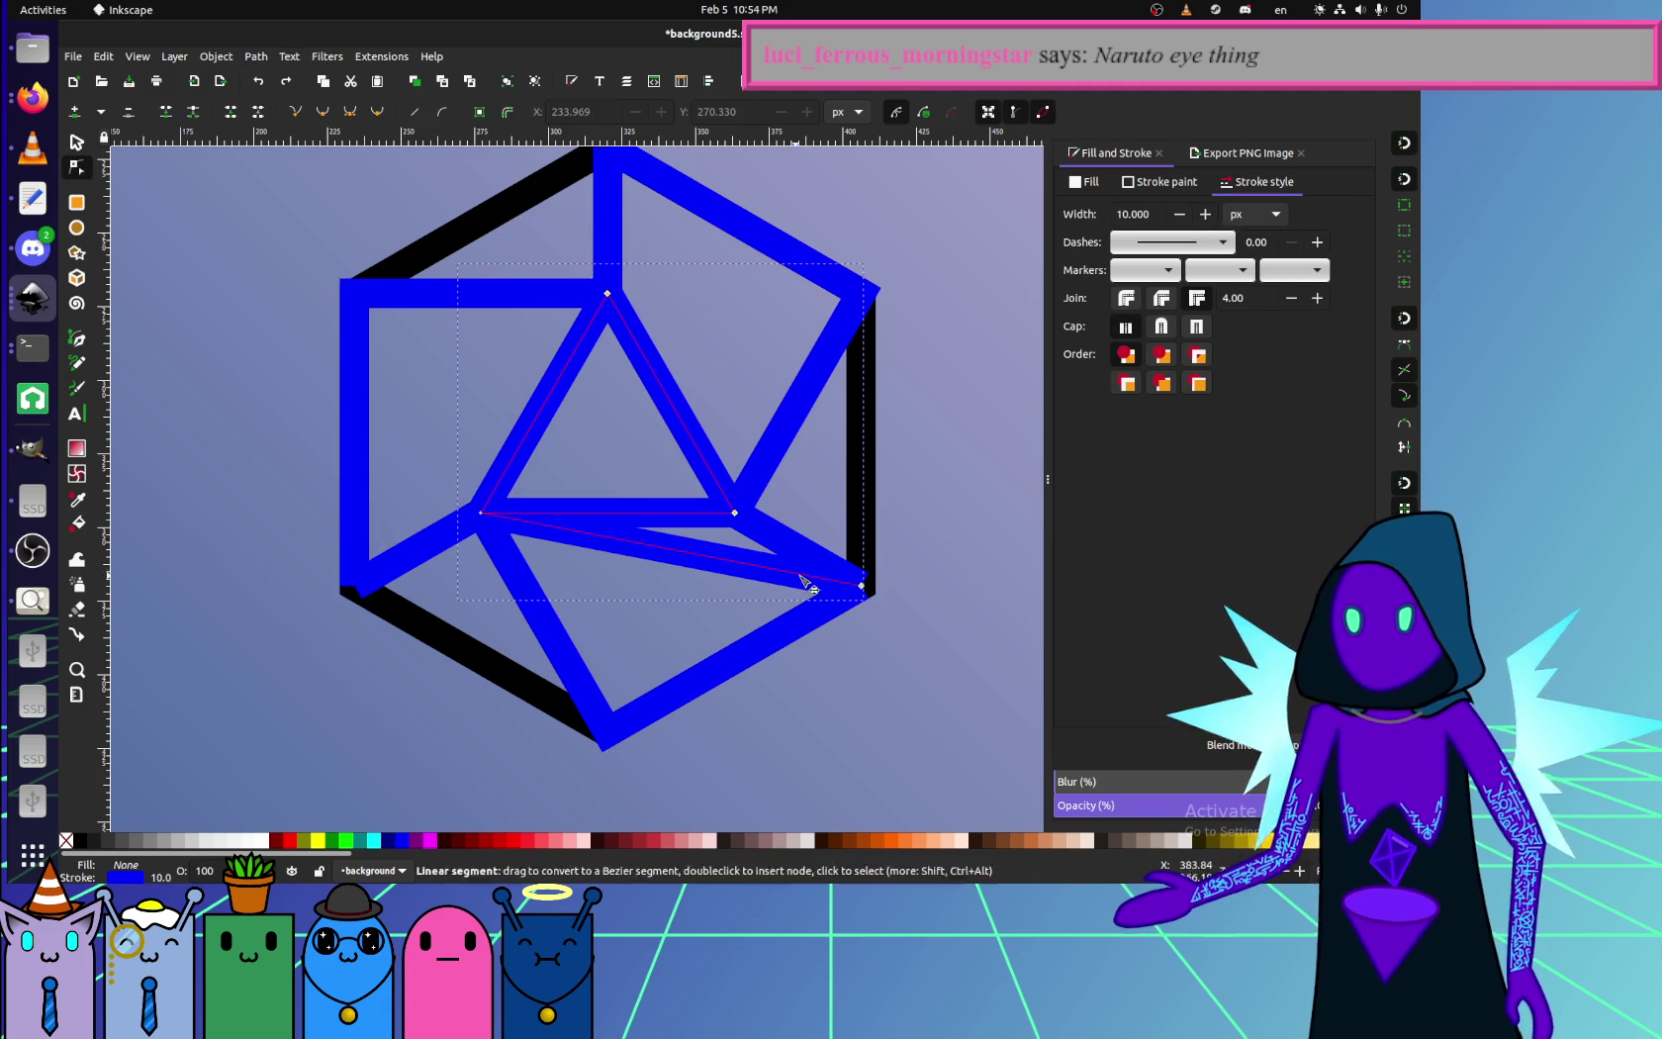
click(861, 580)
key(Delete)
click(375, 490)
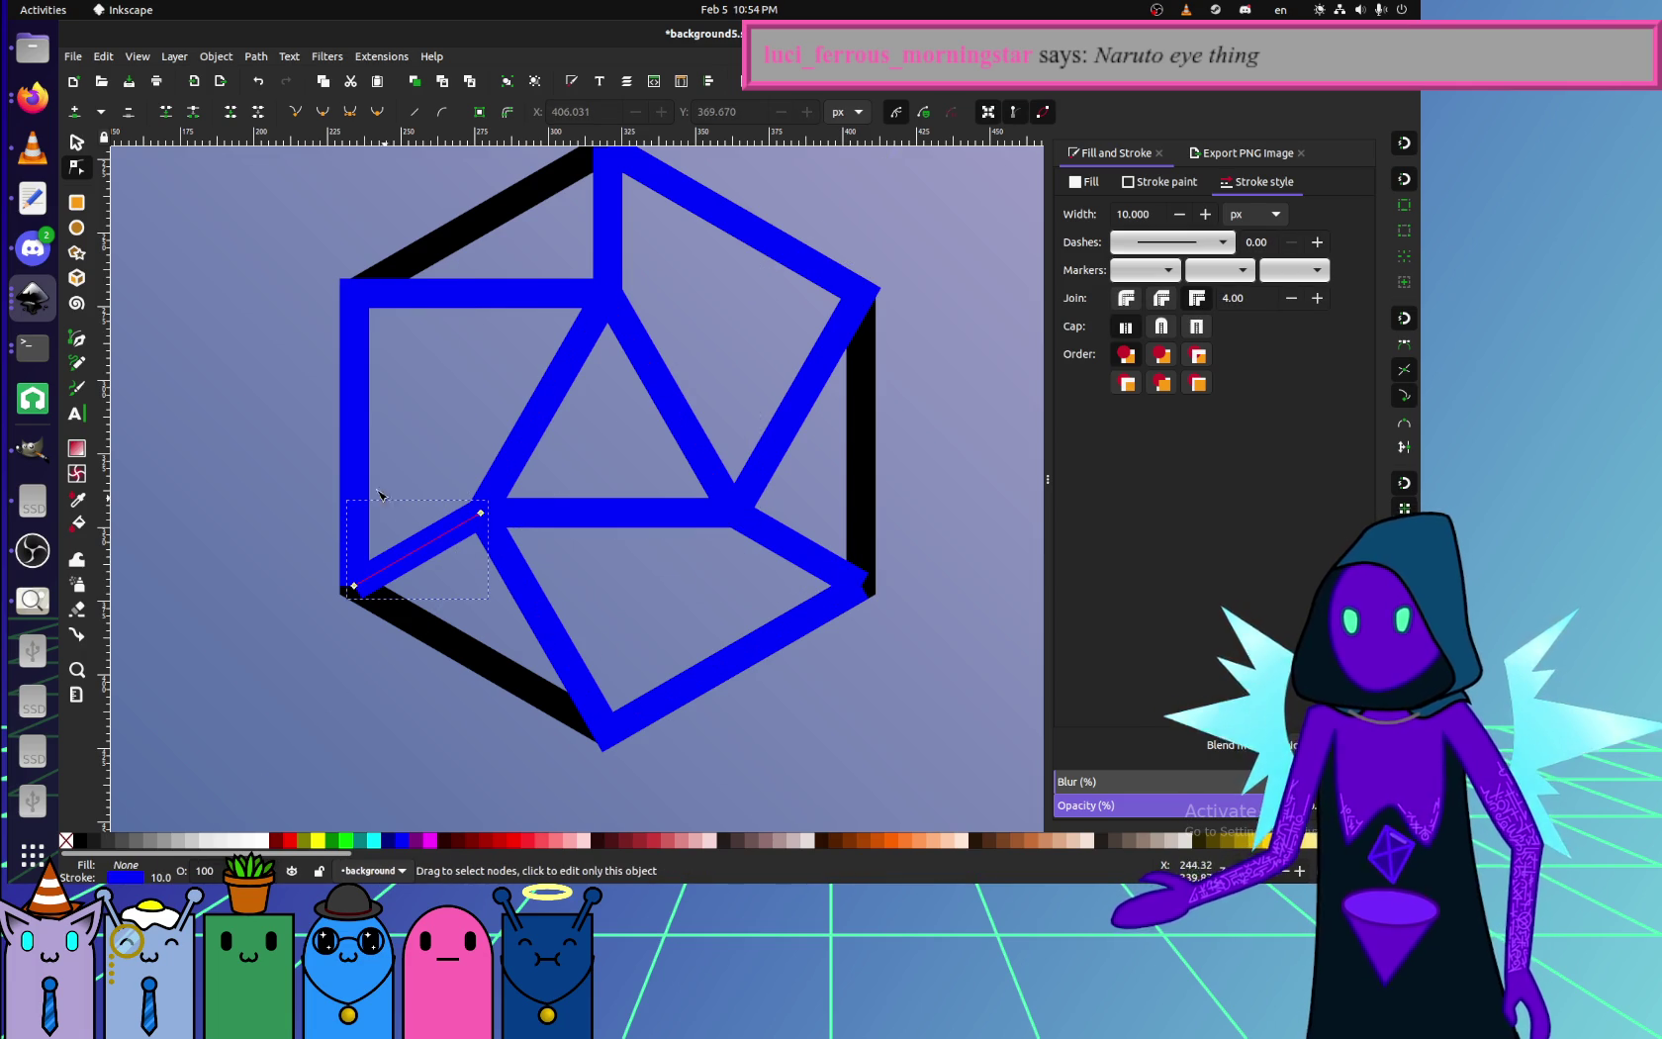
click(470, 304)
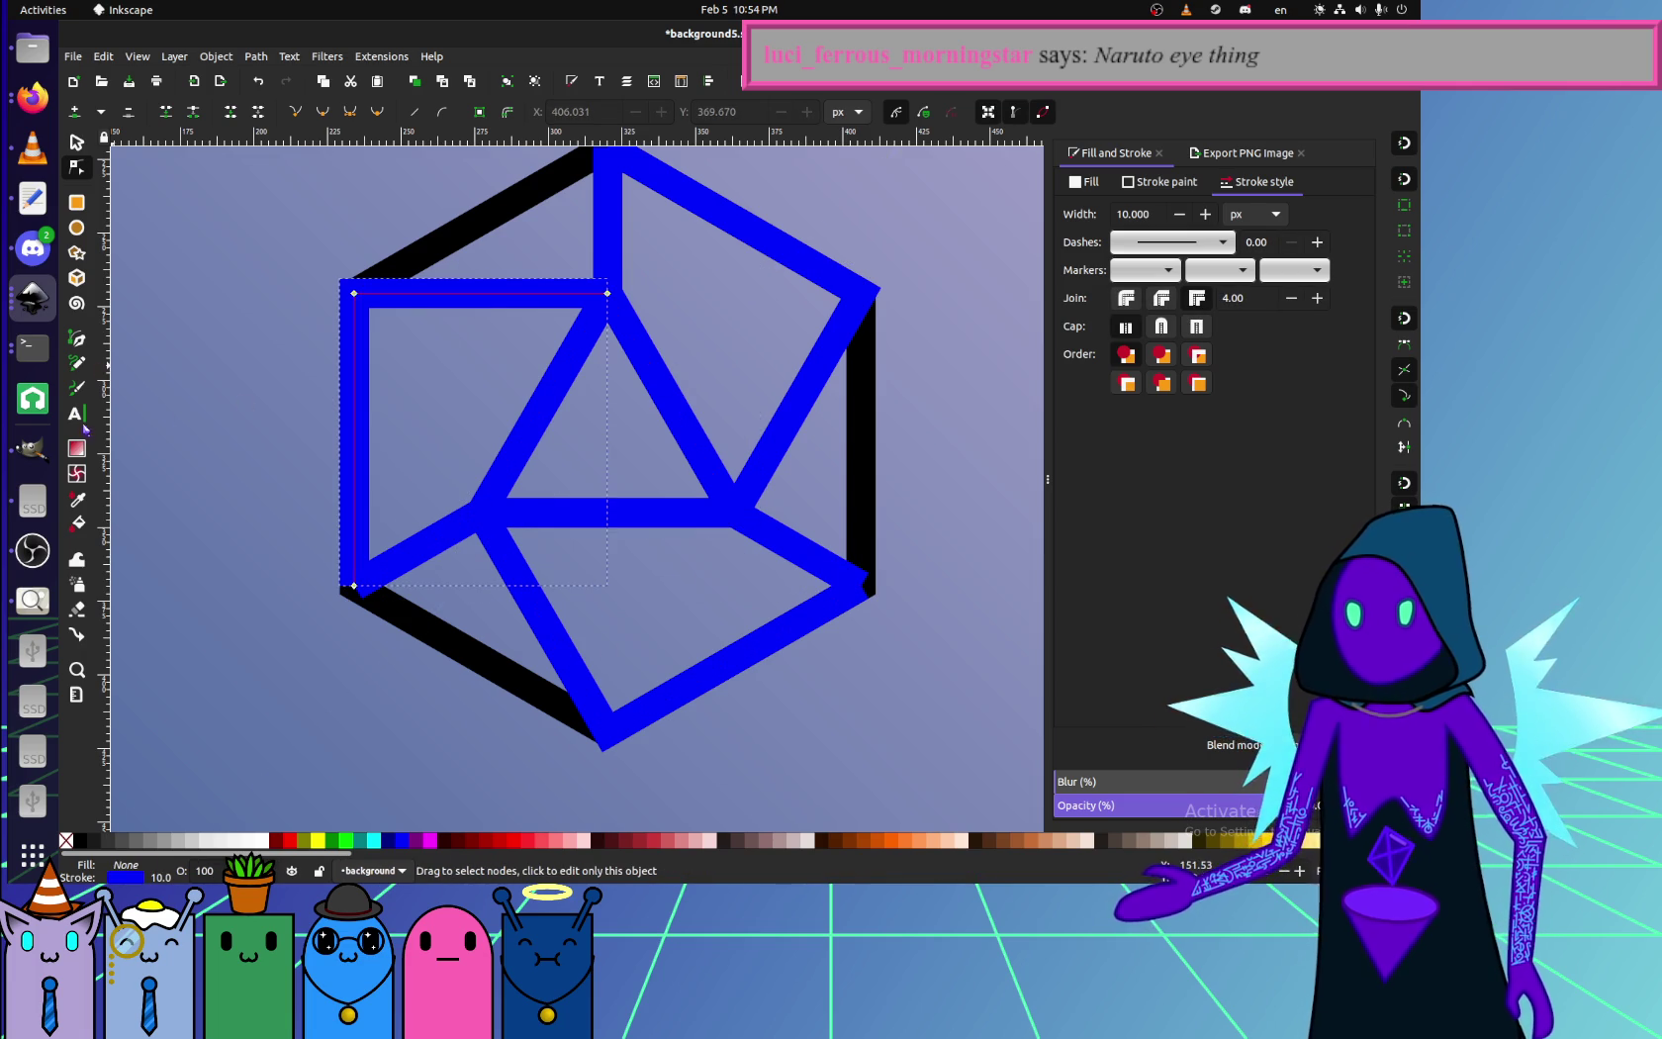
- Continue the L-shaped edge path with the Pencil from its end node down-left
click(81, 362)
mouse_move(610, 297)
mouse_down()
mouse_move(348, 625)
mouse_move(353, 585)
mouse_up()
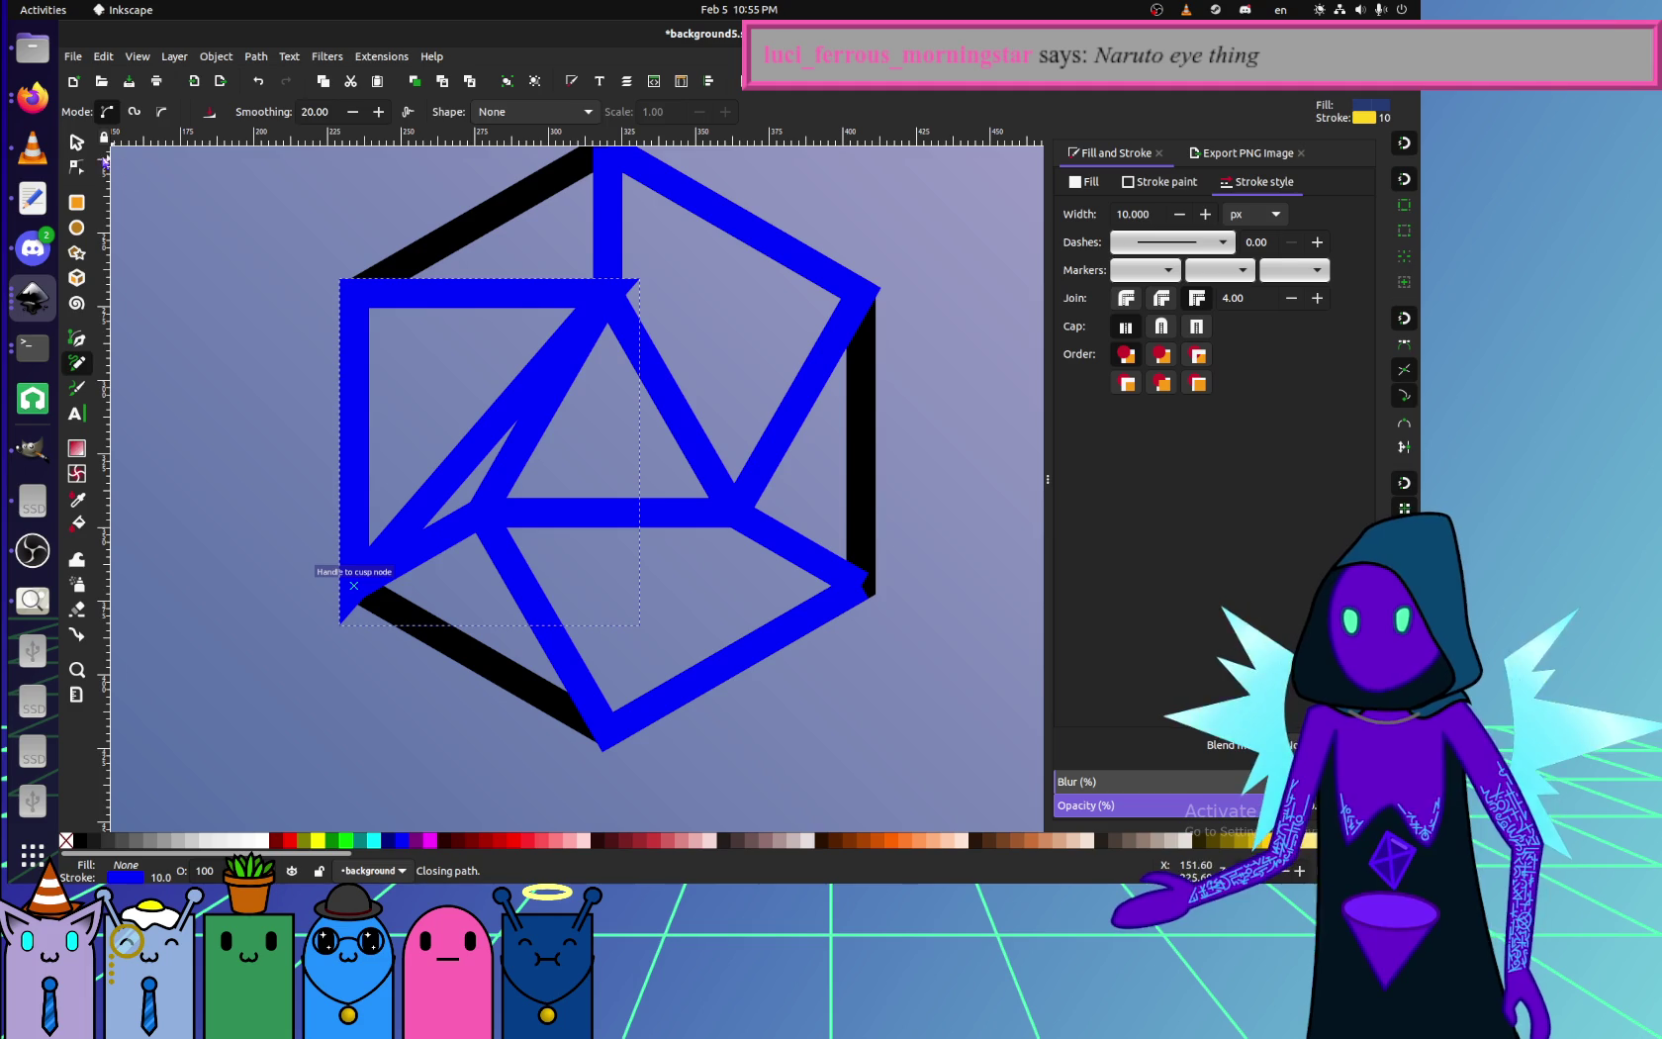
key(s)
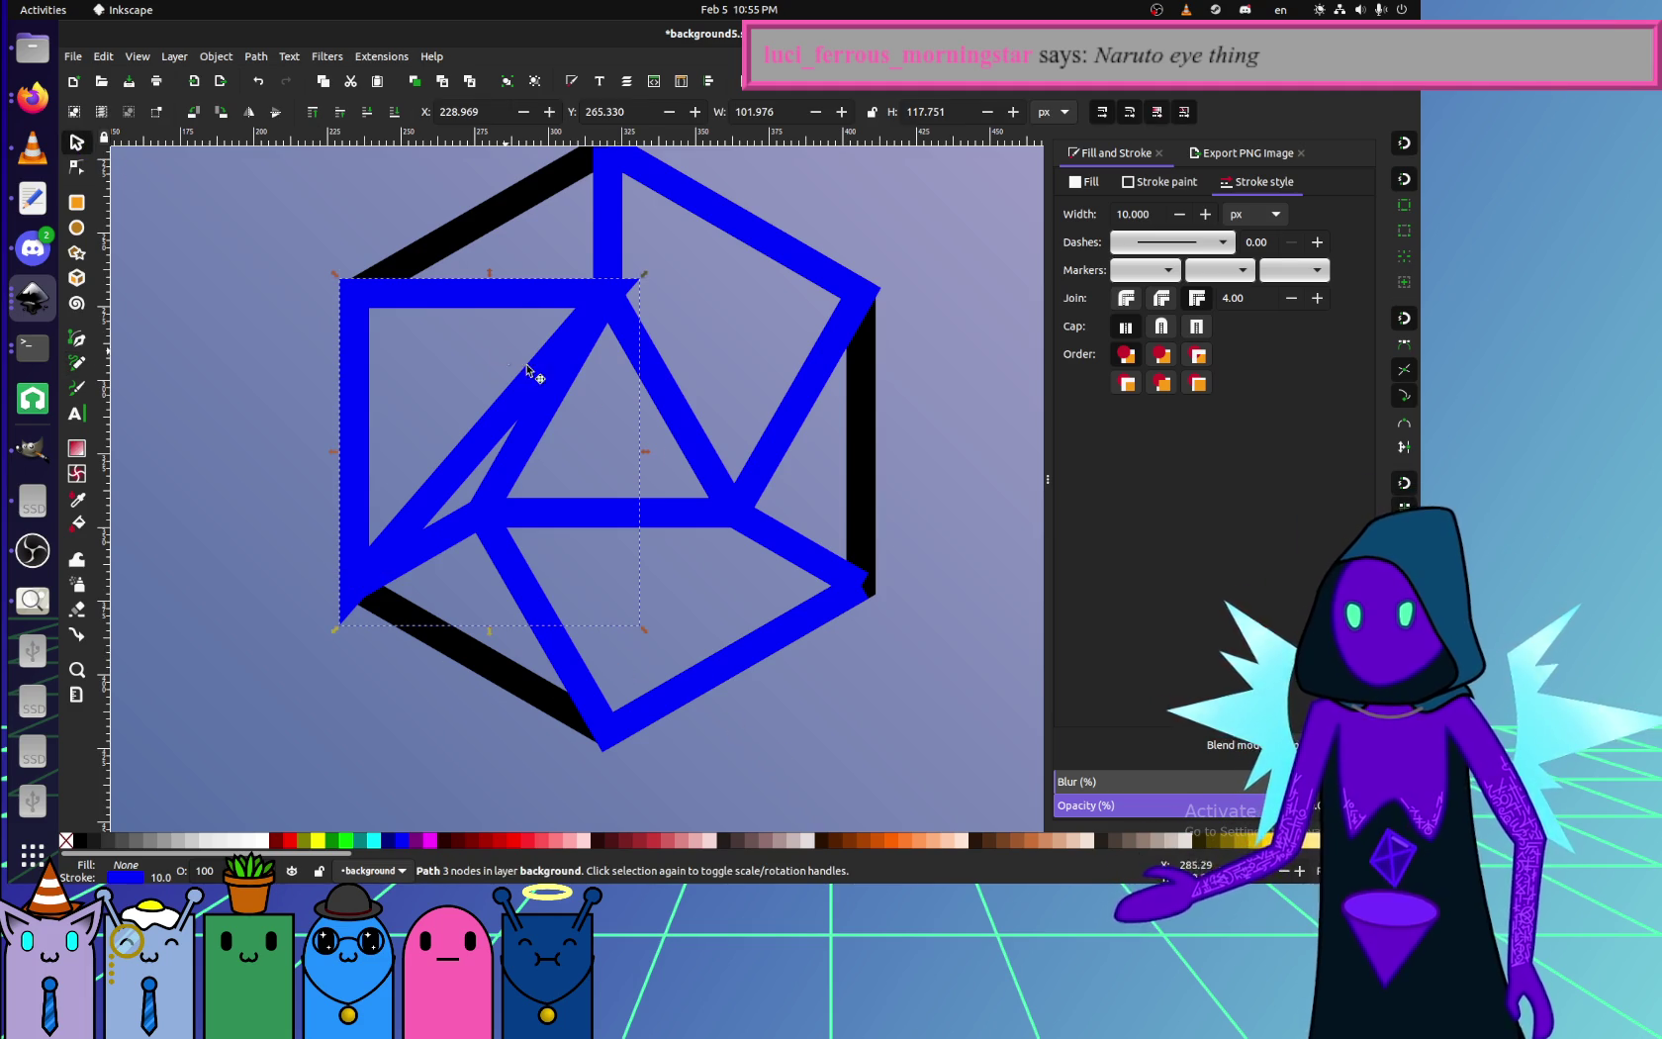
click(693, 656)
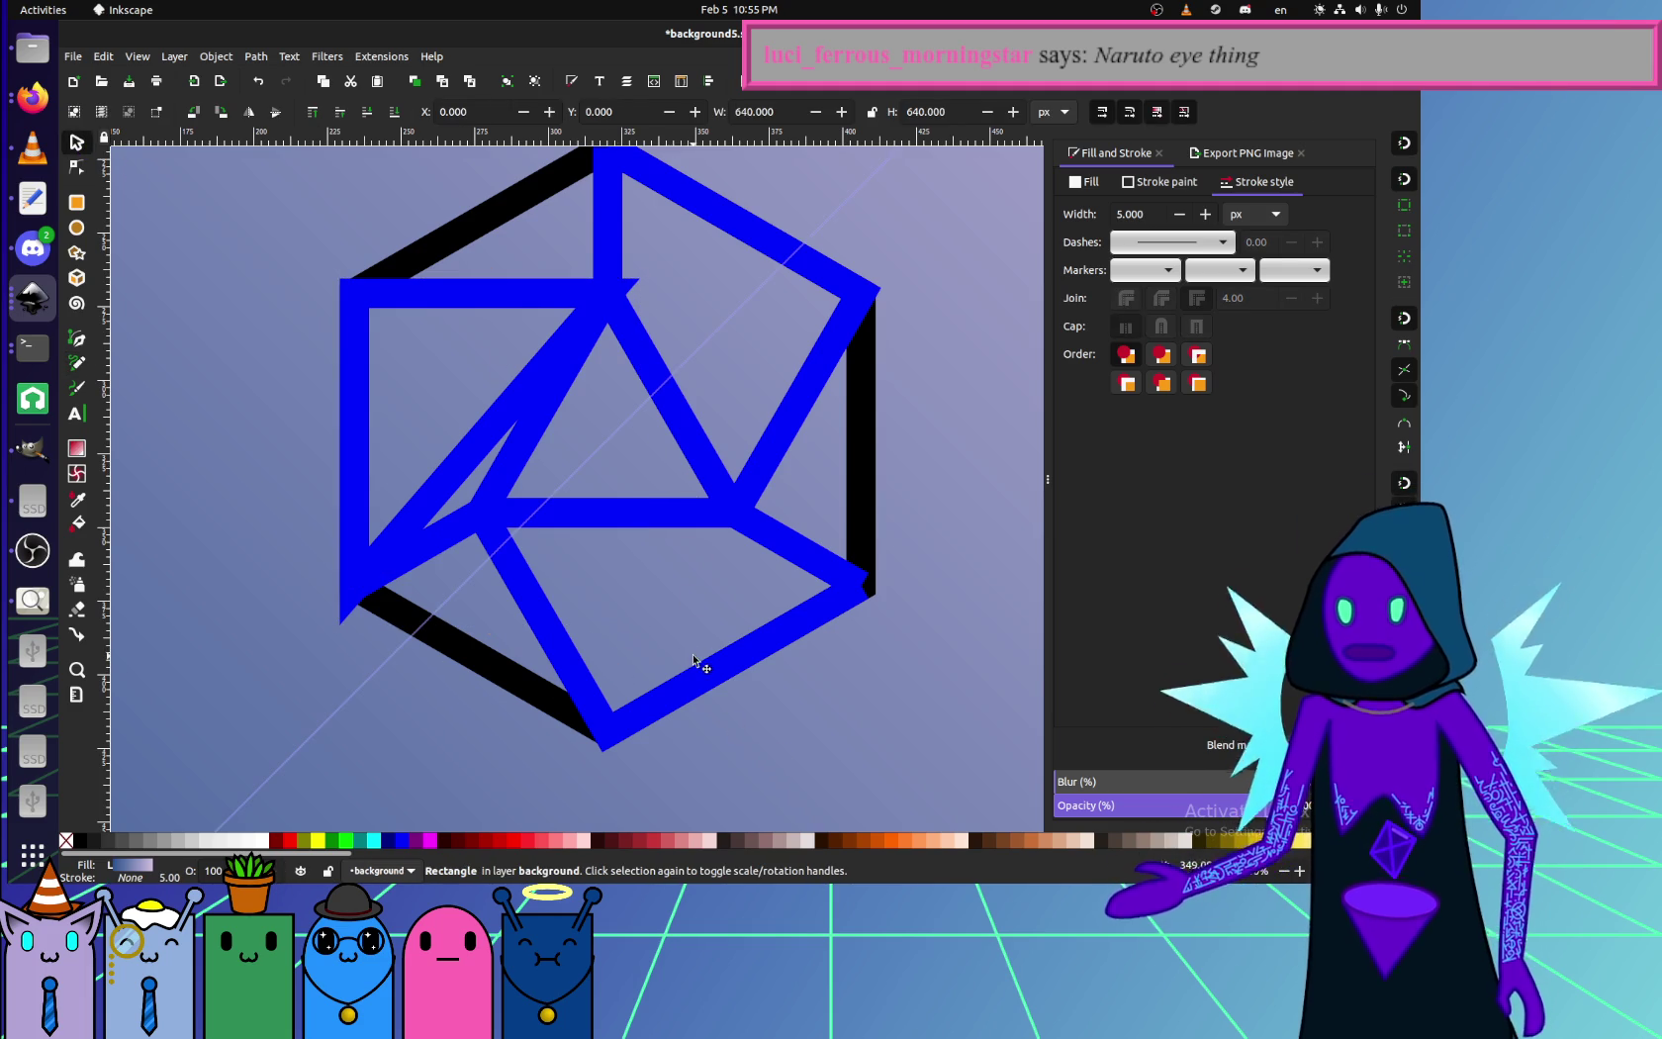
- Extend the blue three-node path from its endpoint to close the line on the right
click(539, 593)
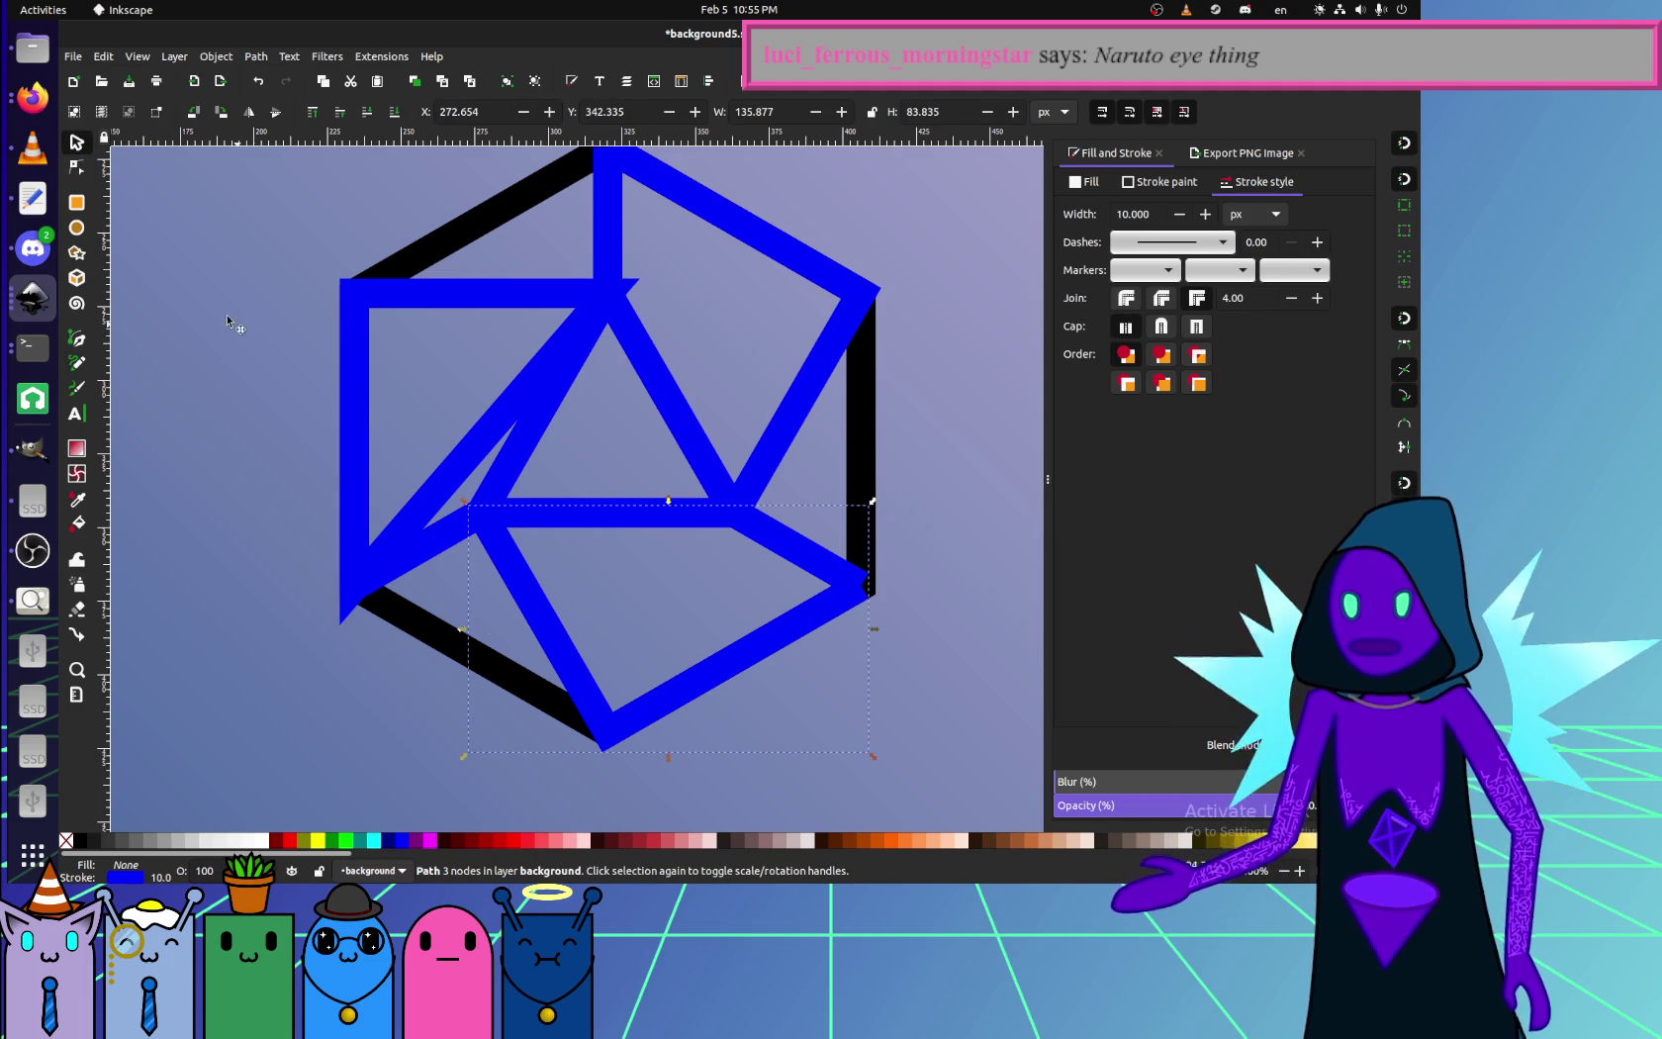
key(p)
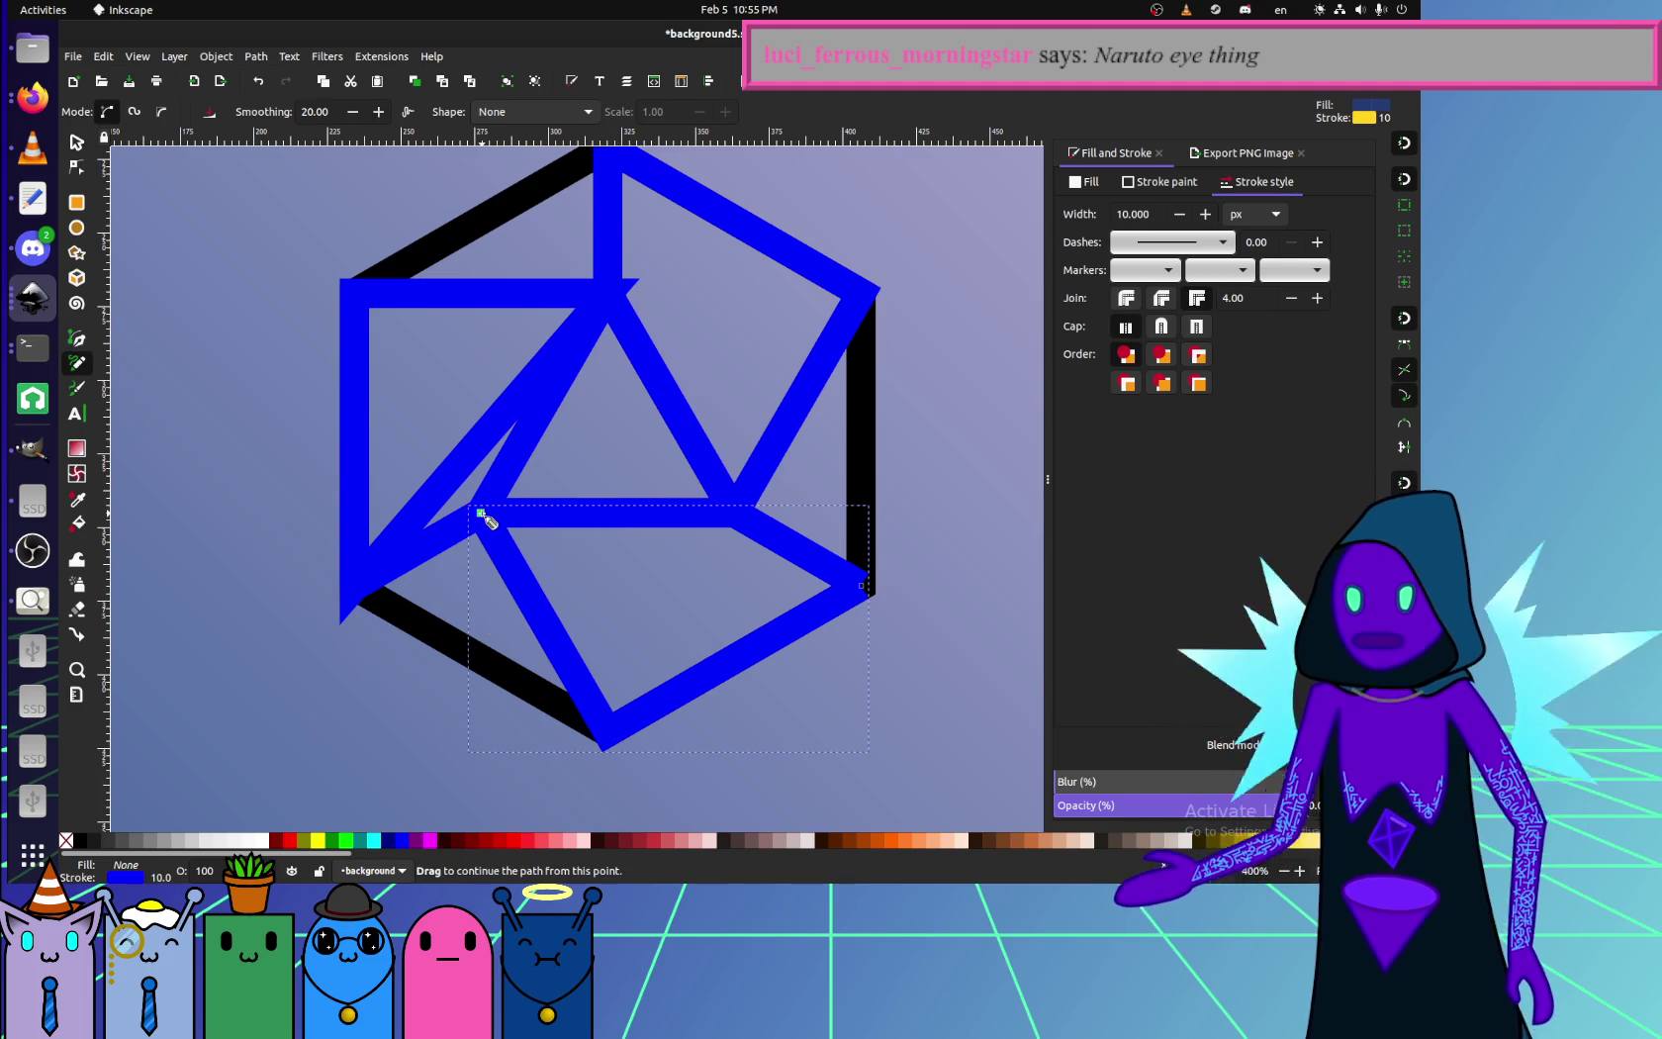
click(480, 512)
click(863, 585)
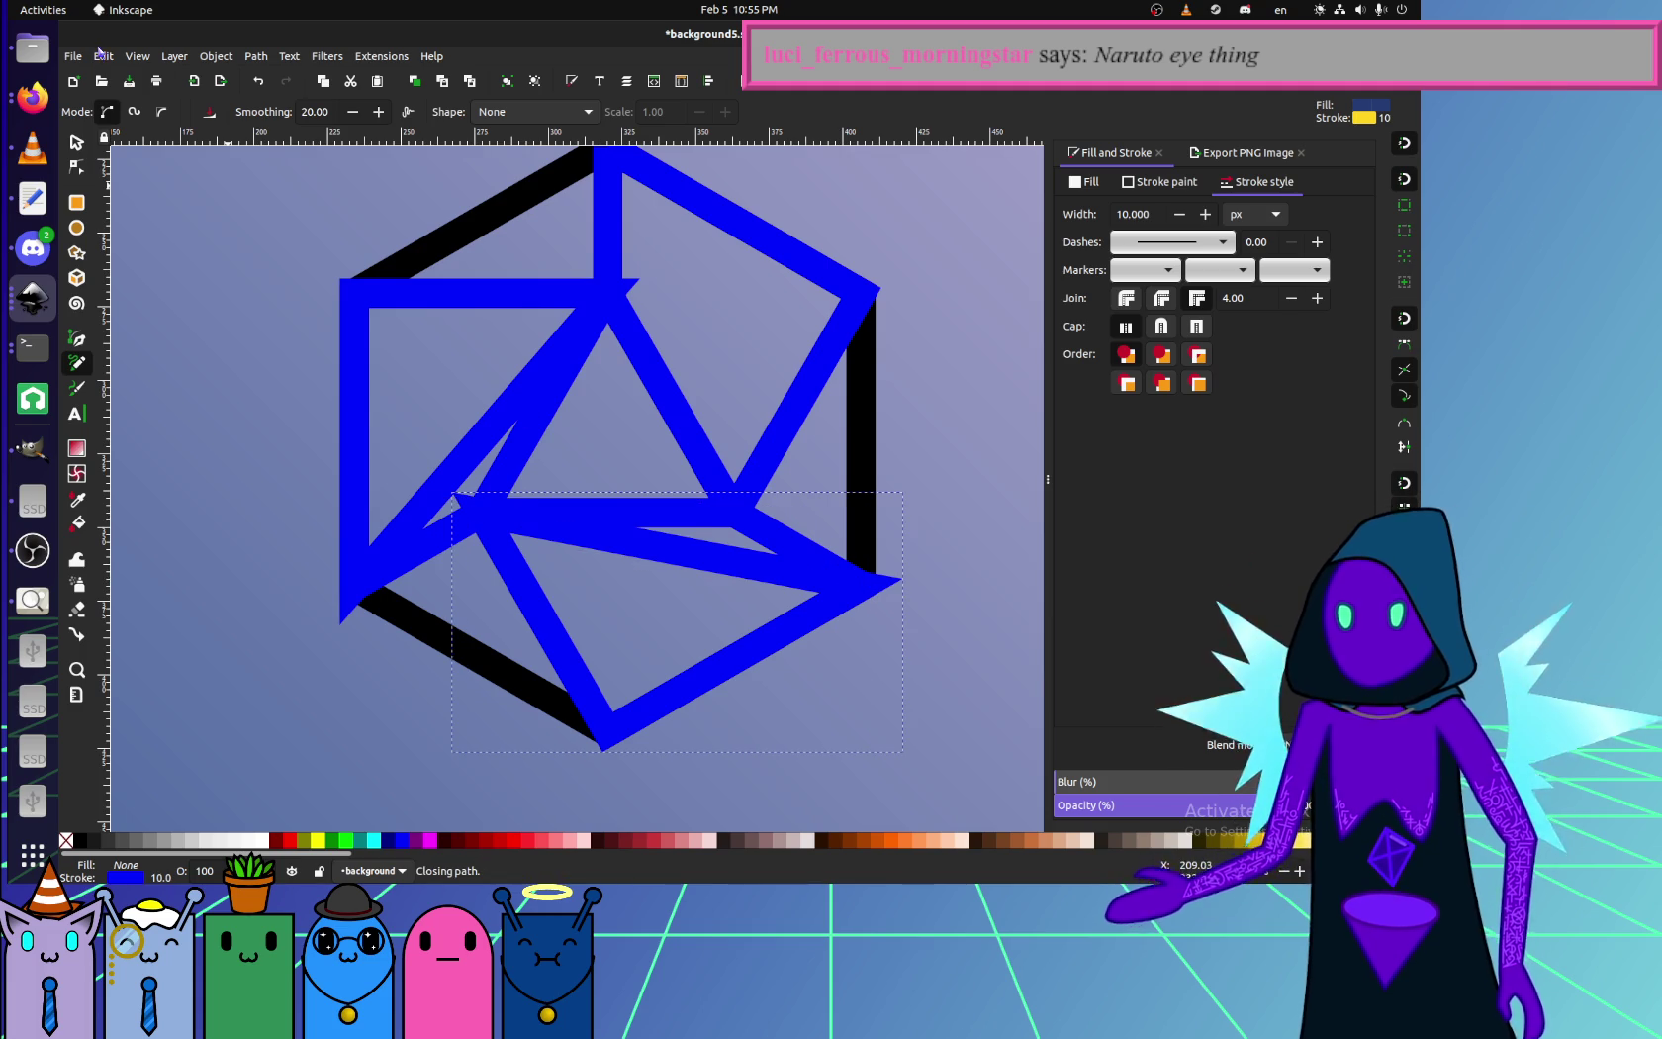
key(s)
- Continue the neighbouring three-node blue path from its top node down to the lower node
click(620, 282)
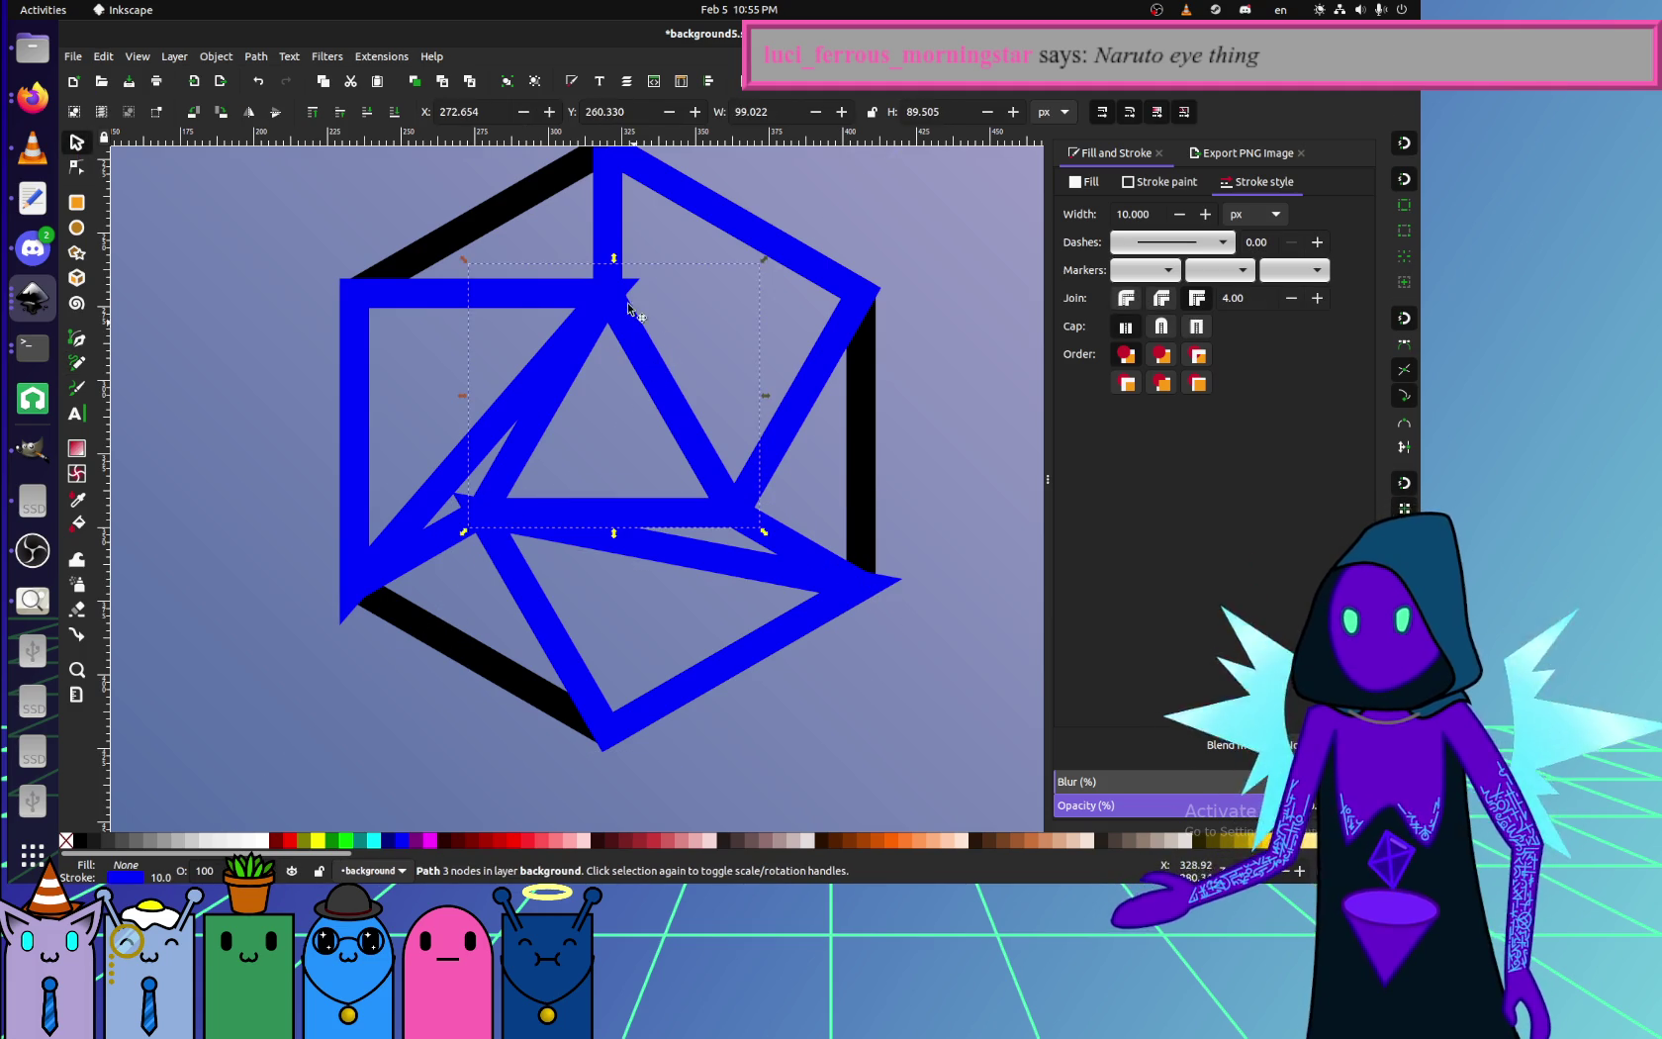
key(Tab)
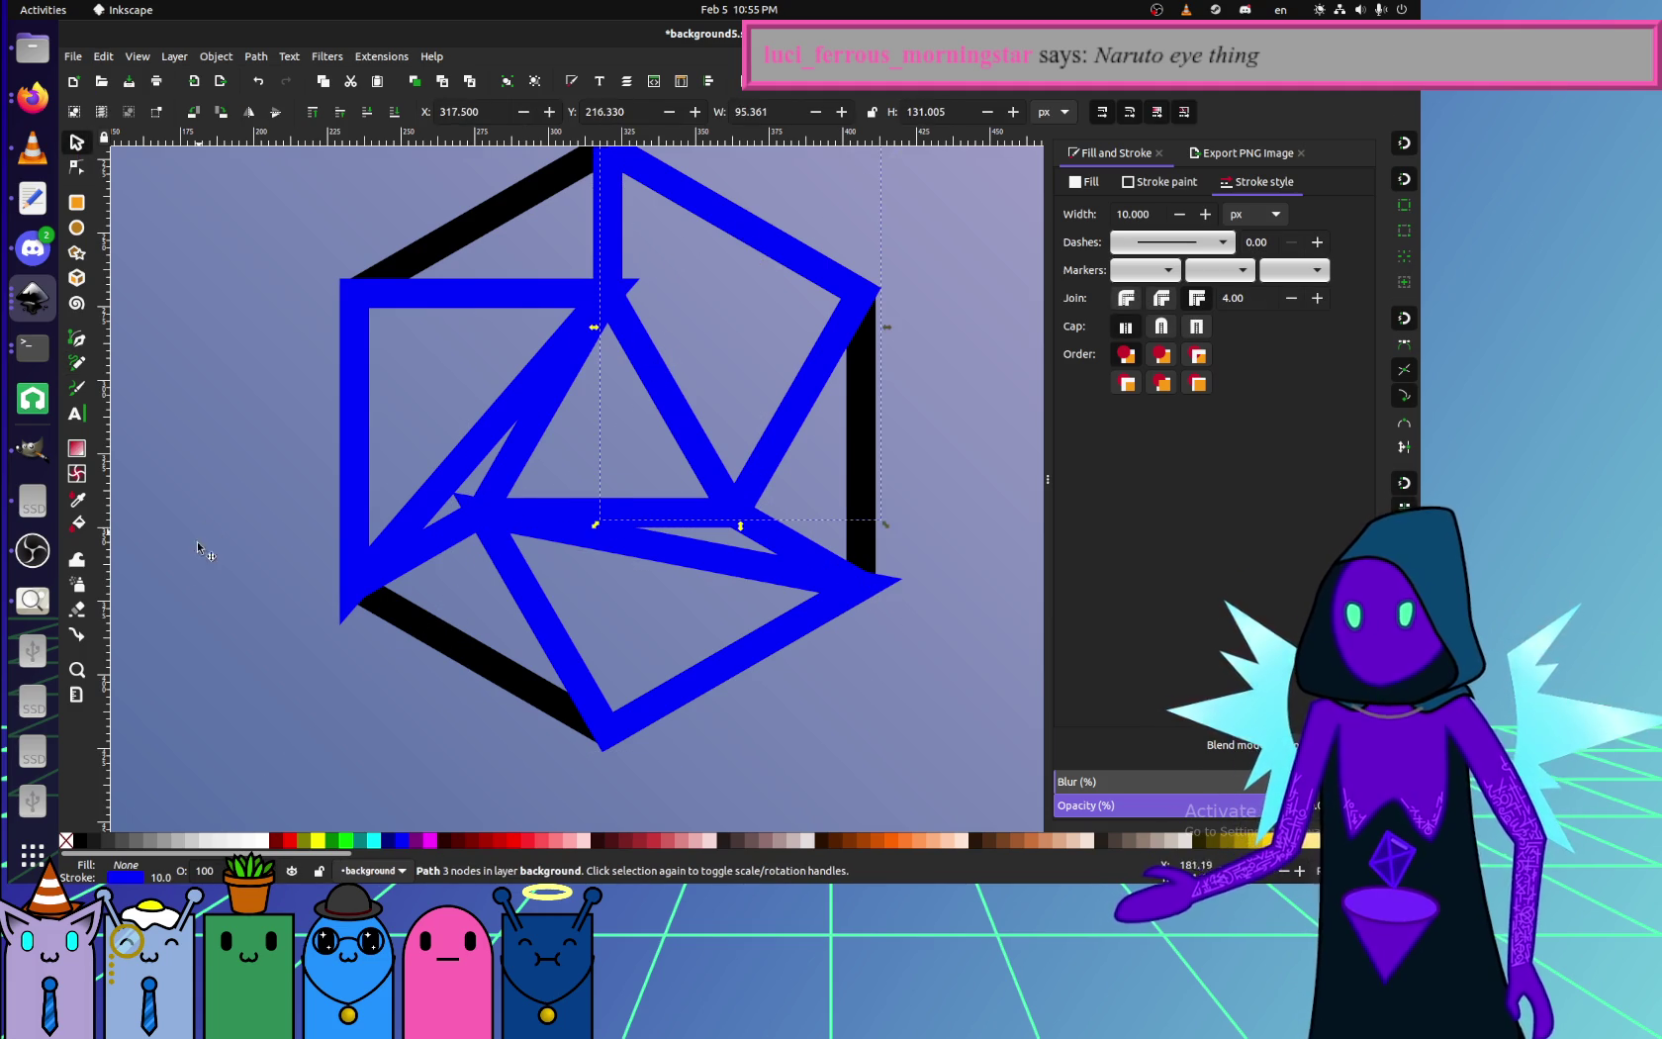
click(76, 362)
scroll(661, 478, up, 5)
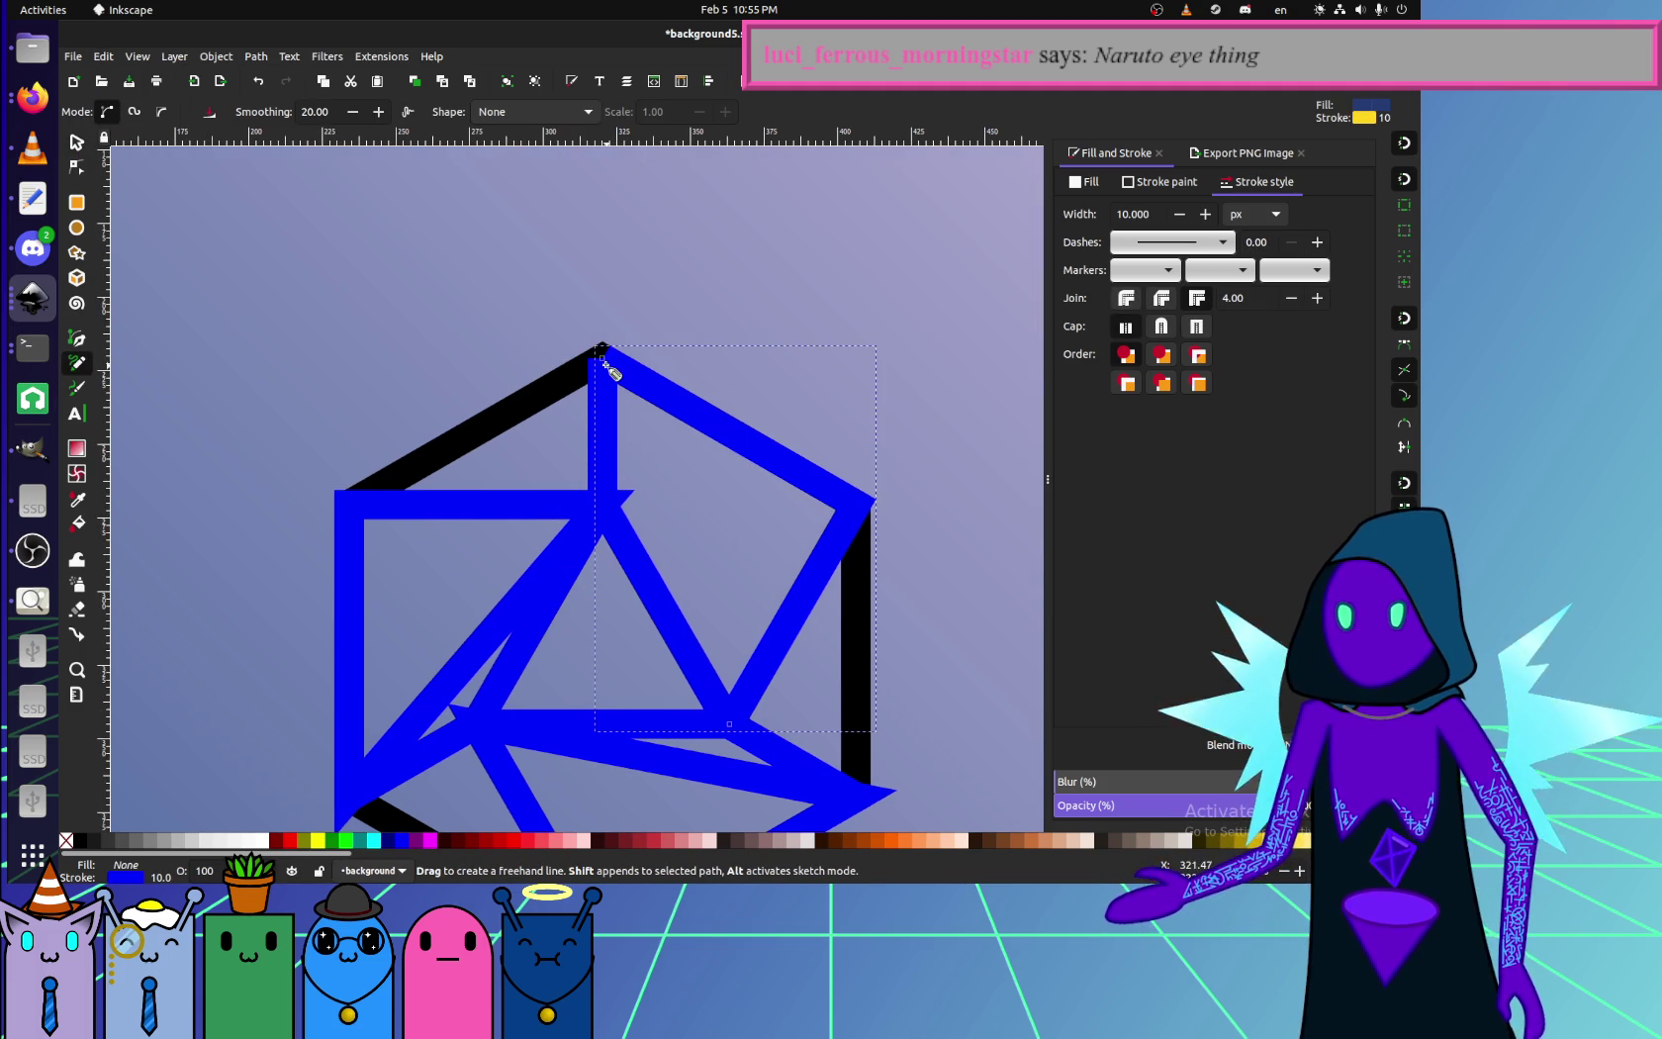
drag(604, 361, 625, 398)
drag(732, 732, 729, 724)
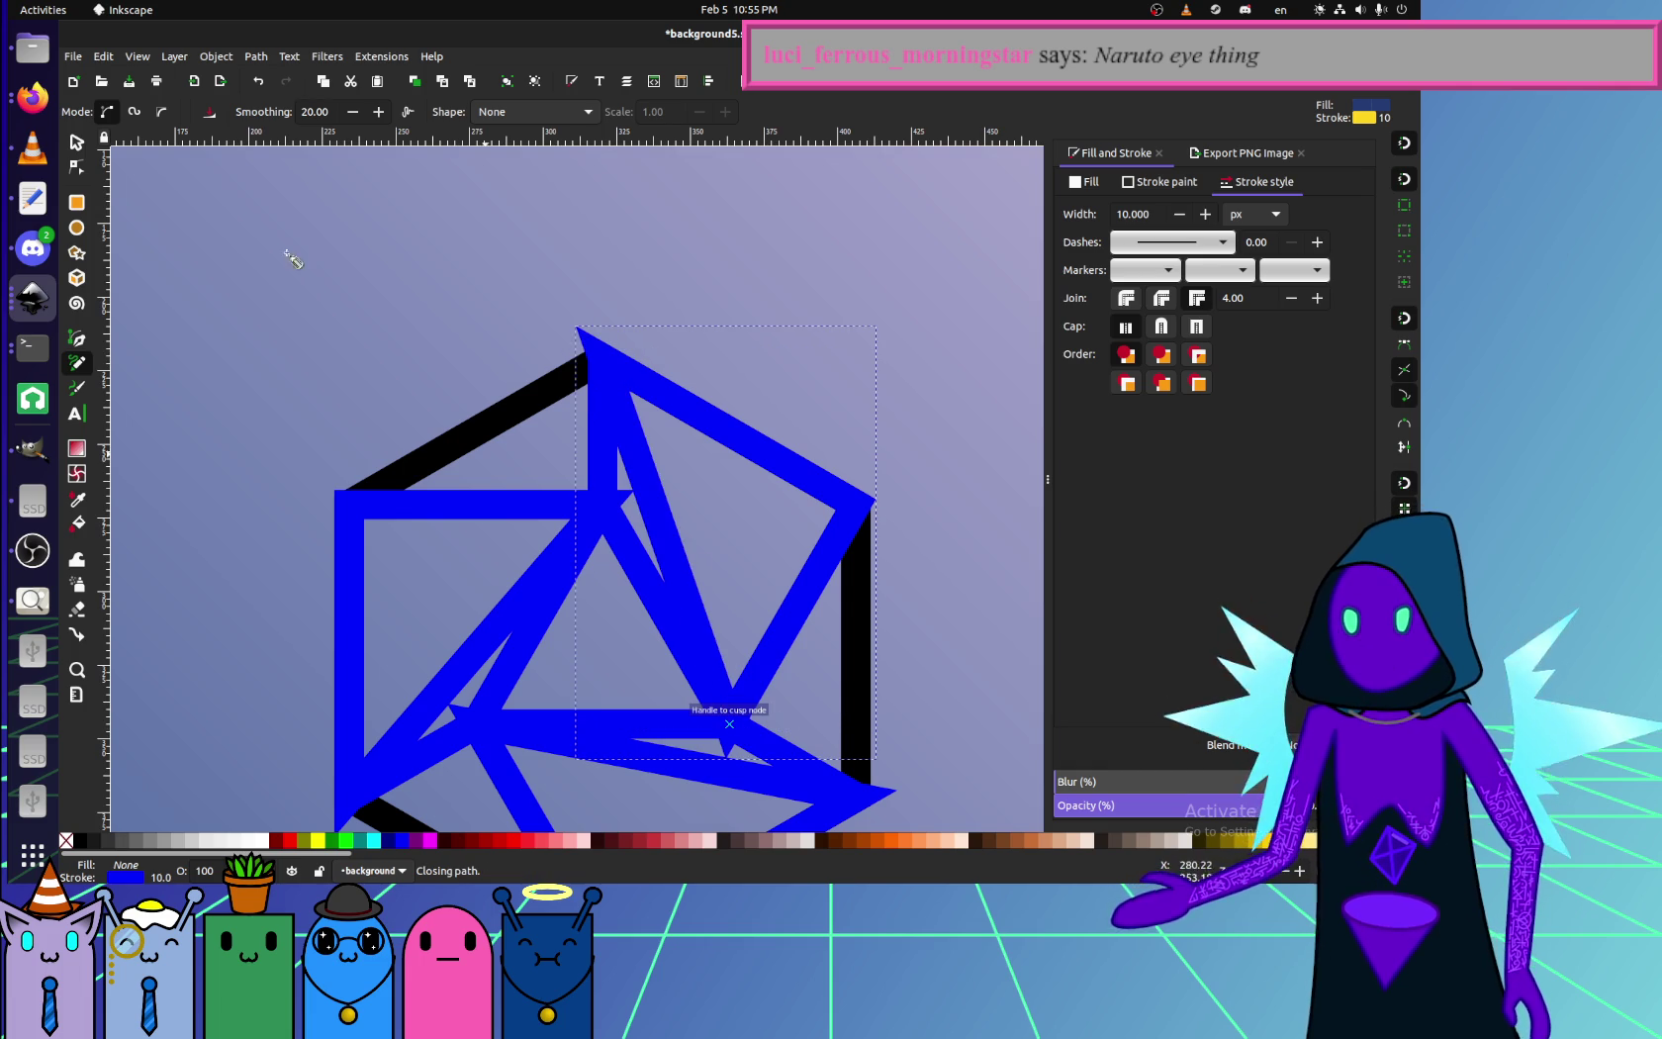
key(s)
- Zoom back out and deselect everything
click(219, 242)
scroll(754, 600, down, 3)
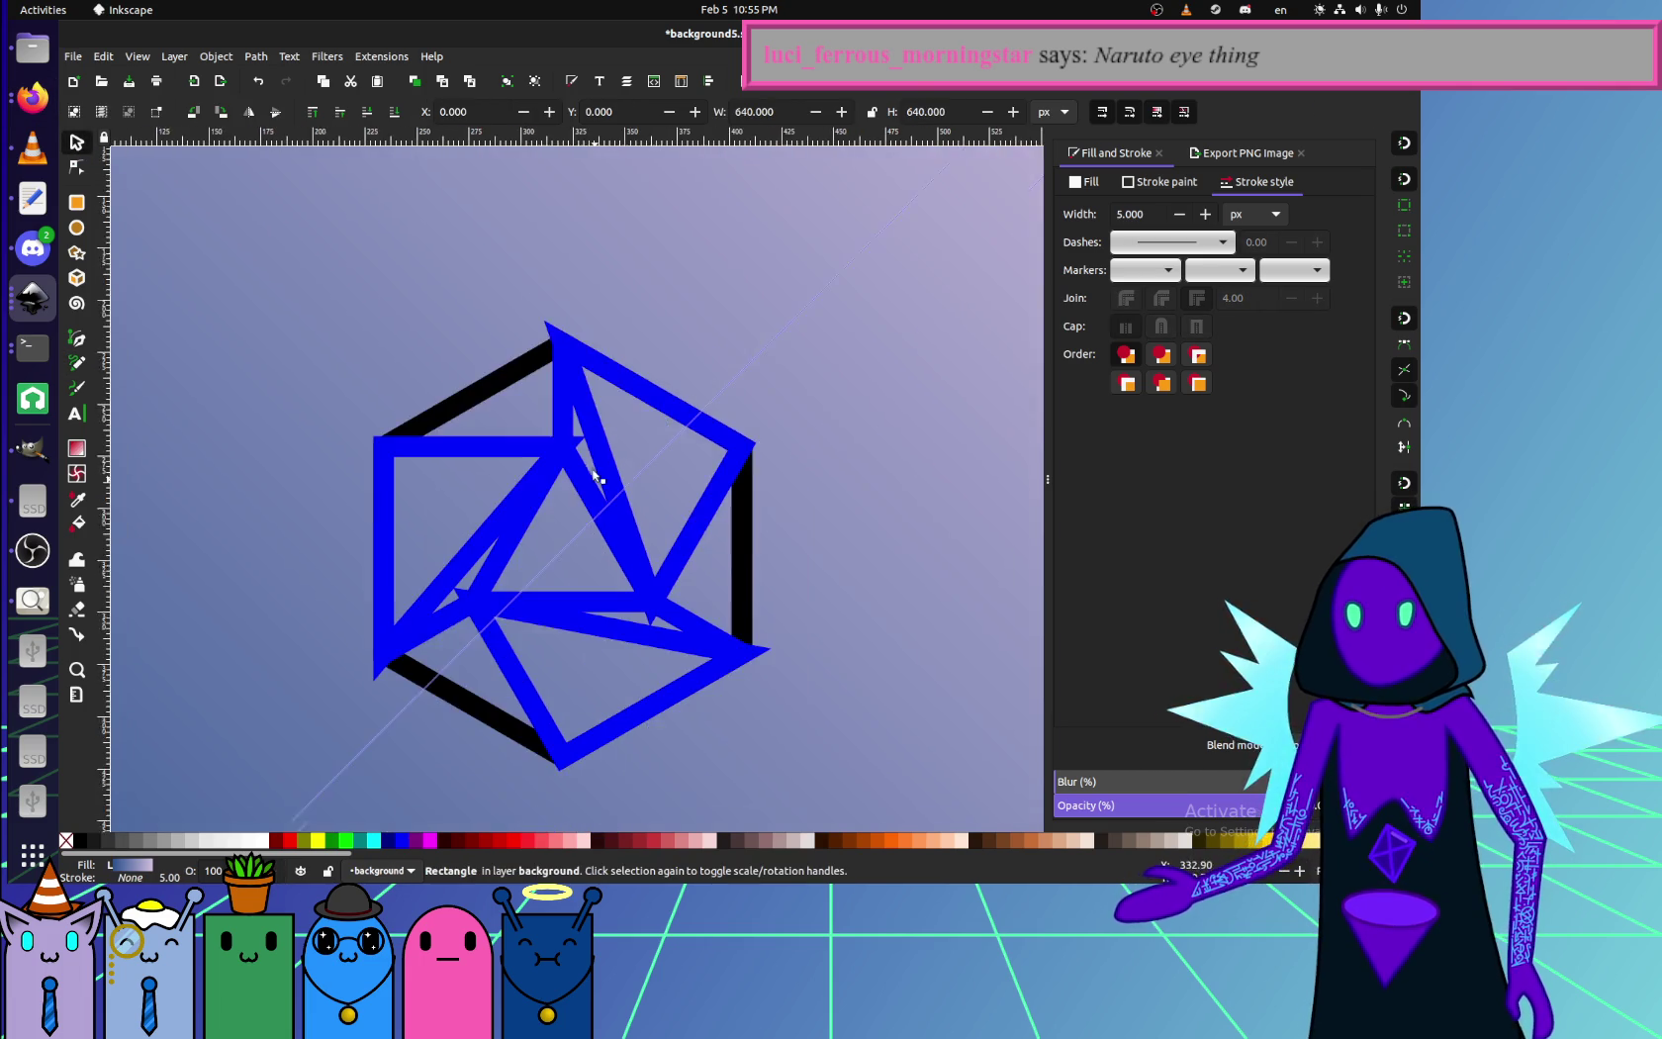
click(190, 400)
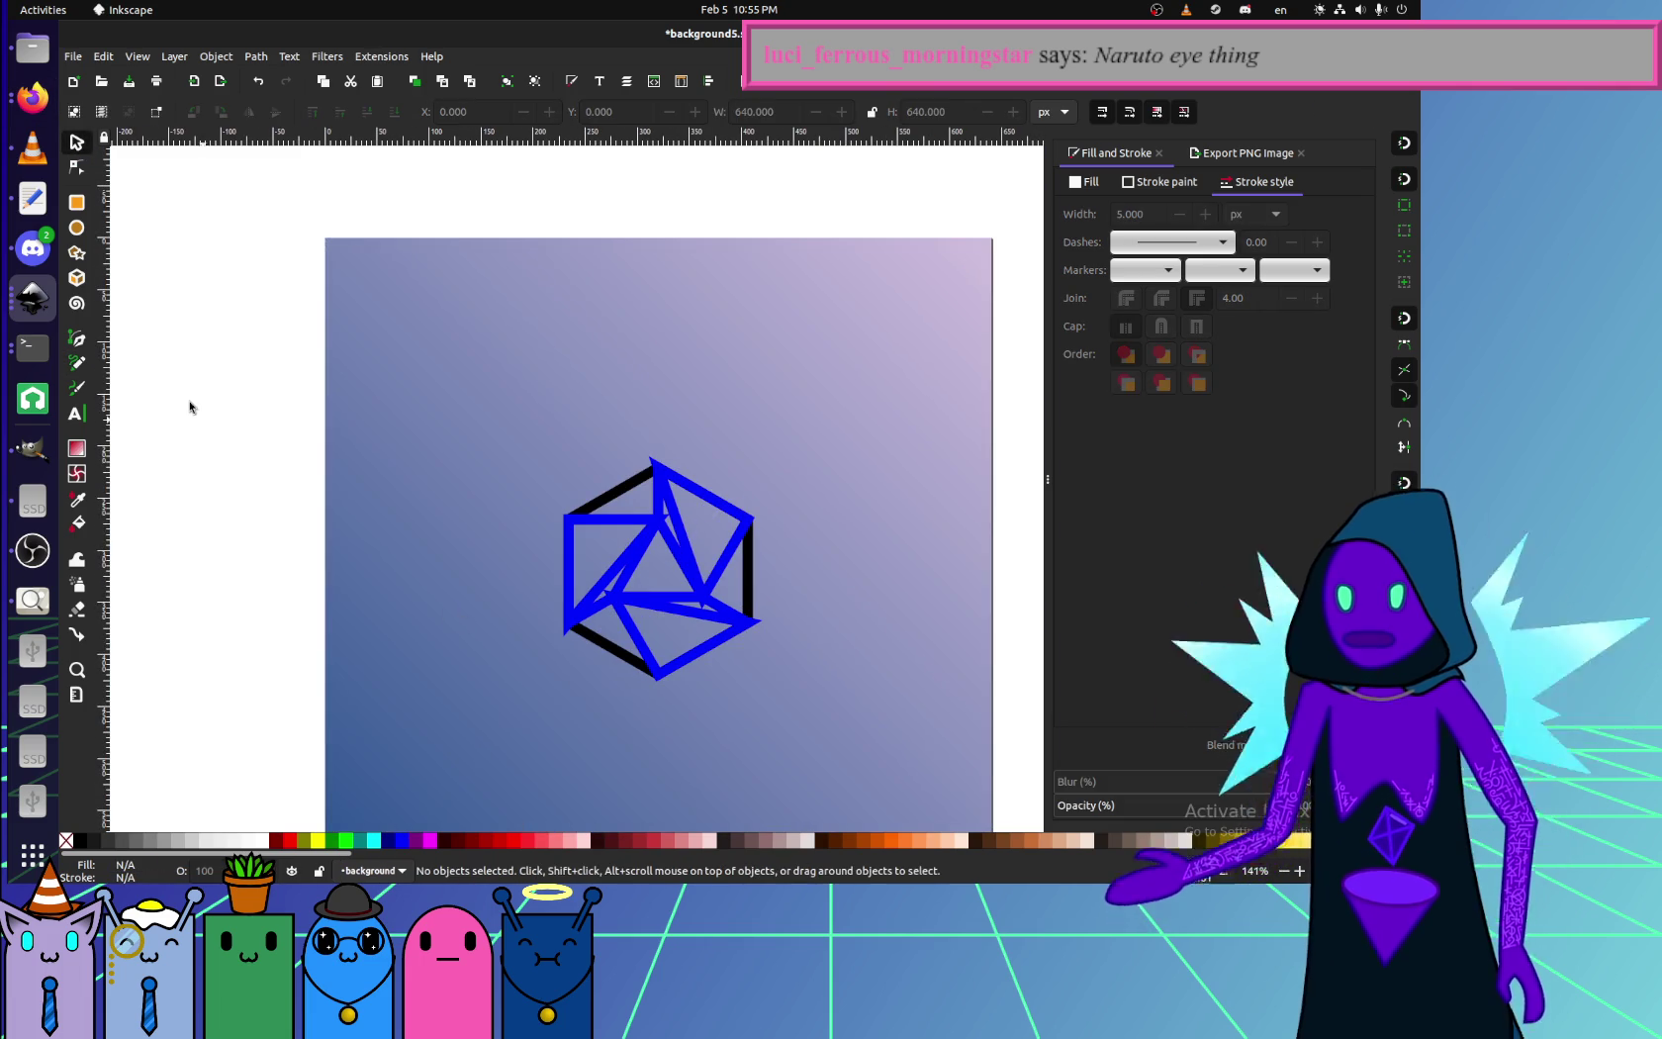
- Give all eight parts of the hexagon figure bevelled stroke corners
drag(188, 399, 846, 737)
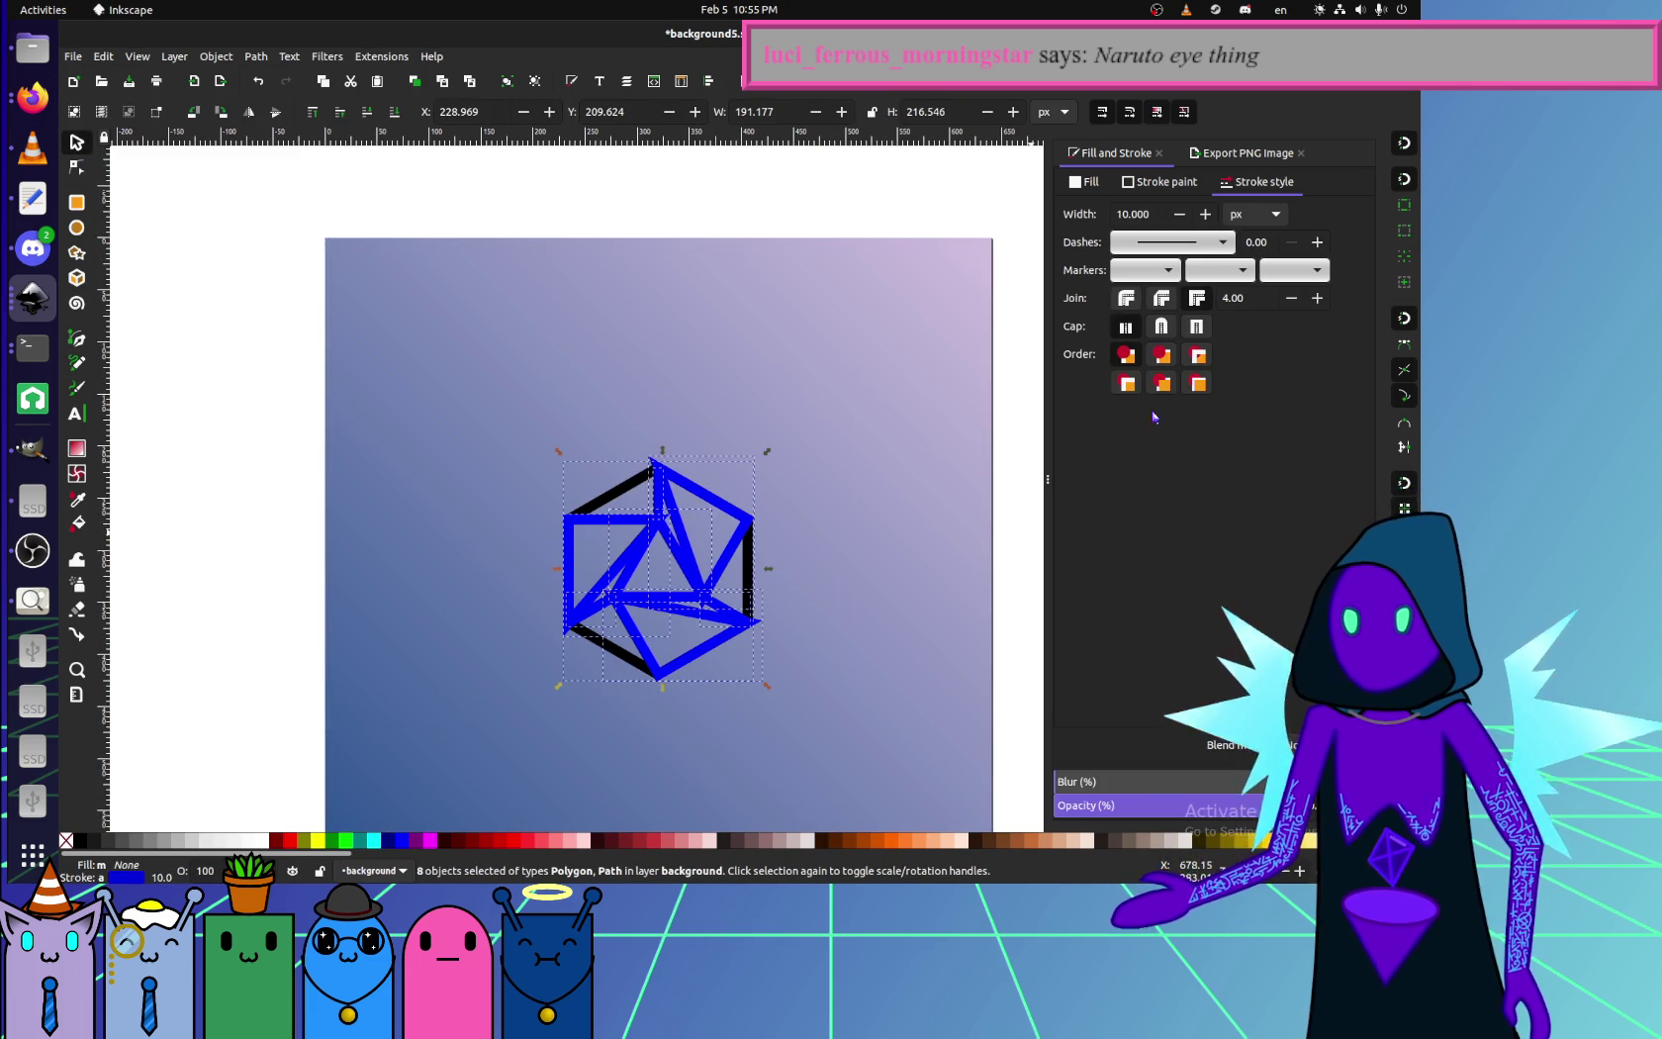
click(1127, 298)
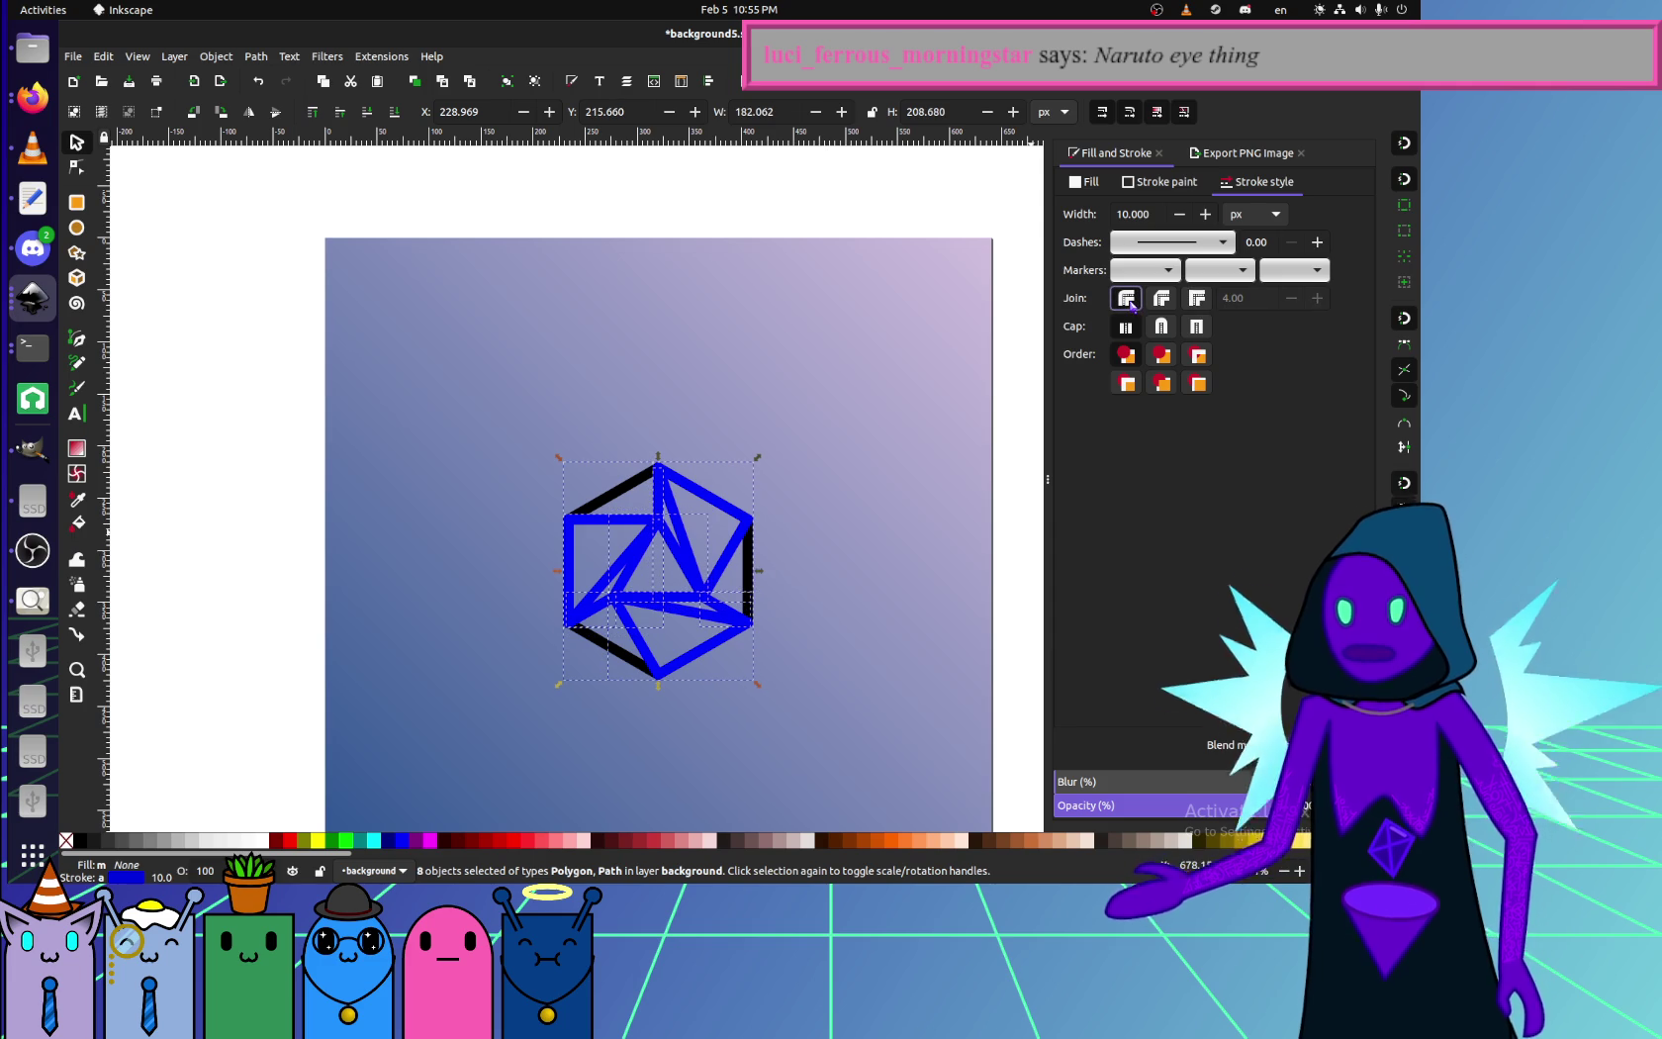
click(622, 486)
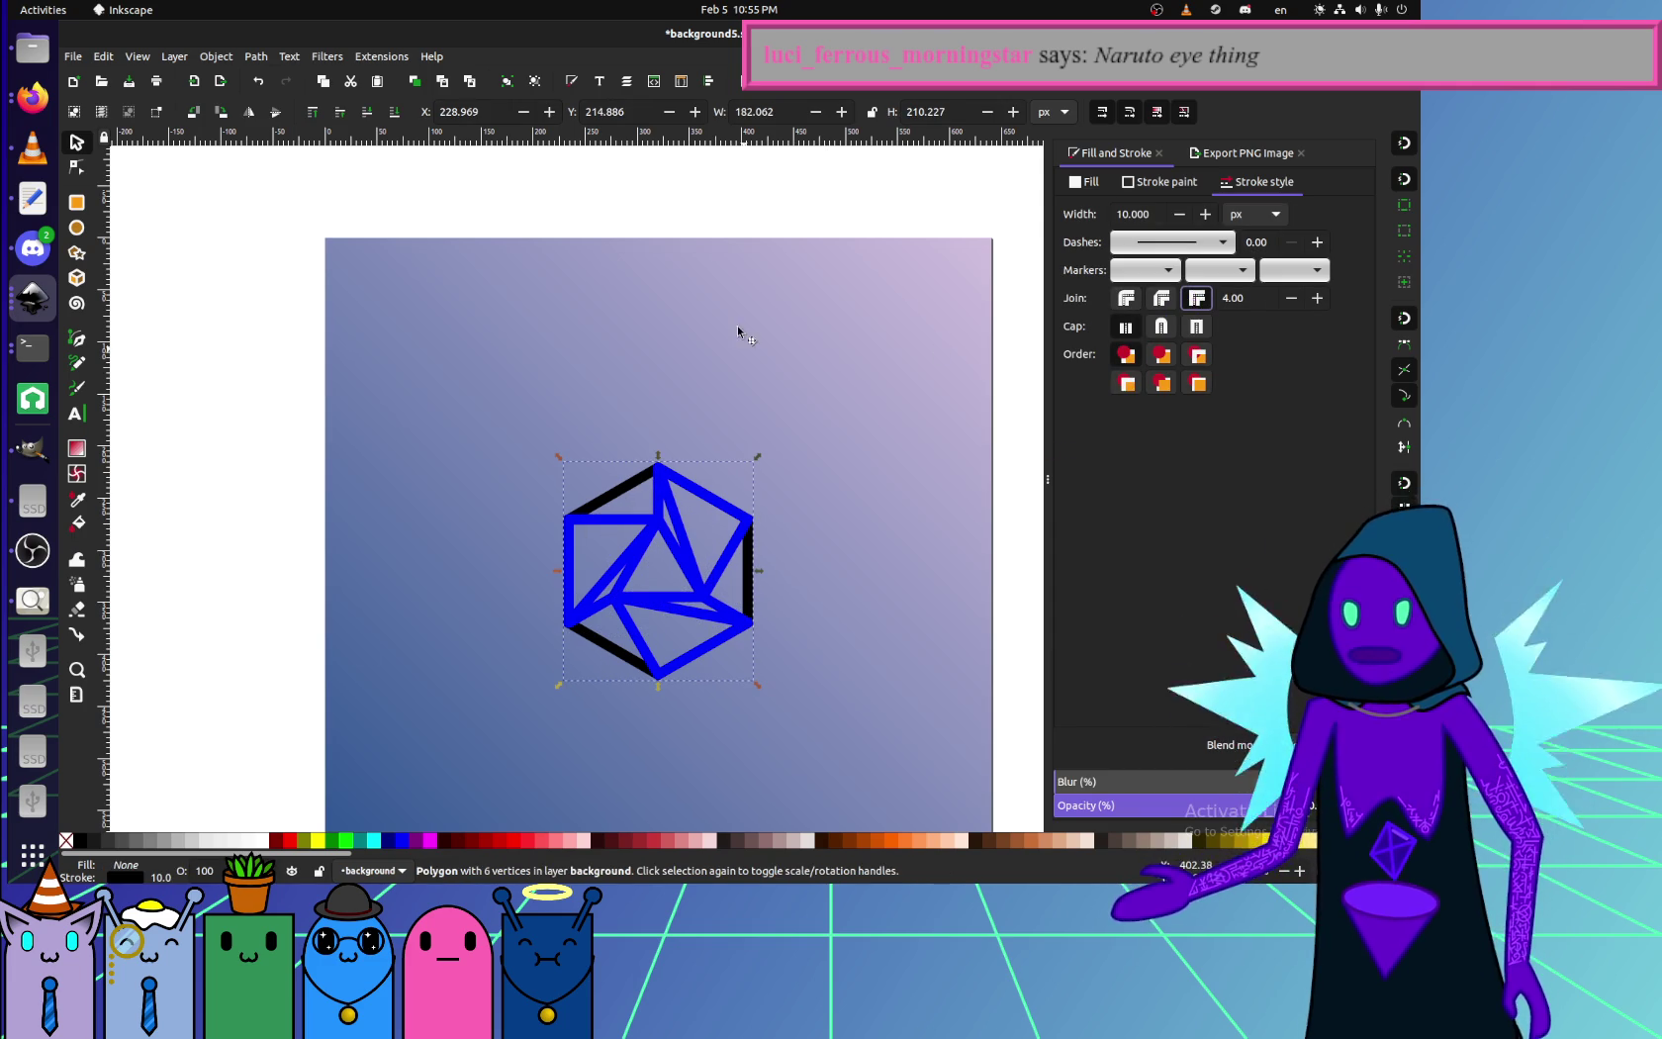
click(736, 287)
click(713, 228)
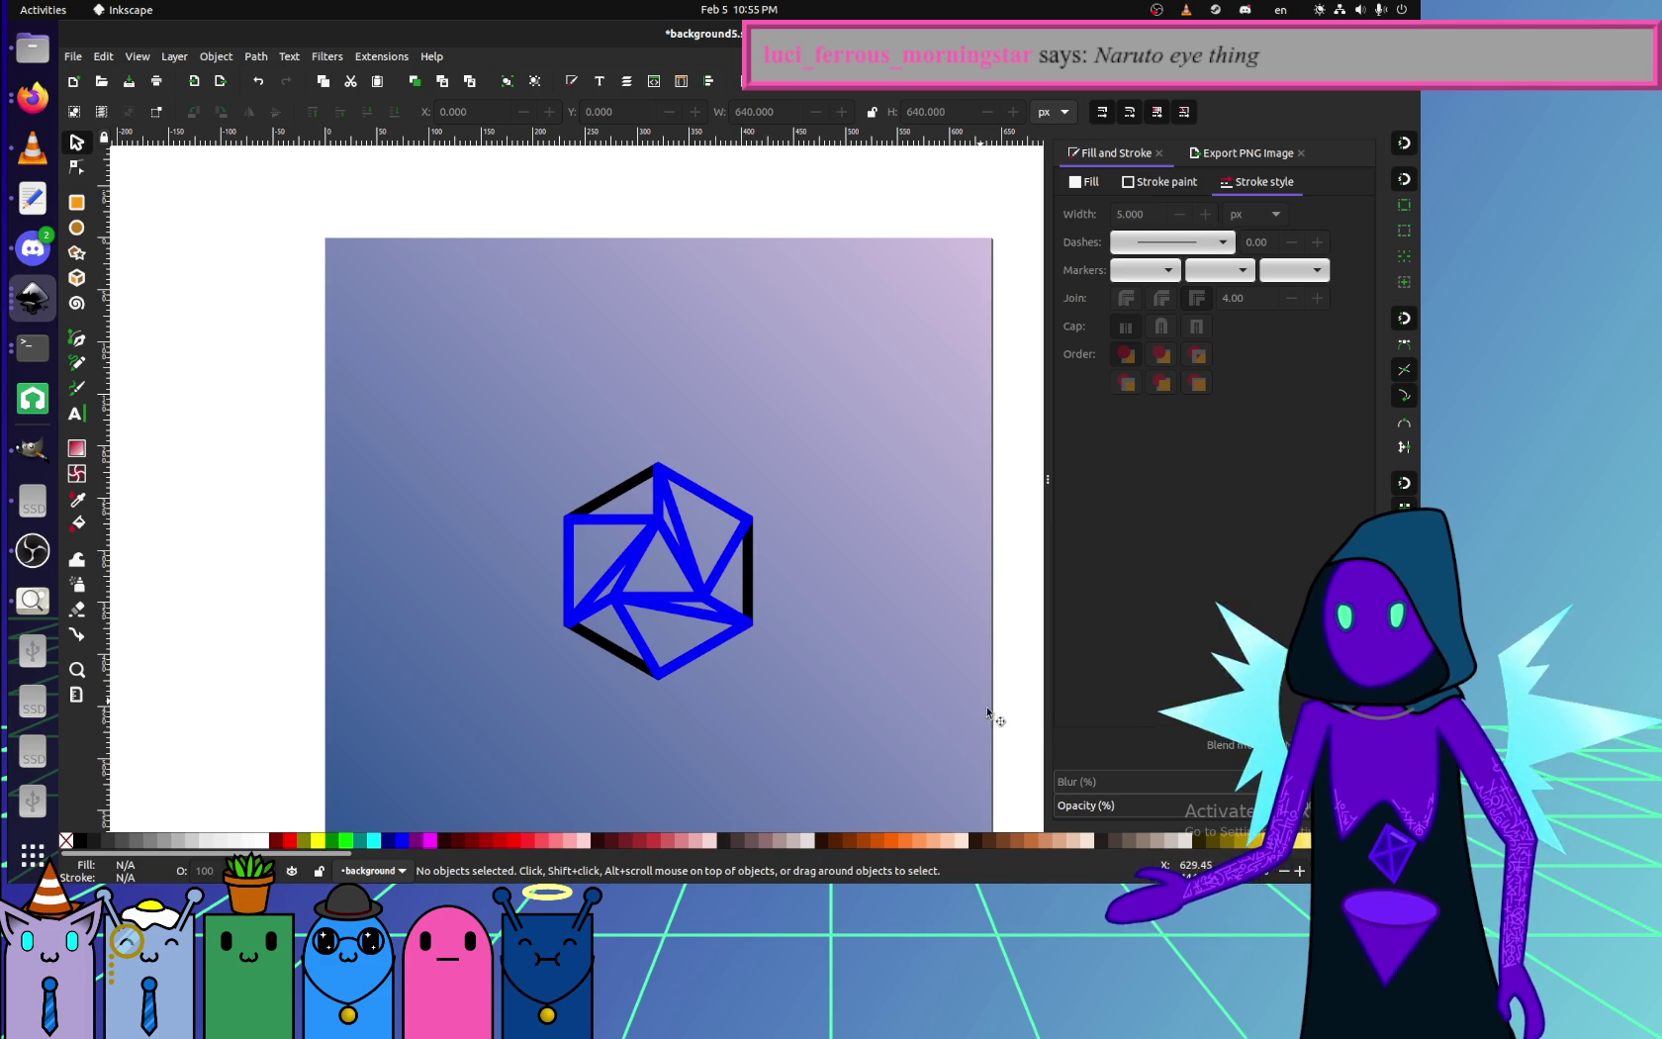
- Set the stroke width of all eight parts to 7 px
drag(1026, 723, 550, 451)
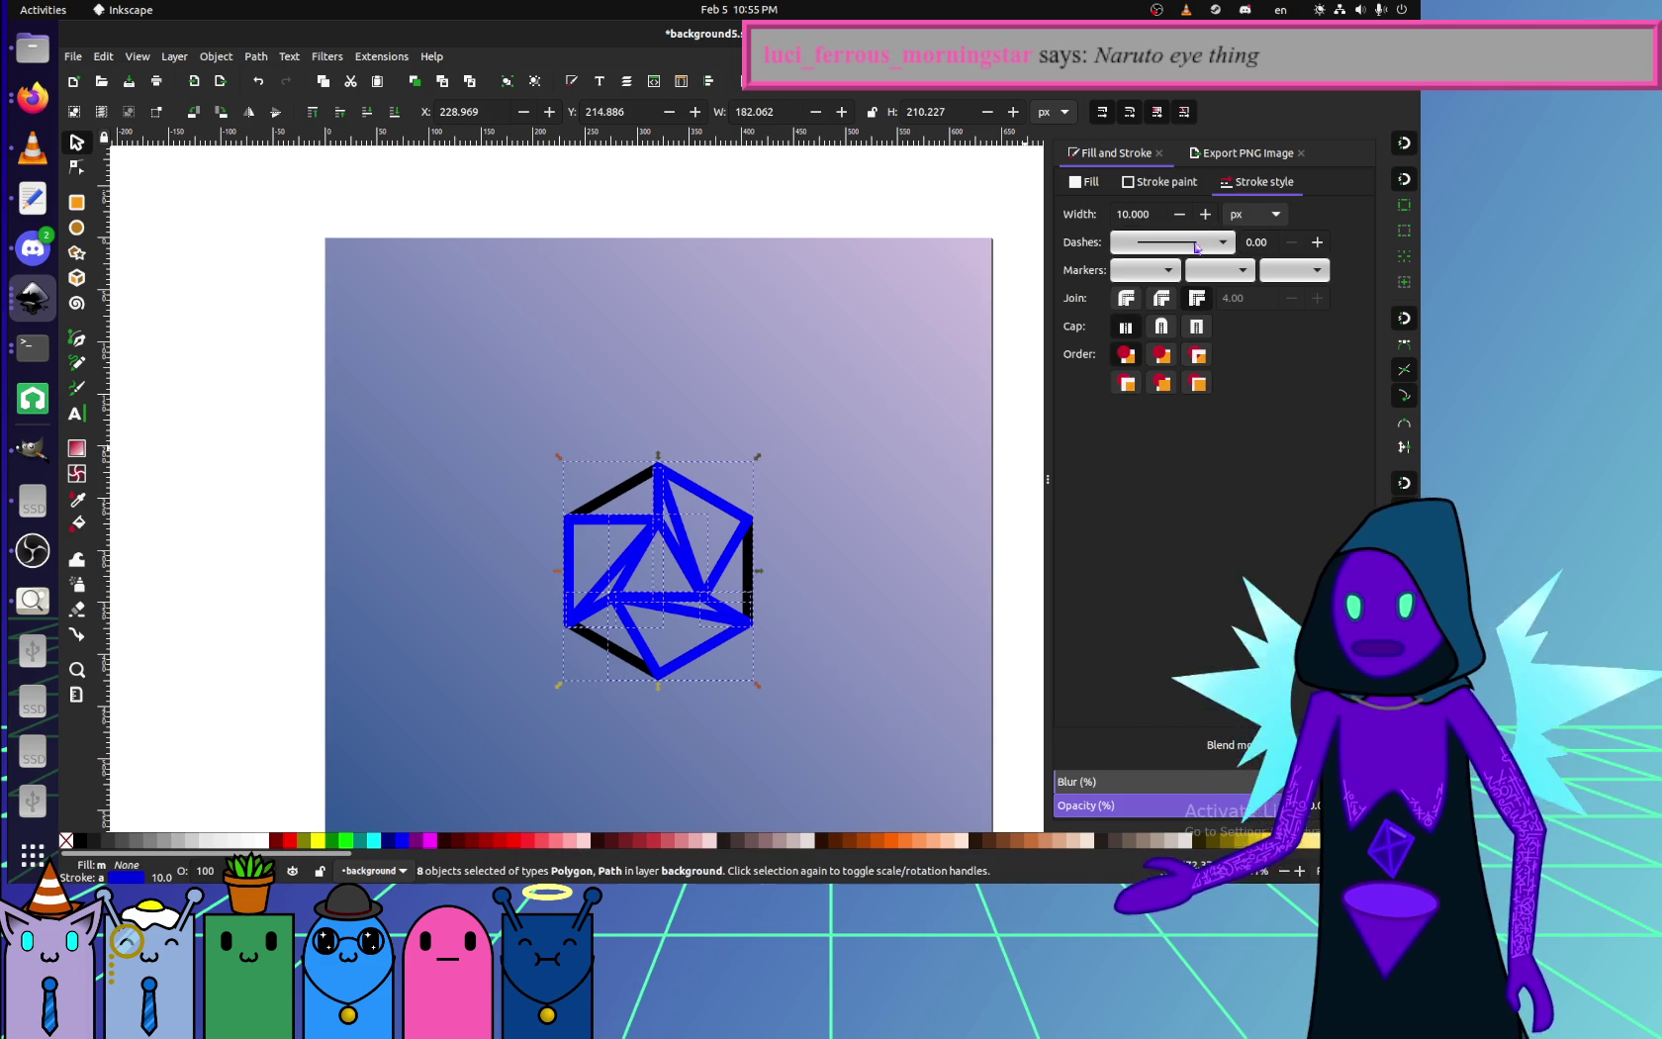
text(7)
key(Return)
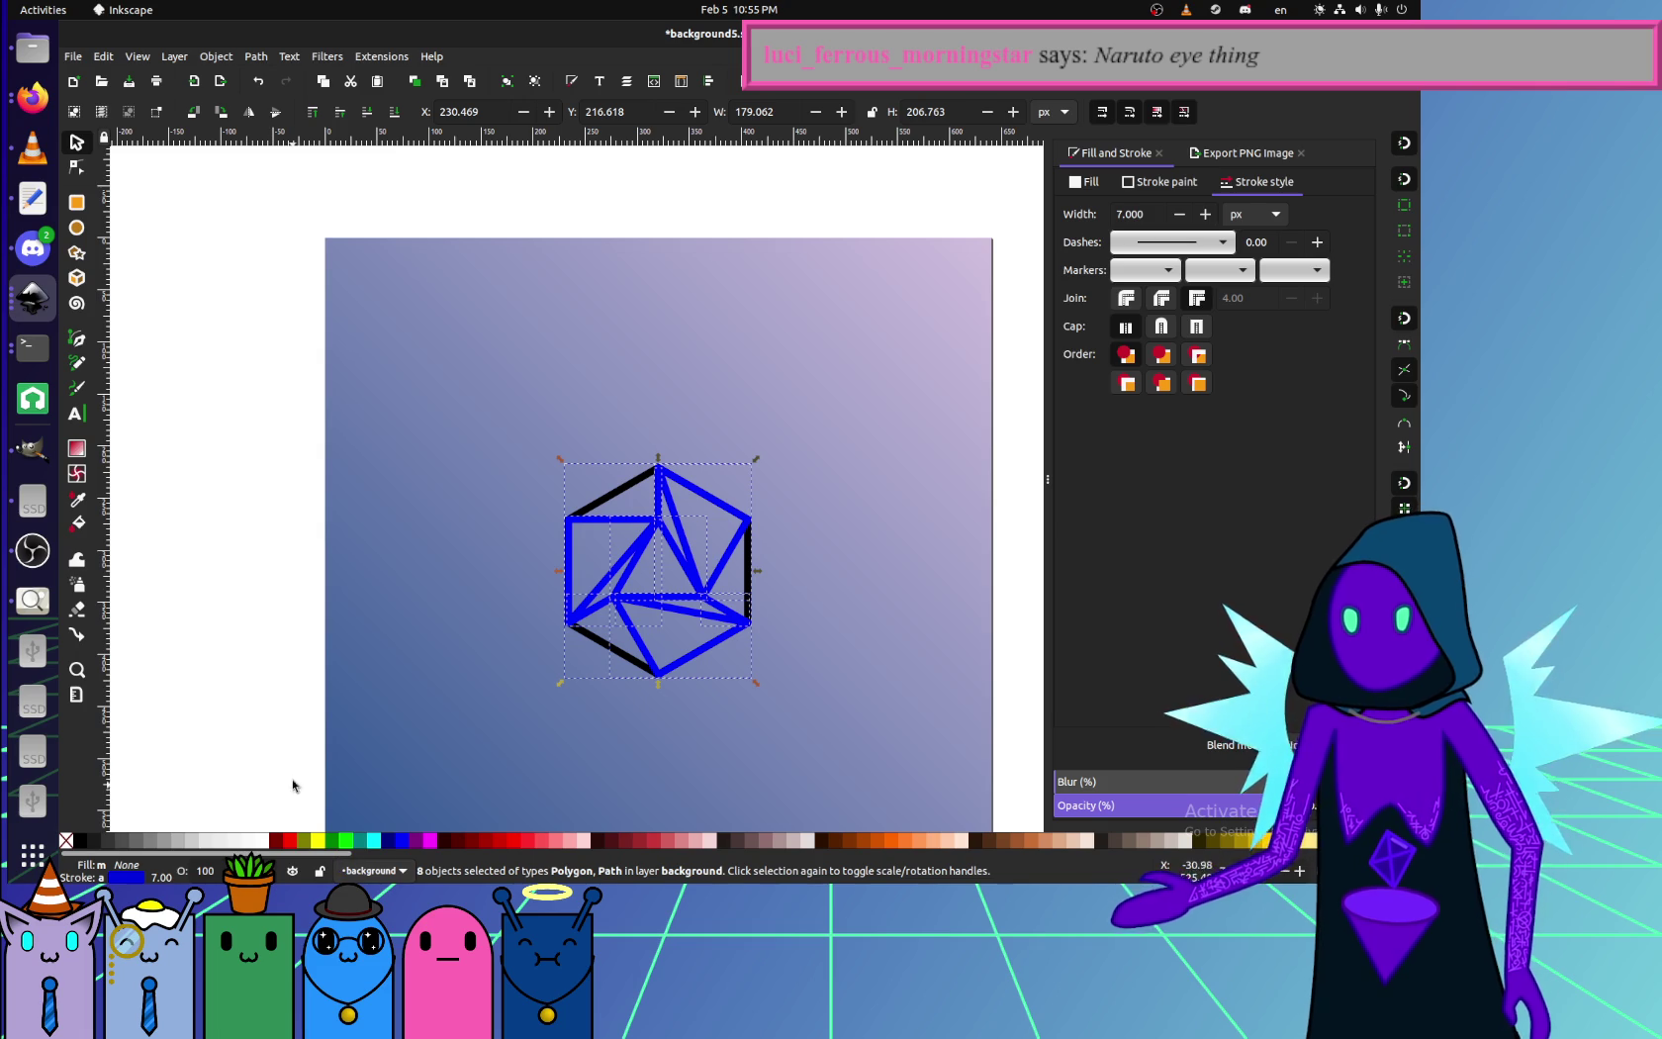
- Colour the strokes of the whole figure yellow-green (#CCFF00)
click(348, 840)
key(ctrl+z)
shift+click(348, 840)
click(220, 672)
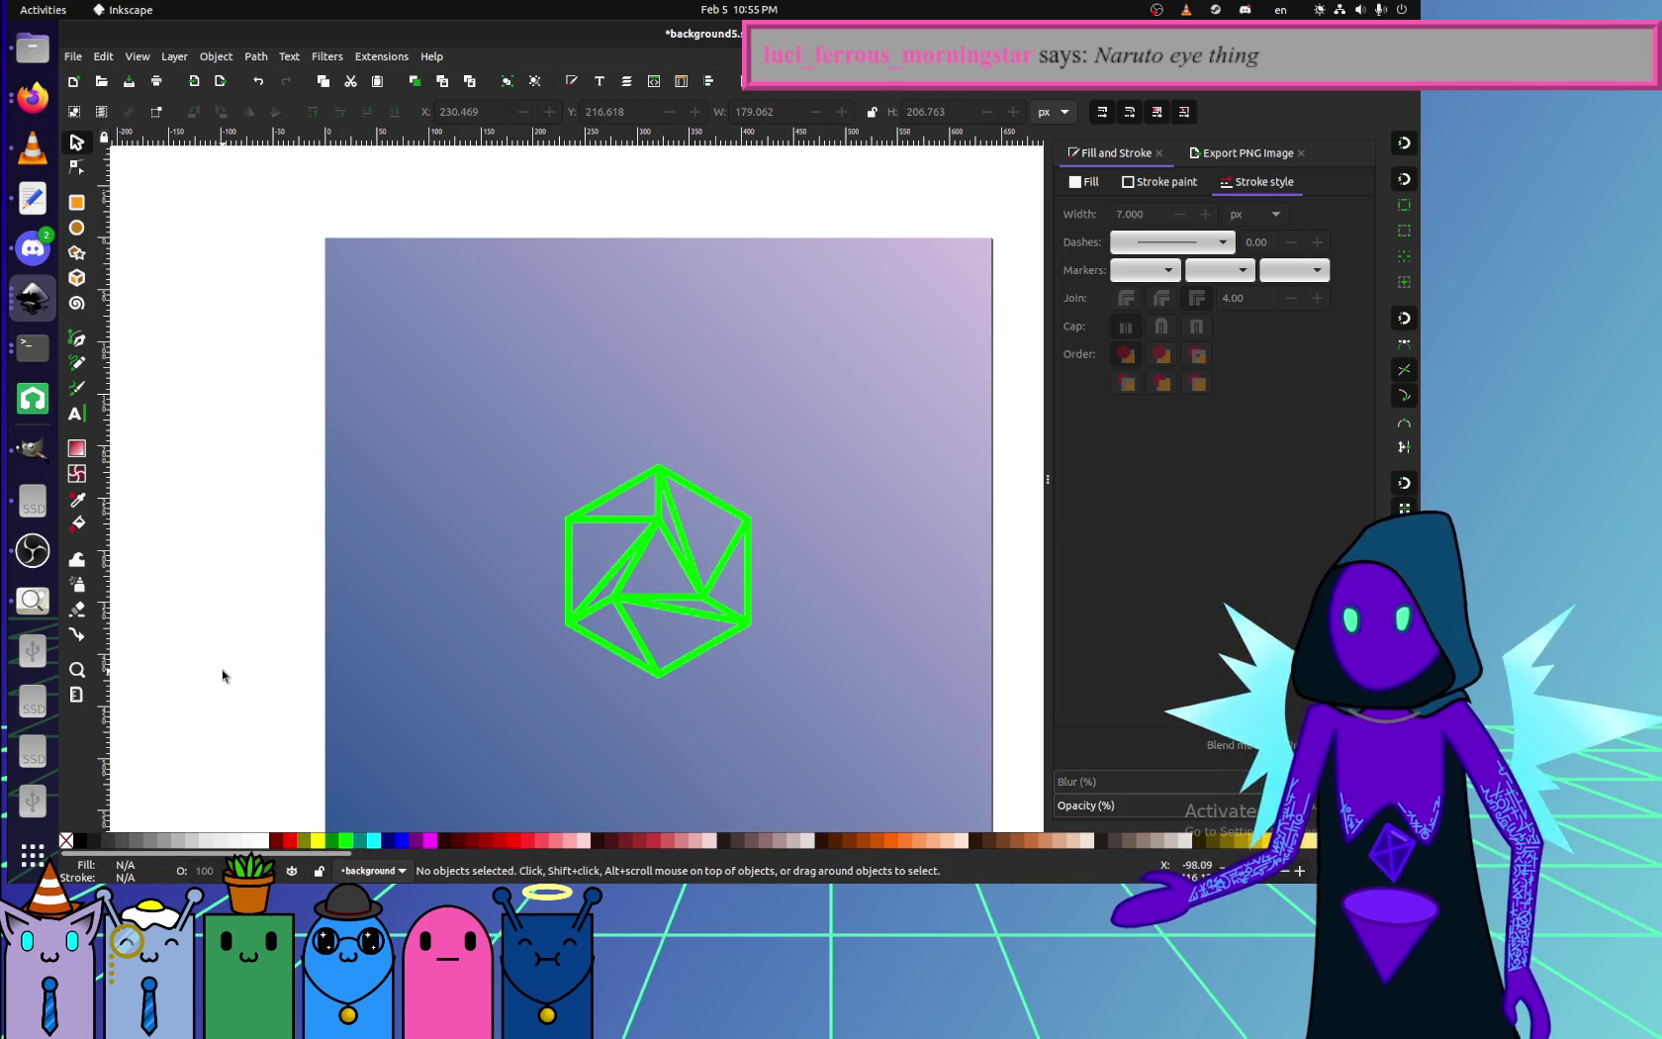
scroll(368, 861, down, 3)
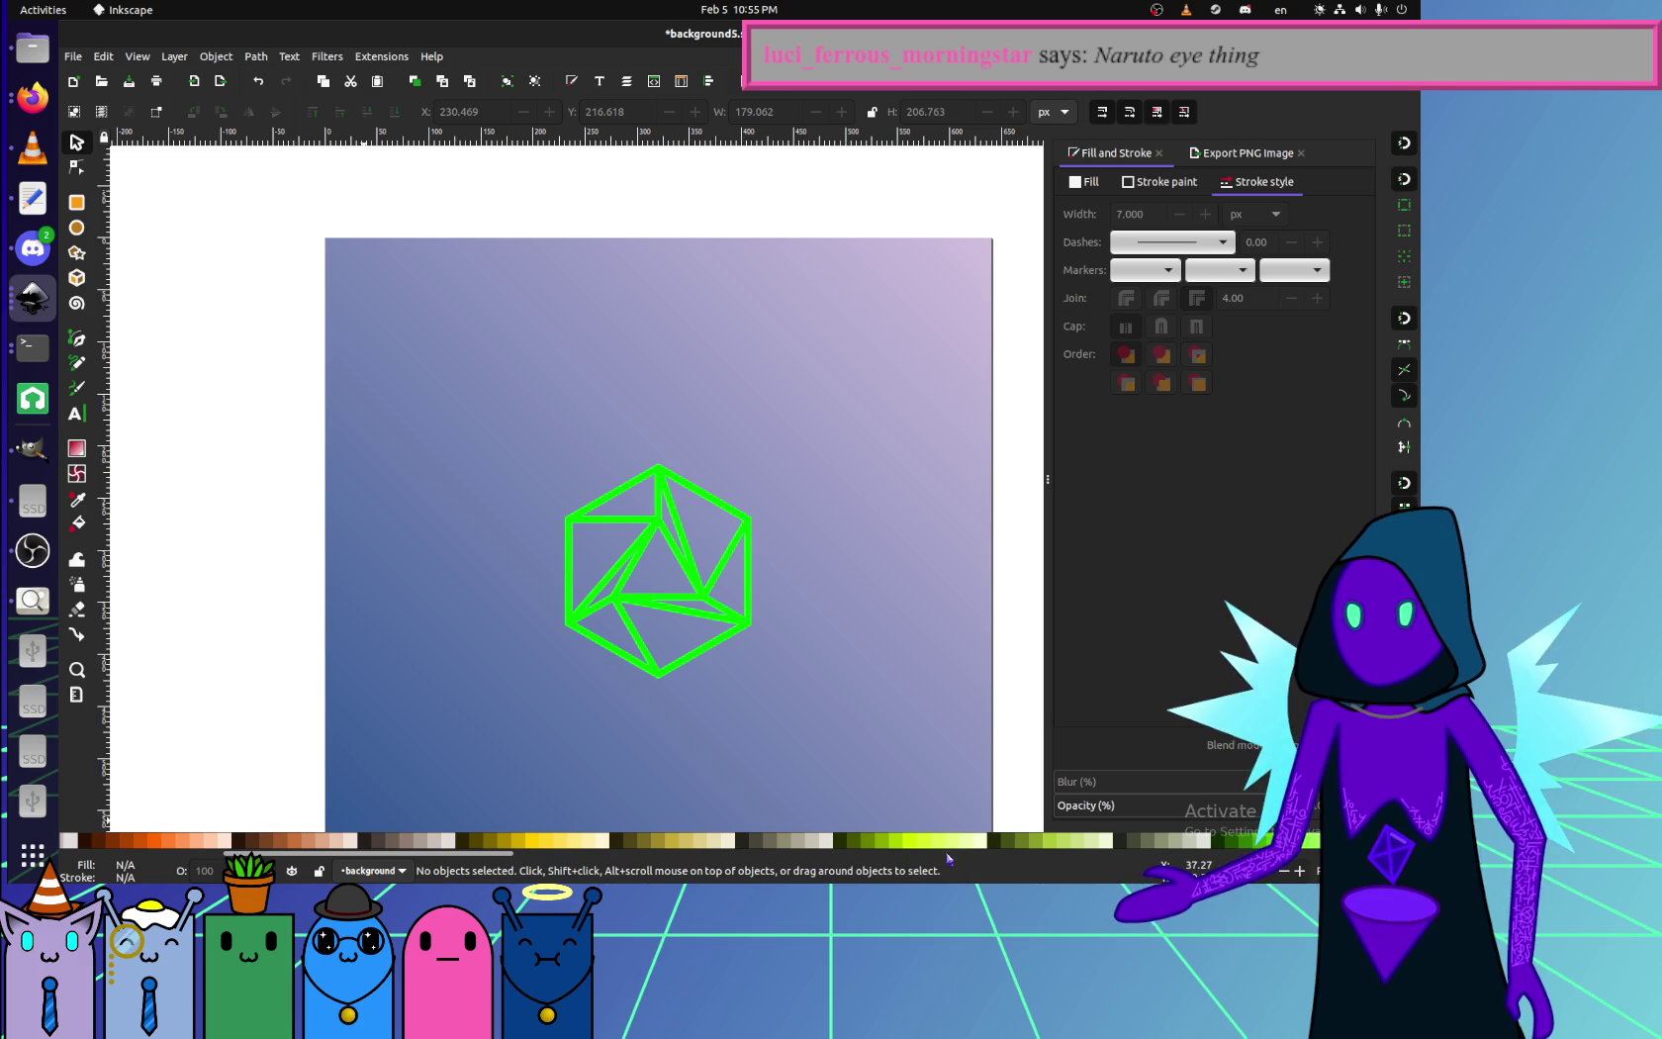
drag(197, 392, 863, 732)
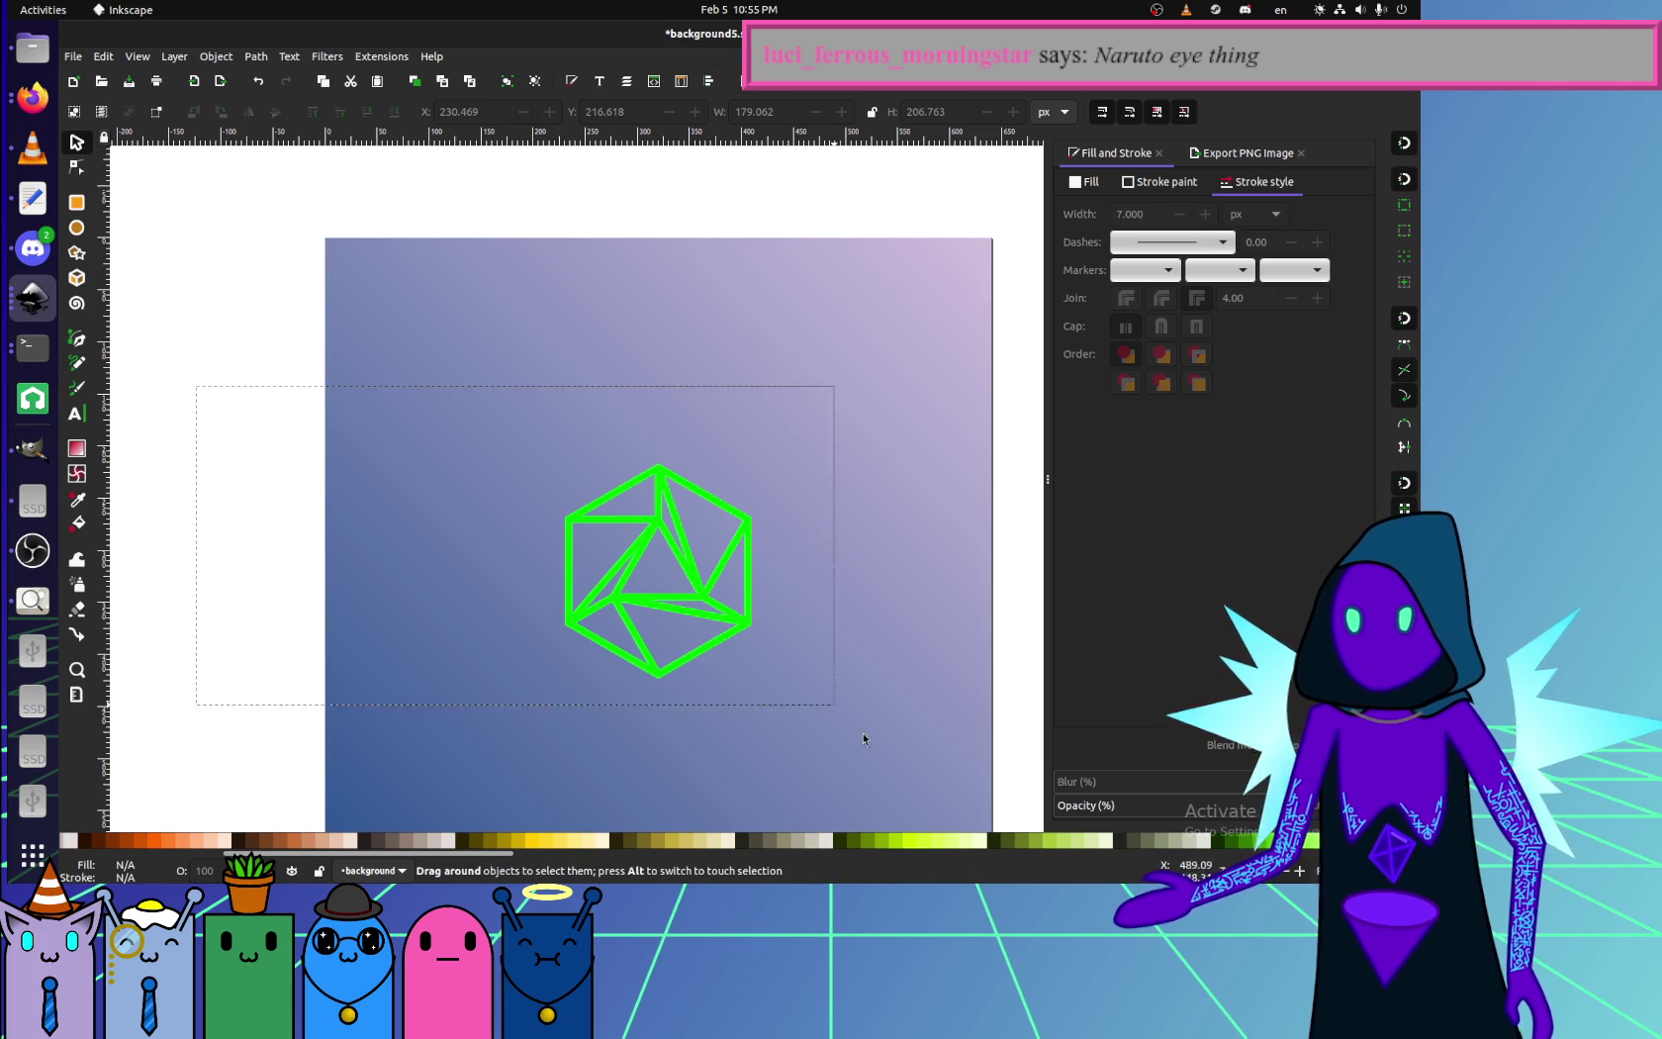
shift+click(910, 843)
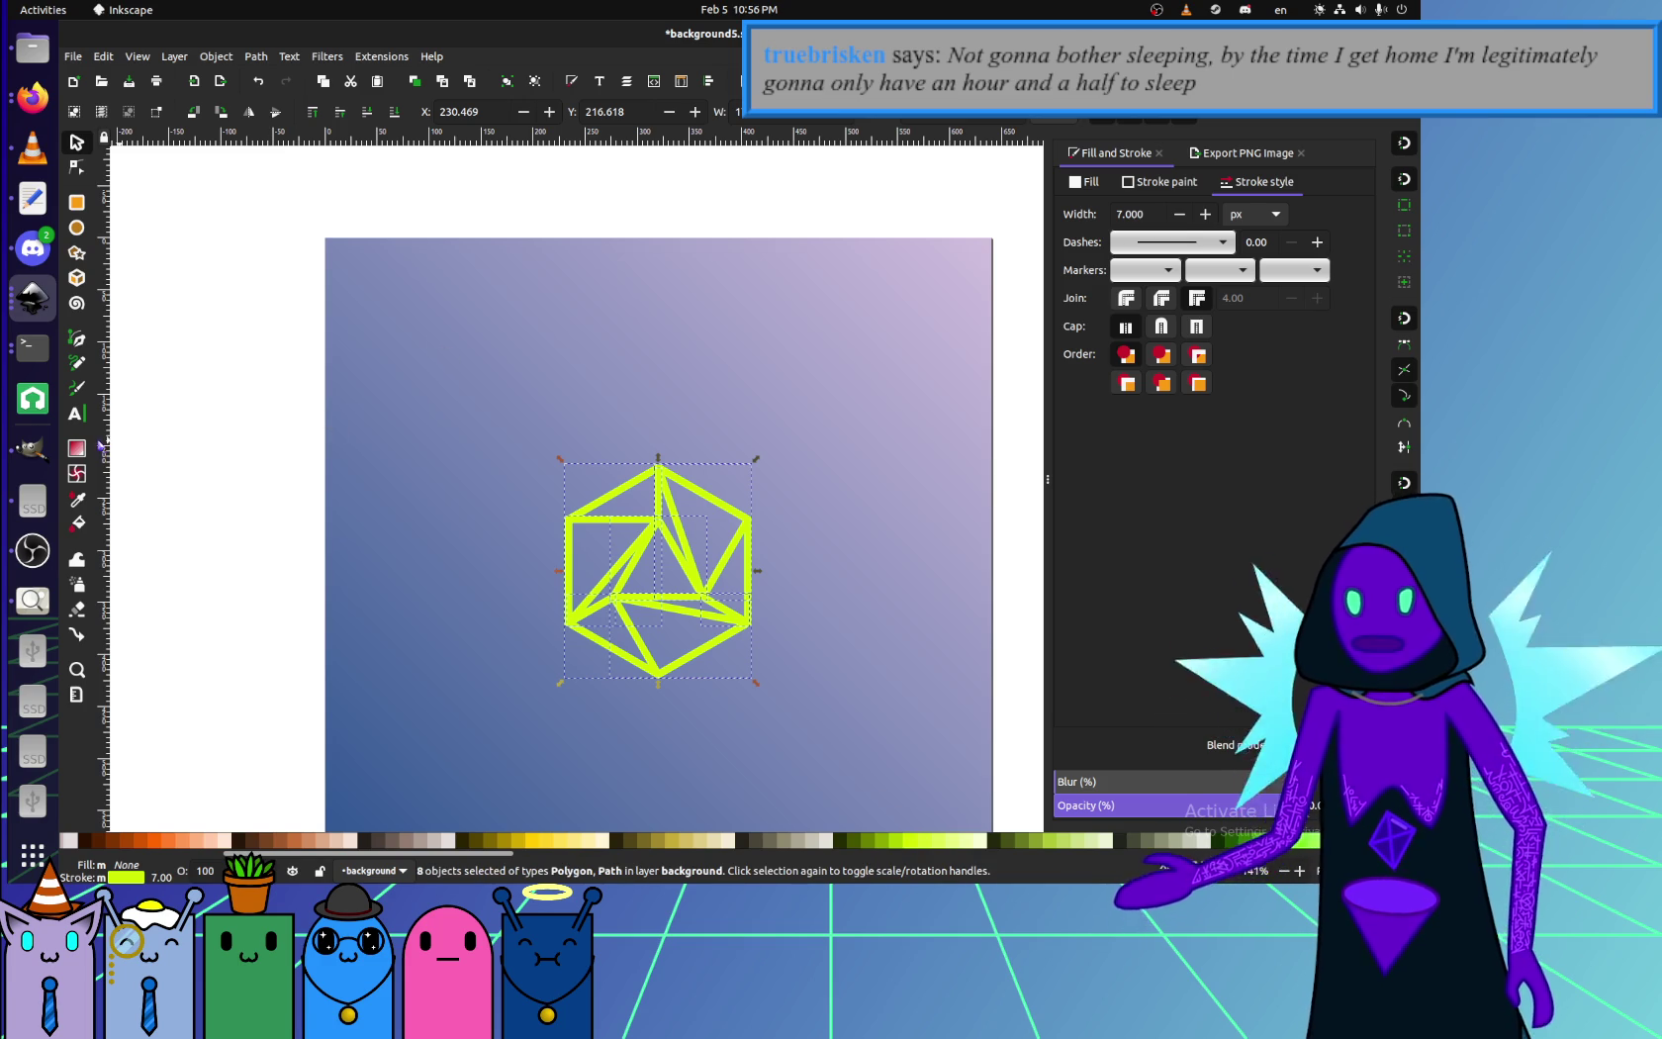
- Add a stroke gradient from the figure's centre and start rotating its direction
key(g)
drag(654, 579, 719, 541)
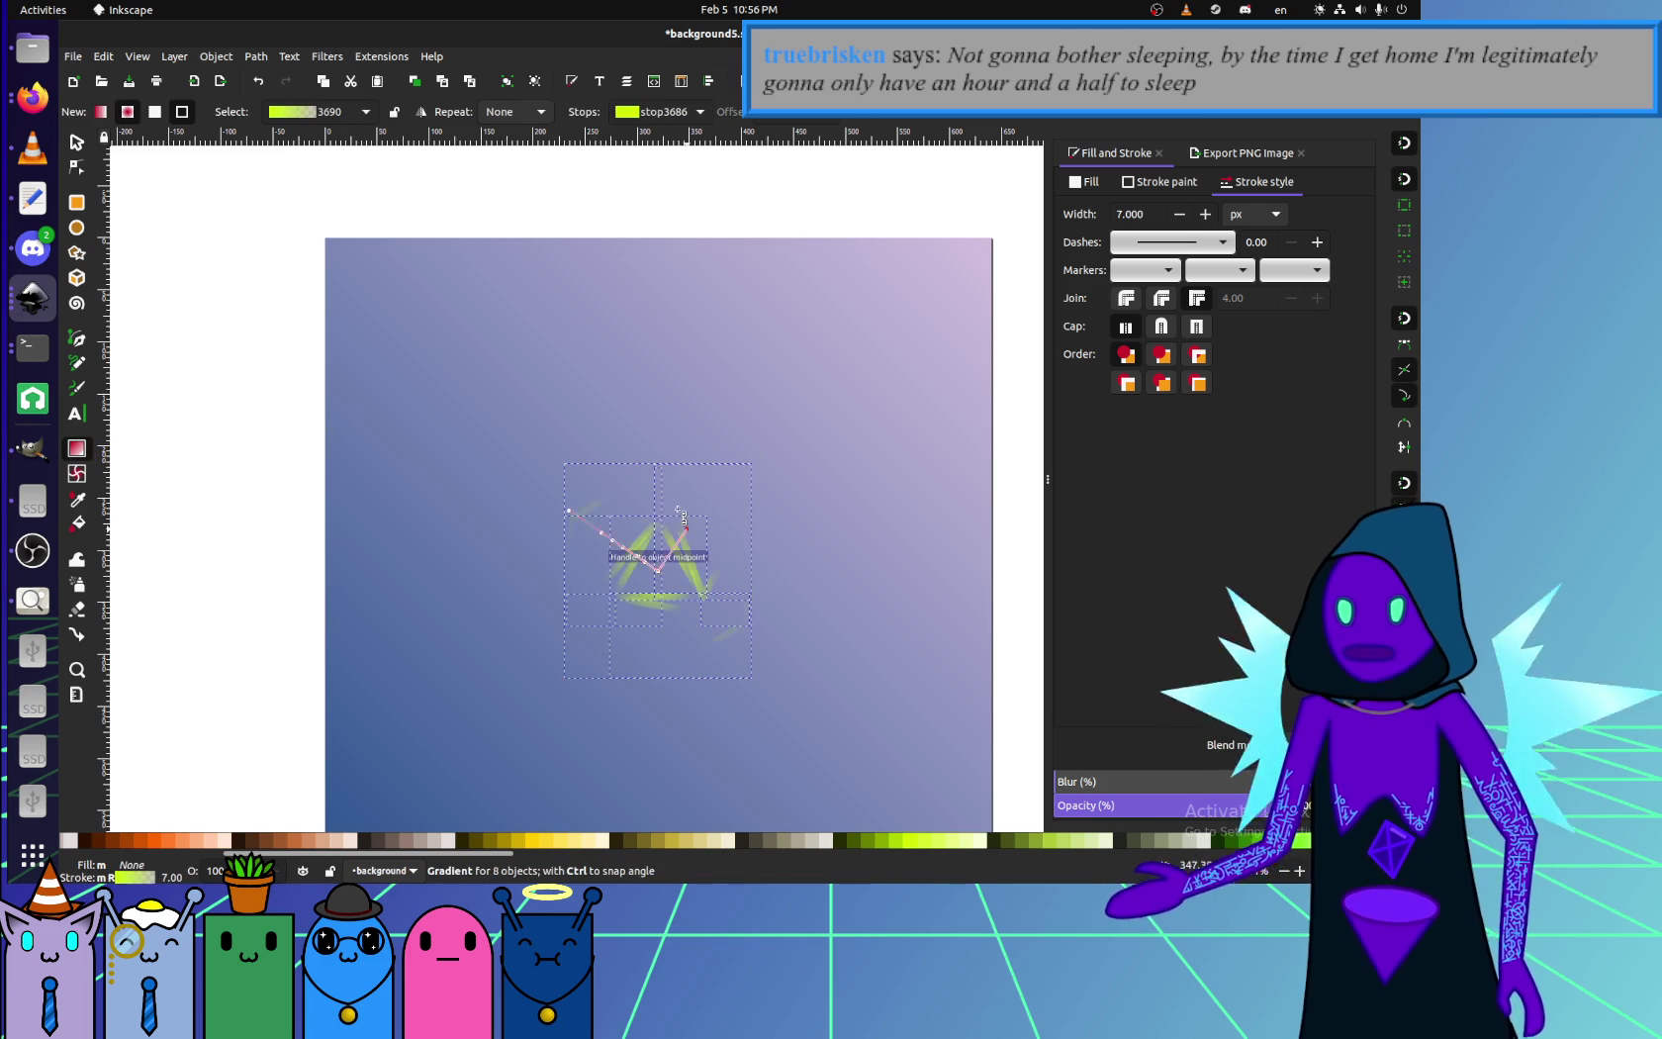
drag(627, 618, 640, 653)
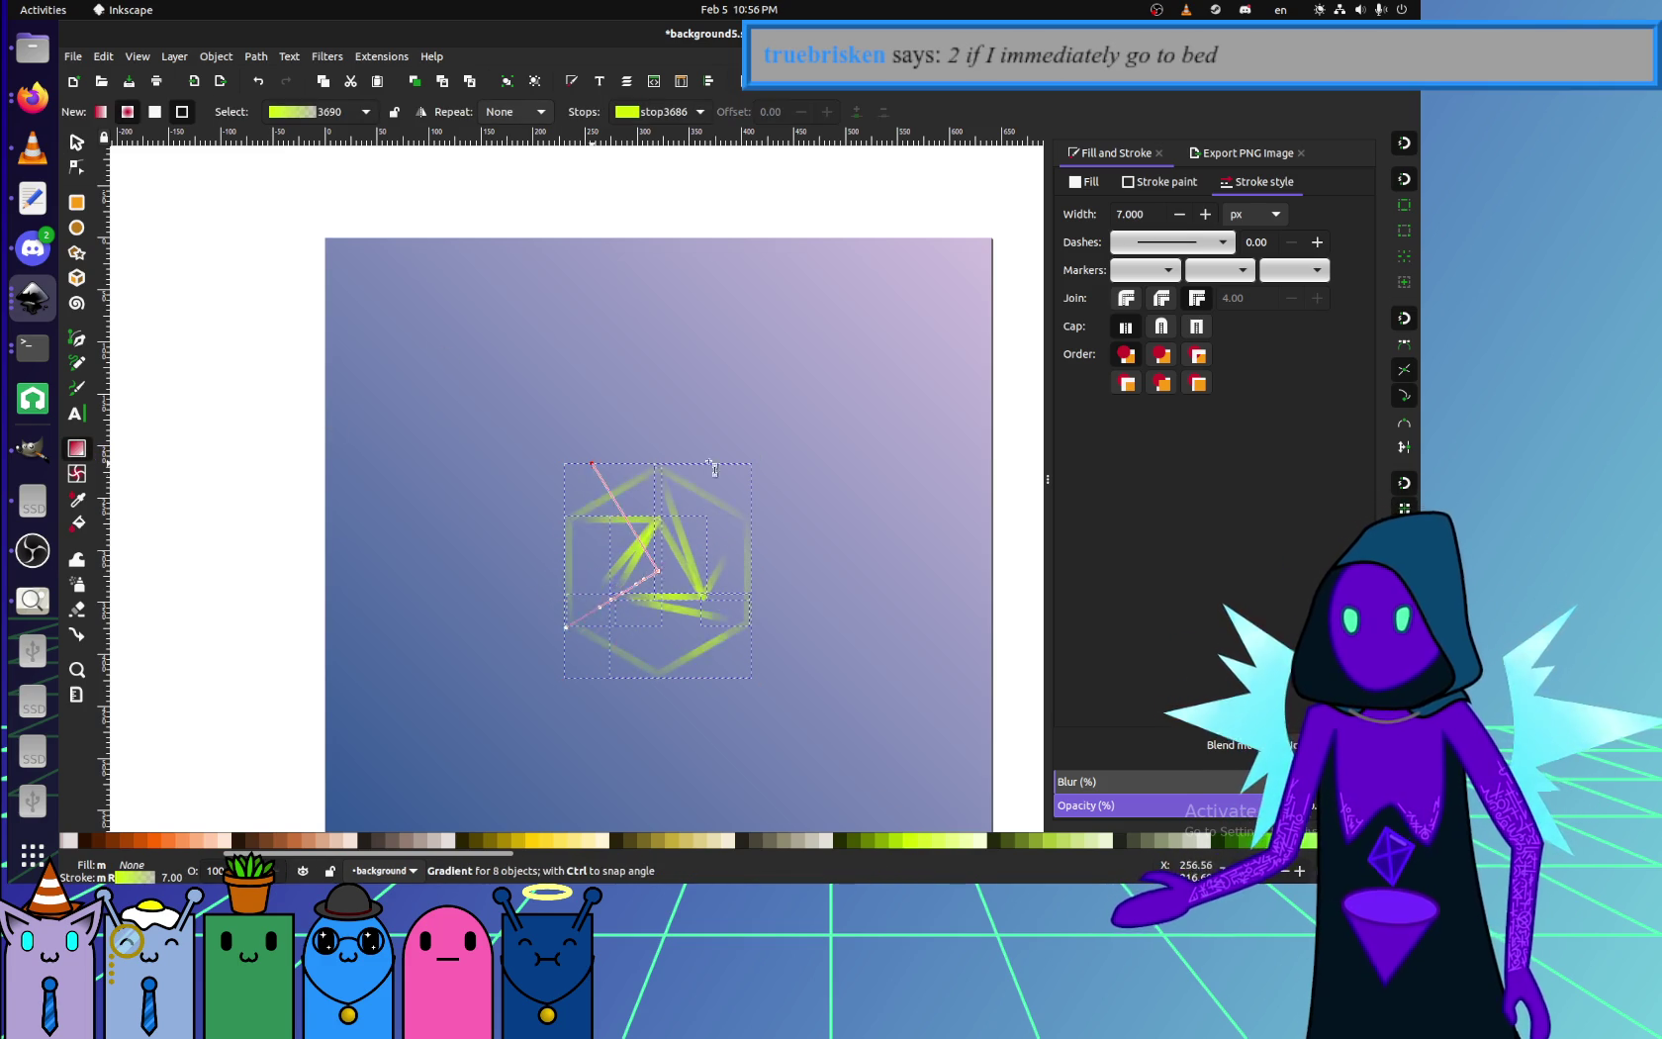
mouse_move(618, 460)
mouse_down()
mouse_move(742, 671)
mouse_move(769, 475)
mouse_move(786, 656)
mouse_up()
mouse_move(567, 697)
mouse_down()
mouse_move(509, 493)
mouse_move(793, 538)
mouse_up()
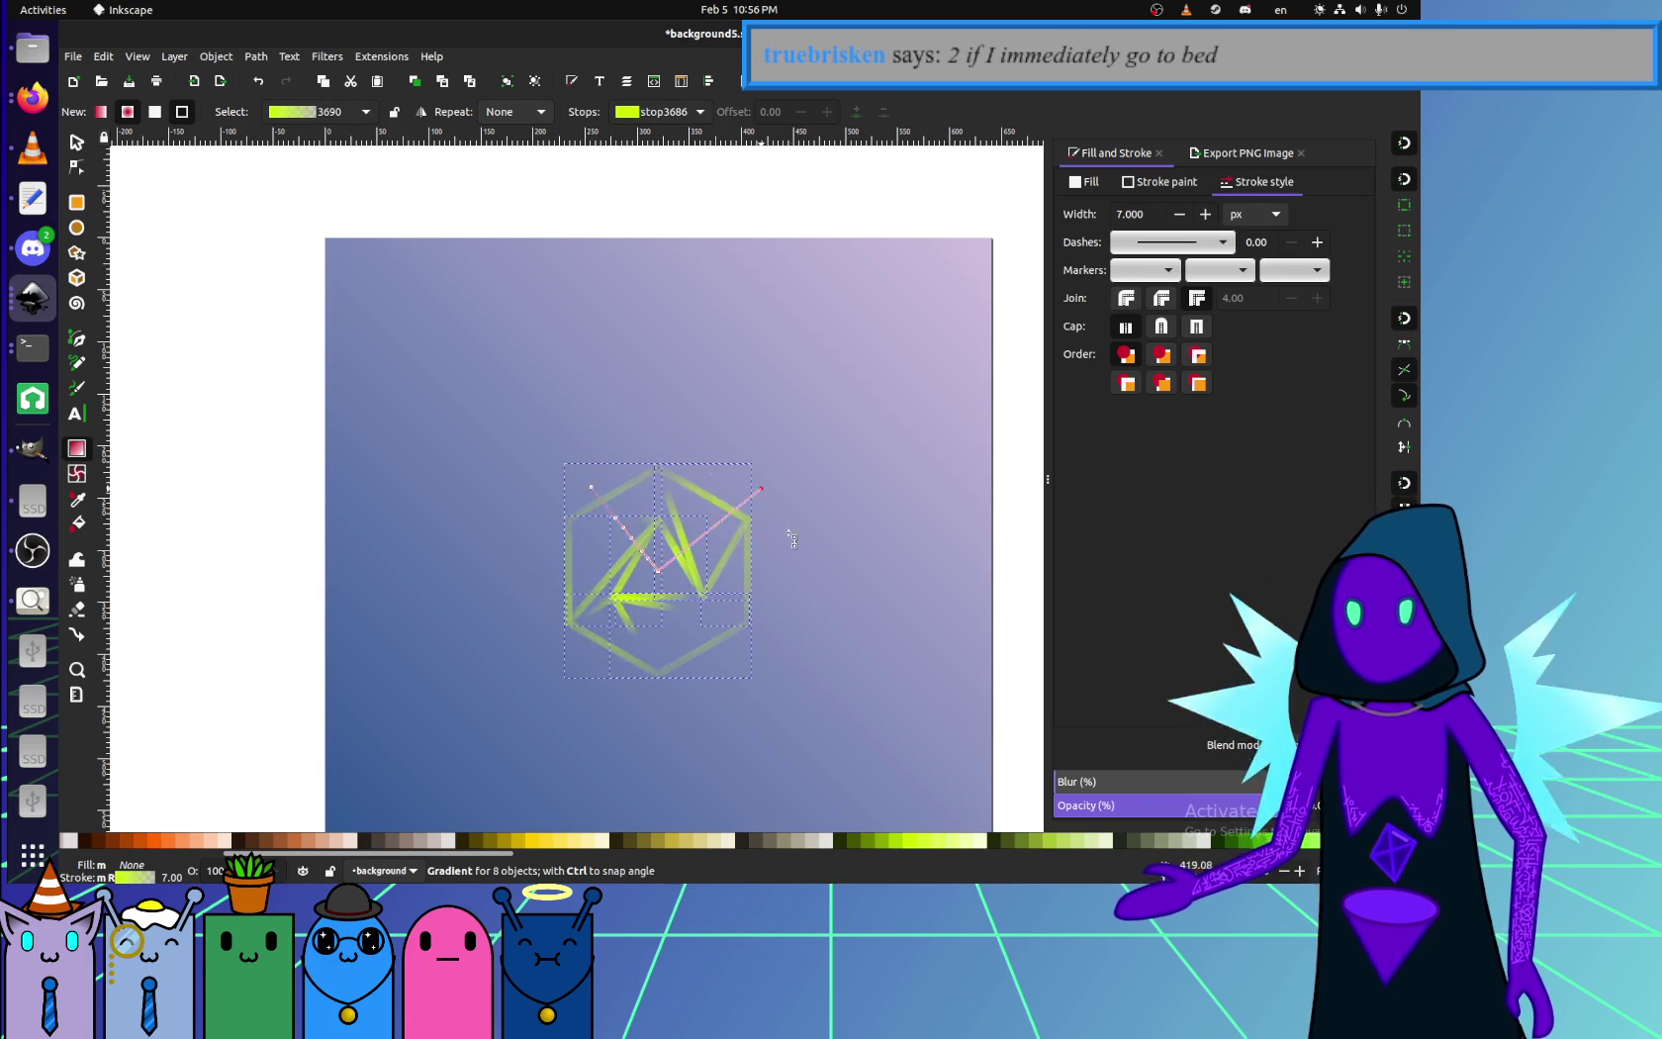
mouse_move(524, 602)
mouse_down()
mouse_move(554, 534)
mouse_move(538, 527)
mouse_move(636, 448)
mouse_up()
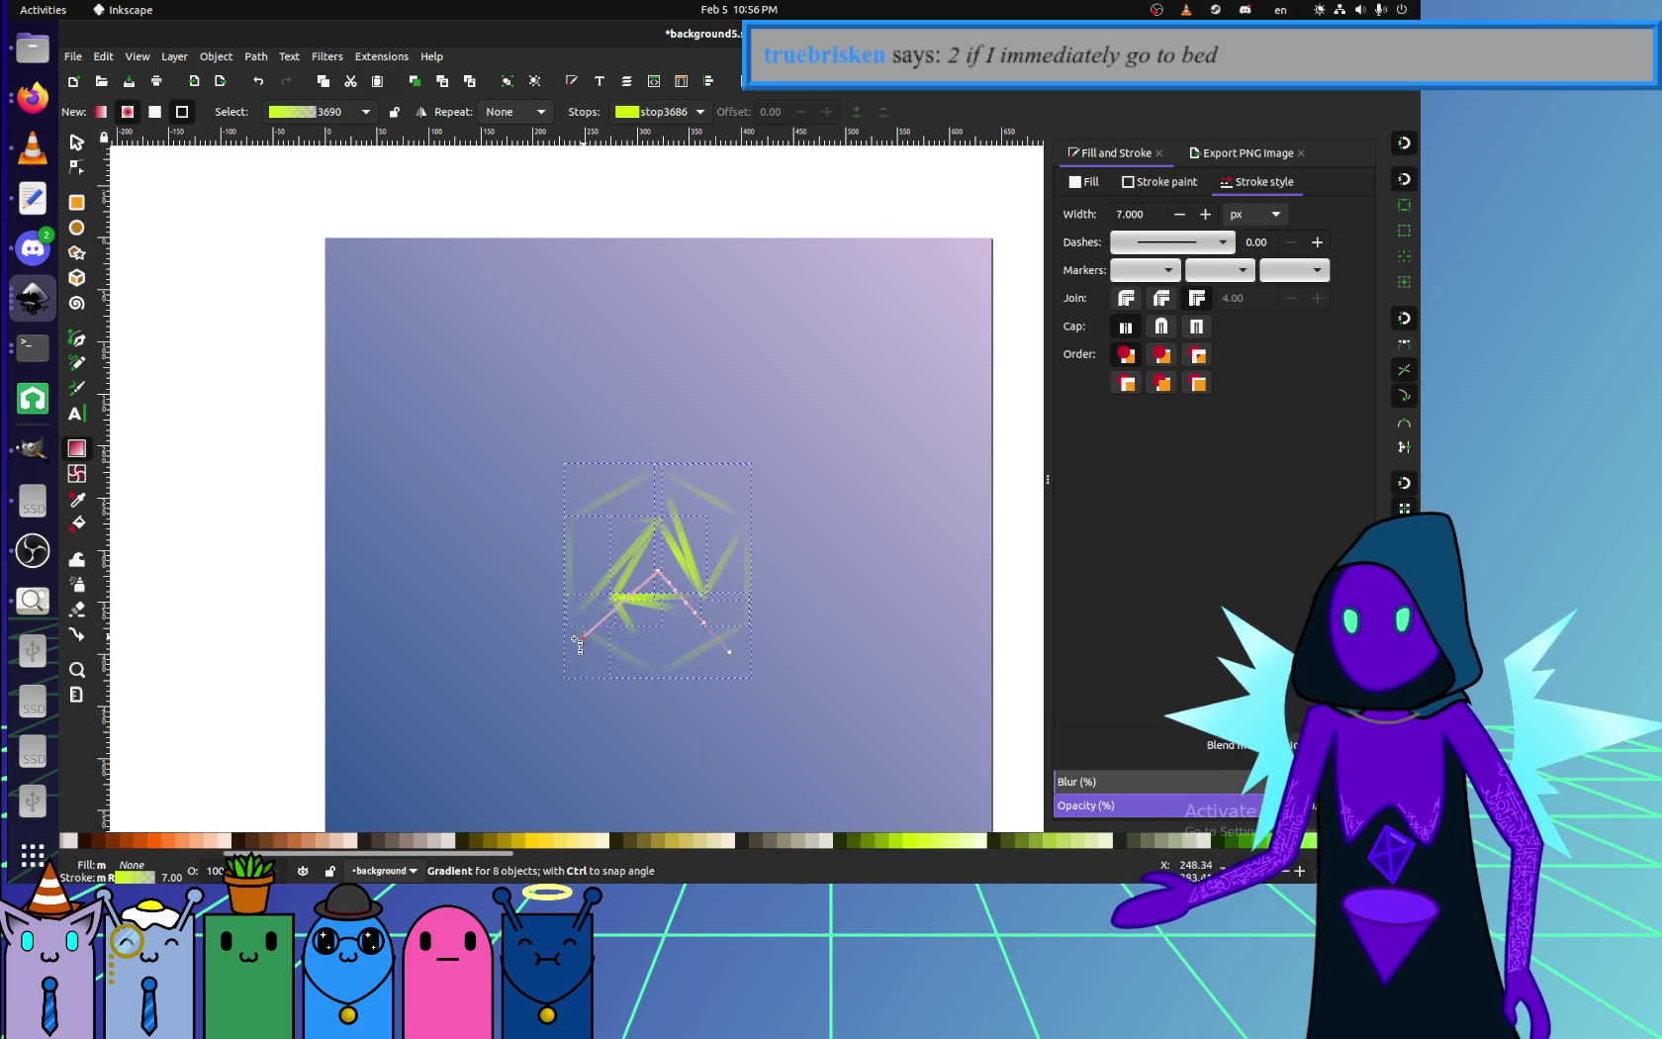
drag(579, 643, 495, 641)
- Refine the gradient handles so the strokes fade out toward the lower right
drag(588, 523, 669, 559)
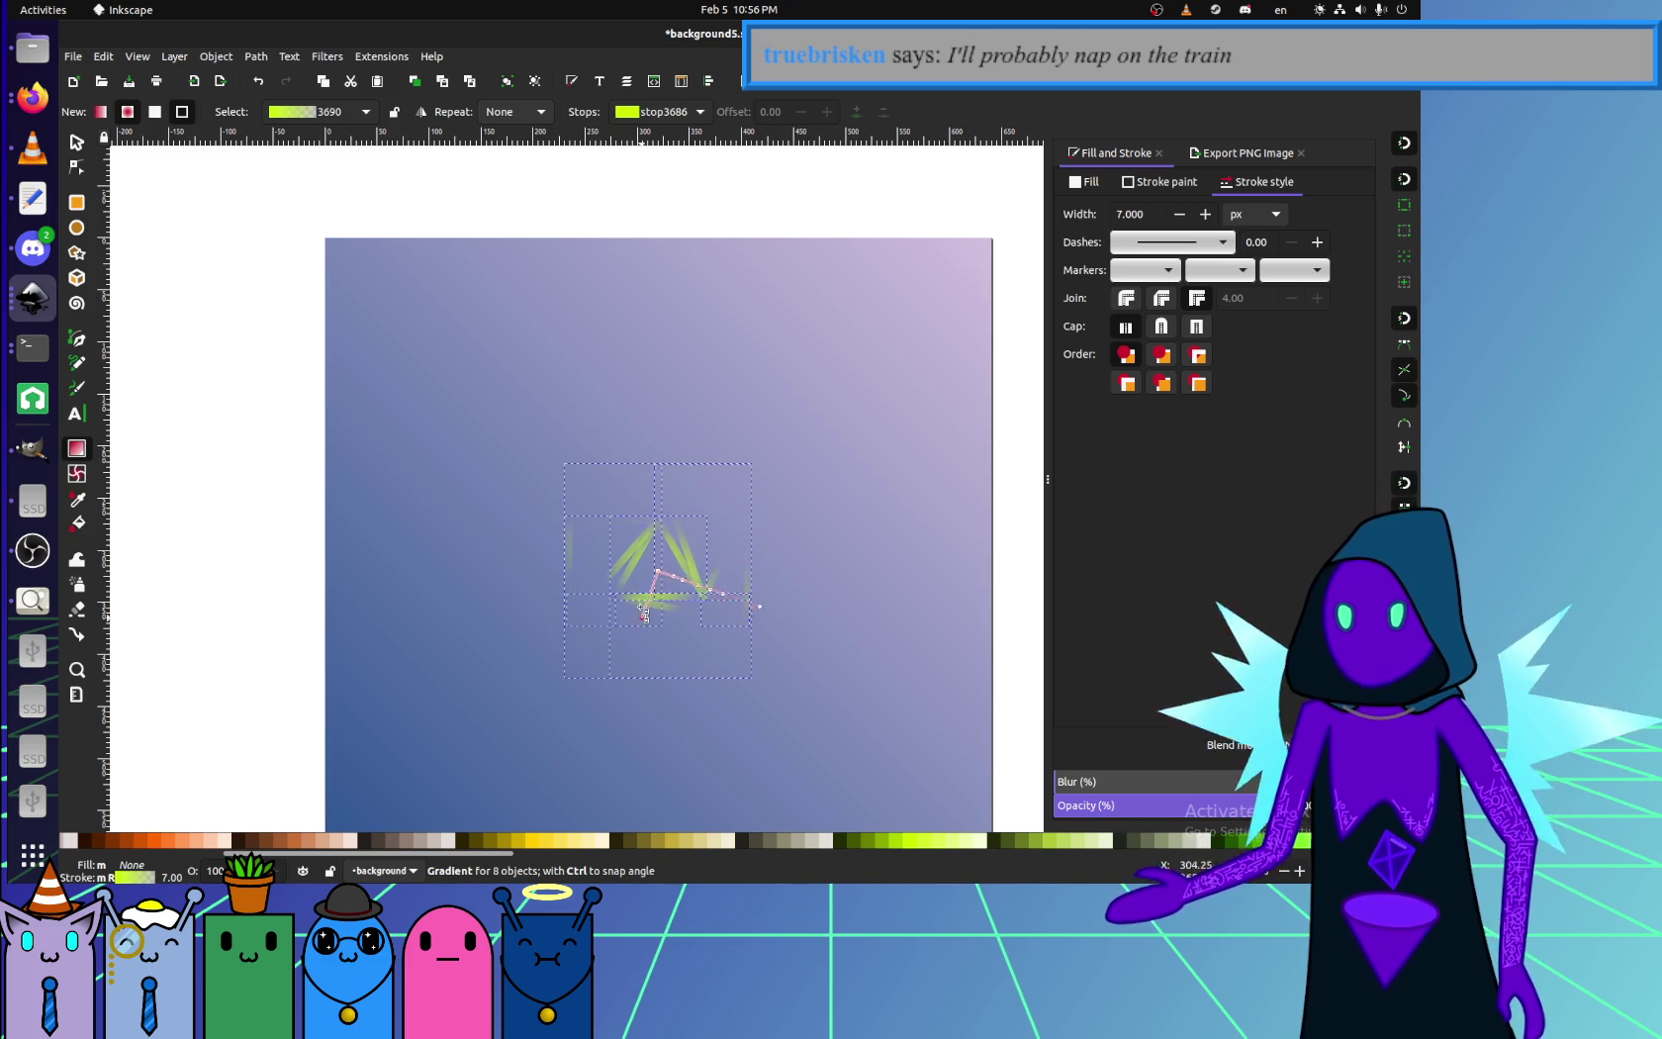
mouse_move(672, 507)
mouse_down()
mouse_move(679, 599)
mouse_move(635, 485)
mouse_up()
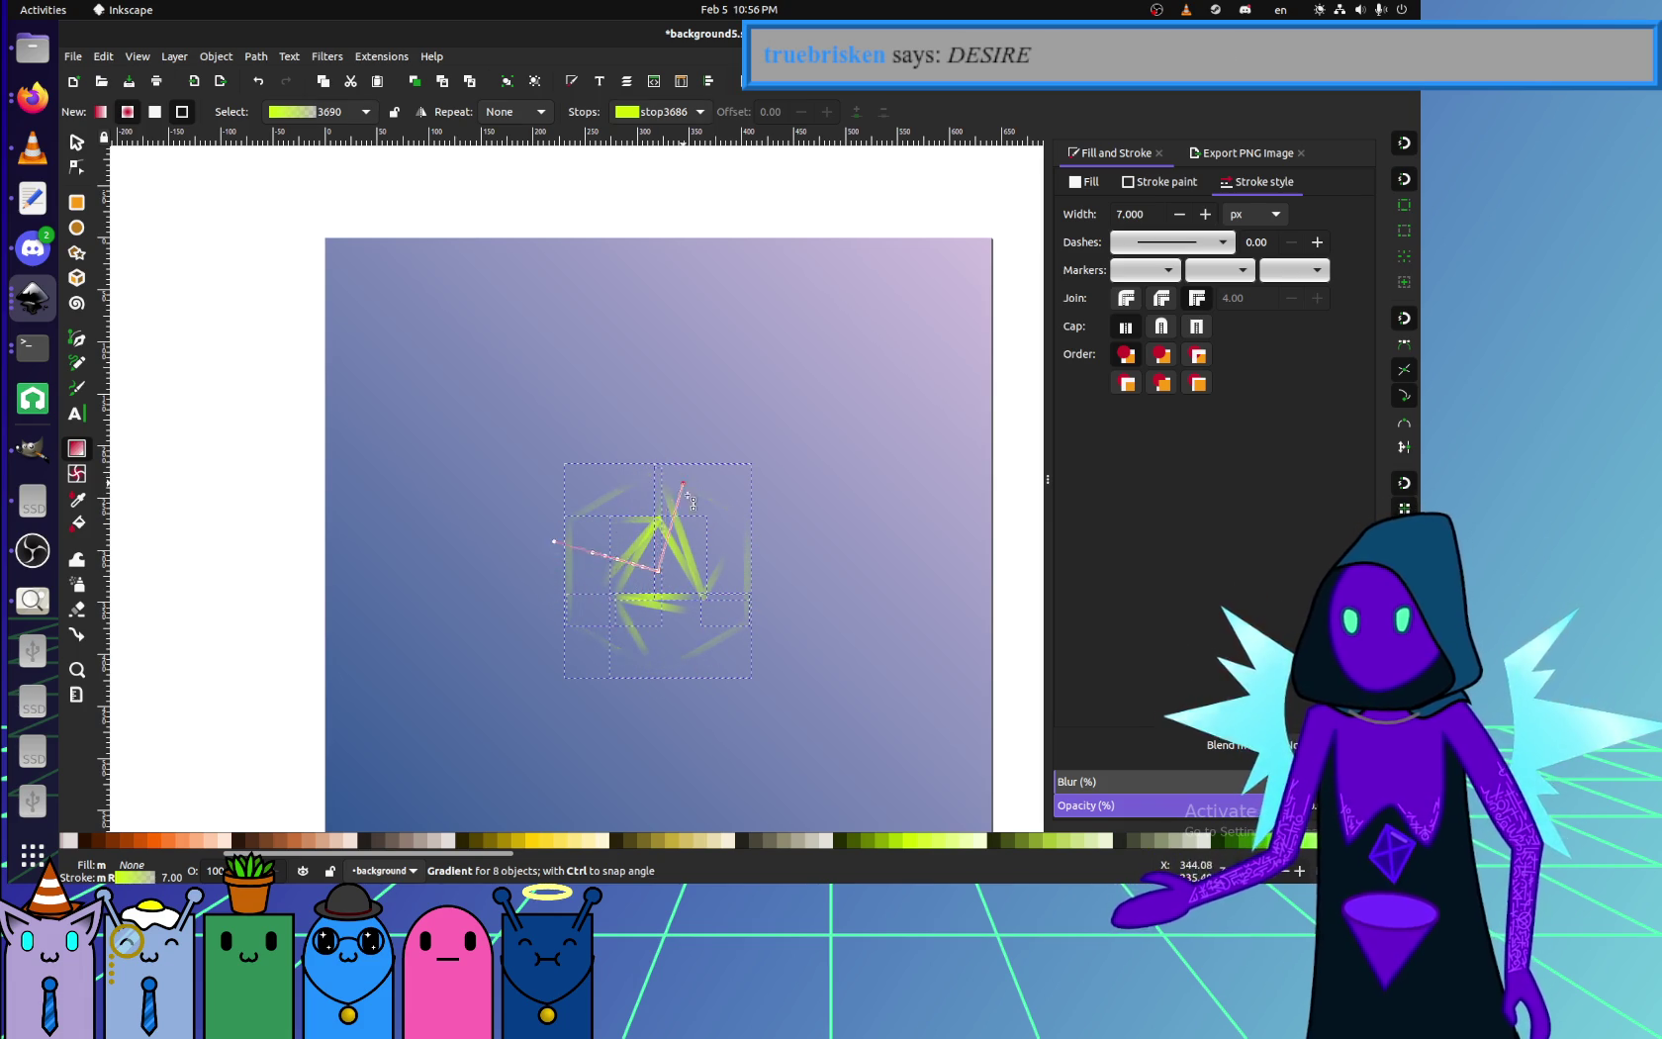
drag(702, 590, 660, 666)
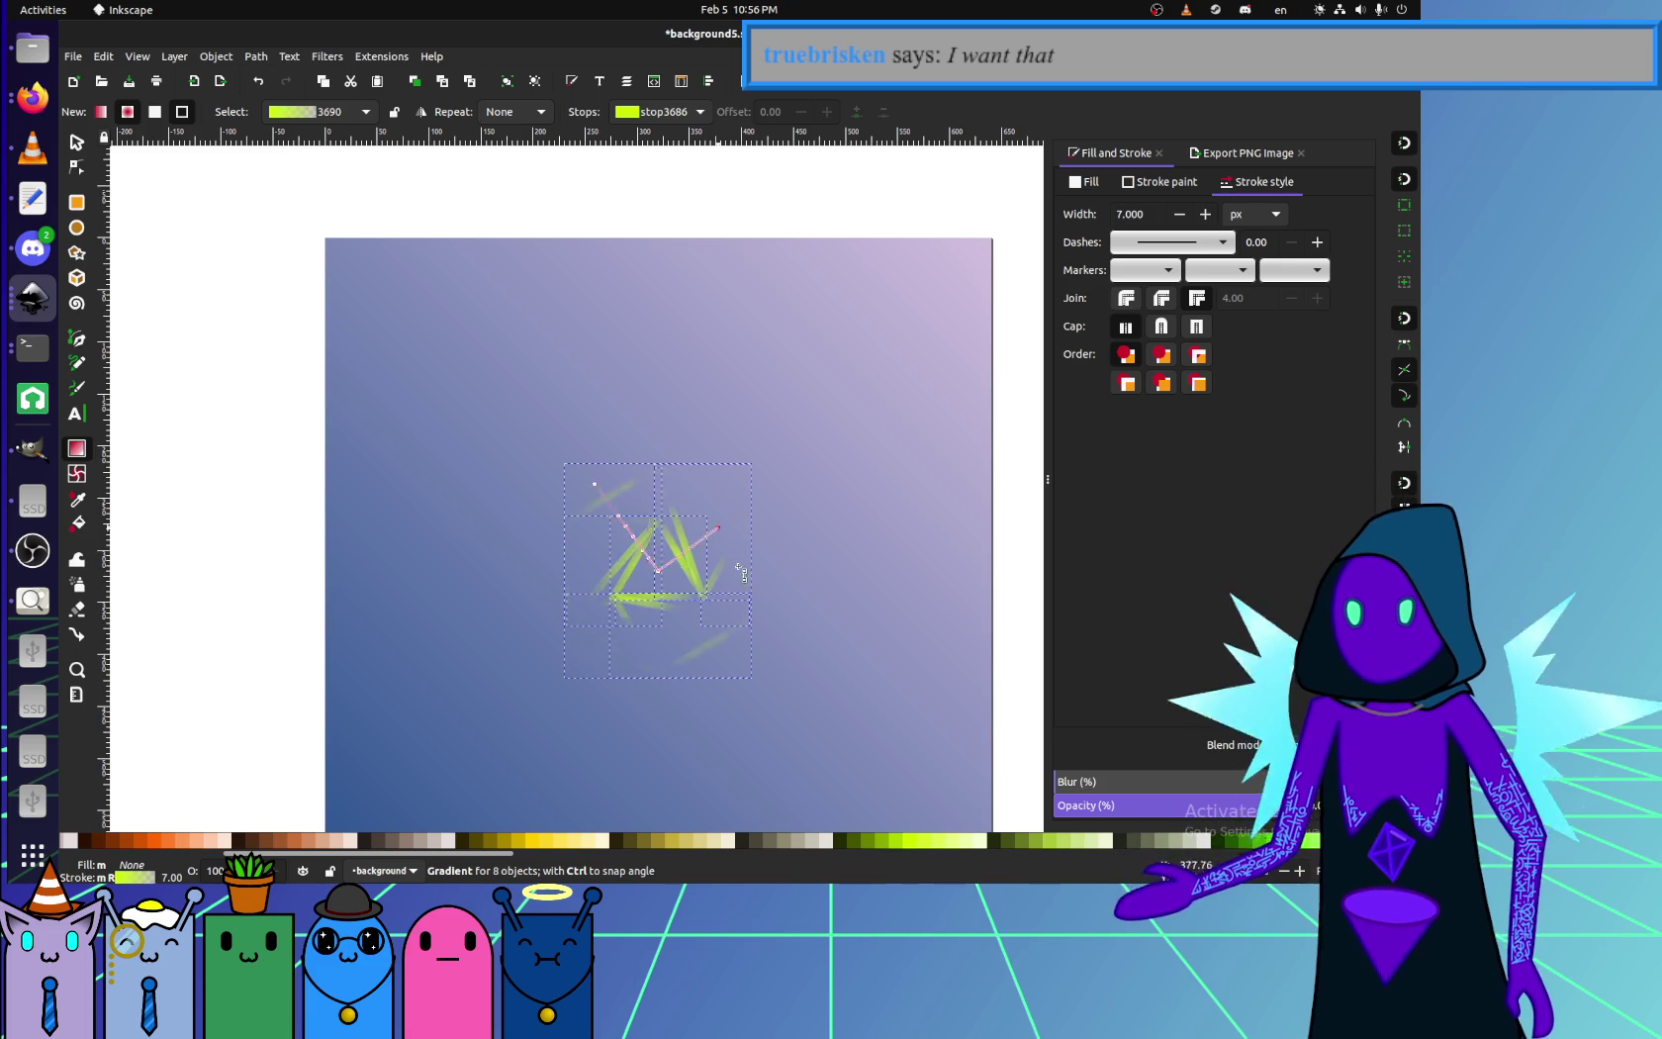
mouse_move(644, 506)
mouse_down()
mouse_move(668, 480)
mouse_move(660, 656)
mouse_up()
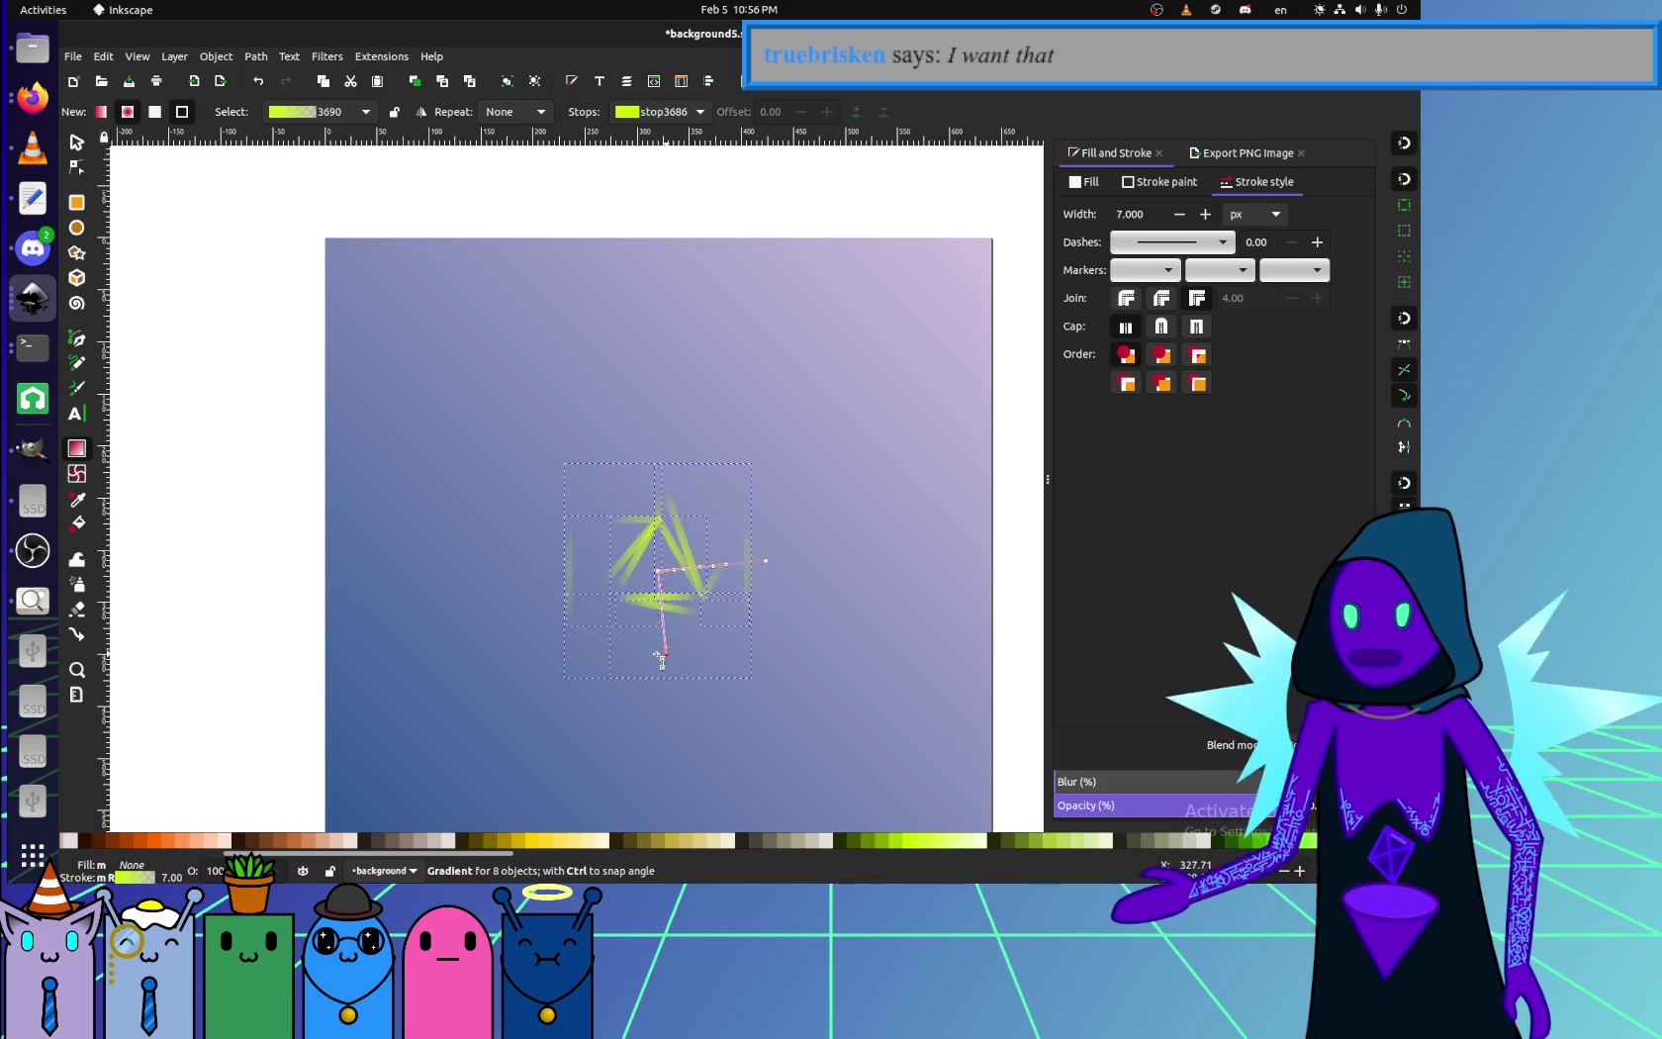
drag(630, 541, 643, 513)
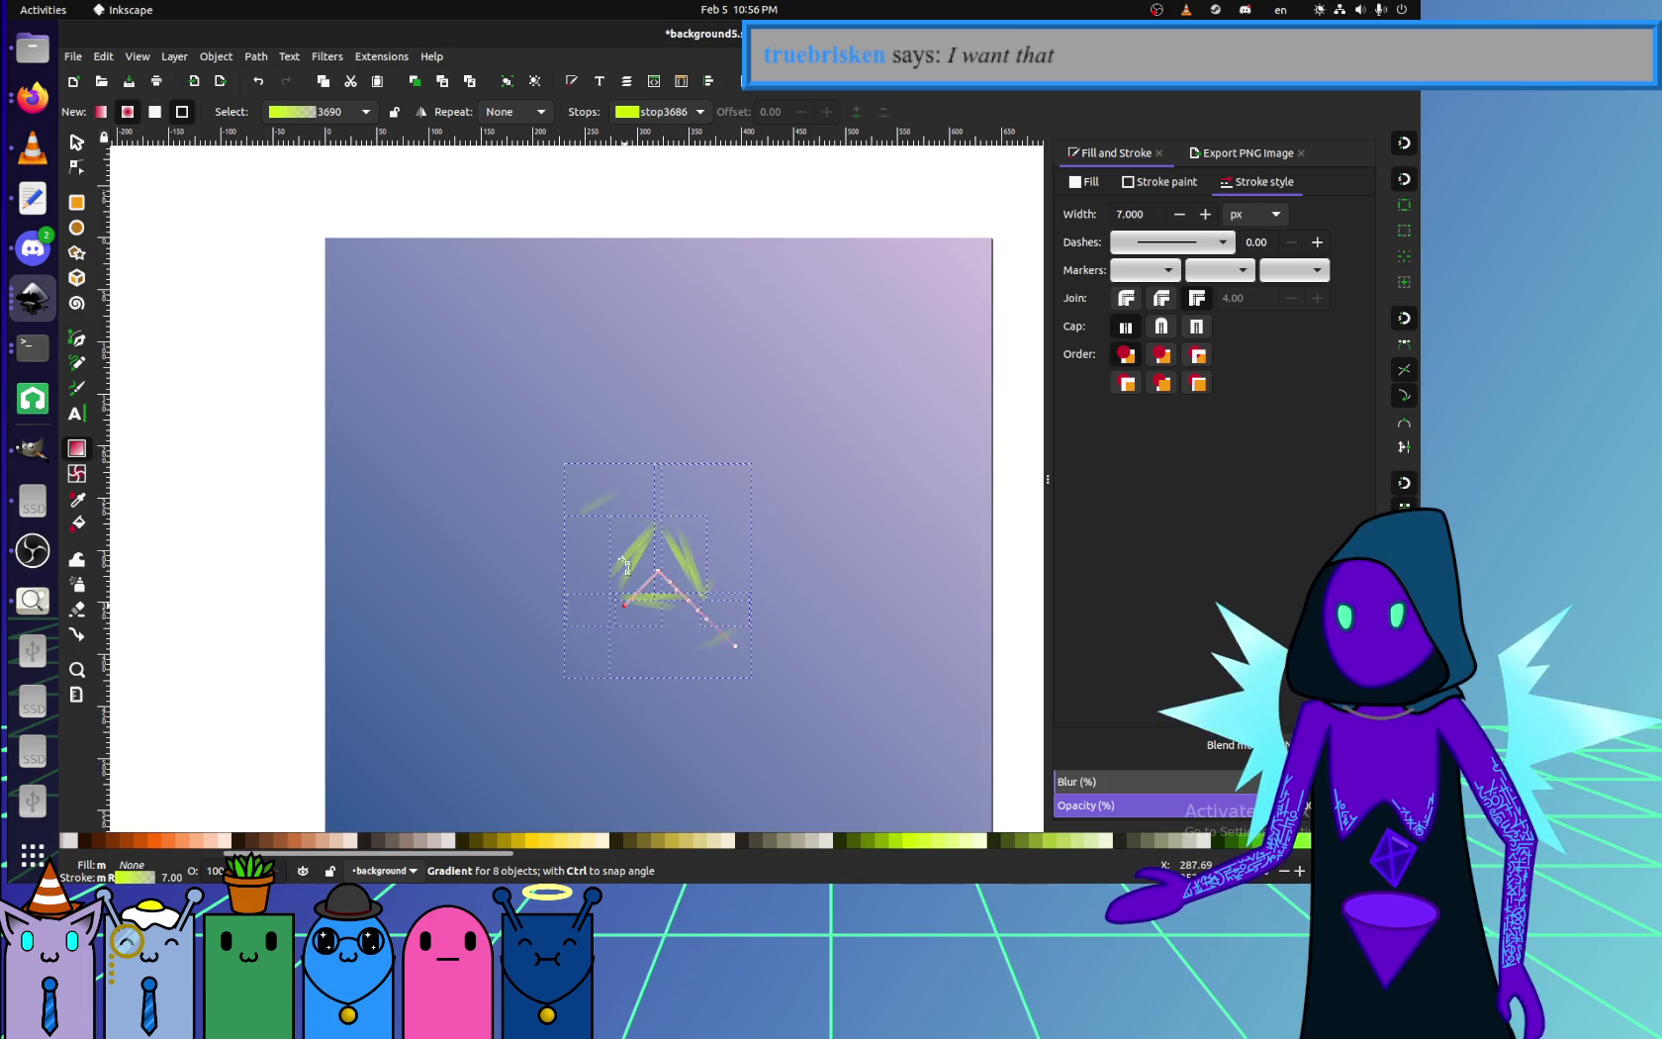
mouse_move(657, 484)
mouse_down()
mouse_move(676, 652)
mouse_move(611, 653)
mouse_up()
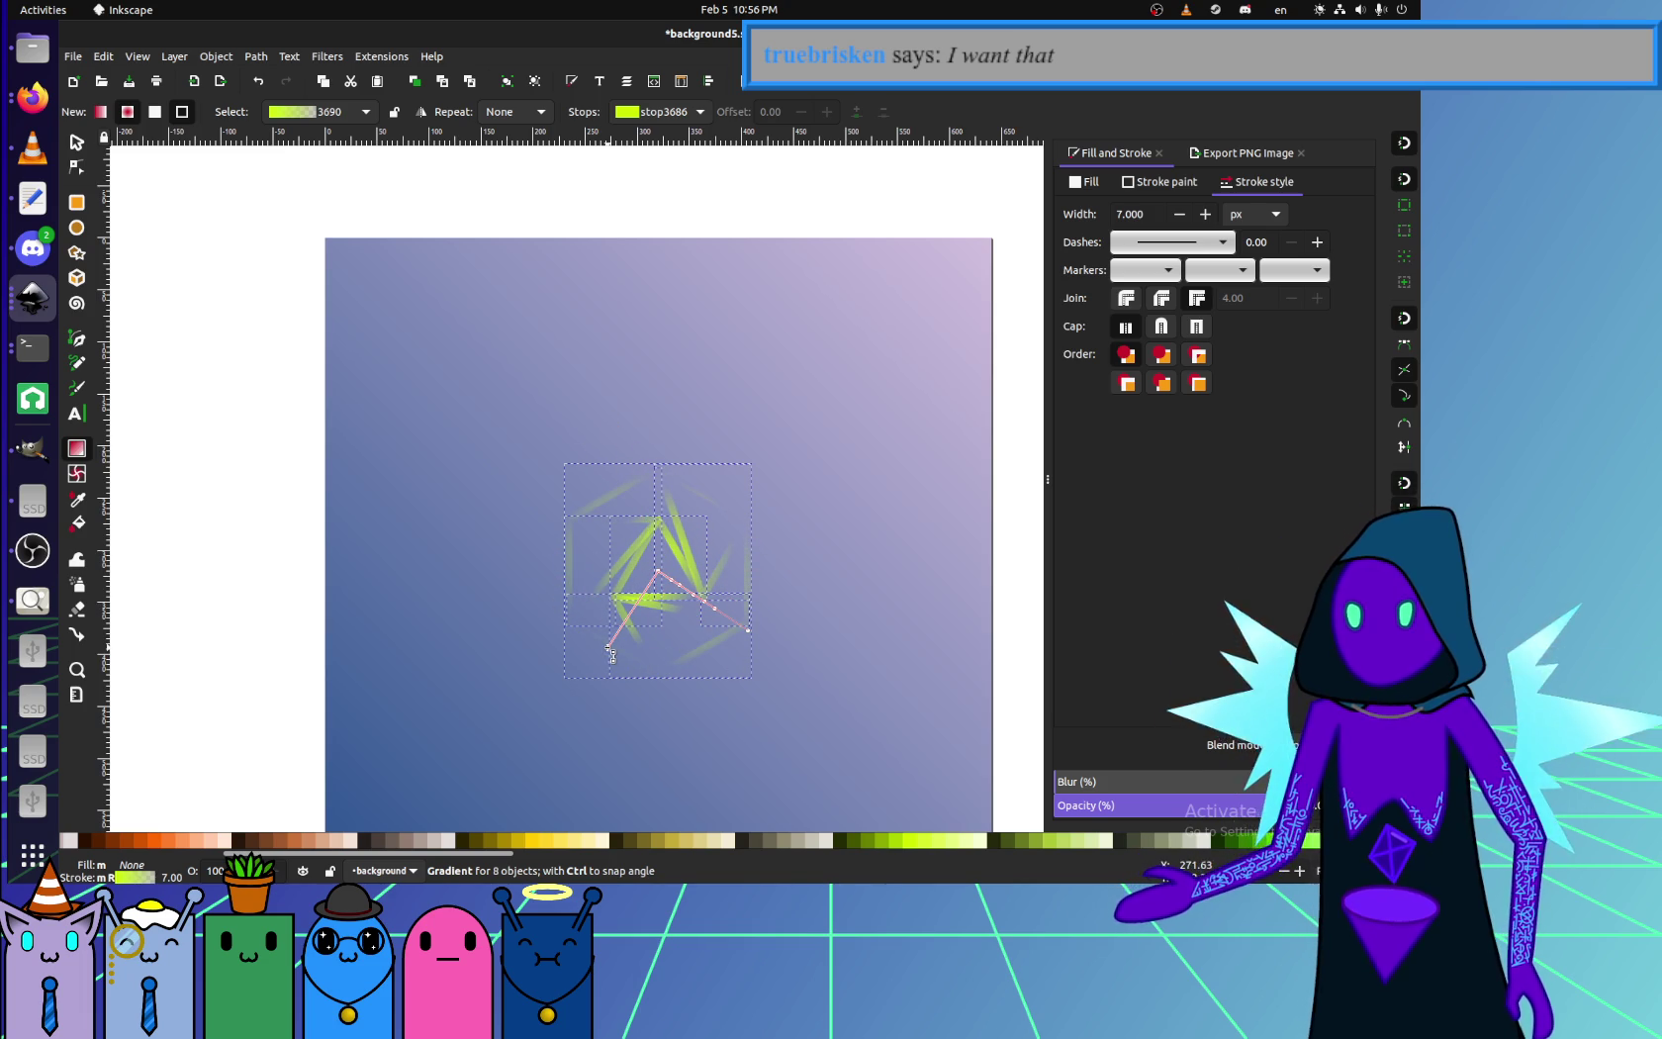
scroll(467, 840, up, 5)
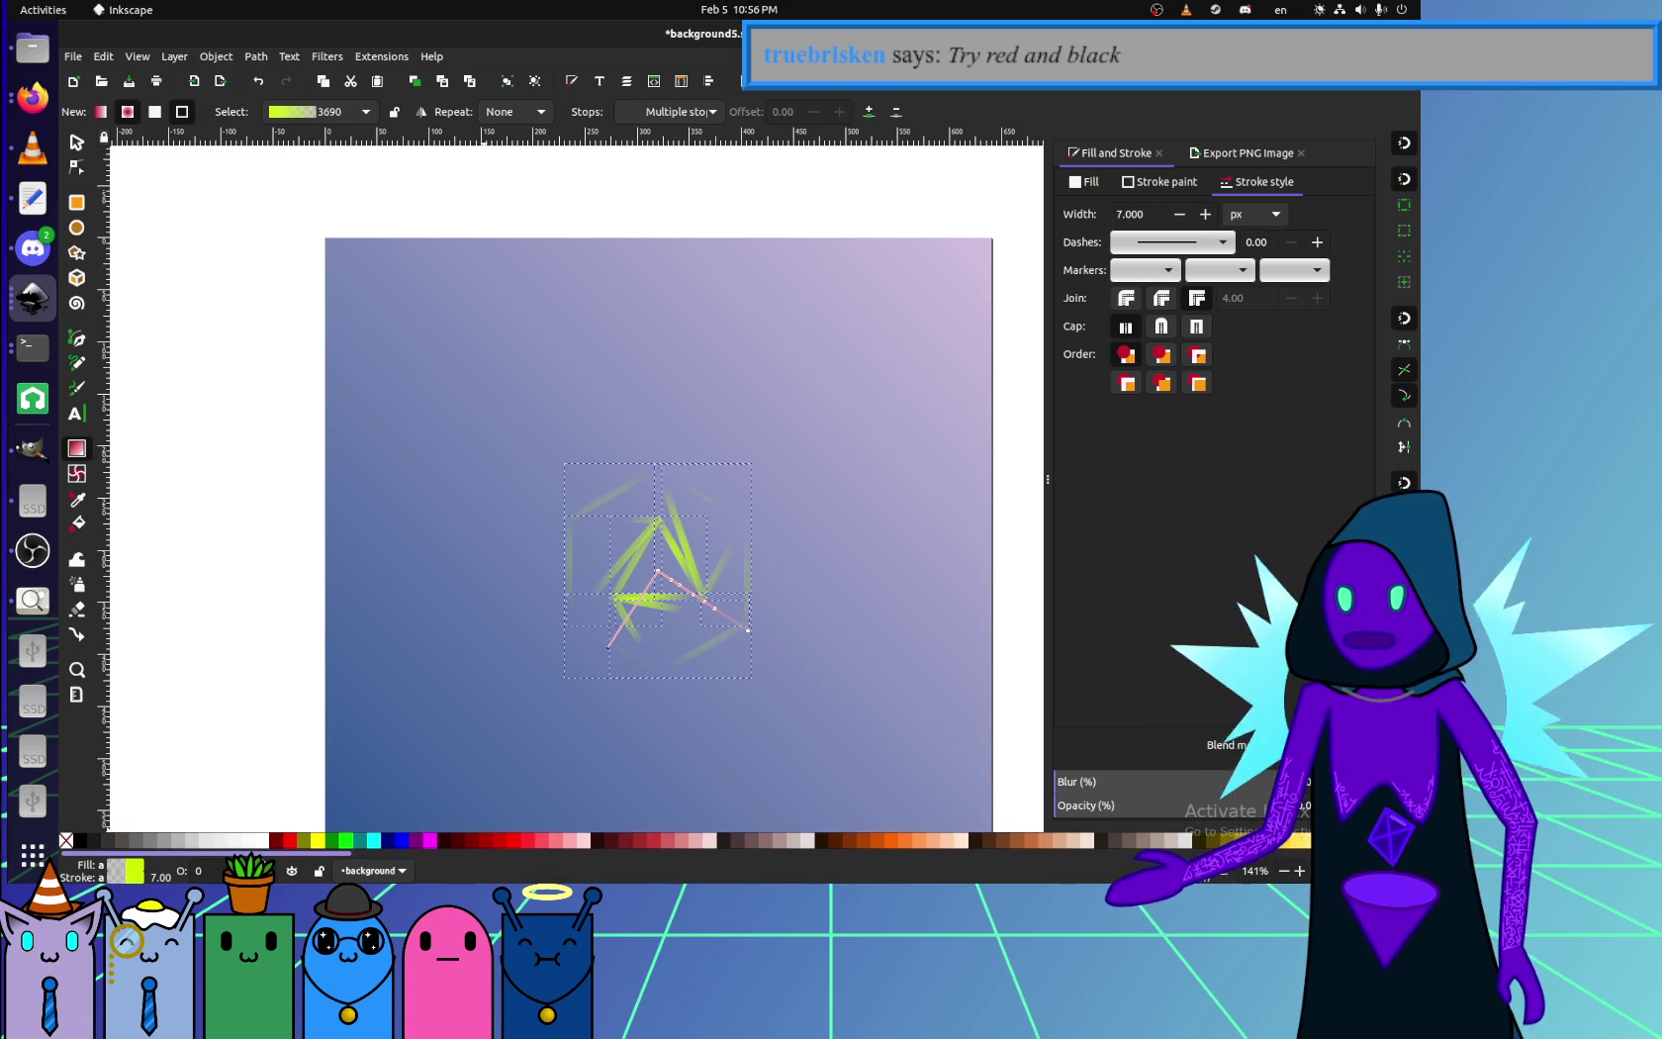
- Extend the gradient line below the figure and recolour its stops red and black
click(260, 840)
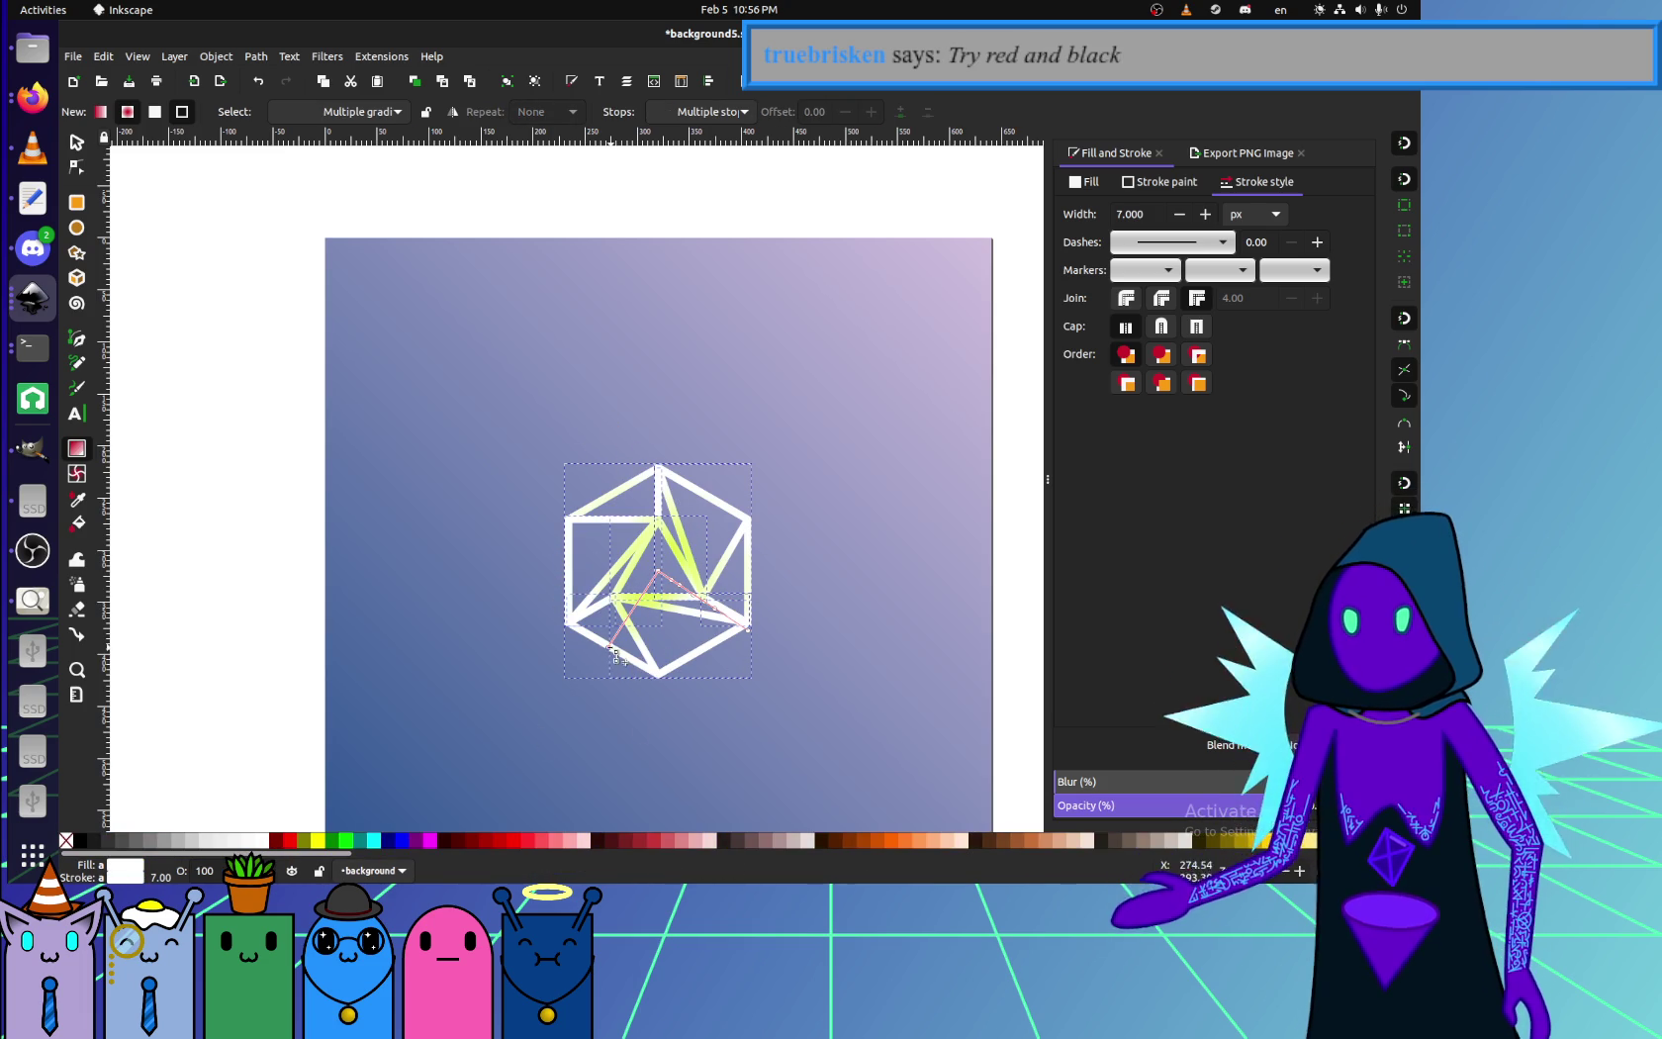
drag(608, 645, 618, 529)
mouse_move(708, 575)
mouse_down()
mouse_move(678, 704)
mouse_move(641, 720)
mouse_up()
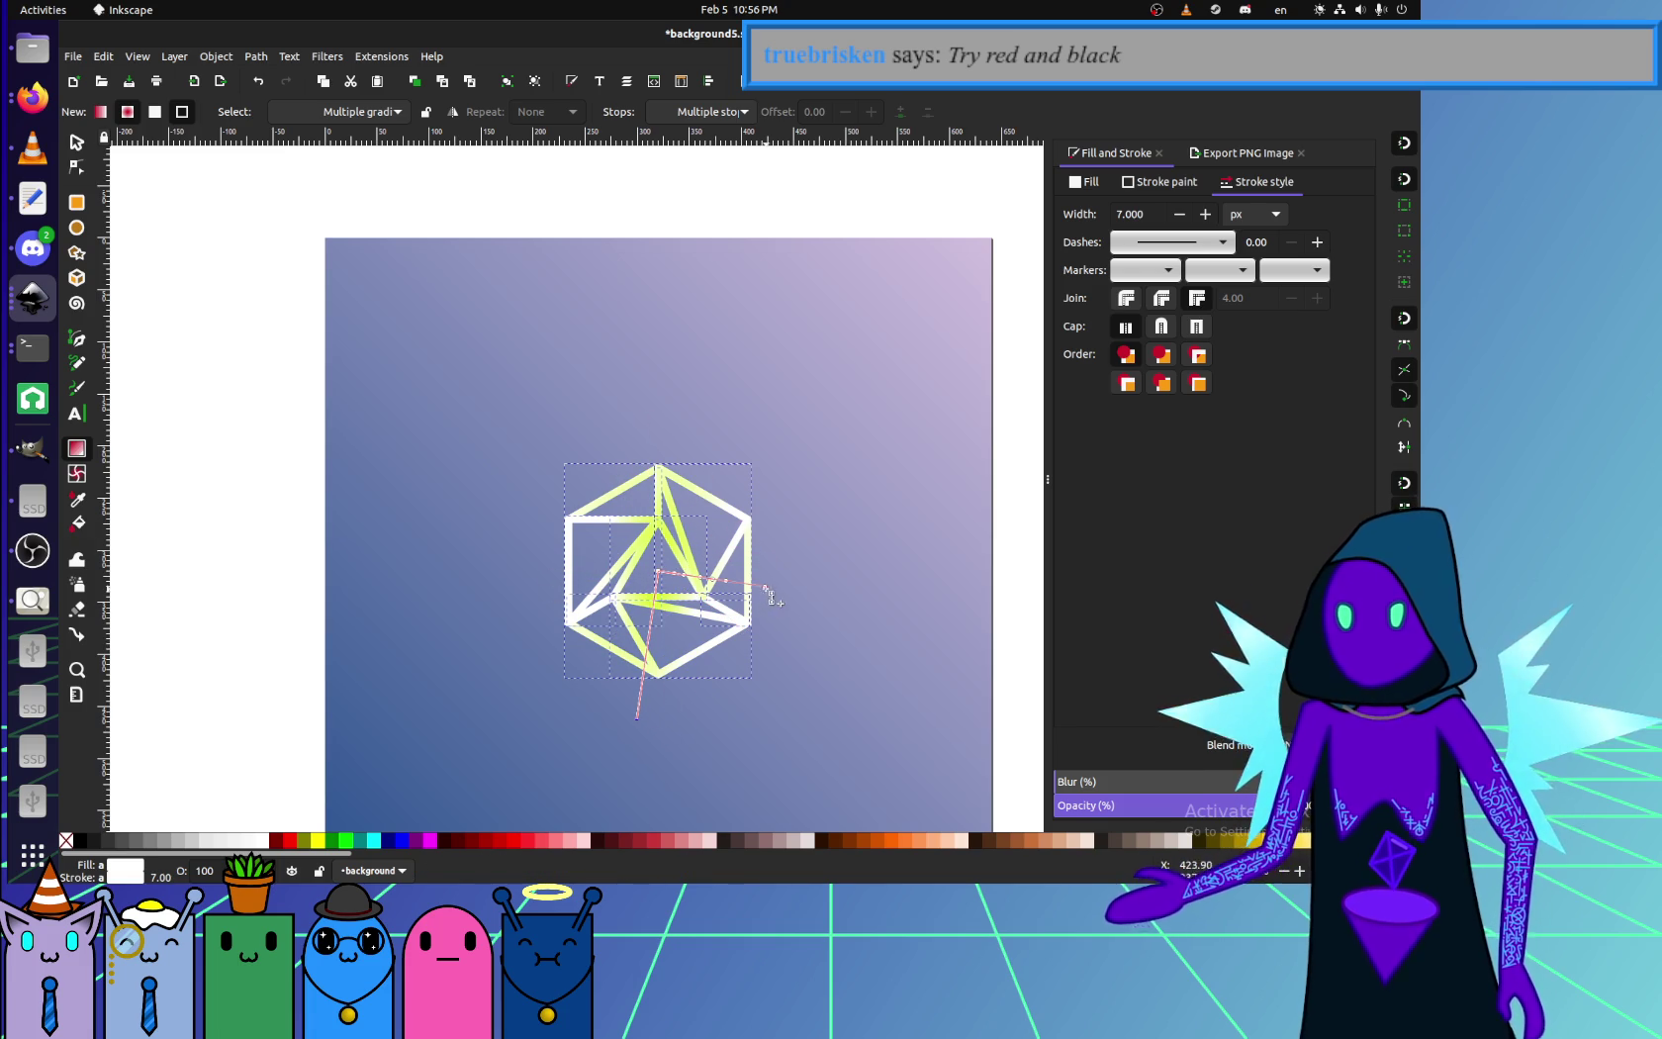
click(656, 573)
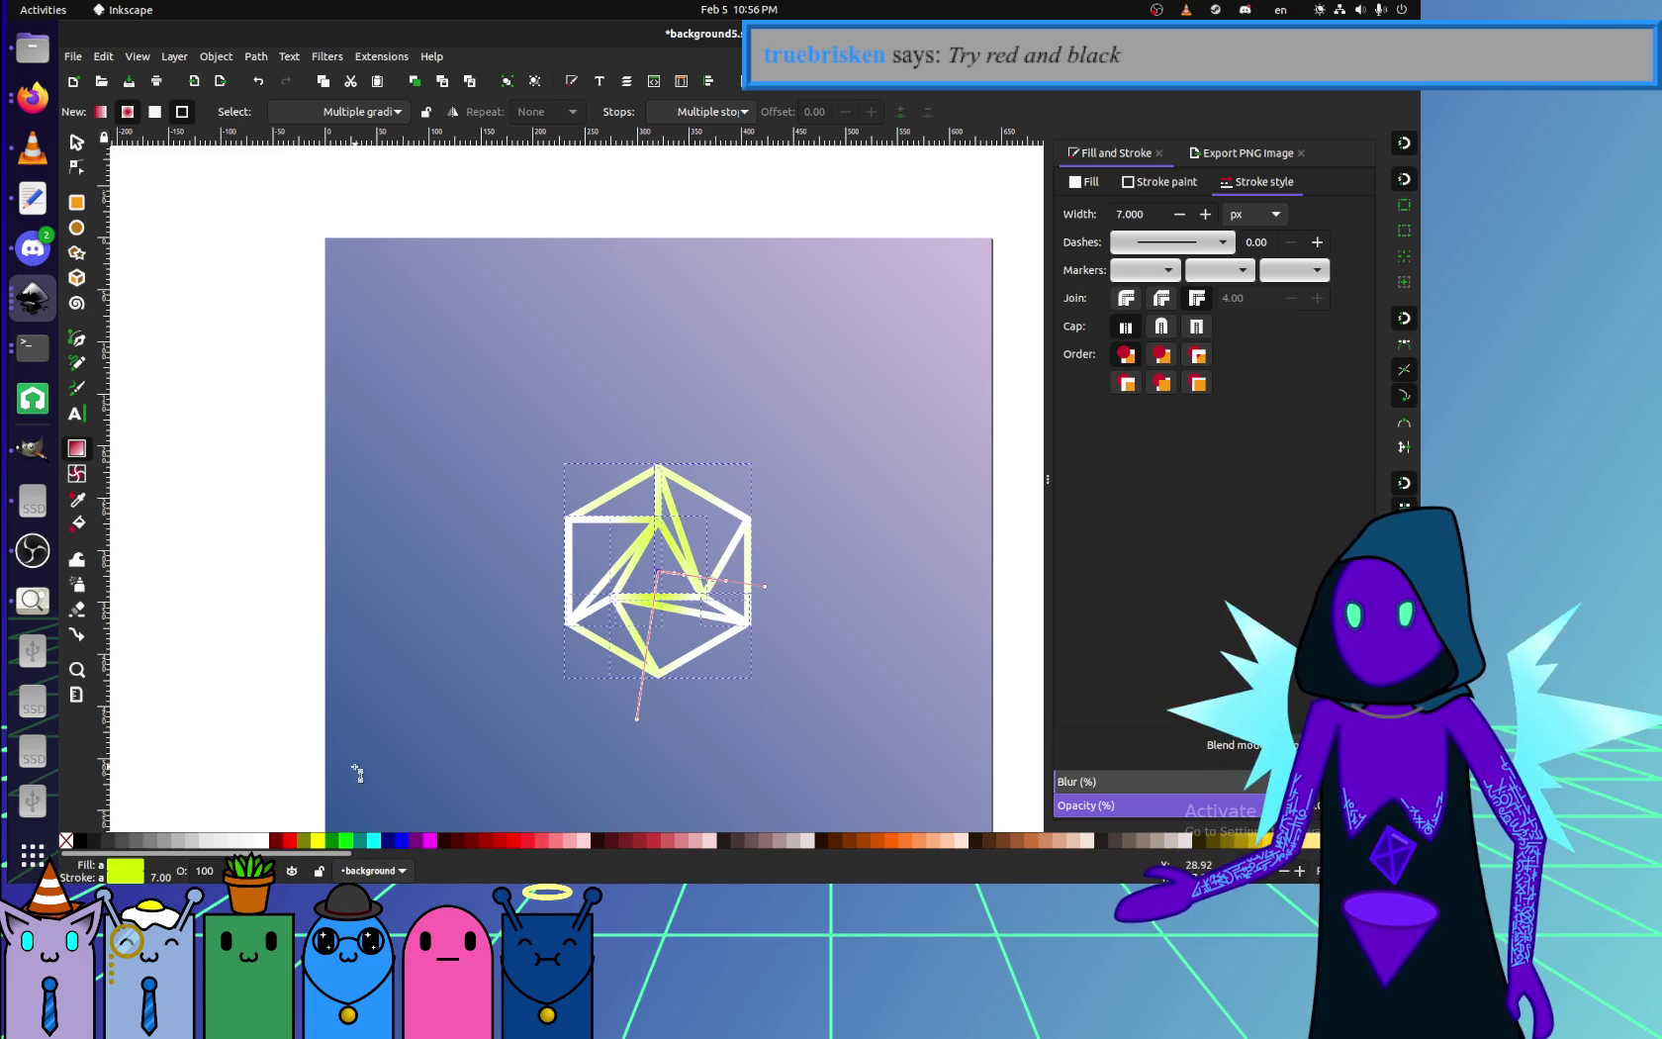
drag(358, 773, 310, 709)
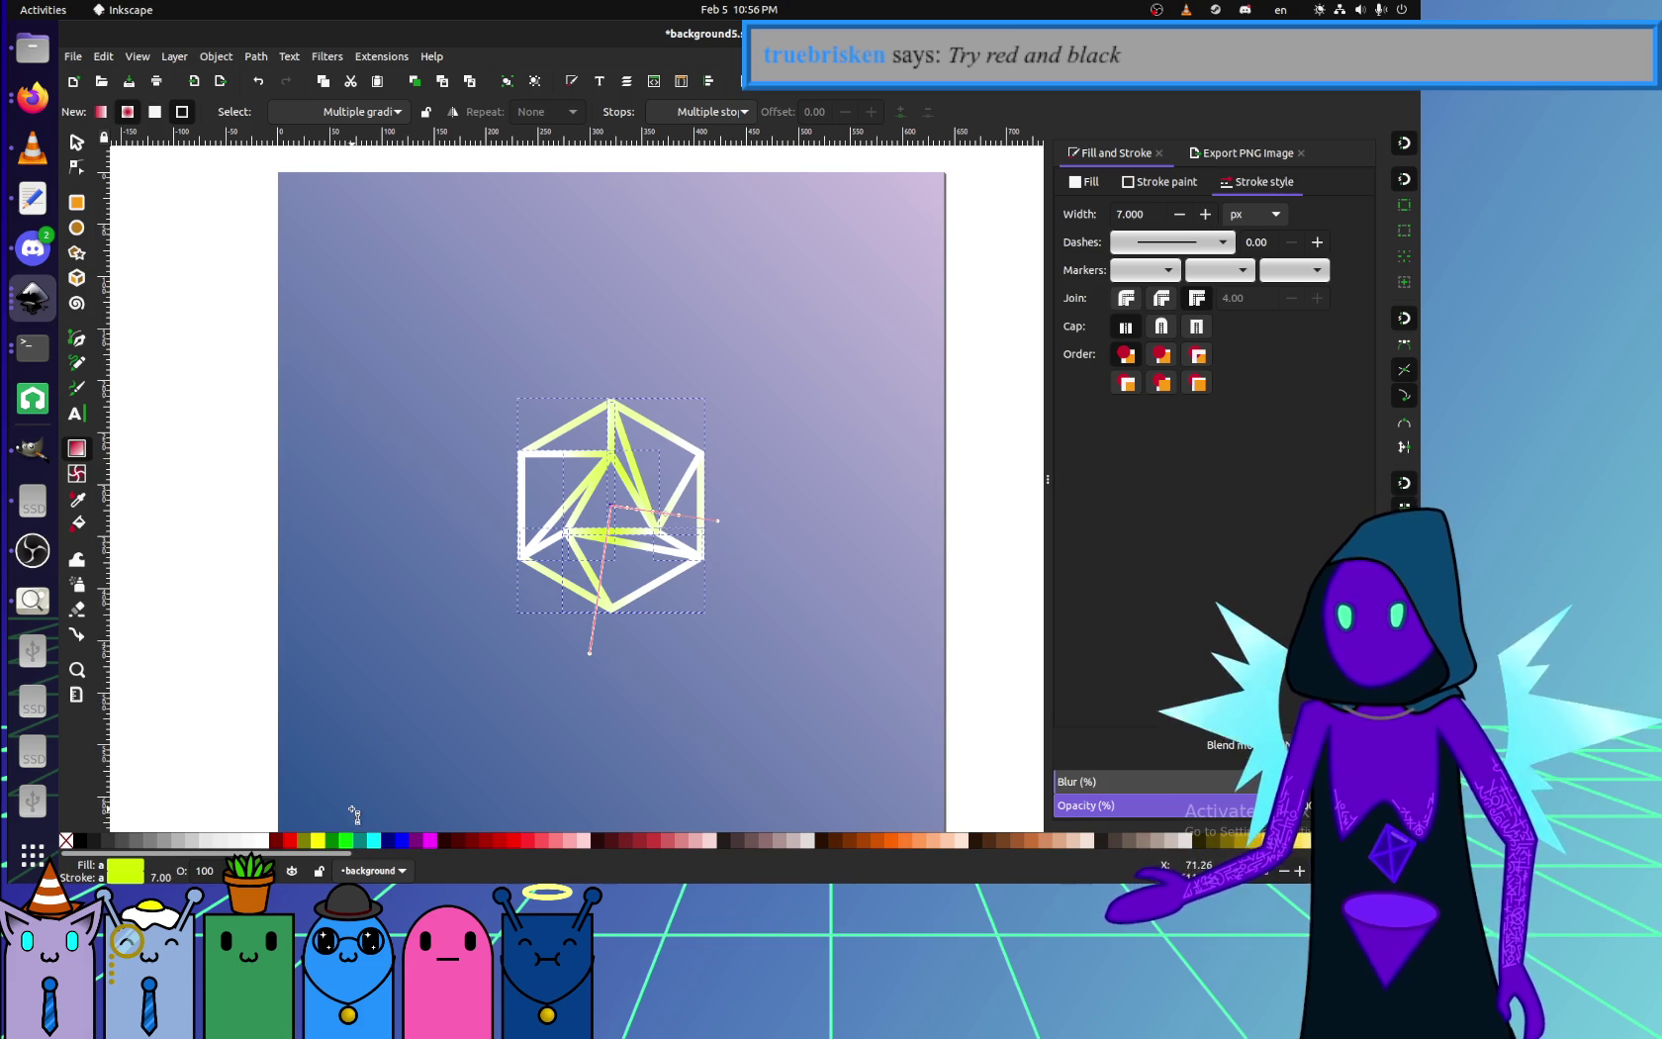
click(288, 840)
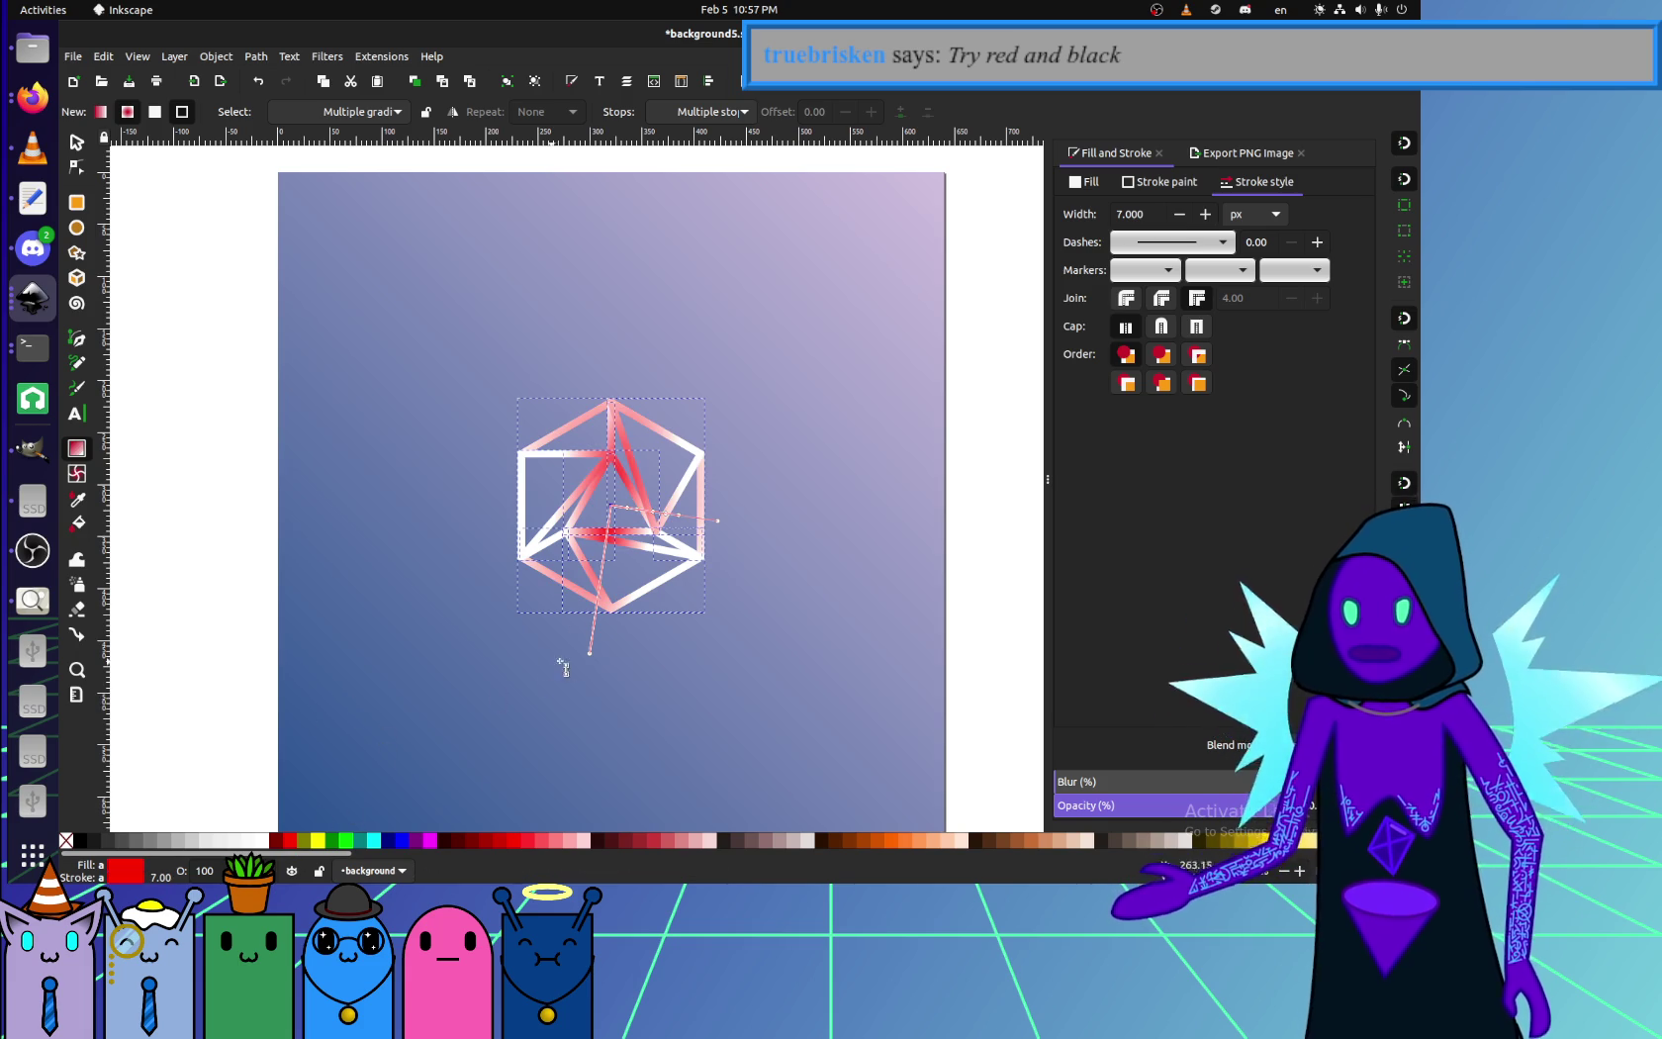
click(592, 631)
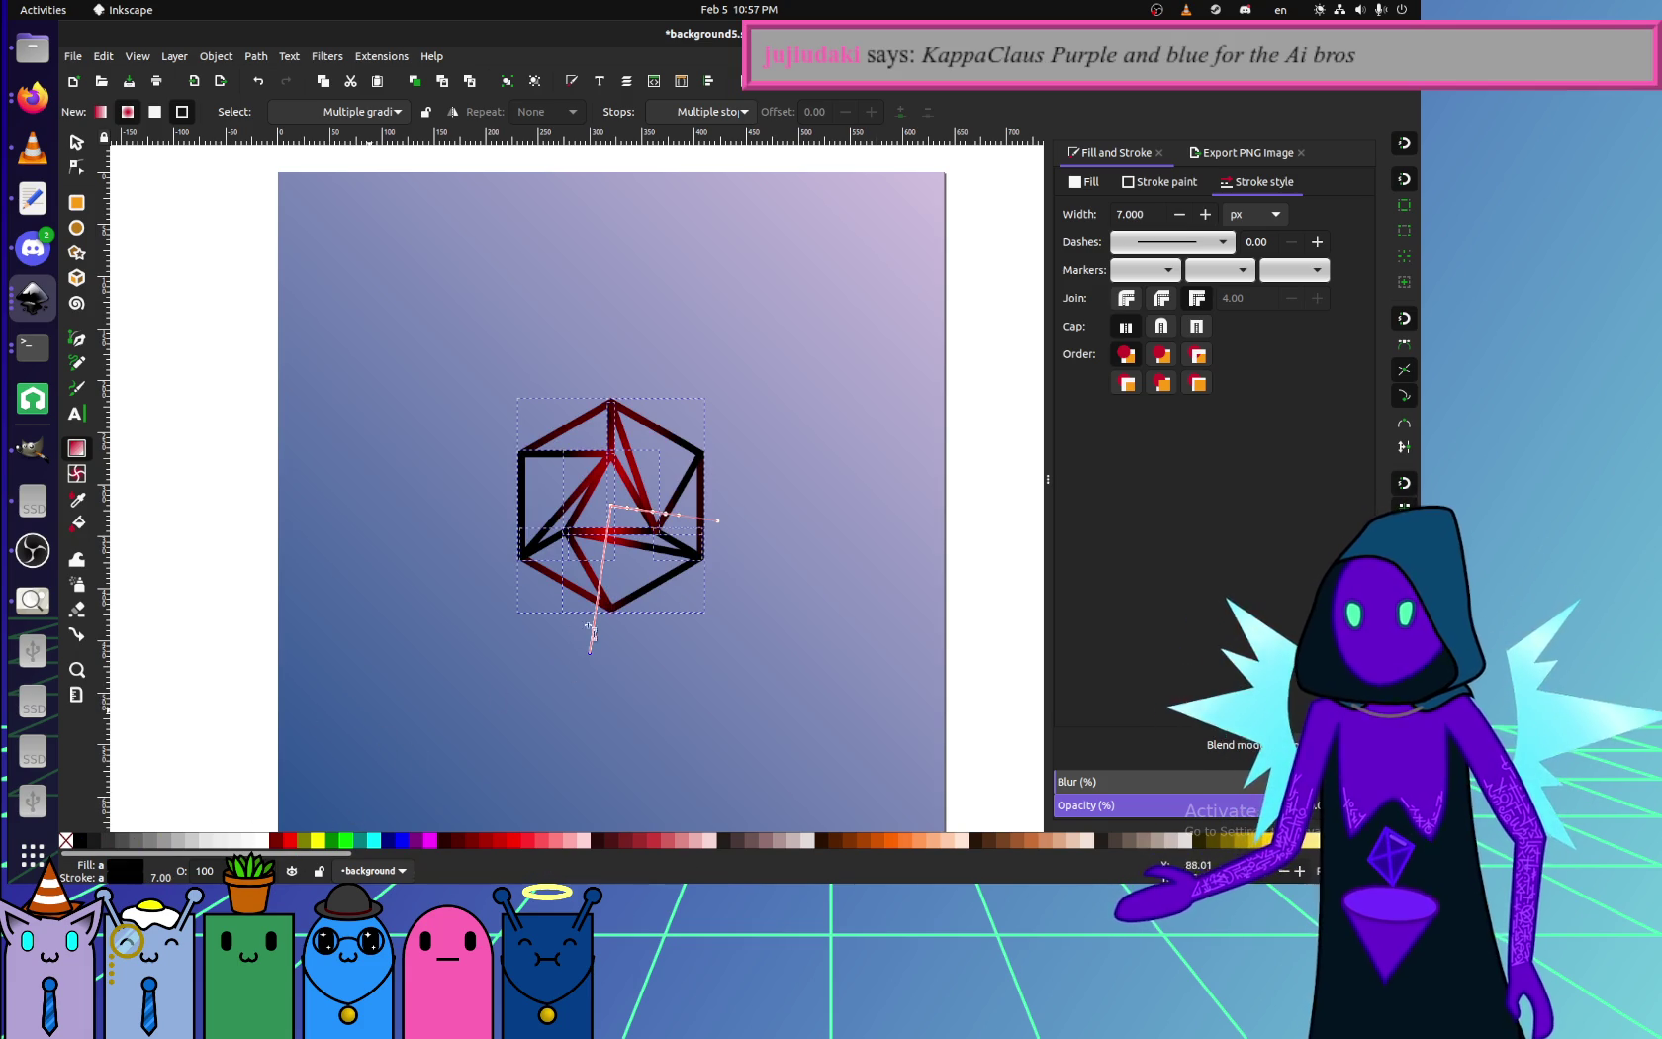
- Swing the red-to-black gradient ends around the figure to test where the red falls
drag(591, 648, 591, 591)
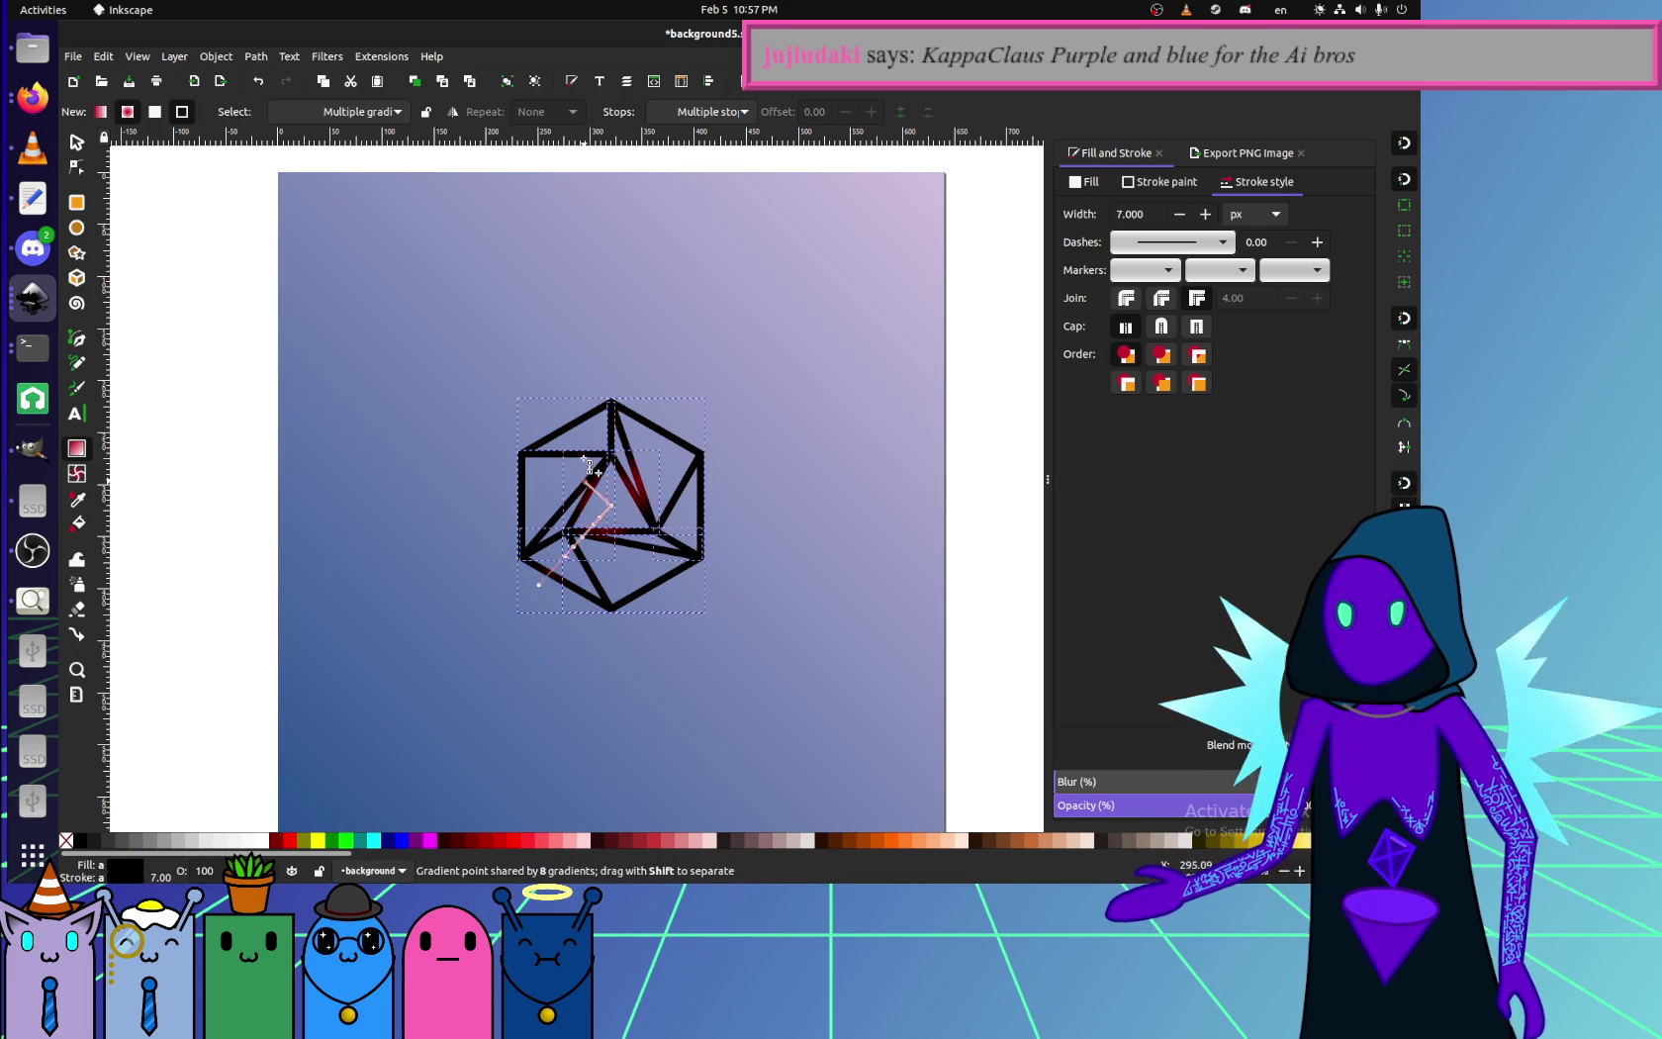
drag(591, 467, 663, 453)
drag(651, 623, 586, 637)
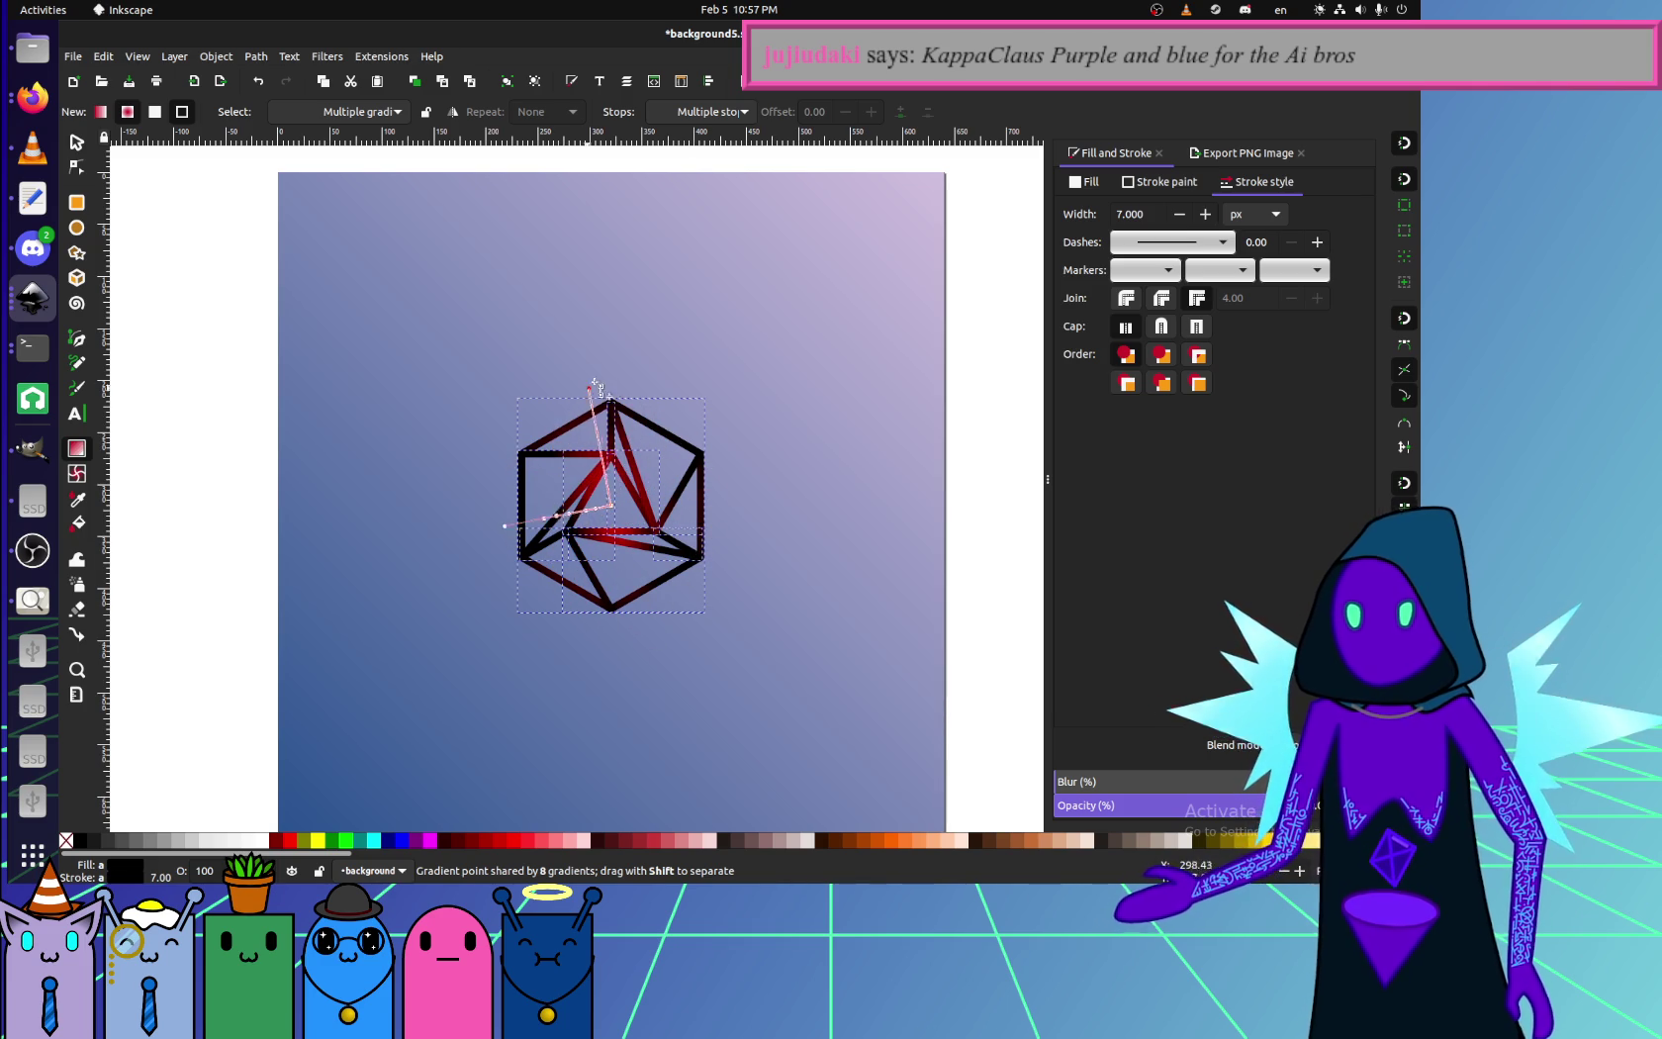
mouse_move(666, 521)
mouse_down()
mouse_move(638, 649)
mouse_move(550, 587)
mouse_up()
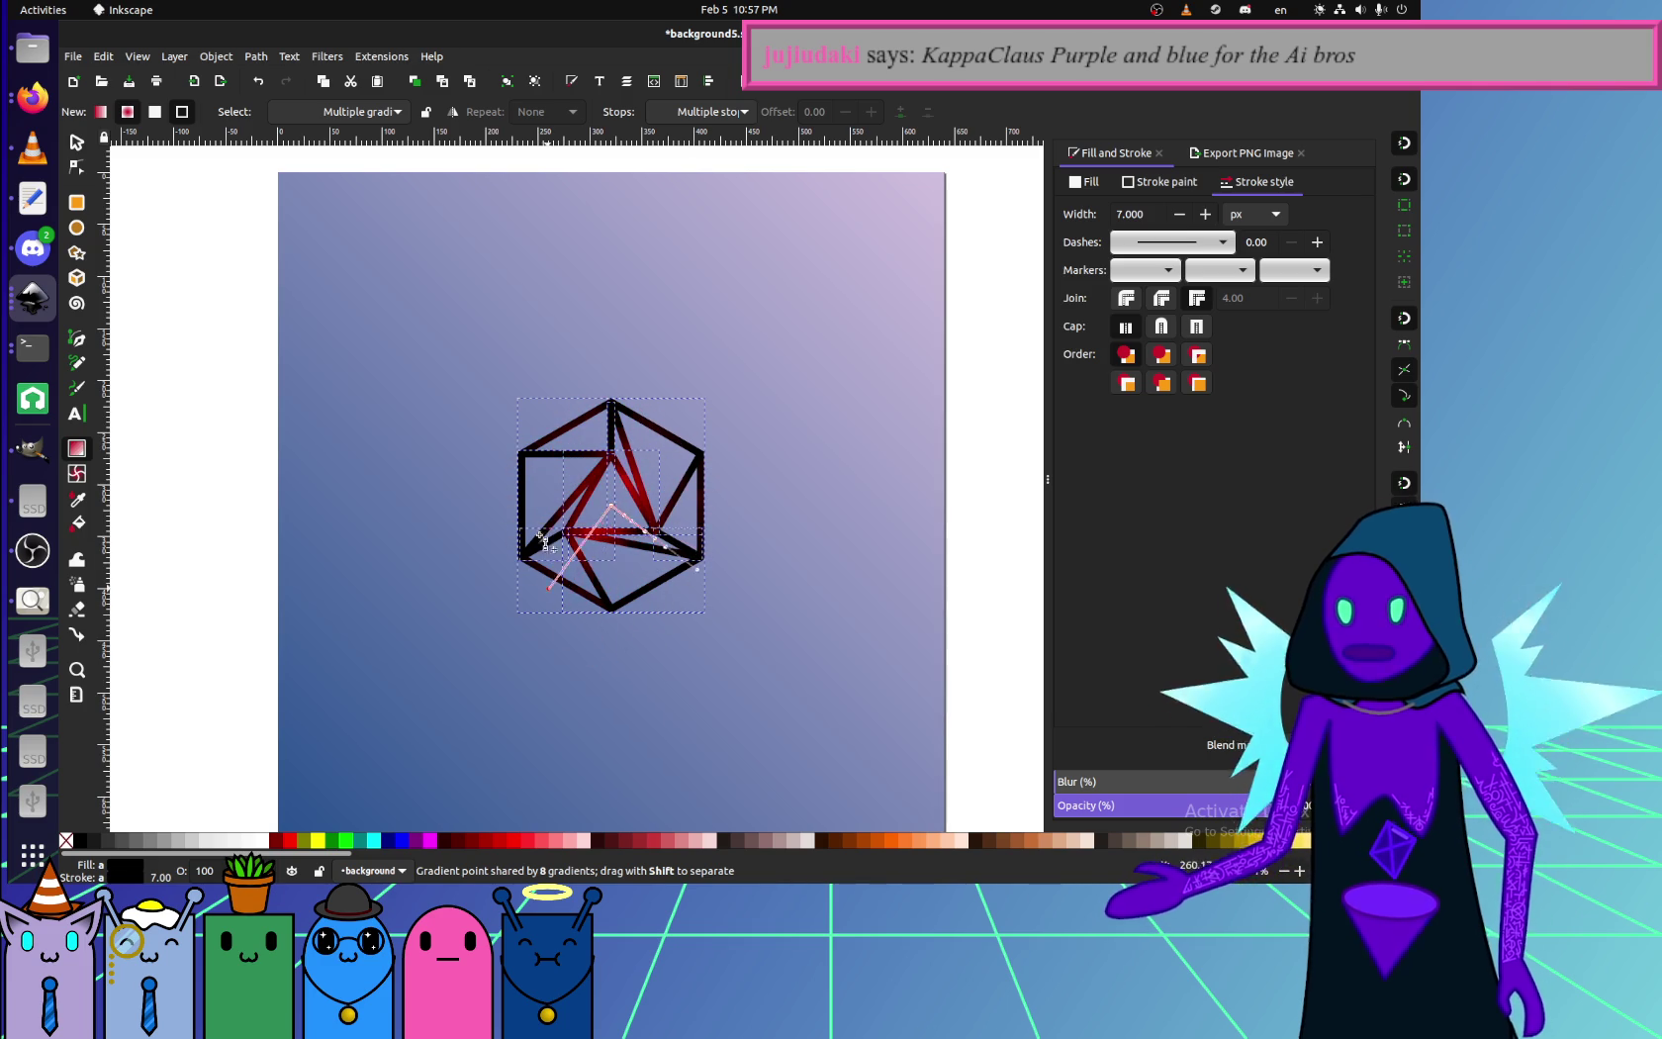
mouse_move(592, 648)
mouse_down()
mouse_move(494, 588)
mouse_move(482, 426)
mouse_move(604, 372)
mouse_move(730, 458)
mouse_move(719, 626)
mouse_up()
mouse_move(543, 641)
mouse_down()
mouse_move(556, 371)
mouse_move(705, 578)
mouse_up()
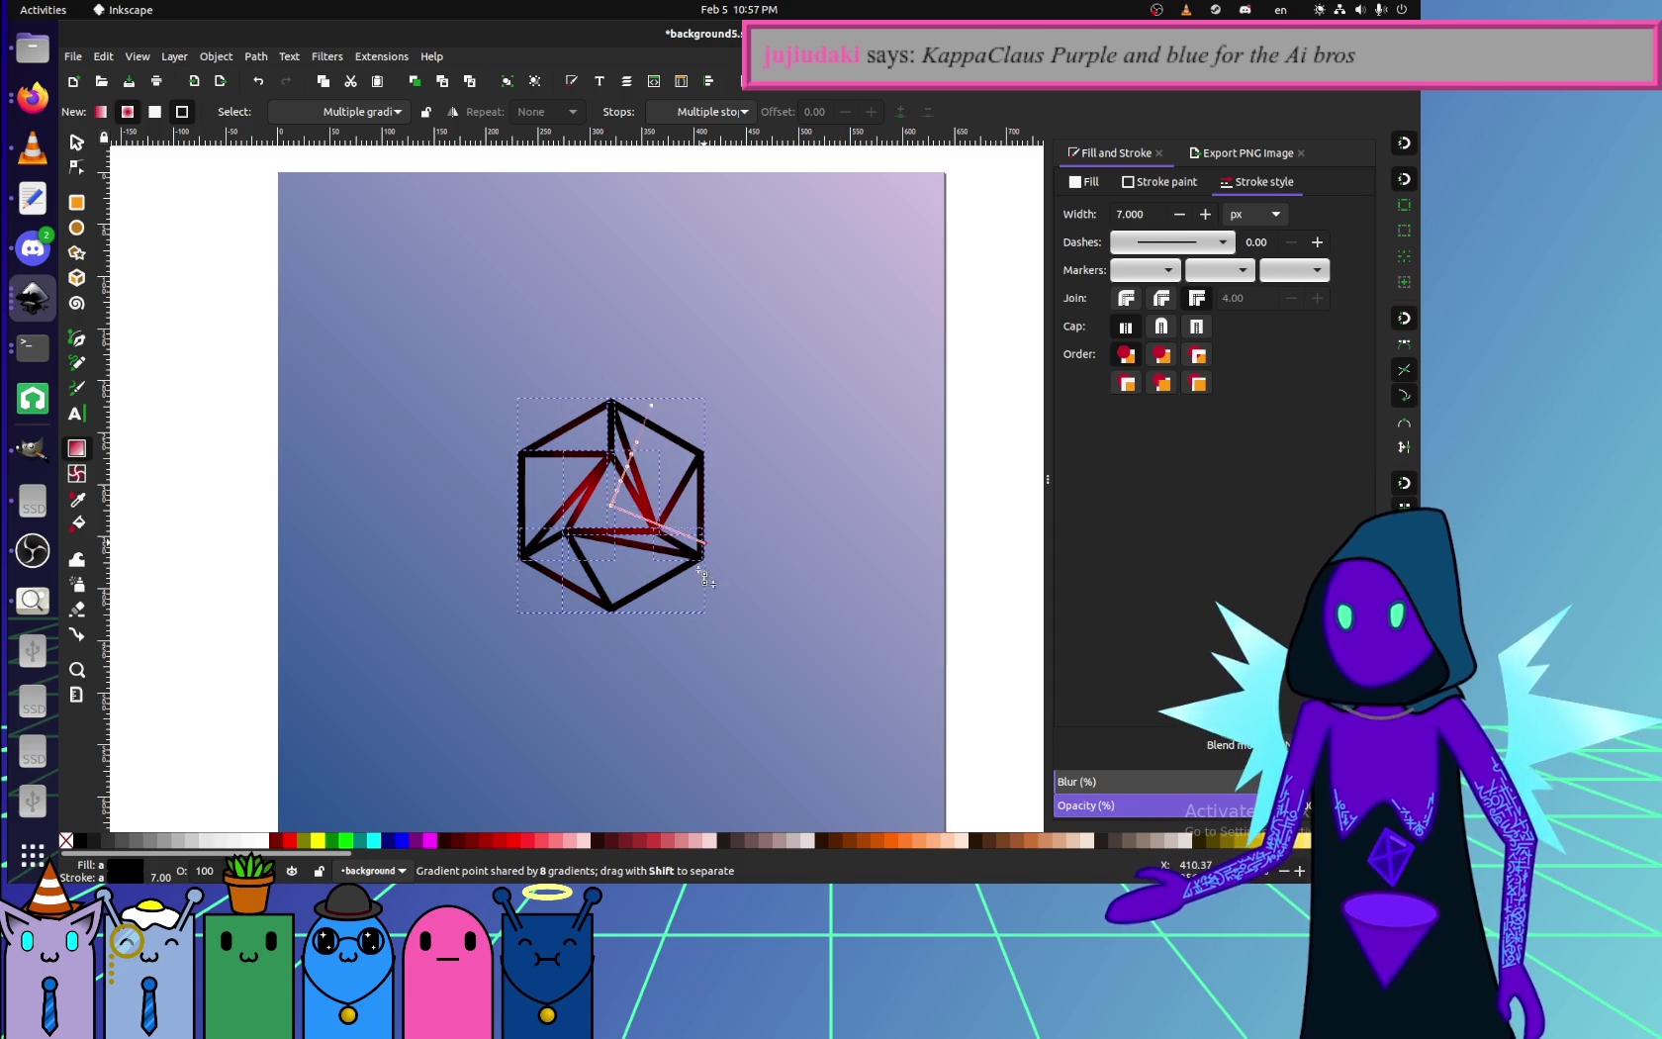
mouse_move(557, 621)
mouse_down()
mouse_move(583, 364)
mouse_move(676, 439)
mouse_up()
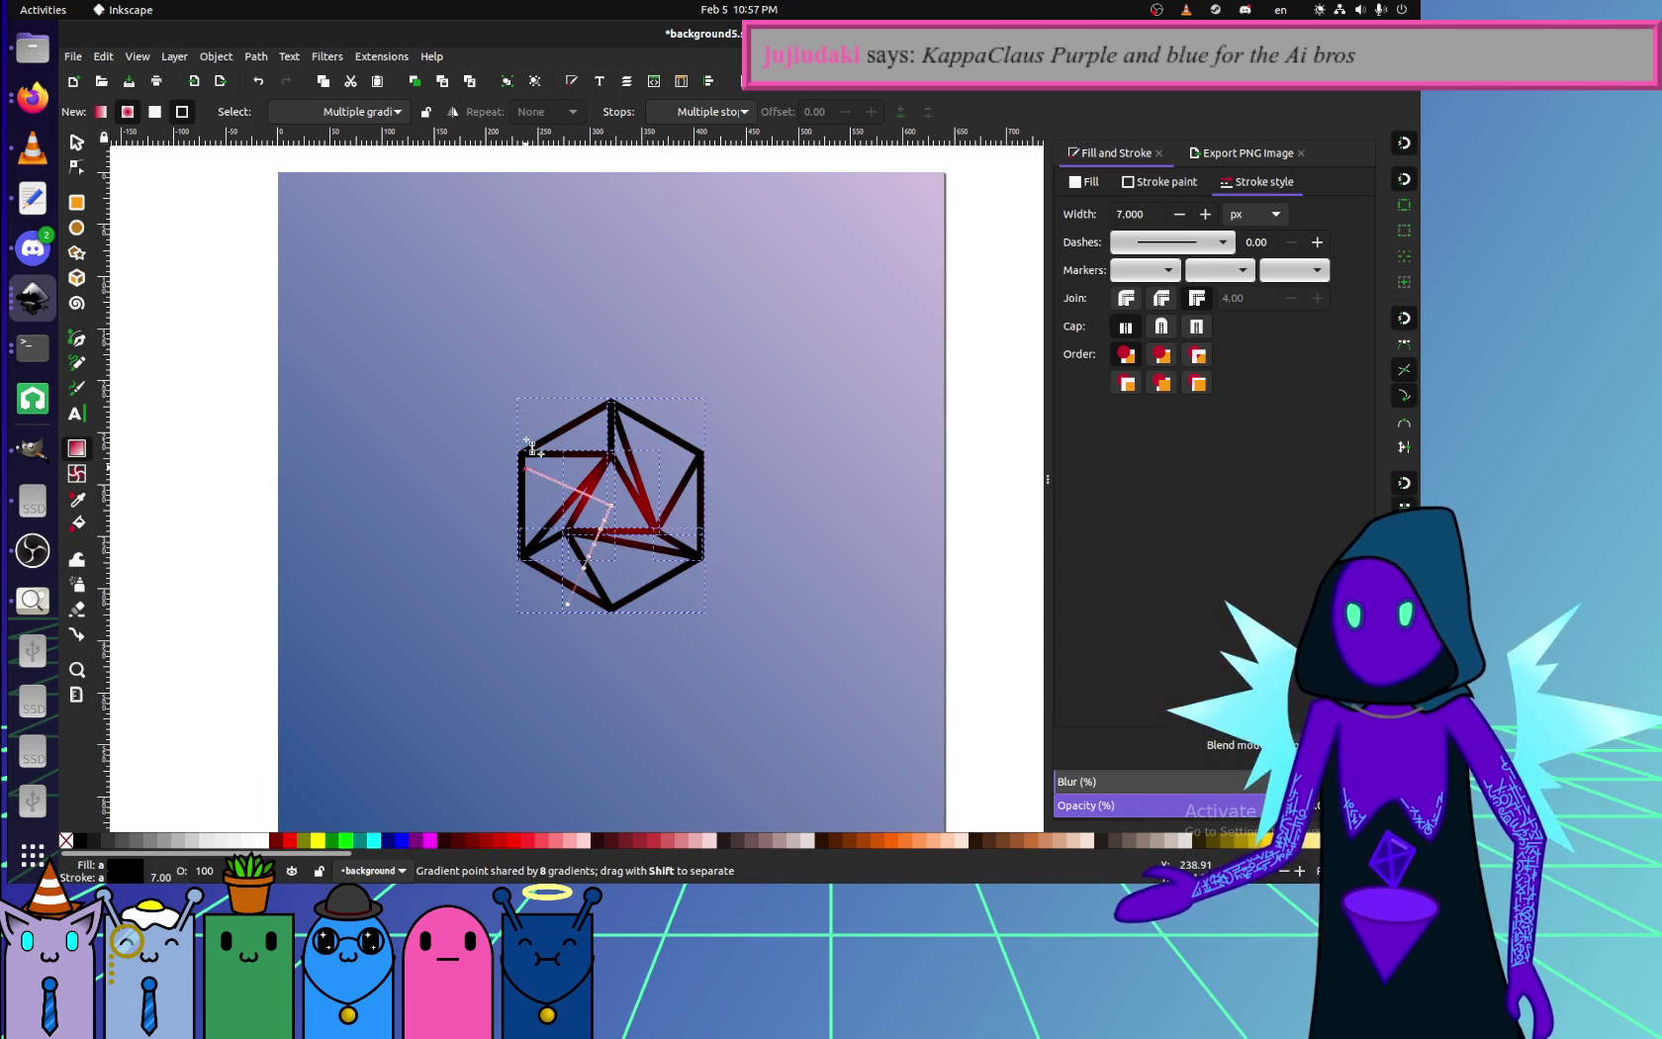
drag(708, 476, 703, 597)
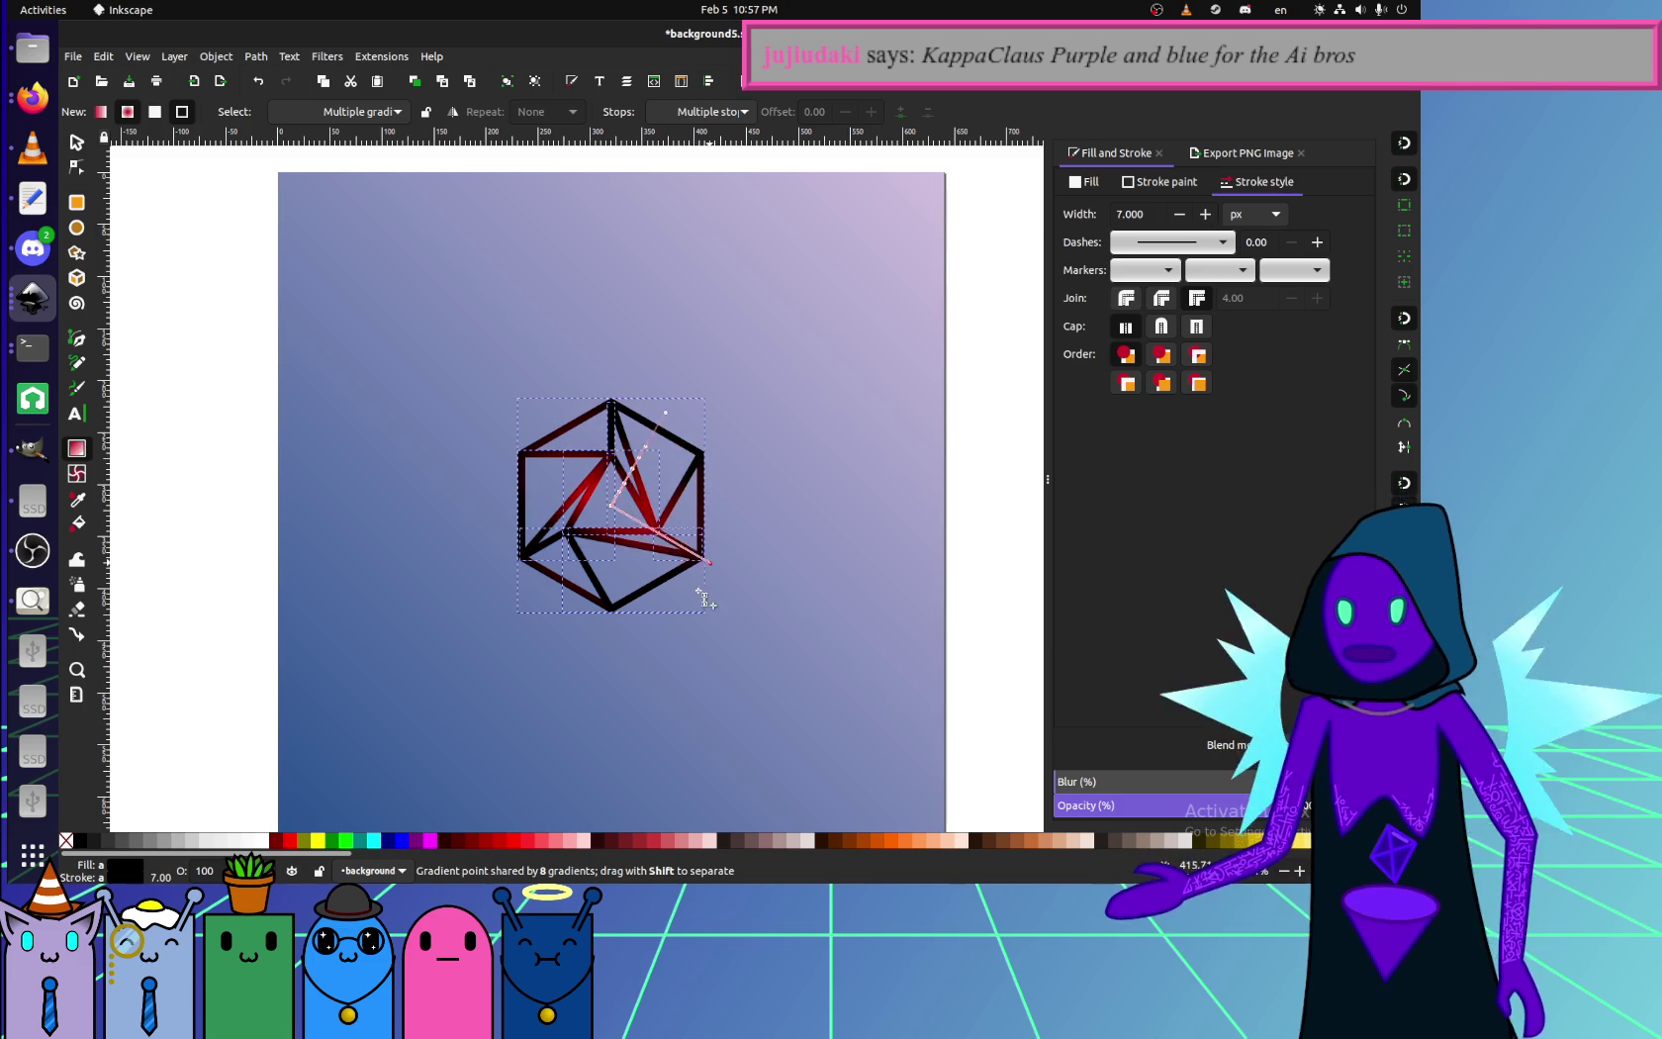
drag(624, 649, 546, 641)
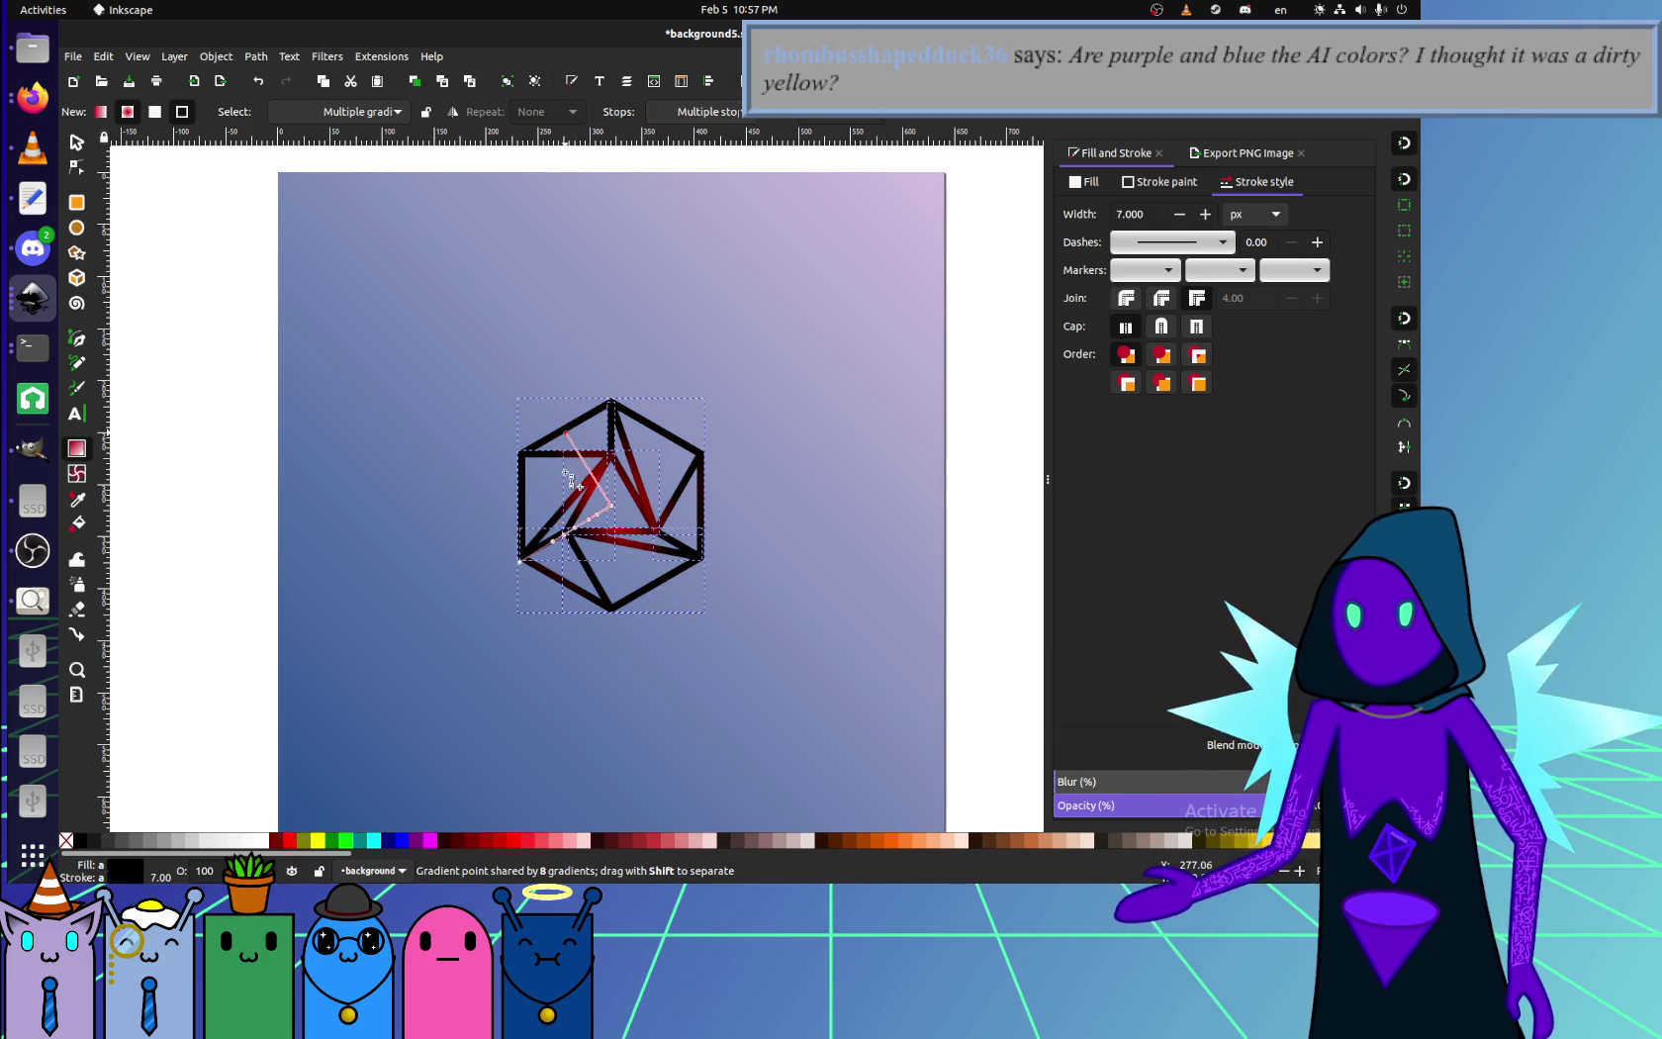
drag(537, 545, 700, 446)
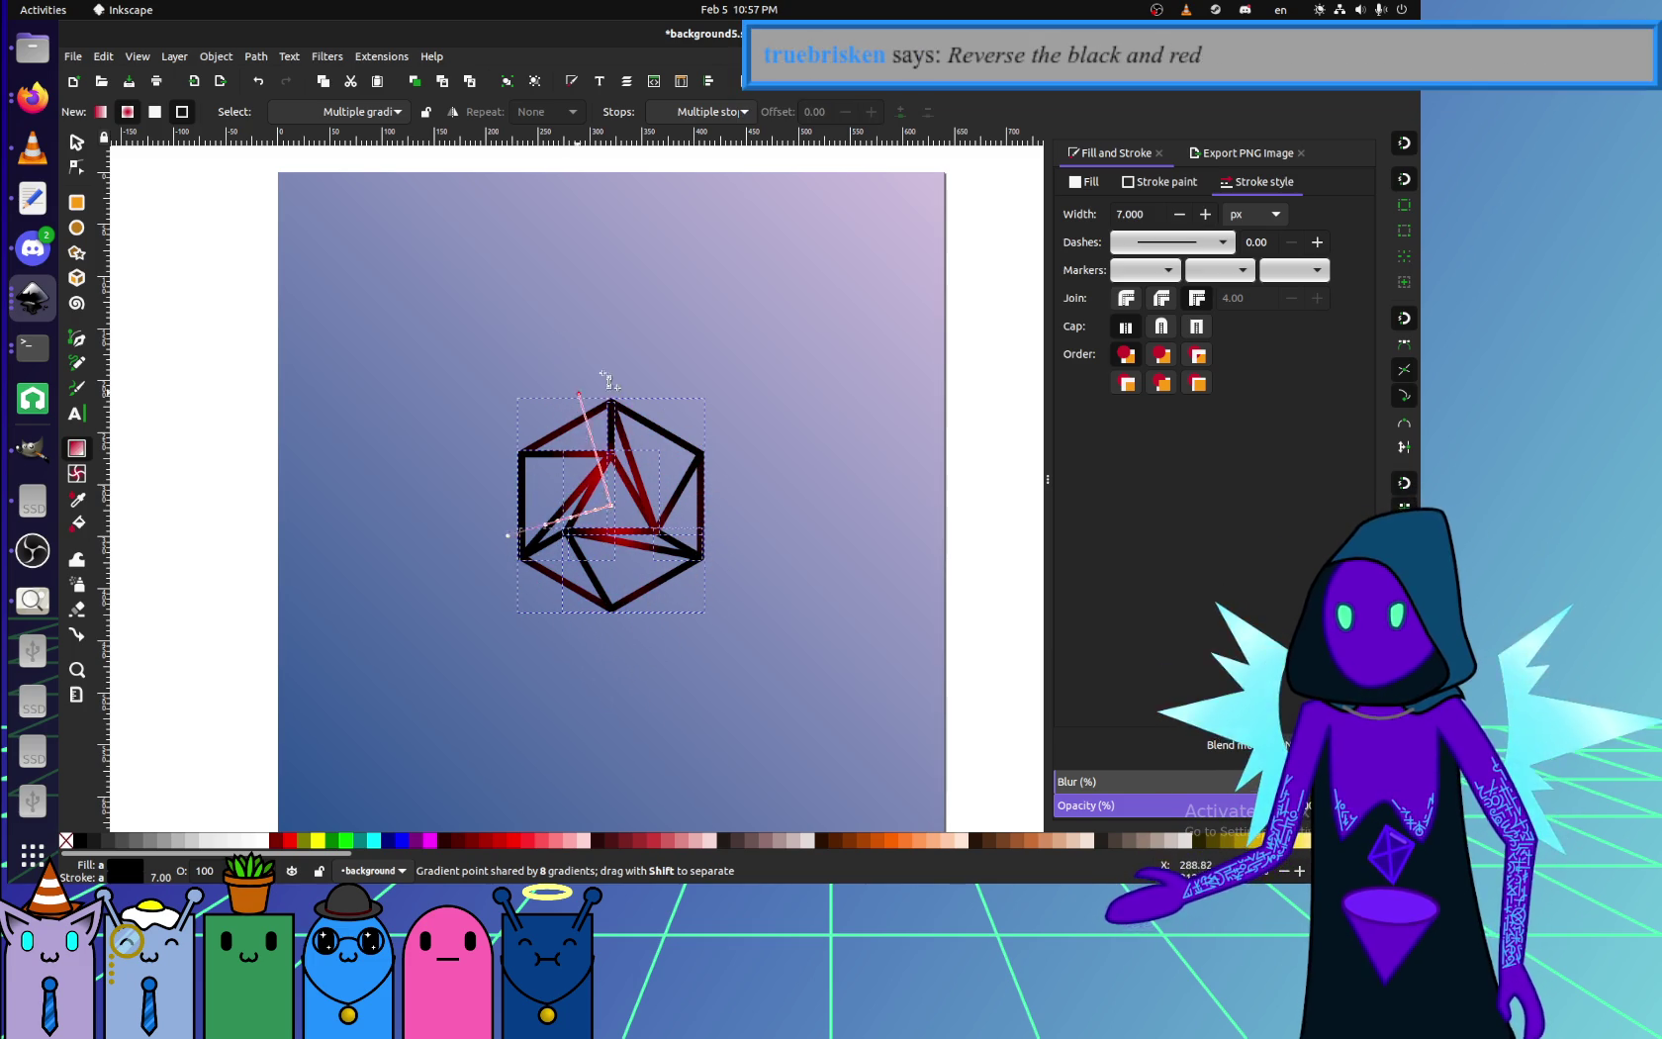
- Settle the gradient end on the cube's right vertex, lighting the upper-left edges red
drag(665, 643, 643, 396)
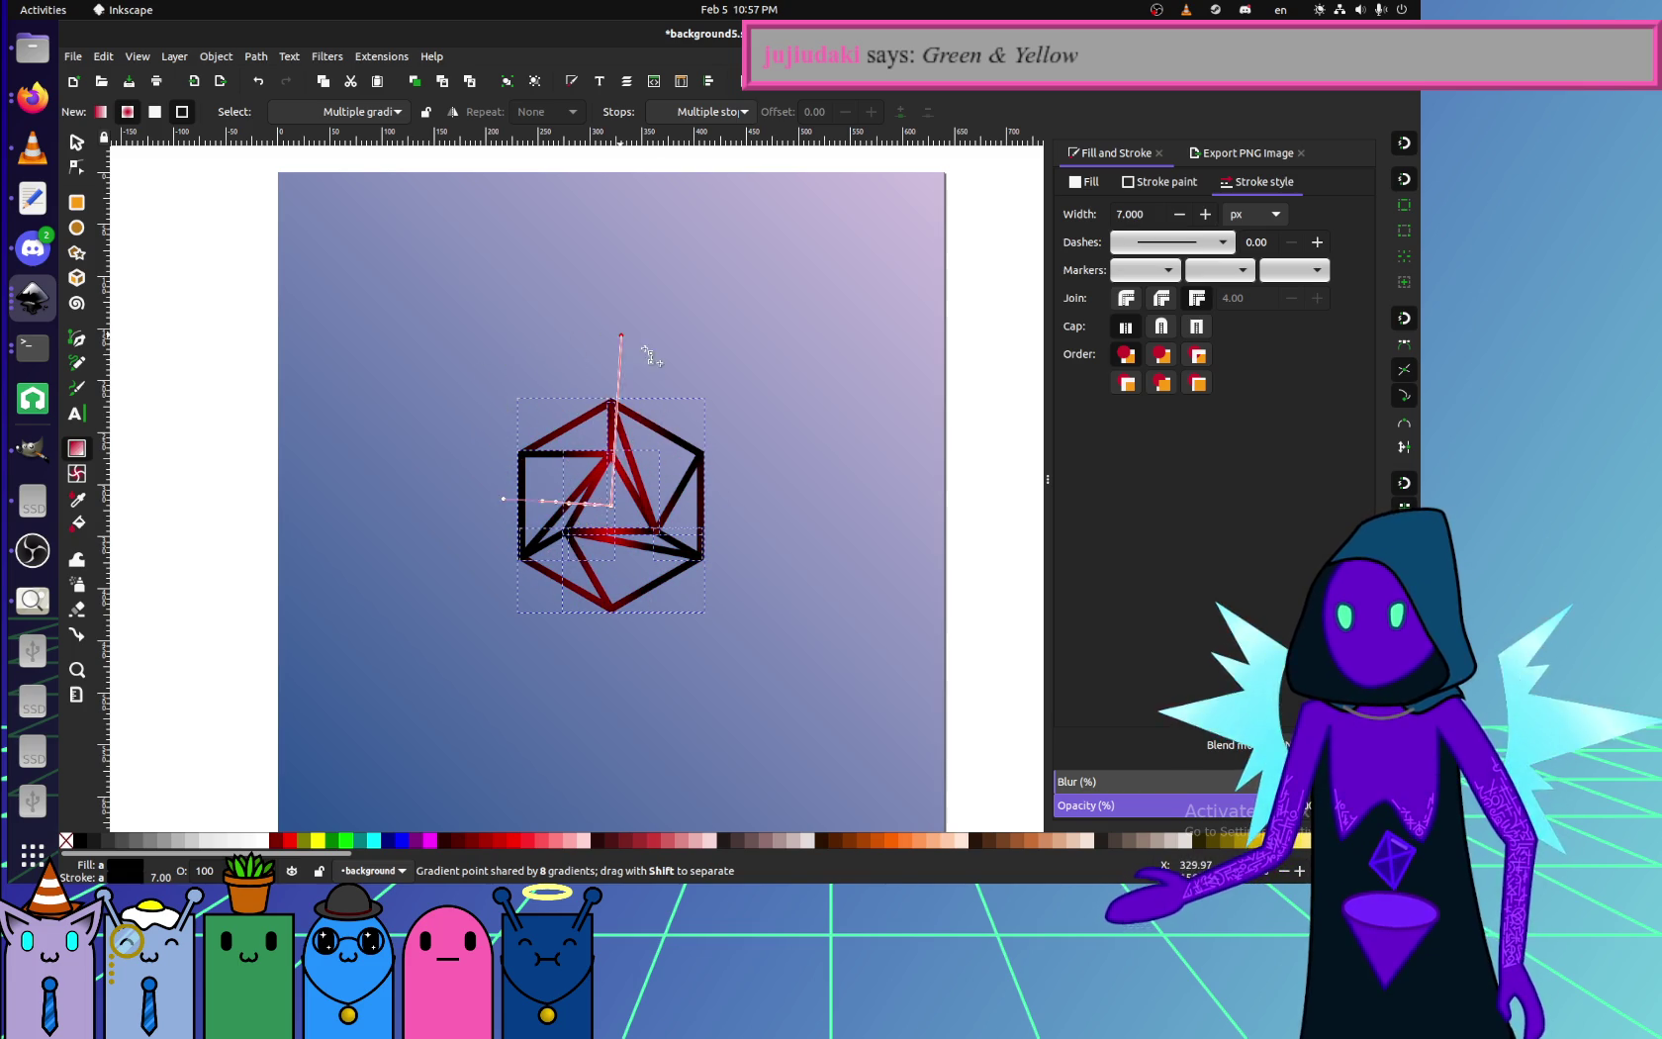
drag(562, 404, 772, 633)
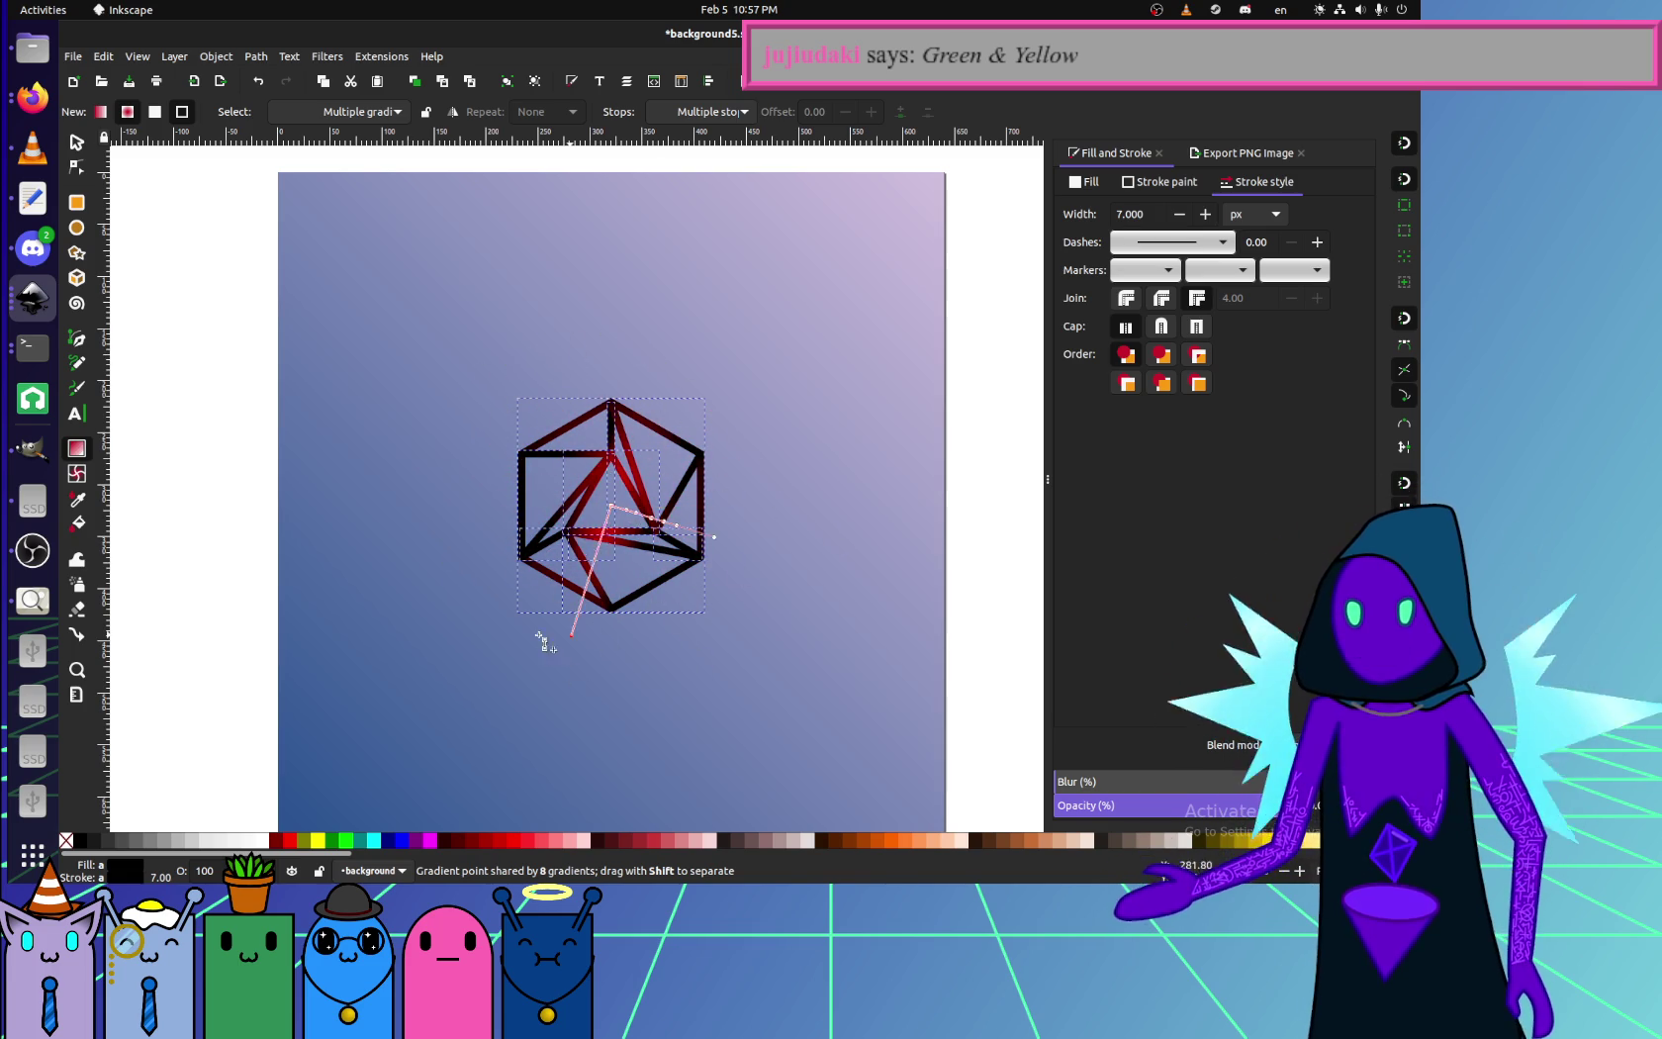
drag(571, 670, 650, 604)
drag(695, 481, 525, 566)
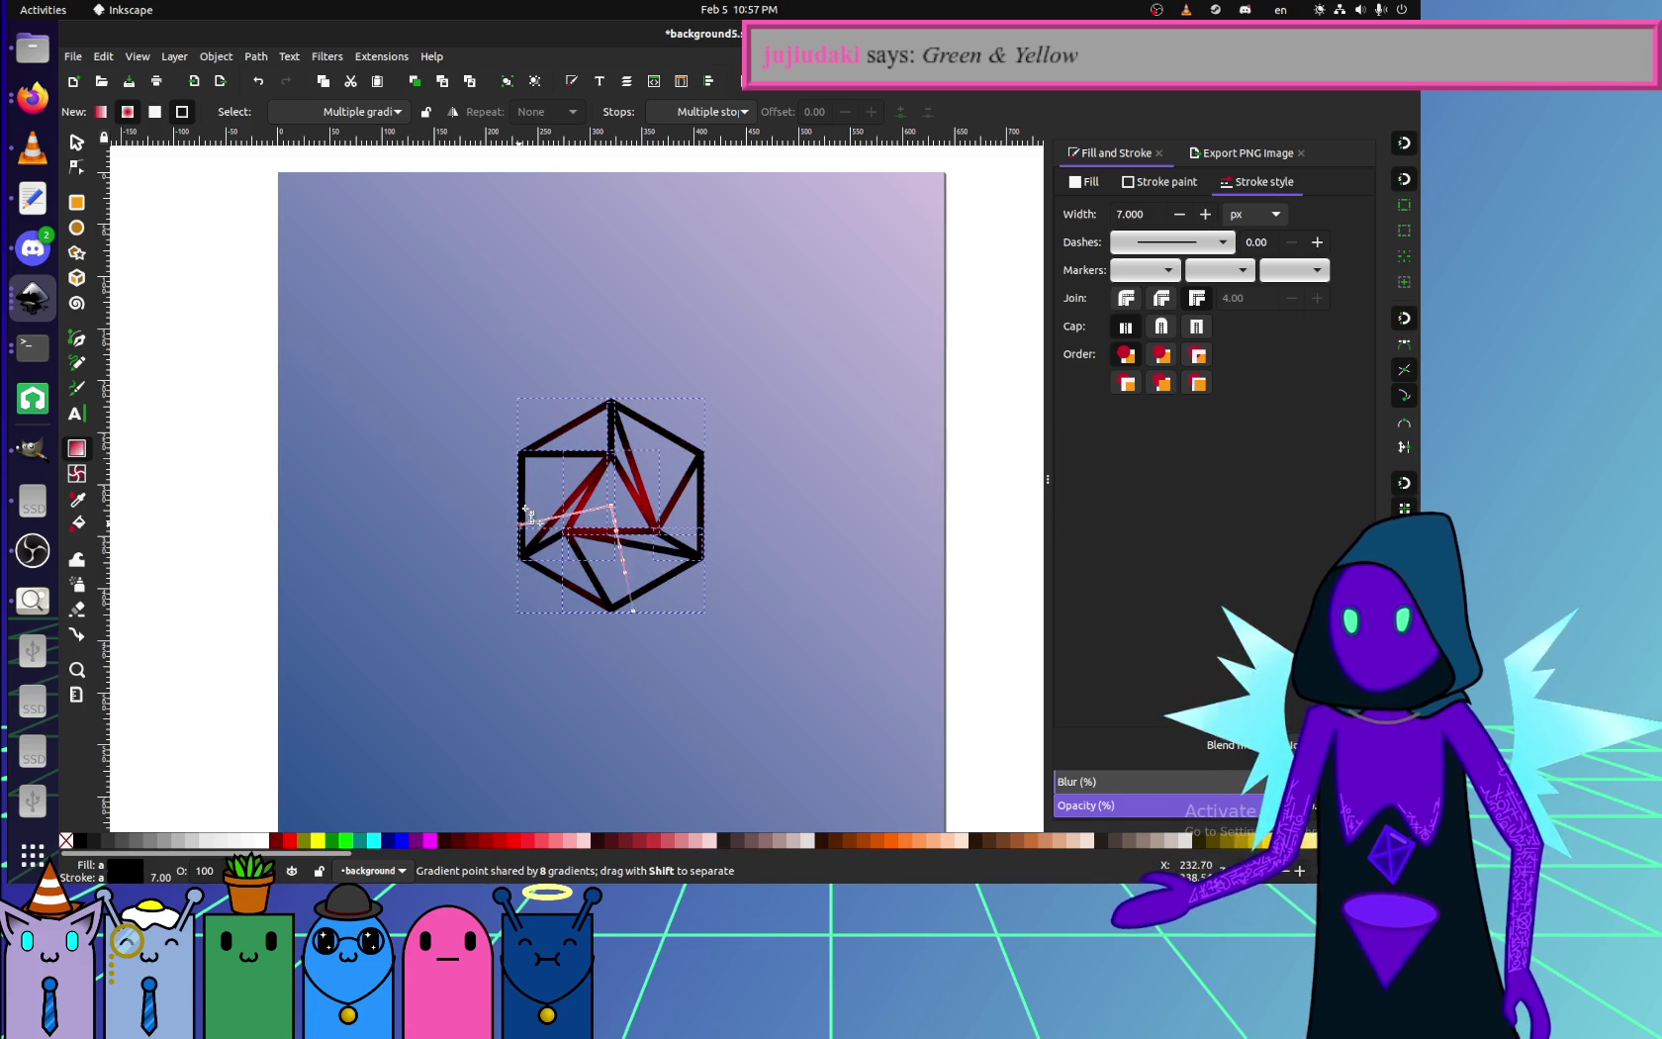
drag(679, 611, 521, 529)
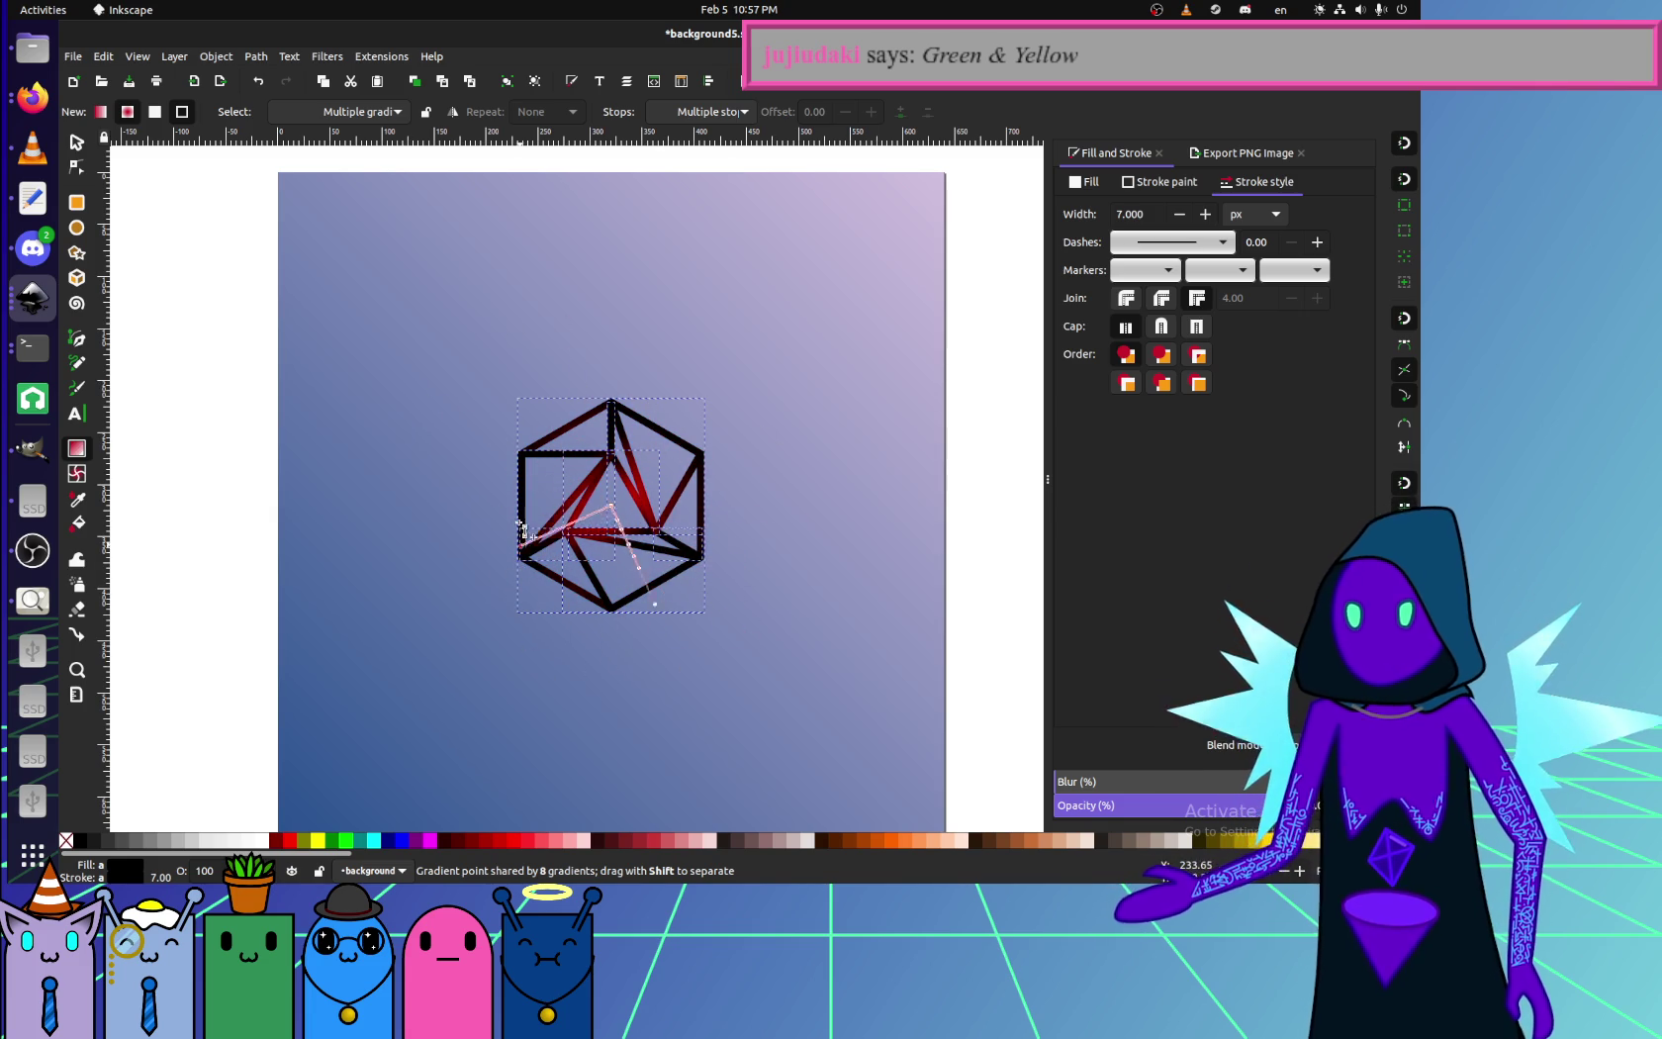
mouse_move(558, 403)
mouse_down()
mouse_move(667, 334)
mouse_move(687, 564)
mouse_move(631, 667)
mouse_move(556, 599)
mouse_move(542, 358)
mouse_up()
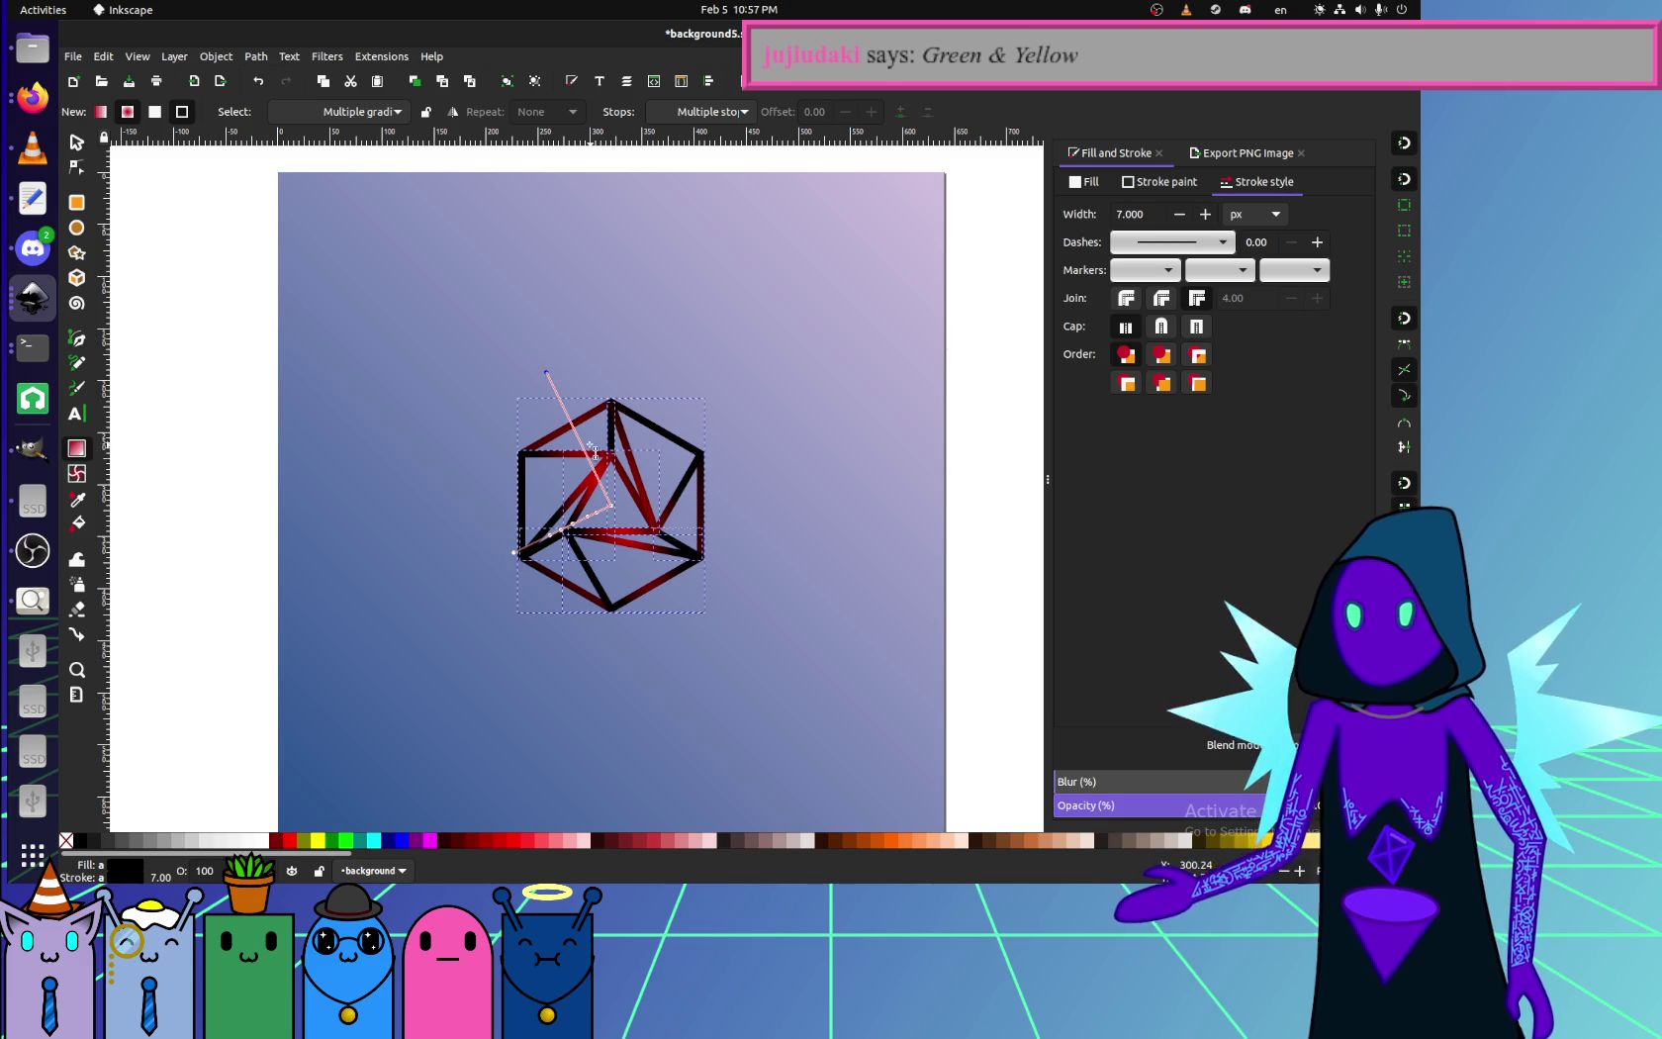
drag(547, 374, 675, 595)
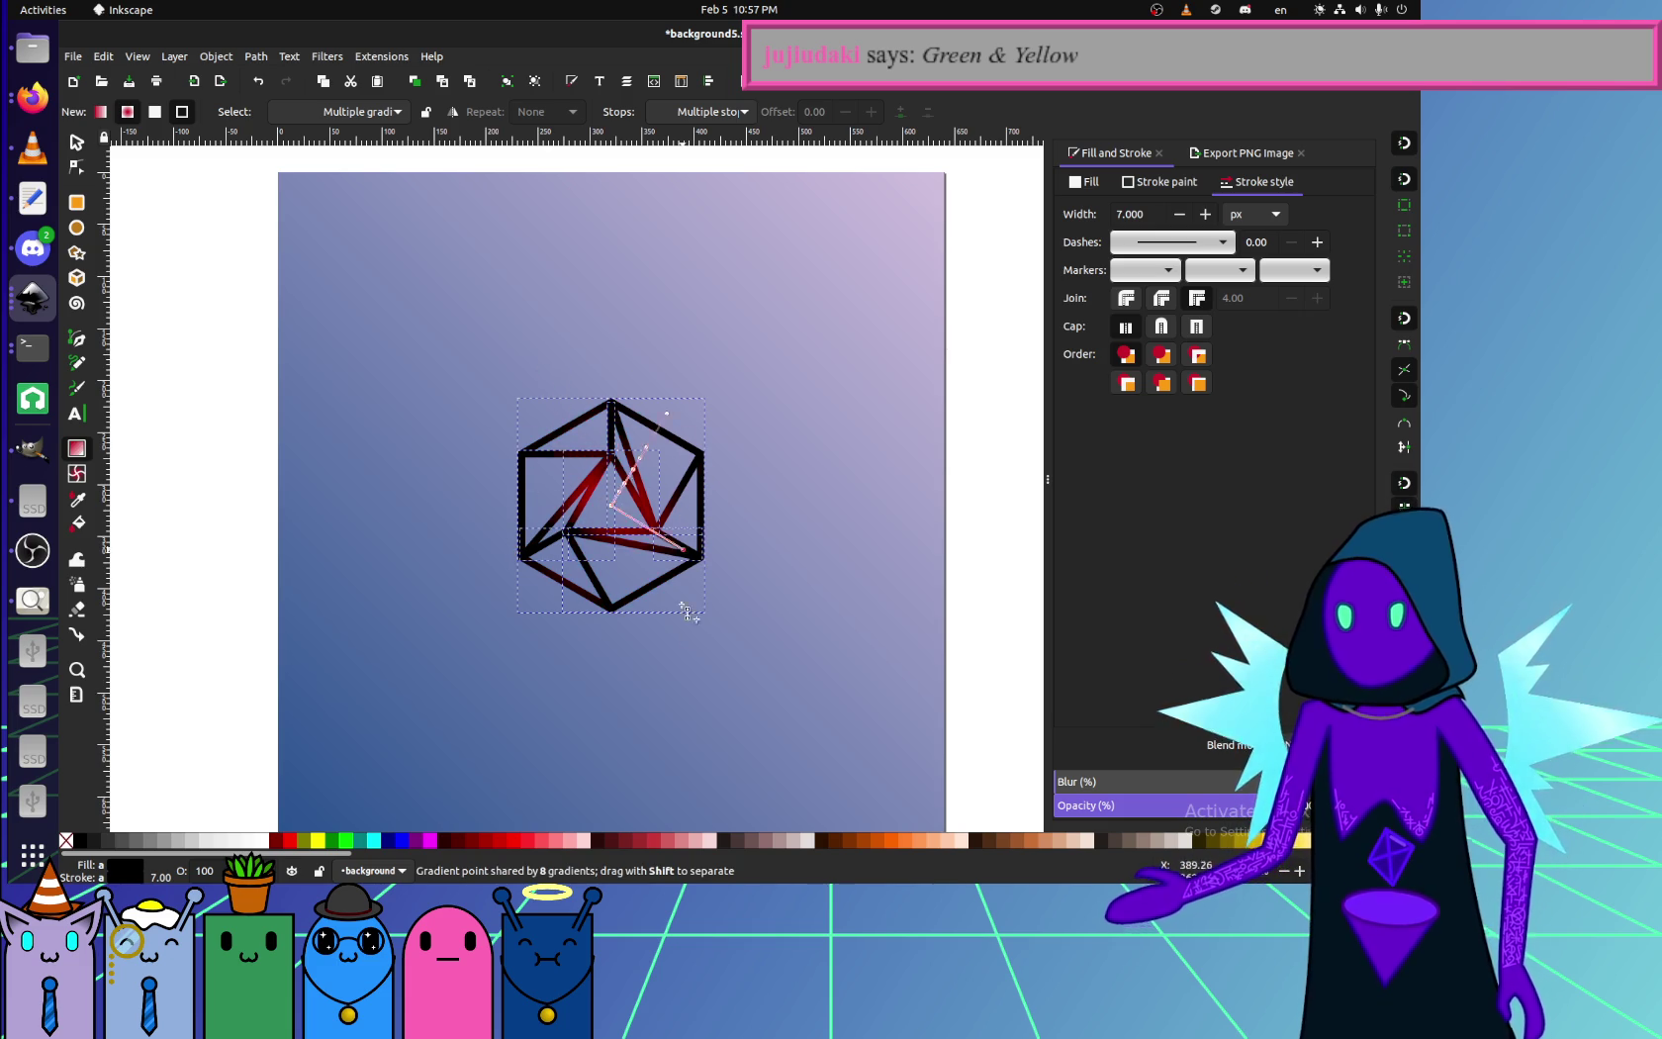
drag(516, 524, 527, 356)
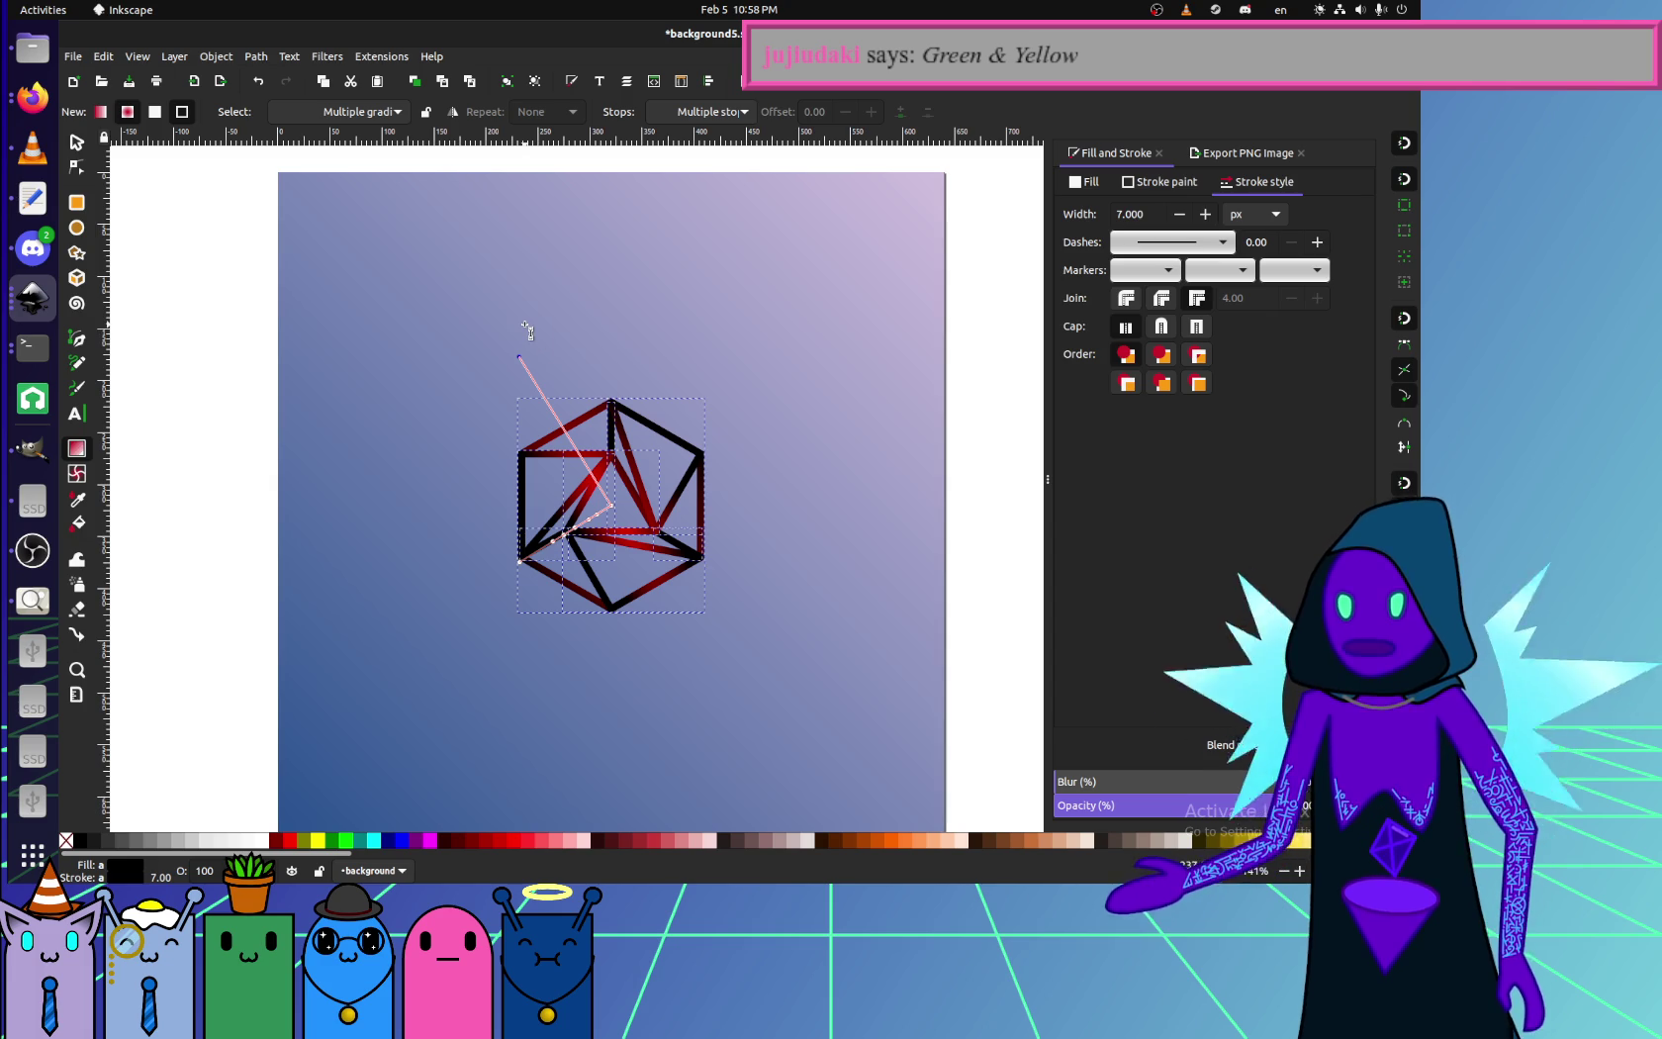
mouse_move(523, 355)
mouse_down()
mouse_move(693, 452)
mouse_move(666, 596)
mouse_move(564, 638)
mouse_move(520, 569)
mouse_move(538, 405)
mouse_move(568, 353)
mouse_up()
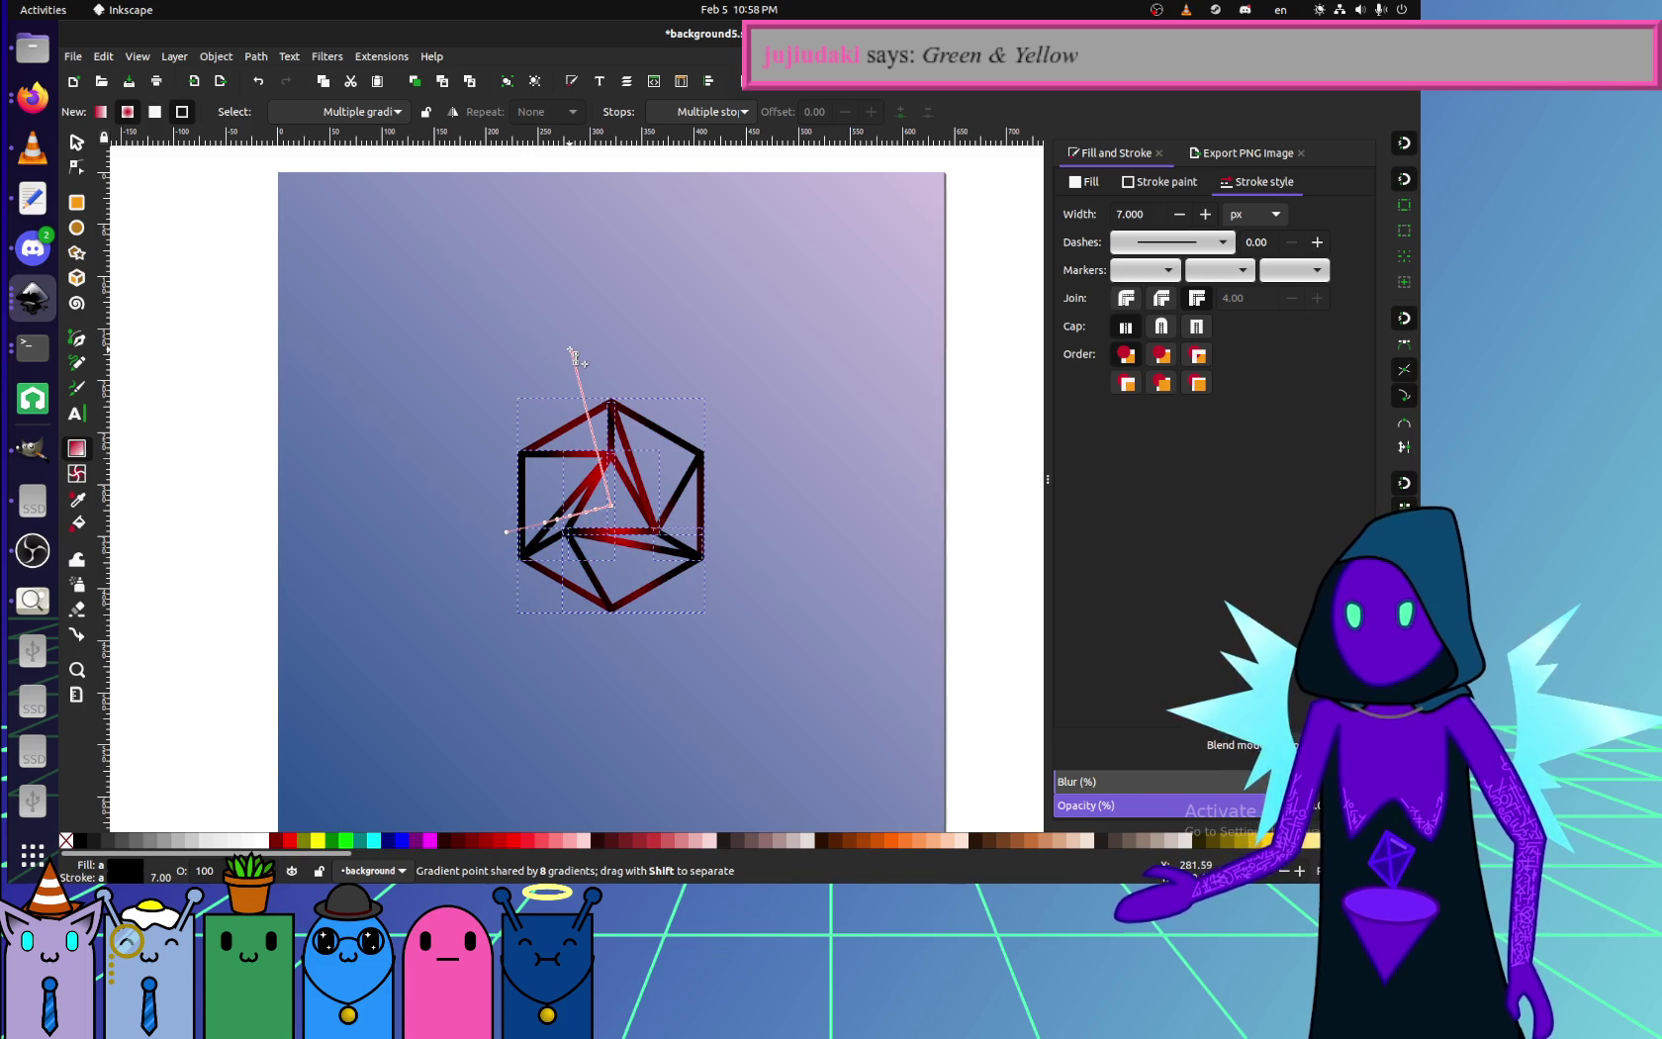
click(78, 142)
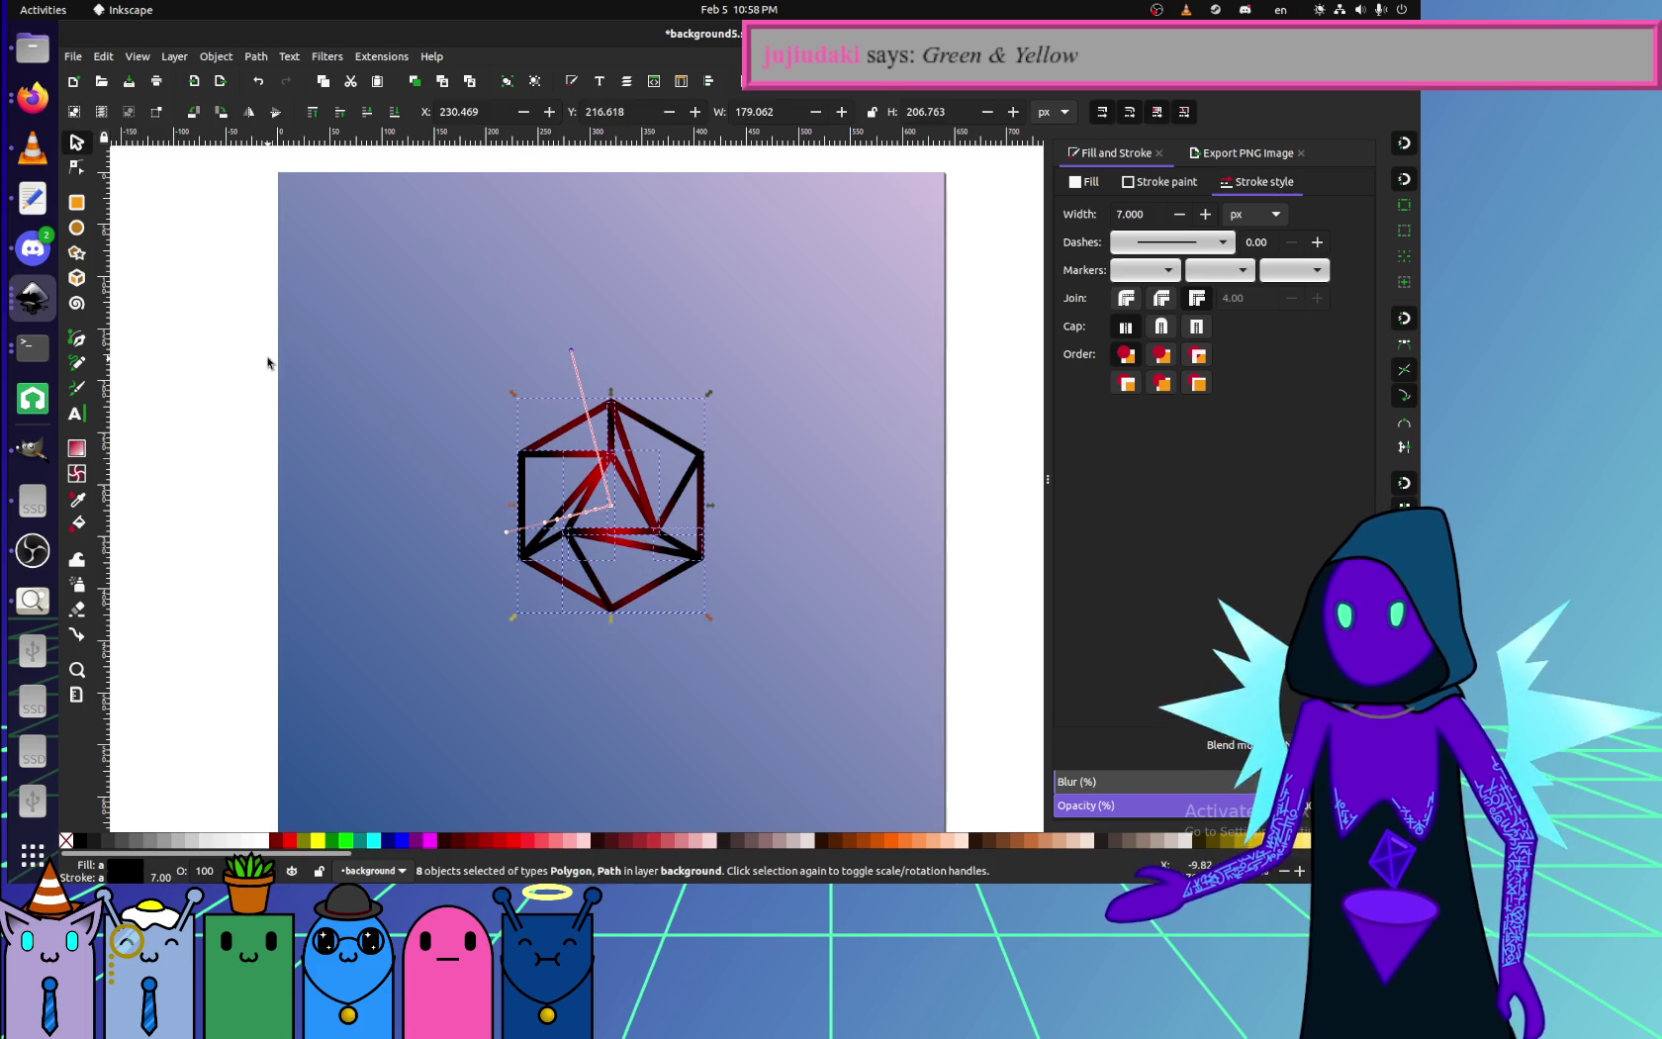
- Select the inner triangle and drag its red radial highlight to the left
click(656, 516)
ctrl+scroll(656, 516, up, 3)
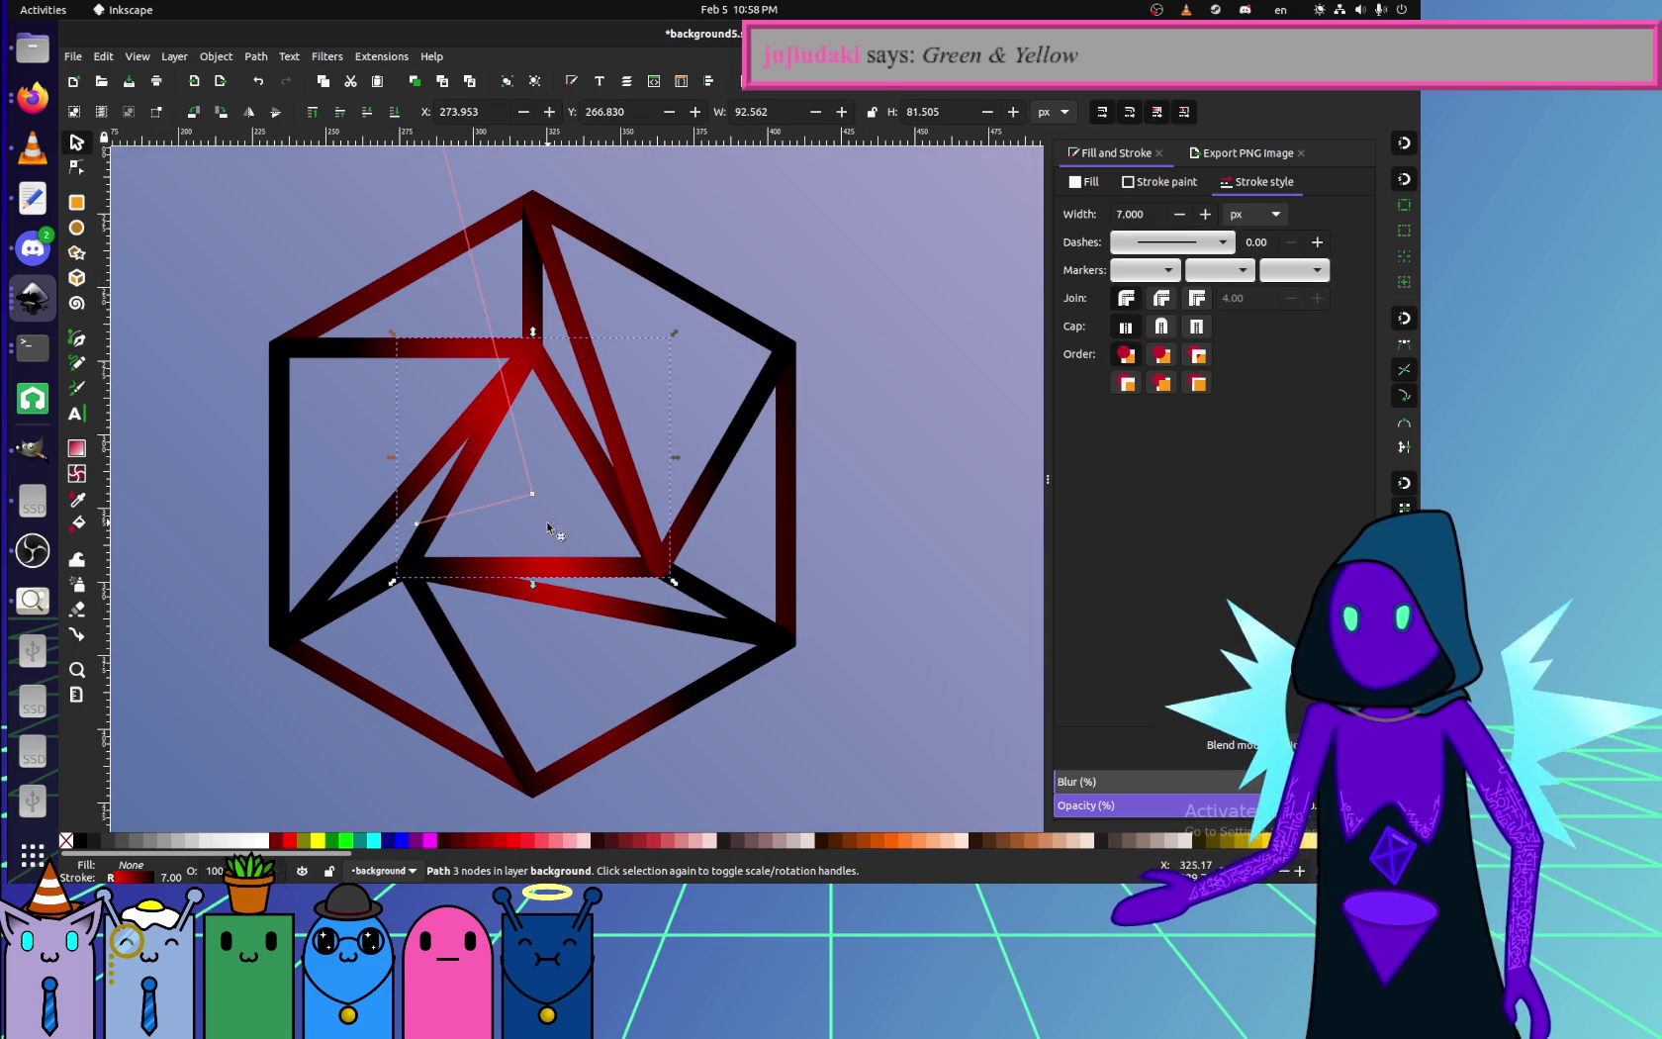
click(535, 499)
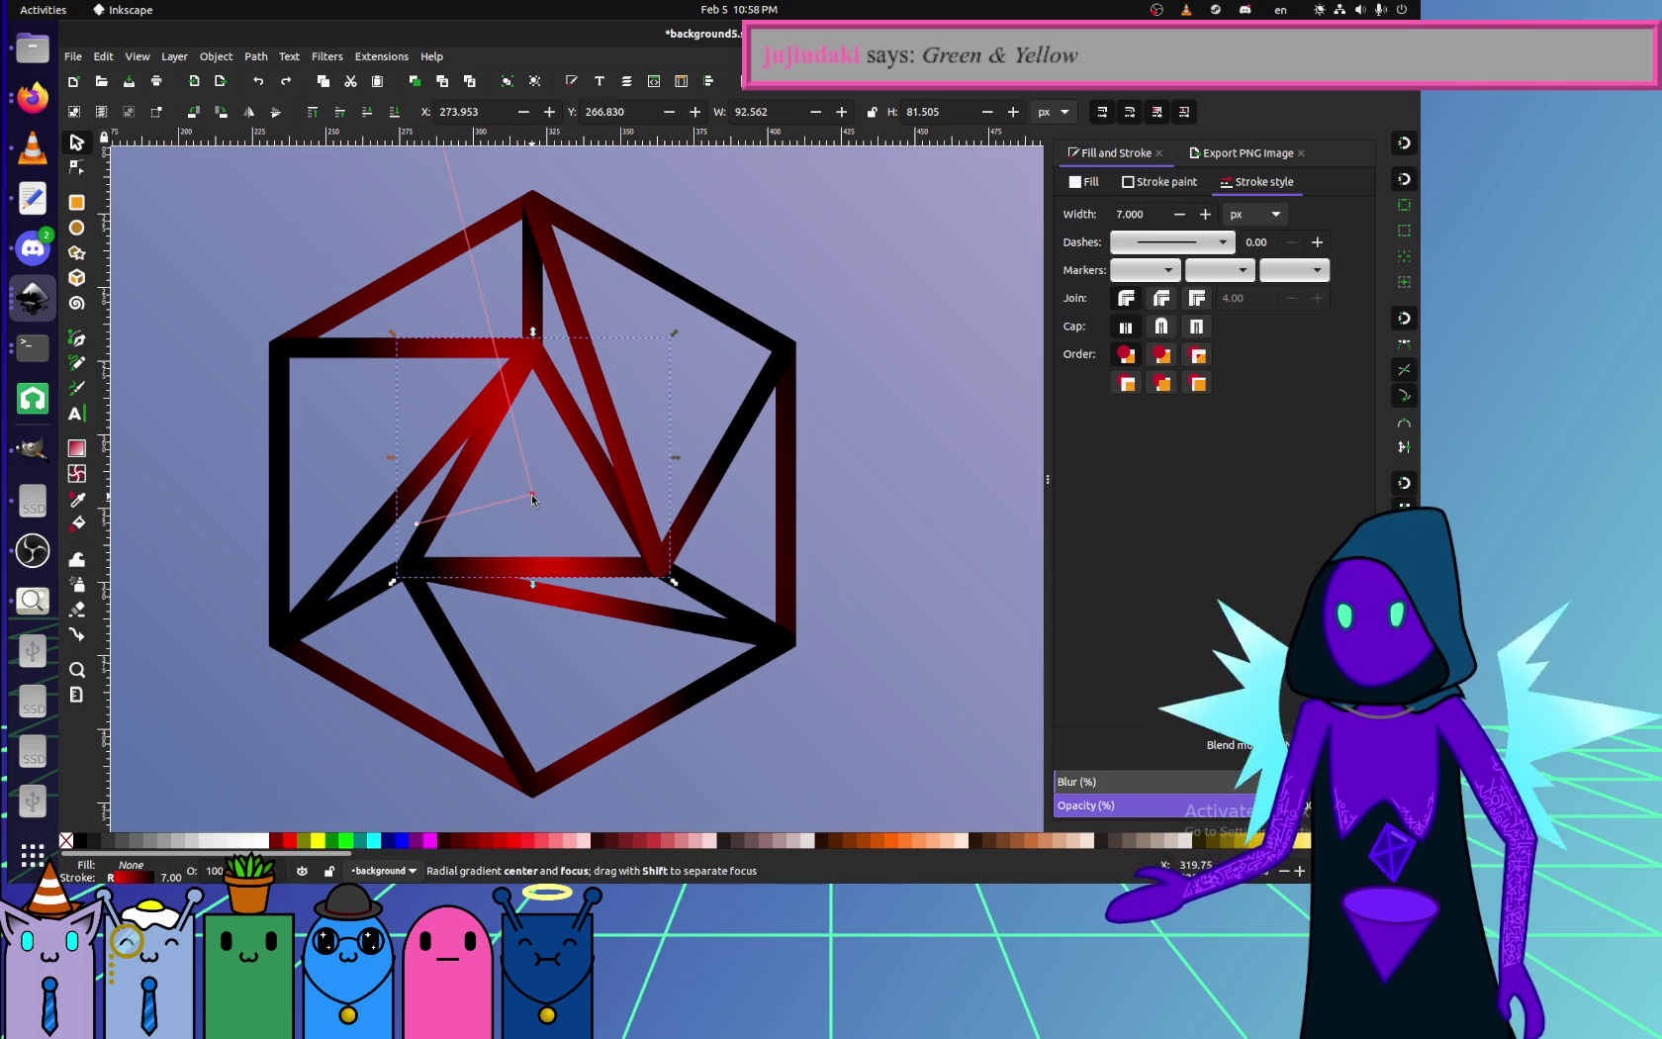
click(586, 462)
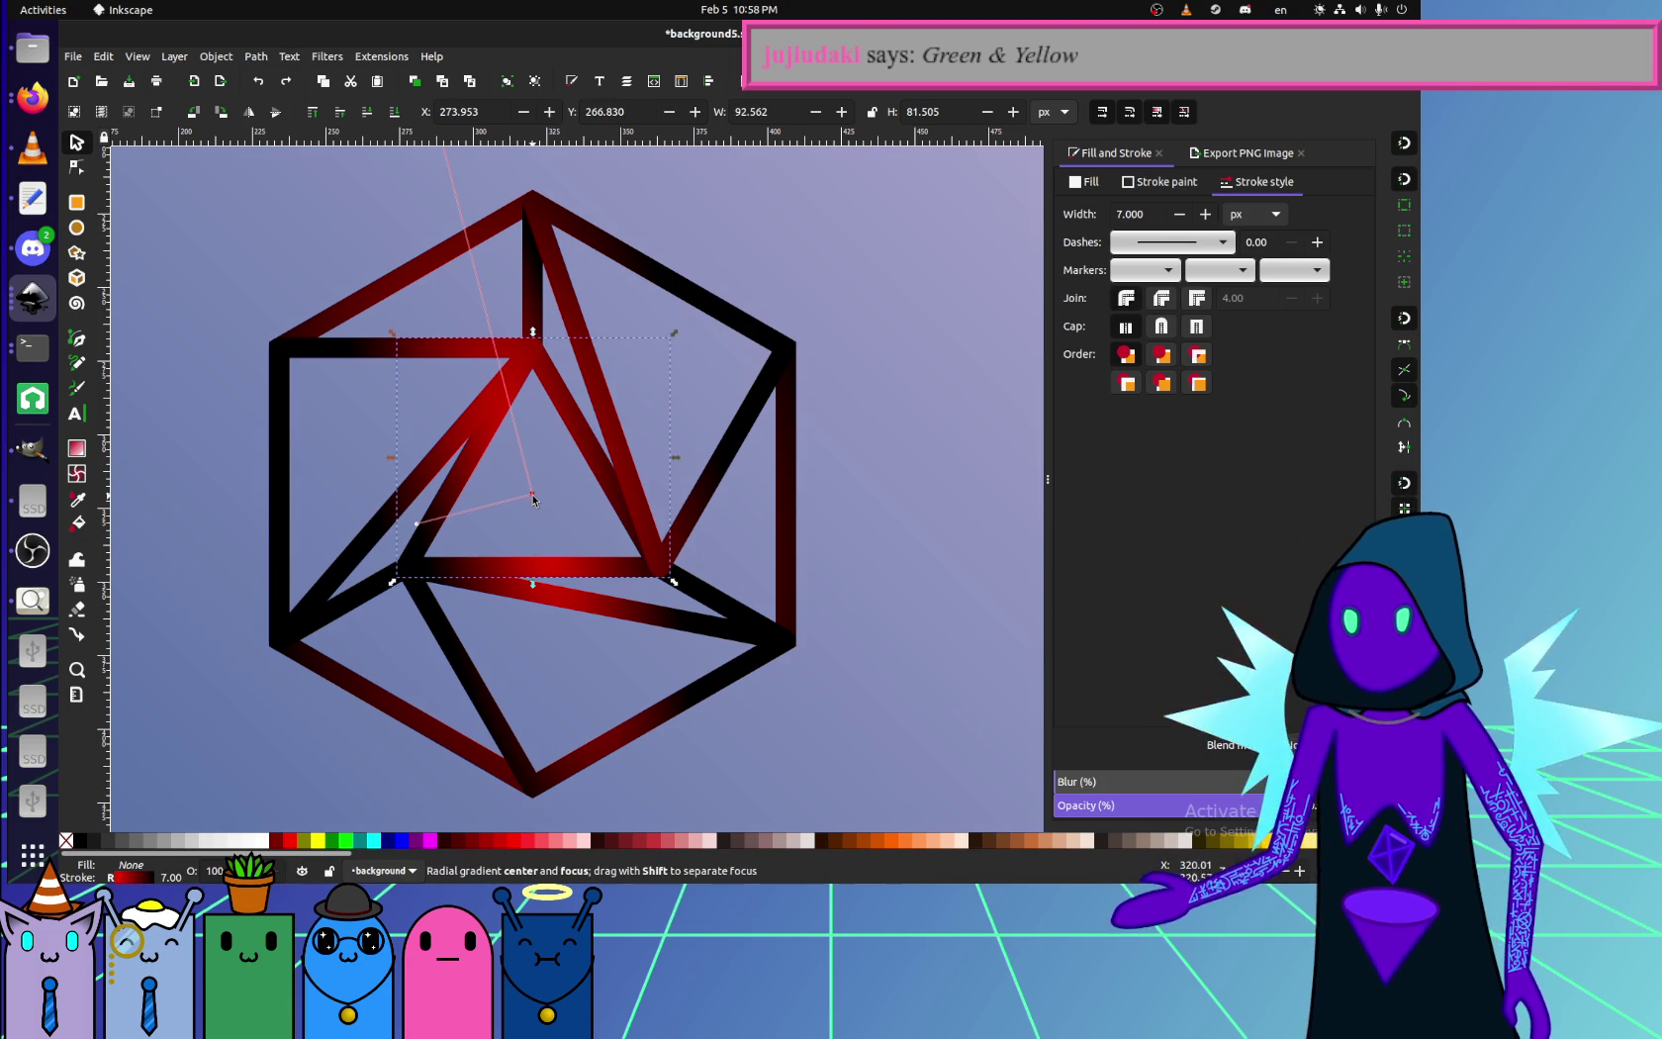
mouse_move(515, 465)
mouse_down()
mouse_move(607, 495)
mouse_move(539, 500)
mouse_move(635, 517)
mouse_move(504, 520)
mouse_move(412, 411)
mouse_move(425, 584)
mouse_move(471, 467)
mouse_up()
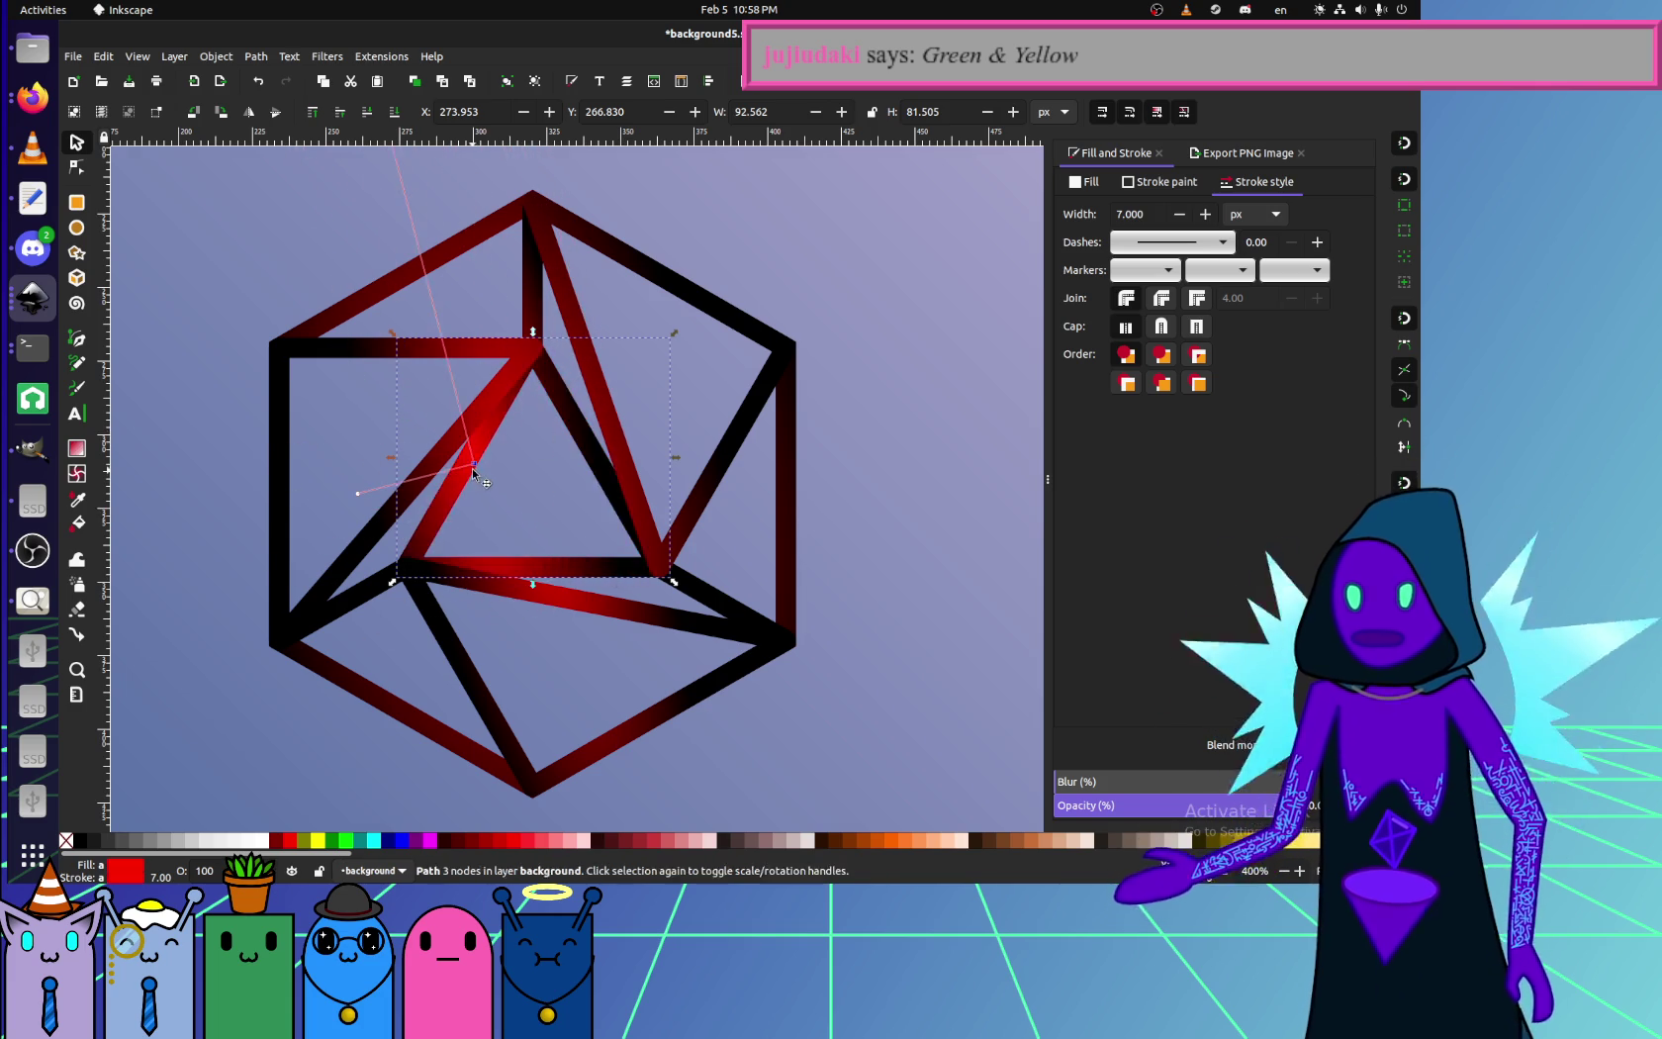
- Show the whole page again and select every object
key(Escape)
key(5)
key(ctrl+a)
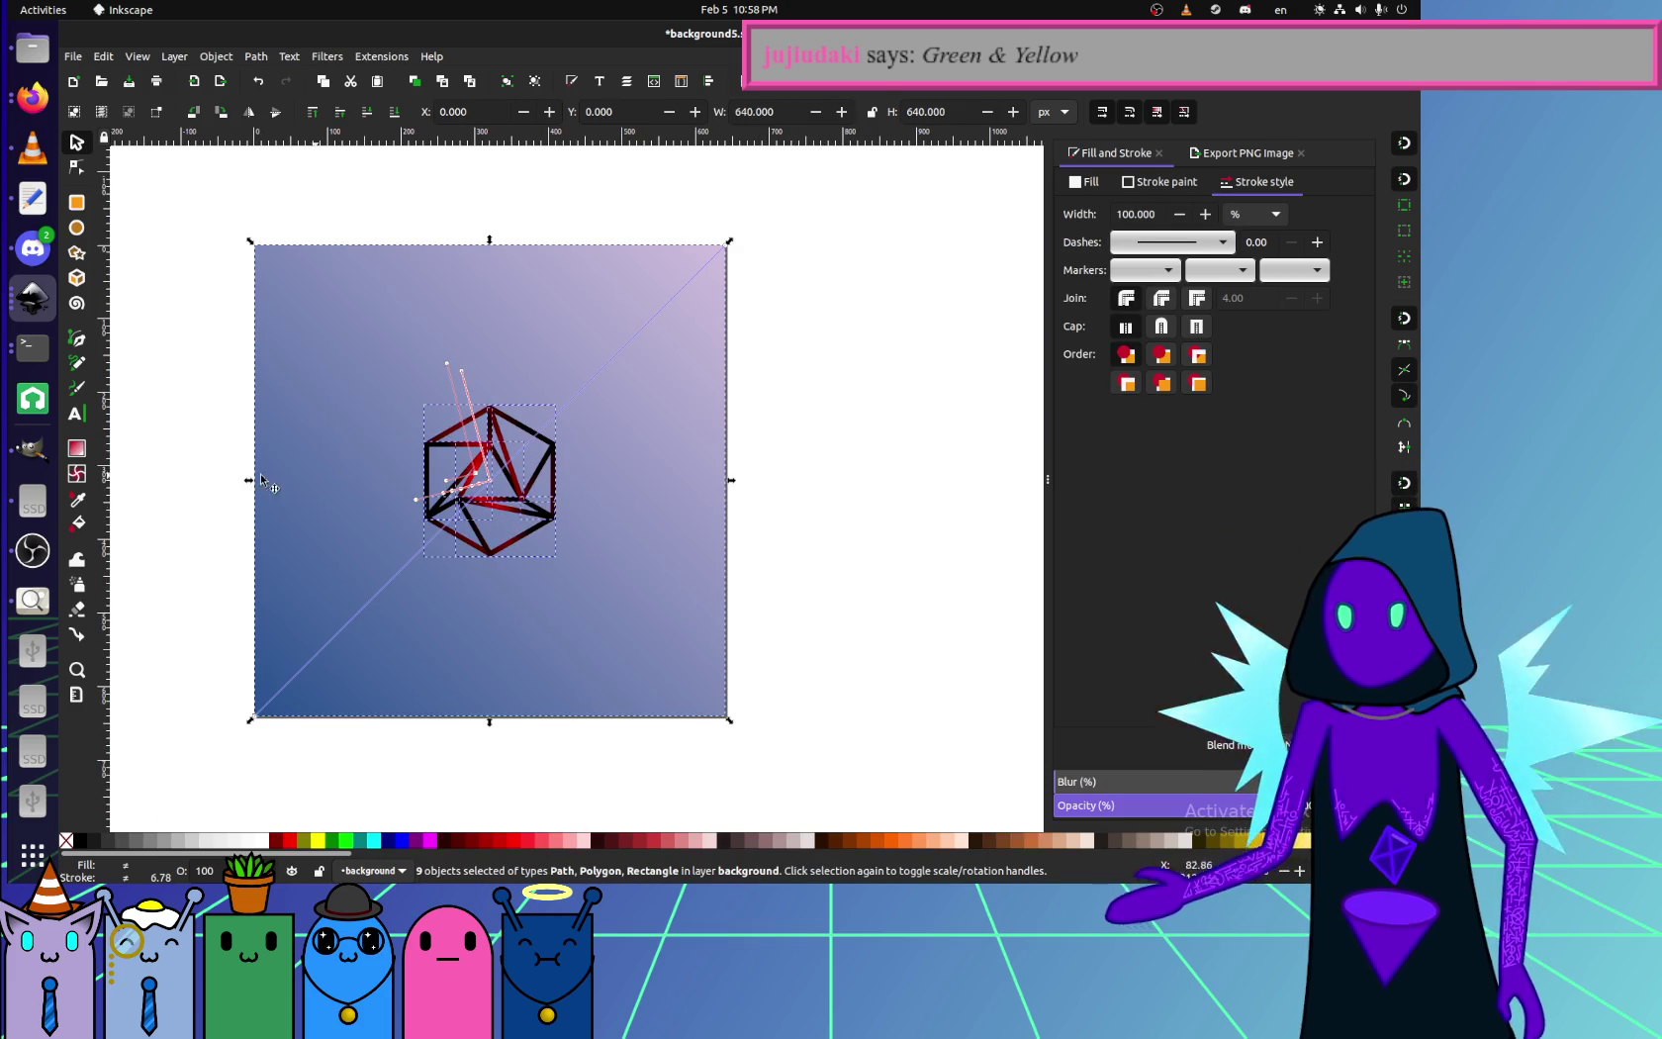
- Apply one dark red to yellow-green stroke gradient to all objects, flipped toward the upper right
key(g)
drag(497, 457, 485, 339)
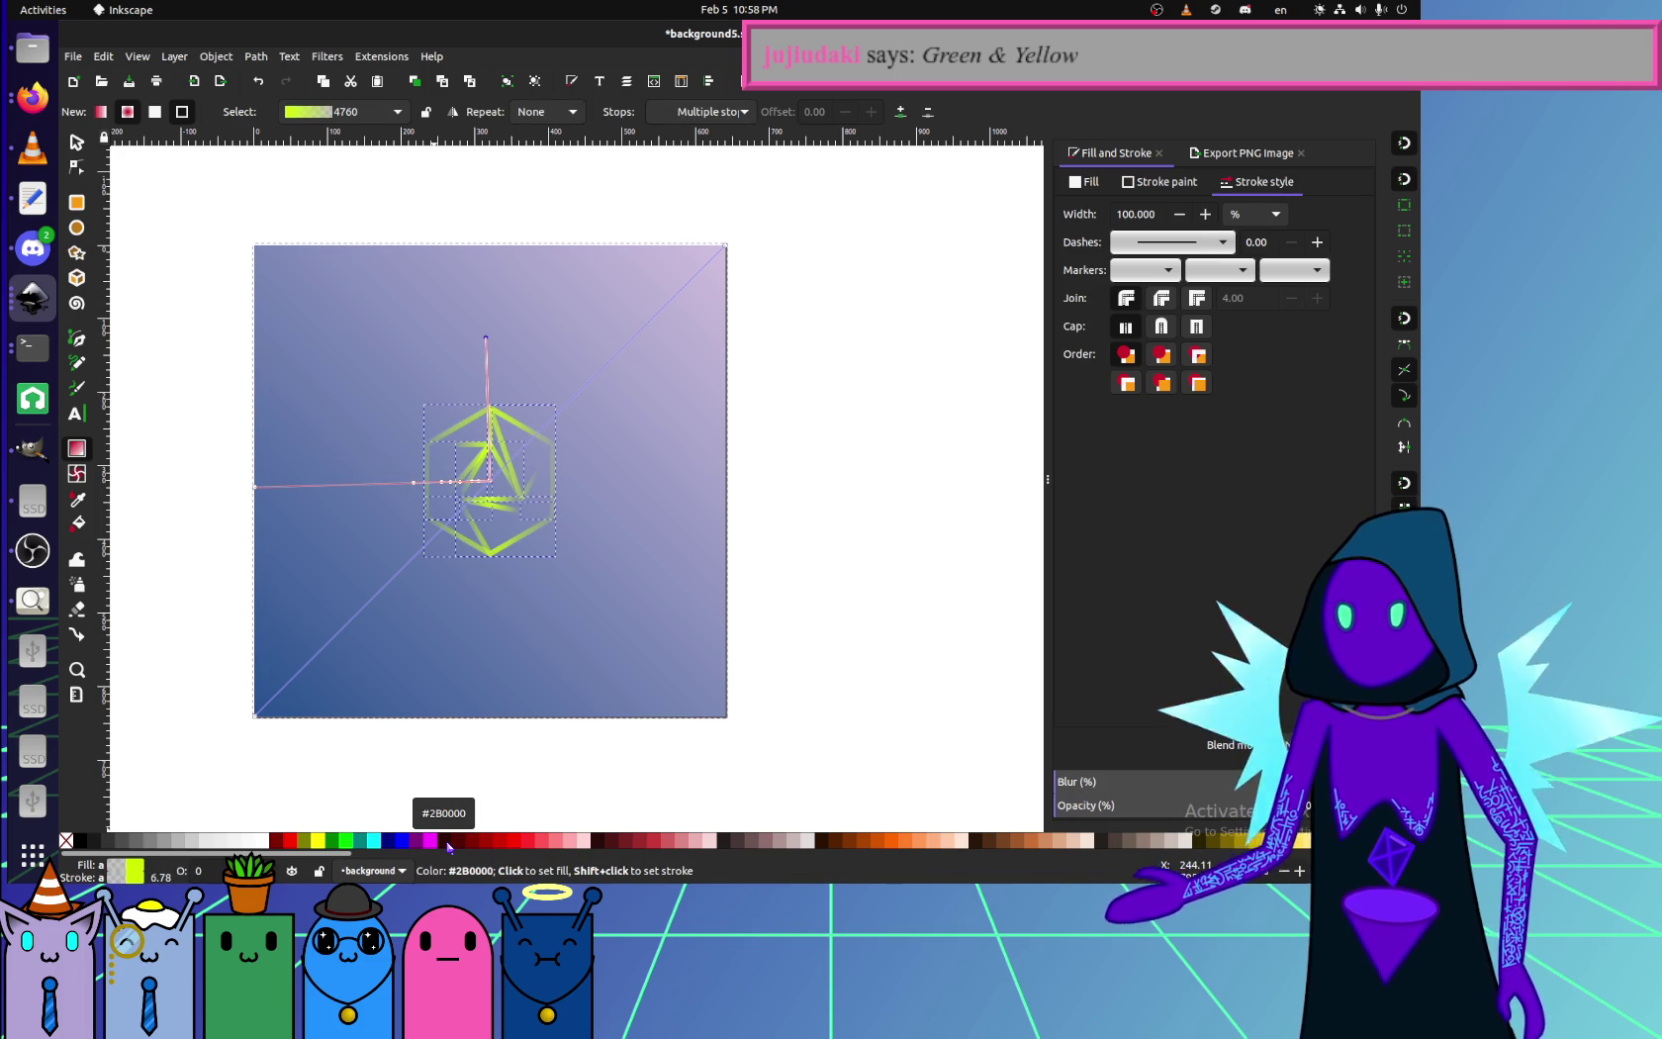
shift+click(448, 841)
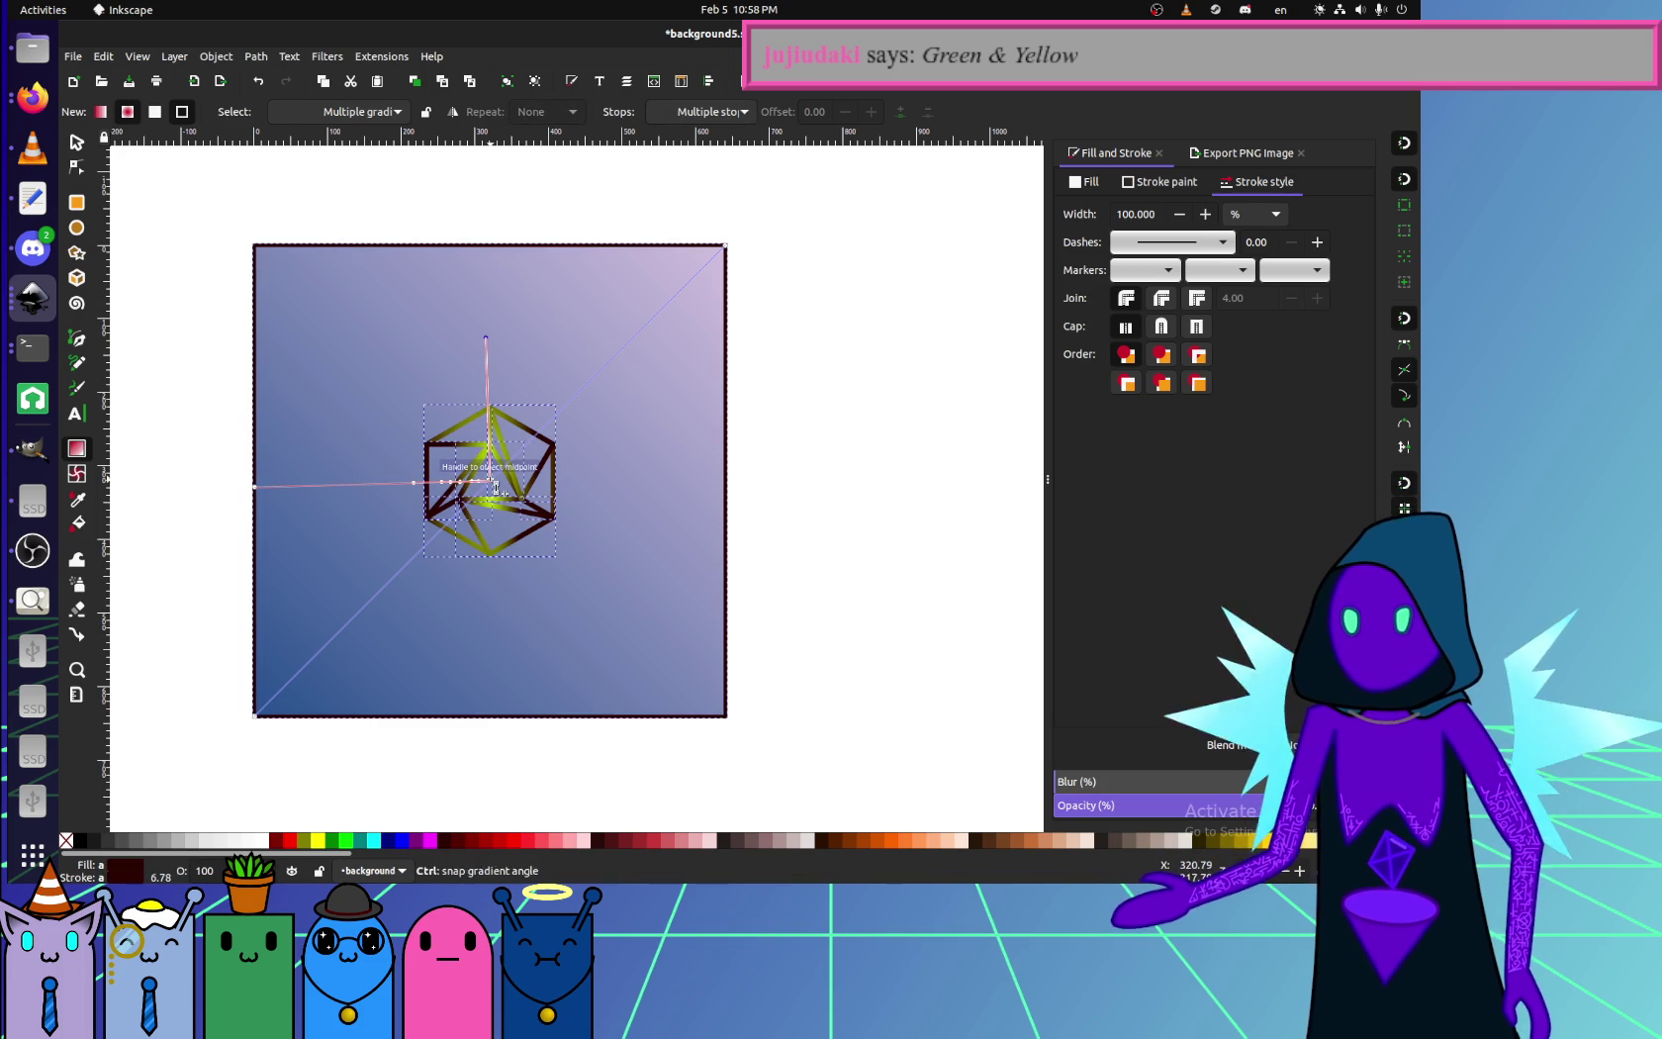
scroll(495, 484, up, 3)
click(491, 485)
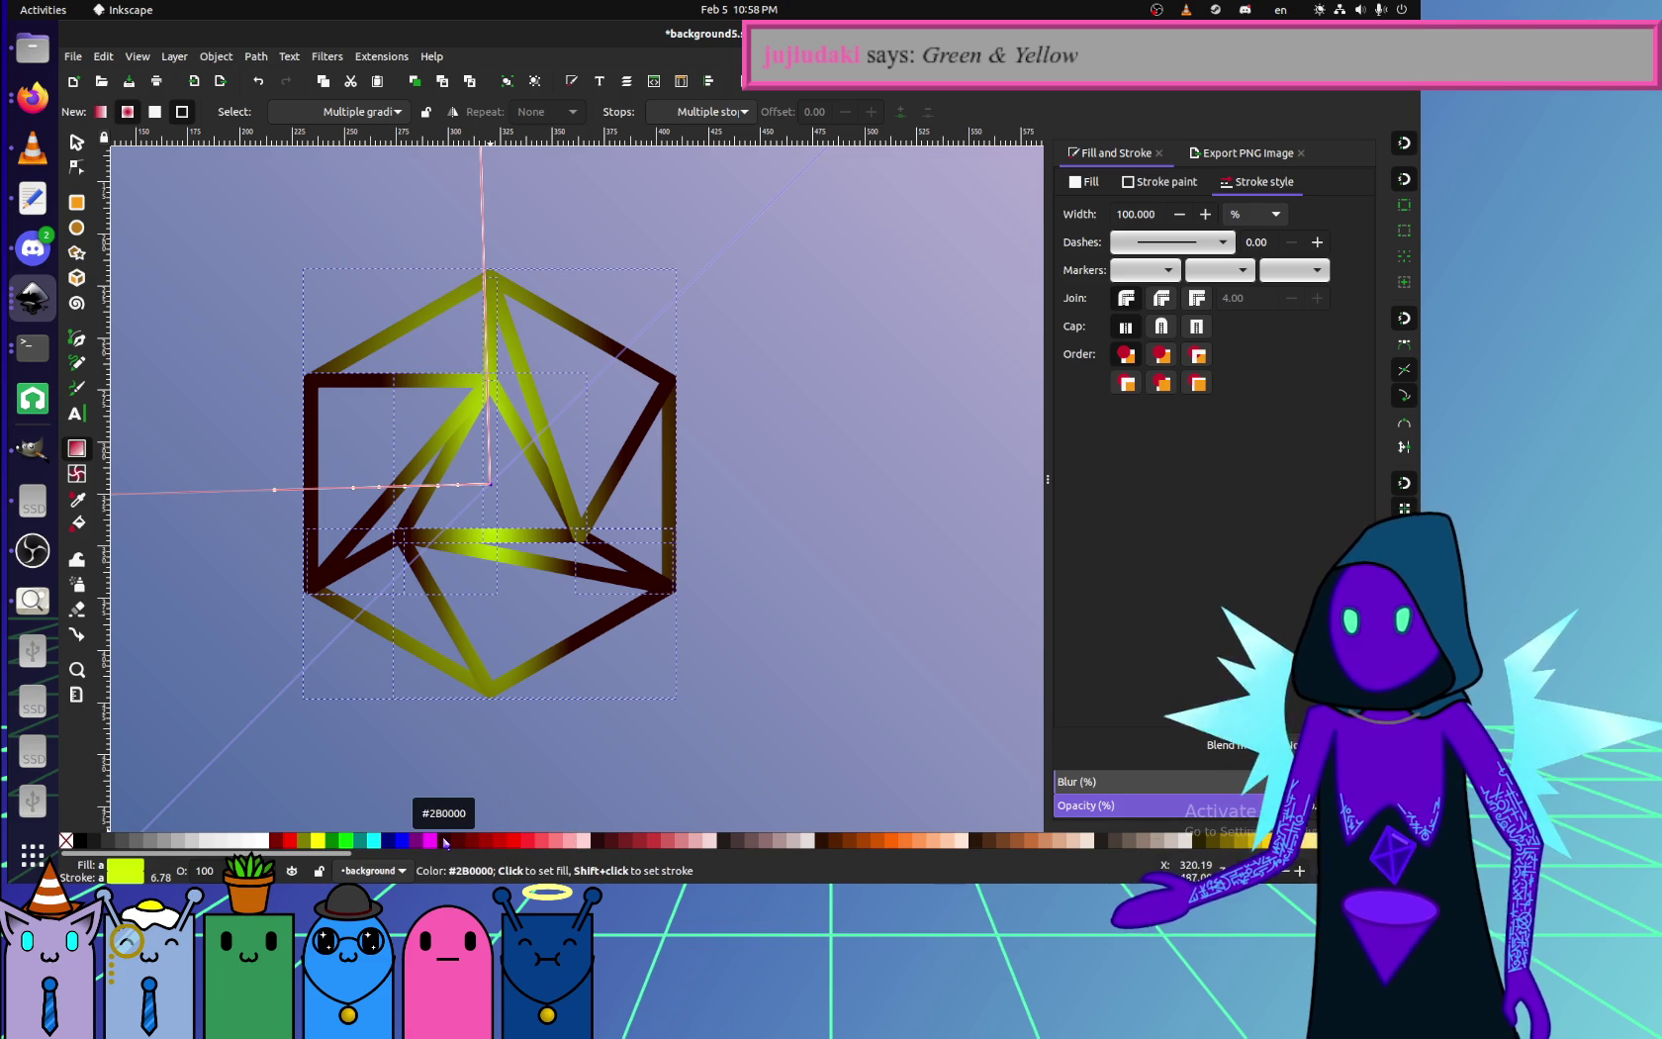
scroll(441, 742, down, 2)
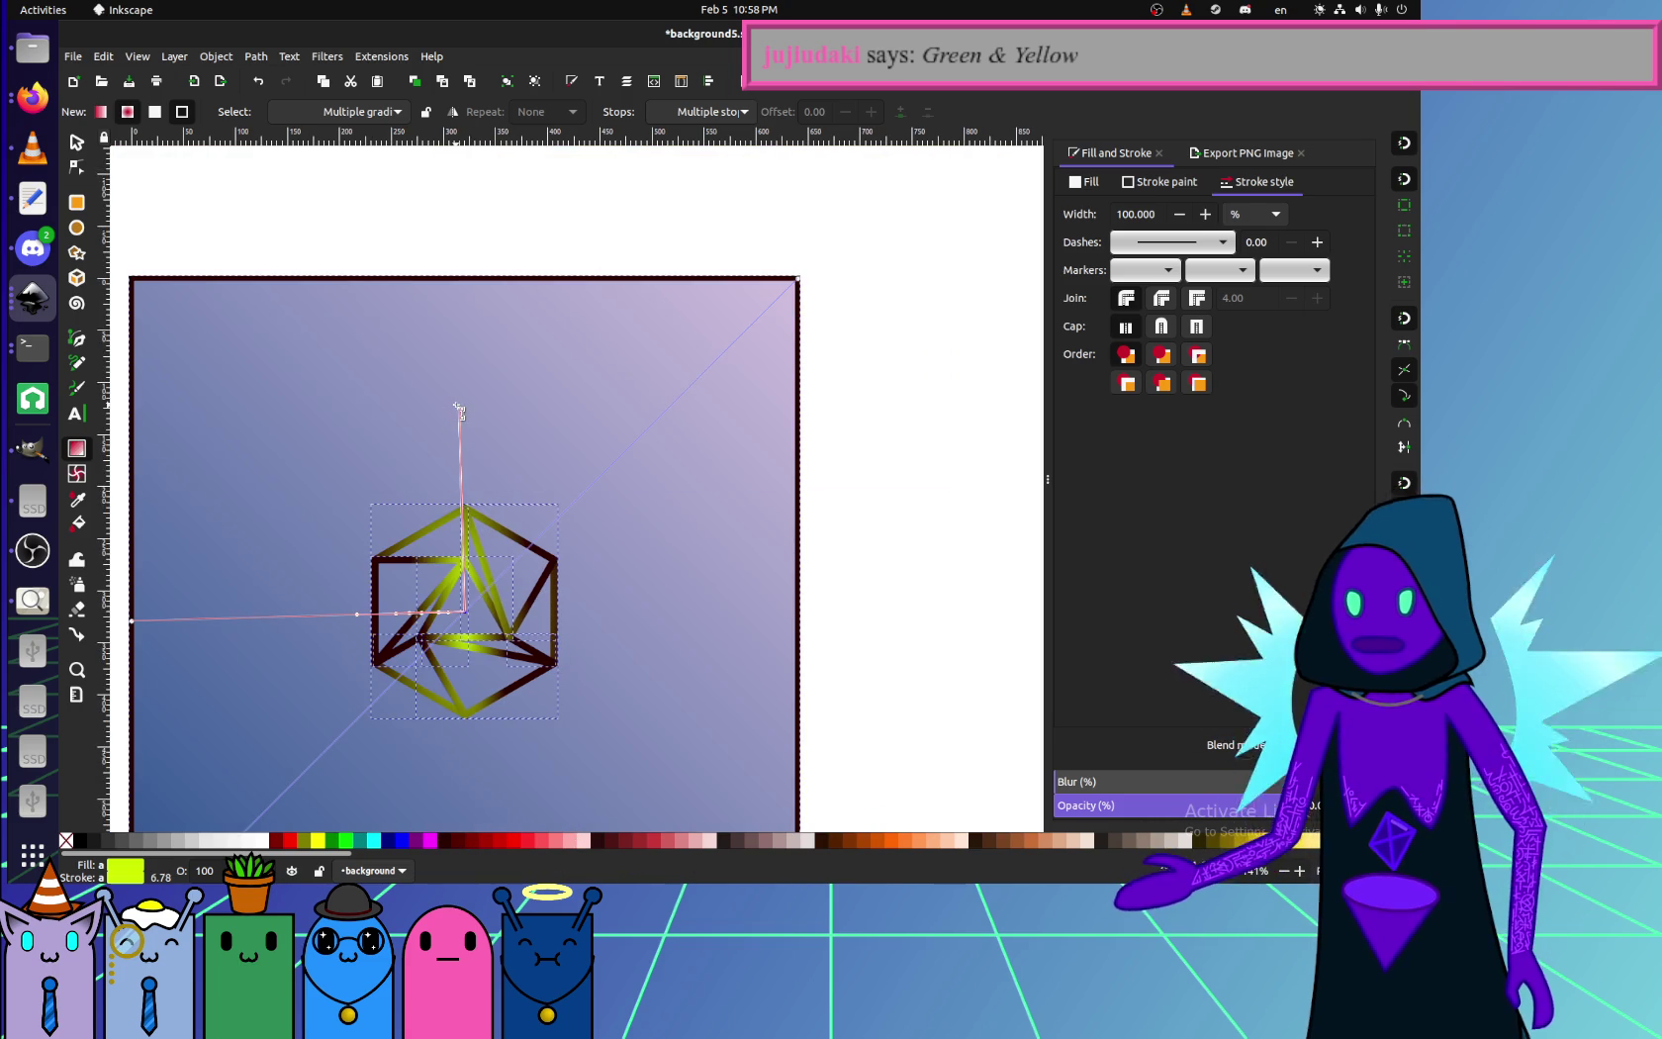
mouse_move(460, 409)
mouse_down()
mouse_move(453, 736)
mouse_move(420, 447)
mouse_move(389, 719)
mouse_move(371, 445)
mouse_move(178, 435)
mouse_move(334, 471)
mouse_move(384, 721)
mouse_move(615, 527)
mouse_move(598, 625)
mouse_up()
mouse_move(366, 696)
mouse_down()
mouse_move(371, 408)
mouse_move(204, 416)
mouse_move(471, 742)
mouse_move(408, 515)
mouse_move(554, 645)
mouse_up()
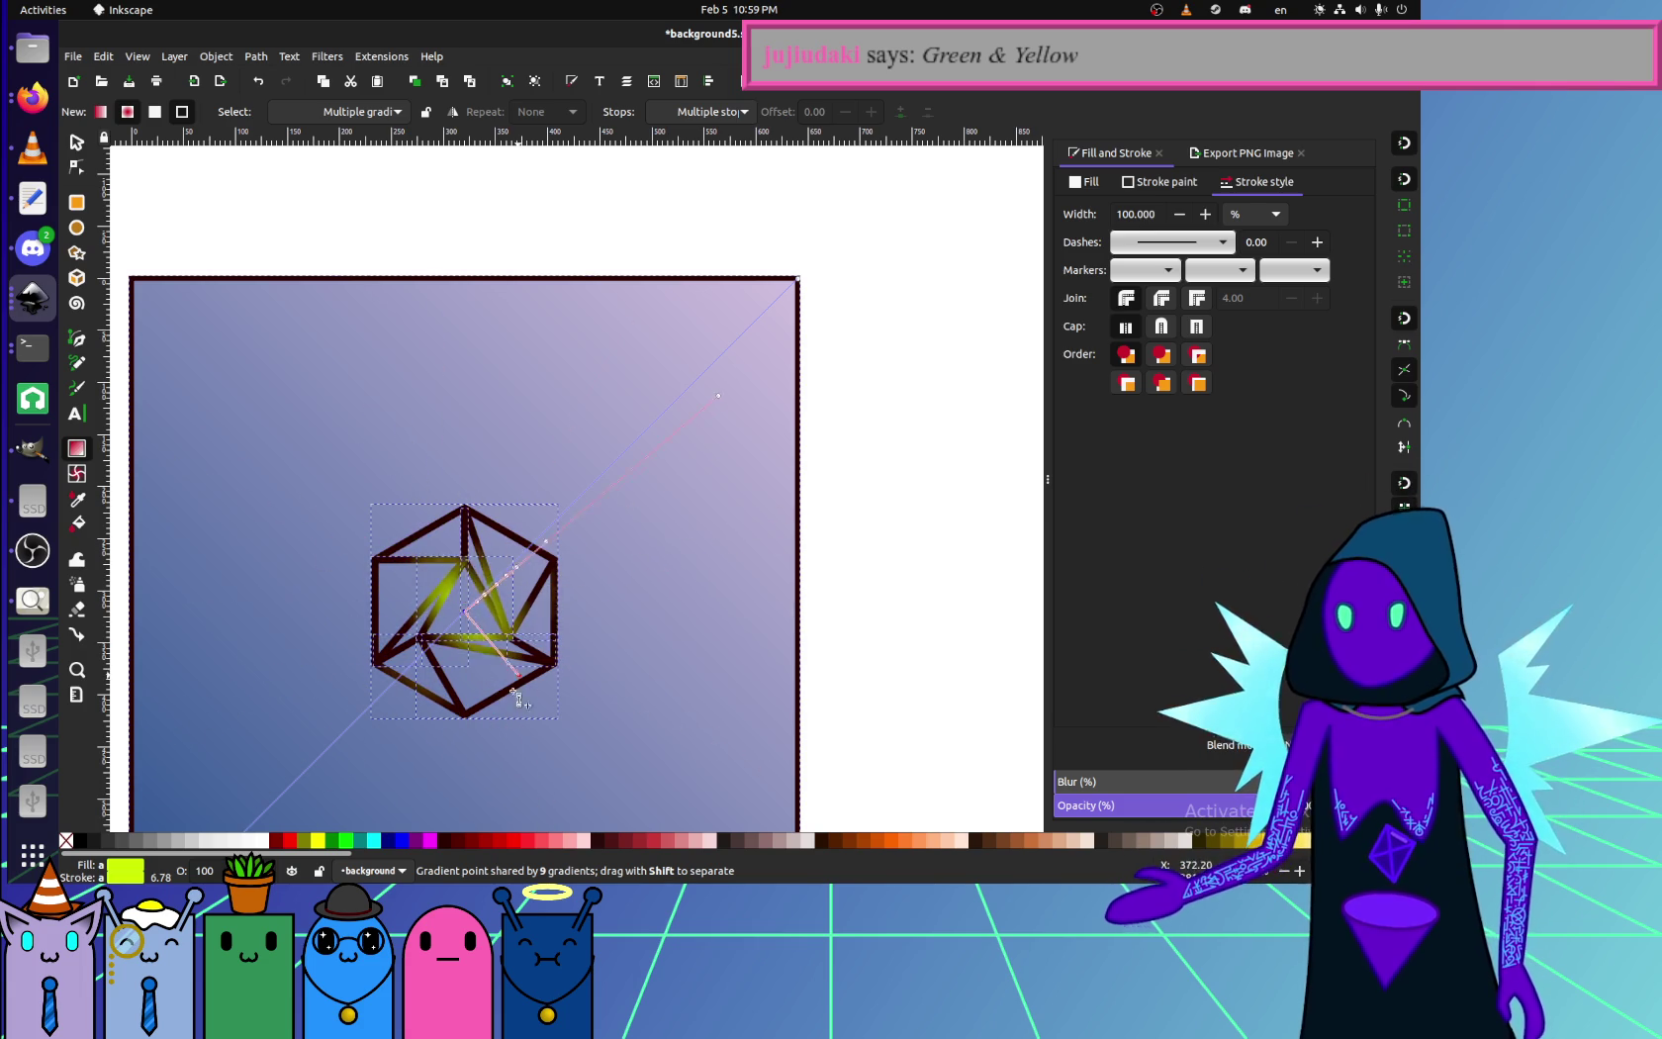
- Pull the gradient end down below the cube
scroll(513, 613, up, 3)
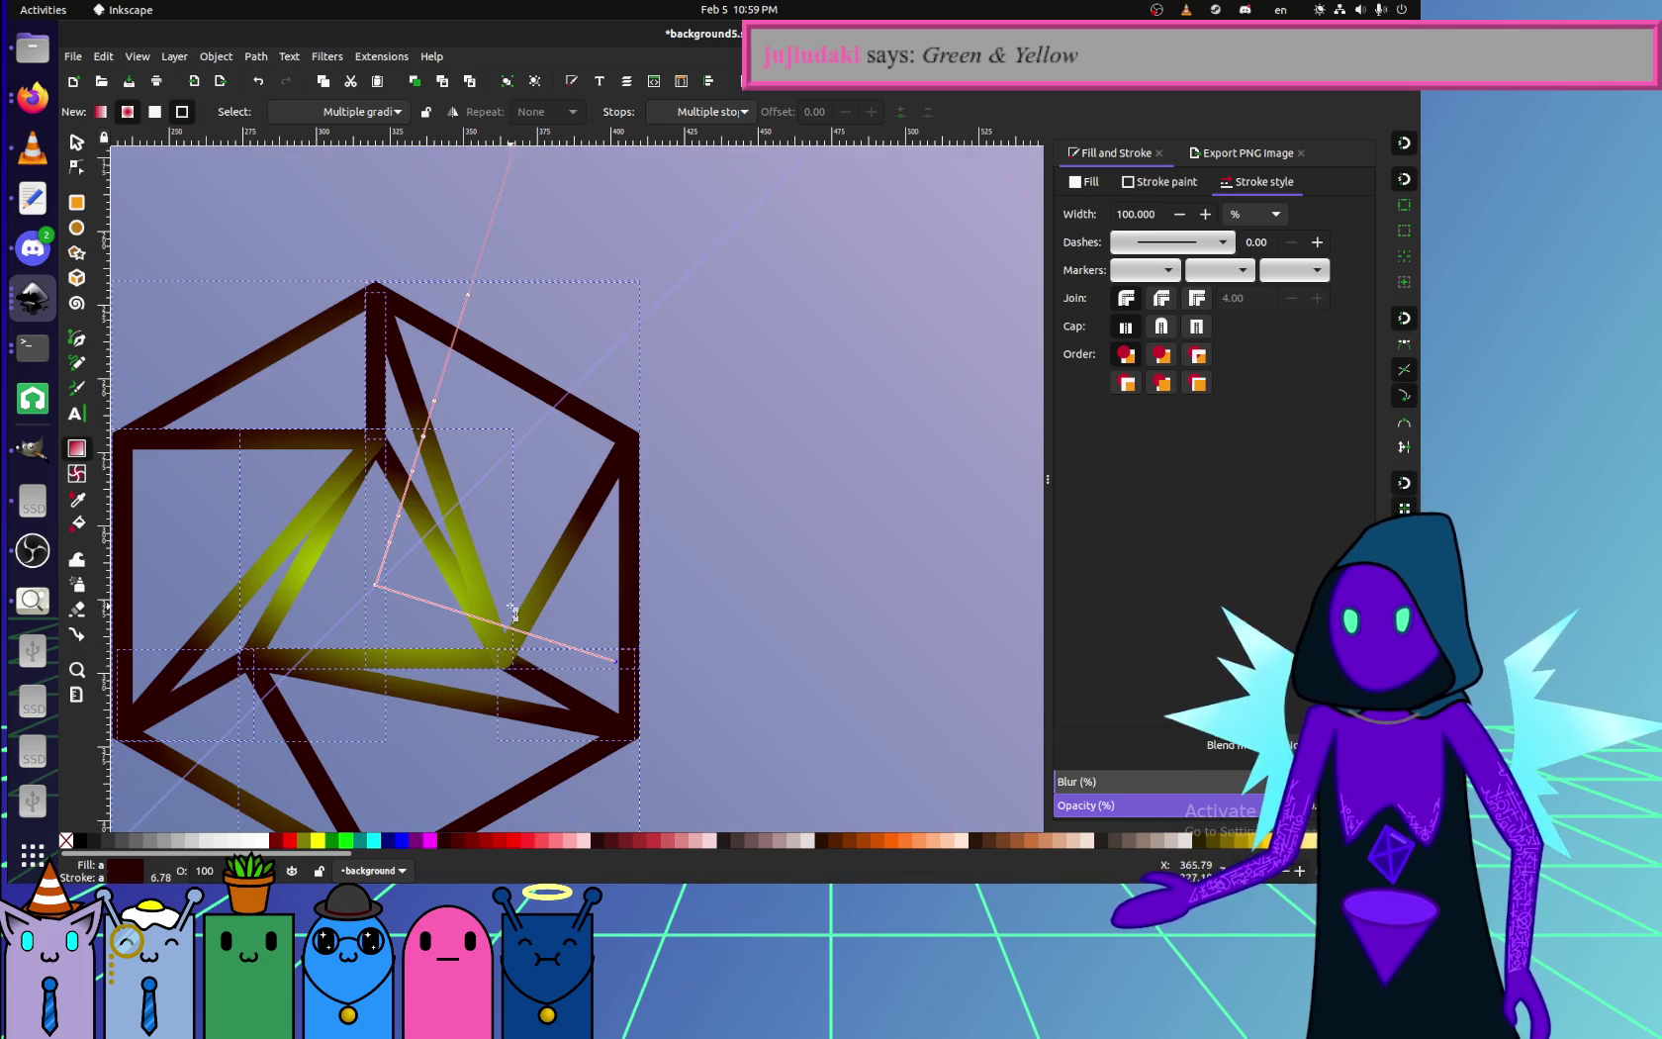
drag(621, 672, 579, 736)
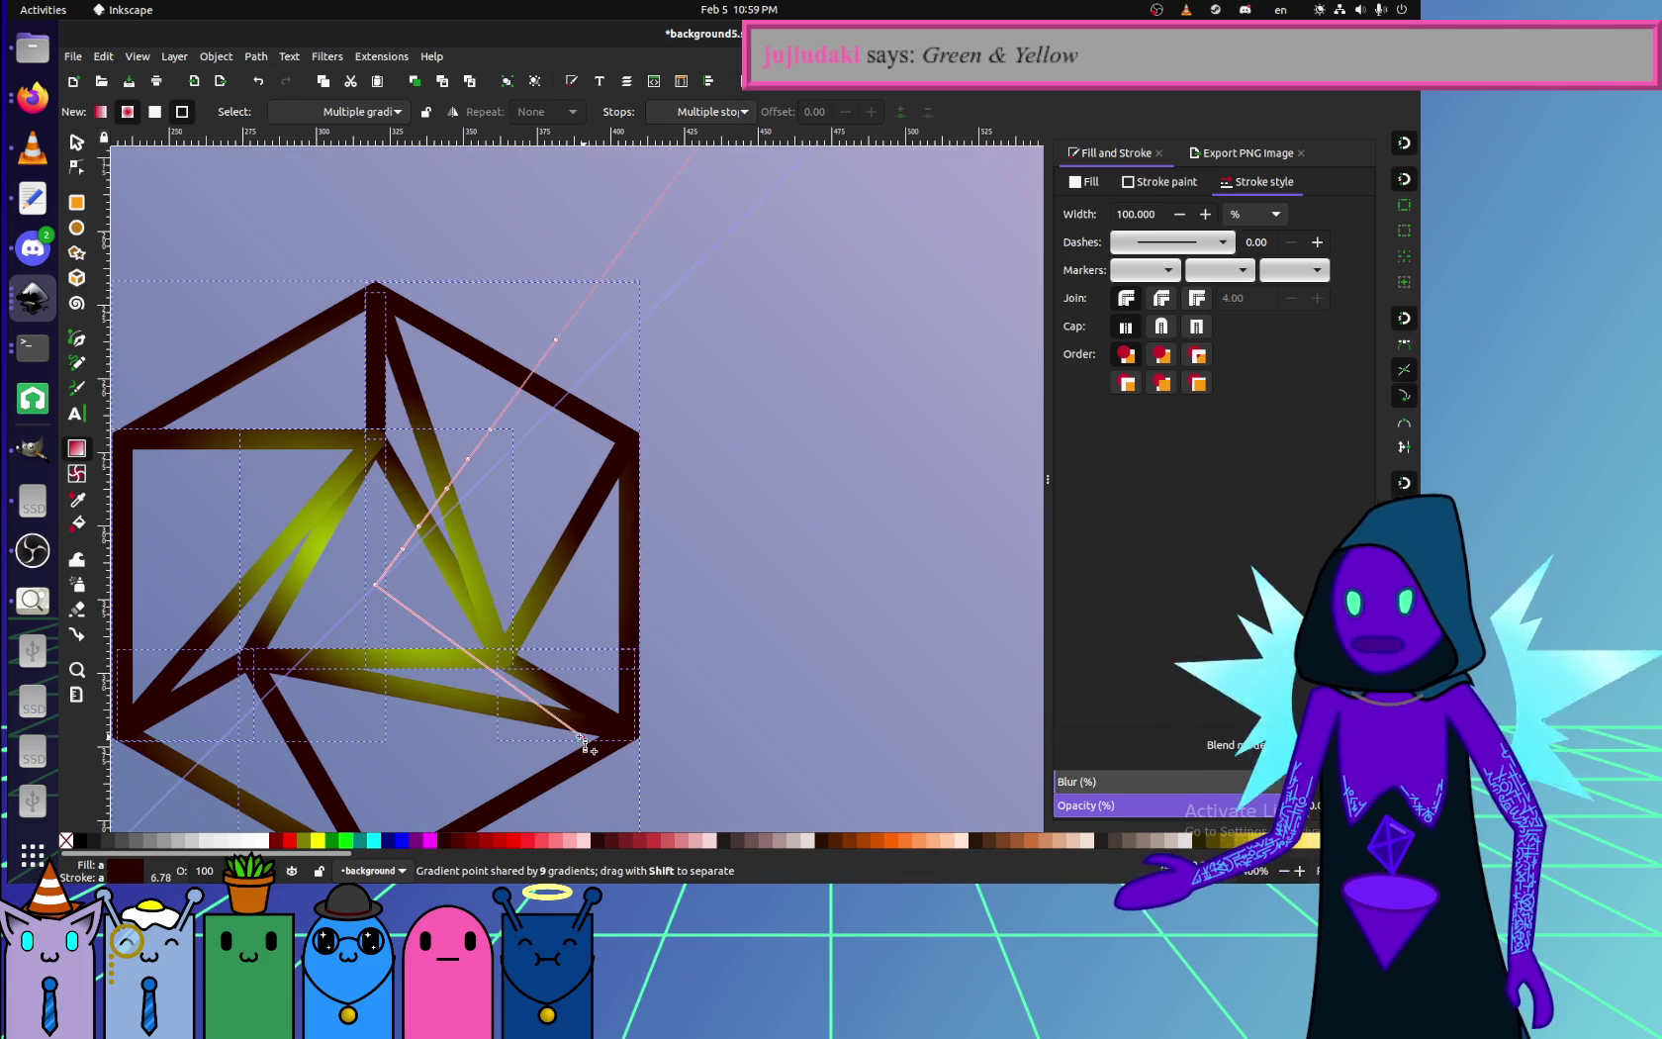
scroll(513, 701, up, 3)
scroll(397, 623, up, 1)
scroll(360, 582, down, 2)
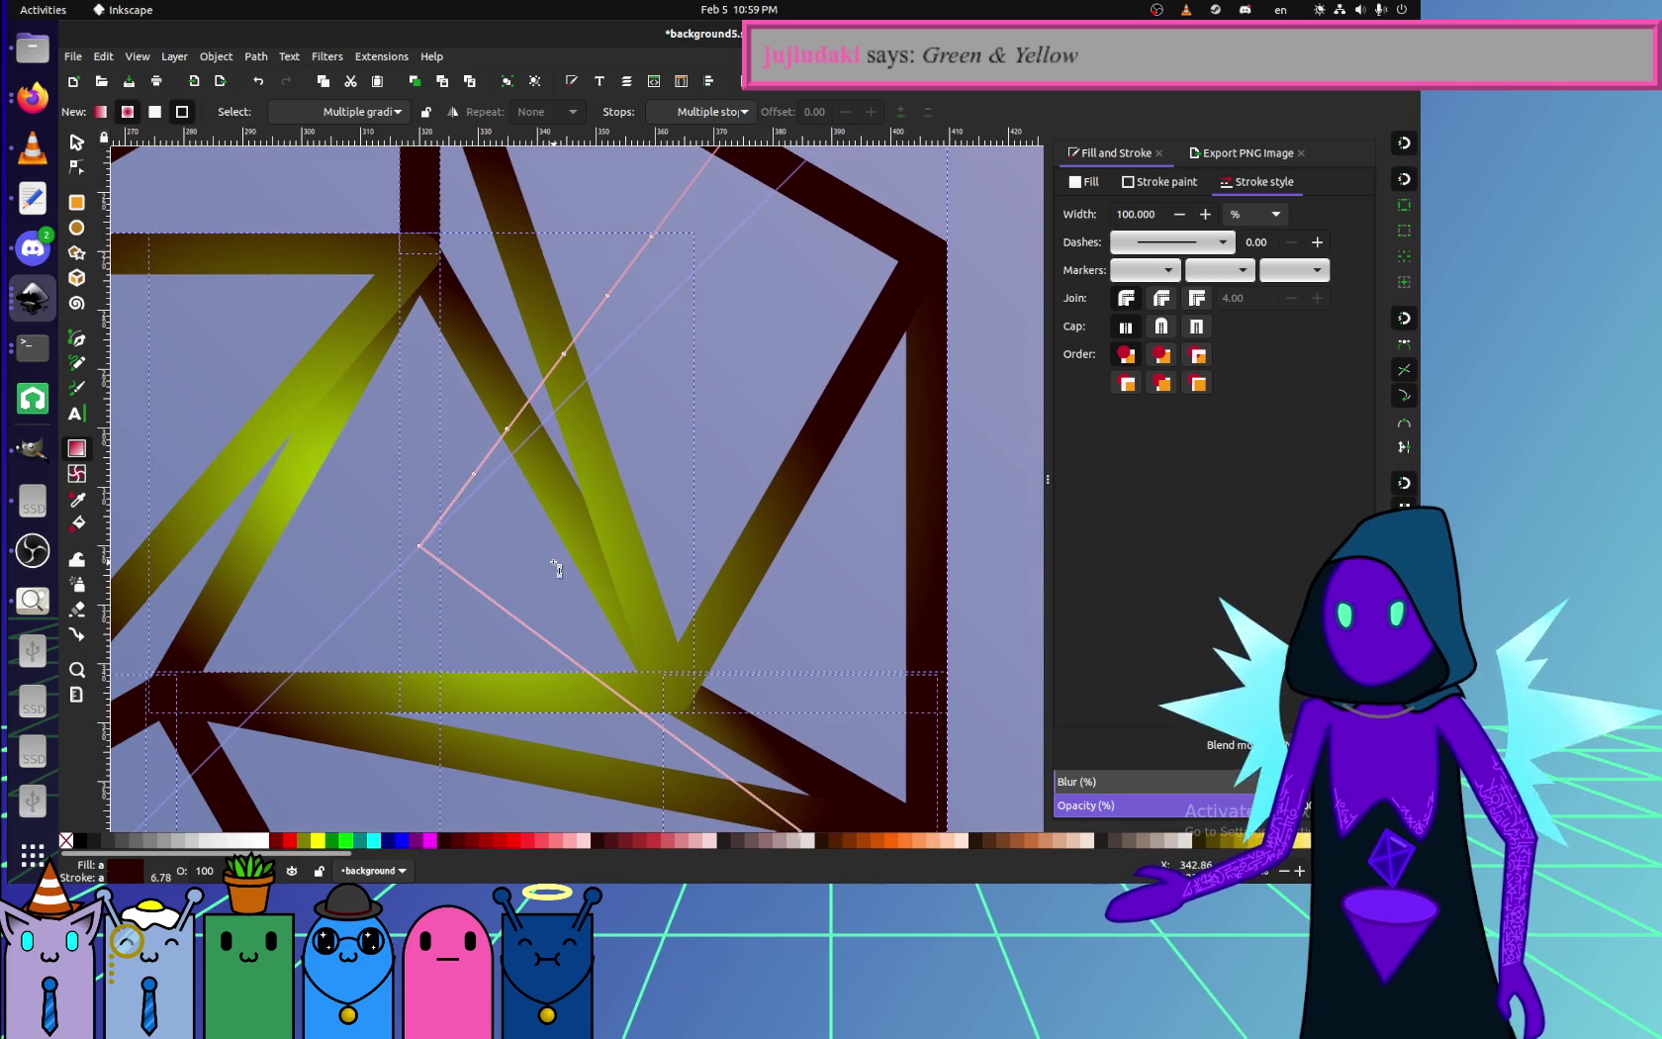
key(s)
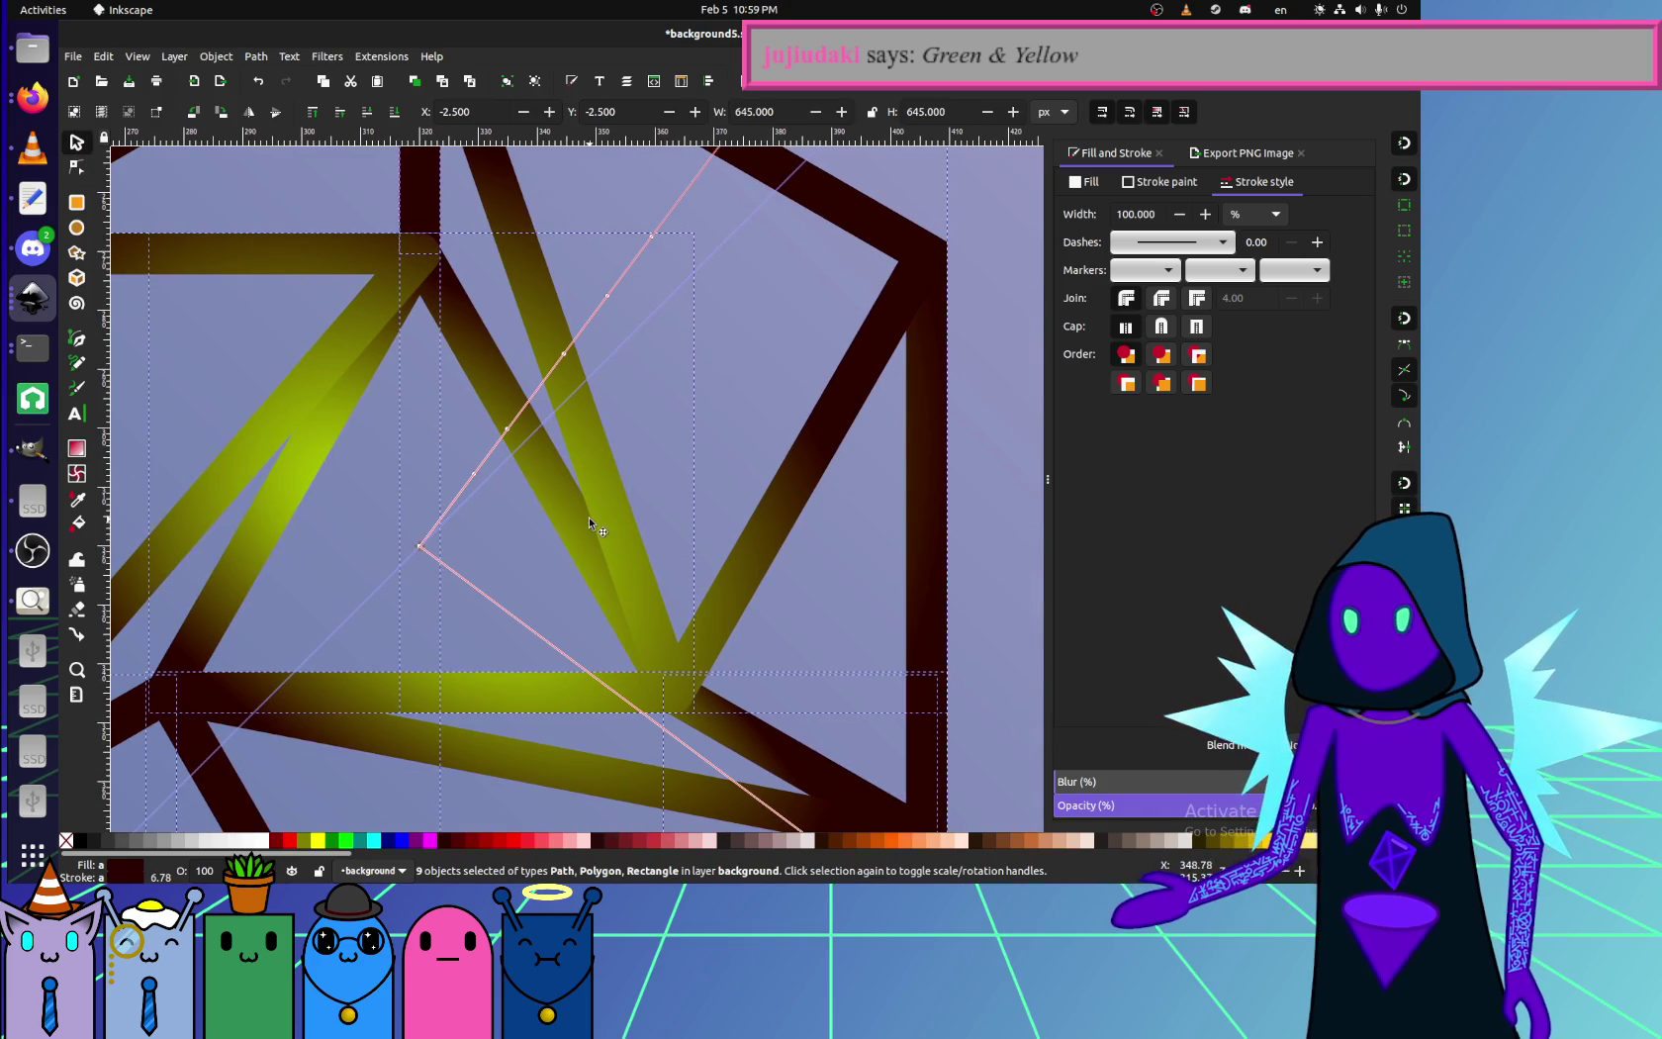
- Test deleting the background rectangle, then restore it
scroll(730, 406, down, 3)
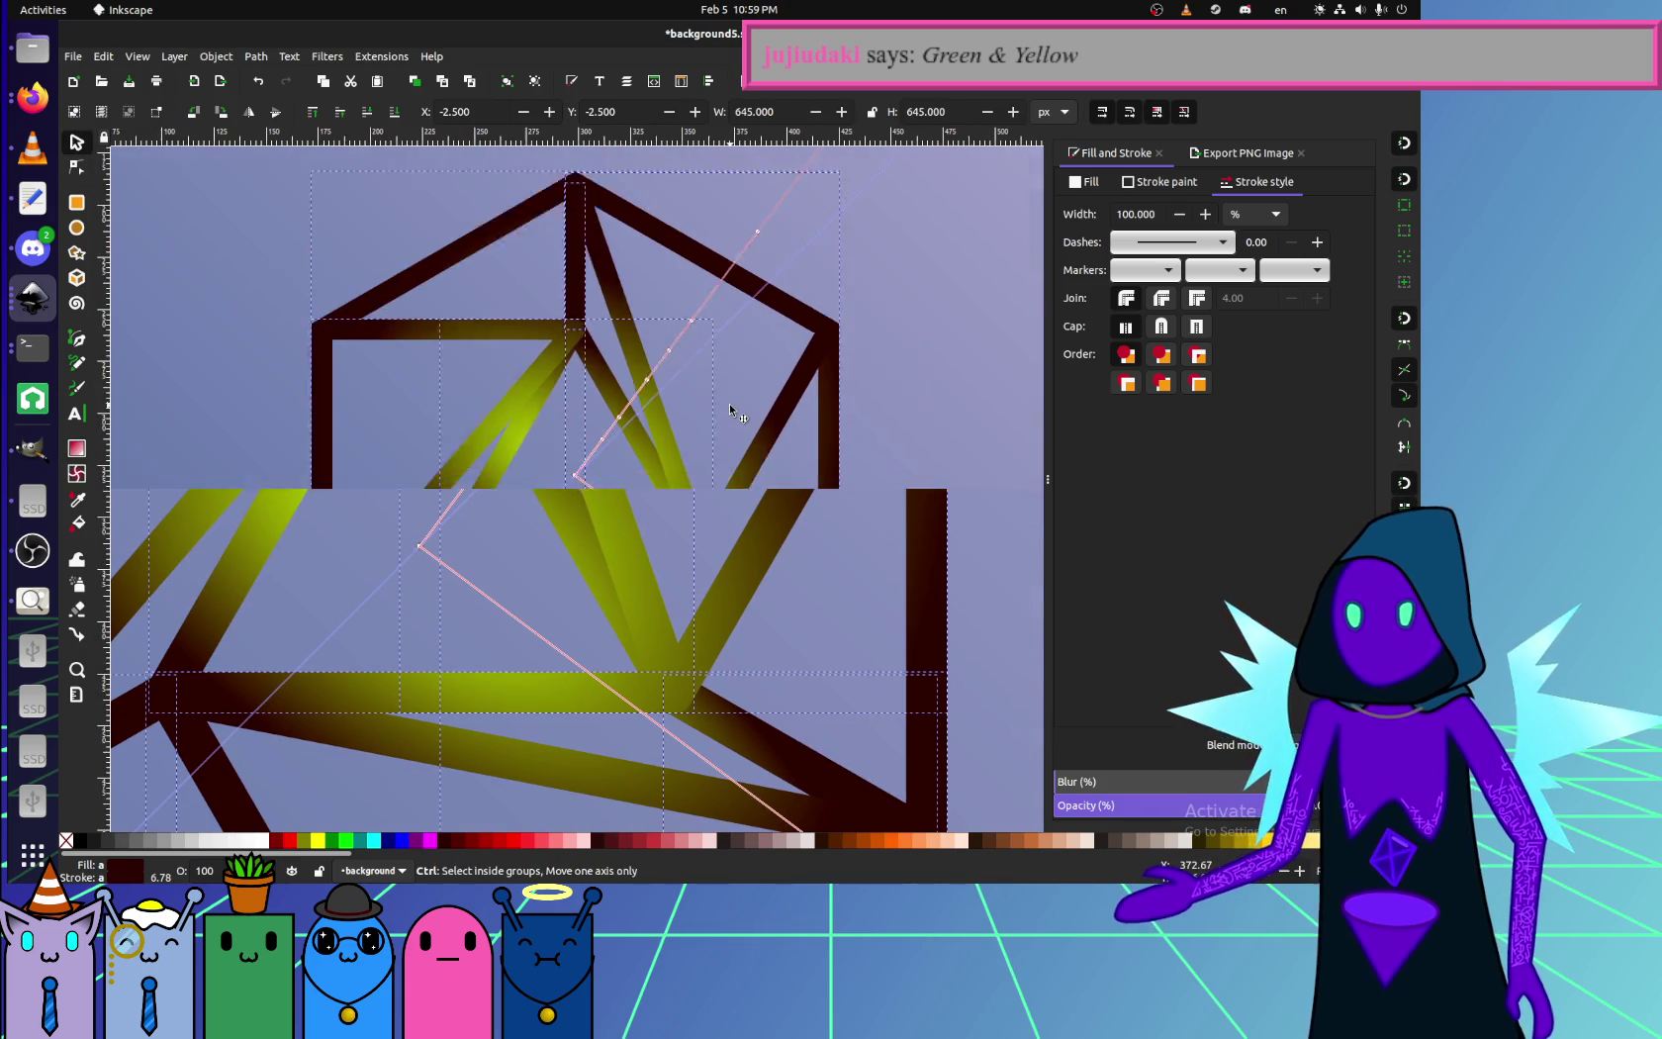
scroll(866, 423, down, 2)
click(470, 458)
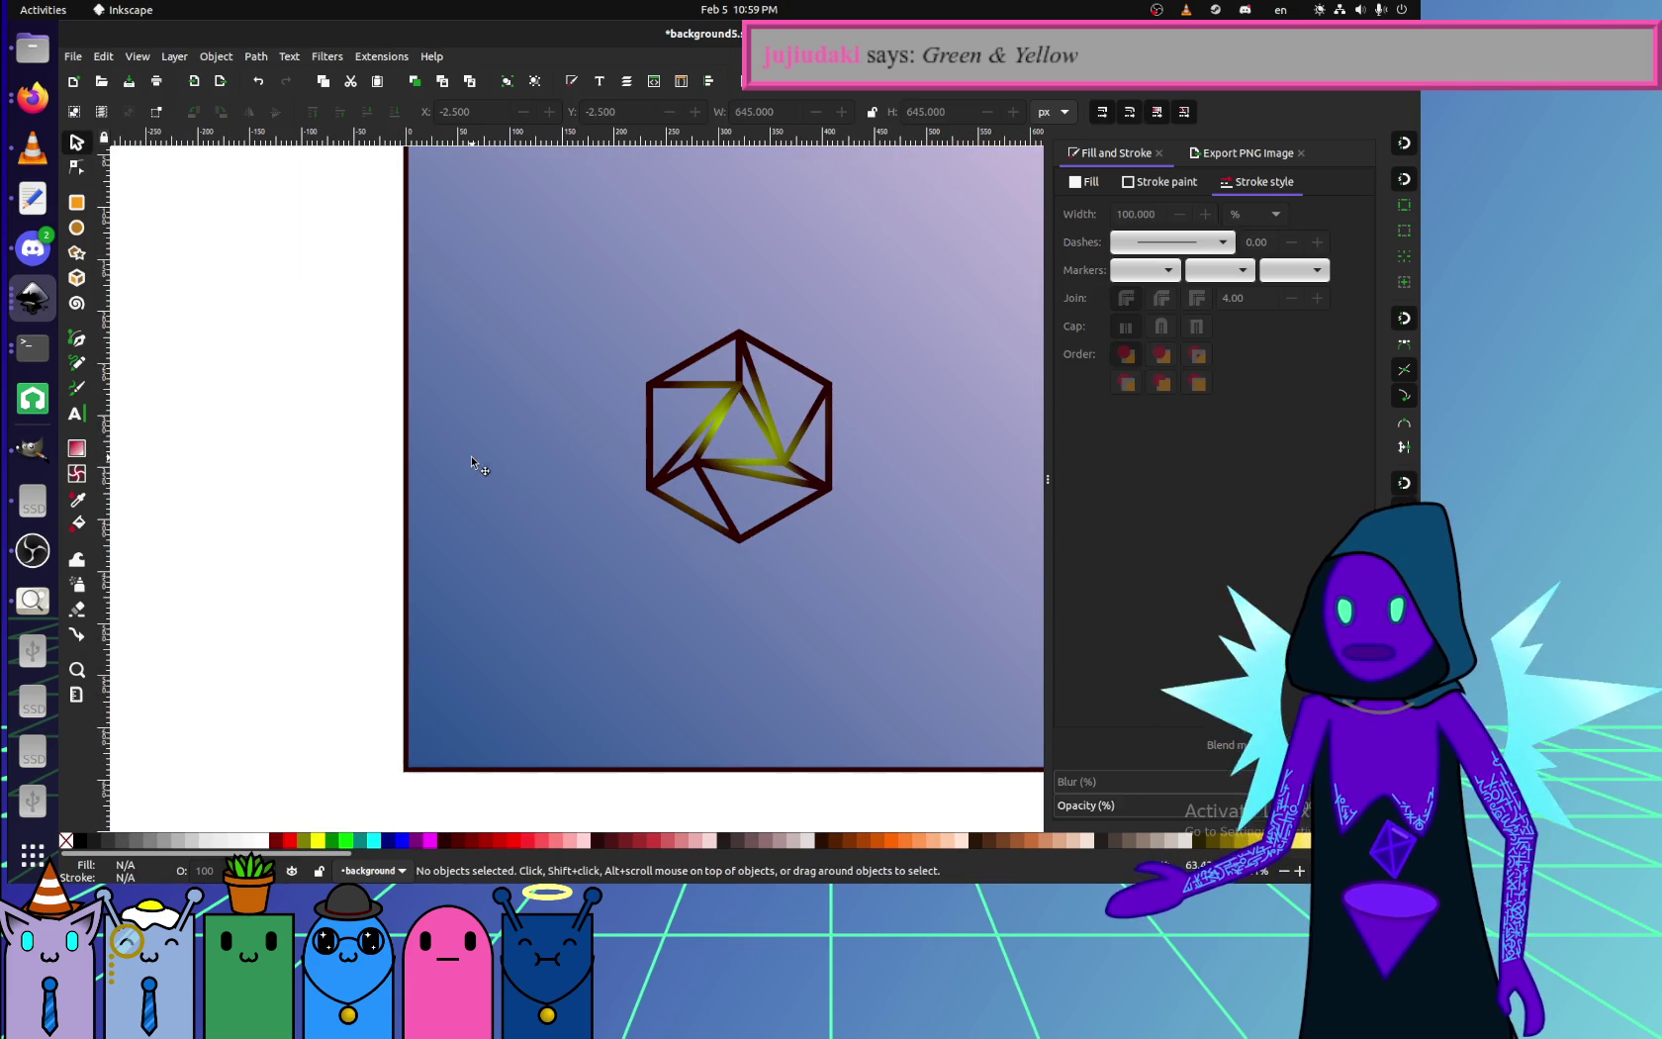
key(Delete)
scroll(794, 450, up, 2)
key(ctrl+z)
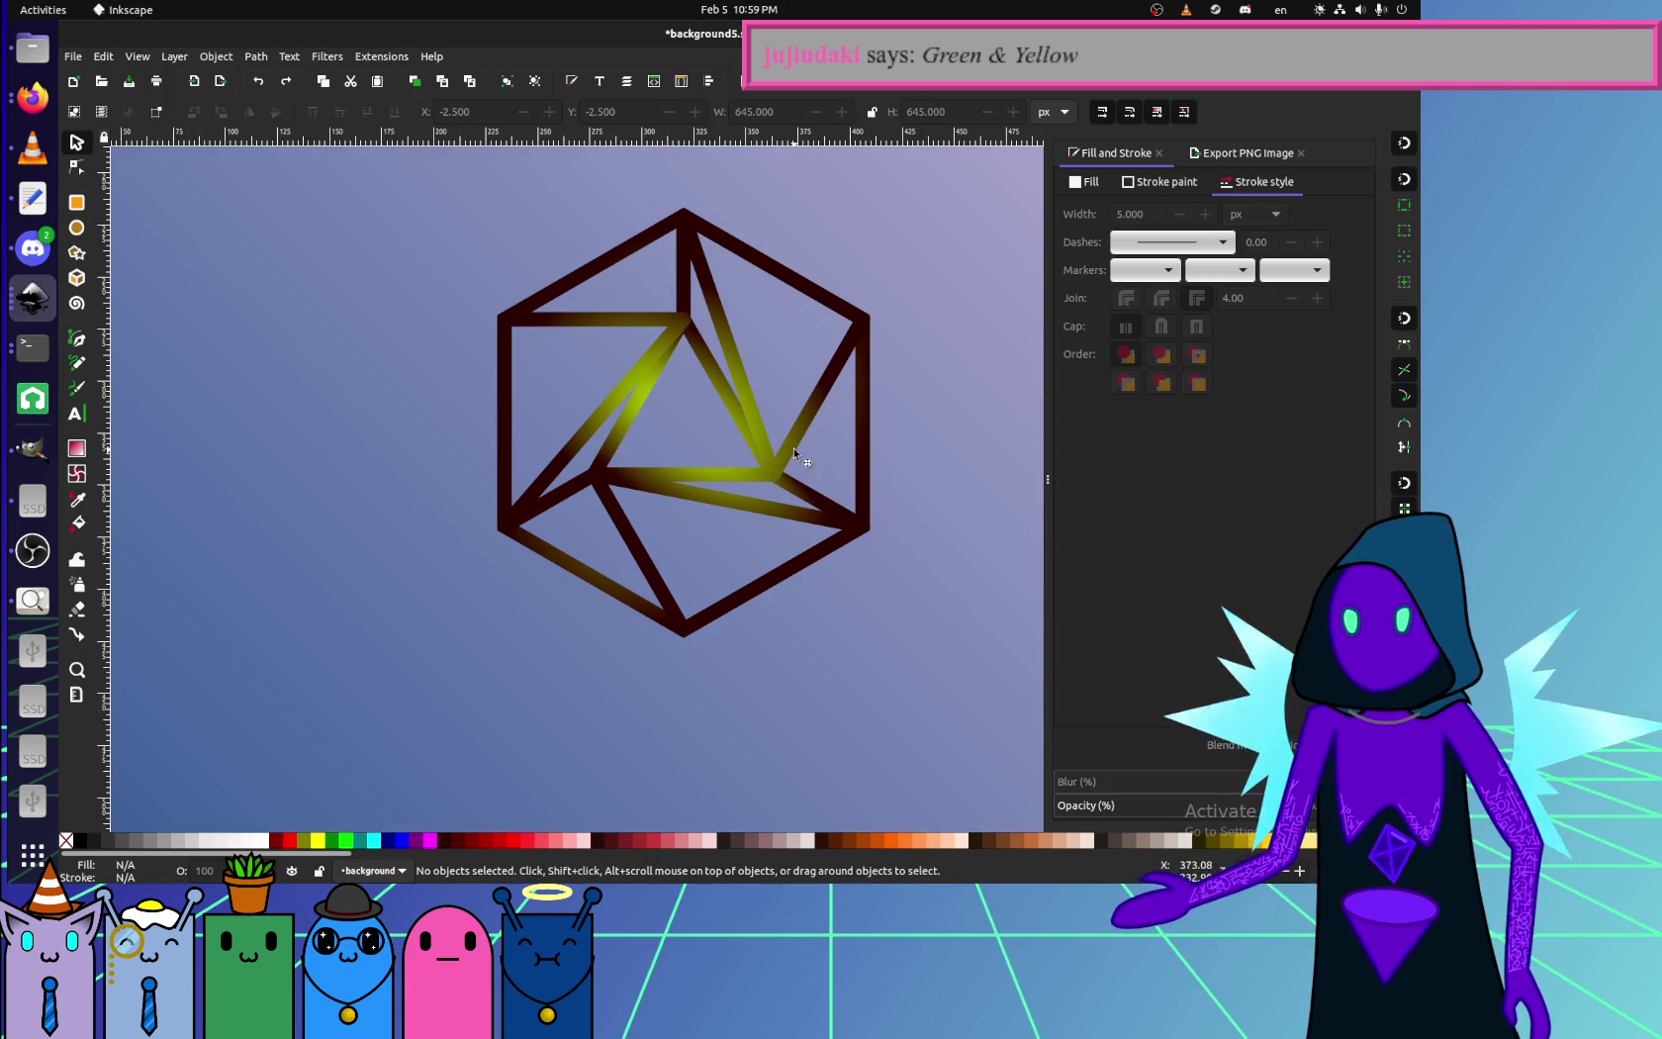
- Try a linear gradient in the strokes' Stroke paint settings, then select all objects
click(776, 452)
scroll(756, 421, up, 2)
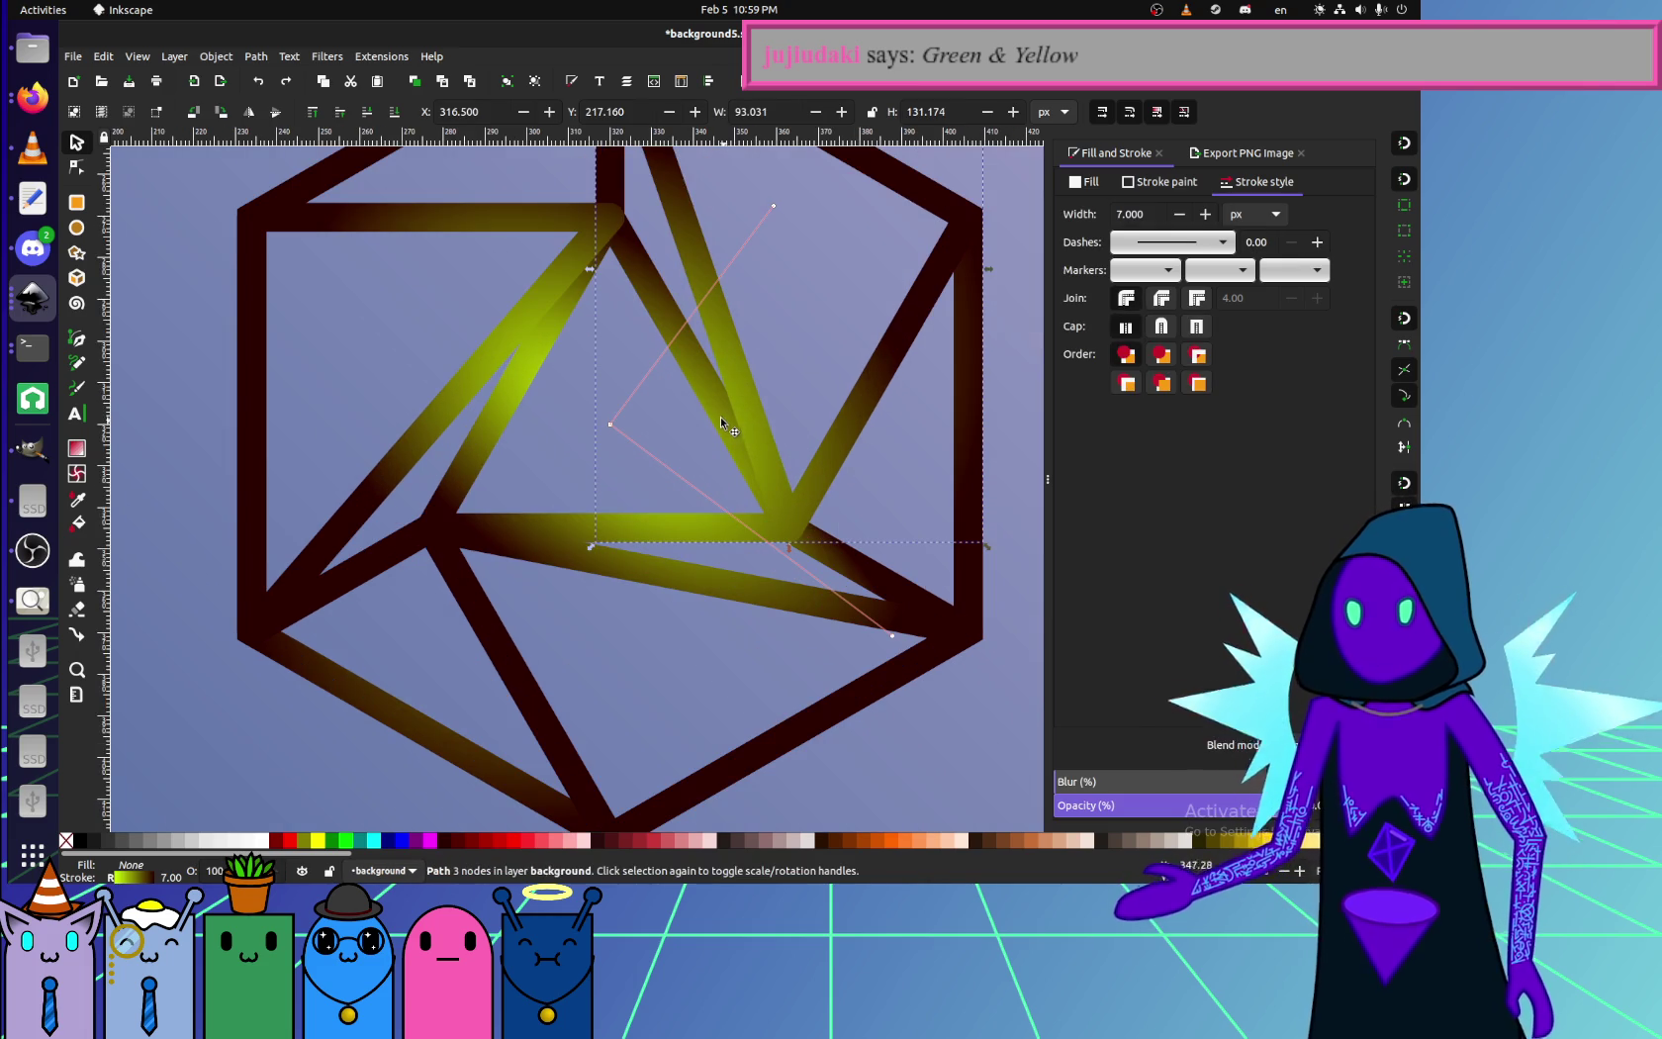
shift+click(715, 408)
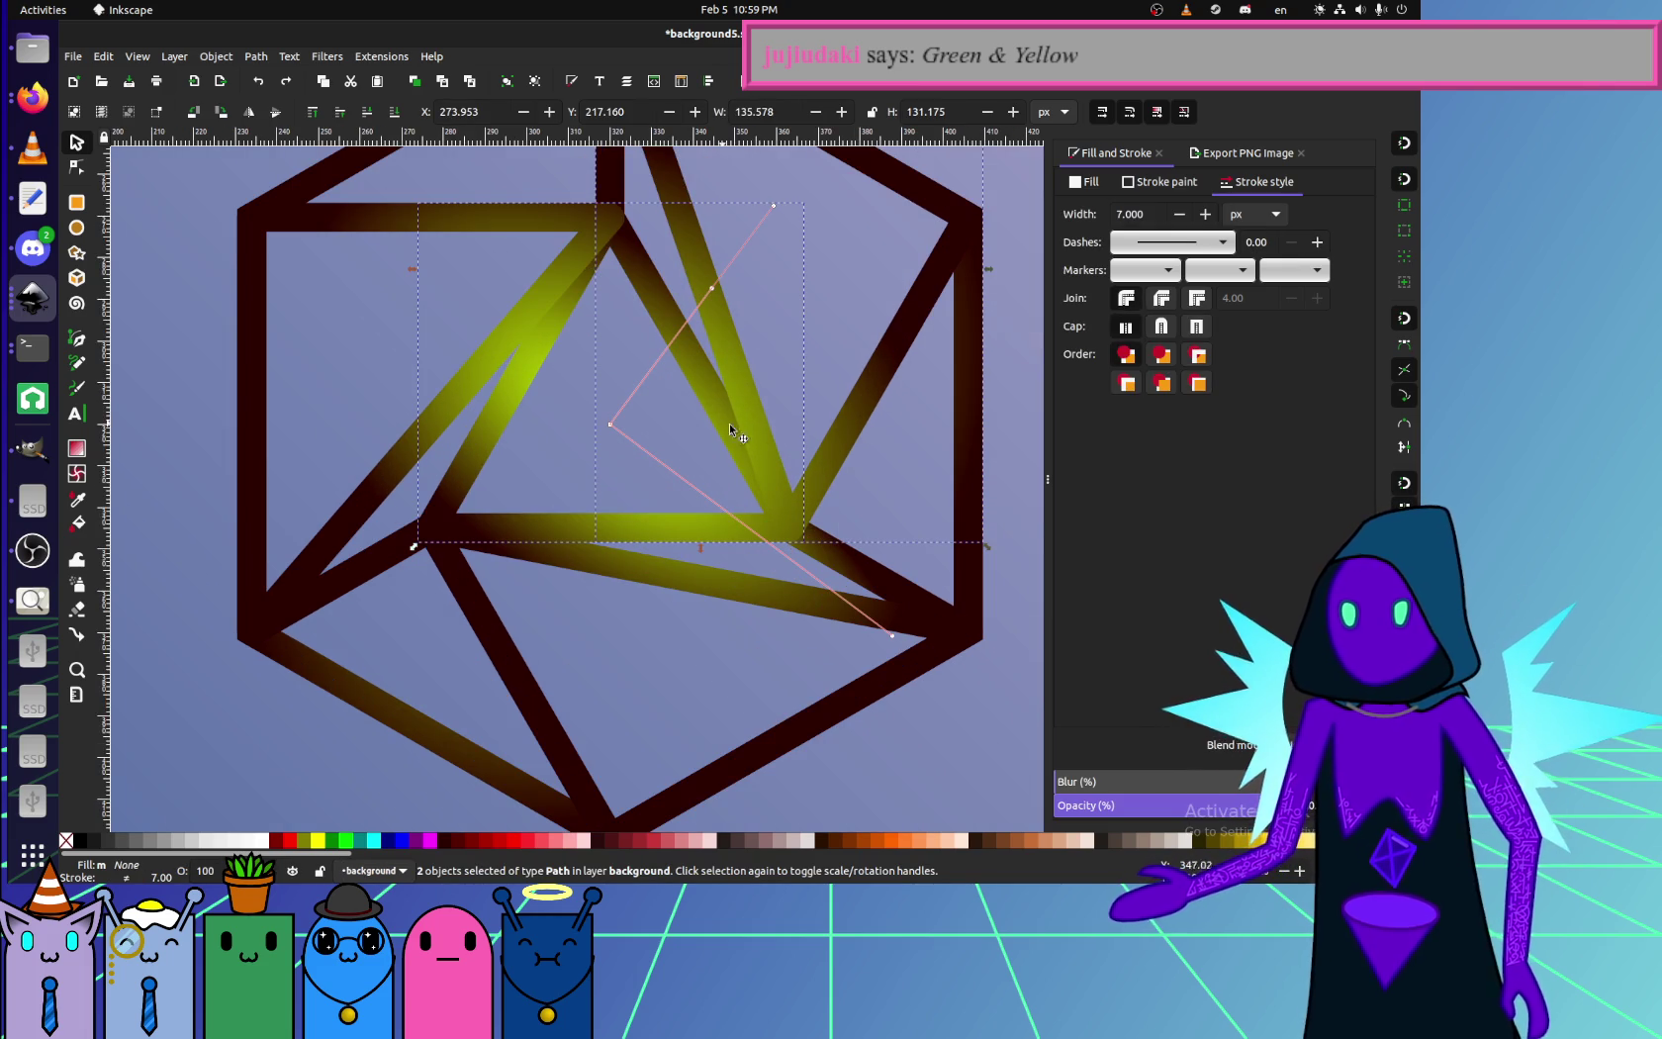
click(1171, 181)
click(1128, 214)
key(ctrl+a)
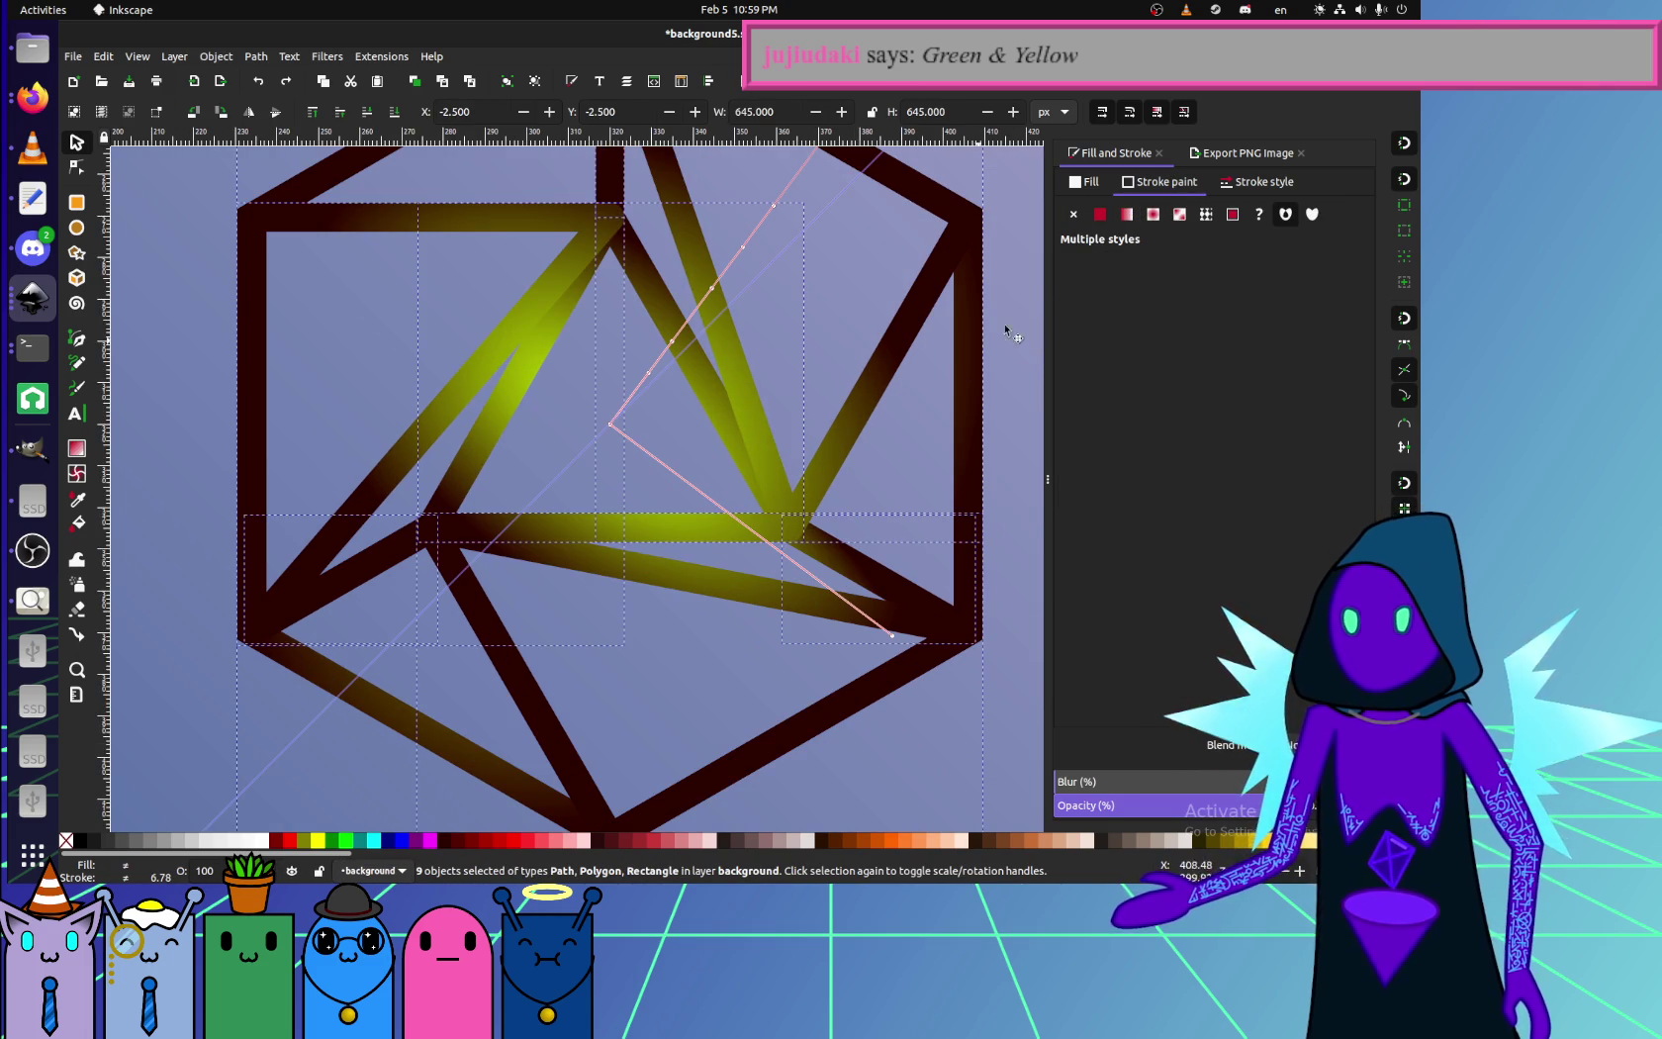
- Switch the selected strokes to radial gradients and shift the glows along the diagonal and lower-left strokes
click(1133, 219)
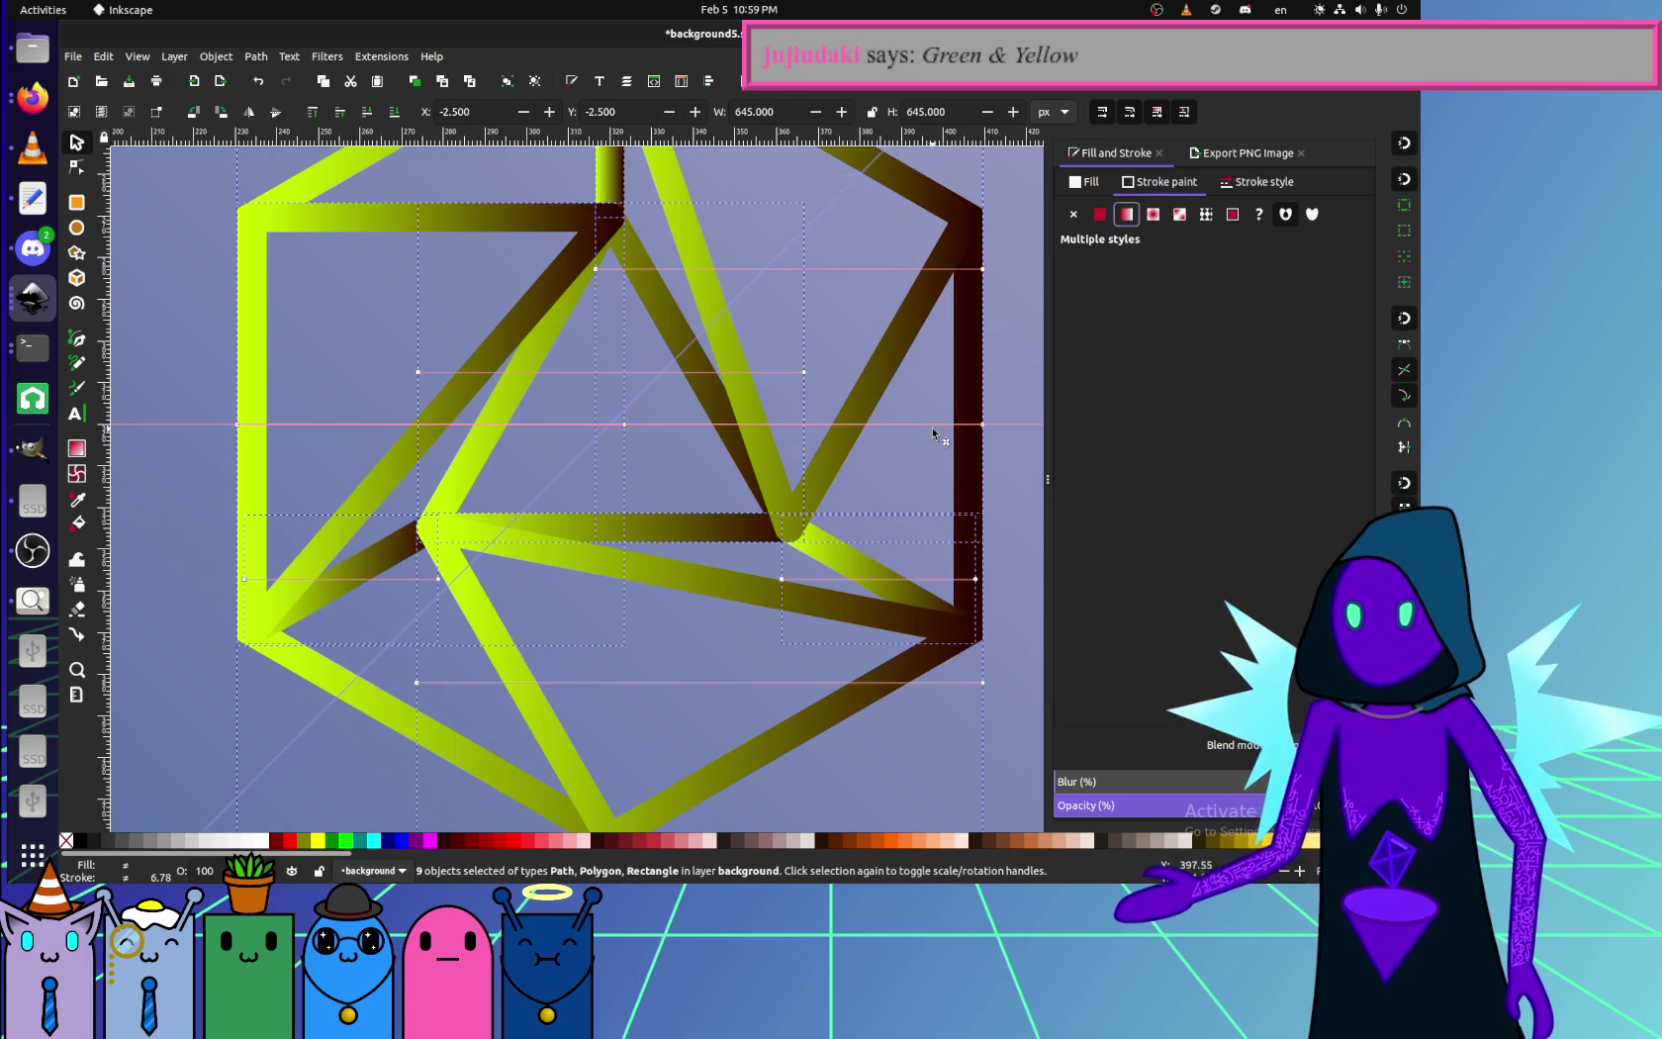
ctrl+scroll(360, 437, down, 2)
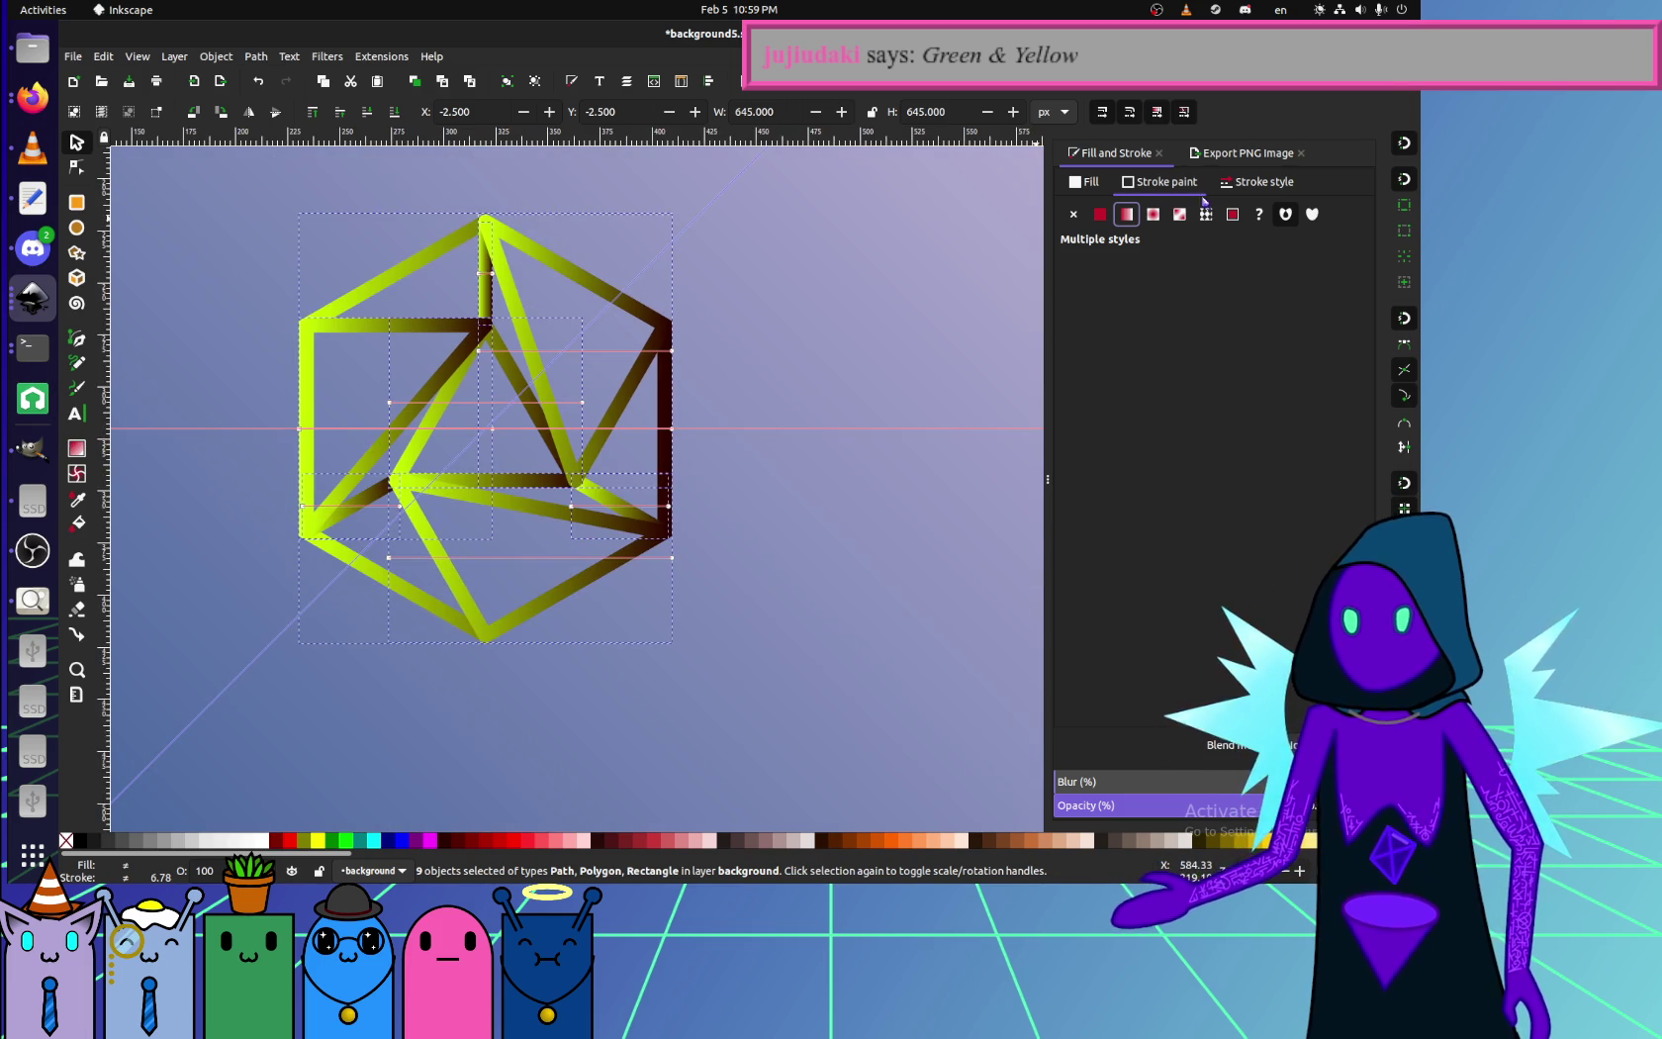
click(1151, 220)
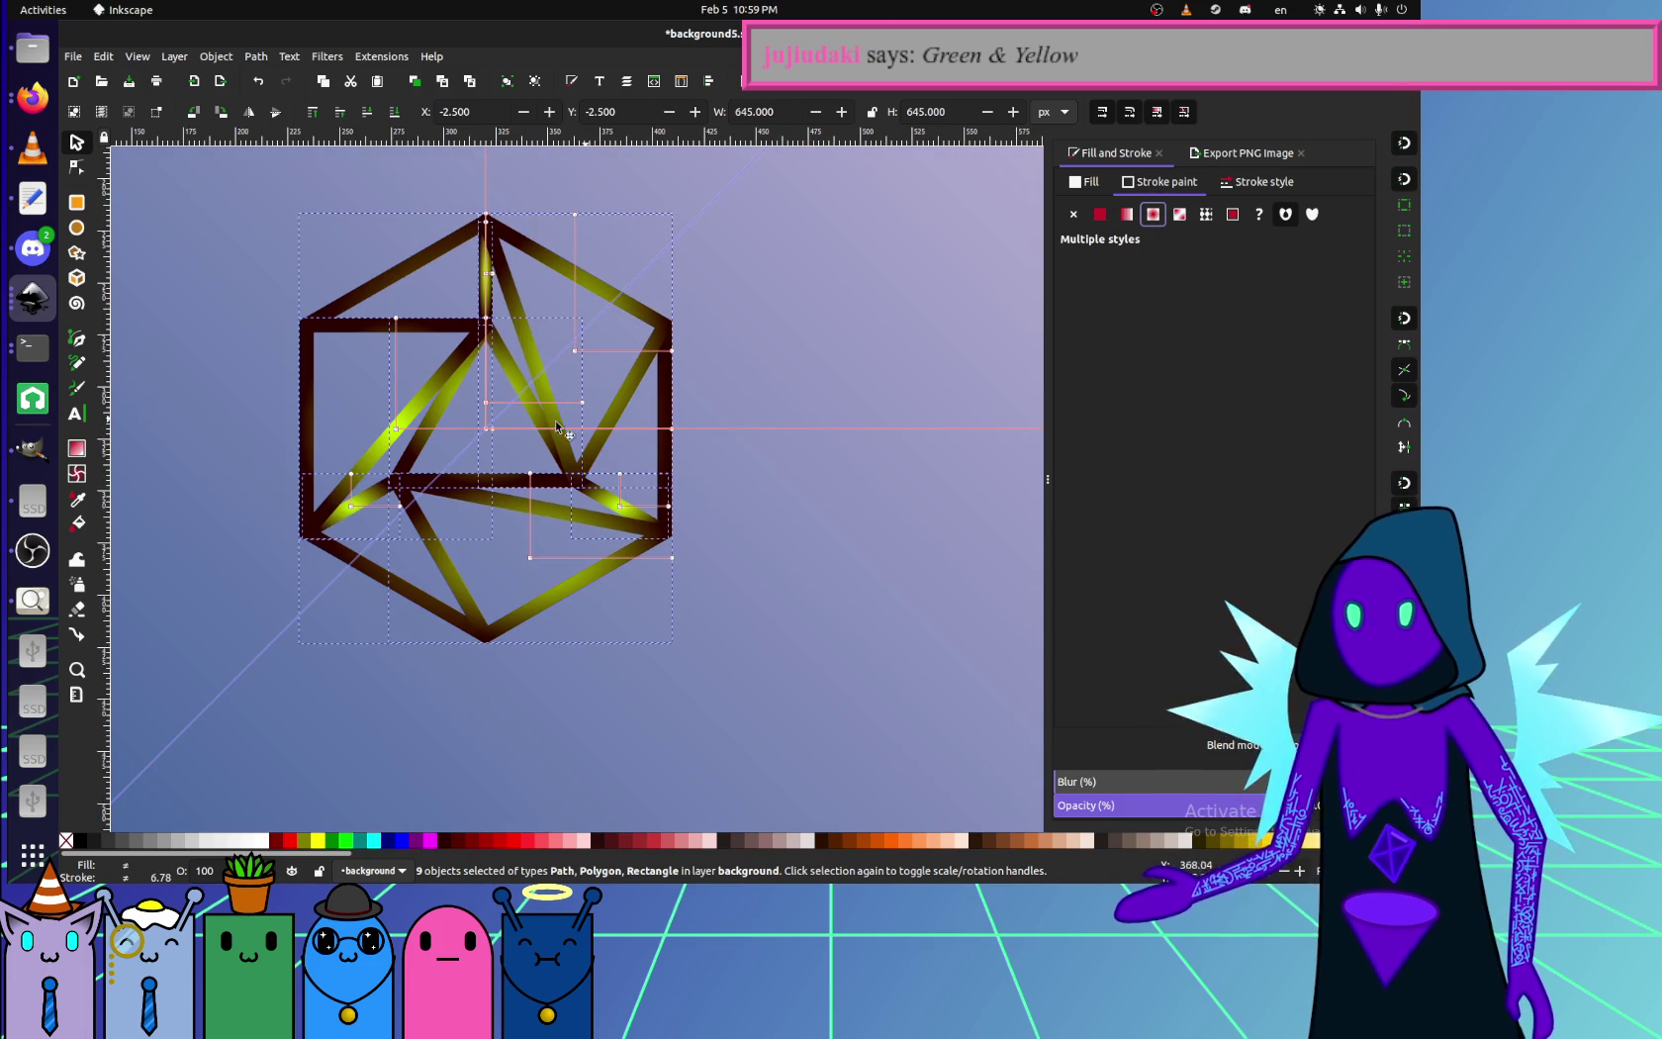
drag(393, 432, 489, 432)
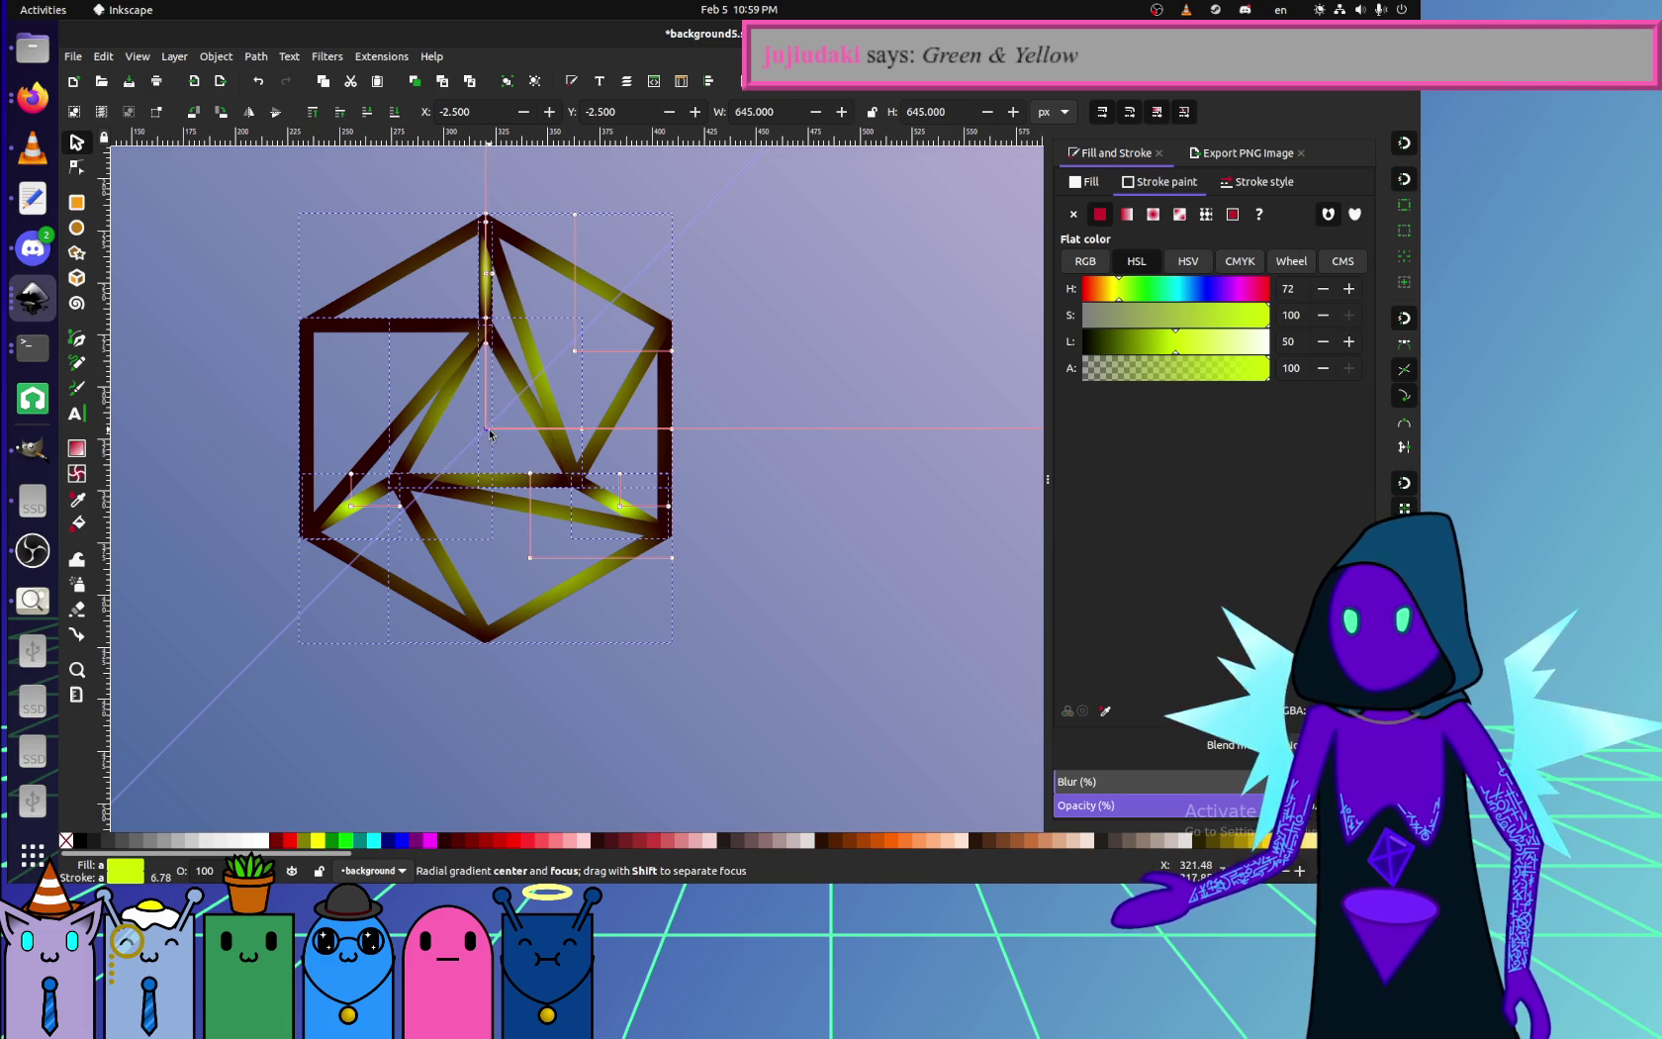
drag(346, 505, 531, 544)
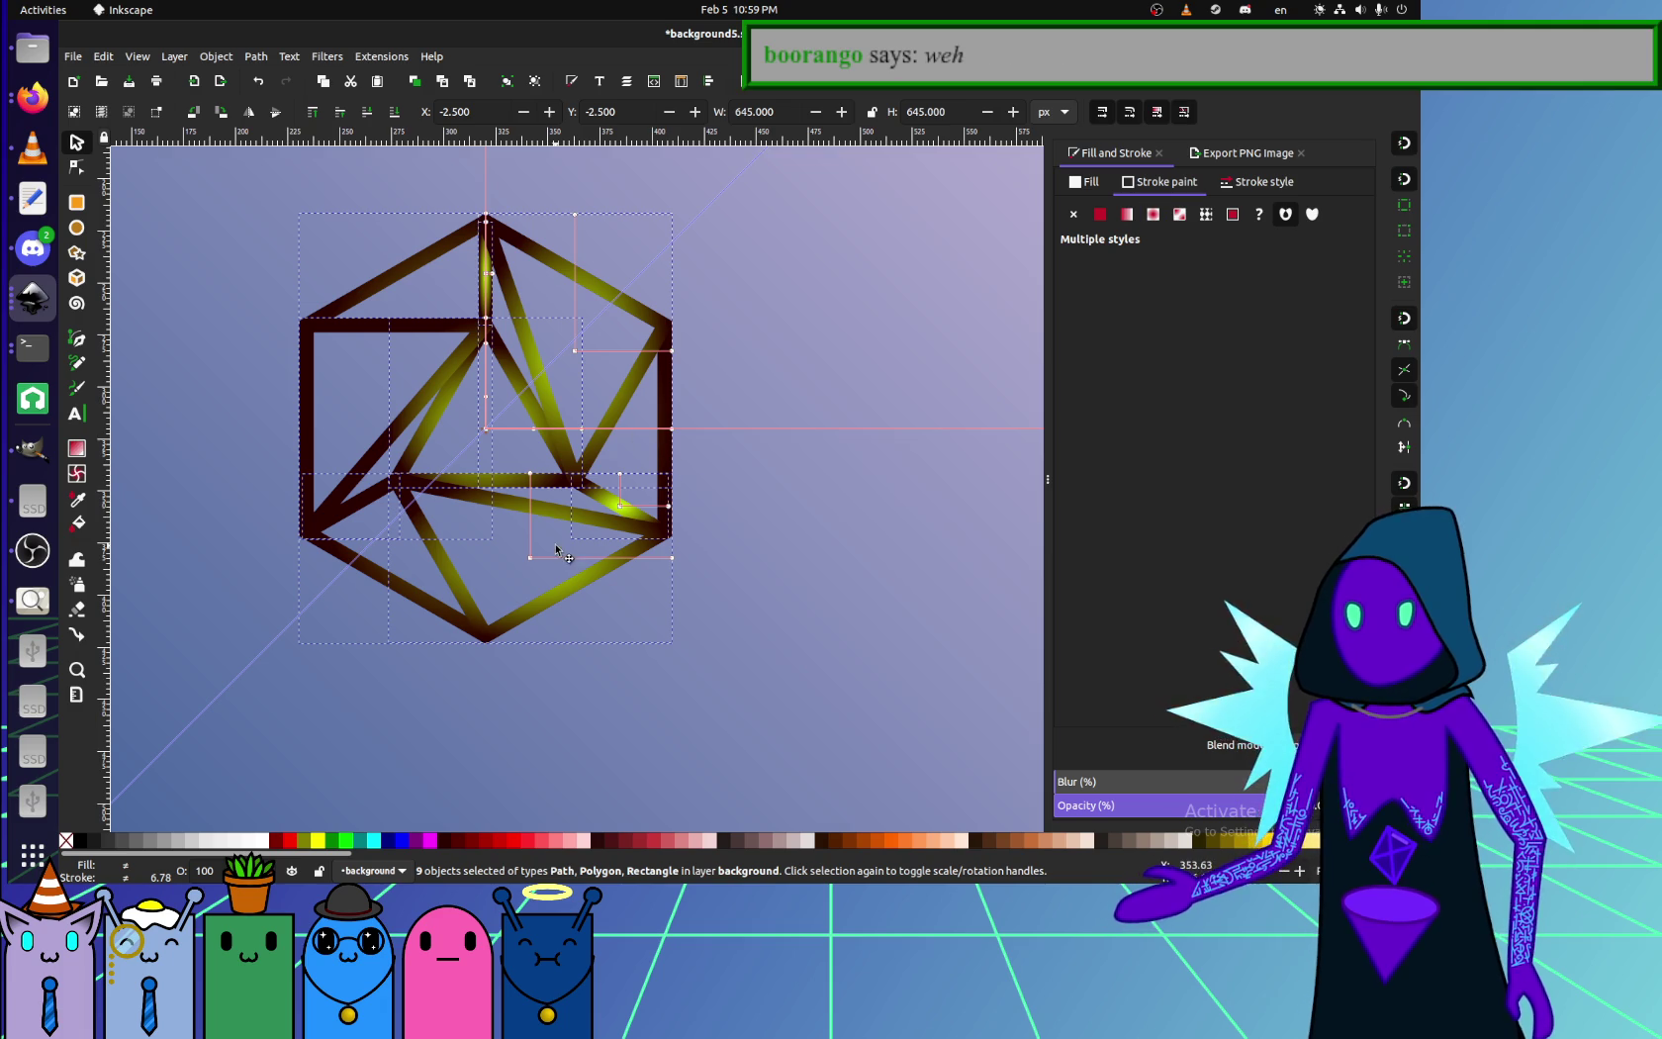
- Select only the hexagon figure's strokes and apply radial gradient 4832 to them
key(Escape)
key(5)
drag(900, 624, 450, 393)
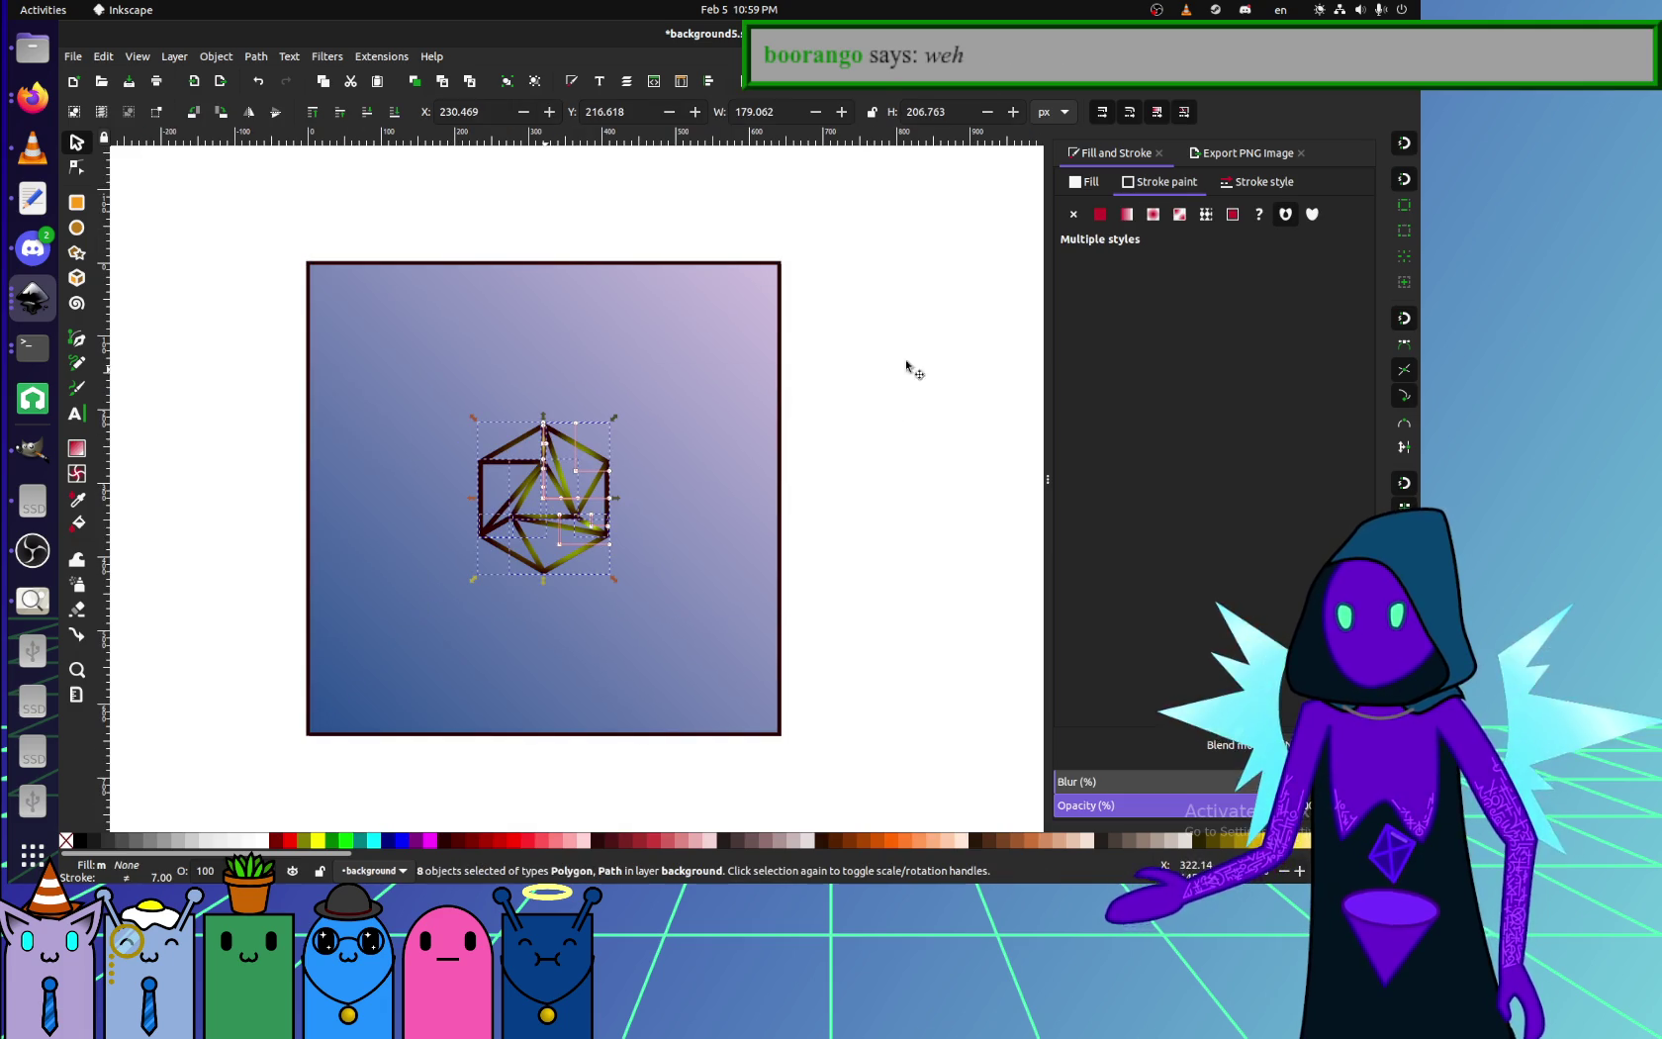
click(1100, 213)
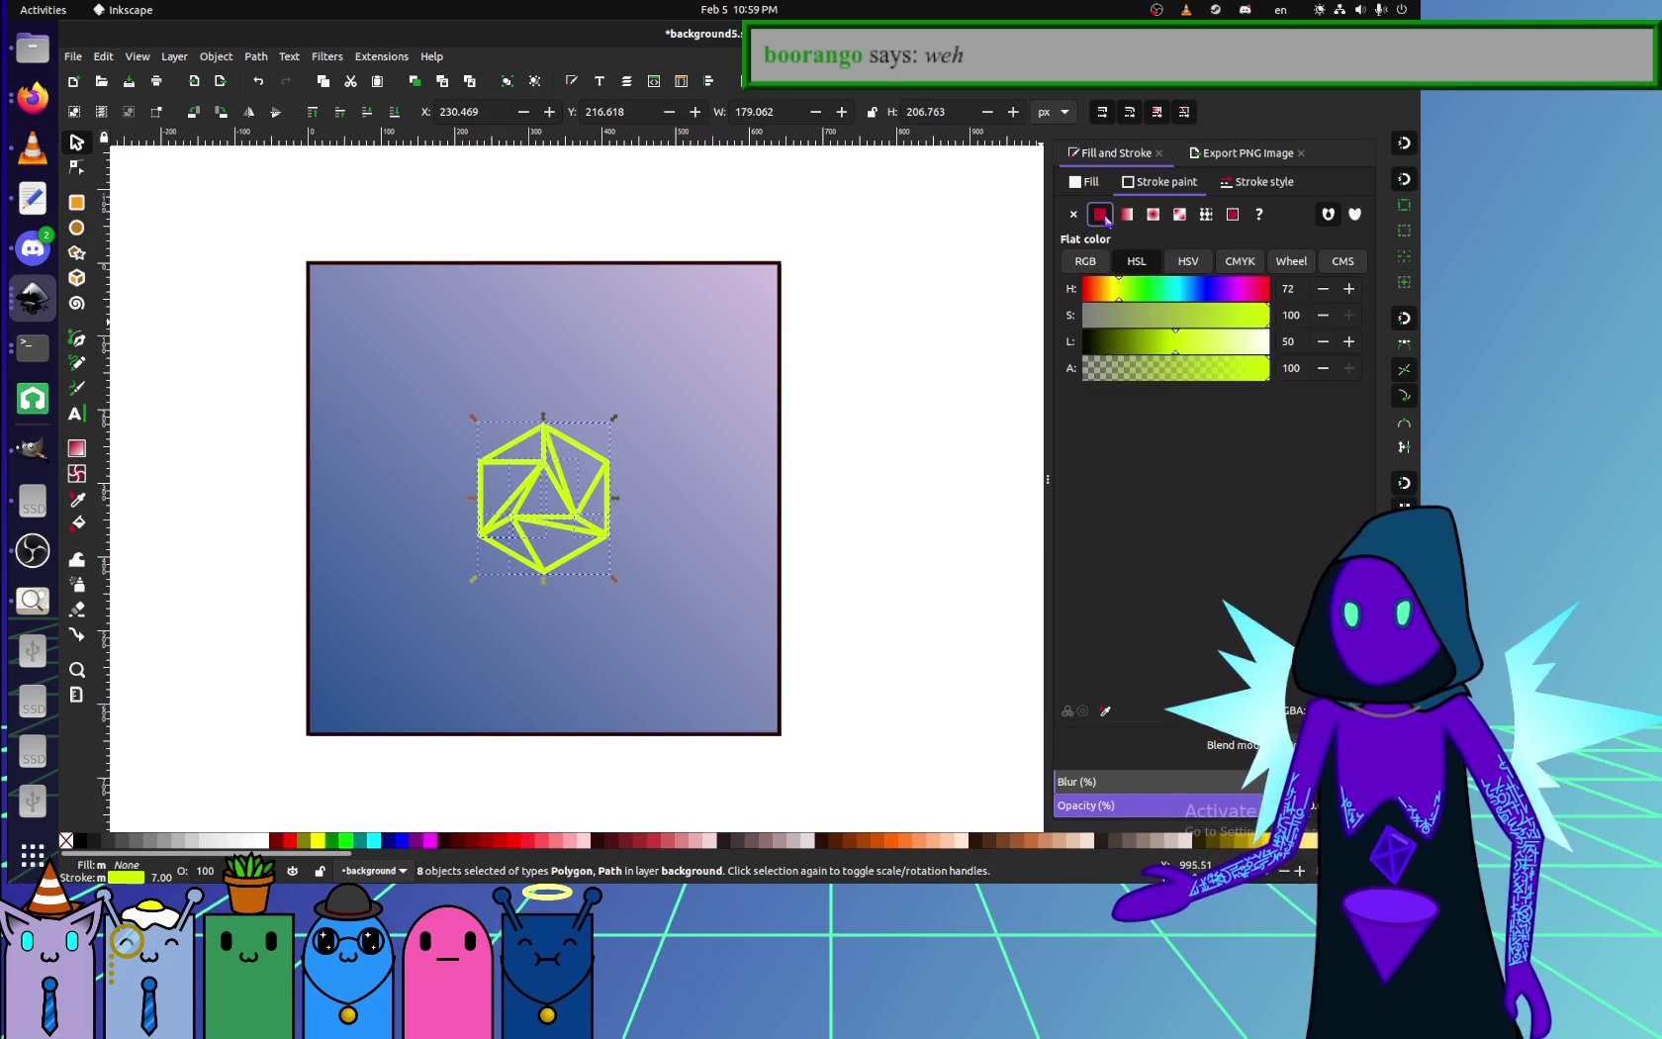
click(1152, 213)
click(1138, 295)
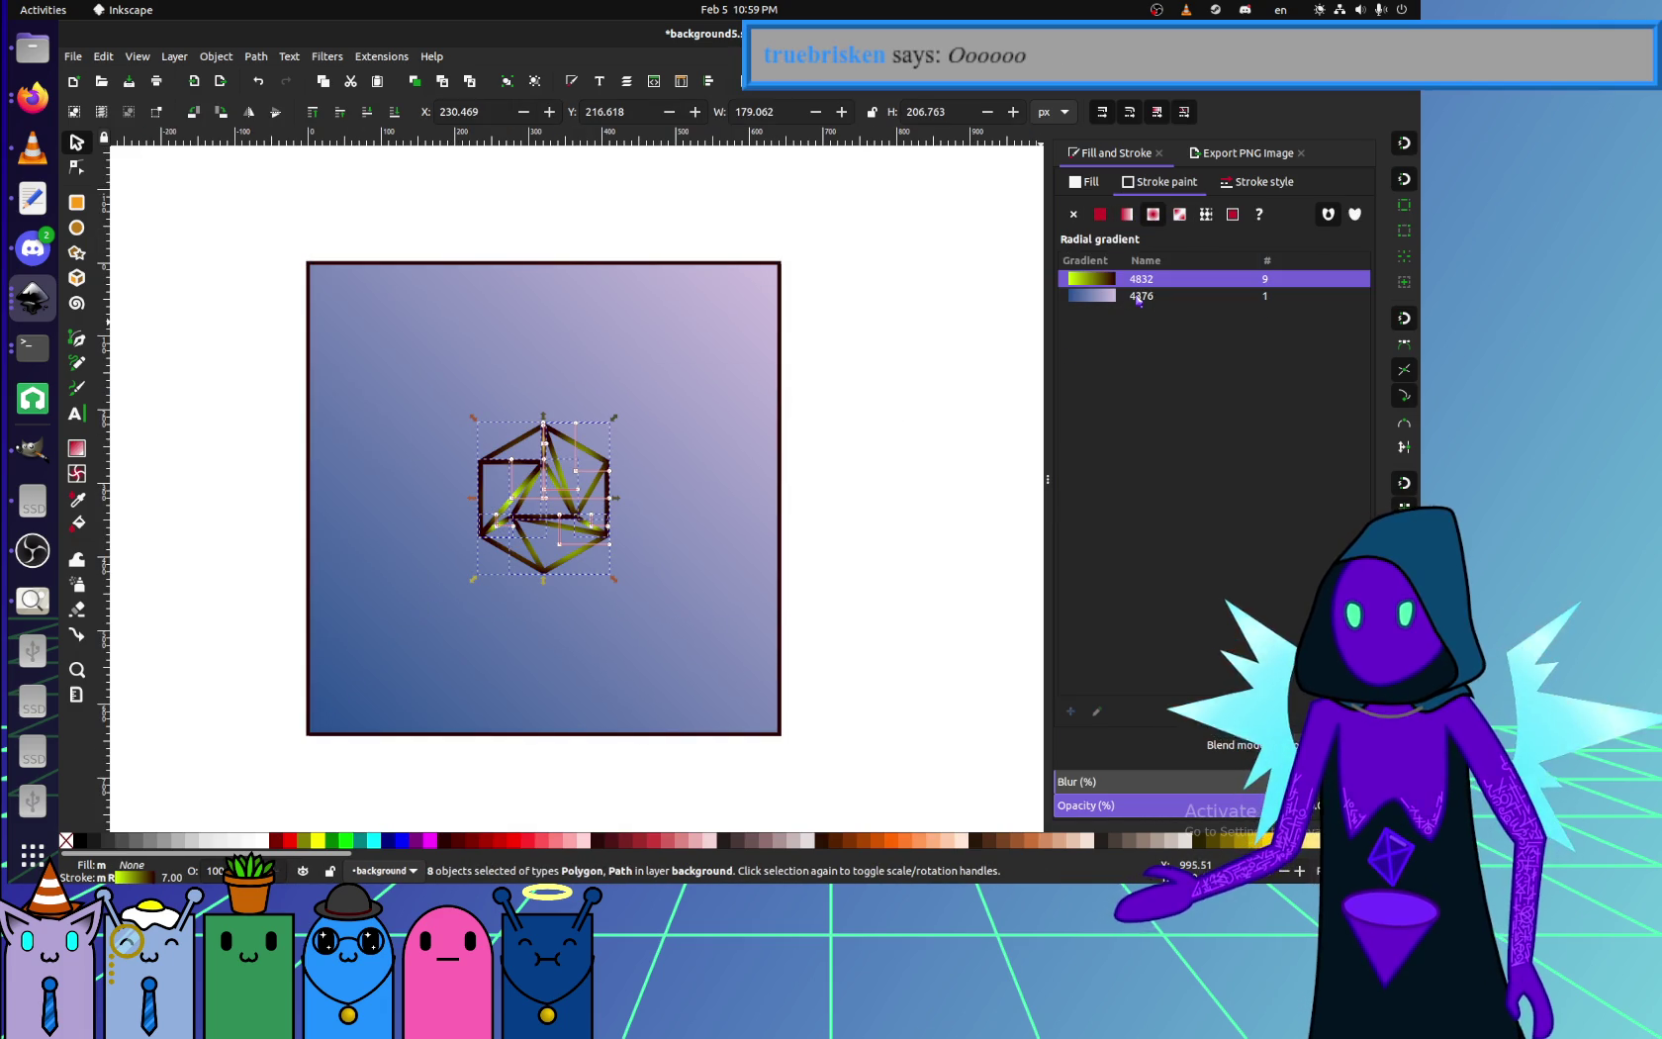
- Undo and redo to confirm the dark radial gradient strokes are kept
click(737, 670)
click(835, 626)
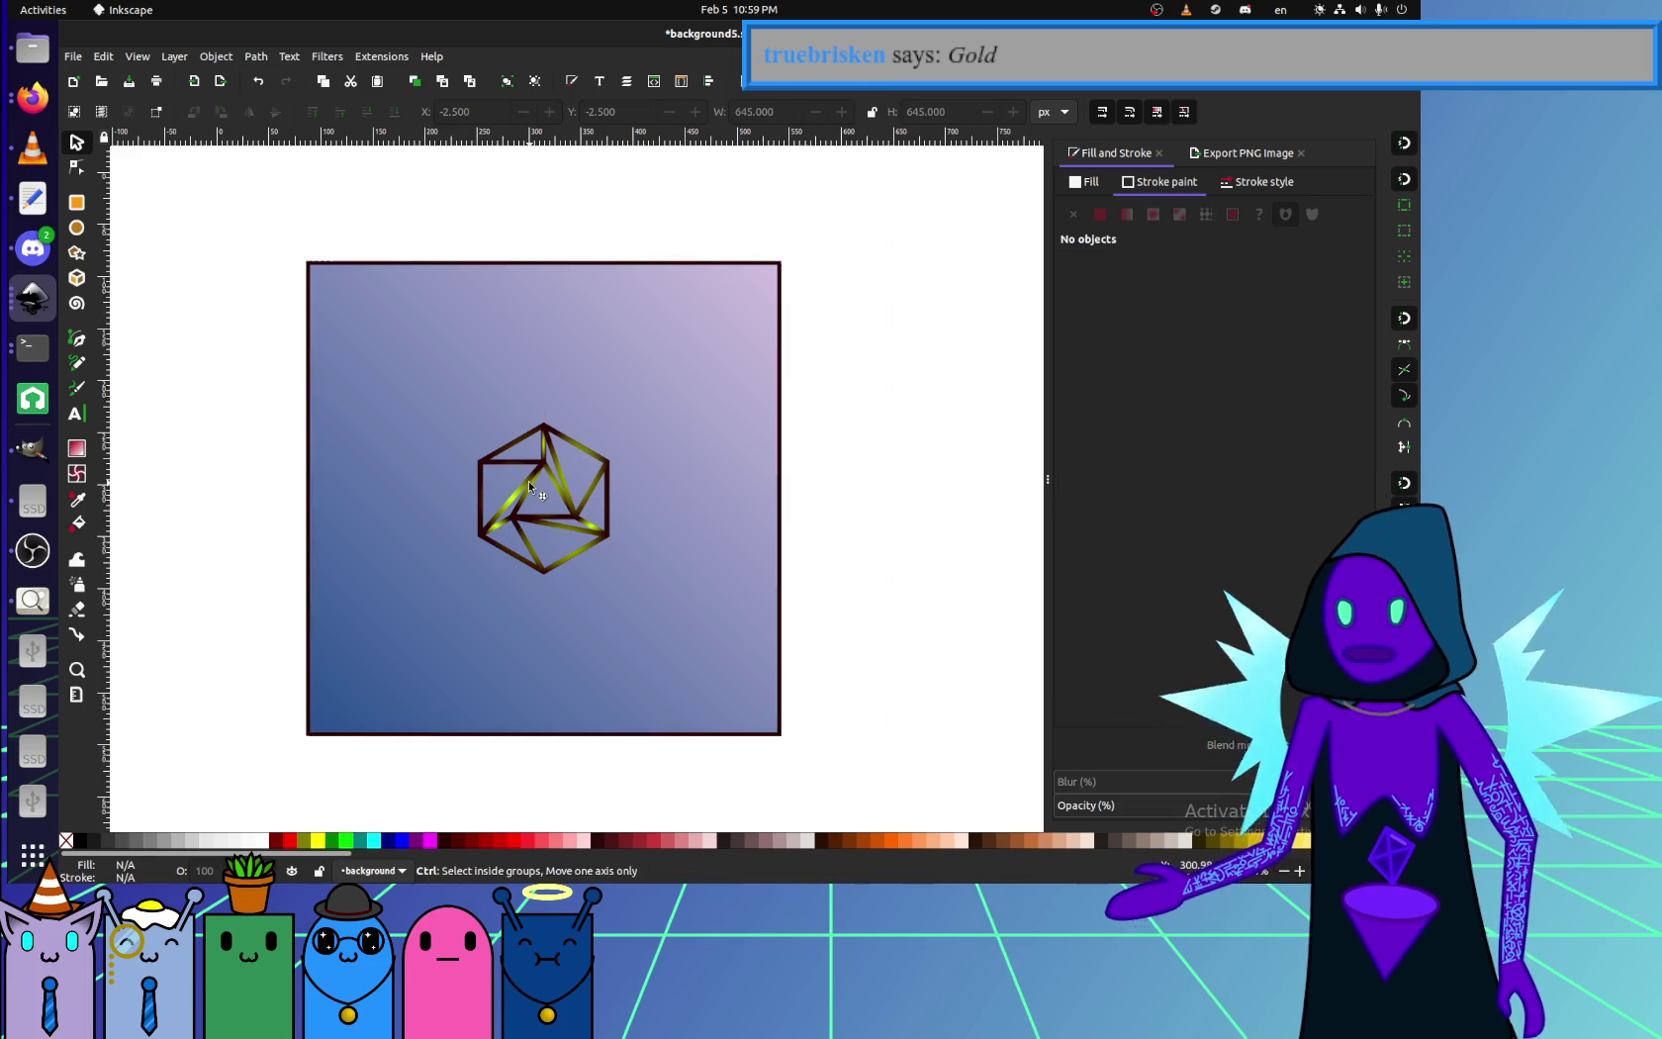
scroll(528, 481, up, 1)
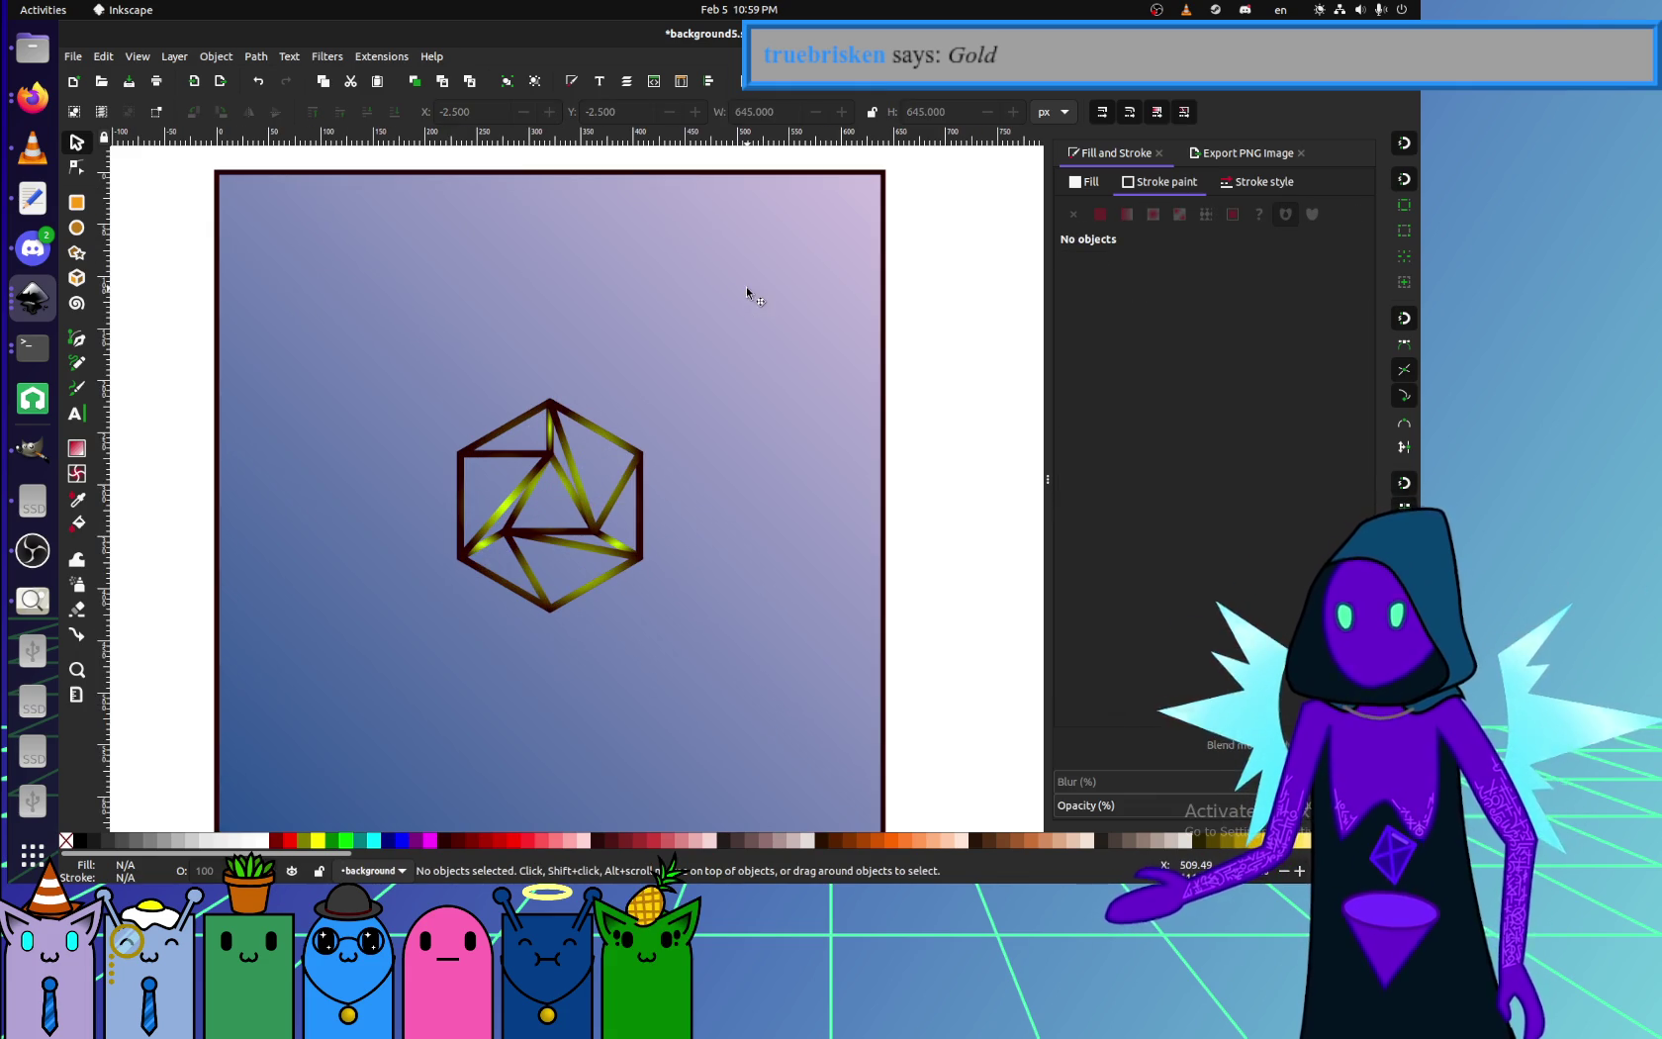
key(ctrl+z)
key(ctrl+z)
key(ctrl+shift+z)
key(ctrl+shift+z)
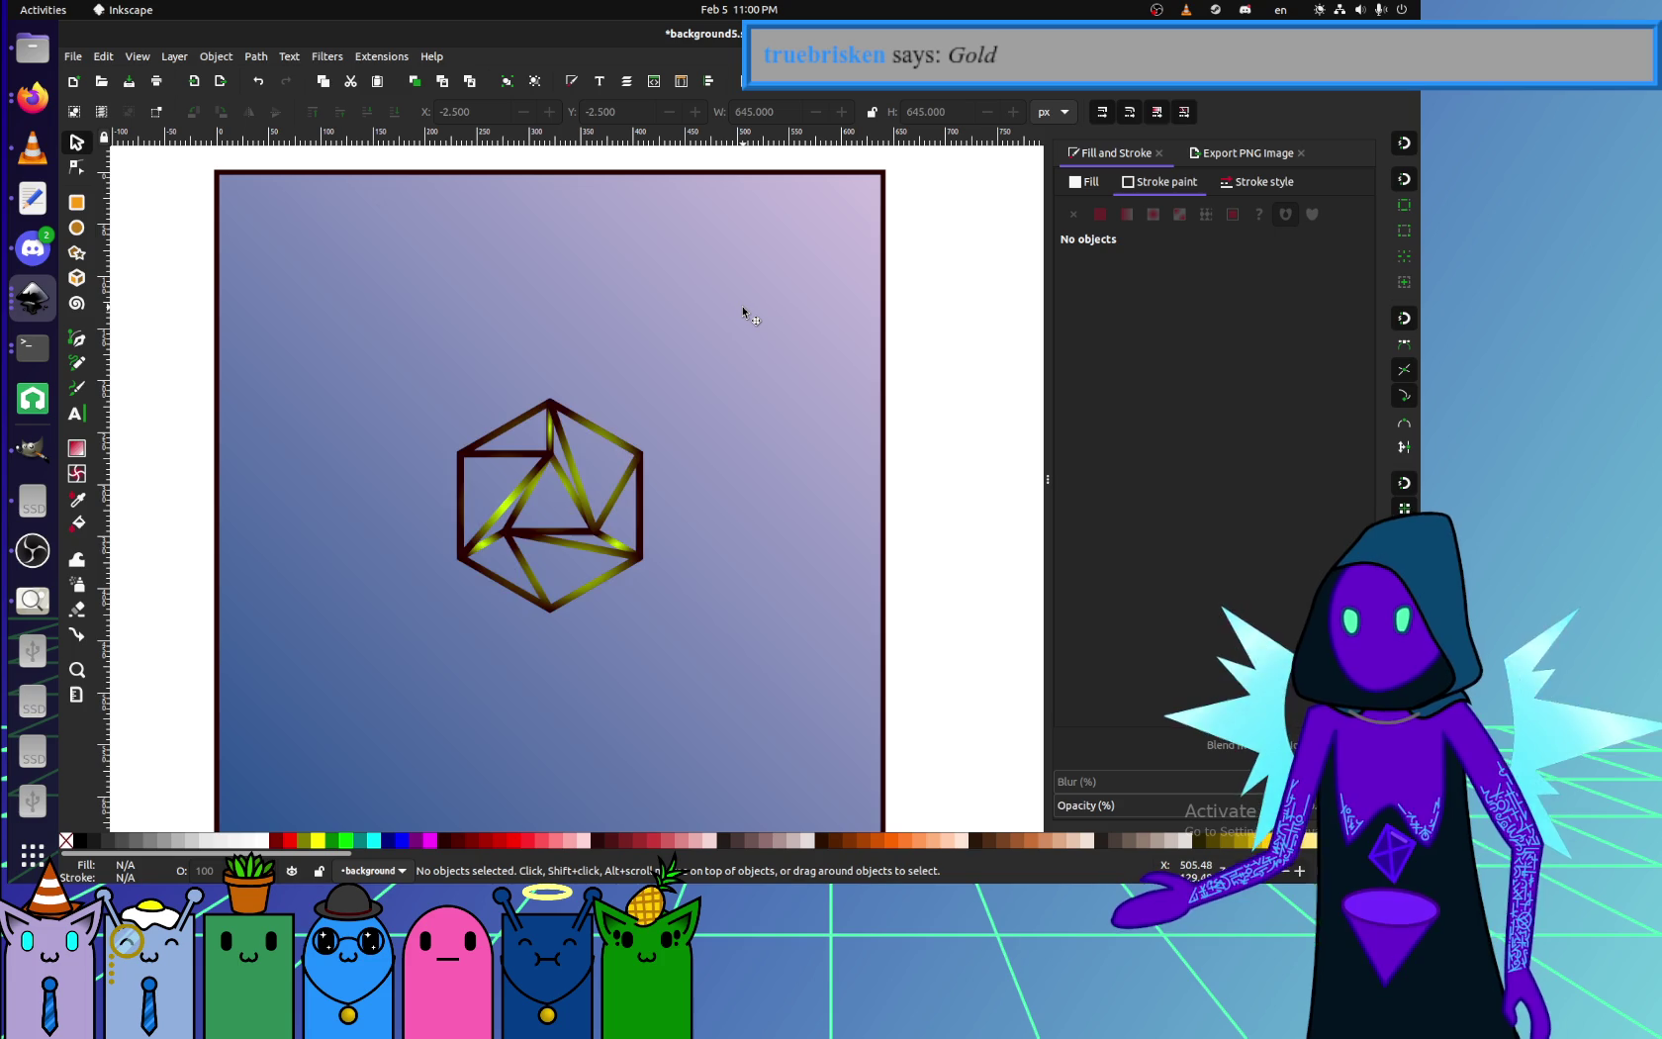
key(ctrl+shift+z)
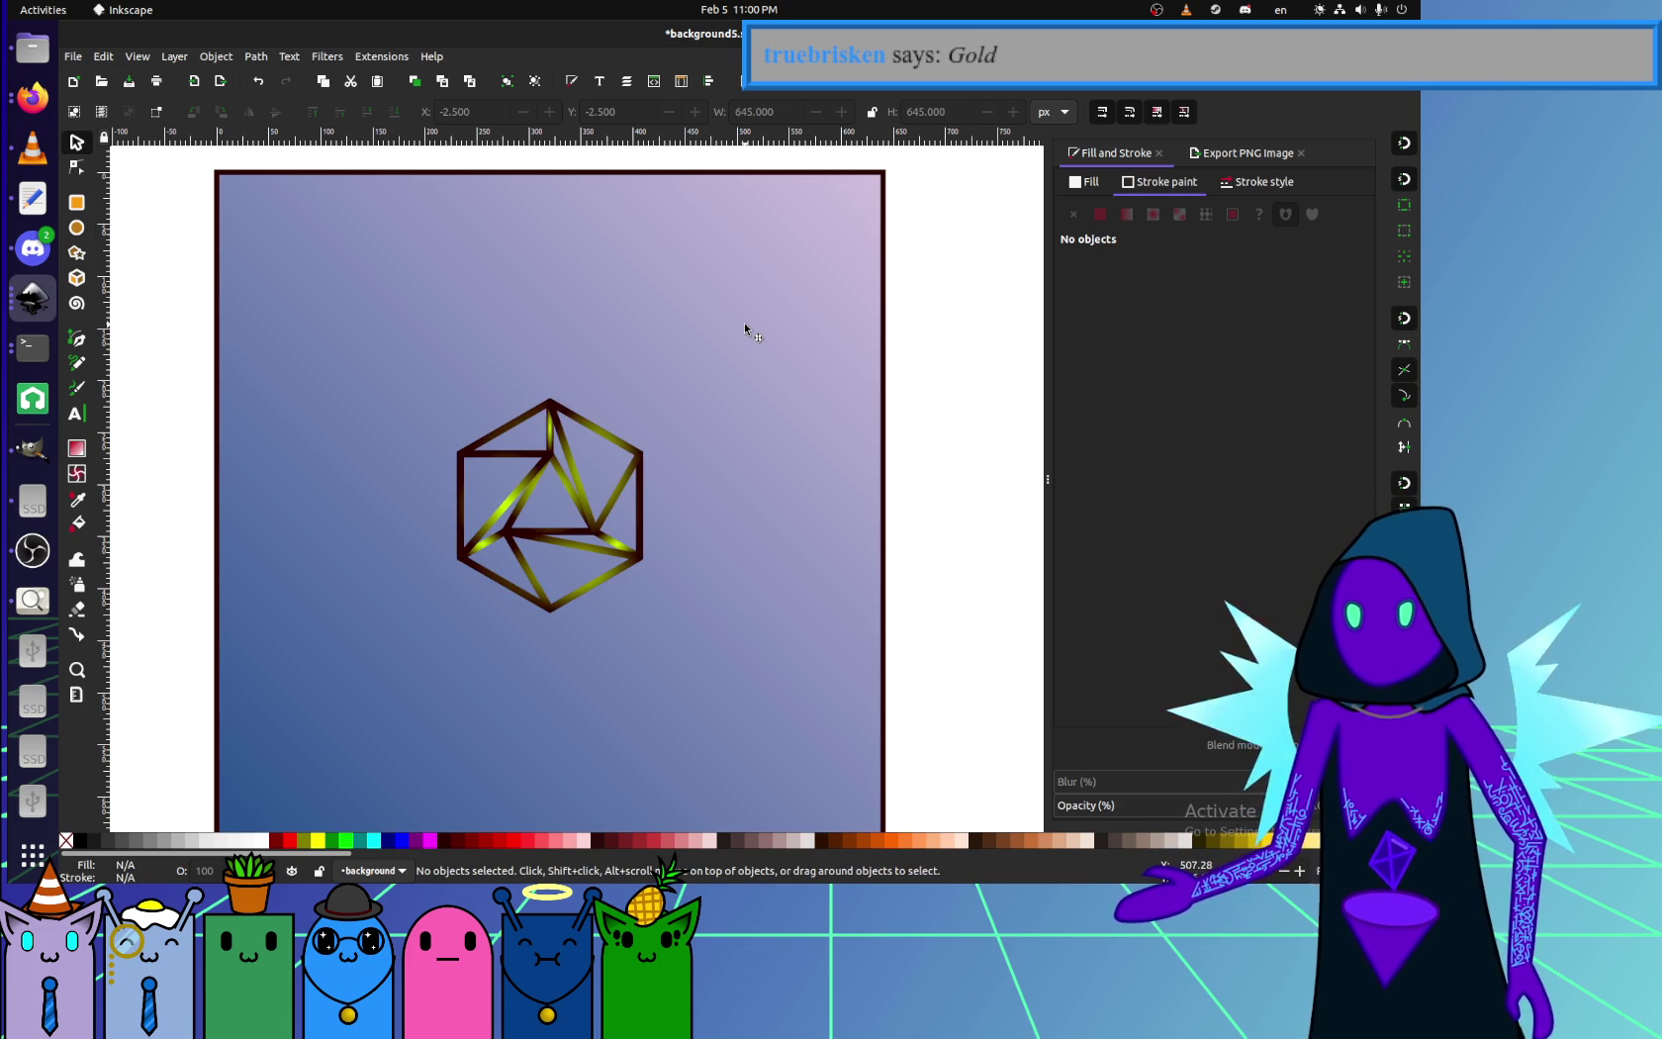
click(73, 56)
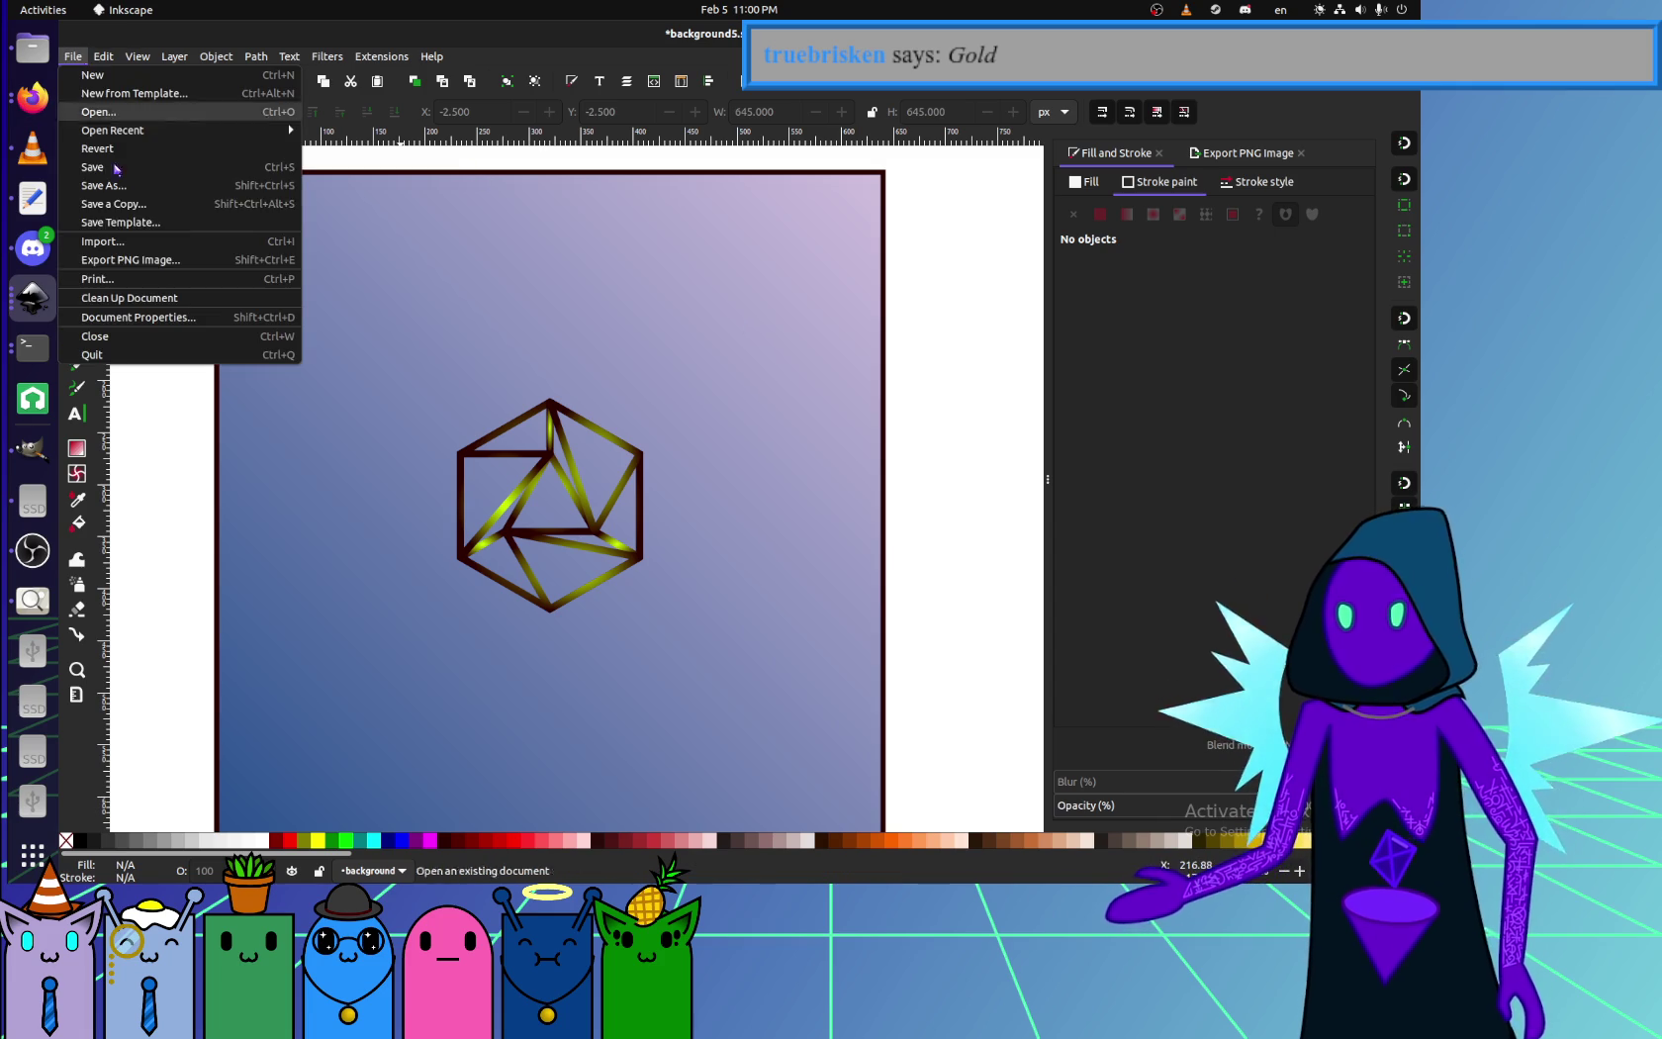
- Save the drawing as cursedcube.svg in the Pictures/vectorart folder
click(114, 198)
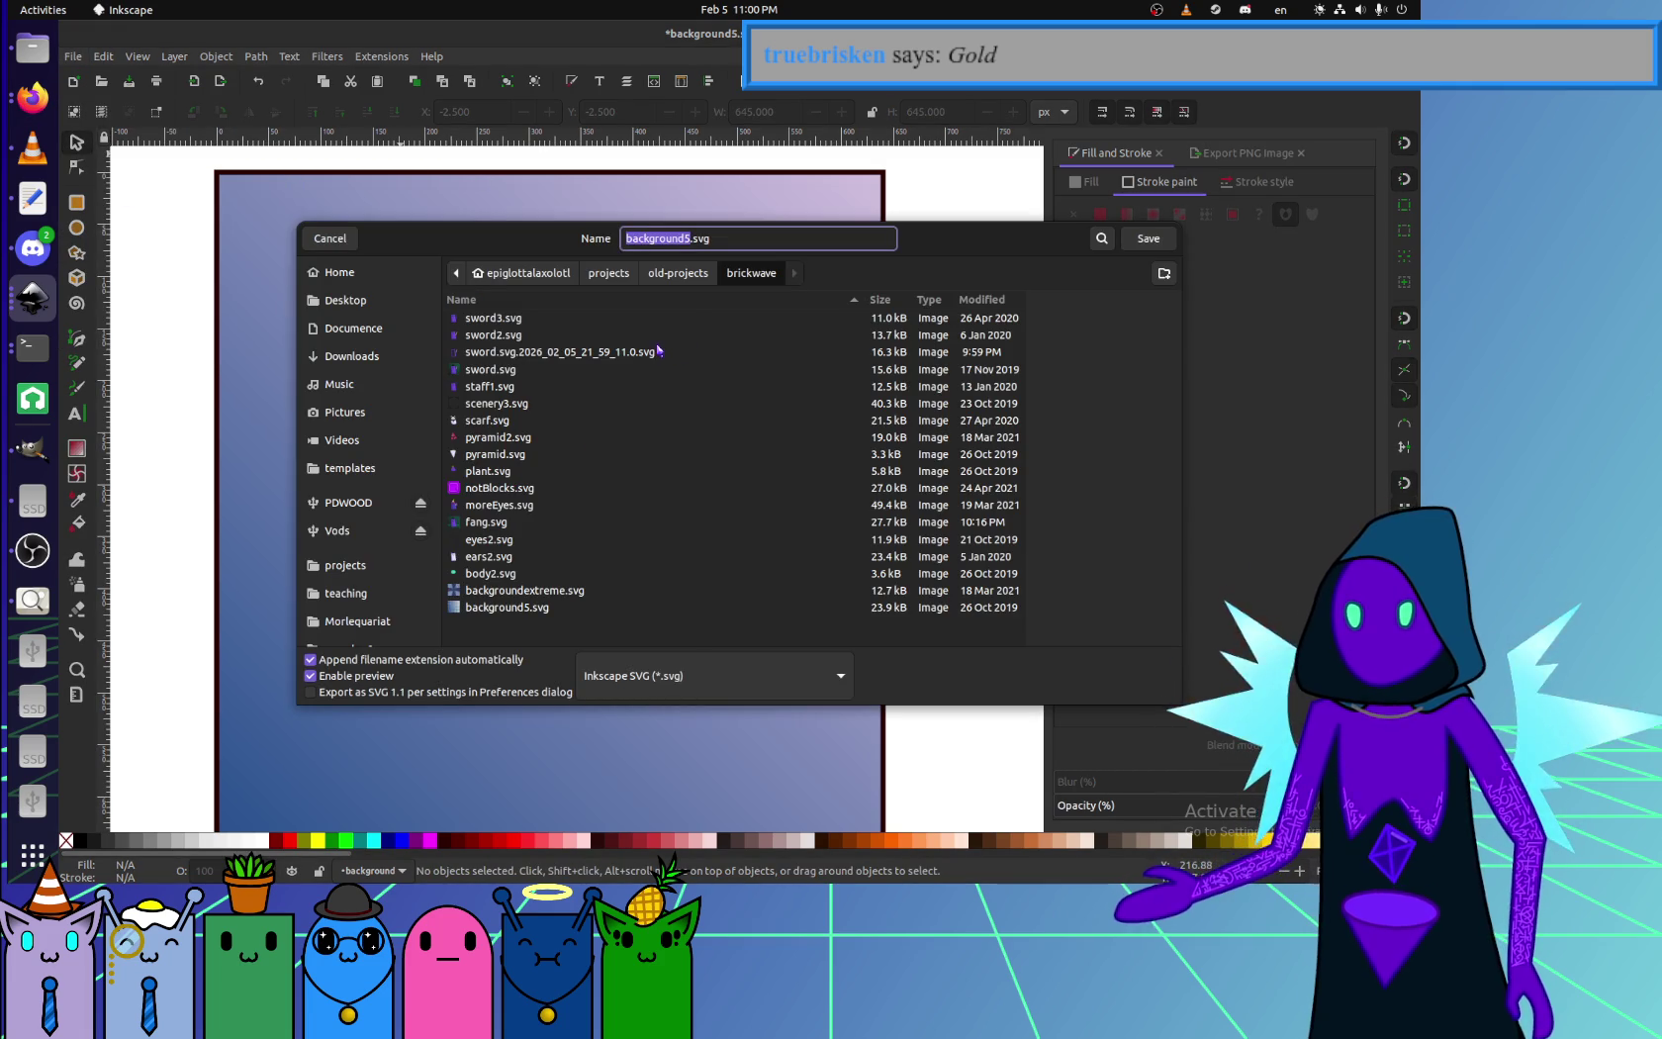
click(609, 281)
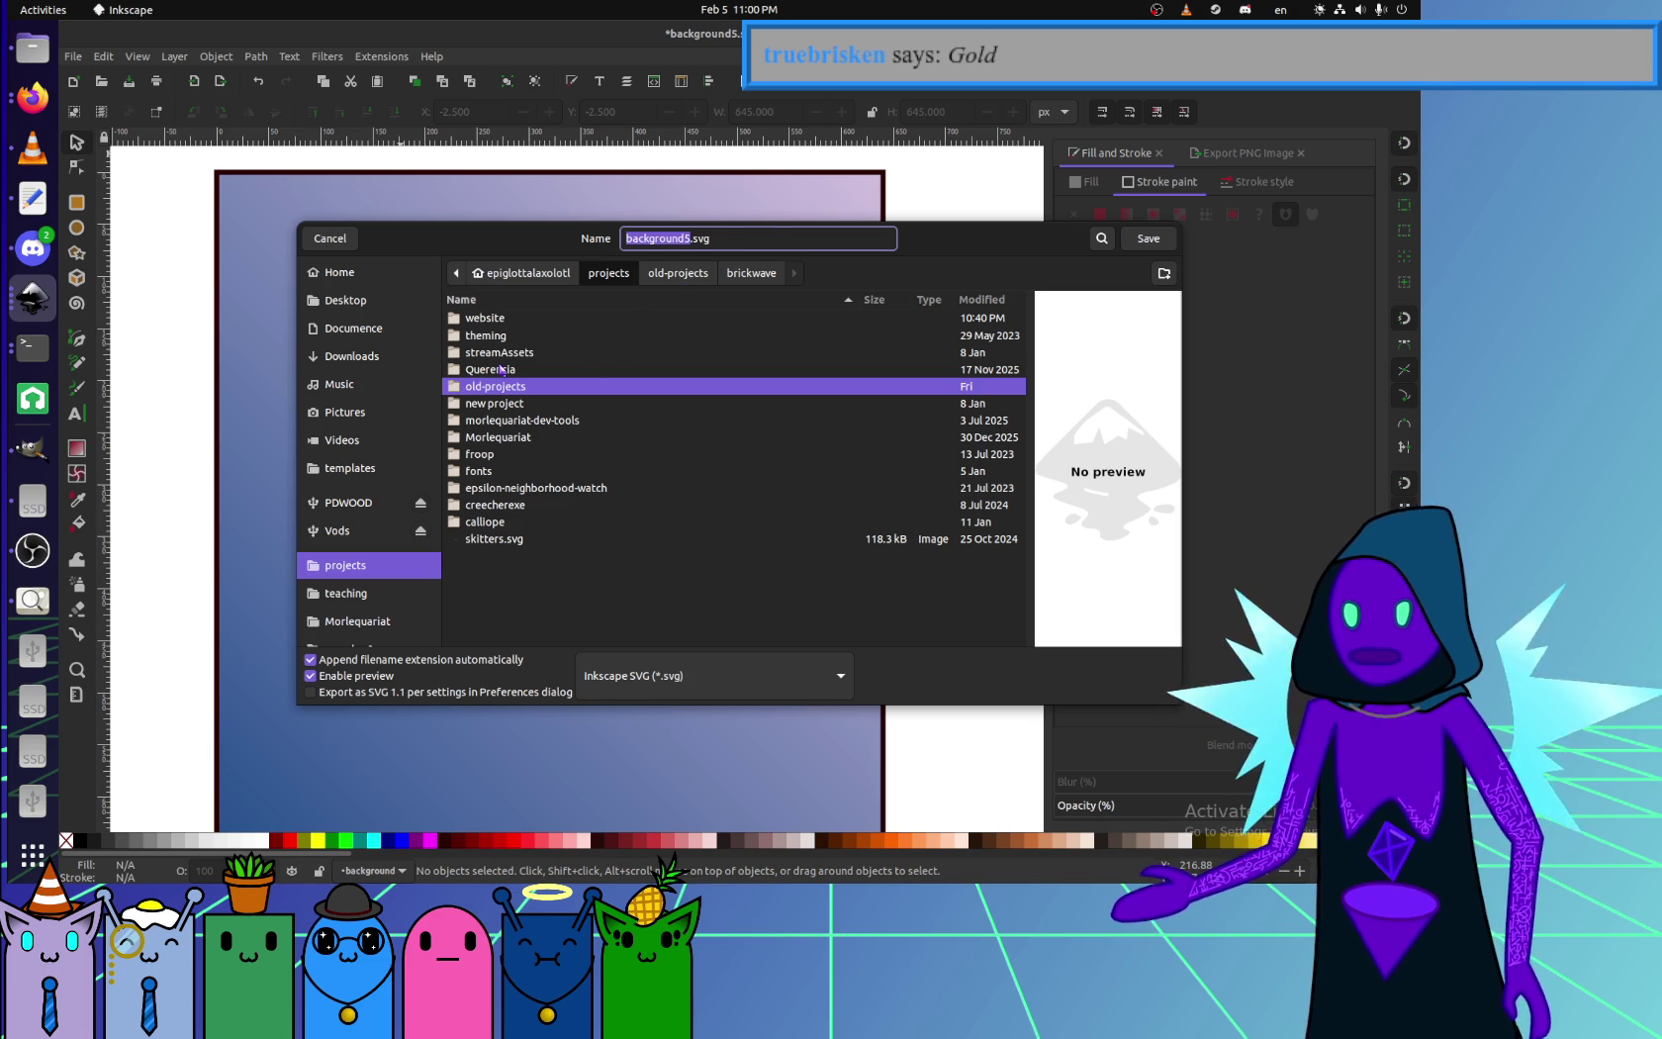
click(344, 412)
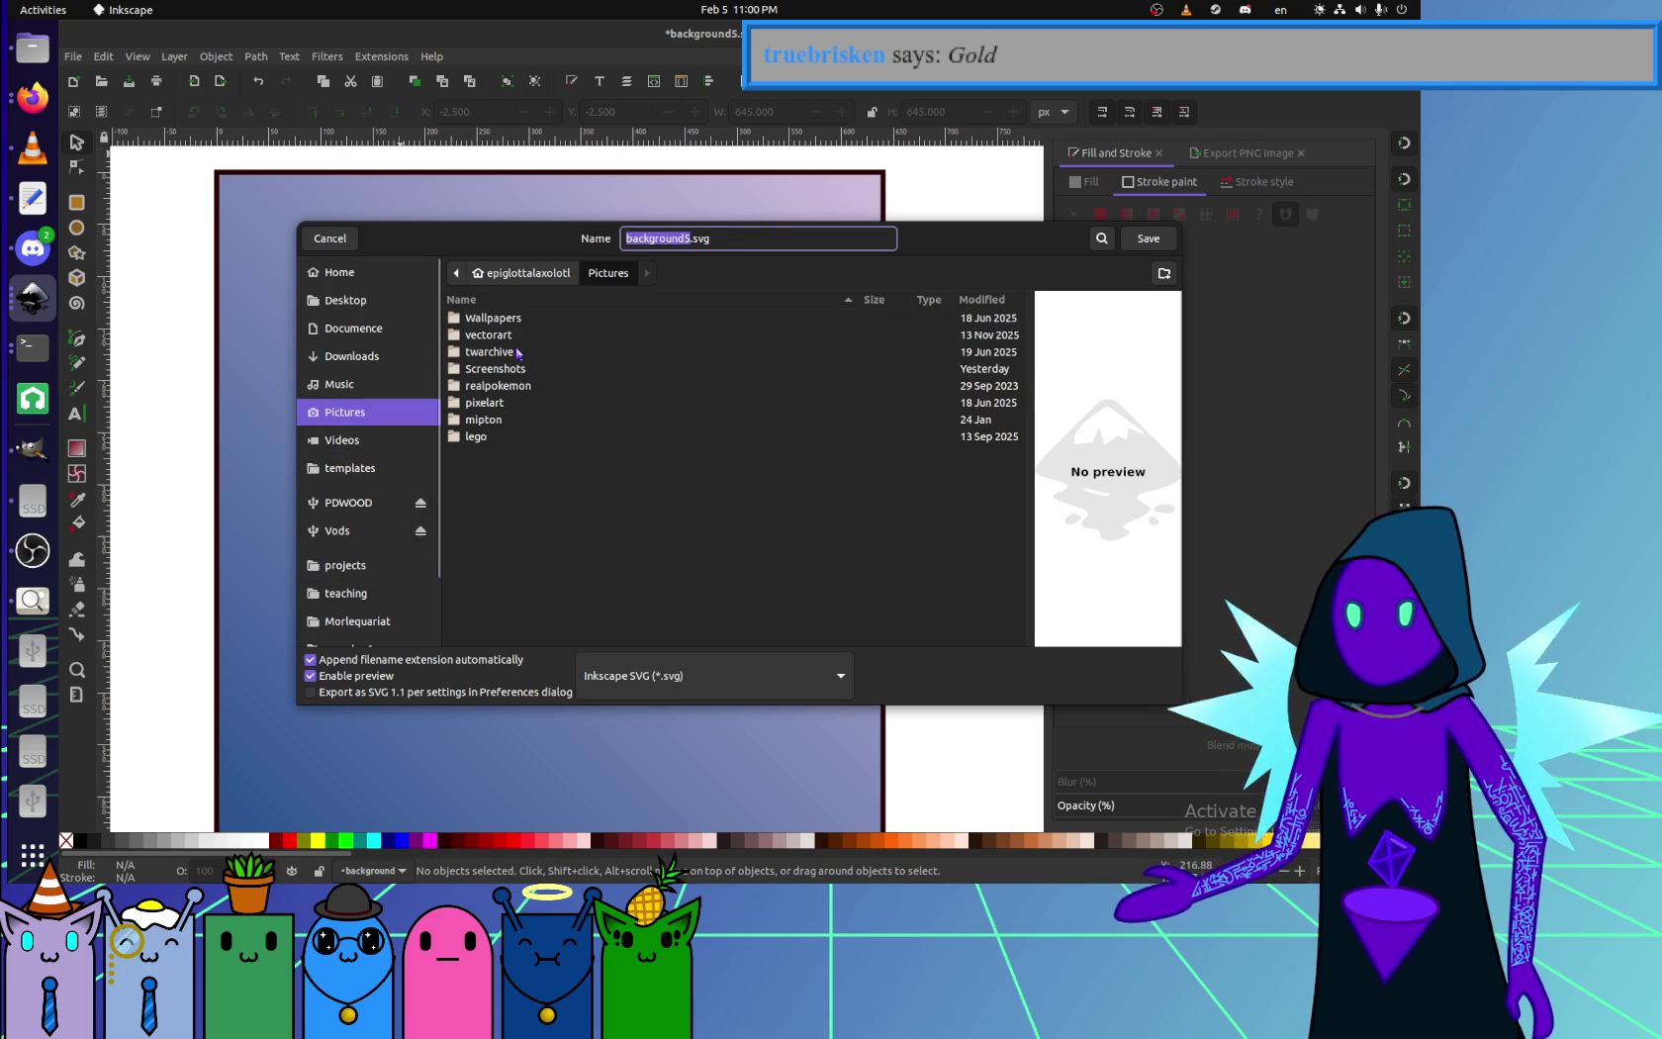
click(483, 337)
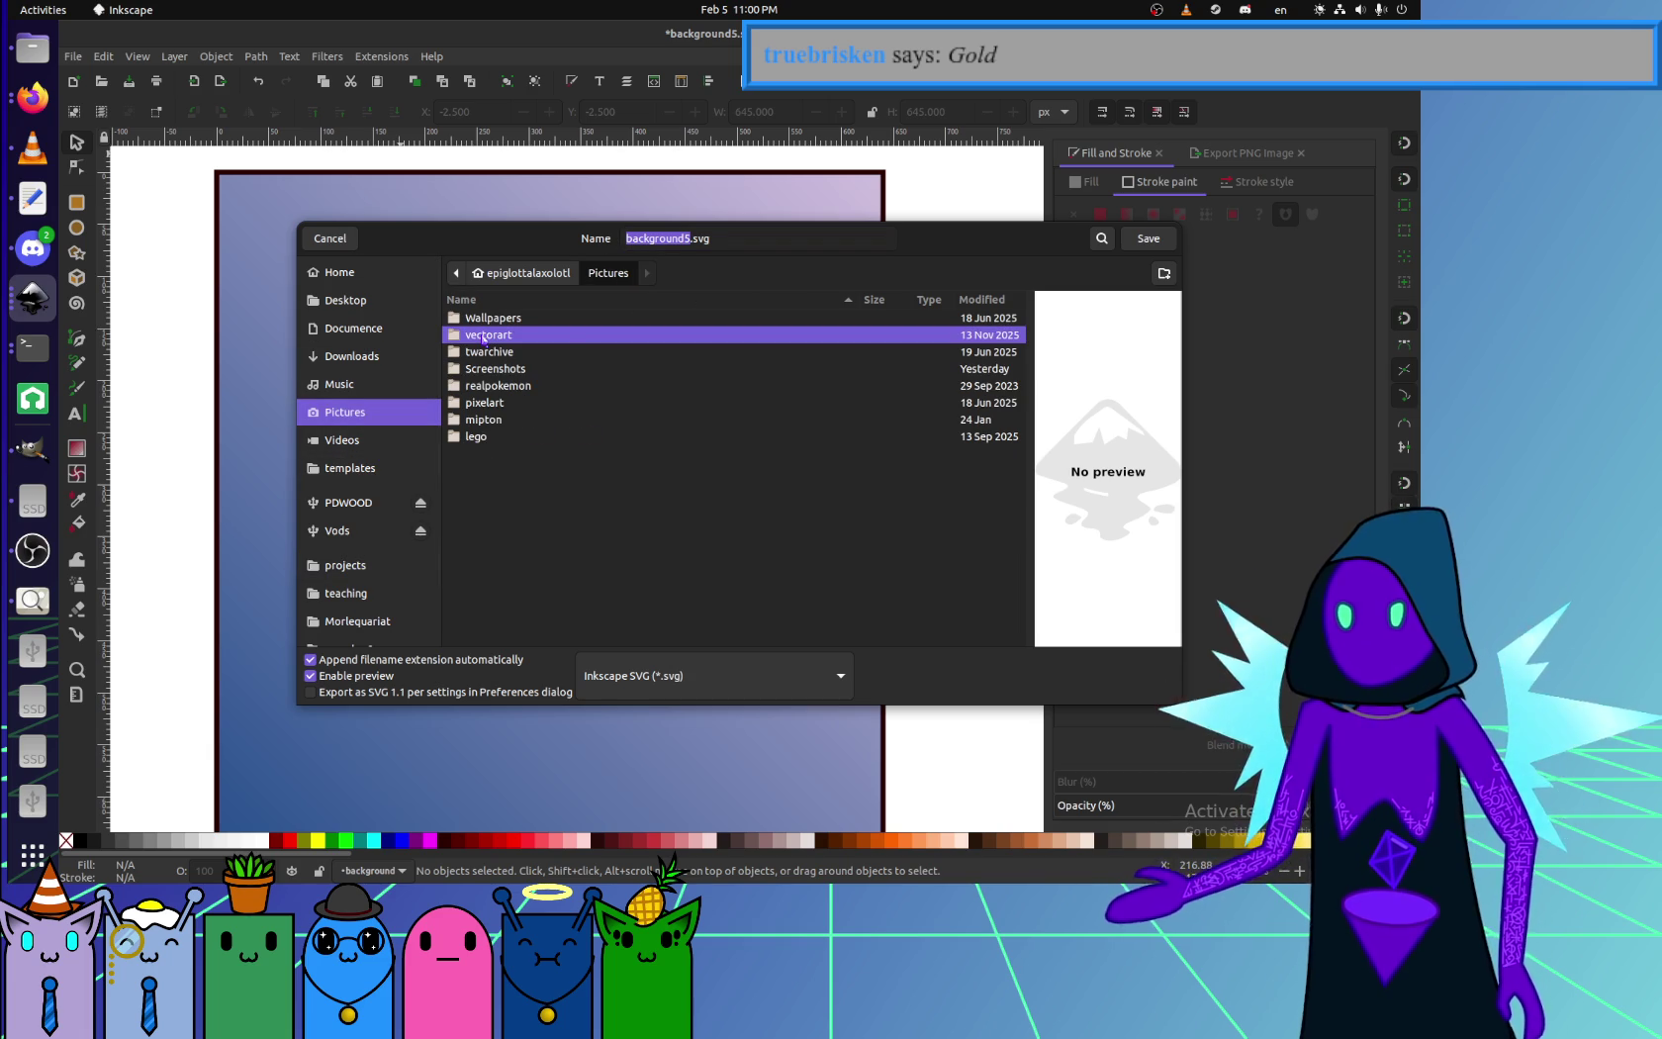
double_click(628, 340)
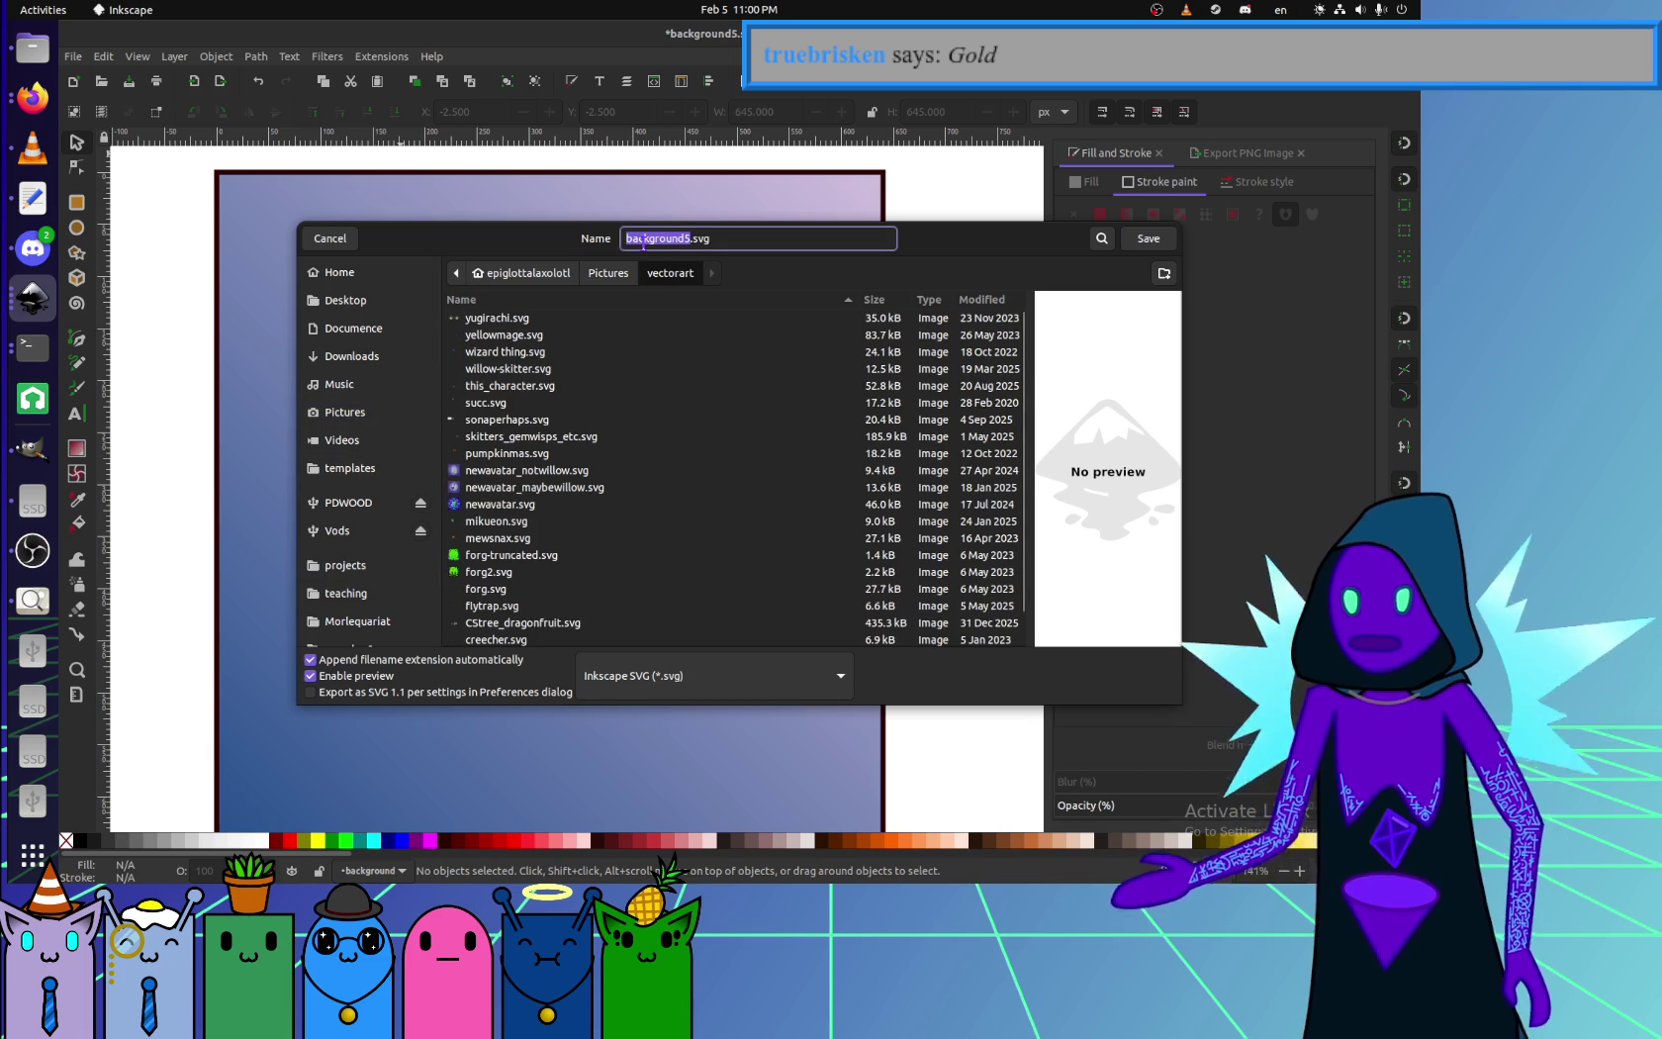
text(CURS)
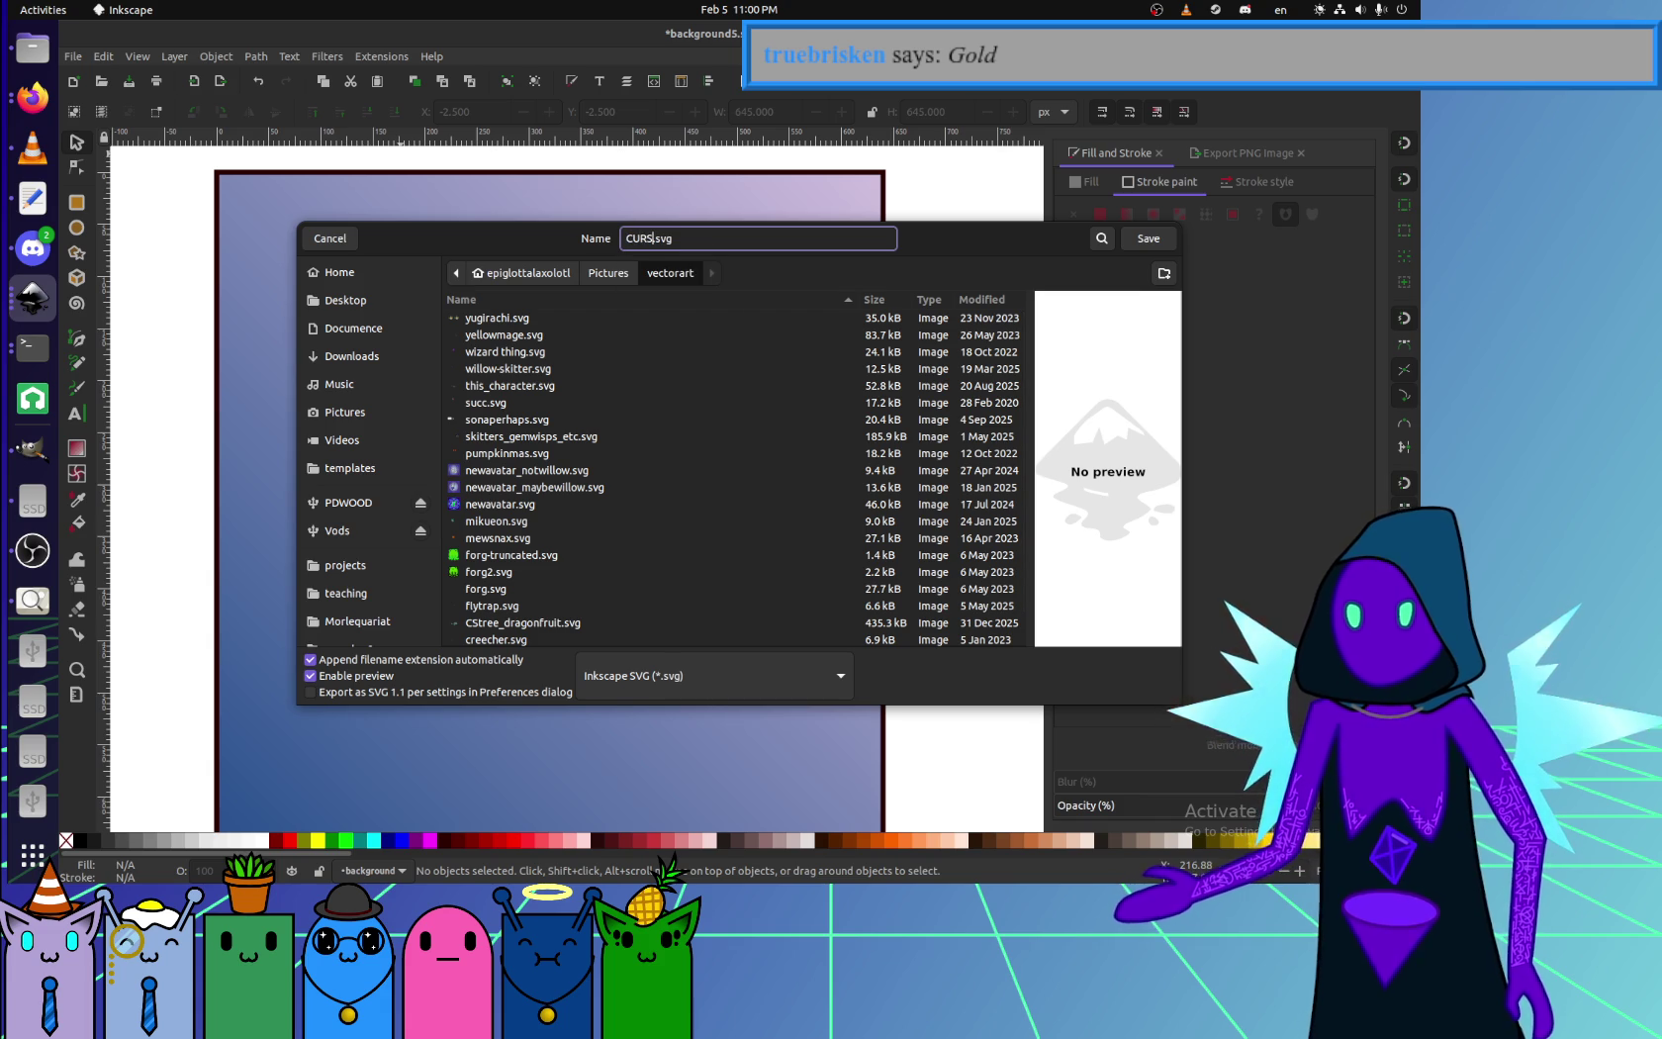
text(ui)
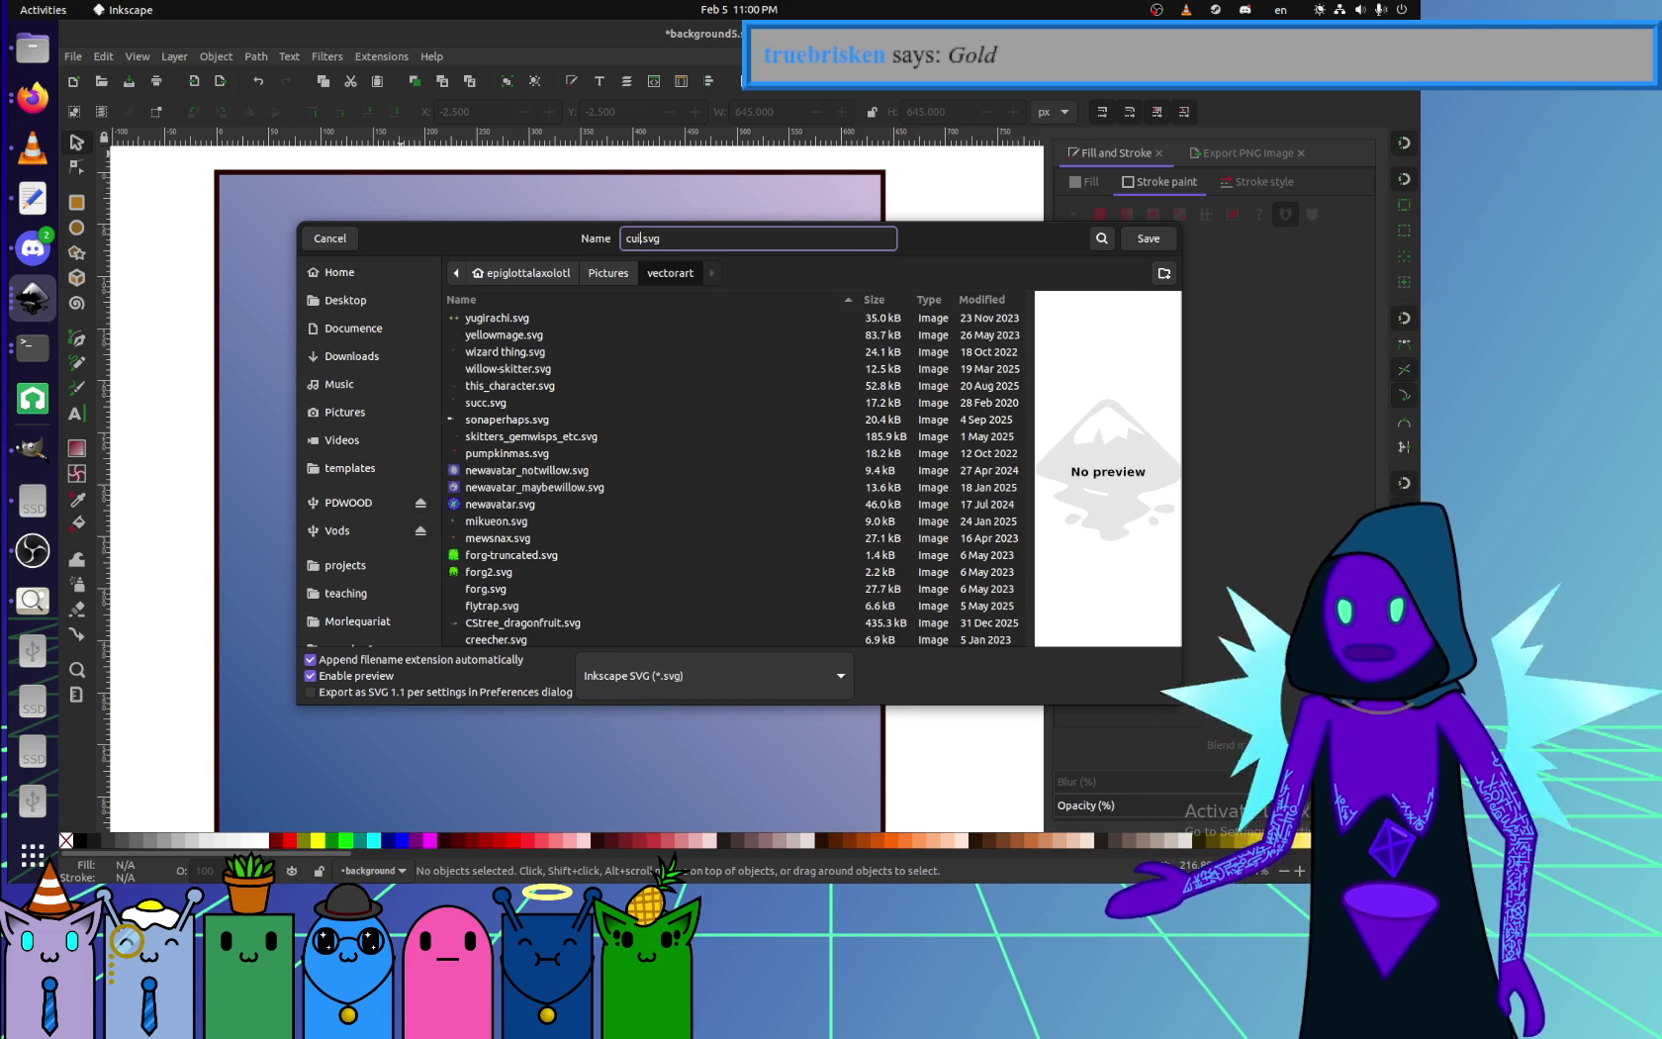
key(Return)
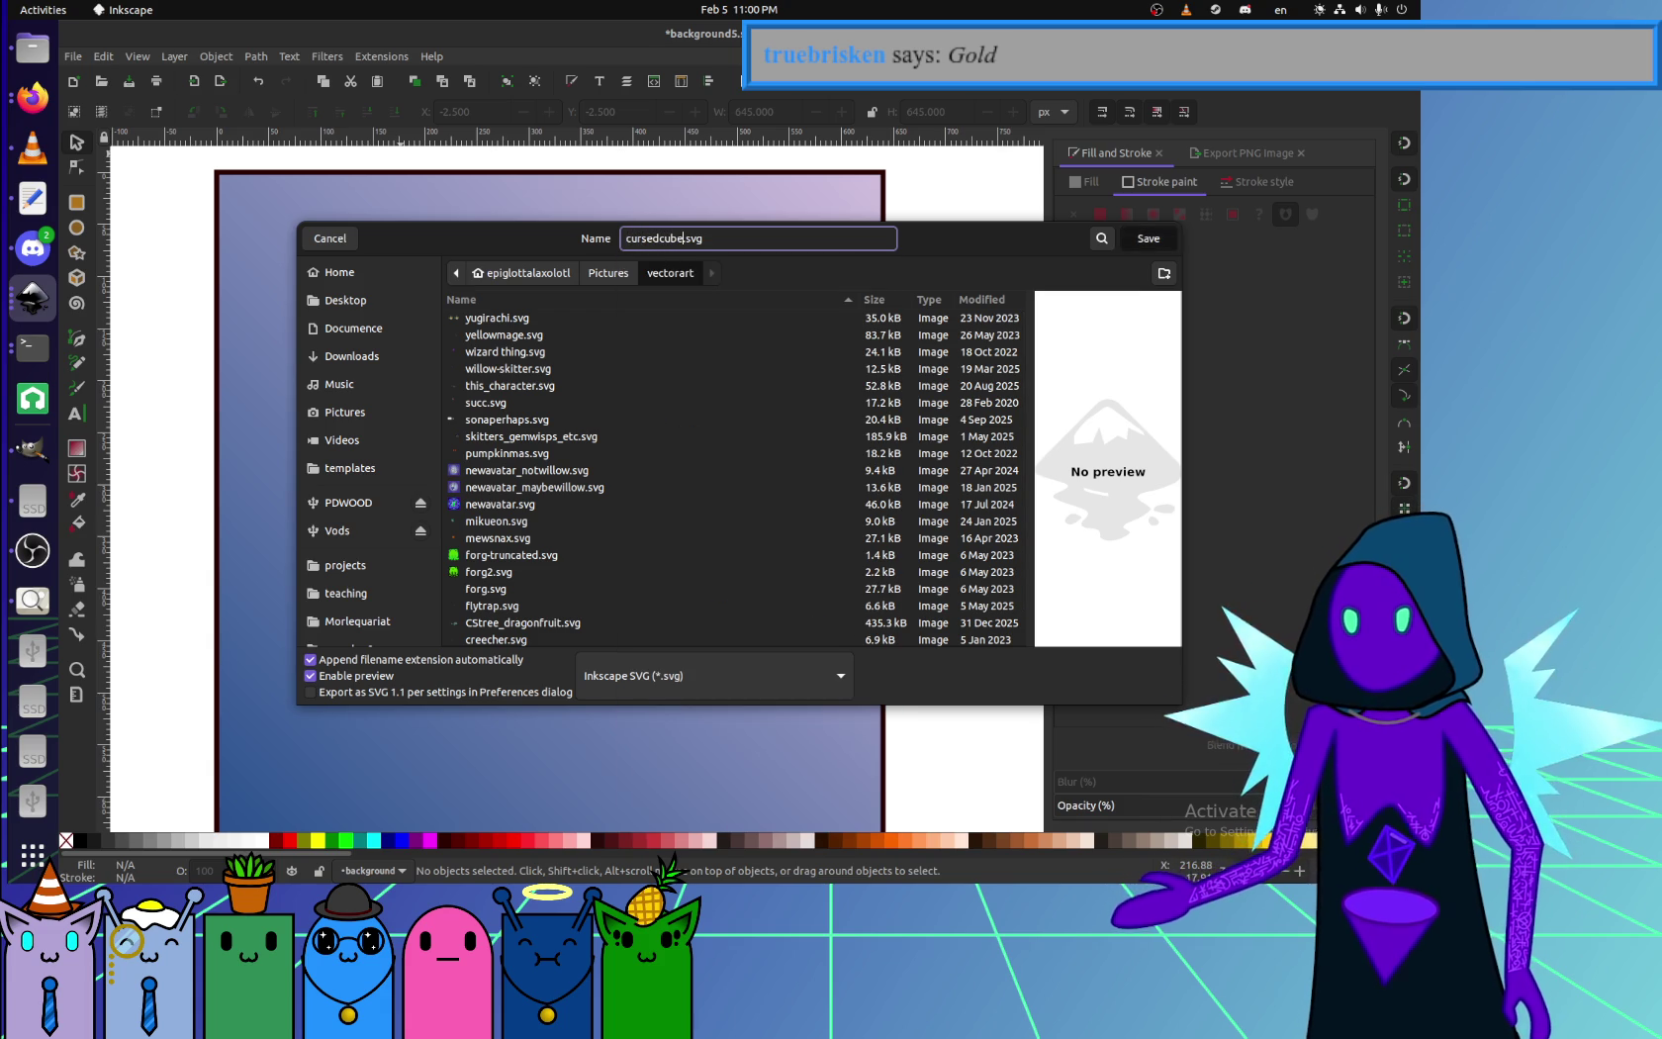
- Cycle through windows to the text editor showing the SVG code
click(18, 65)
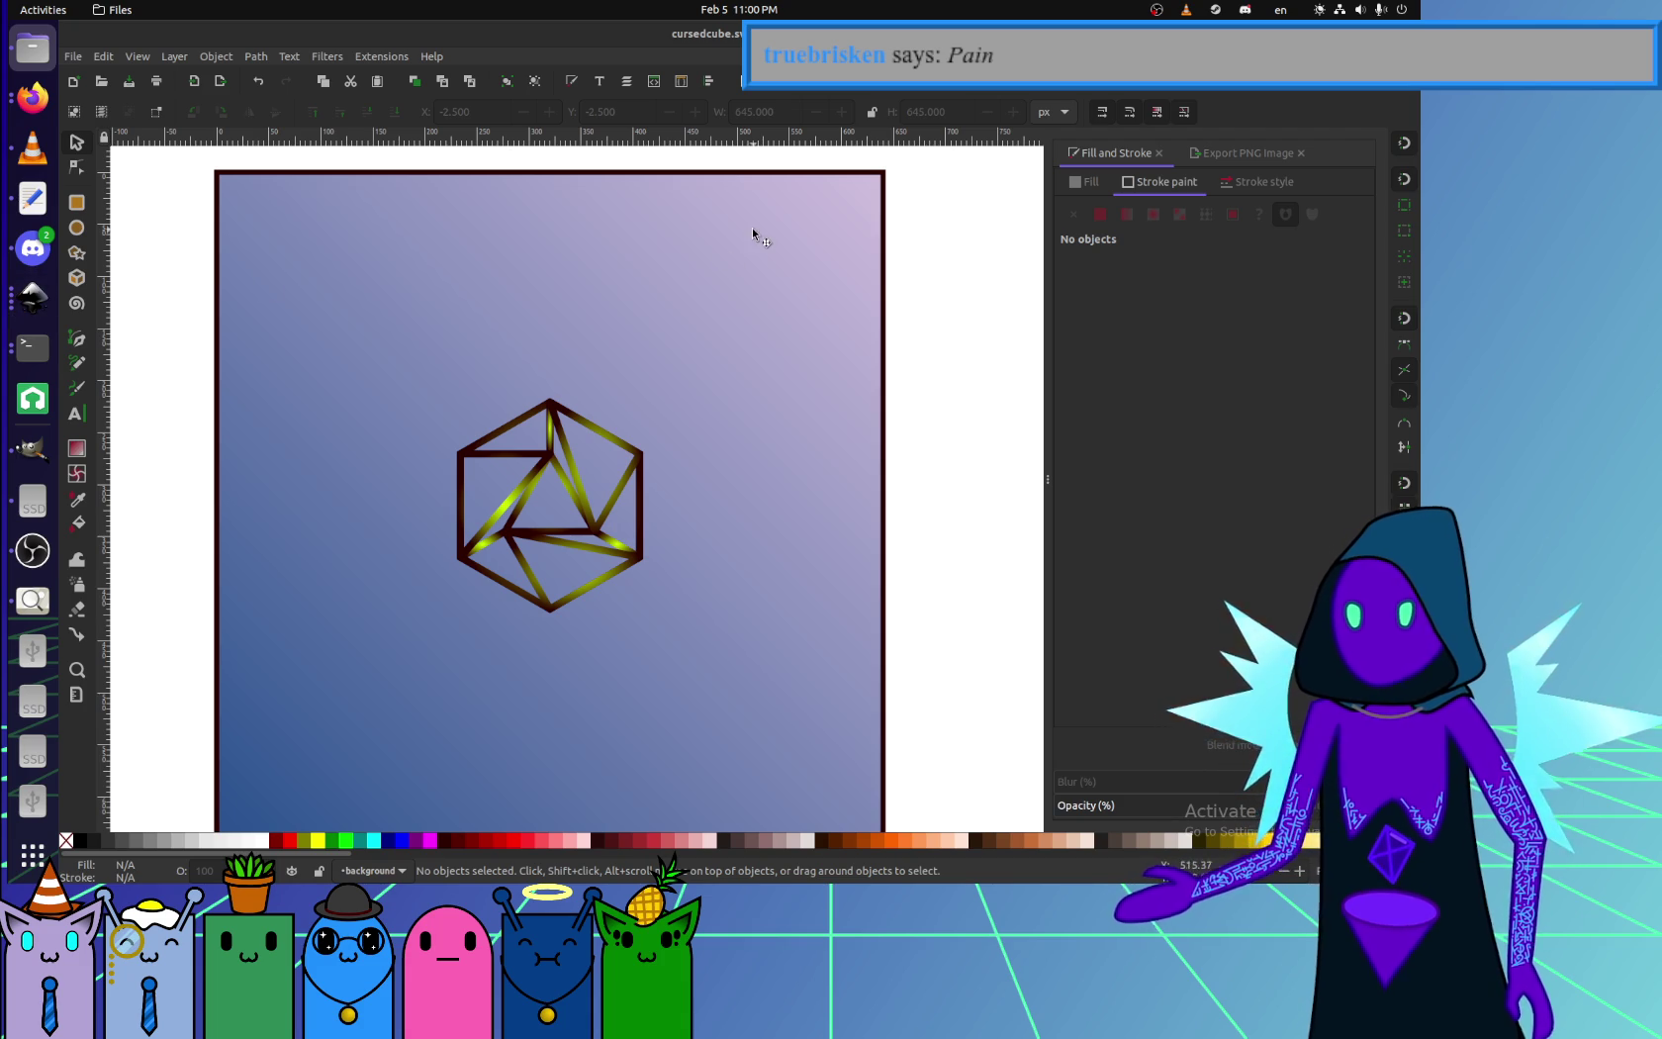
key(alt+Tab)
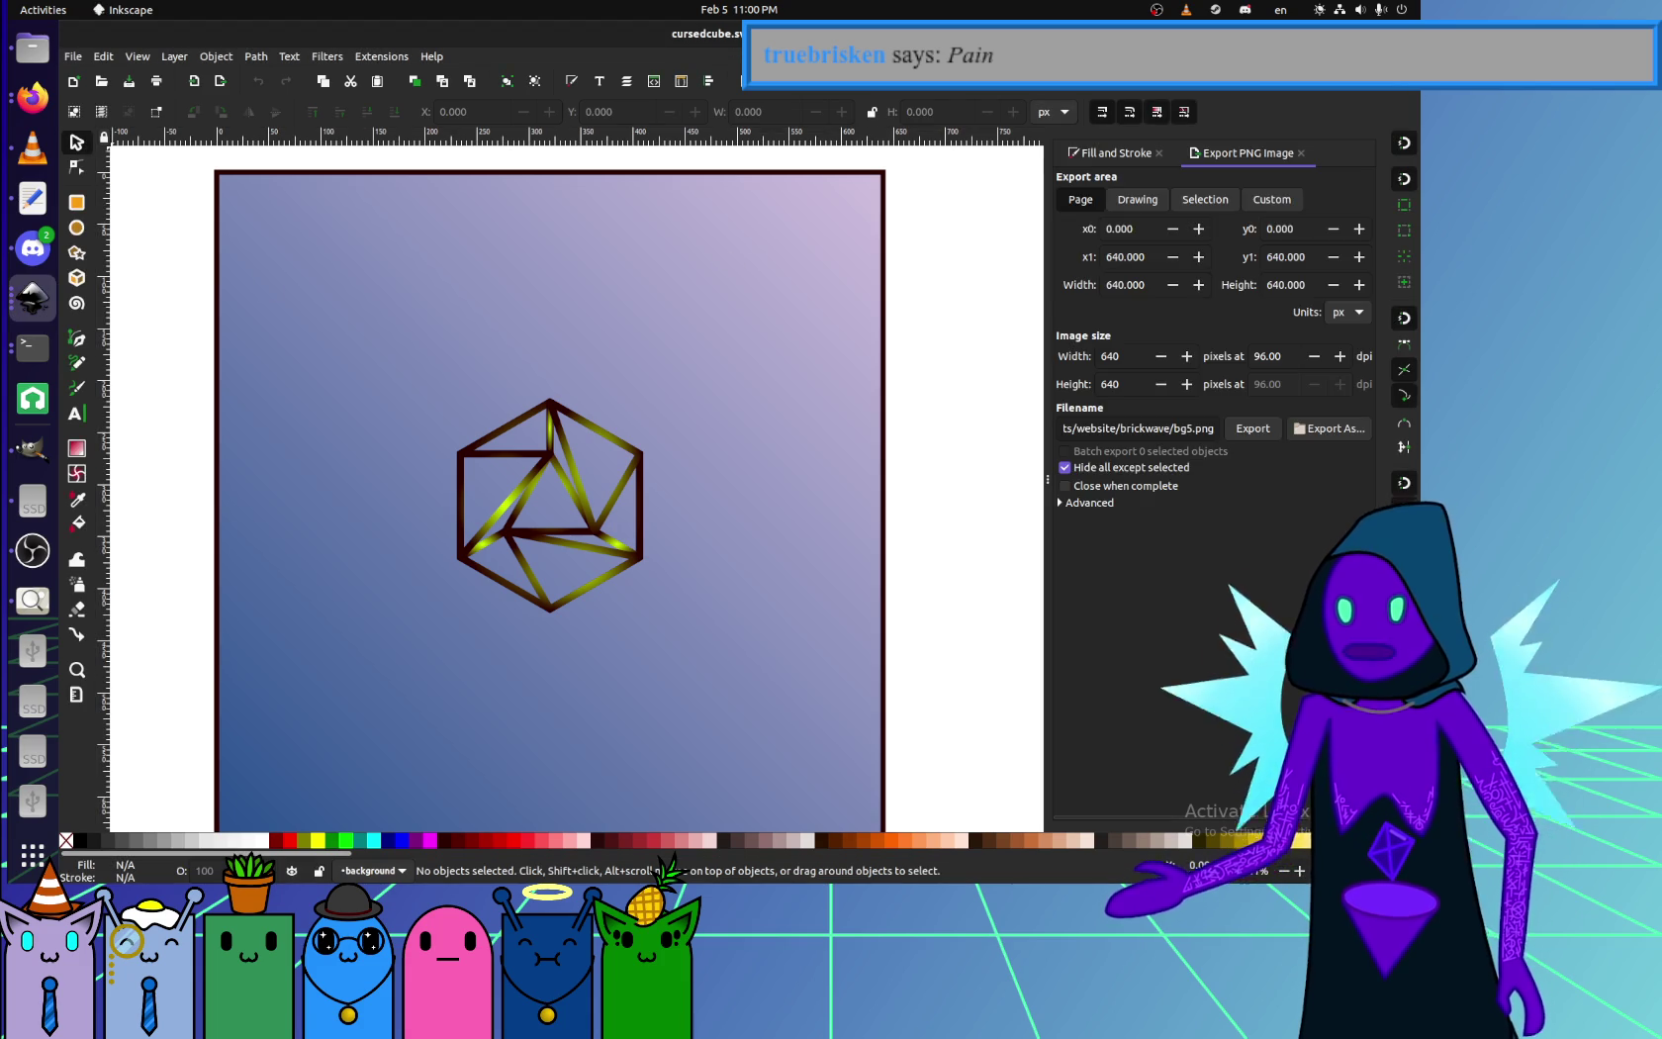
key(alt+Tab)
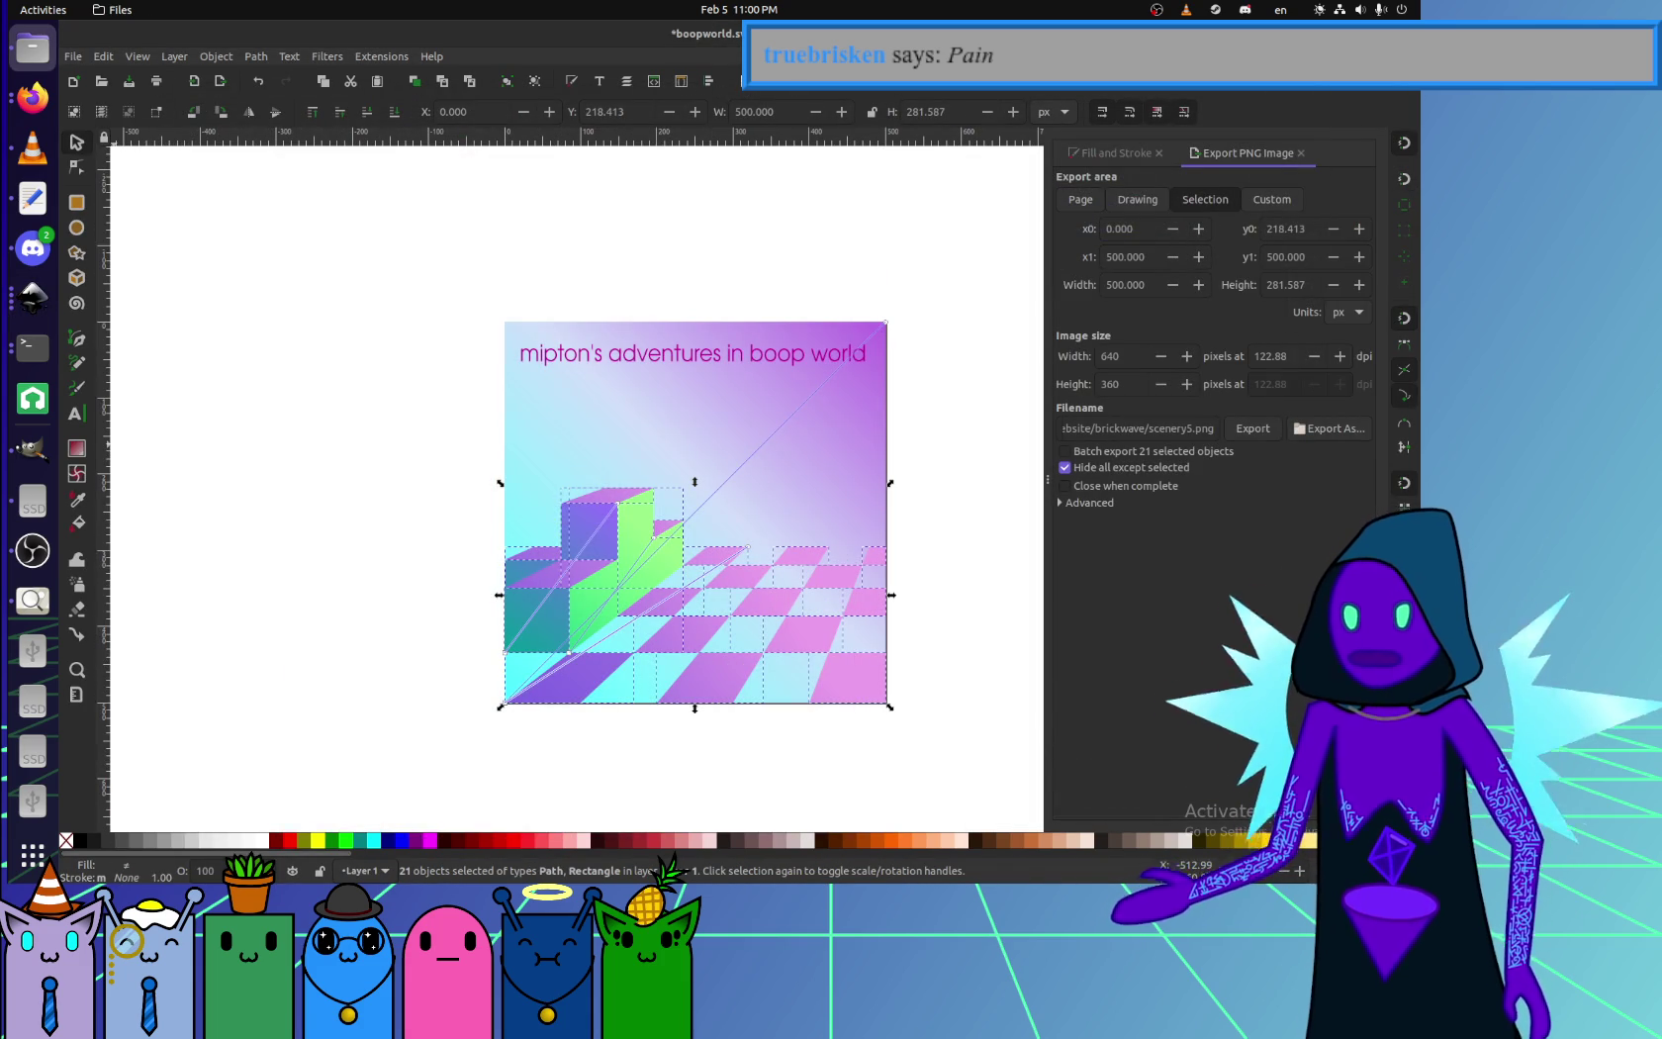
key(alt+Tab)
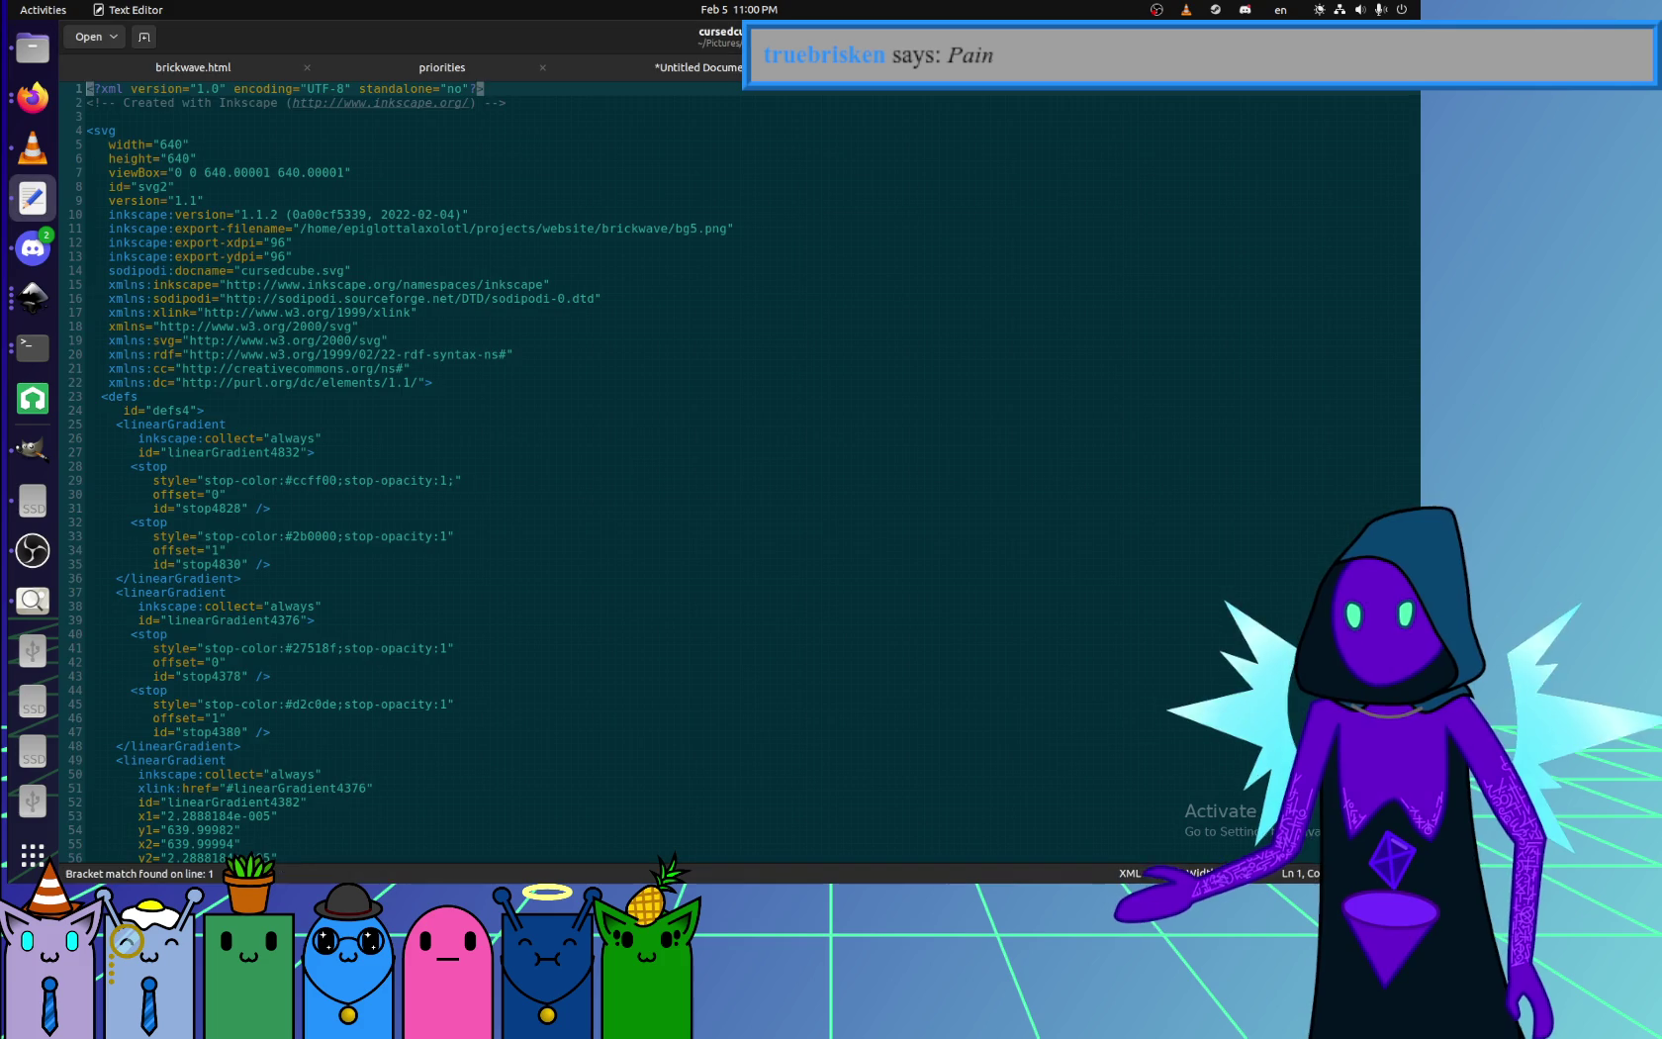
- Delete the 'Created with Inkscape' comment line from the SVG code
click(313, 392)
key(alt+Tab)
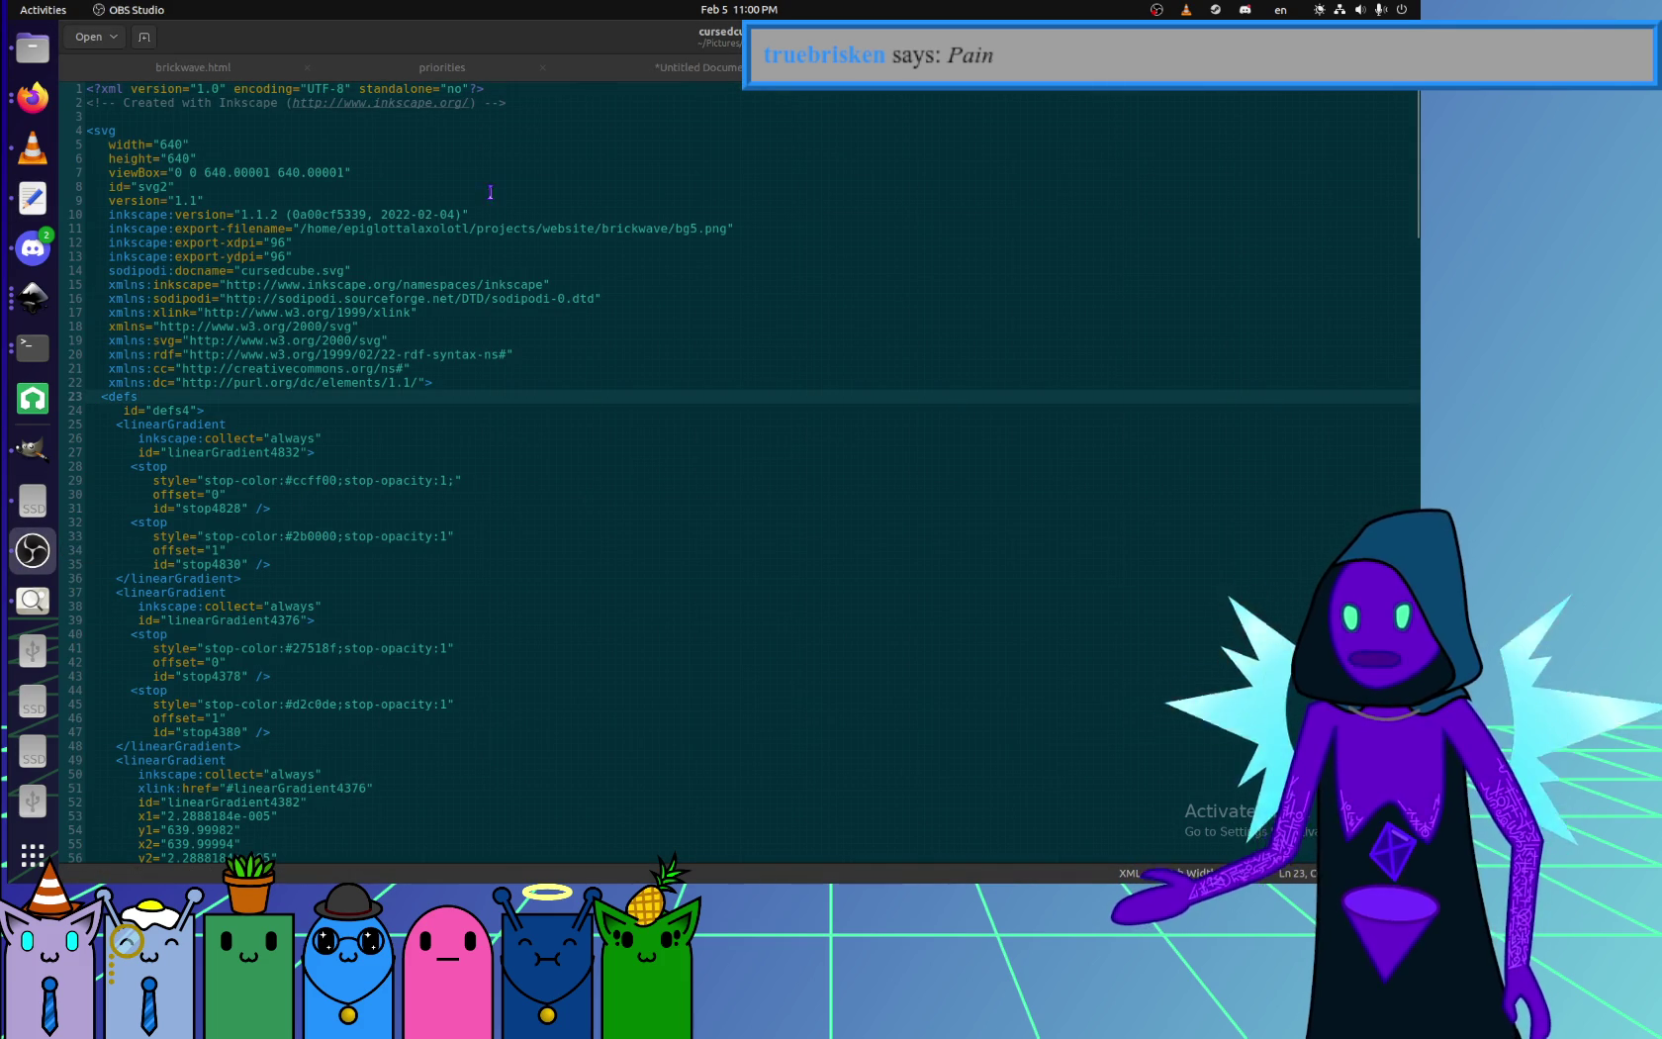
click(680, 92)
key(Up)
key(shift+Home)
key(ctrl+d)
key(Down)
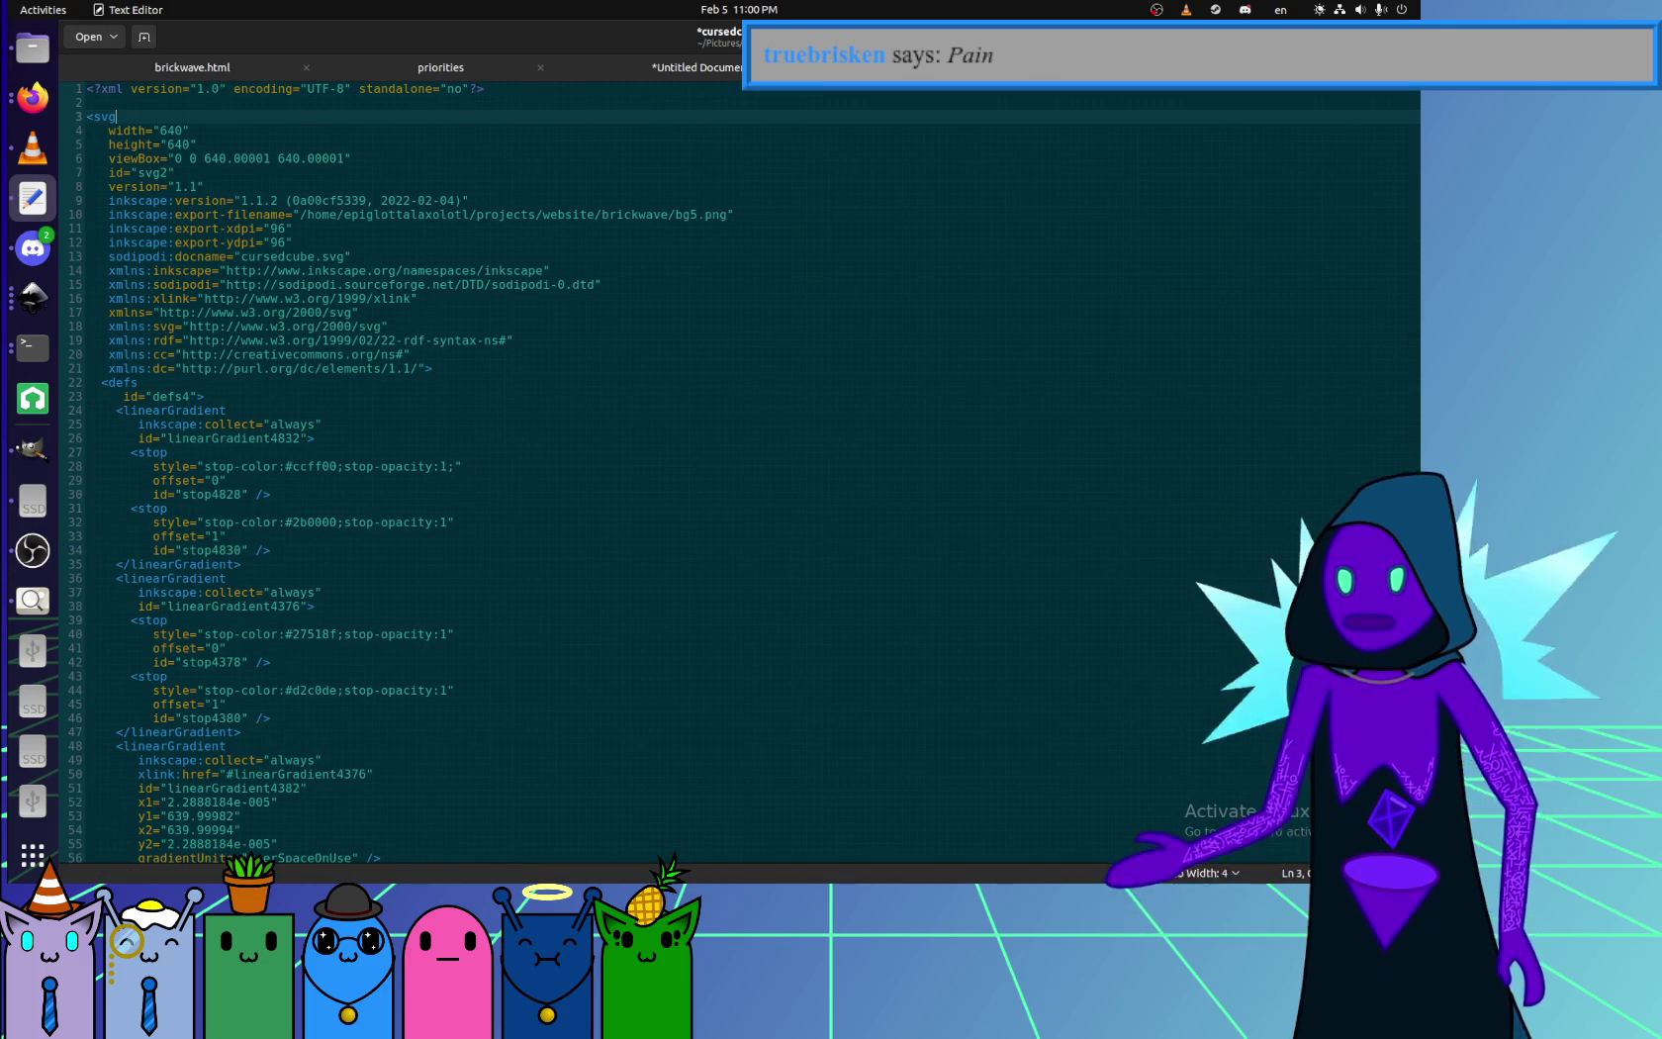
scroll(605, 557, down, 5)
scroll(671, 557, down, 5)
scroll(672, 557, down, 5)
mouse_move(1419, 384)
mouse_down()
mouse_move(1246, 401)
mouse_move(1226, 102)
mouse_up()
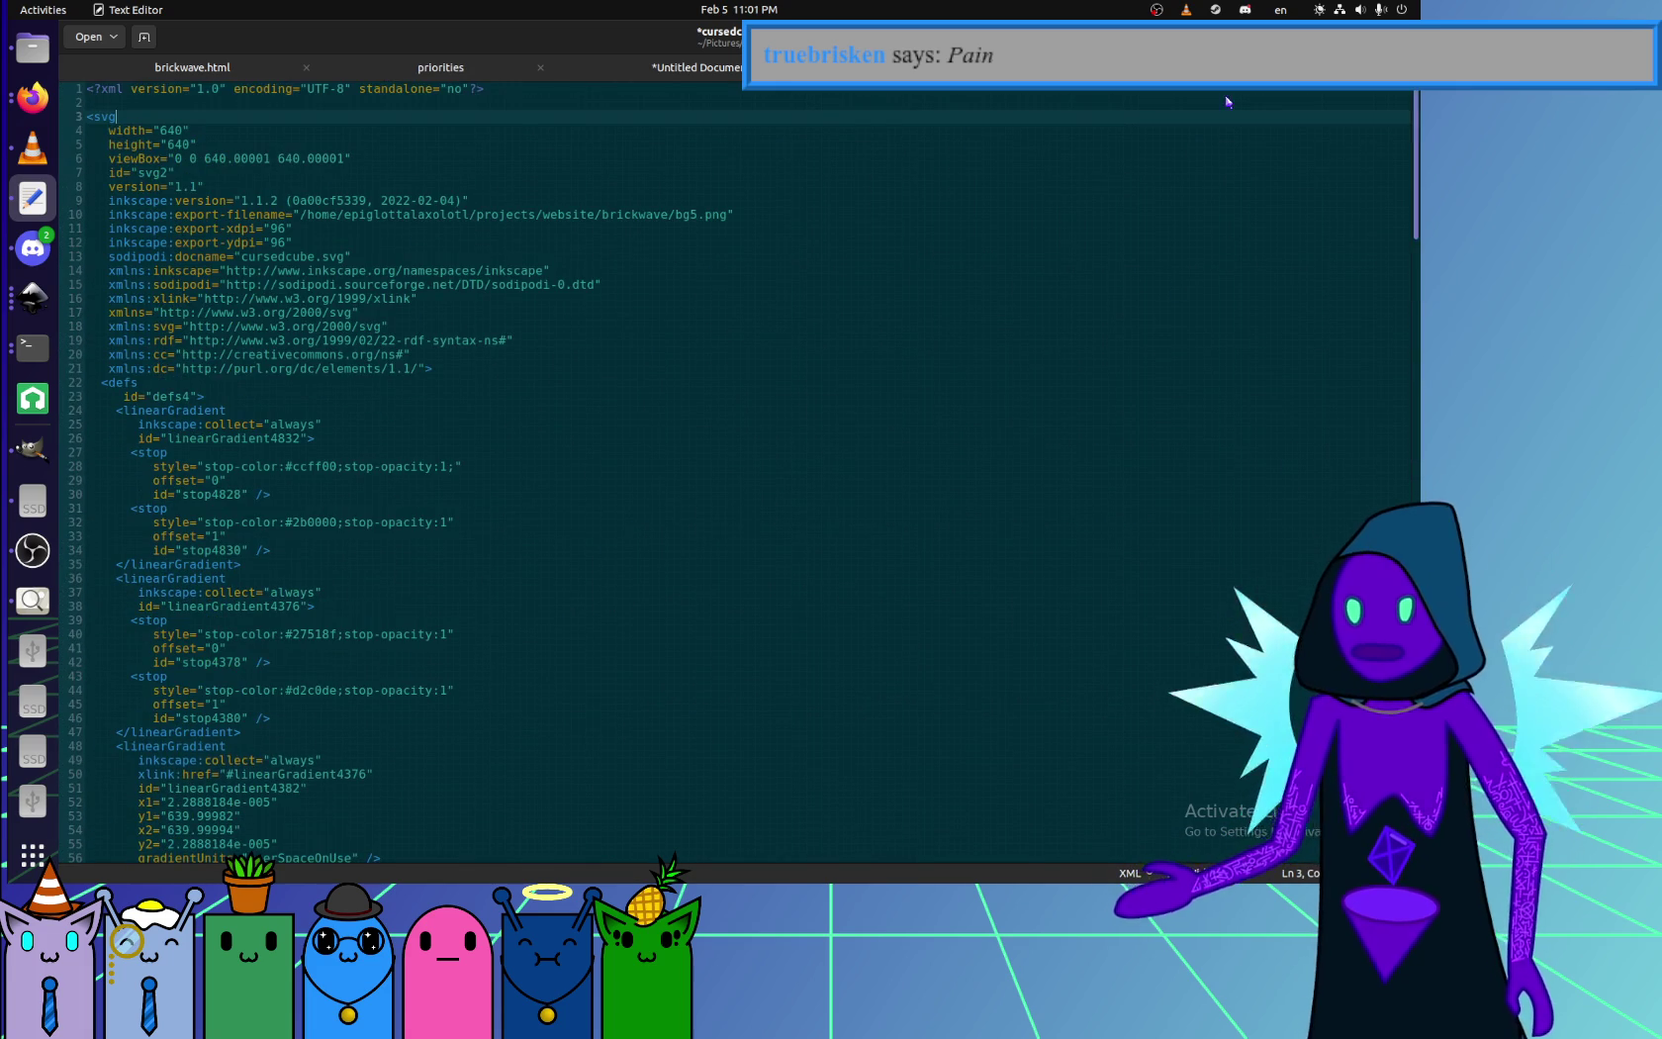
- Remove the inkscape, sodipodi and xlink attributes and id="svg2" from the svg tag
click(402, 250)
click(575, 269)
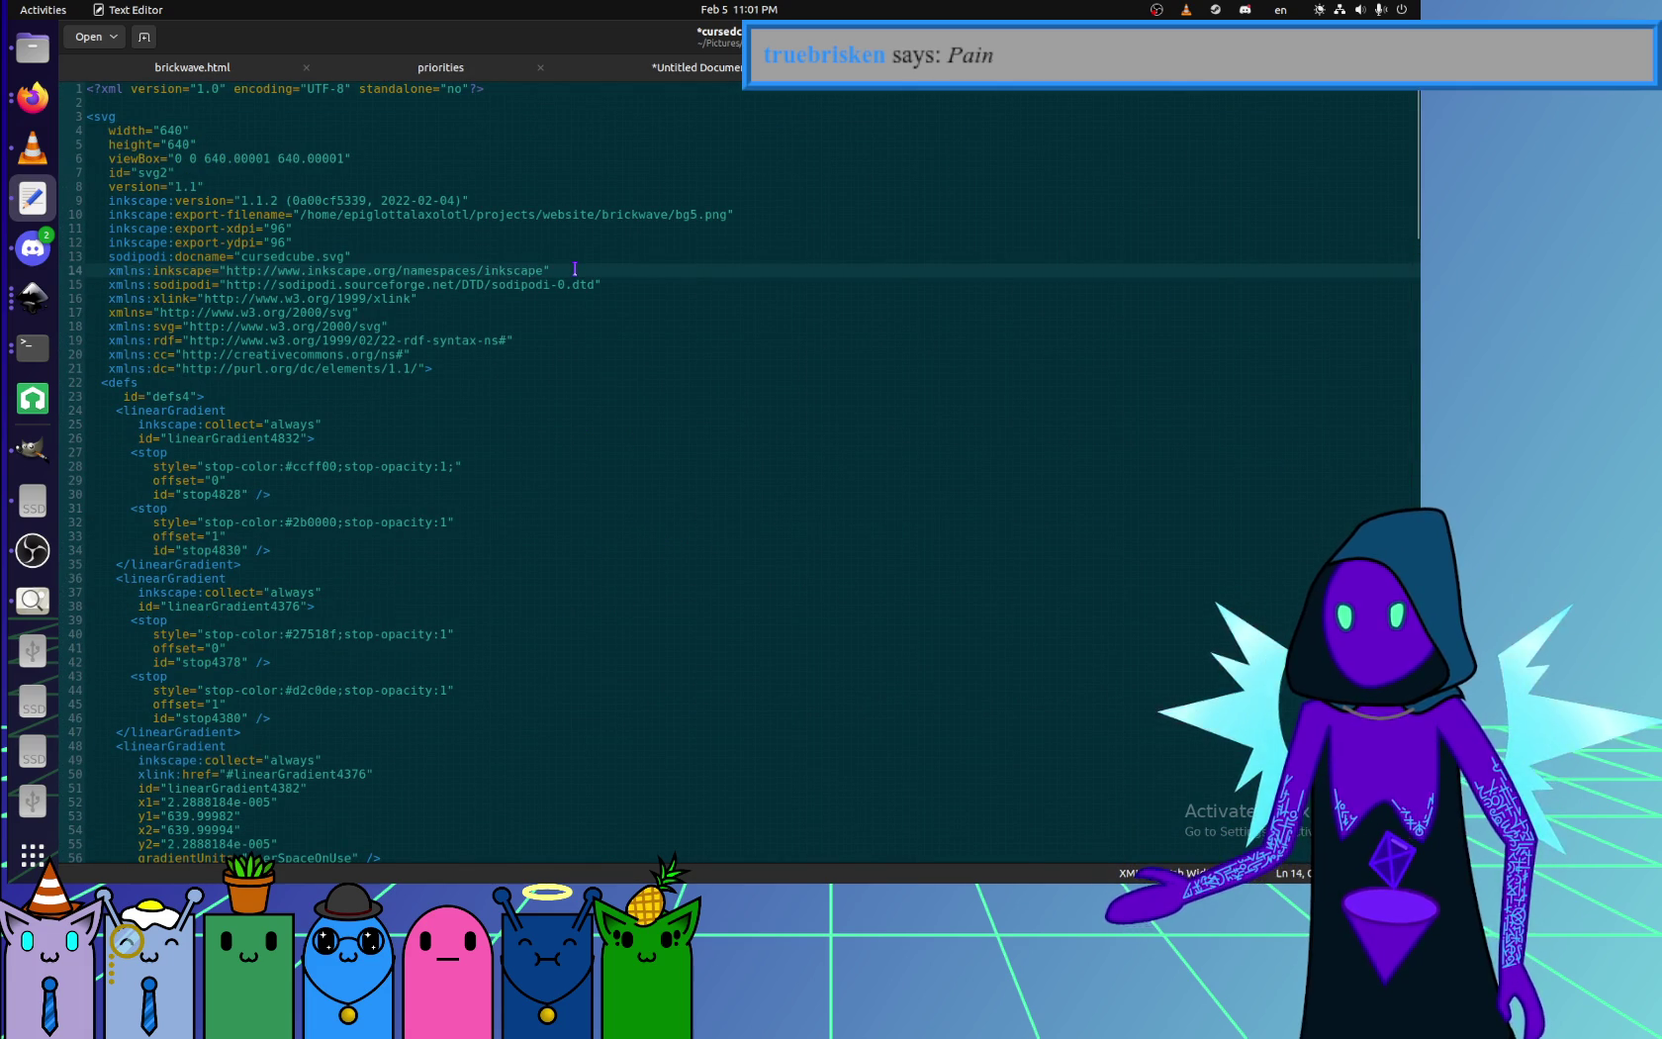
key(Down)
key(Down)
key(Down)
key(Down)
key(Down)
key(Up)
key(Up)
key(Up)
key(Up)
key(Up)
key(Down)
key(Down)
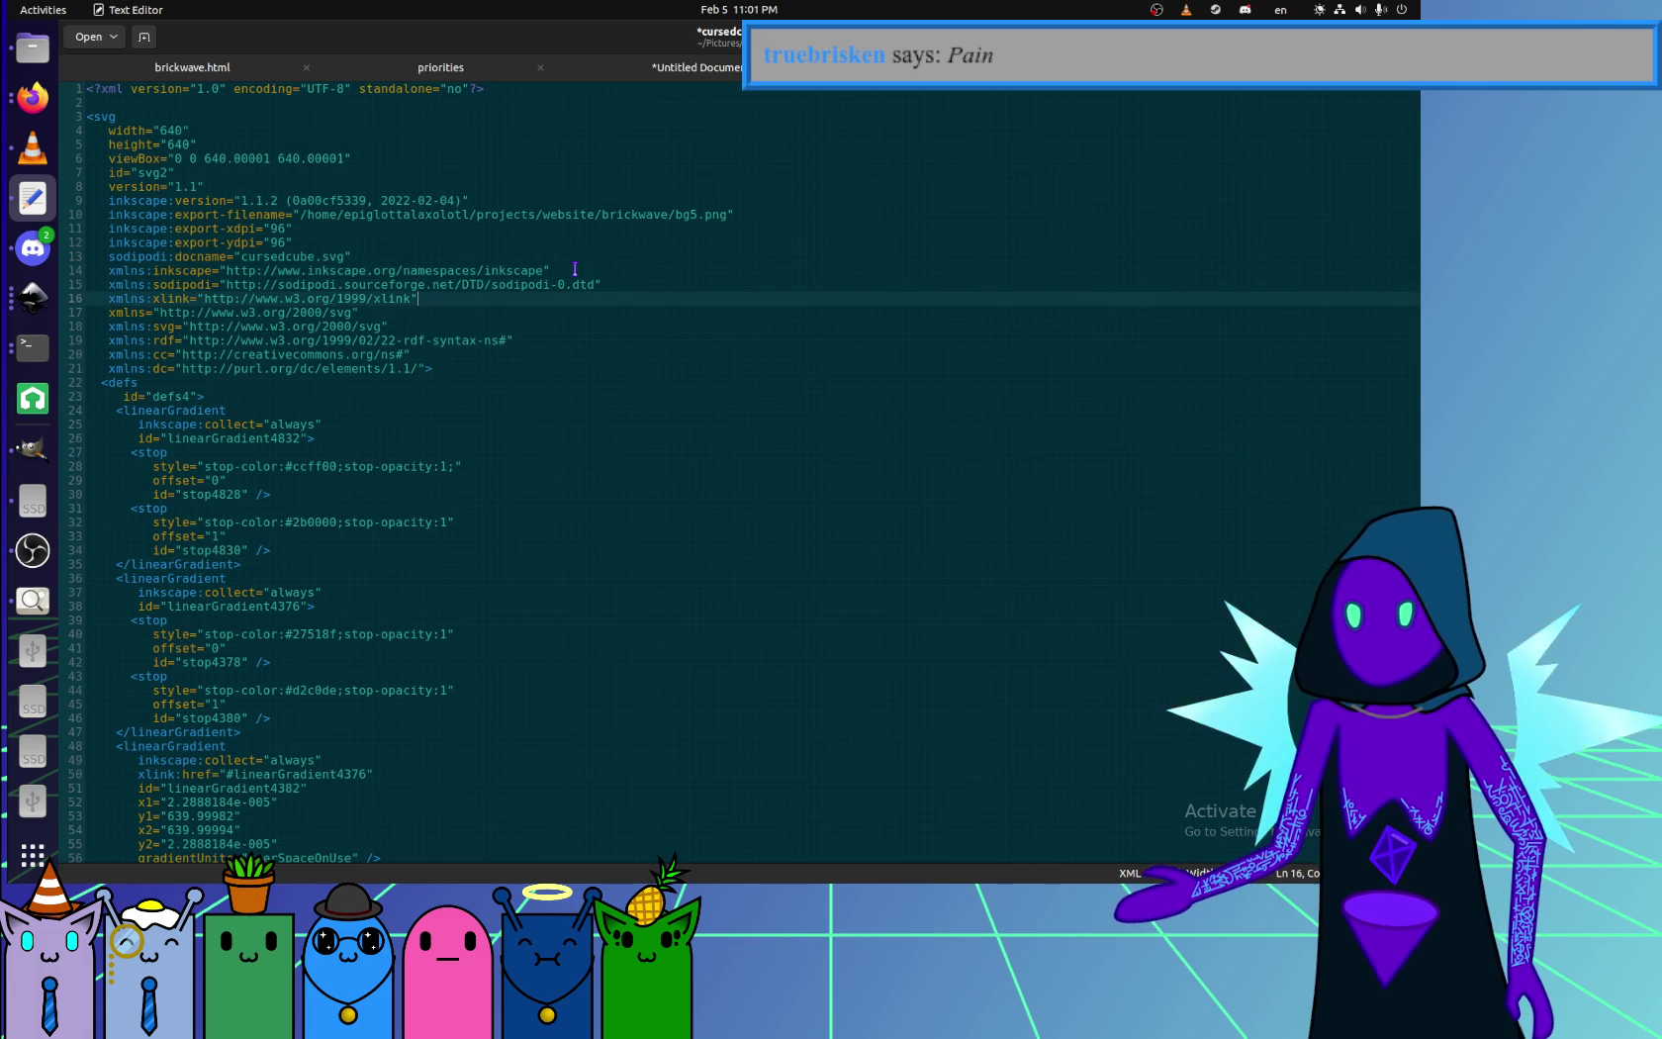
key(shift+Up)
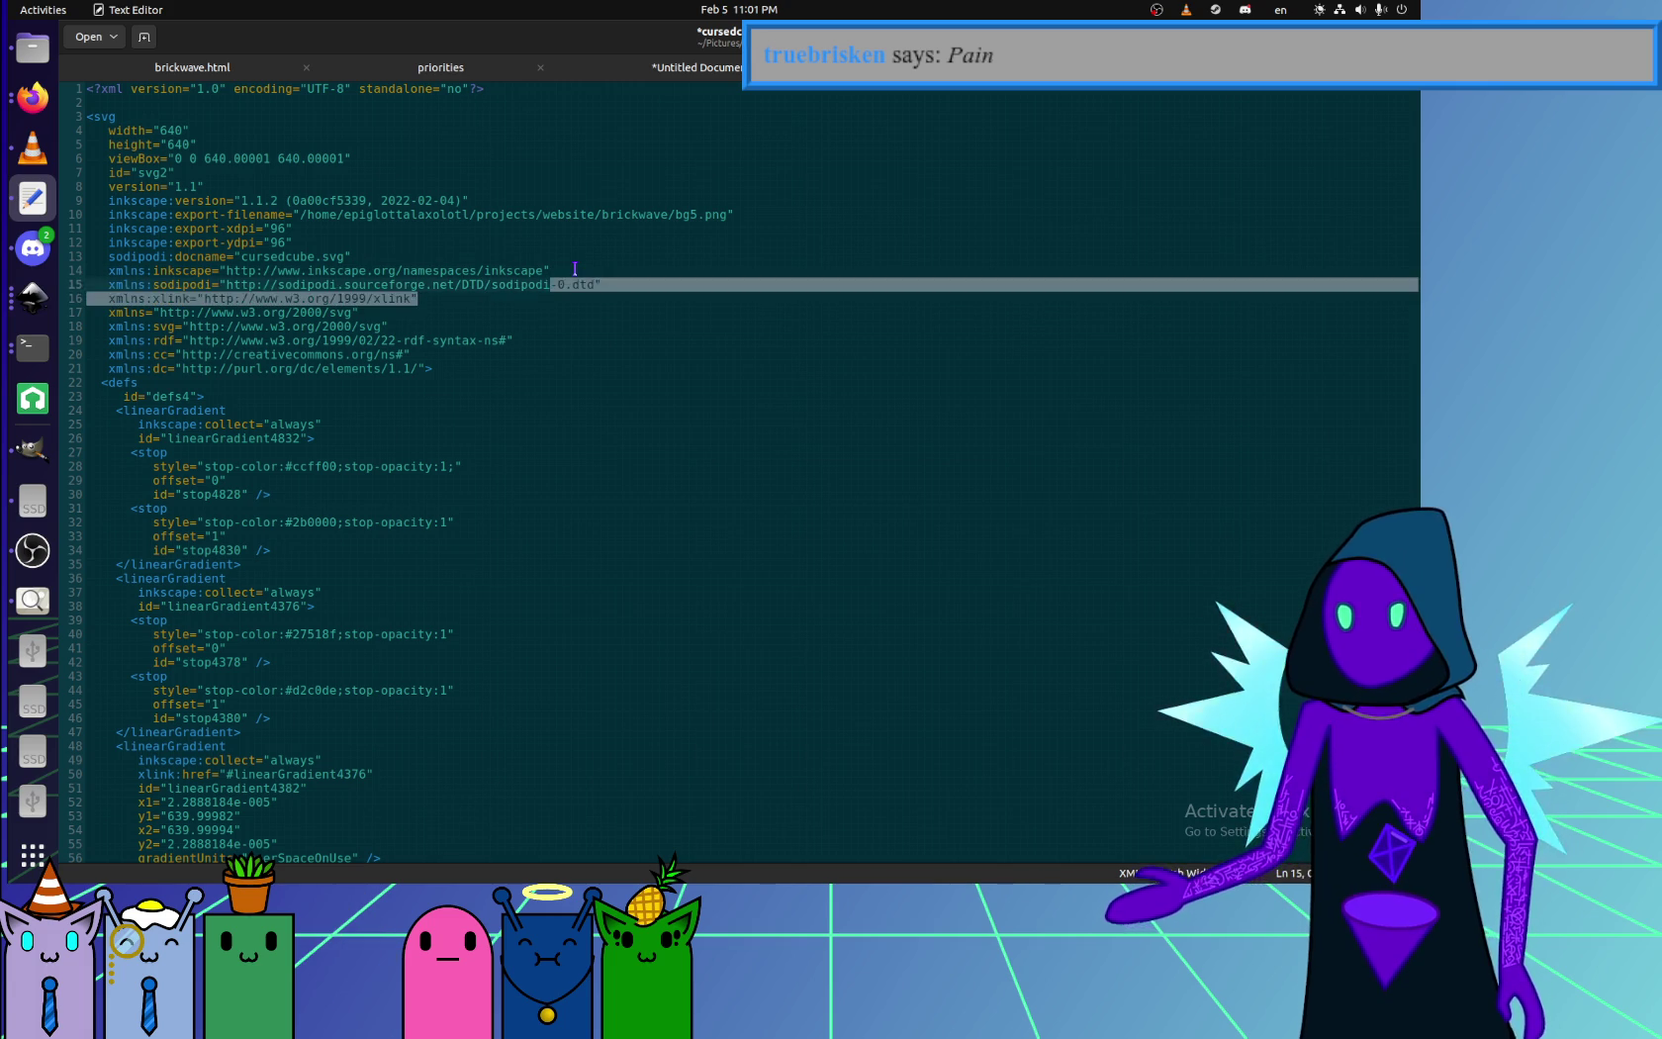
key(shift+Up)
key(shift+Up)
key(shift+Up)
key(shift+Up)
key(shift+Up)
key(shift+Up)
key(Delete)
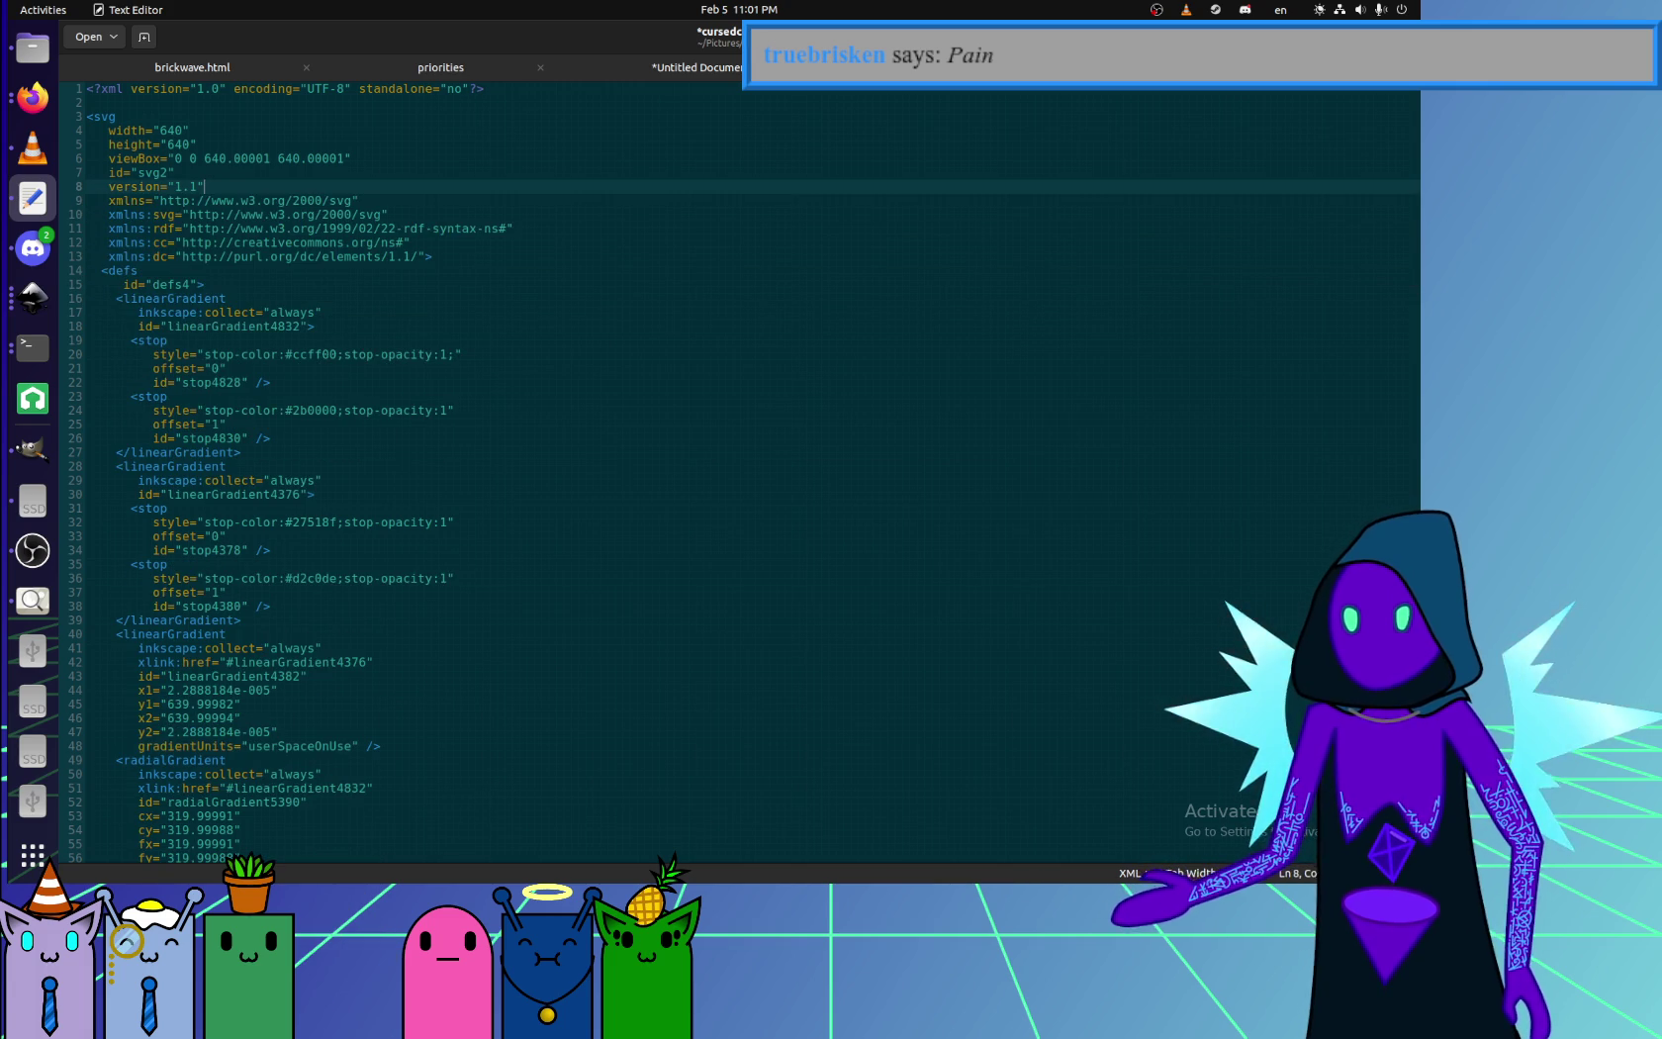
key(Up)
key(shift+Up)
key(Delete)
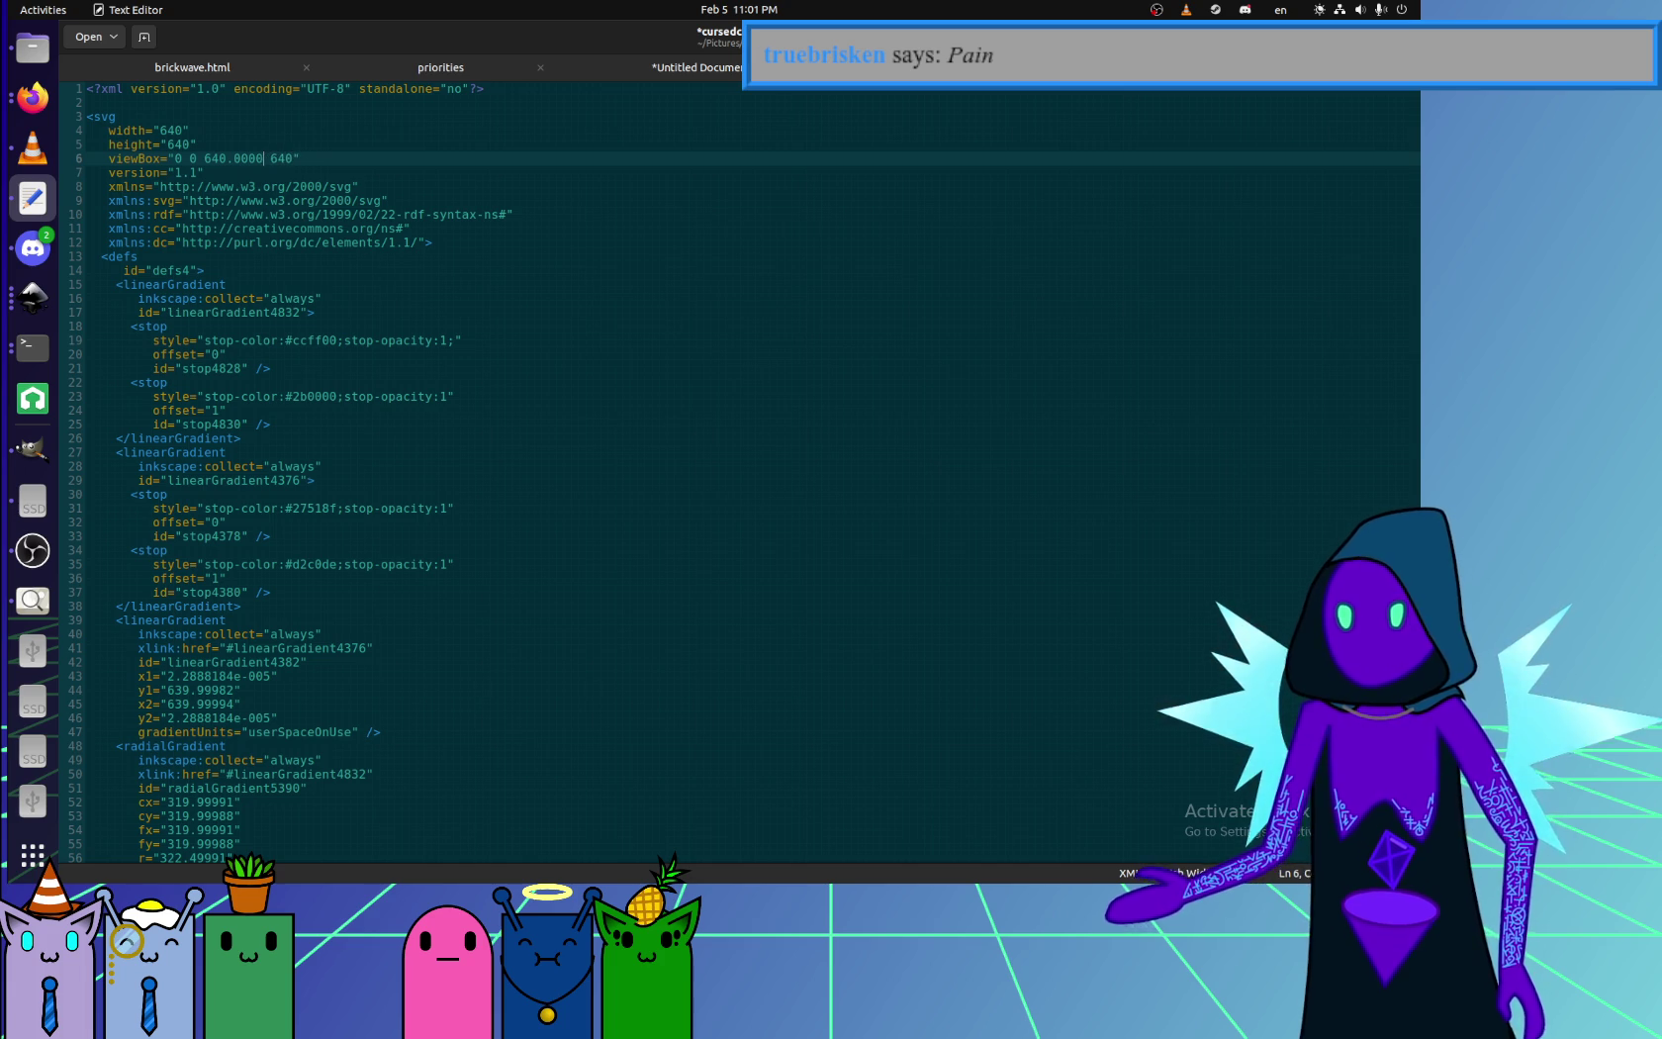
- Delete the extra svg, rdf, cc and dc namespace lines from the svg tag
key(Down)
key(Down)
key(Down)
key(Down)
key(Down)
key(Down)
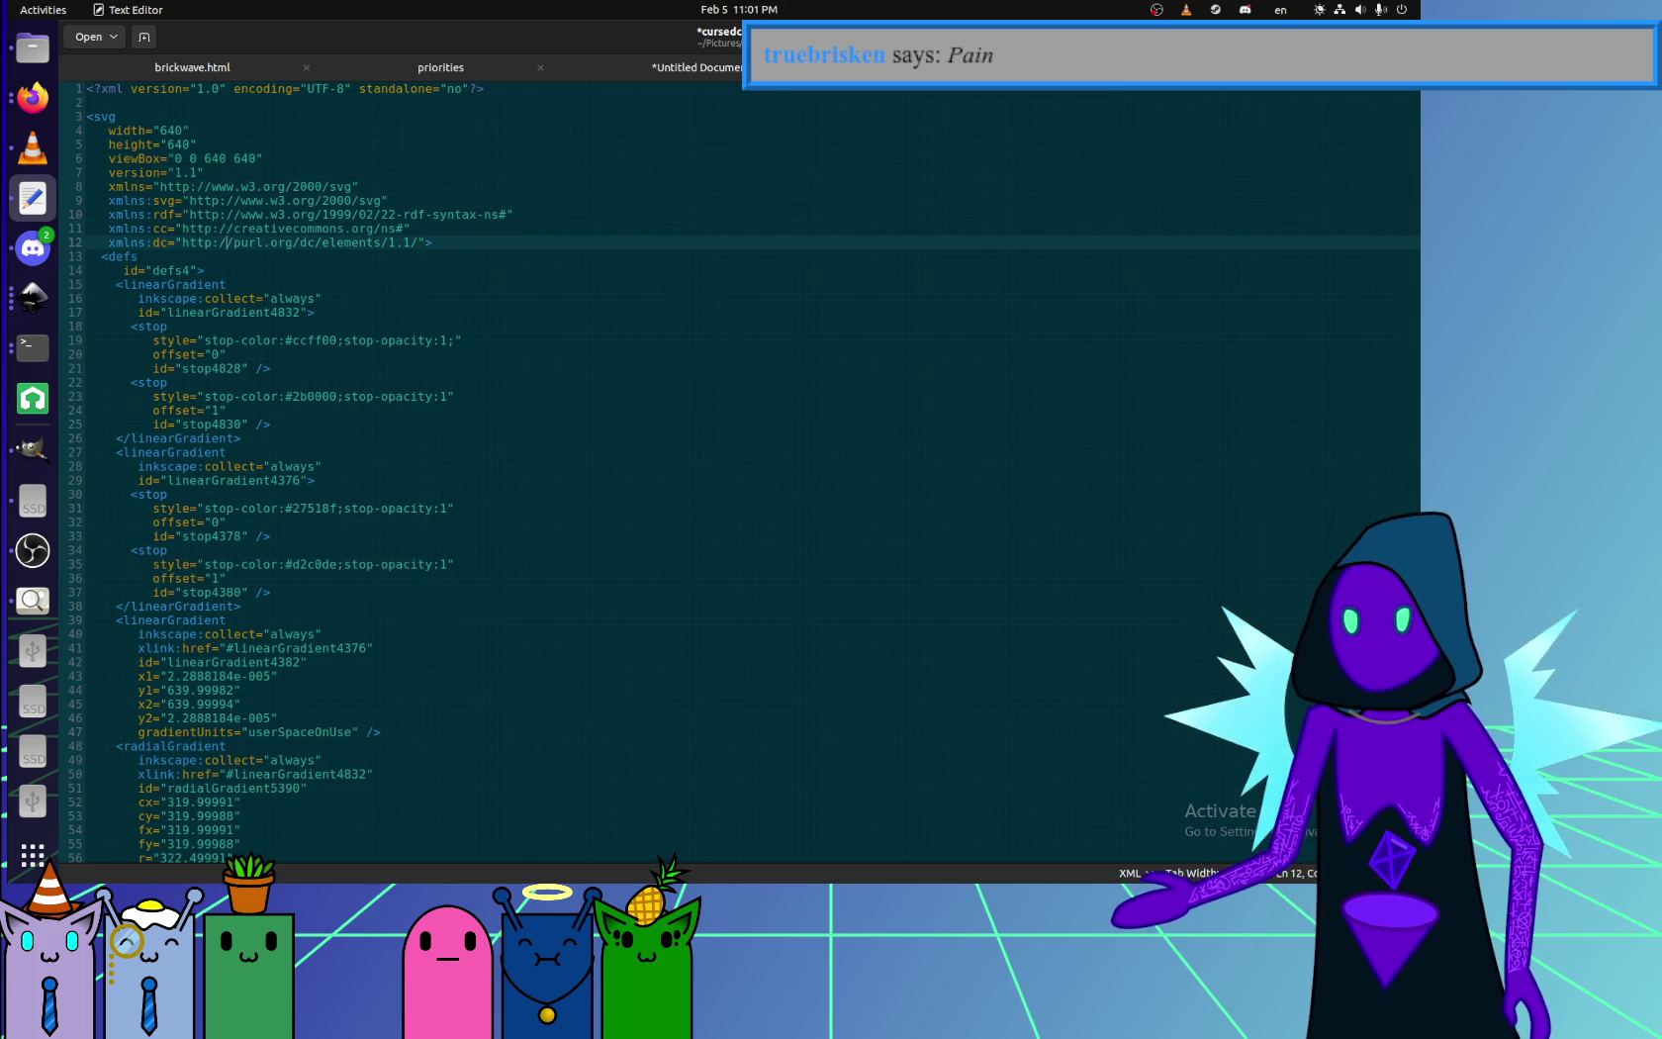
key(Up)
key(Up)
key(Down)
key(Down)
key(End)
key(shift+Up)
key(shift+Up)
key(shift+Up)
key(Delete)
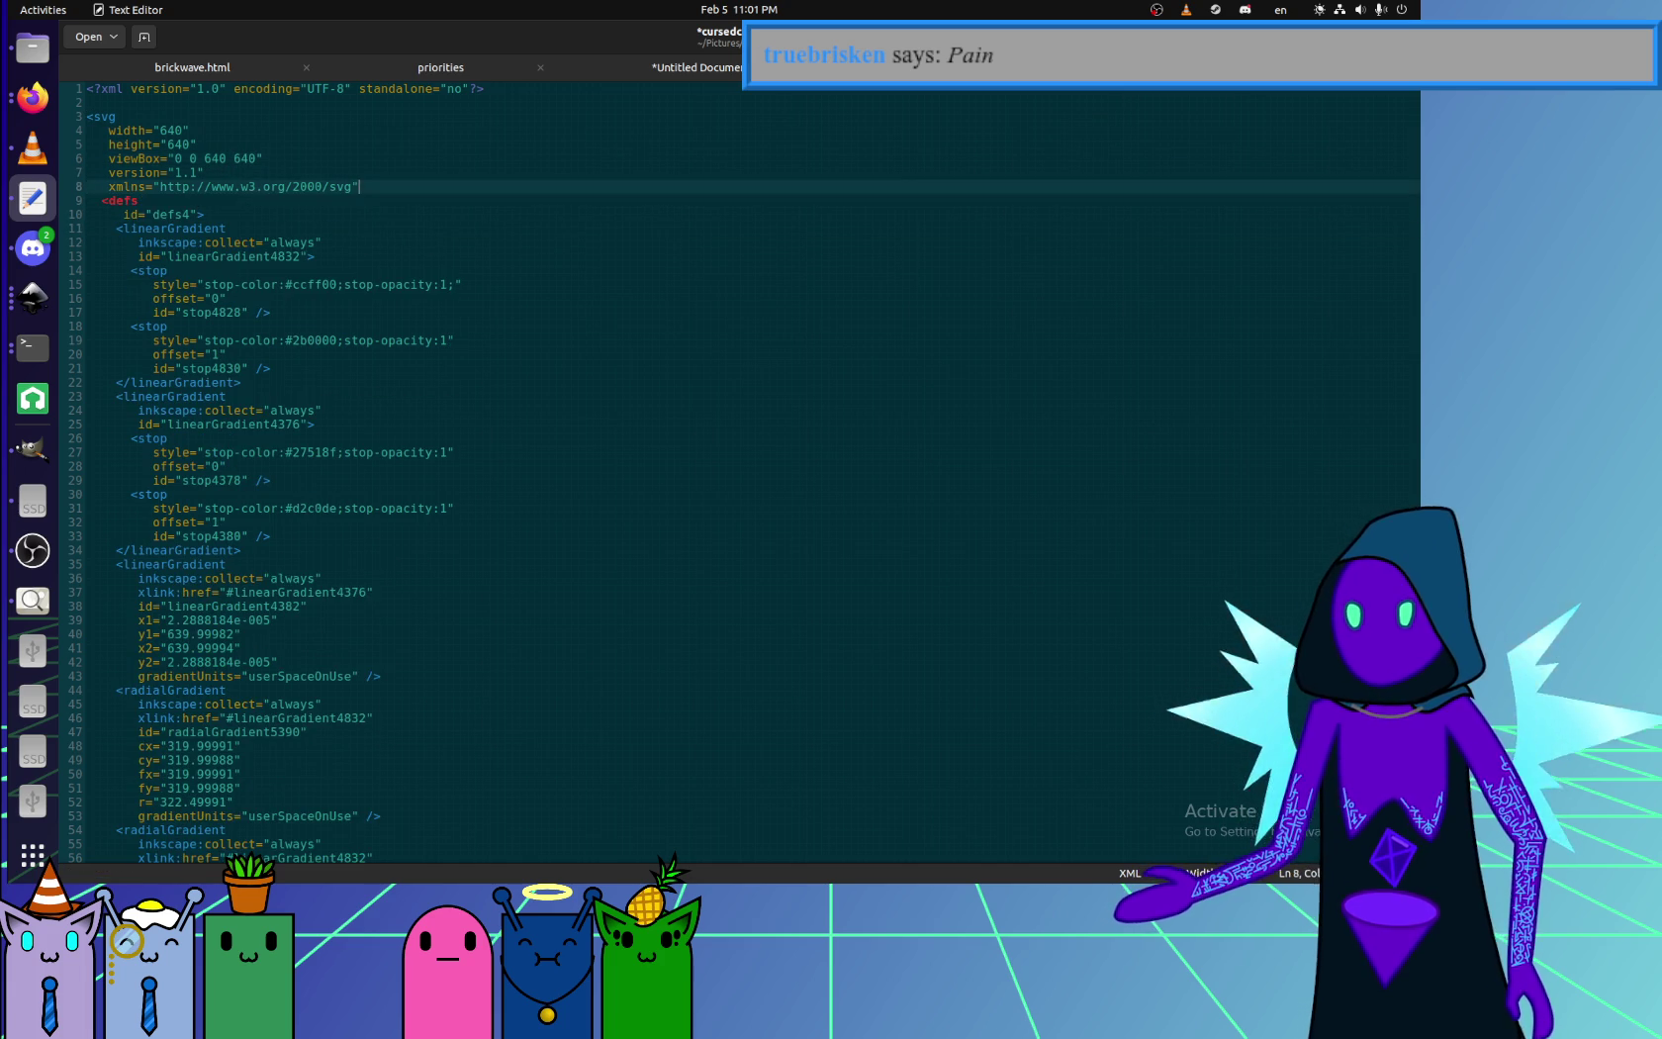
key(Down)
key(Down)
key(Down)
key(Up)
key(Up)
key(Up)
key(End)
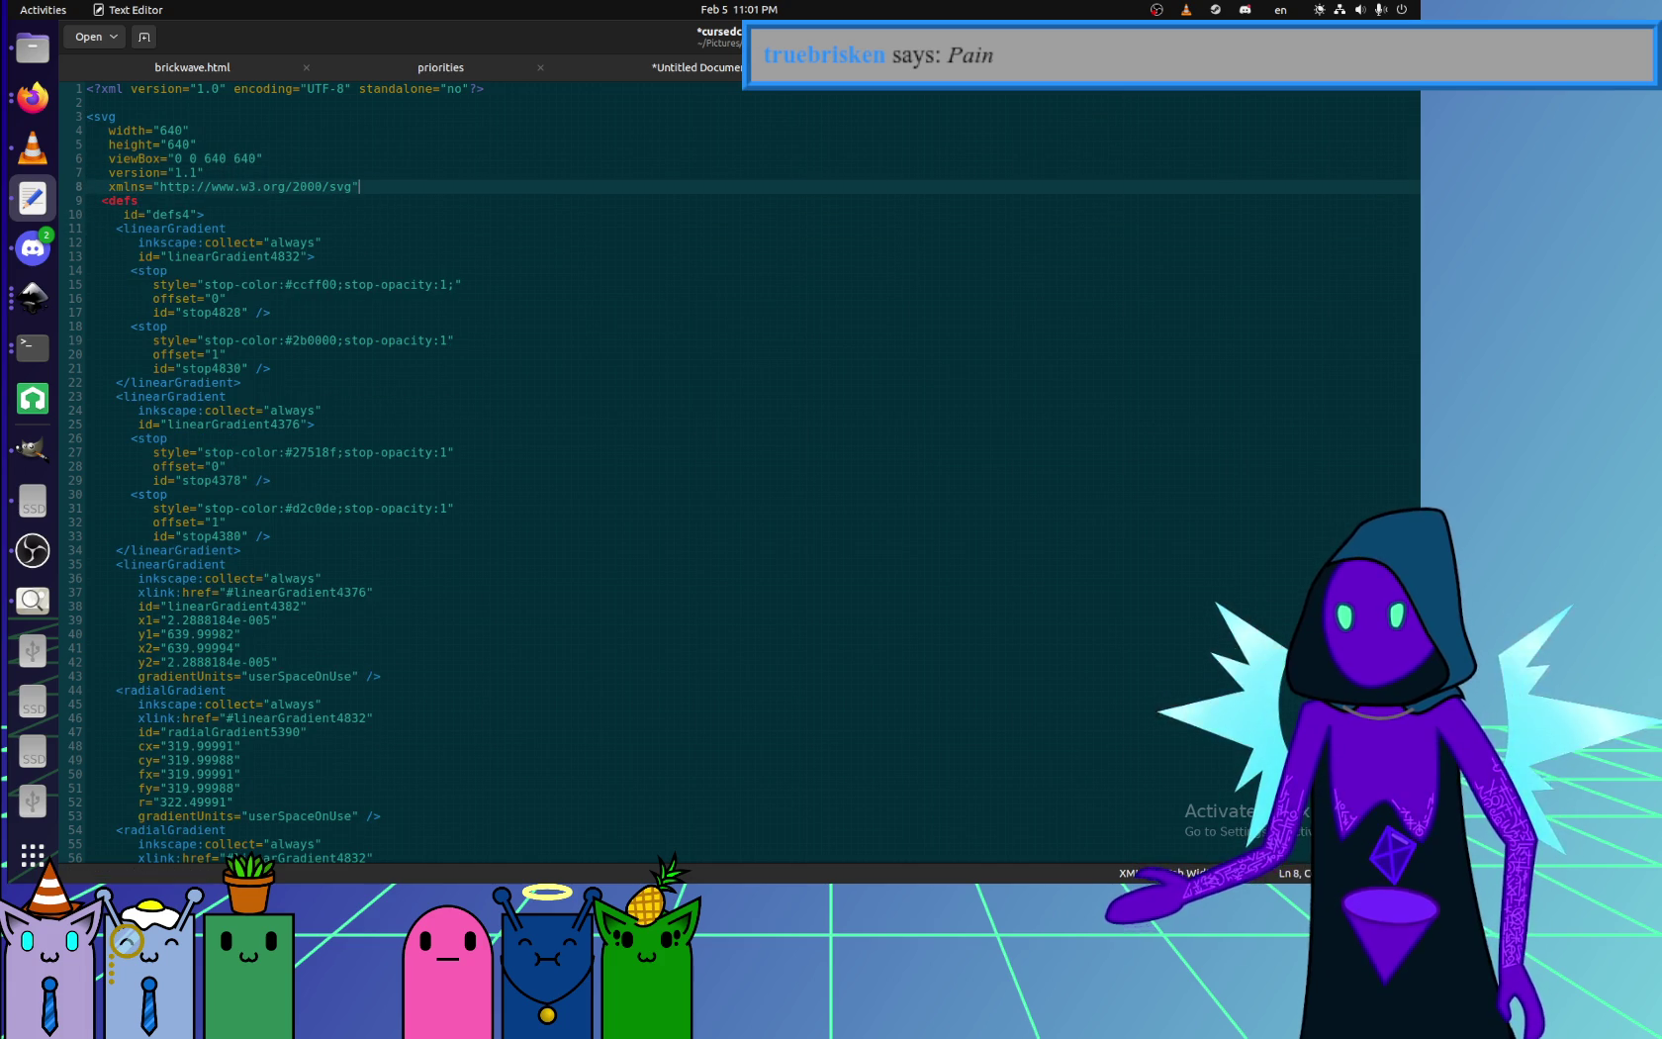
- Close the svg tag with '>' and delete the namedview and metadata blocks
text(>)
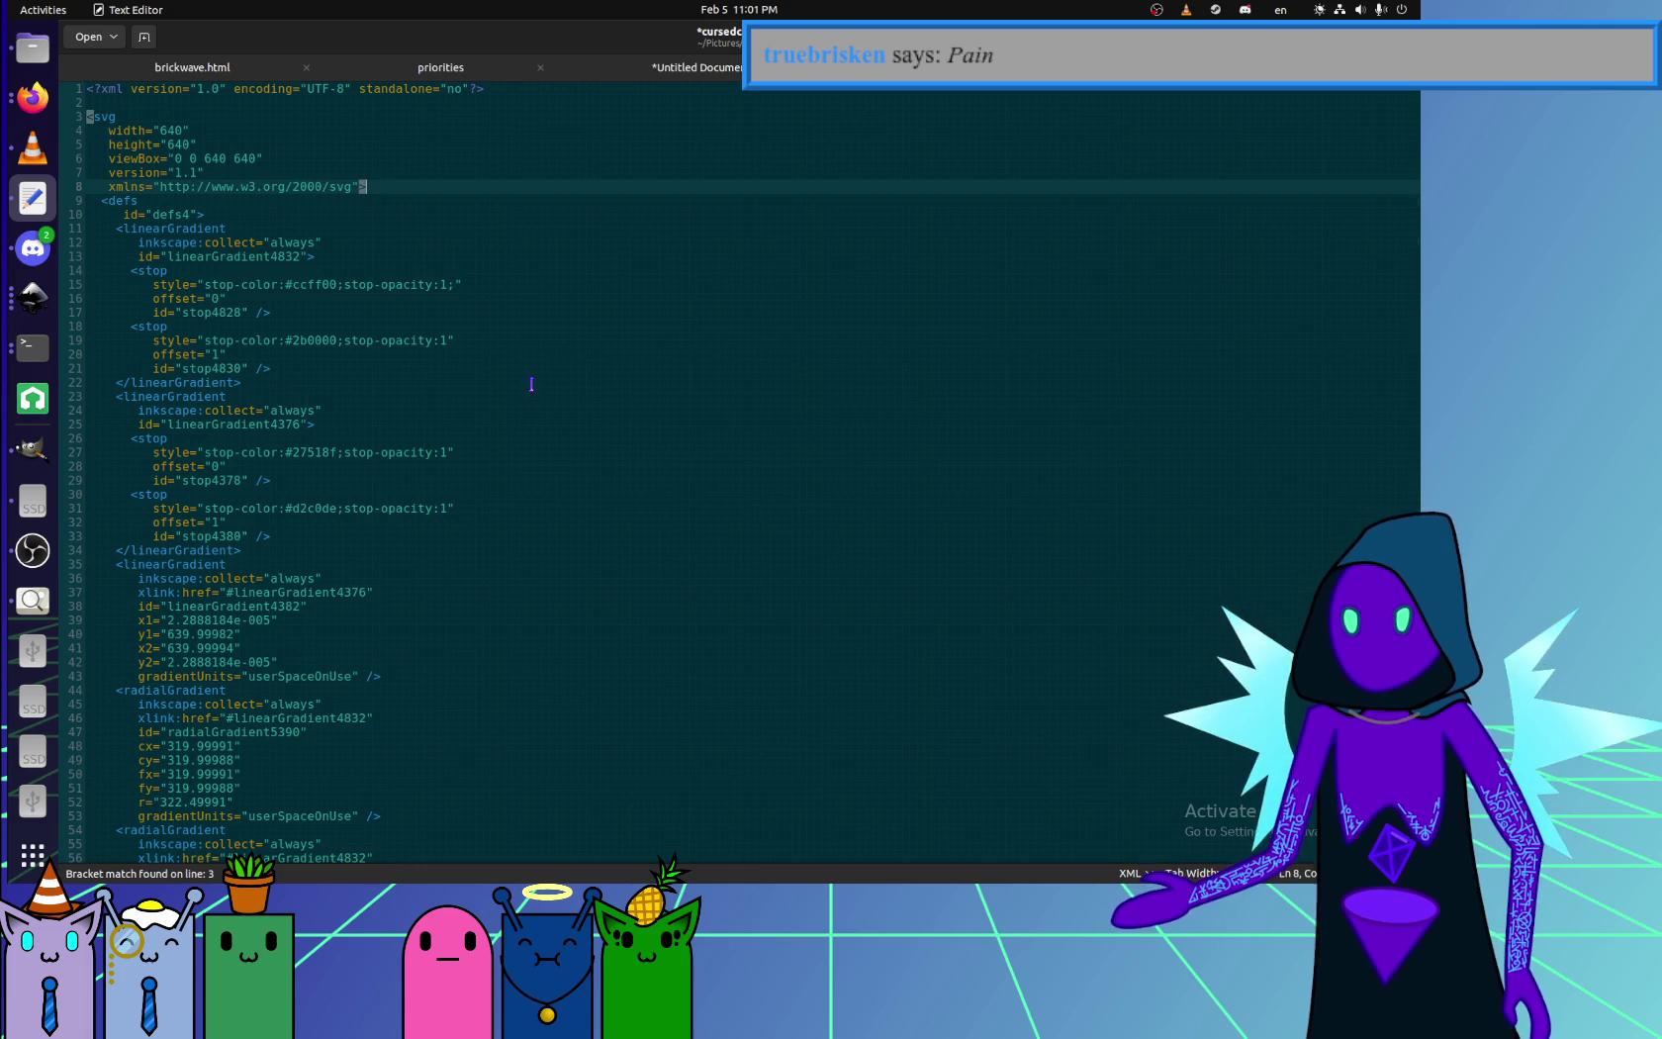
scroll(464, 692, down, 10)
scroll(464, 693, down, 10)
scroll(460, 702, down, 10)
scroll(458, 707, down, 10)
scroll(458, 707, up, 8)
scroll(455, 697, up, 15)
scroll(411, 727, down, 8)
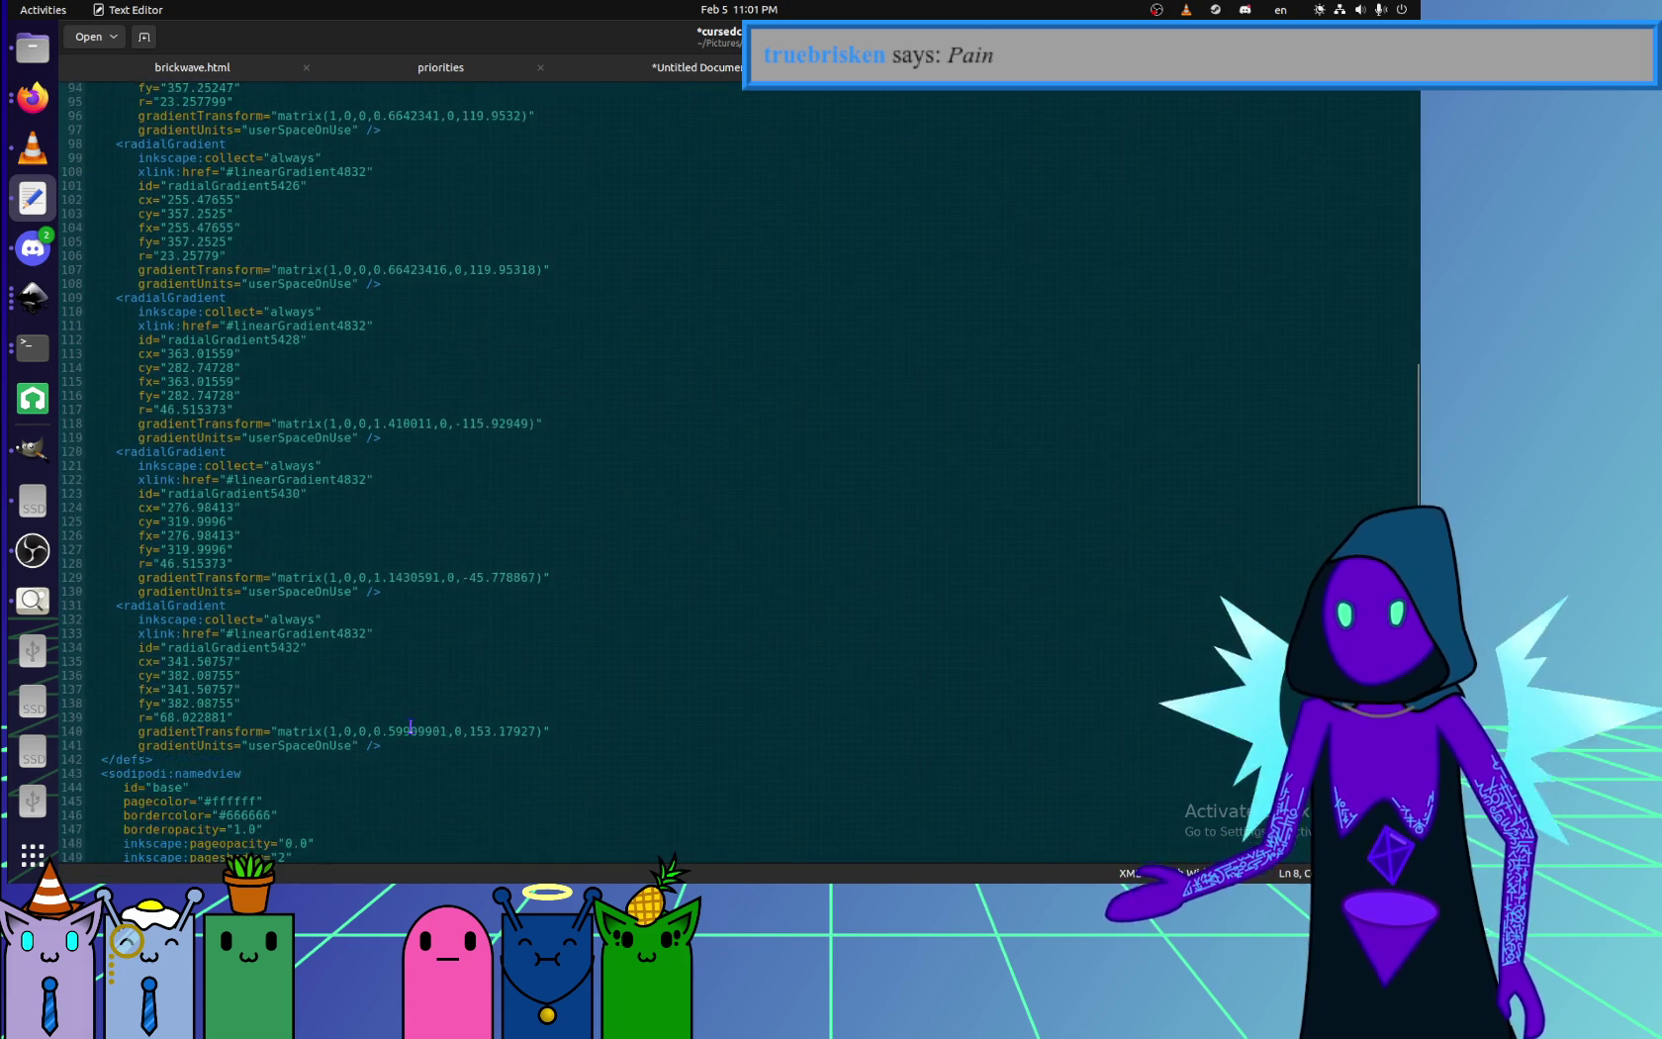
scroll(411, 727, down, 10)
click(227, 614)
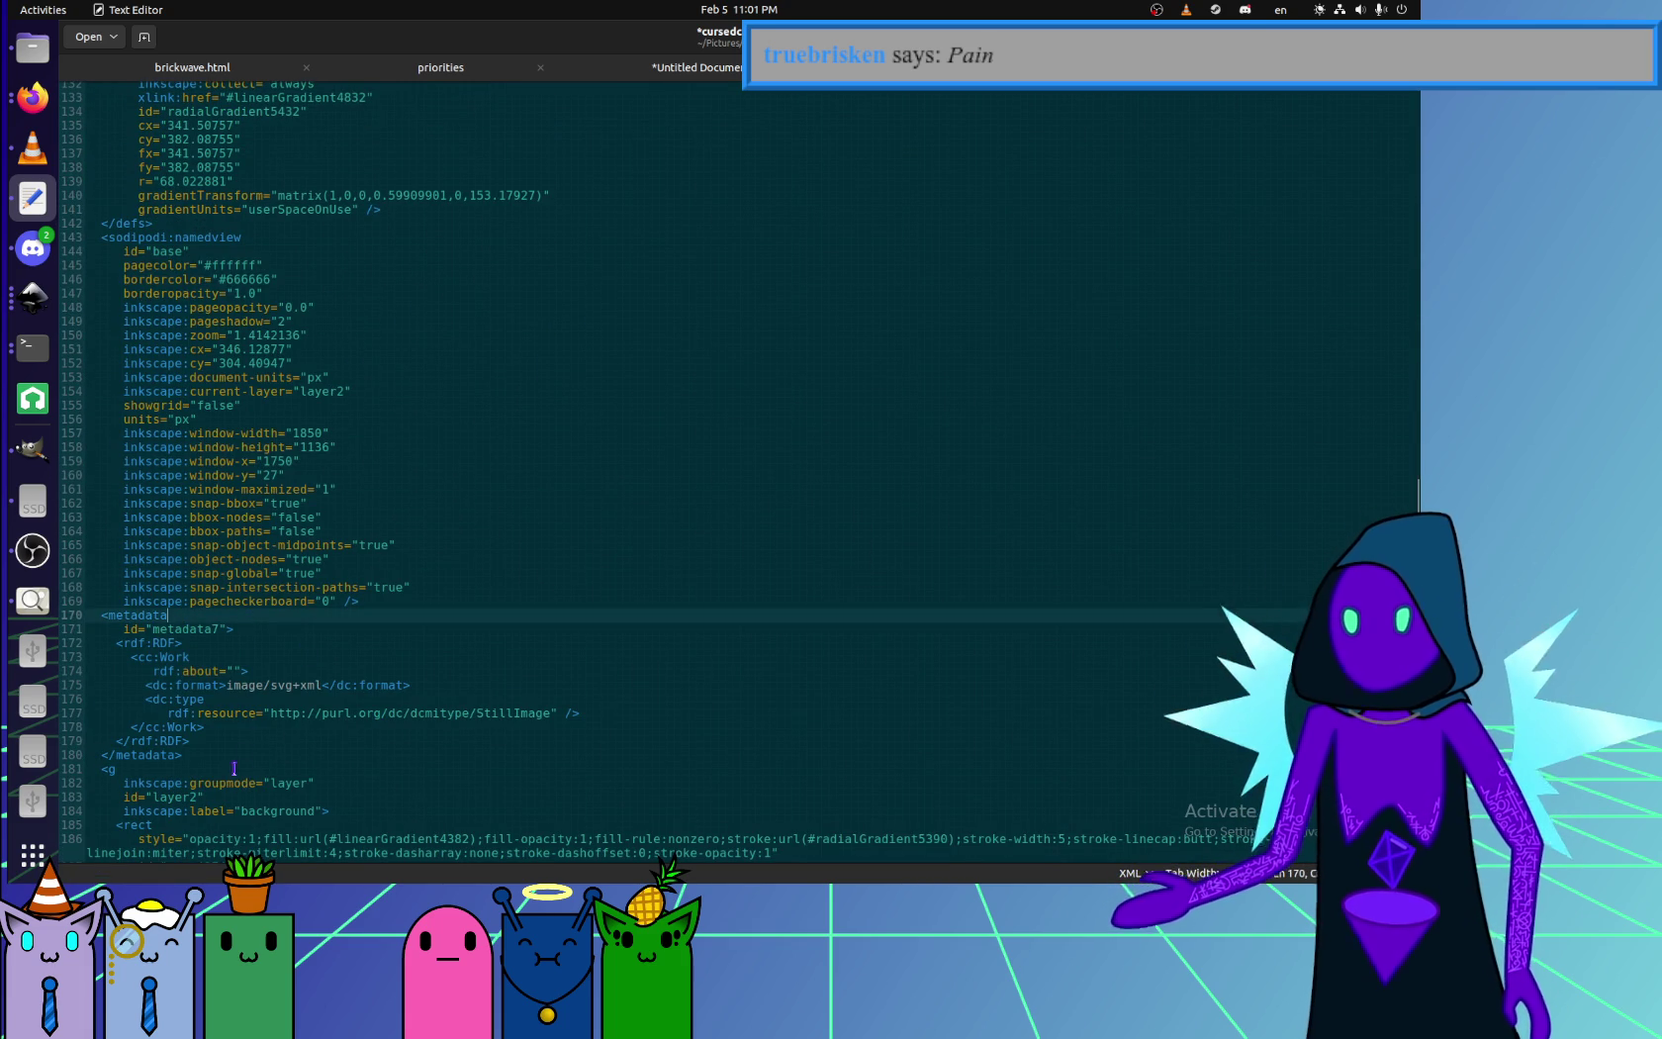
click(219, 756)
shift+click(190, 226)
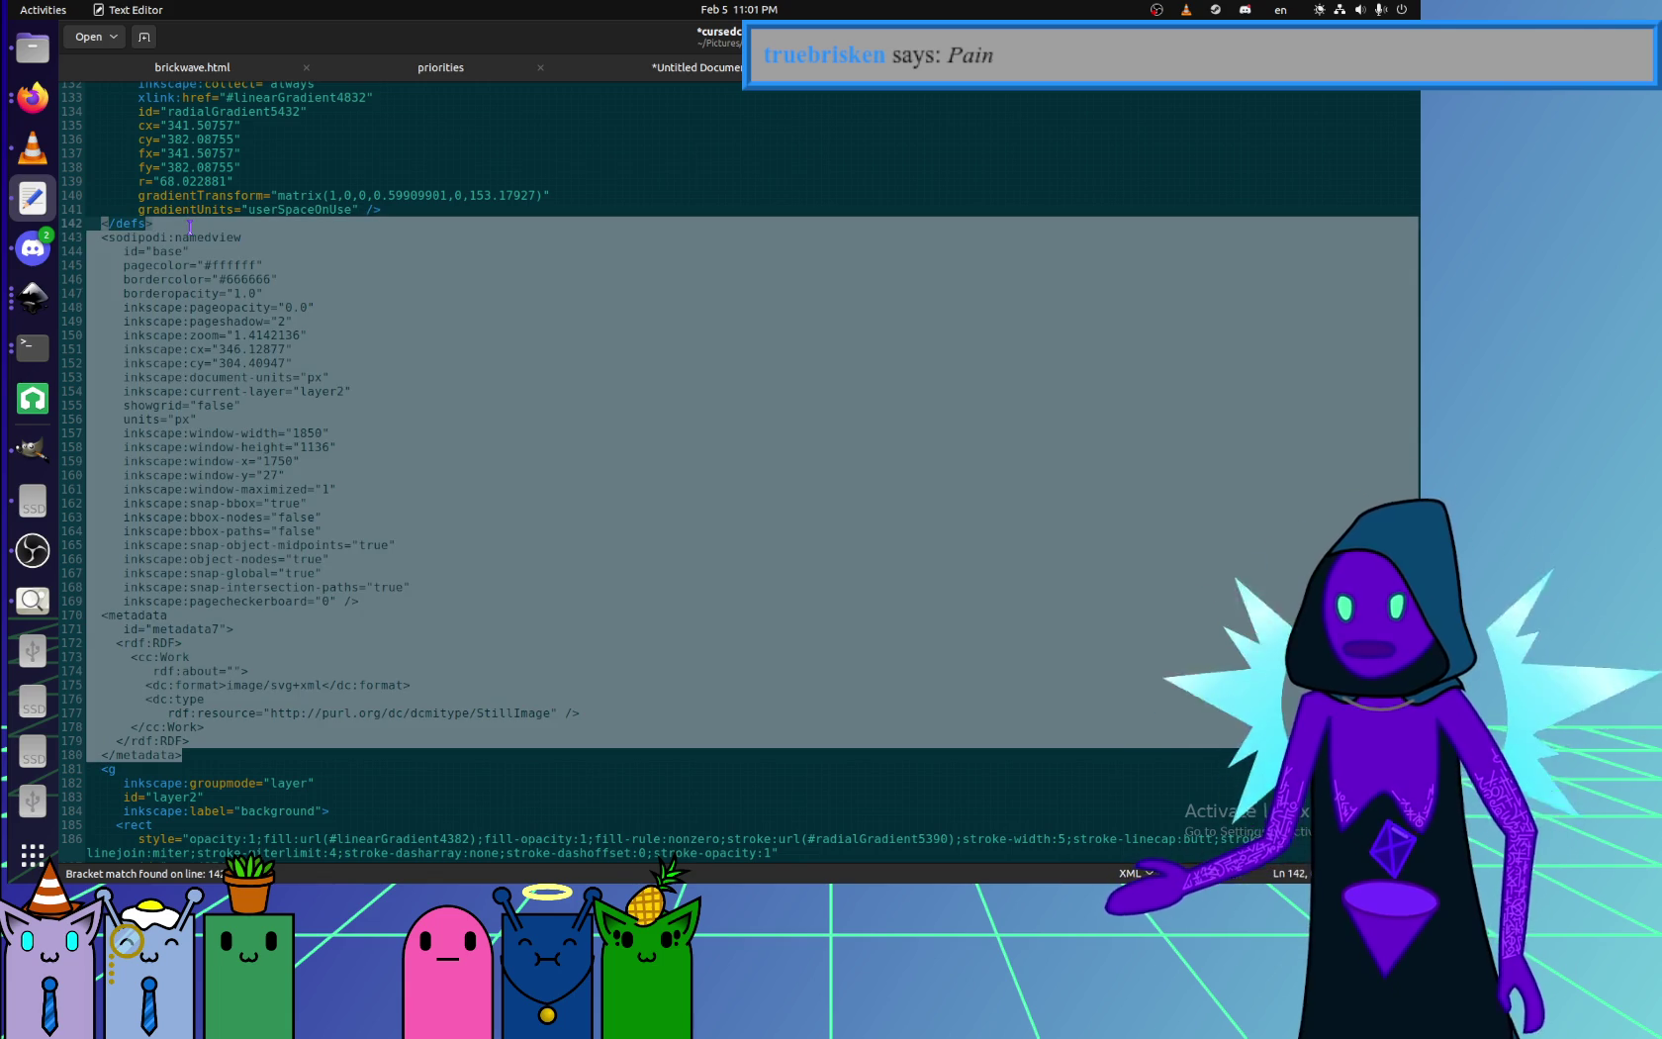
key(Delete)
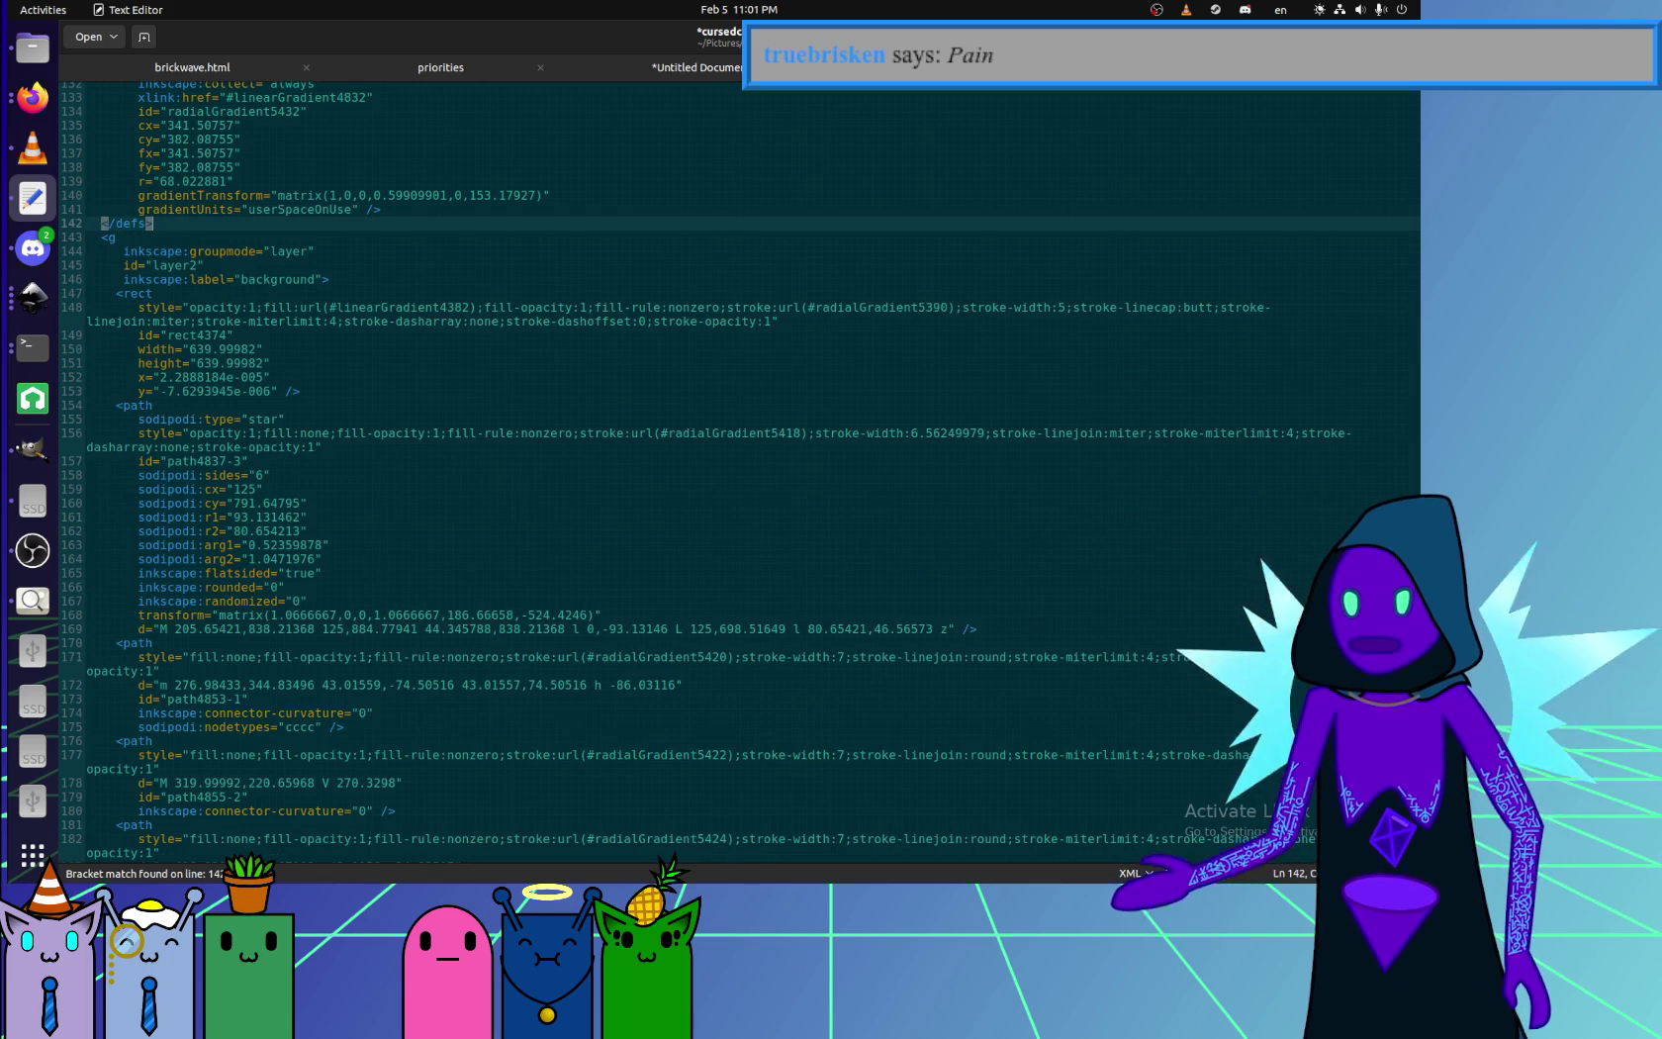
- Strip the groupmode and layer2 id attributes from the background group's opening tag
key(Down)
key(End)
key(ctrl+d)
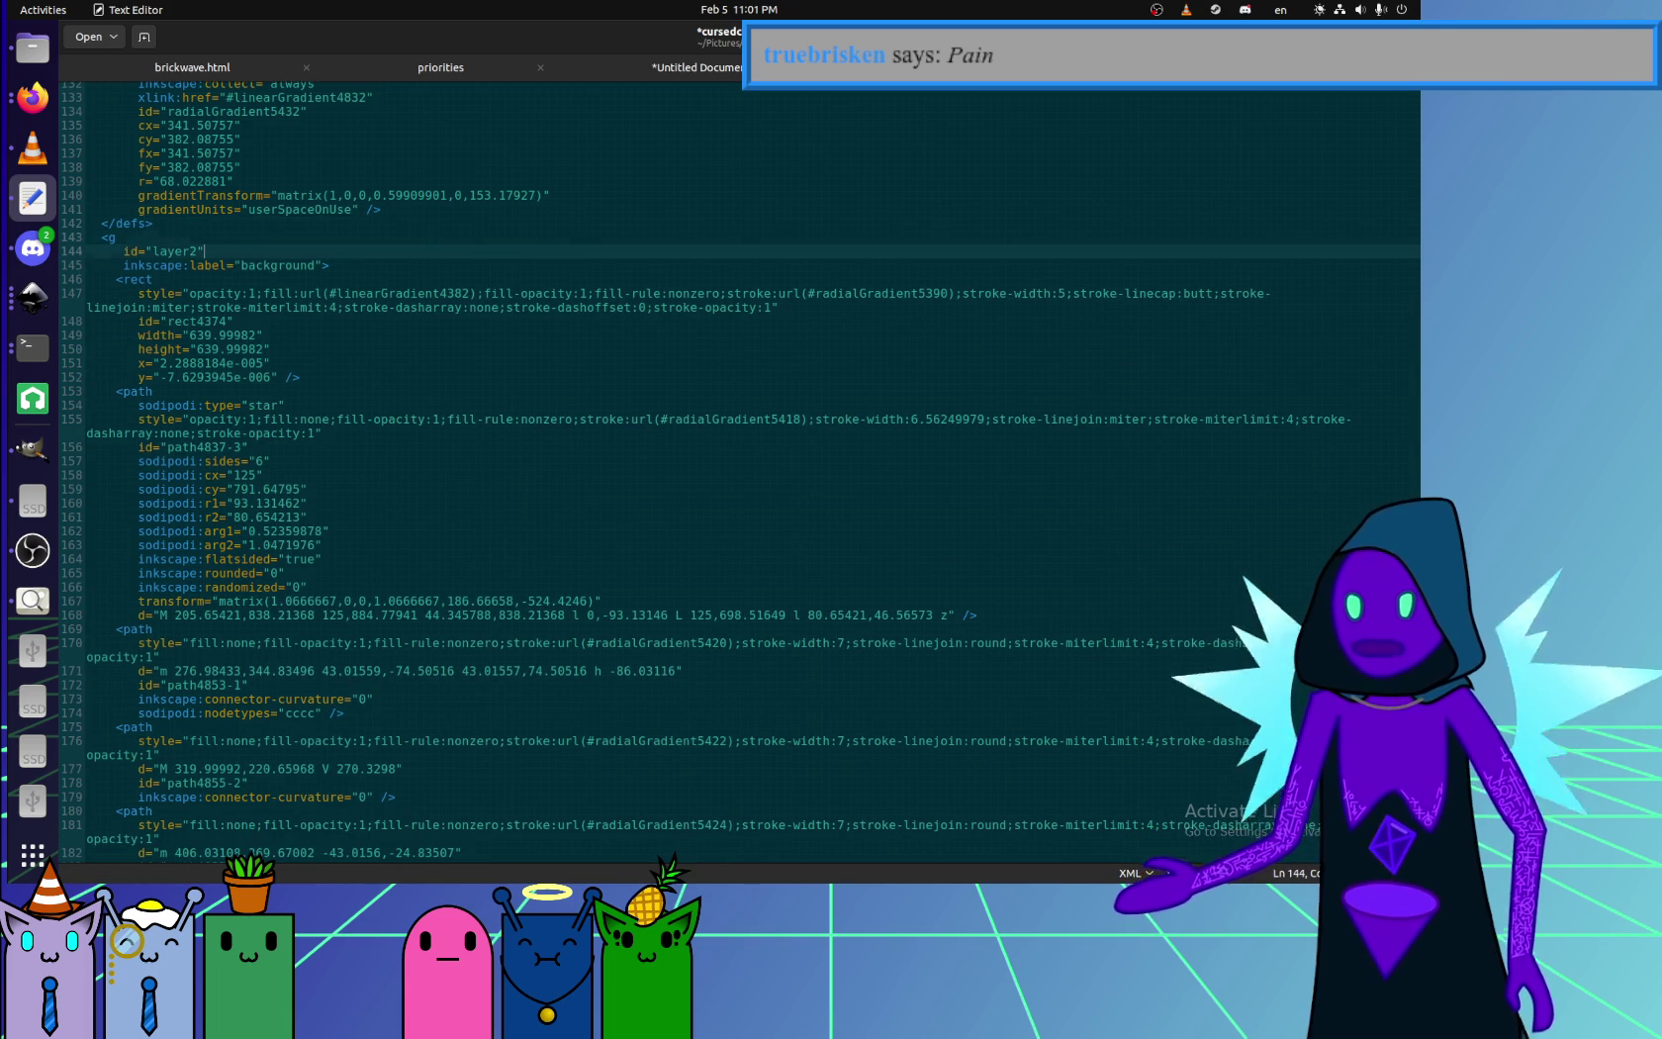
key(ctrl+d)
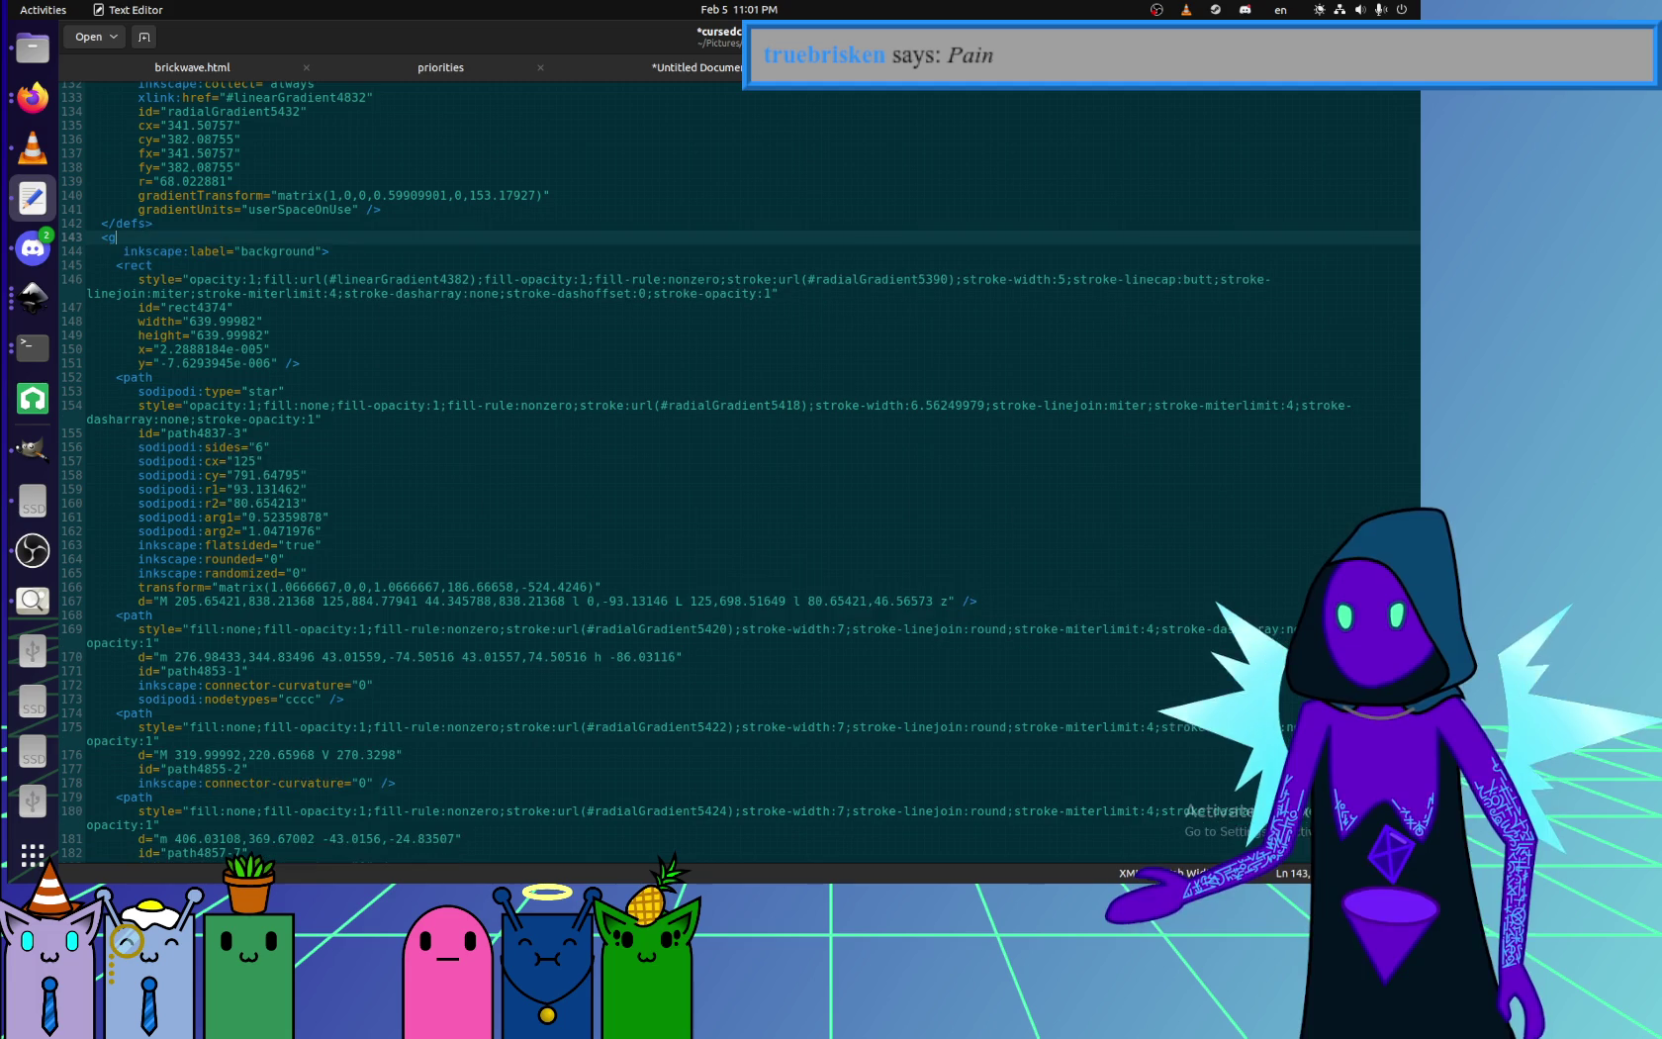
key(BackSpace)
key(Delete)
key(ctrl+d)
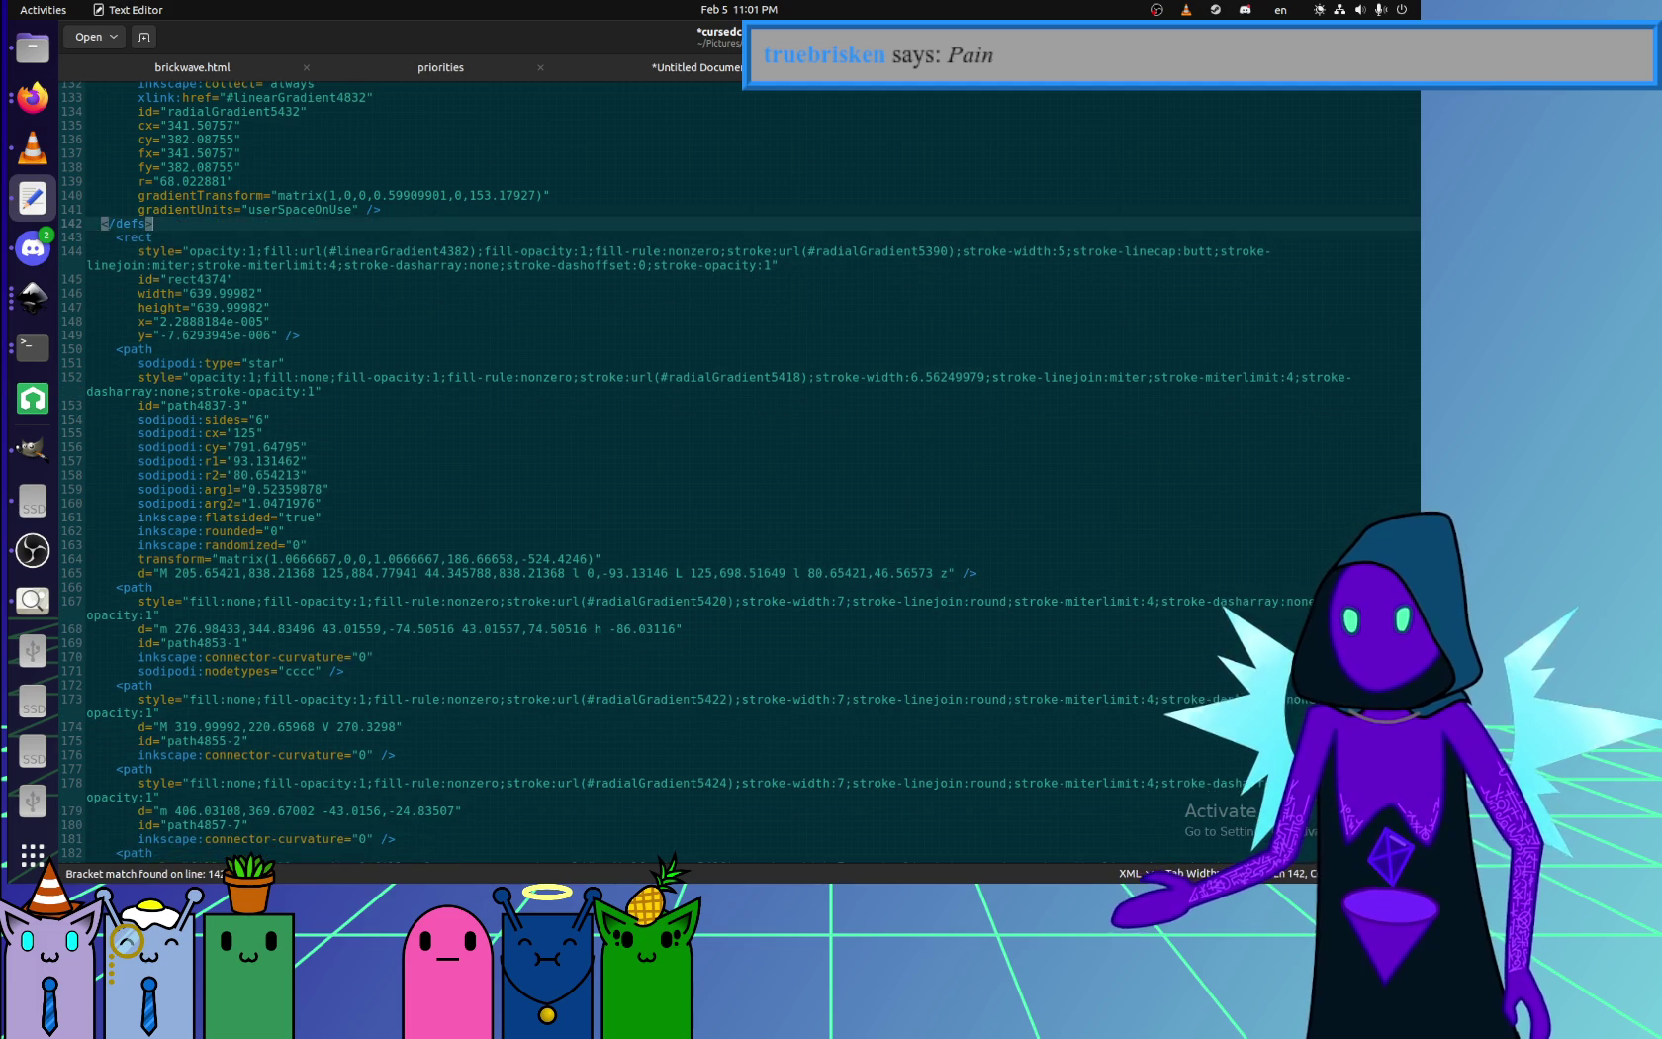
- Delete the empty Layer 1 group at the end of the file
key(ctrl+End)
key(Up)
key(End)
key(shift+Up)
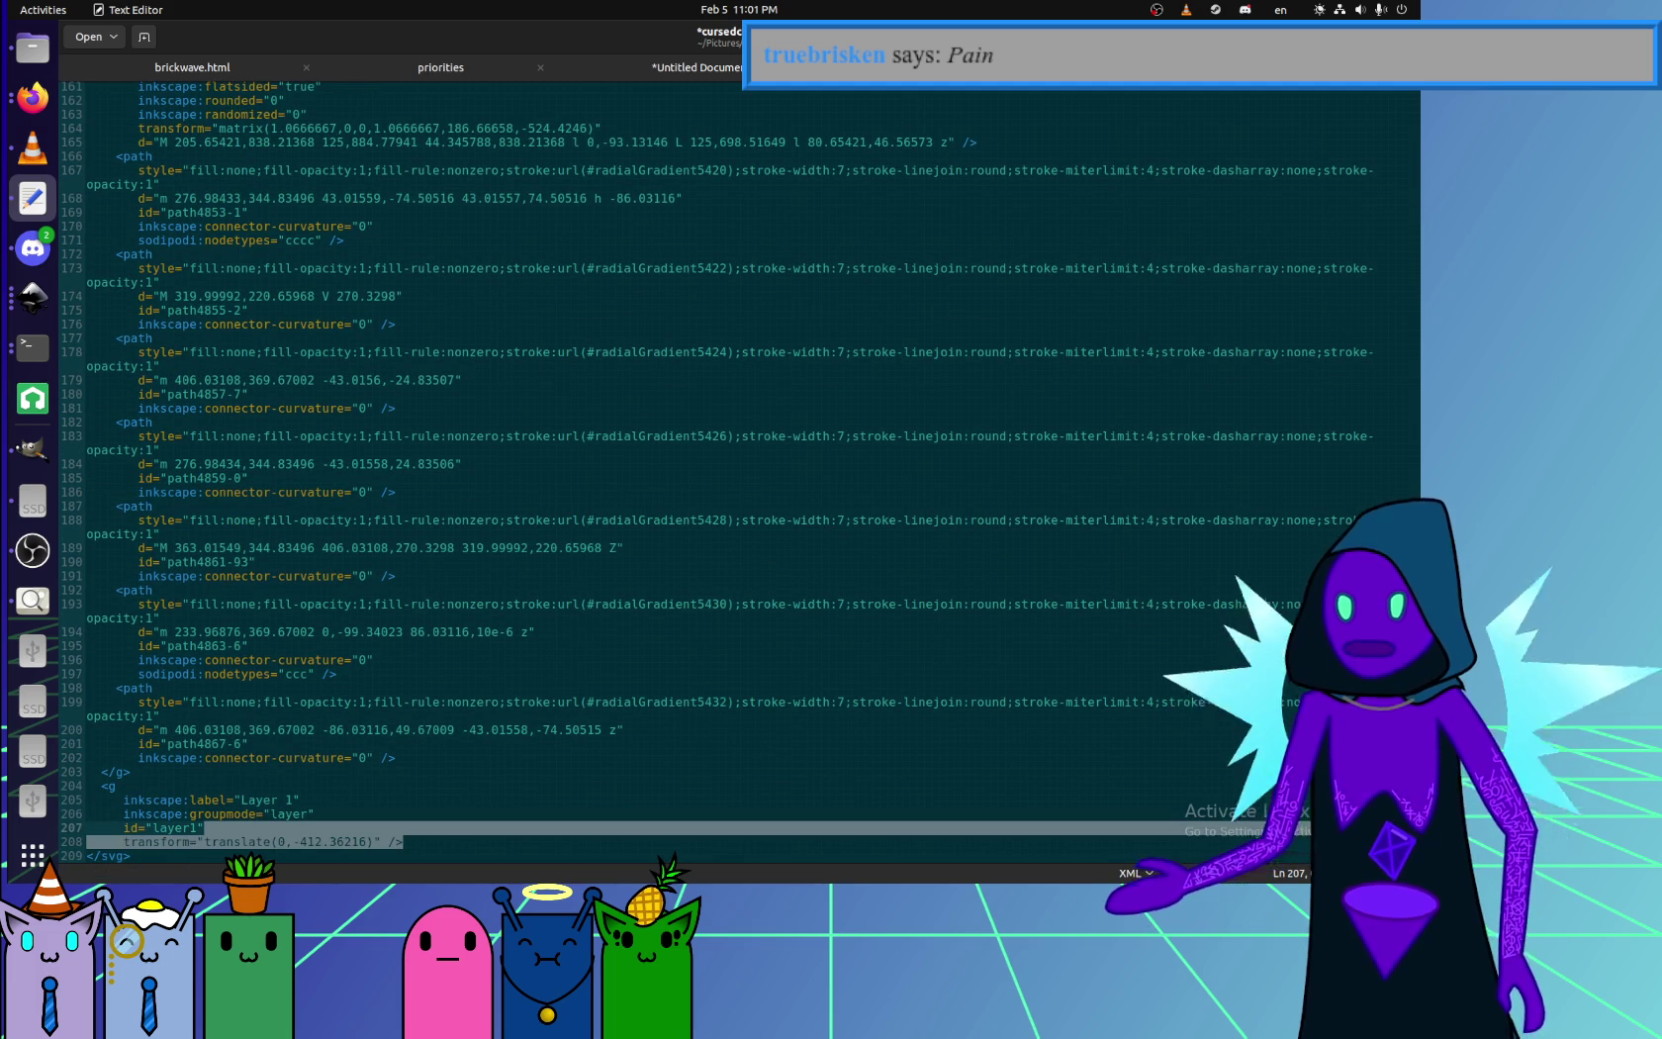
key(shift+Up)
key(shift+Up)
key(shift+Up)
key(shift+Up)
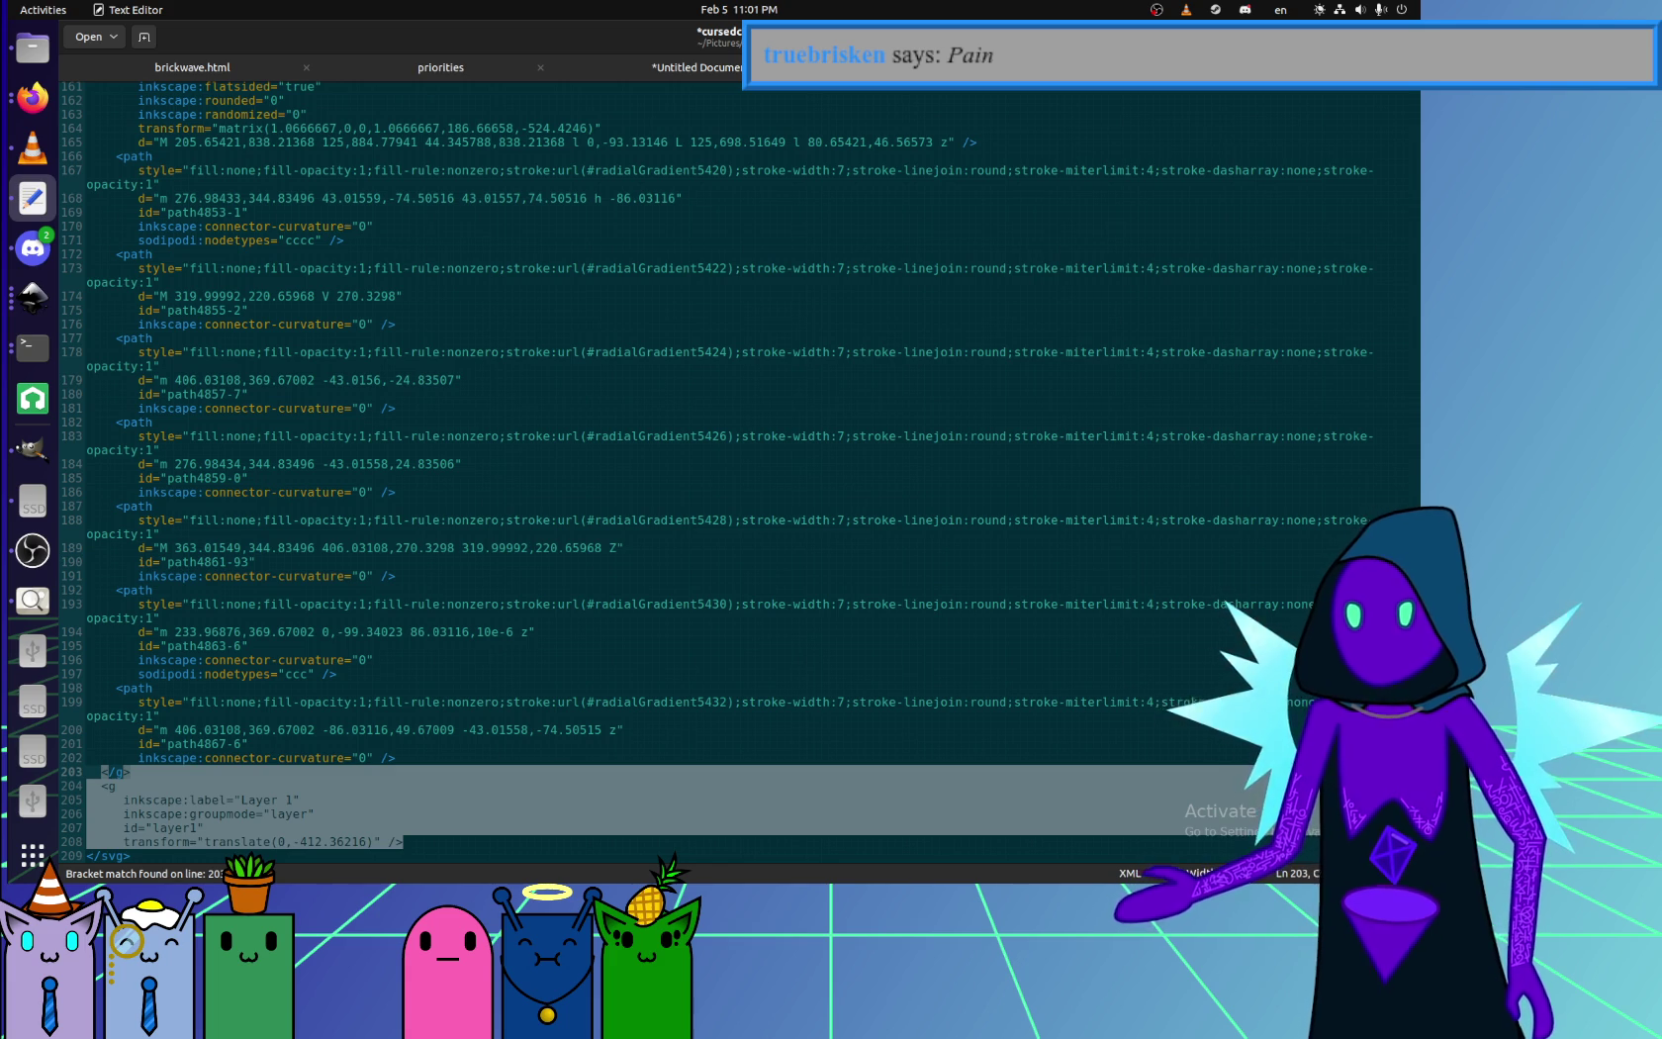
key(Delete)
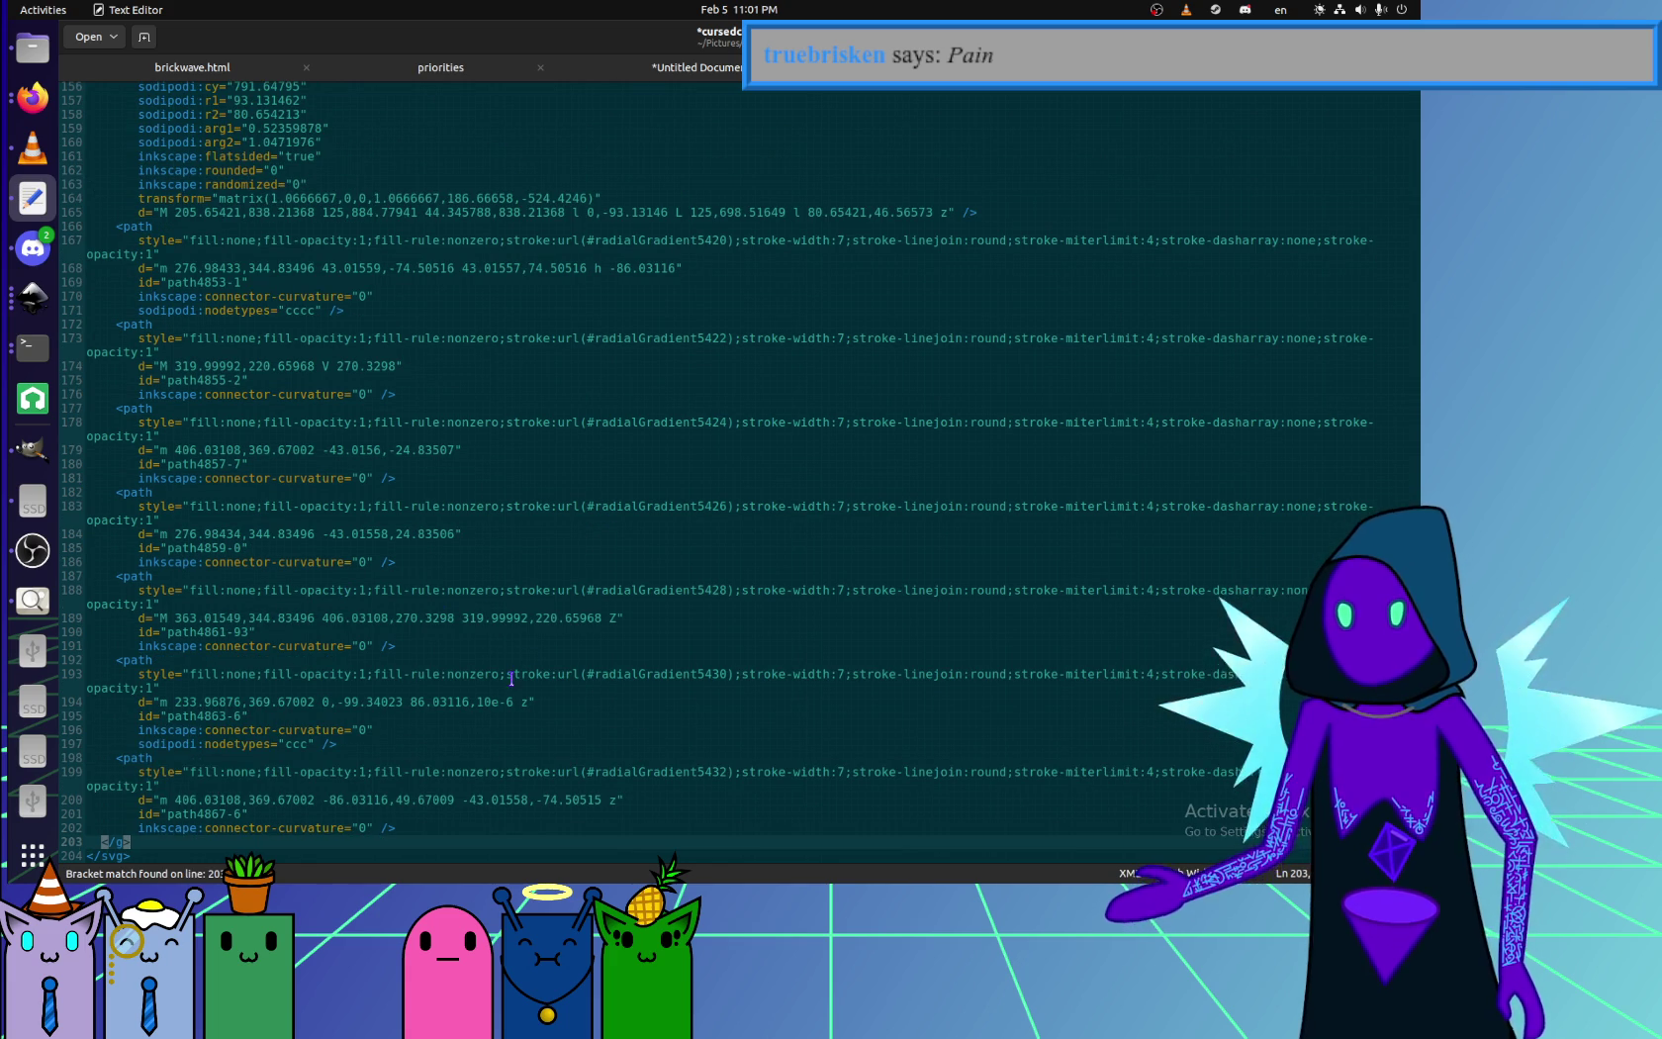
- Remove the id and curvature lines from the last path and path4863-6
click(376, 828)
key(shift+Up)
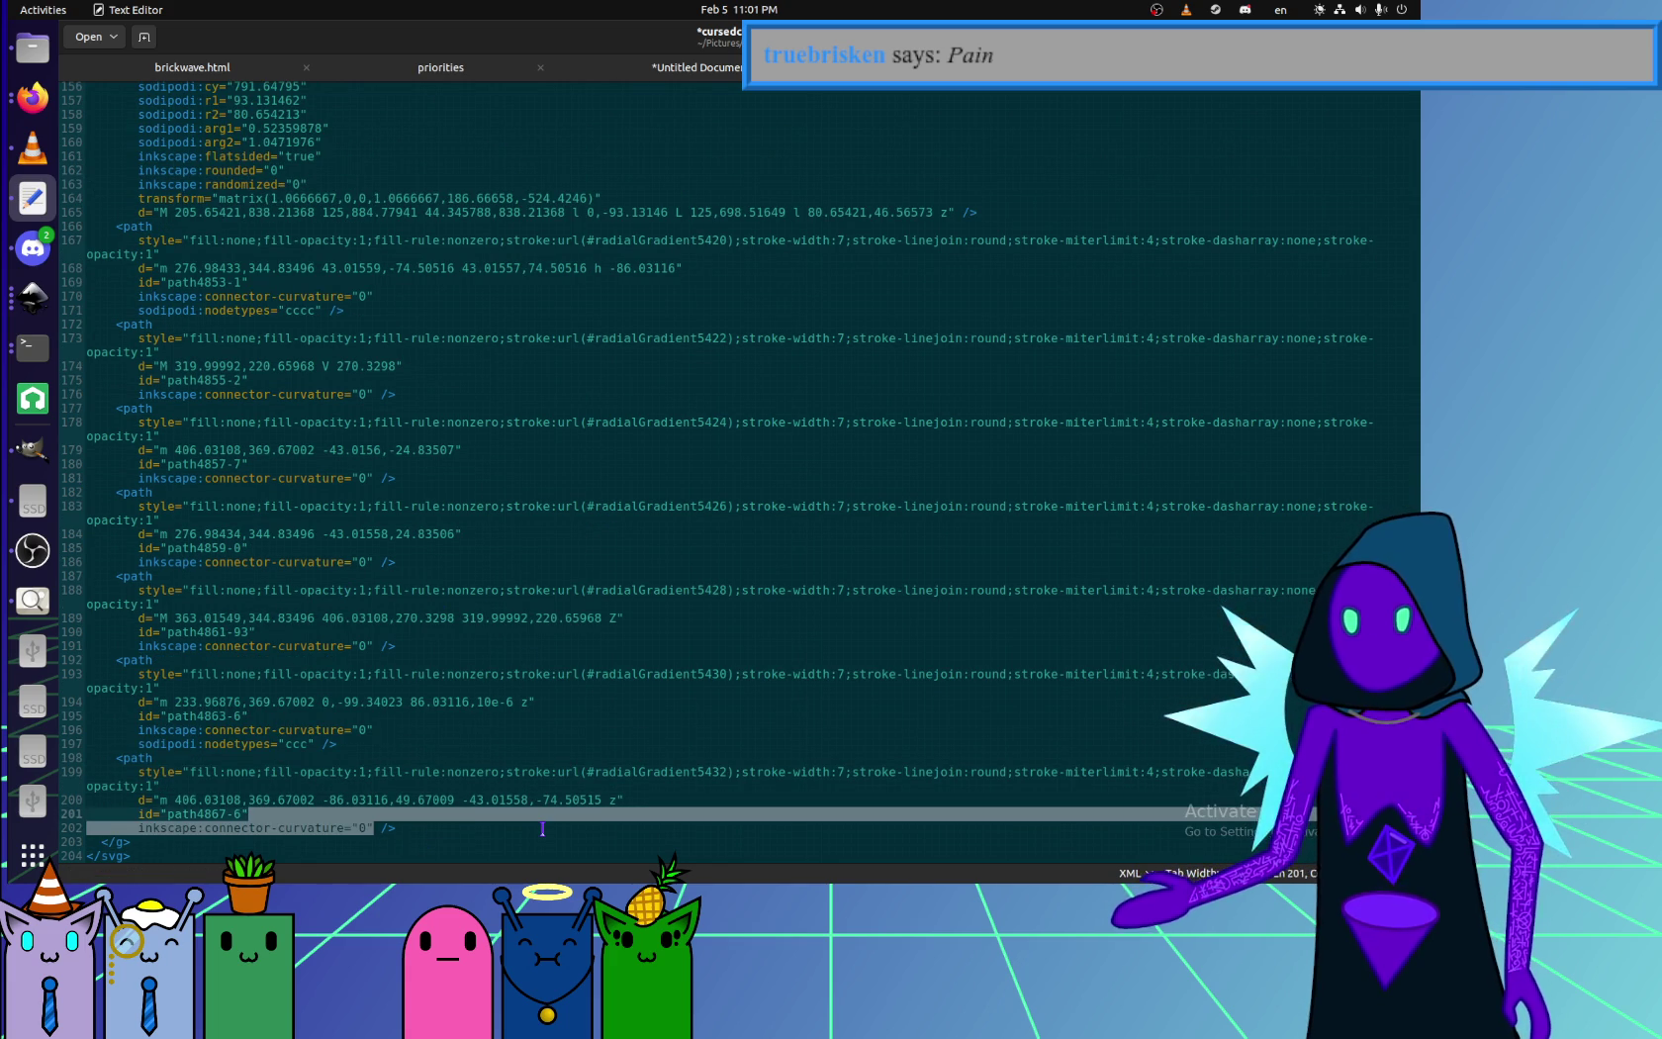
key(shift+Up)
key(Delete)
key(Up)
key(Up)
key(Up)
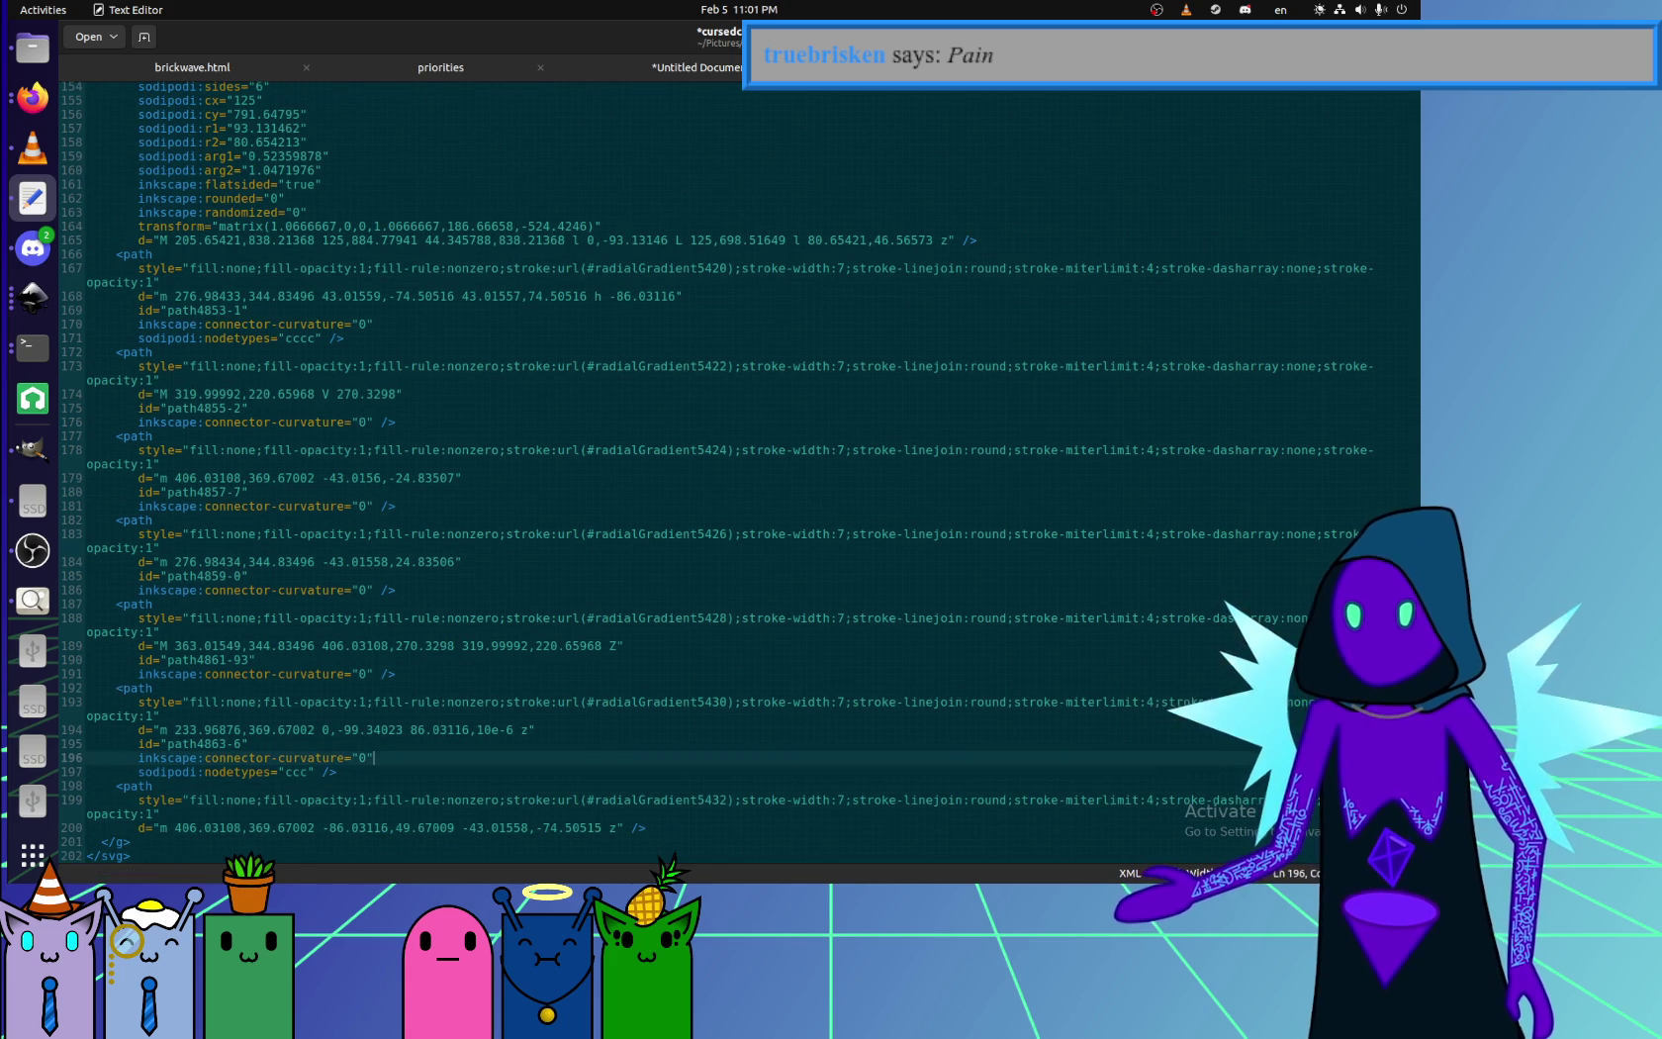
key(Down)
key(Left)
key(Left)
key(Left)
key(shift+Up)
key(shift+Up)
key(Delete)
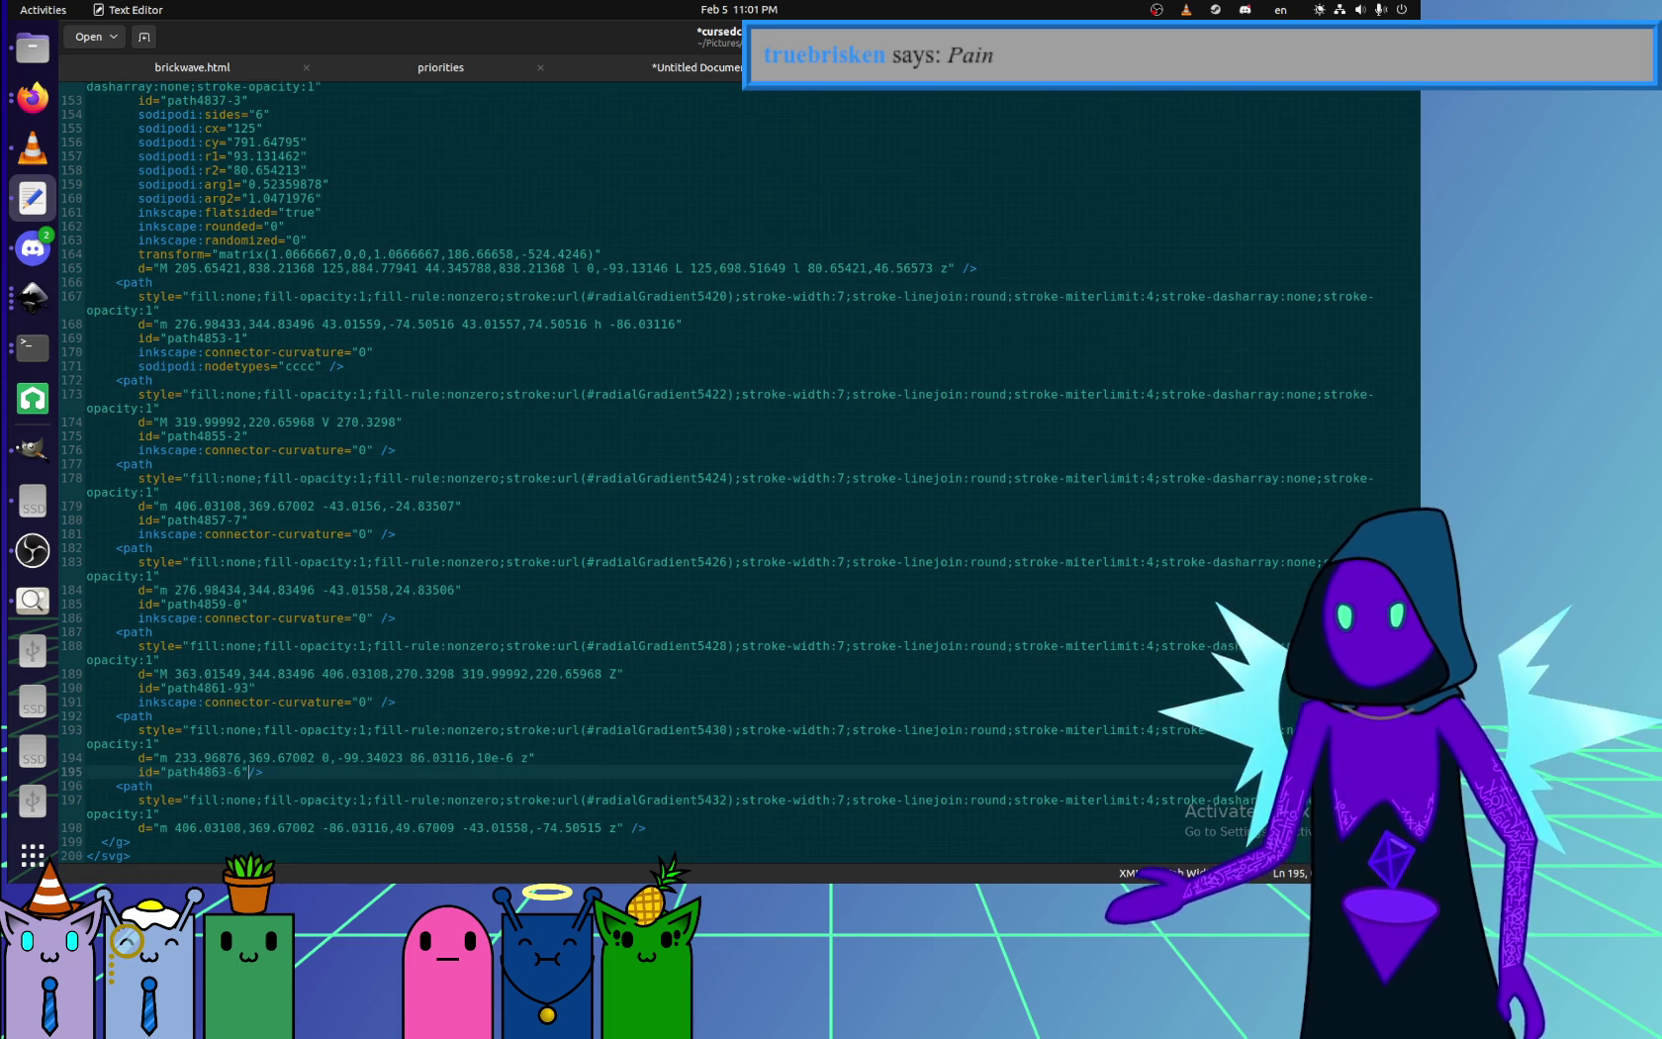
key(shift+Home)
key(BackSpace)
key(shift+Home)
key(BackSpace)
key(BackSpace)
key(Up)
key(Up)
key(Up)
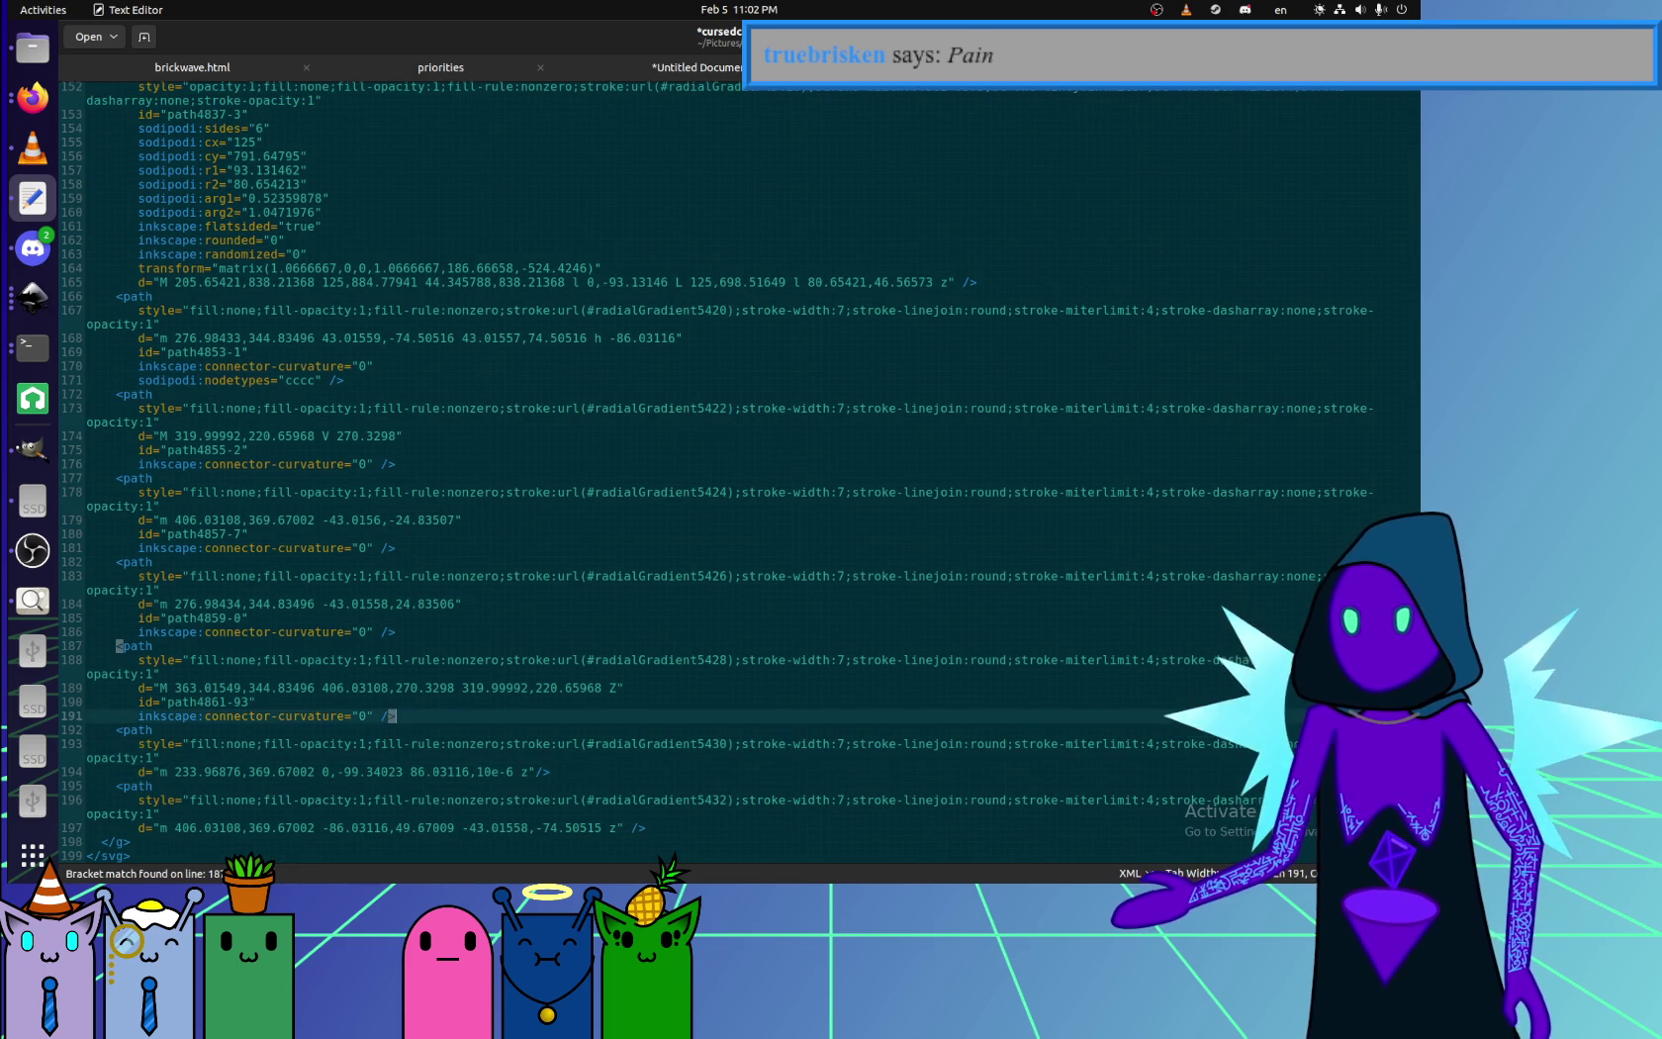
- Remove the id and curvature lines from the next path and path4859-0
key(shift+Home)
key(BackSpace)
key(BackSpace)
key(shift+Home)
key(BackSpace)
key(BackSpace)
key(Up)
key(Up)
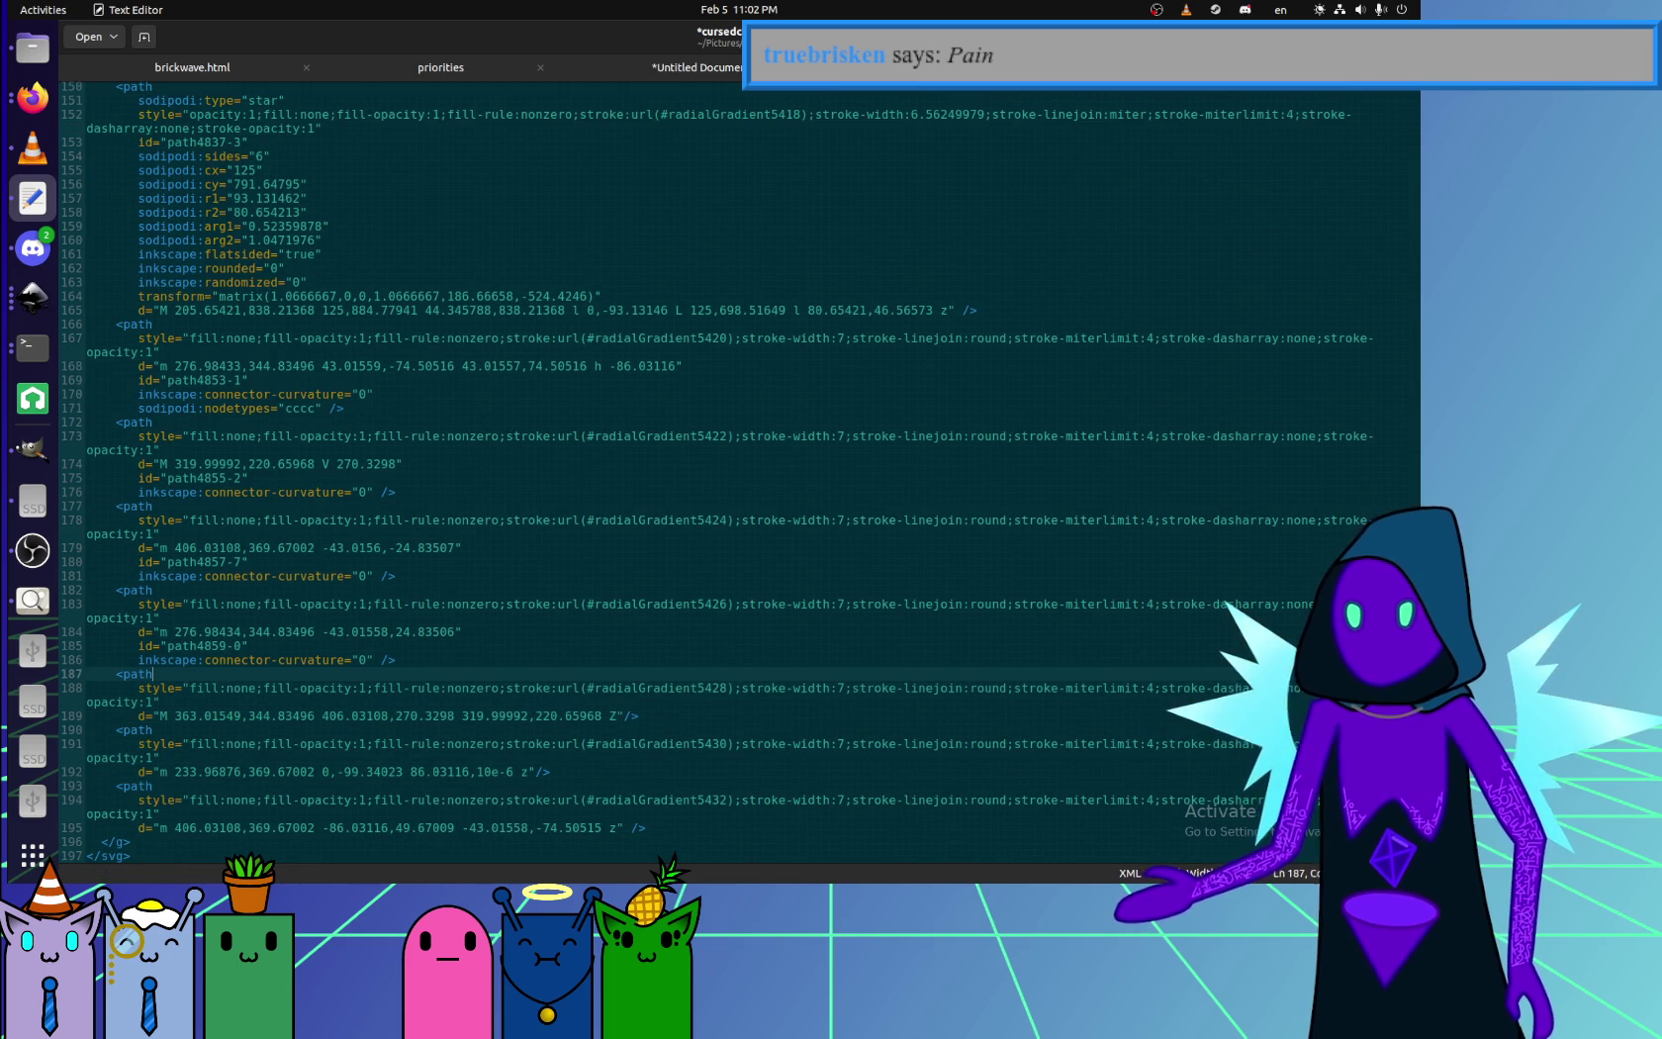
key(Up)
key(shift+Home)
key(BackSpace)
key(BackSpace)
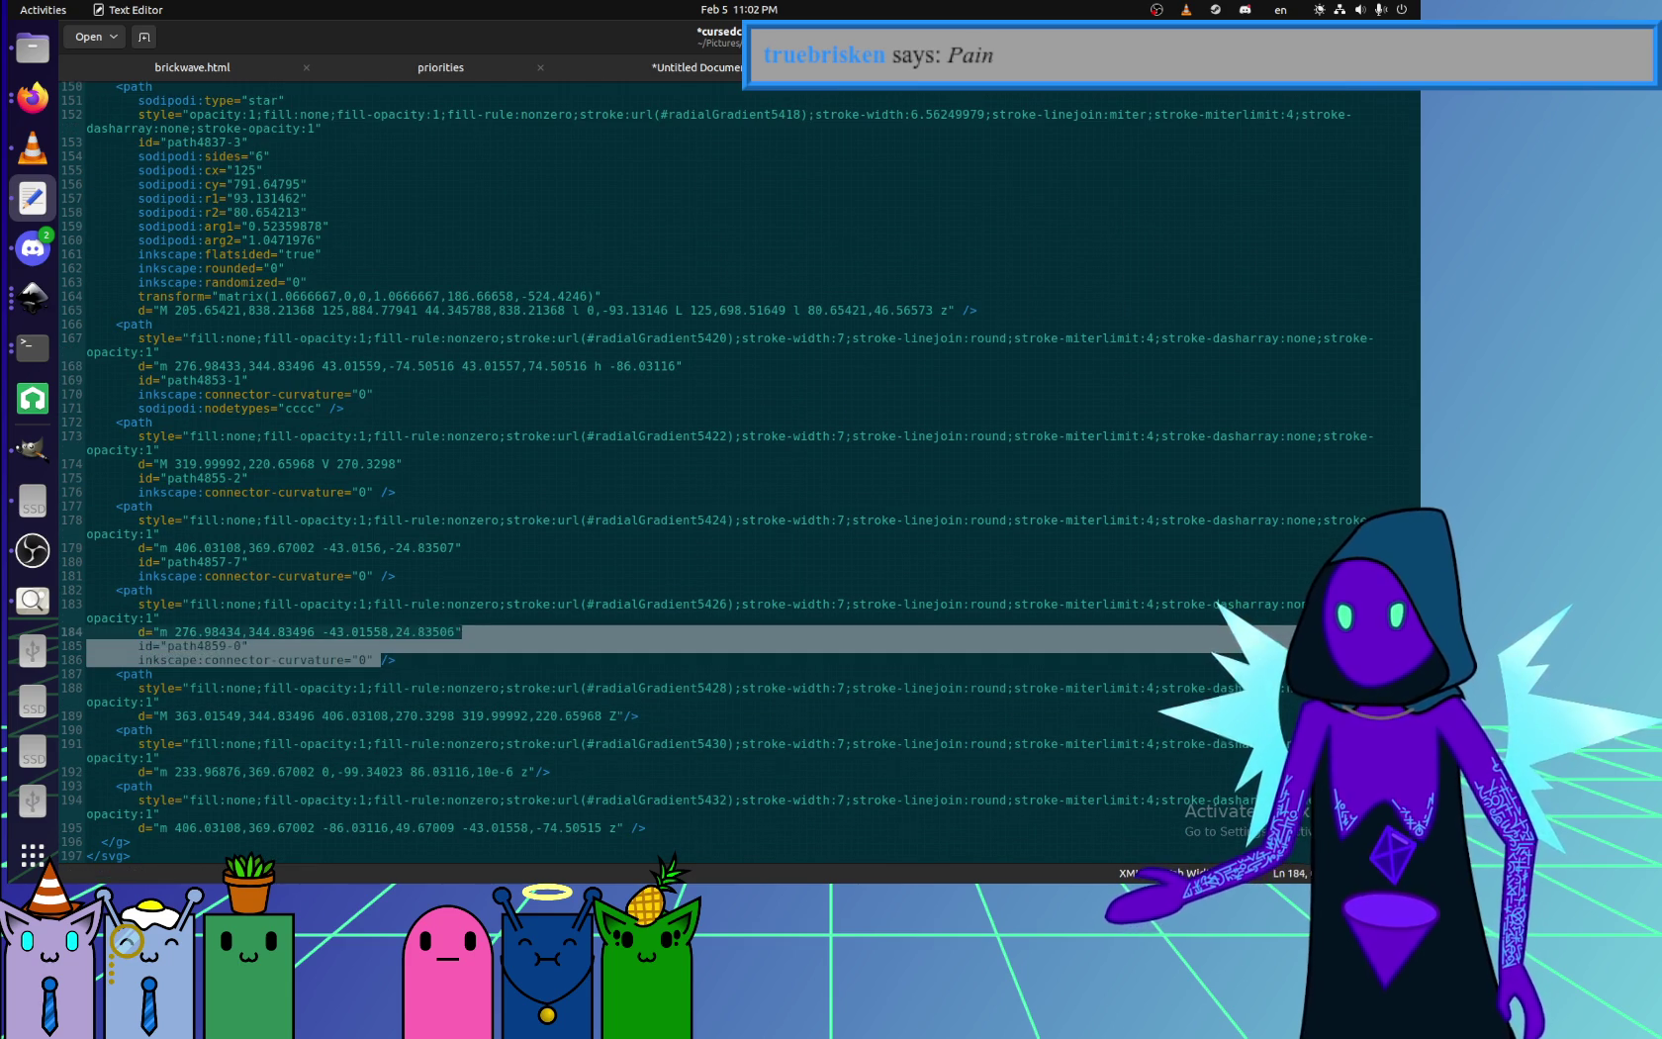
key(shift+Home)
key(BackSpace)
key(BackSpace)
key(Up)
key(Up)
key(Up)
- Remove the id and curvature lines from path4857-7 and path4855-2
key(shift+Home)
key(BackSpace)
key(BackSpace)
key(shift+Home)
key(BackSpace)
key(BackSpace)
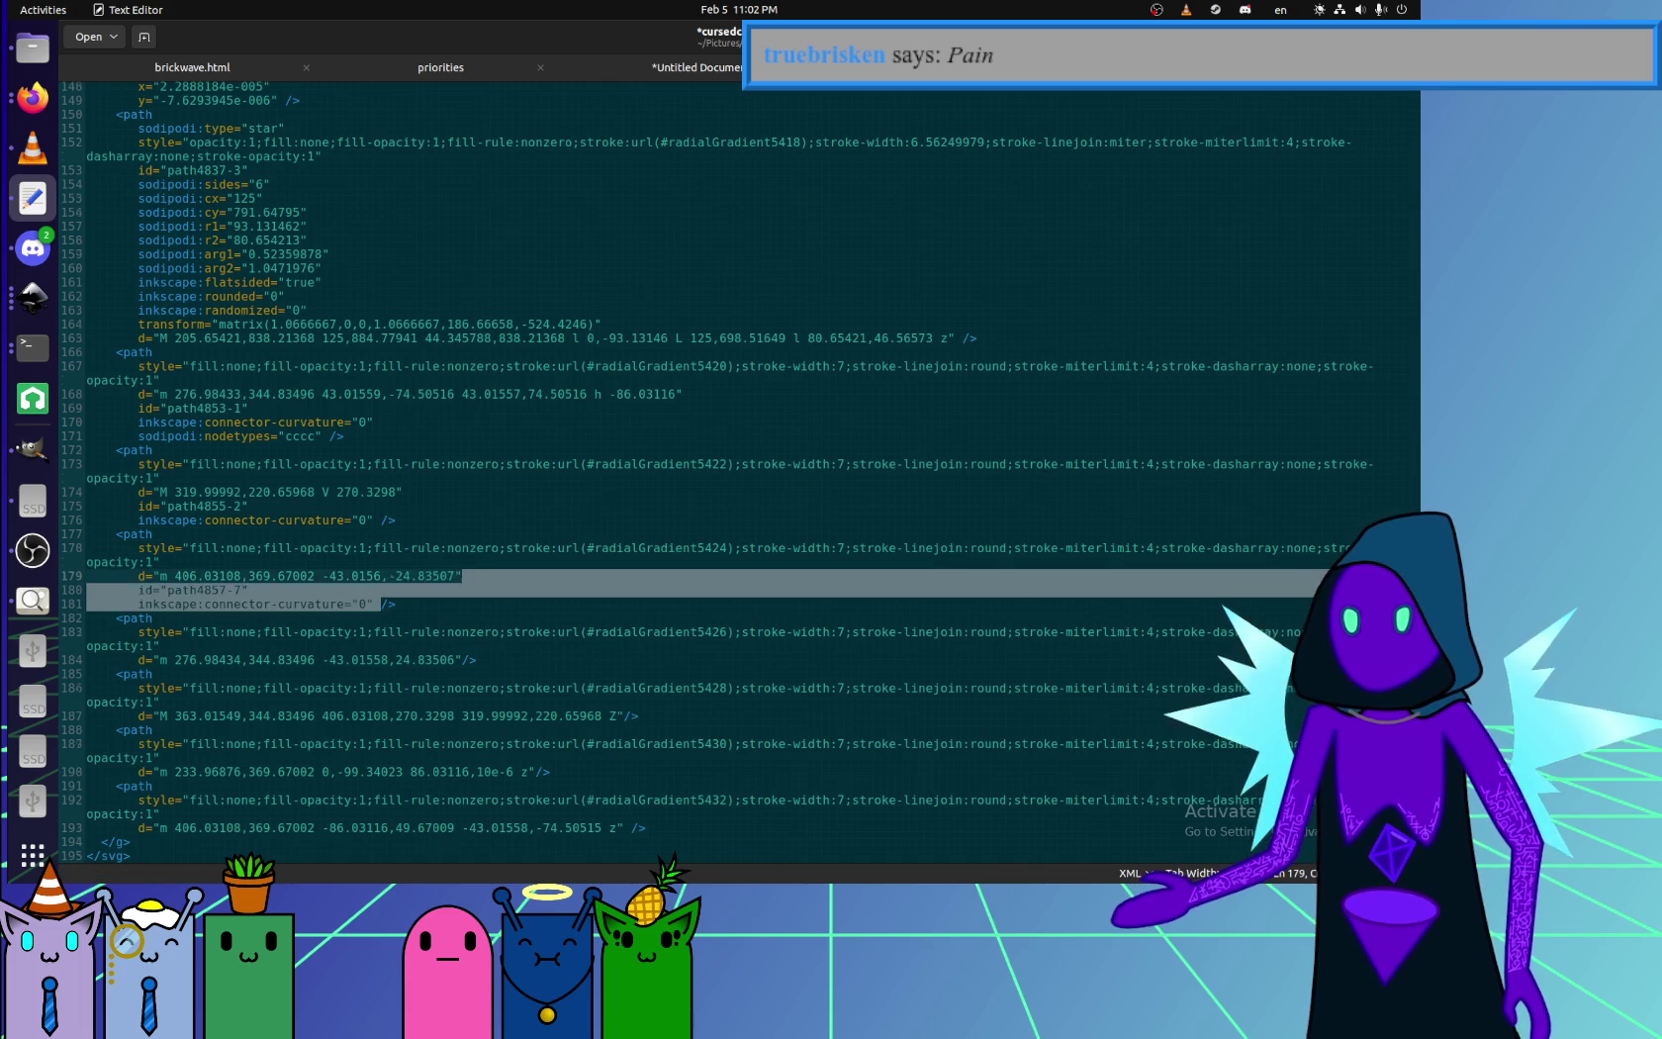
key(Up)
key(Up)
key(Up)
key(shift+Home)
key(BackSpace)
key(BackSpace)
key(shift+Home)
key(BackSpace)
key(BackSpace)
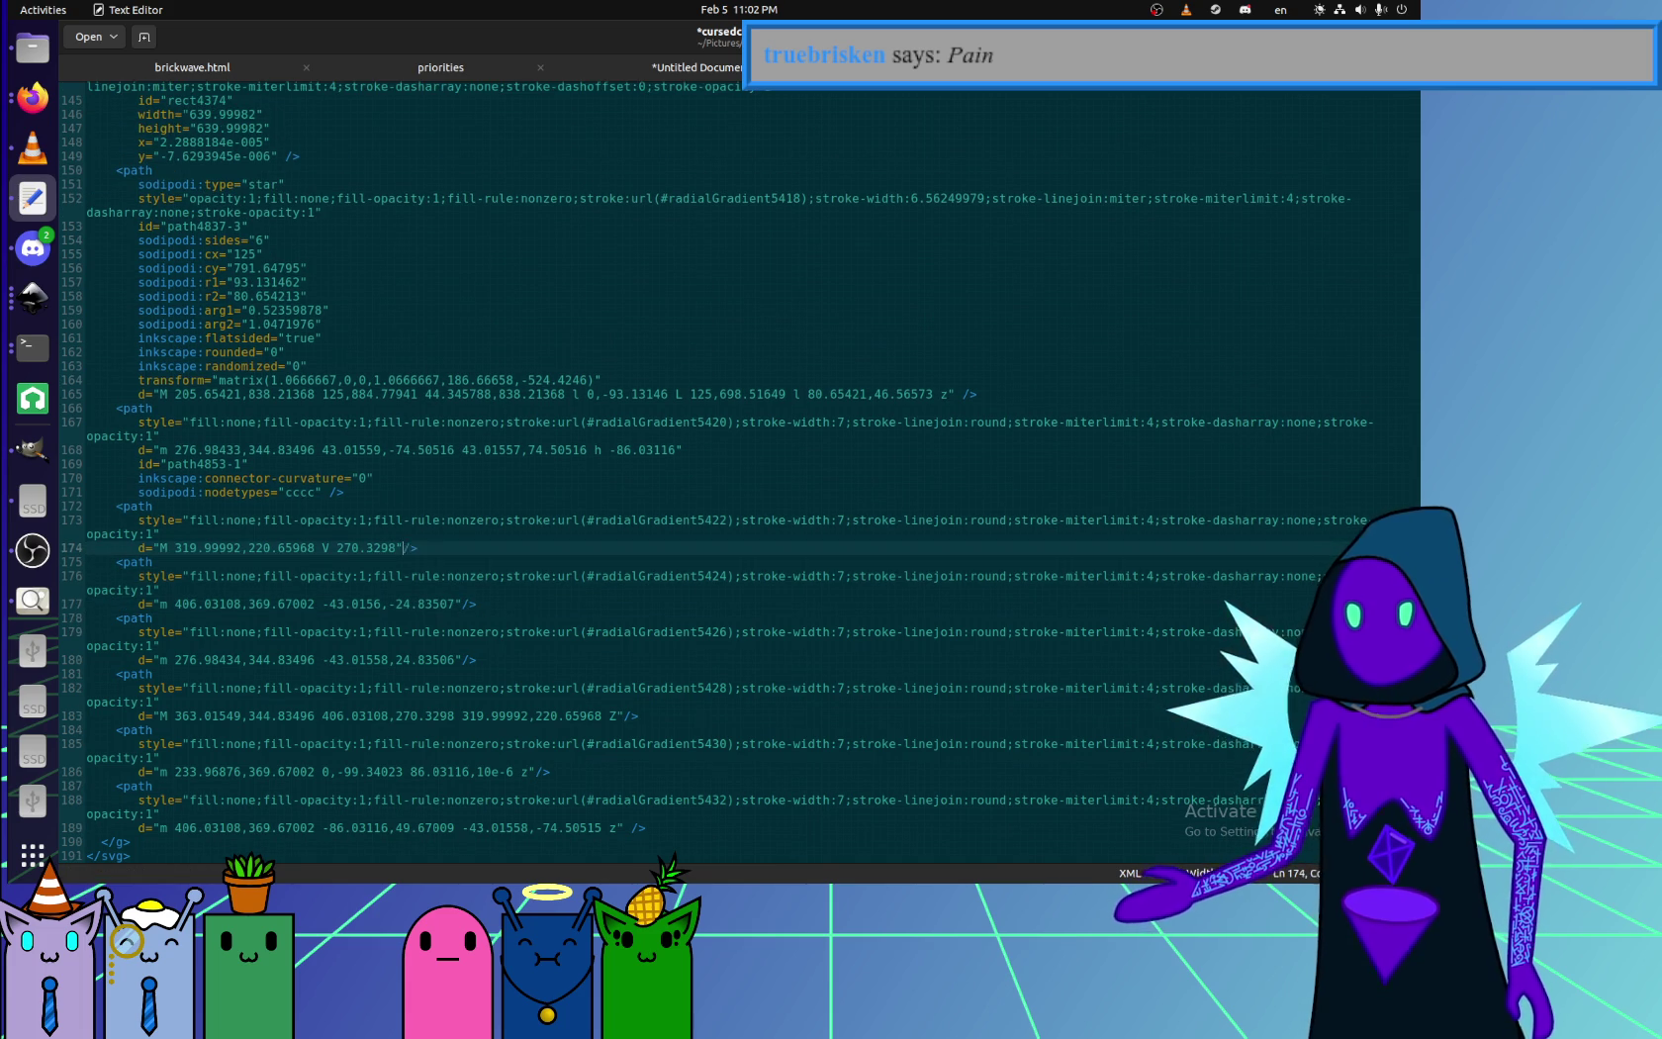
key(Up)
key(Up)
key(Up)
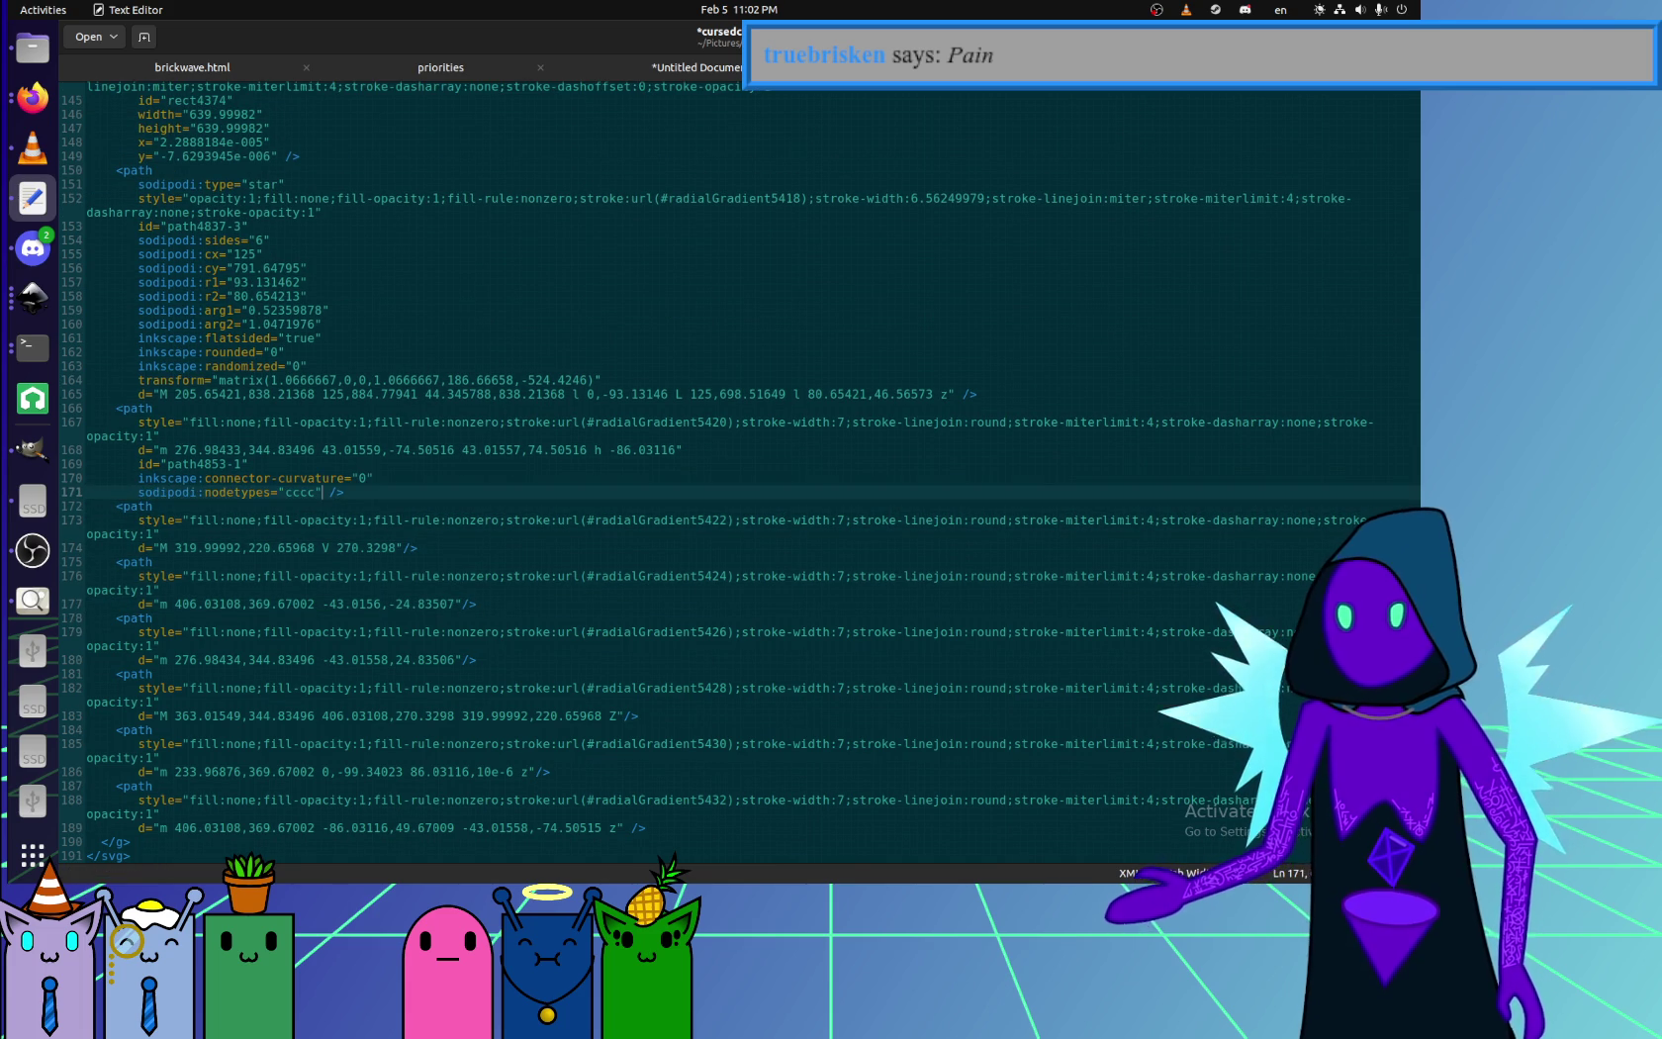
- Return to the cursedcube drawing in Inkscape and select its gradient background rectangle
click(32, 47)
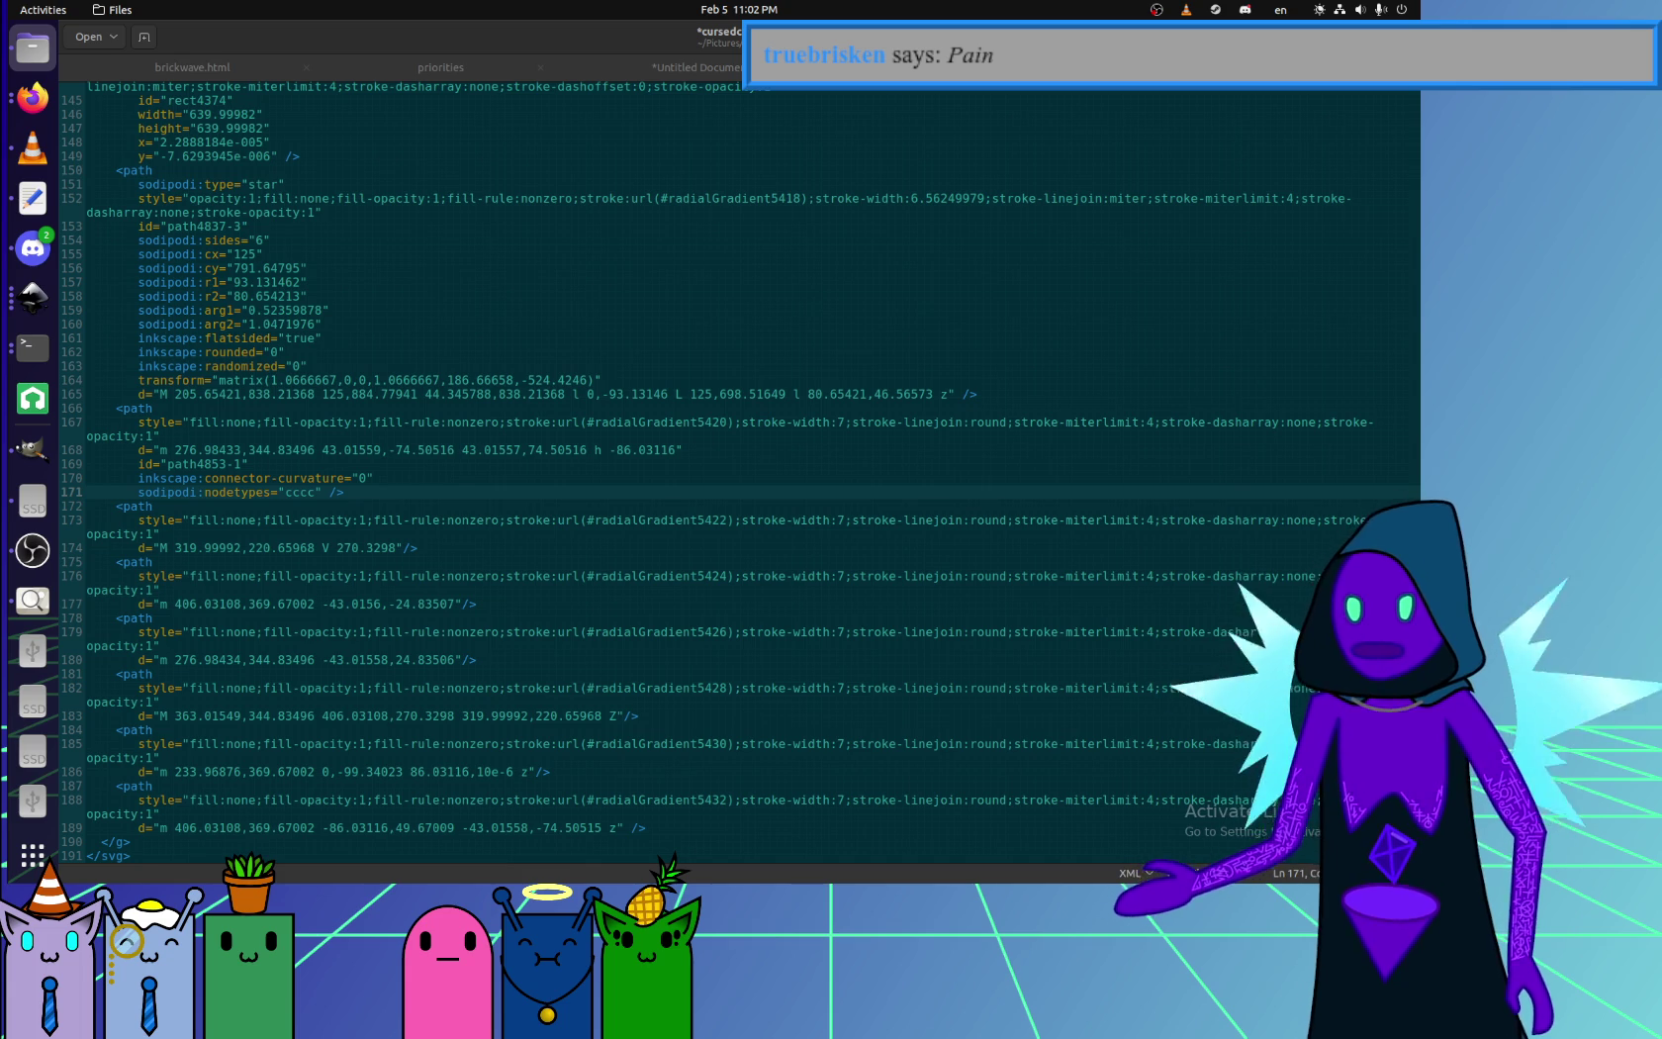
click(33, 601)
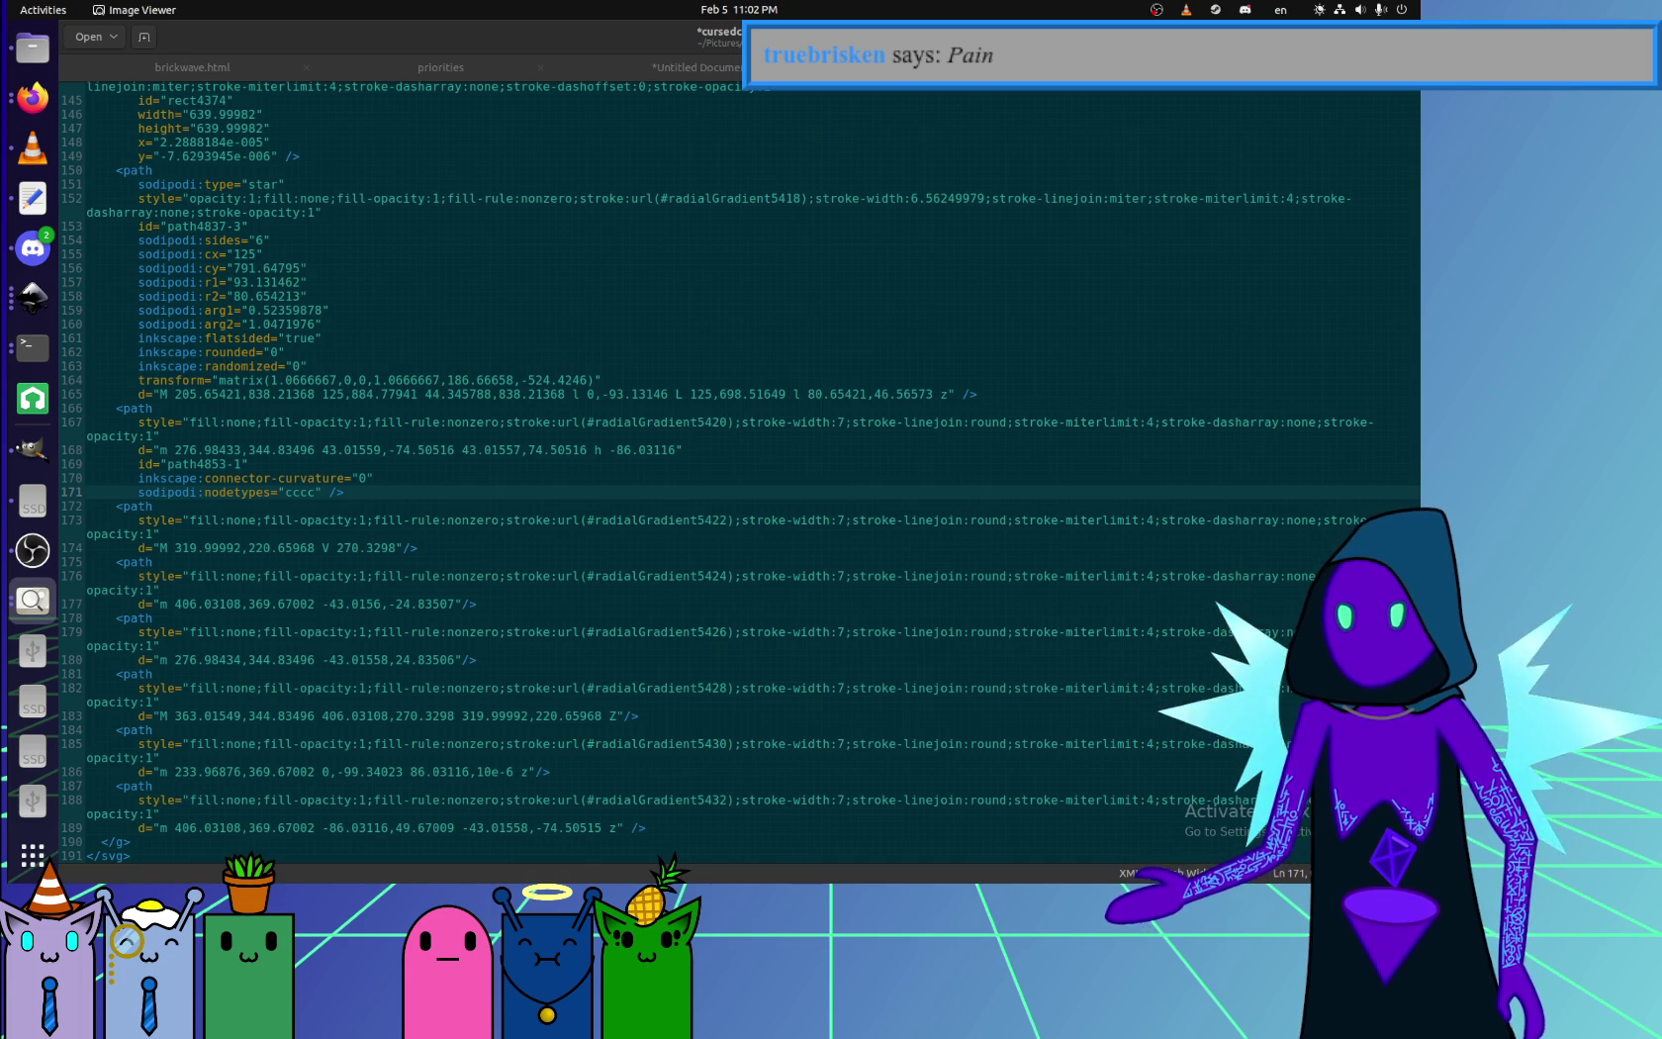
key(alt+Tab)
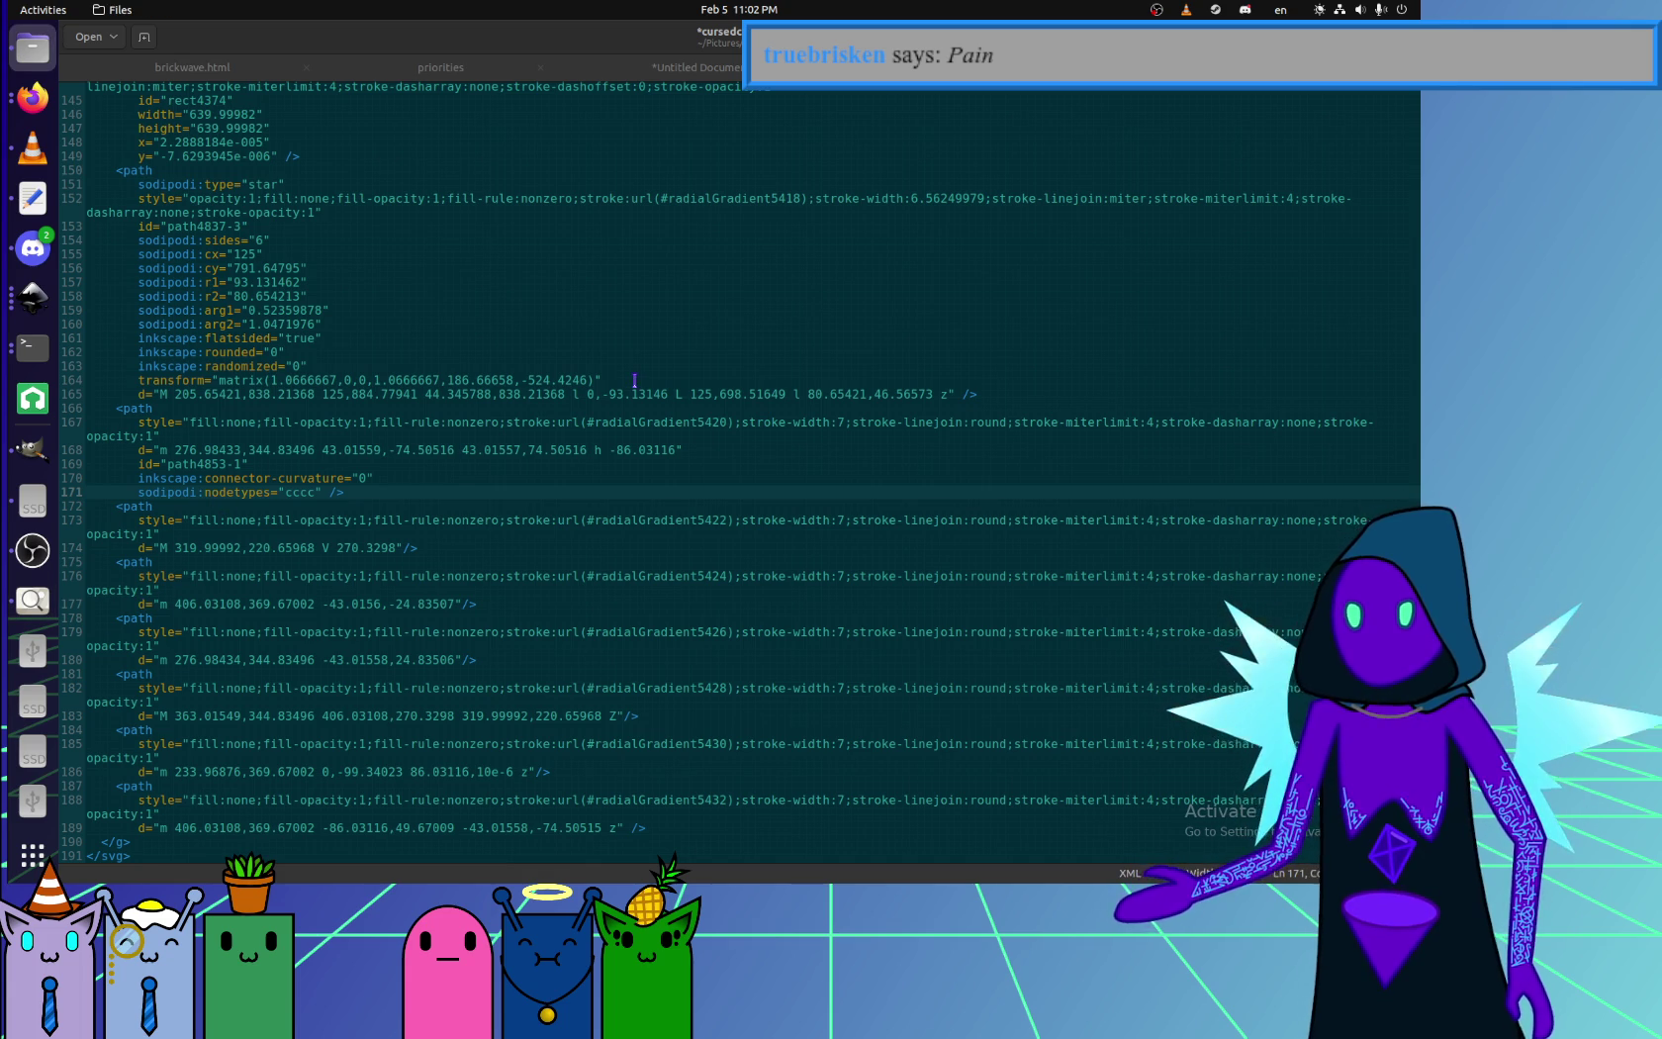
key(alt+Tab)
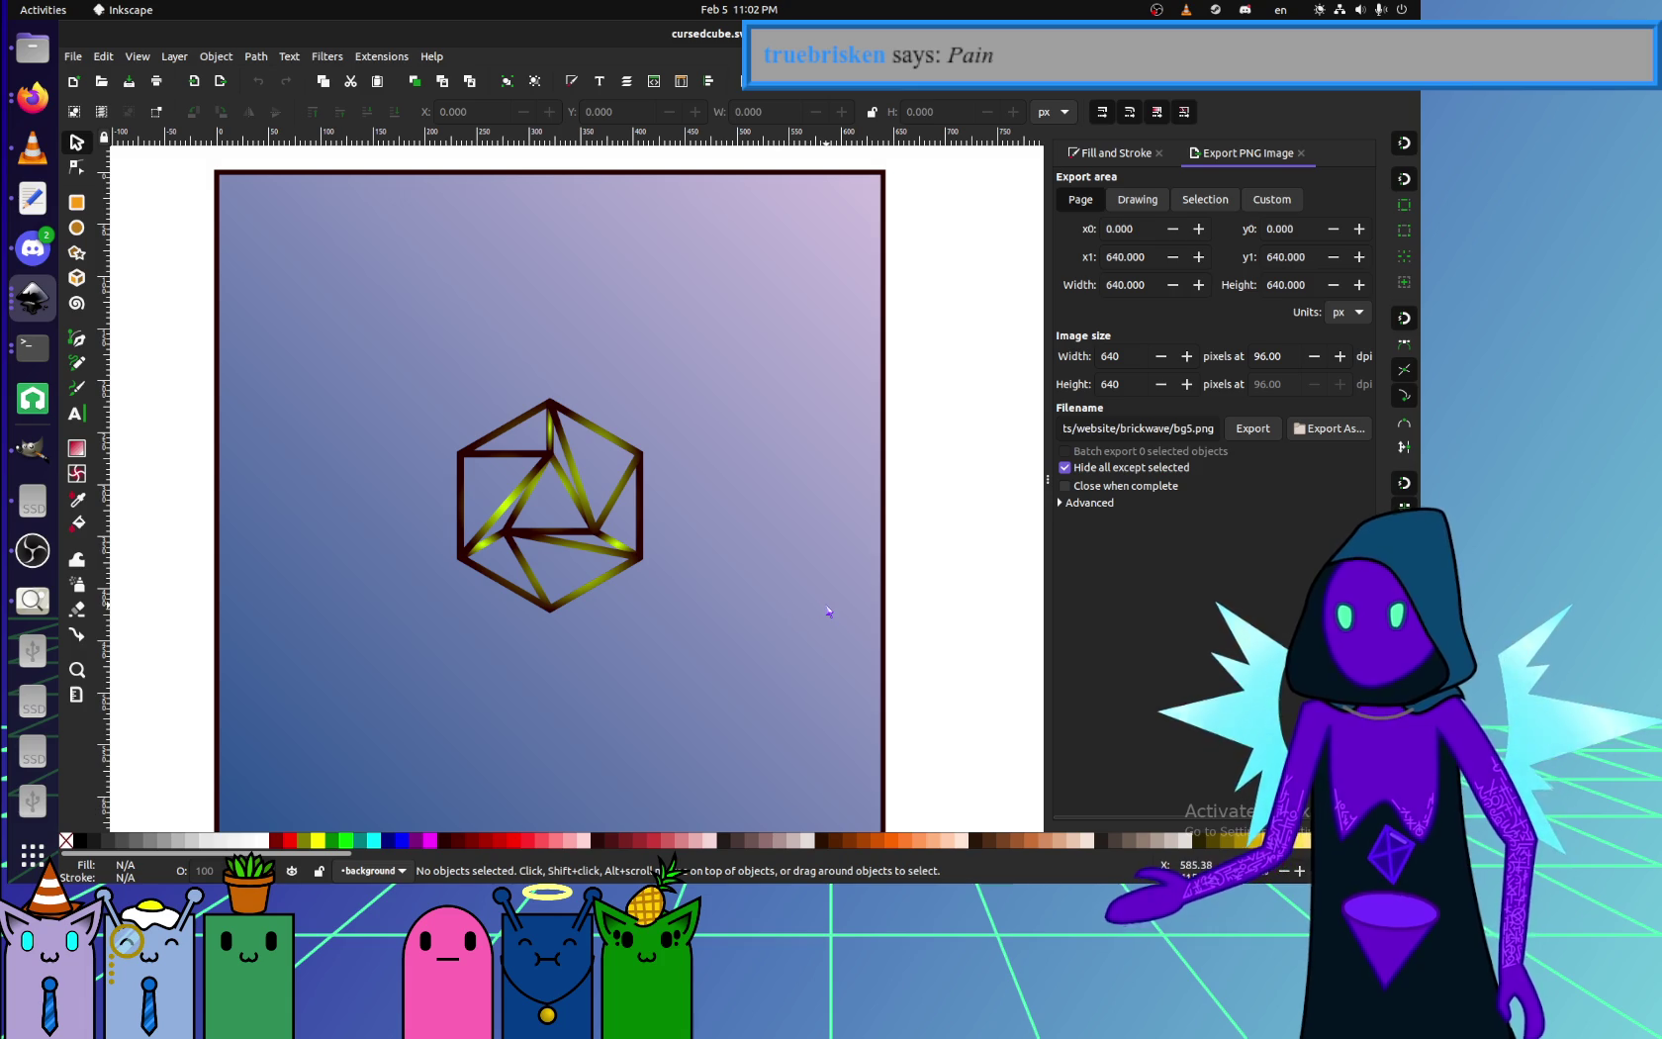
click(828, 612)
scroll(723, 520, down, 2)
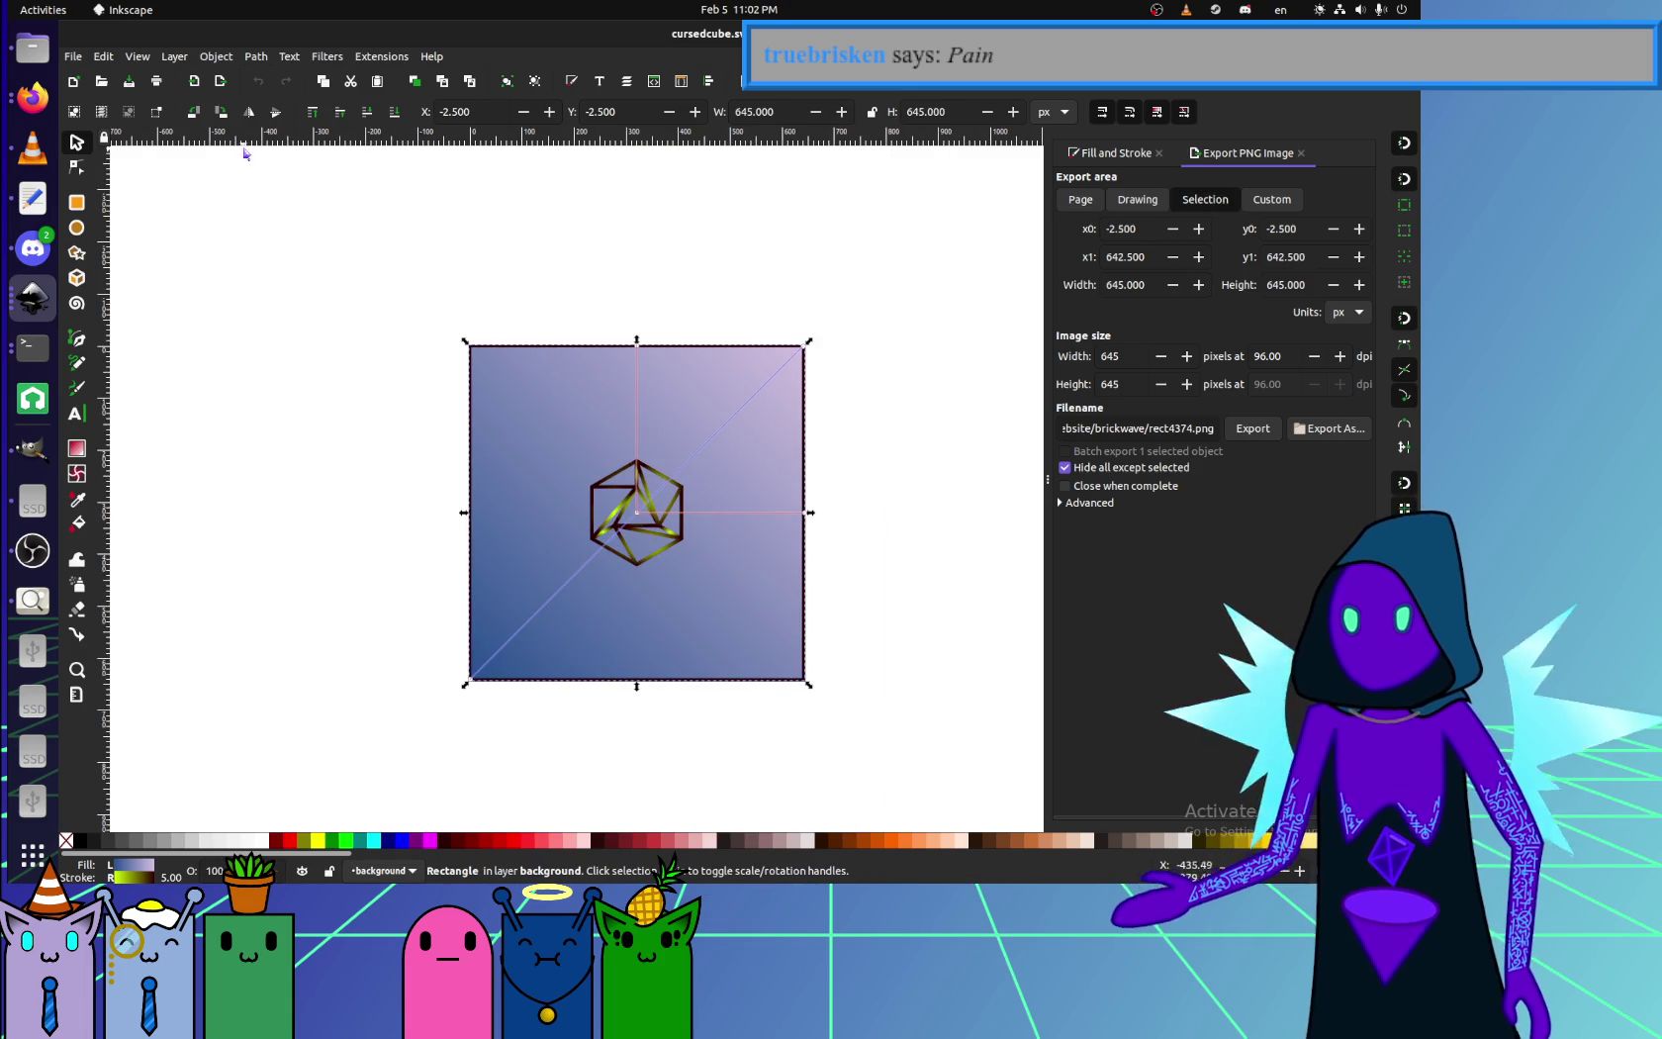
click(175, 57)
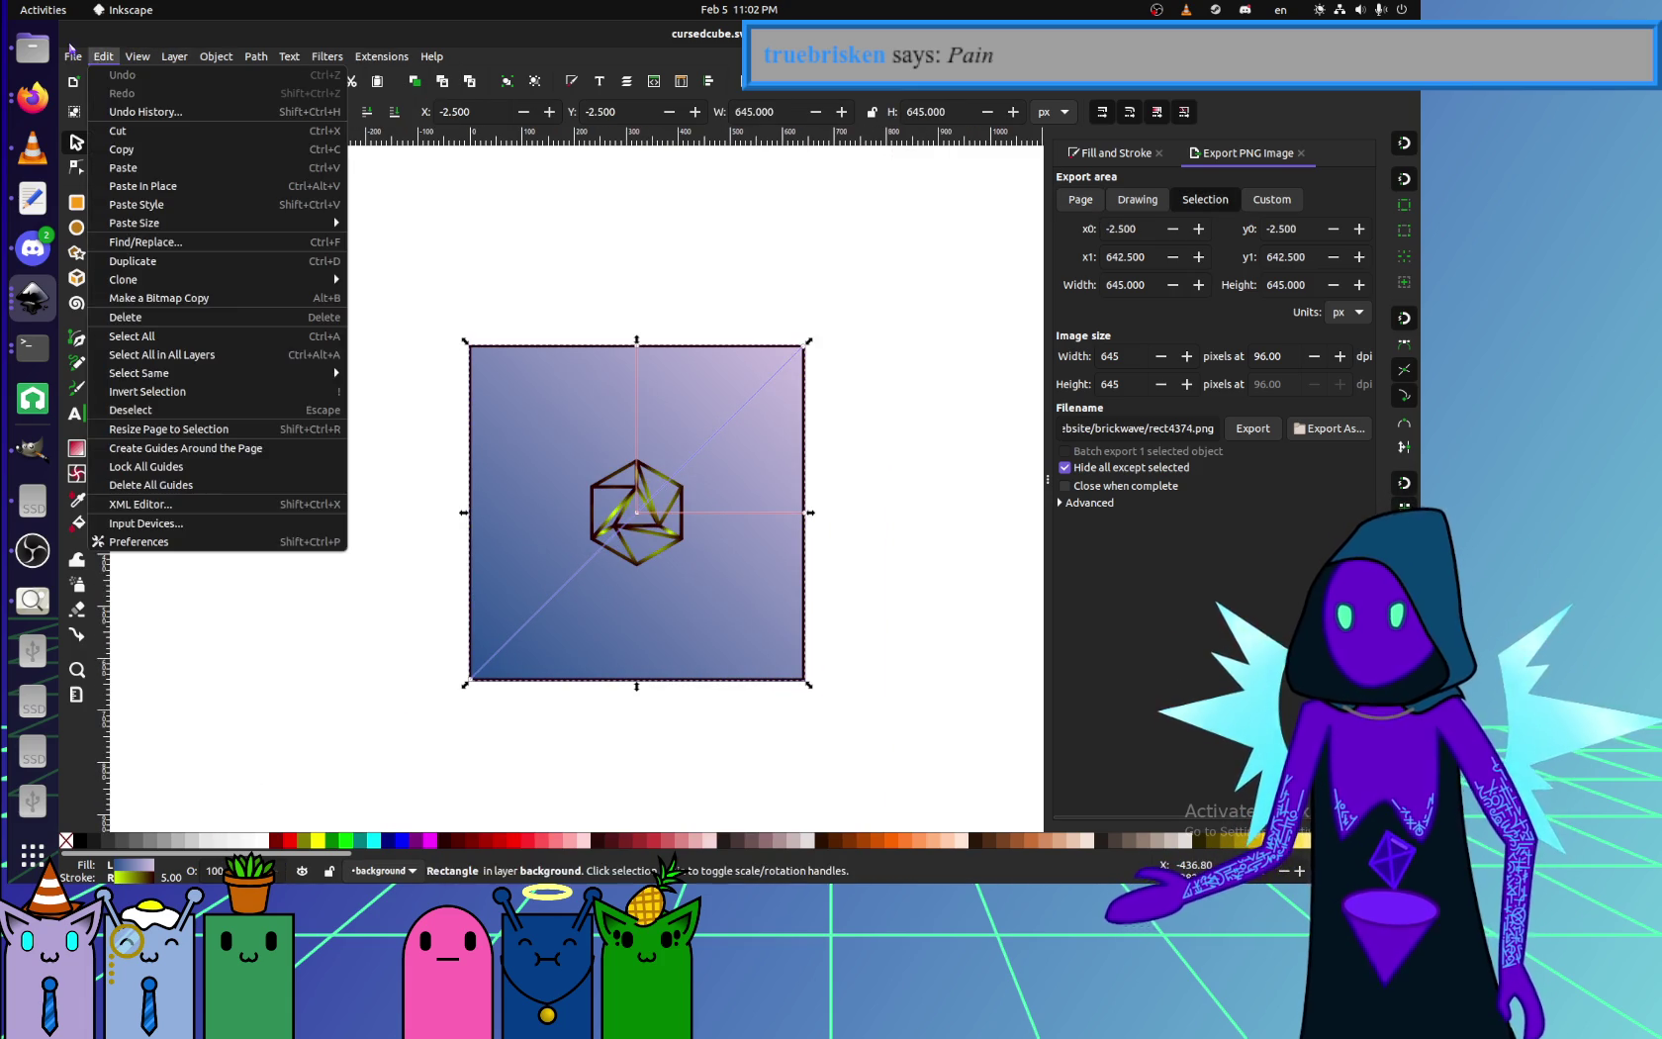
click(297, 504)
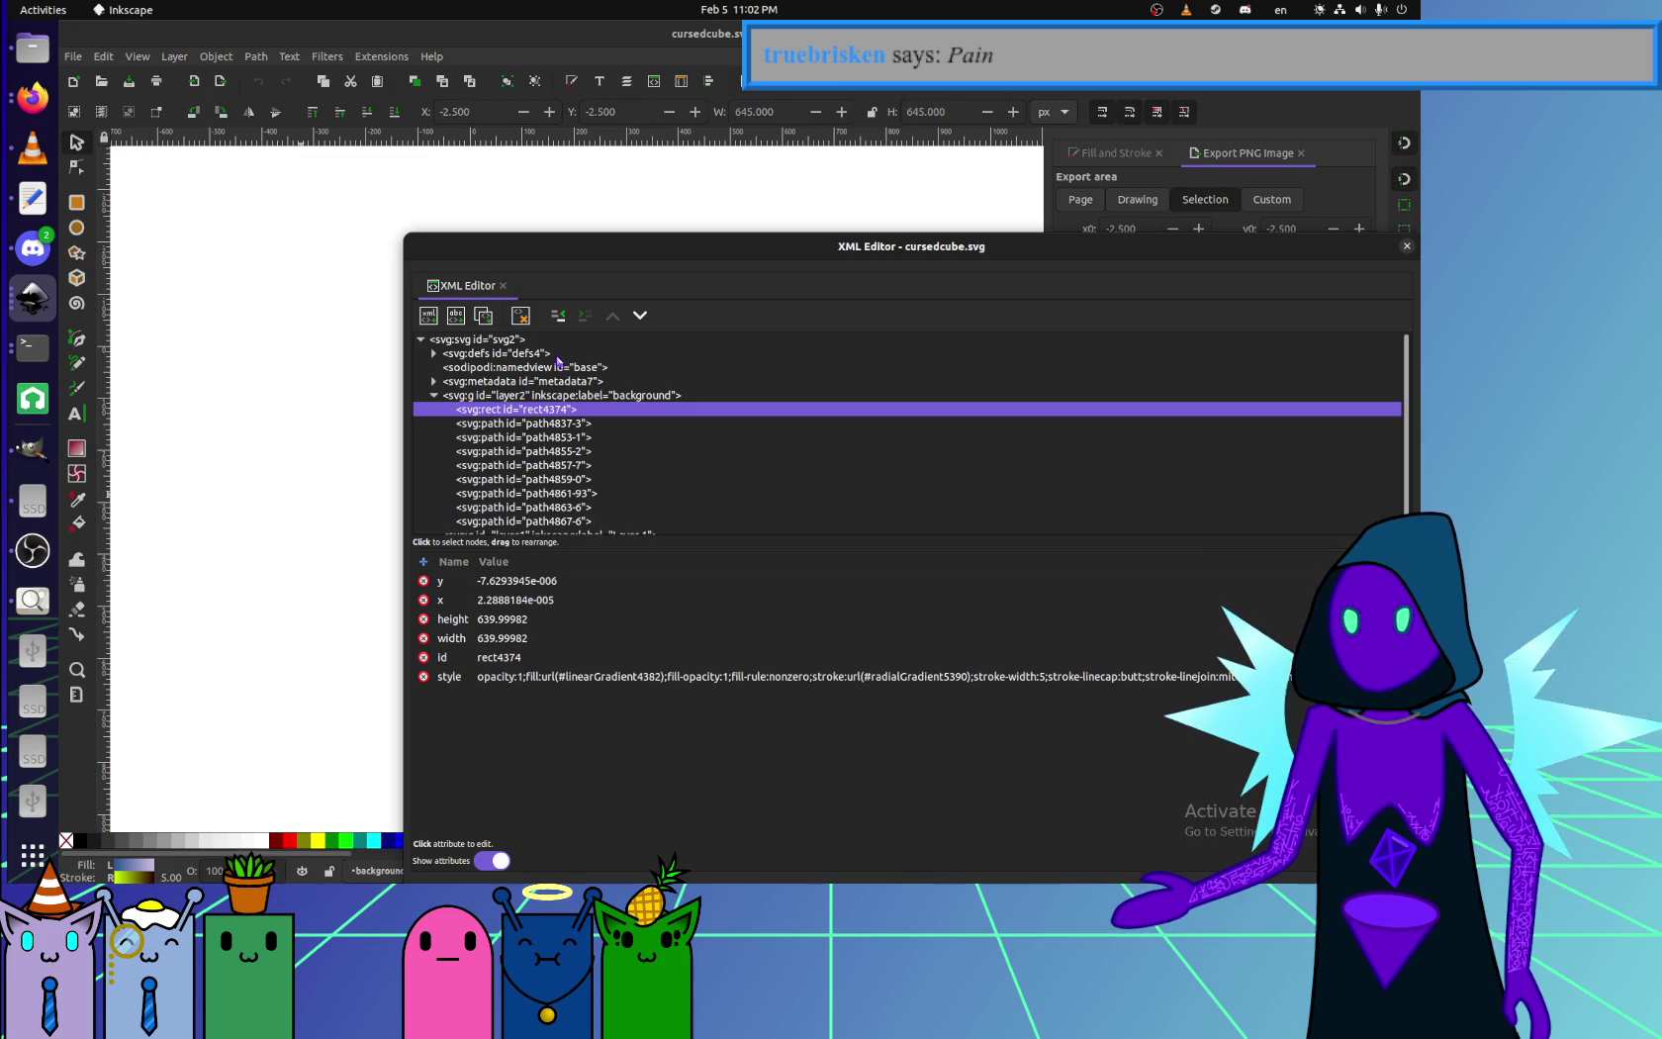
click(531, 395)
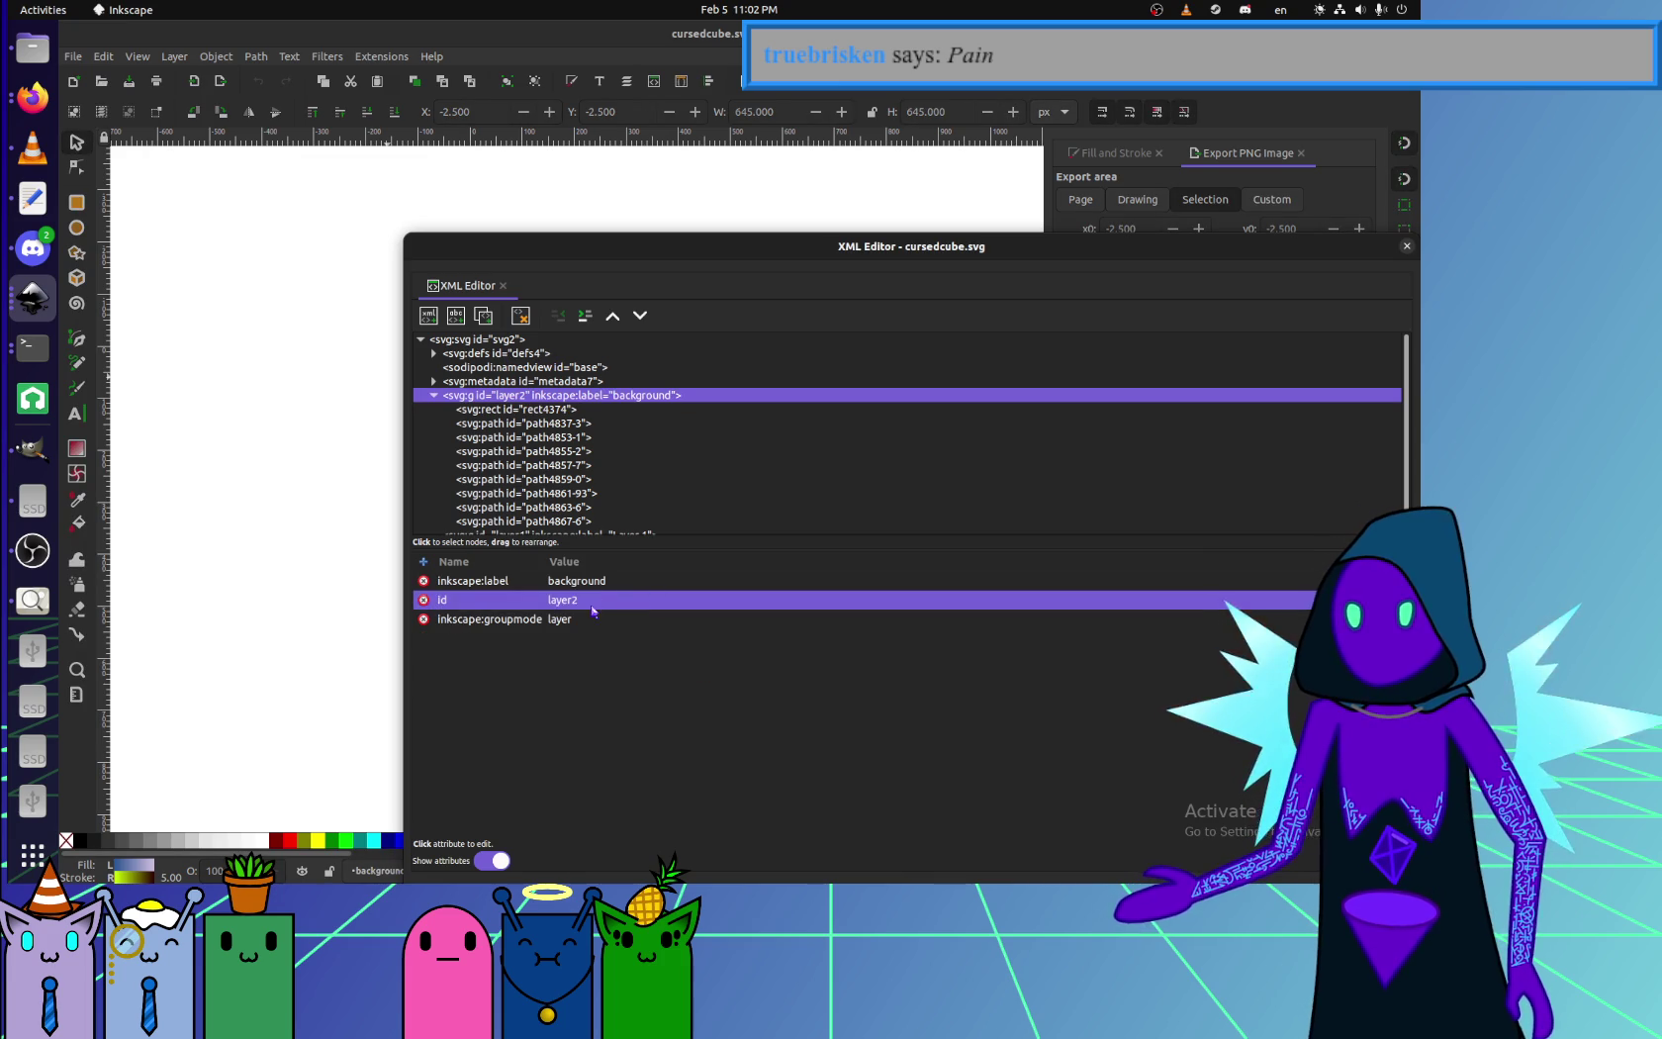
click(529, 411)
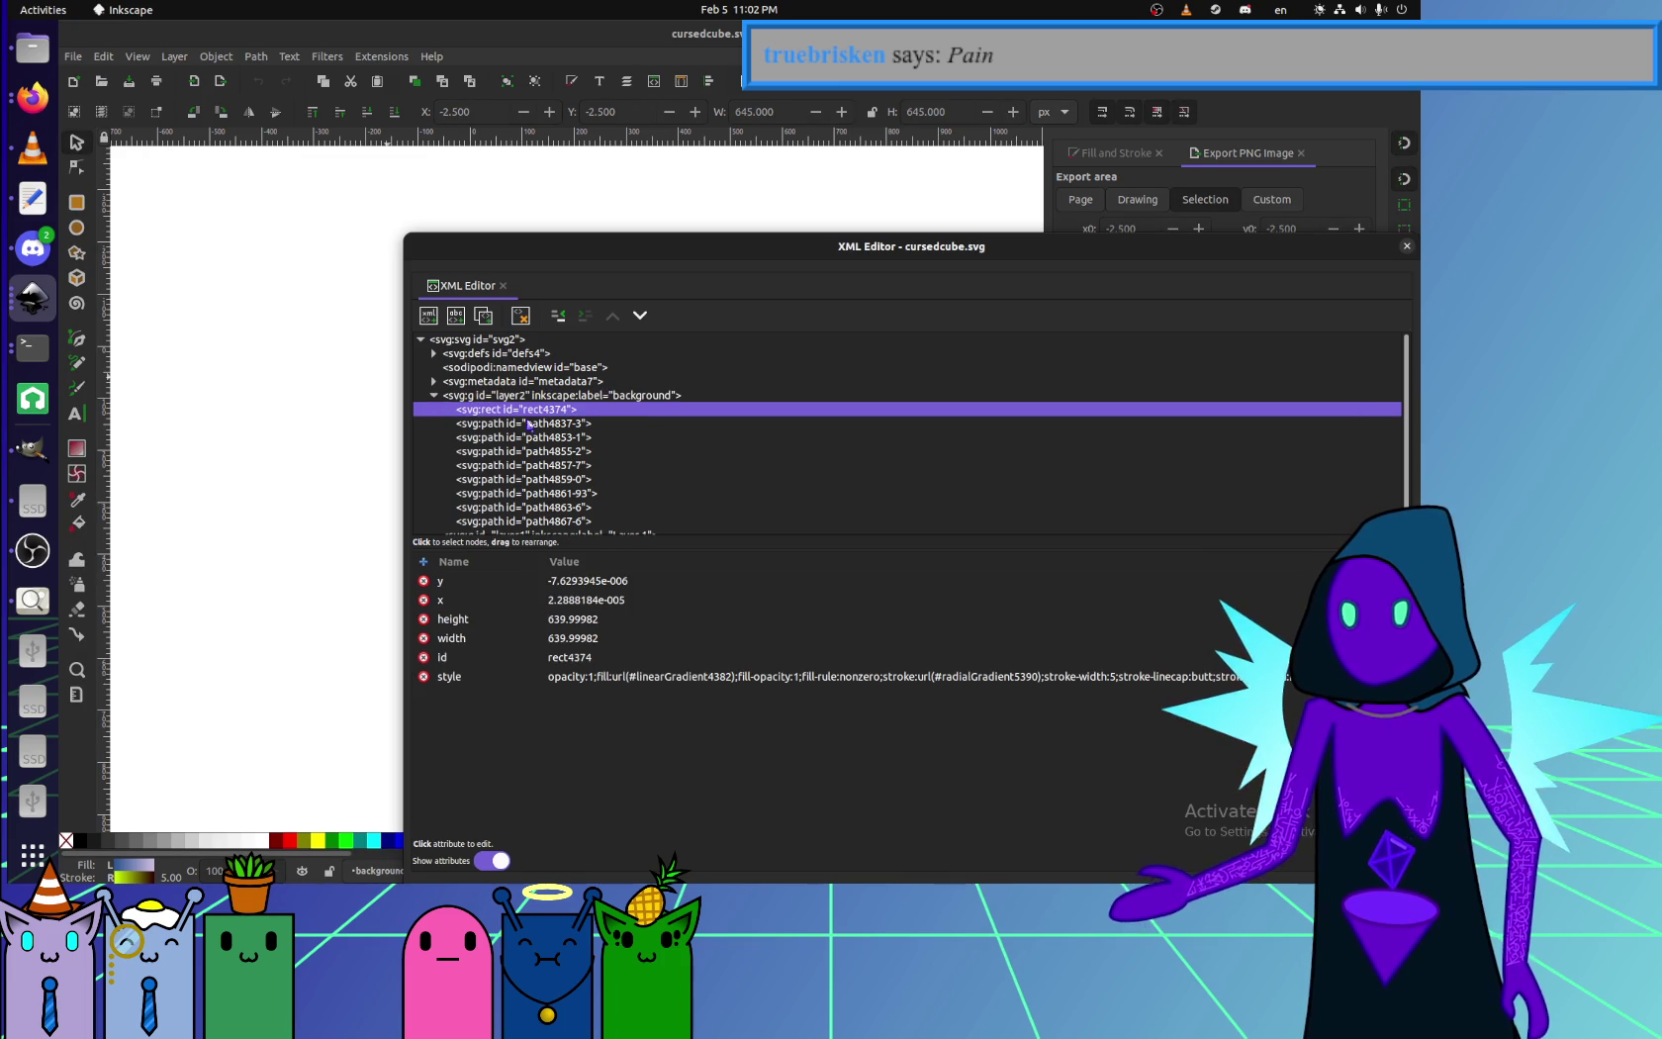
click(536, 530)
click(559, 388)
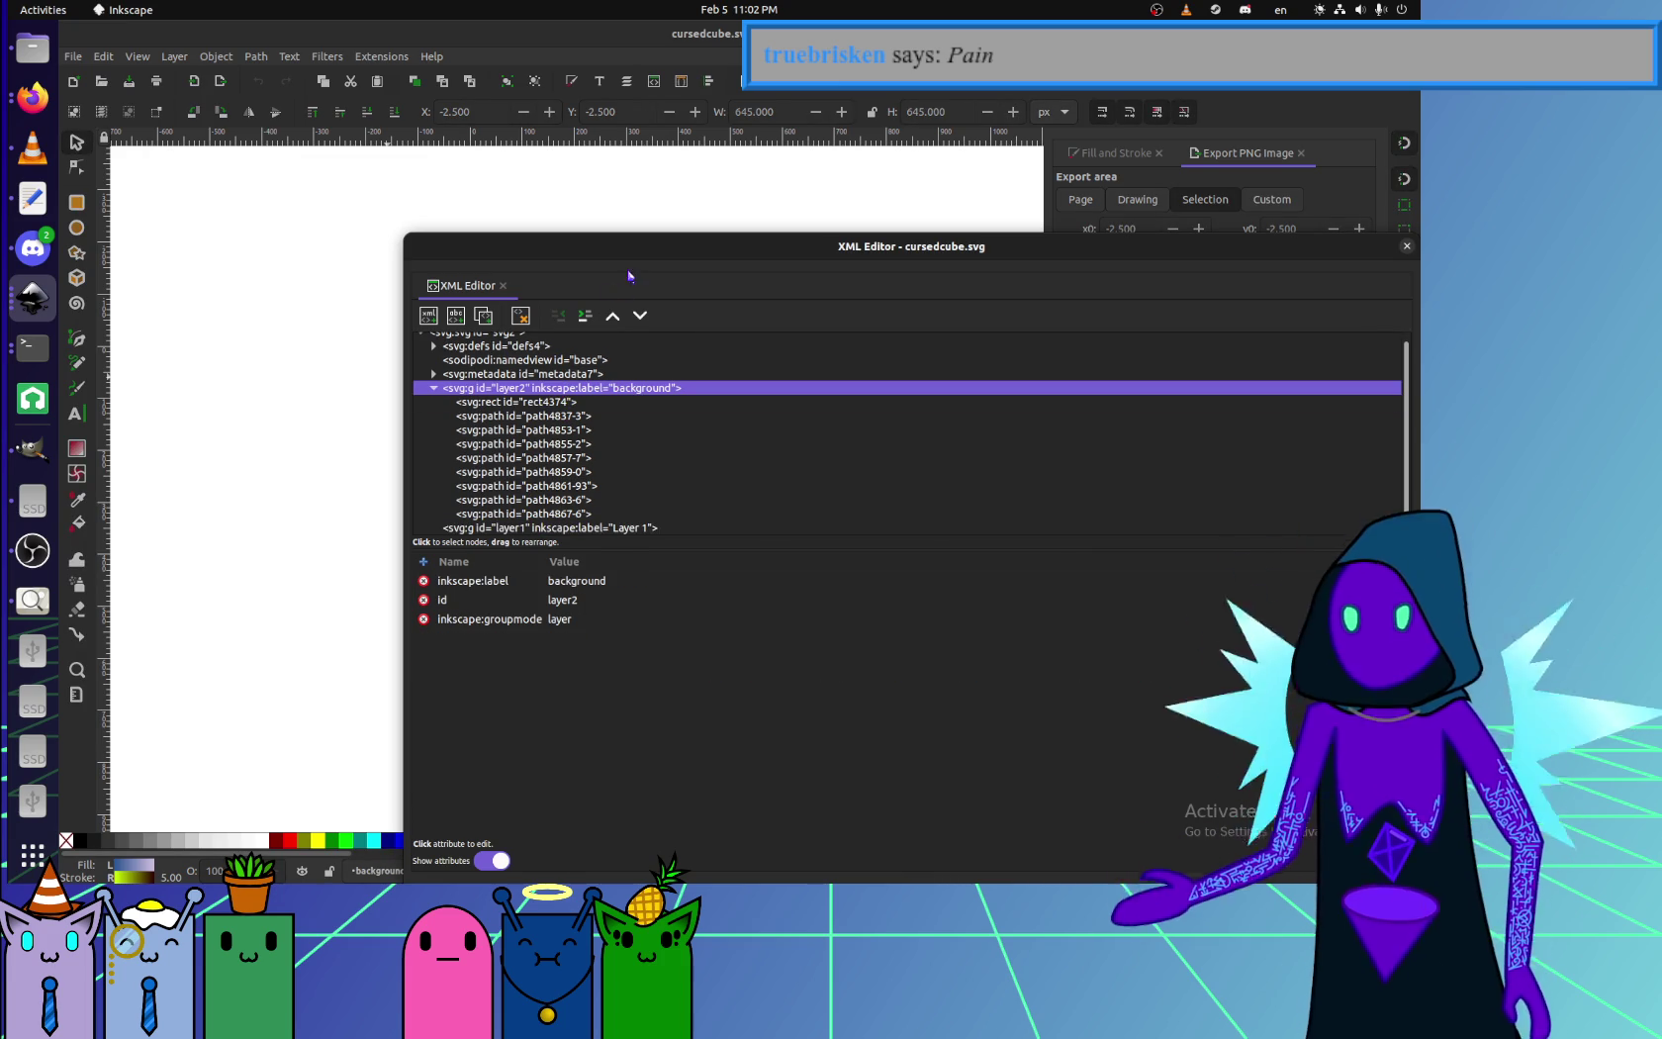
drag(614, 246, 467, 160)
click(476, 442)
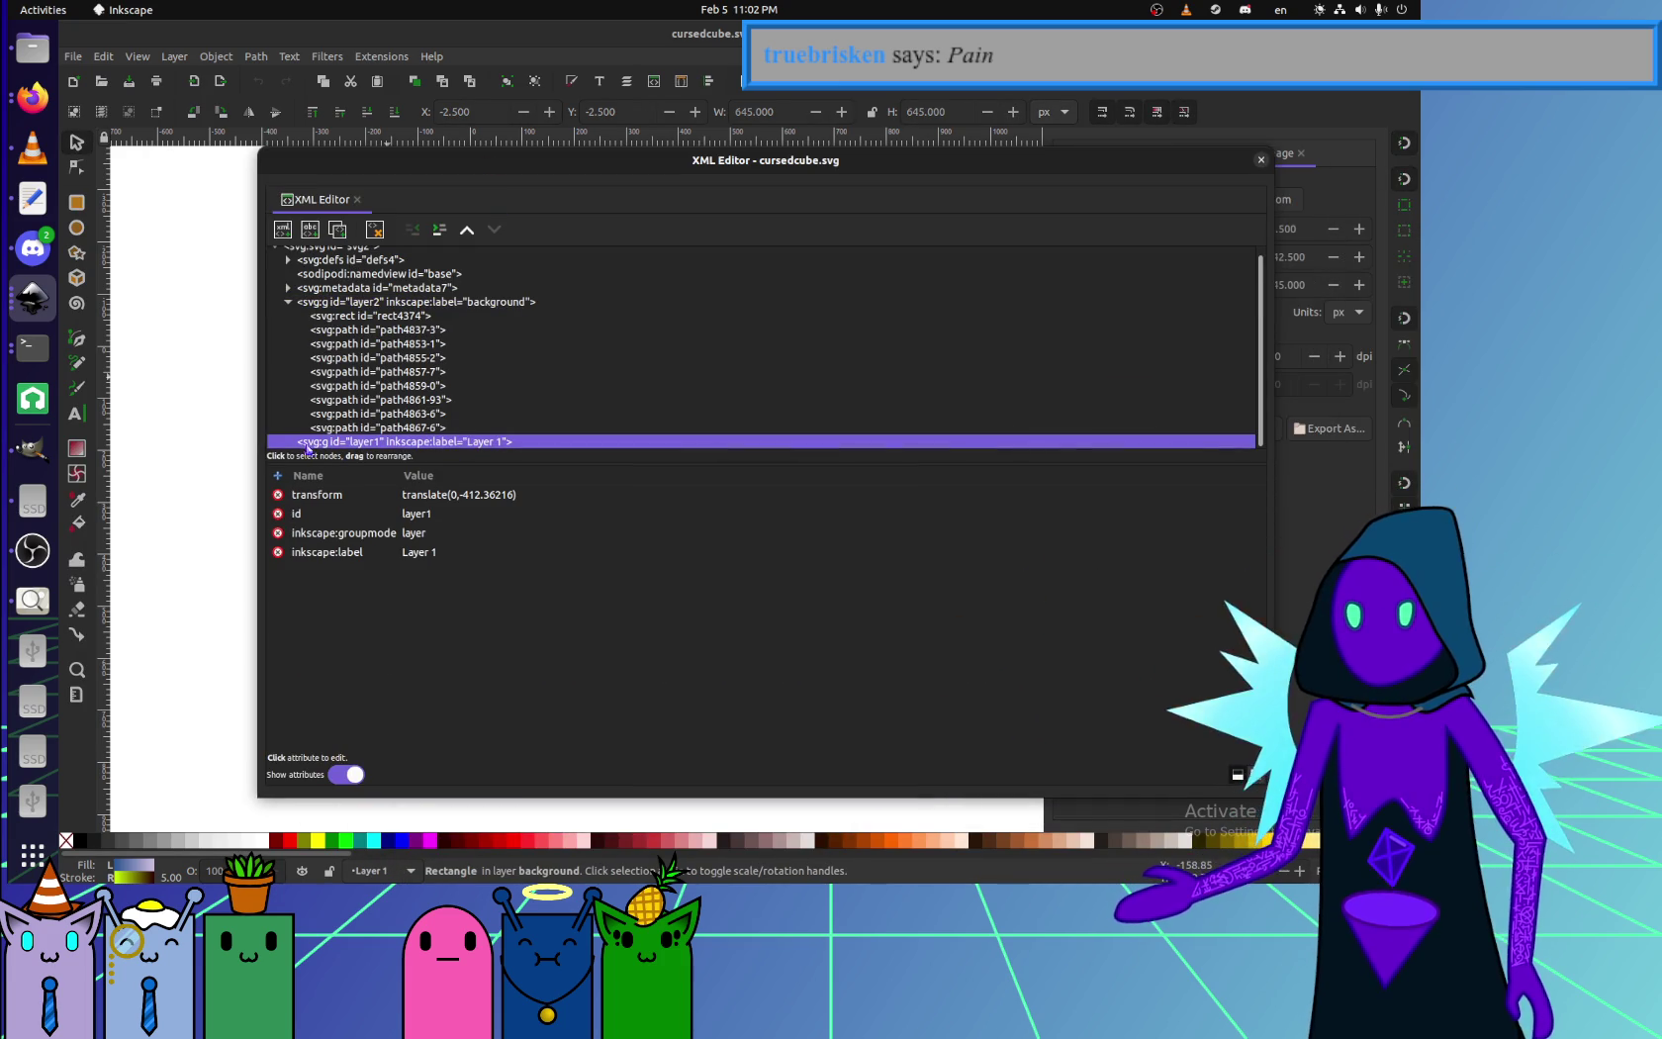
key(Delete)
key(Delete)
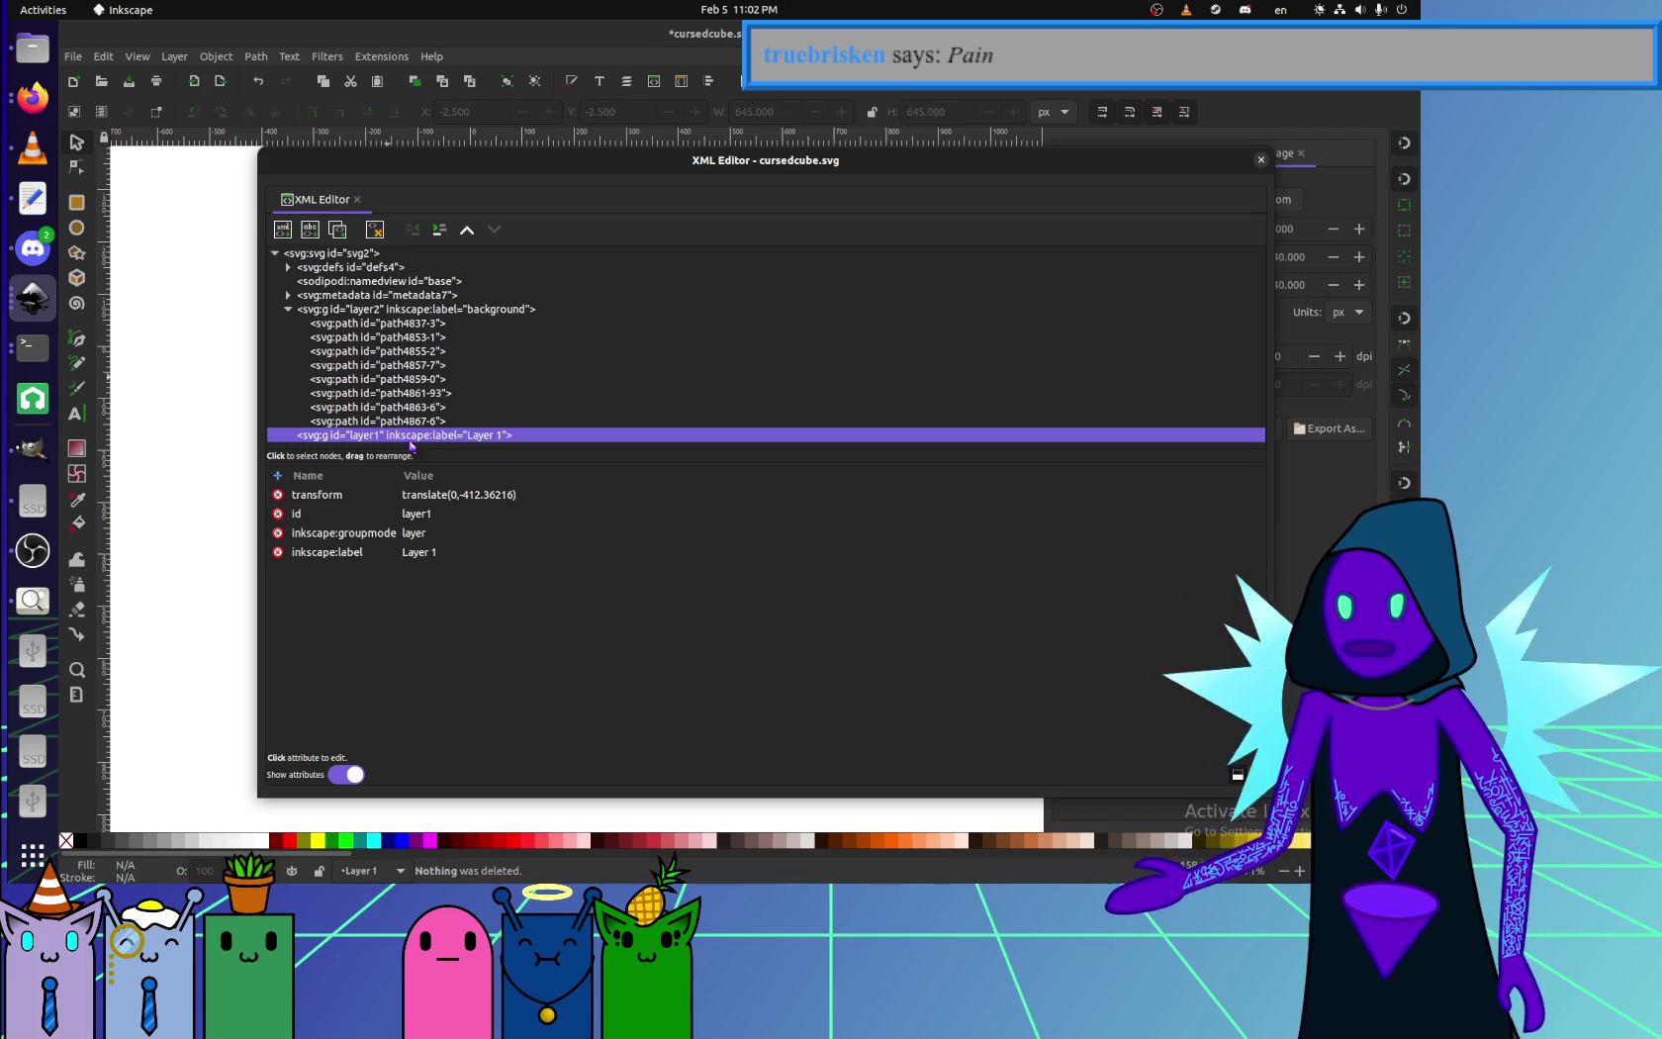
key(ctrl+shift+x)
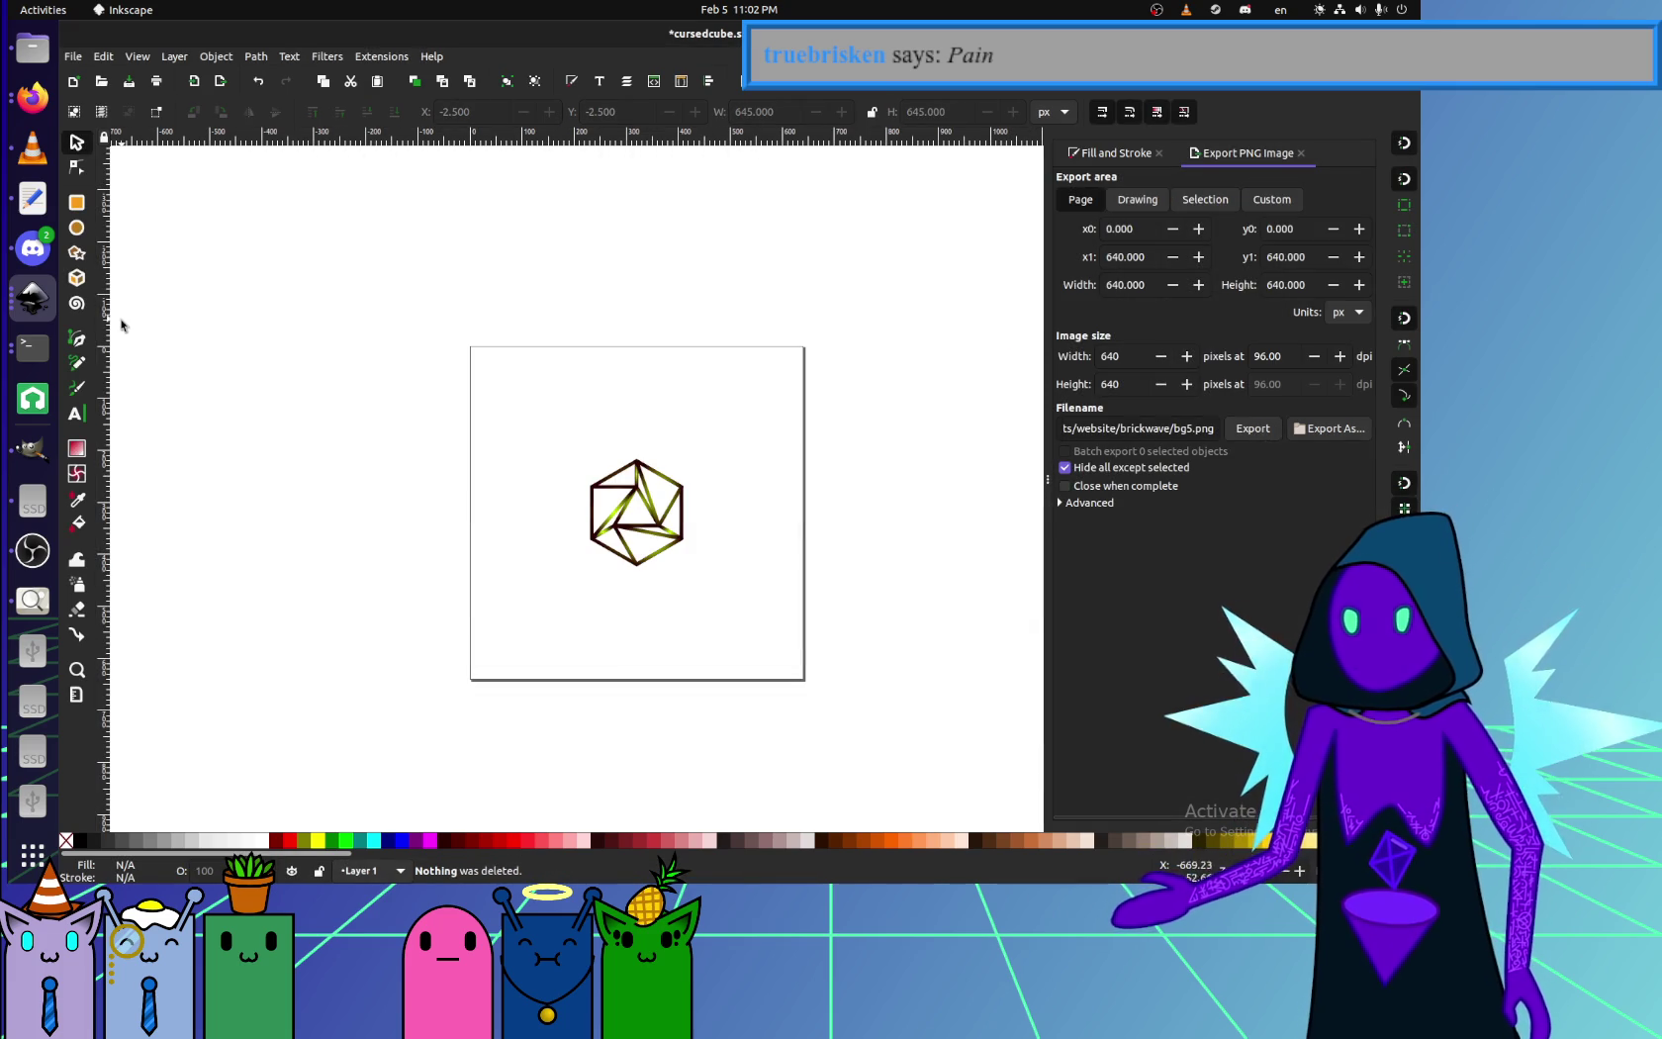
key(ctrl+z)
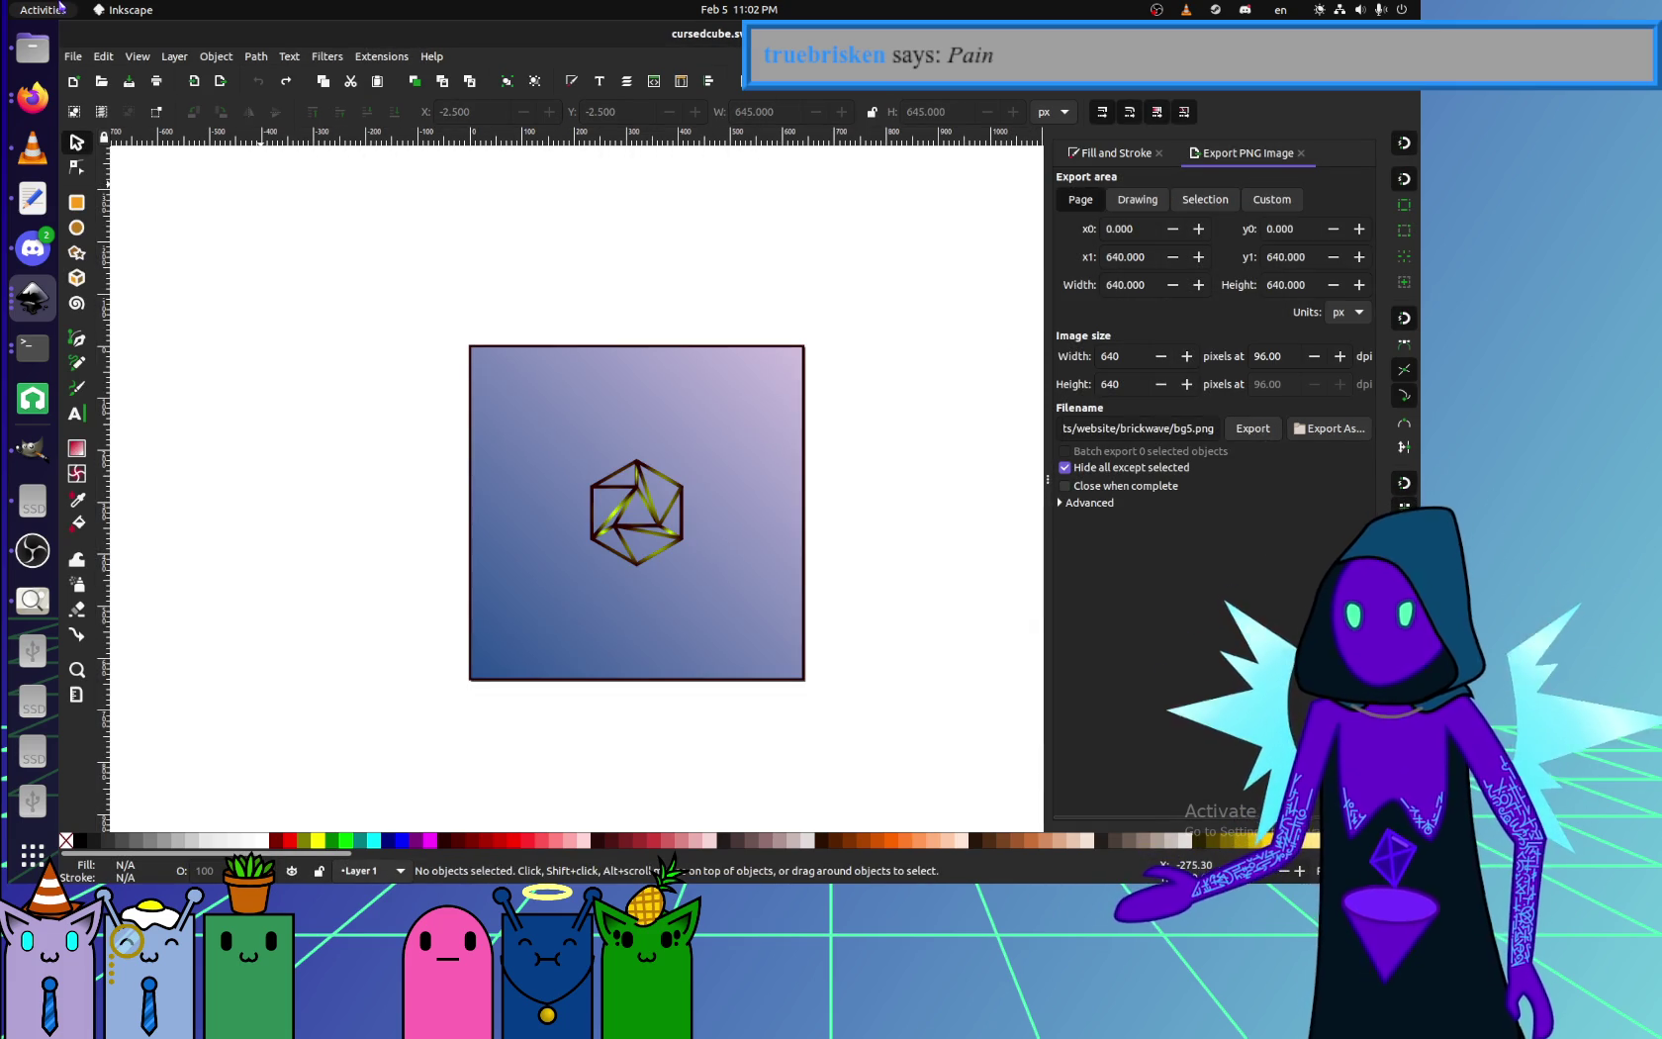
click(157, 57)
mouse_move(136, 55)
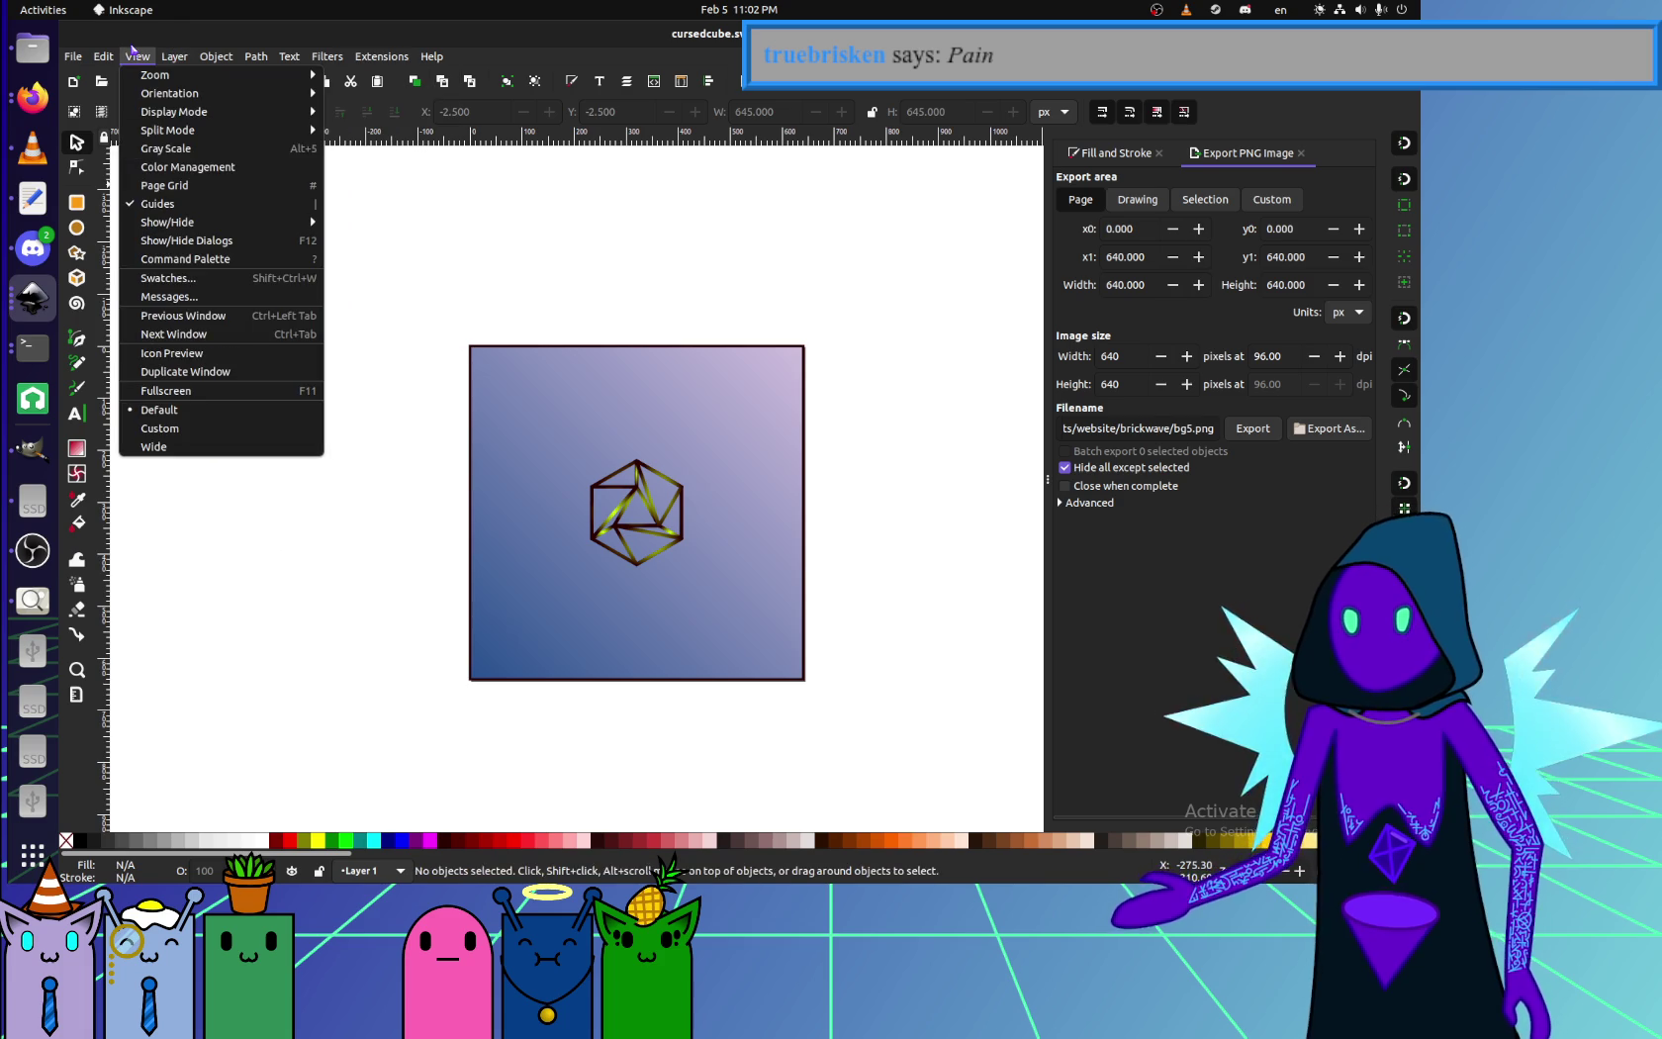
- Drag the background rectangle left, undo the move, and clear the selection
click(156, 759)
click(48, 557)
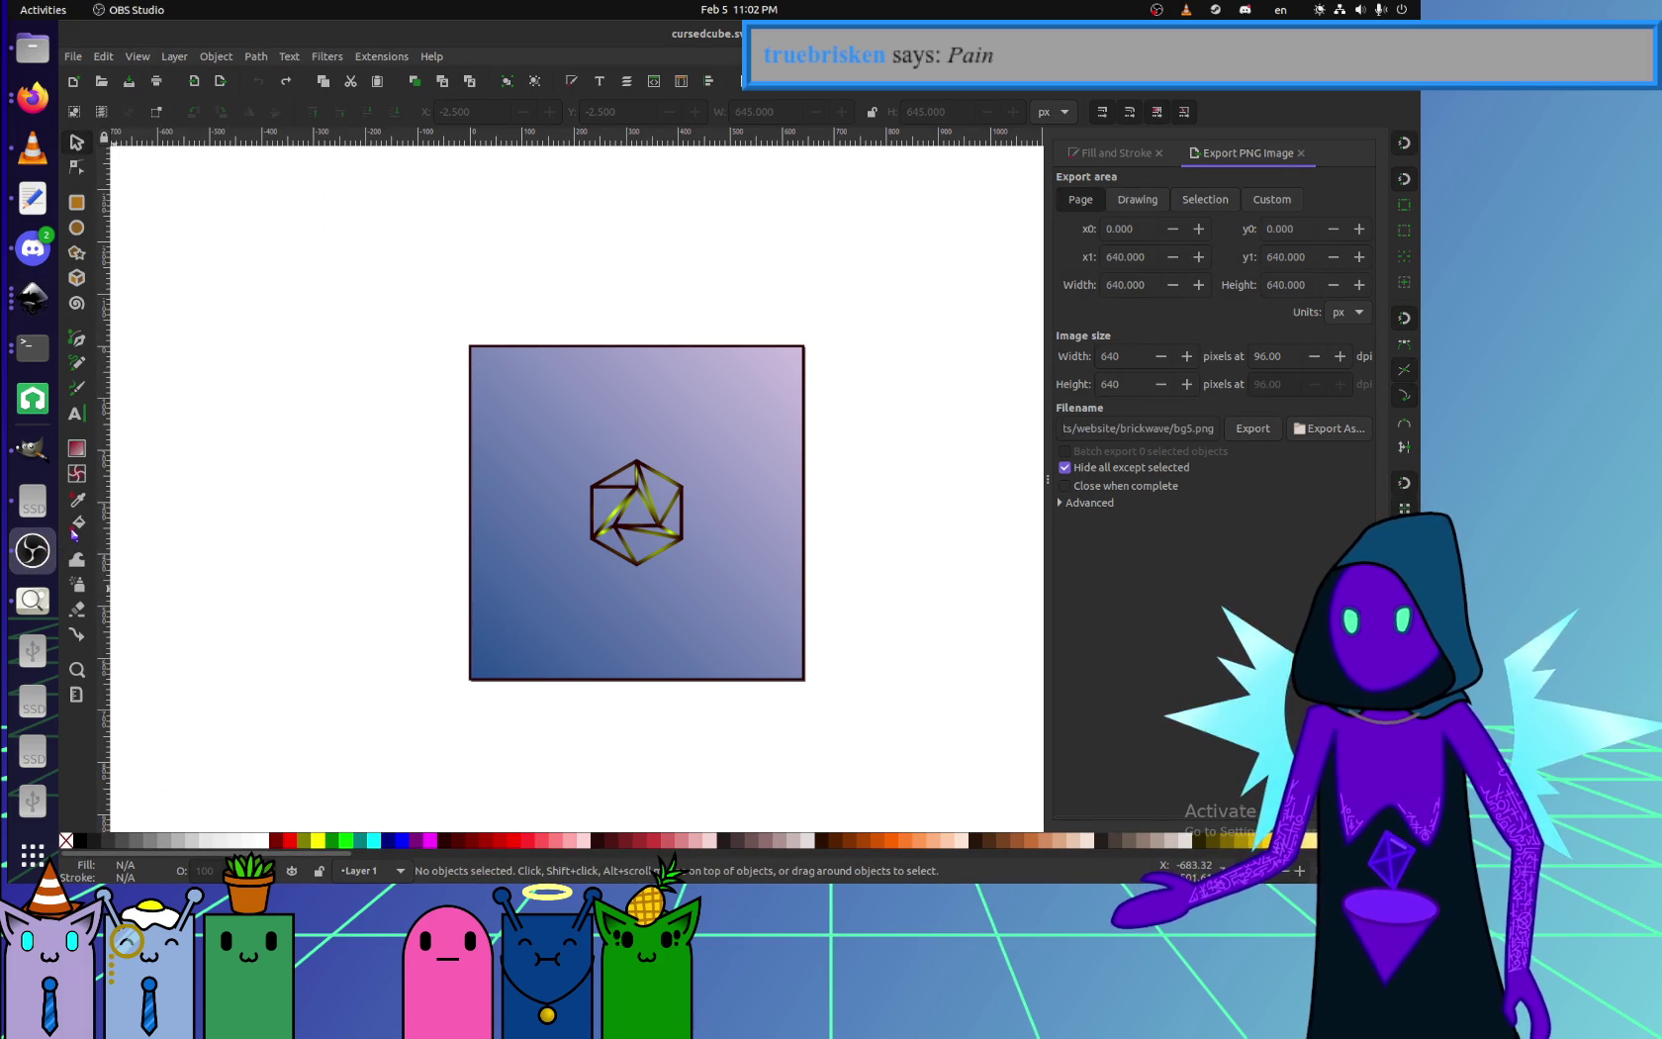
click(693, 586)
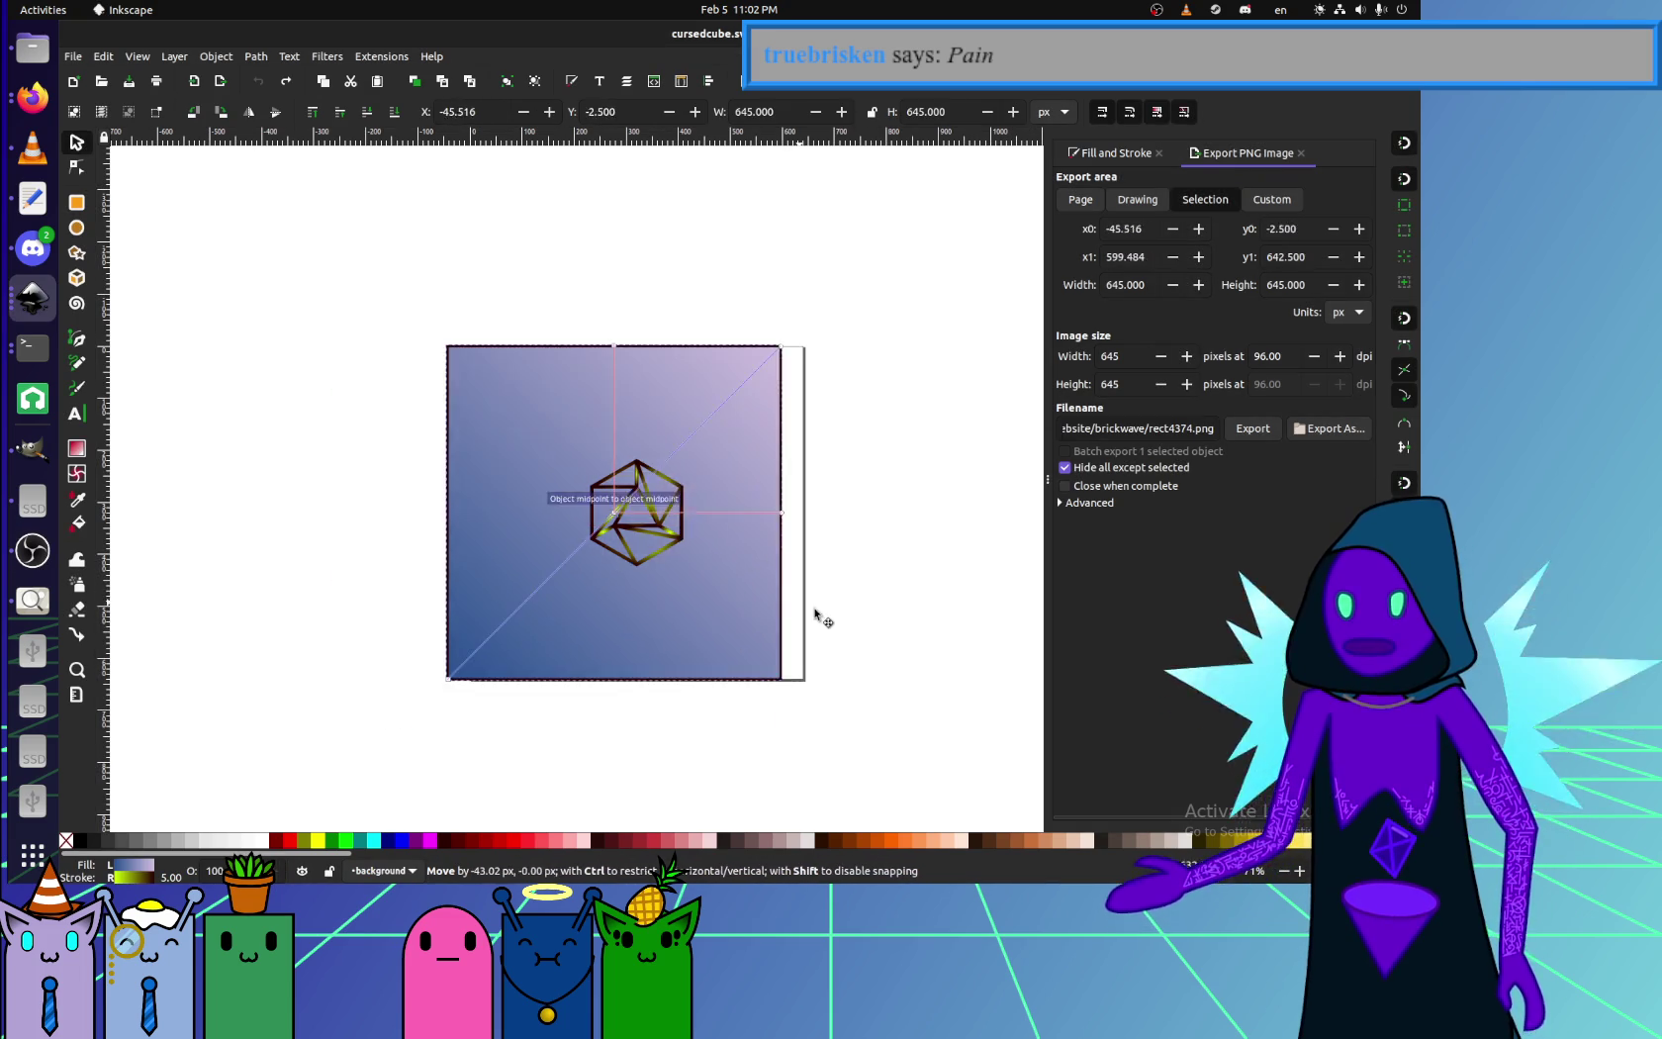
drag(746, 643, 693, 630)
key(super)
key(super)
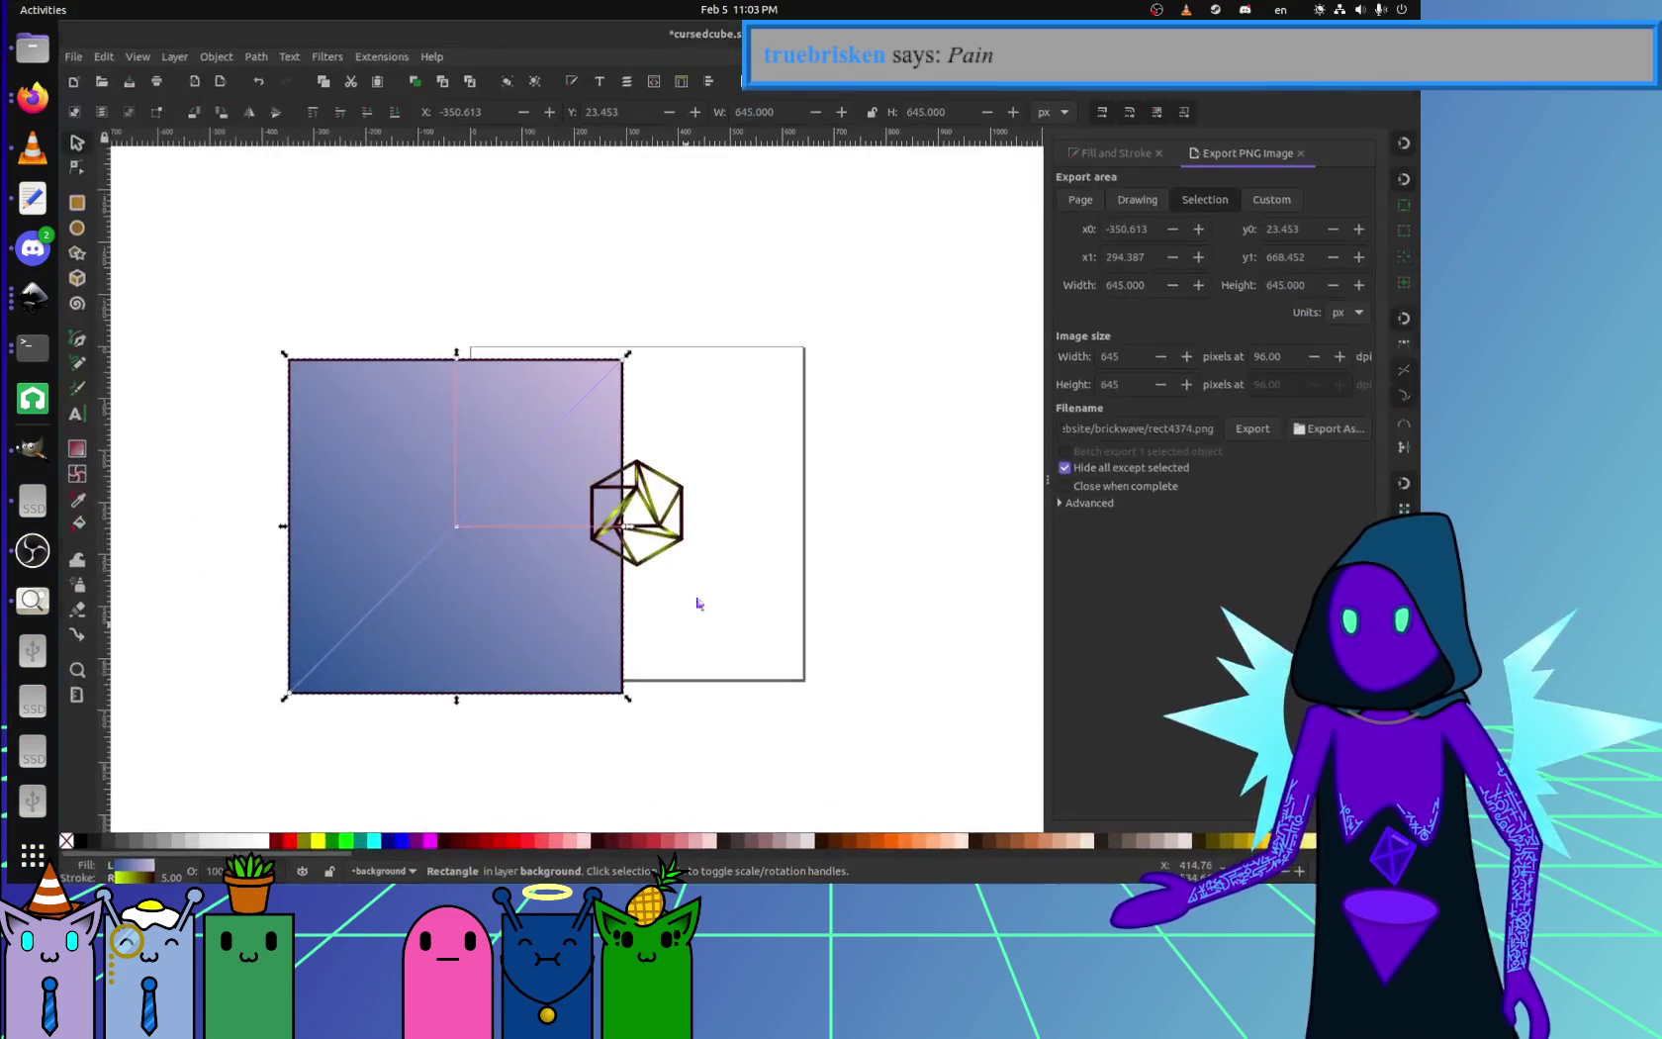
key(ctrl+z)
click(861, 626)
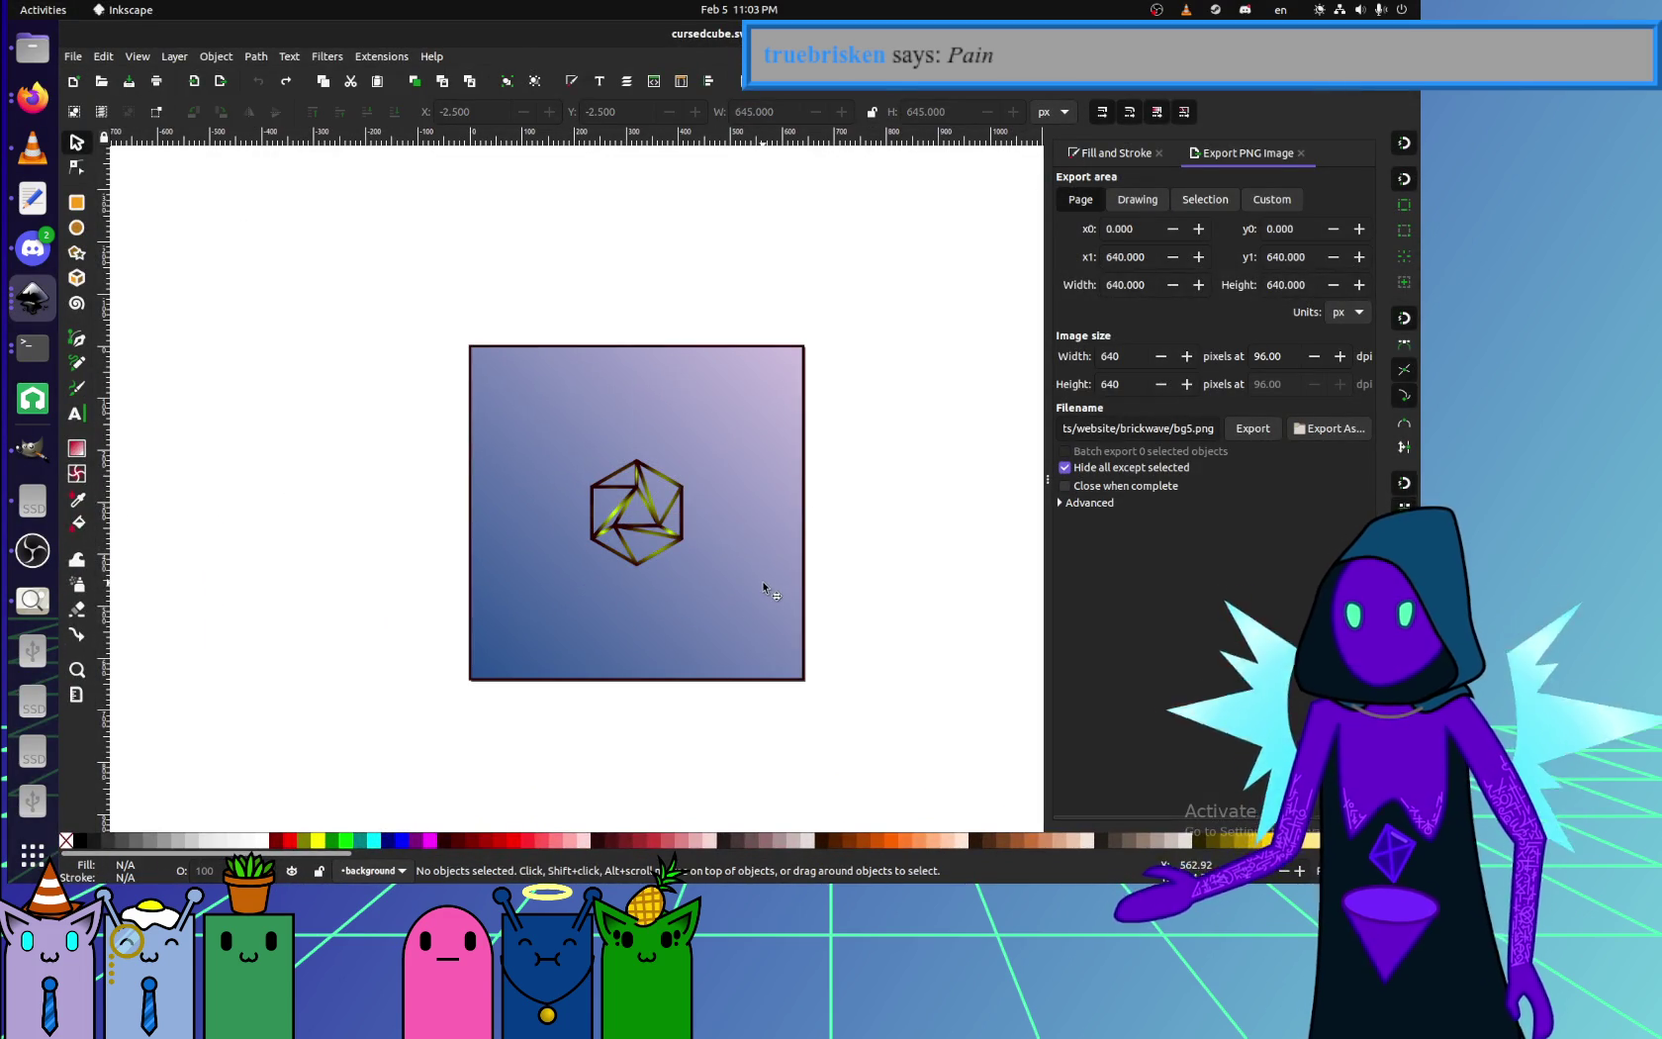
- Open the XML Editor from the Edit menu
click(140, 58)
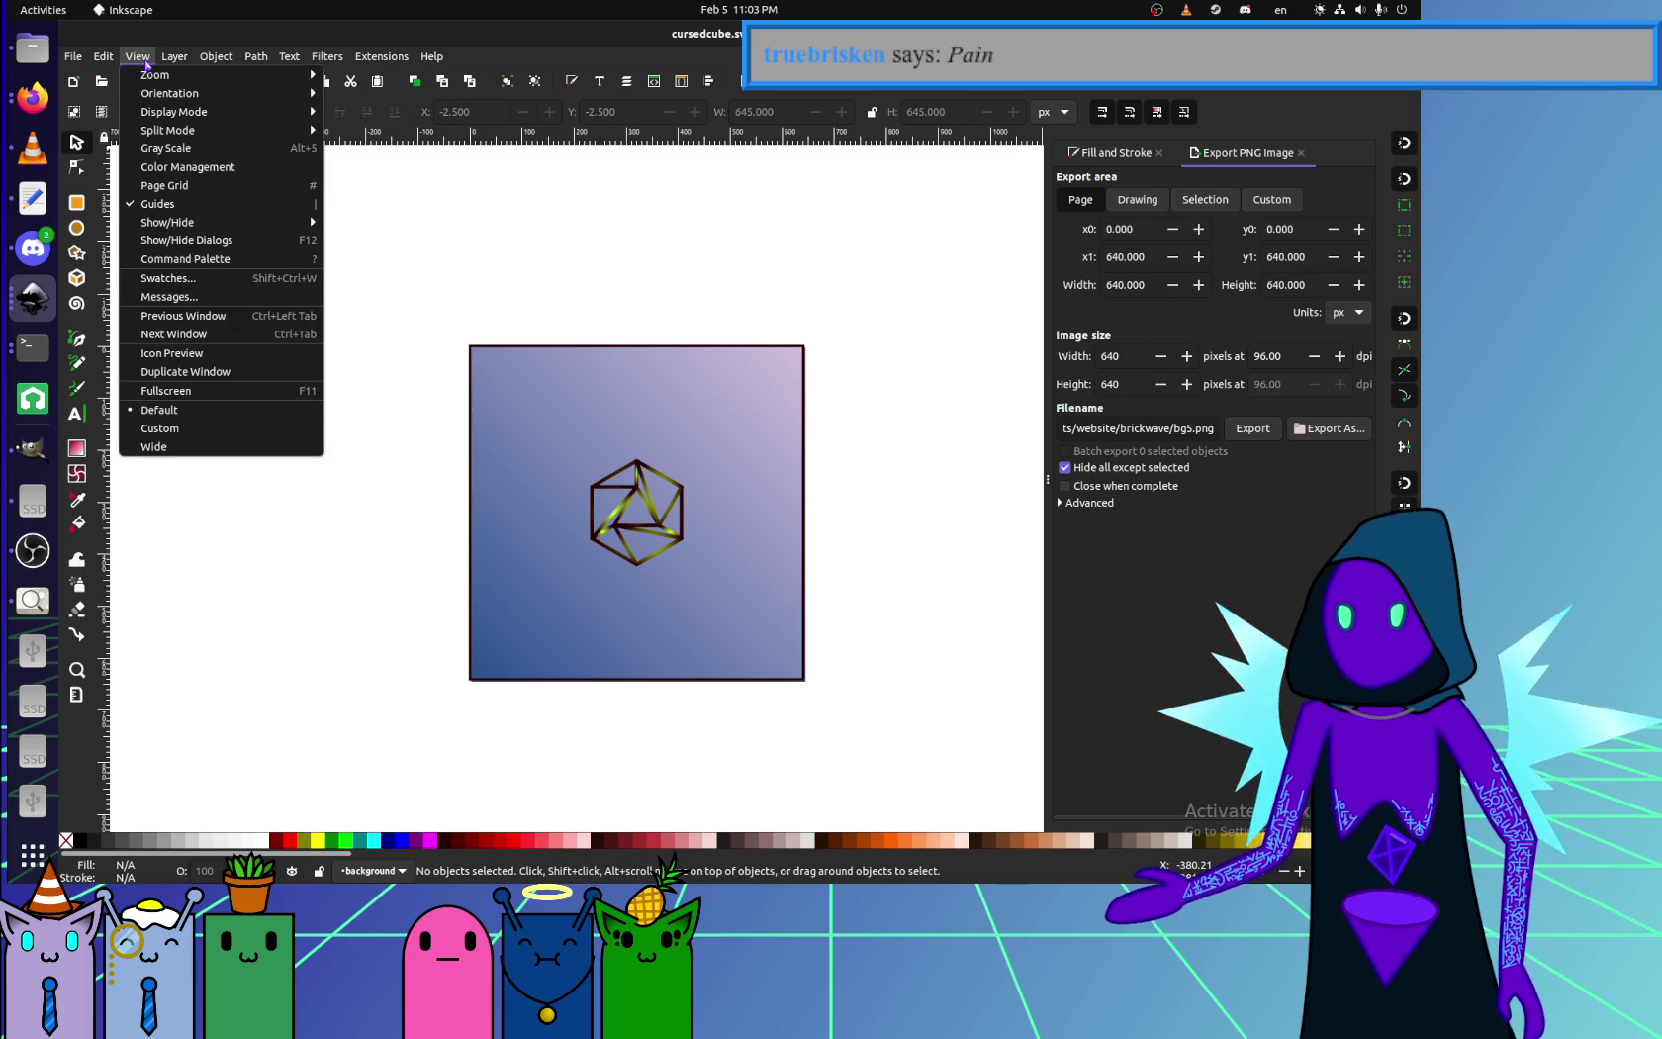
click(102, 61)
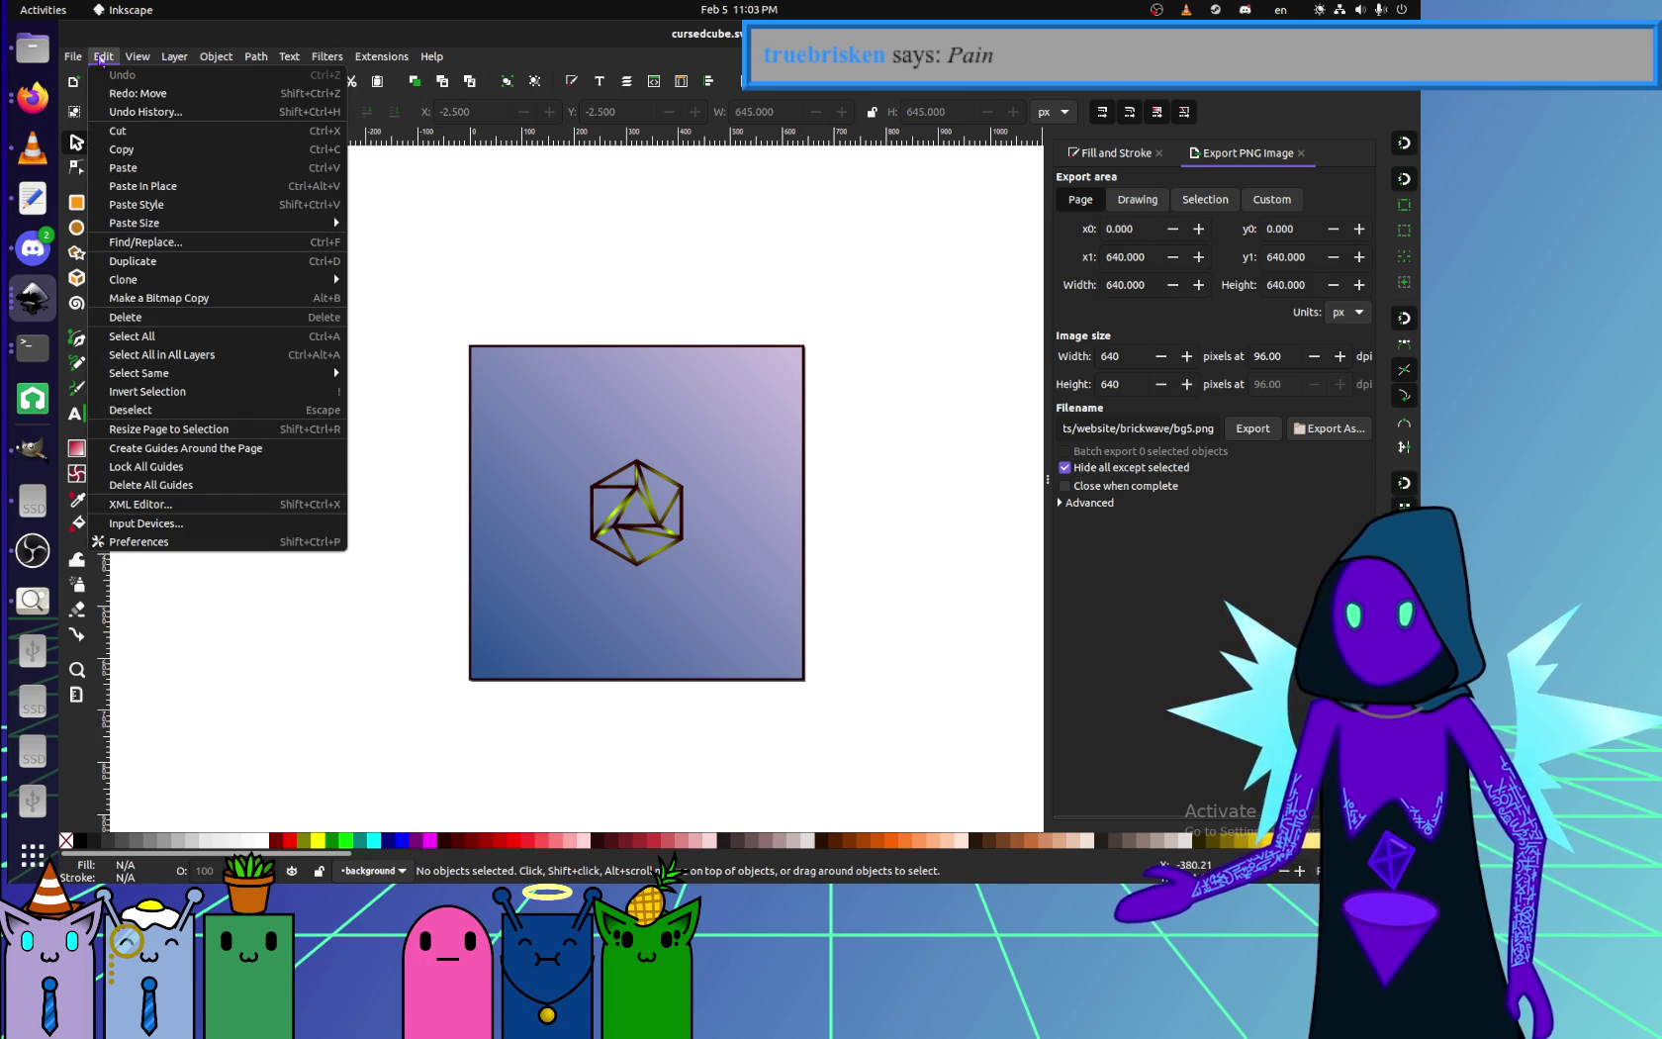
click(203, 504)
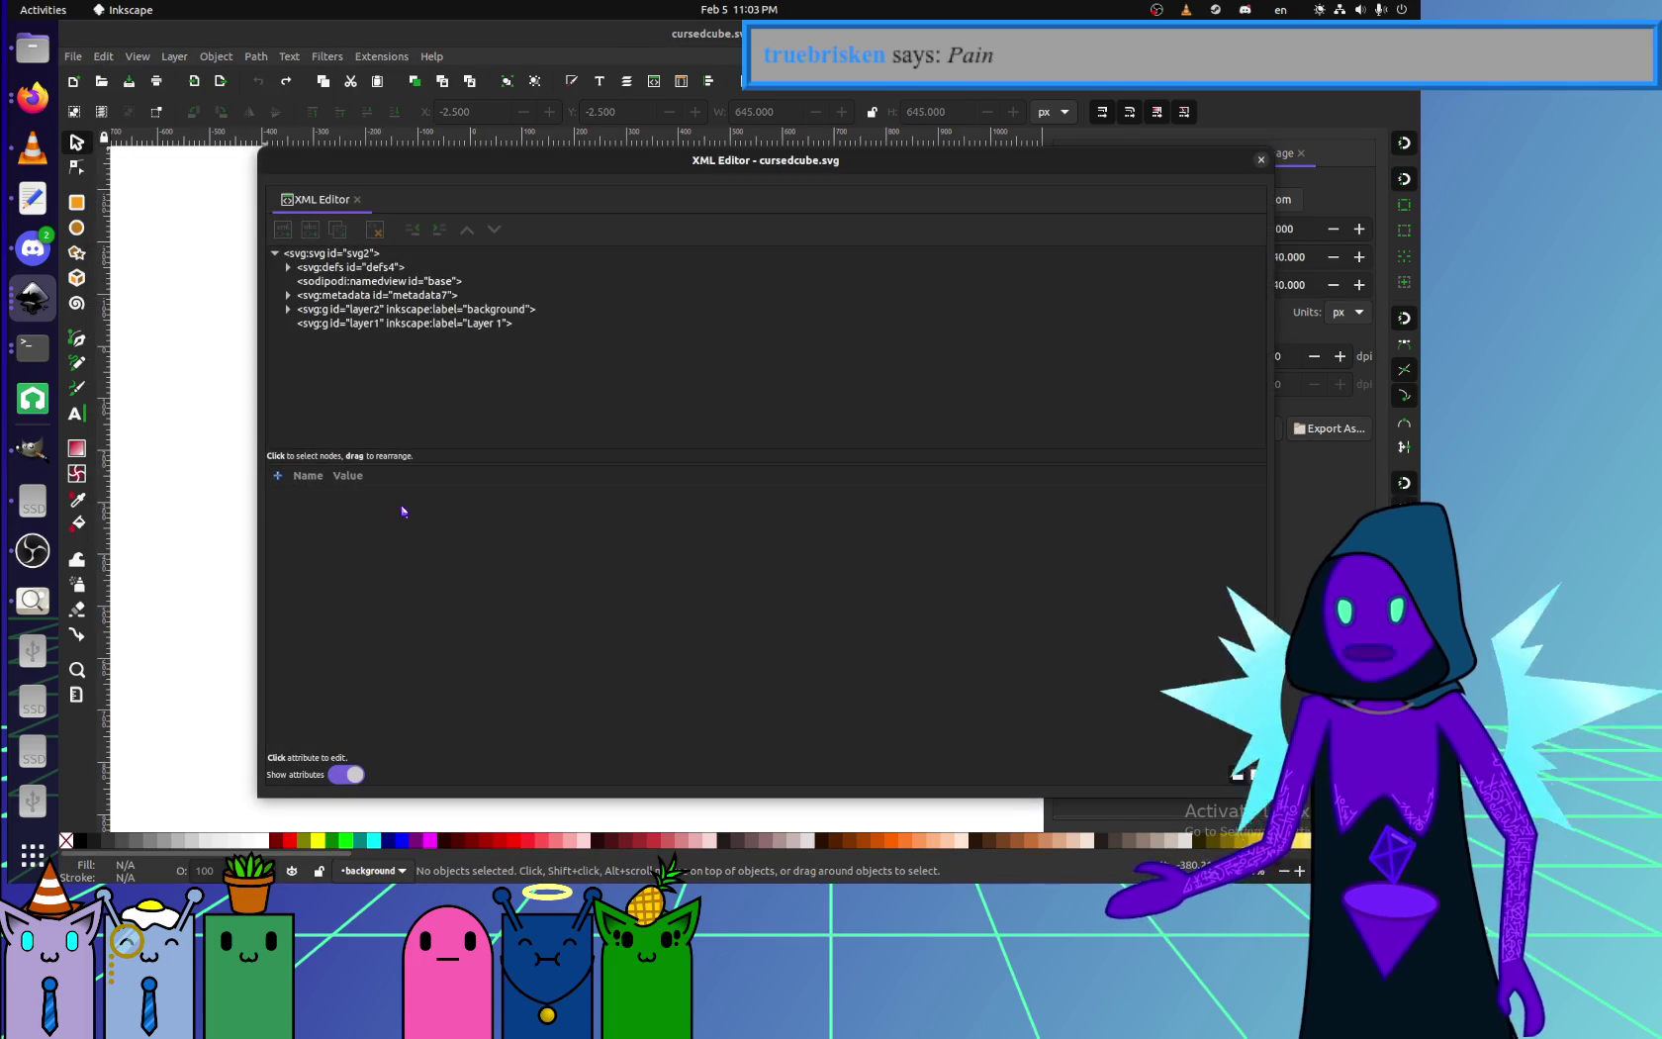
- Try to delete the Layer 1 group node in the XML Editor, checking the drawing
click(394, 323)
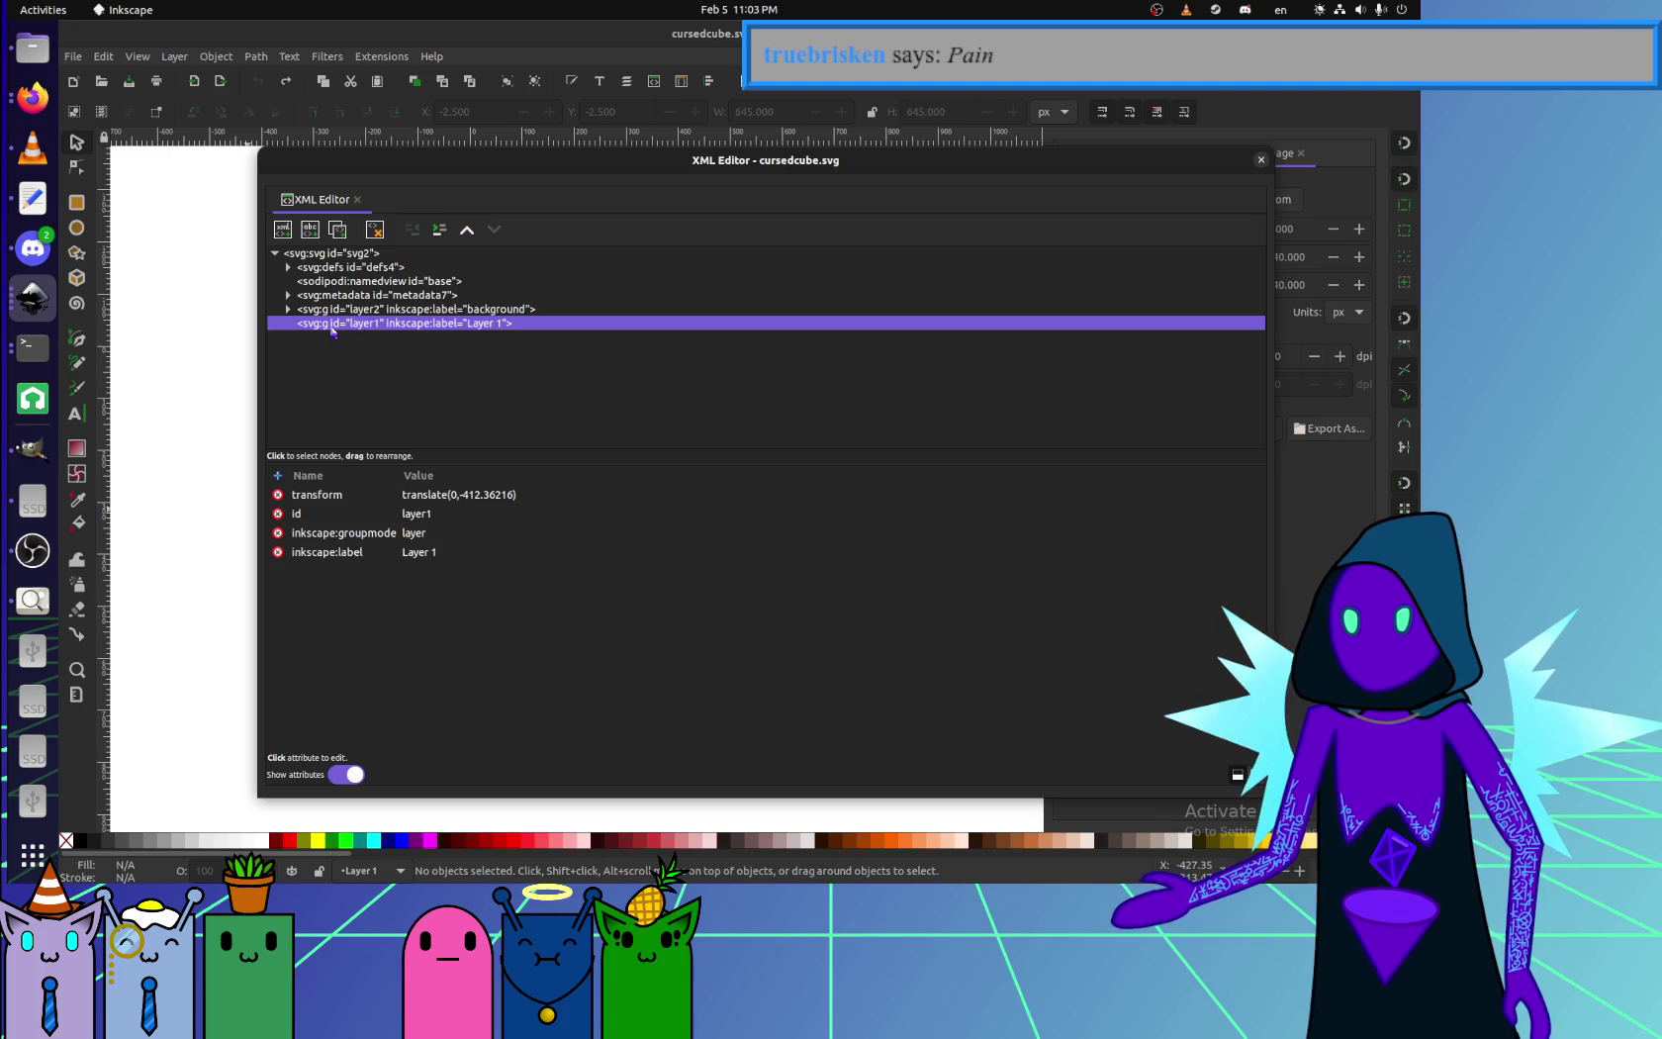
drag(444, 321, 1009, 339)
key(Delete)
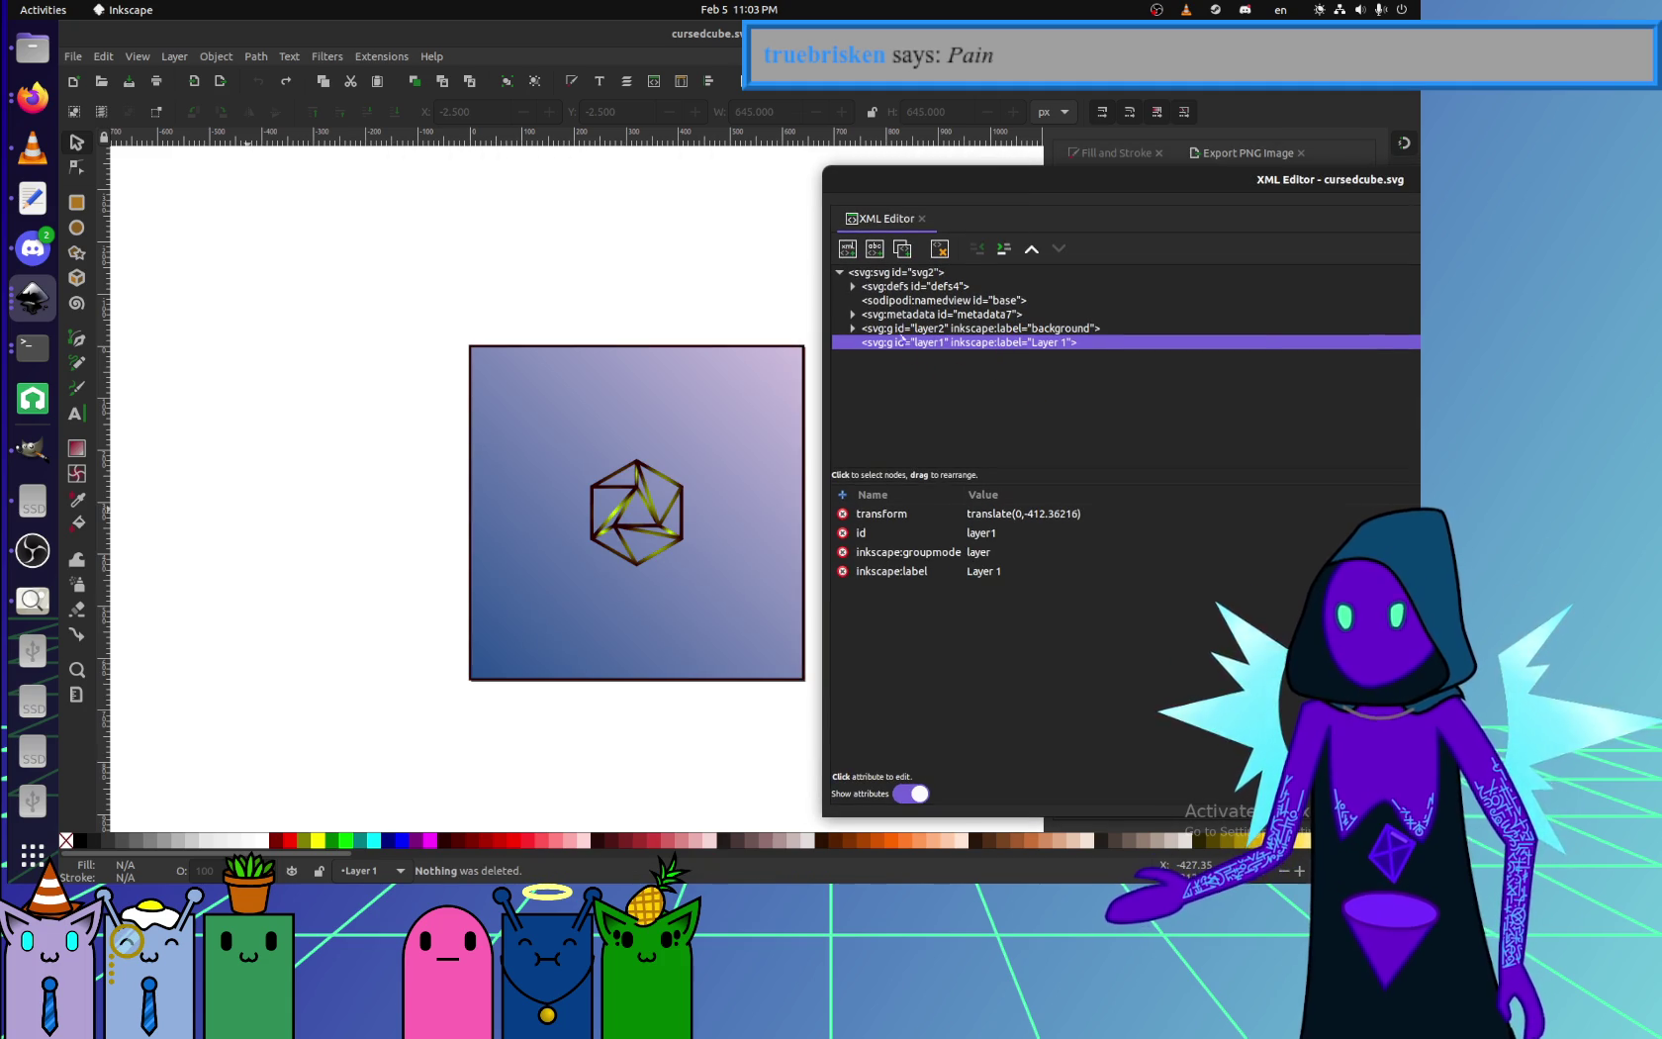
mouse_move(1040, 176)
mouse_down()
mouse_move(526, 162)
mouse_move(891, 238)
mouse_up()
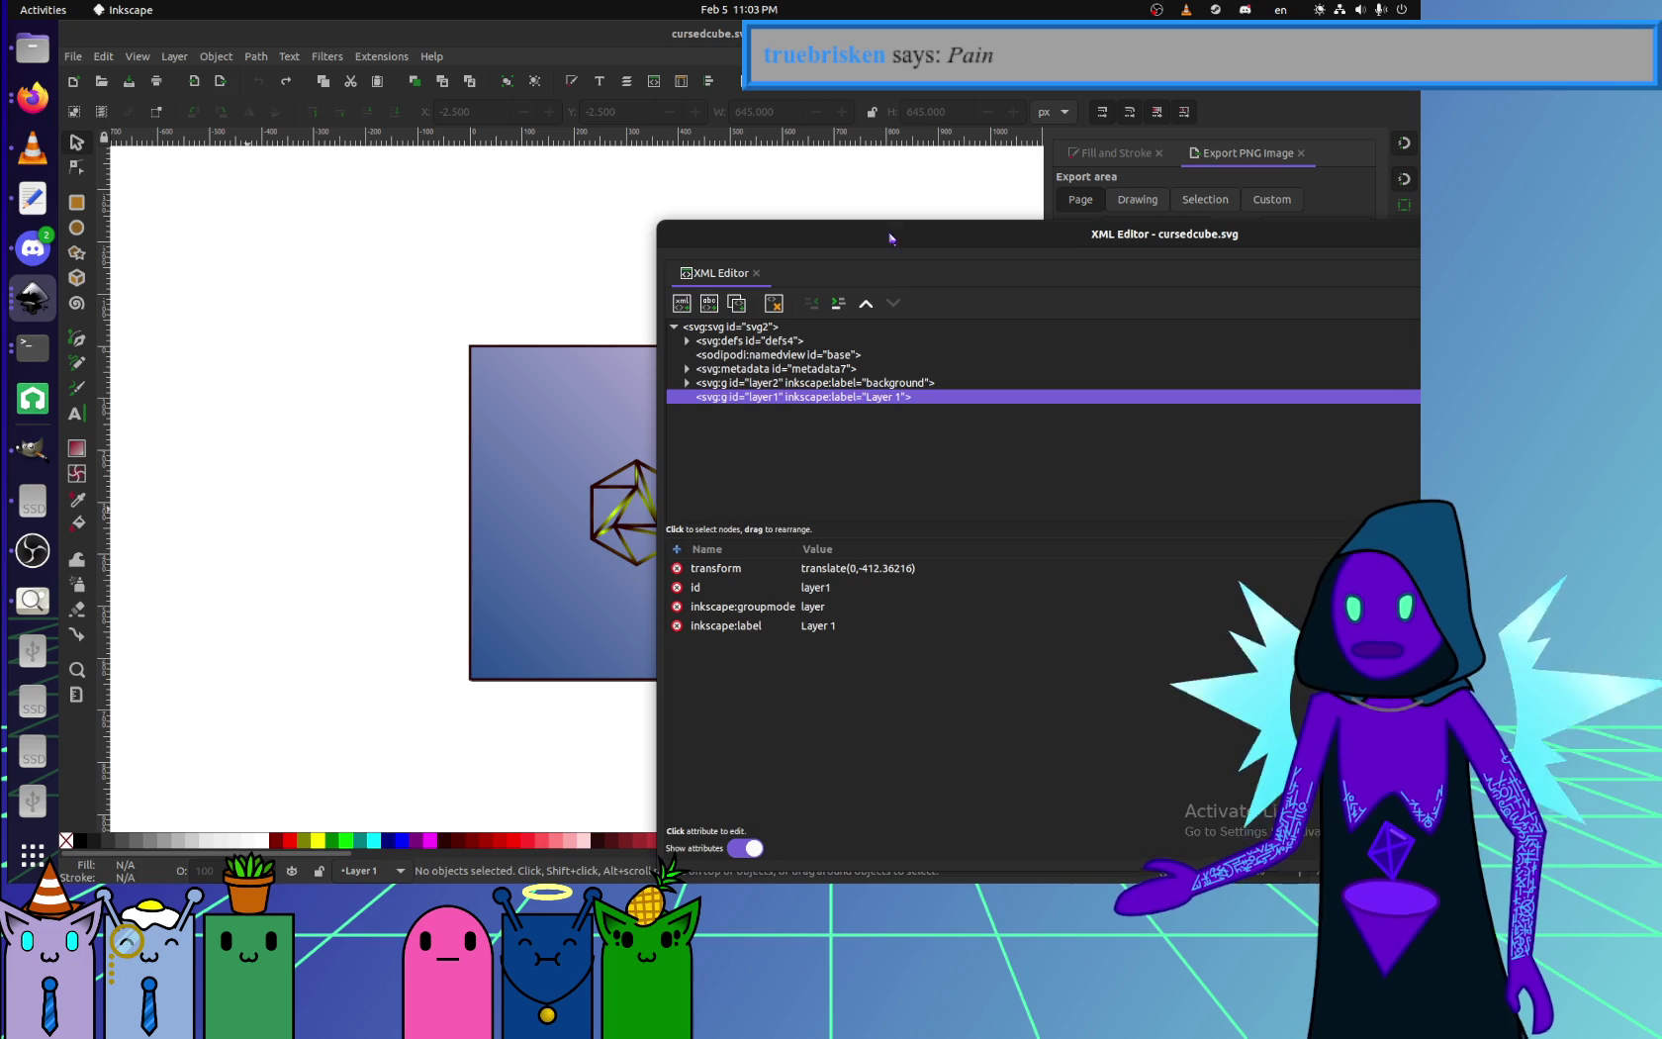
key(Delete)
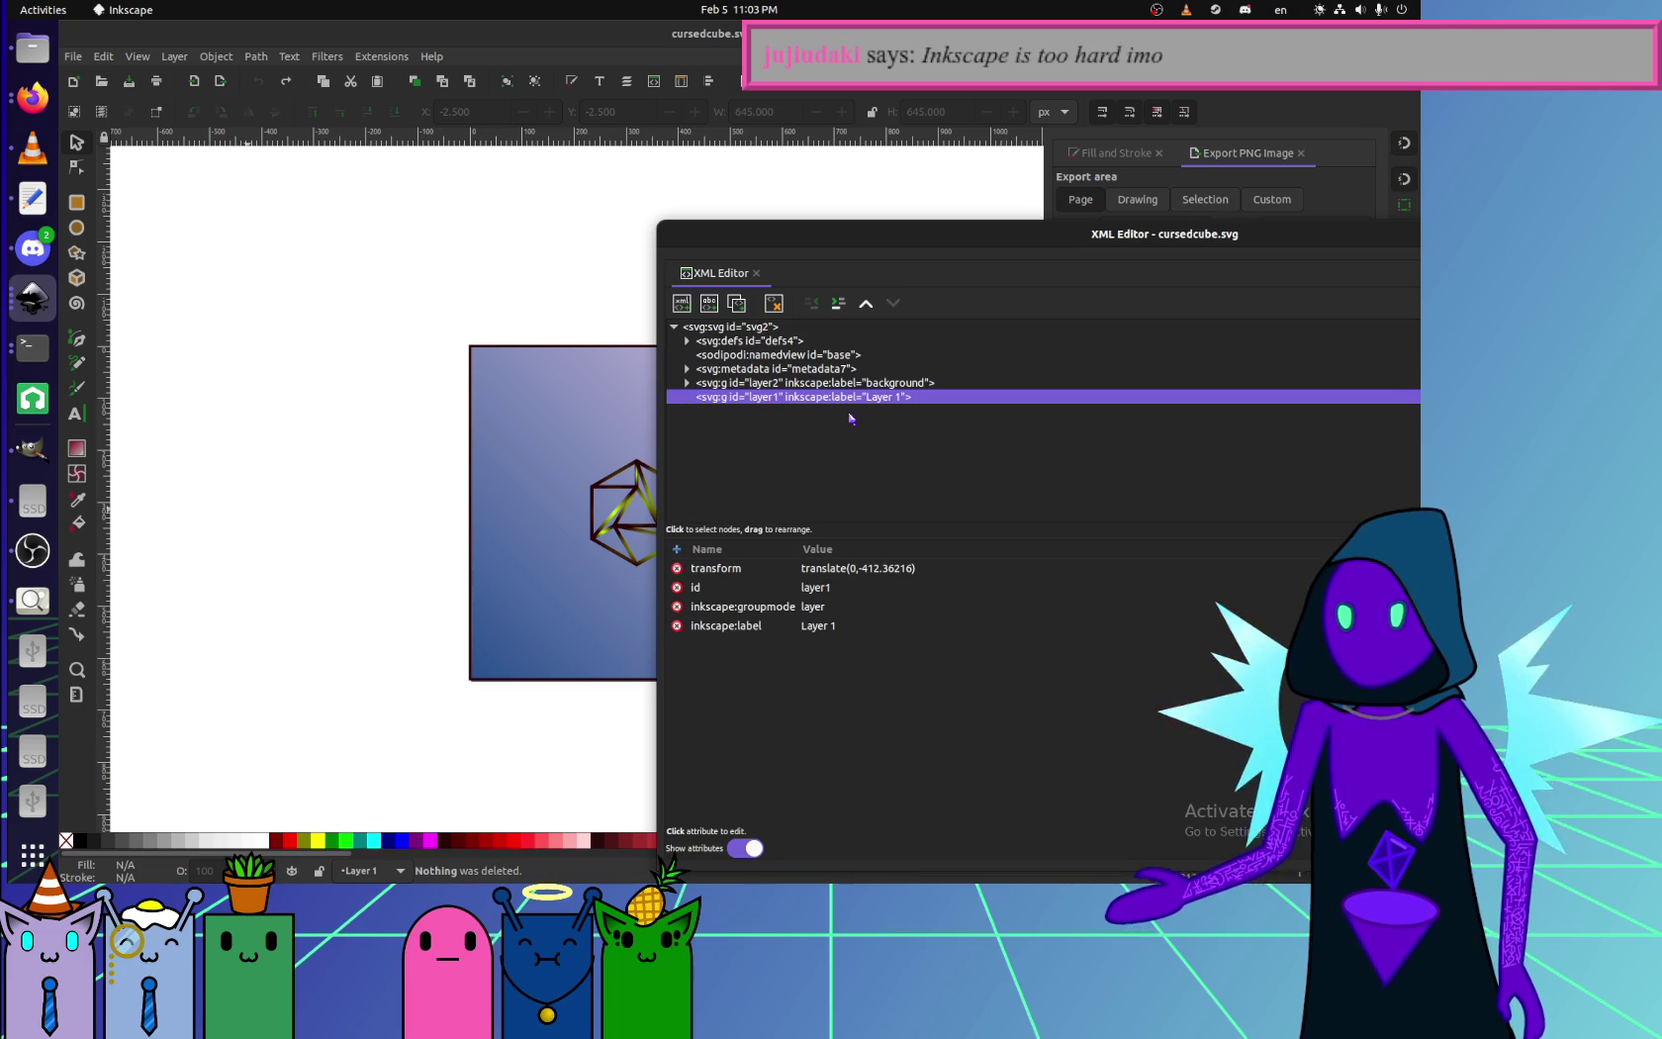
- Remove the Layer 1 group's attributes, including its label, then return to the Text Editor source
click(819, 388)
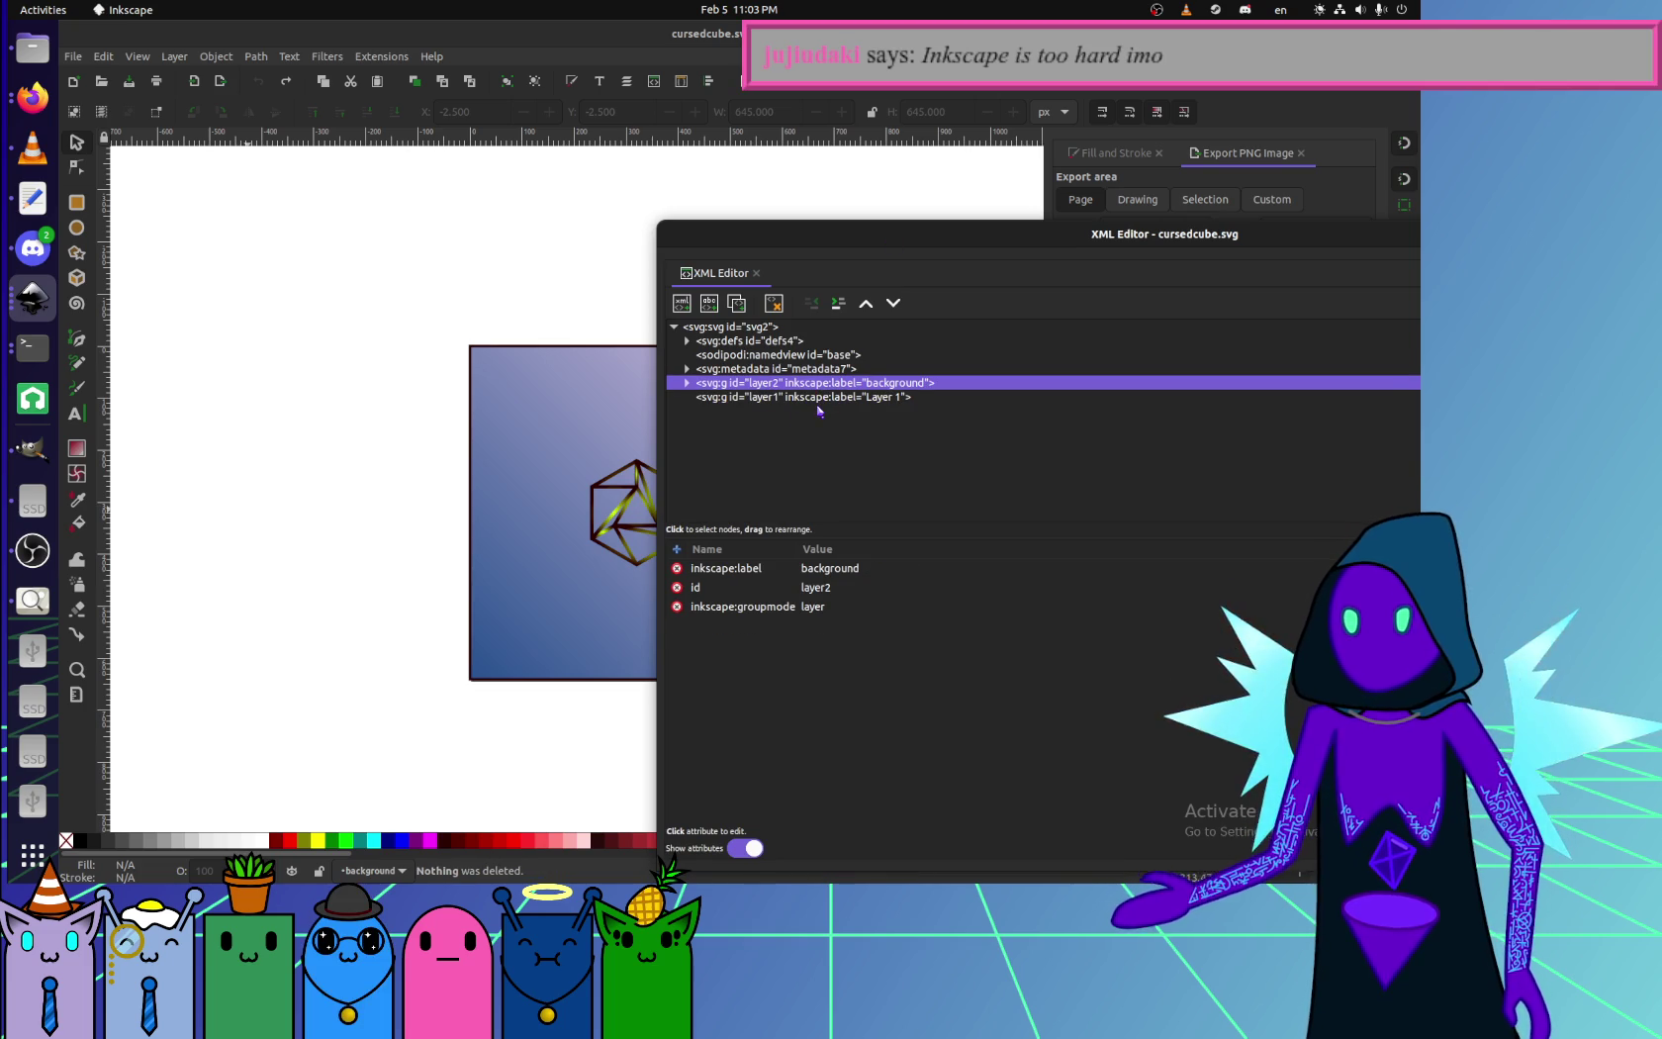
click(714, 398)
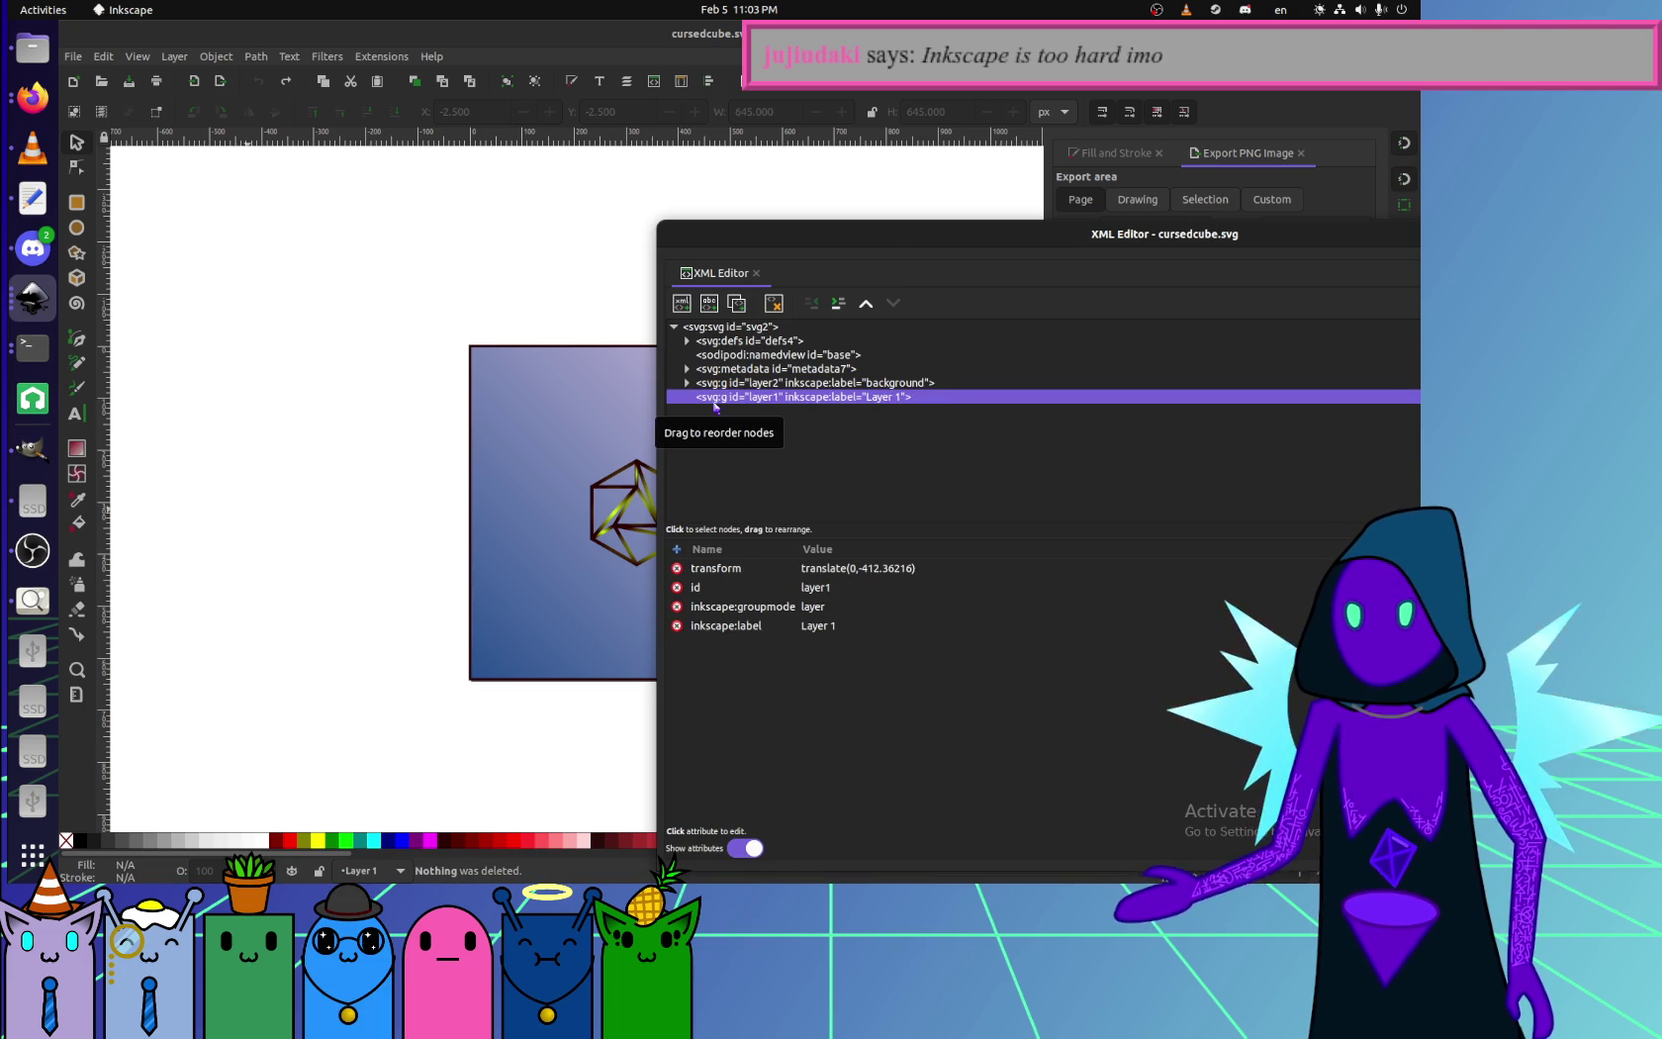
click(677, 568)
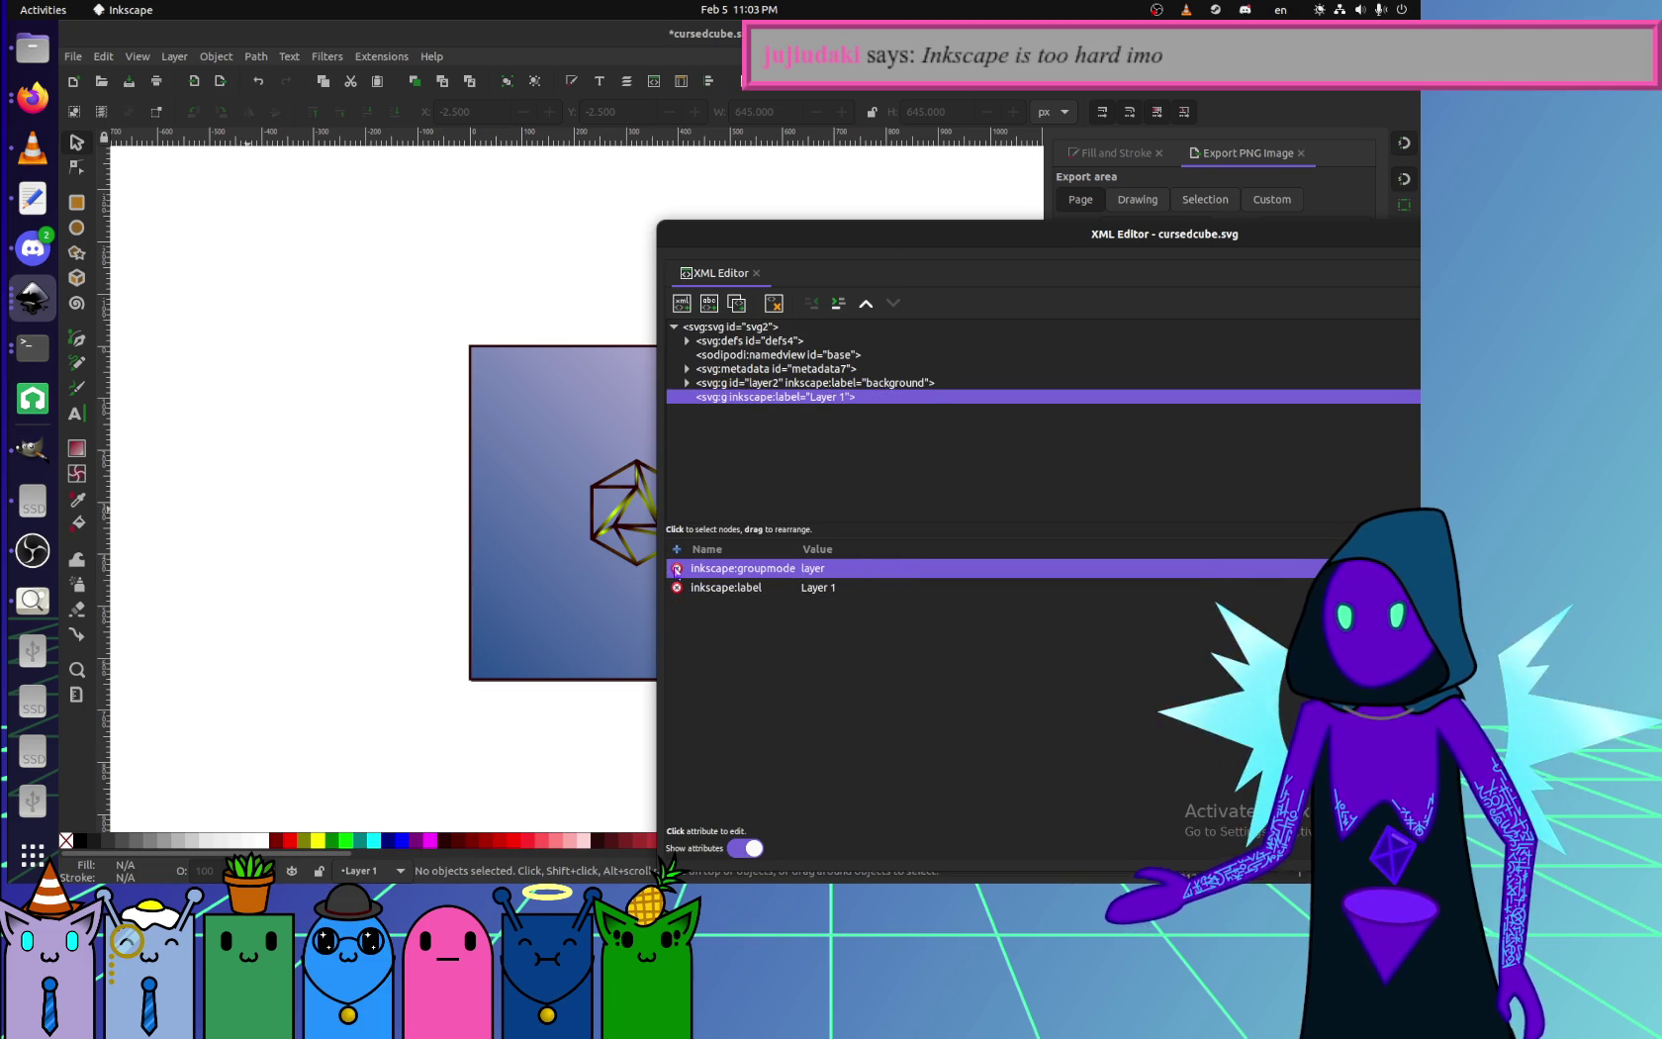
click(677, 568)
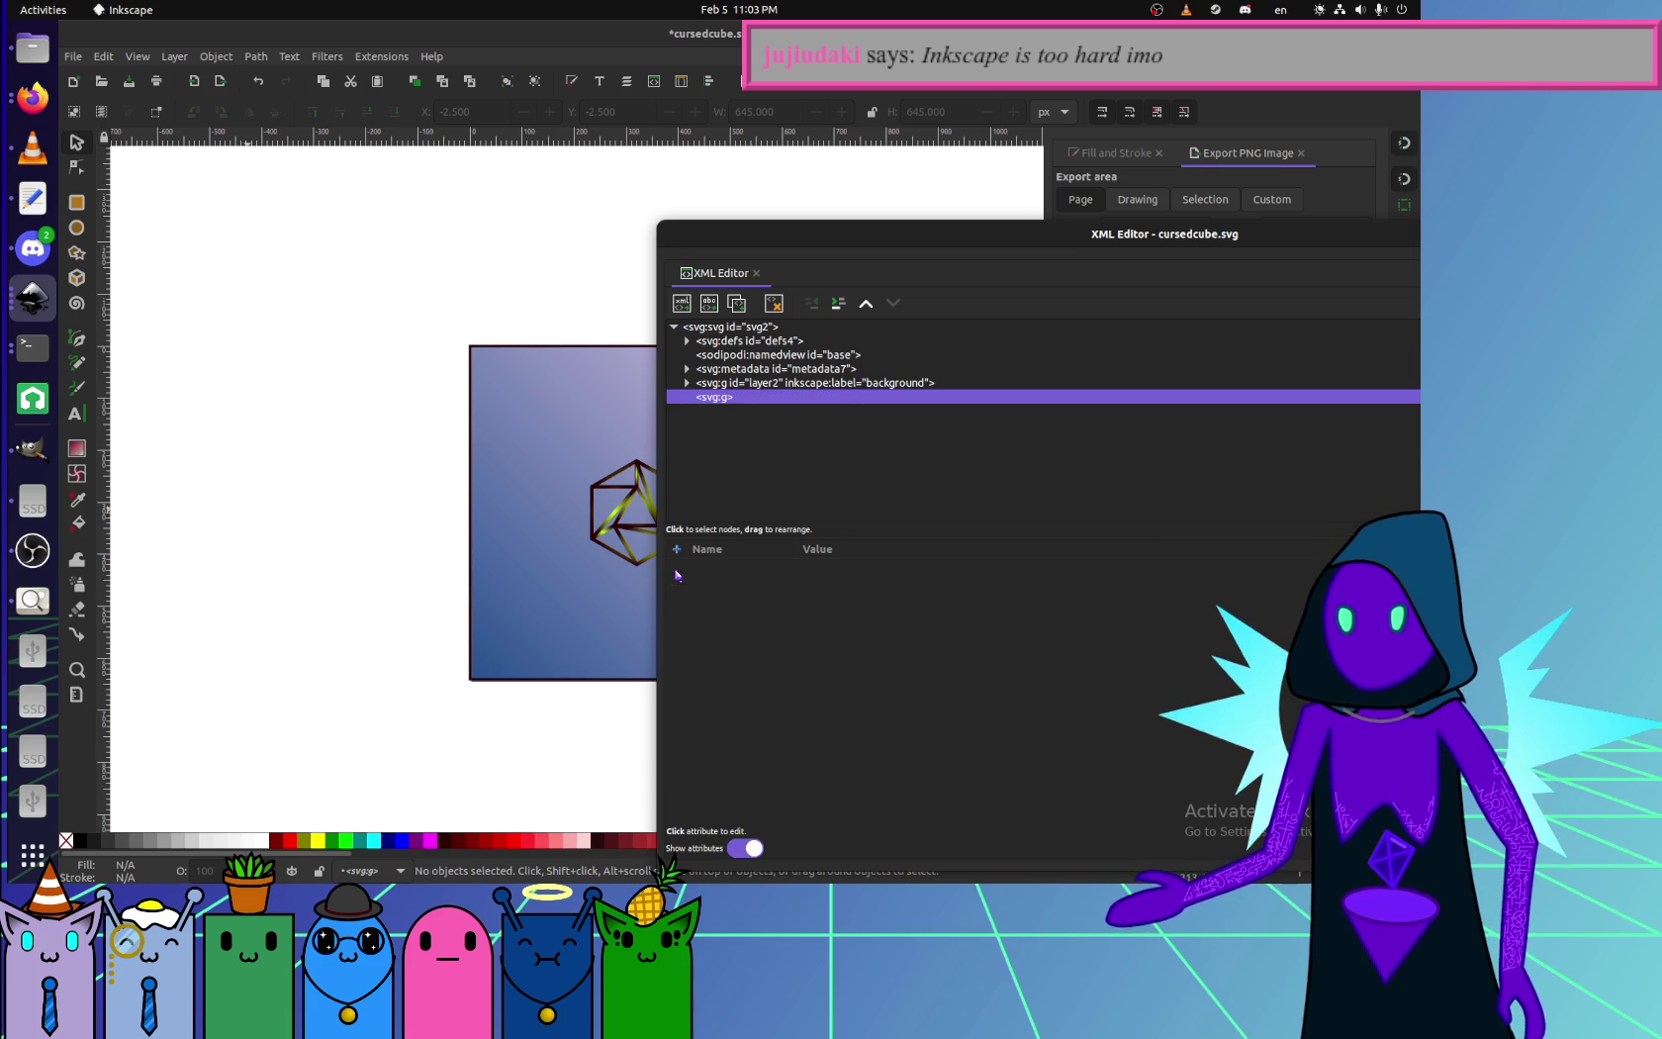
click(779, 385)
key(alt+Tab)
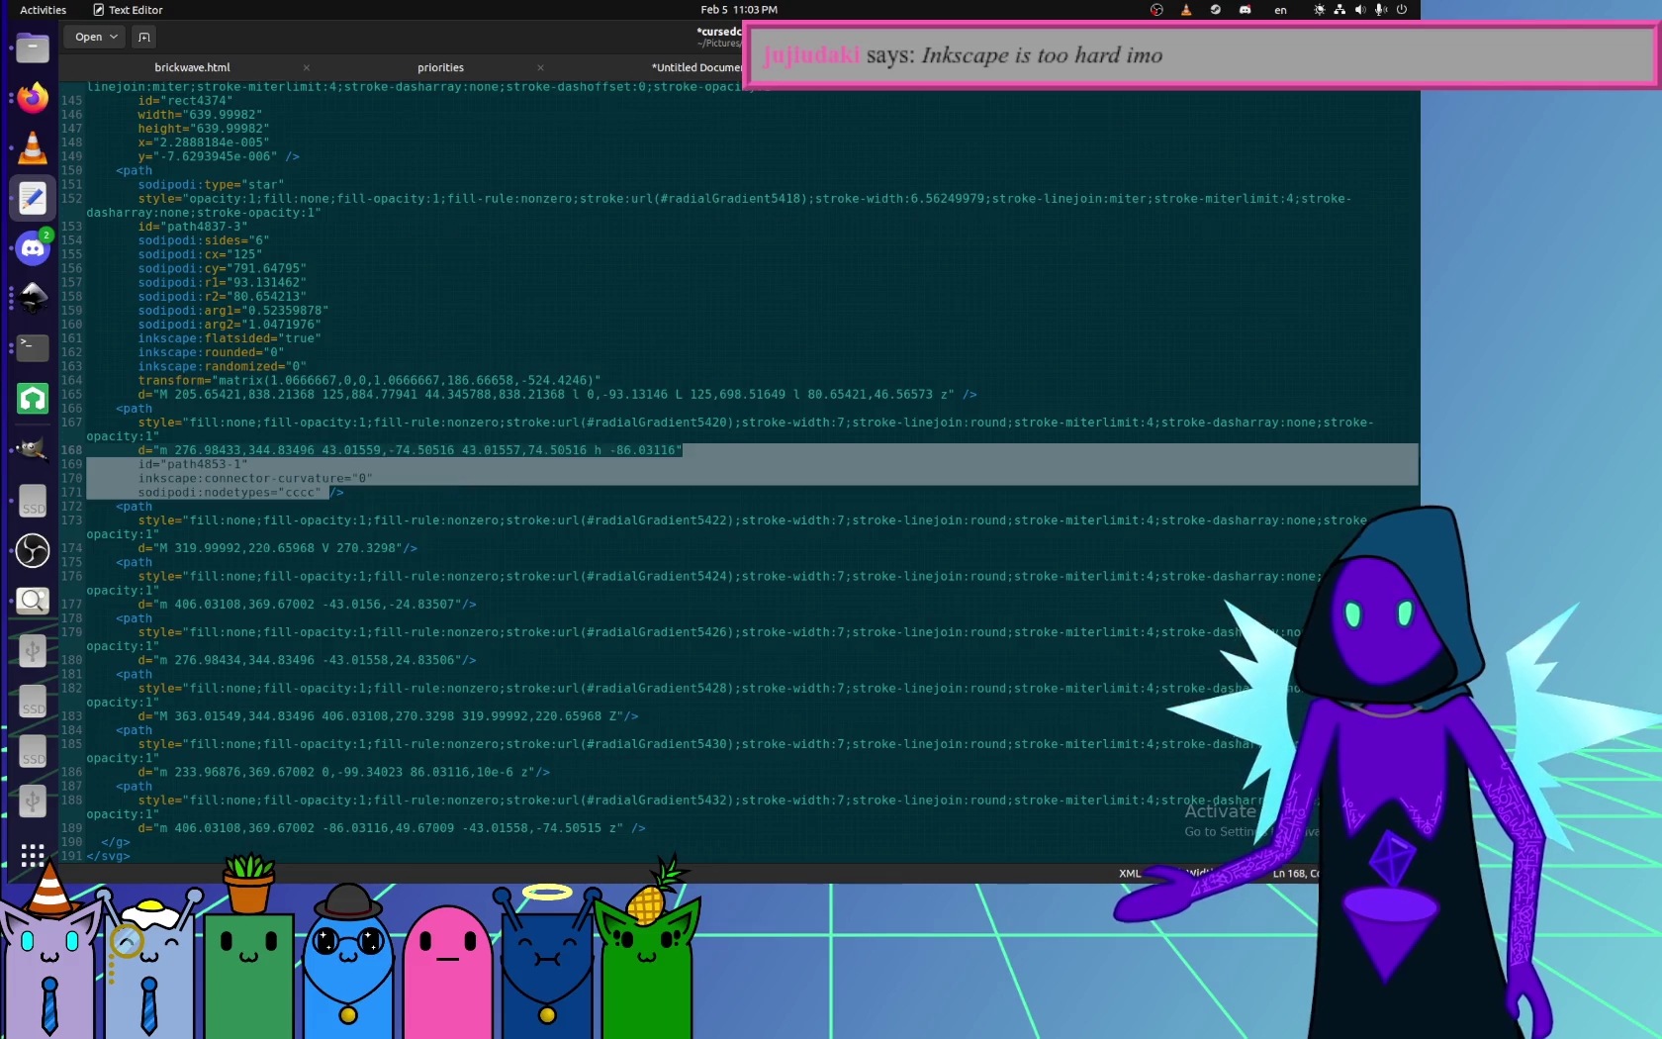
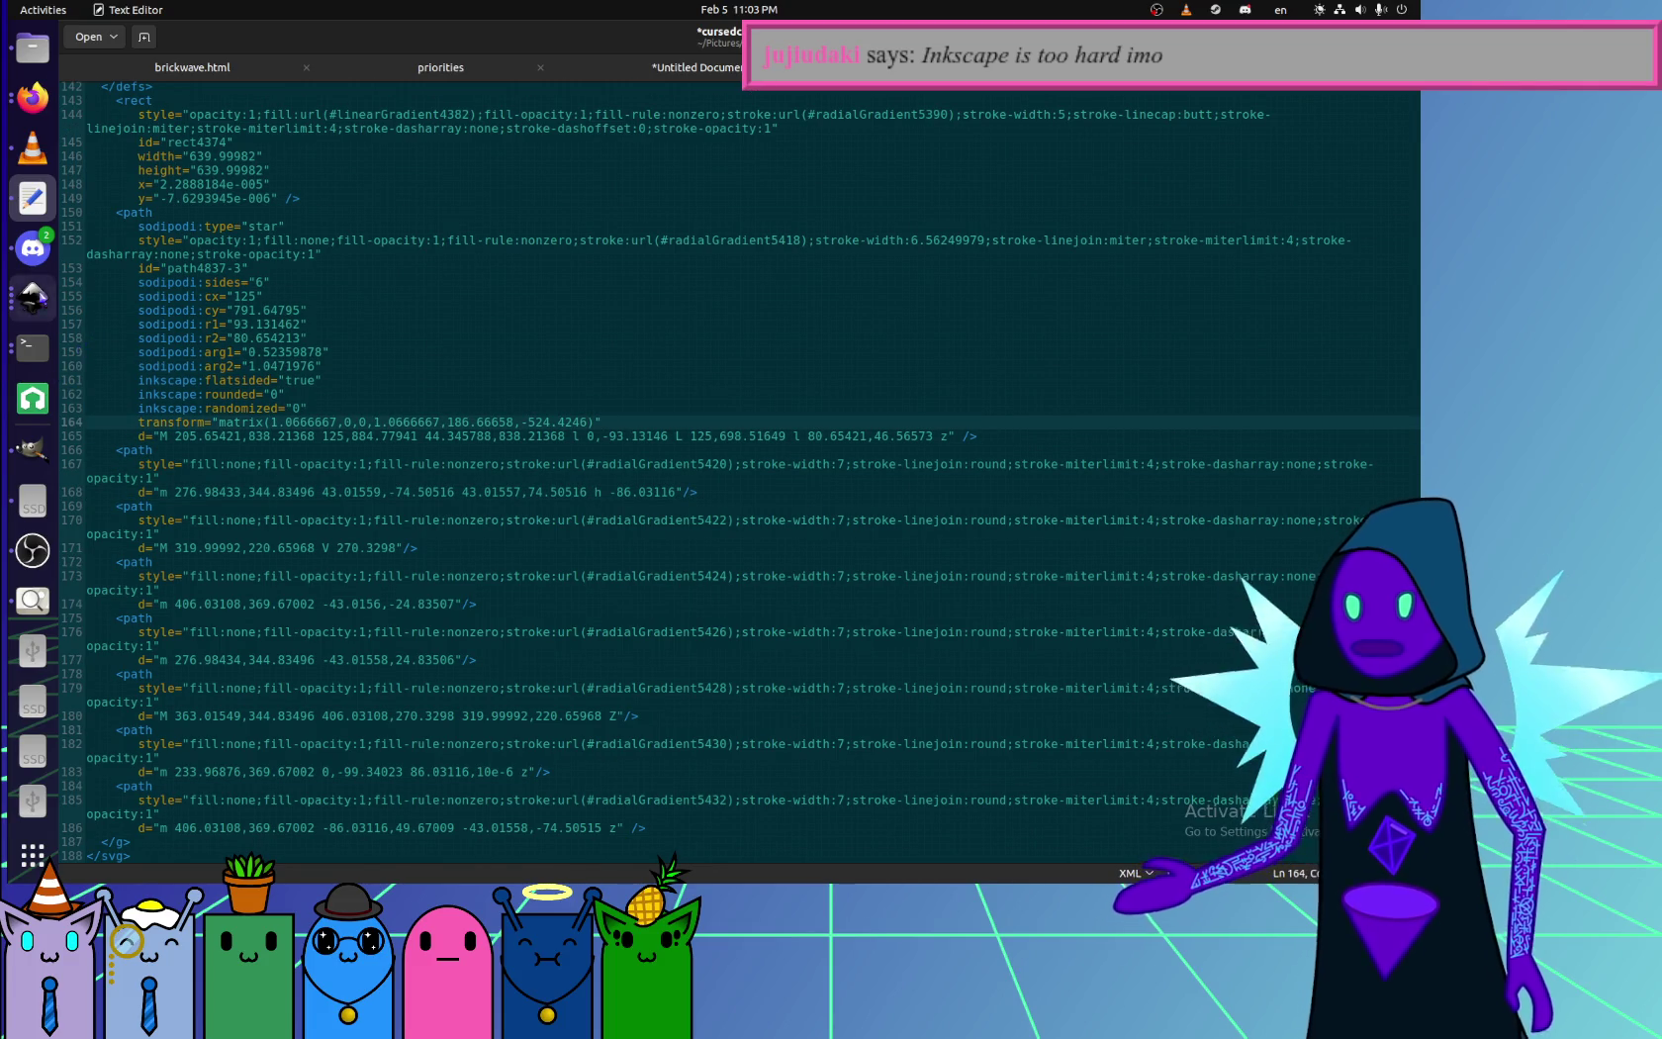
- Switch to Inkscape and select a piece of the cursedcube drawing
click(33, 297)
click(581, 505)
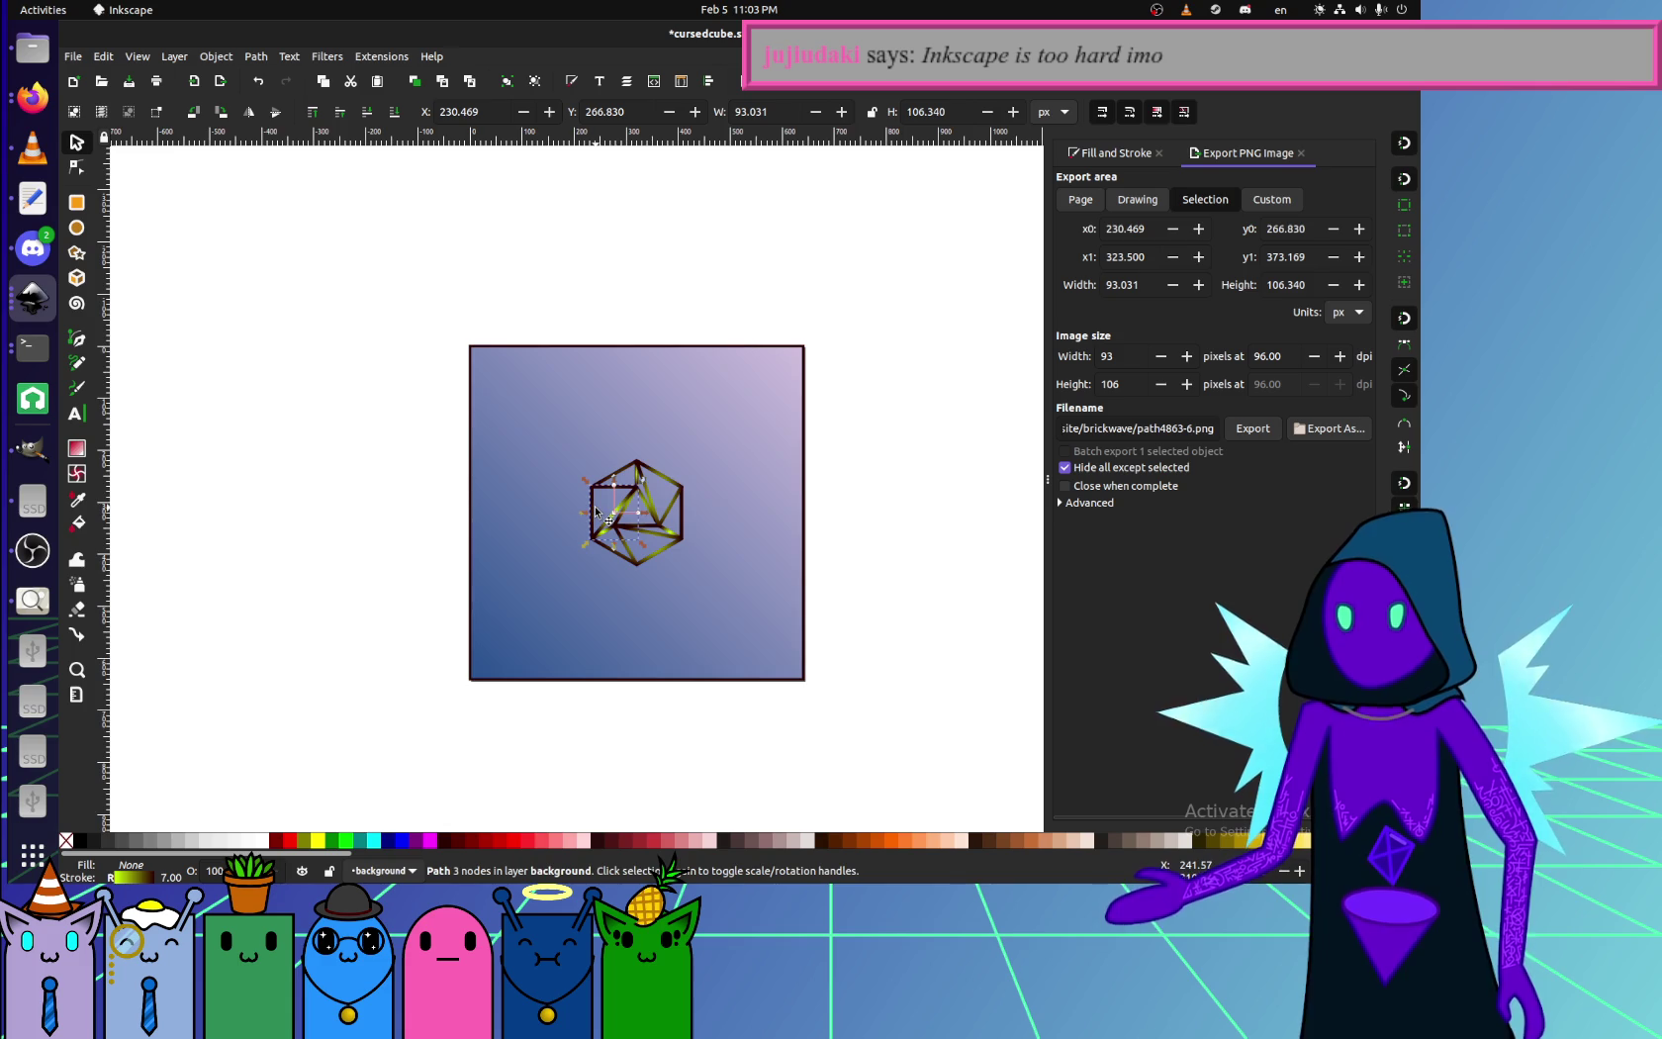
- Convert the cube's hexagon polygon into a plain path with Object to Path
scroll(615, 489, up, 1)
scroll(615, 489, up, 1)
drag(596, 445, 488, 351)
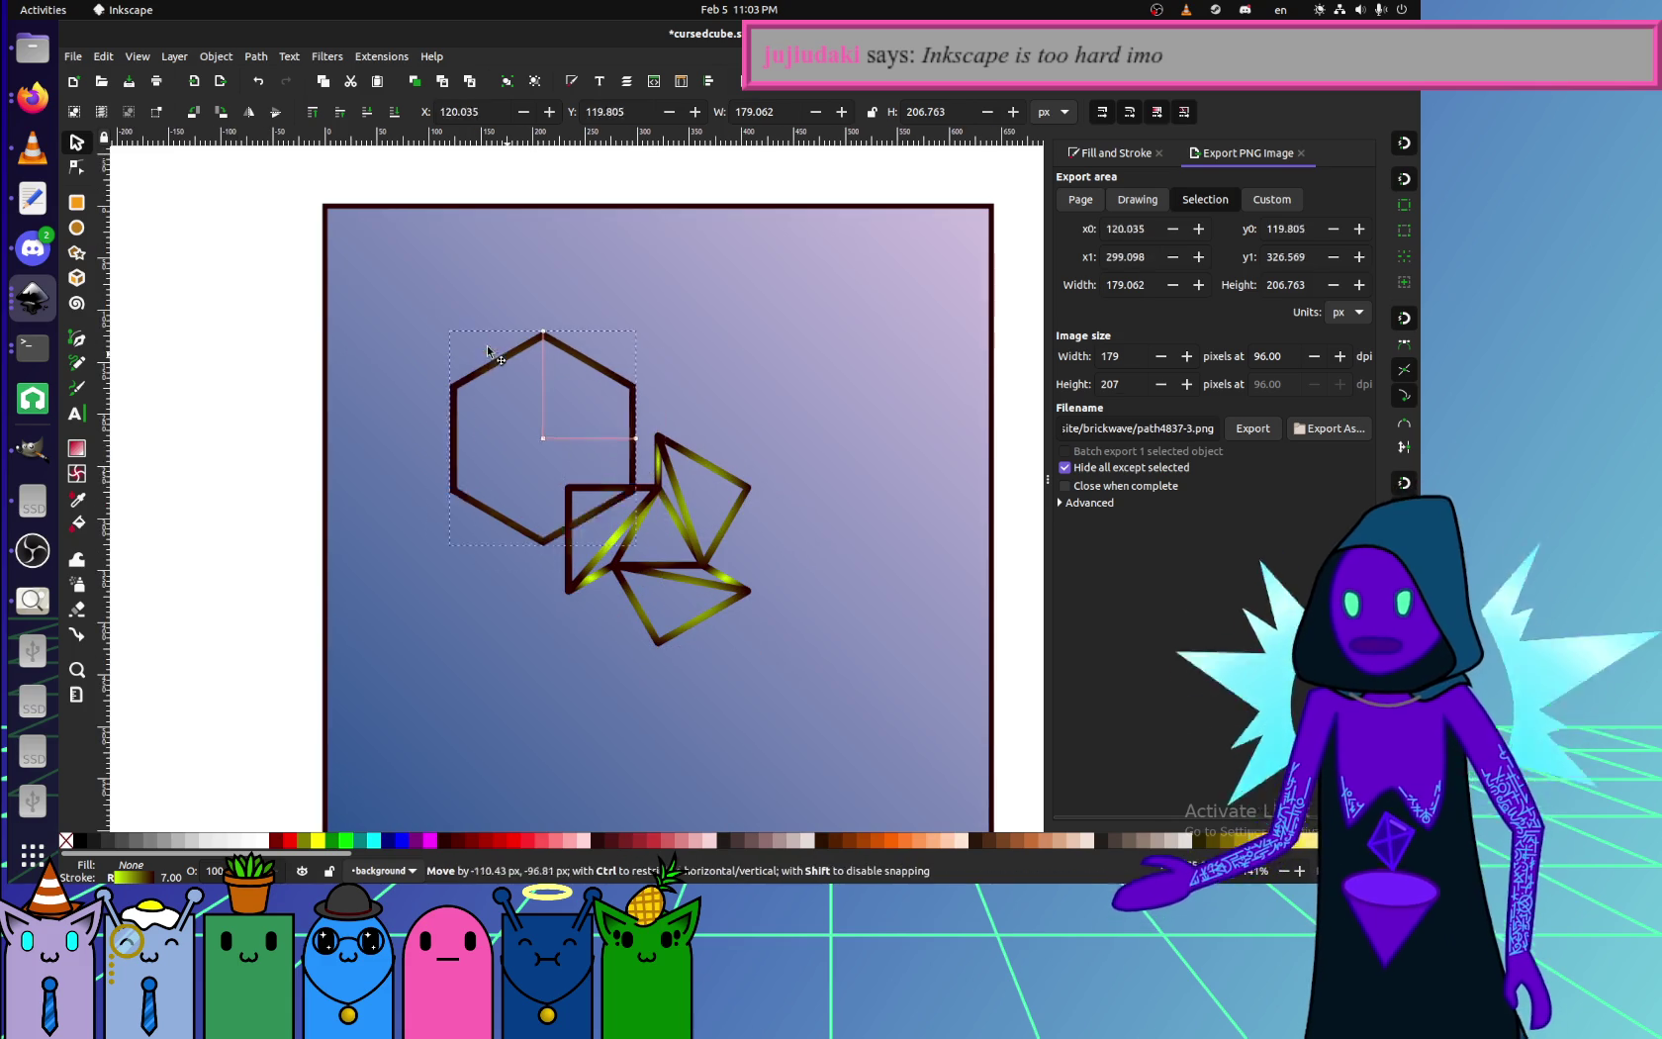
key(ctrl+z)
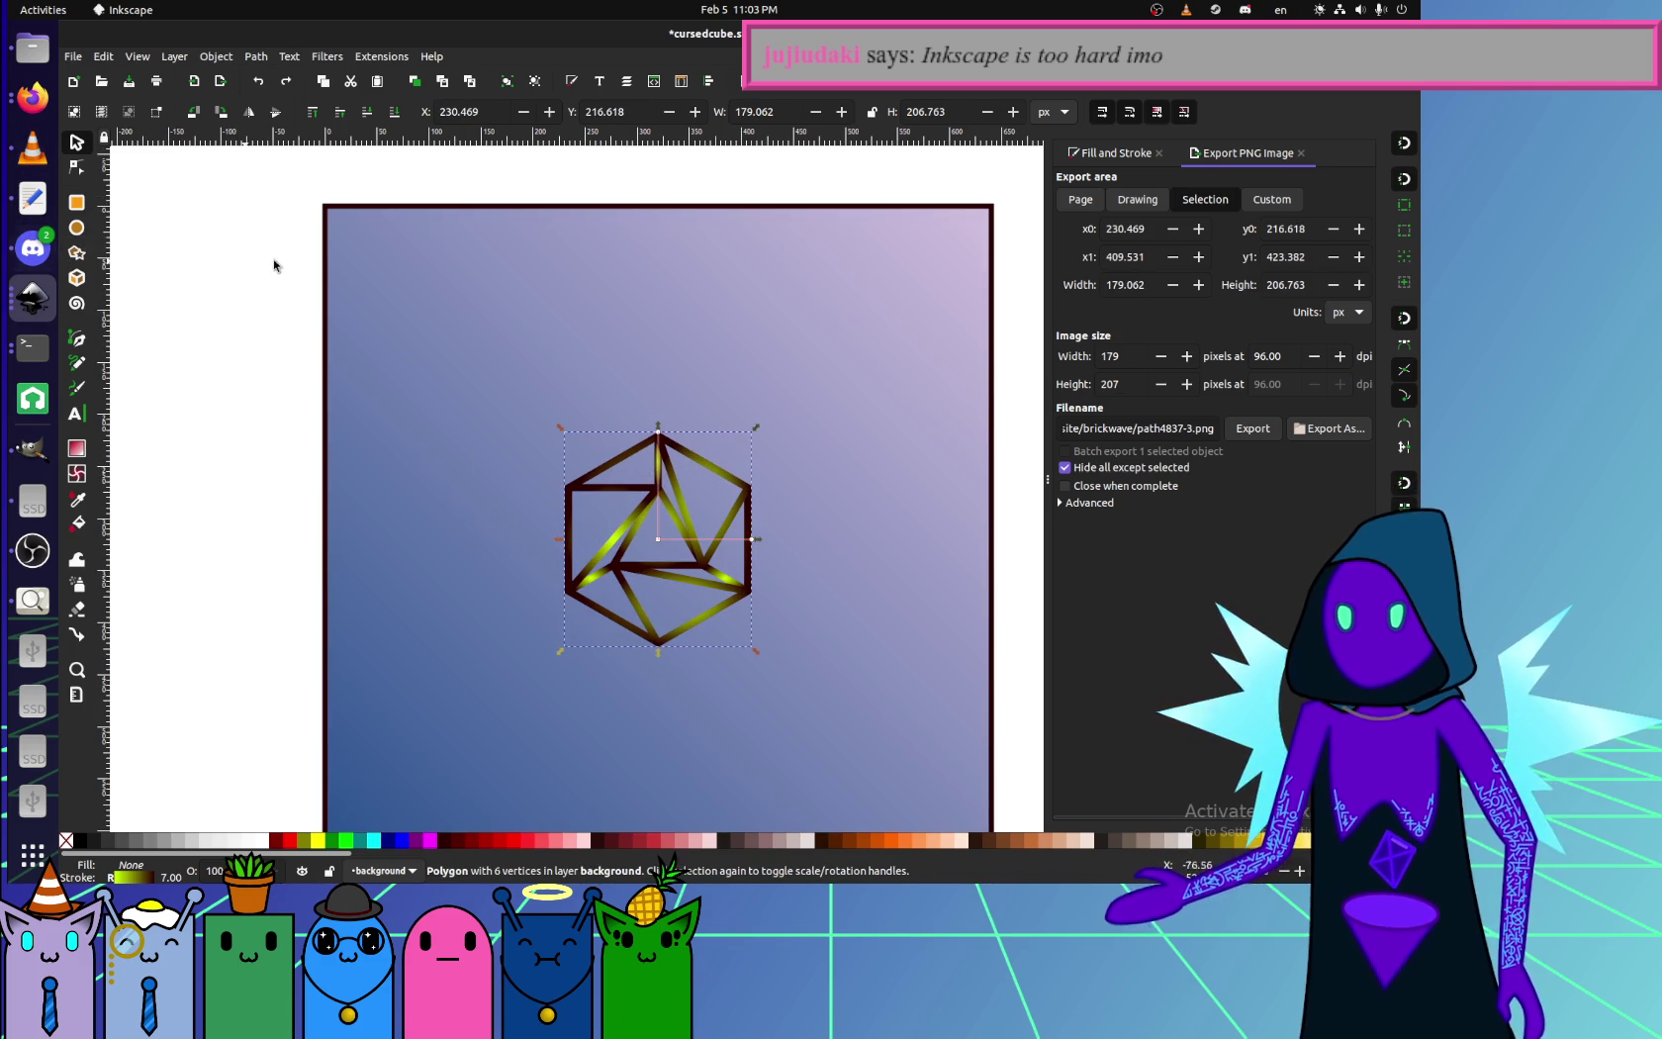
click(267, 57)
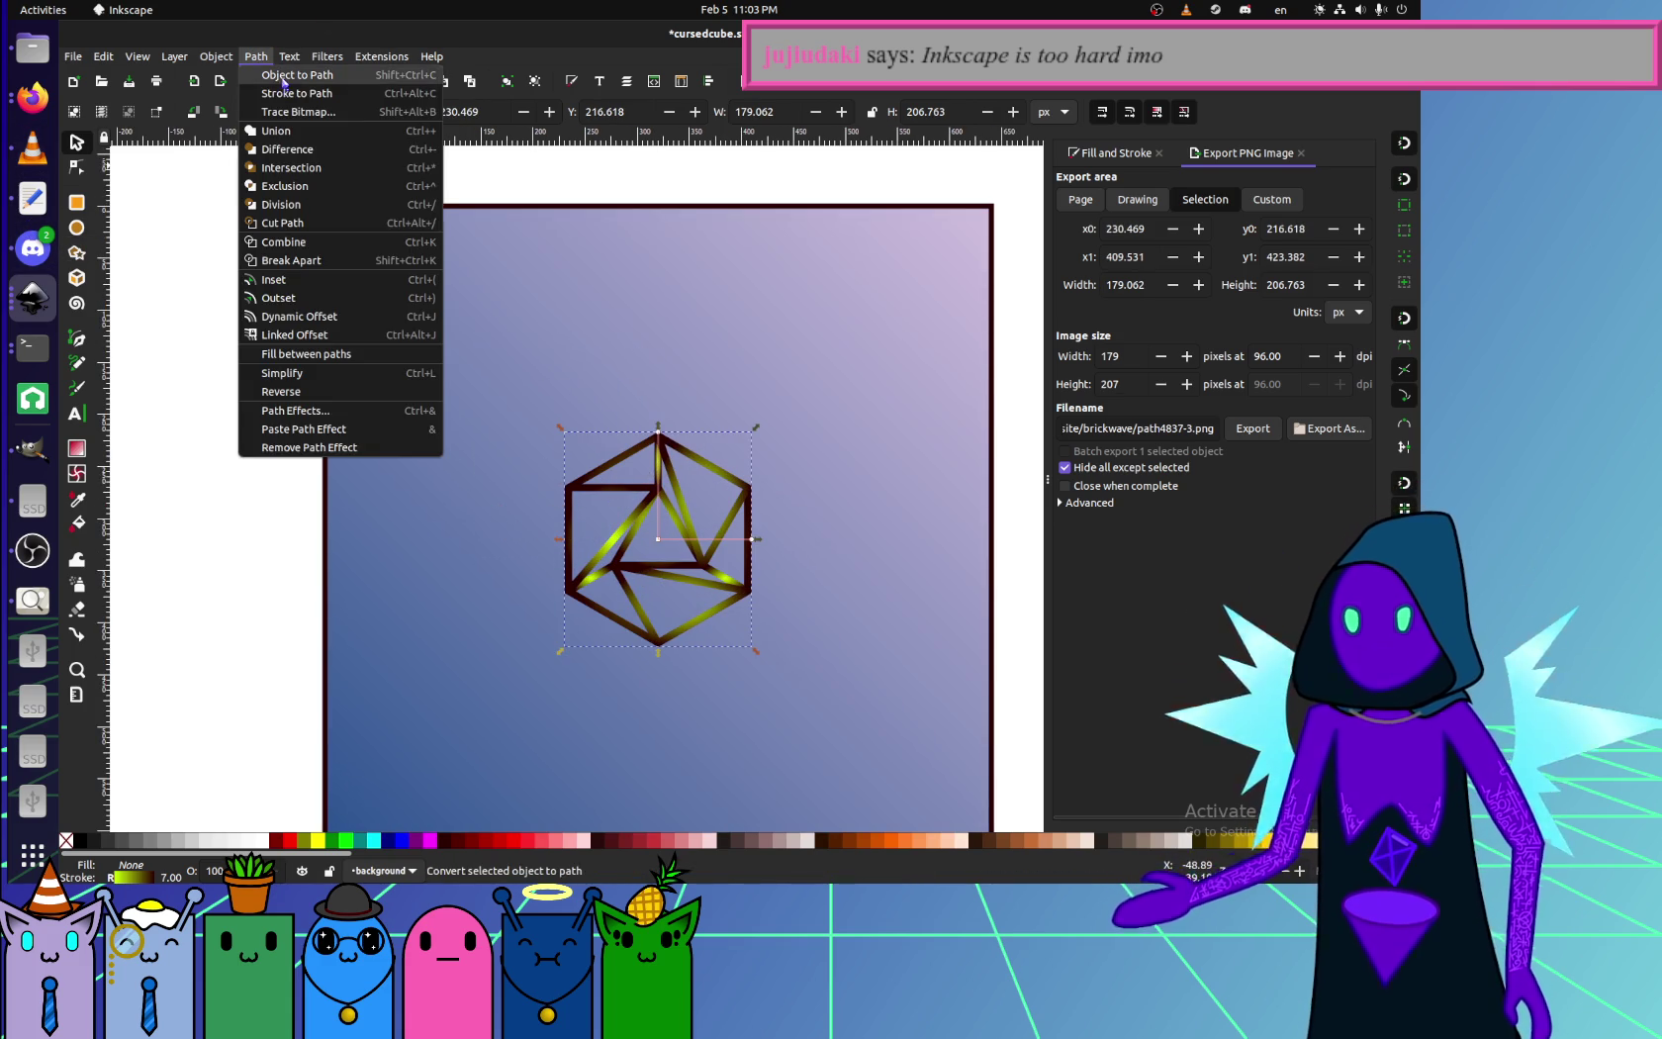
click(282, 67)
key(n)
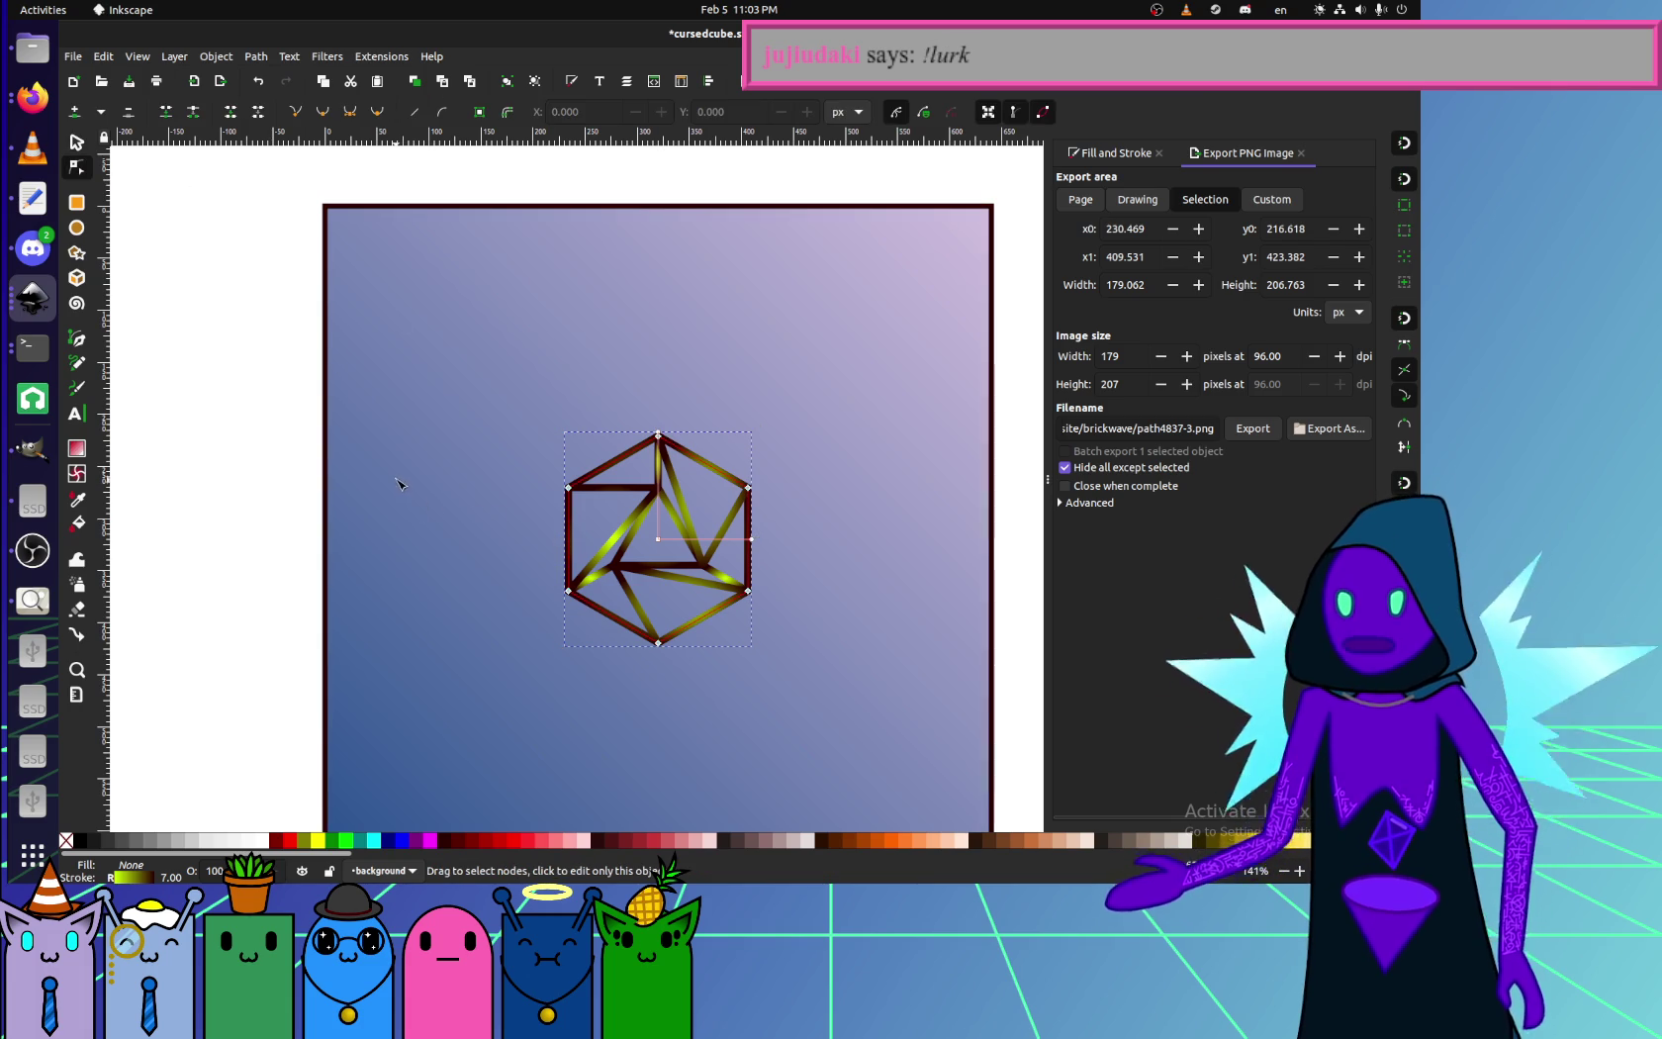
- Save cursedcube.svg and return to its SVG source
click(72, 56)
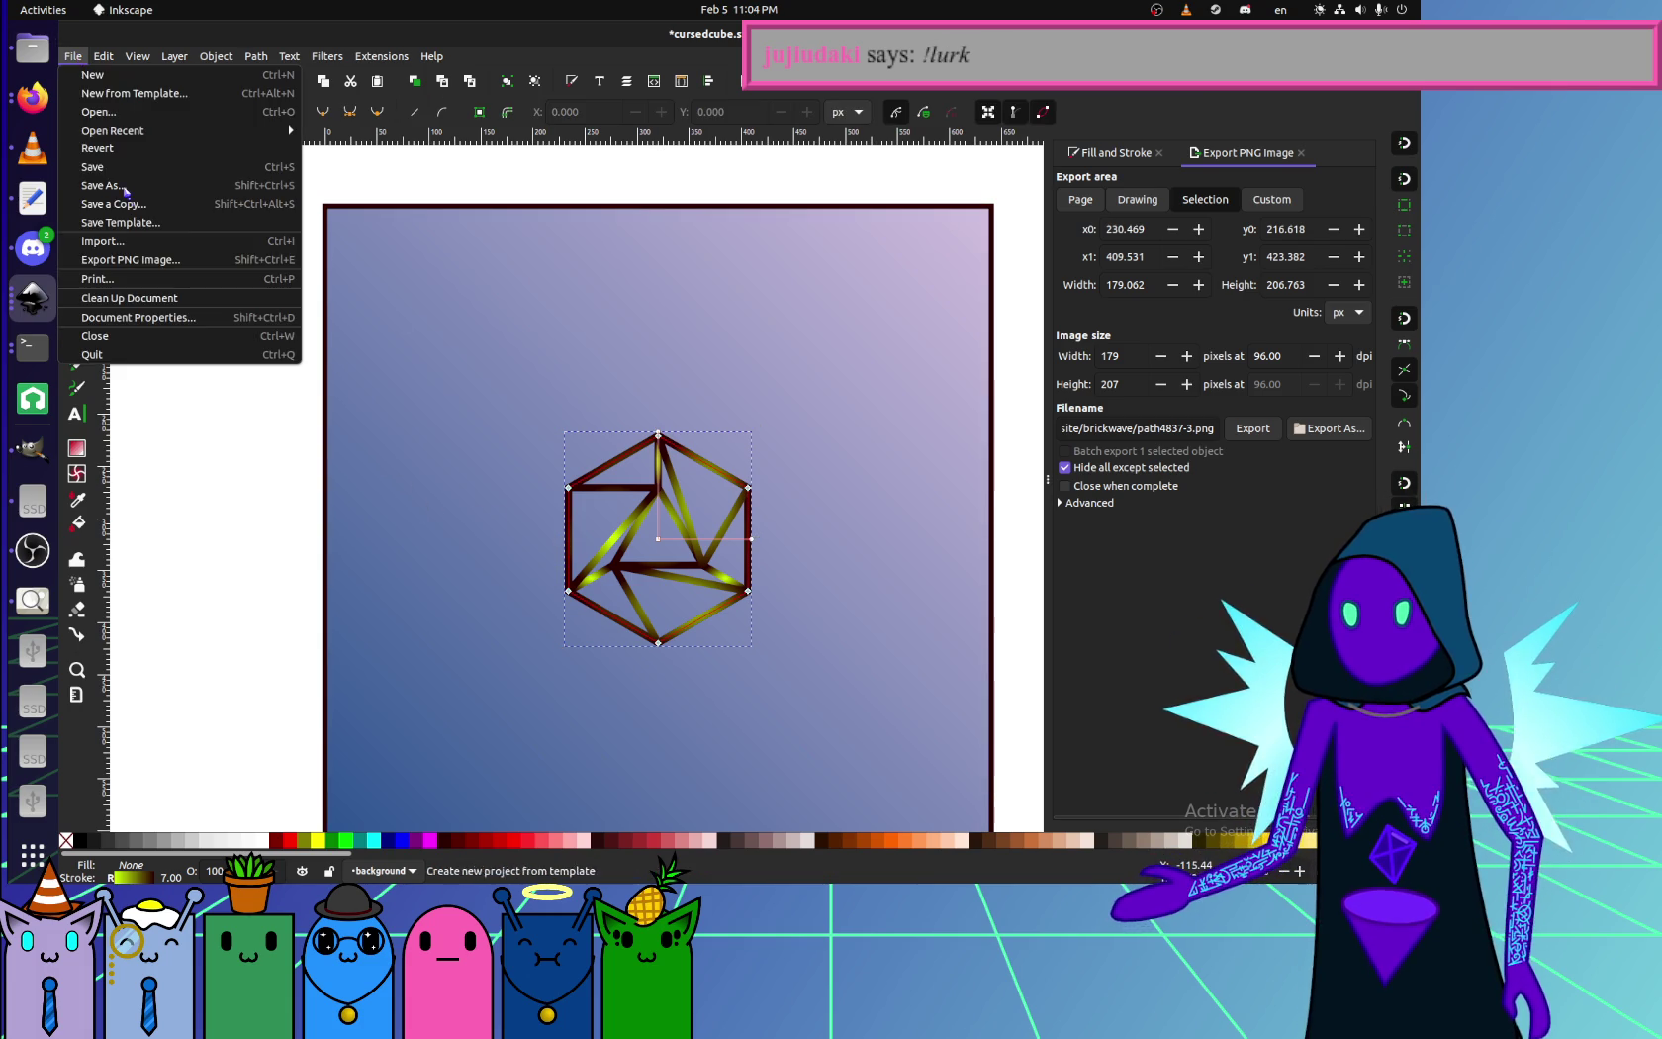
click(137, 56)
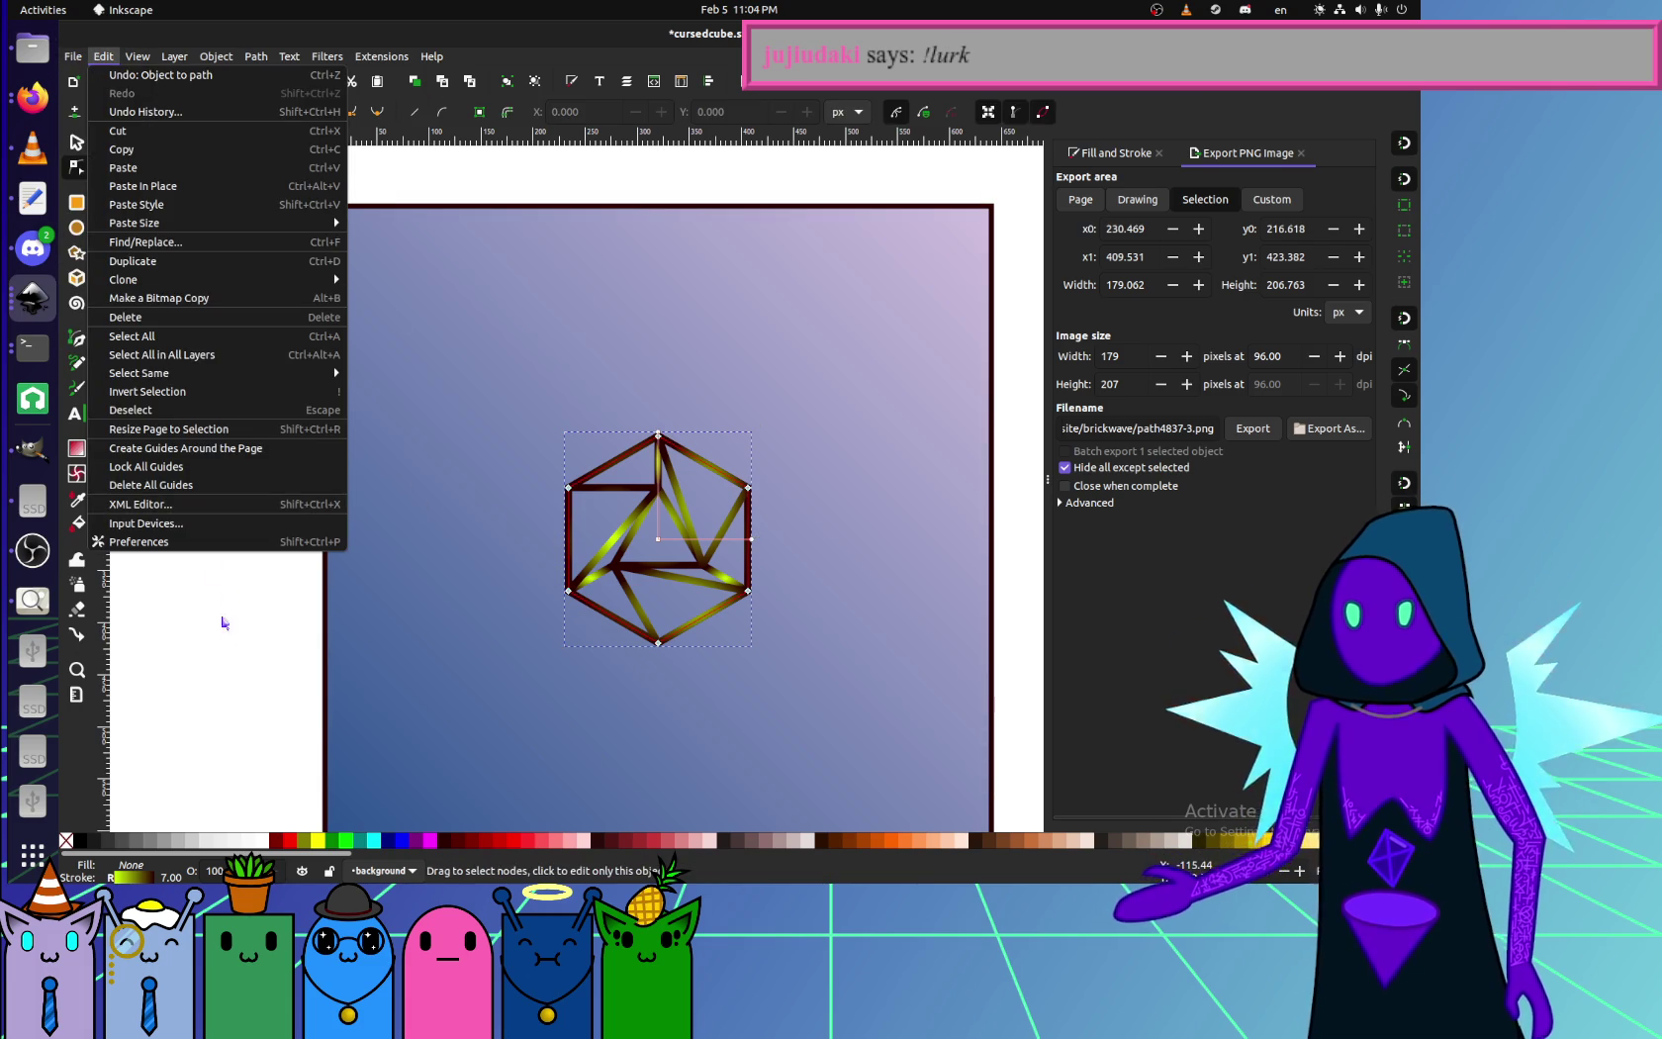
key(Escape)
key(ctrl+s)
key(alt+Tab)
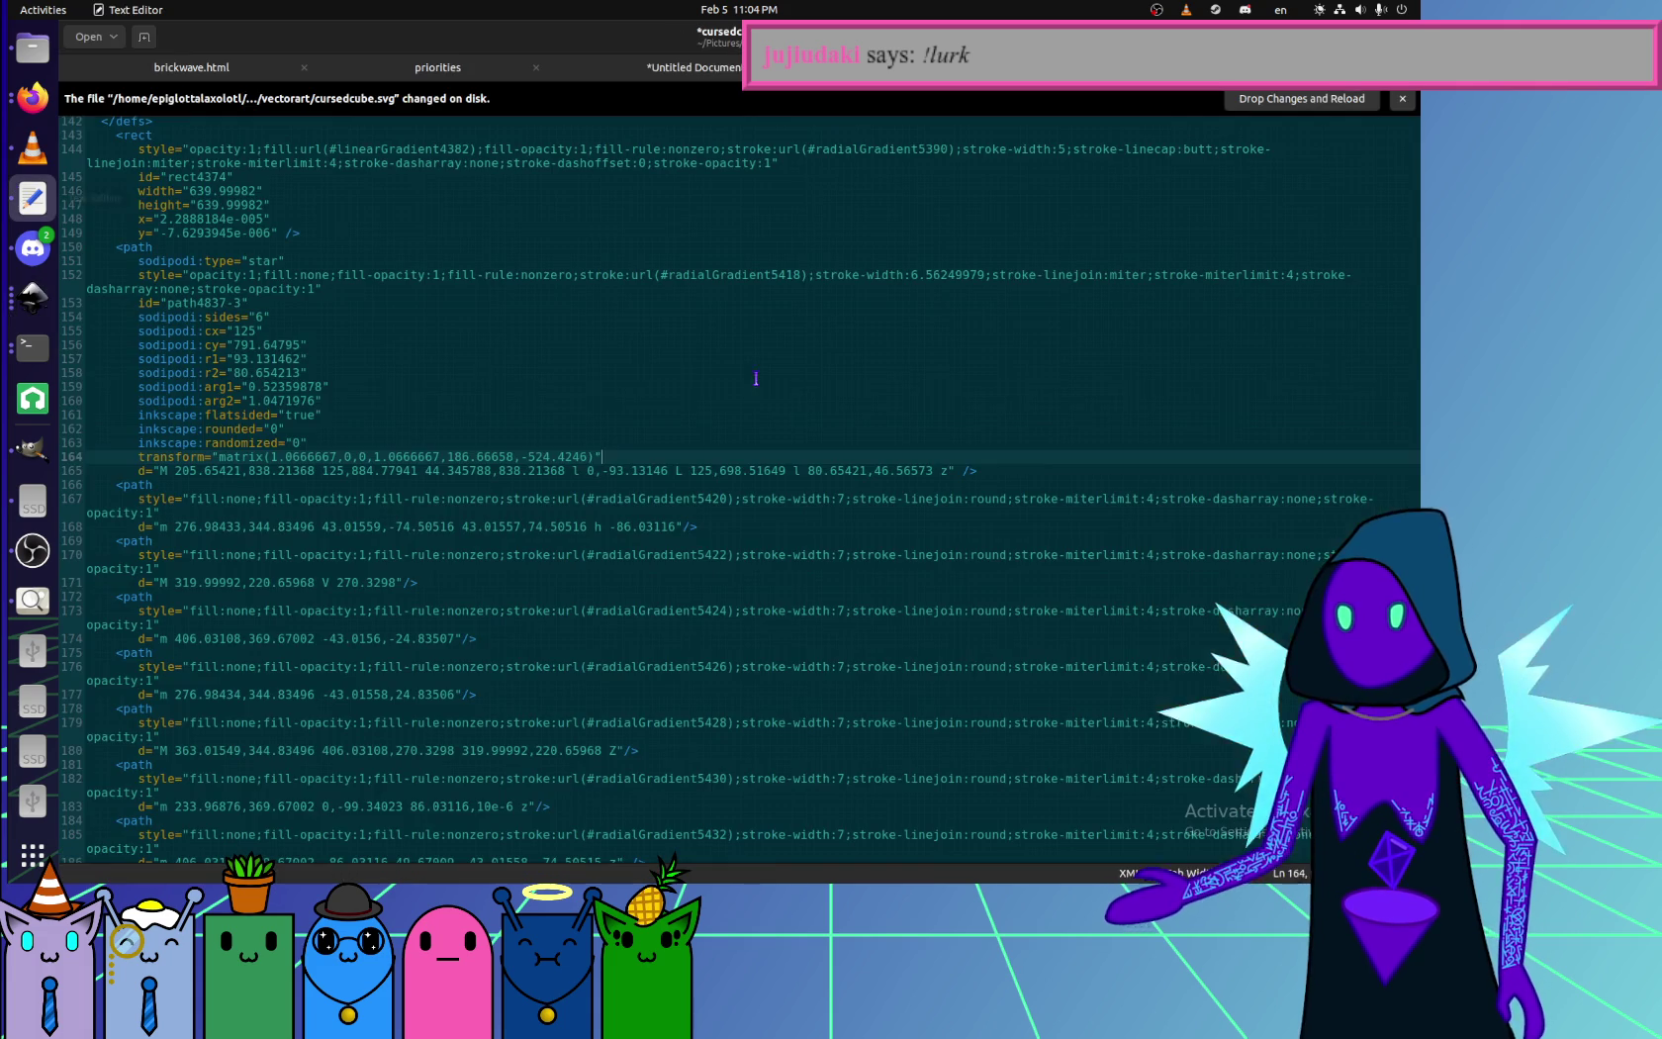
- Reload the file, then delete the generator comment and the root's inkscape/sodipodi attributes
click(1262, 99)
drag(689, 101, 87, 88)
key(BackSpace)
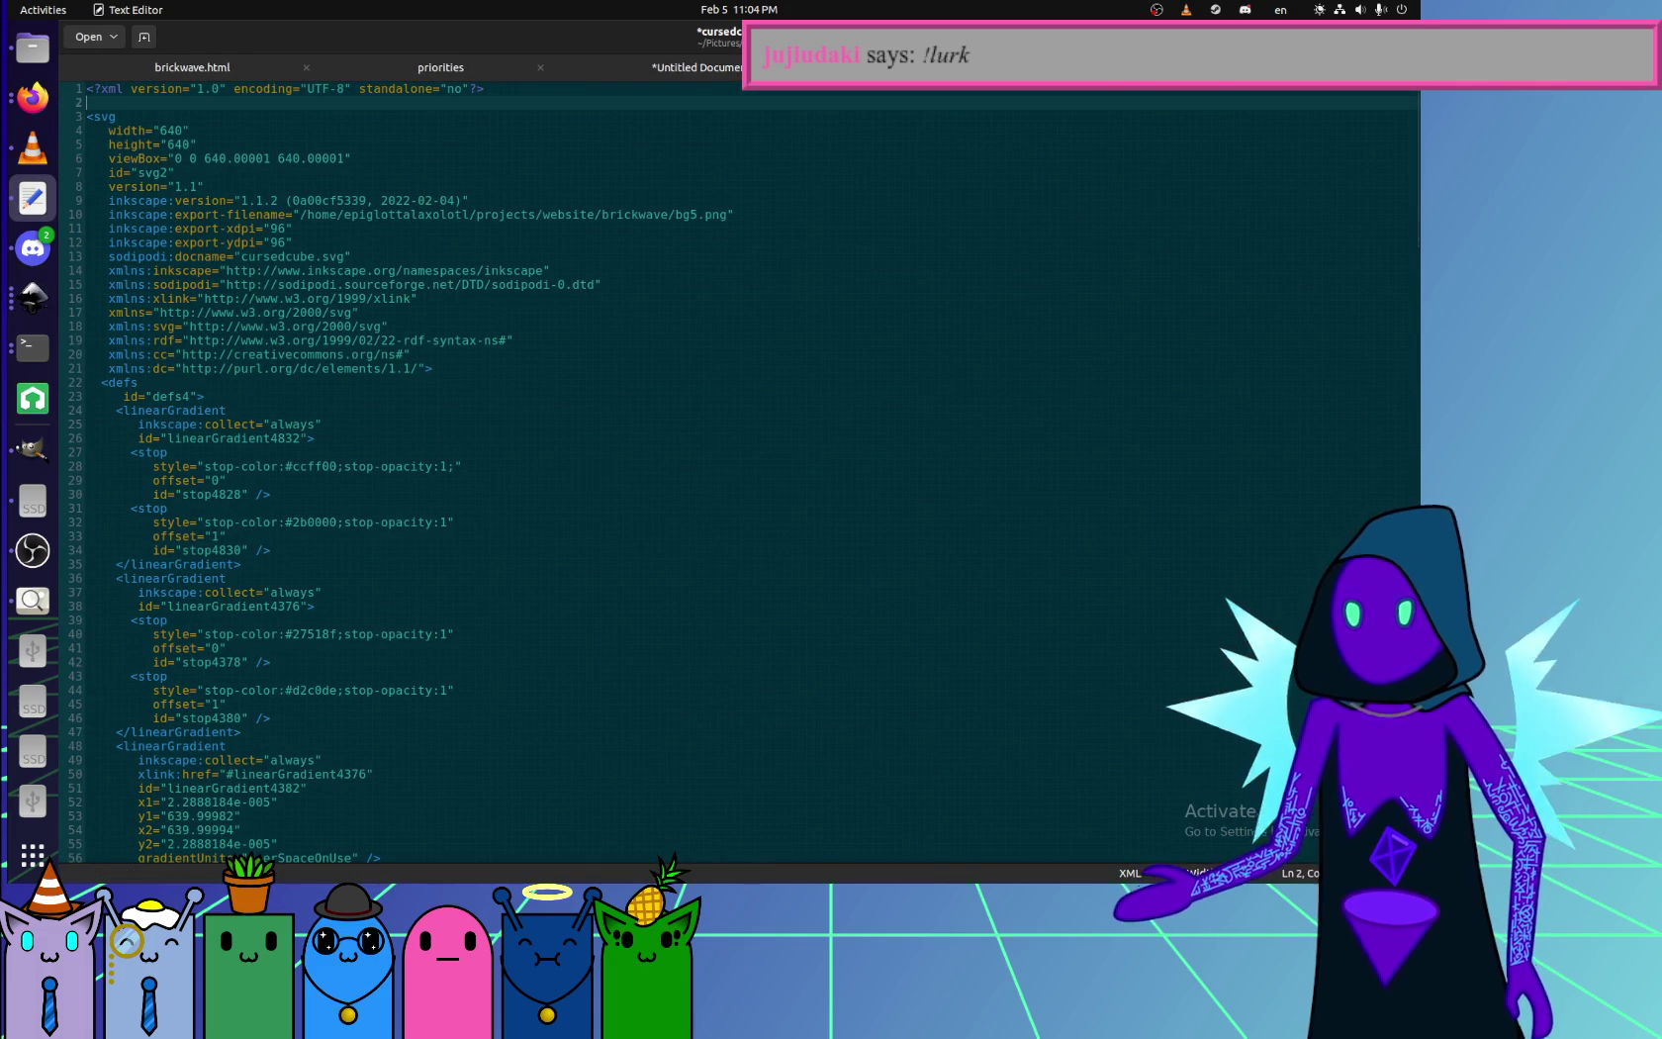
mouse_move(418, 298)
mouse_down()
mouse_move(506, 284)
mouse_move(205, 186)
mouse_up()
key(BackSpace)
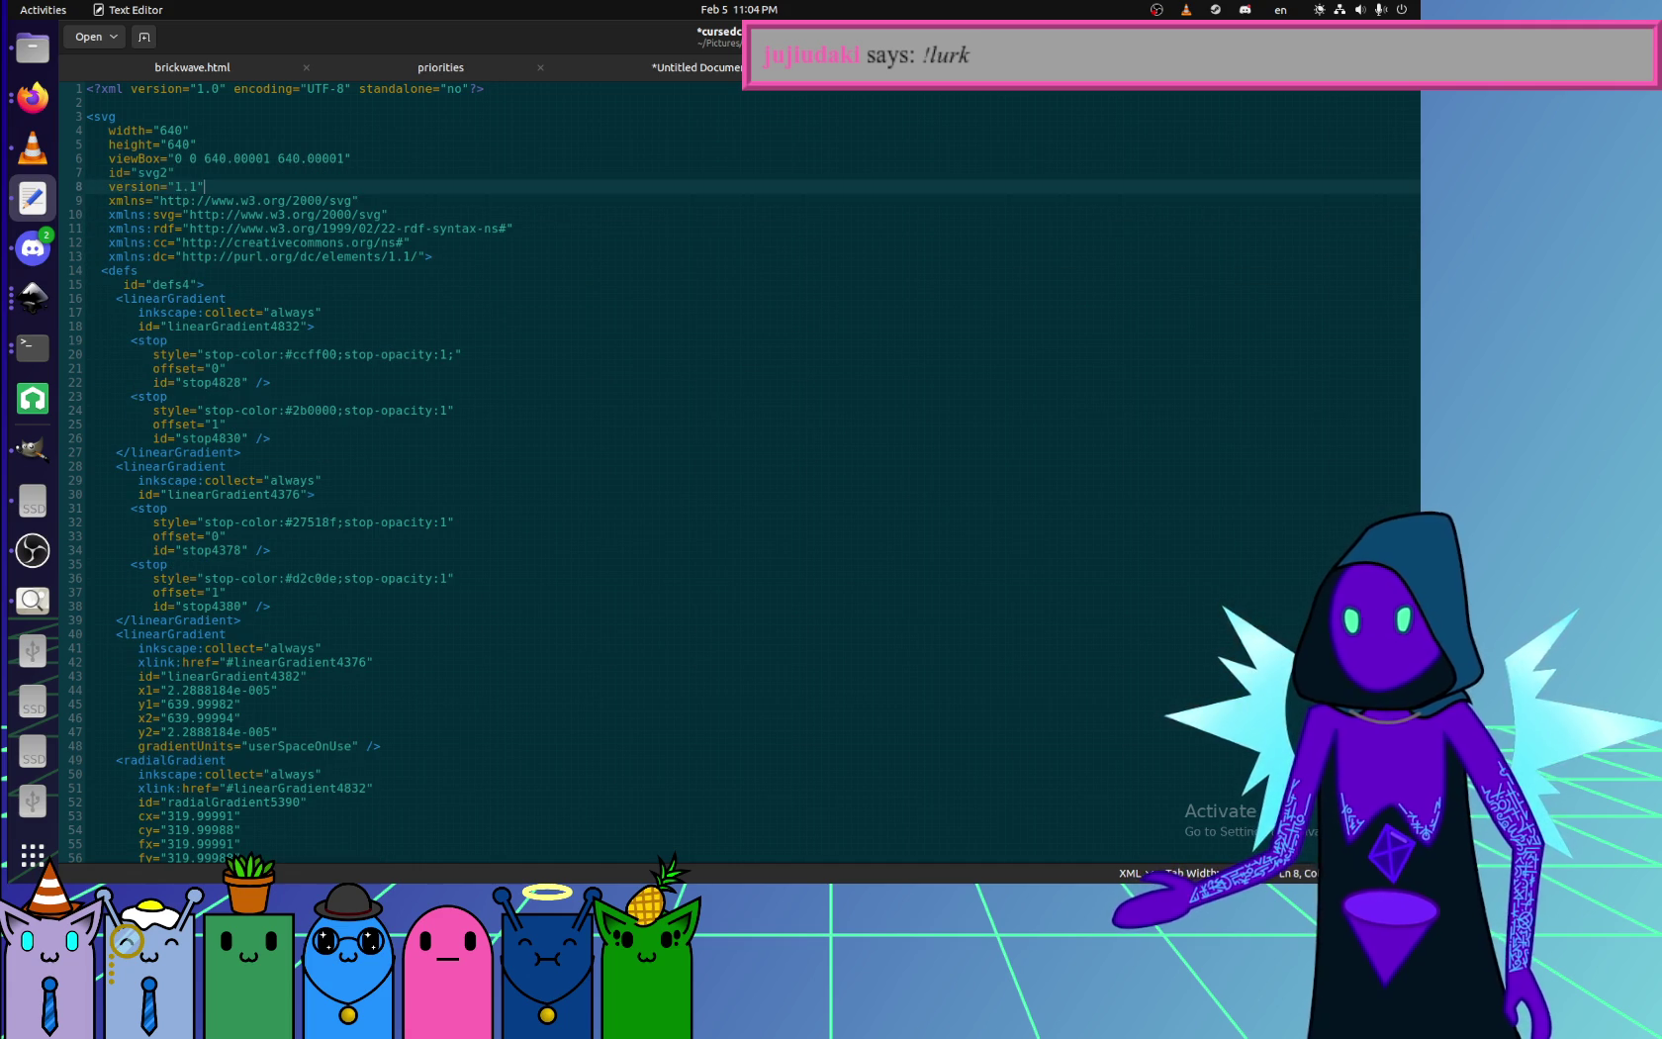
- Trim the .00001 decimals so the viewBox reads 0 0 640 640
key(Up)
key(Up)
key(End)
key(shift+Left)
key(shift+Left)
key(shift+Left)
key(shift+Left)
key(BackSpace)
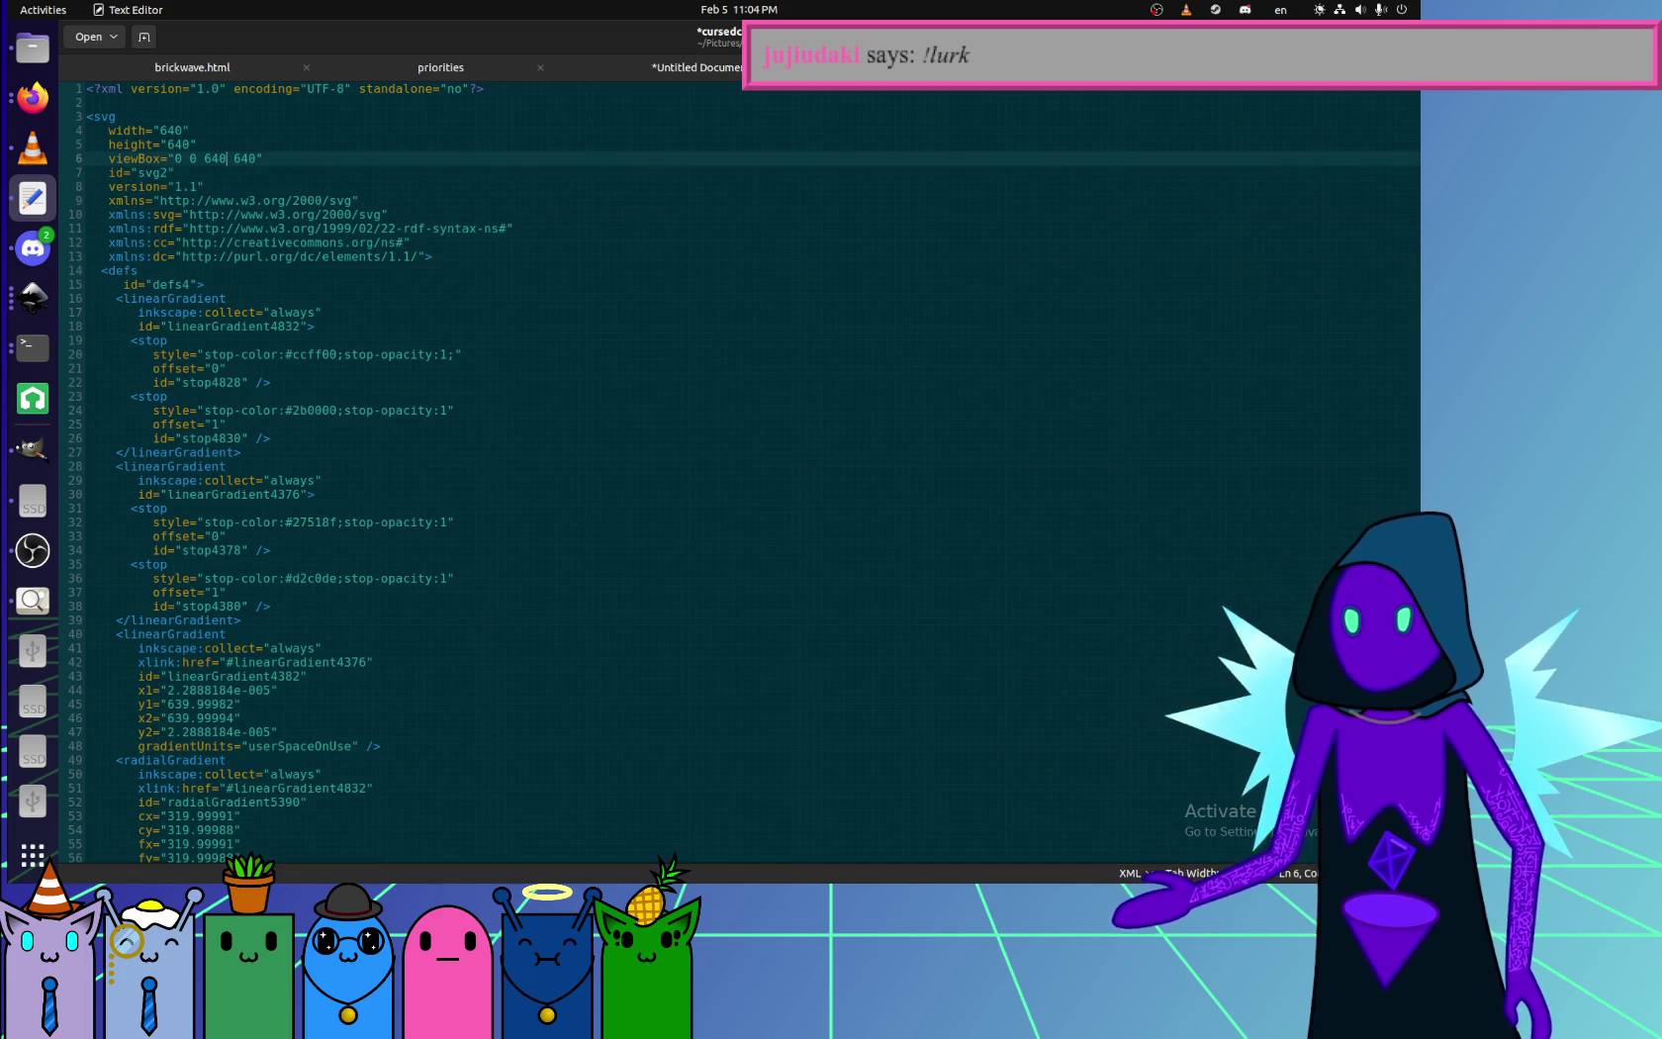
- Remove the unused namespace declarations, keeping only the core SVG xmlns
key(Down)
key(Down)
key(Down)
key(Down)
key(End)
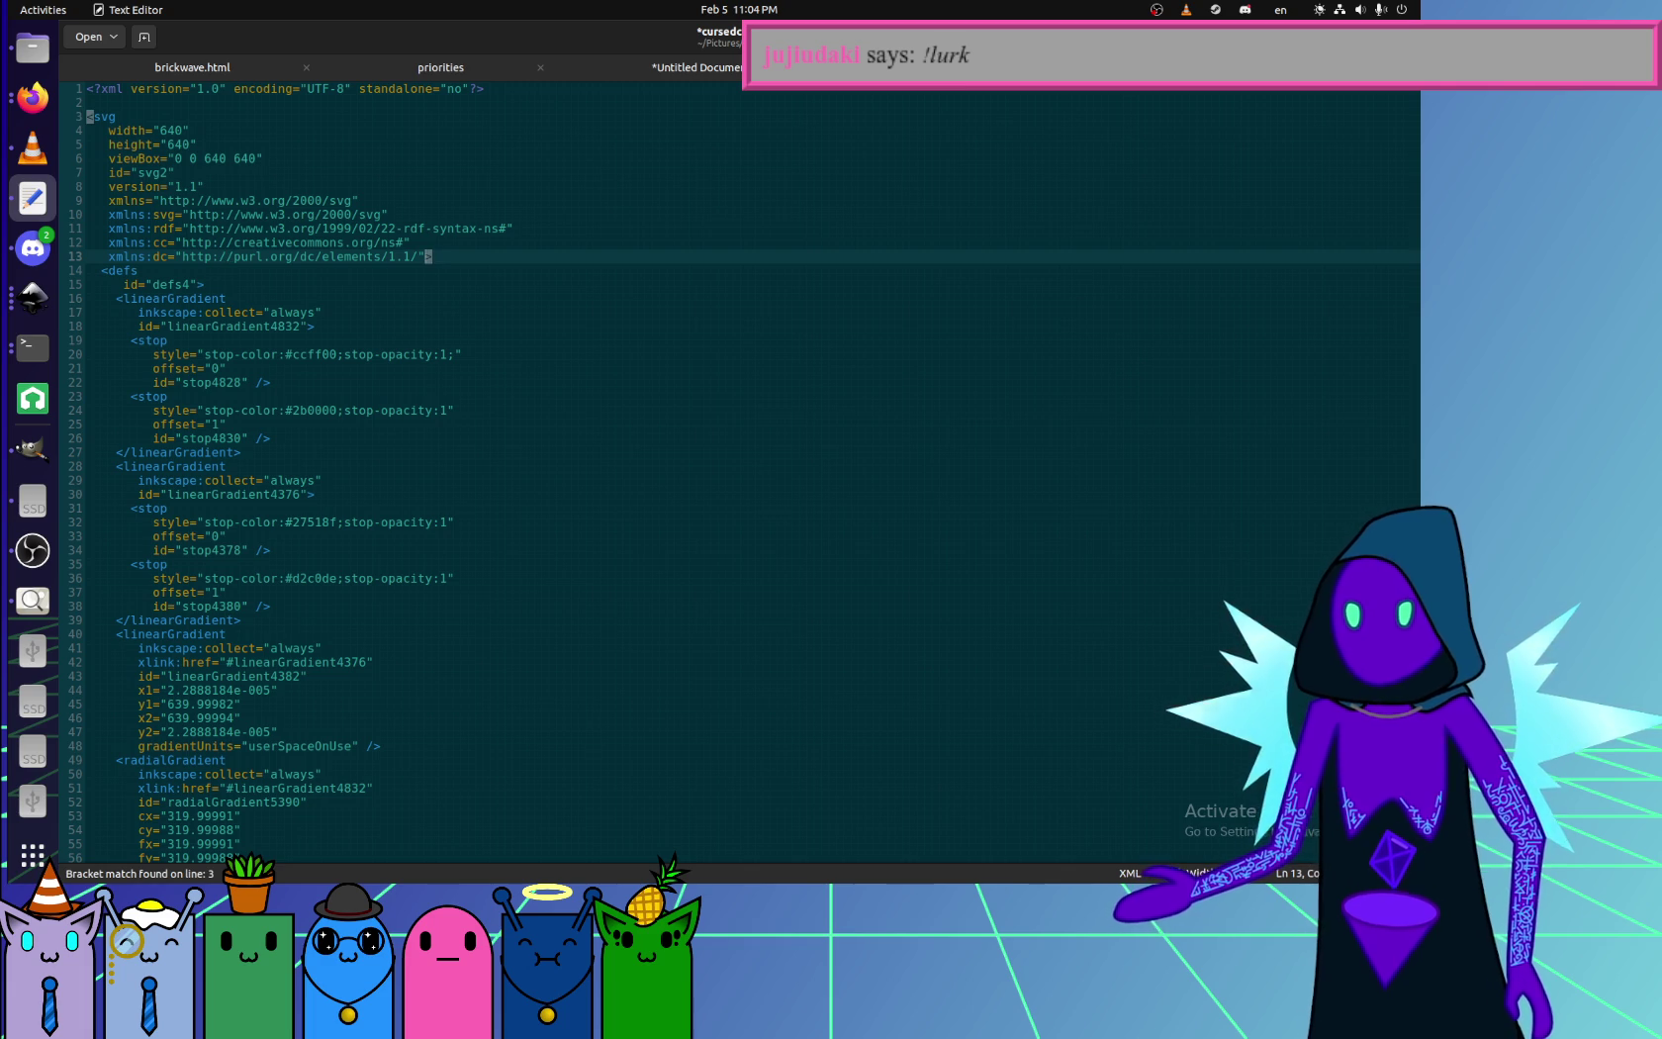
key(shift+Up)
key(shift+Up)
key(shift+Up)
key(shift+Up)
key(BackSpace)
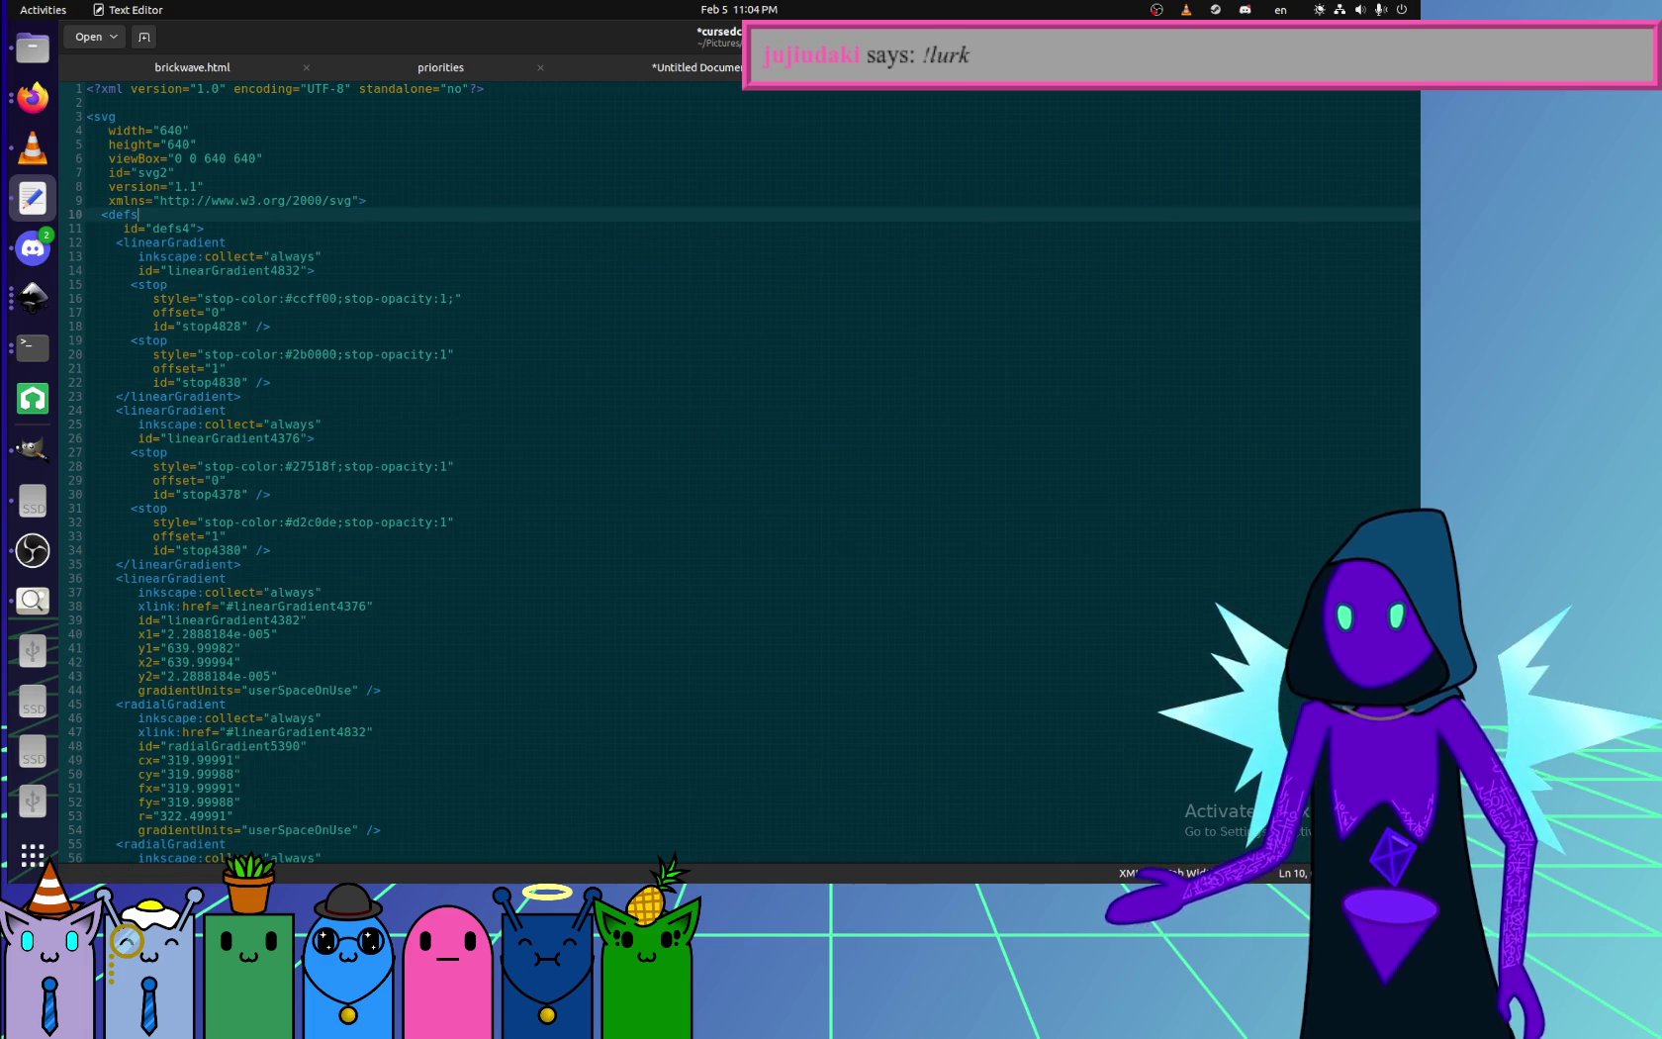
key(Down)
key(Down)
key(Down)
key(Down)
key(Down)
key(Up)
key(Up)
key(Up)
key(Up)
scroll(631, 259, down, 10)
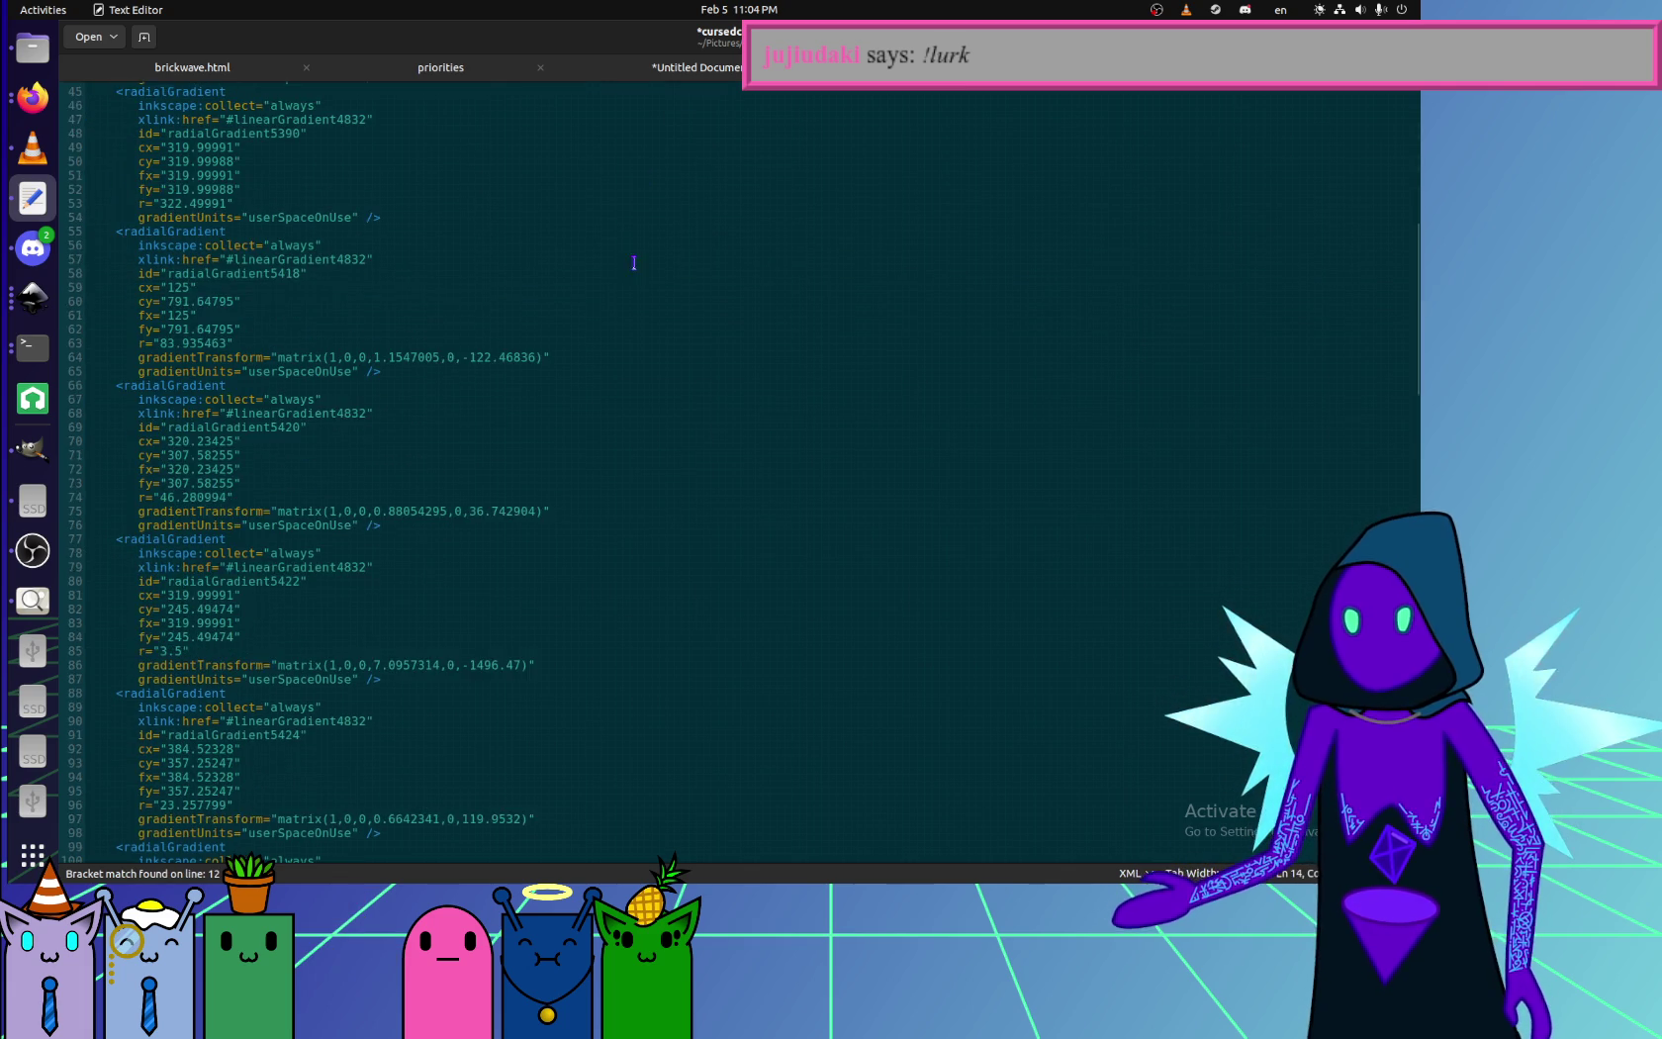
scroll(657, 523, down, 10)
scroll(614, 554, down, 10)
scroll(557, 611, down, 10)
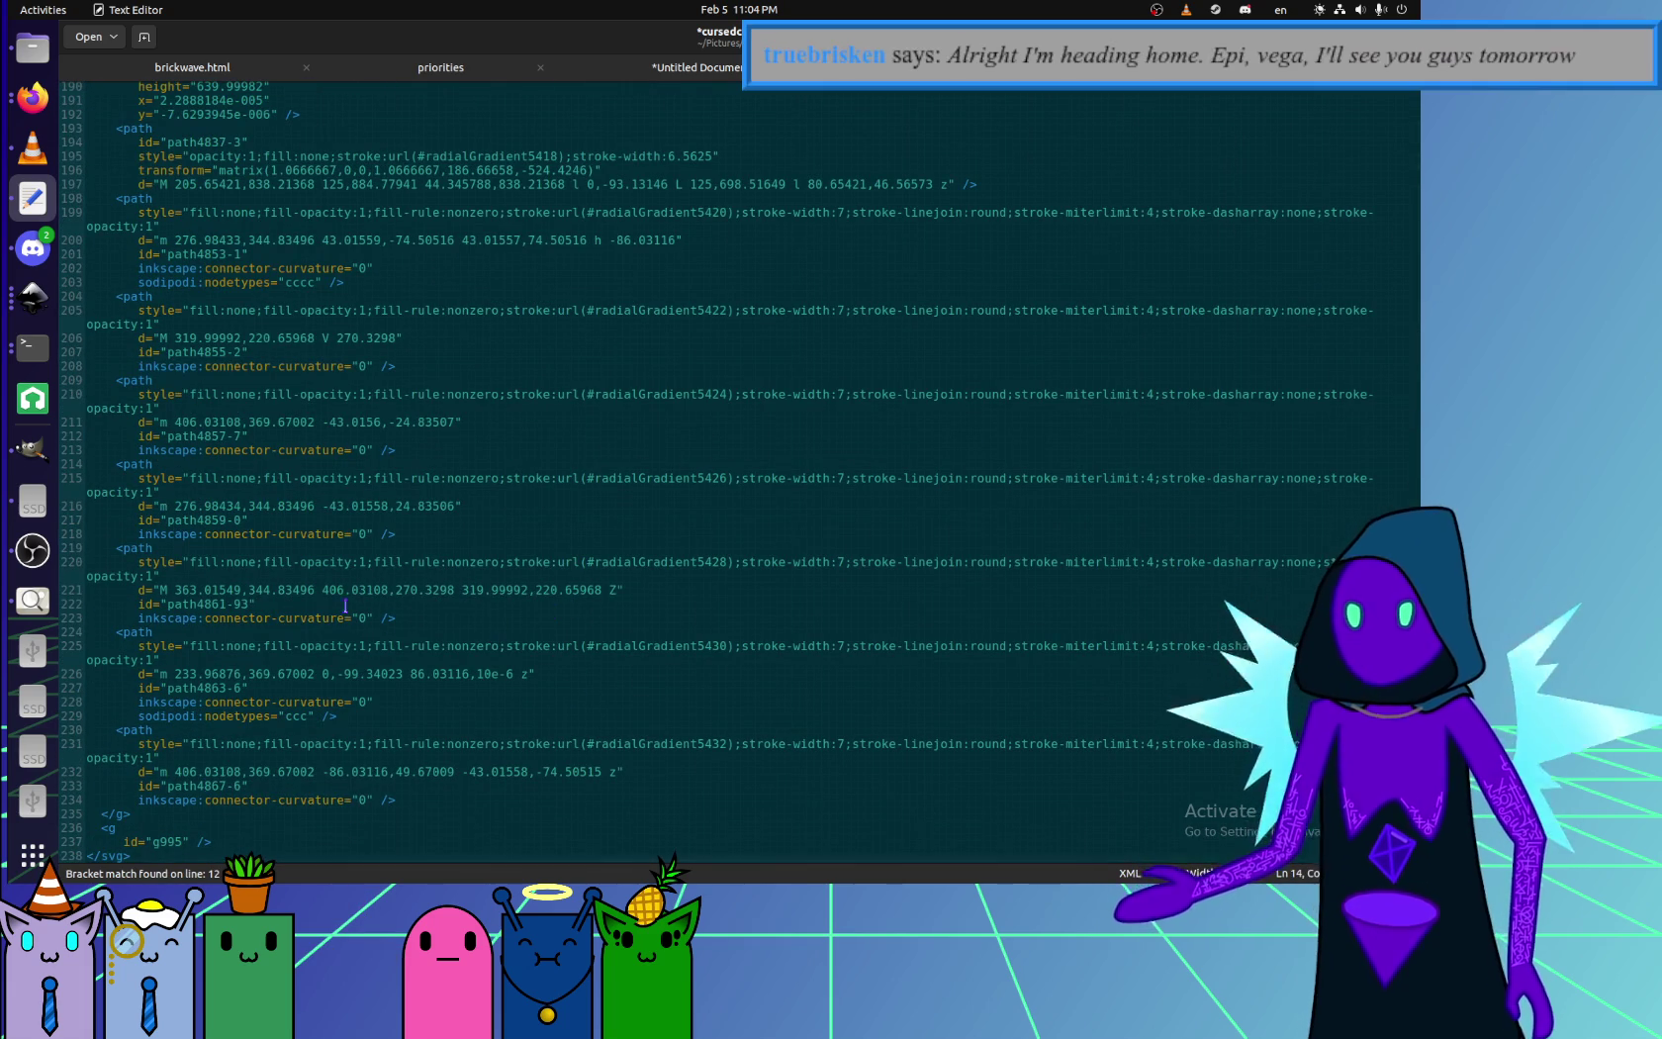
click(309, 848)
- Delete the empty g995 group and the paths' id and connector-curvature lines
key(shift+Up)
key(shift+Up)
key(shift+Up)
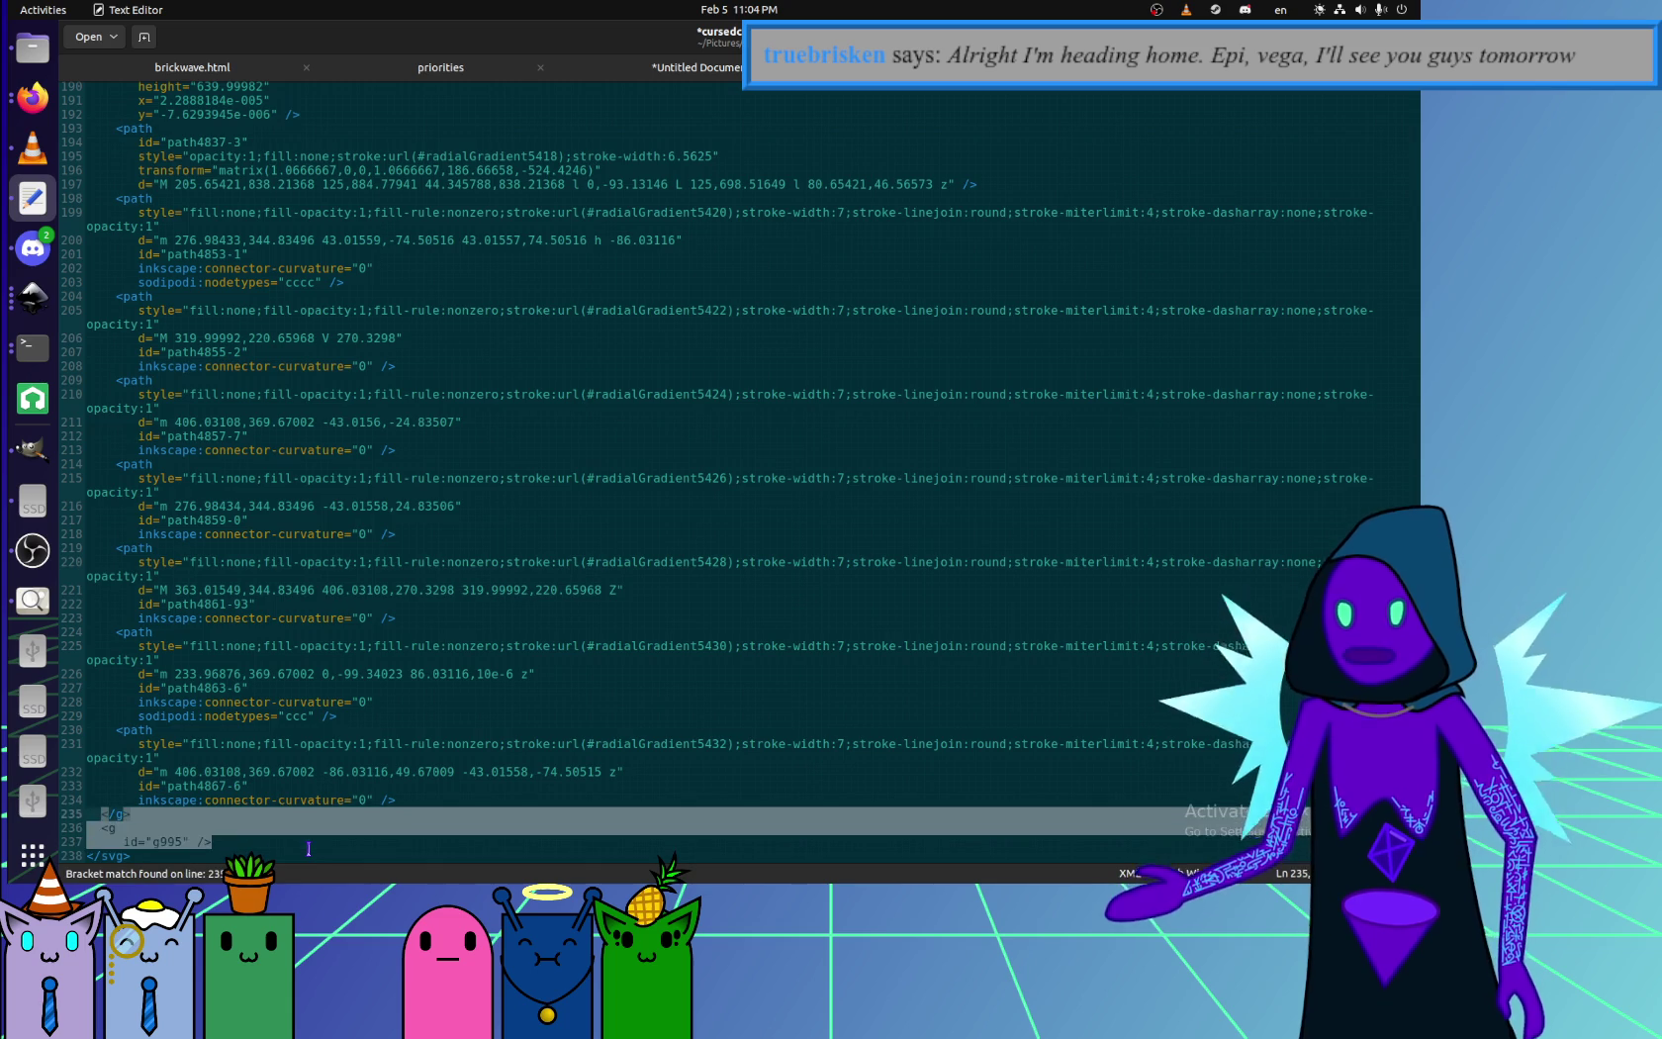
key(BackSpace)
key(BackSpace)
key(BackSpace)
key(BackSpace)
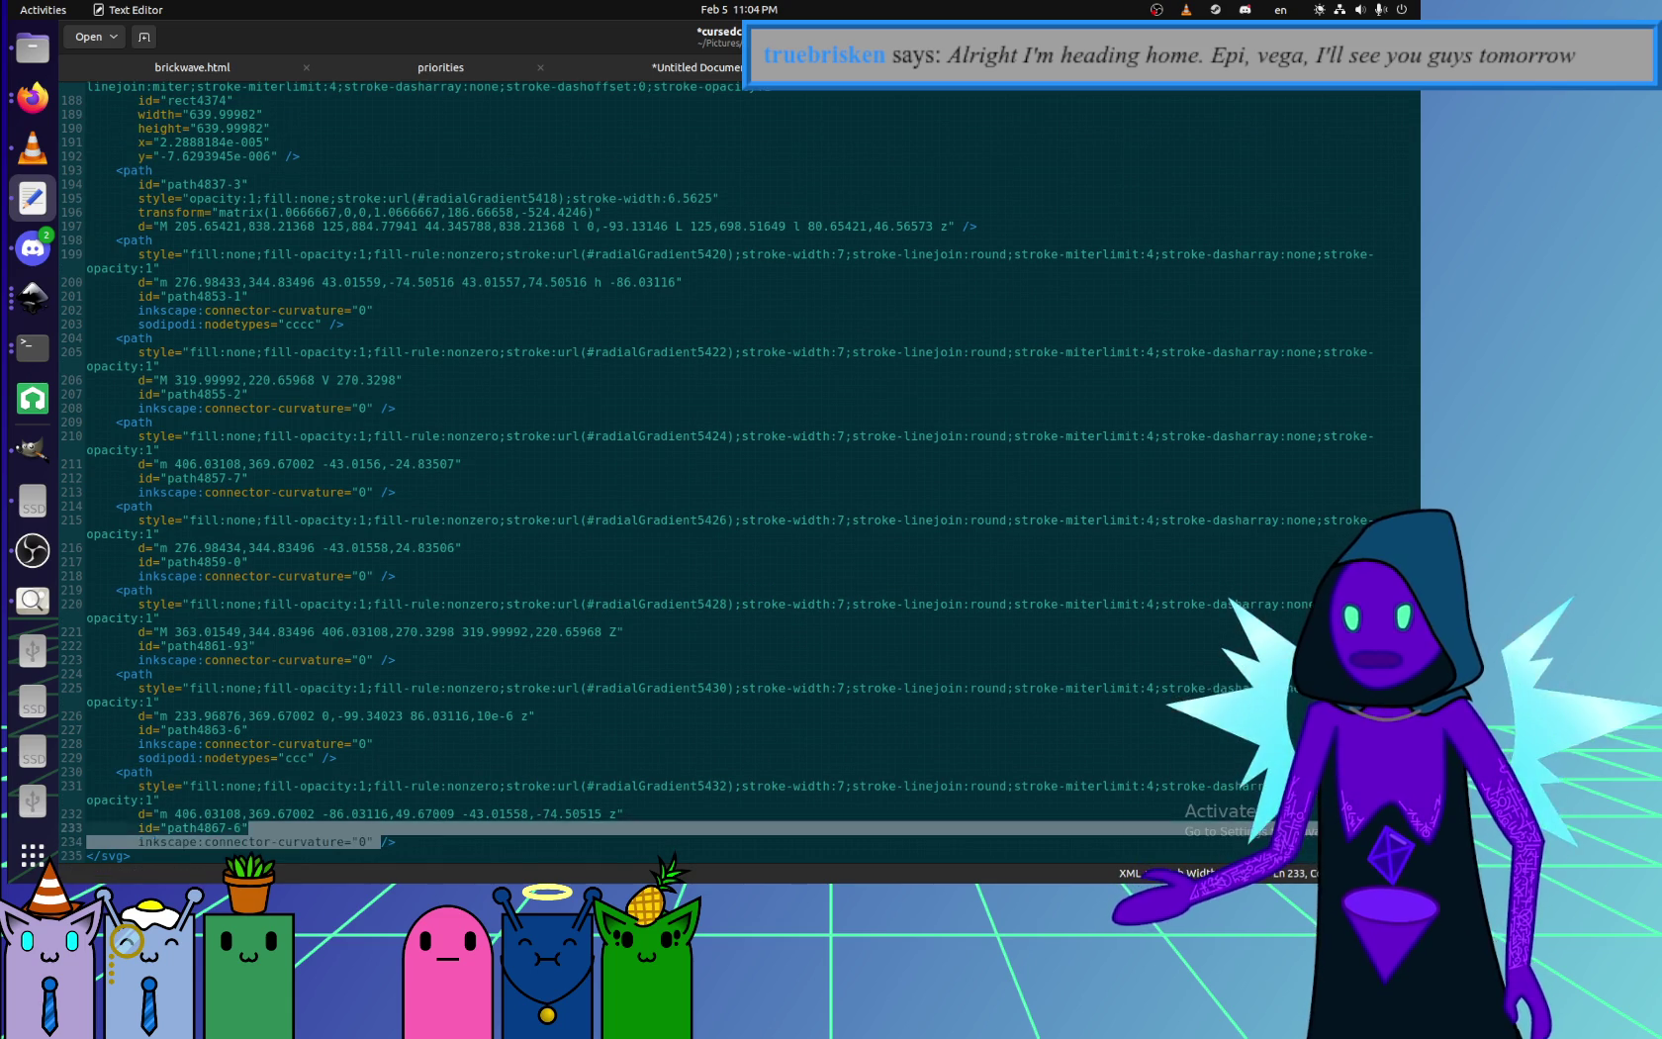
key(Up)
key(Up)
key(Up)
key(Up)
key(Down)
key(Left)
key(Left)
key(shift+Up)
key(shift+Up)
key(BackSpace)
key(Up)
key(Up)
key(Up)
key(shift+Up)
key(shift+Up)
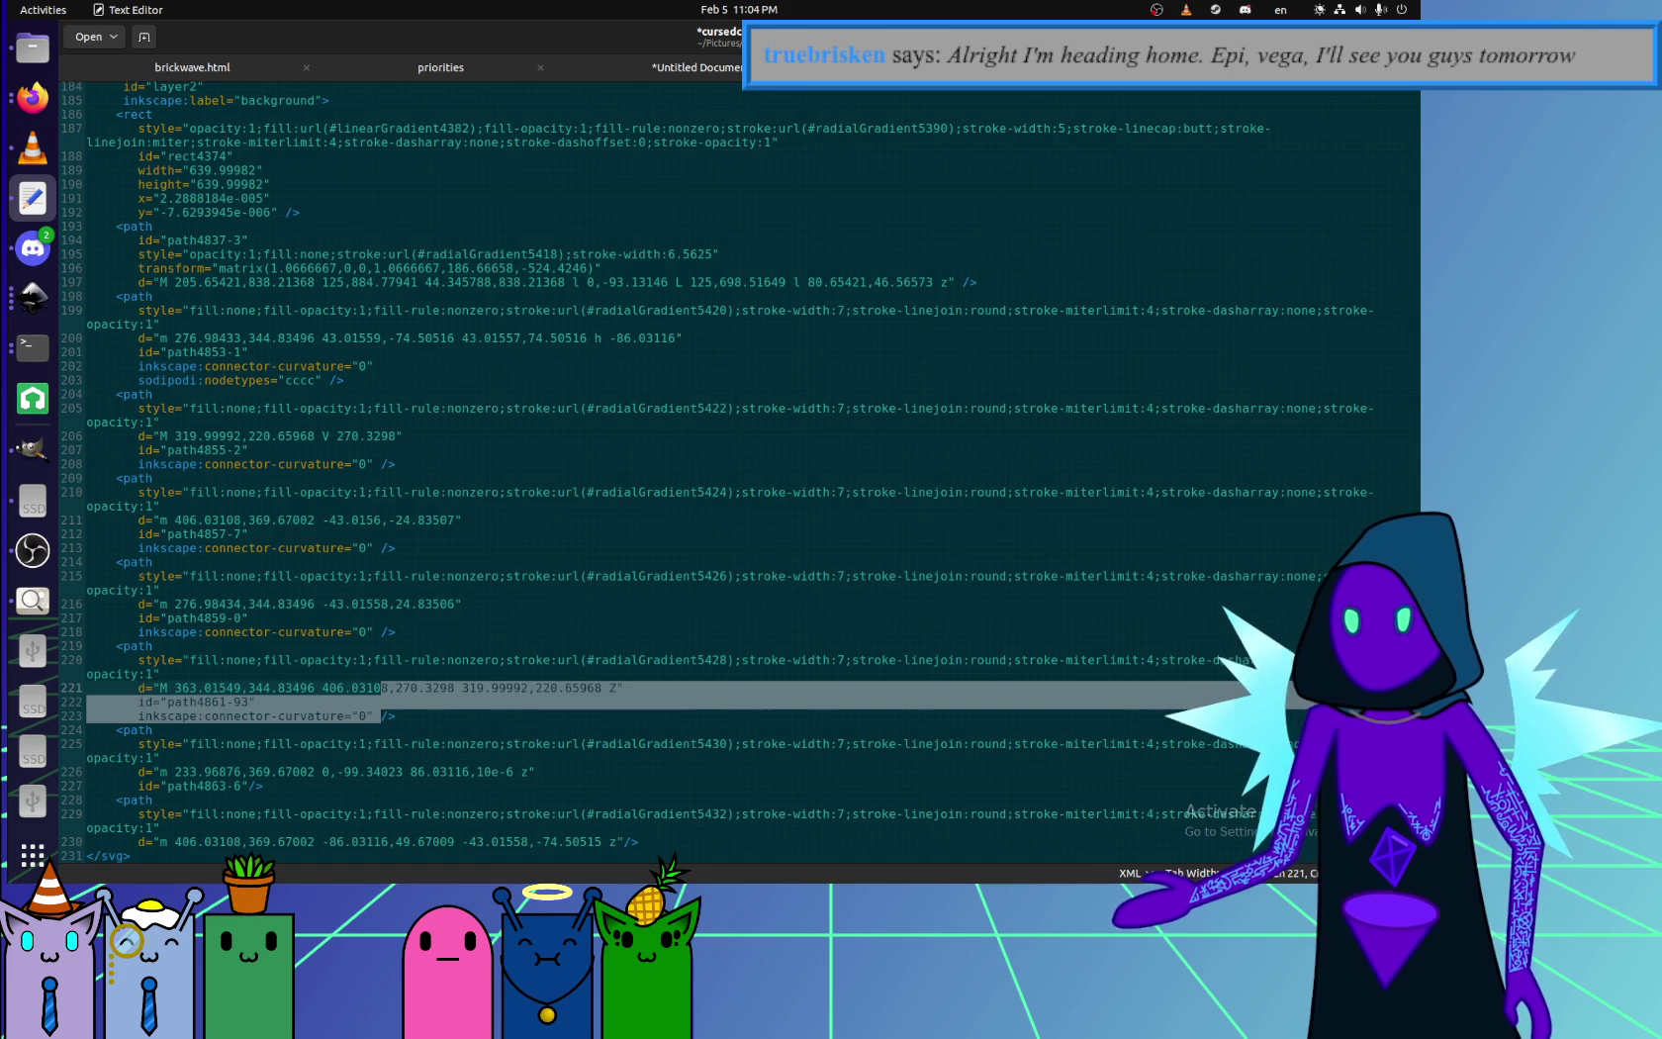
key(shift+End)
key(BackSpace)
key(Up)
key(Up)
key(Up)
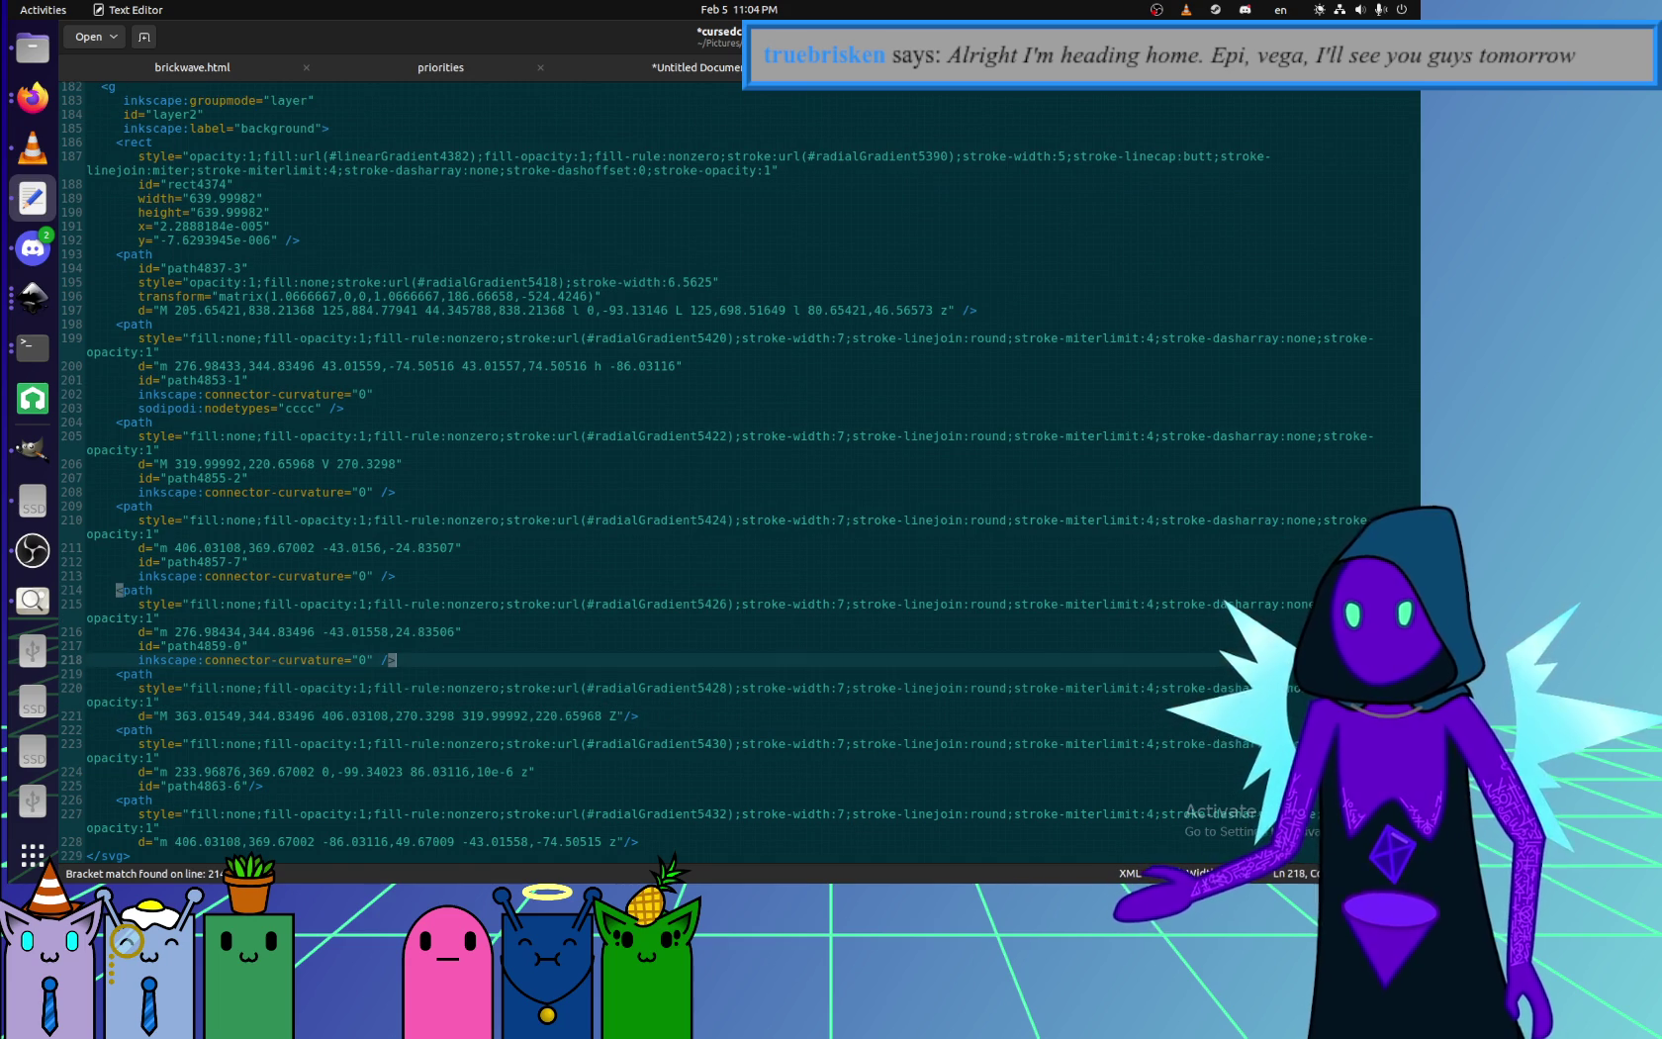
- Round the 319.99992 coordinate to 320 and search the file for 999
click(458, 719)
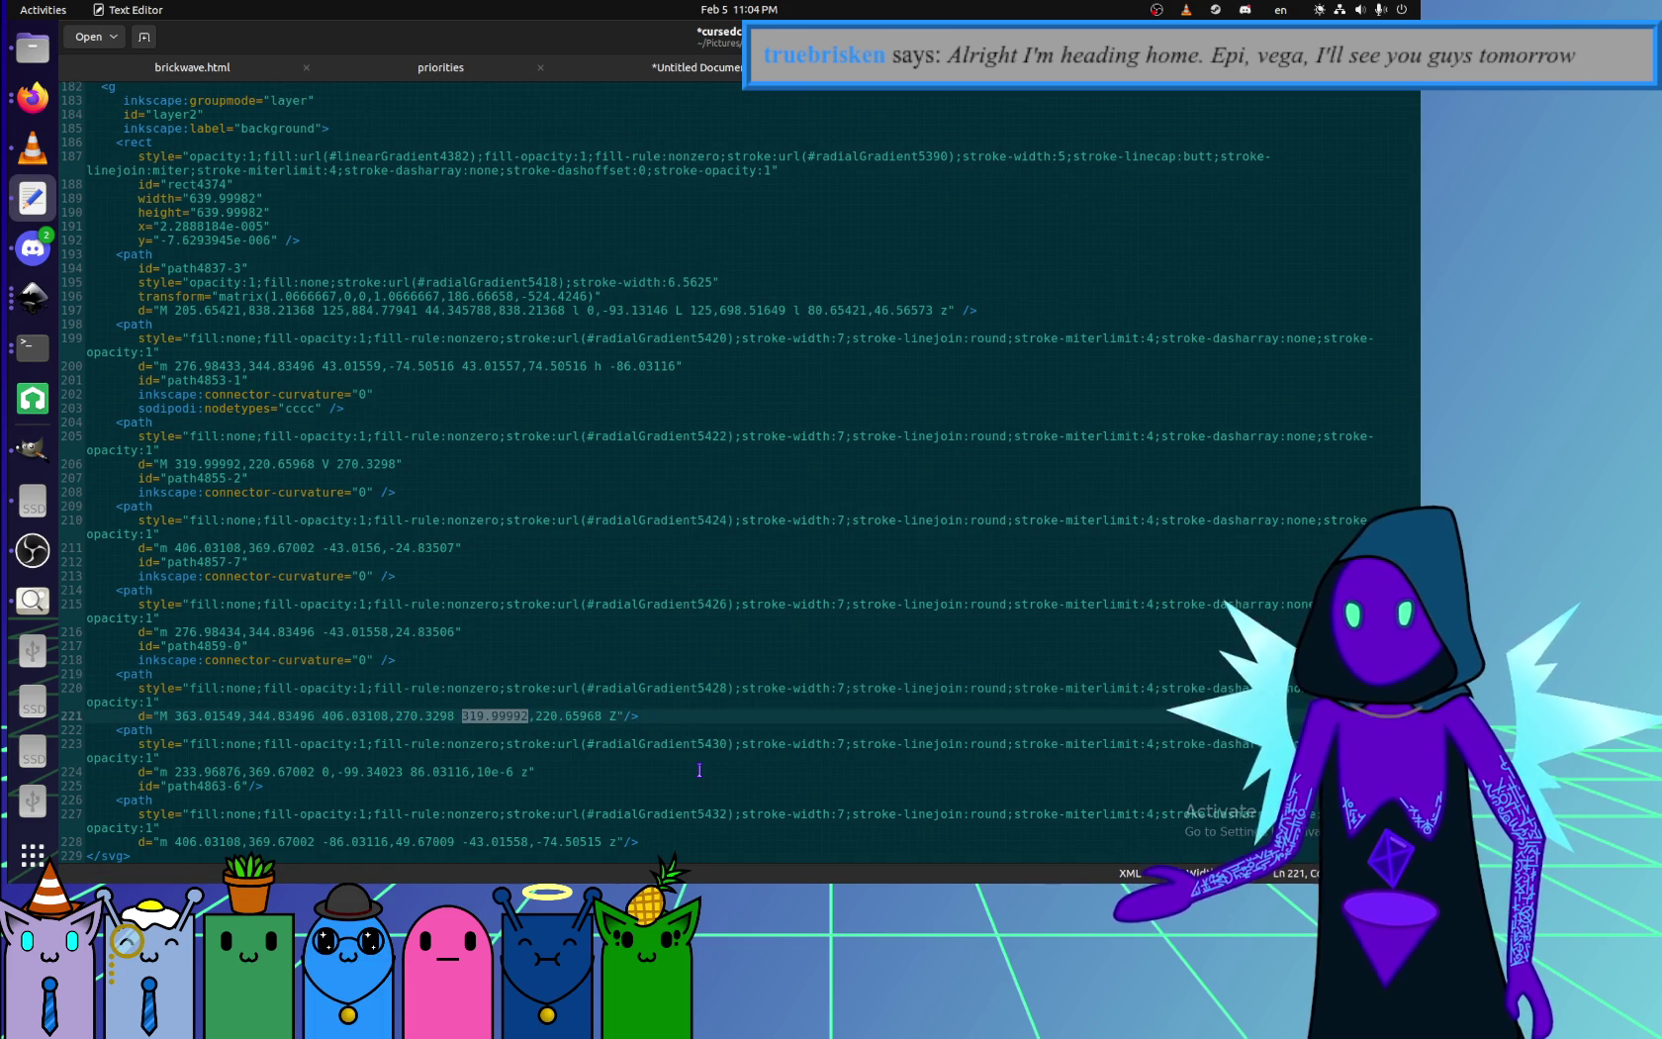
text(320)
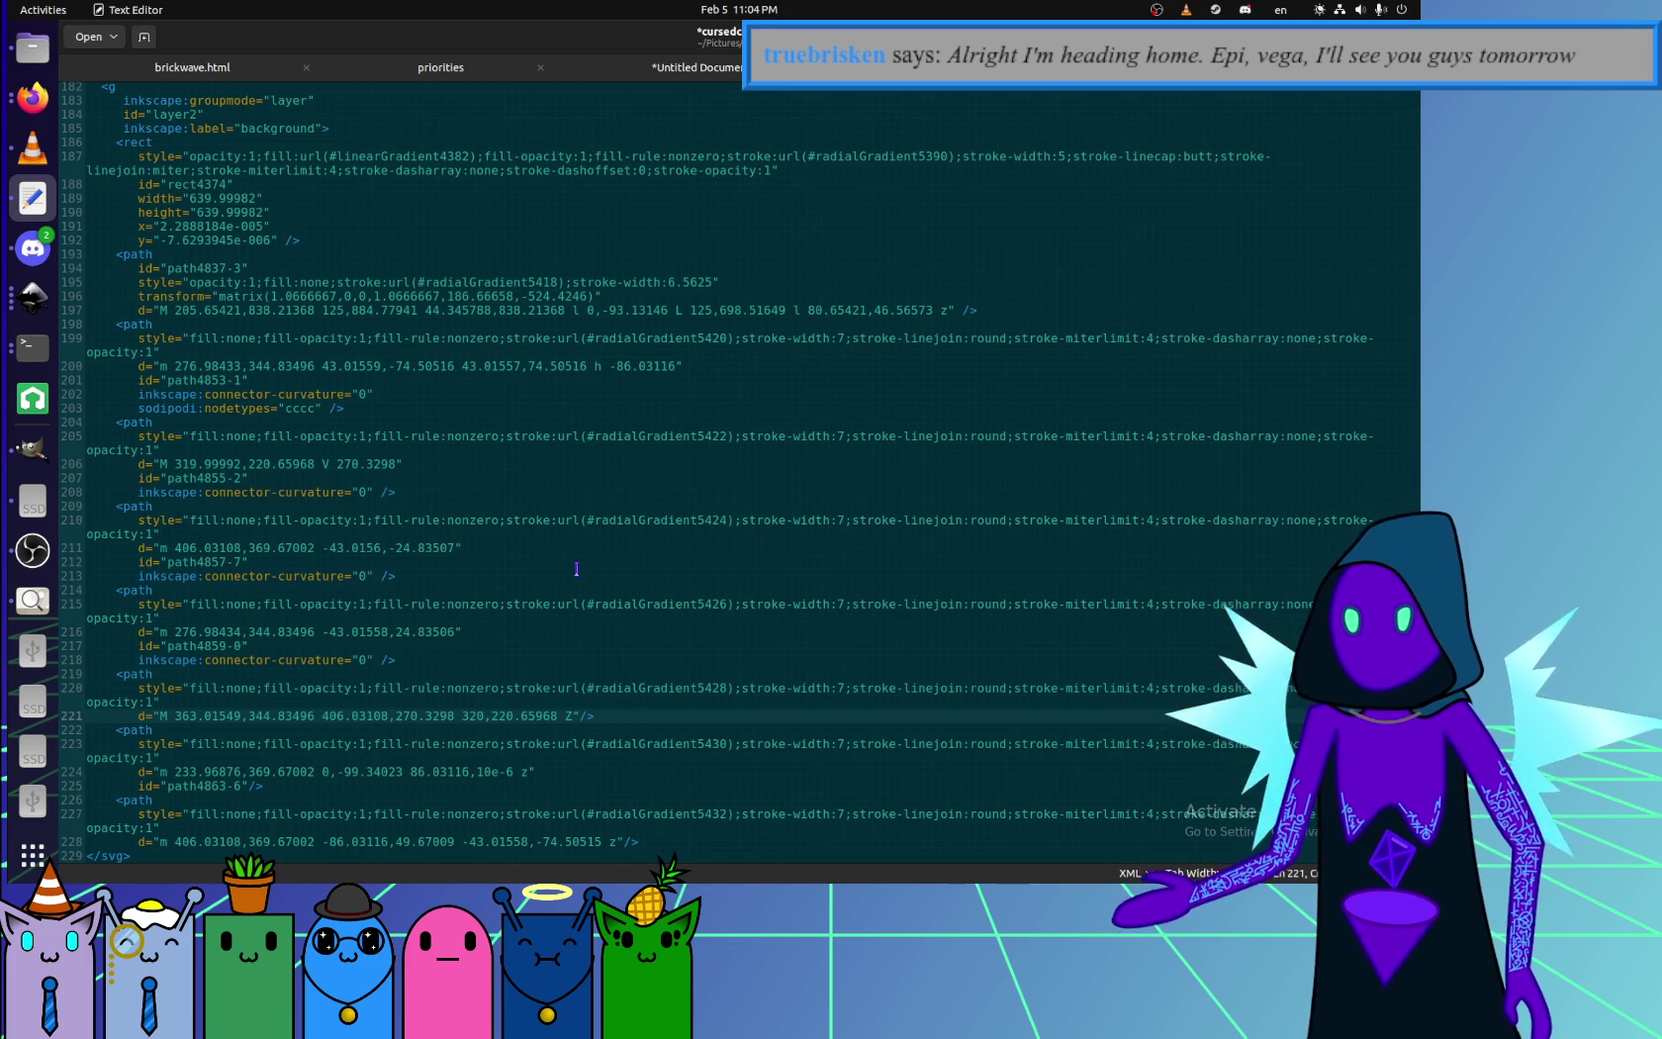
key(ctrl+f)
text(999)
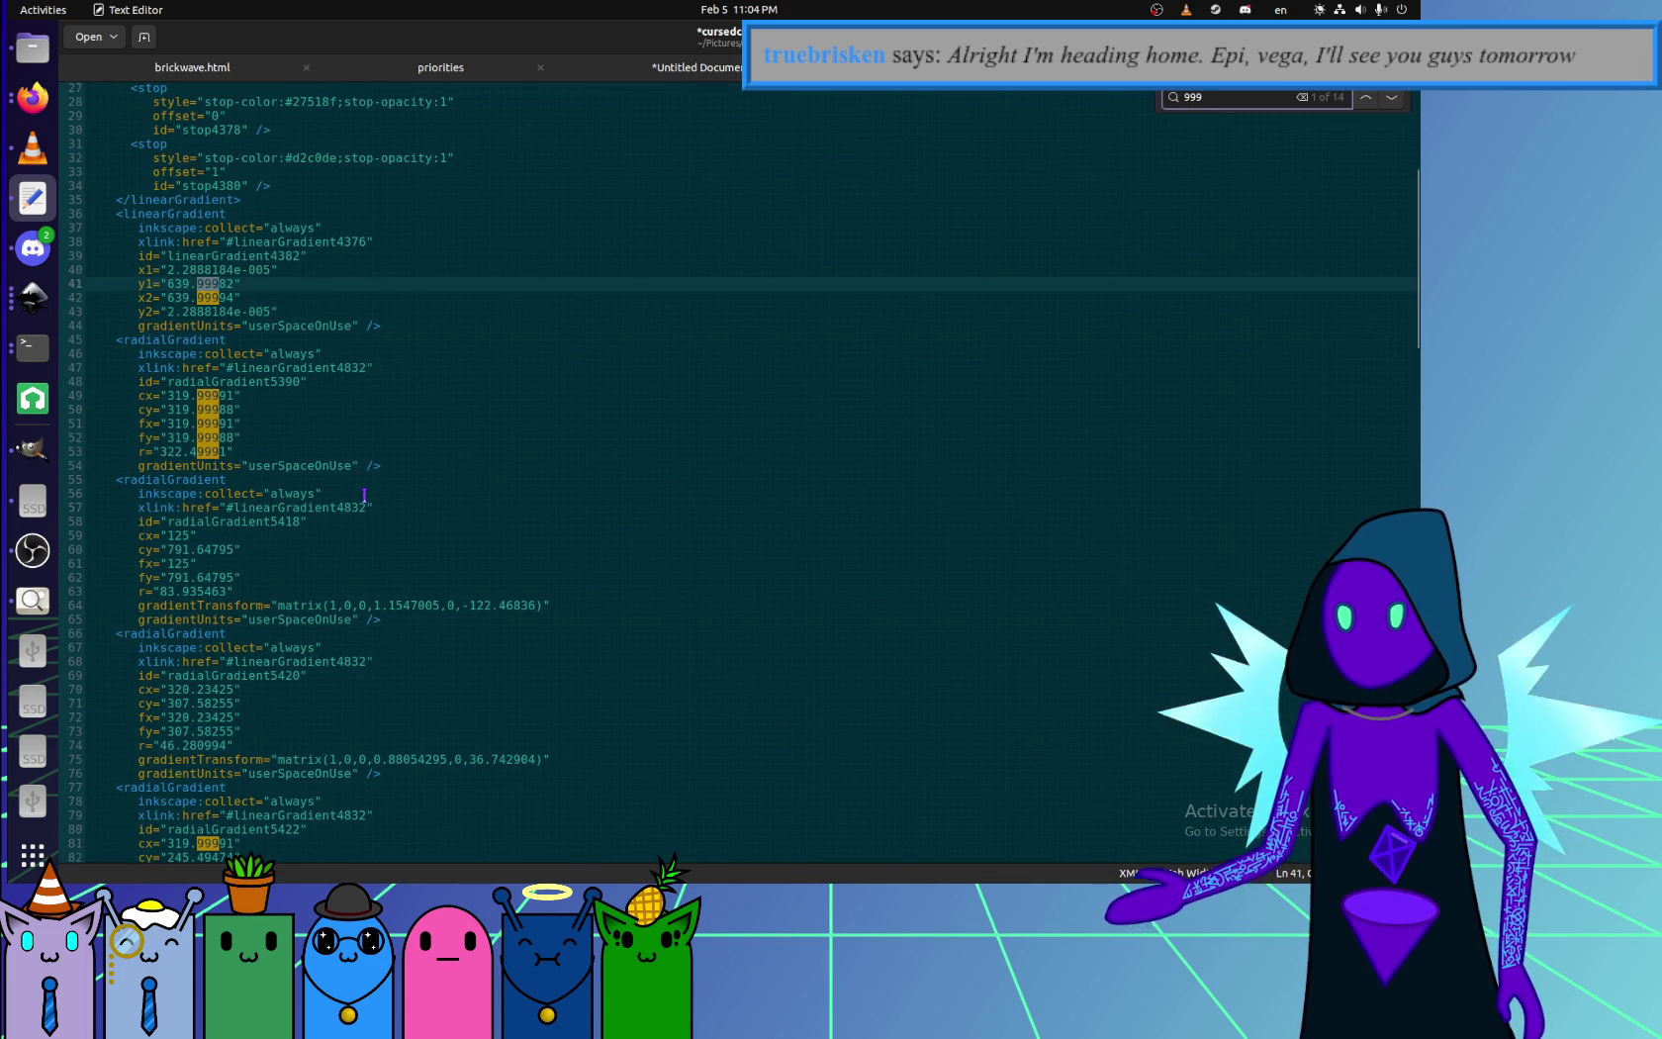
- Delete the sodipodi:namedview and metadata blocks
scroll(364, 494, up, 5)
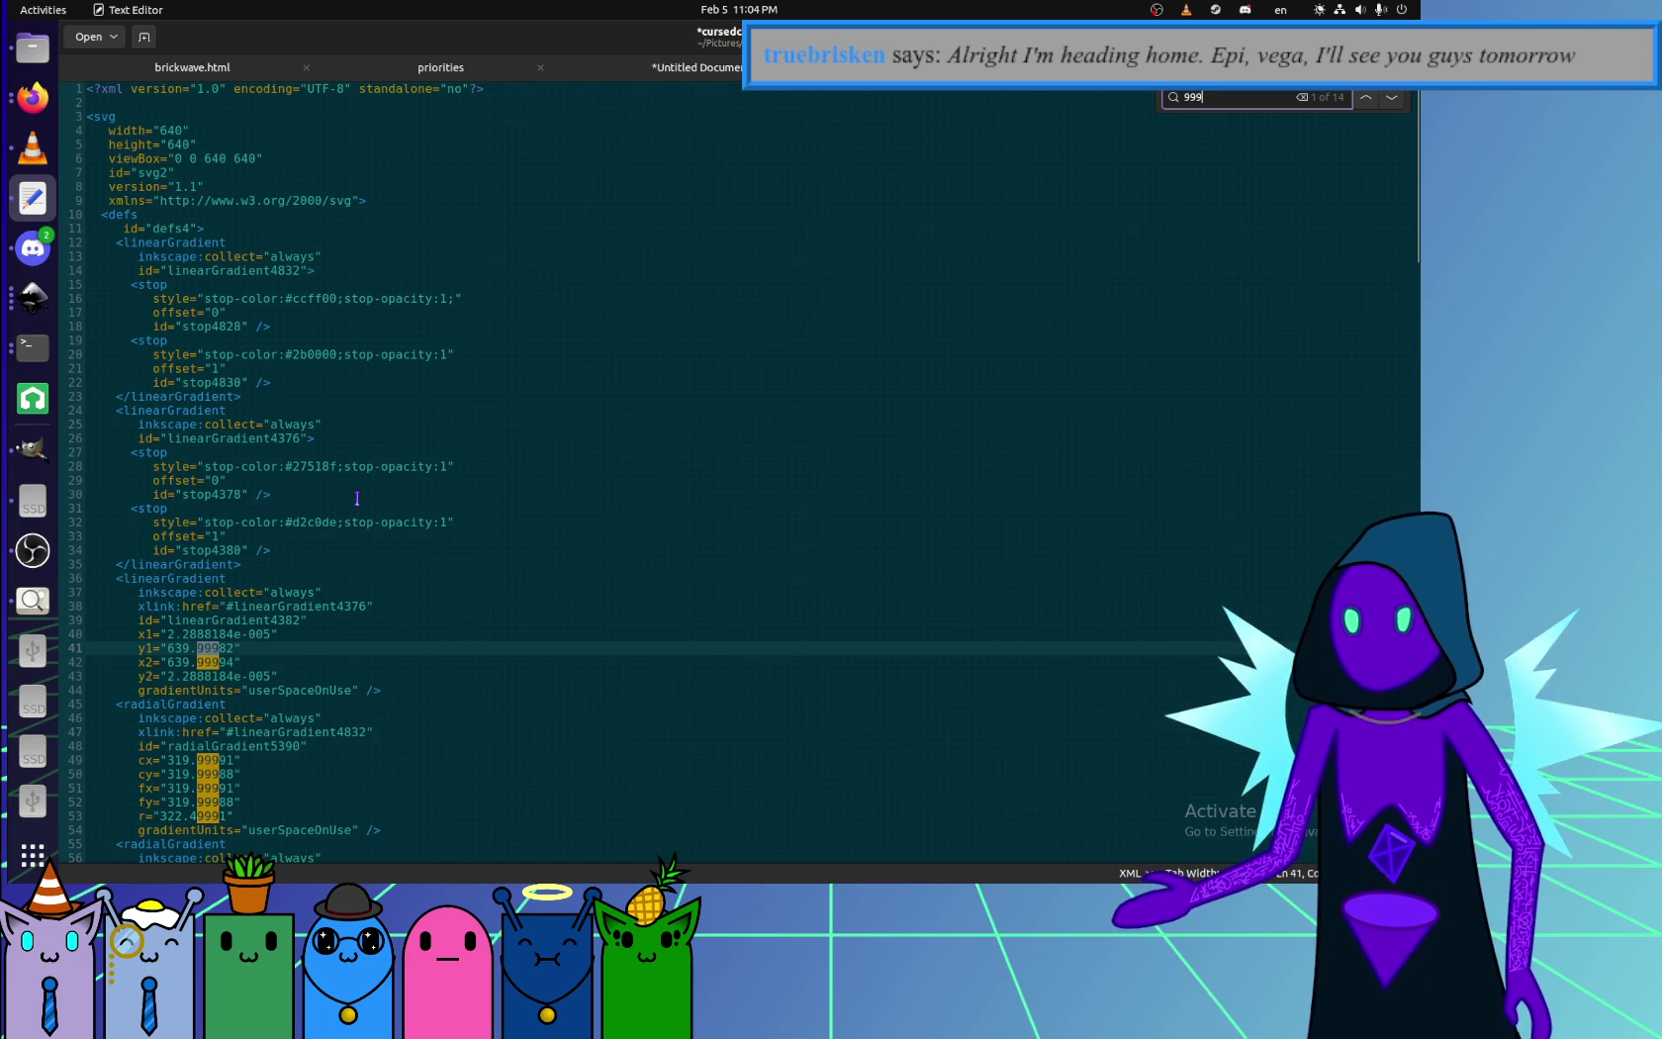
click(314, 437)
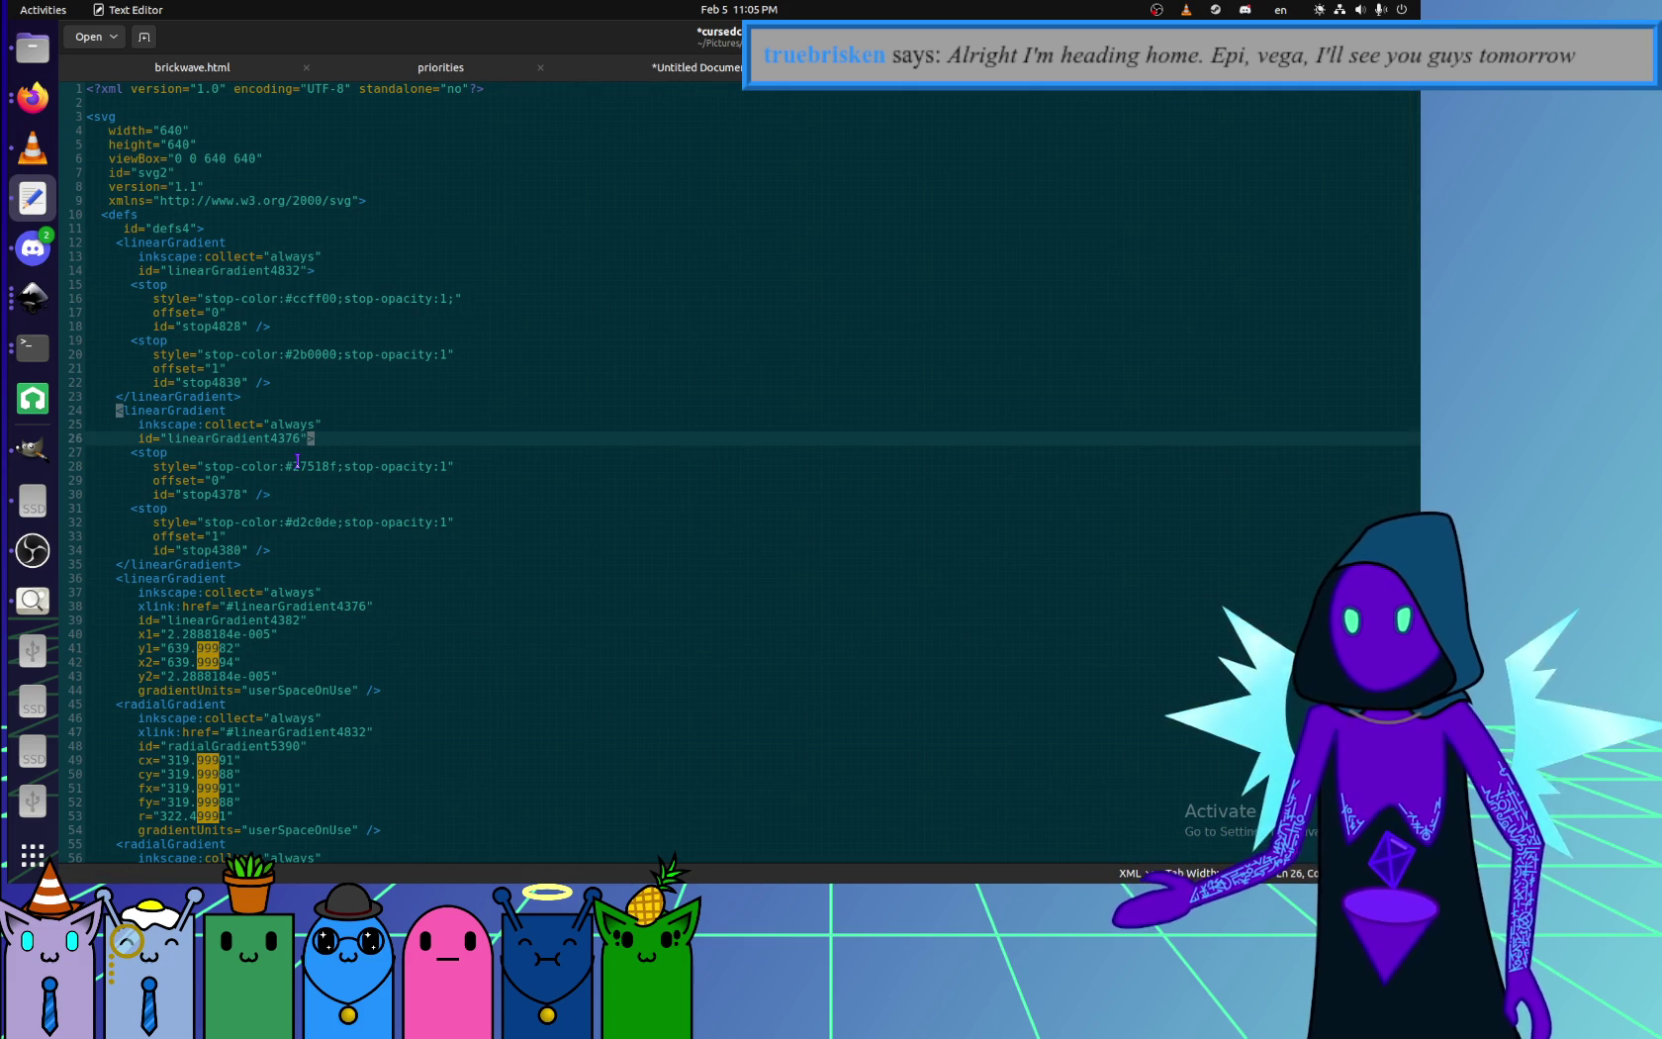
click(332, 159)
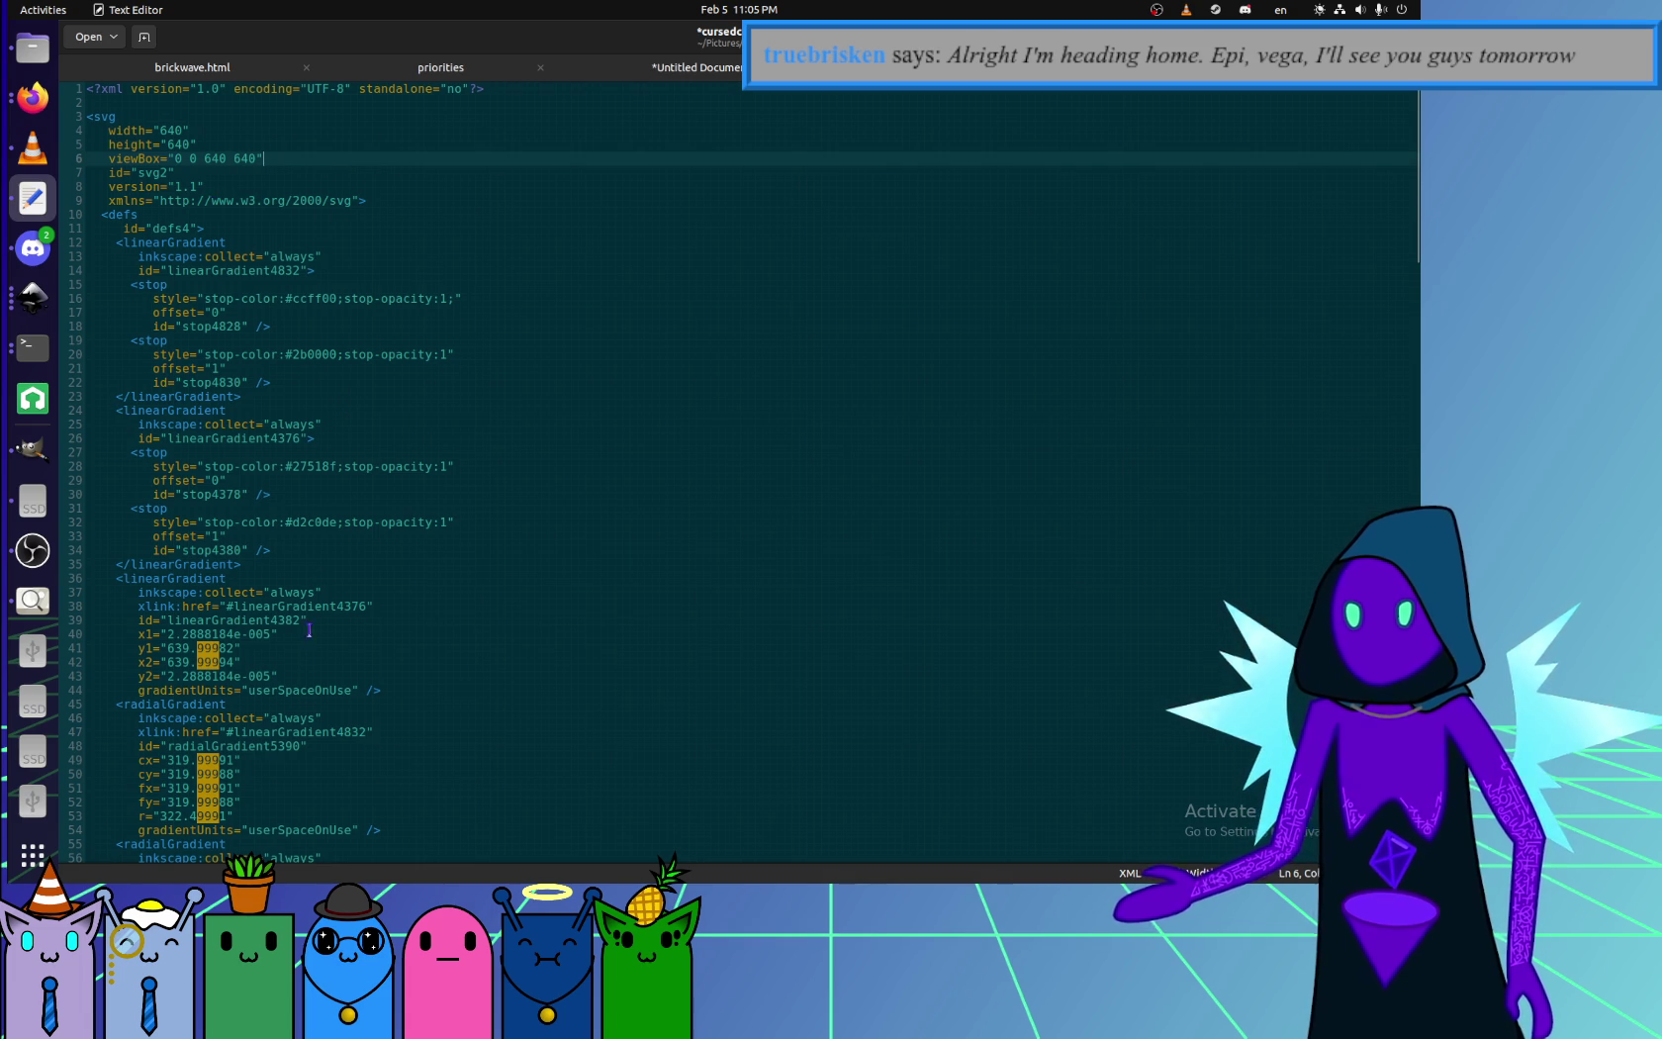
scroll(309, 629, down, 10)
scroll(297, 653, down, 10)
scroll(294, 664, up, 4)
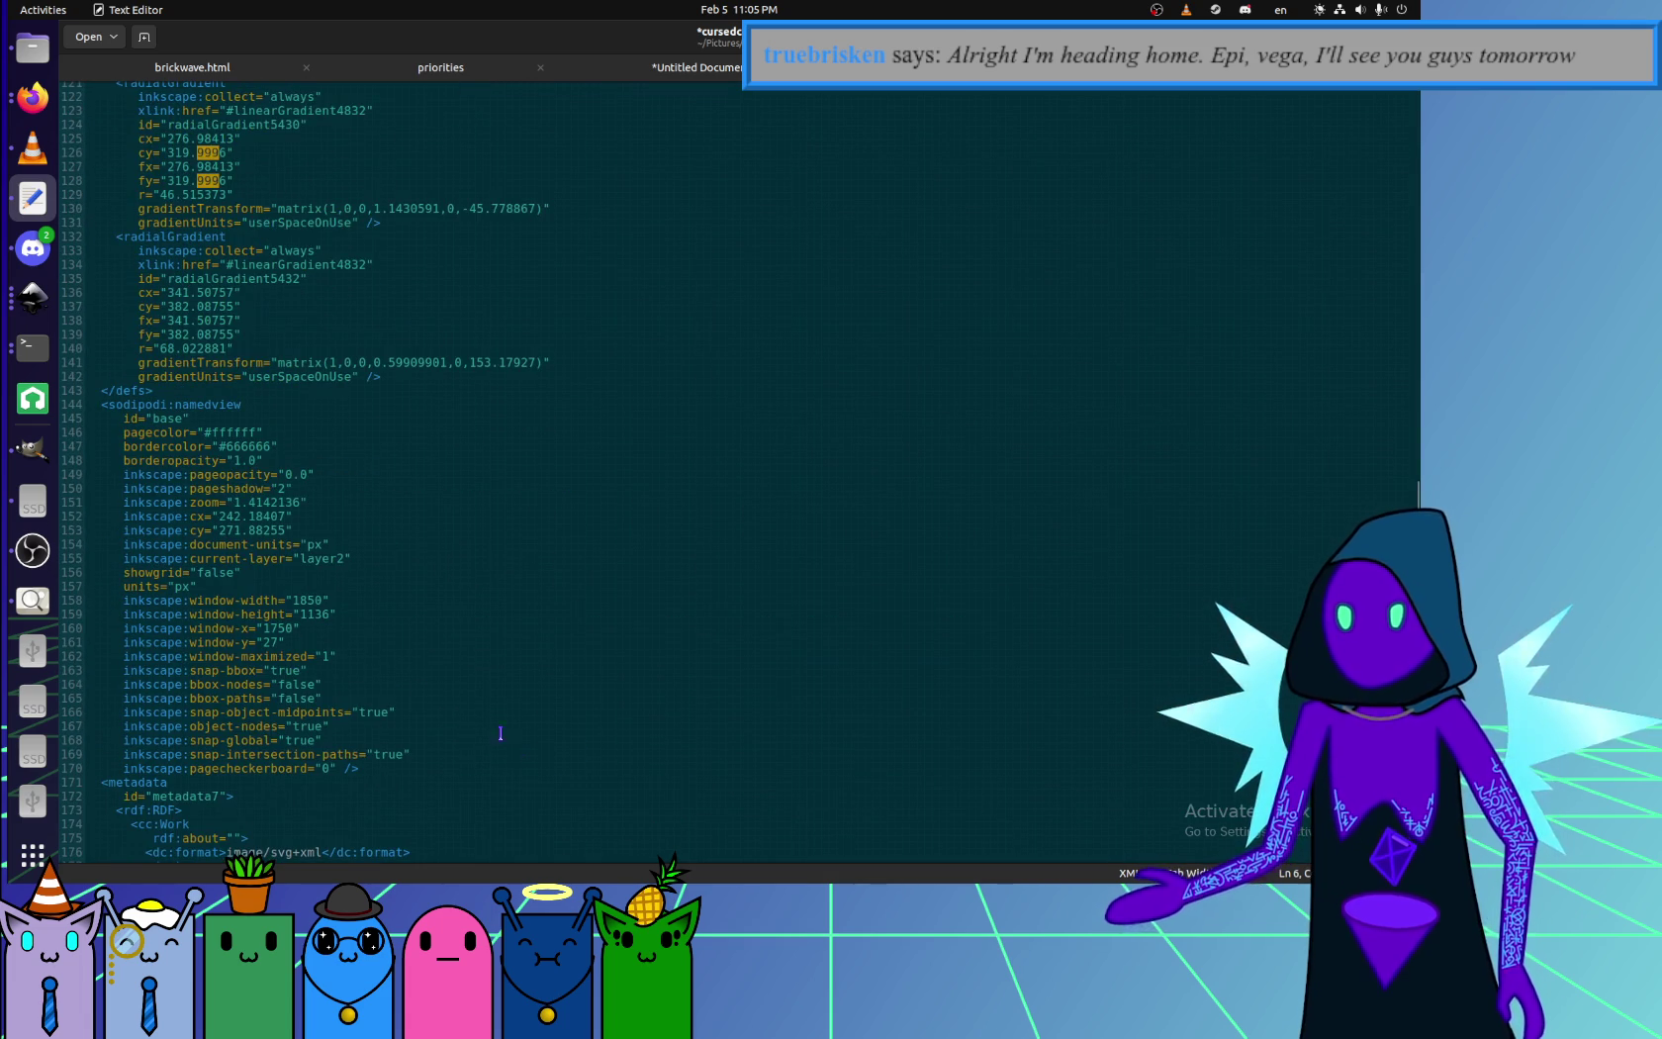
scroll(263, 795, down, 1)
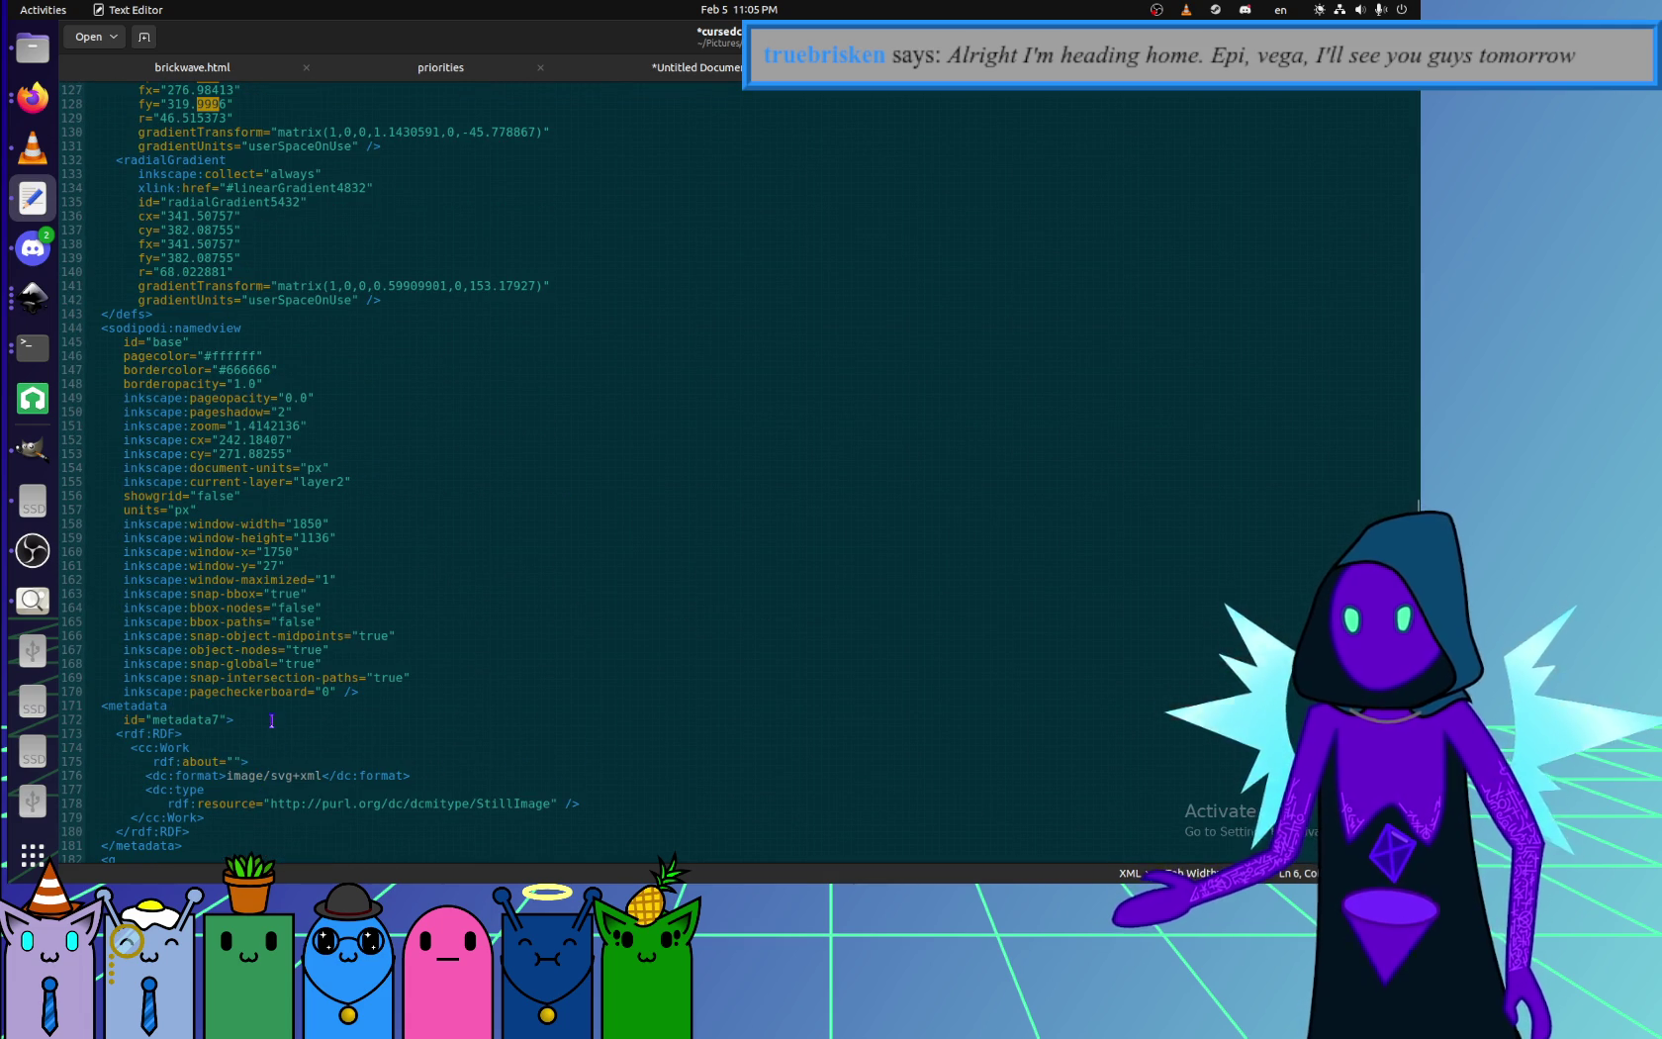
drag(222, 842, 264, 308)
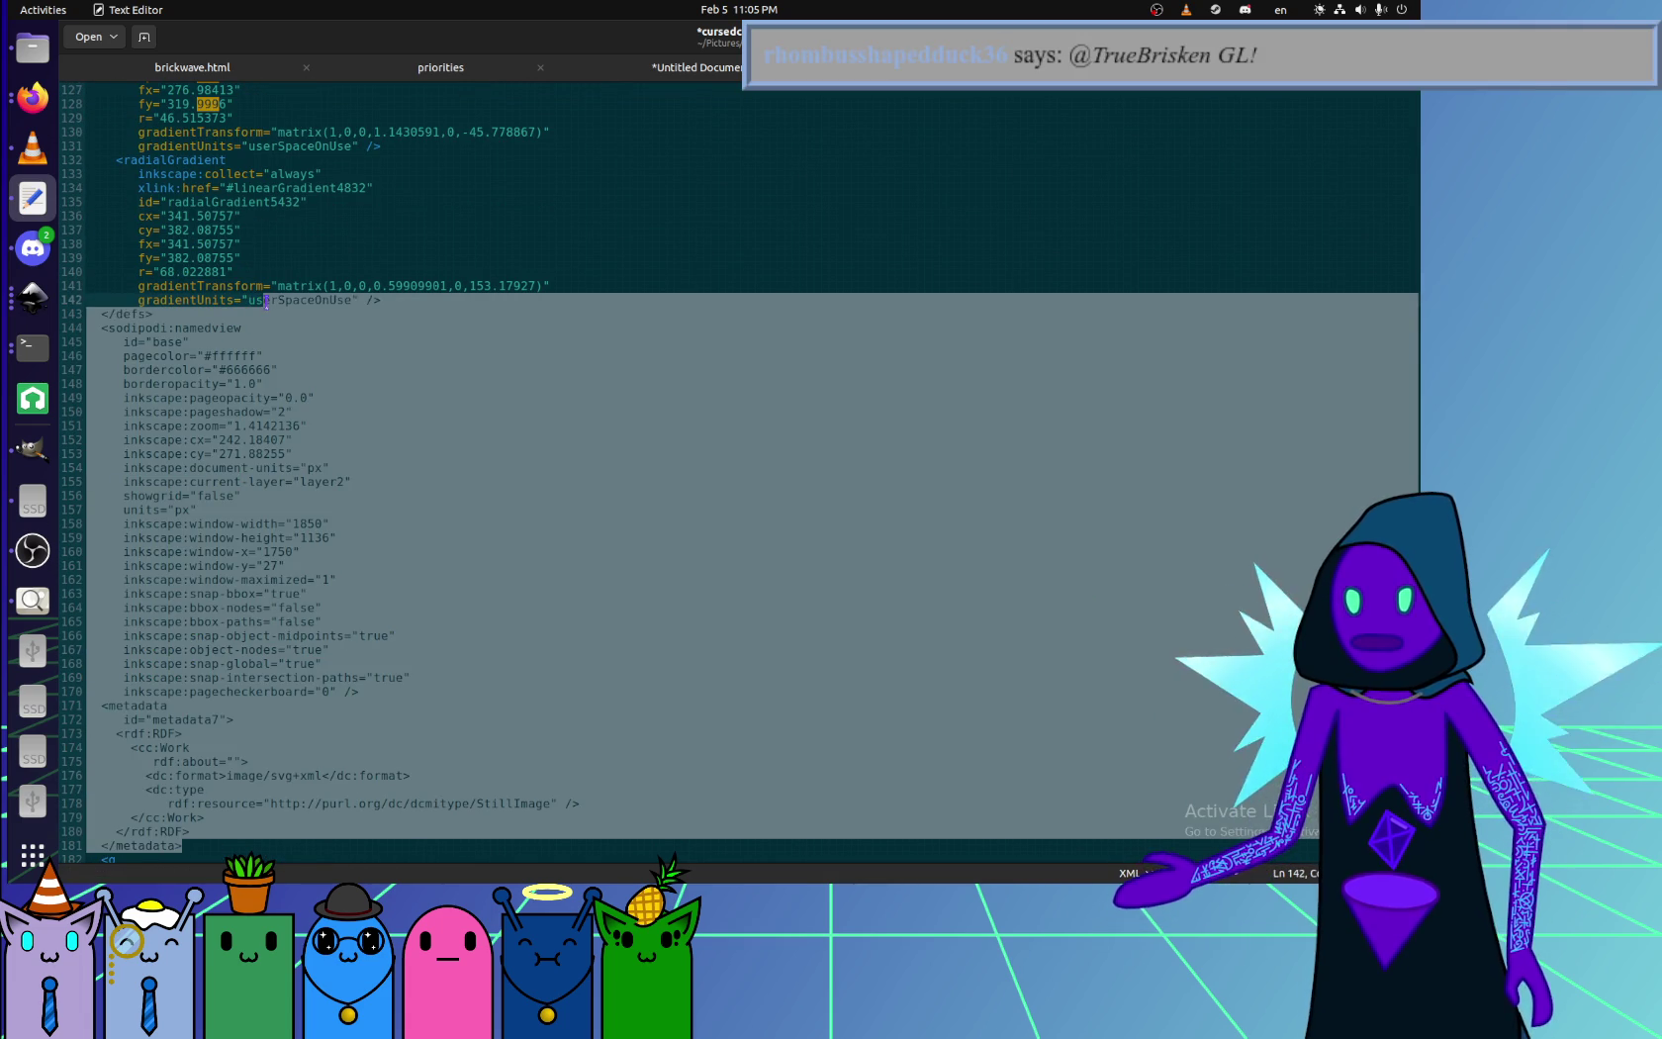
key(Delete)
- Delete the background layer group's opening tag
click(238, 323)
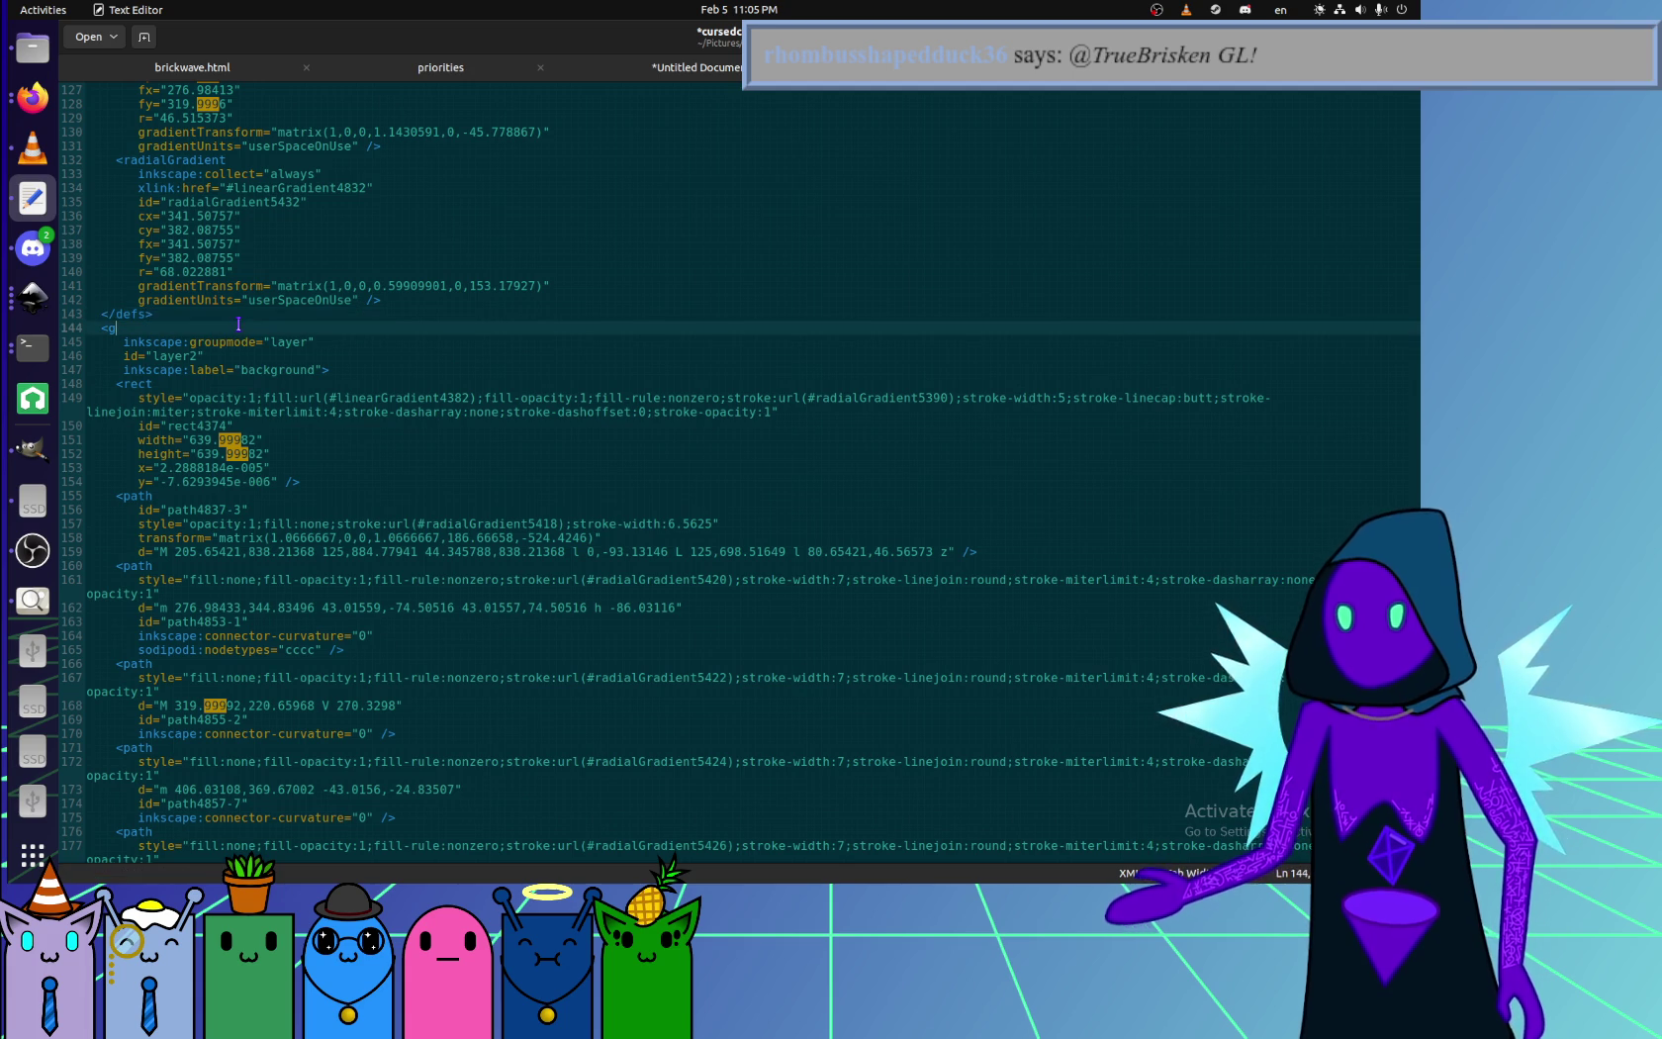
drag(334, 370, 341, 317)
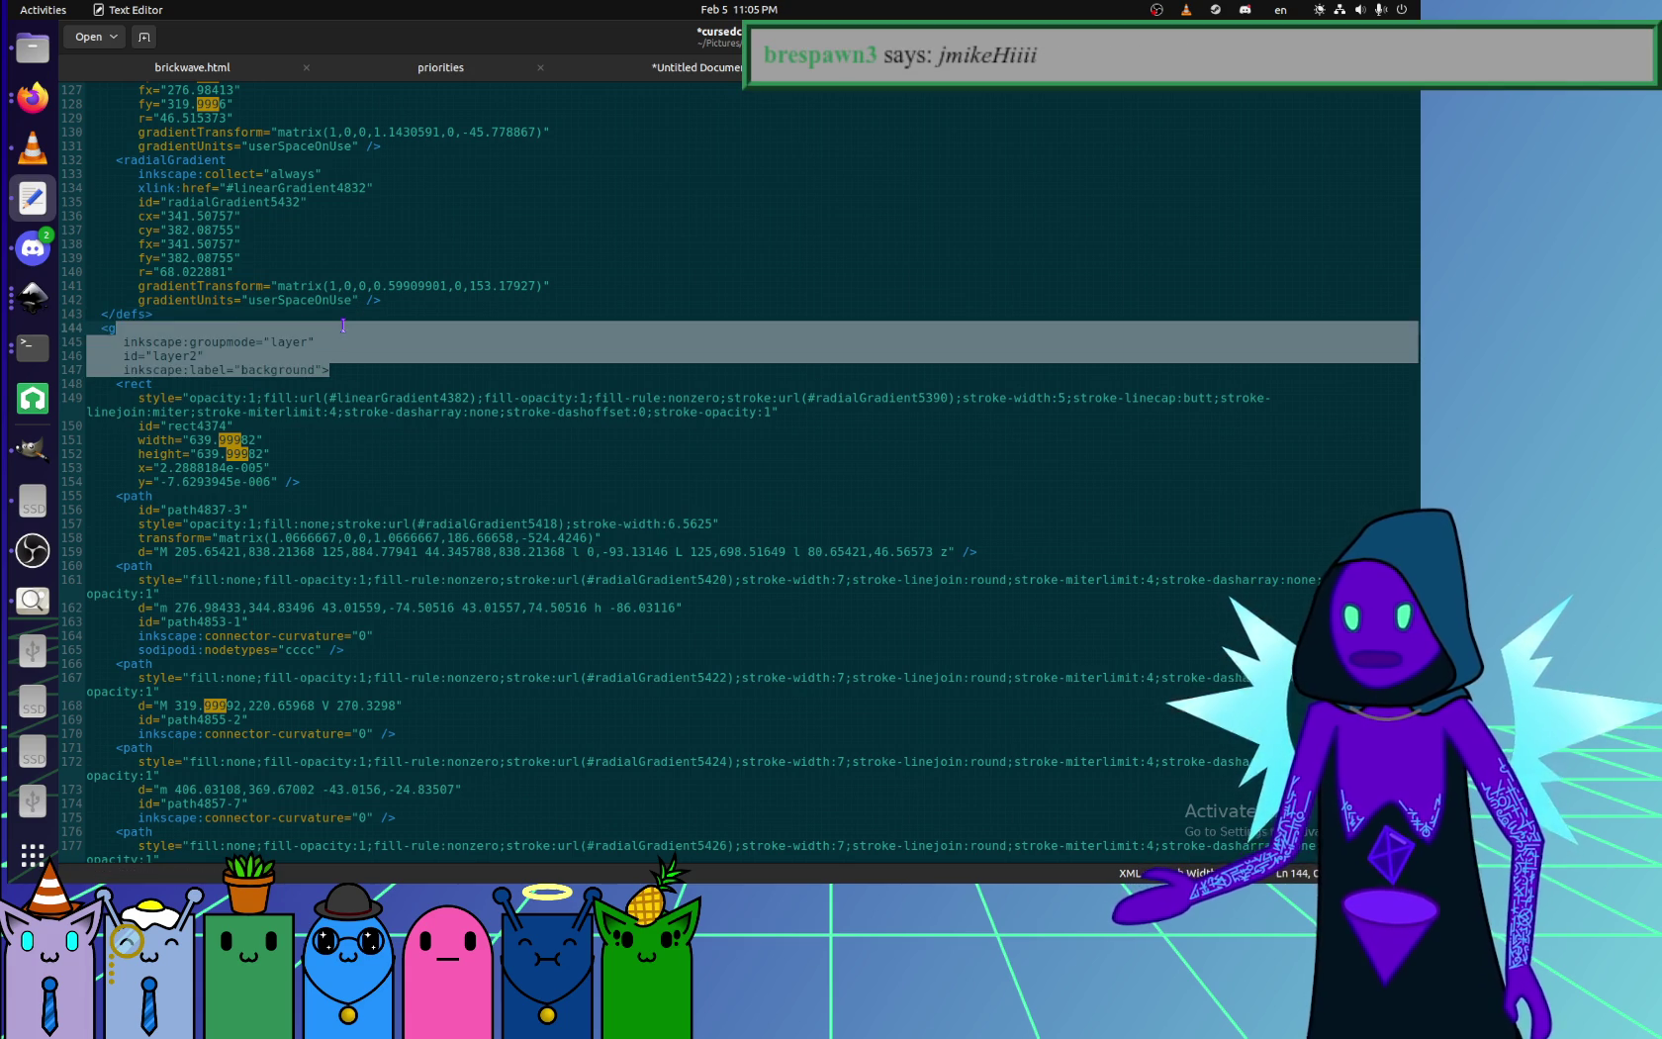
key(Delete)
scroll(275, 593, up, 10)
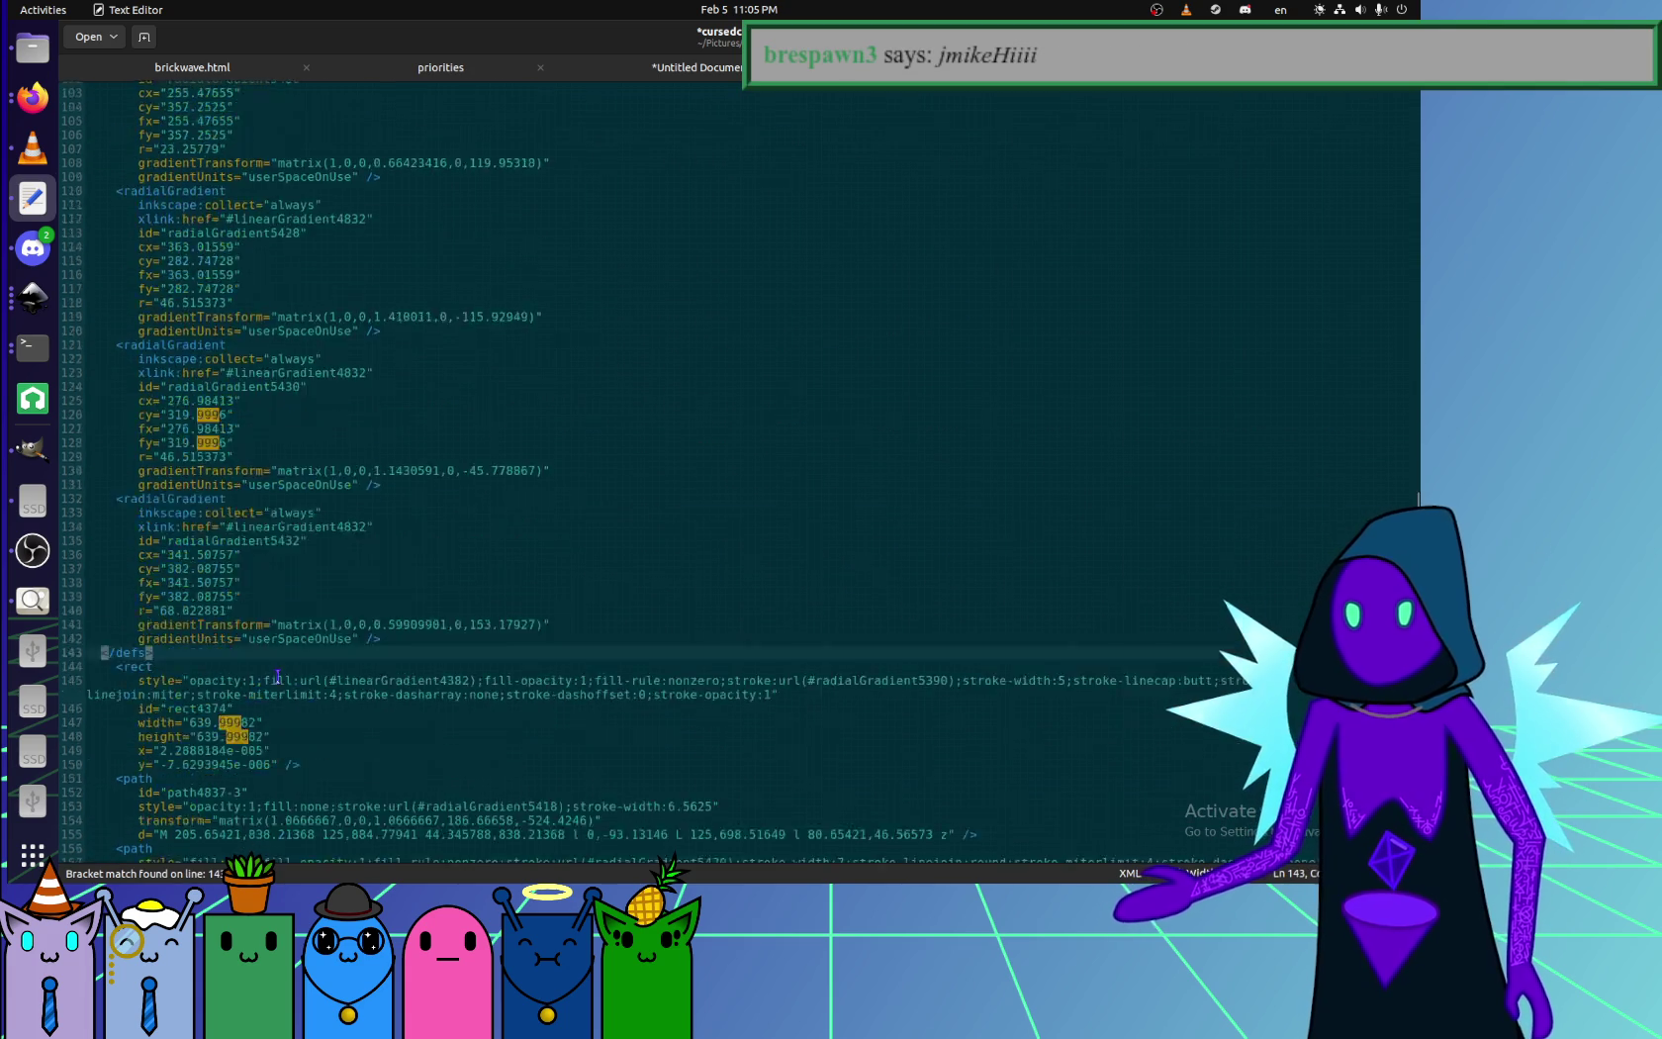
- Set the background rect's width and height to 640
scroll(275, 653, down, 10)
click(298, 380)
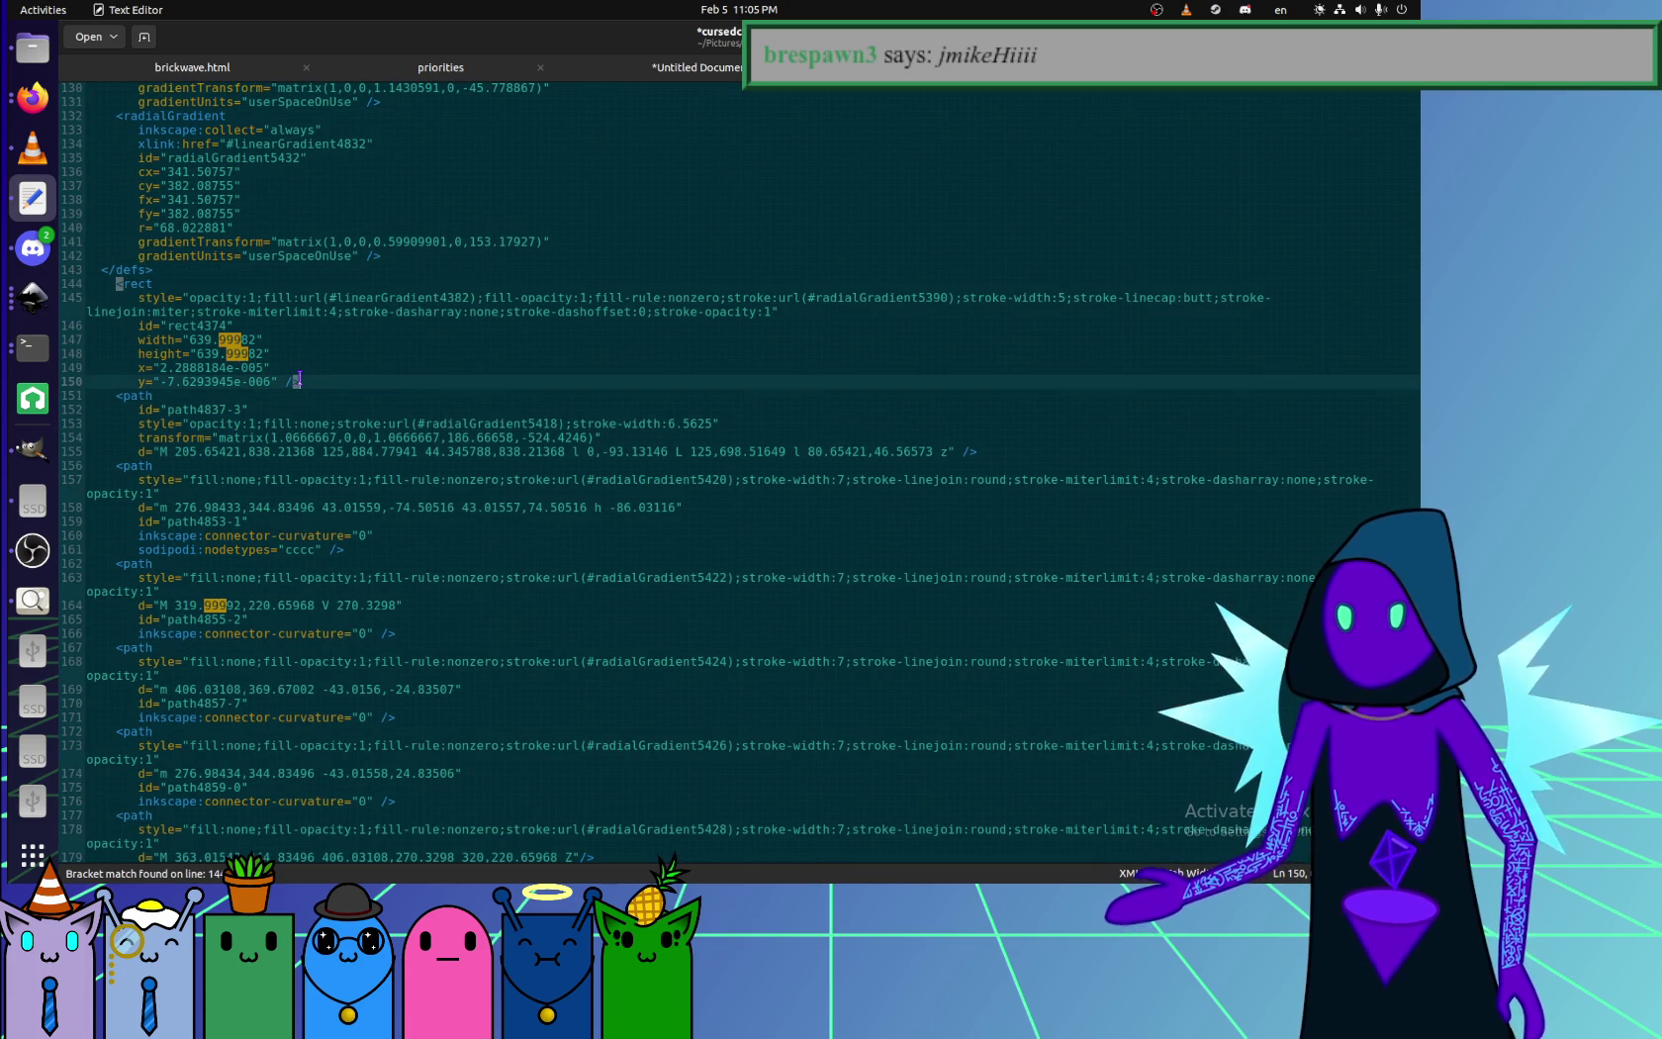
click(192, 341)
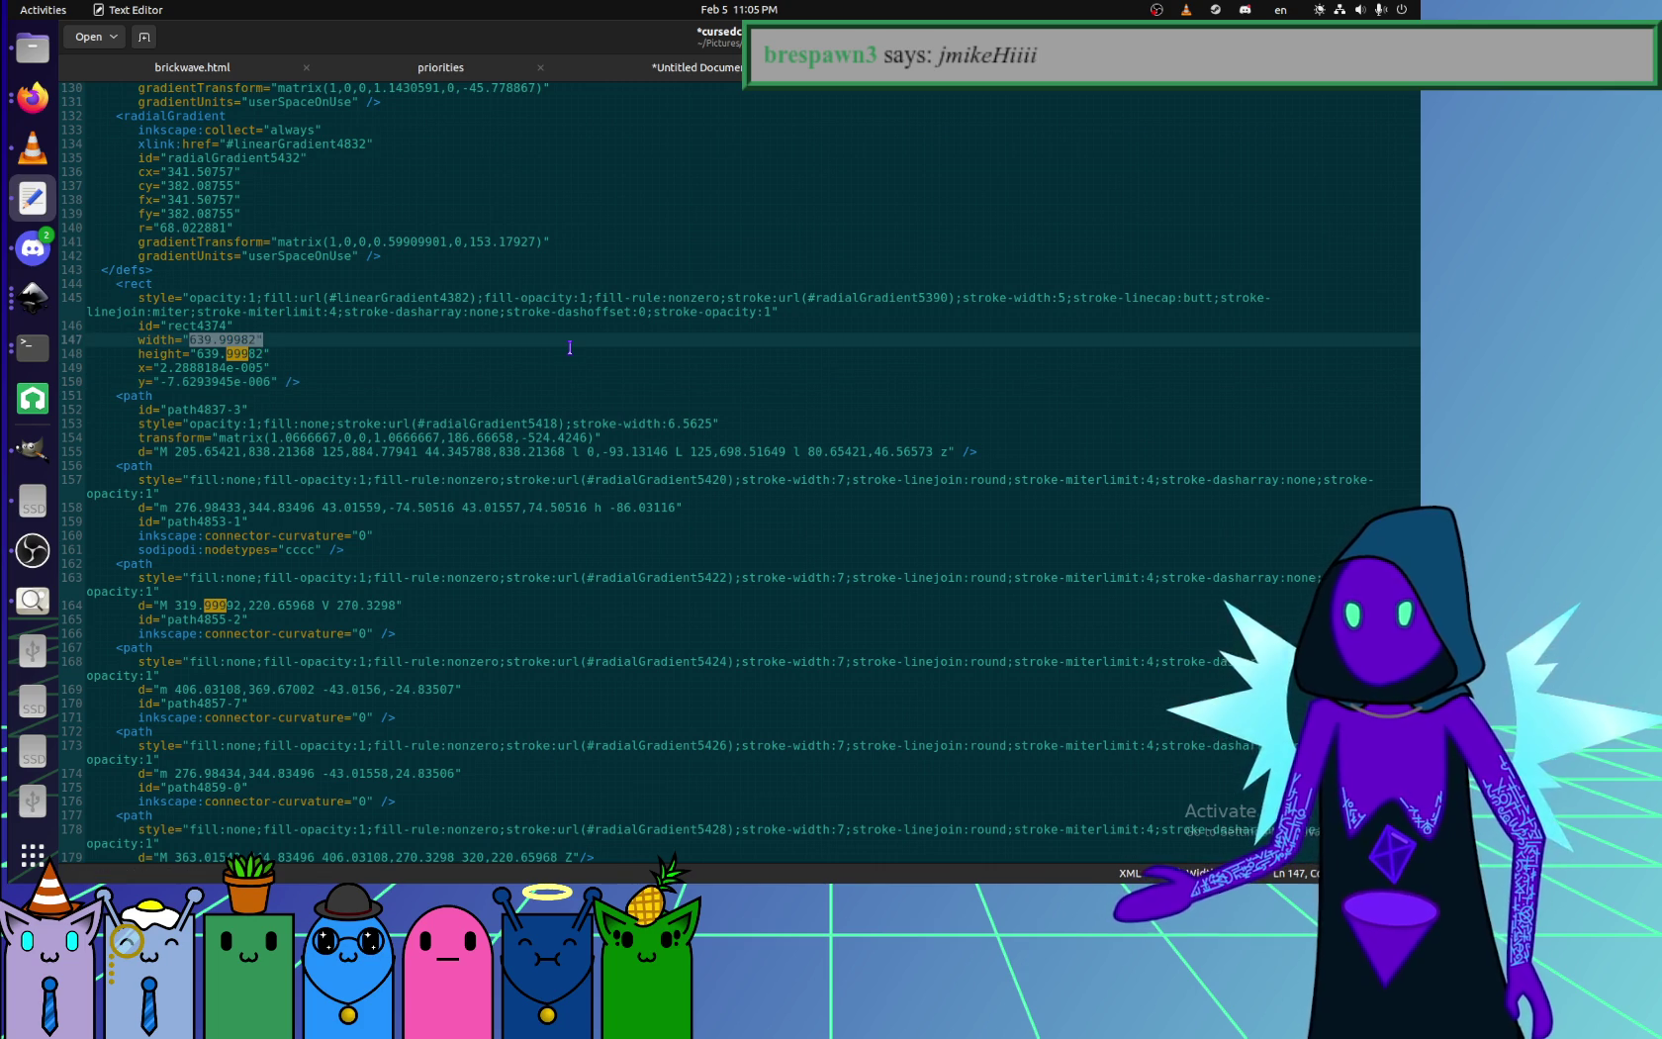
text(640)
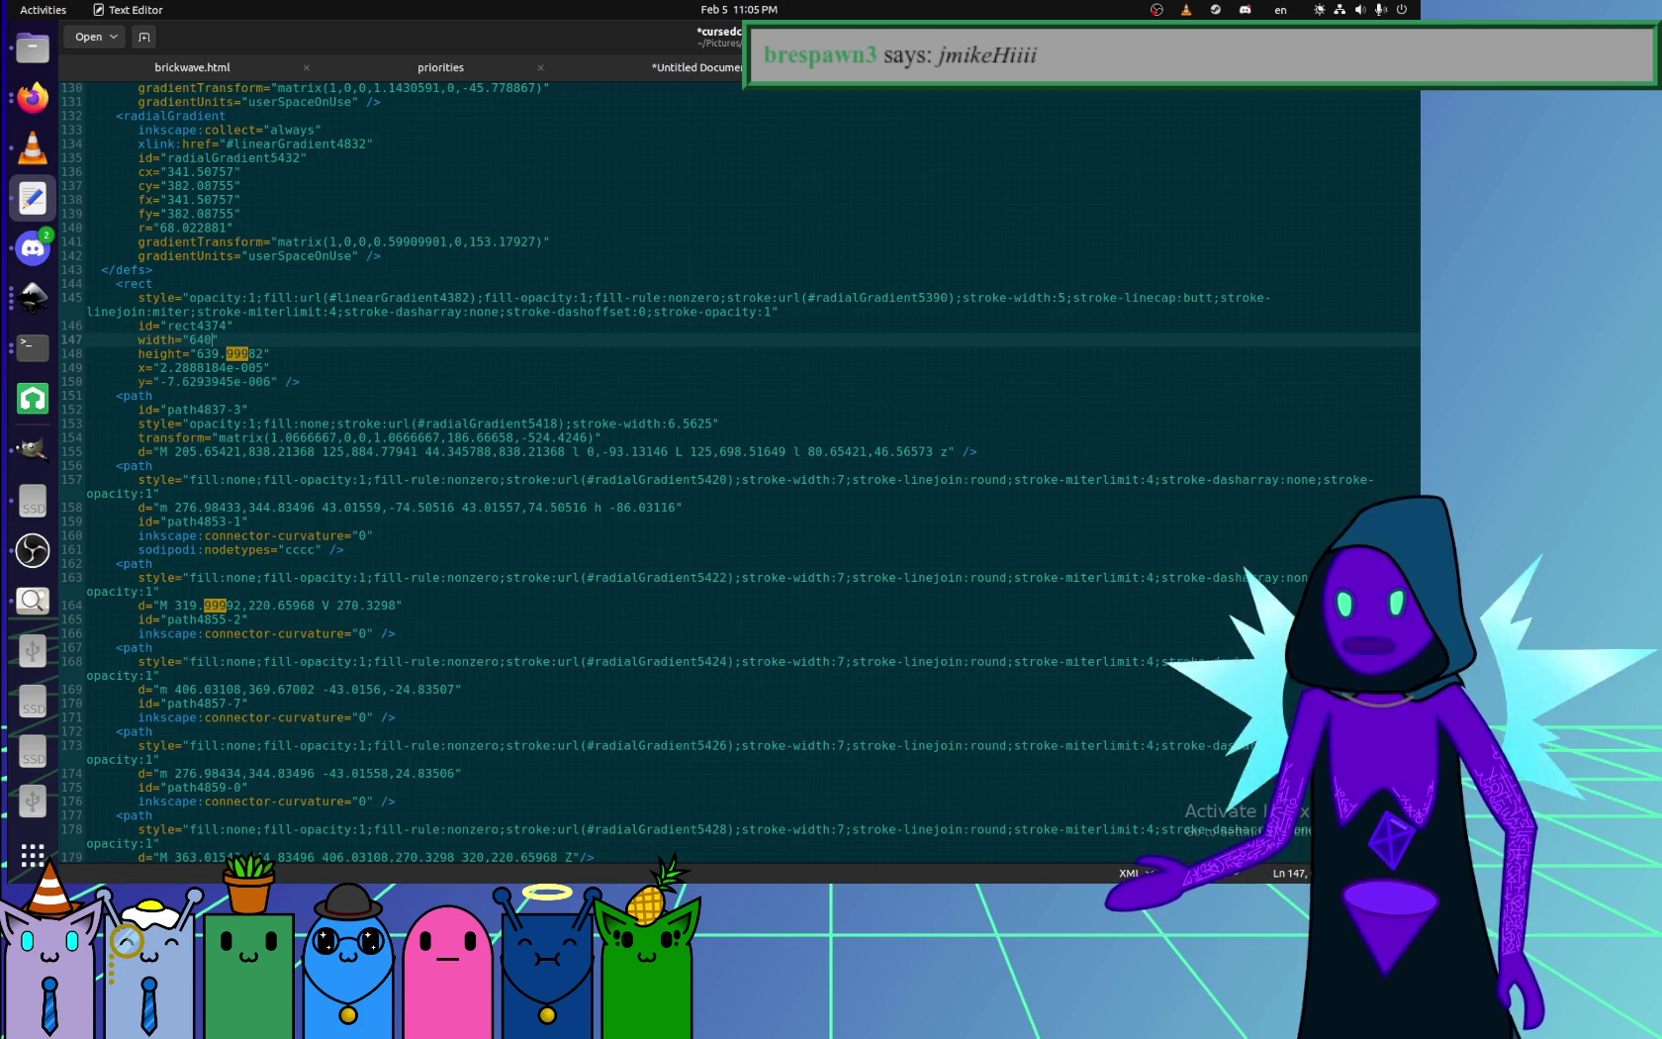
text(640)
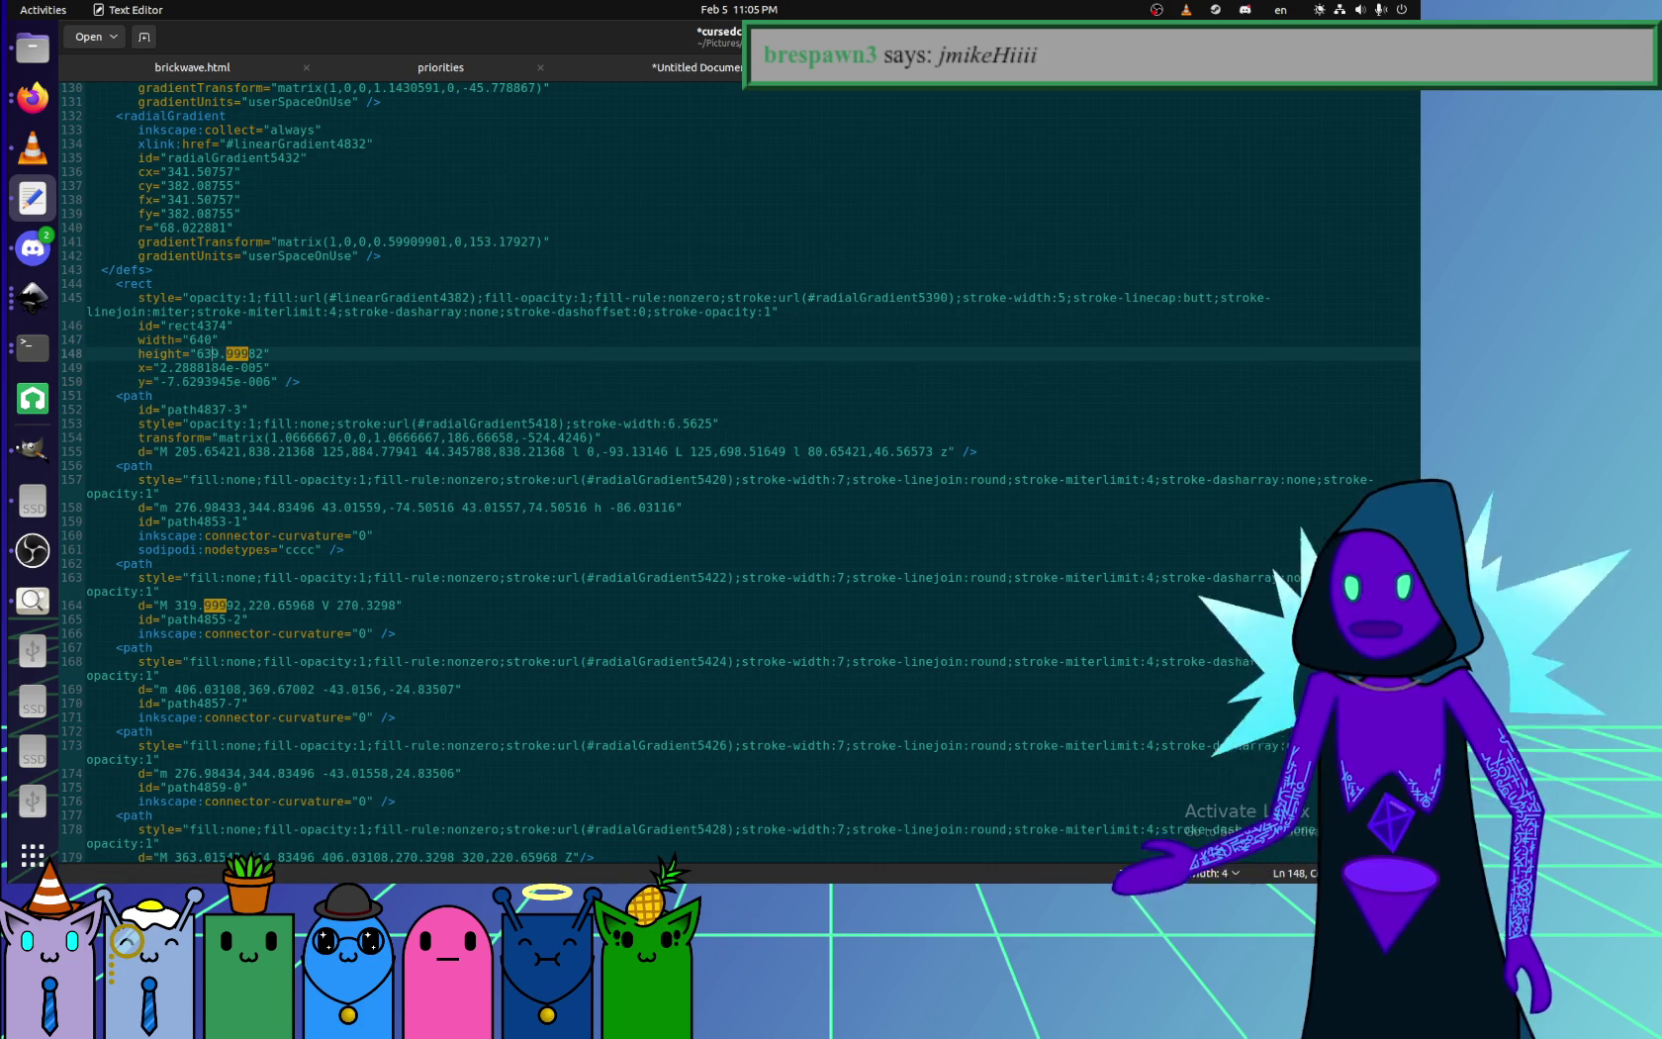
- Replace the rect's tiny exponent x value with 0
key(Down)
key(Down)
key(Down)
key(Down)
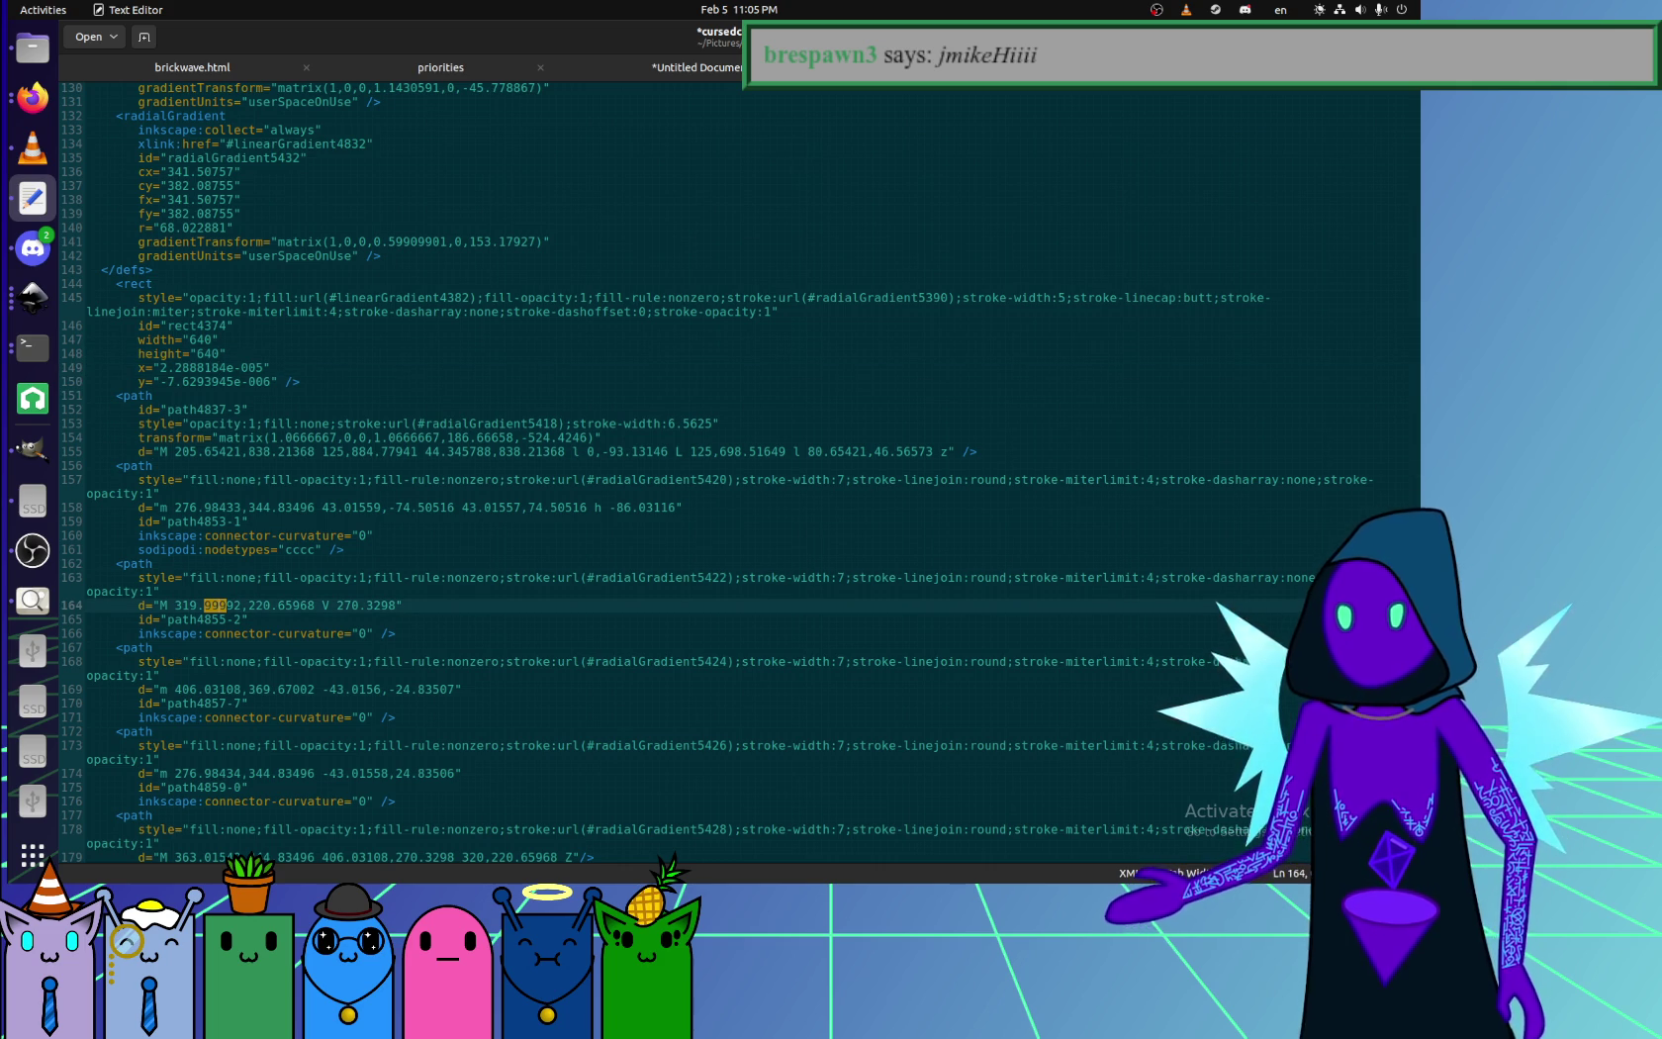
key(Up)
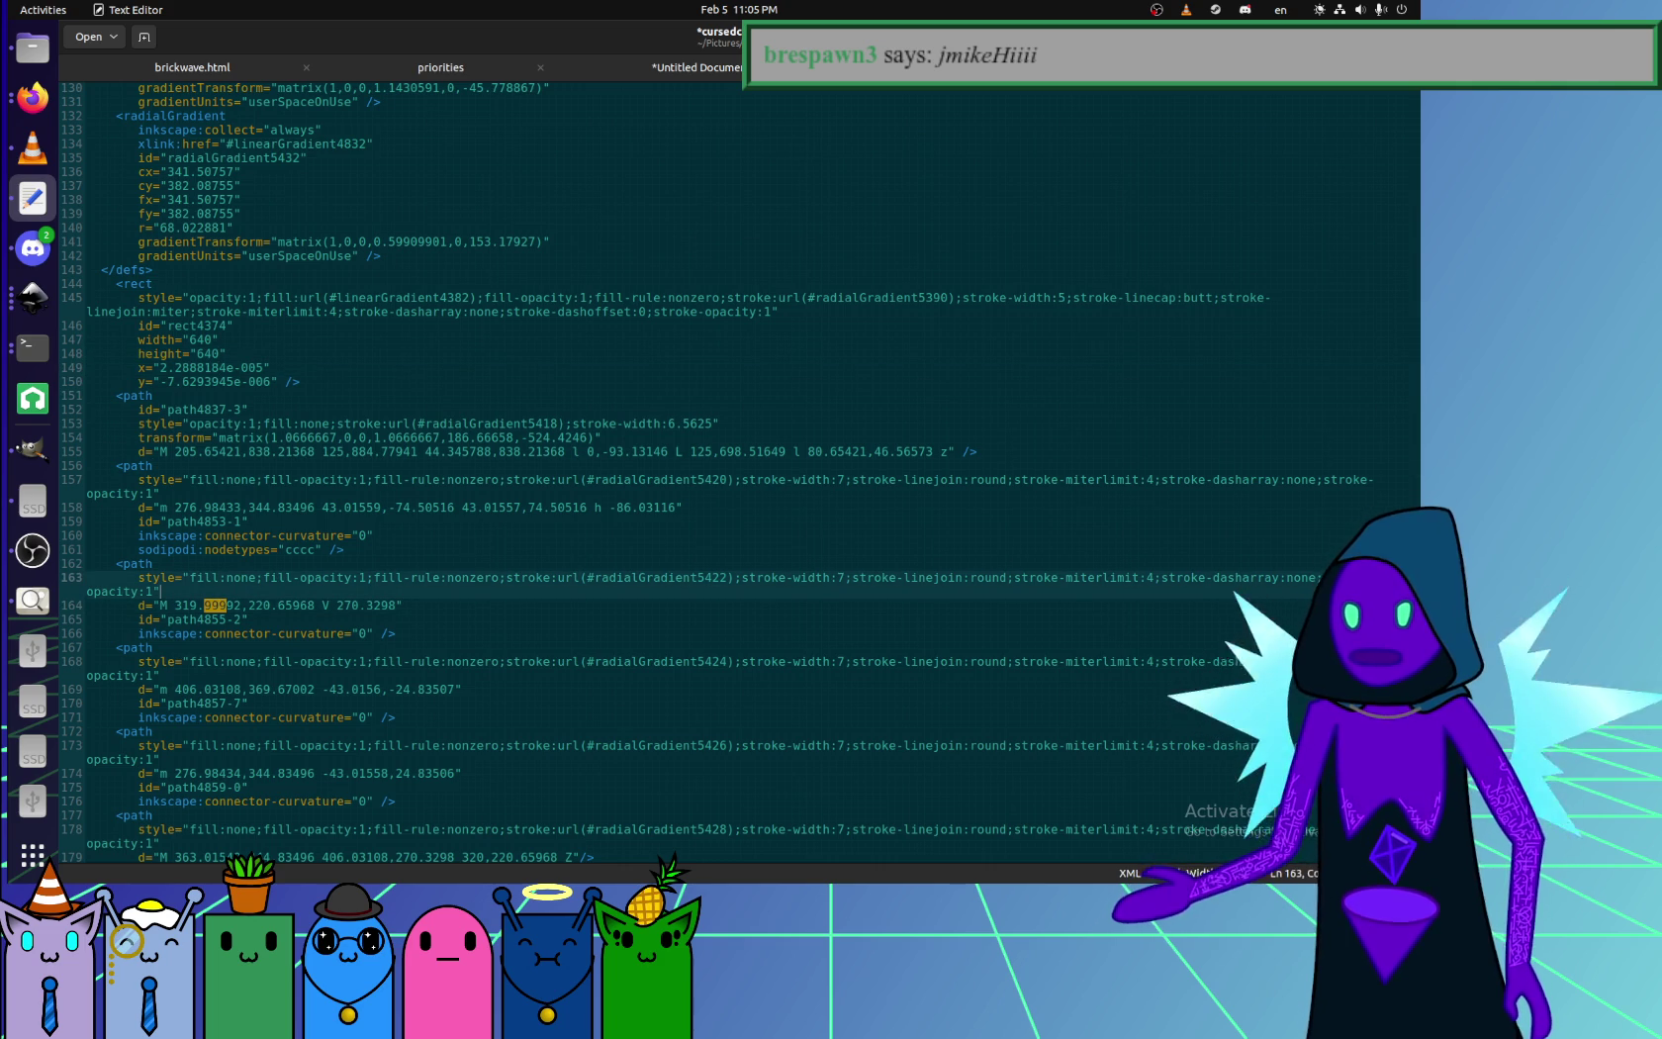
key(Up)
key(Up)
key(Up)
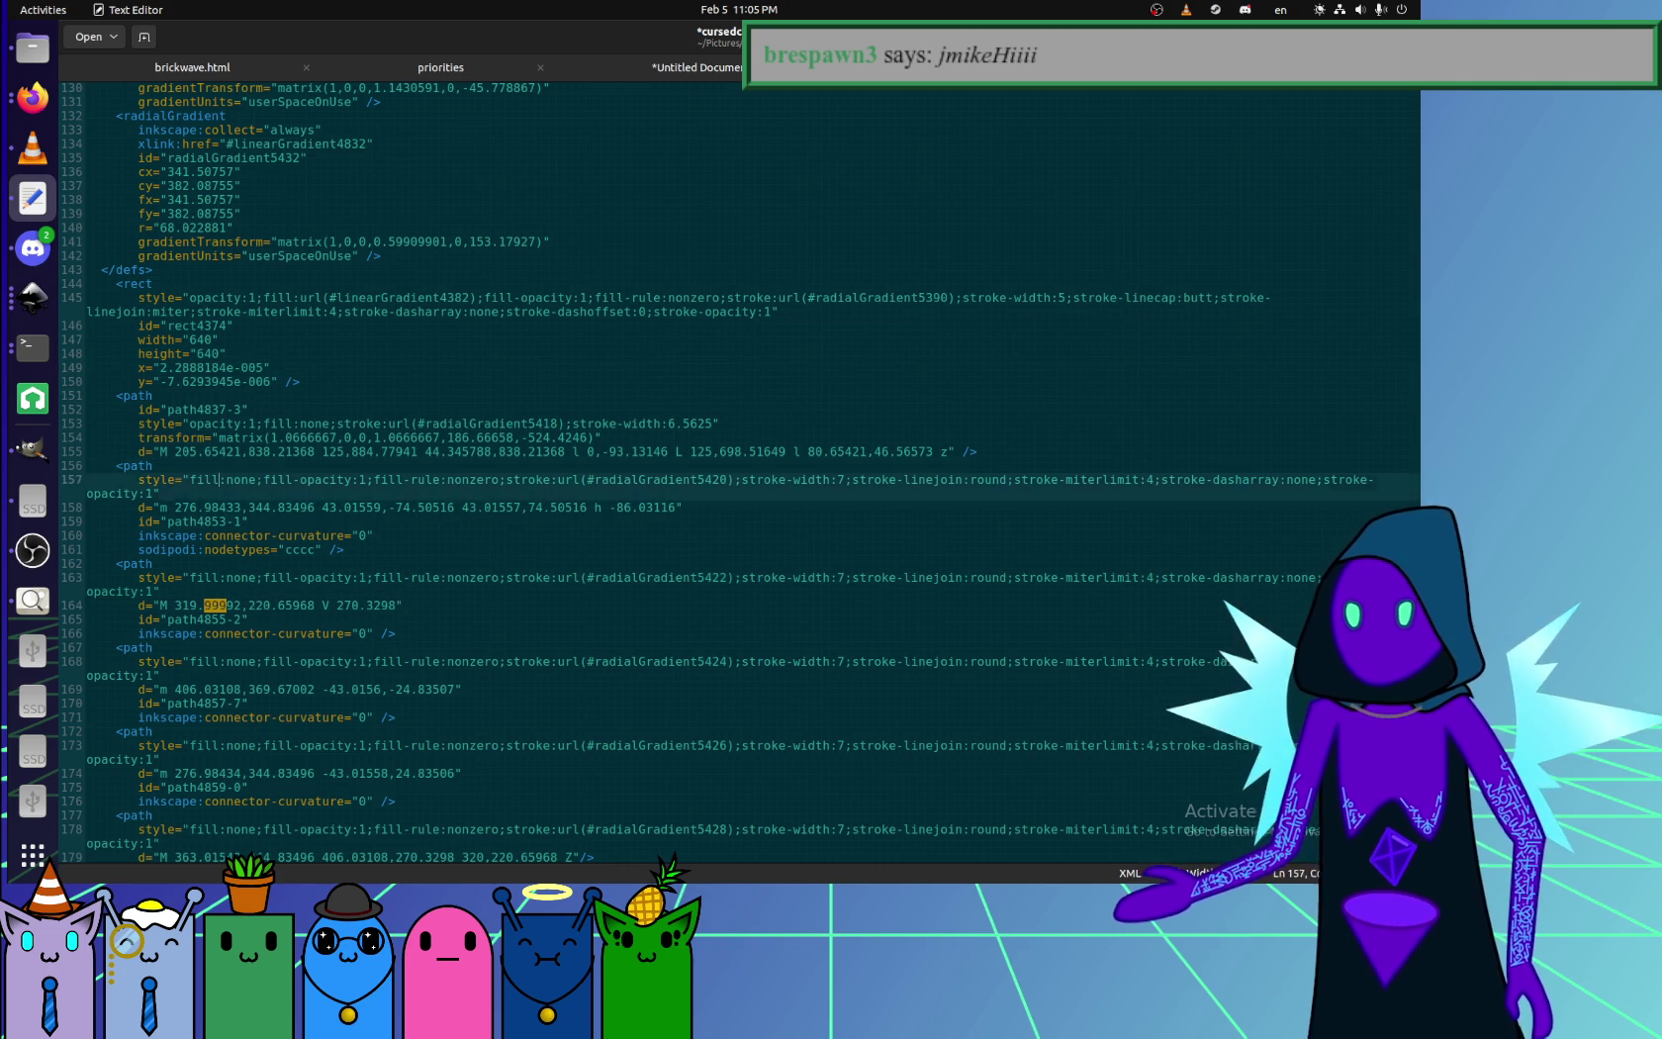
key(Up)
key(Up)
key(Up)
key(Down)
key(Down)
key(Down)
key(ctrl+Left)
key(ctrl+Left)
key(shift+End)
key(shift+Left)
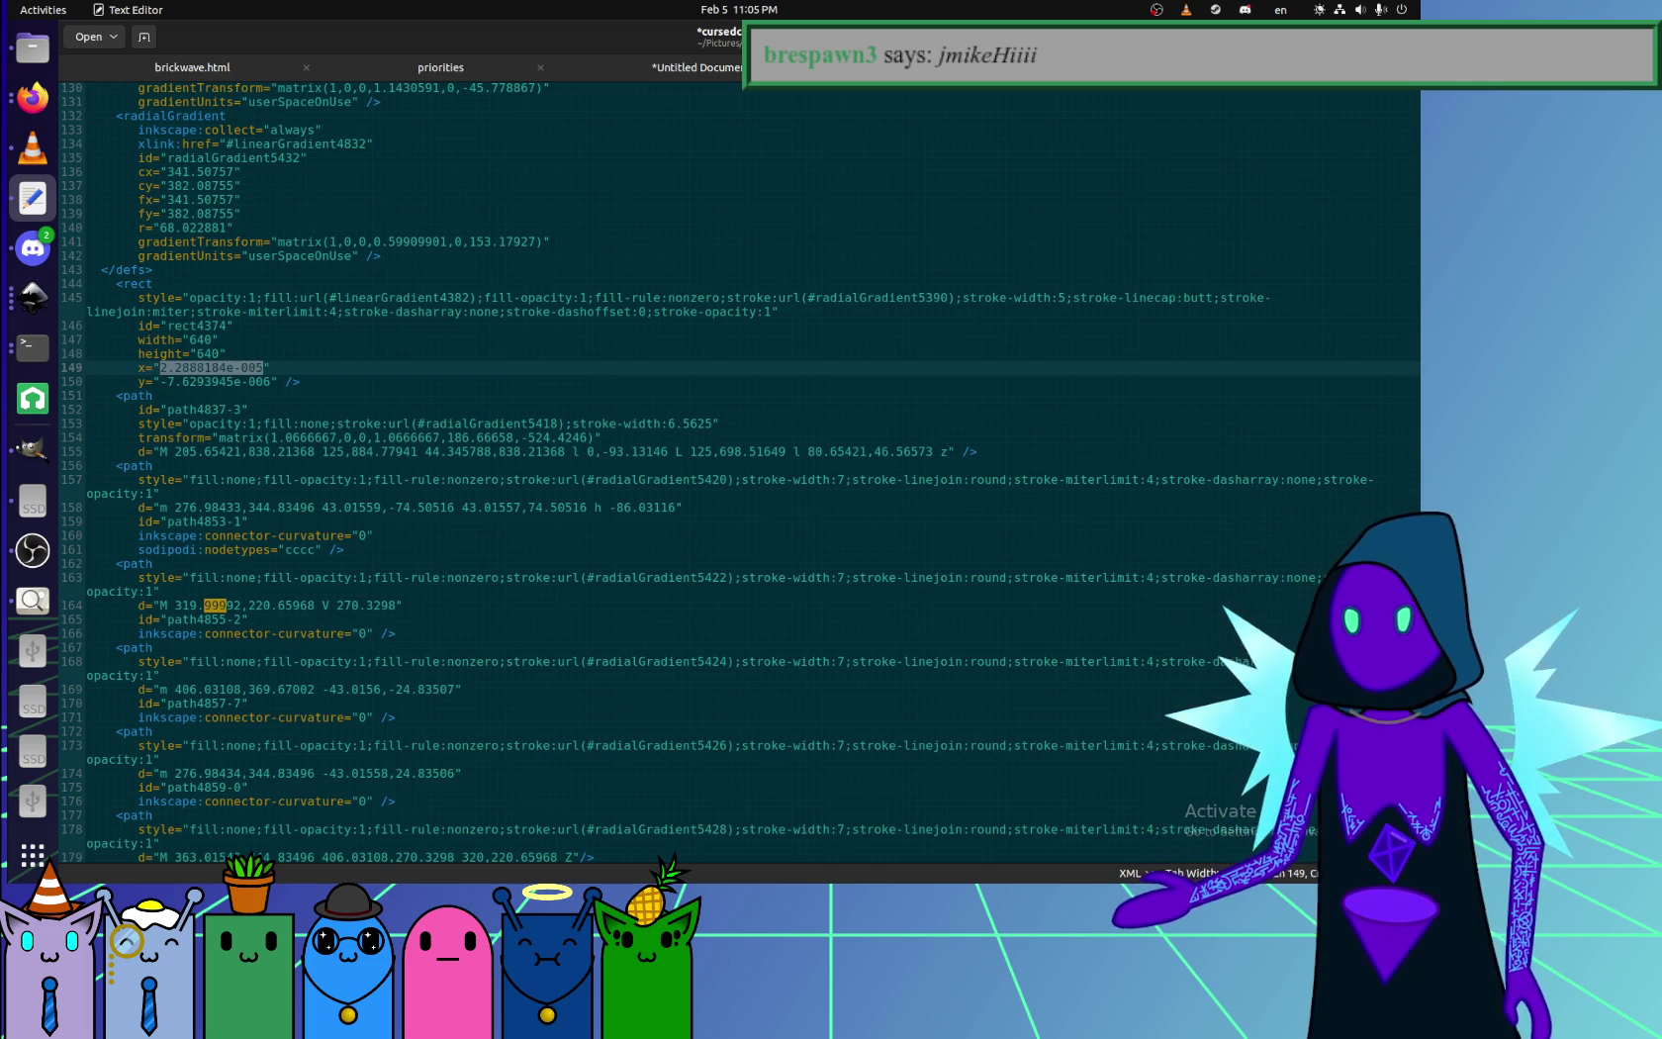
text(0)
- Replace the rect's tiny exponent y value with 0
key(Down)
key(Left)
key(shift+End)
key(shift+Left)
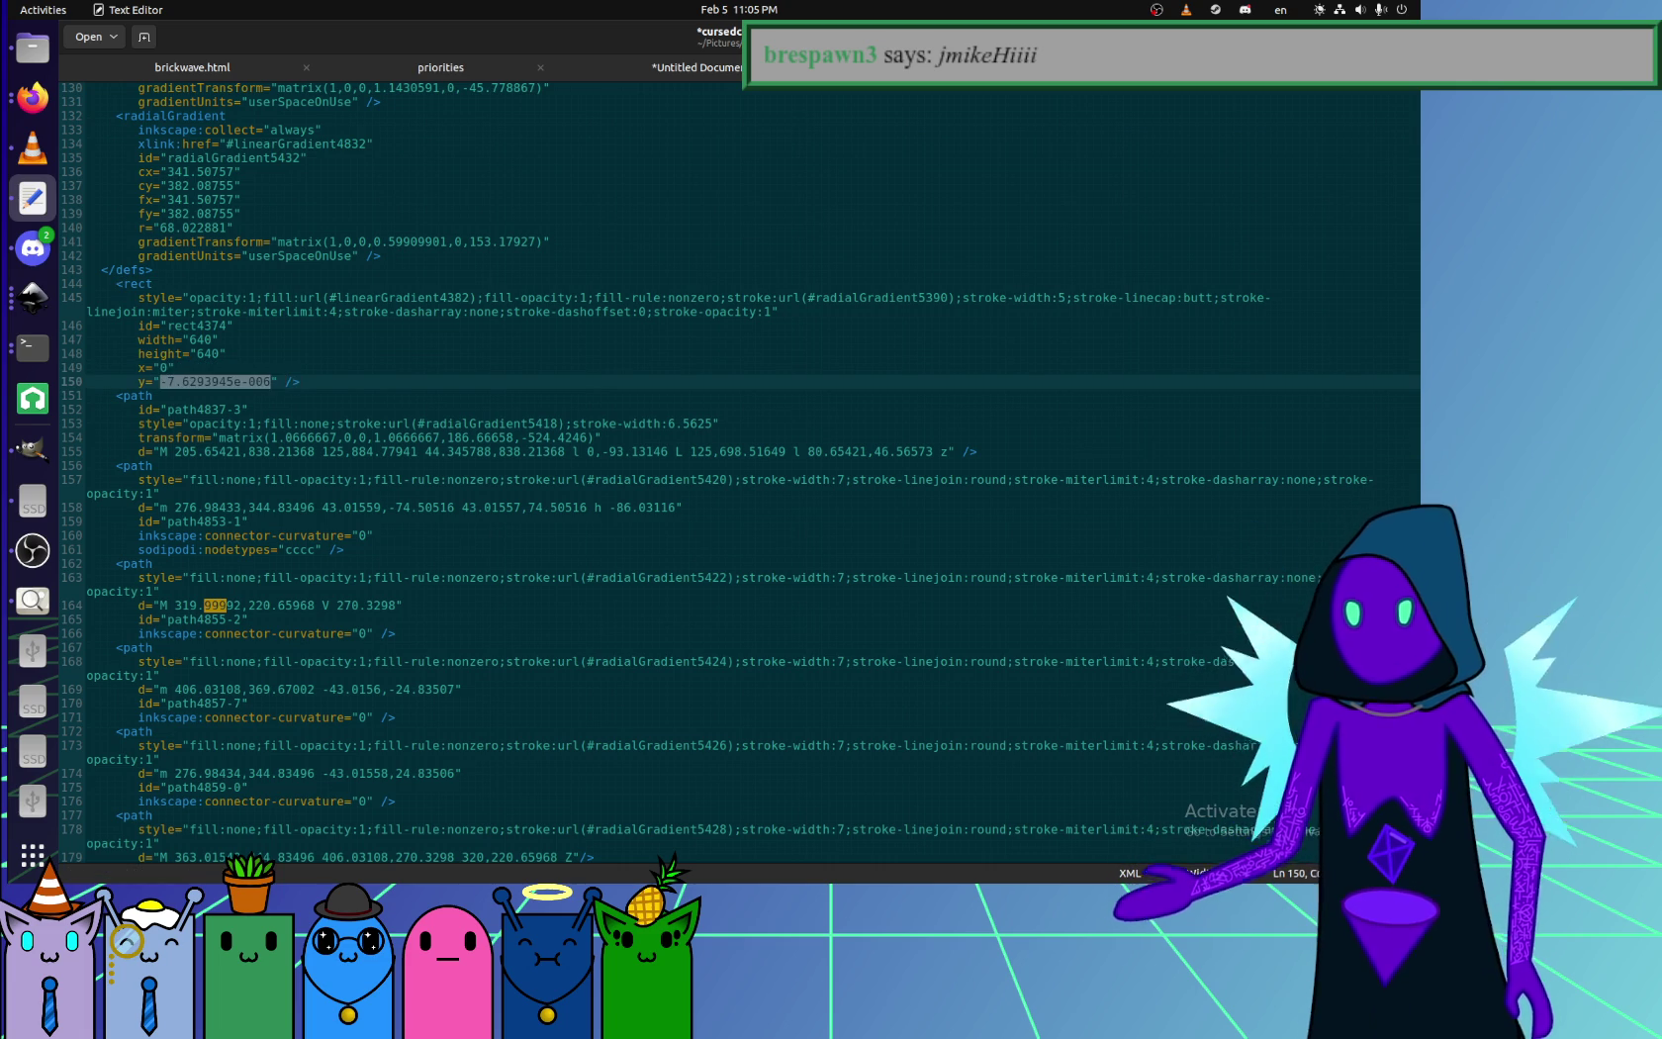
text(0)
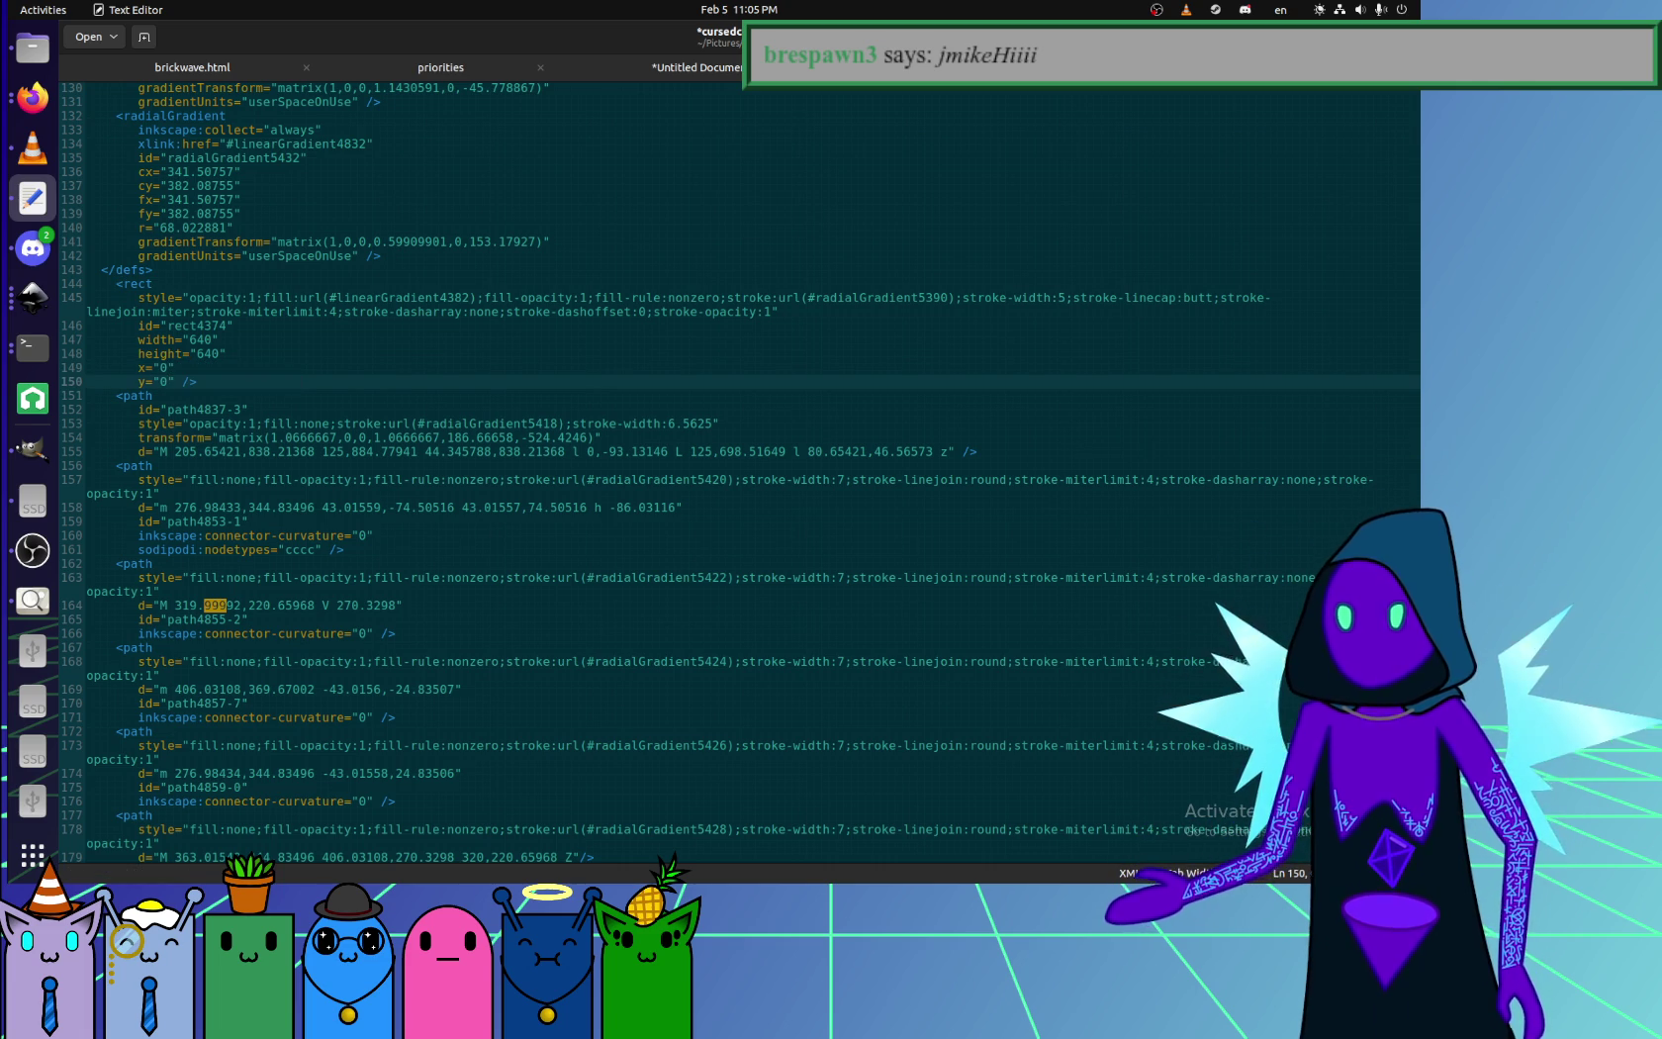
key(Up)
key(Up)
key(Up)
key(Up)
key(End)
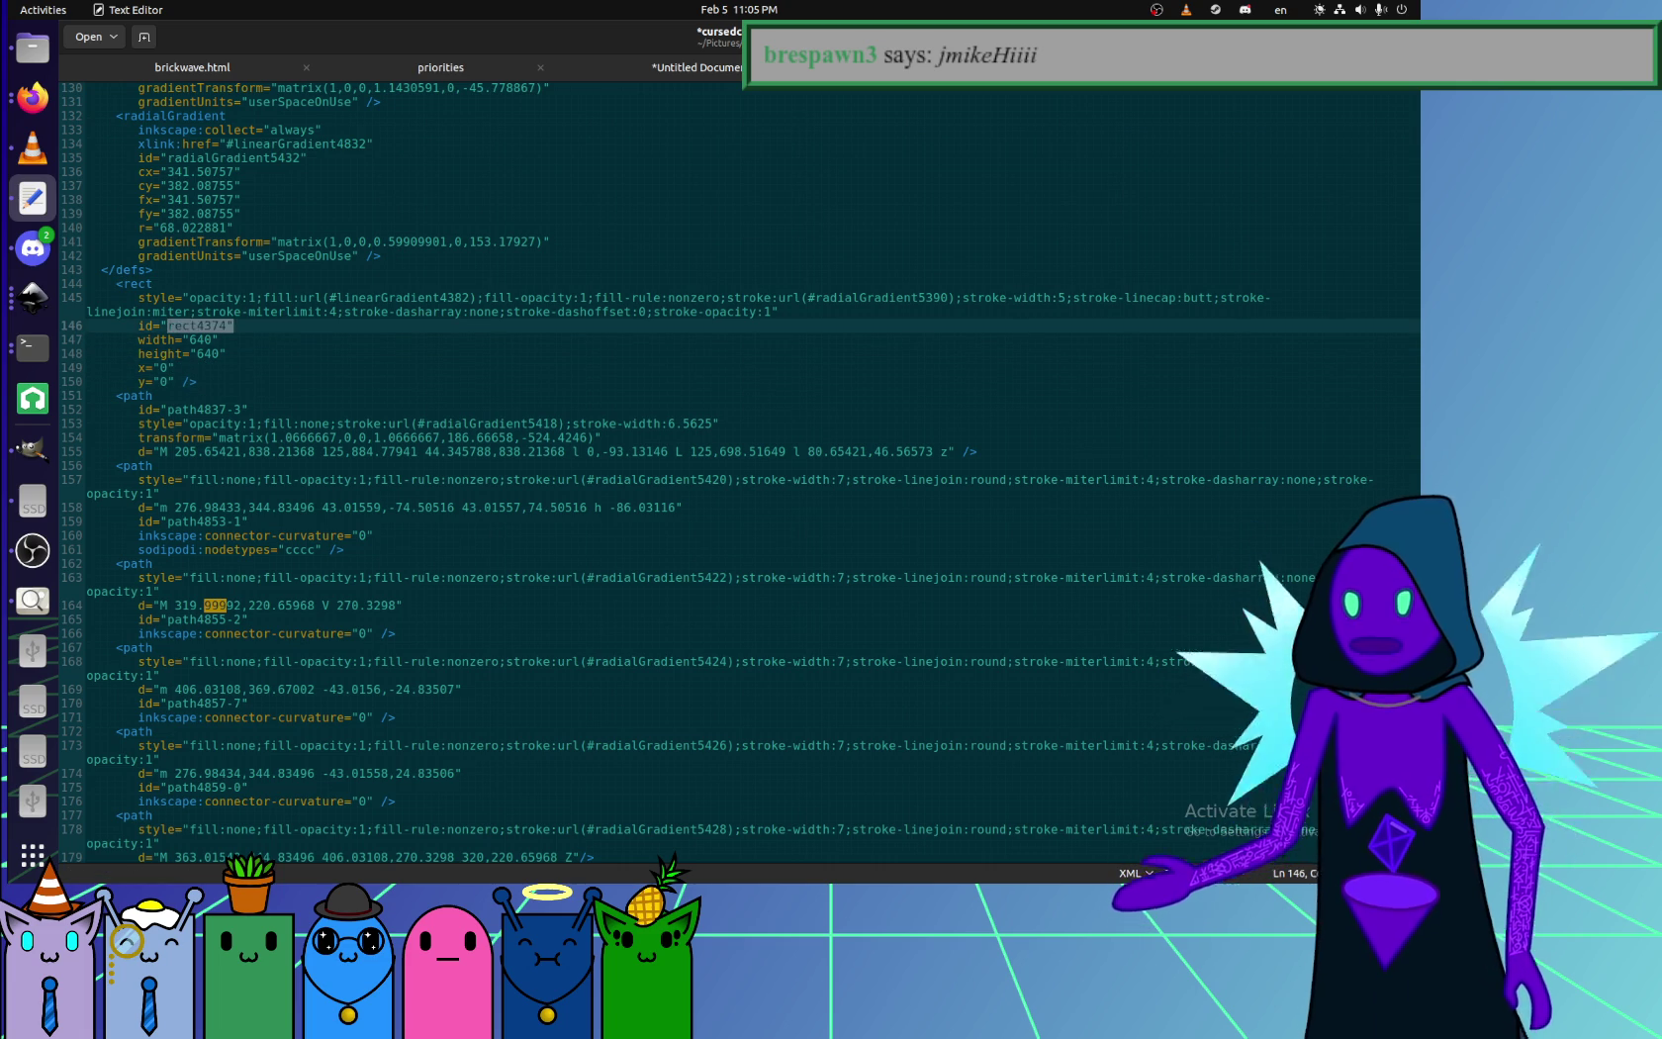
- Delete id="rect4374" and radialGradient5432's gradientTransform line
key(shift+Up)
key(shift+End)
key(BackSpace)
key(Up)
key(Up)
key(Up)
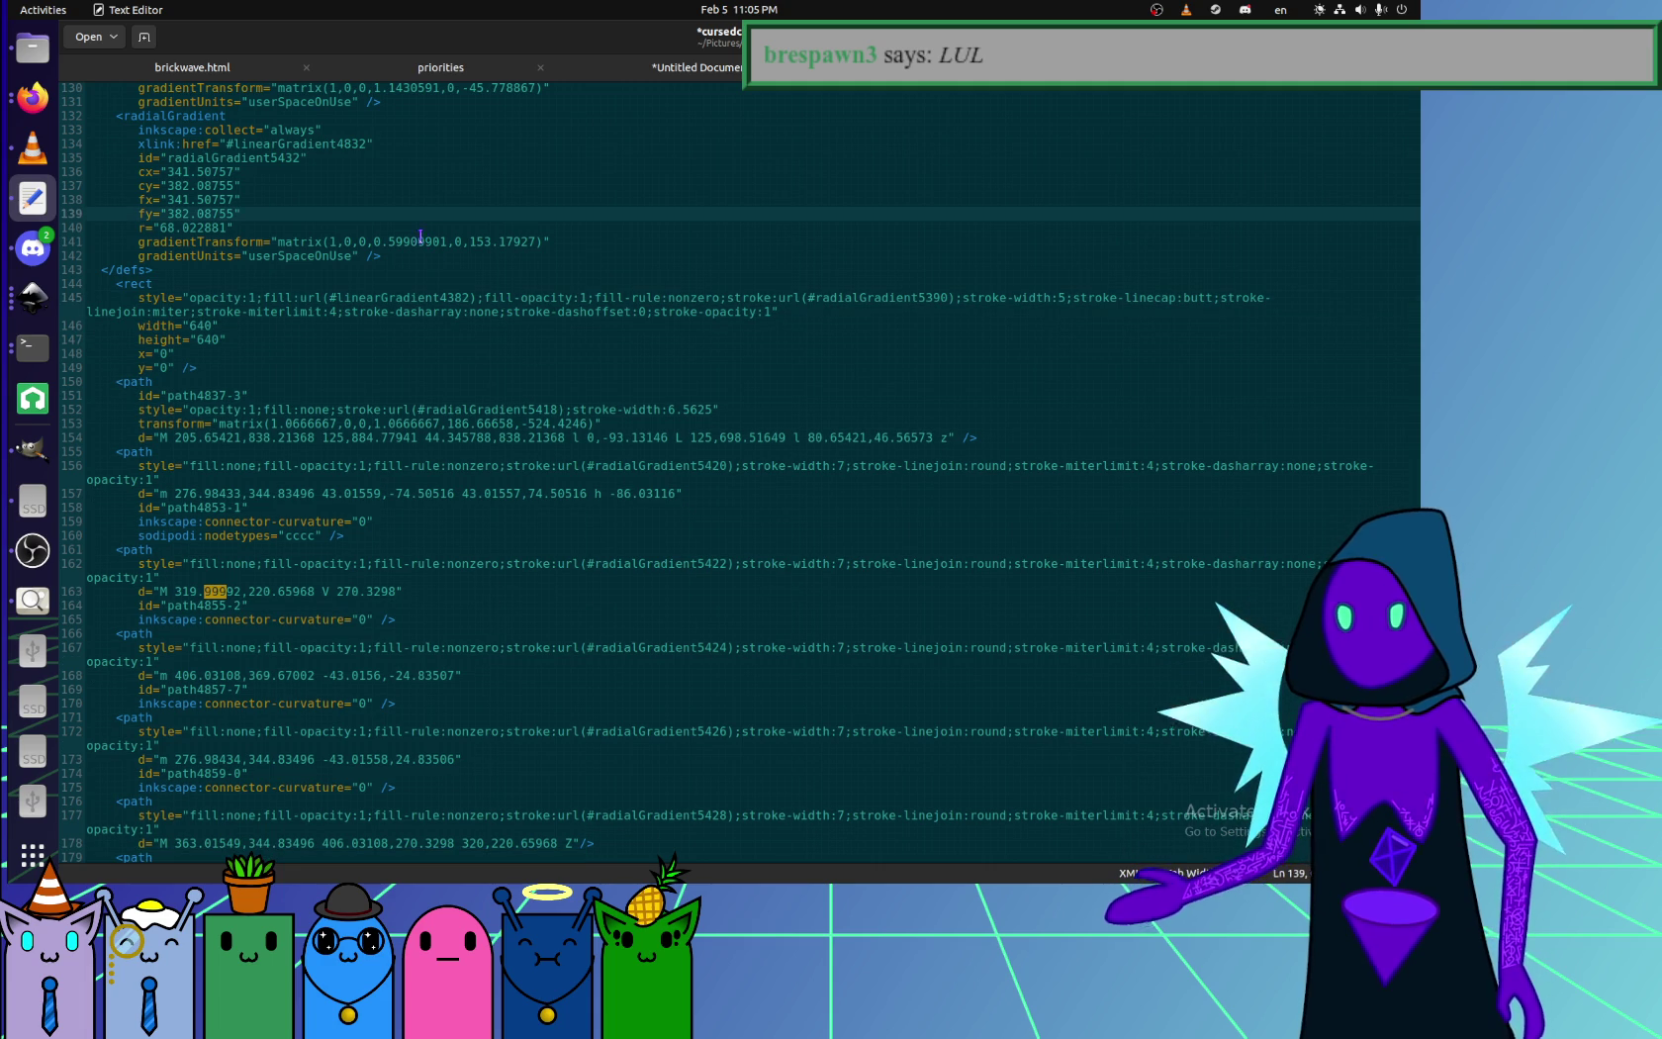
click(418, 239)
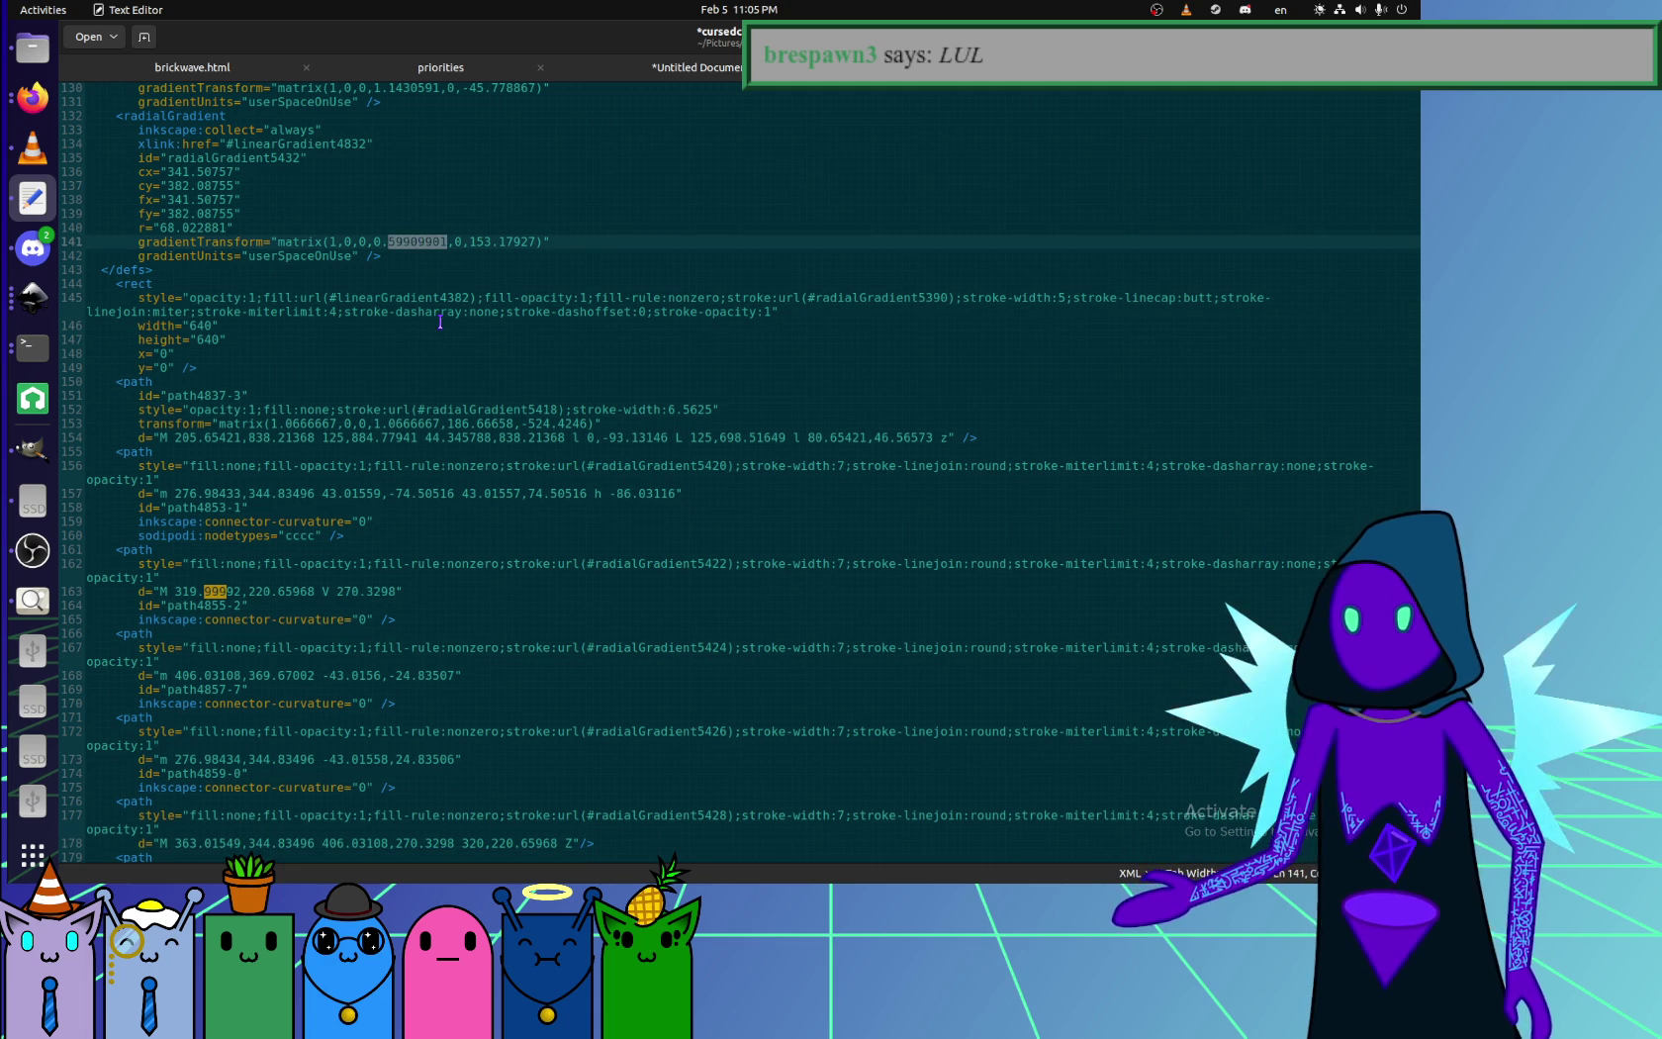
key(ctrl+d)
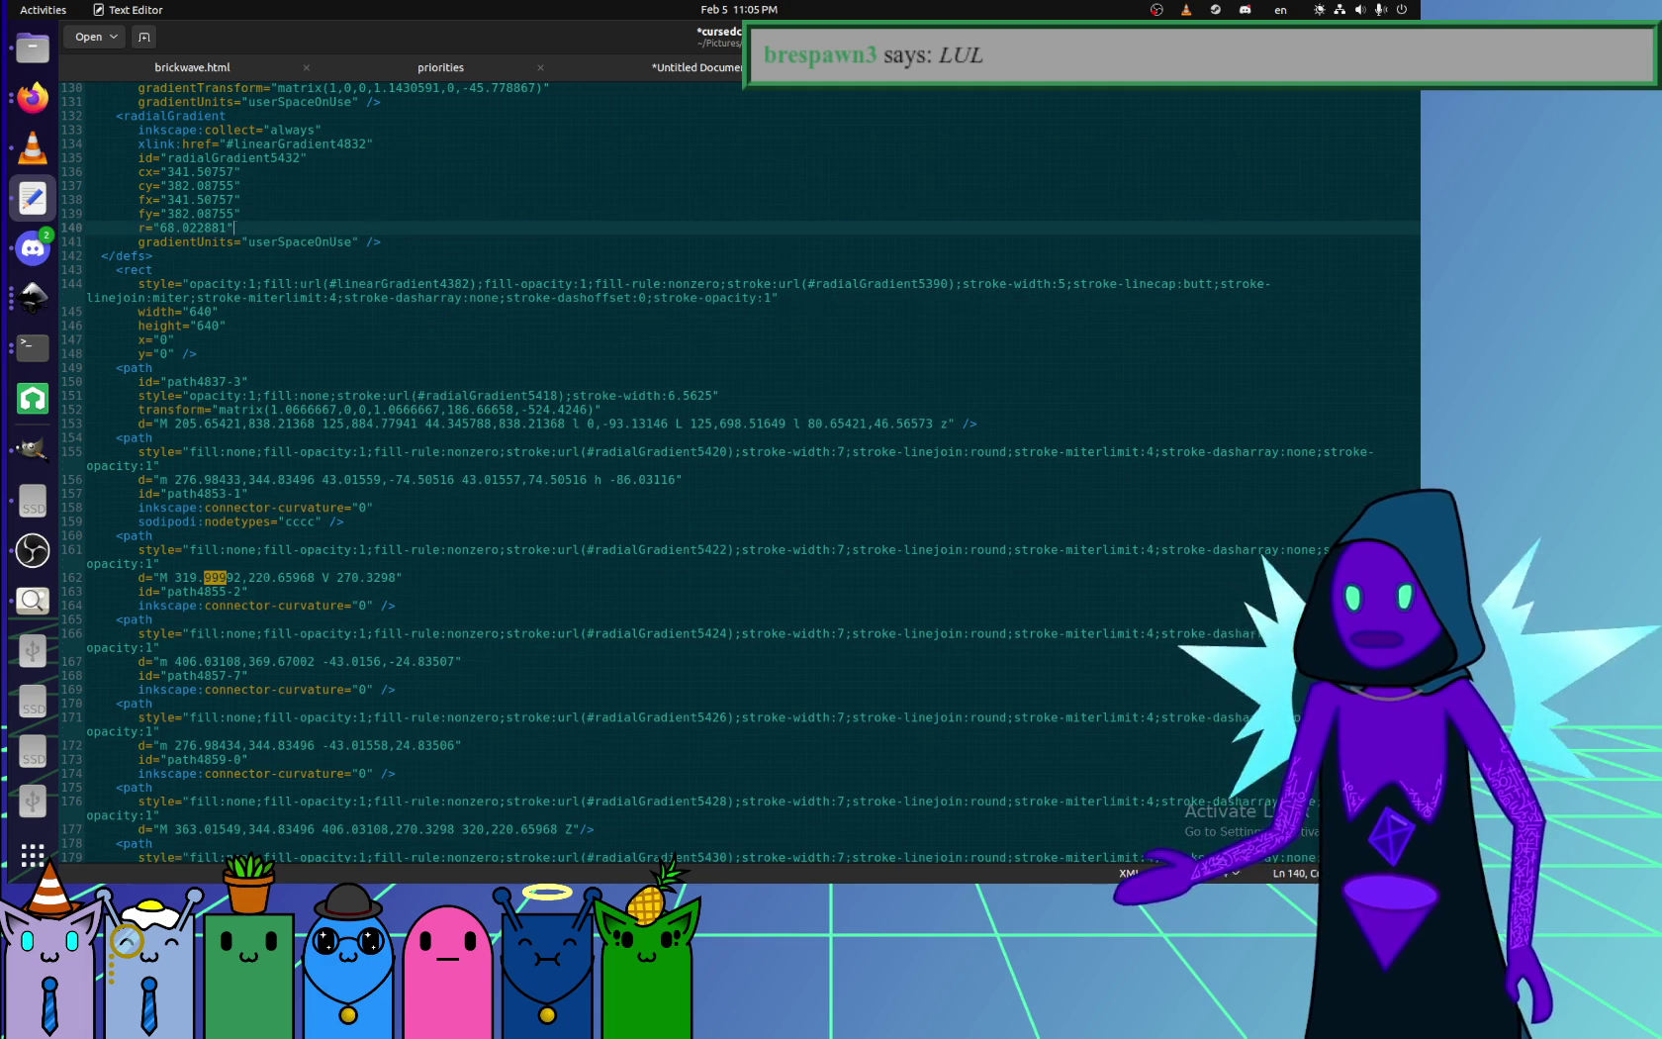
key(Down)
key(Down)
key(Down)
key(Down)
key(Down)
key(Down)
key(Down)
key(Down)
key(Down)
key(Down)
key(Down)
key(Down)
key(Down)
key(Down)
key(Down)
key(Down)
key(Down)
- Strip id, connector-curvature and nodetypes lines from three cube paths
mouse_move(383, 659)
mouse_down()
mouse_move(461, 633)
mouse_move(461, 575)
mouse_move(402, 519)
mouse_up()
key(BackSpace)
key(Up)
key(Up)
key(Up)
key(Up)
key(BackSpace)
key(Up)
key(Up)
key(Up)
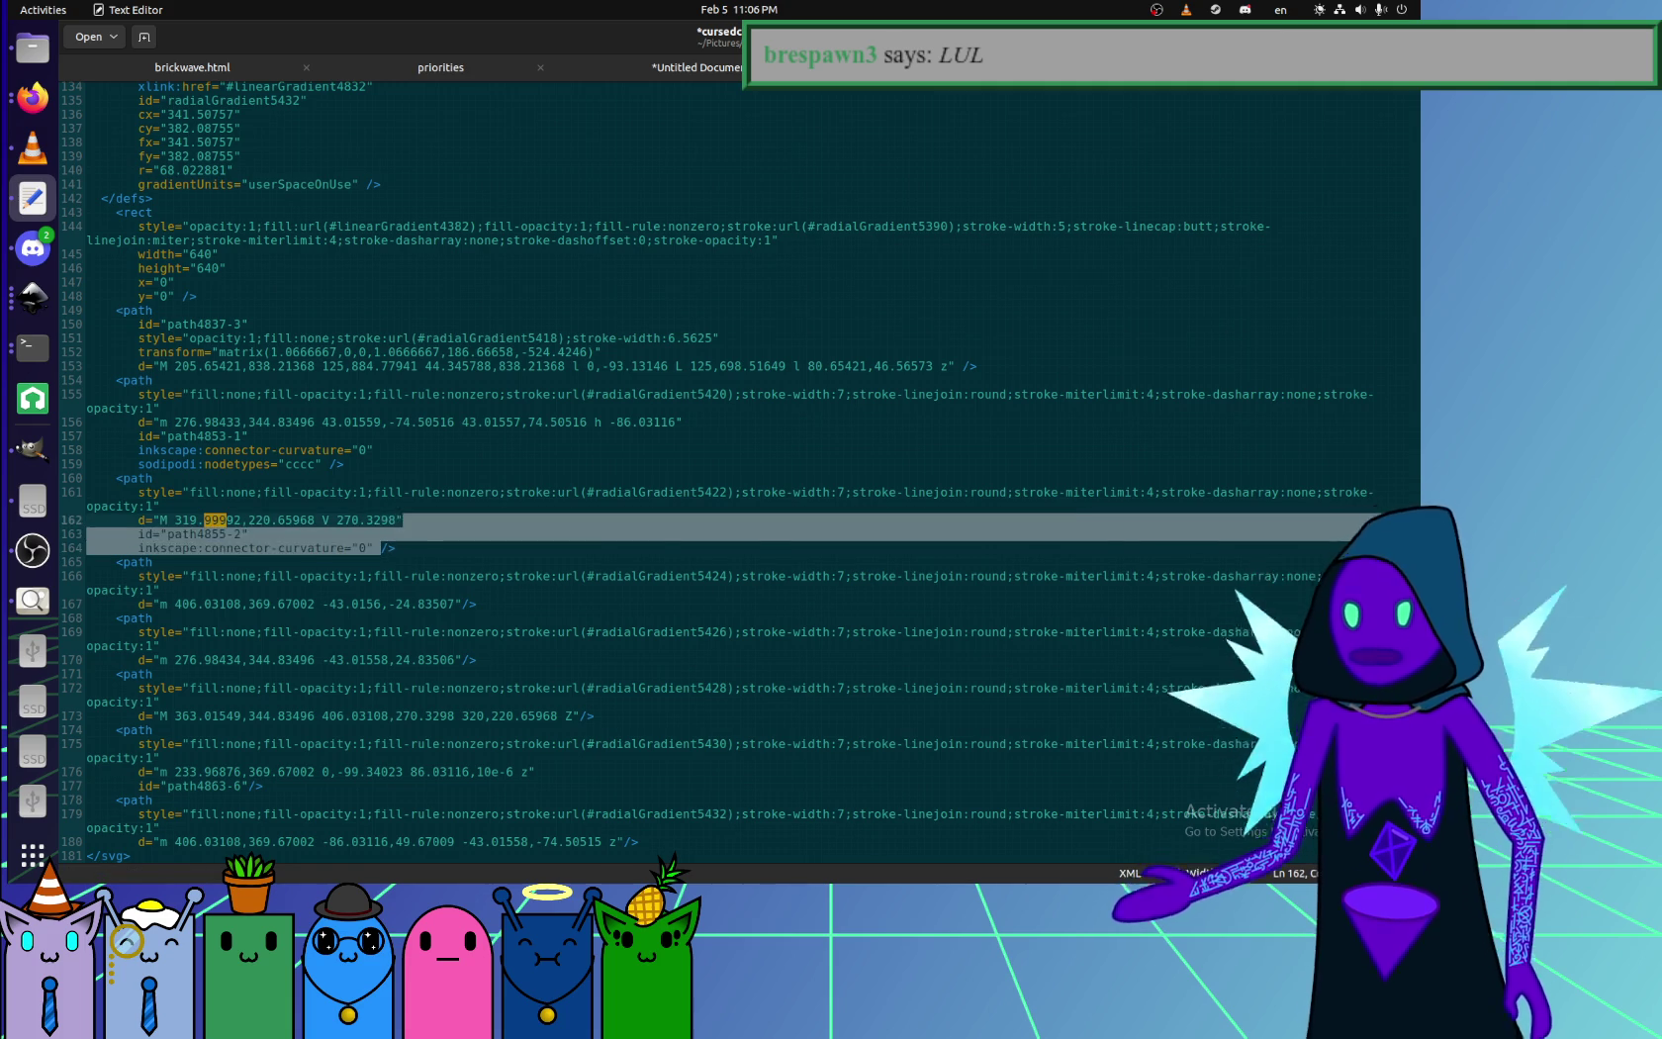
key(BackSpace)
key(Up)
key(Up)
key(Up)
key(shift+Up)
key(shift+Up)
key(shift+Up)
key(shift+End)
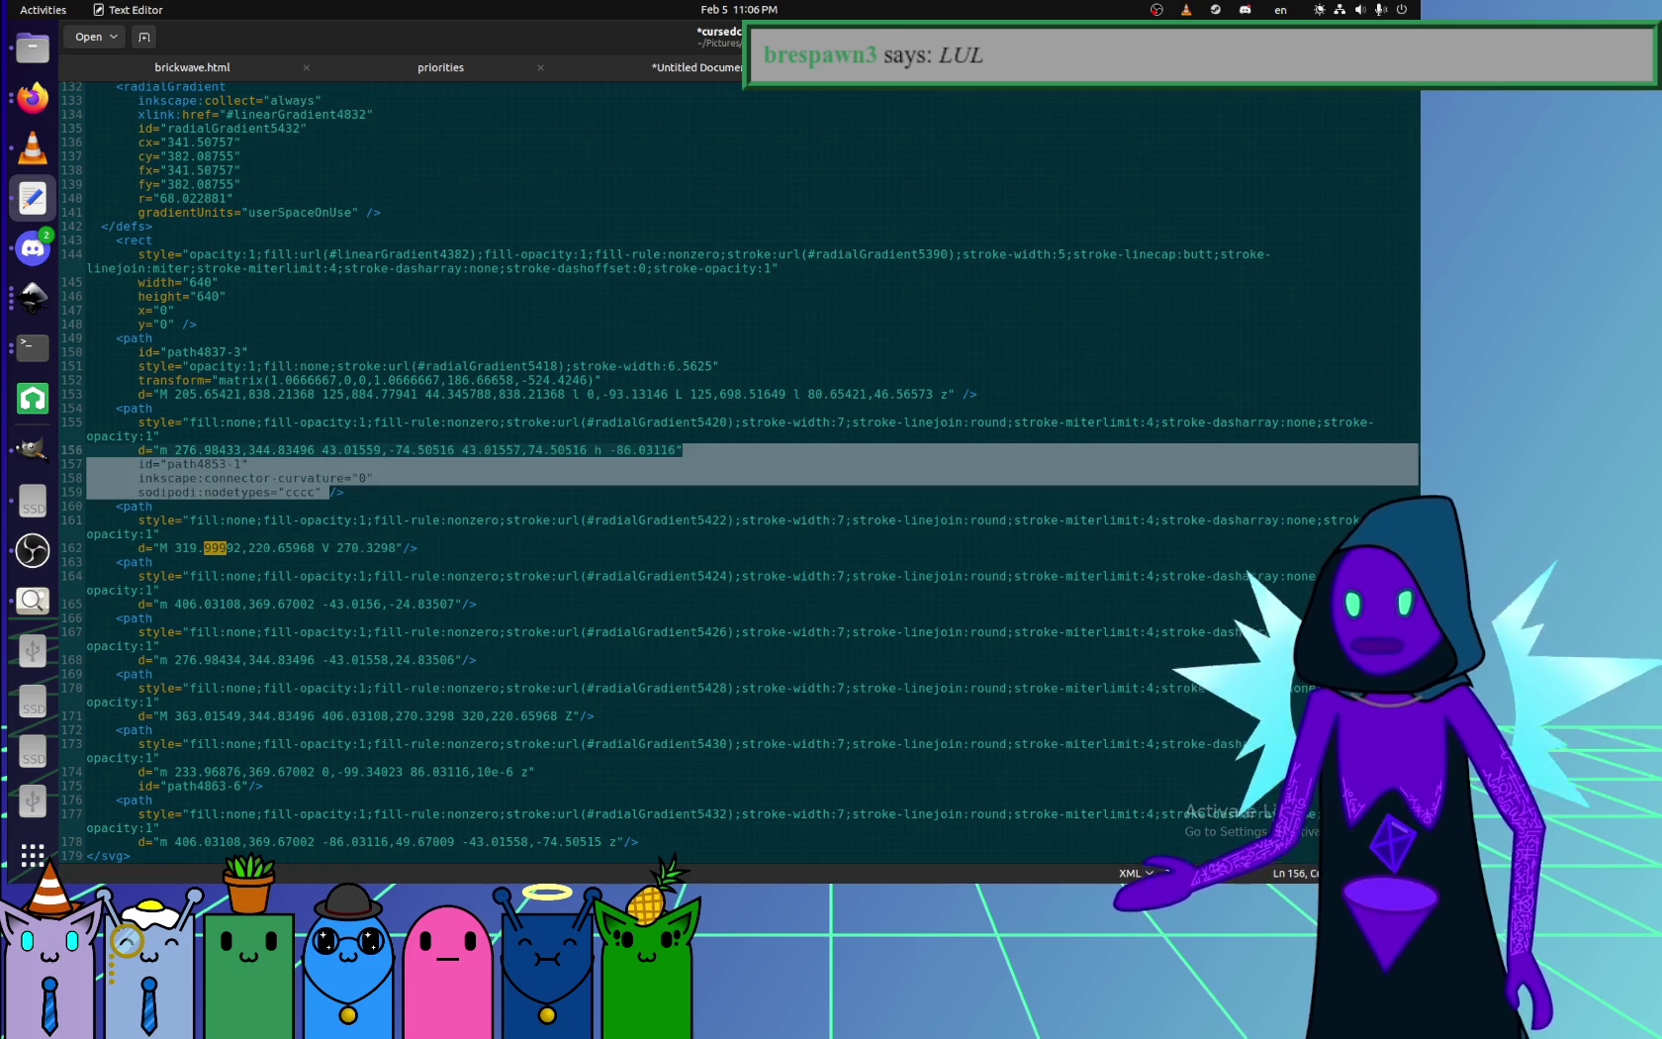
key(BackSpace)
key(Up)
key(Up)
key(Up)
key(Up)
key(Up)
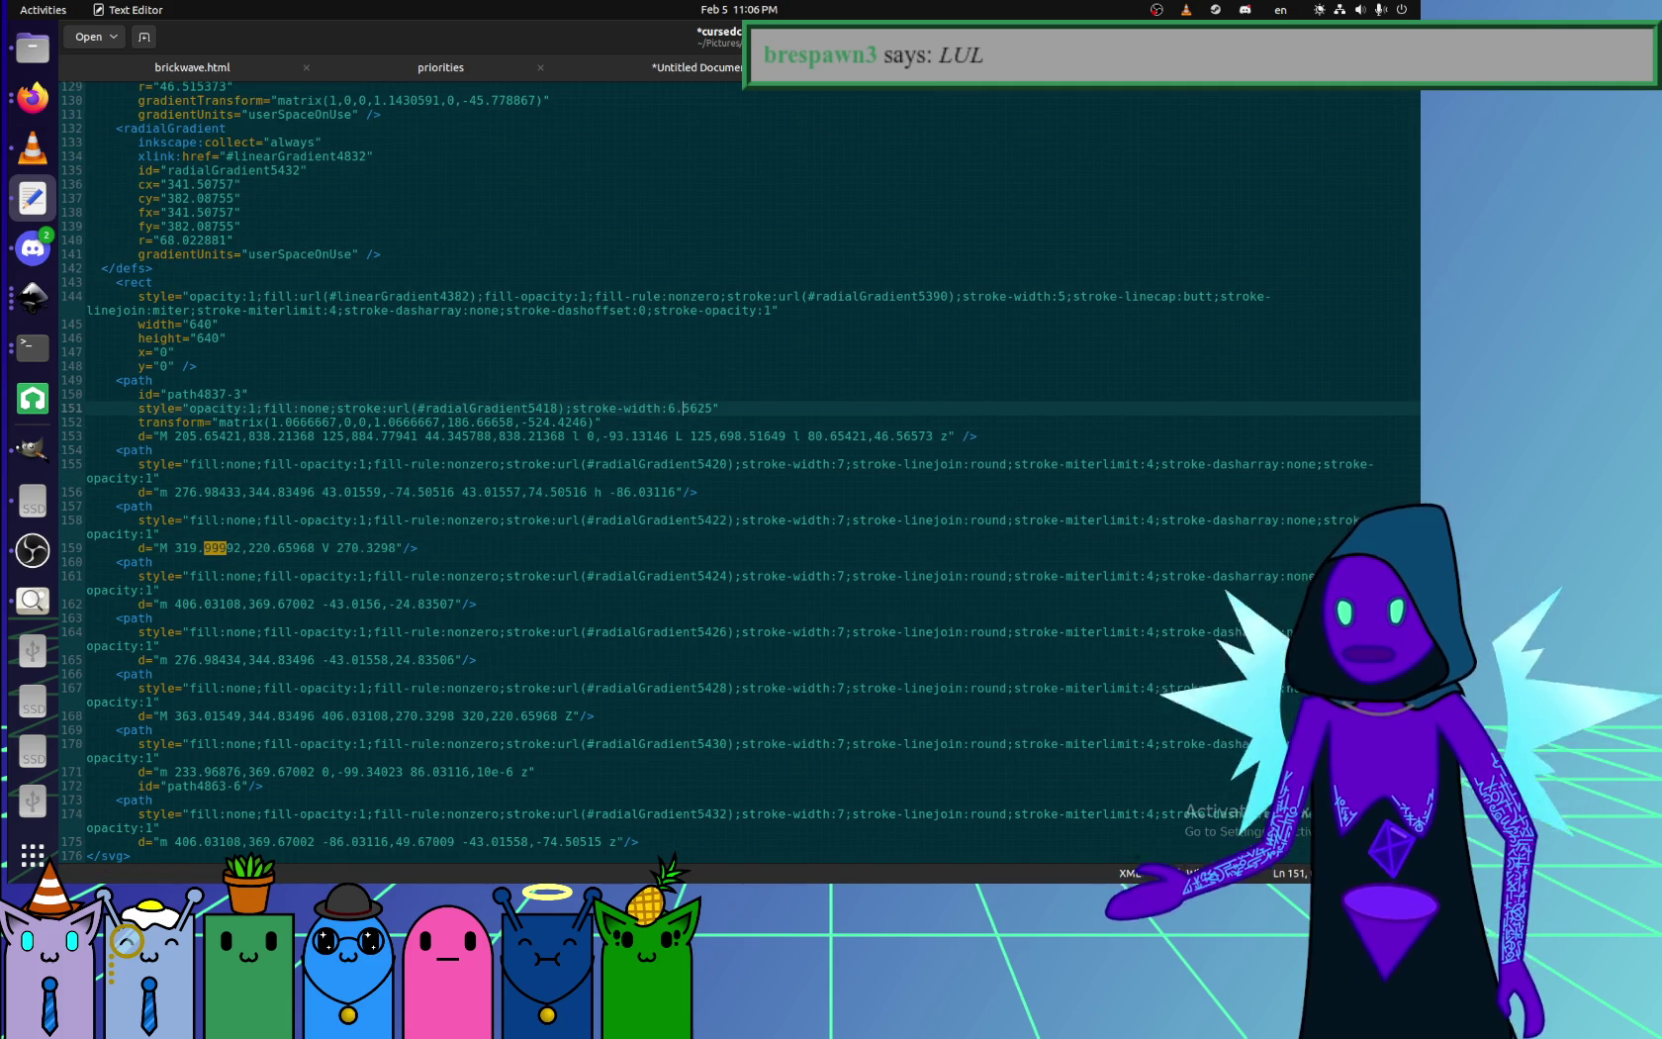
key(Up)
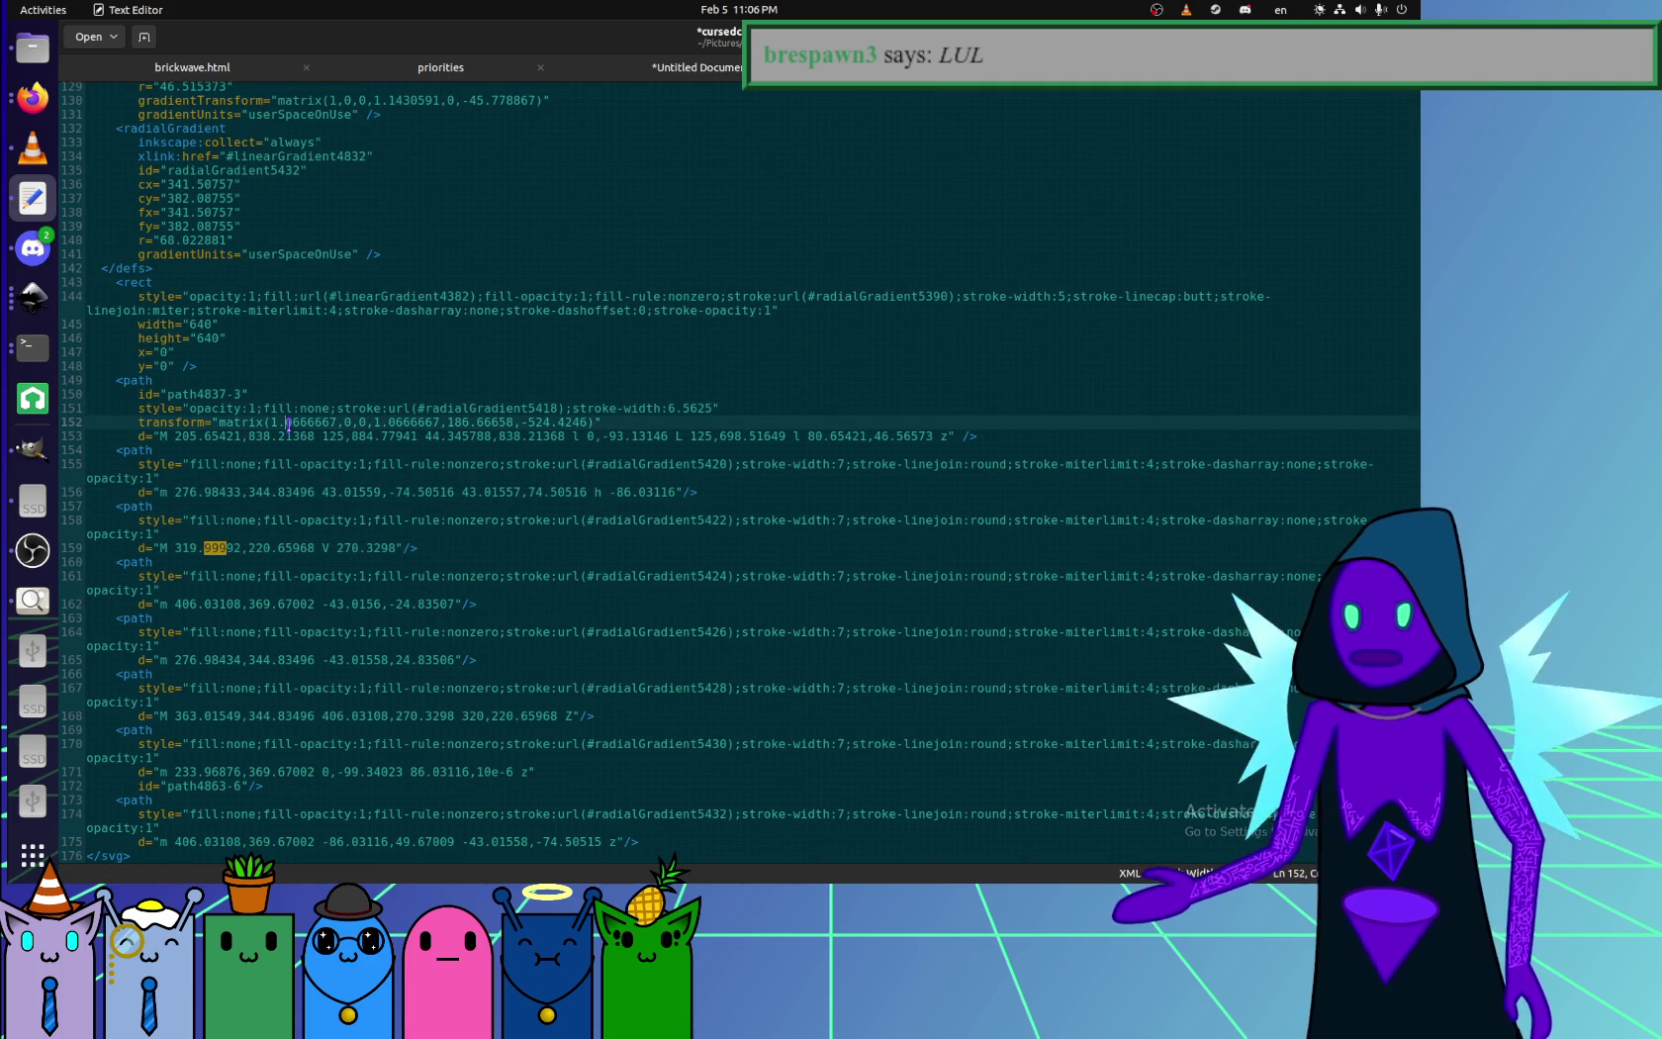
key(Up)
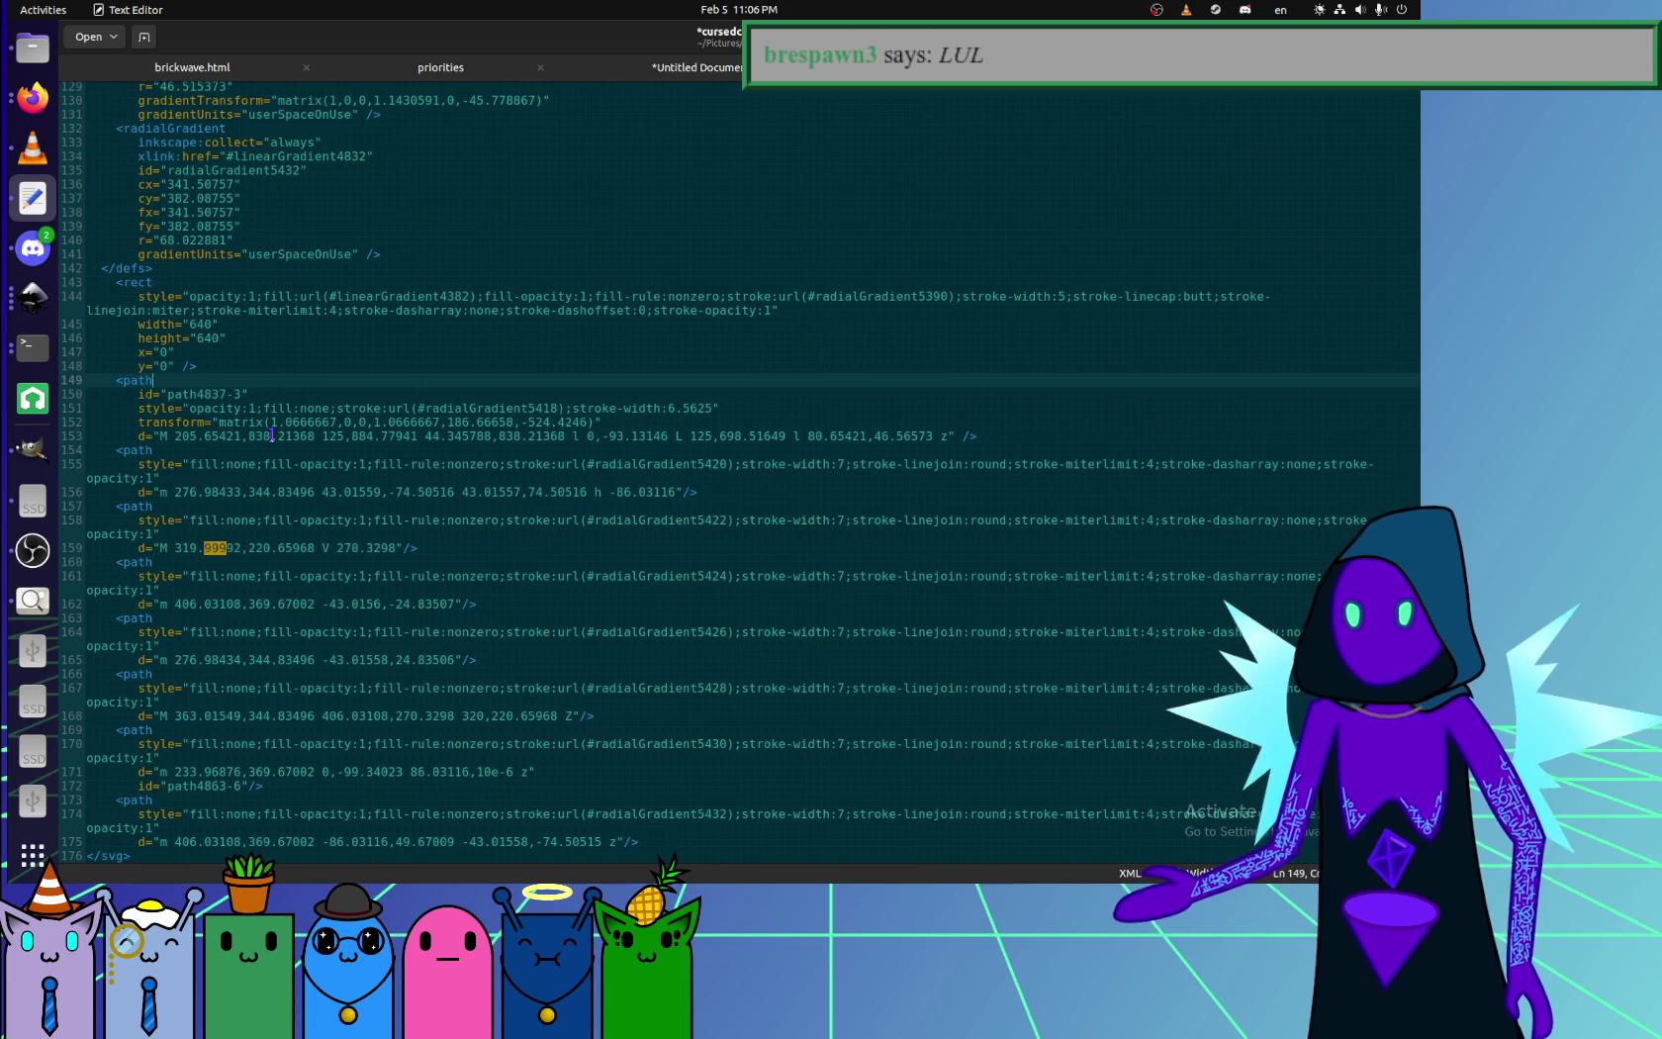
click(33, 560)
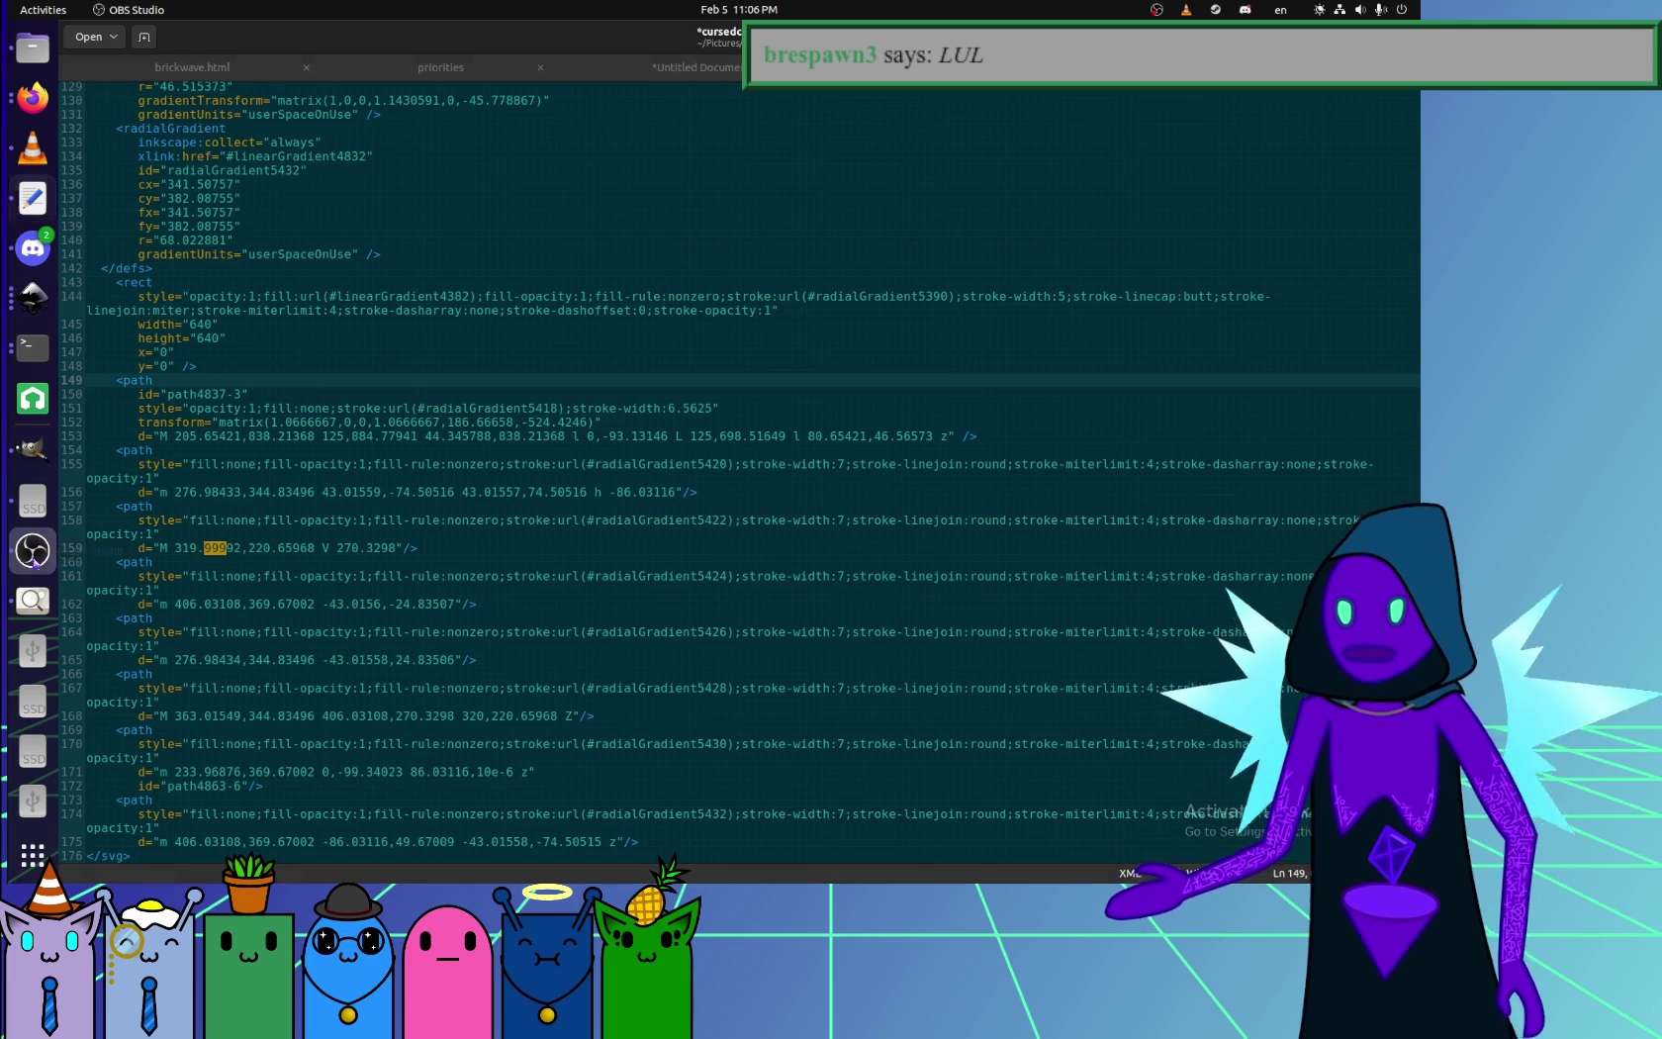
- Bring Inkscape forward and look through the Object and View menus and XML editor
click(33, 296)
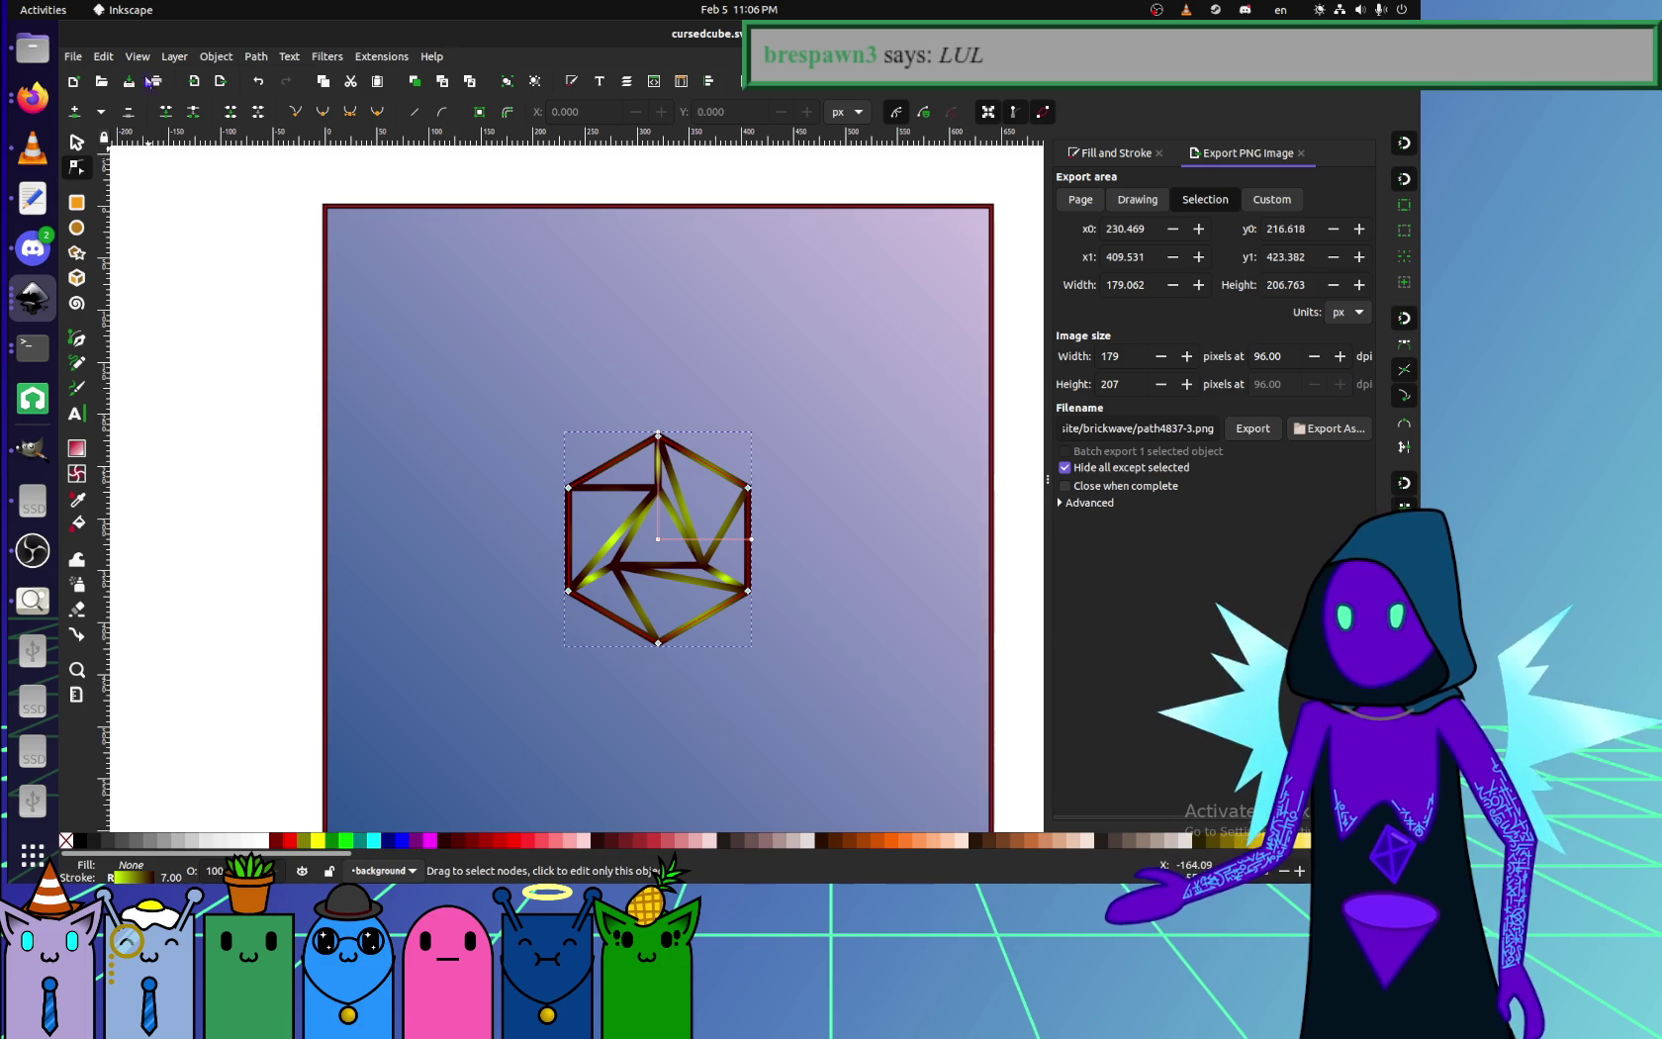
click(216, 57)
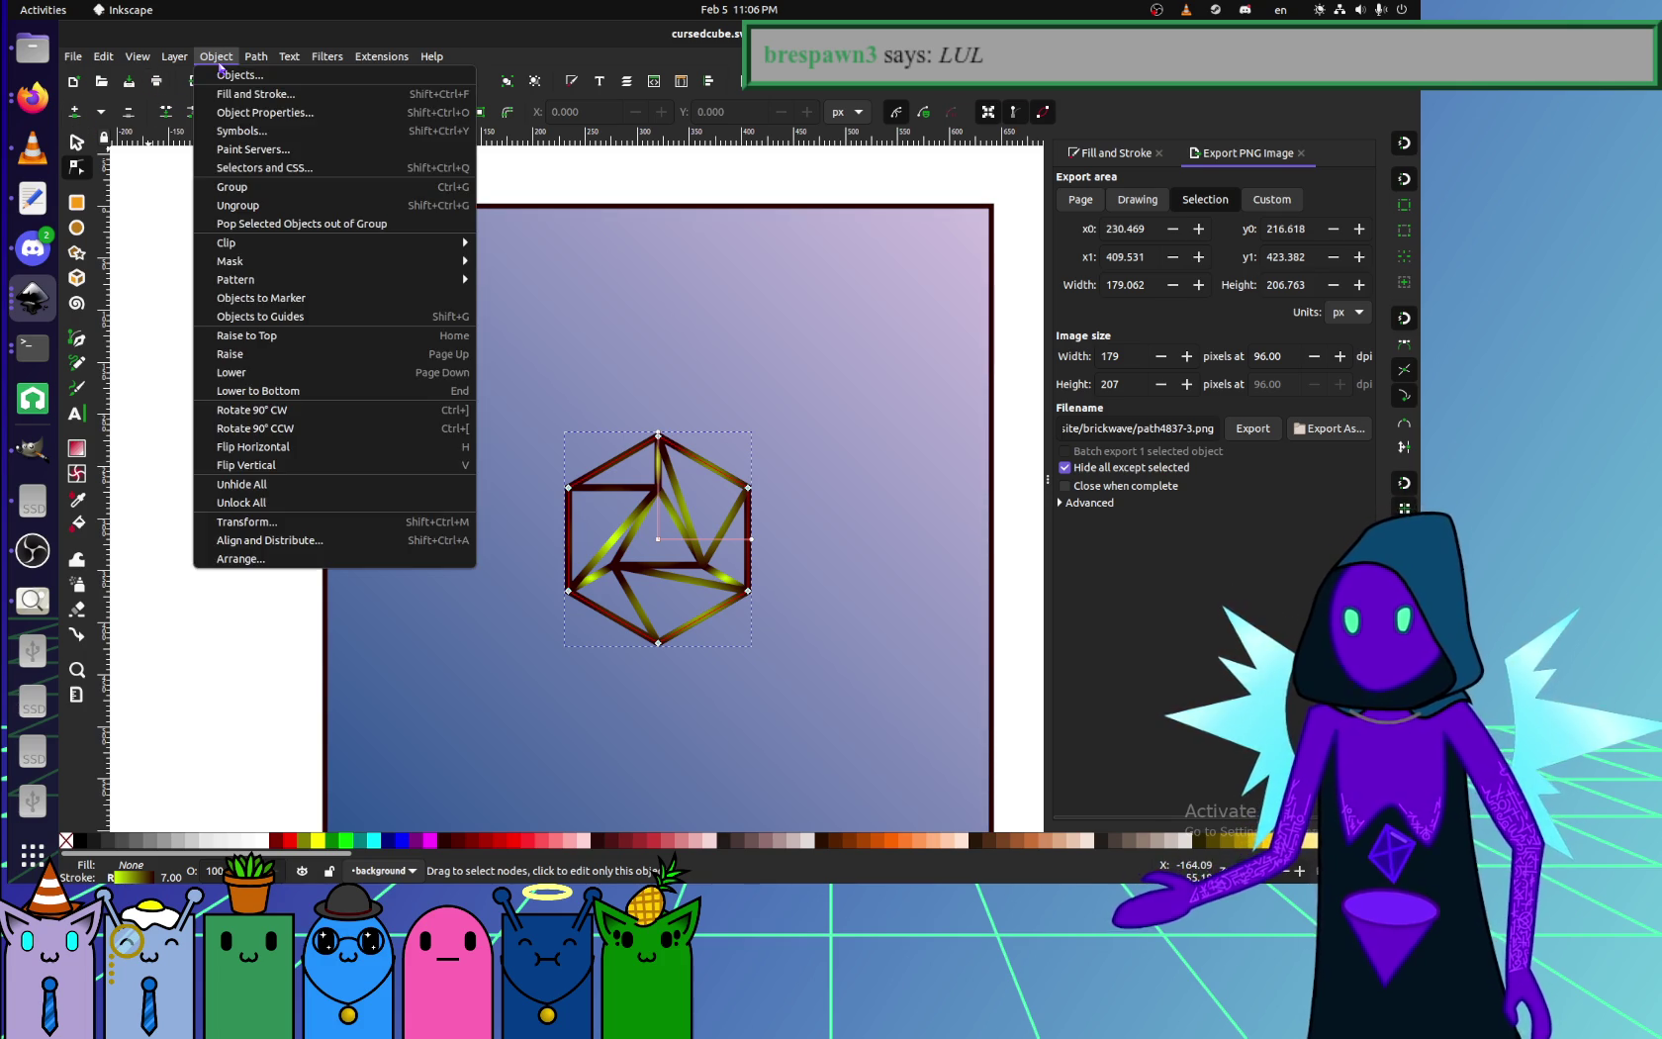
key(Escape)
drag(790, 494, 1085, 728)
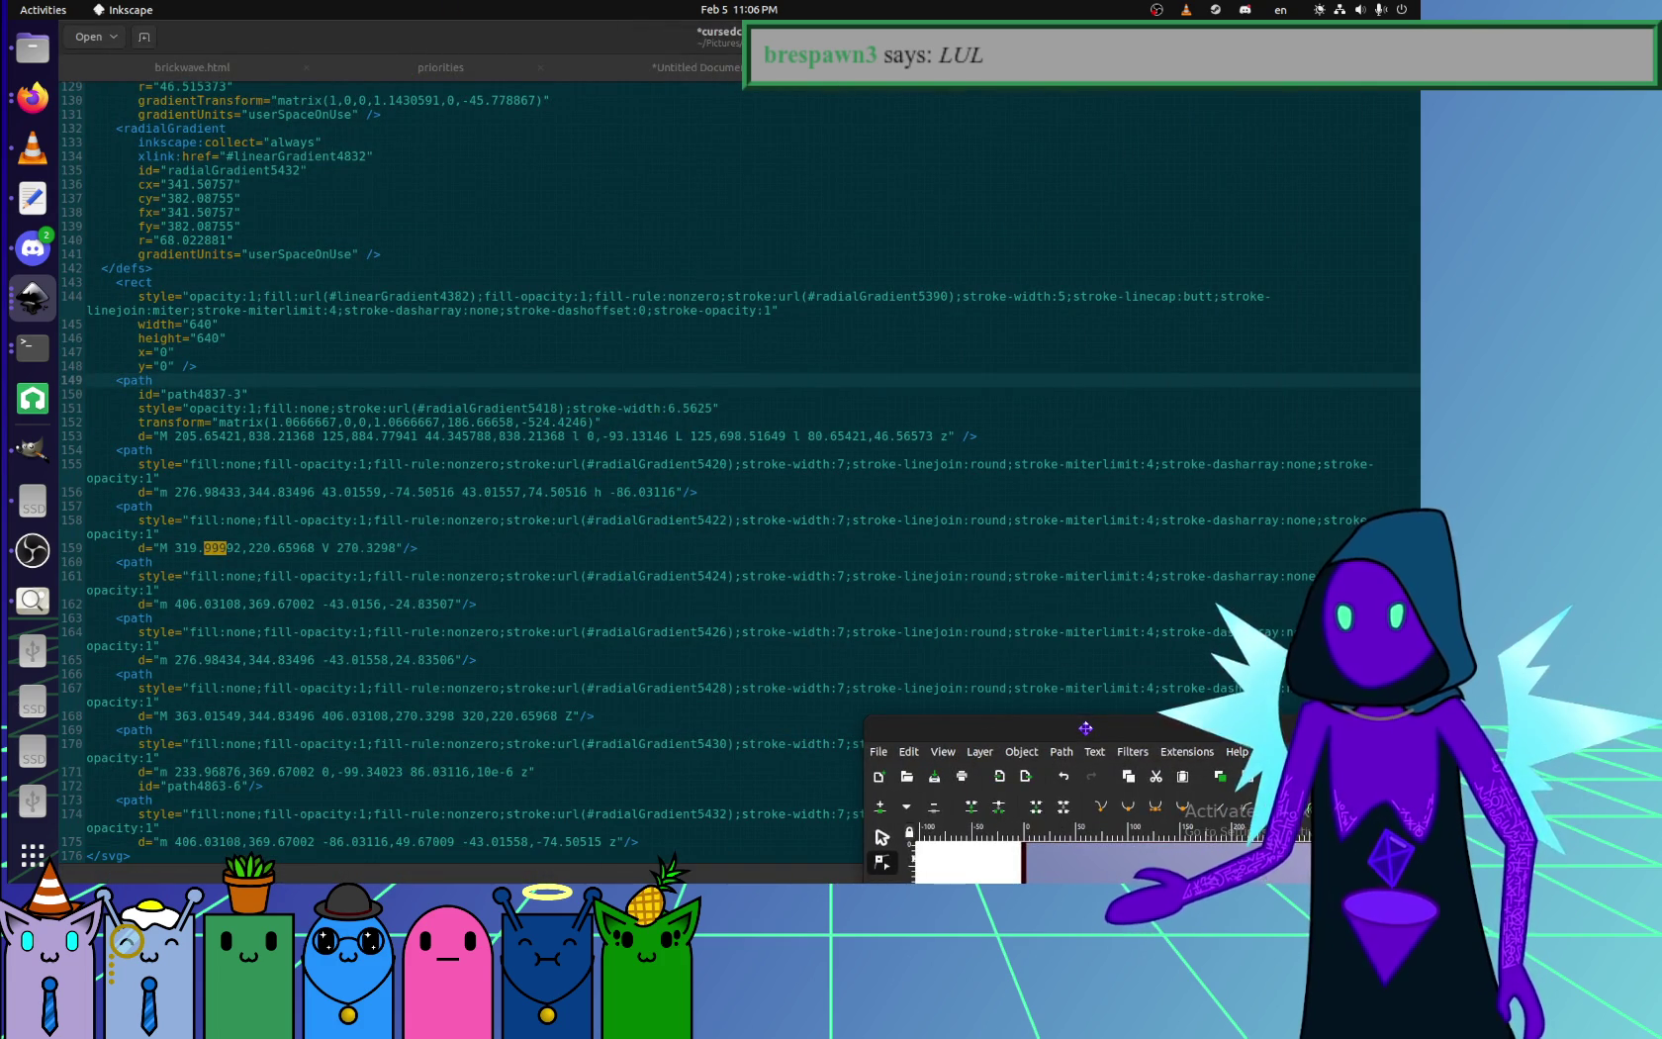
double_click(1085, 728)
click(129, 57)
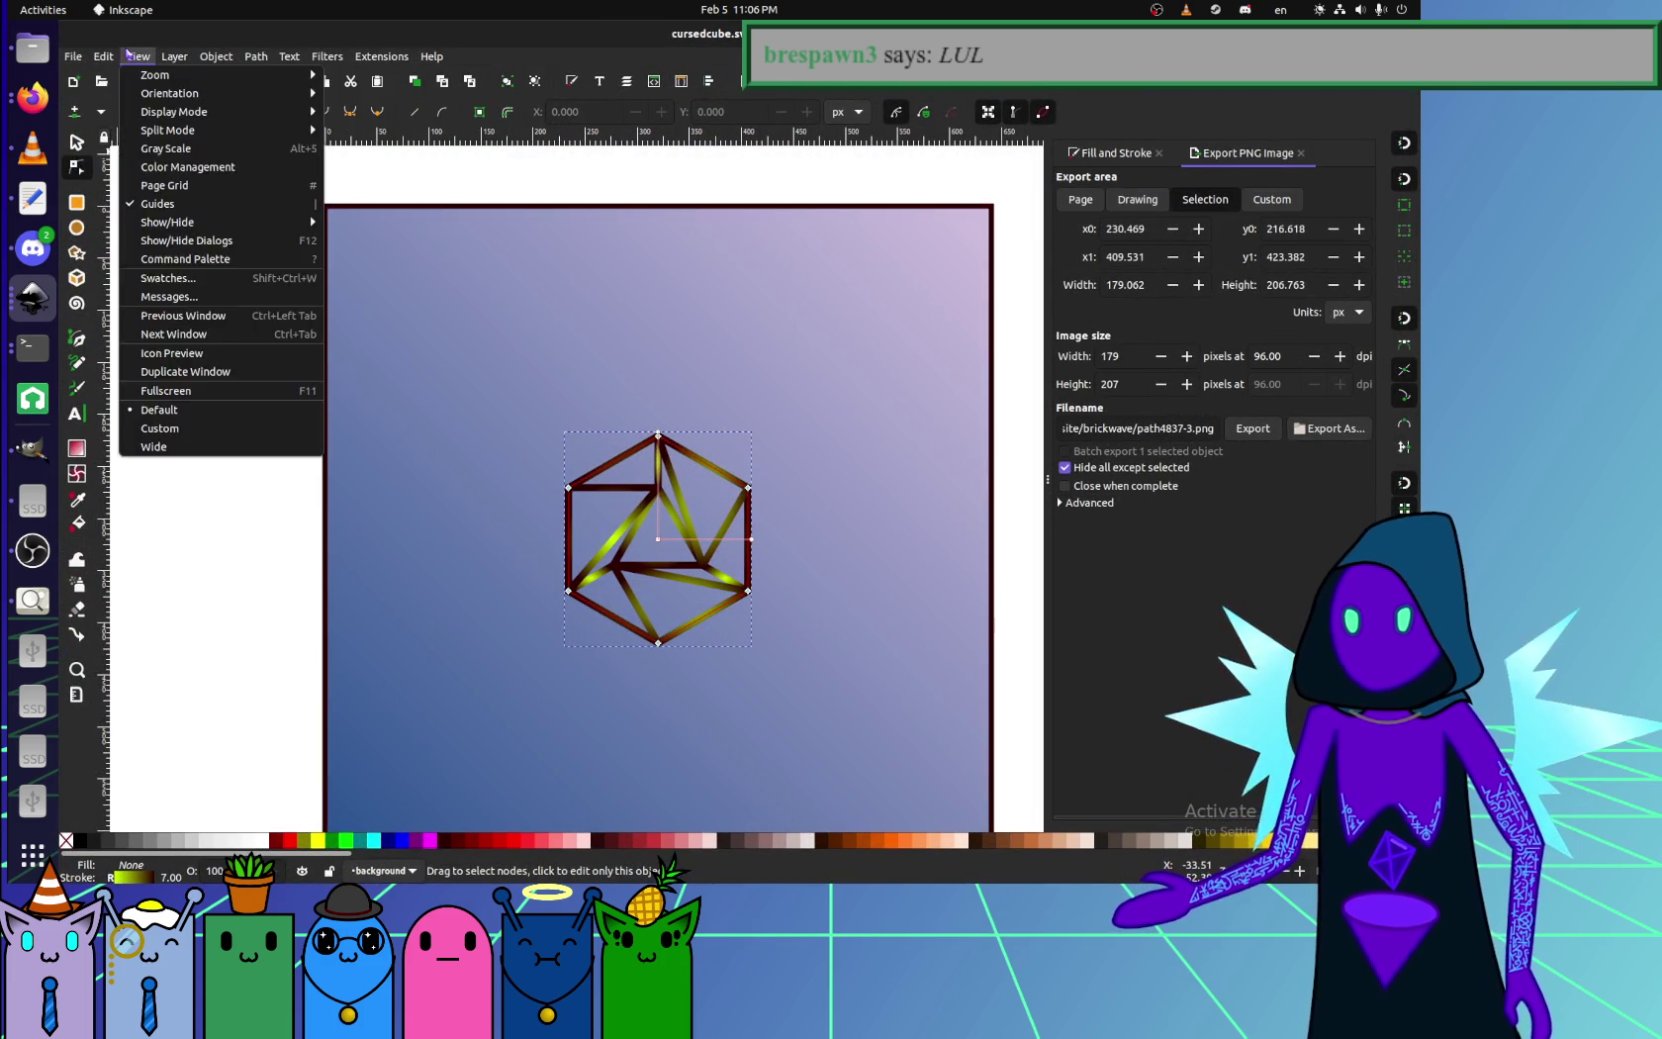
click(225, 502)
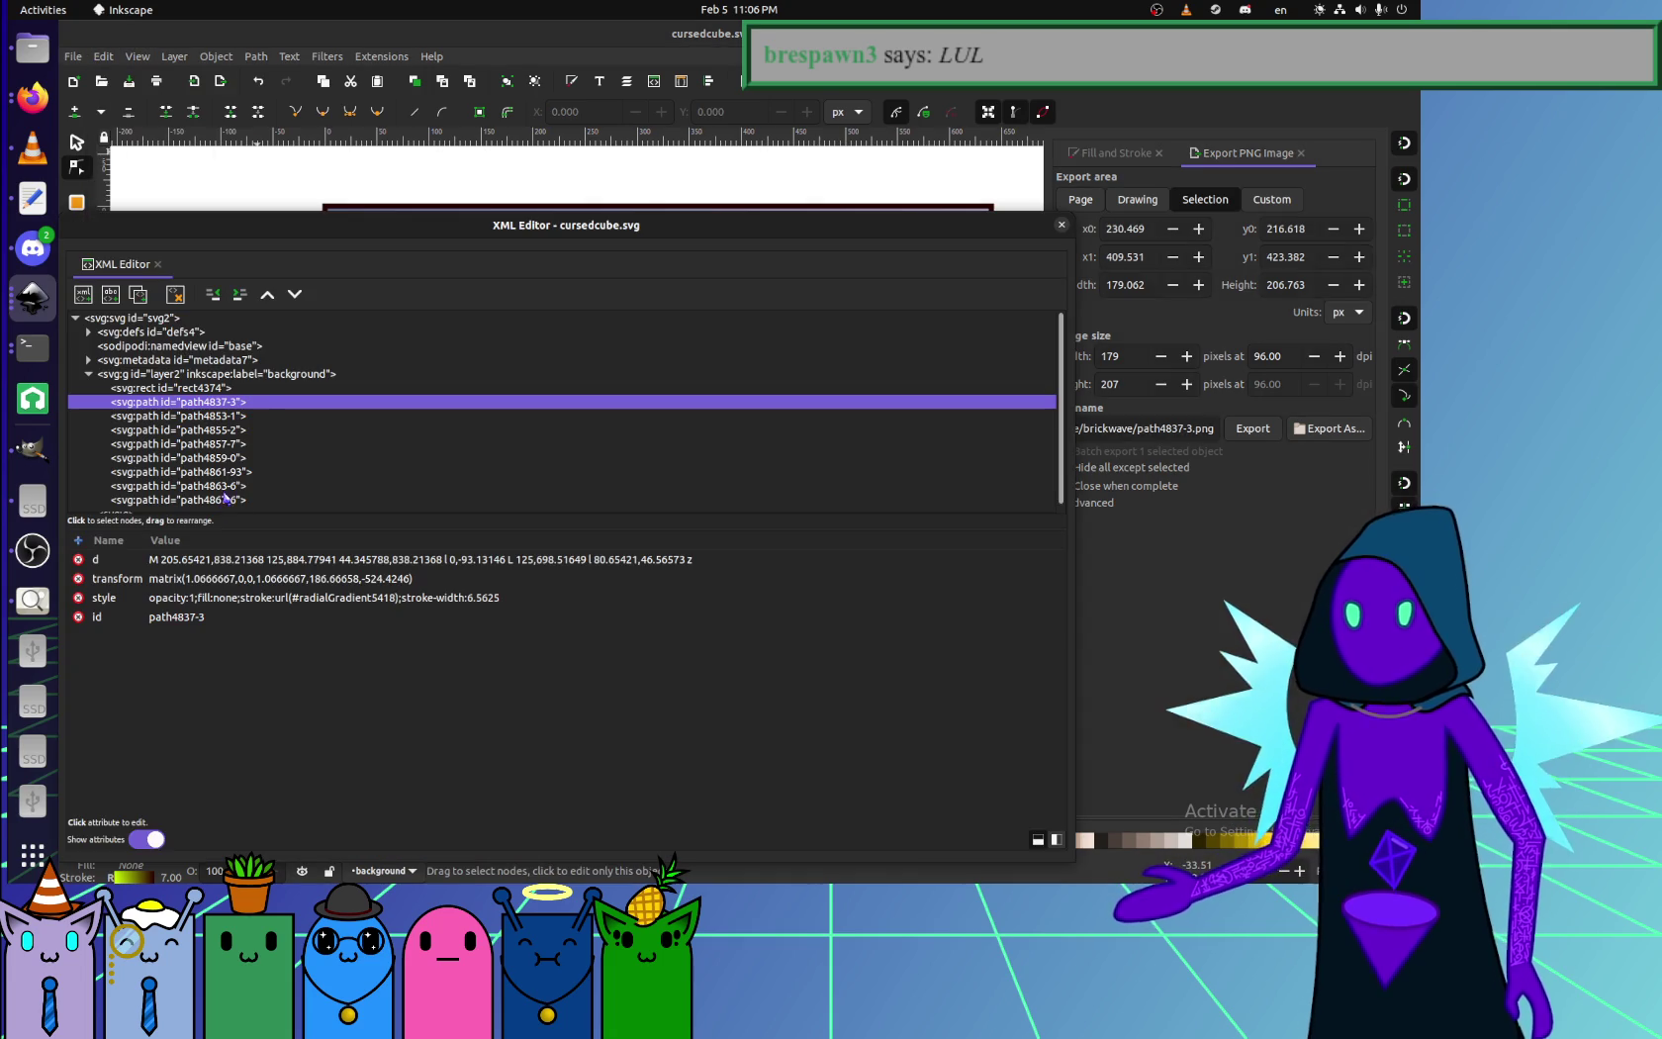
key(ctrl+shift+x)
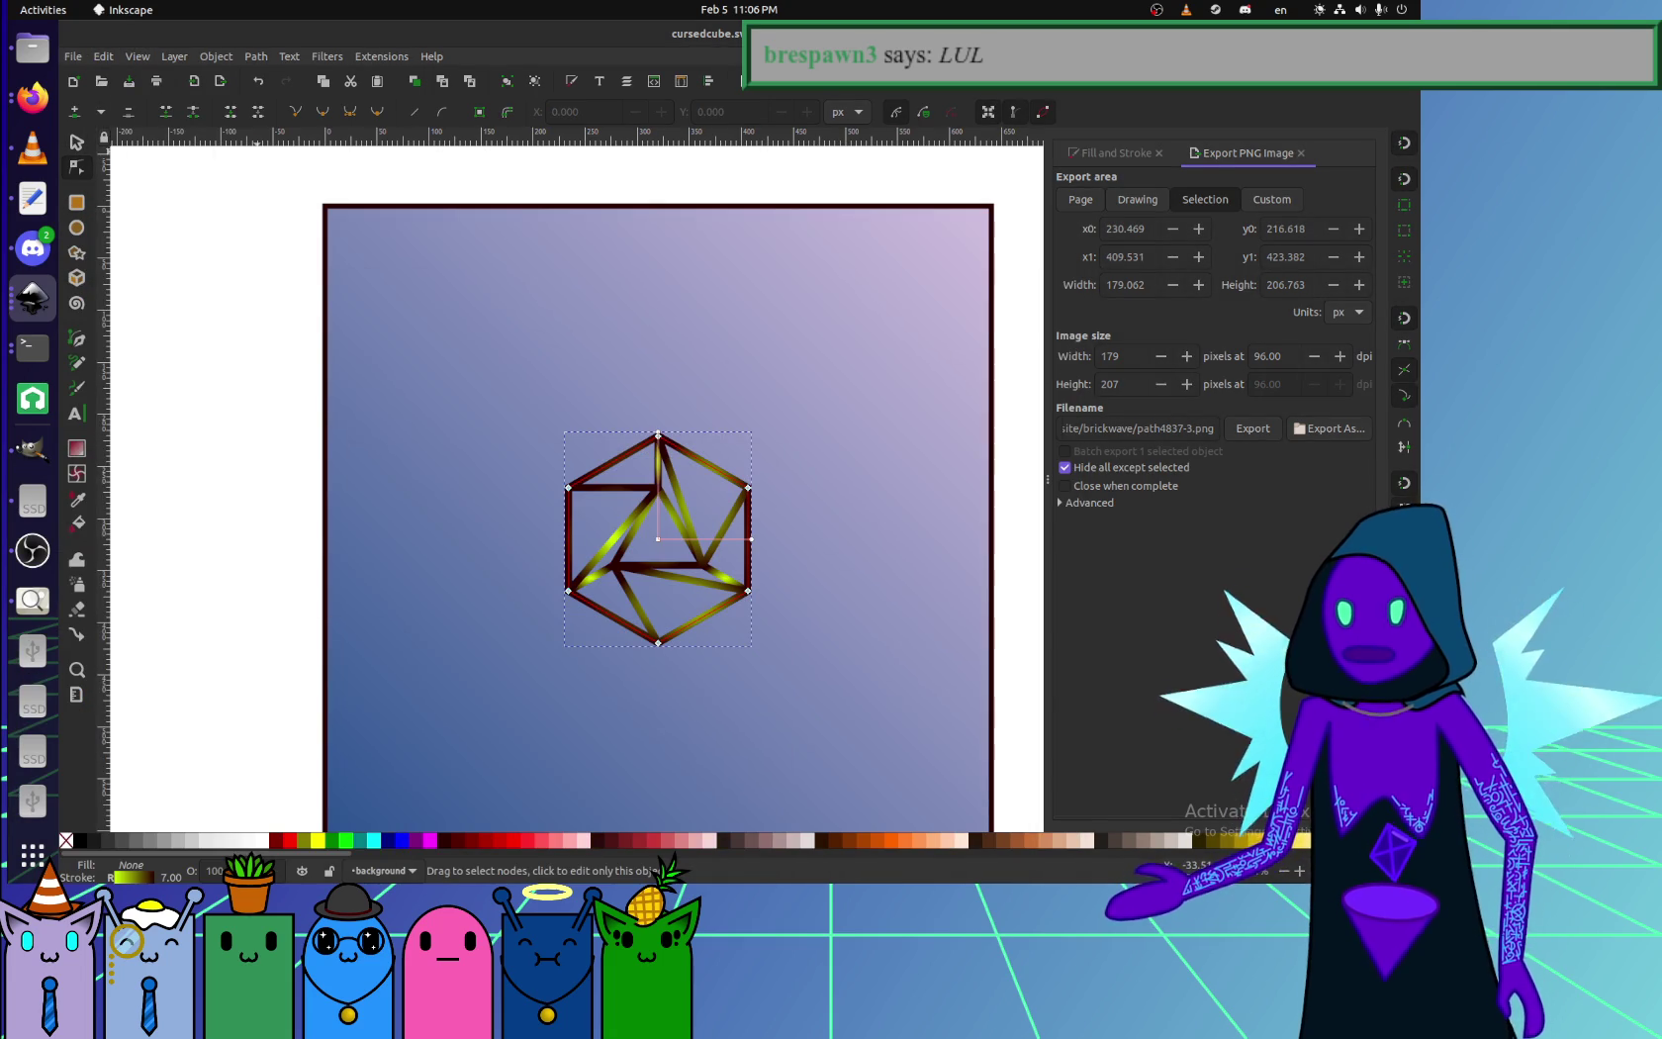
- Undo accidental changes to the cube, including a moved triangle piece
key(ctrl+z)
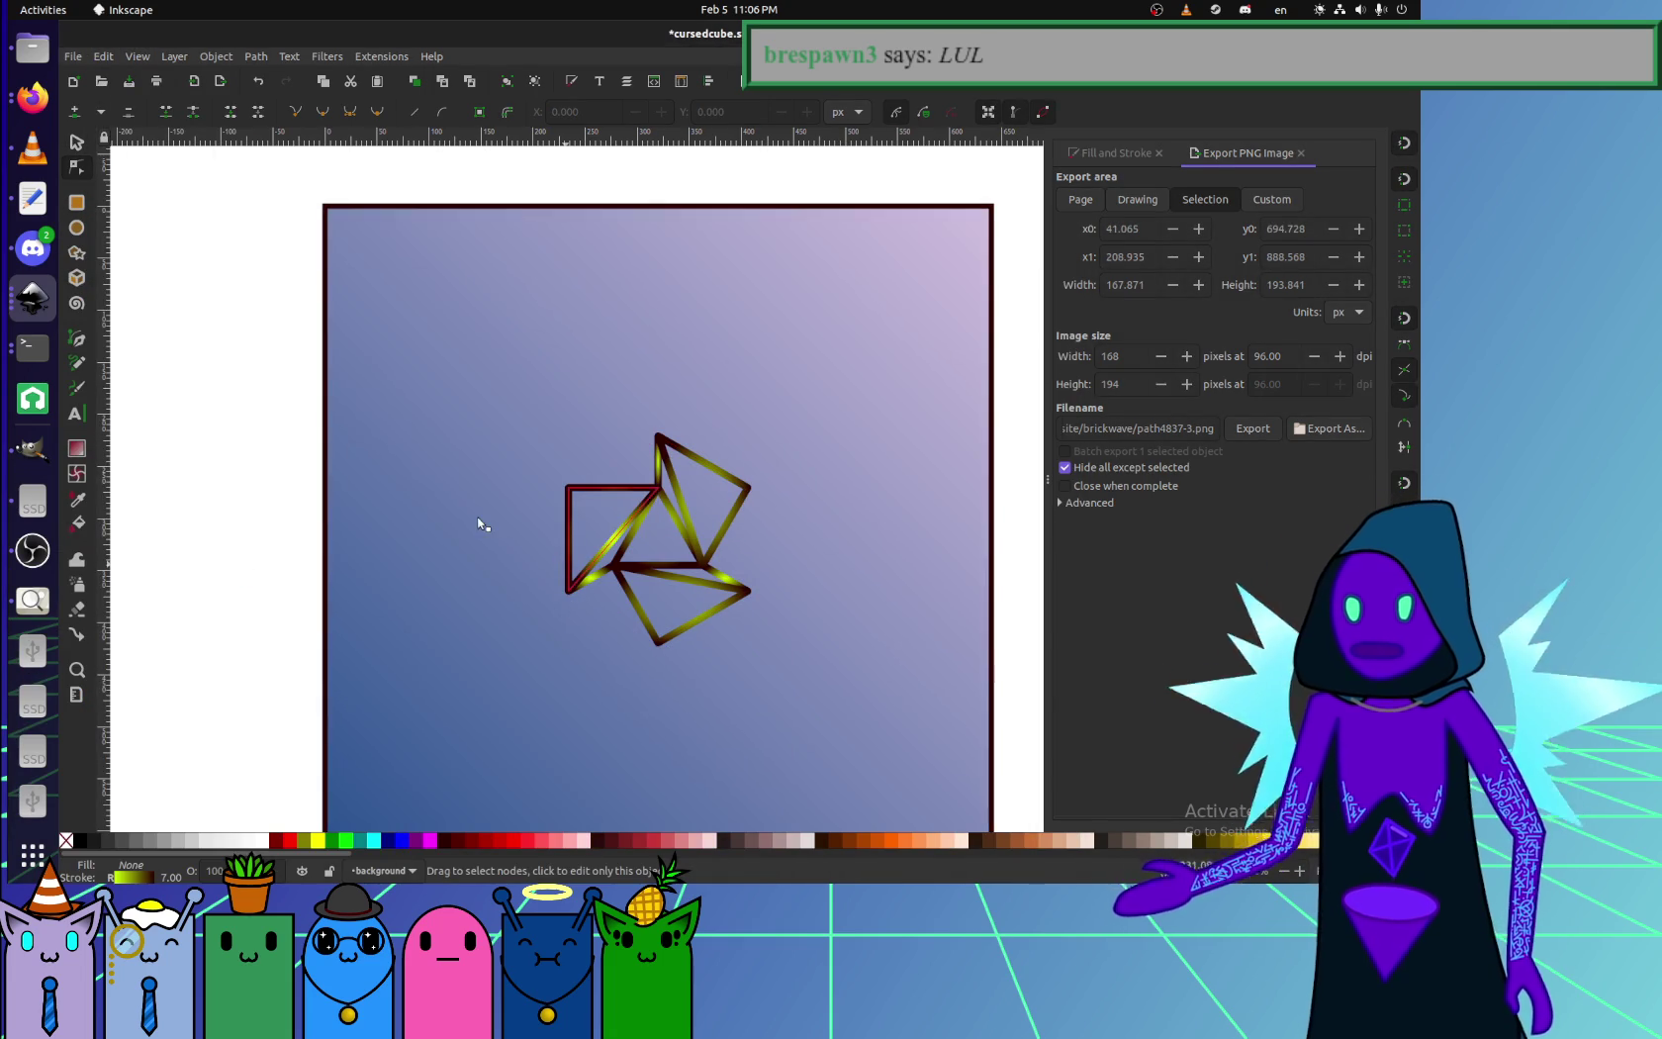
scroll(482, 519, down, 2)
key(ctrl+z)
click(77, 141)
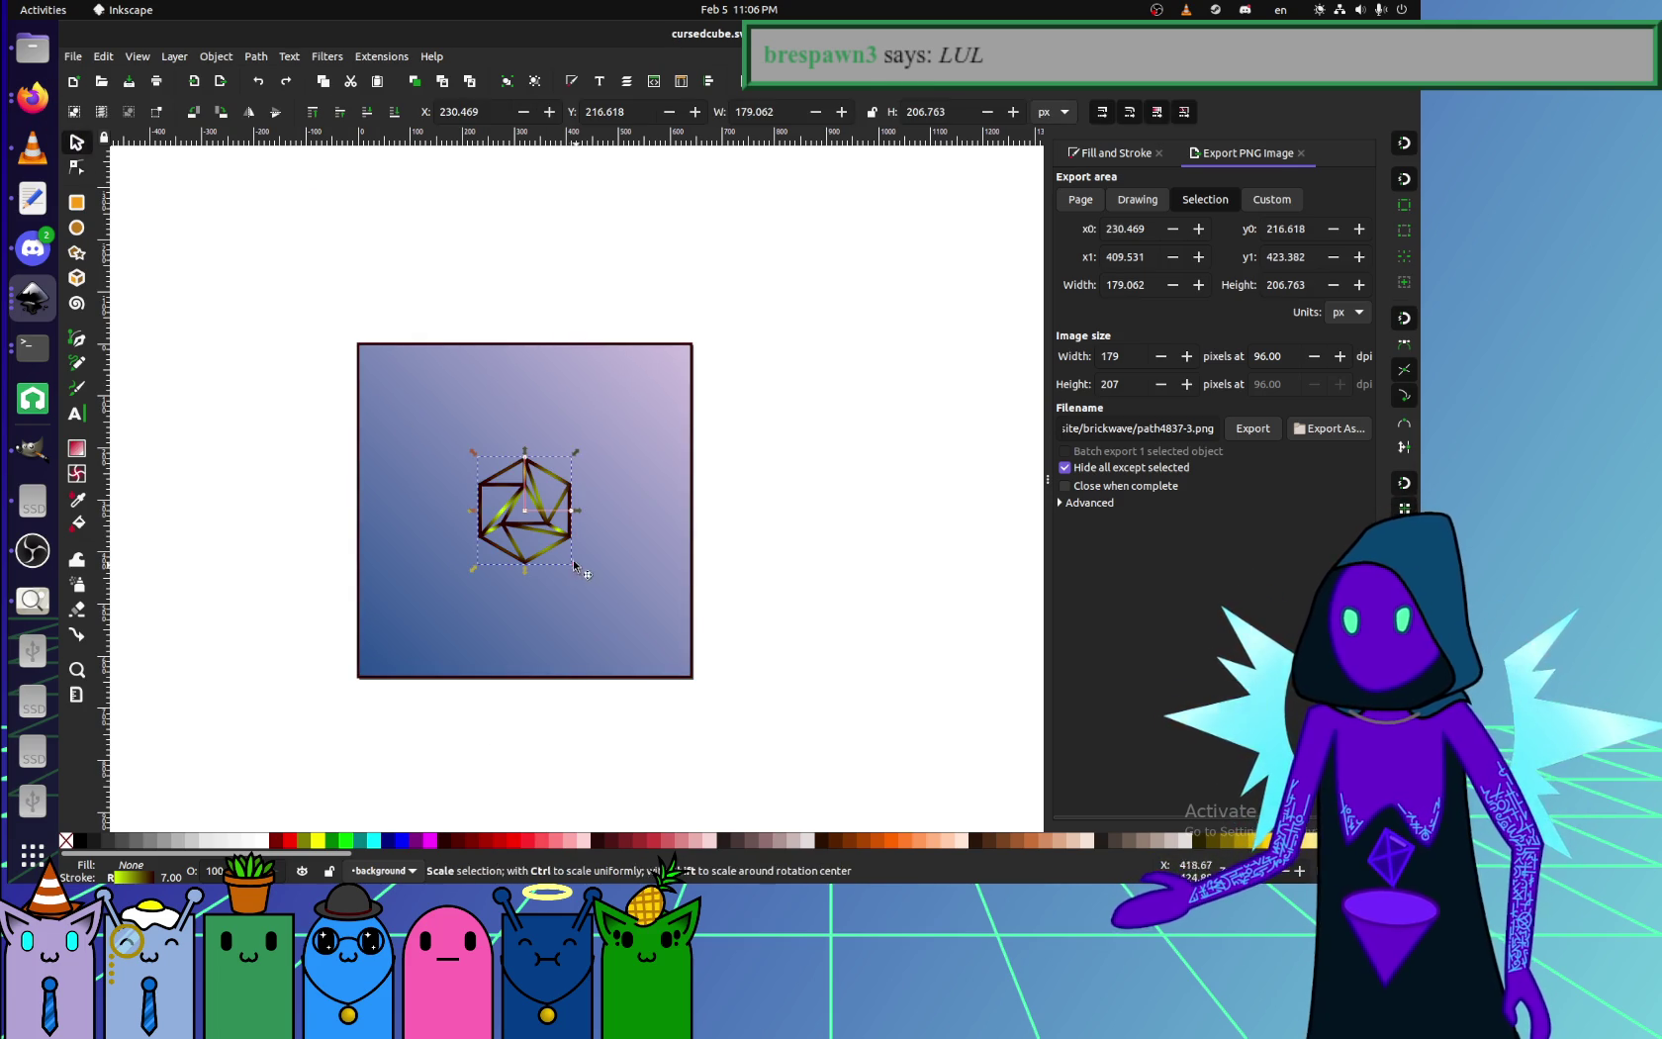
drag(472, 511, 235, 512)
key(ctrl+z)
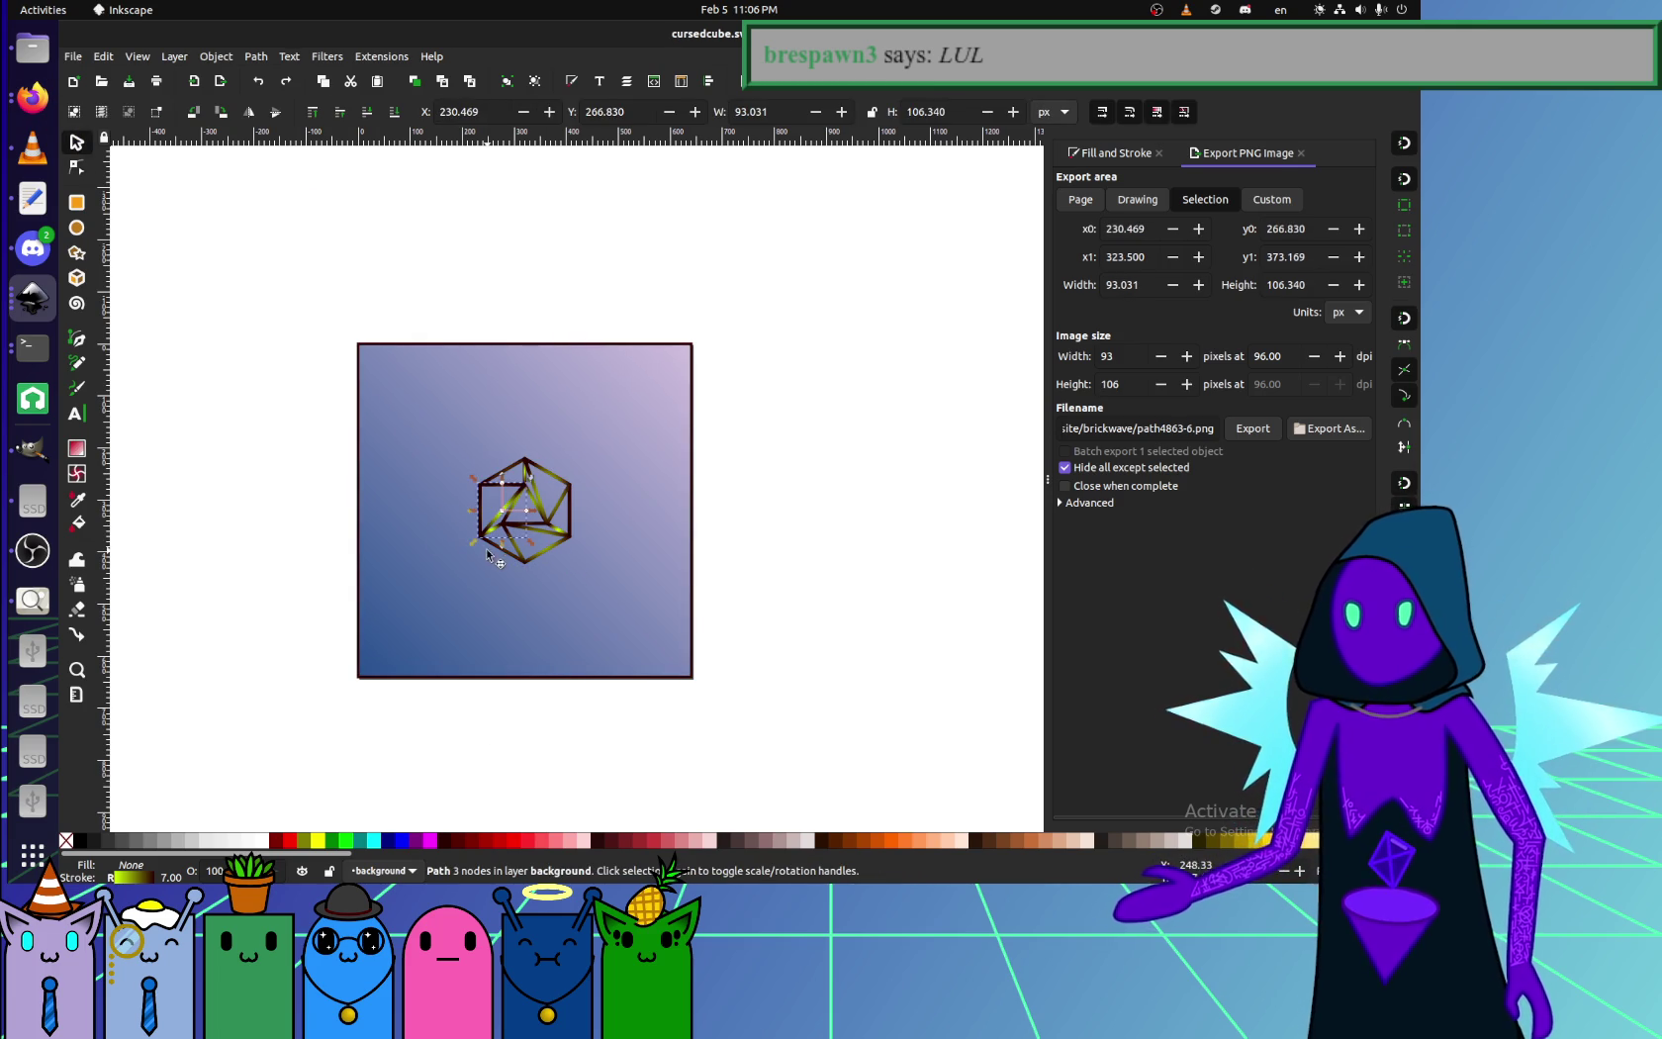
- Move the hexagon outline off and back onto the cube's centre, then return to the source
click(500, 549)
mouse_move(507, 556)
mouse_down()
mouse_move(437, 712)
mouse_move(226, 759)
mouse_up()
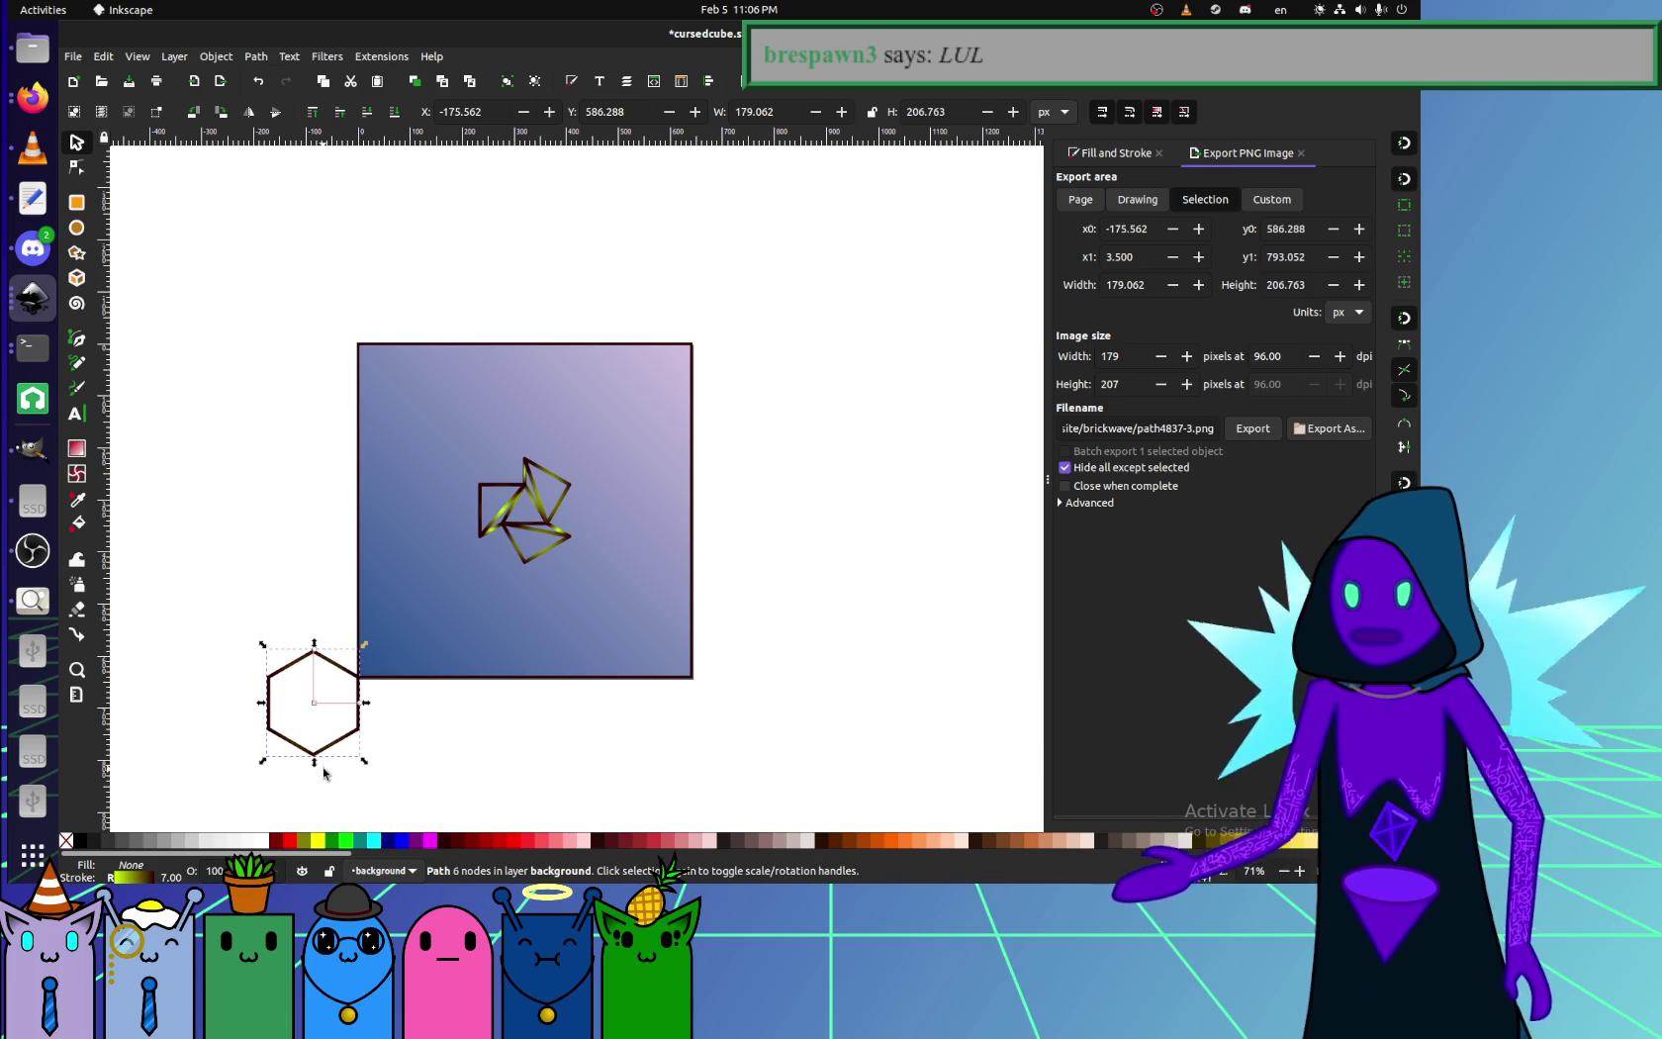
mouse_move(338, 728)
mouse_down()
mouse_move(571, 551)
mouse_move(549, 539)
mouse_up()
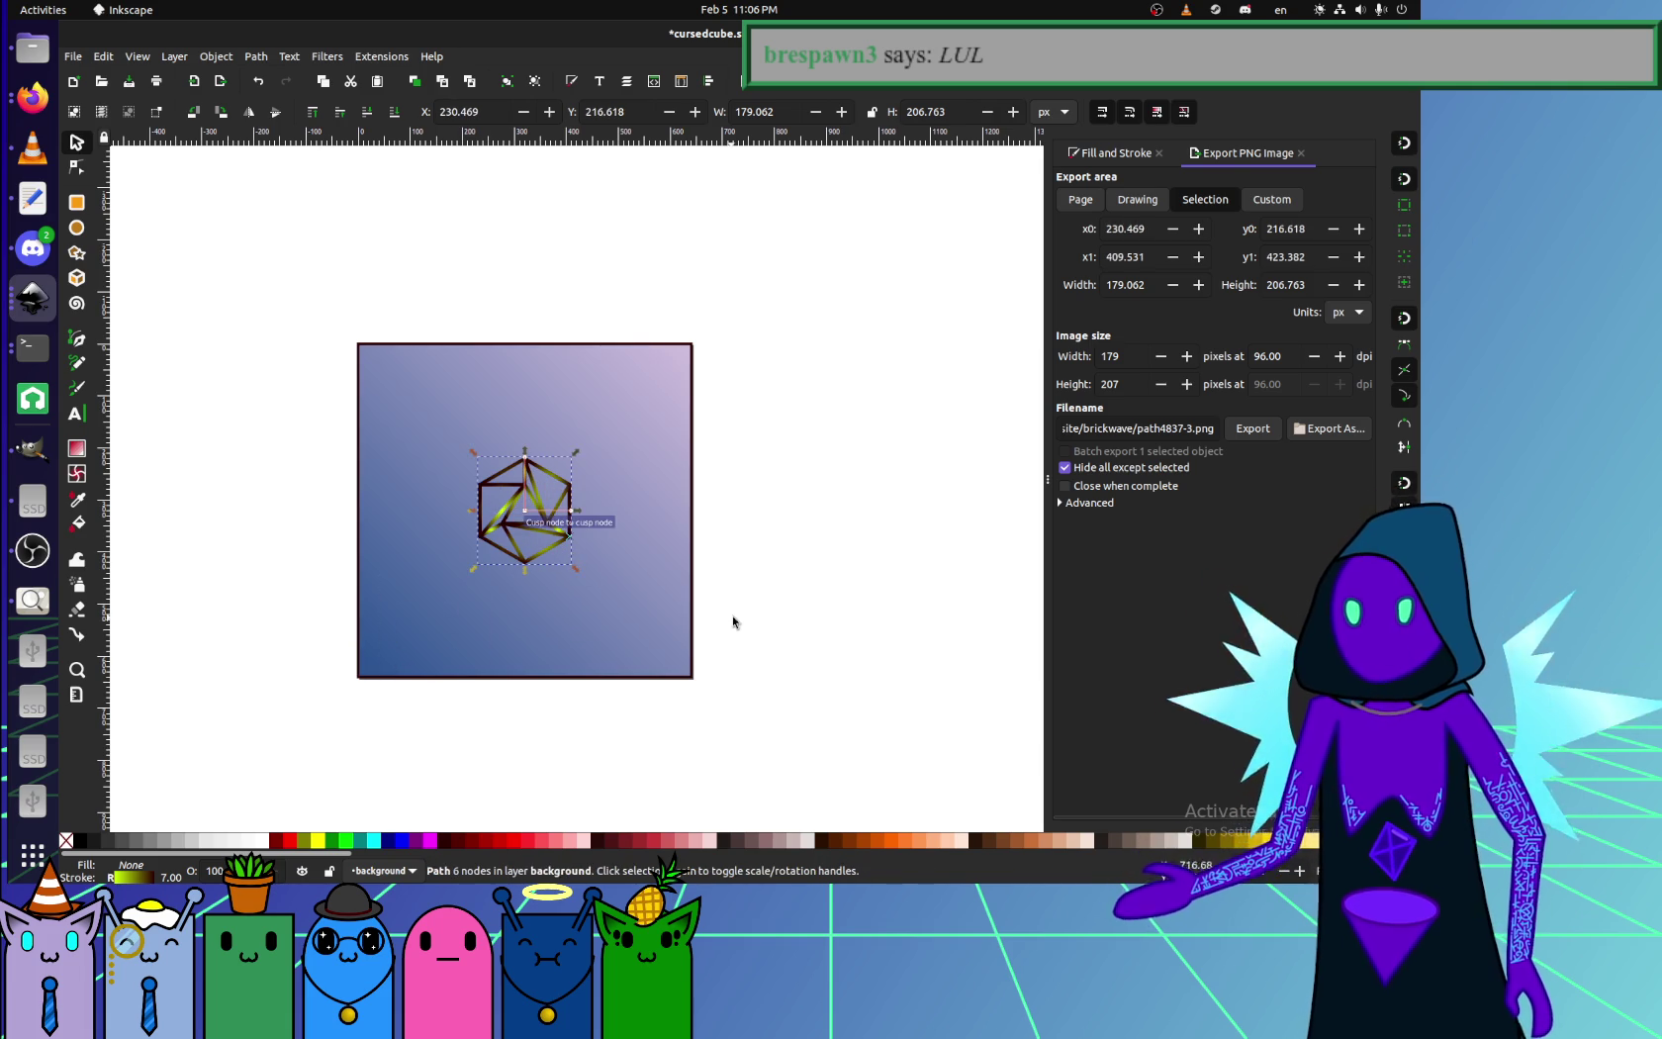
click(734, 623)
click(494, 554)
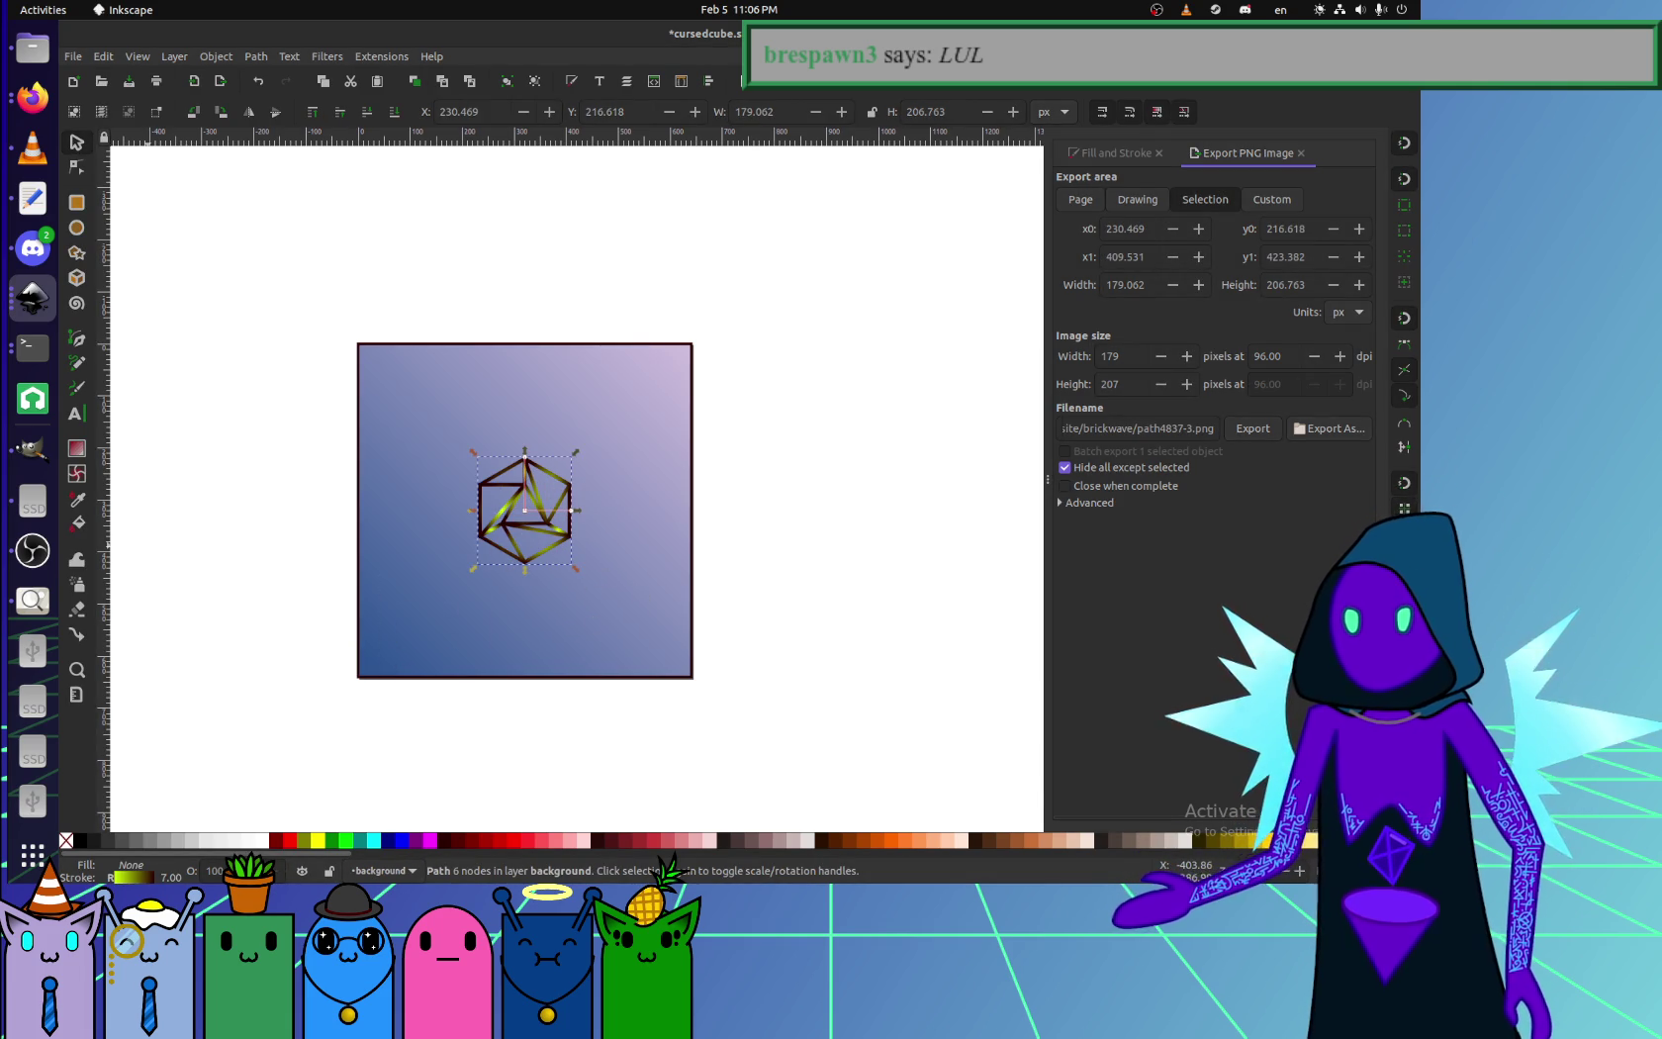
key(alt+Tab)
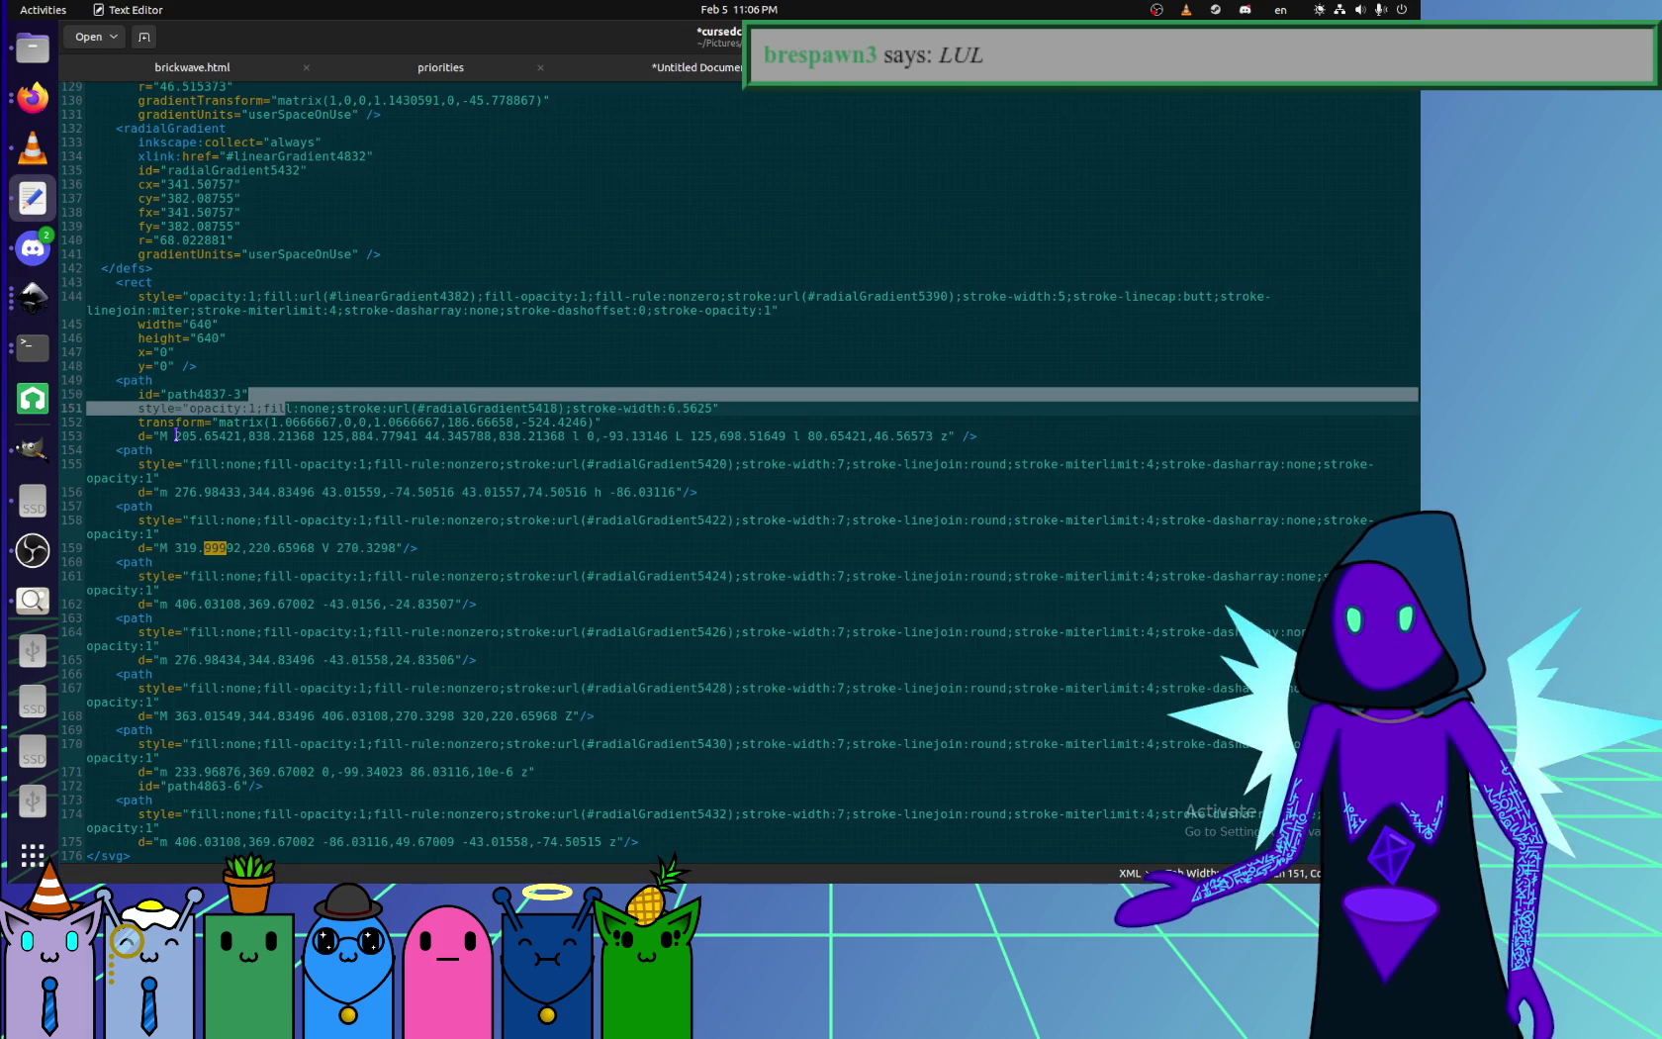
click(159, 435)
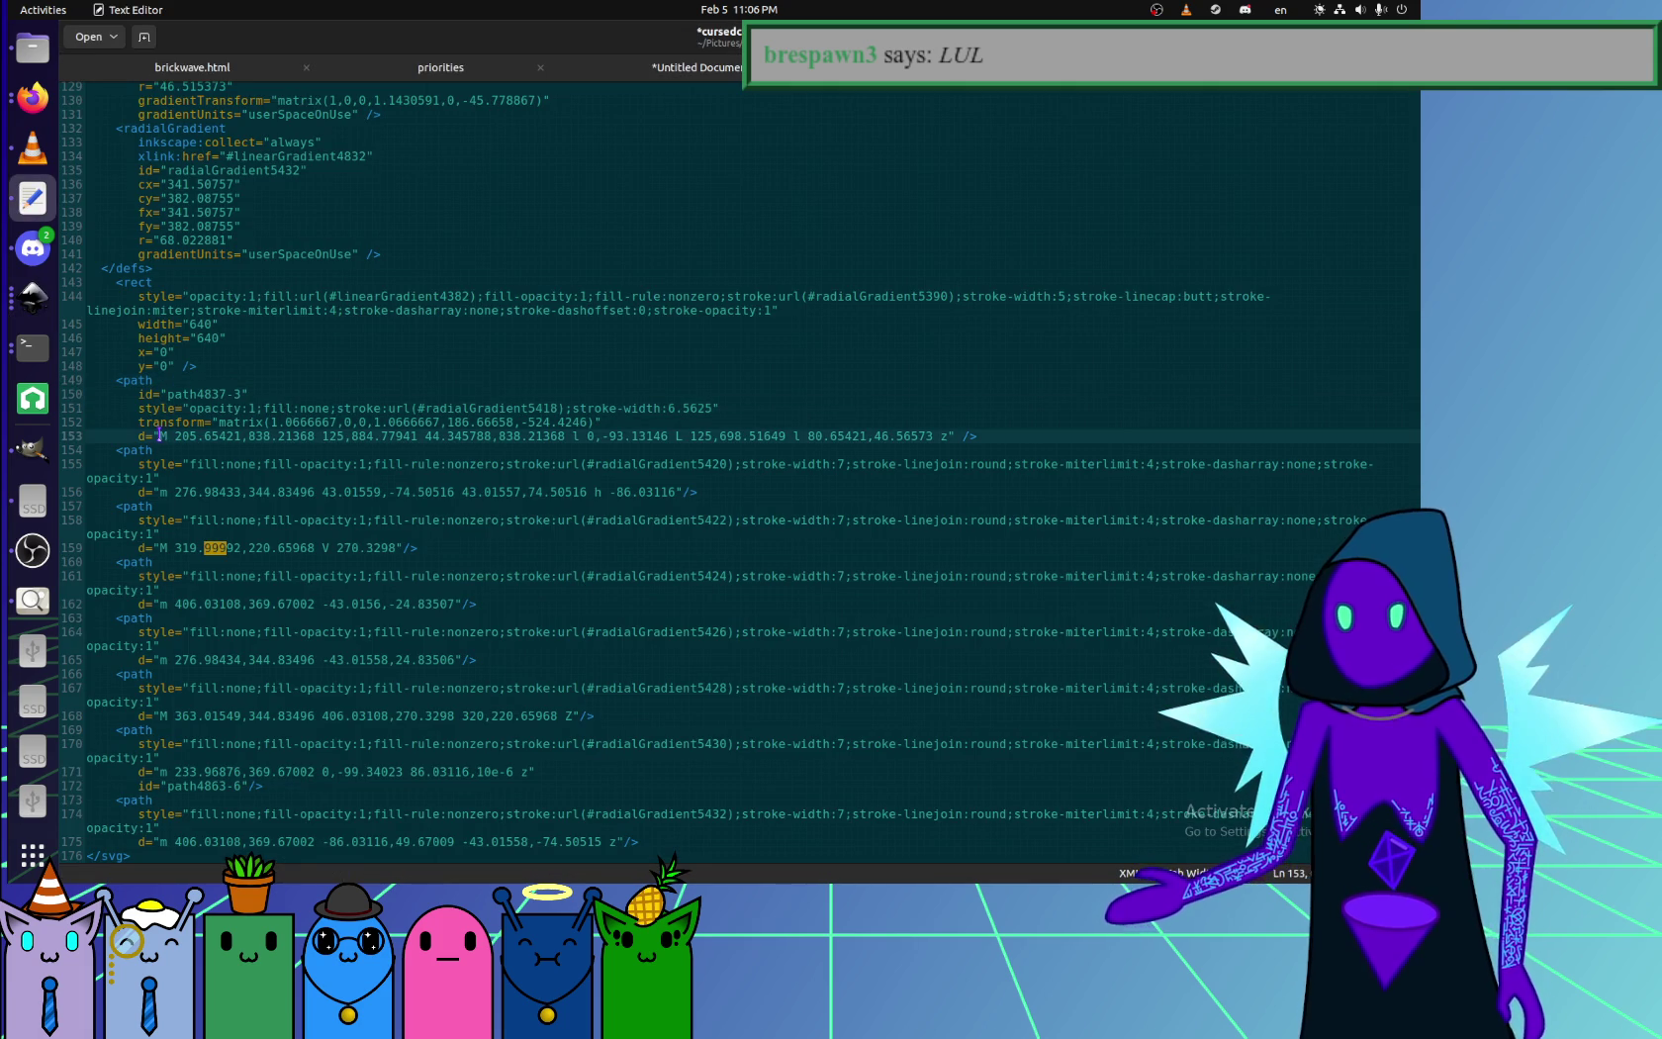
- Paste the new path data over the hexagon's d value and delete its transform line
double_click(159, 435)
text(m 406.03108,369.67002 -86.03116,49.67012 -86.03116,-49.67012 V 270.3298 l 86.03116,-49.67012 86.03116,49.67012 z)
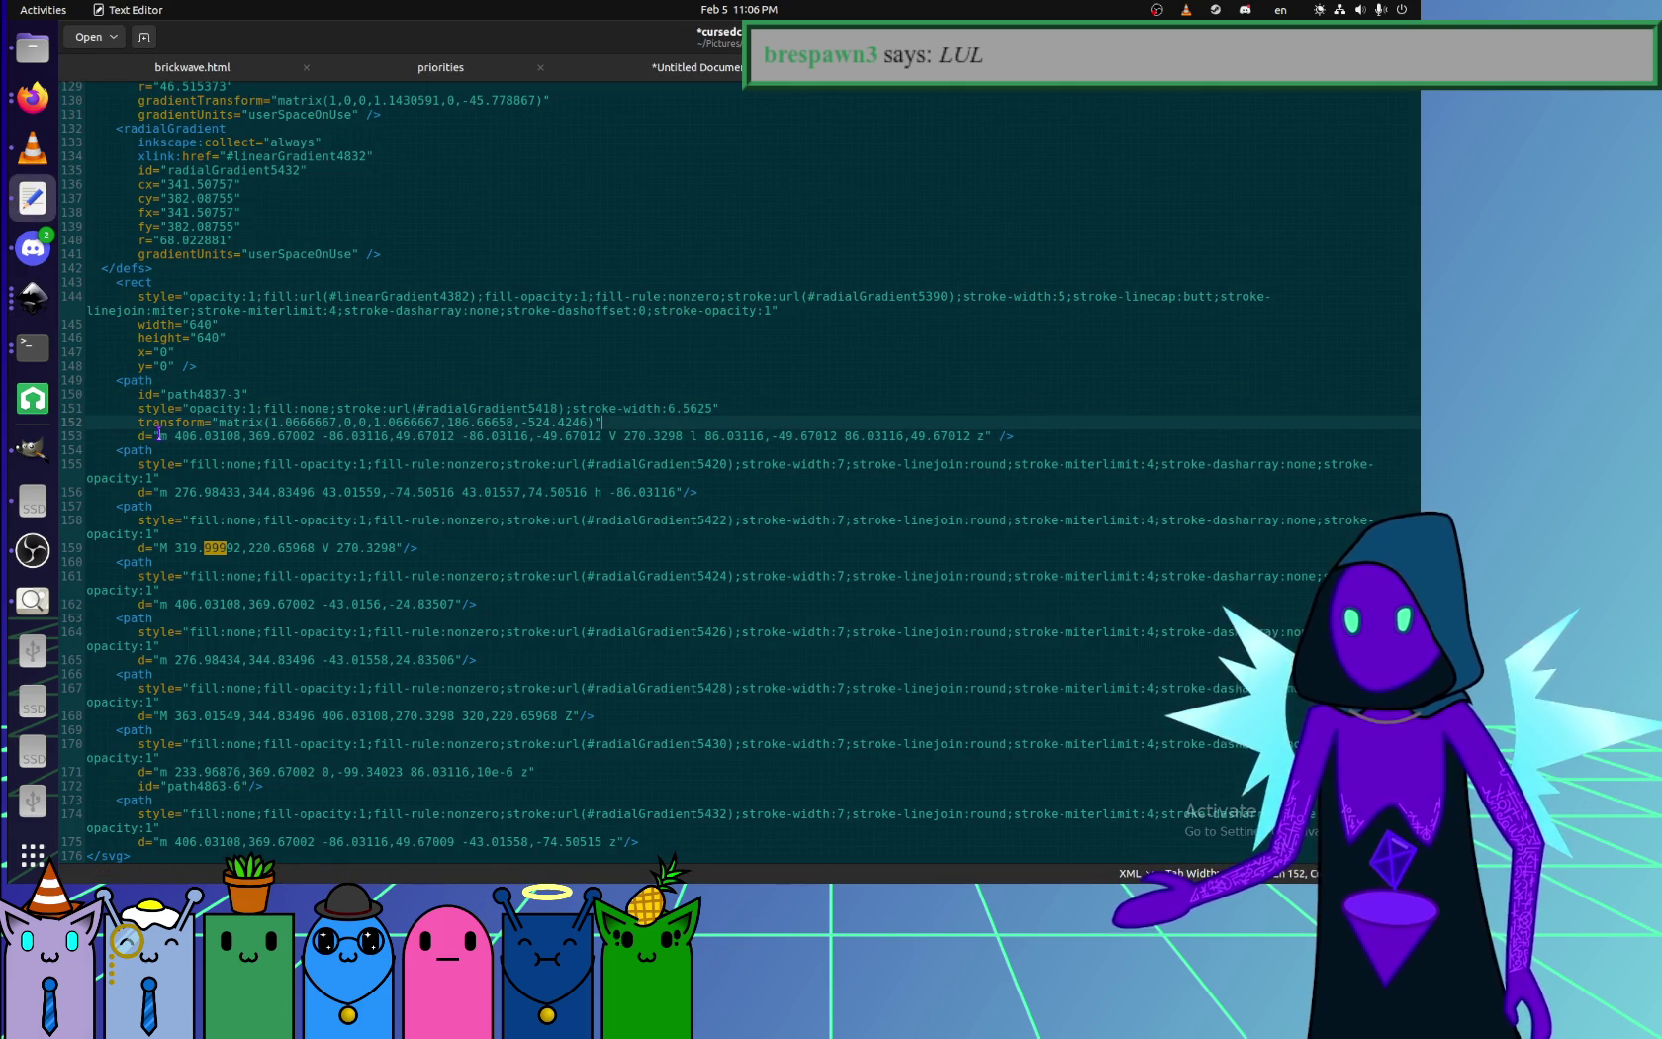
key(shift+Up)
key(shift+End)
key(BackSpace)
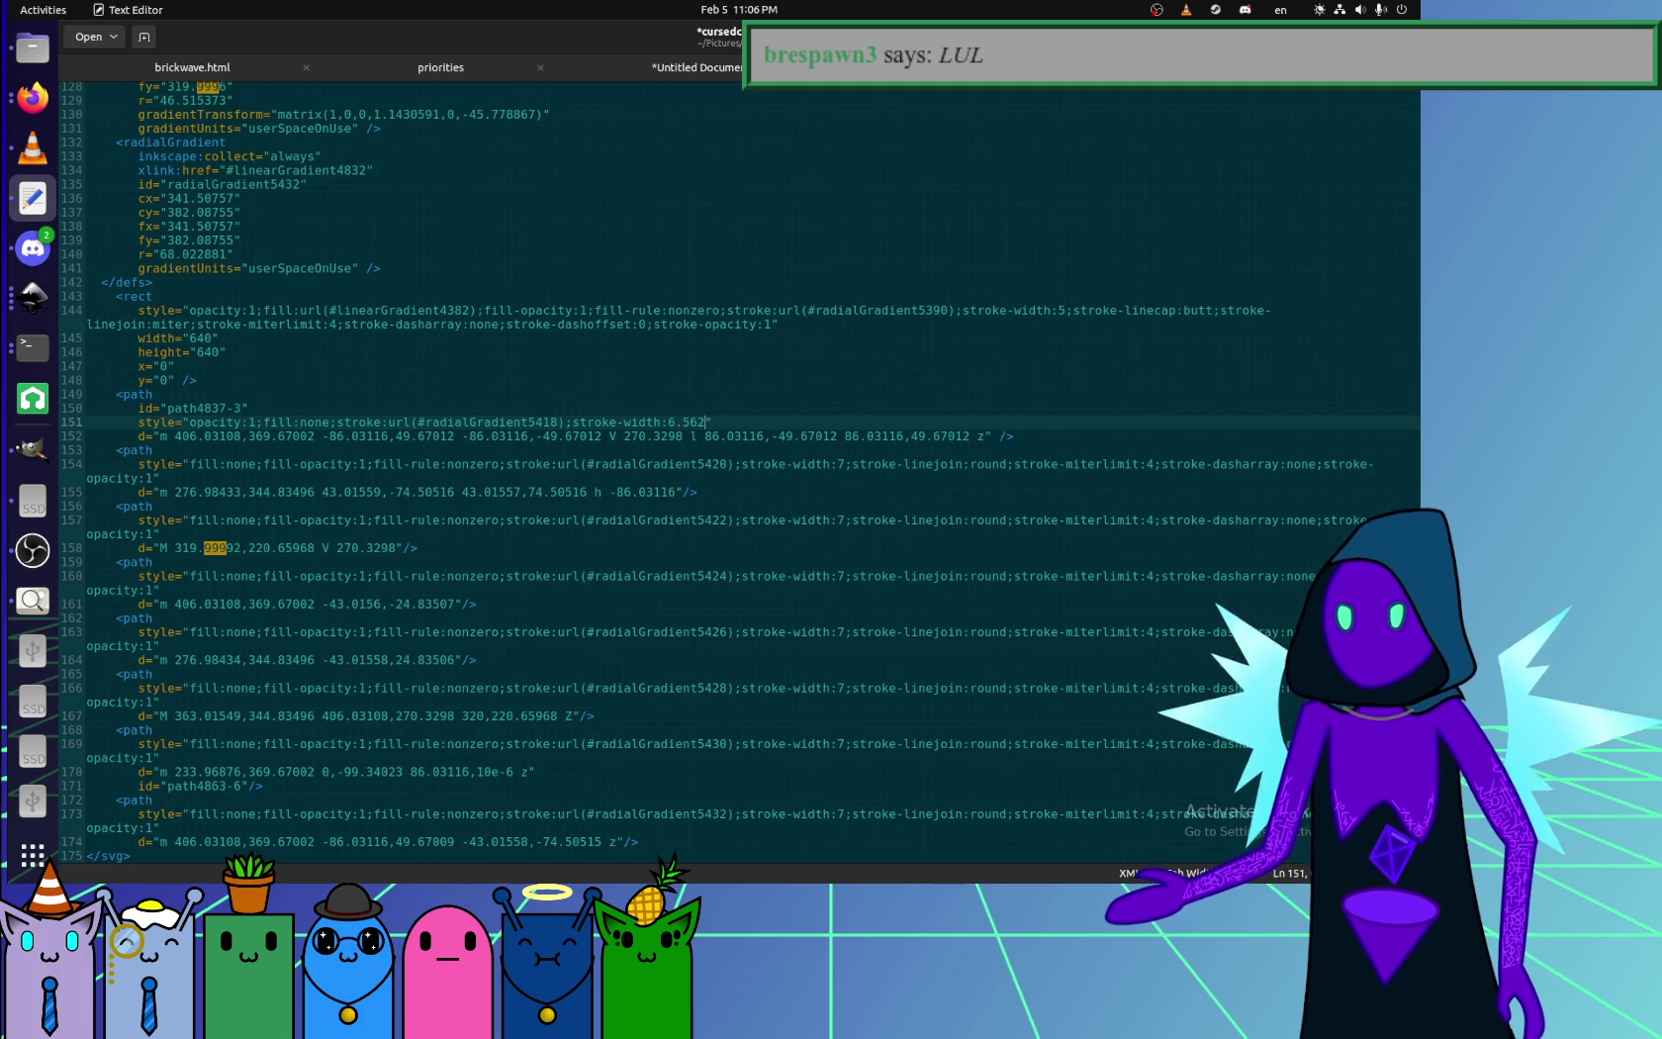
- Set the hexagon path's stroke-width to 7
key(BackSpace)
key(ctrl+End)
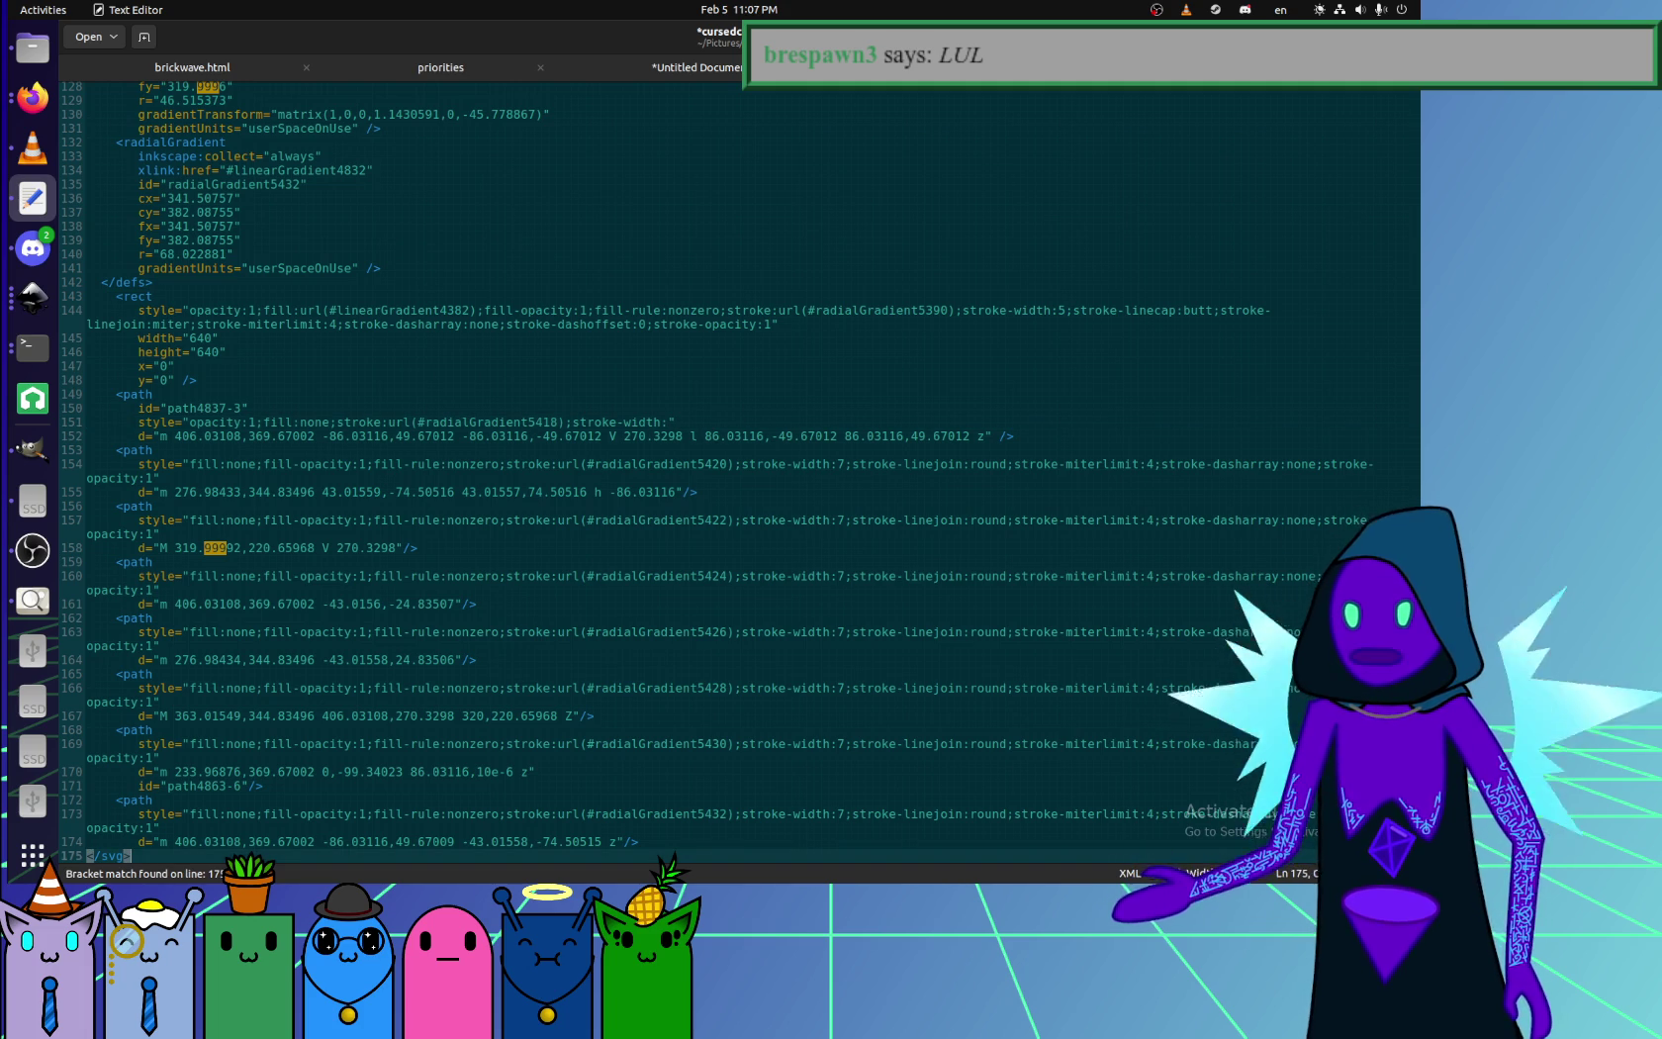
click(555, 407)
click(668, 421)
text(8)
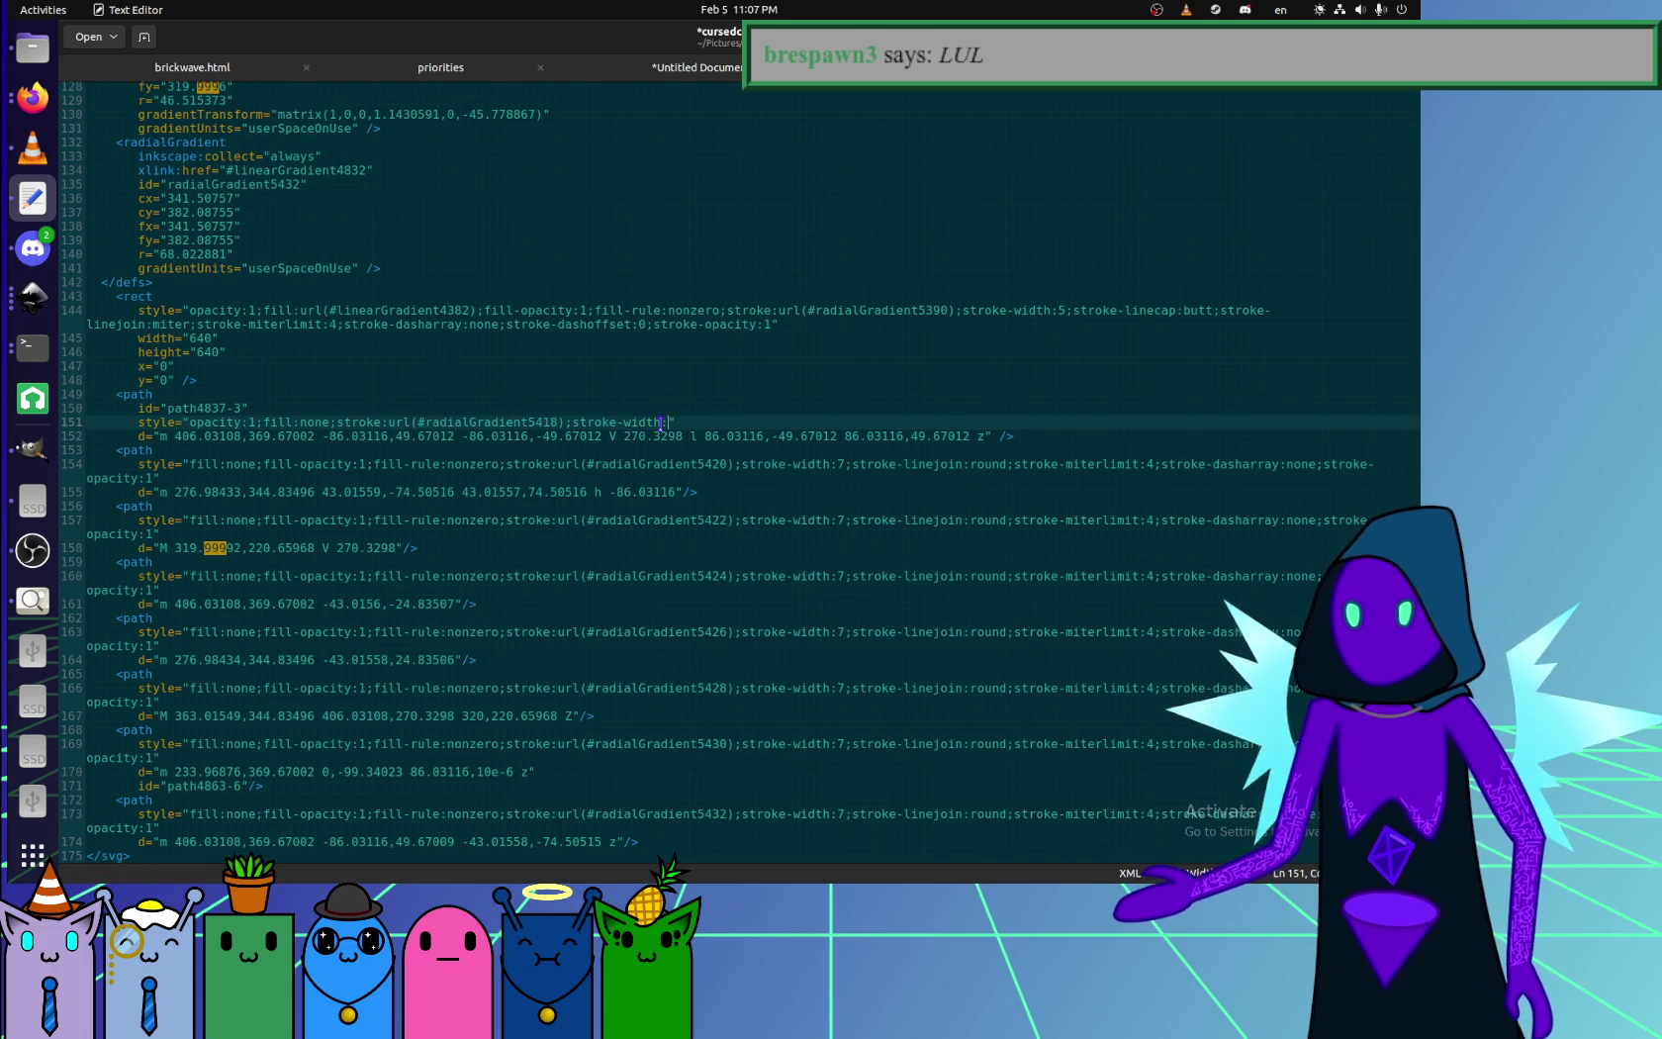
key(BackSpace)
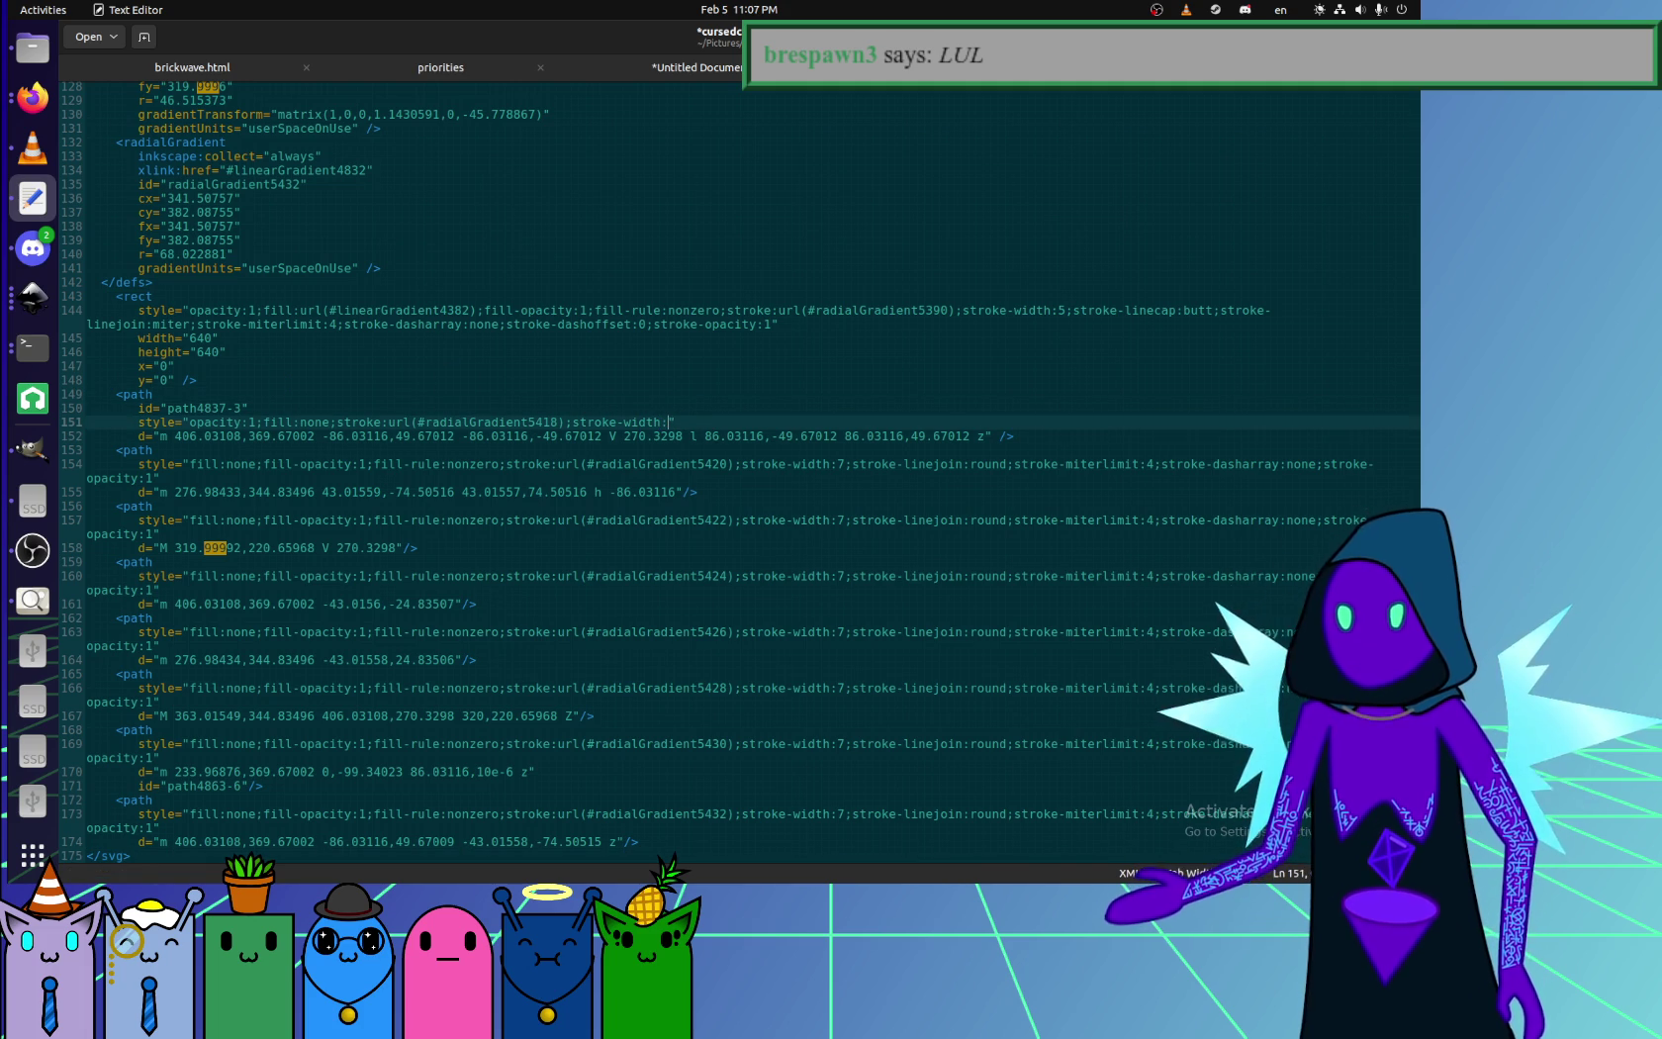
text(7)
- Delete the hexagon path's id line and highlight its stroke-miterlimit:4 setting on line 153
key(Up)
key(shift+Up)
key(BackSpace)
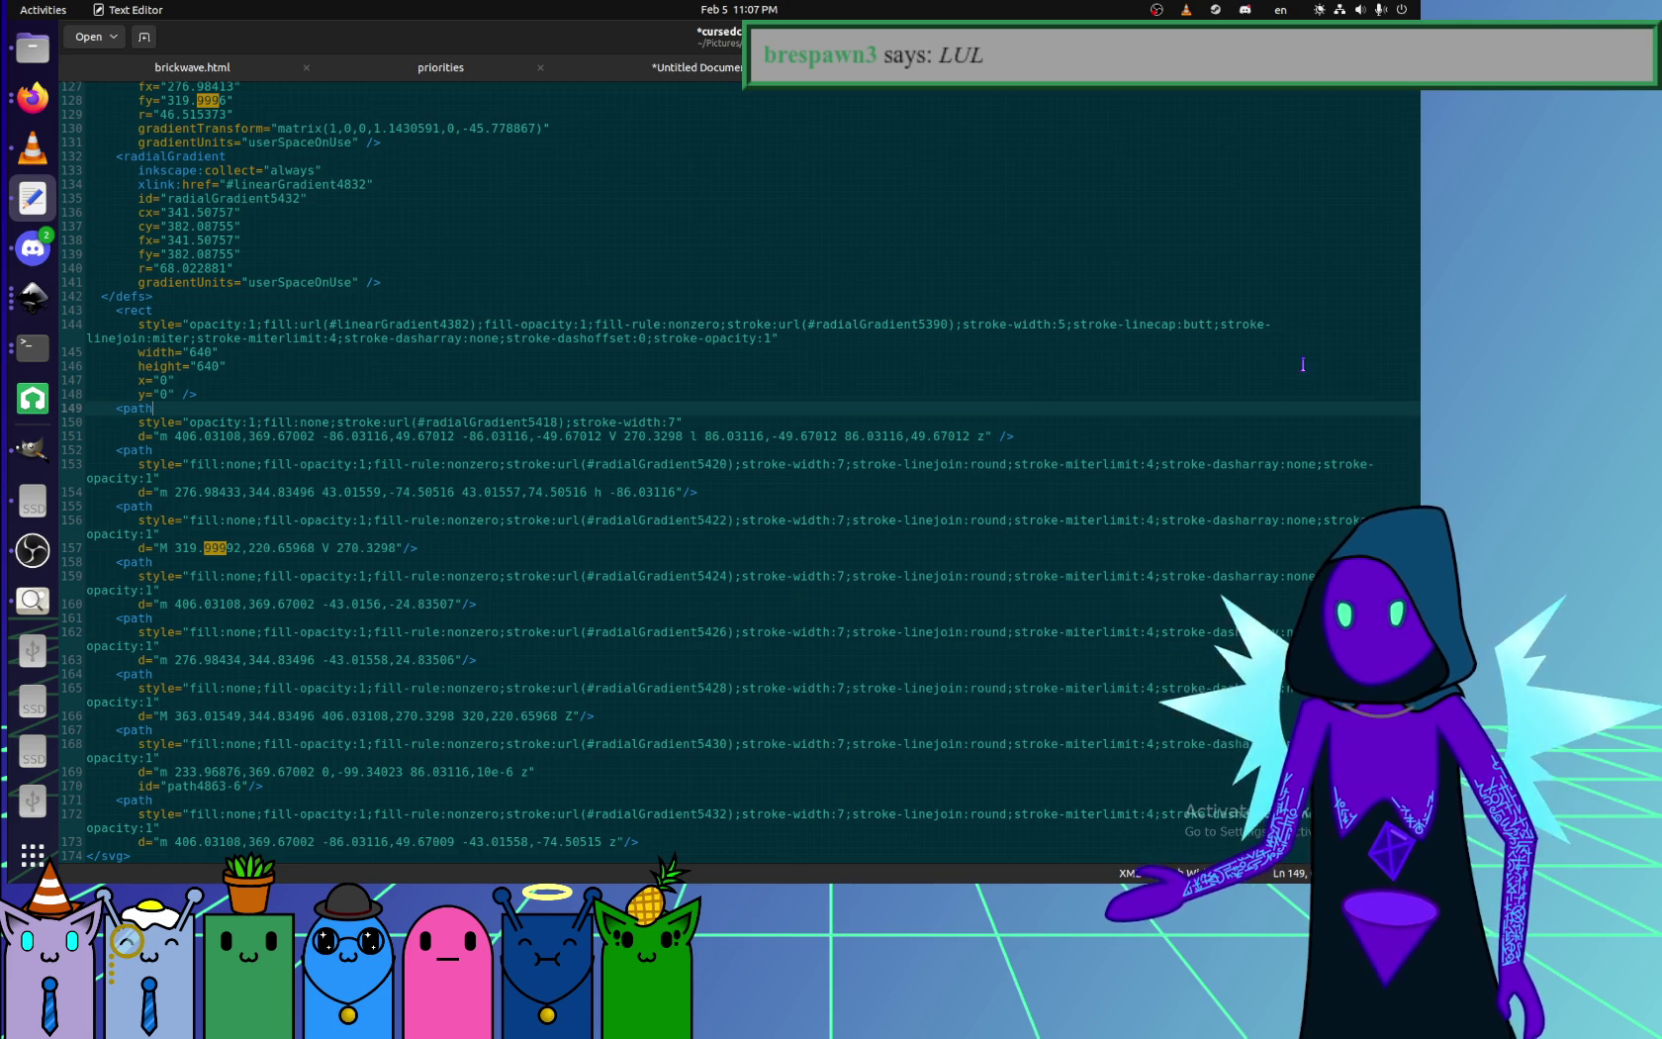
drag(1014, 463, 1155, 463)
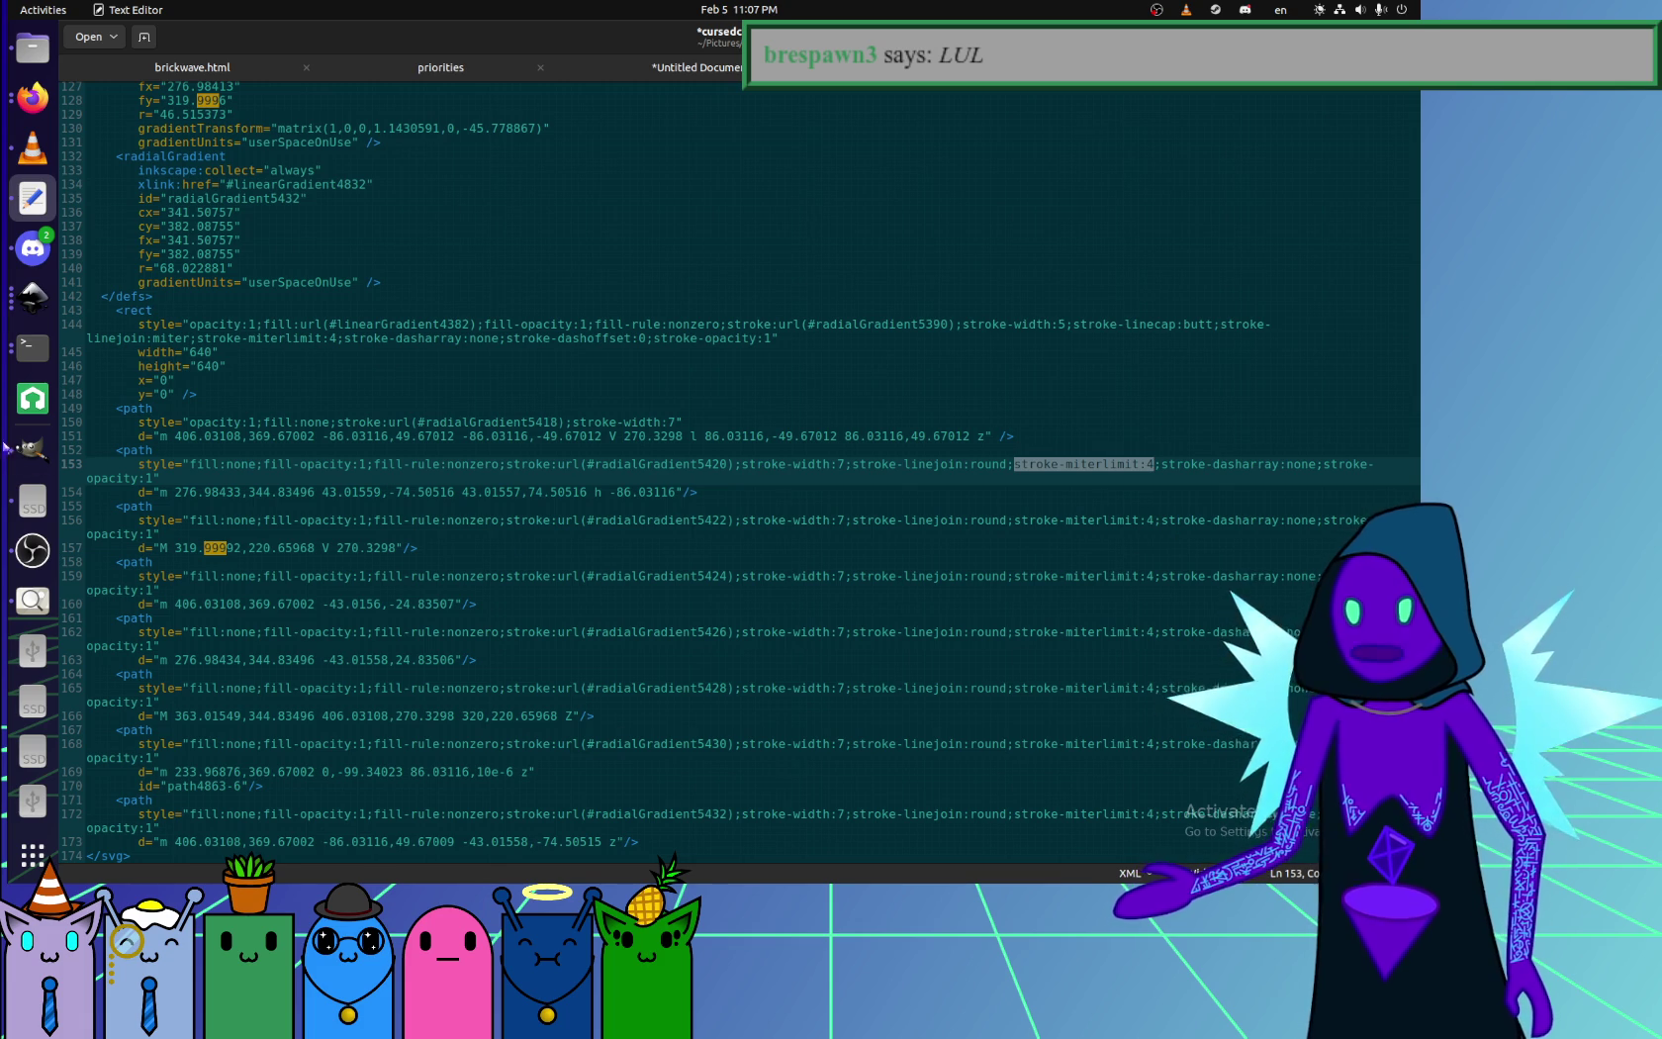
click(33, 297)
ctrl+scroll(501, 501, up, 2)
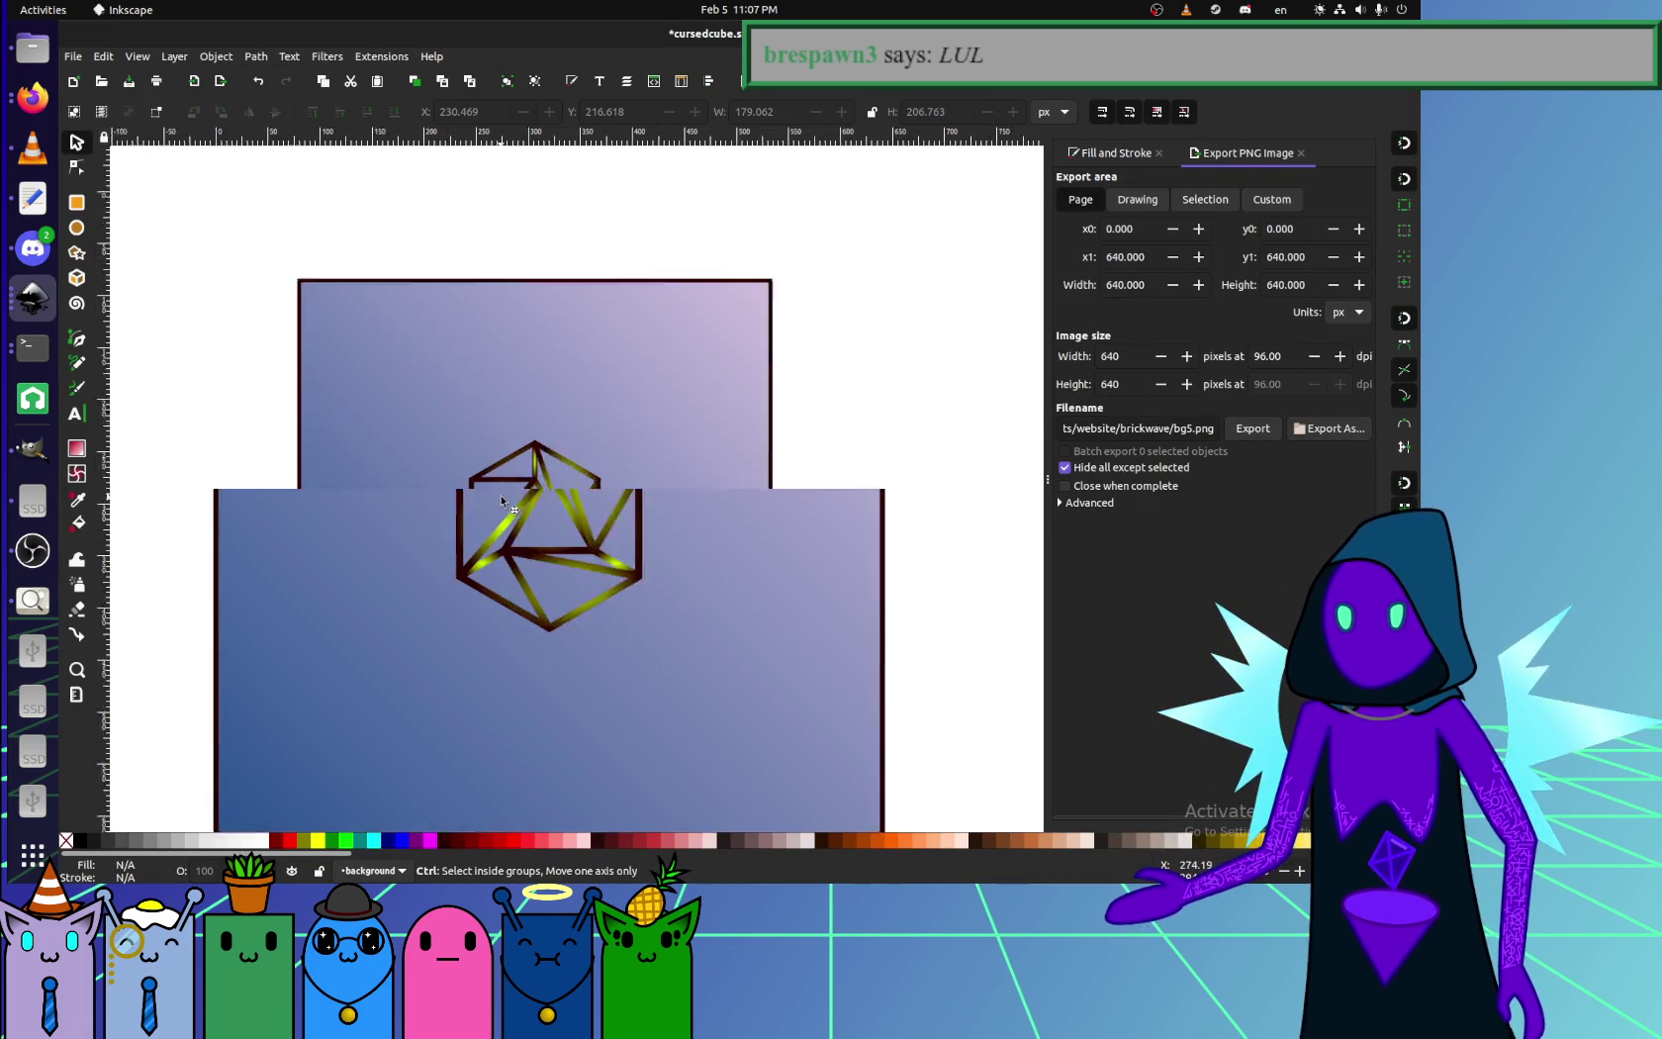
ctrl+scroll(502, 502, up, 4)
mouse_move(340, 486)
mouse_down()
mouse_move(422, 395)
mouse_move(388, 273)
mouse_up()
key(ctrl+z)
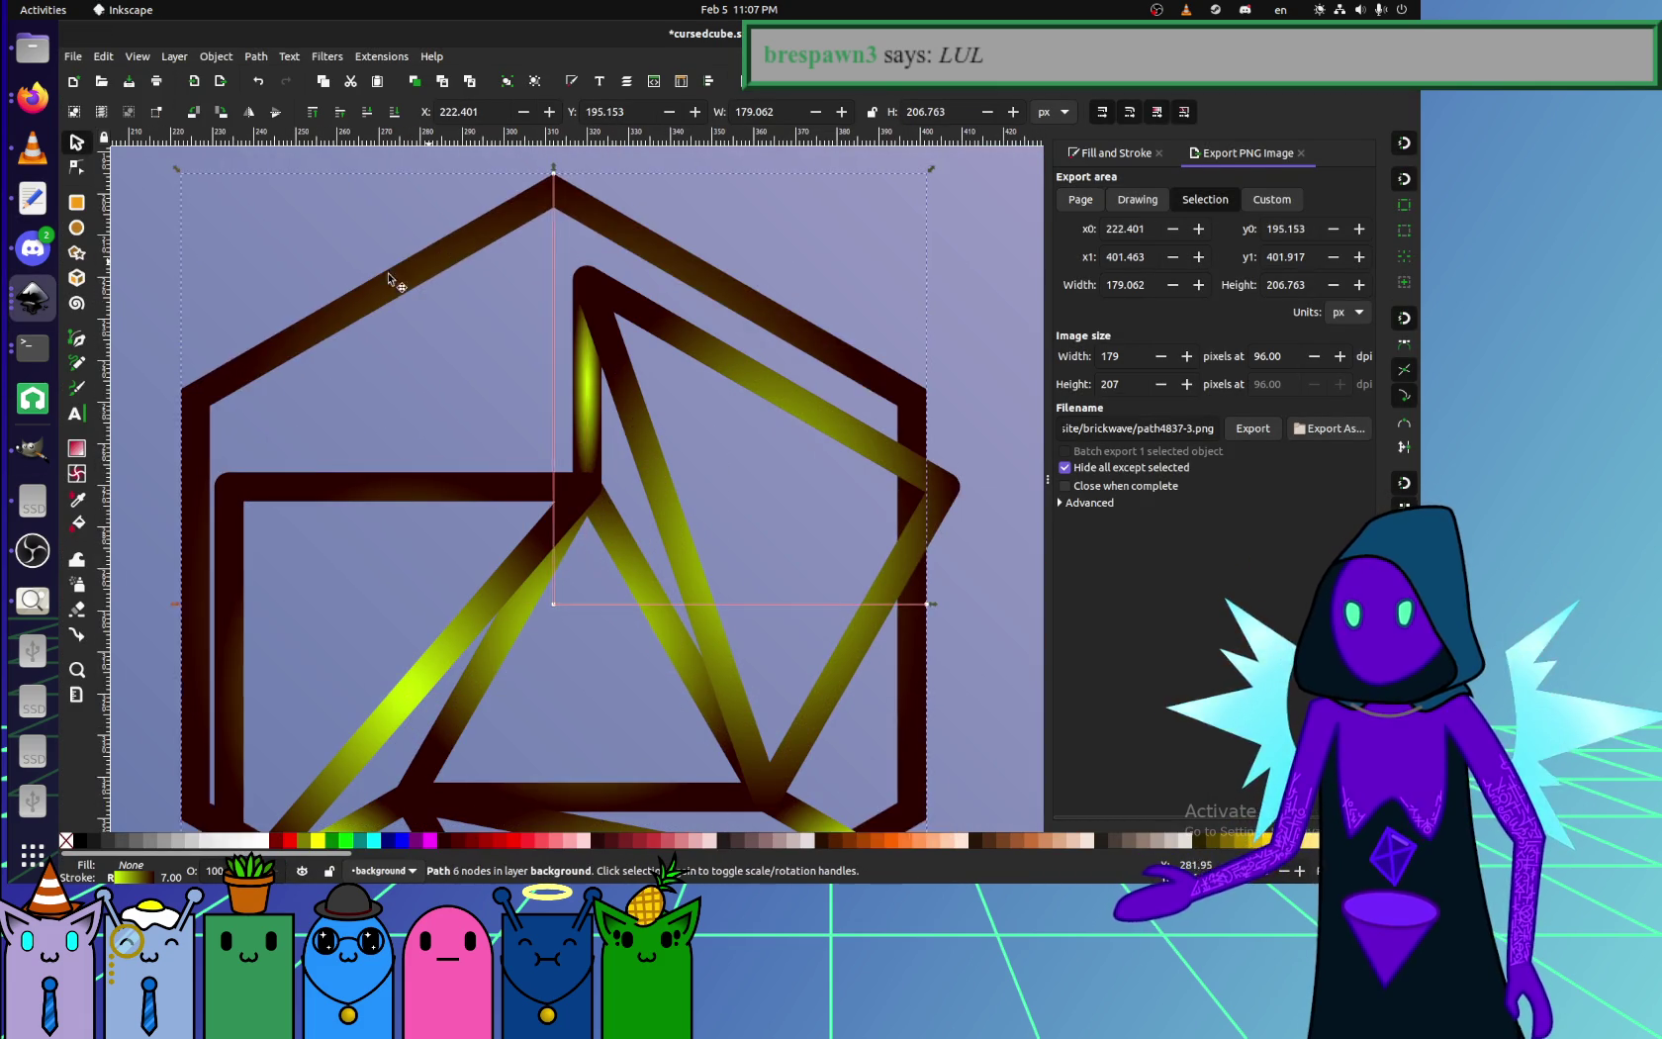
scroll(297, 237, up, 4)
scroll(217, 208, left, 5)
click(77, 168)
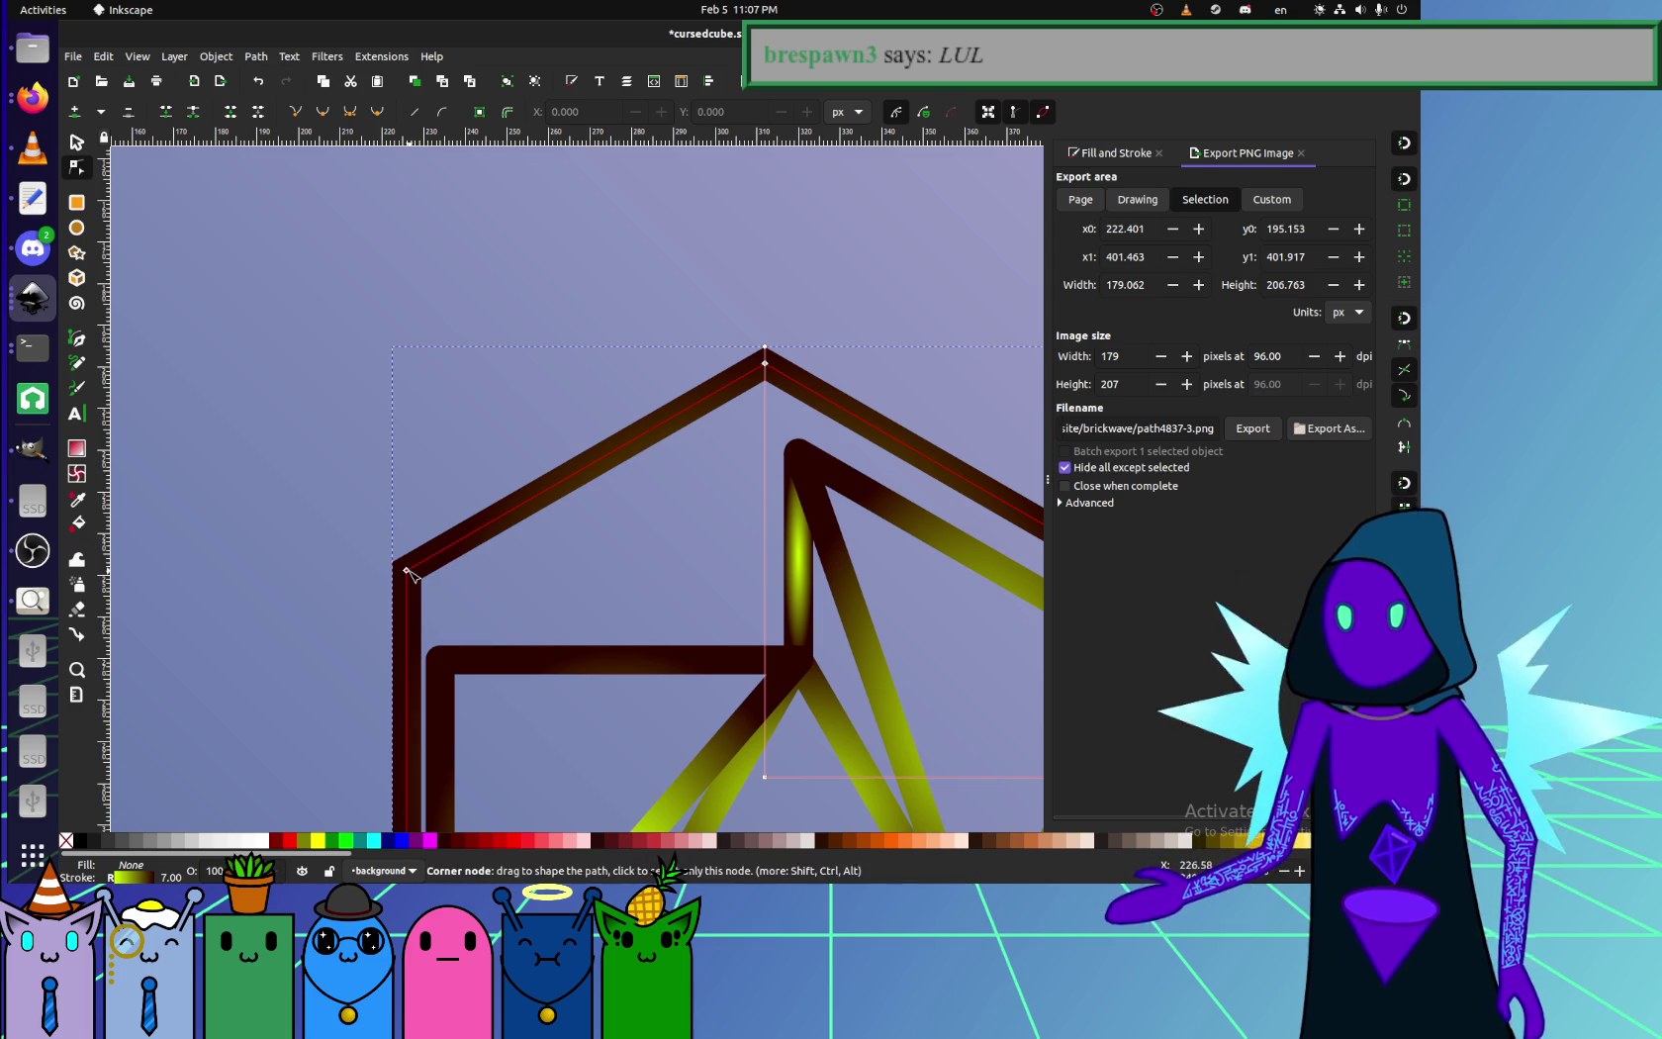
mouse_move(425, 568)
mouse_down()
mouse_move(492, 573)
mouse_move(782, 468)
mouse_move(827, 424)
mouse_up()
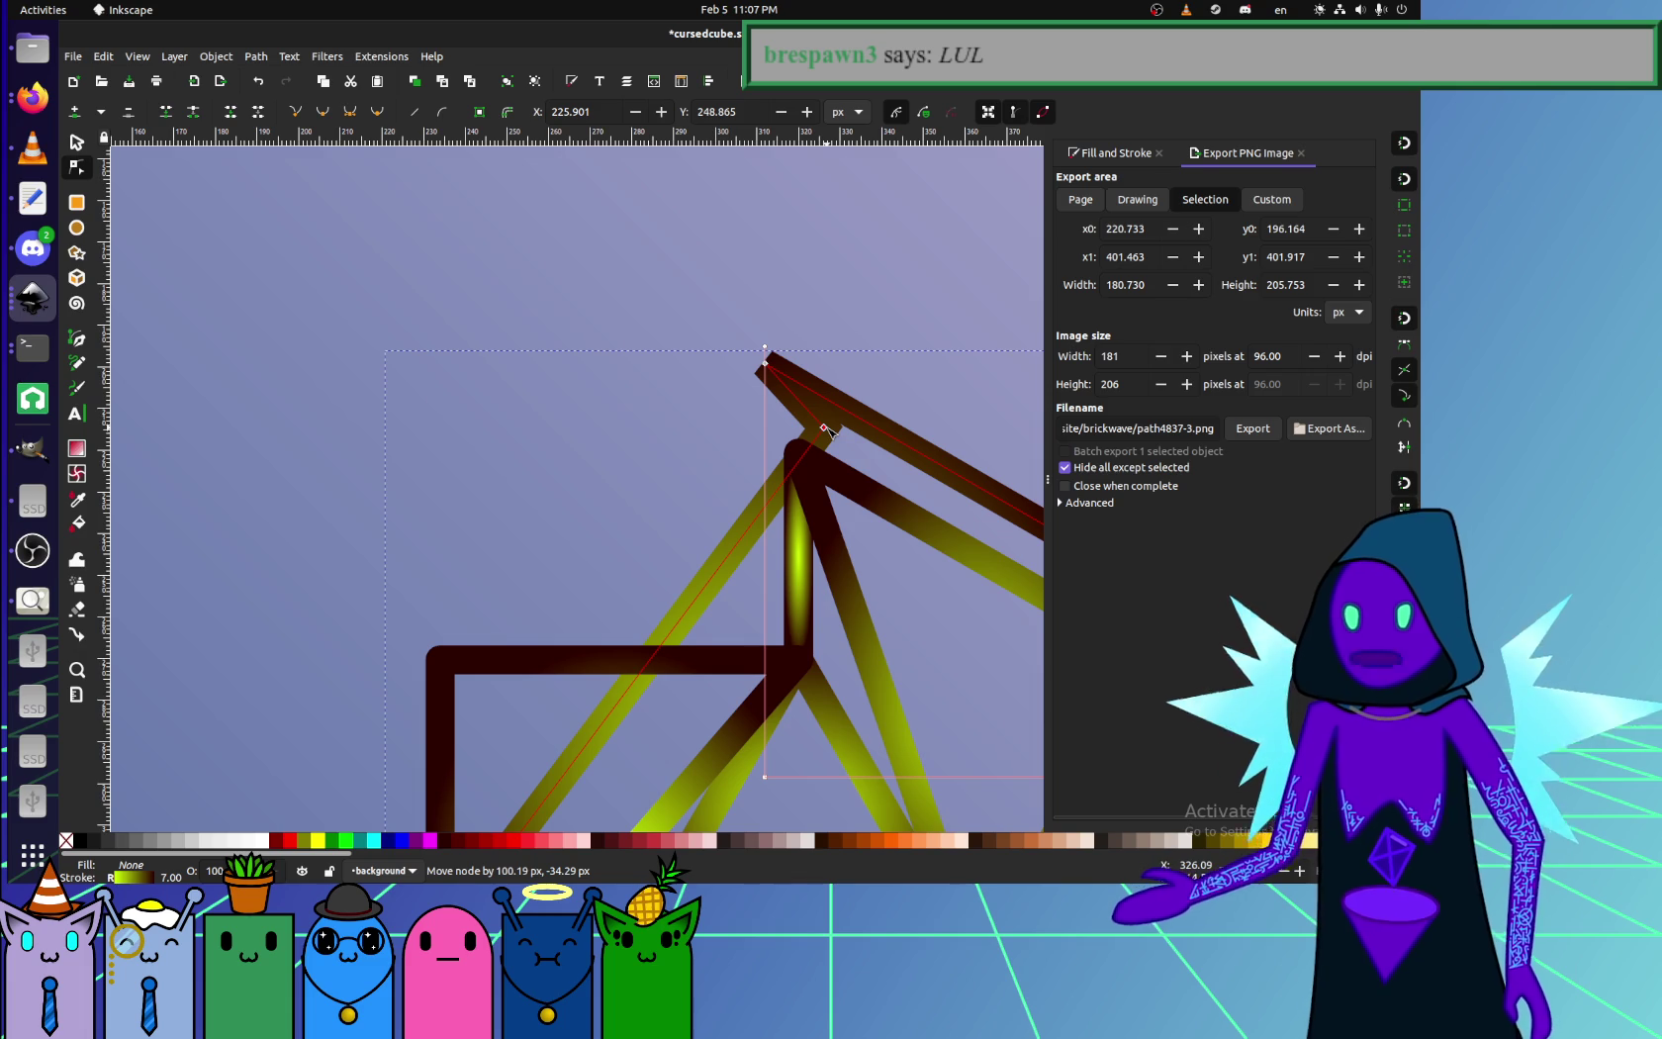
mouse_move(827, 428)
mouse_down()
mouse_move(665, 447)
mouse_move(837, 421)
mouse_move(366, 593)
mouse_up()
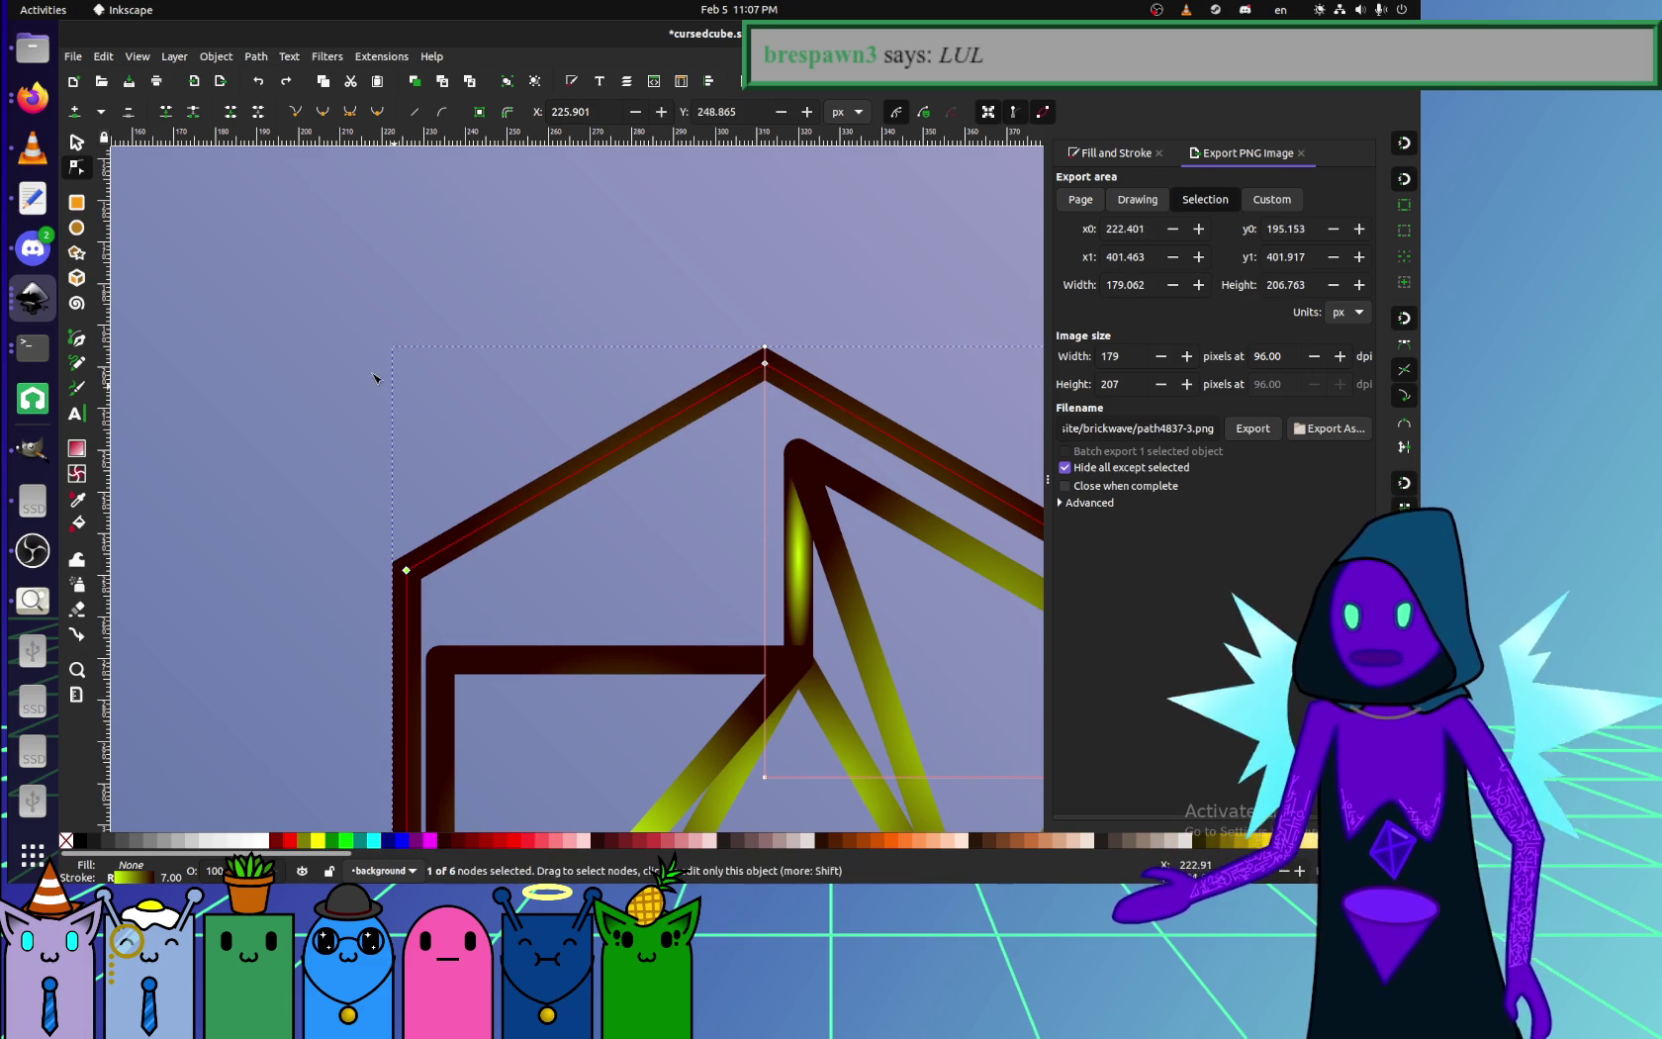
click(211, 352)
key(alt+Tab)
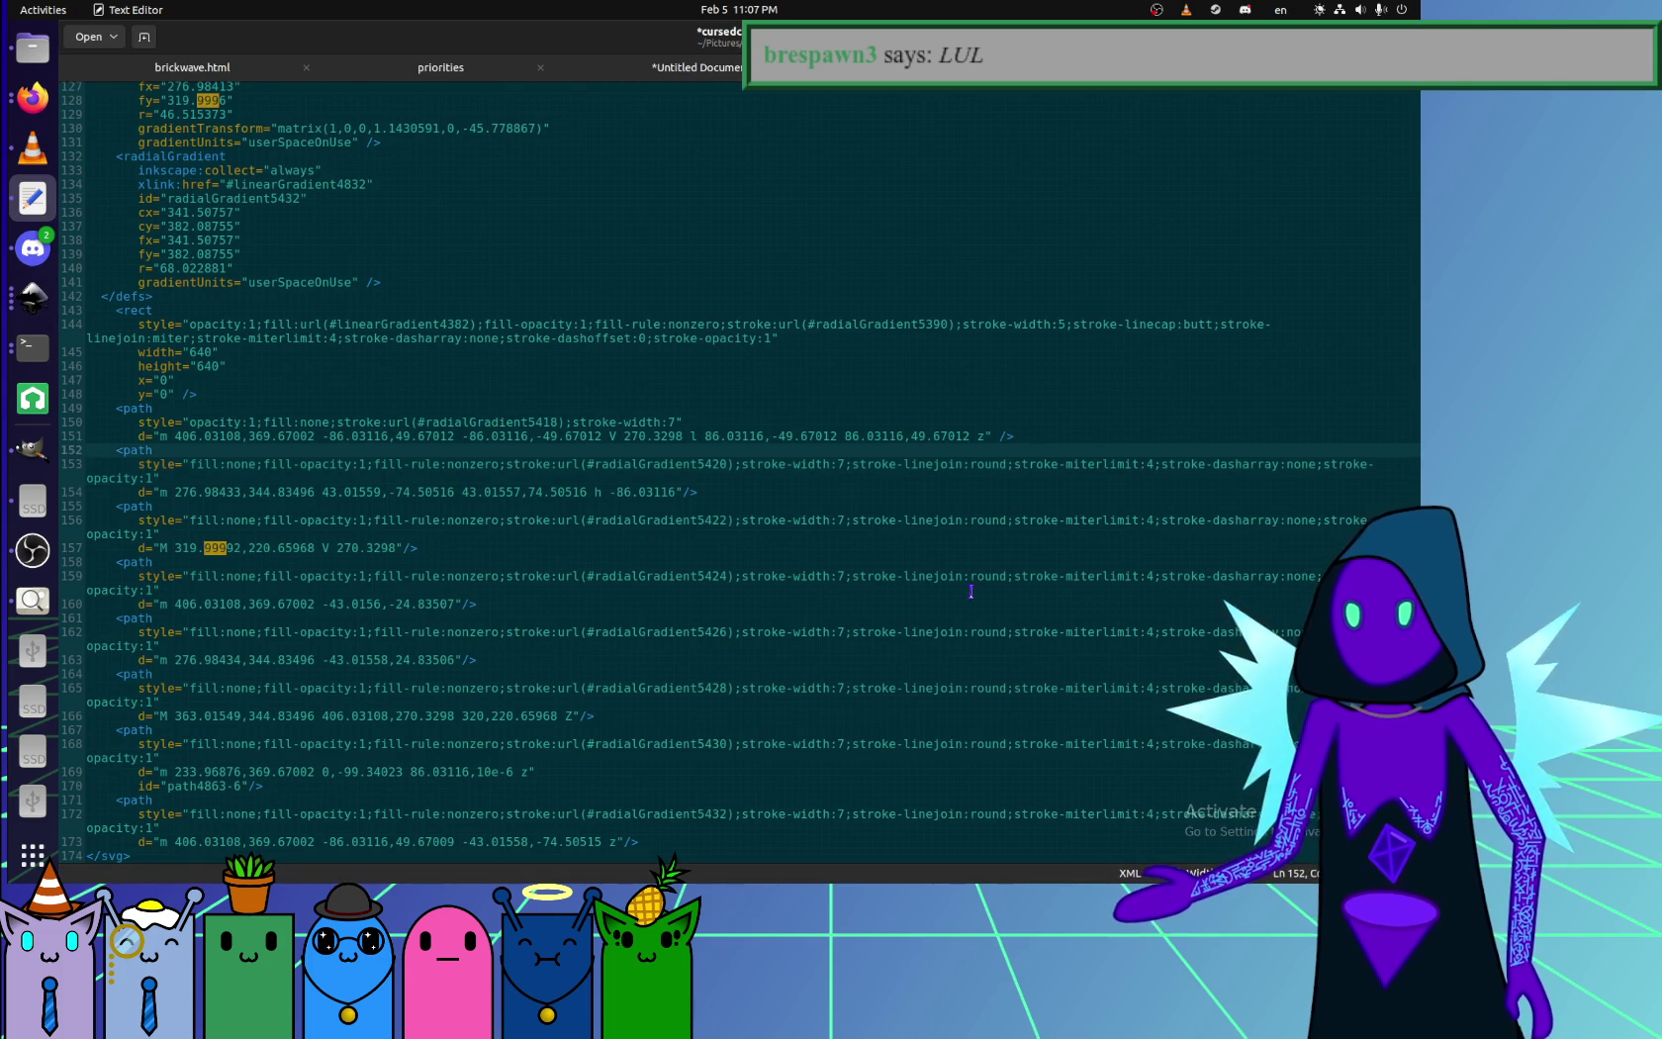
click(1002, 576)
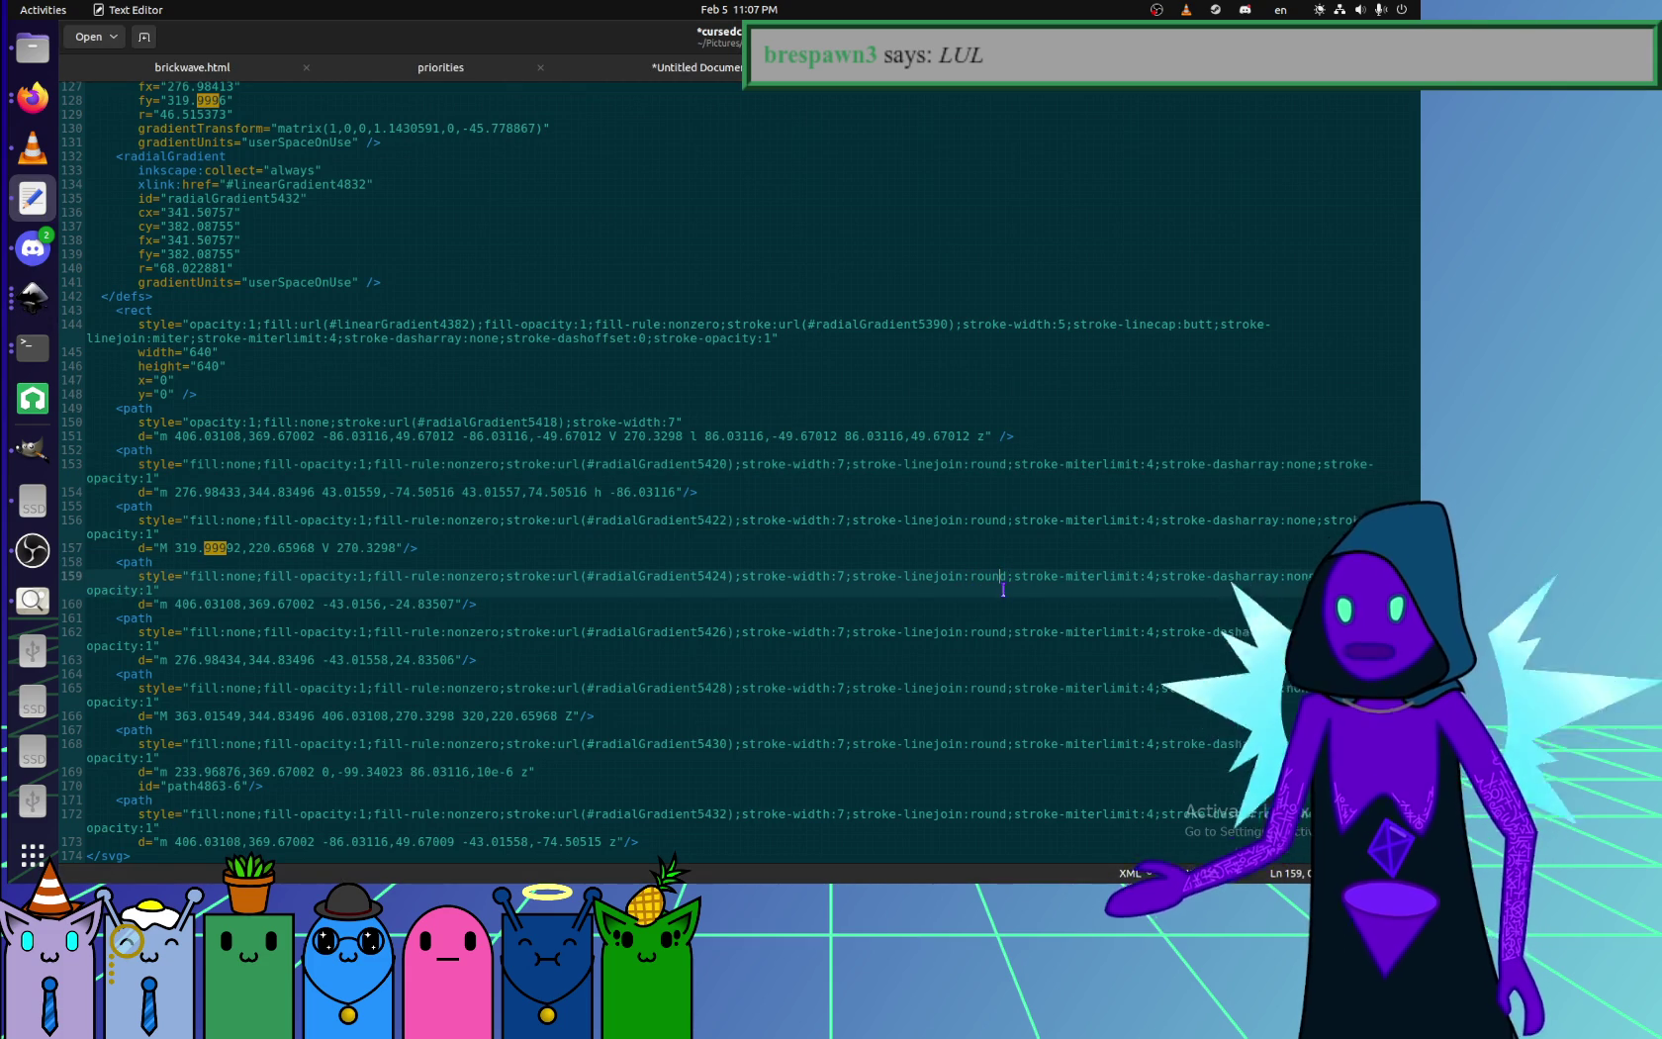
drag(1010, 576, 1028, 575)
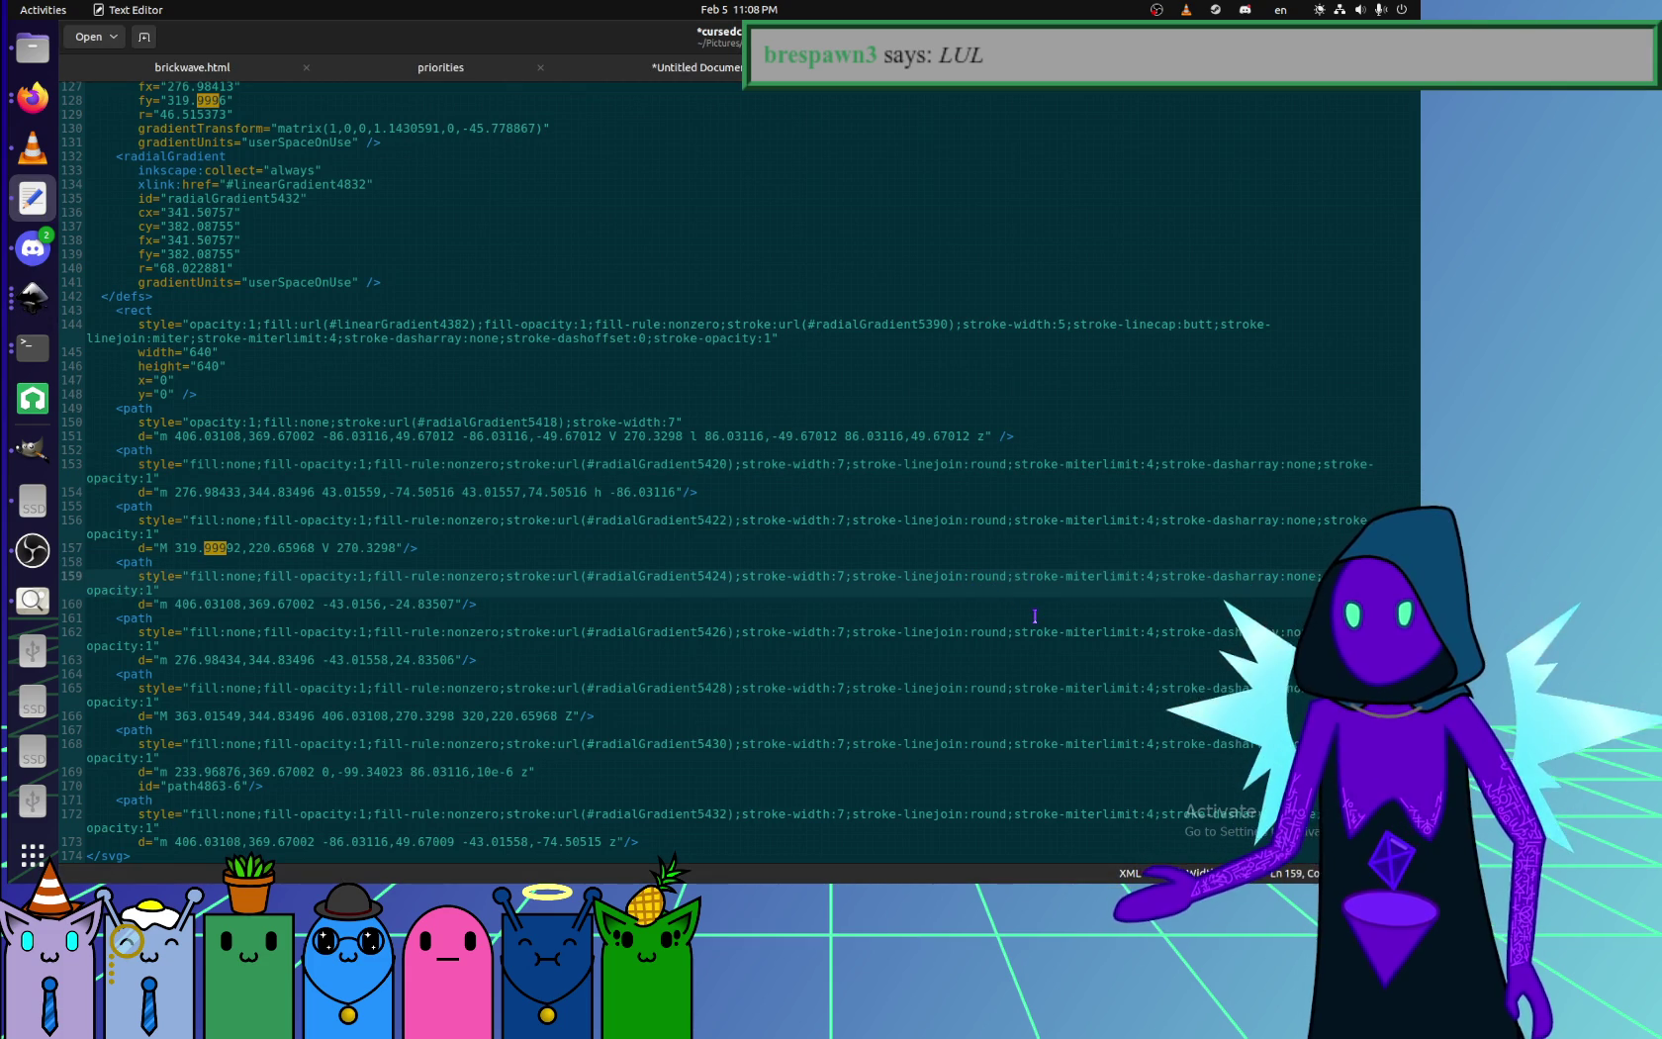
double_click(932, 575)
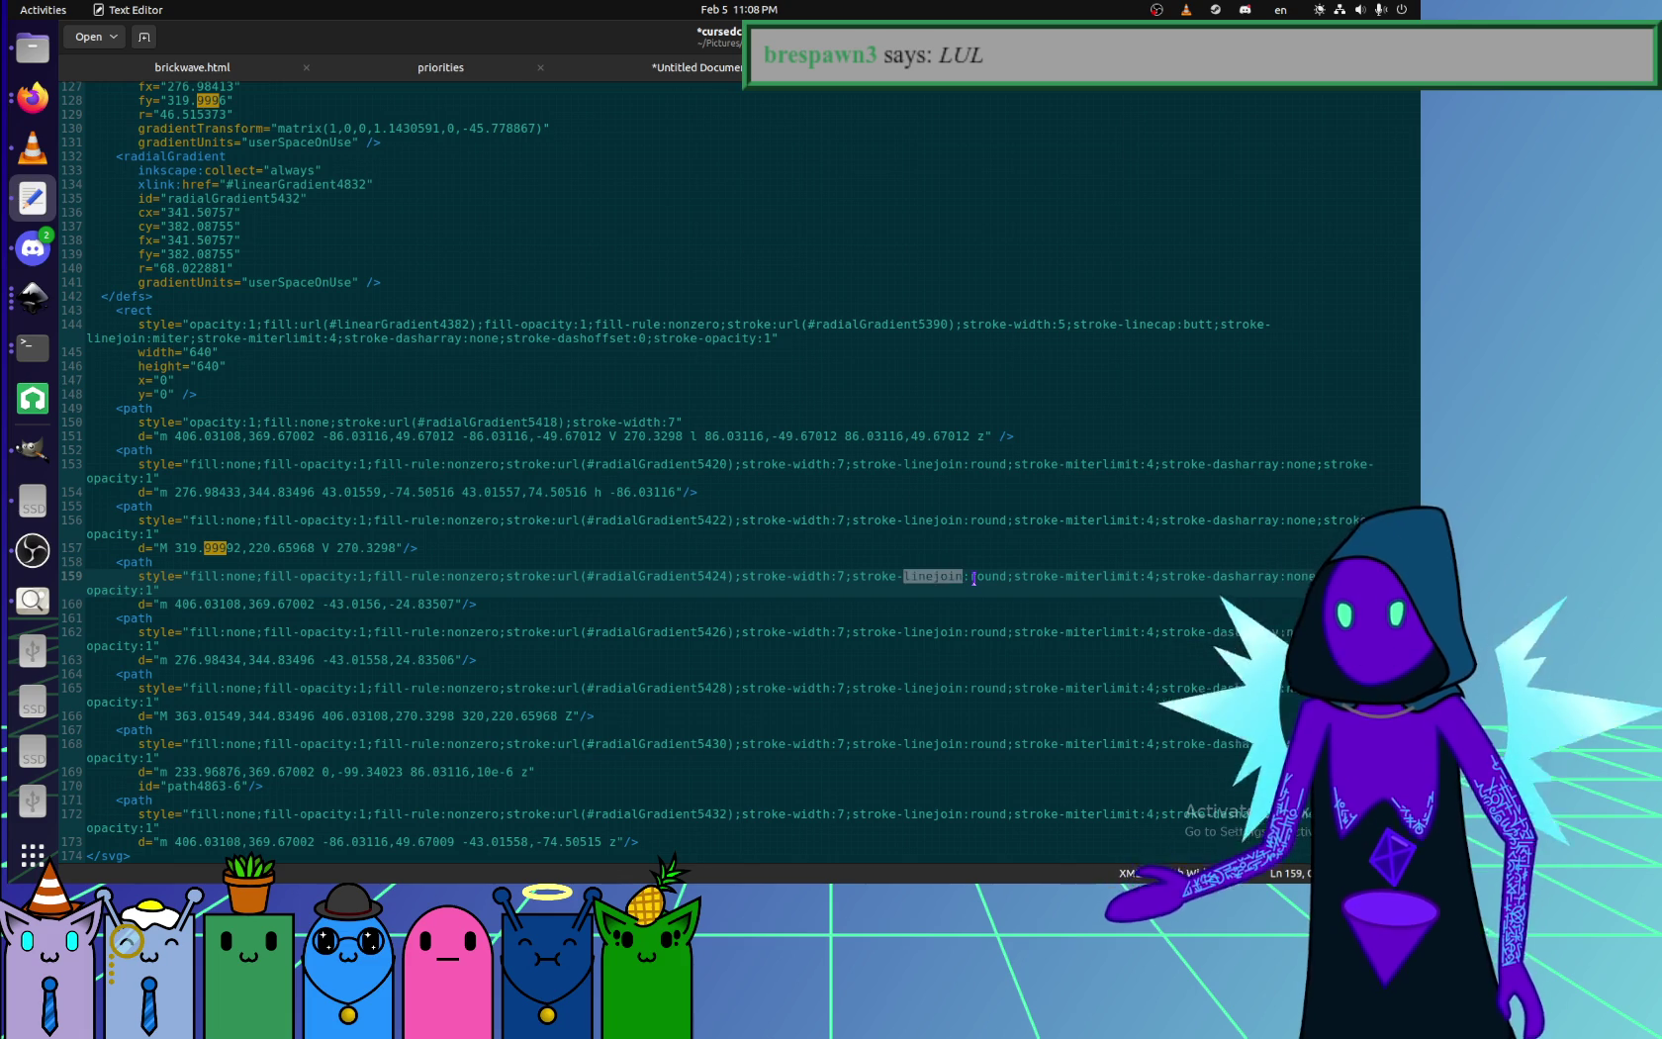
click(974, 578)
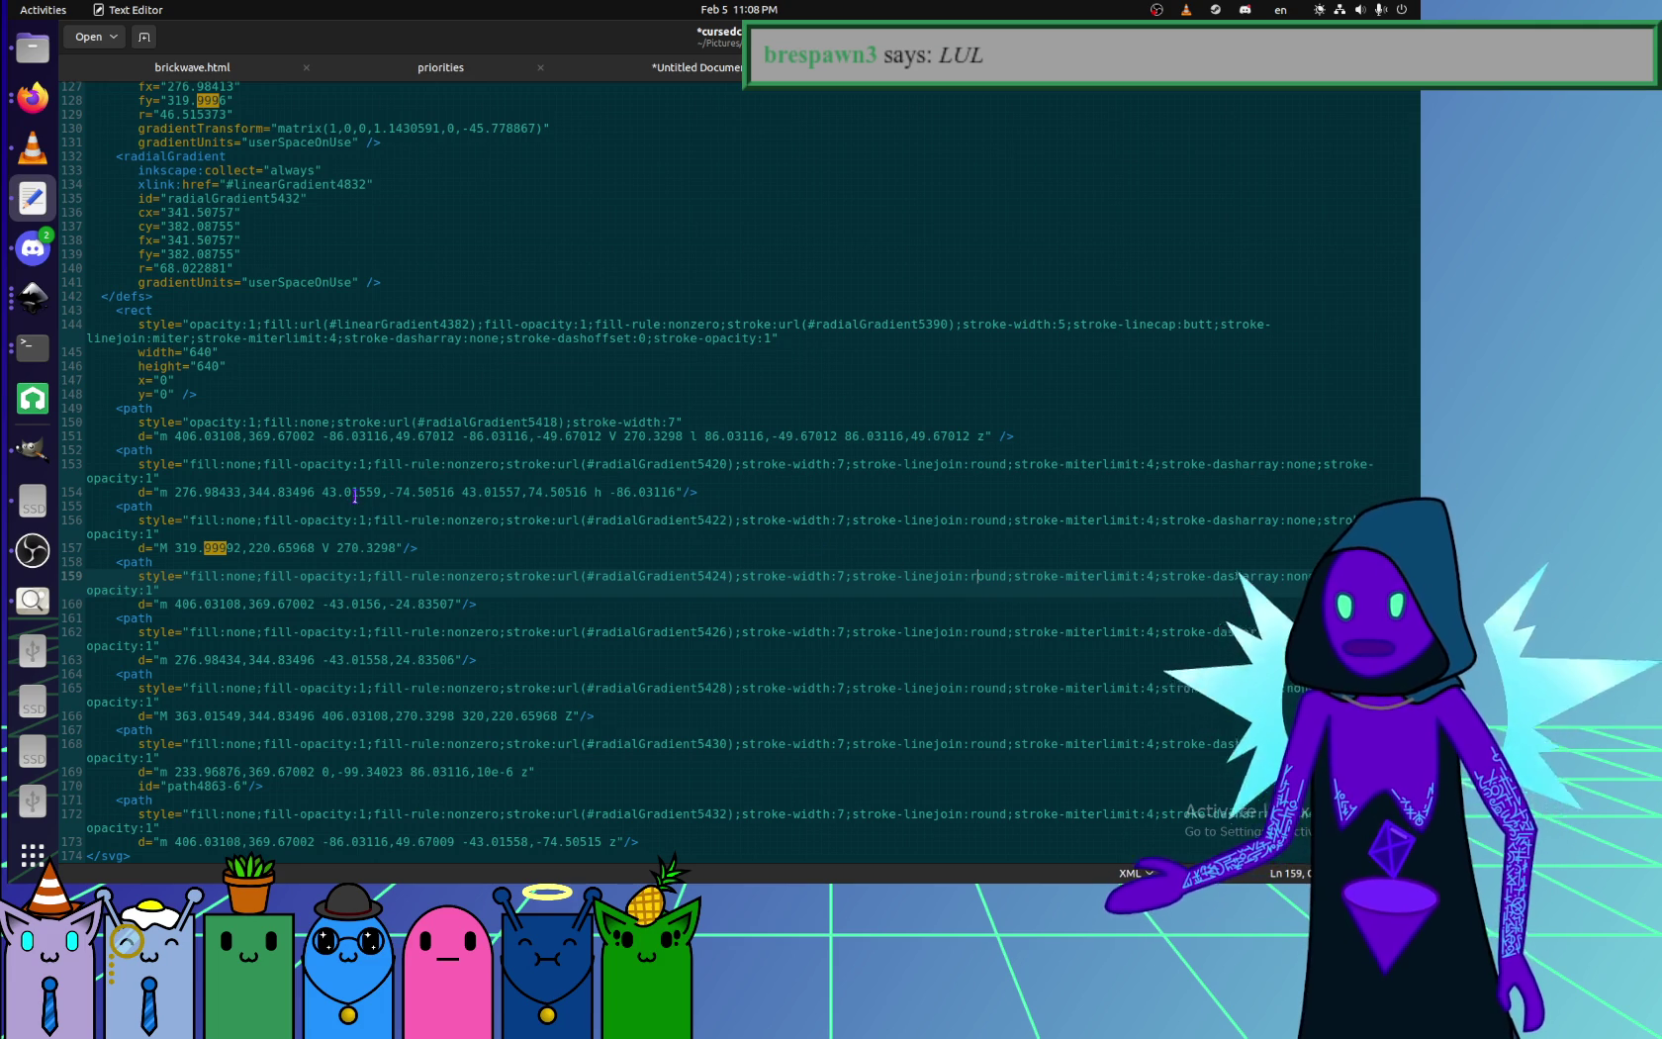
click(293, 464)
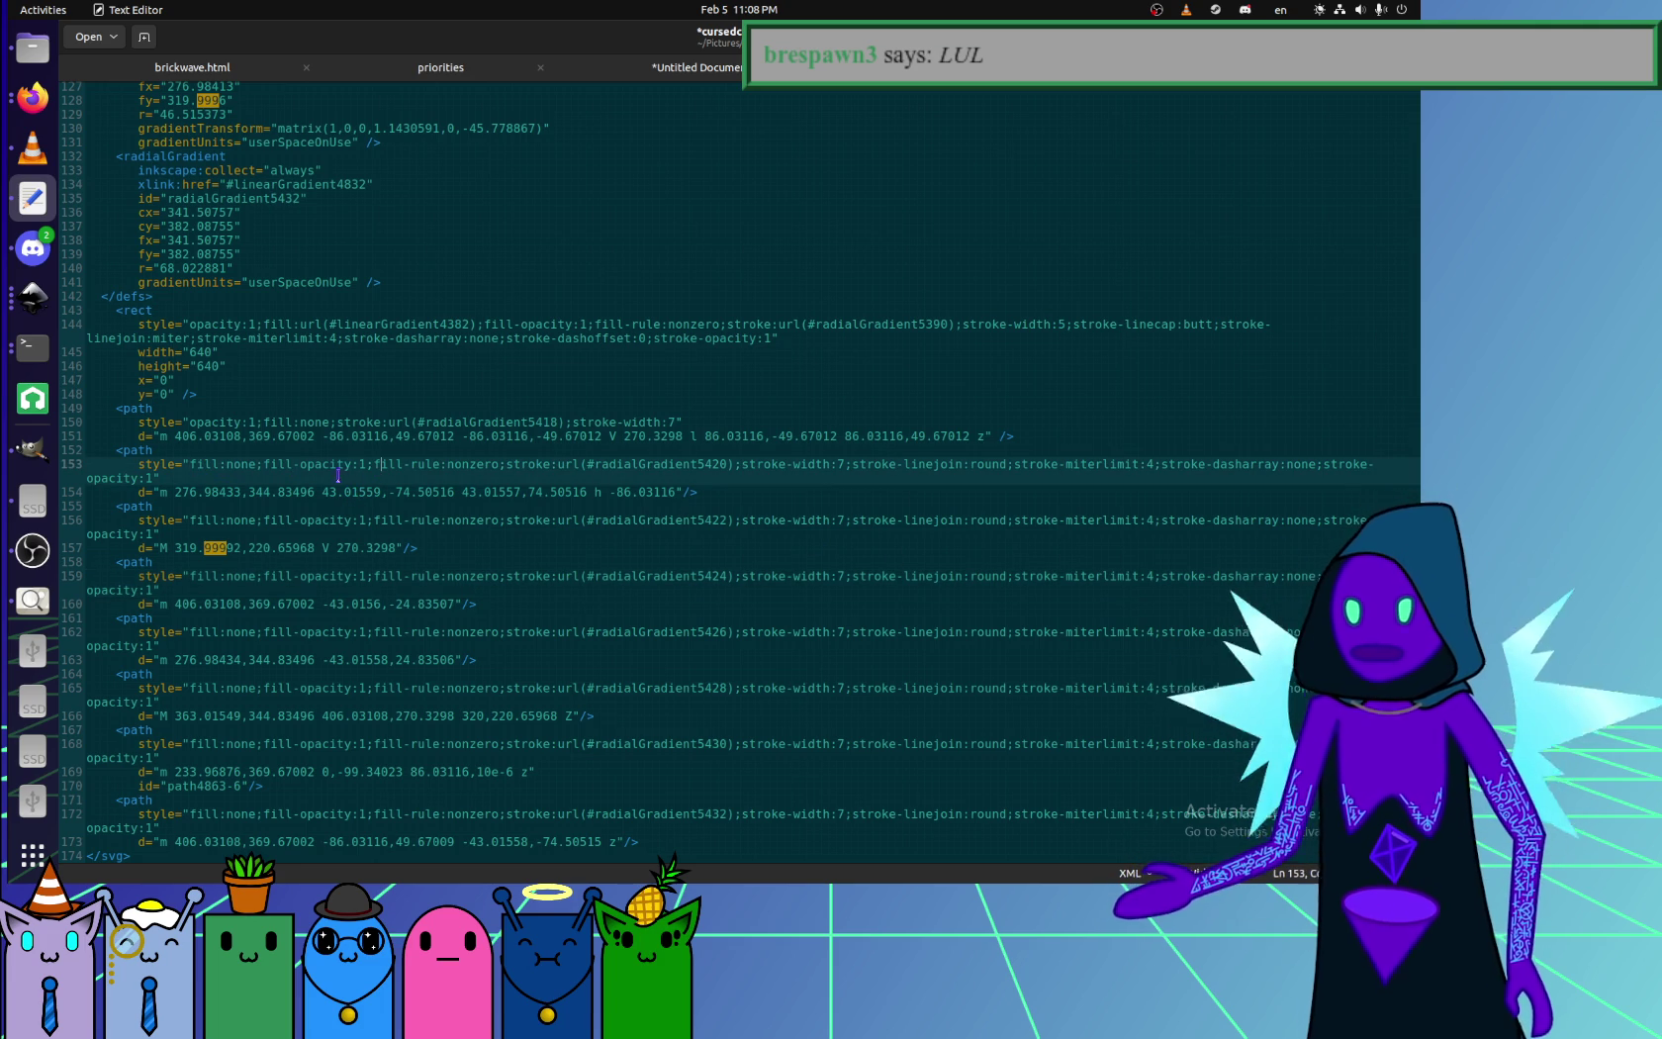
drag(372, 463, 261, 464)
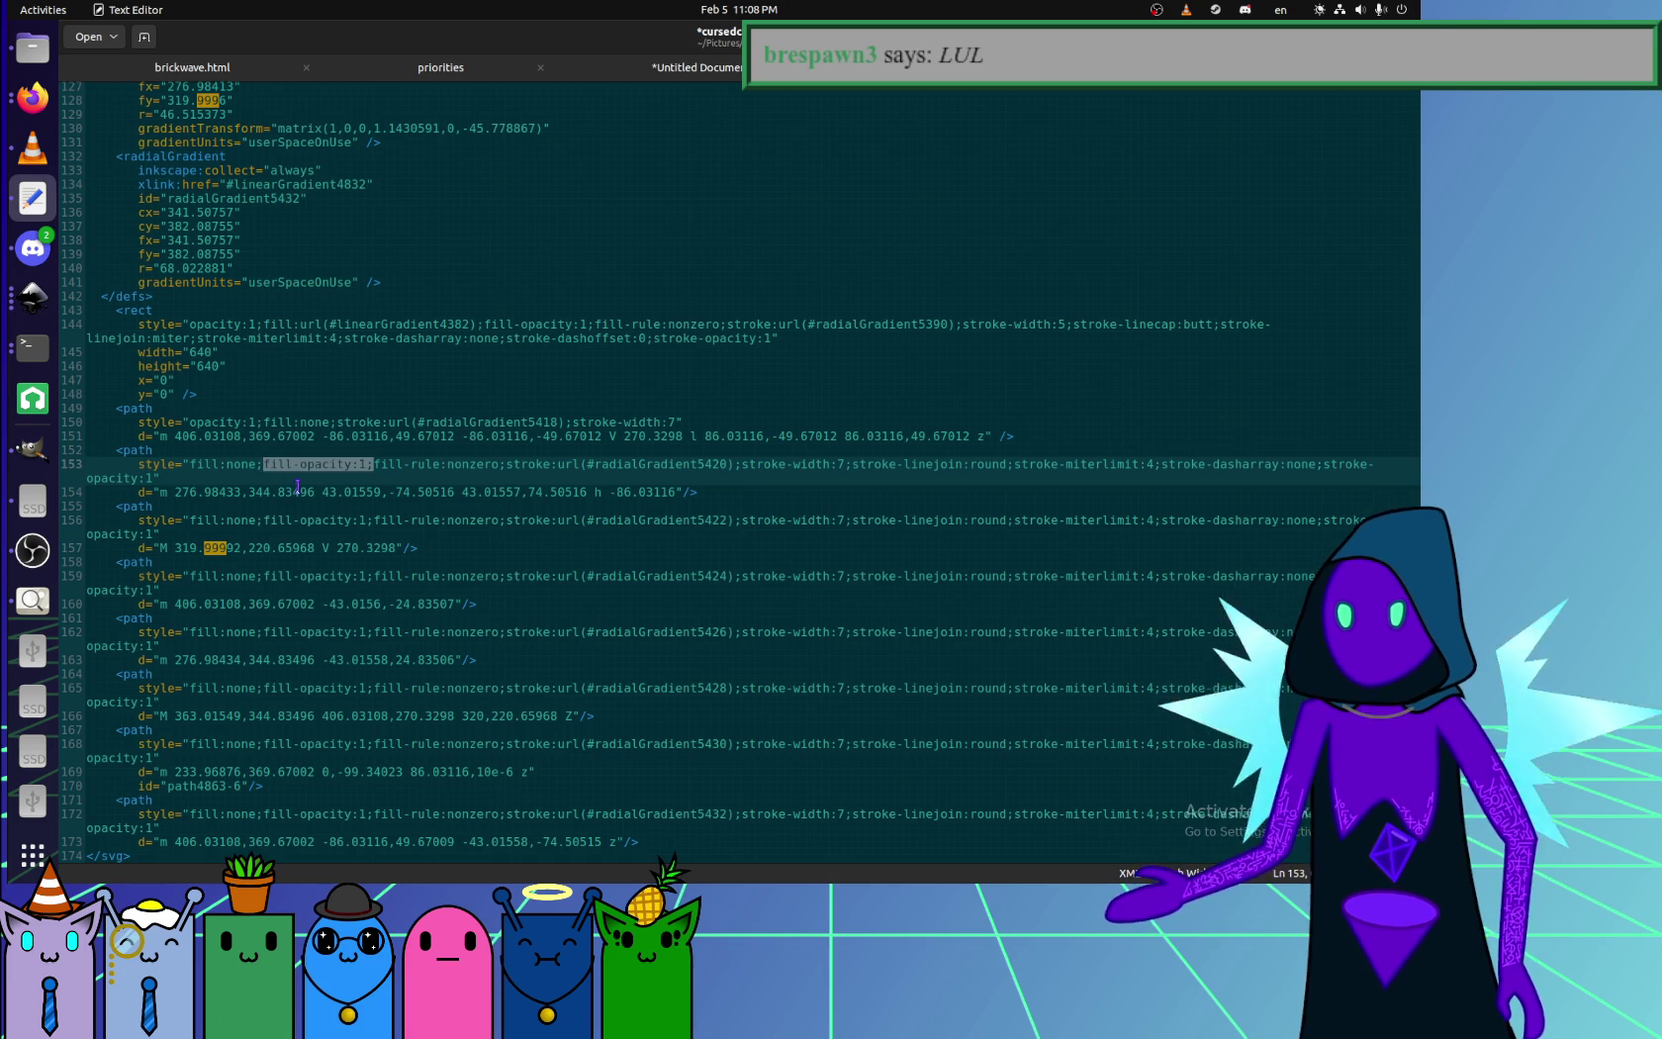
- Strip all eight fill-opacity:1; declarations with a Replace All using empty replacement text
key(ctrl+h)
click(697, 438)
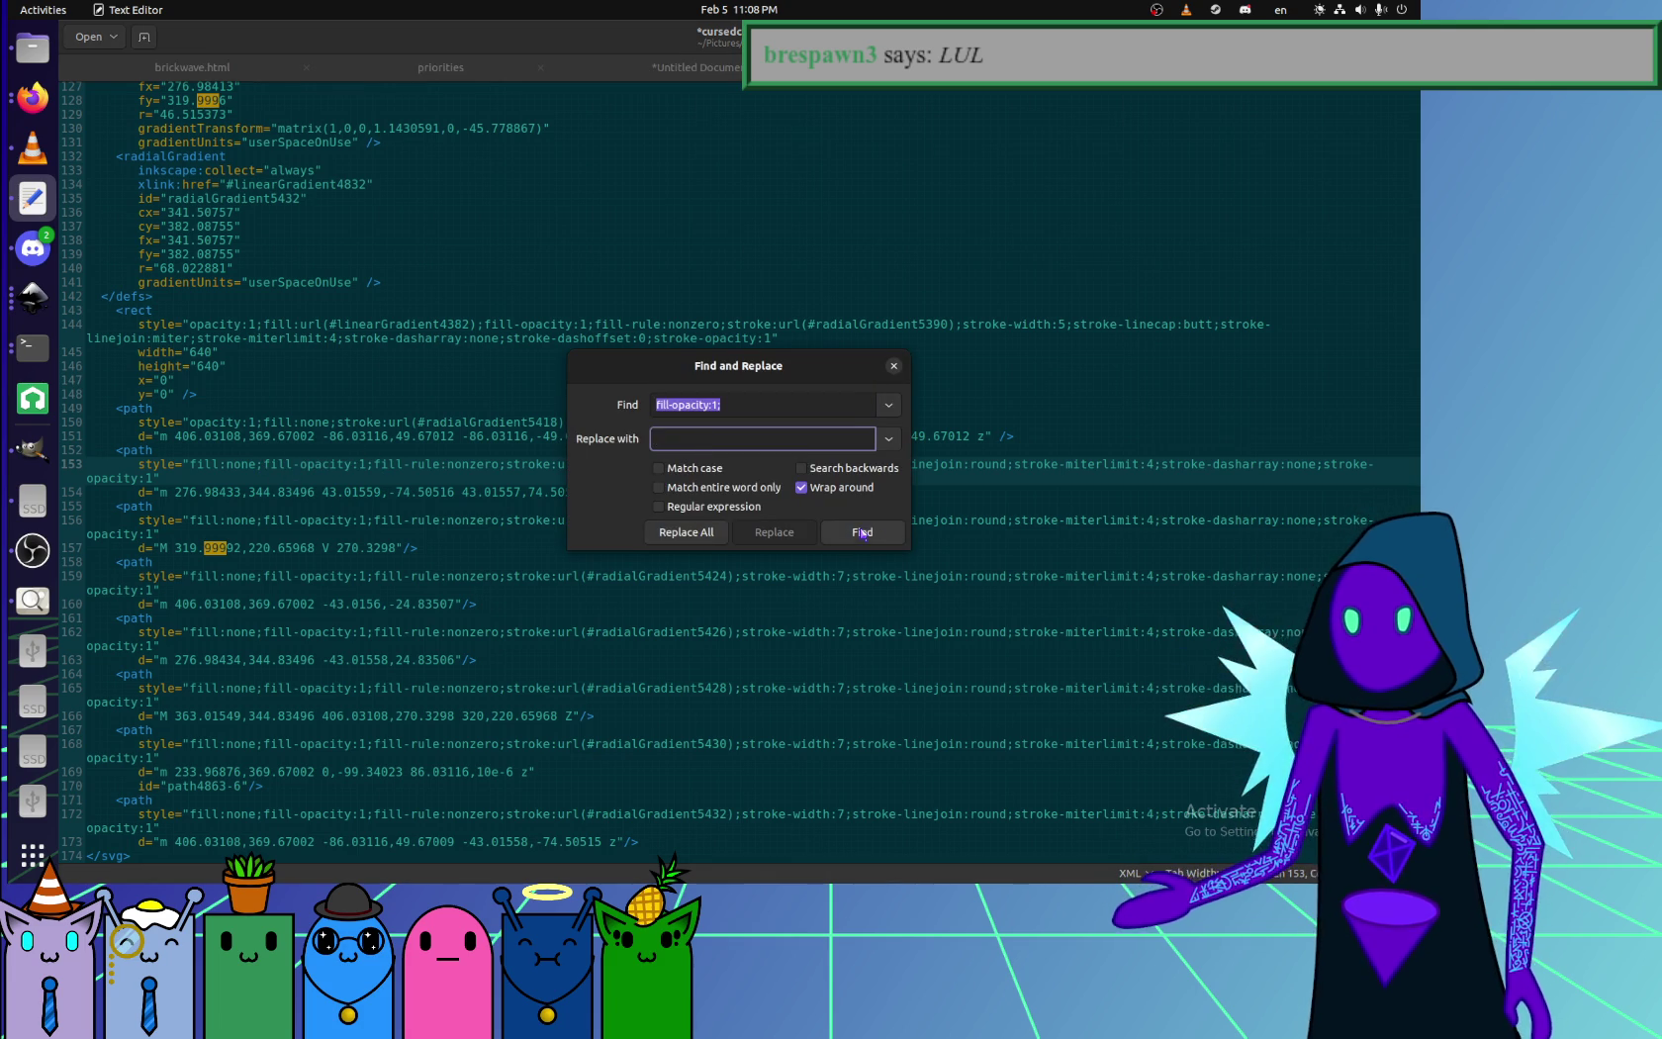
click(701, 534)
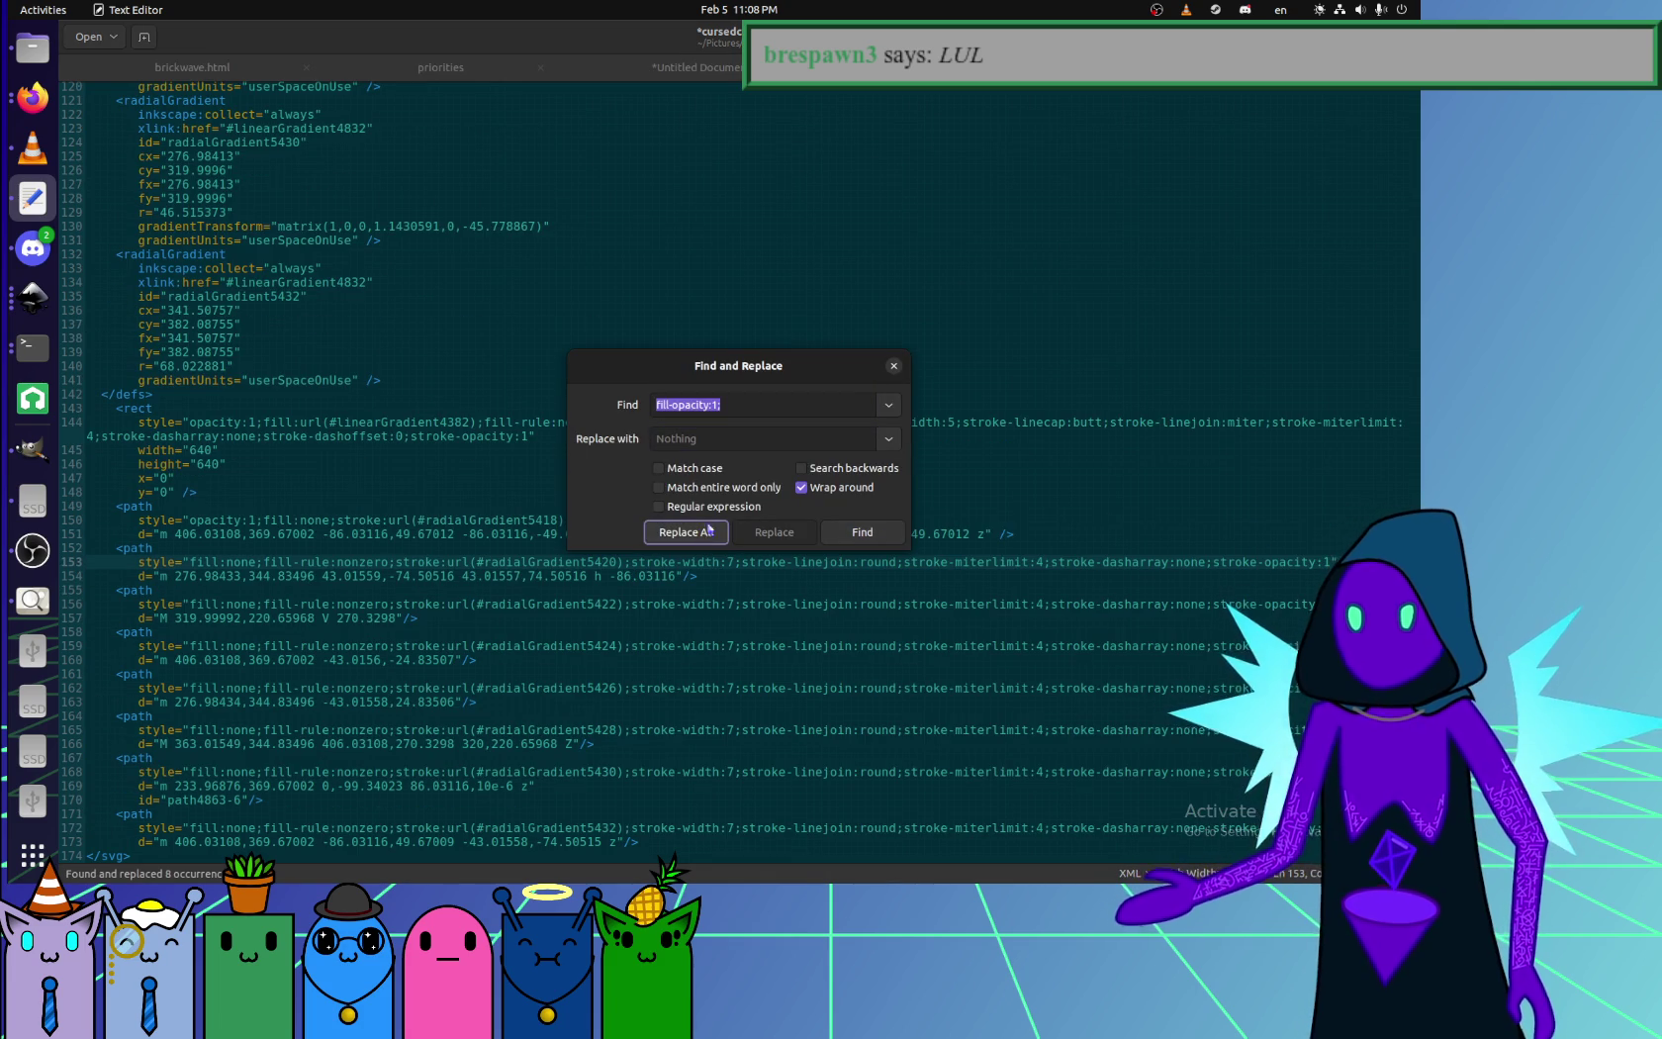
click(892, 368)
click(904, 561)
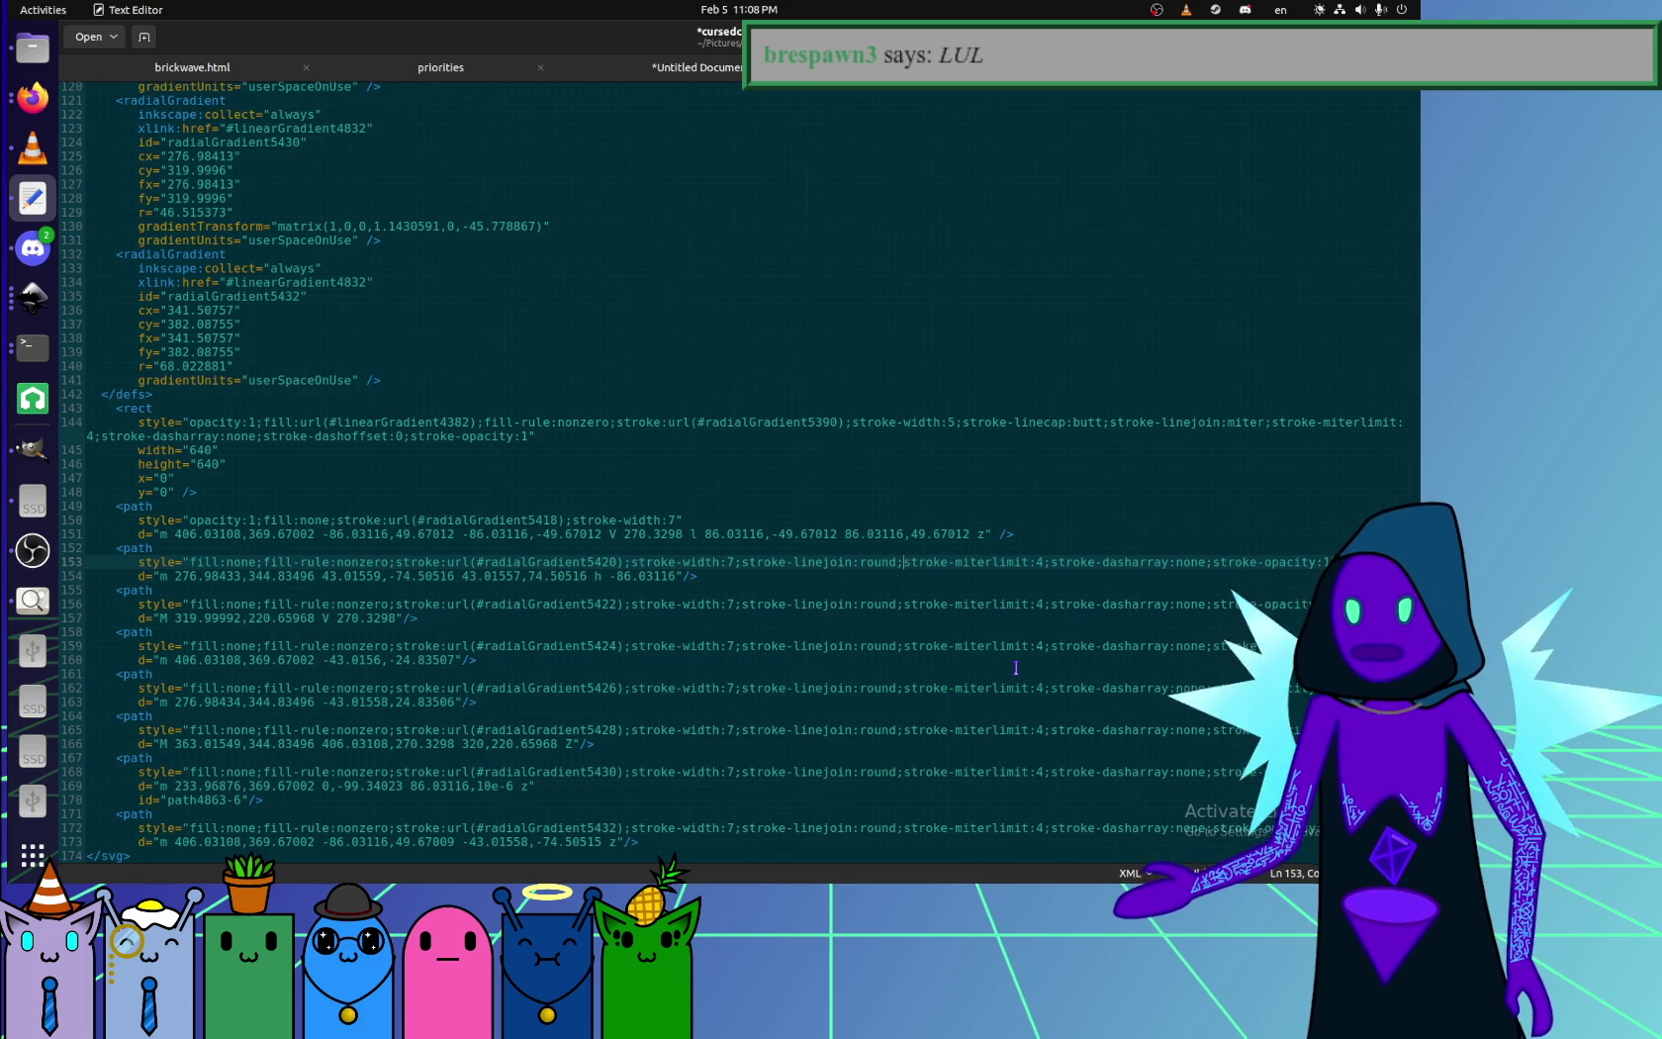
key(Down)
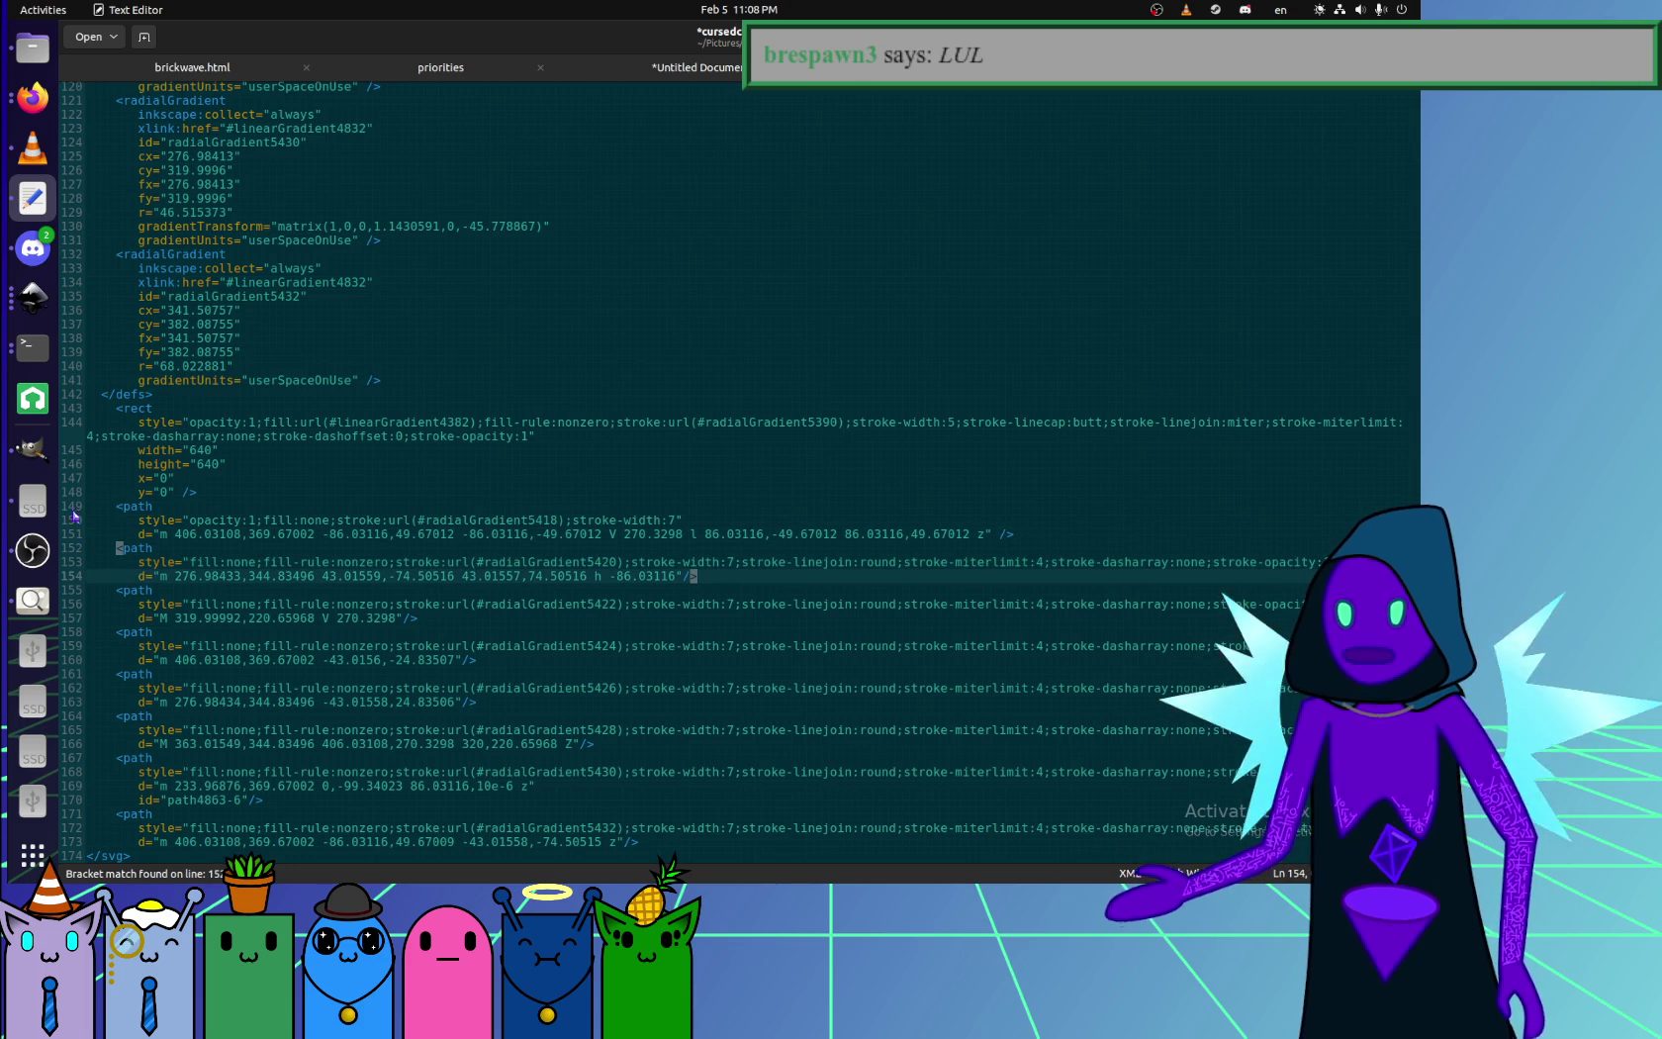
click(33, 297)
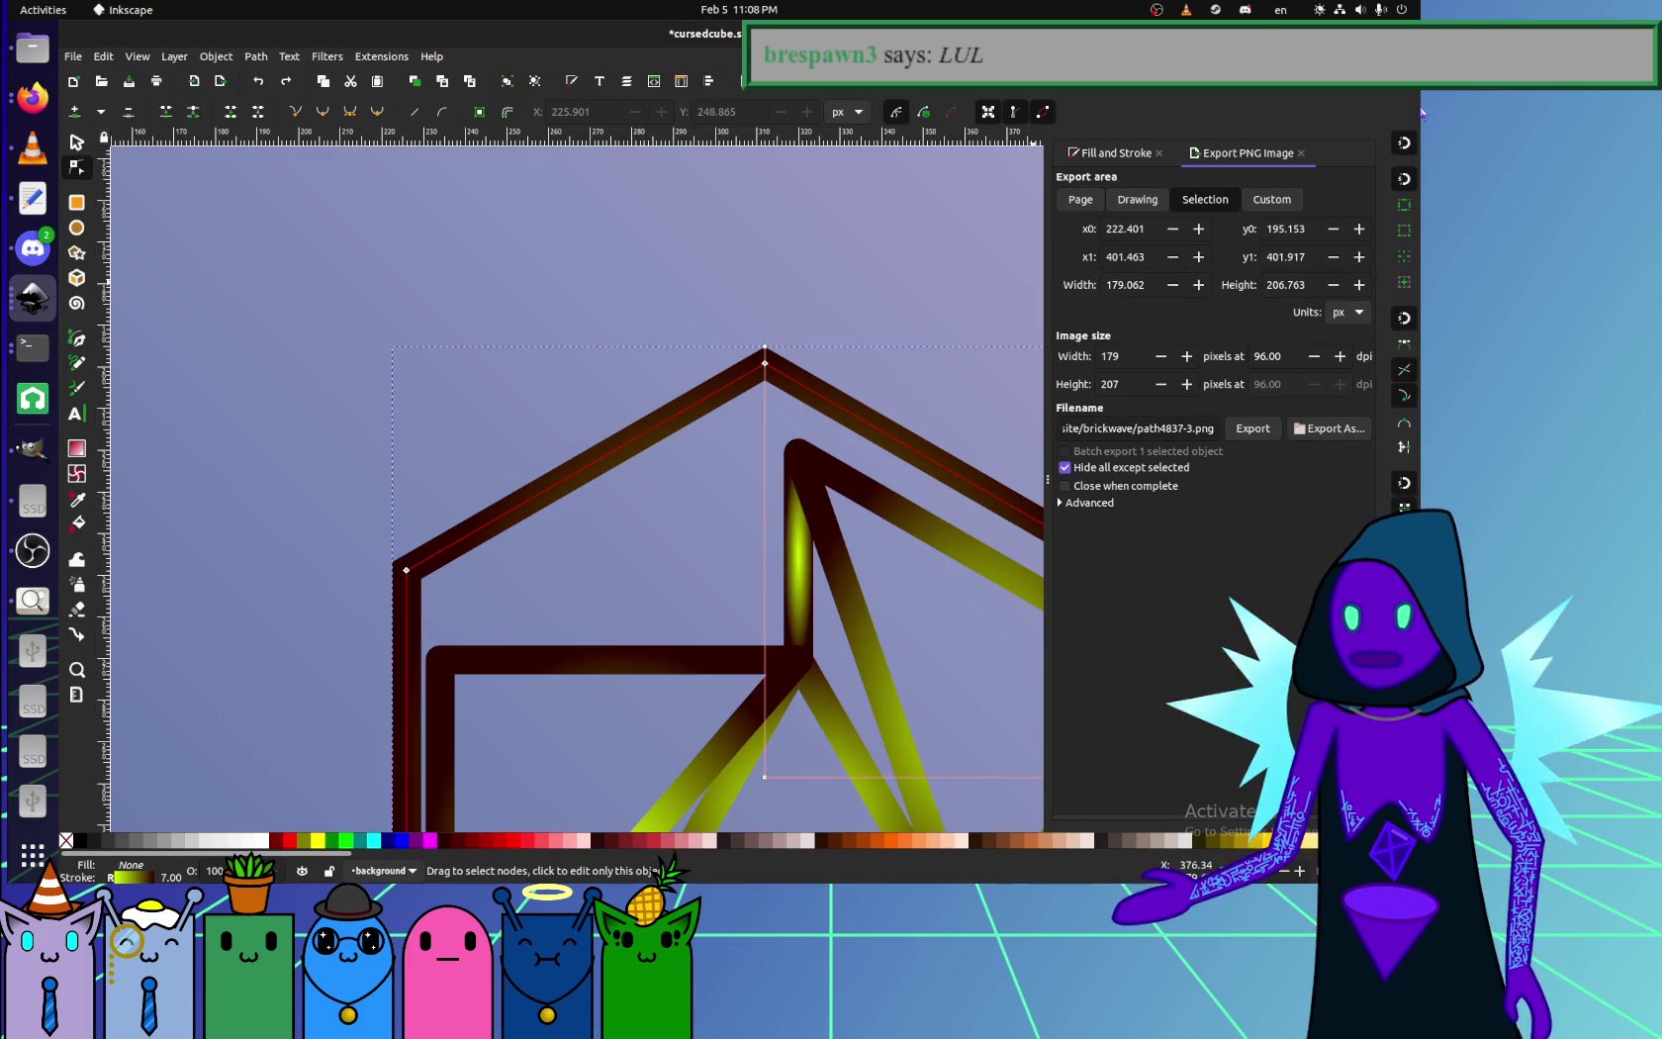
- Try a dashed stroke on the cube outline, undo it back to solid, and deselect
click(1113, 153)
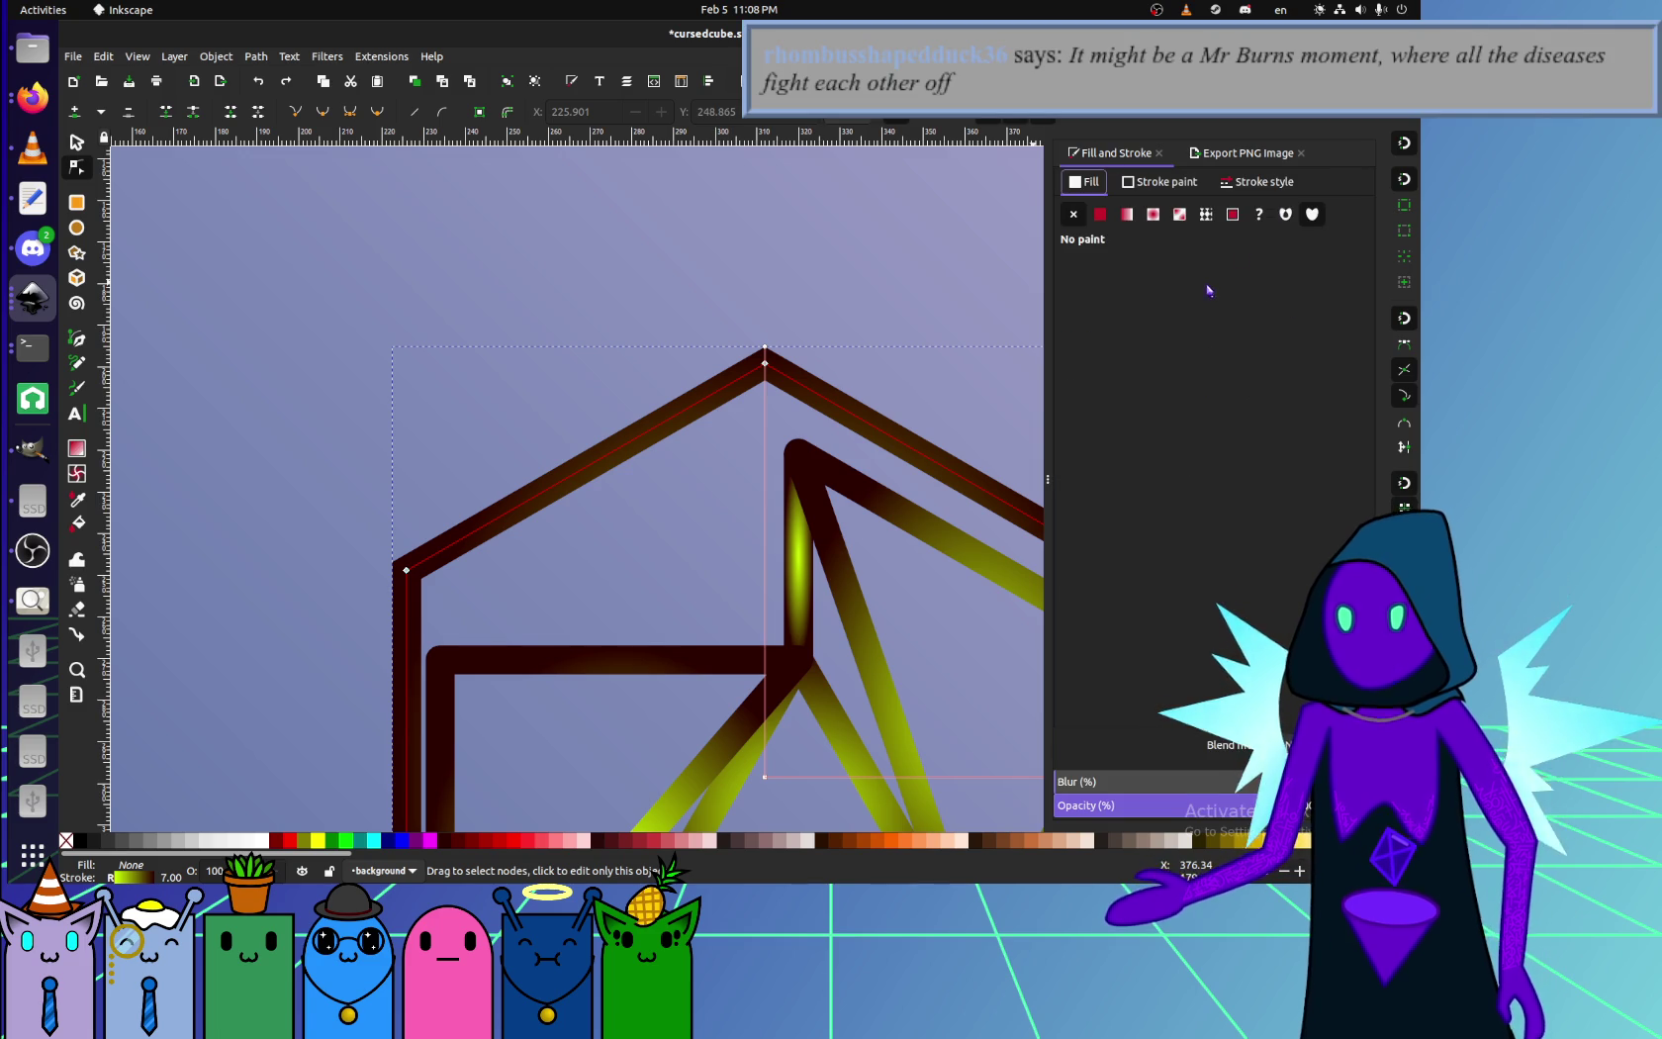
click(1254, 181)
click(1158, 250)
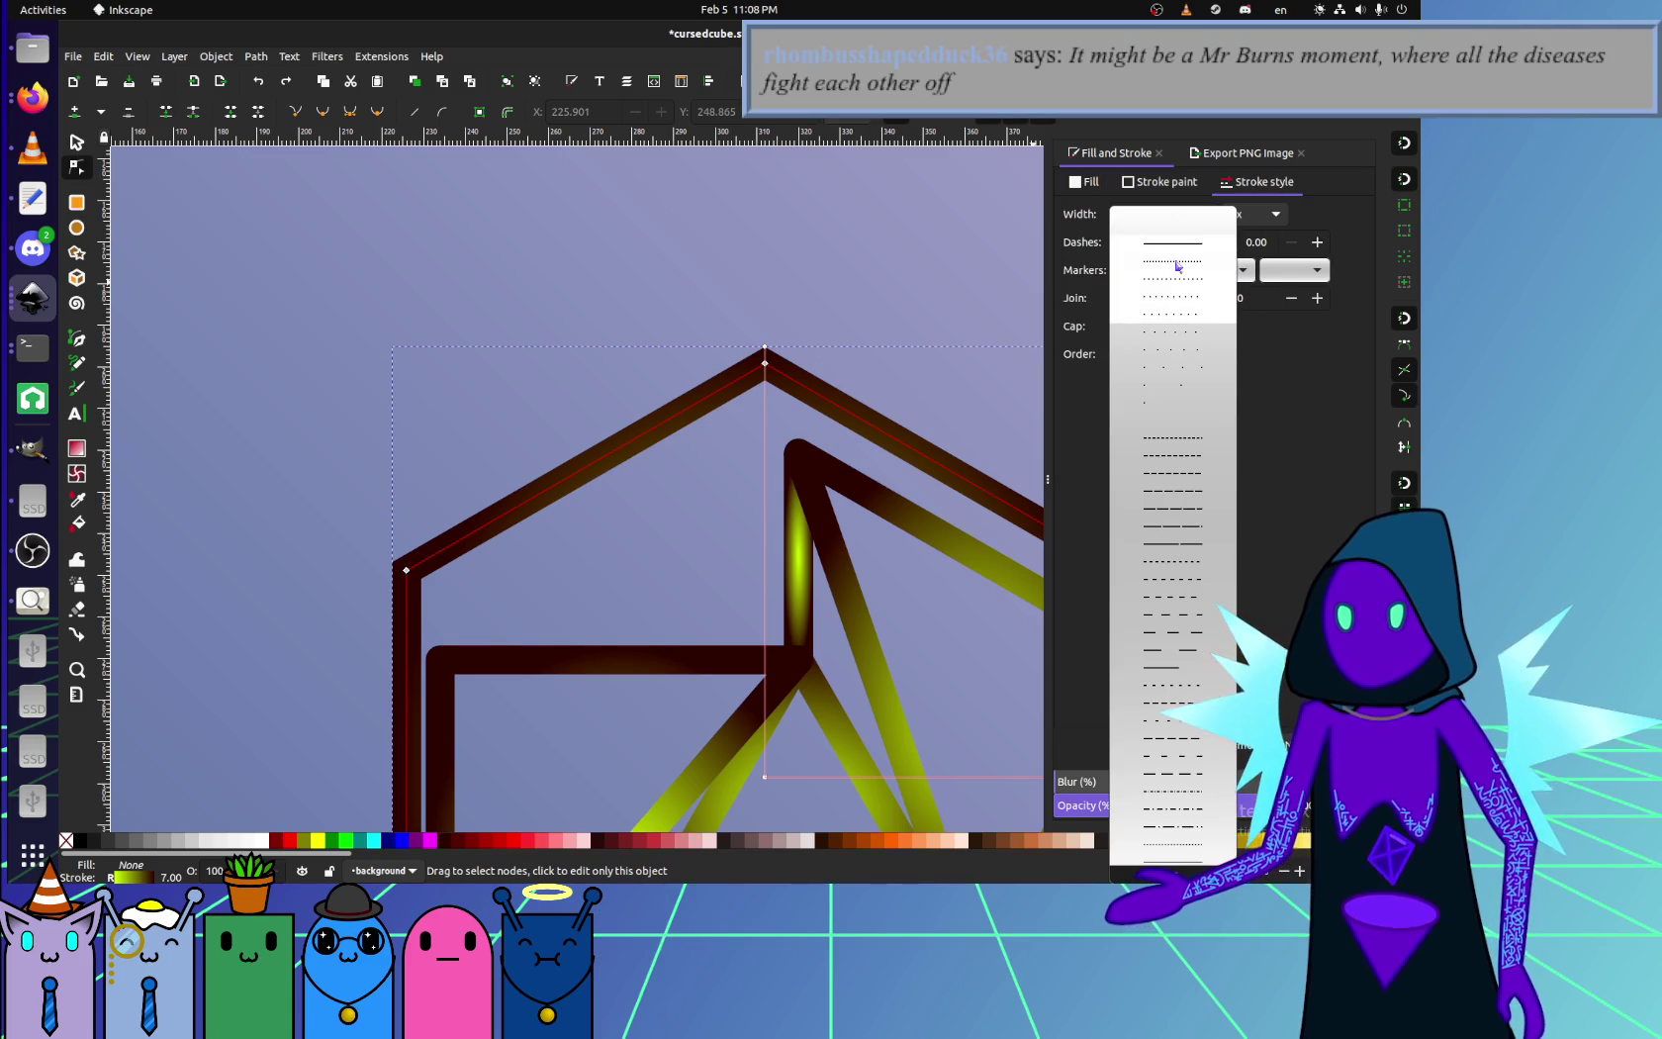
click(1179, 267)
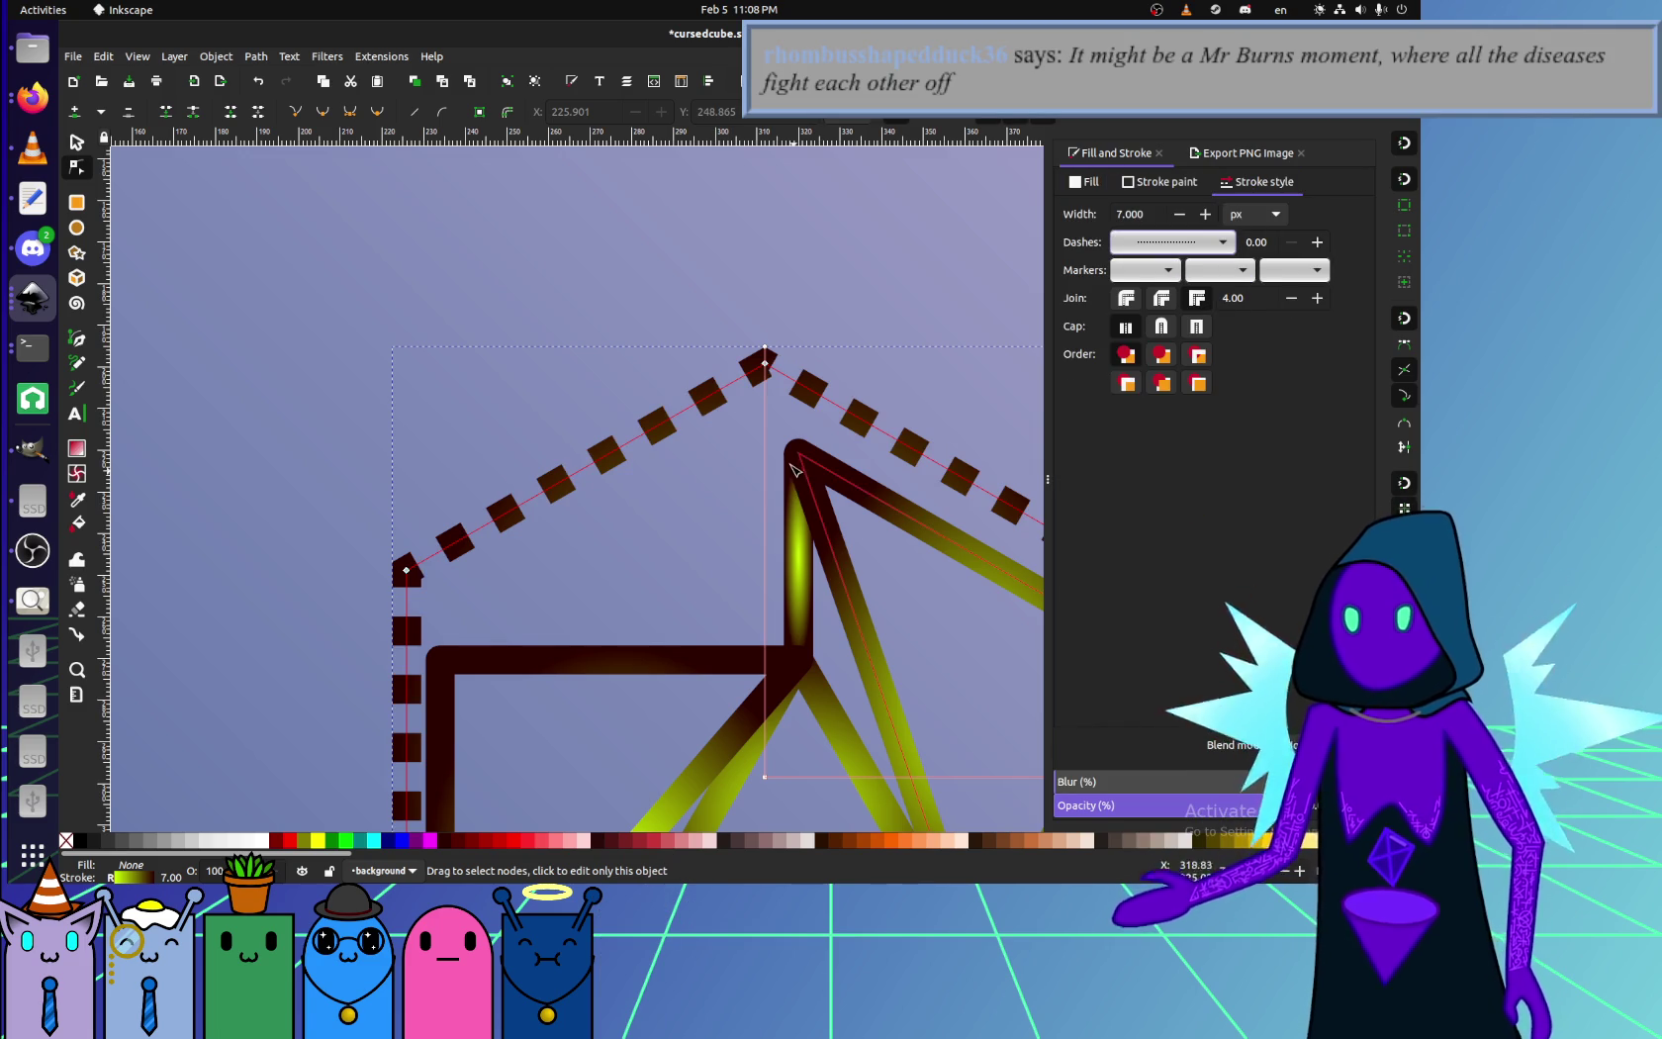
key(ctrl+z)
click(401, 262)
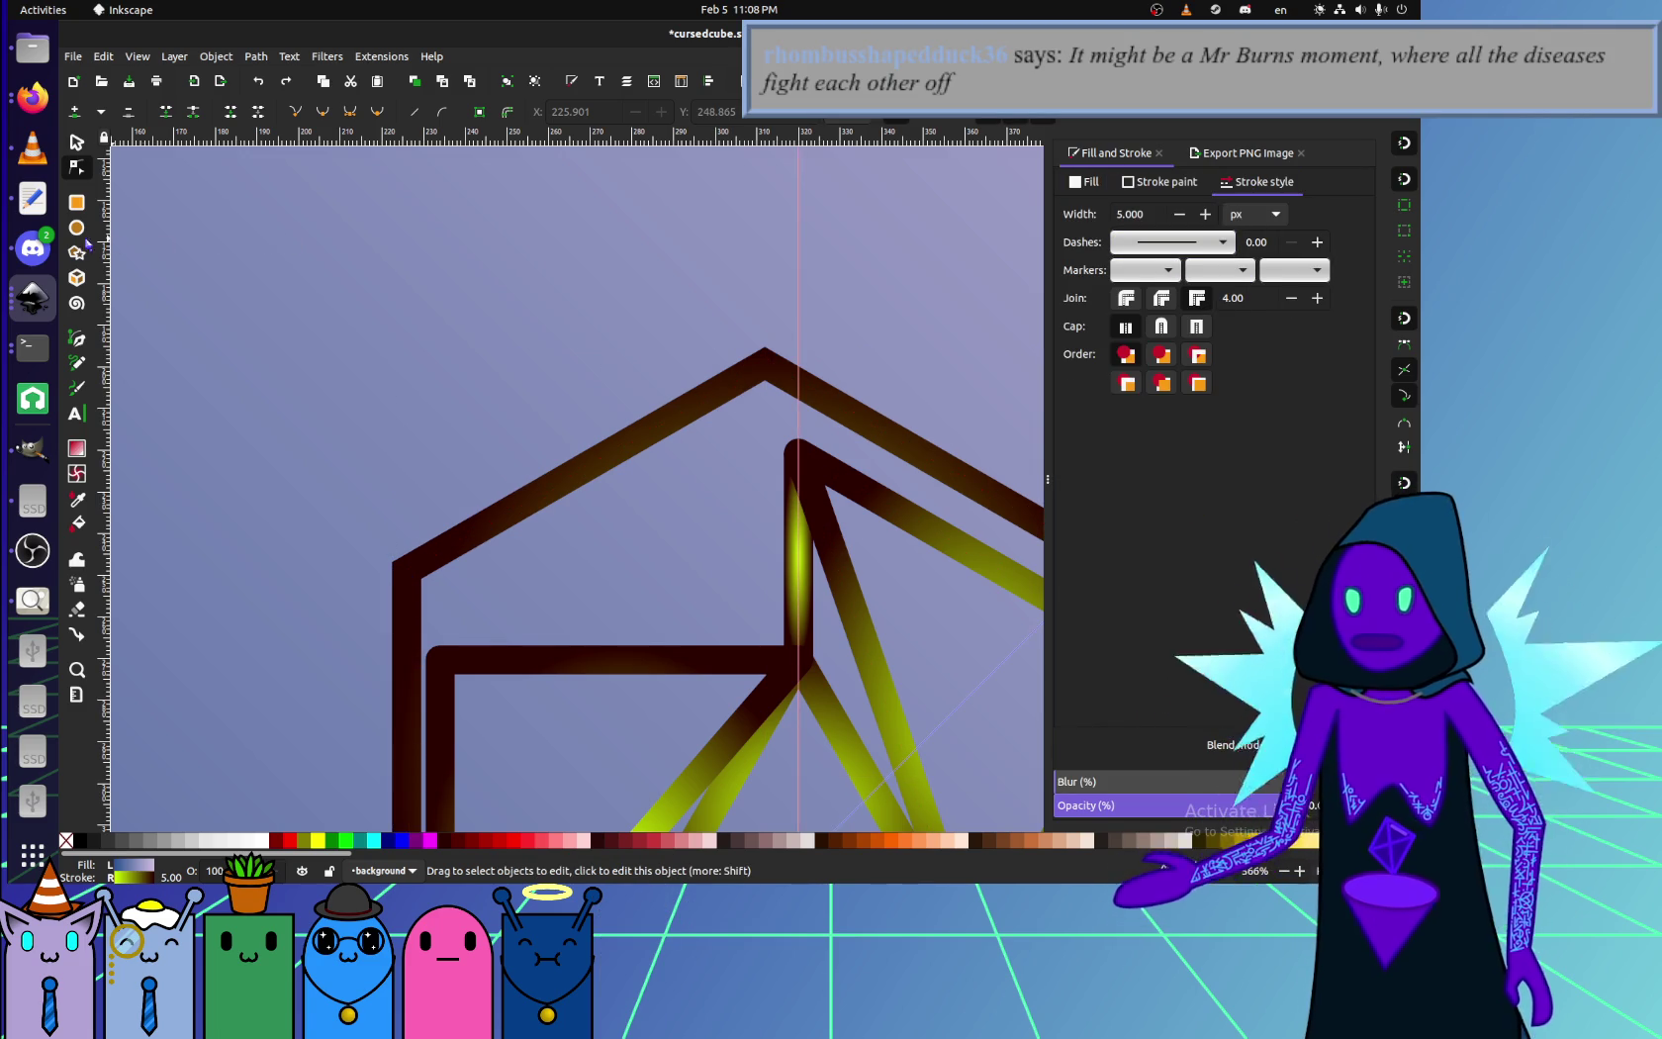
click(31, 198)
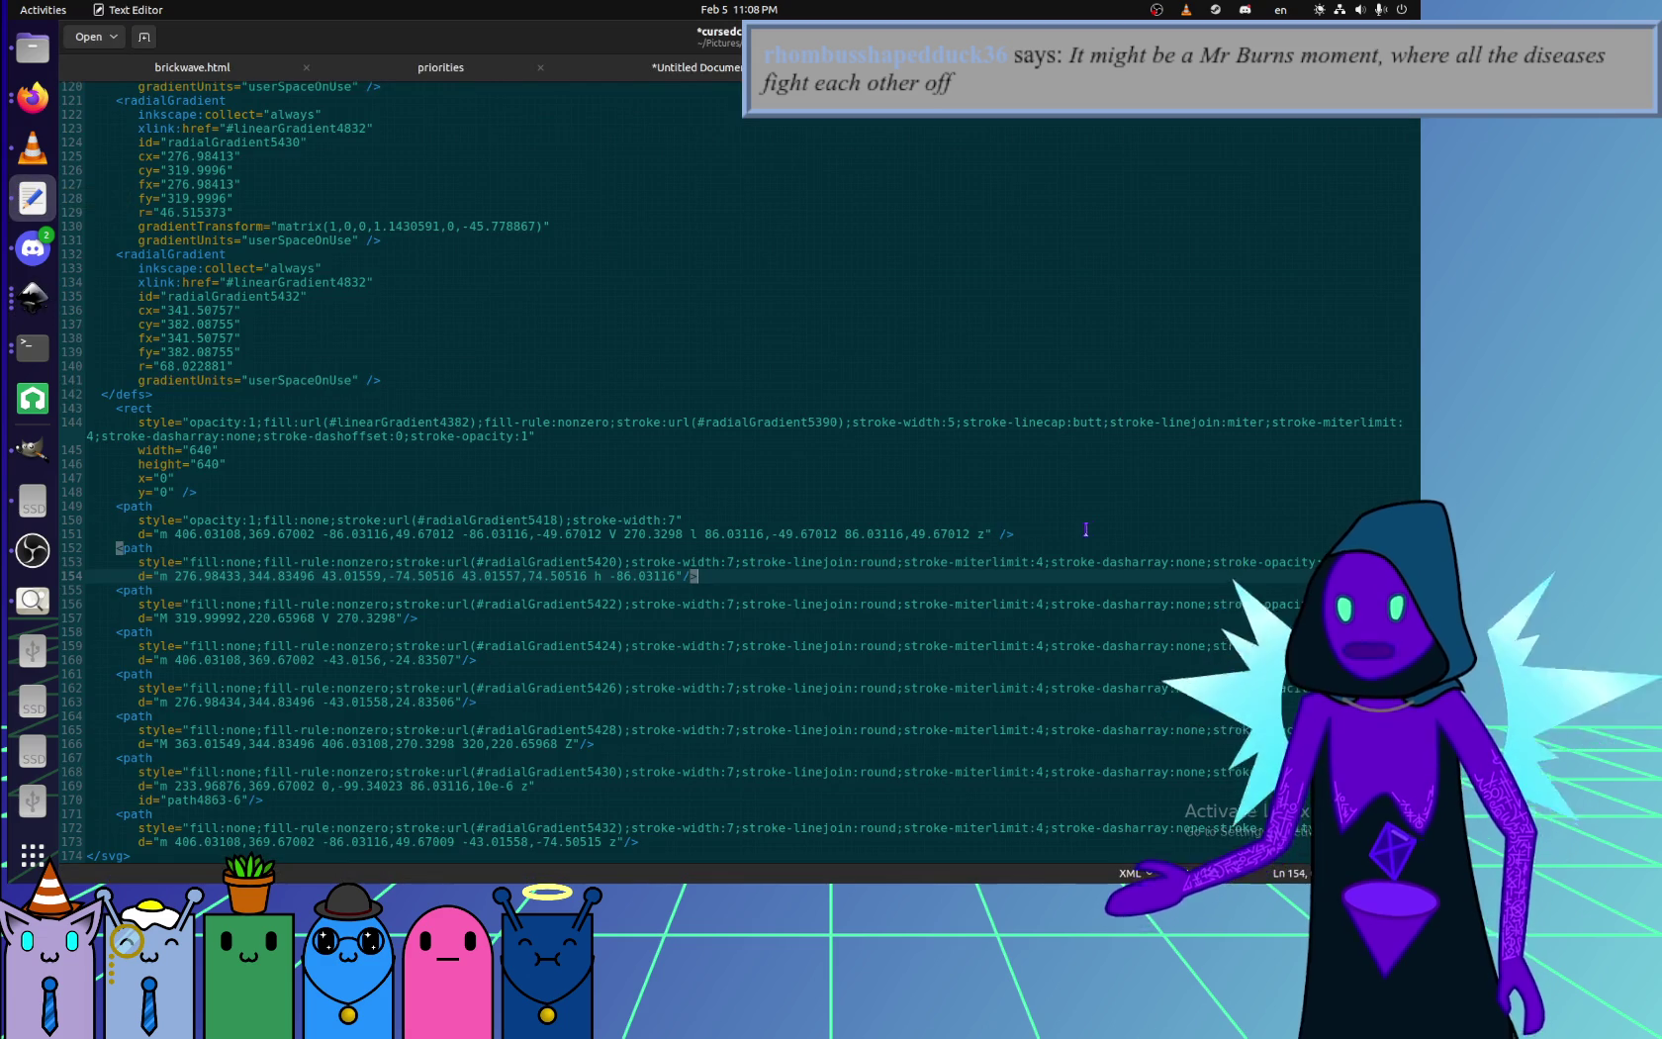
- Trim style lines 153, 156, 159 and 162 so each ends at stroke-miterlimit:4
click(1035, 564)
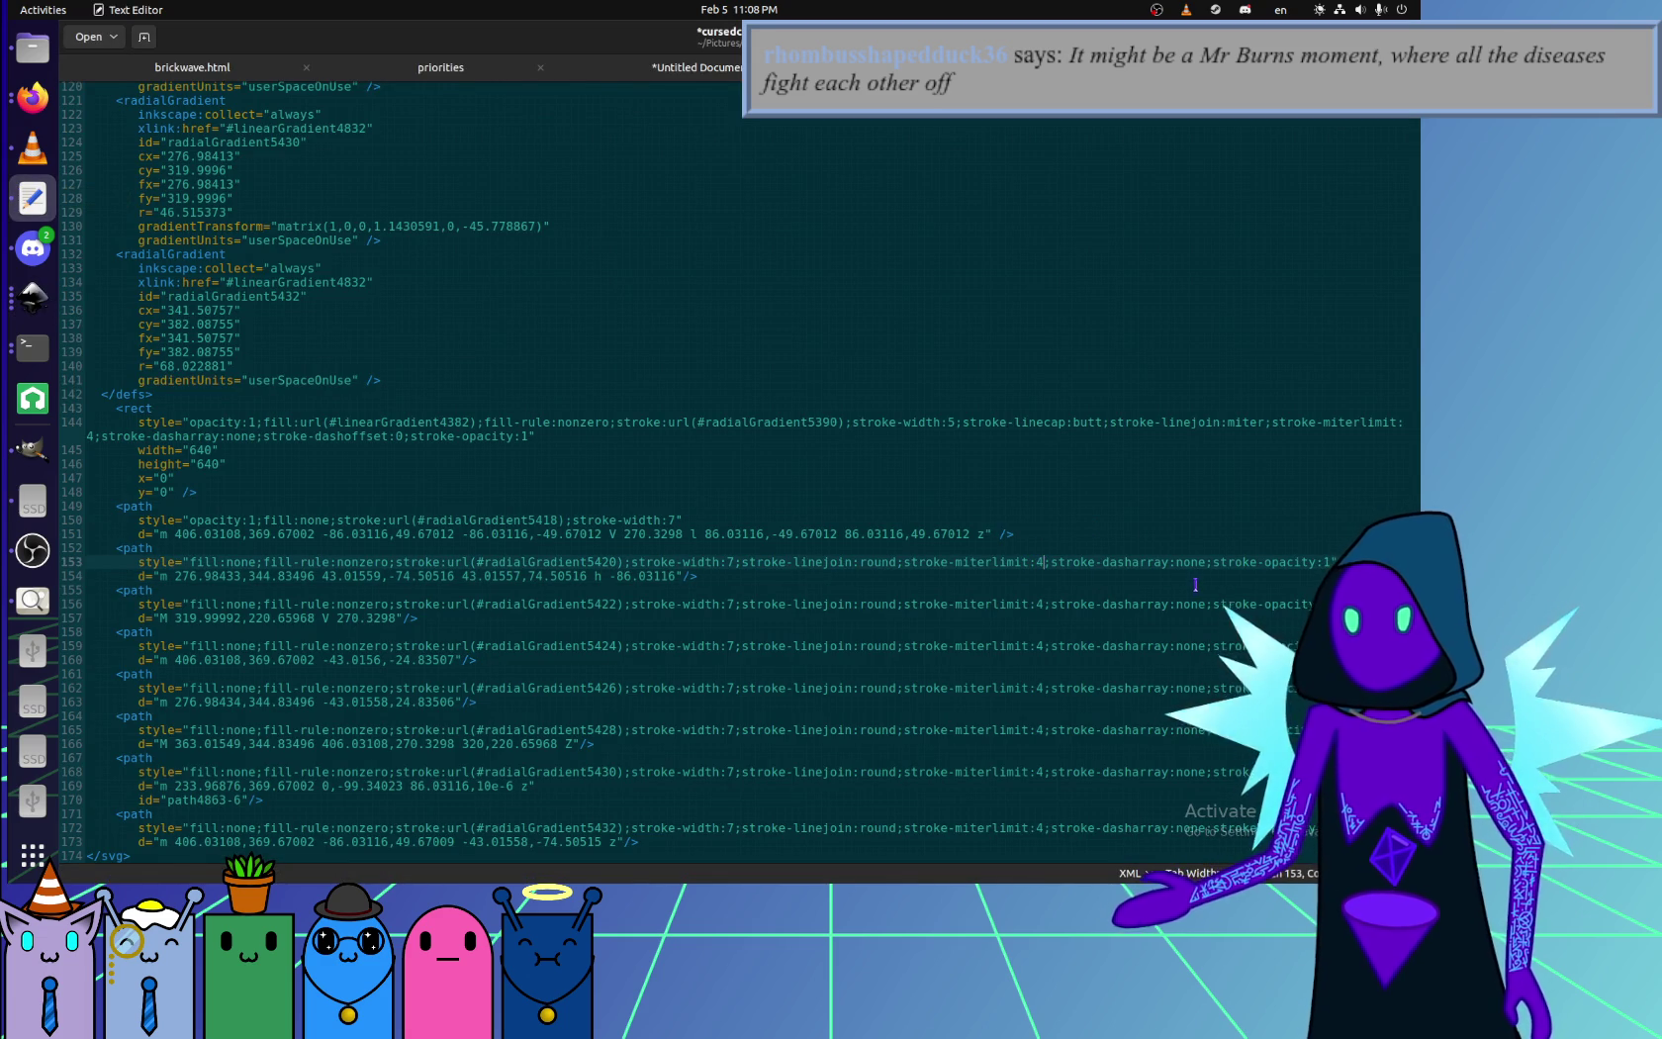
key(shift+End)
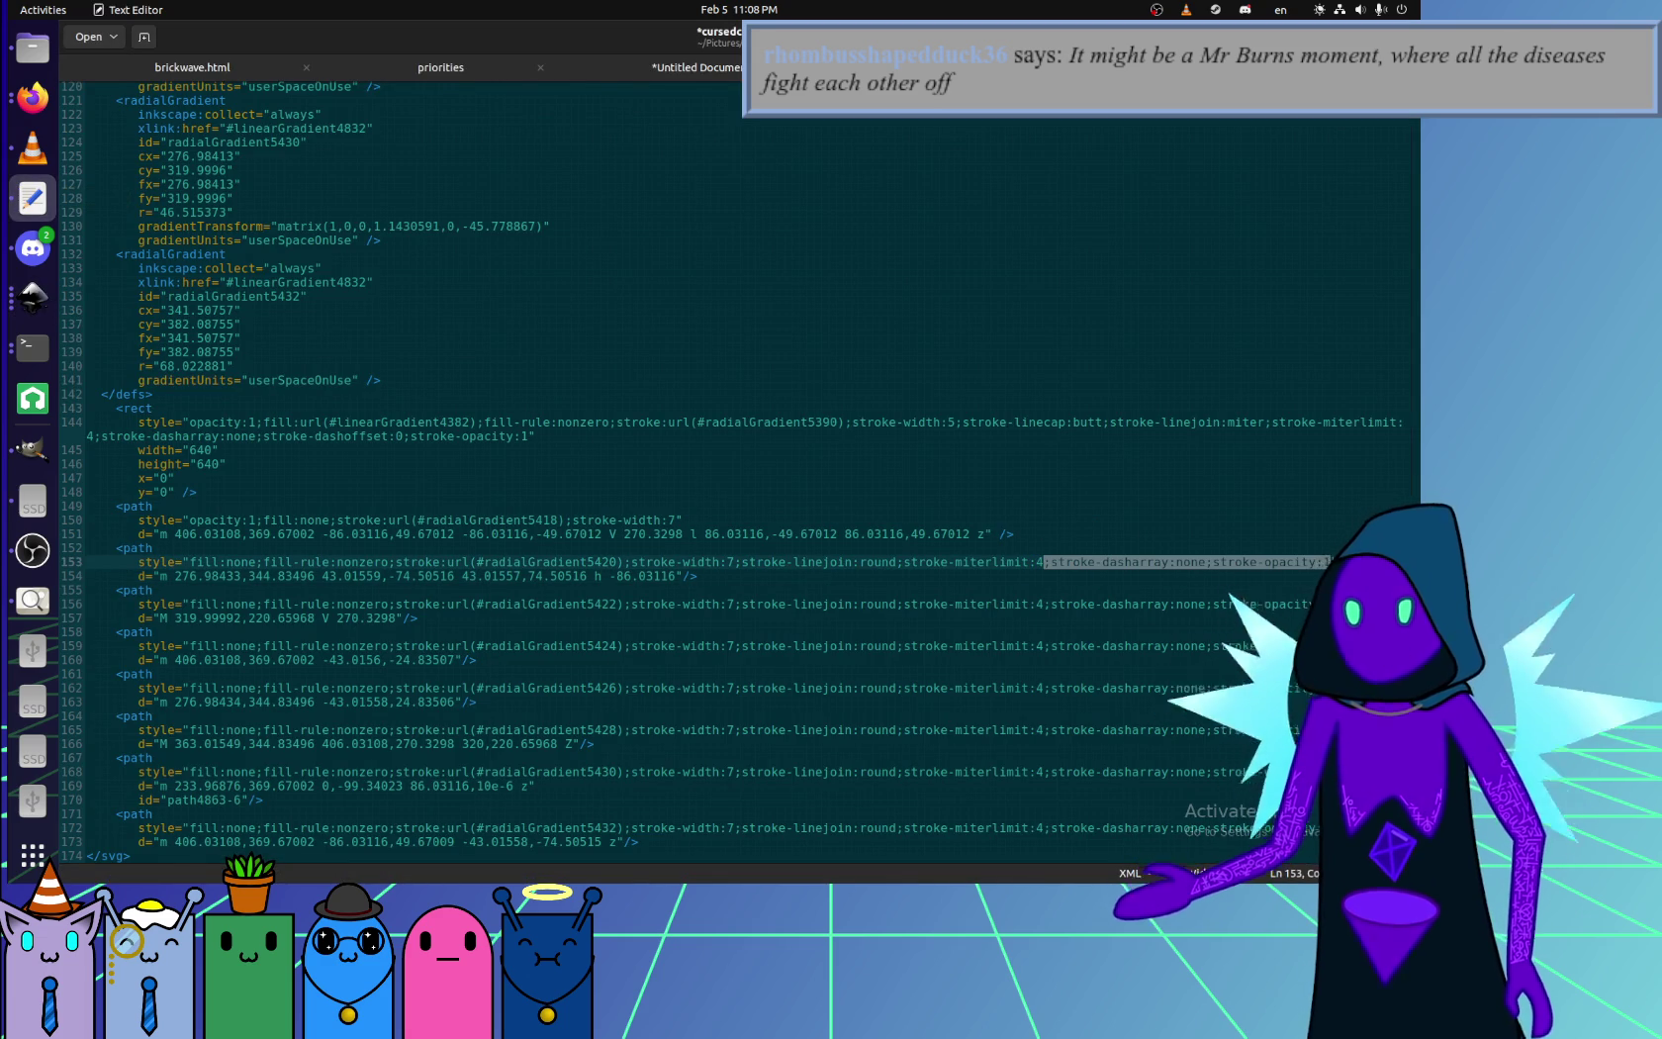
key(Delete)
key(Down)
key(Down)
key(Down)
key(shift+End)
key(Delete)
key(Down)
key(Down)
key(Down)
key(shift+End)
key(Delete)
key(Down)
key(Down)
key(Down)
key(shift+End)
key(Delete)
- Trim lines 165, 168 and 172 the same way and save cursedcube.svg
key(Down)
key(Down)
key(Down)
key(shift+End)
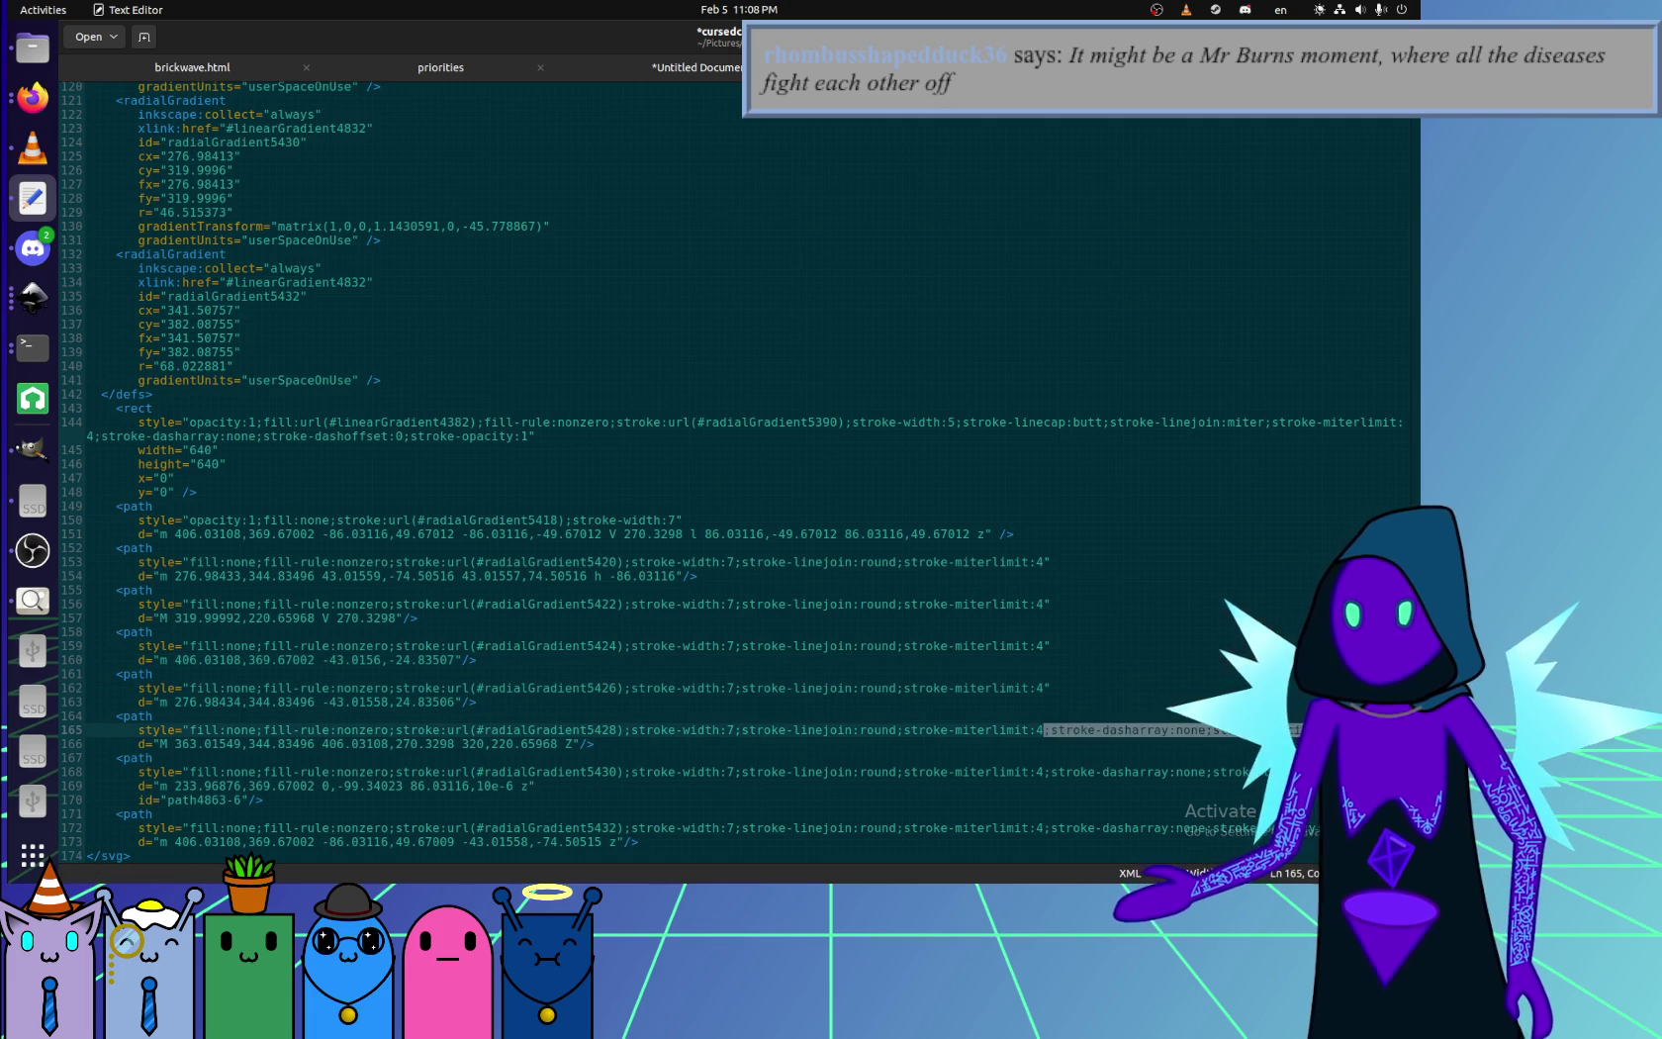
key(Delete)
key(Down)
key(Down)
key(Down)
key(shift+End)
key(Delete)
key(Down)
key(Down)
key(Down)
key(Down)
key(shift+End)
key(Delete)
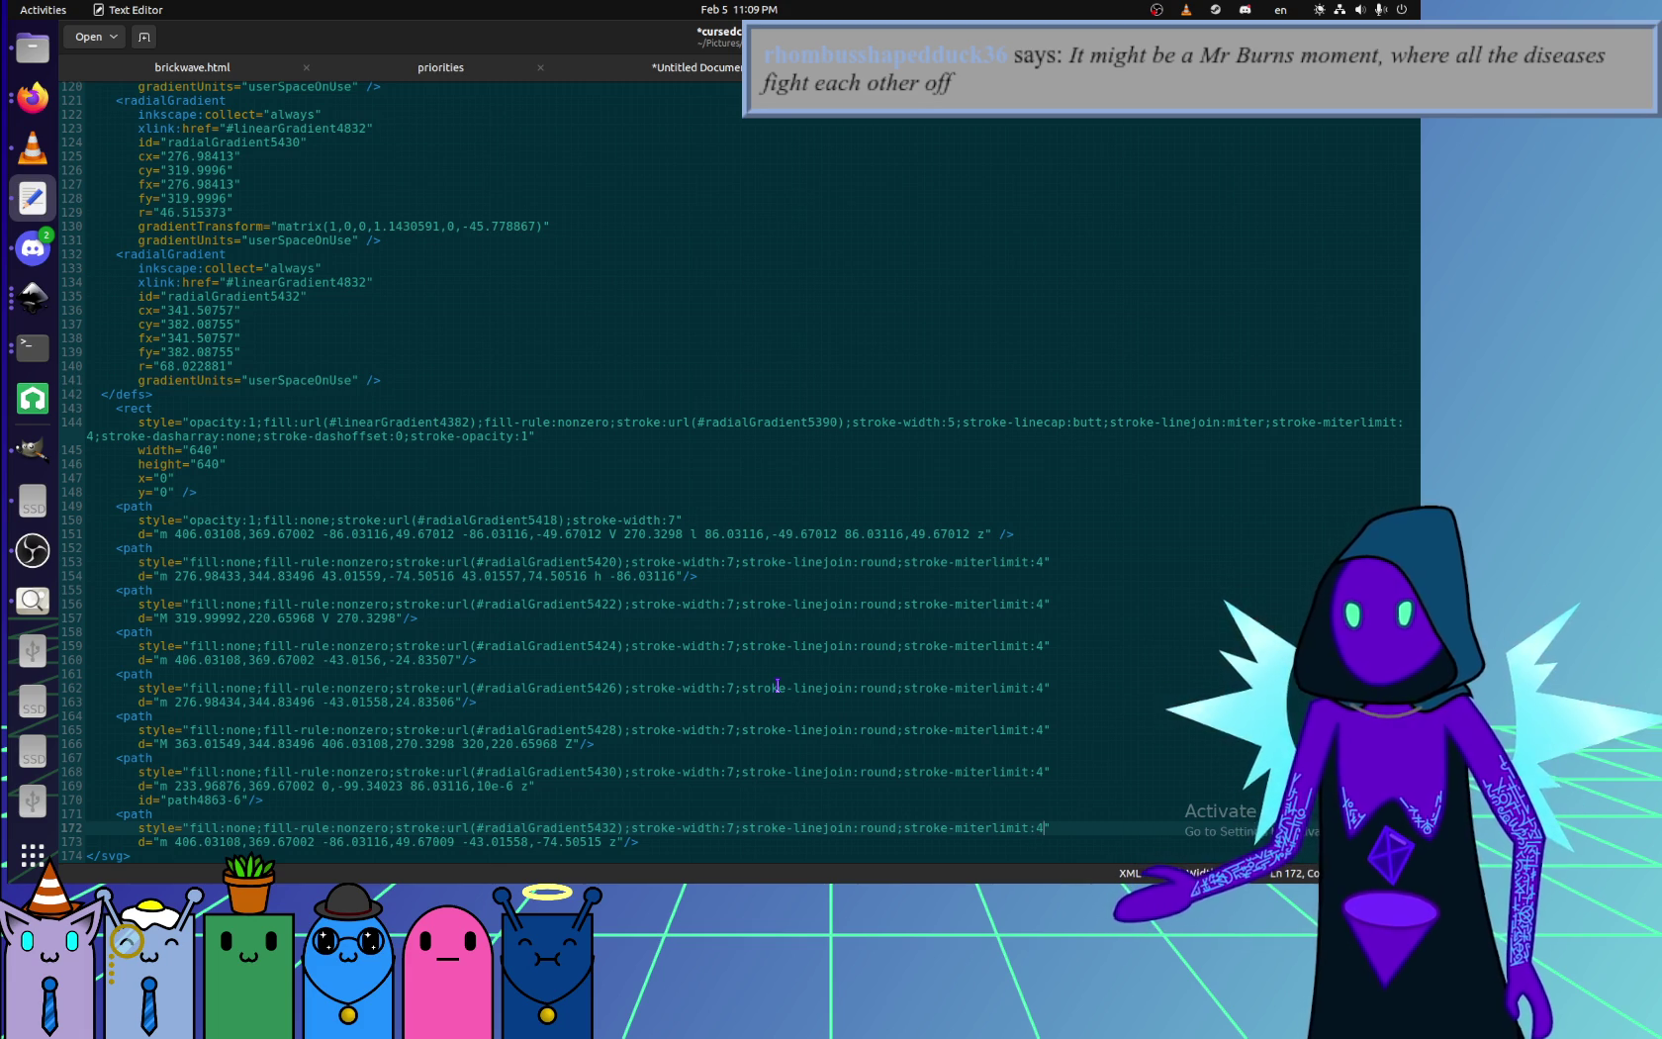
click(692, 509)
key(ctrl+s)
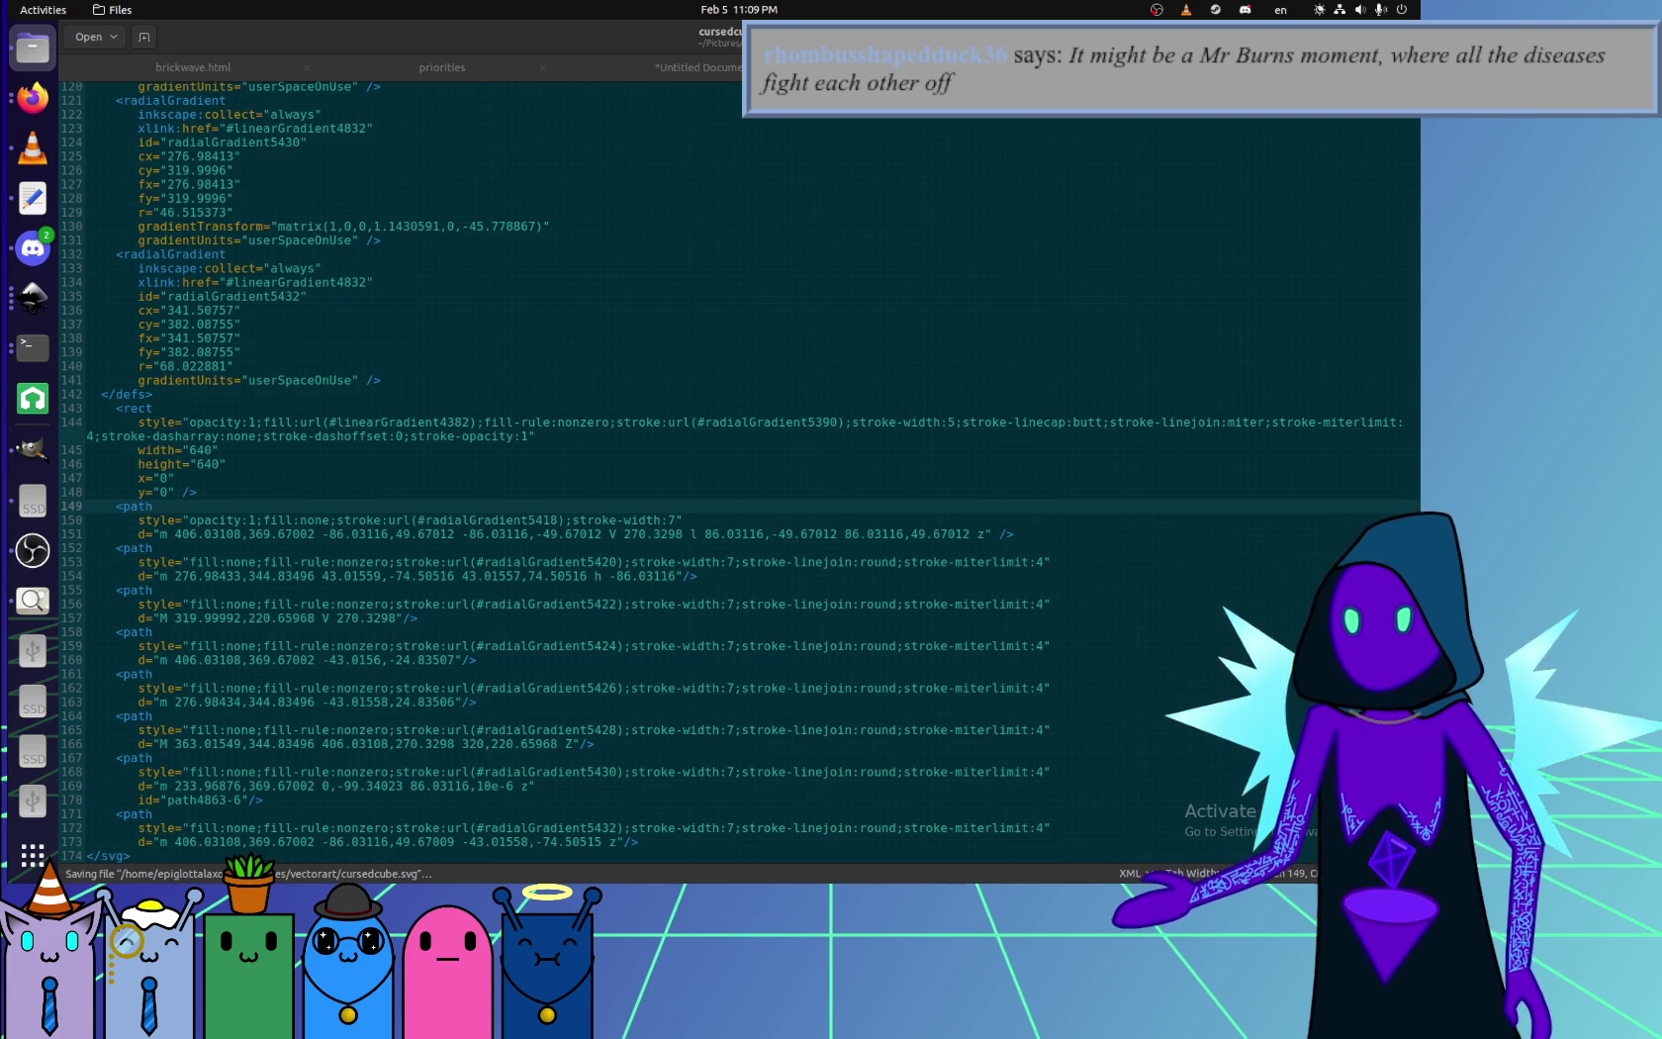
click(39, 91)
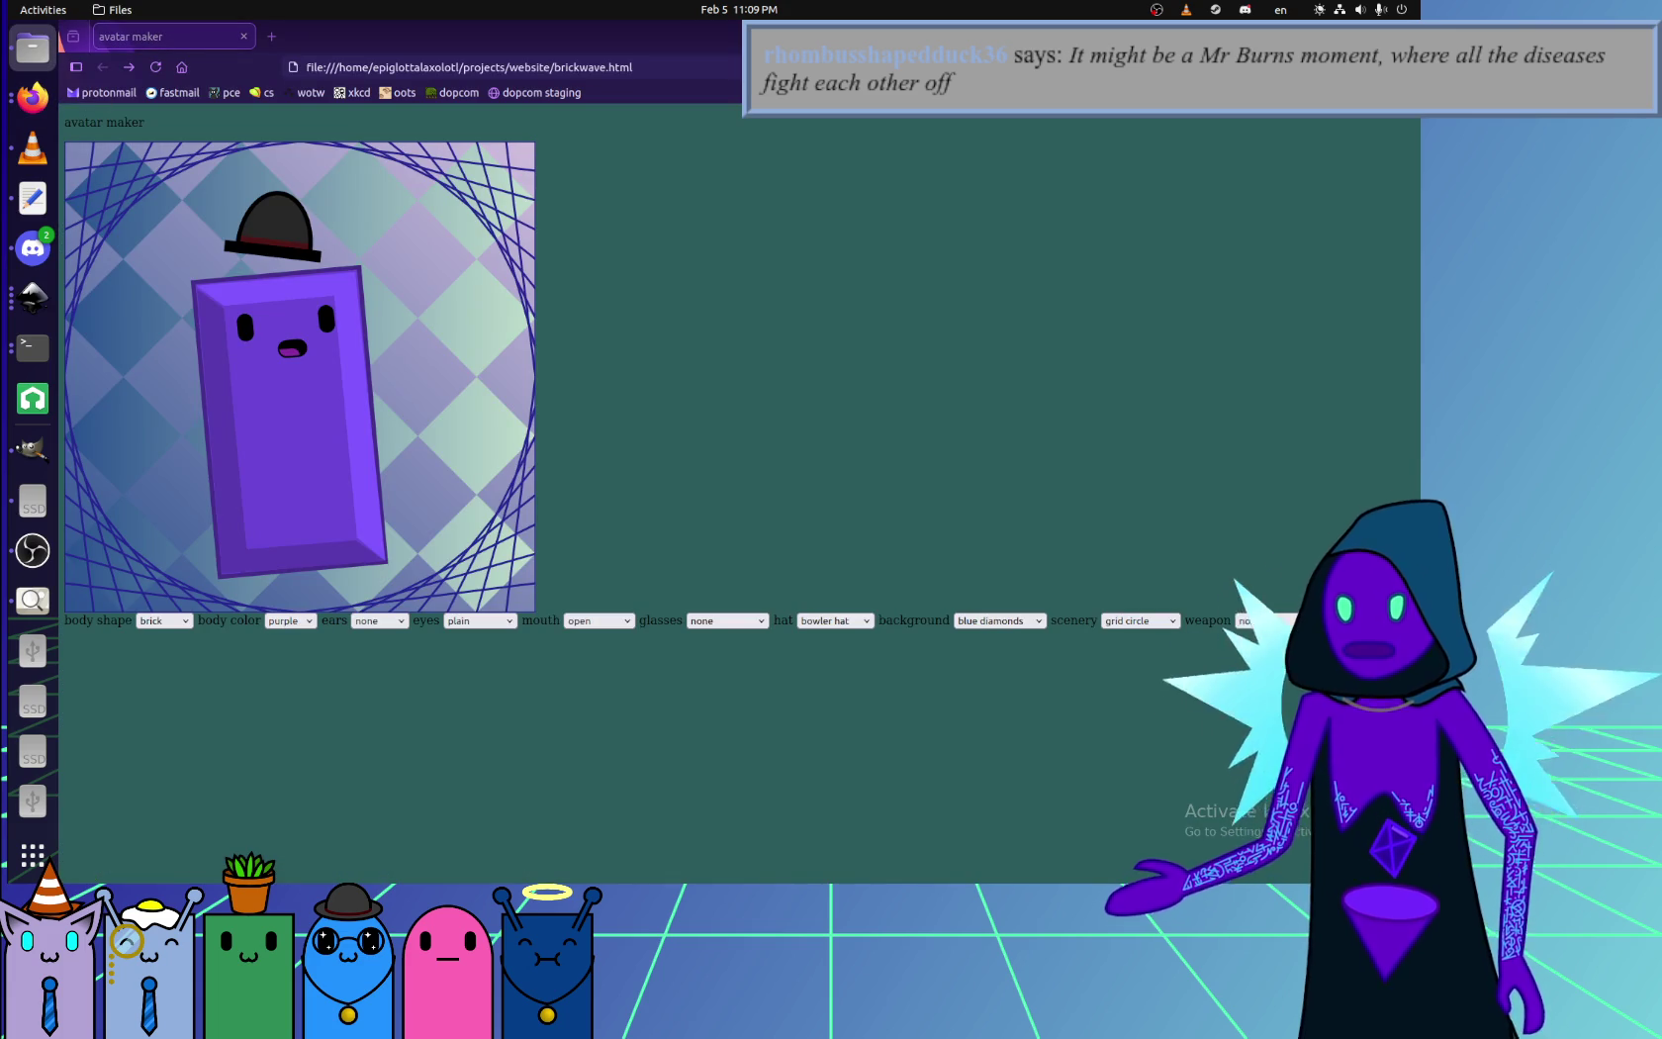
- Open cursedcube.svg in a new Firefox tab, revealing the line 12 unbound-prefix error
drag(33, 96, 311, 39)
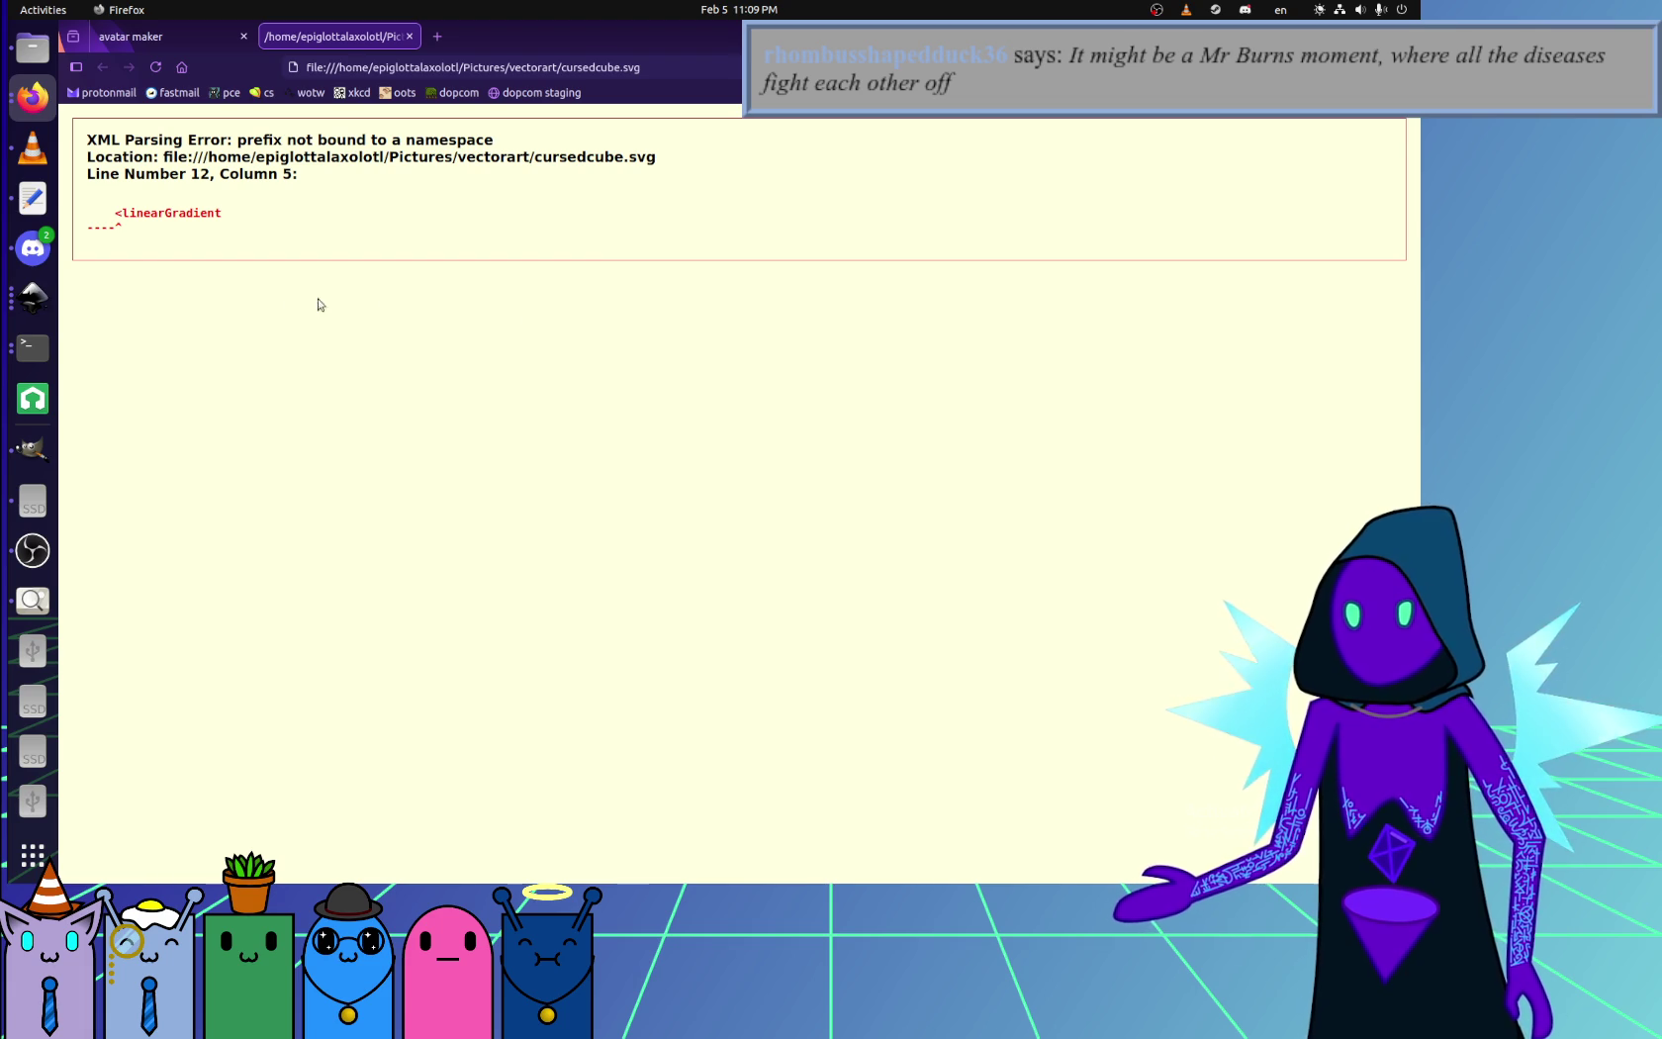
click(33, 200)
scroll(522, 464, up, 5)
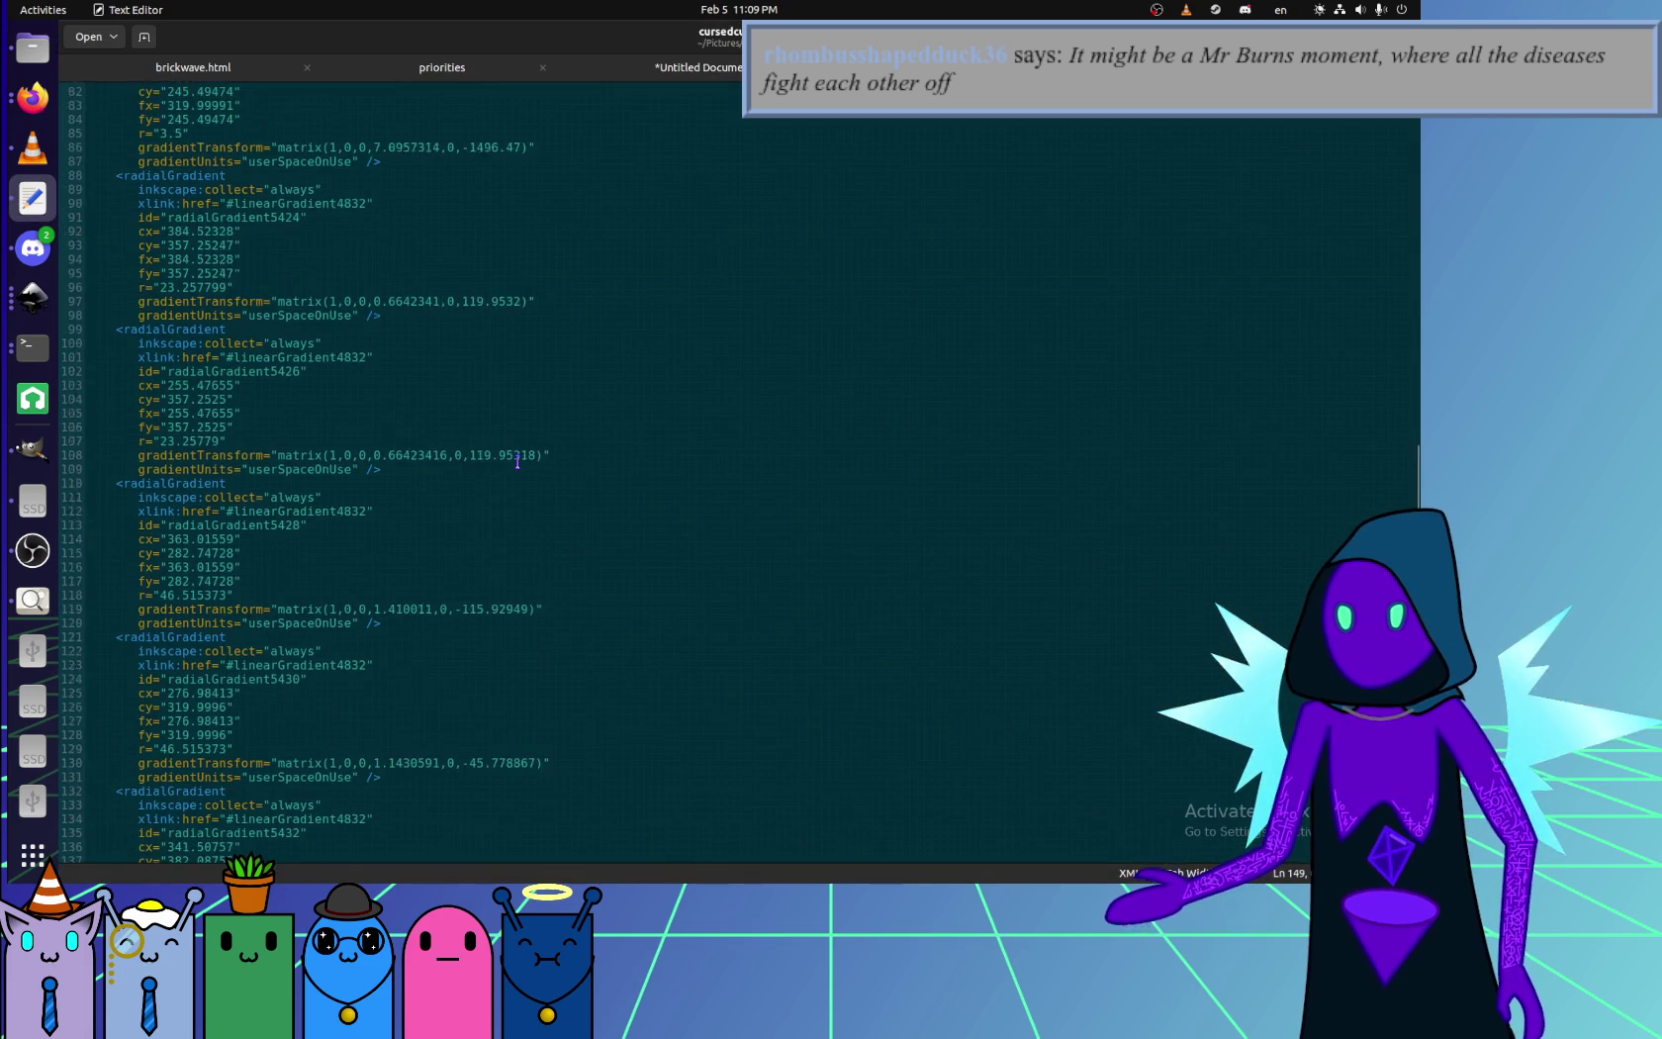
- Join the id attribute onto the linearGradient line 24 and tidy its spacing
scroll(521, 464, up, 5)
scroll(519, 463, up, 5)
scroll(518, 461, up, 5)
scroll(518, 461, up, 15)
click(431, 429)
key(shift+Up)
key(shift+Home)
key(Delete)
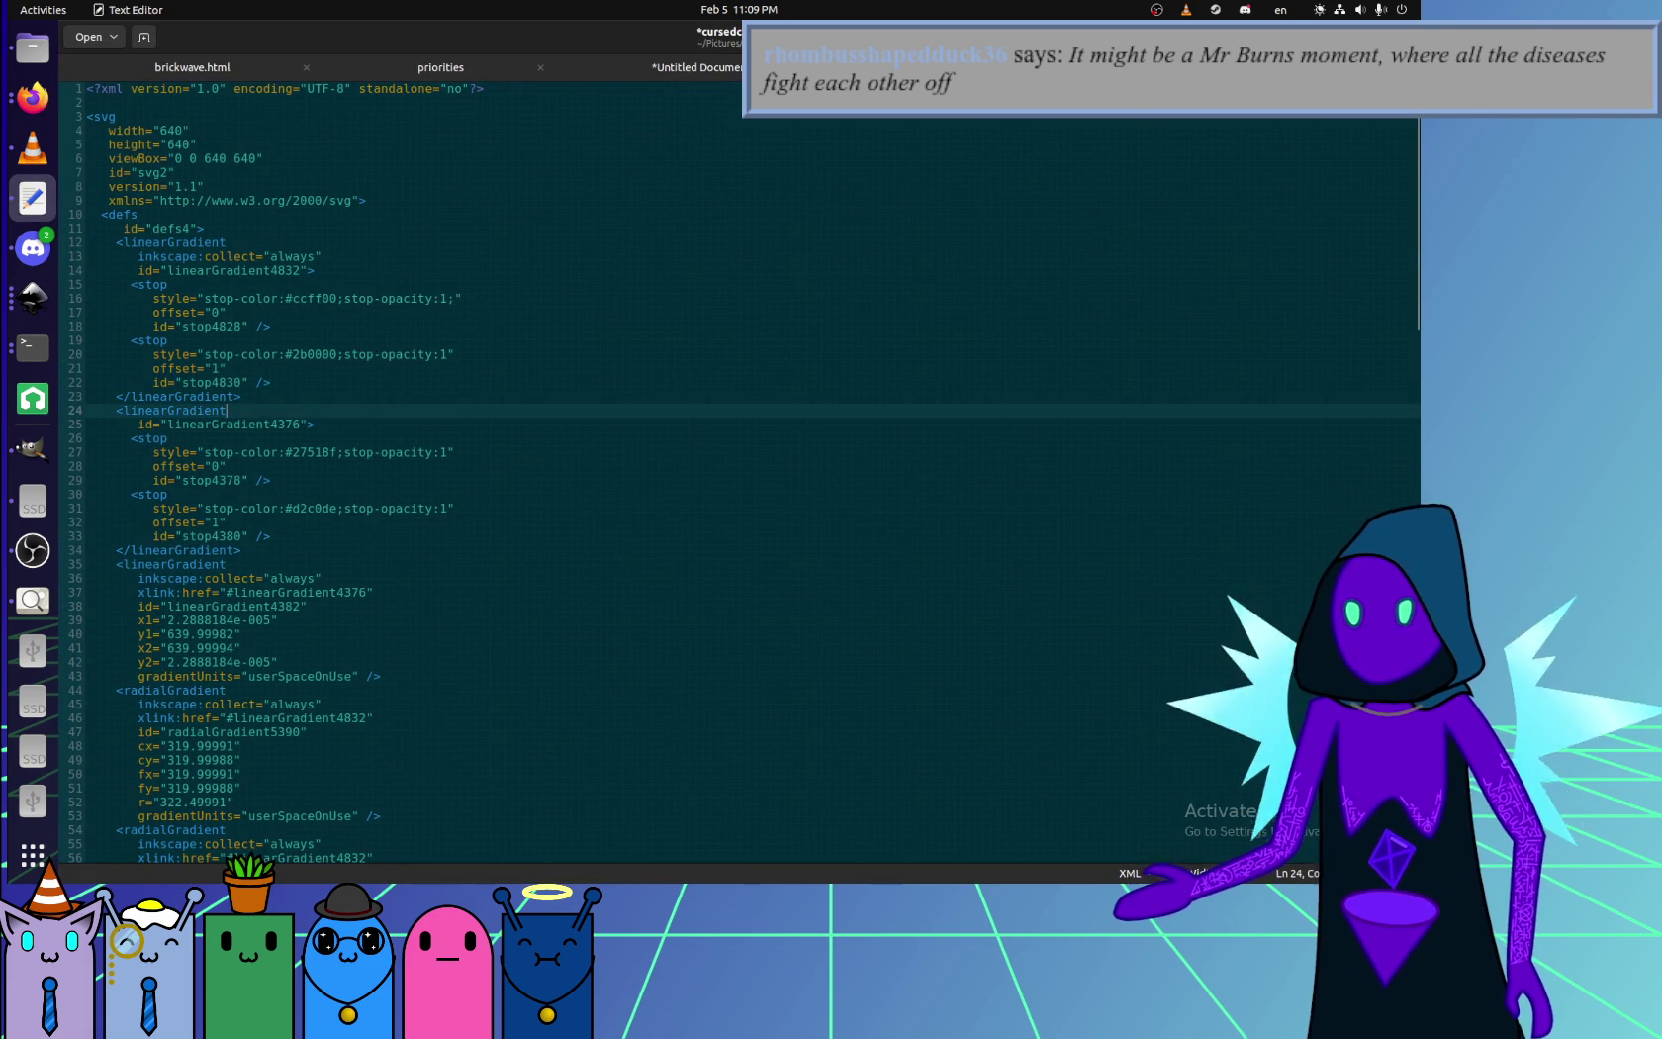
key(Delete)
key(Delete)
key(Delete)
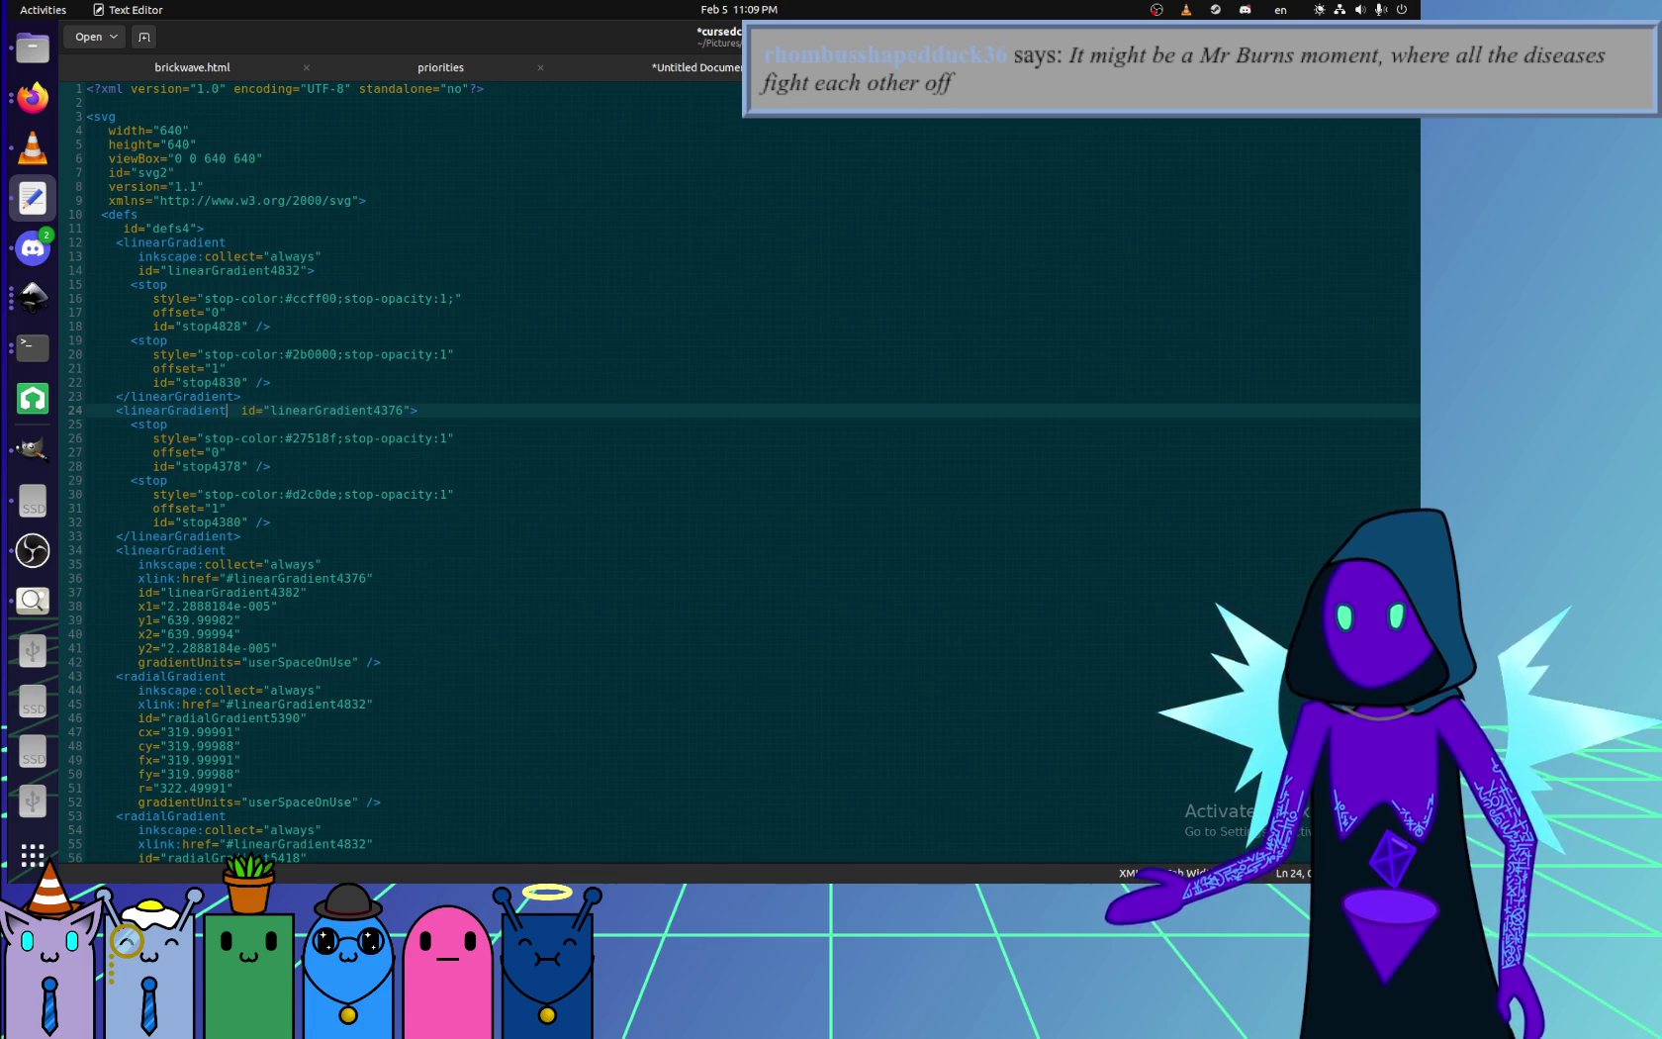
key(Delete)
key(Delete)
key(Down)
key(Down)
key(Down)
key(Down)
key(Down)
key(Down)
key(Down)
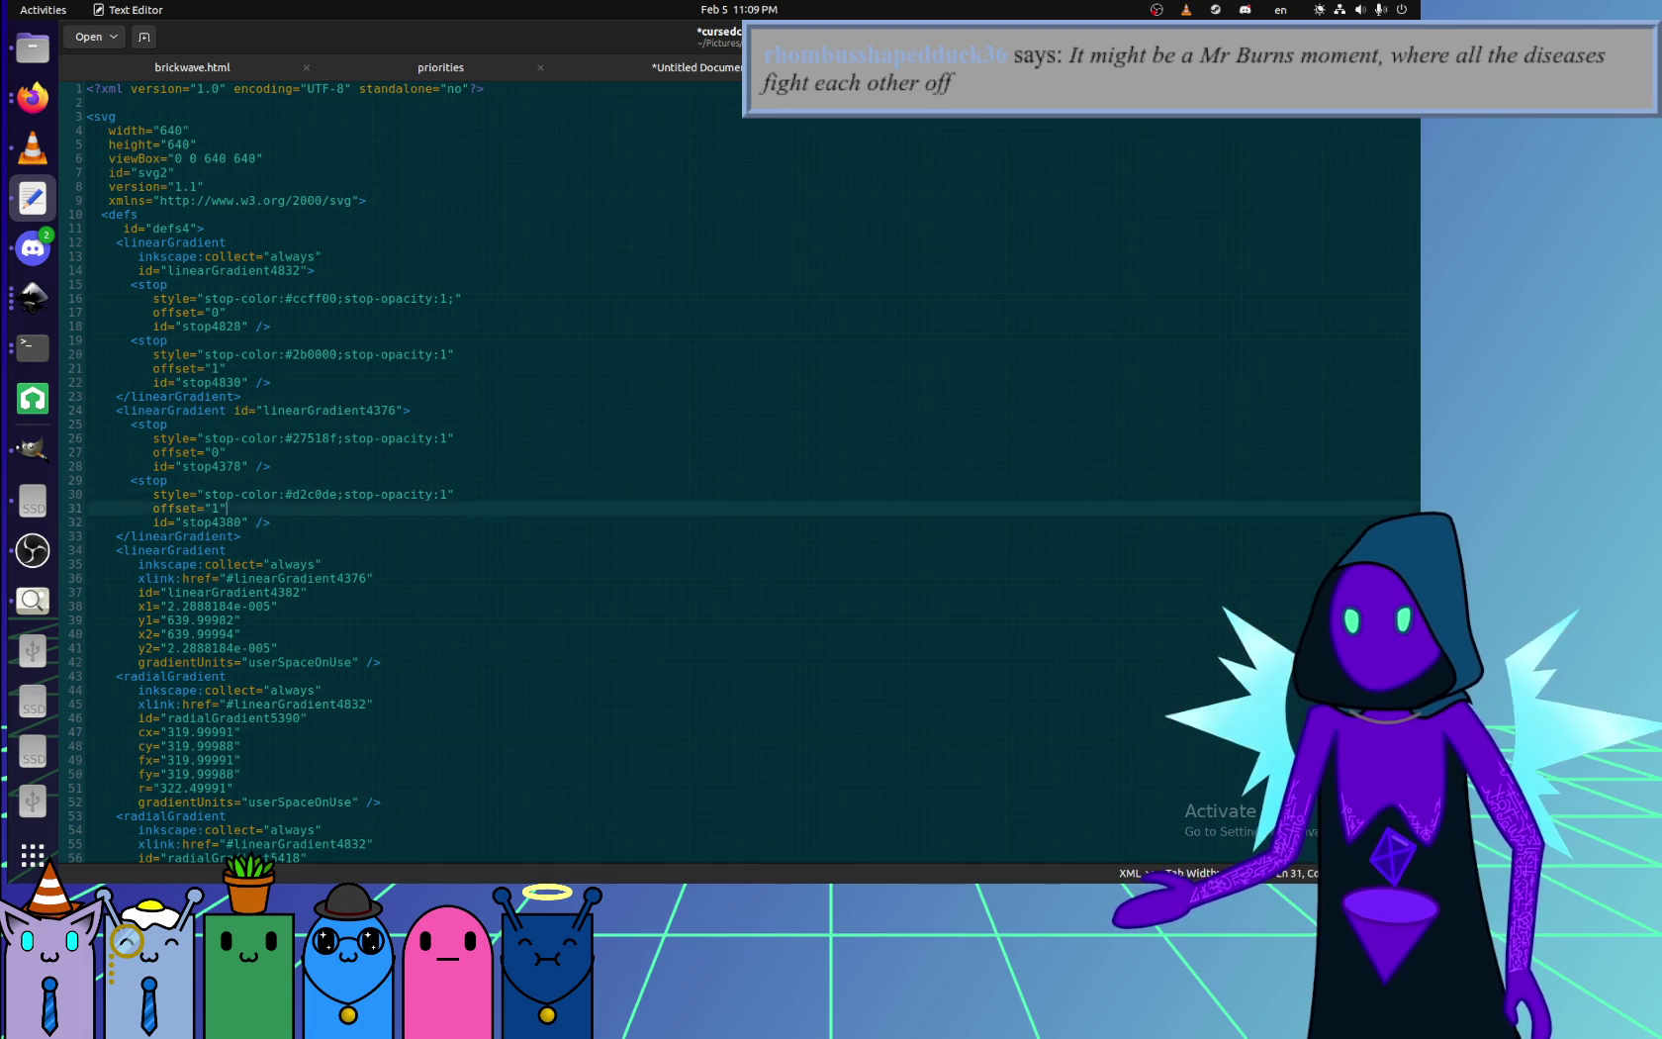
key(Down)
key(Down)
key(Down)
key(Down)
- Remove the xlink: prefix from linearGradient4382's href and delete its inkscape:collect line
key(End)
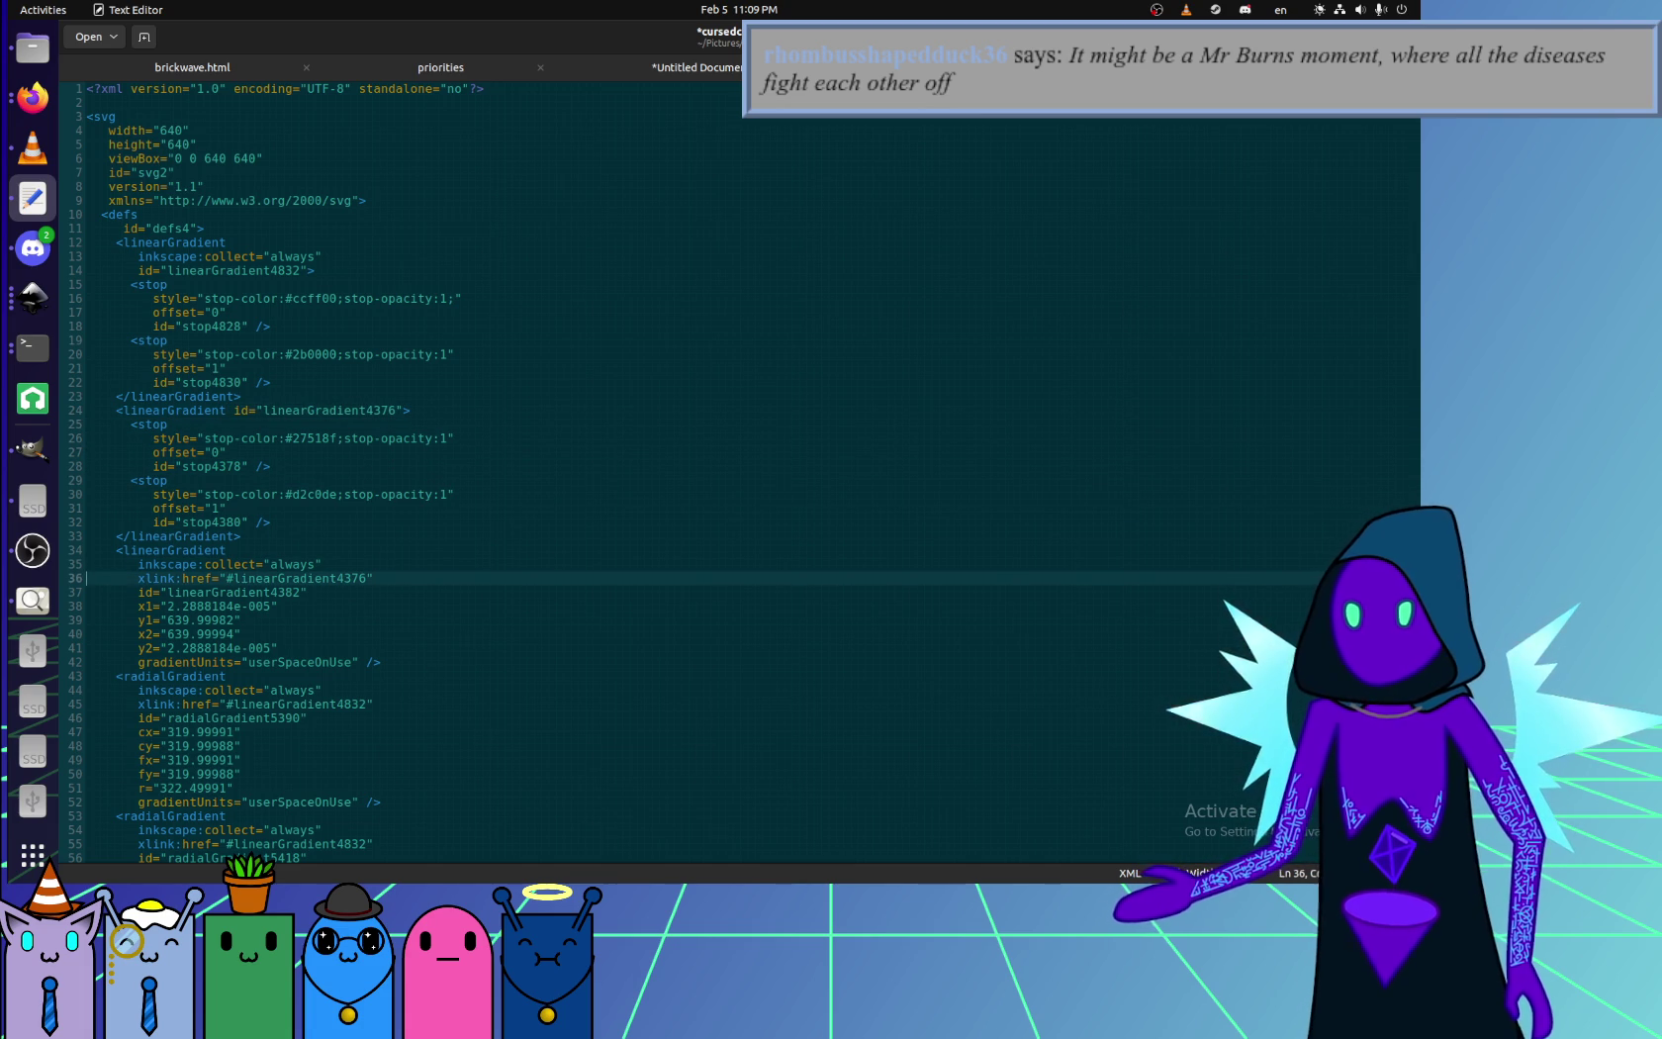
key(ctrl+Left)
key(ctrl+Left)
key(ctrl+Left)
key(ctrl+Left)
key(ctrl+Left)
key(BackSpace)
key(BackSpace)
key(BackSpace)
key(Up)
key(End)
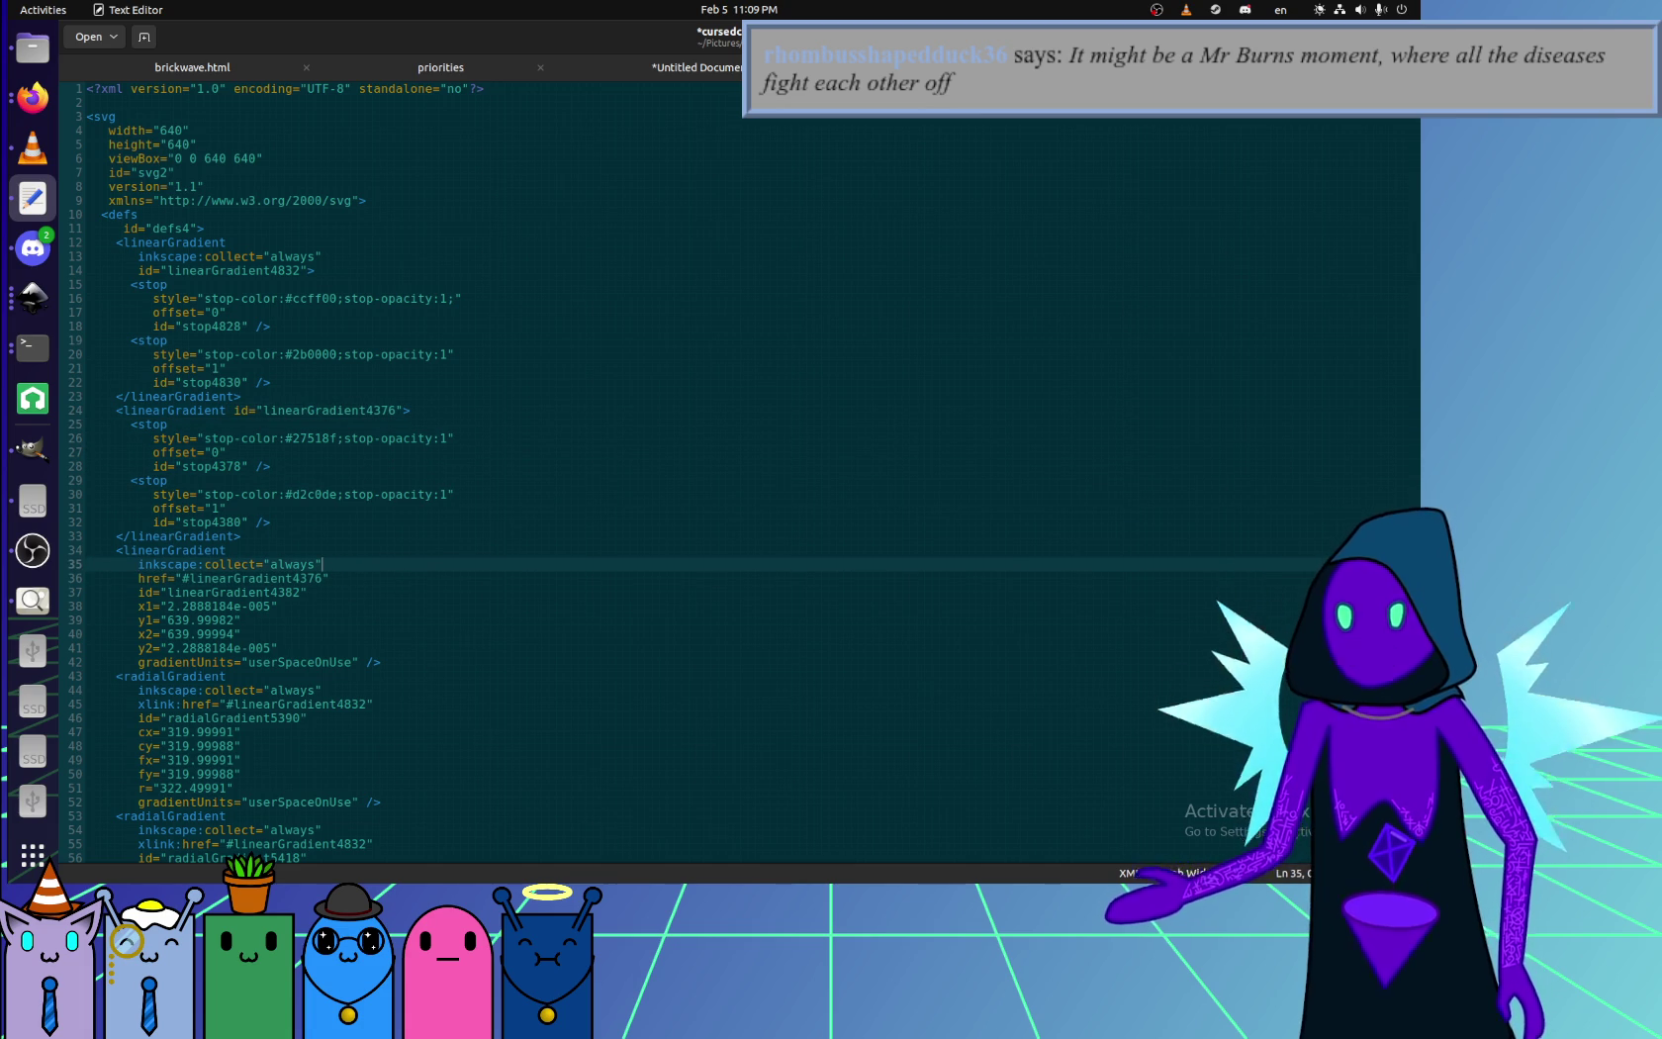
key(shift+Home)
key(BackSpace)
key(BackSpace)
key(Down)
key(Down)
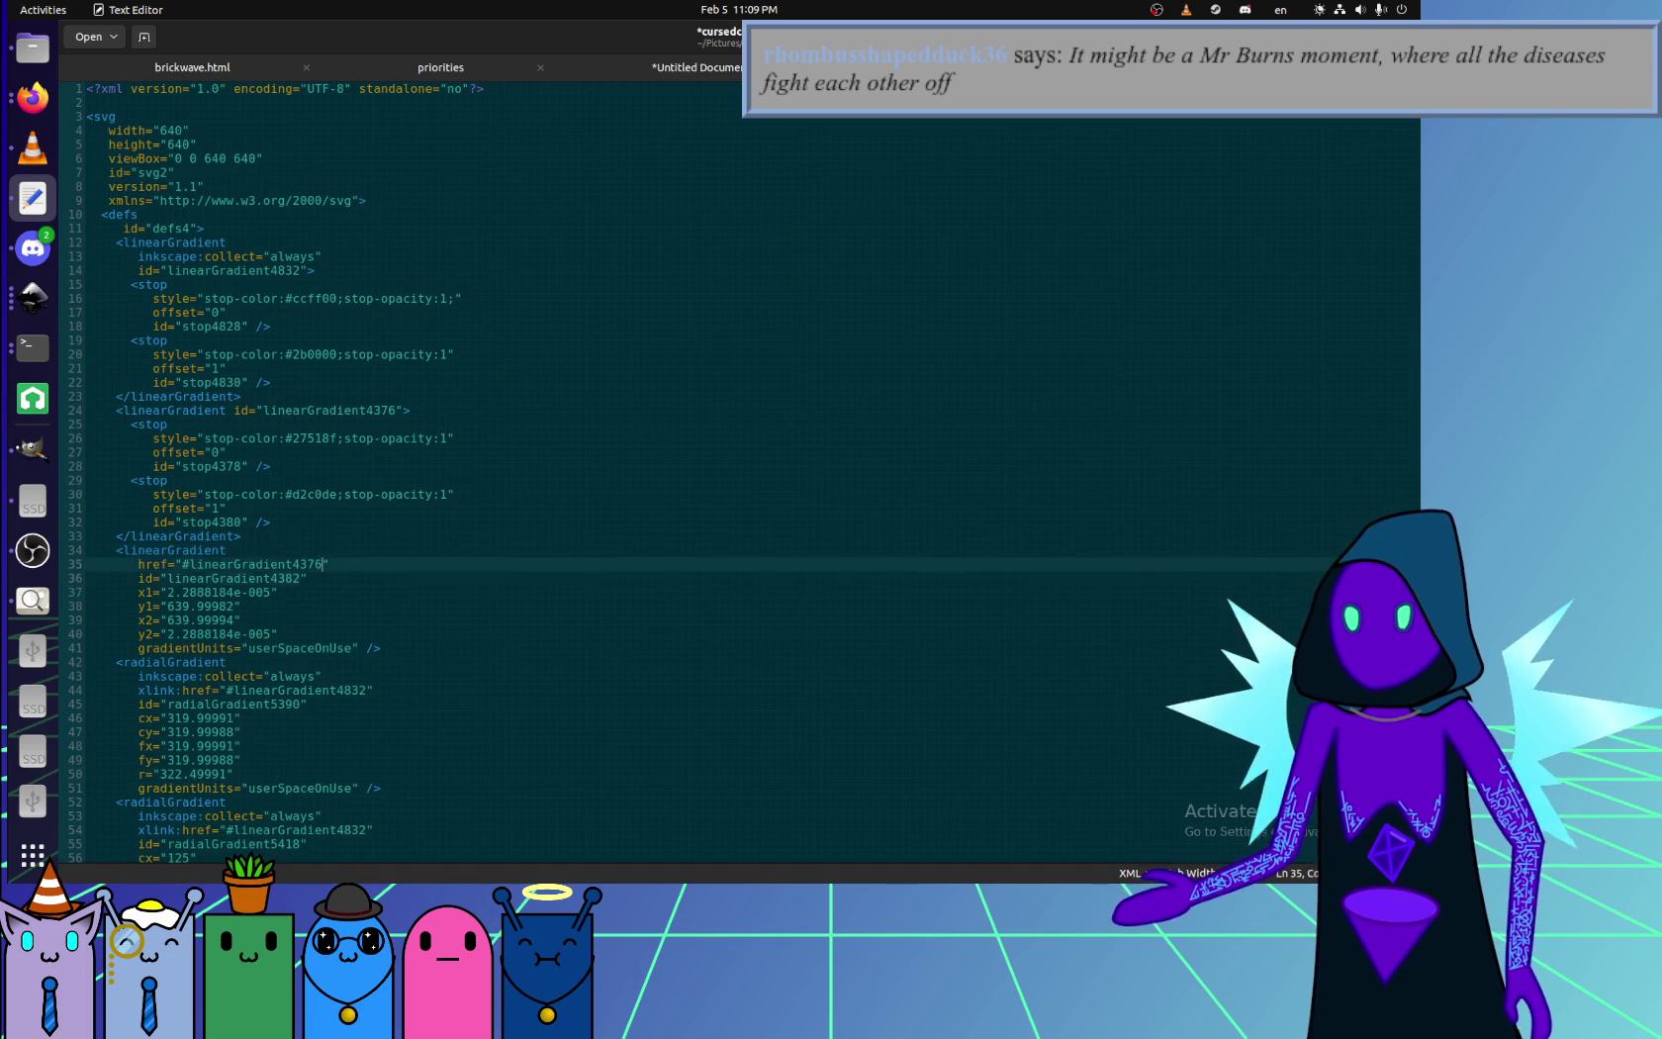
- Delete the radial gradient's inkscape:collect line
key(Down)
key(Down)
key(End)
key(Down)
key(Down)
key(Down)
key(Down)
key(Down)
key(End)
key(shift+Home)
key(BackSpace)
key(BackSpace)
key(Down)
key(Down)
key(End)
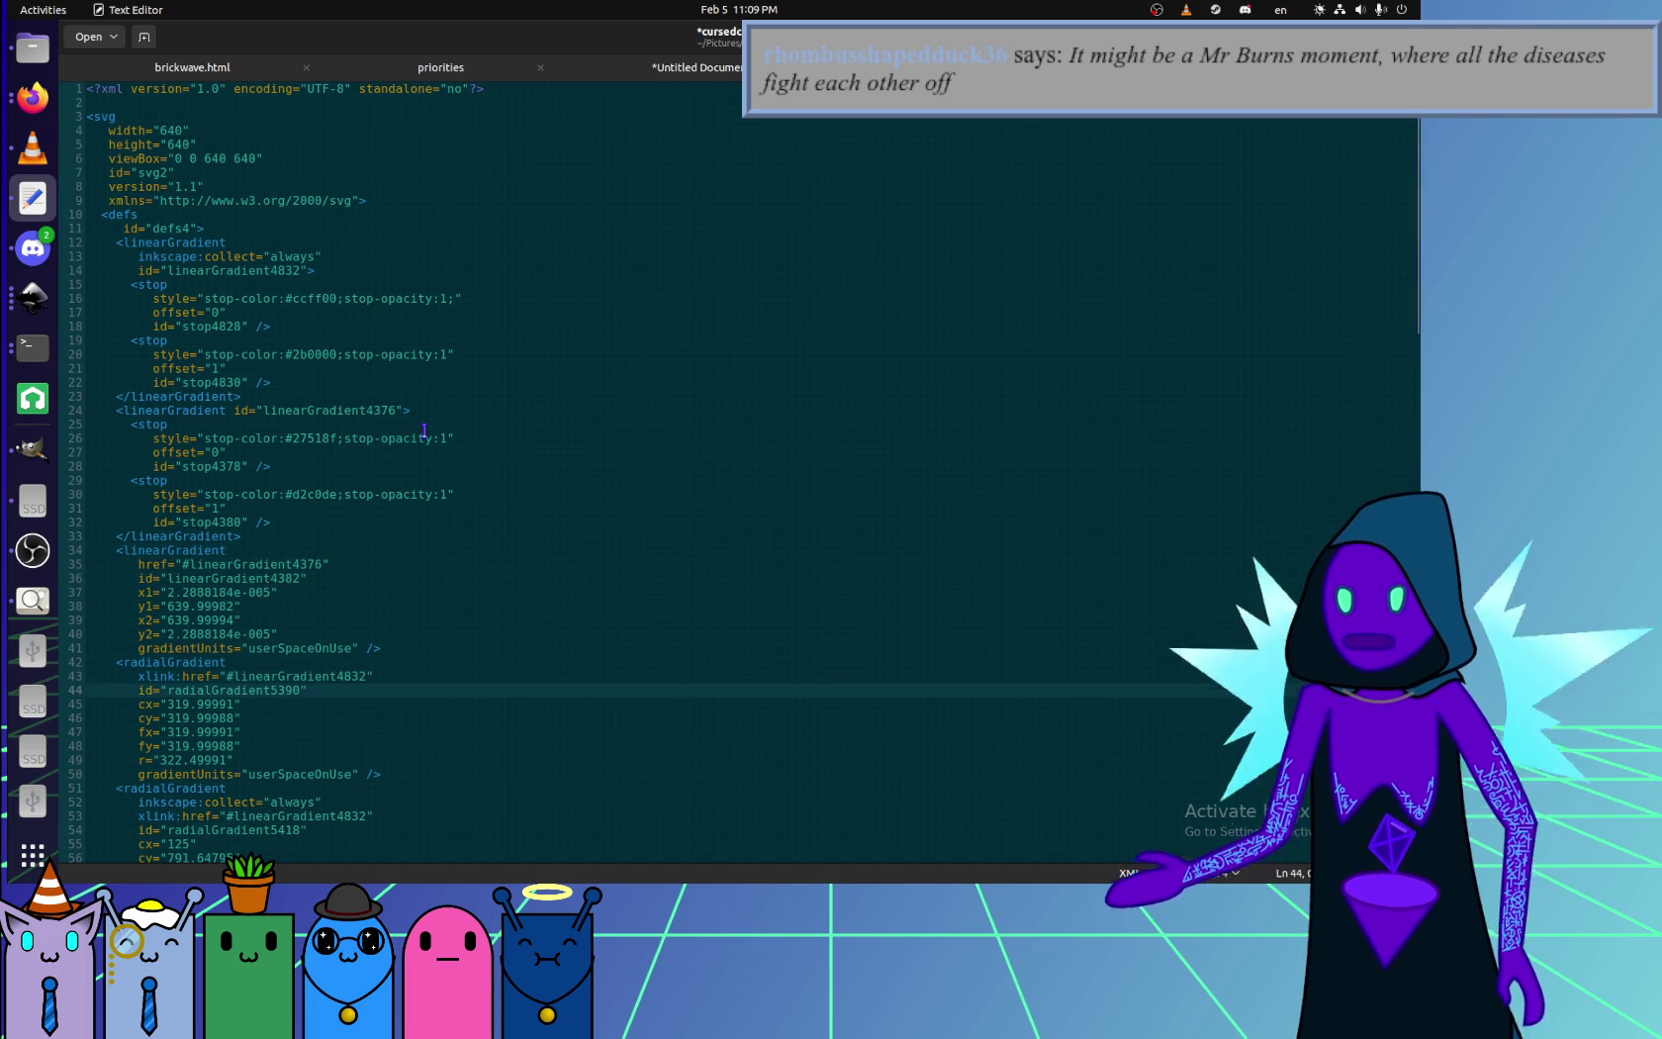
- Delete all radial gradient definitions (lines 42–137) so </defs> follows the linear gradient
scroll(423, 430, down, 5)
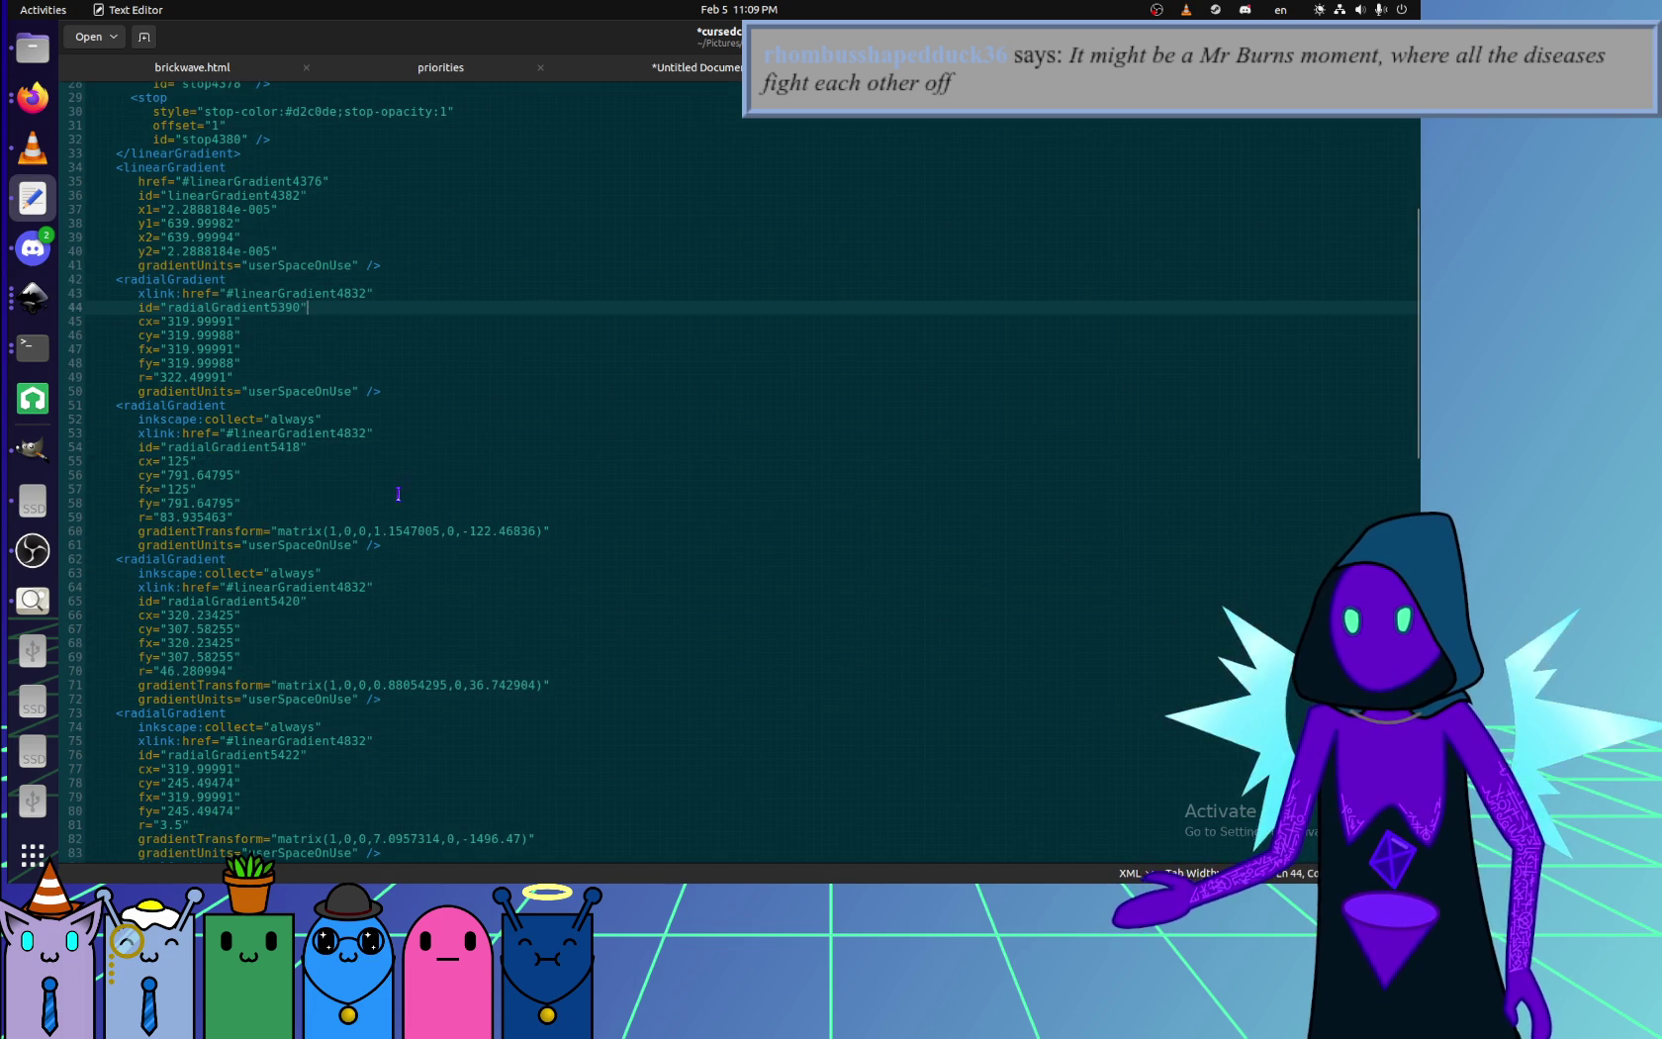
scroll(383, 530, down, 4)
scroll(383, 539, down, 3)
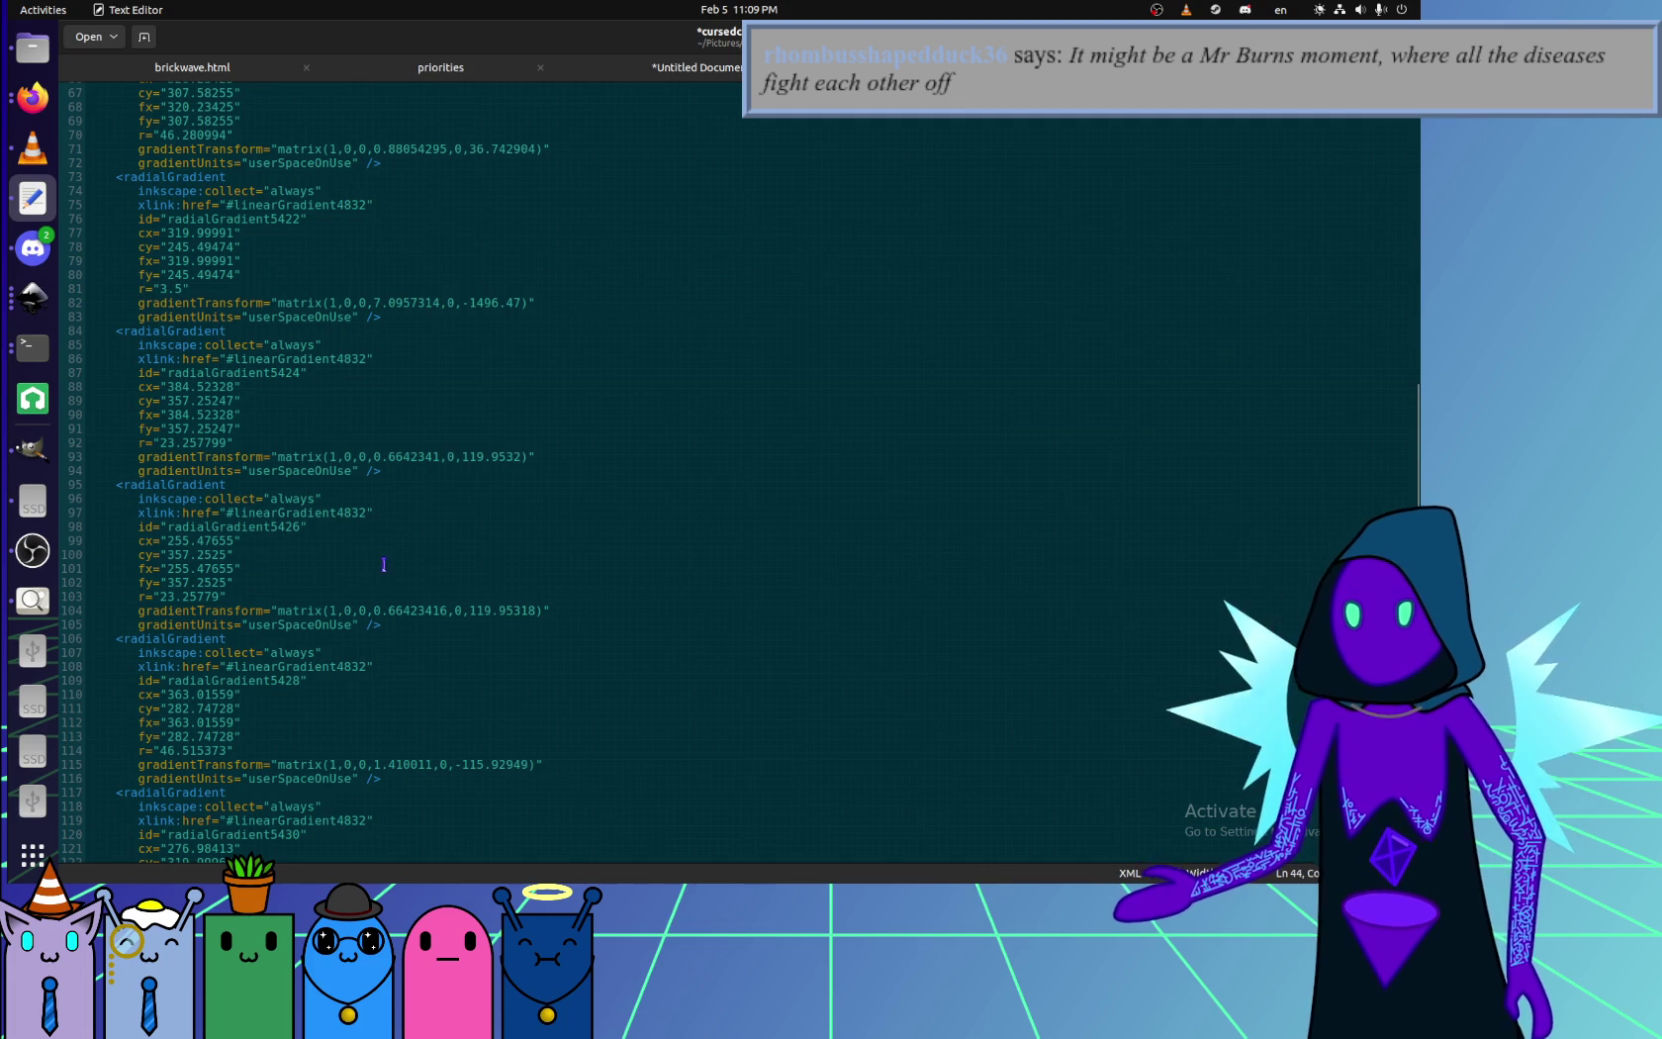
scroll(381, 574, down, 3)
scroll(378, 593, down, 2)
click(396, 688)
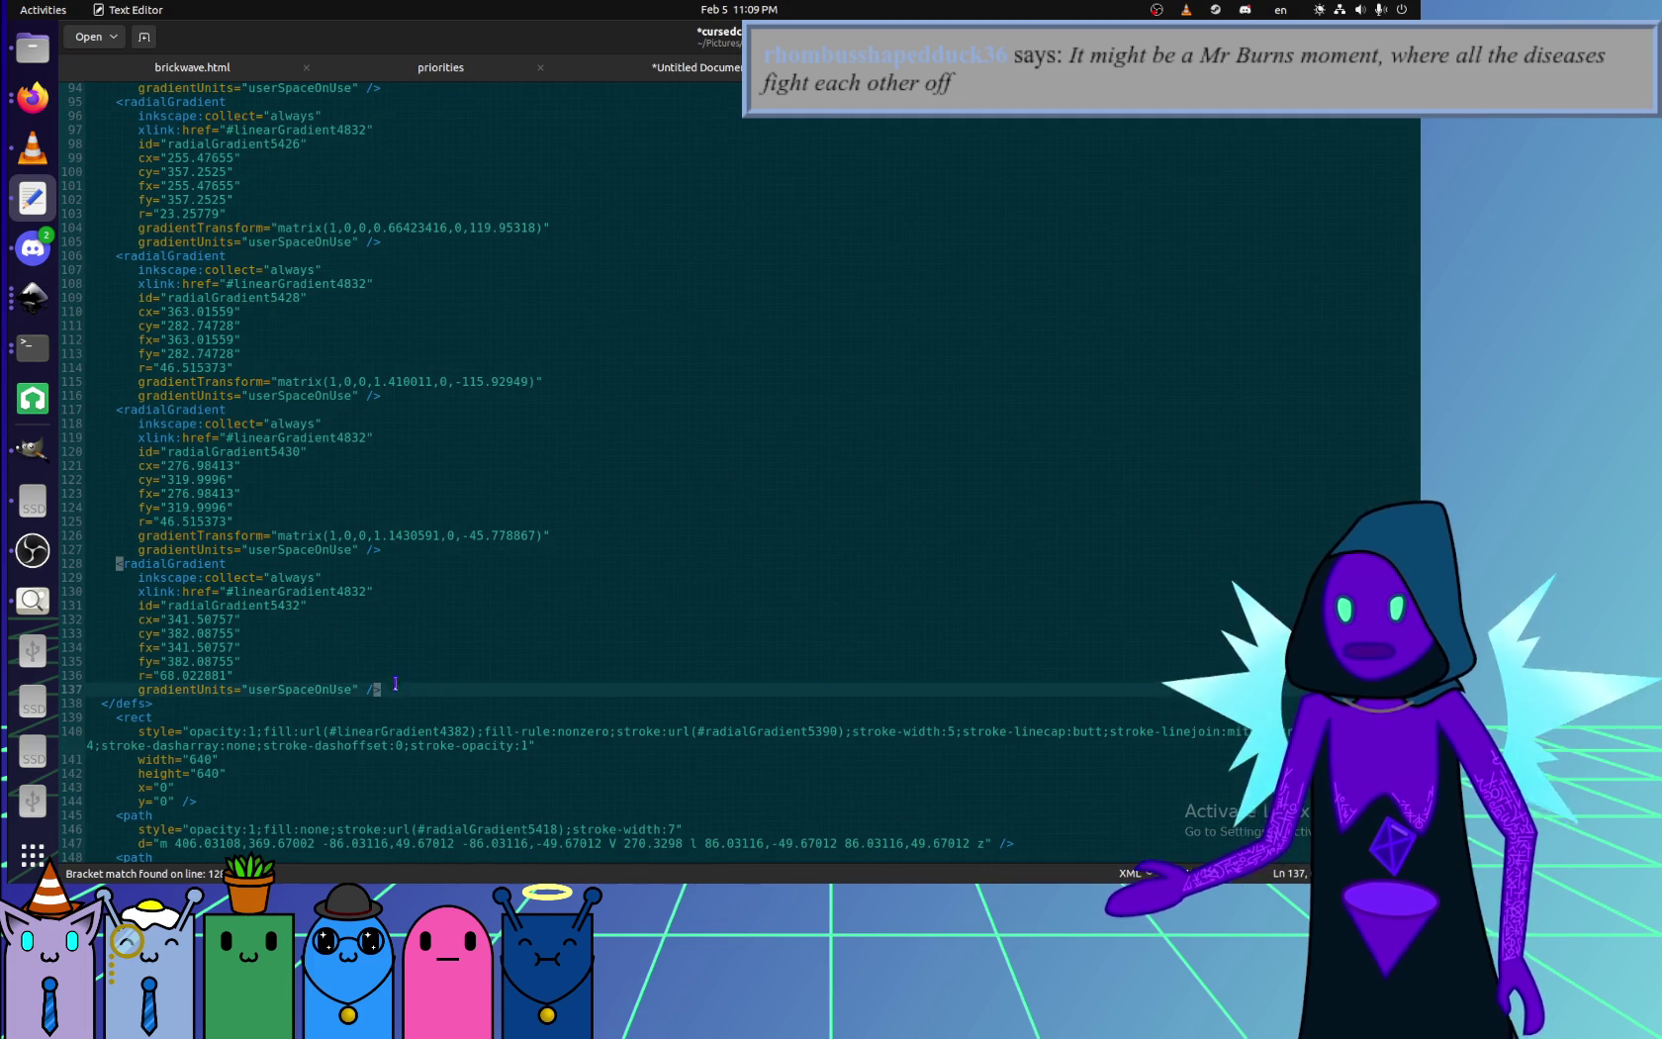
scroll(427, 650, up, 5)
scroll(427, 650, up, 6)
scroll(427, 650, up, 3)
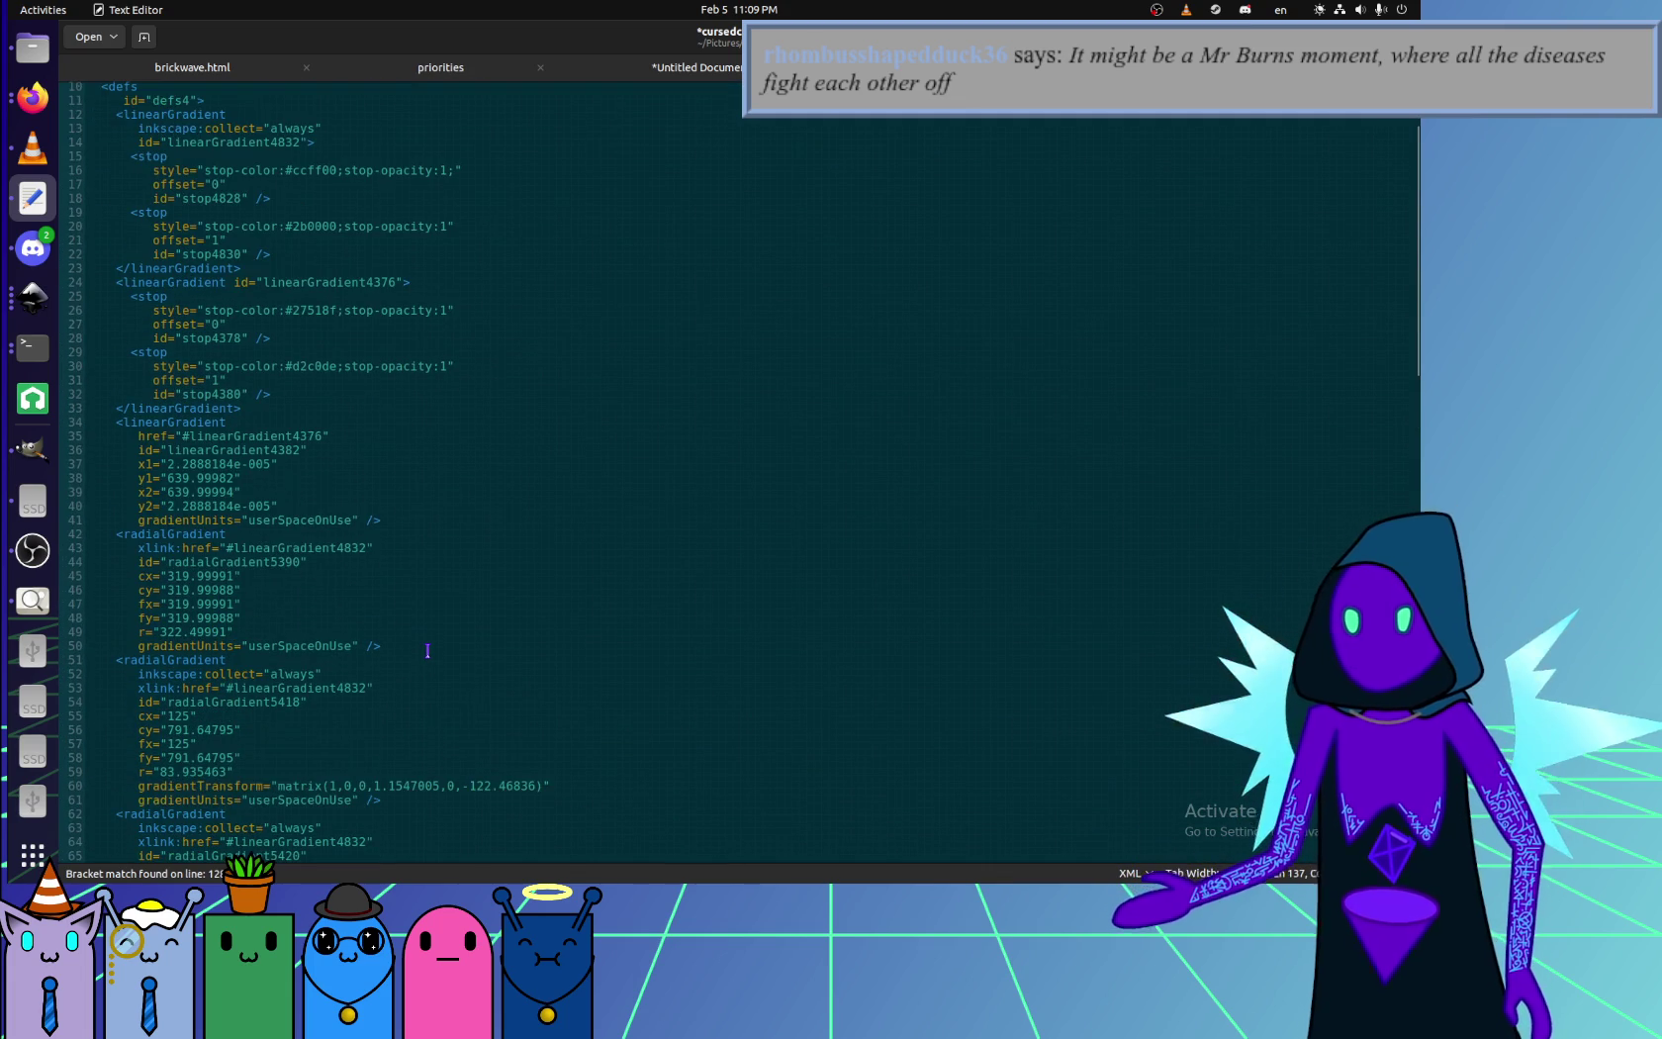
shift+click(396, 520)
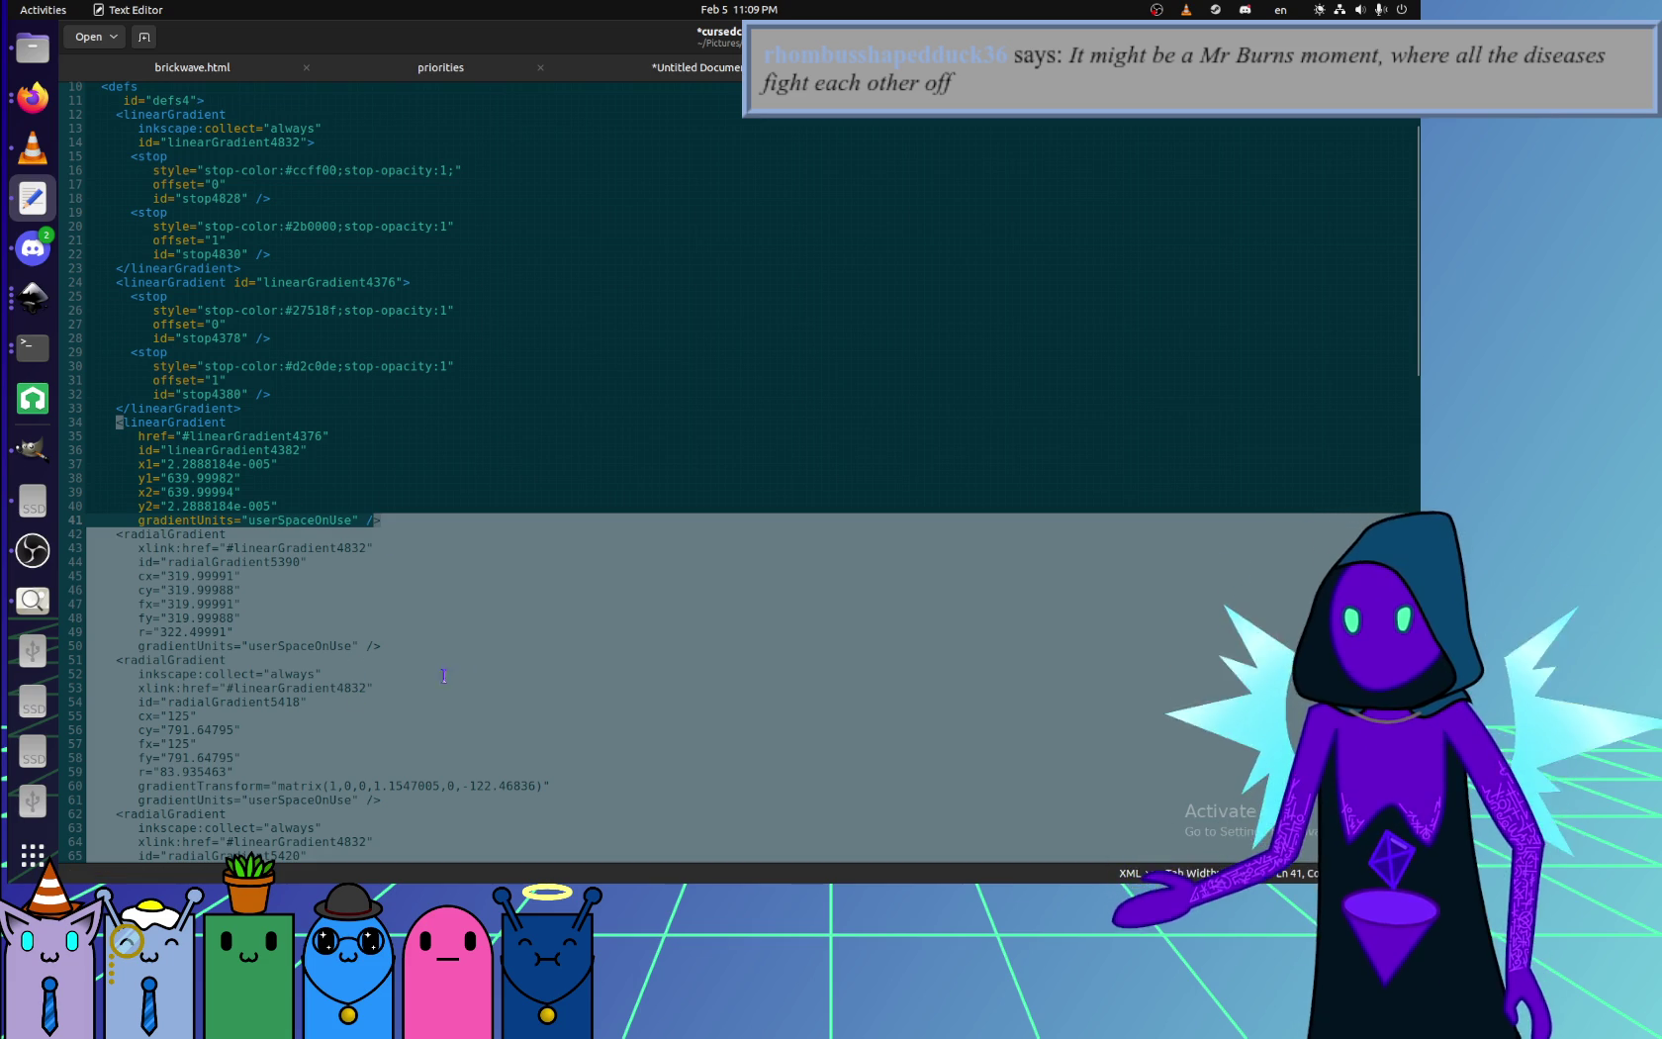
key(Delete)
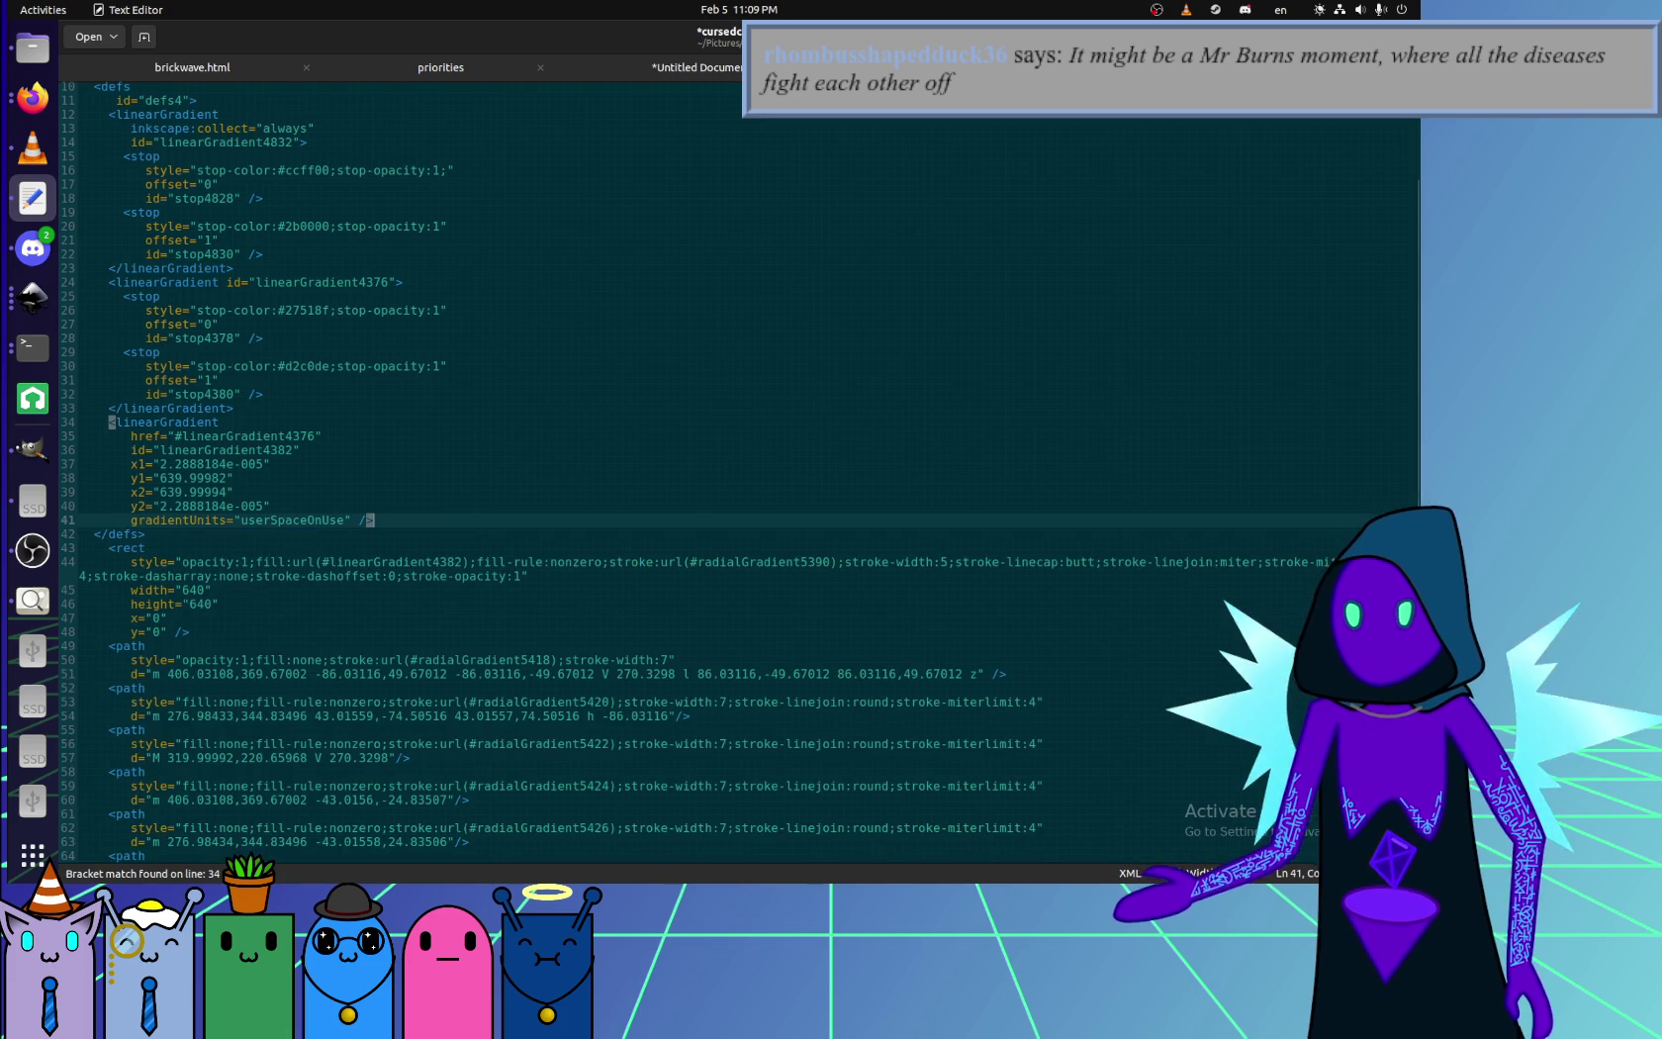
click(368, 534)
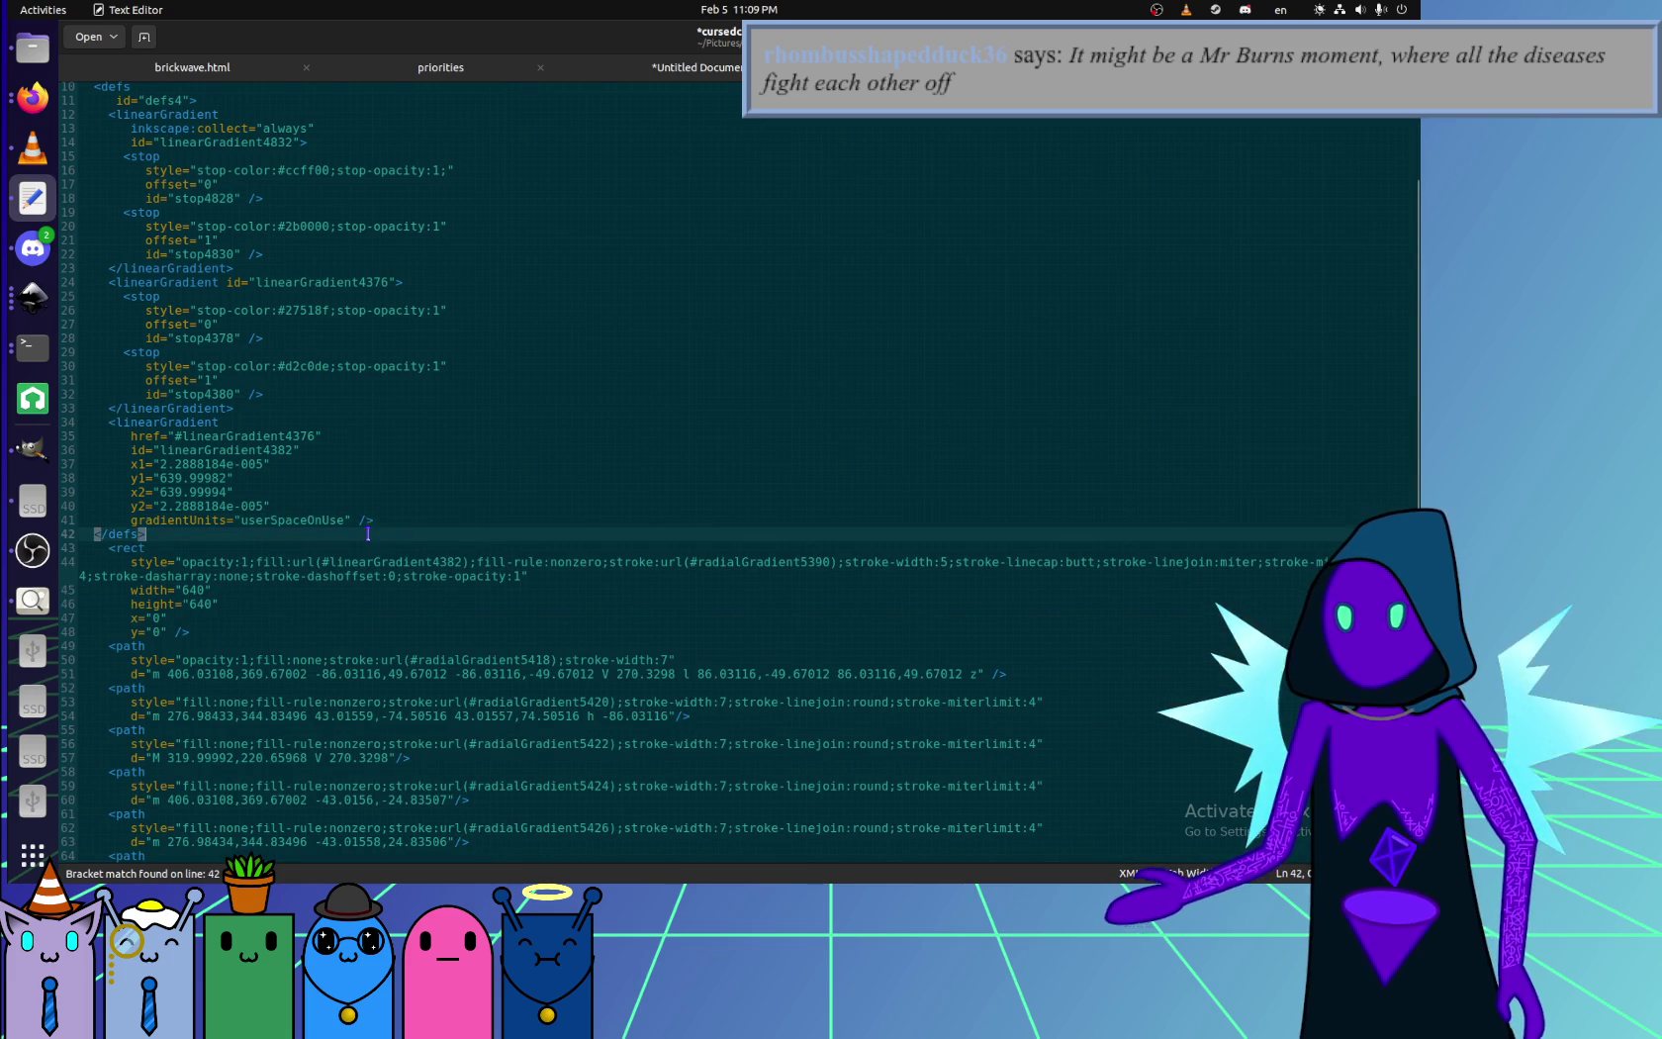
- Save cursedcube.svg and reload its Firefox preview
key(ctrl+s)
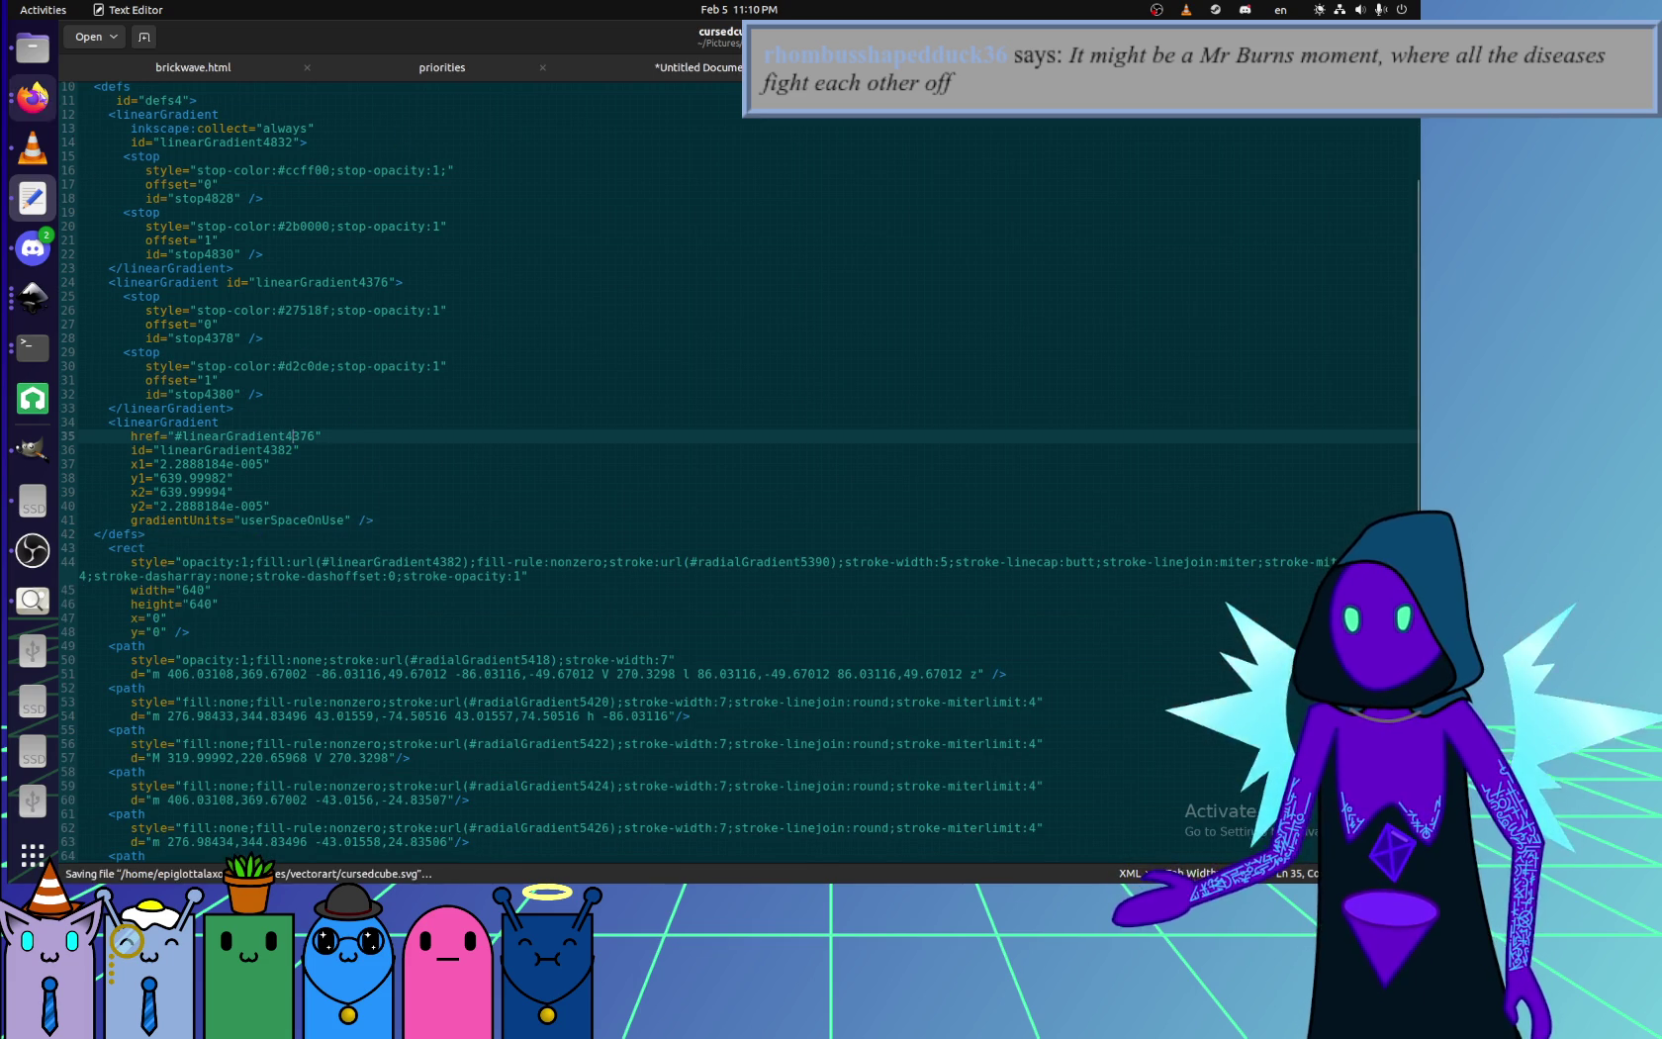
key(alt+Tab)
key(ctrl+r)
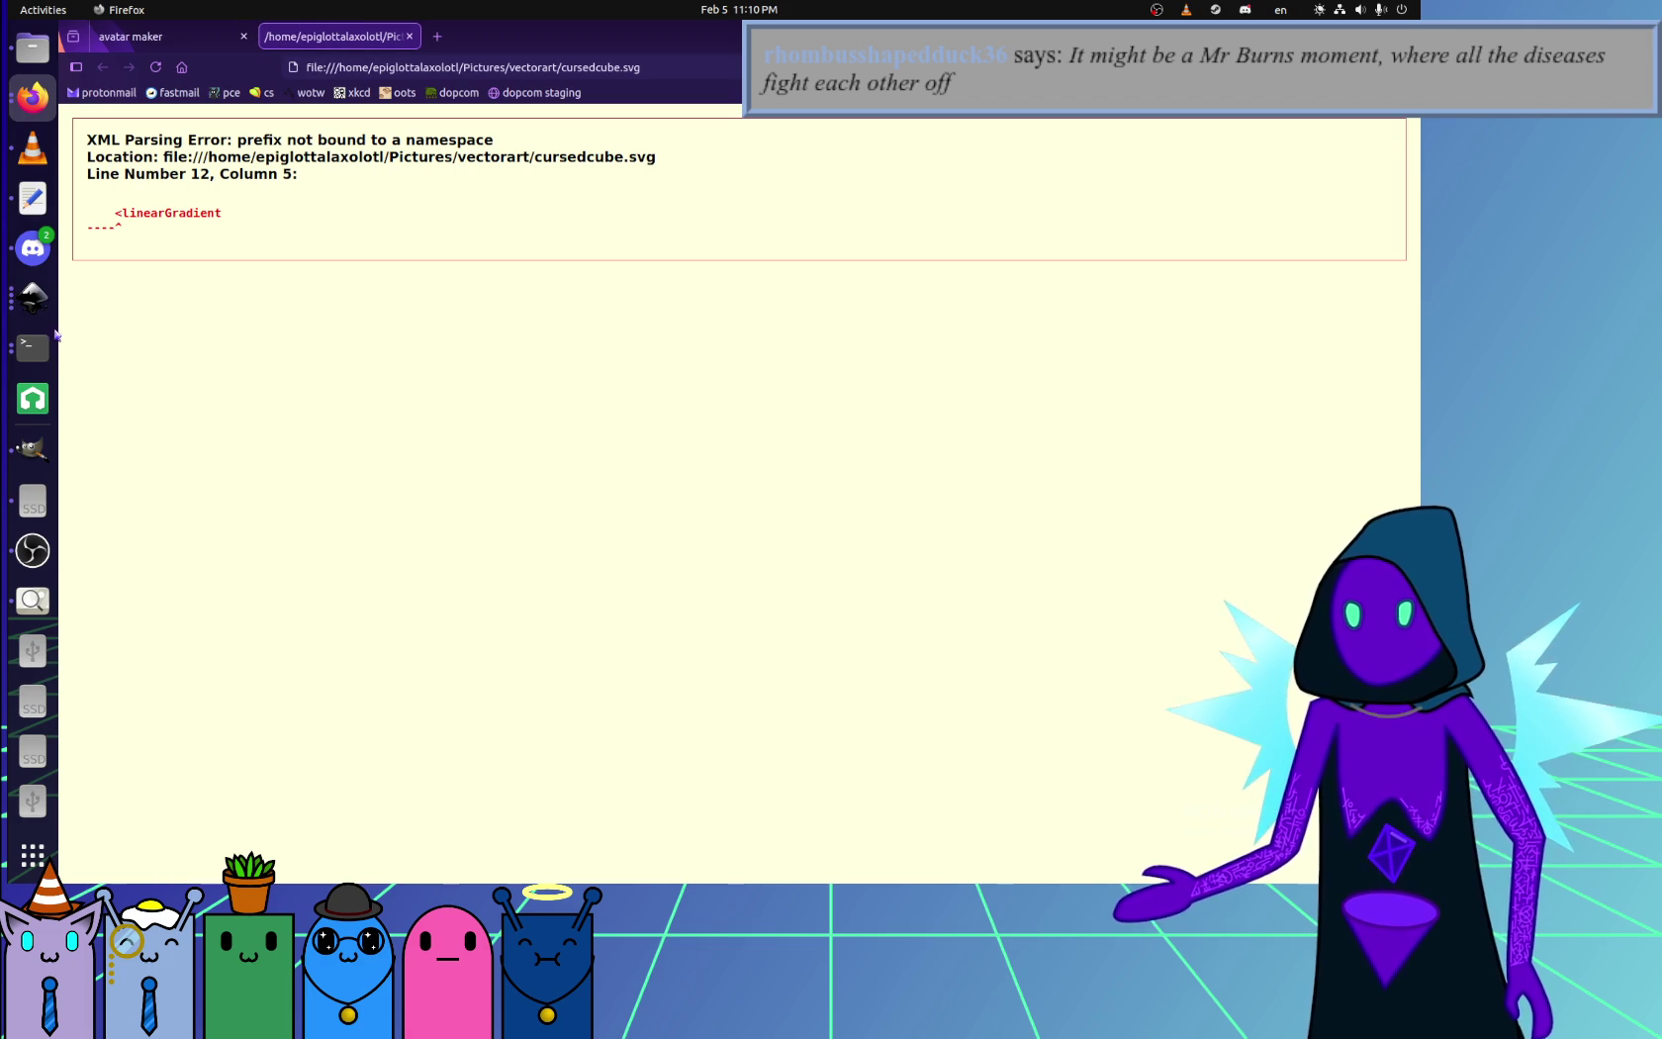
- Delete linearGradient4832's inkscape:collect line, save, and reload the Firefox preview
click(33, 198)
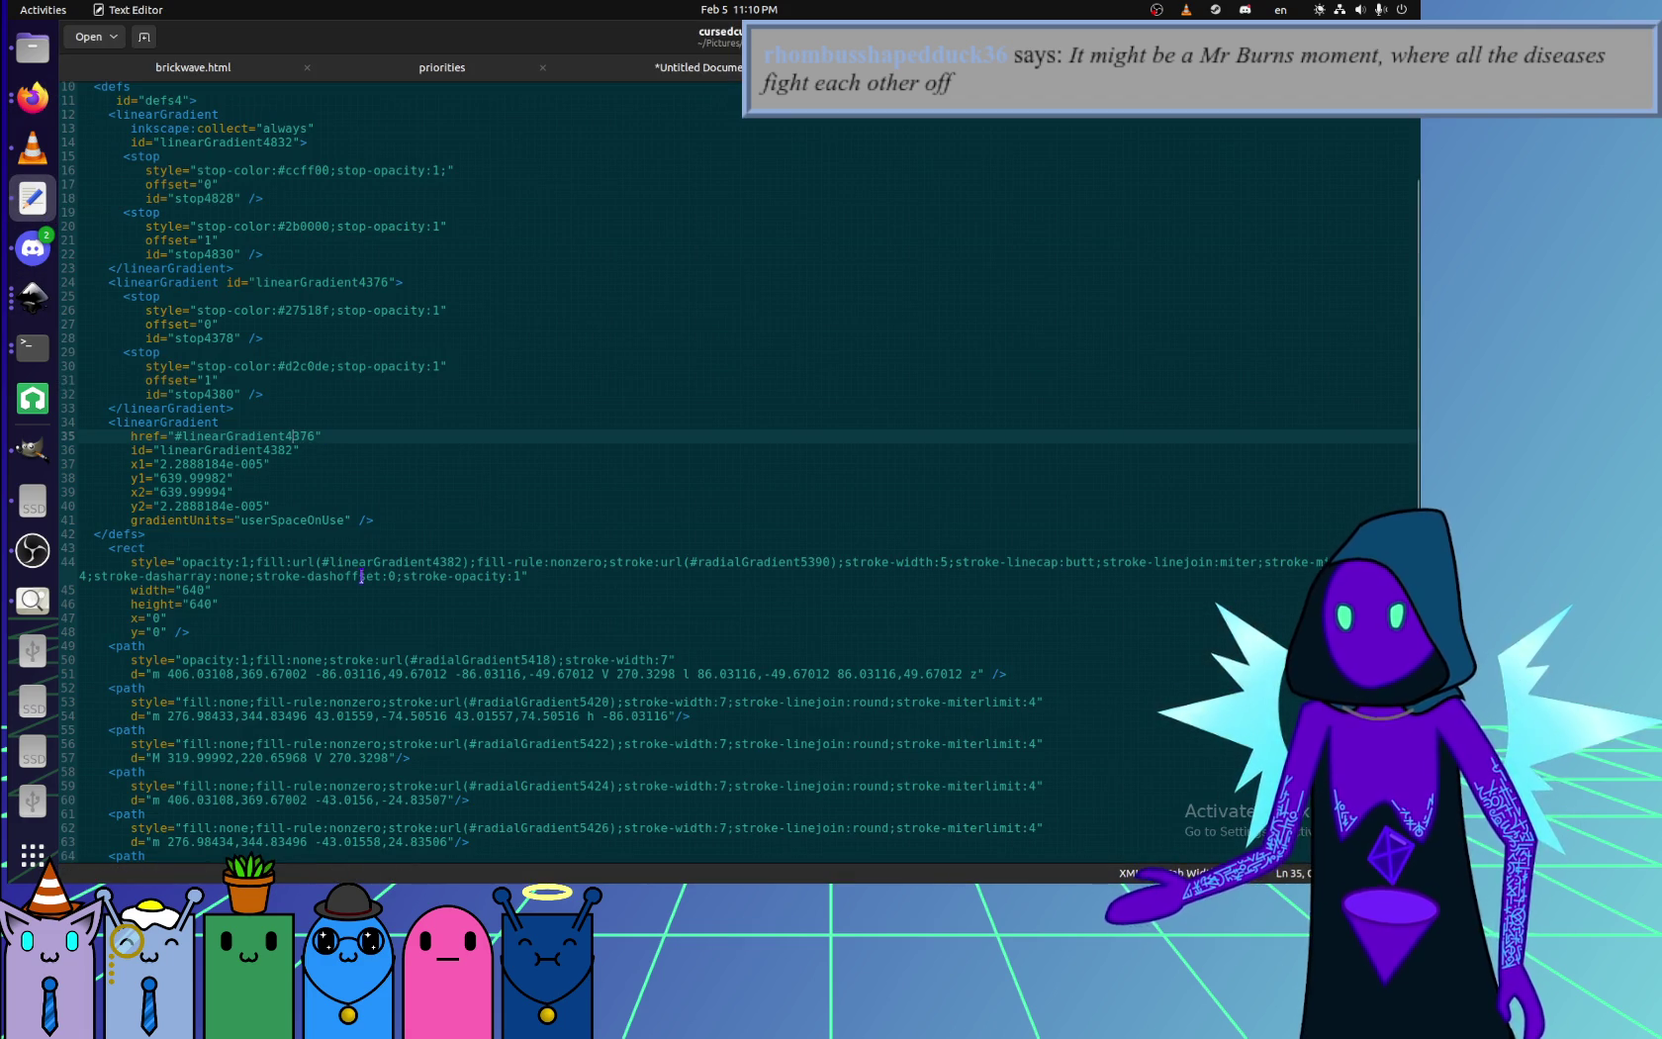
scroll(519, 527, up, 3)
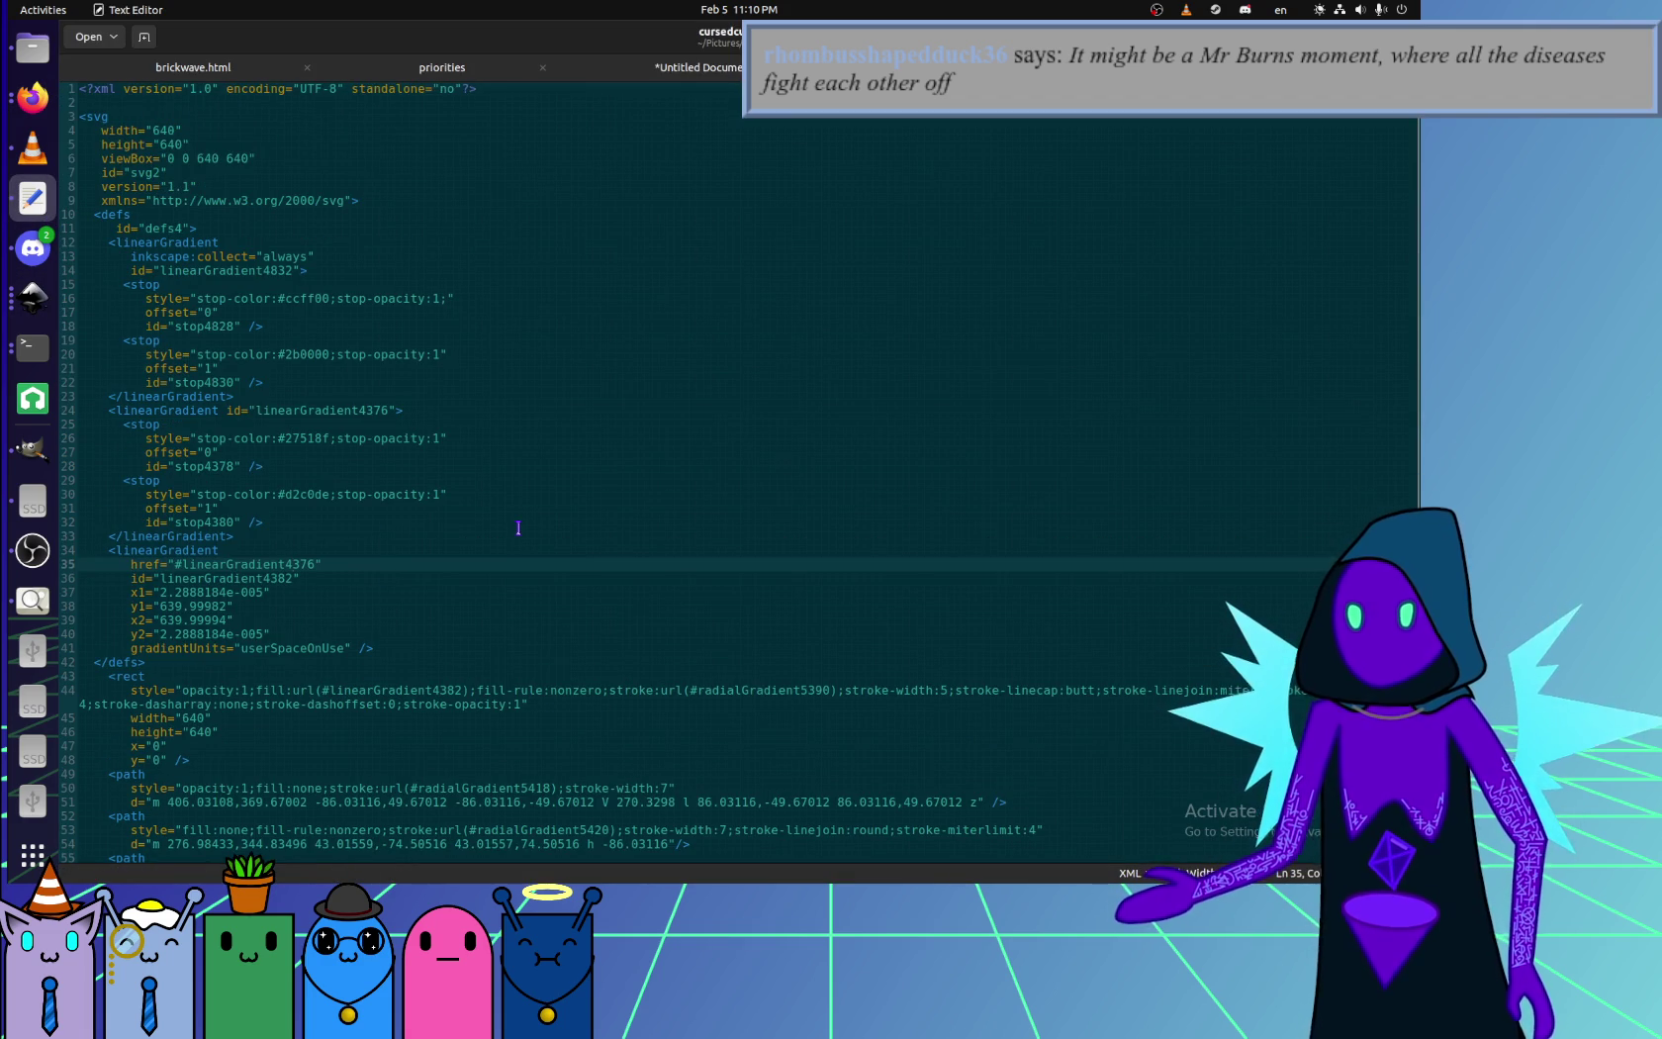
click(317, 240)
key(shift+Down)
key(Delete)
key(ctrl+s)
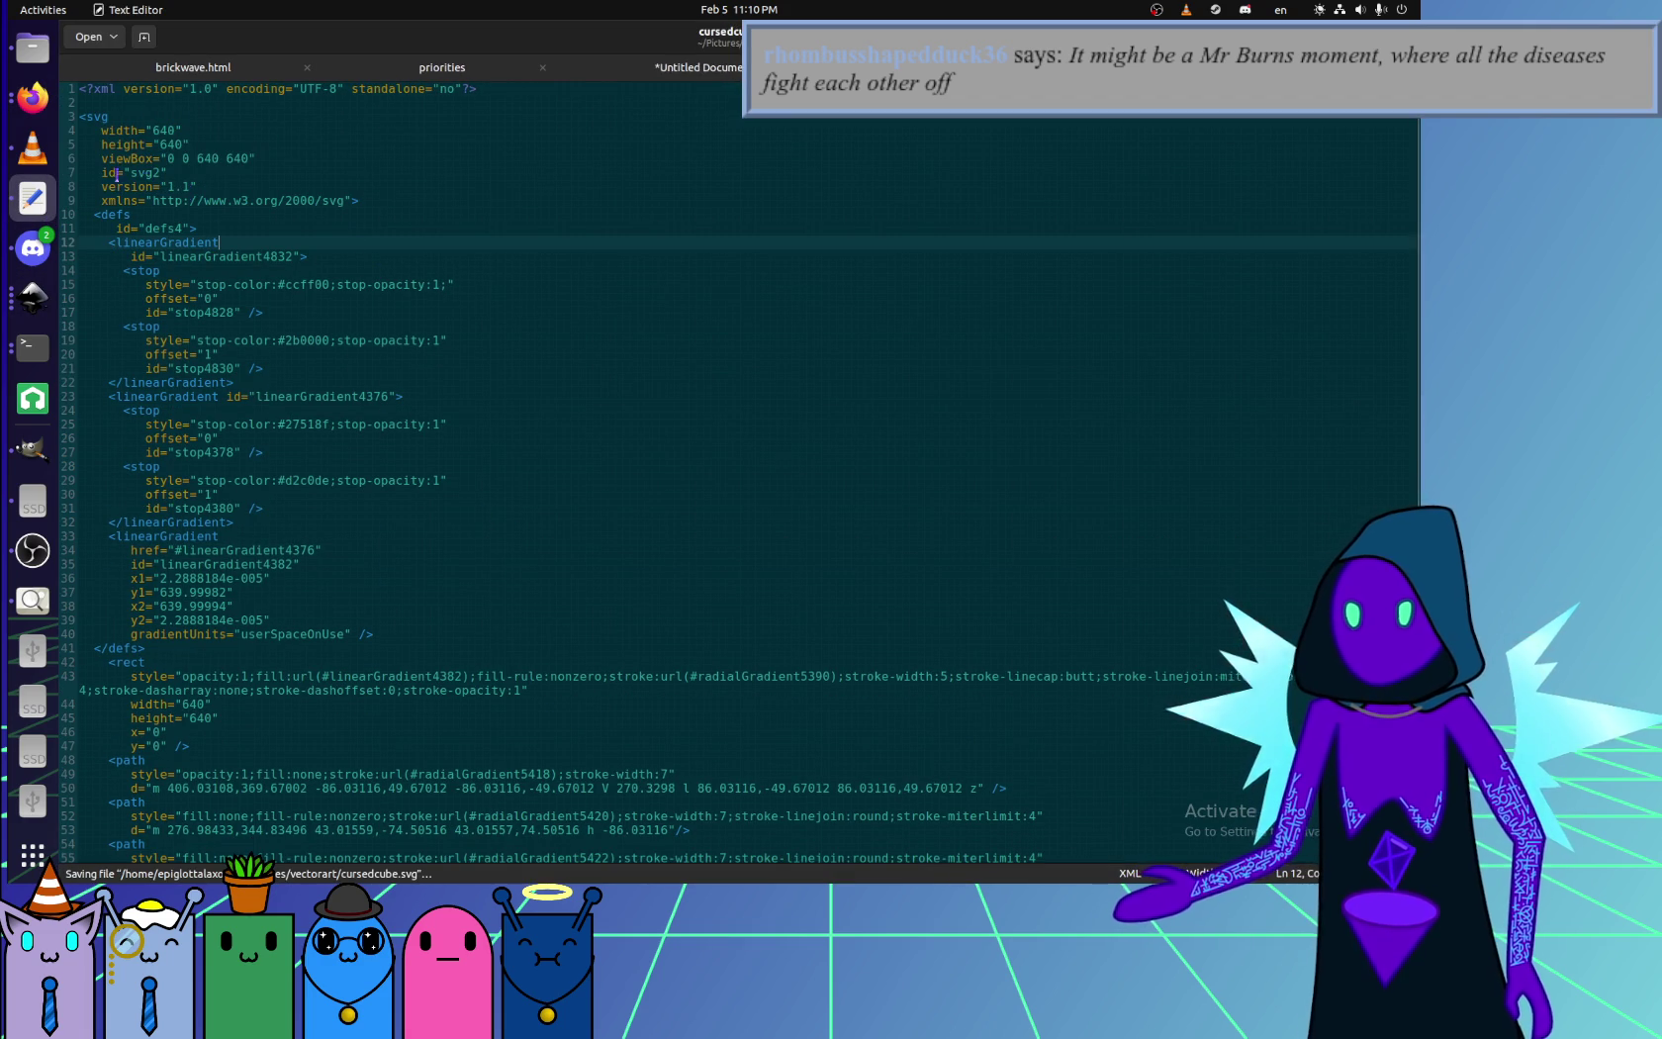
click(33, 97)
key(F5)
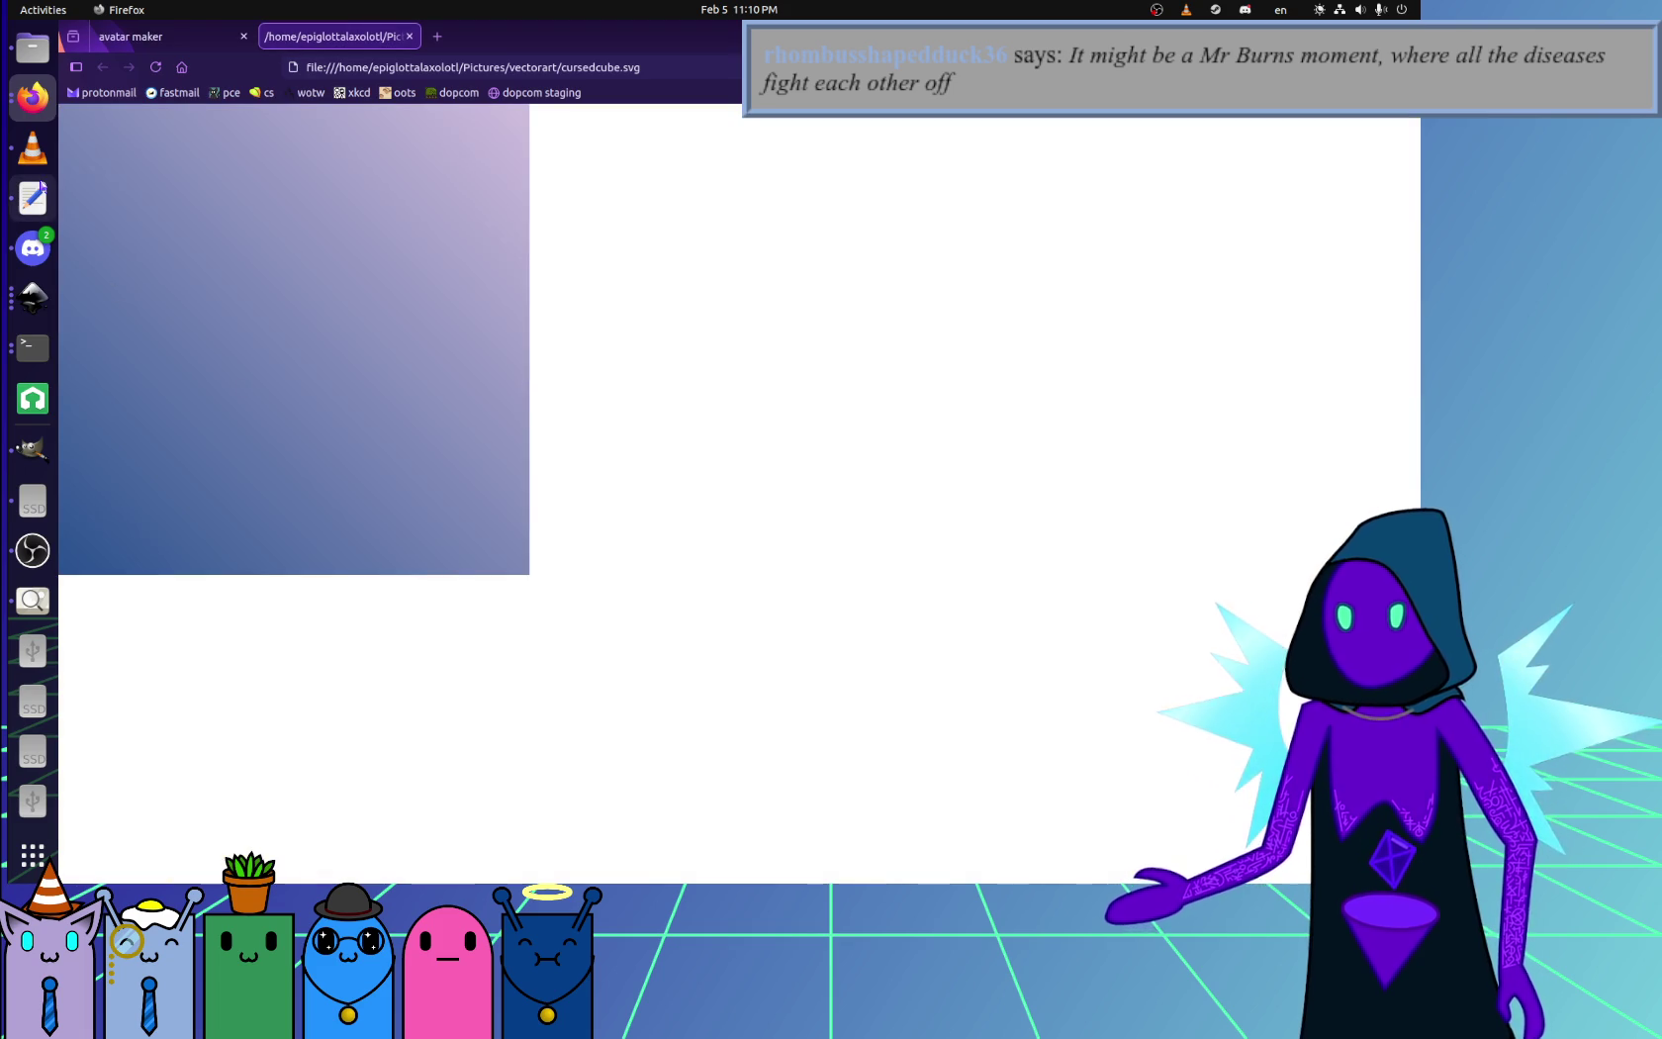
click(32, 198)
click(461, 450)
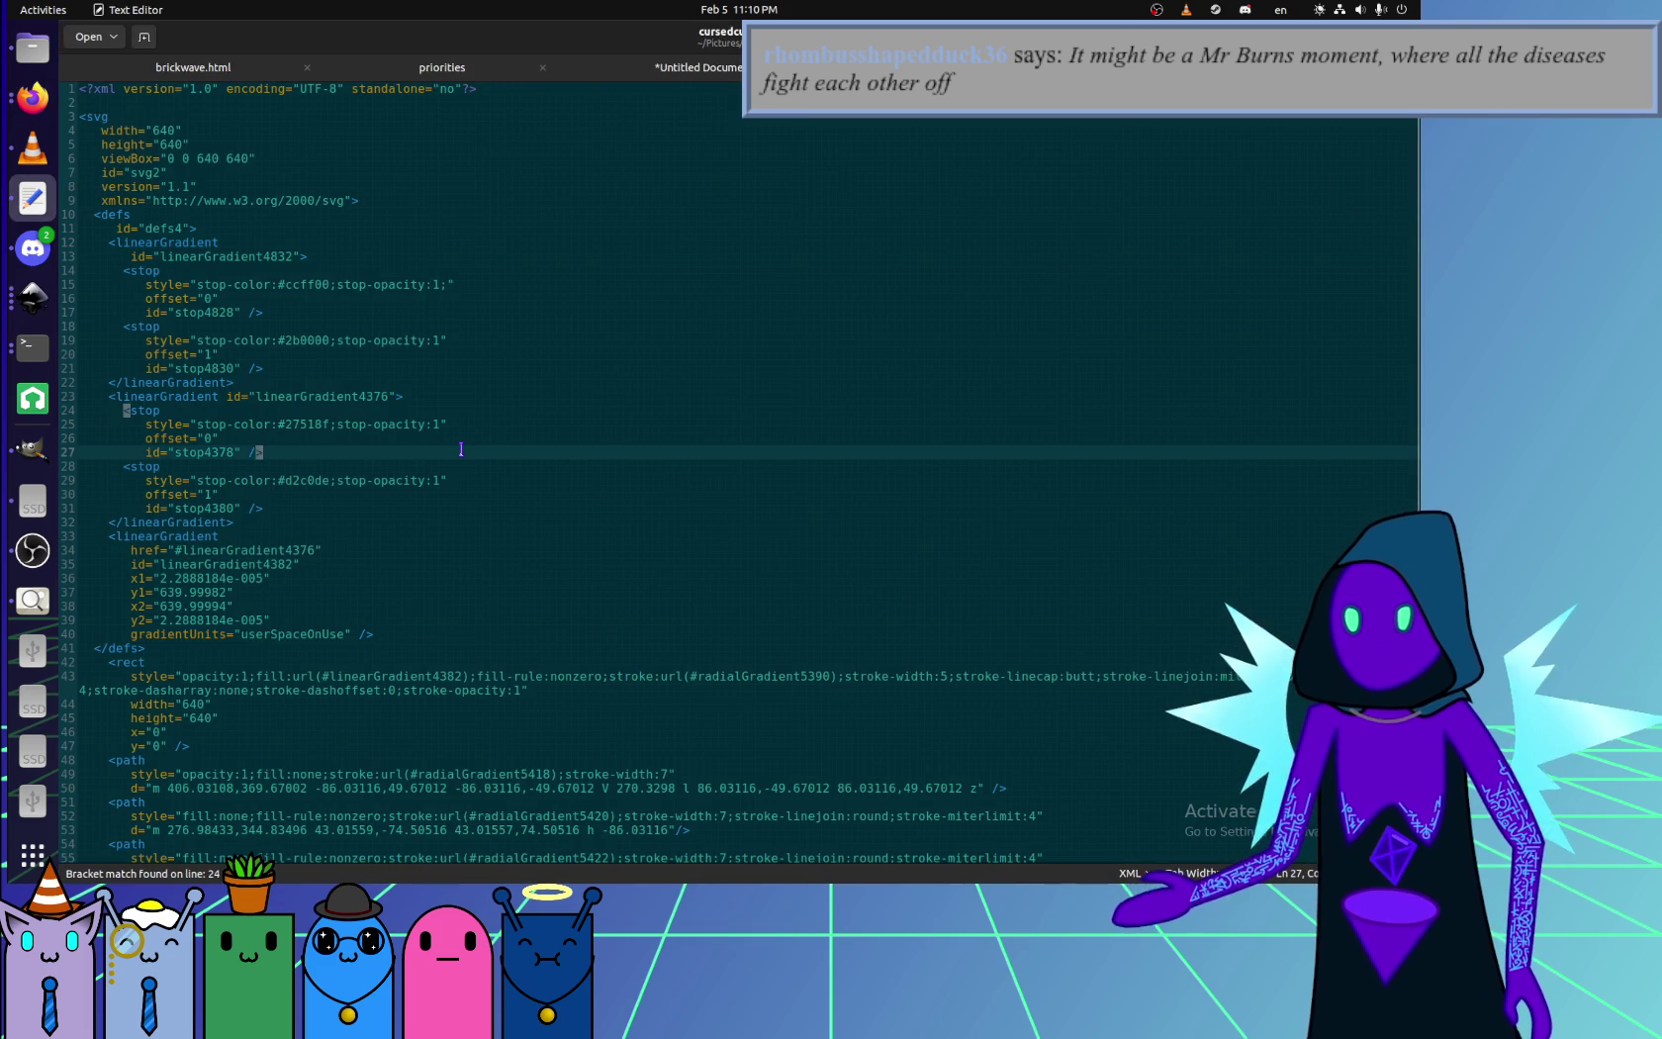
scroll(407, 690, down, 6)
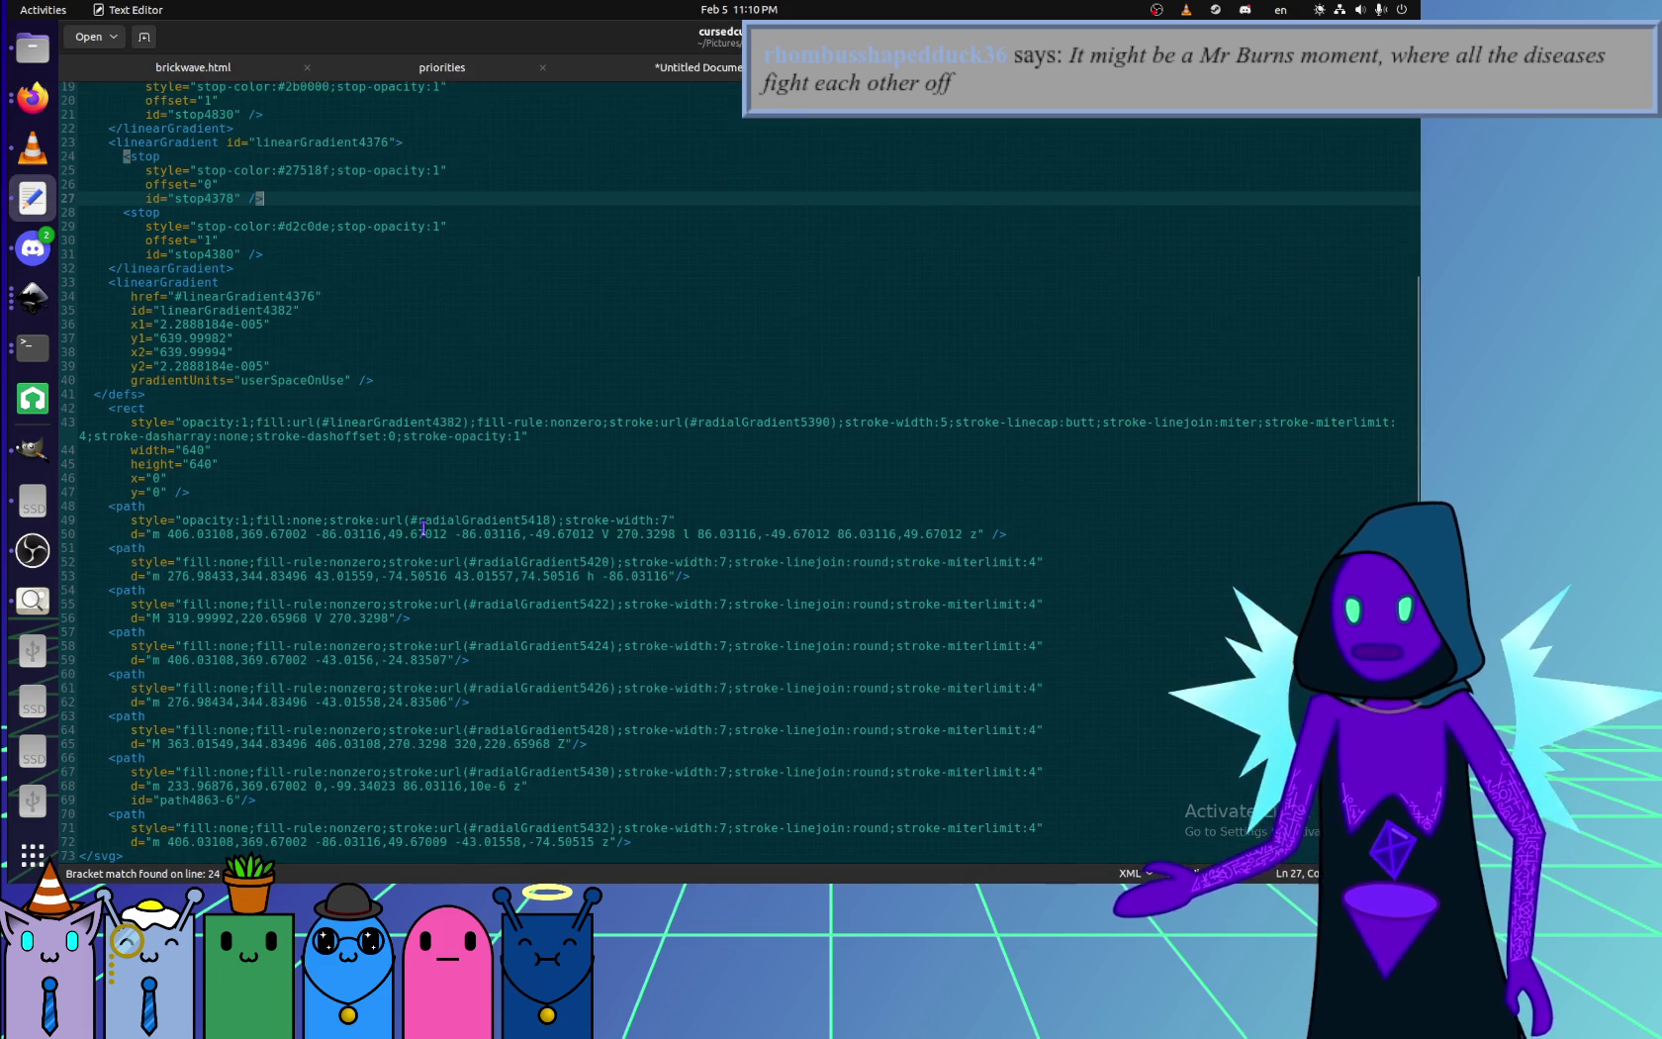
scroll(431, 630, up, 4)
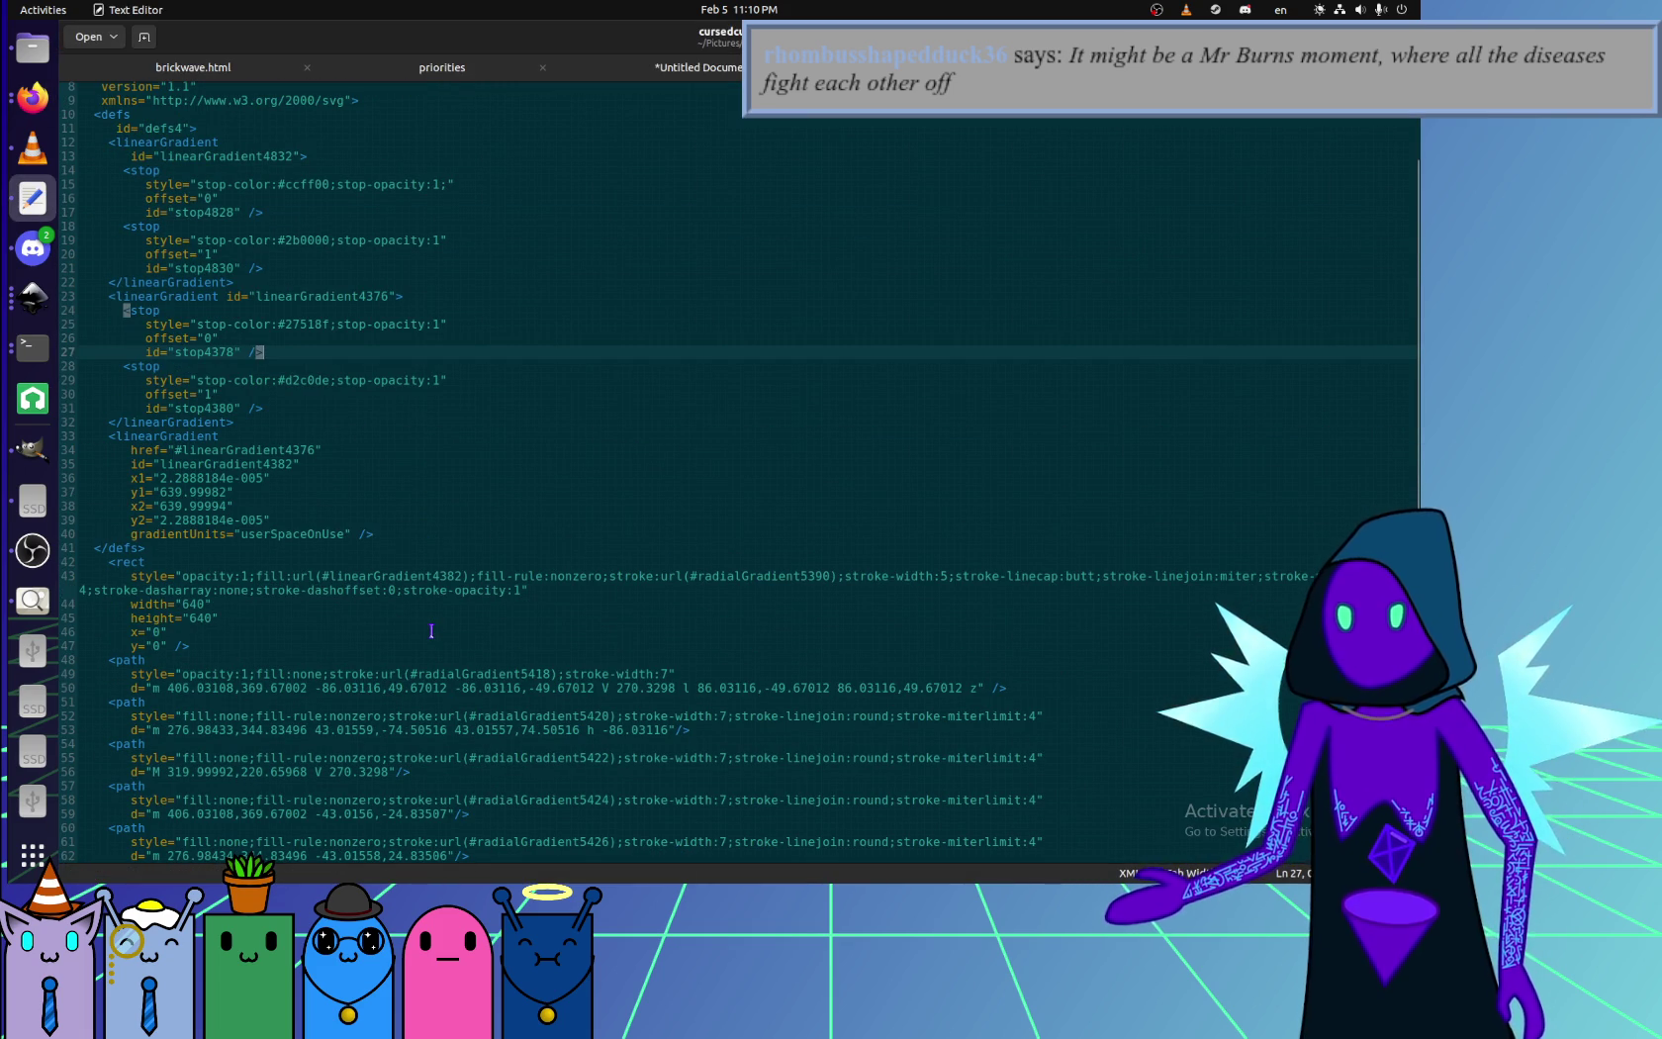
click(32, 296)
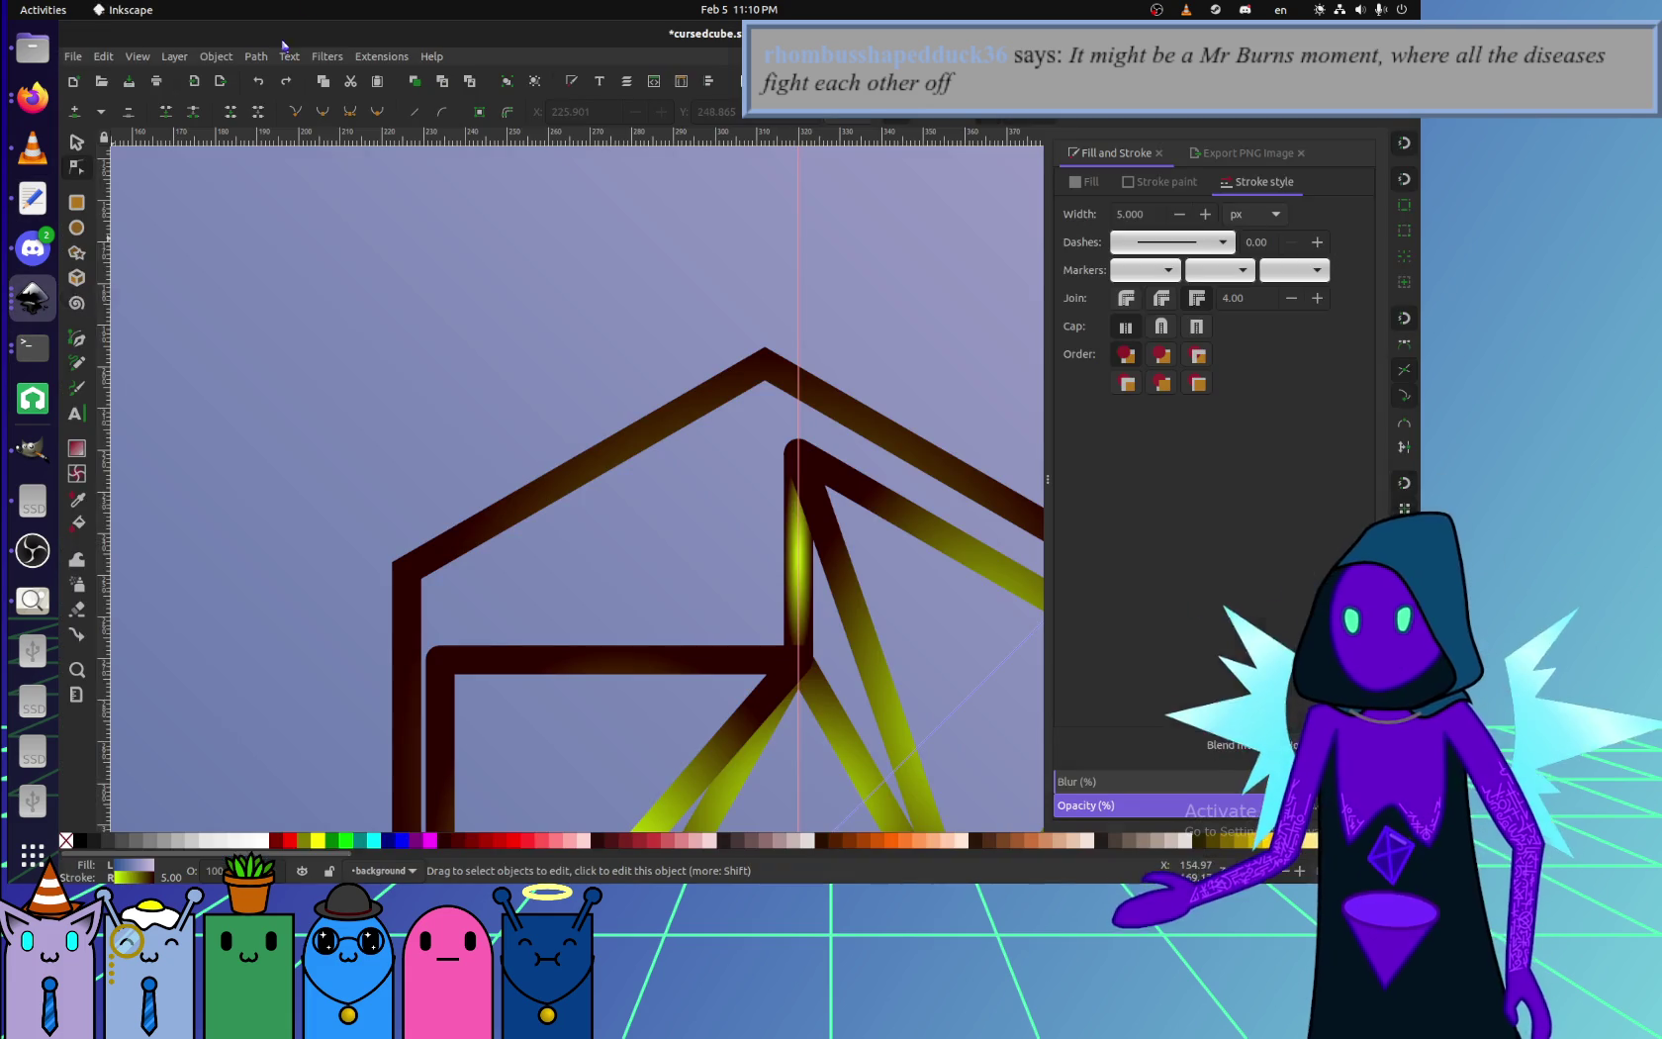
click(32, 297)
click(408, 464)
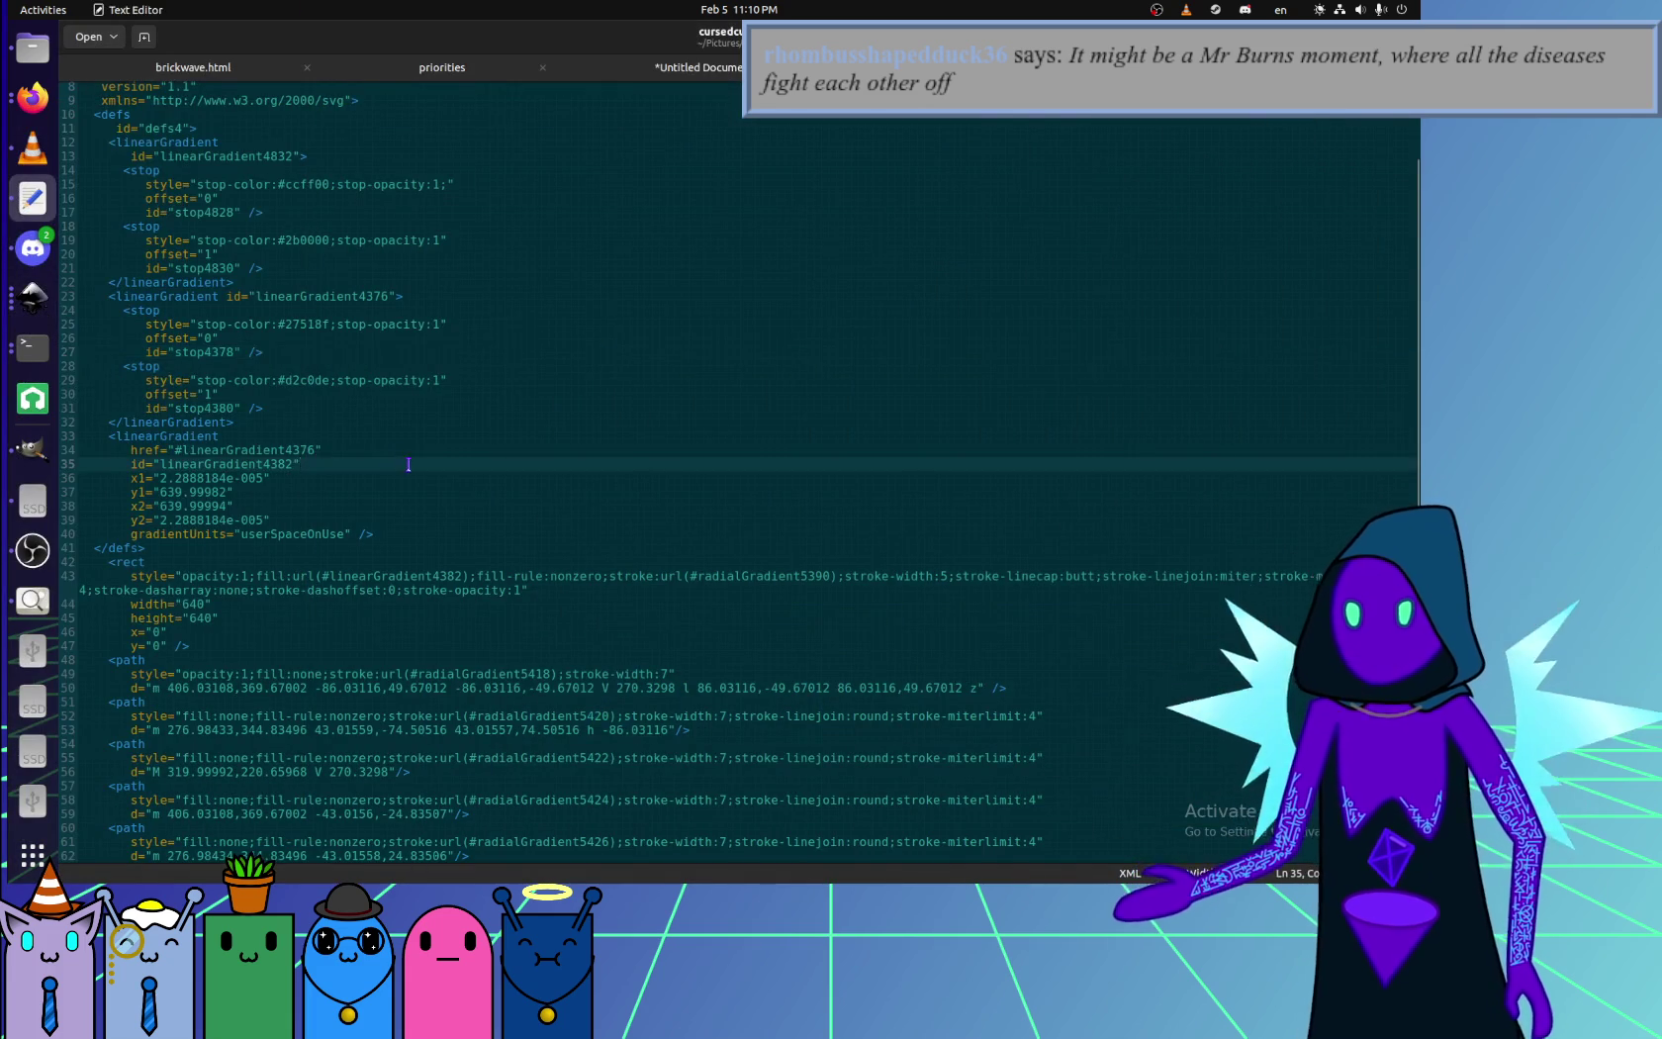
scroll(357, 398, up, 2)
click(272, 299)
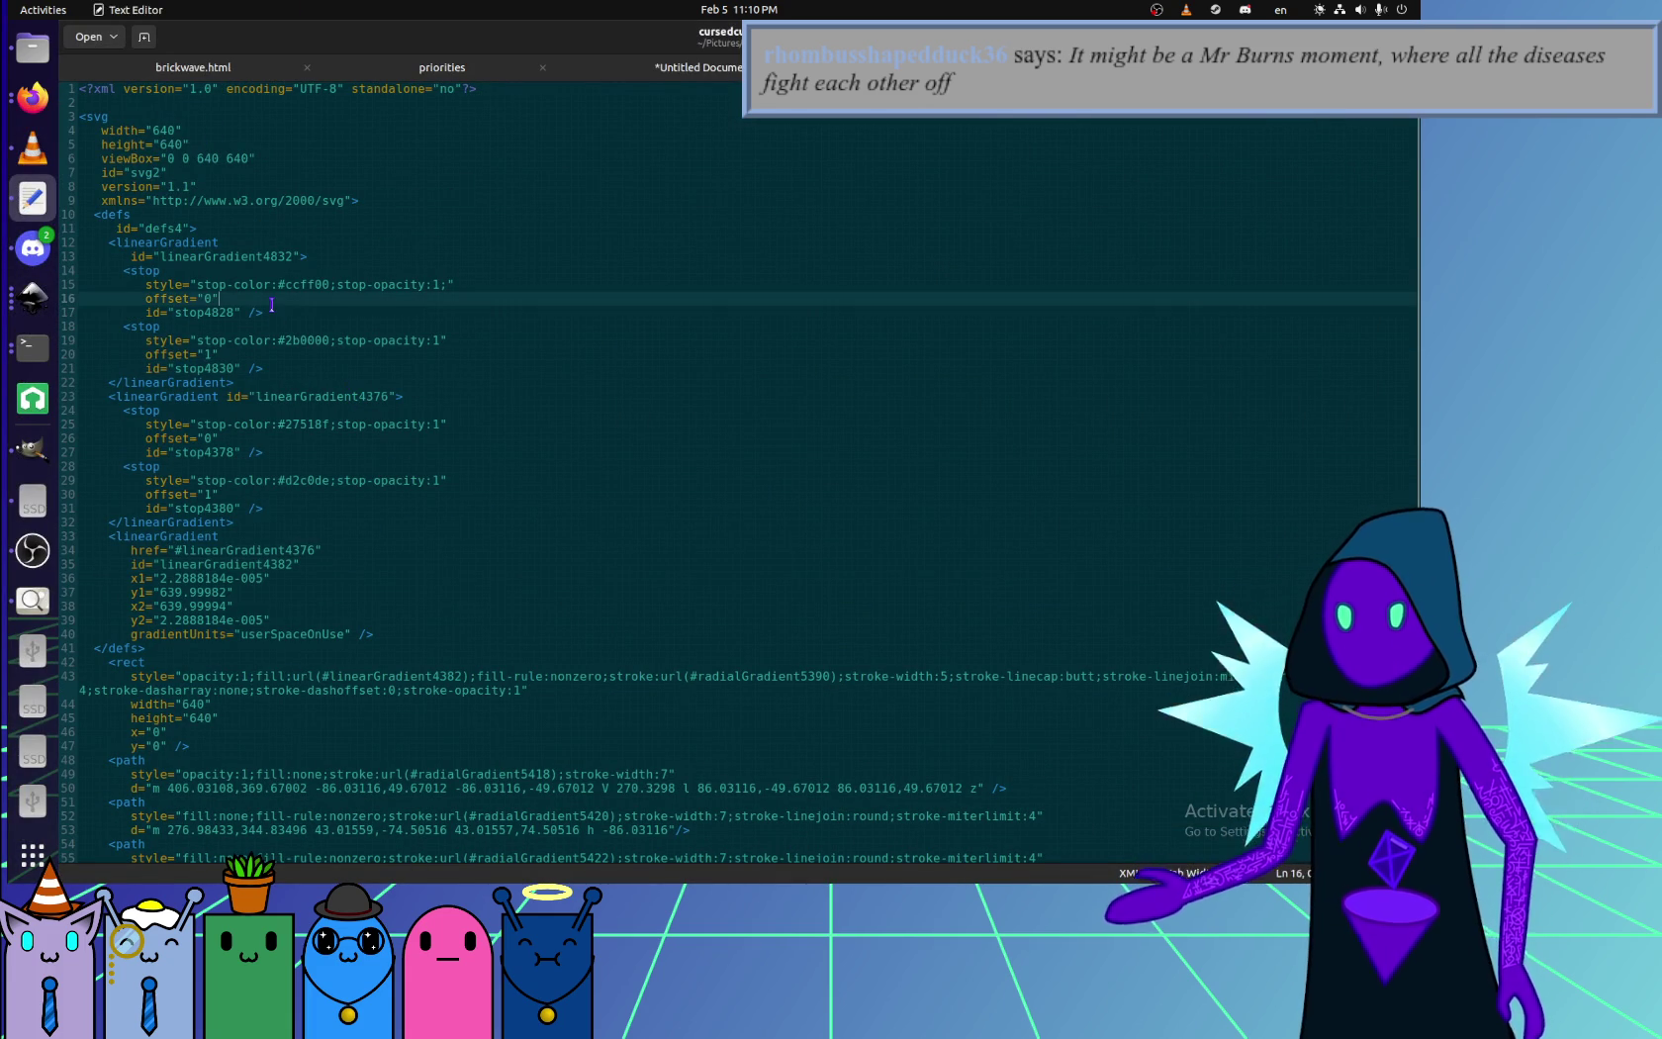
key(alt+Tab)
key(super+h)
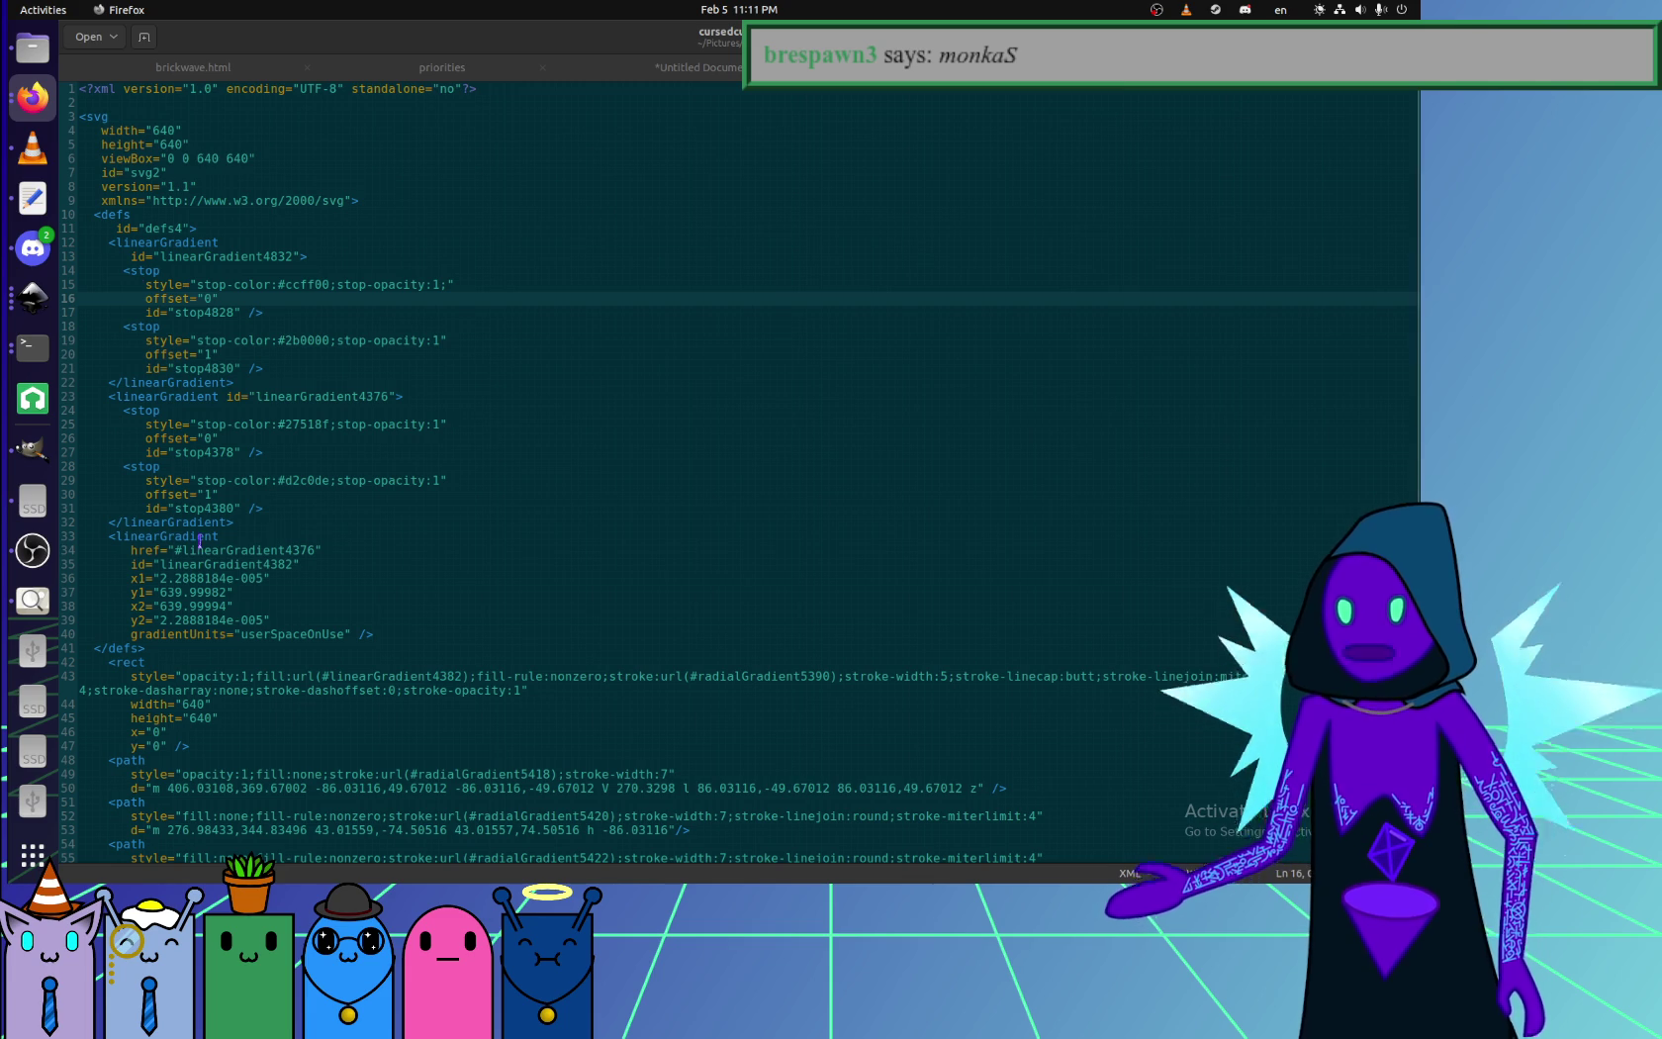
click(36, 559)
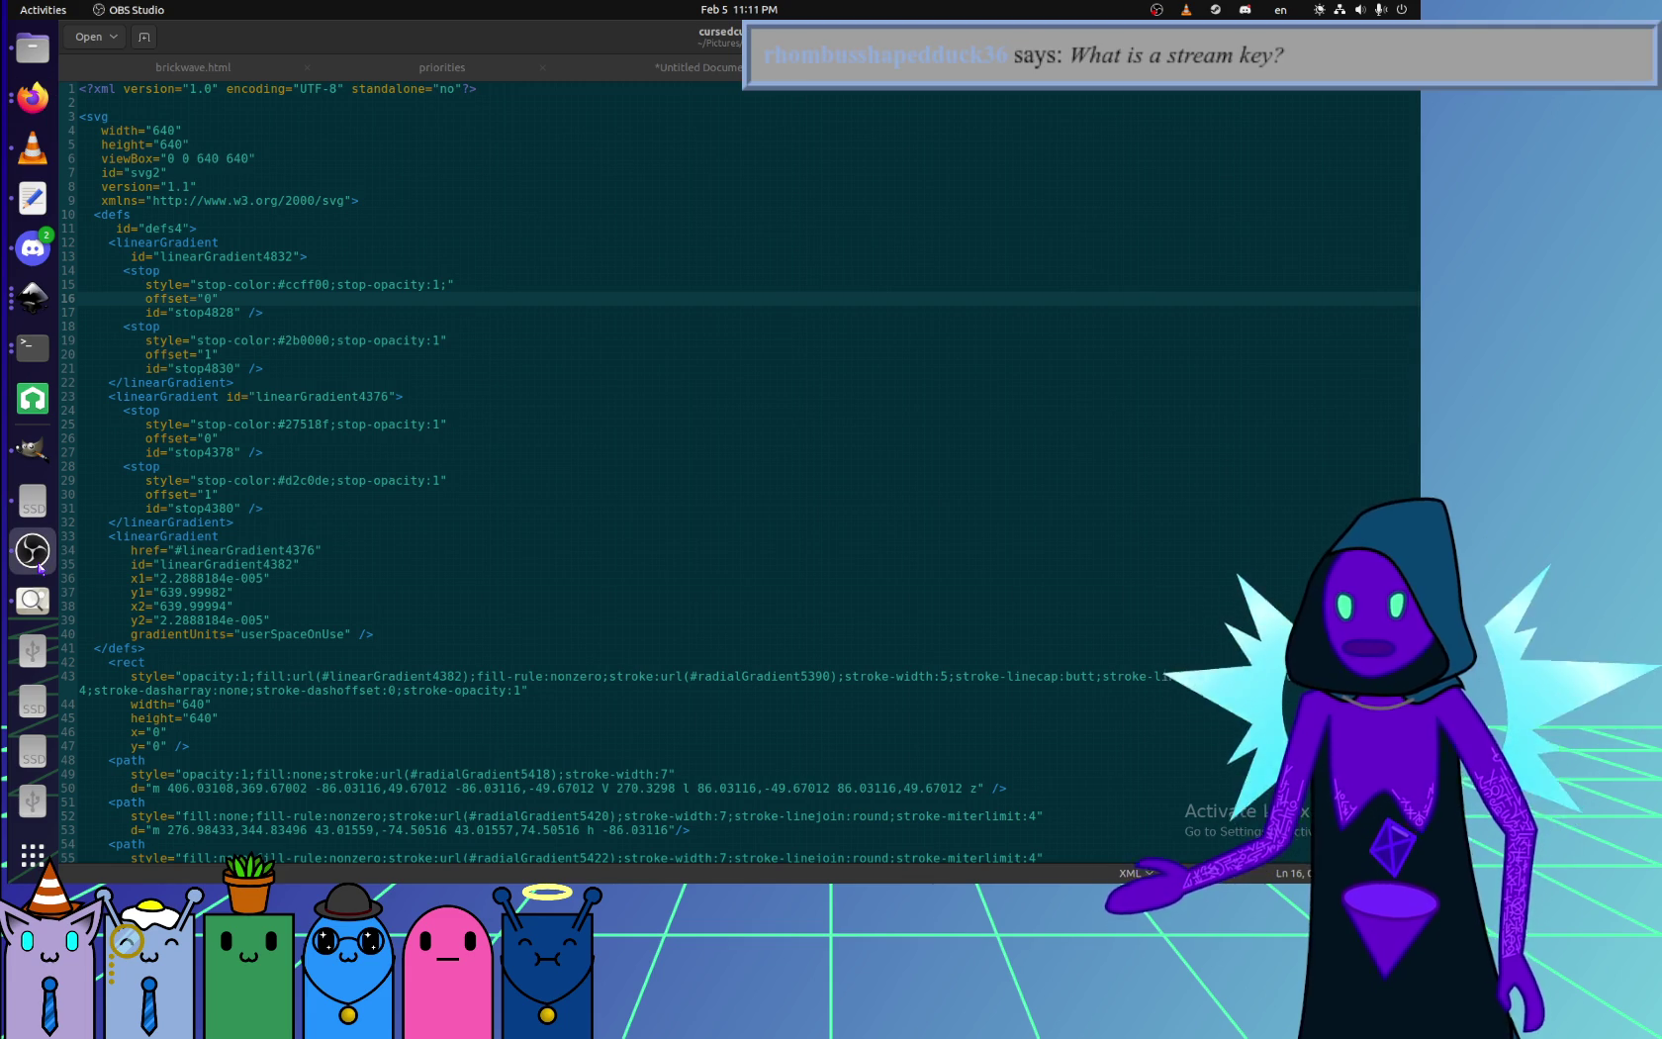
click(33, 346)
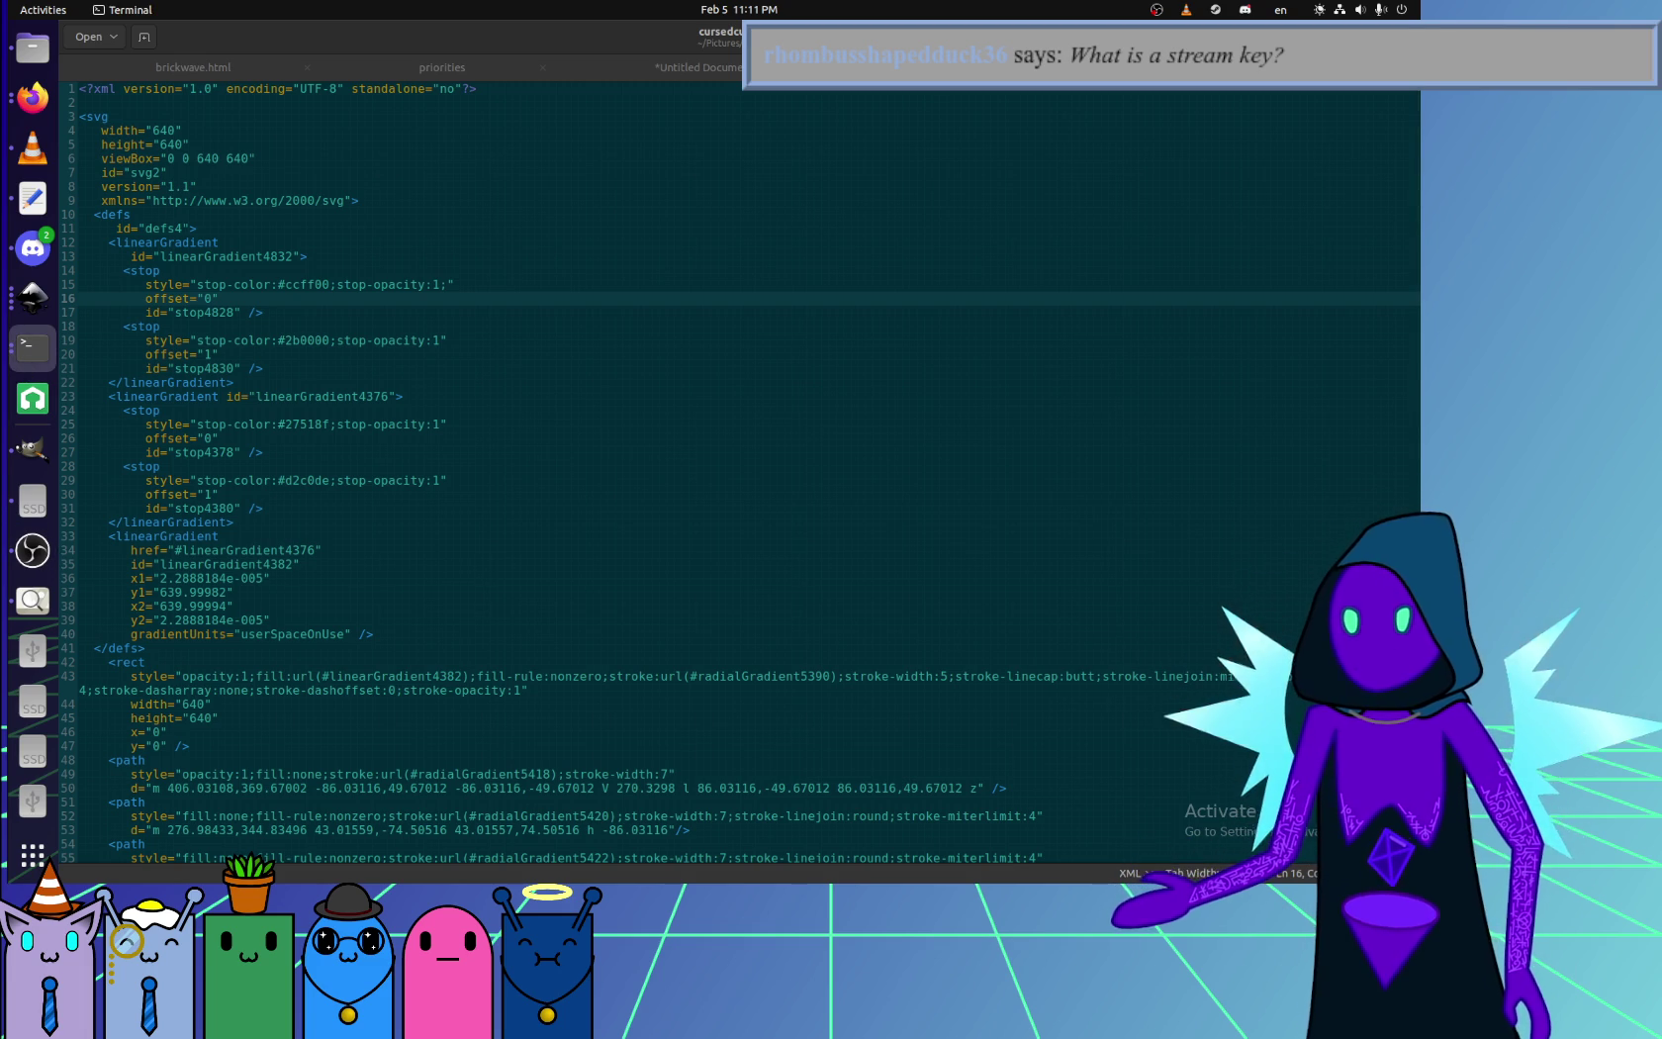
click(33, 97)
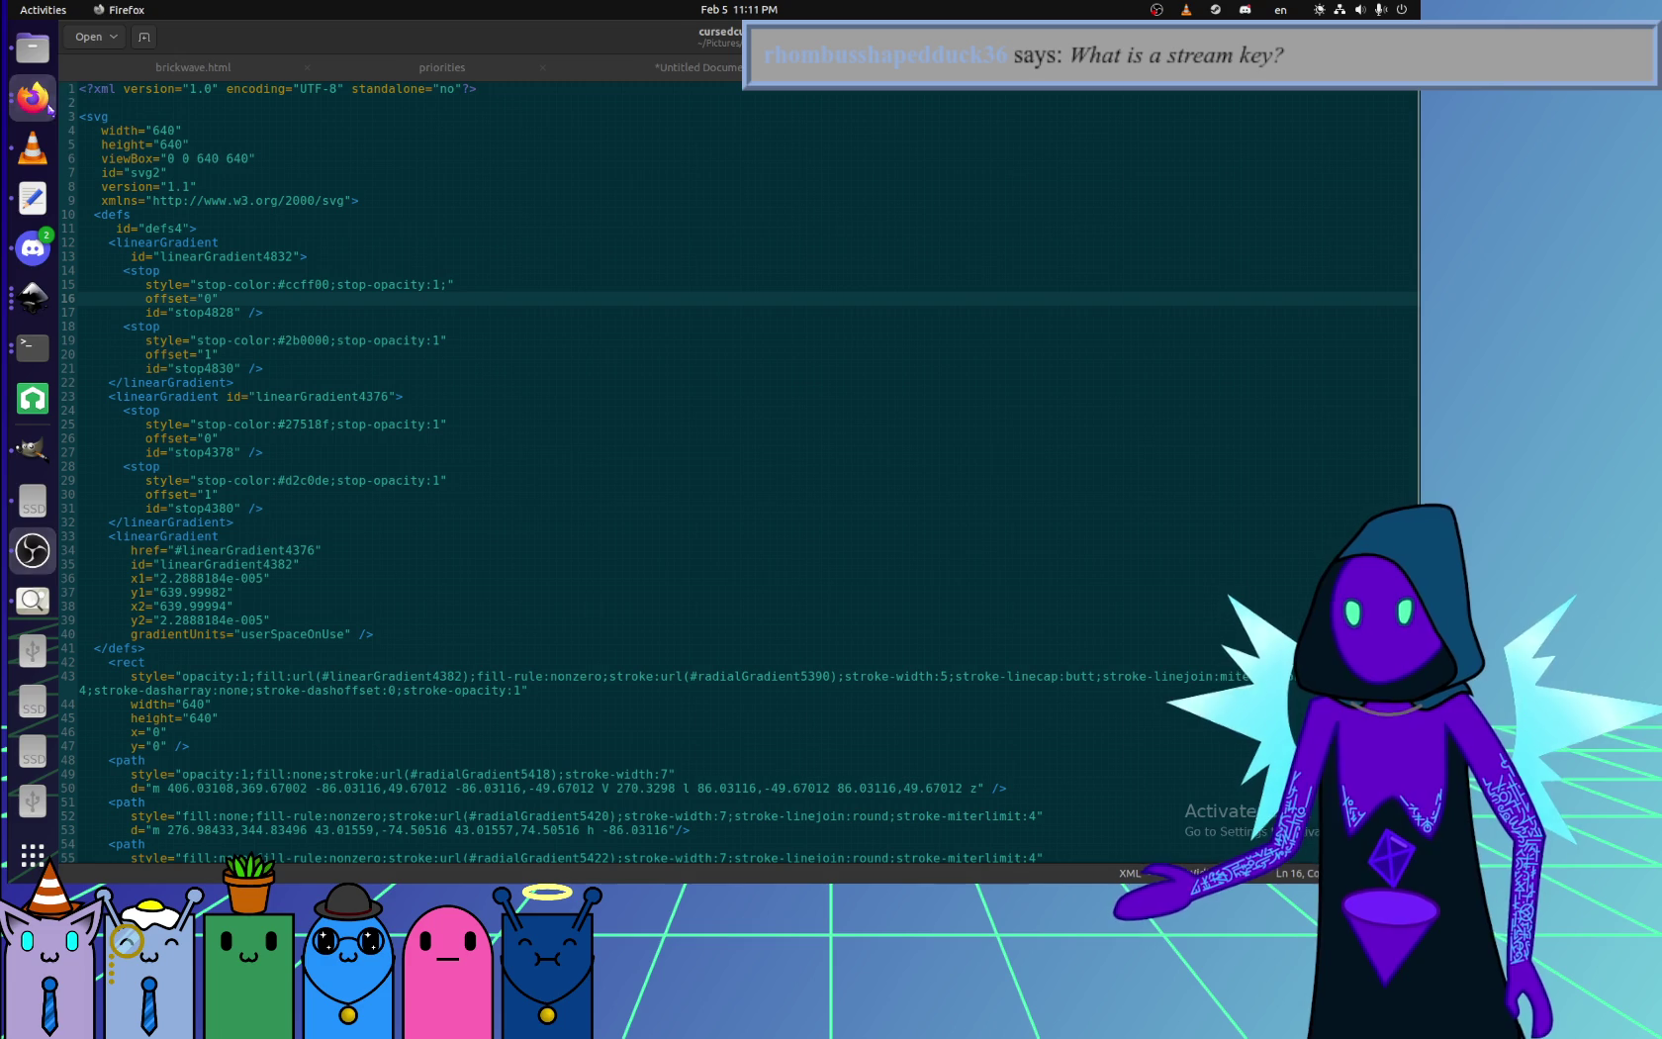
click(997, 522)
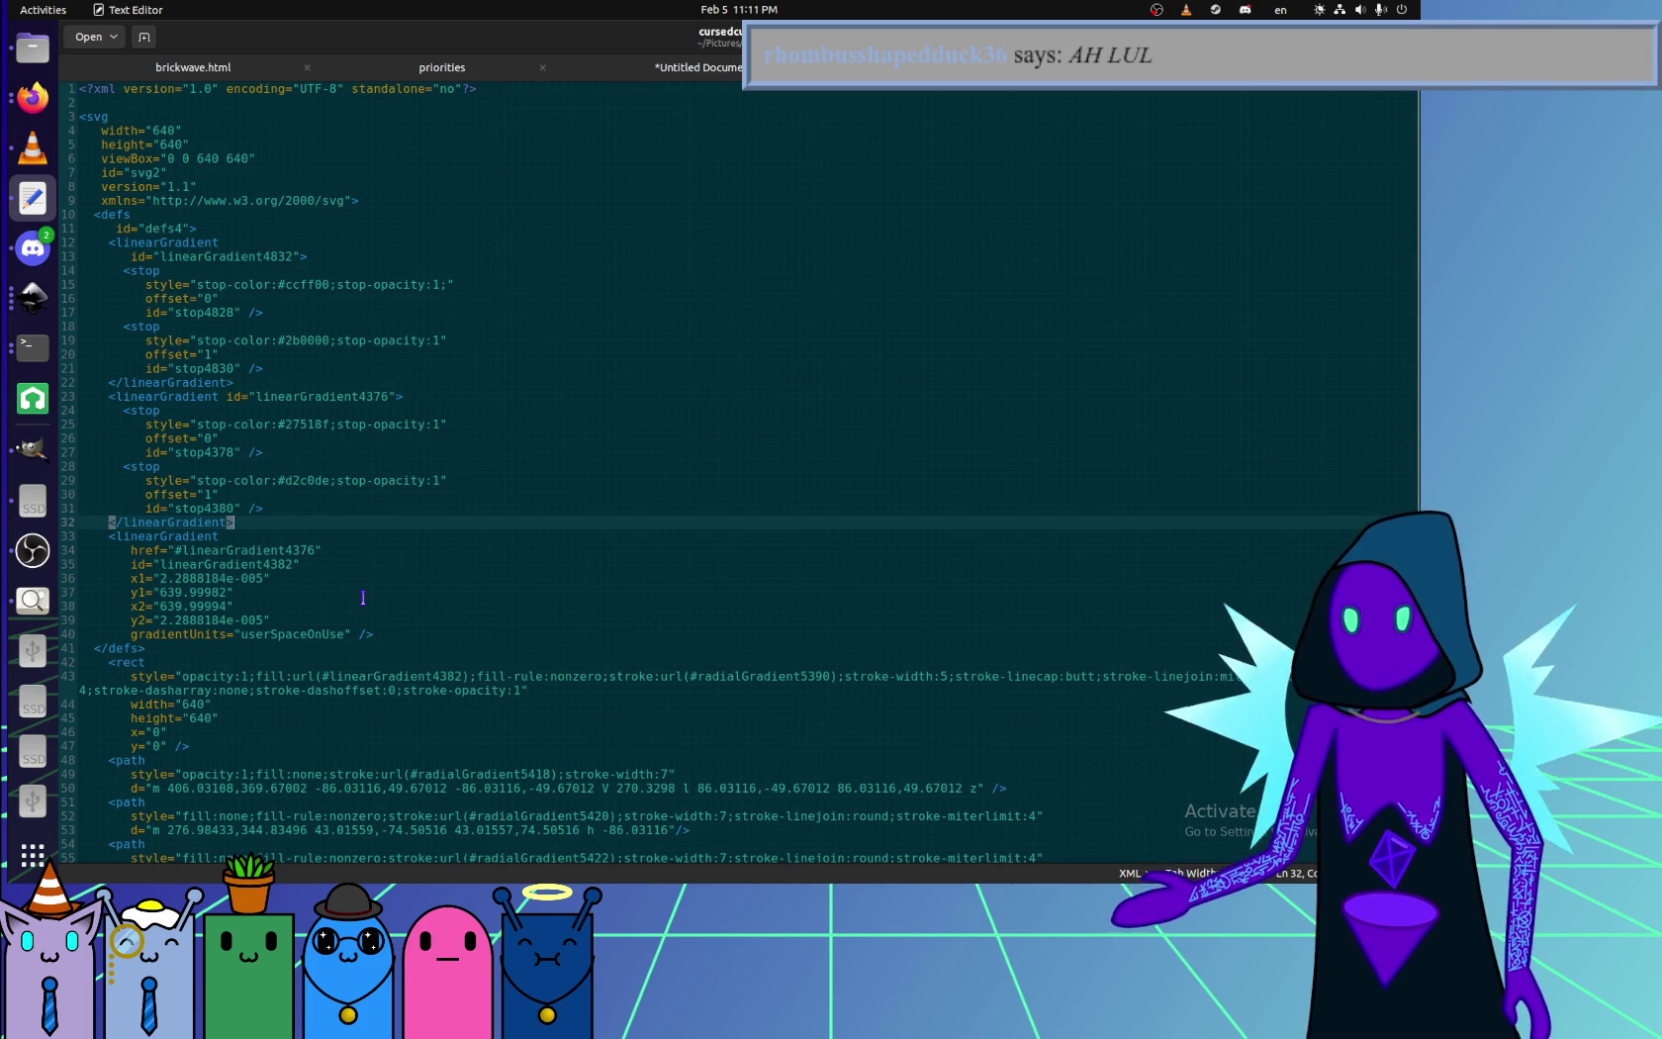
click(172, 579)
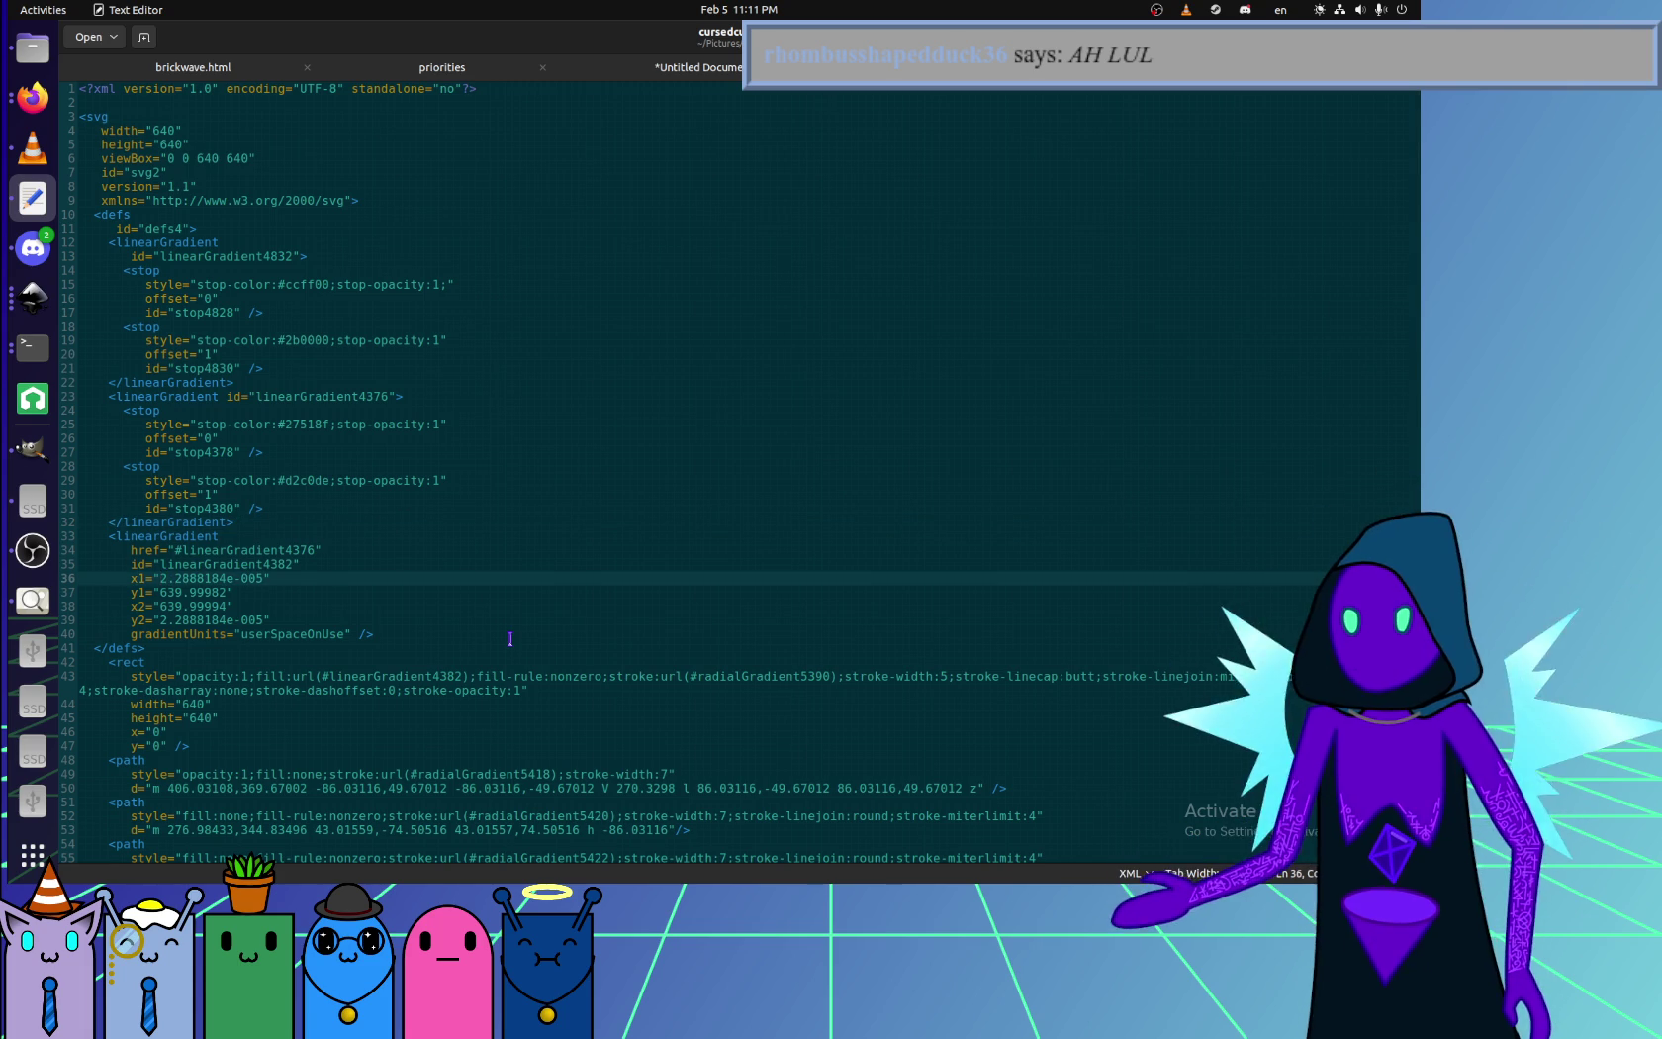
- Set linearGradient4382's x1 and y2 values to 0
key(shift+End)
key(shift+Left)
text(0)
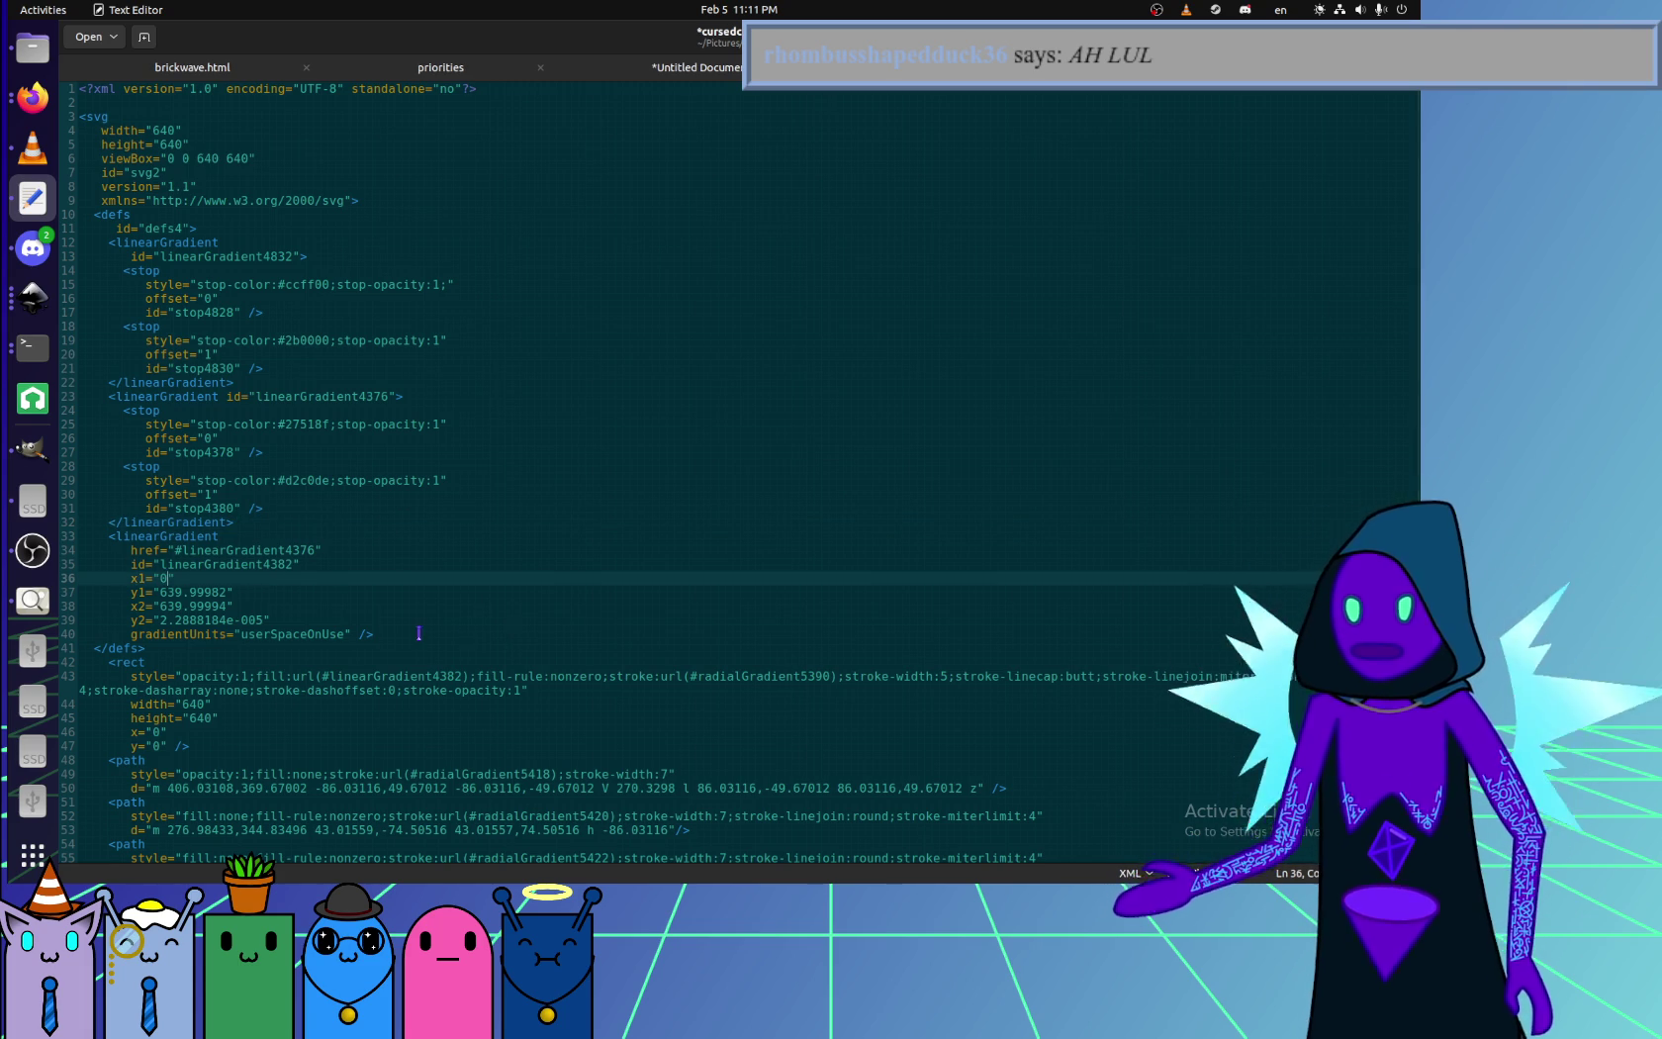
click(235, 634)
drag(160, 620, 265, 620)
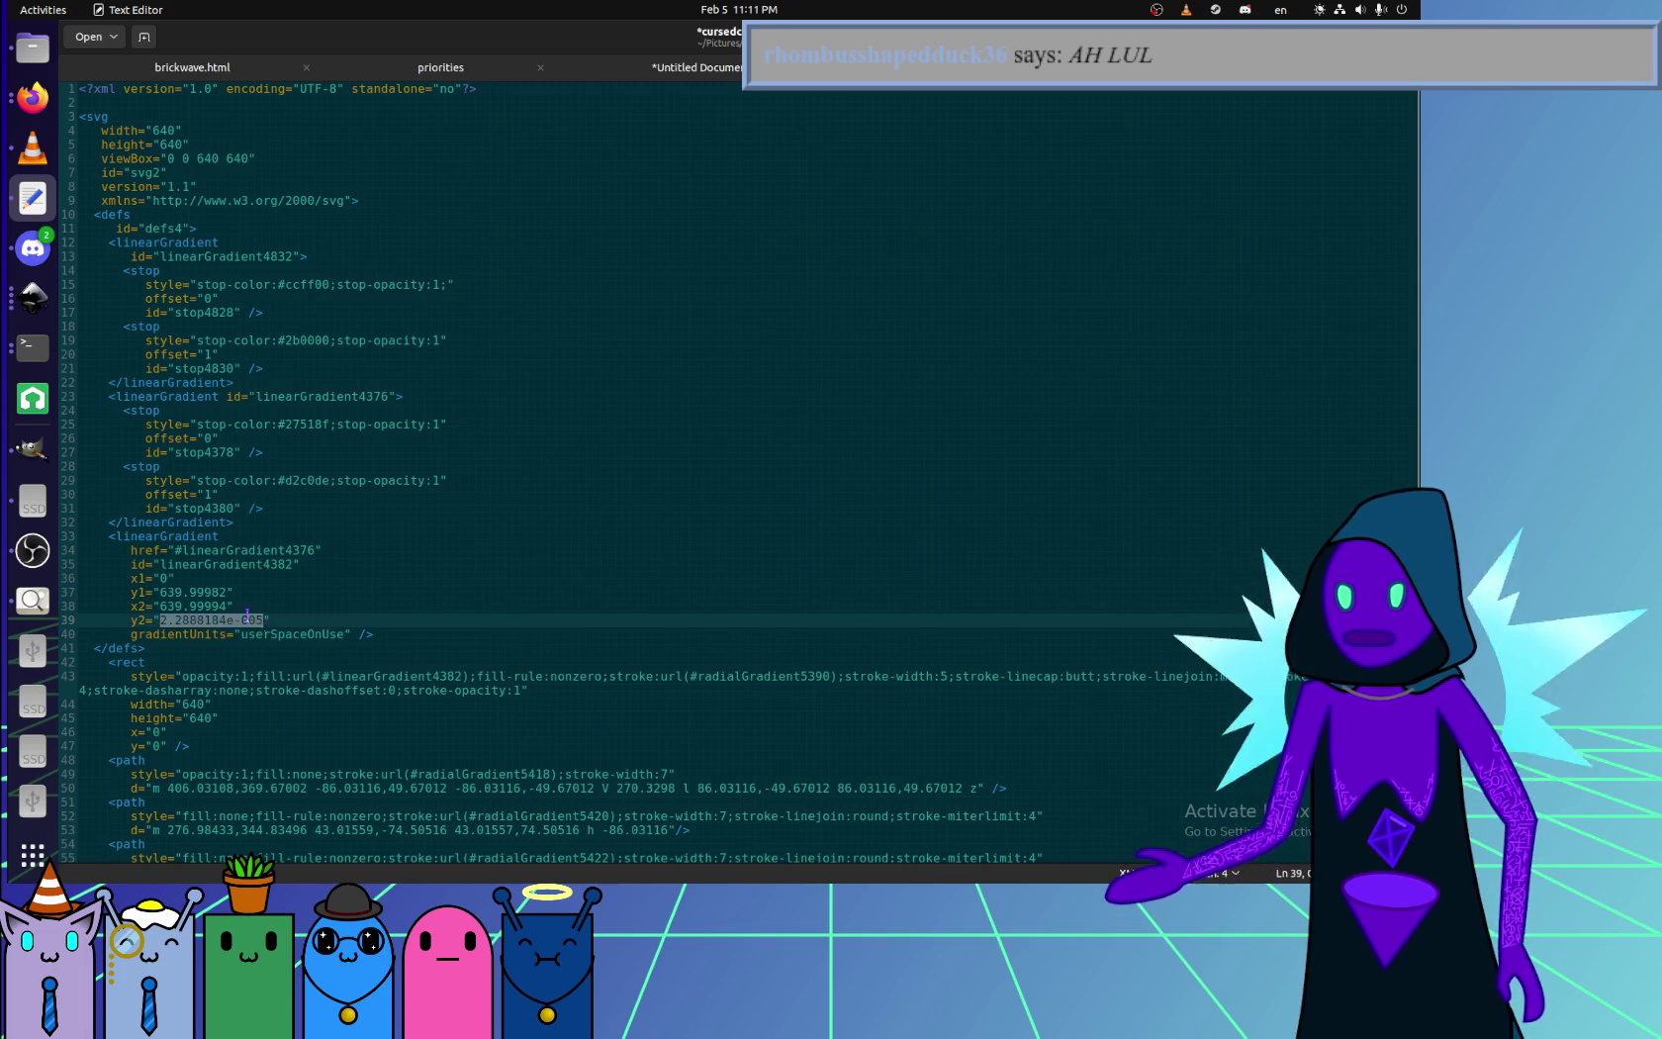
text(0)
- Set linearGradient4382's x2 and y1 values to 640
click(220, 606)
key(BackSpace)
key(BackSpace)
key(BackSpace)
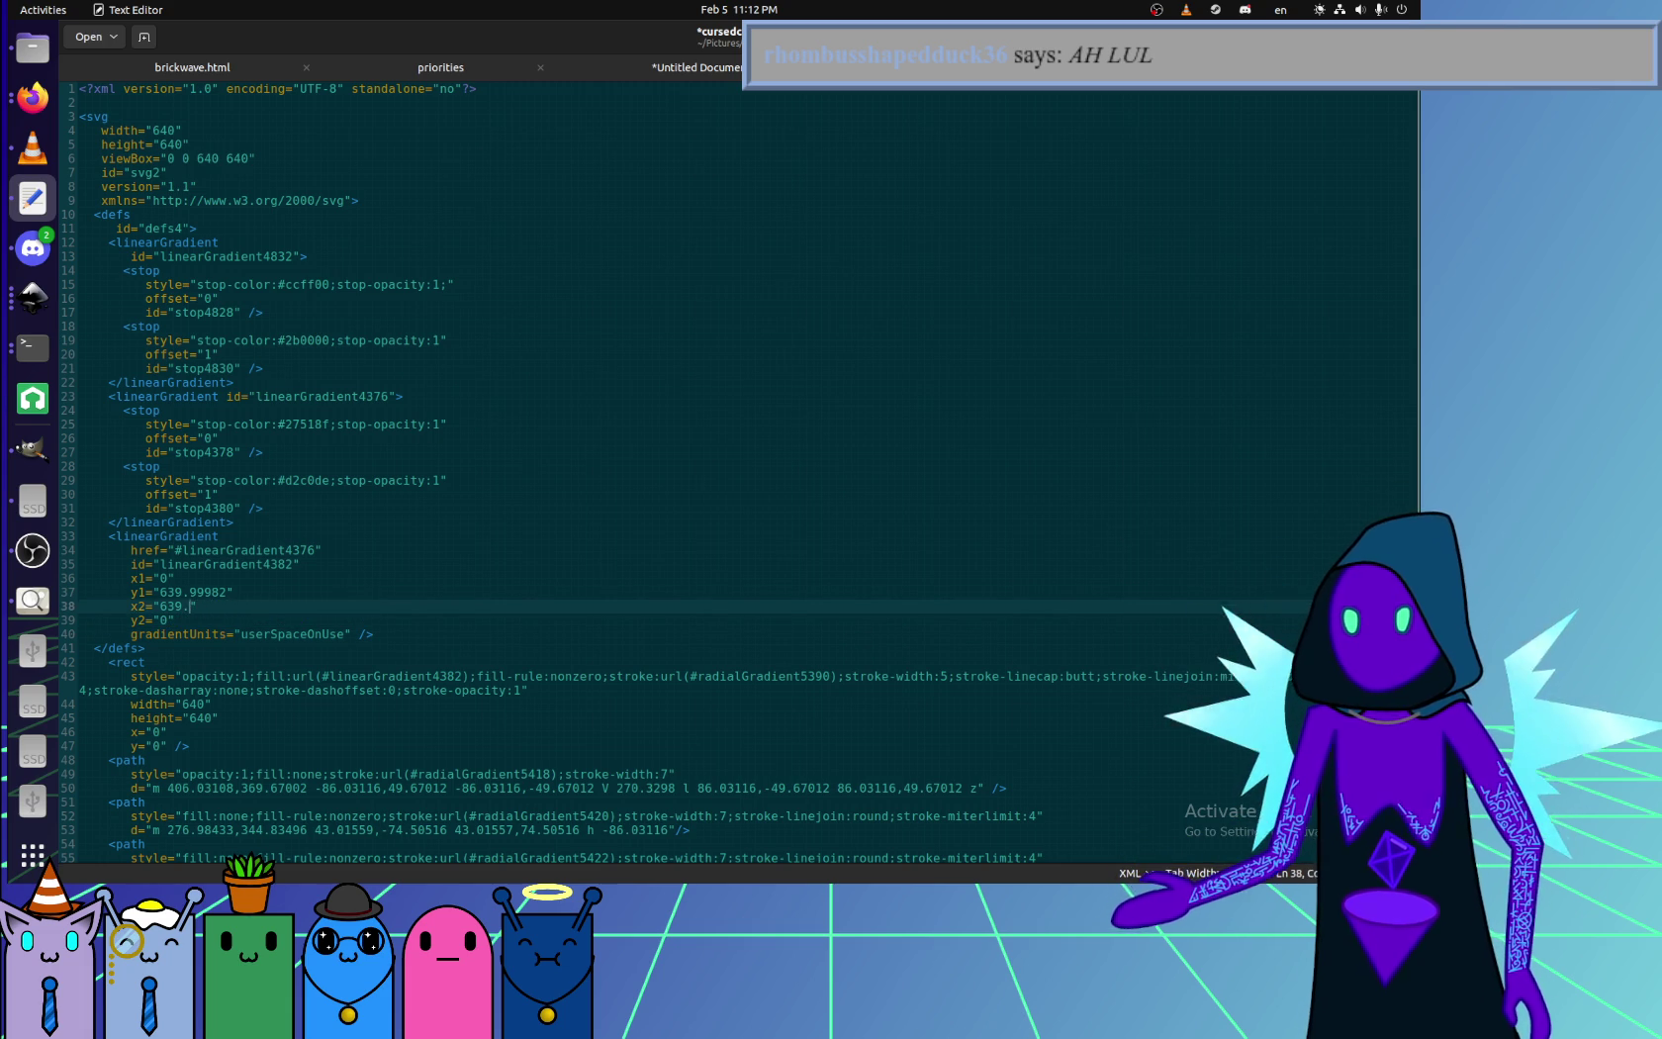
key(BackSpace)
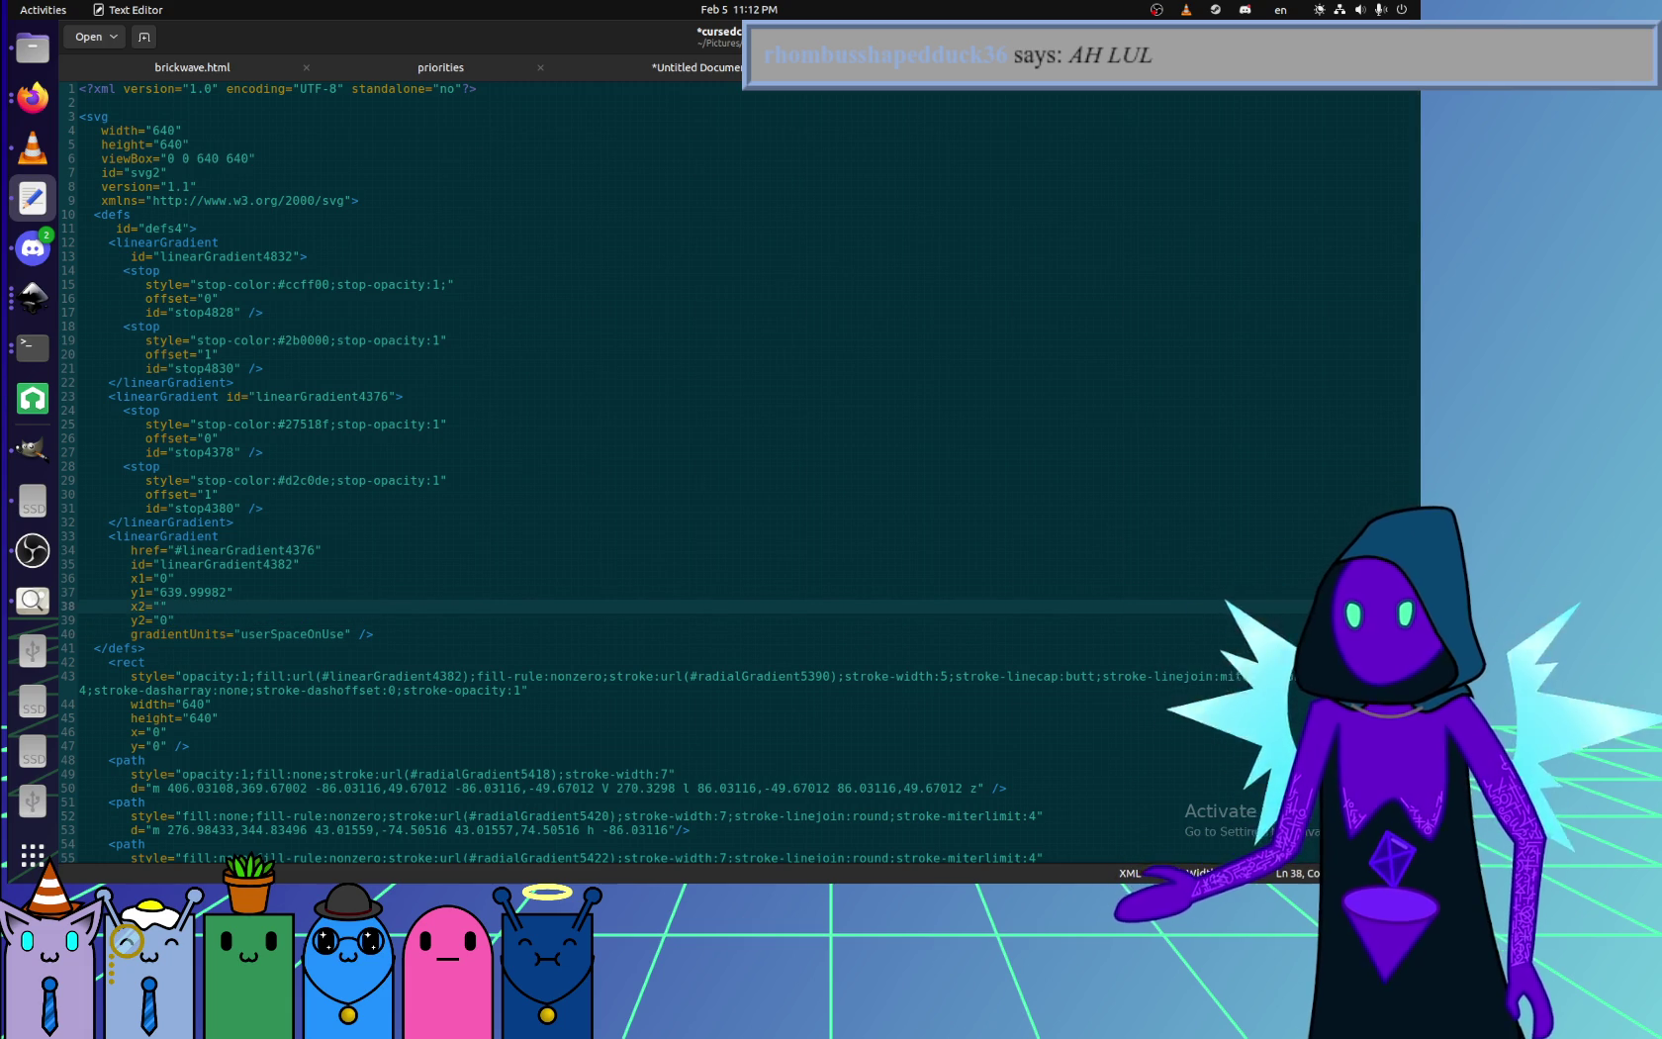
text(640)
key(Up)
key(shift+End)
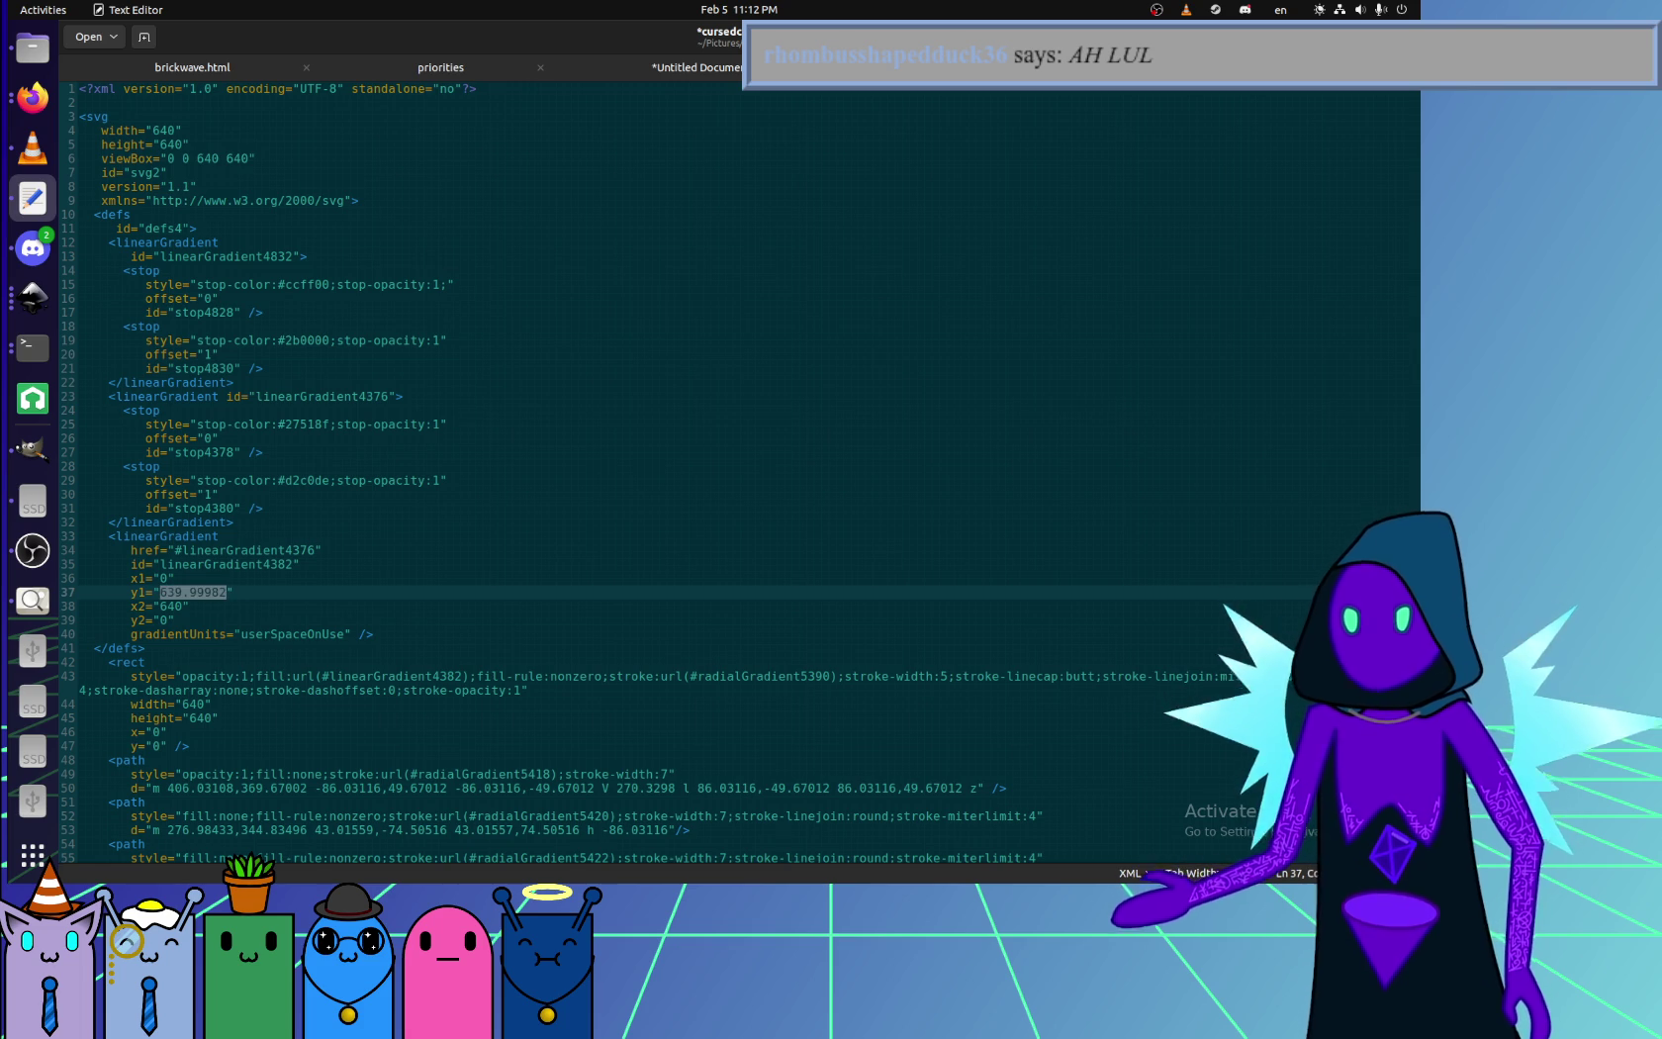
text(640")
key(Down)
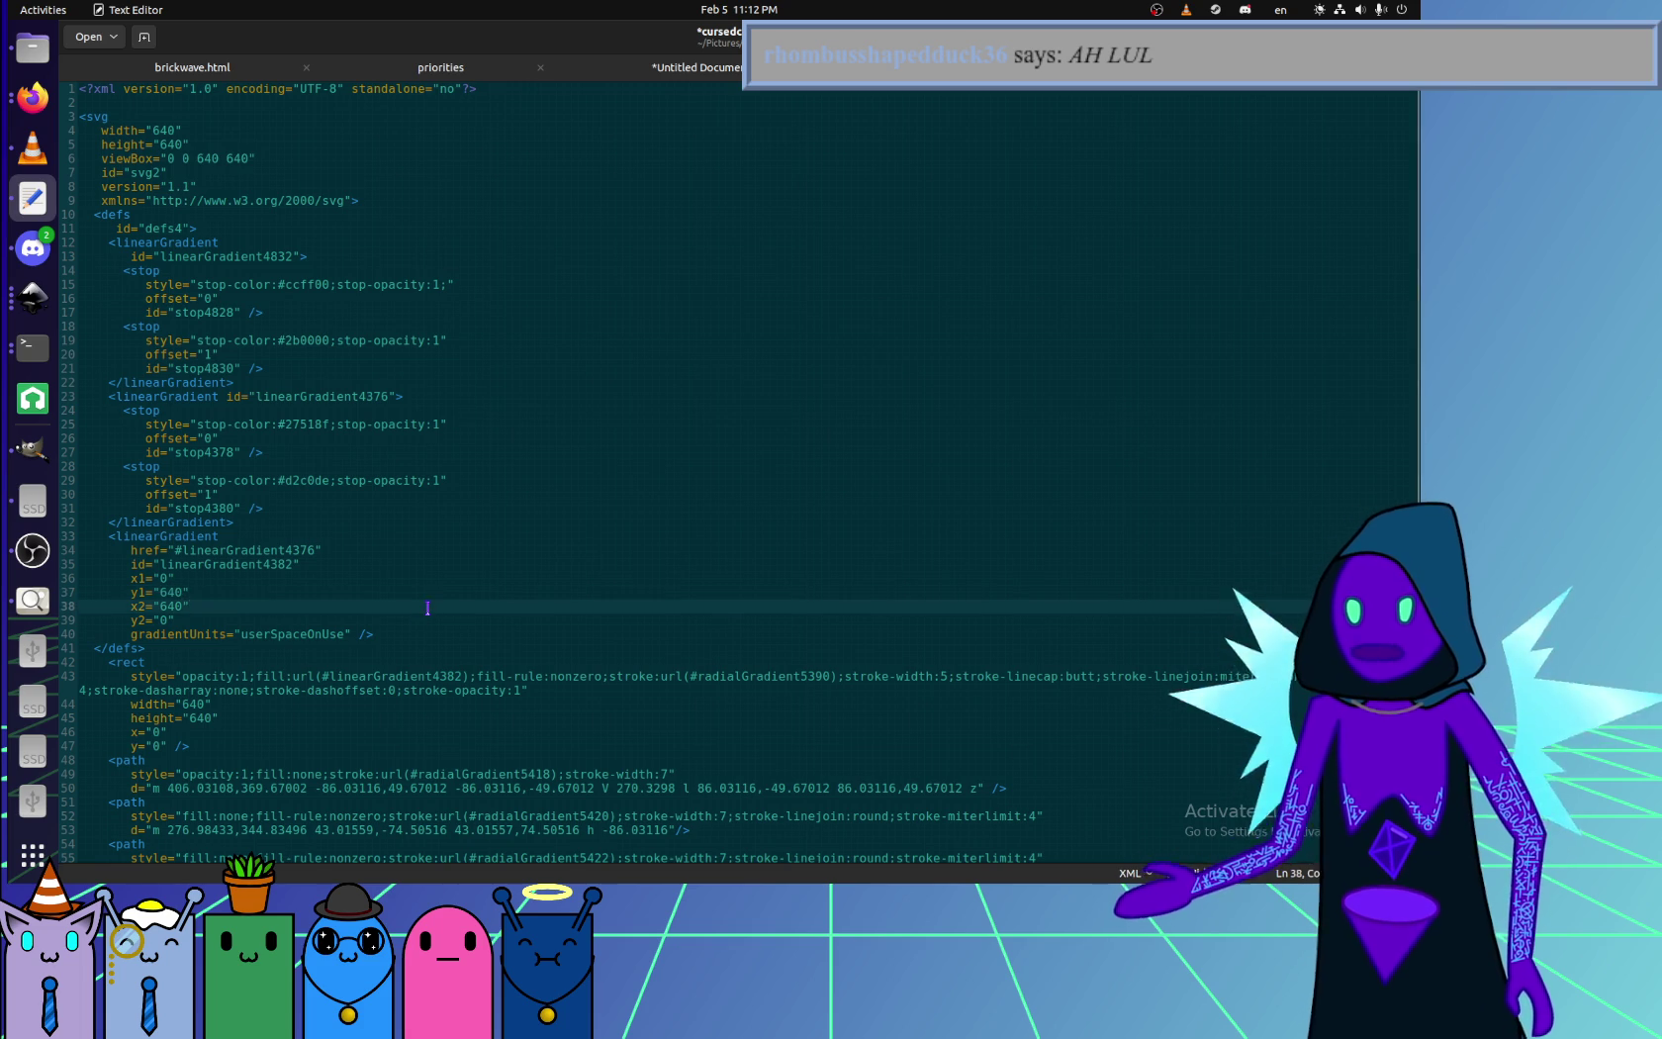
- Search the file for leftover long decimals such as e- and 999
scroll(420, 608, down, 5)
key(ctrl+f)
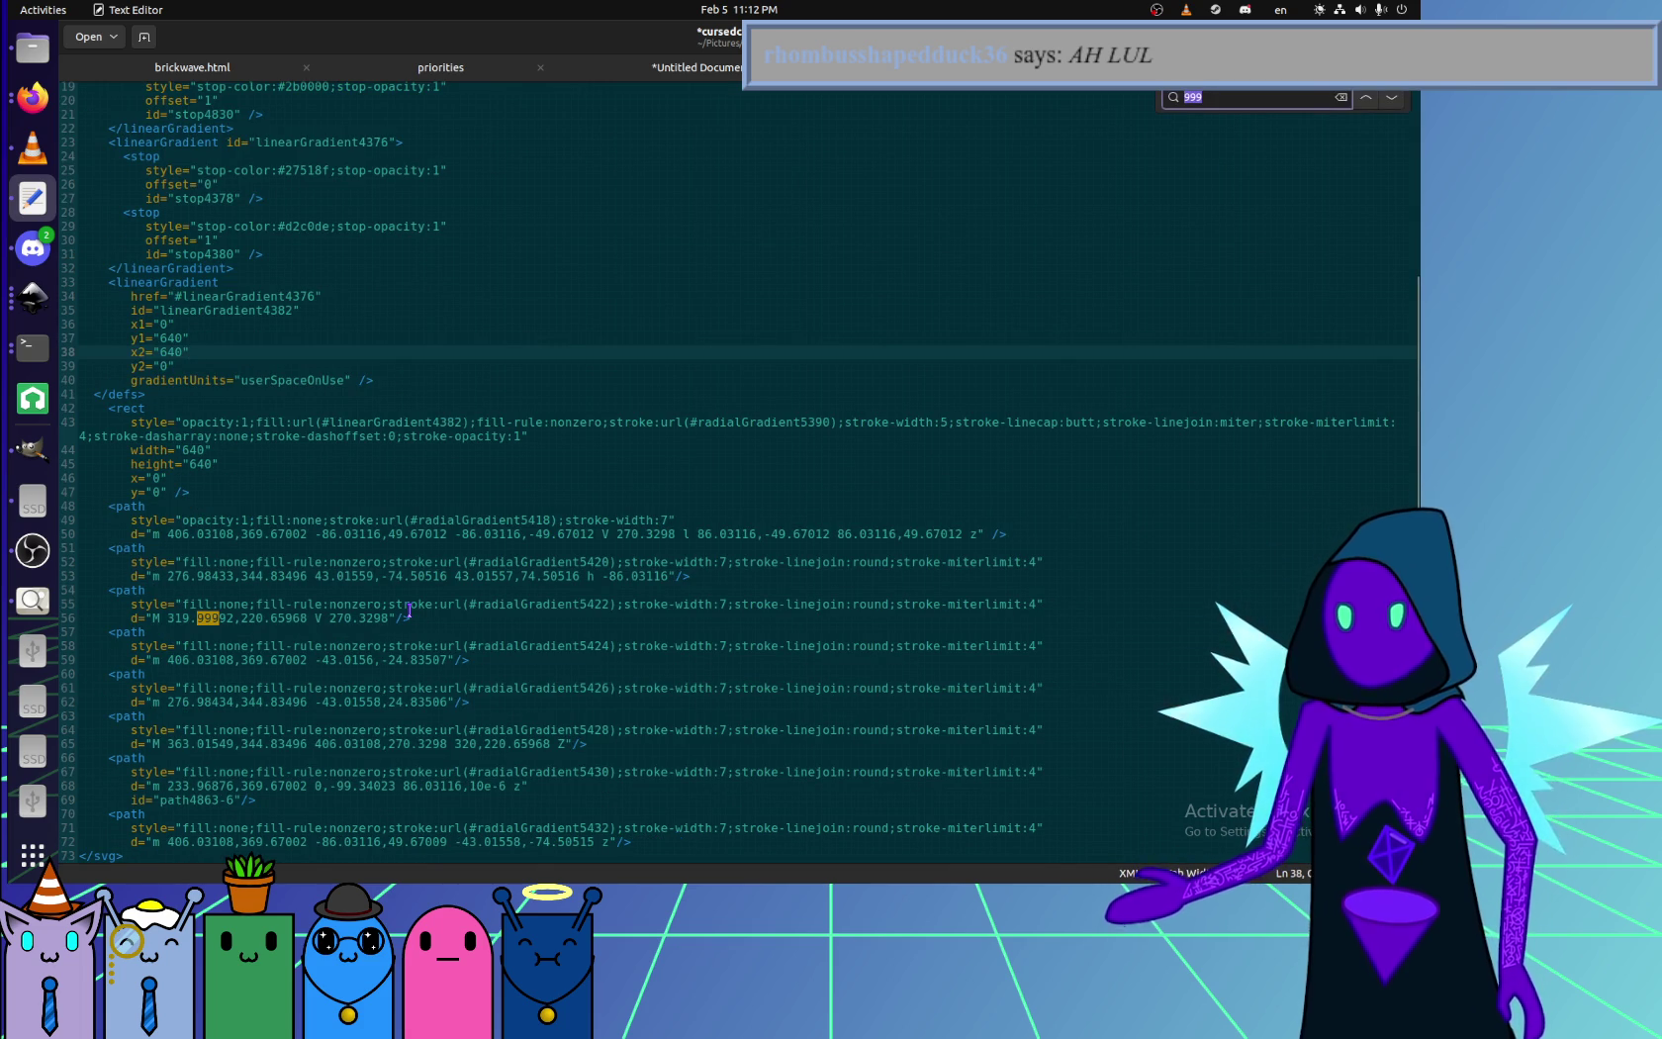
text(s)
key(BackSpace)
text(e-)
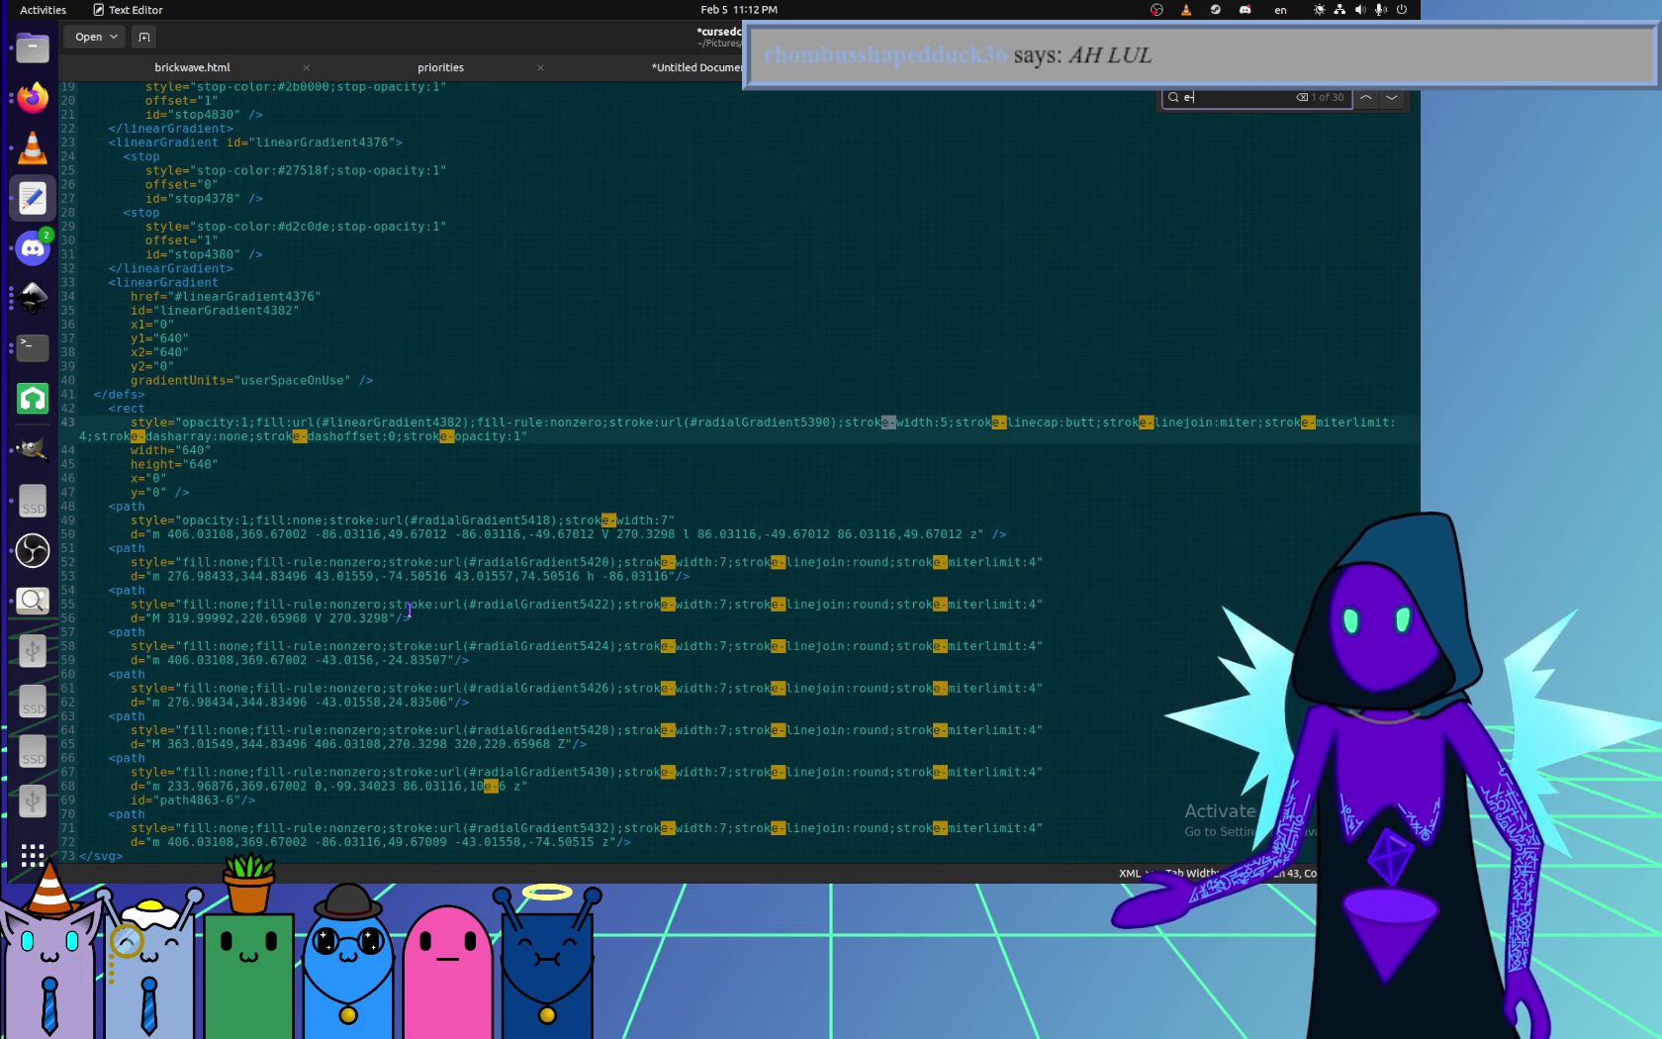
text(e)
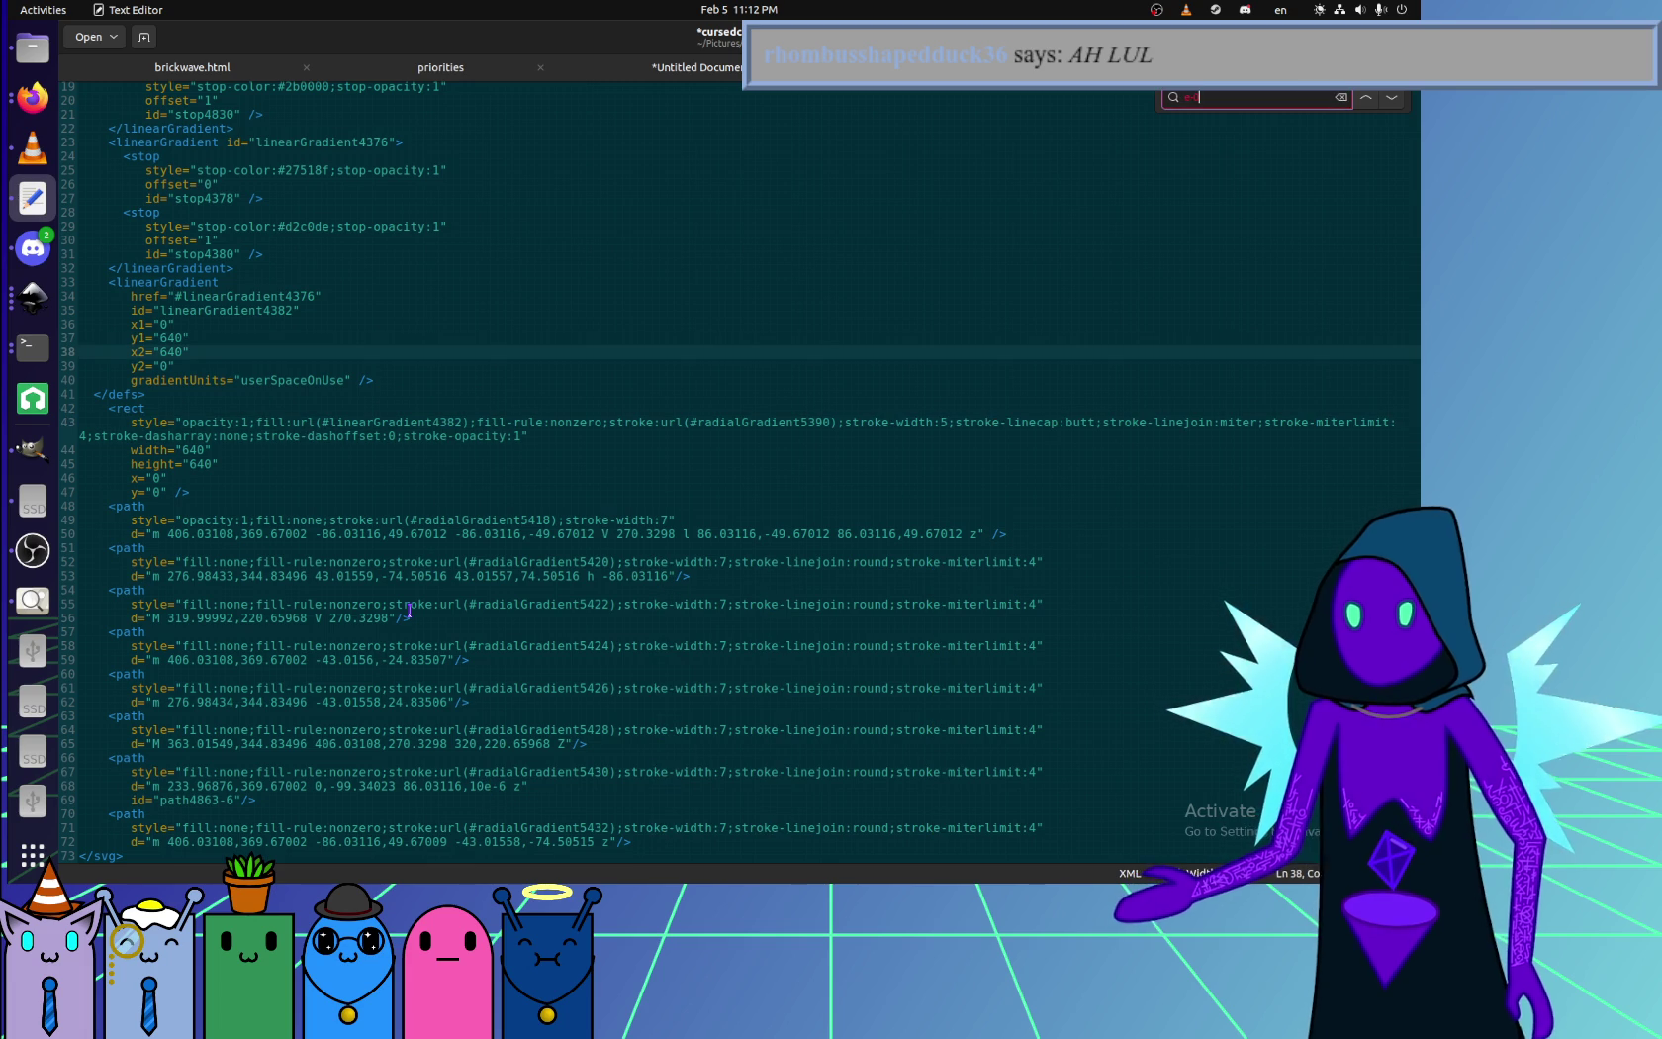
key(BackSpace)
key(BackSpace)
key(BackSpace)
text(999)
key(Escape)
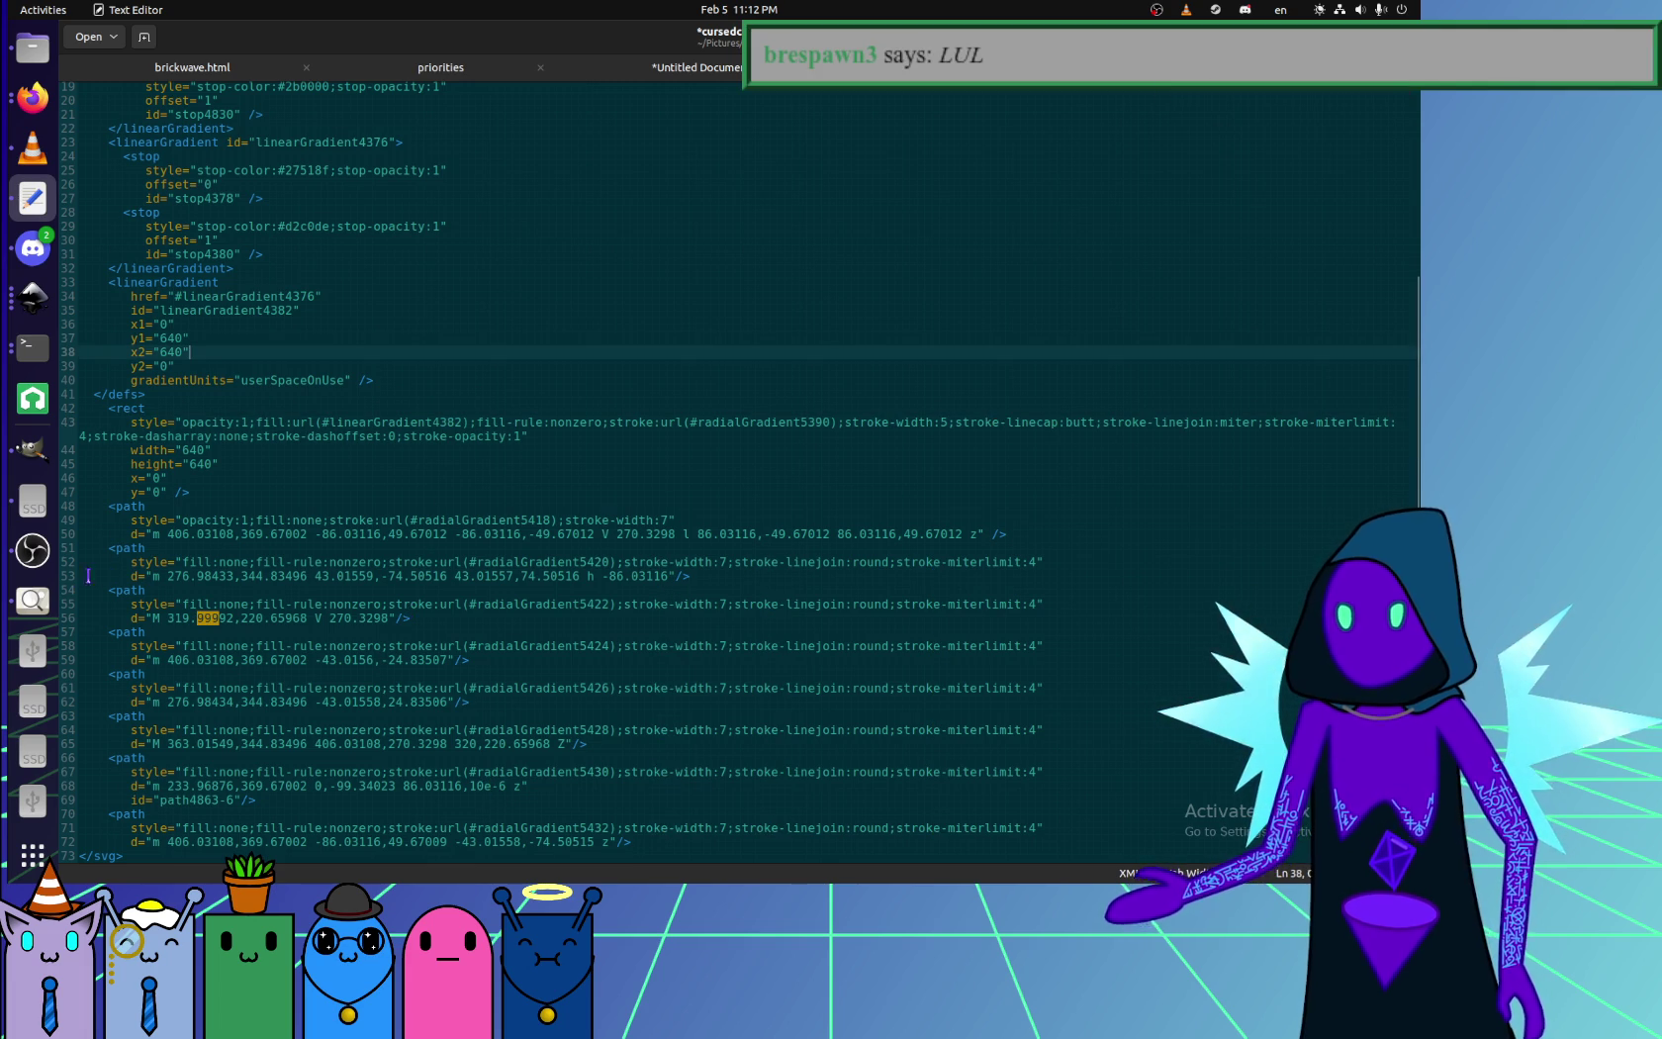
- Return to the SVG source and save cursedcube.svg
click(88, 561)
click(33, 550)
click(593, 429)
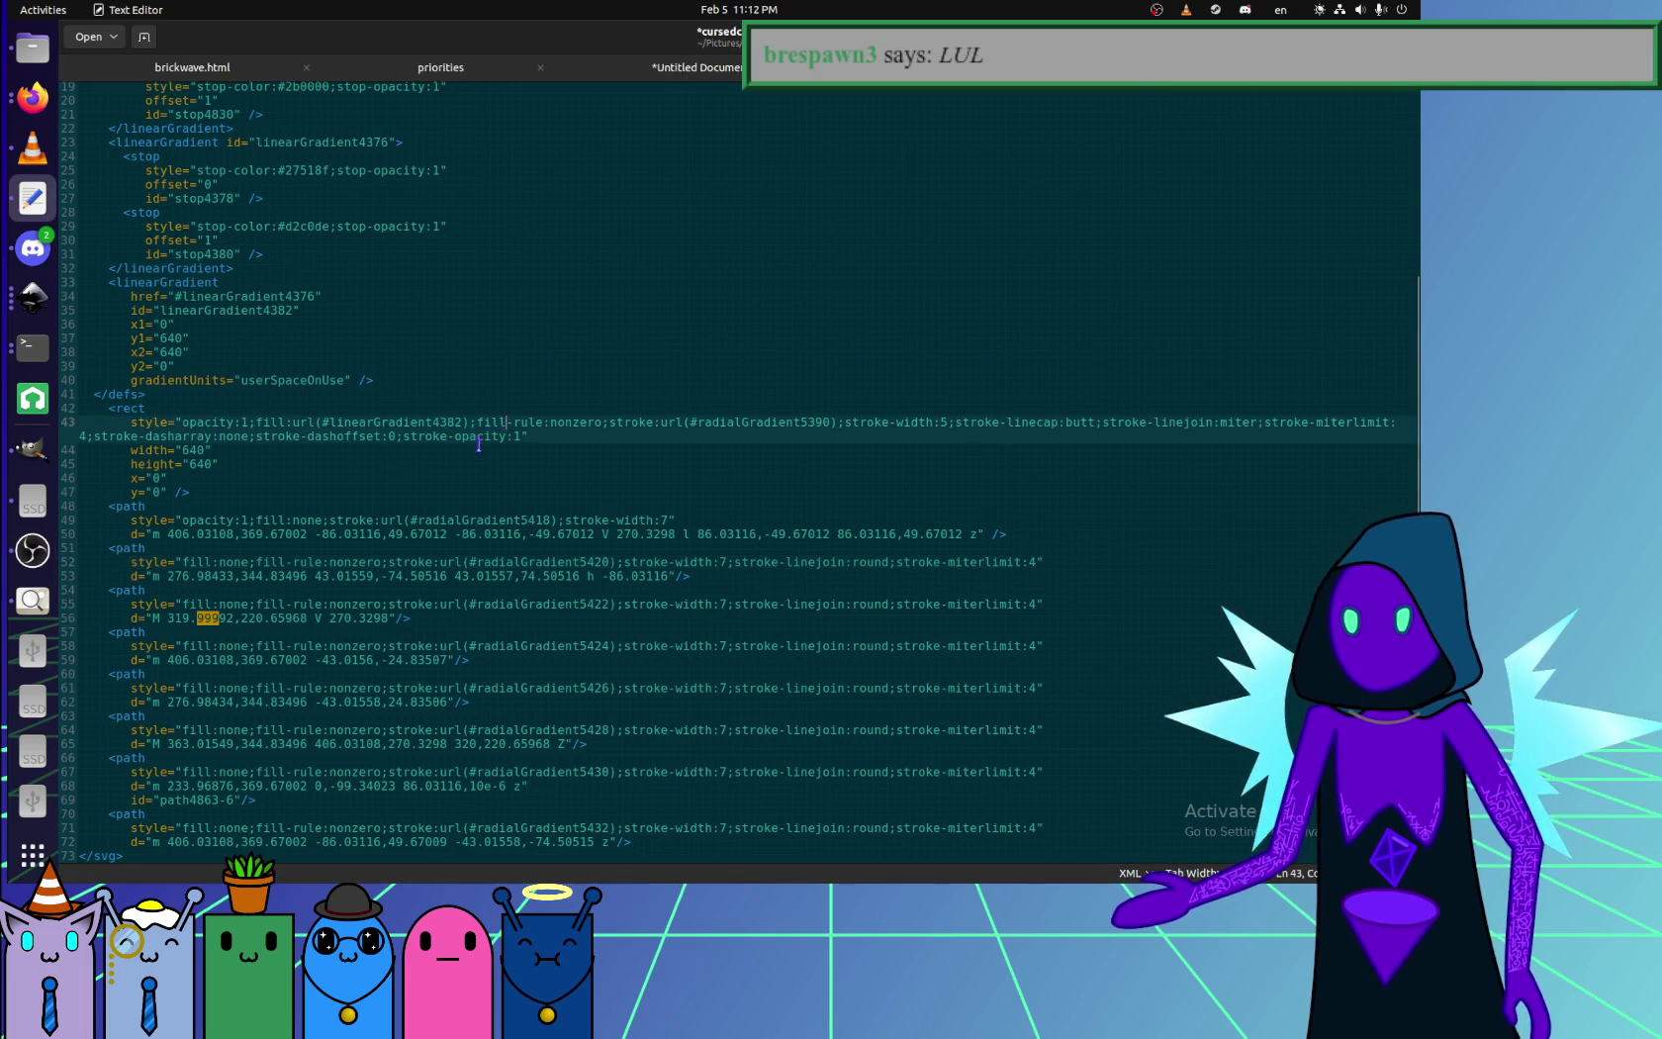
scroll(593, 429, up, 6)
click(395, 480)
key(ctrl+s)
click(33, 97)
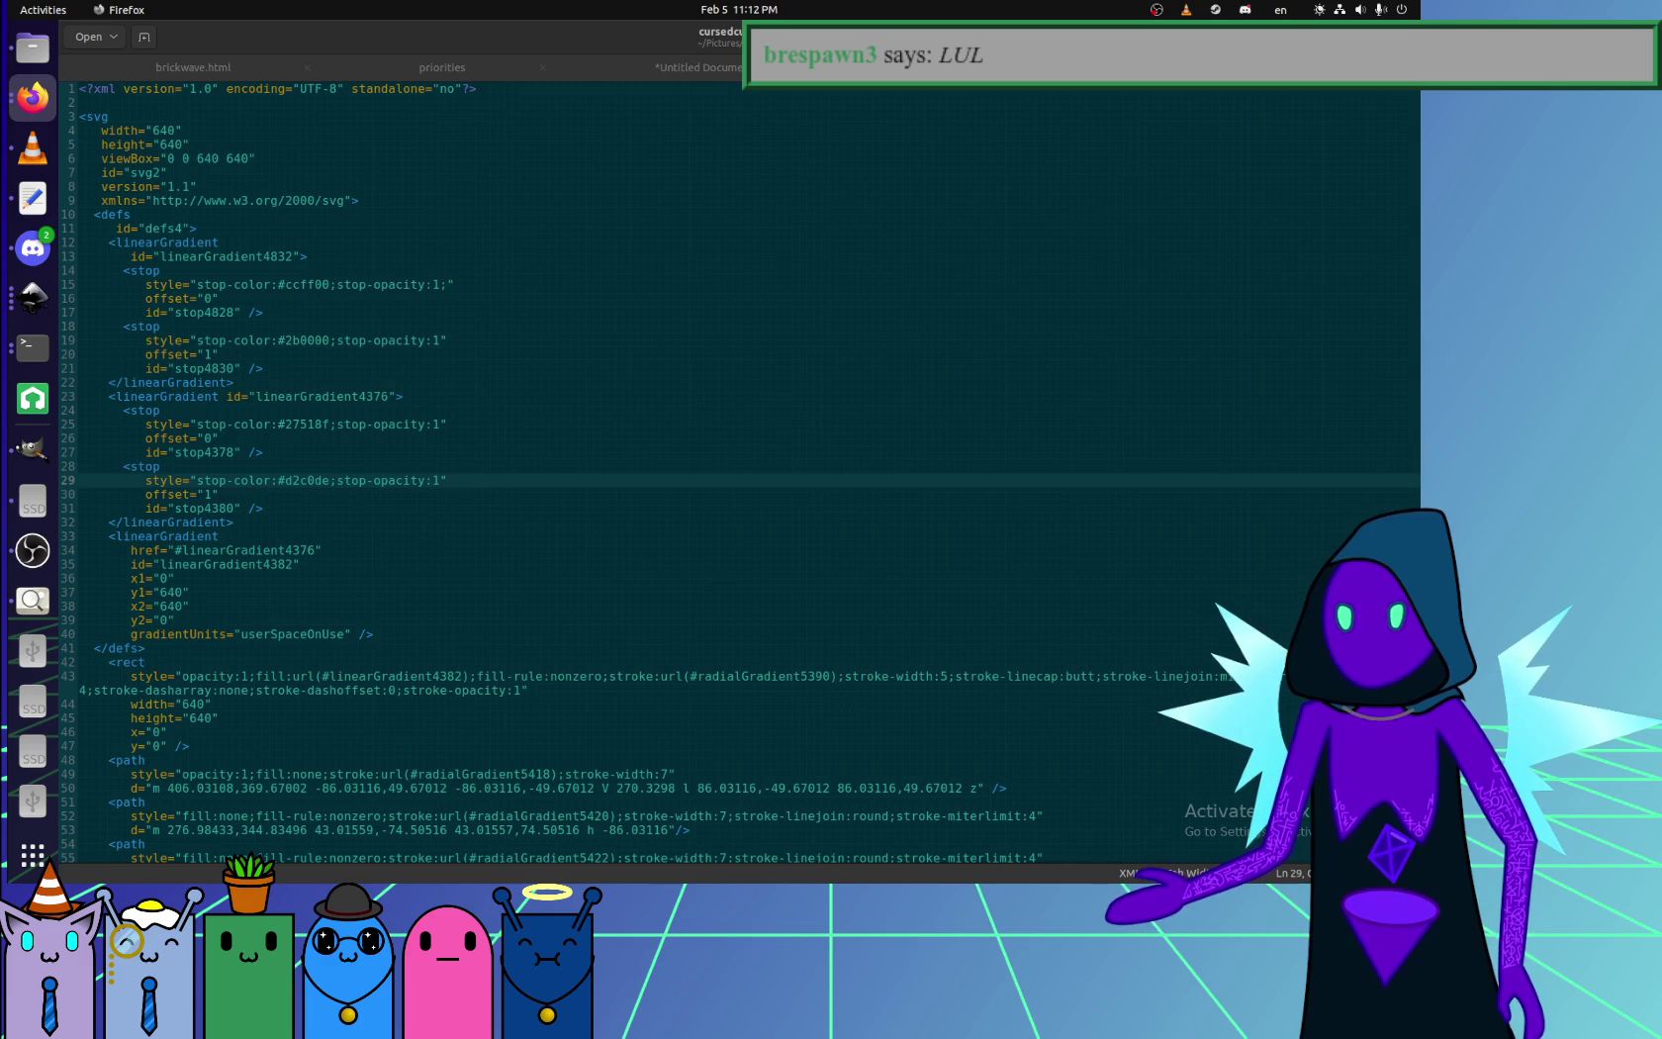
click(190, 396)
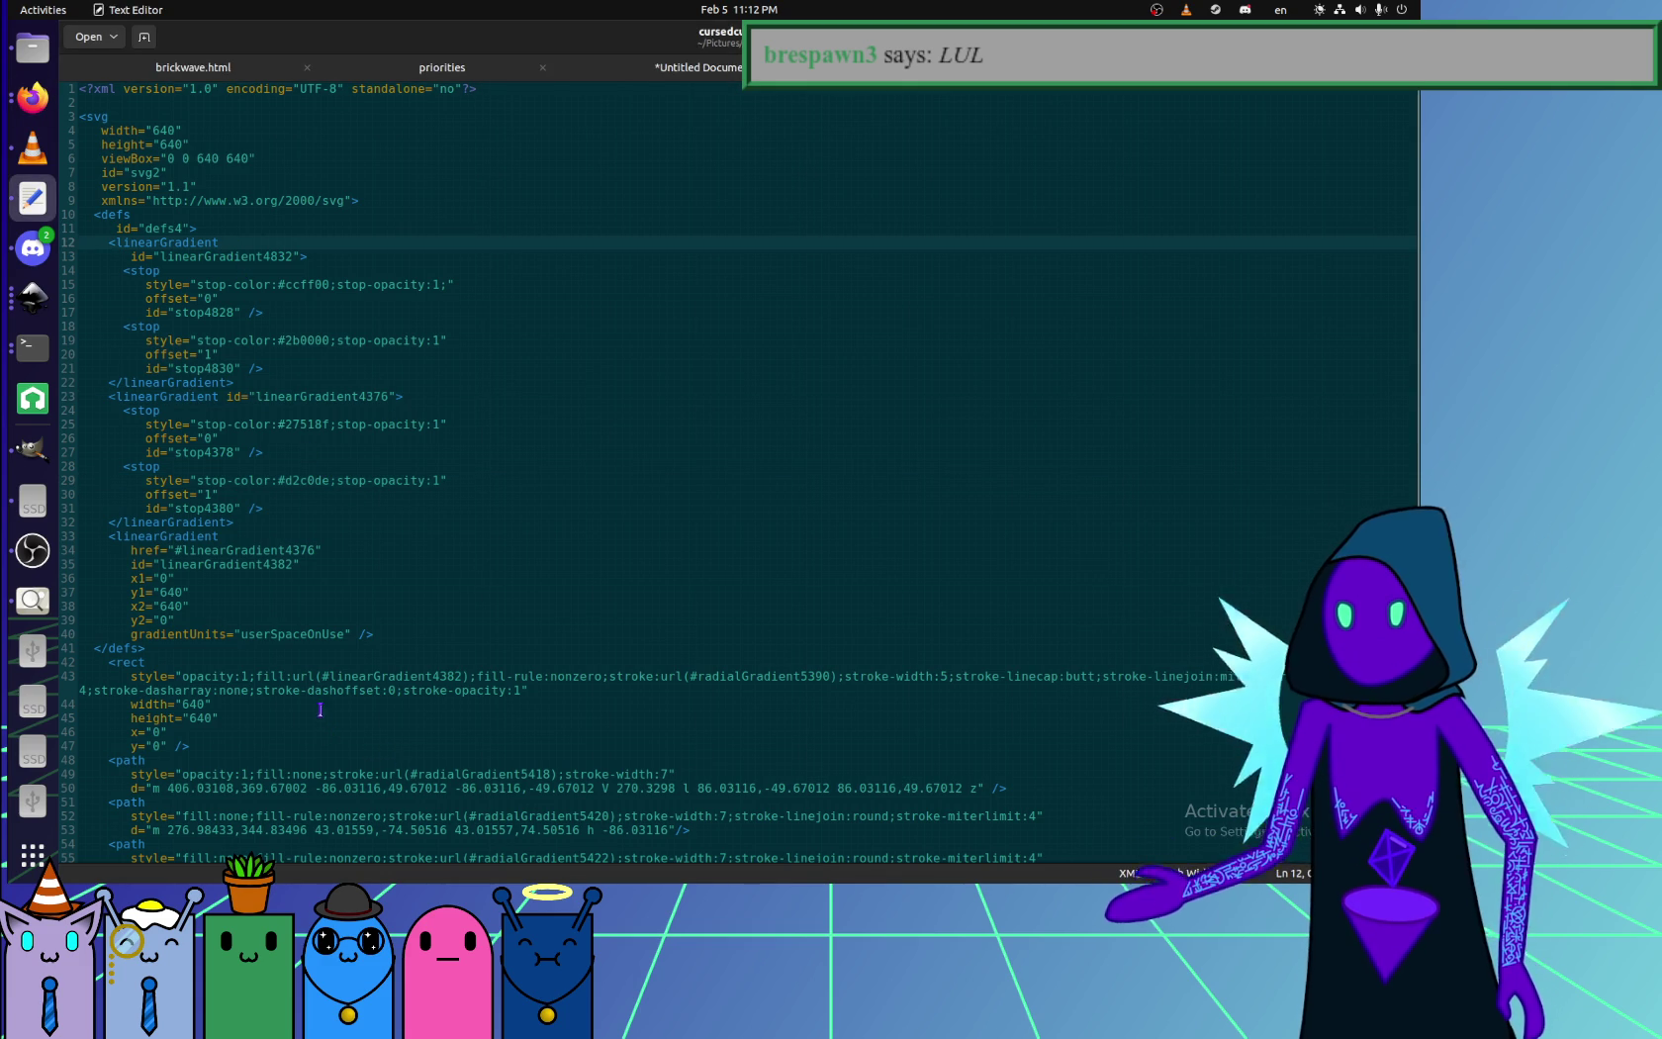
drag(256, 676, 470, 677)
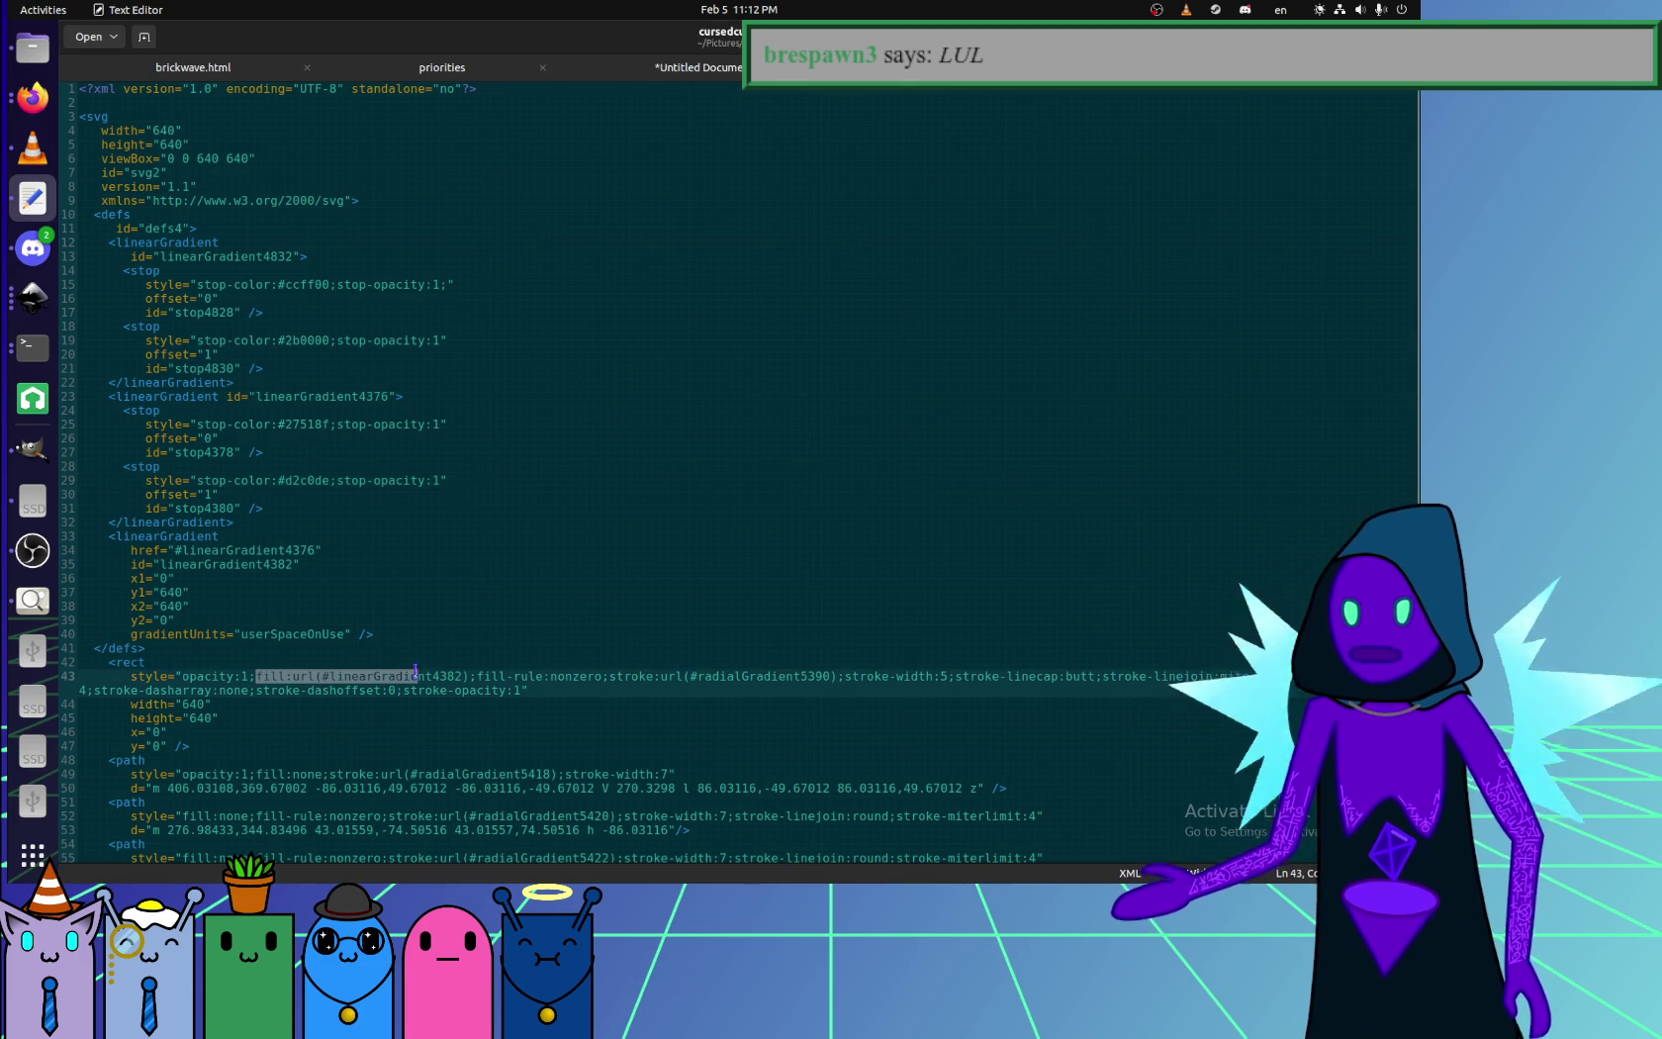
click(315, 690)
key(Up)
key(Up)
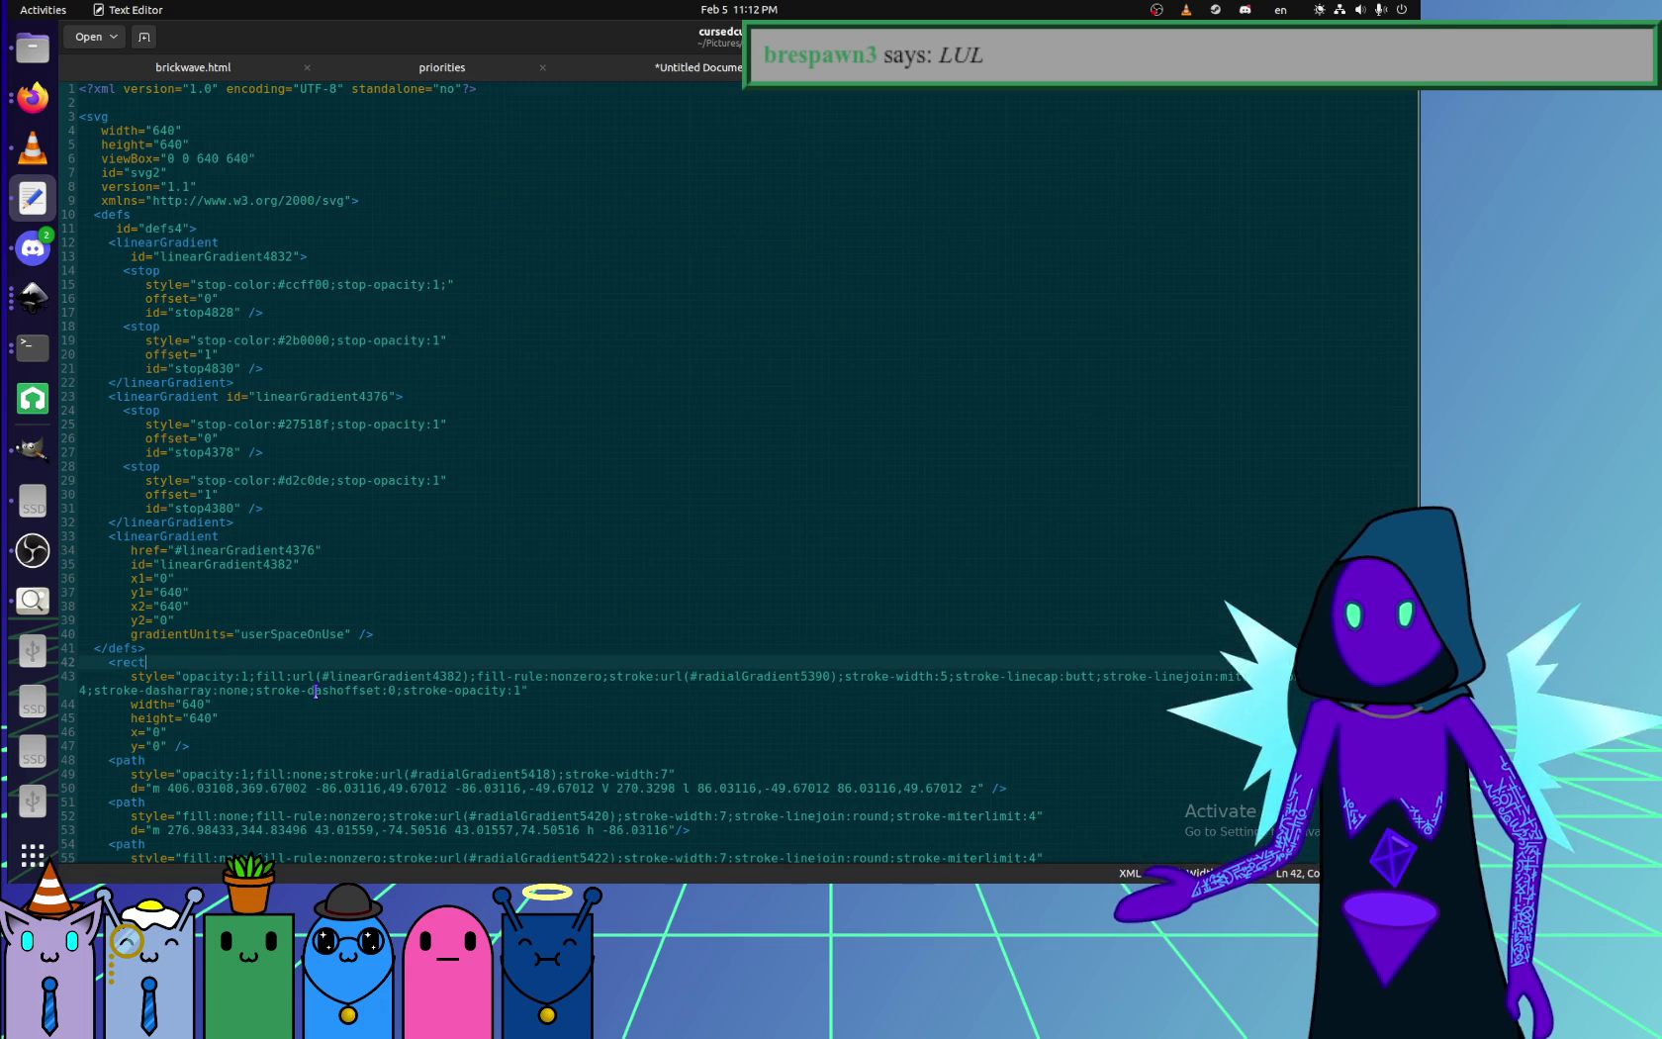
key(Down)
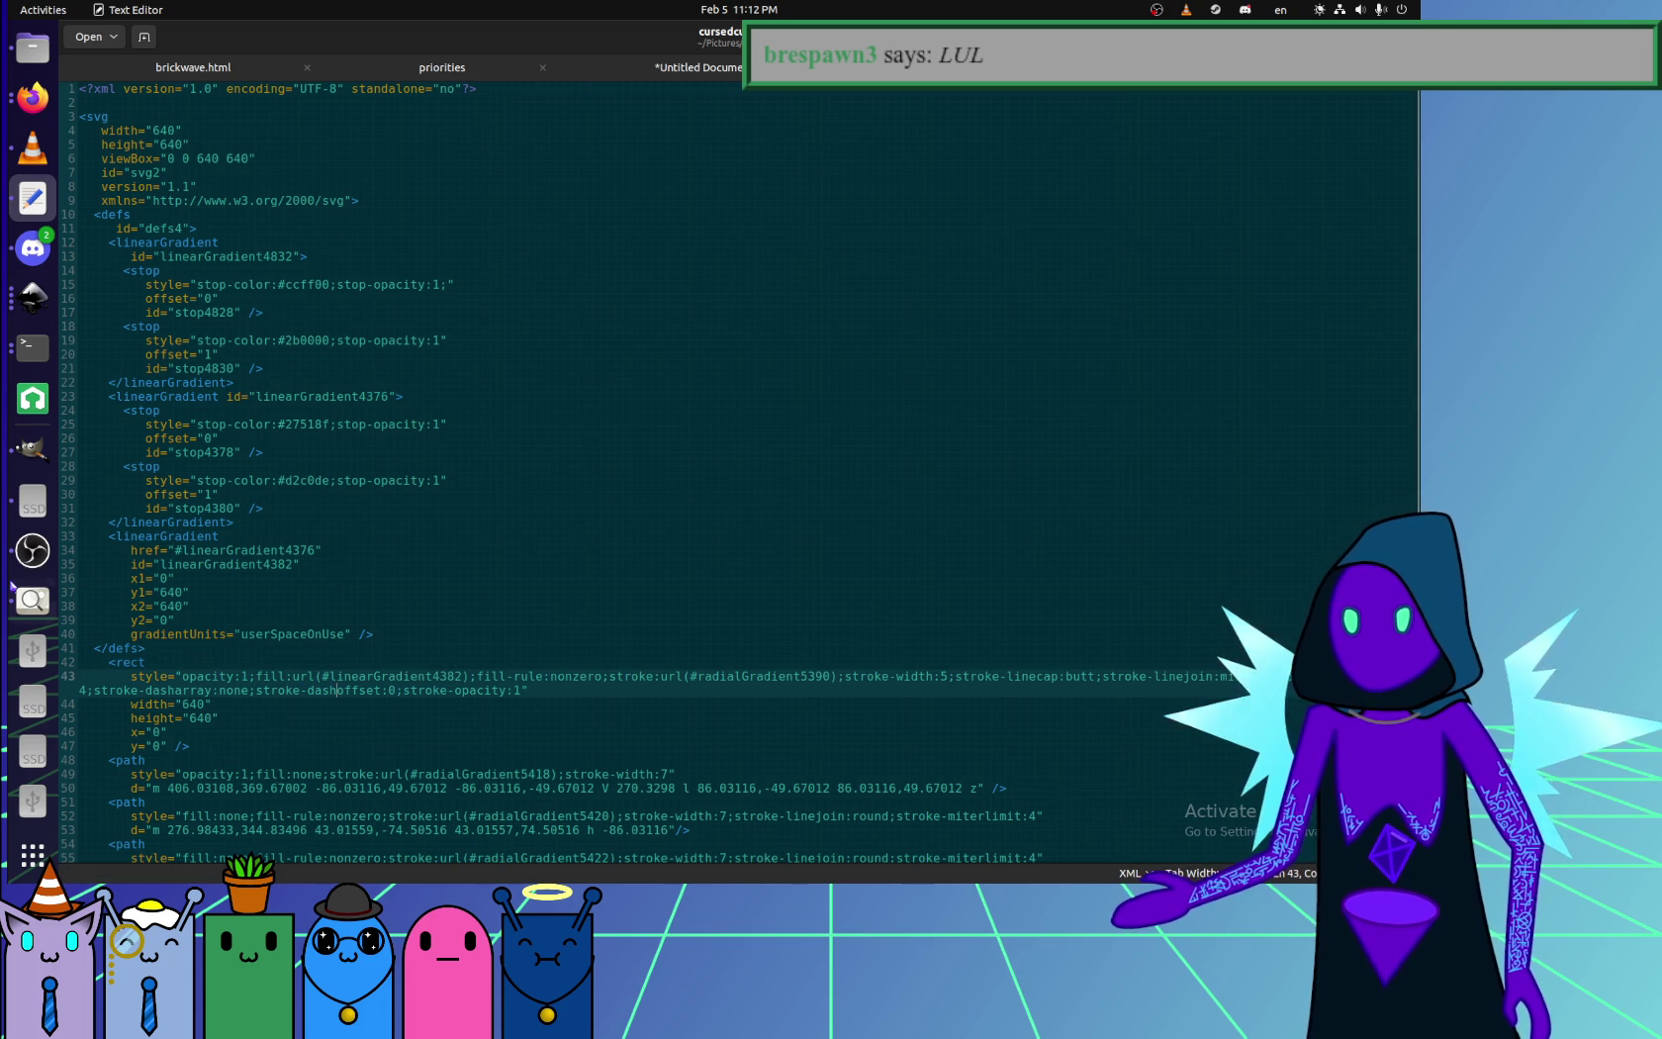
click(33, 296)
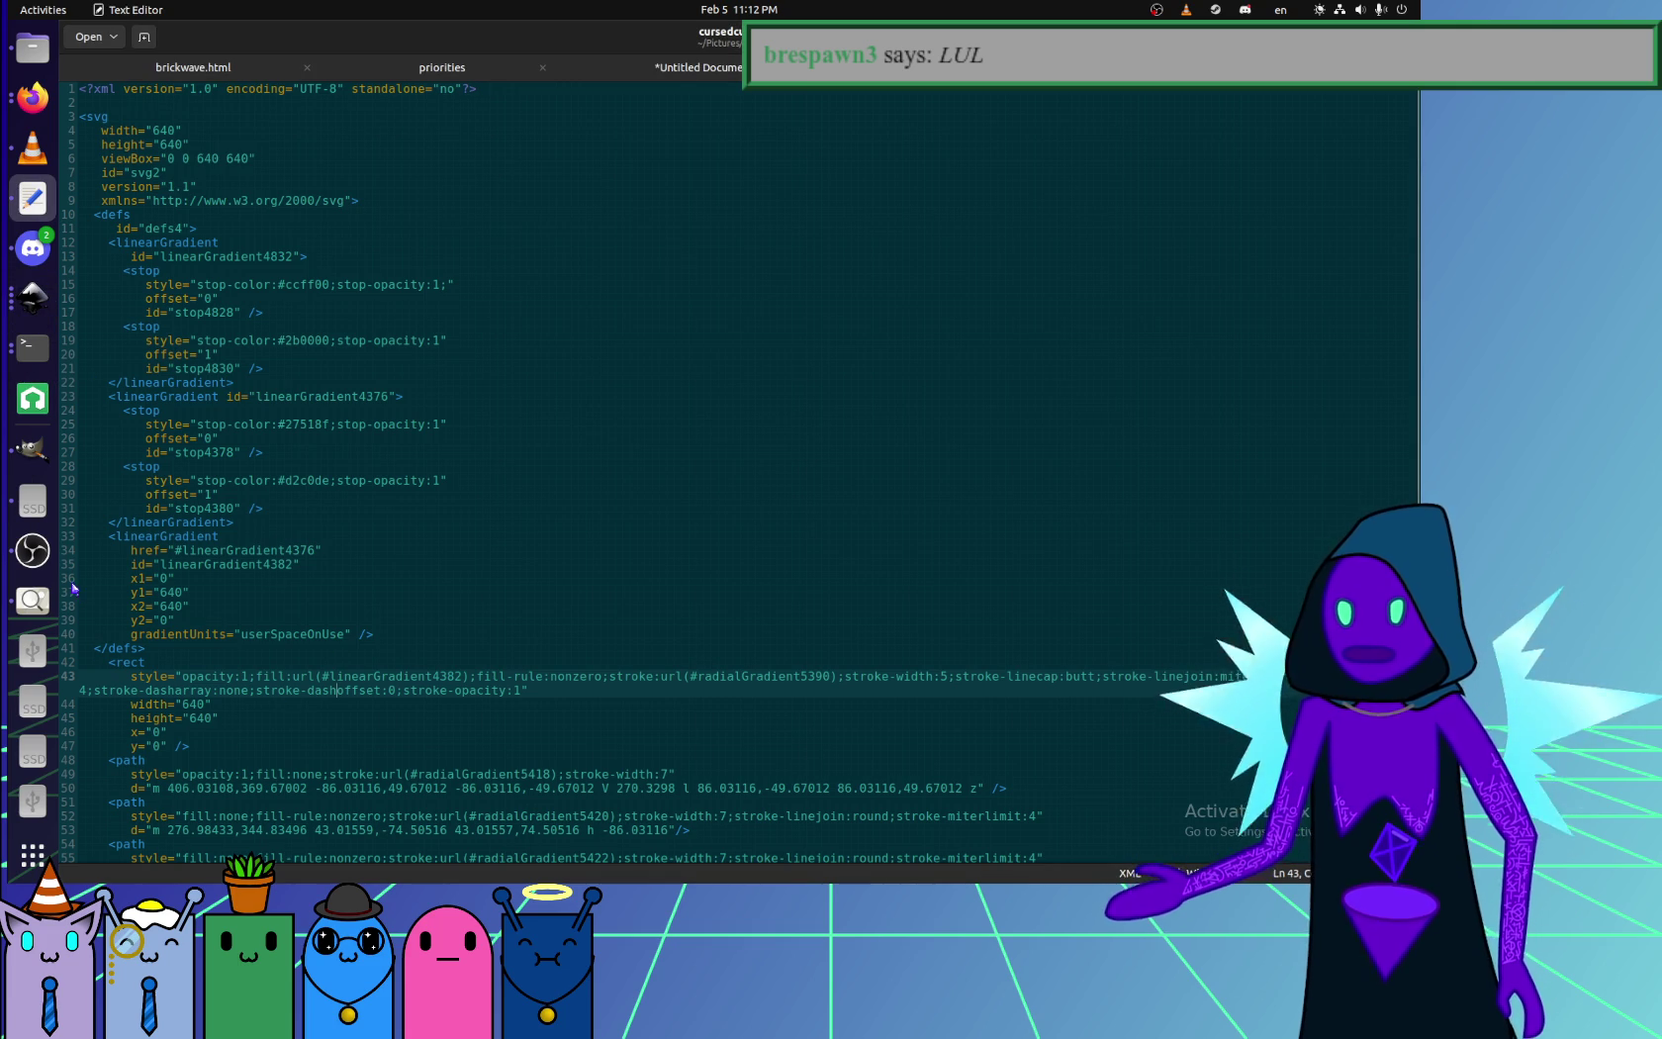
click(476, 742)
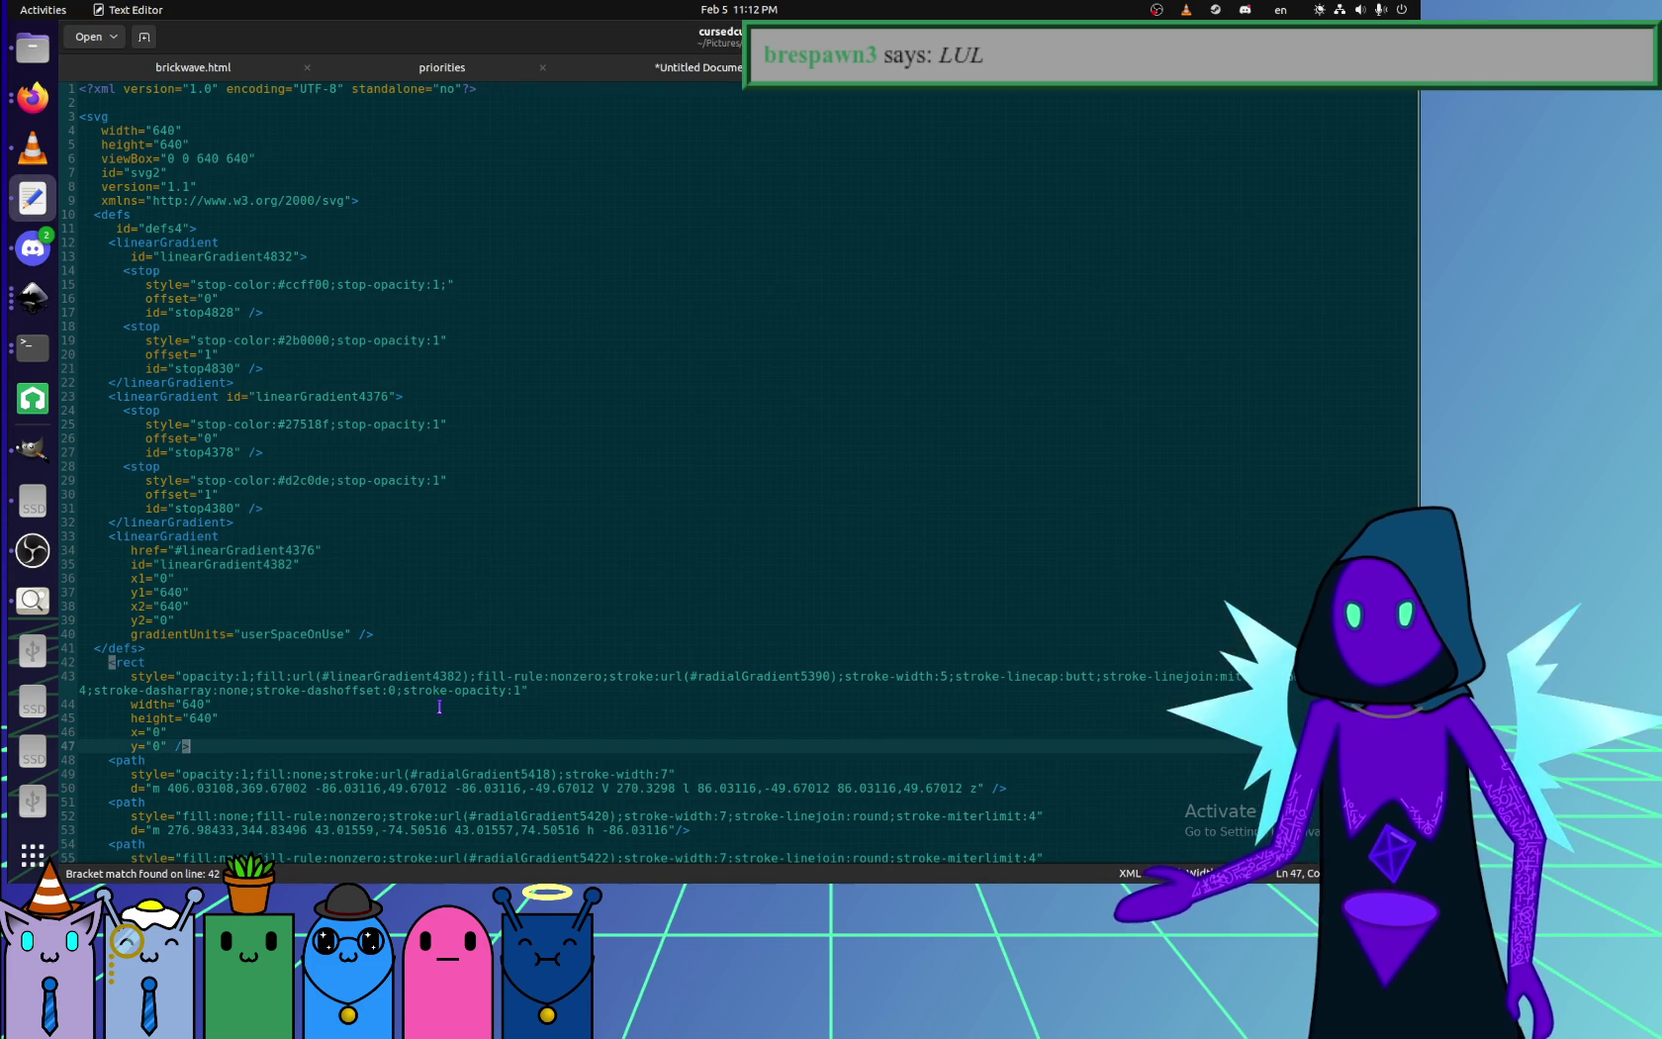
click(481, 675)
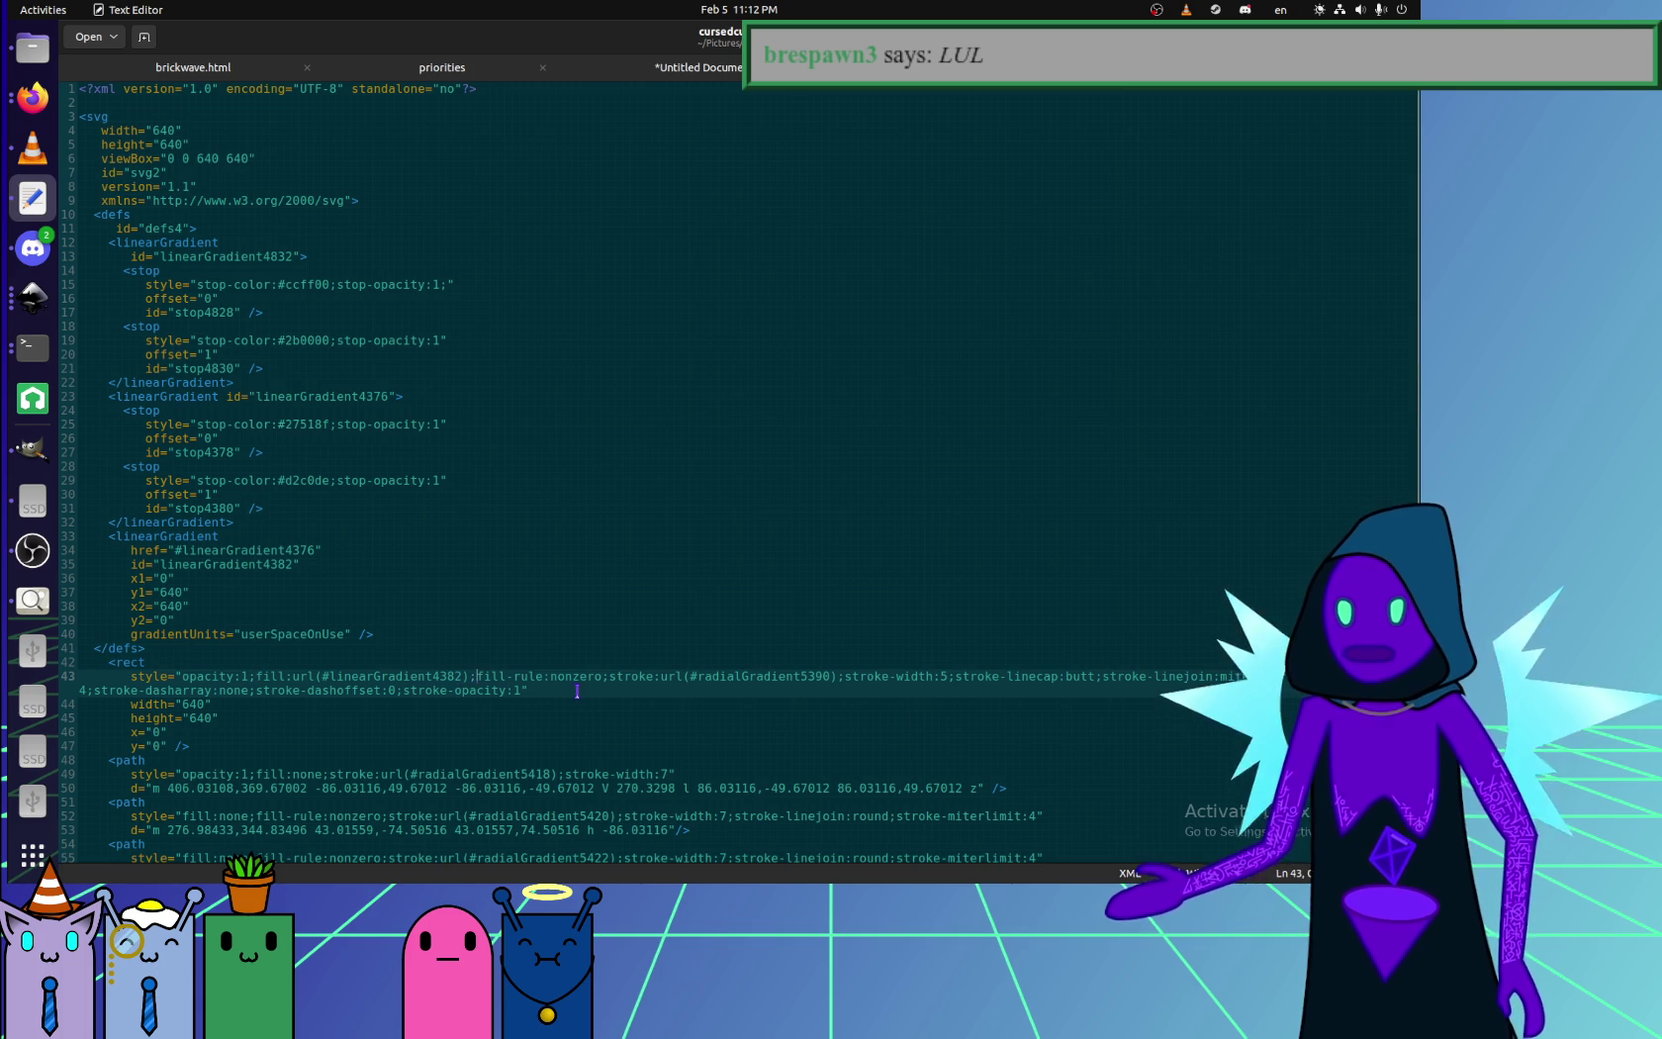
shift+click(603, 675)
- Delete the fill-rule:nonzero and stroke-linecap:butt declarations from the background rect's style
key(BackSpace)
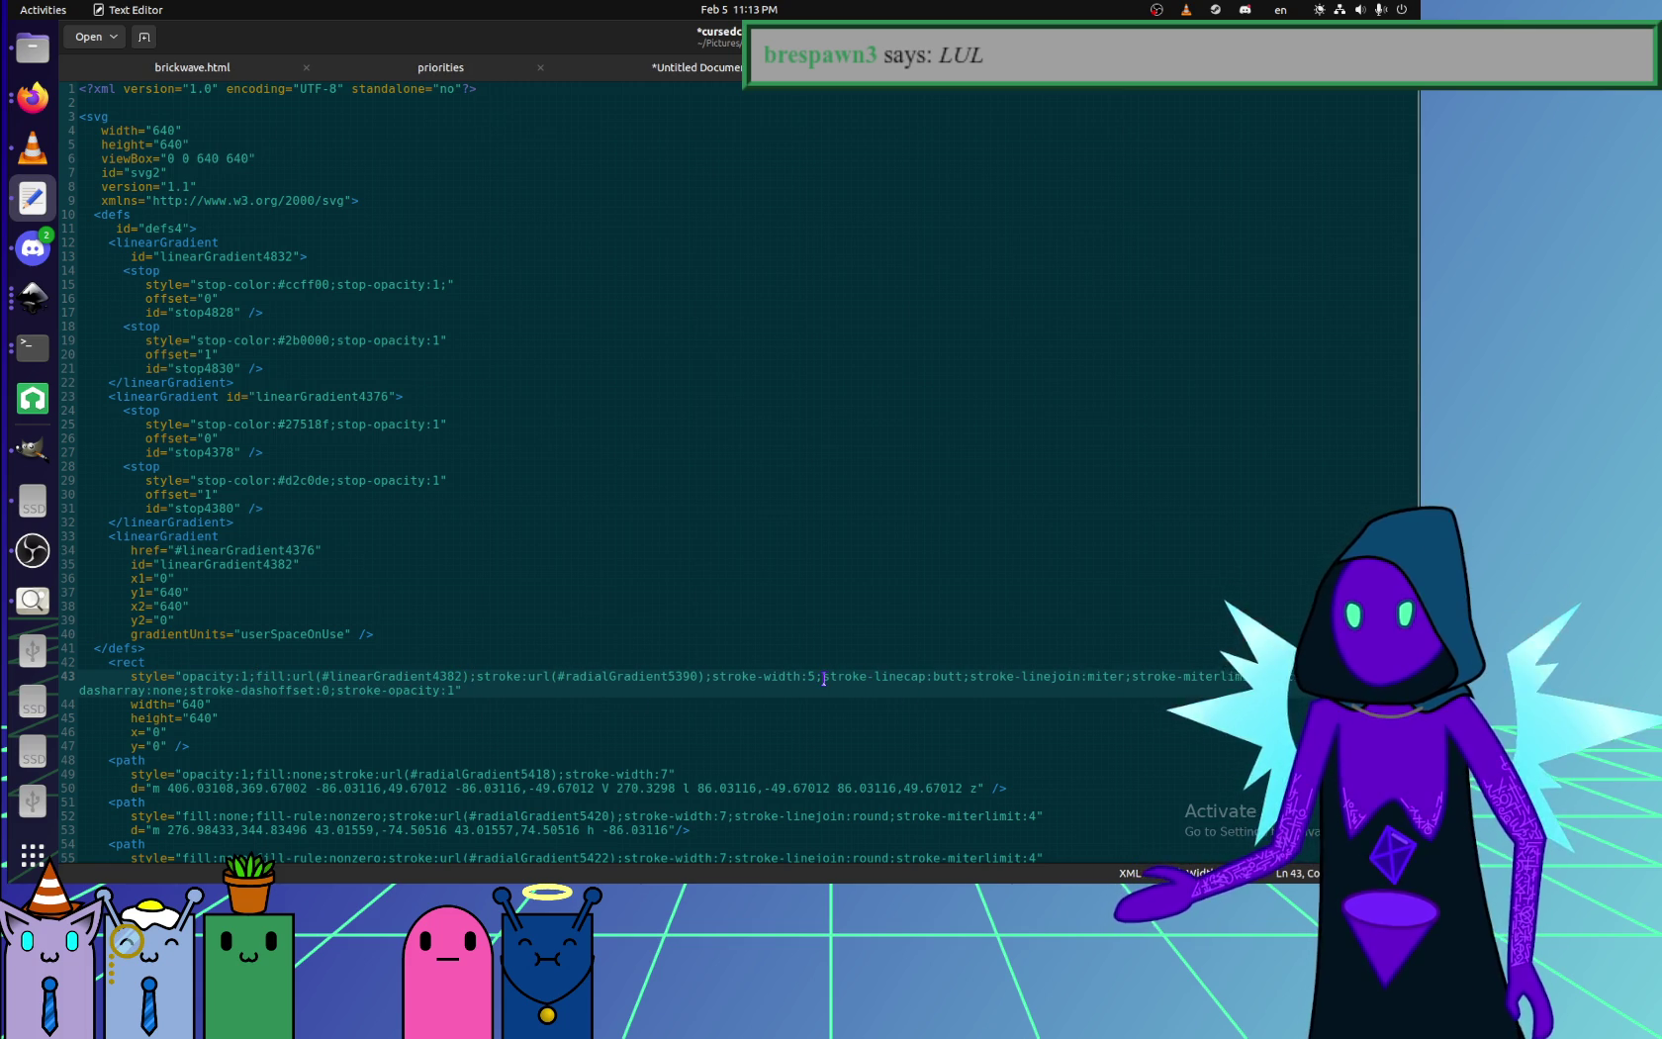
drag(824, 678, 961, 678)
key(BackSpace)
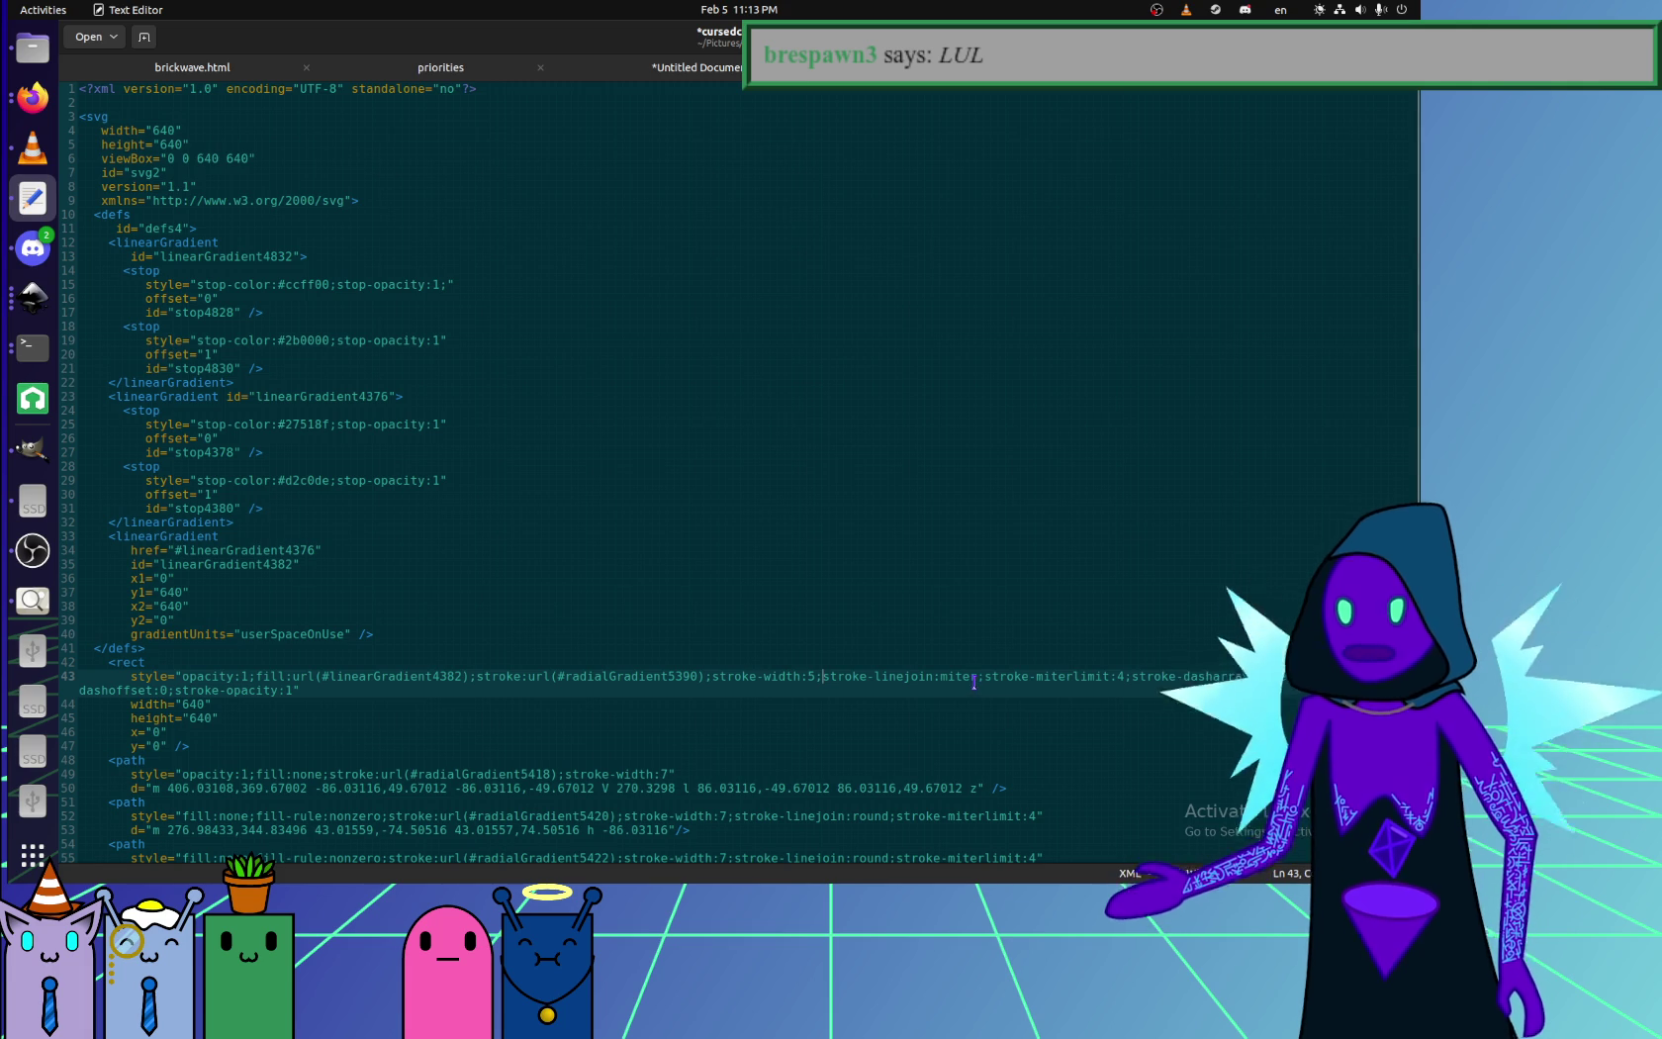
drag(985, 682, 1244, 682)
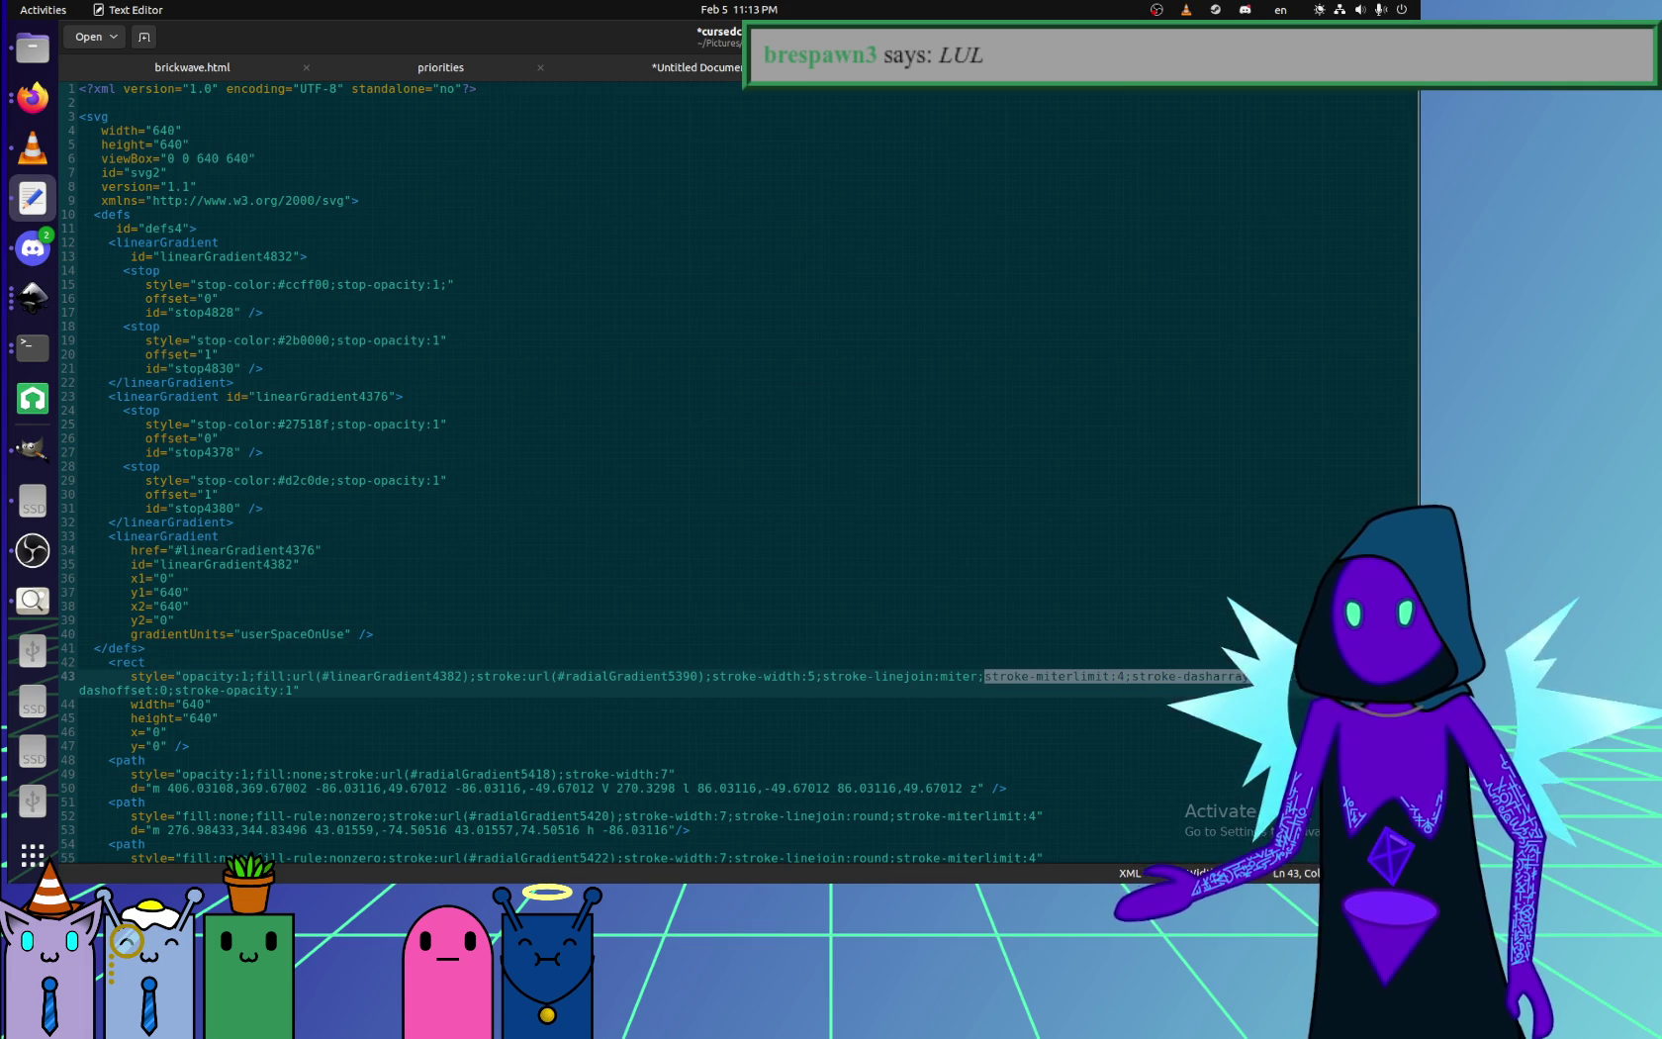
click(538, 701)
- Remove everything after stroke-linejoin:miter, then select the id linearGradient4376 in Inkscape
click(312, 684)
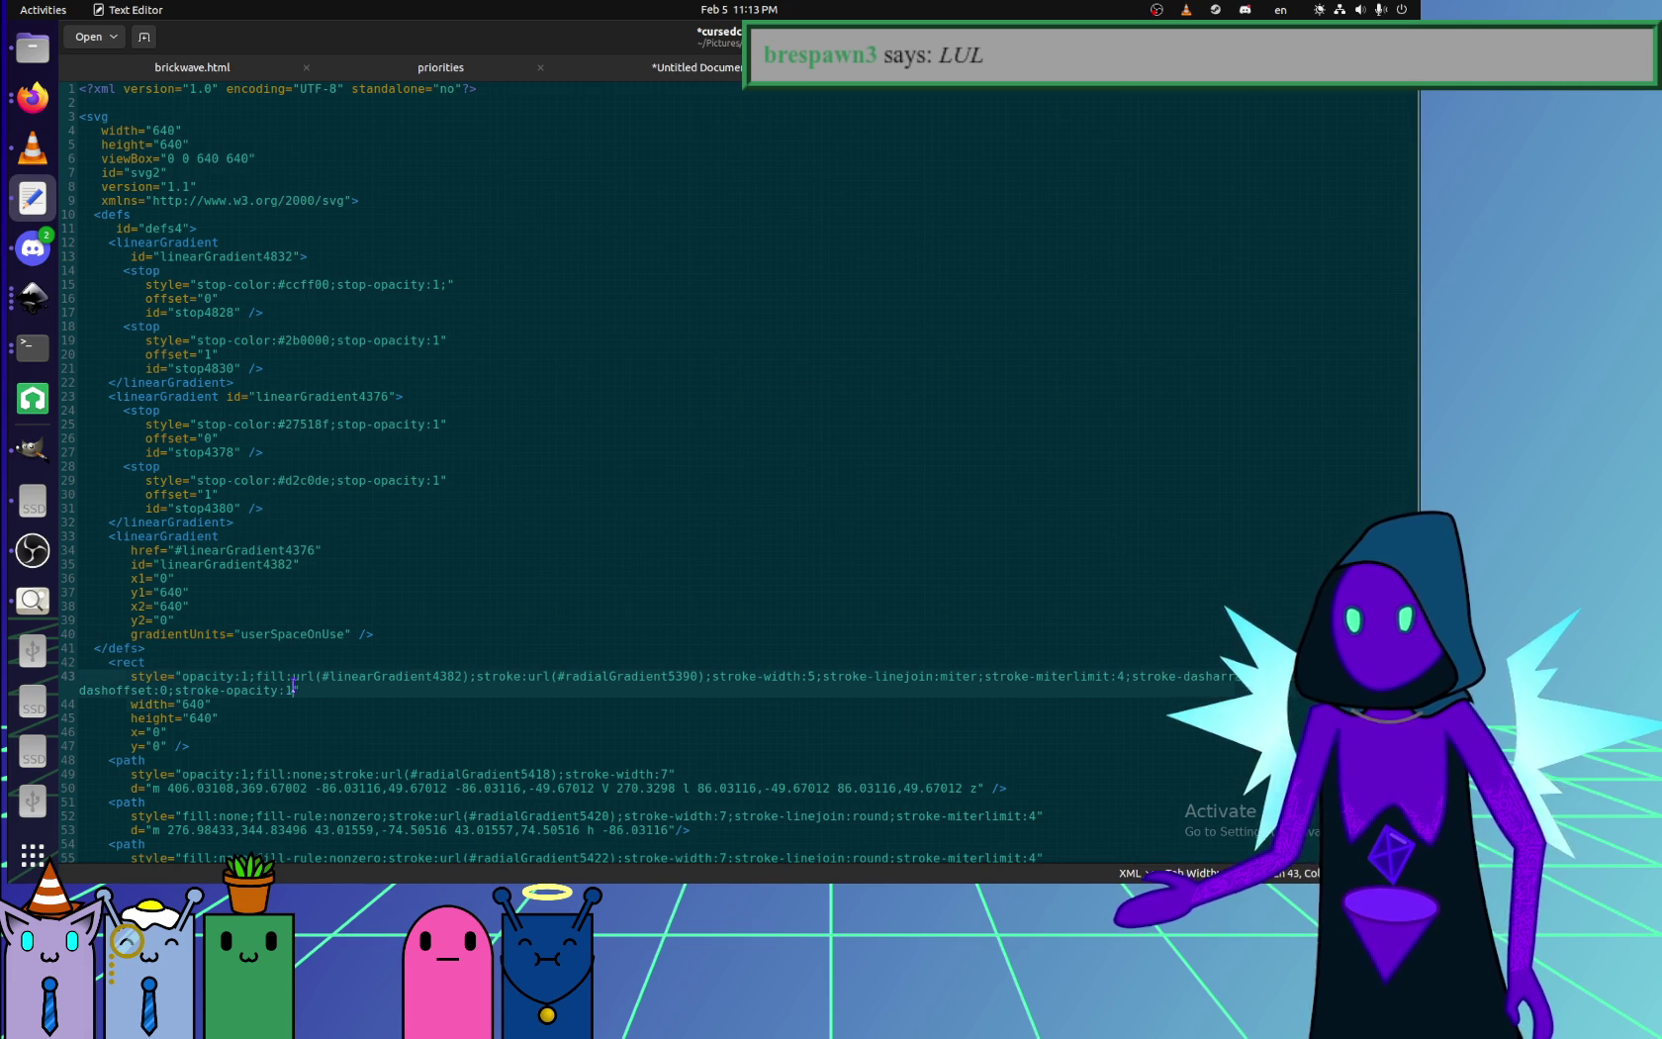
shift+click(1129, 675)
shift+click(979, 675)
key(BackSpace)
click(977, 703)
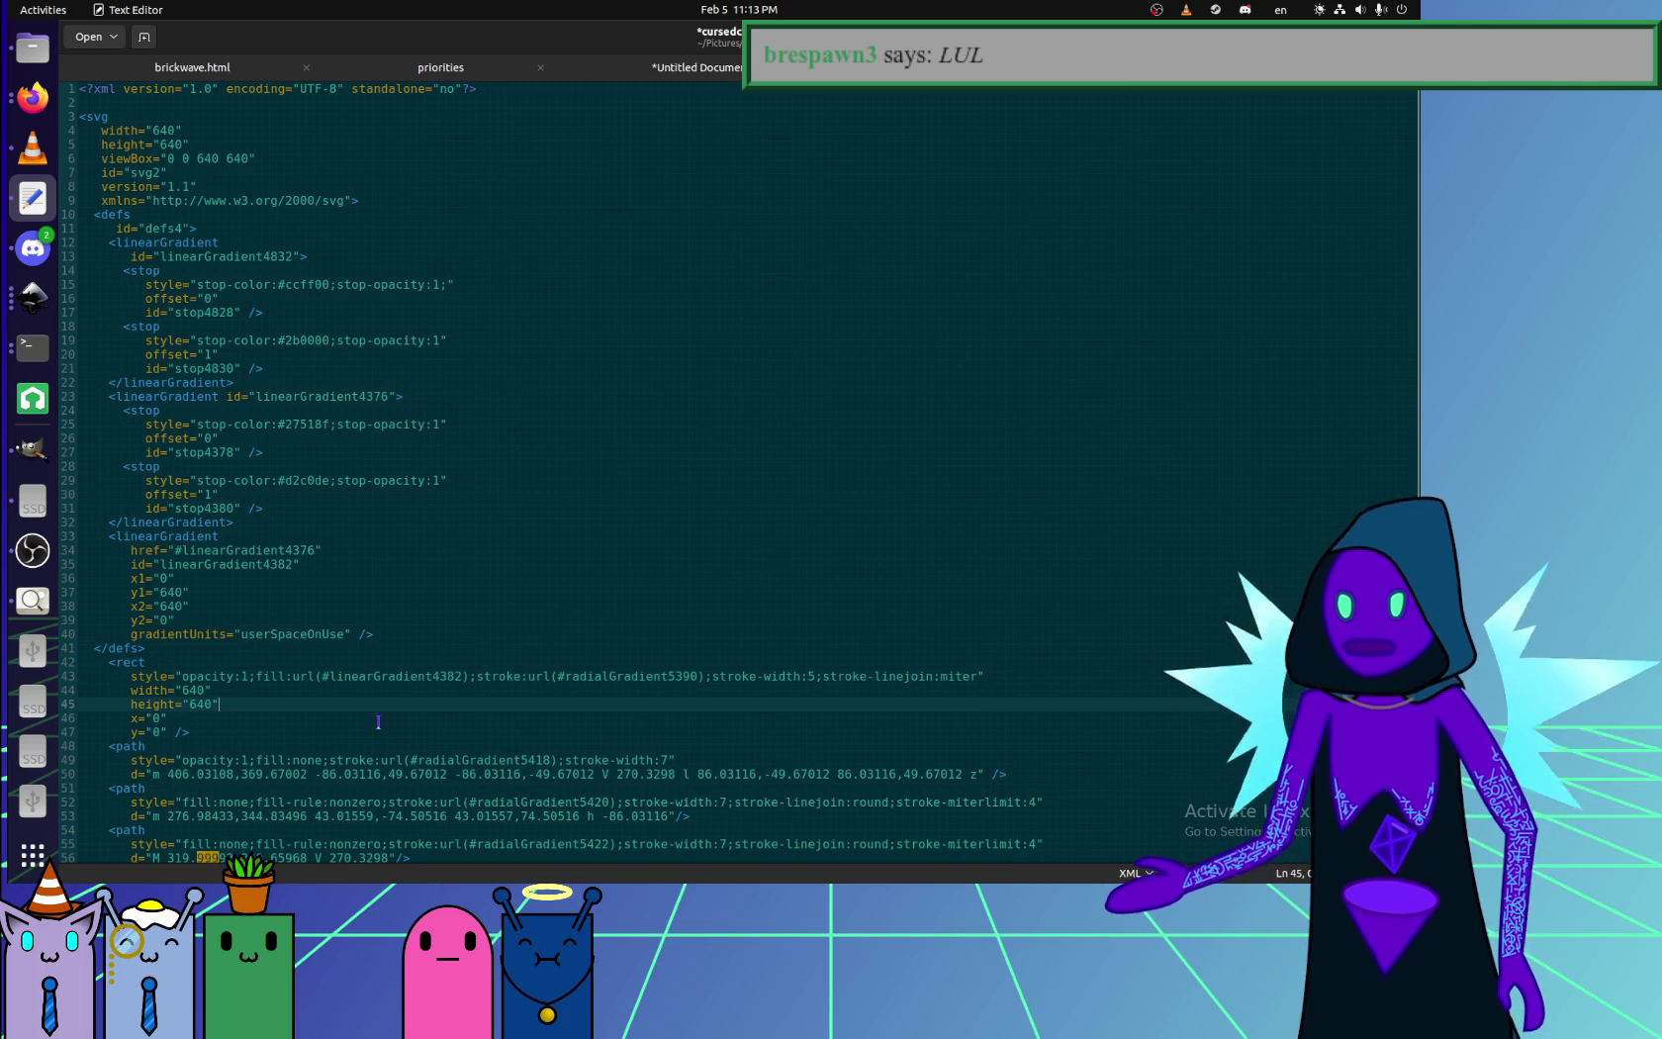
click(495, 687)
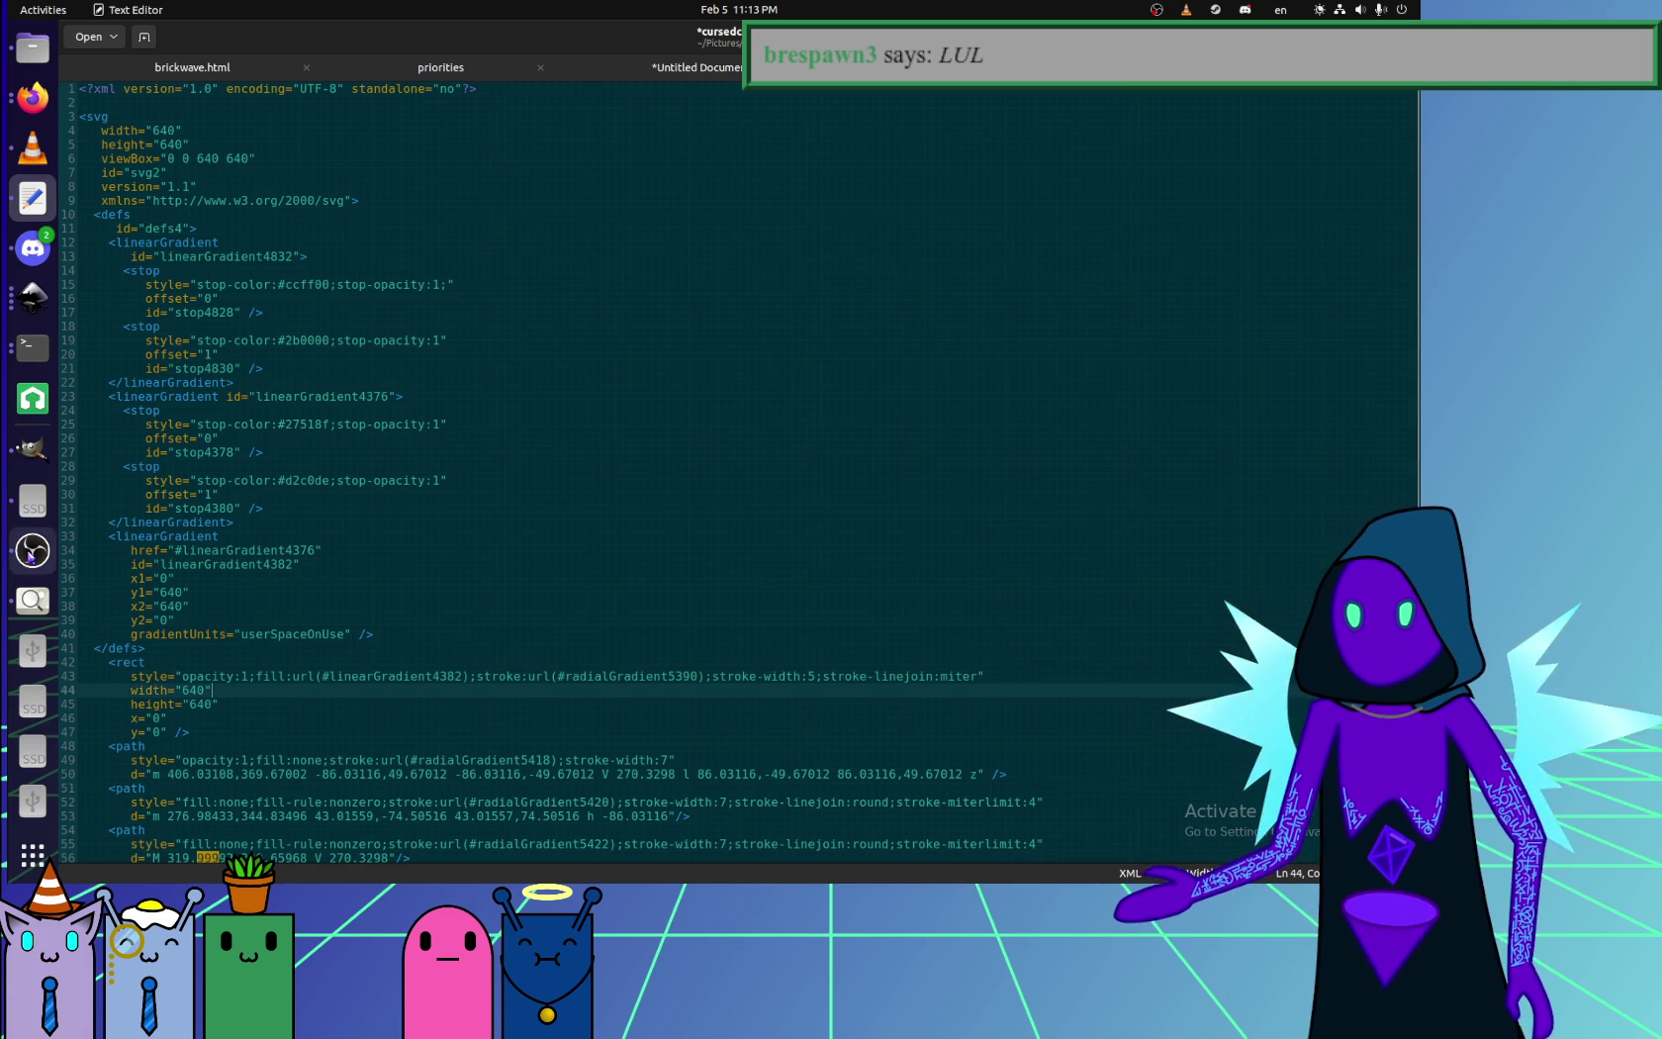
click(33, 297)
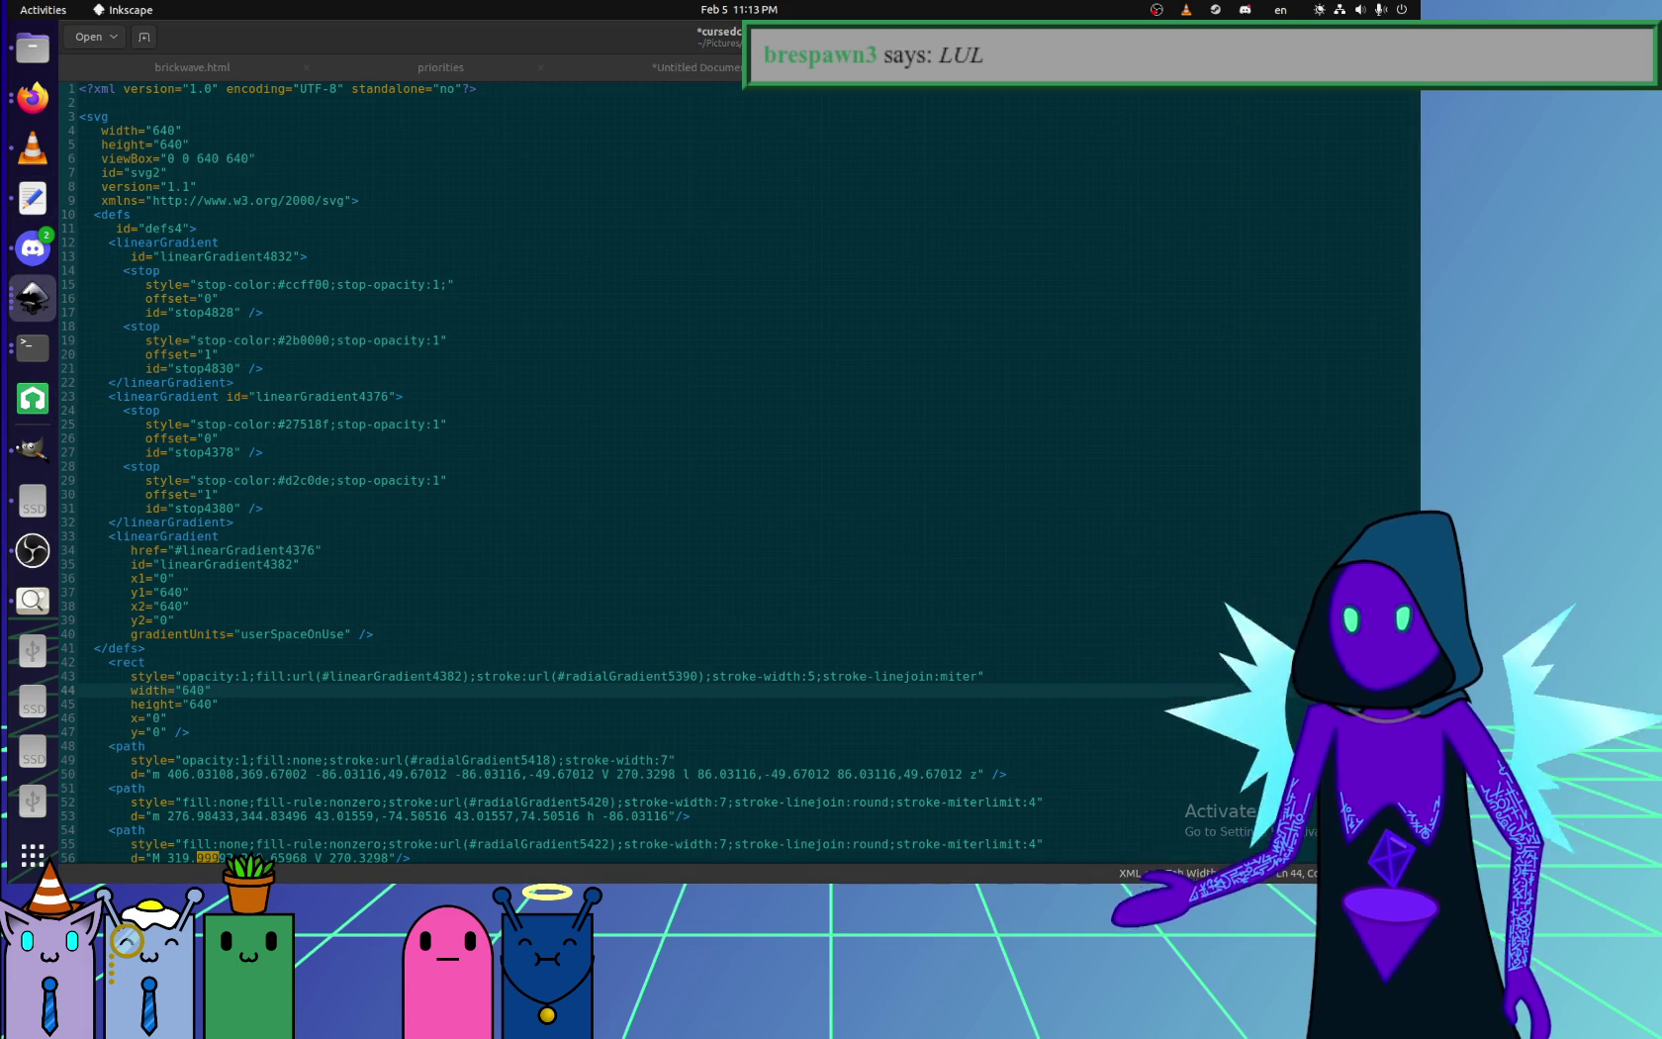
double_click(388, 395)
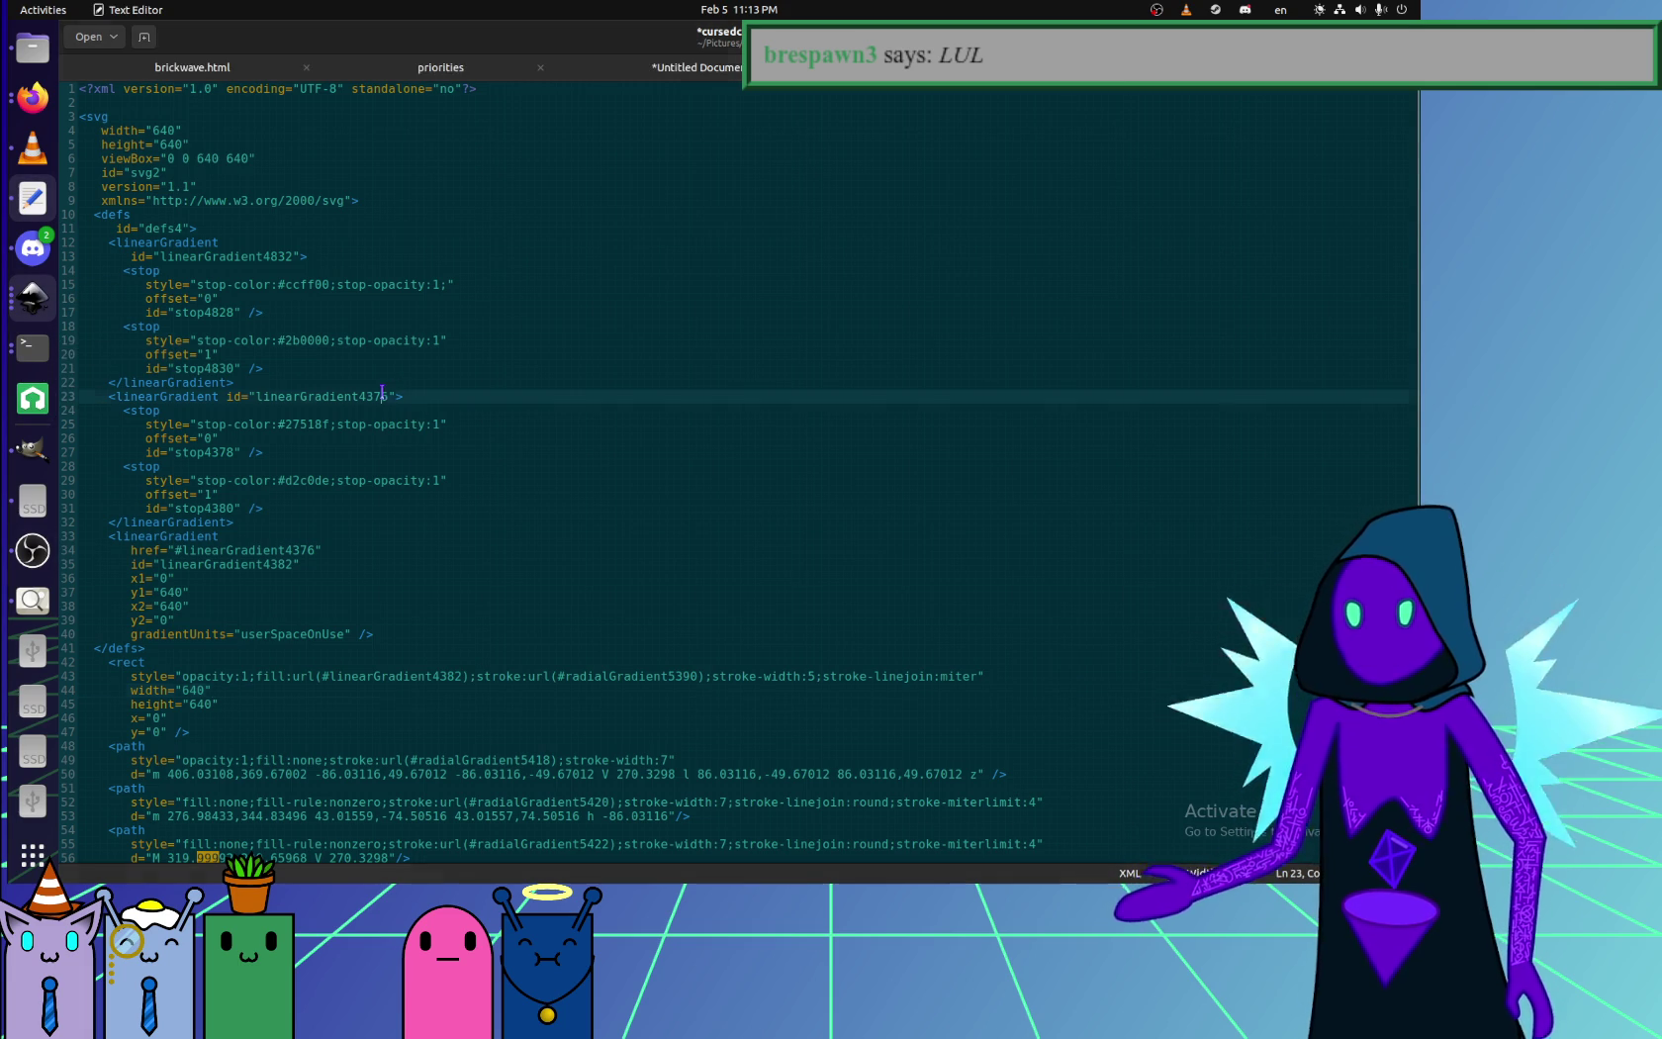
- Change the rect's fill reference from linearGradient4382 to linearGradient4376
click(441, 679)
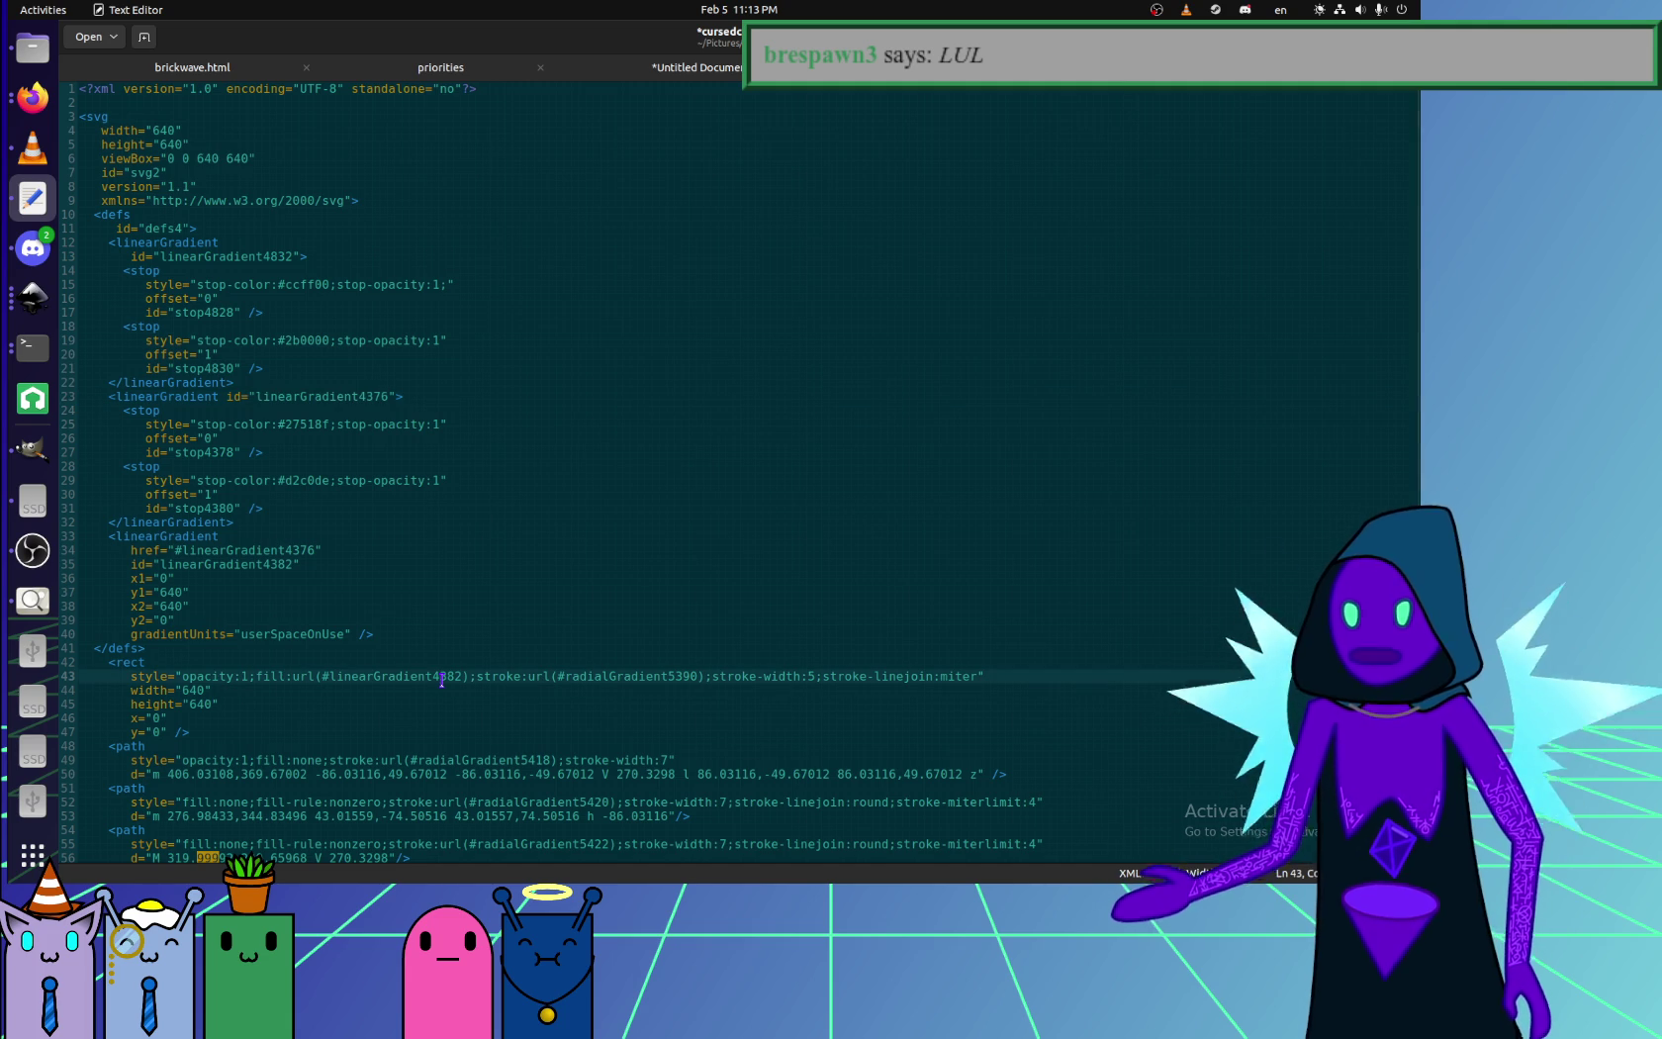
double_click(447, 675)
click(459, 676)
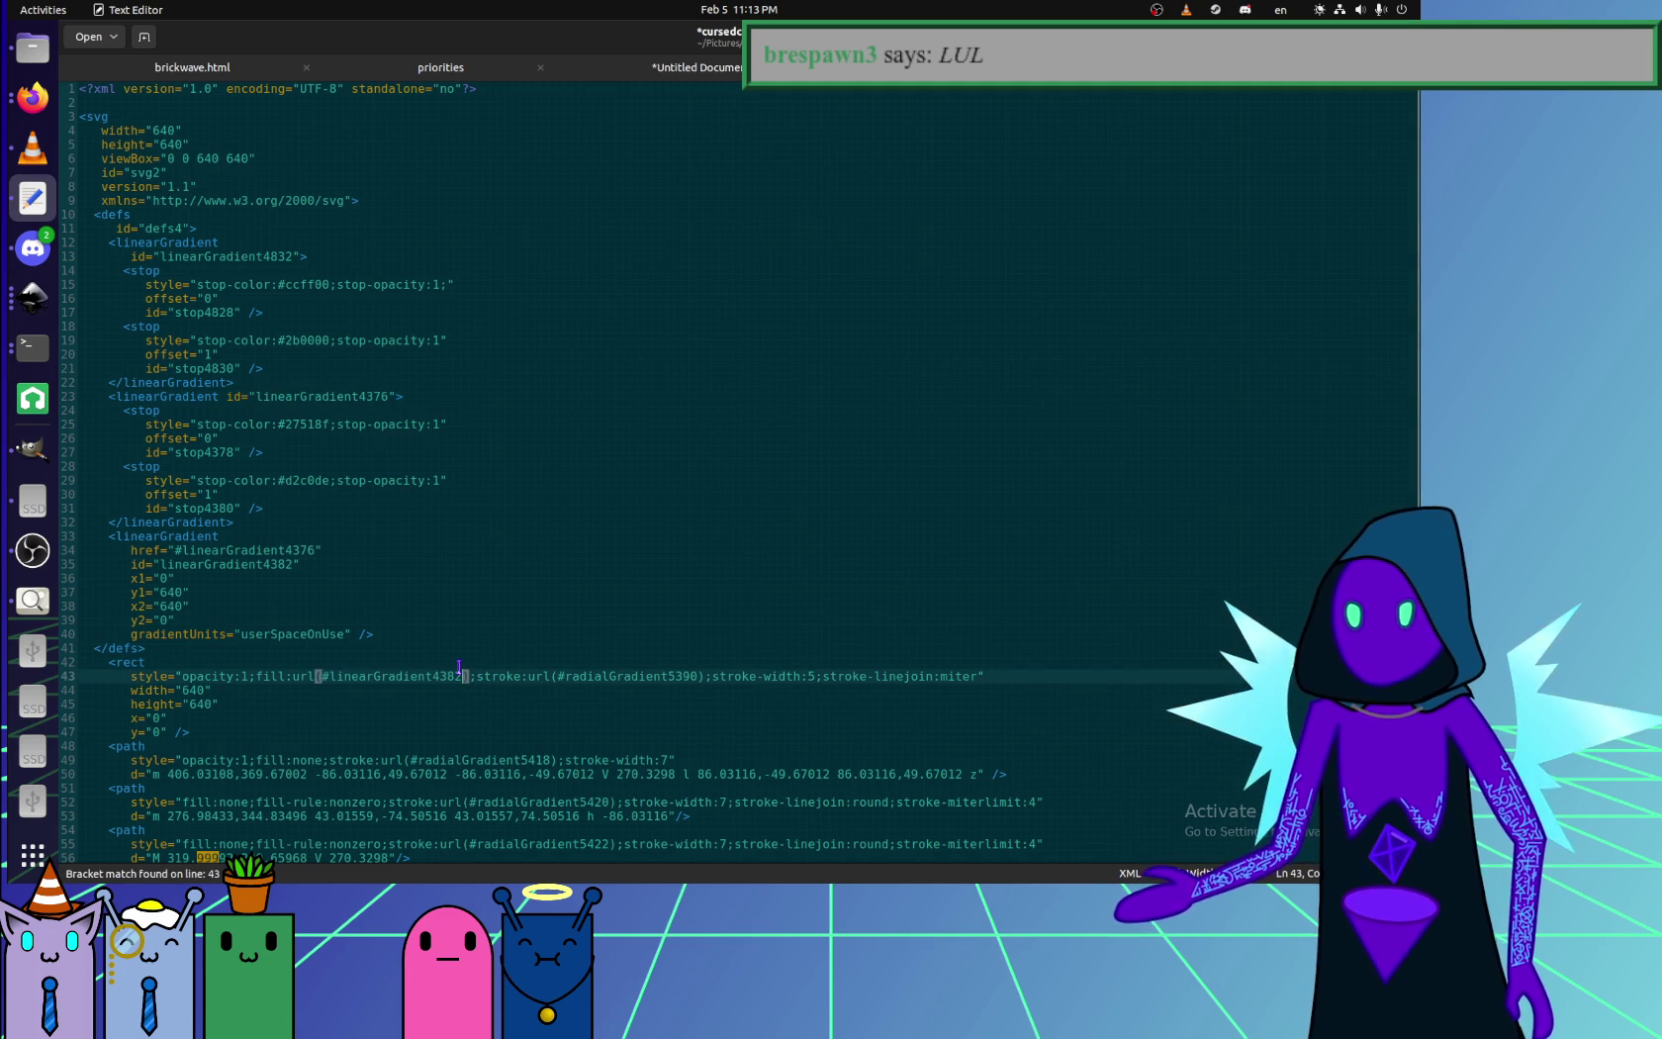
key(BackSpace)
key(BackSpace)
text(76)
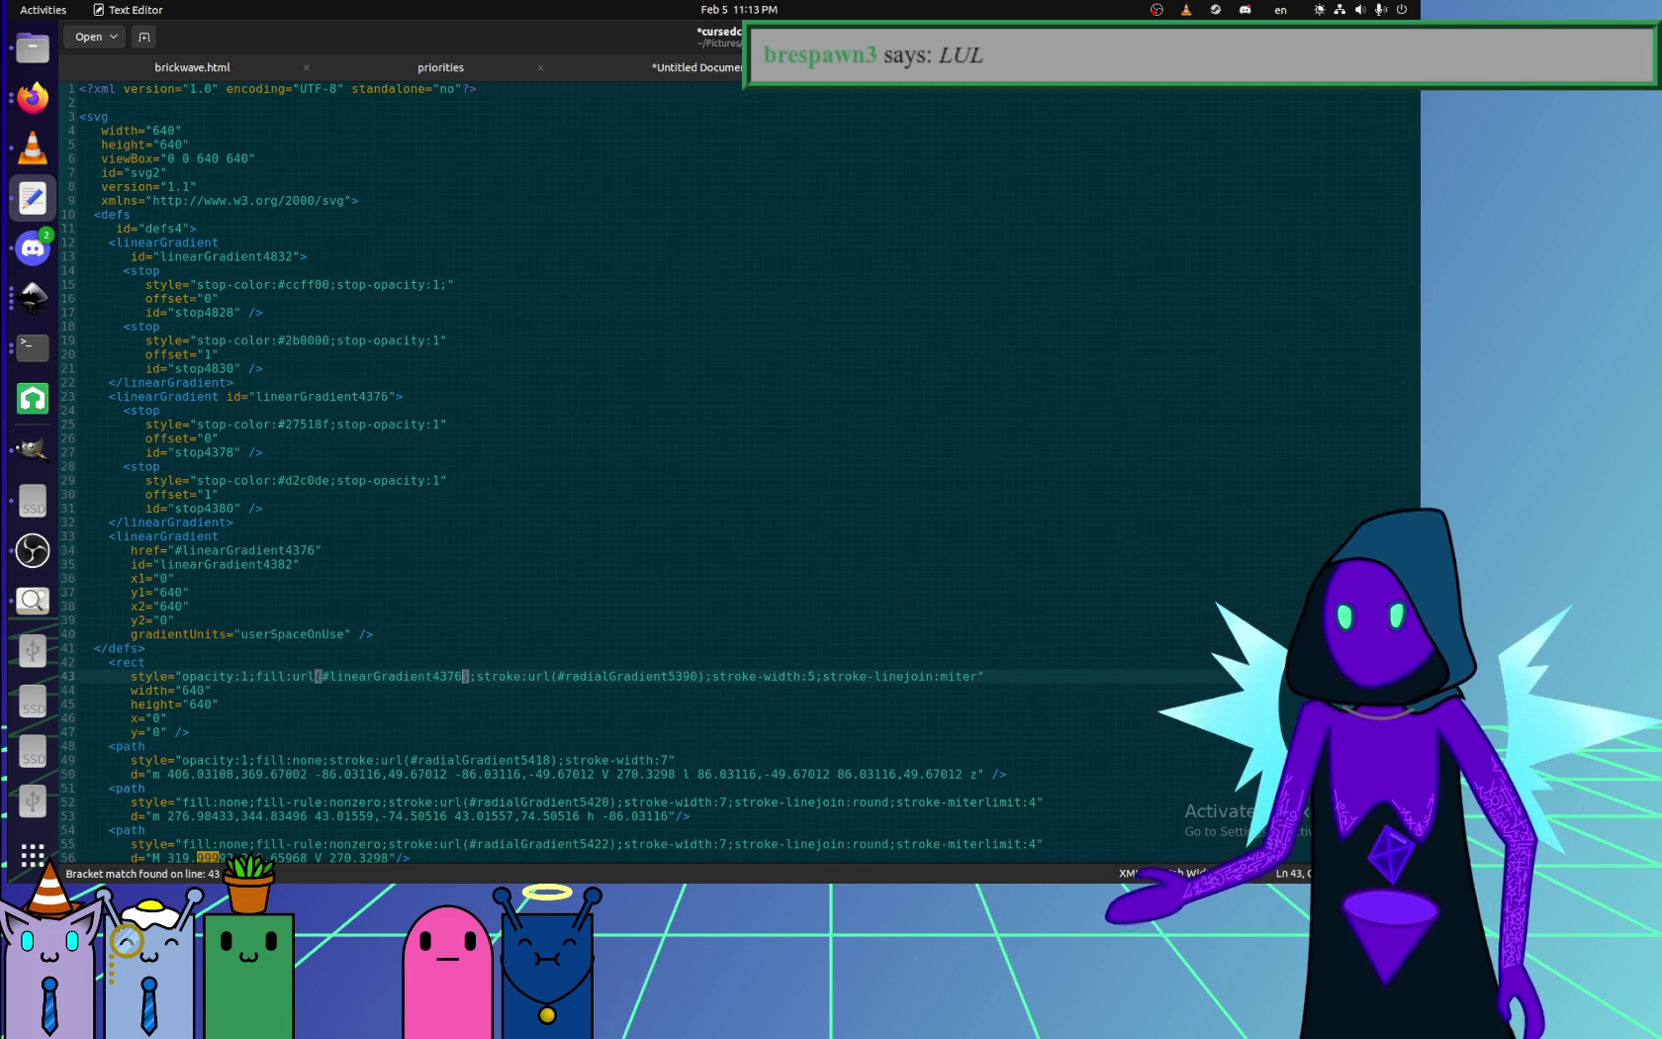
key(Up)
key(Up)
key(Up)
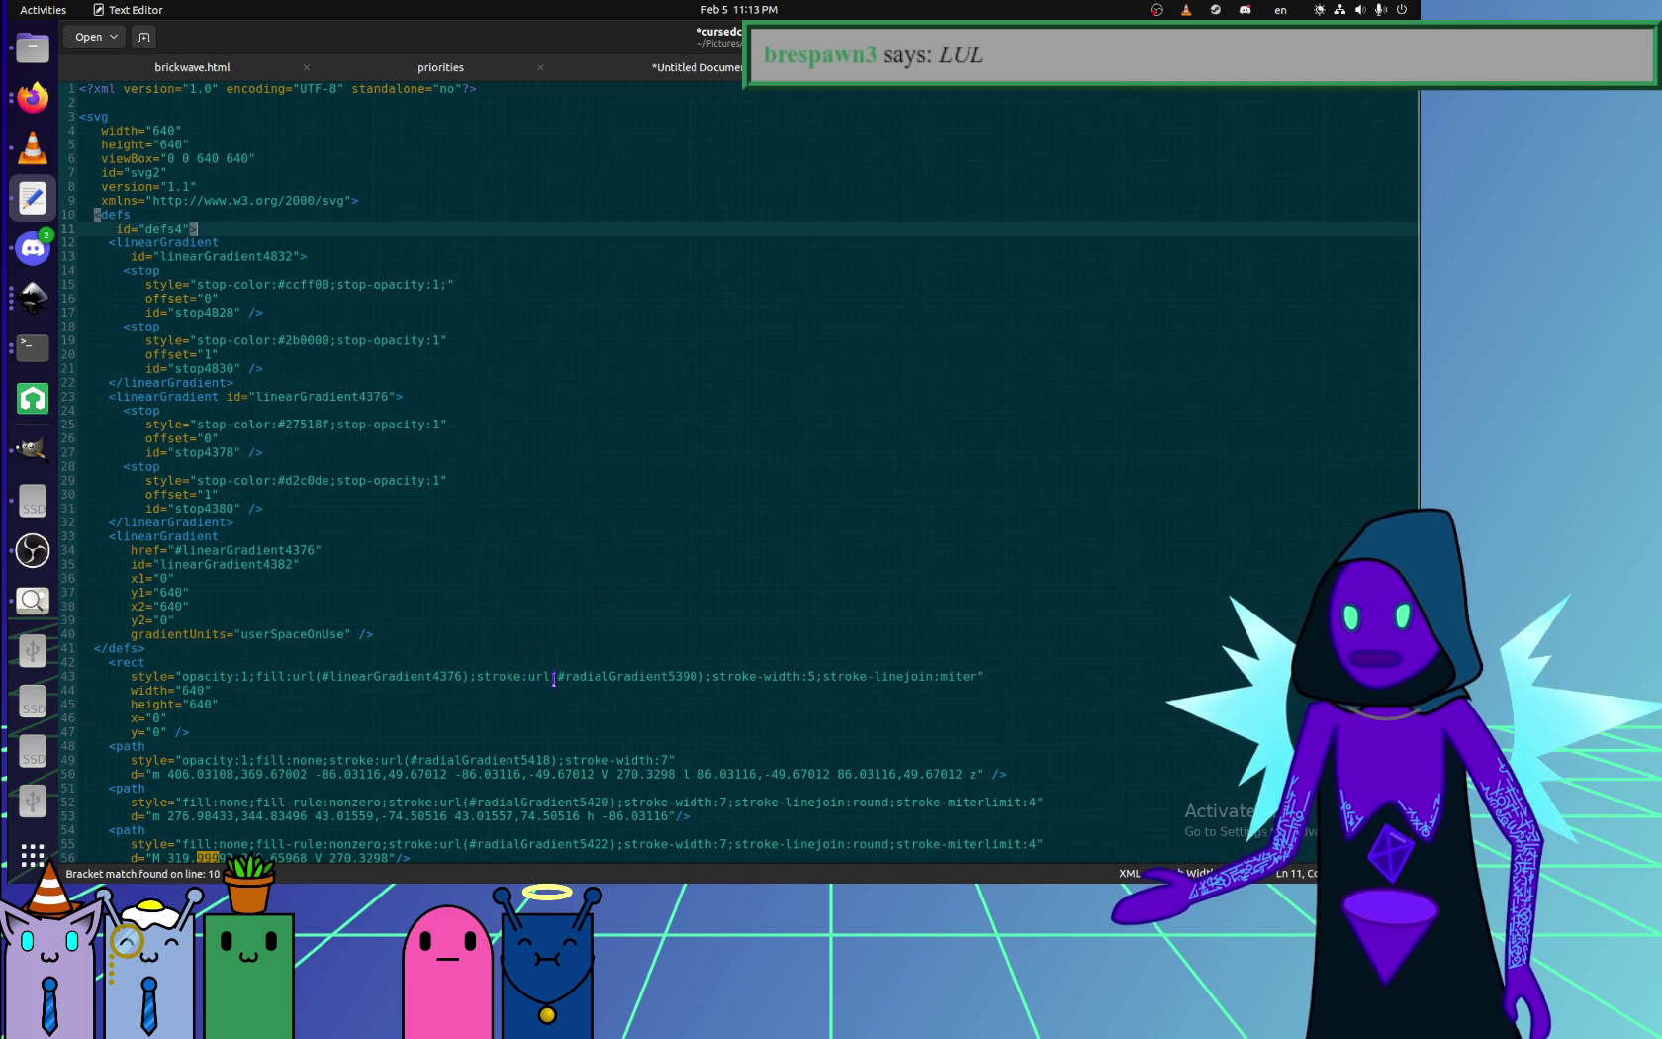
- Replace the rect's url(#radialGradient5390) stroke with none and save cursedcube.svg
drag(484, 679, 705, 679)
click(697, 678)
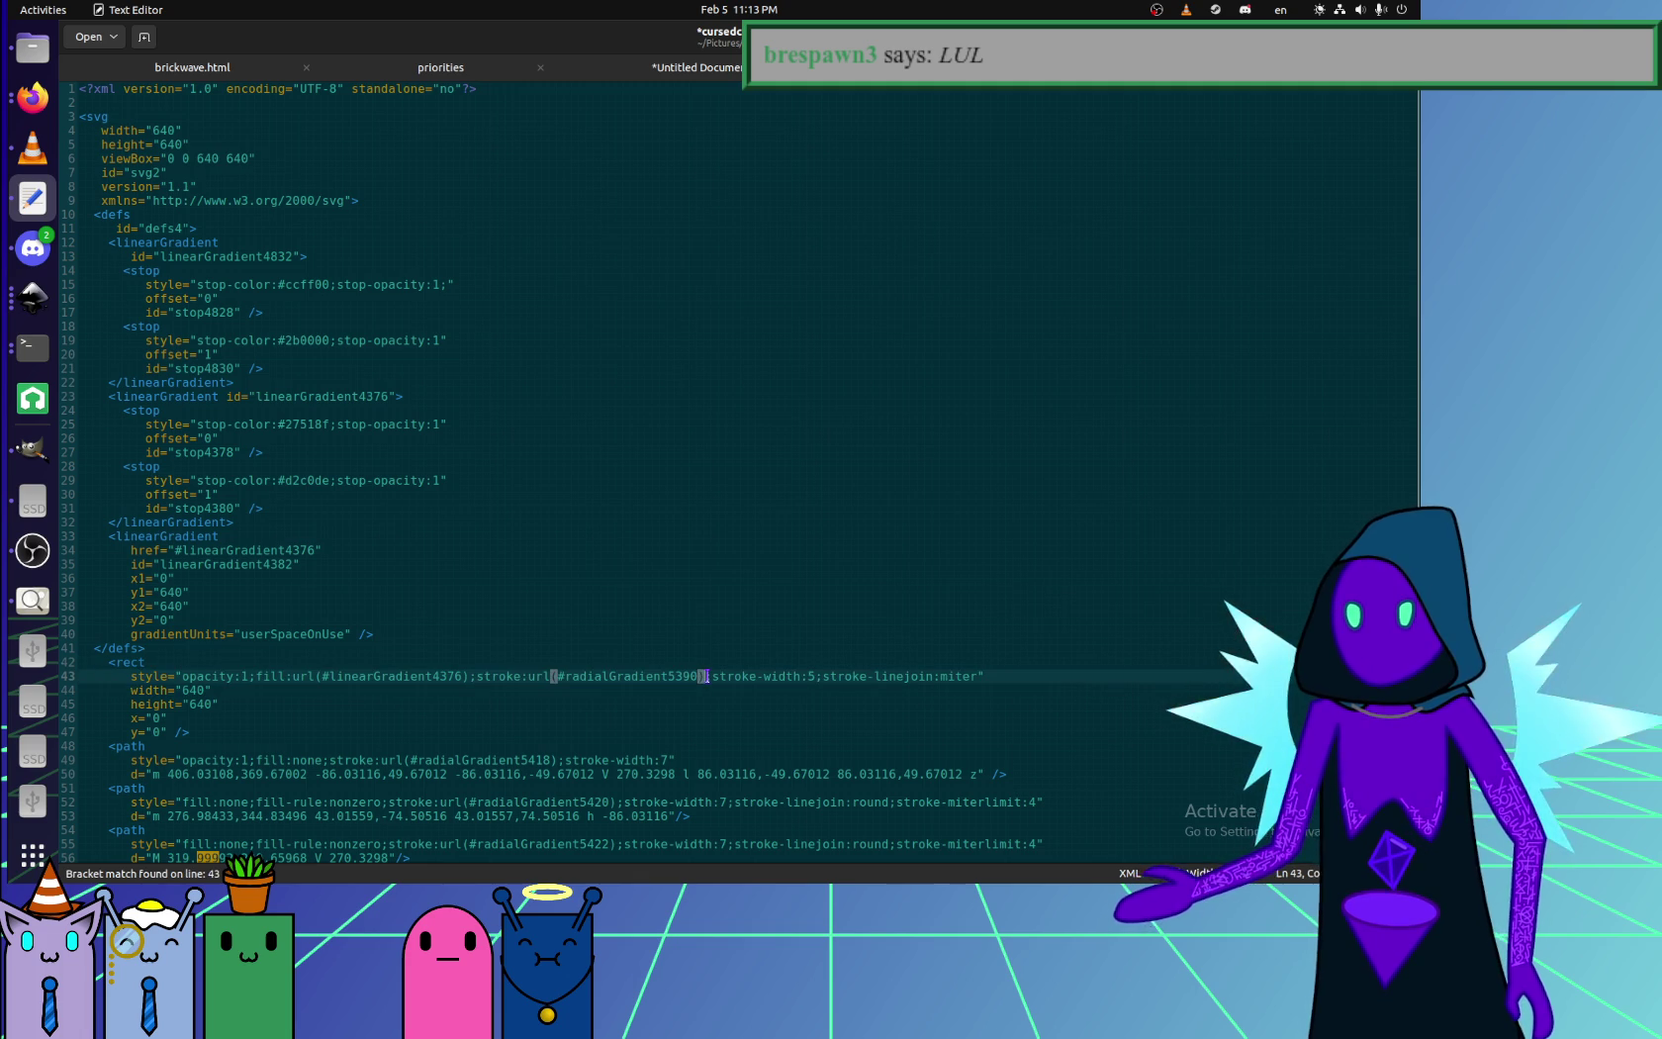
drag(521, 679, 705, 679)
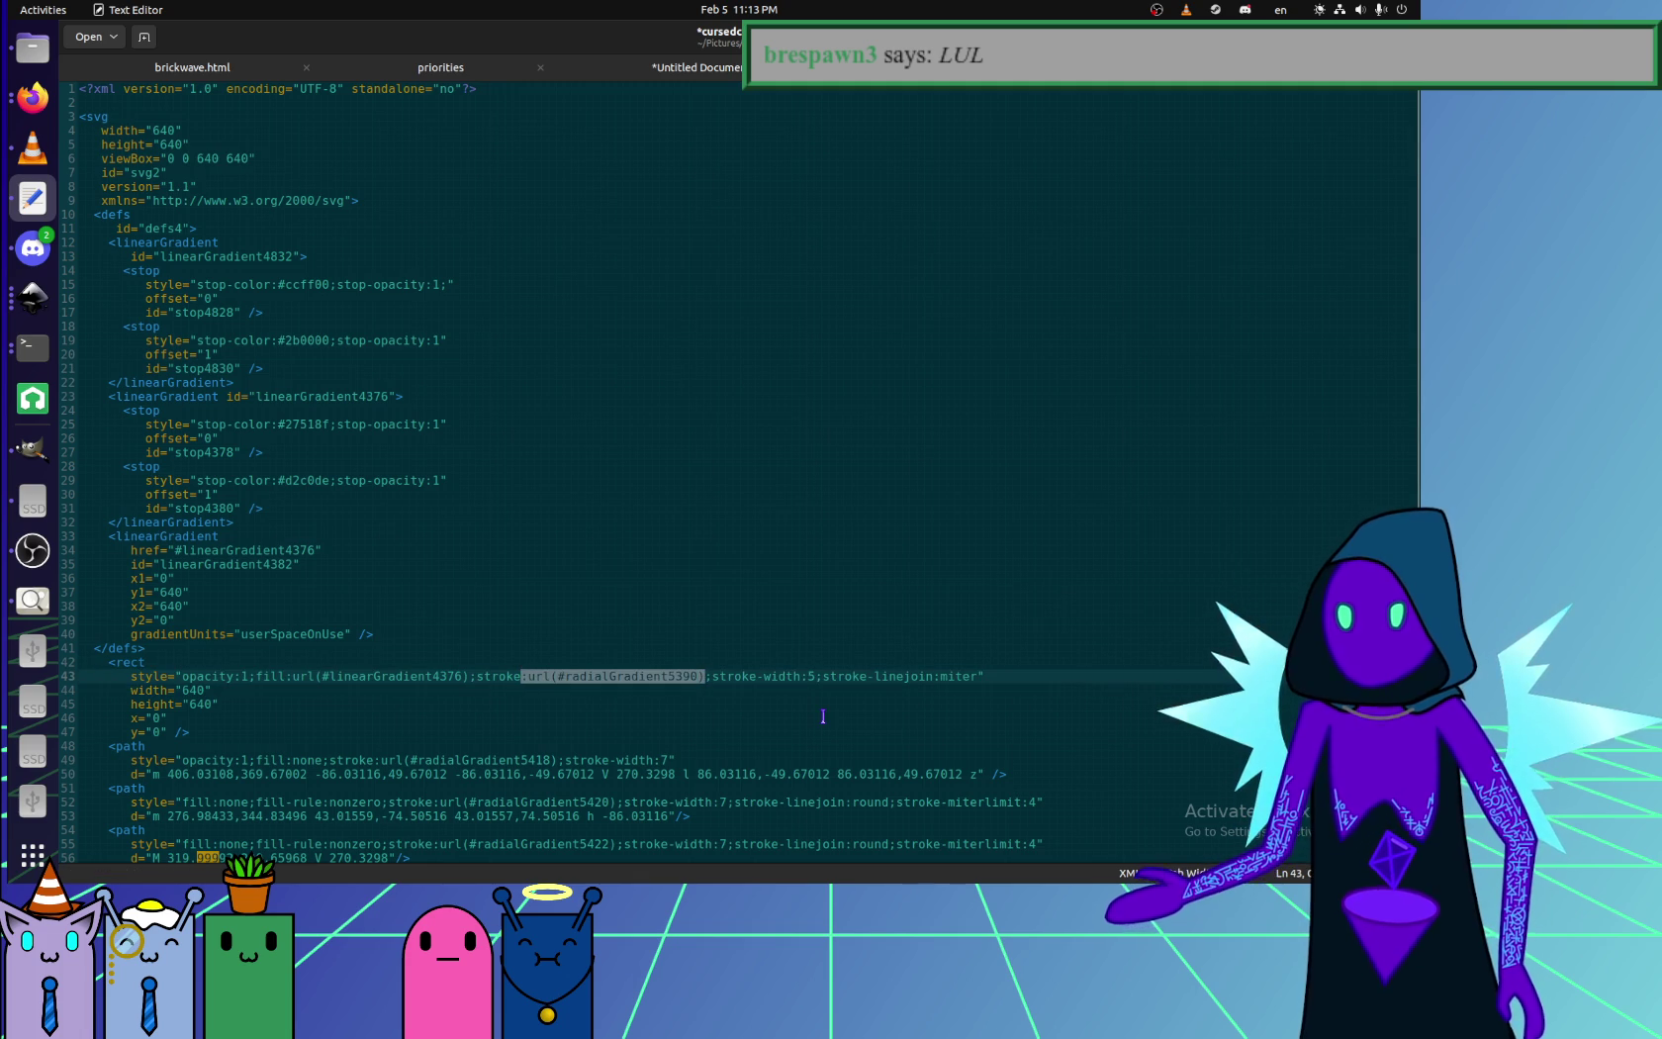
text(none)
key(ctrl+s)
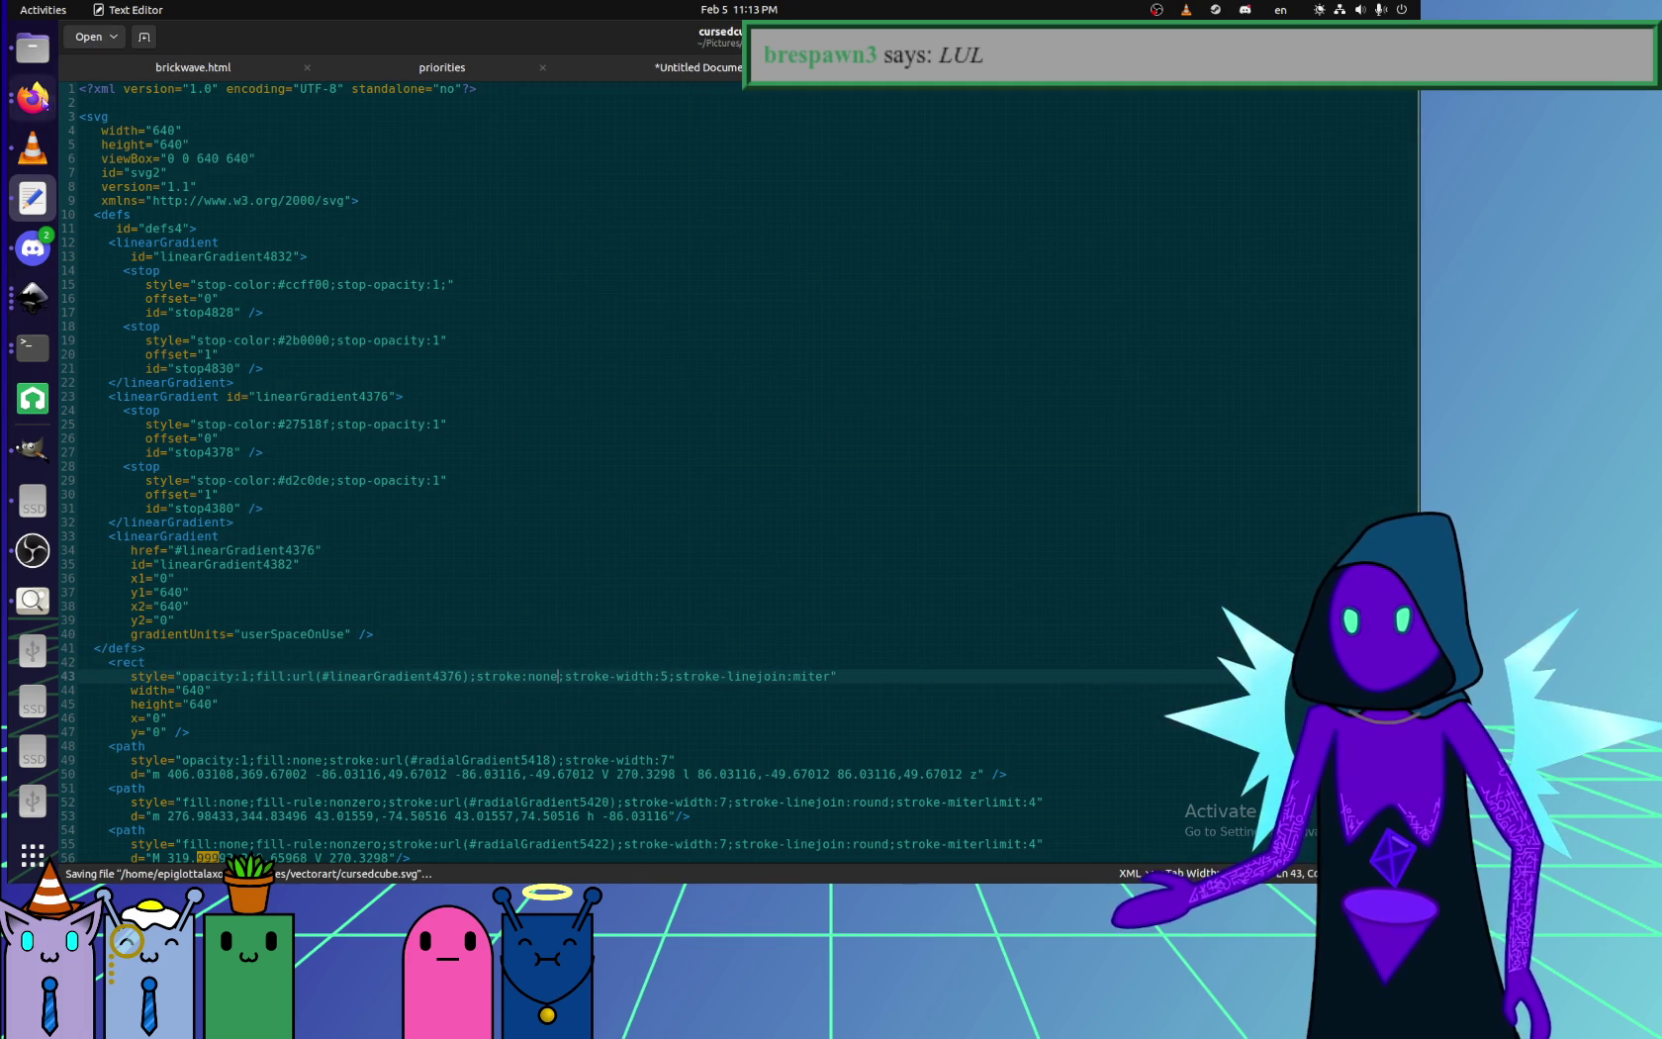
key(alt+Tab)
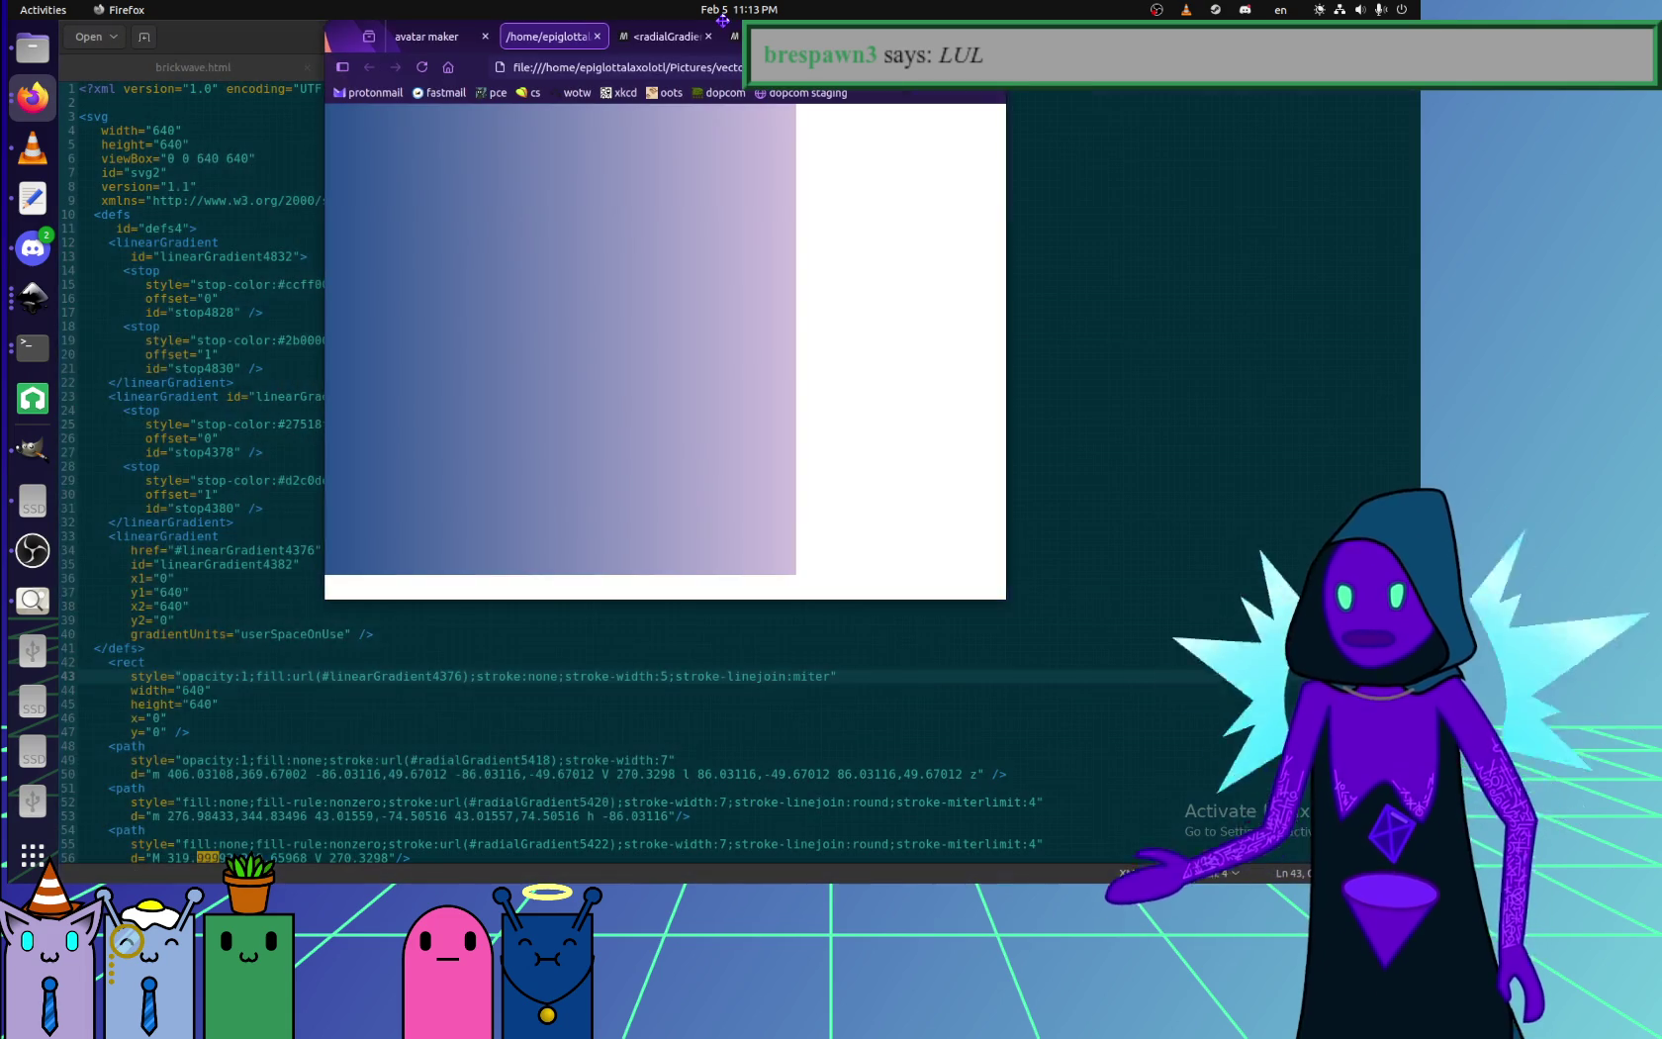
key(alt+Tab)
click(45, 547)
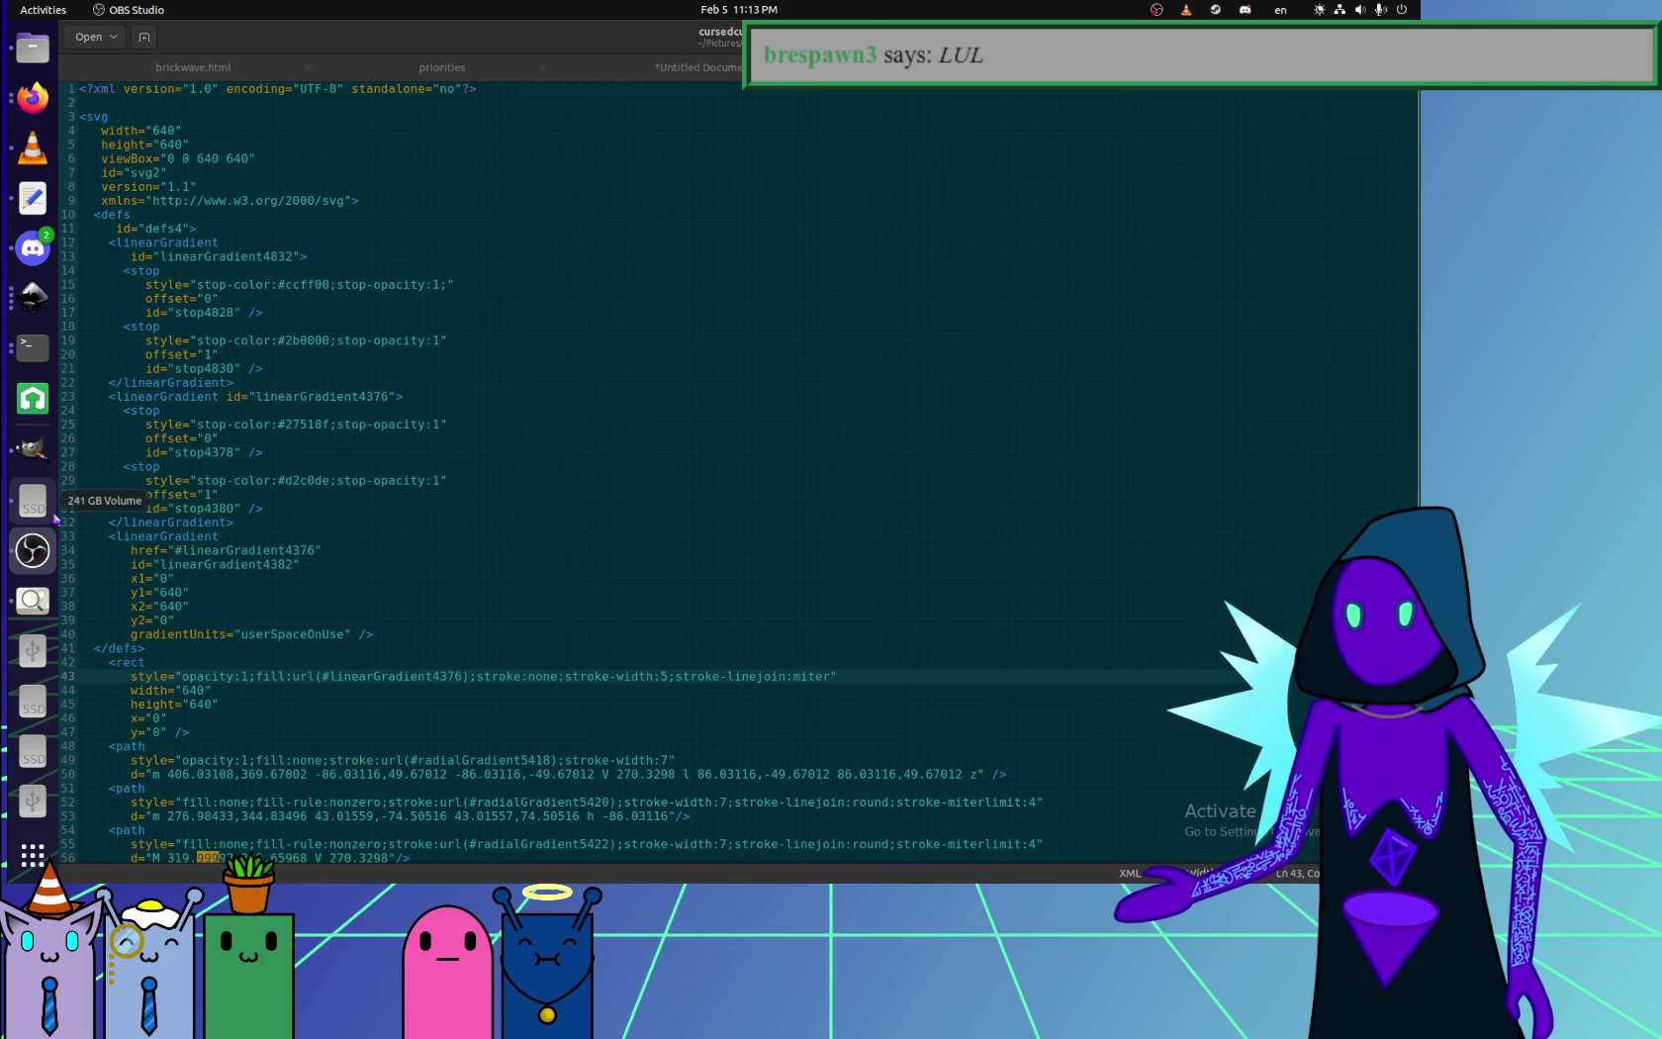
click(415, 801)
click(440, 760)
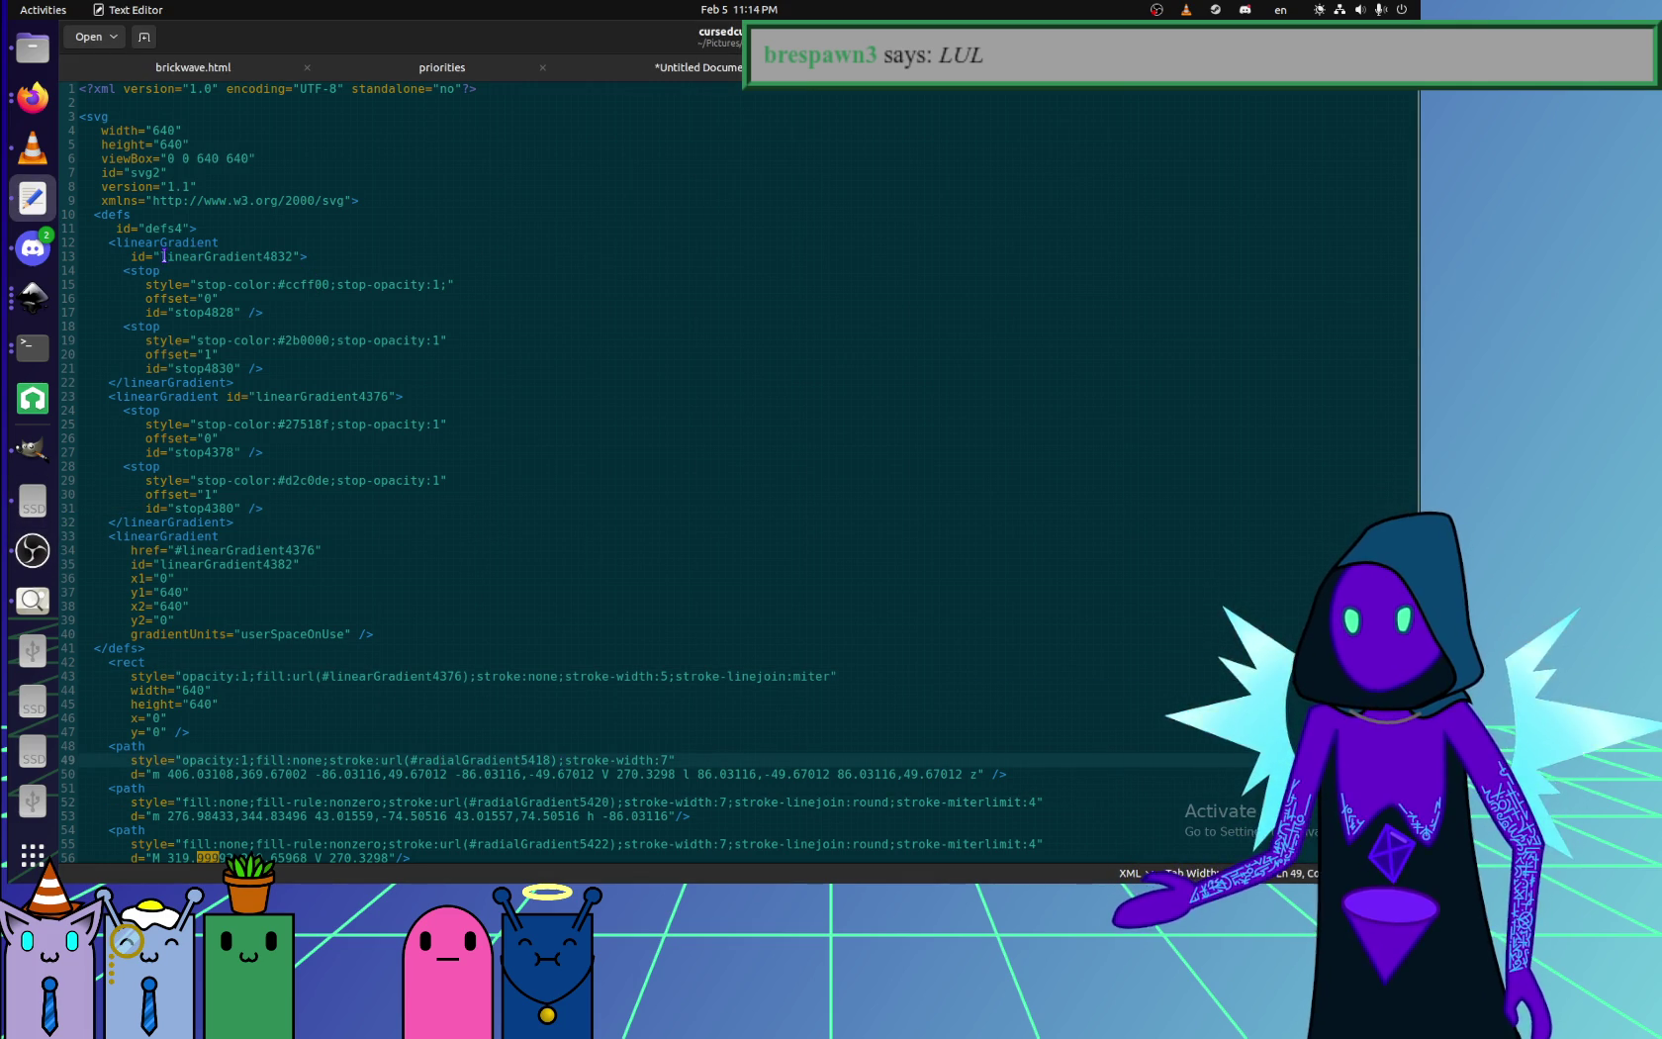
- Copy linearGradient4832 and paste it over the first three paths' radial gradient stroke ids
drag(164, 256, 243, 259)
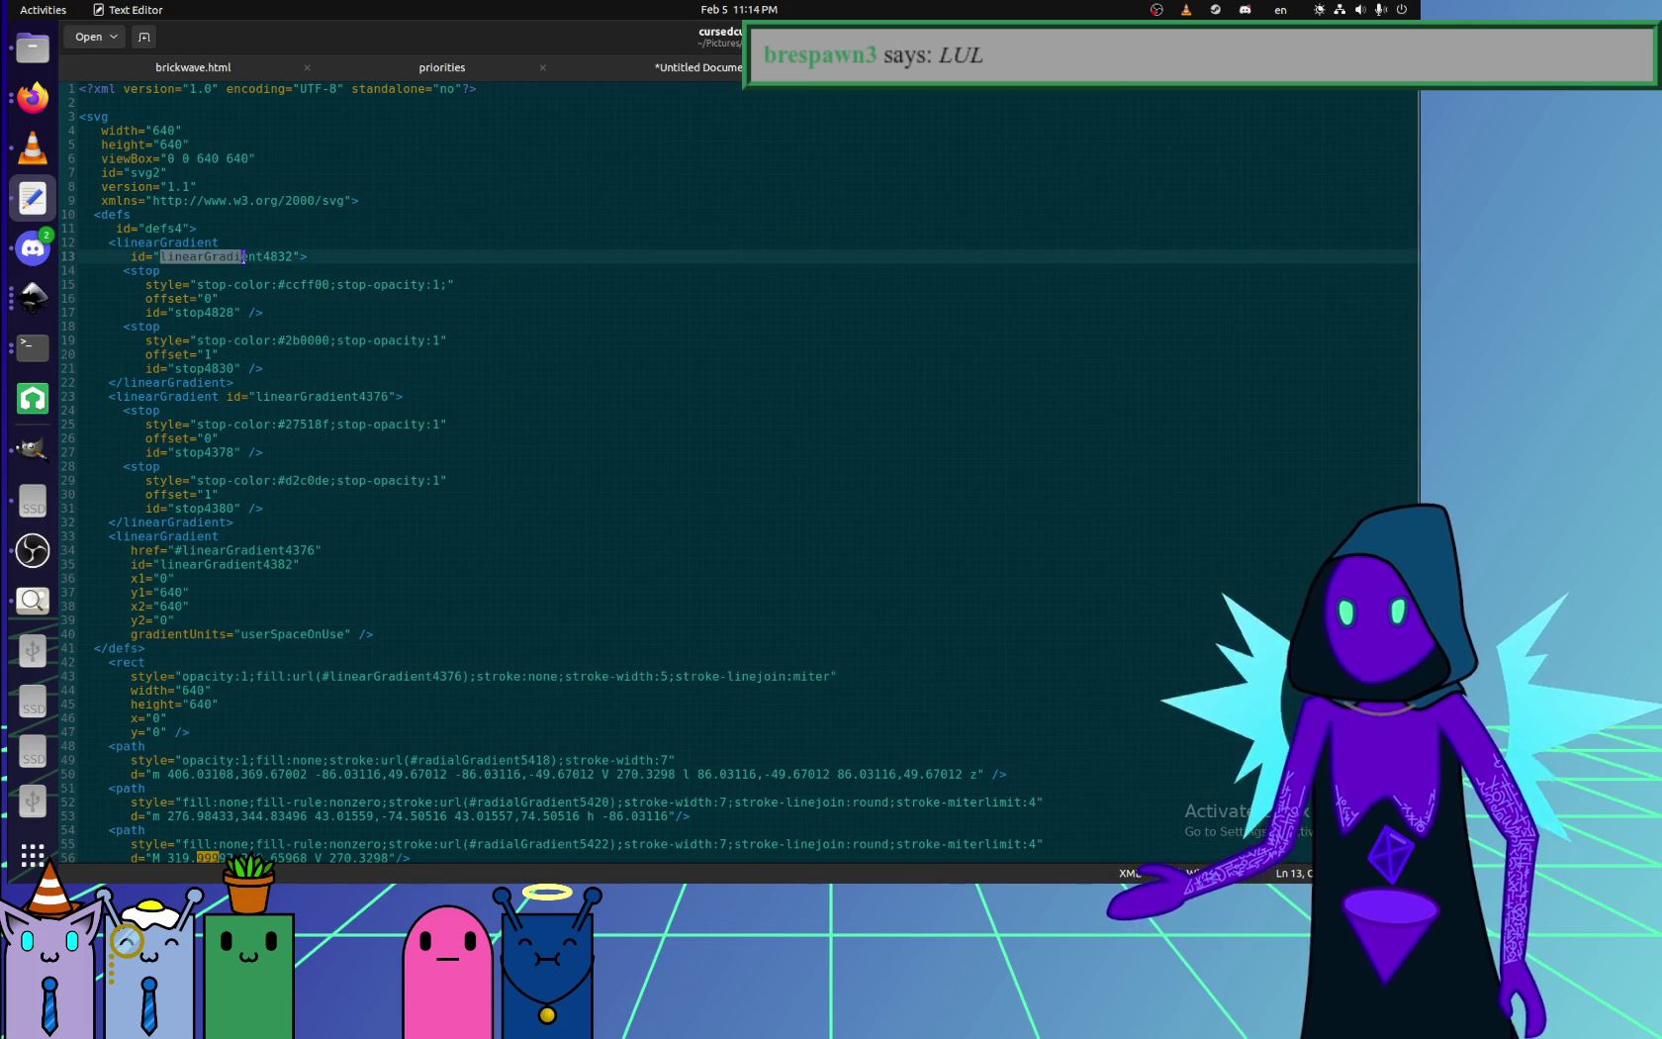
double_click(495, 759)
text(linearGradient4832)
double_click(574, 801)
text(linearGradient4832)
double_click(577, 843)
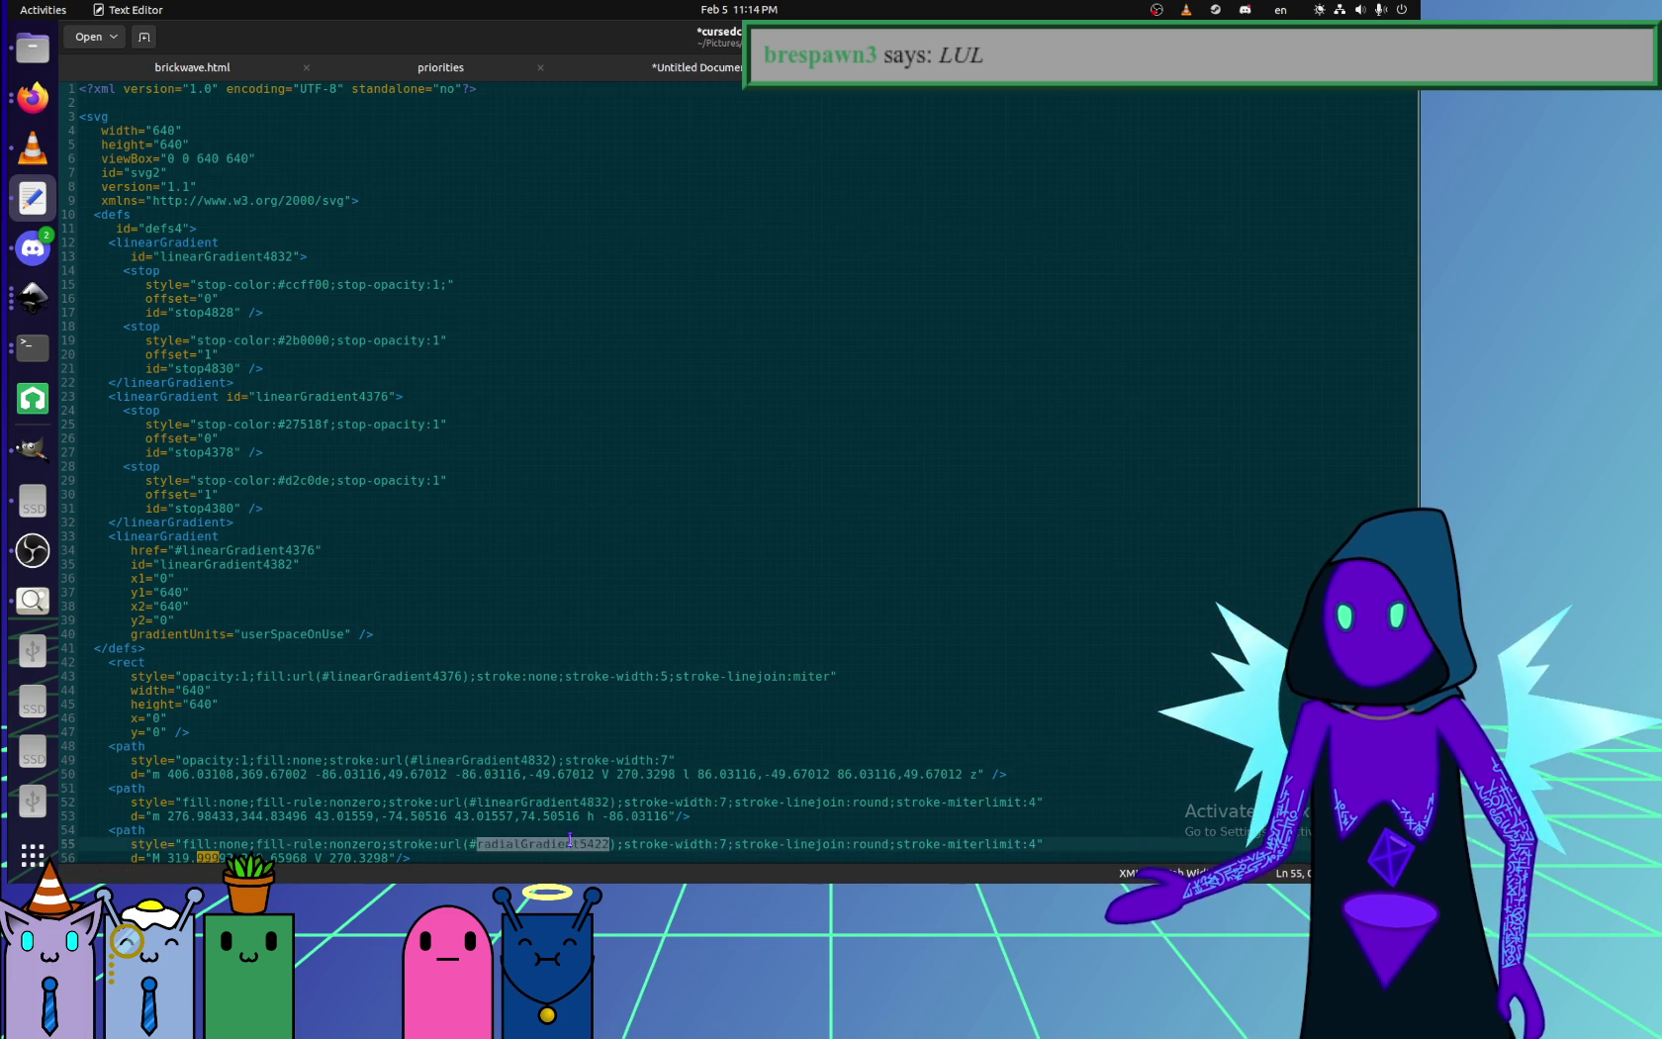
text(linearGradient4832)
- Replace the remaining paths' radial gradient stroke ids with linearGradient4832 and save
scroll(576, 846, down, 2)
scroll(576, 846, down, 2)
double_click(520, 734)
text(linearGradient4832)
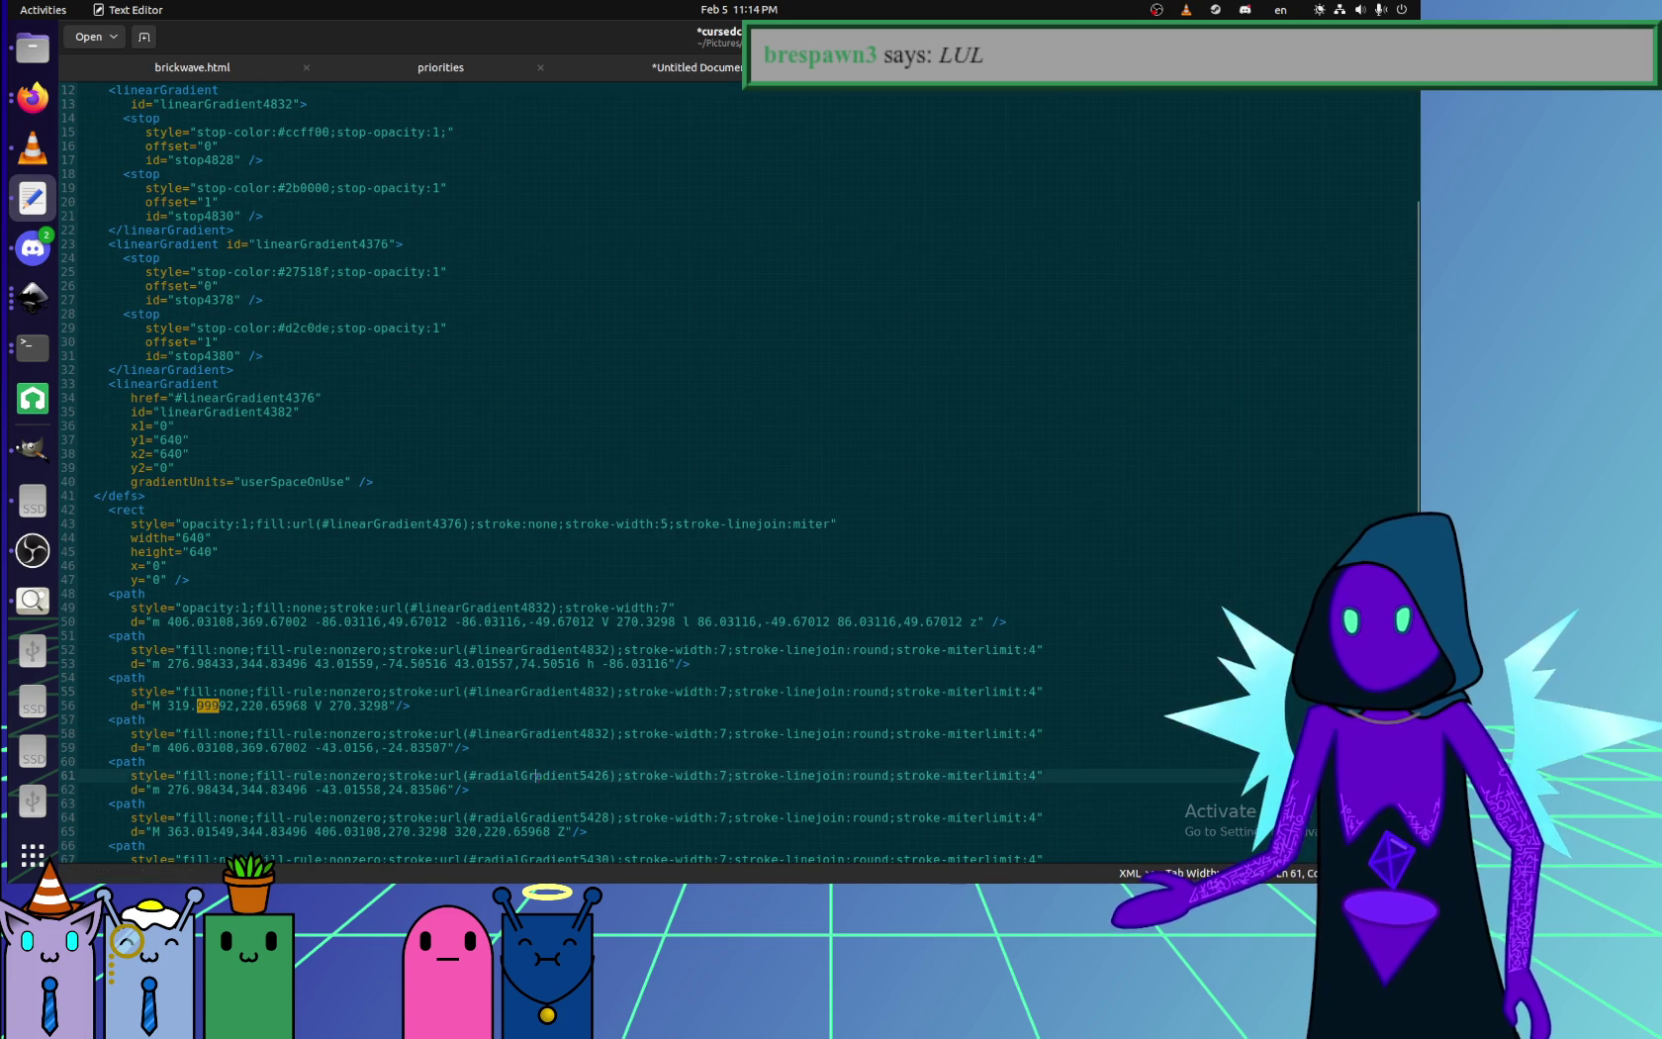
double_click(524, 776)
text(linearGradient4832)
double_click(539, 817)
text(linearGradient4832)
scroll(539, 813, down, 2)
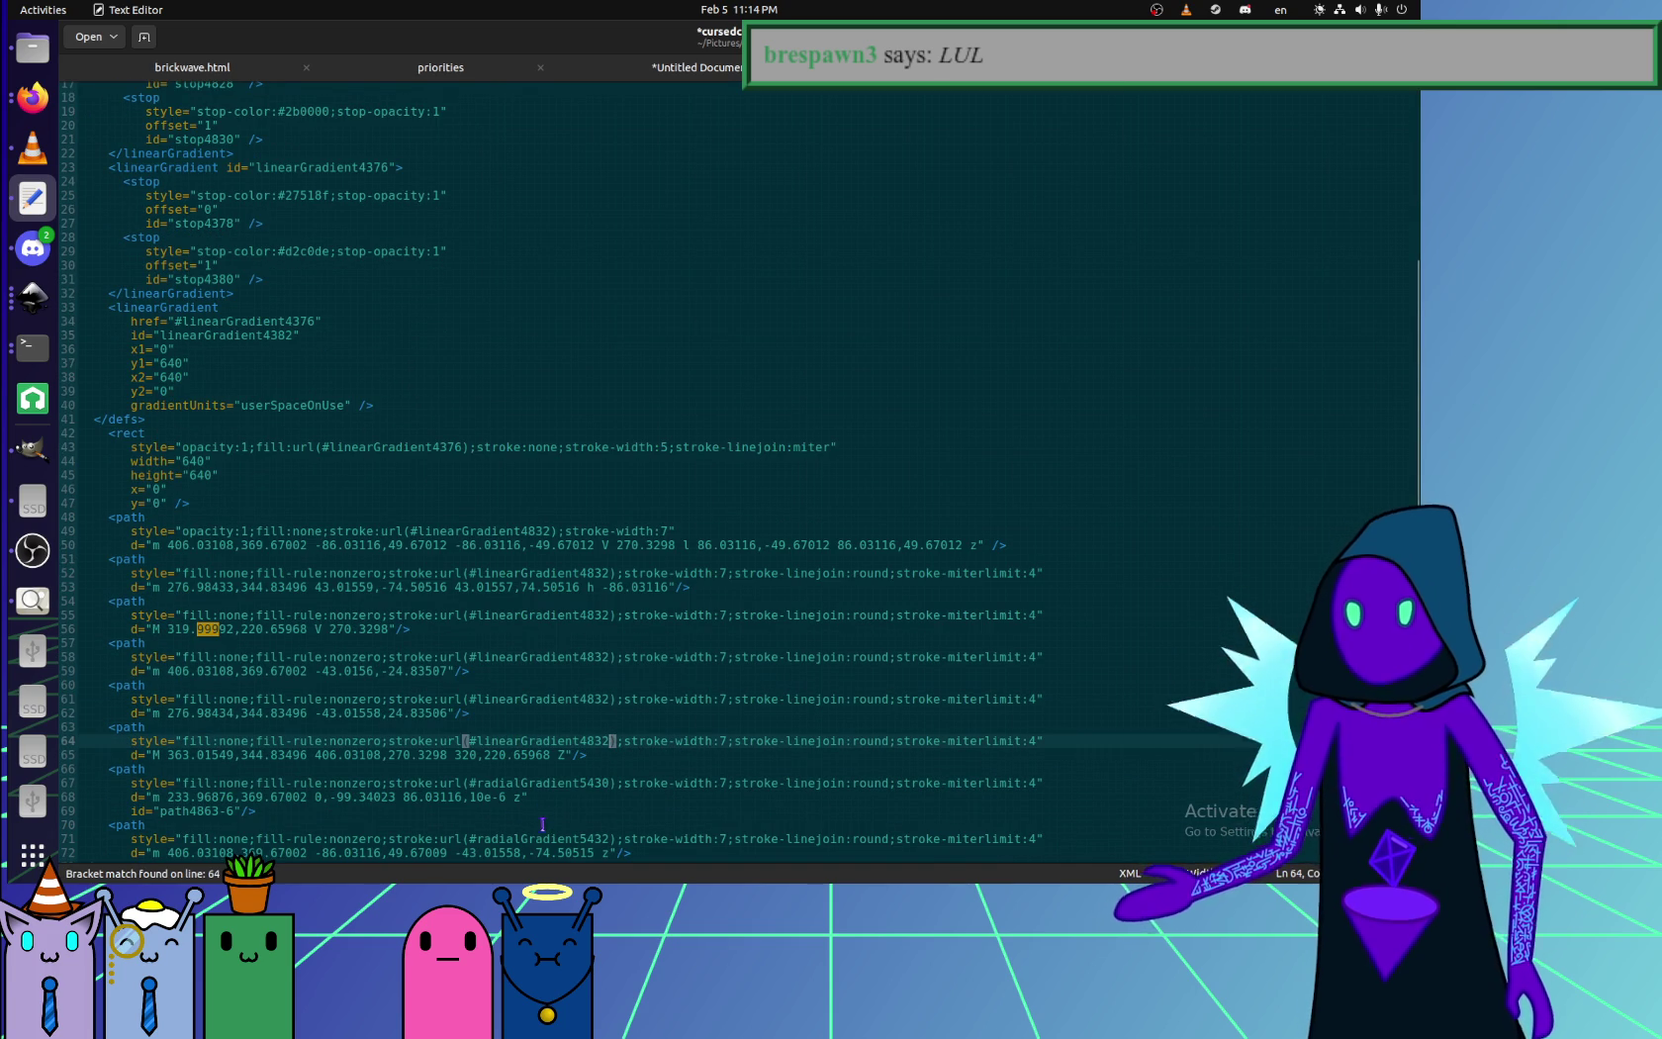
double_click(553, 780)
text(linearGradient4832)
double_click(569, 839)
scroll(569, 839, down, 1)
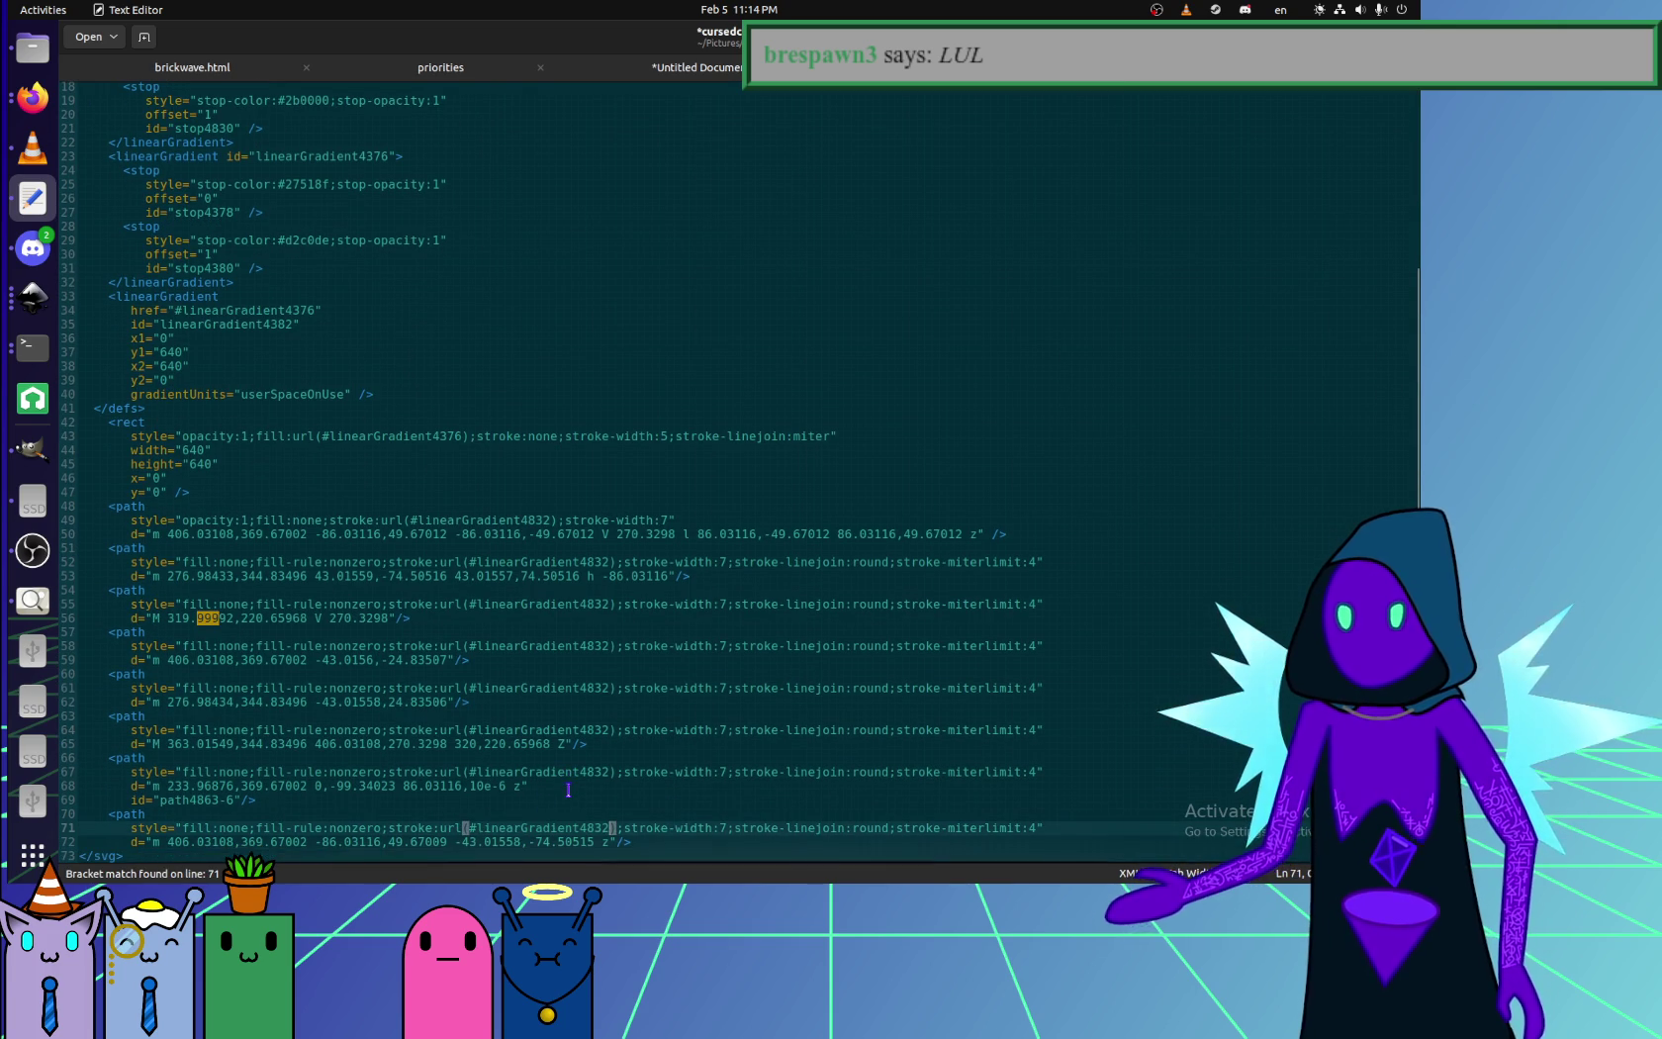
key(ctrl+v)
key(ctrl+s)
- Preview the yellow-to-brown cube outline in Firefox and return to the source
click(33, 97)
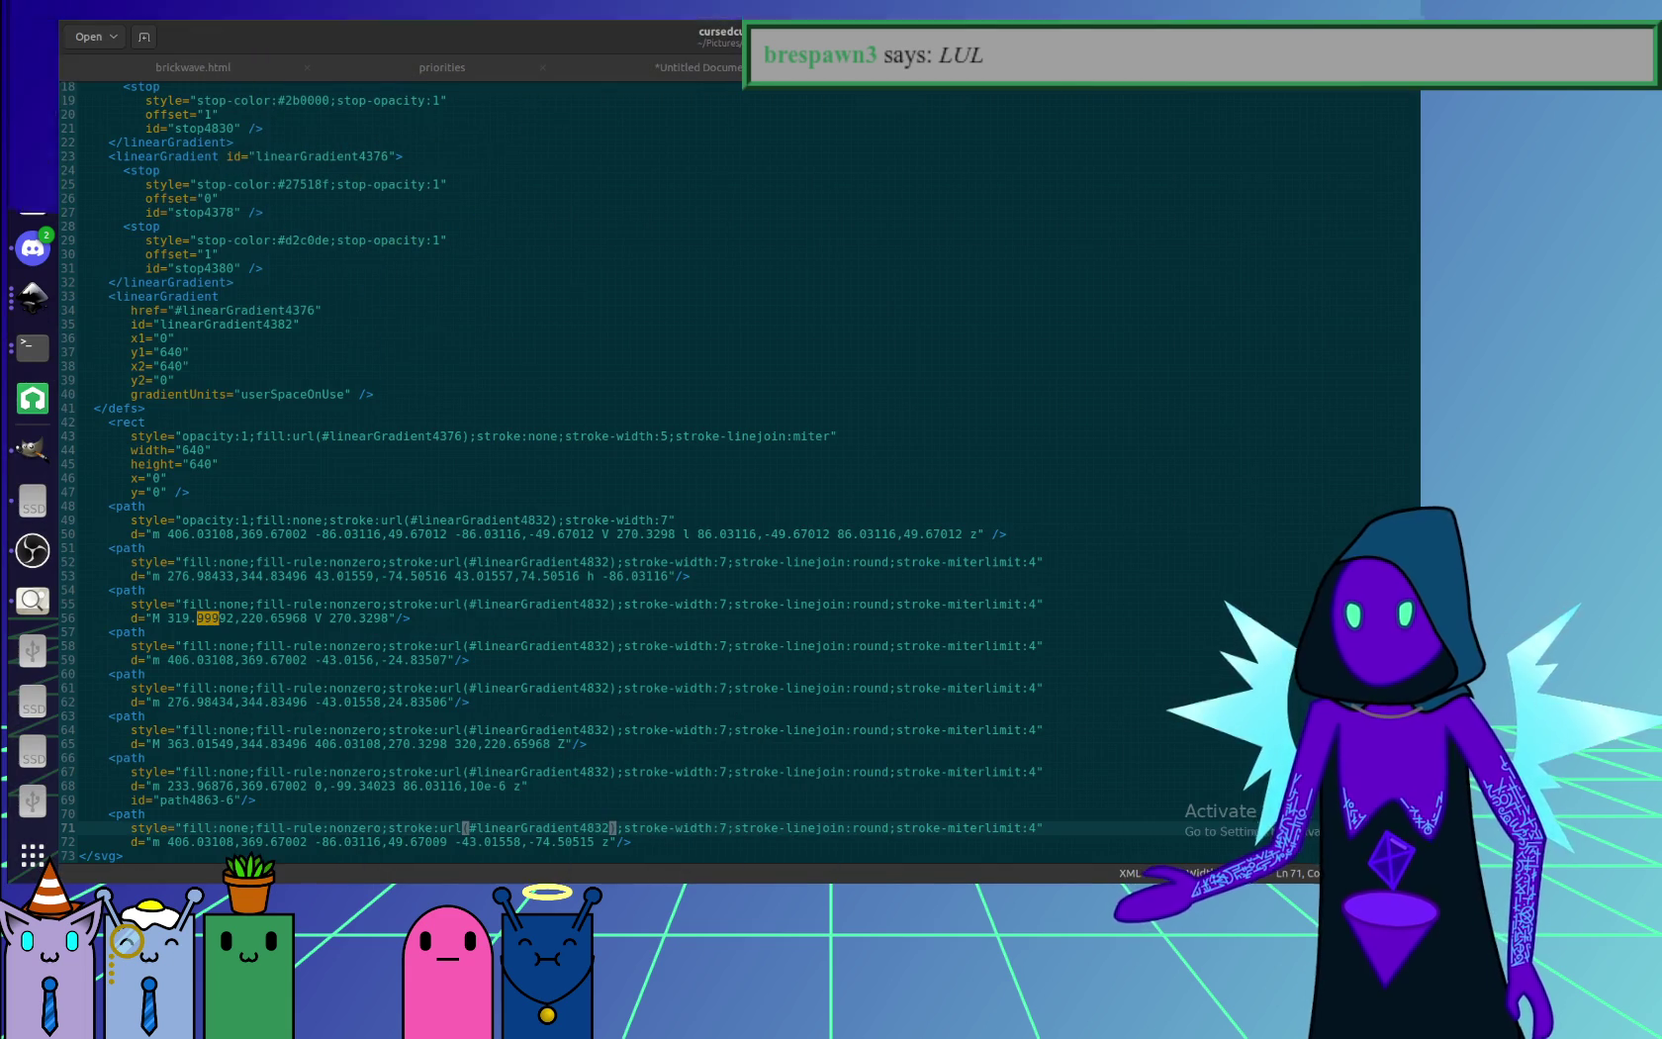
key(alt+Tab)
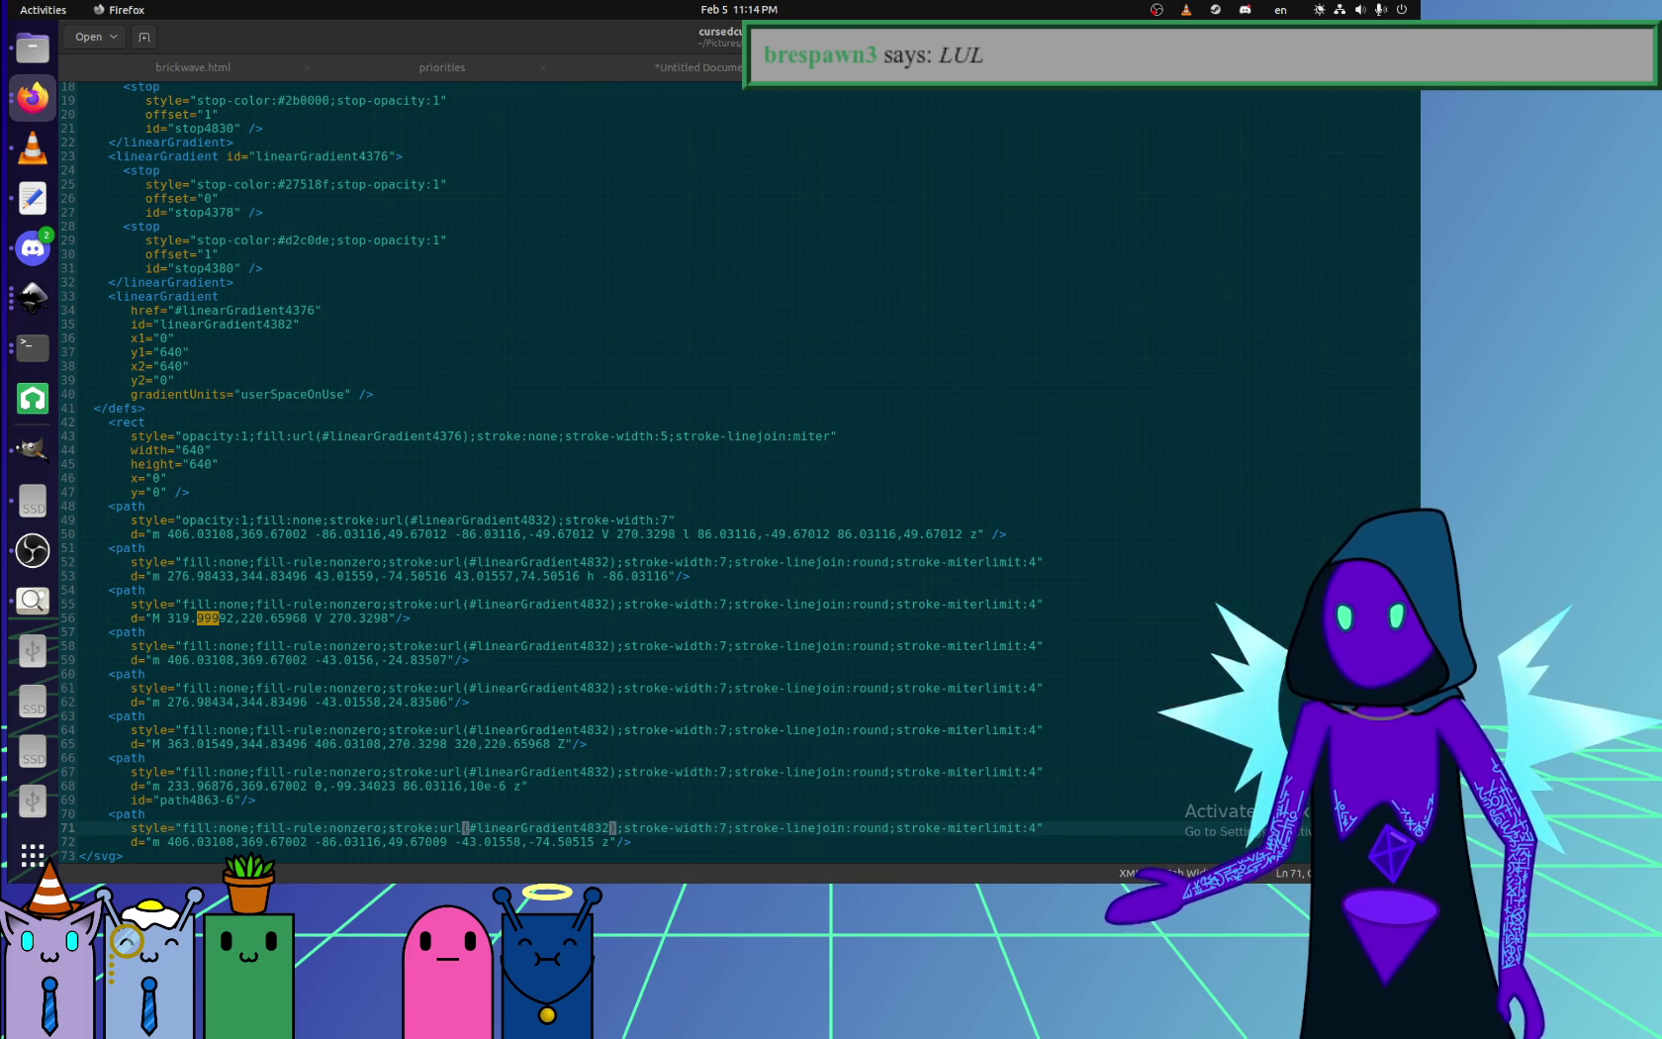
scroll(199, 377, up, 5)
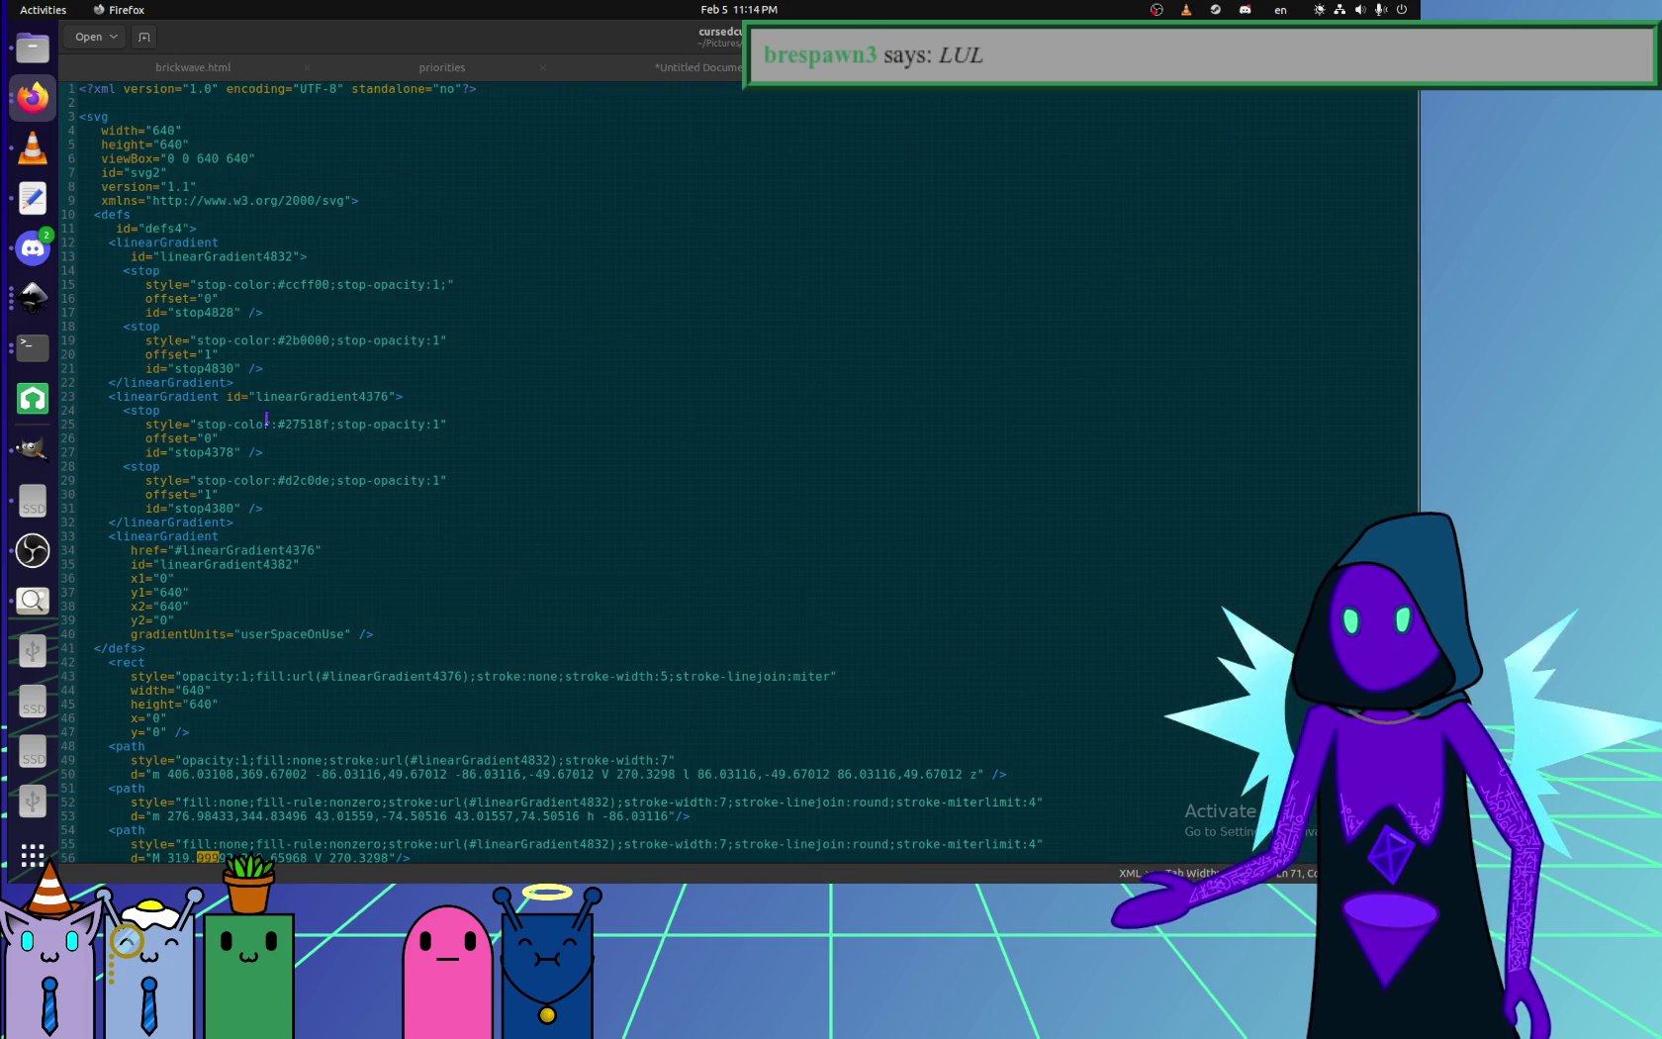
- Rename the gradient id linearGradient4832 to cubeStroke and copy the new id
click(197, 242)
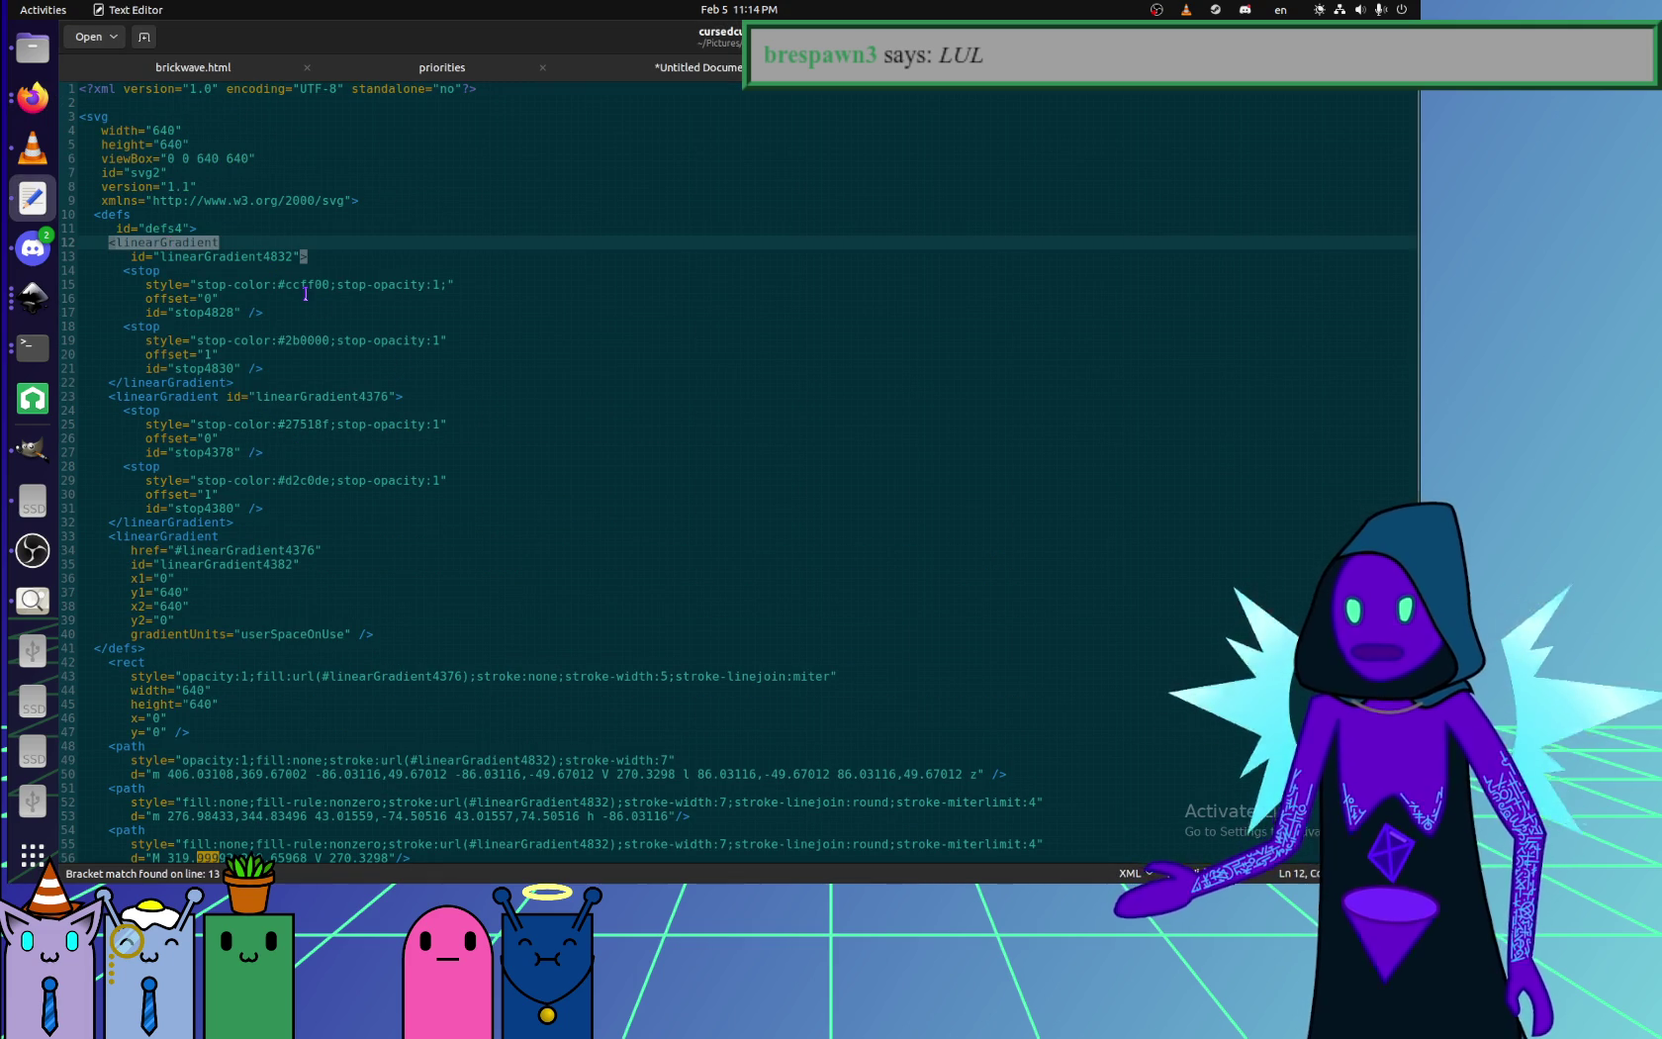
click(257, 256)
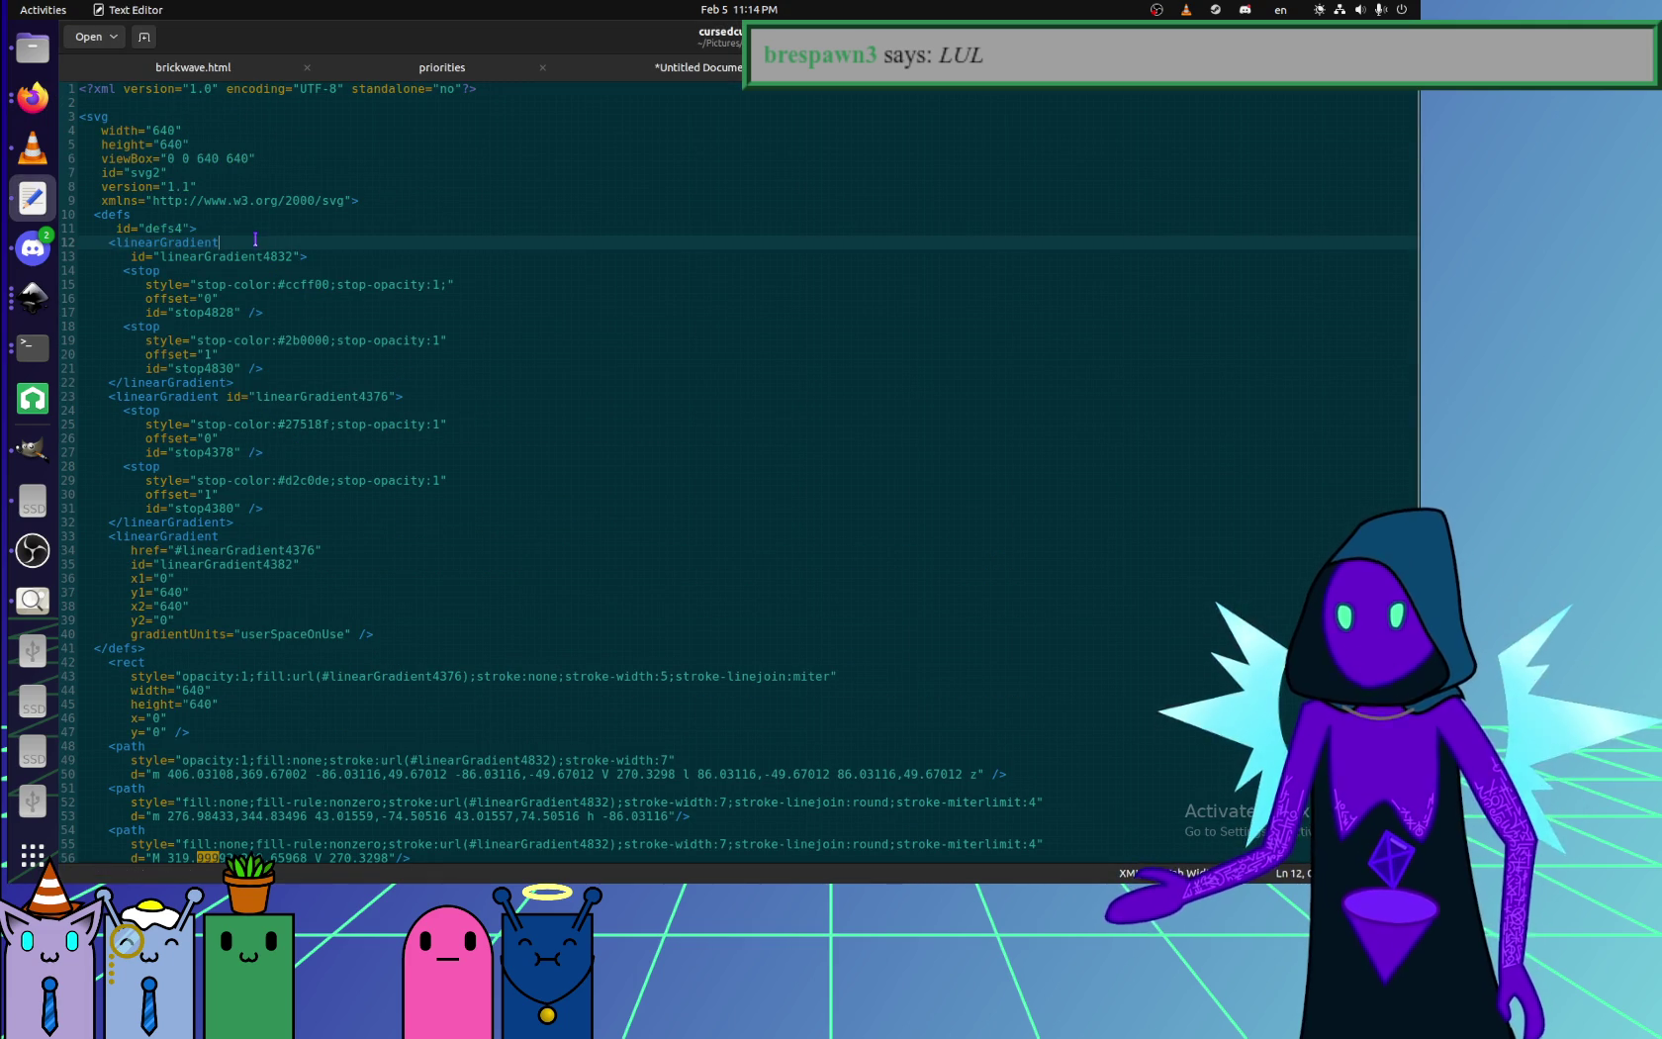
double_click(257, 255)
text(cubeStroke)
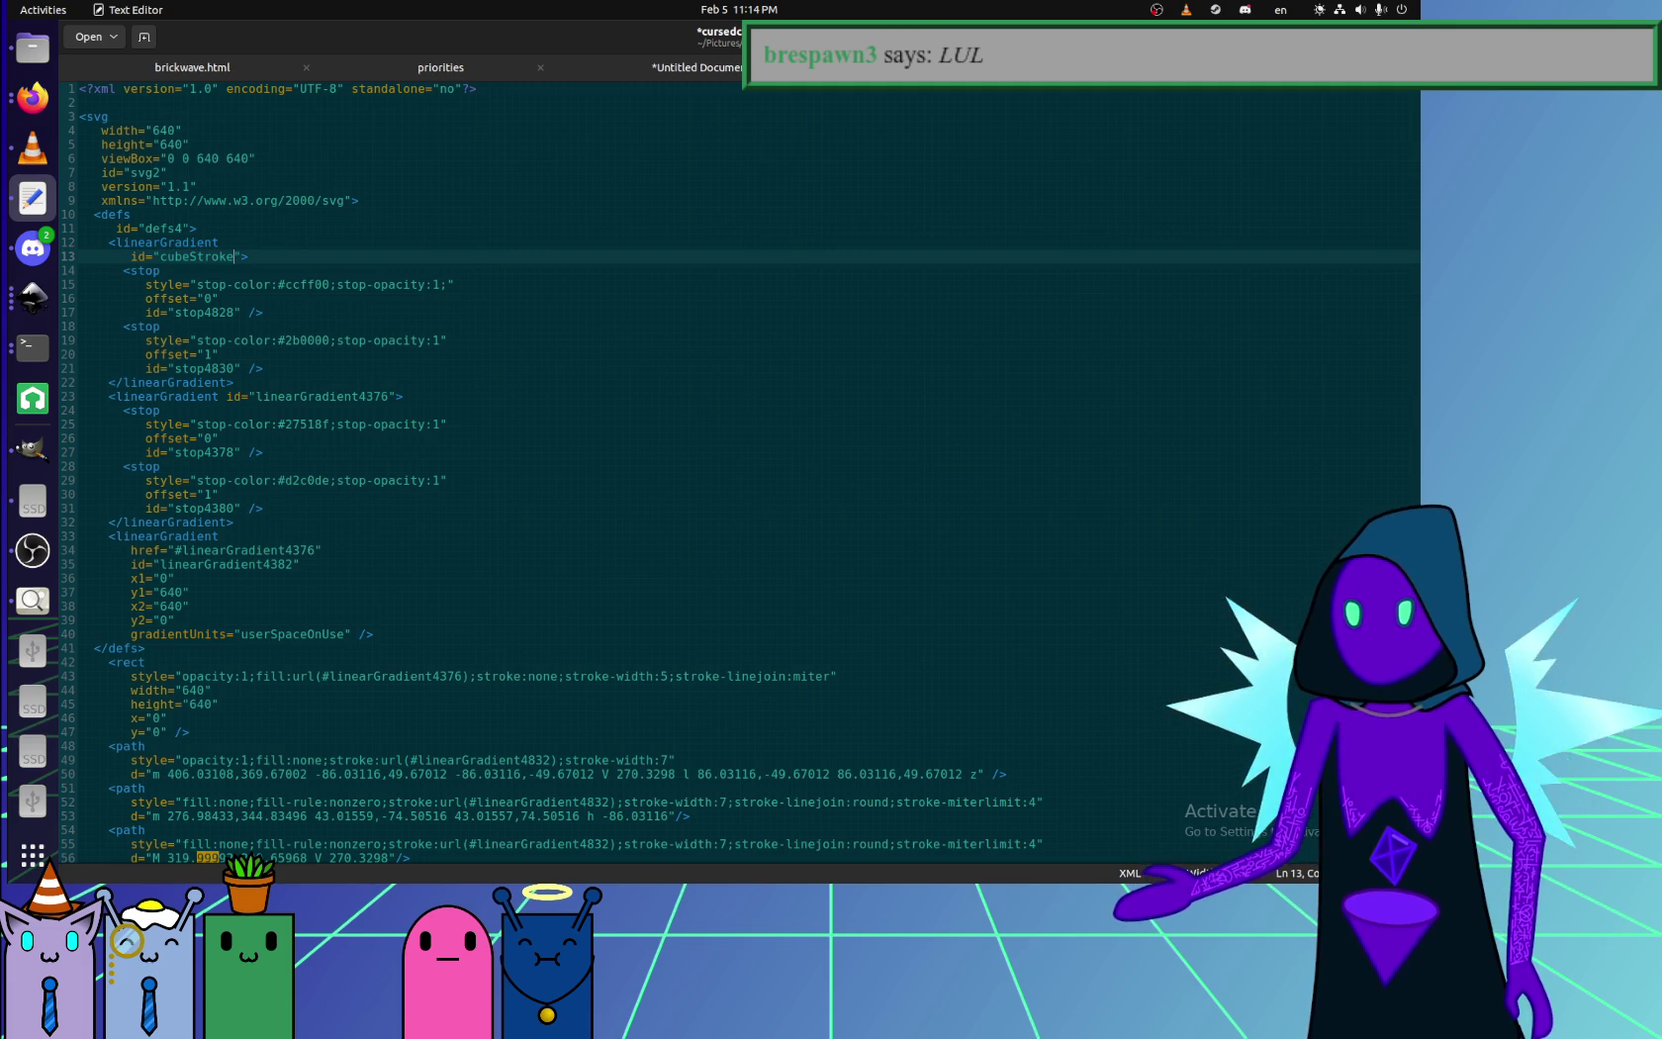
key(ctrl+shift+Left)
key(ctrl+c)
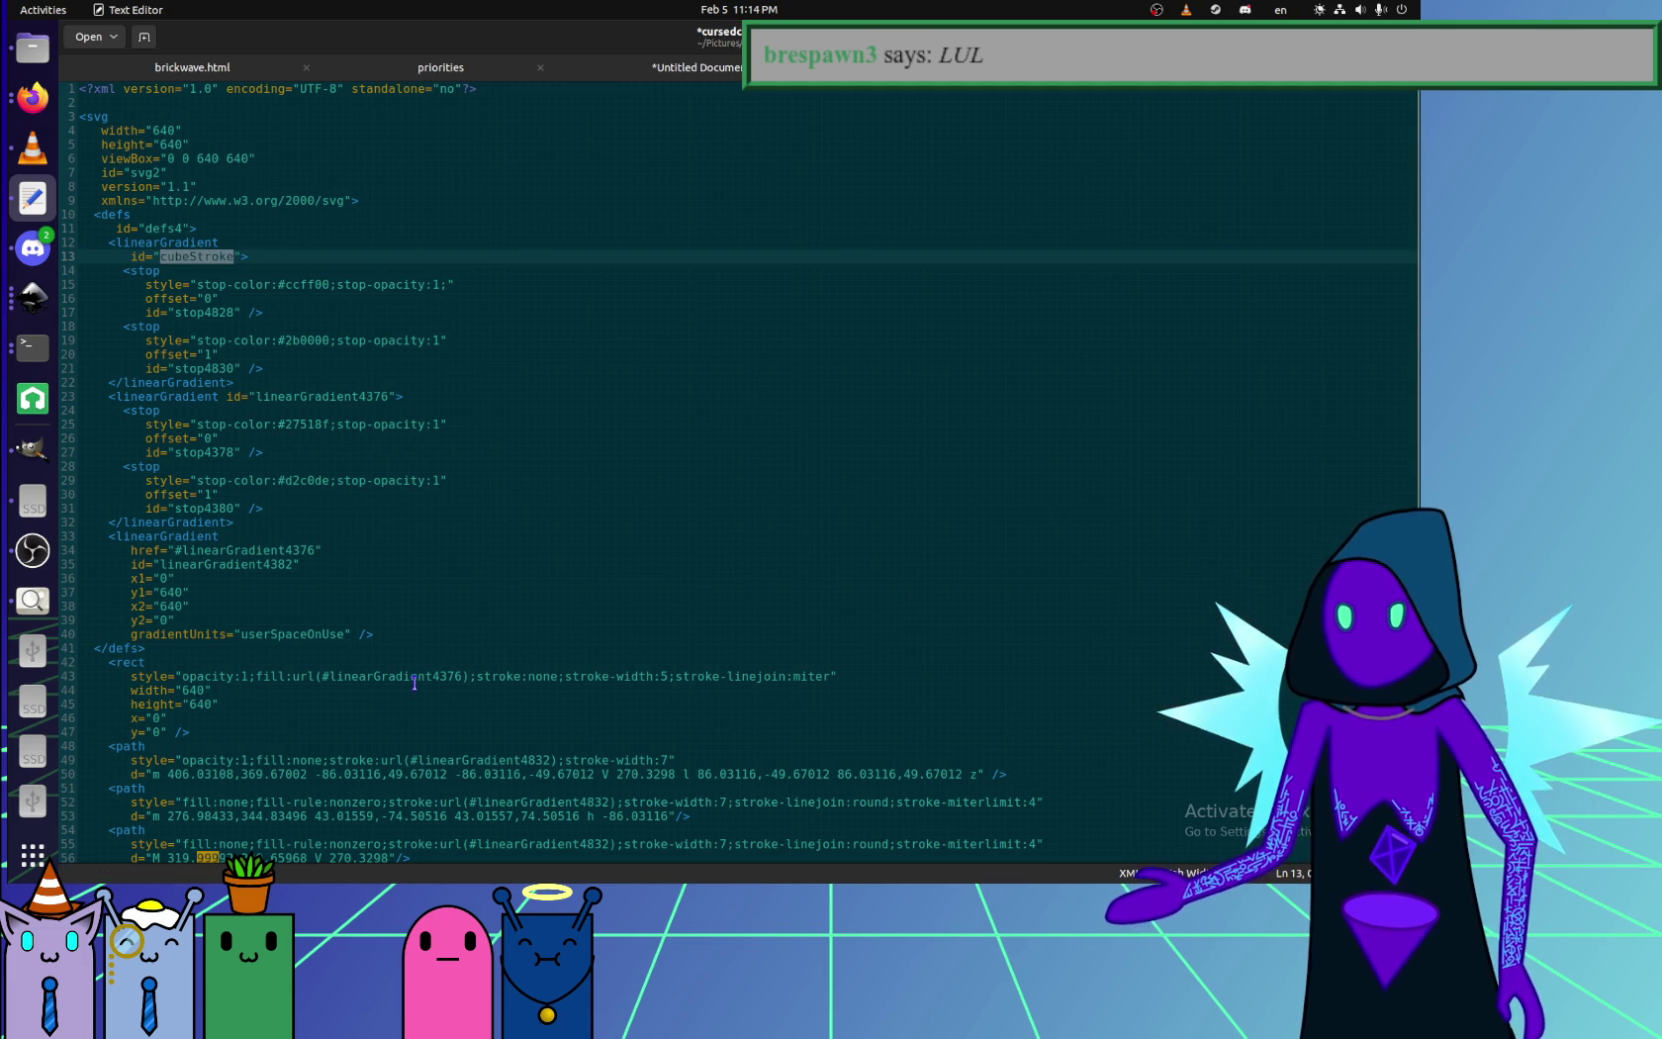
- Paste cubeStroke over the first five paths' url(#linearGradient4832) stroke references
click(414, 681)
scroll(432, 647, down, 5)
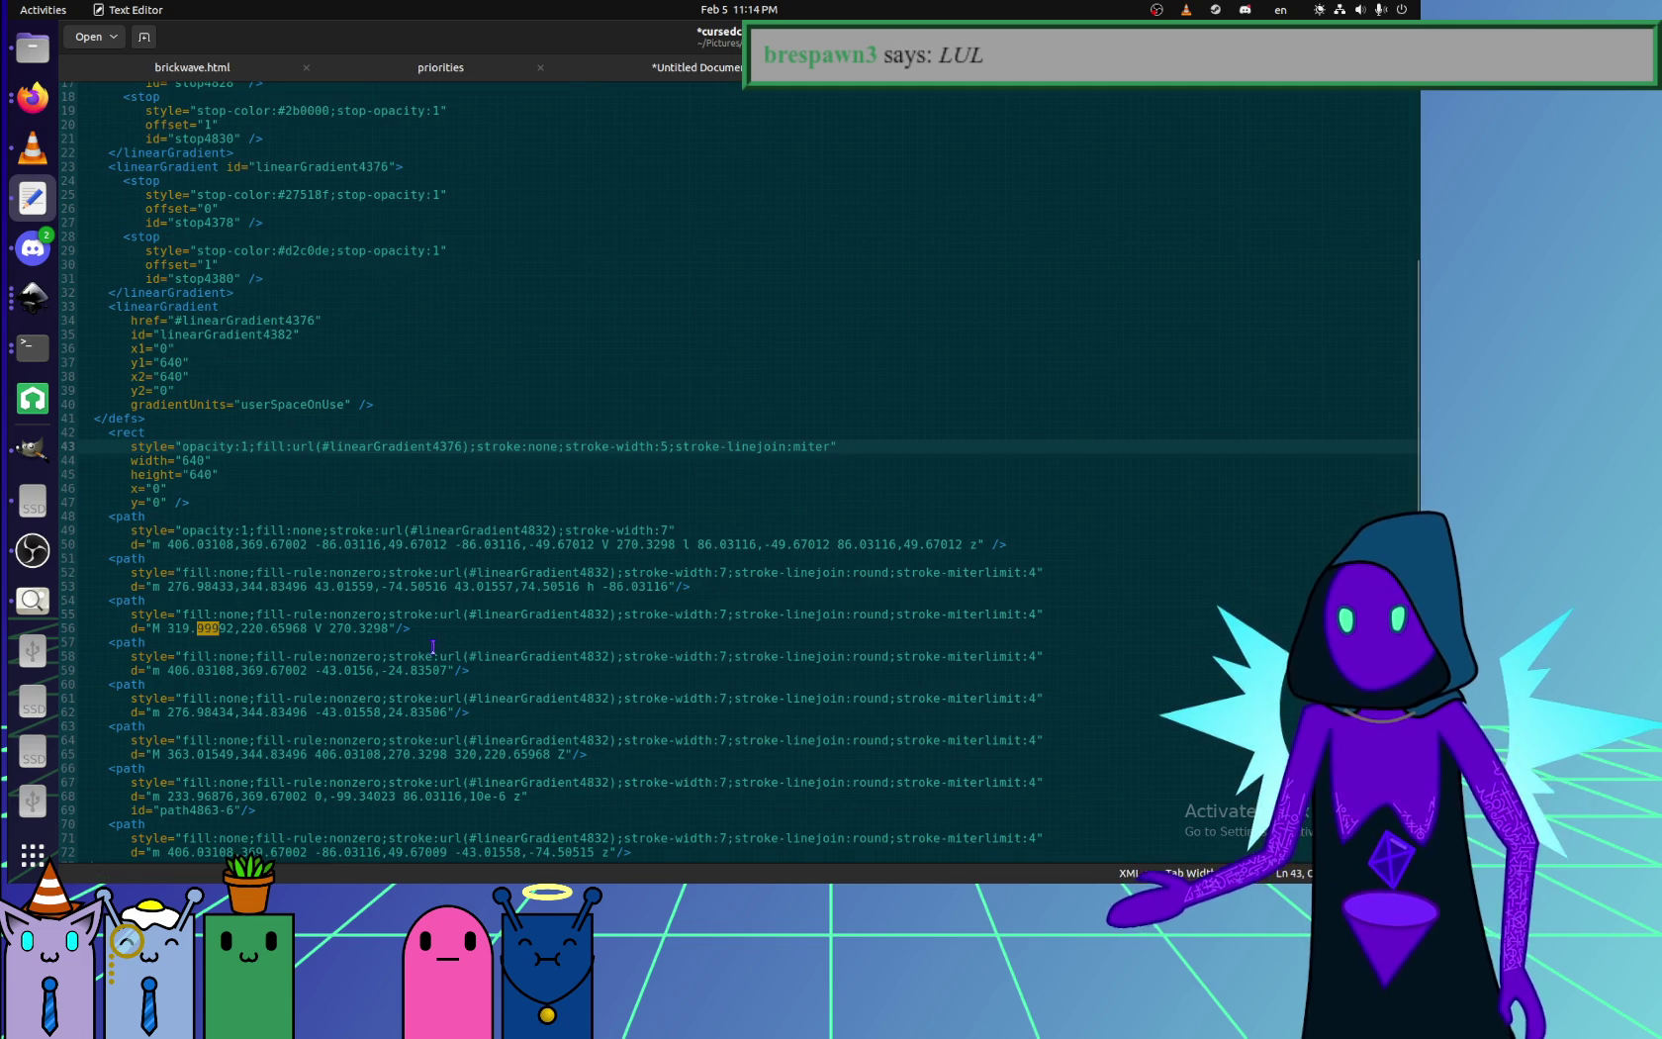
double_click(532, 572)
key(ctrl+v)
double_click(539, 613)
key(ctrl+v)
double_click(544, 656)
key(ctrl+v)
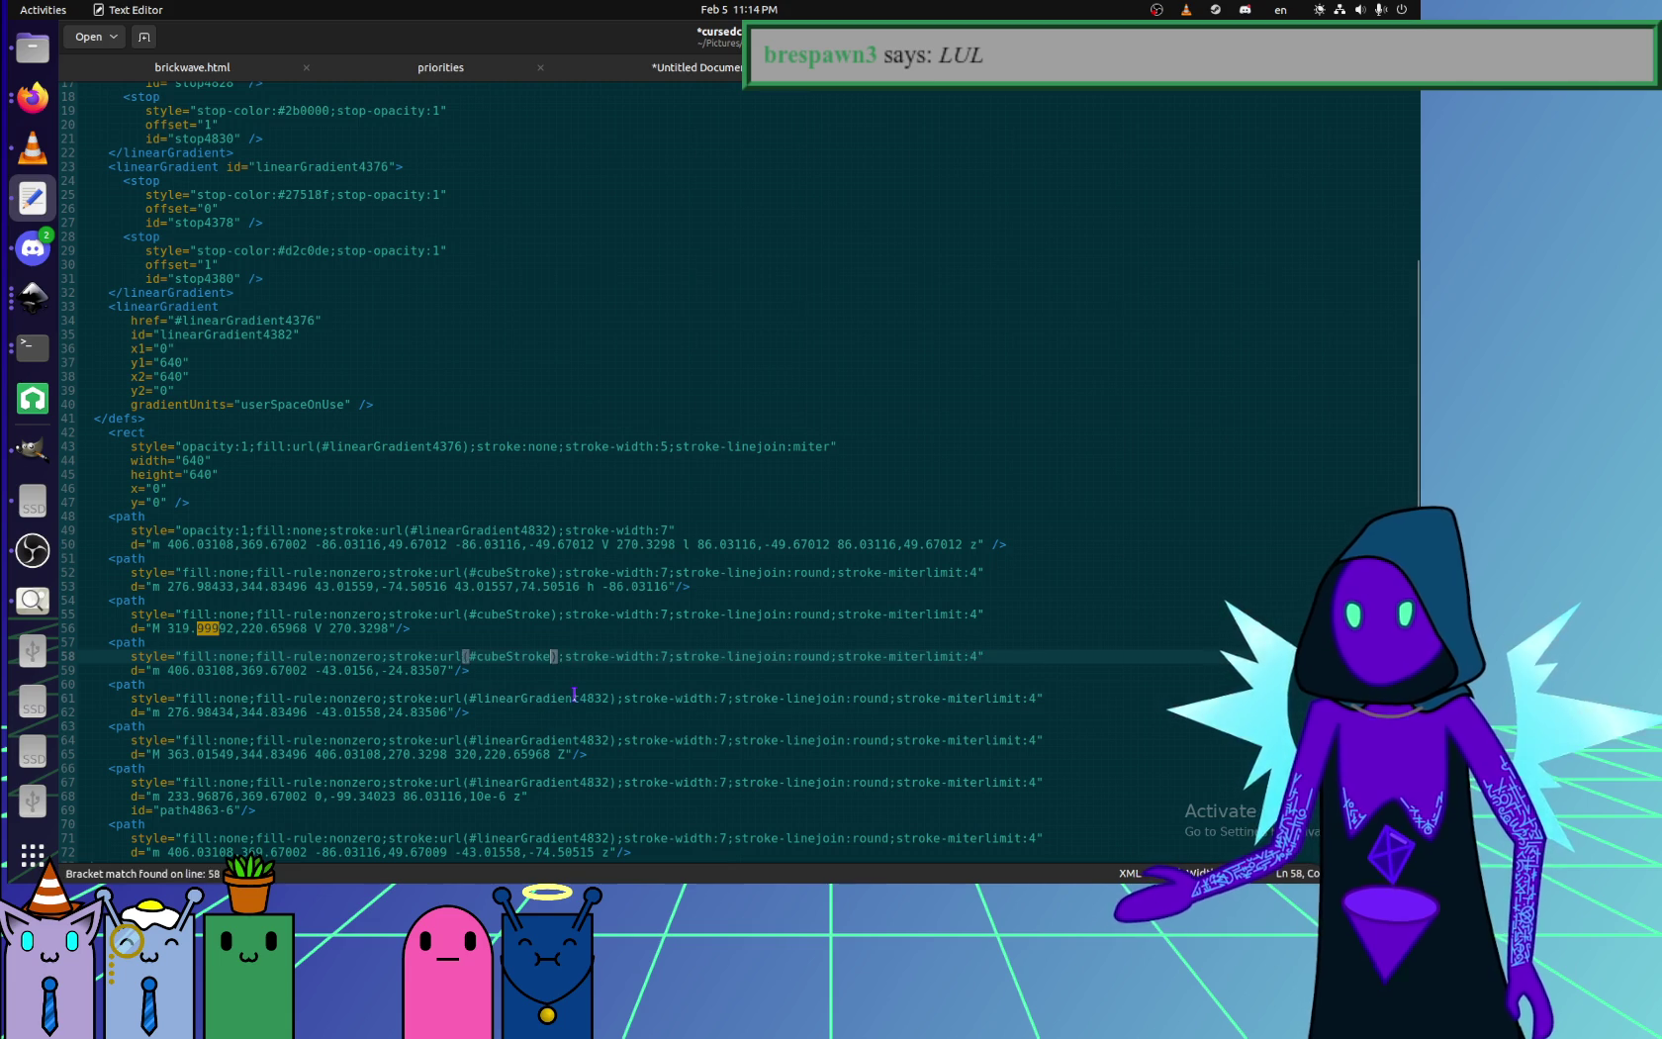
double_click(574, 698)
key(ctrl+v)
double_click(544, 740)
key(ctrl+v)
- Point the last two paths' strokes at cubeStroke and save the file
click(587, 782)
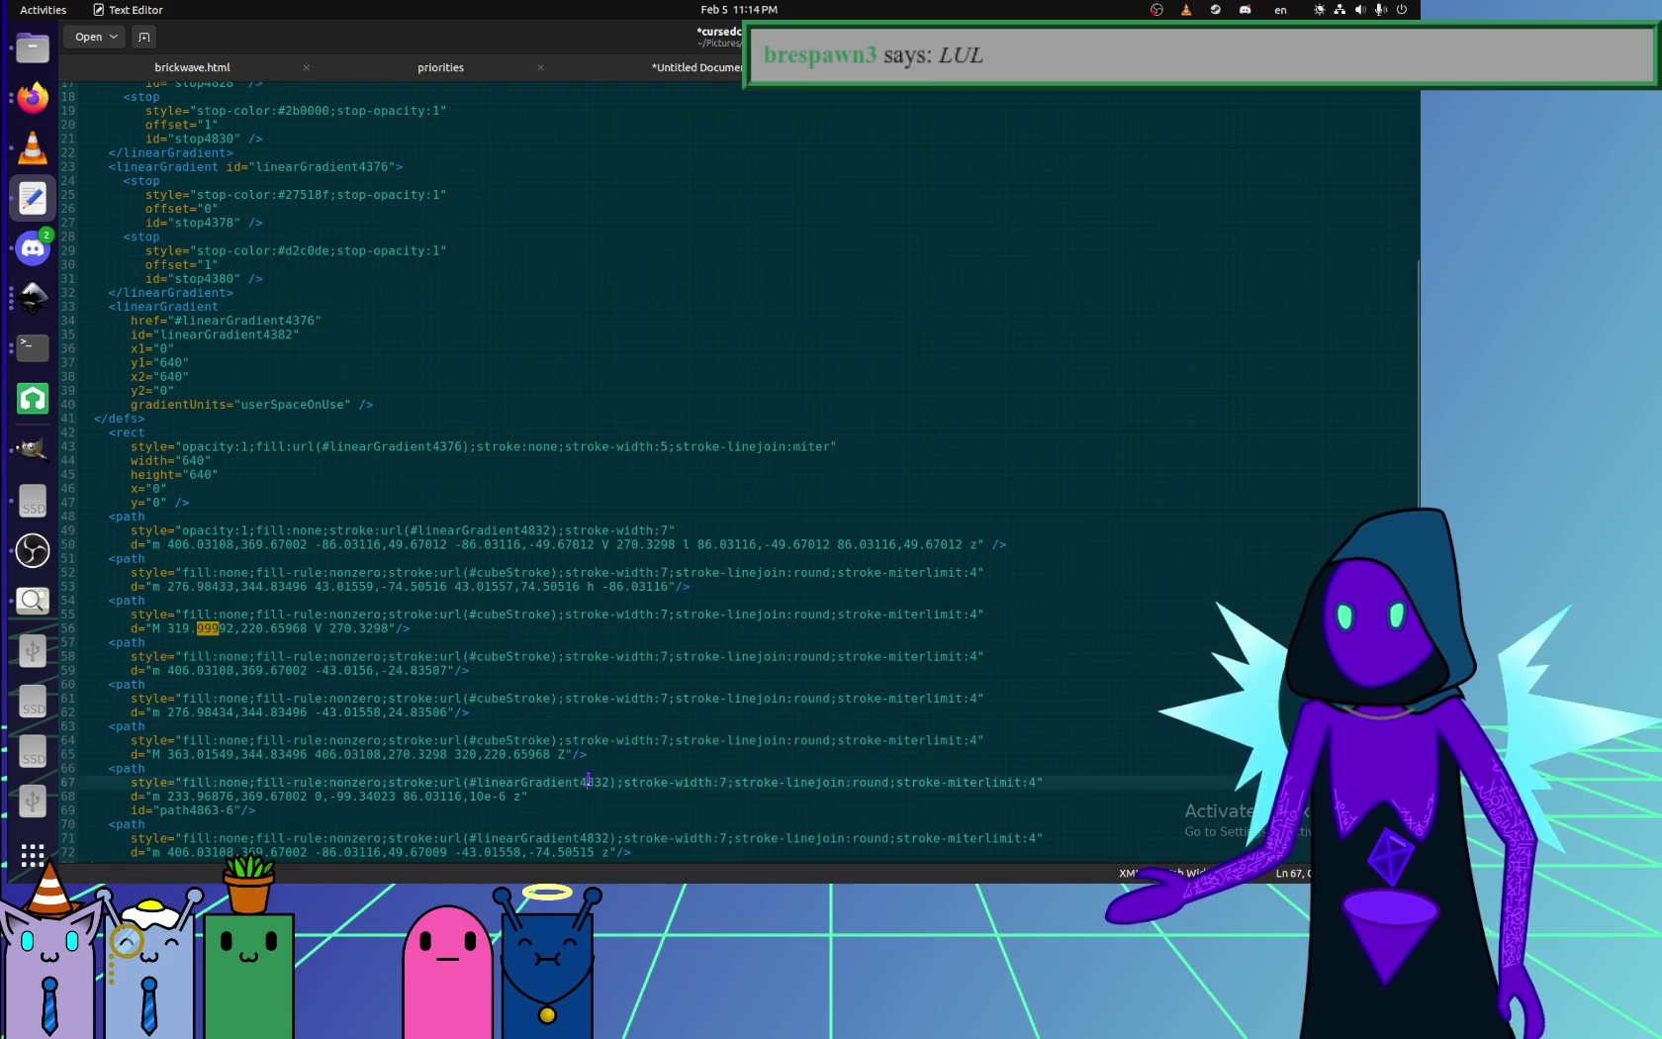
double_click(588, 782)
key(ctrl+v)
double_click(544, 837)
key(ctrl+v)
scroll(606, 655, down, 1)
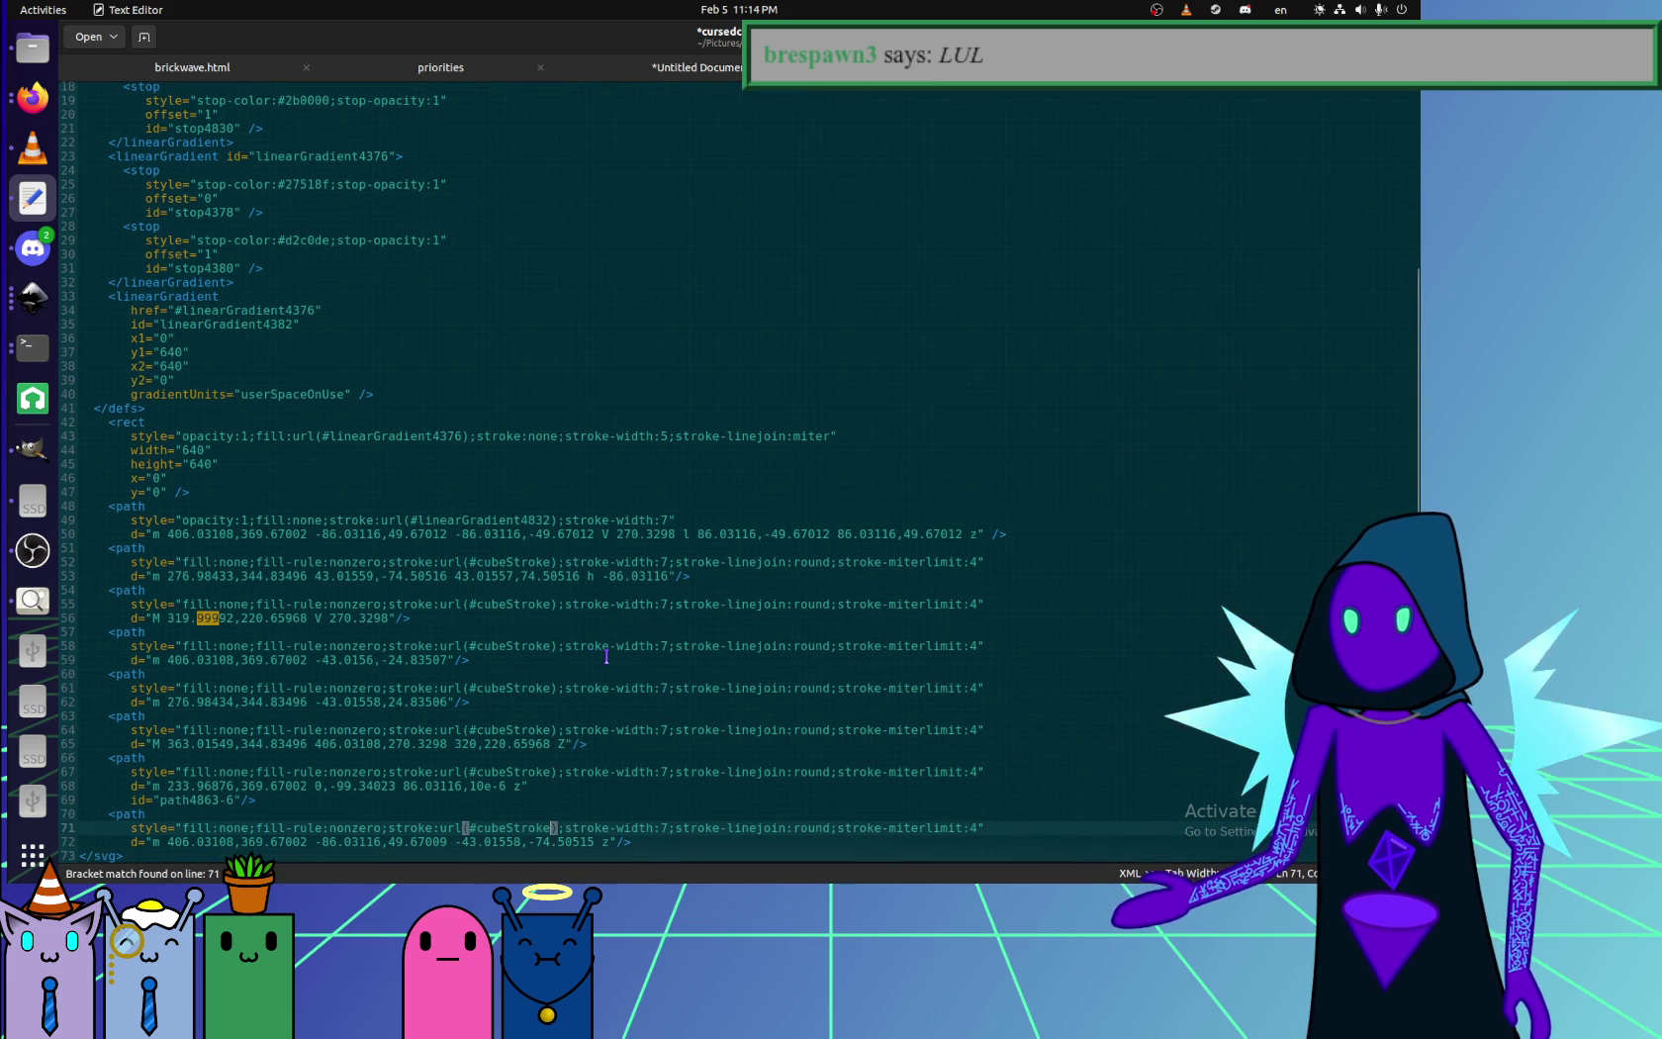
key(ctrl+s)
scroll(197, 451, up, 6)
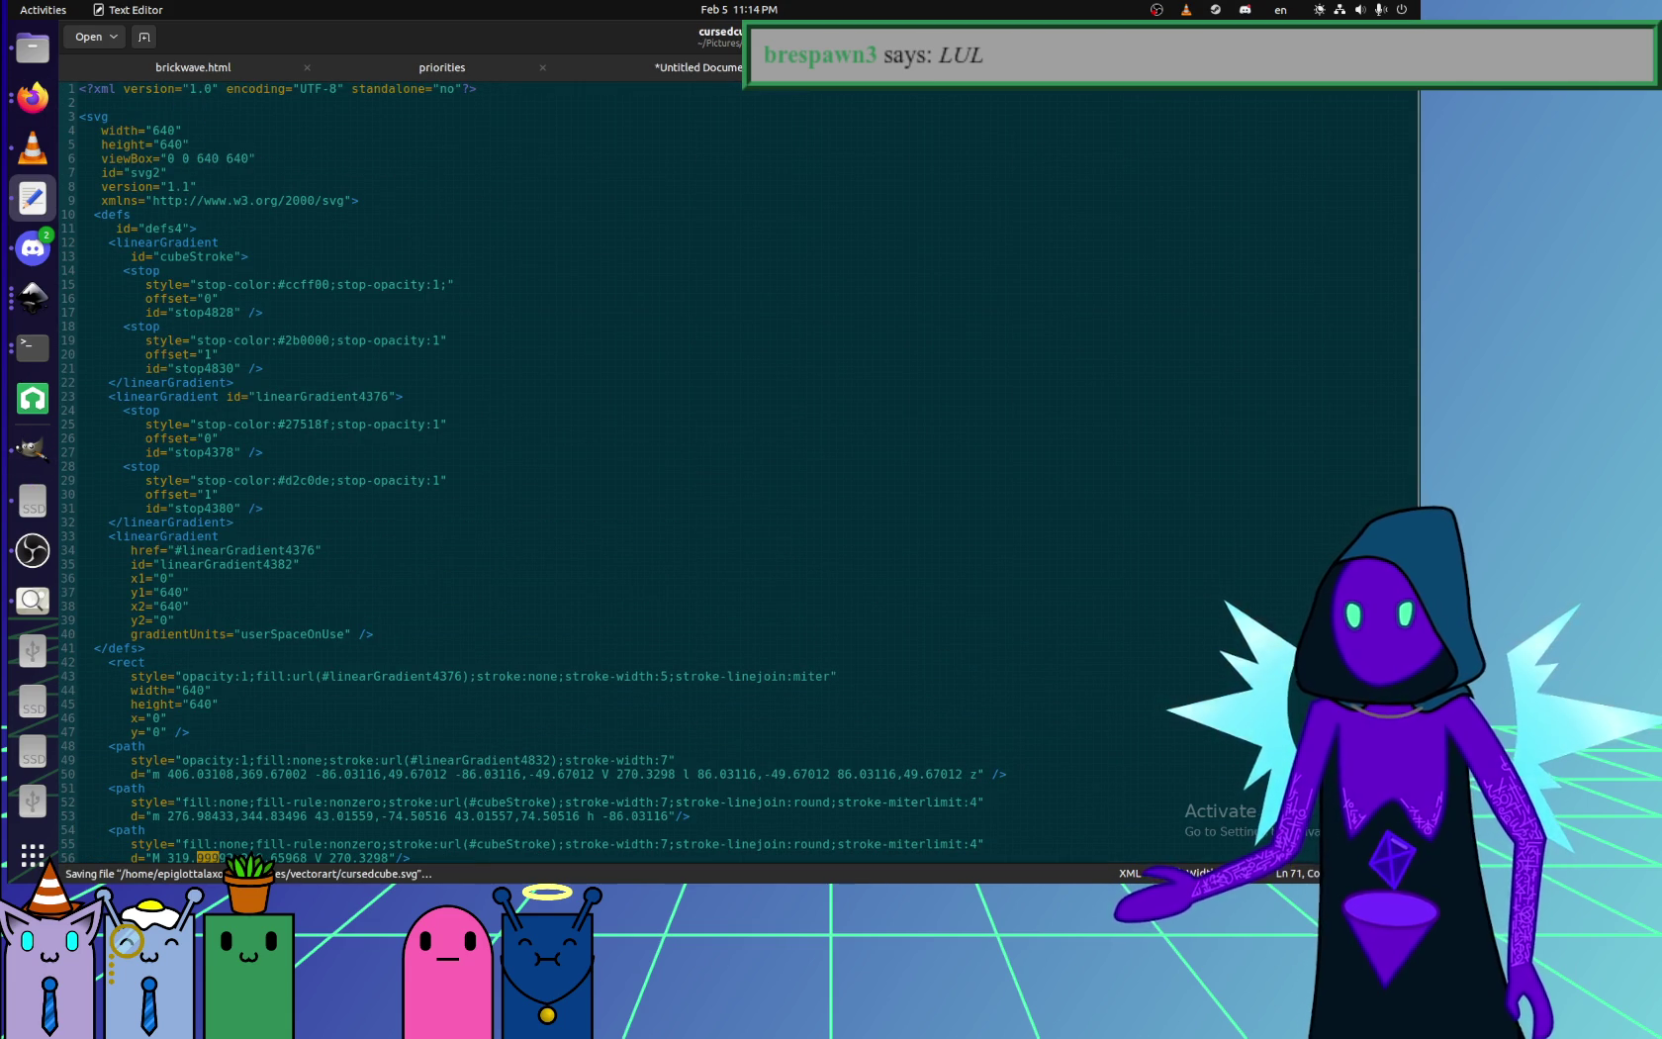
click(266, 284)
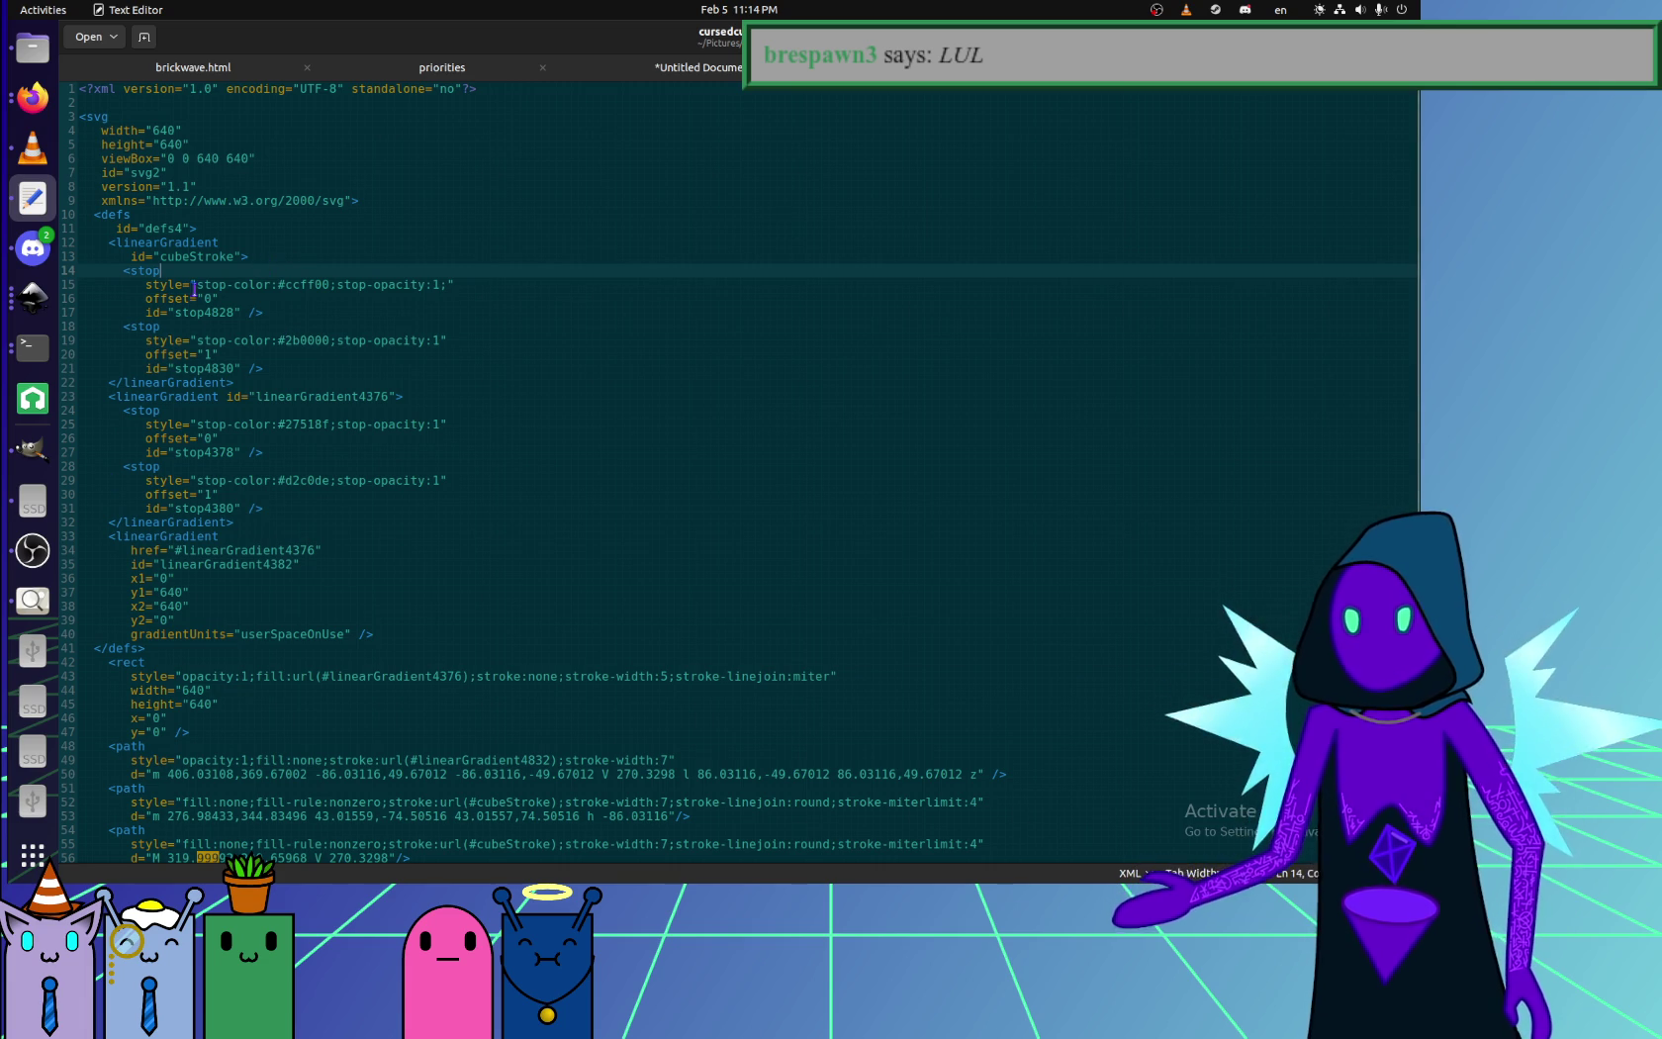
- Change cubeStroke's opening and closing tags from linearGradient to radialGradient, checking in Firefox
drag(153, 242, 122, 231)
click(127, 242)
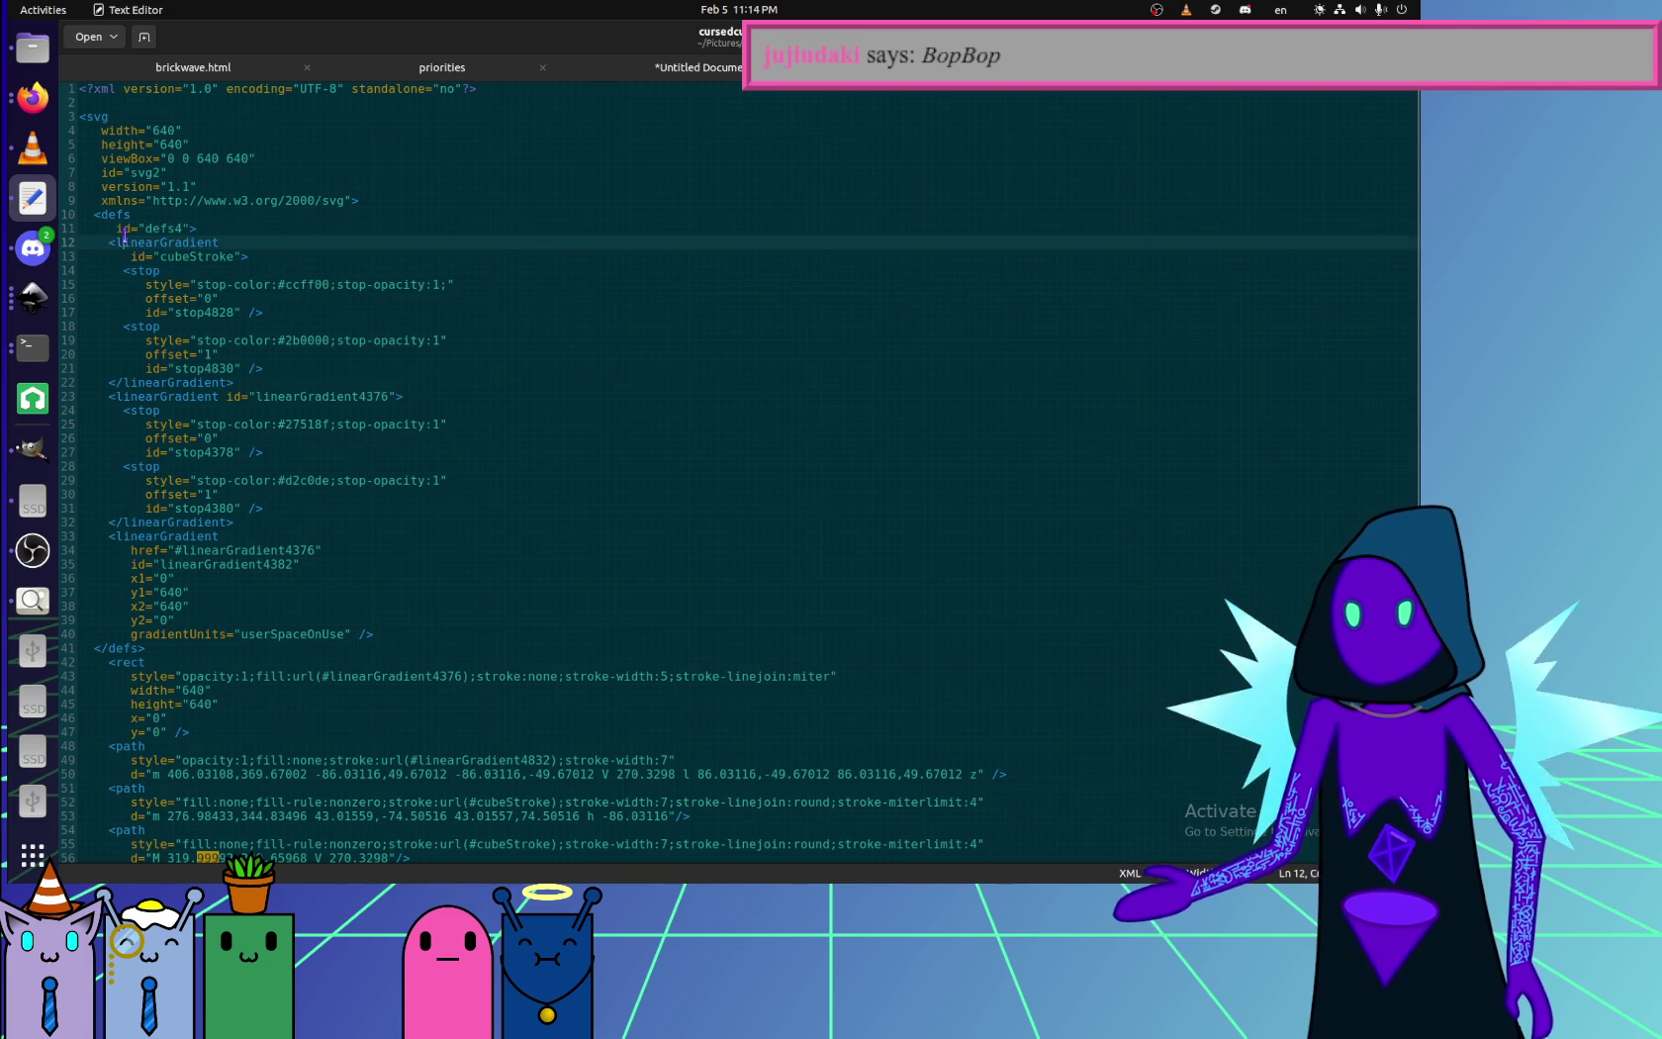
key(BackSpace)
key(BackSpace)
text(radia)
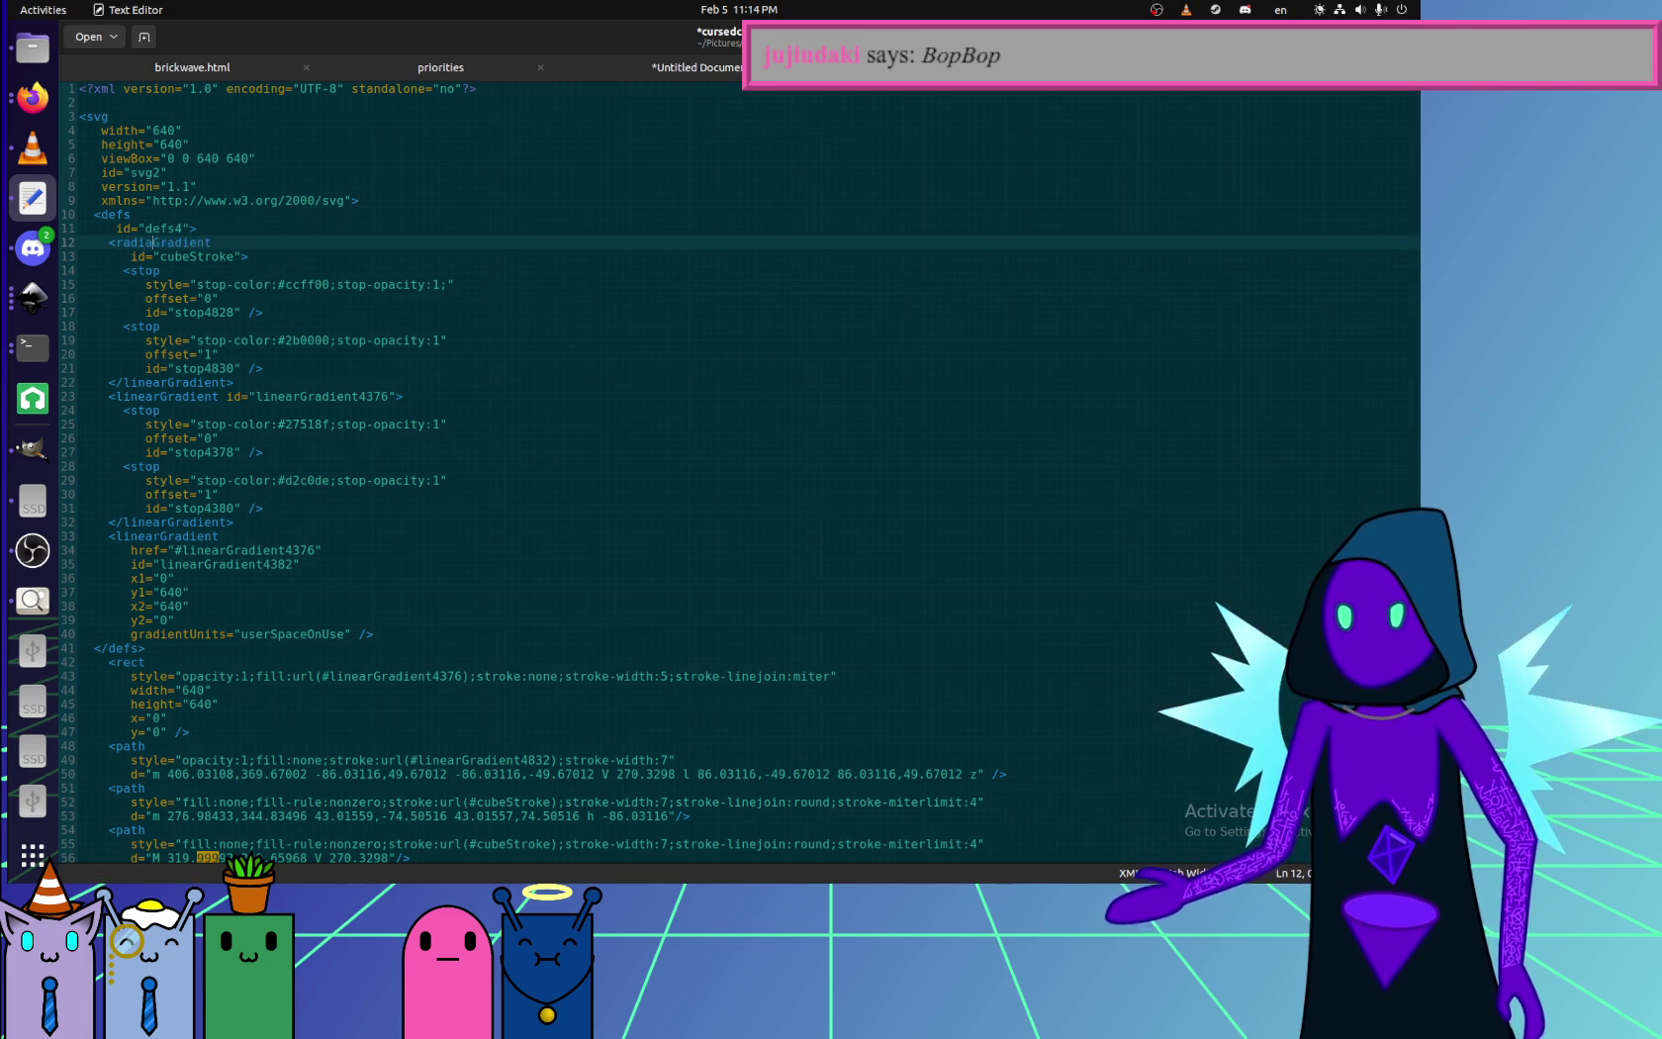
text(l)
key(ctrl+s)
key(alt+Tab)
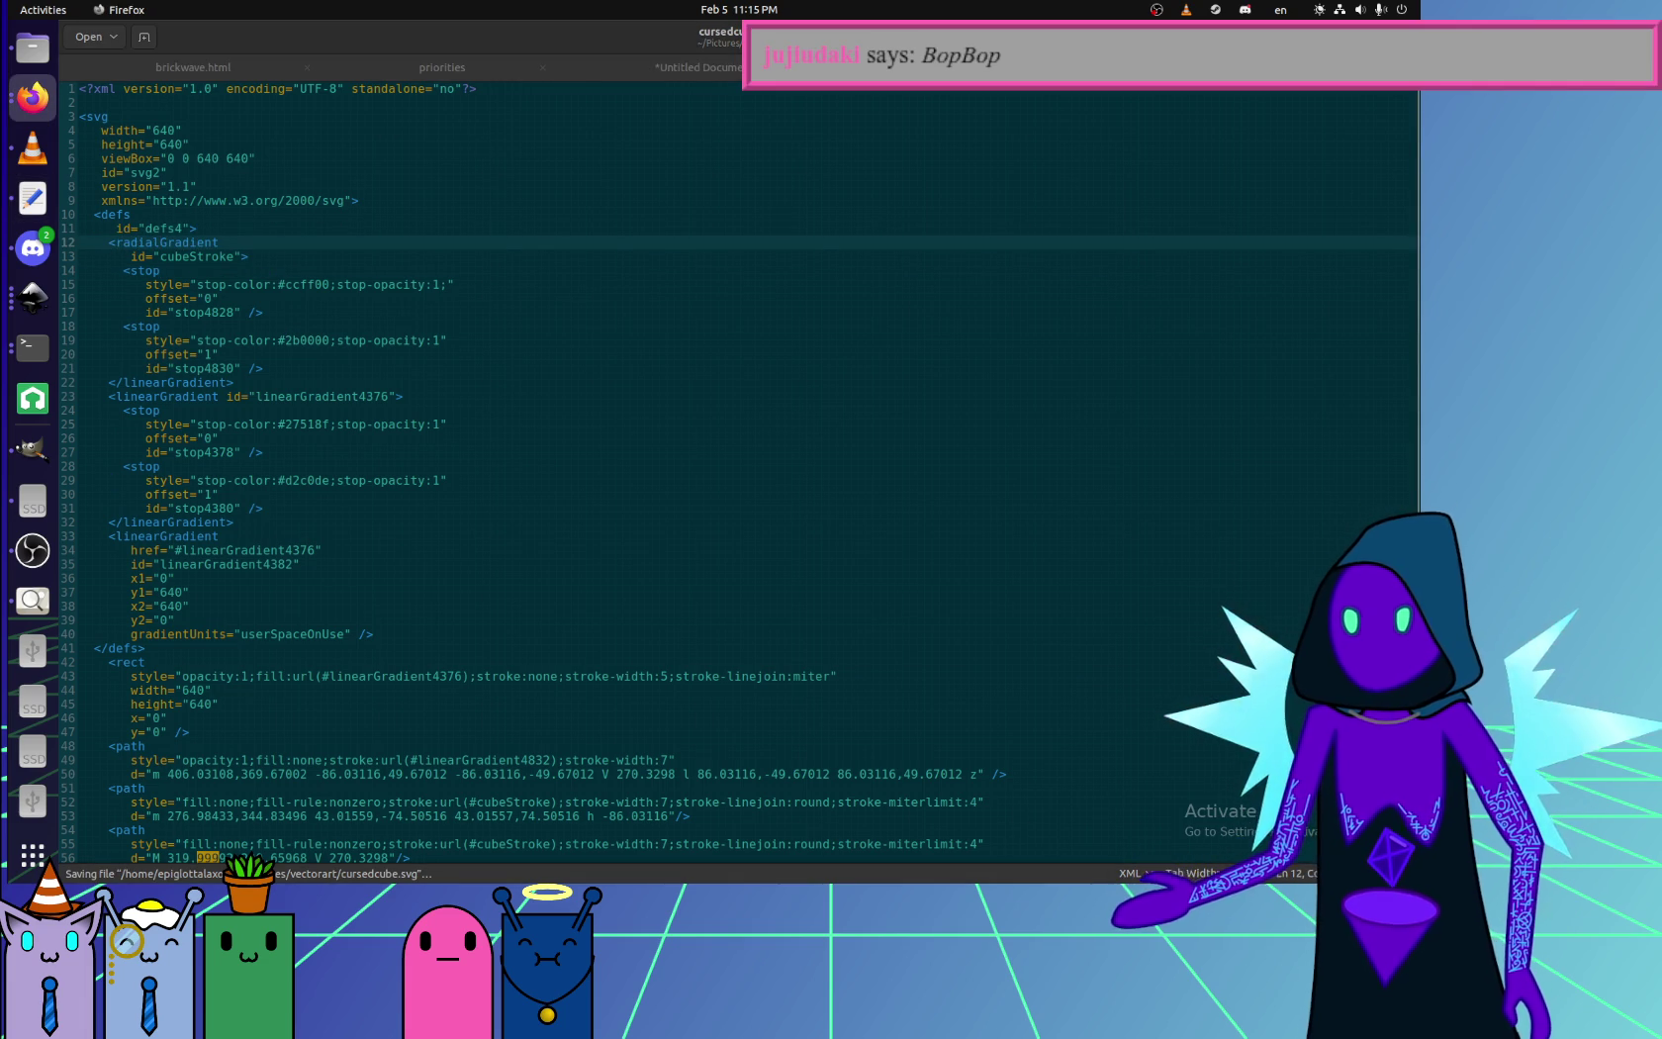
key(alt+Tab)
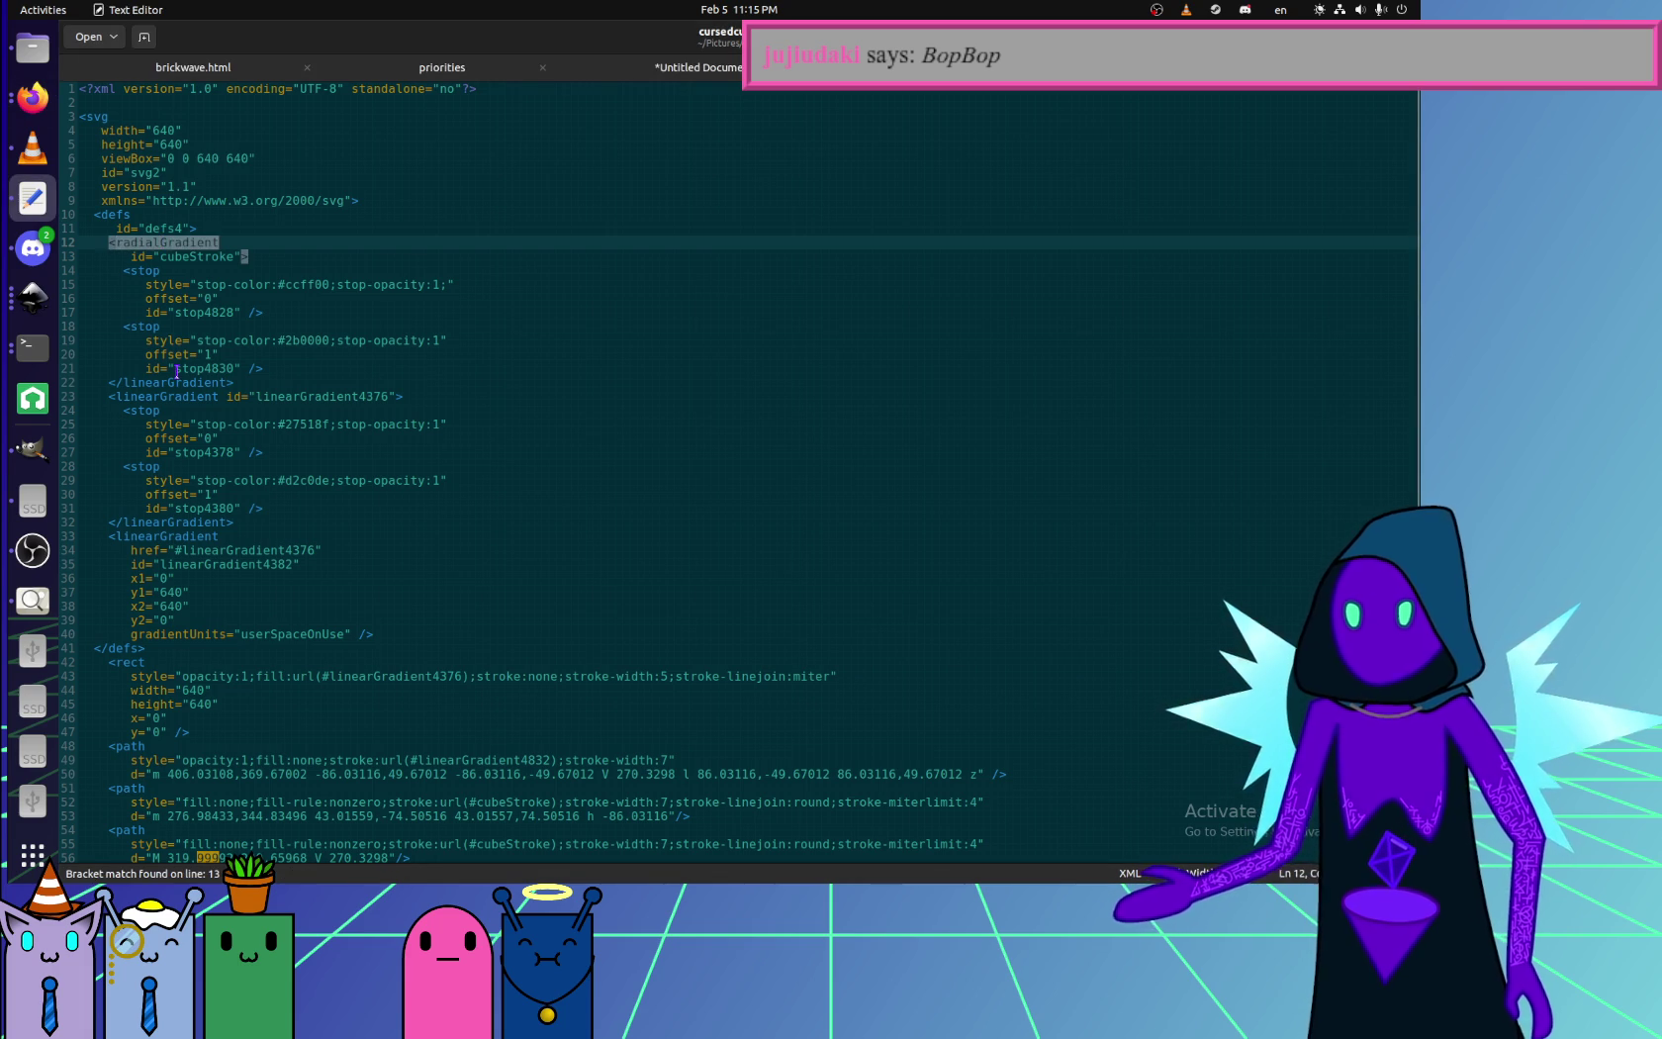
text(radial)
key(alt+Tab)
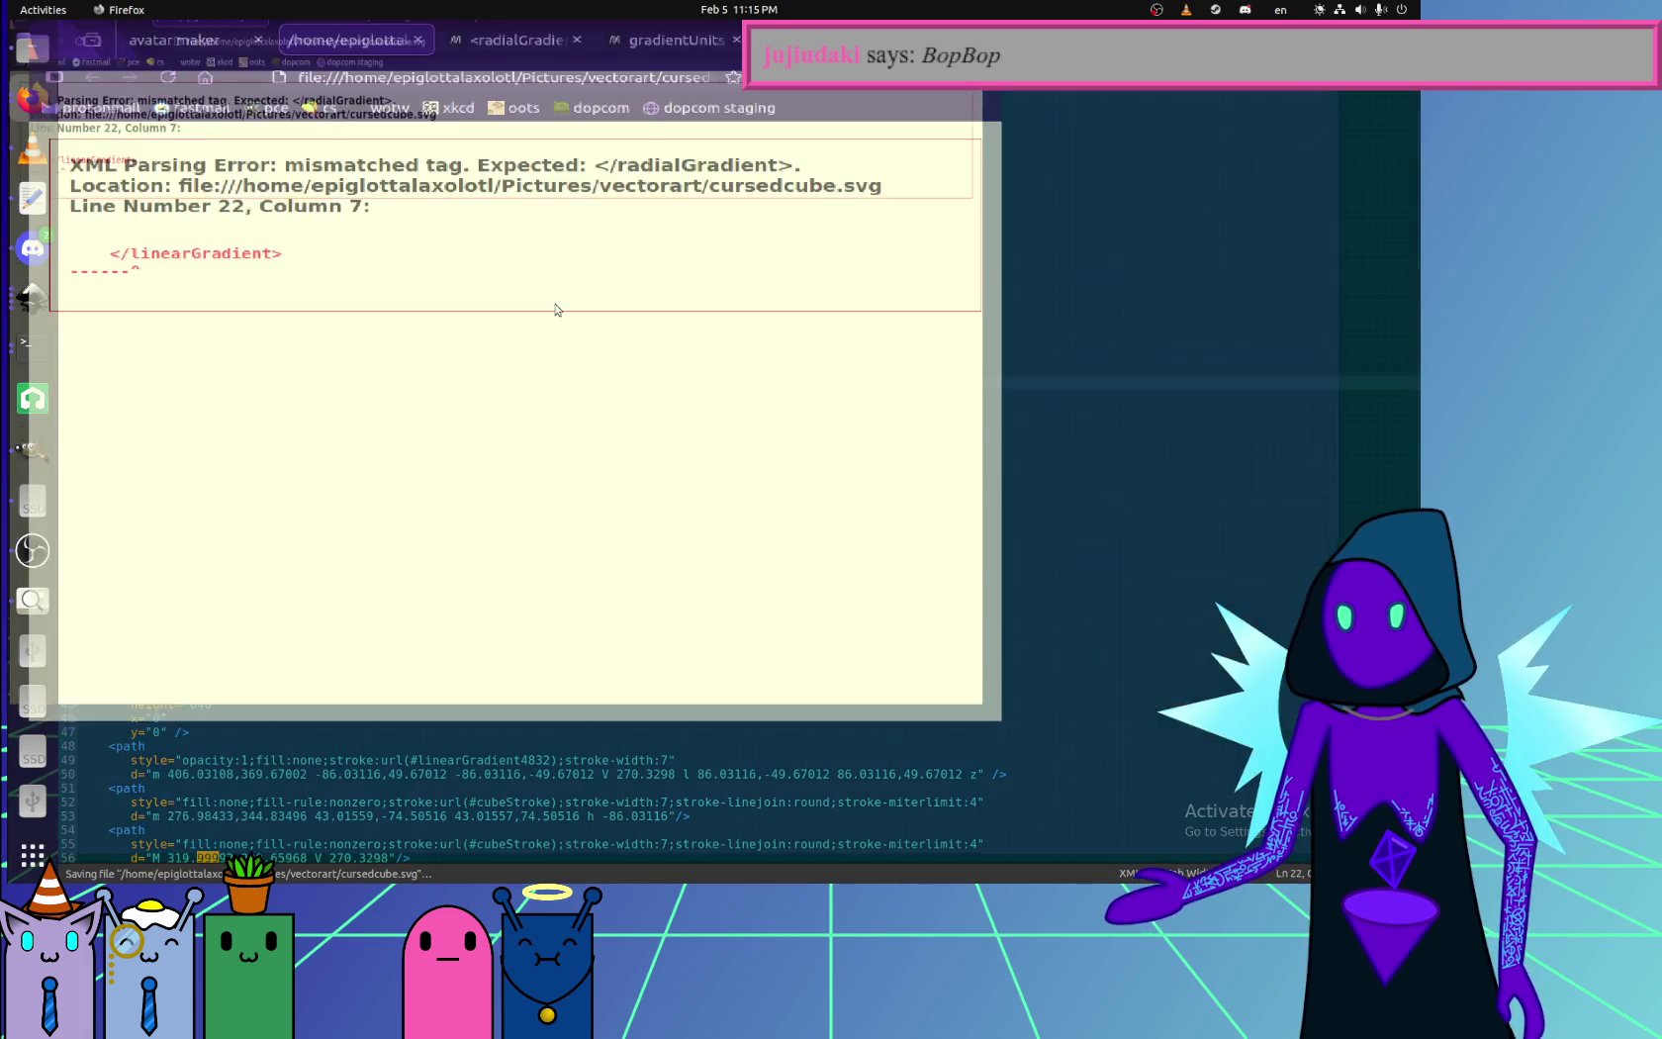
key(ctrl+r)
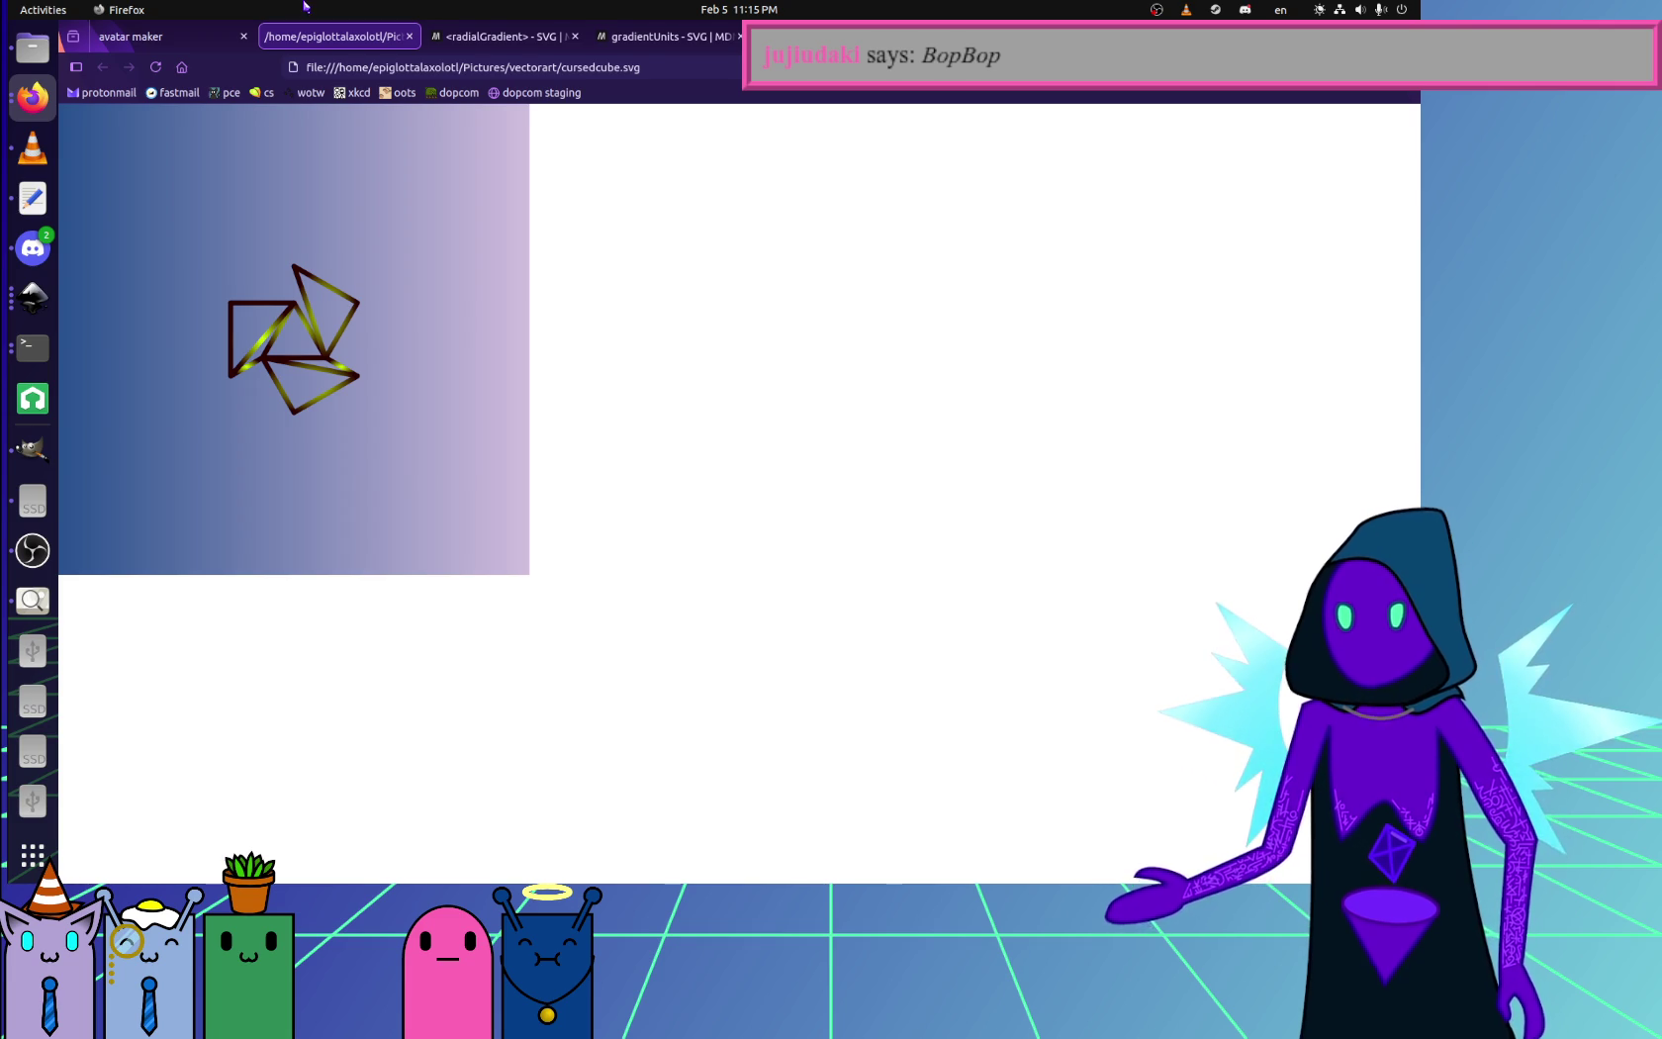
key(alt+Tab)
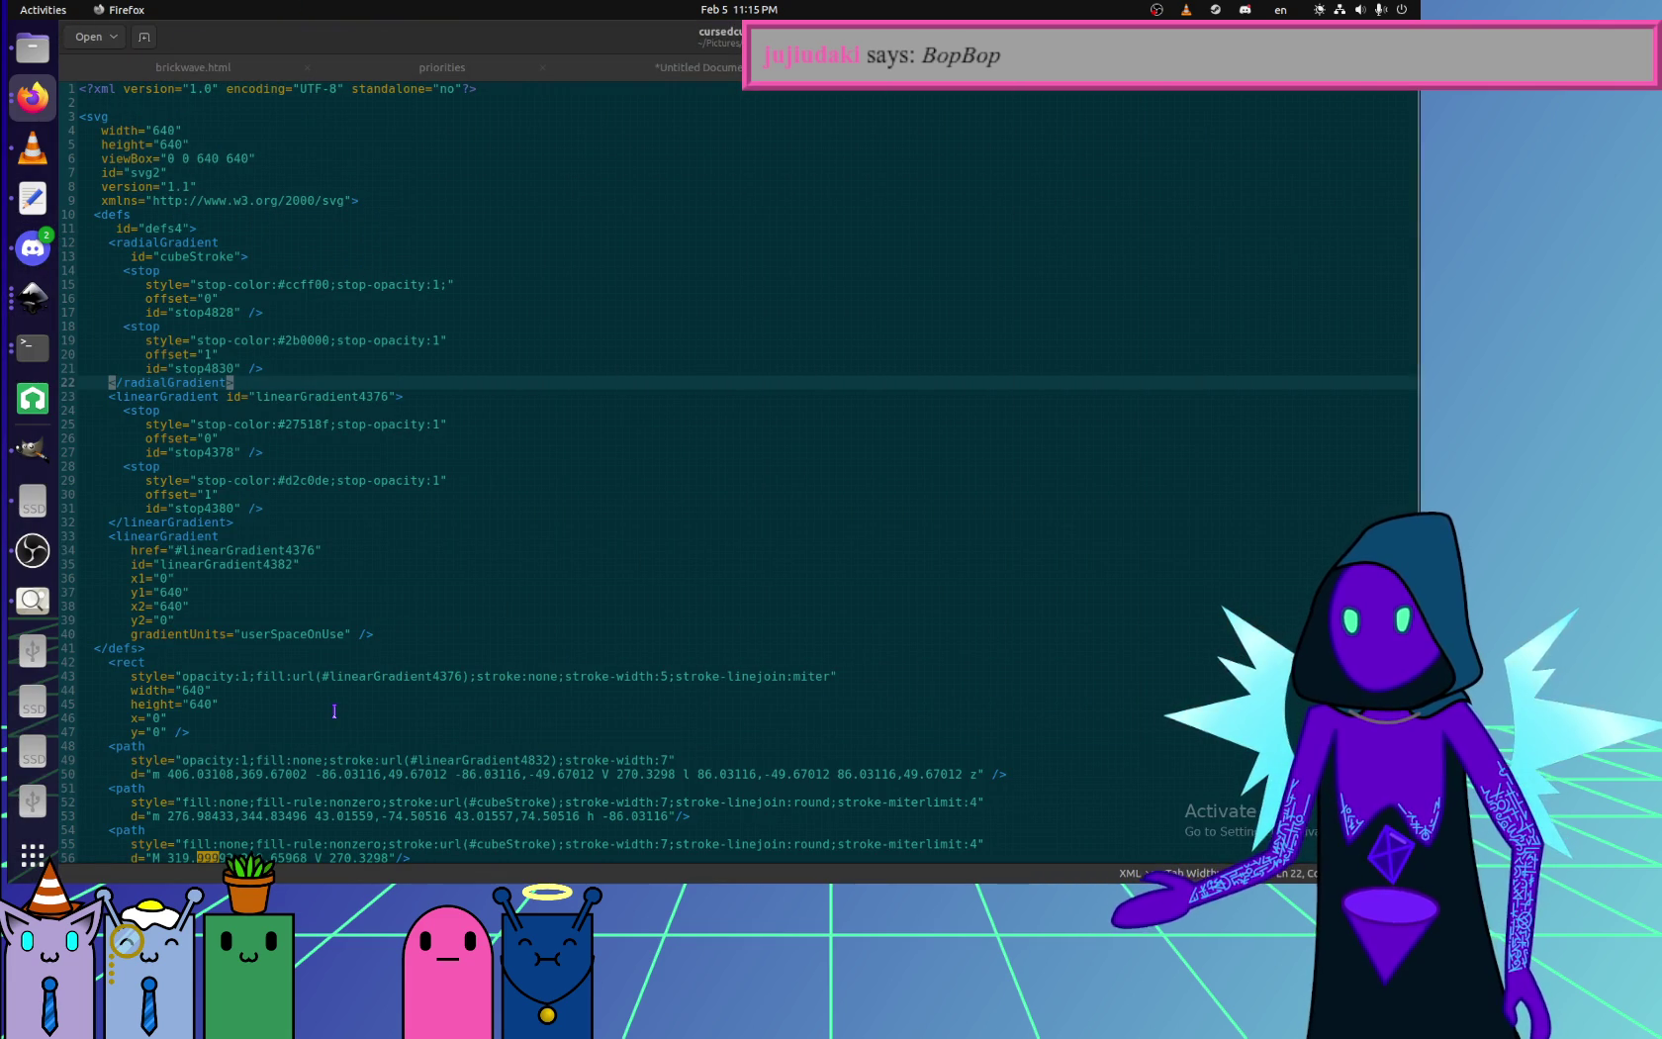
- Set the line-49 hexagon path's stroke to url(#cubeStroke), save, and reload Firefox
click(545, 794)
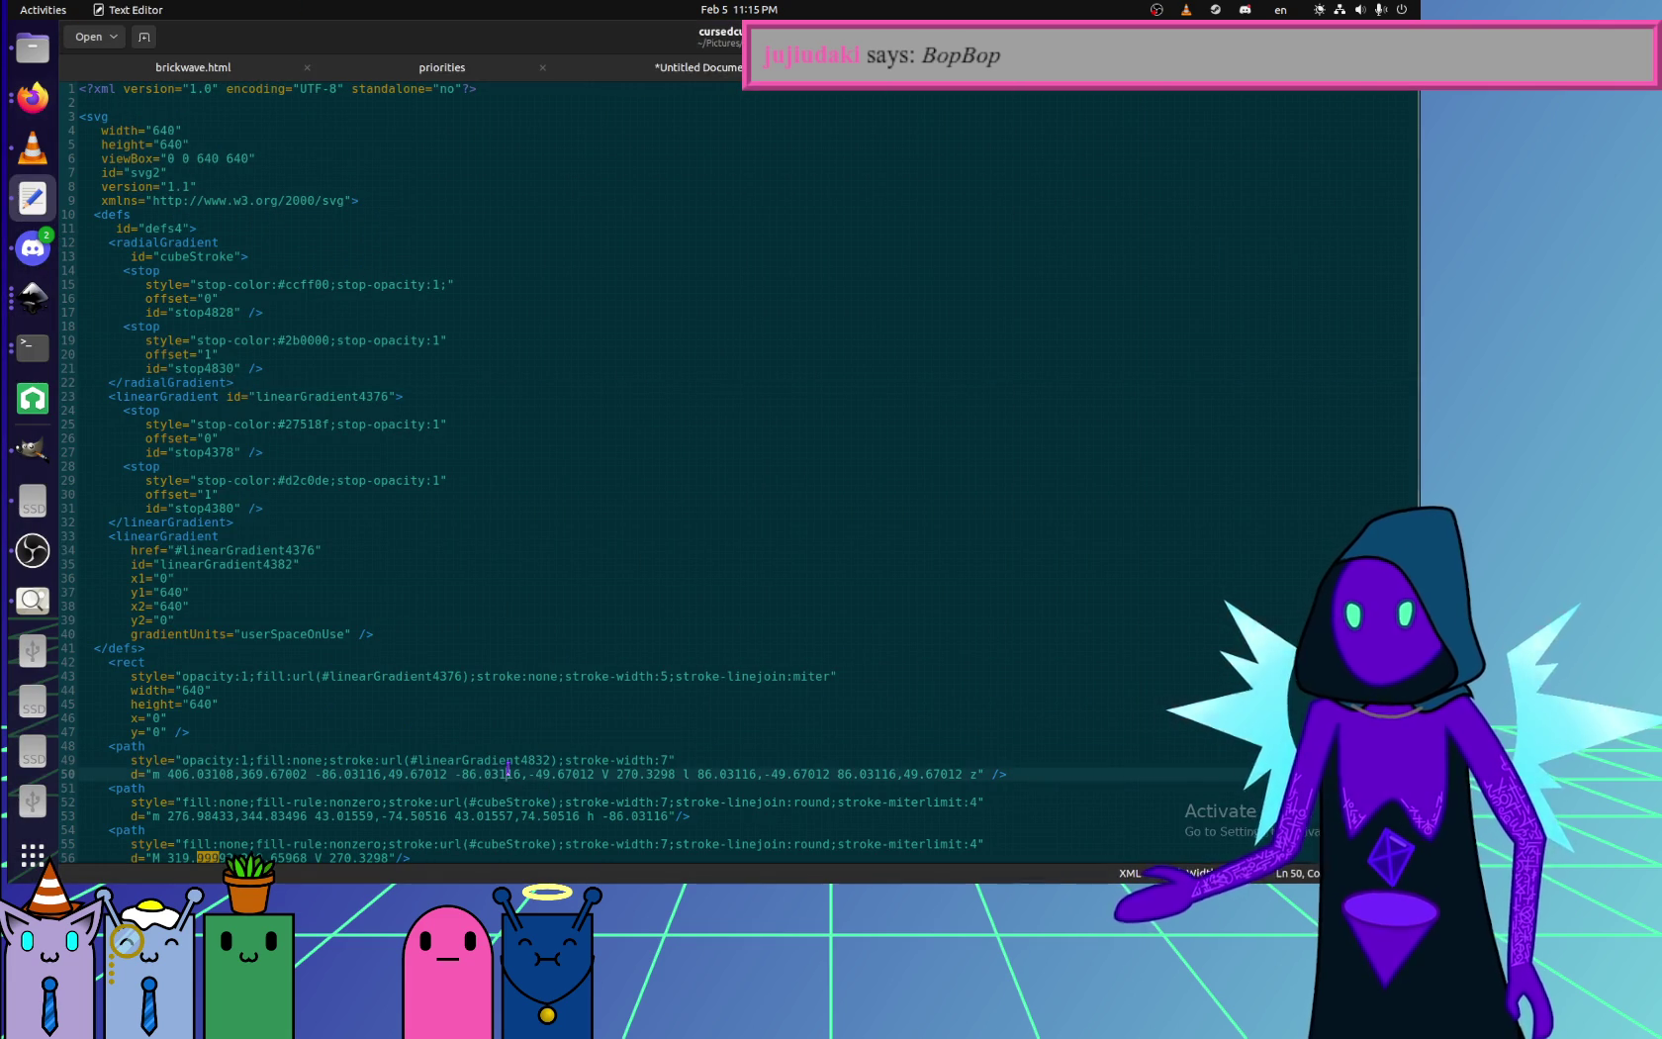
double_click(475, 760)
text(radialGradient)
key(ctrl+s)
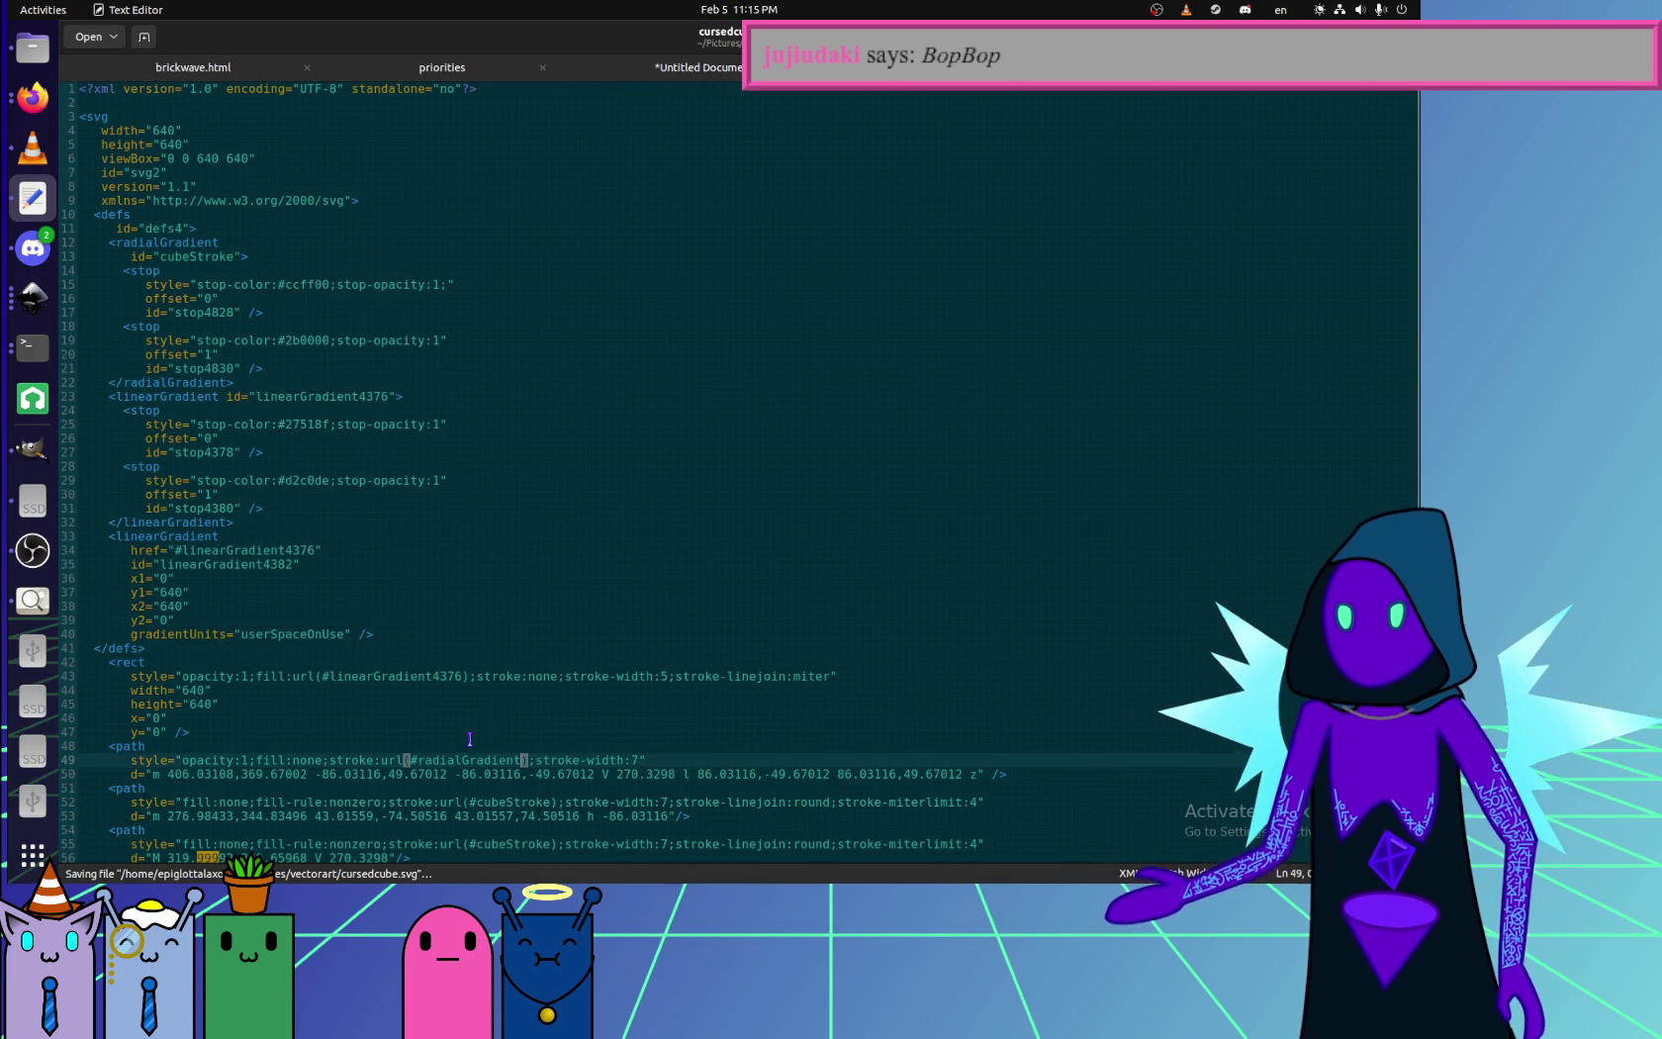
double_click(470, 759)
text(cubeStroke)
key(ctrl+s)
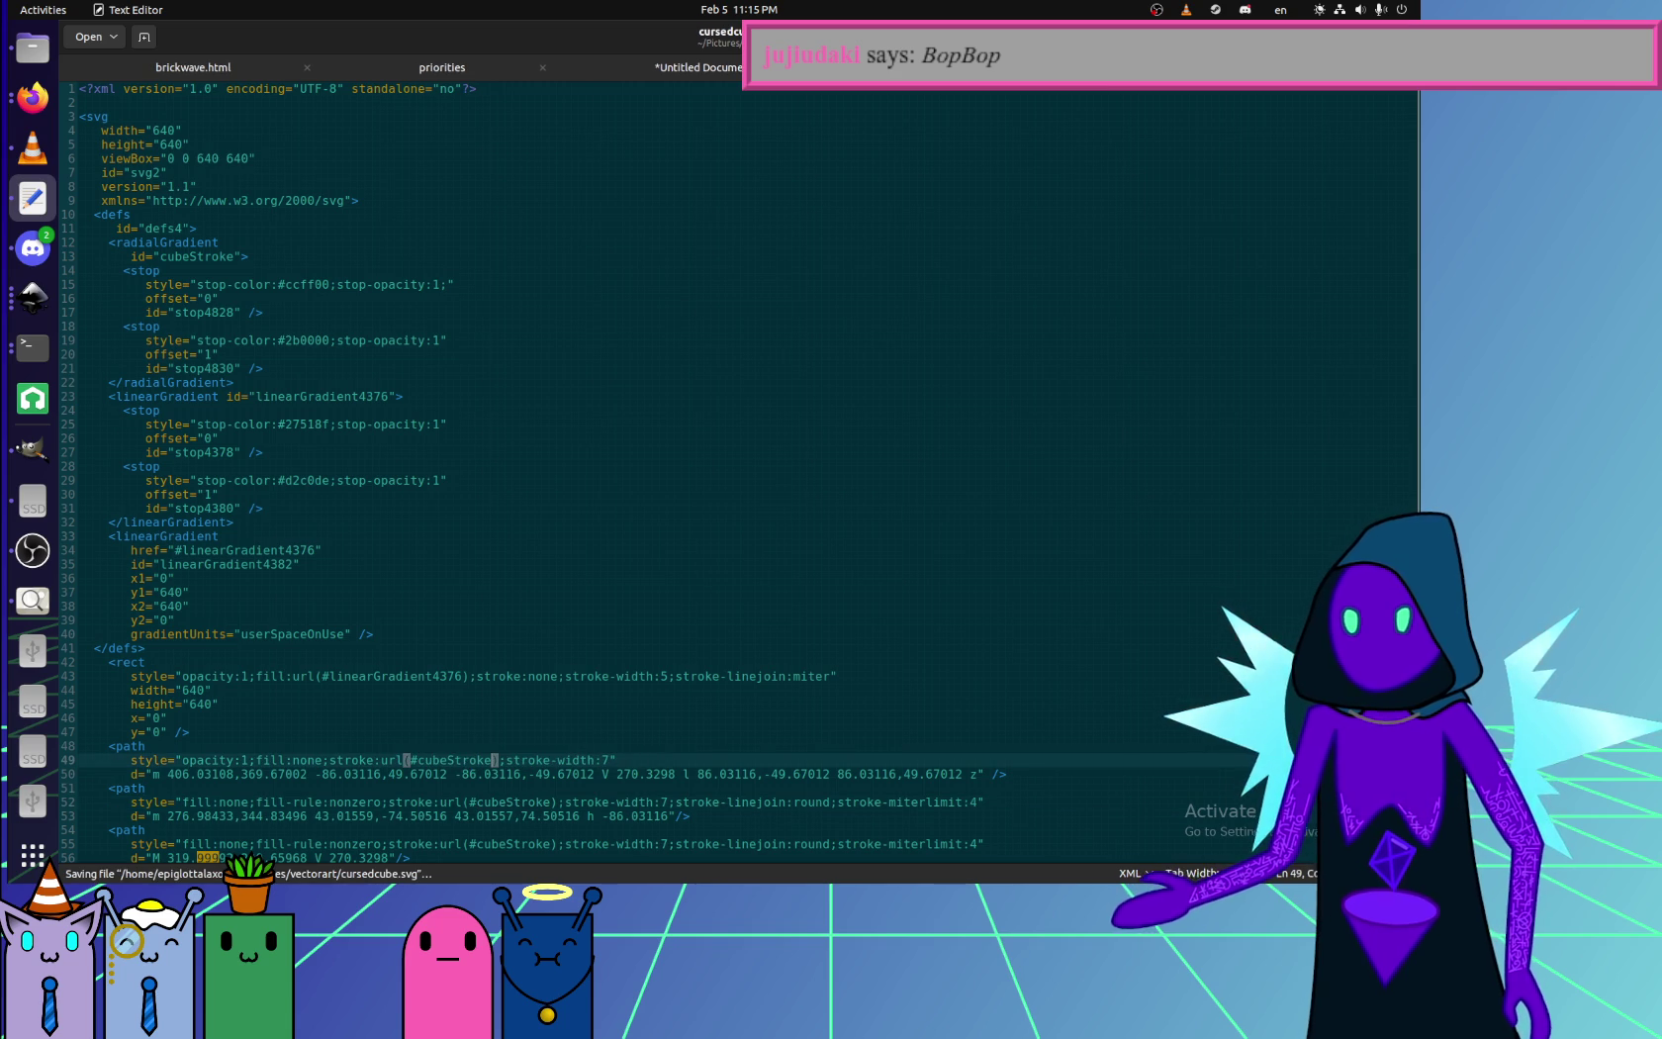
key(alt+Tab)
key(F5)
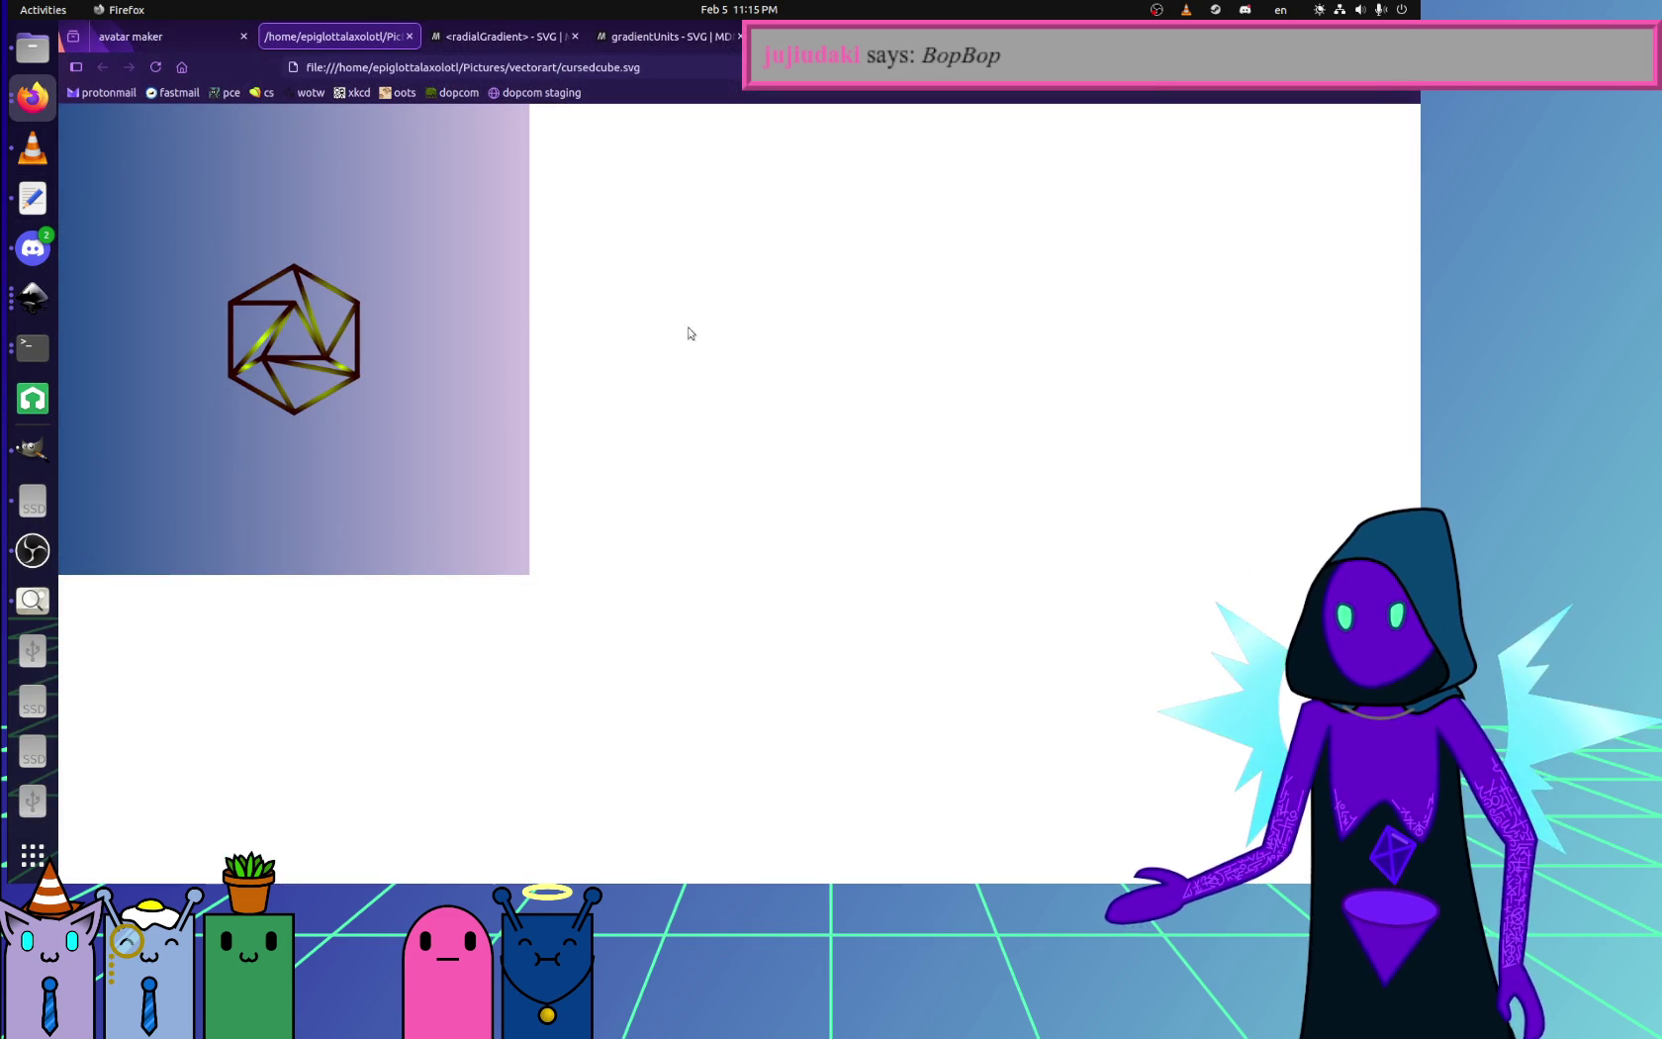
key(alt+Tab)
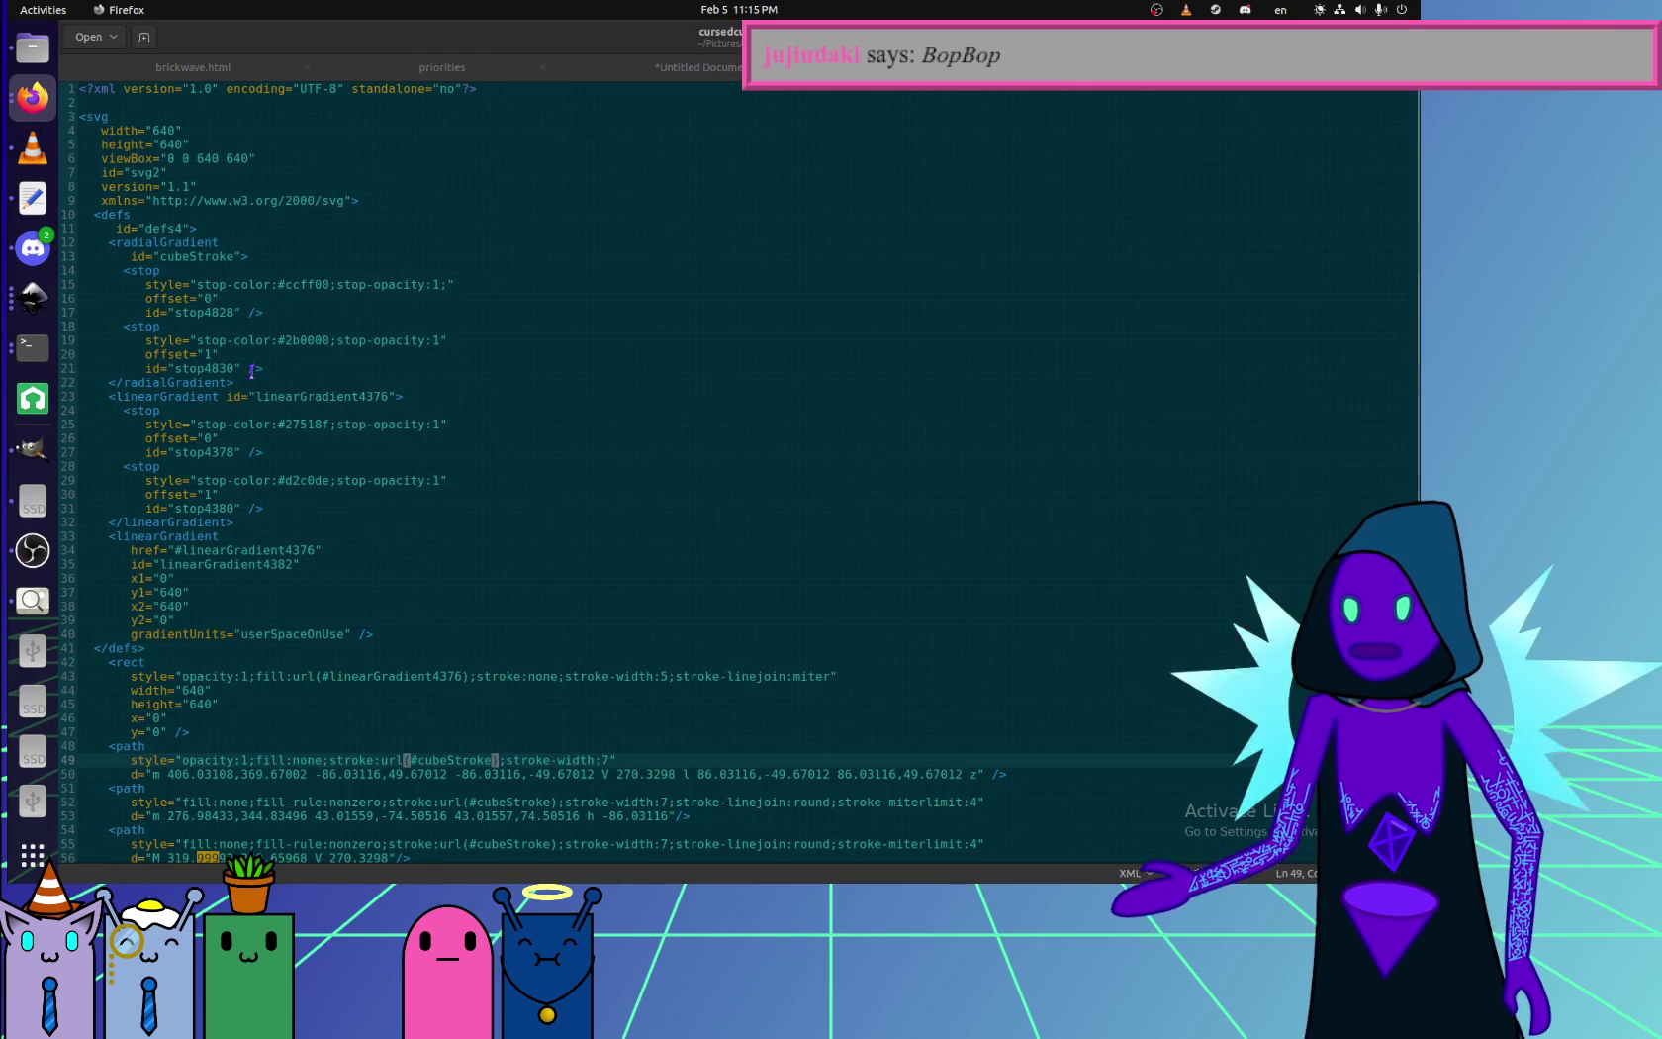
- Remove the stop4828 and stop4830 id attributes, joining each '/>' onto its offset line
click(190, 256)
click(288, 375)
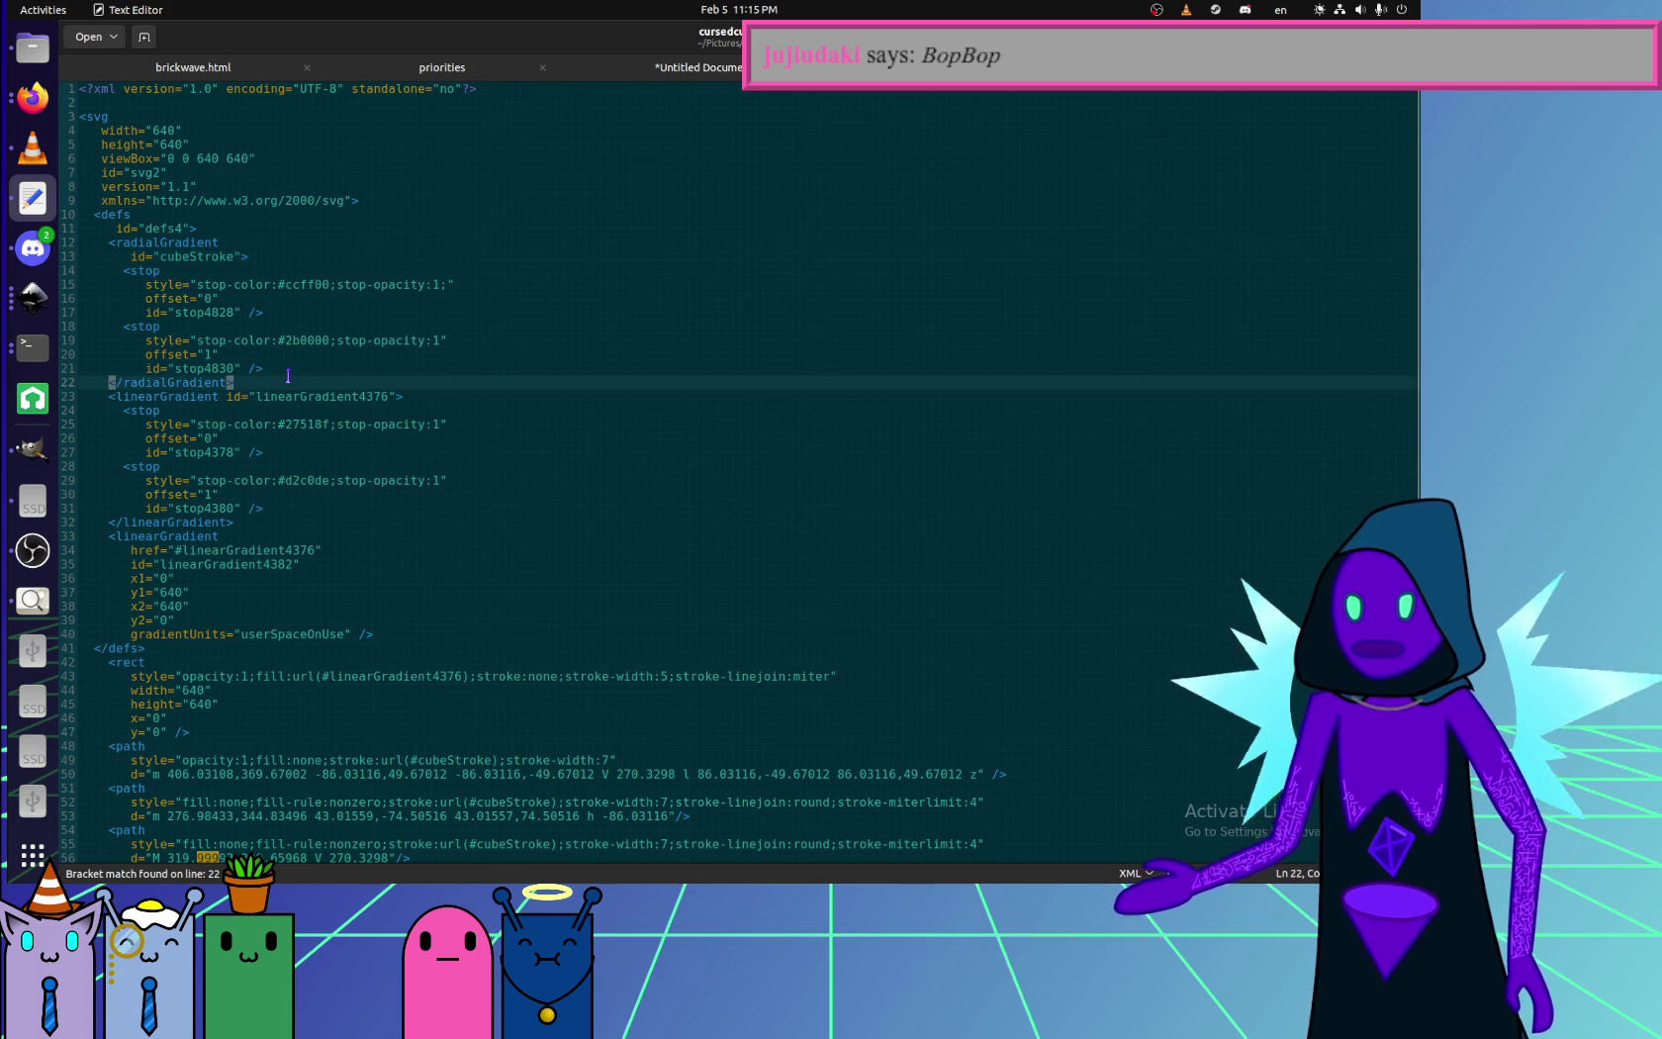
key(alt+Tab)
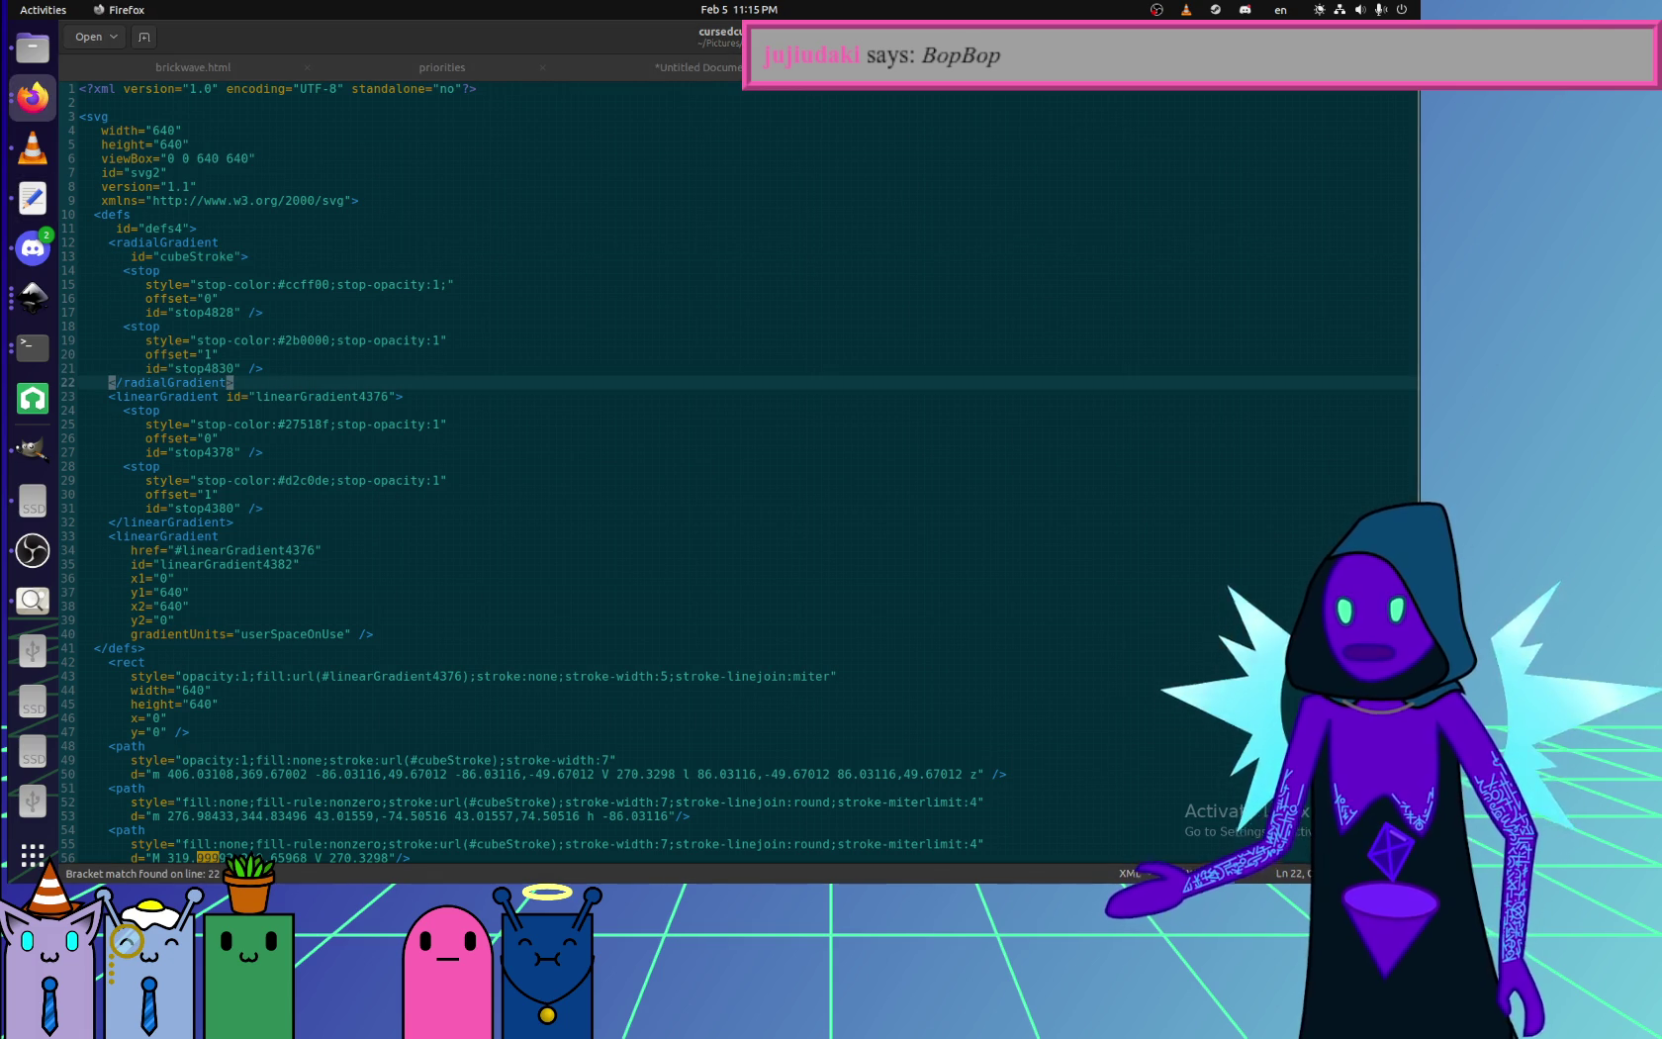
click(653, 384)
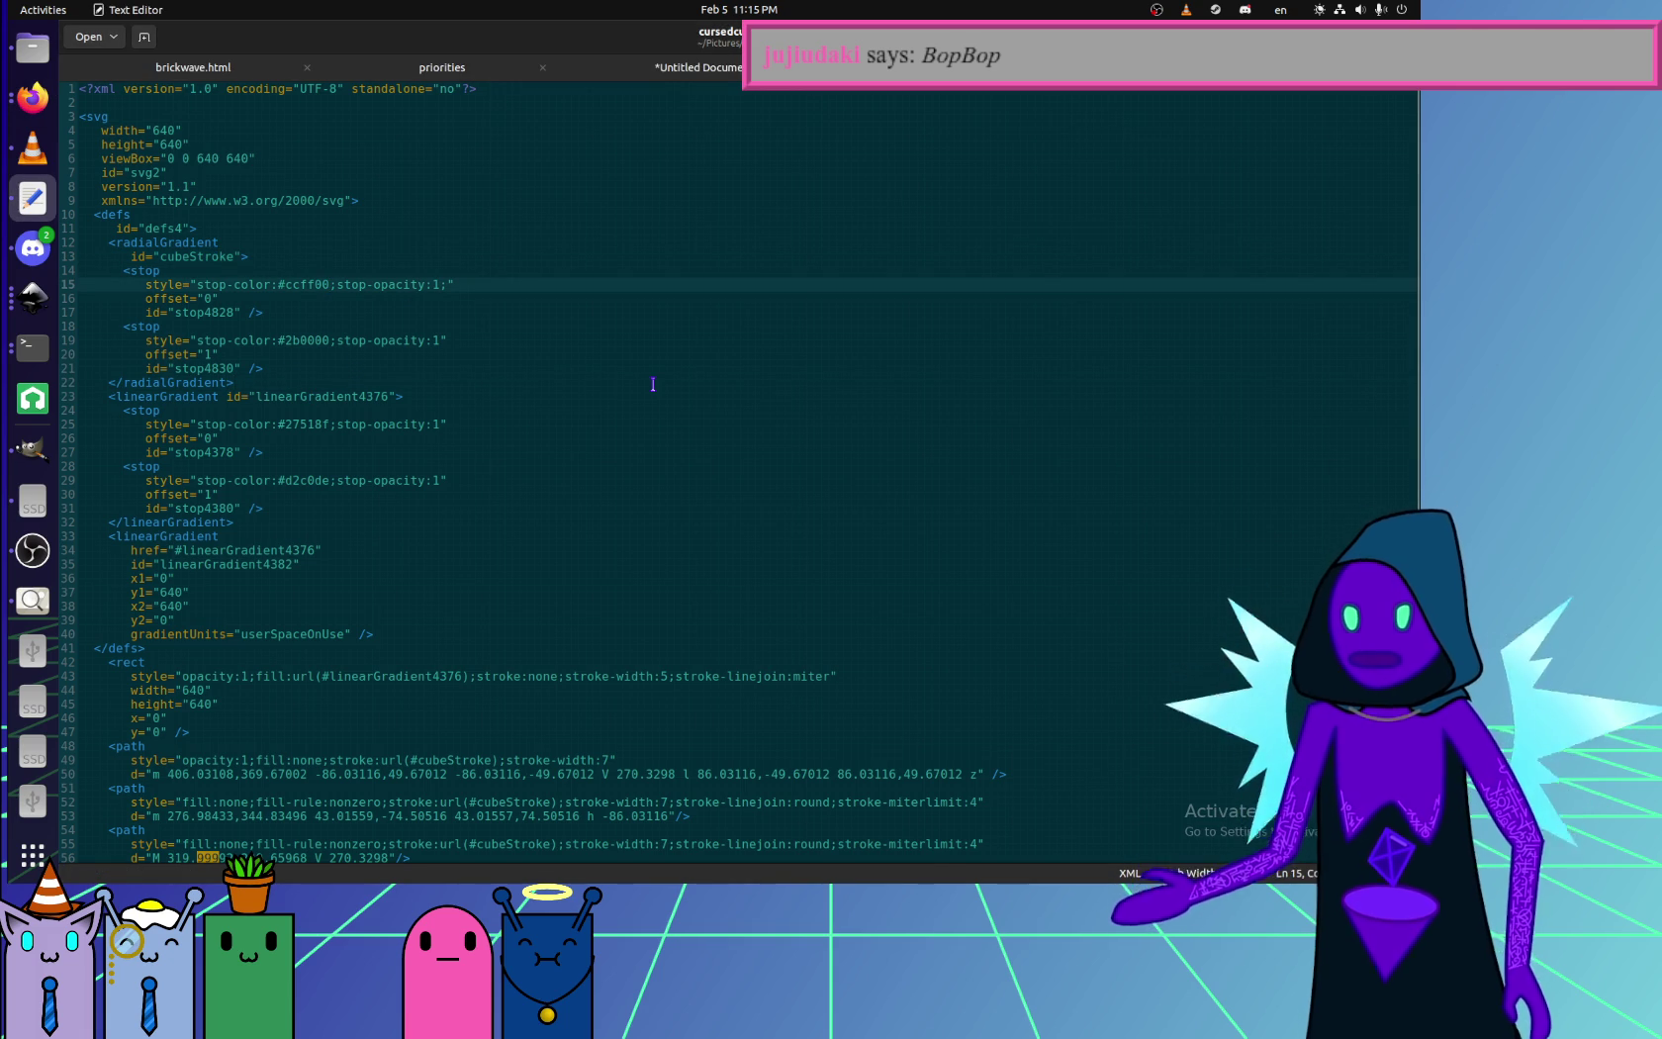
key(shift+End)
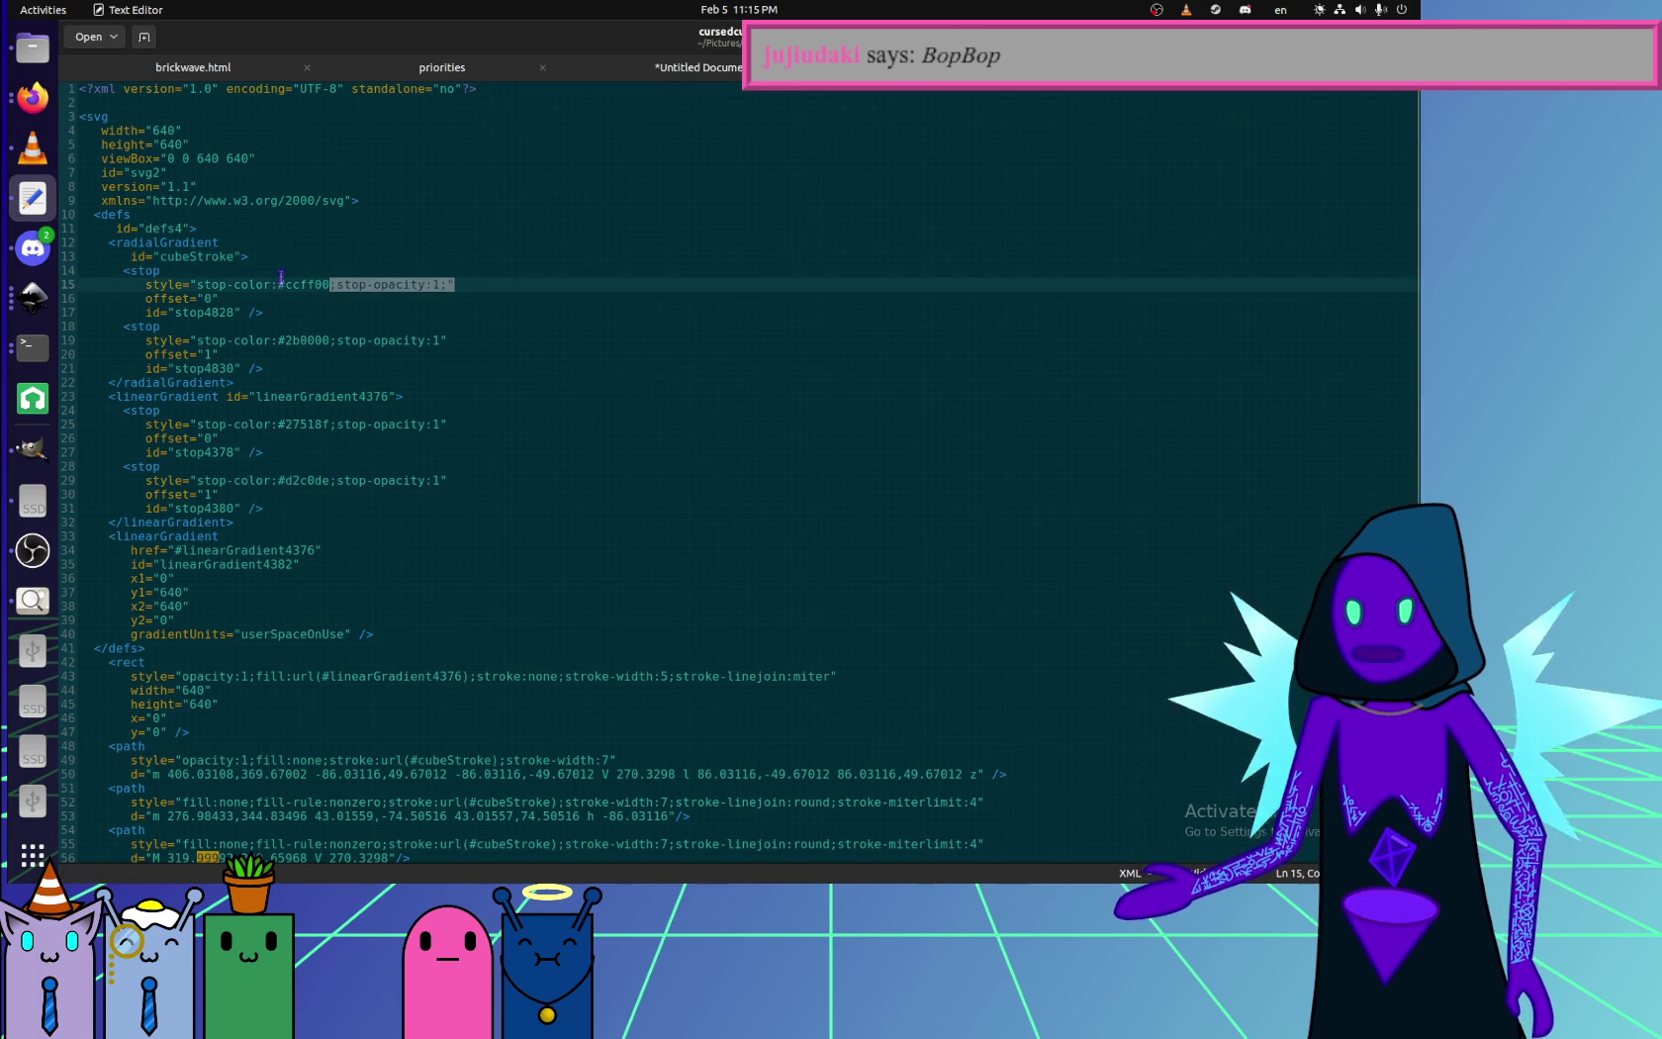
click(245, 311)
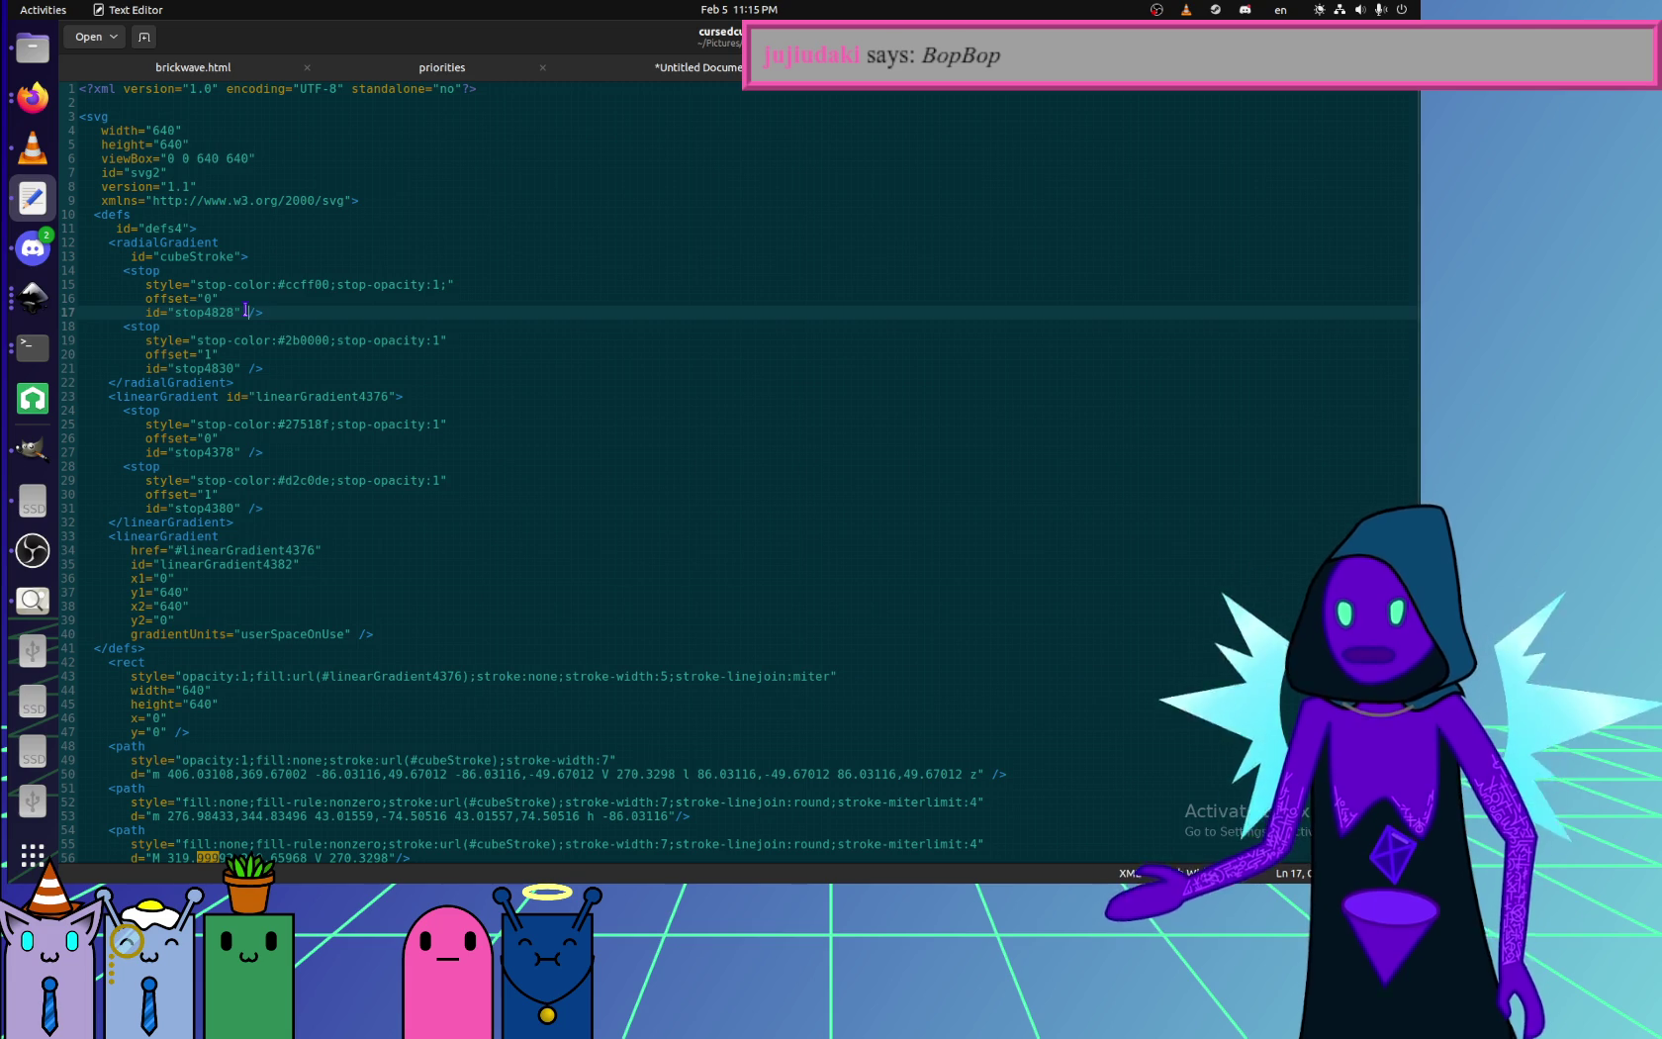
key(shift+Up)
key(BackSpace)
key(Down)
key(Down)
key(Down)
key(shift+Up)
key(BackSpace)
key(Down)
- Remove the stop4378 and stop4380 id attributes, closing each stop after offset="0" and offset="1"
key(Down)
key(Down)
key(Down)
key(Down)
key(Down)
key(Right)
key(Right)
key(shift+Up)
key(BackSpace)
key(Down)
key(Down)
key(Down)
key(Down)
key(End)
key(Left)
key(Left)
key(shift+Up)
key(BackSpace)
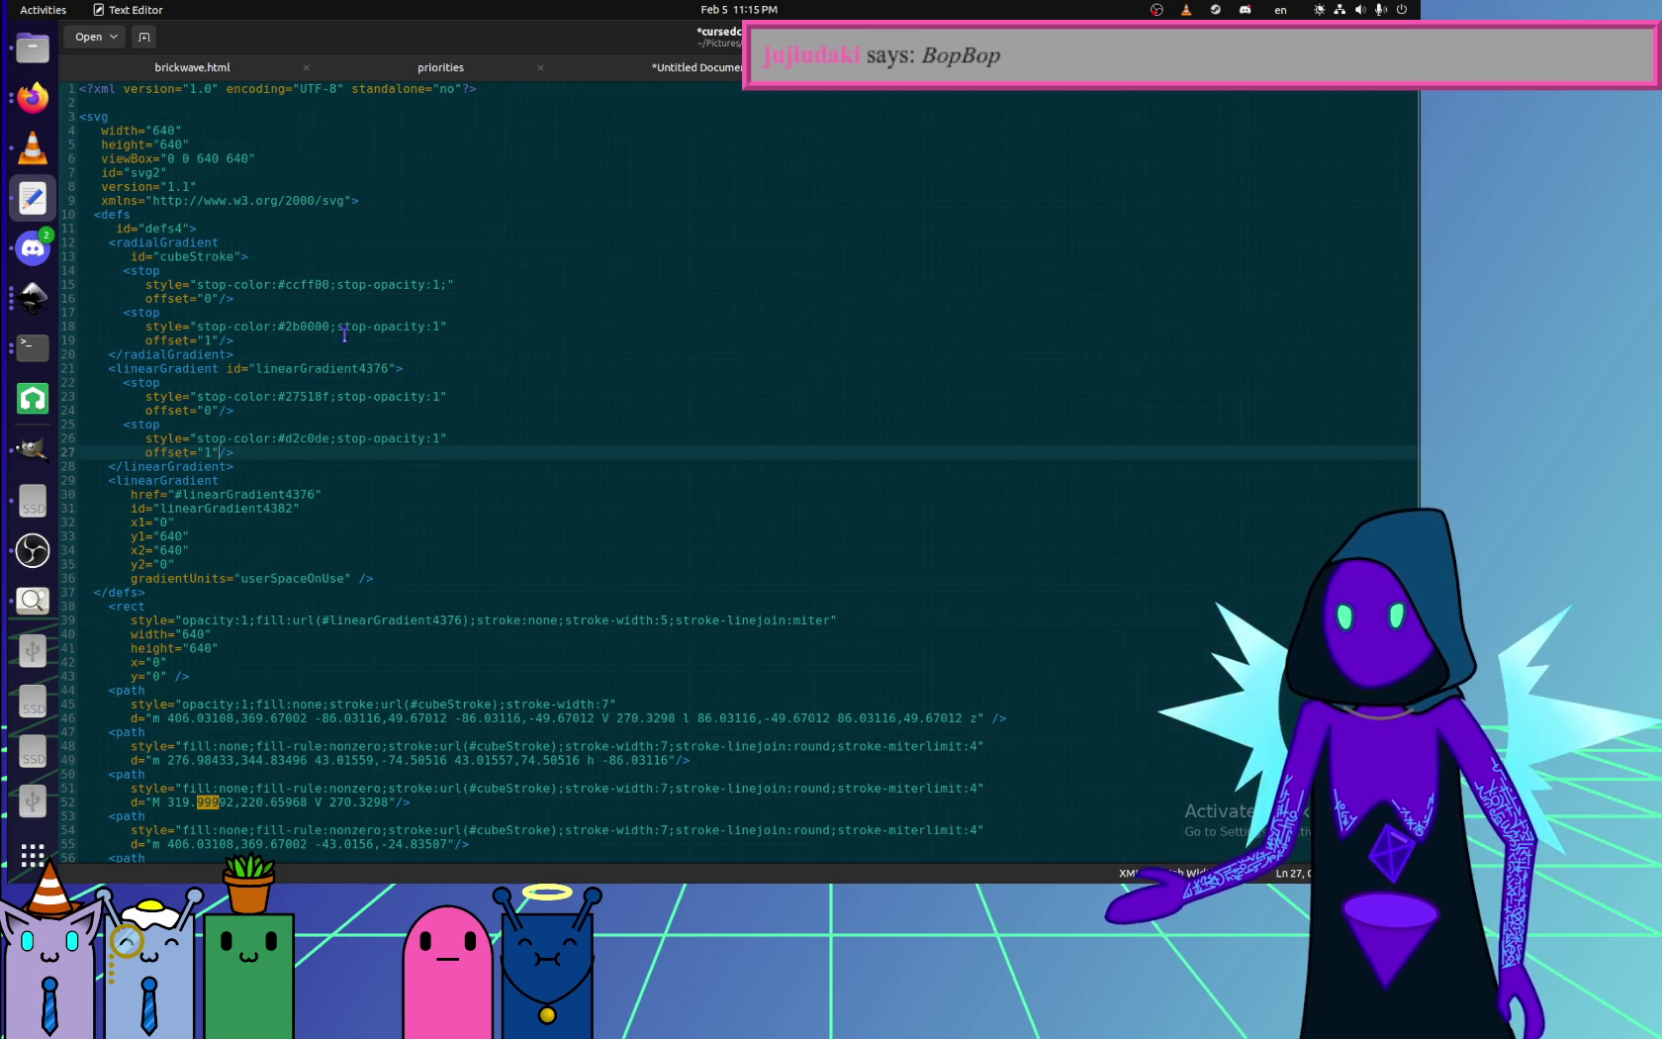
- Open a new line inside the cubeStroke radialGradient tag after its id
click(244, 246)
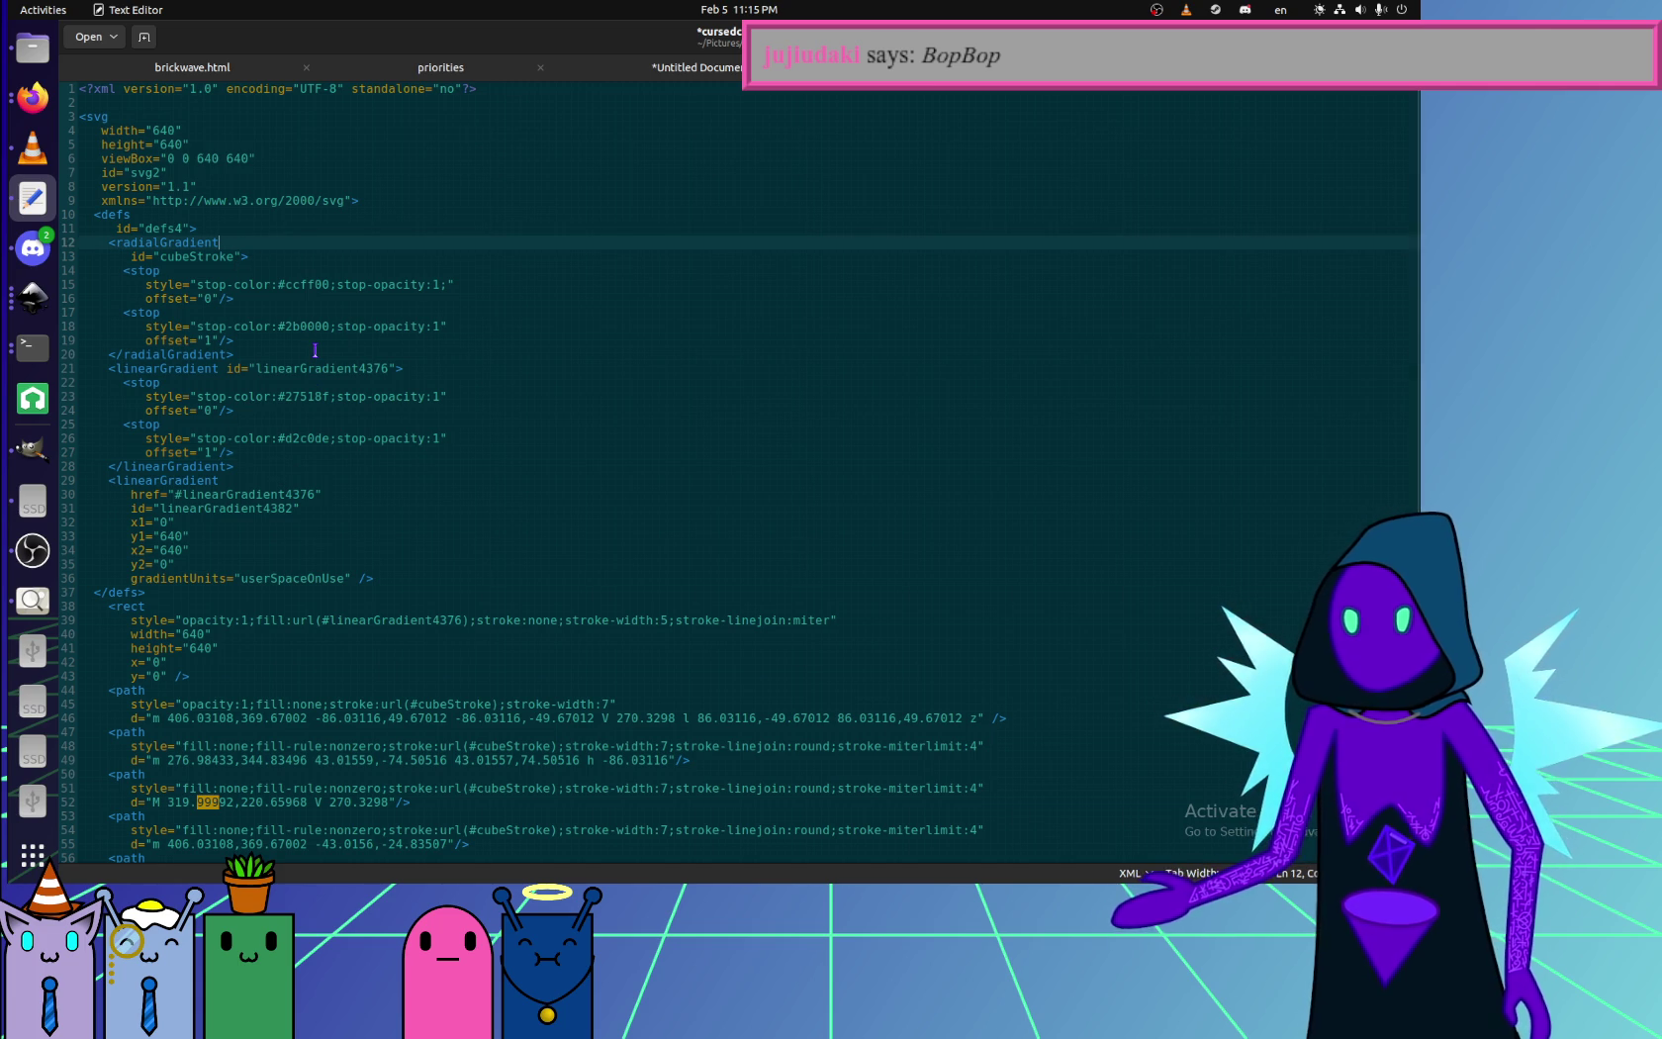
click(289, 345)
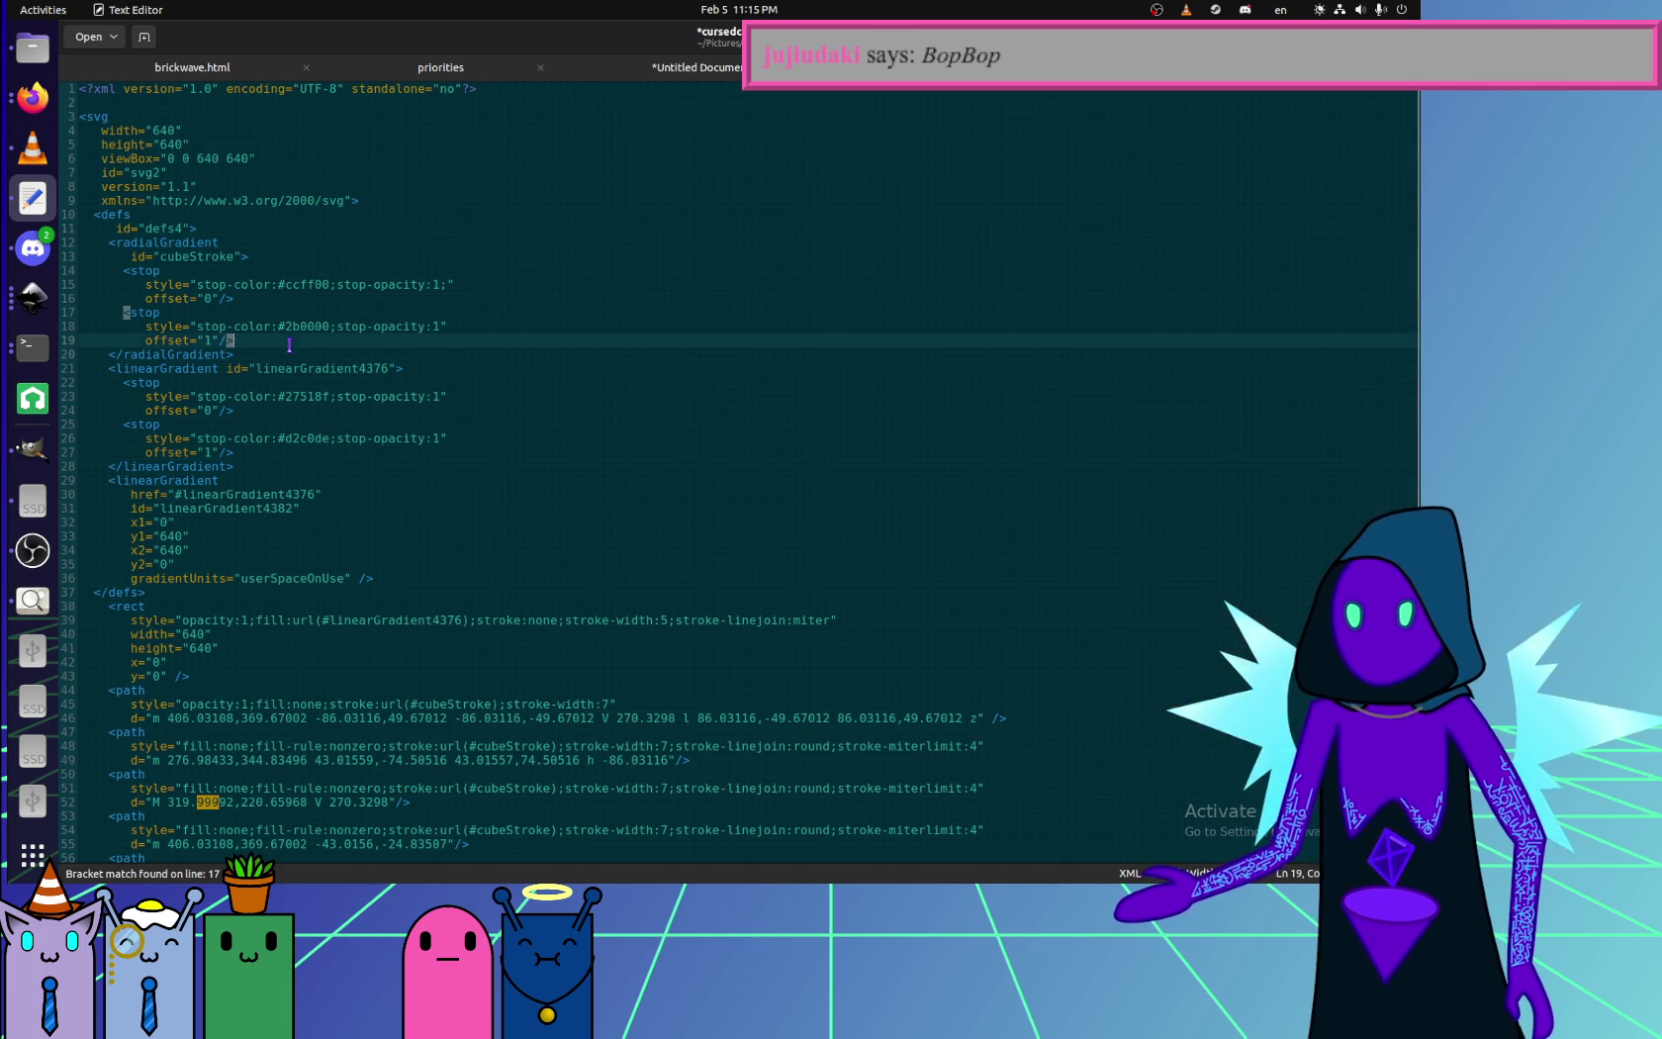
key(Up)
key(Up)
key(Up)
key(Up)
key(Up)
key(Right)
key(Right)
key(Right)
key(Return)
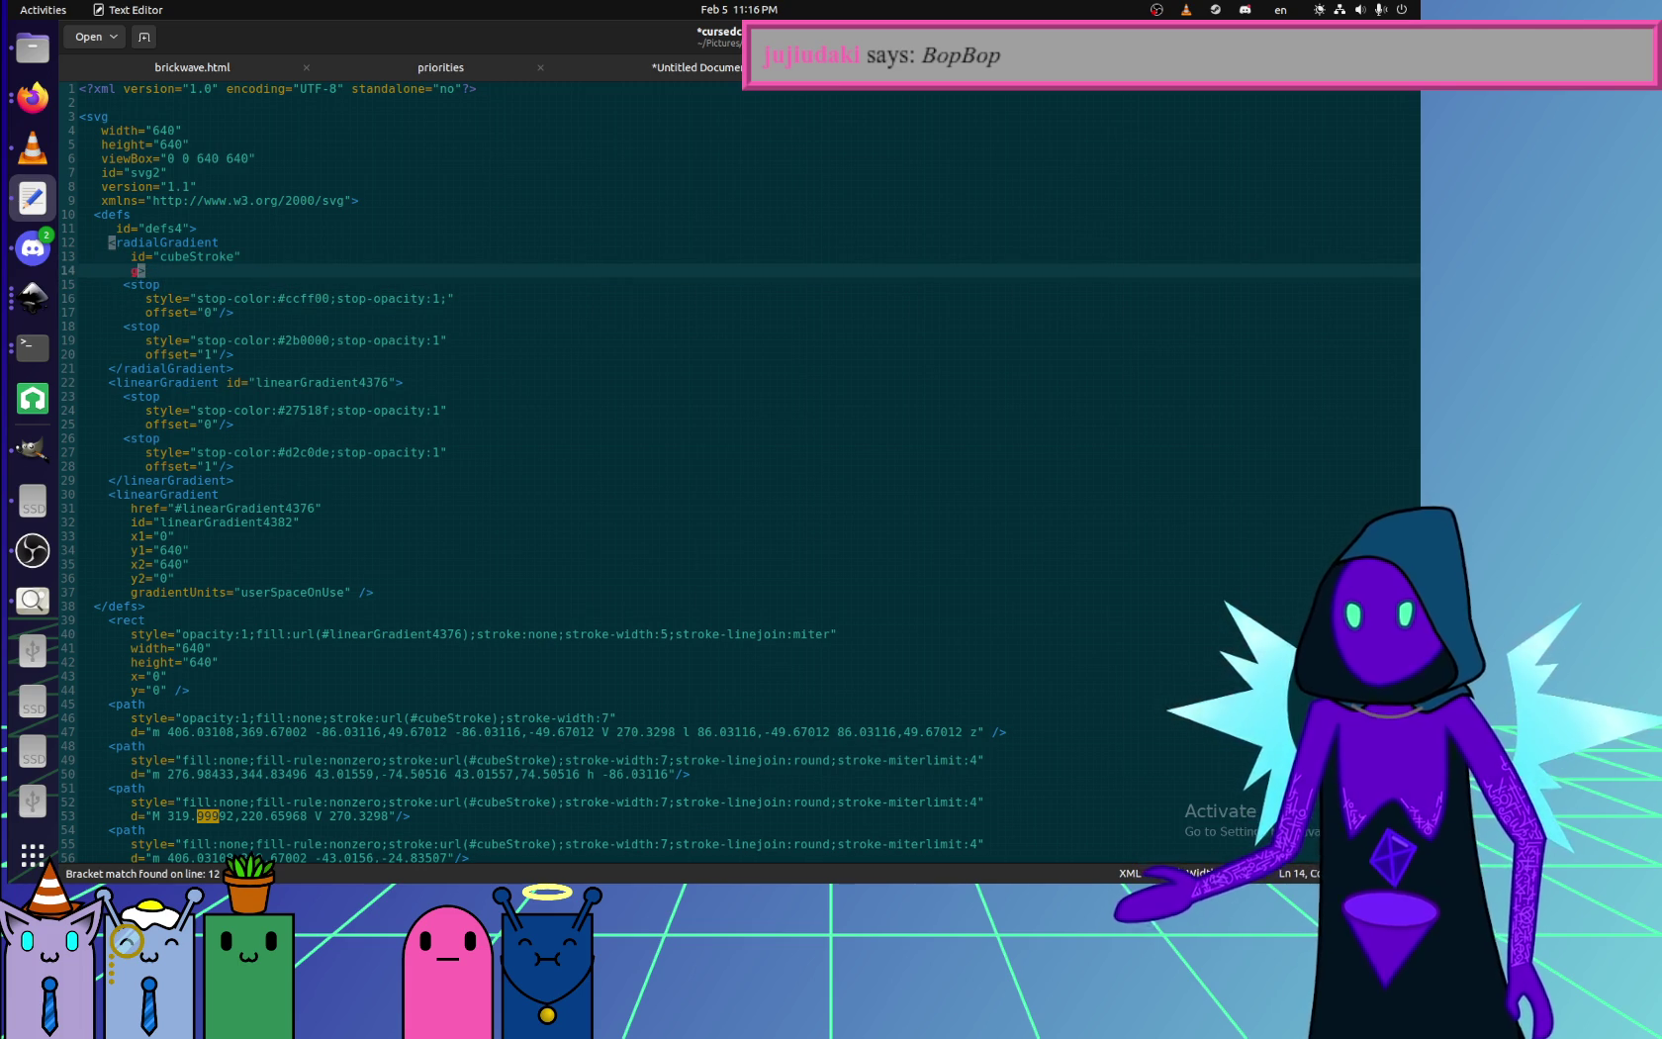
- Add gradientUnits="userSpaceOnUse" to cubeStroke, save, and check the yellow-green outline in Firefox
text(ientUnits=)
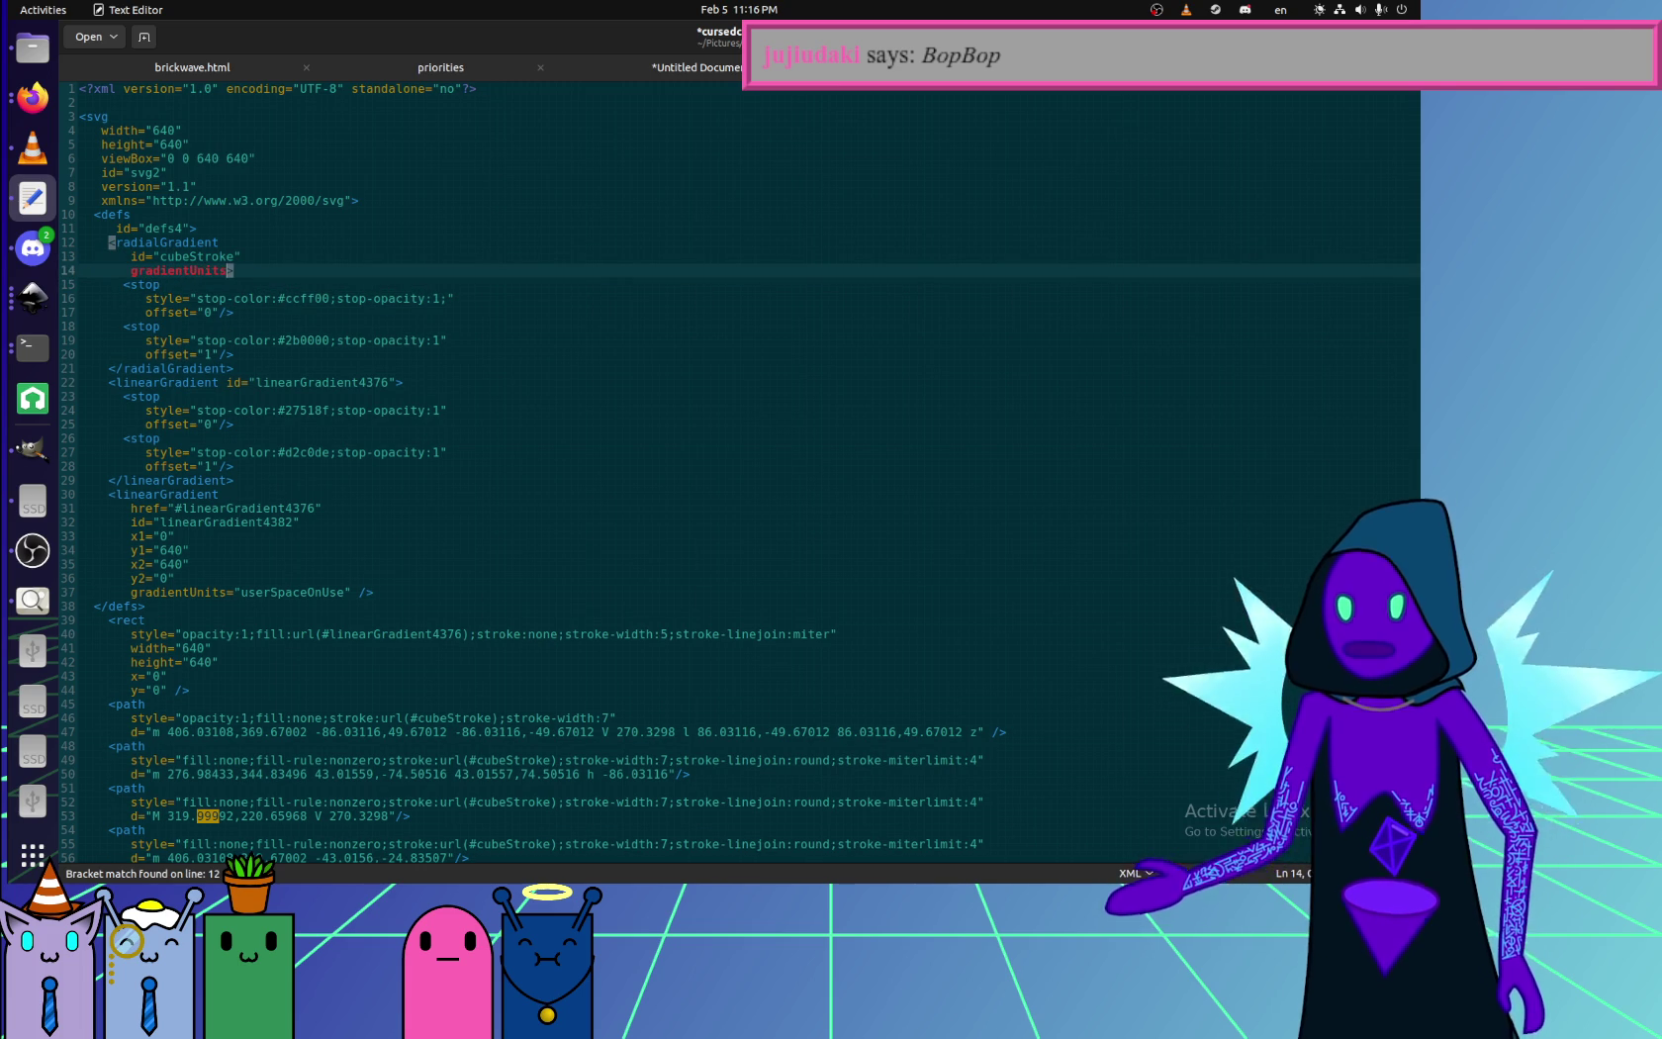
text("userSpaceOn)
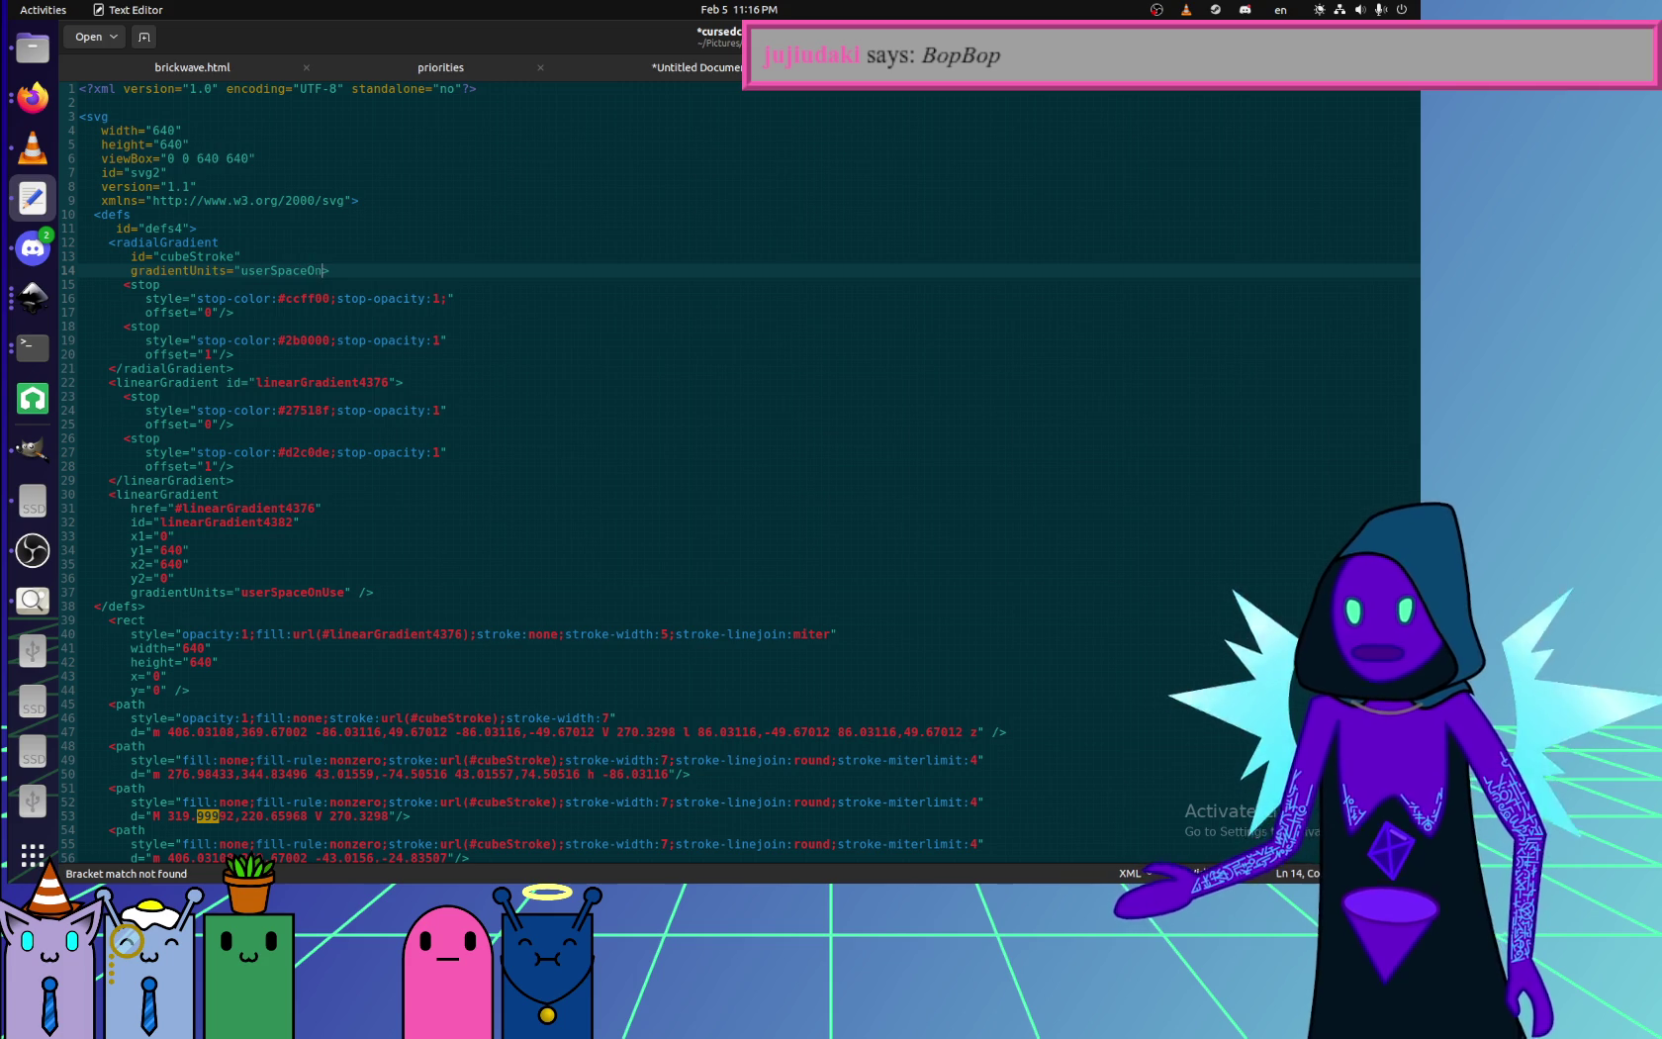
text(Use")
key(ctrl+s)
key(alt+Tab)
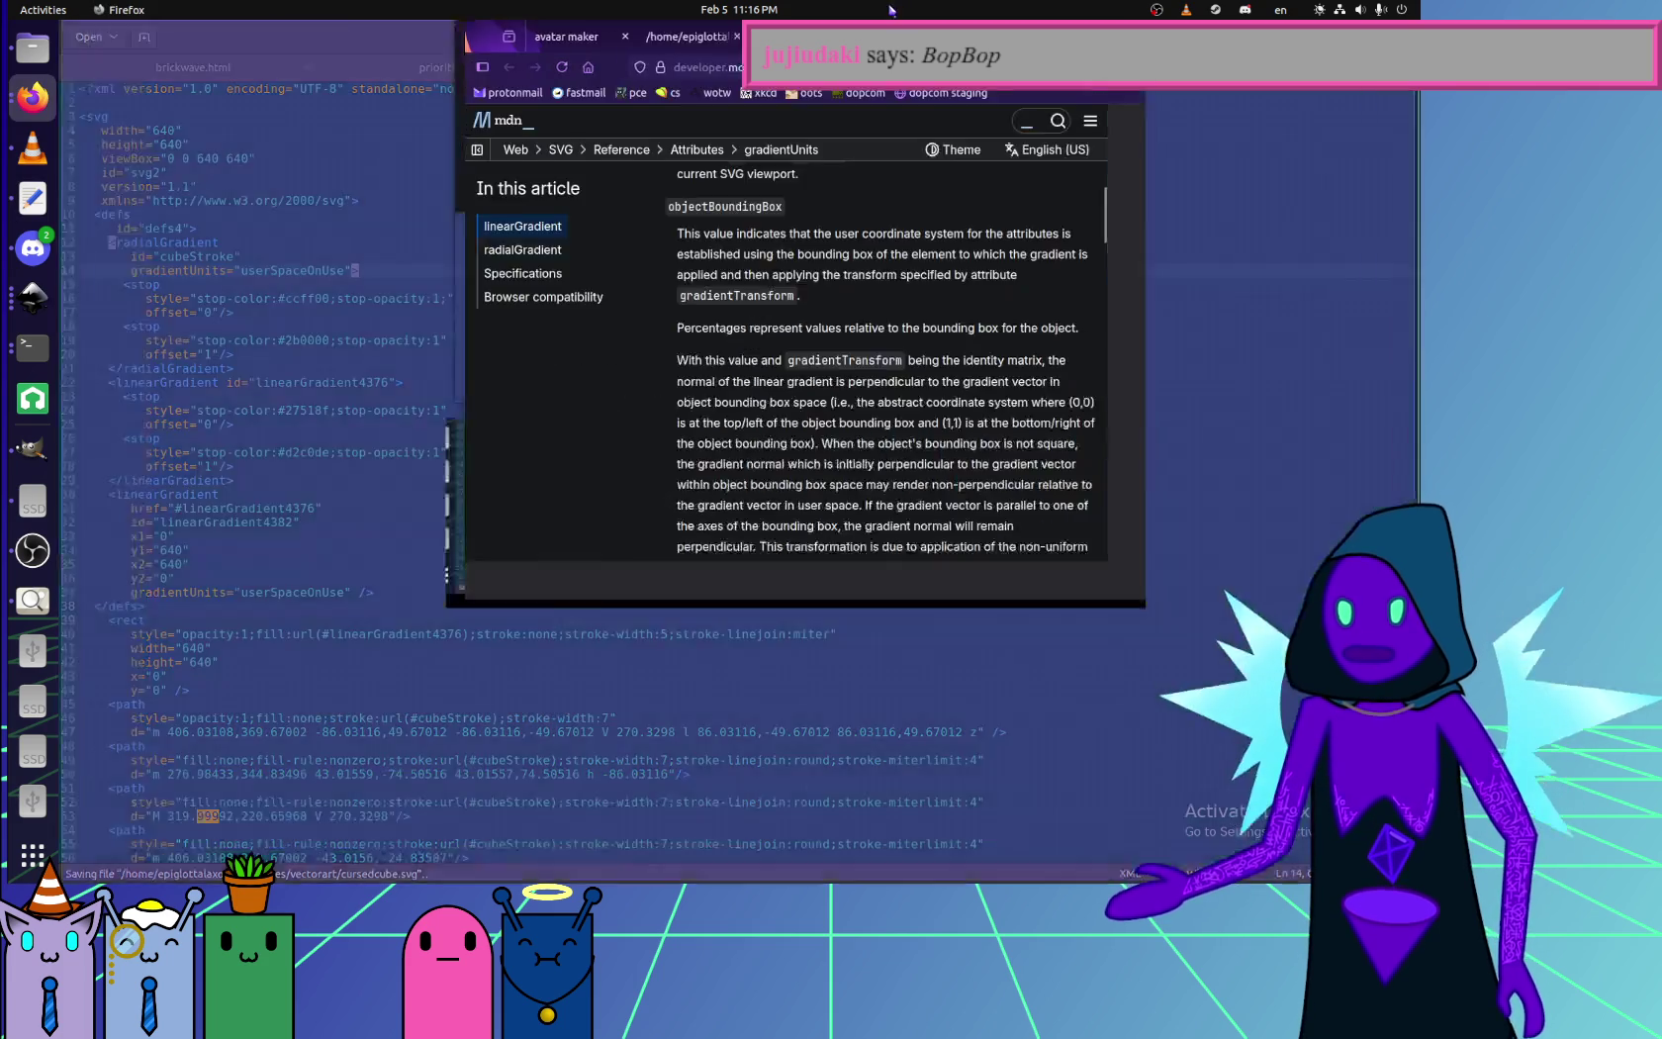
key(super+Up)
key(ctrl+Page_Up)
key(ctrl+Page_Up)
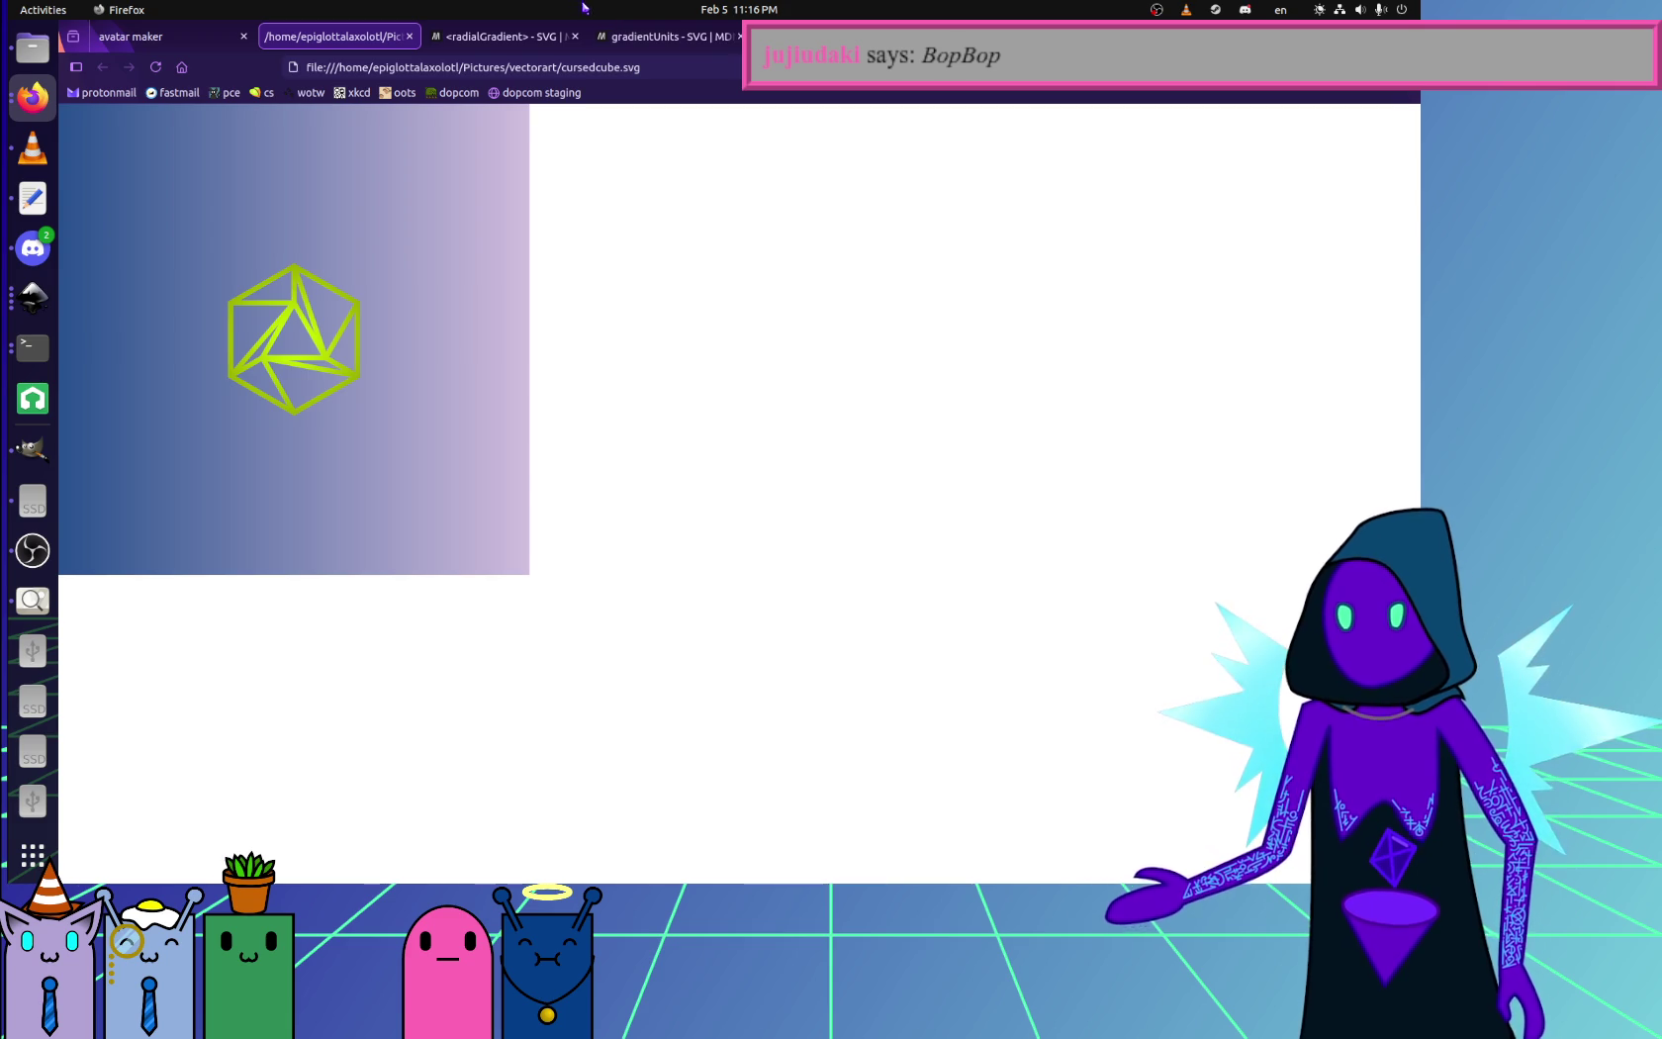
key(super+h)
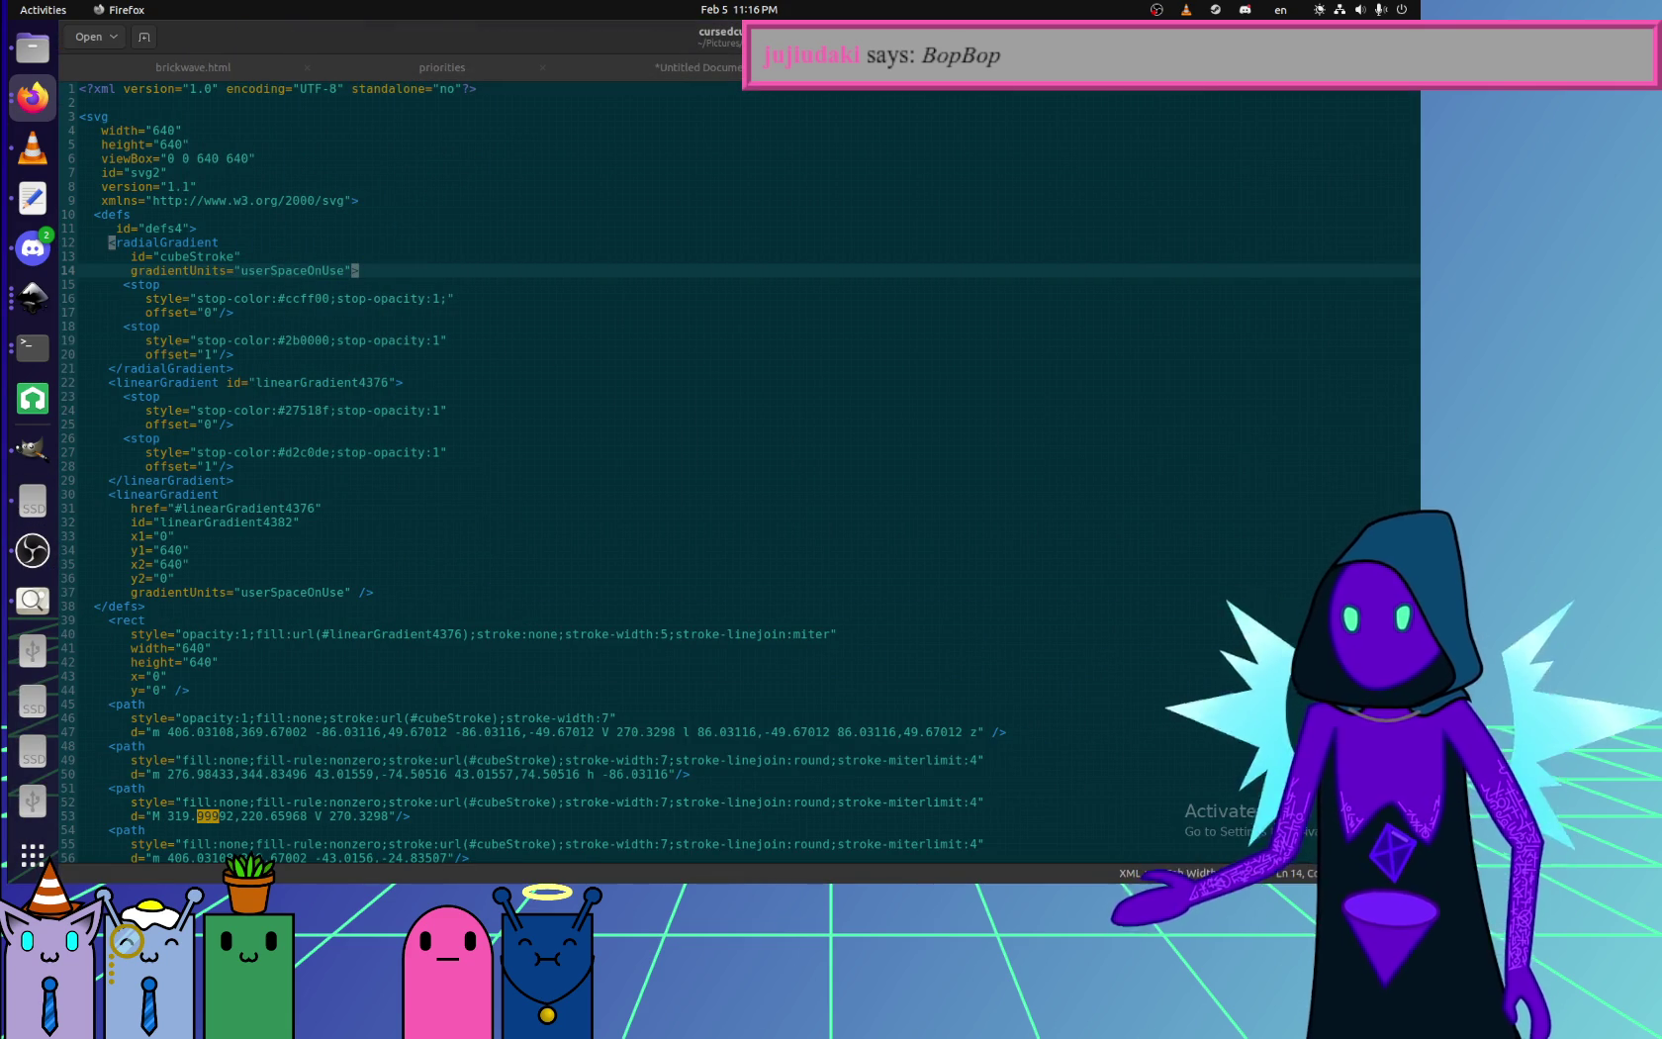
- Open a blank line inside the cubeStroke radialGradient opening tag for a new attribute
click(247, 340)
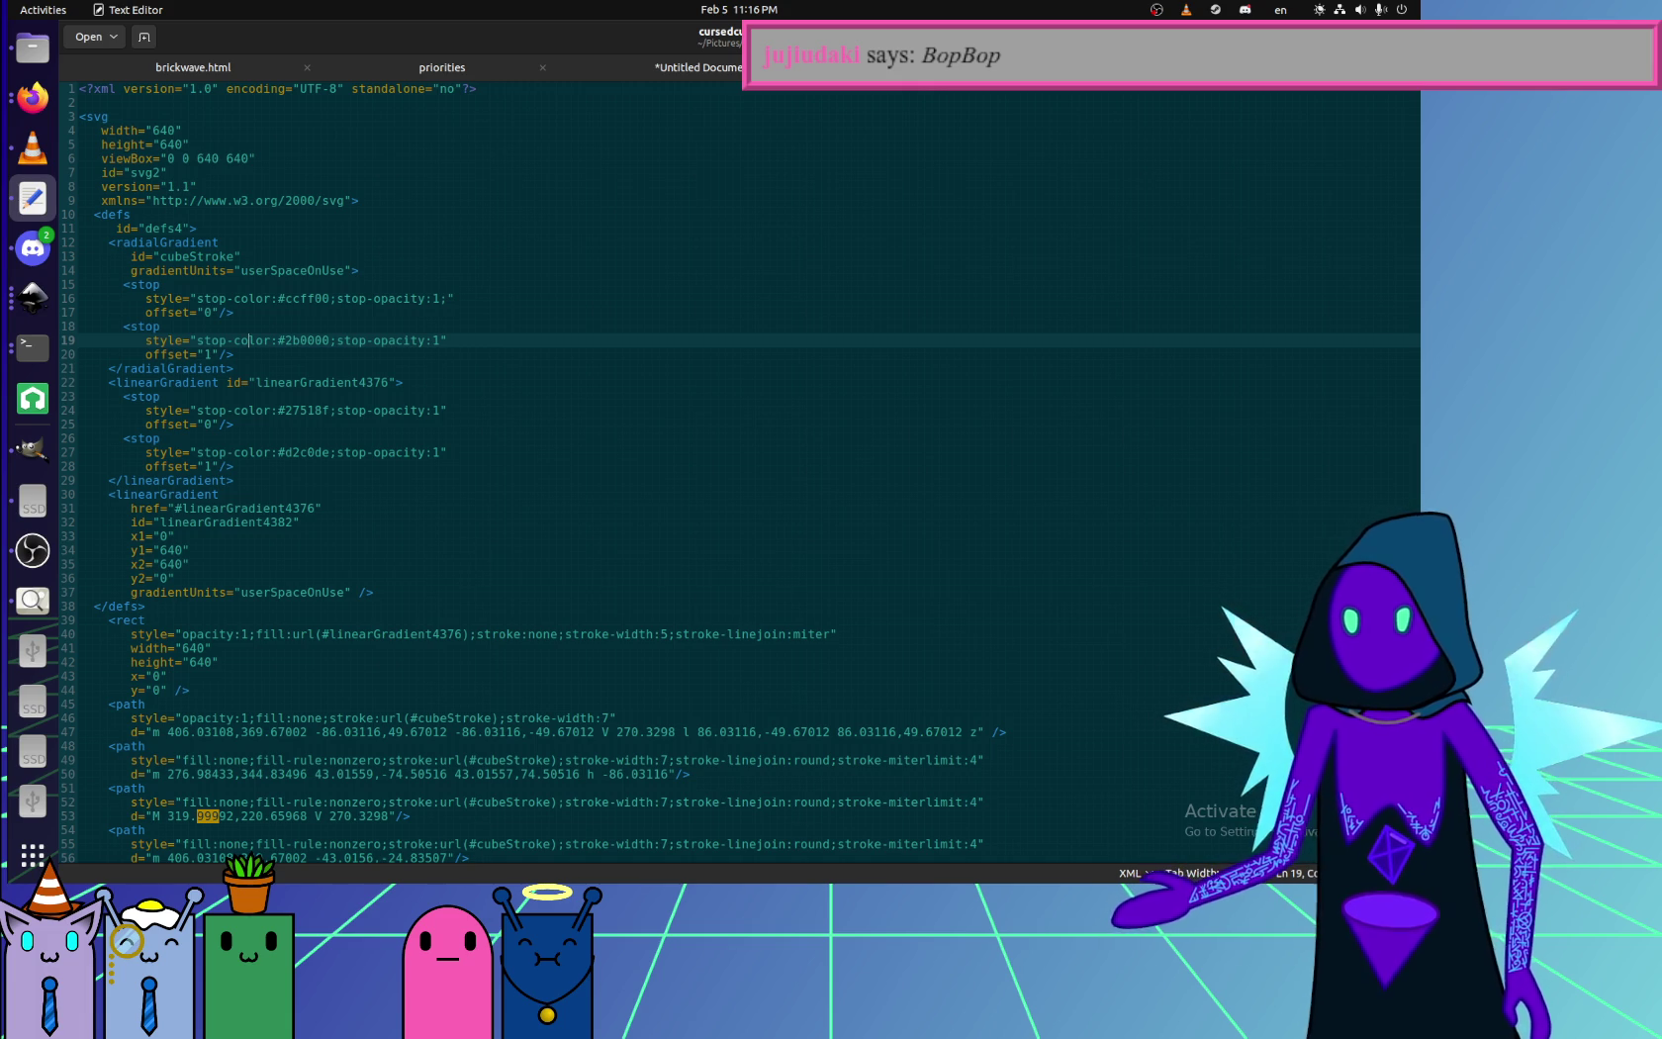
click(303, 438)
click(280, 299)
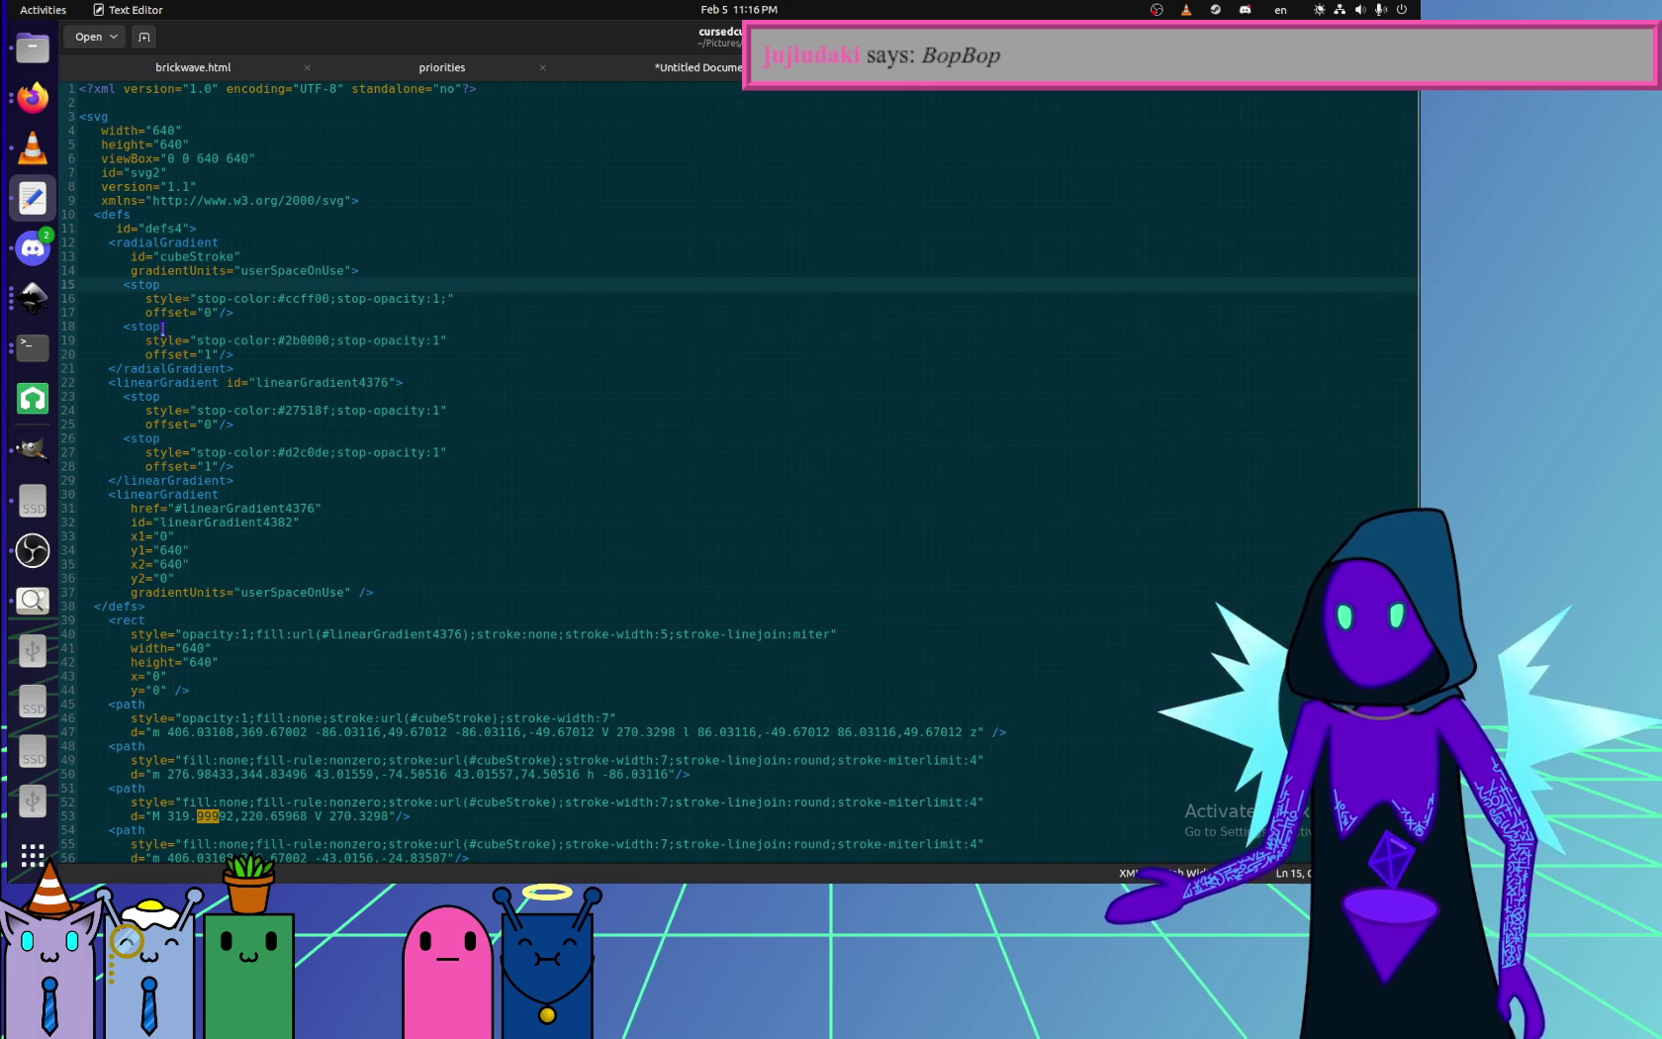
click(352, 270)
key(Return)
key(Return)
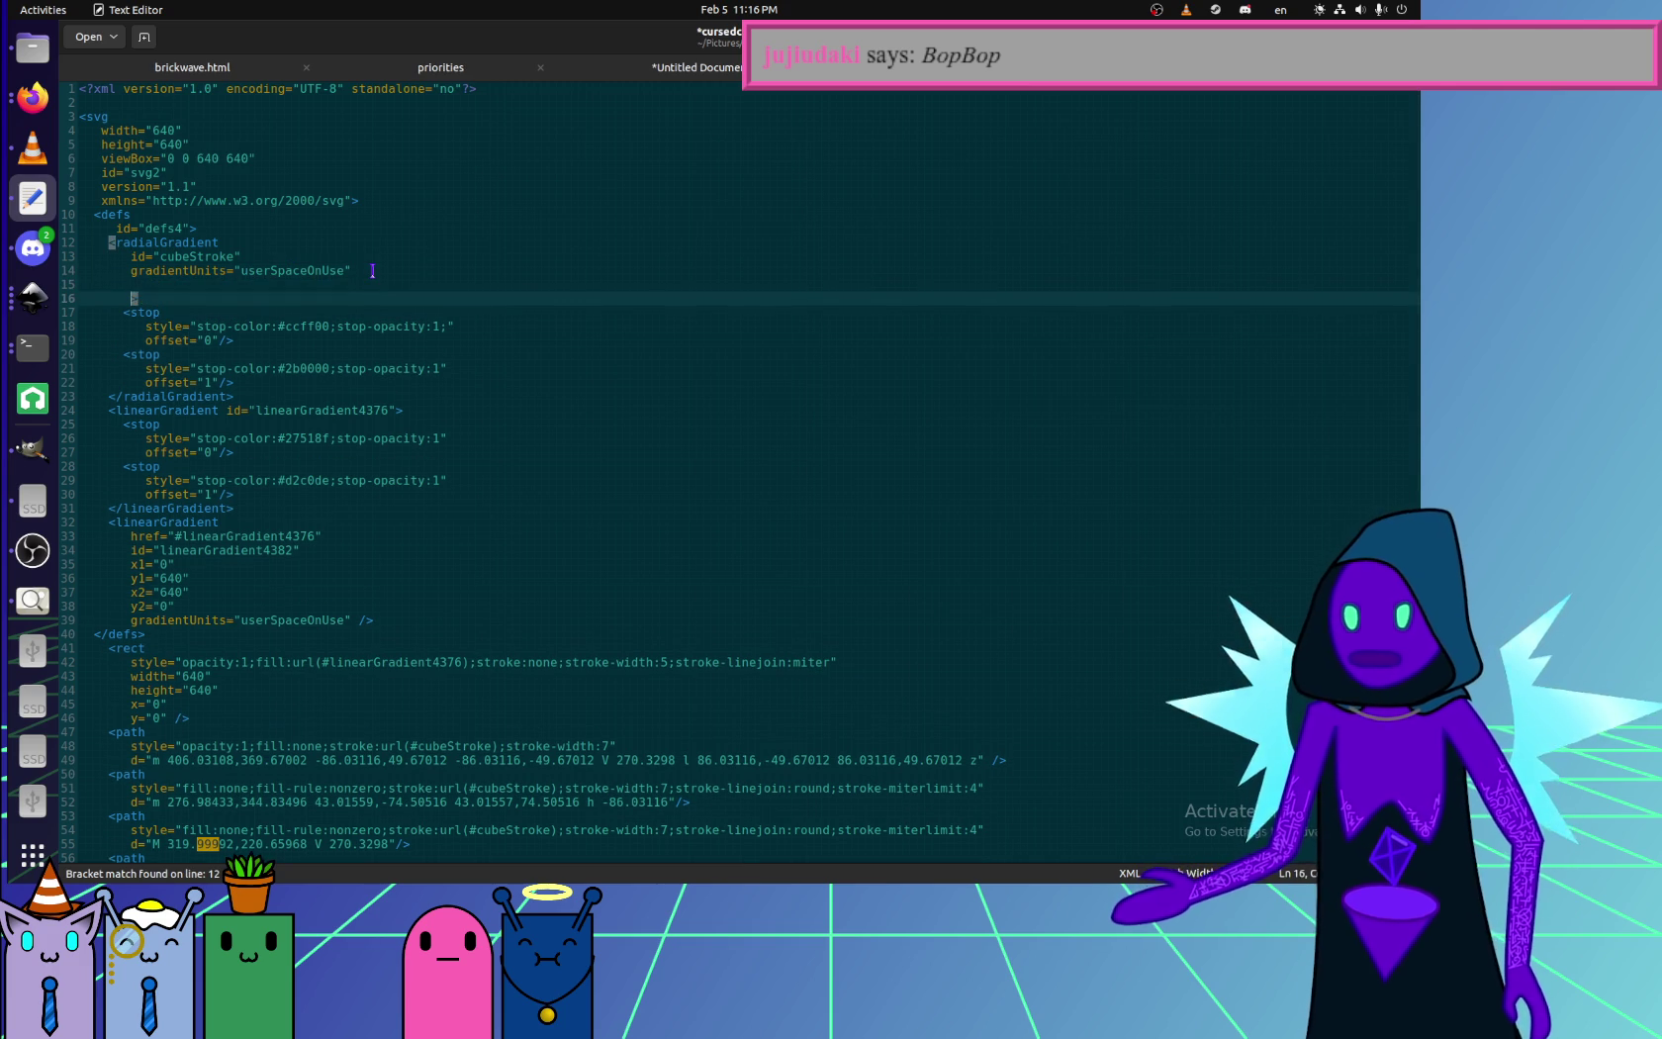
key(Up)
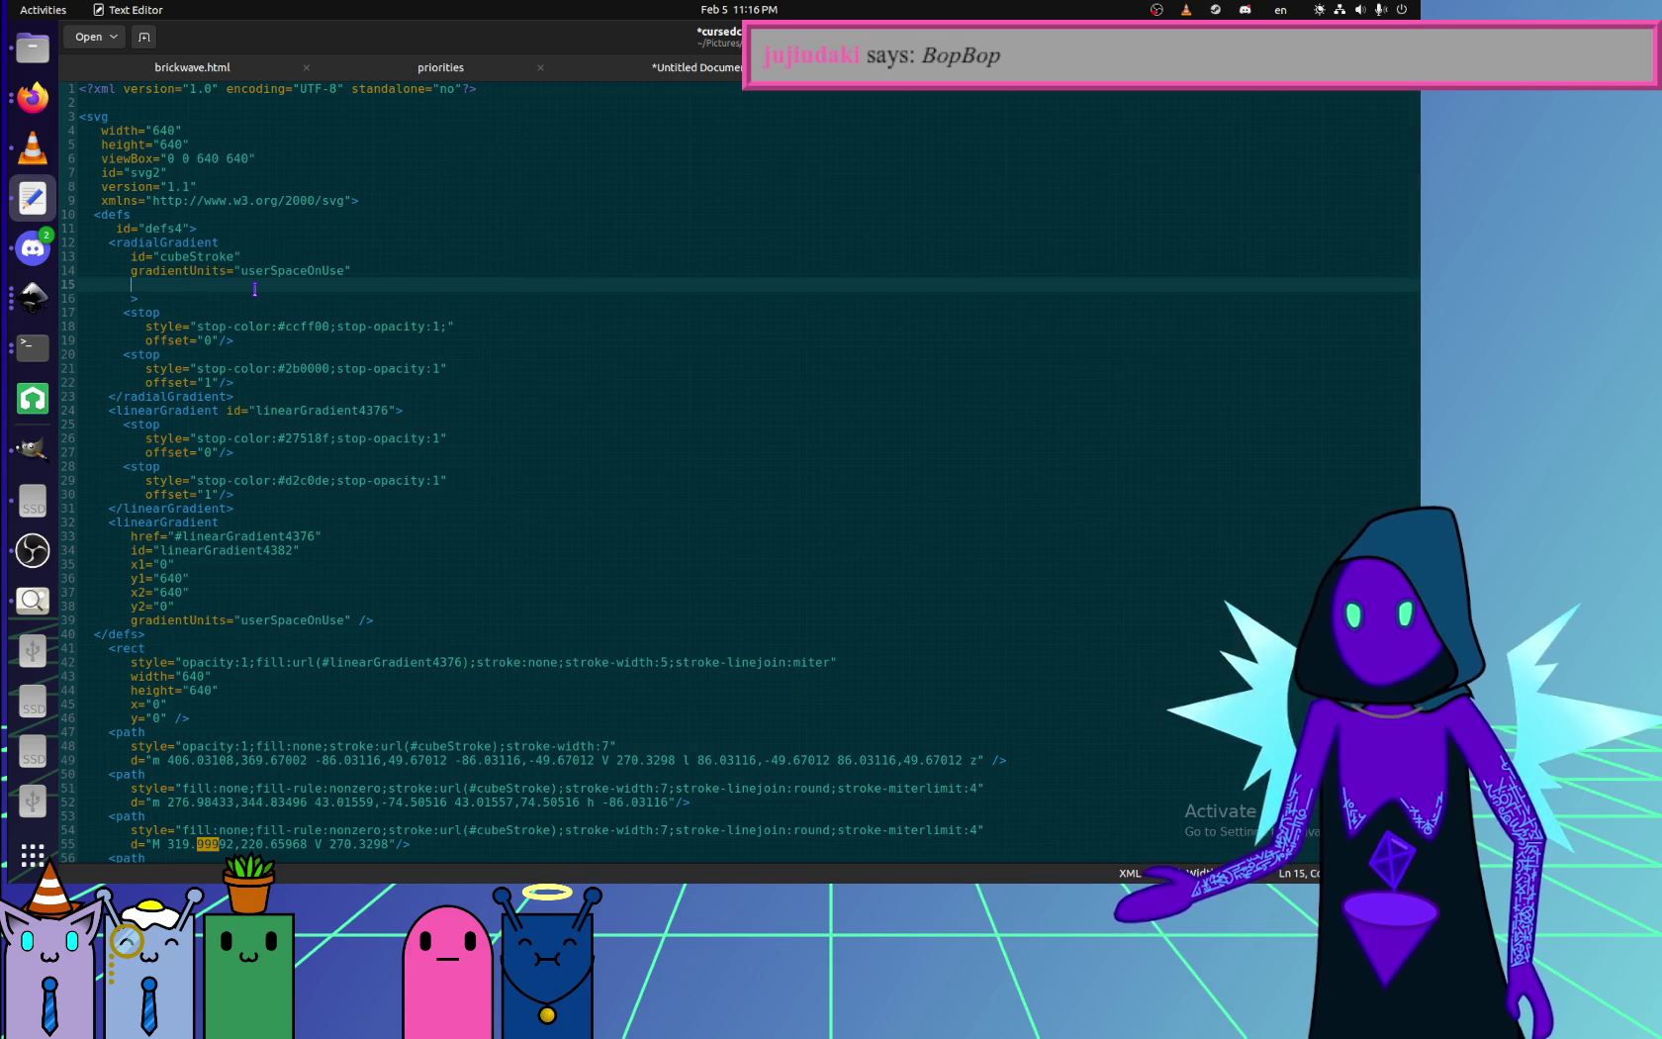
- Enter fr="50" on that line, save, and reload the Firefox preview
text(fr=)
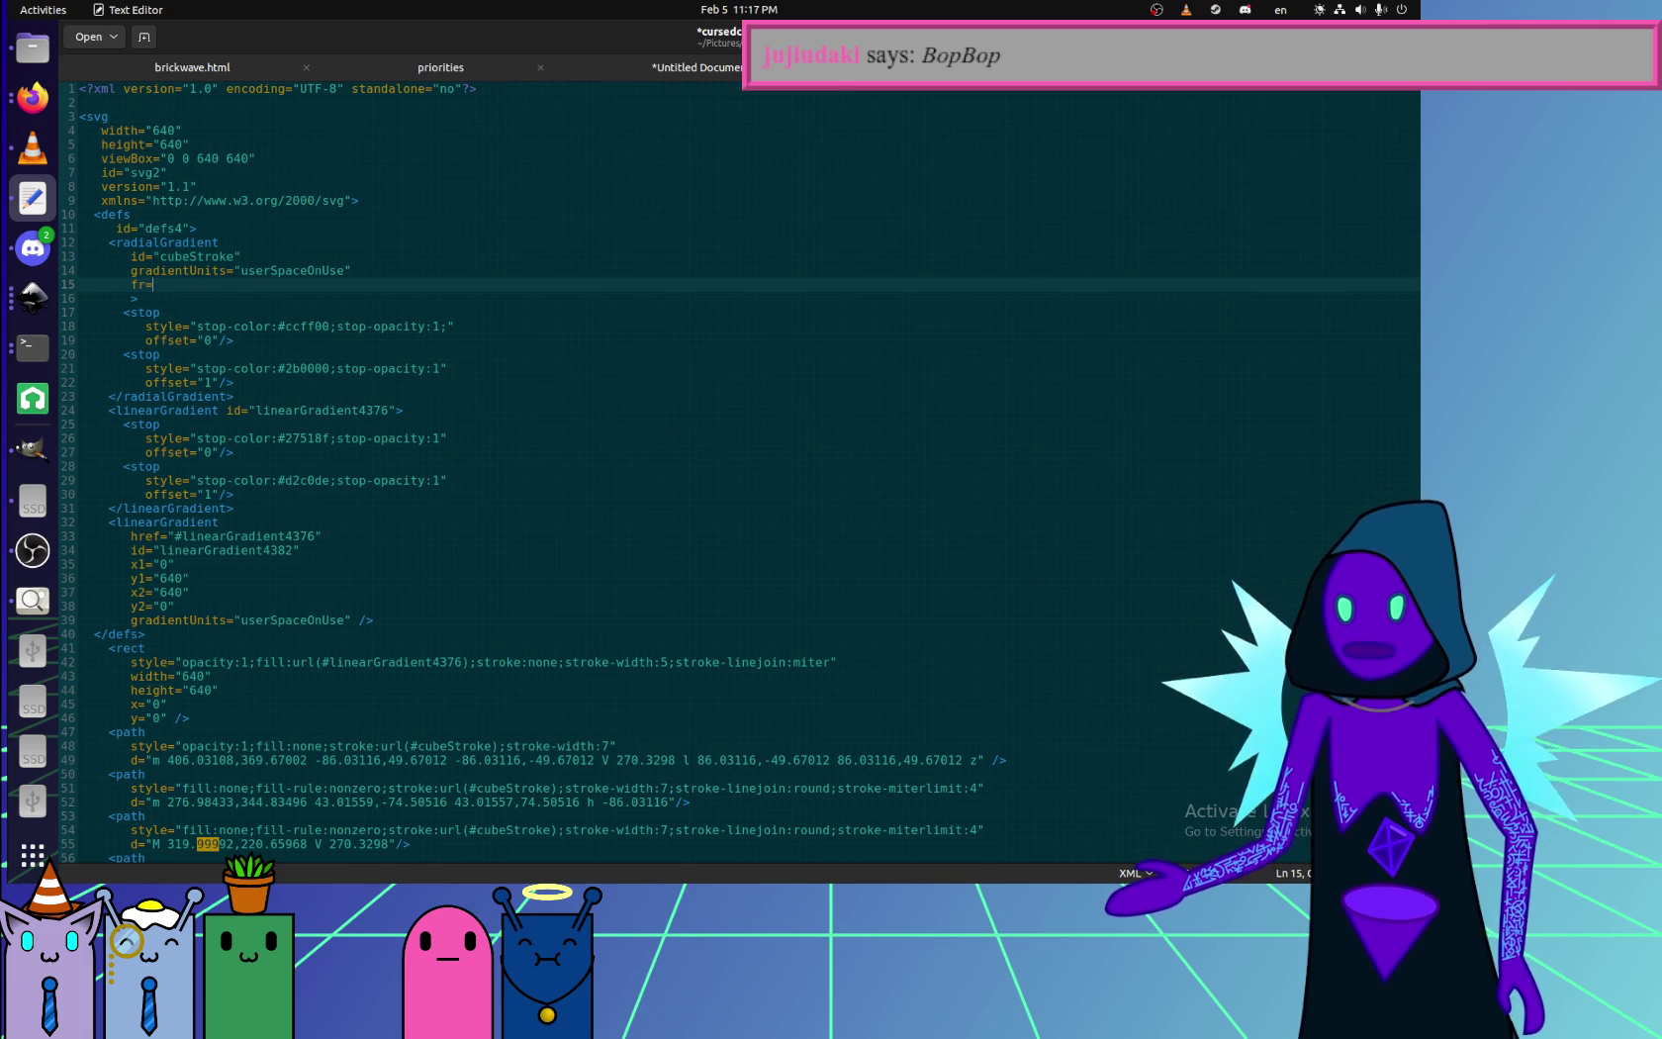
text(")
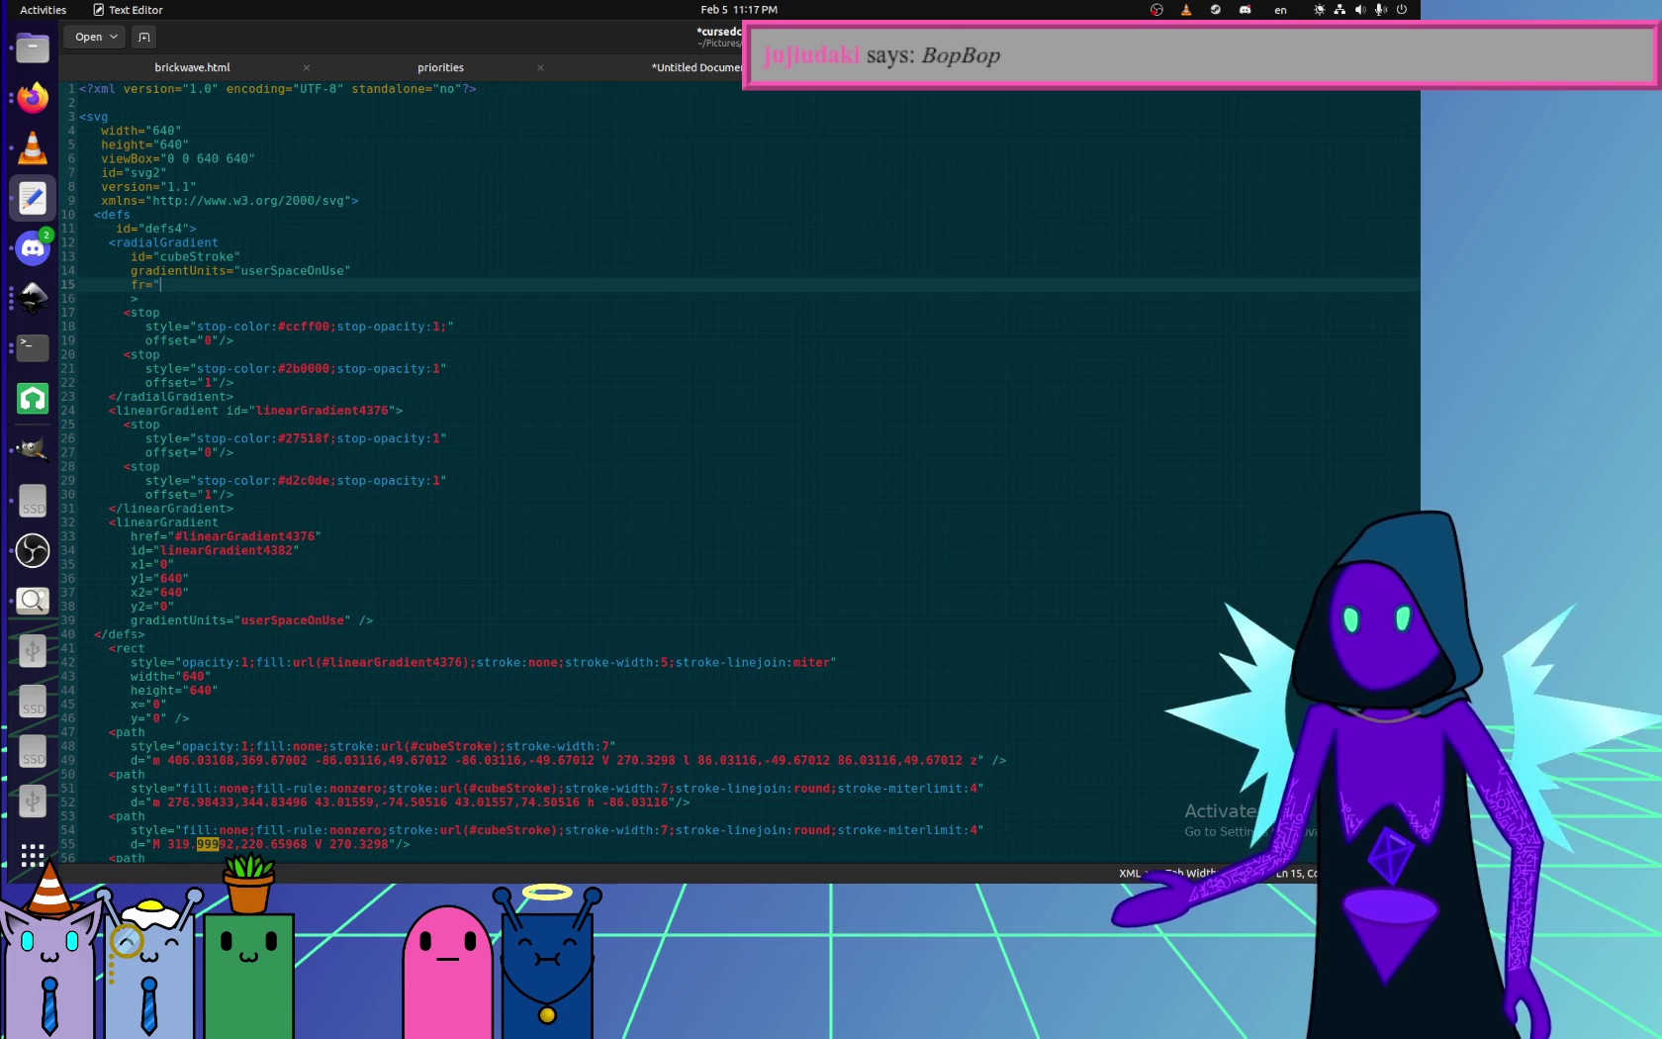
text(50")
key(ctrl+s)
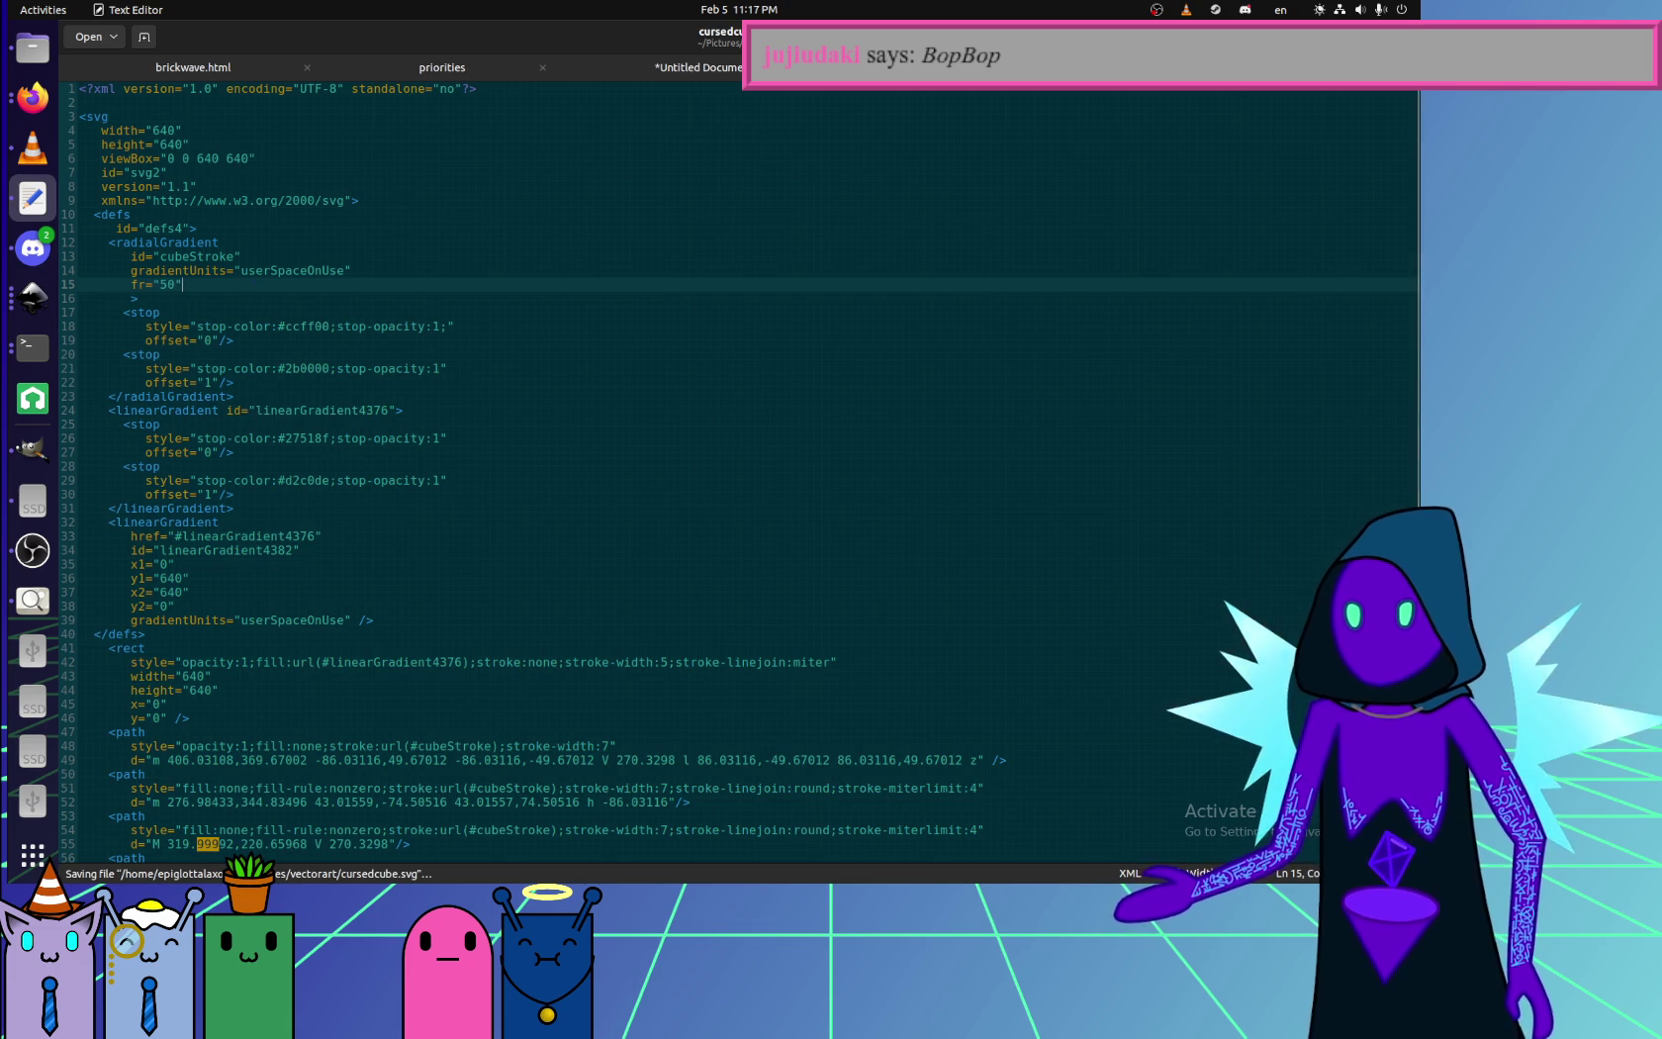
key(alt+Tab)
key(ctrl+r)
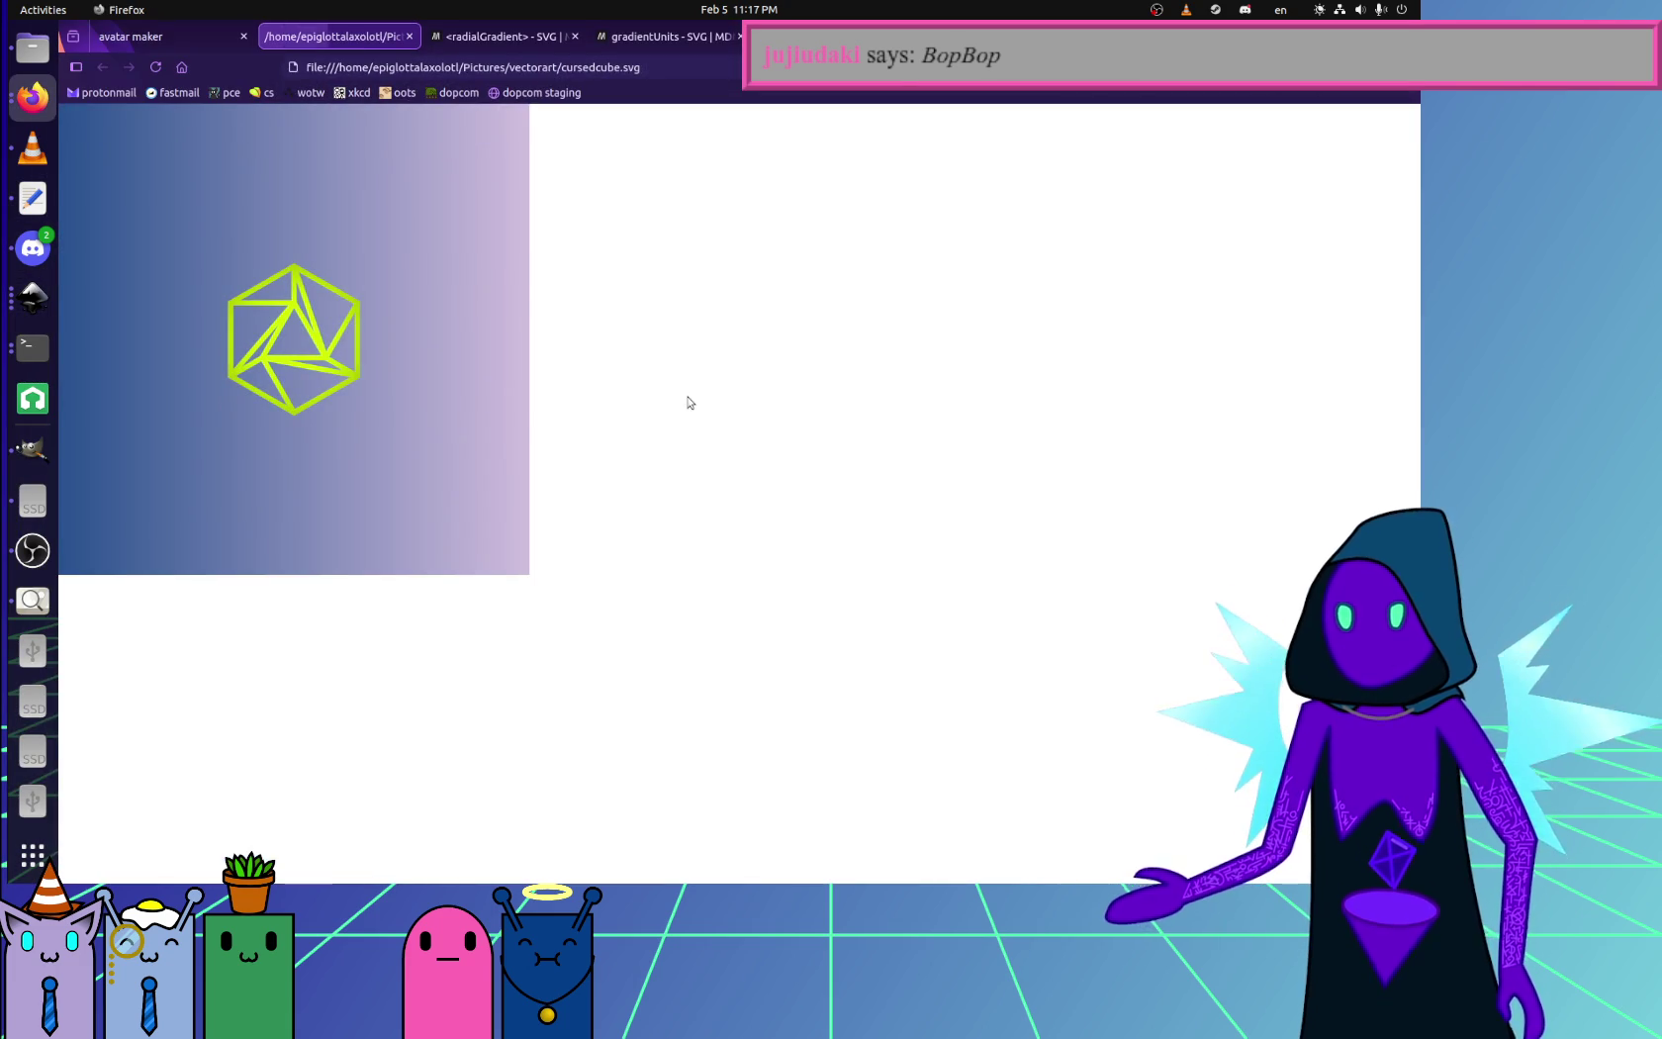
- Give the gradient's fr value px units (50px), save, and view the cube preview
click(33, 199)
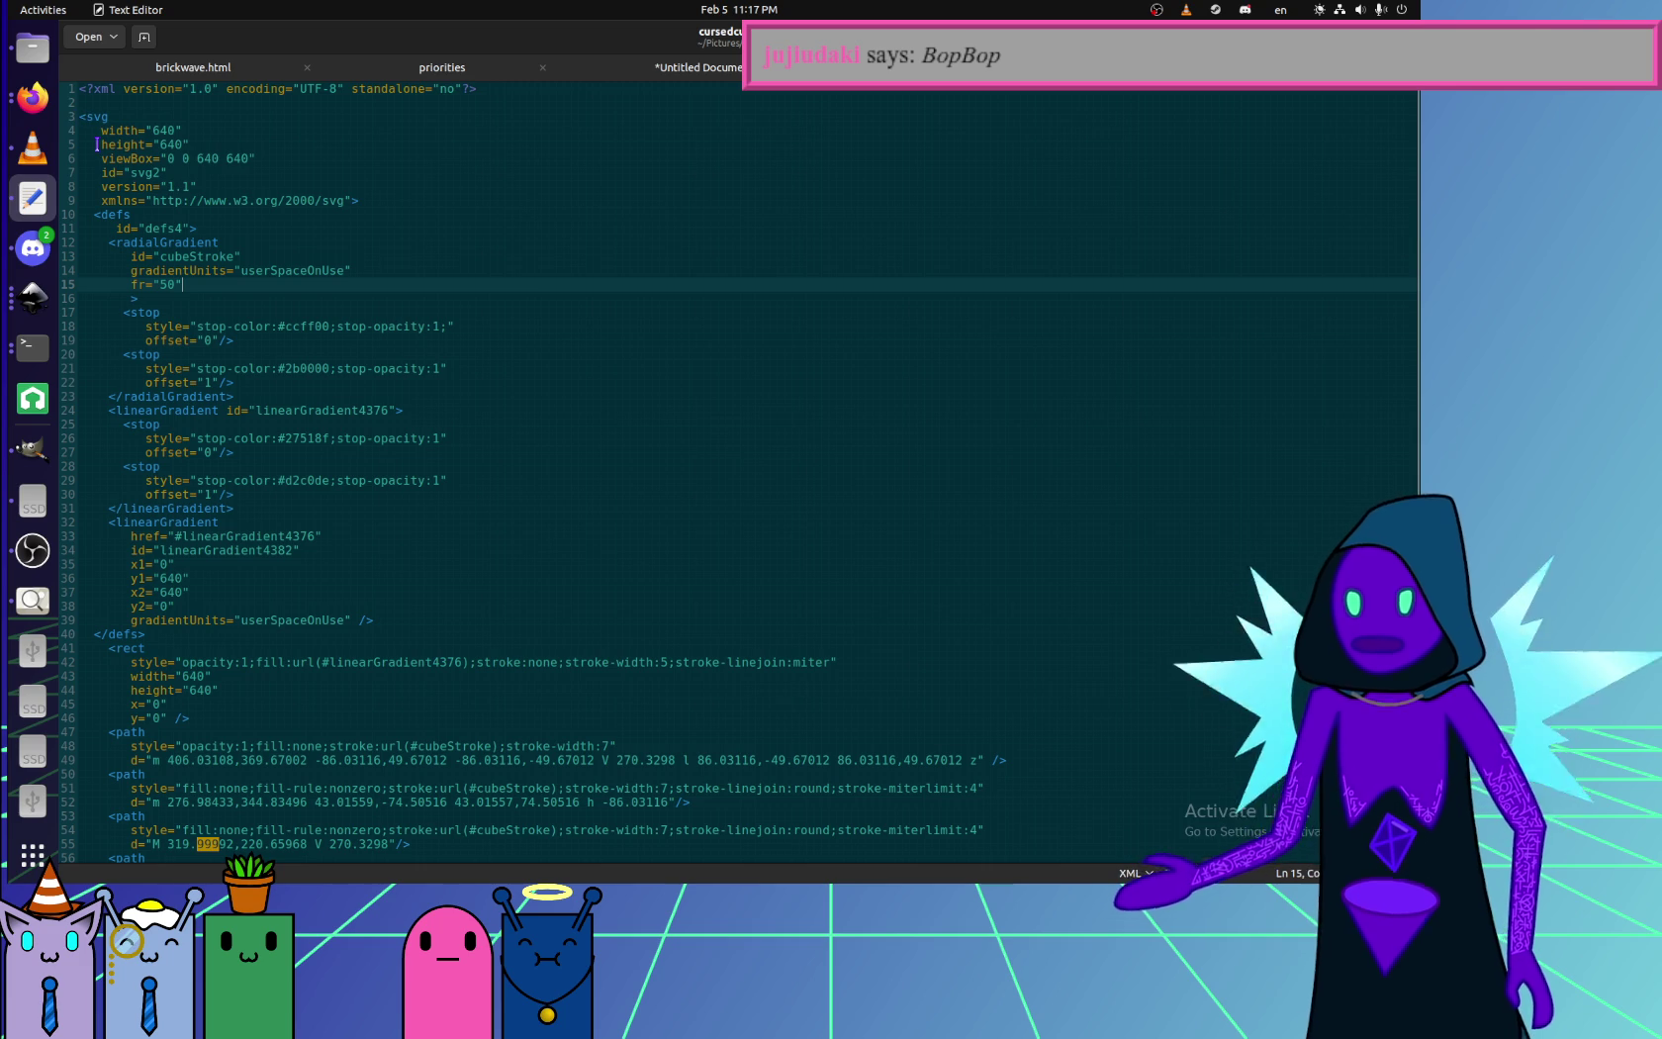
key(Right)
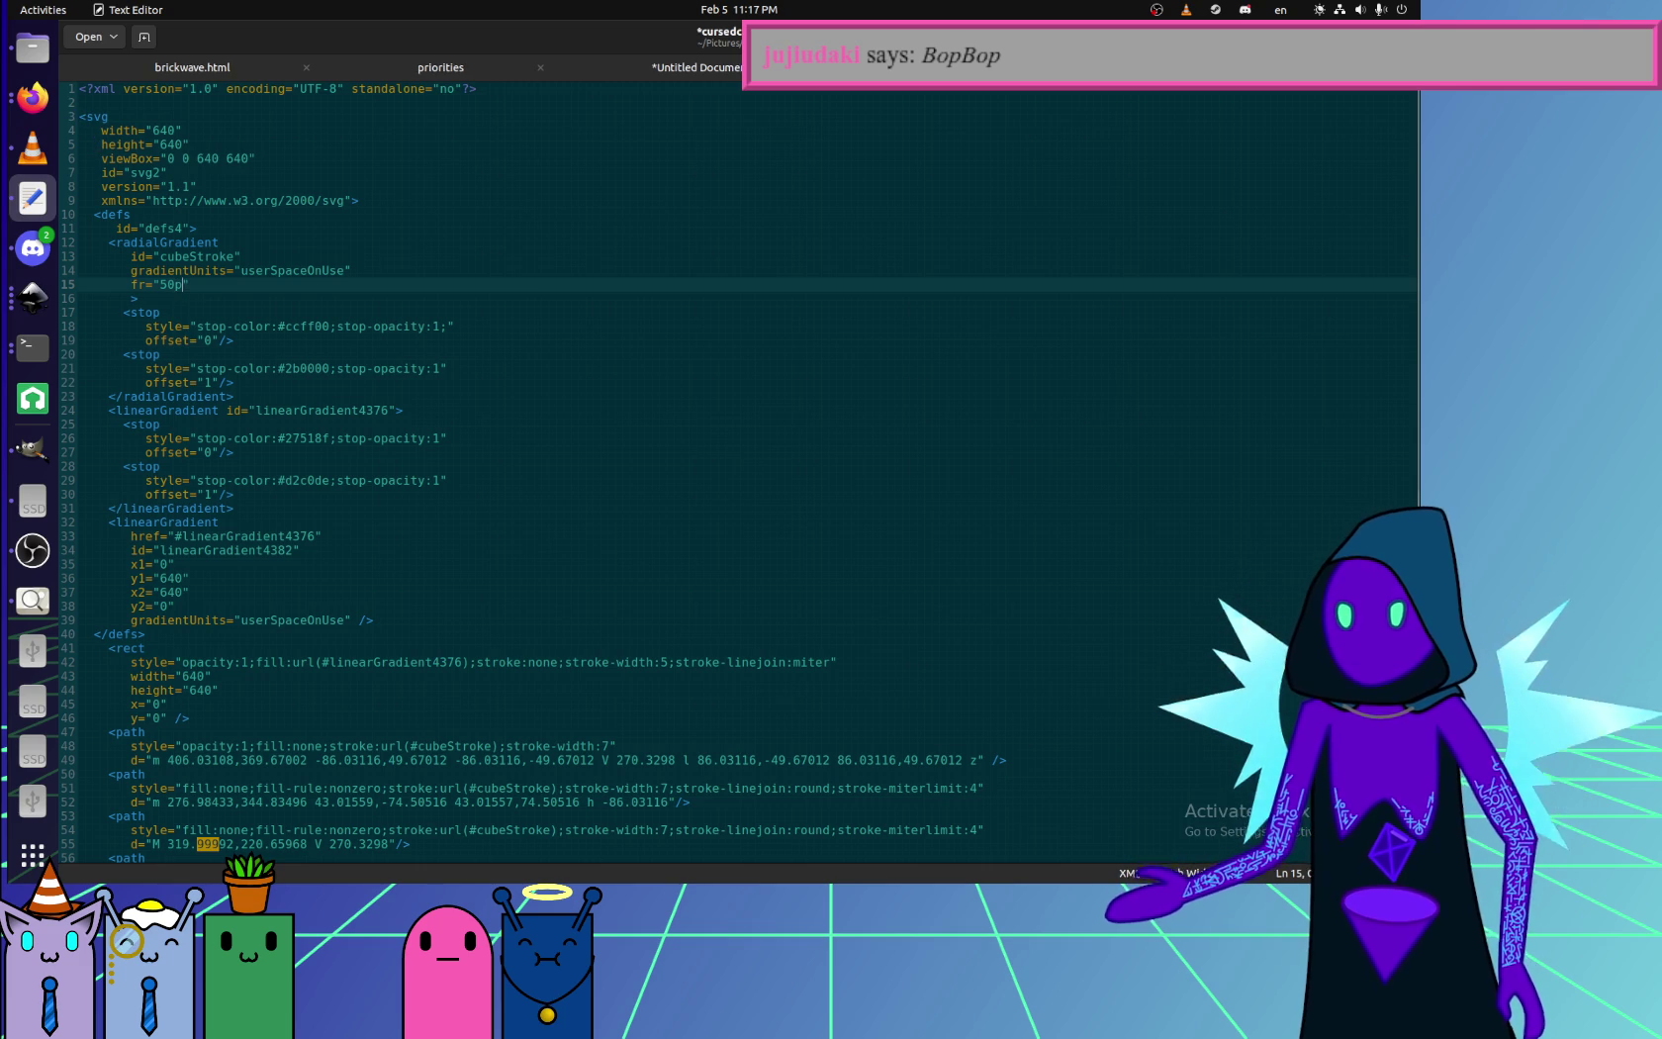
text(px)
key(ctrl+s)
click(33, 97)
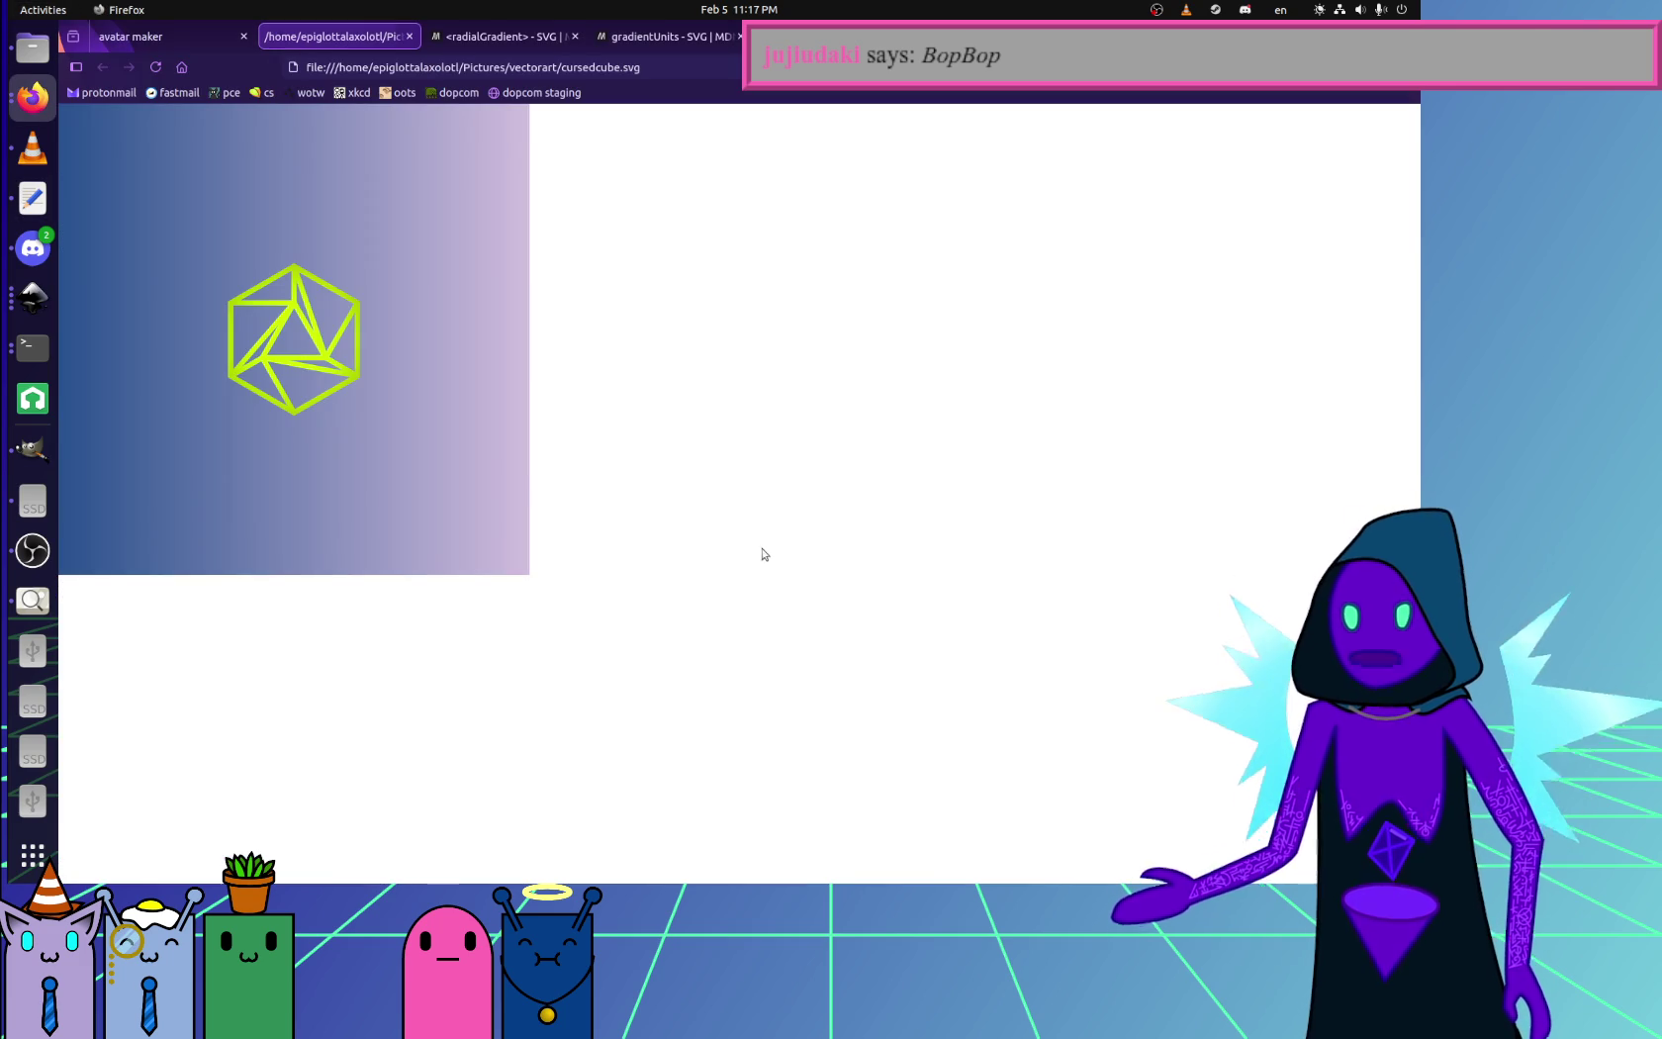
- Change fr to 1% and compare the cube preview against the MDN gradientUnits notes
click(590, 37)
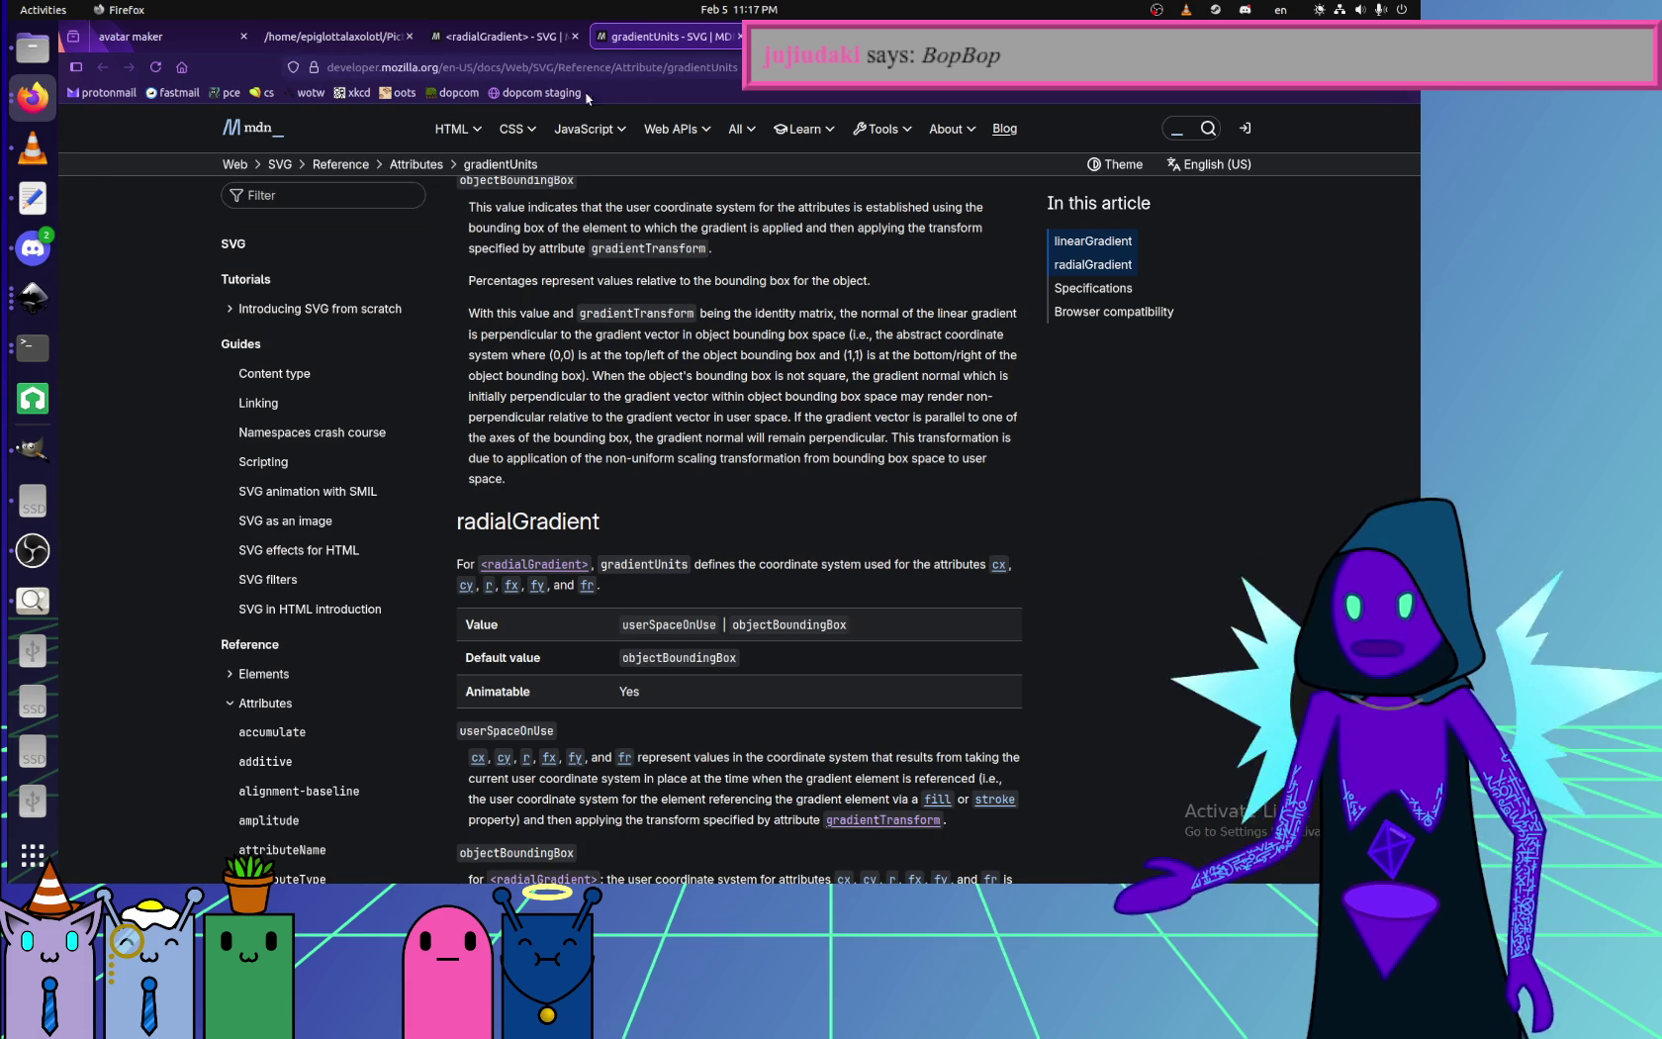
scroll(648, 534, down, 3)
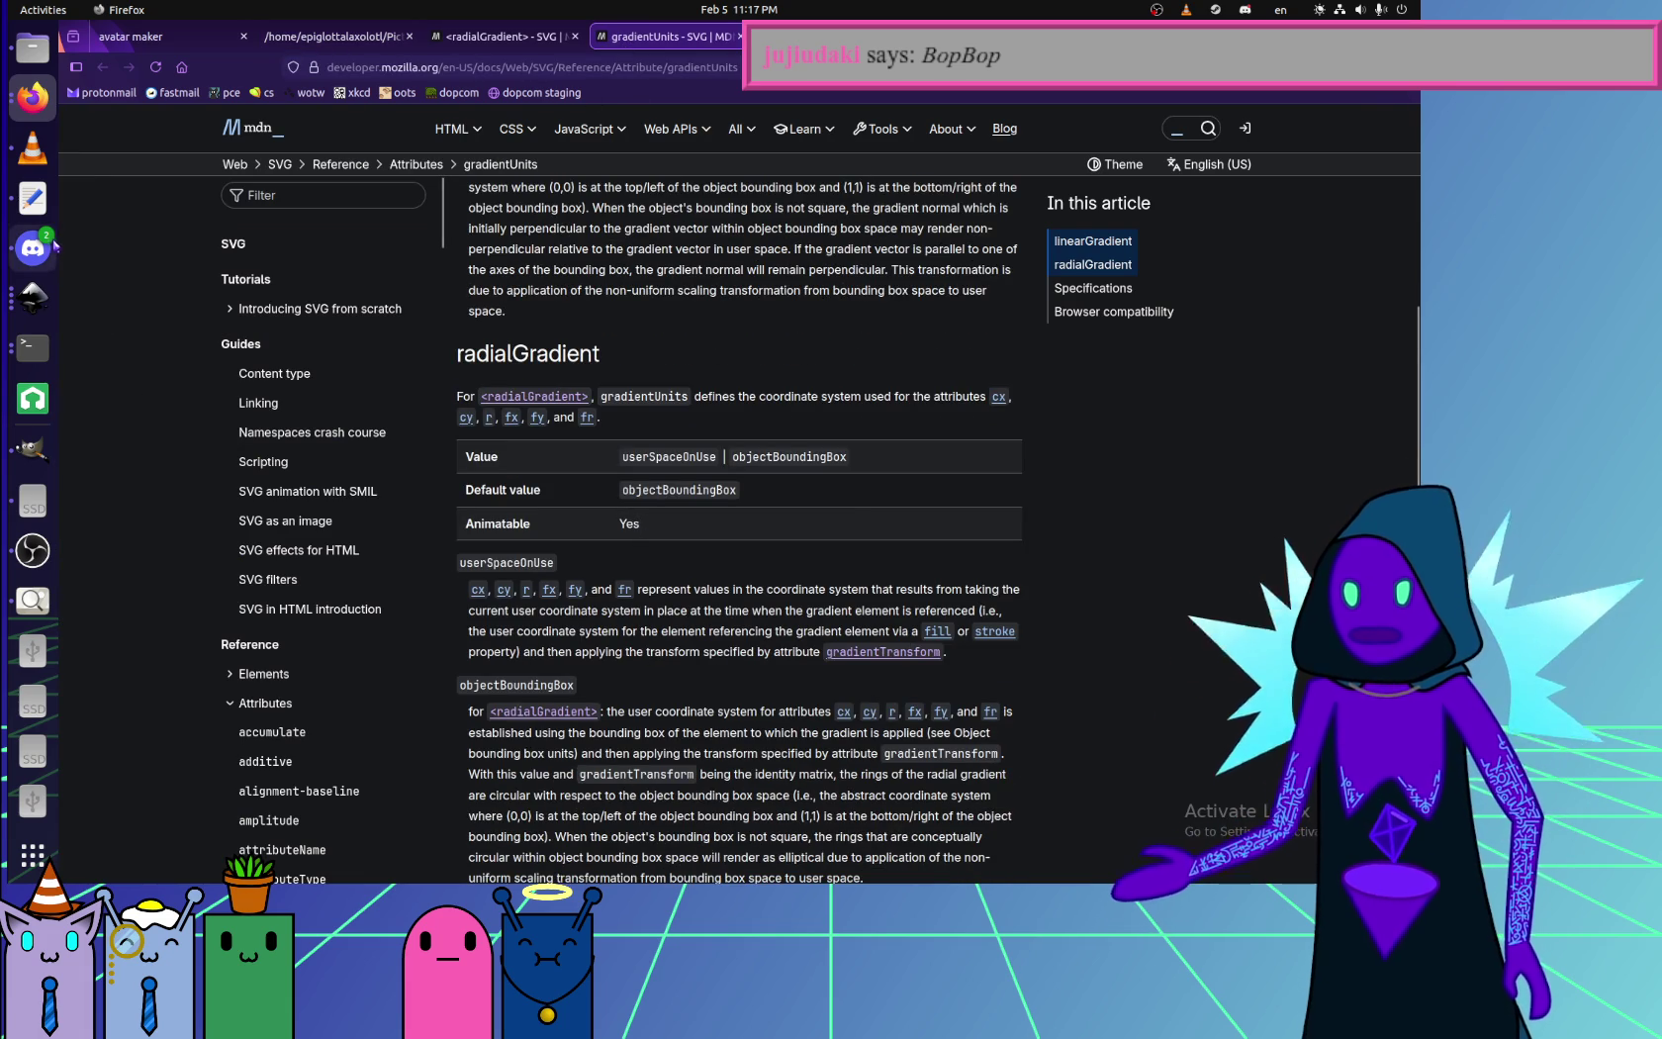
click(39, 205)
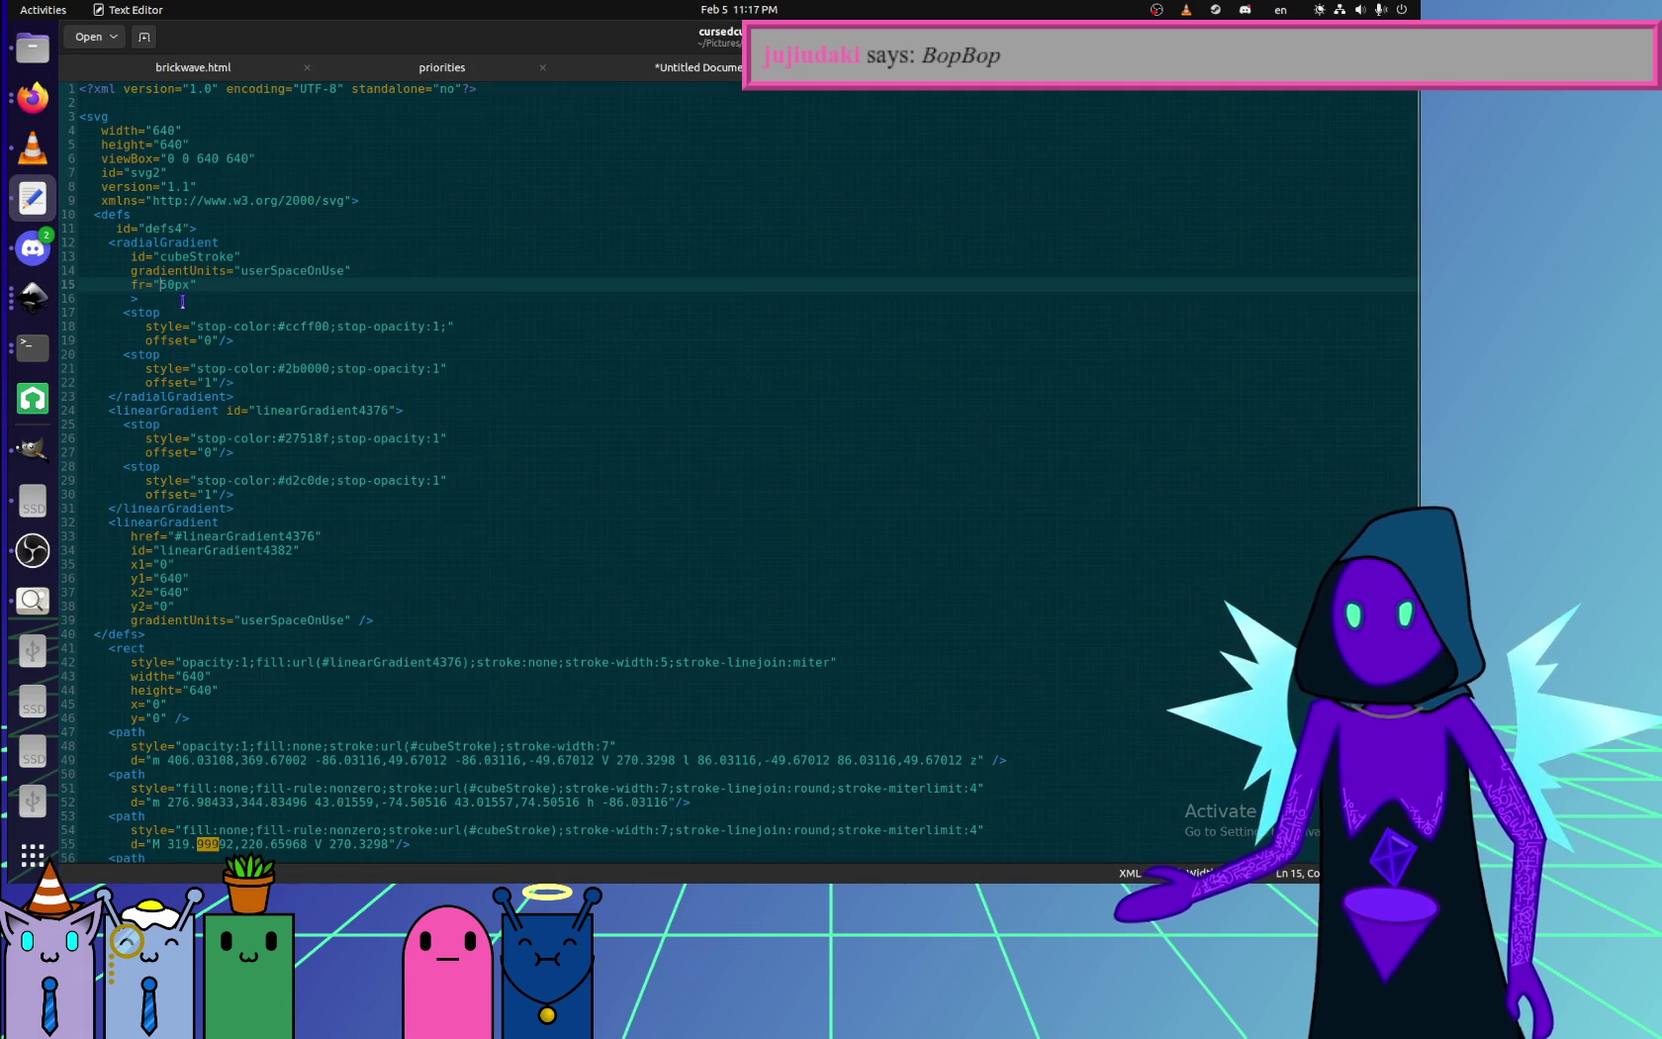
key(BackSpace)
key(BackSpace)
text(1%)
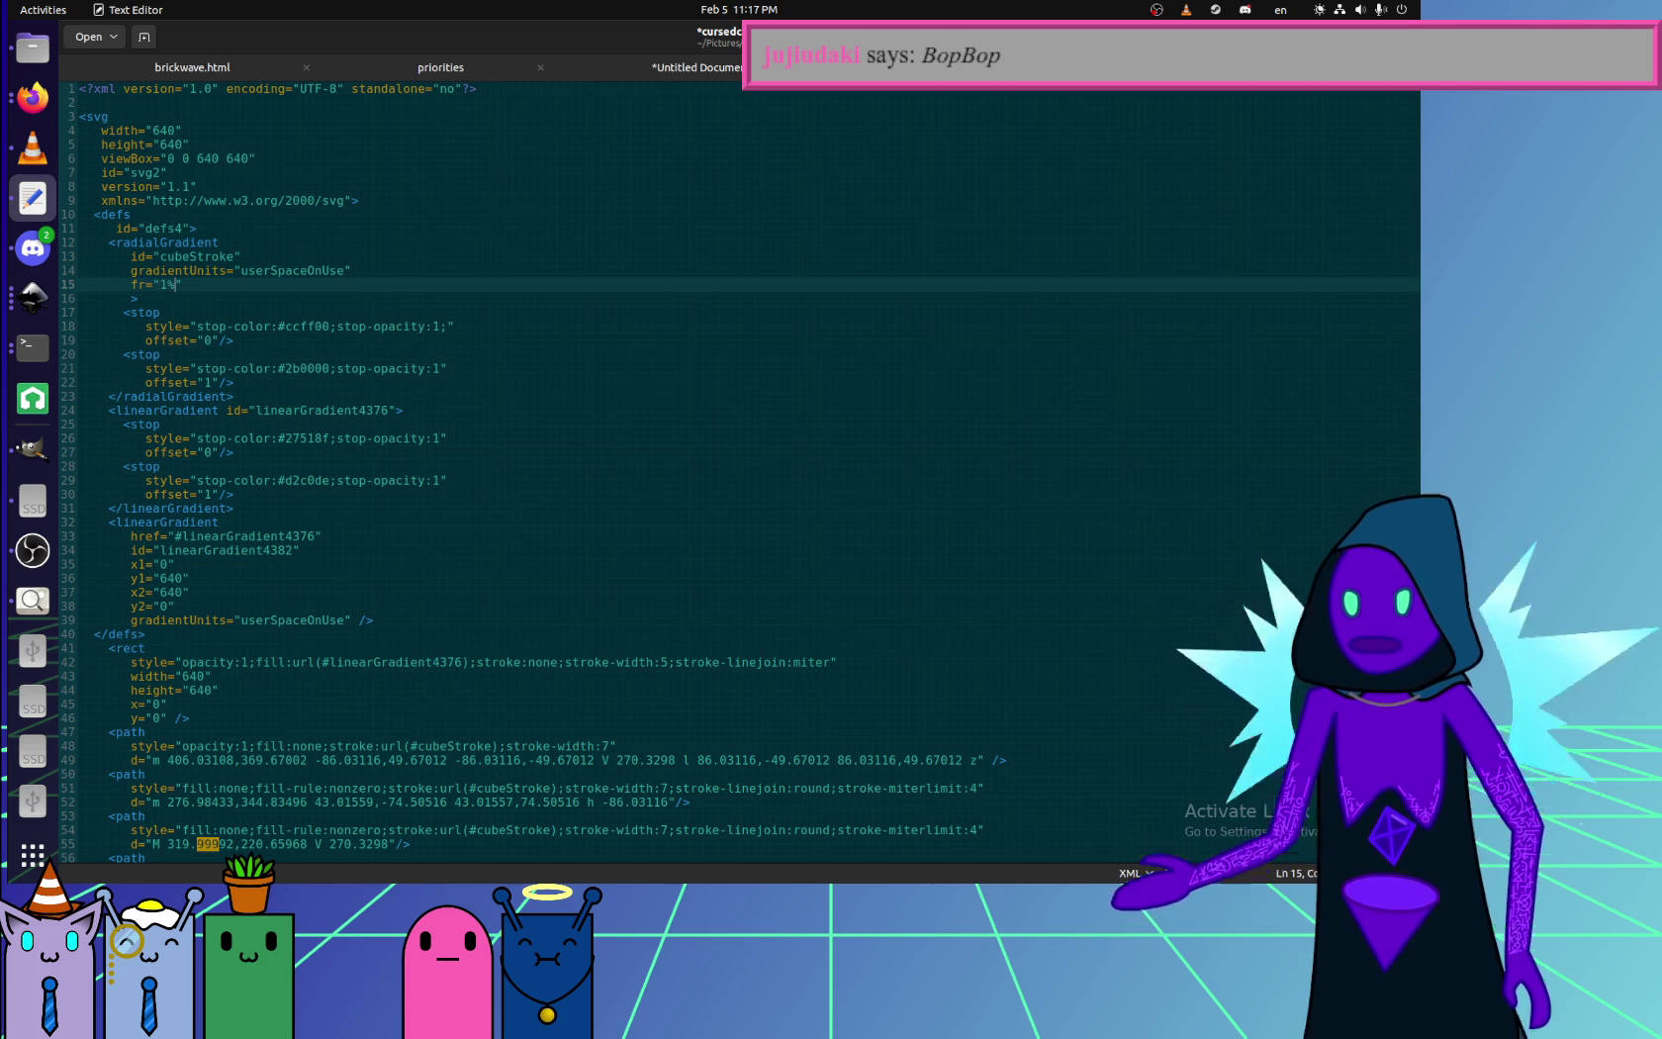
click(32, 97)
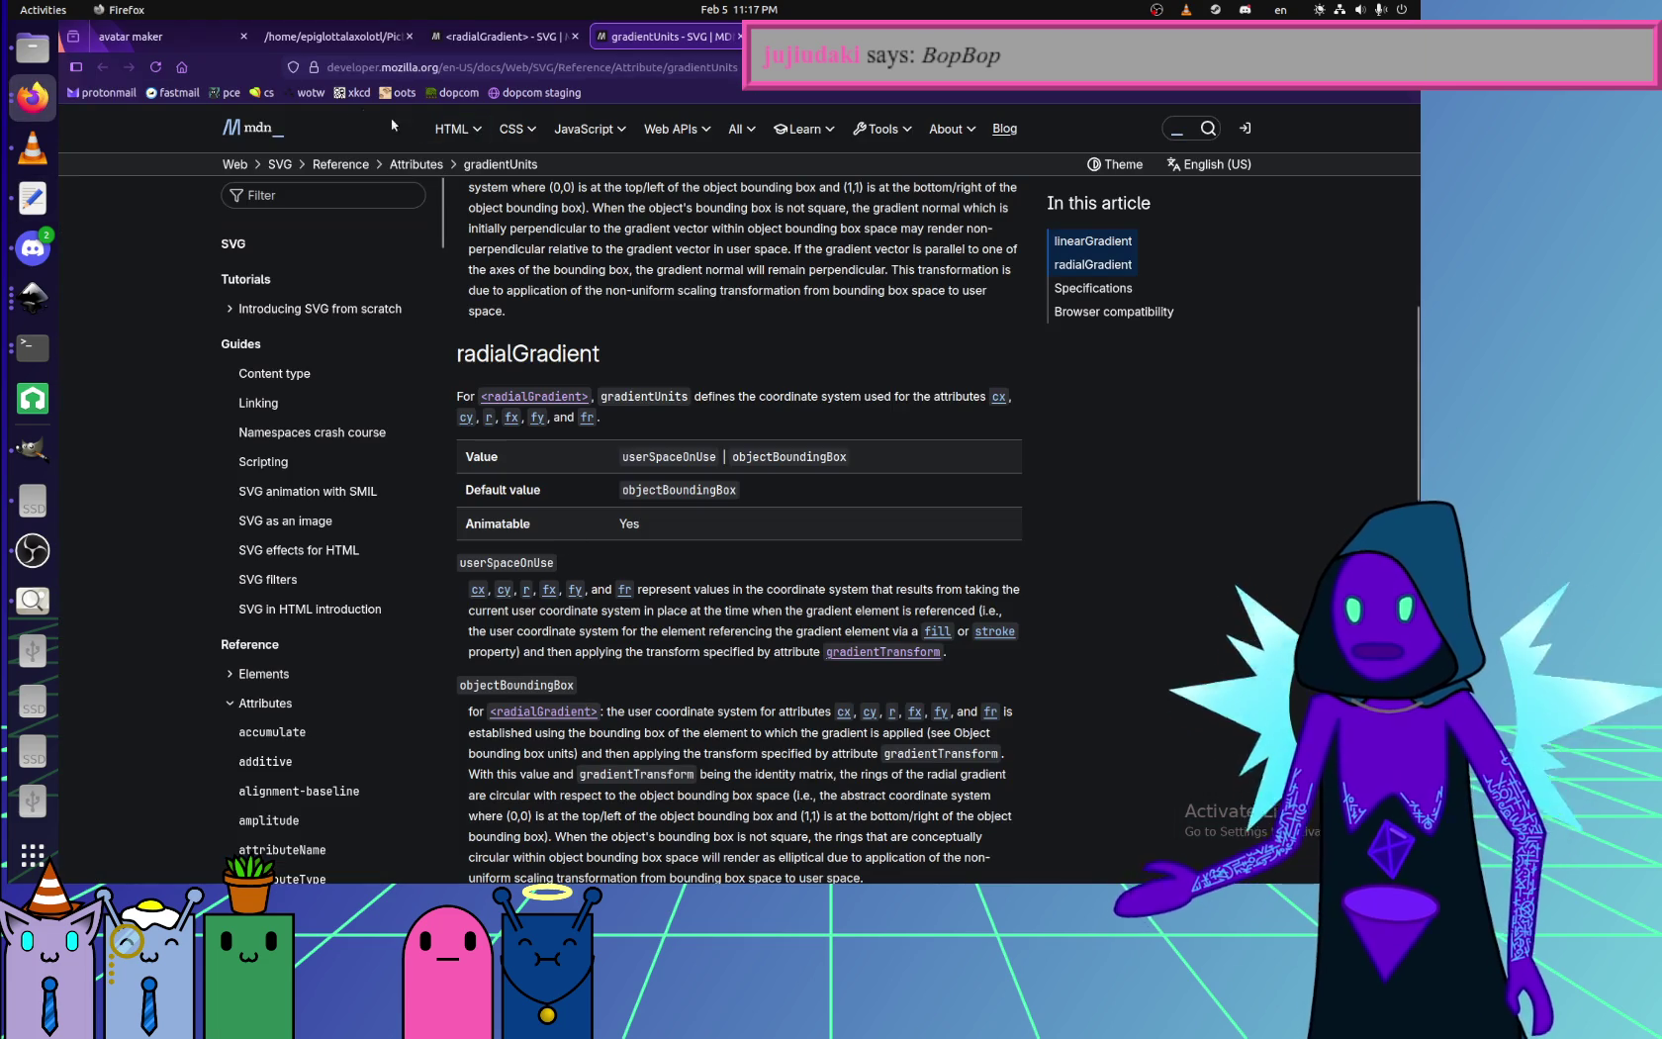
key(ctrl+Page_Up)
key(ctrl+Page_Up)
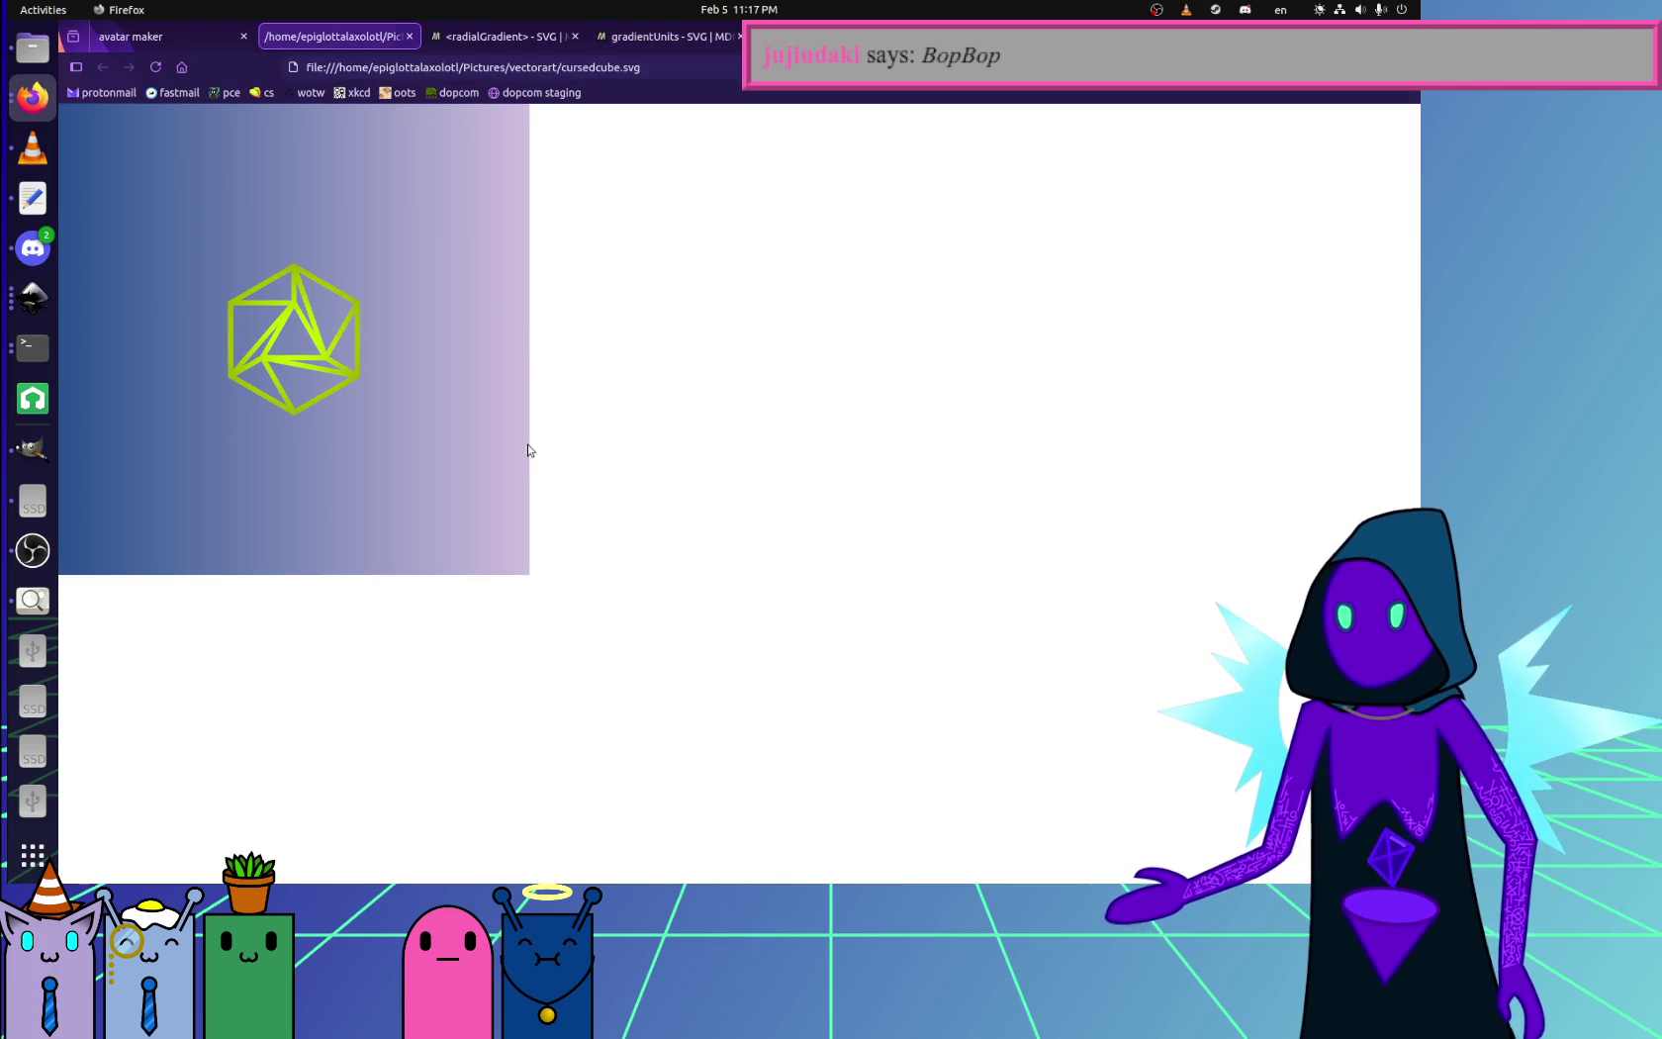
click(495, 37)
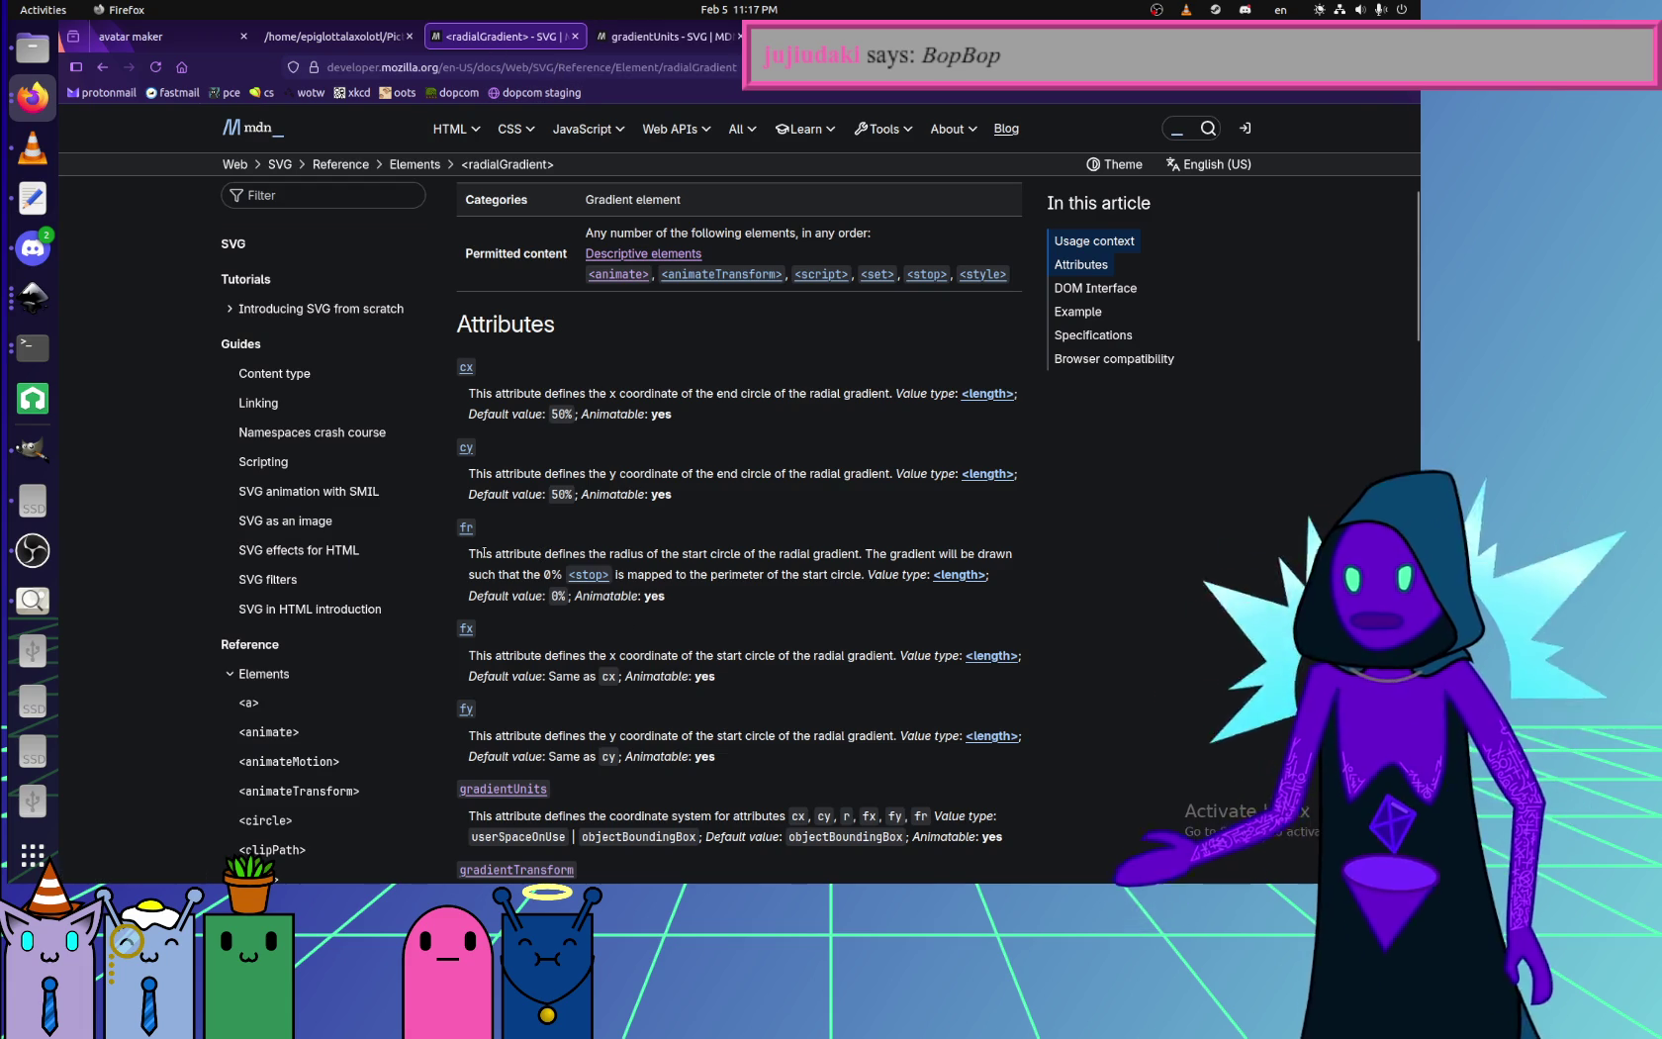
- Highlight MDN's fr definition as the start circle's radius and scroll the Attributes list, then return to the source
drag(587, 554, 722, 554)
click(722, 554)
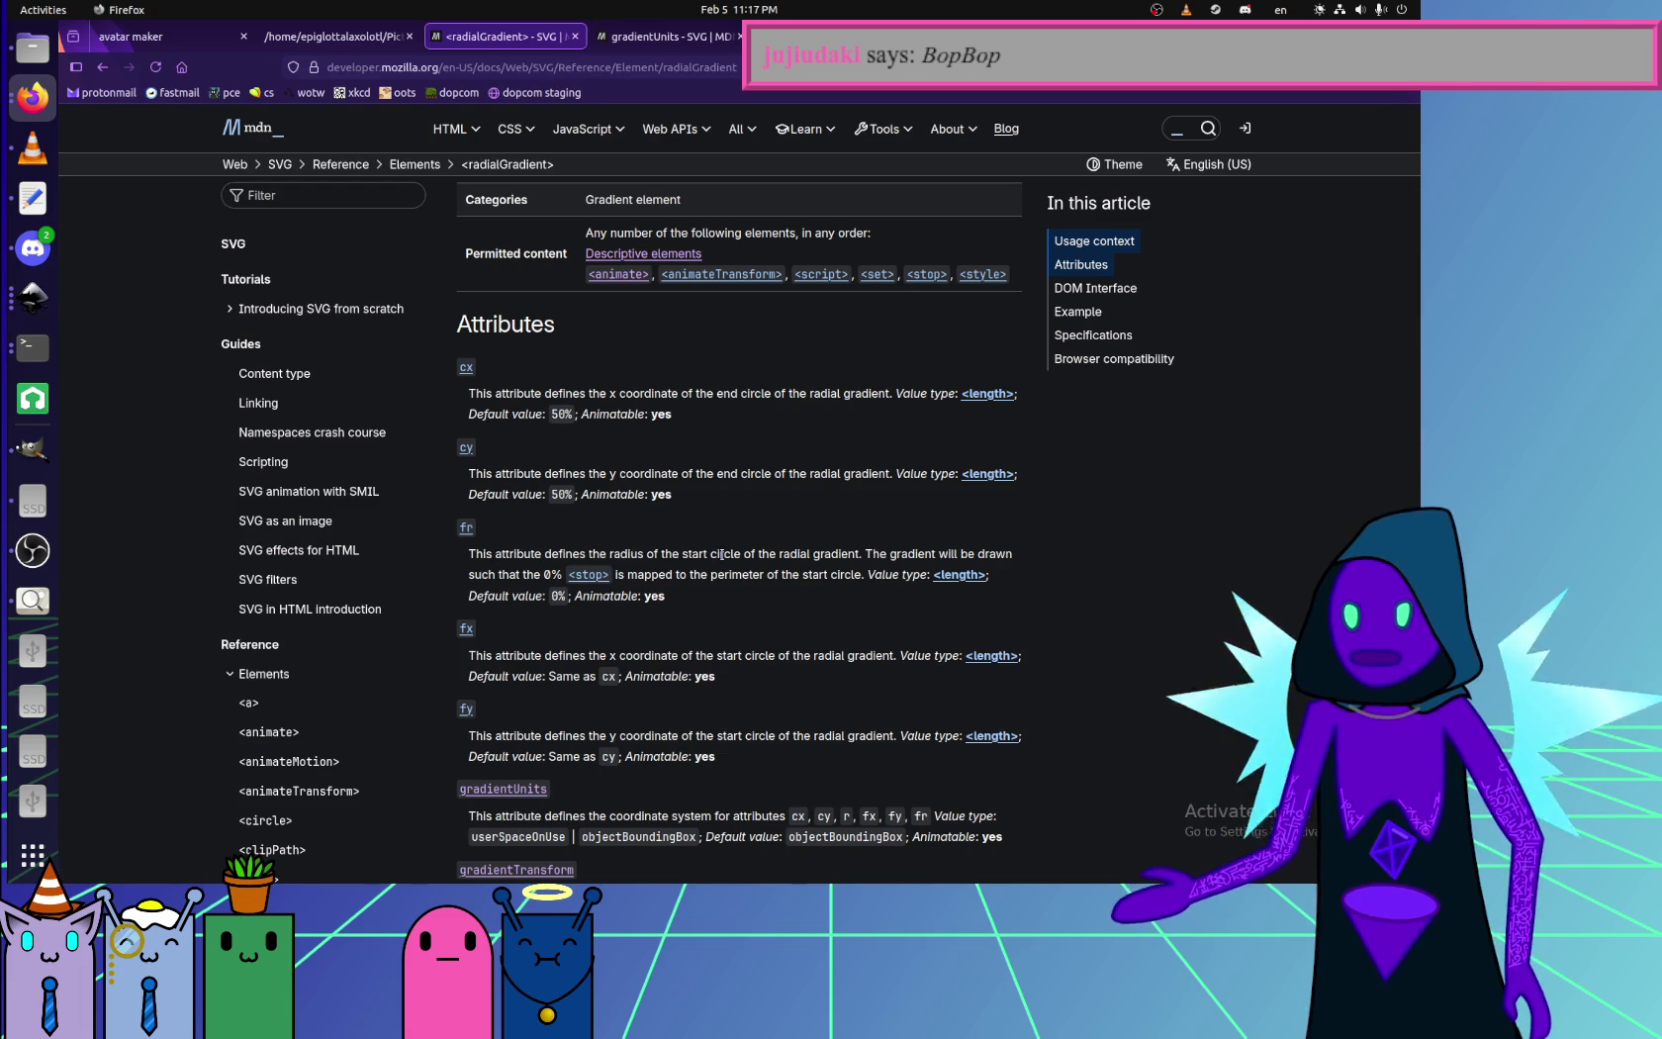
scroll(676, 588, down, 2)
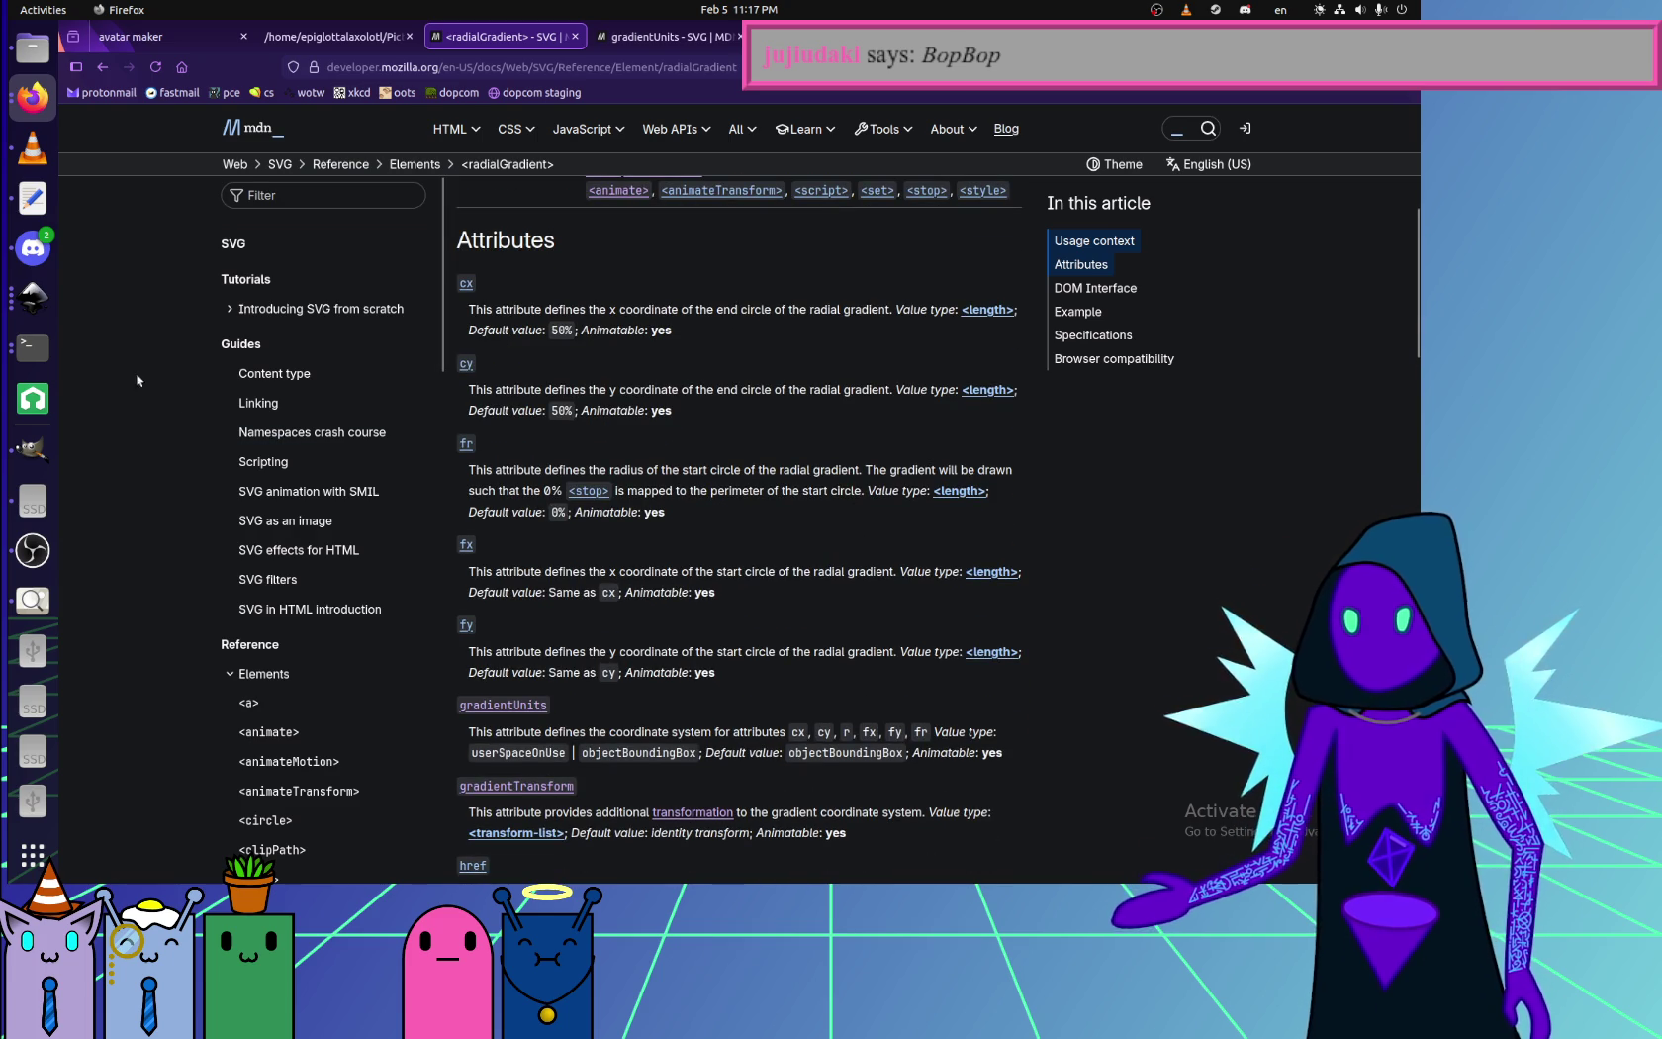
click(32, 198)
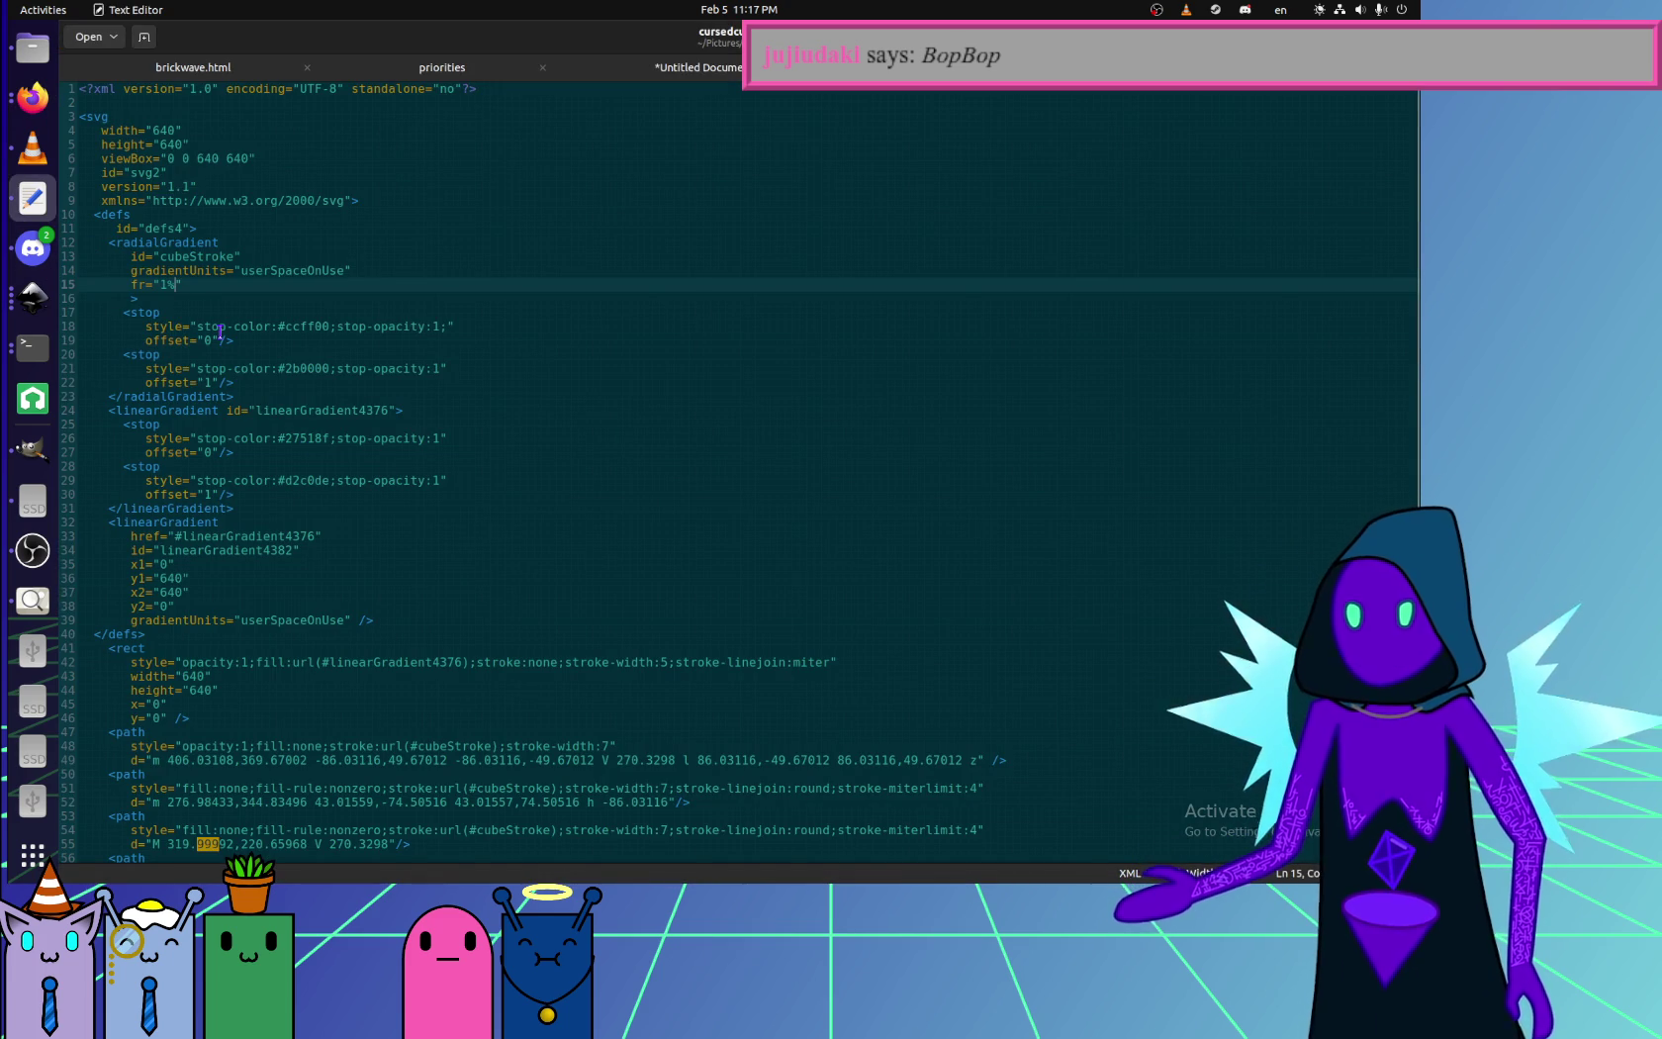
- Add a new r="50" attribute line to the cubeStroke gradient and save
key(Delete)
key(Right)
key(Right)
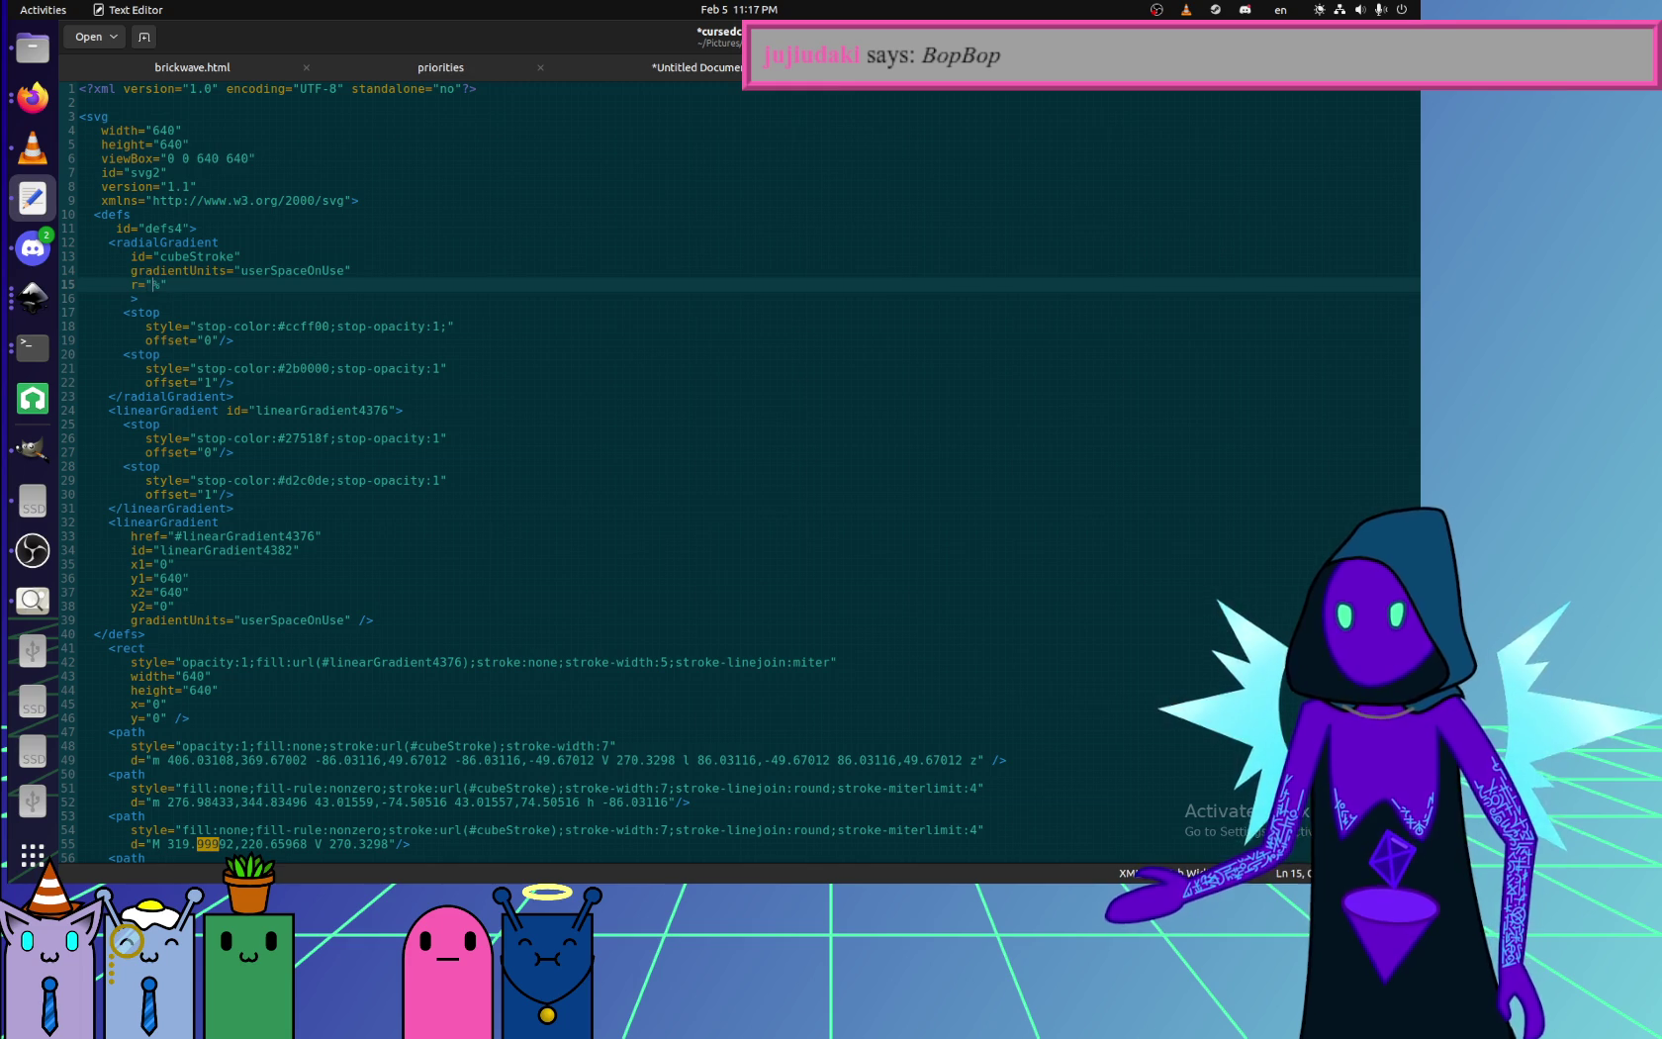
key(Delete)
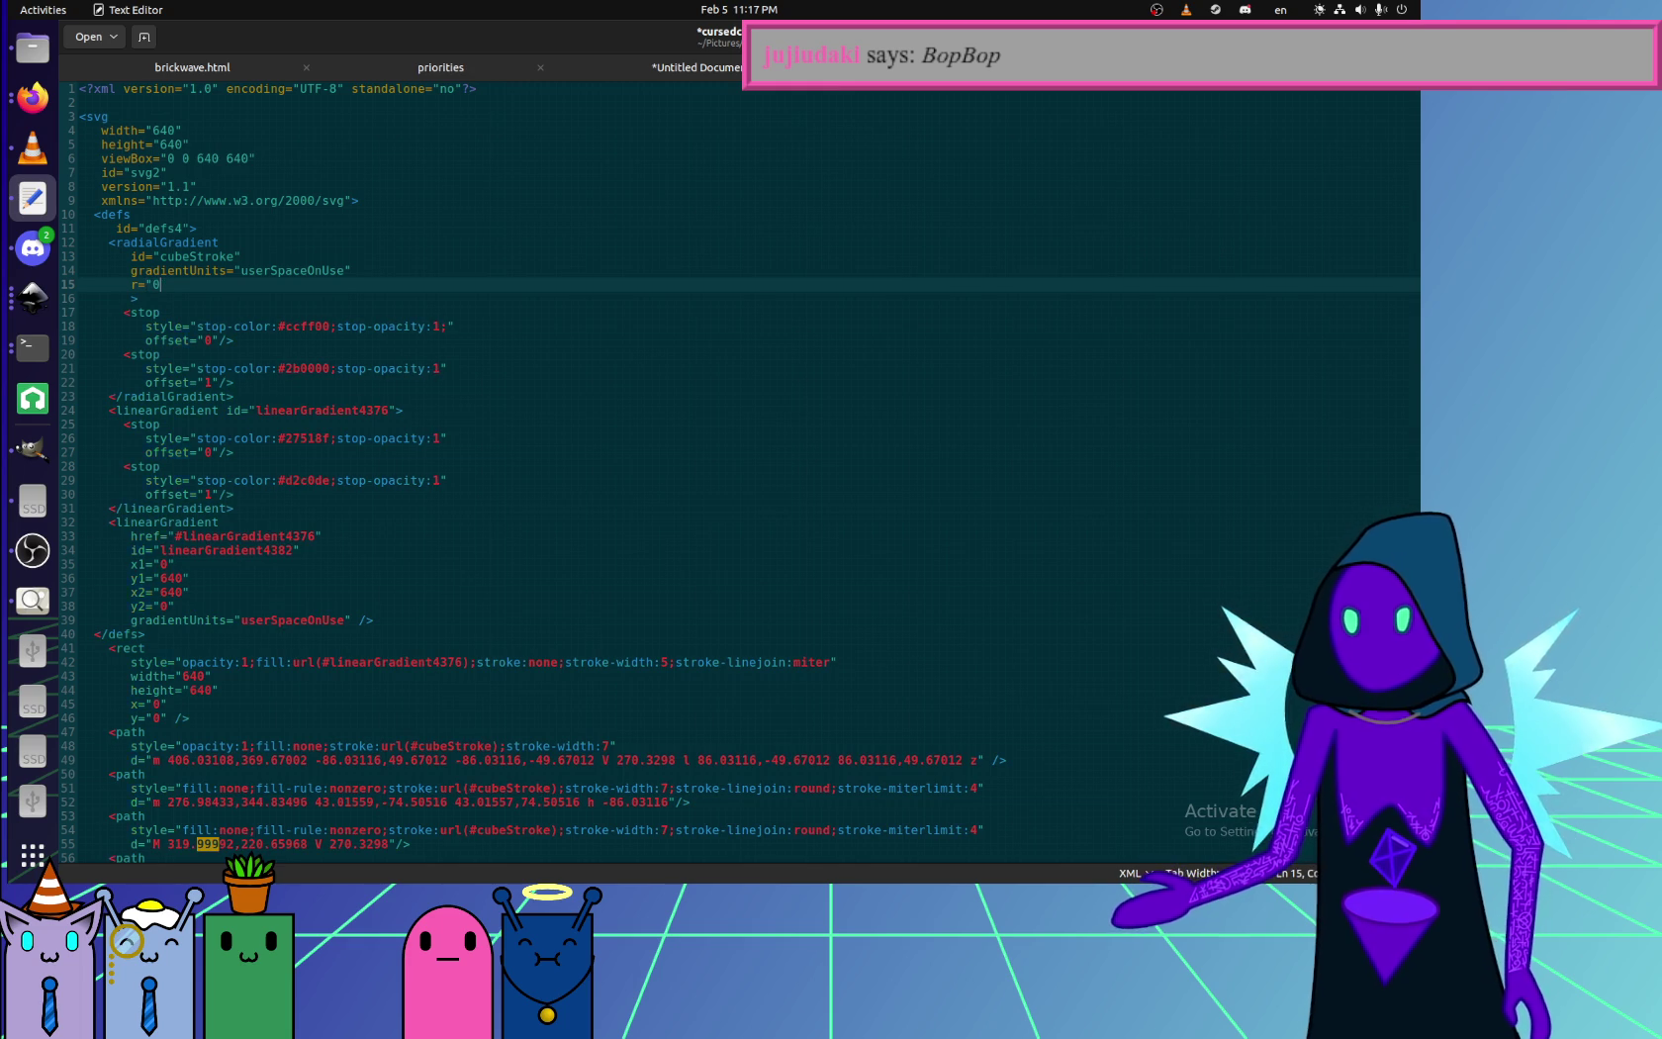
text(")
key(Return)
text(fr="50)
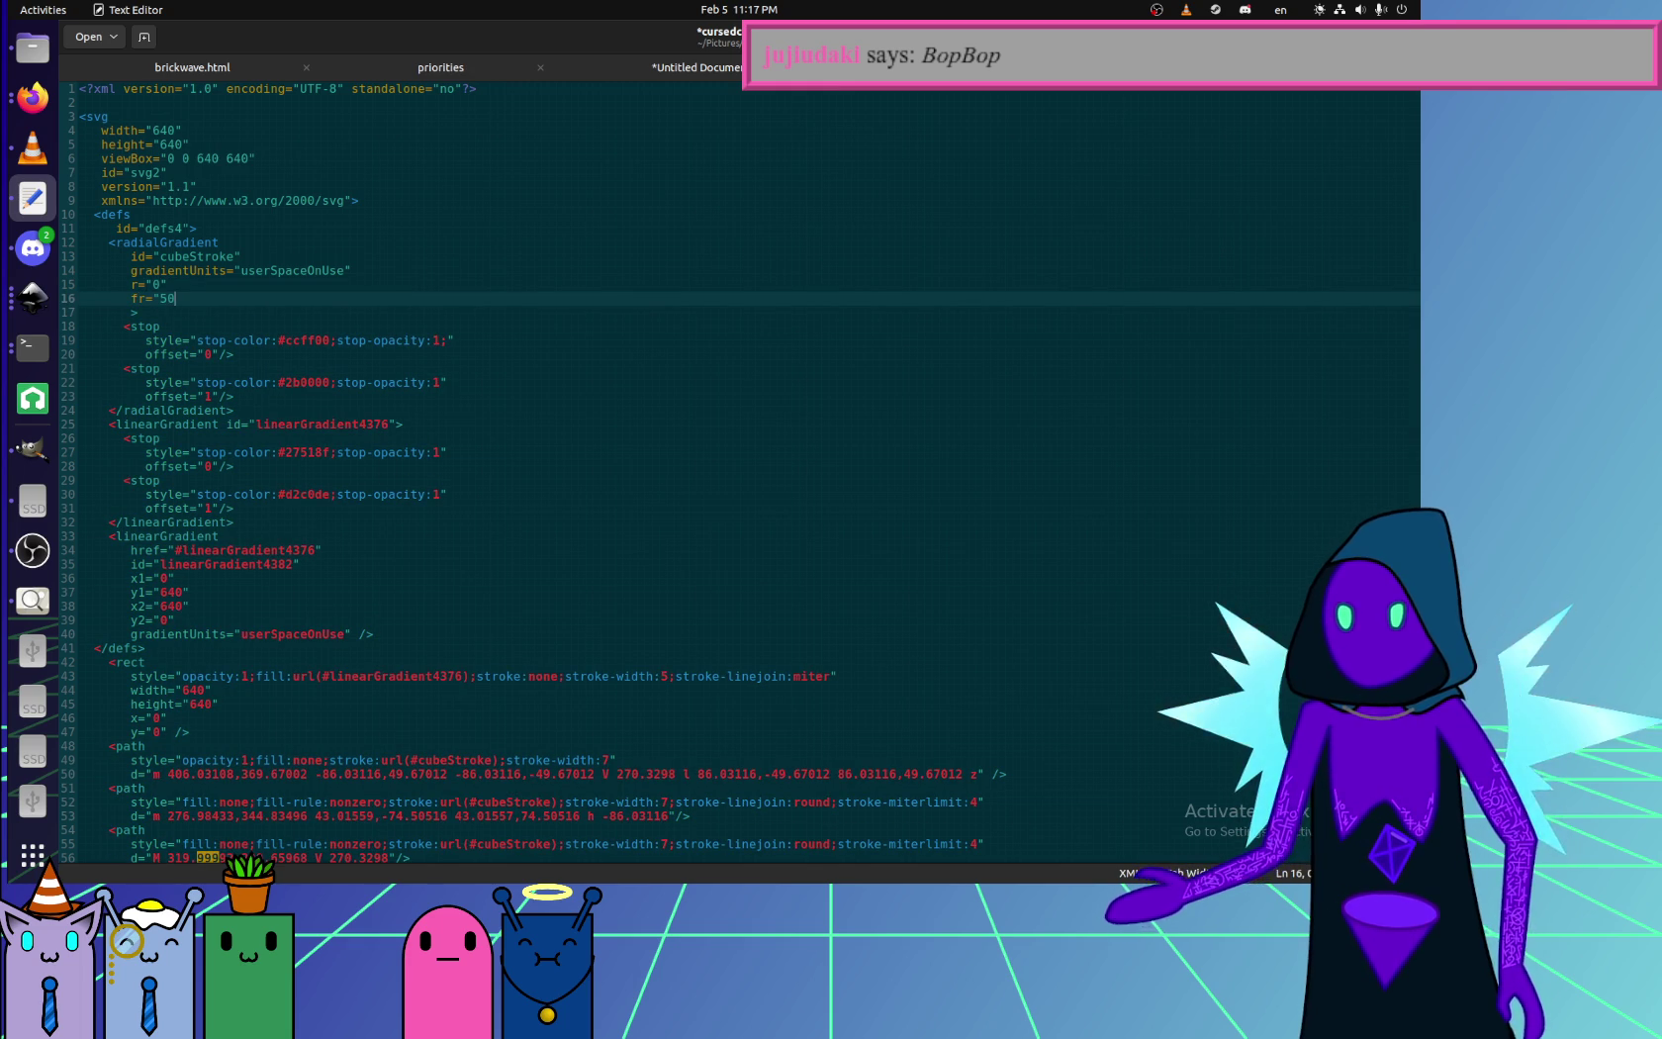
text(")
key(ctrl+s)
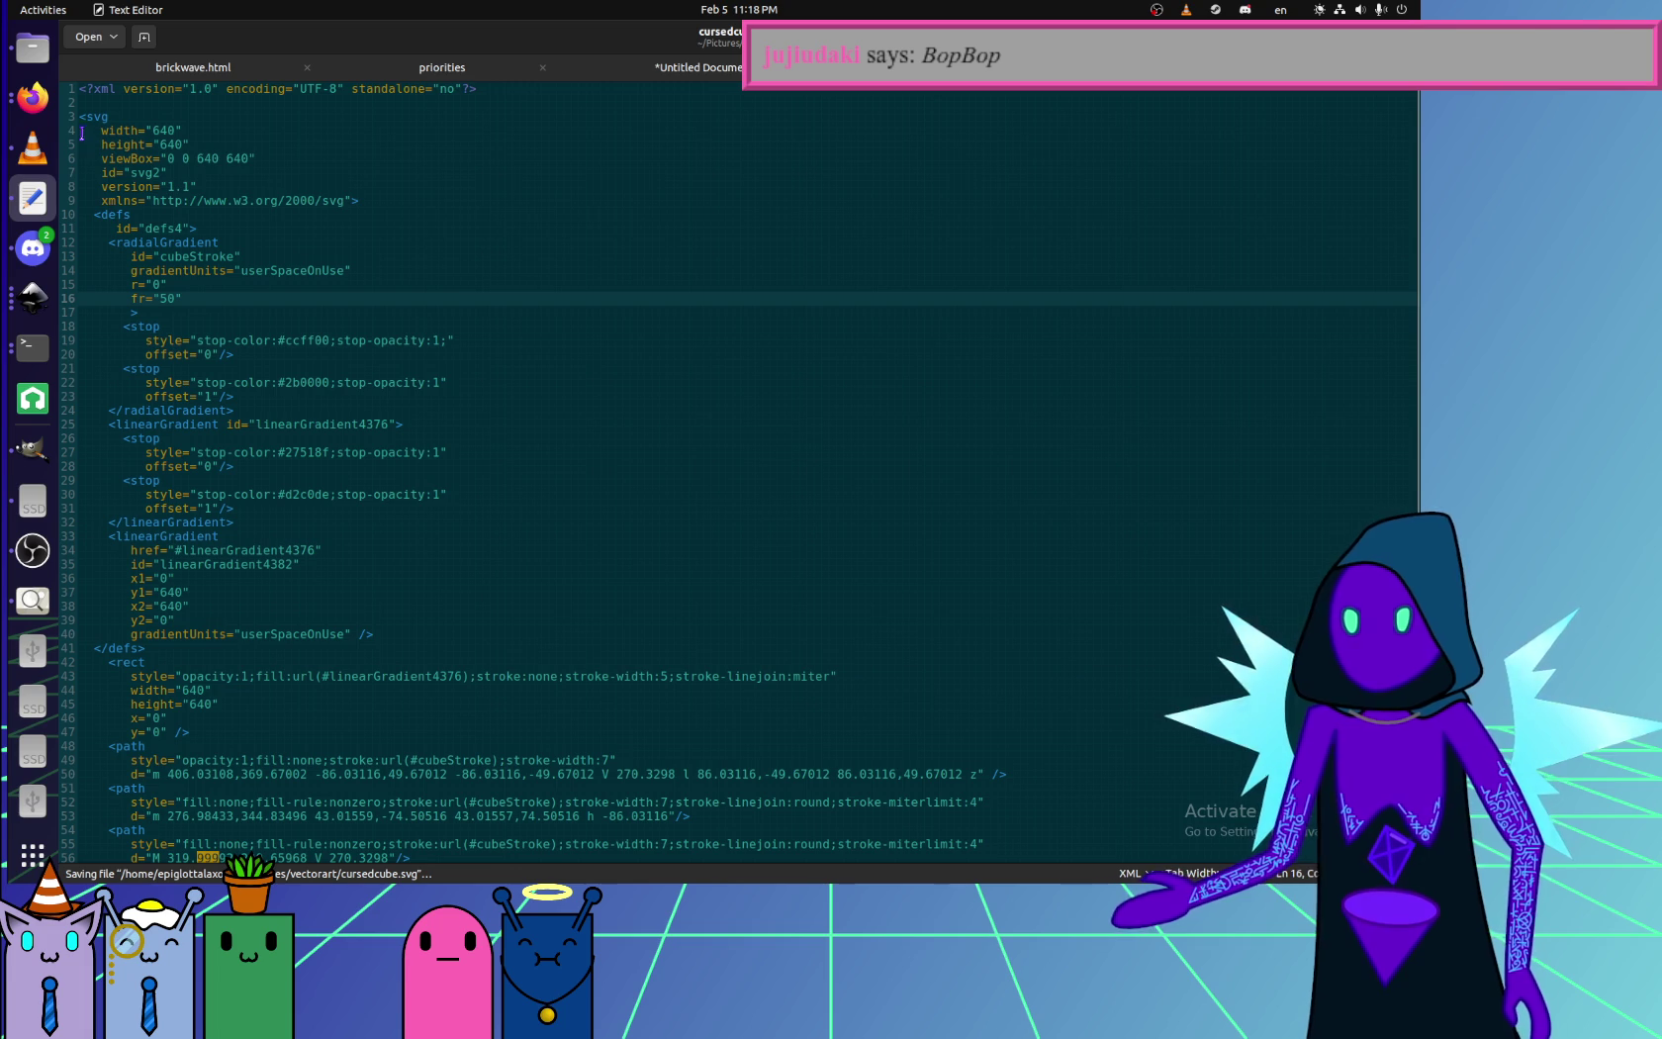
- Turn line 15's attribute into fr, save, and reload the cursedcube.svg preview in Firefox
key(Up)
key(Home)
text(f)
key(Down)
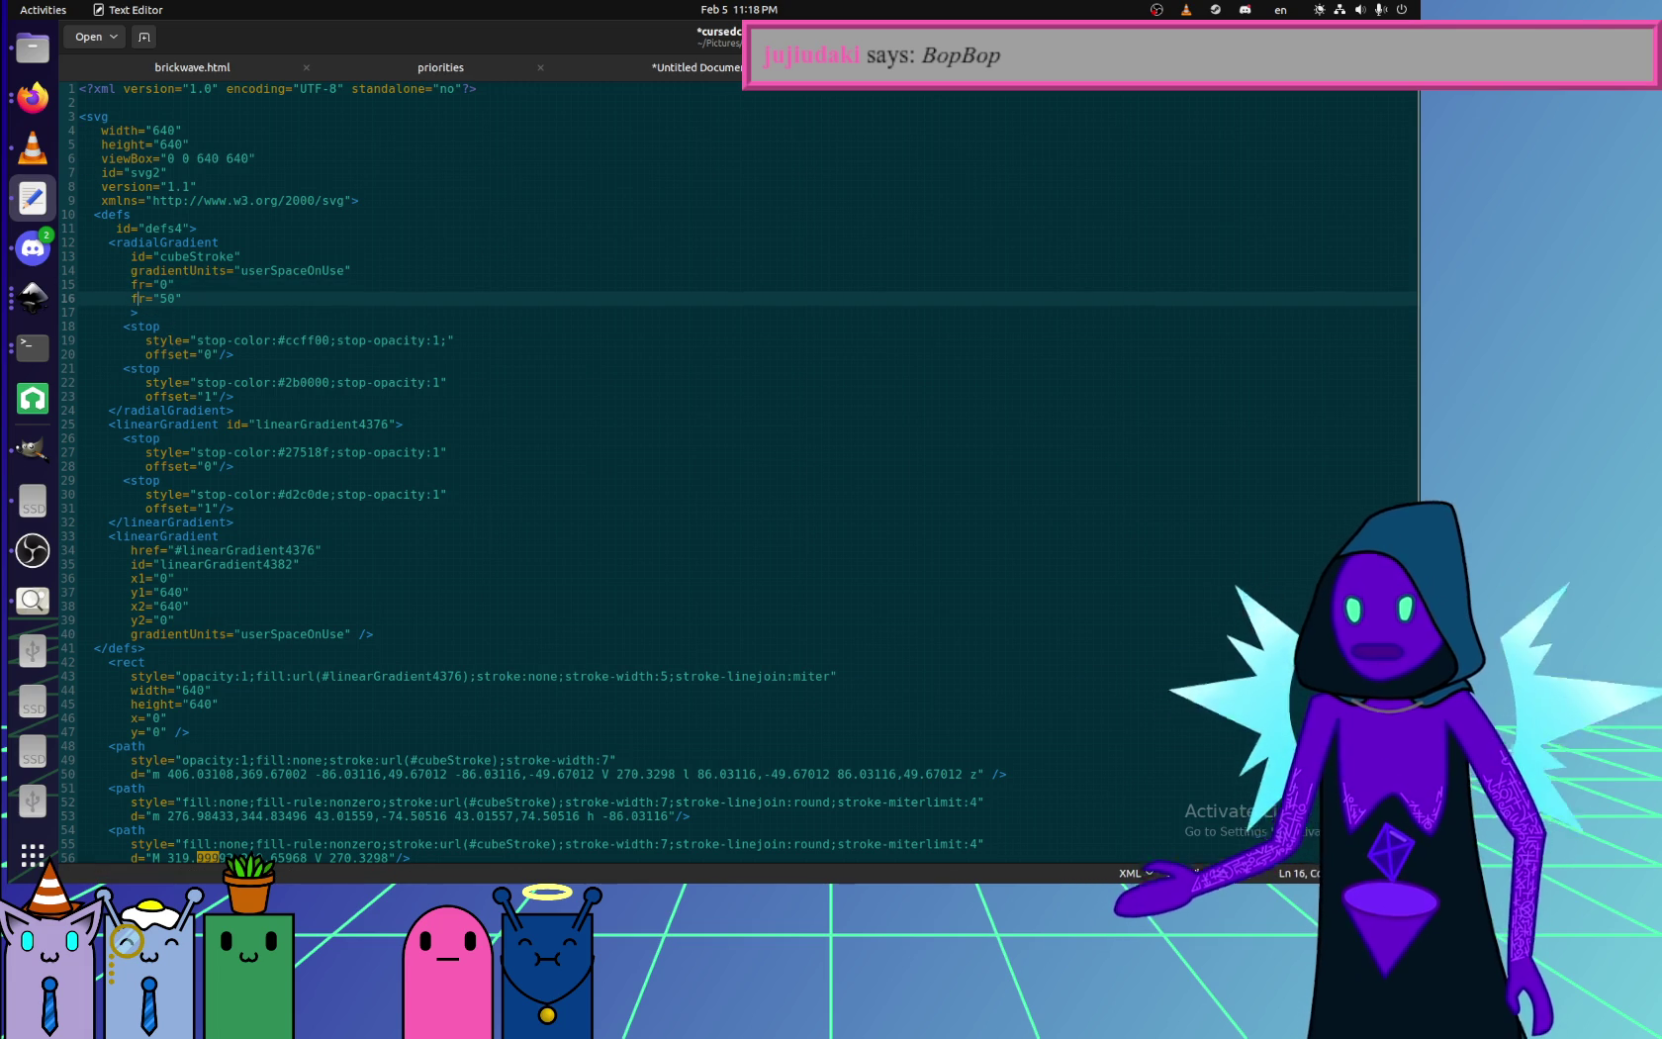
key(ctrl+s)
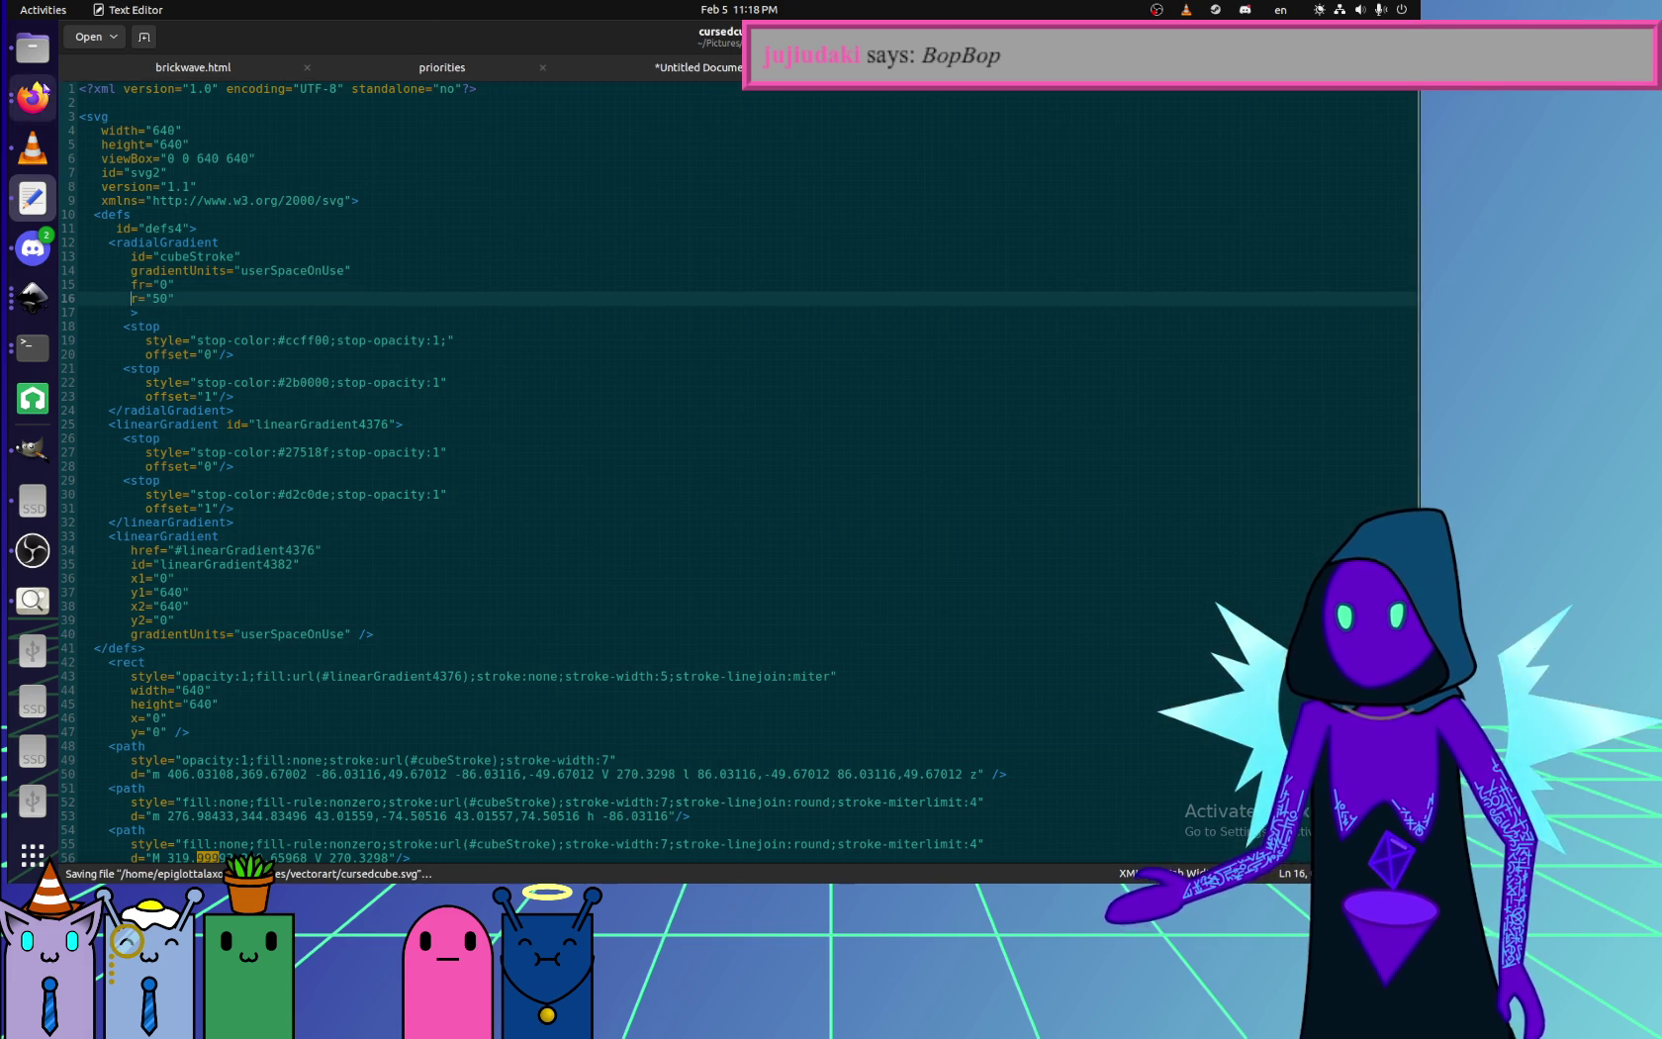
click(32, 97)
click(335, 37)
key(ctrl+r)
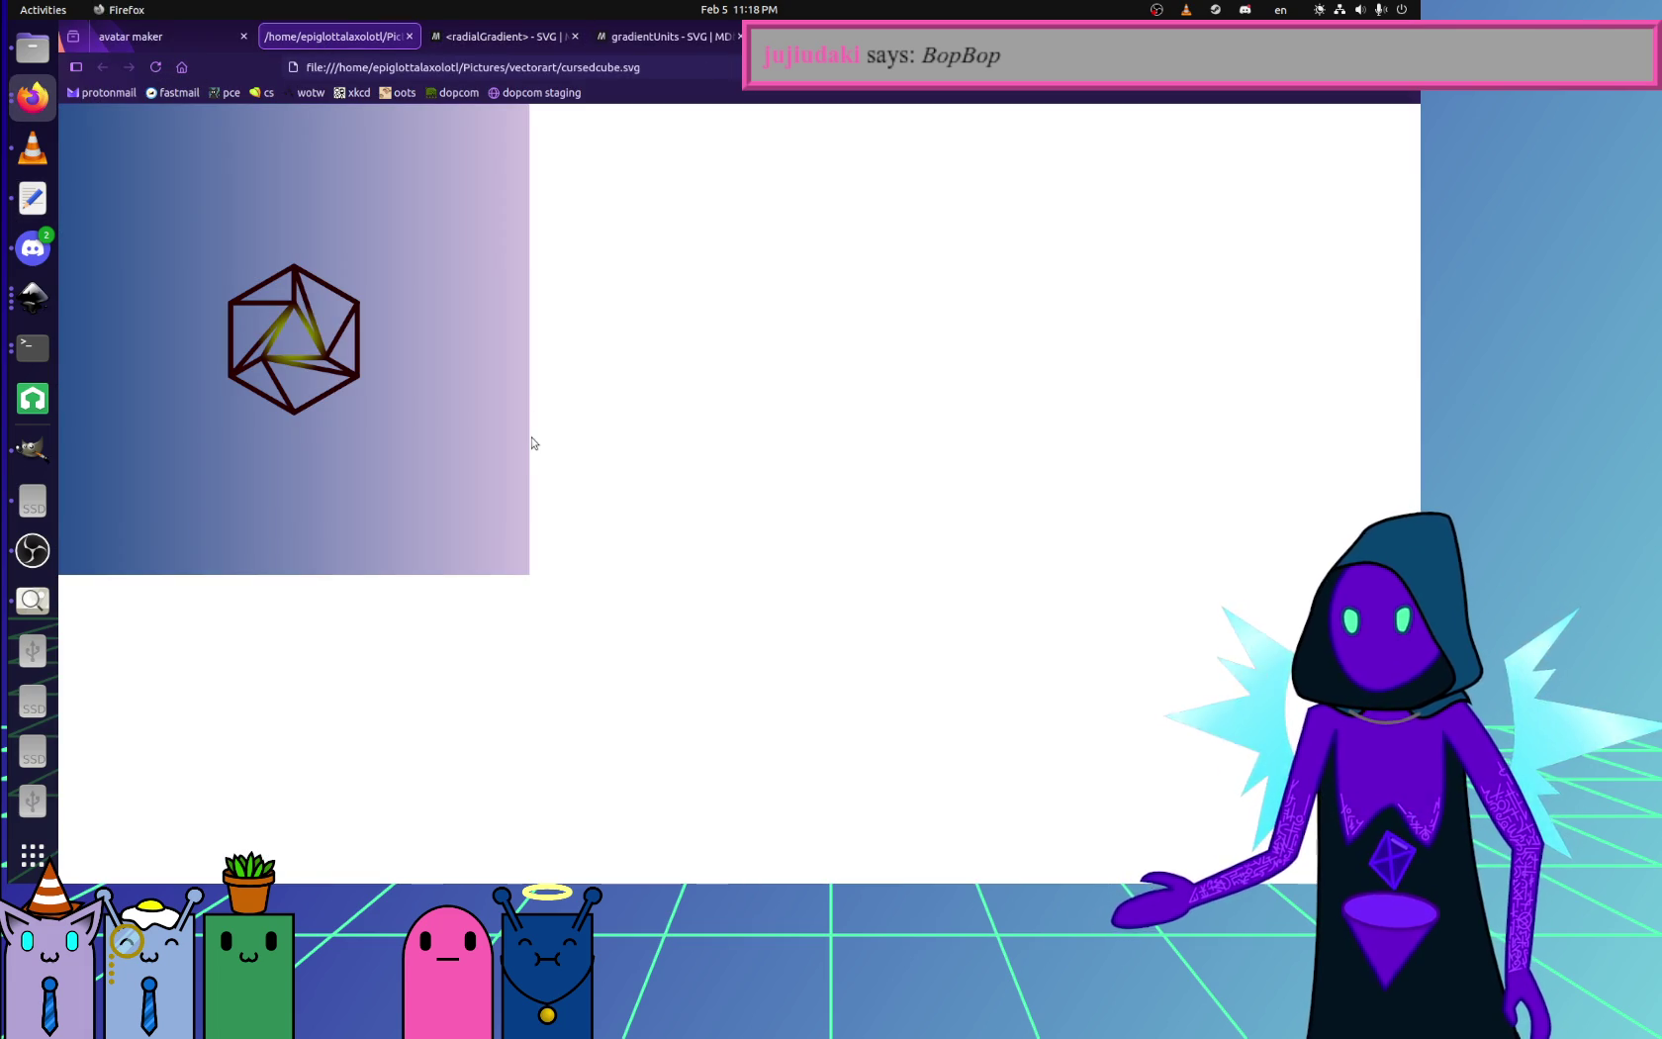
- Set line 16's radius to 80, save, and reload the preview to check the brighter cube
click(33, 198)
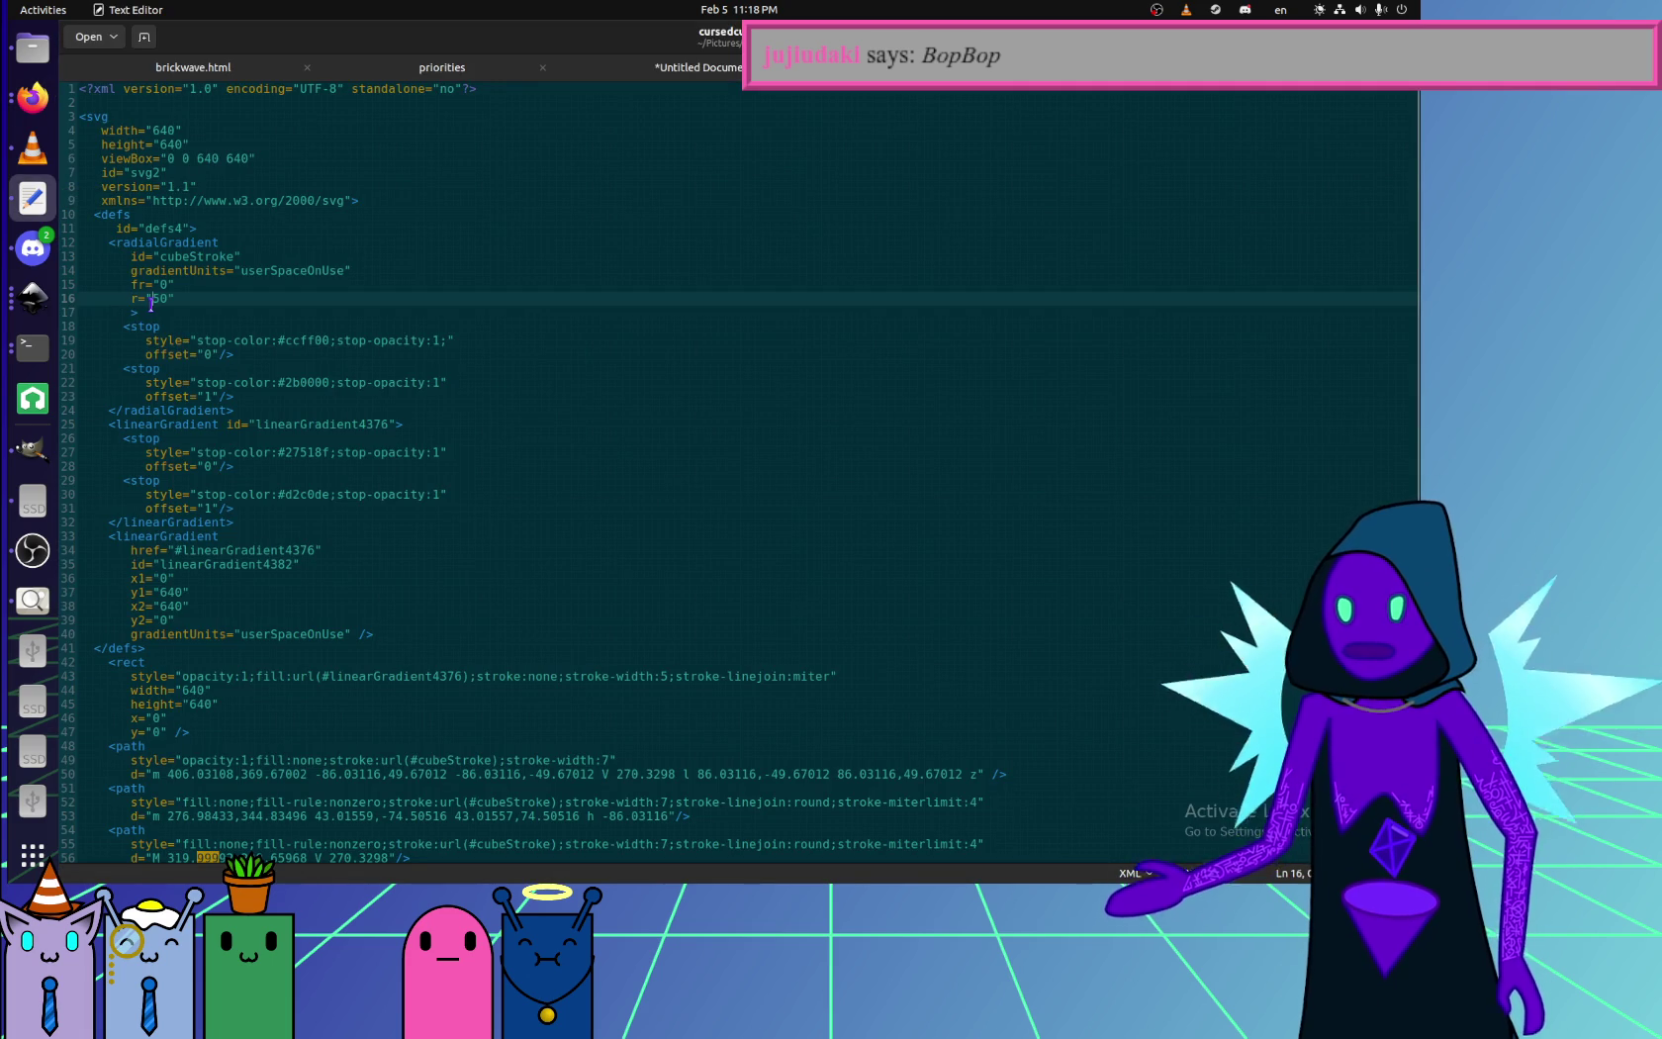
key(End)
key(BackSpace)
key(BackSpace)
key(BackSpace)
text(5")
key(ctrl+s)
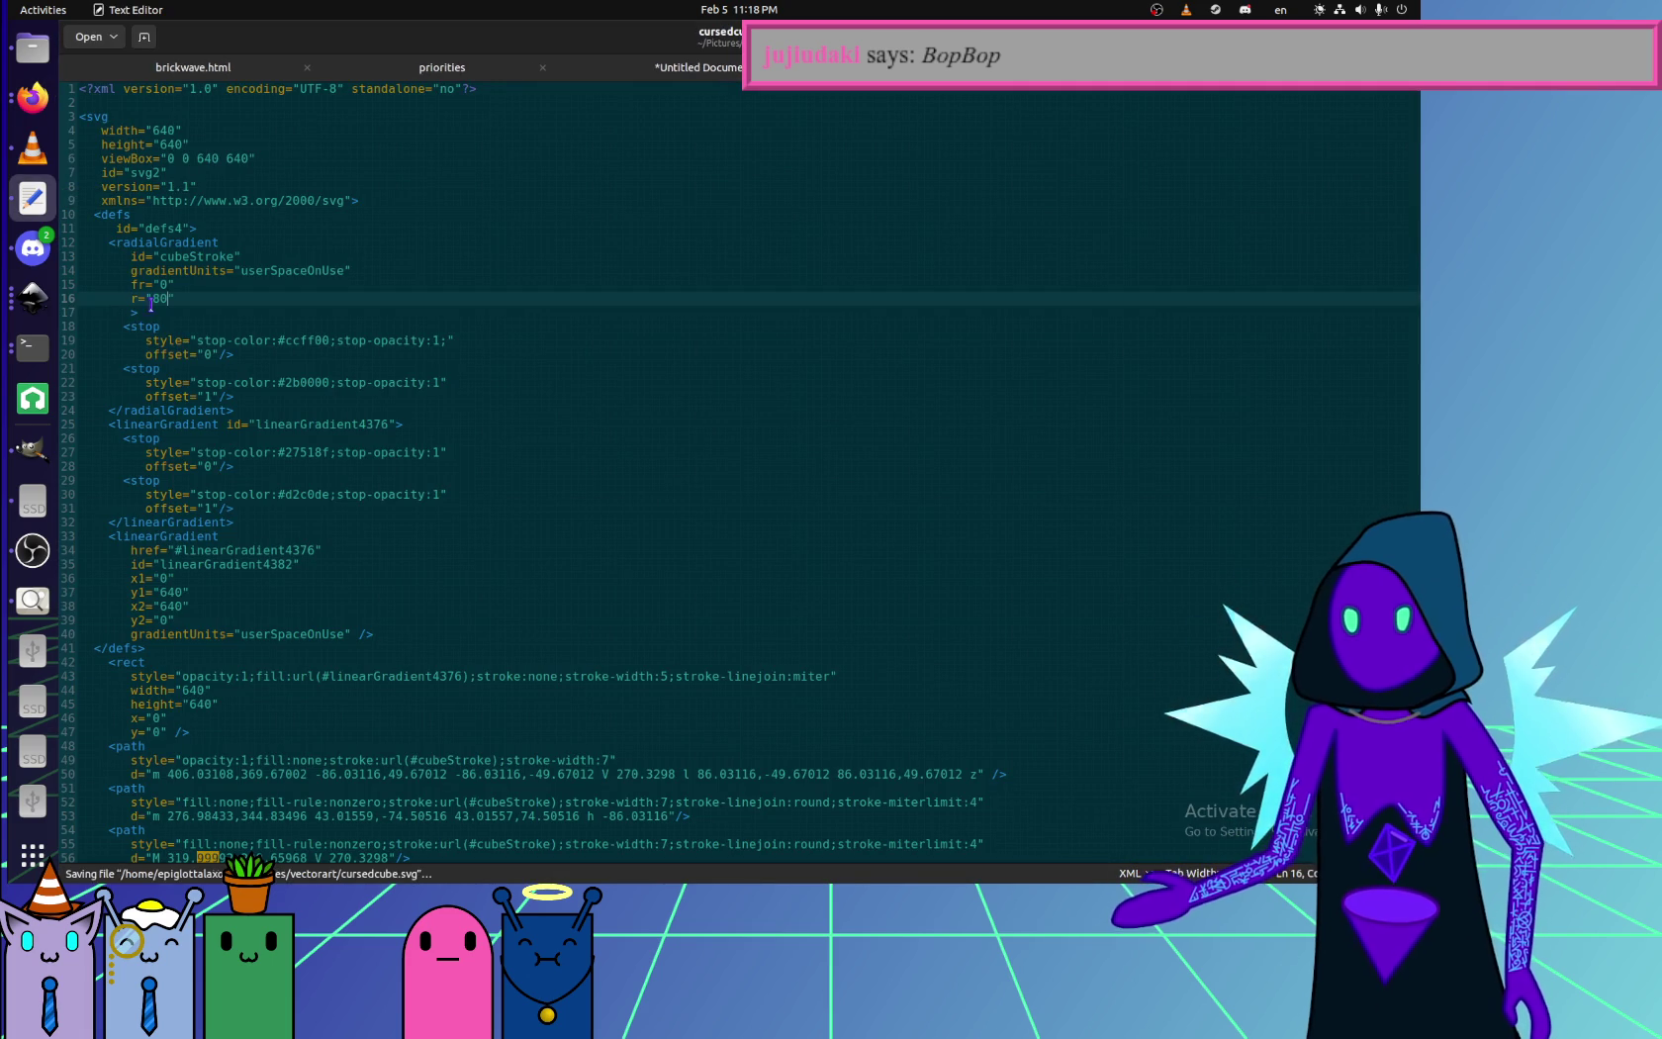
click(32, 97)
key(ctrl+r)
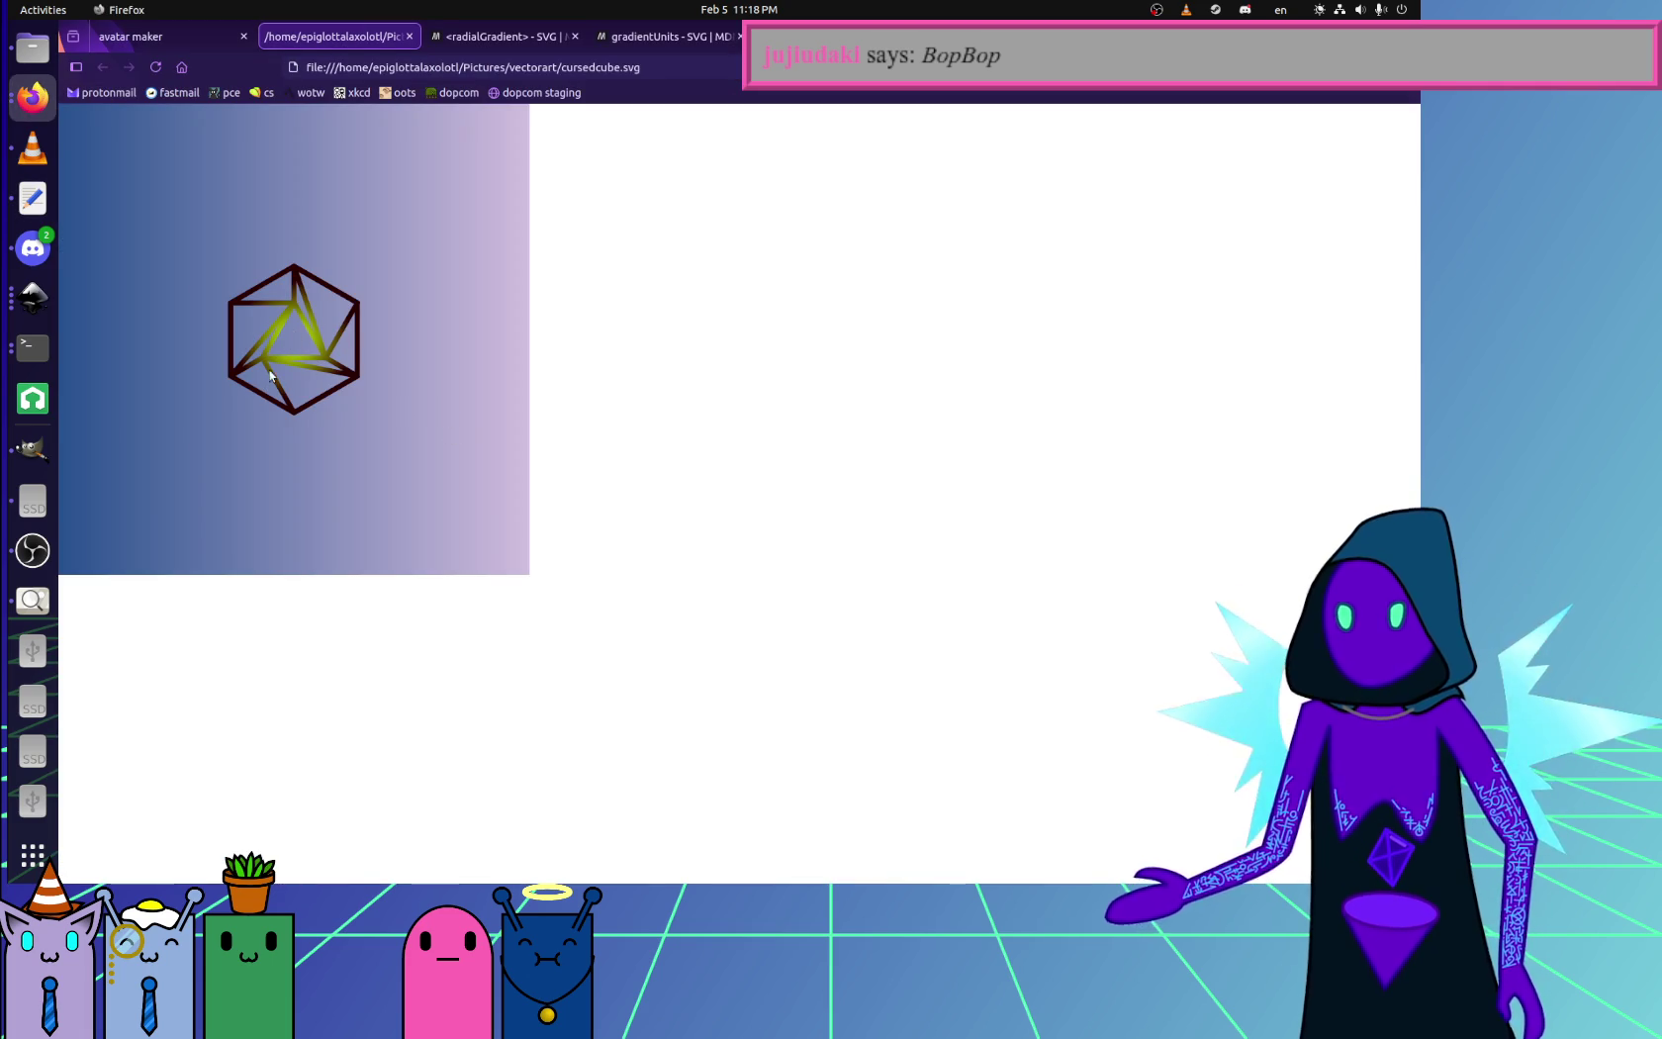
click(43, 210)
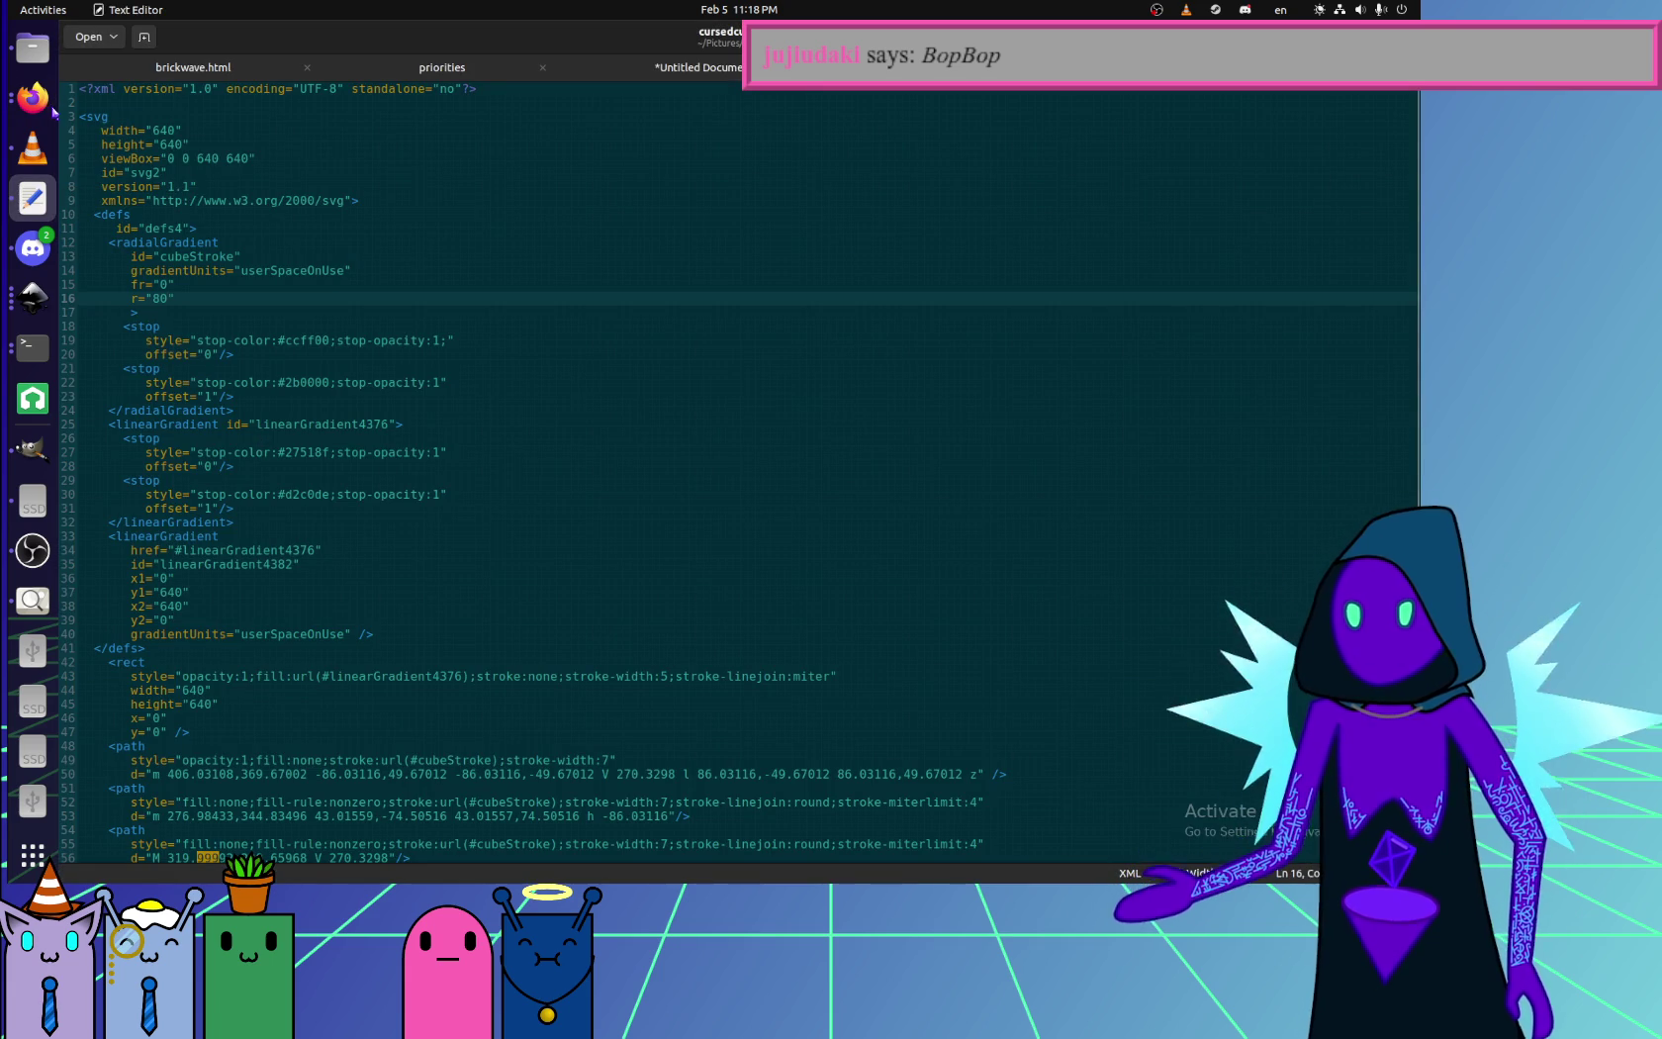
- Review the gradient's fr and r attributes on lines 15–16
click(190, 306)
click(184, 287)
click(228, 298)
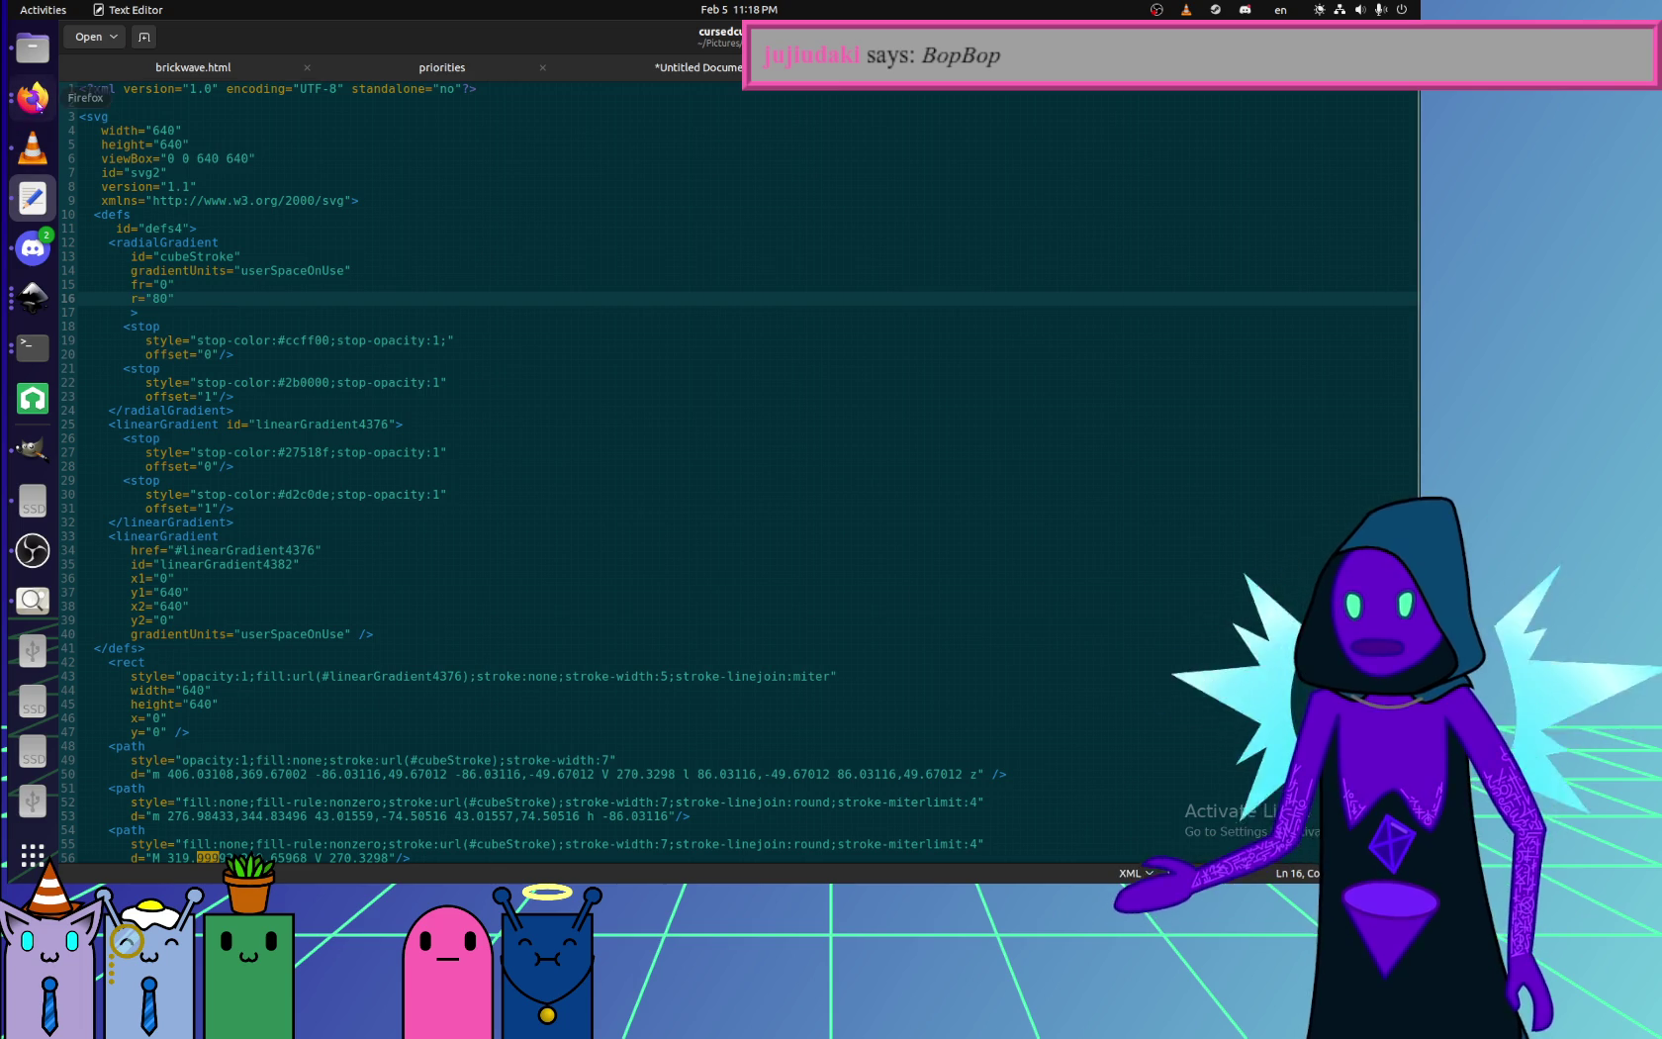
- Switch between Firefox, the file manager and the source, ending on the necklace drawing in Firefox
click(29, 102)
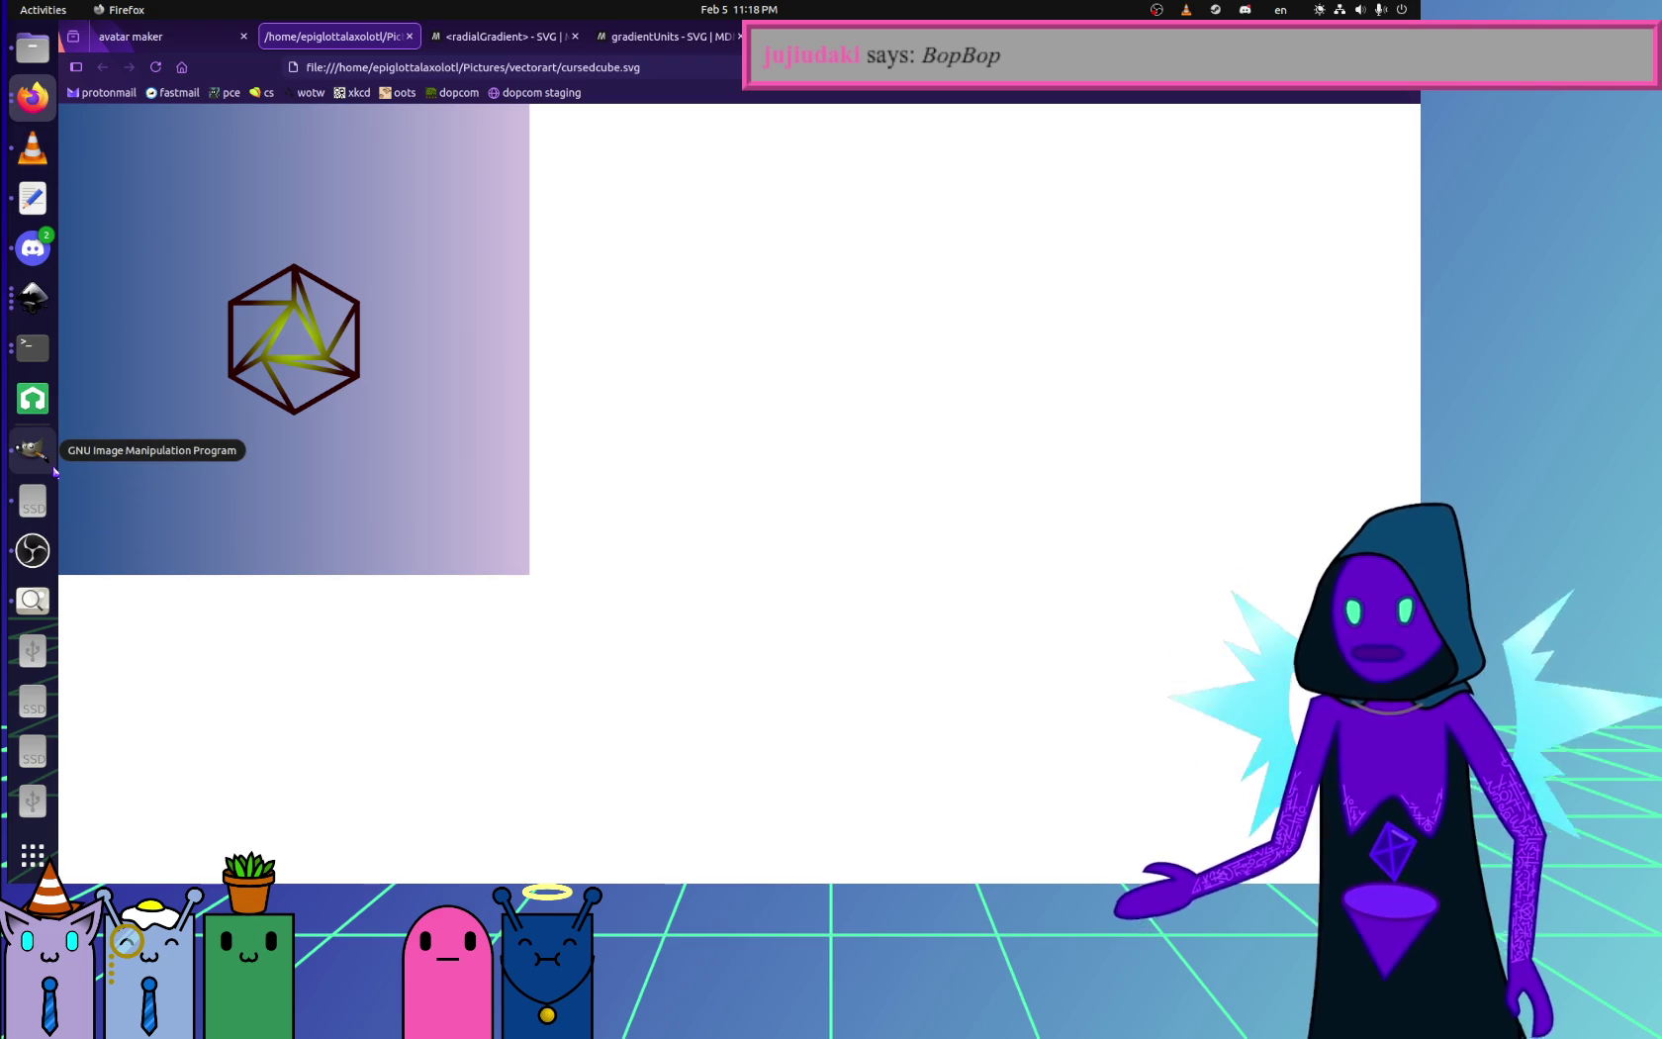
click(32, 47)
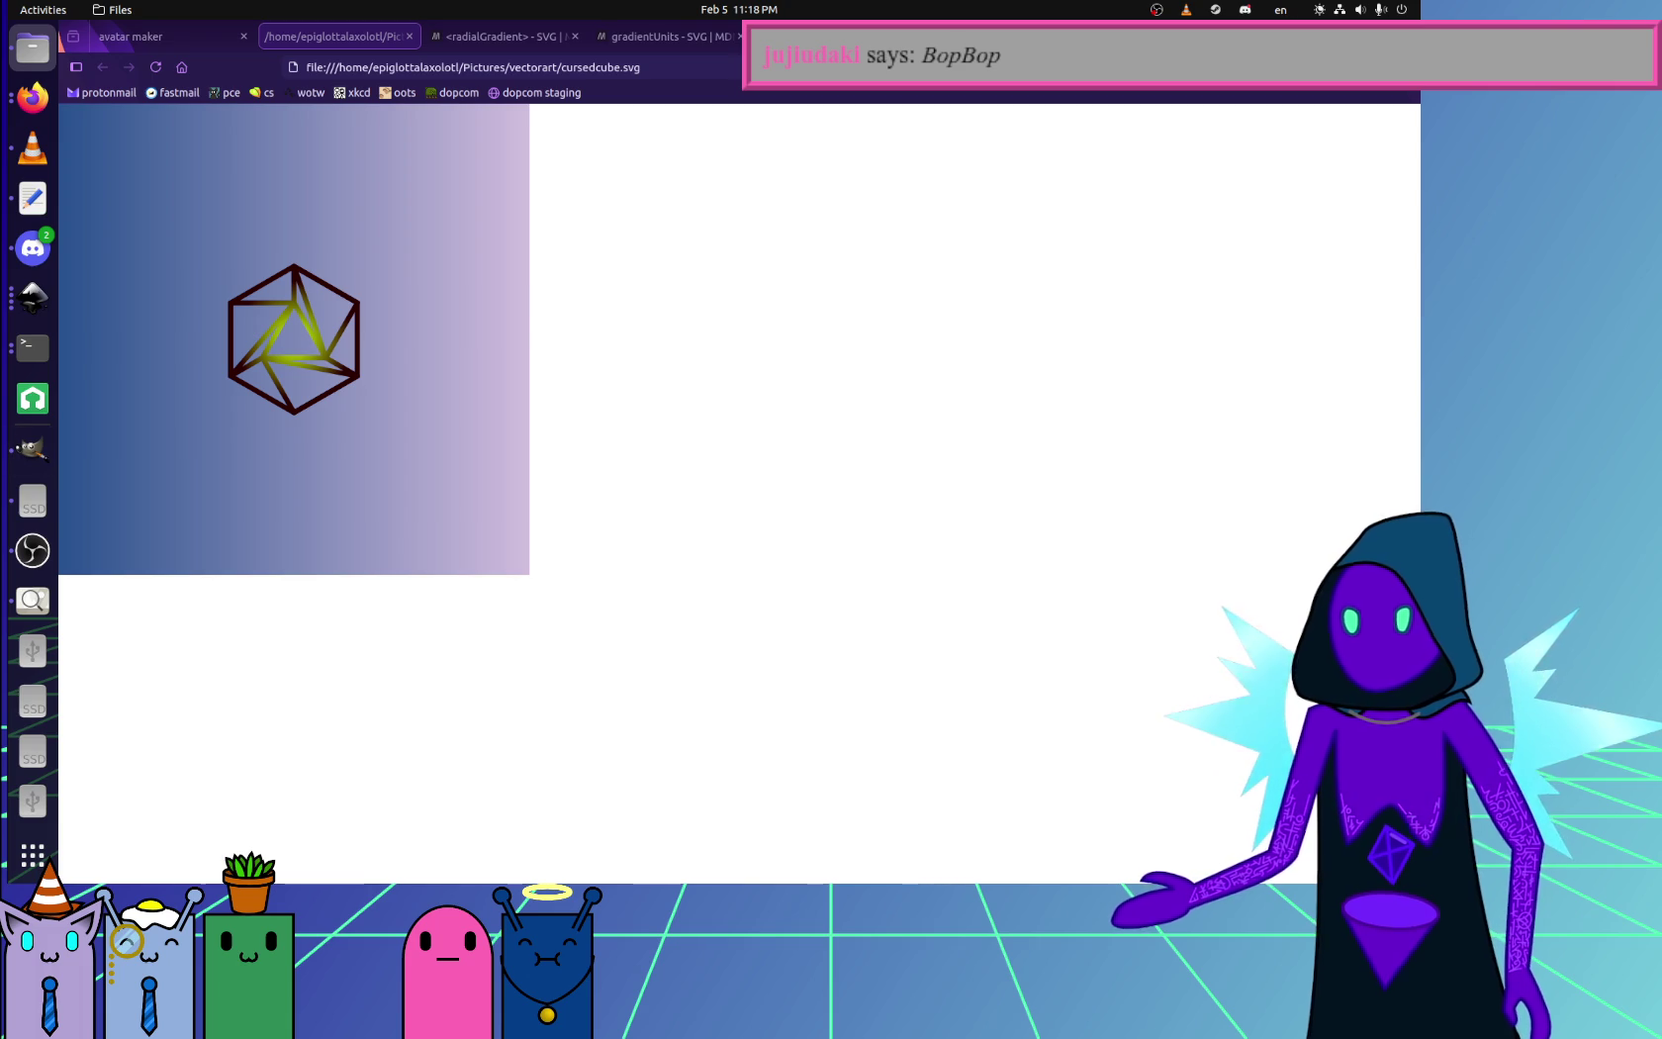
key(alt+Tab)
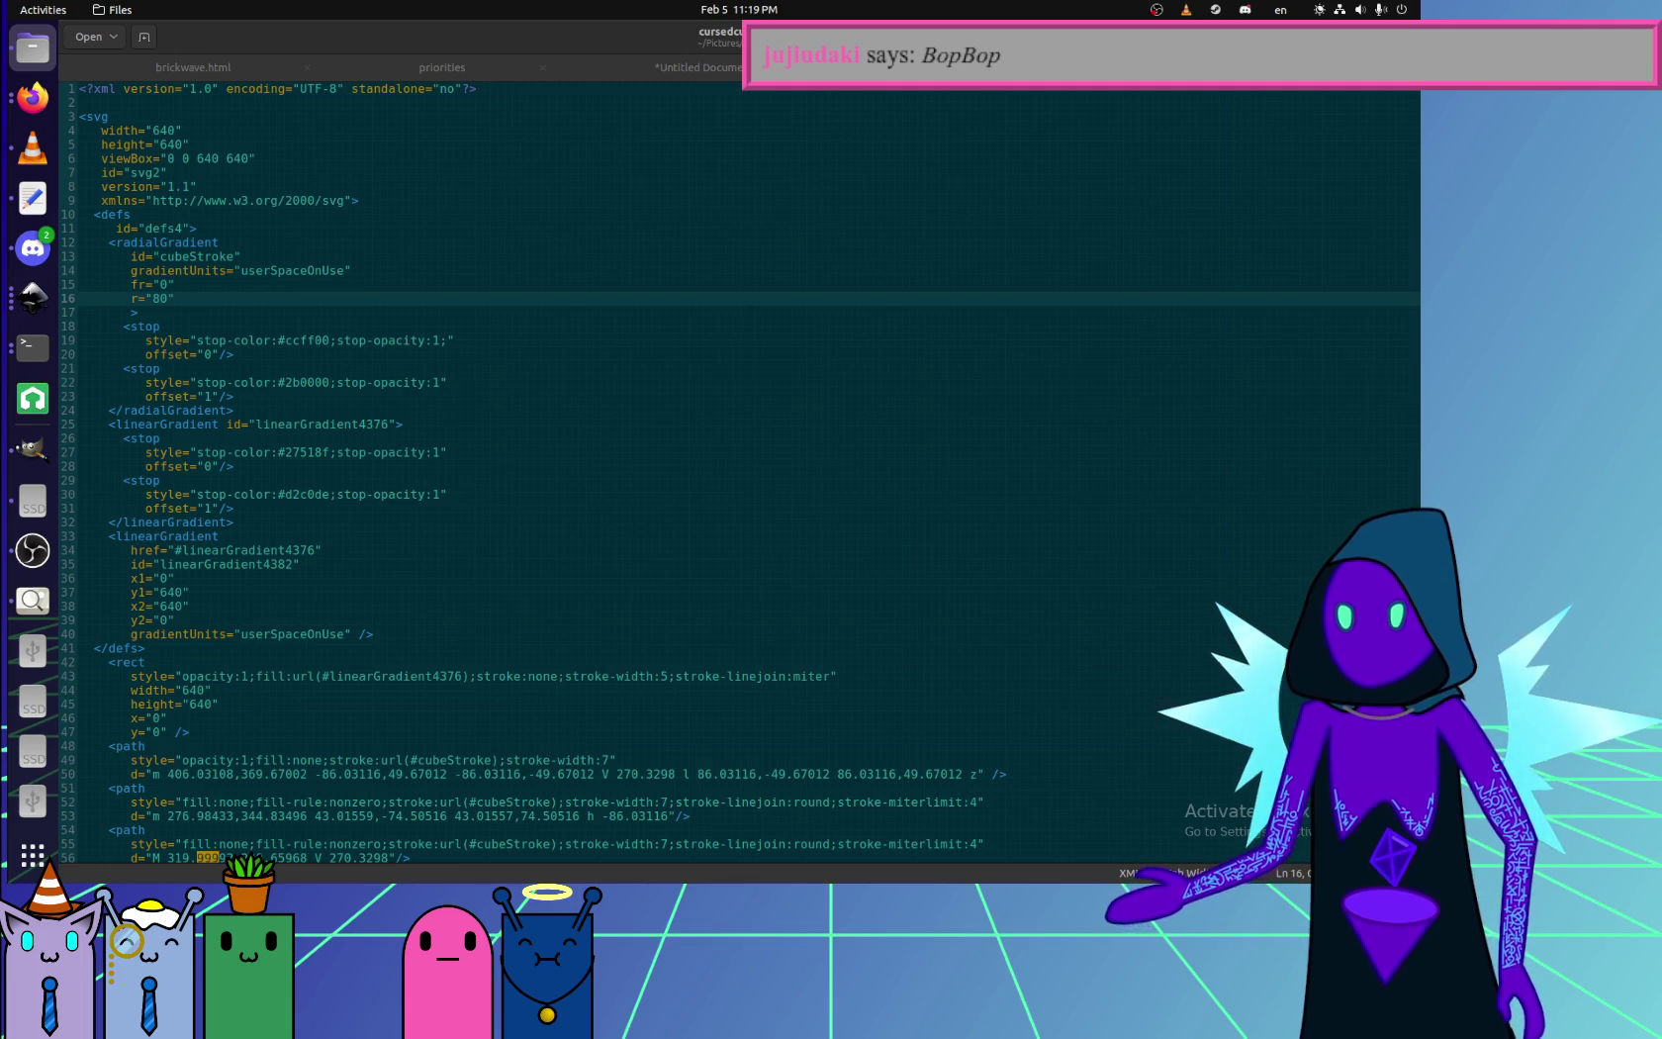
key(alt+Tab)
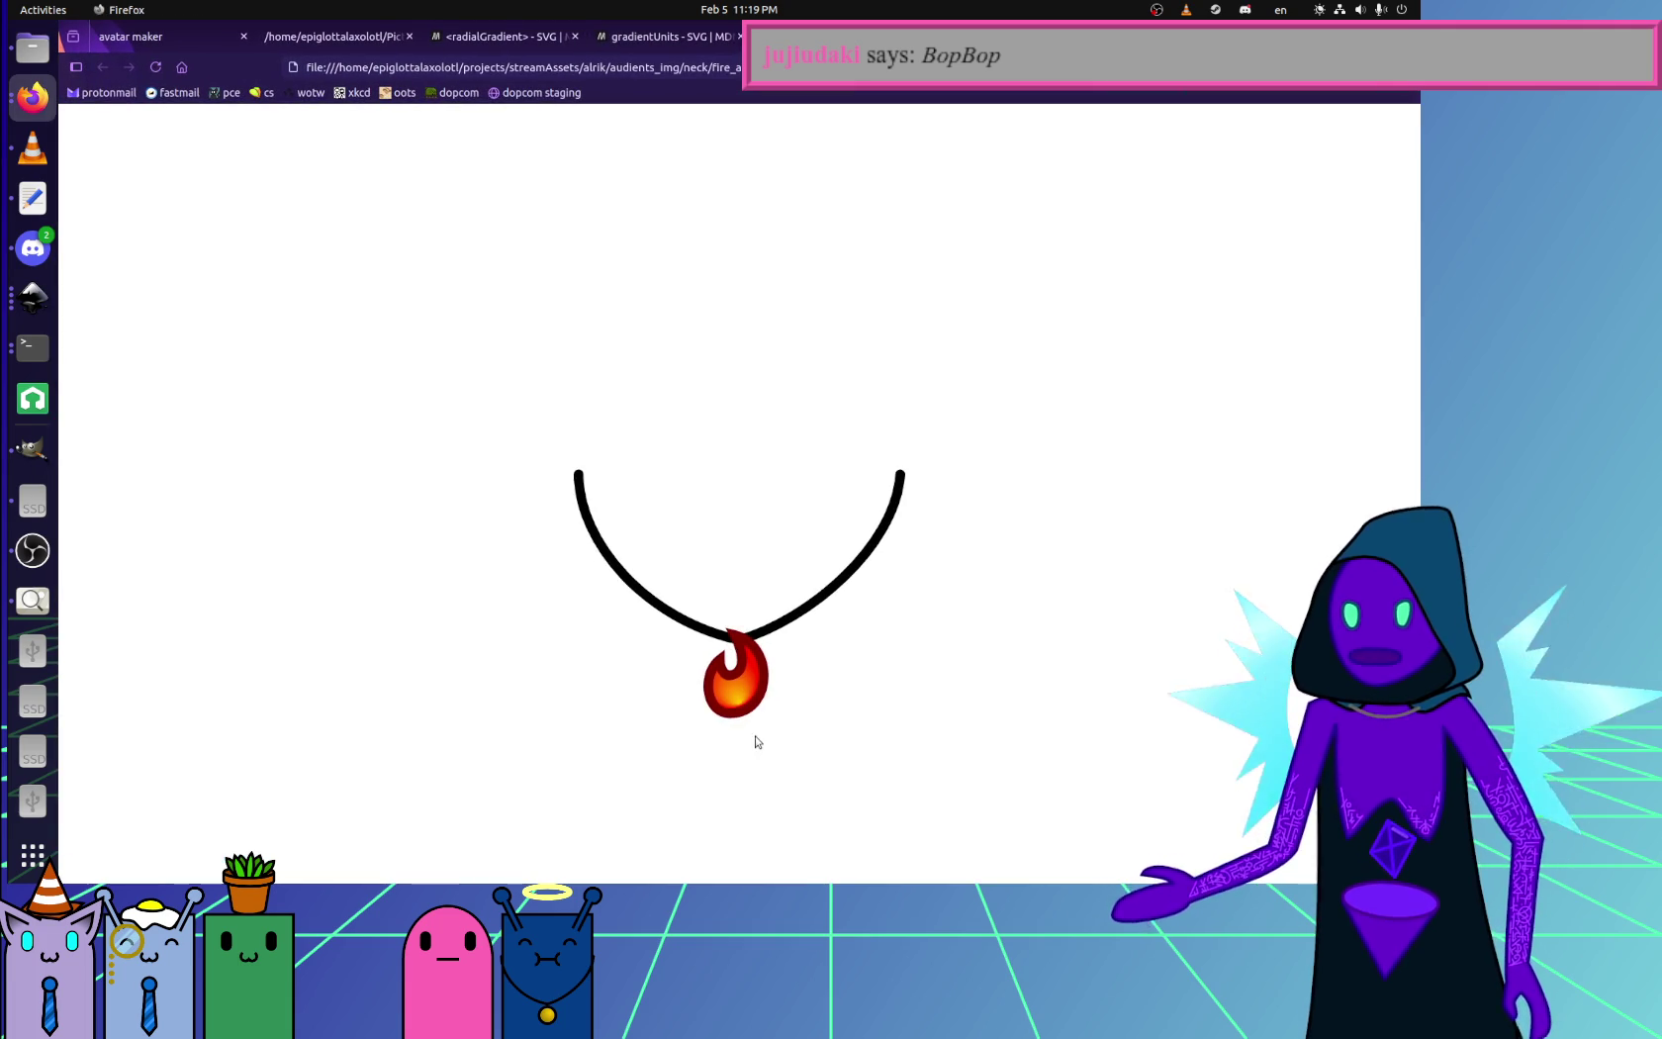
key(ctrl+r)
scroll(897, 674, up, 2)
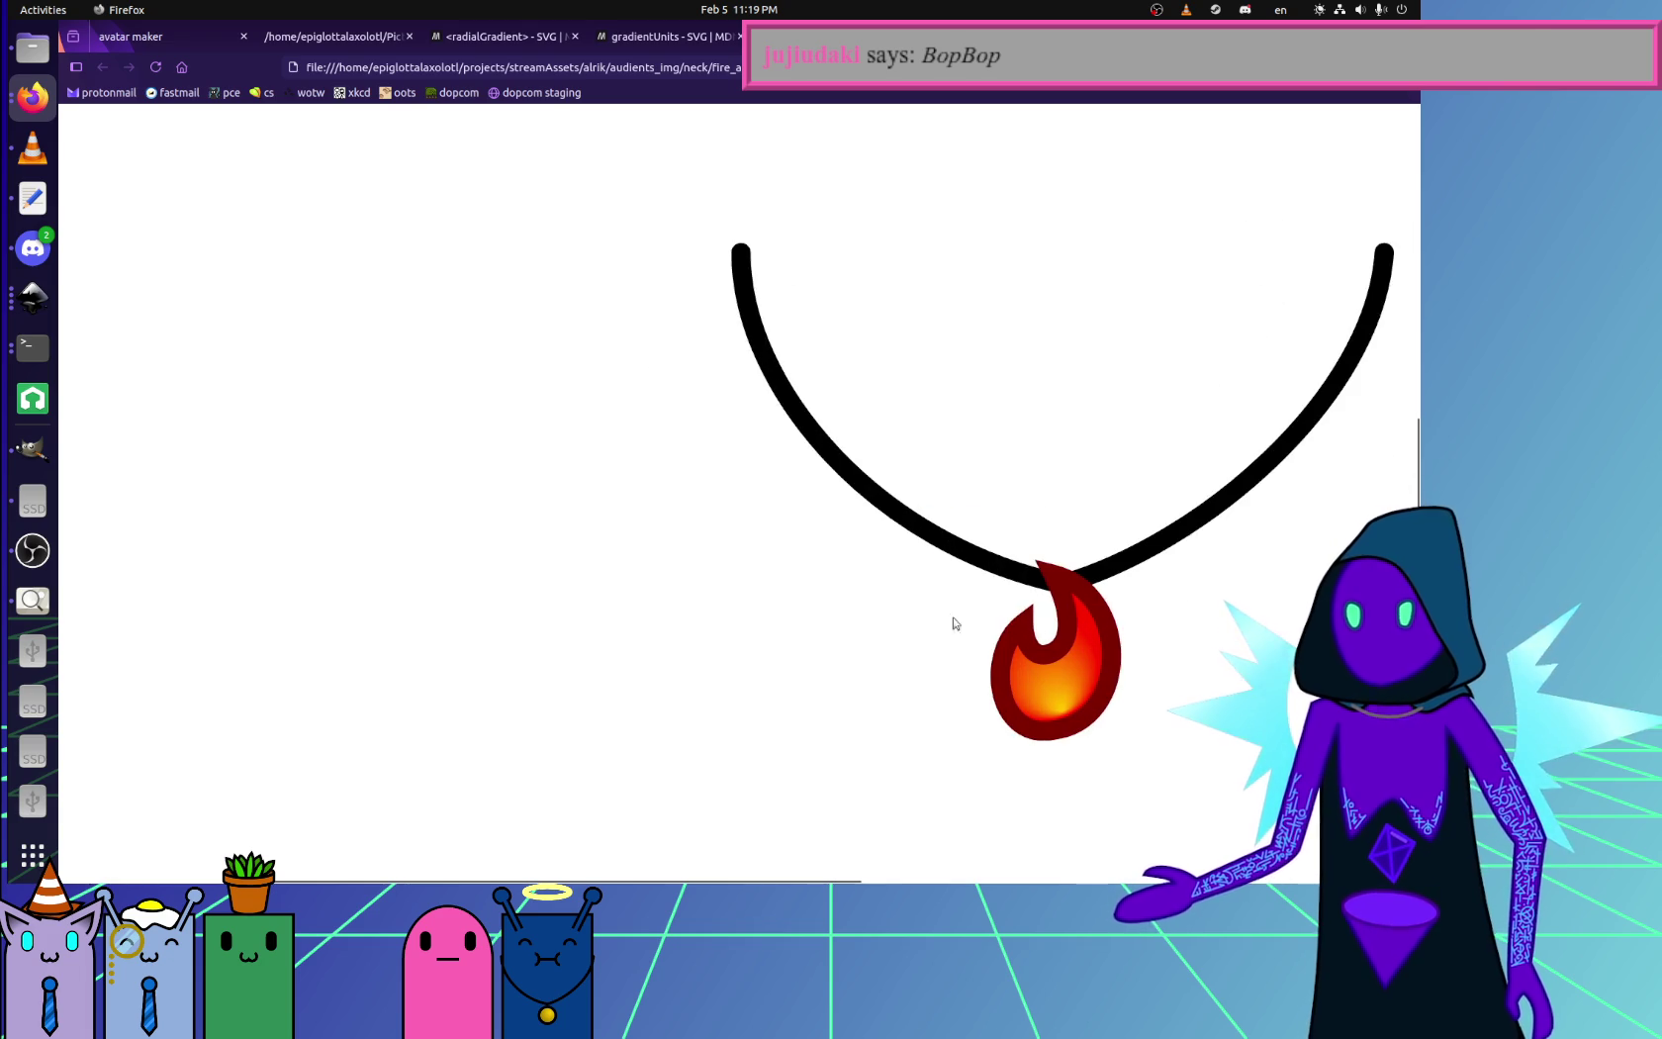
scroll(1132, 734, right, 5)
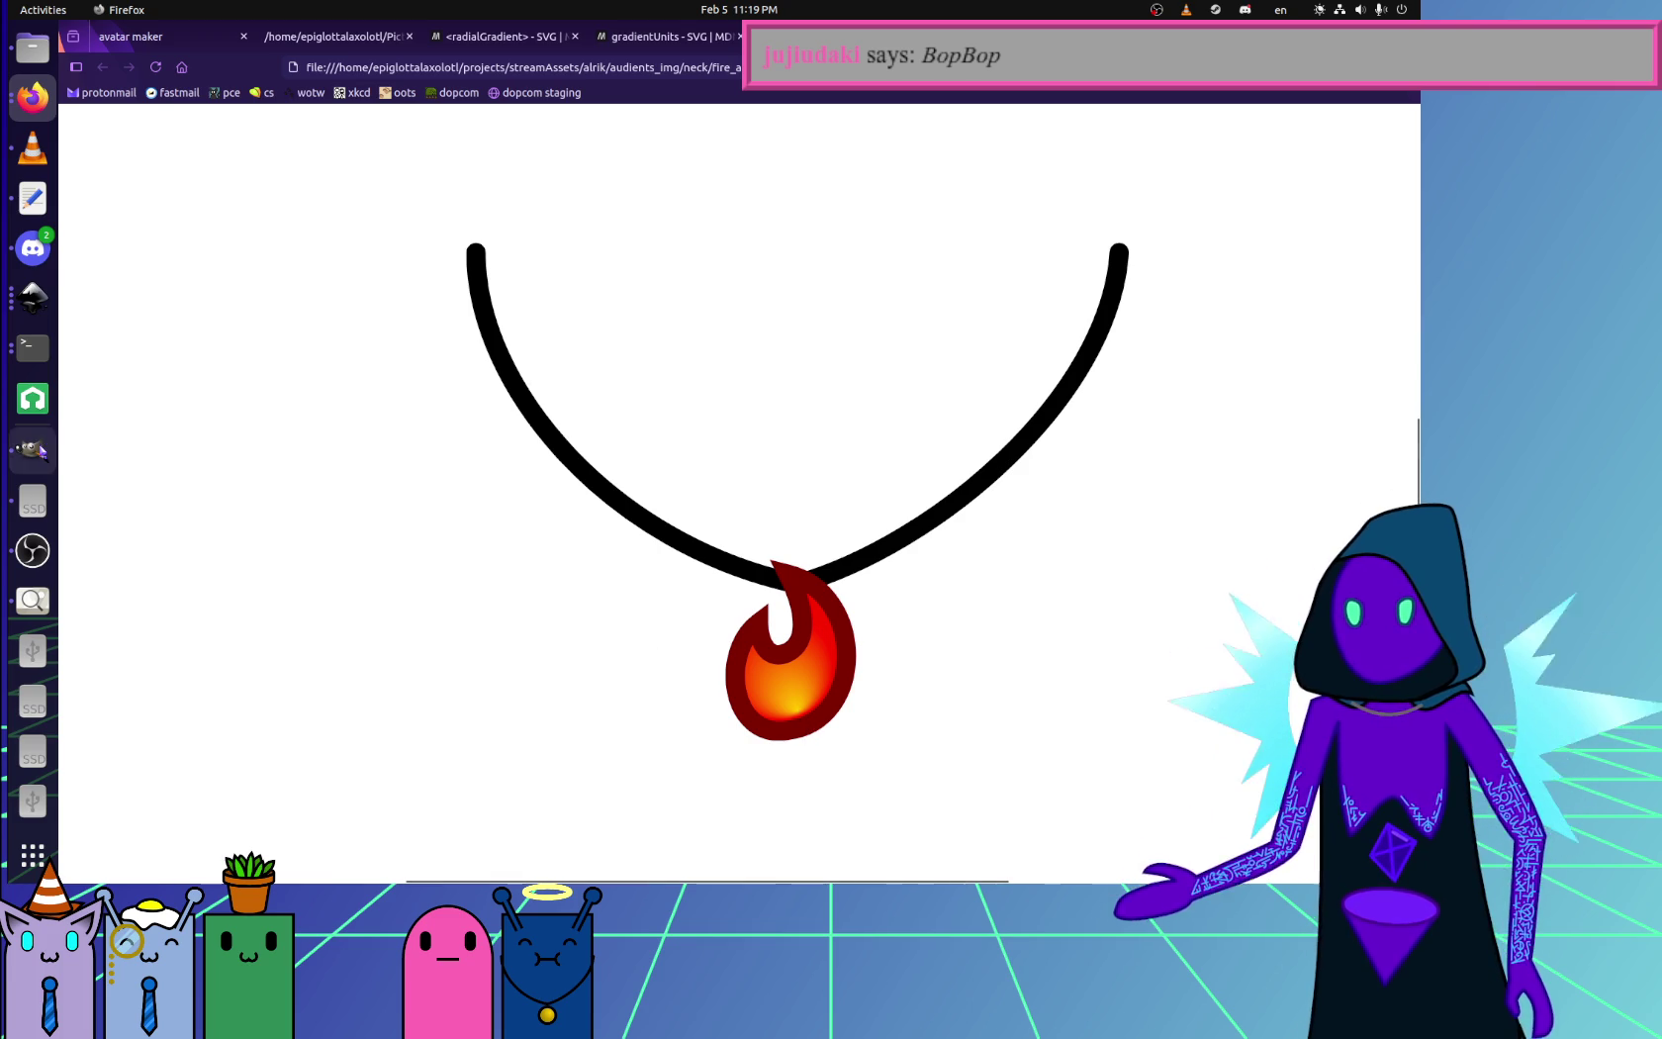
click(33, 46)
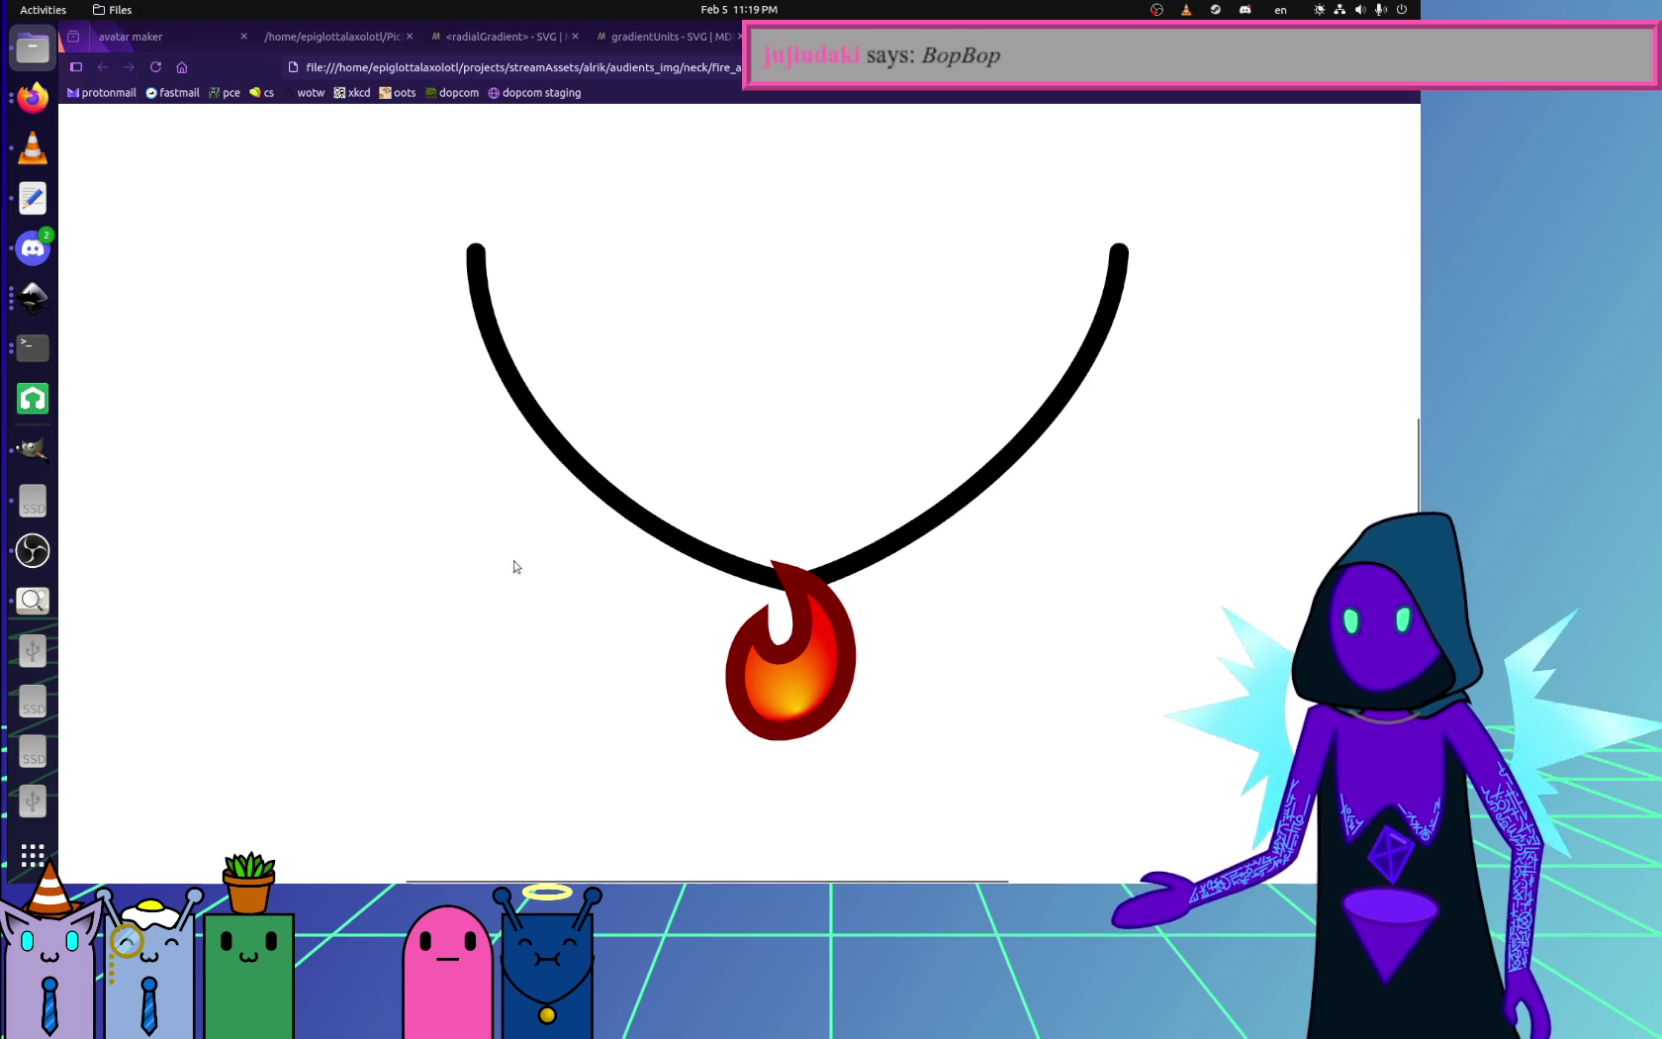
key(alt+Tab)
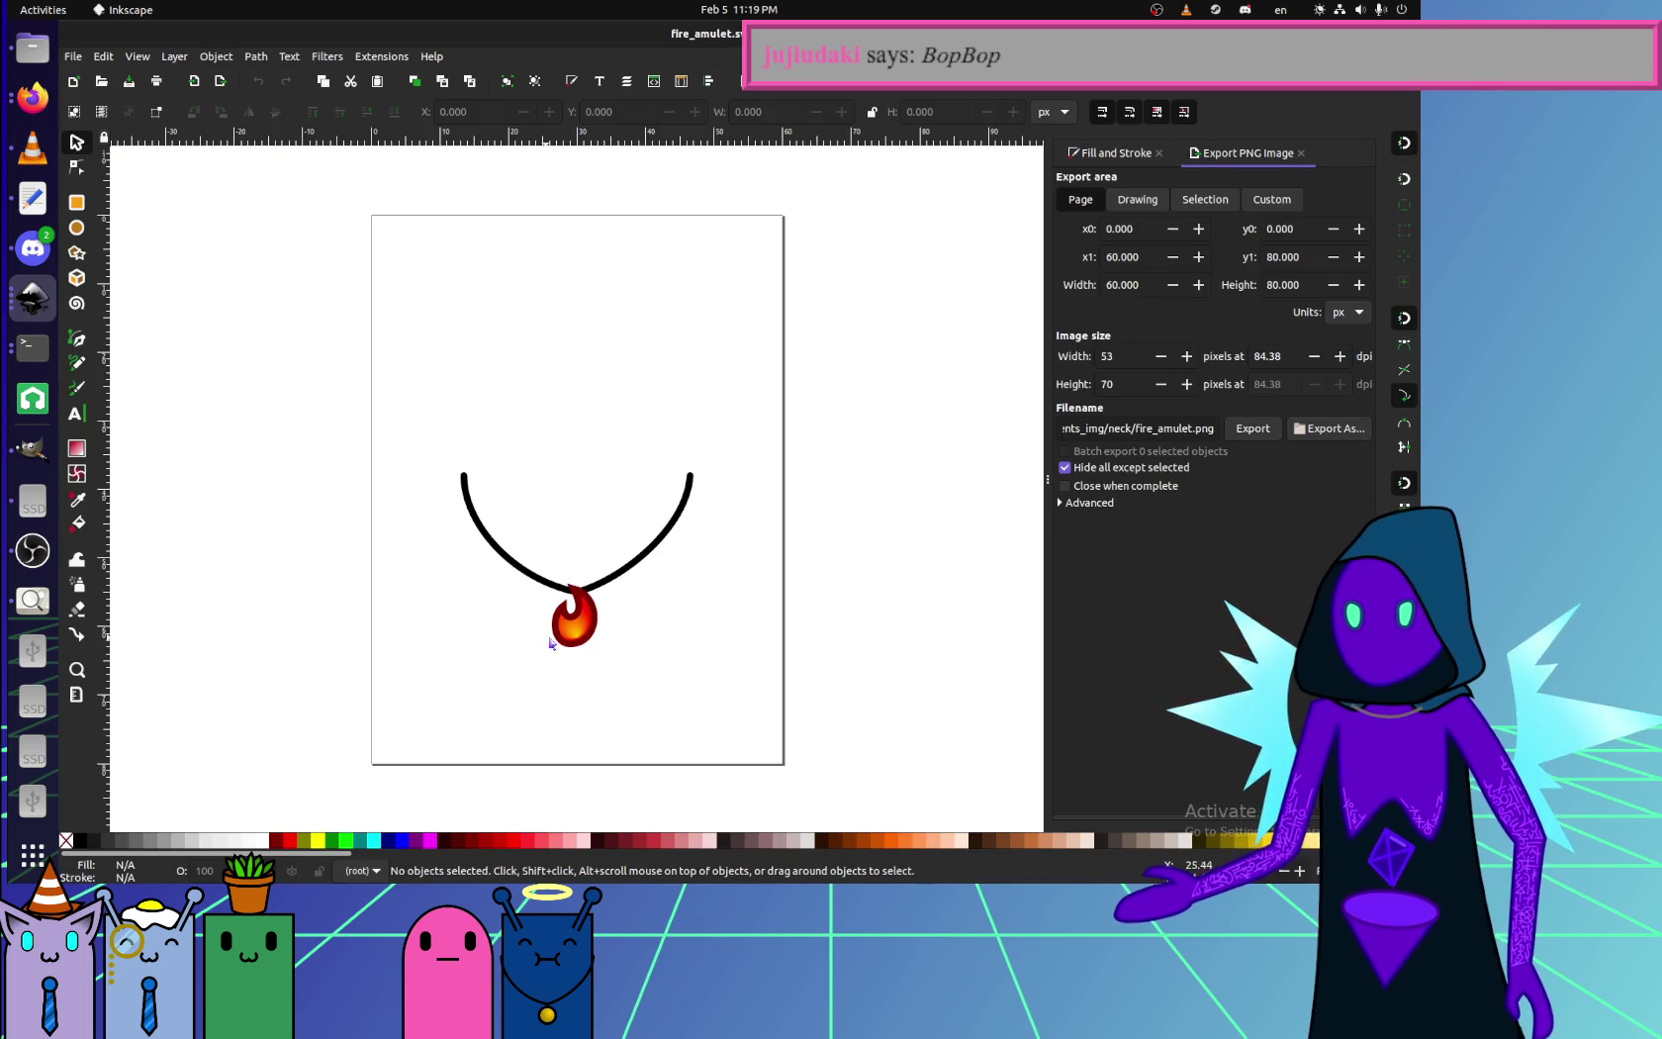
- Drag the flame's fireGradient focus onto its centre with the Gradient tool, then undo
scroll(593, 624, up, 4)
key(g)
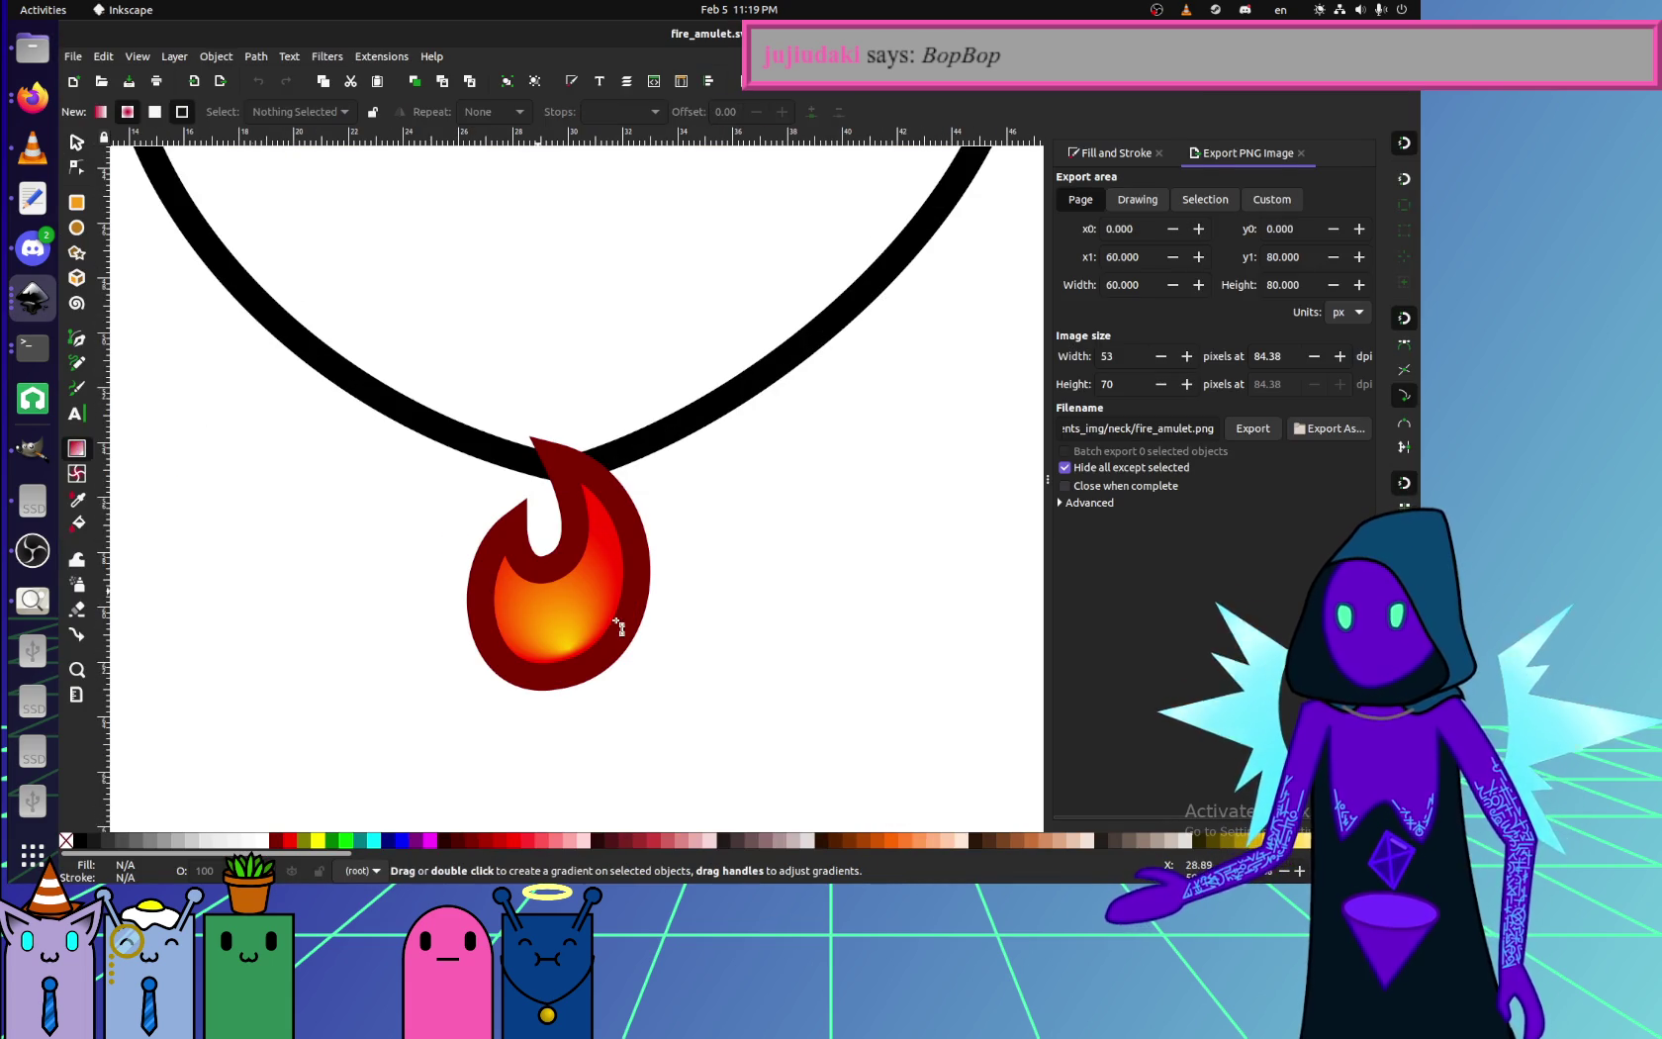
click(601, 621)
scroll(600, 643, up, 5)
scroll(591, 661, down, 3)
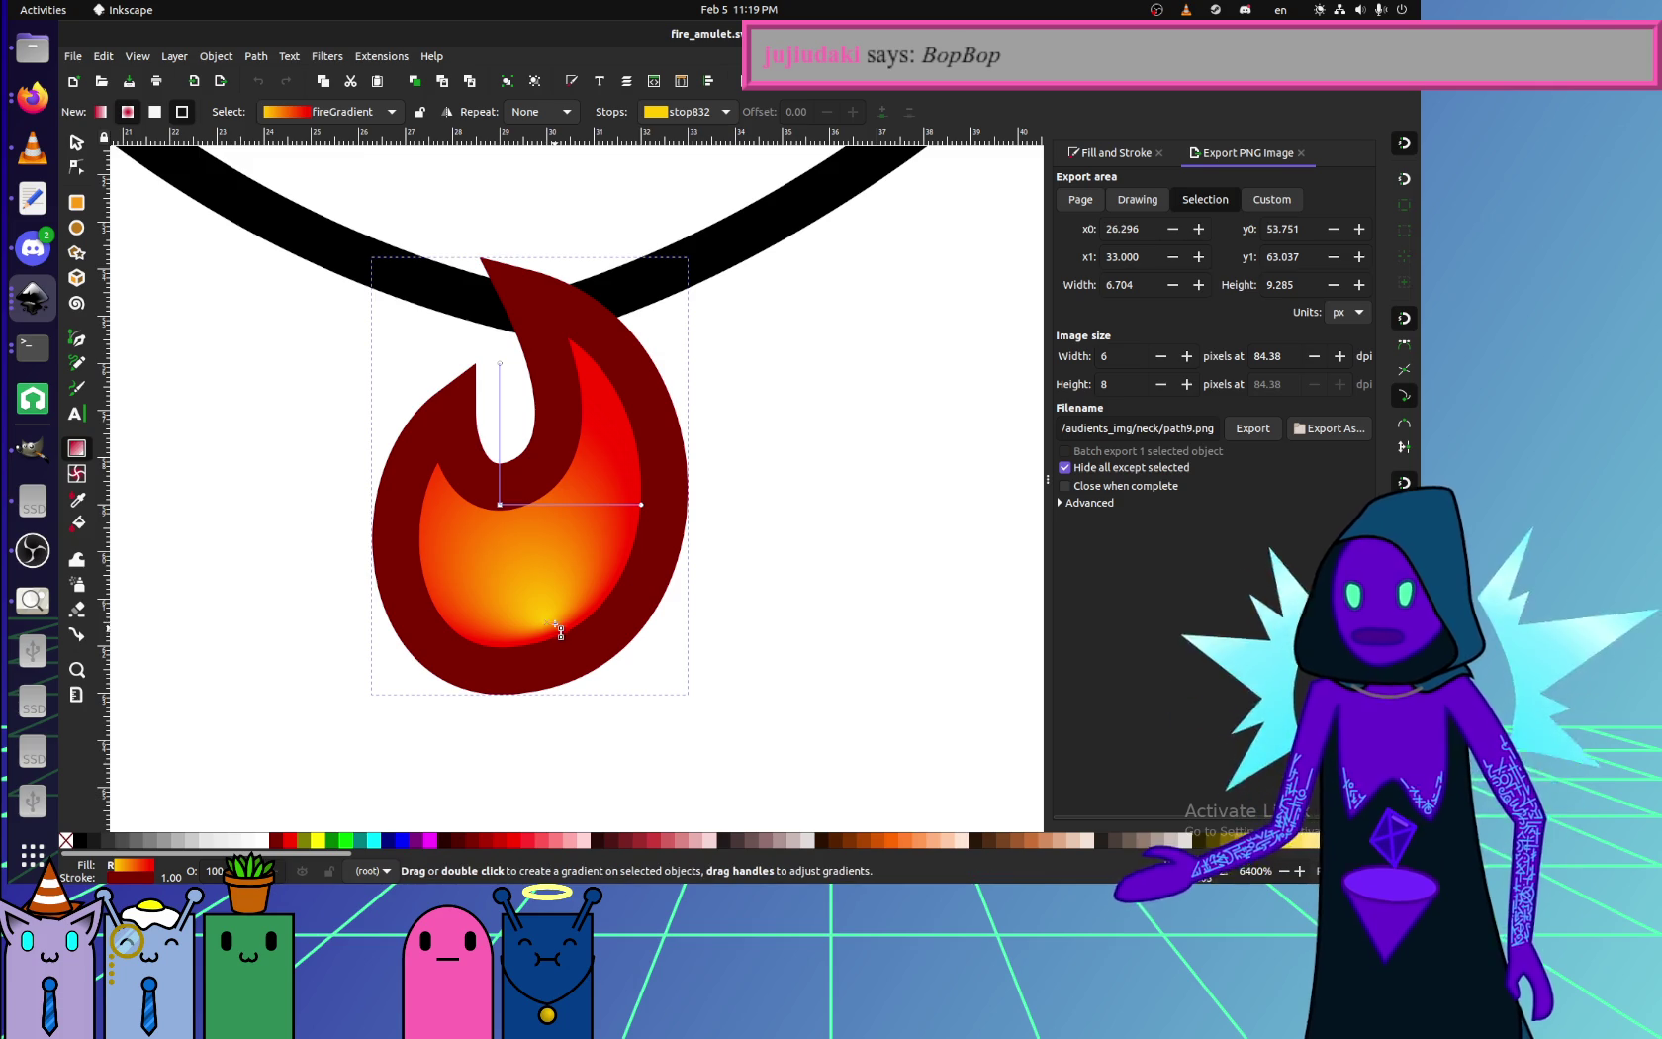
drag(550, 624, 500, 505)
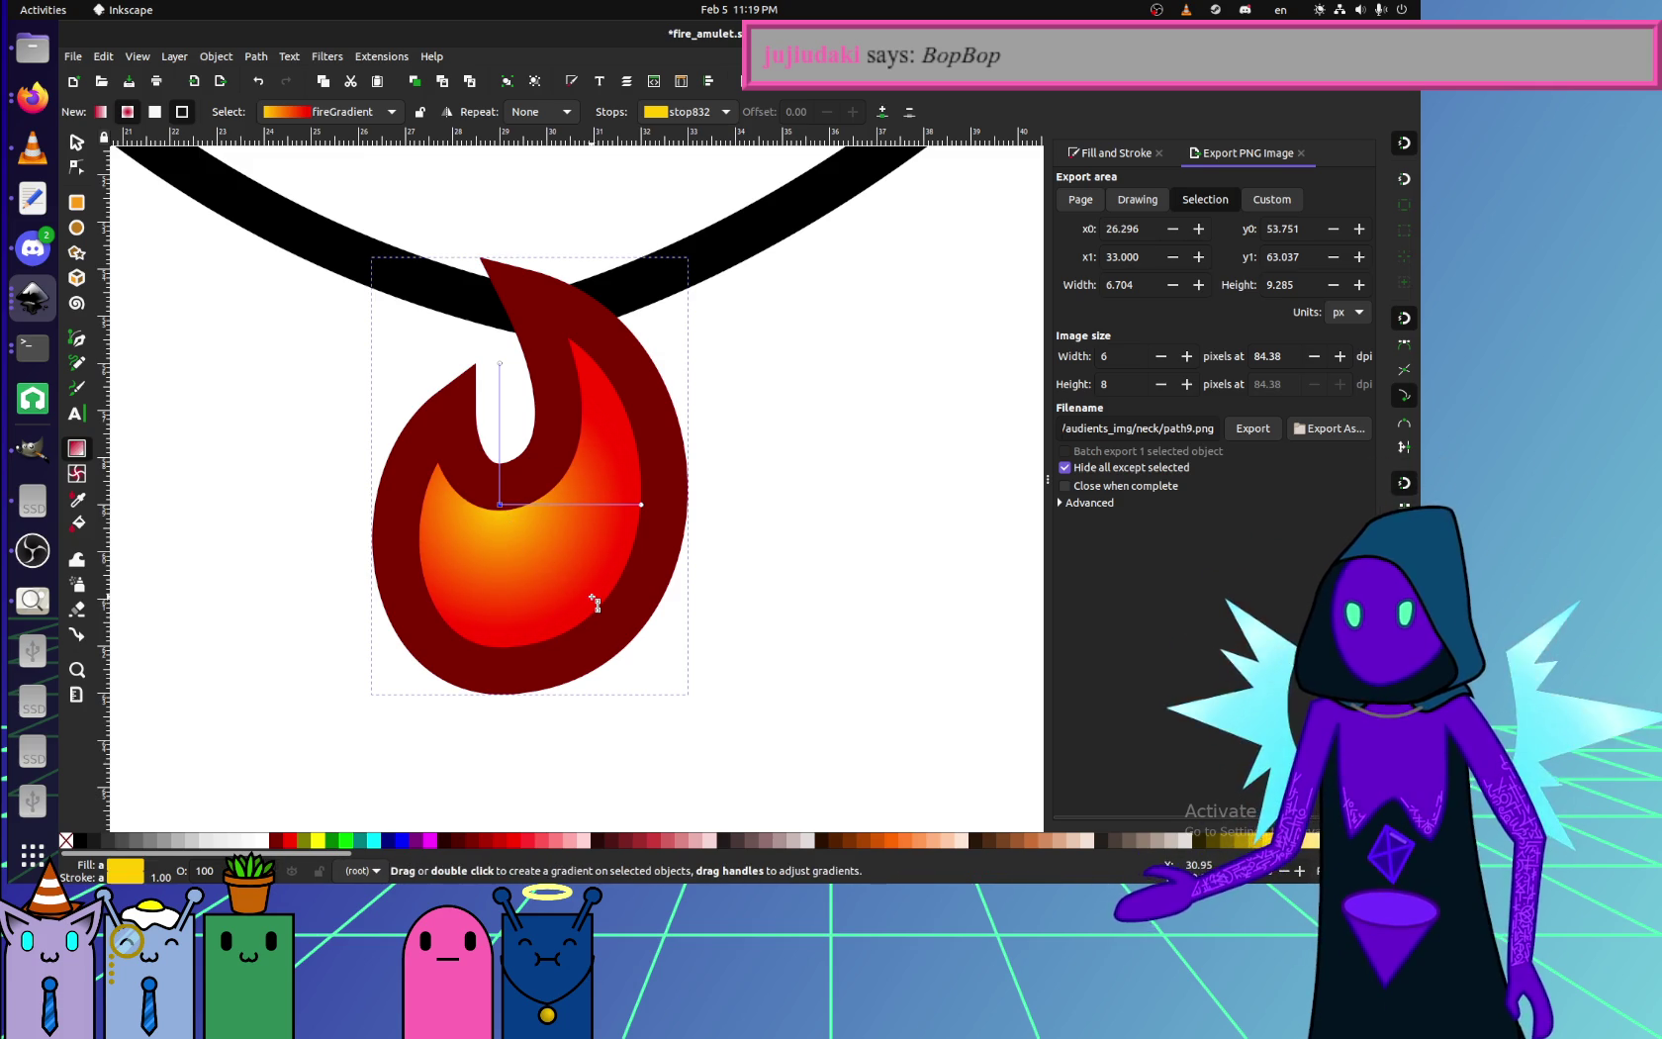
key(ctrl+z)
- Shift the flame's gradient focus up-left, undo it, and reframe the whole necklace
drag(550, 623, 515, 599)
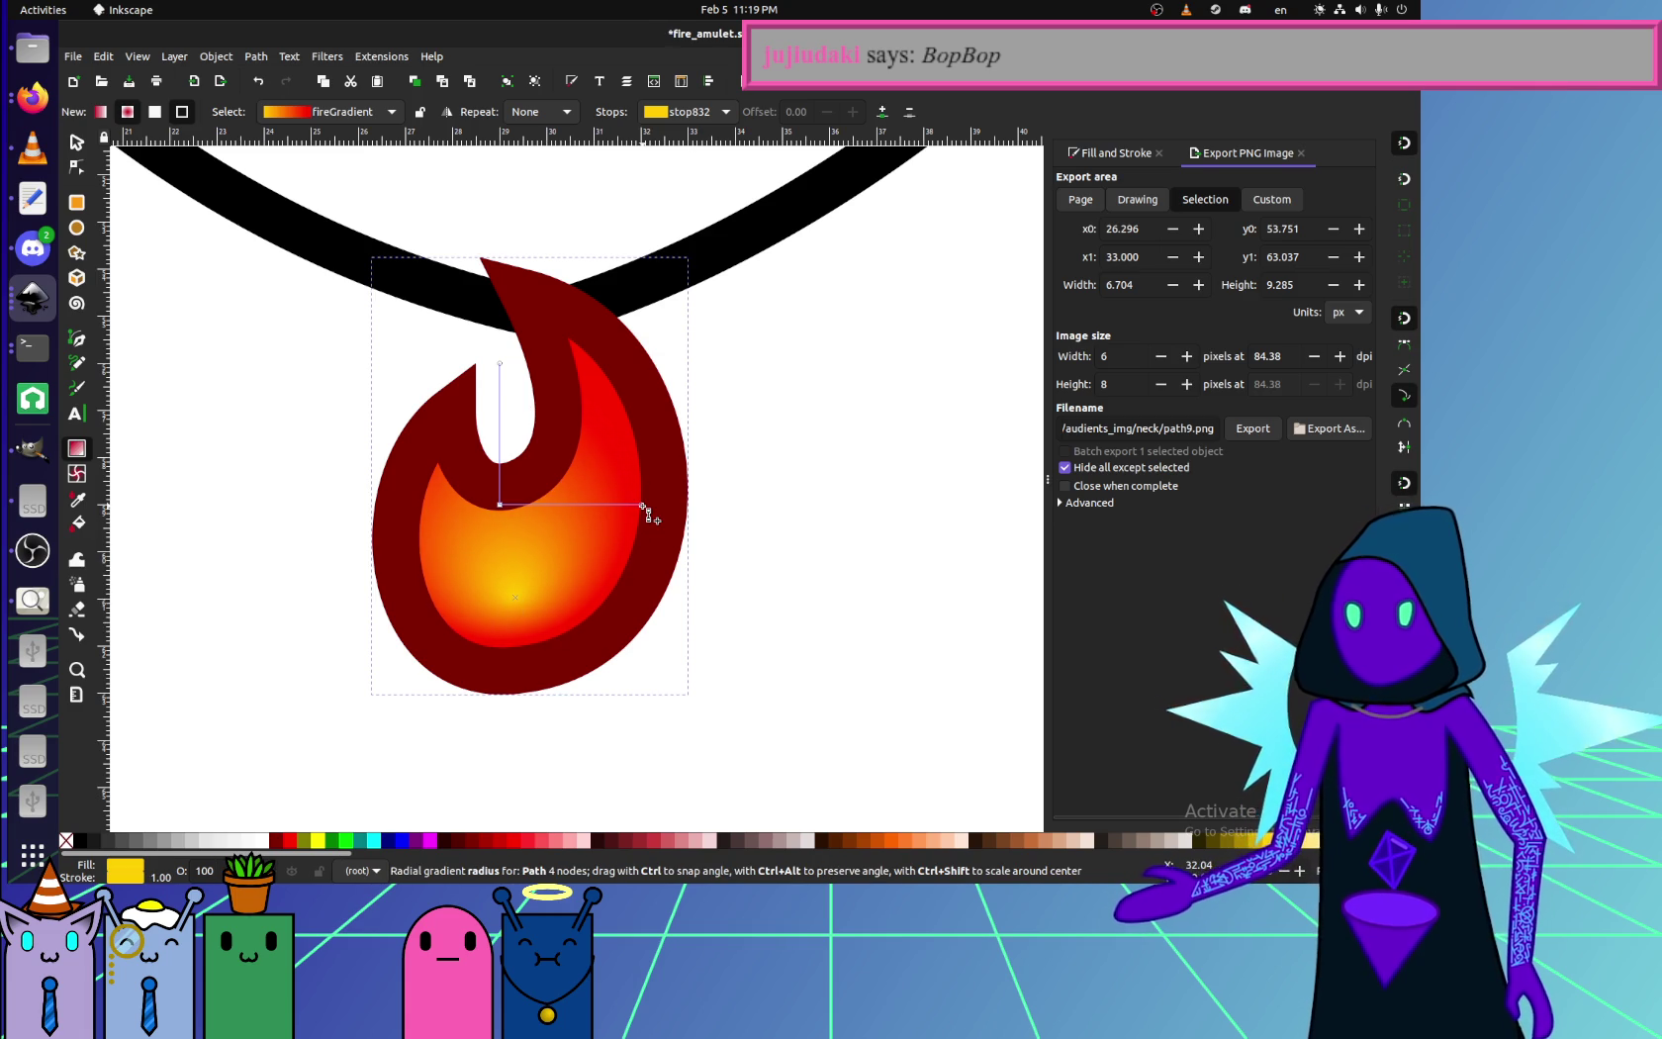
scroll(204, 267, down, 4)
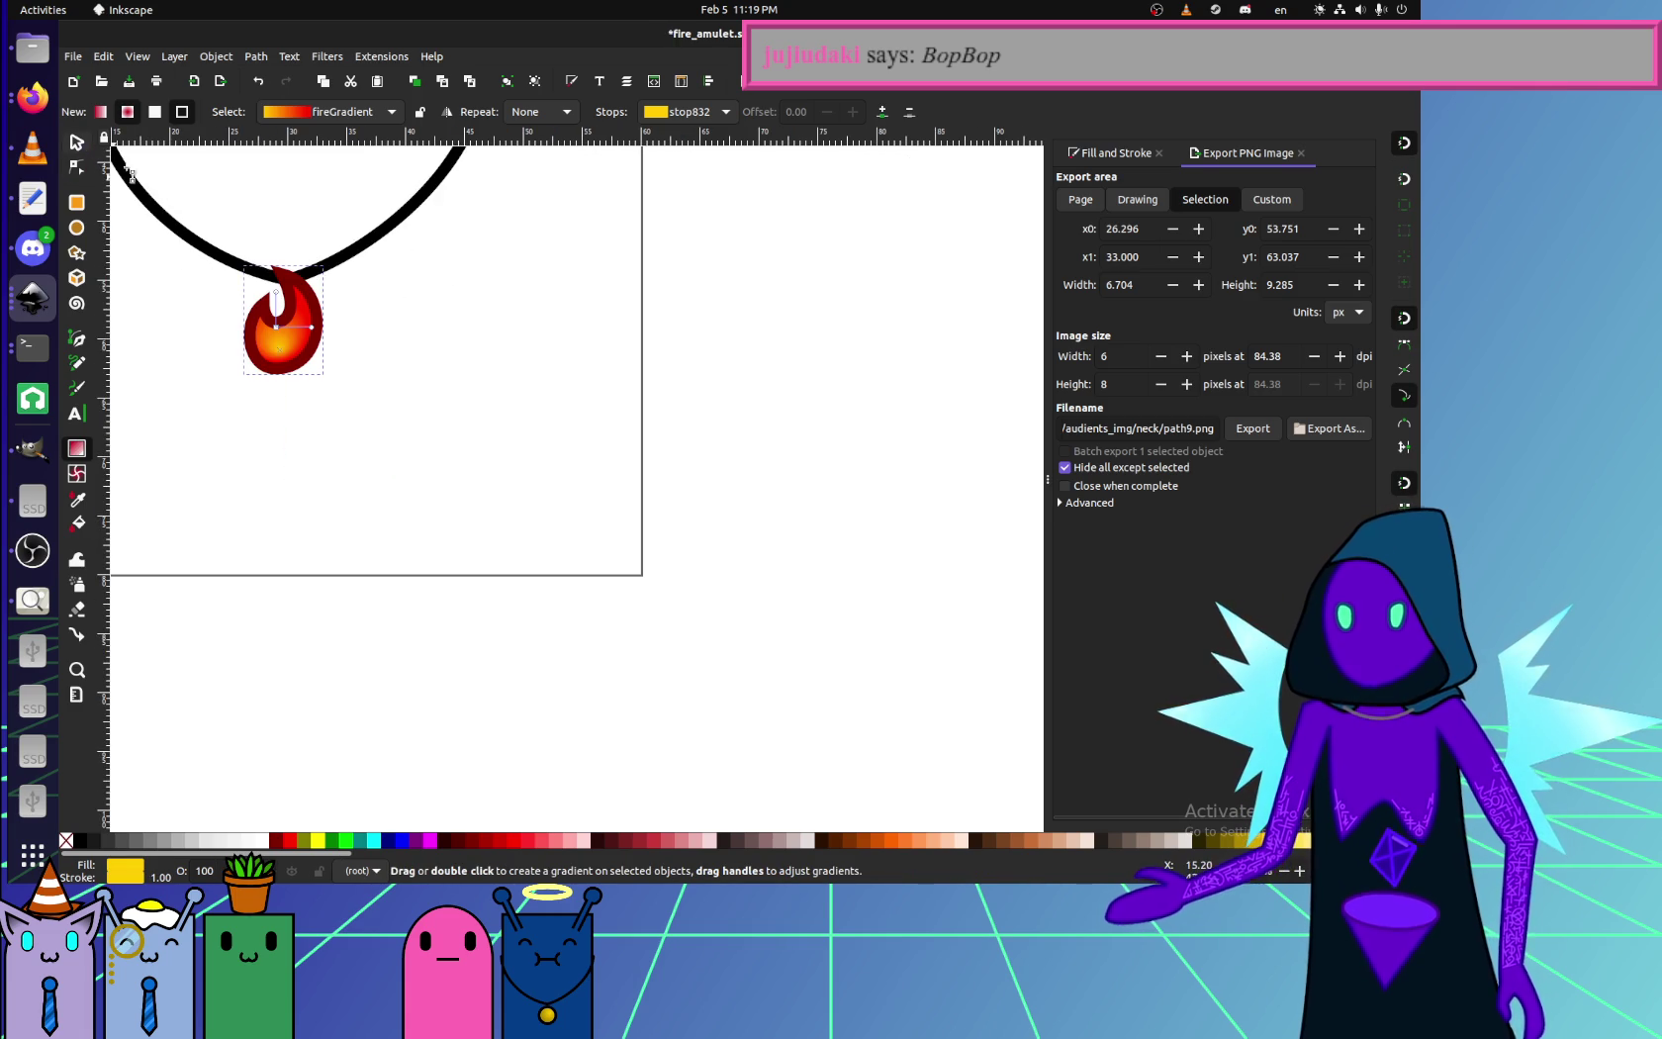
key(ctrl+z)
drag(327, 396, 497, 524)
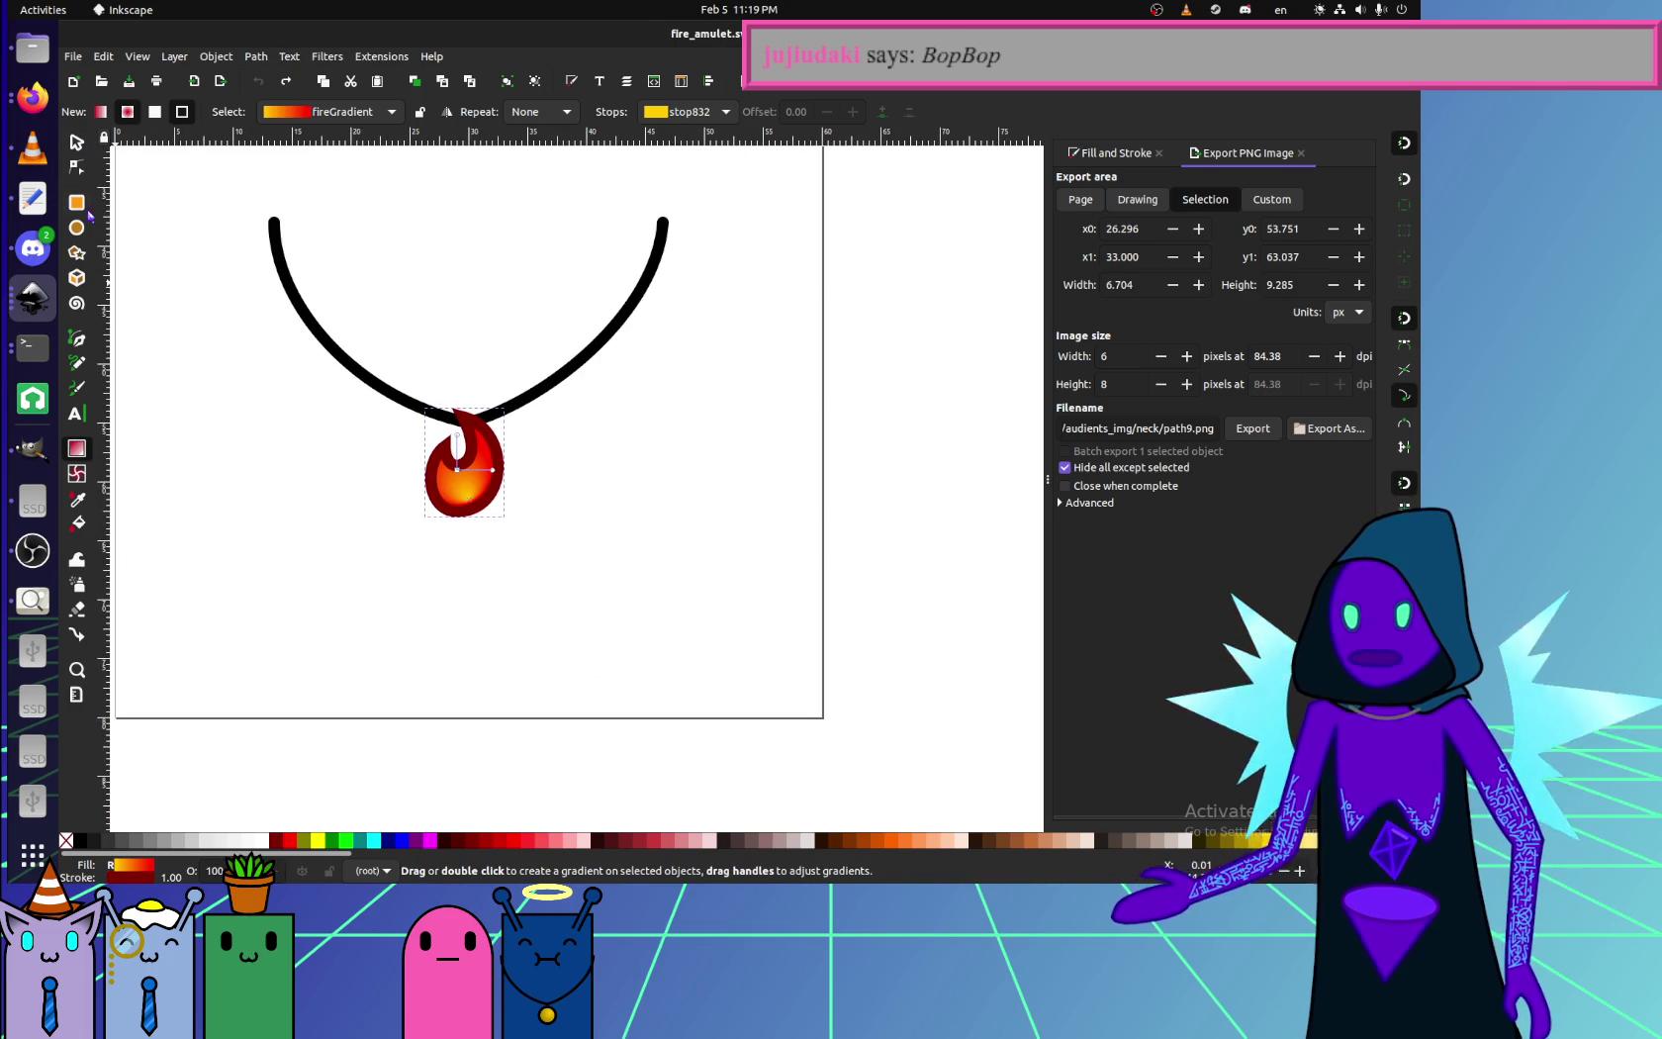
click(76, 202)
scroll(553, 349, right, 5)
- Draw a test rectangle beside the necklace and give it a 1 px stroke width
drag(548, 346, 951, 703)
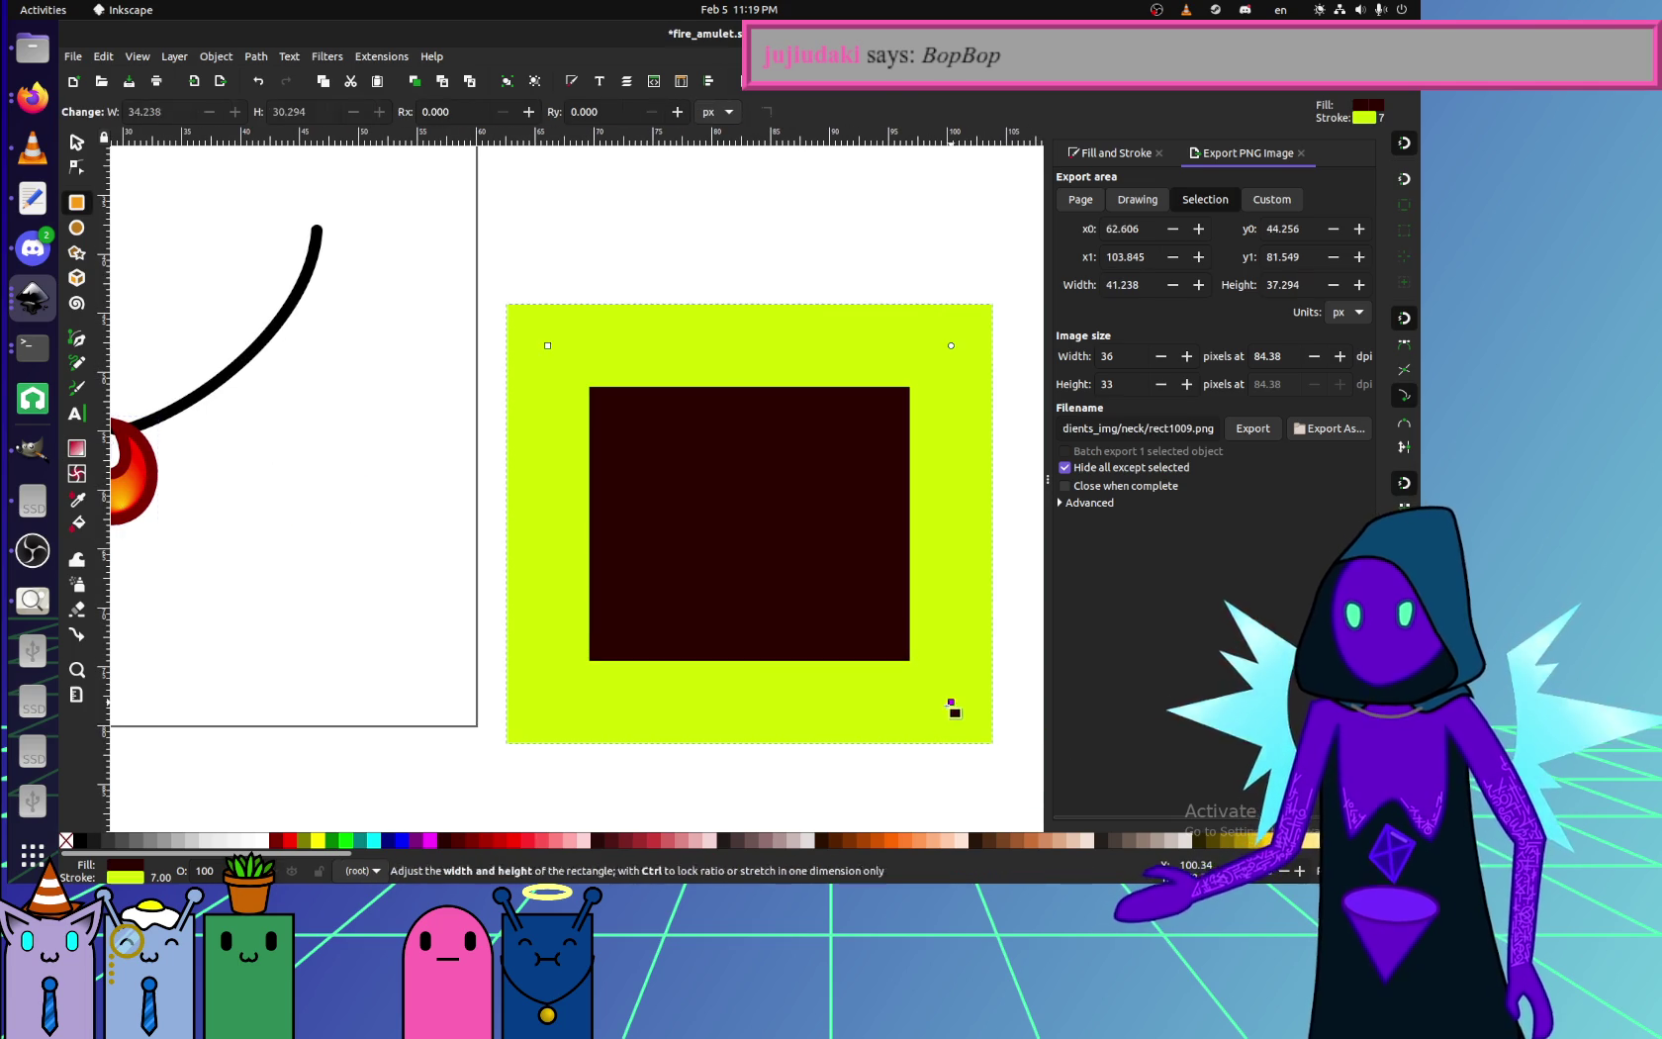
key(minus)
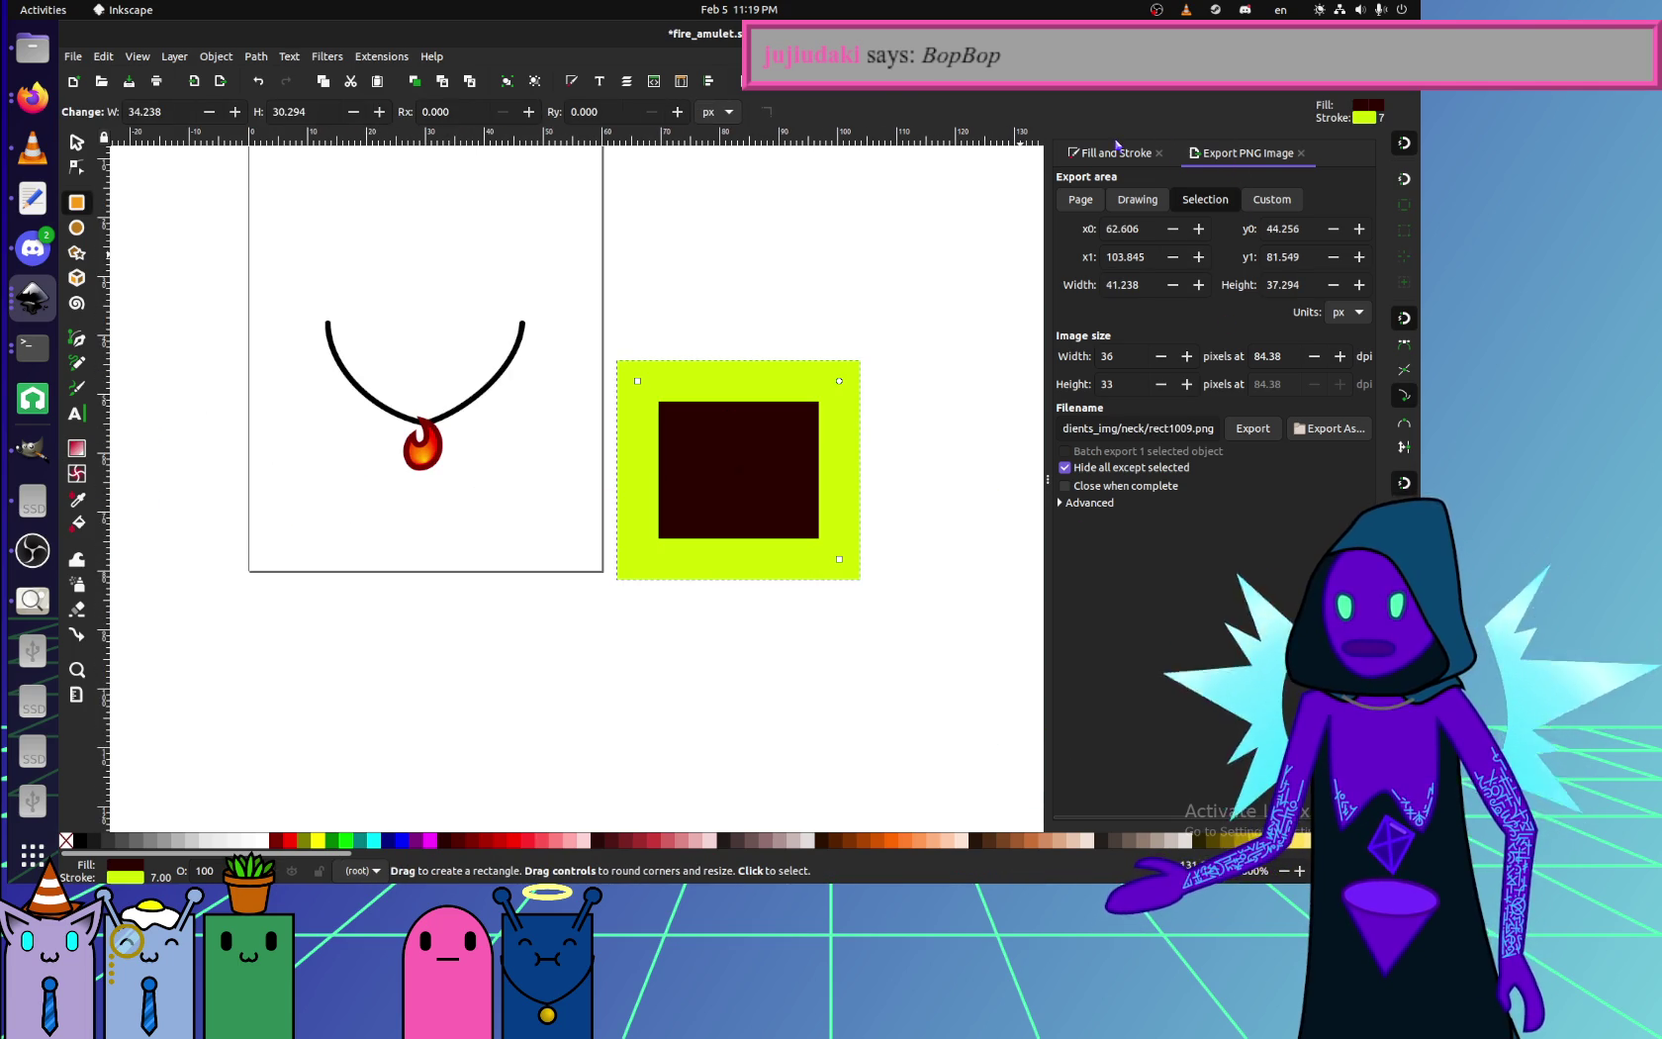
key(ctrl+shift+f)
click(1257, 181)
double_click(1147, 215)
text(1)
key(Return)
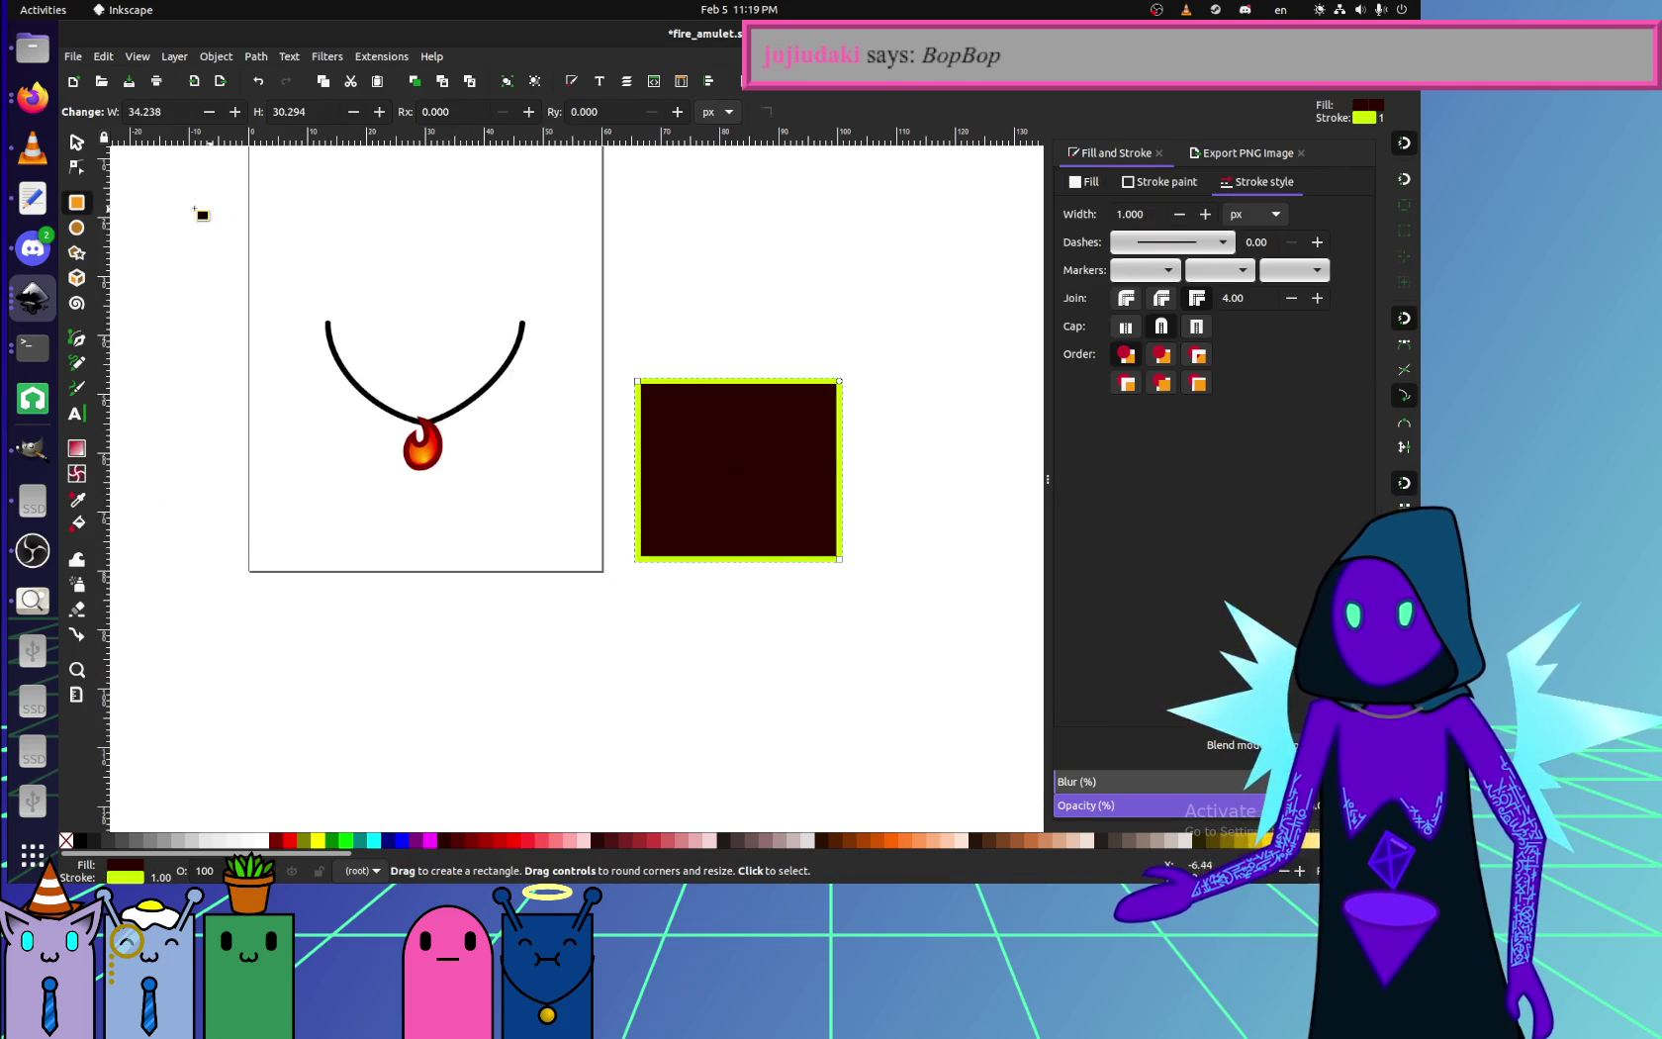
- Fill the rectangle with the fireGradient radial gradient
click(76, 142)
click(1090, 185)
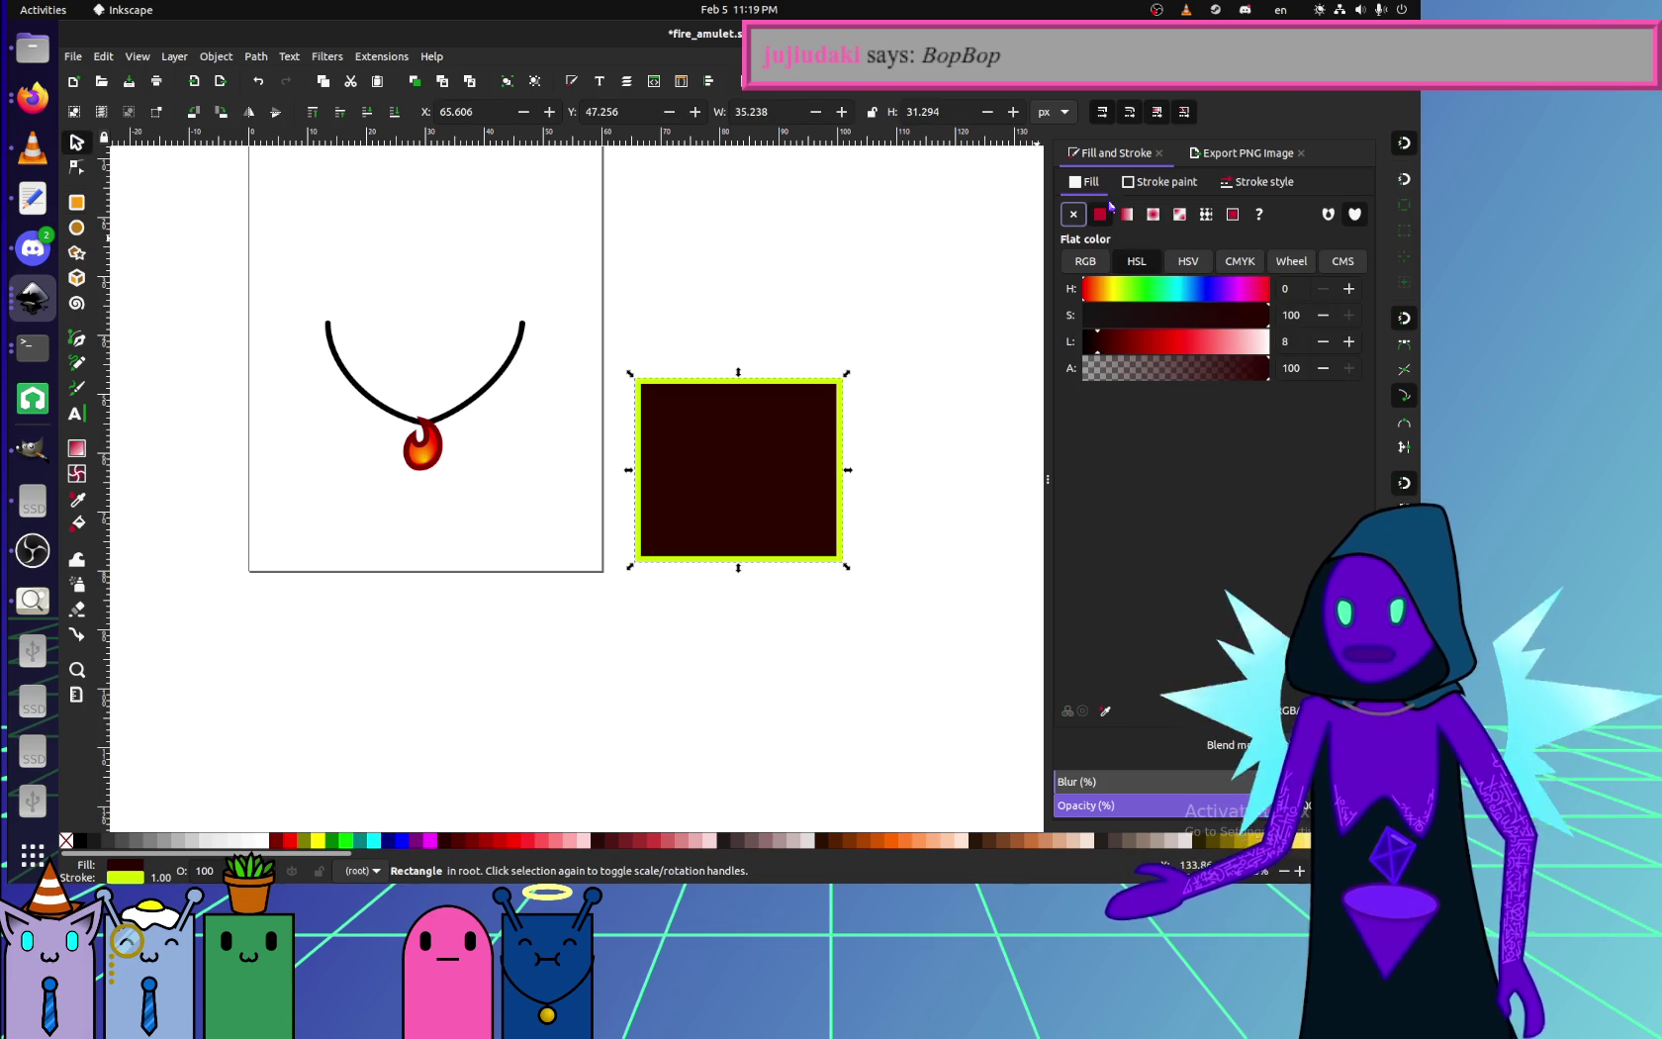
click(1149, 217)
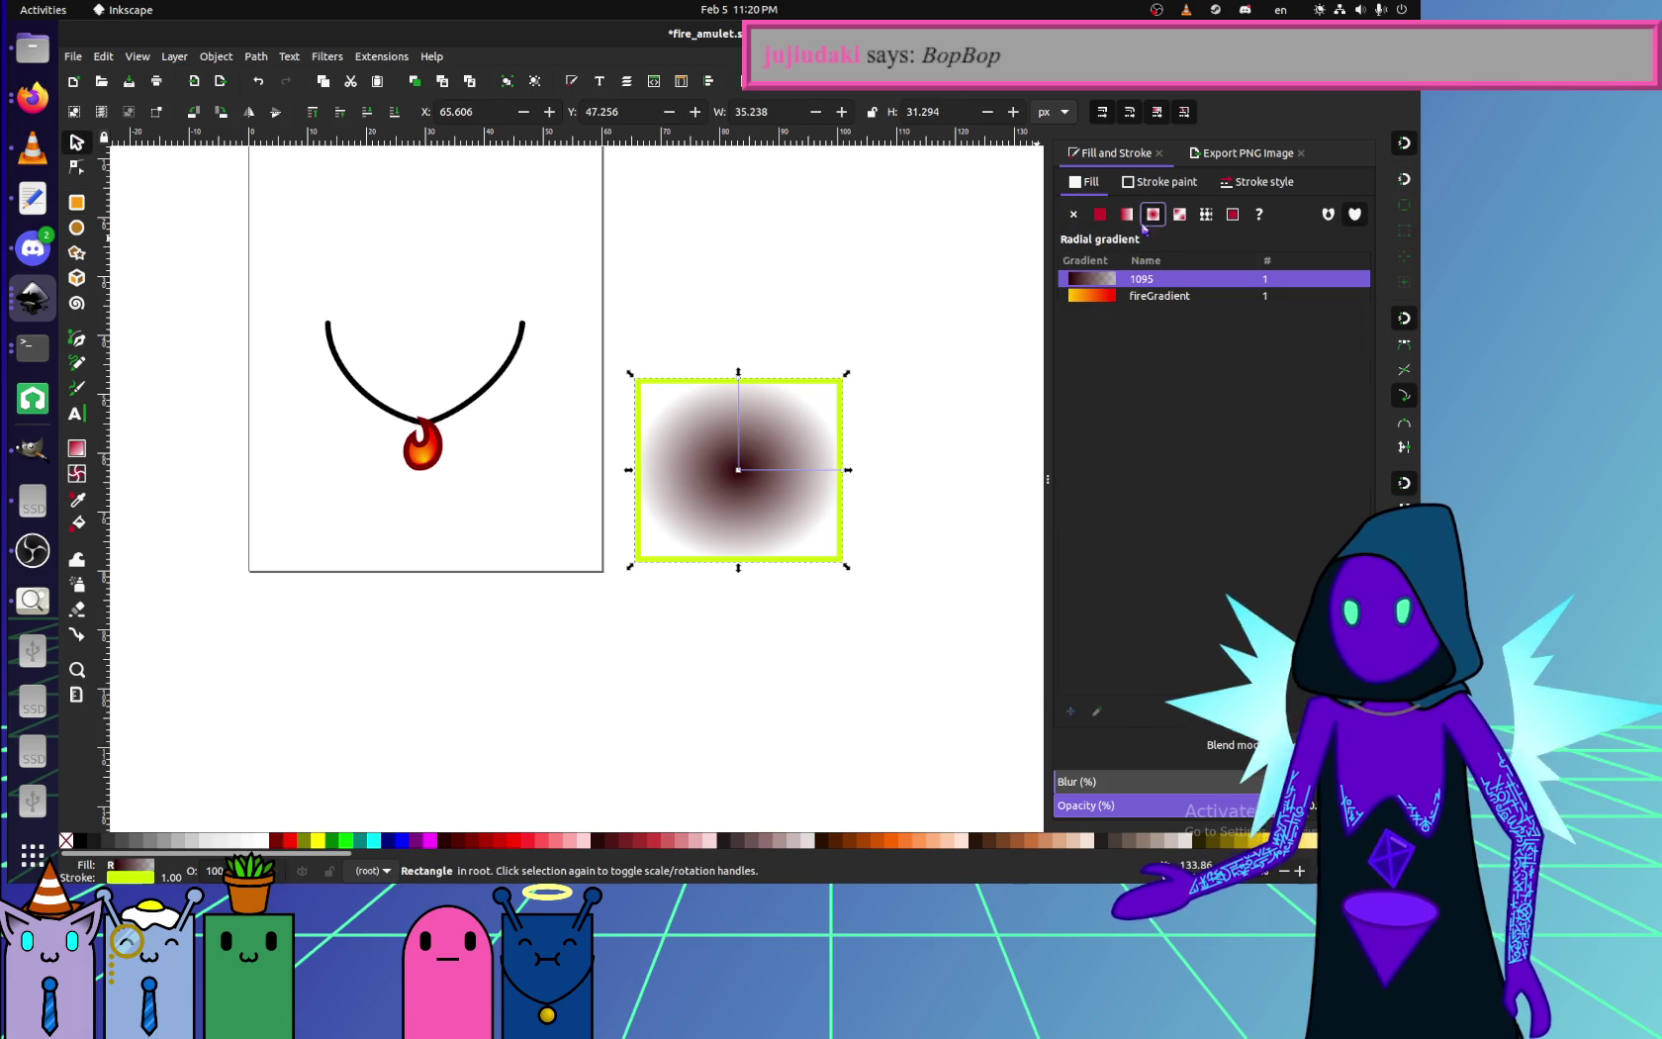
click(1139, 297)
ctrl+scroll(831, 499, up, 2)
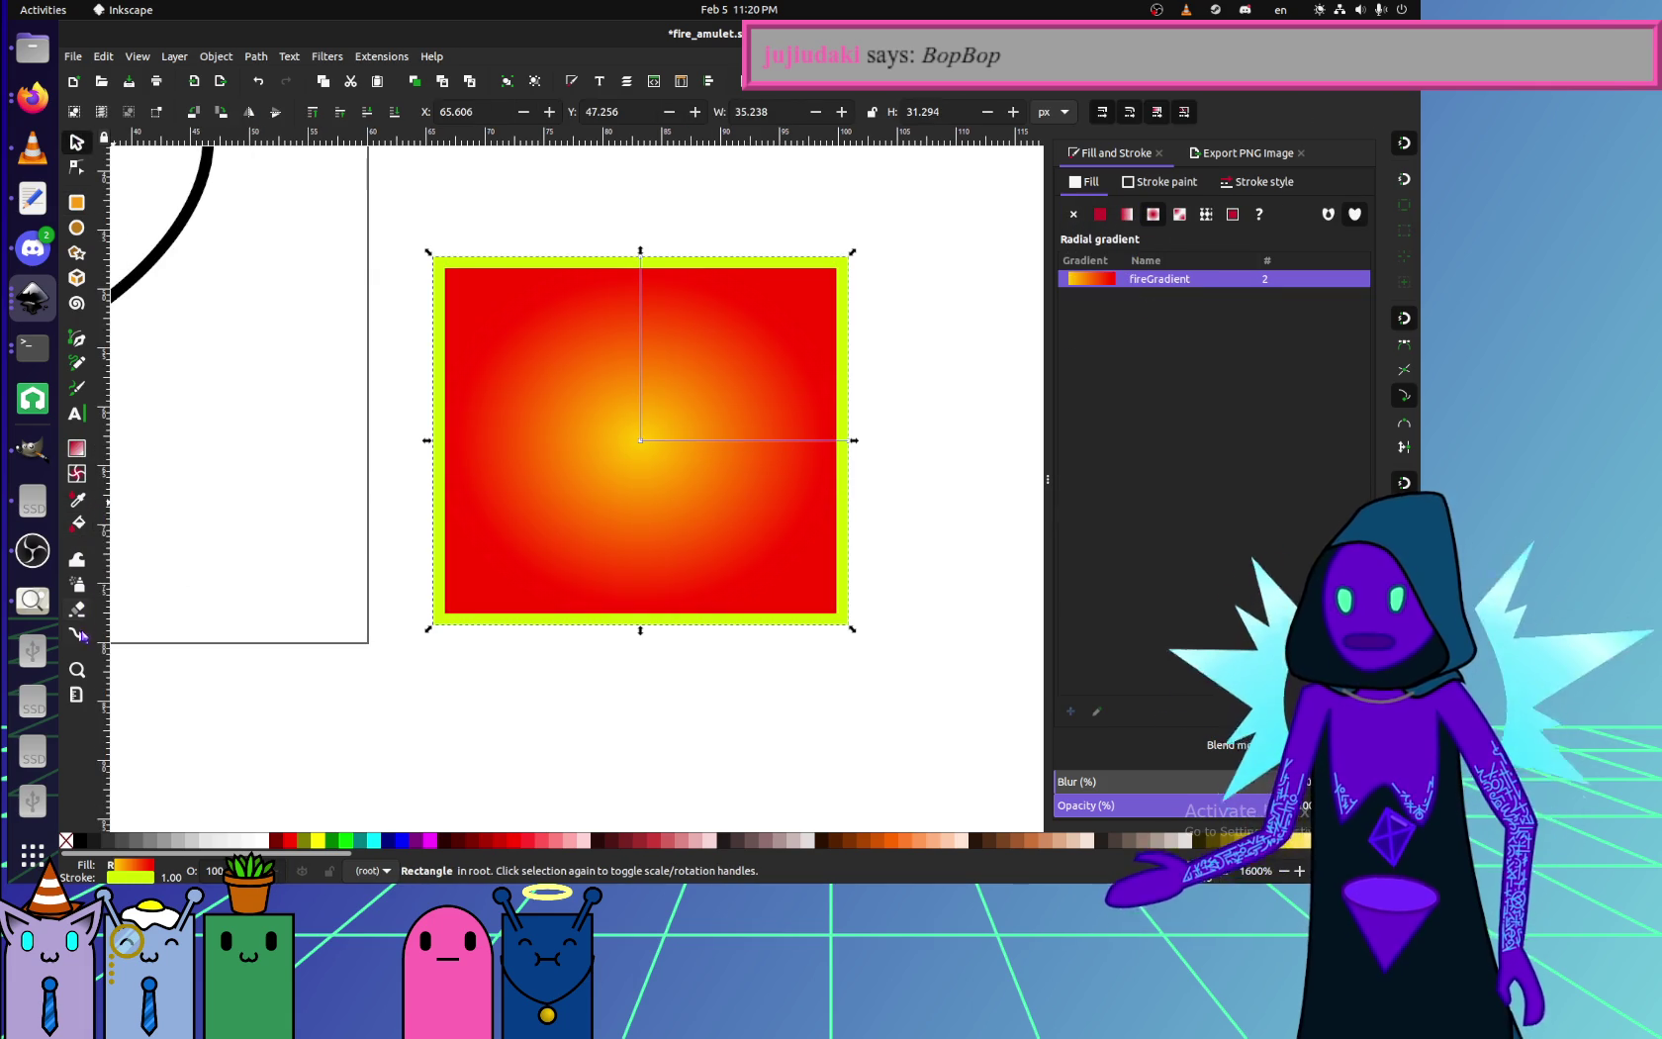
- Undo the stray new gradient and recentre the fireGradient within the square
click(76, 447)
drag(626, 466, 598, 497)
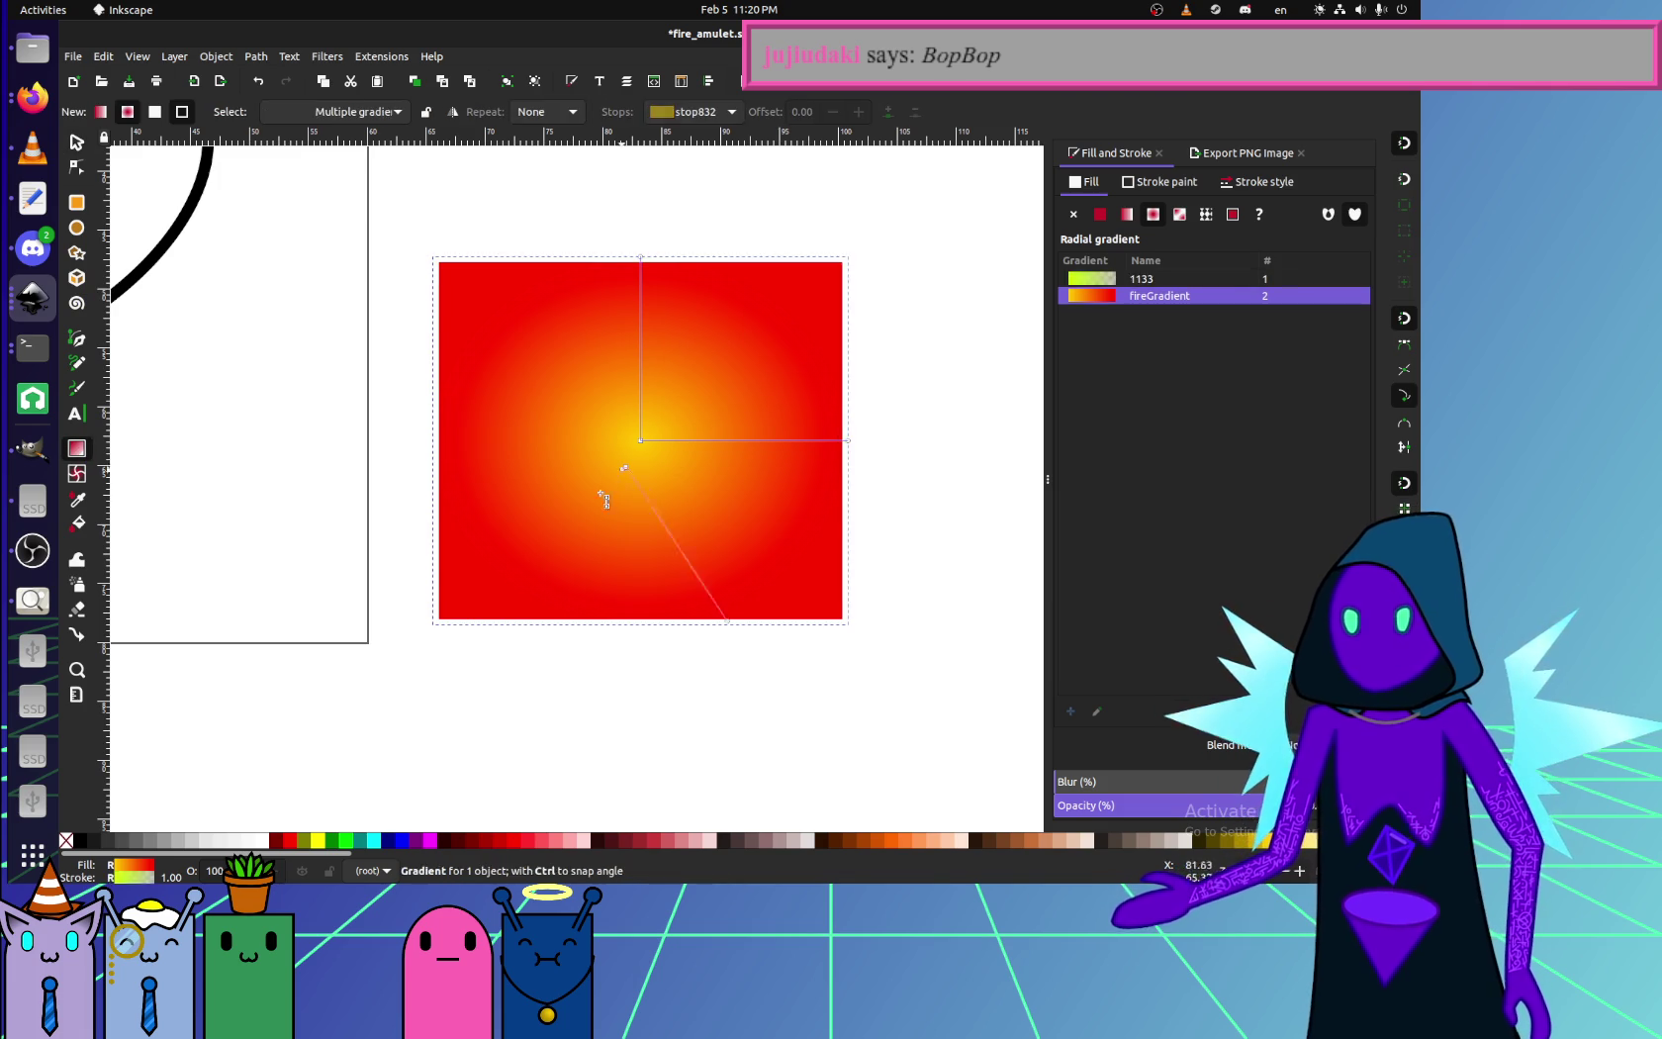
key(ctrl+z)
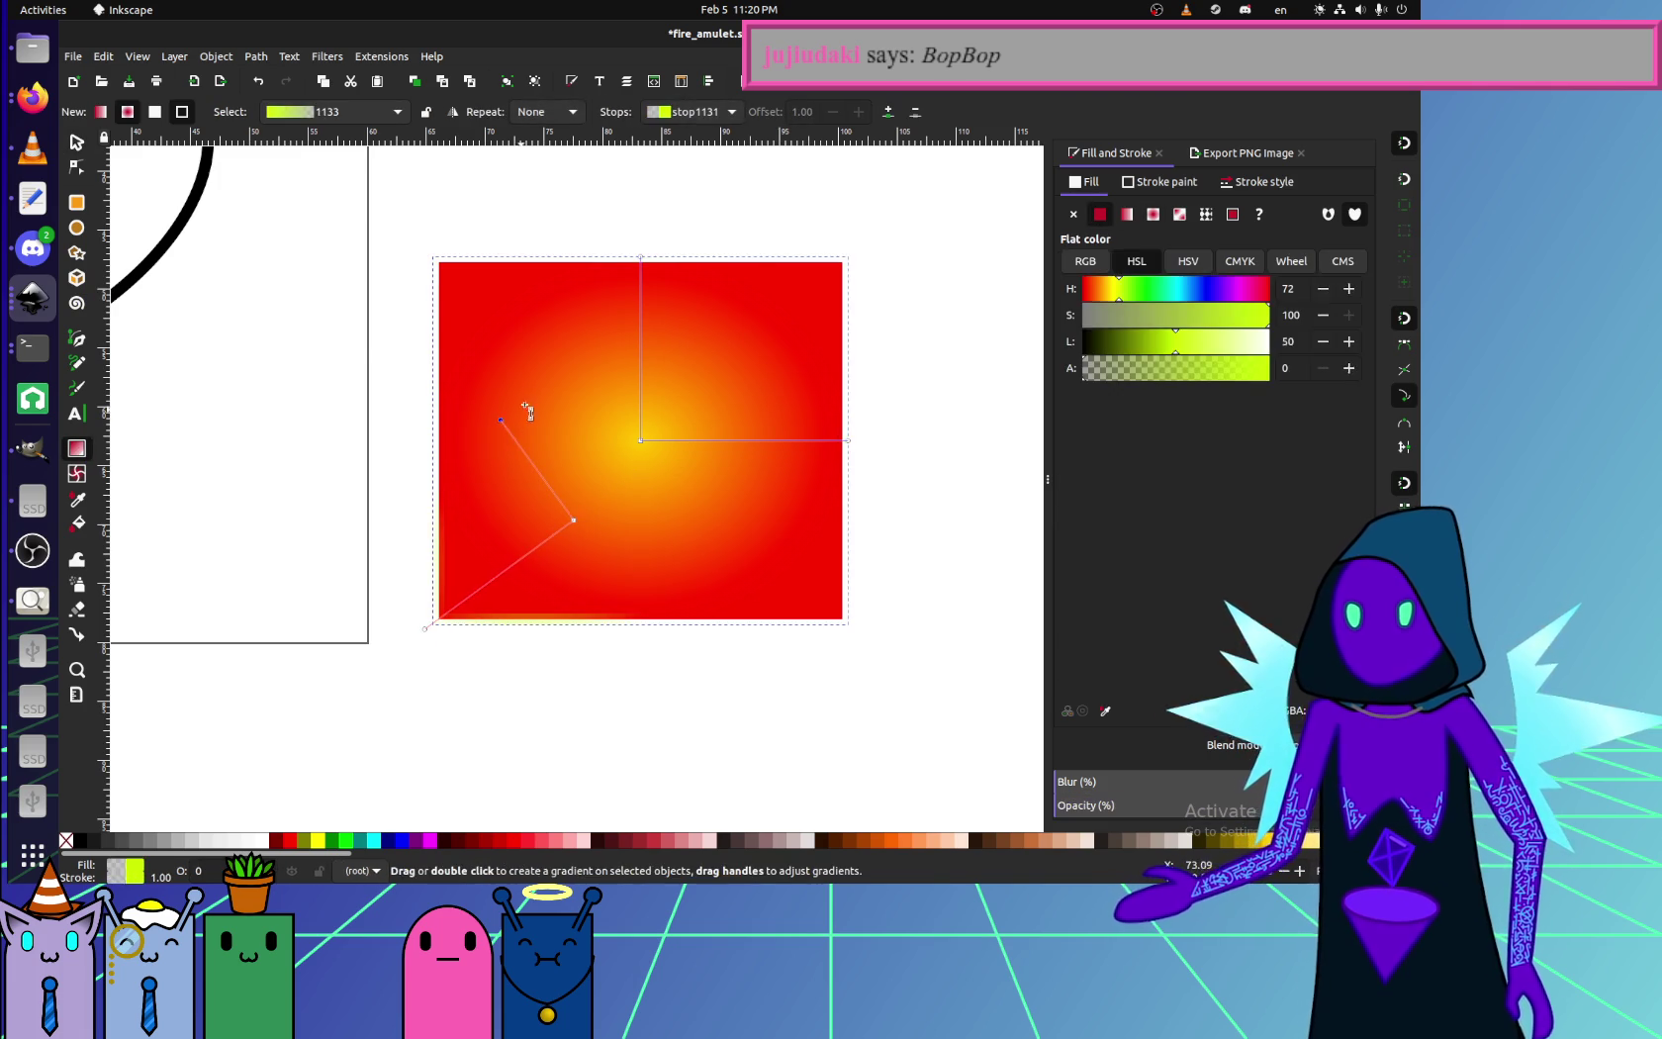
key(ctrl+z)
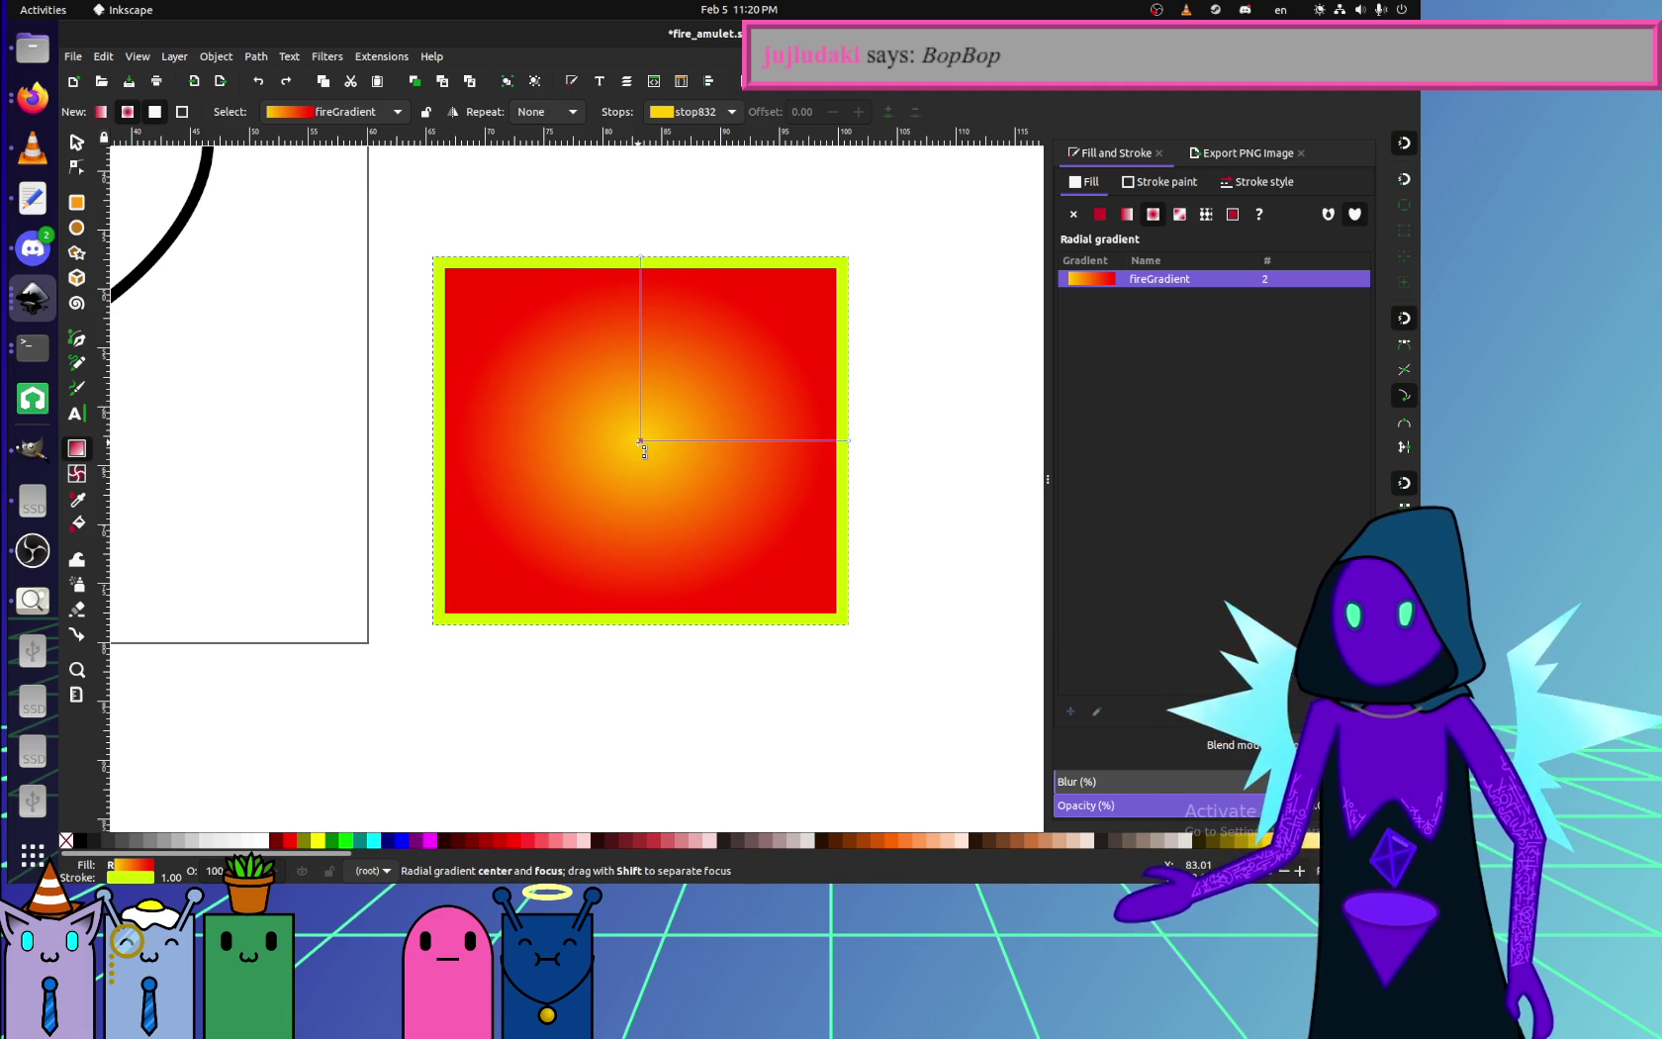
mouse_move(642, 442)
mouse_down()
mouse_move(623, 439)
mouse_move(686, 417)
mouse_up()
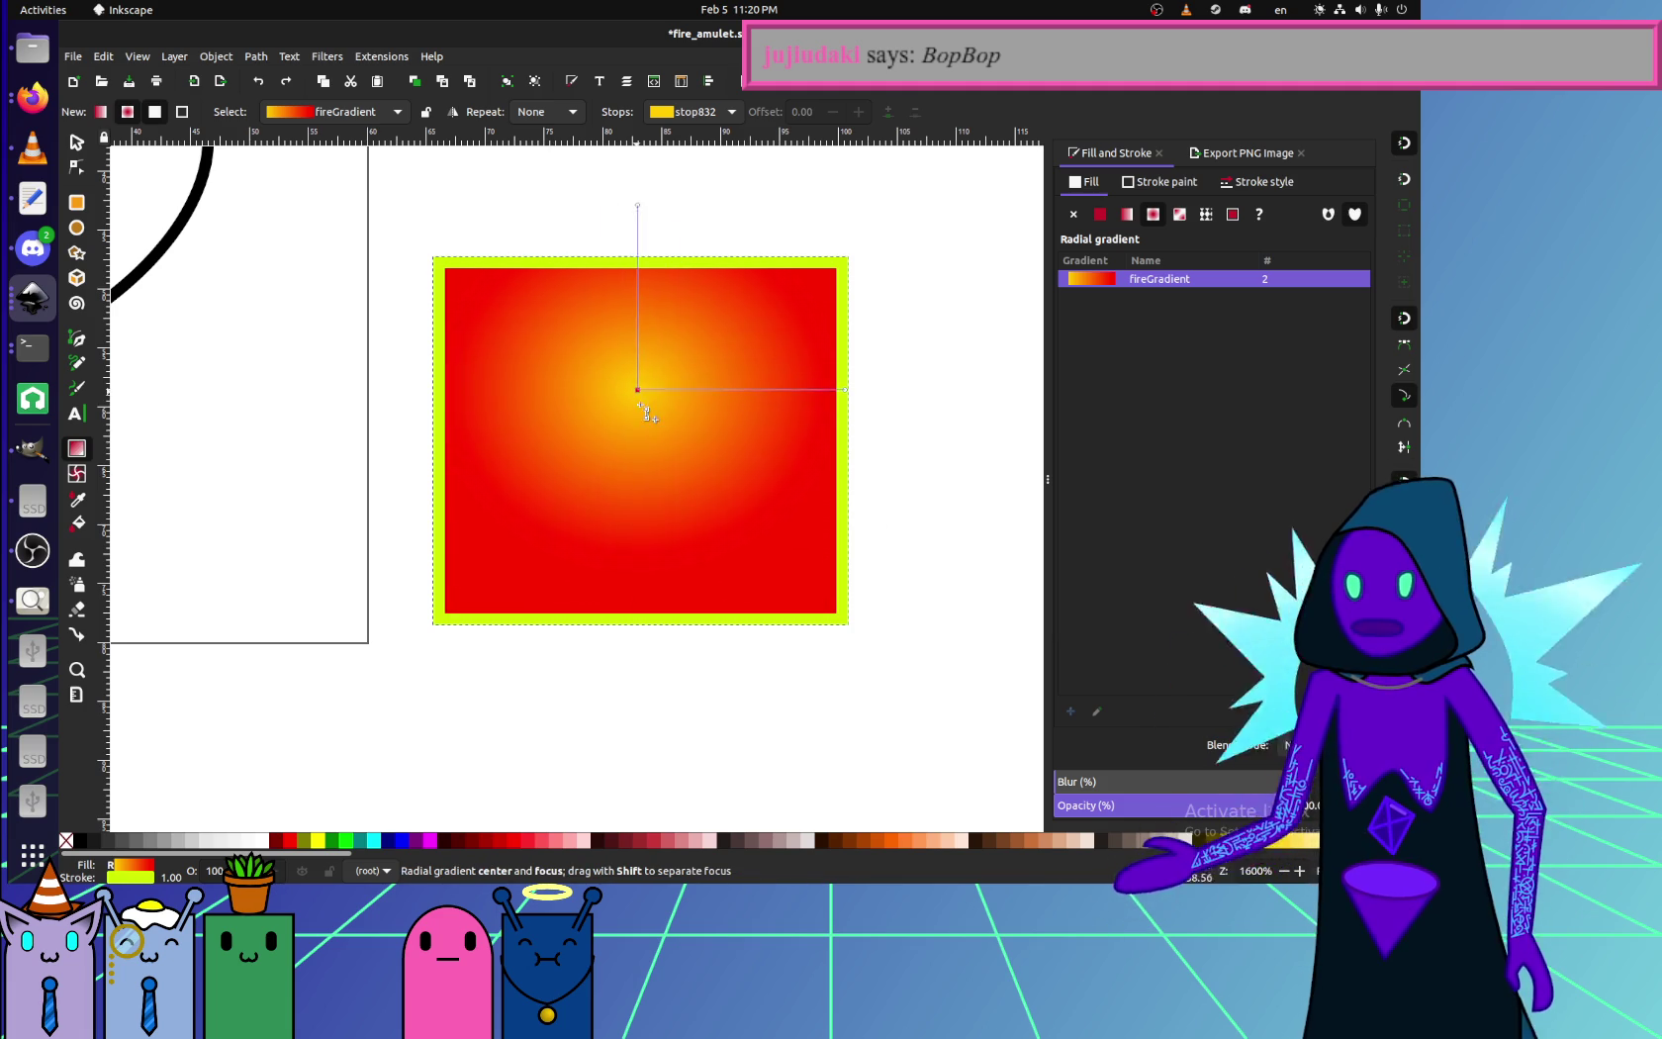
drag(690, 421, 638, 453)
- Shrink both radii into a smaller circle and pull the yellow focus toward its top
drag(845, 454, 768, 454)
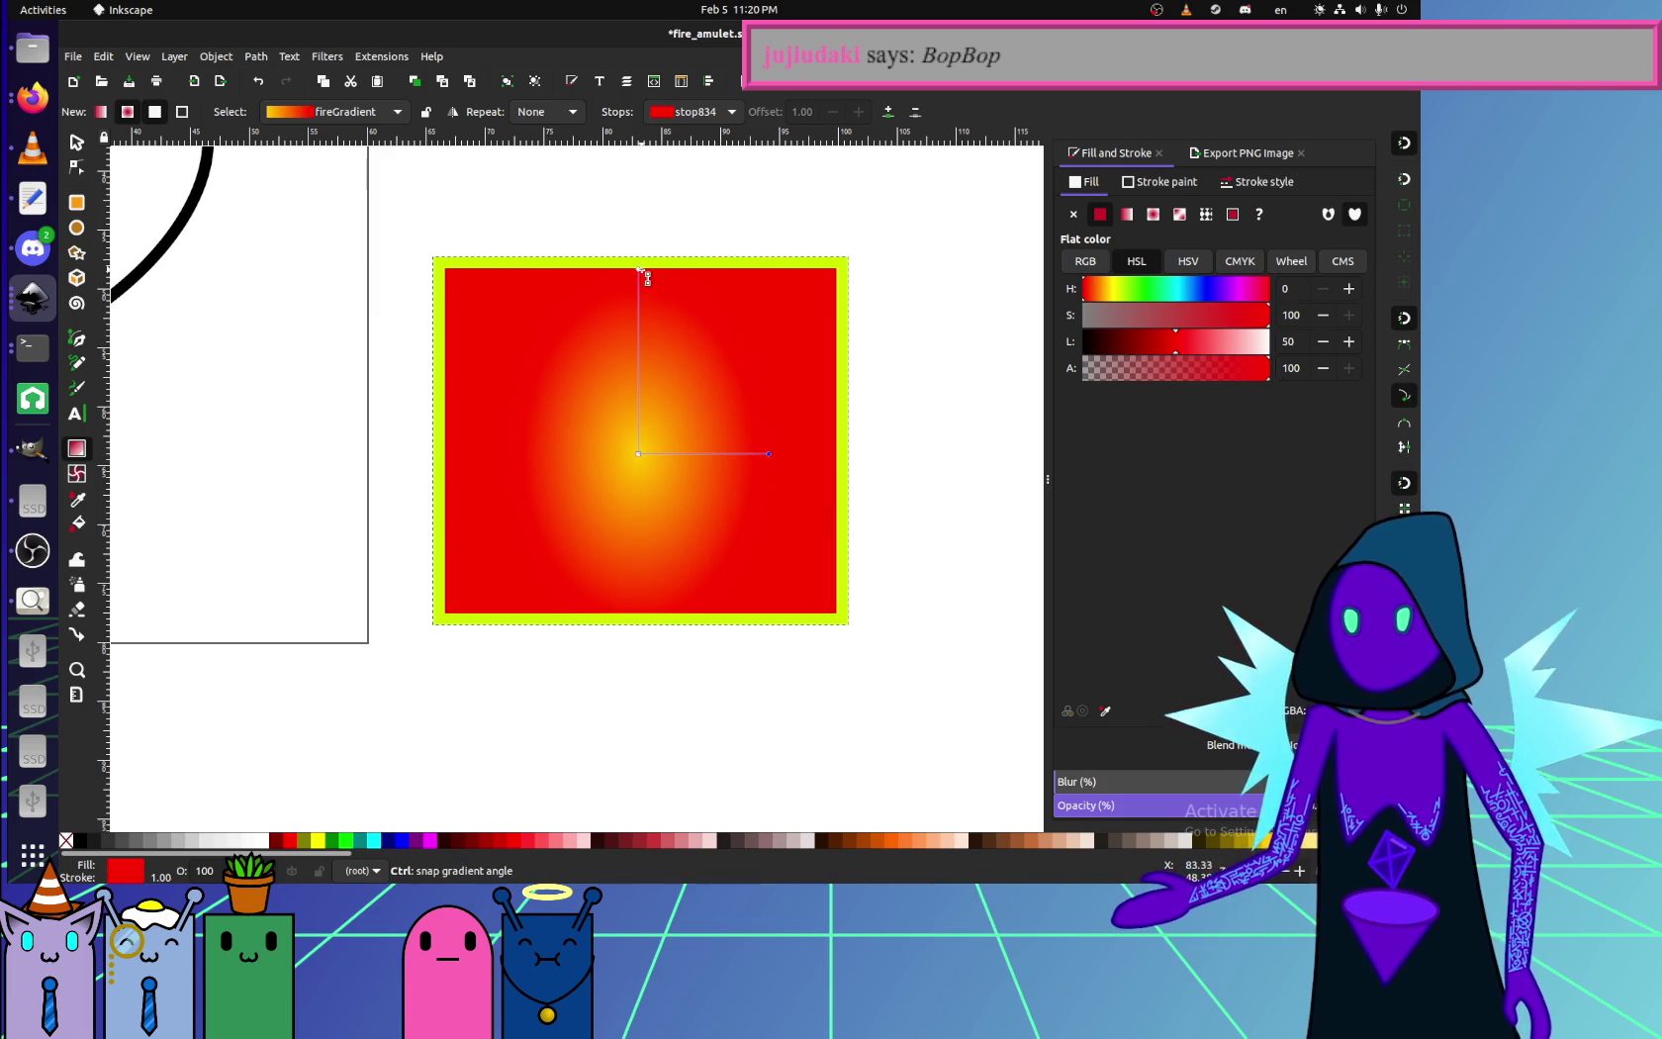
drag(639, 268, 639, 321)
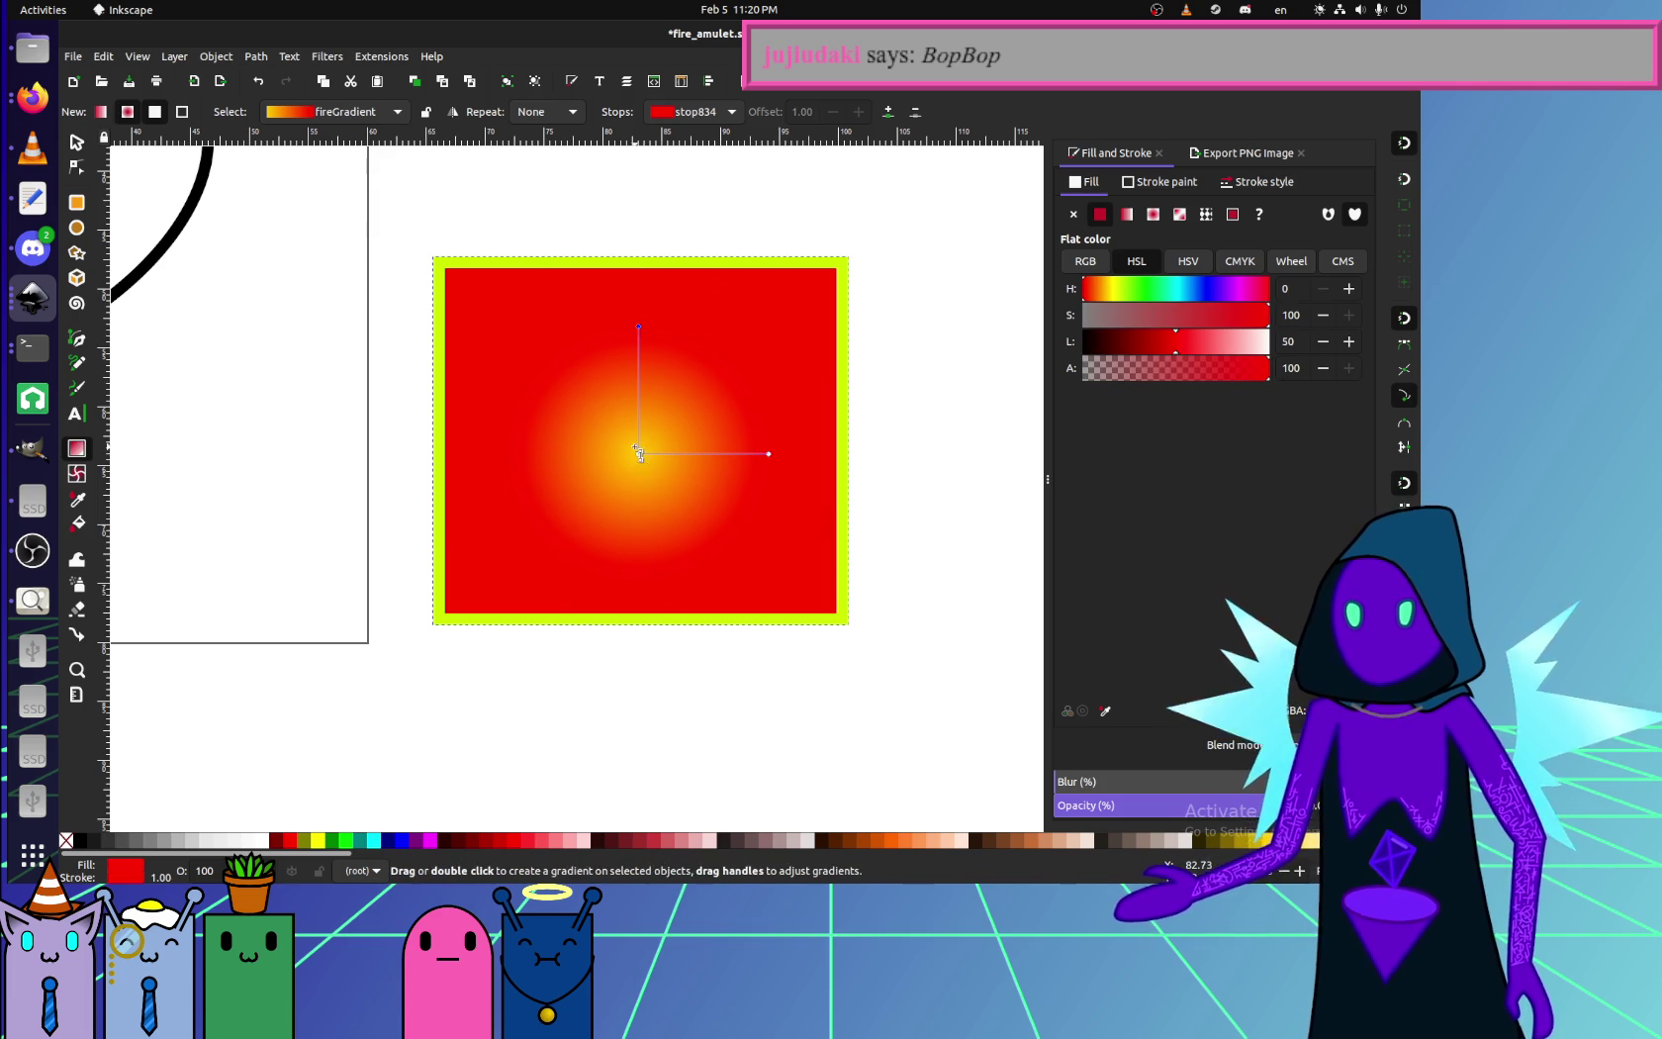
drag(641, 447, 645, 439)
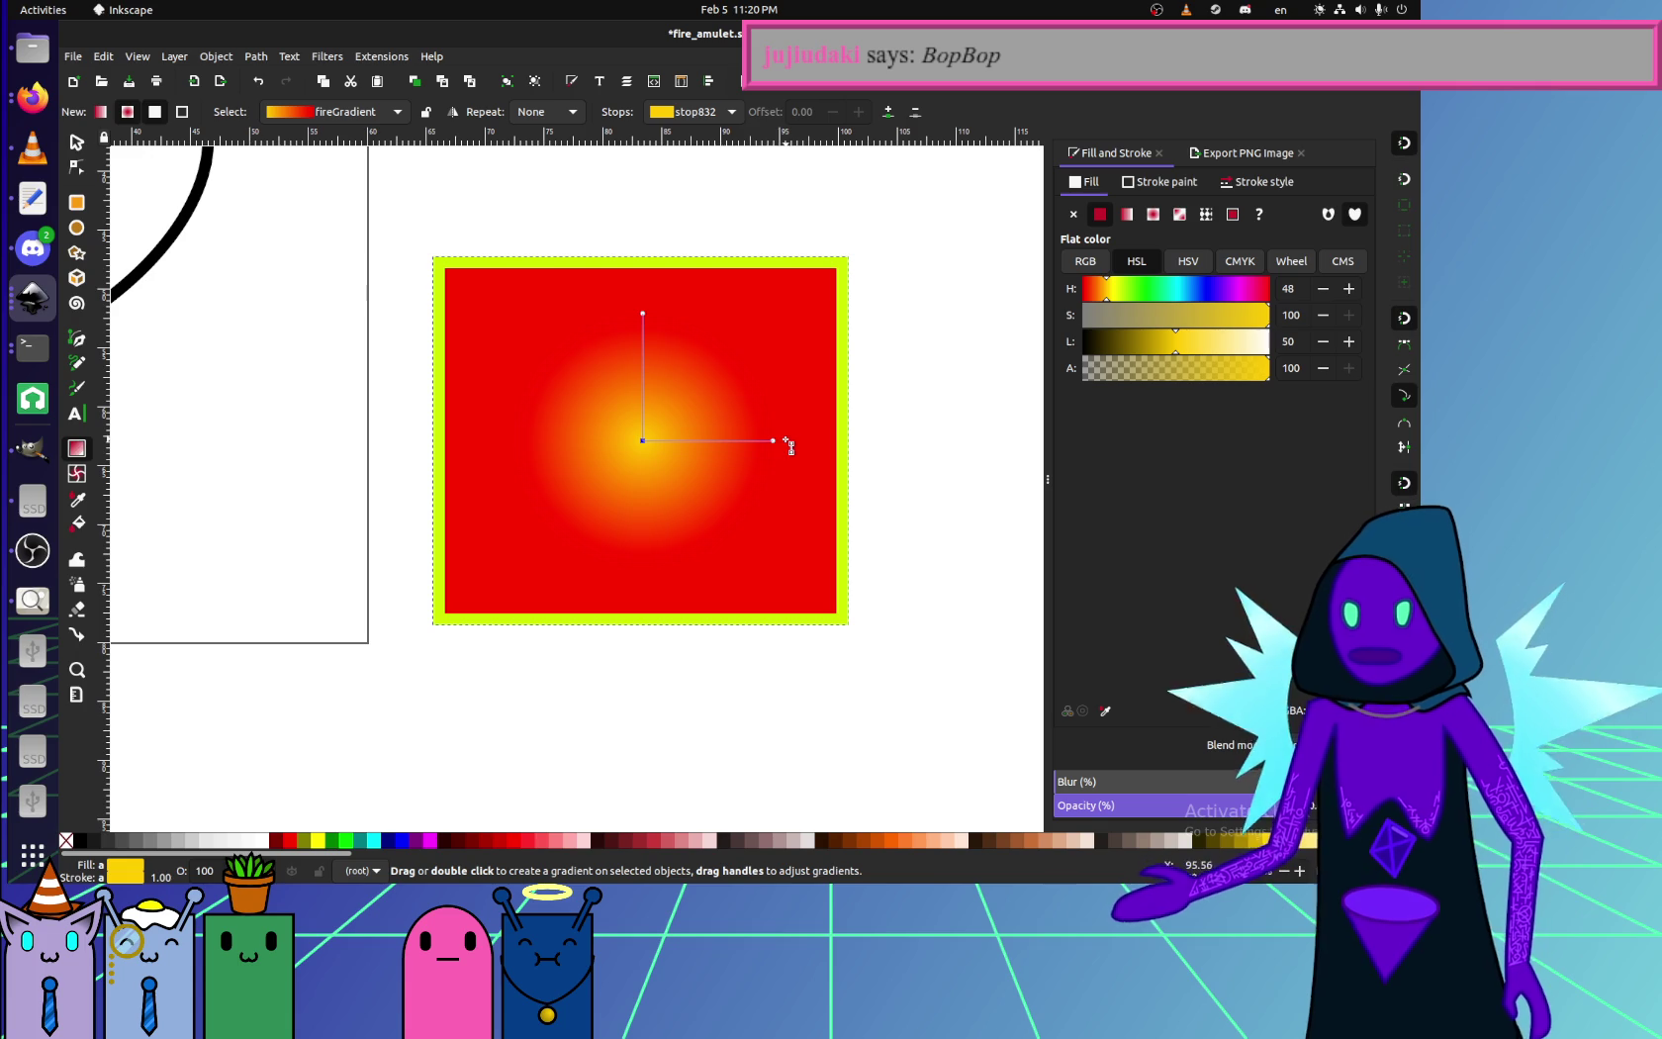
mouse_move(658, 450)
mouse_down()
mouse_move(570, 536)
mouse_move(875, 578)
mouse_move(882, 345)
mouse_move(636, 275)
mouse_move(549, 374)
mouse_move(717, 428)
mouse_move(672, 526)
mouse_move(604, 382)
mouse_move(623, 464)
mouse_move(549, 415)
mouse_move(747, 467)
mouse_move(559, 381)
mouse_move(697, 423)
mouse_move(594, 390)
mouse_move(612, 538)
mouse_move(579, 575)
mouse_move(501, 587)
mouse_move(369, 488)
mouse_move(234, 430)
mouse_move(99, 430)
mouse_move(425, 432)
mouse_up()
mouse_move(613, 435)
mouse_down()
mouse_move(682, 406)
mouse_move(836, 465)
mouse_move(747, 529)
mouse_move(773, 413)
mouse_move(698, 524)
mouse_move(638, 391)
mouse_move(742, 499)
mouse_move(787, 480)
mouse_move(687, 360)
mouse_move(761, 602)
mouse_move(771, 268)
mouse_move(683, 423)
mouse_move(731, 619)
mouse_move(810, 401)
mouse_move(697, 282)
mouse_move(813, 622)
mouse_move(731, 326)
mouse_move(823, 416)
mouse_up()
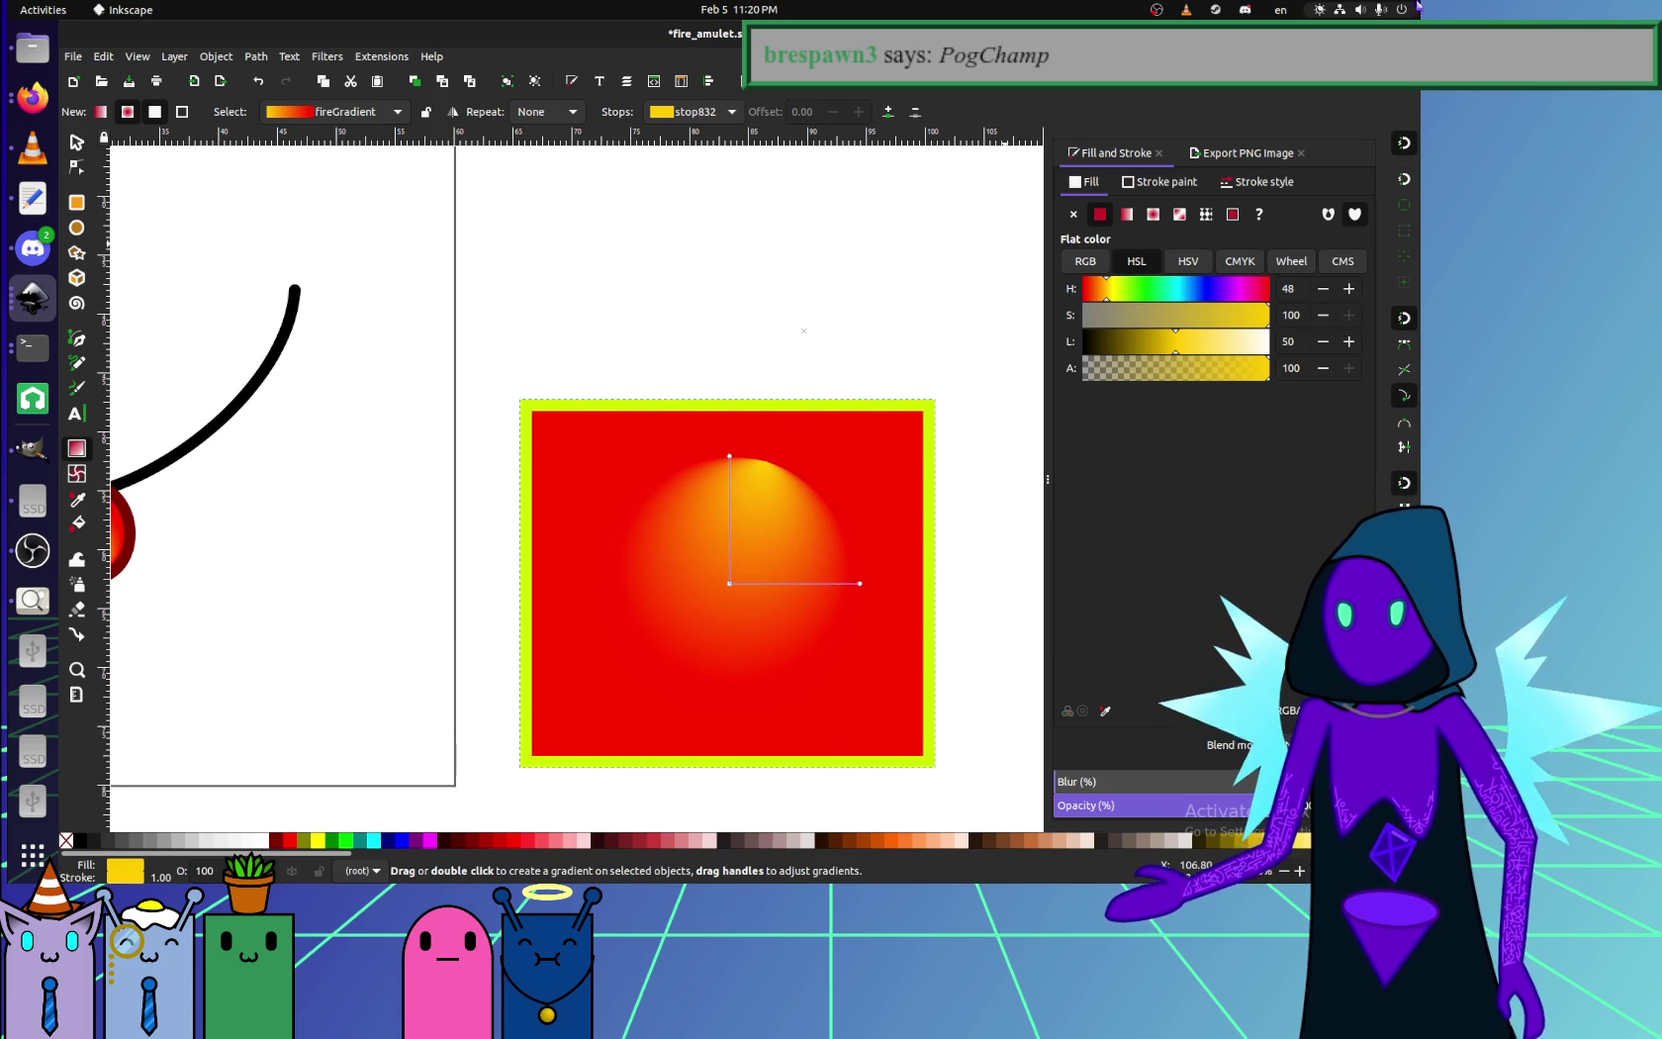
key(alt+Tab)
- Bring up the cursedcube.svg source and glance at the Firefox cube preview
click(33, 197)
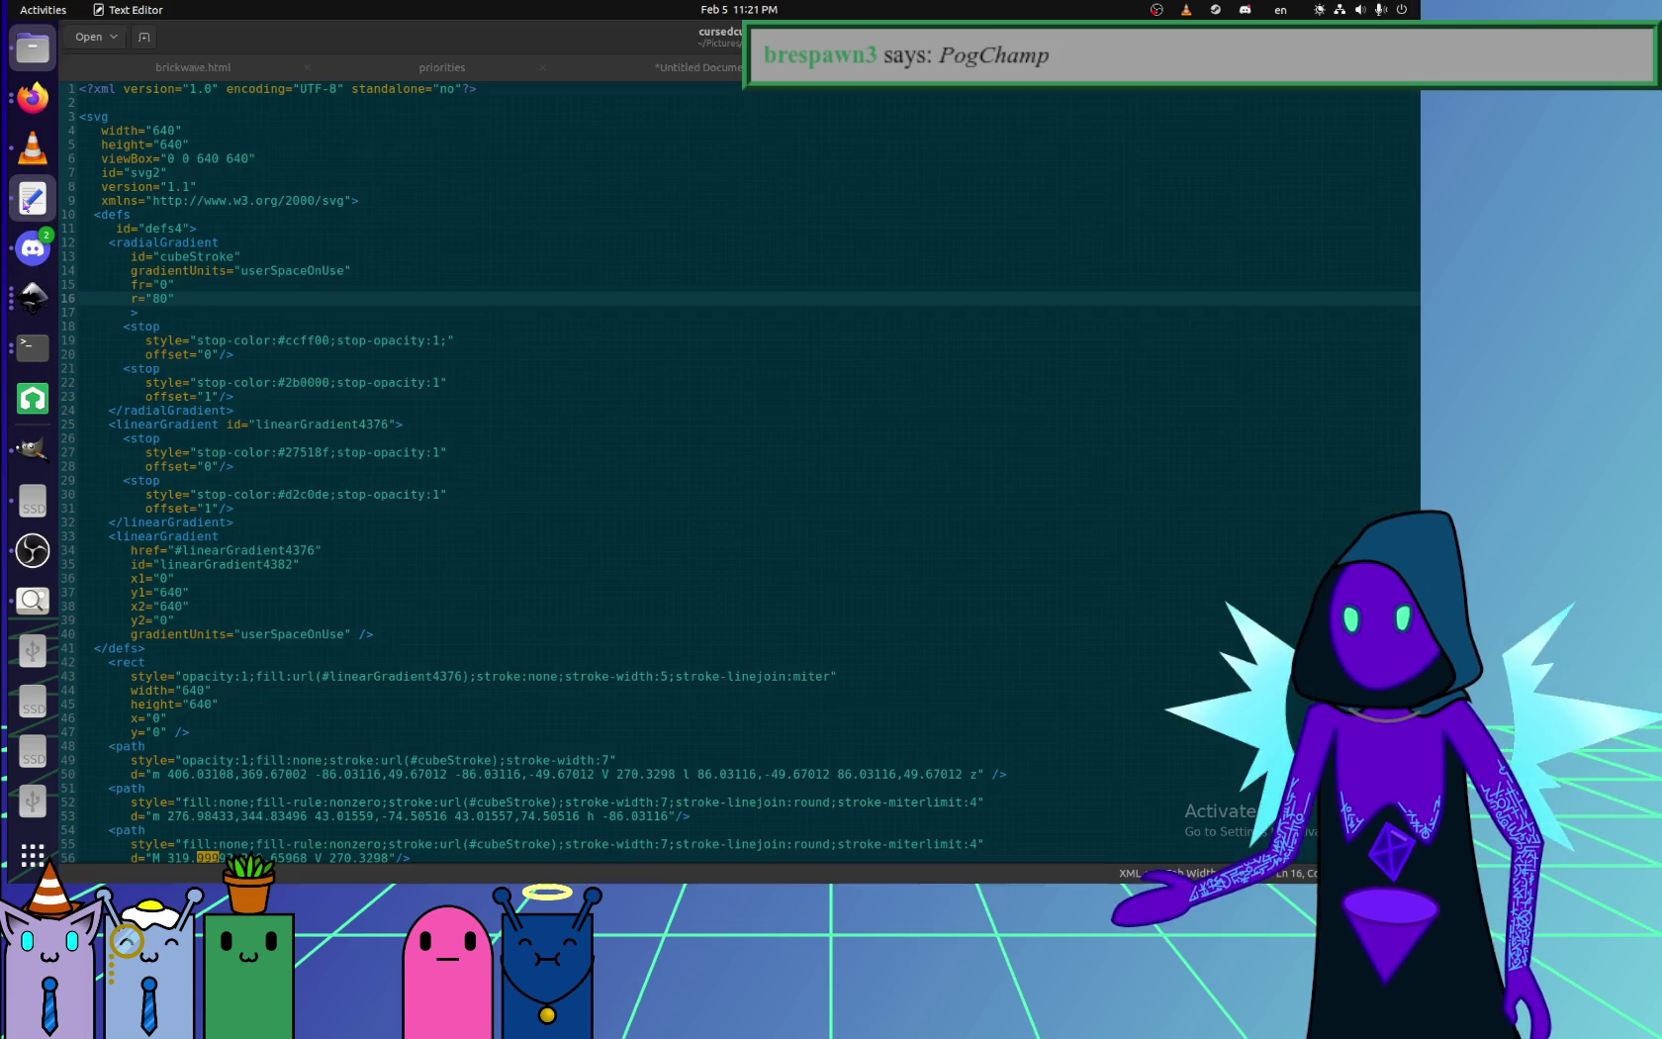
click(465, 570)
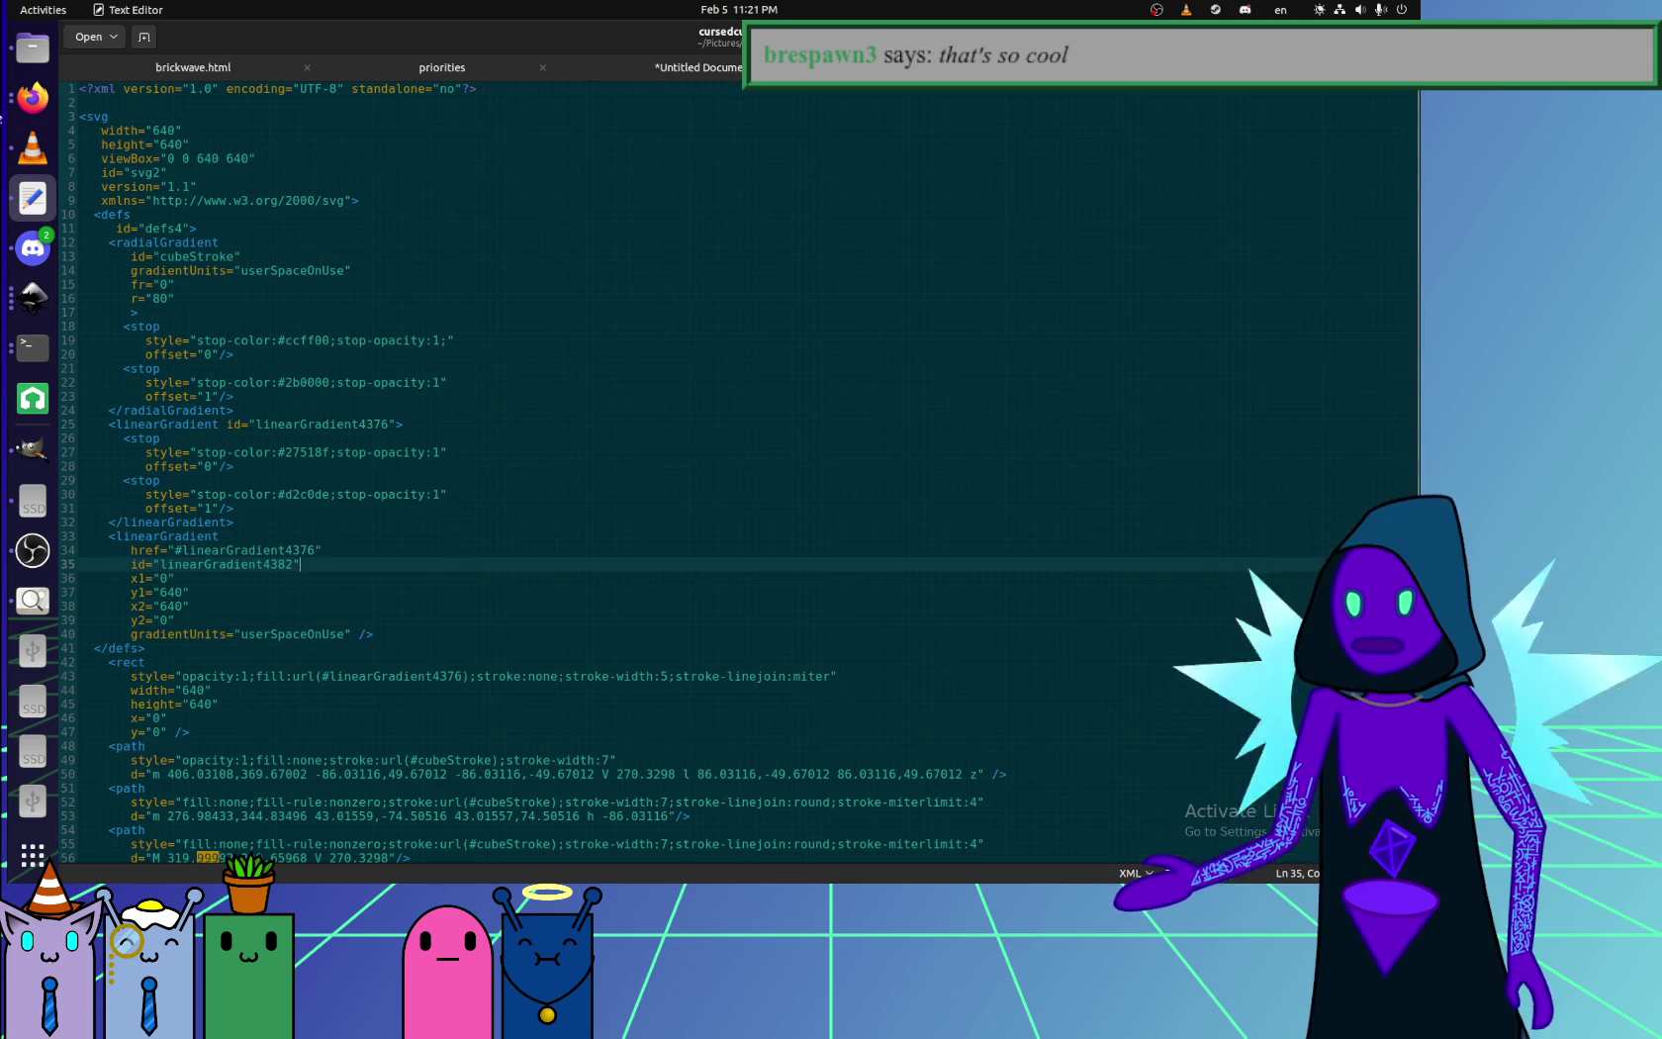
key(alt+Tab)
key(ctrl+Page_Up)
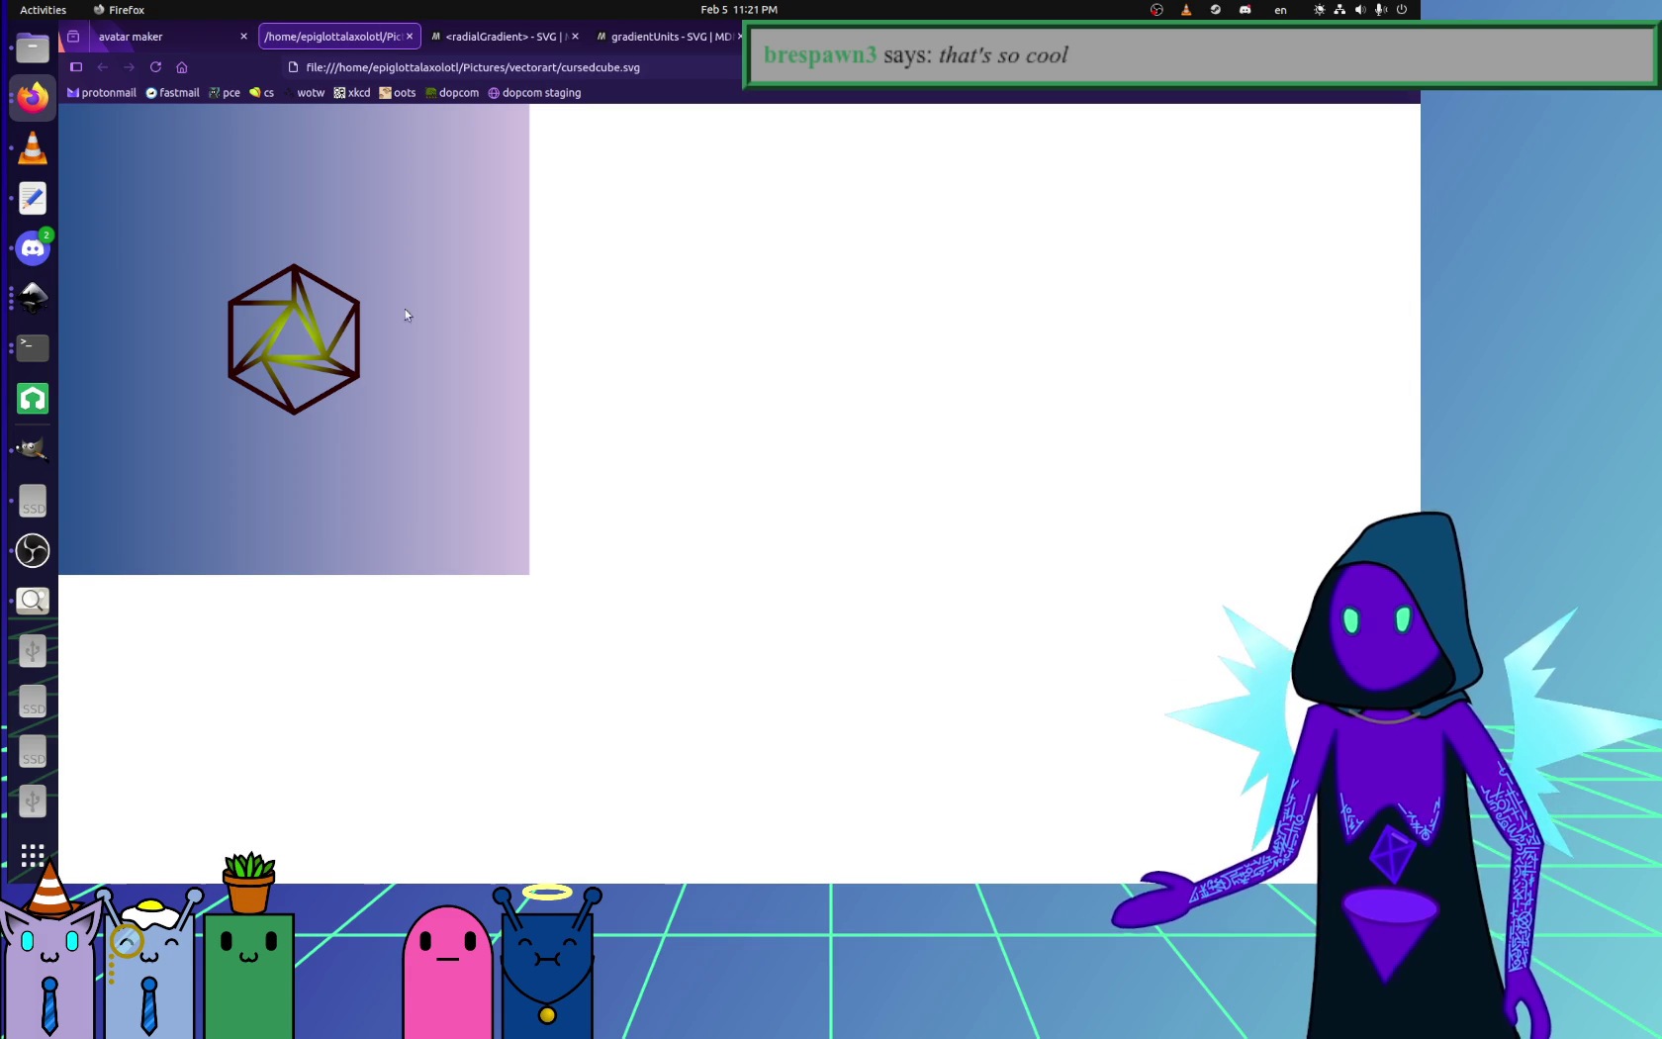
click(39, 202)
- Change the cubeStroke radius from 80 to 100, save, and reload the cube preview
click(159, 298)
key(BackSpace)
key(BackSpace)
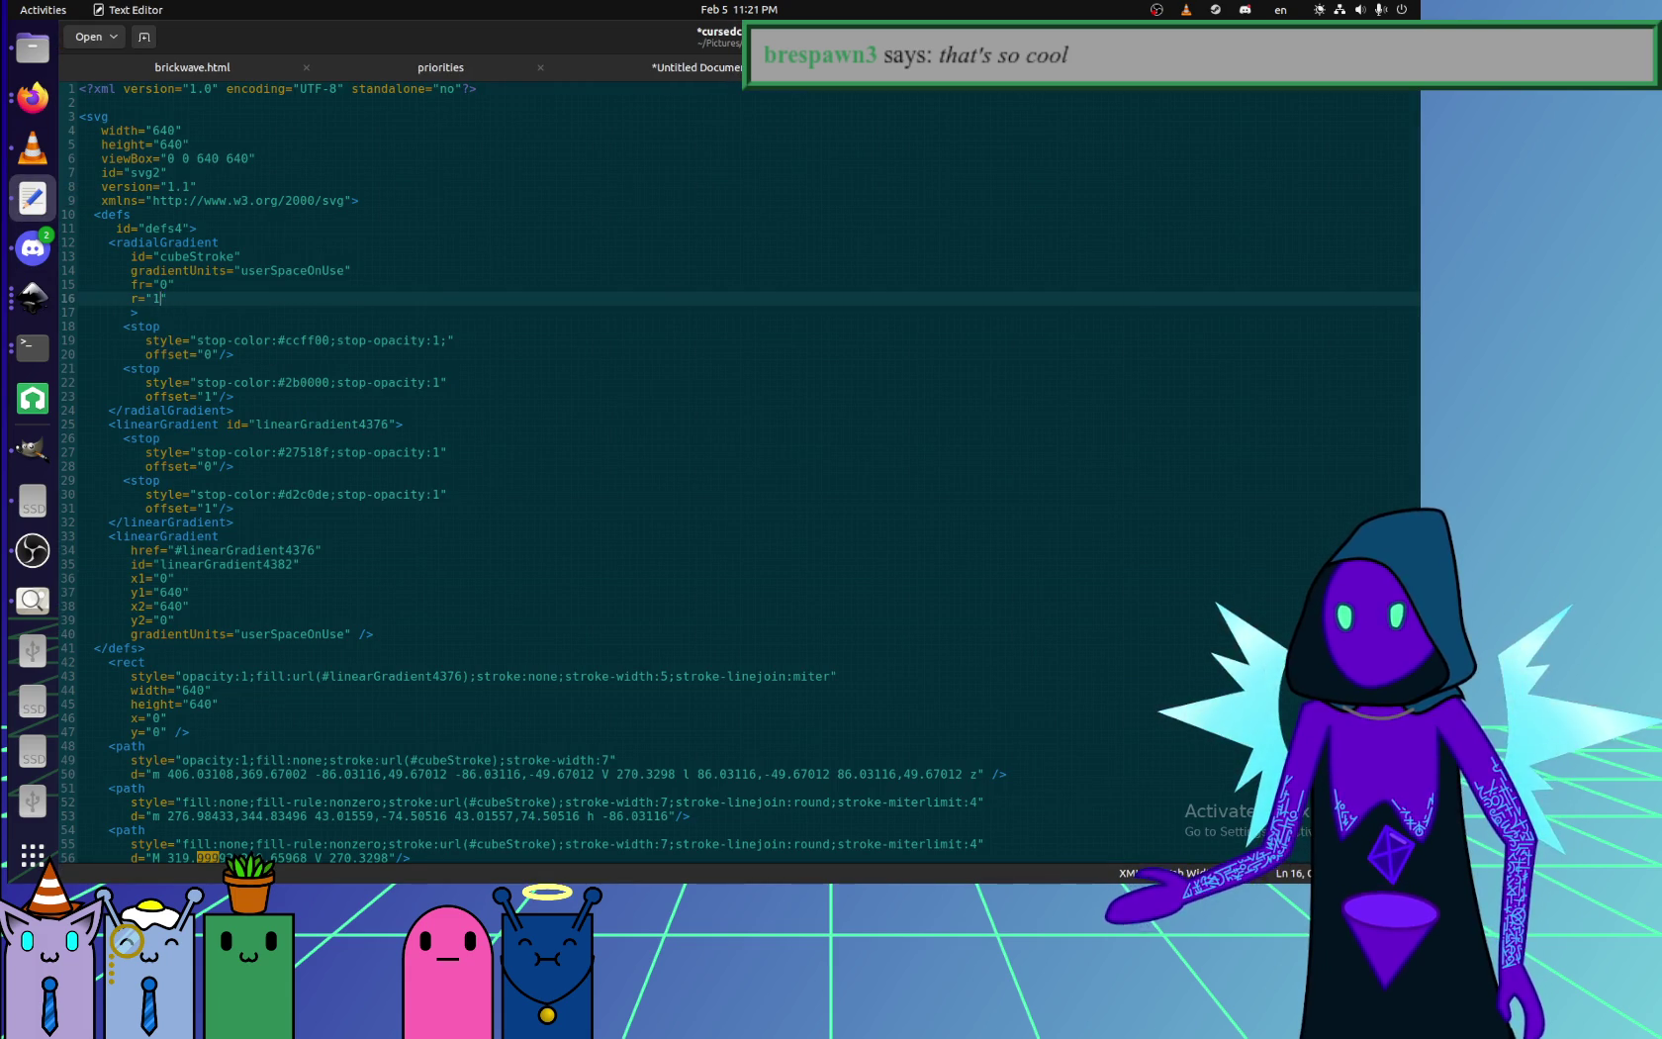
text(100)
key(ctrl+s)
click(34, 96)
key(ctrl+r)
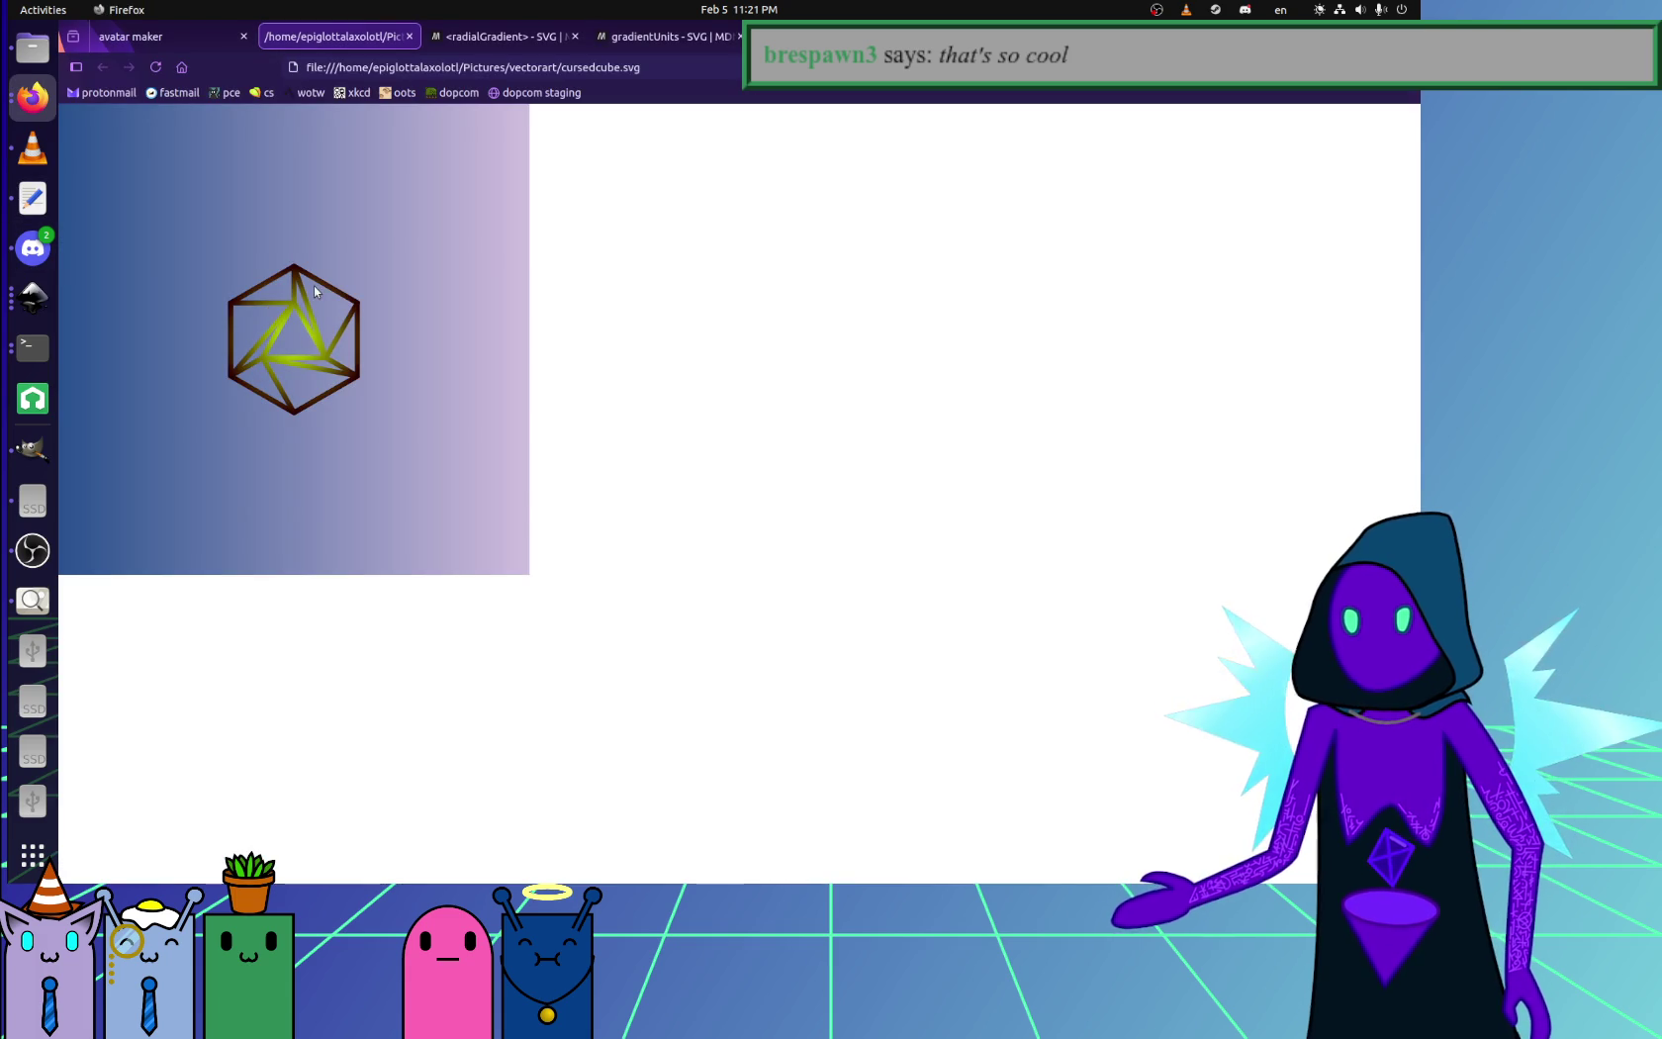
click(33, 202)
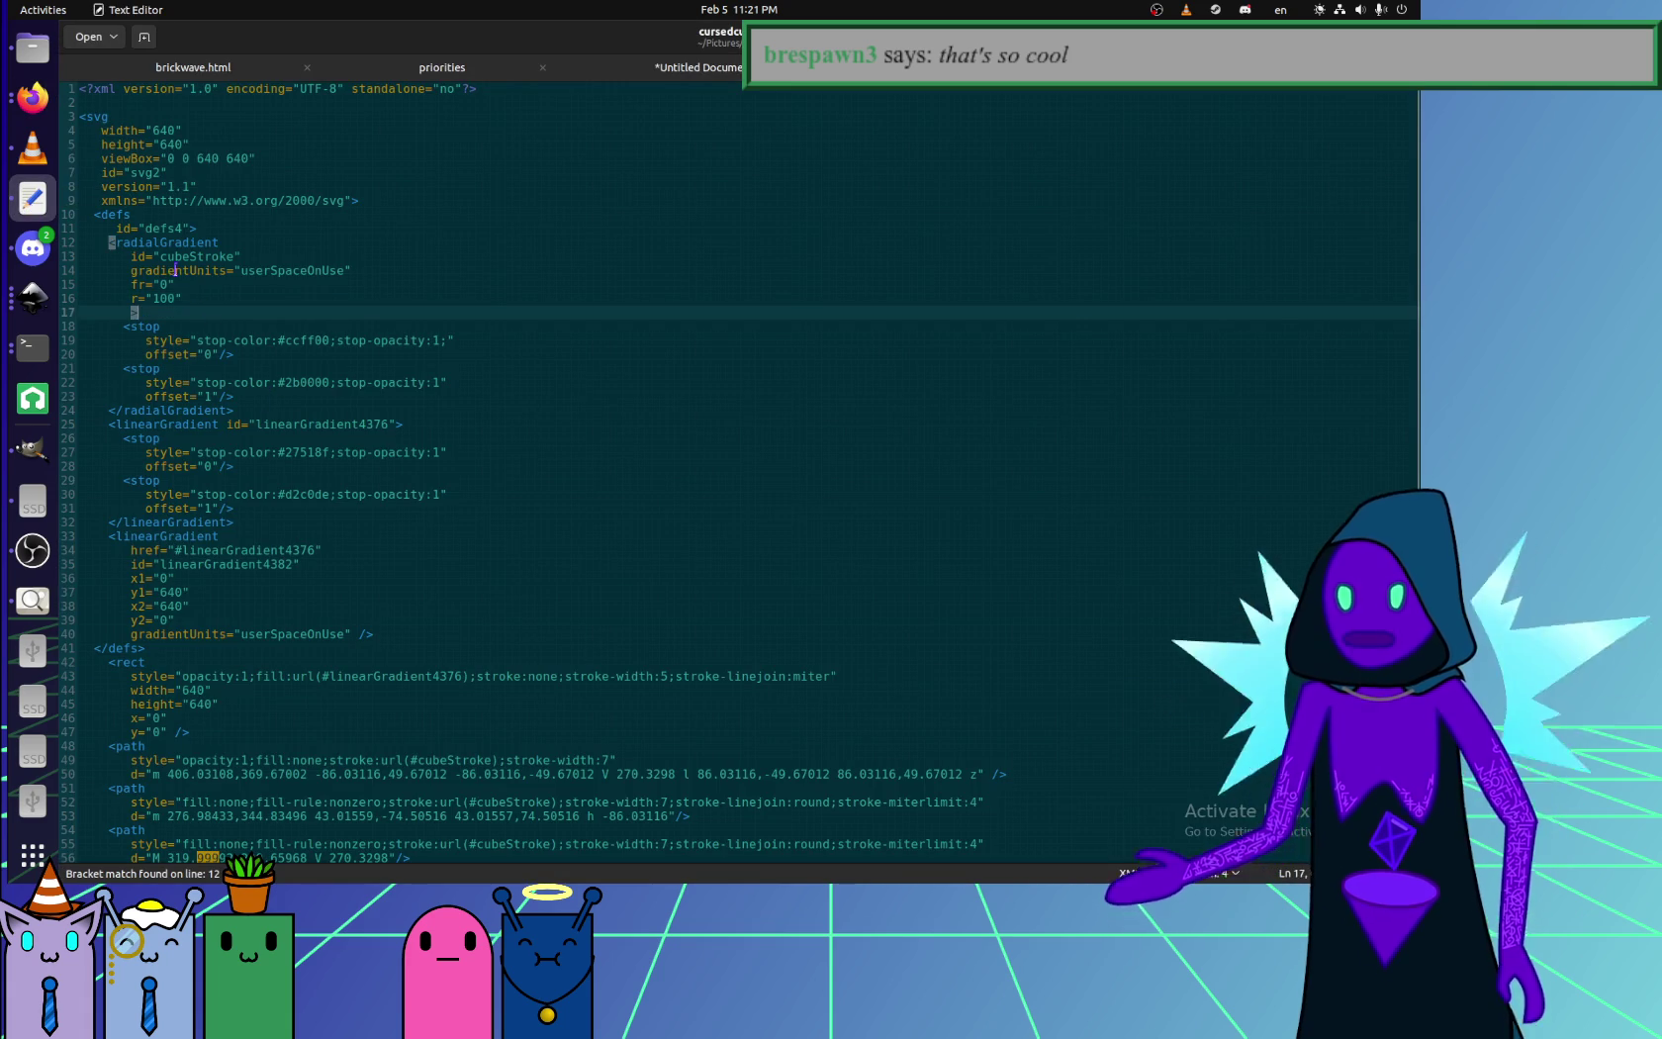
click(33, 97)
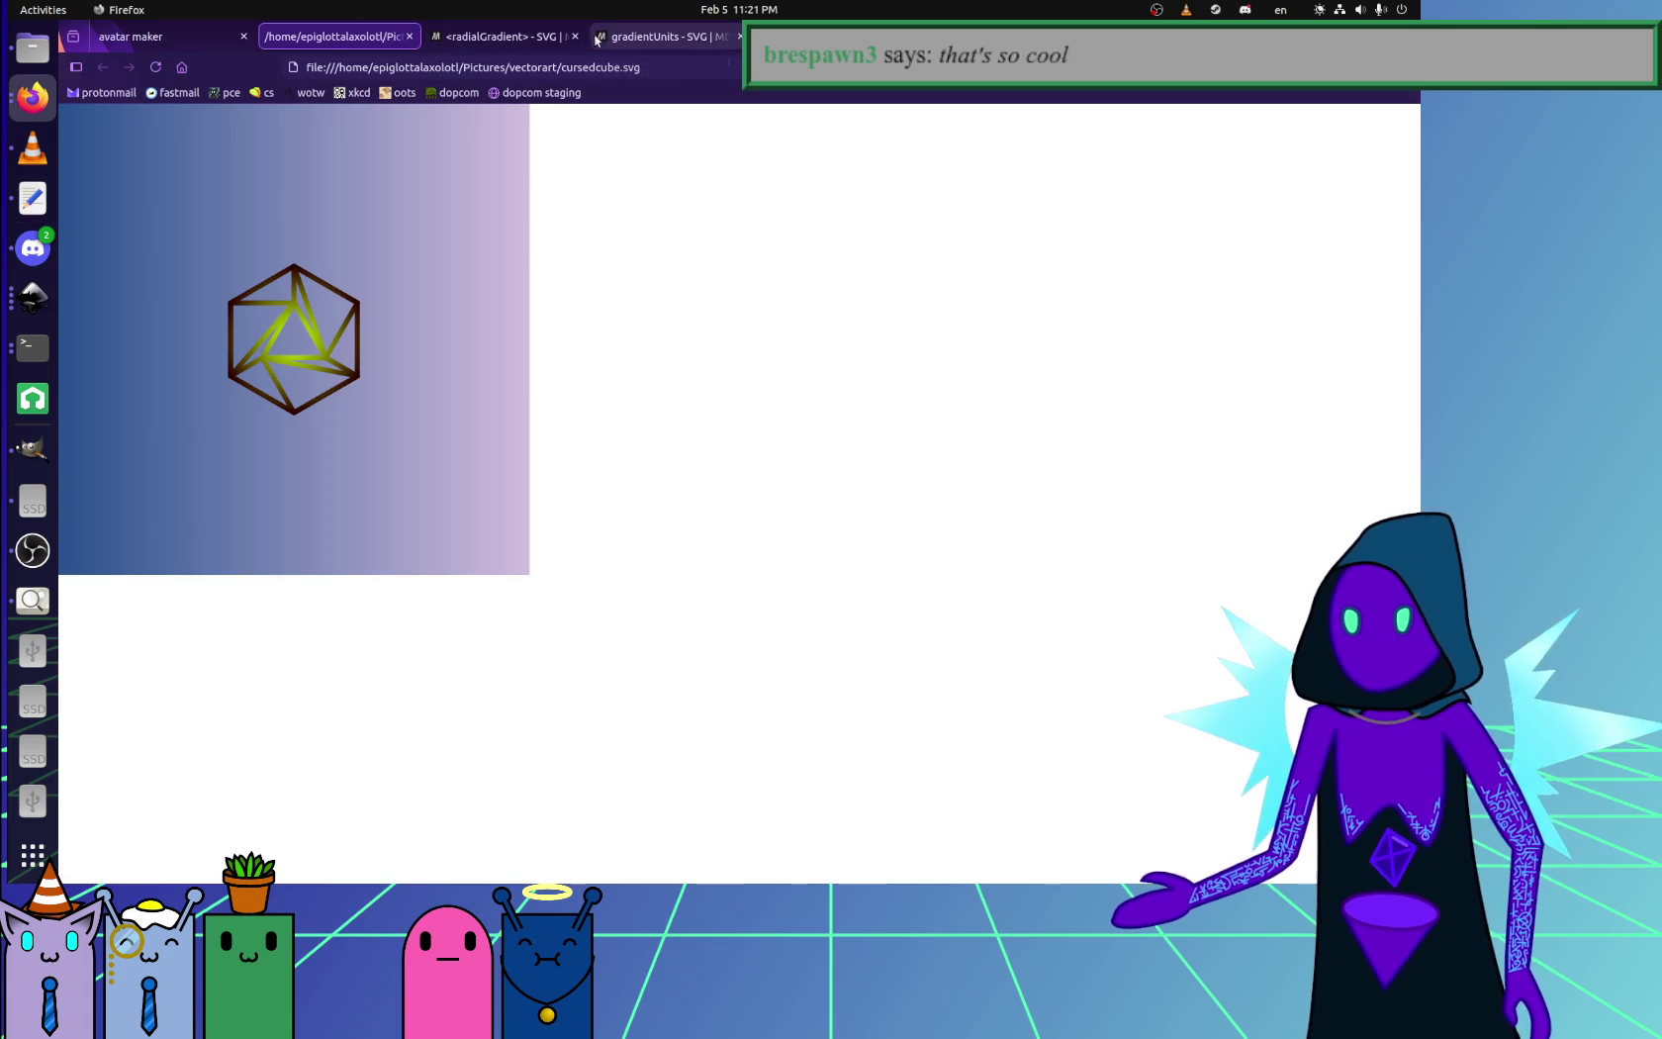
key(alt+Tab)
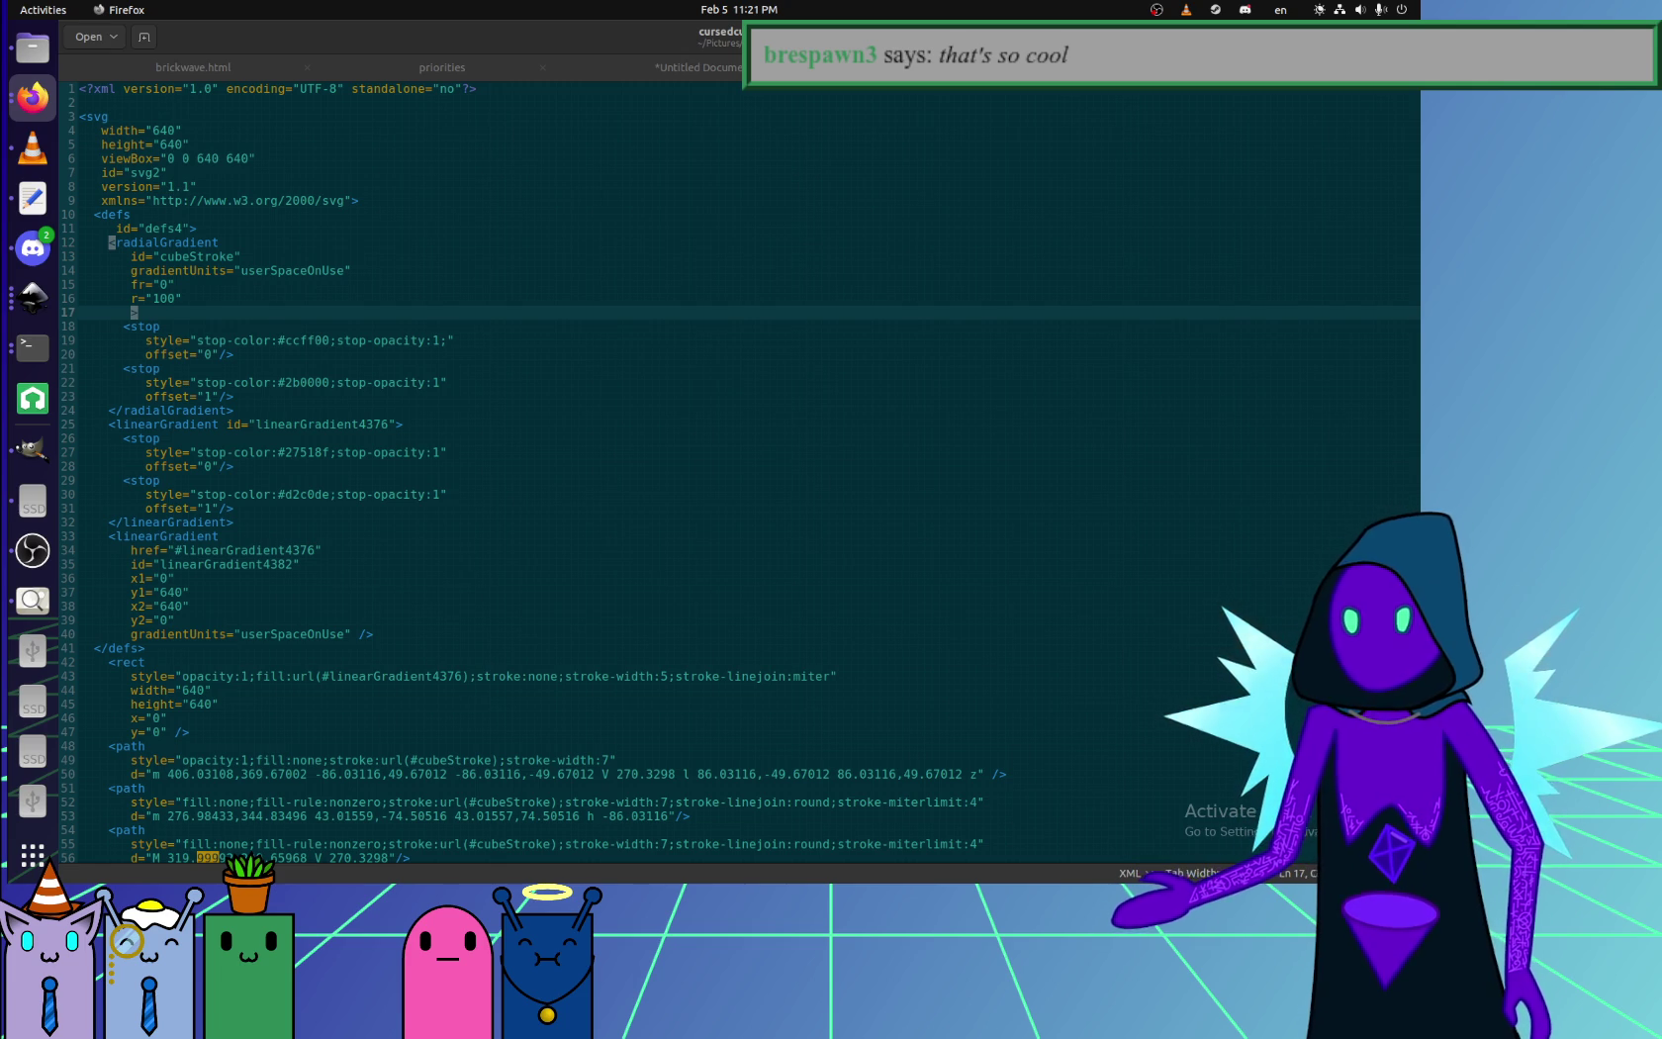
click(276, 298)
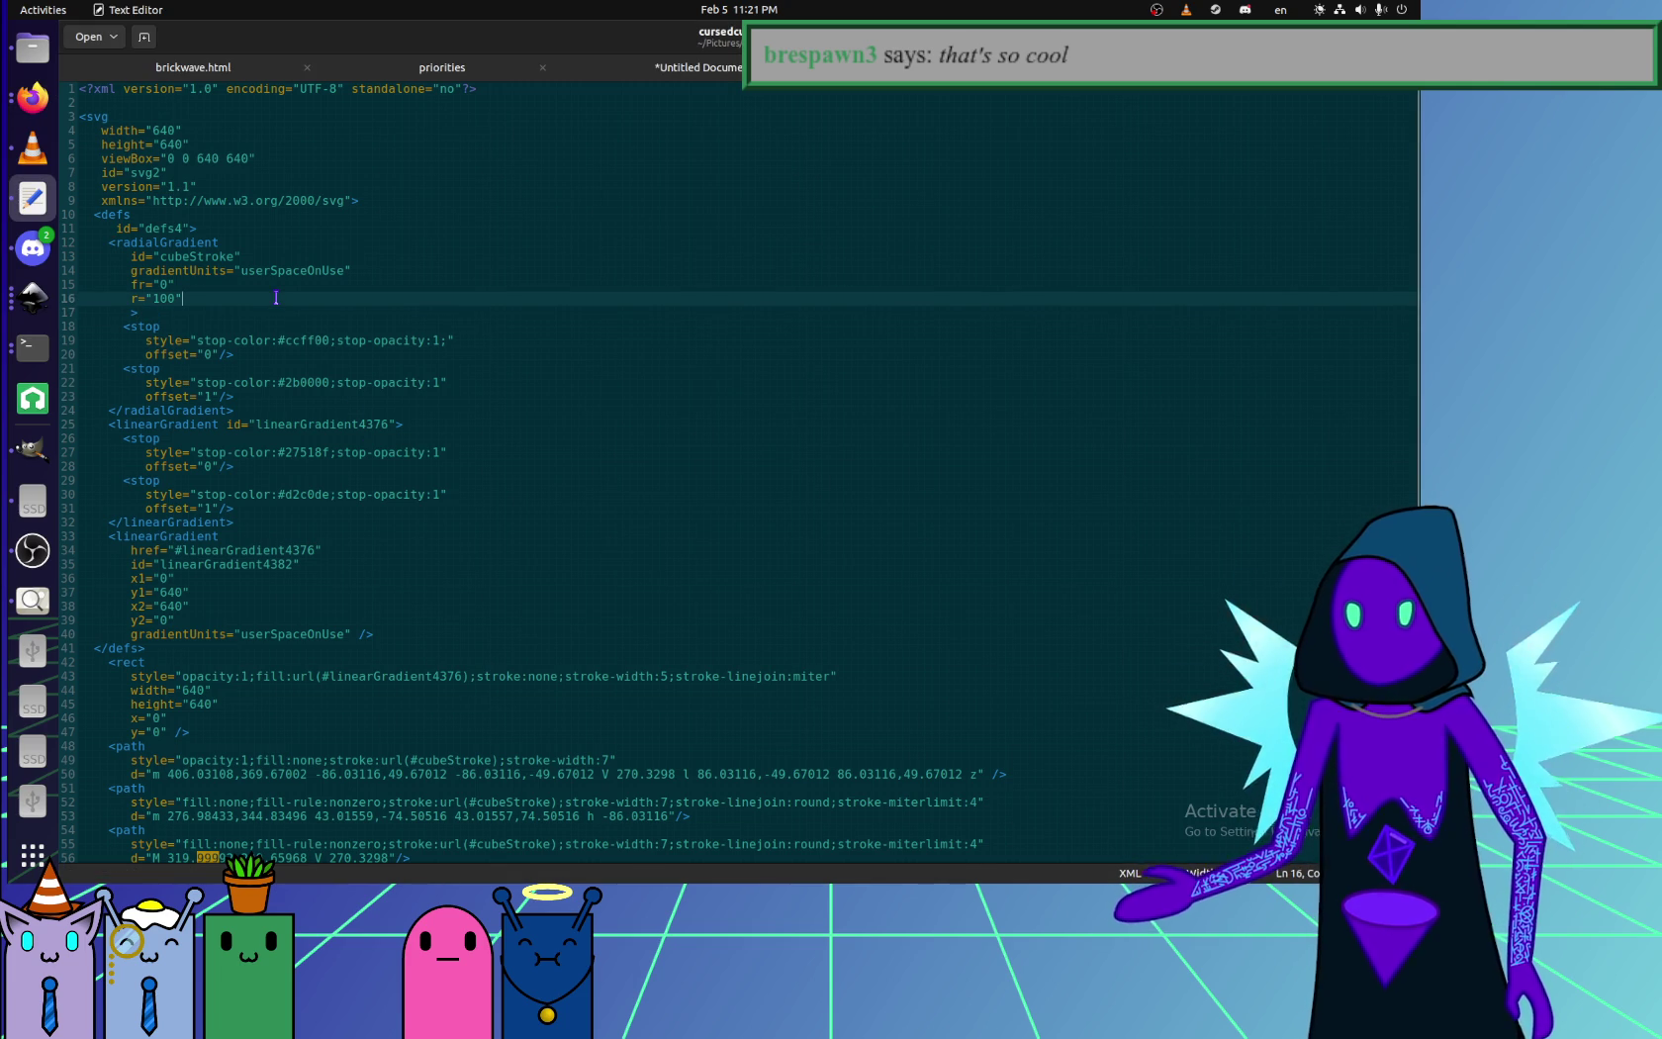
- Add a cy="600" line below r="100", save, and reload Firefox to see the dark brown outline
key(Return)
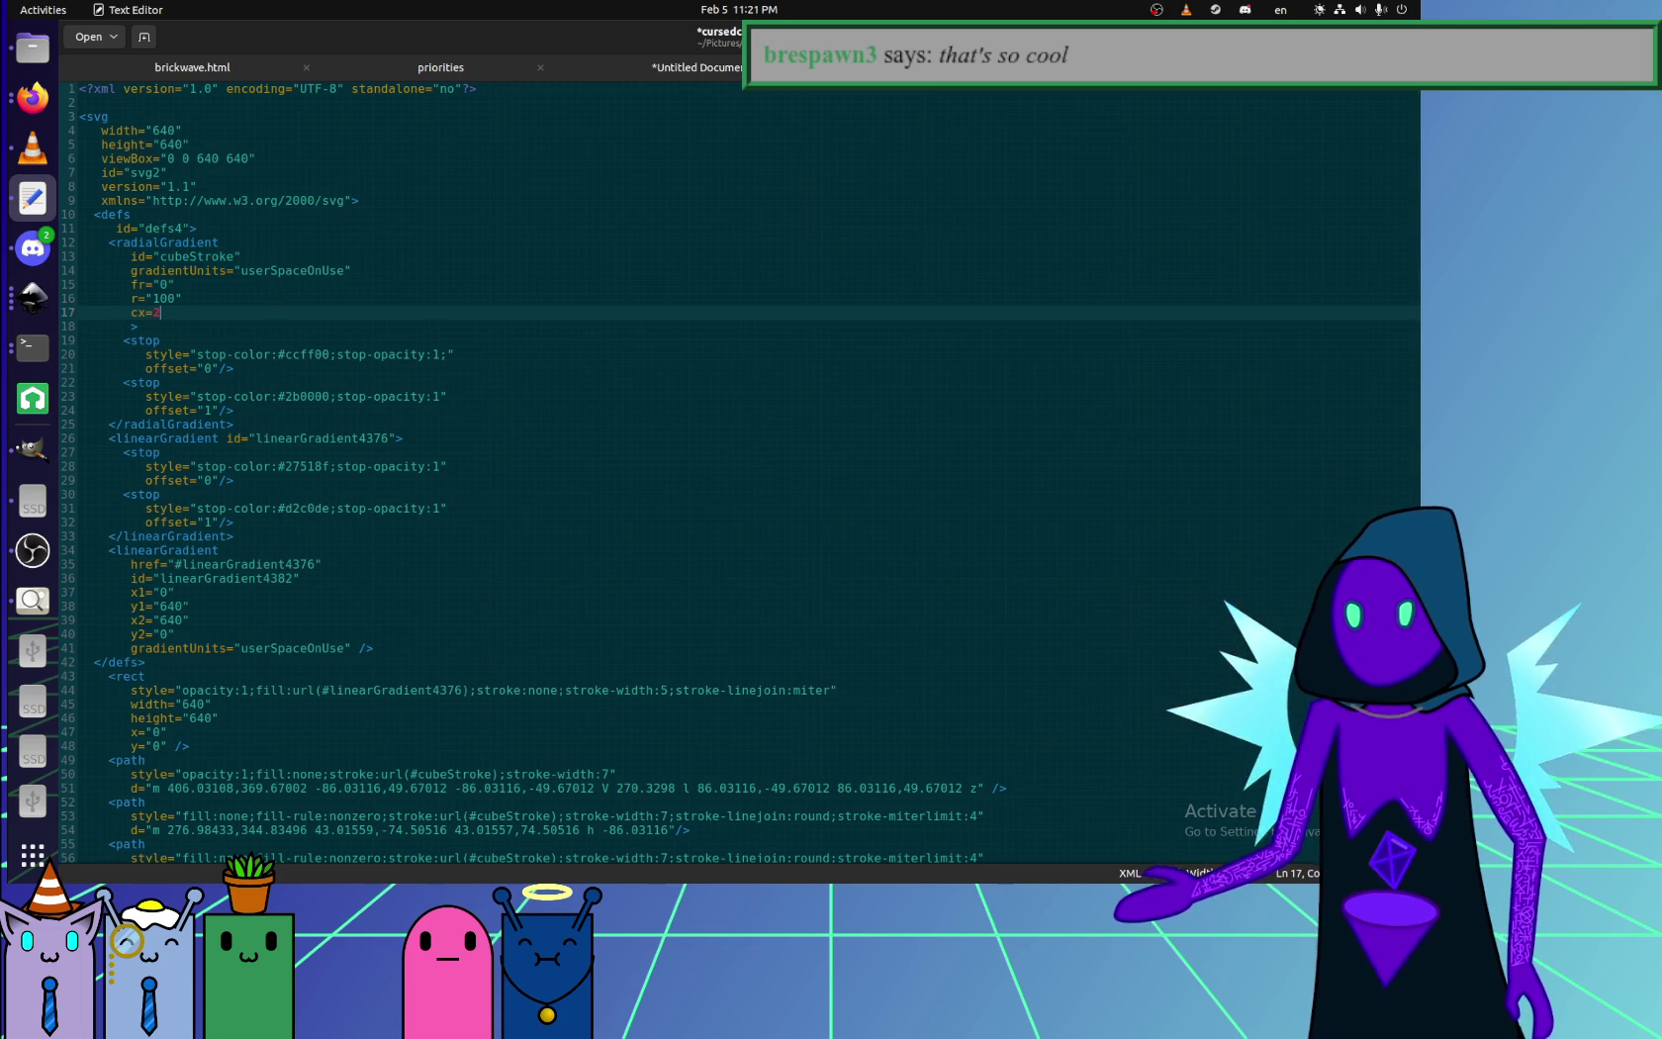
text(cx=25%)
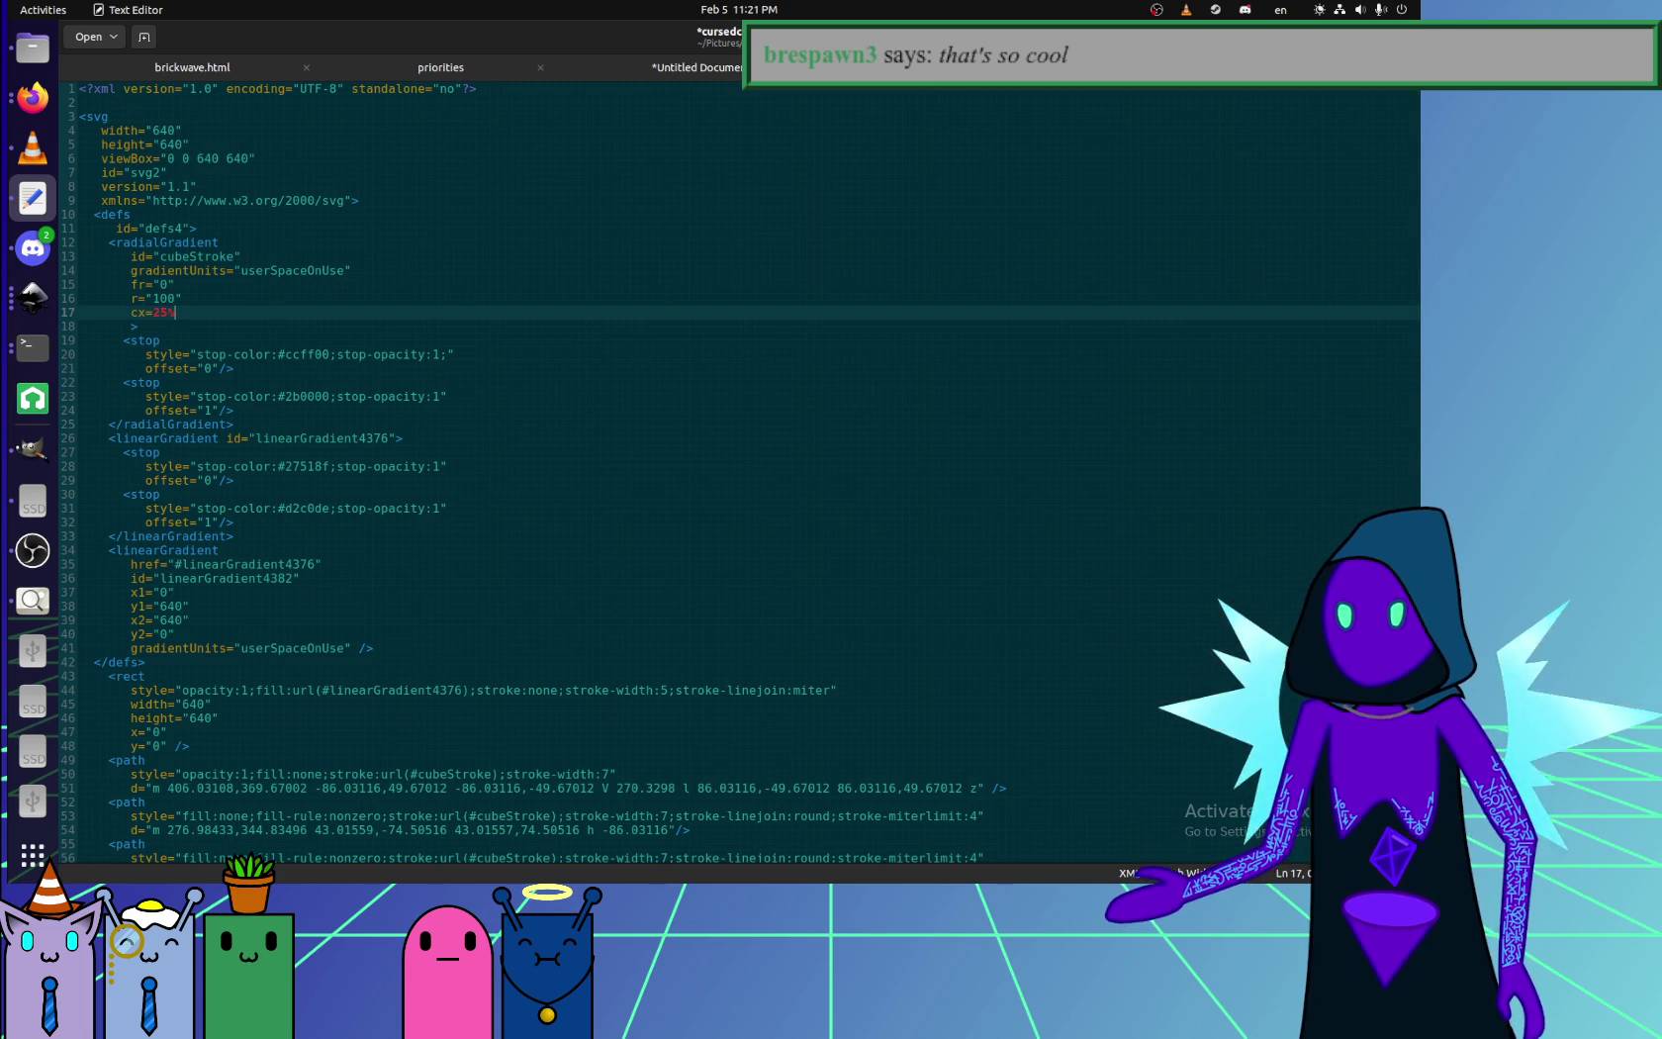
key(BackSpace)
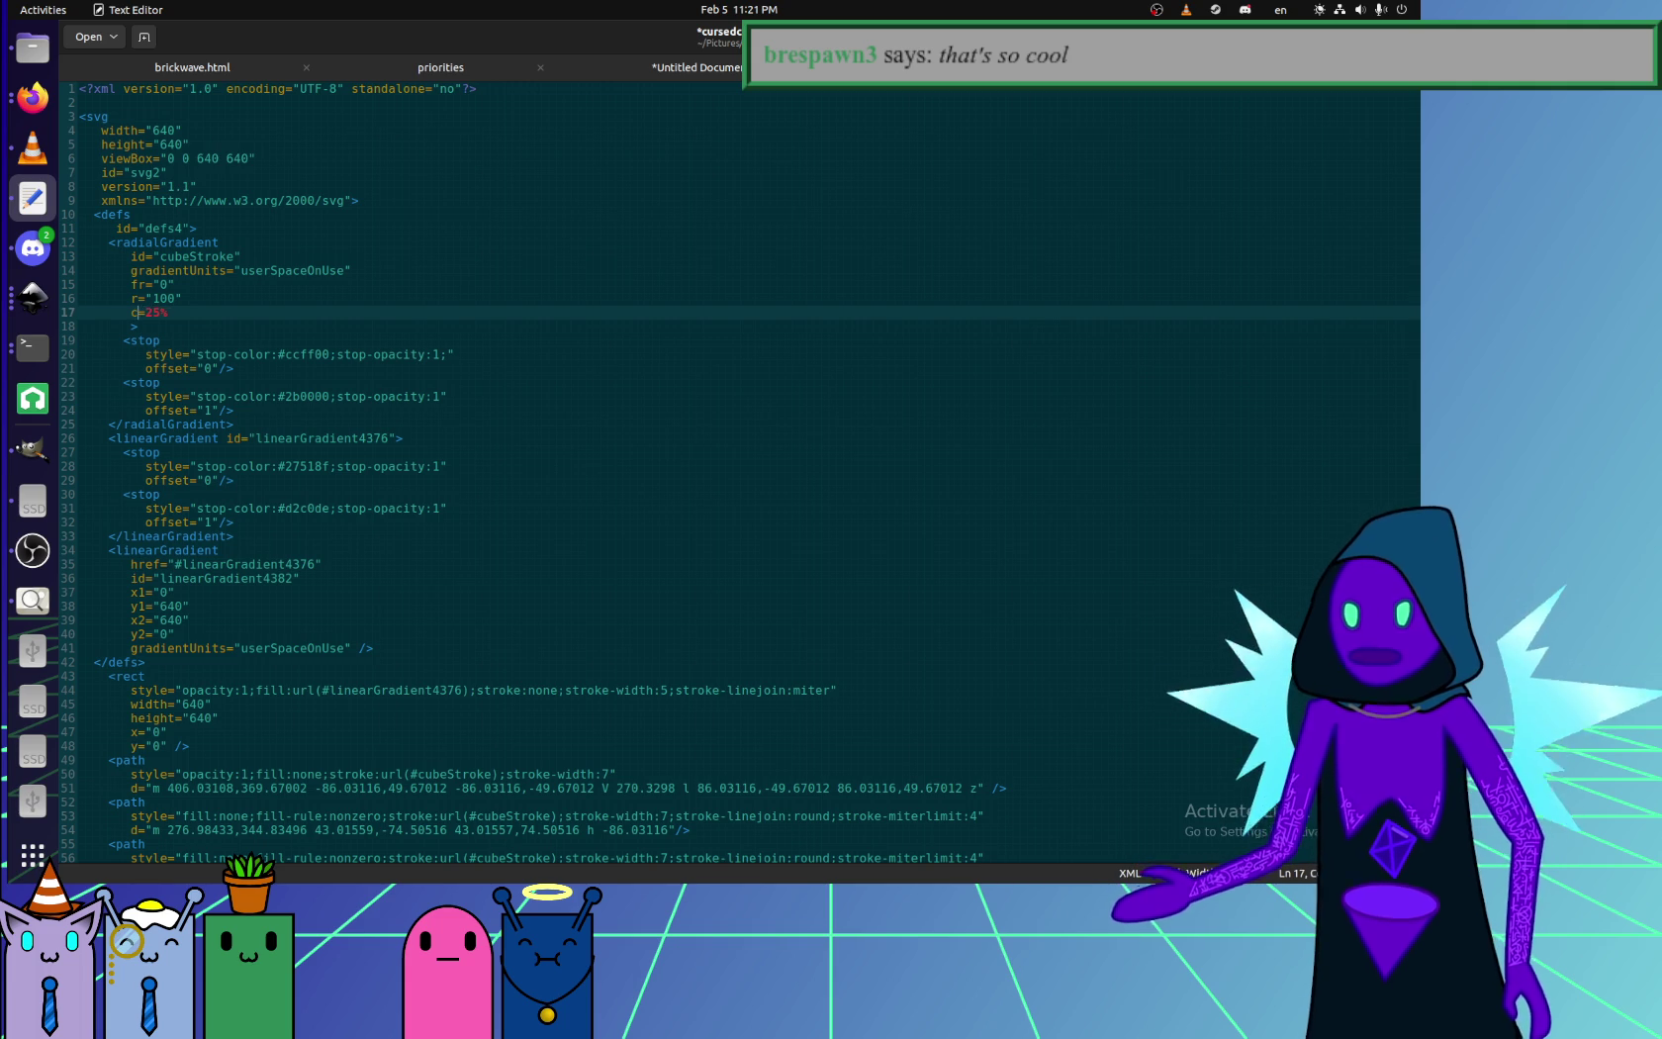
text(y)
key(alt+Tab)
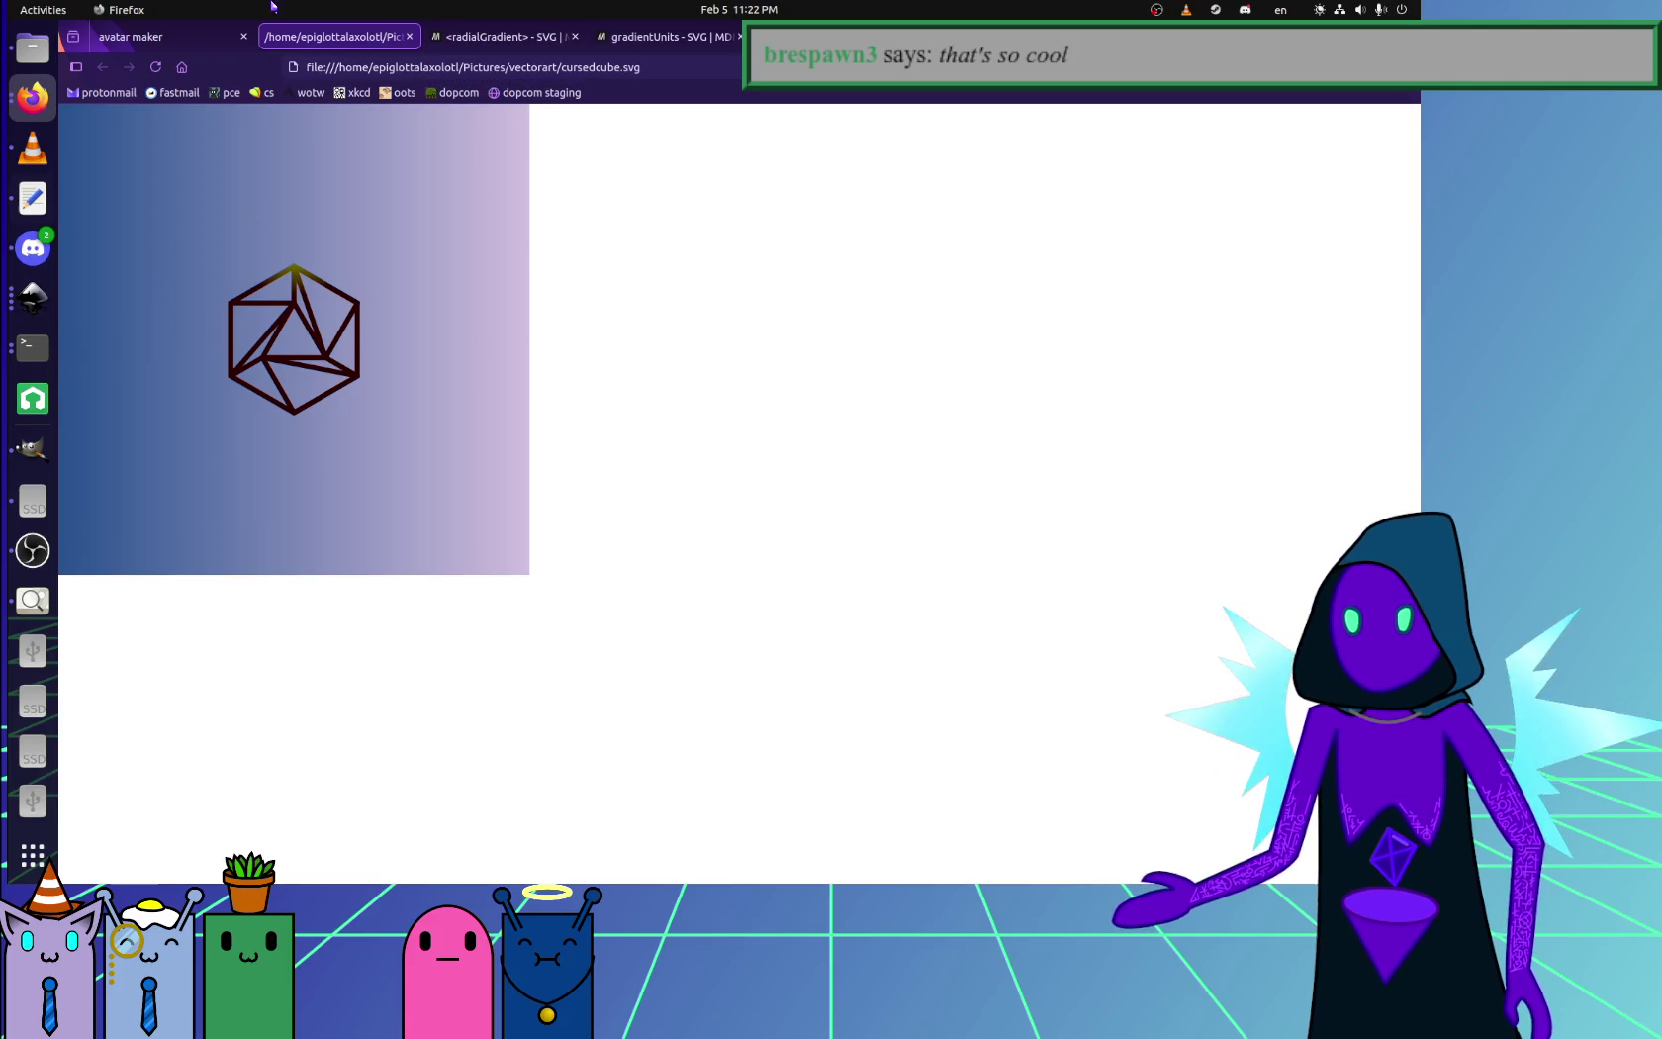
key(alt+Tab)
key(BackSpace)
key(BackSpace)
text(60)
key(ctrl+s)
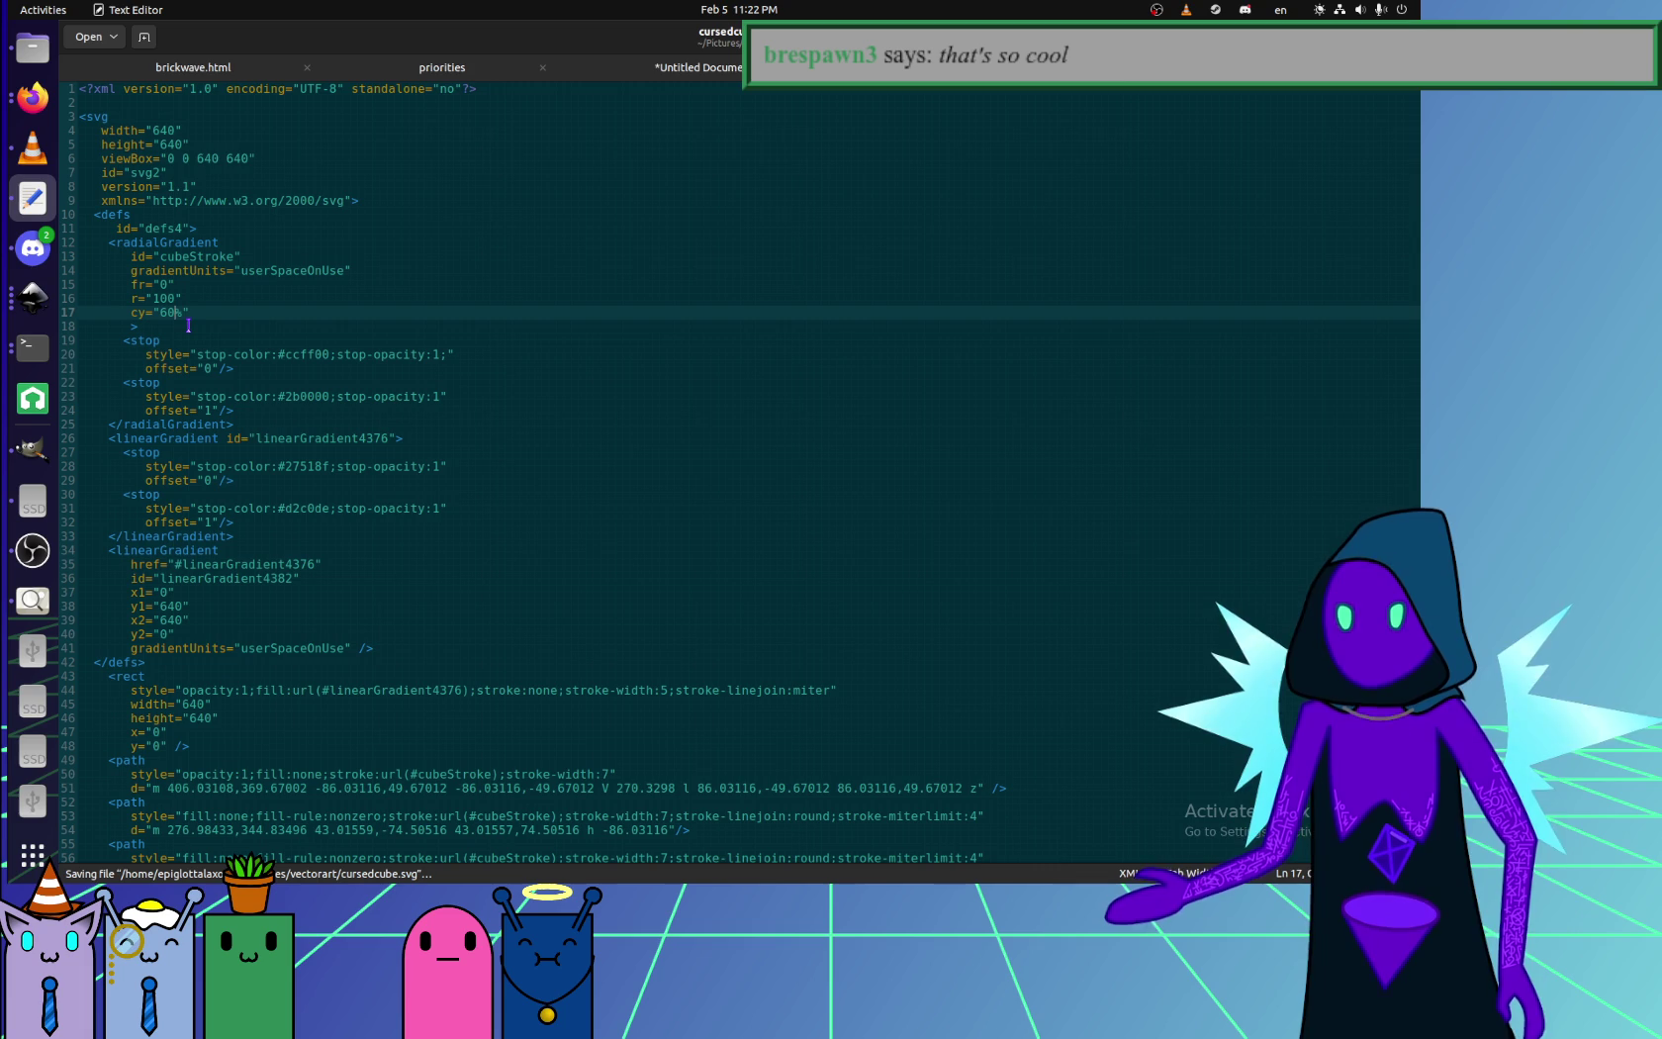
key(Delete)
text(0)
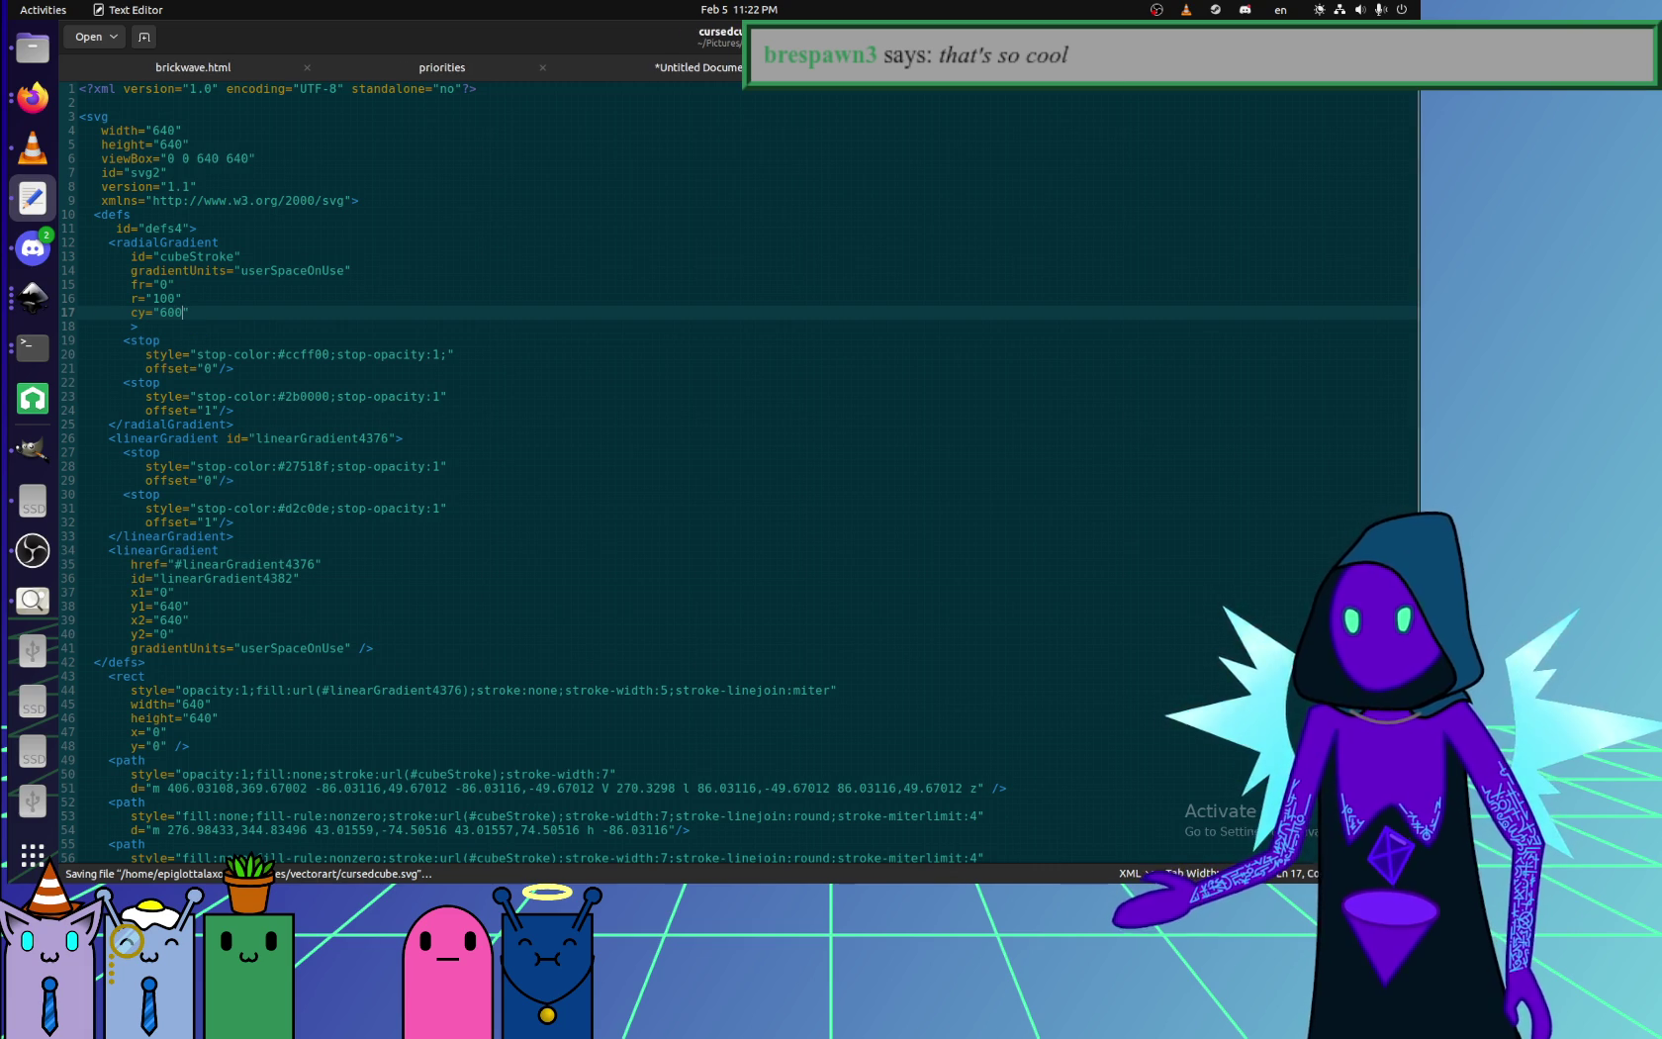
key(alt+Tab)
key(ctrl+r)
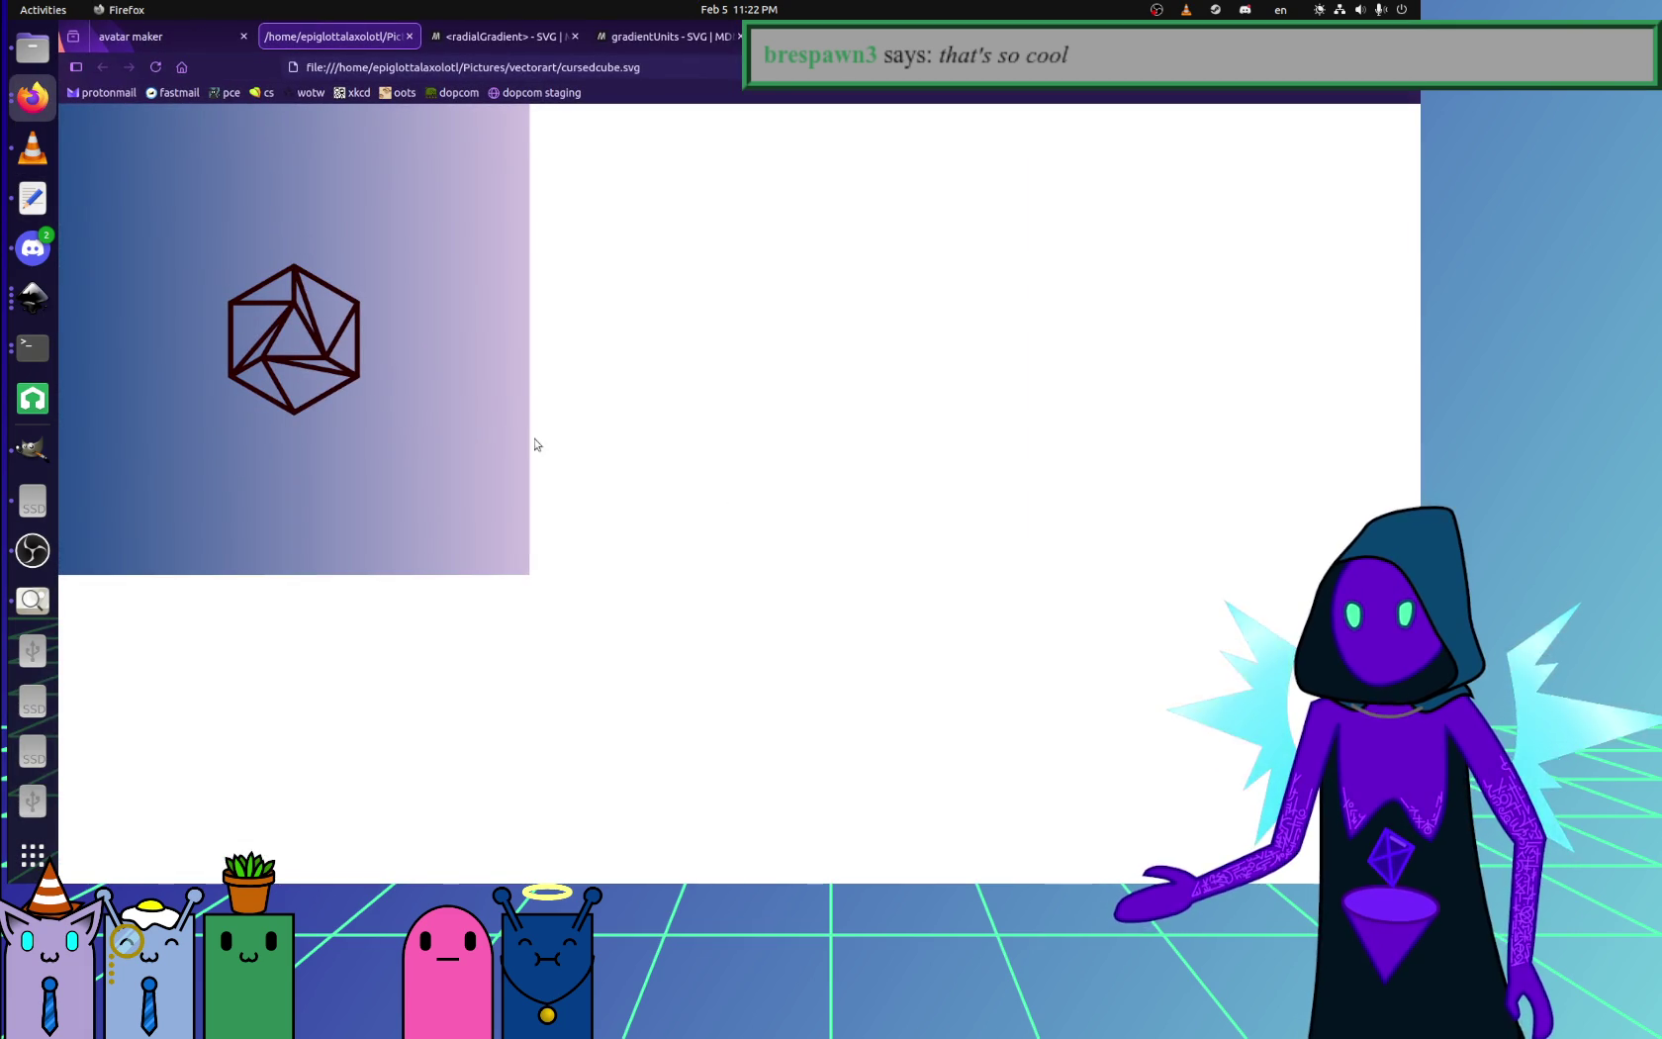
click(43, 204)
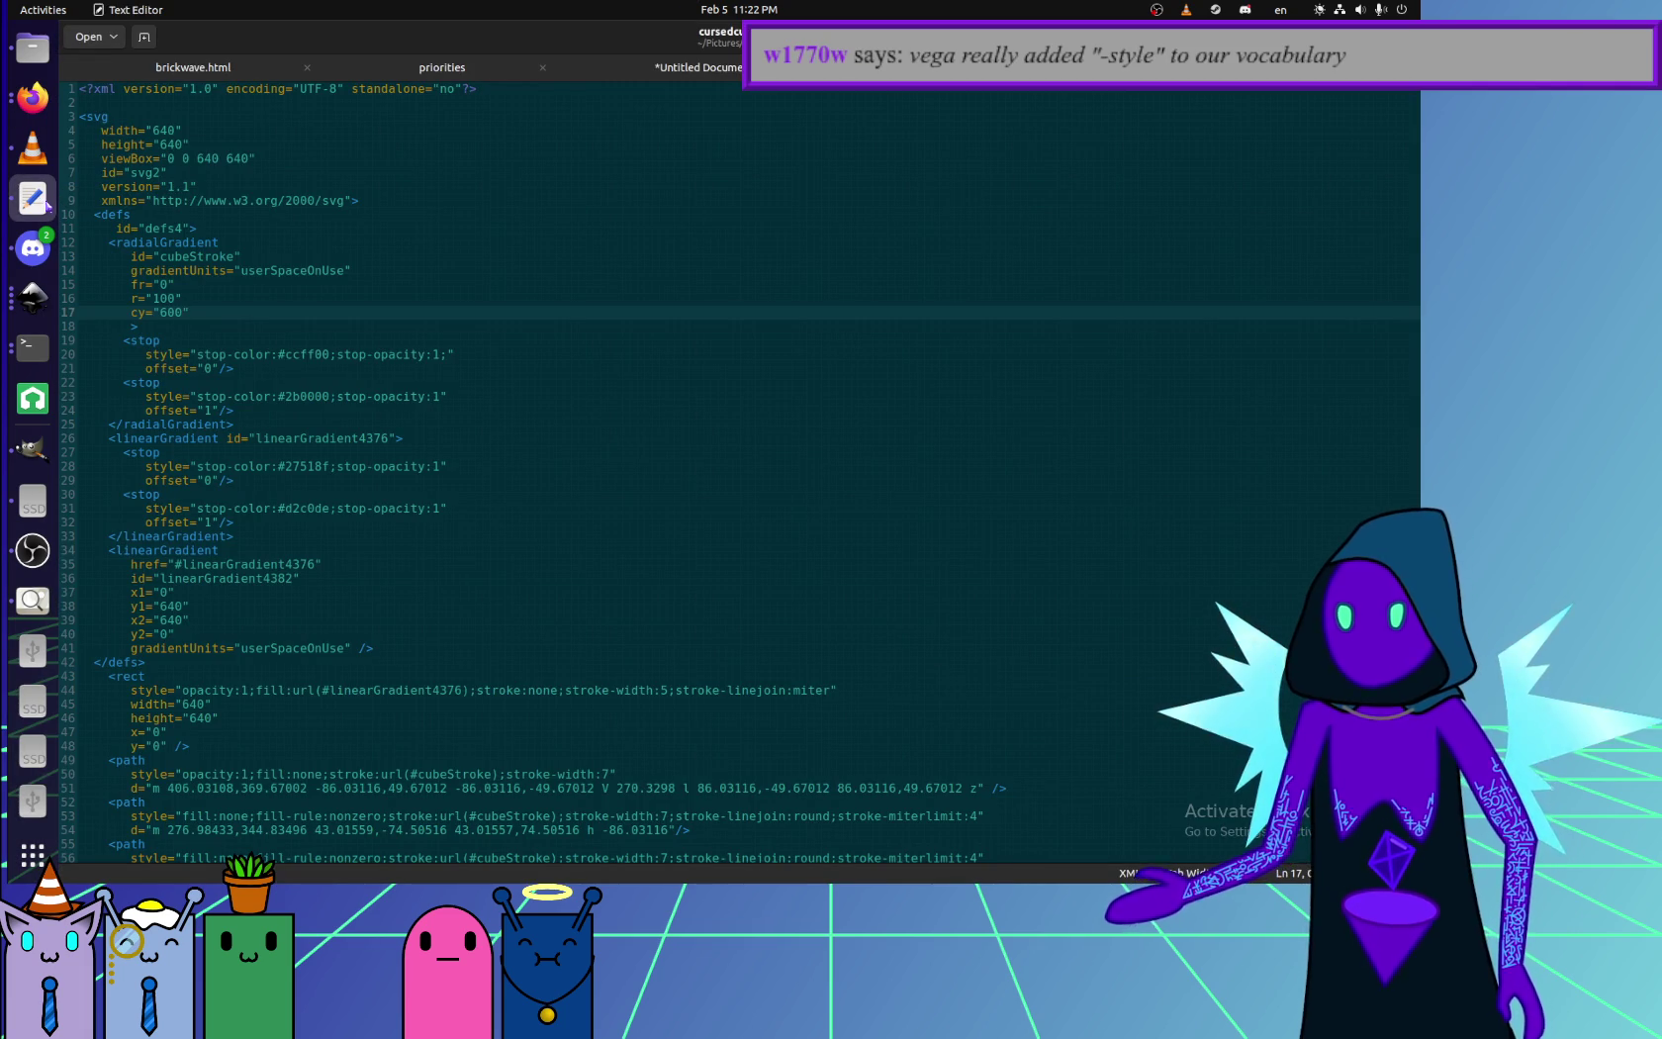
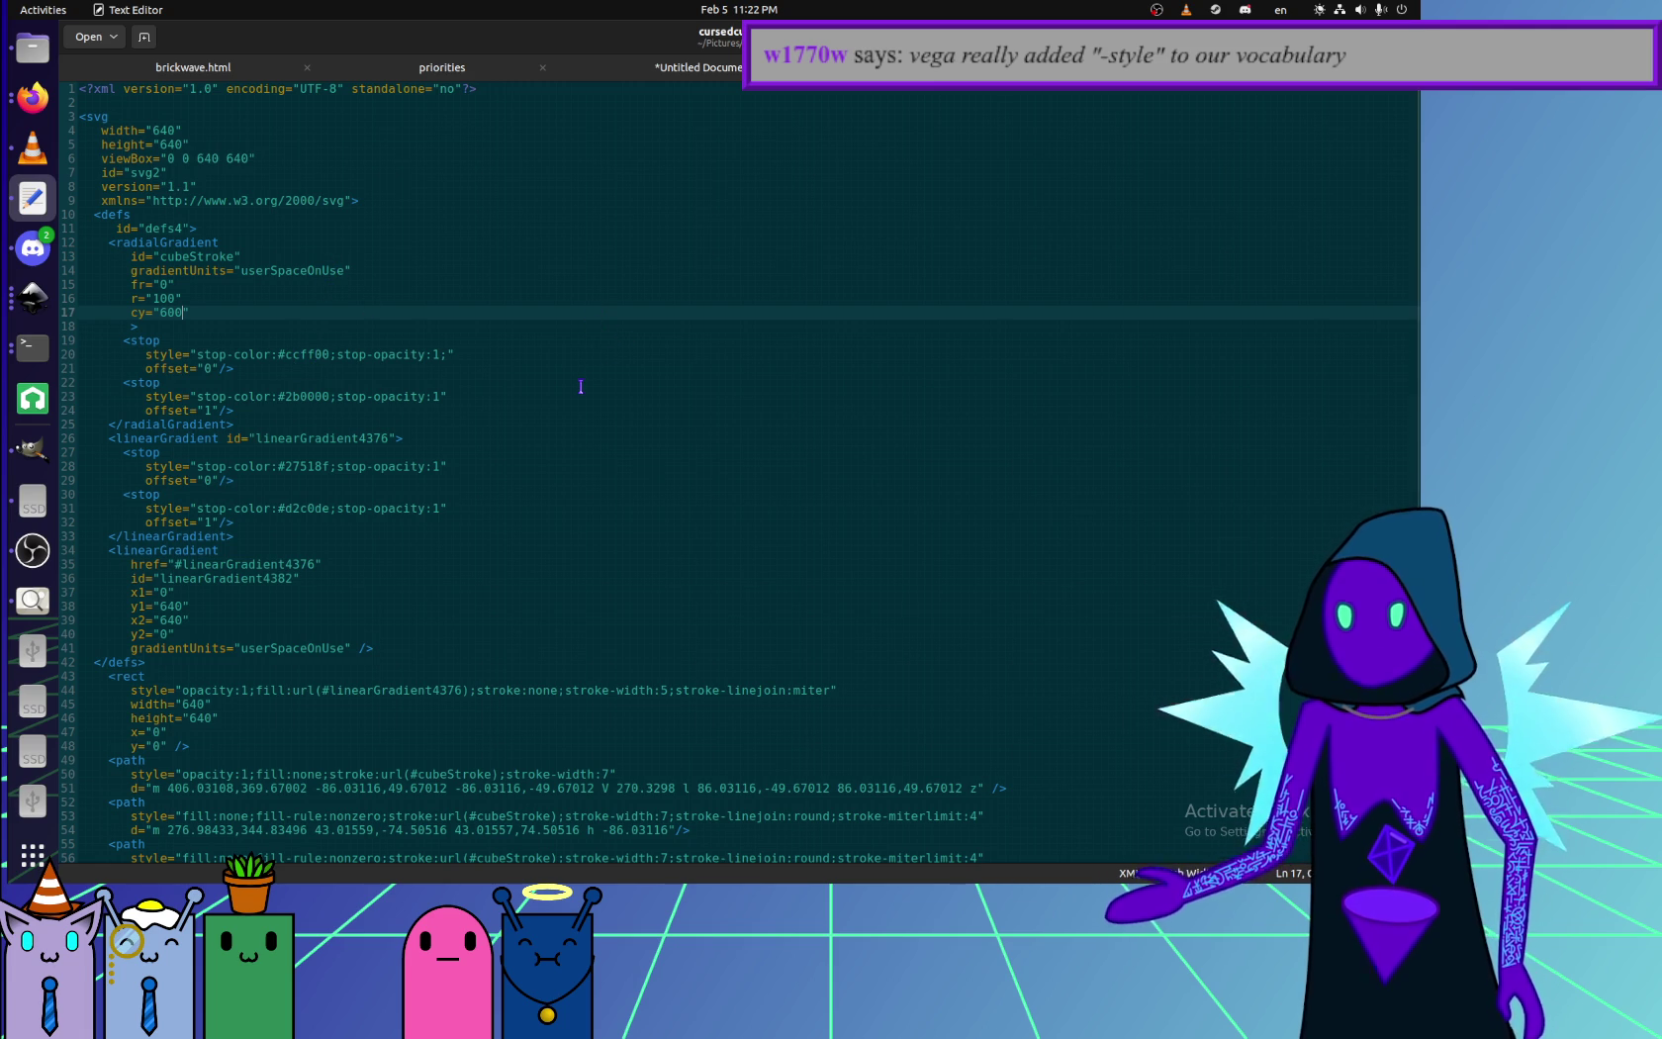
- Try cy 50% on the cubeStroke gradient, save, and reload the Firefox preview
key(BackSpace)
key(BackSpace)
key(BackSpace)
text(50%)
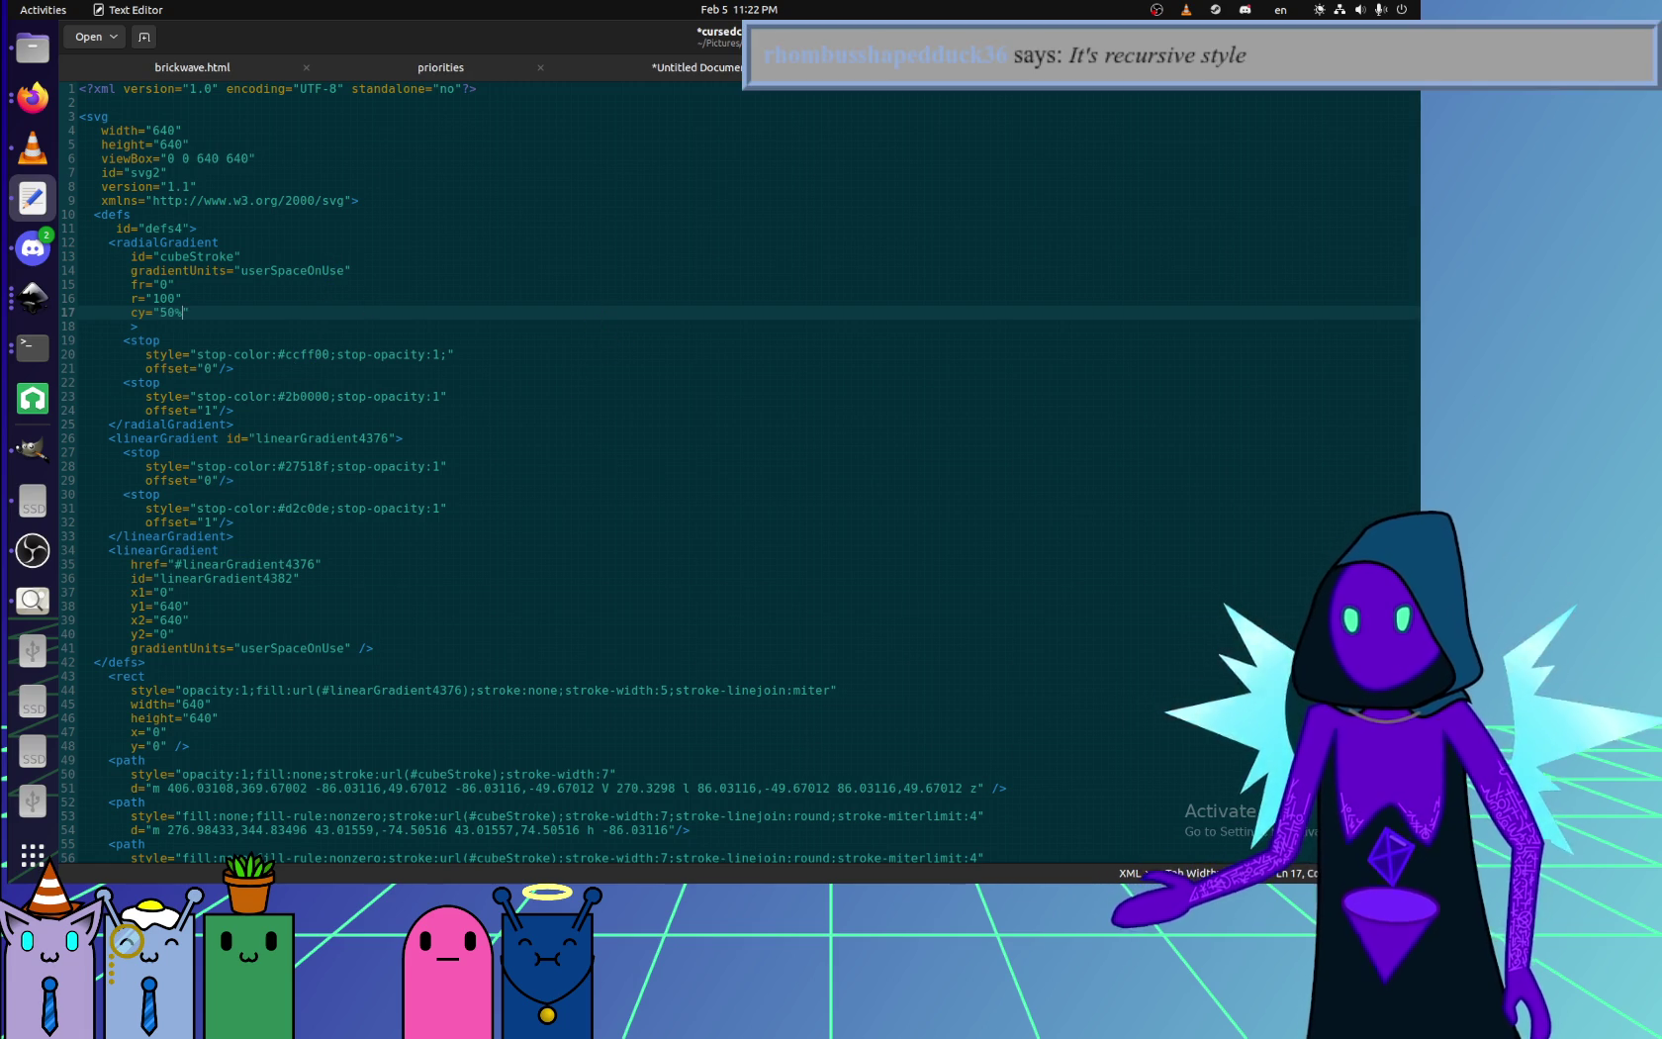
key(ctrl+s)
key(alt+Tab)
key(ctrl+r)
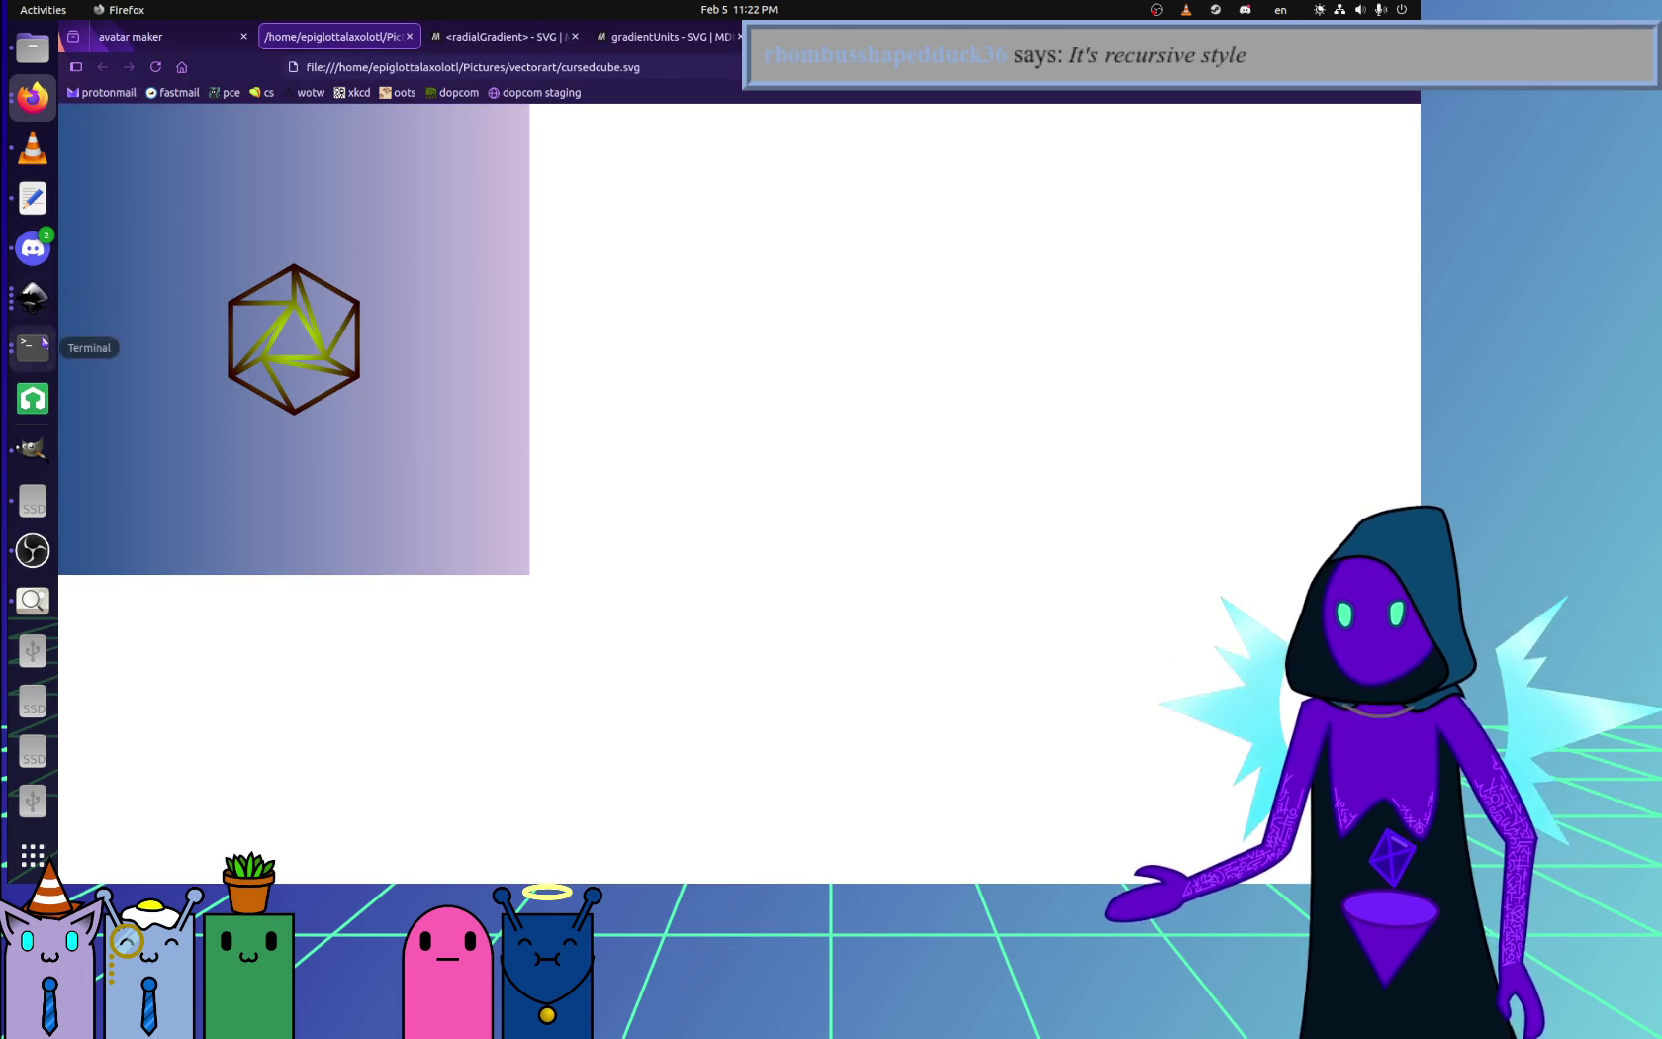
- Try cy 30% on the gradient, save, and check it in the reloaded preview
click(33, 199)
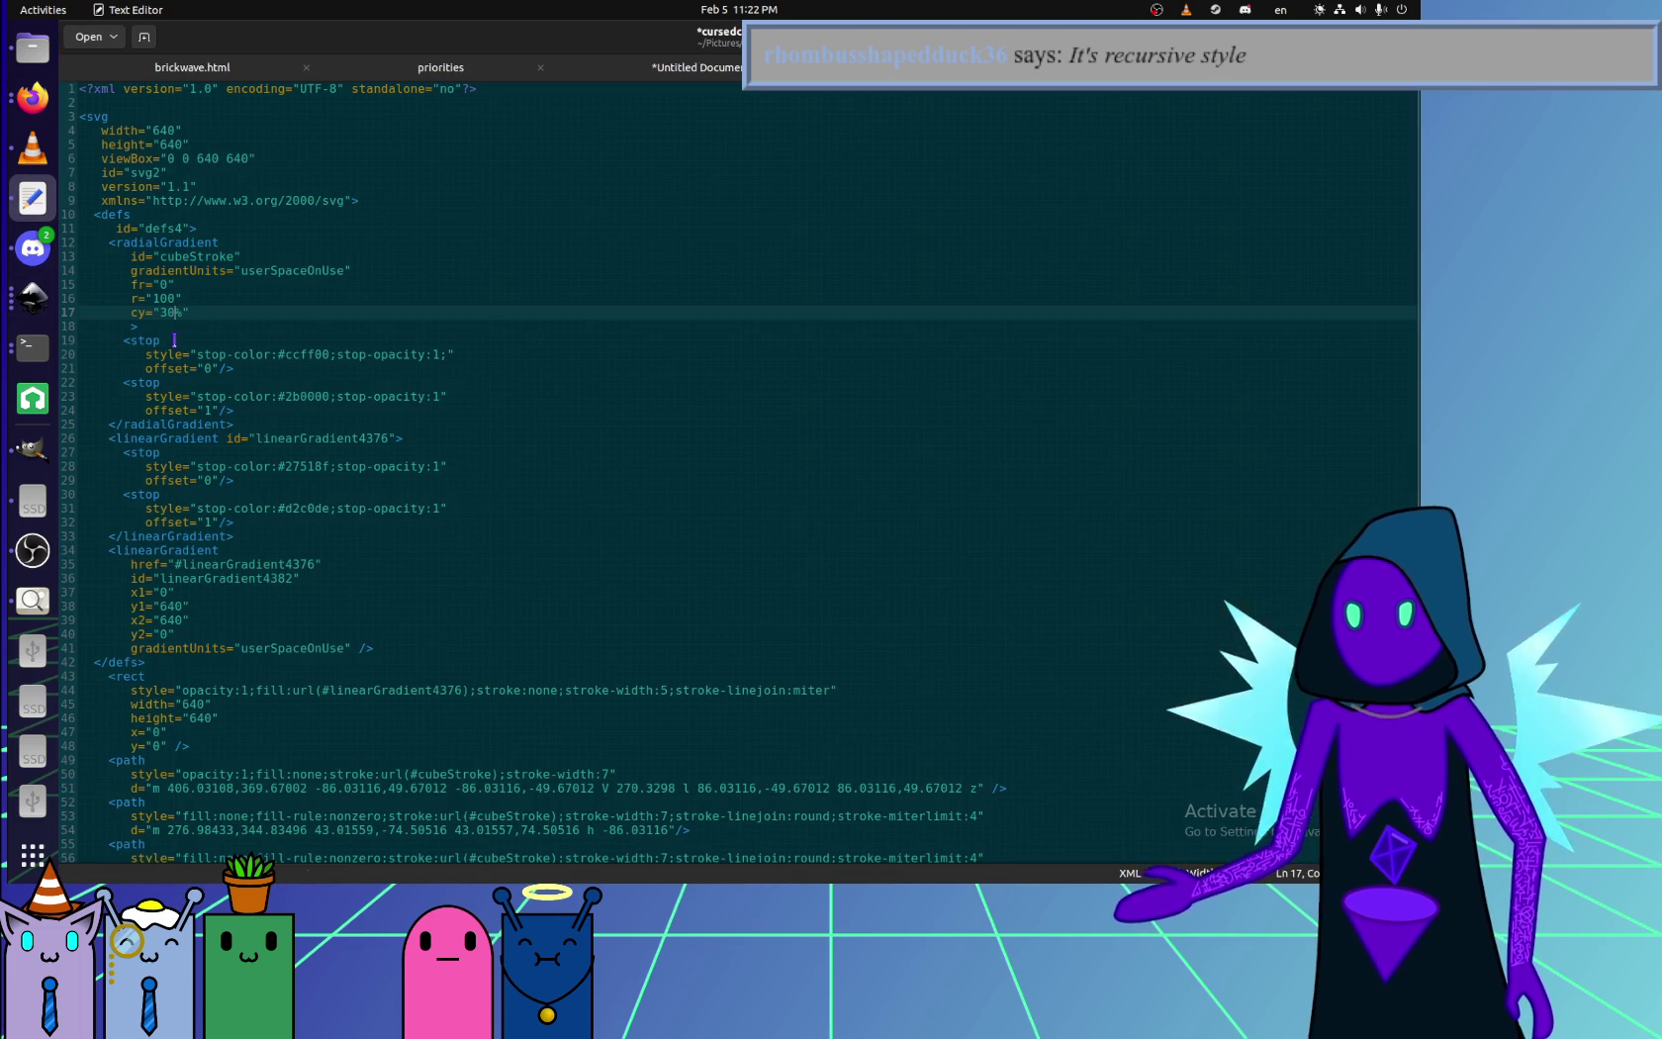
key(ctrl+s)
key(alt+Tab)
key(F5)
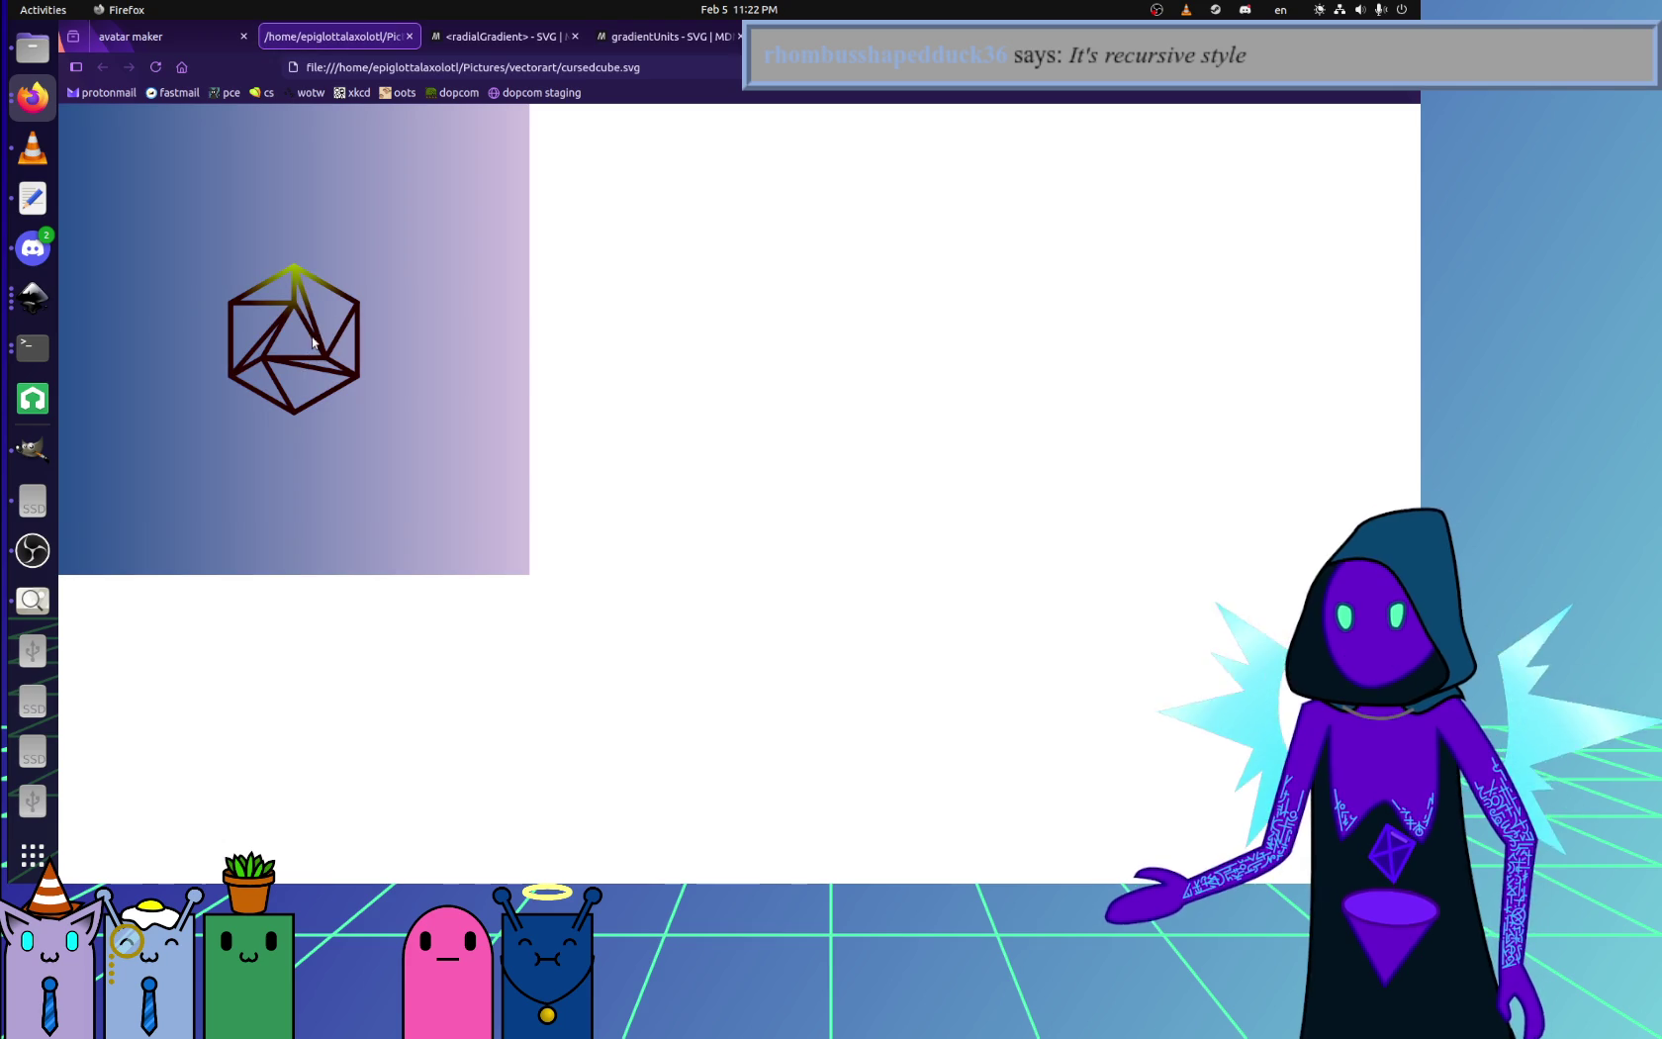
key(alt+Tab)
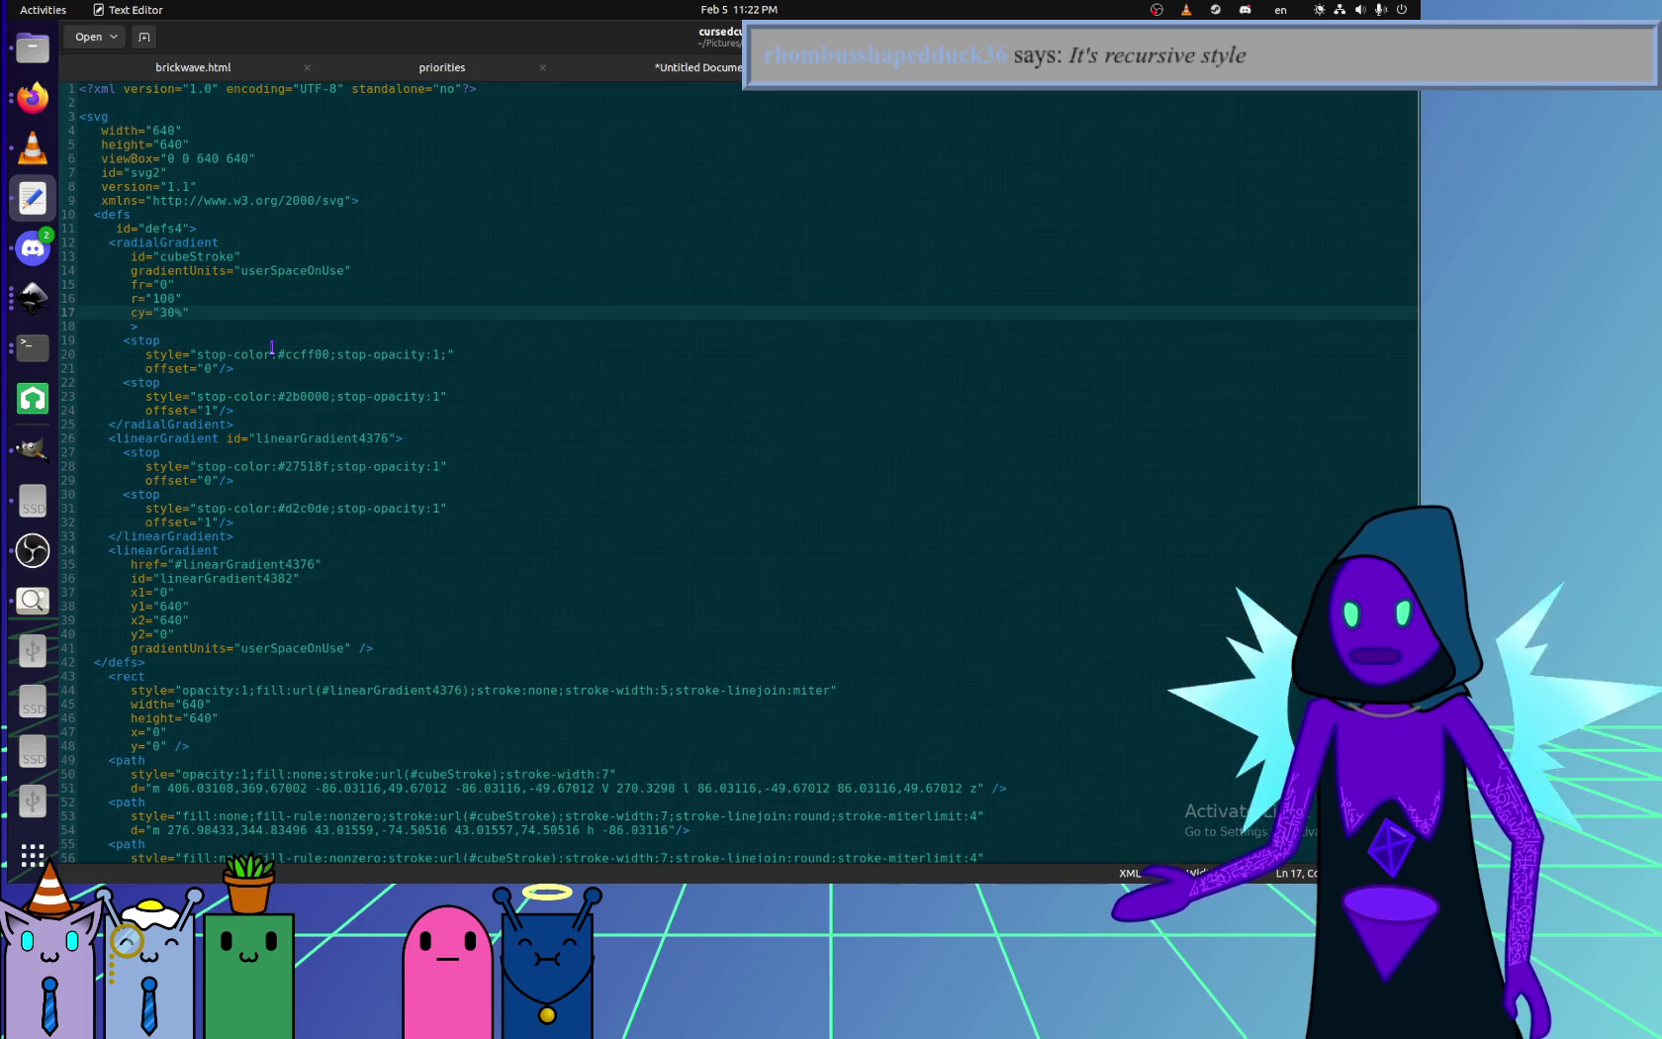
- Settle on cy 45%, preview the yellow-green inner lines, and select the cube outline in Inkscape
text(220)
key(ctrl+s)
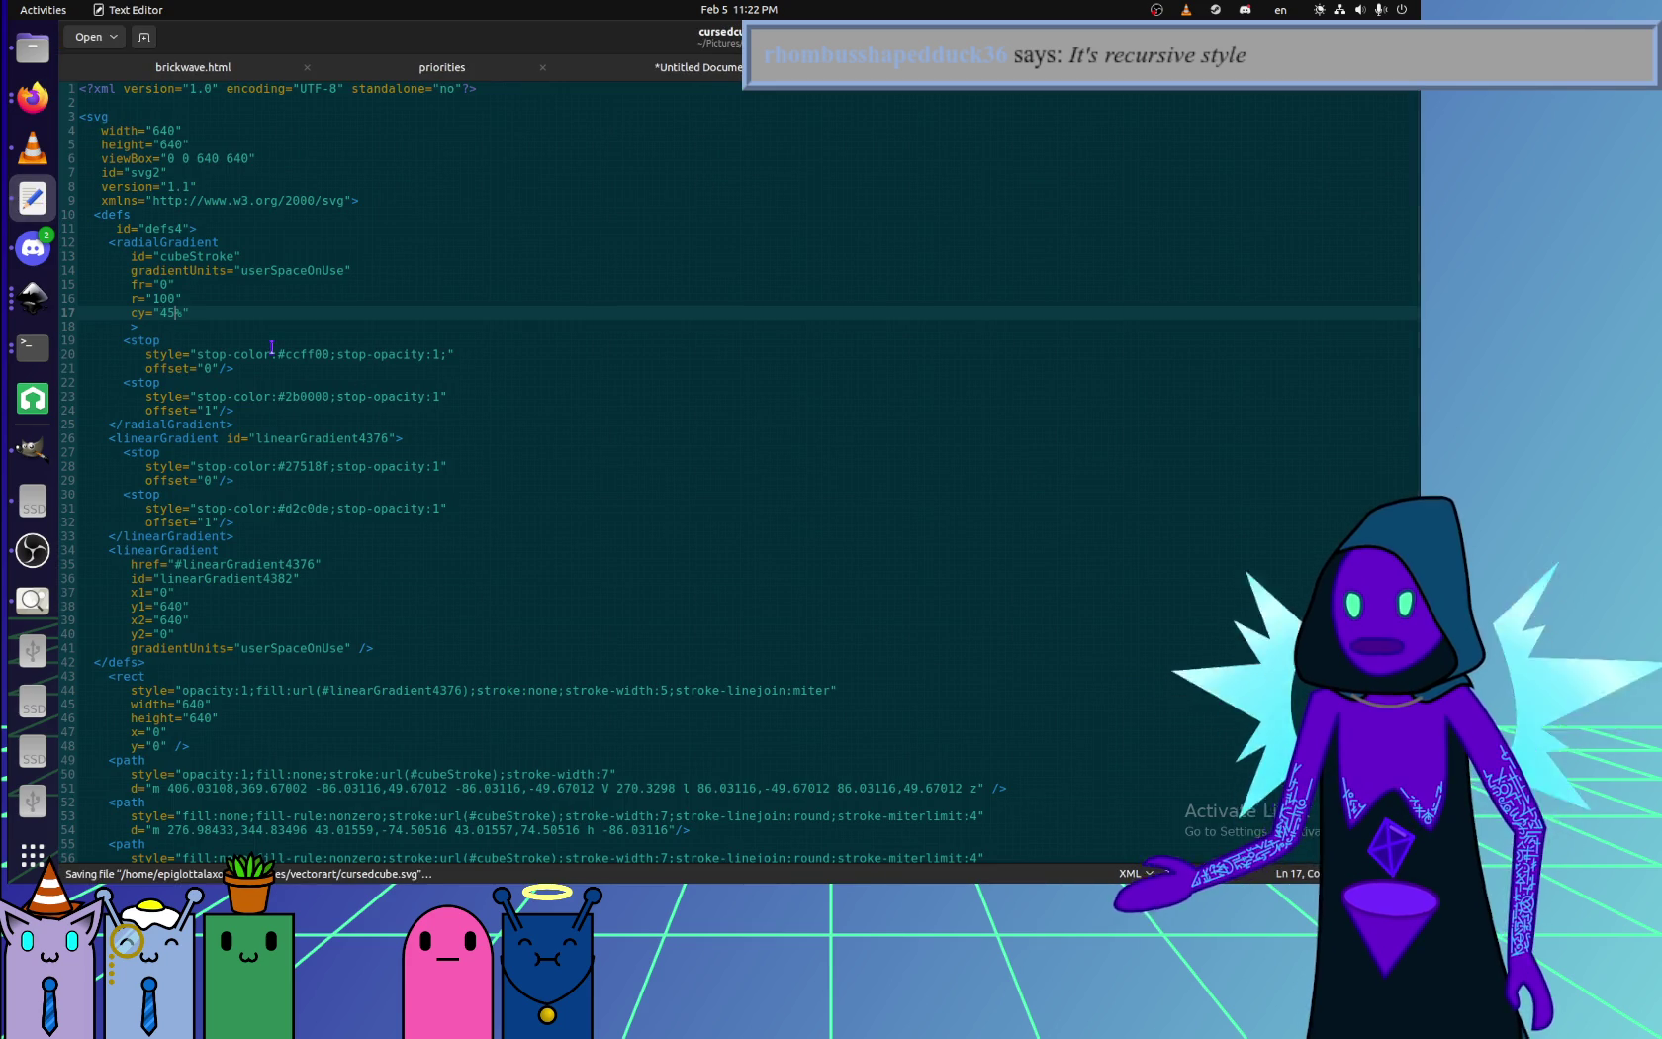
key(alt+Tab)
key(F5)
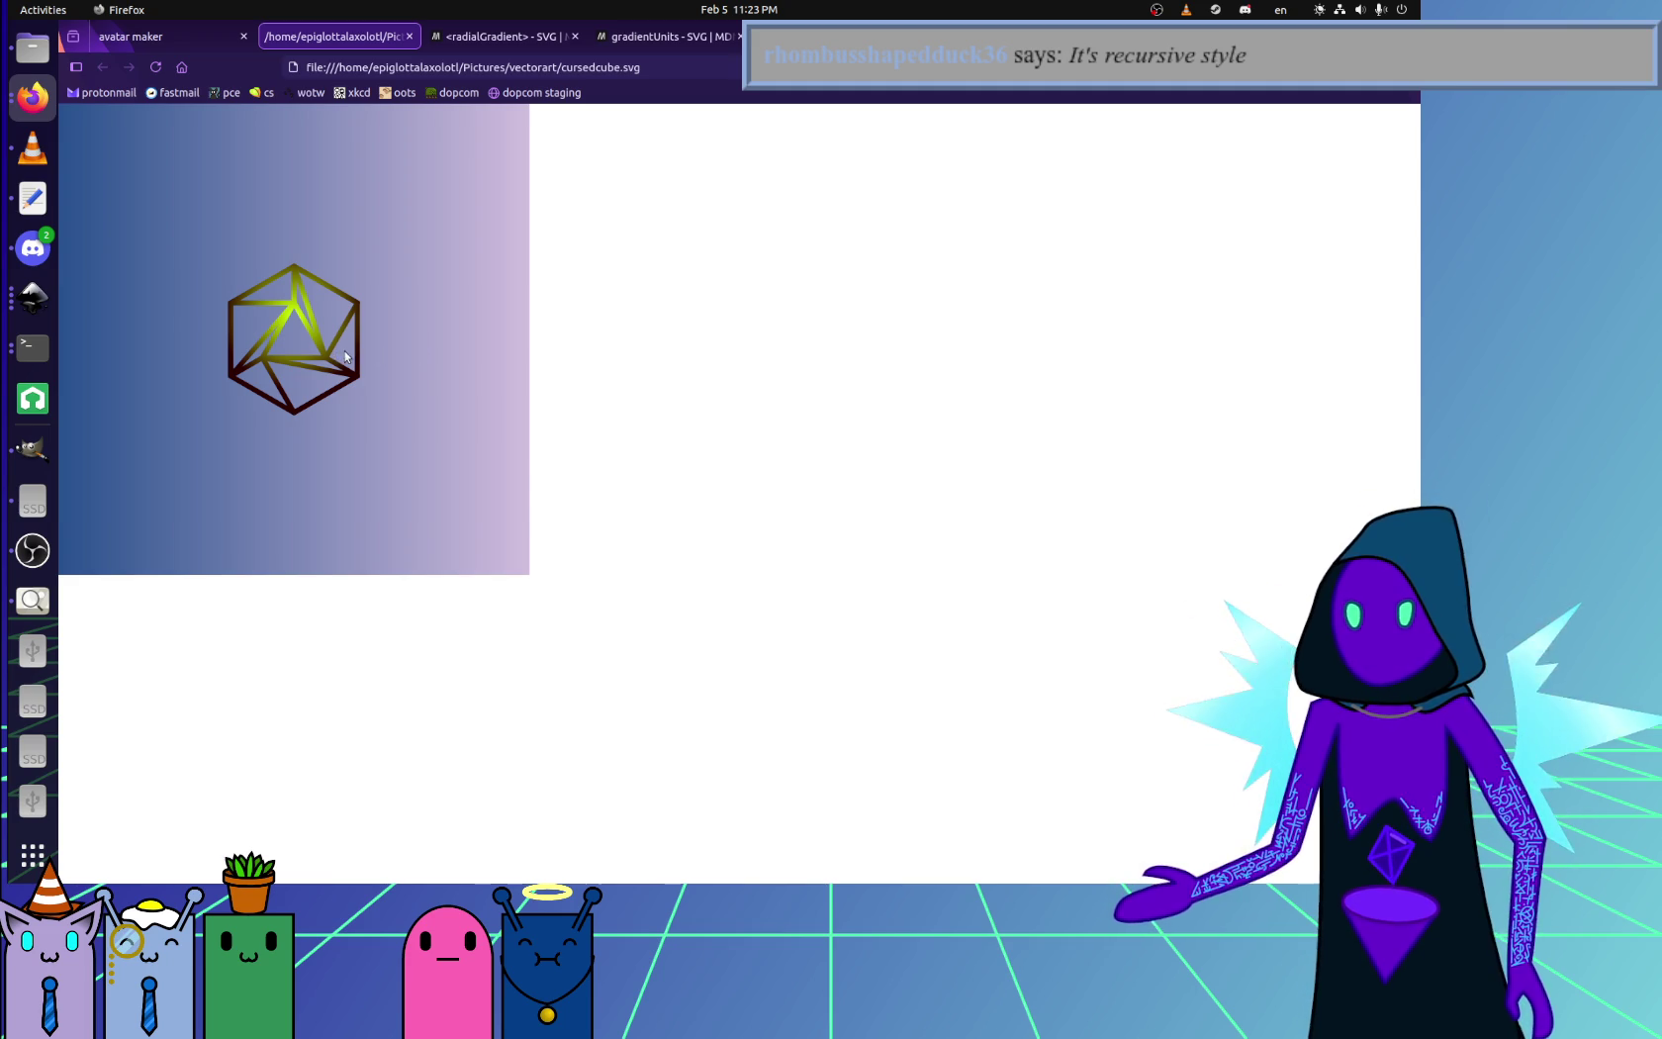
click(33, 48)
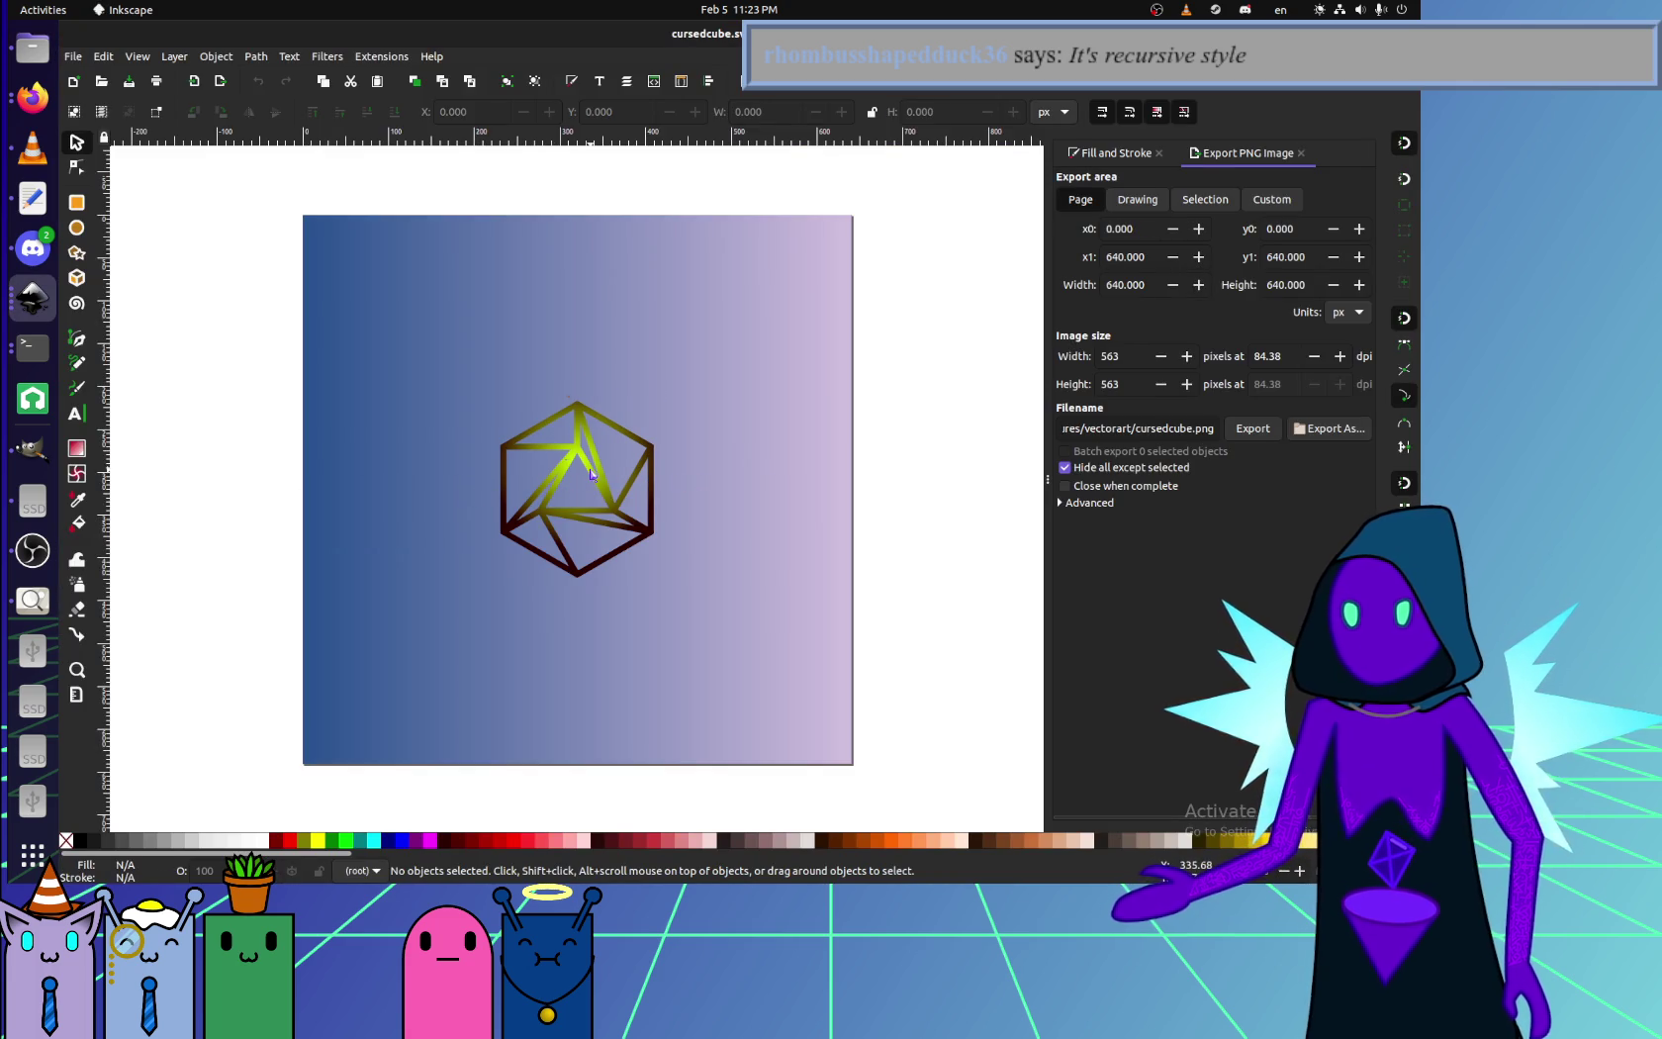
click(590, 474)
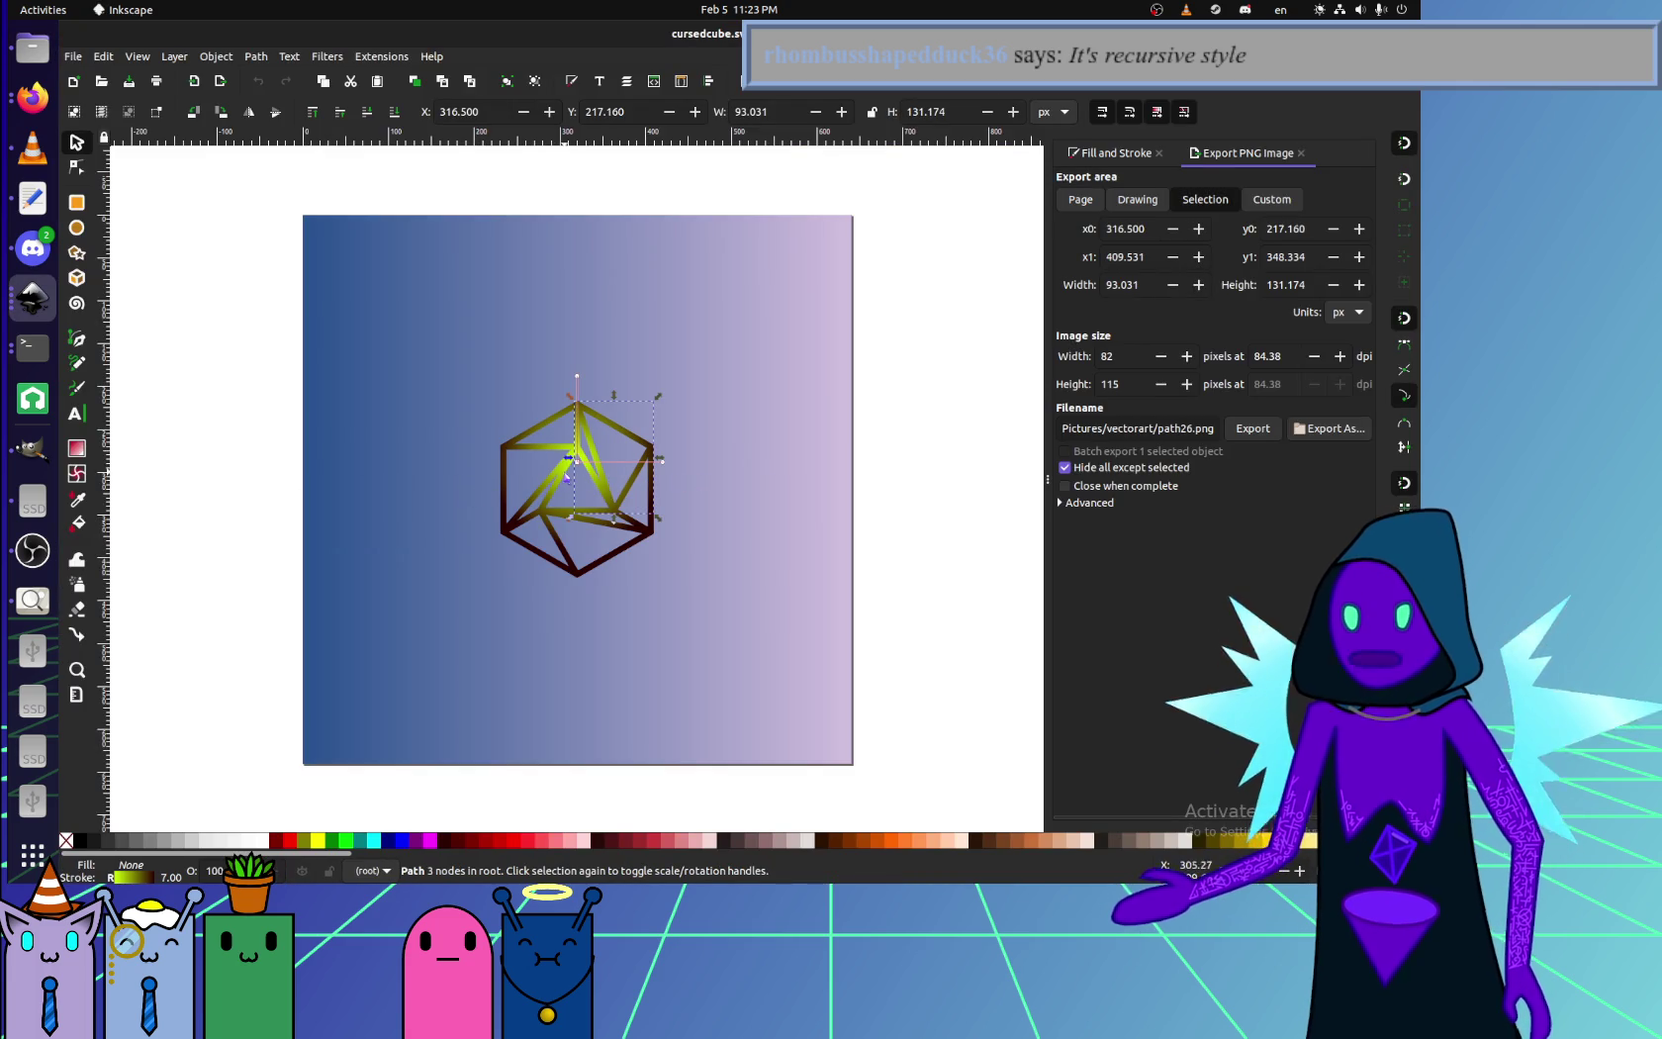
- Move the inner yellow triangle's radial gradient centre right and down in Inkscape
ctrl+scroll(557, 499, up, 3)
click(524, 469)
mouse_move(591, 428)
mouse_down()
mouse_move(654, 453)
mouse_move(623, 517)
mouse_up()
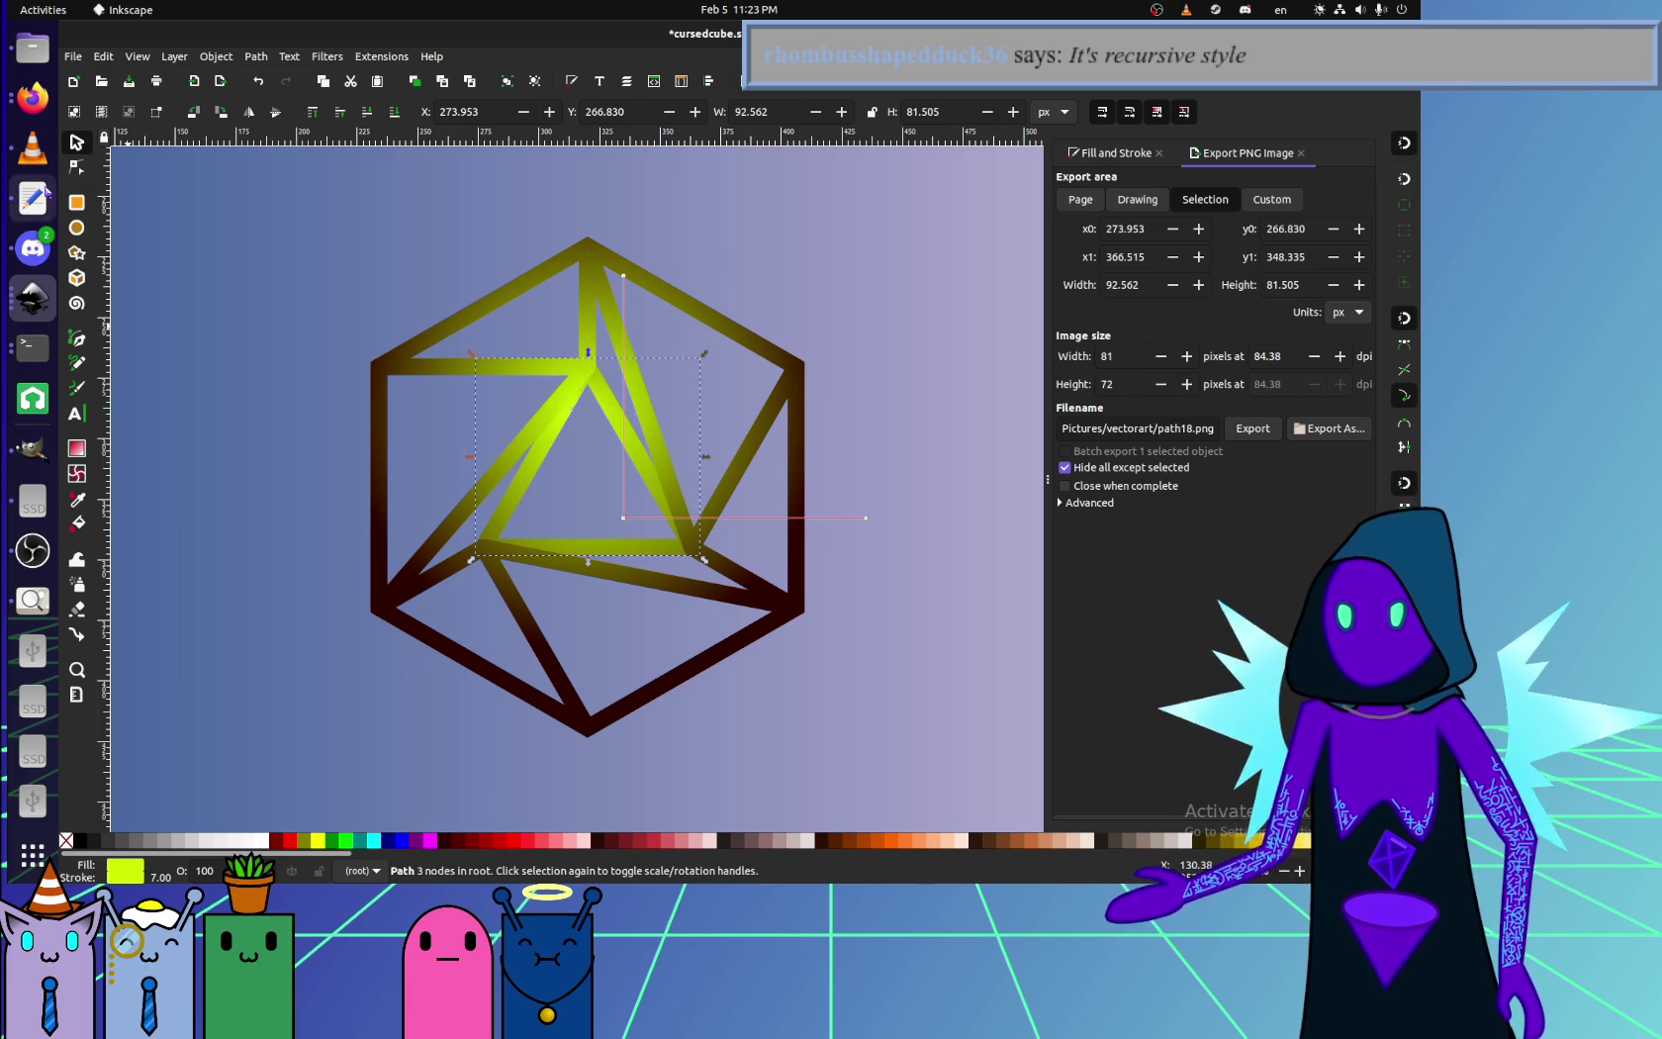
- Read the radialGradient part of MDN's gradientUnits page, then return to the SVG source
click(33, 197)
click(33, 96)
click(676, 39)
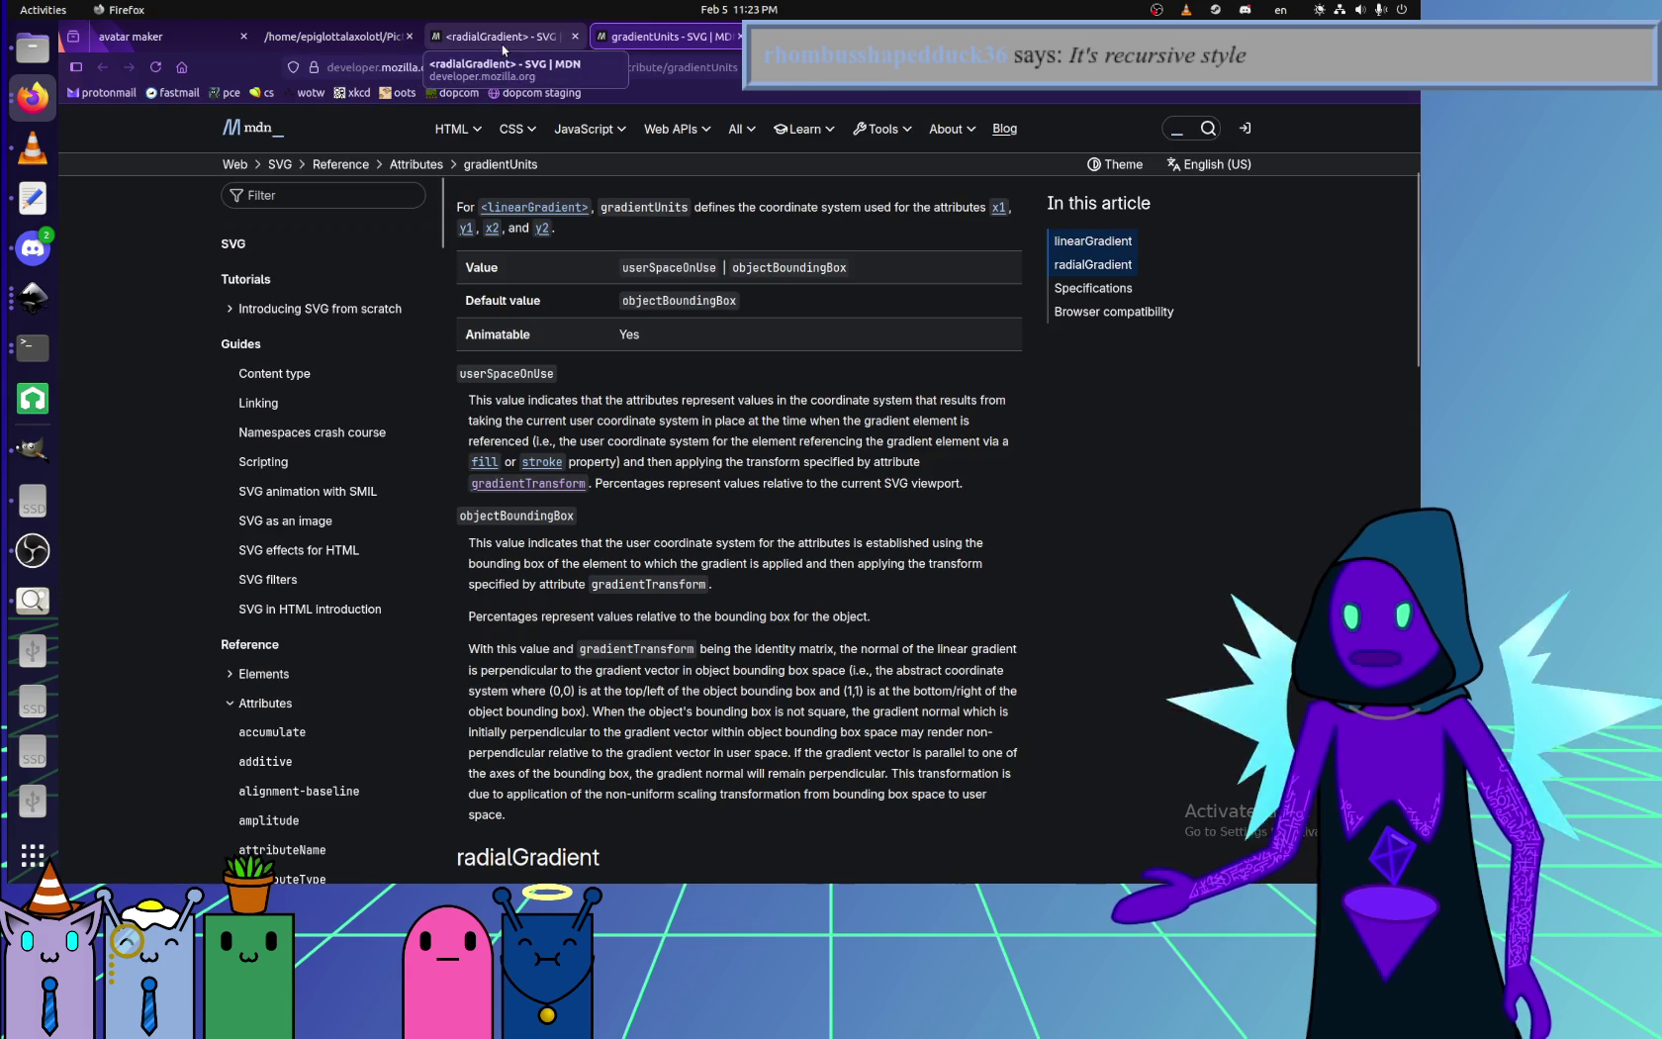
scroll(574, 622, down, 5)
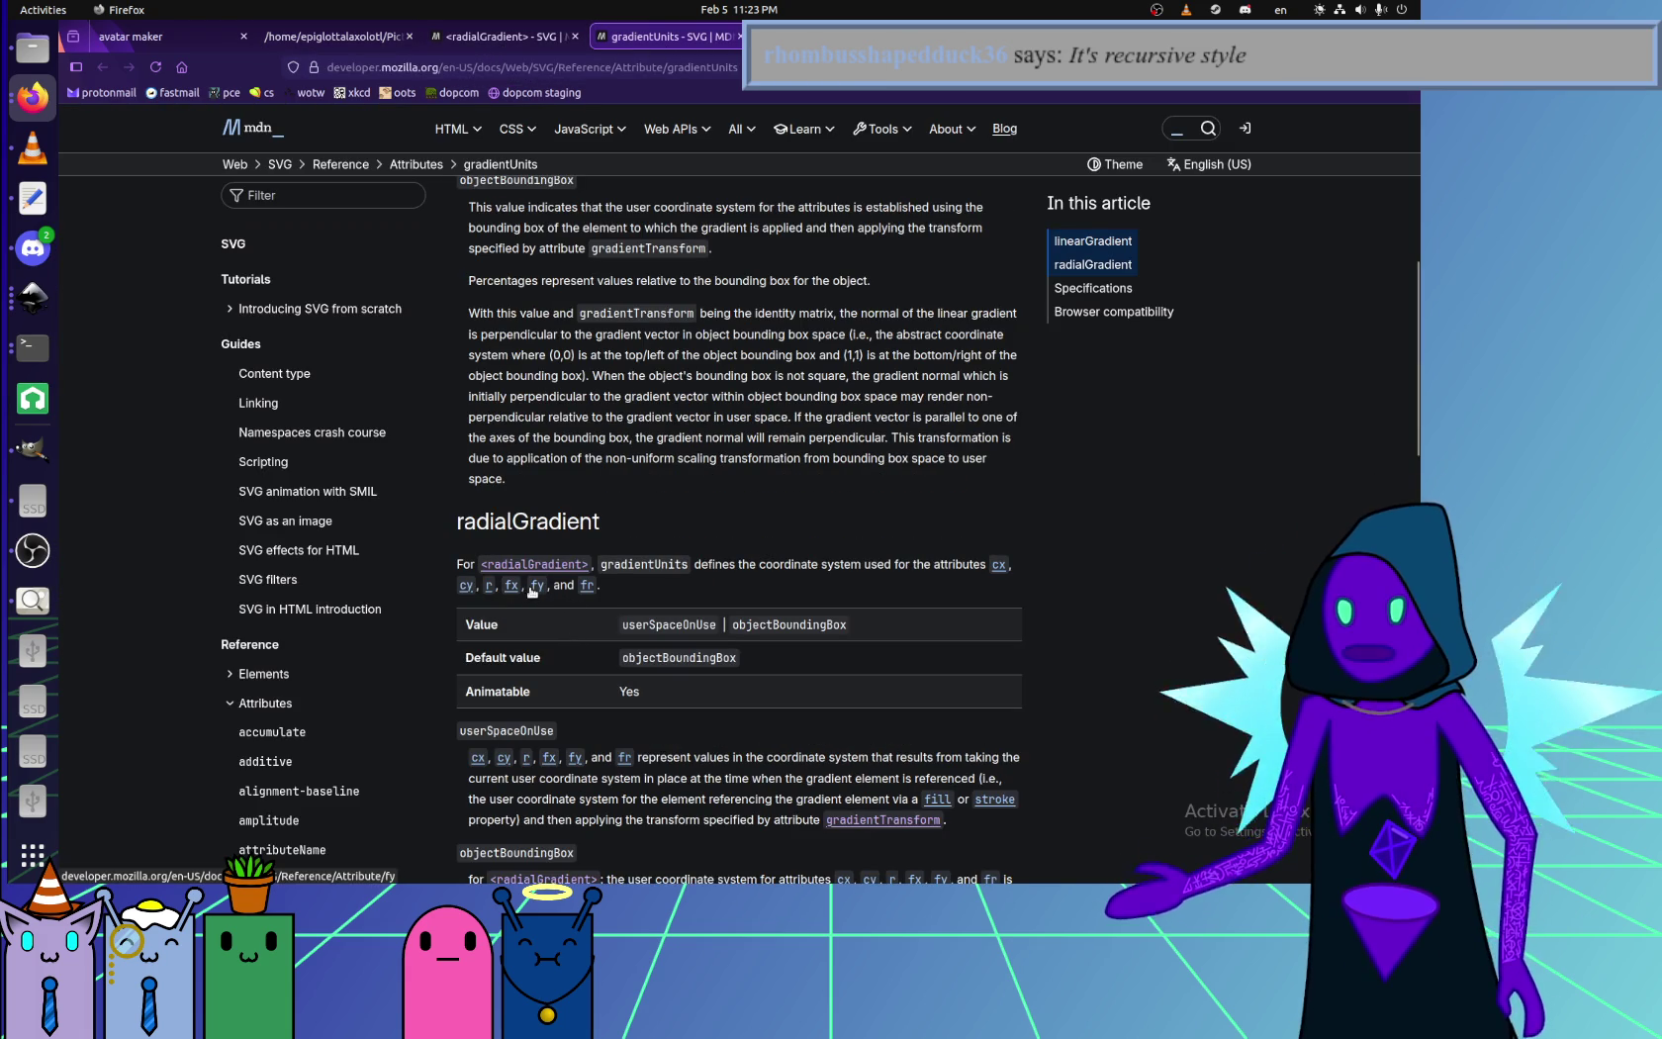
click(33, 198)
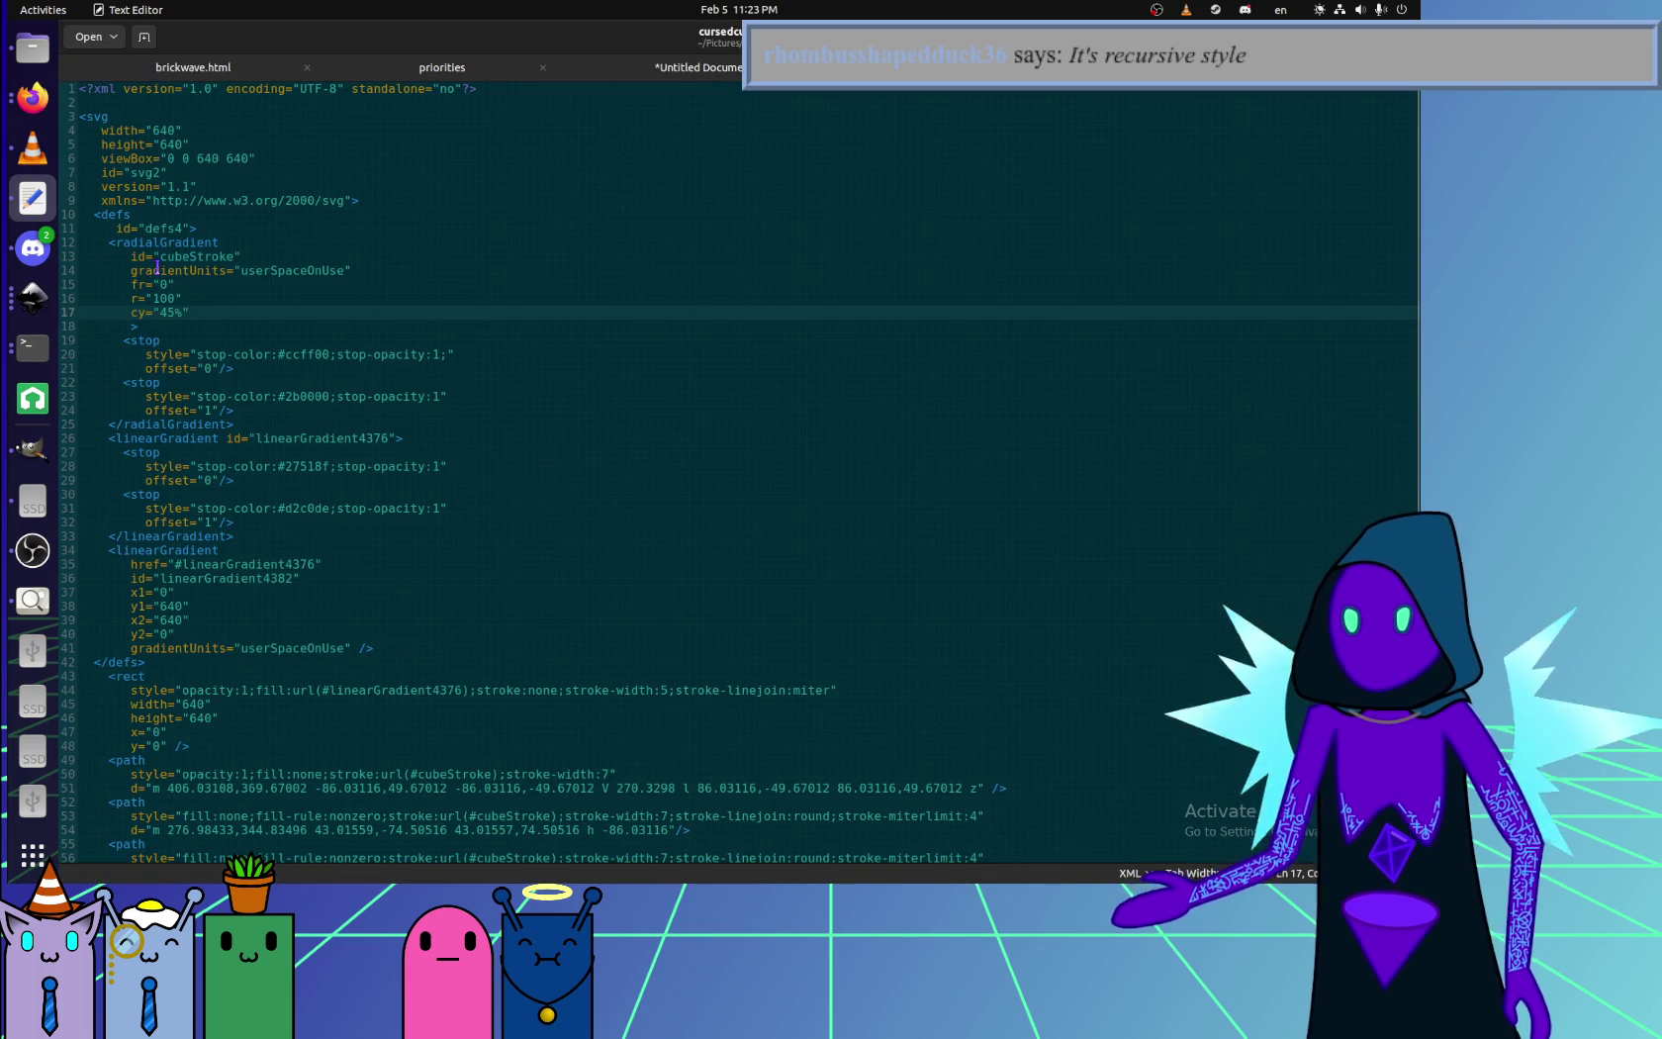
- Save the gradient with fy in place of cy and reload the cube preview
key(ctrl+s)
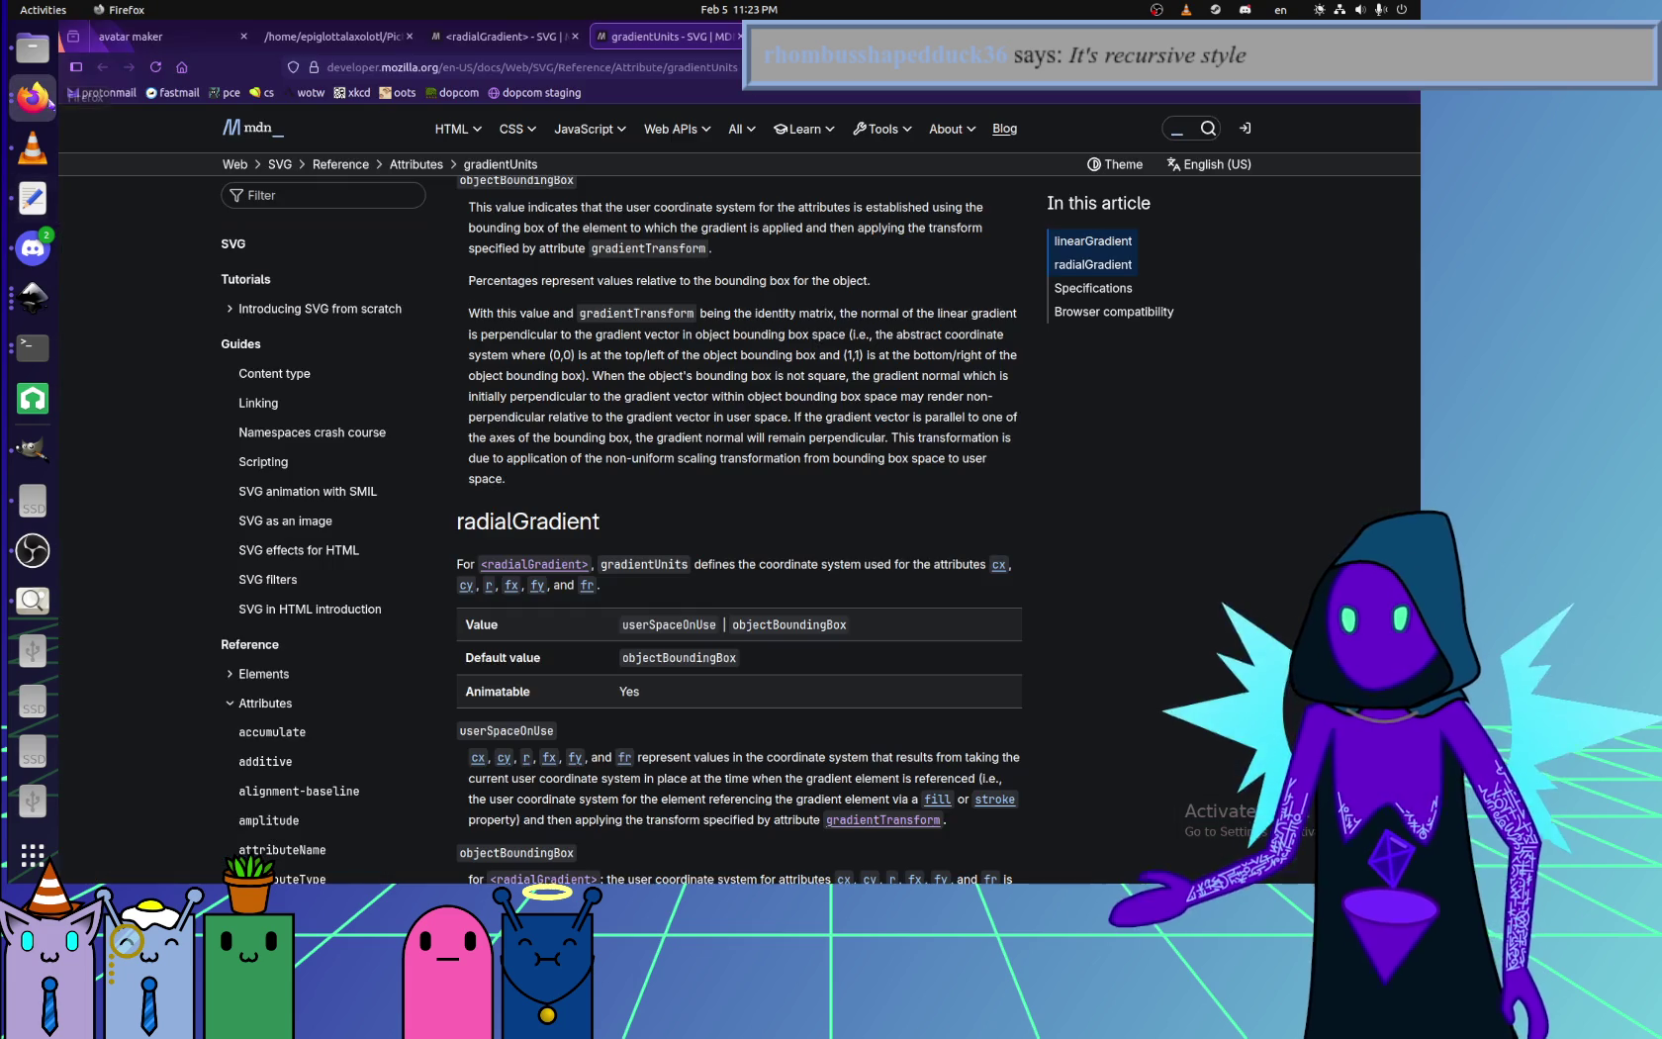
key(alt+Tab)
click(345, 30)
key(ctrl+r)
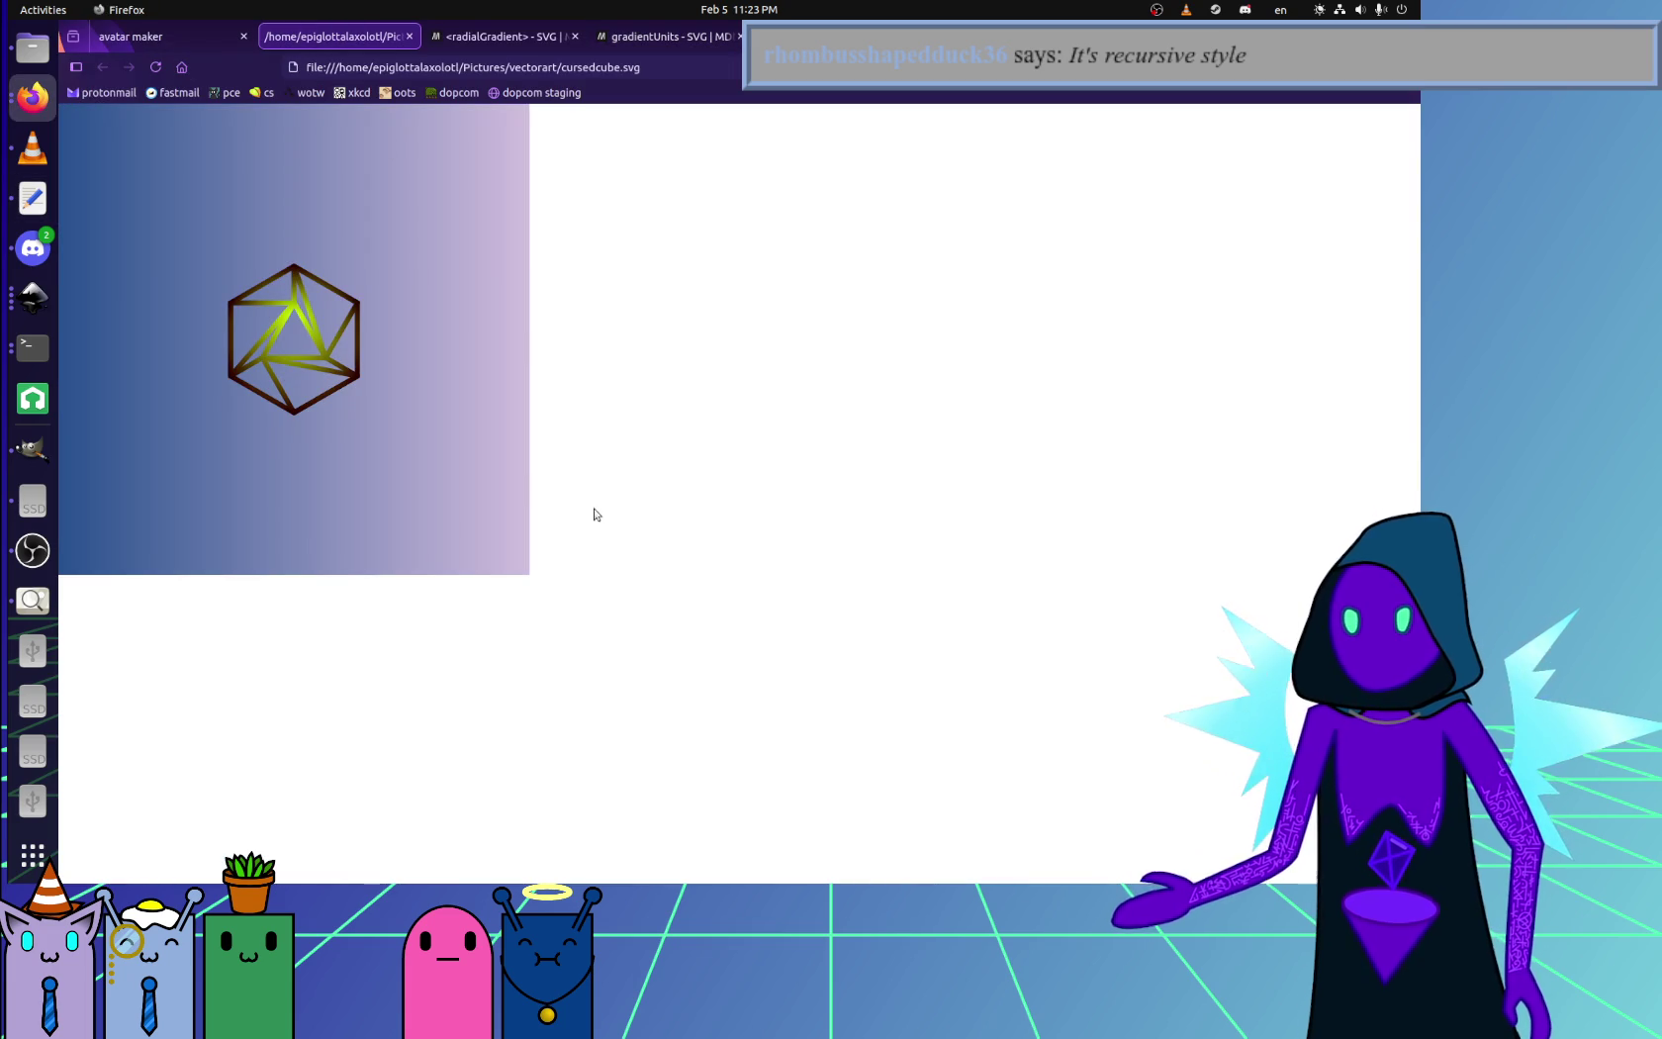
key(alt+Tab)
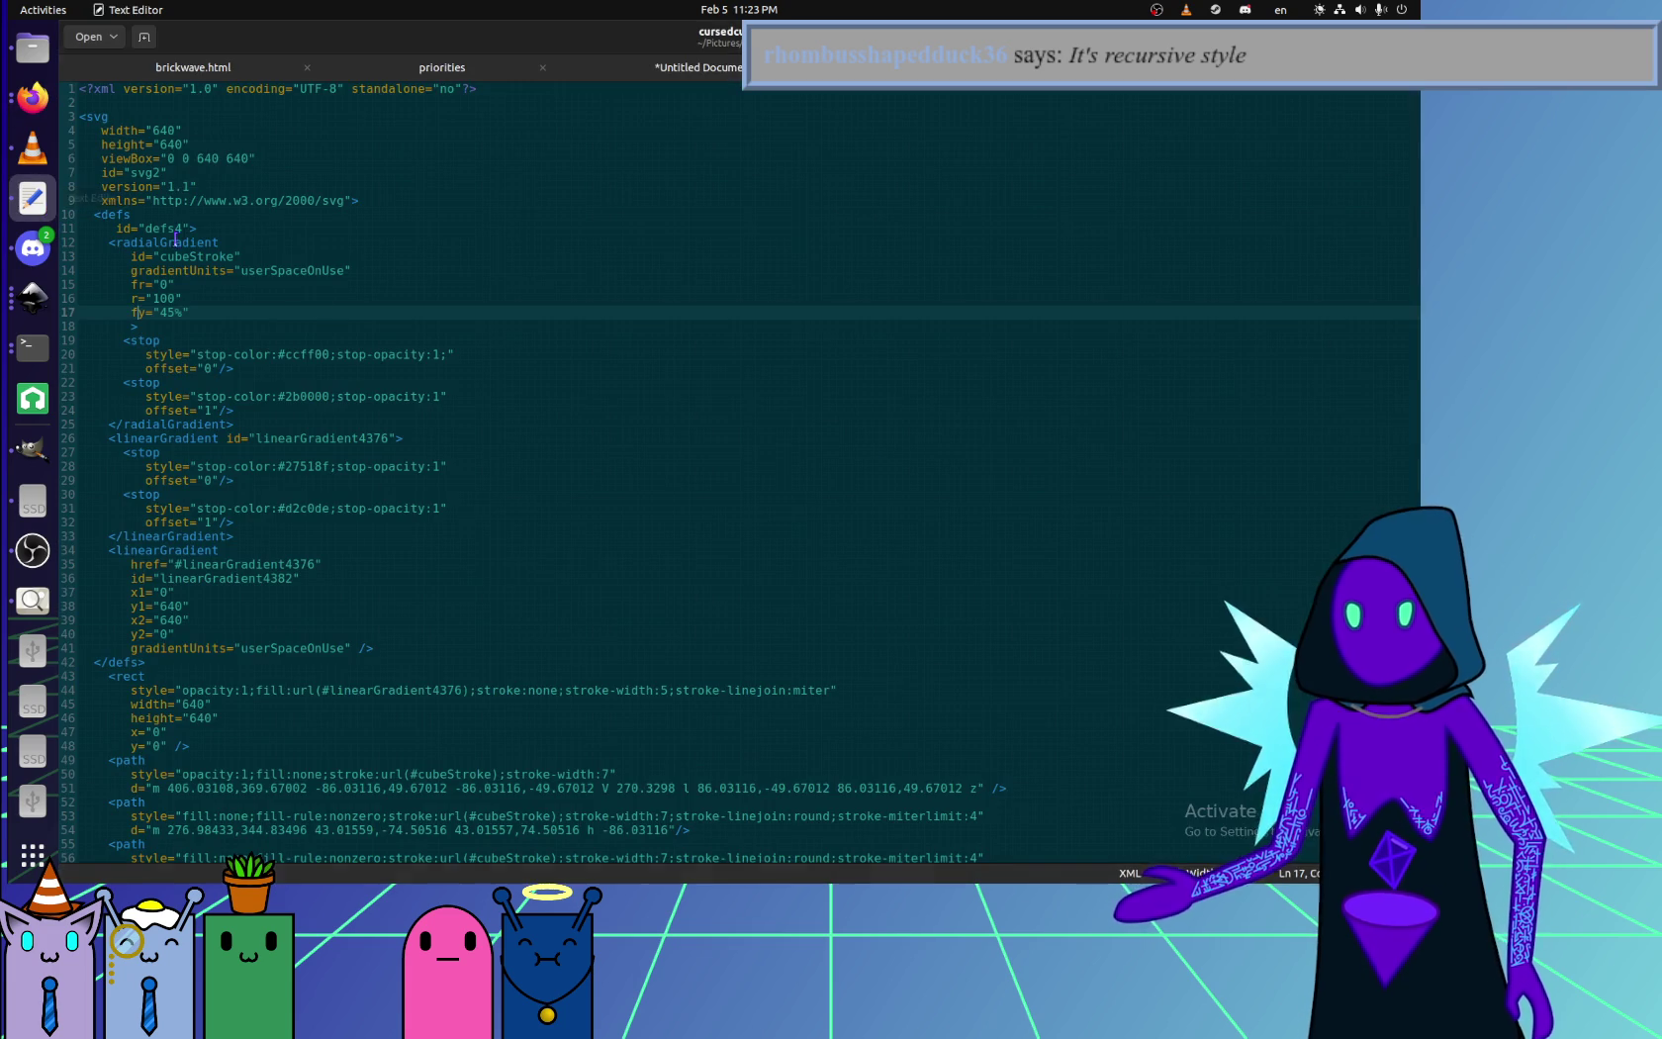
- Empty the fy value, save, and reload to show the dark-red cube outline
key(Right)
key(Right)
key(Delete)
key(Delete)
key(Delete)
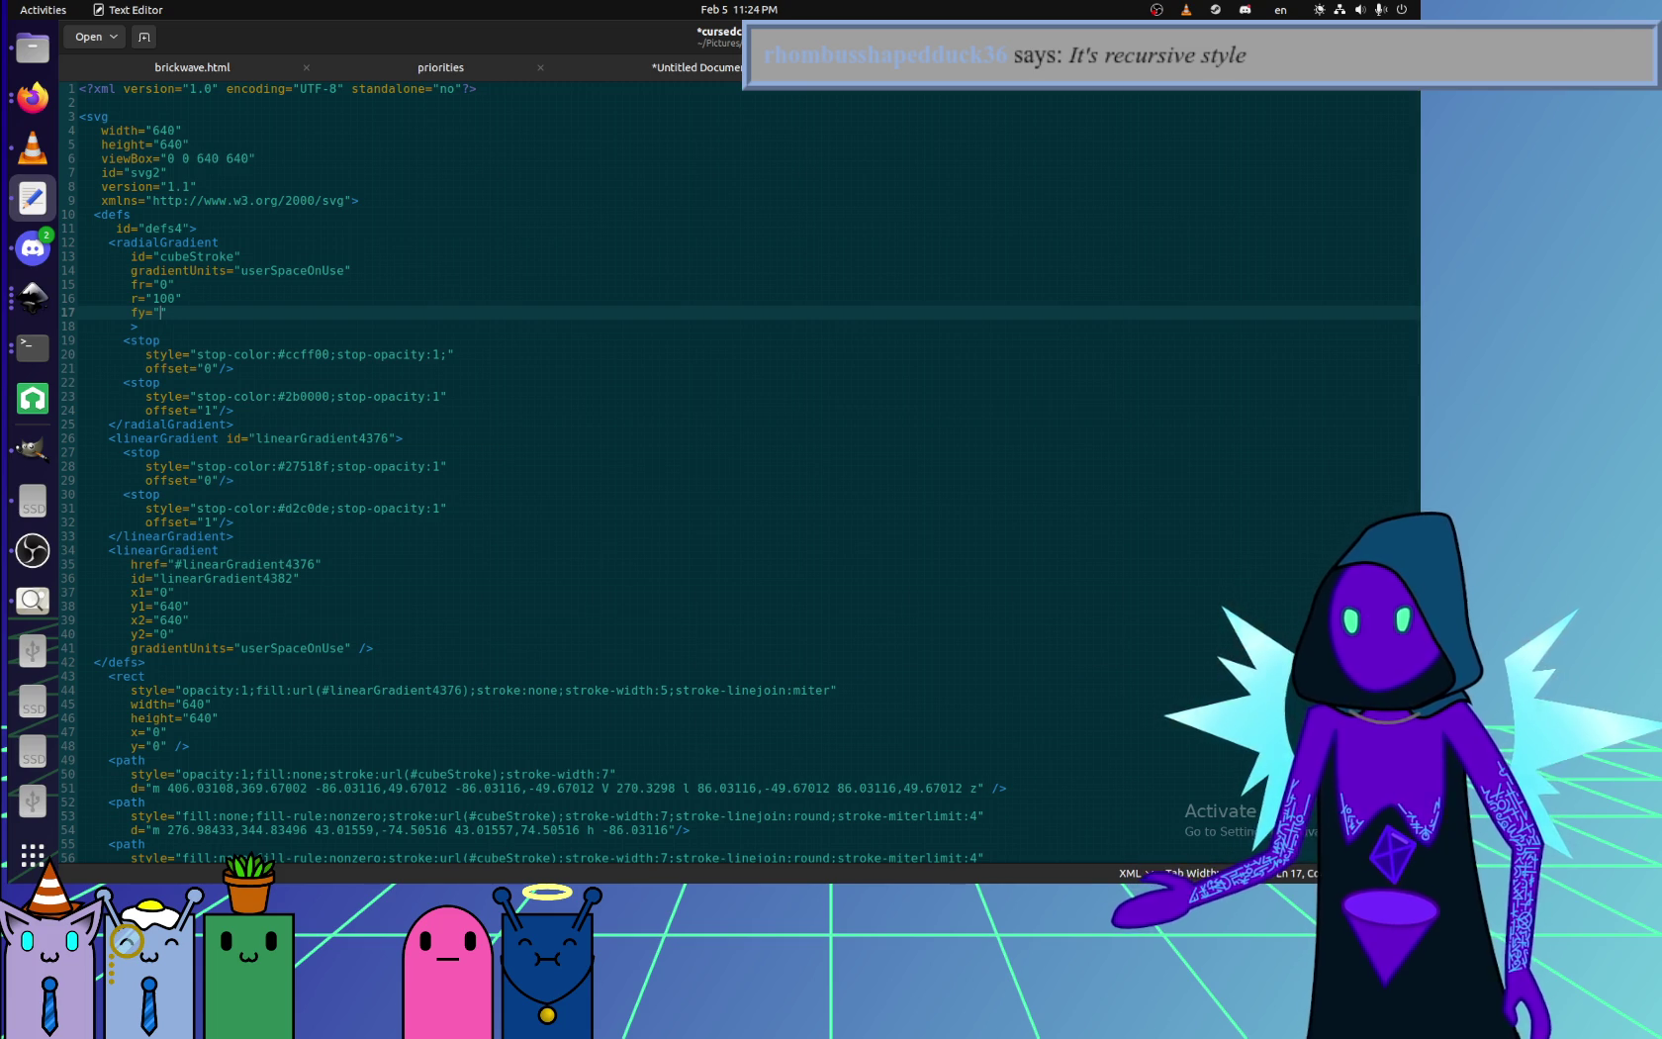
key(ctrl+s)
key(alt+Tab)
key(F5)
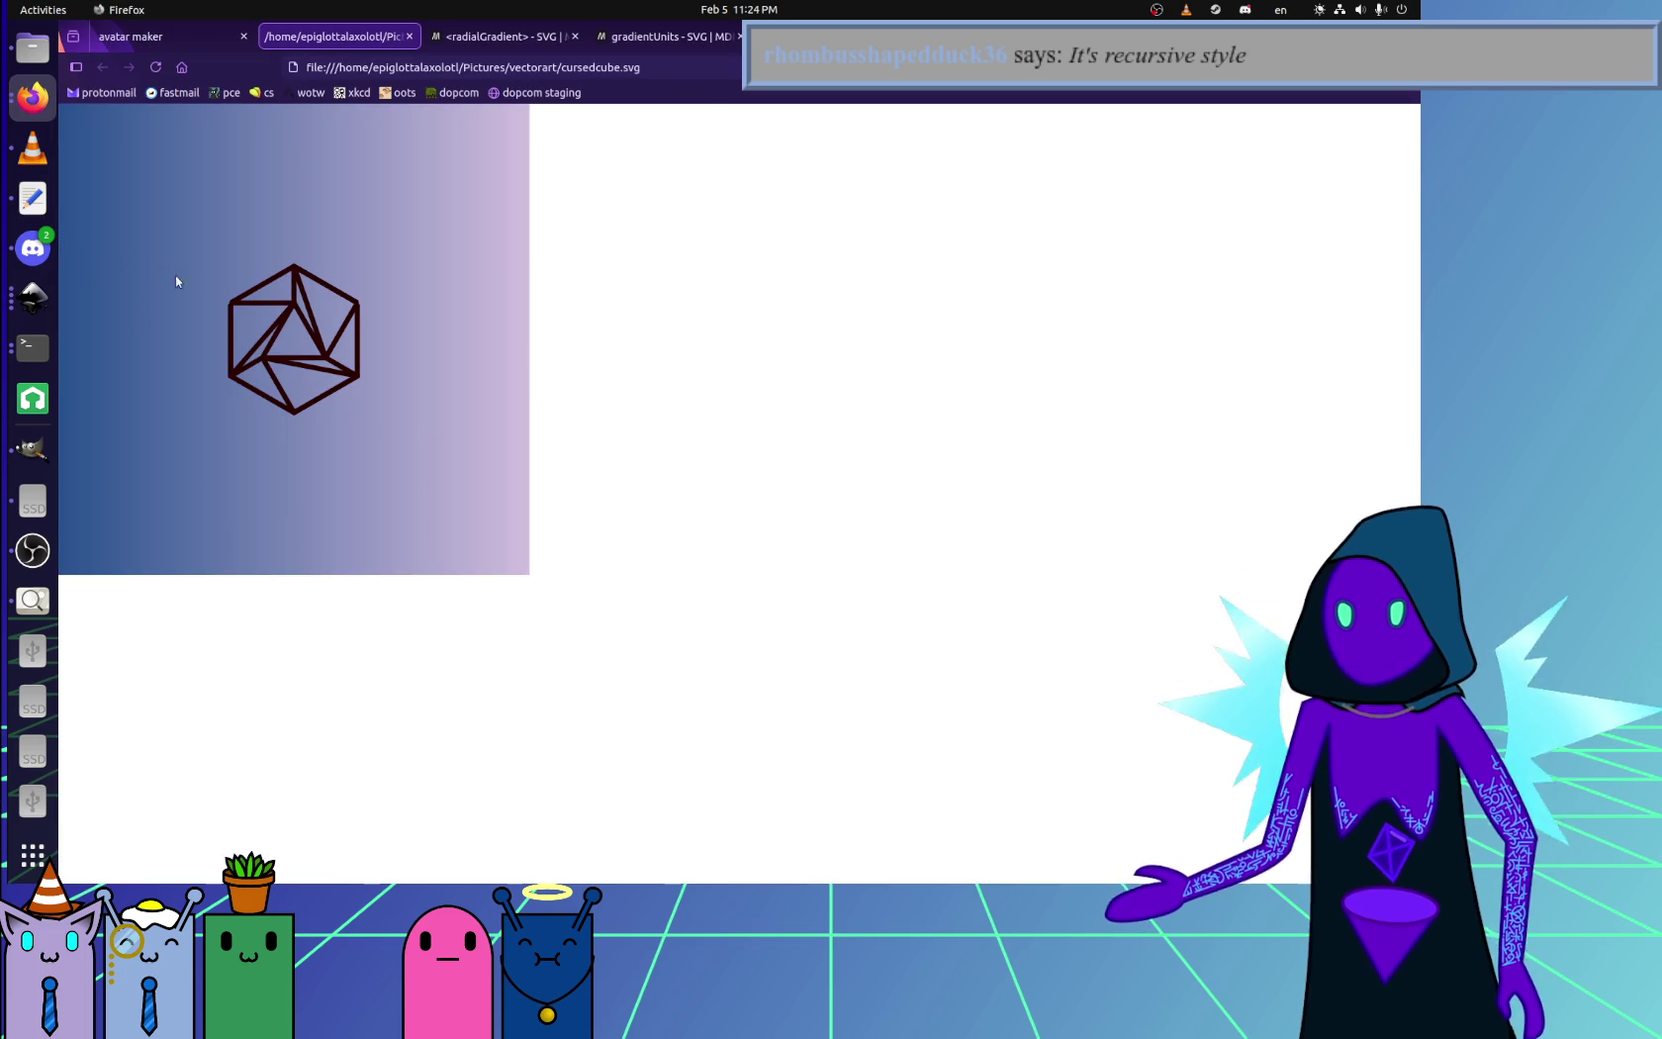
- Look over the dark-red cube preview, then scroll down through the SVG source
ctrl+scroll(241, 288, up, 4)
ctrl+scroll(443, 531, up, 2)
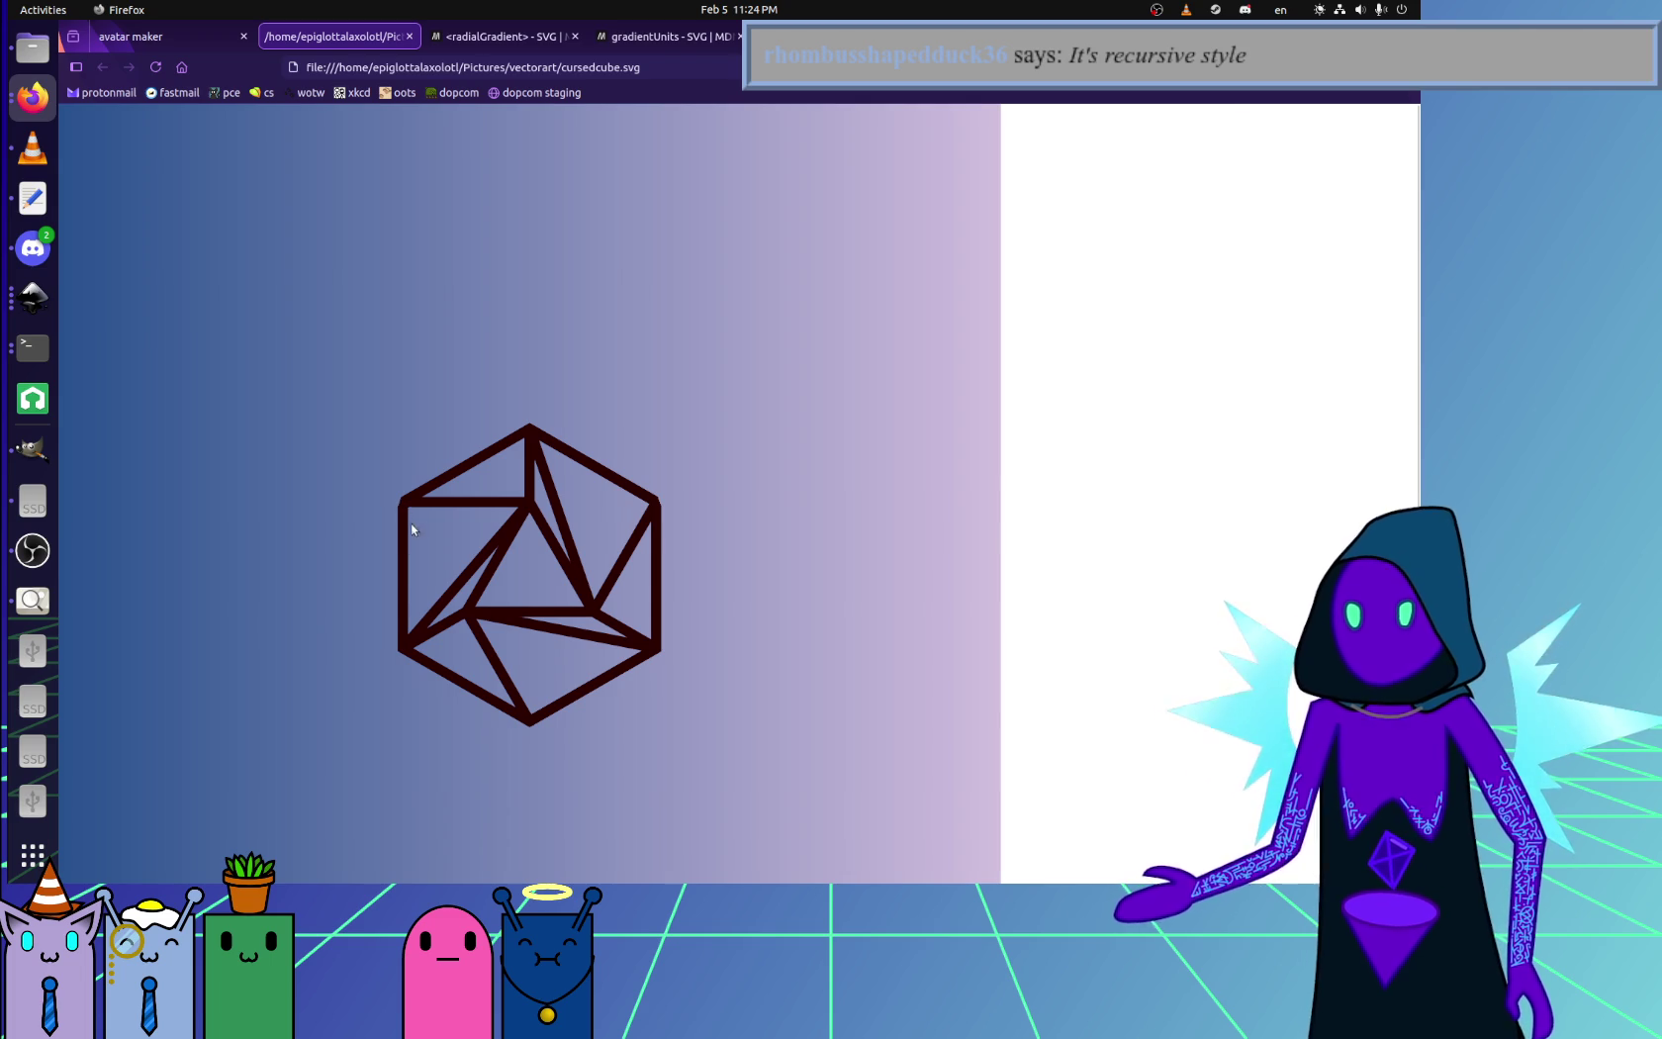
ctrl+scroll(408, 514, up, 2)
ctrl+scroll(498, 587, down, 5)
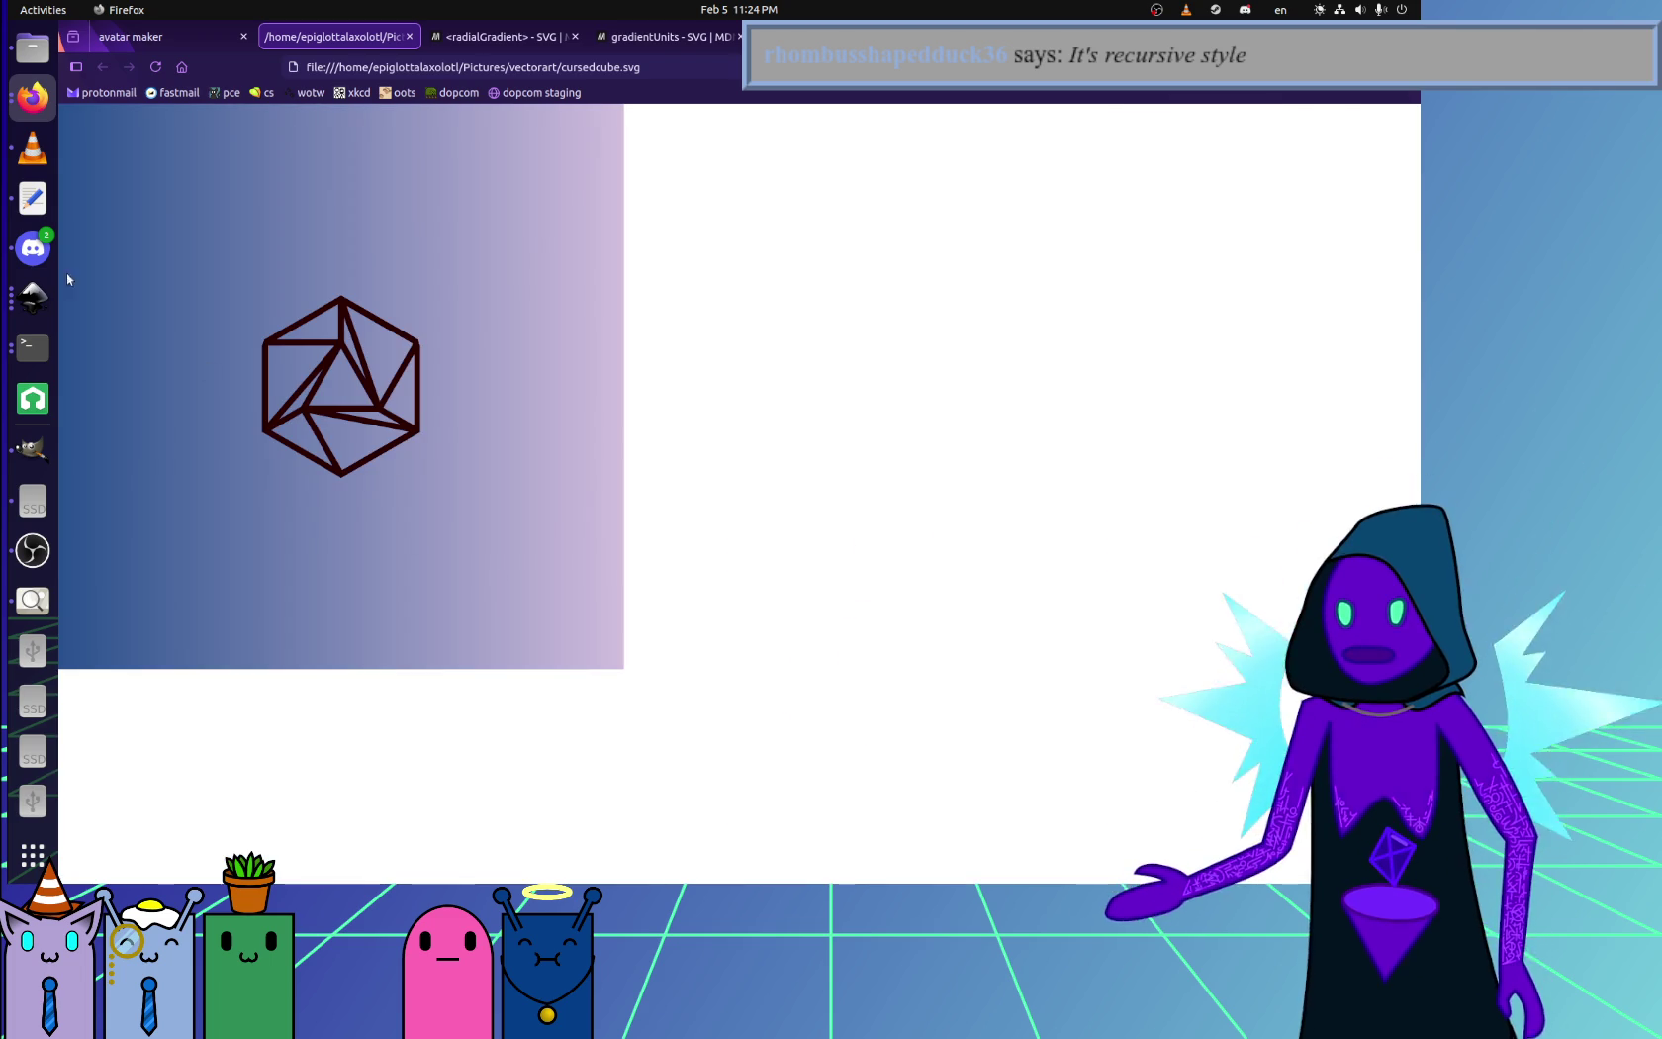
click(33, 197)
scroll(422, 511, down, 6)
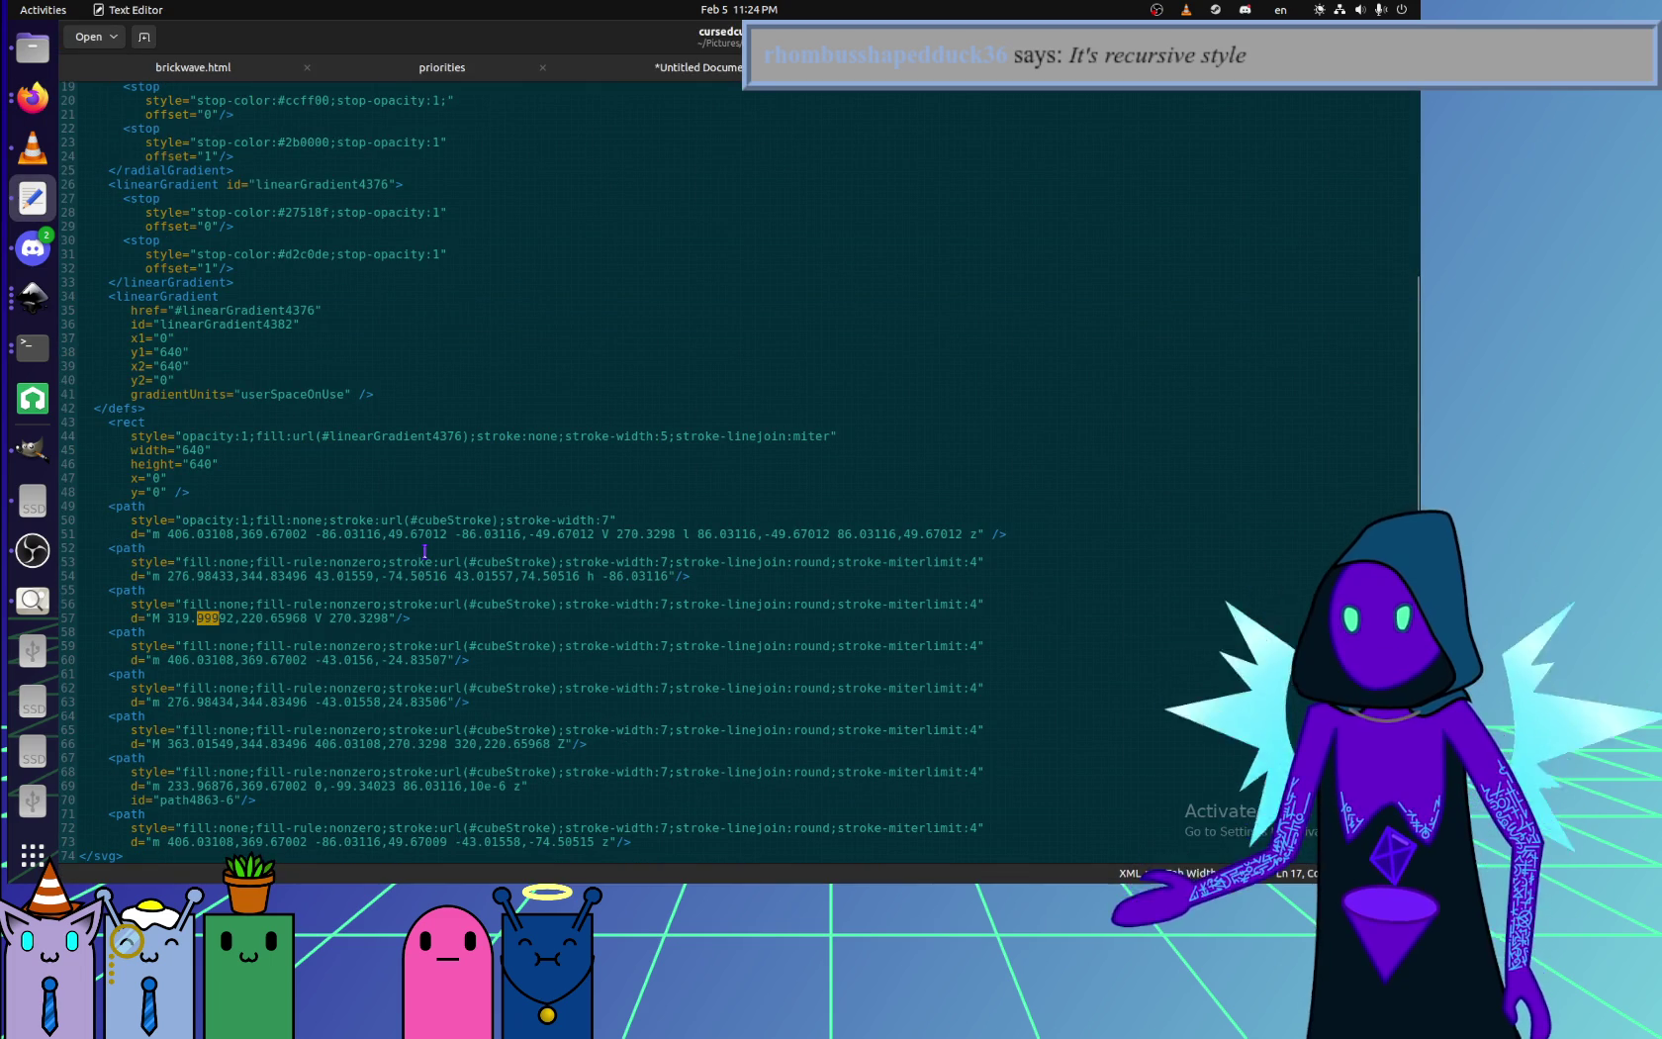
- Add stroke-linejoin:miter to the cube path's style, save, and check it in the browser
click(170, 421)
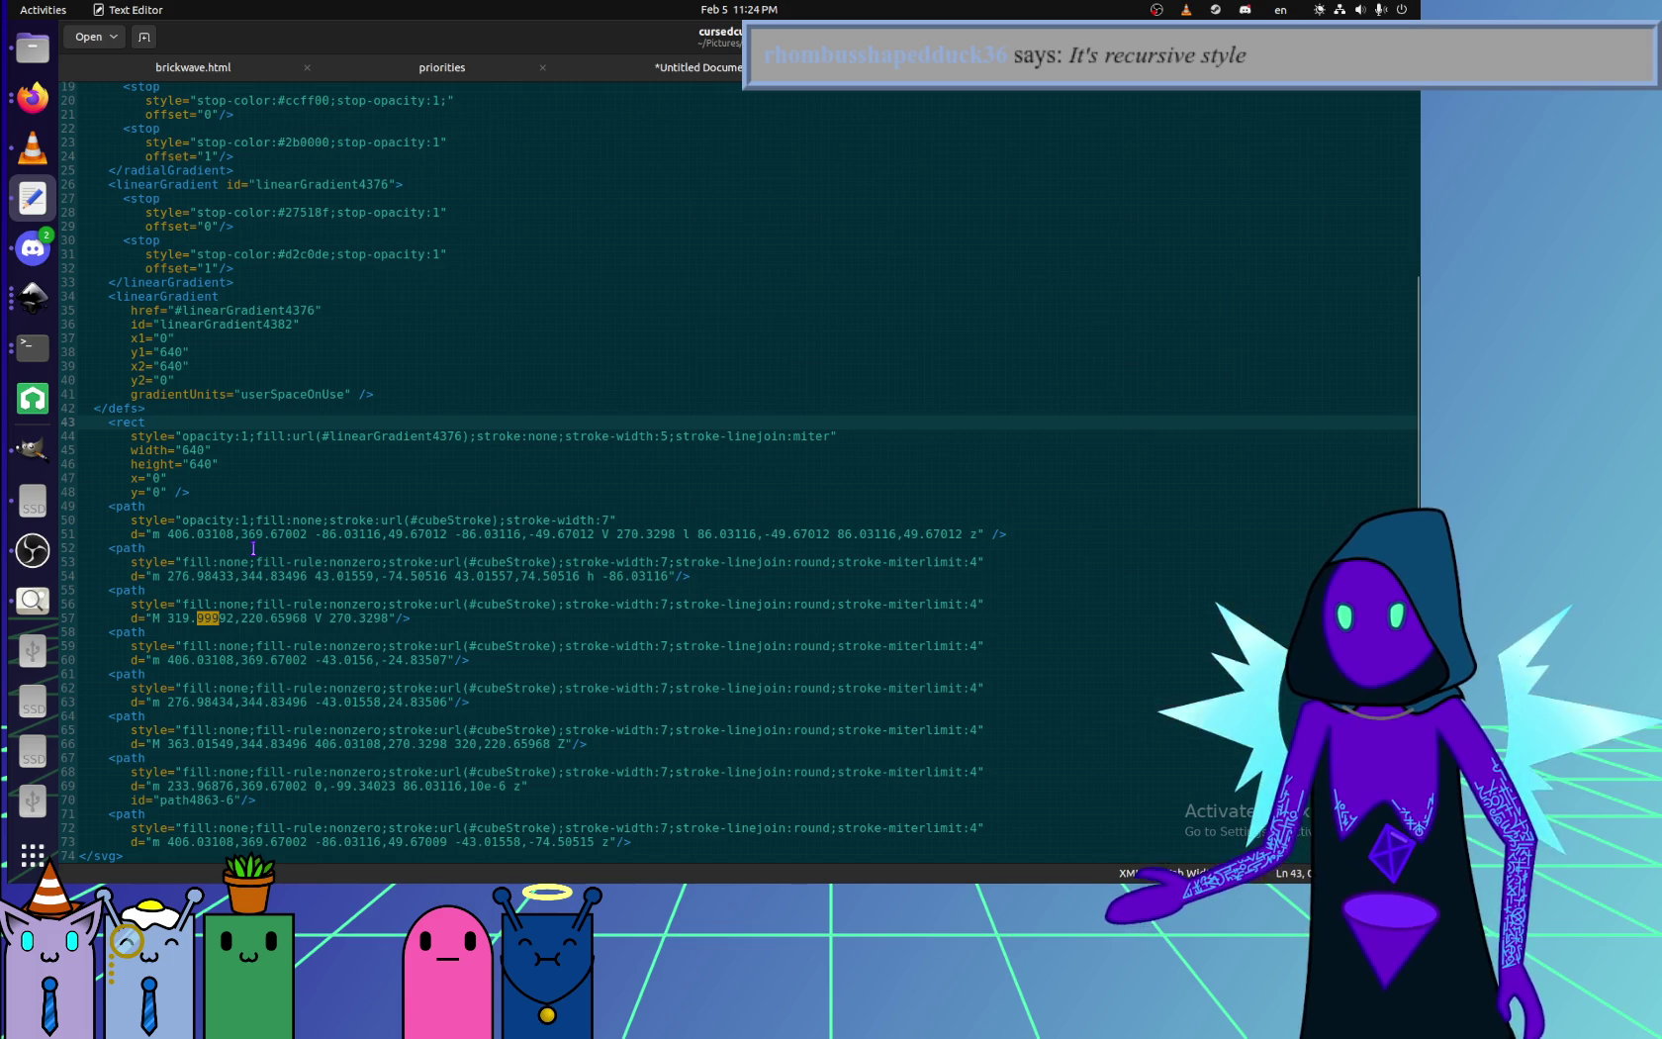
click(643, 533)
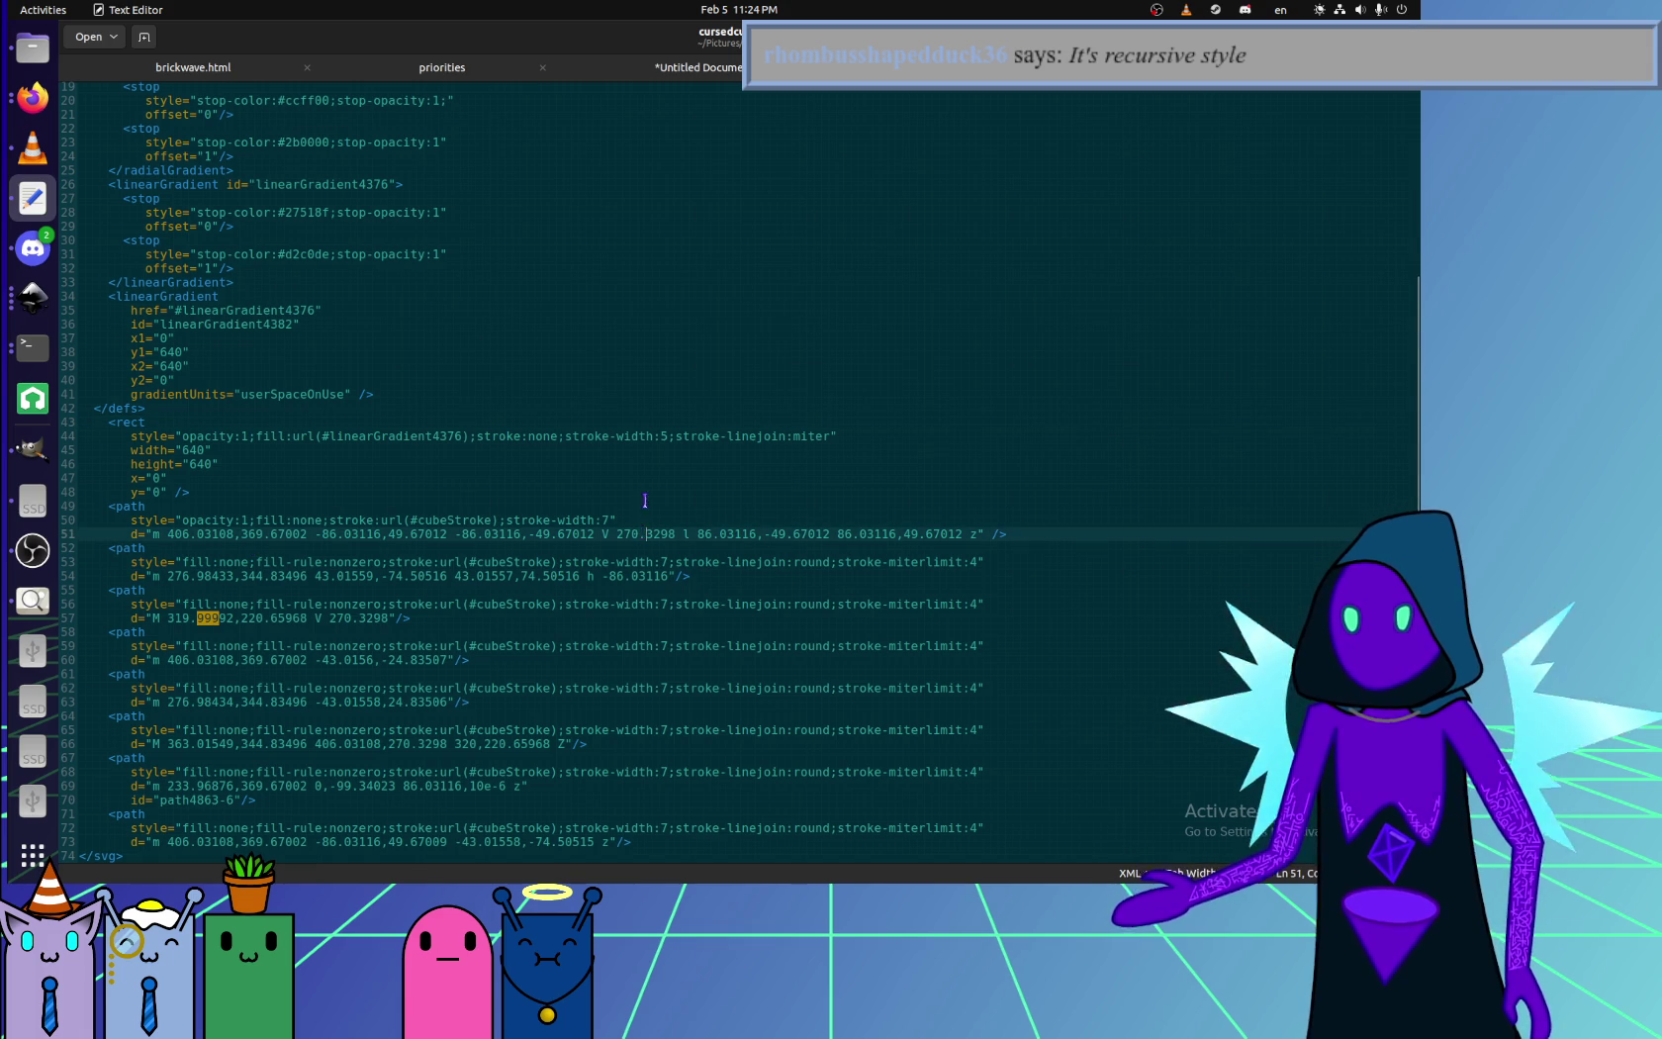
key(Up)
key(Up)
key(Down)
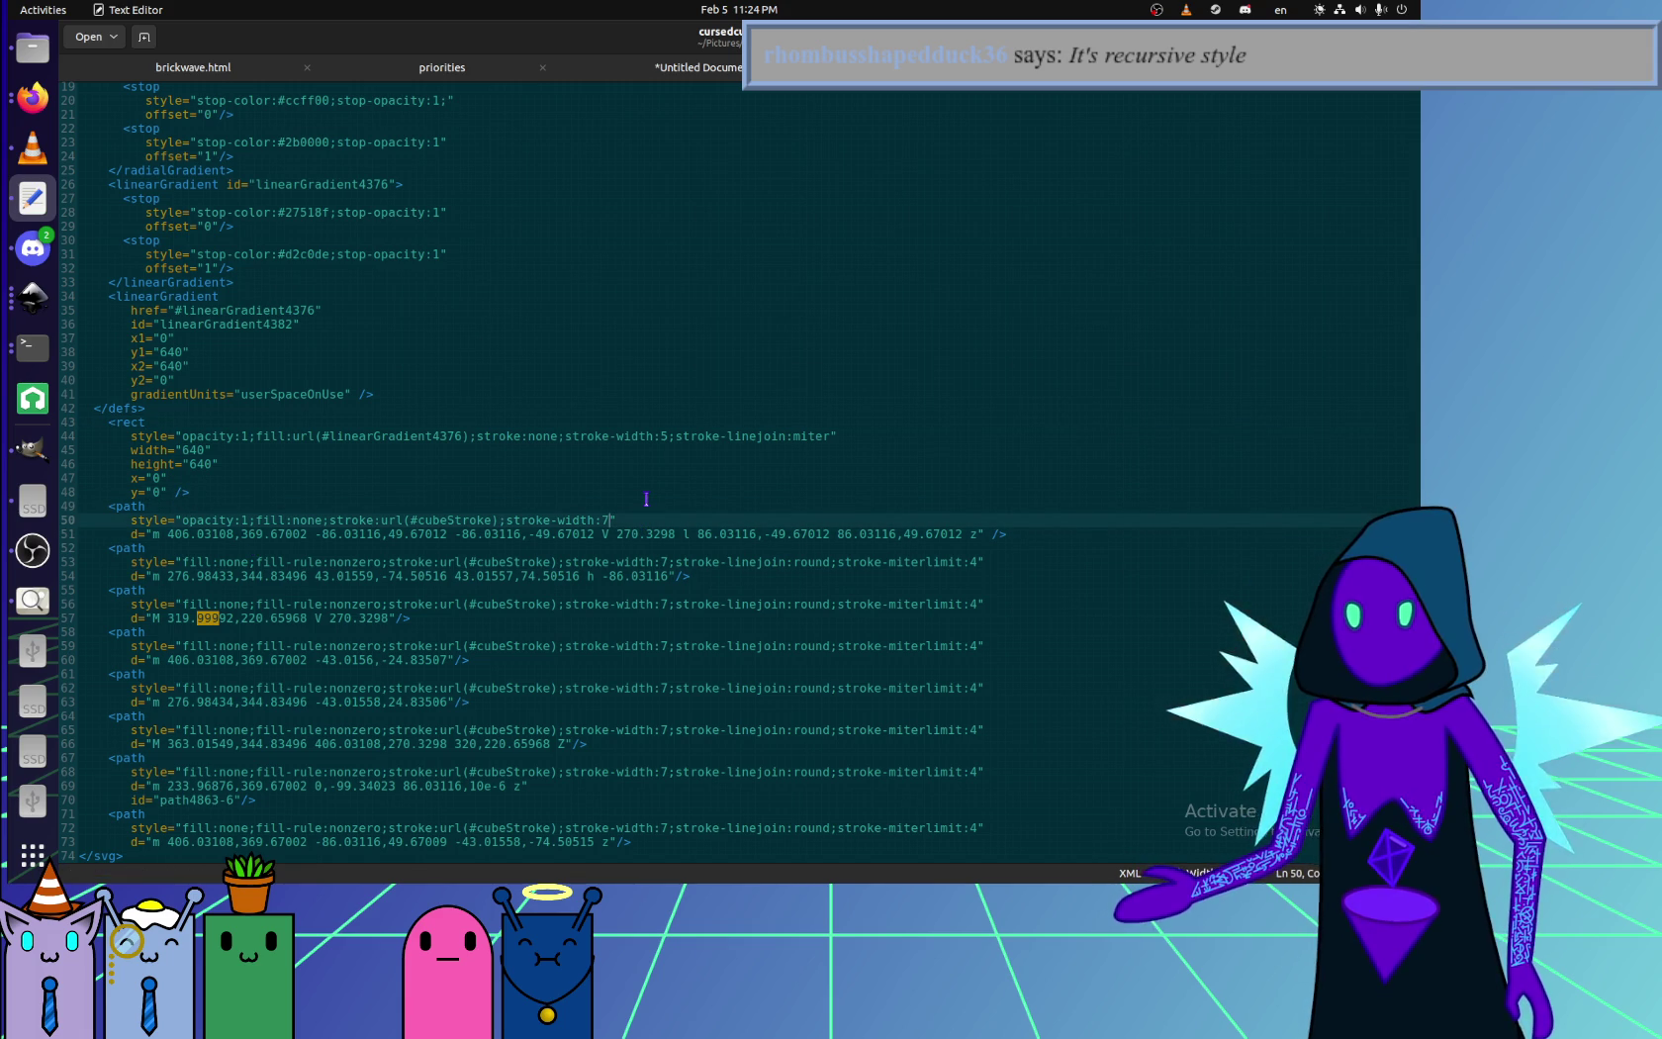
text(;stroke-linejoin:miter)
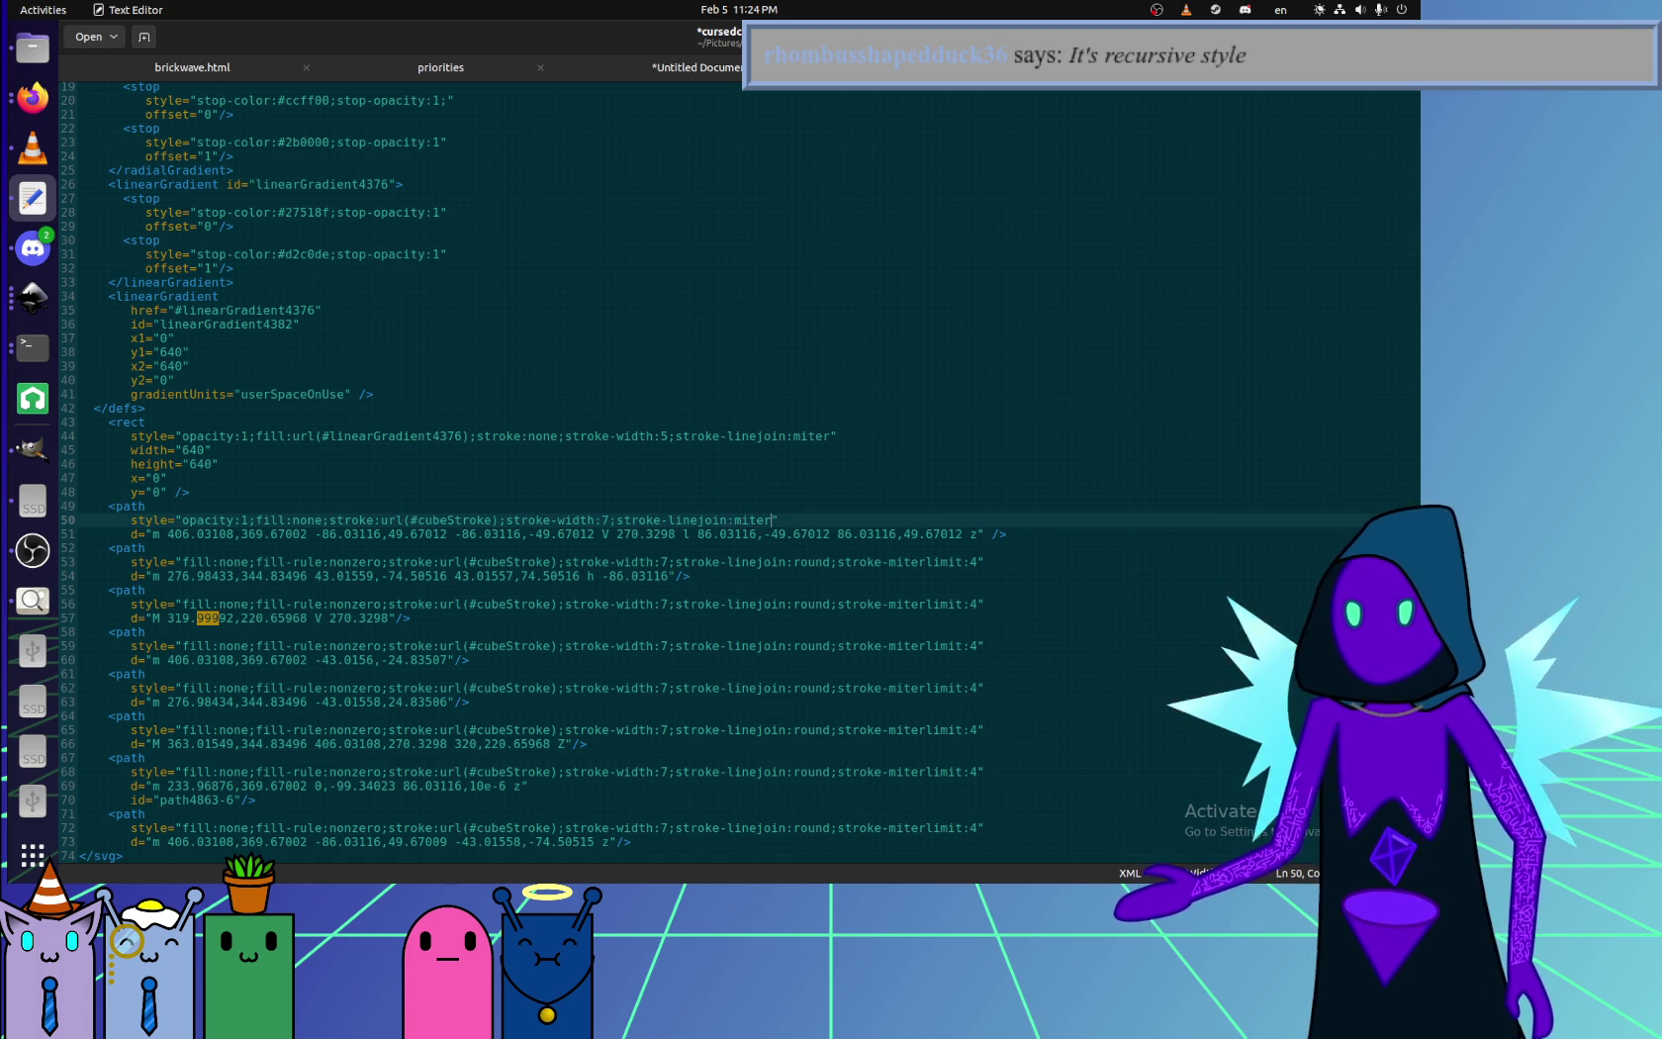
key(ctrl+s)
key(alt+Tab)
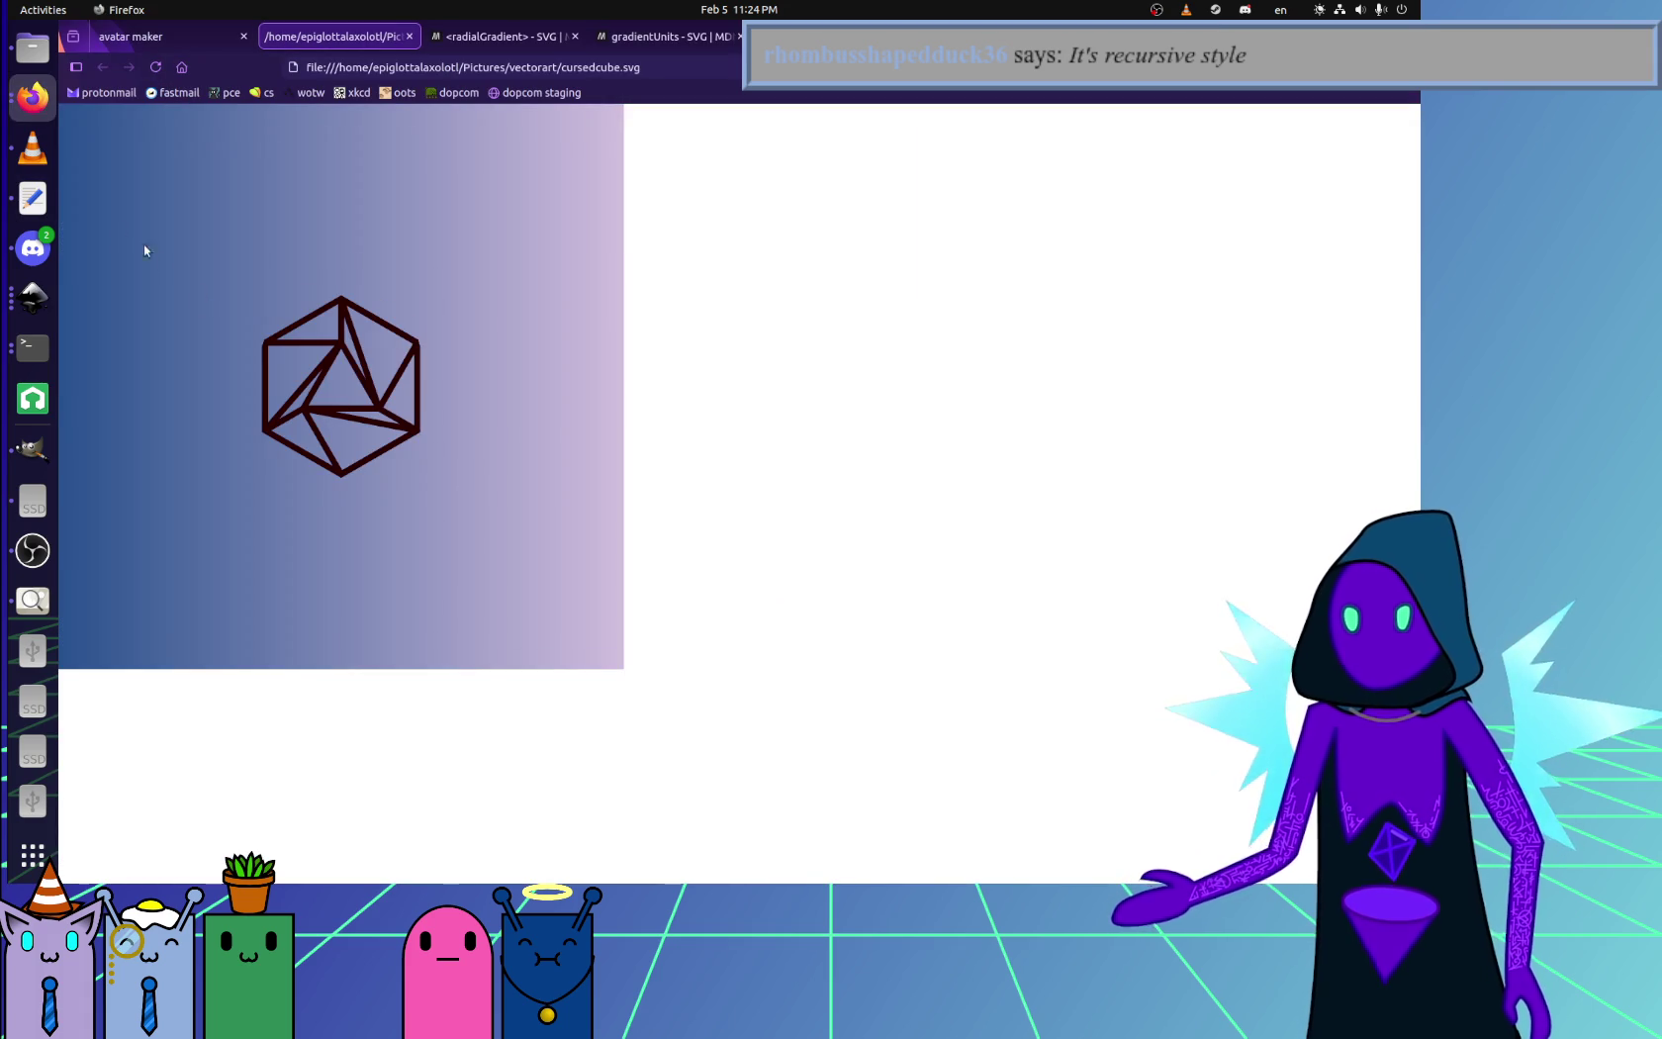
click(33, 198)
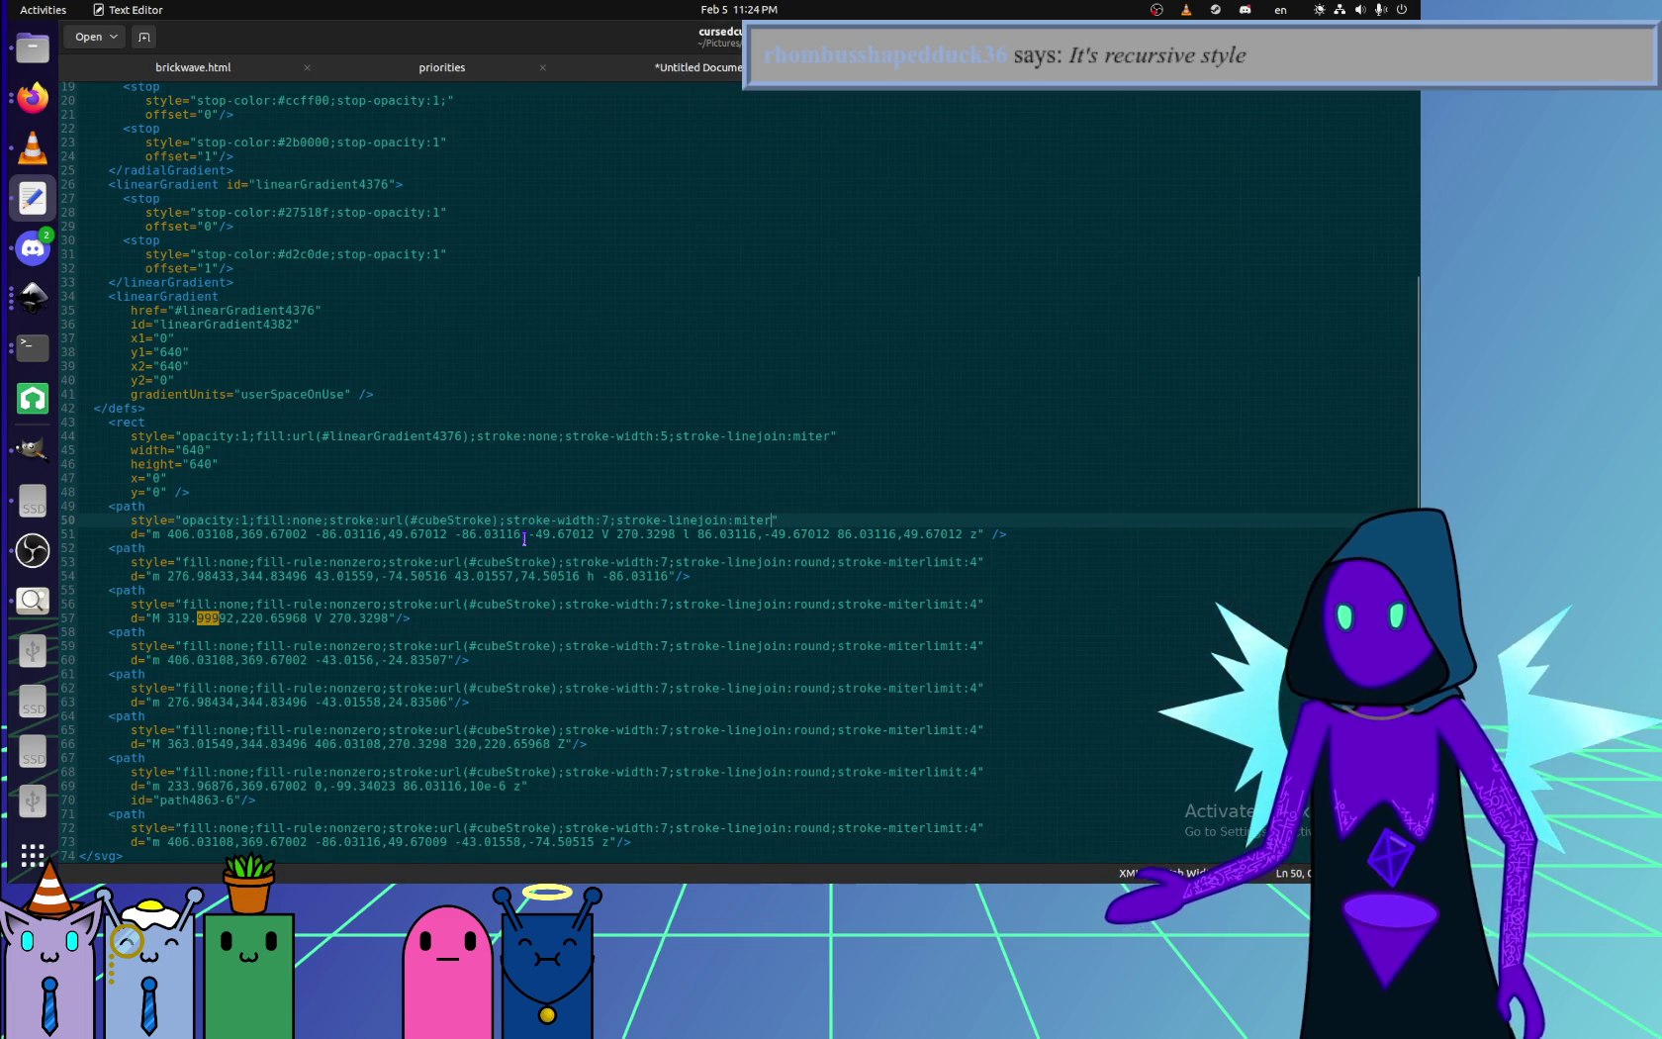
- Replace 10e-6 with 0 on line 69 and search the file for other 'e' values
click(505, 786)
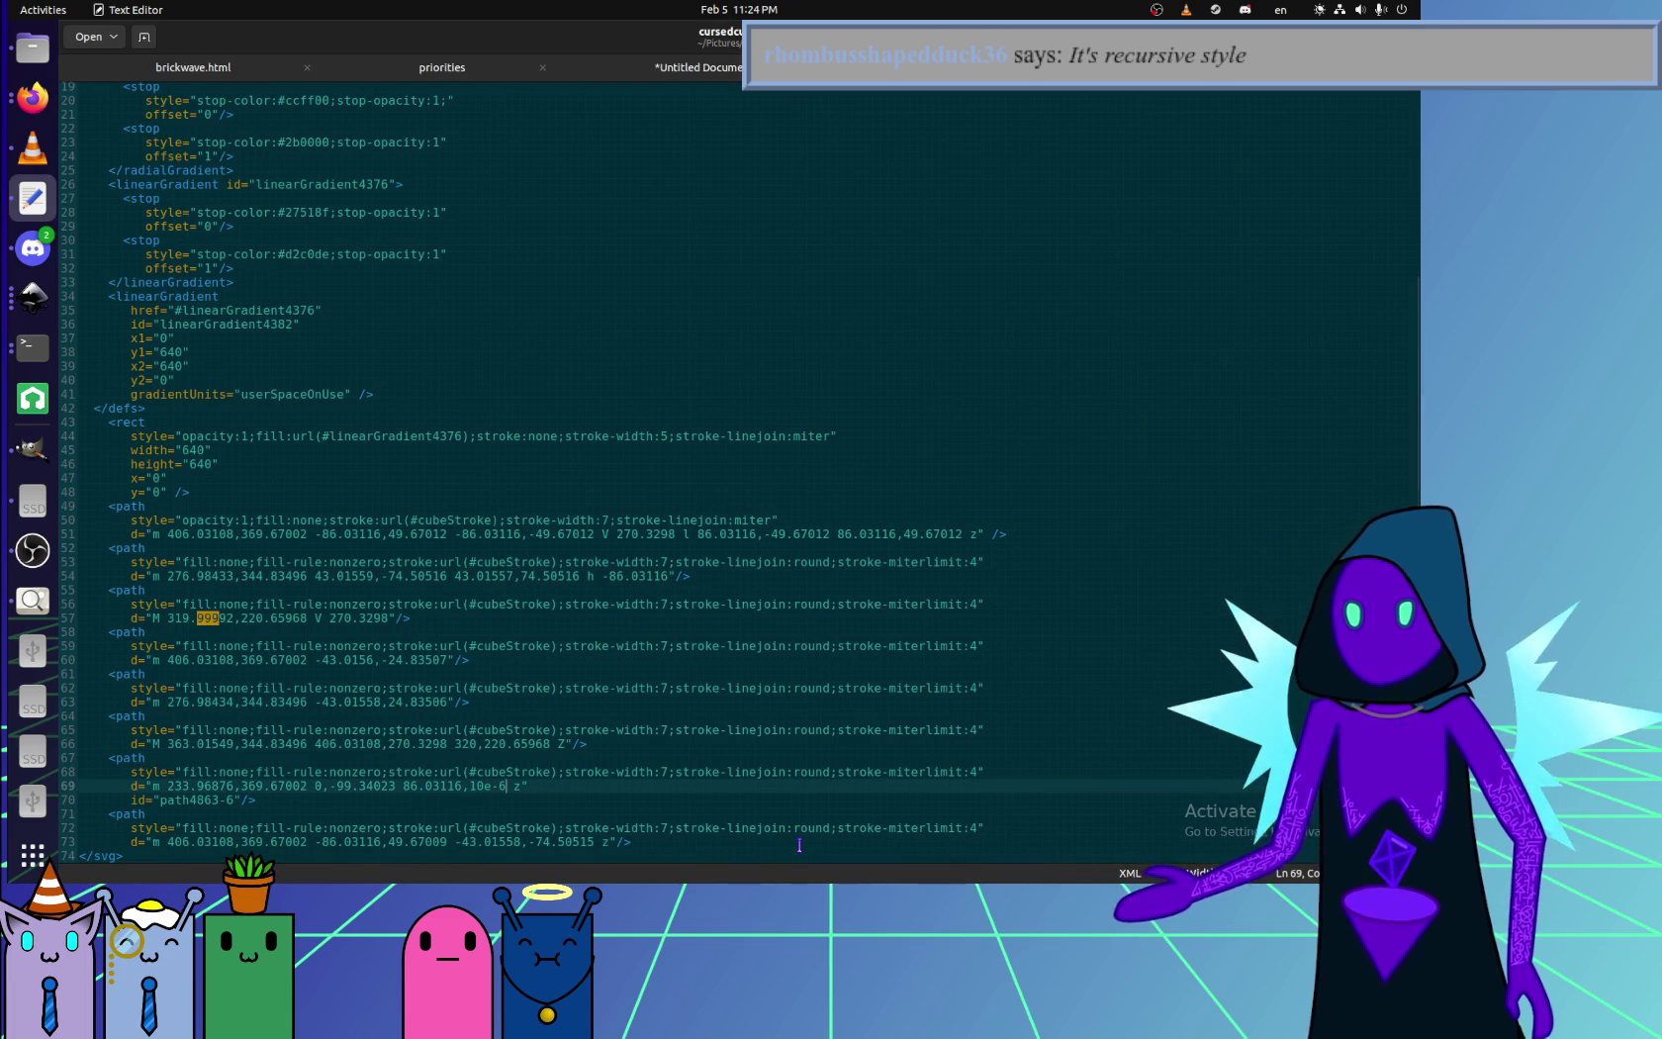
key(BackSpace)
key(BackSpace)
key(BackSpace)
key(BackSpace)
key(BackSpace)
text(0)
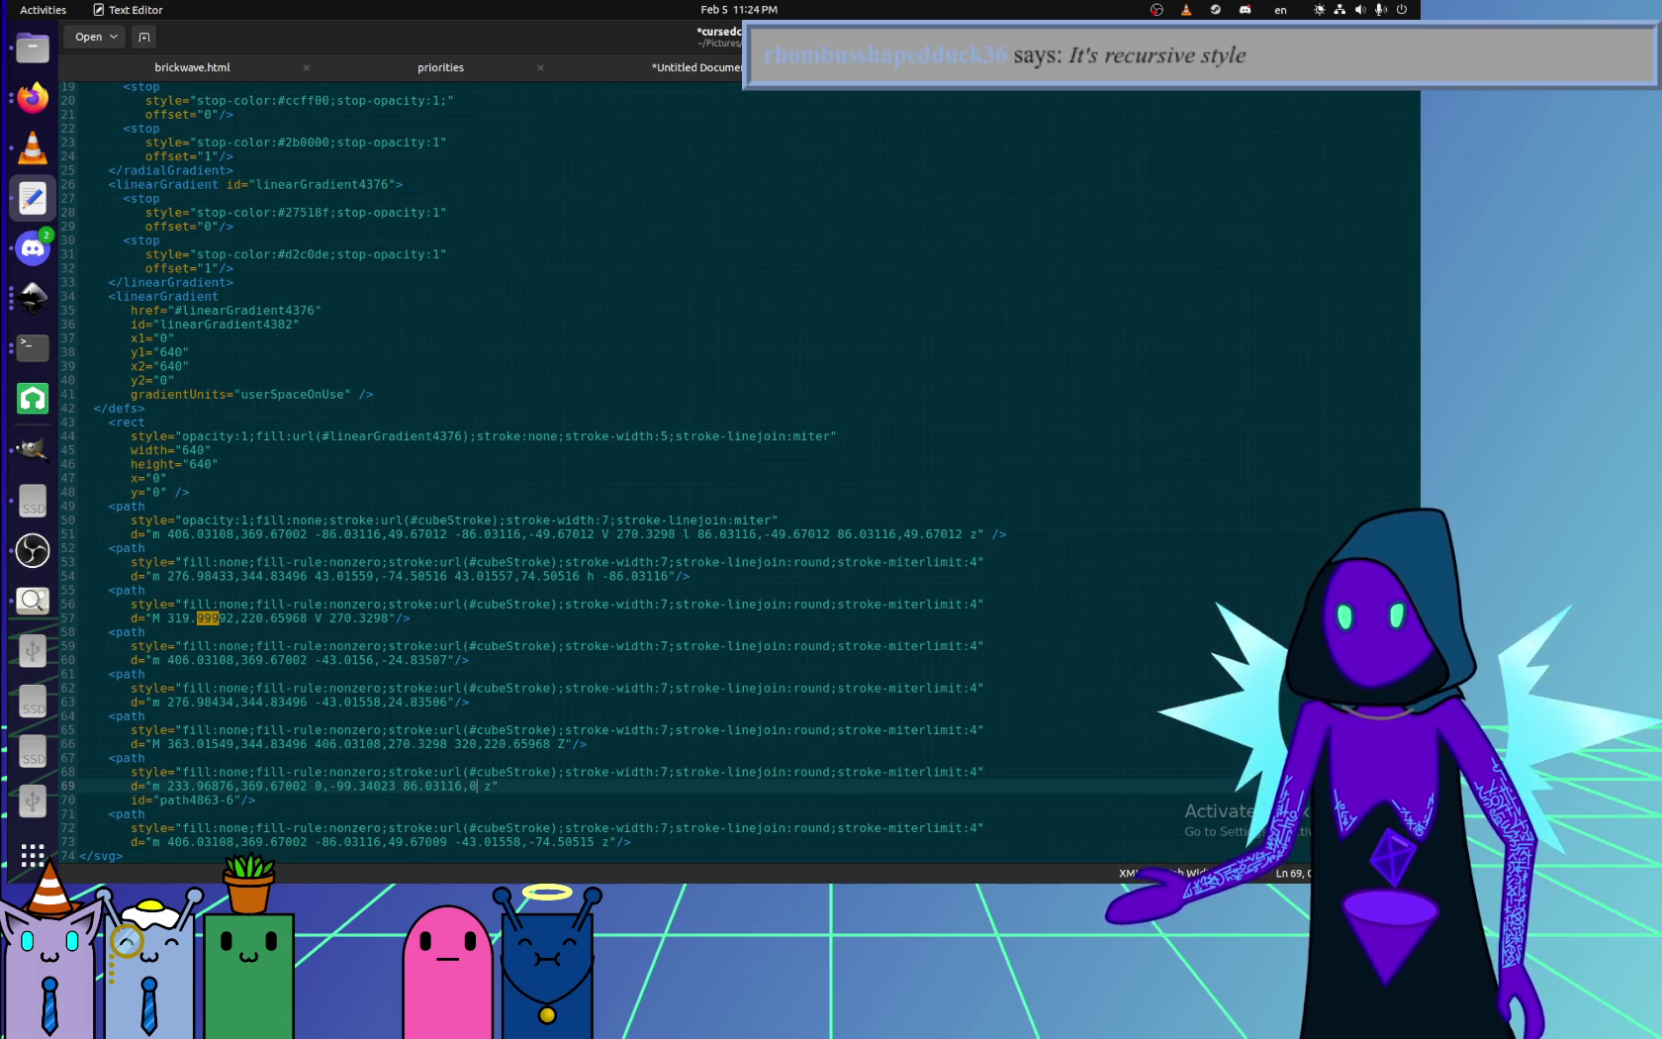
key(ctrl+f)
text(e-)
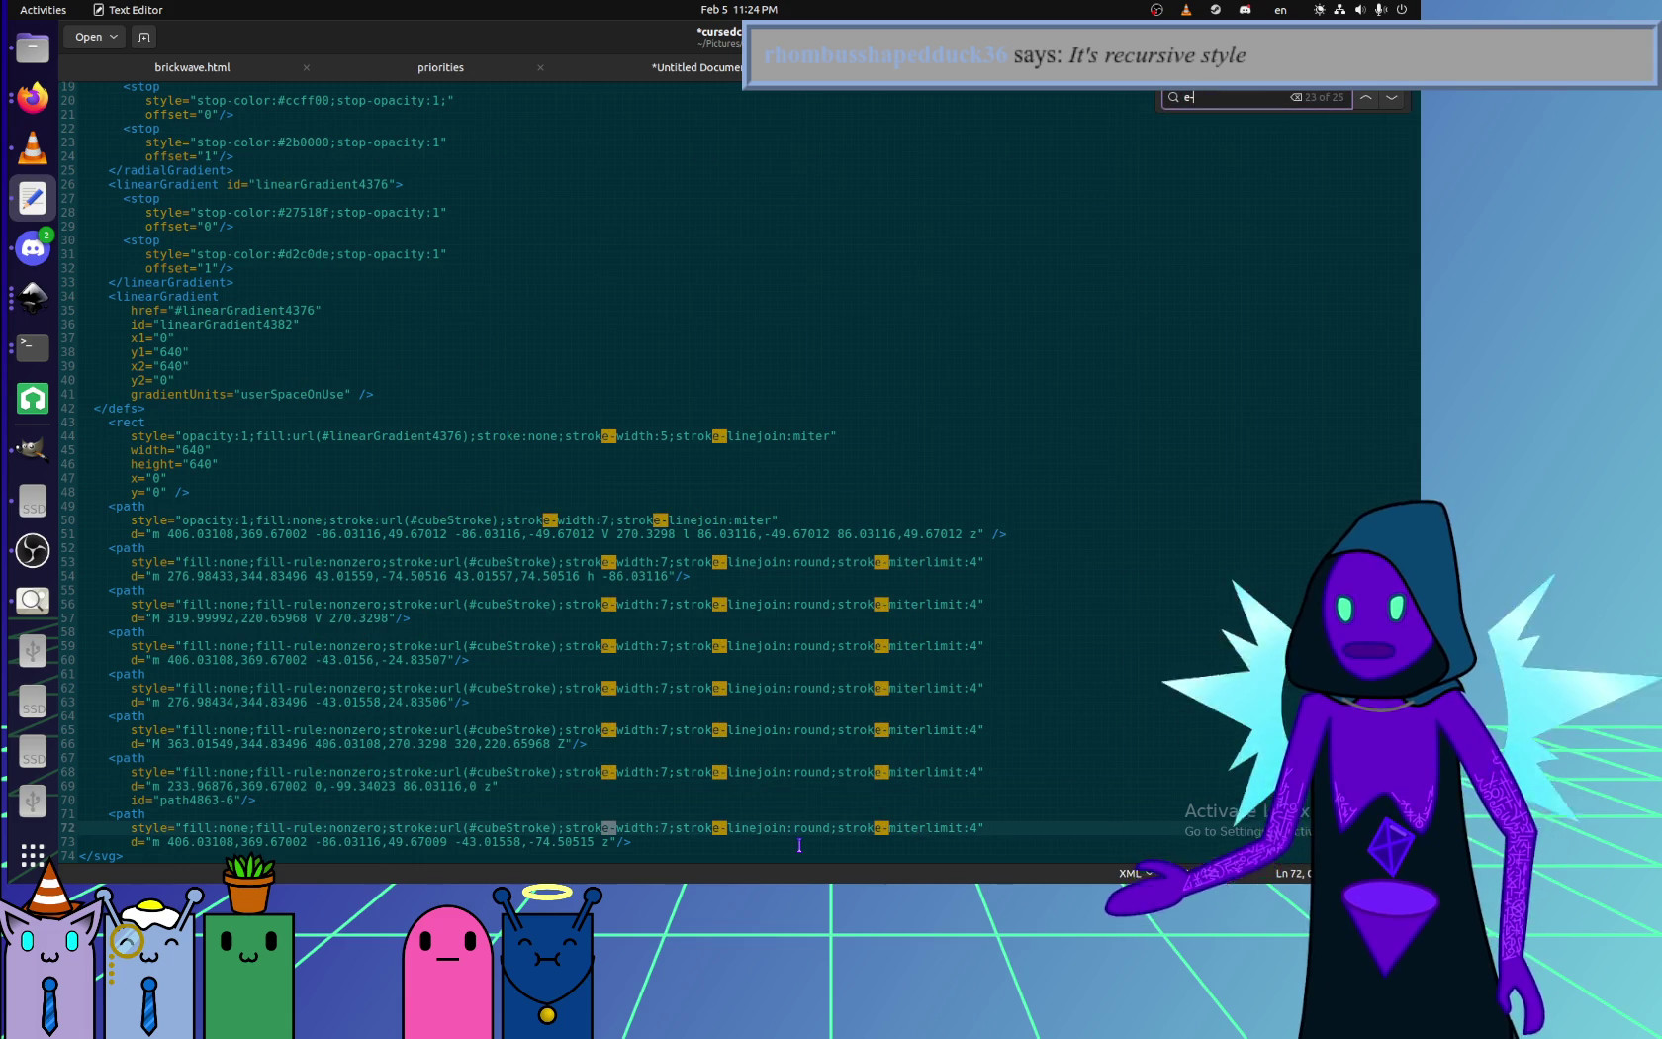
scroll(777, 772, up, 5)
scroll(757, 711, down, 5)
click(756, 711)
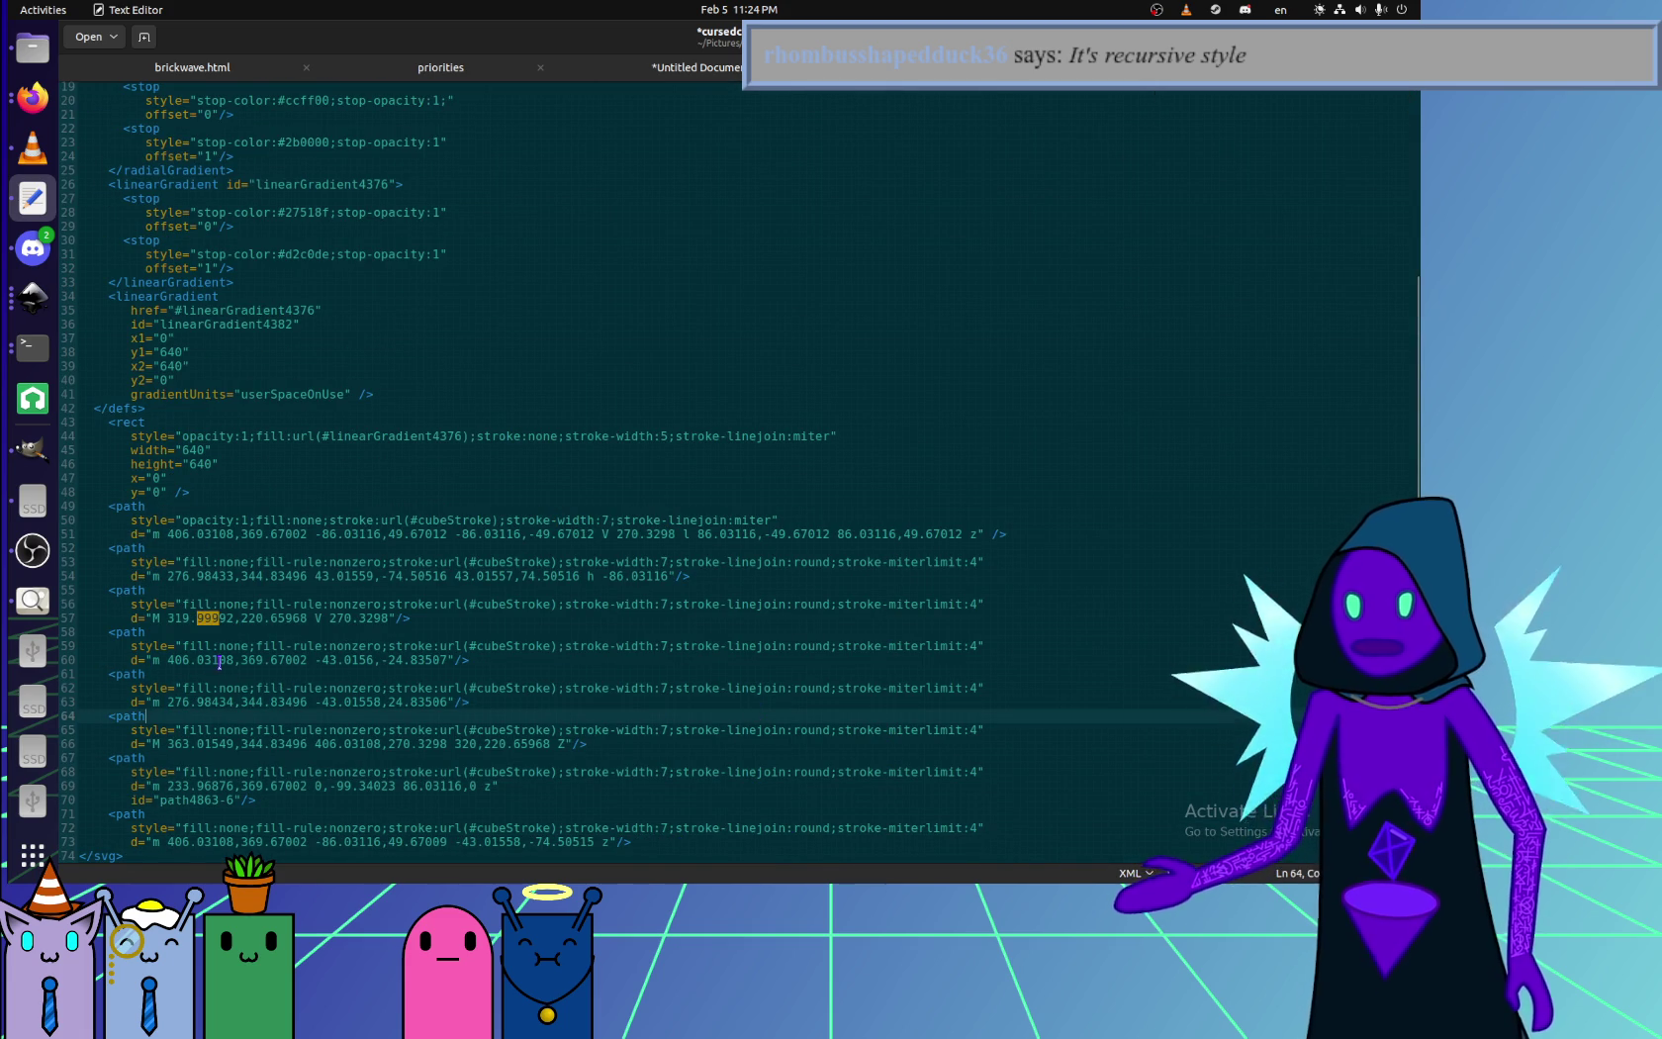
- Round 319.99992 to 320 on line 57 and save cursedcube.svg
drag(166, 618, 231, 618)
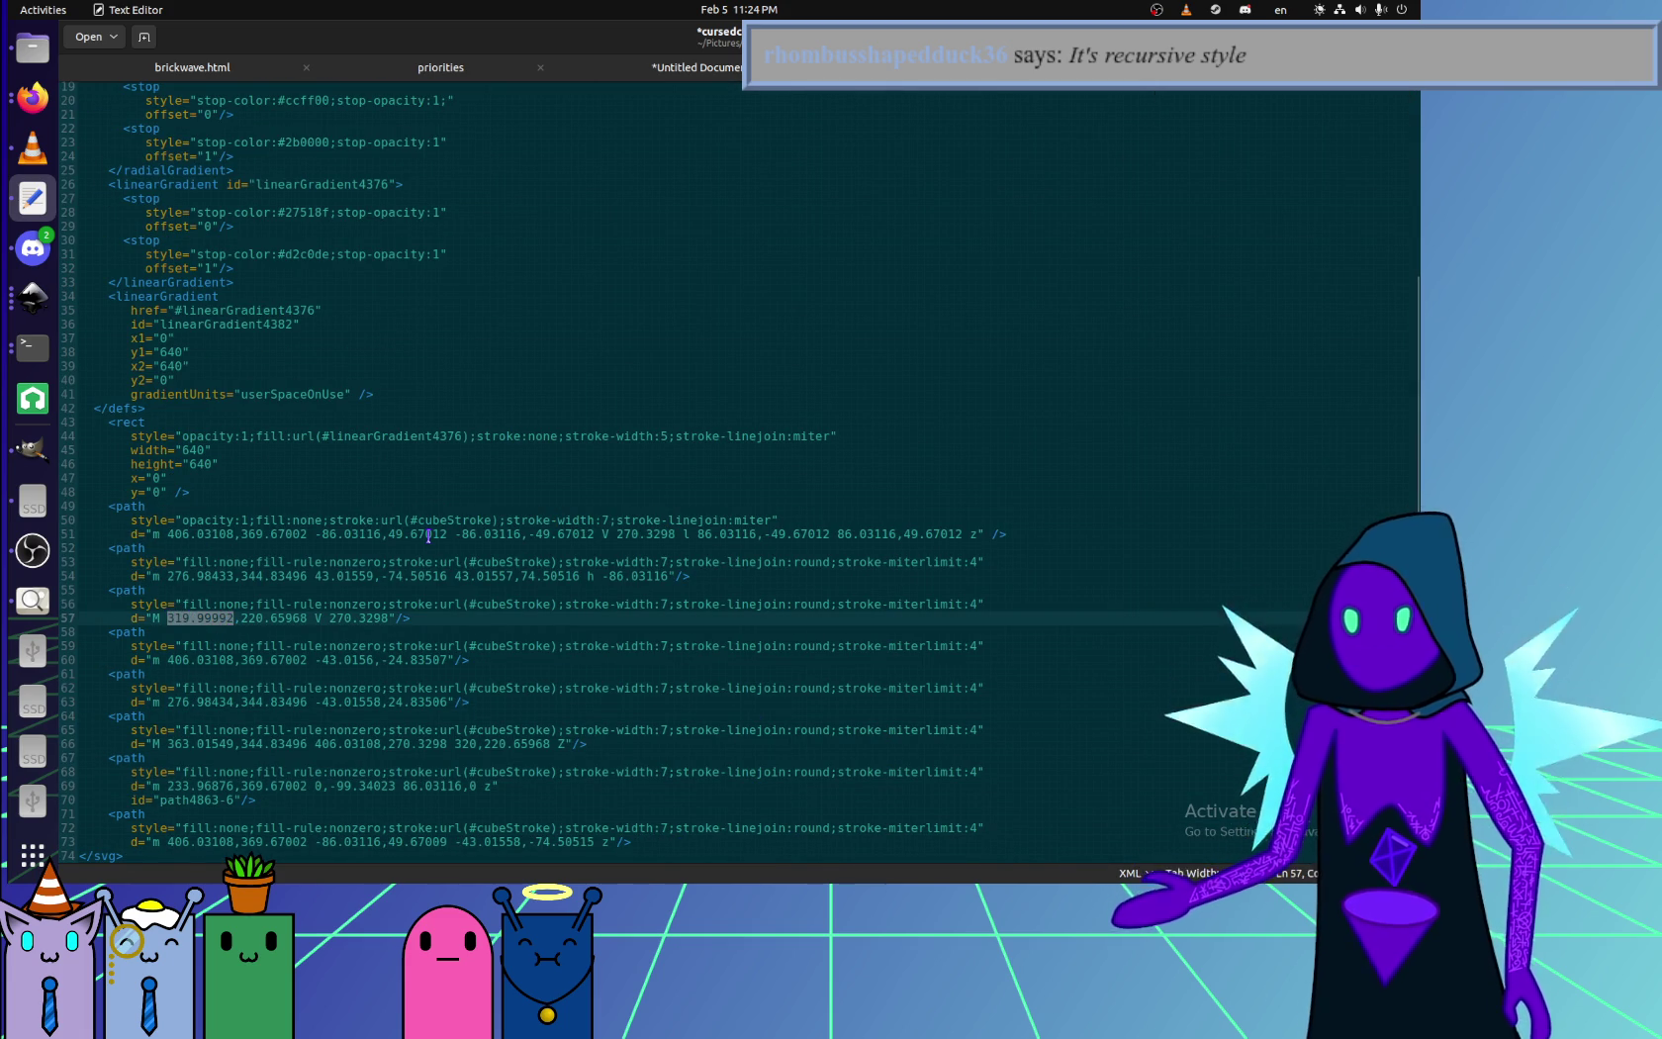
text(320)
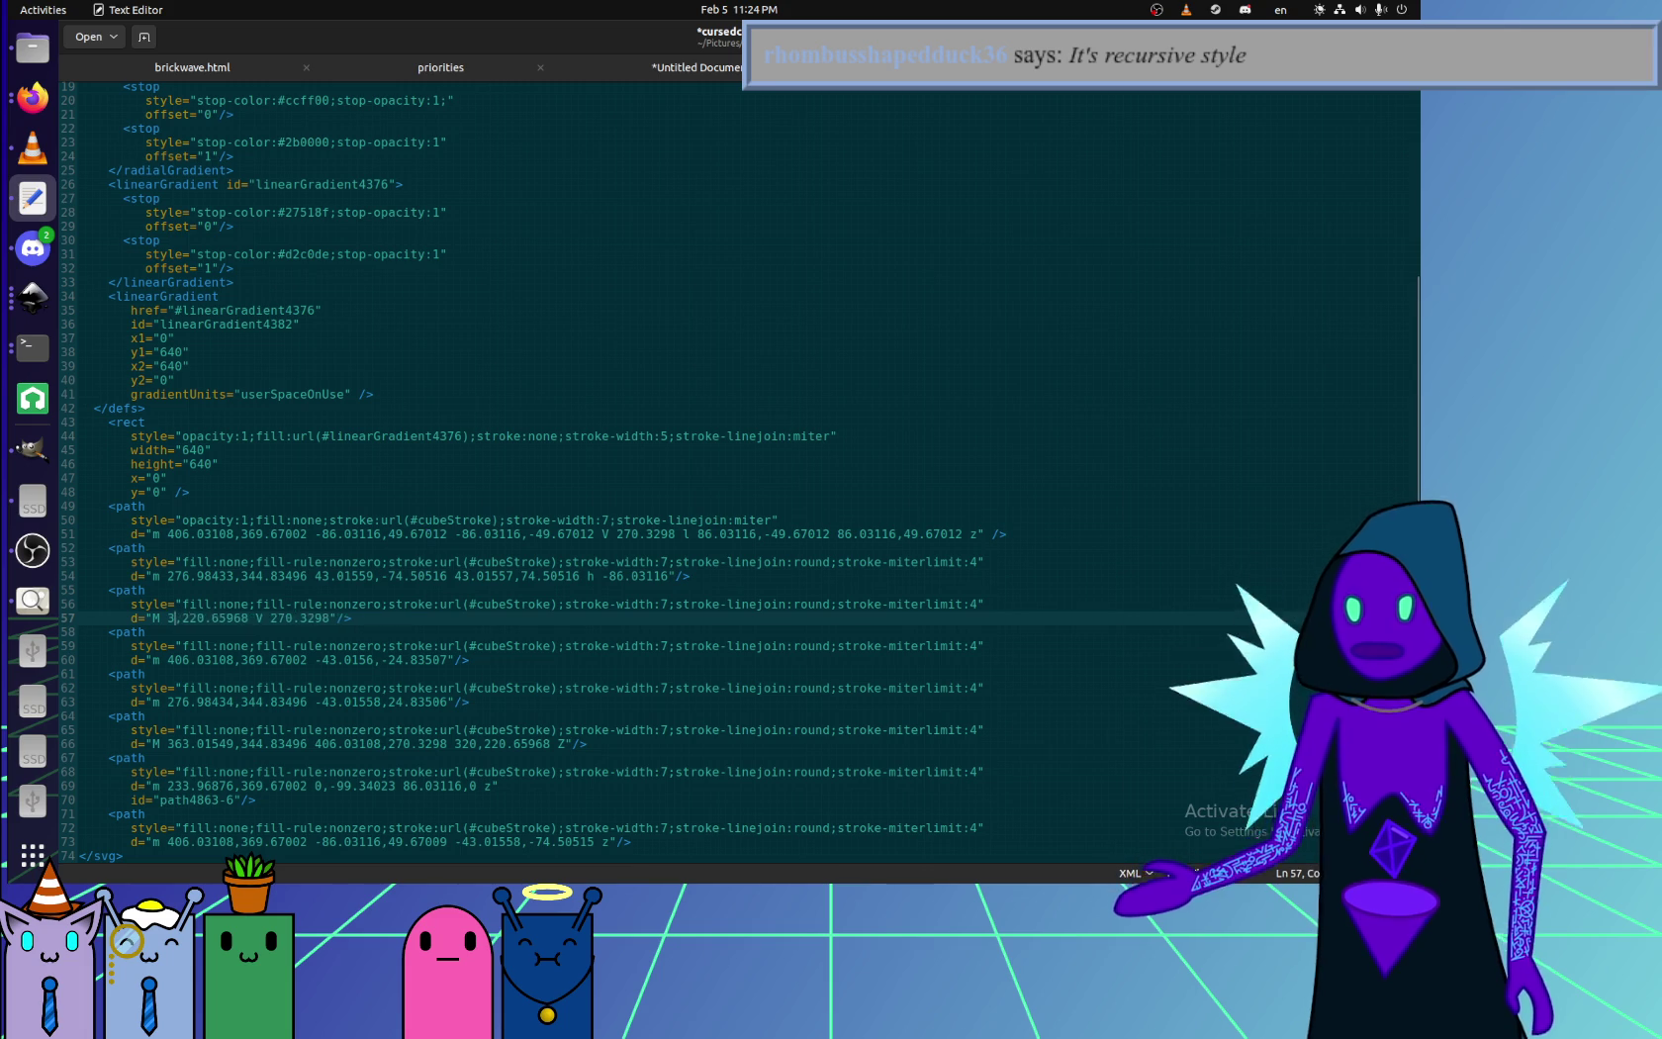
key(ctrl+s)
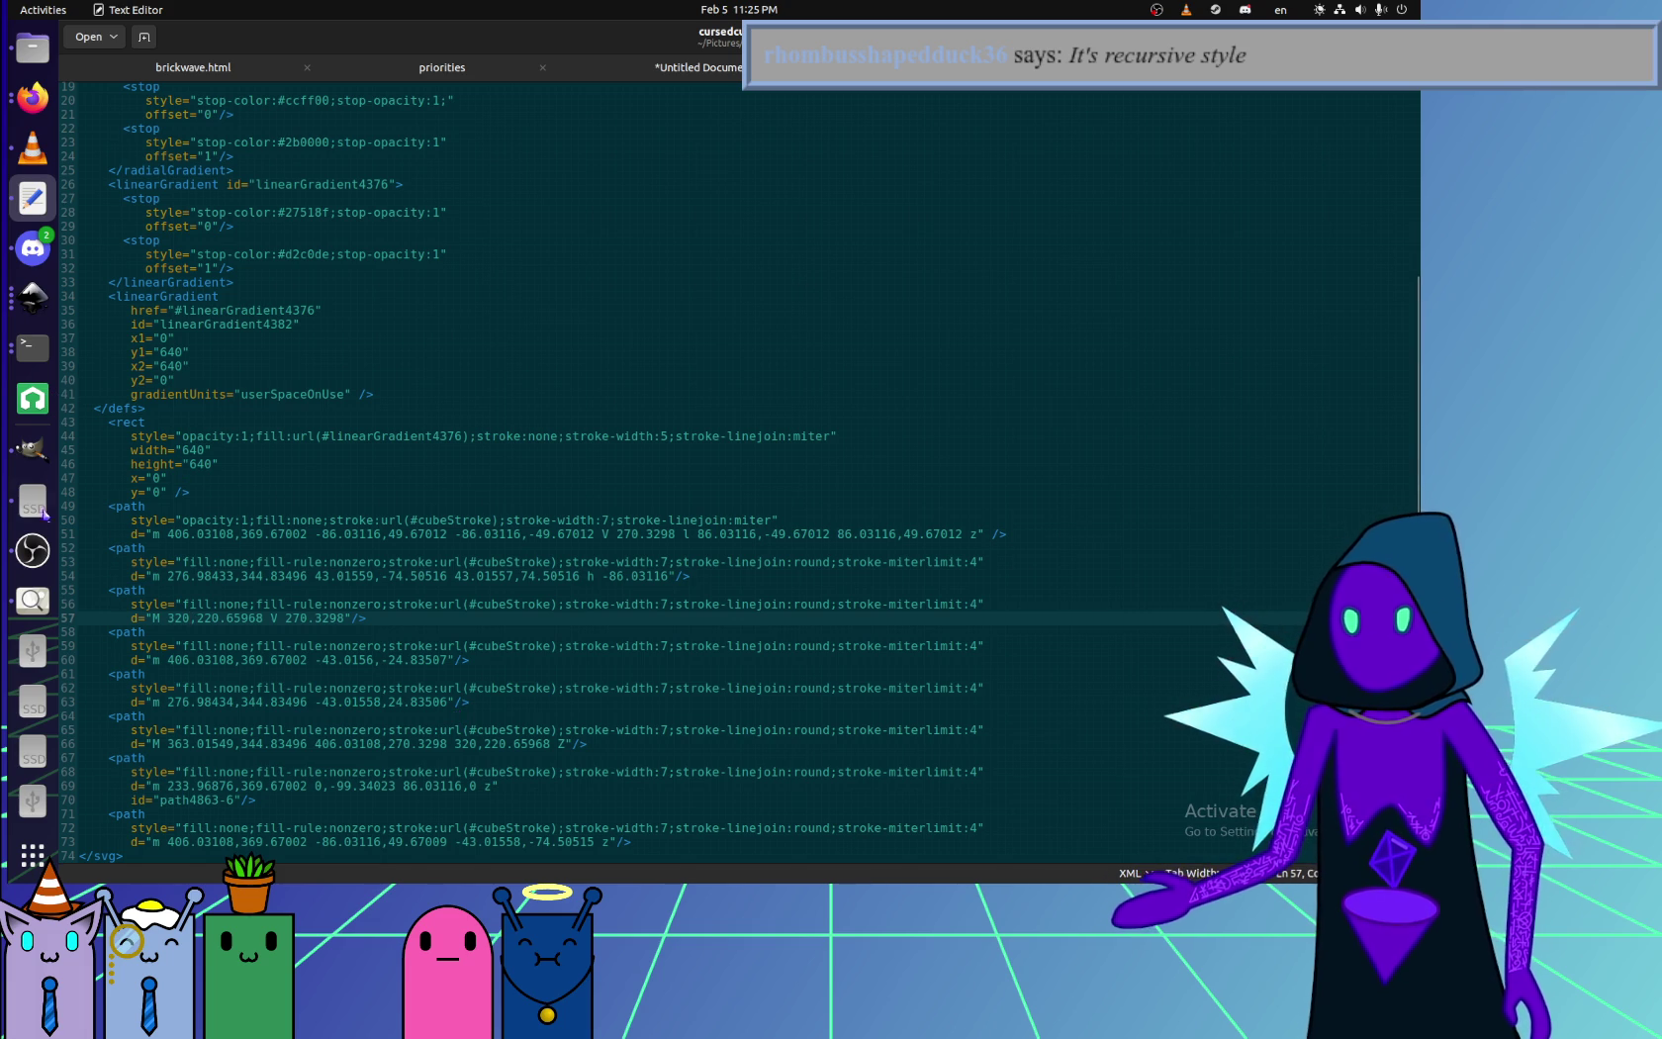
click(33, 297)
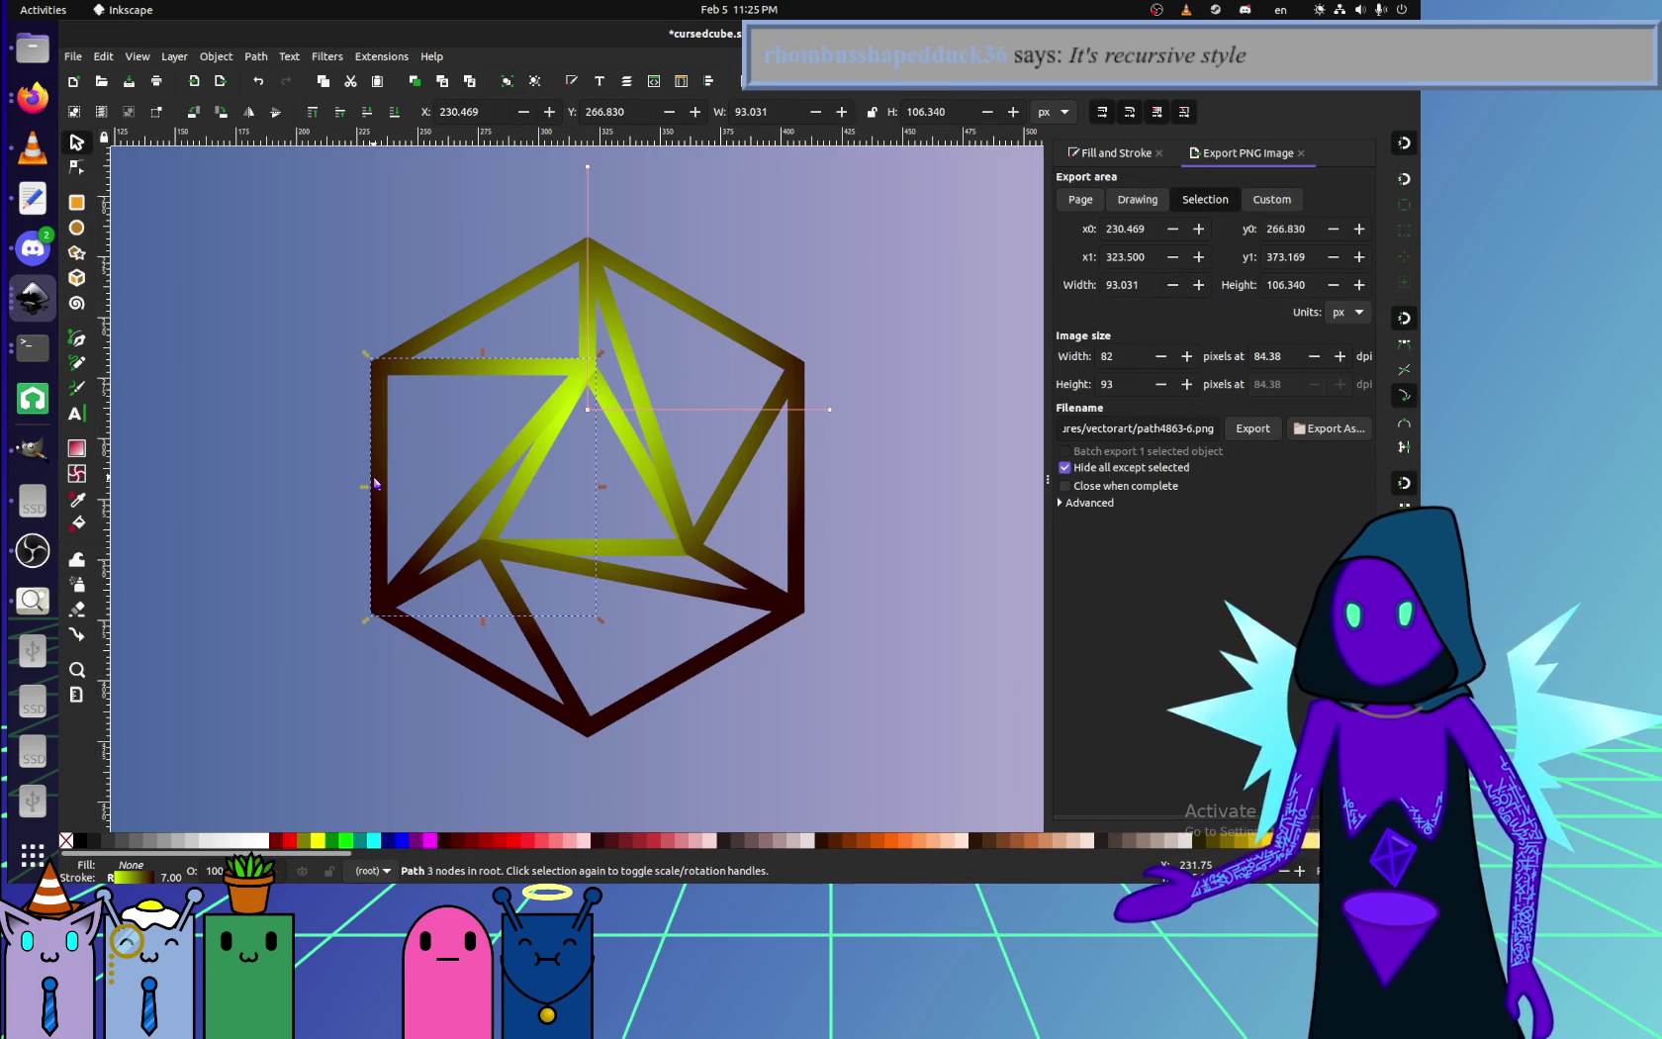
- Drag the cube's outer hexagon outline down-left in Inkscape, then return to the source
click(490, 690)
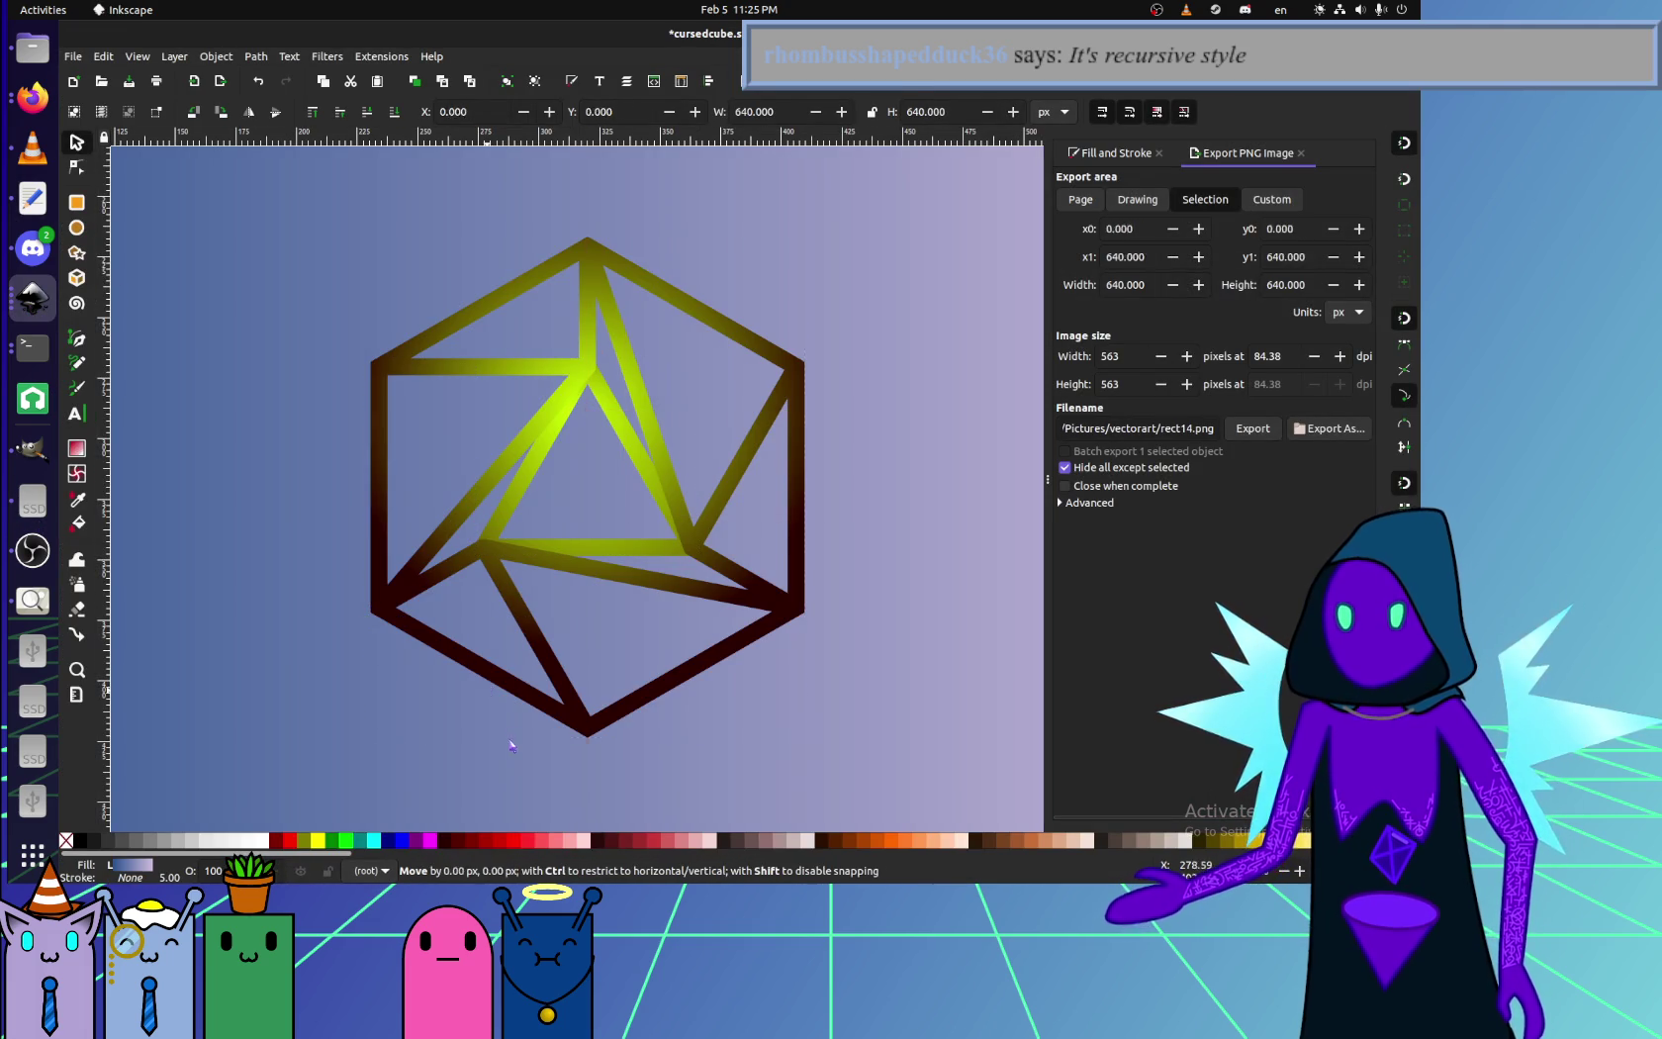
mouse_move(482, 690)
mouse_down()
mouse_move(427, 747)
mouse_move(360, 715)
mouse_up()
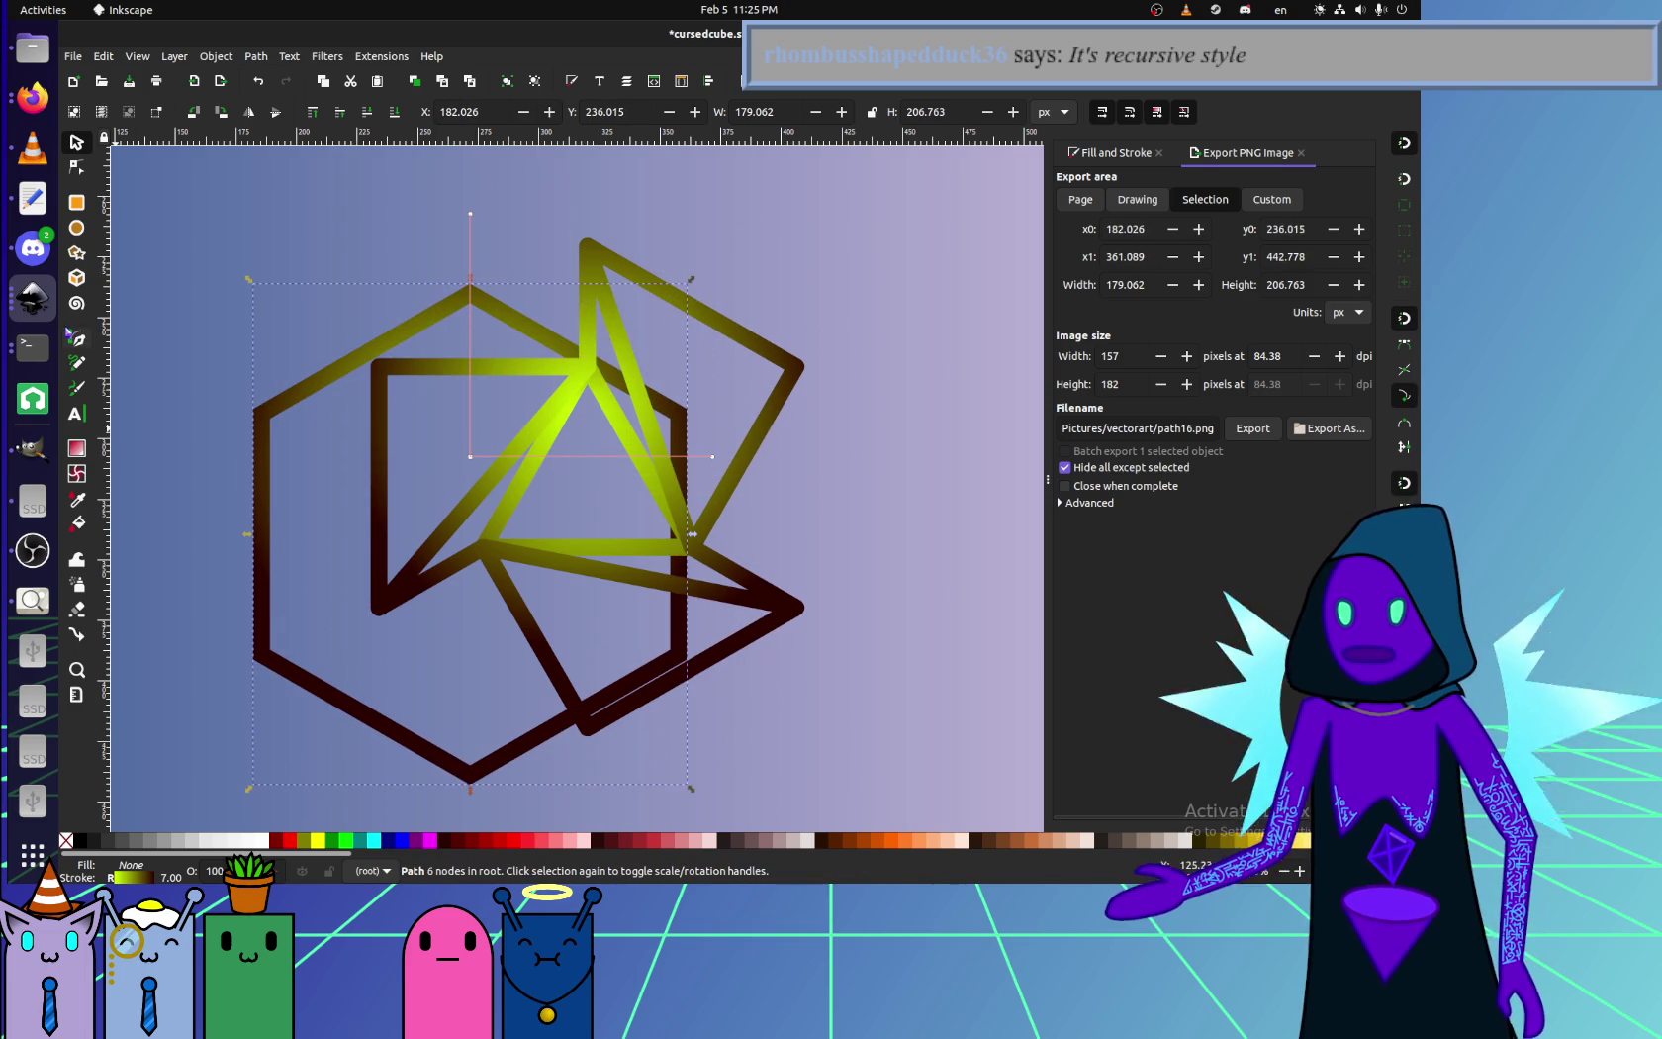
click(33, 198)
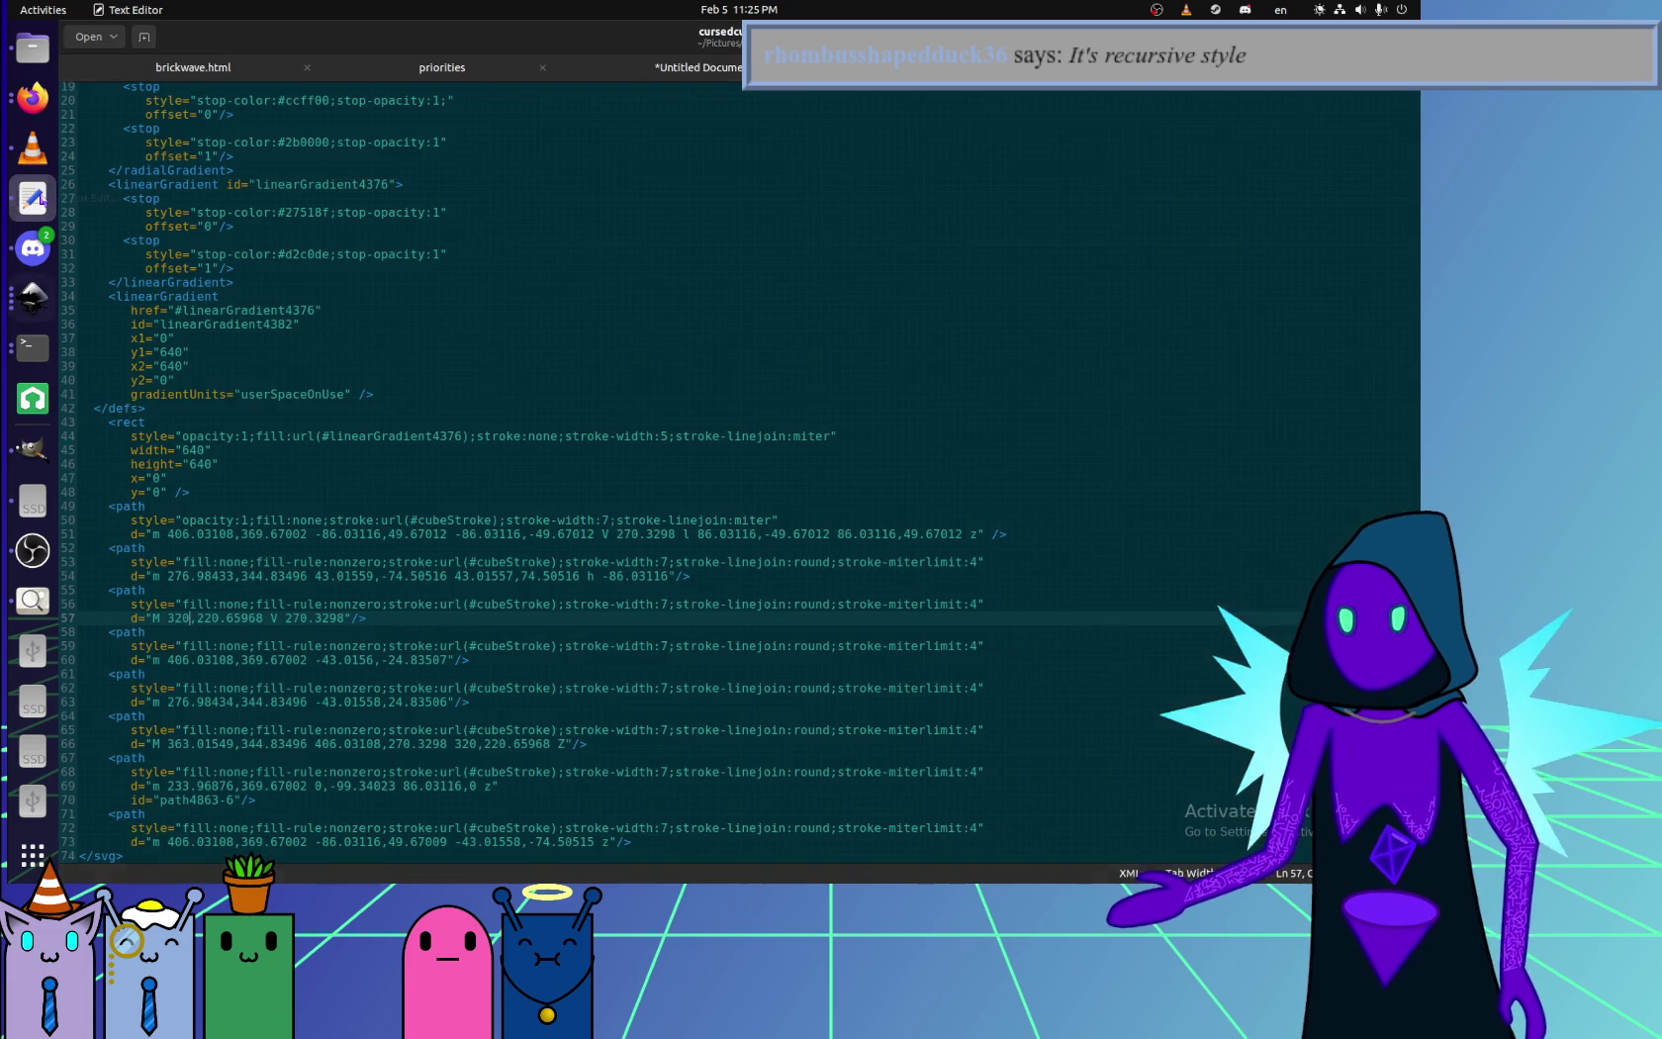
double_click(179, 535)
click(356, 535)
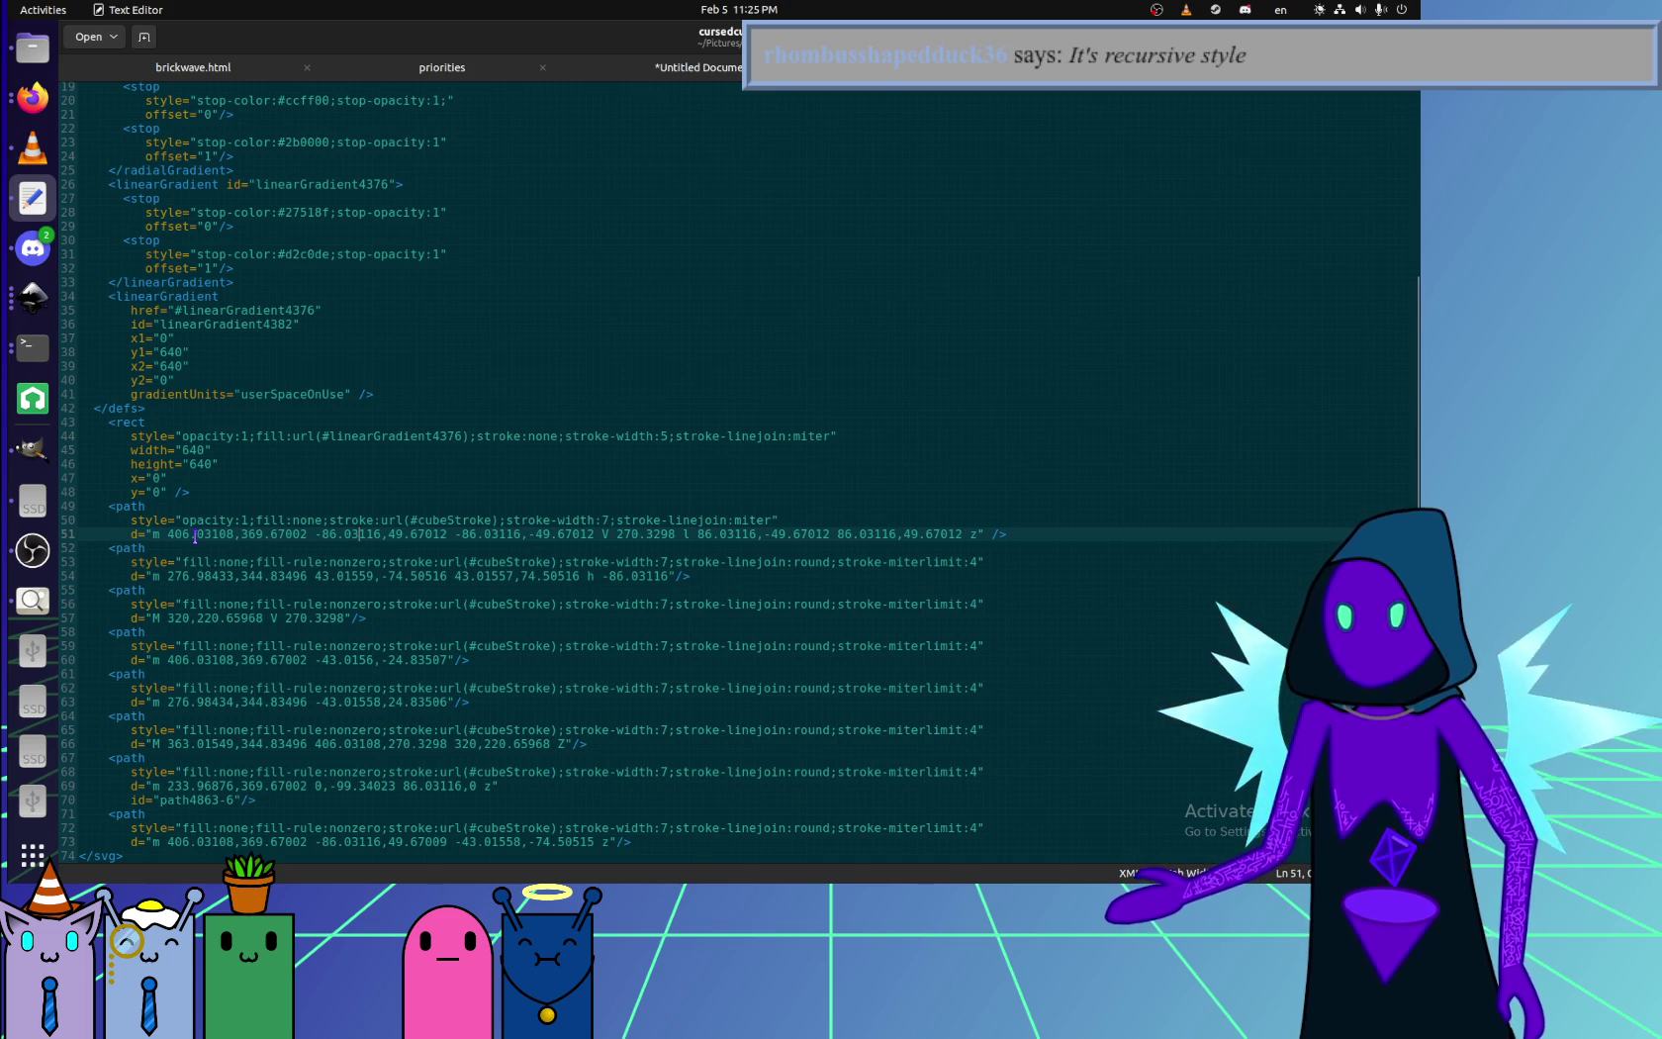
drag(314, 535, 613, 535)
click(619, 536)
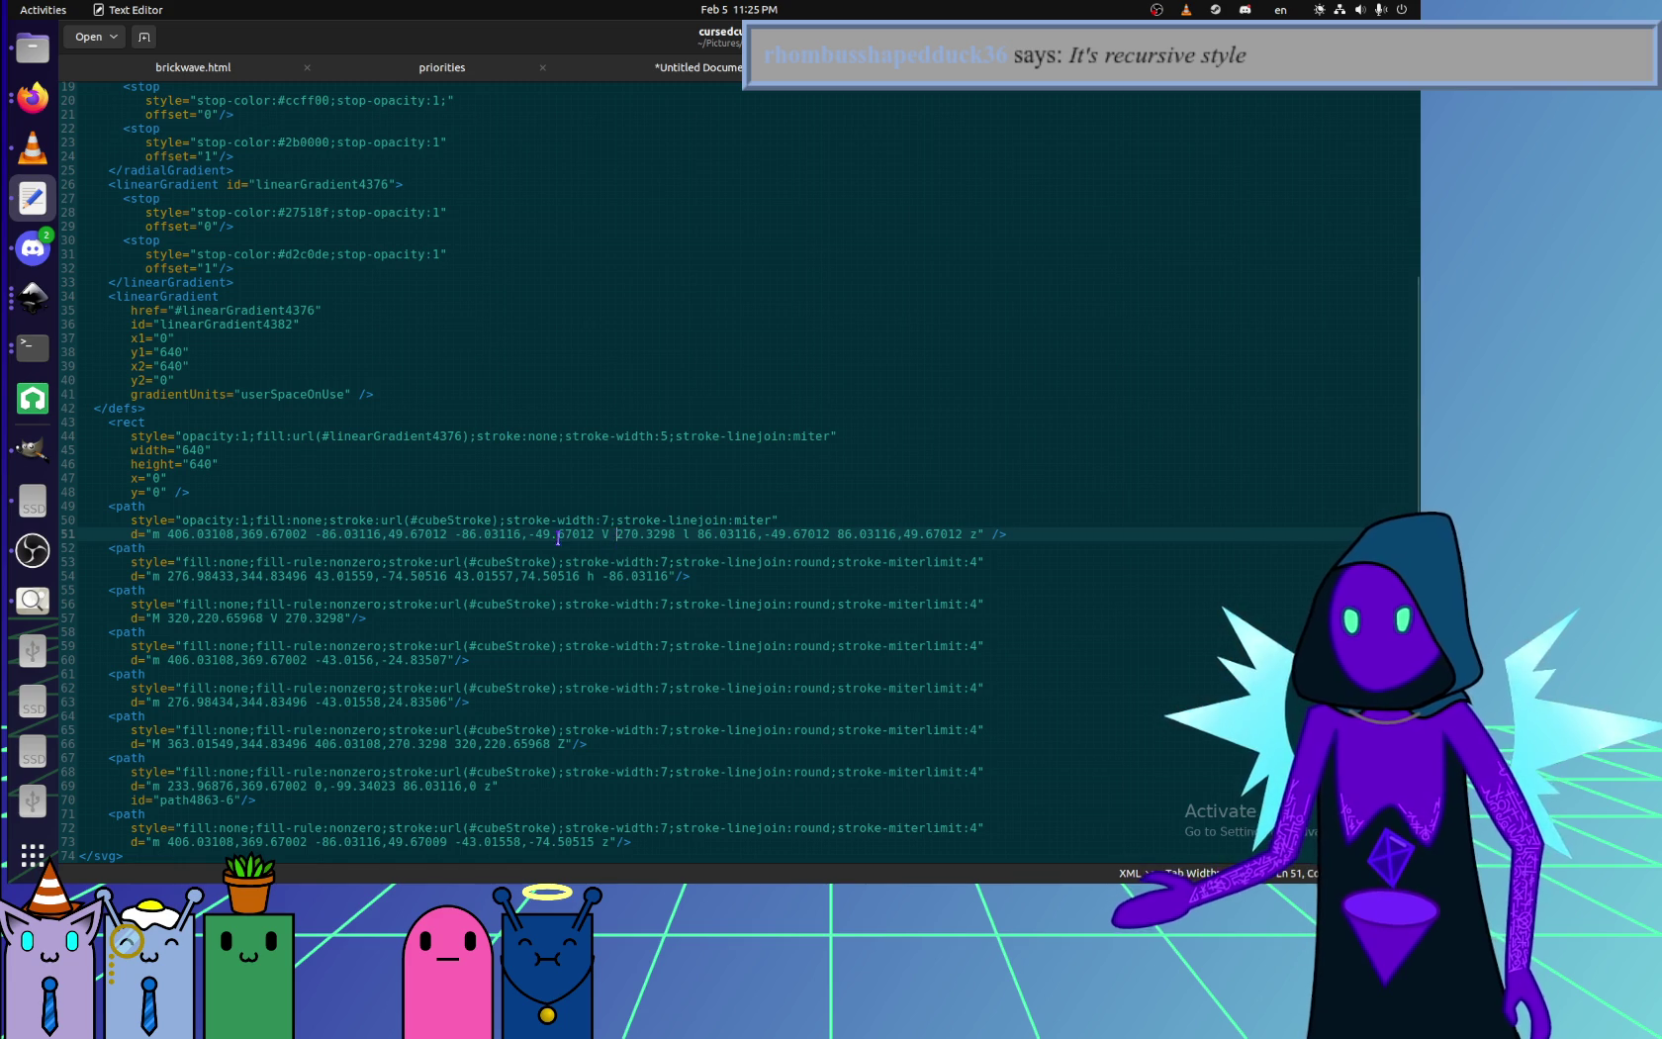
click(375, 520)
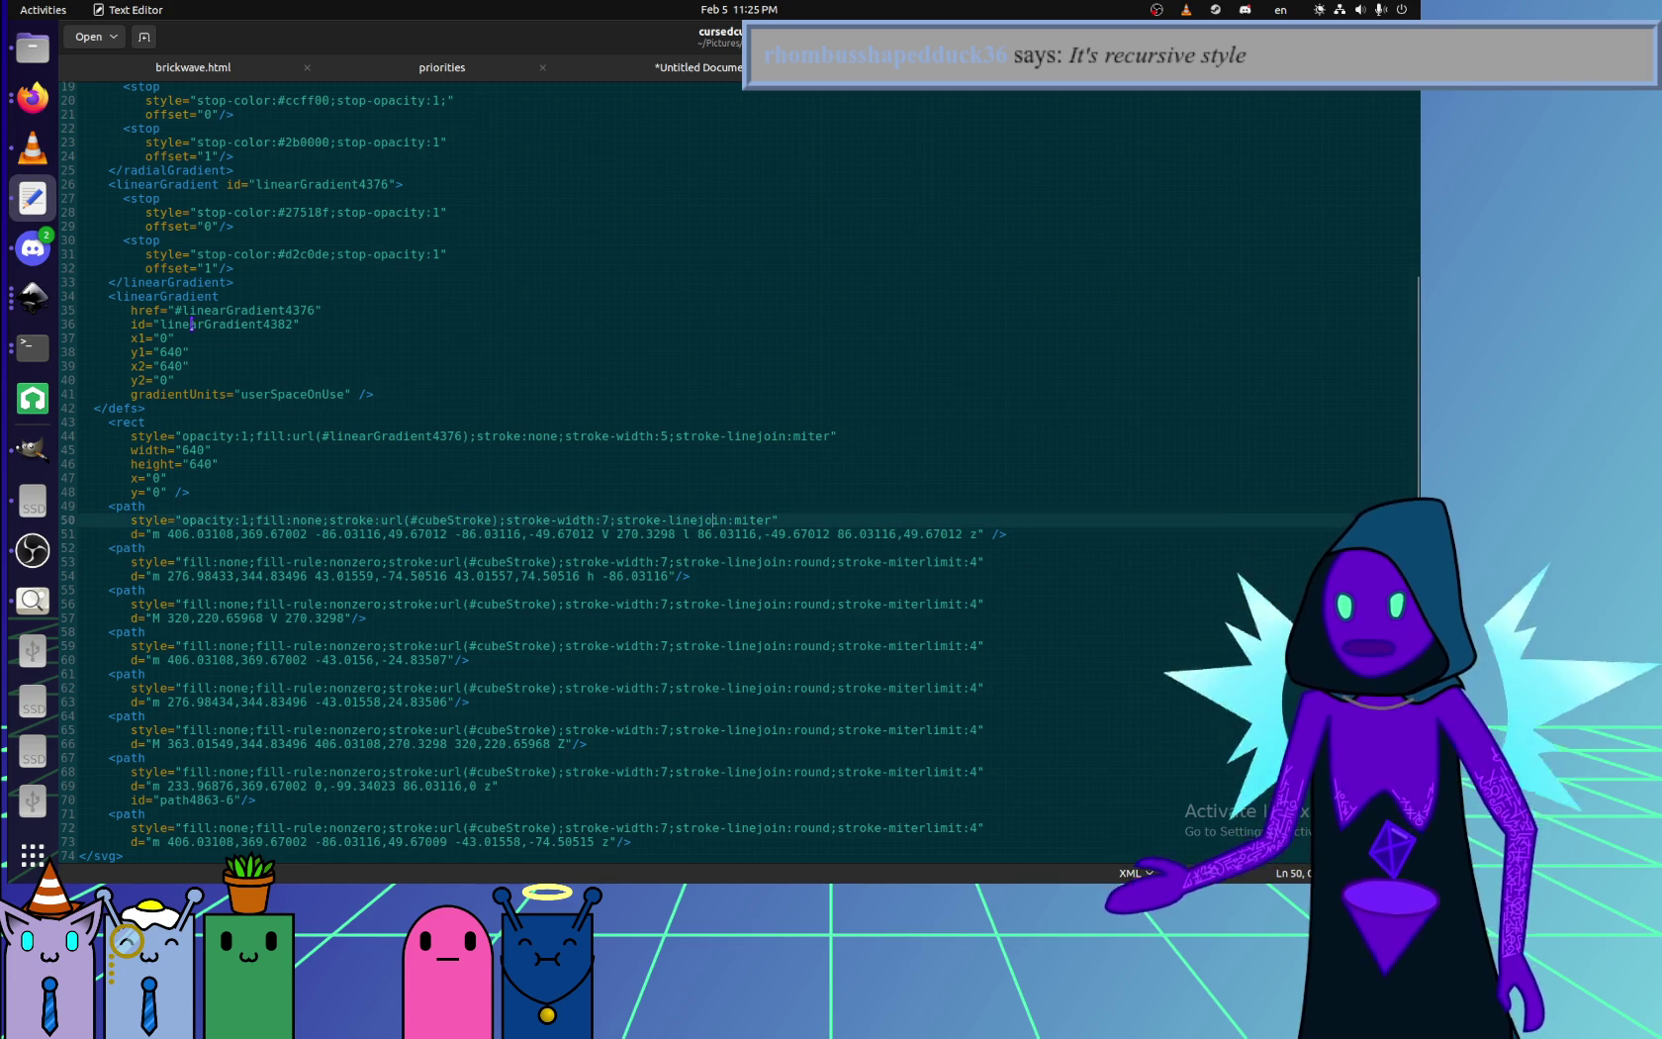
key(alt+Tab)
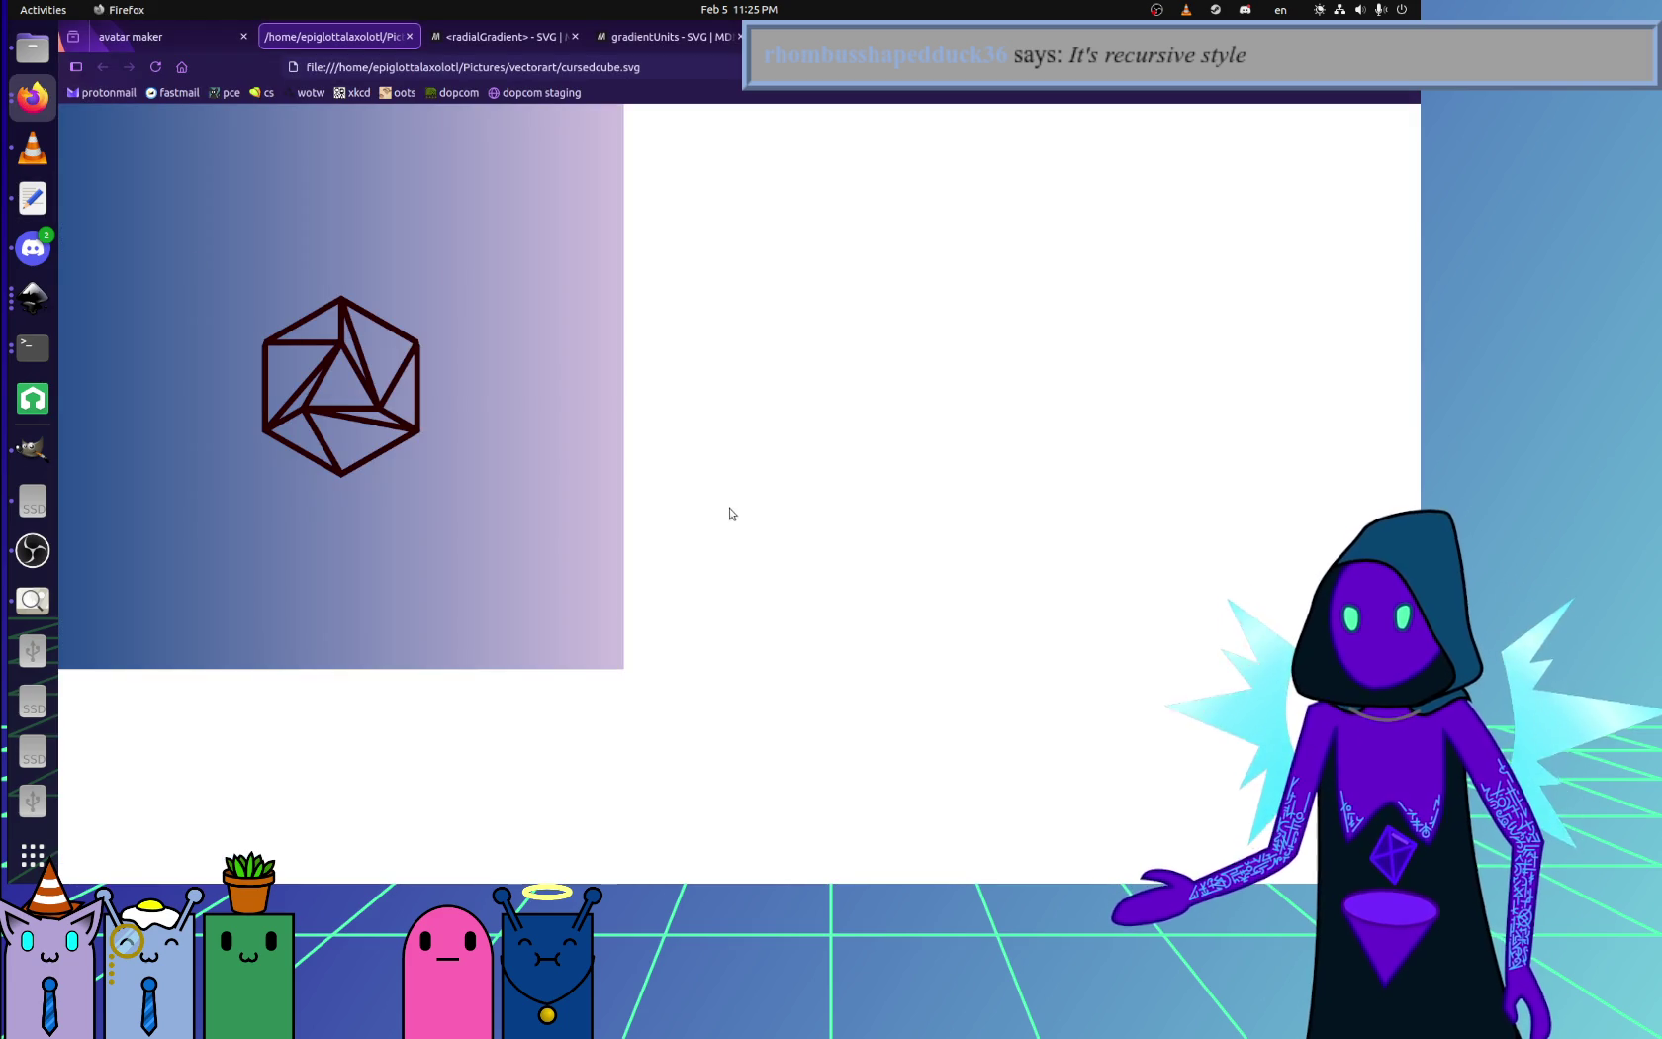
- Open developer tools, reload the cursedcube.svg preview twice, and zoom to inspect the cube
key(F12)
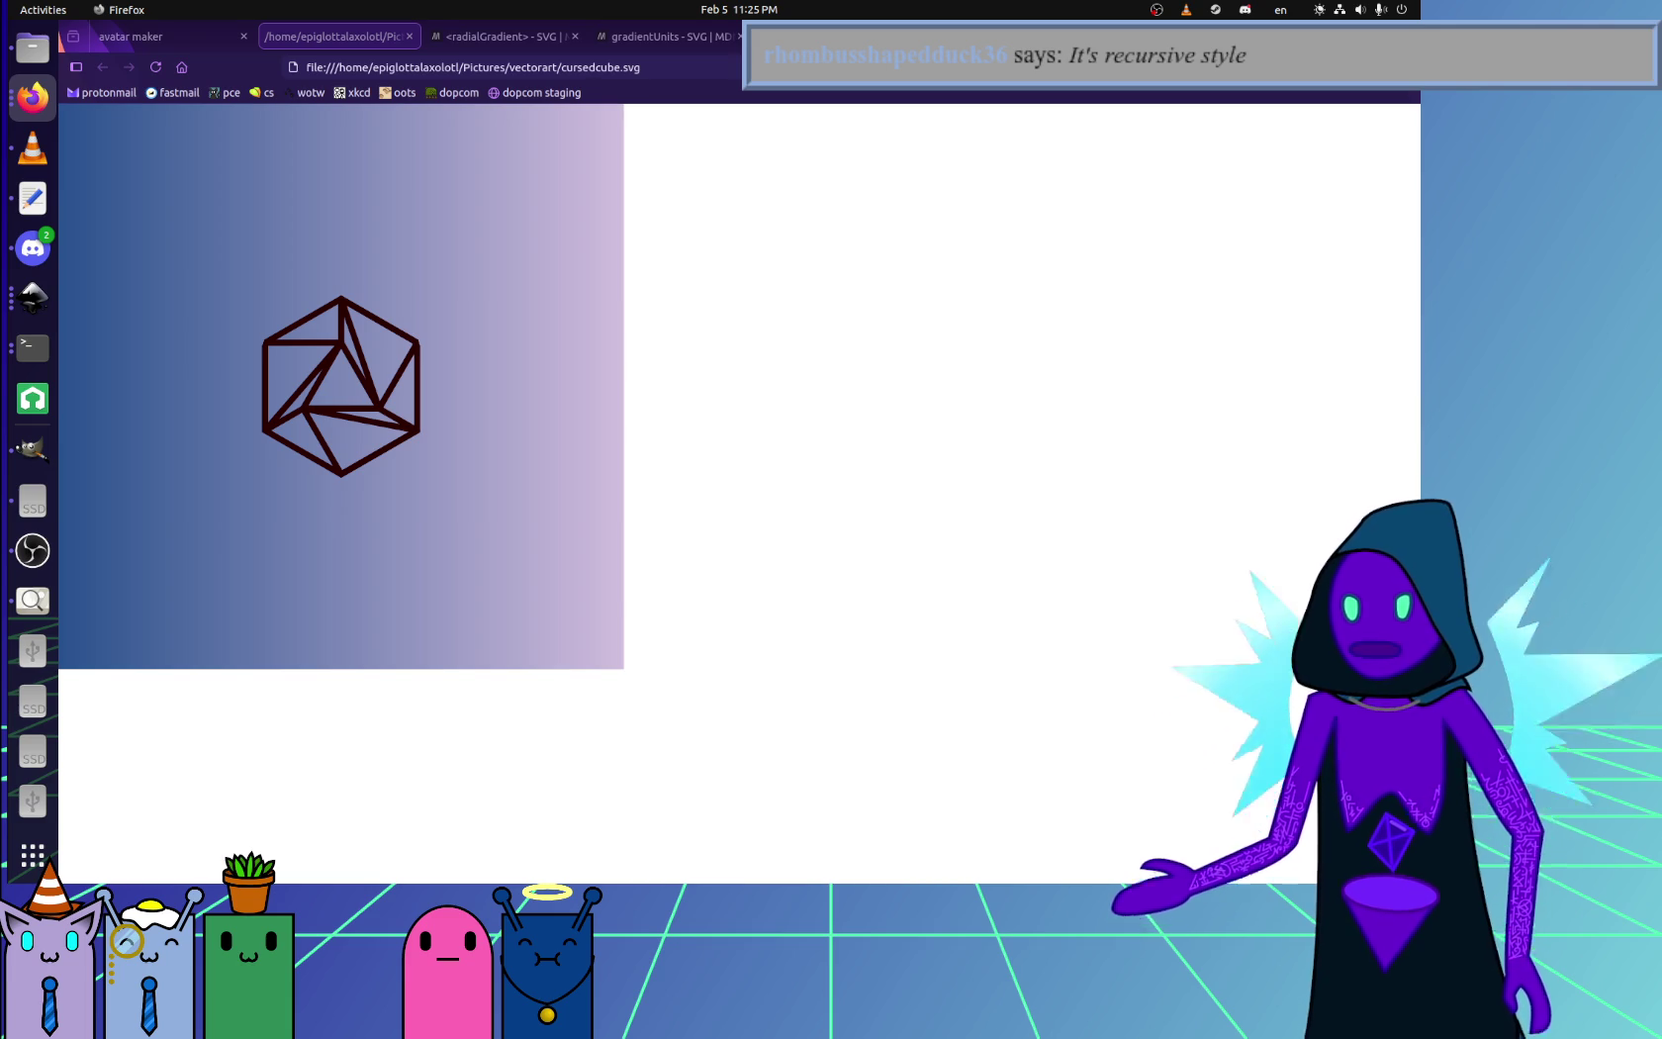
key(F5)
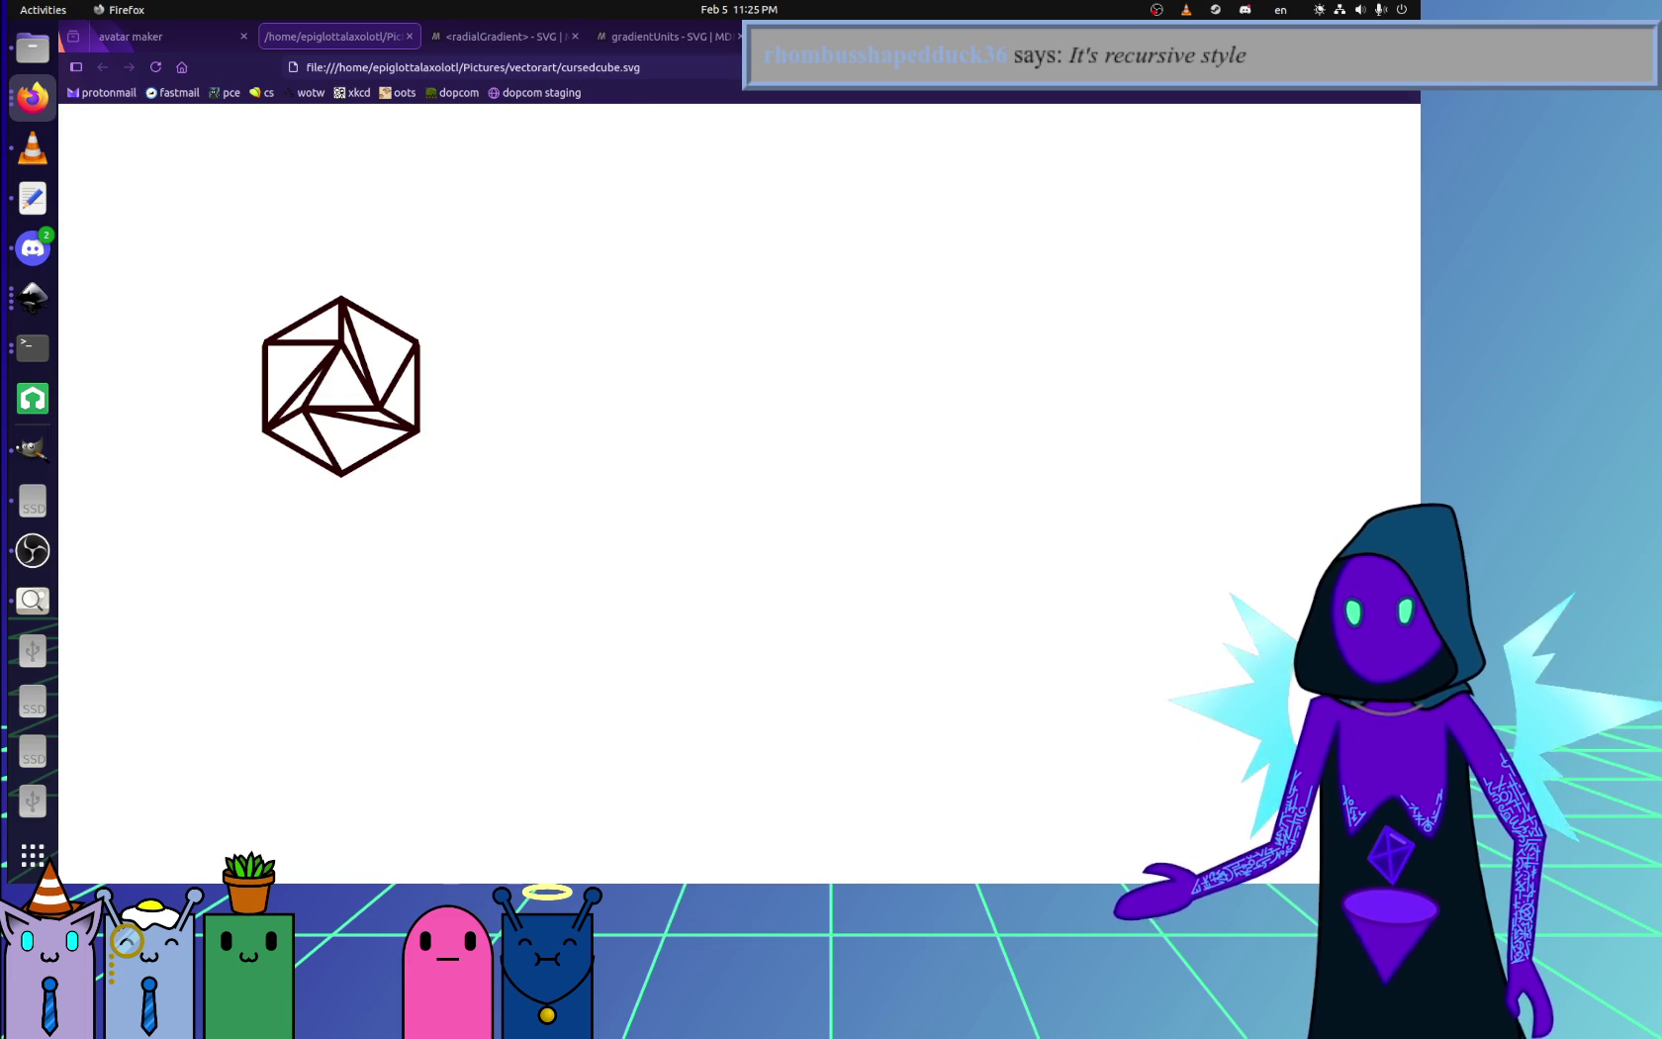
key(F5)
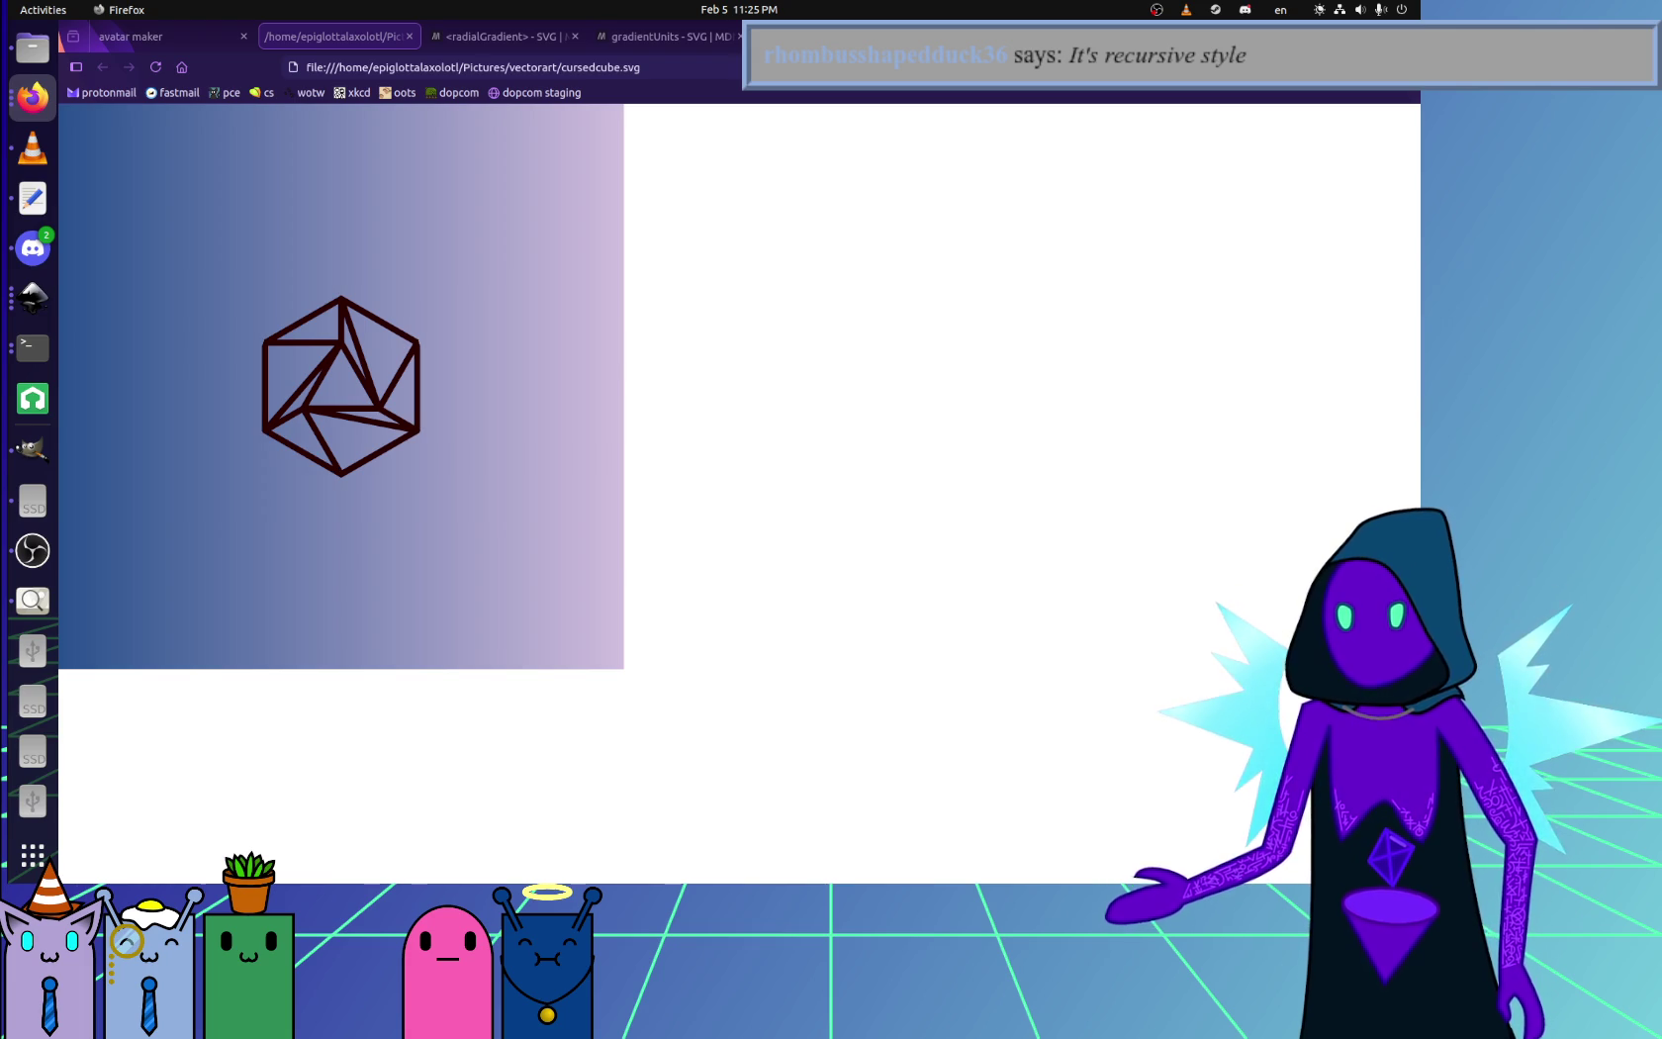
ctrl+scroll(424, 378, up, 4)
ctrl+scroll(520, 737, up, 2)
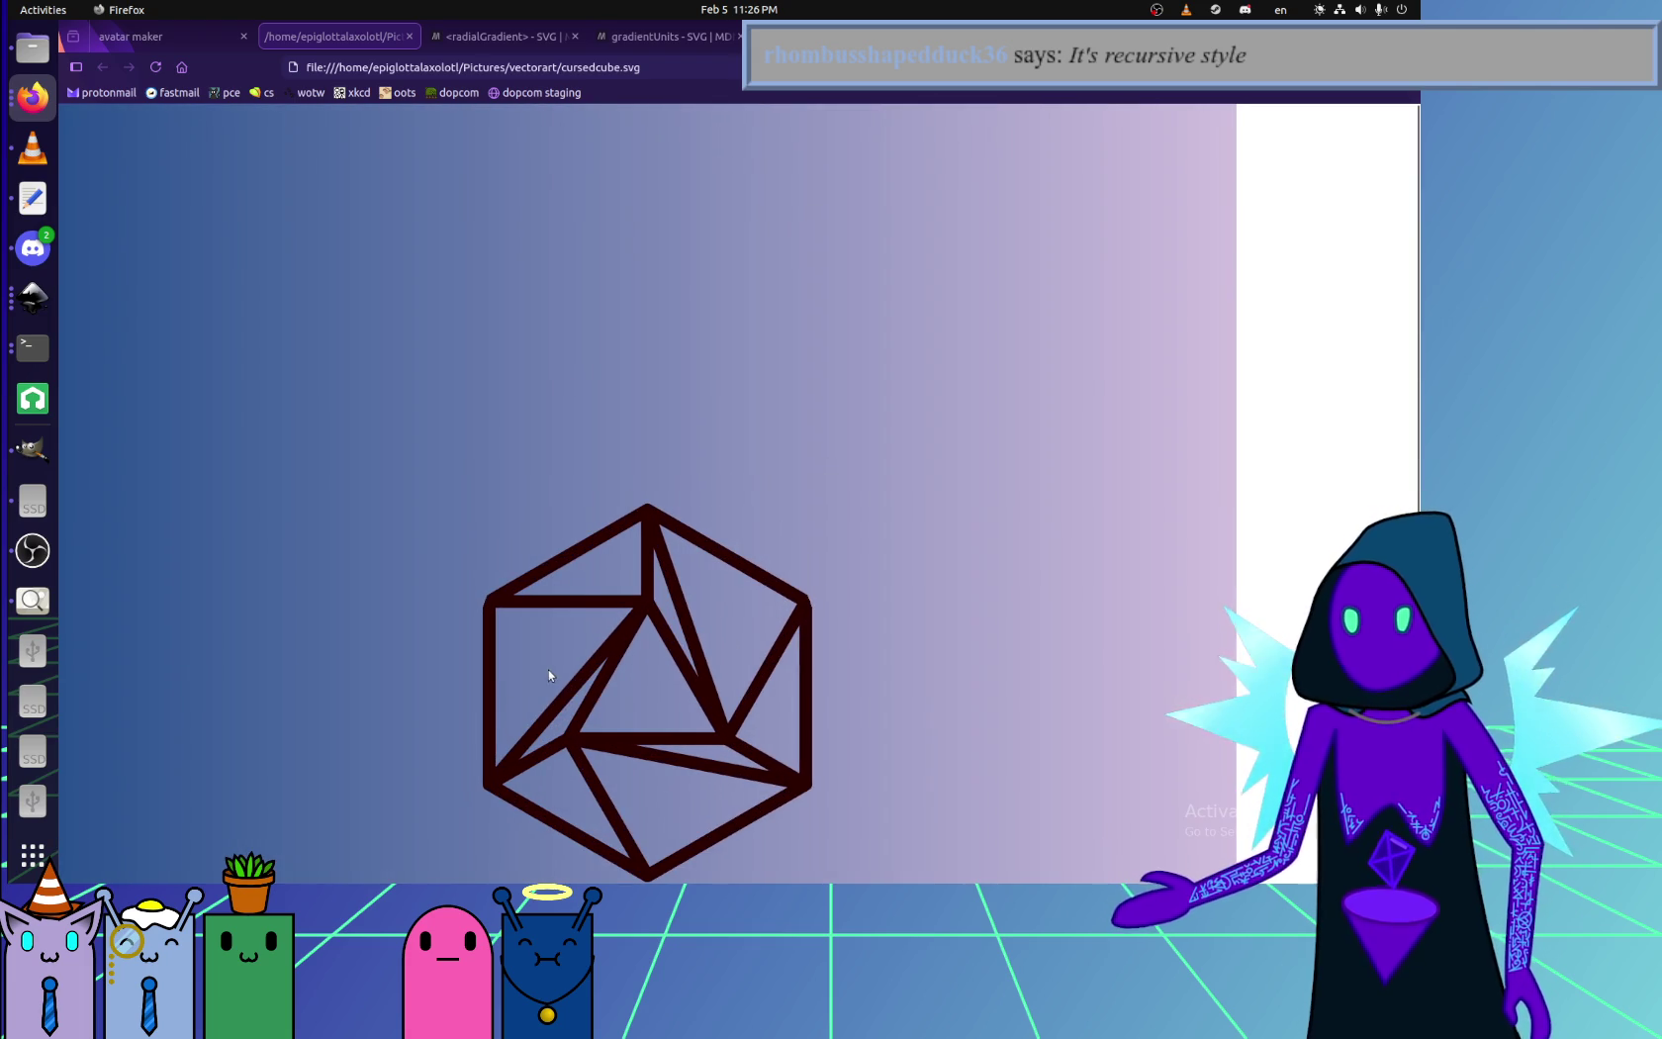
ctrl+scroll(551, 676, up, 1)
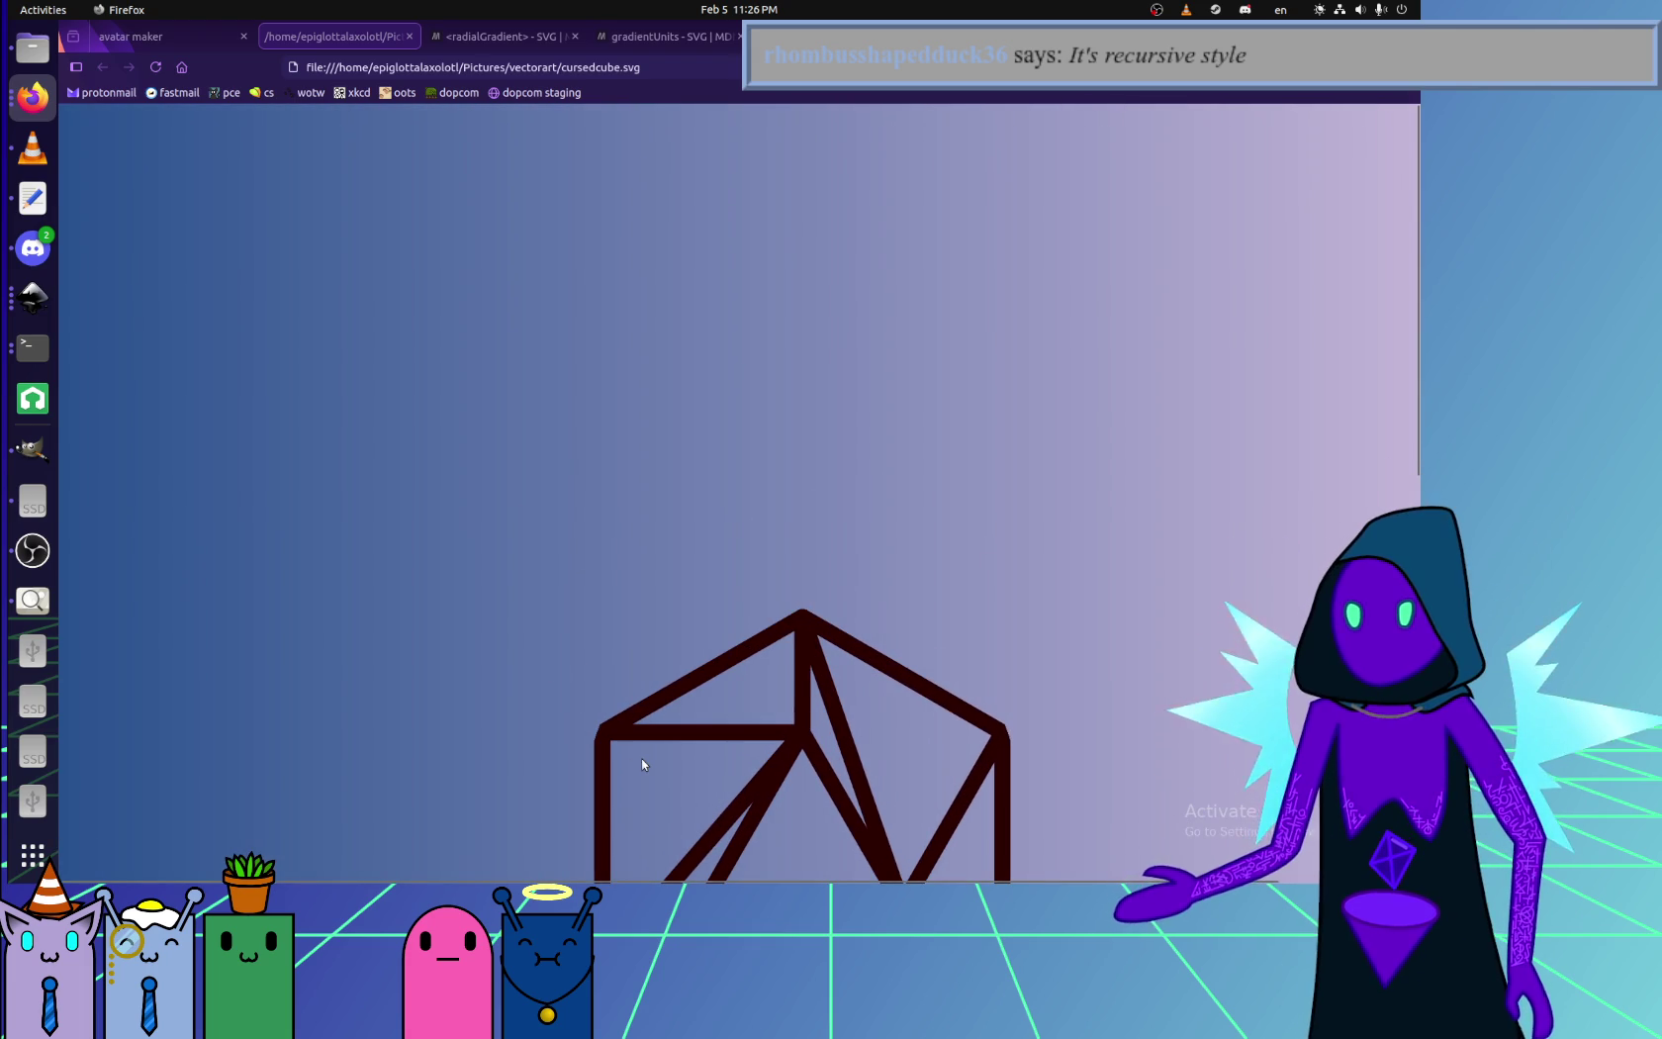
ctrl+scroll(643, 763, down, 2)
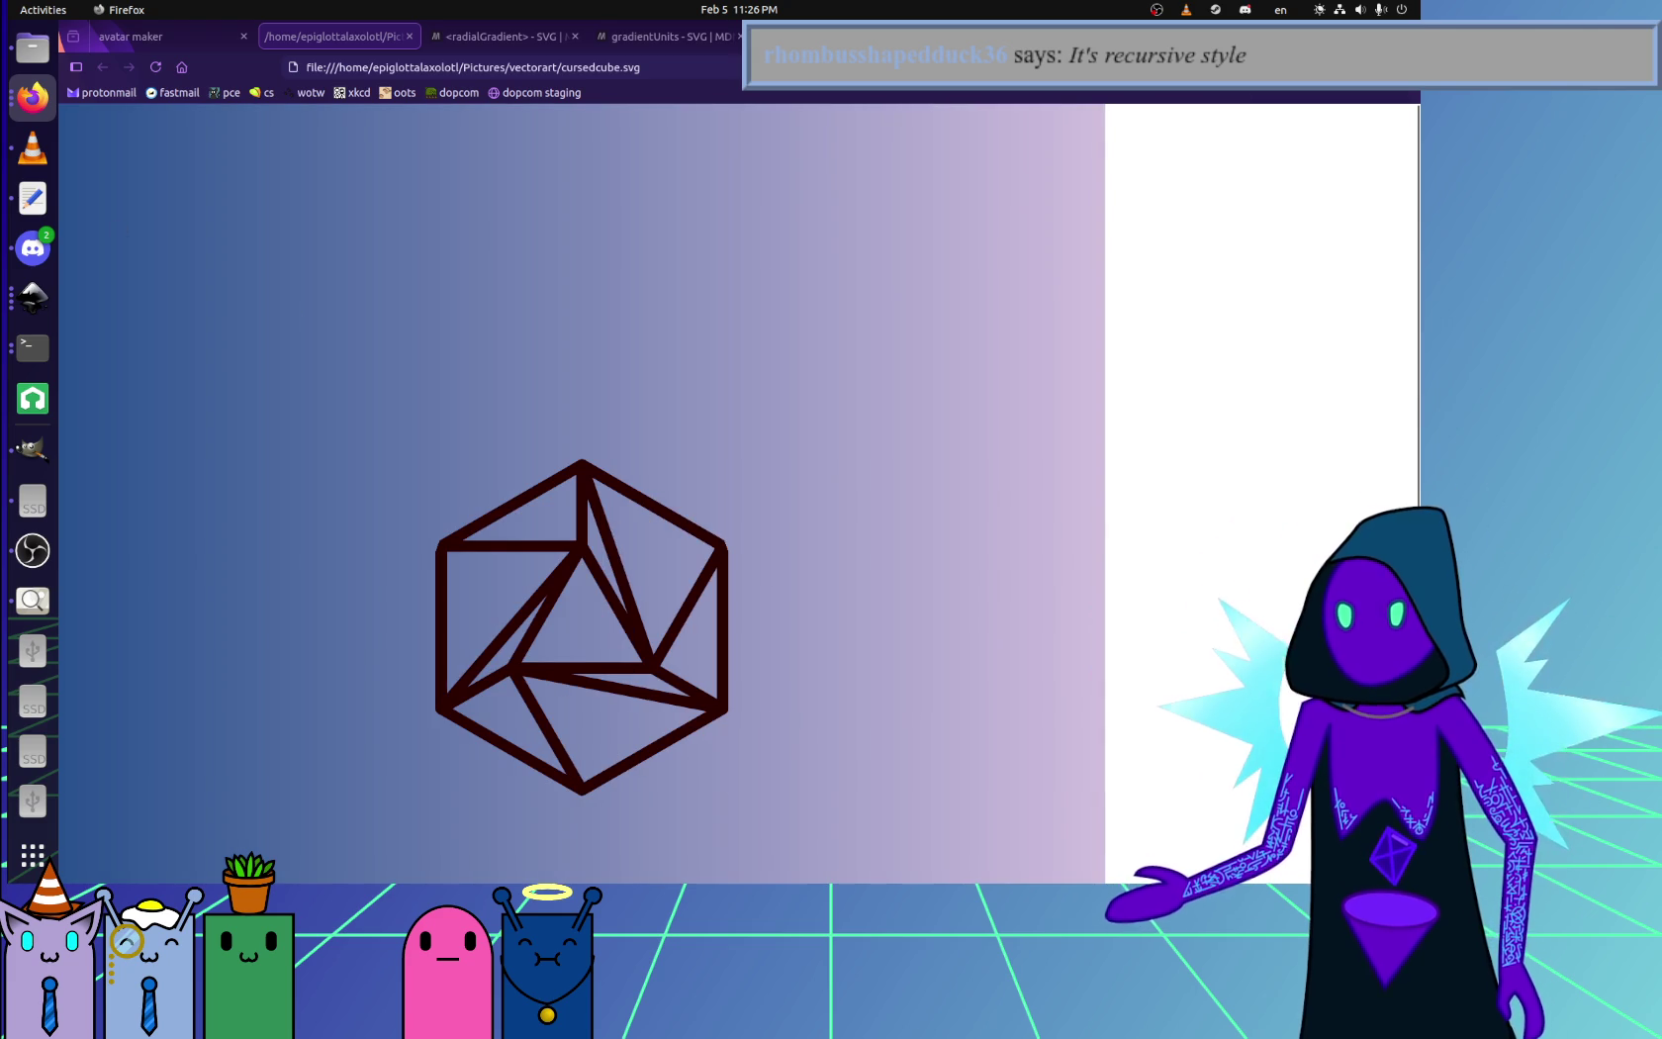
click(33, 297)
- Close the Inkscape document without saving the hexagon move and inspect the reloaded cube paths
key(ctrl+w)
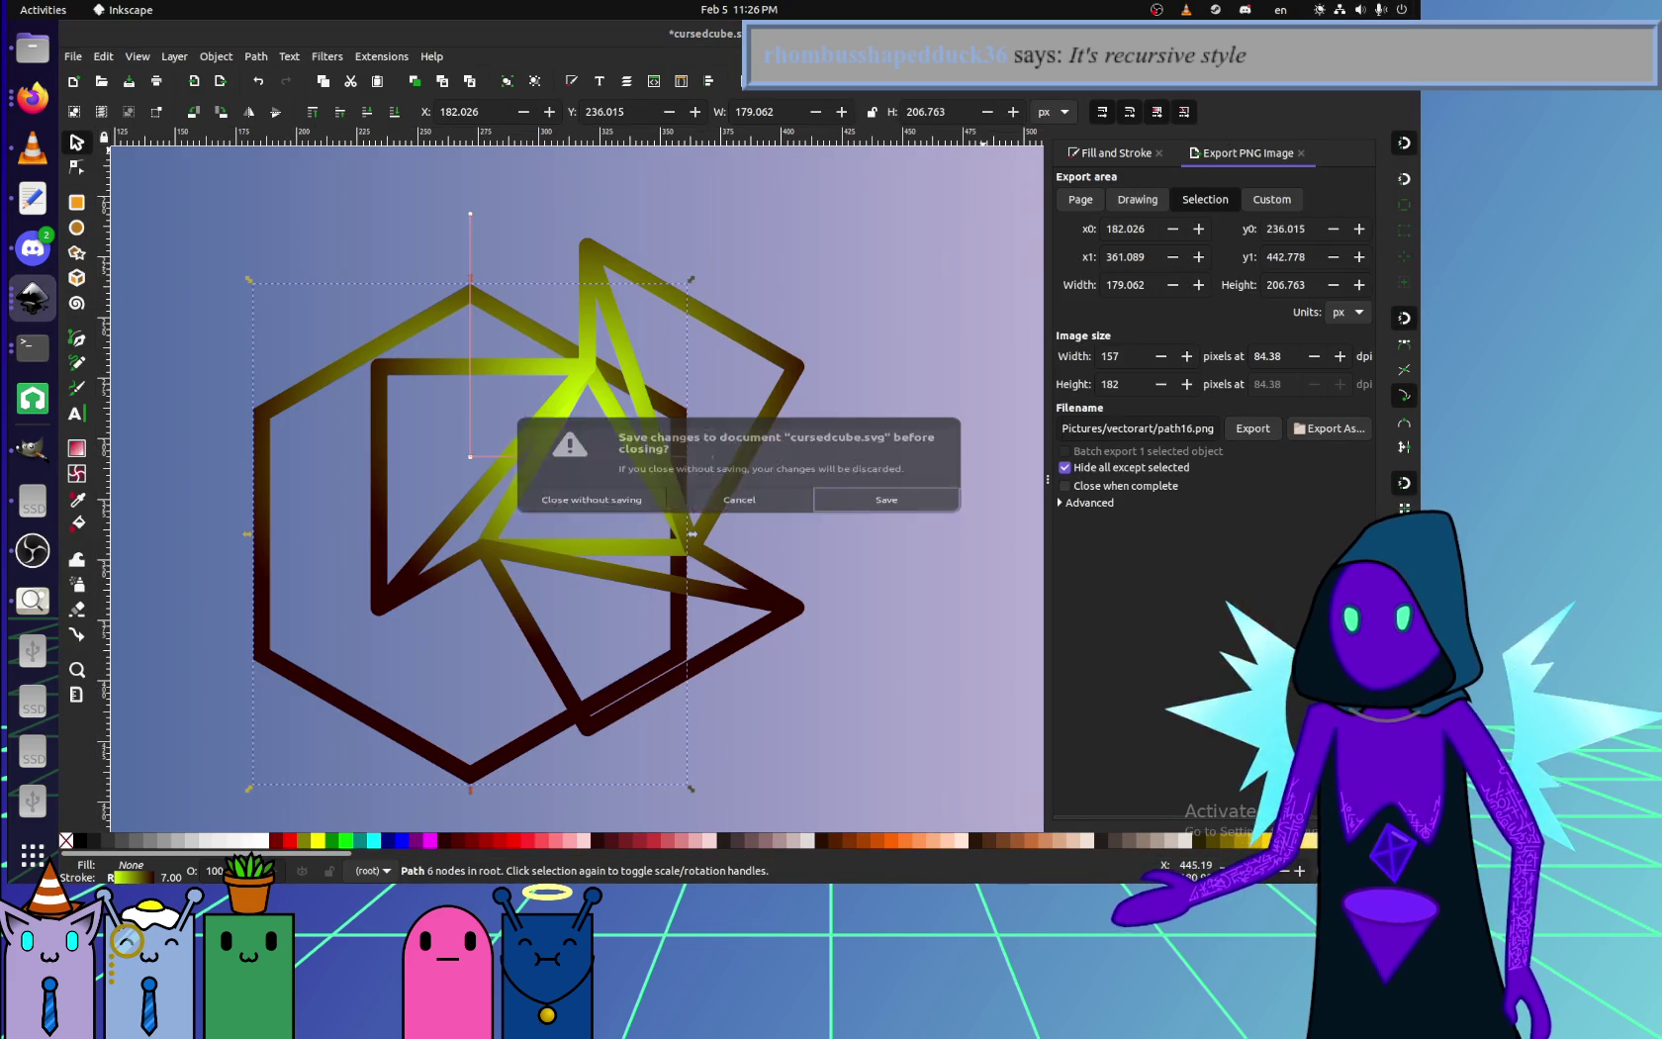
click(583, 499)
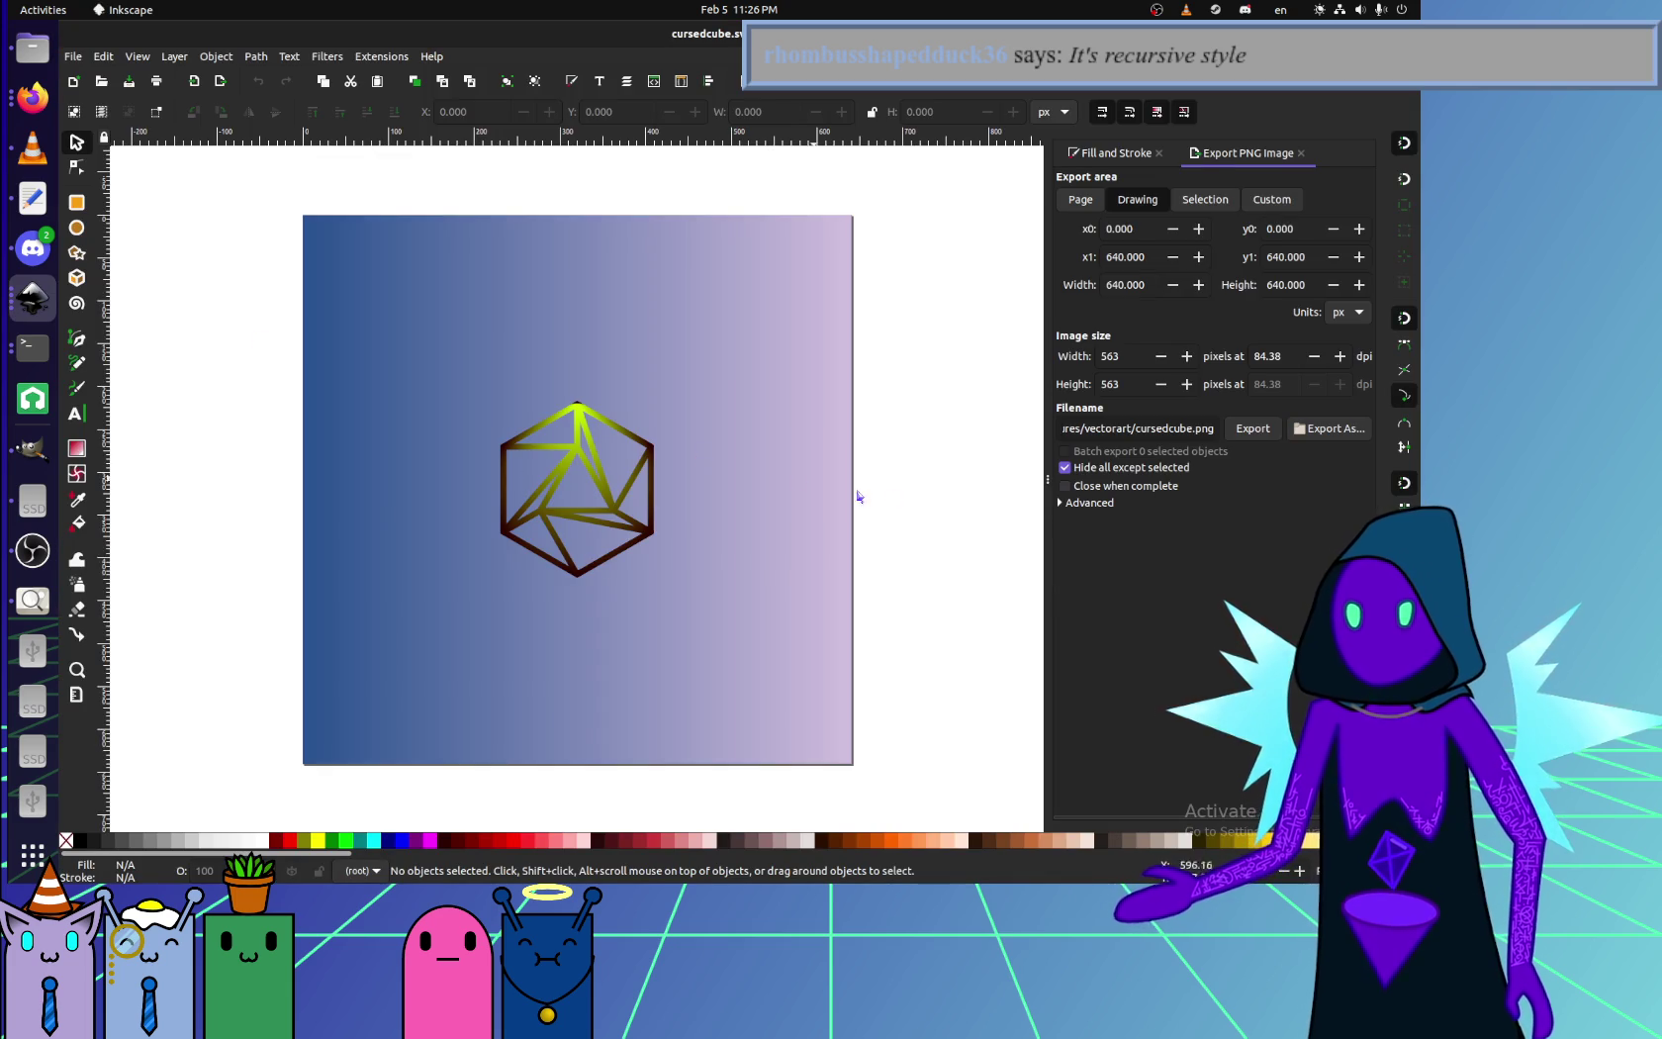
ctrl+scroll(578, 417, up, 3)
ctrl+scroll(579, 416, up, 4)
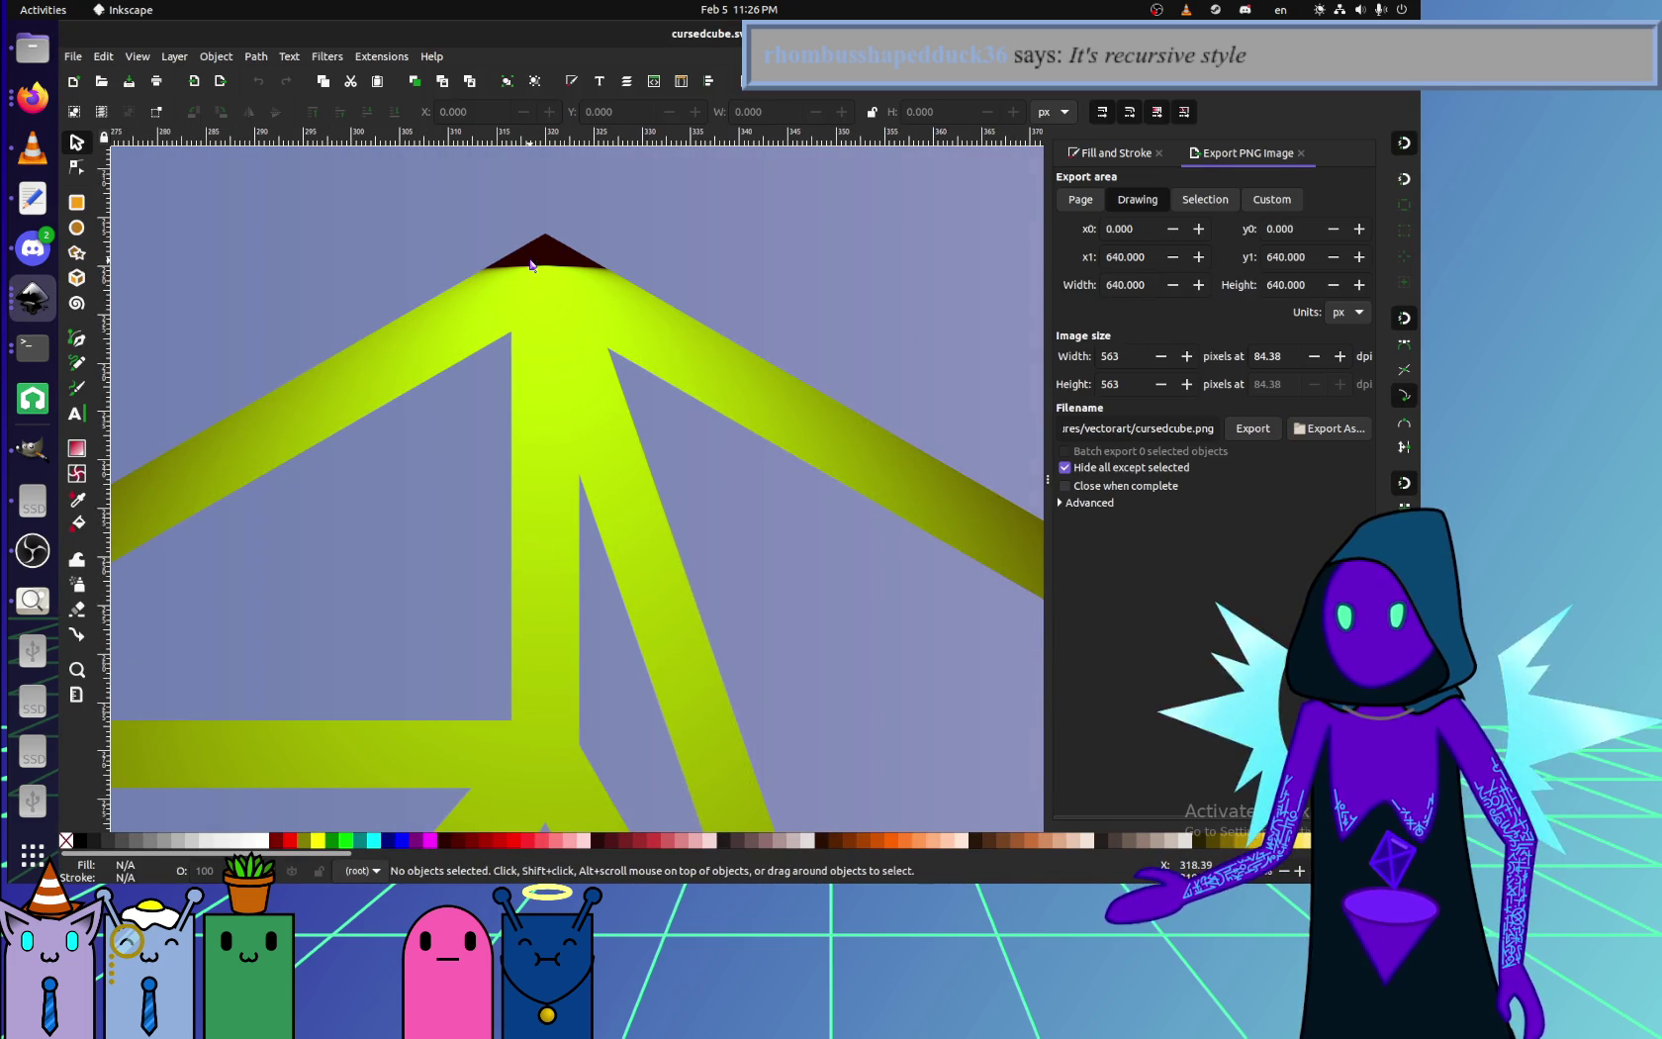
click(539, 260)
ctrl+scroll(542, 265, down, 4)
click(557, 322)
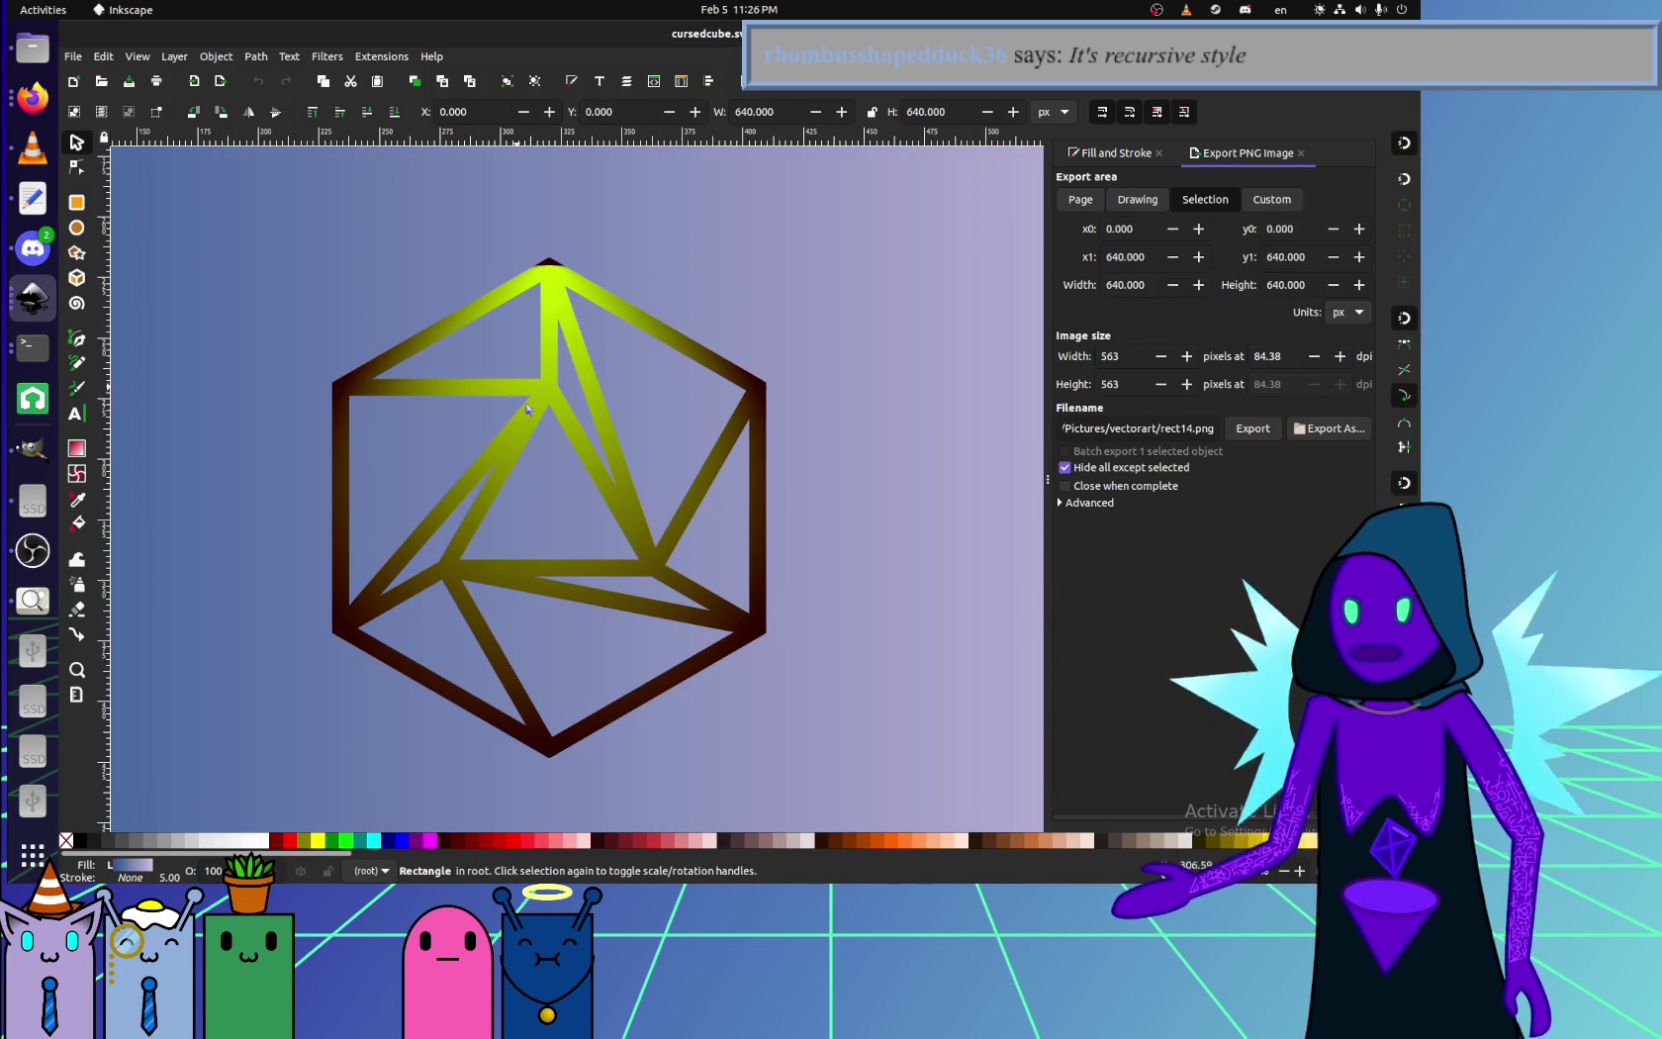
click(549, 327)
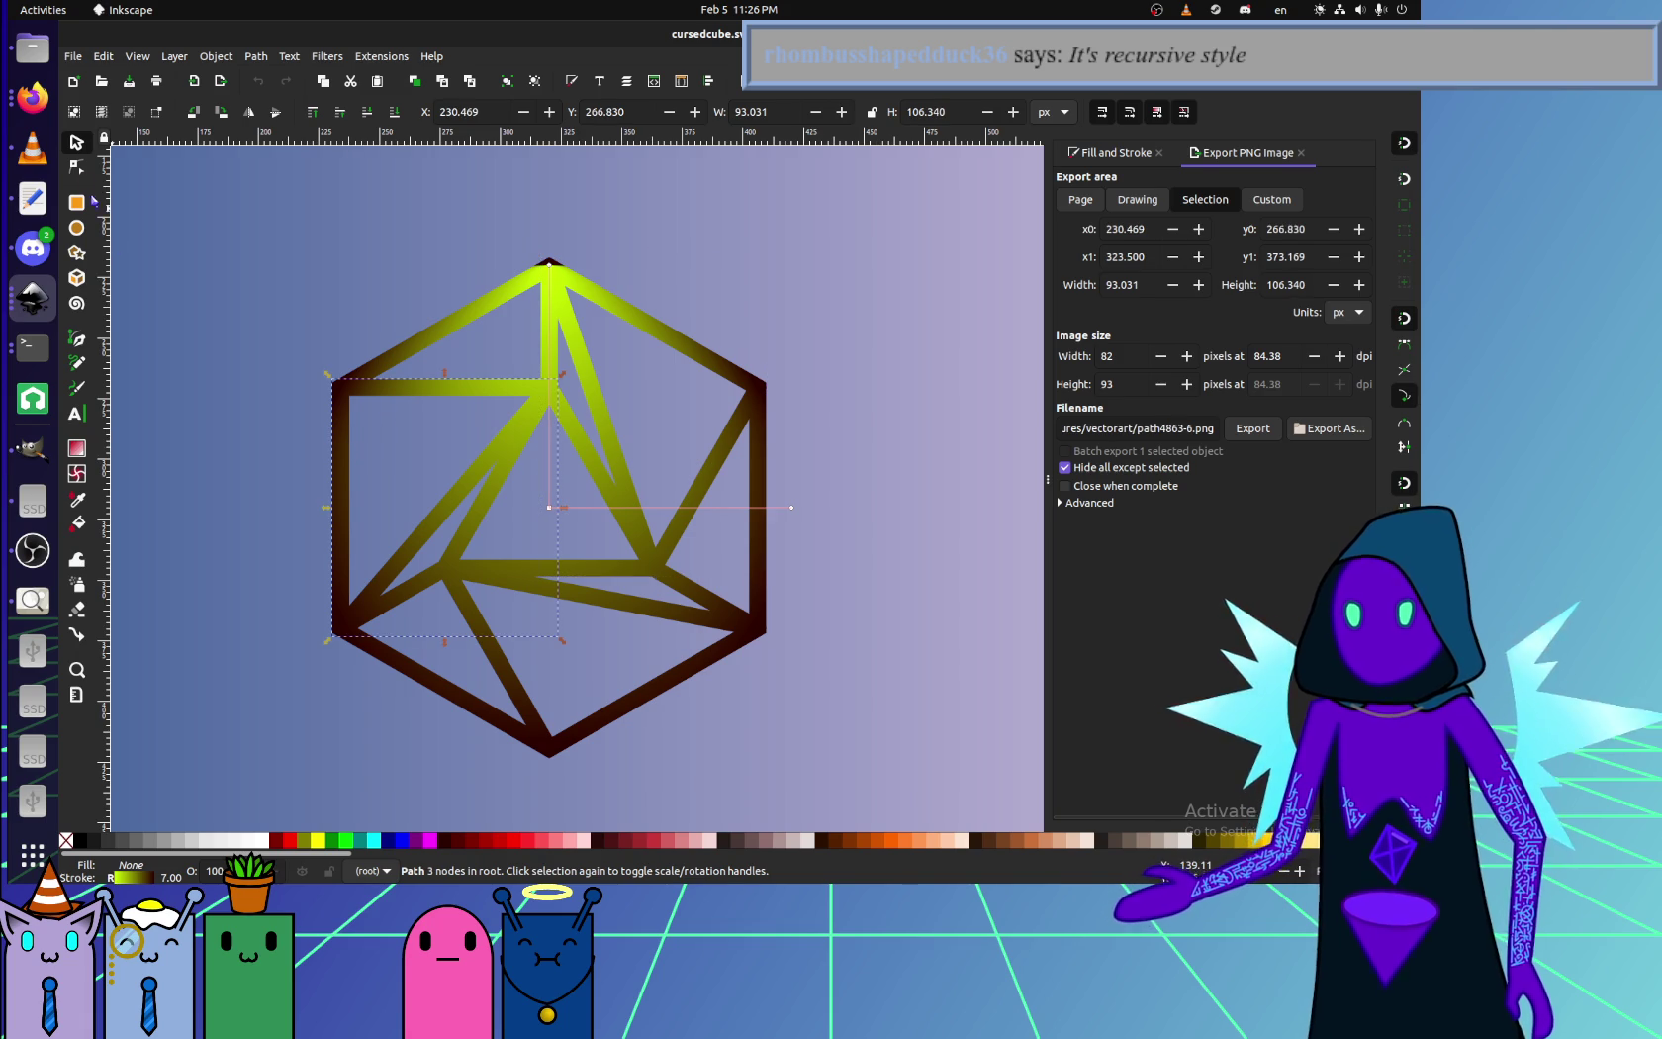
click(33, 96)
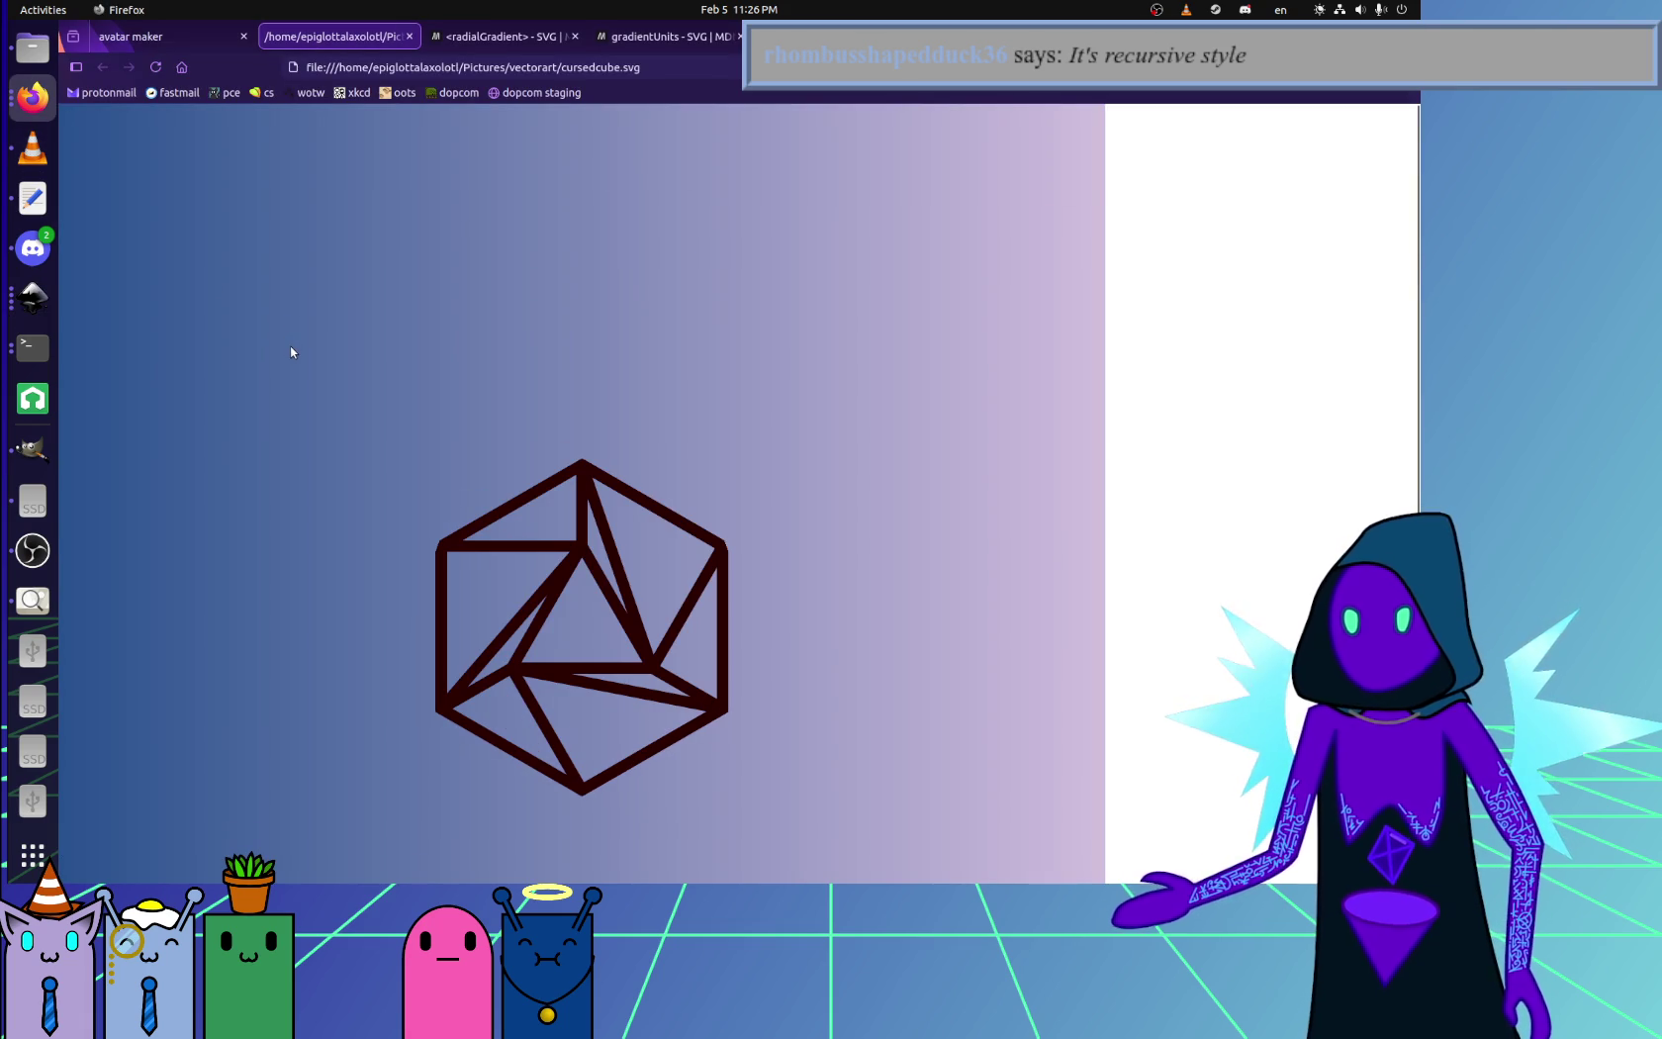
- Zoom over the rendered wireframe cube in Firefox, then return to the cursedcube.svg source
scroll(386, 485, down, 3)
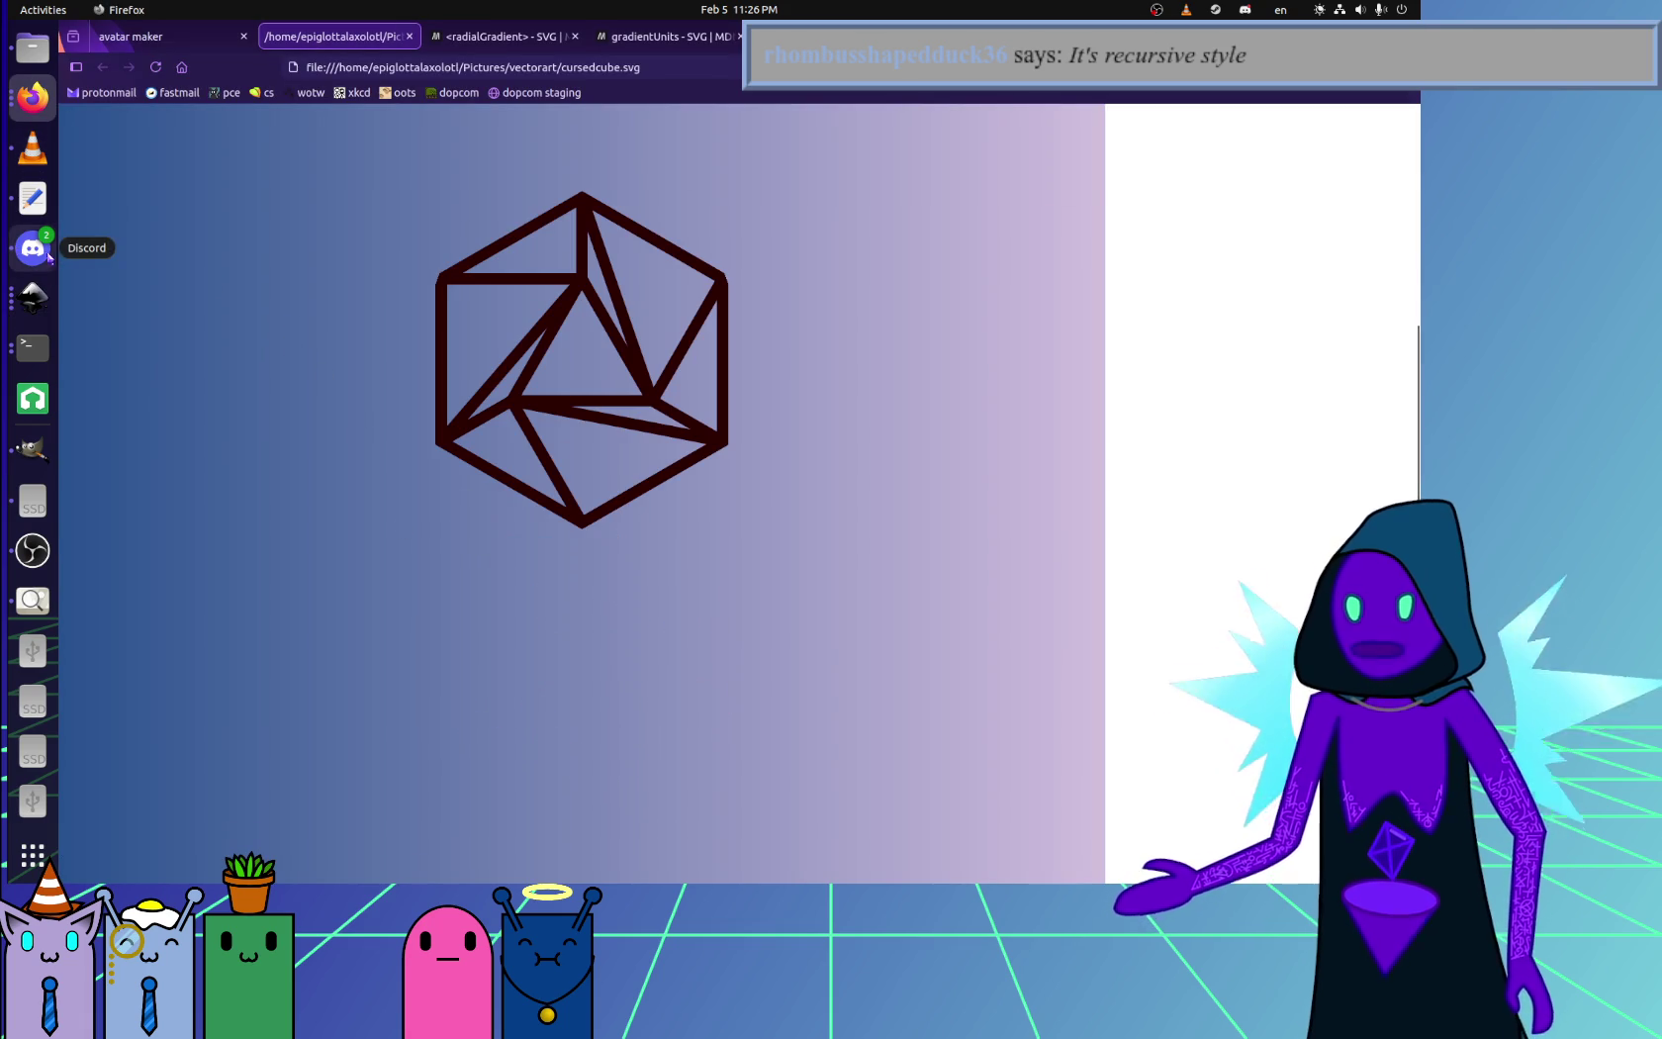
scroll(285, 494, up, 3)
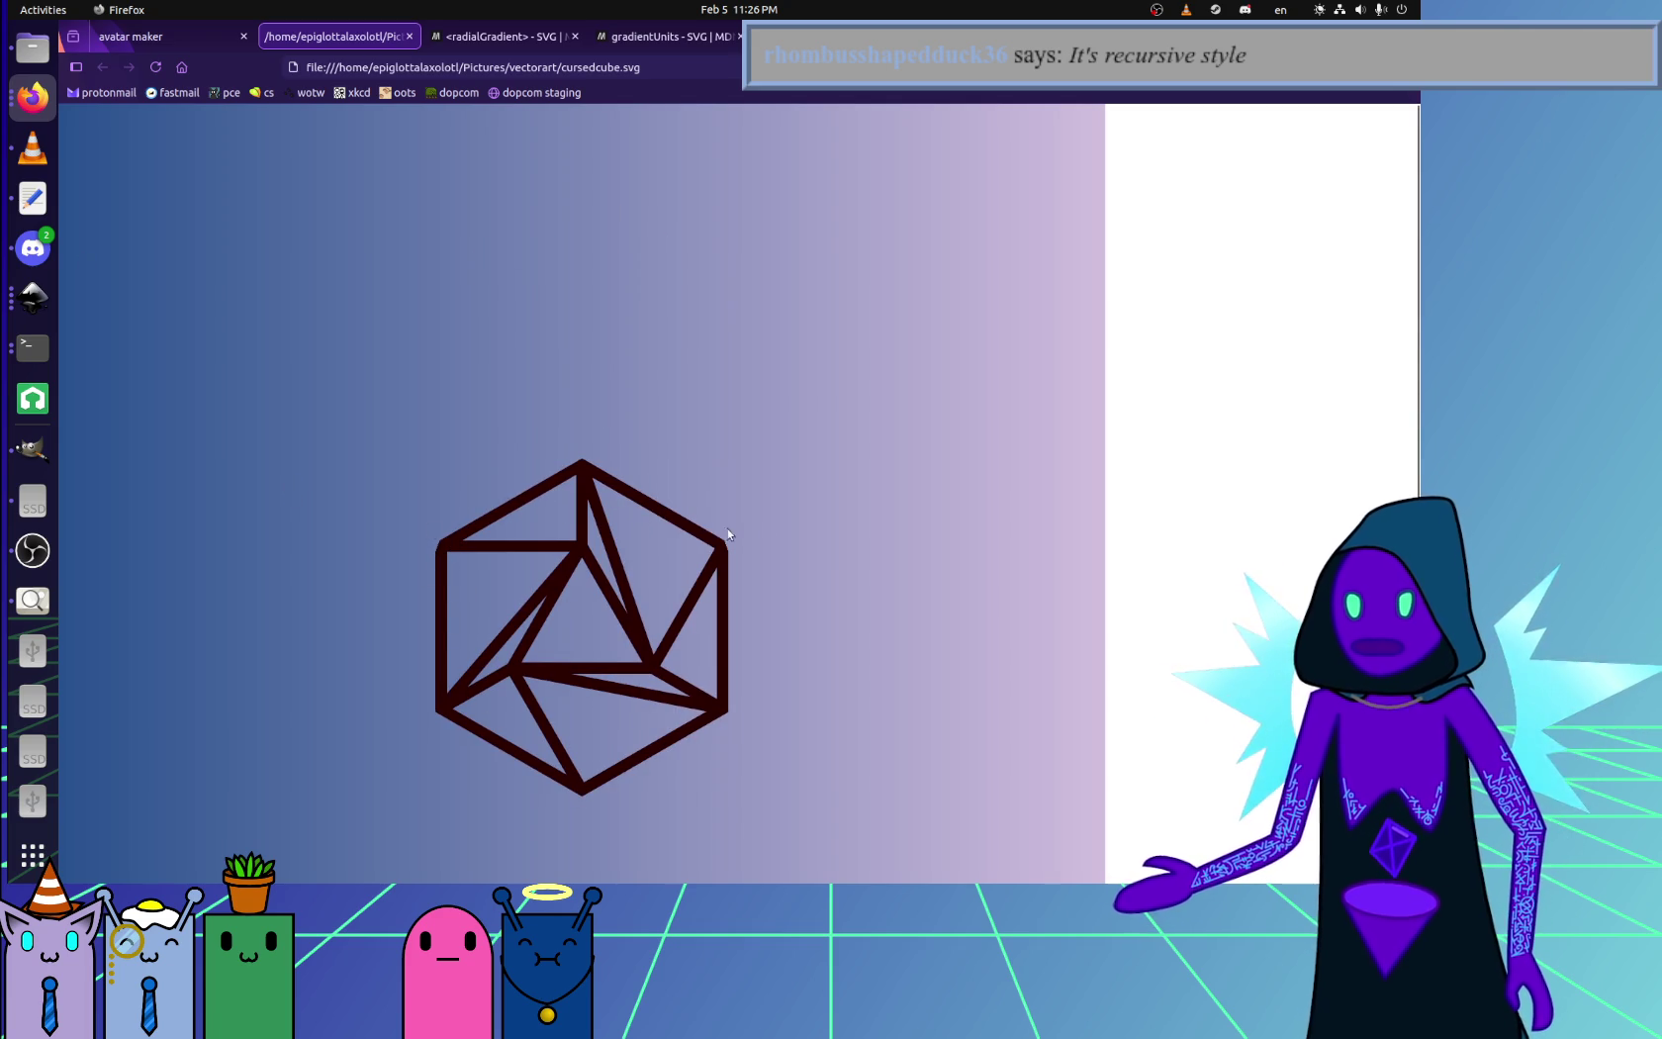
click(32, 247)
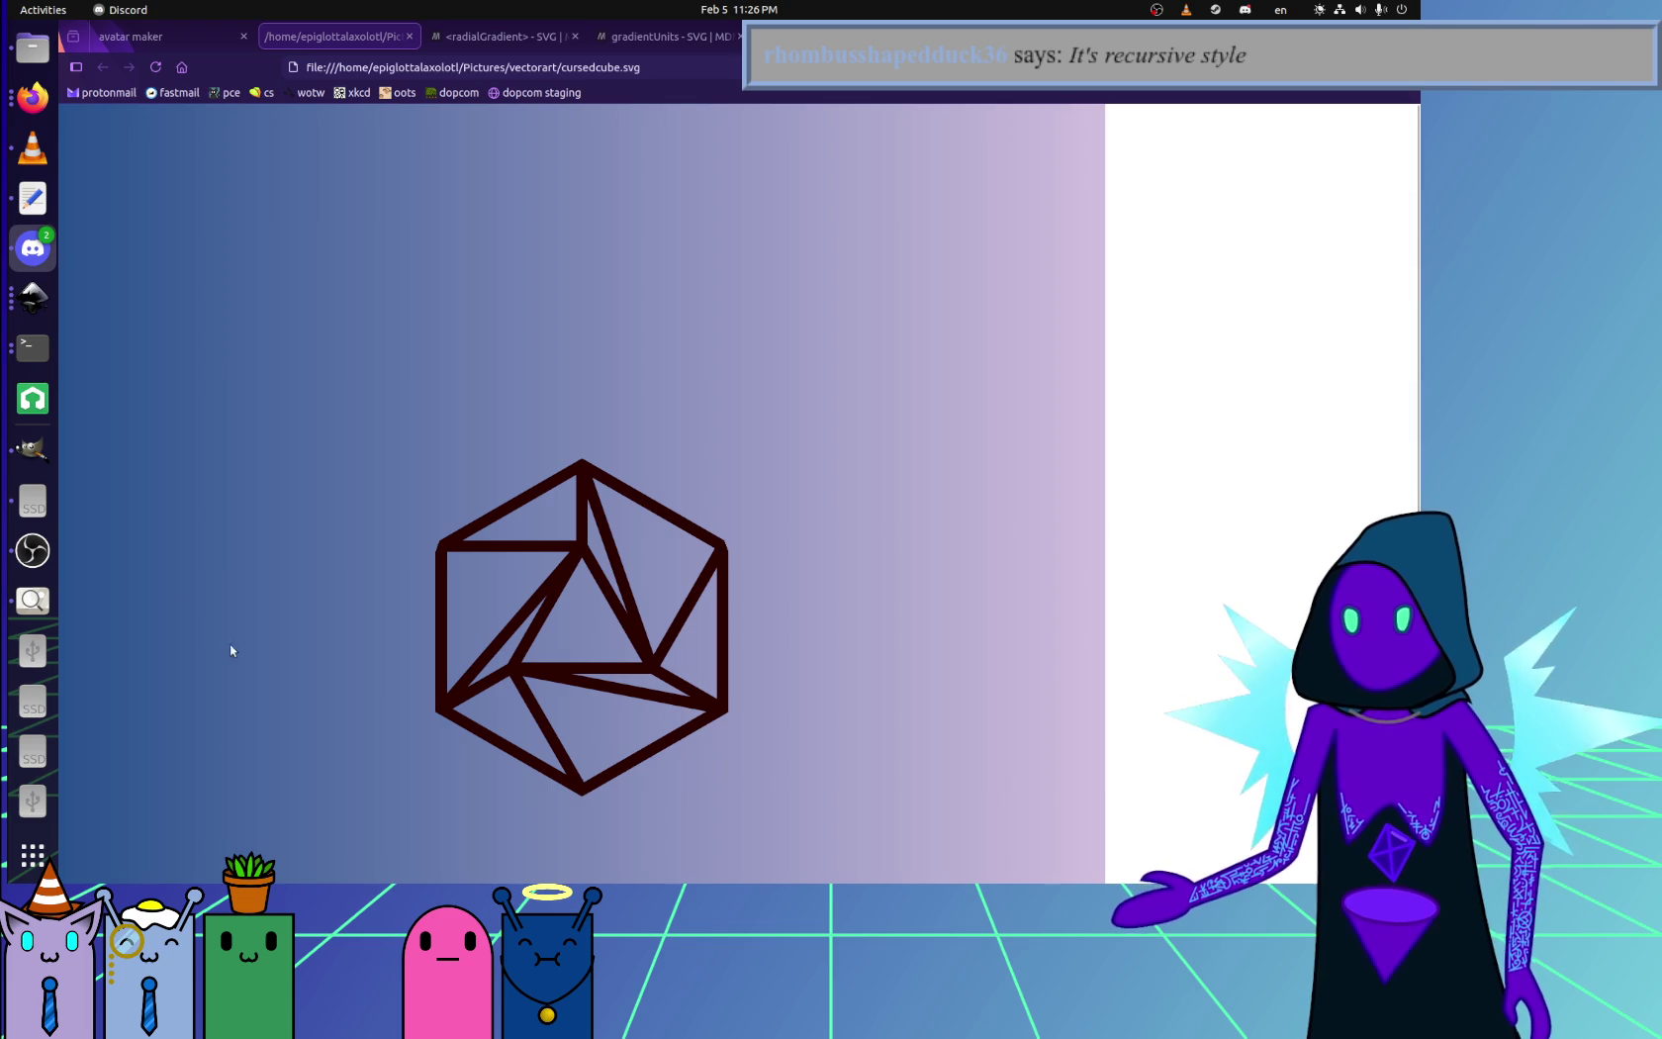
click(421, 435)
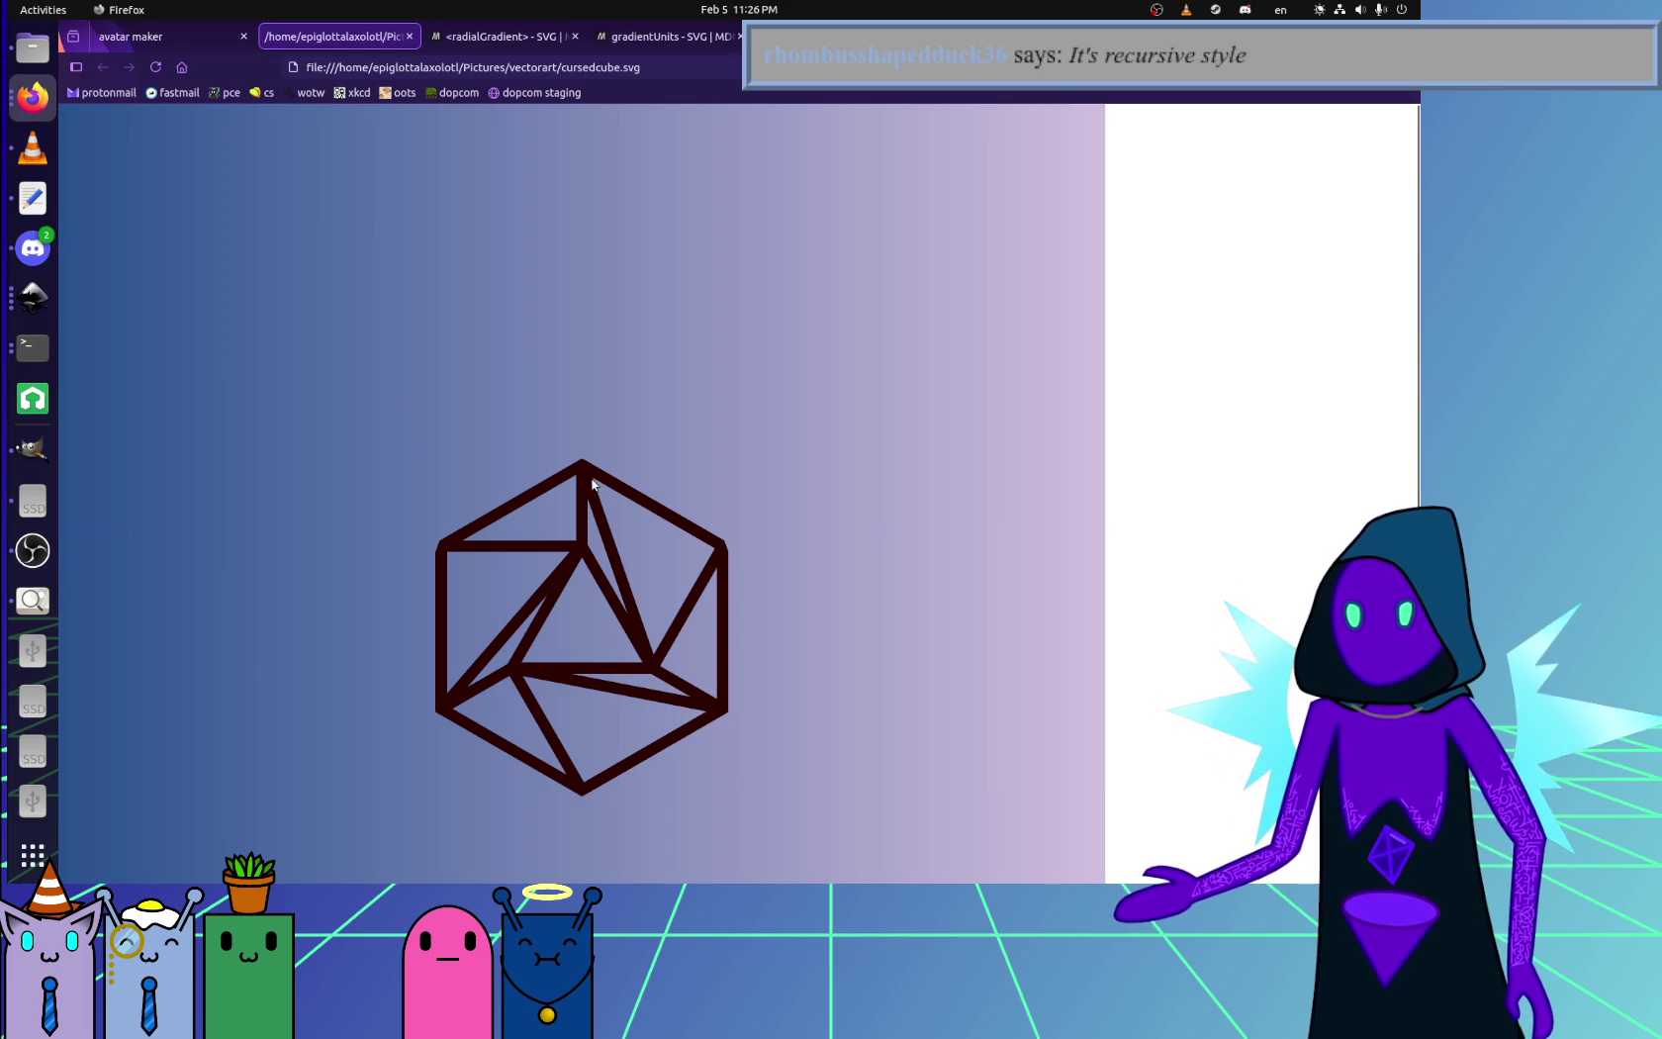
ctrl+scroll(667, 415, down, 5)
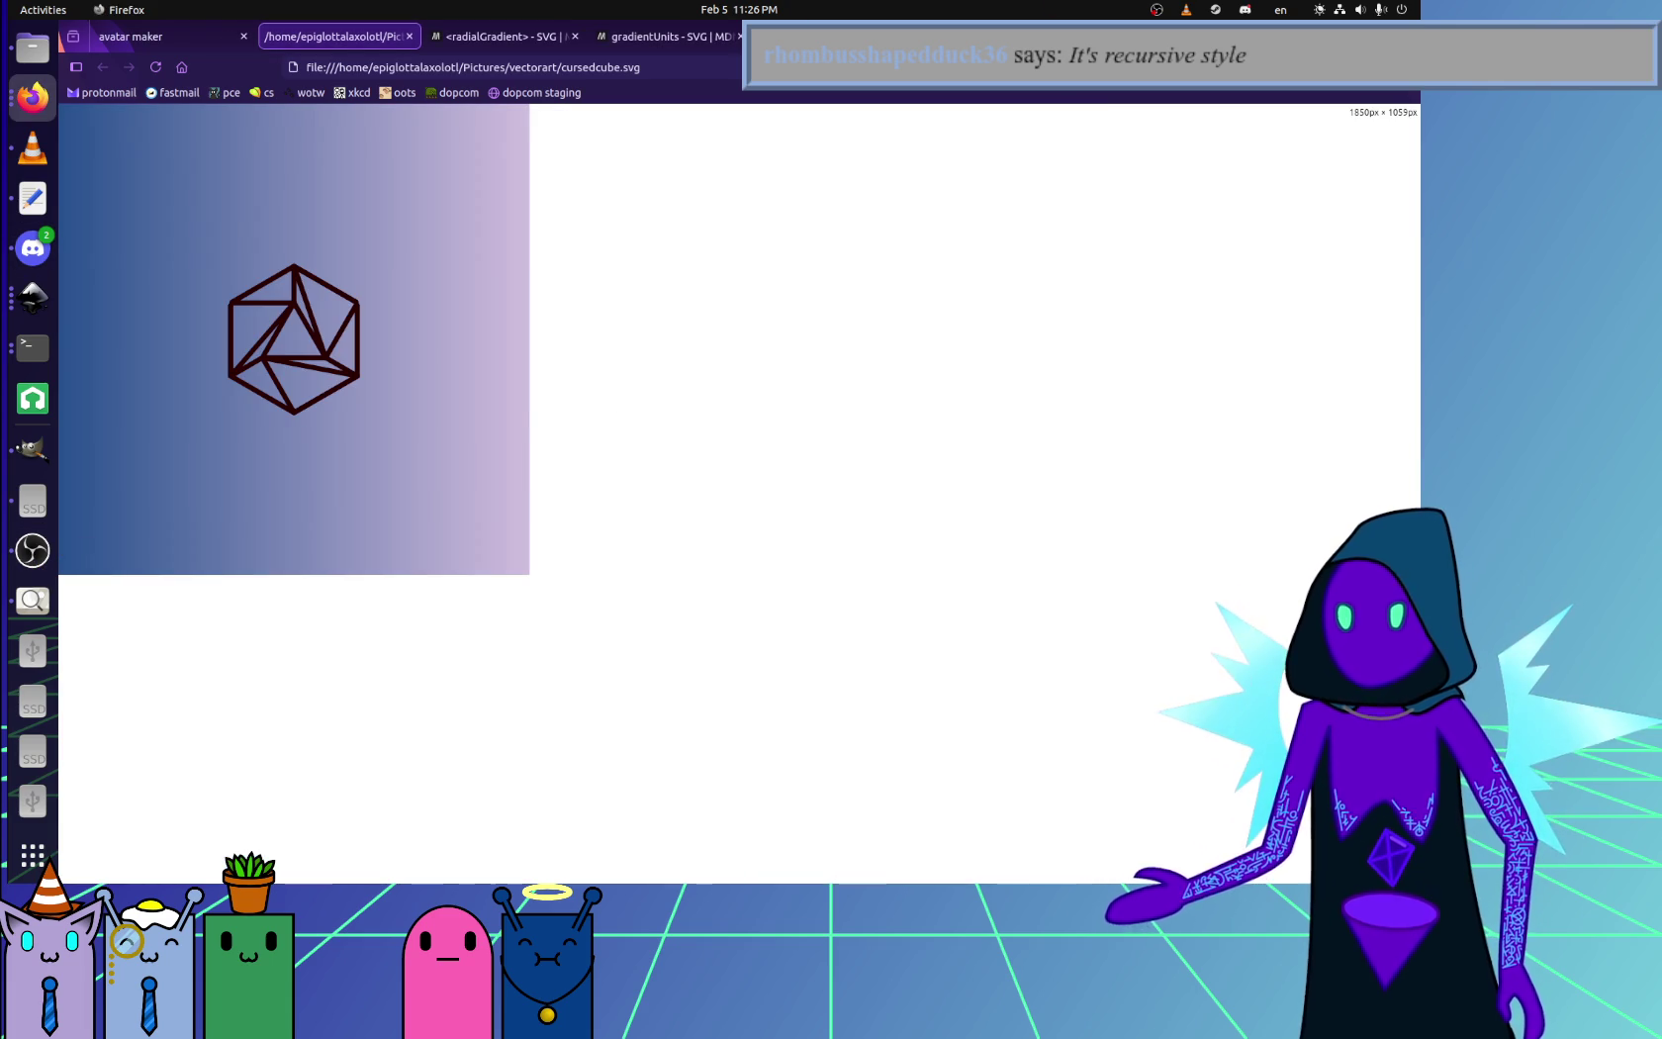
click(32, 198)
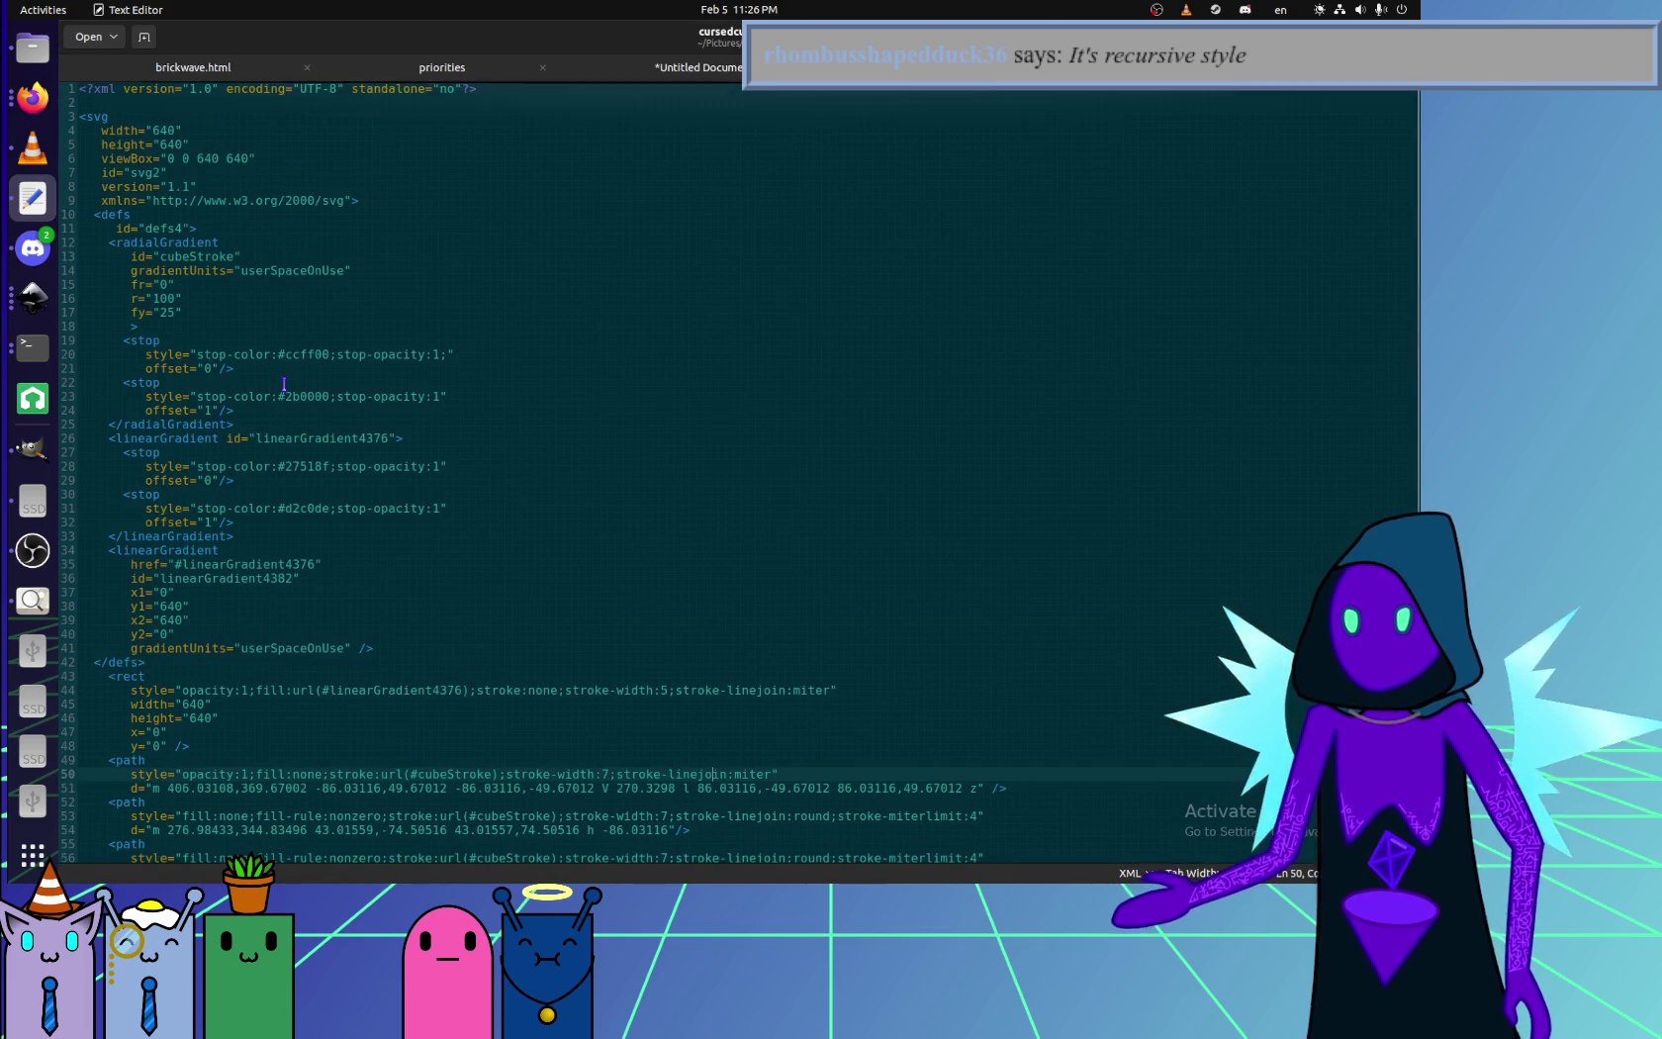
- Insert an empty <animate /> tag on a new line after the fy="25" attribute
click(174, 287)
click(211, 311)
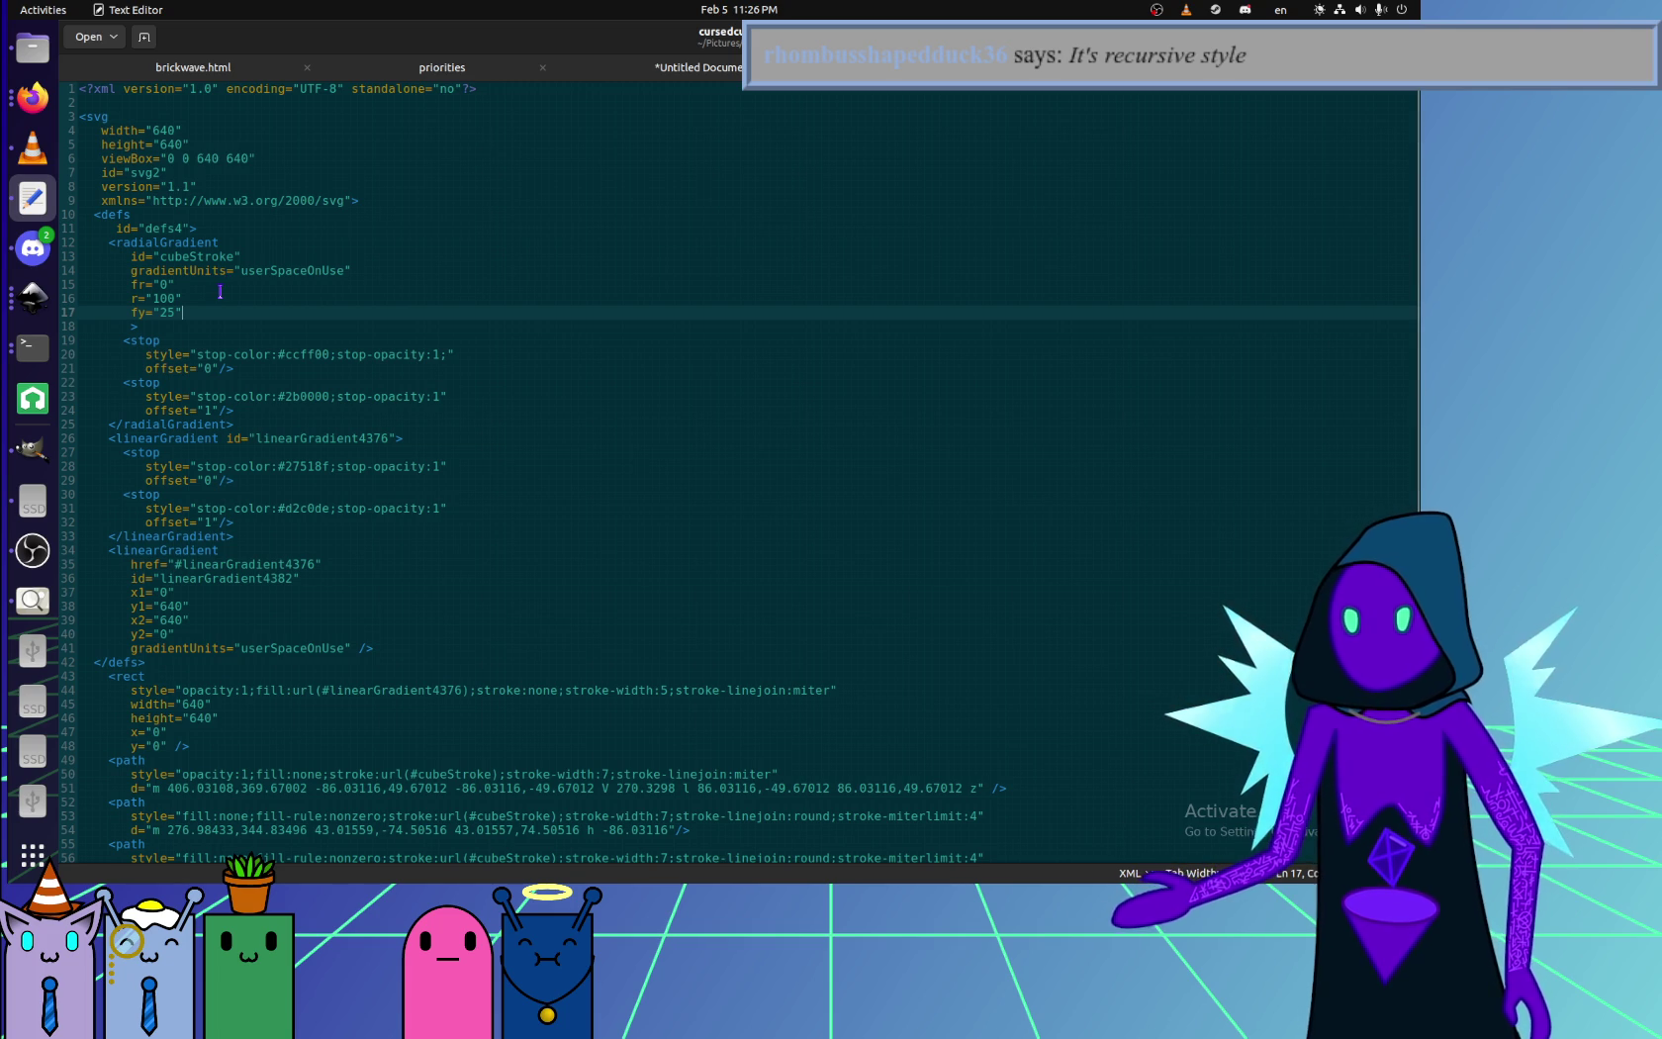
key(Down)
key(Return)
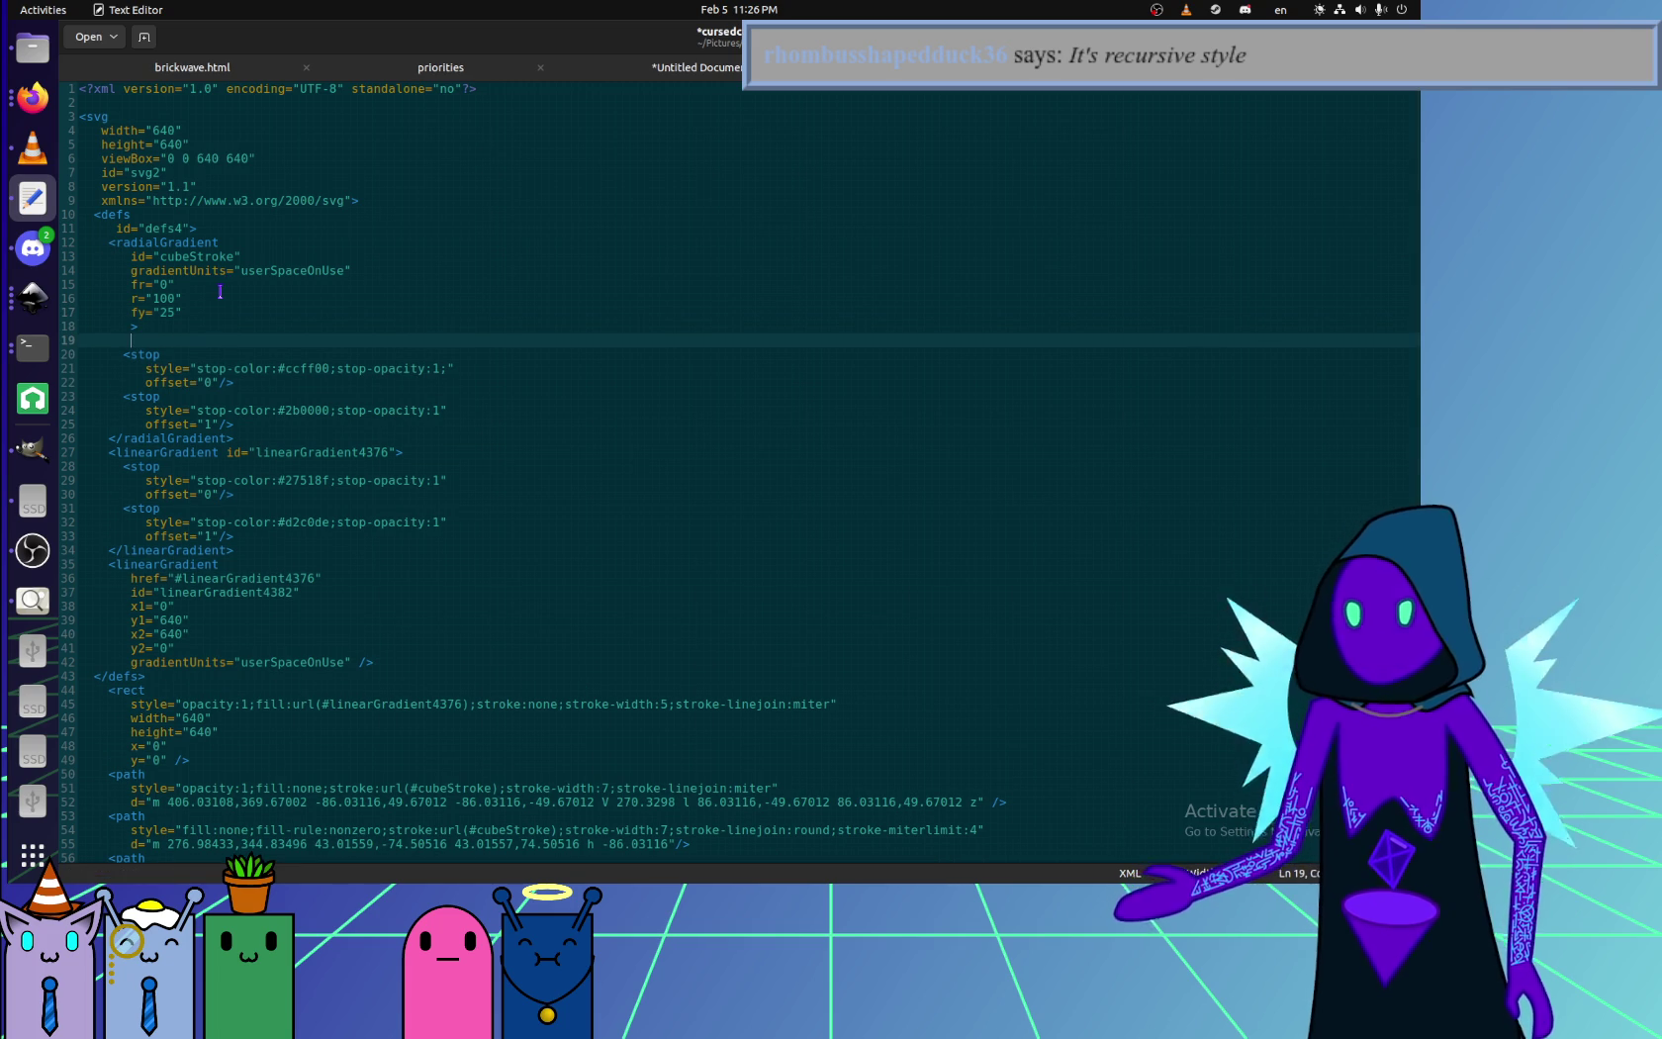
text(<attribute)
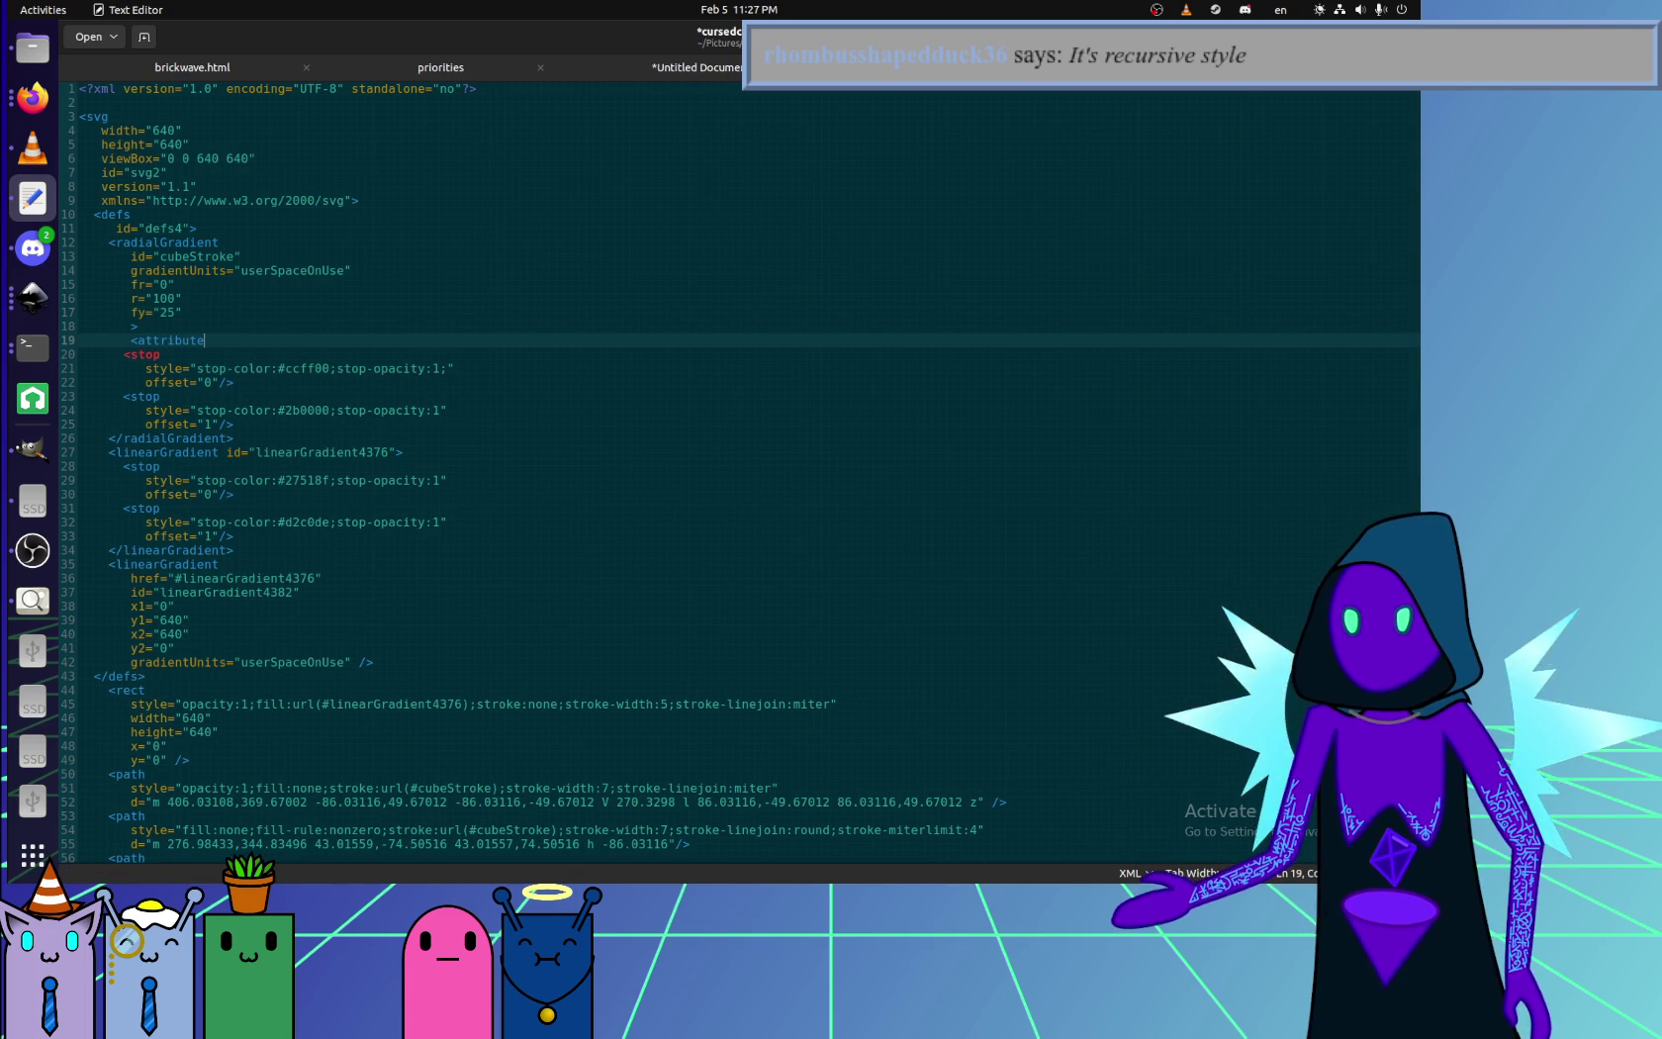
text(nimate)
key(BackSpace)
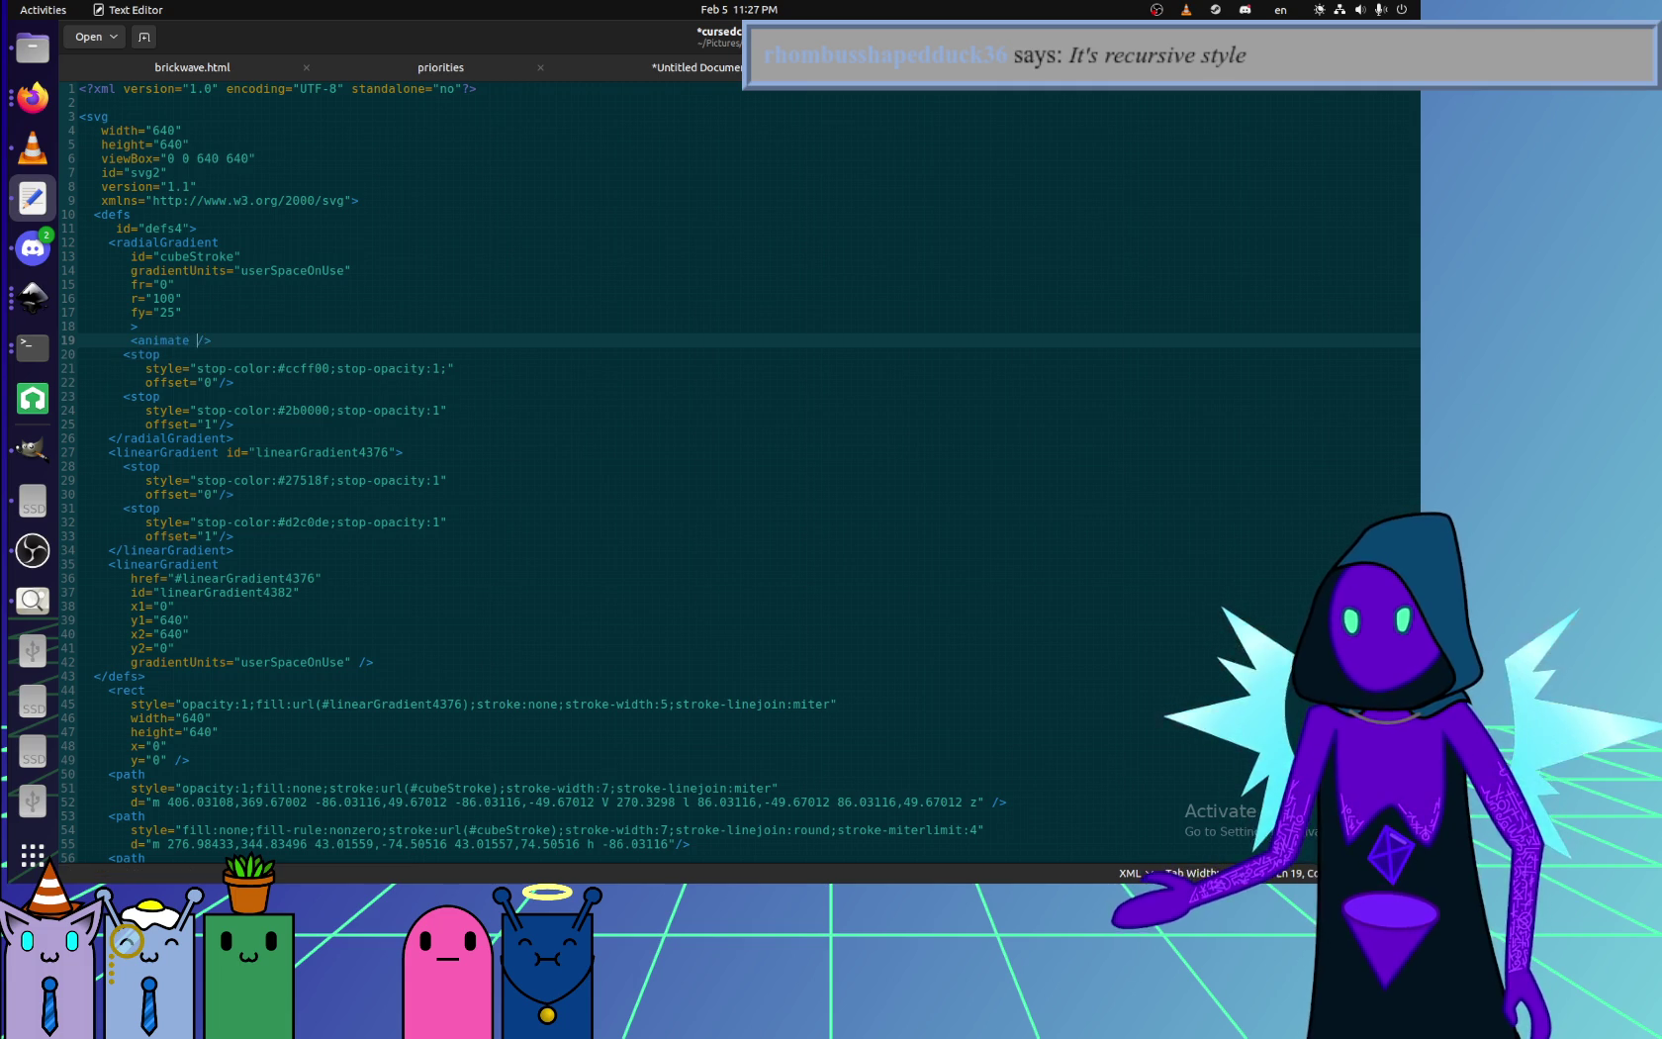
key(alt+Tab)
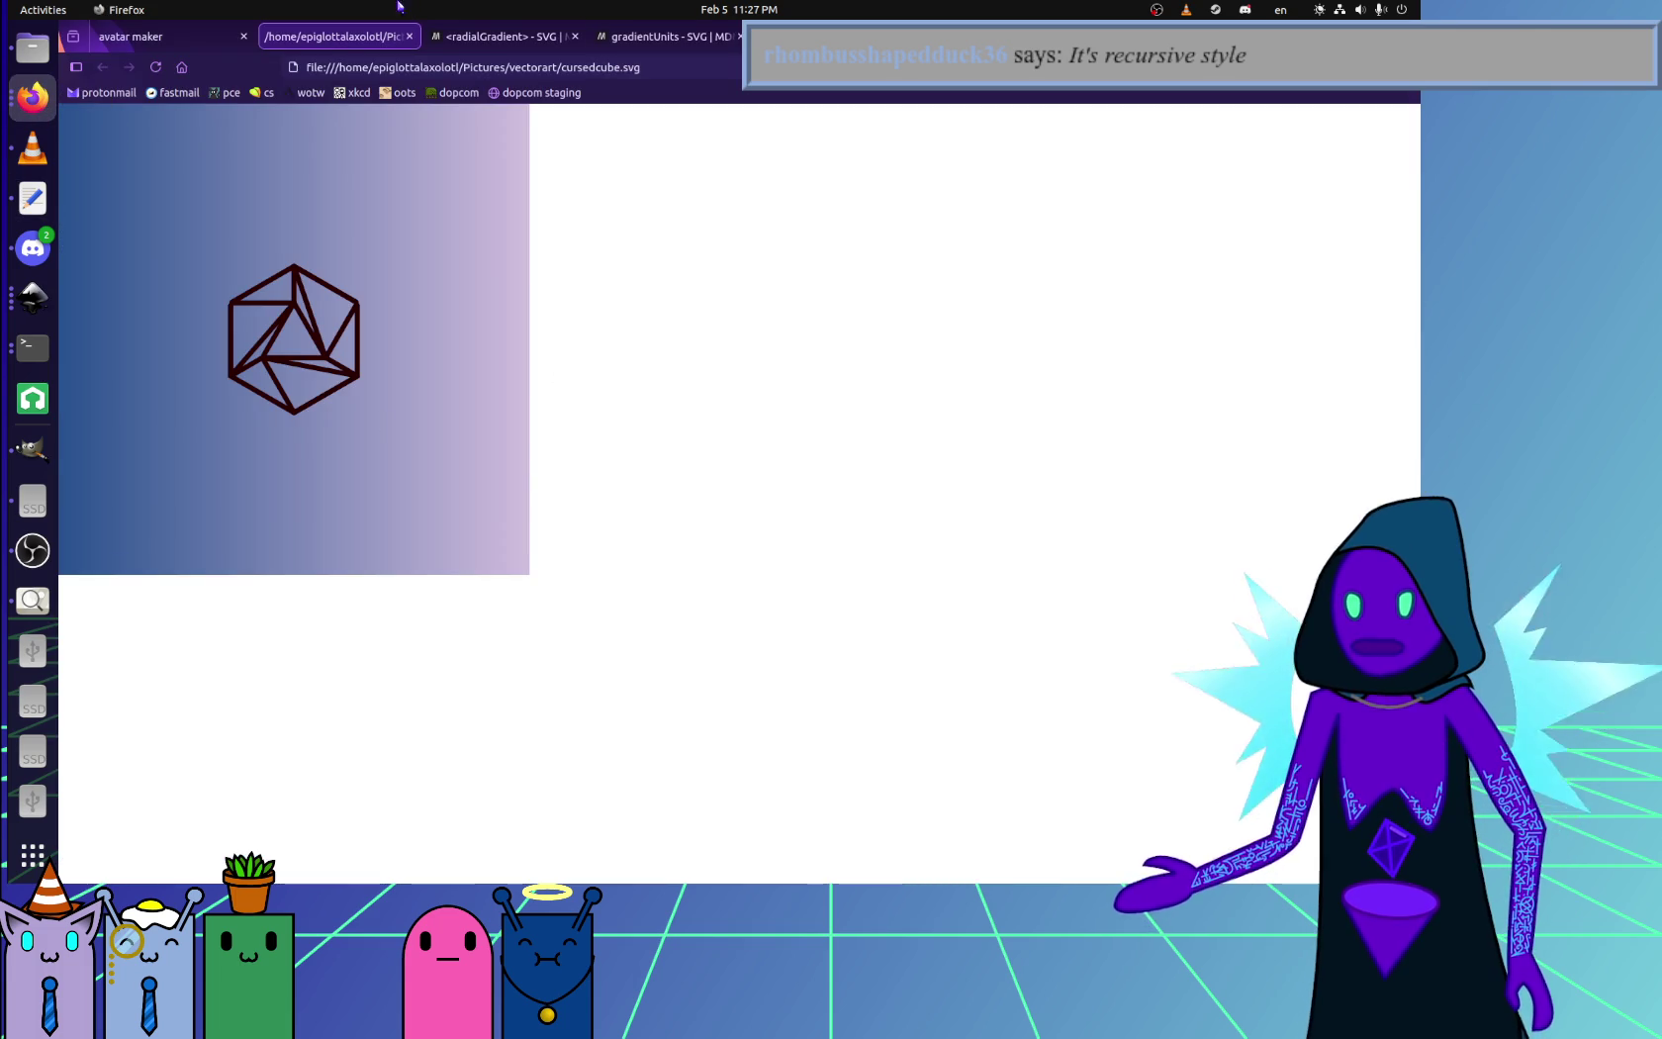
key(alt+Tab)
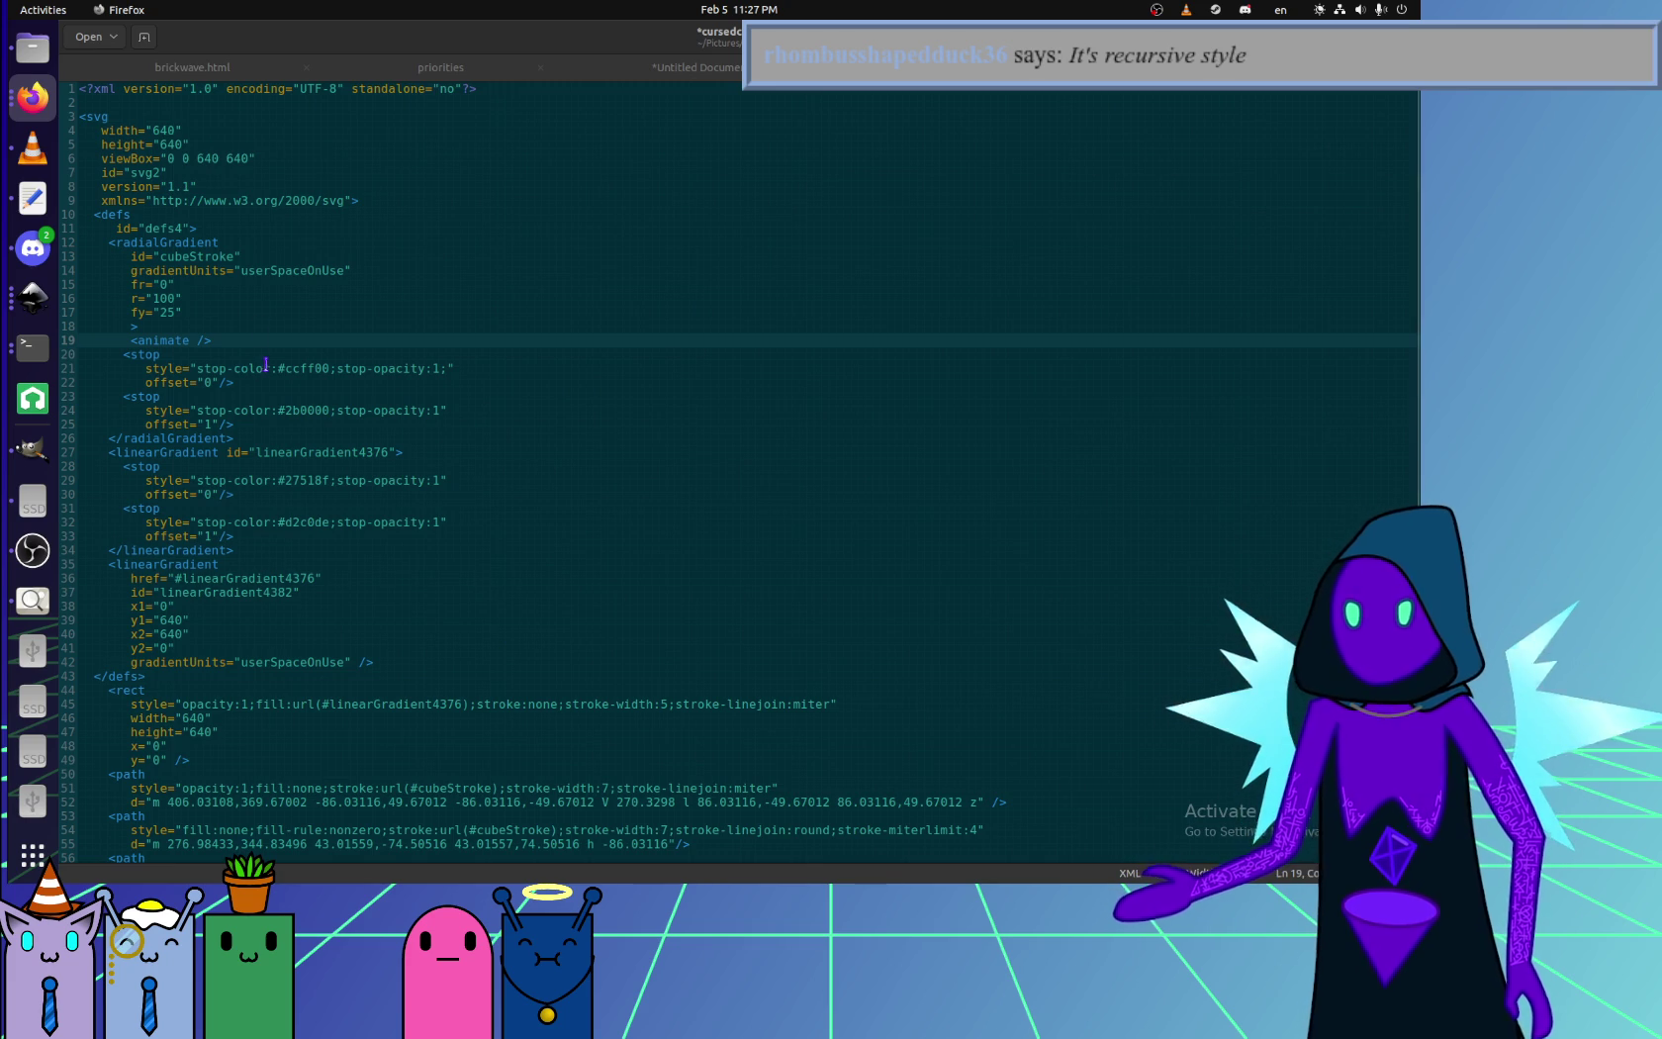
click(194, 339)
key(Return)
key(Return)
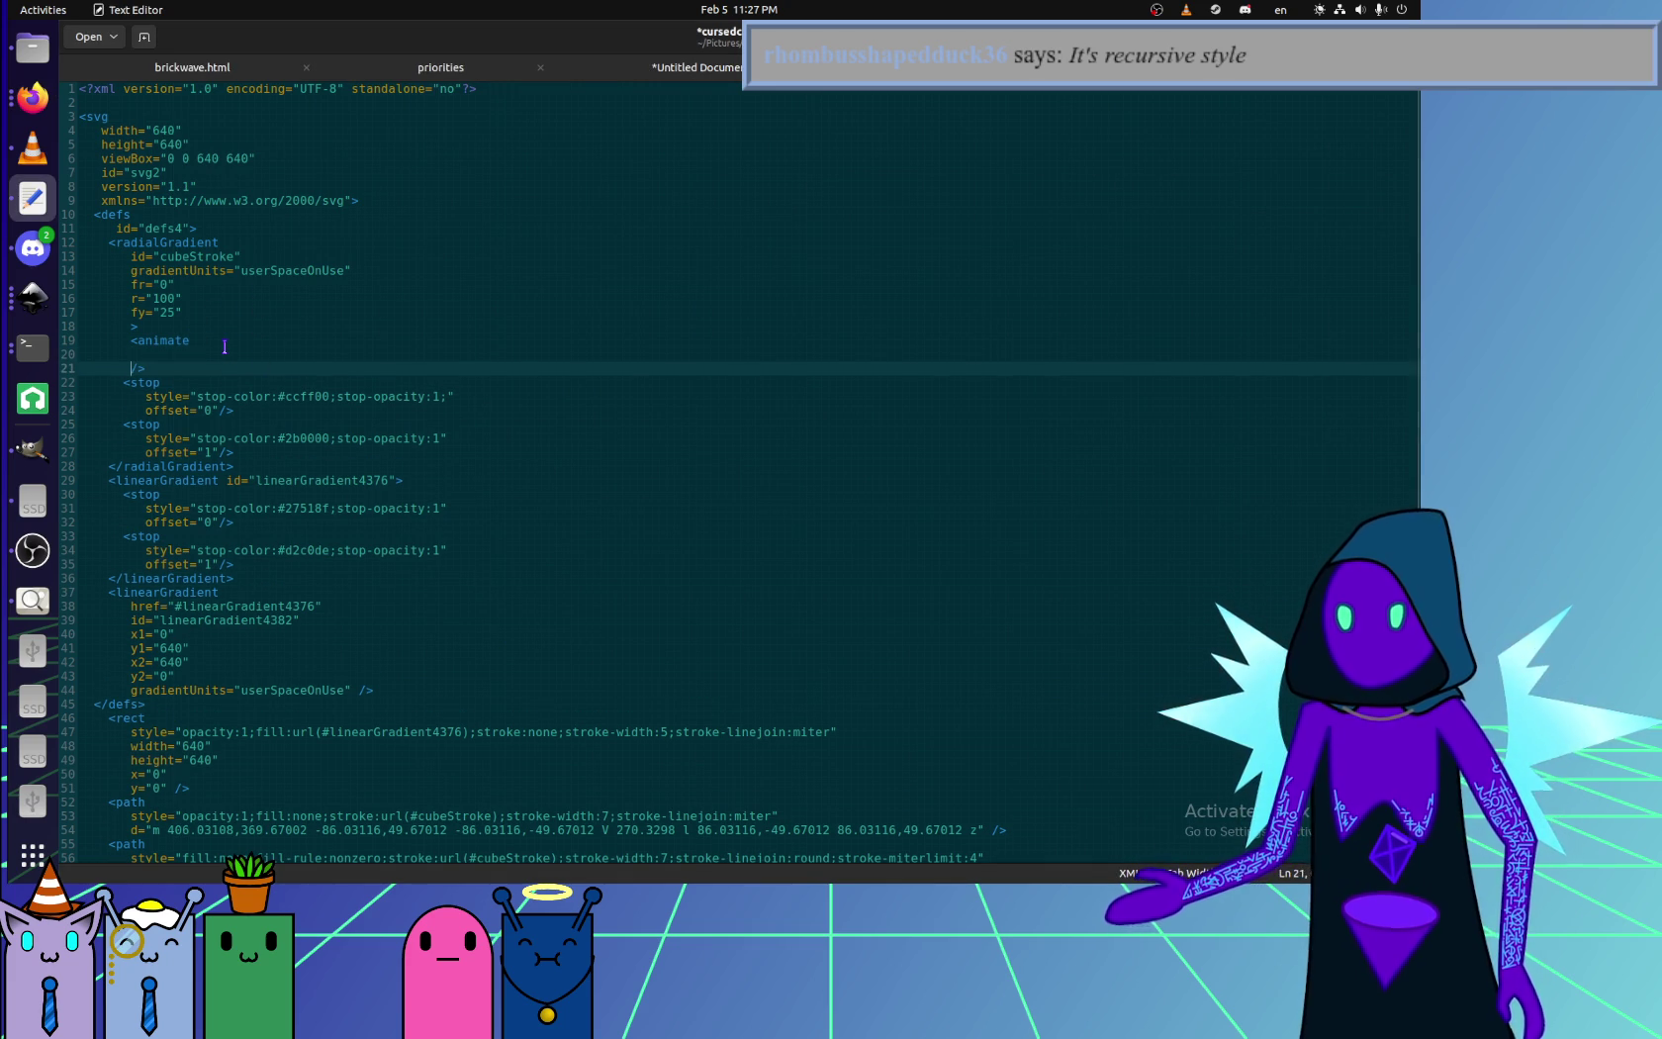
key(Up)
text(attribute)
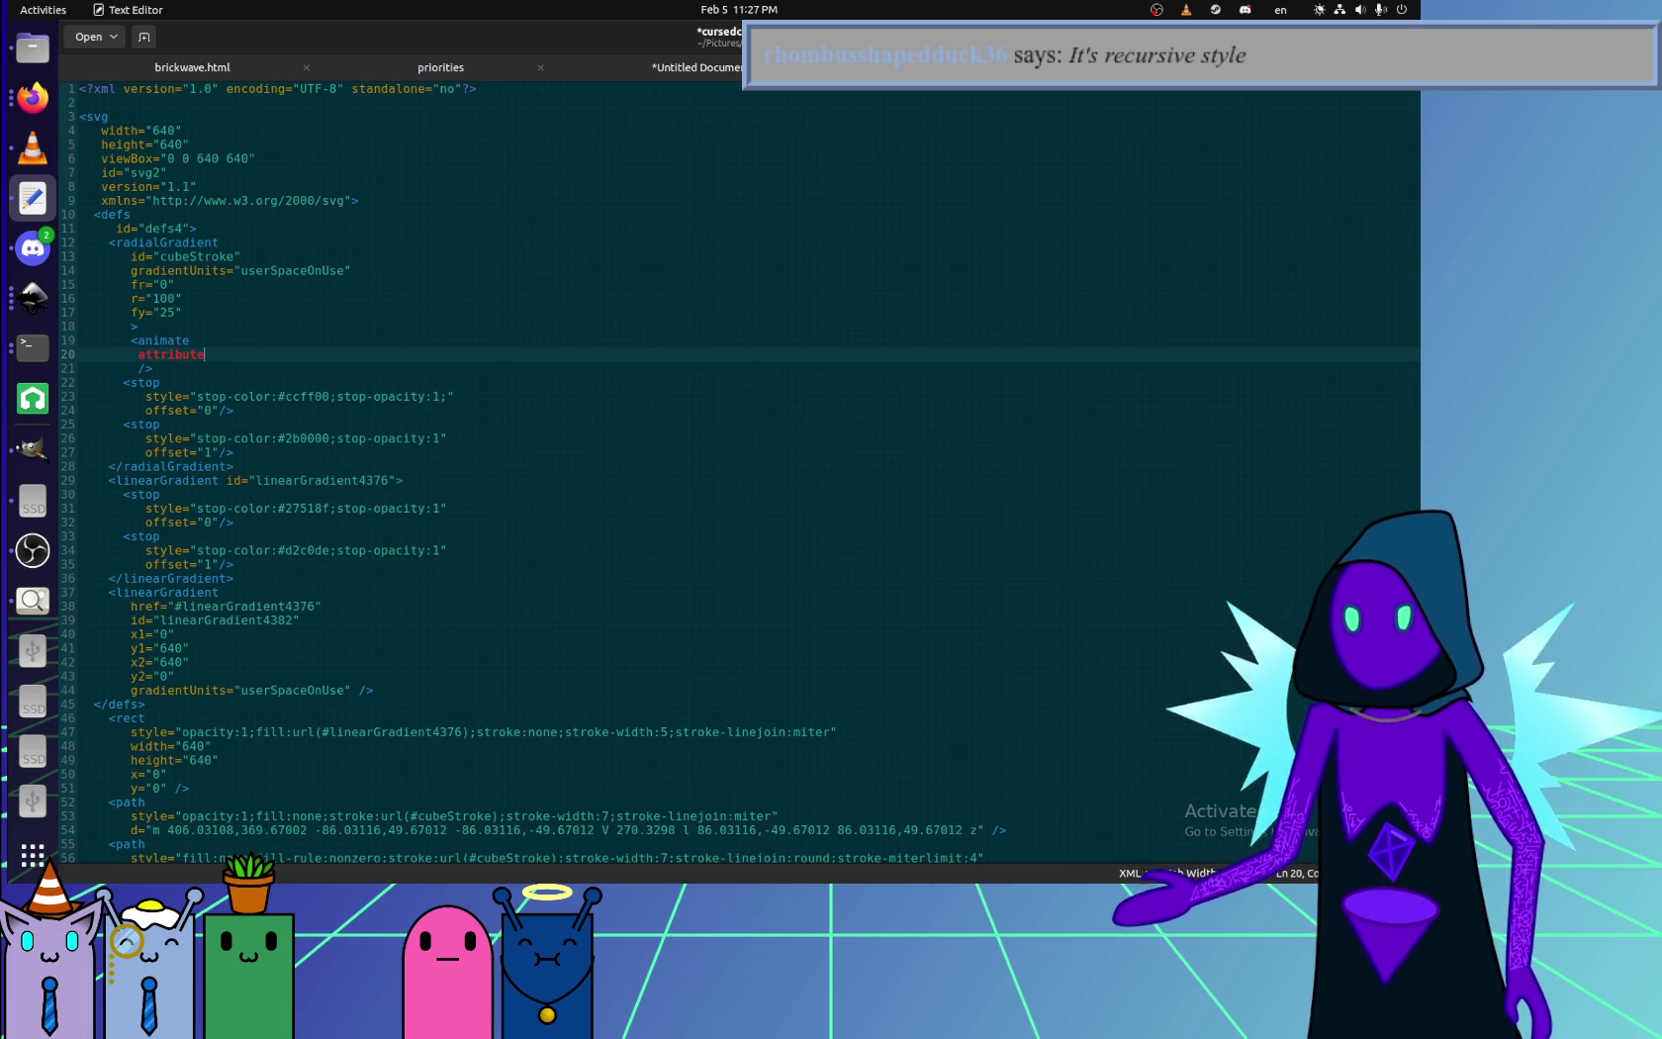
text(Name="fy")
key(Return)
text(al)
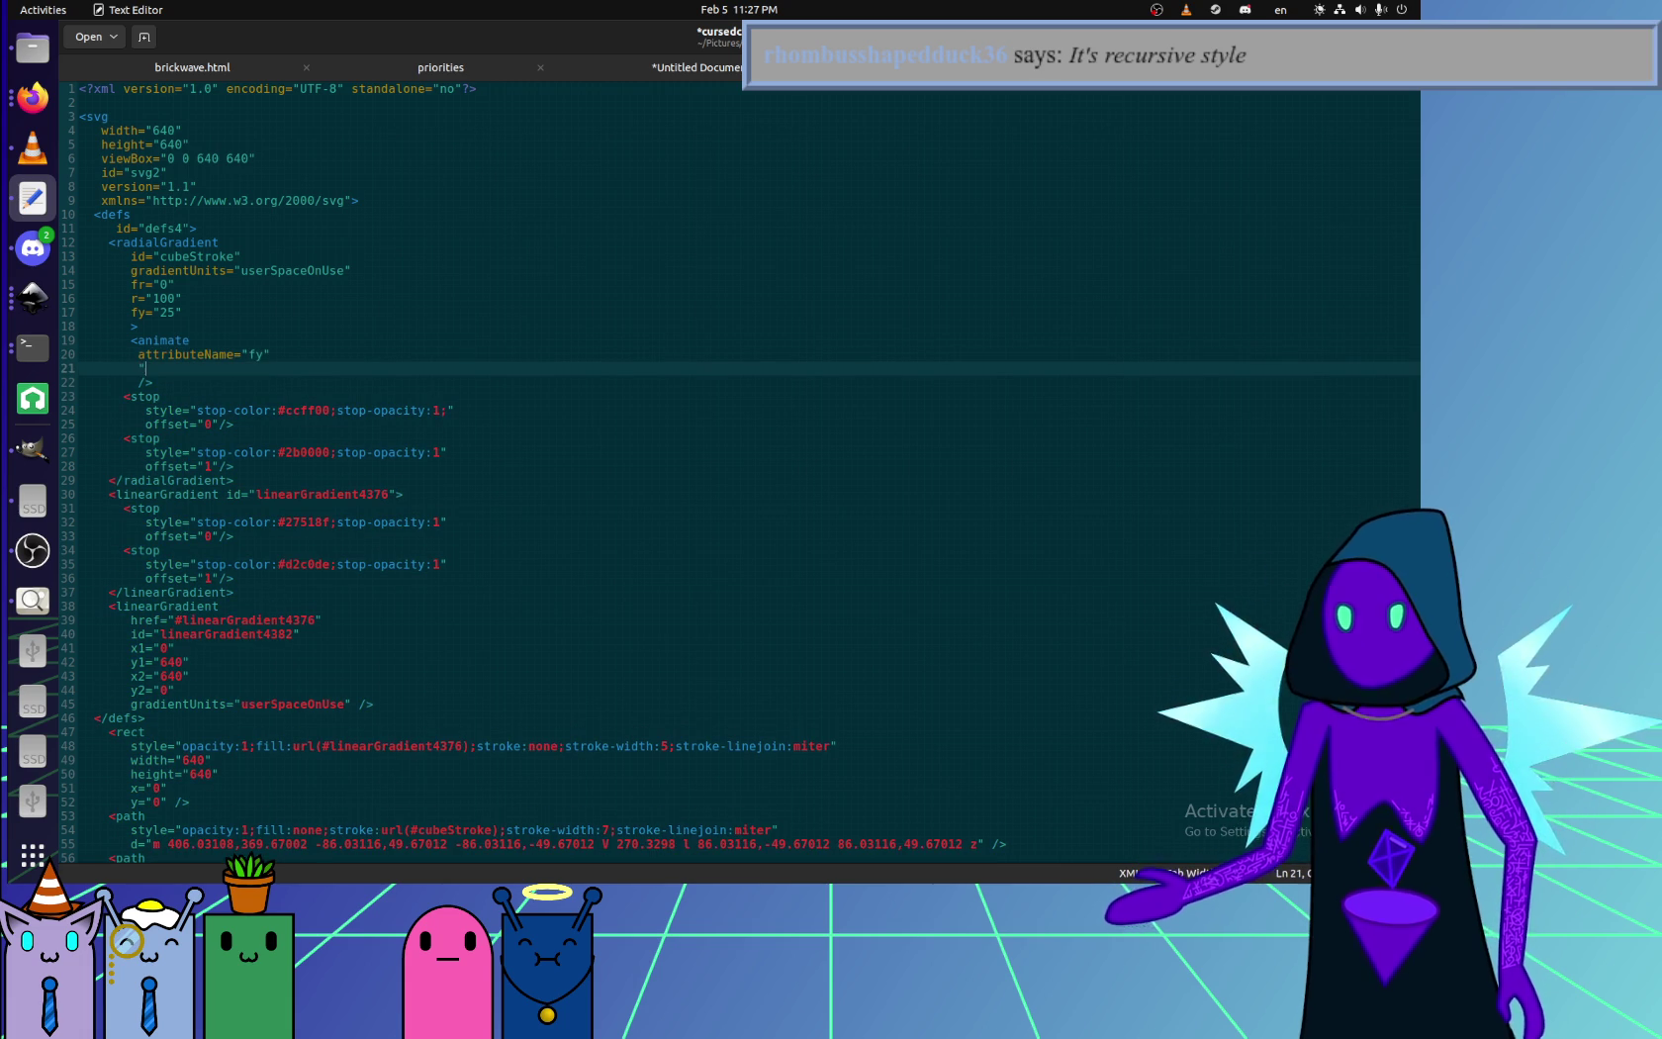
text(ues=")
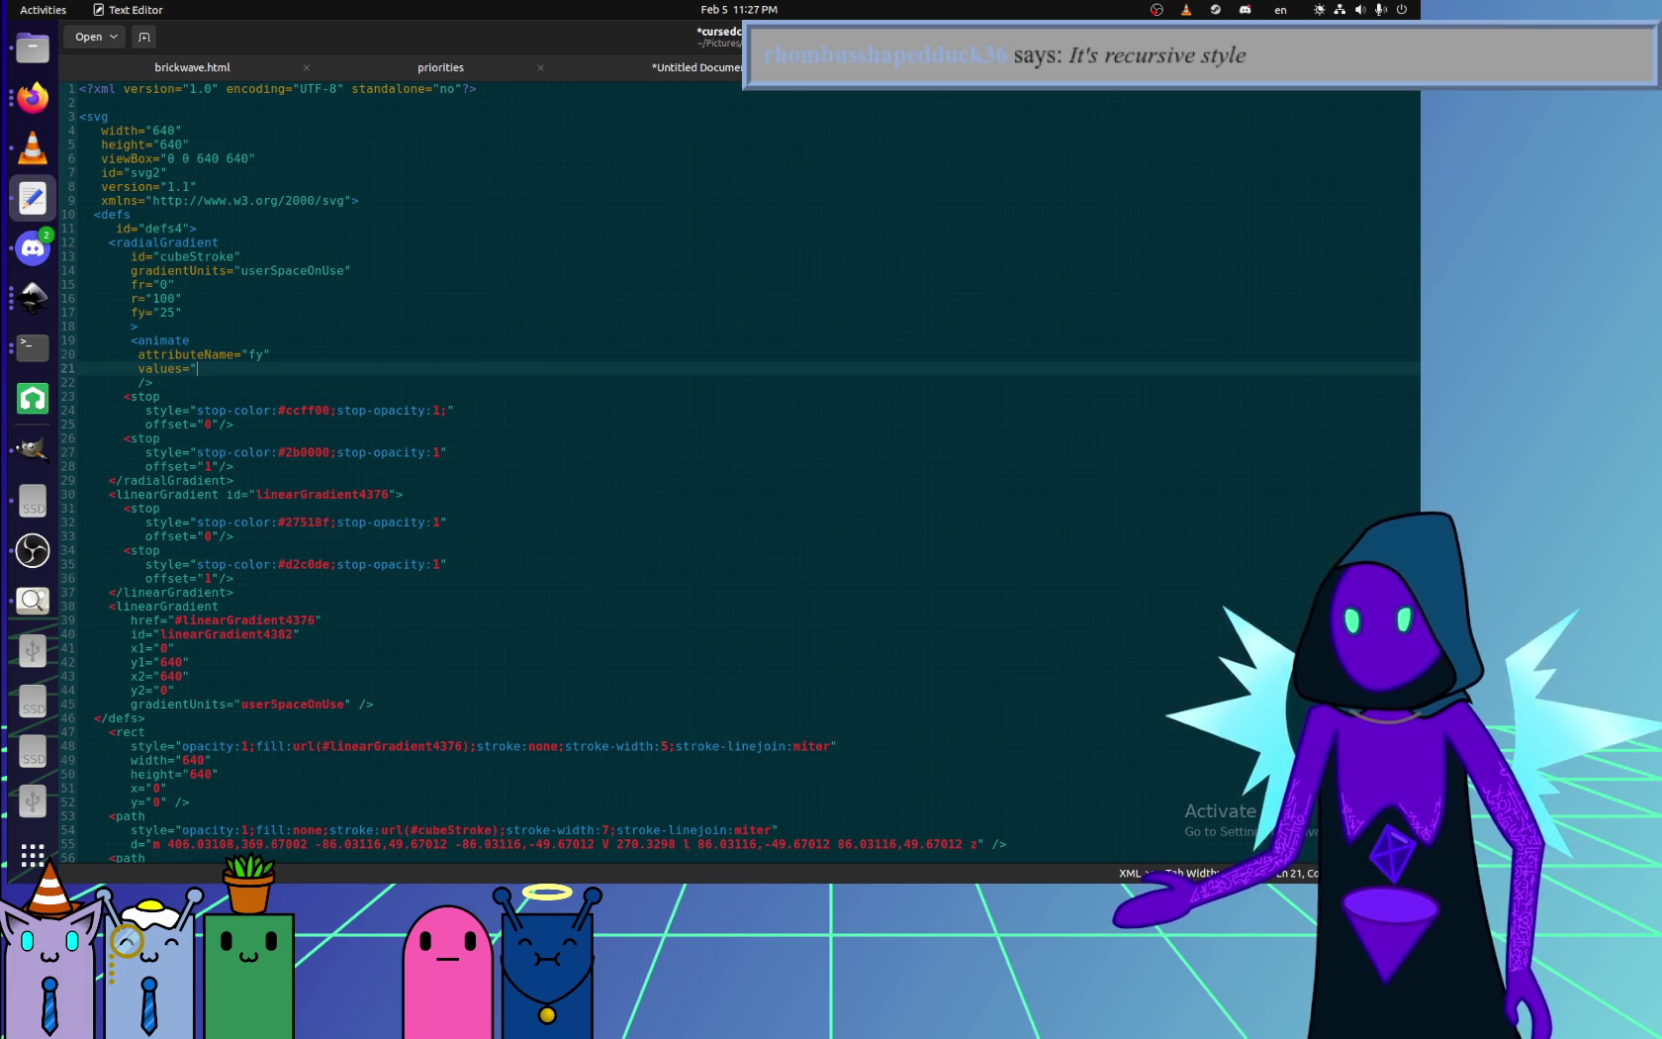
text(320")
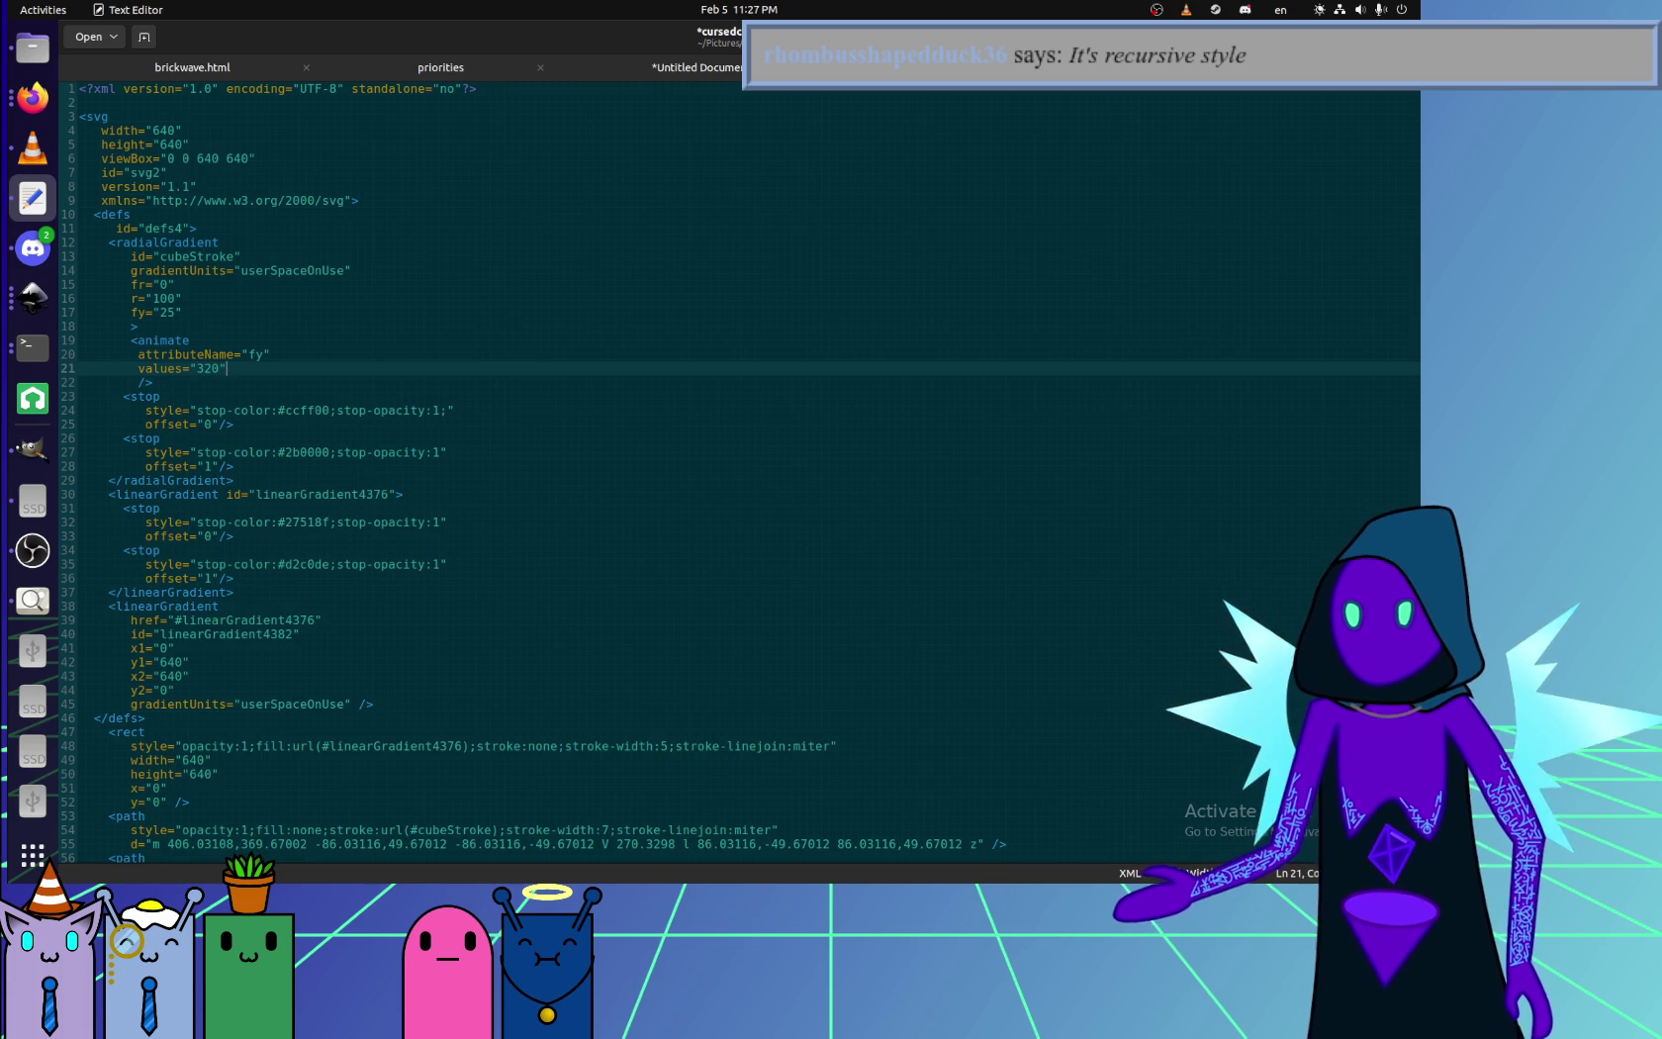
text(320 300 )
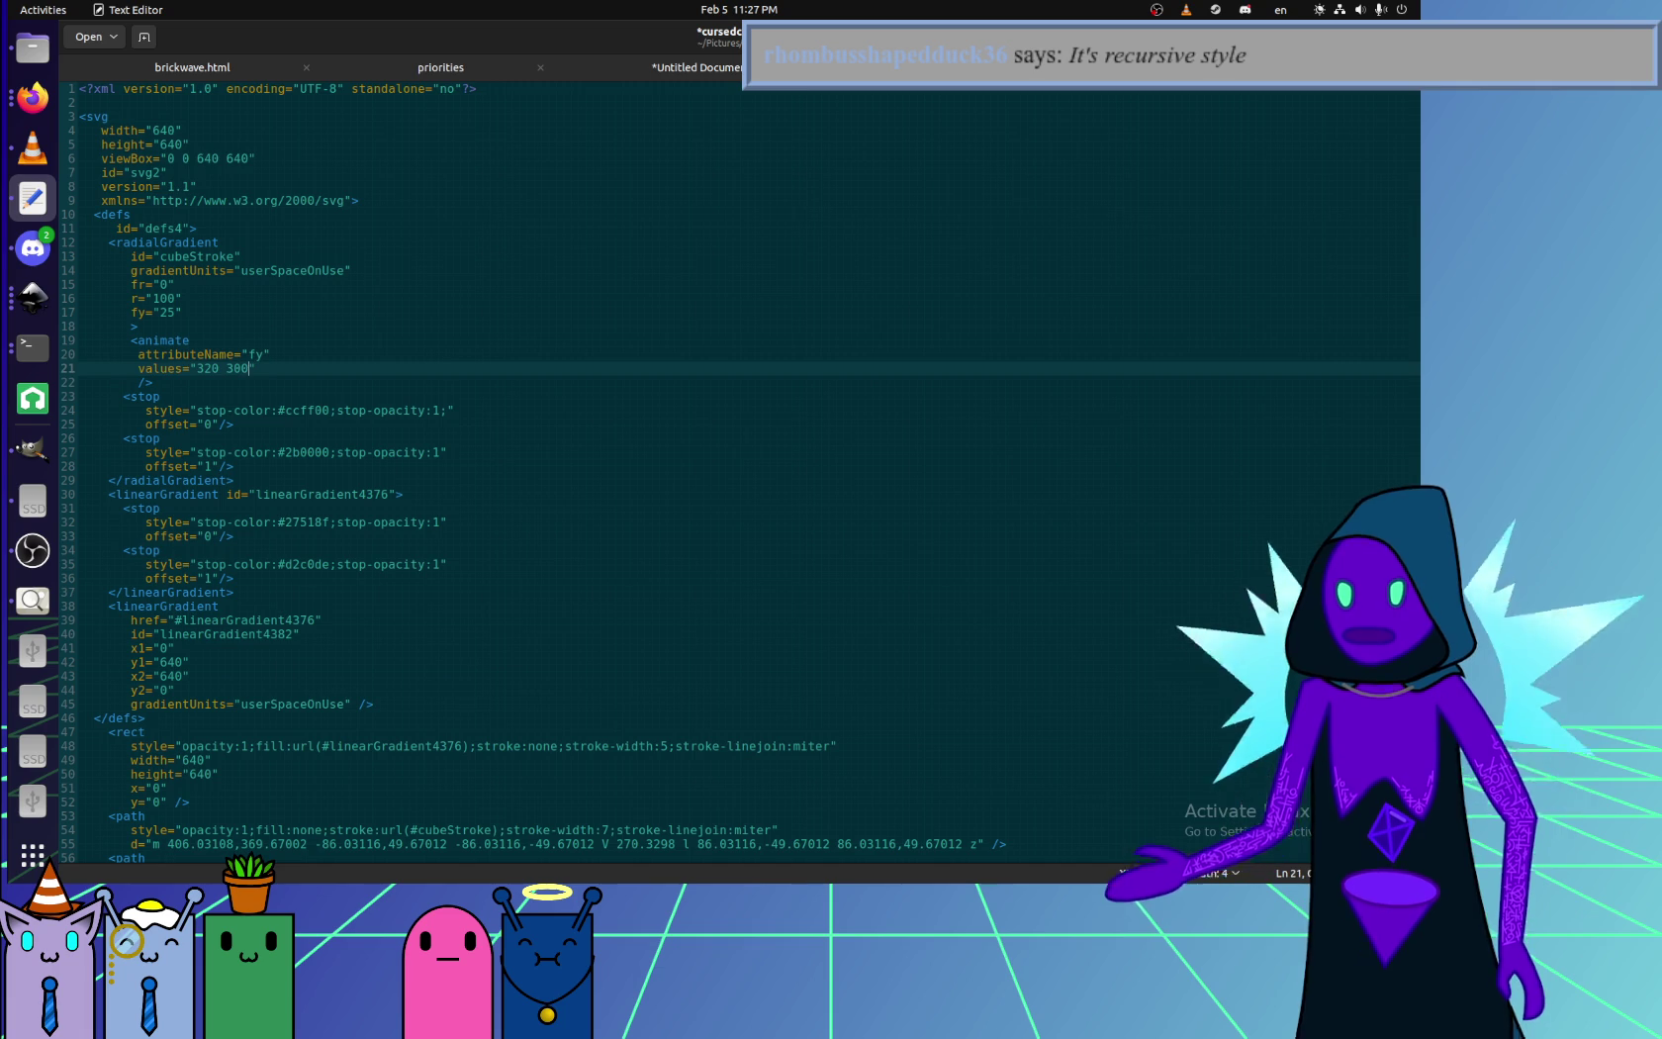
text(320 )
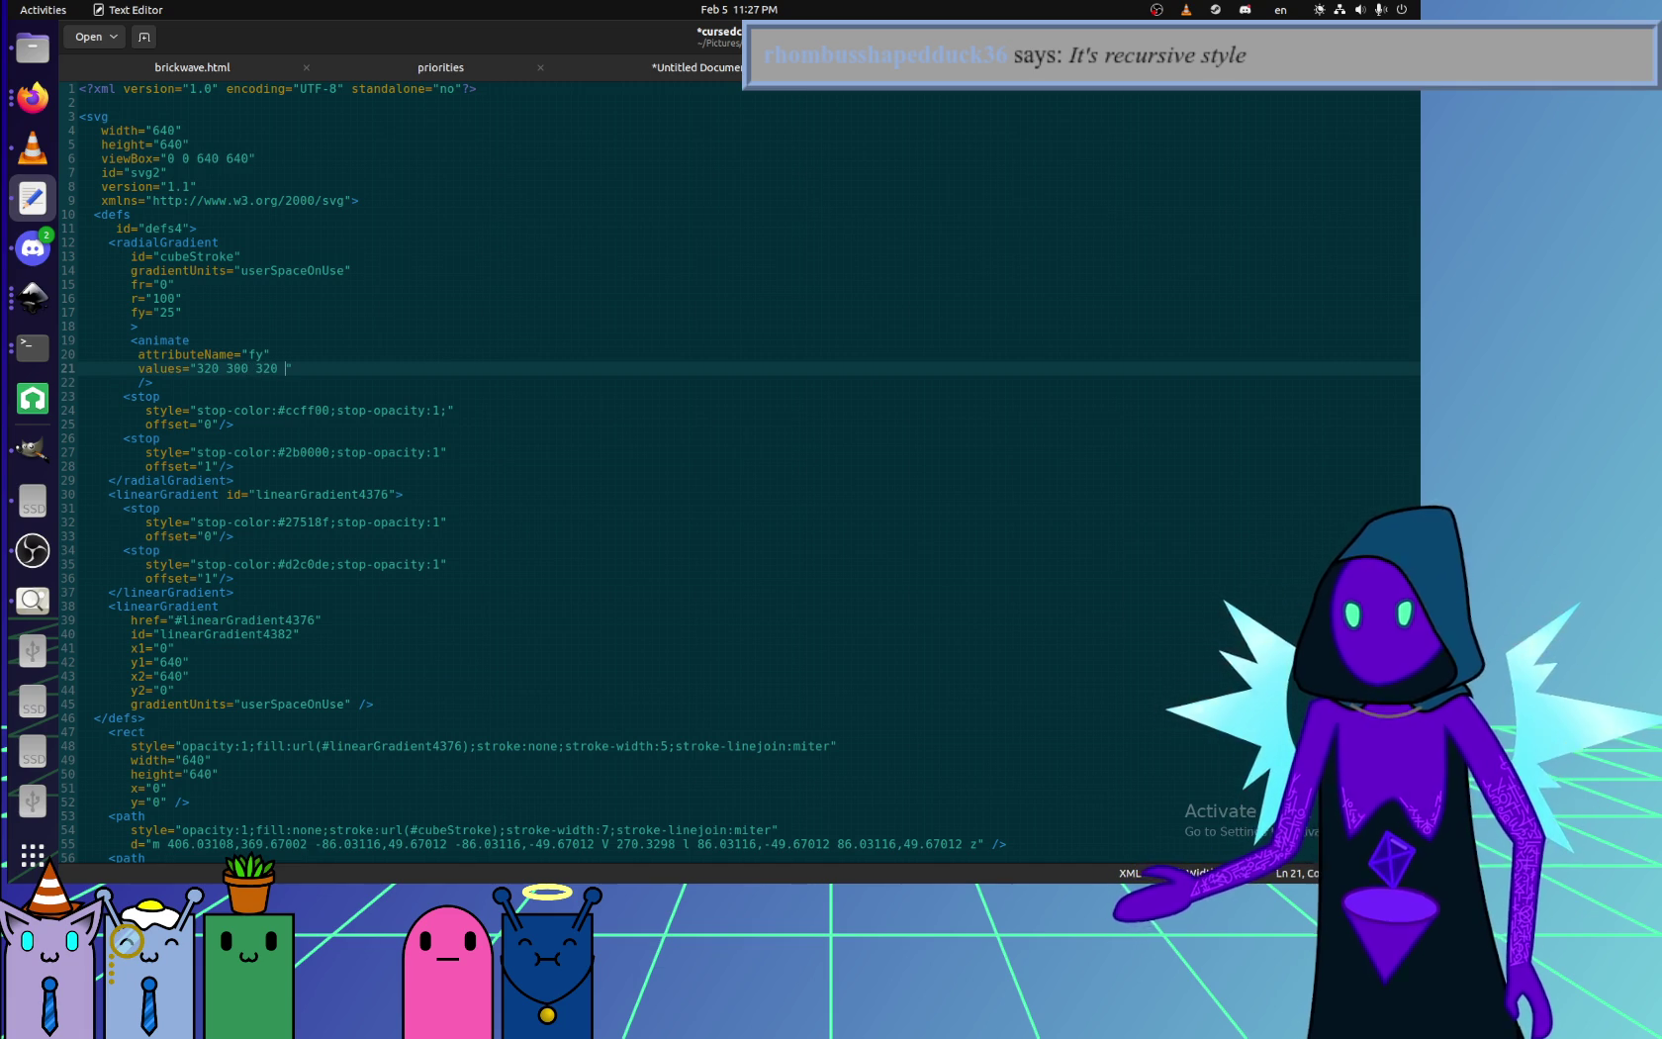
text(340)
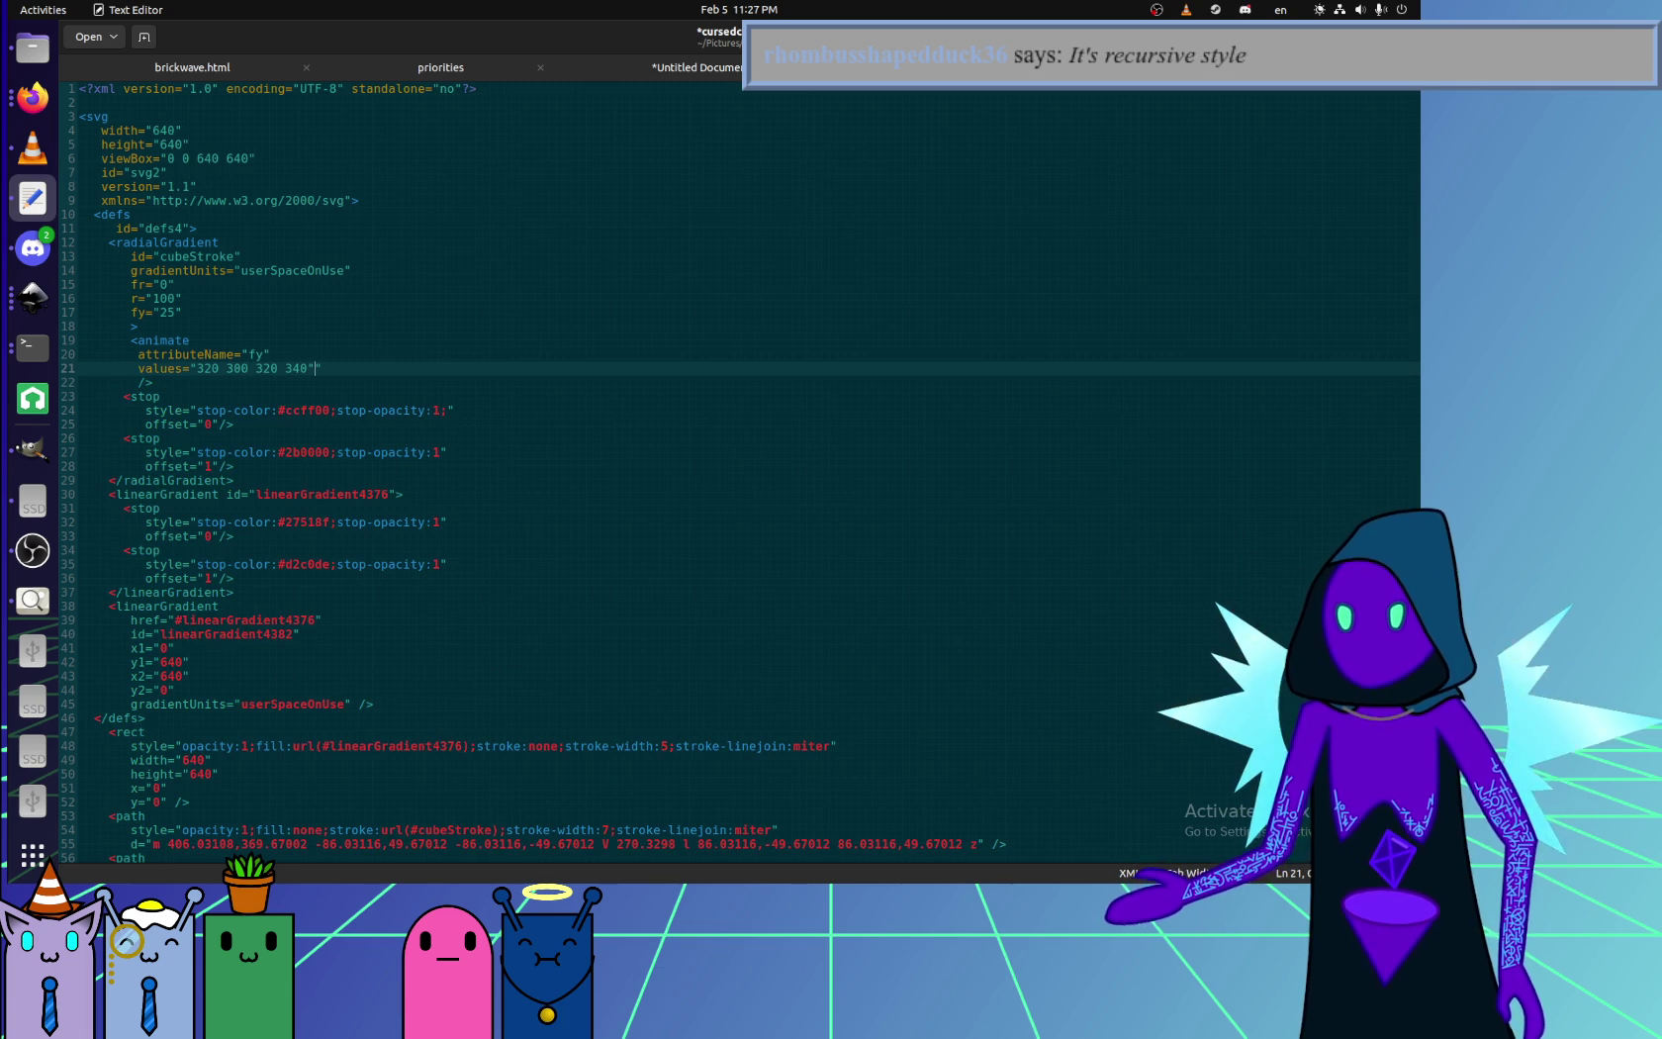
- Add dur="1s" and repeatCount="indefinite" to the animate element and save cursedcube.svg
key(Return)
text(dur)
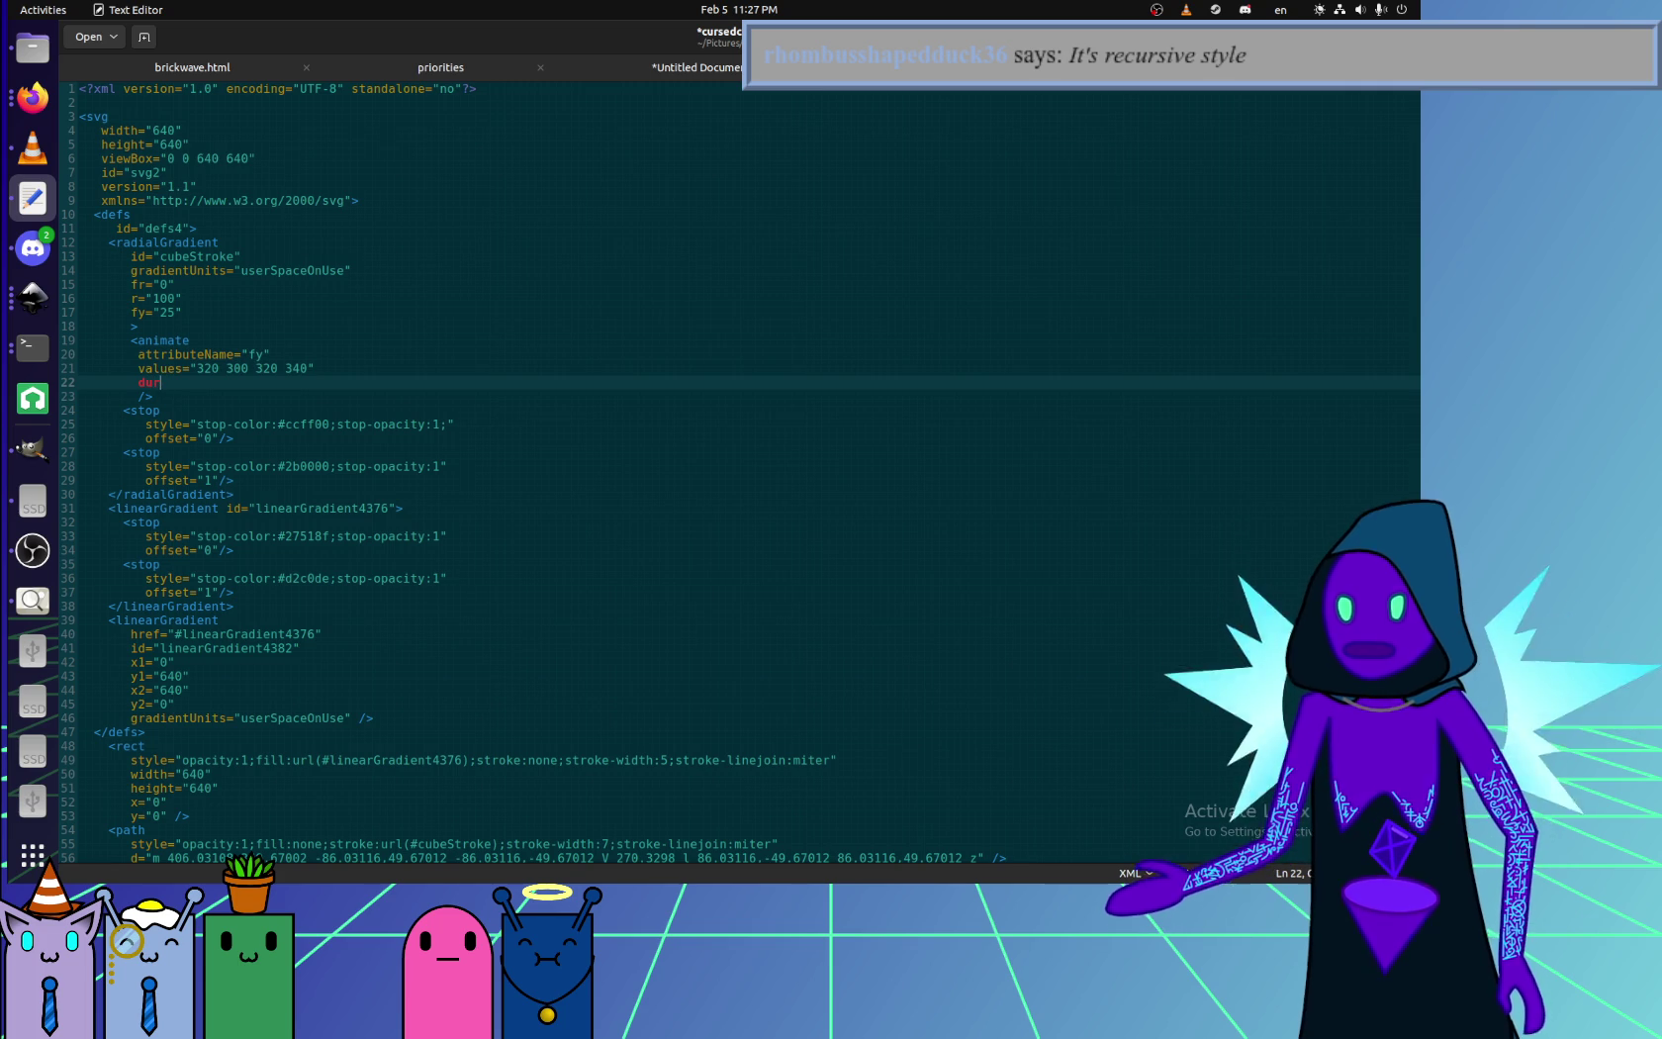
text(="1s)
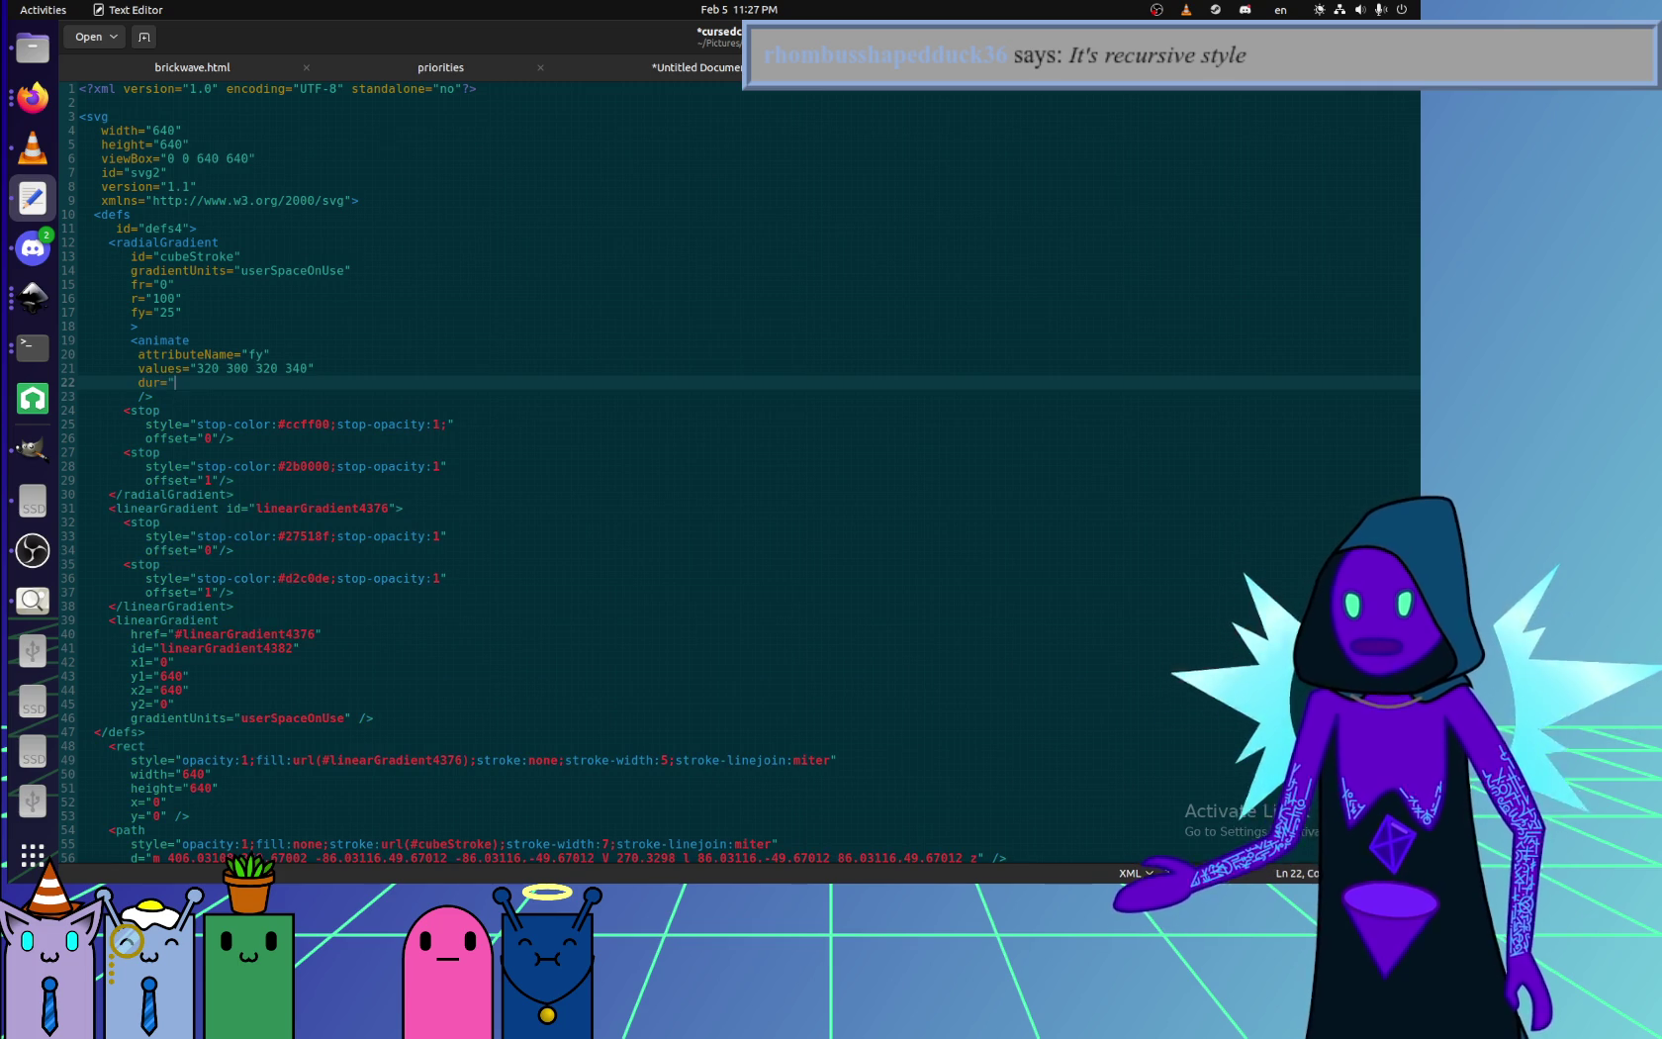
text(")
key(Return)
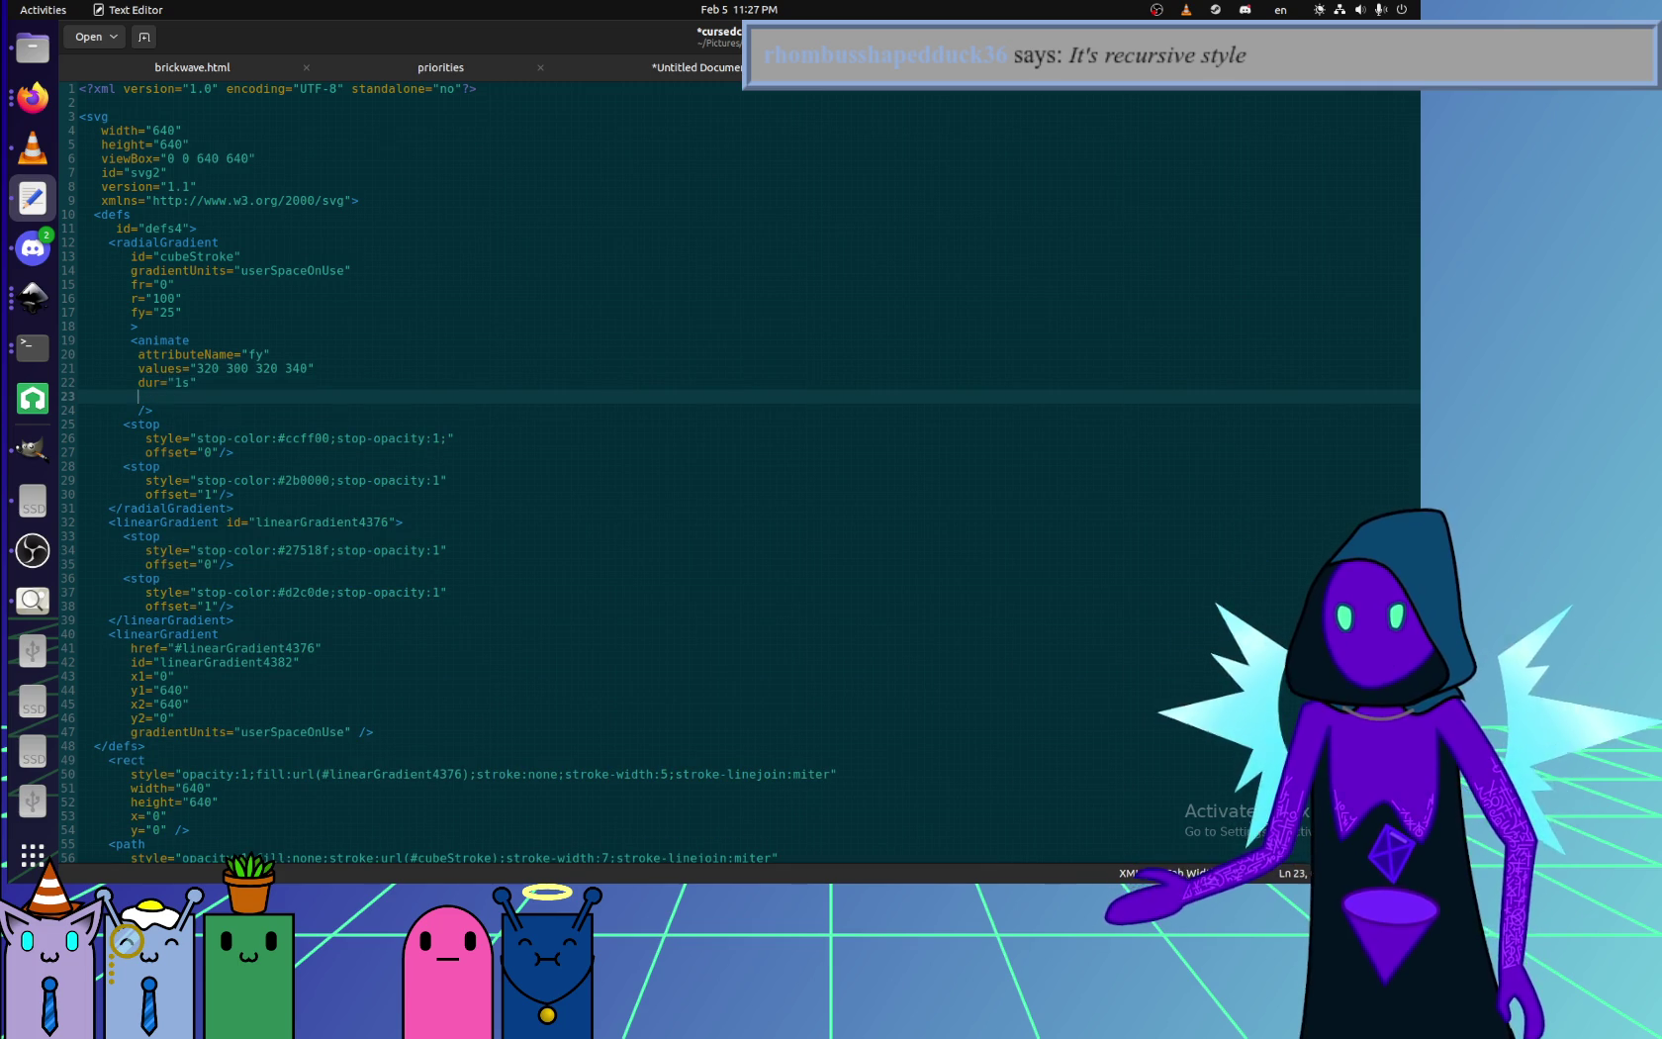
text(repeatCou)
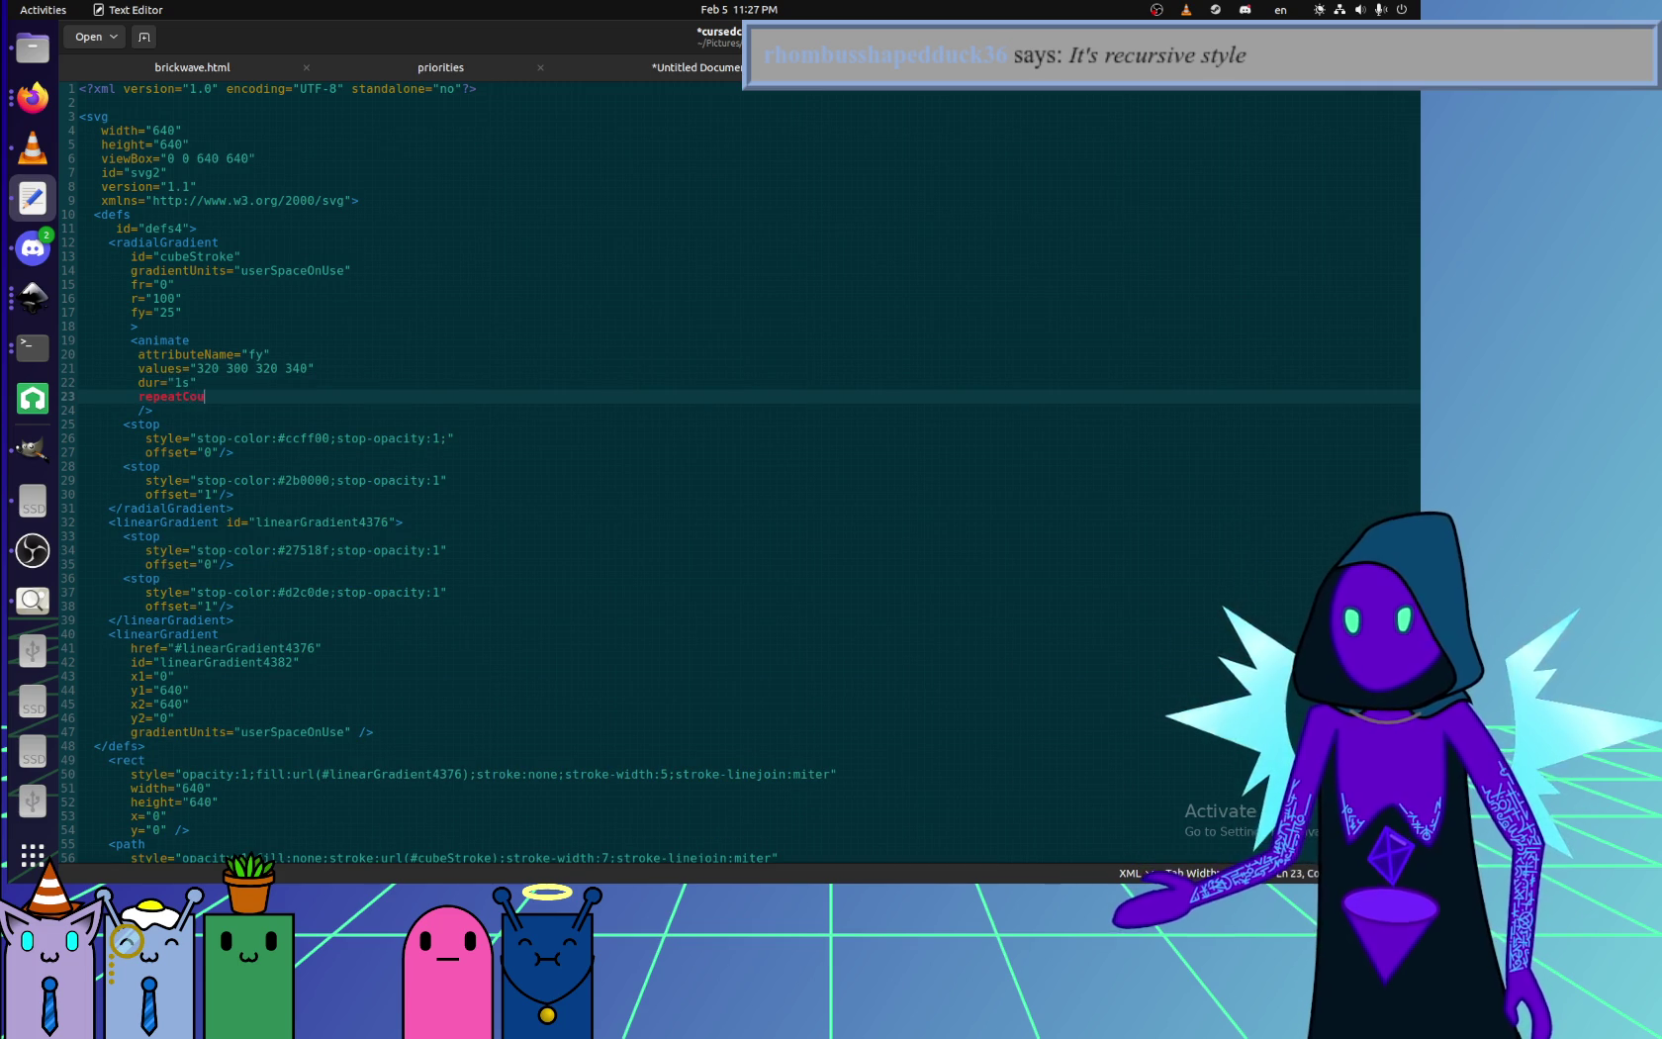
text(nt="indefinite")
key(ctrl+s)
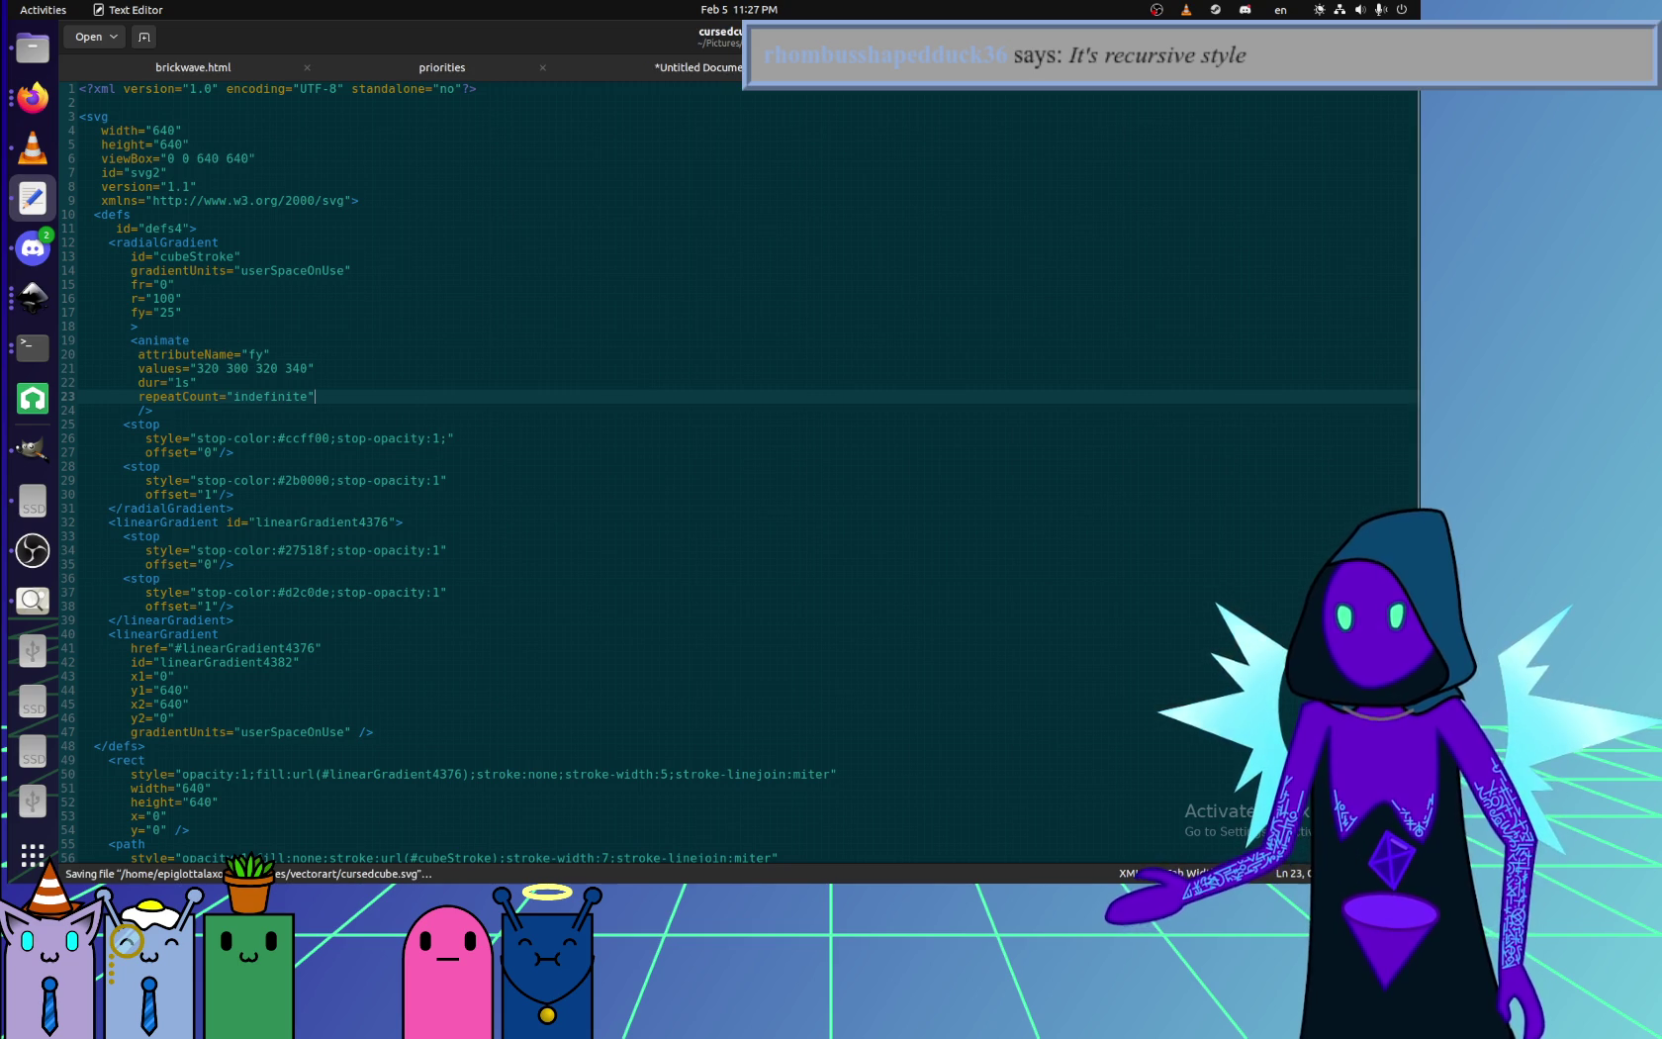
key(alt+Tab)
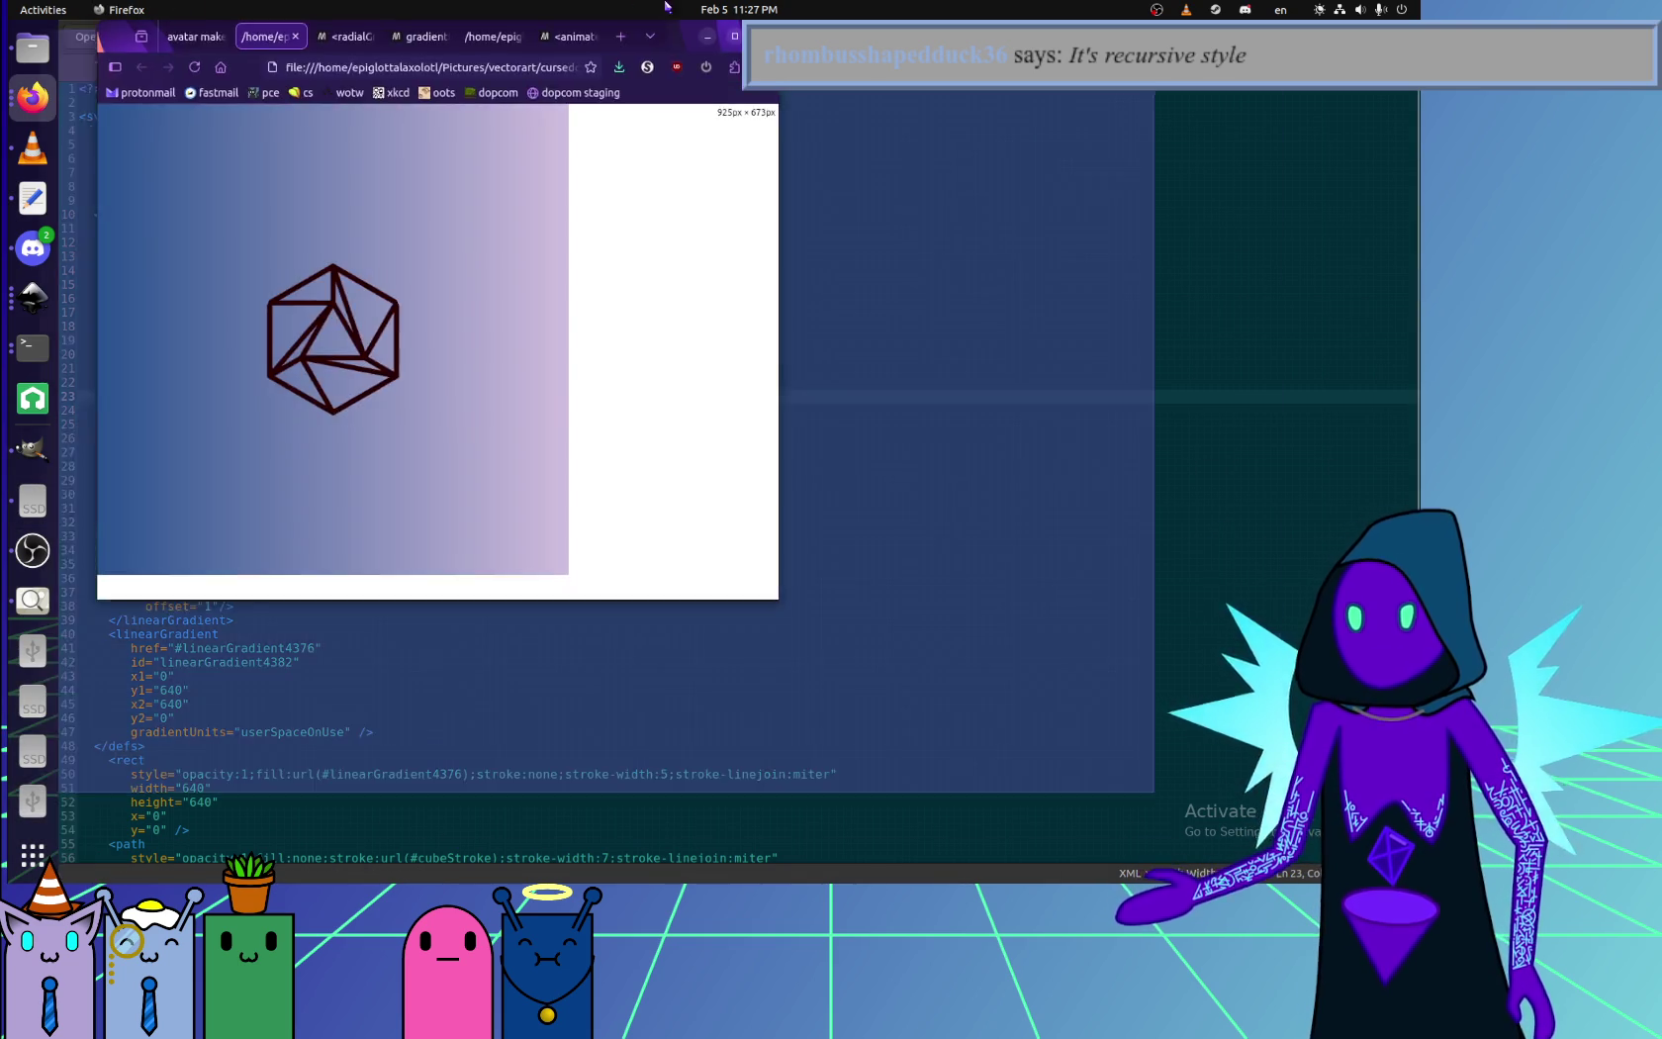
drag(665, 6, 666, 44)
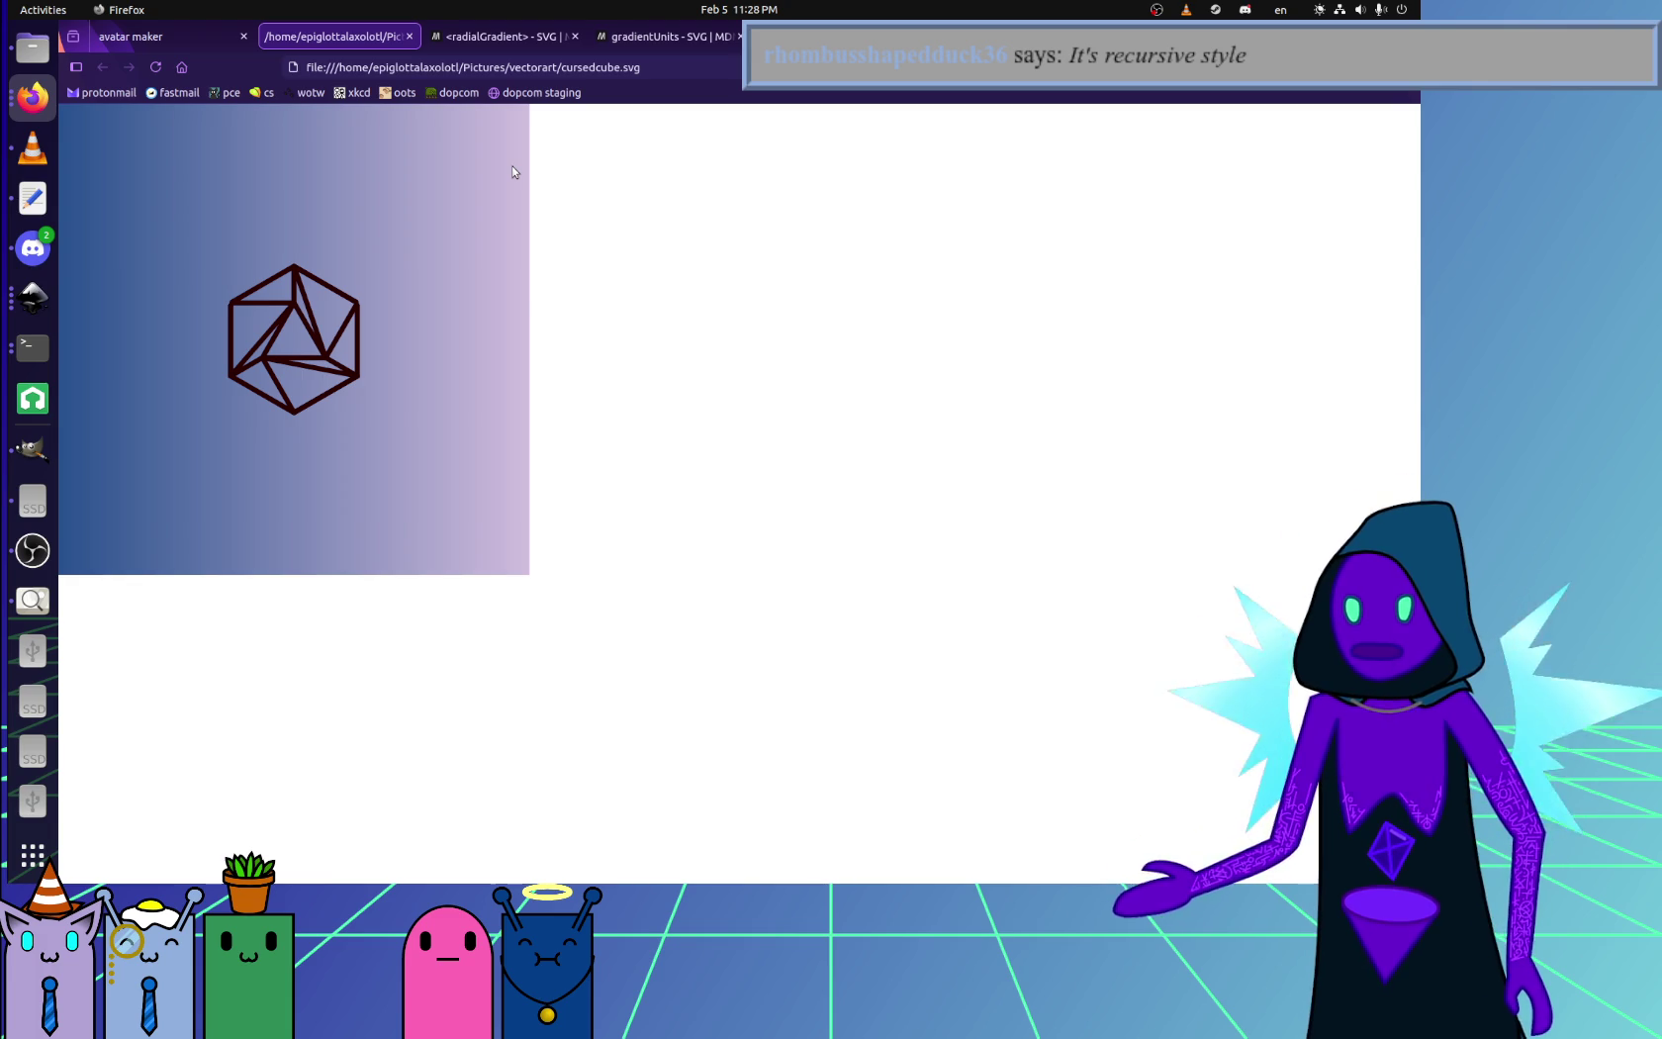
key(alt+Tab)
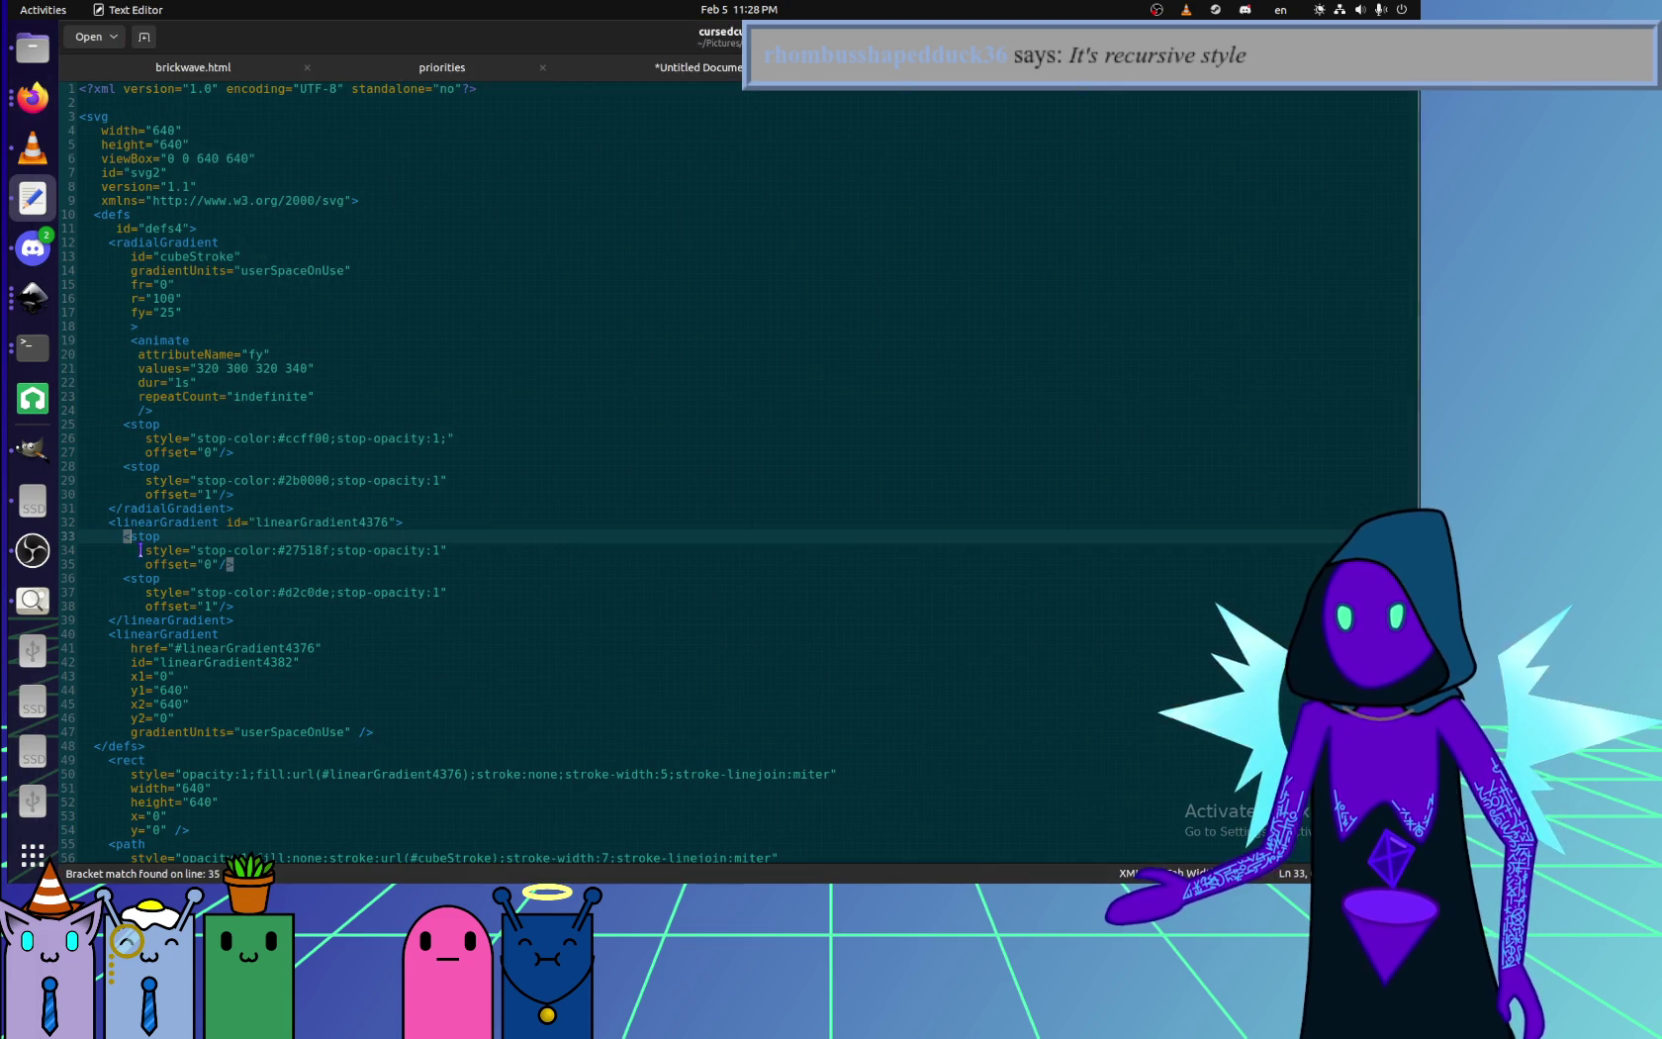
click(288, 320)
key(alt+Tab)
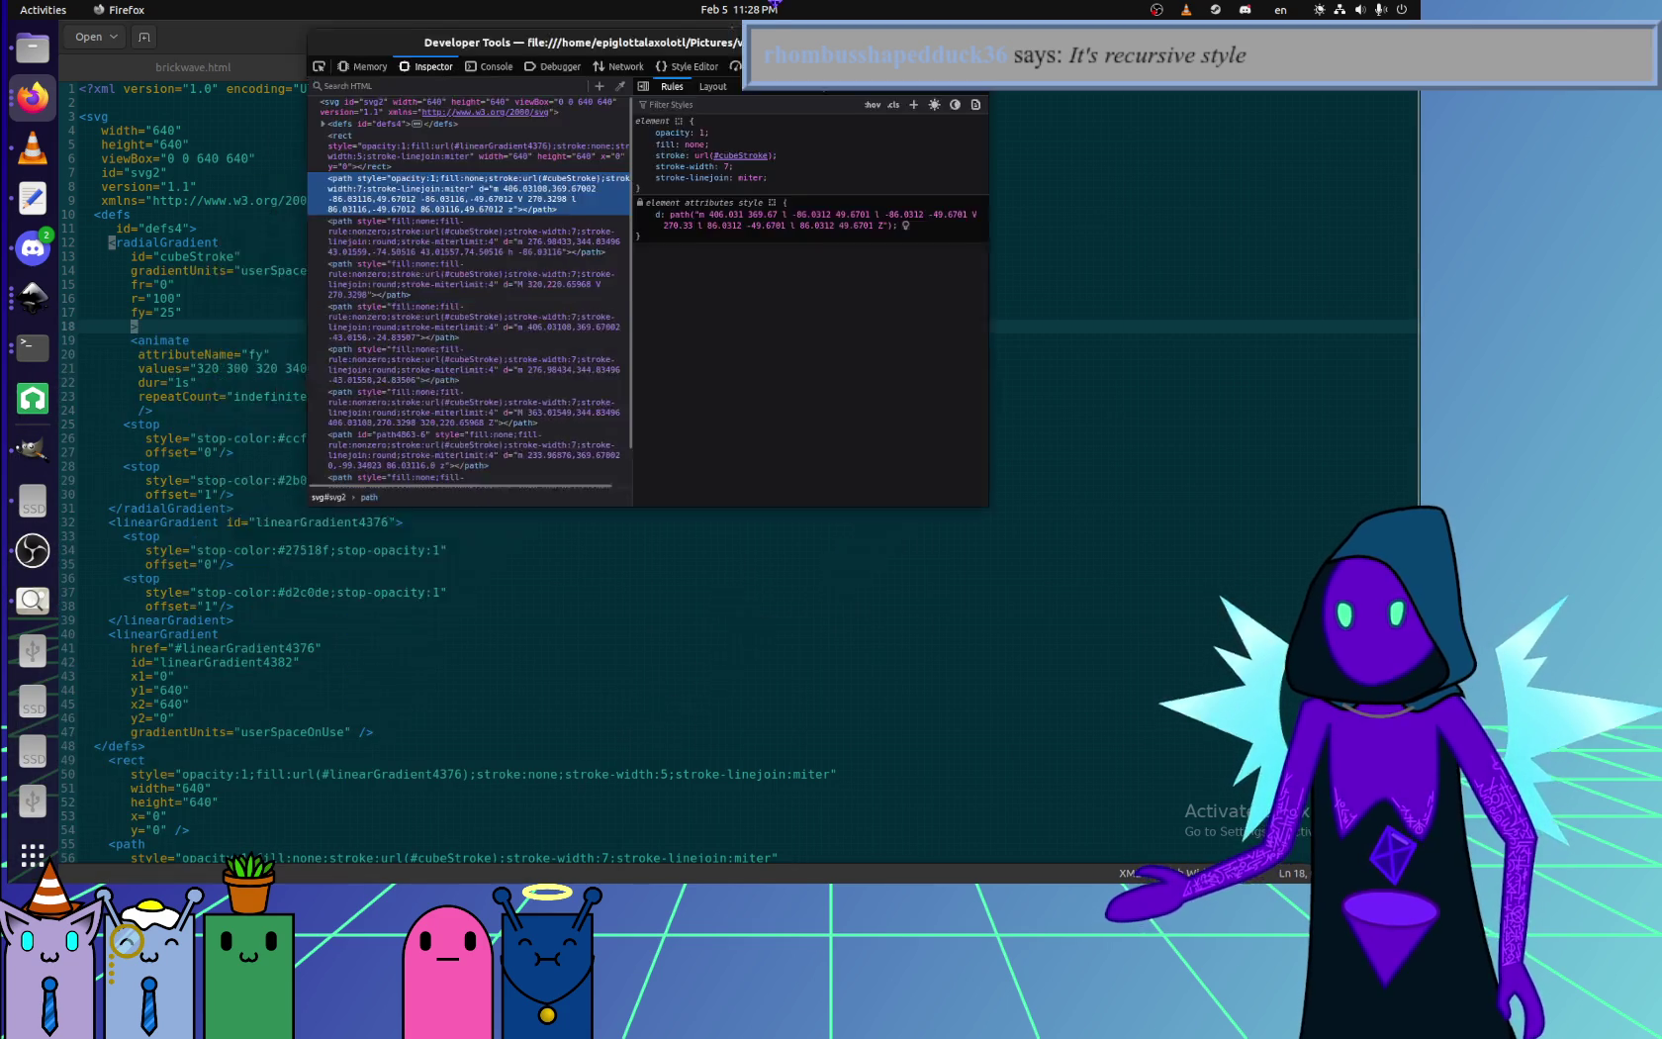
drag(777, 3, 777, 3)
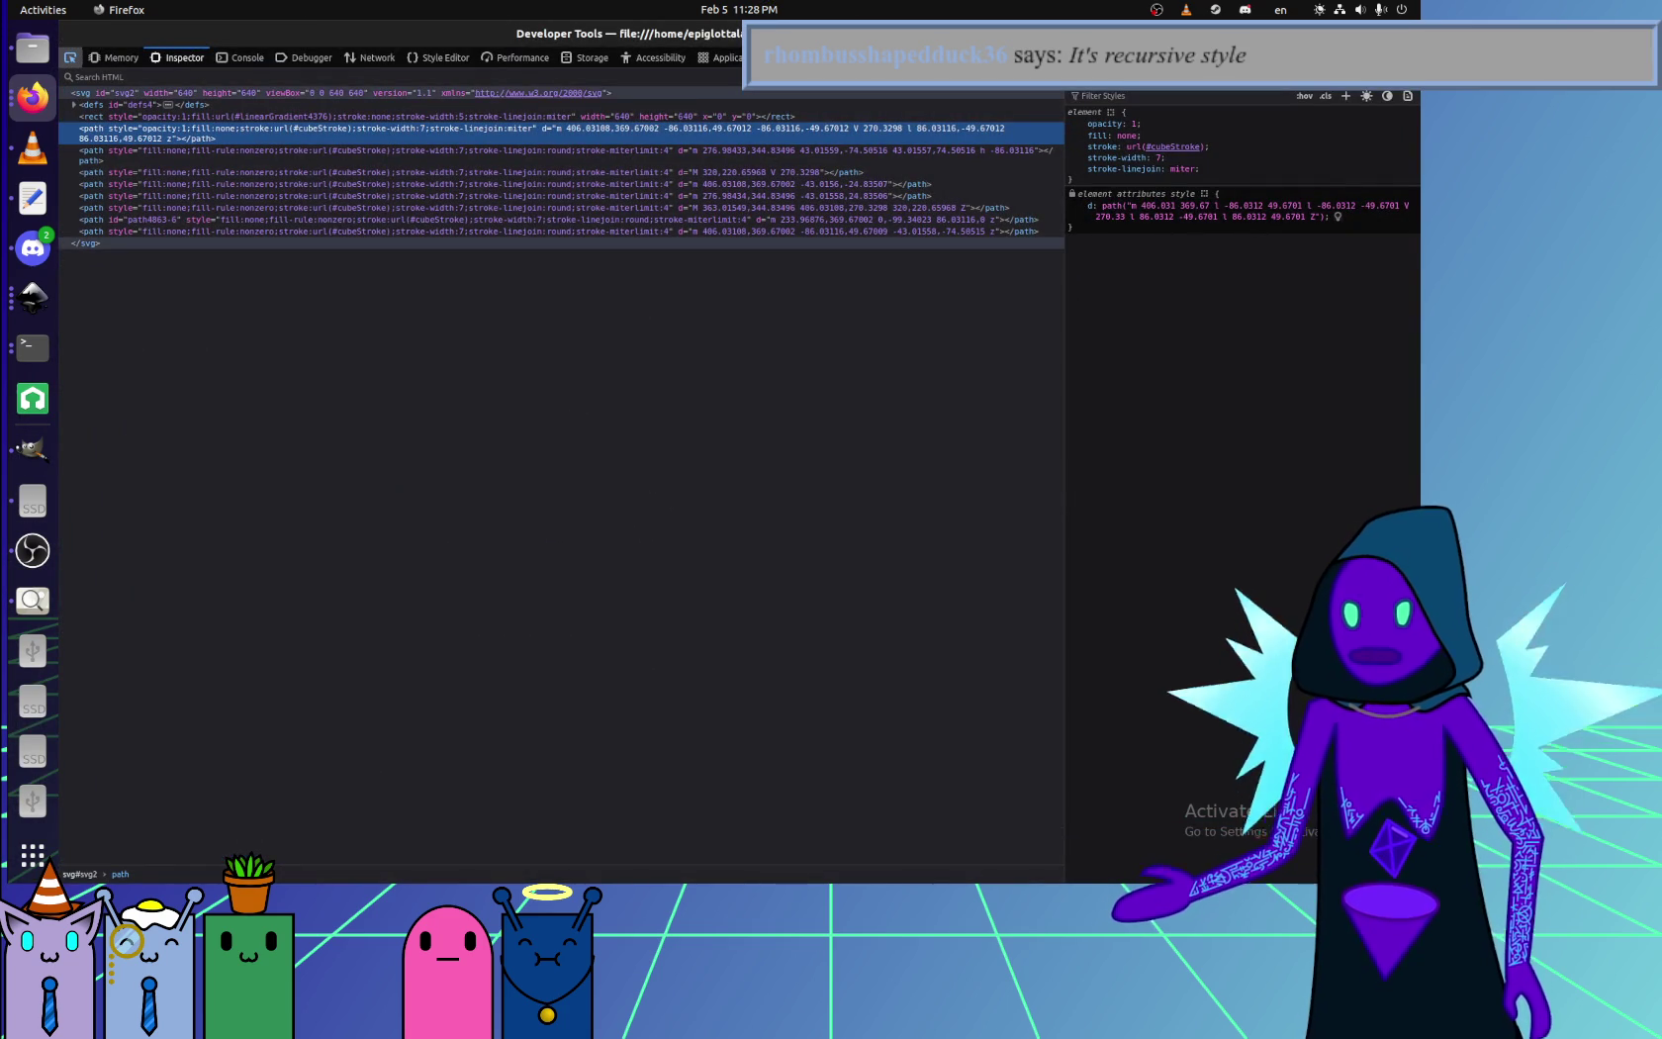
click(74, 103)
click(81, 116)
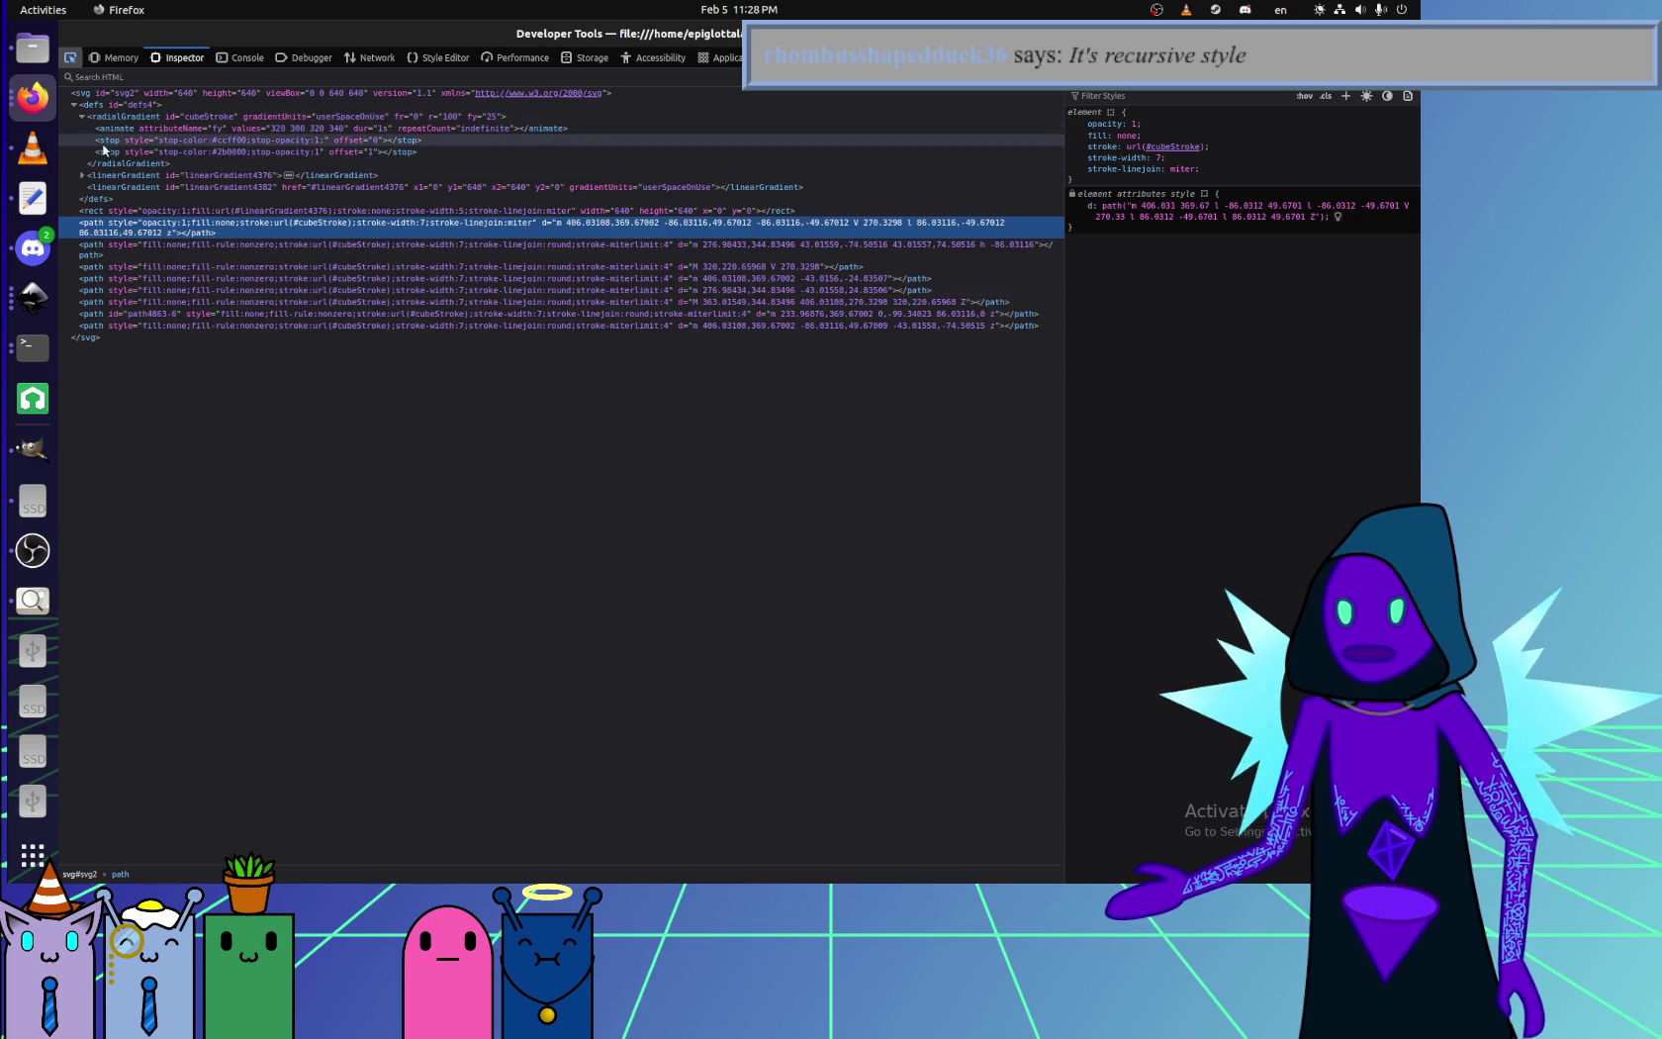
click(104, 129)
key(Home)
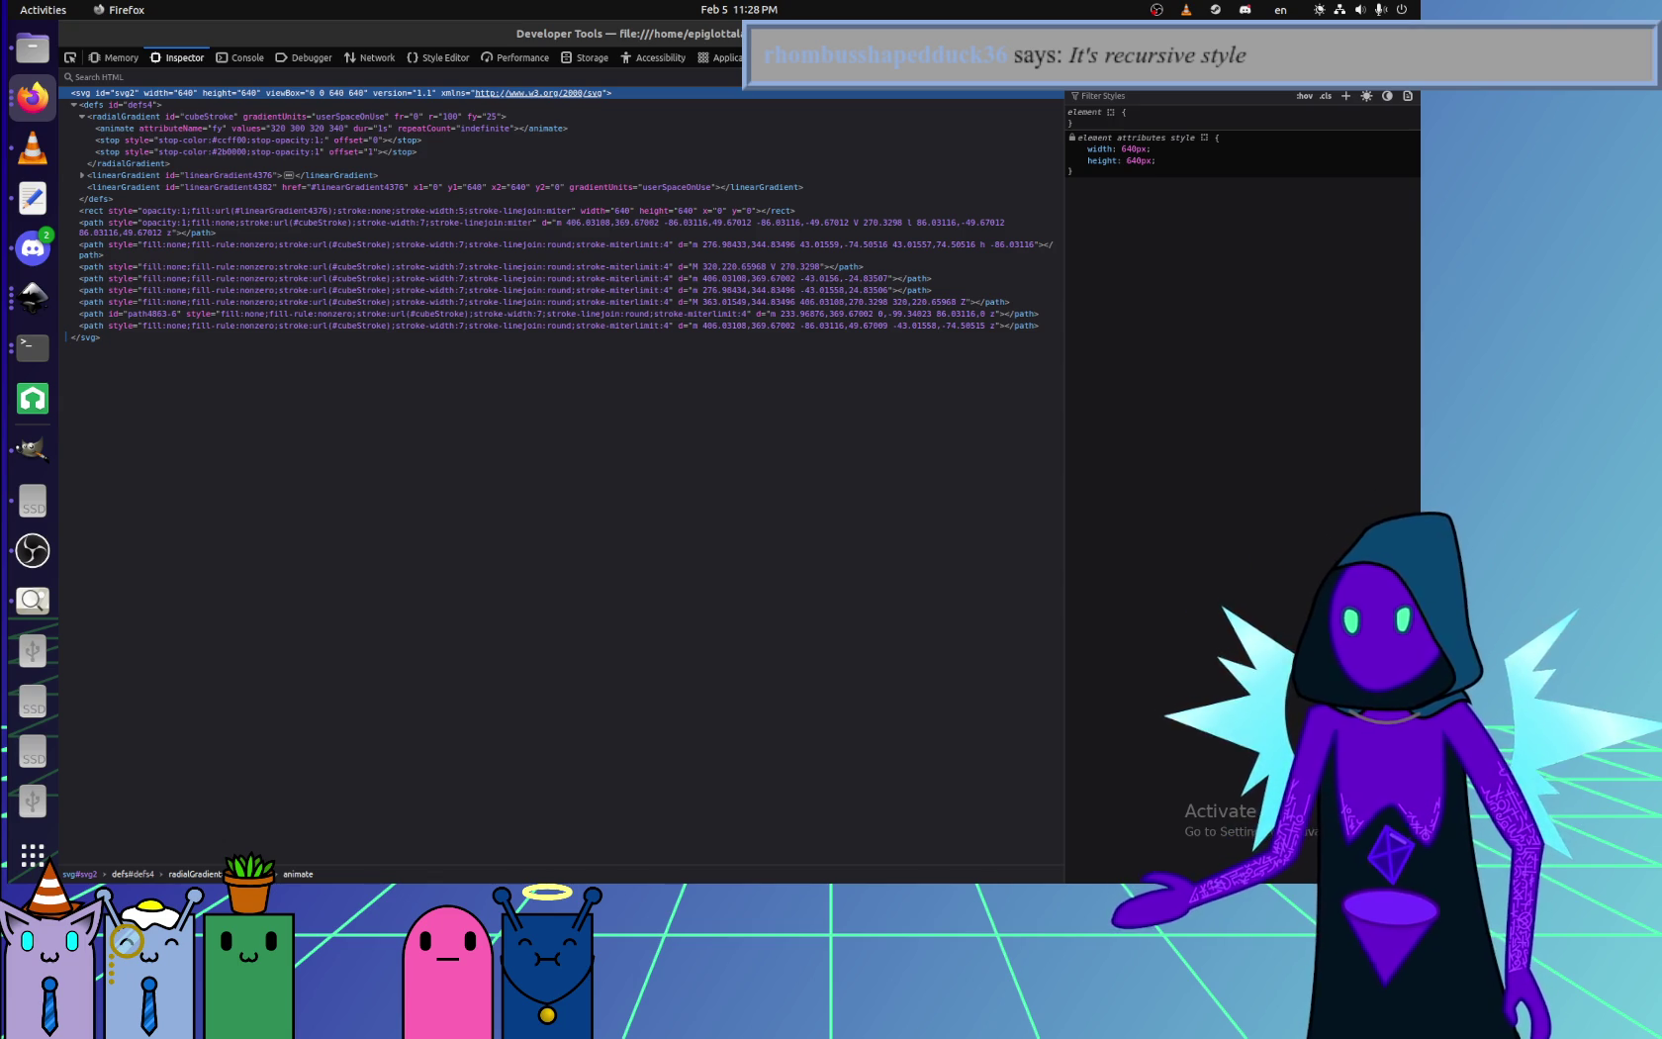
click(32, 198)
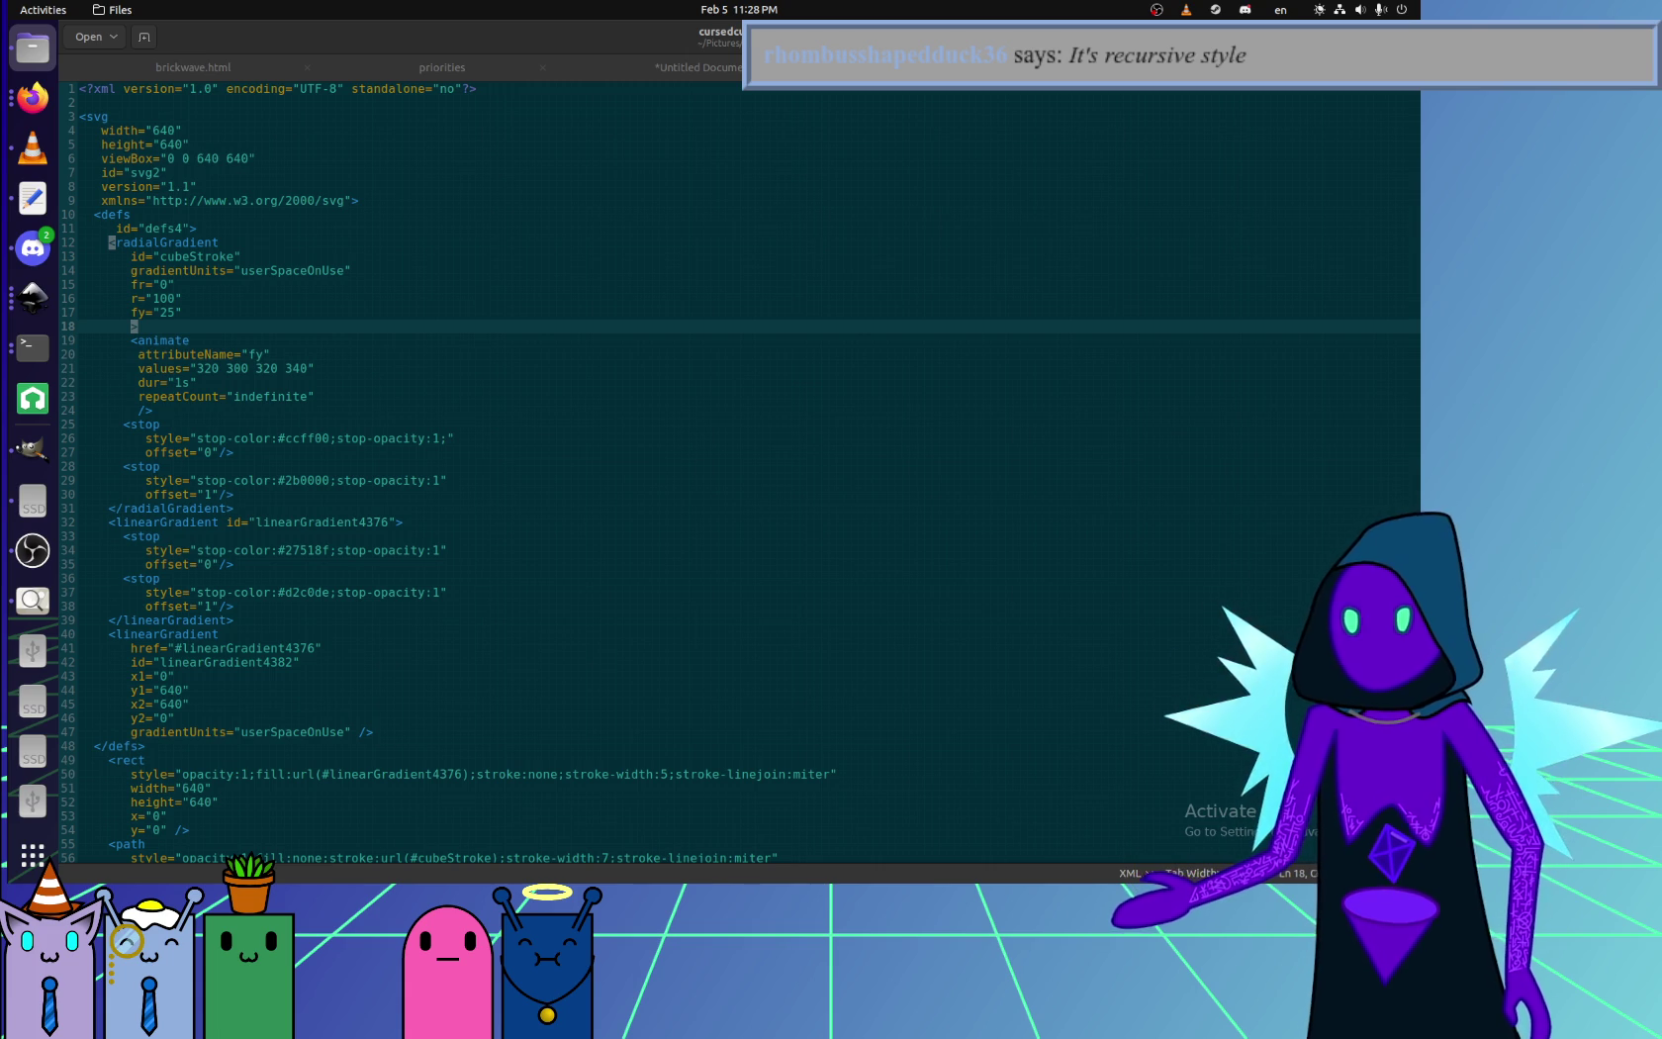
- Bring up the audiodetect.html source with its top and bottom caption script
click(33, 550)
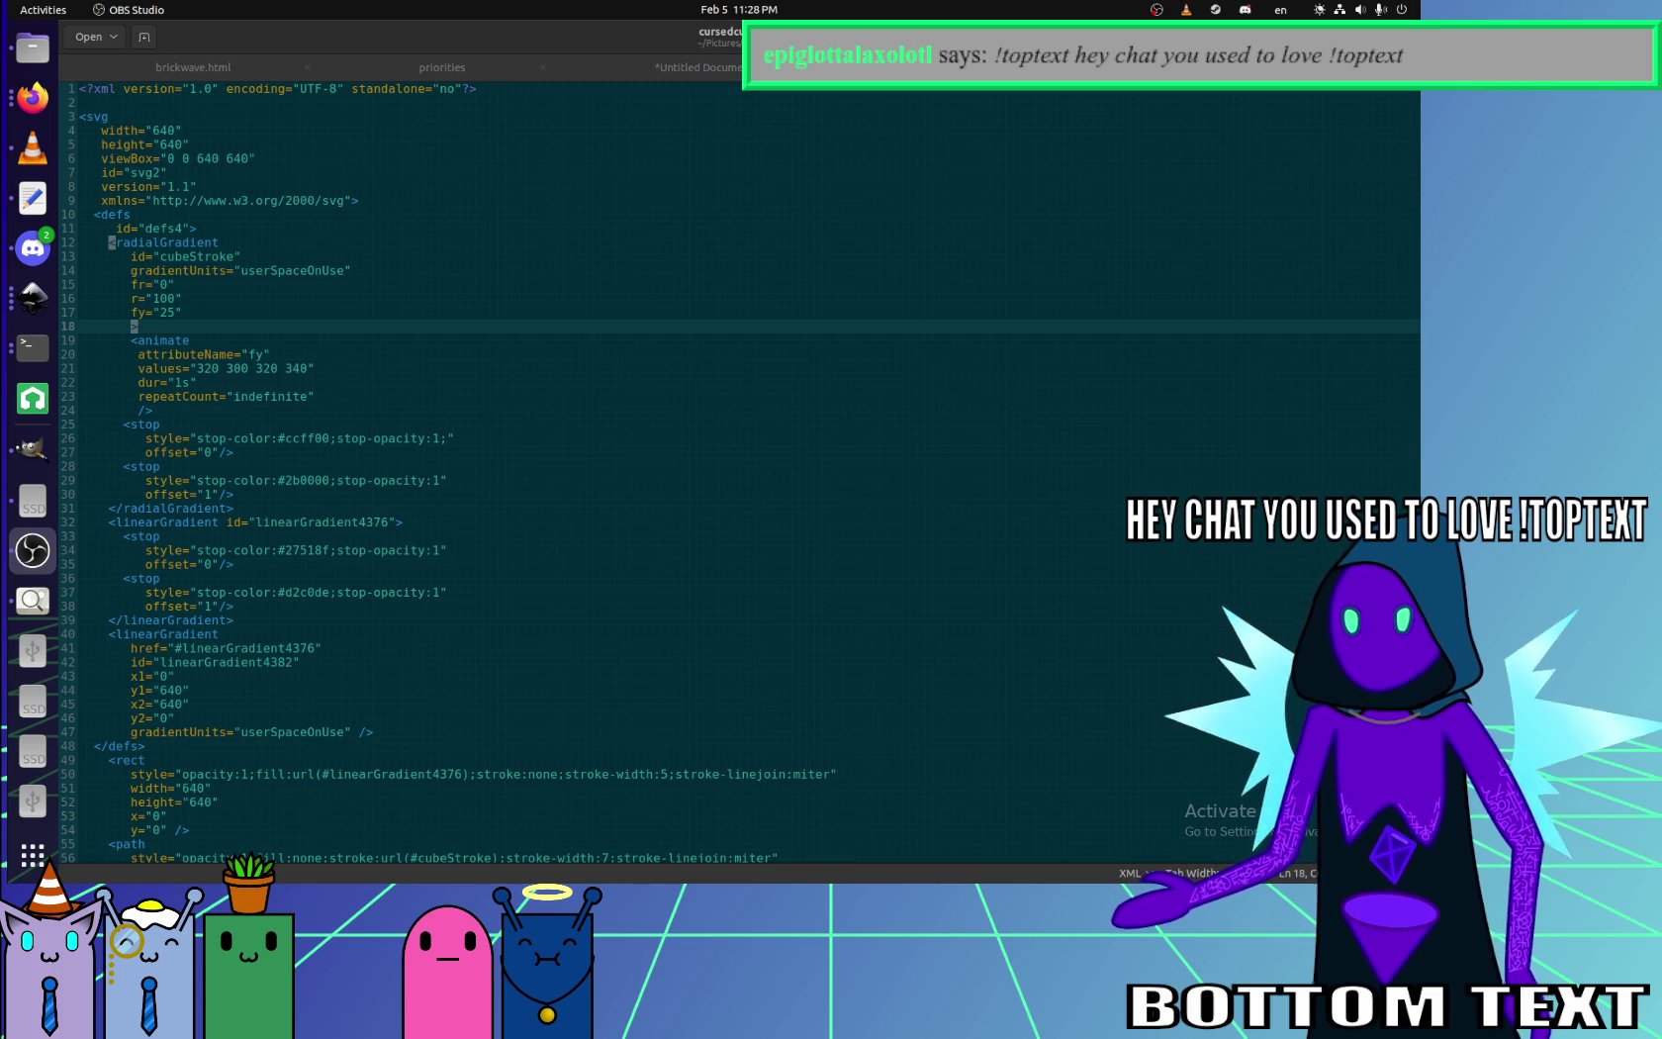
click(31, 67)
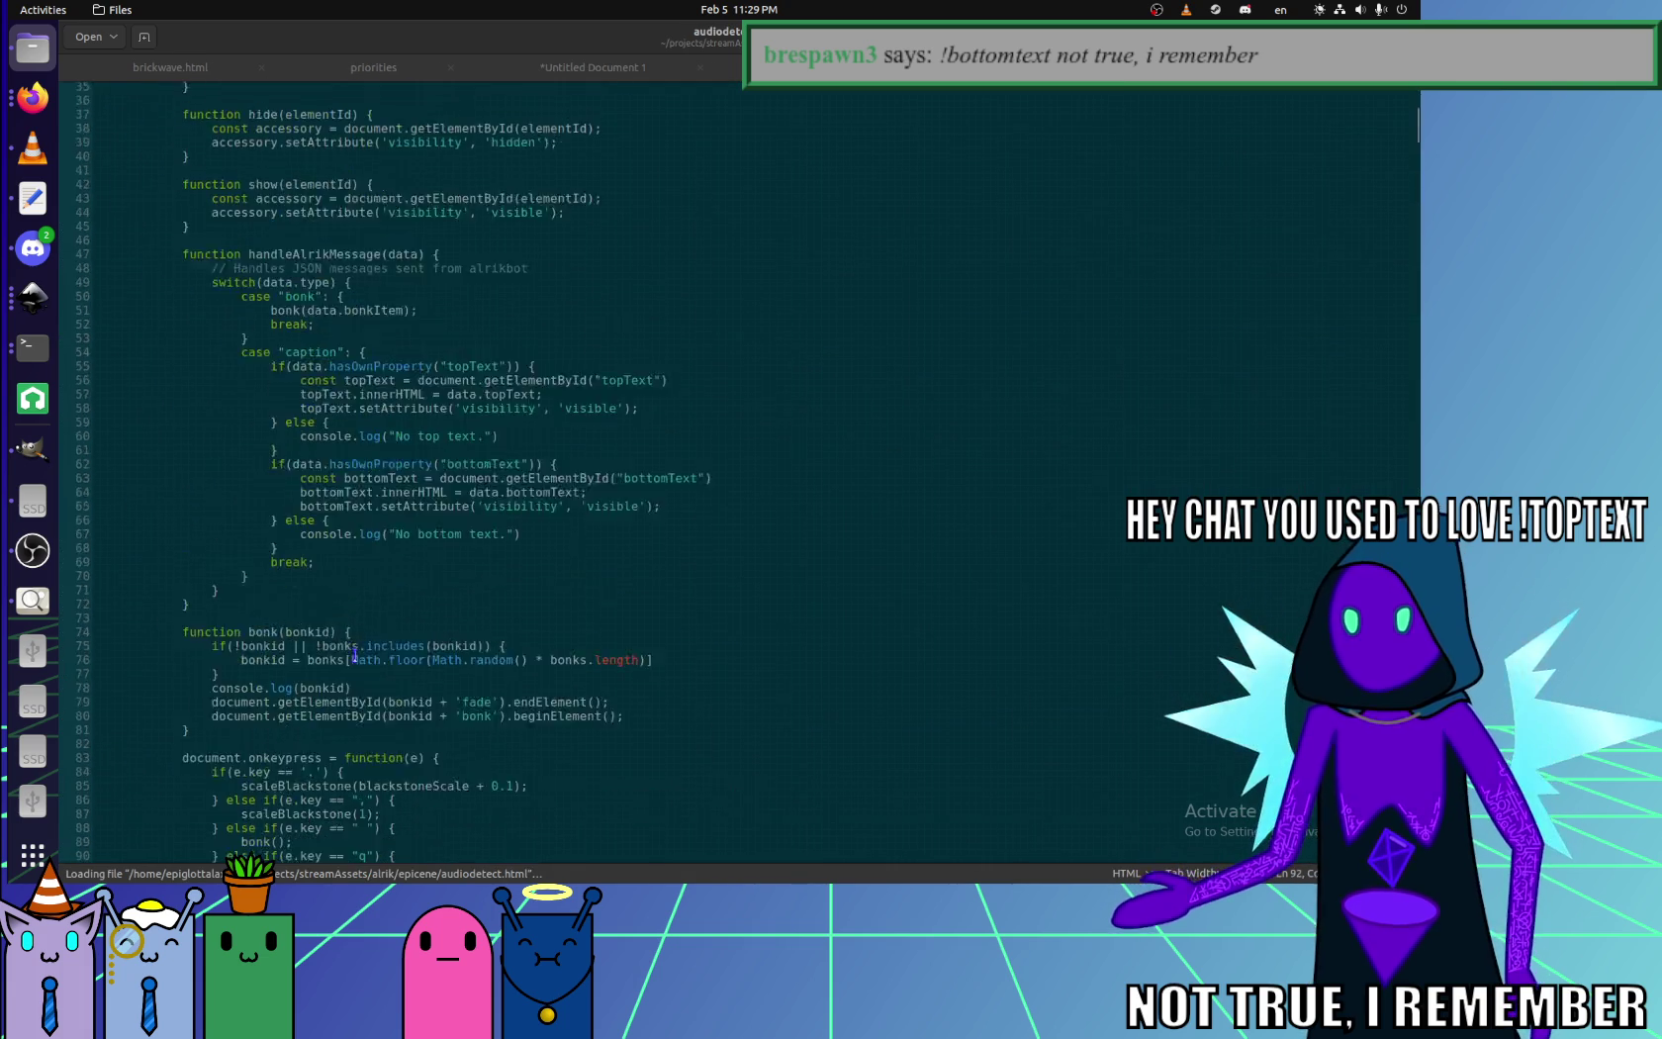
- Scroll audiodetect.html to the animated offsets on line 187, then locate cursedcube's fy values on line 21
scroll(355, 654, down, 2)
scroll(342, 655, down, 10)
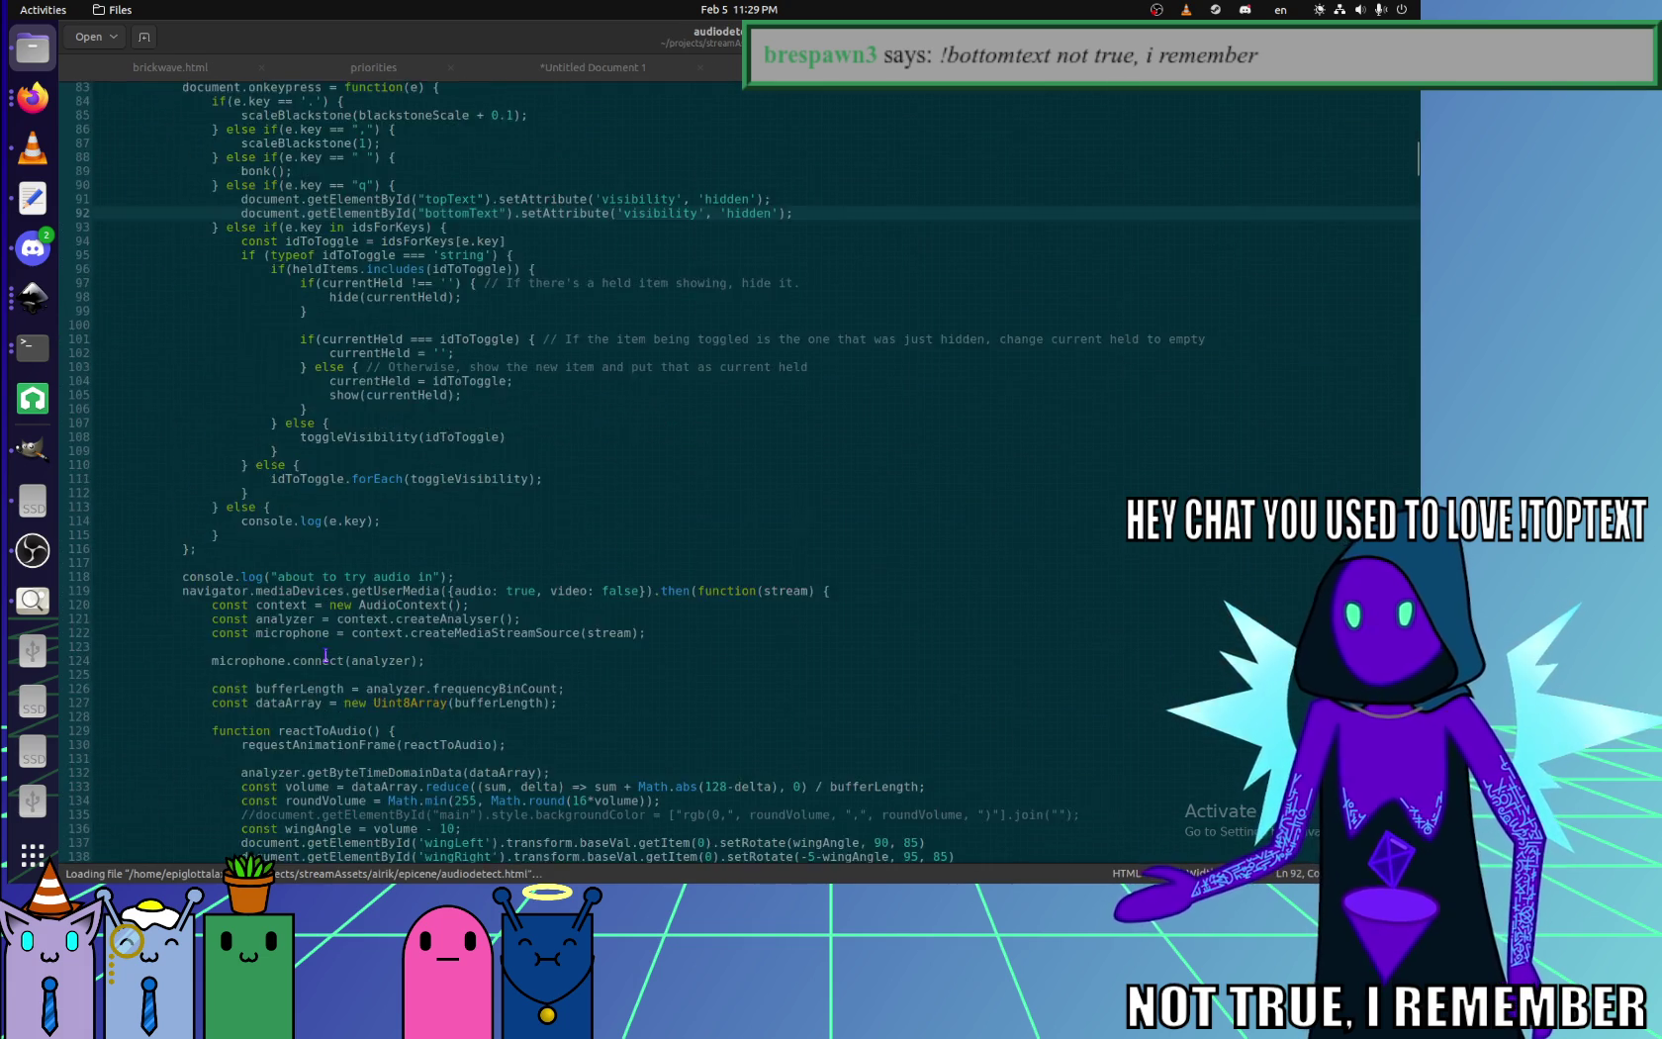
scroll(326, 655, down, 15)
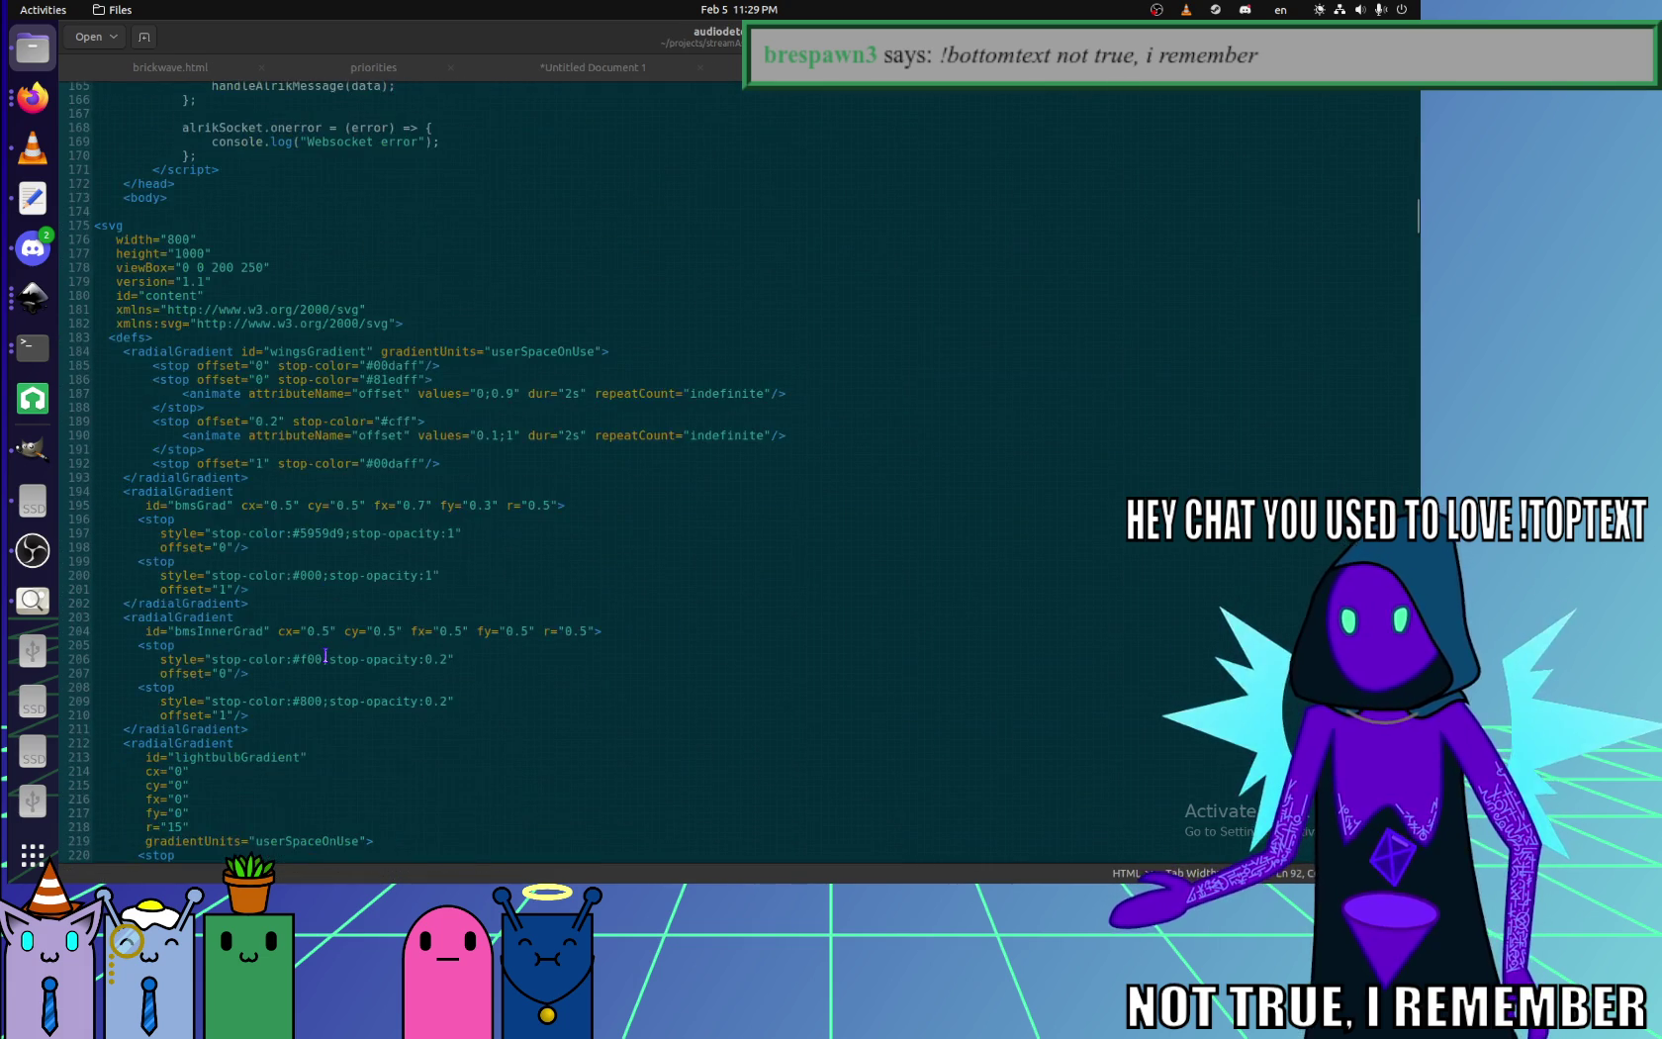
click(259, 388)
click(755, 393)
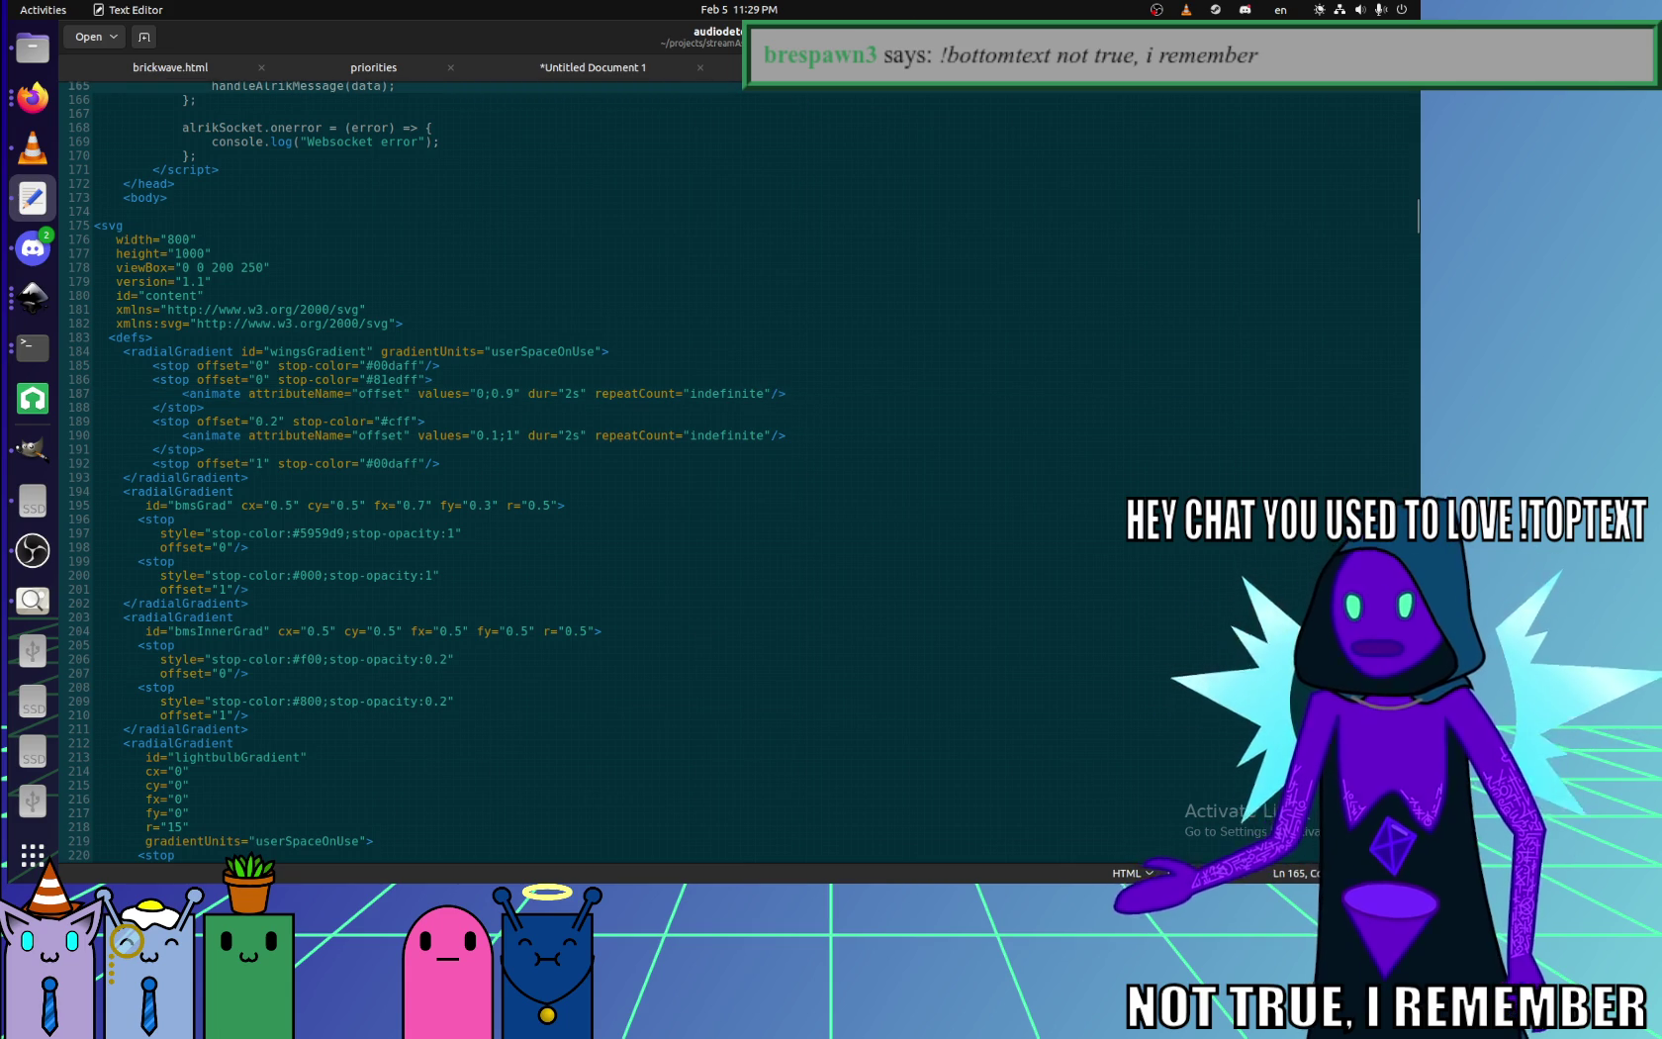
key(ctrl+alt+Page_Up)
click(417, 370)
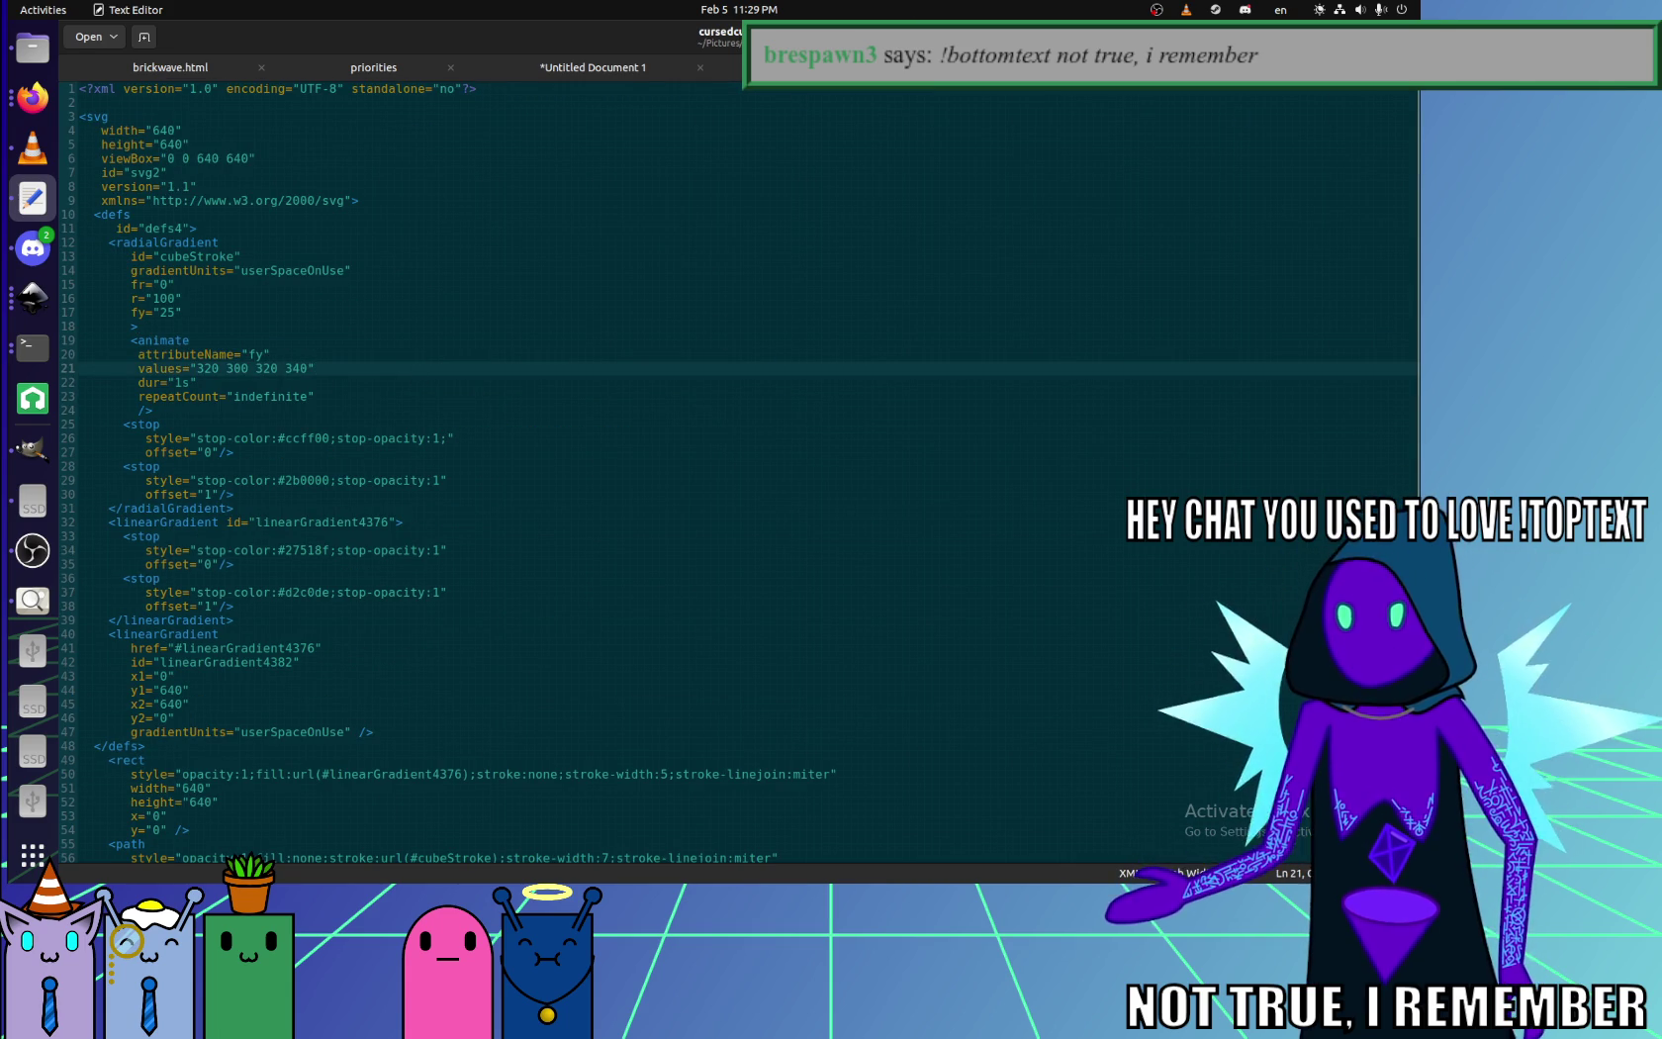
- Move audiodetect.html into a split group beside cursedcube.svg for reference
click(1128, 68)
right_click(1128, 67)
click(1233, 137)
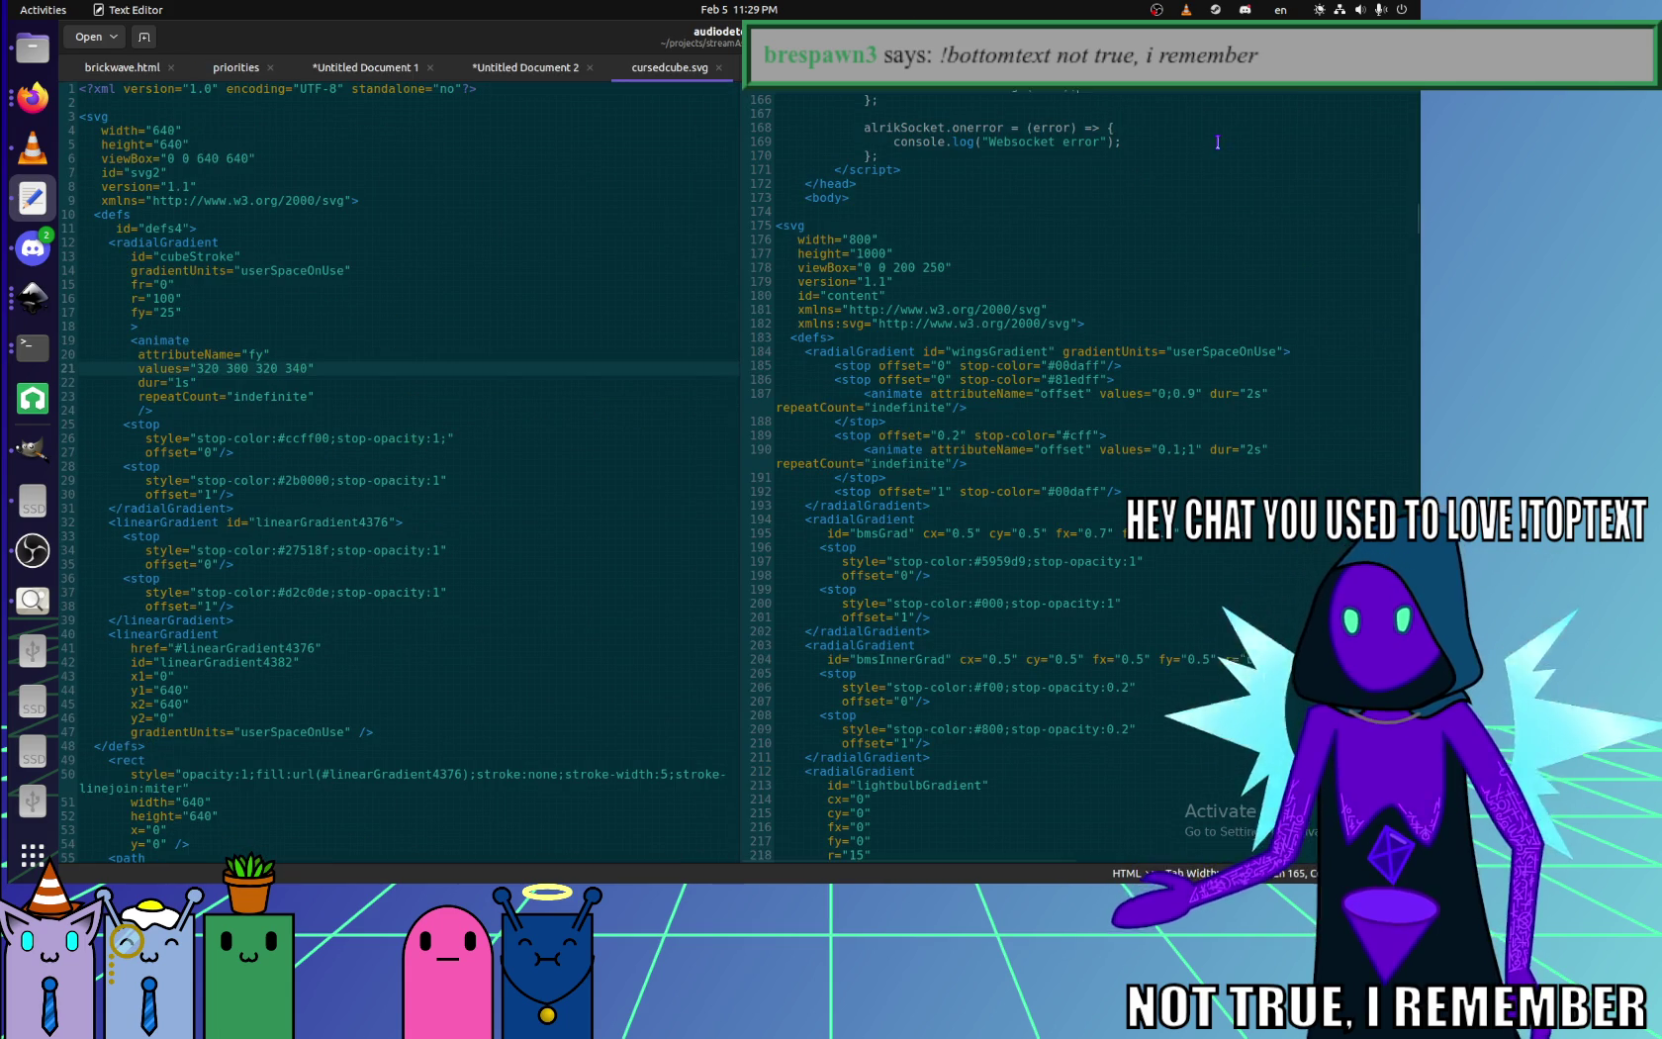
click(1138, 393)
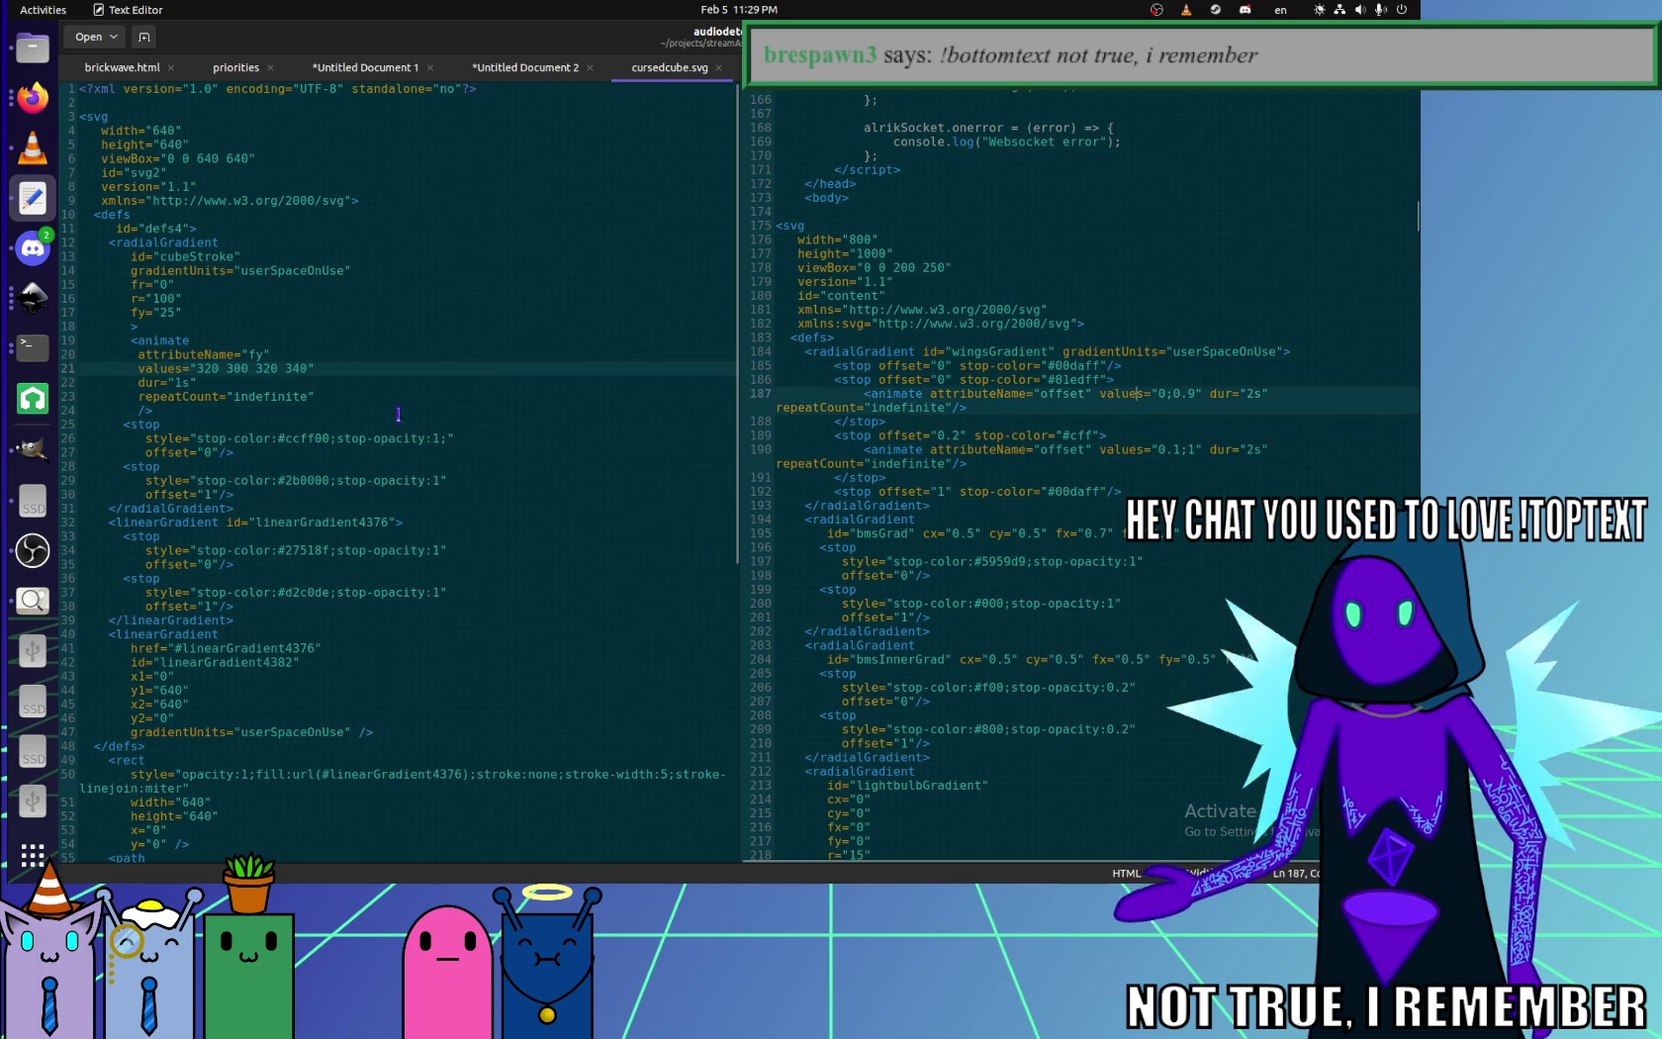
click(246, 368)
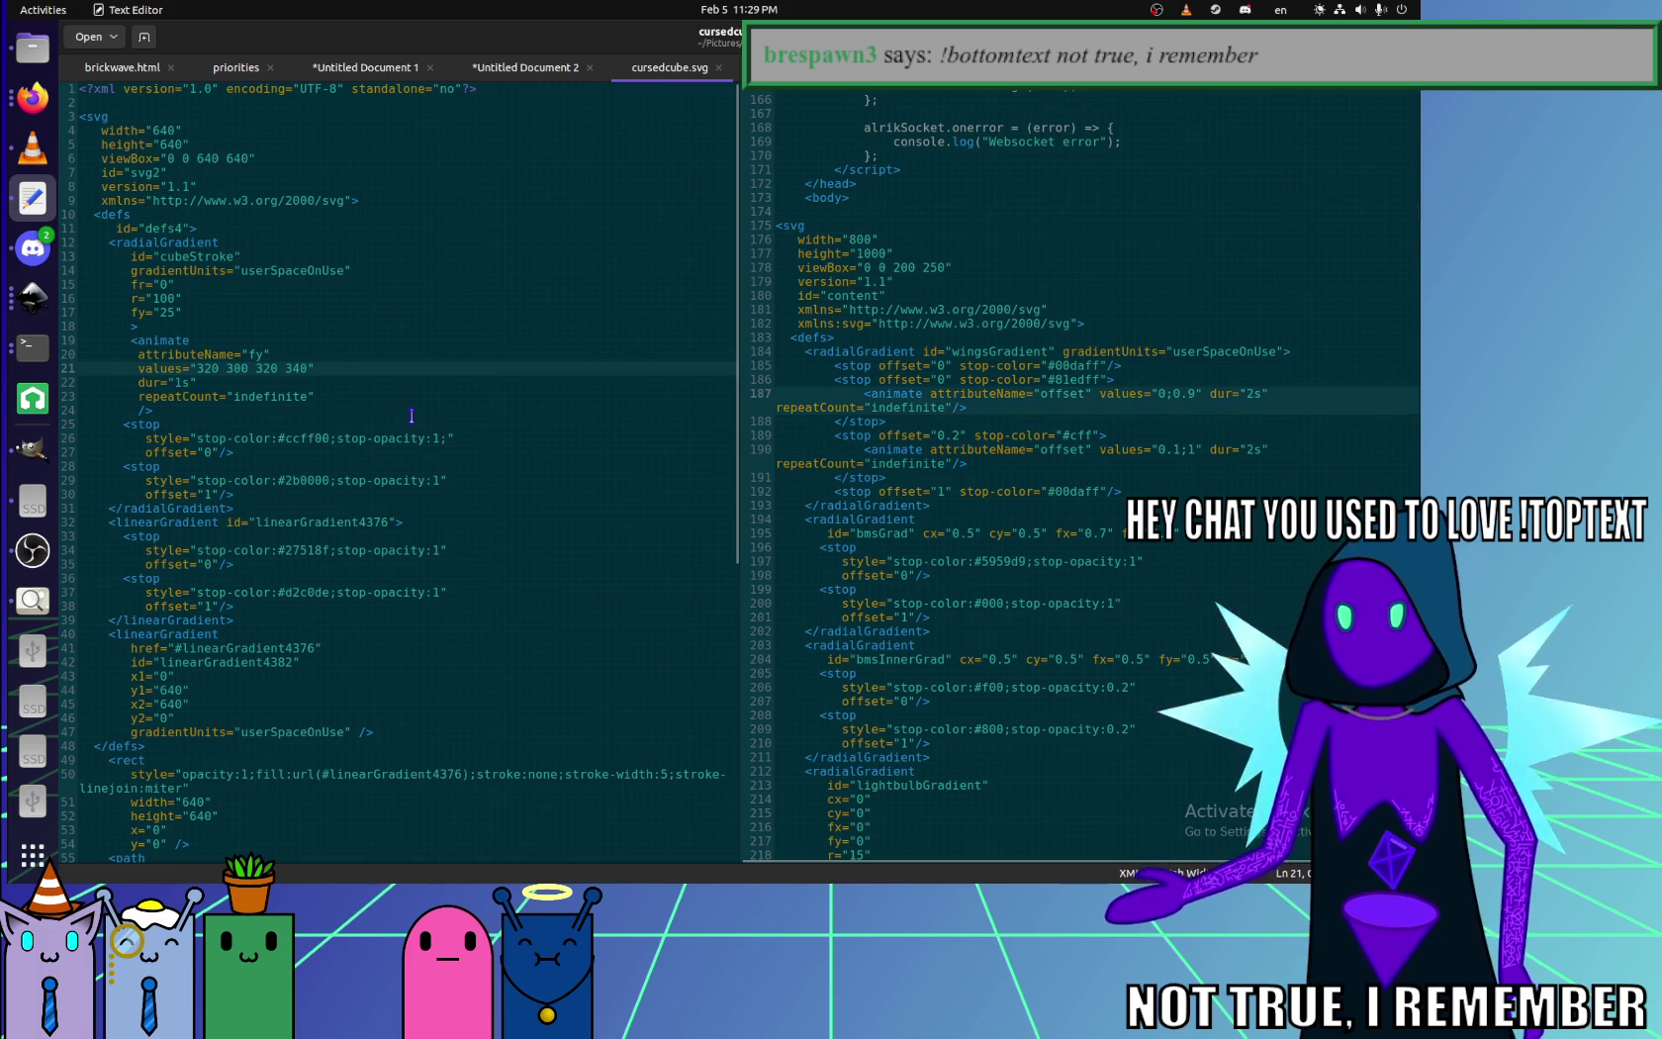
- Replace the spaces in the fy values with semicolons, save, and reload the SVG in Firefox
key(Left)
key(Left)
key(Left)
key(BackSpace)
text(;)
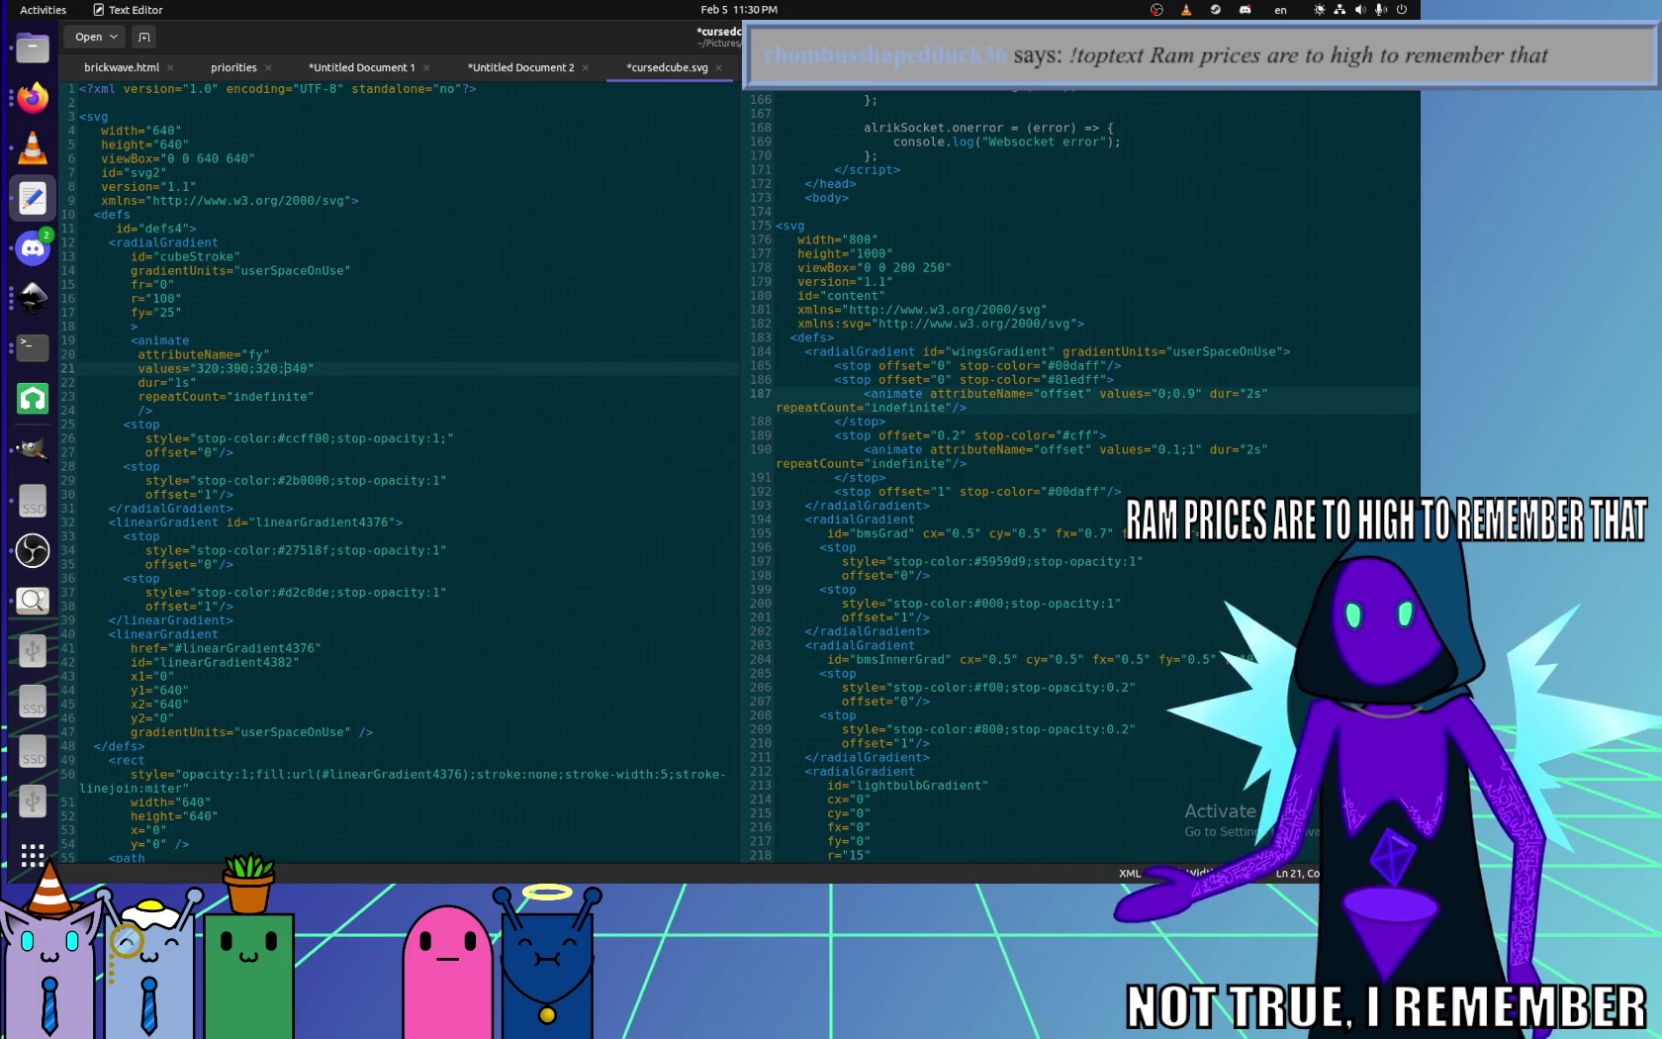
key(ctrl+s)
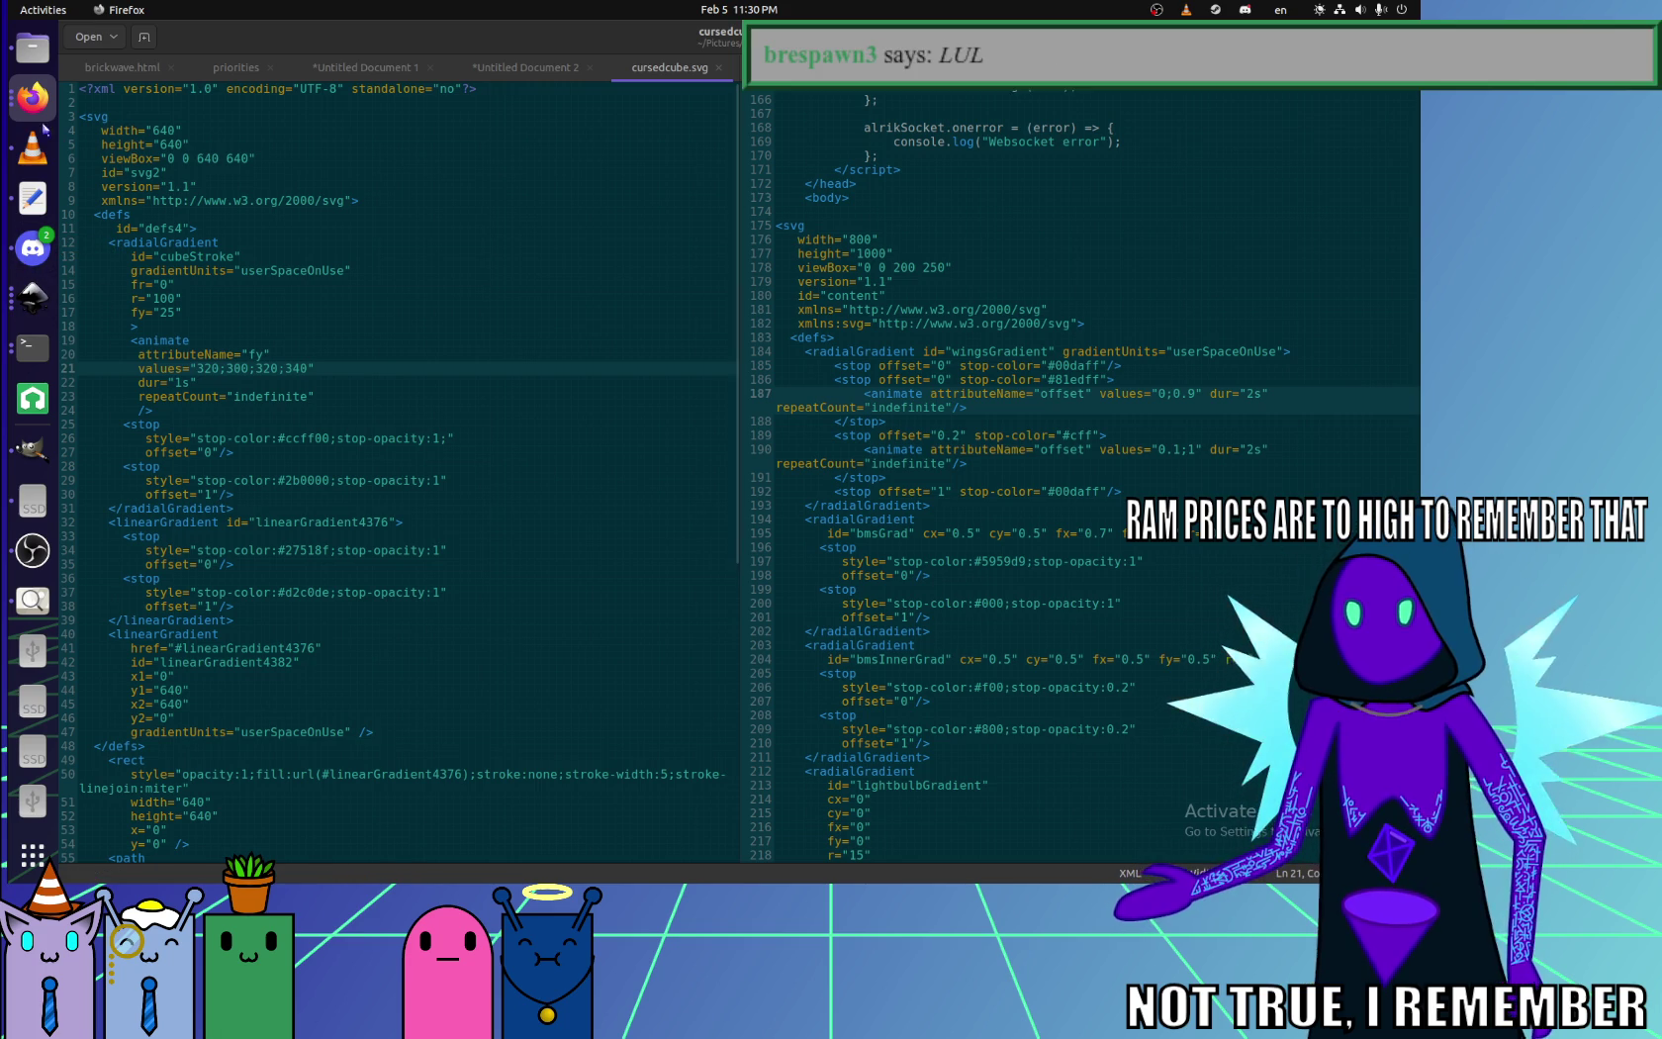
key(alt+Tab)
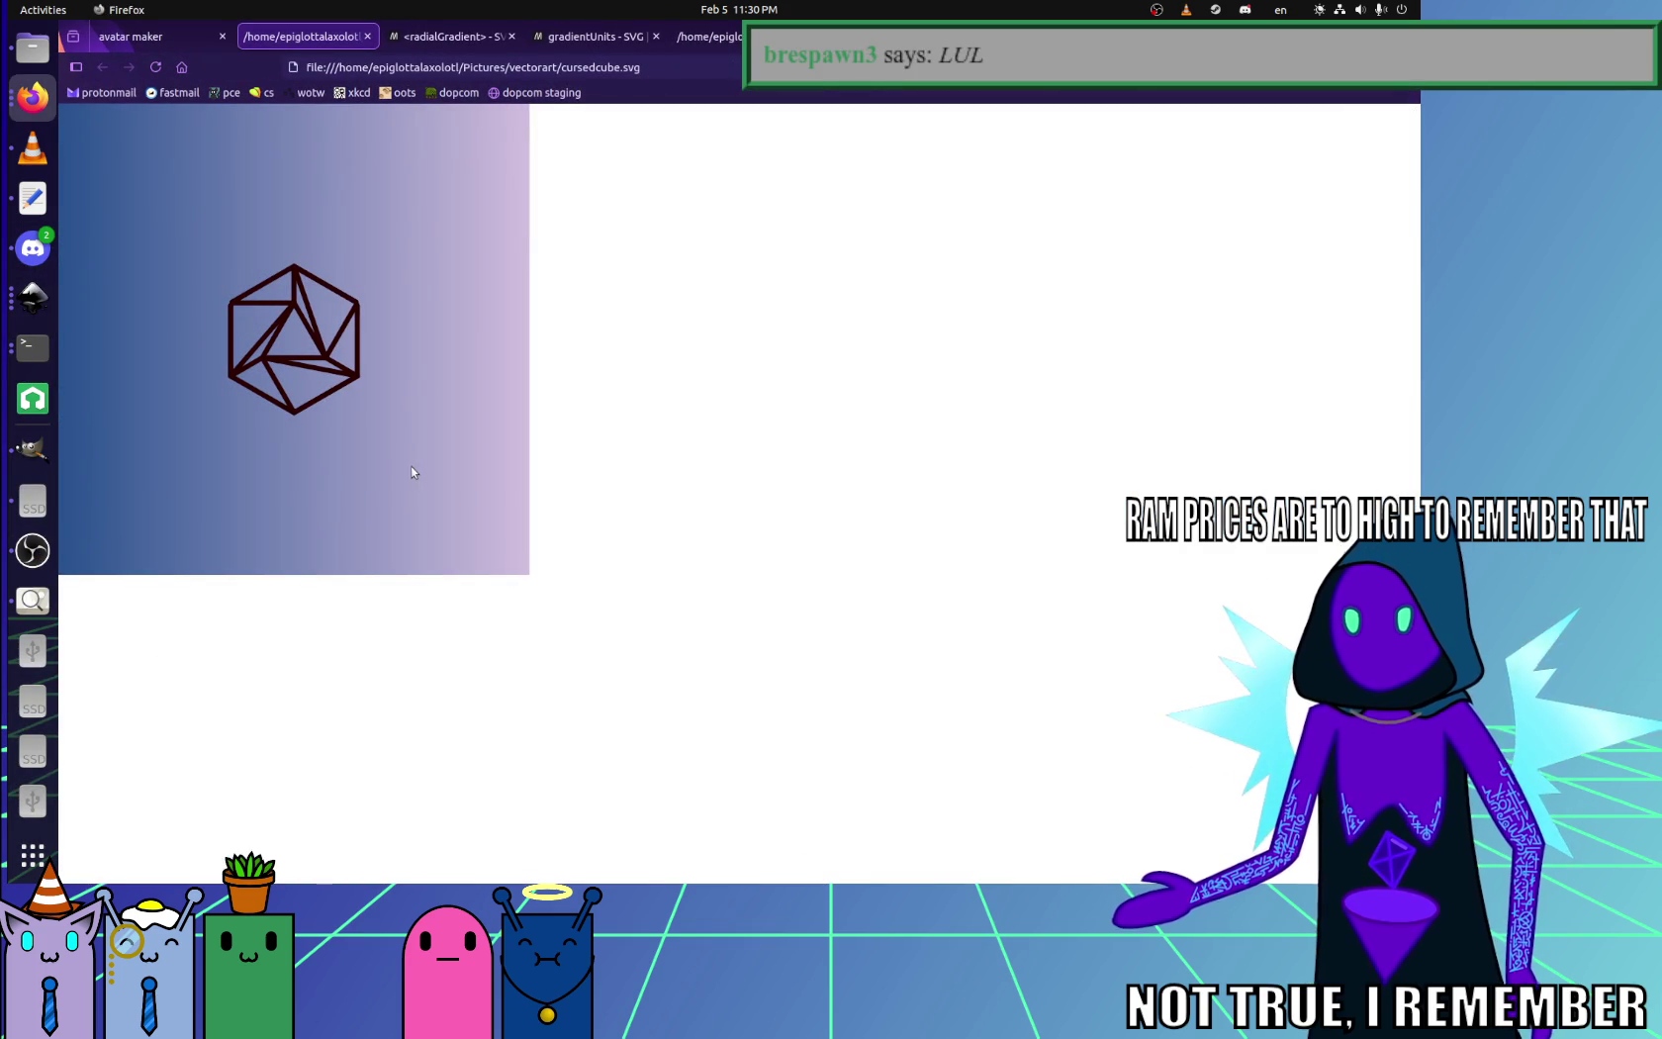
key(F5)
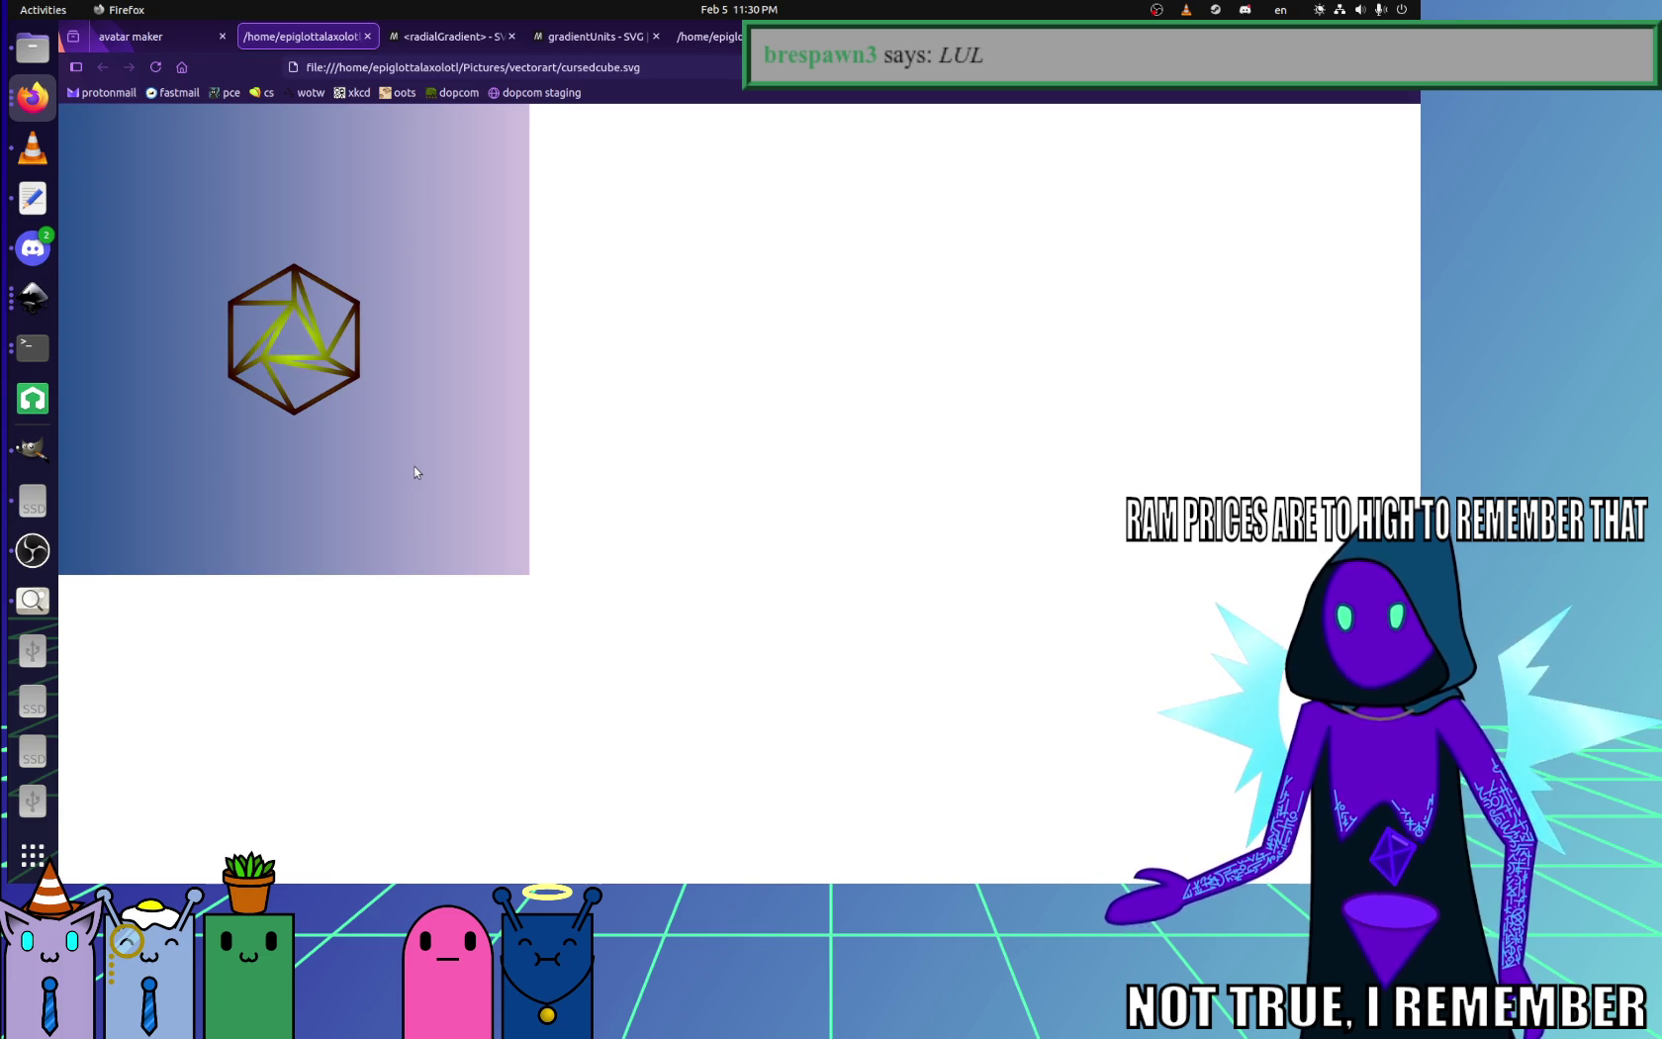
click(32, 198)
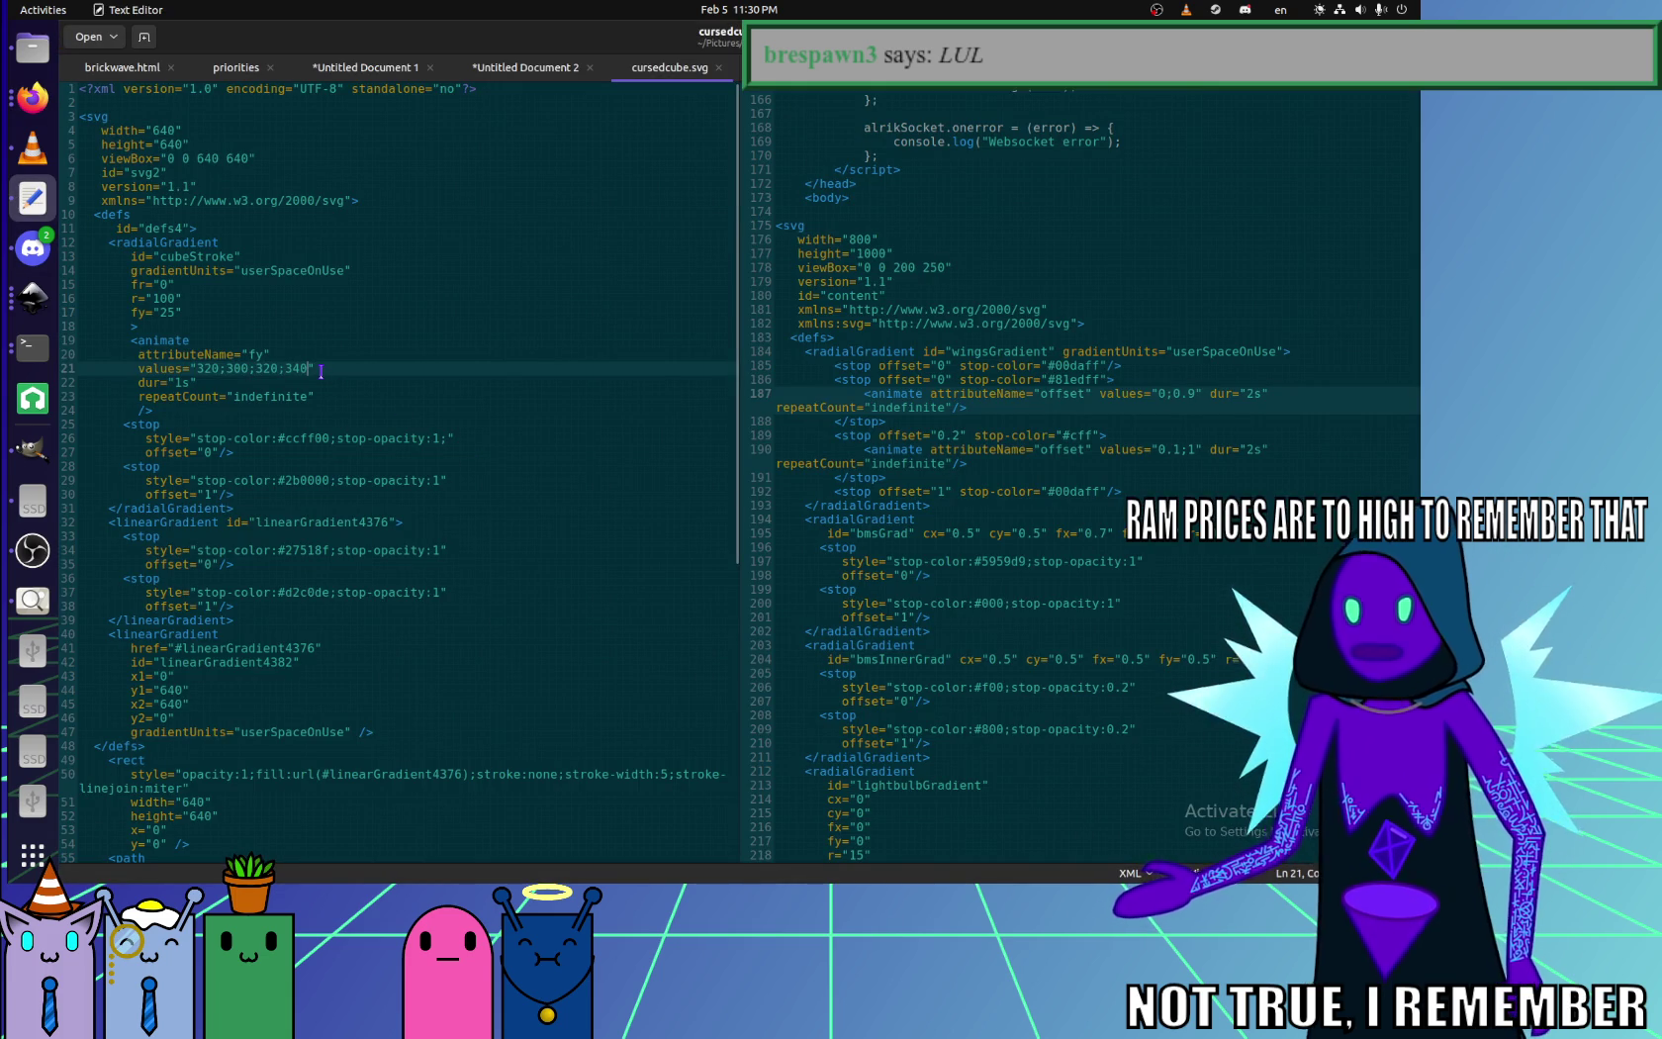
text(;3)
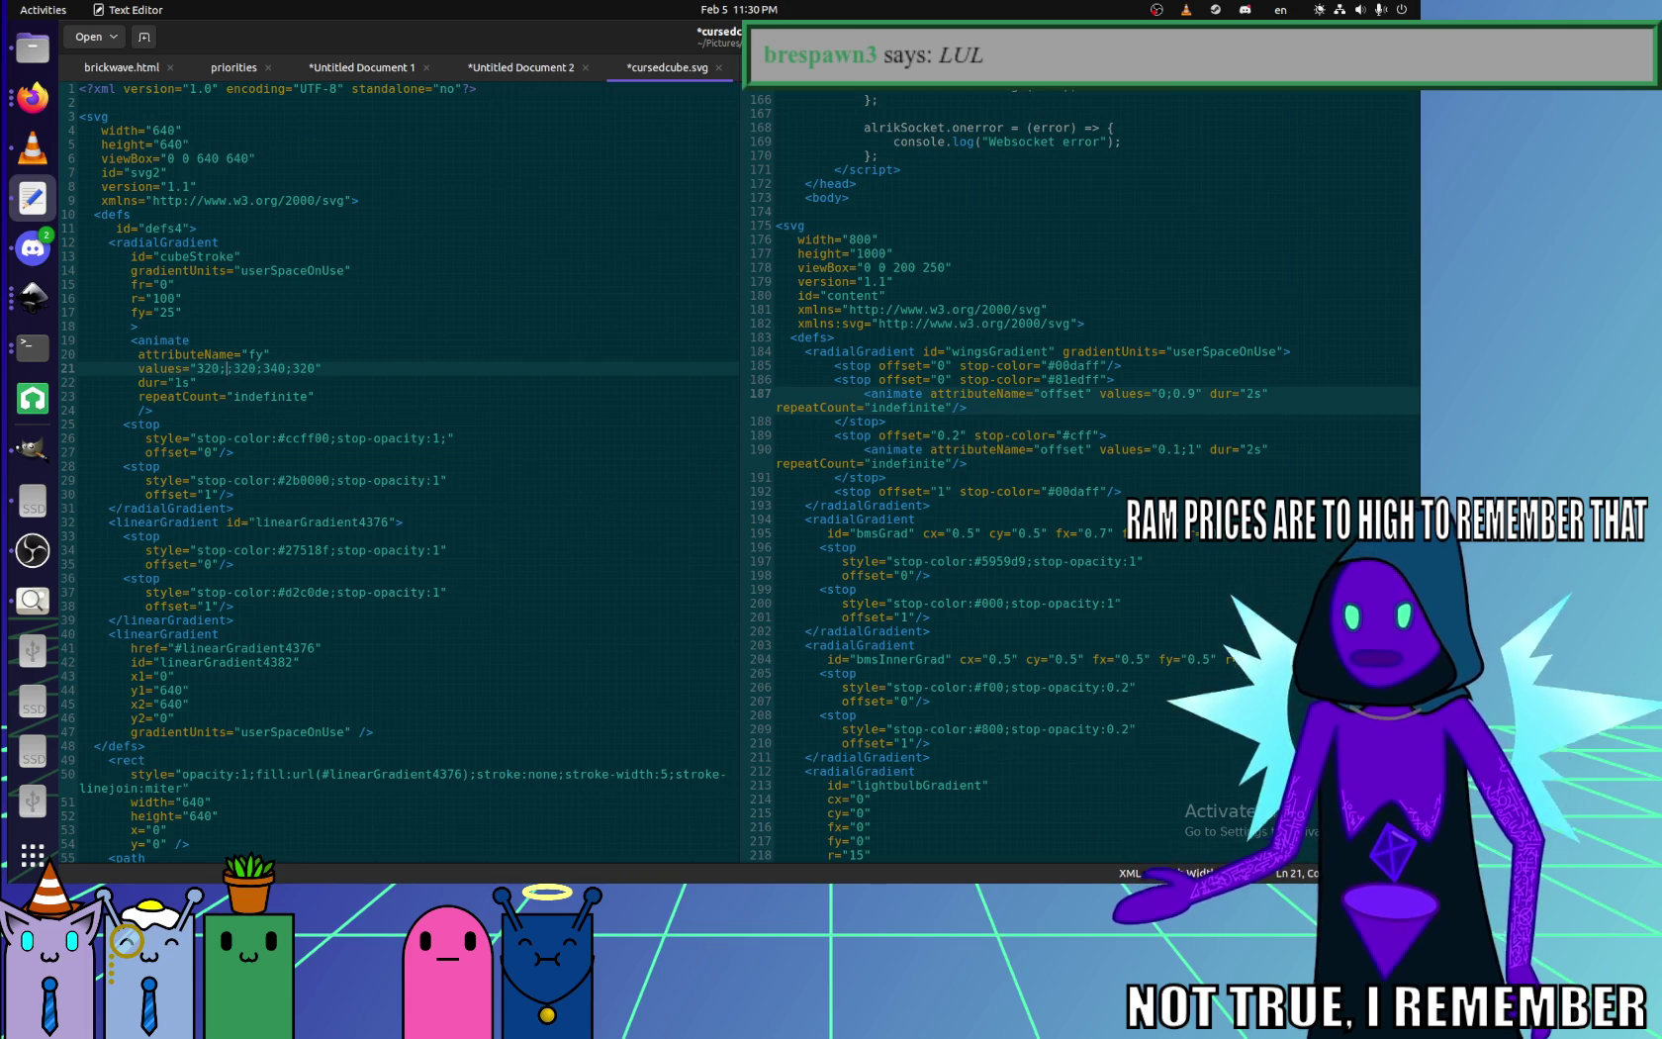
- Change an fy animation value to 220, save, and preview it in Firefox
text(20;)
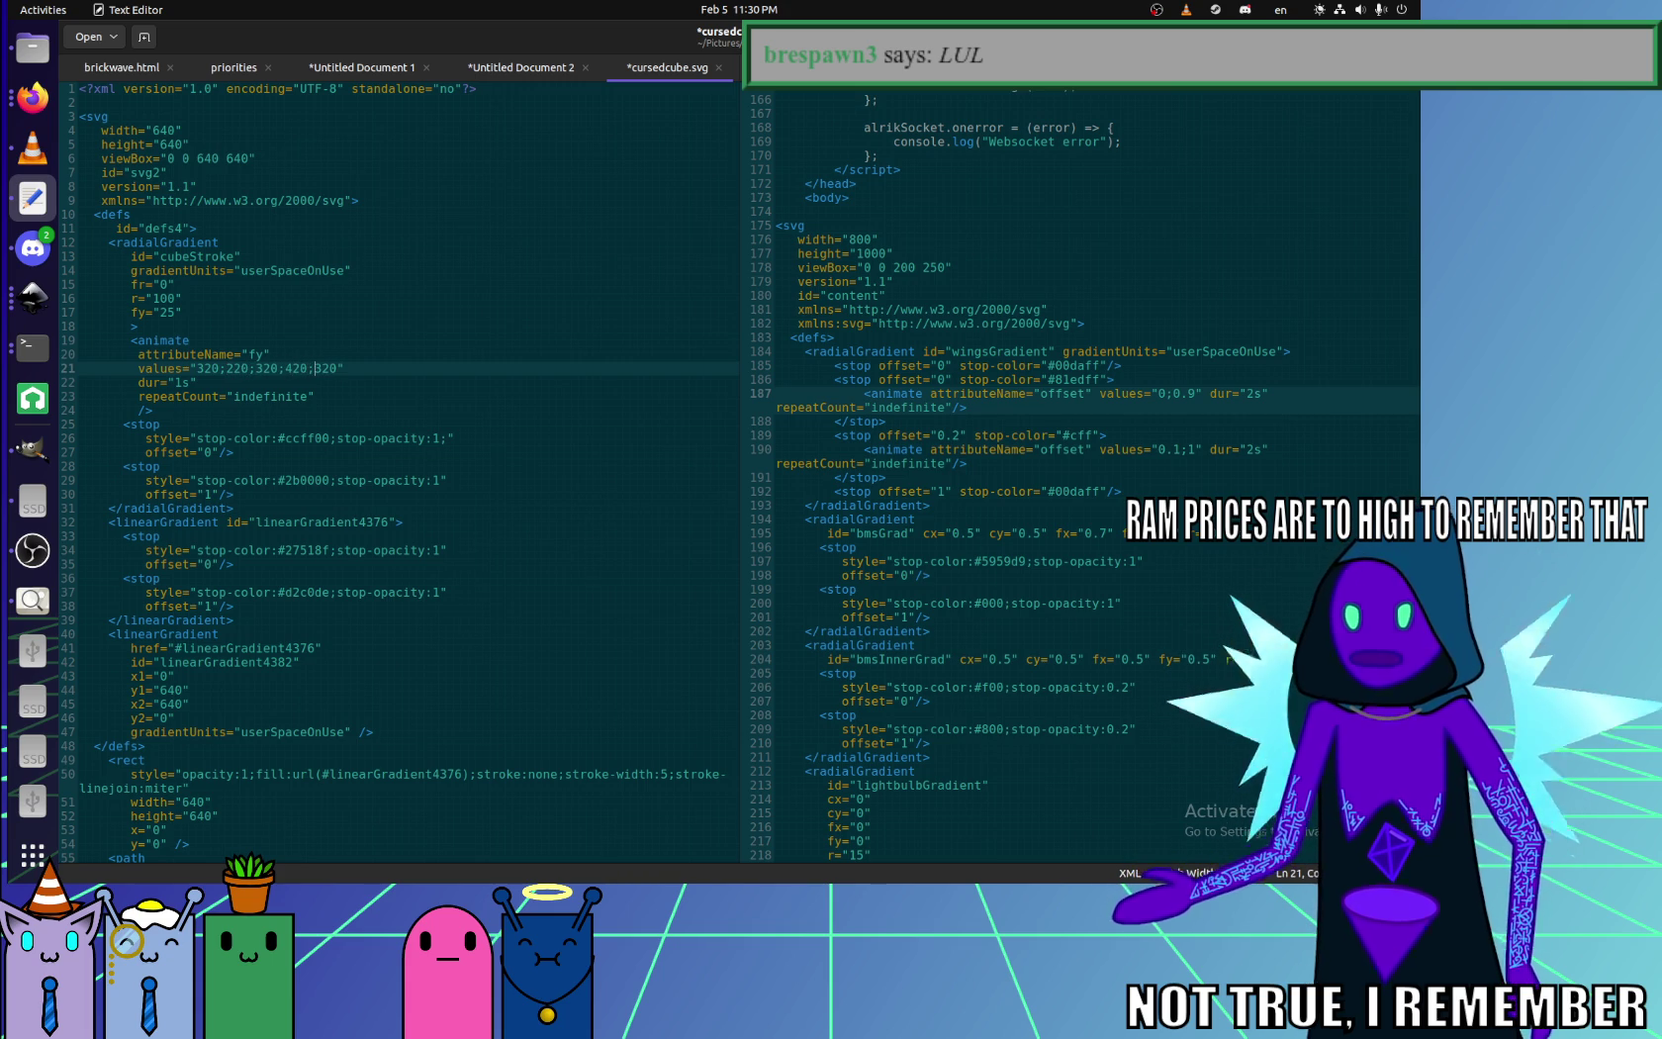
key(ctrl+s)
key(alt+Tab)
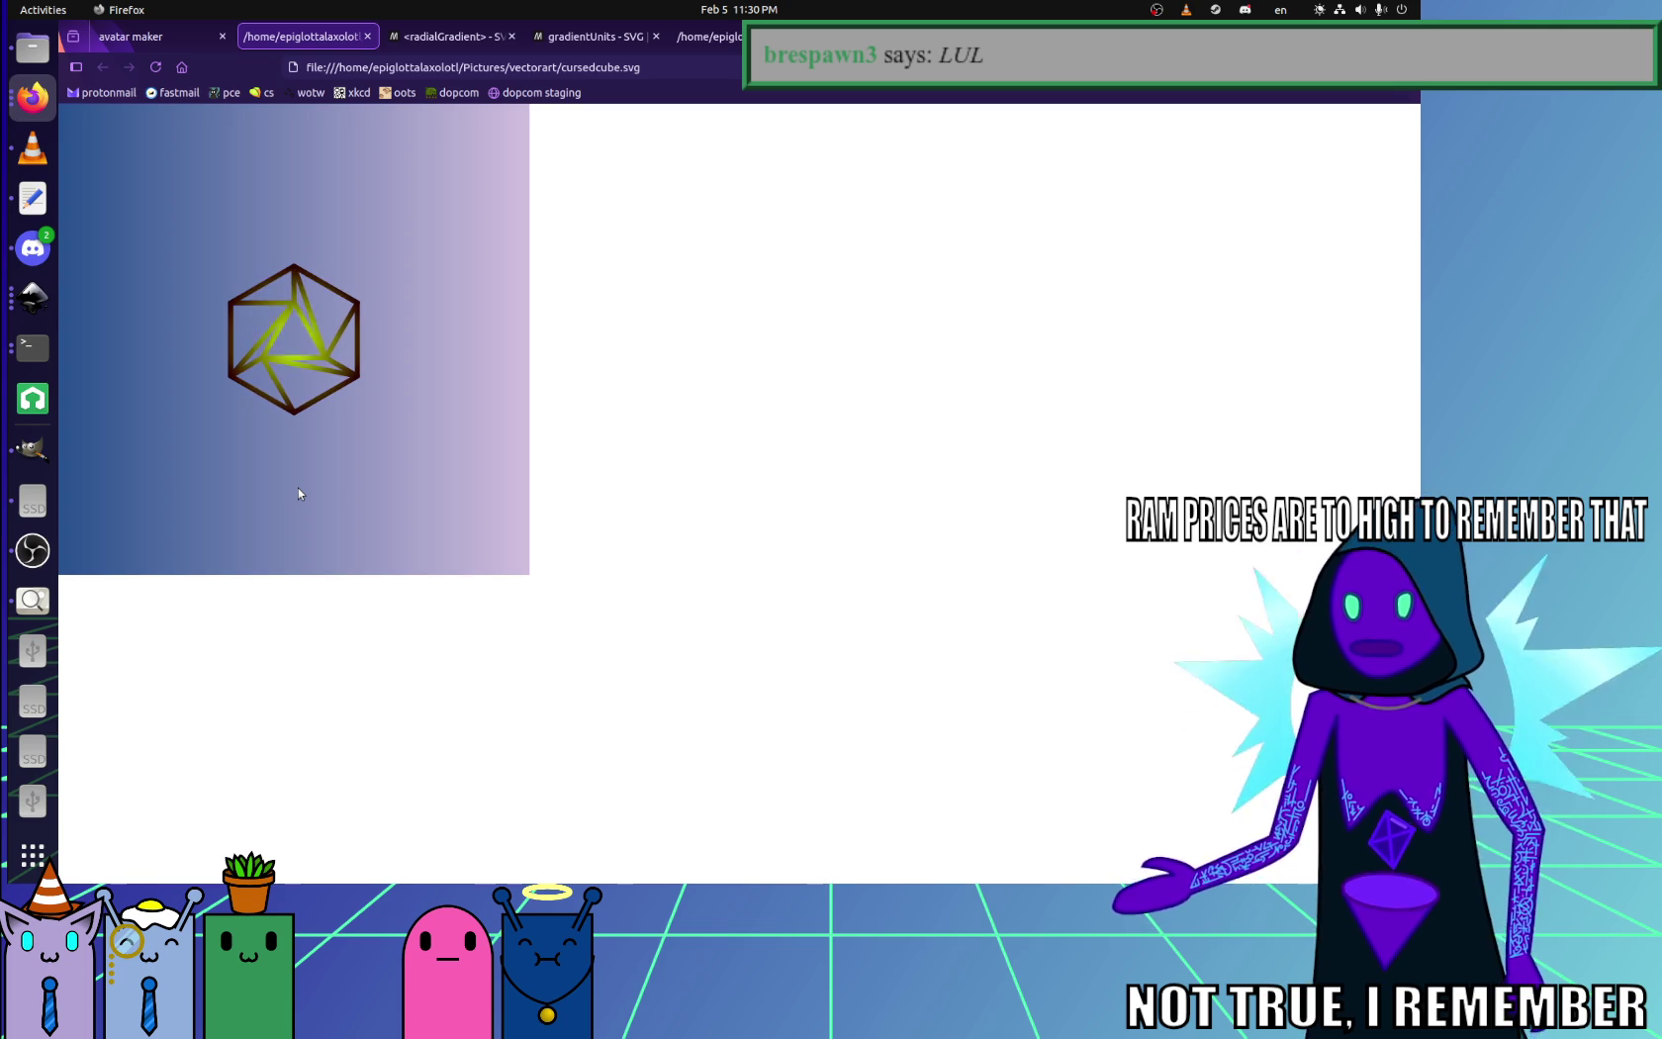
key(alt+Tab)
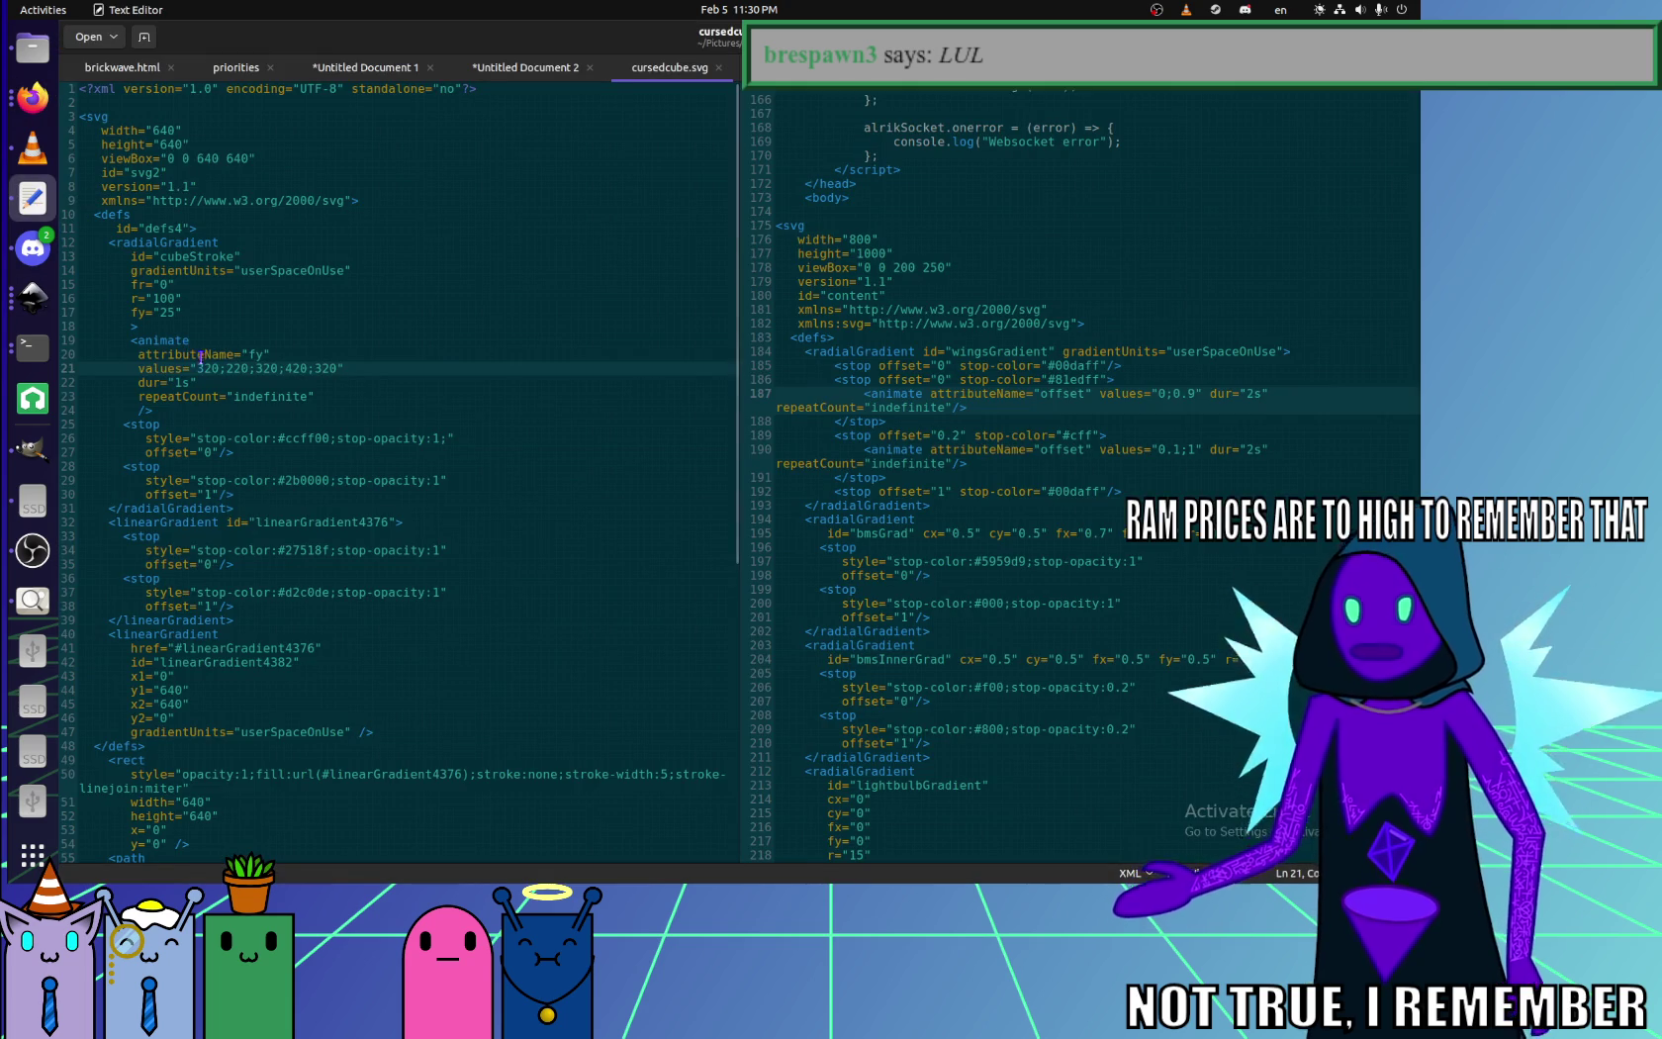
- Change the second fy value from 220 to 120, save, and reload the preview
key(Delete)
key(Delete)
key(Delete)
text(120)
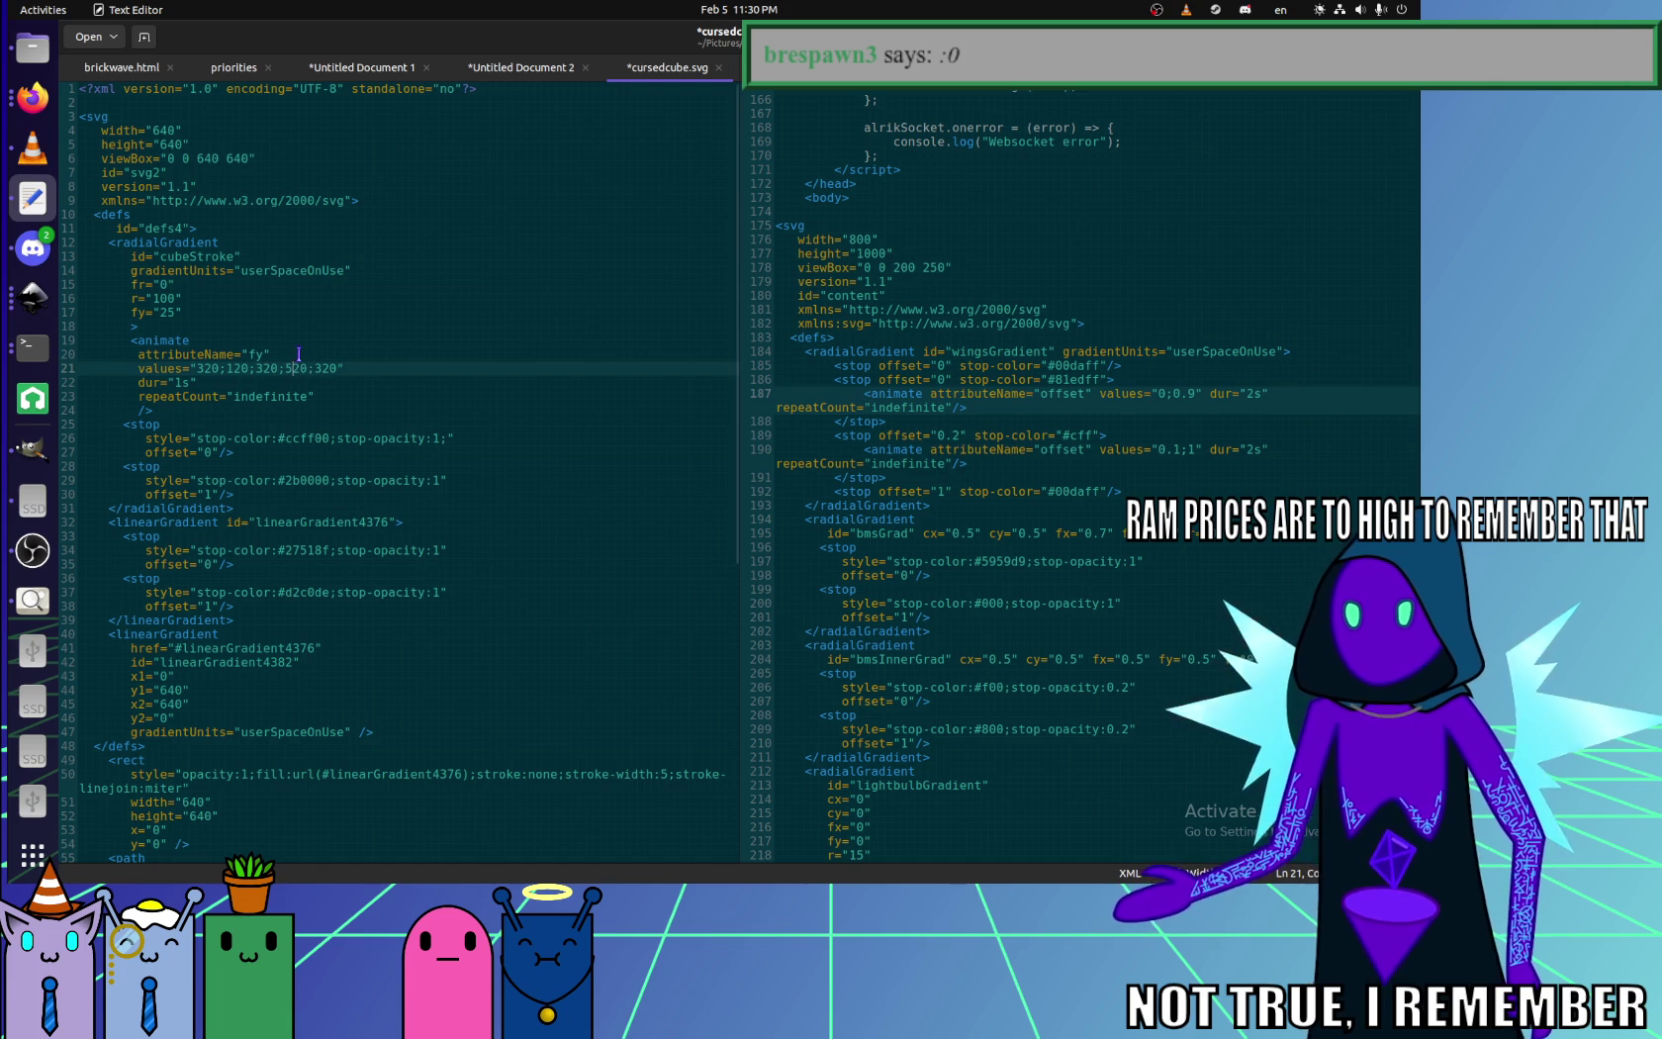
key(ctrl+s)
key(alt+Tab)
key(ctrl+r)
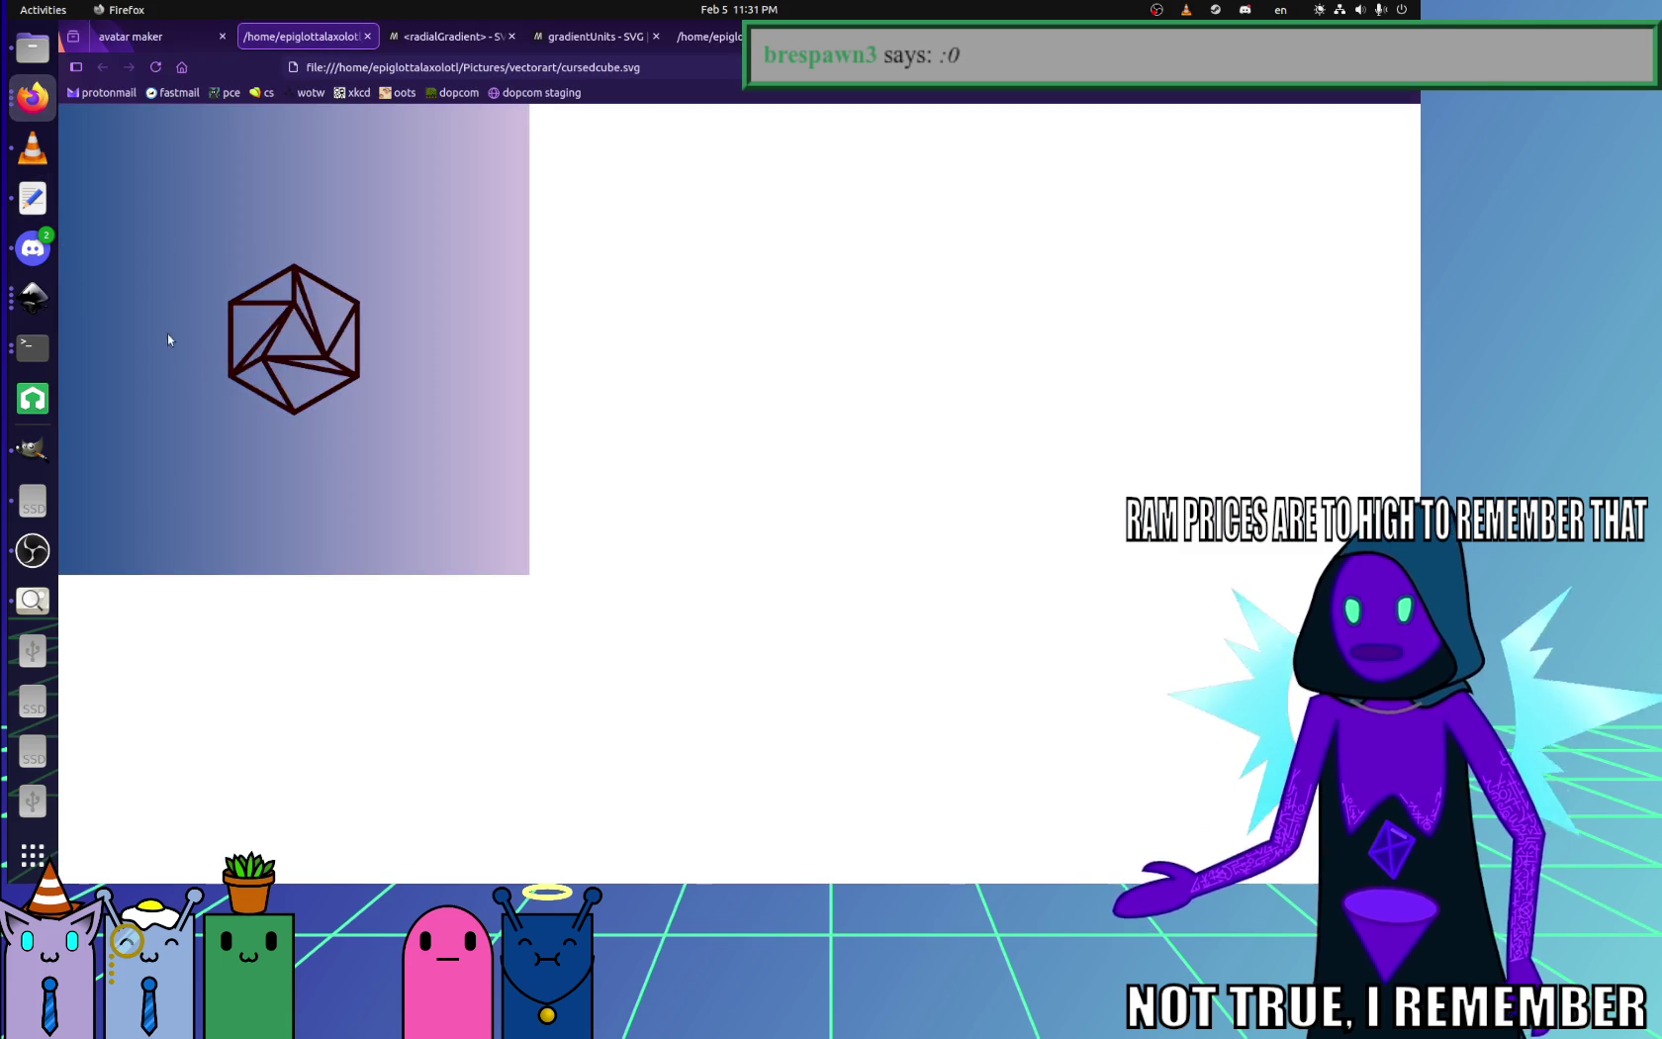
click(46, 210)
- Undo the fy change, edit the fourth fy value 420, and preview the animation
click(228, 353)
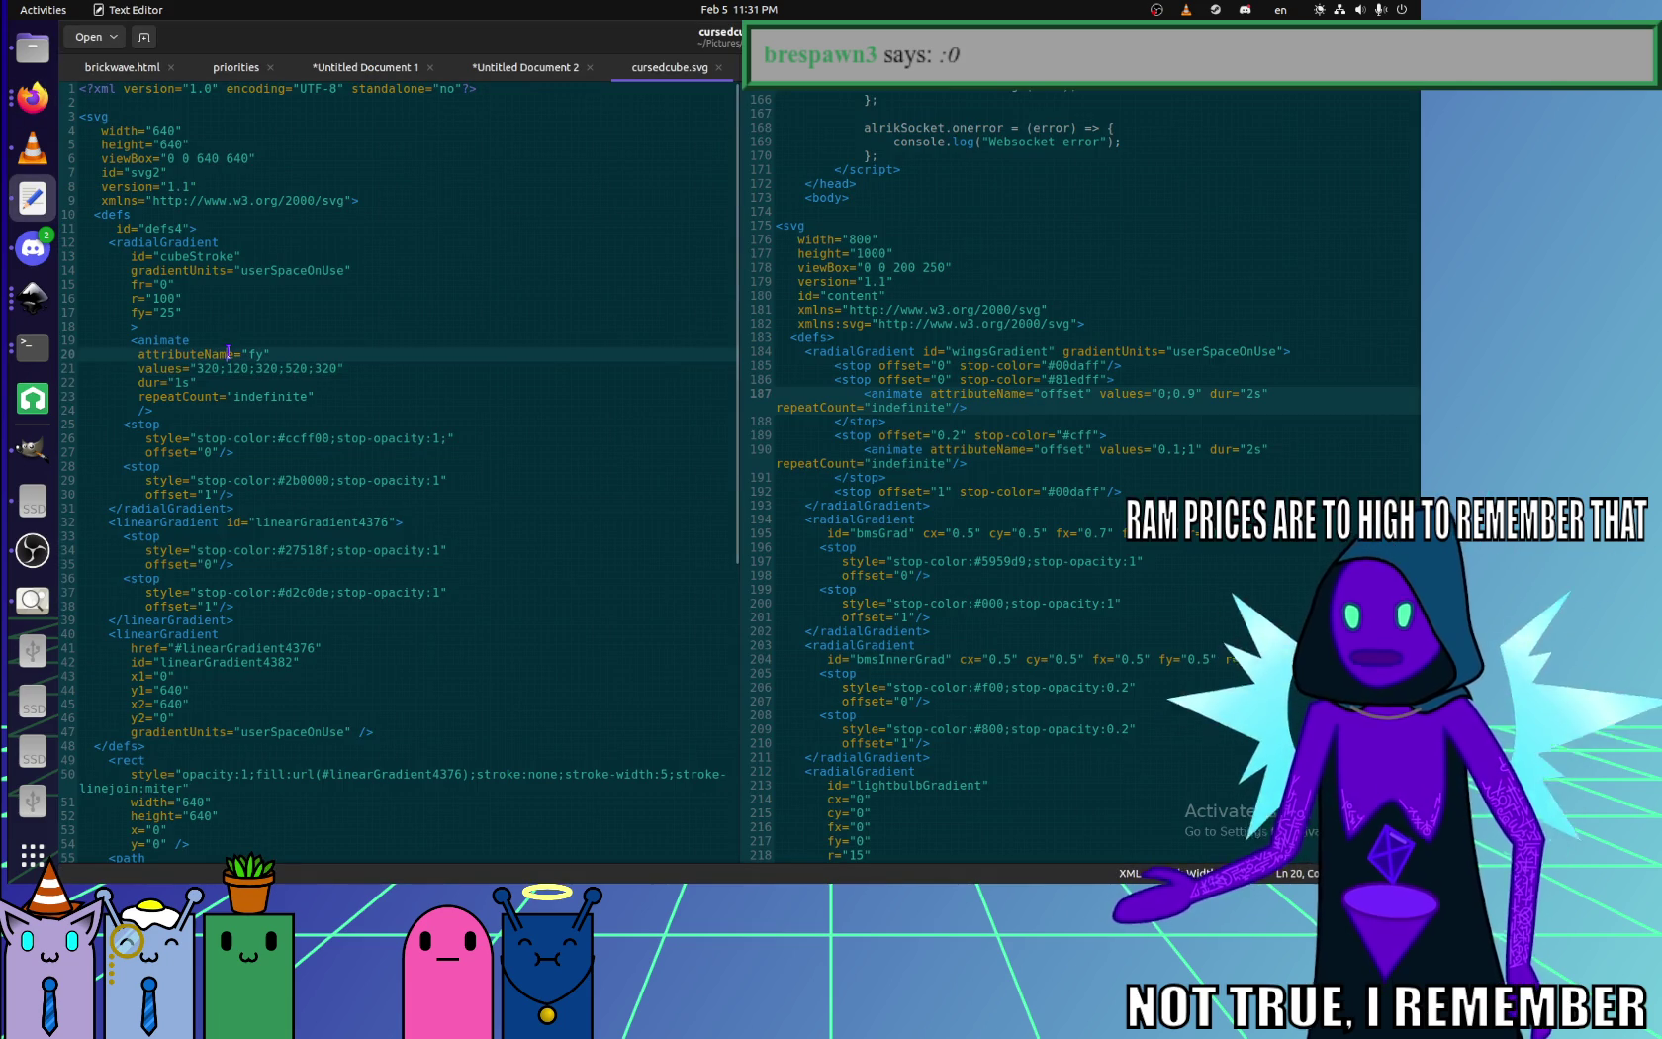
click(223, 370)
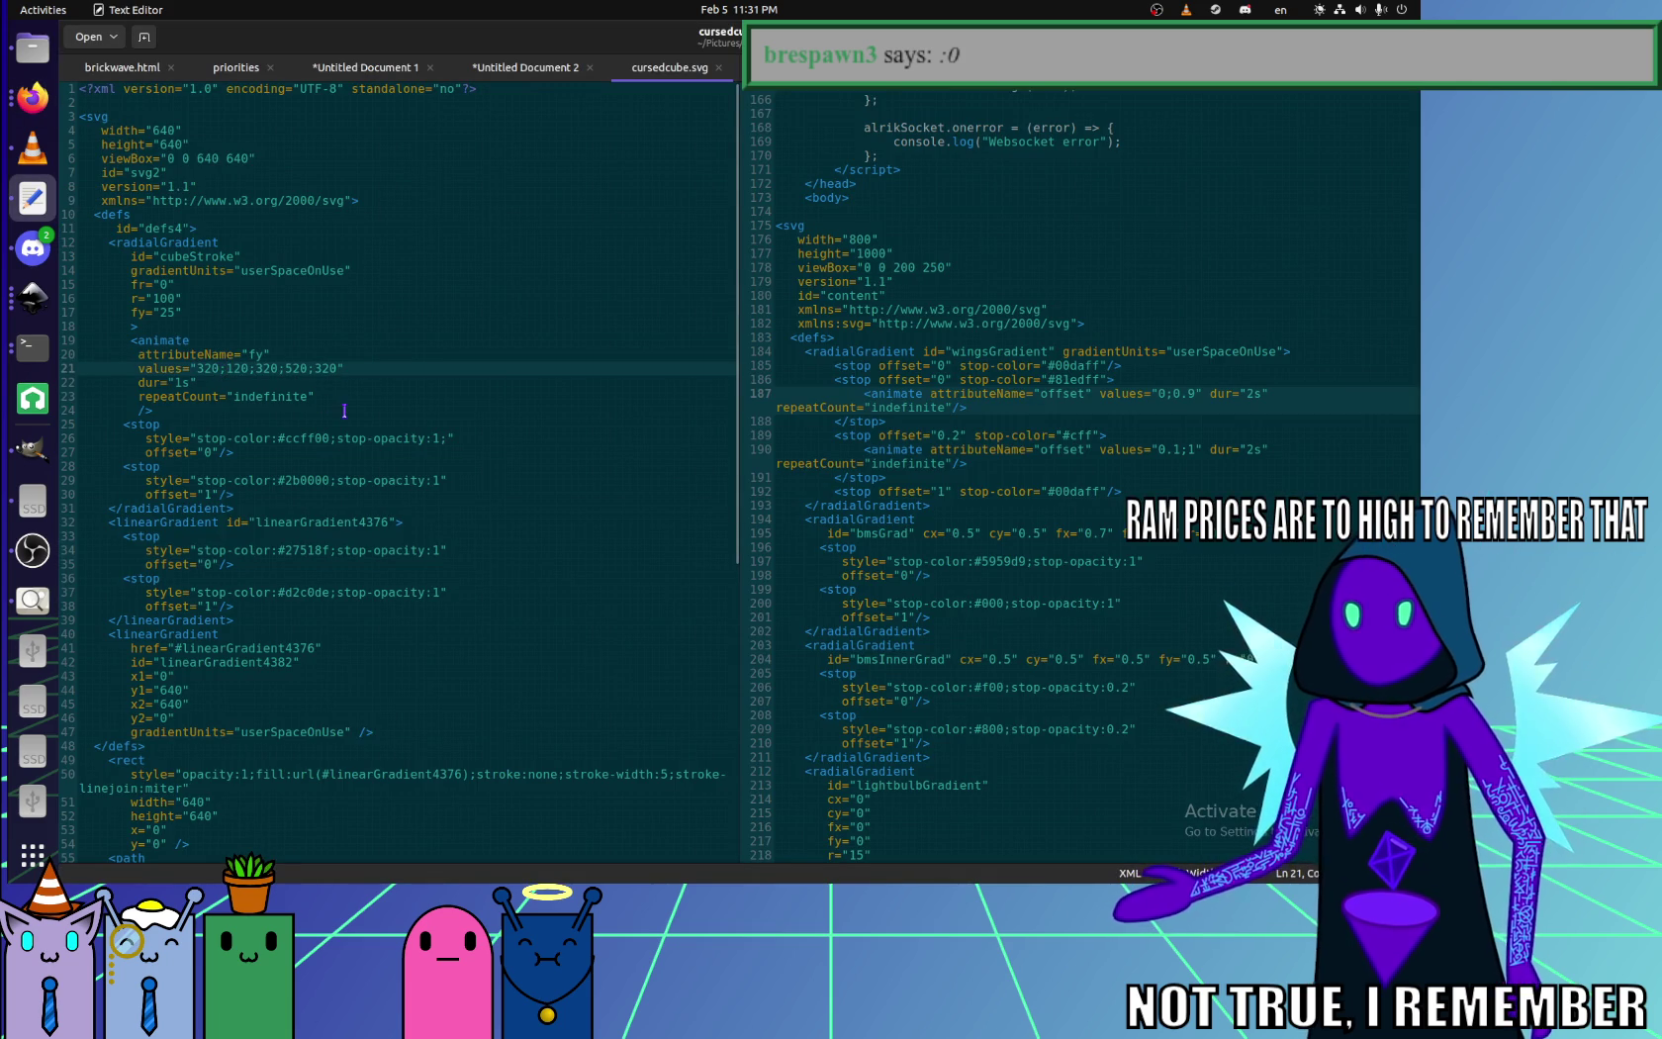
key(ctrl+z)
double_click(302, 368)
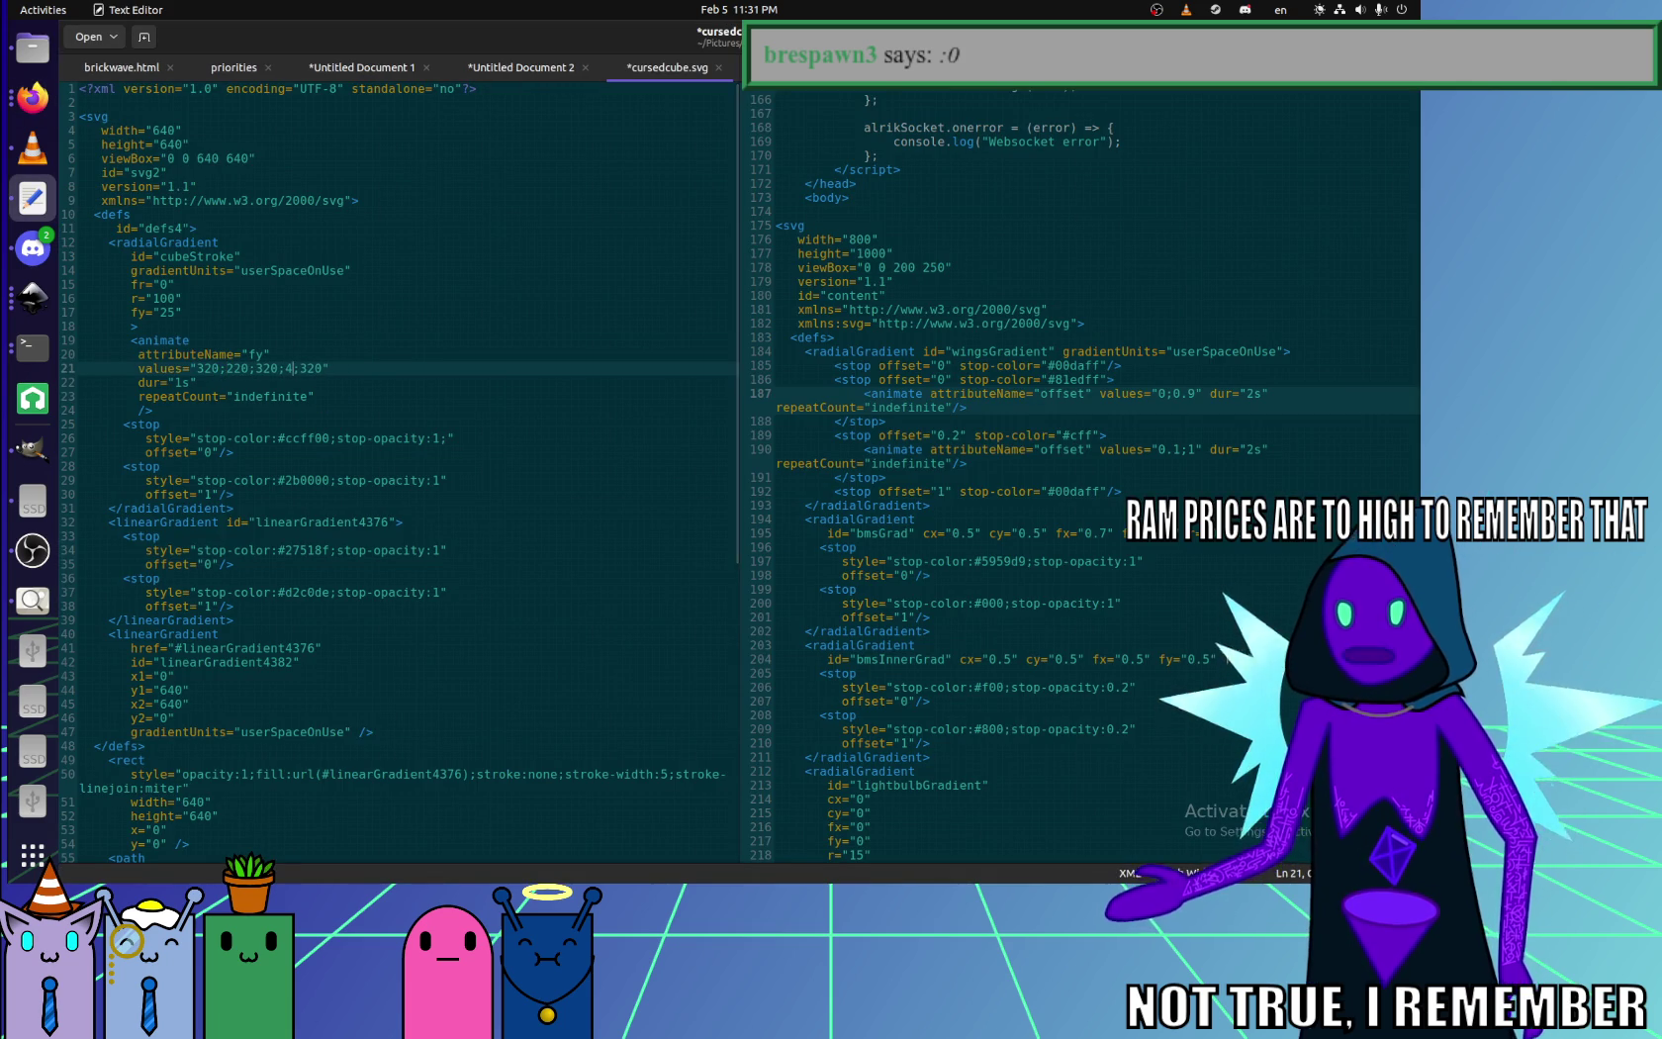
text(43)
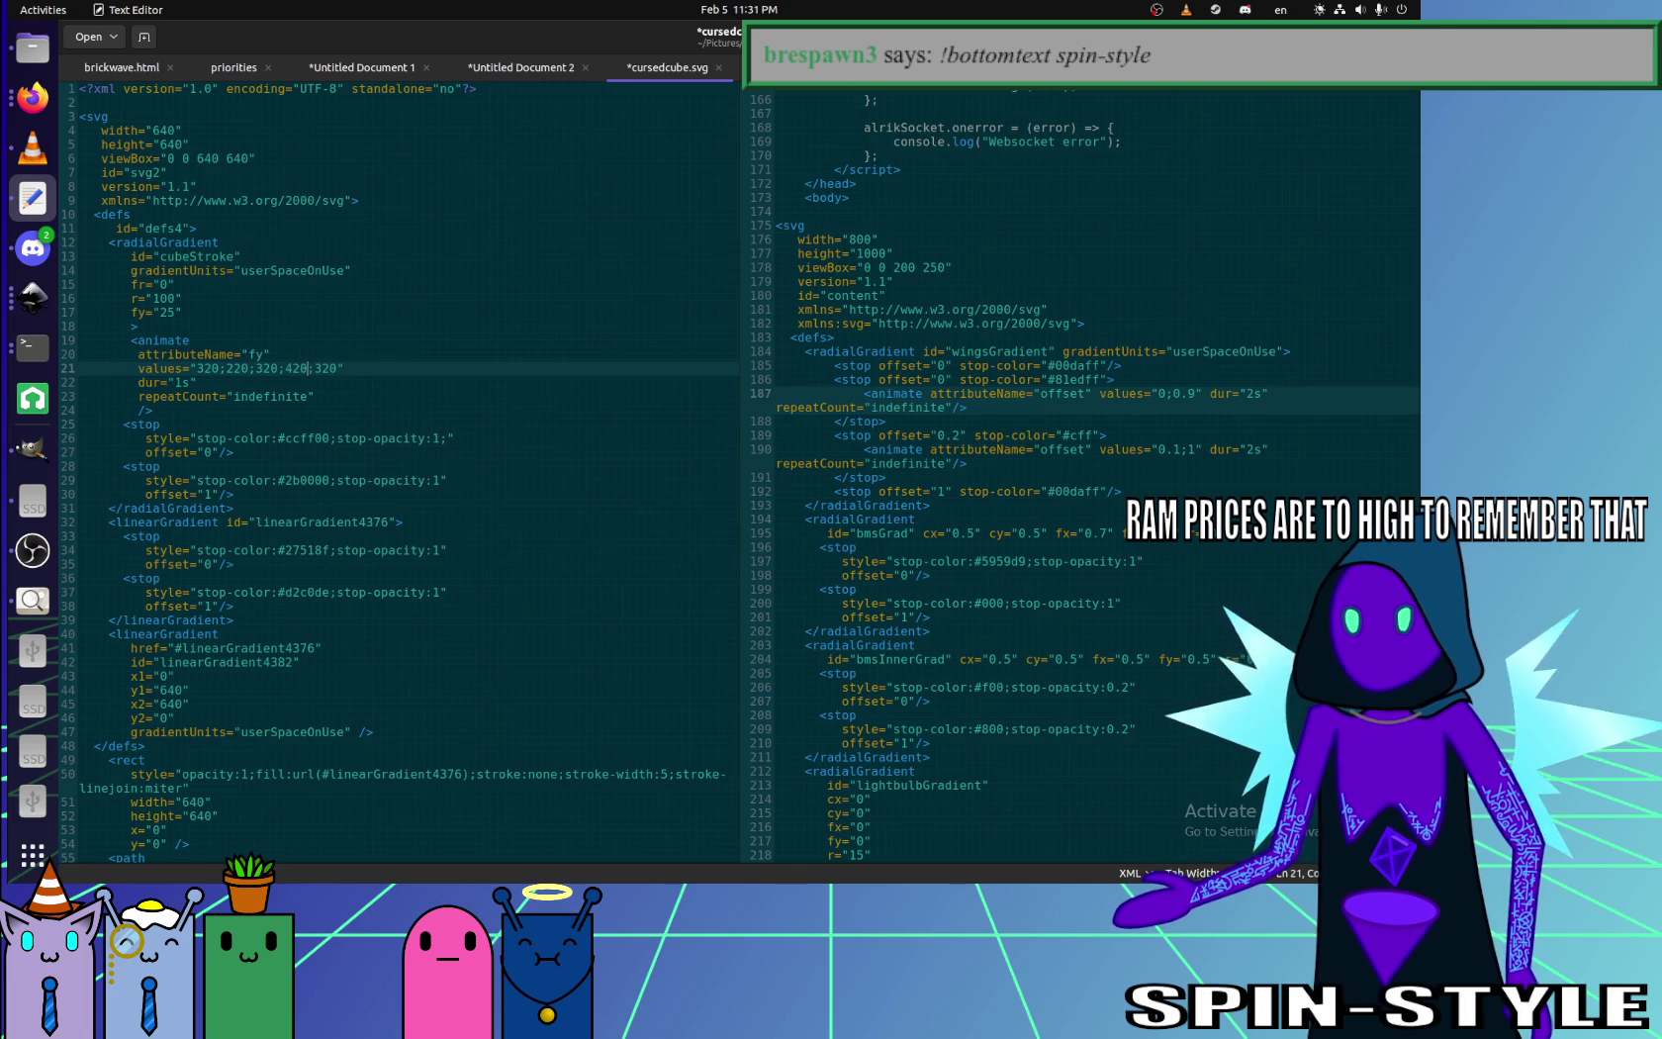
click(33, 96)
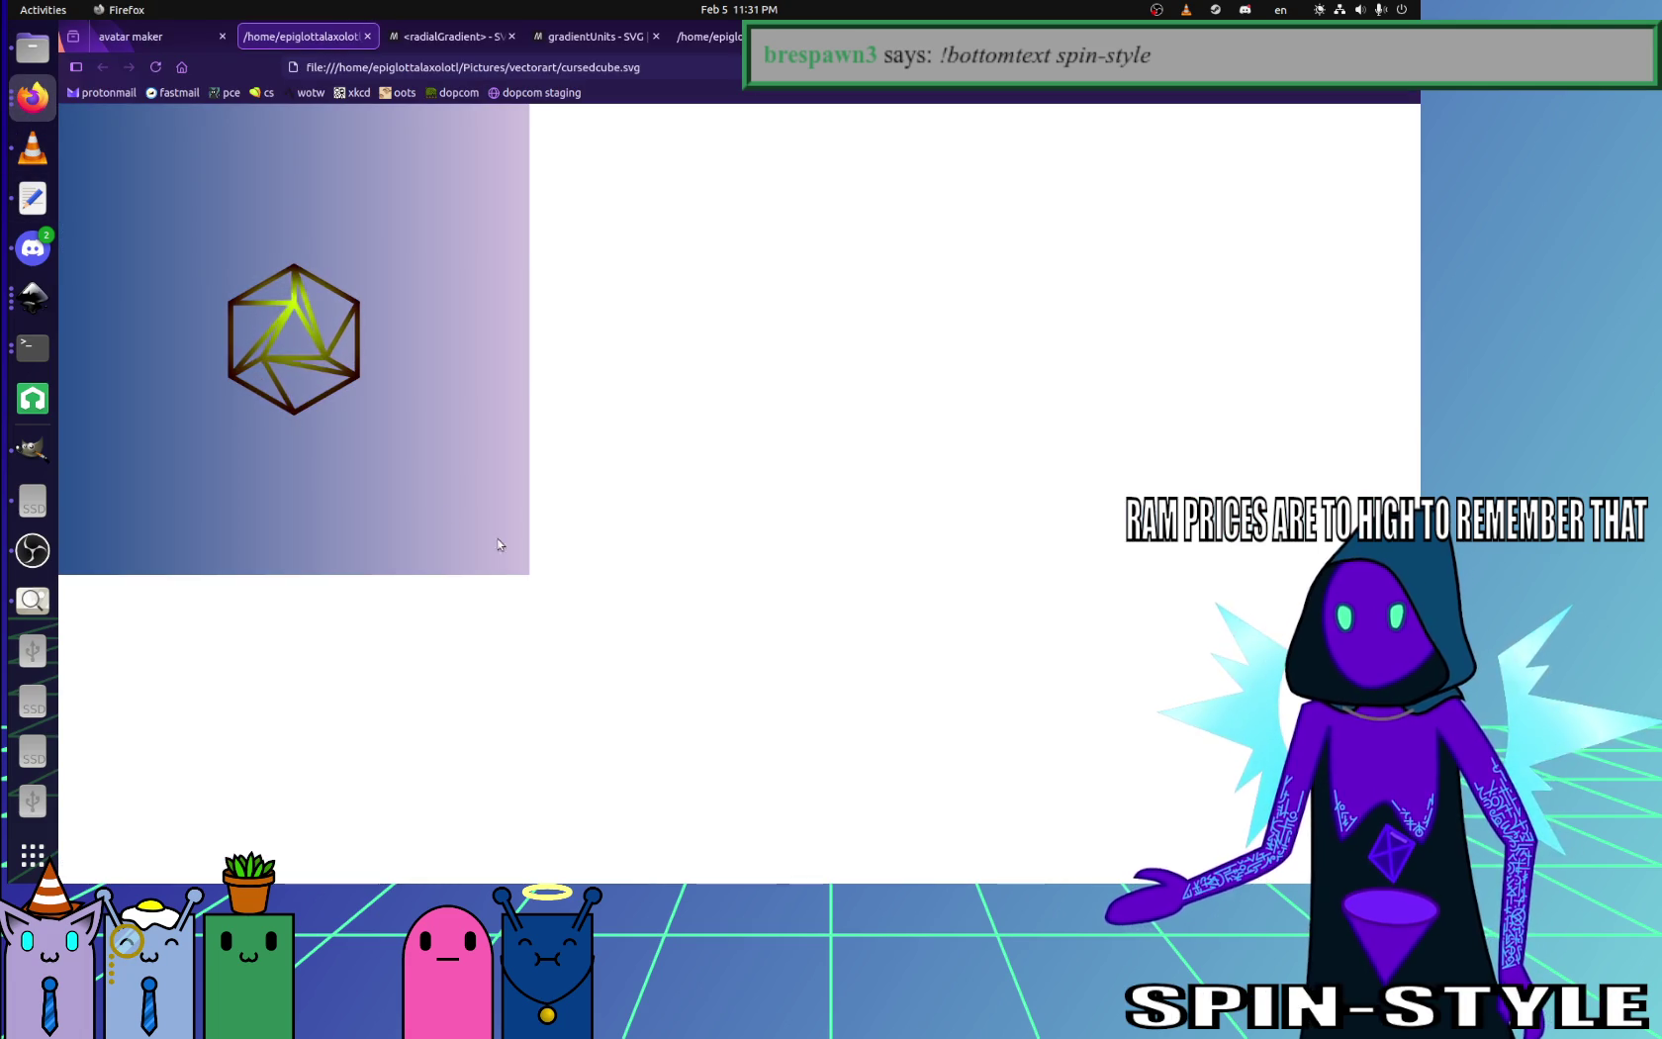
click(33, 198)
- Duplicate the fy animate block directly below itself
click(345, 409)
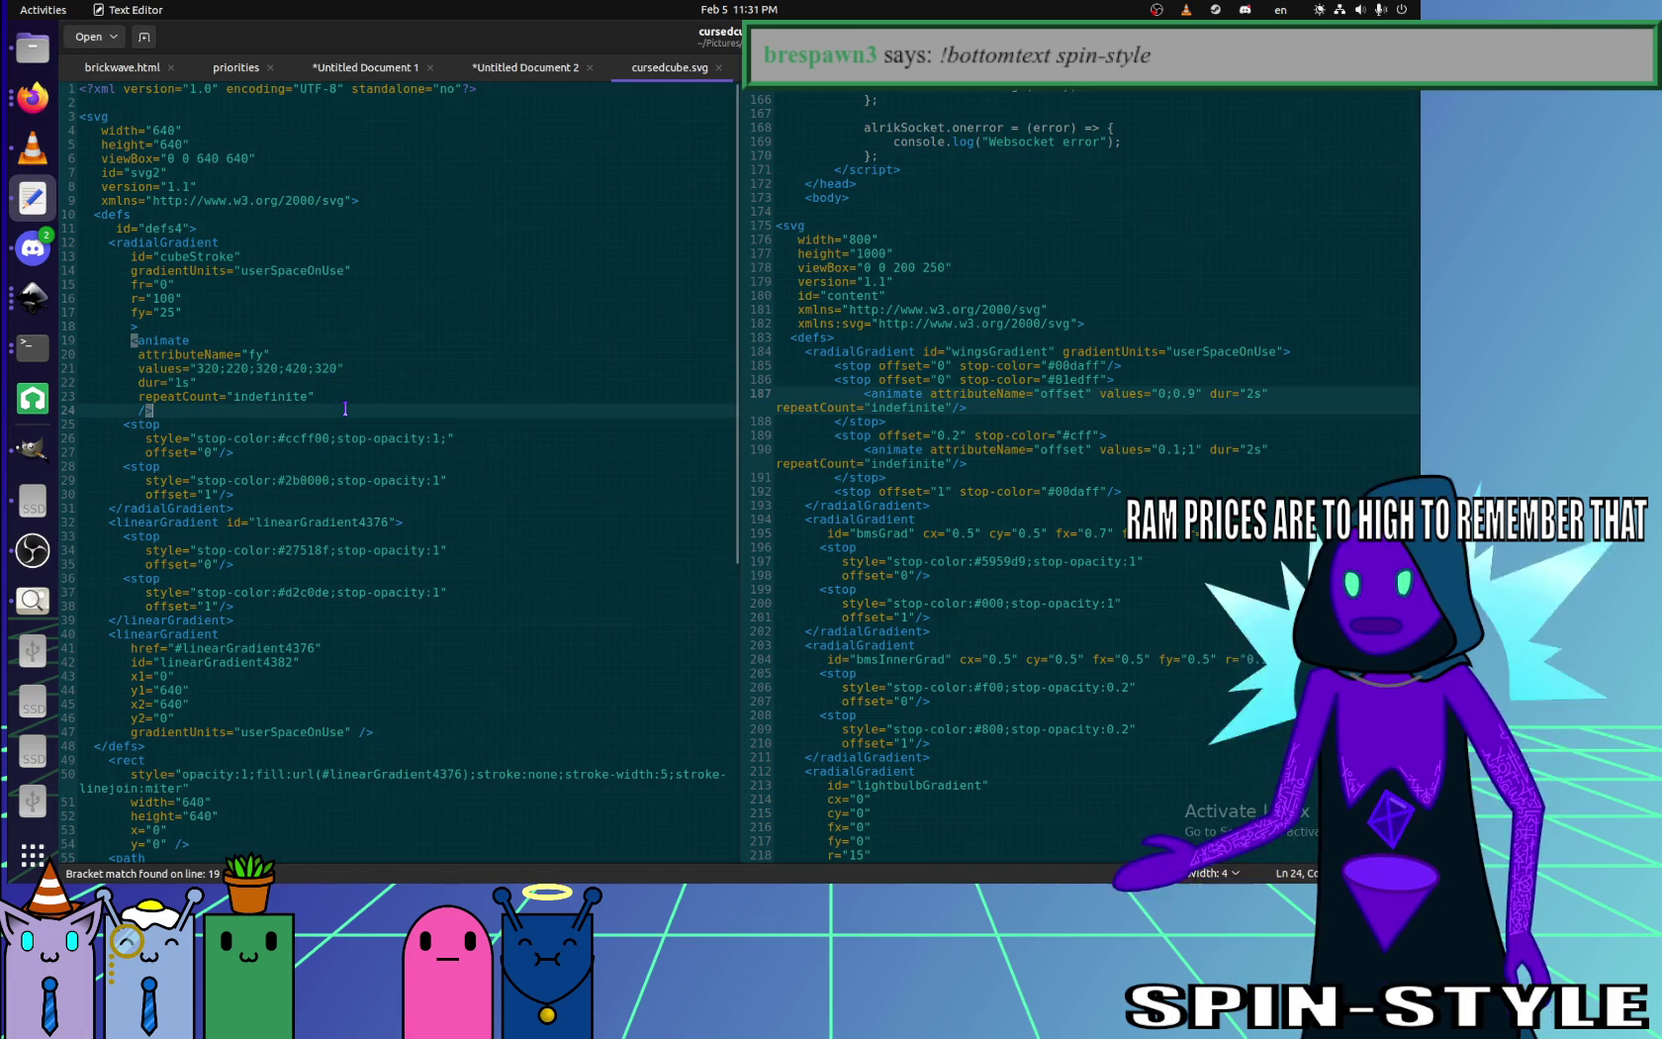
drag(345, 408, 139, 326)
key(ctrl+c)
key(Right)
key(ctrl+v)
- Add an fx attribute after fy, set both fy and fx to 320, save, and preview
click(191, 314)
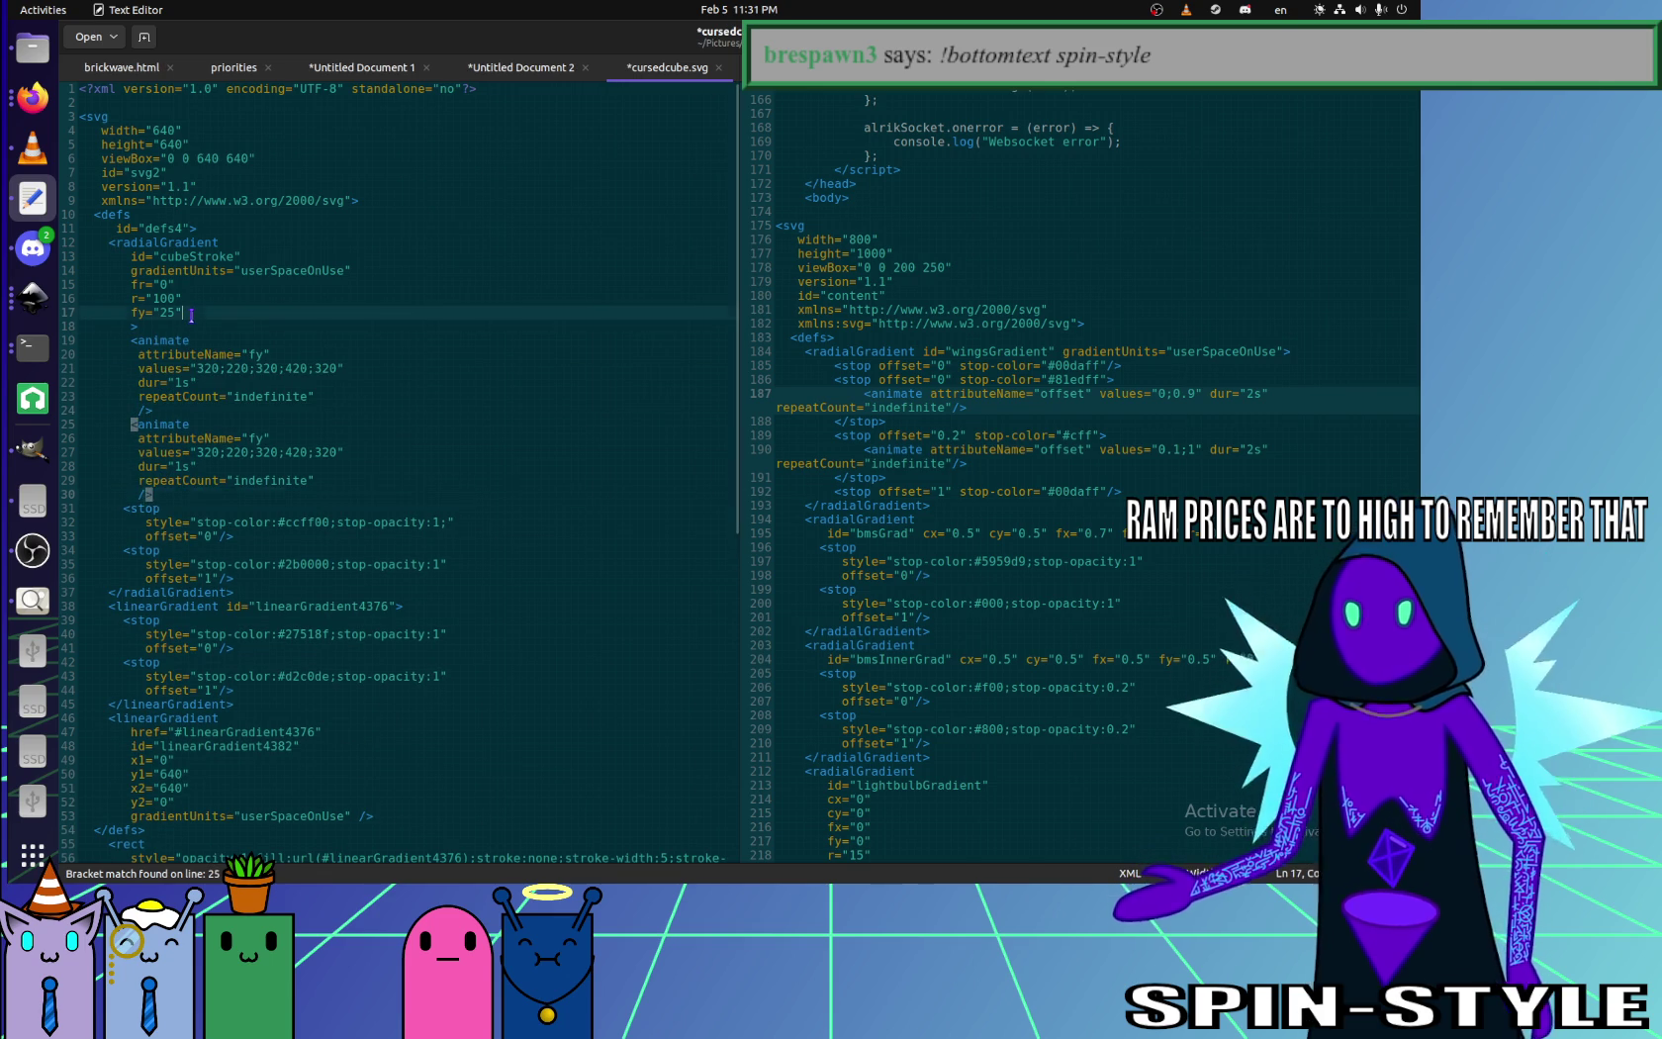
key(Return)
text(fx=")
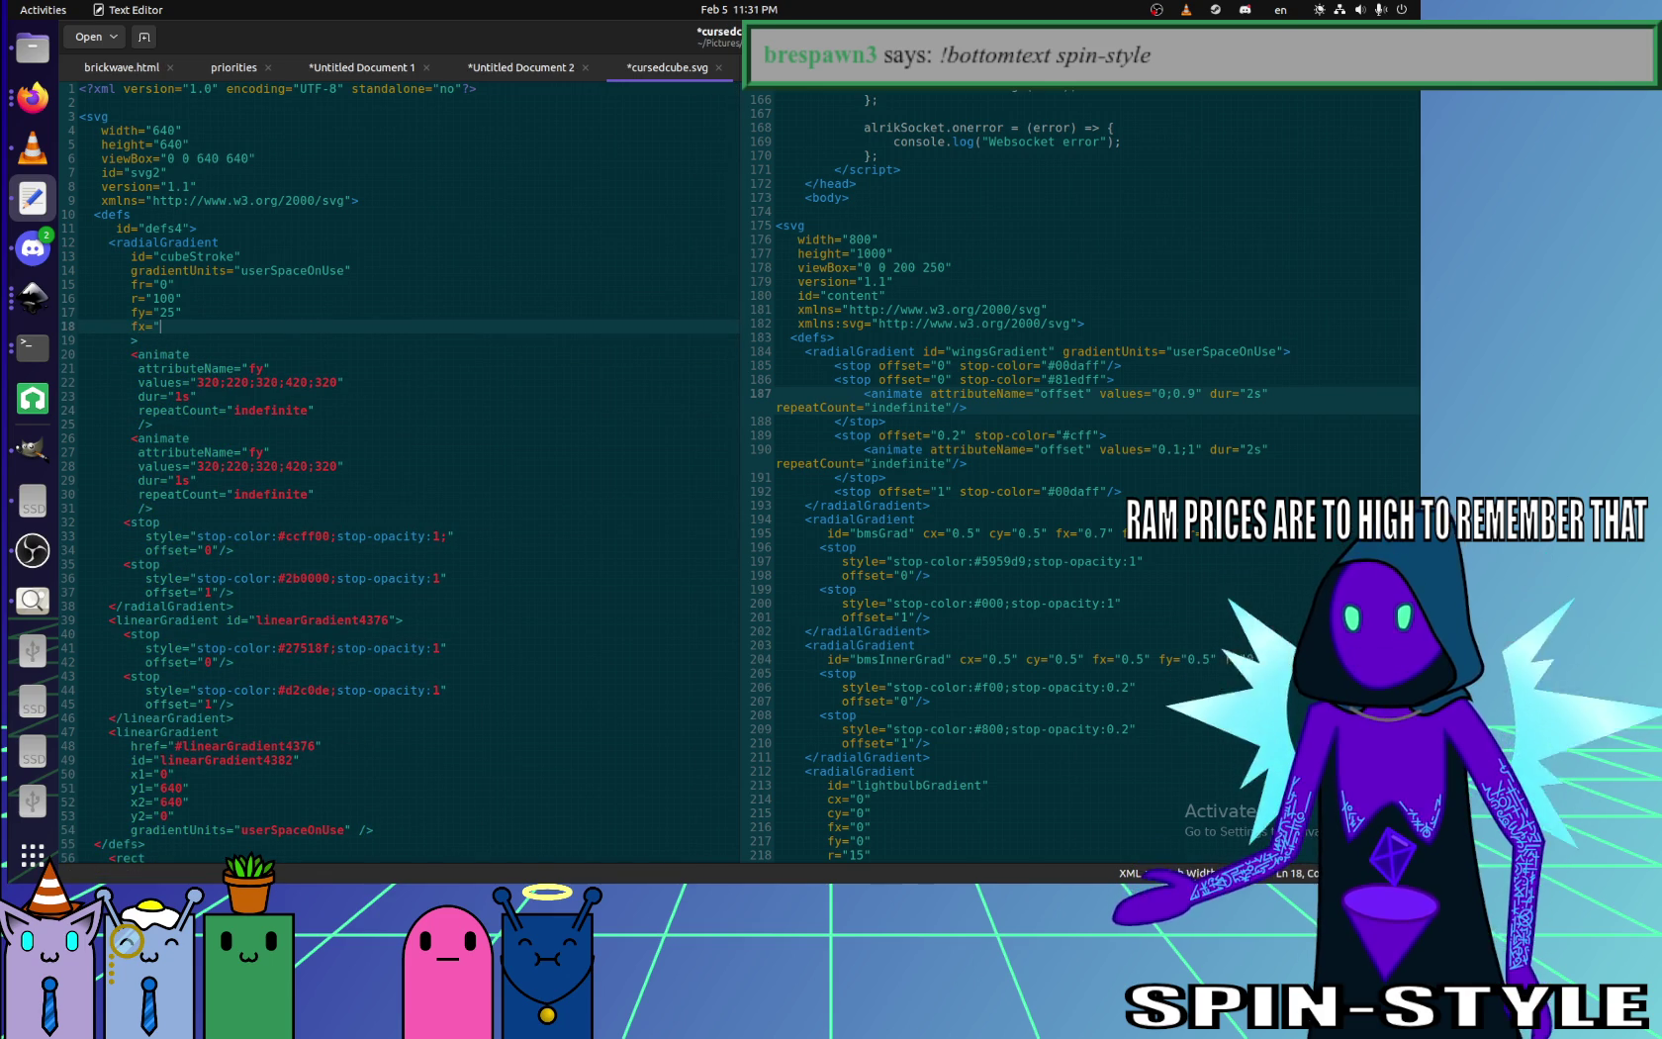
key(Up)
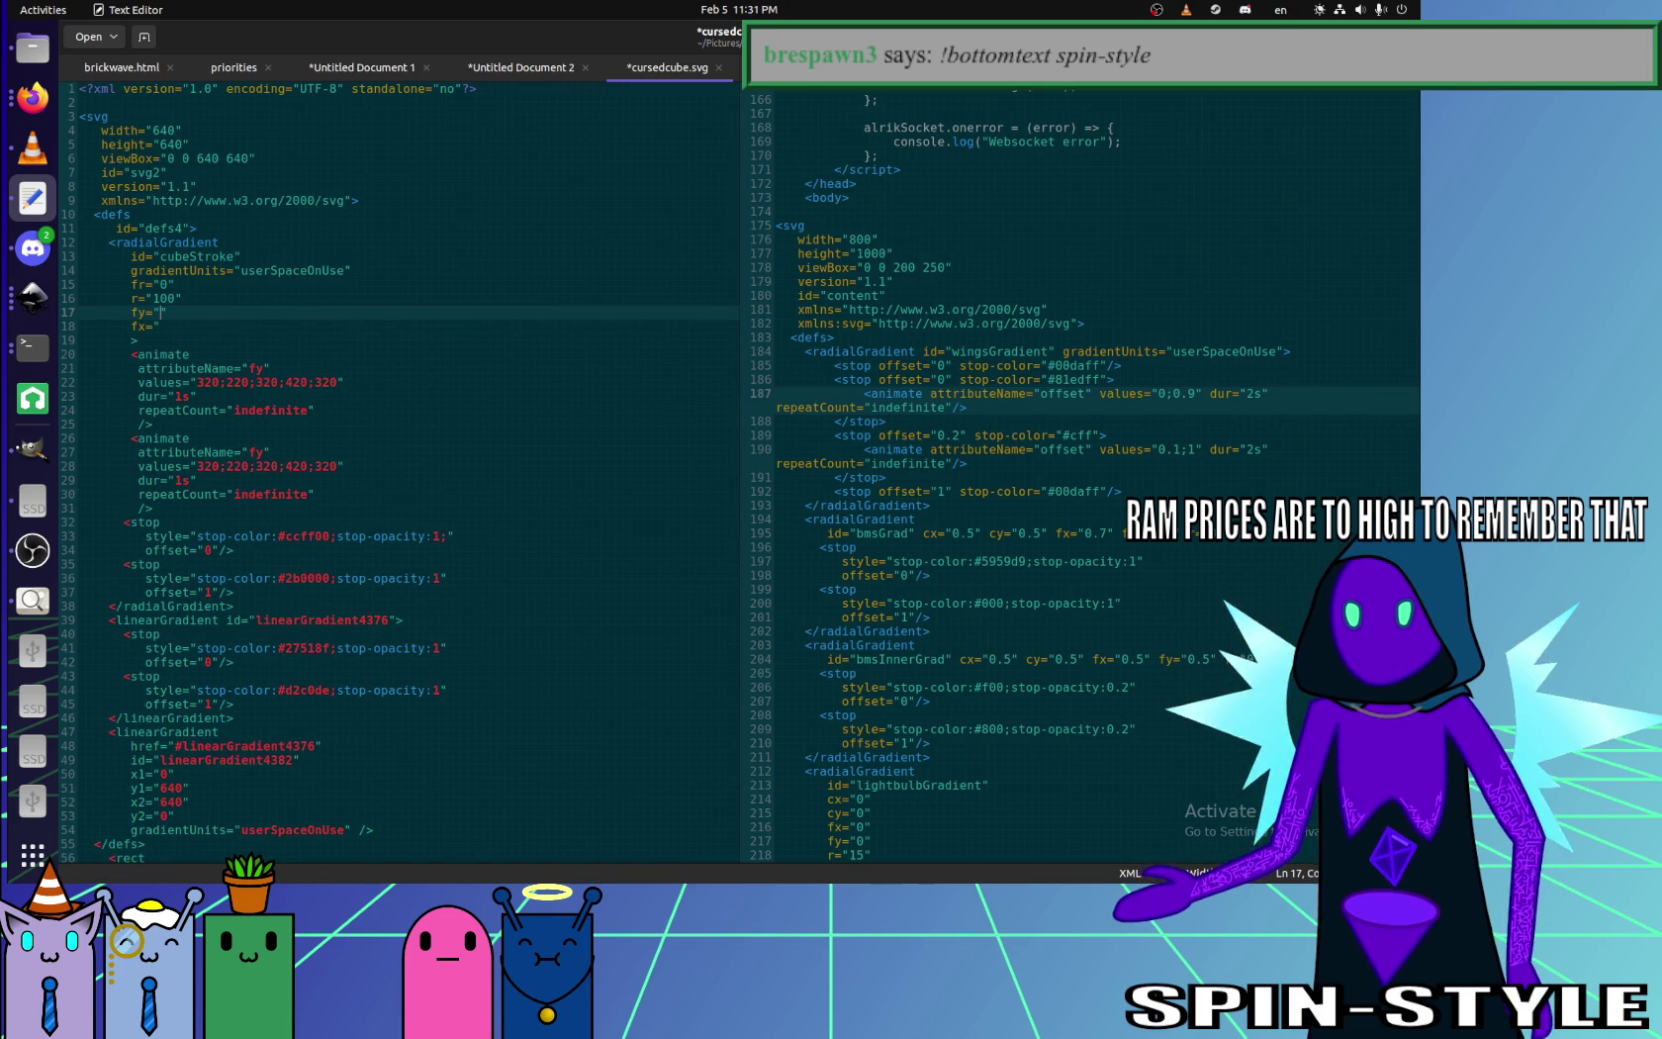
text(320)
key(Down)
text(320)
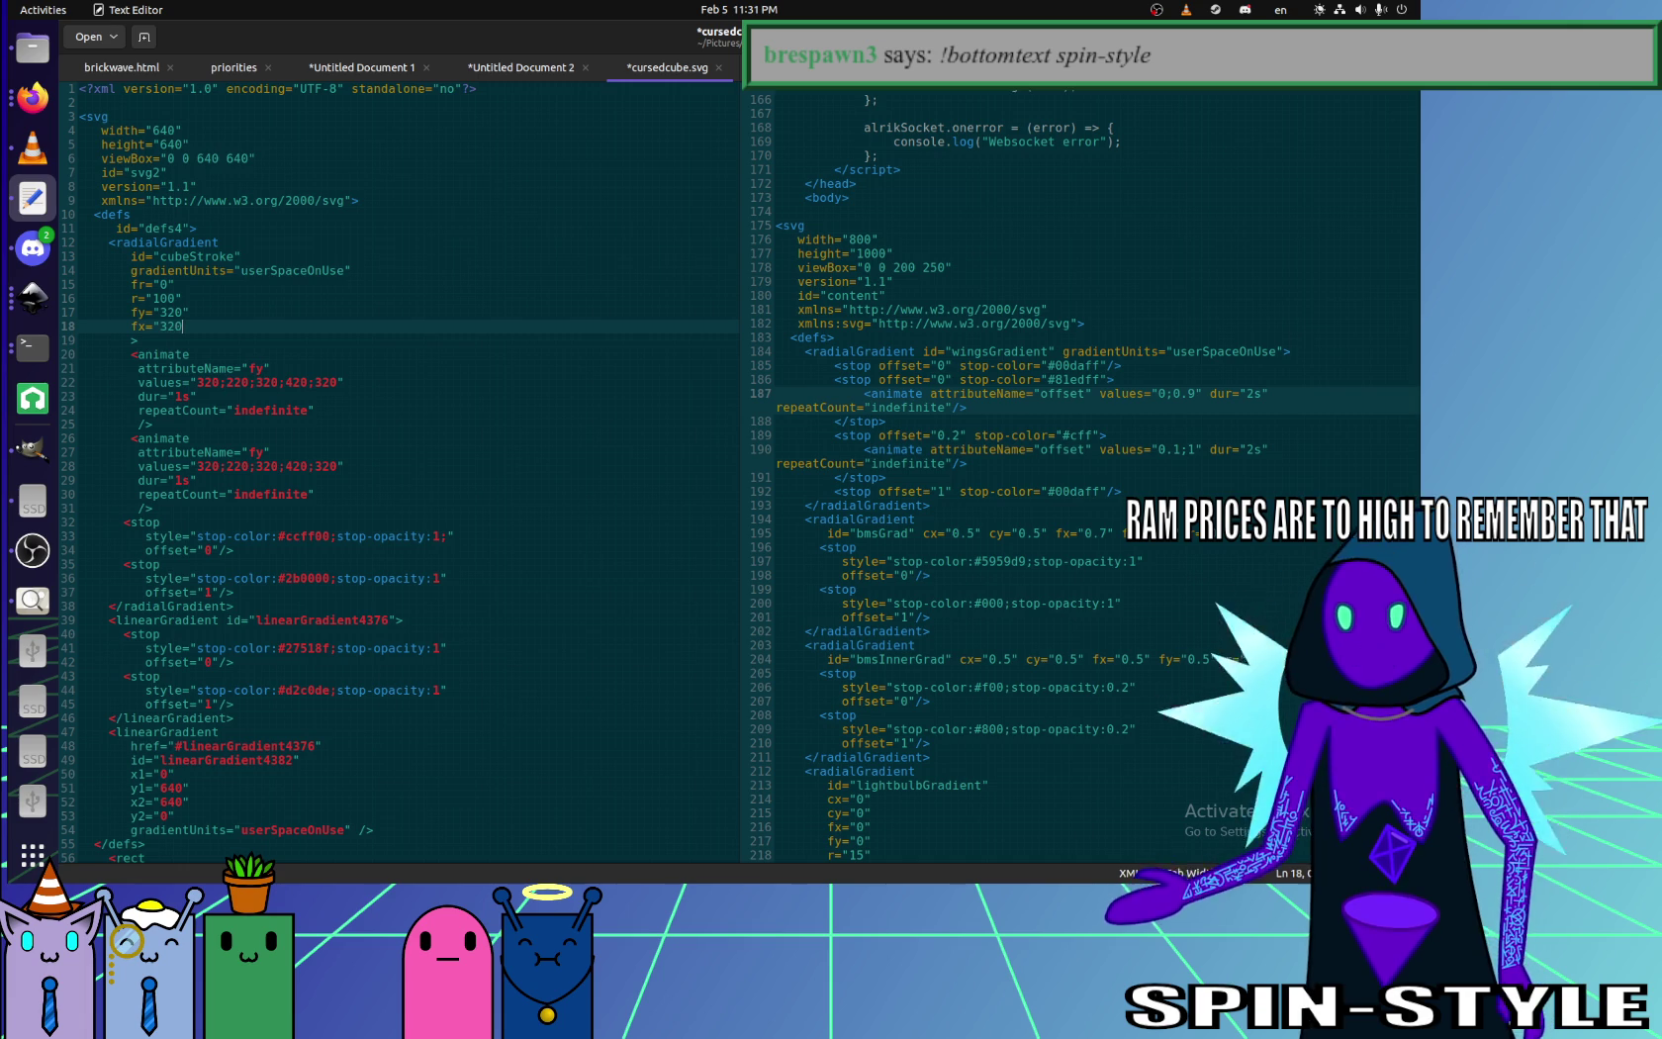
click(278, 493)
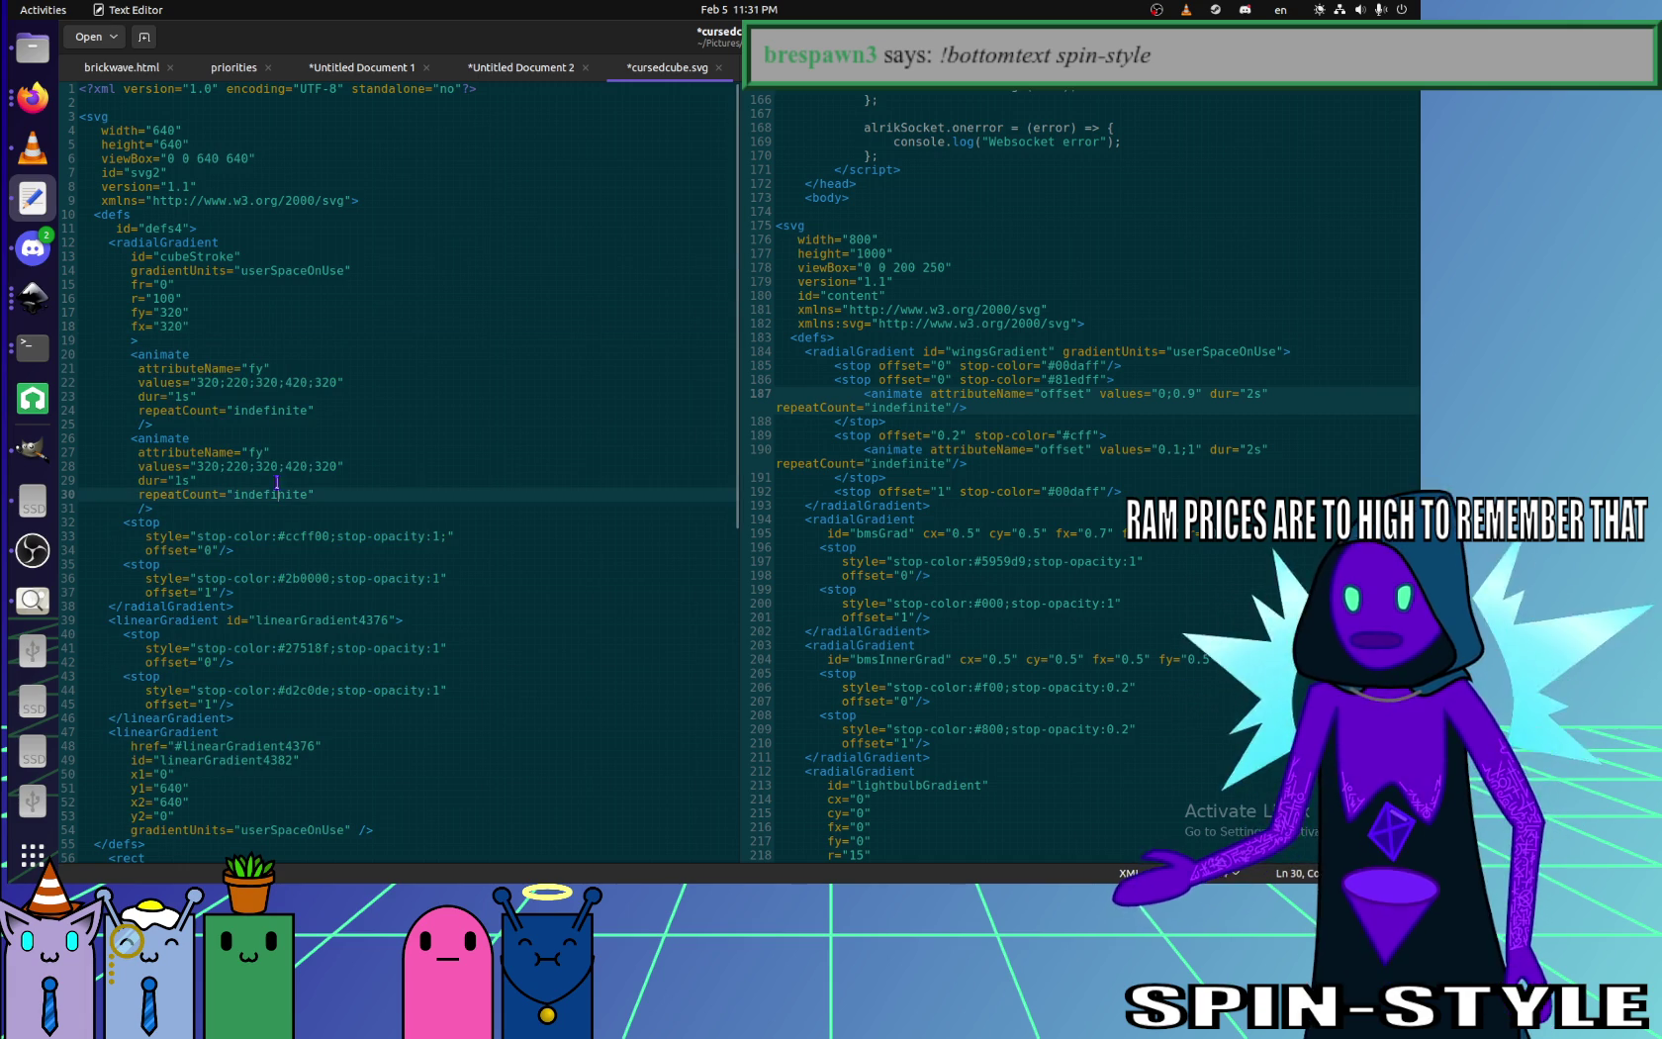
key(ctrl+s)
key(alt+Tab)
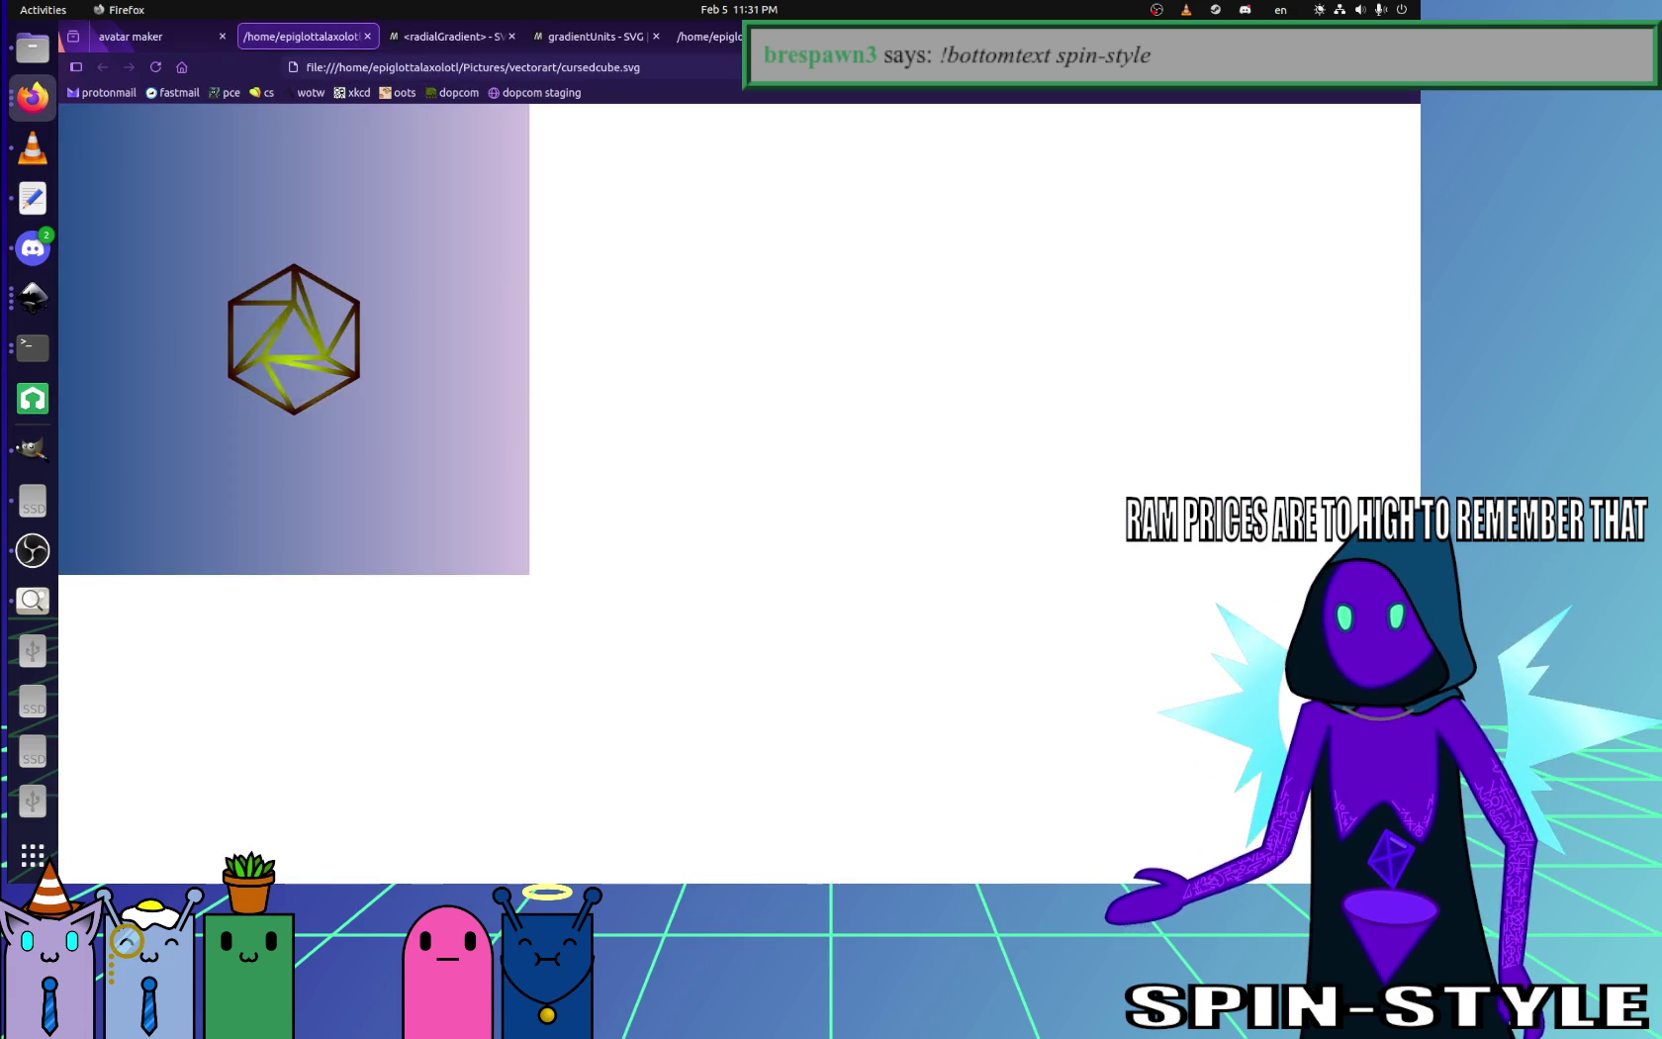
key(alt+Tab)
- Change the second animation's attributeName from fy to fx, save, and reload Firefox
click(262, 452)
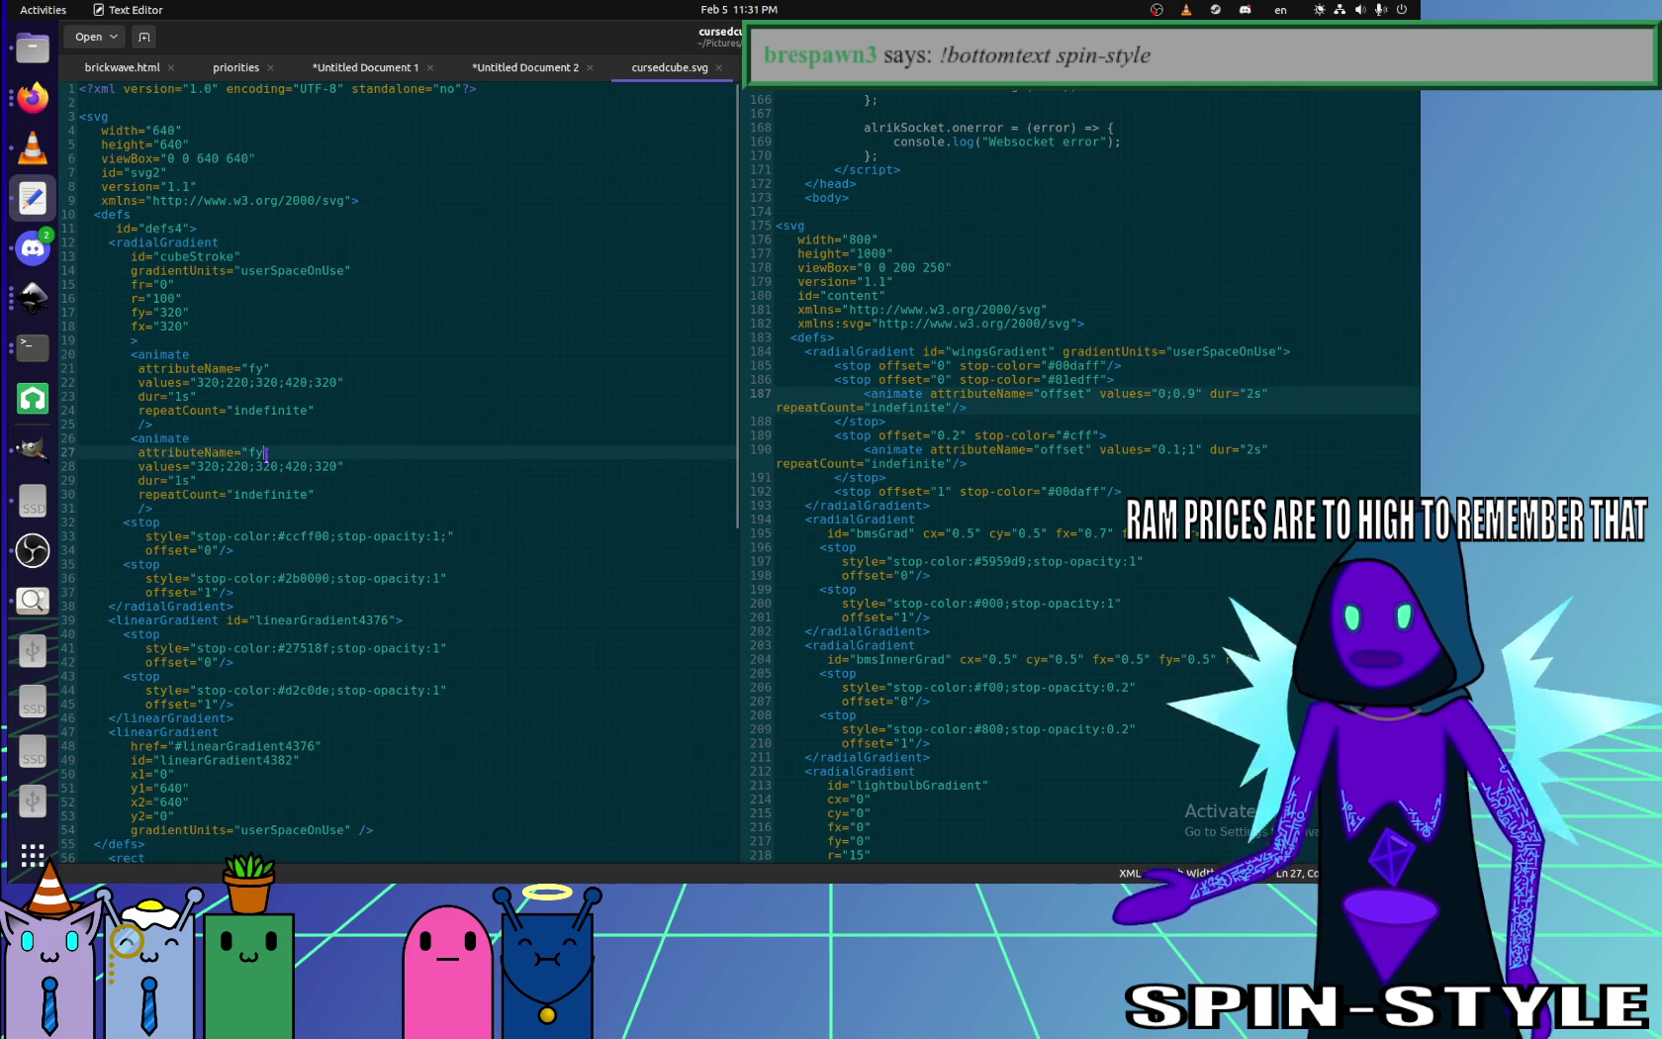
key(BackSpace)
text(x)
key(ctrl+s)
key(alt+Tab)
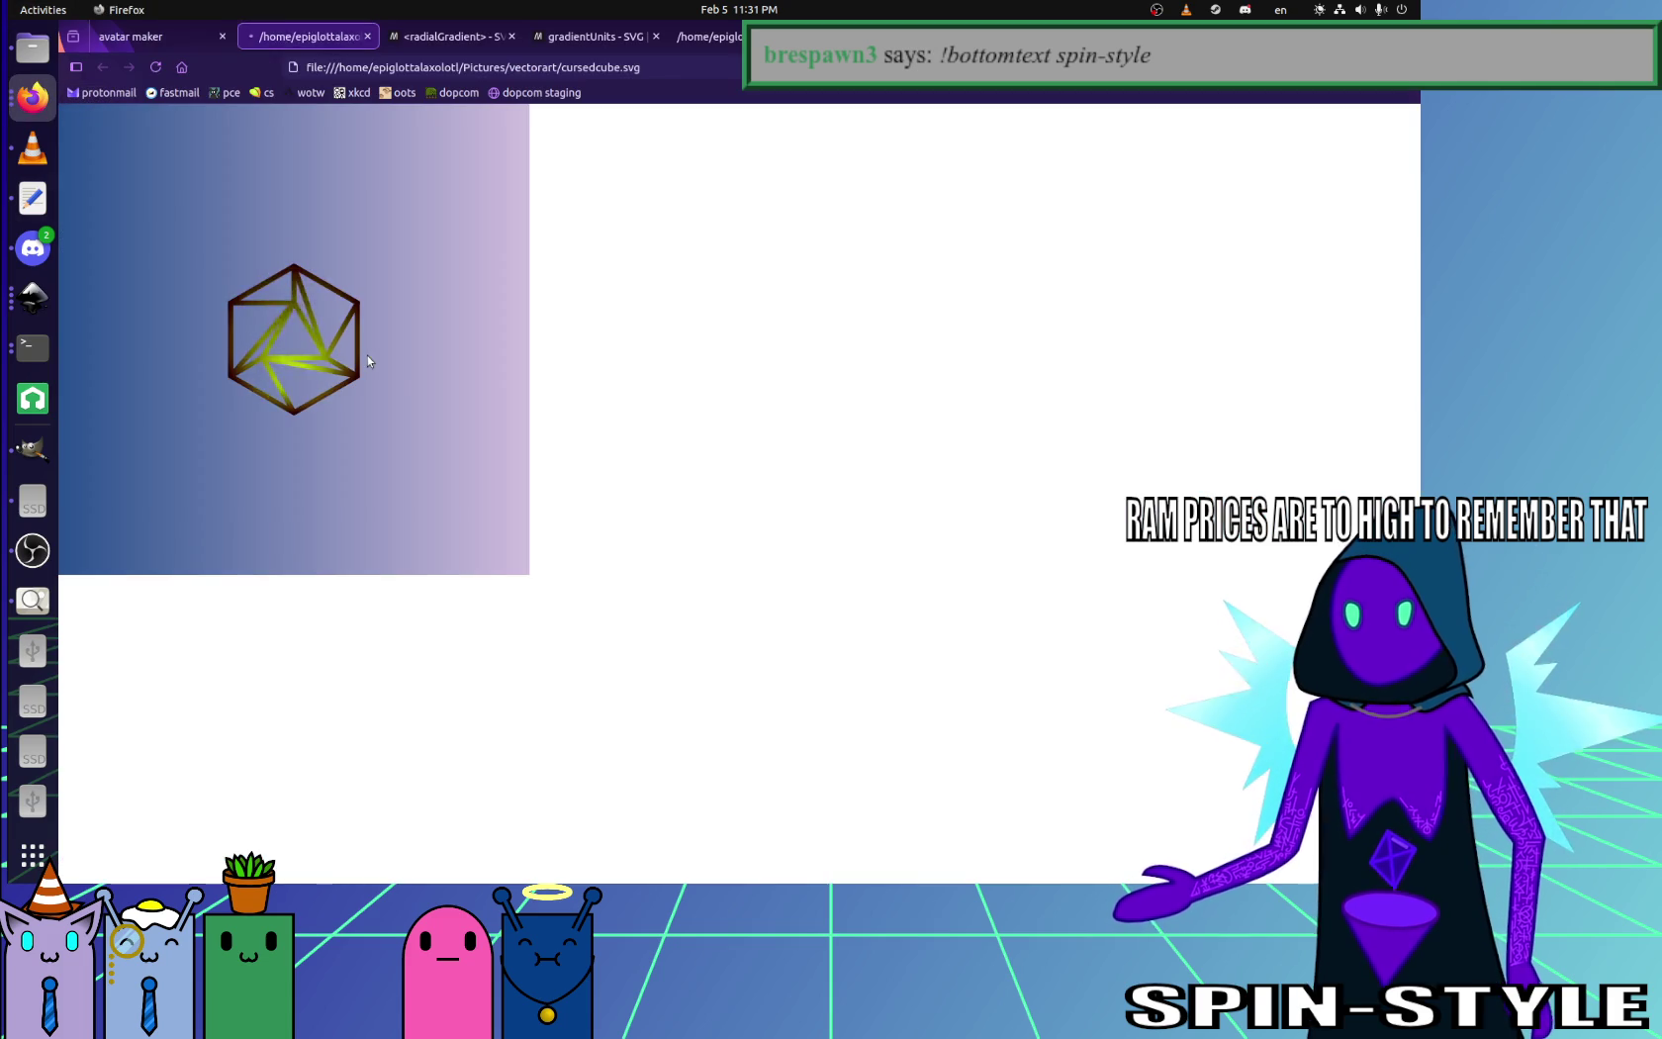
key(F5)
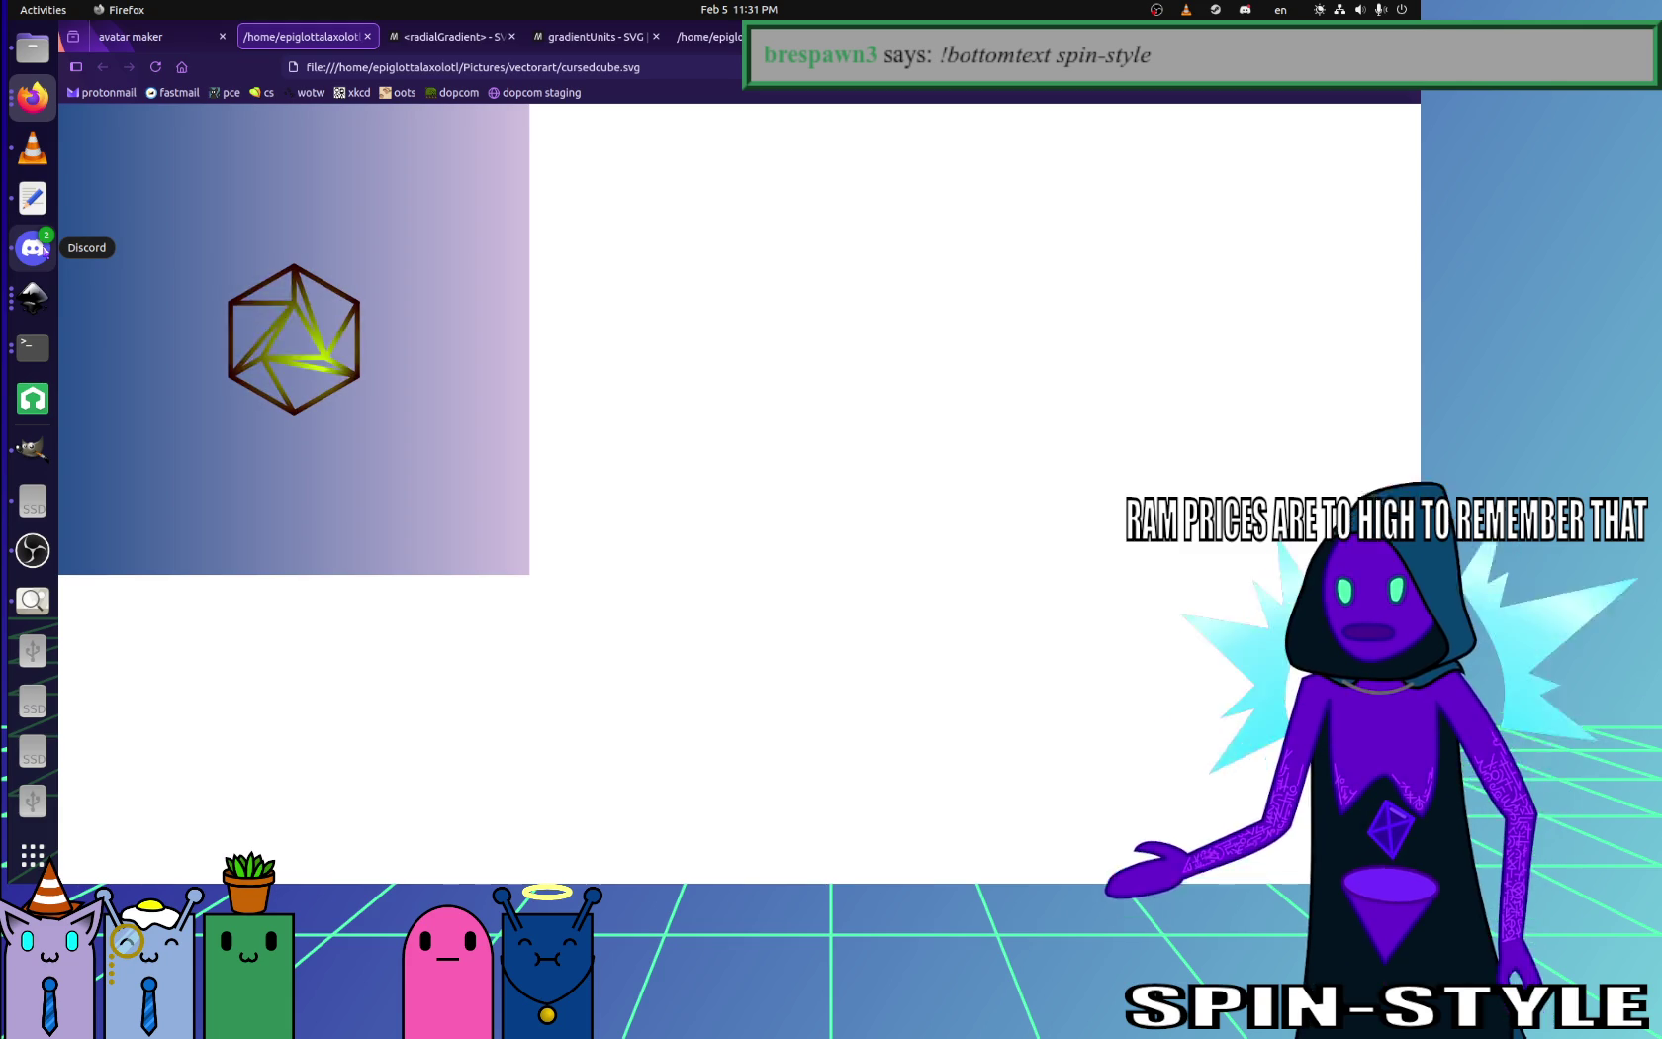
click(33, 198)
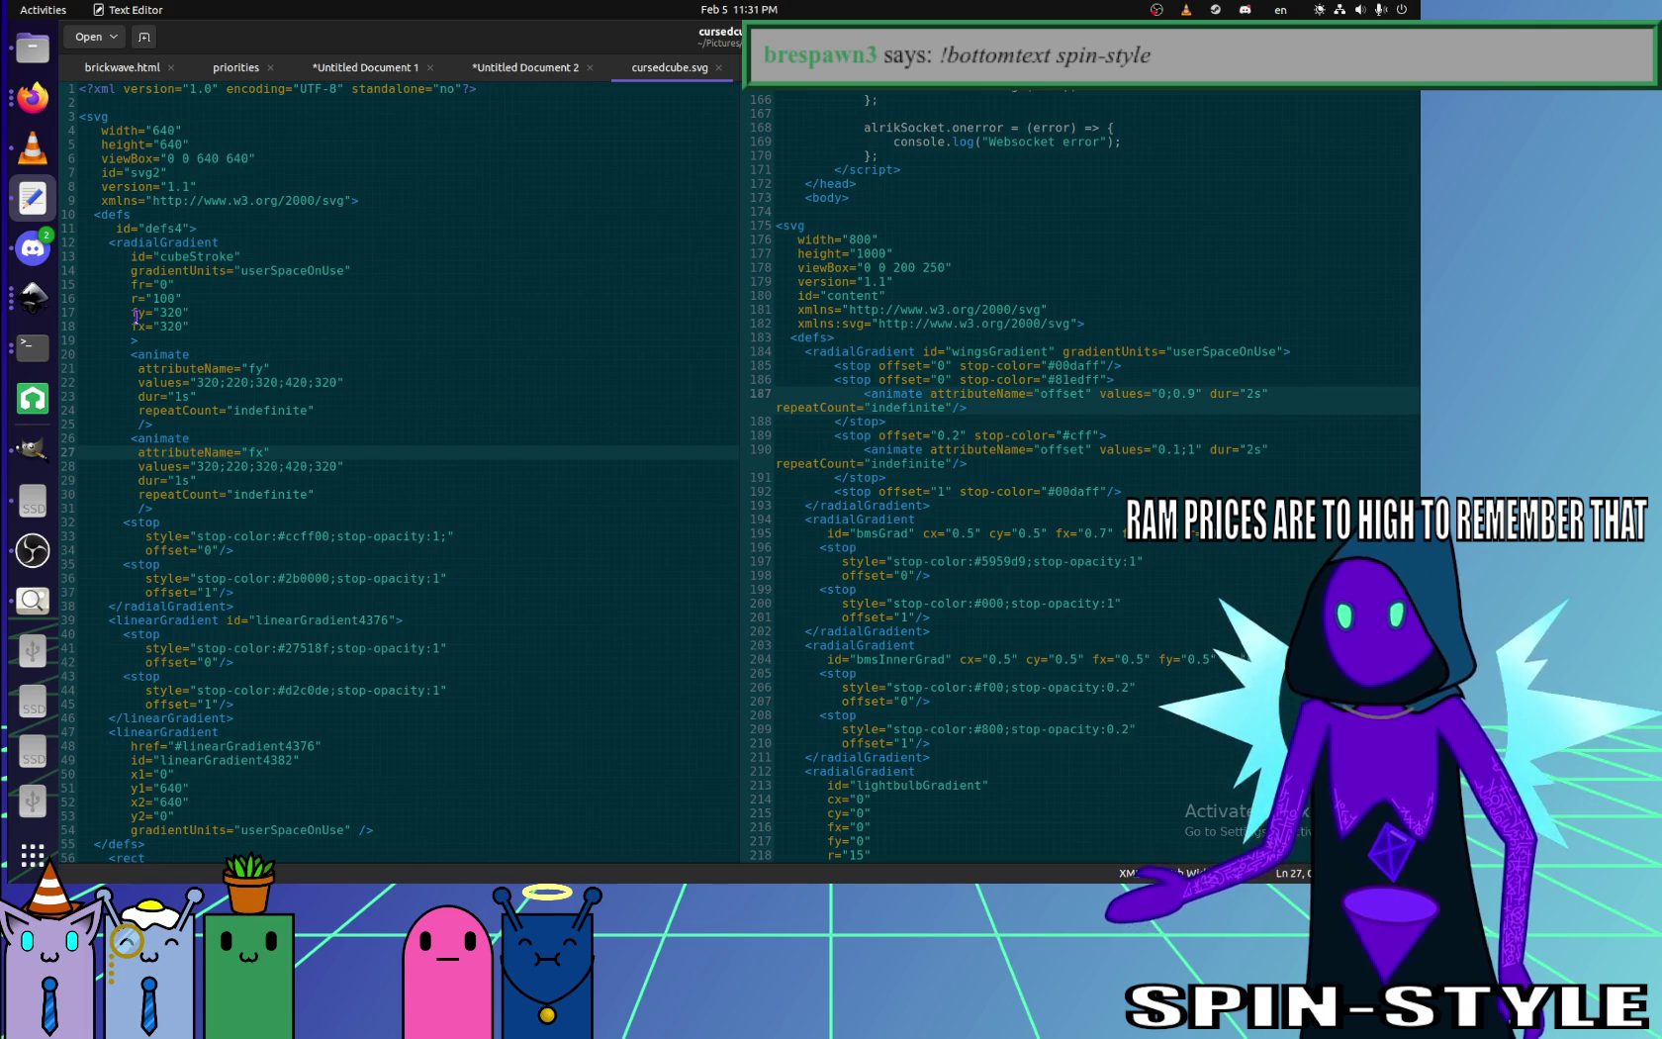
click(210, 382)
- Prefix the fx values with 220; so they cycle 220;320;420;320;220, then preview the cube
click(206, 466)
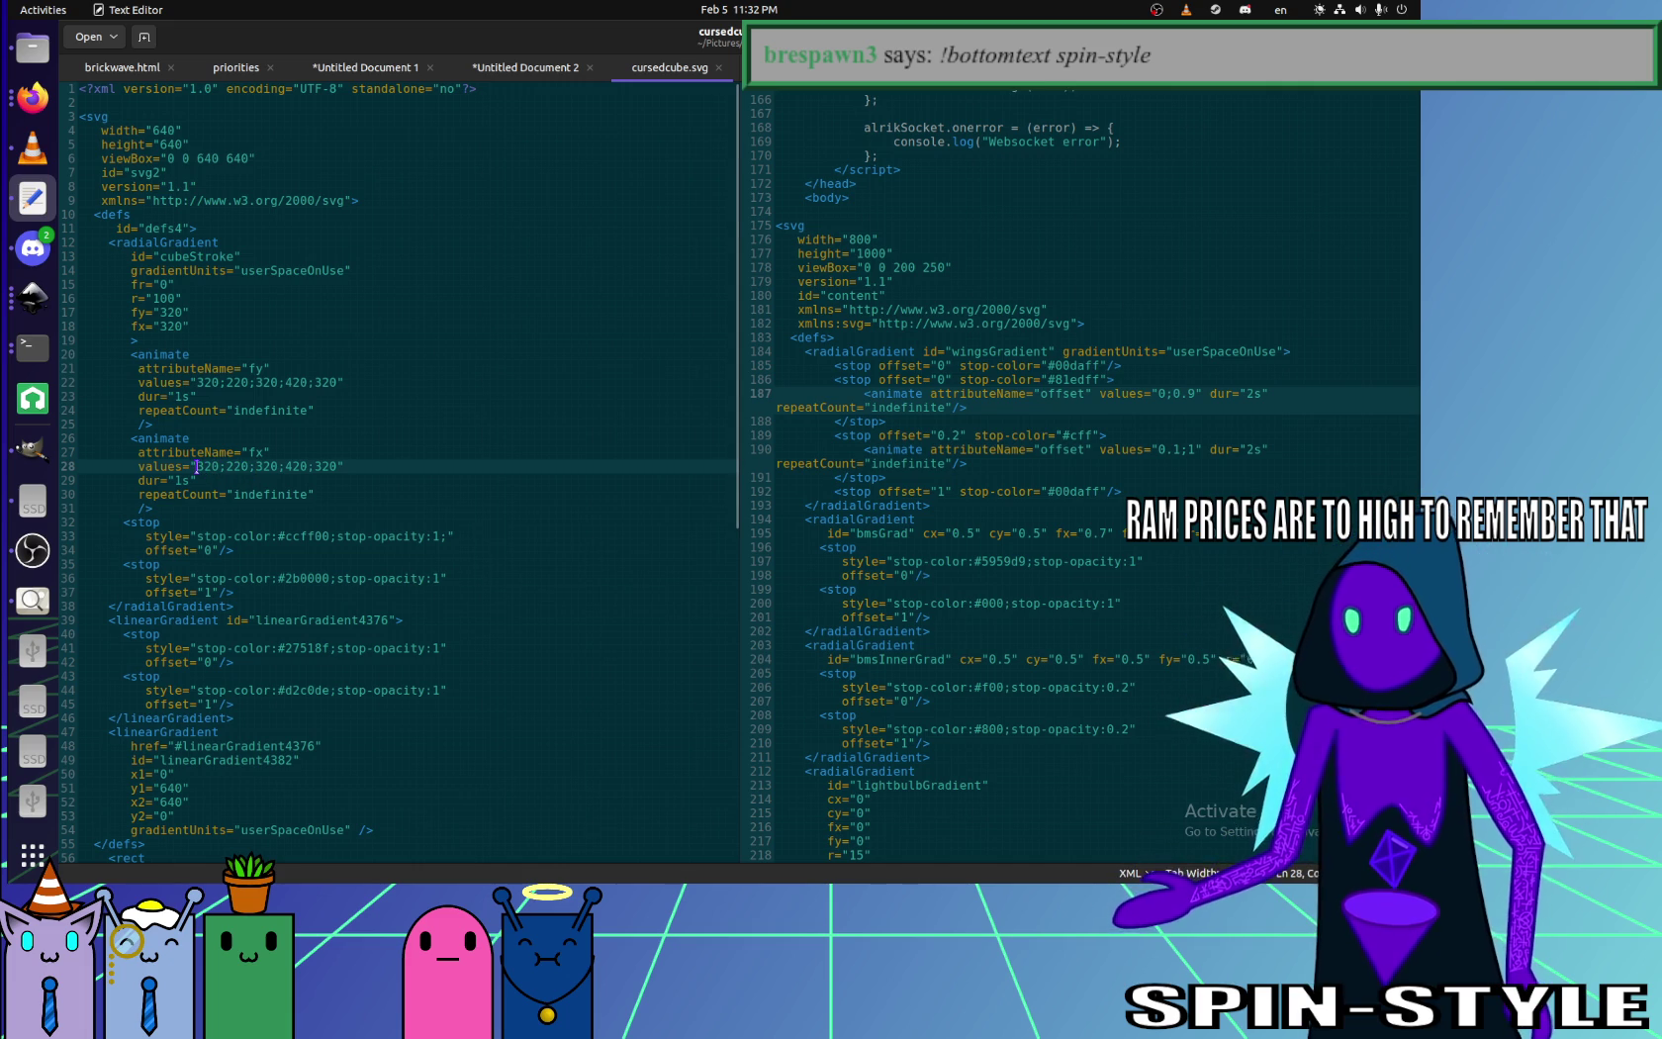
text(220;)
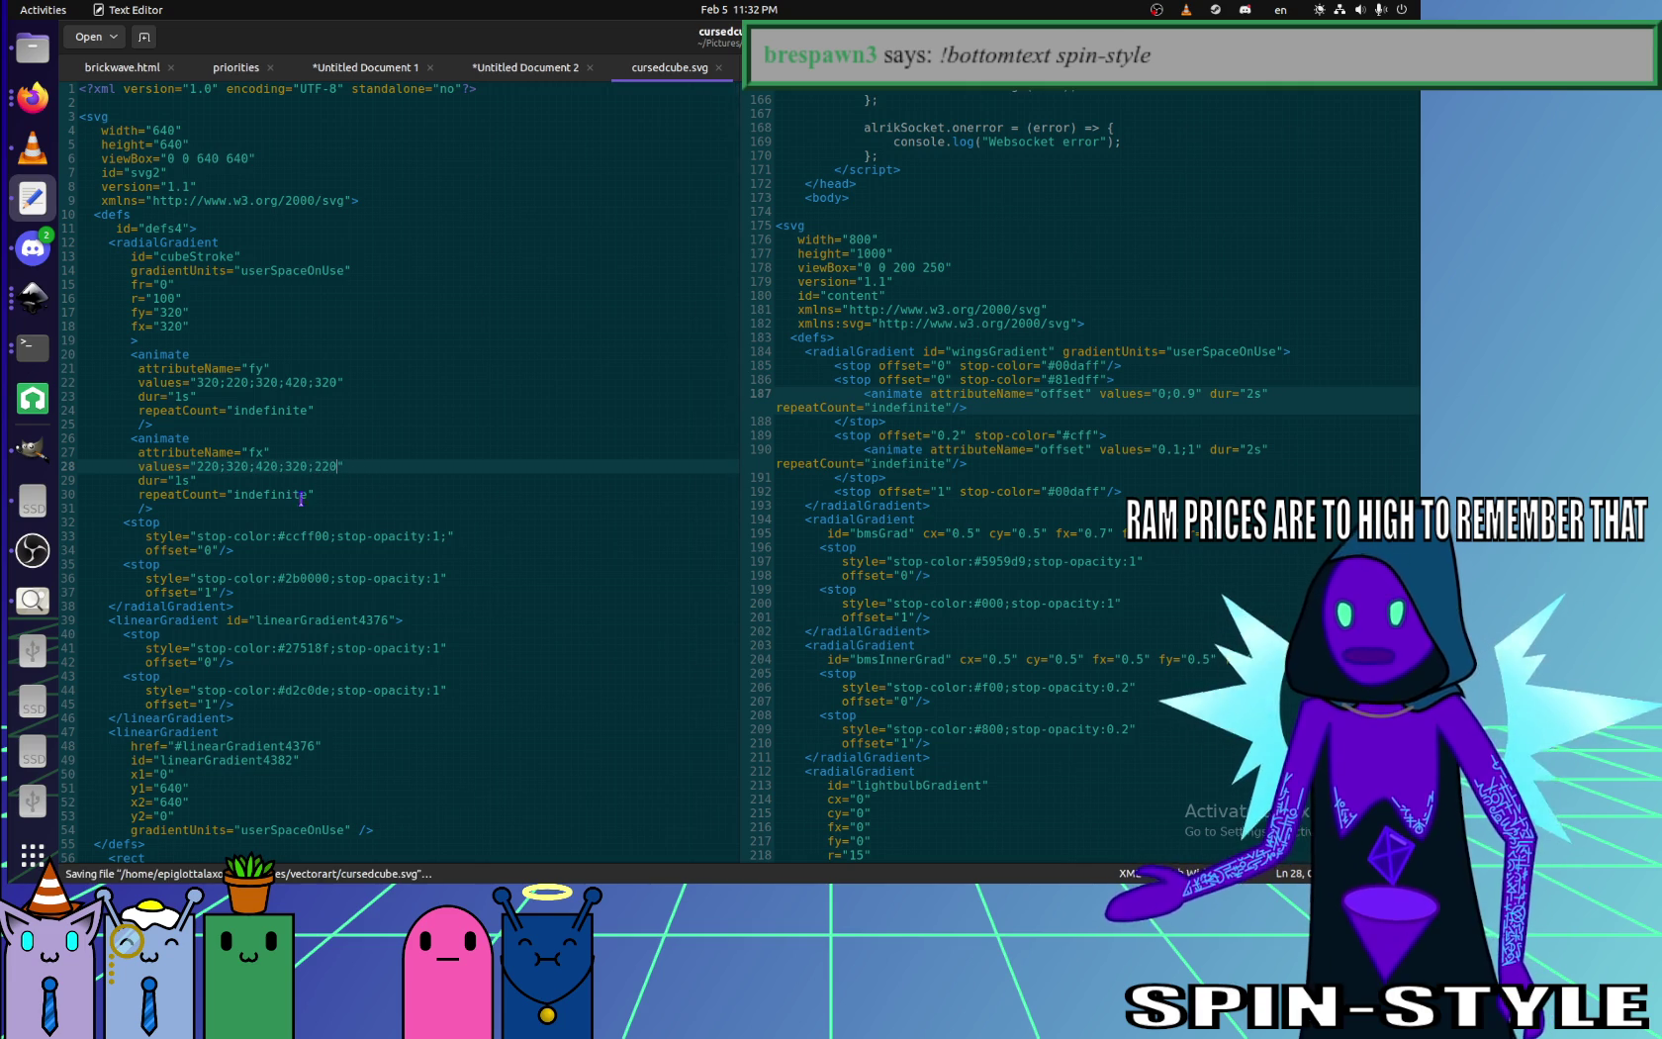
click(32, 96)
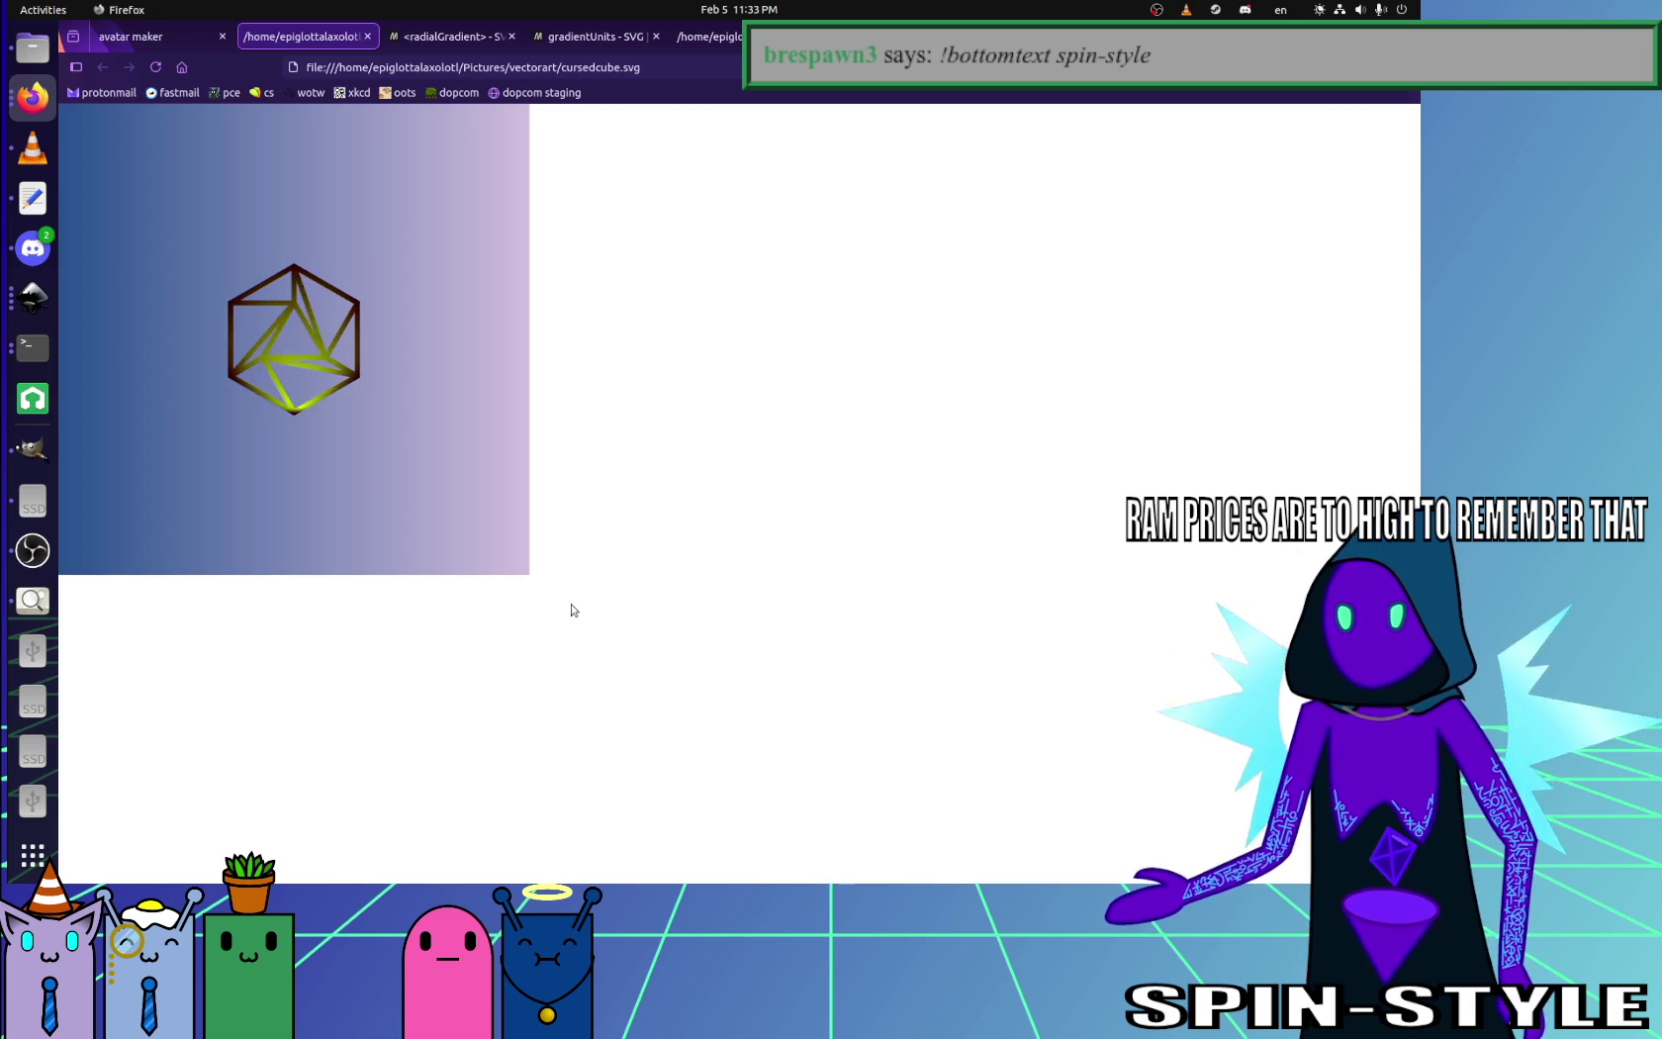
click(33, 199)
- Change the gradient radius on line 16 to 150, save, and check the cube in Firefox
click(169, 299)
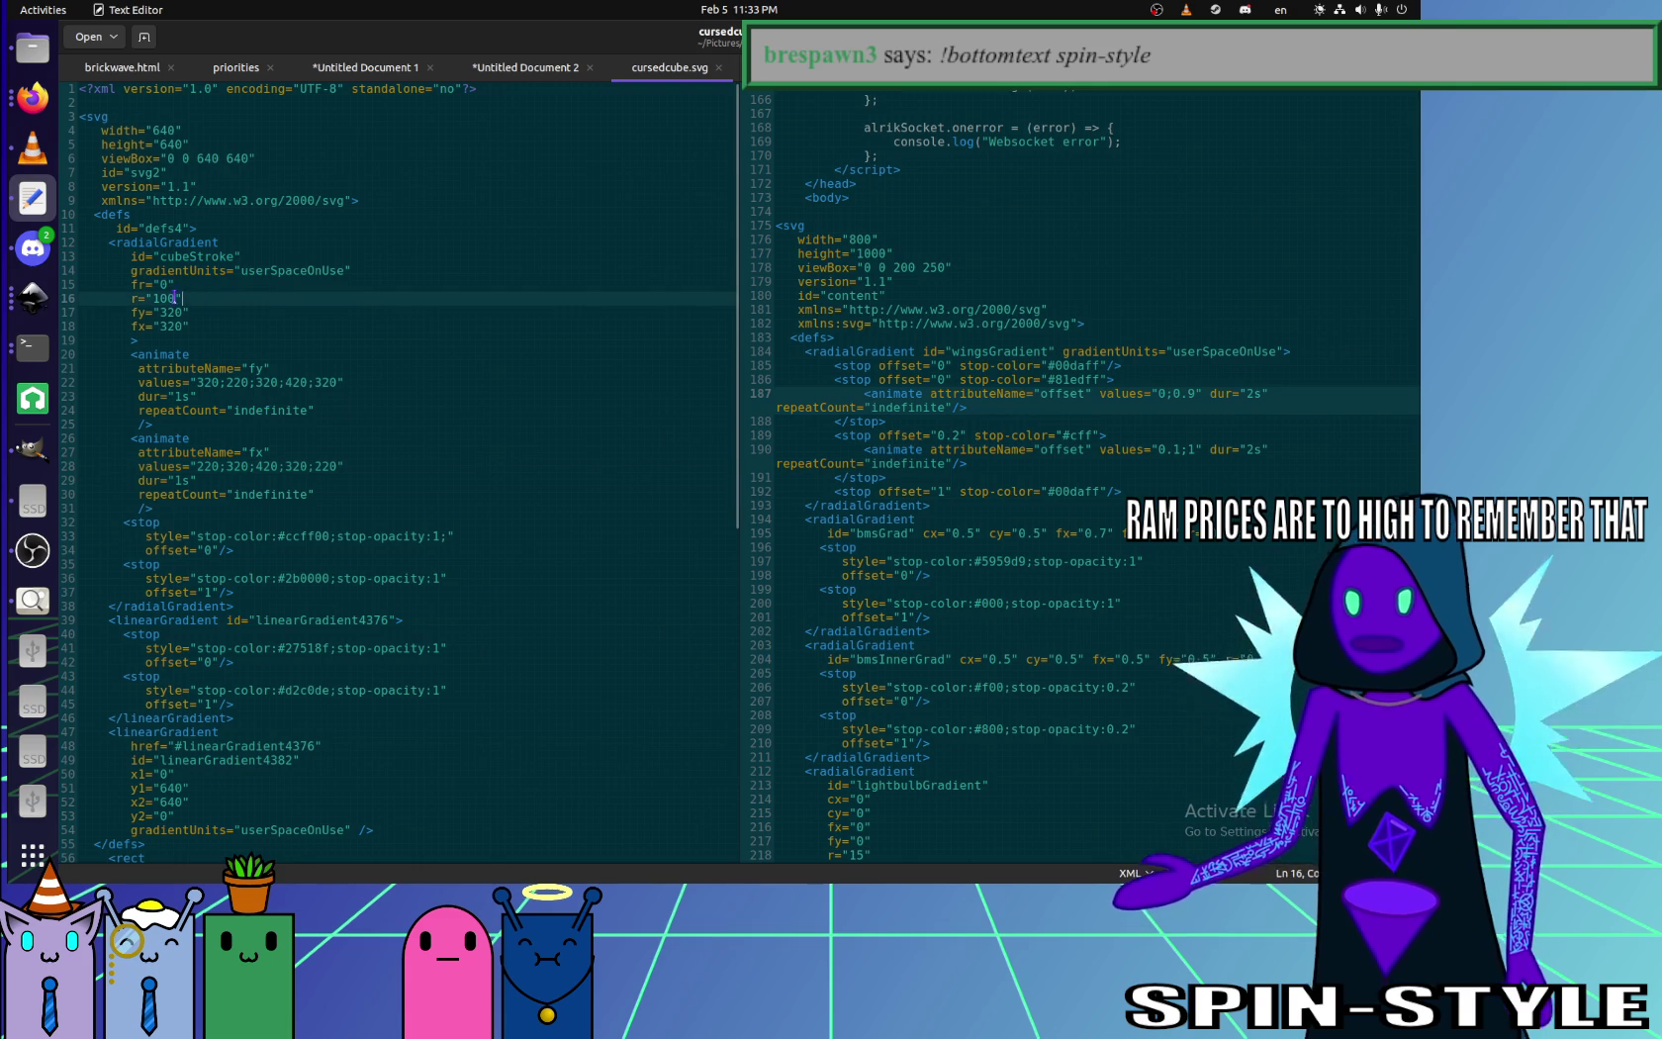
key(BackSpace)
text(2)
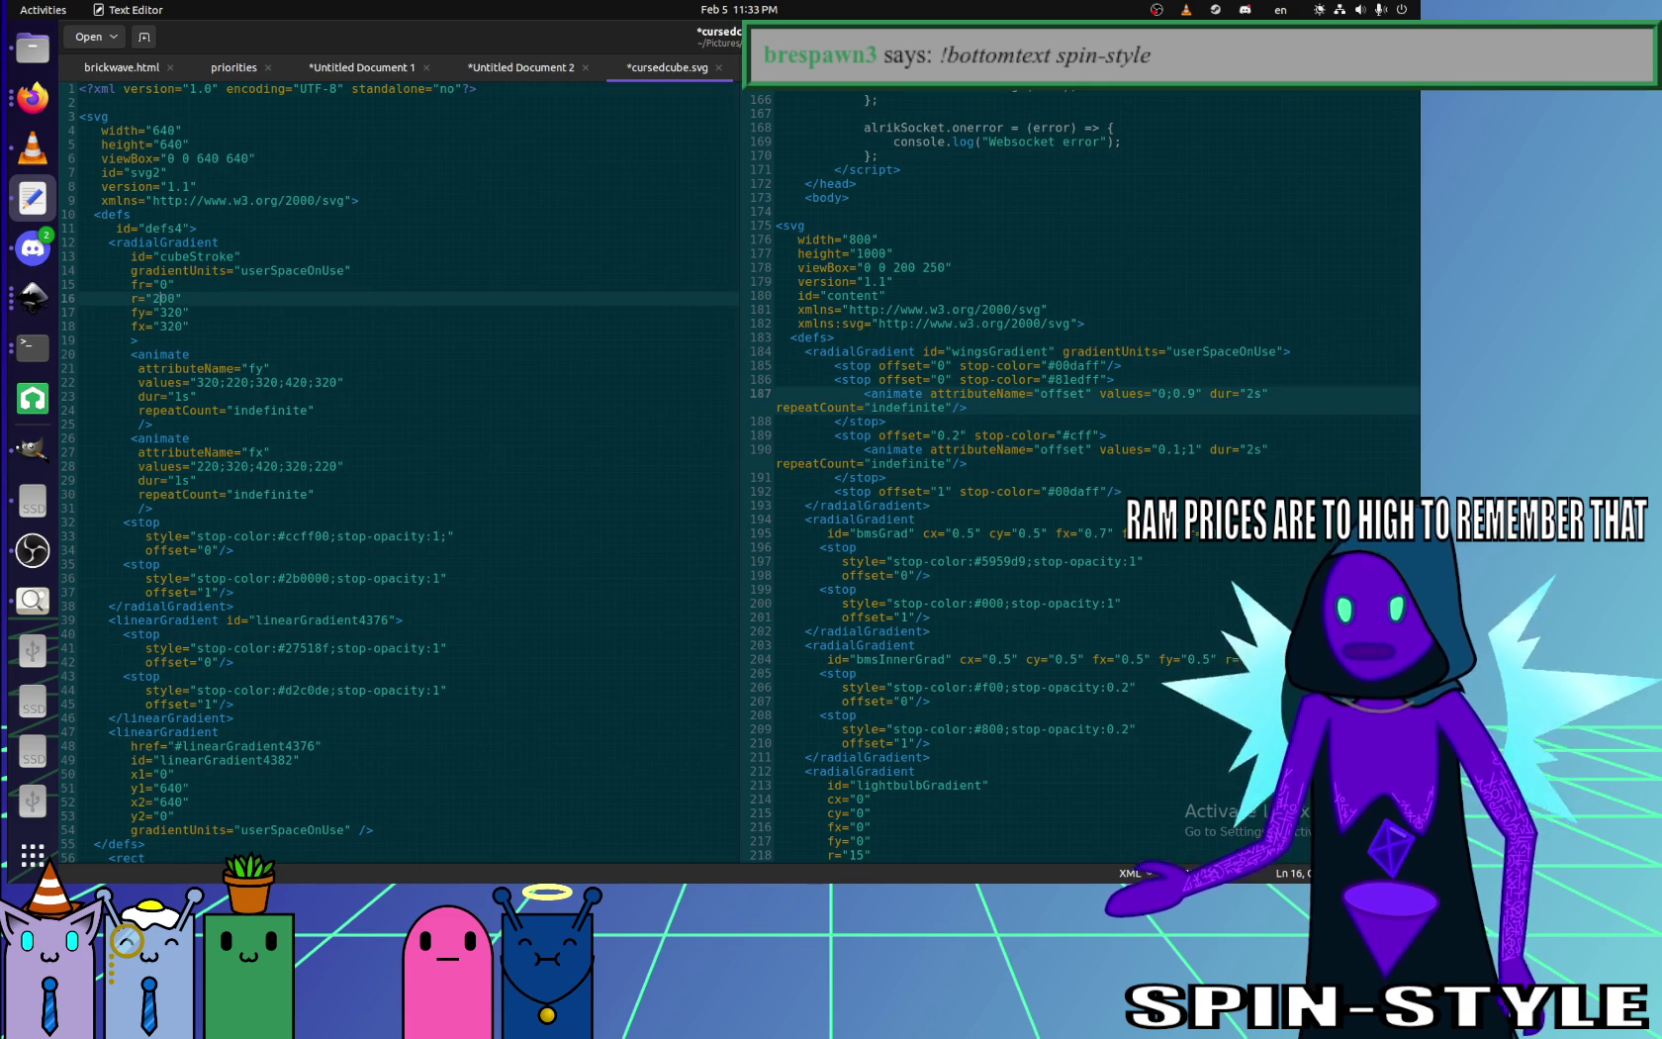
key(ctrl+s)
key(alt+Tab)
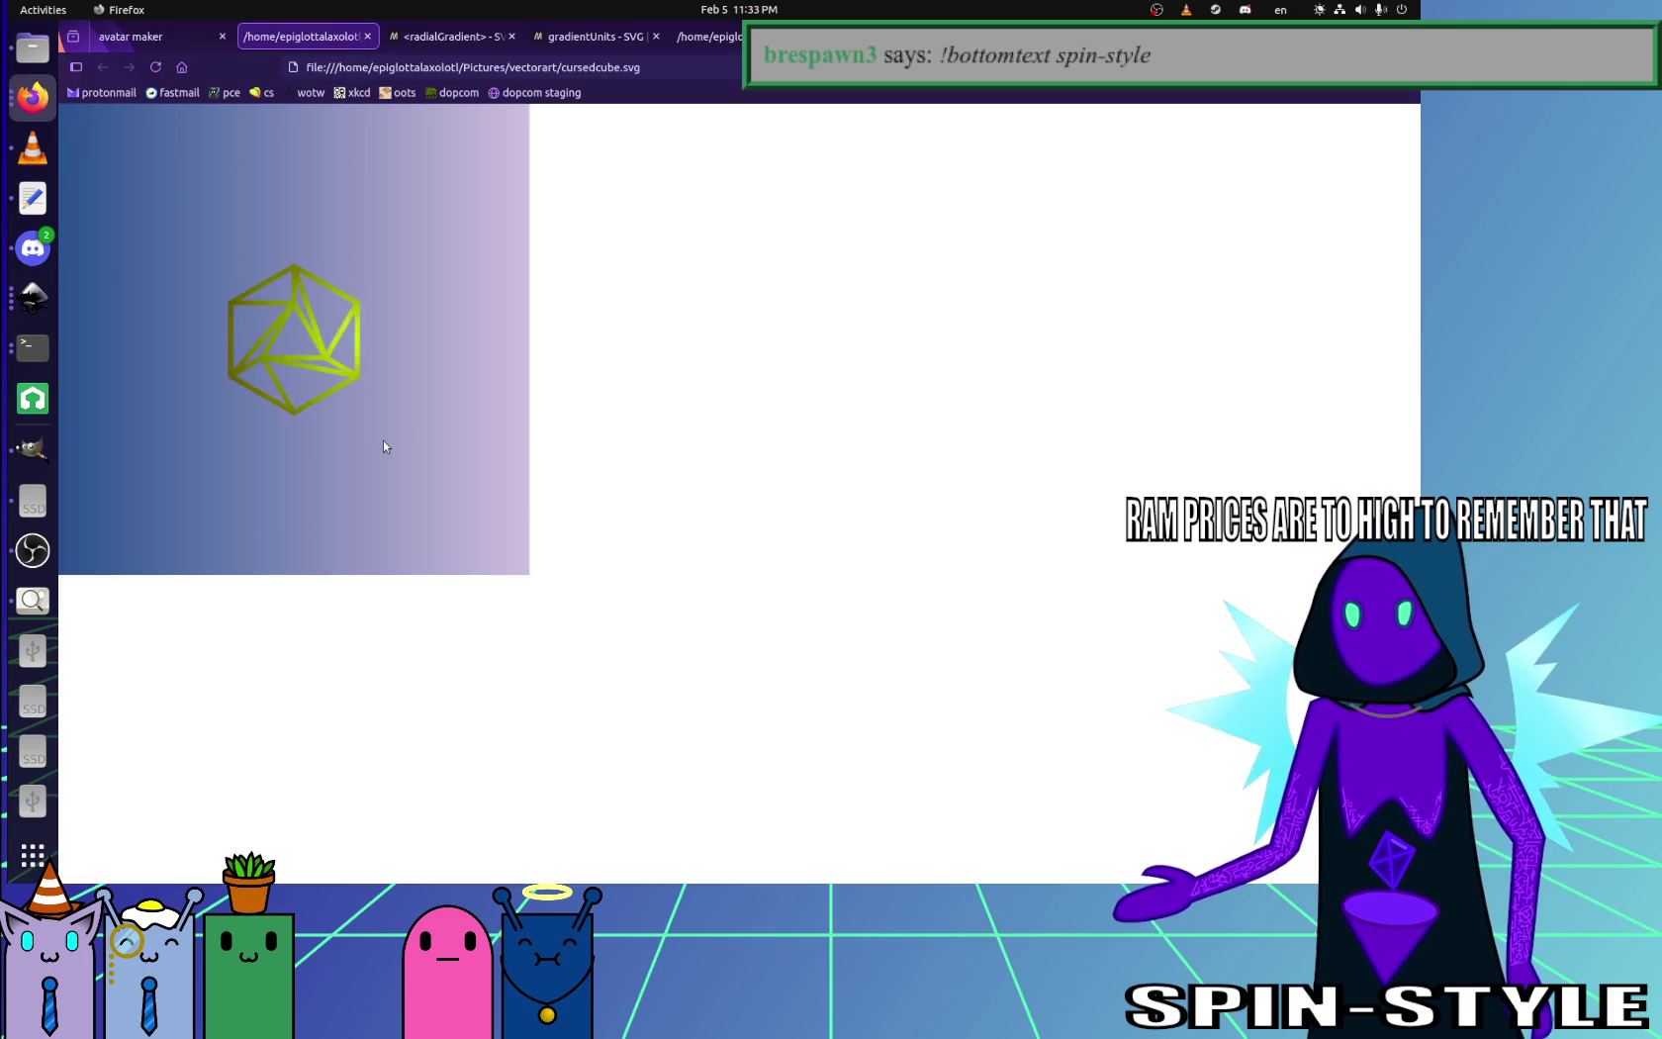
key(alt+Tab)
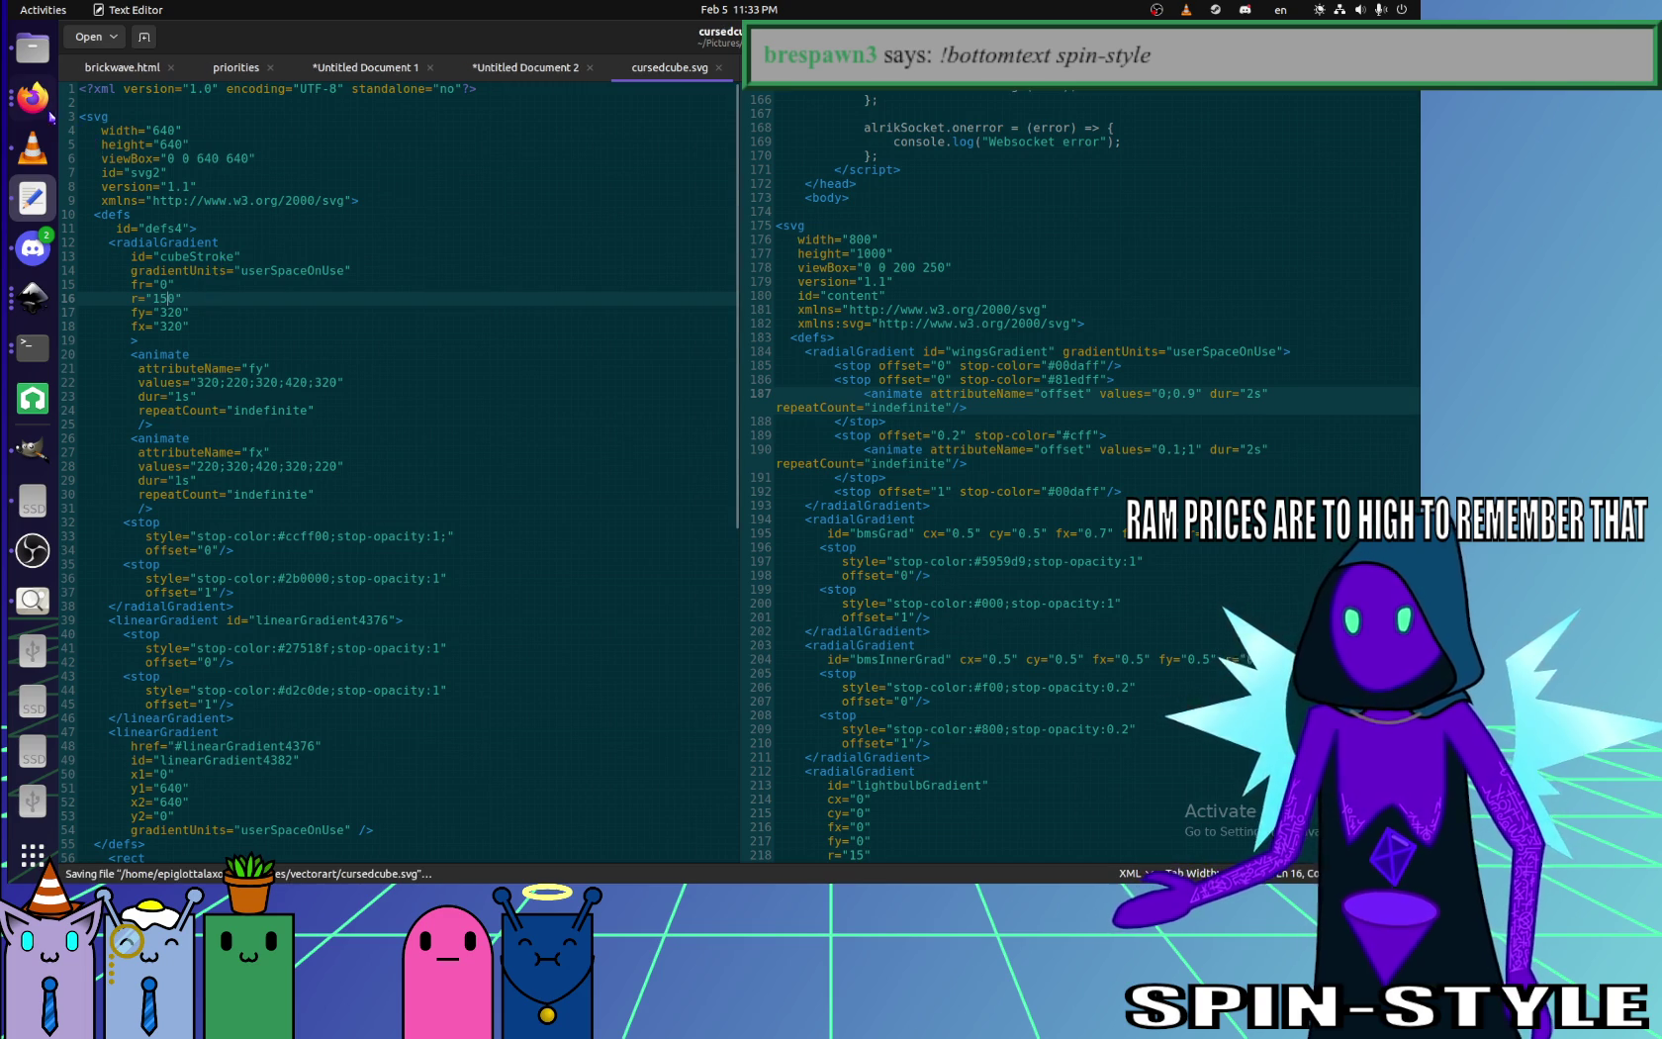
key(alt+Tab)
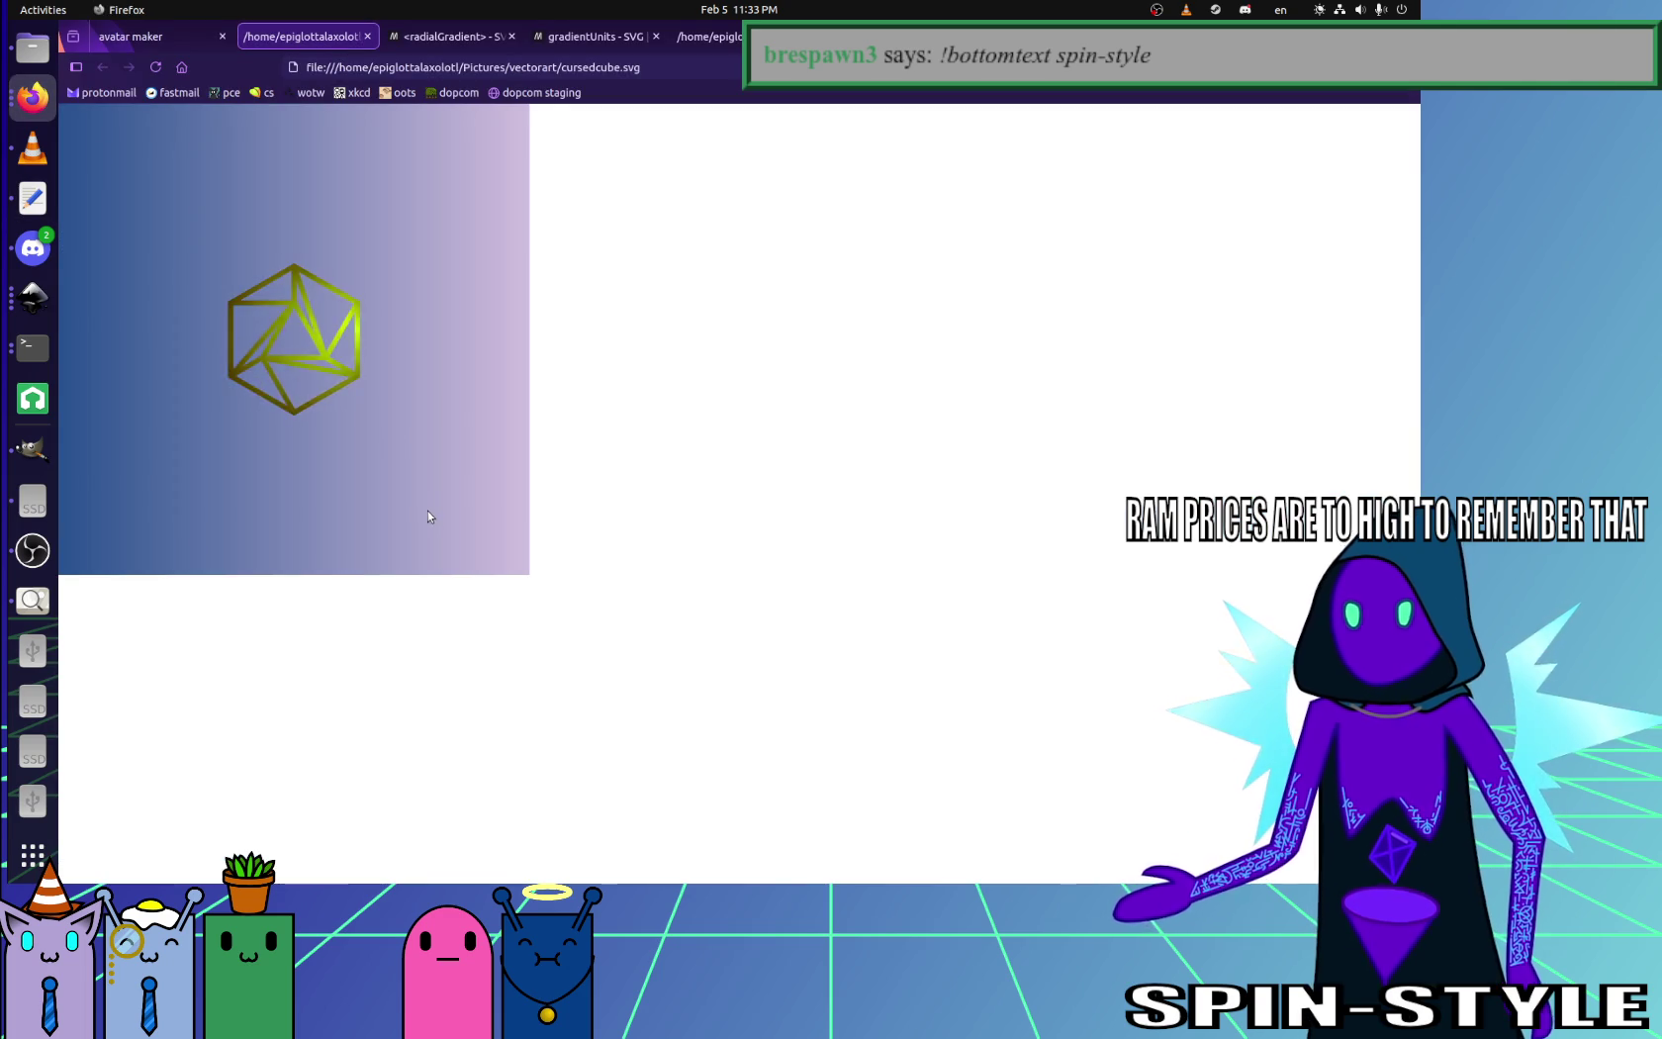
key(alt+Tab)
- Widen the fy values to 320;170;320;470;320, save, and preview in Firefox
click(199, 381)
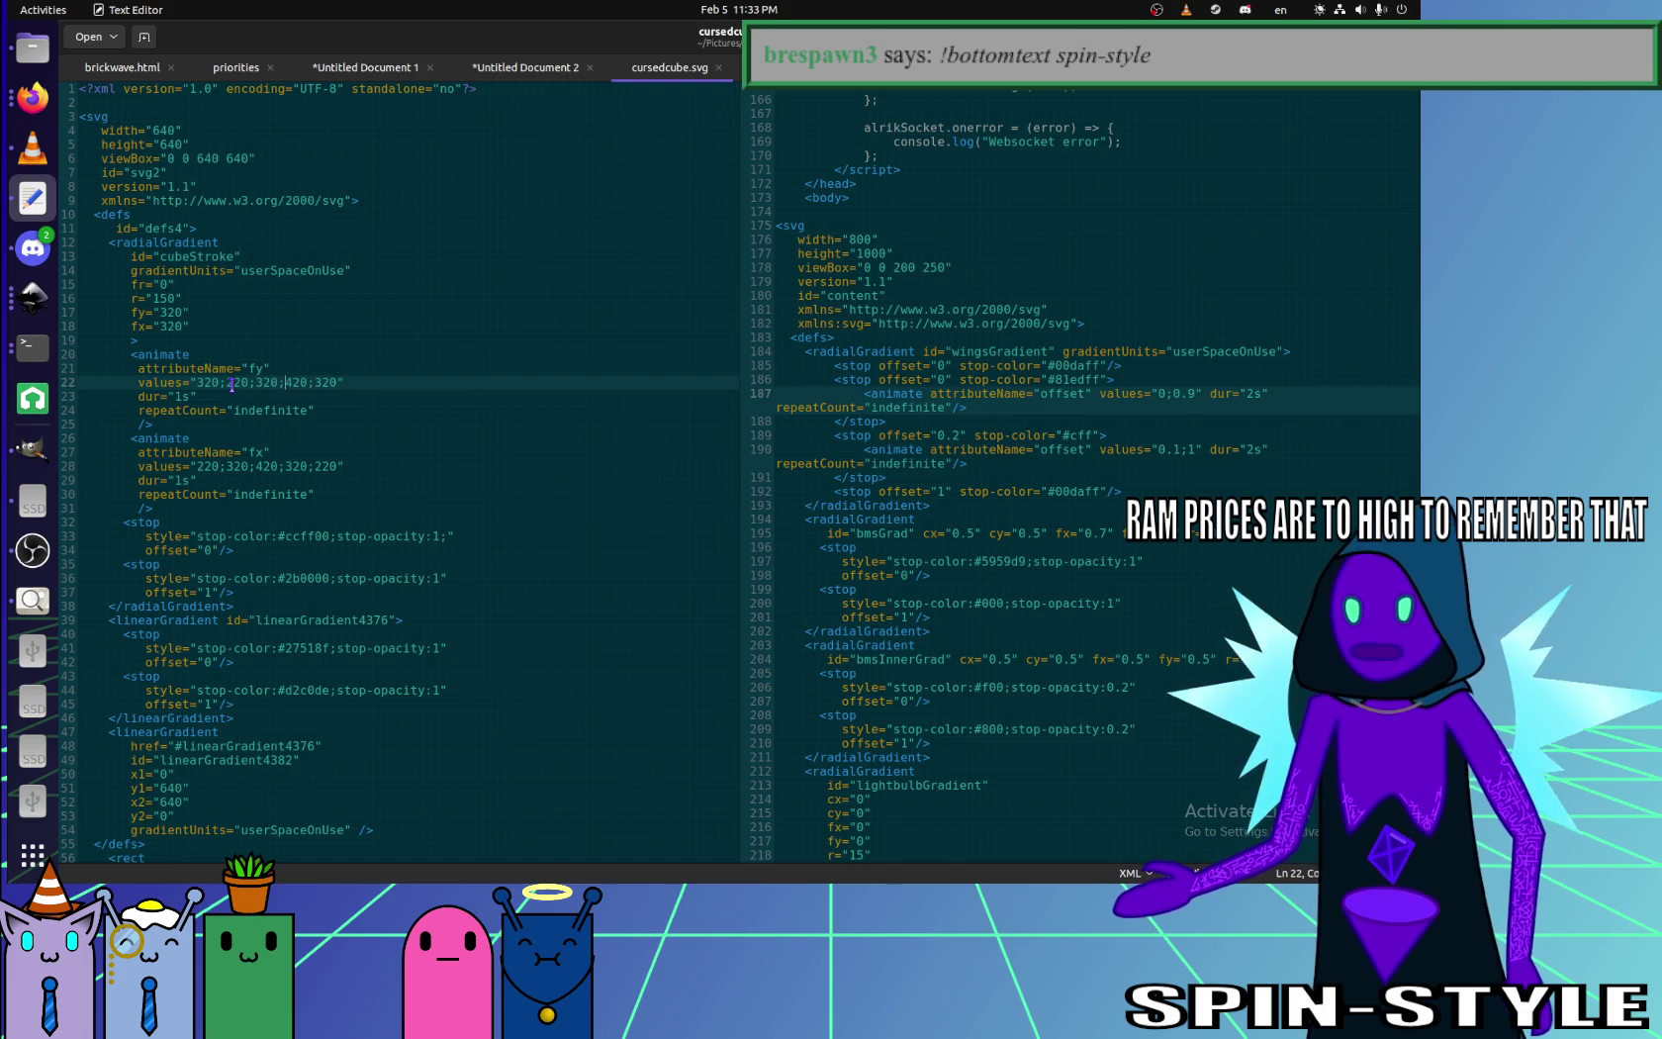
key(Delete)
text(7)
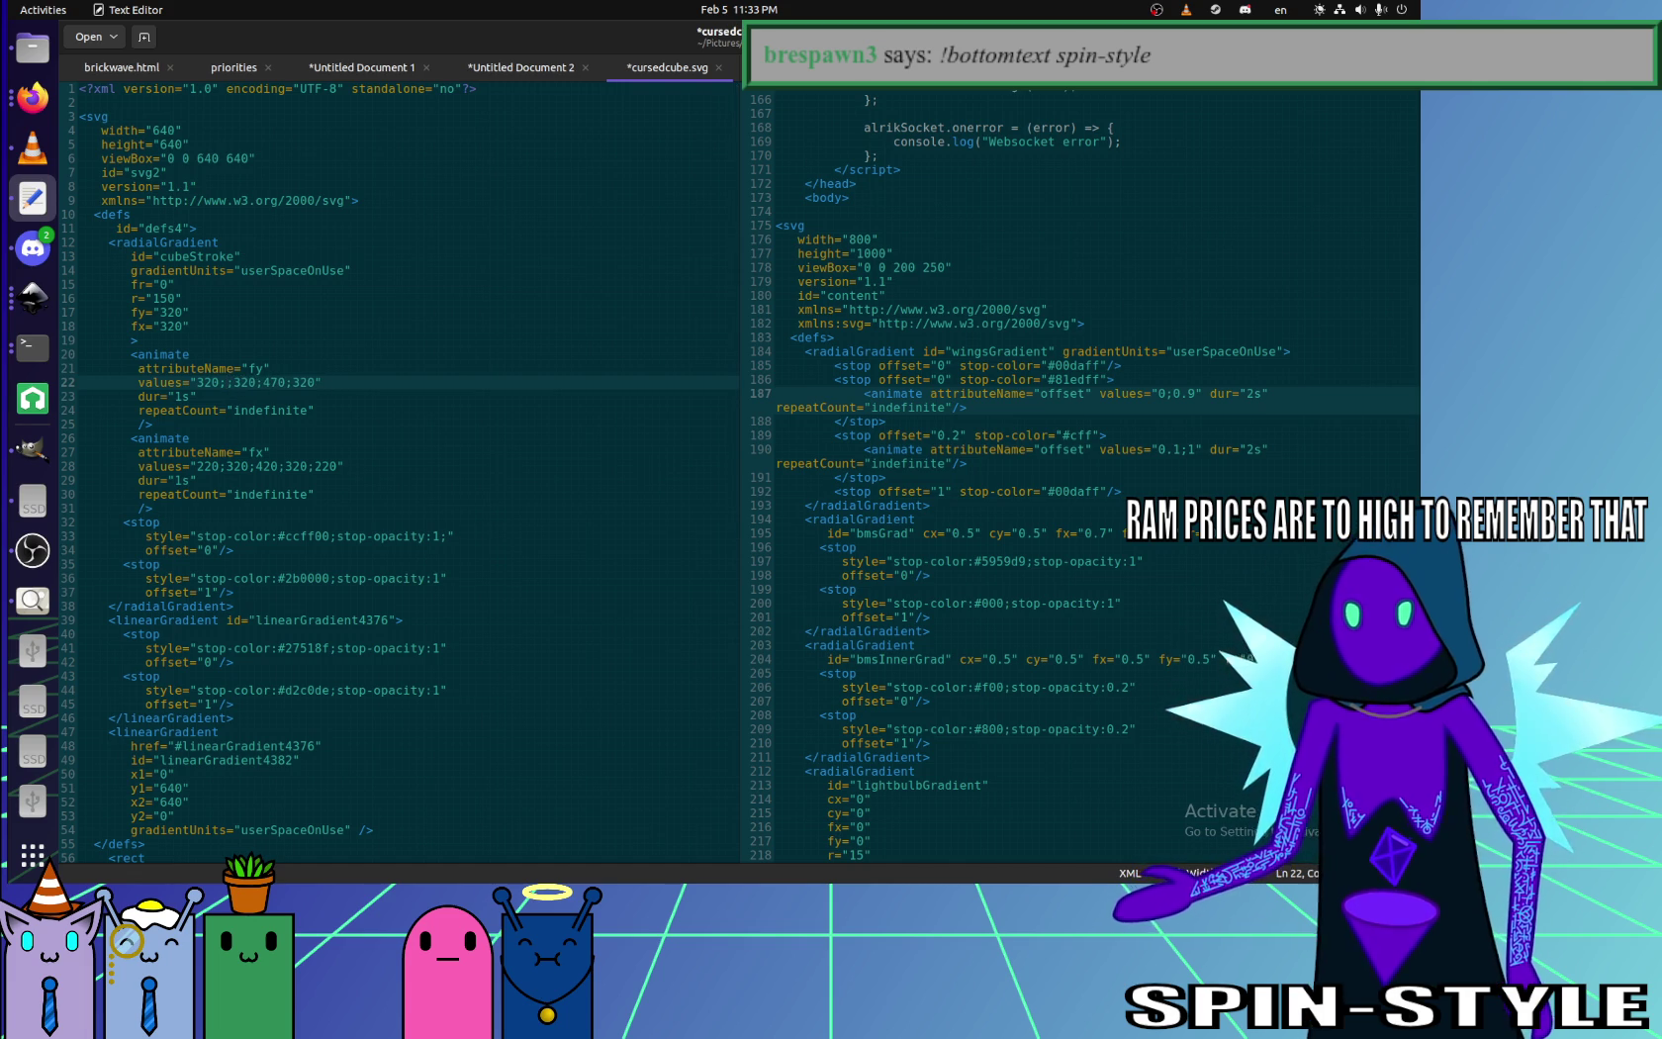
text(0)
key(ctrl+s)
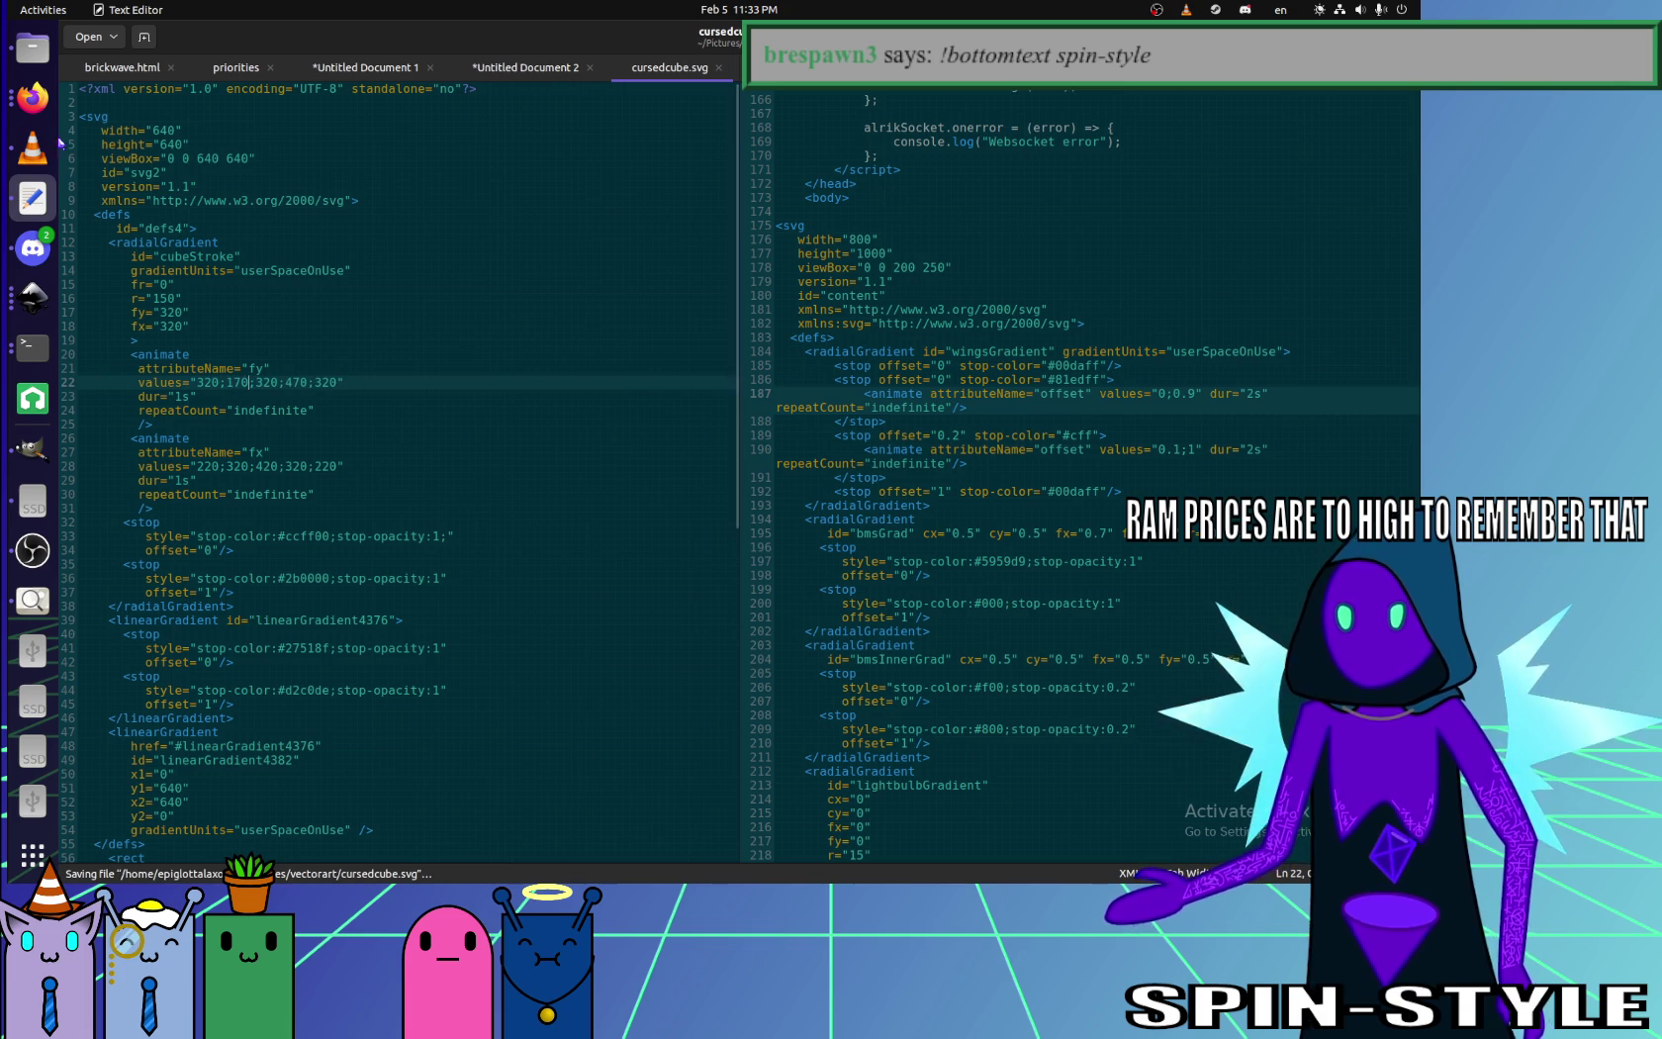
click(33, 97)
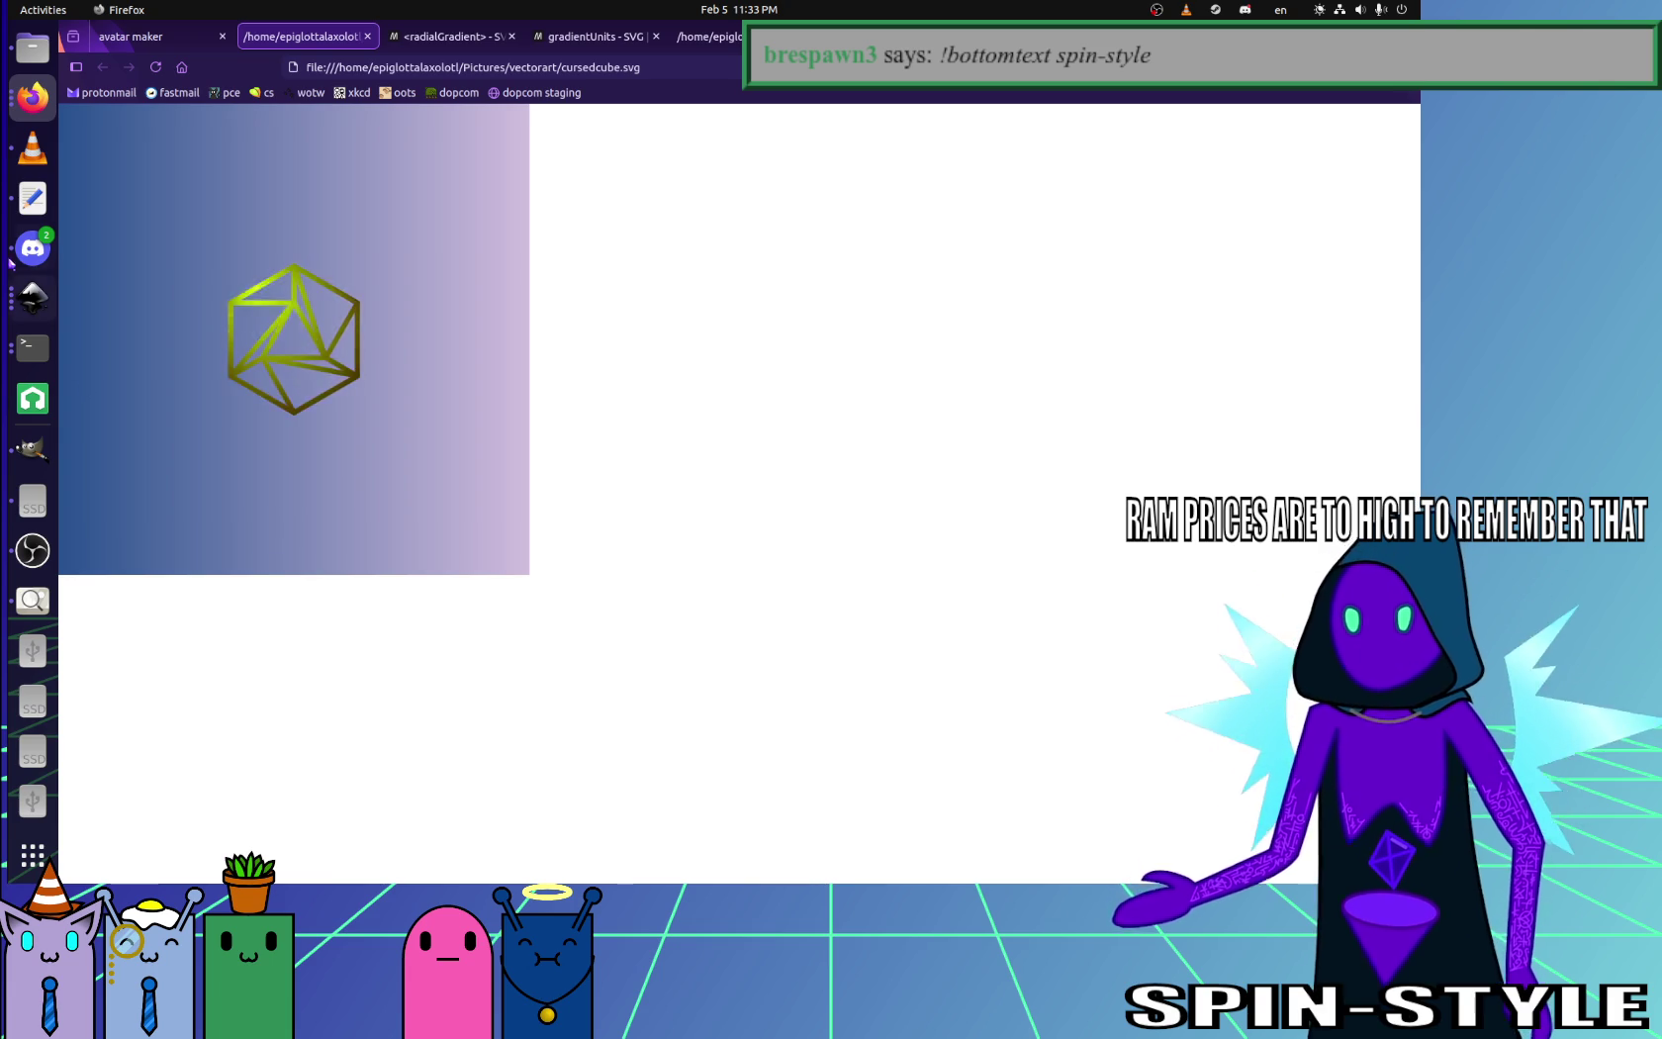
- Narrow the fx values to 270;320;370;320;270, save, and preview in Firefox
click(33, 198)
click(224, 466)
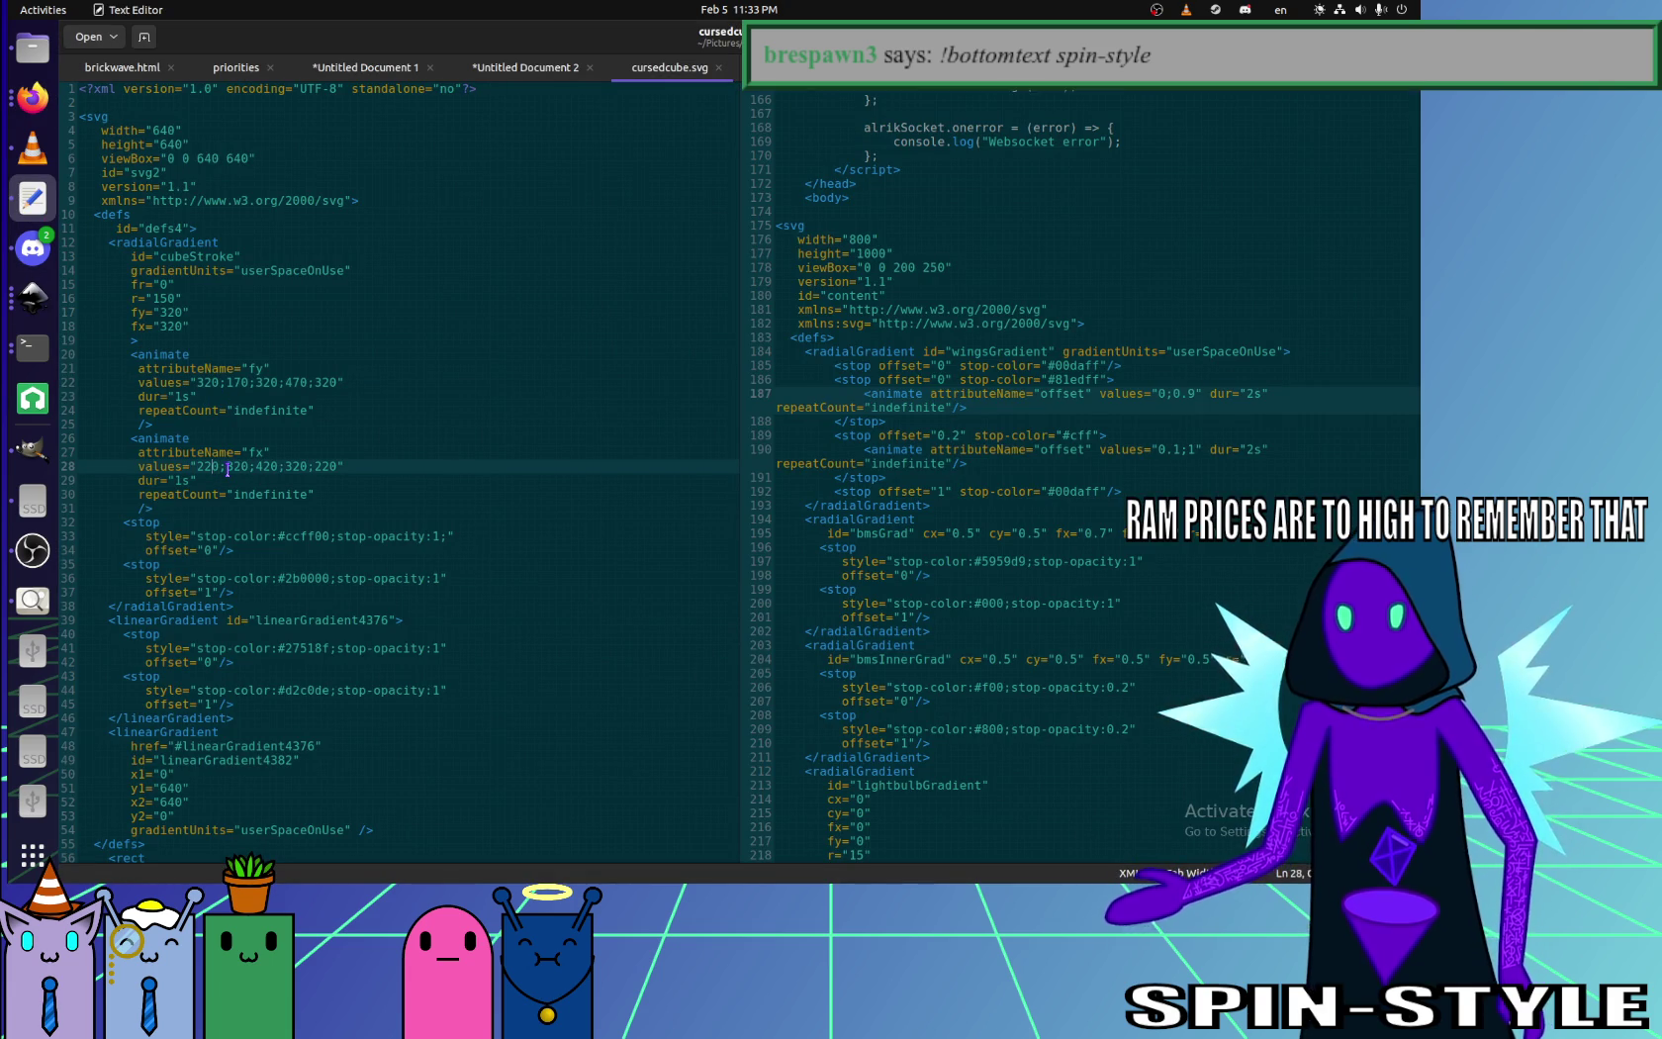
key(BackSpace)
text(7)
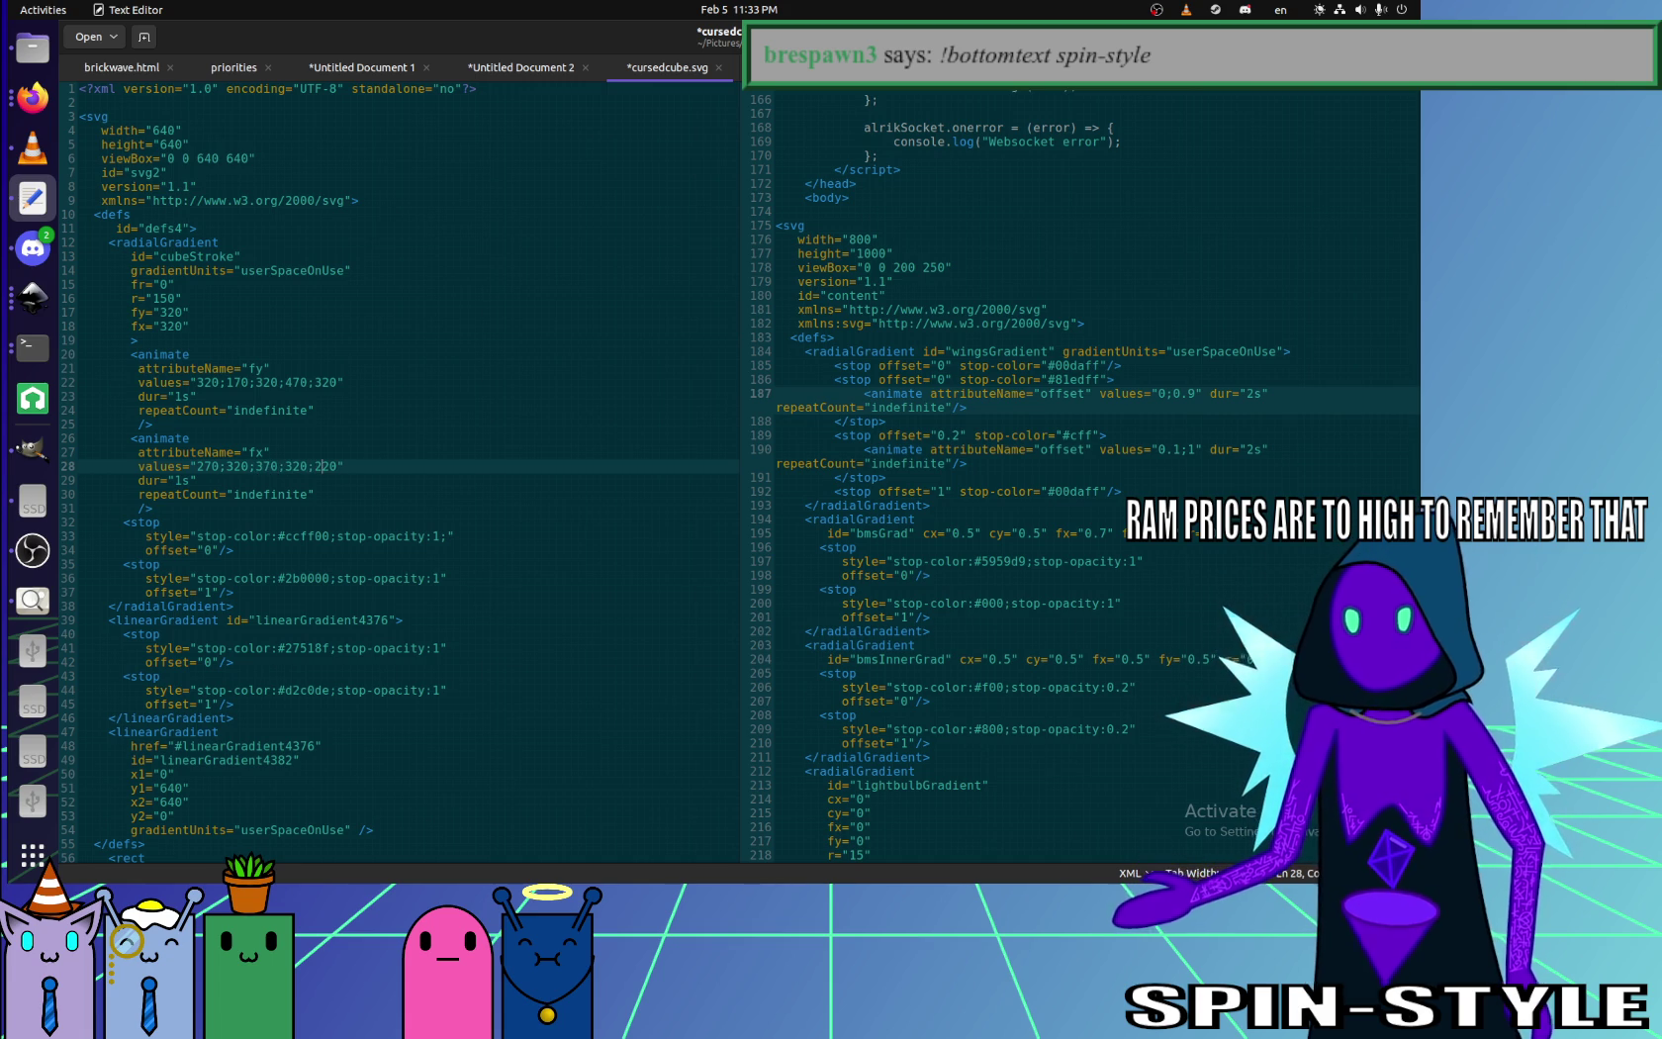
key(ctrl+s)
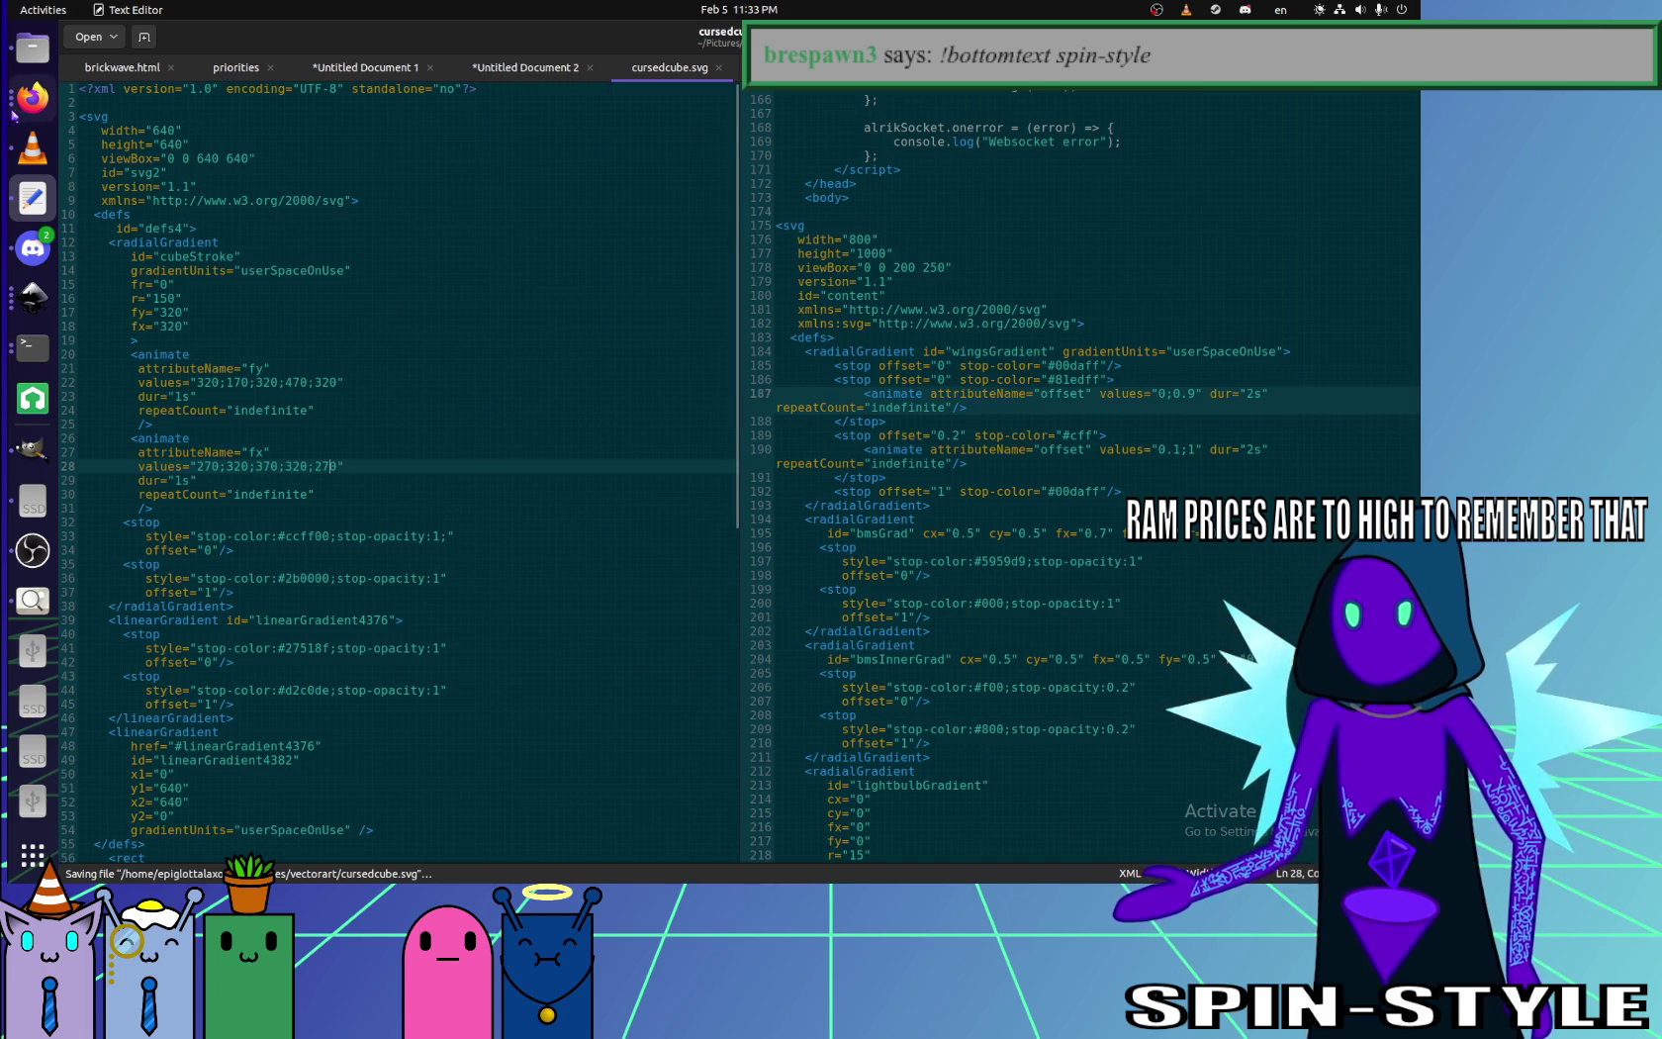
click(20, 109)
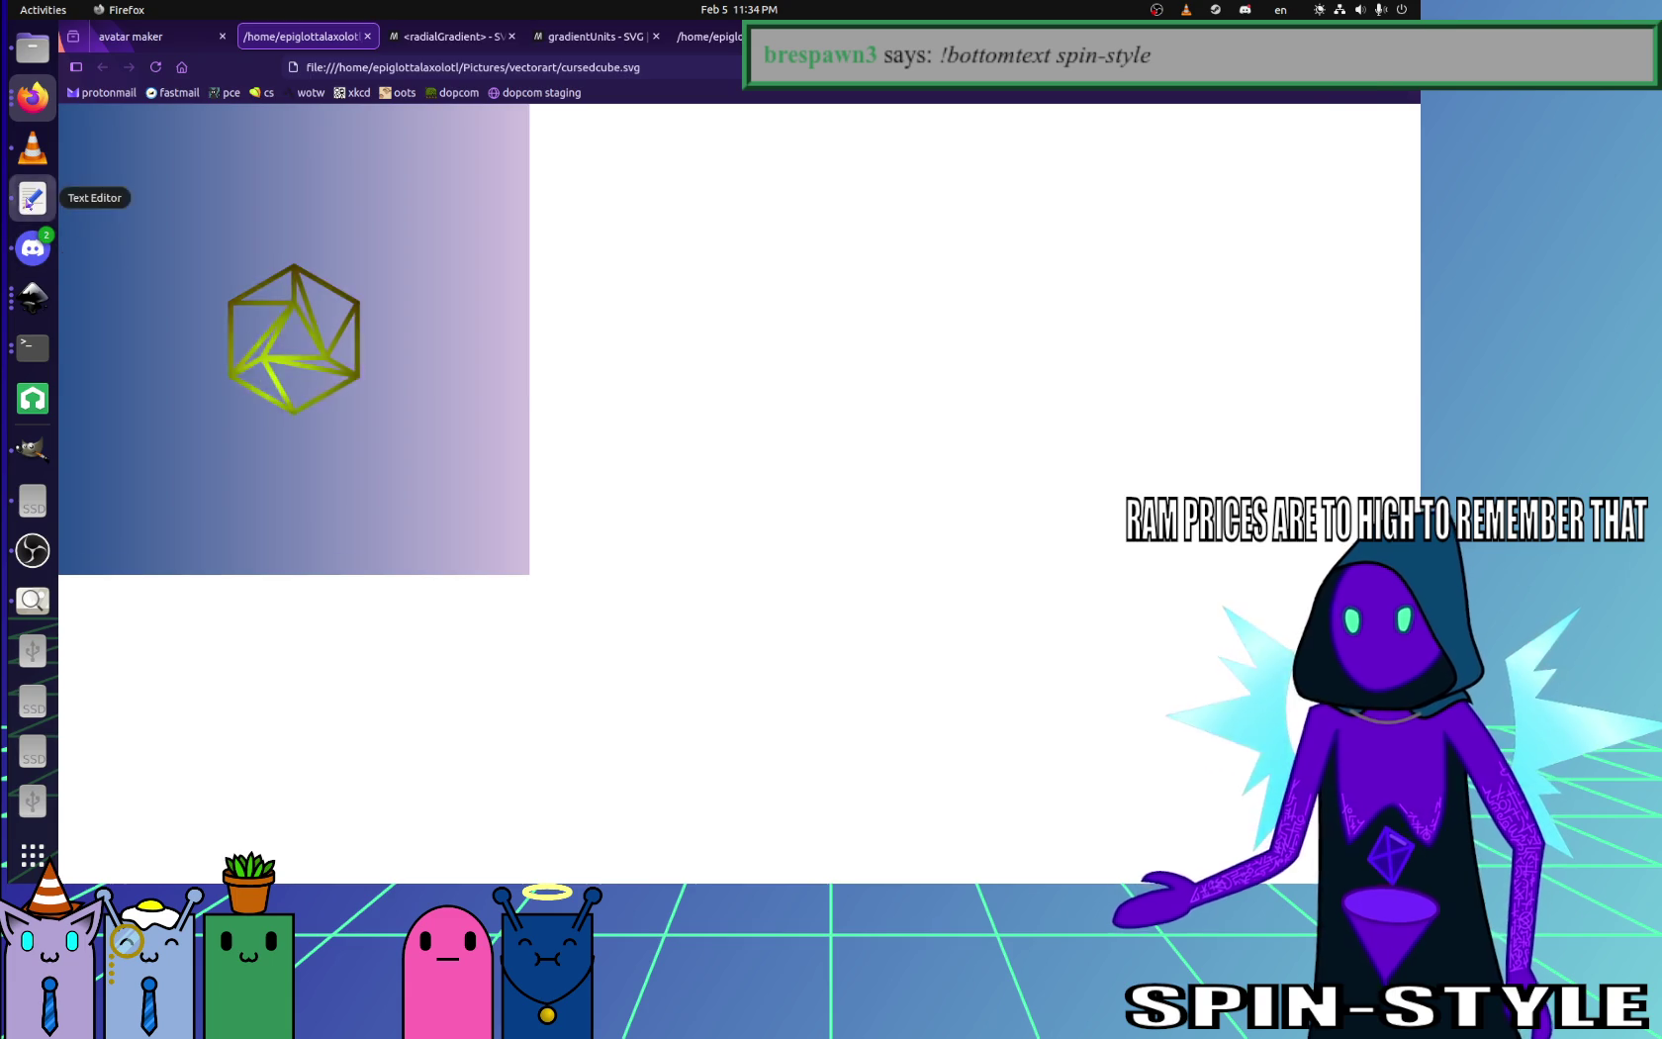
- Try a gradient radius of 100, save, and preview the cube
click(31, 199)
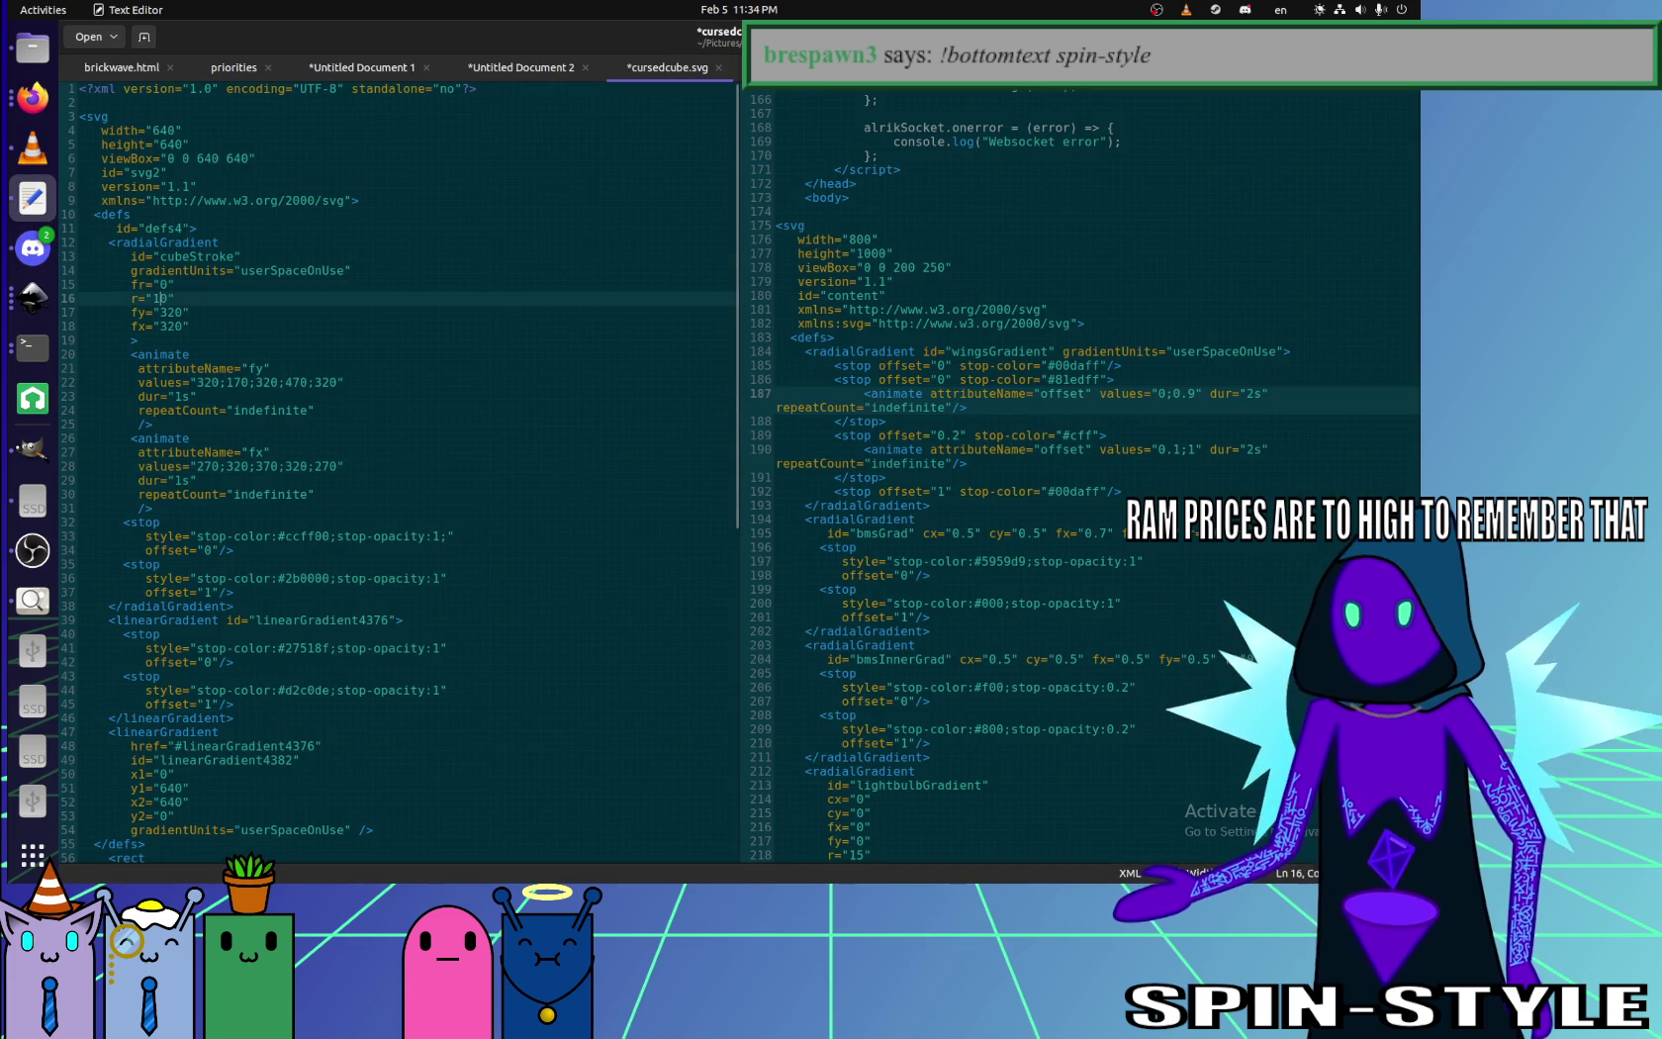
text(0)
key(ctrl+s)
click(31, 97)
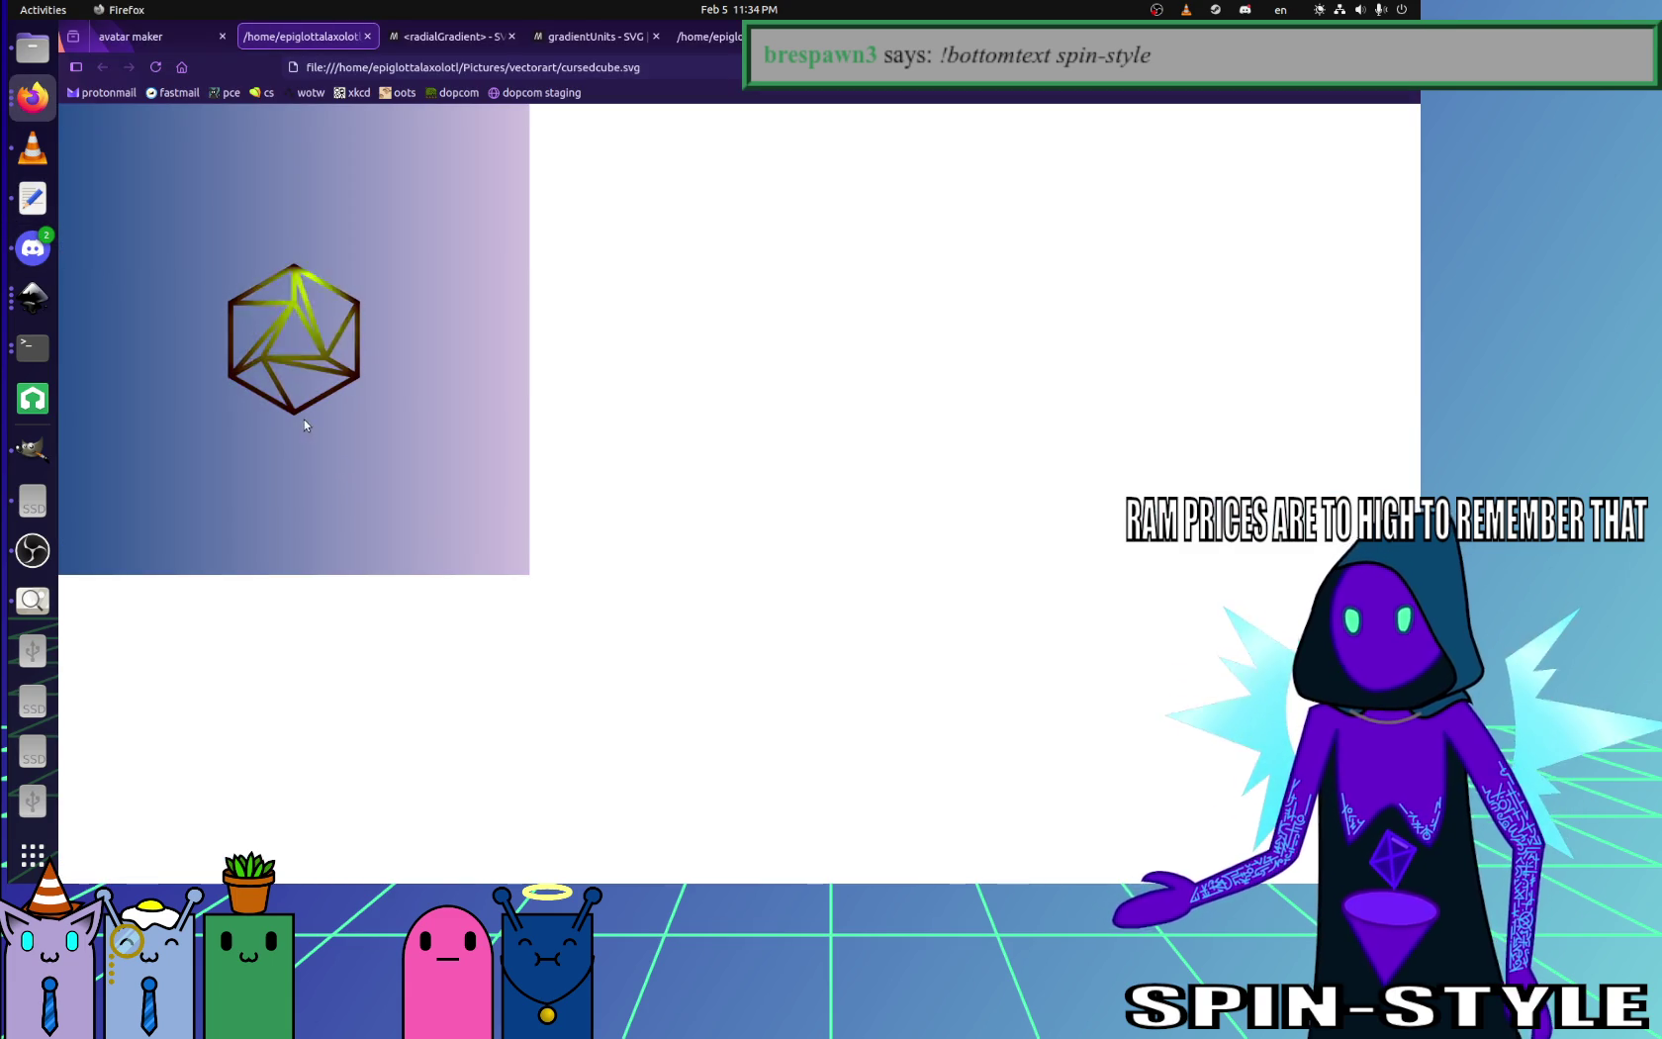
- Set the gradient radius back to 150, save, and preview the cube
click(32, 198)
click(155, 298)
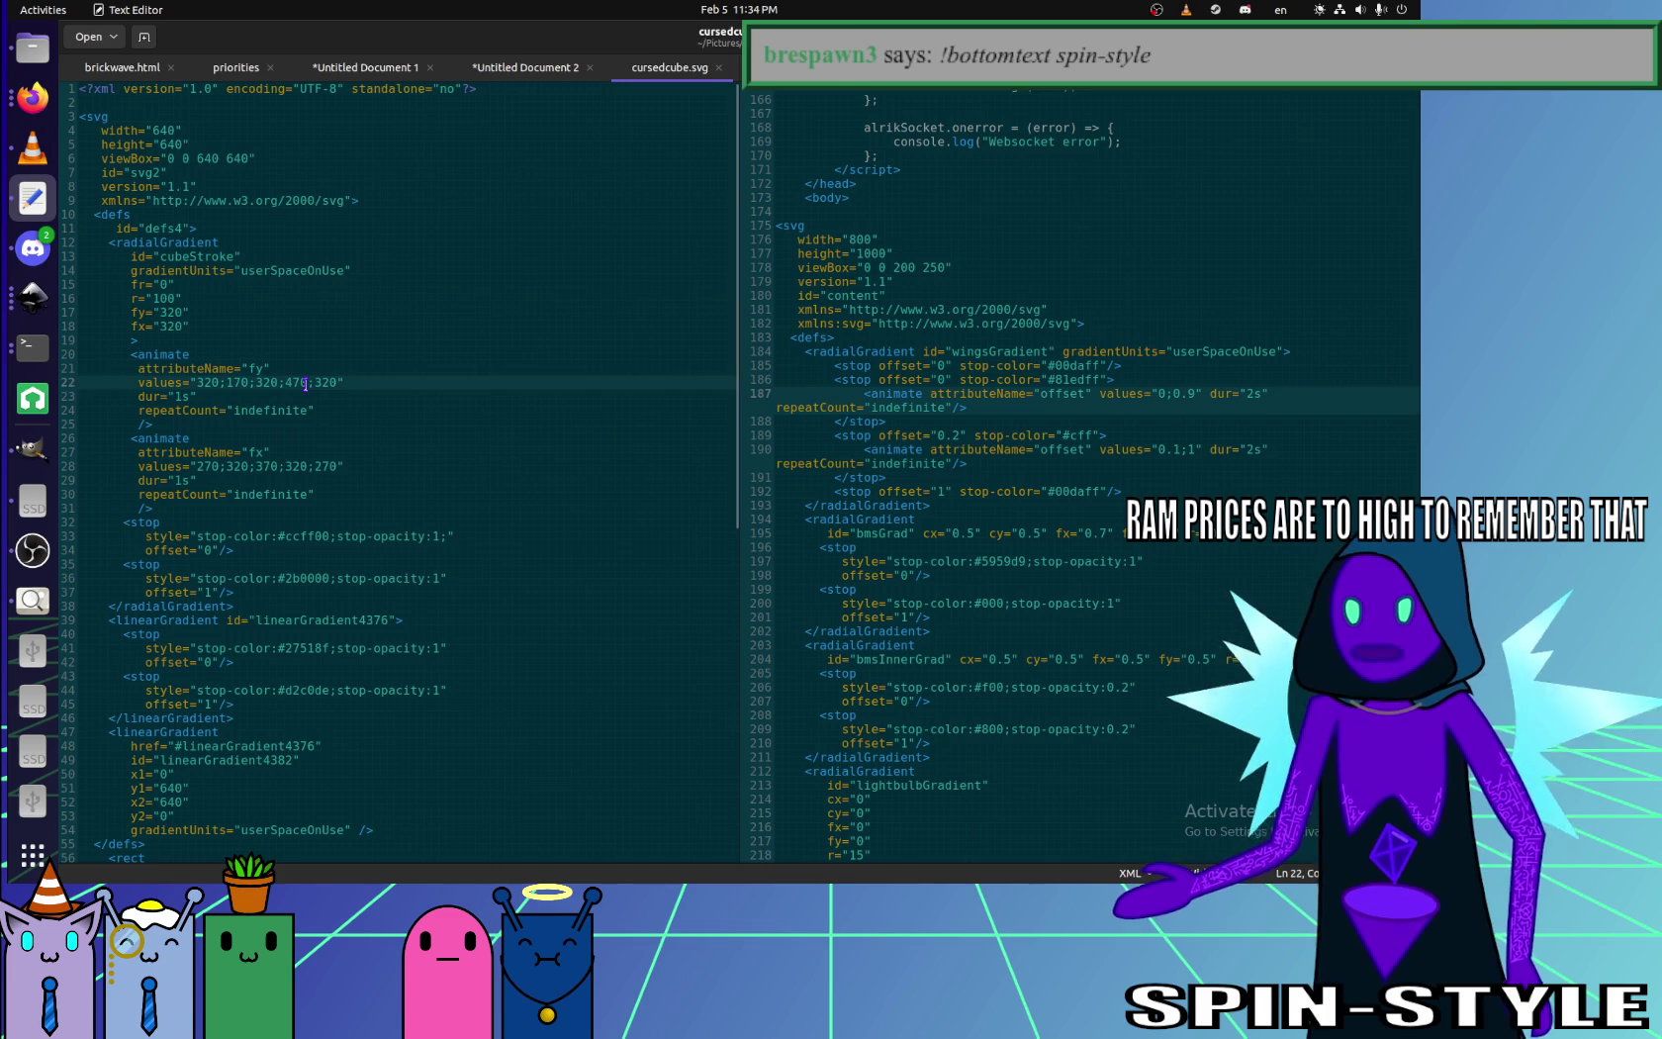
text(5)
key(ctrl+s)
click(32, 97)
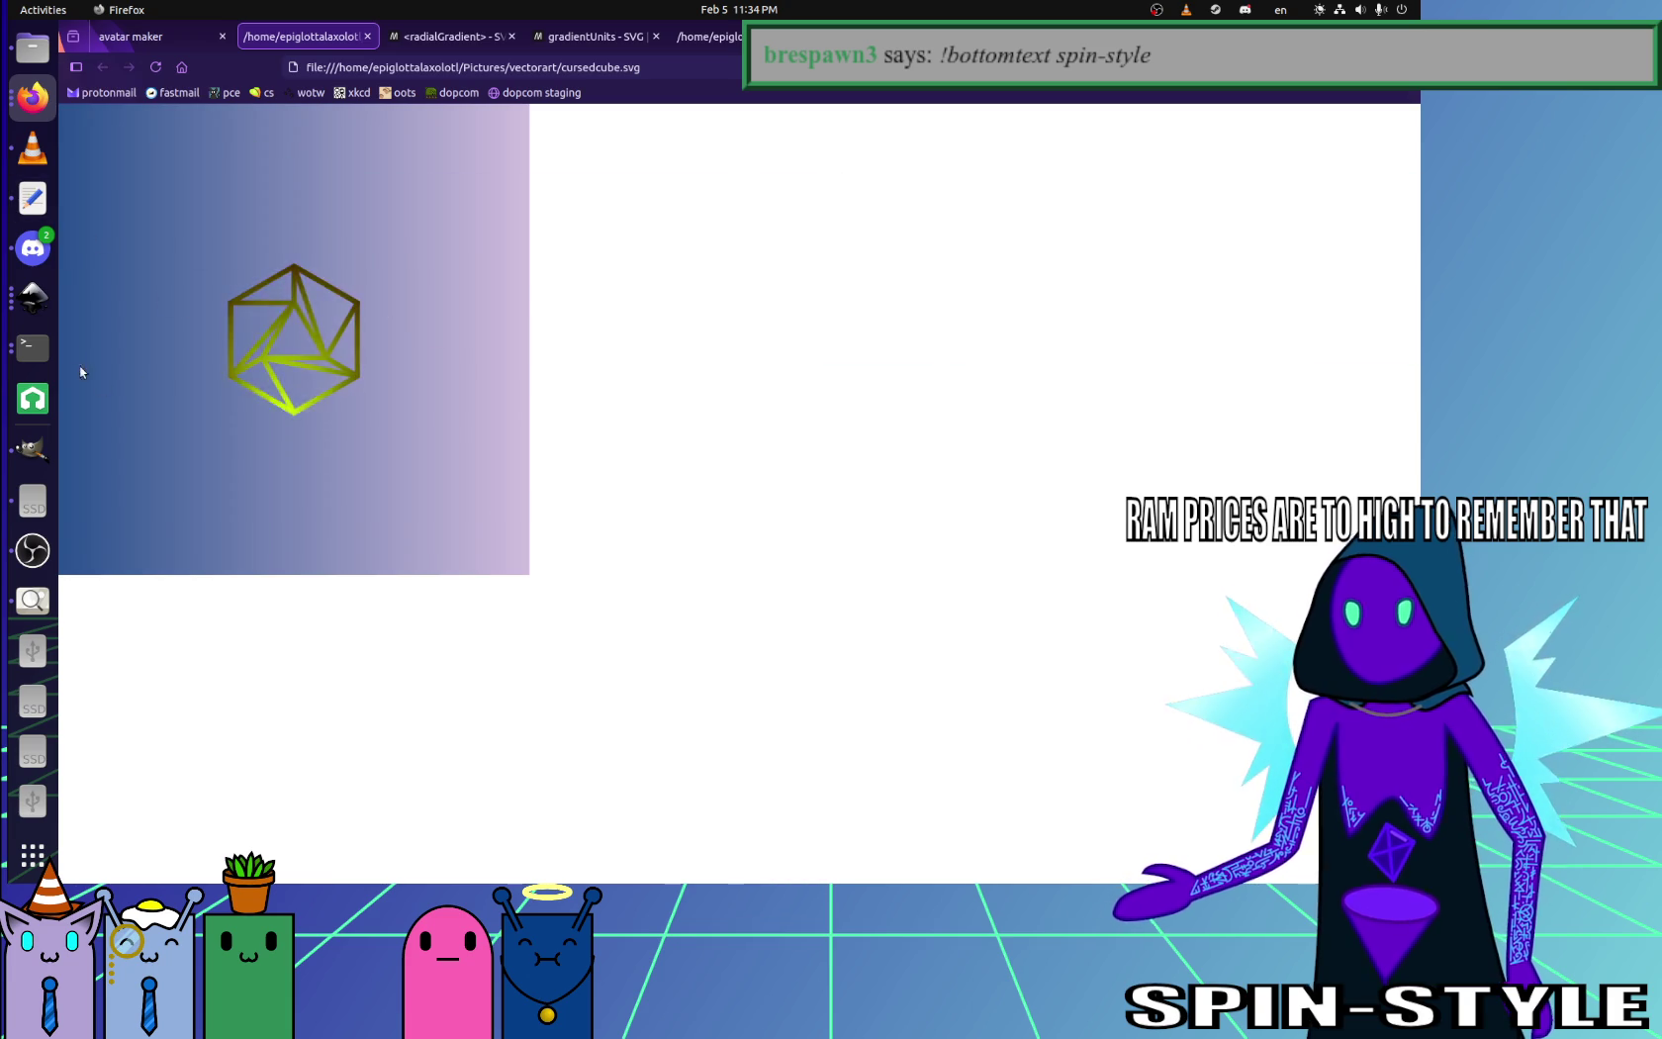
click(33, 198)
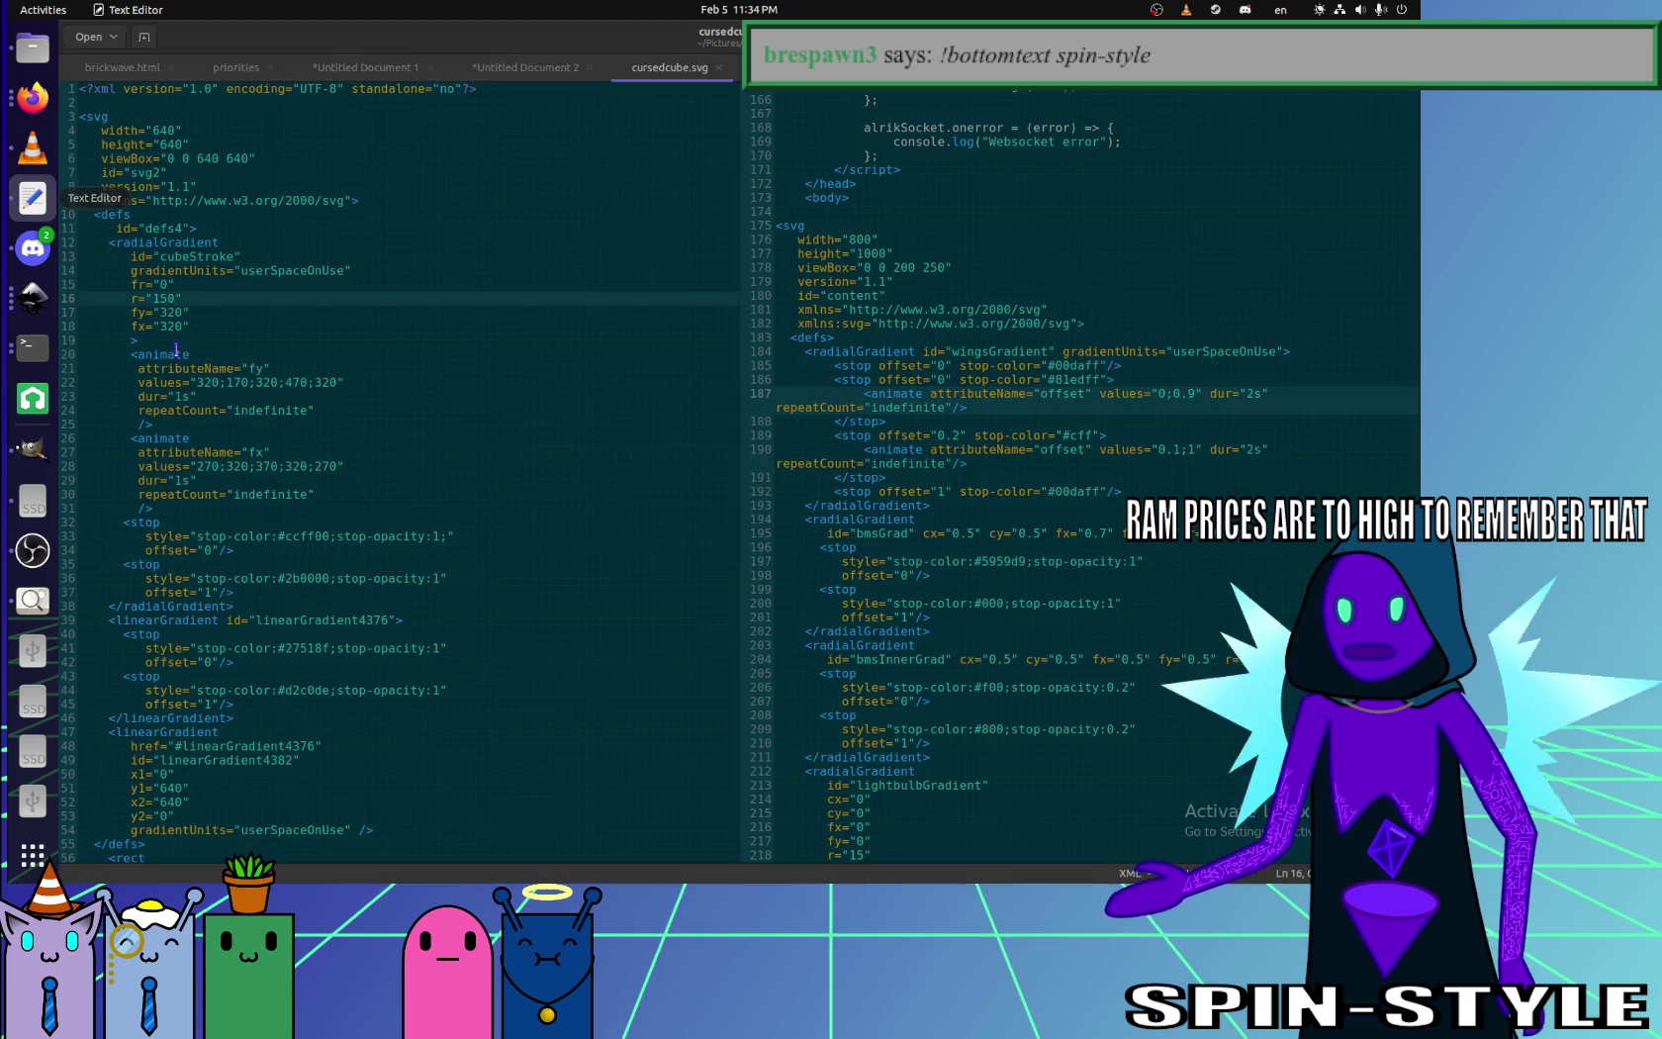
- Open a <g> group after the background rectangle, spanning the cube paths
scroll(289, 490, up, 1)
scroll(289, 490, up, 1)
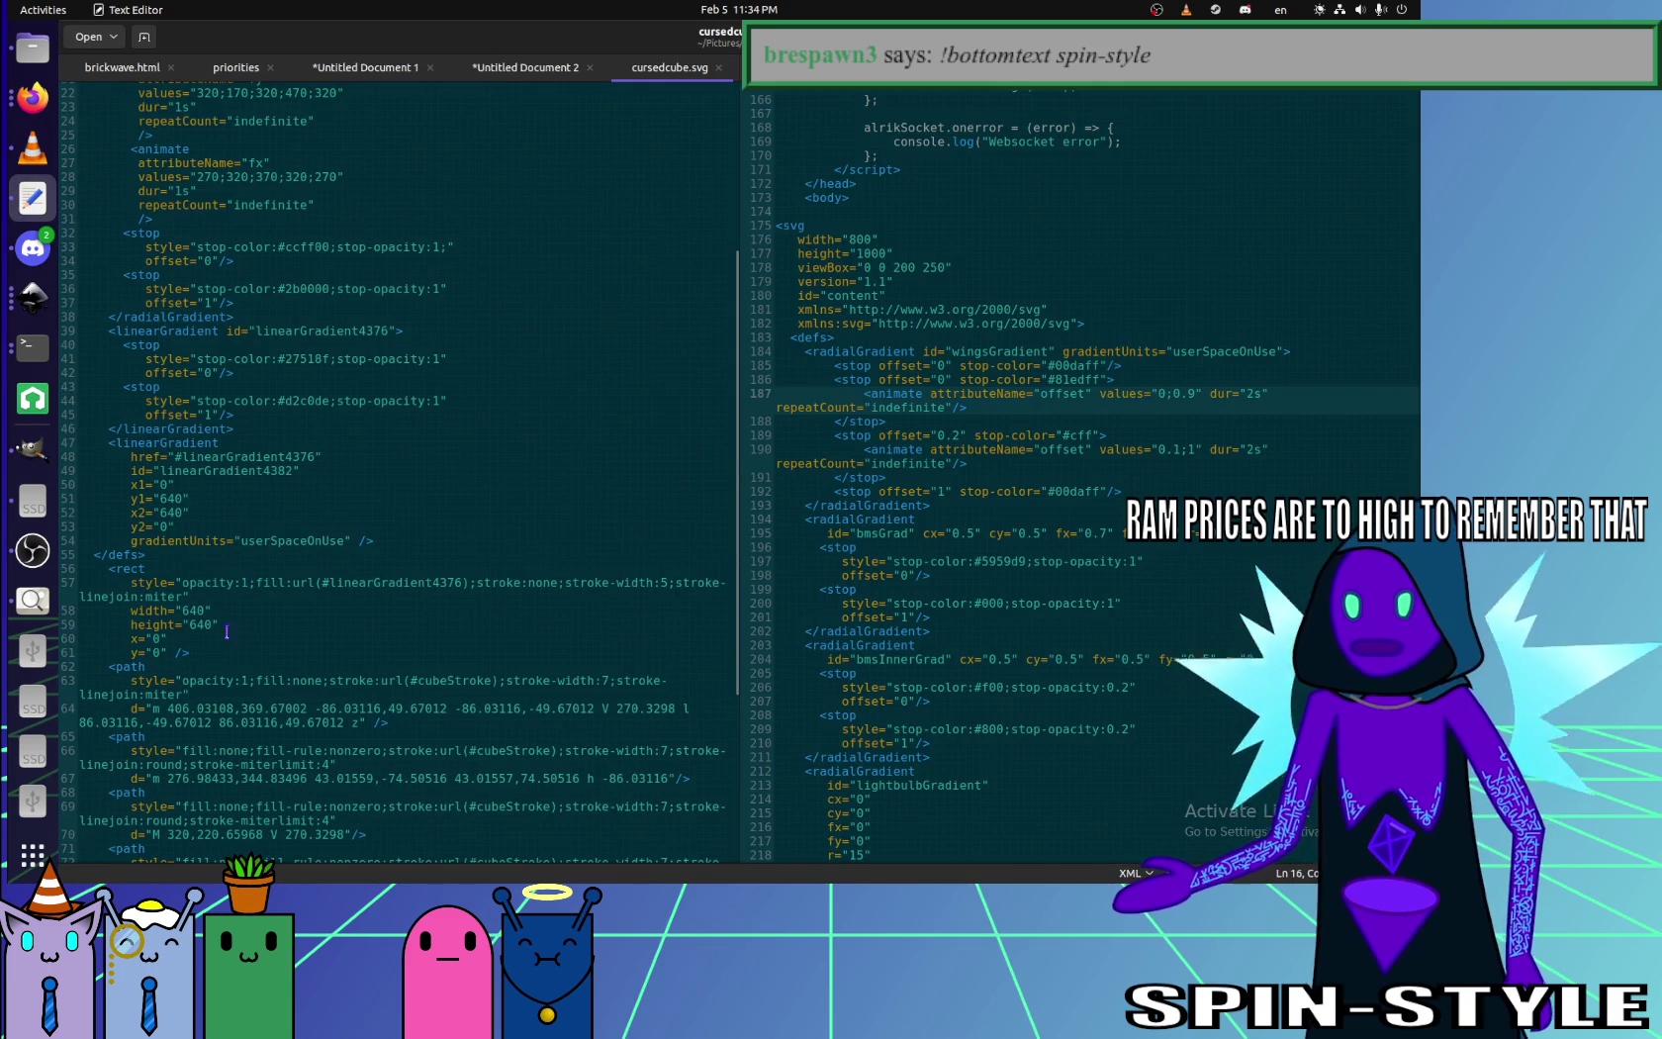
click(255, 680)
key(Up)
key(Up)
key(End)
key(Return)
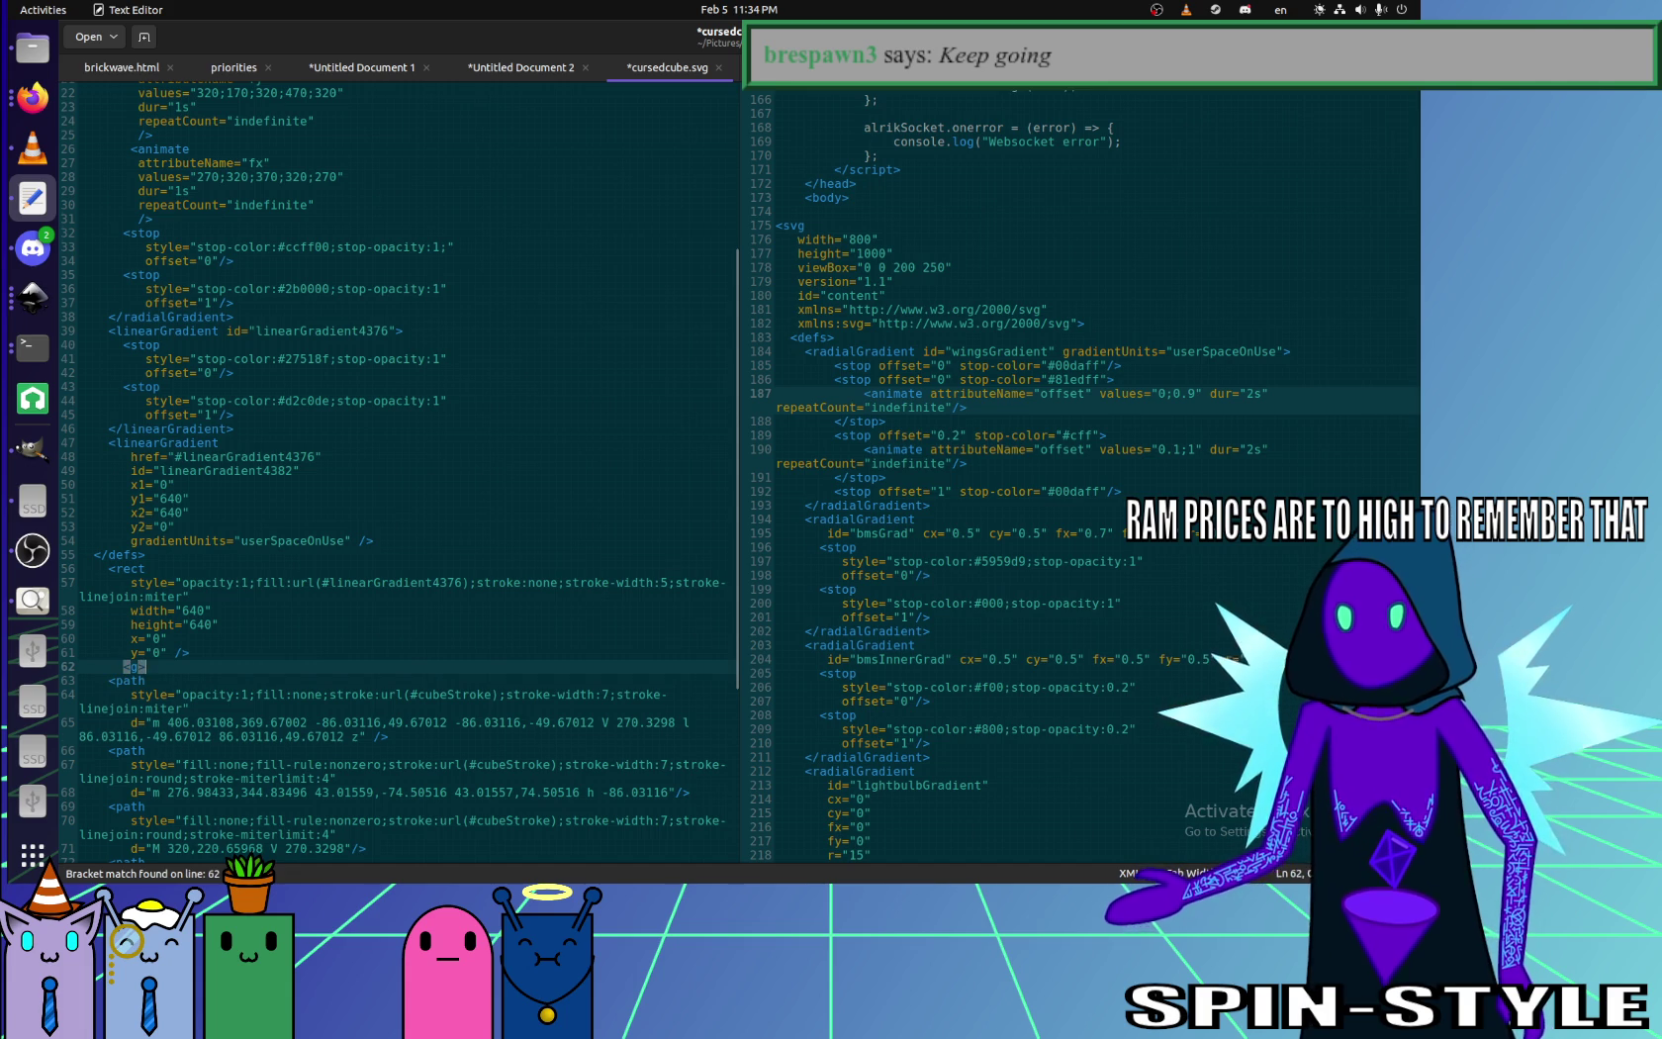
scroll(396, 593, down, 7)
click(130, 854)
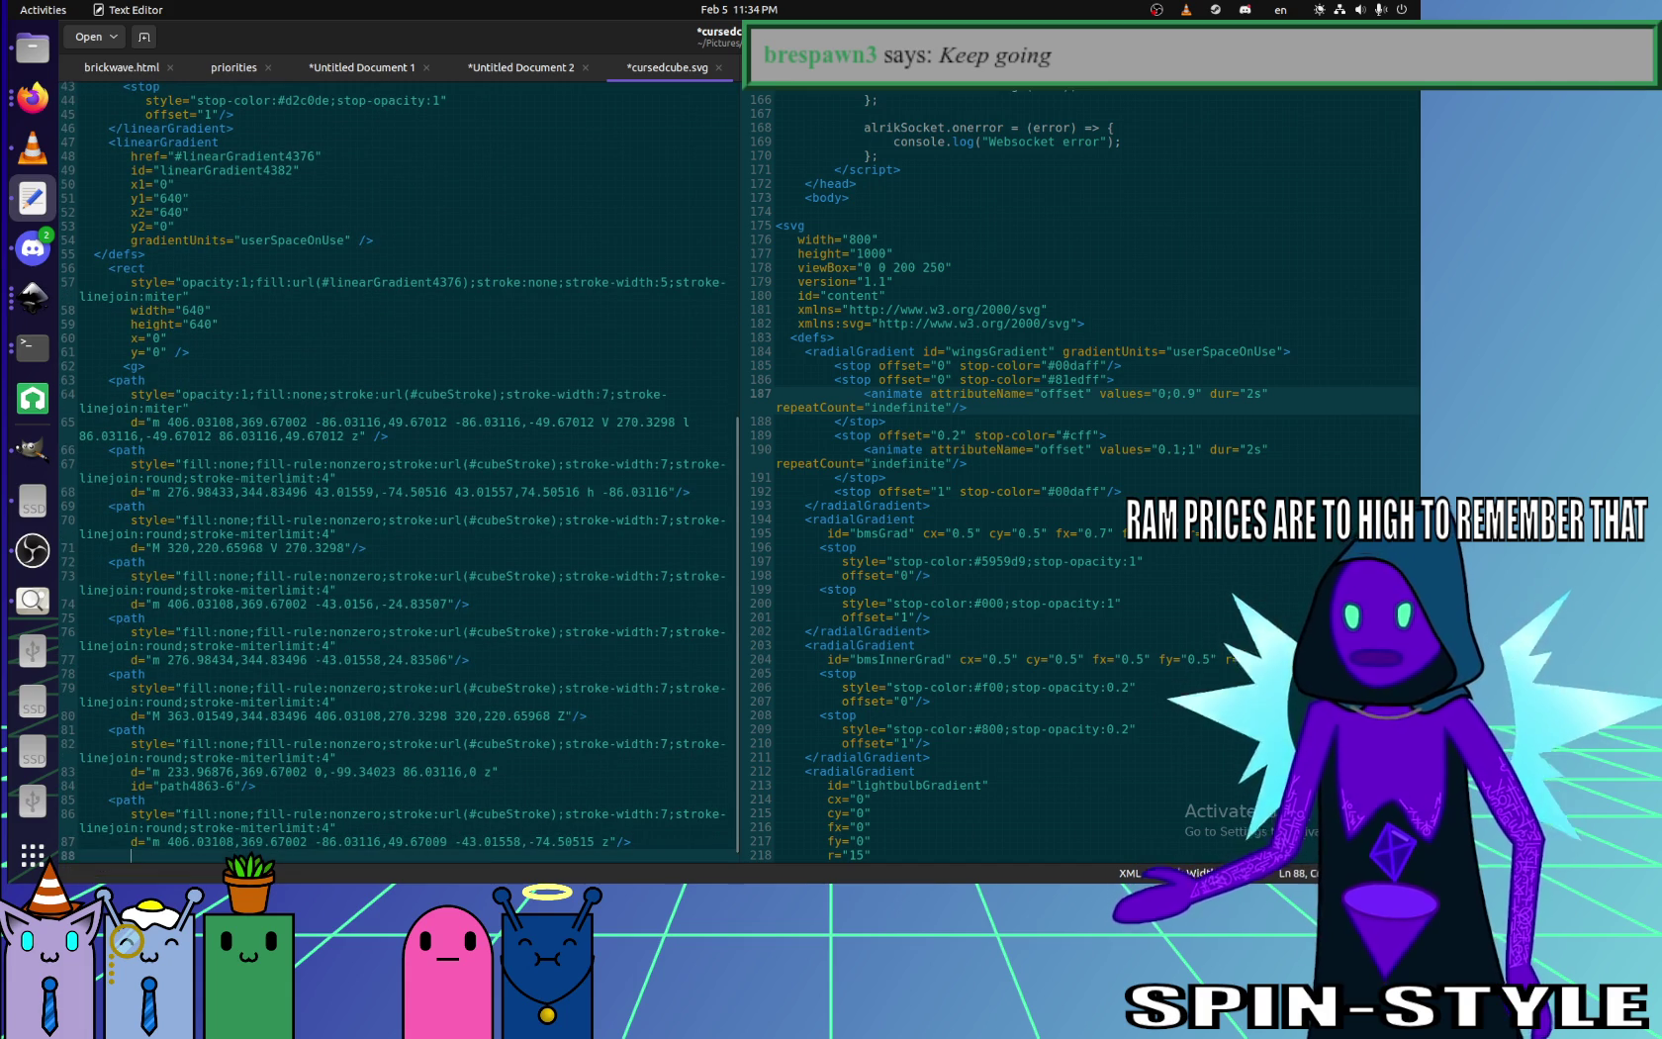
text(g>)
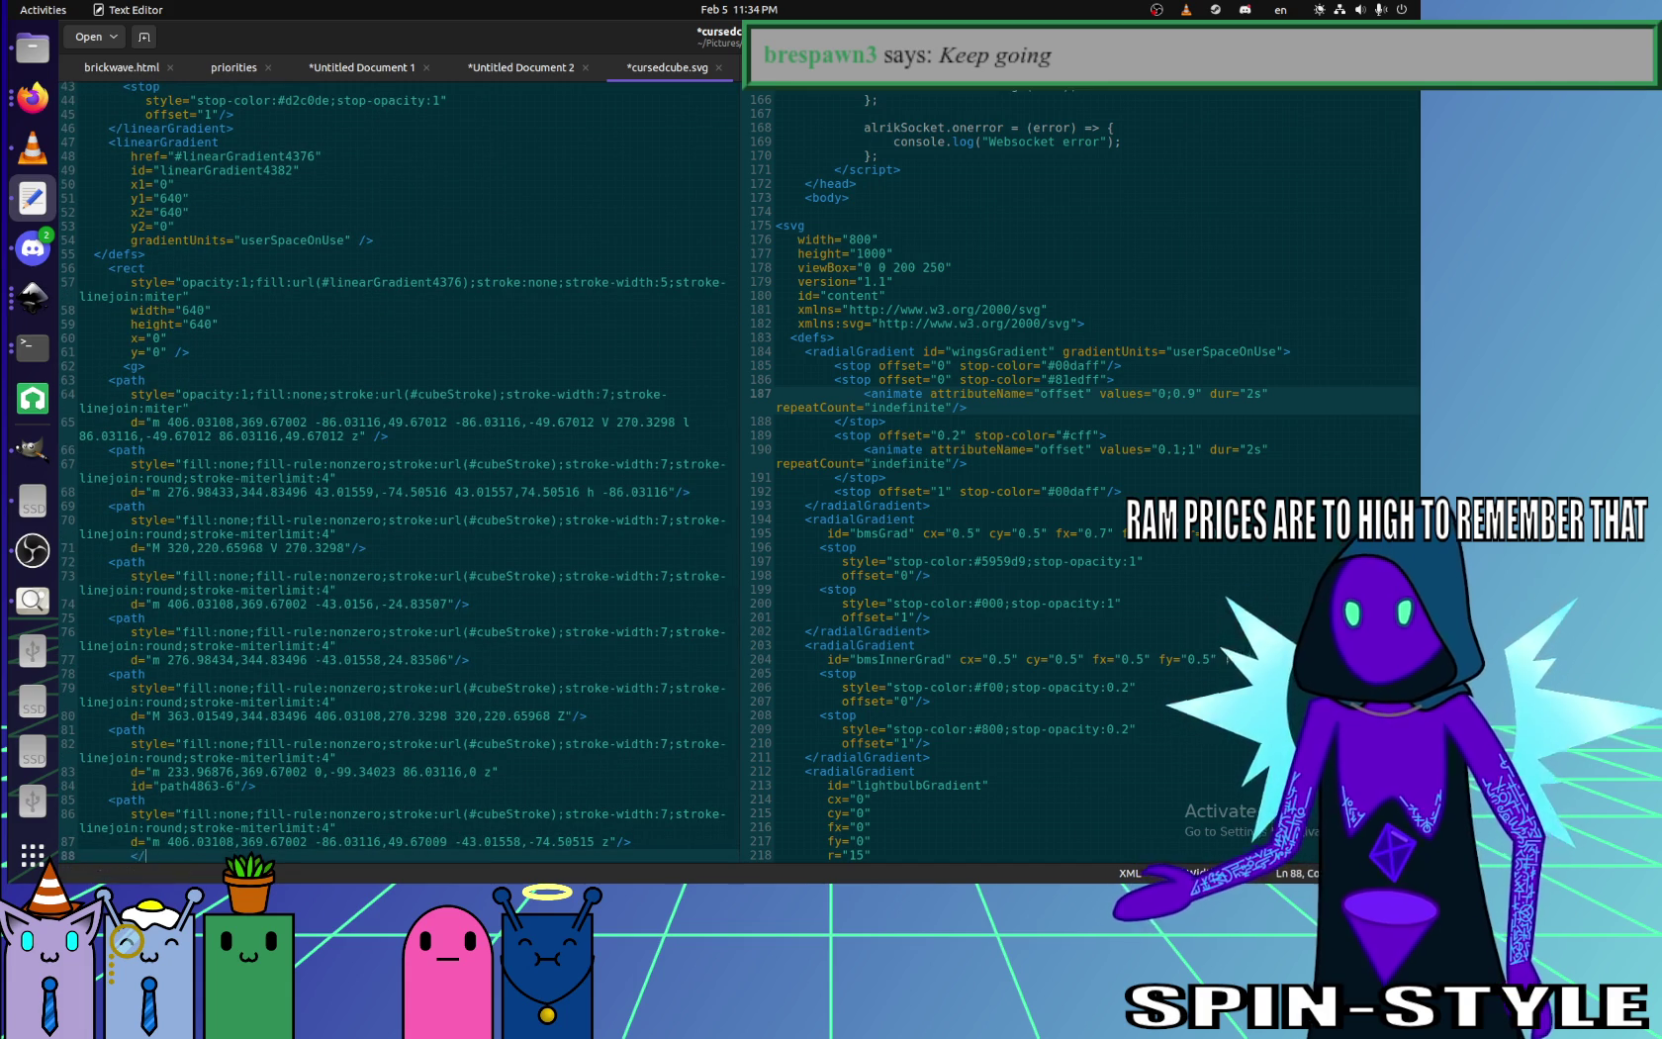
key(BackSpace)
key(BackSpace)
key(BackSpace)
text(animateTransf)
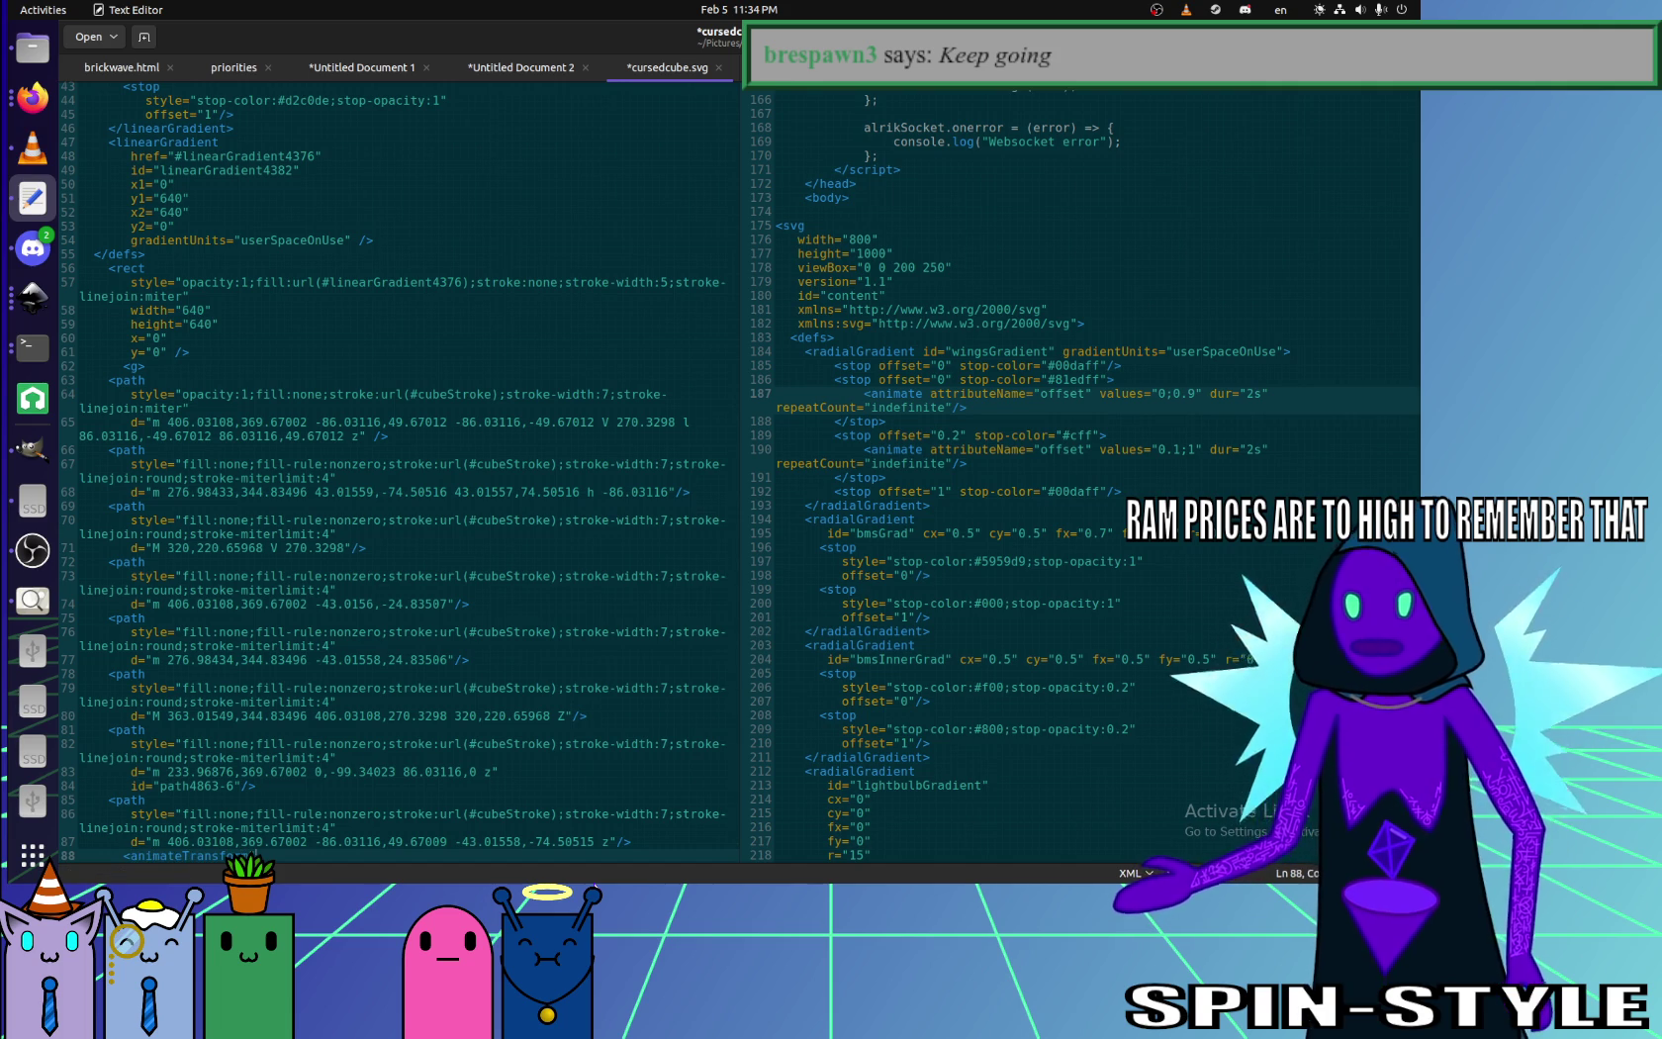
- Find the existing animateTransform in audiodetect.html and select its attributes for reuse
click(1234, 749)
key(ctrl+f)
text(ani)
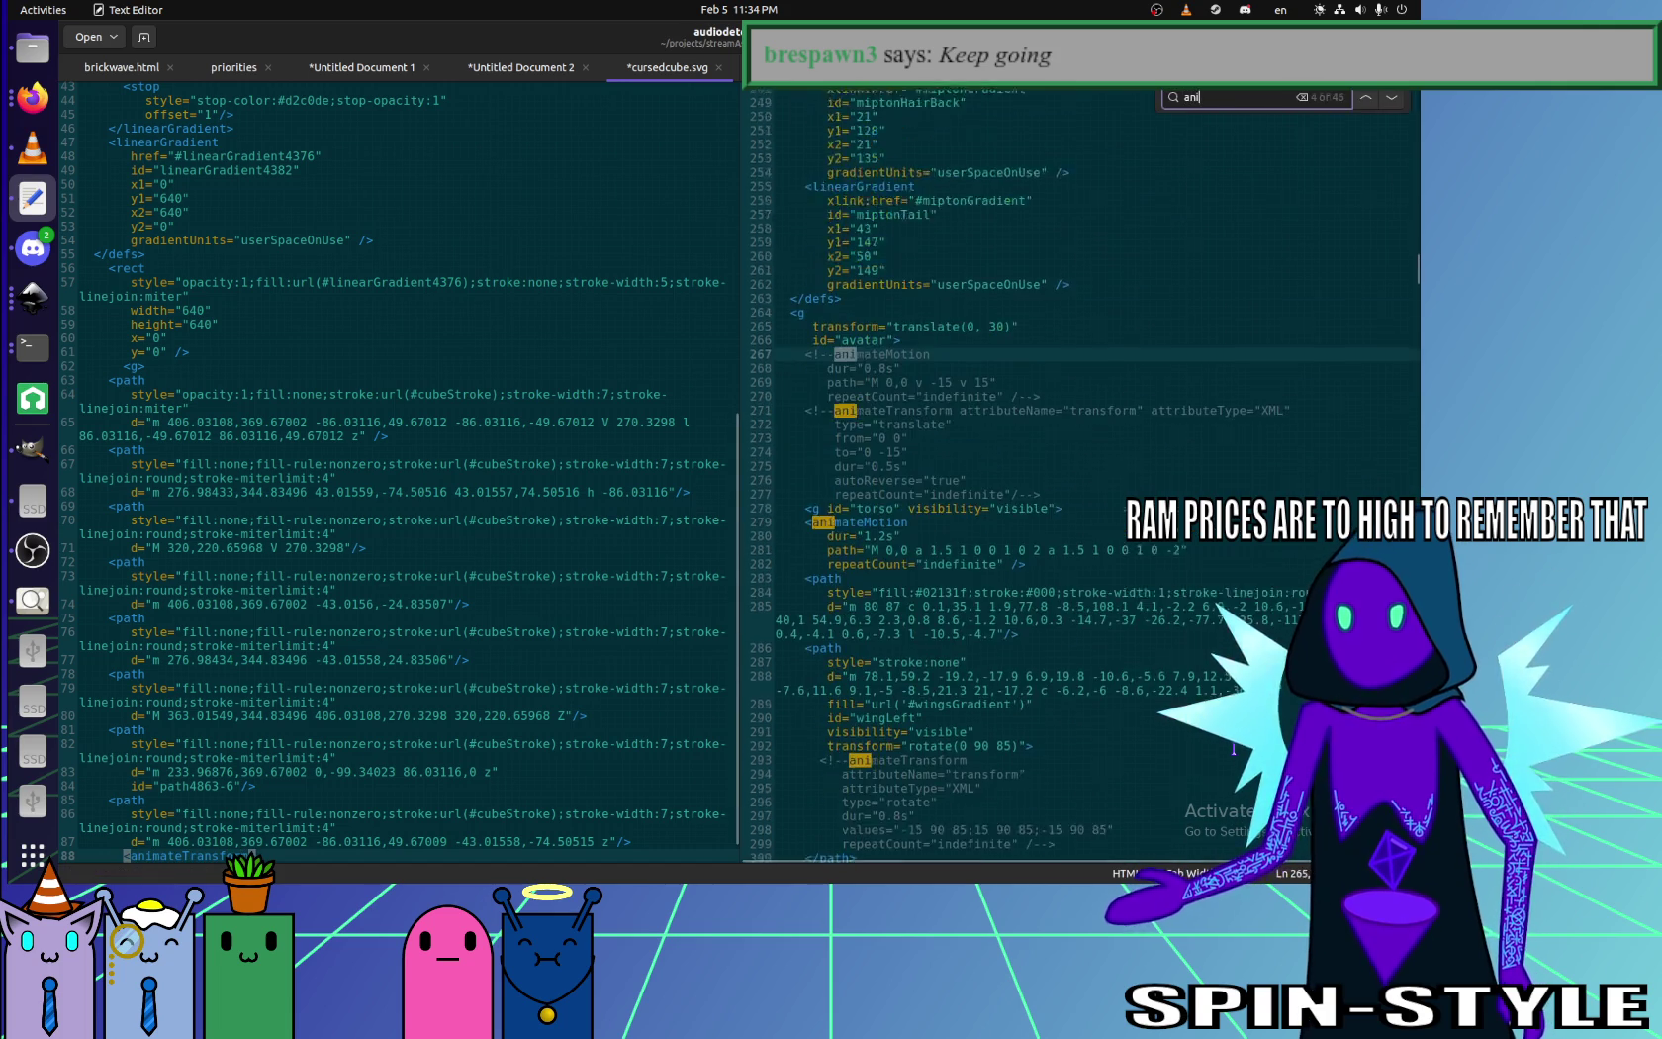
text(matetransform)
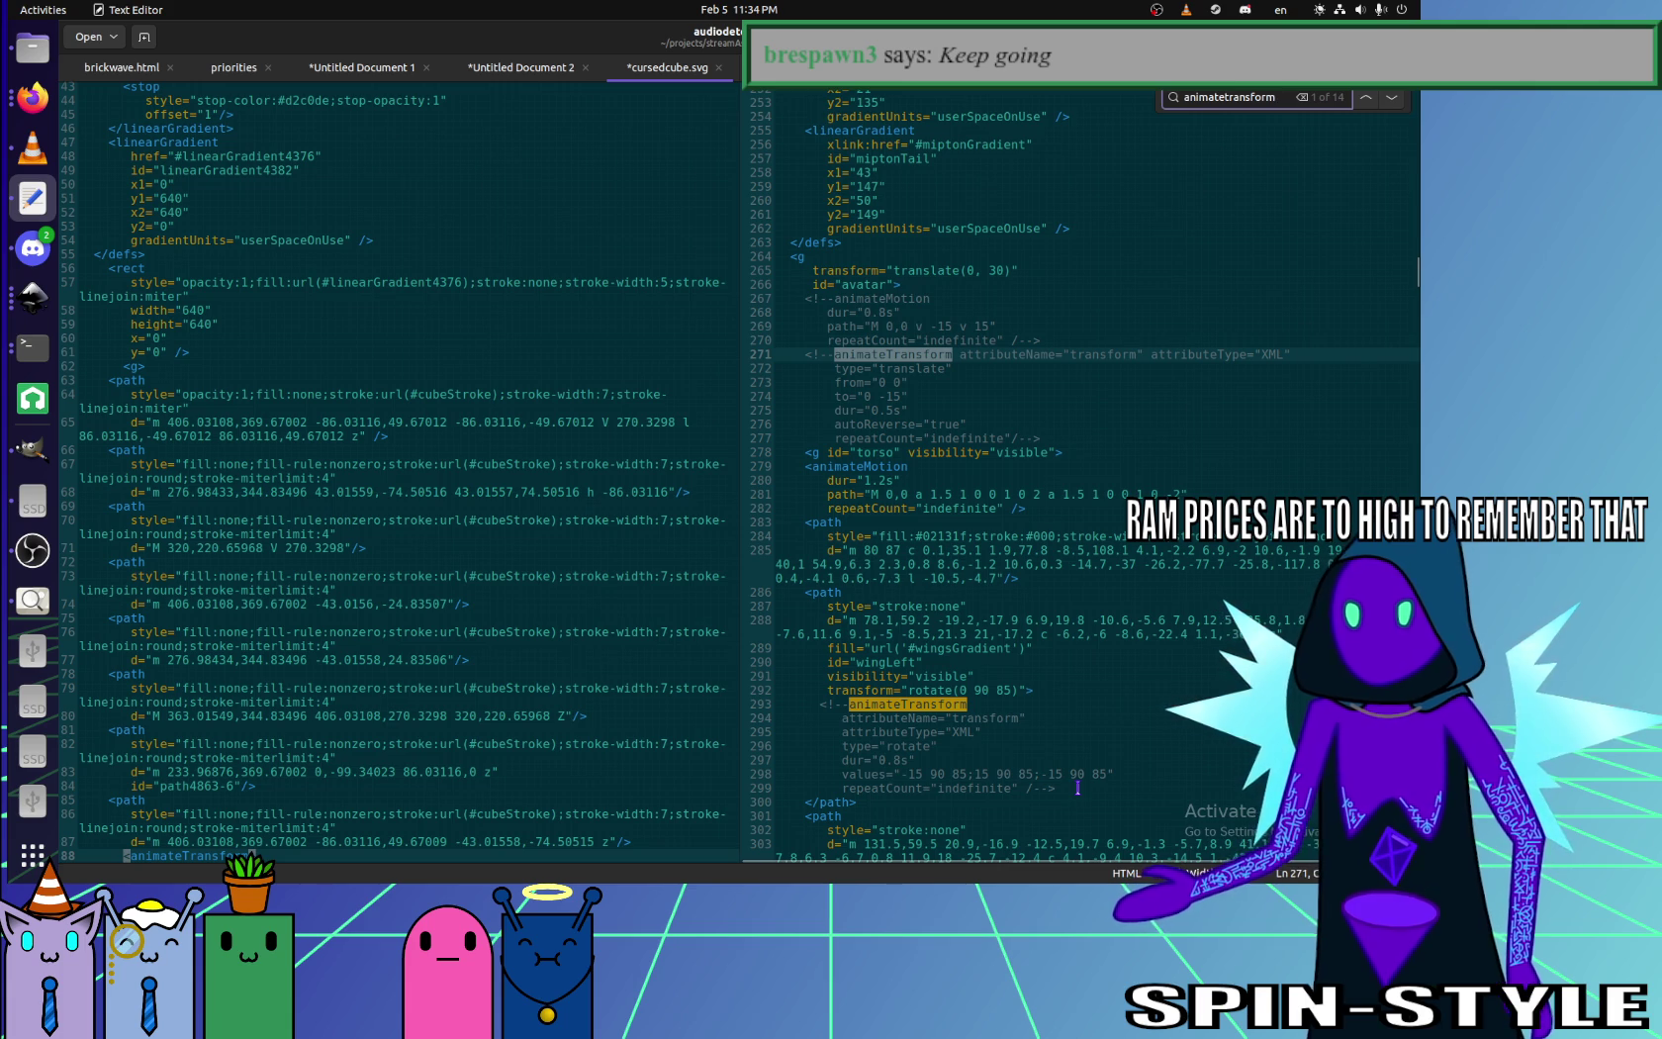
click(1010, 787)
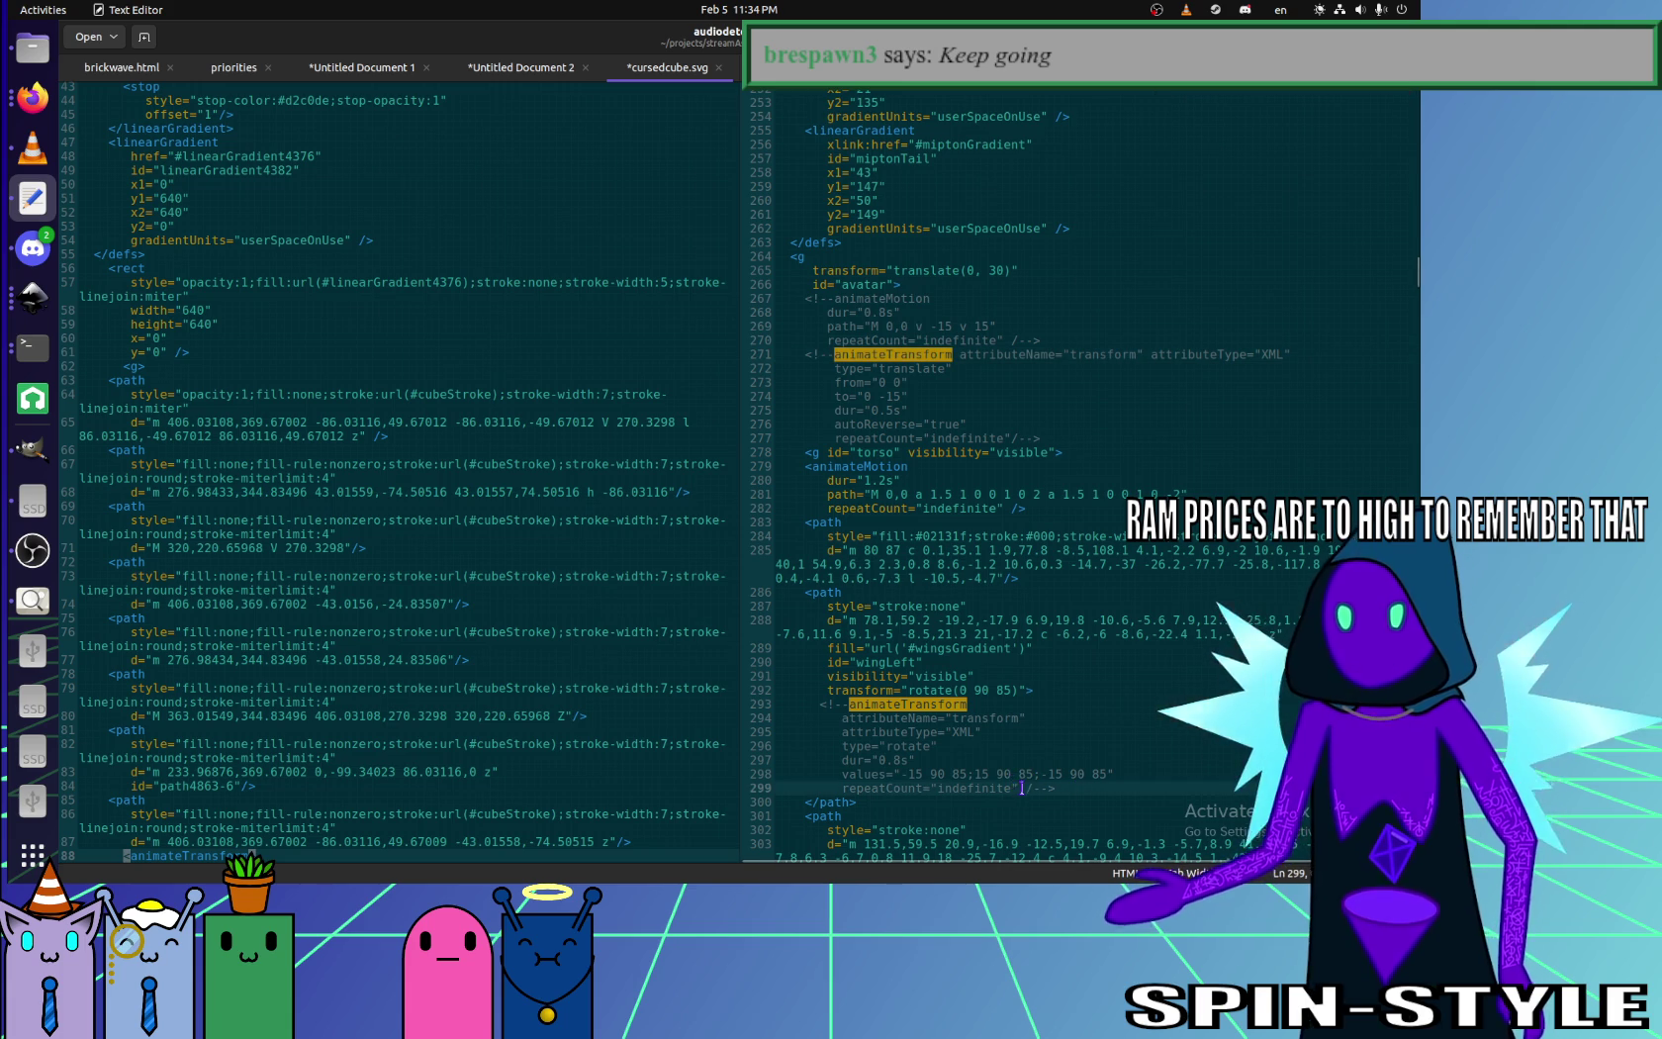
drag(1021, 787, 875, 703)
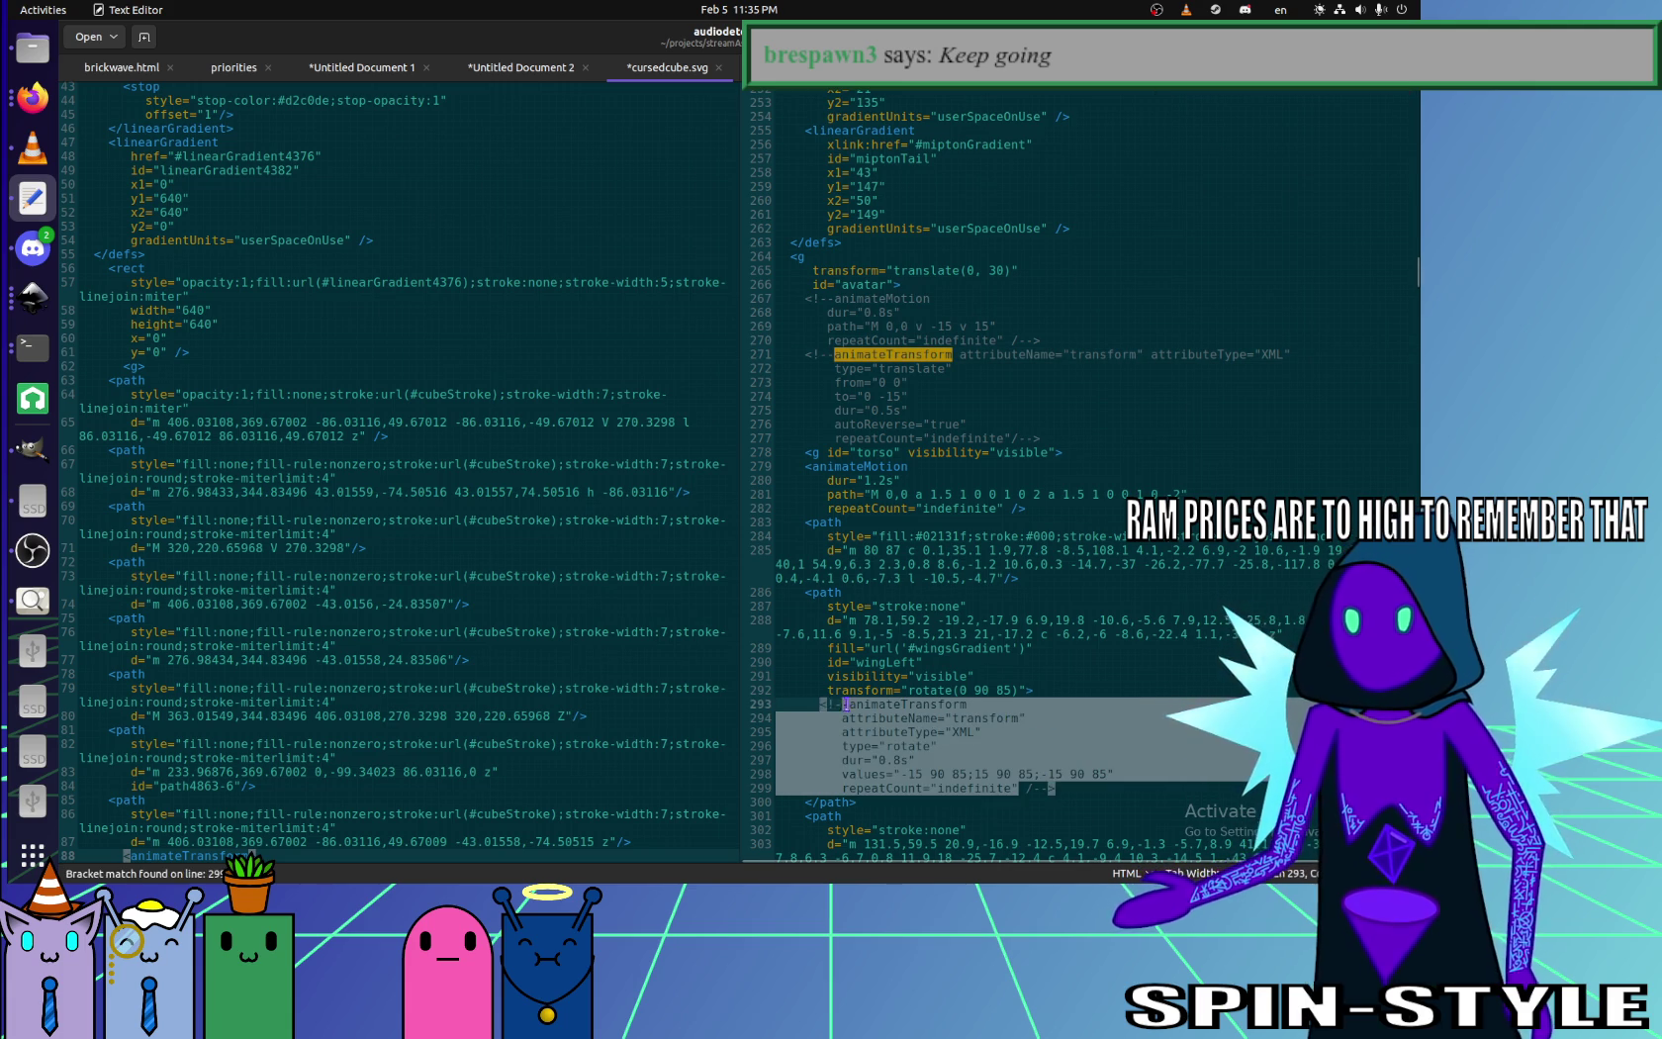
scroll(361, 800, down, 1)
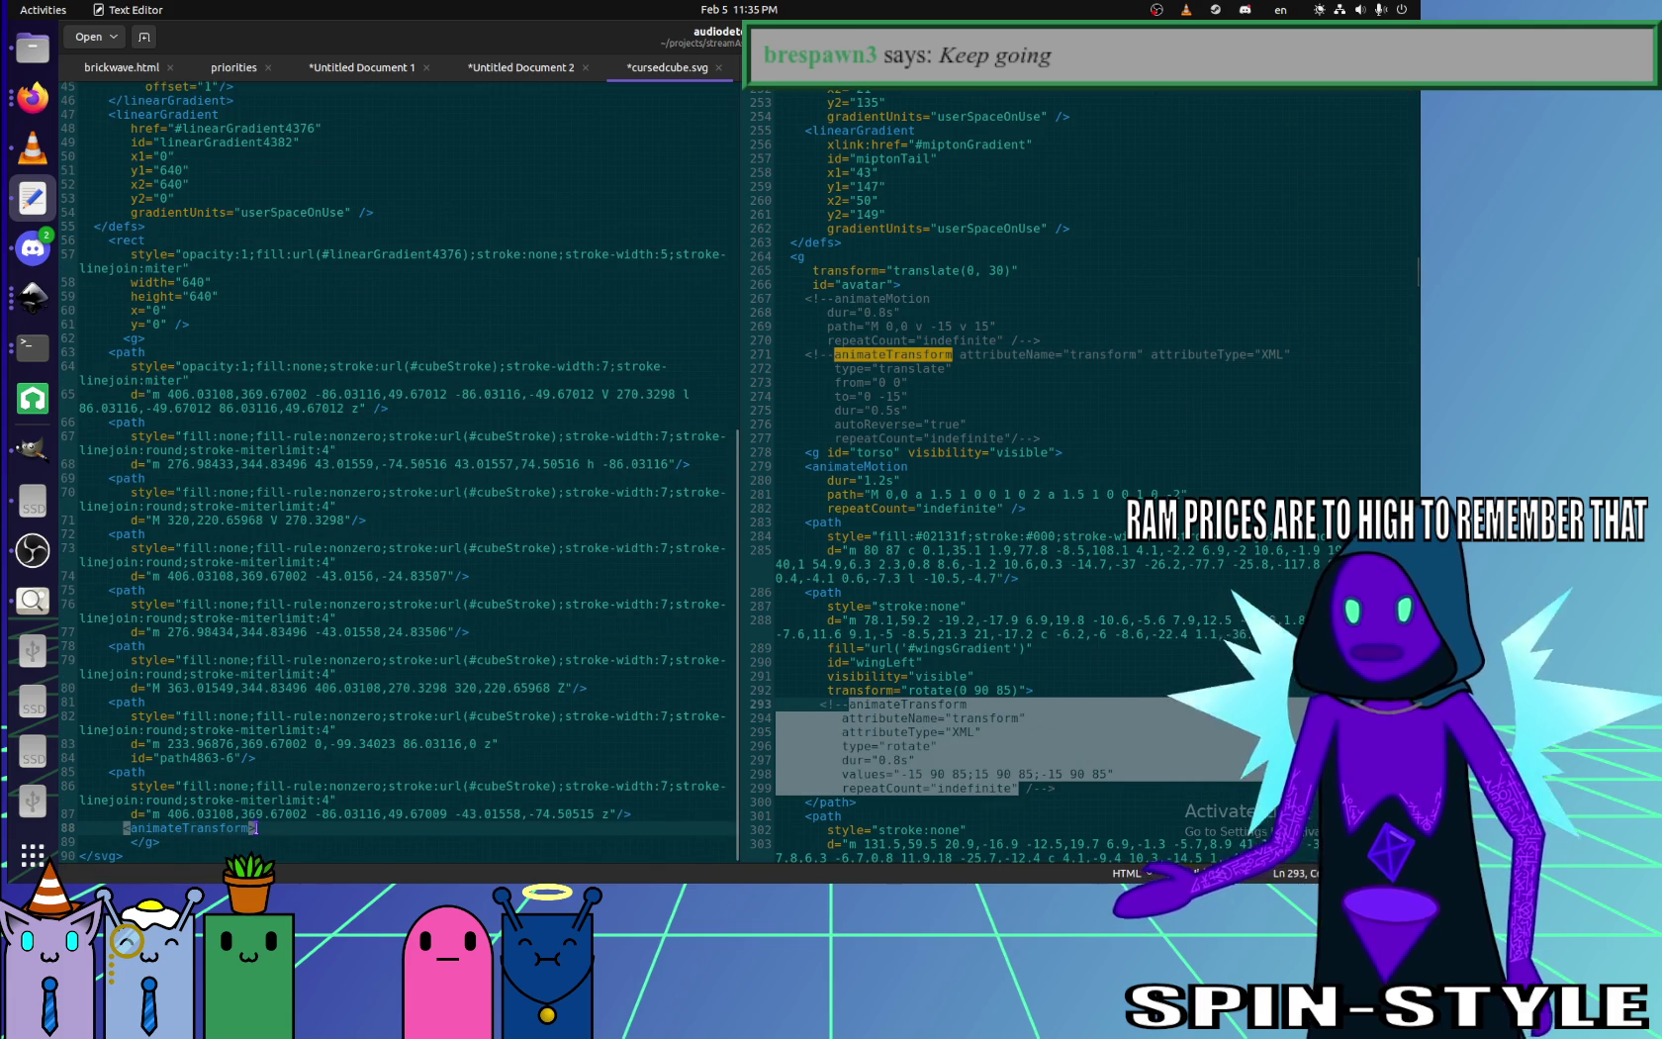
- Paste the animateTransform into the group with dur 3s and values 0 320 320; 360 320 320, and save
text(animateTransform          attributeName="transform"          attributeType="XML"          type="rotate"          dur="0.8s"          values="-15 90 85;15 90 85;-15 90 85"          repeatCount="indefinite")
click(323, 788)
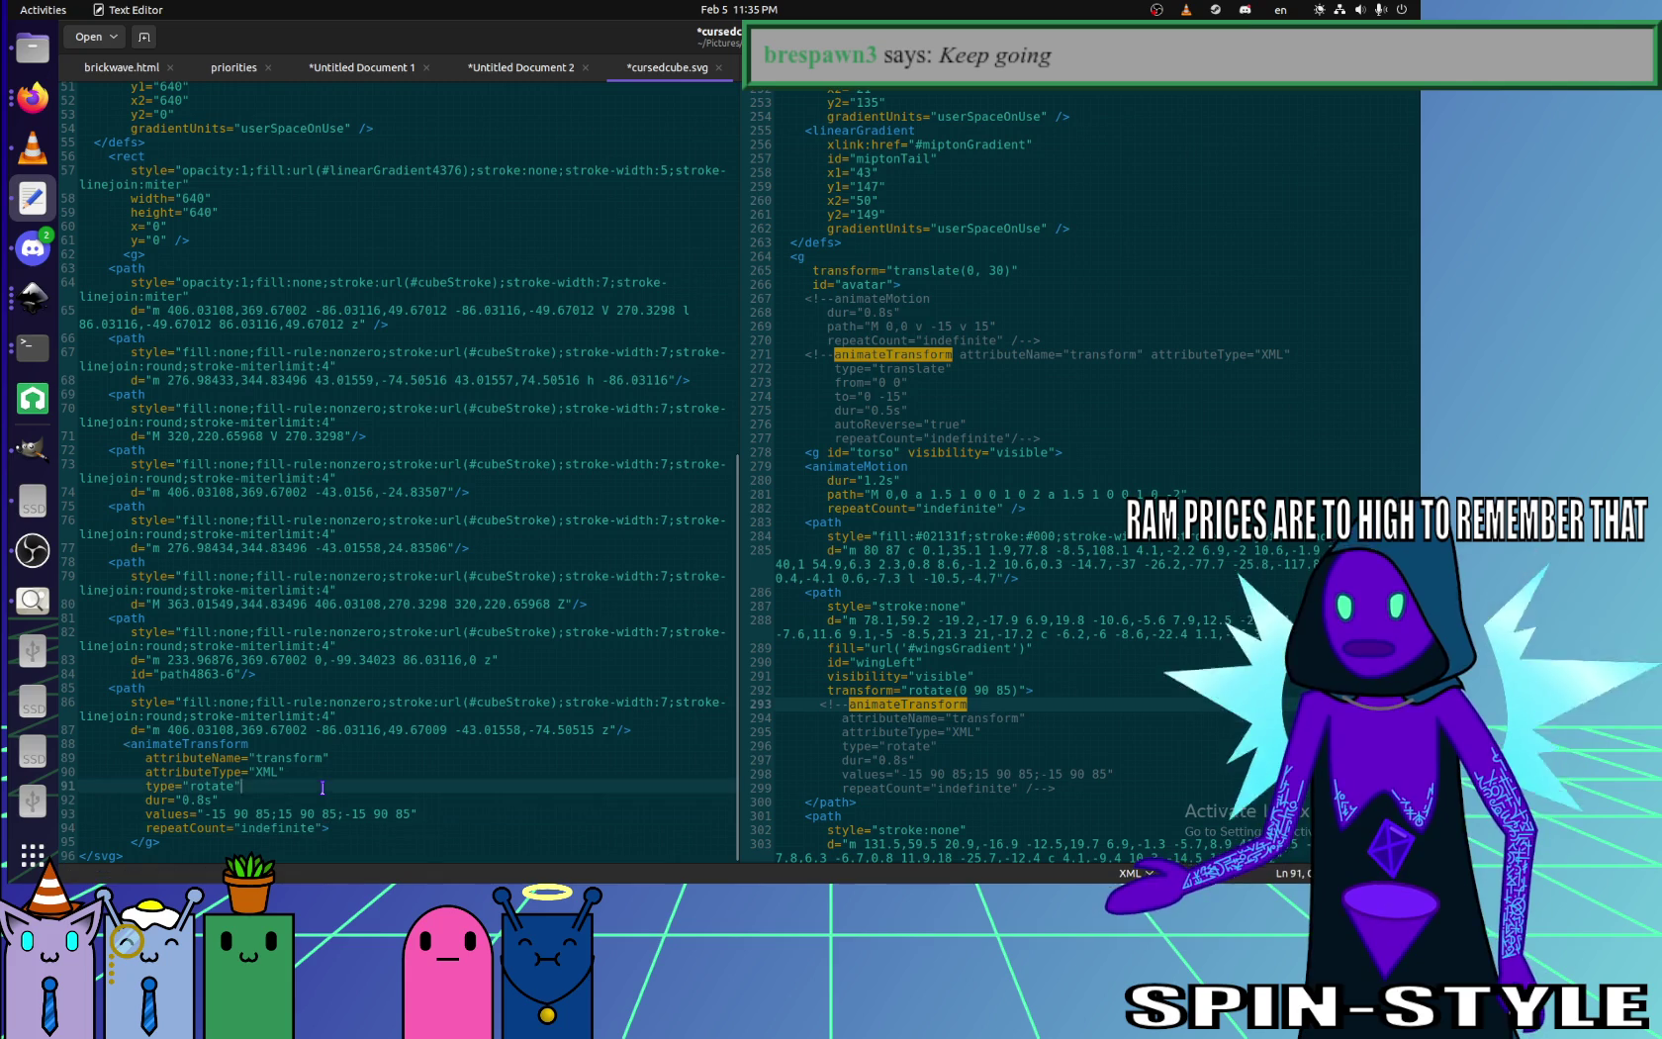
click(211, 813)
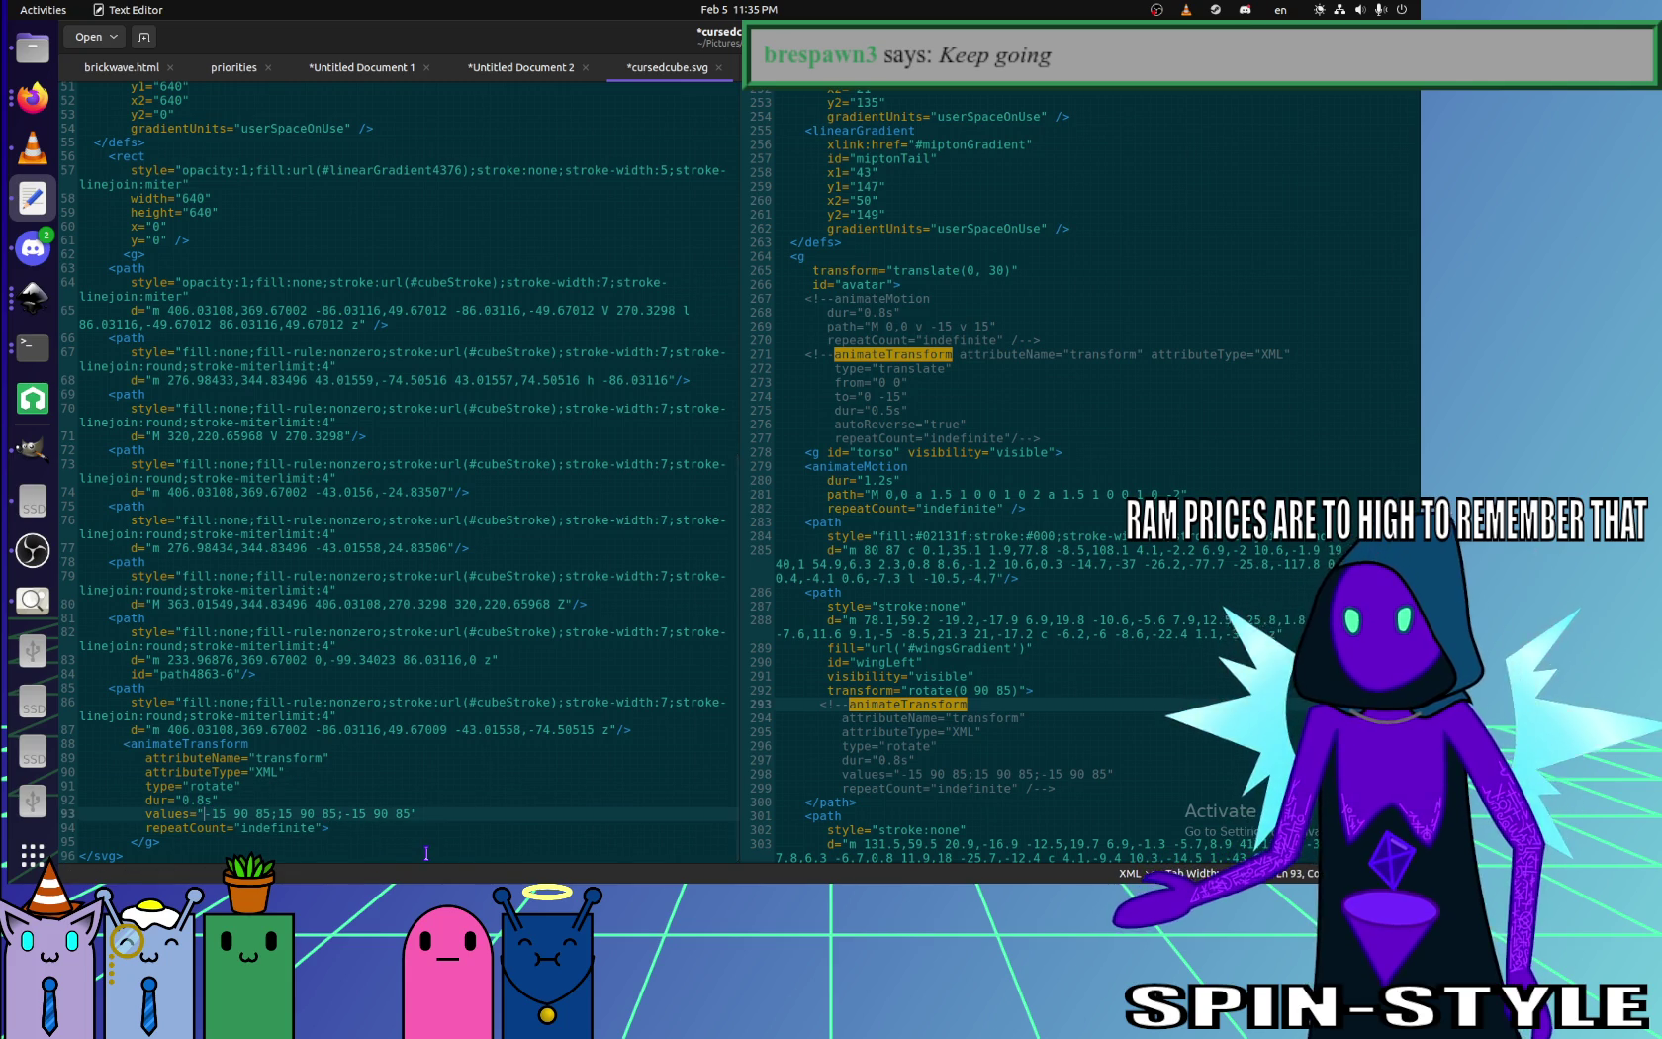
key(shift+End)
key(shift+Left)
key(BackSpace)
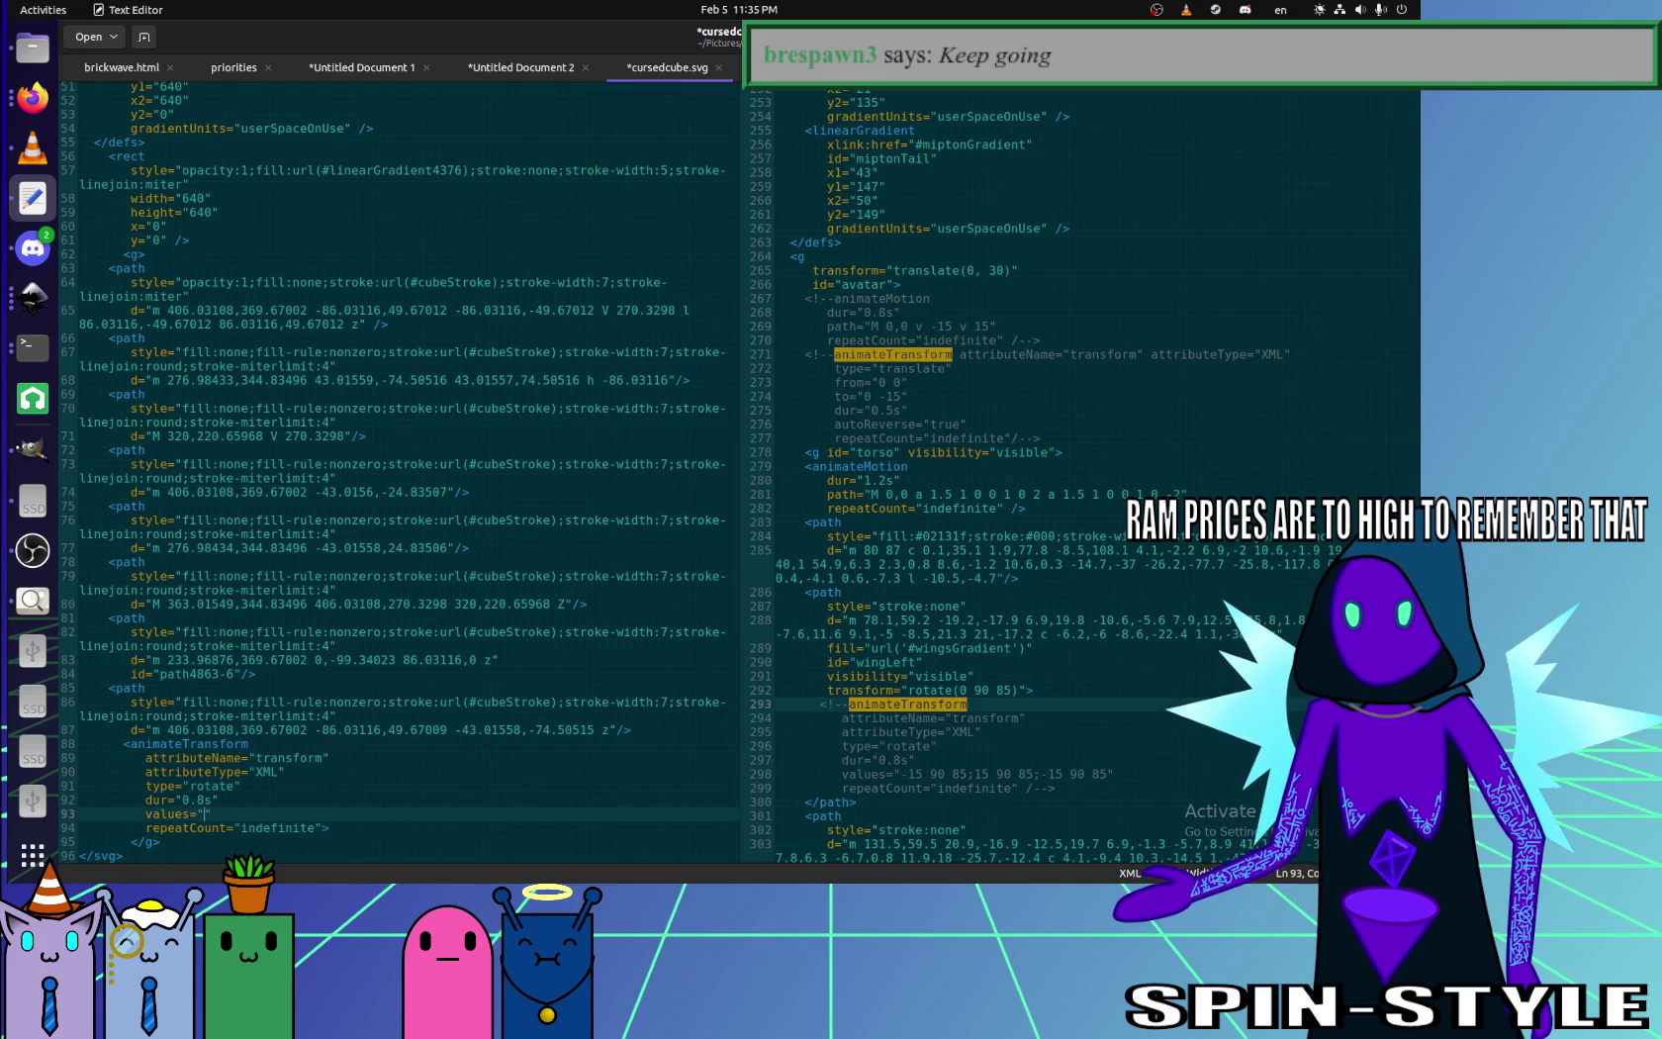
key(Up)
key(Delete)
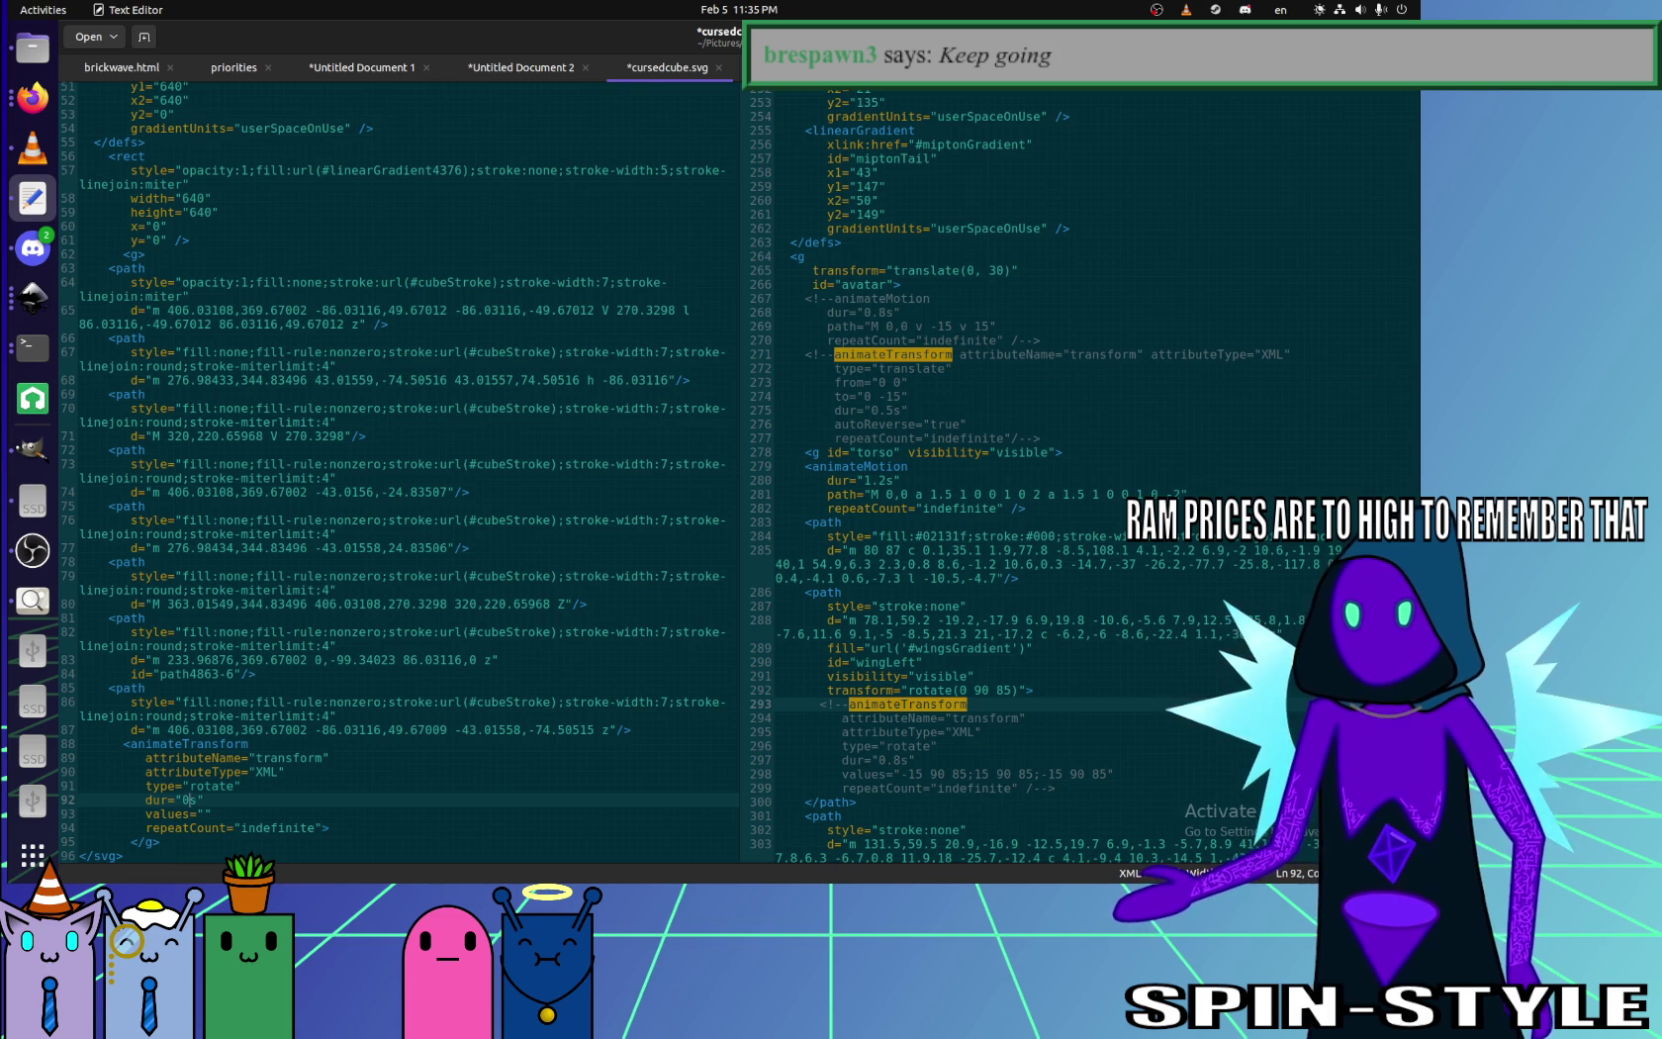
key(Down)
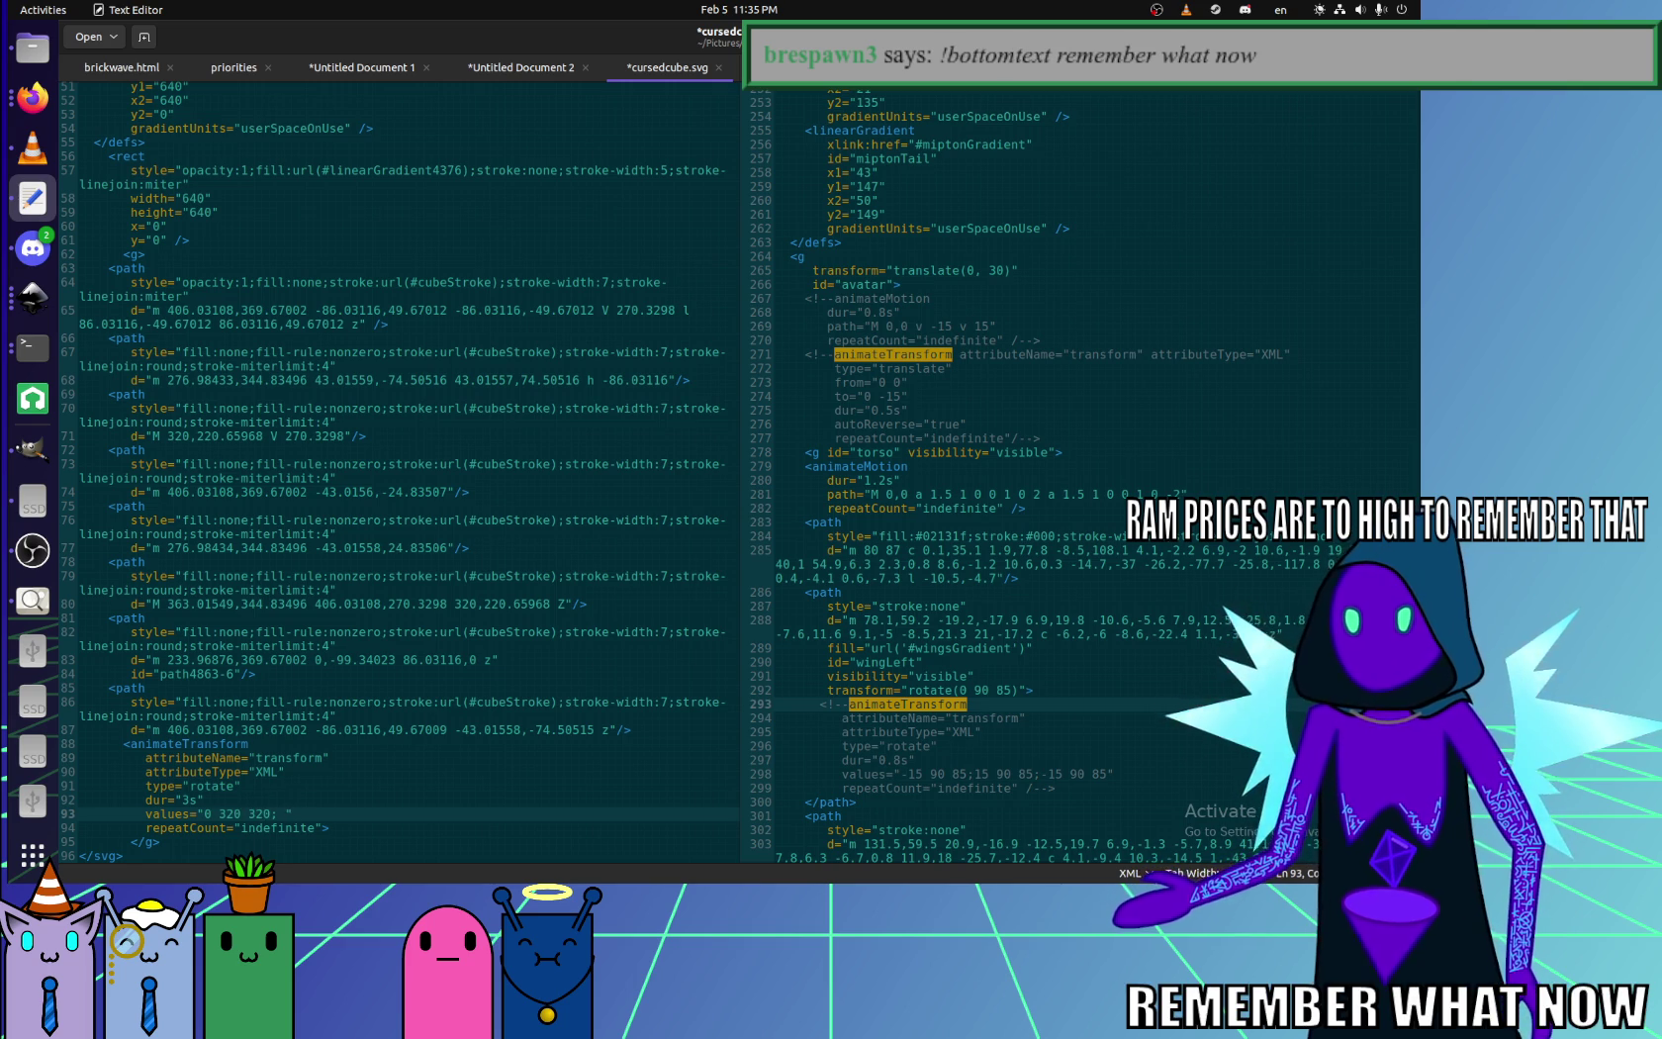
text(360 320 320)
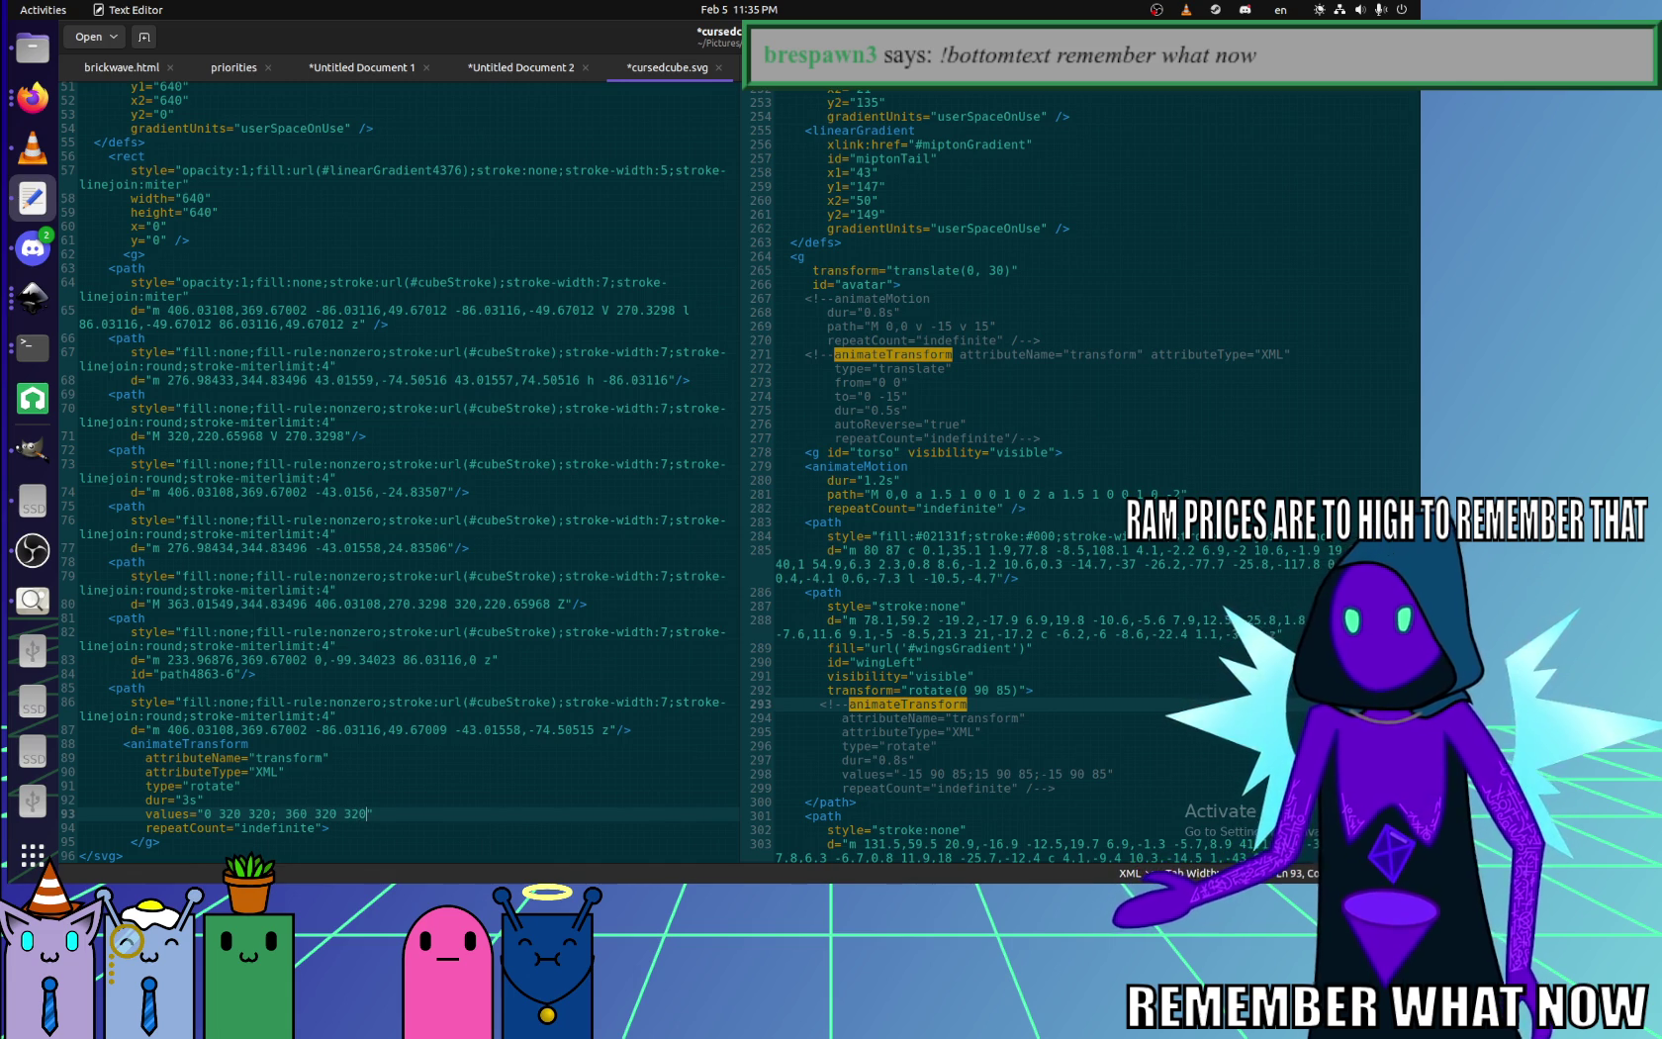
key(ctrl+s)
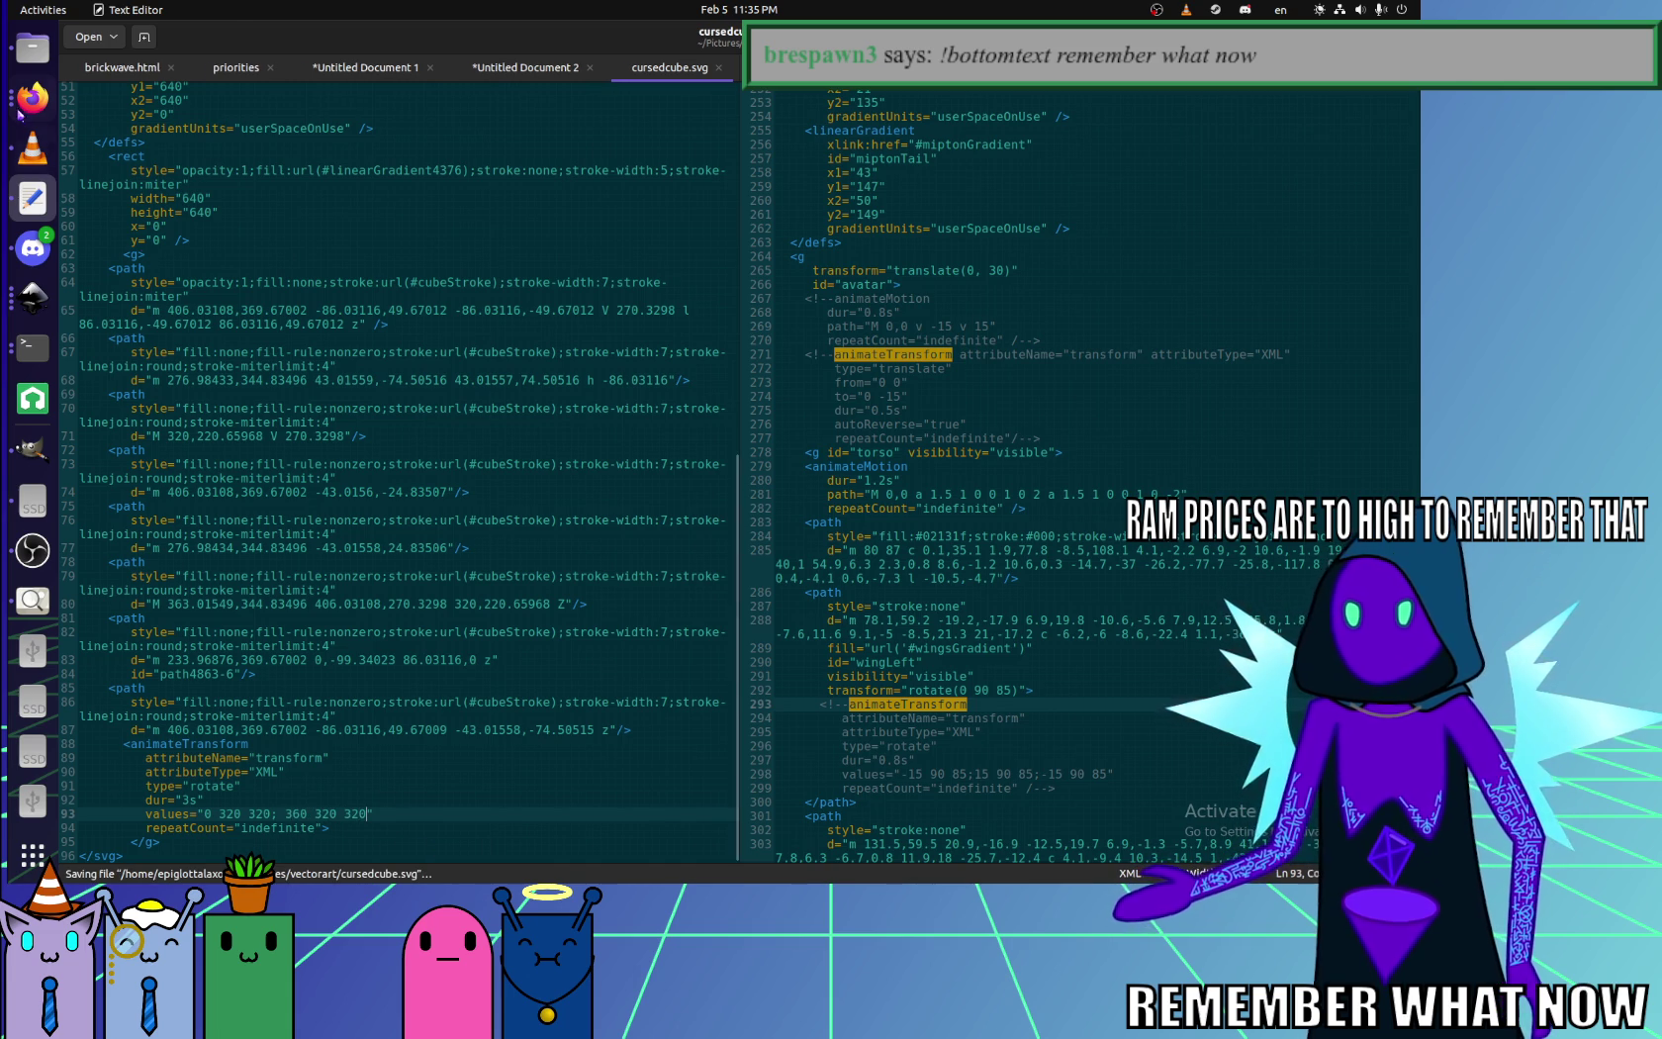
click(20, 111)
- Fix the parse error by self-closing the animateTransform with '/>', save, and reload Firefox
key(F5)
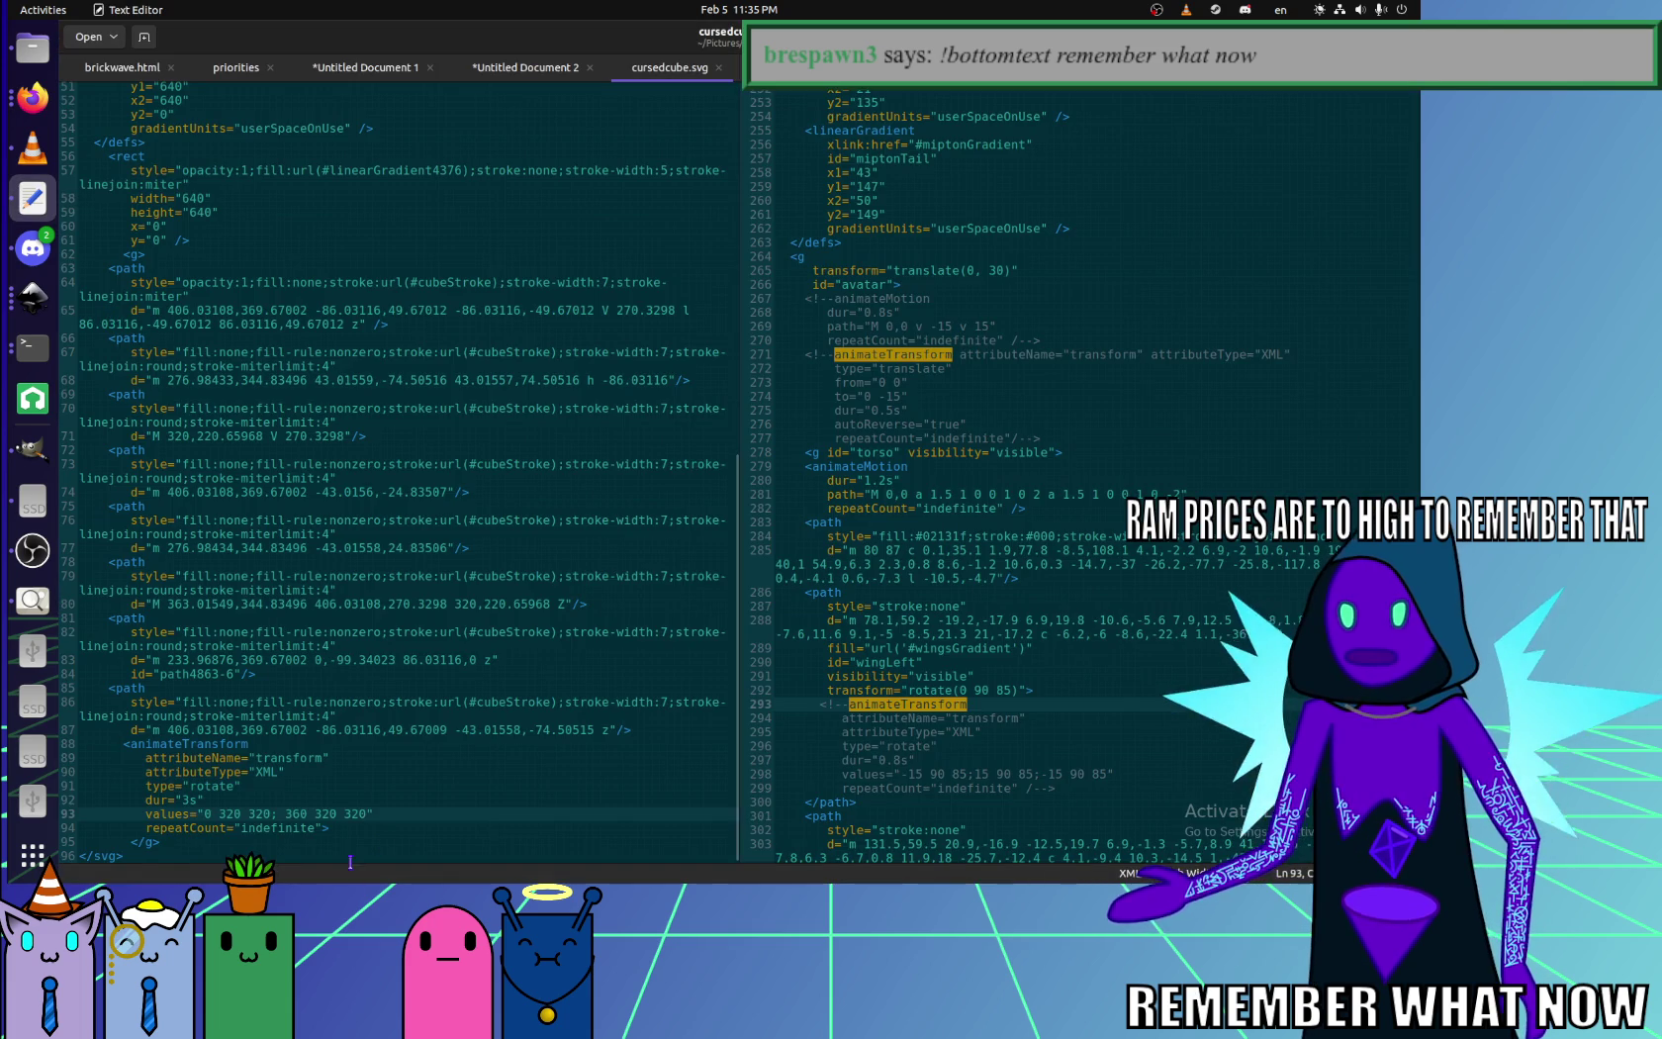
click(33, 197)
click(452, 830)
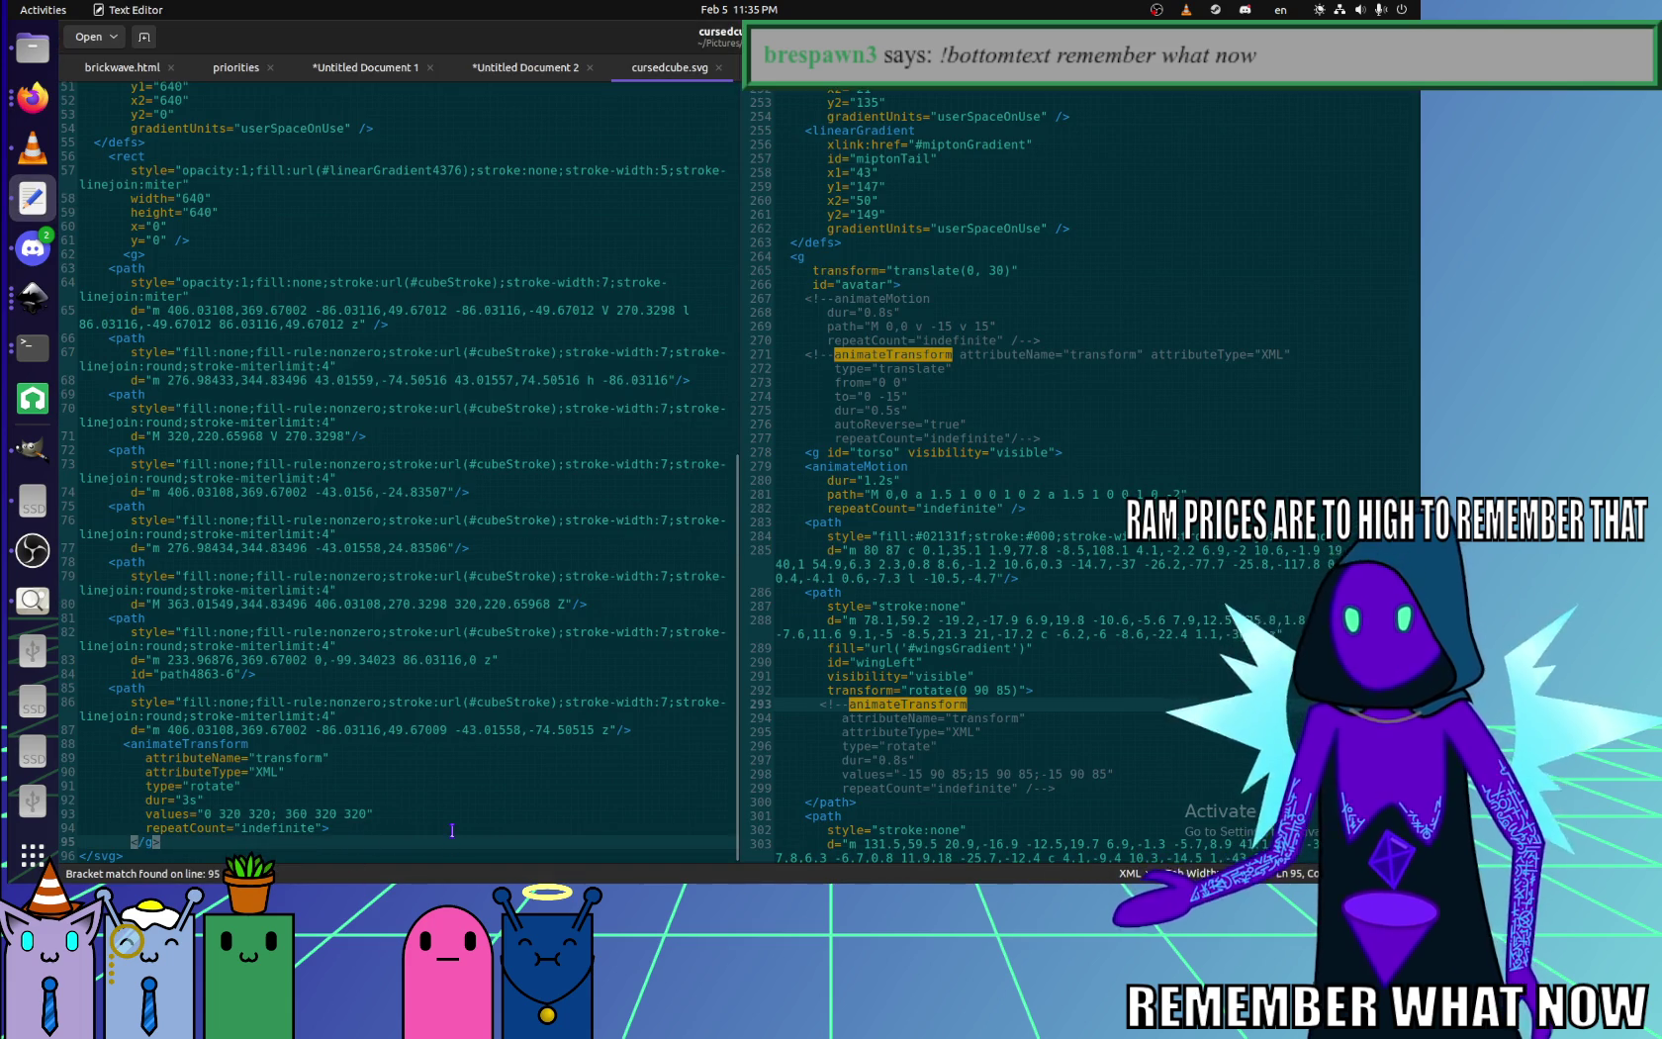
click(452, 830)
key(Left)
text(/)
key(ctrl+s)
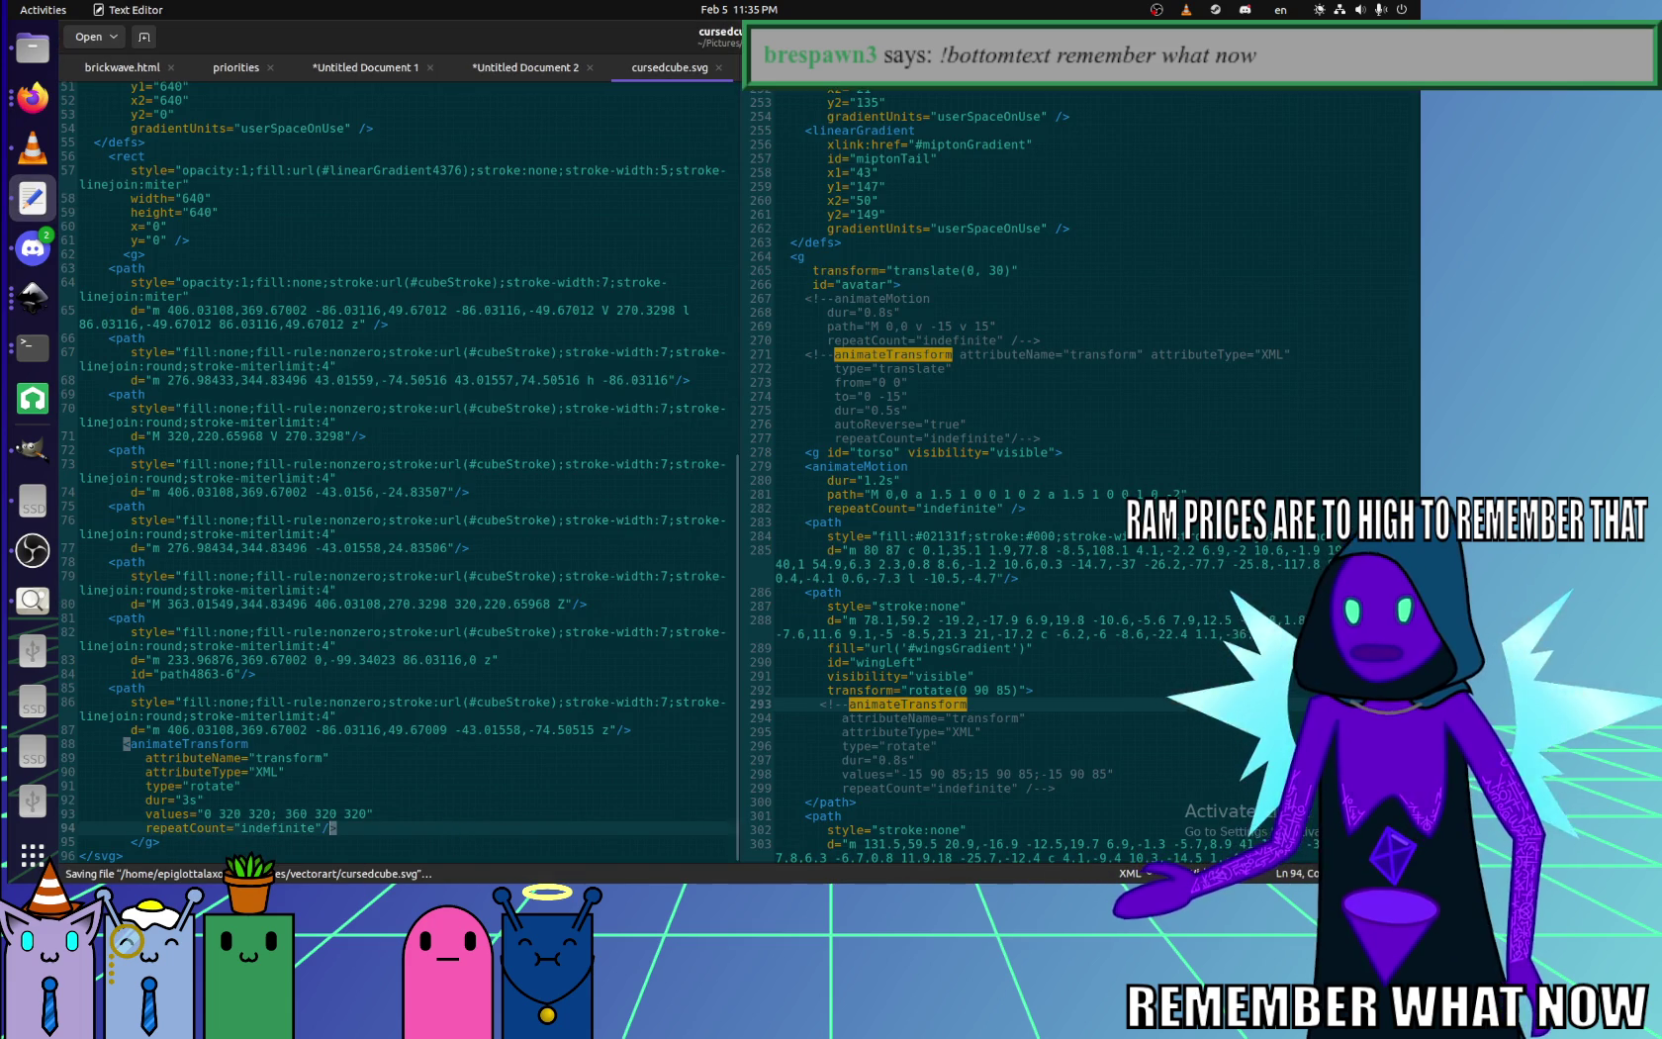
key(alt+Tab)
key(F5)
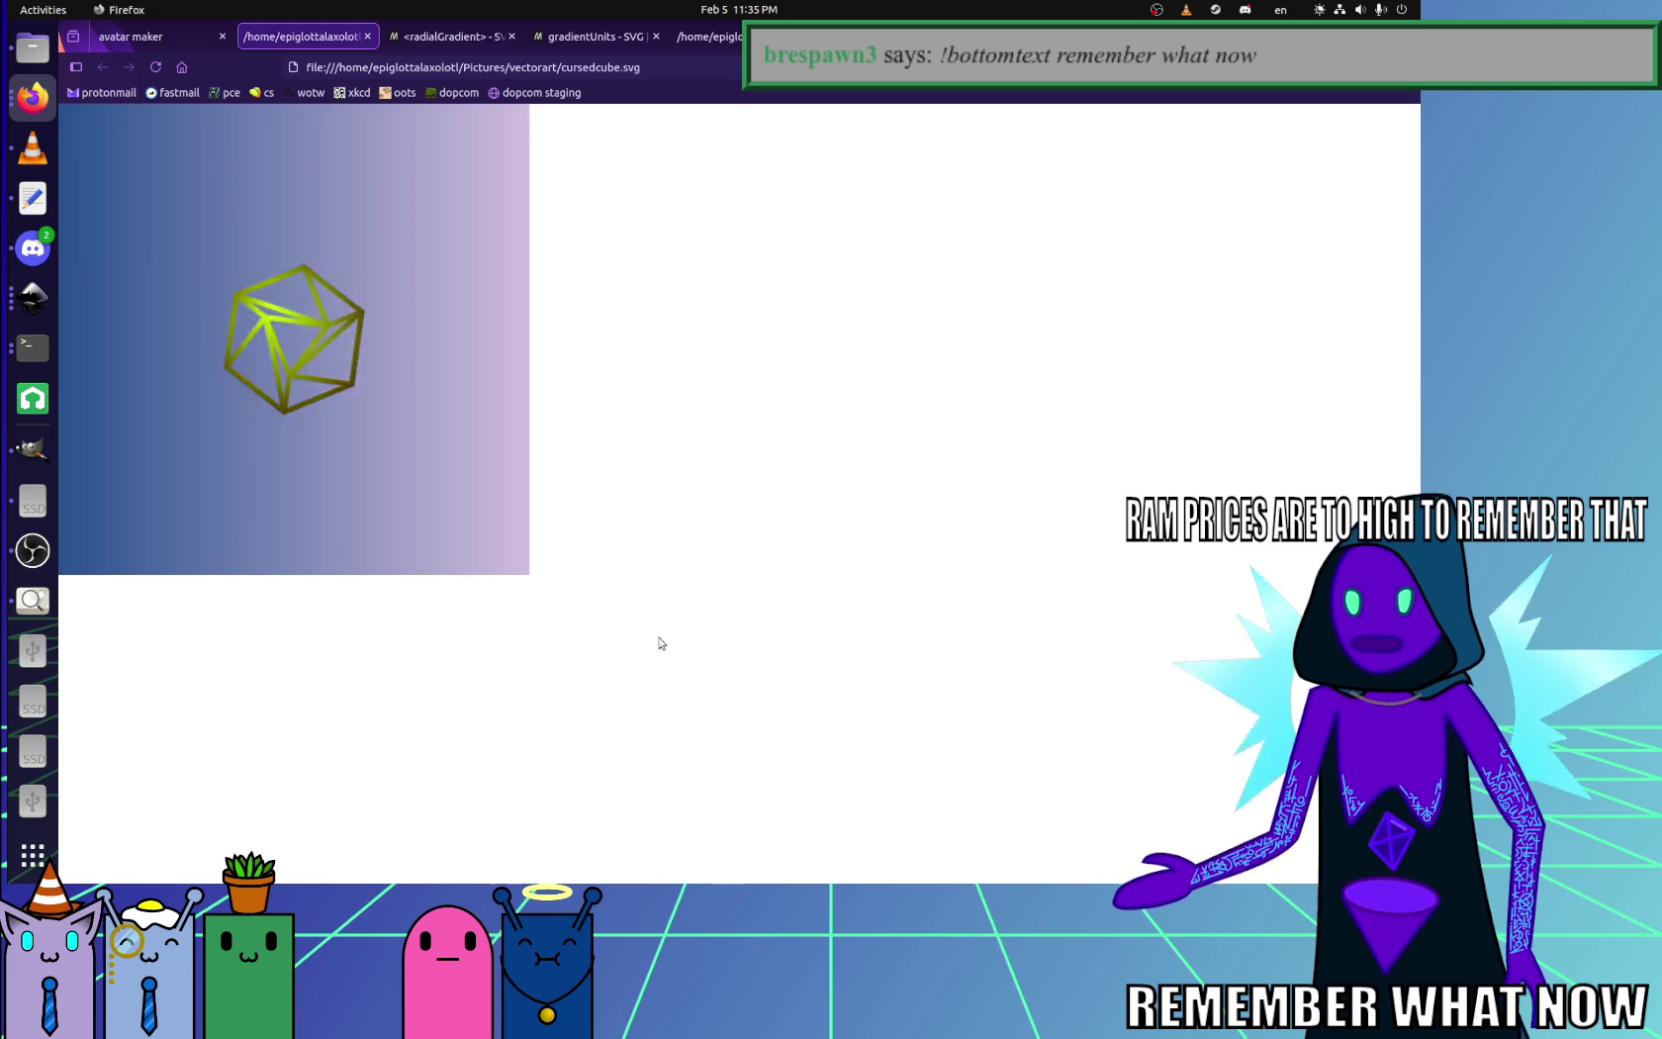
click(33, 198)
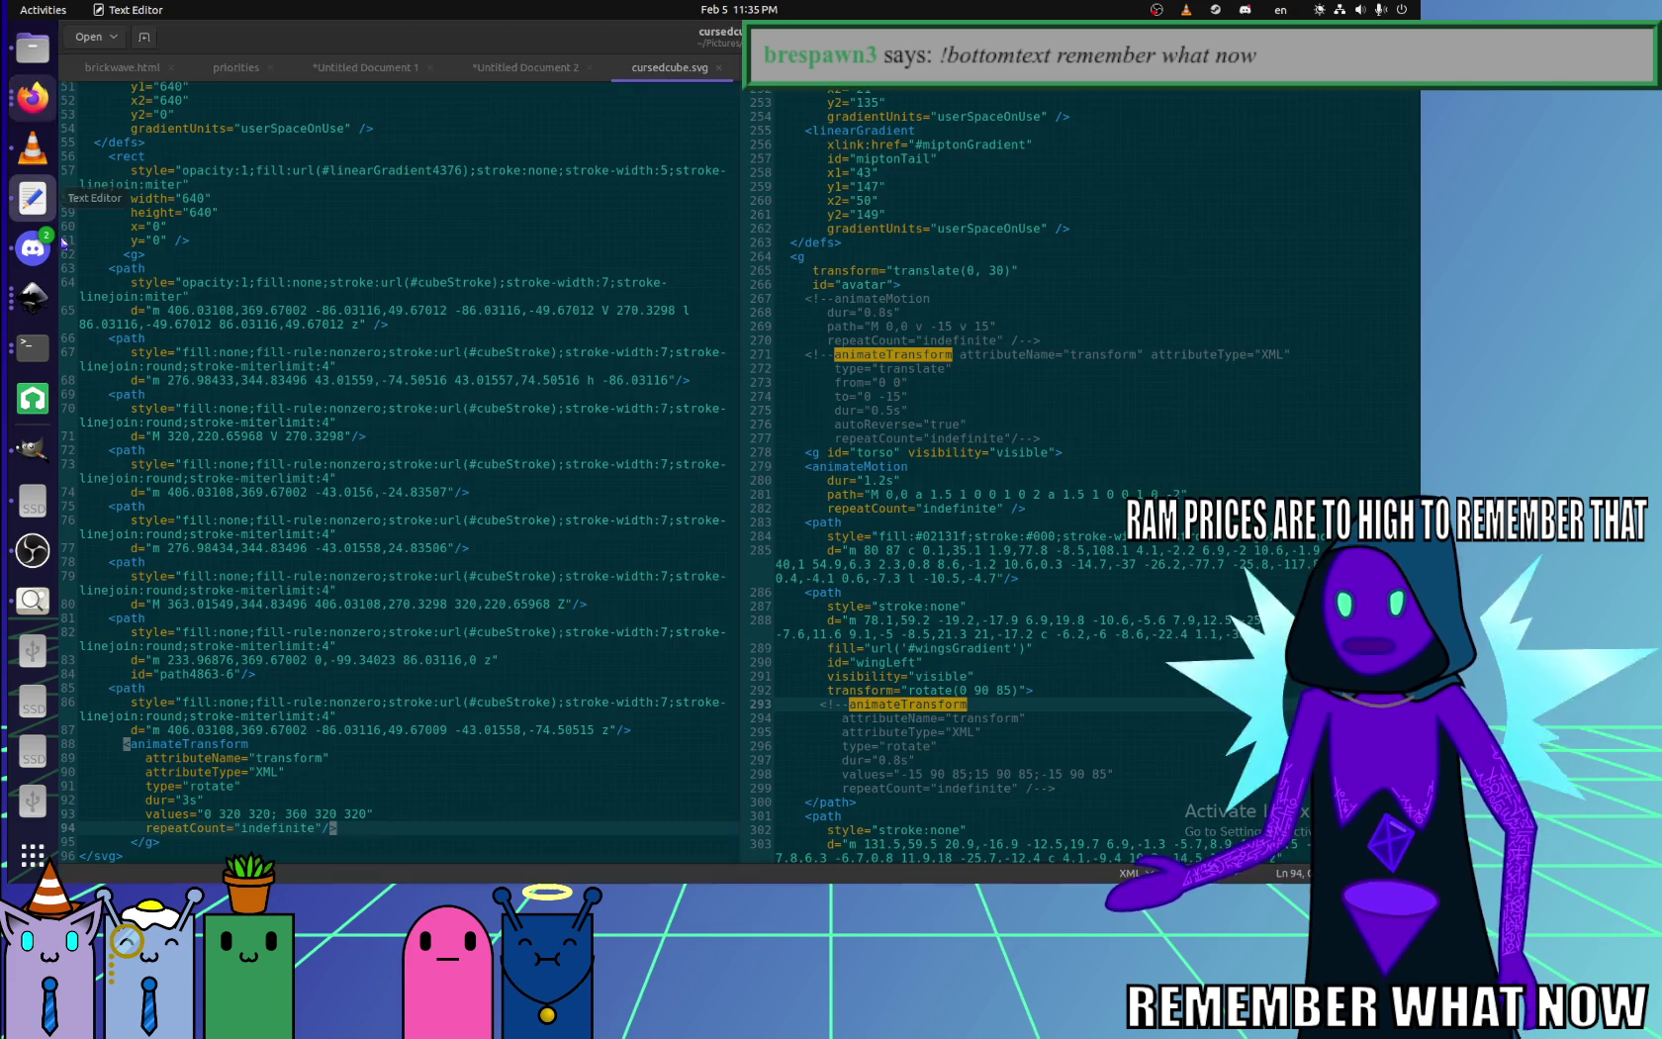
- Slow the rotation to dur 6s, save, and view the cube in Firefox
click(191, 800)
key(BackSpace)
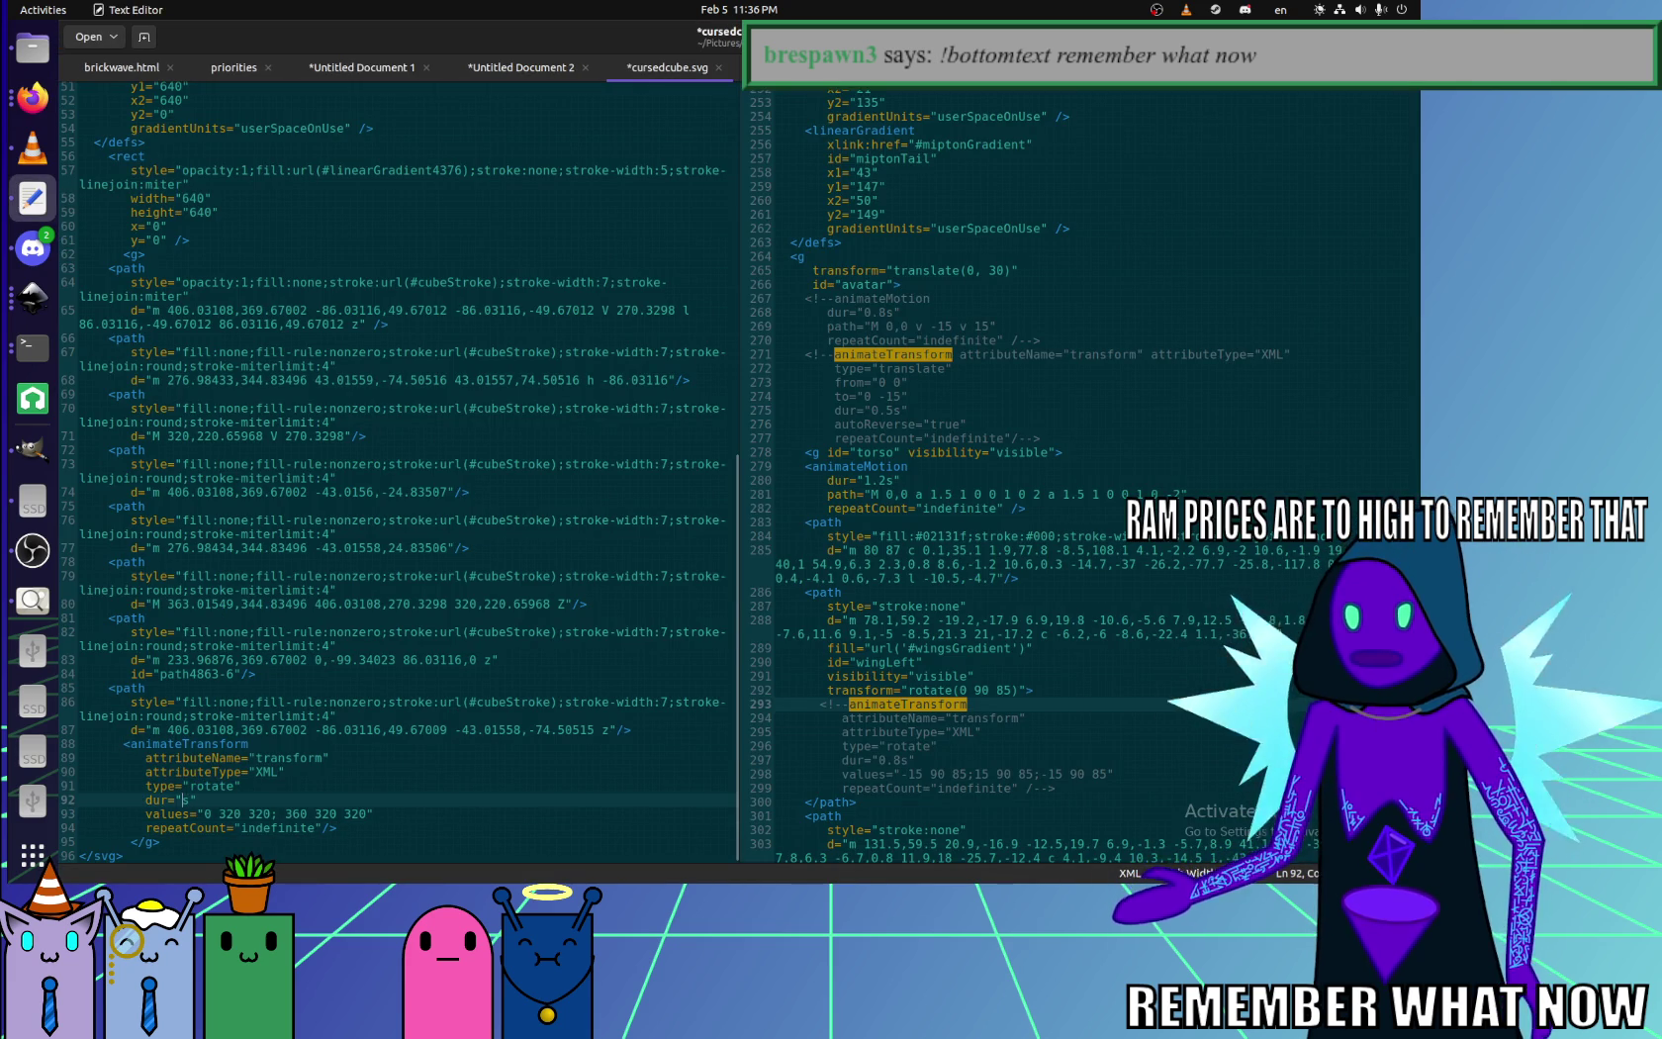
text(6)
key(ctrl+s)
click(33, 97)
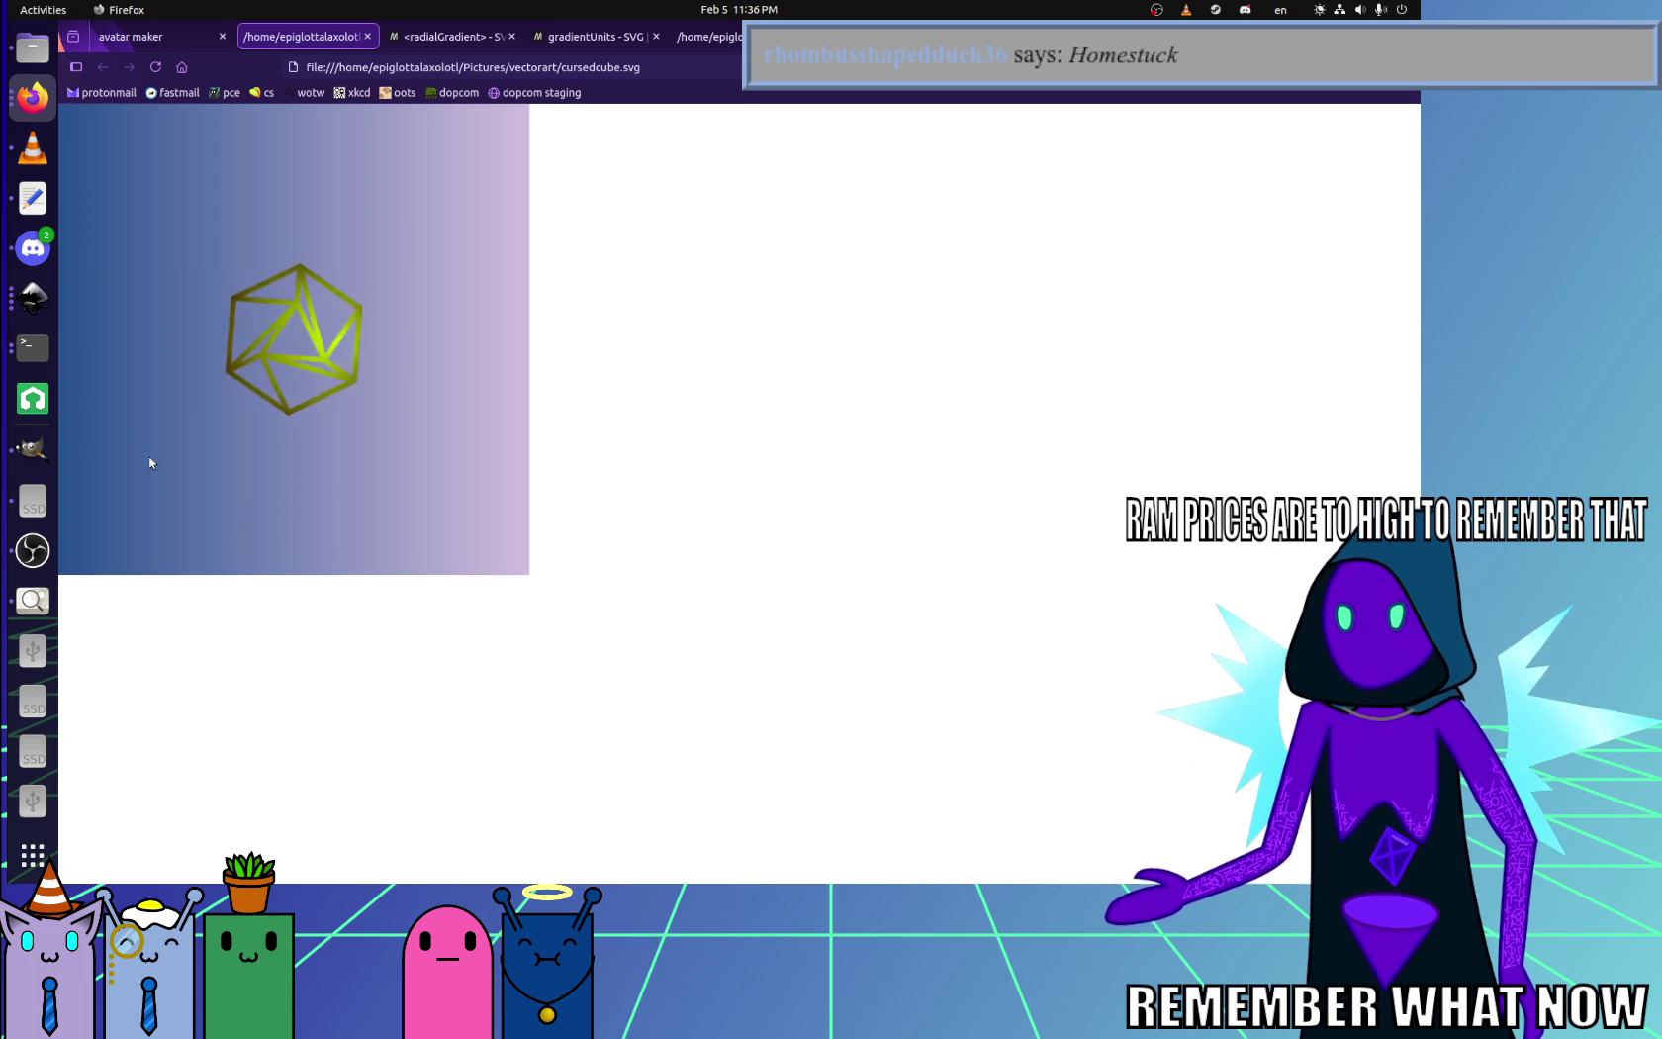
- Bring up the cube drawing in Inkscape, undo an accidental move, and select everything
click(32, 295)
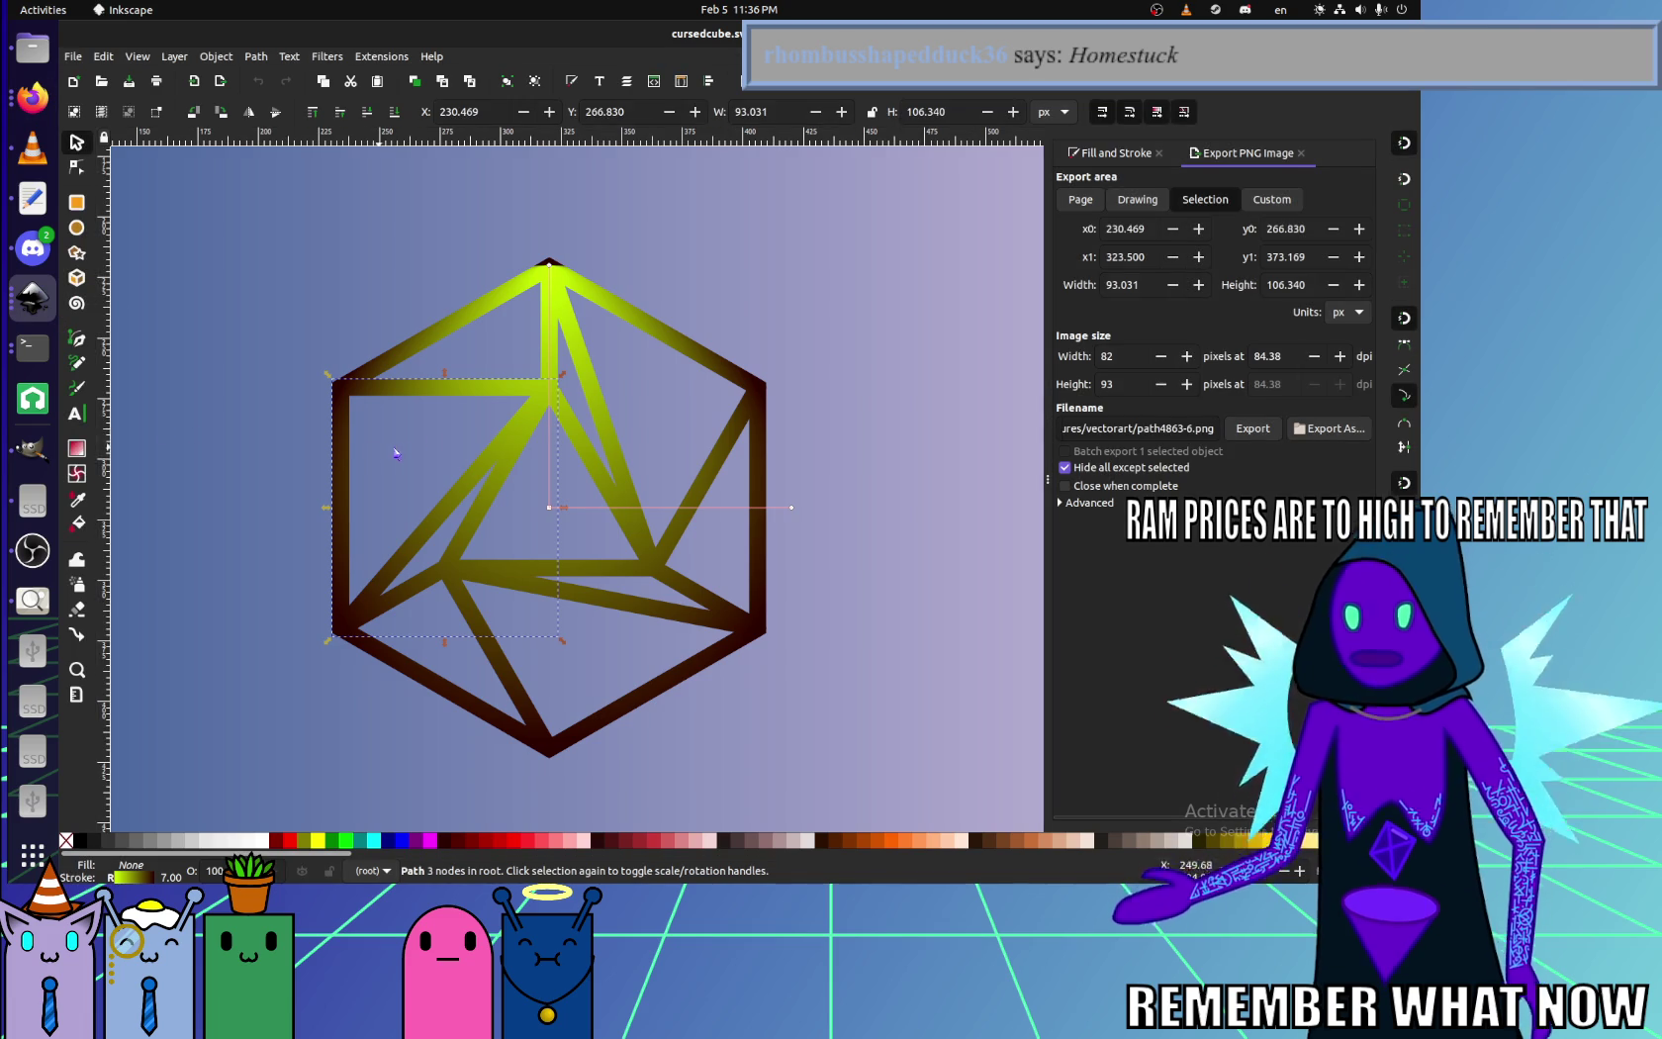
click(867, 609)
drag(539, 274, 598, 361)
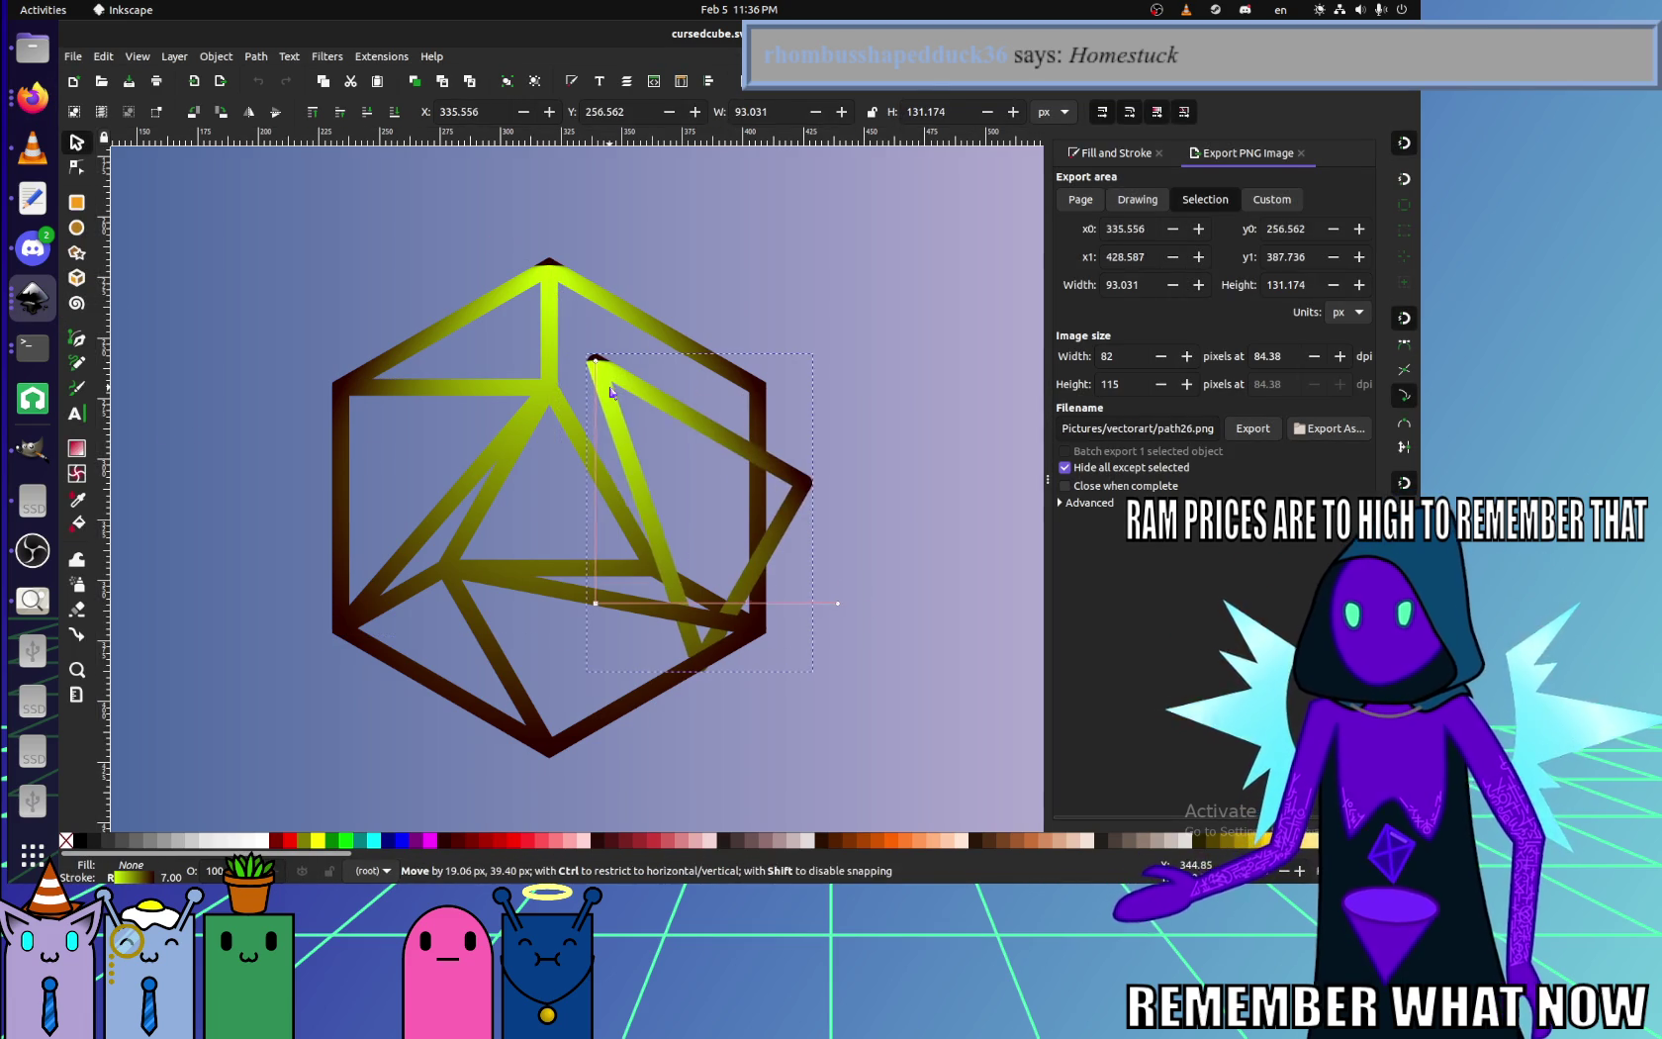
key(ctrl+z)
key(ctrl+a)
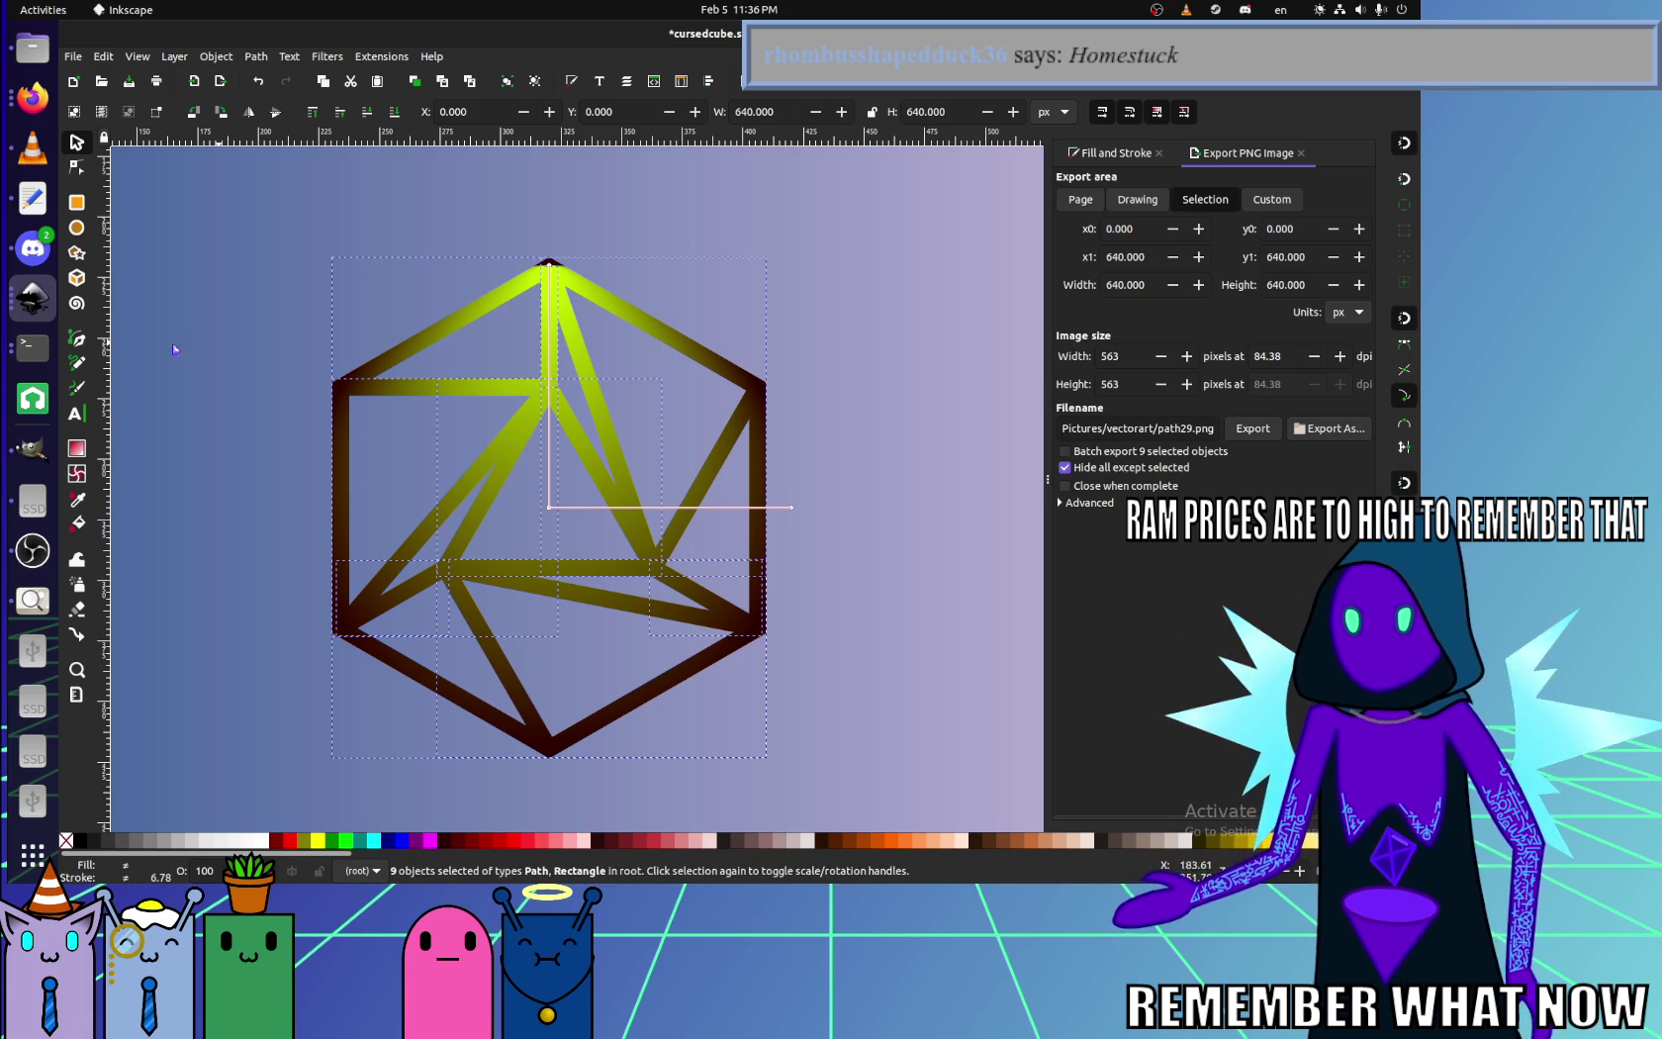
- Inspect the cubeStroke gradient handles with the Gradient tool and Fill and Stroke settings
click(77, 450)
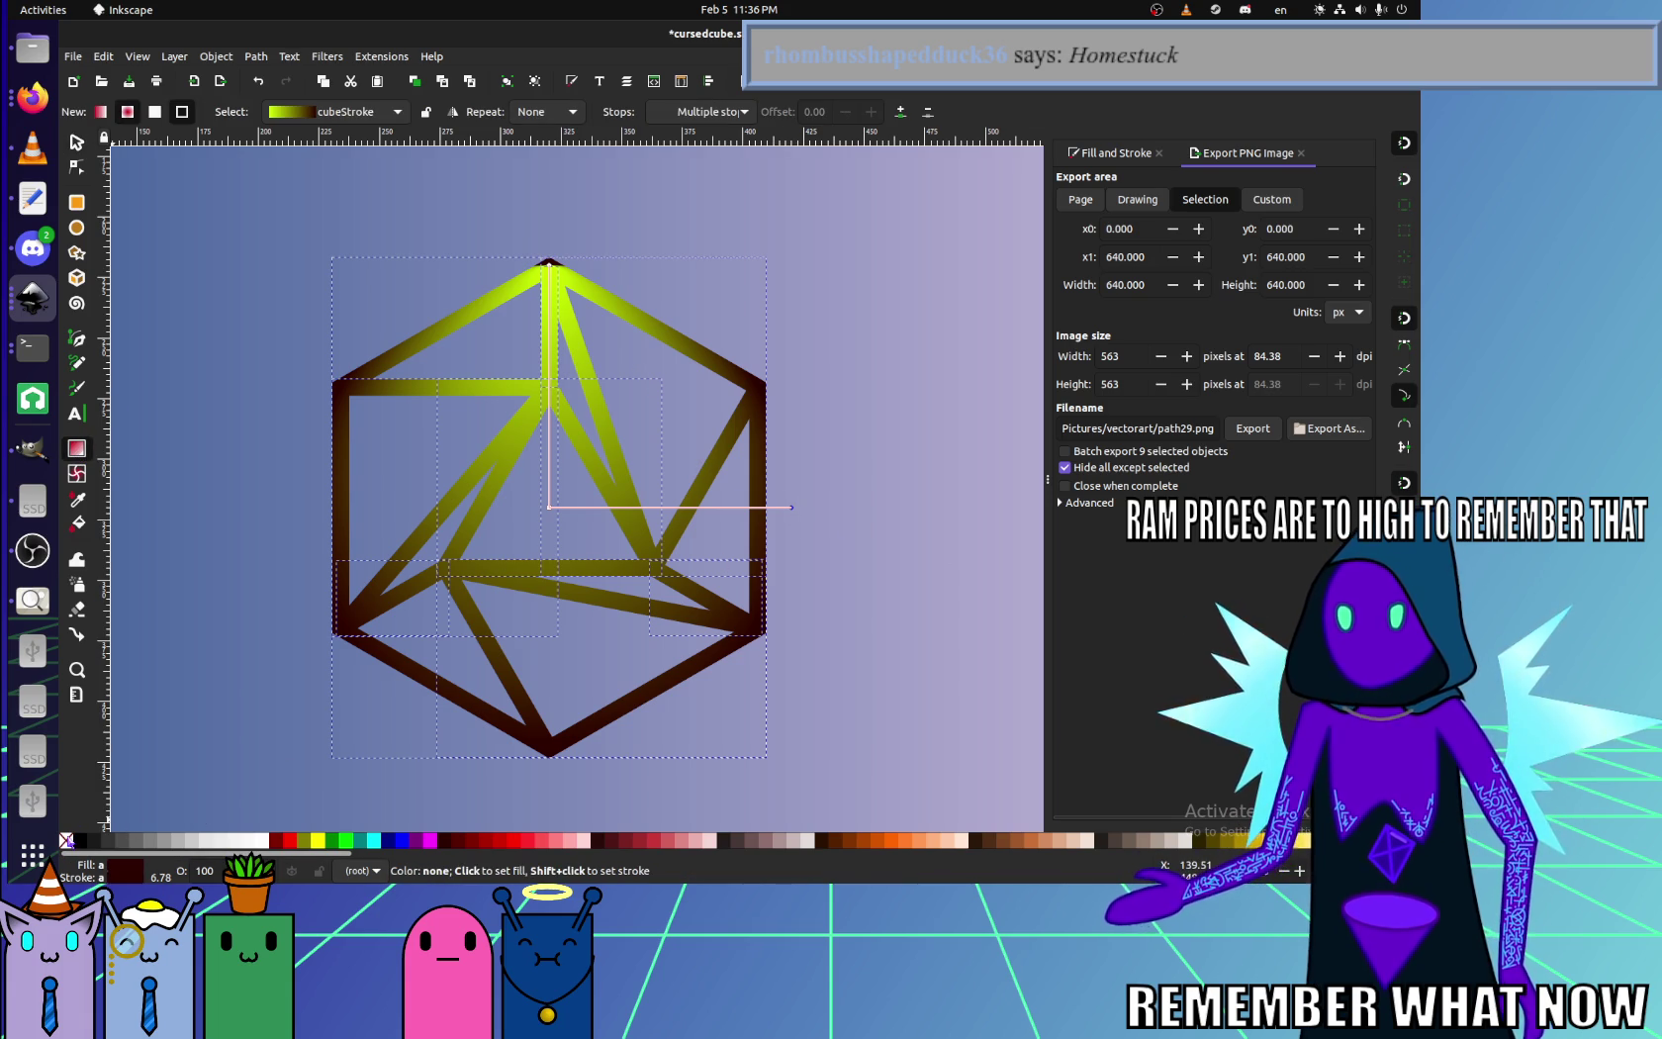
click(1138, 152)
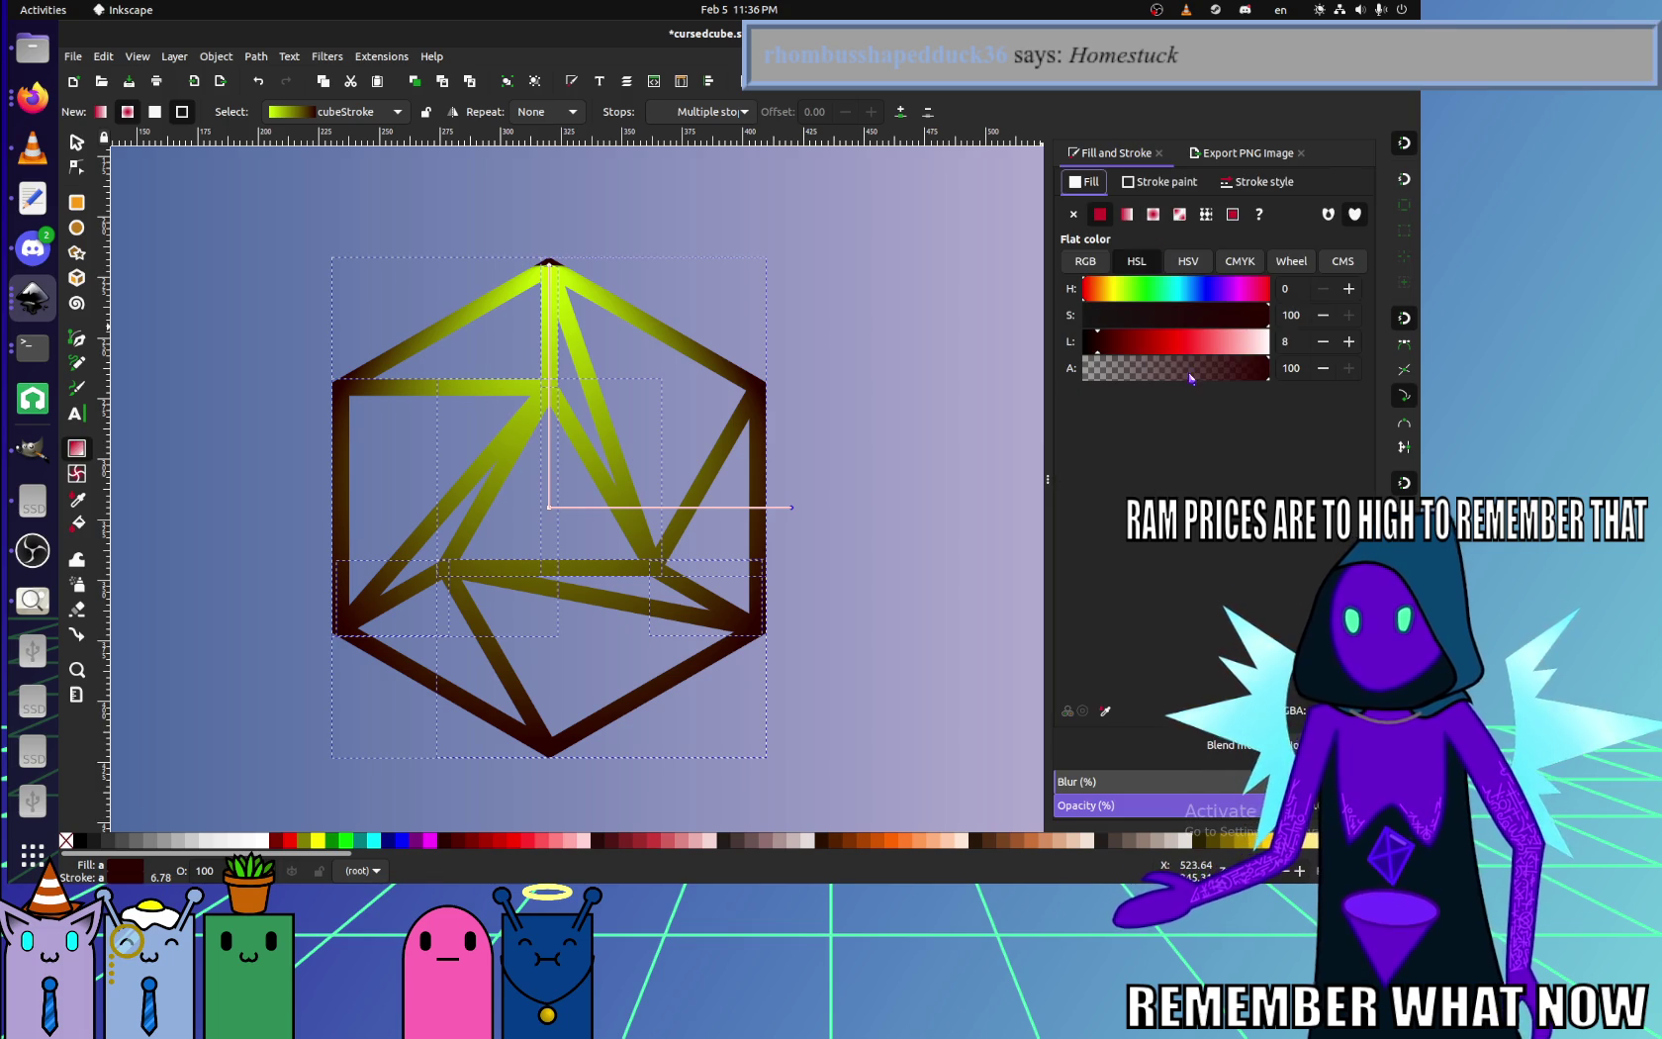
click(826, 509)
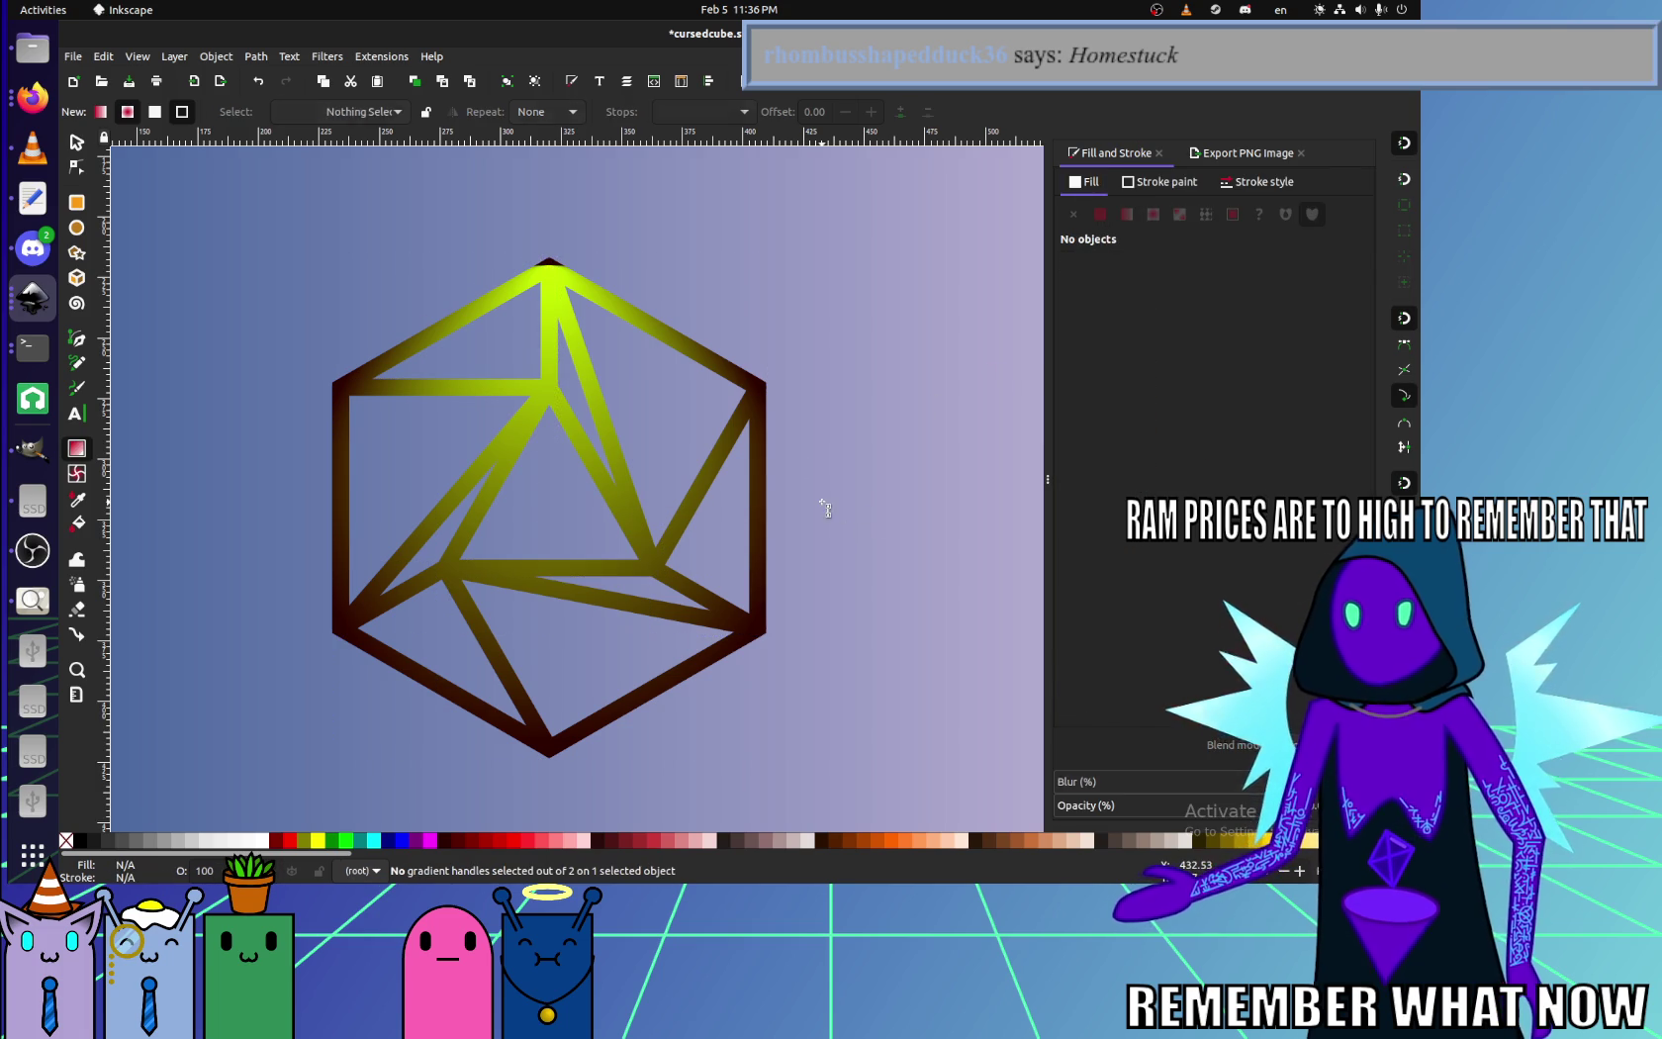
key(ctrl+a)
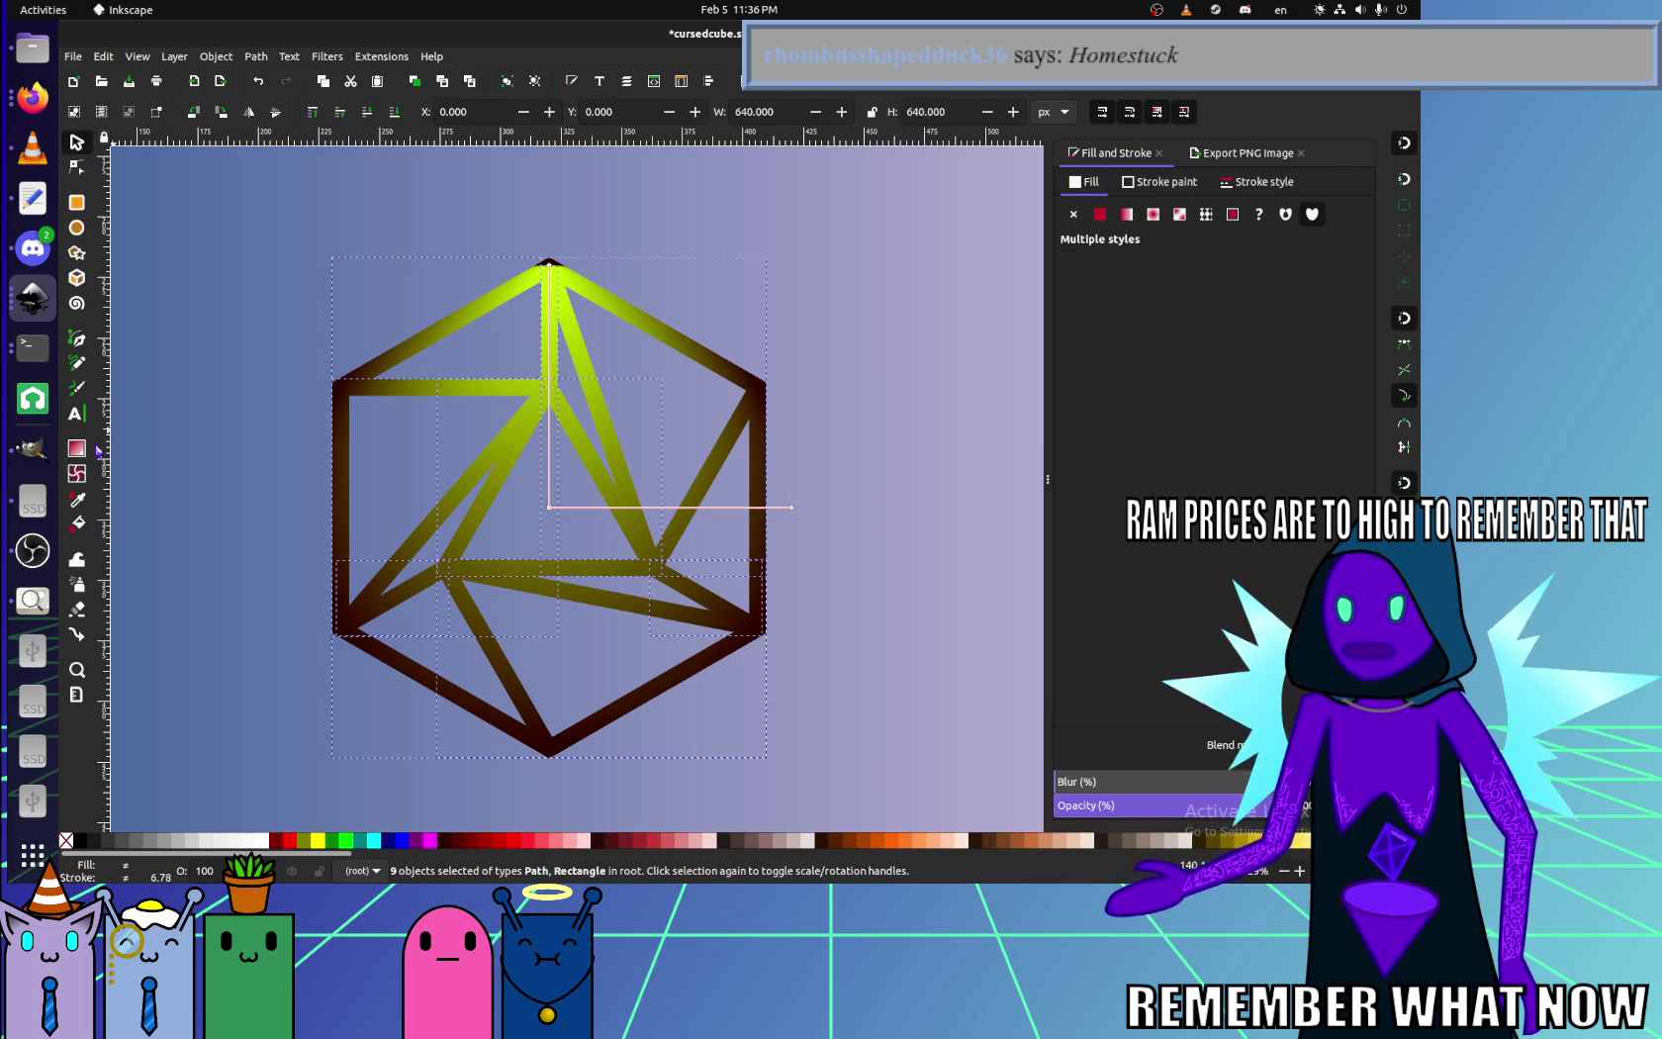
click(551, 507)
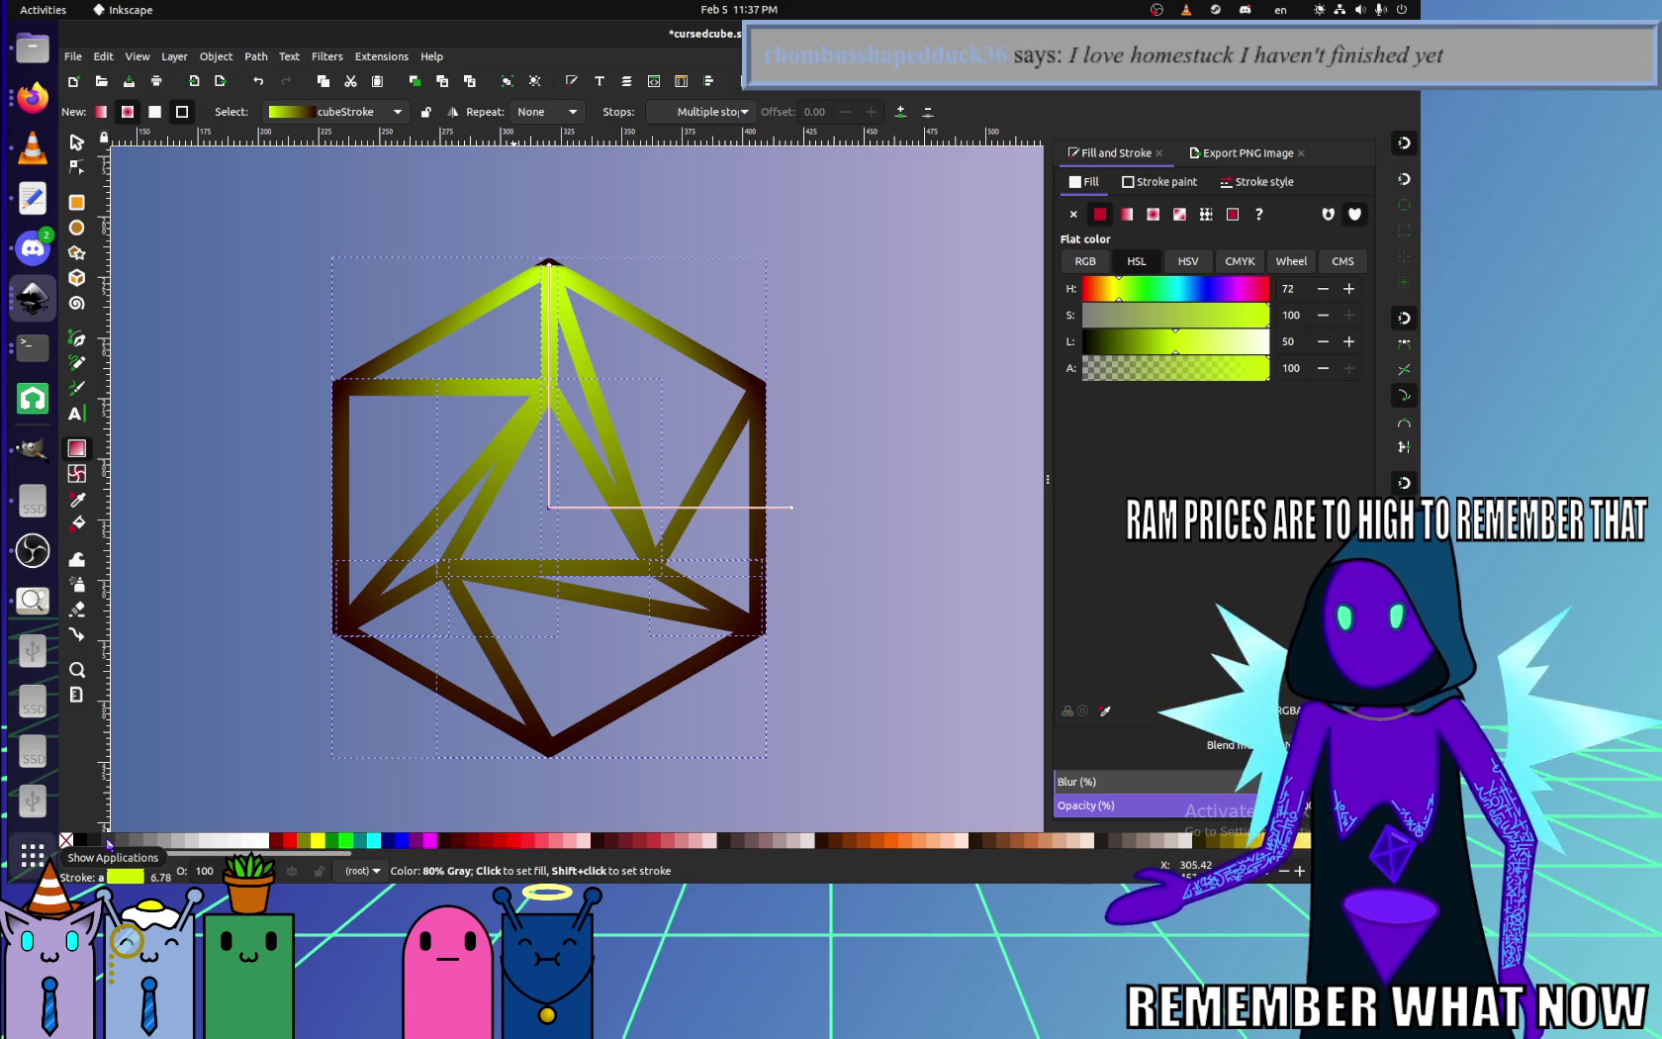
click(342, 387)
click(85, 136)
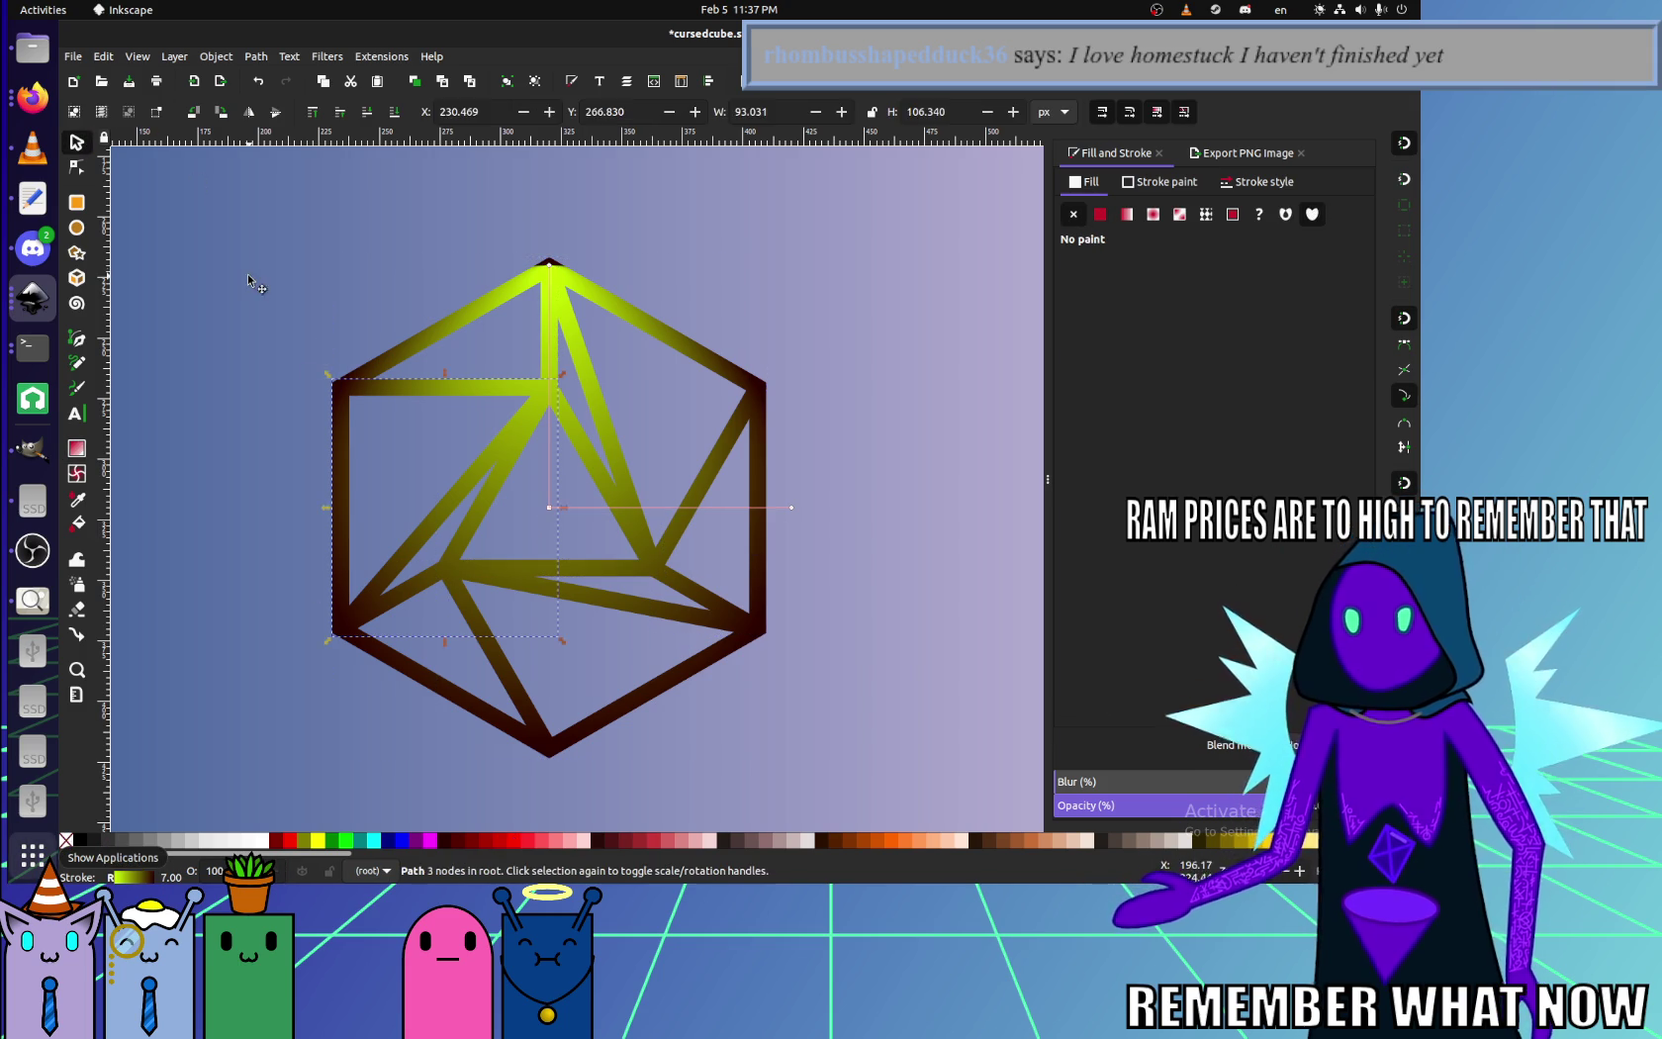
click(255, 285)
key(ctrl+a)
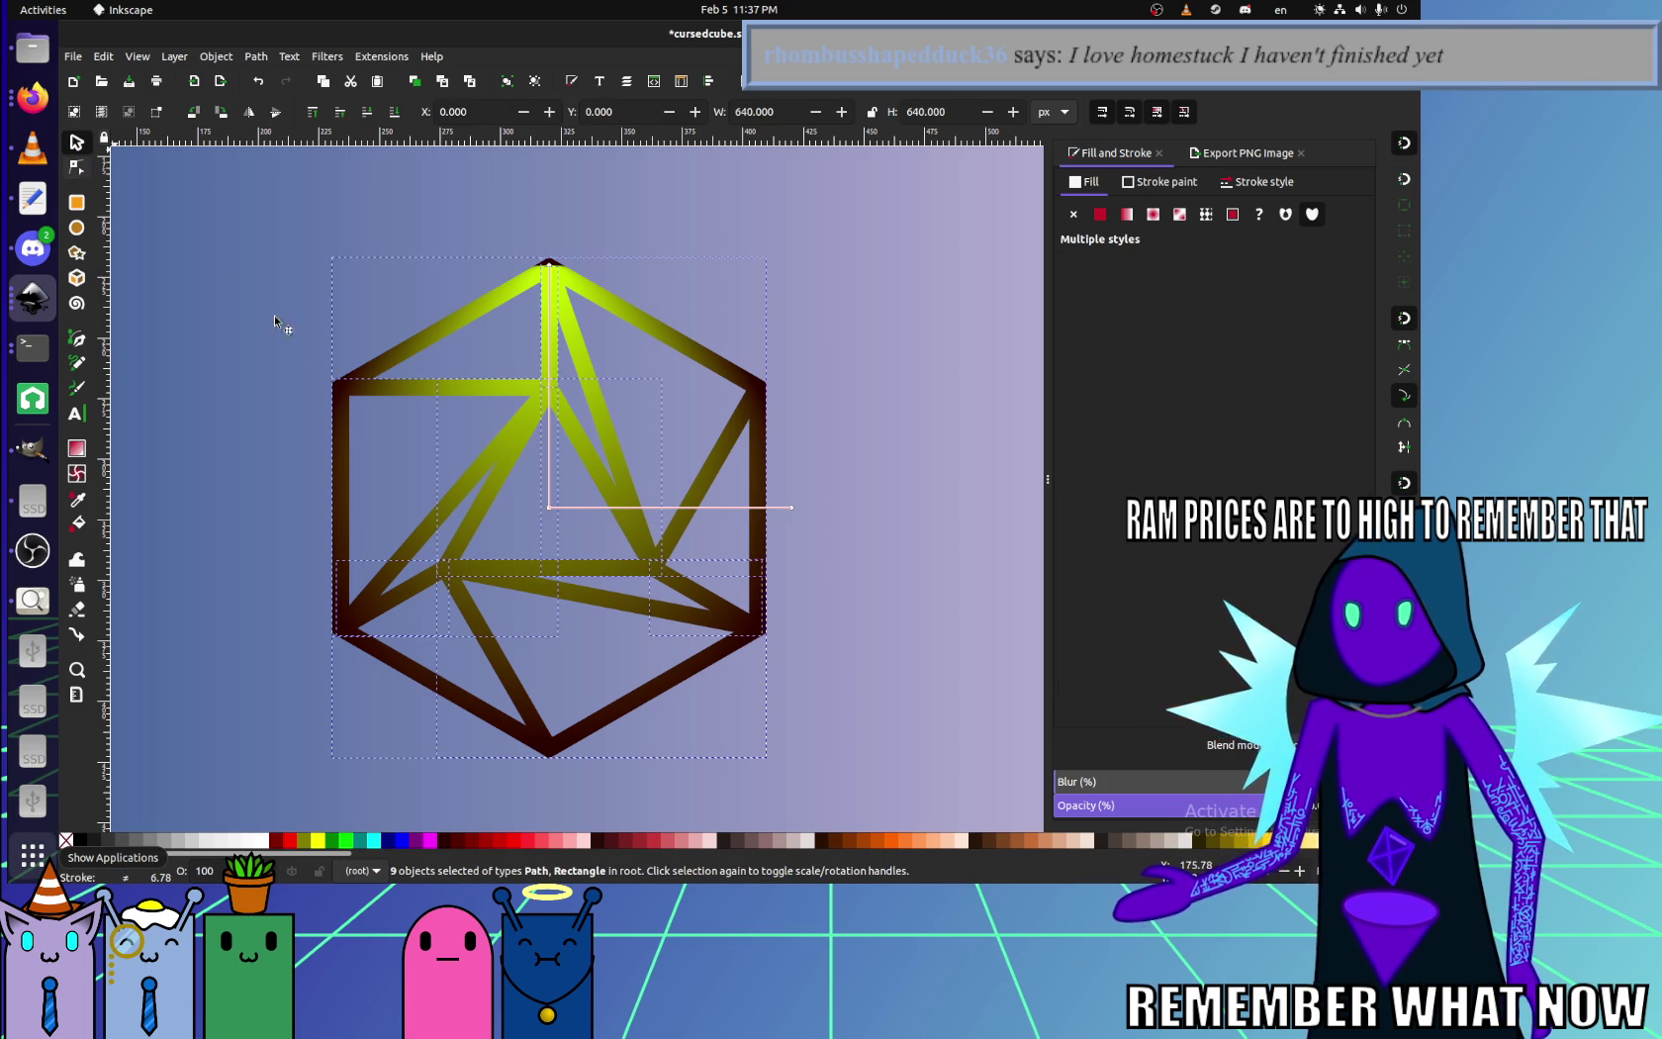
- Rubber-band select the eight cube edge paths and drag a new gradient across them
scroll(446, 544, down, 2)
scroll(446, 544, down, 2)
drag(796, 660, 318, 380)
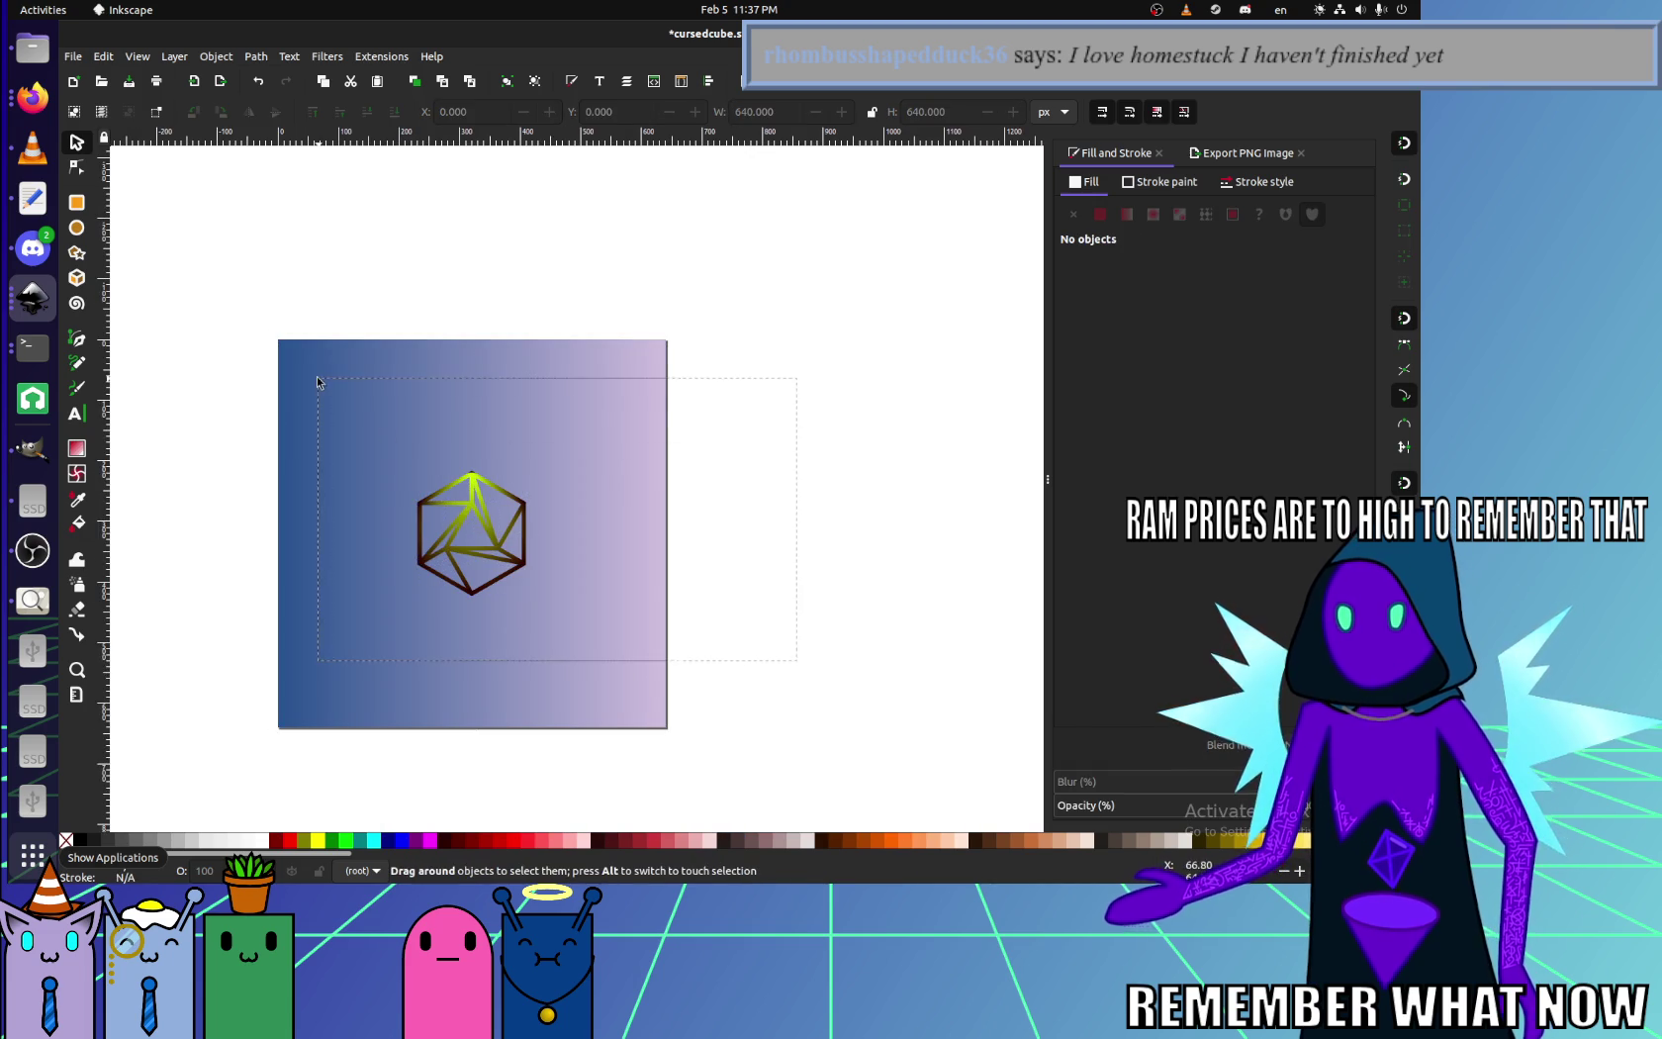
scroll(447, 518, up, 3)
click(77, 447)
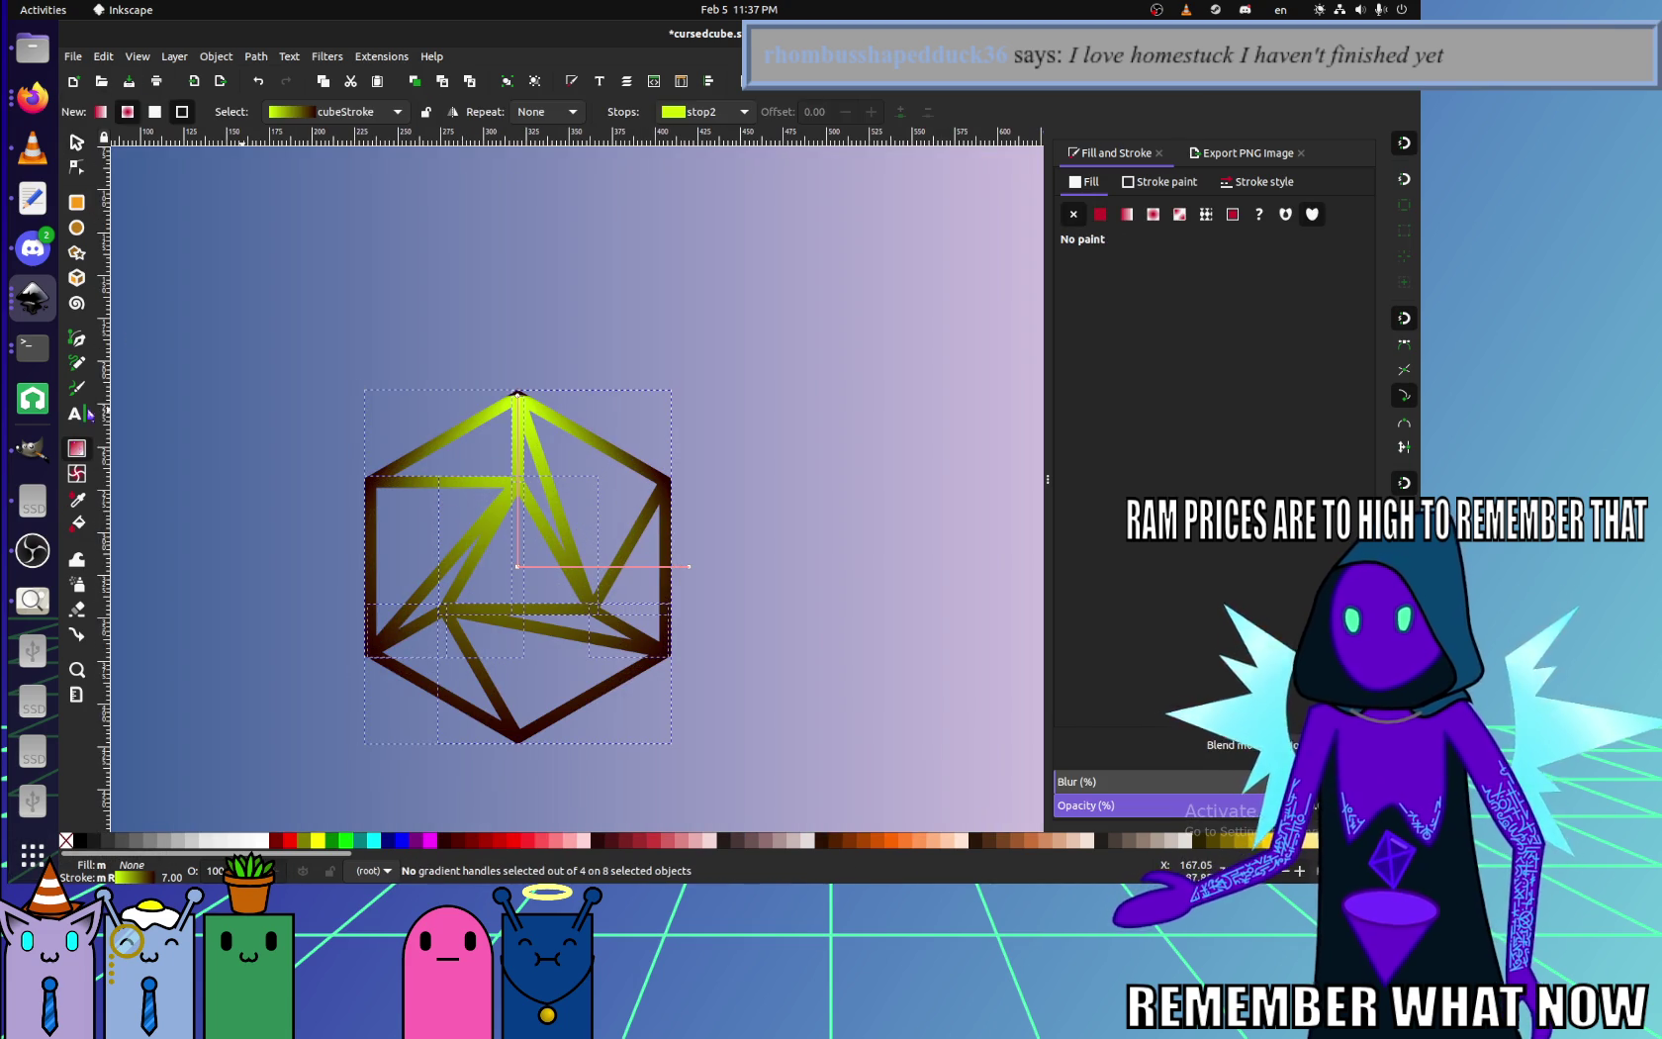
drag(502, 592, 330, 560)
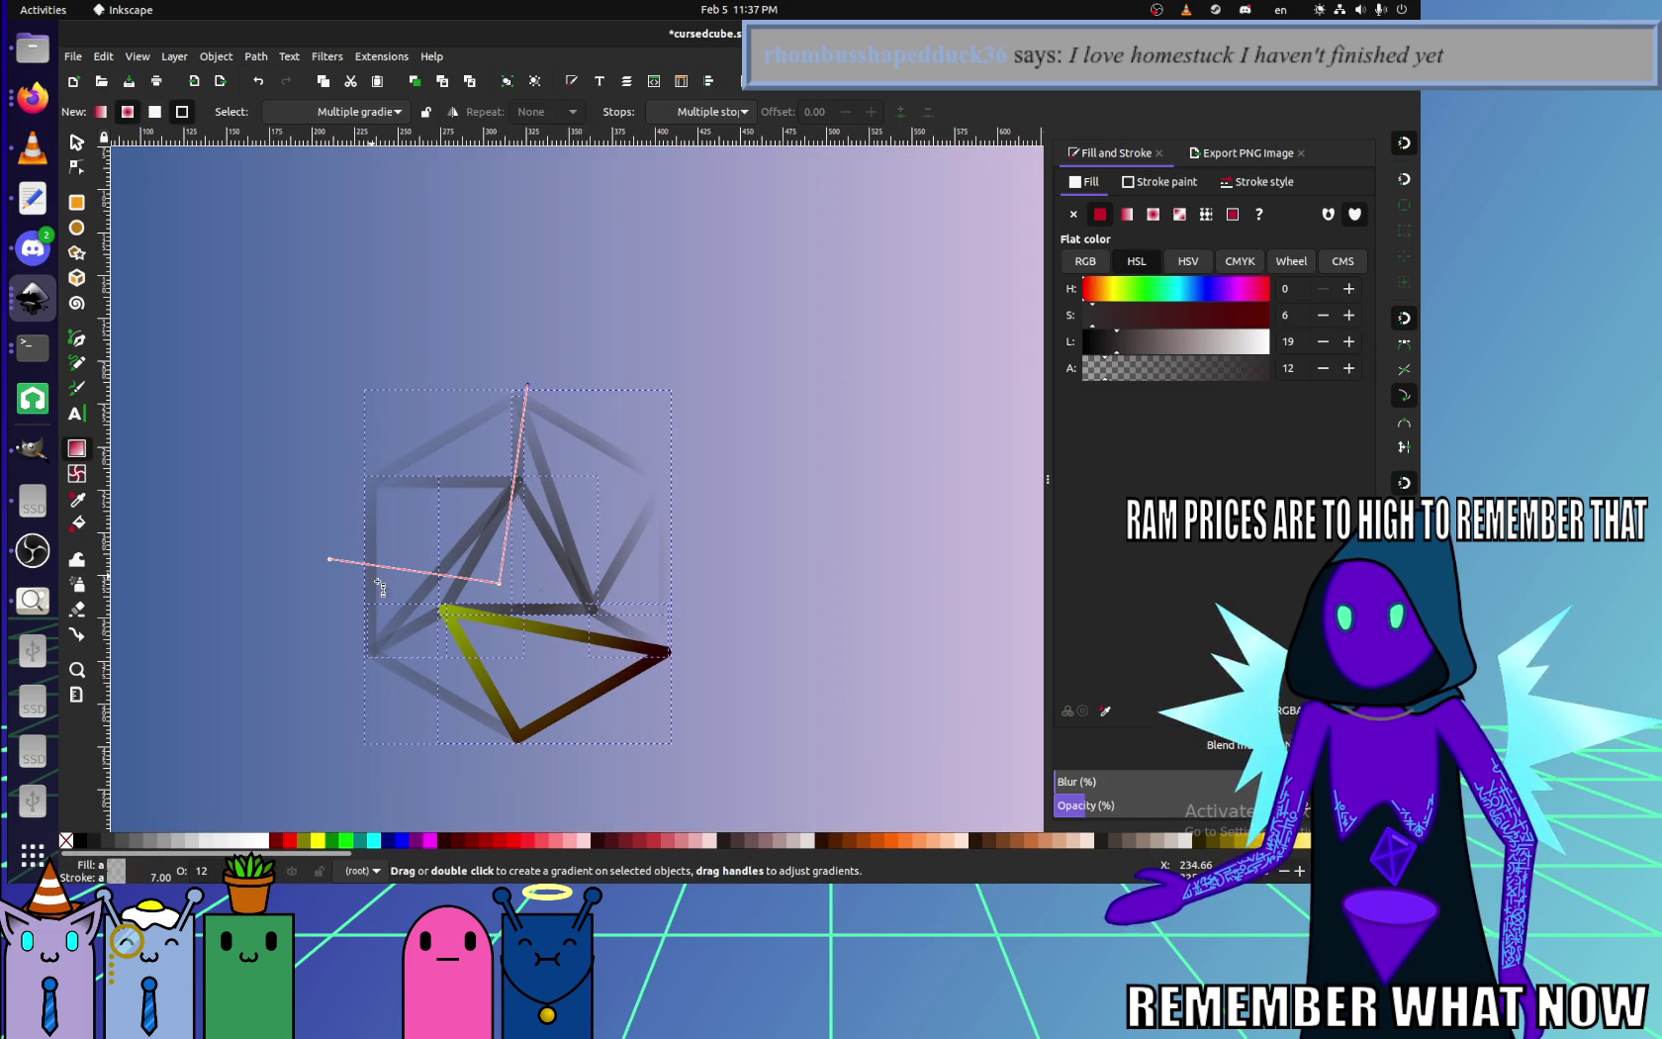
- Reselect the background rectangle, then bring up the cursedcube.svg source in the Text Editor
scroll(557, 600, up, 3)
scroll(480, 373, down, 2)
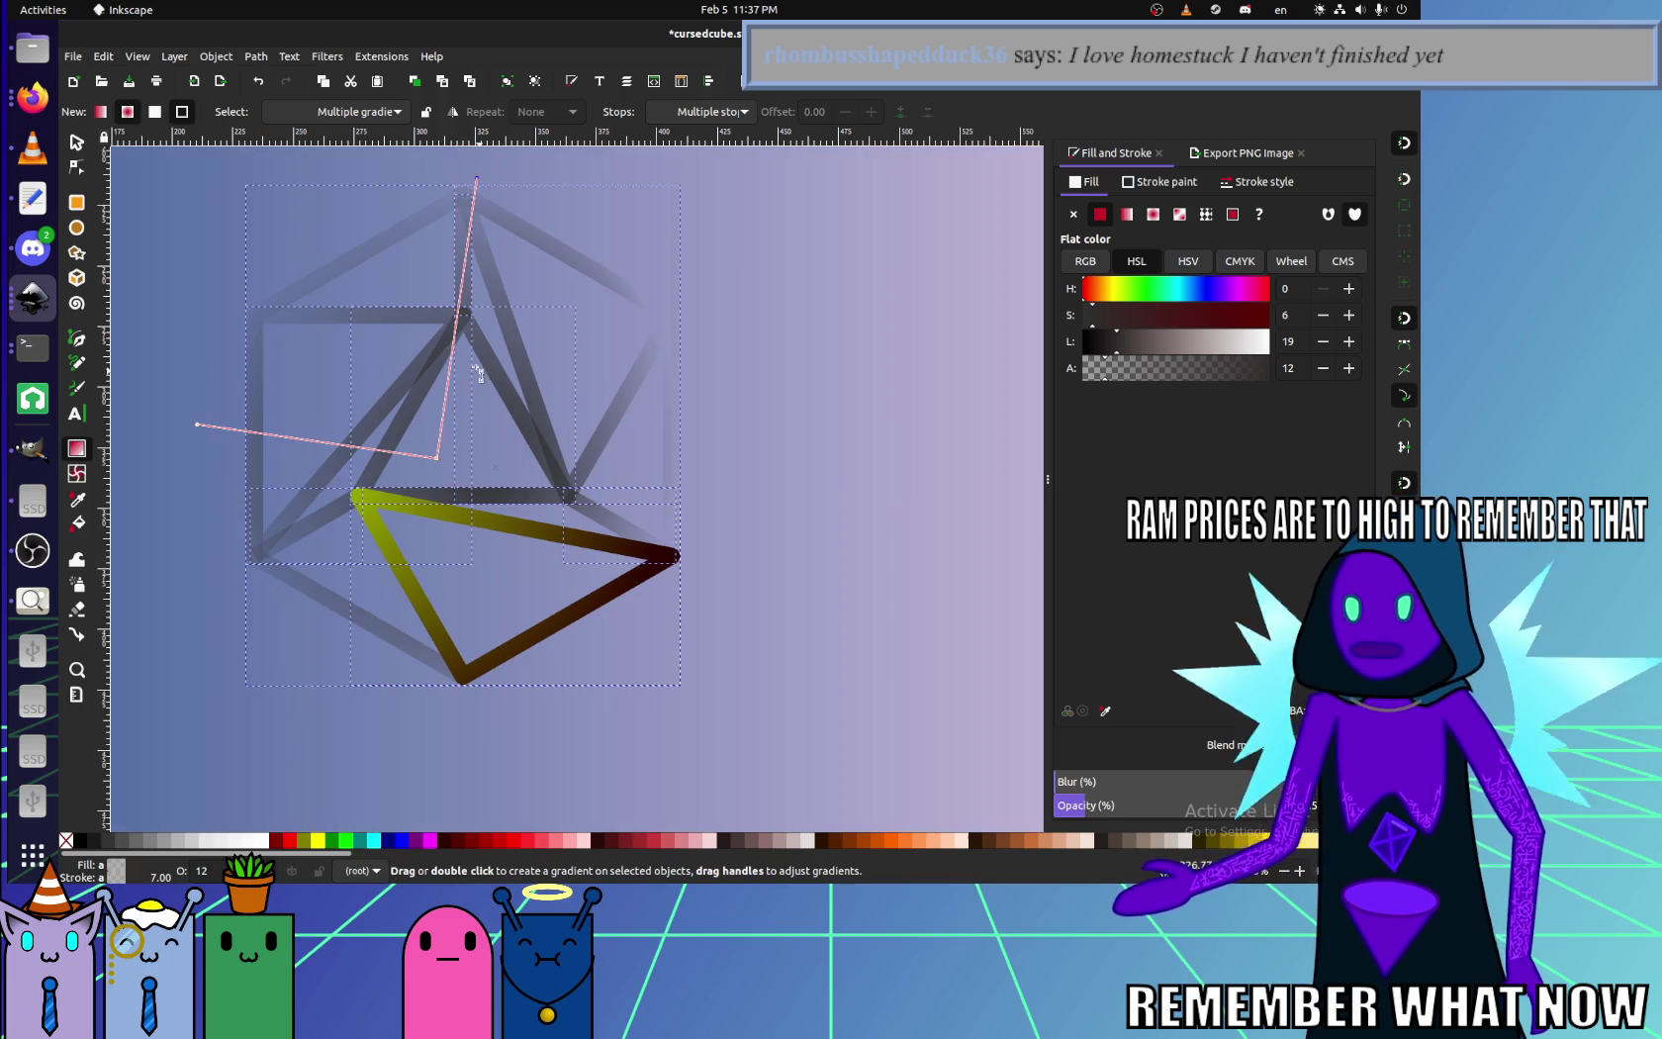
key(s)
click(734, 456)
scroll(695, 490, down, 2)
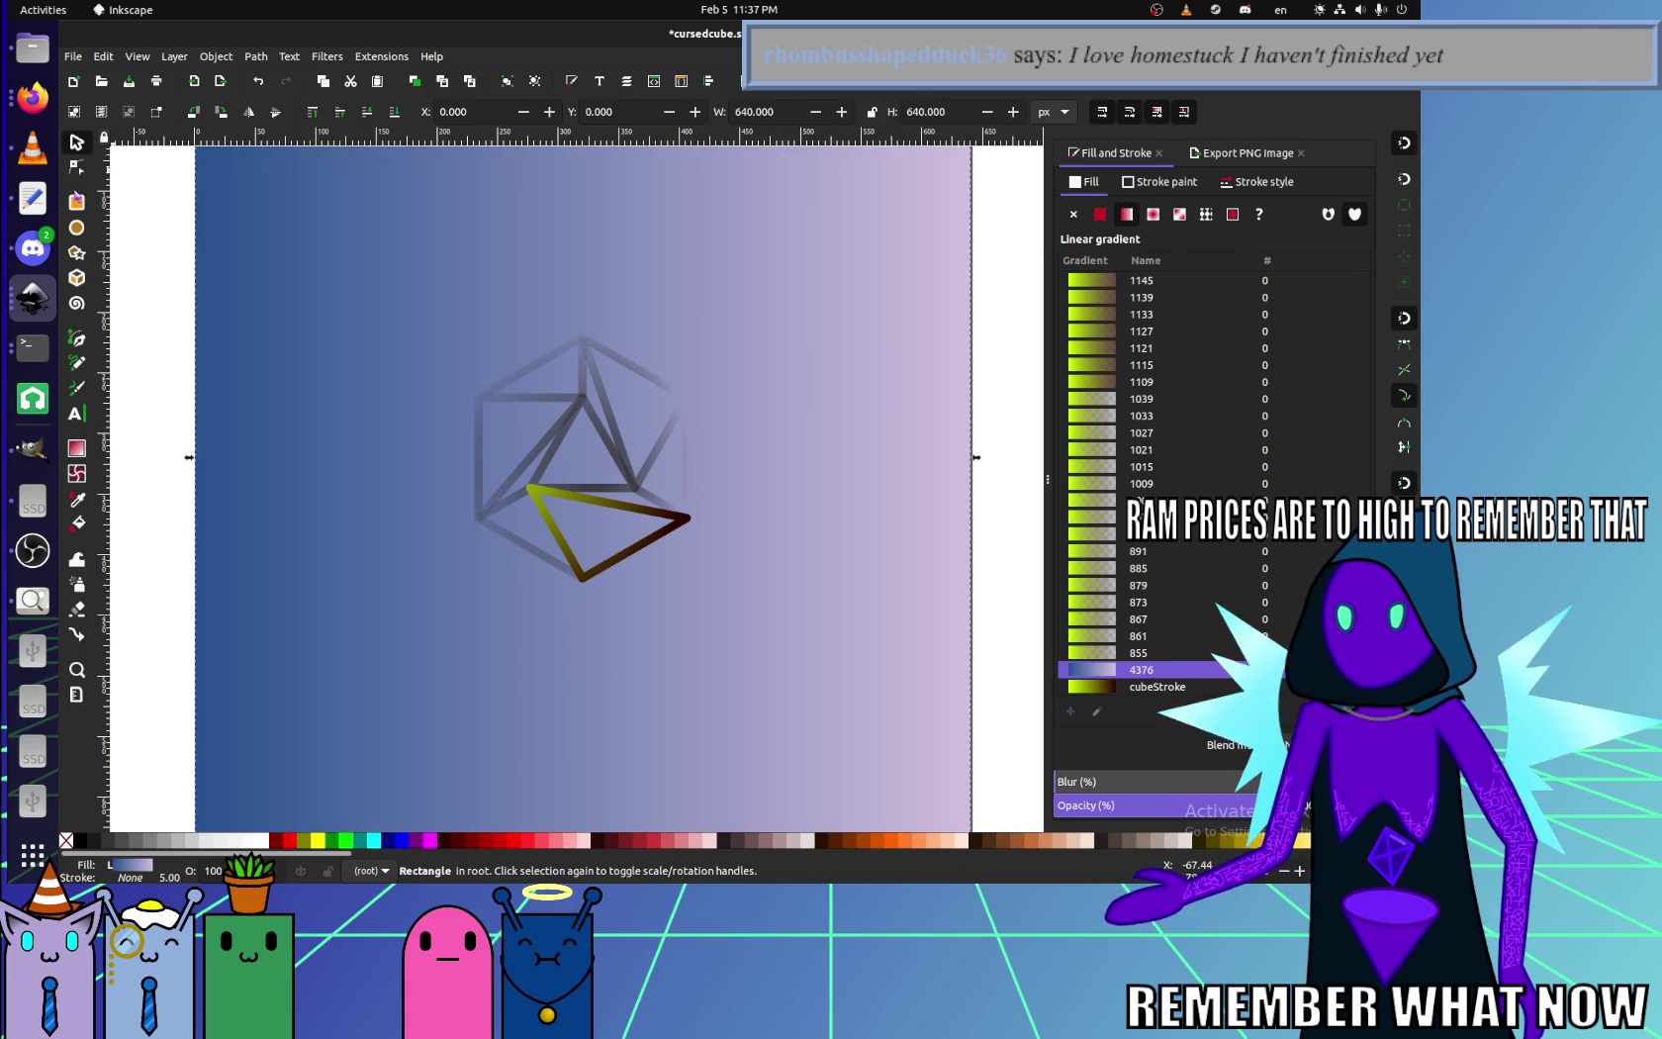
click(33, 198)
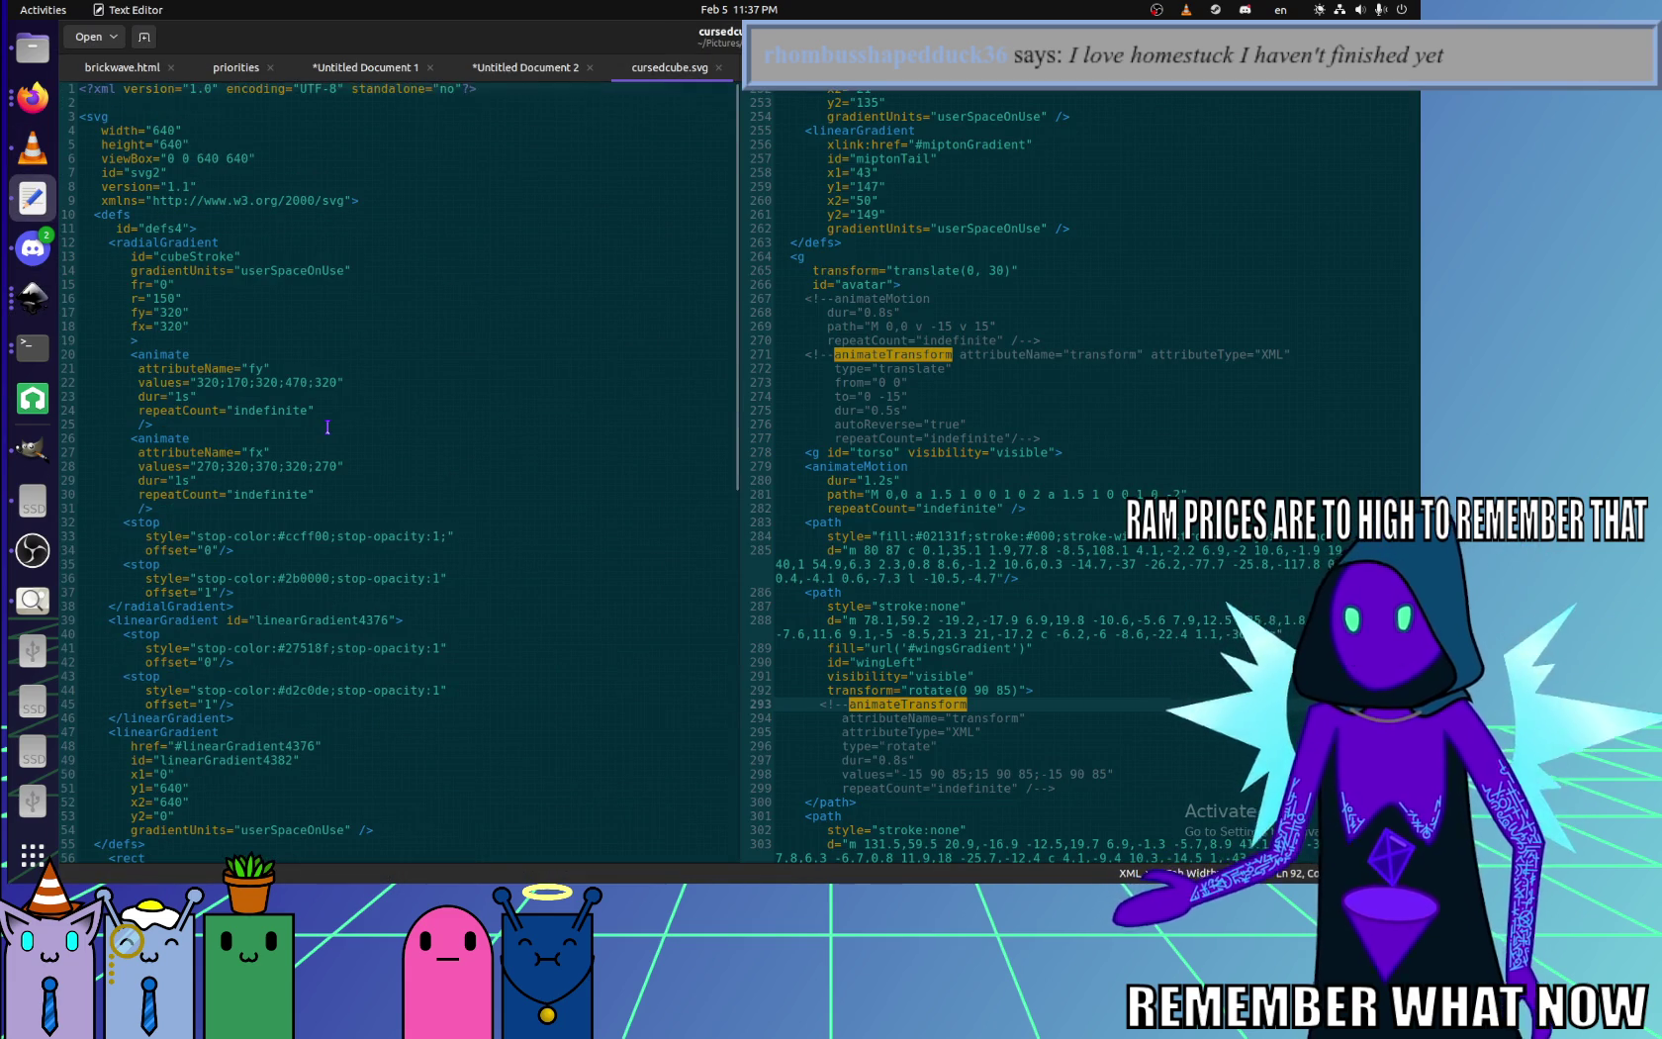
- Edit the cubeStroke end stop's opacity, save, and reload the Firefox render
scroll(250, 368, down, 2)
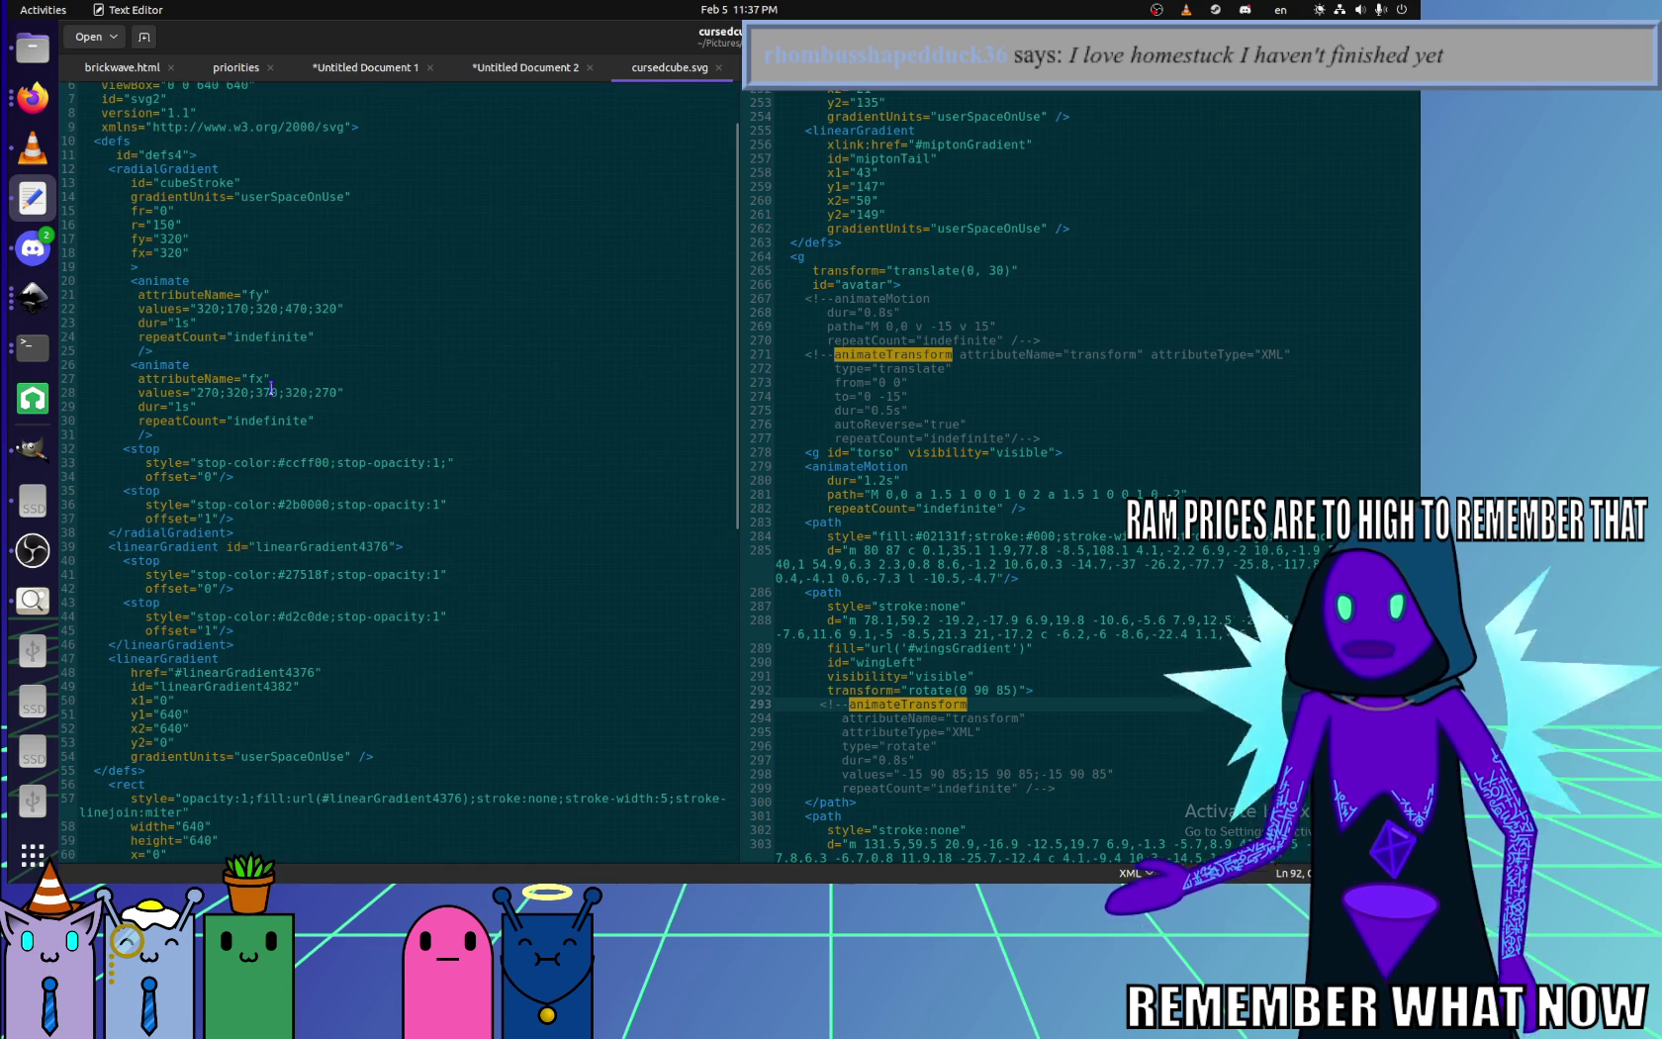
click(434, 503)
double_click(436, 505)
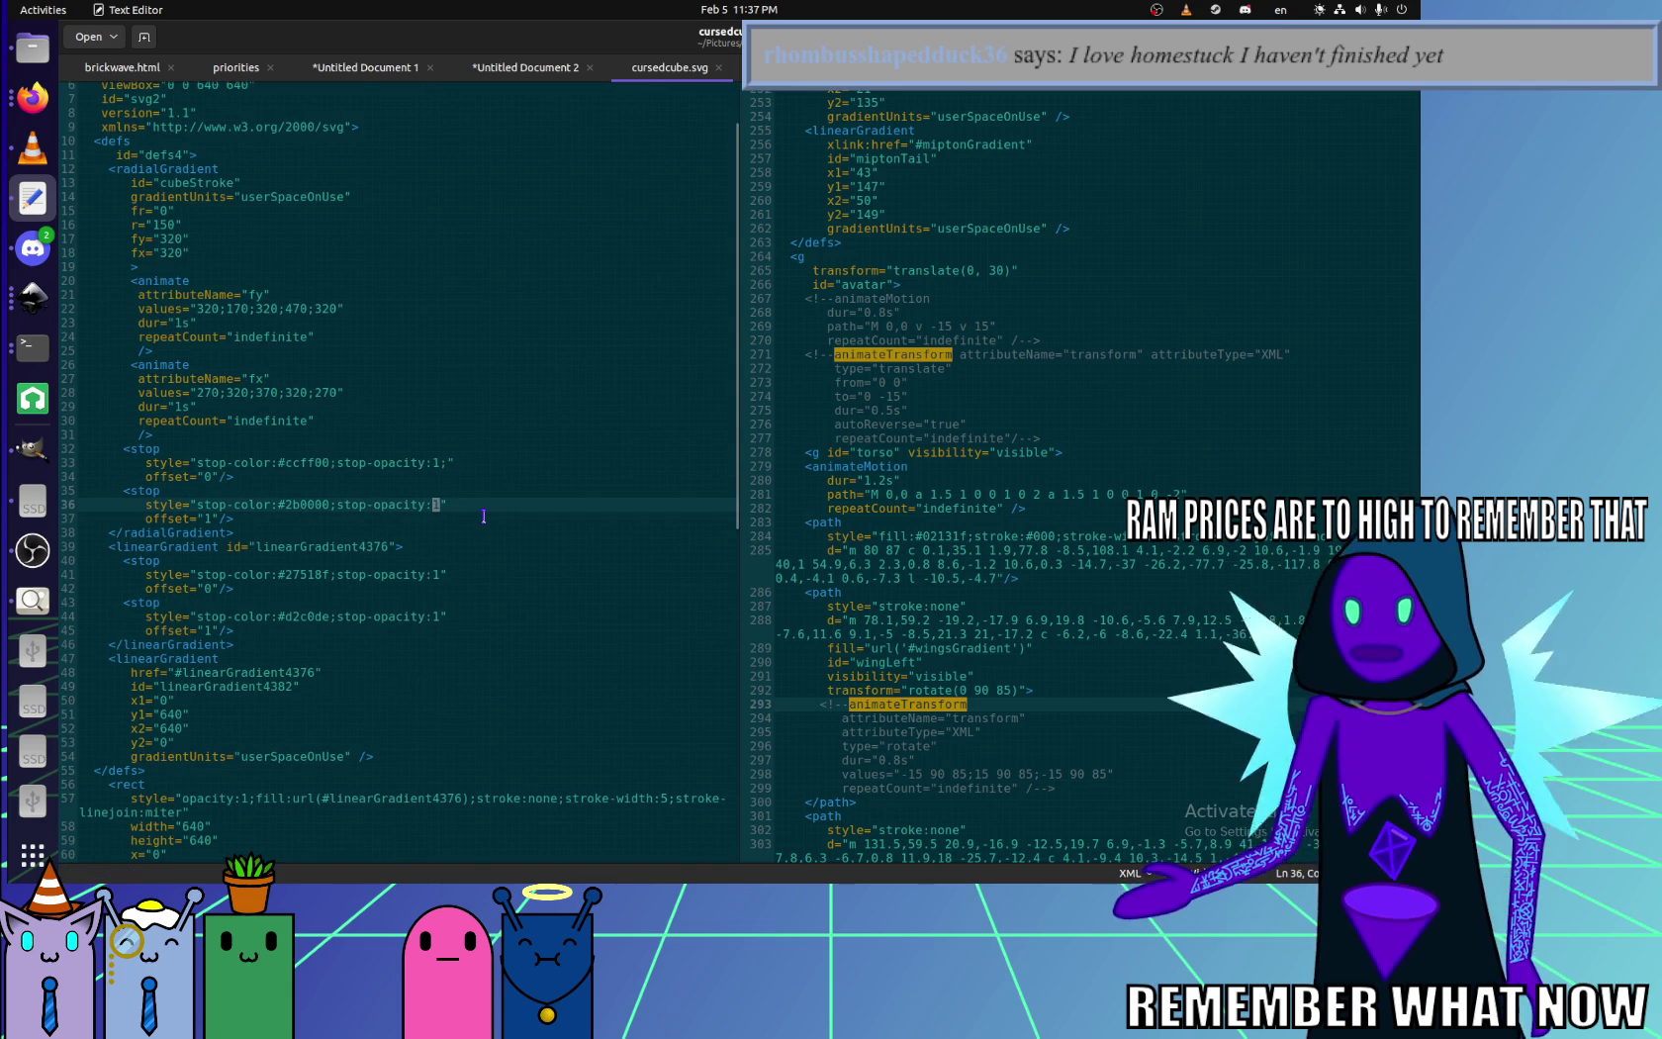
key(ctrl+s)
key(alt+Tab)
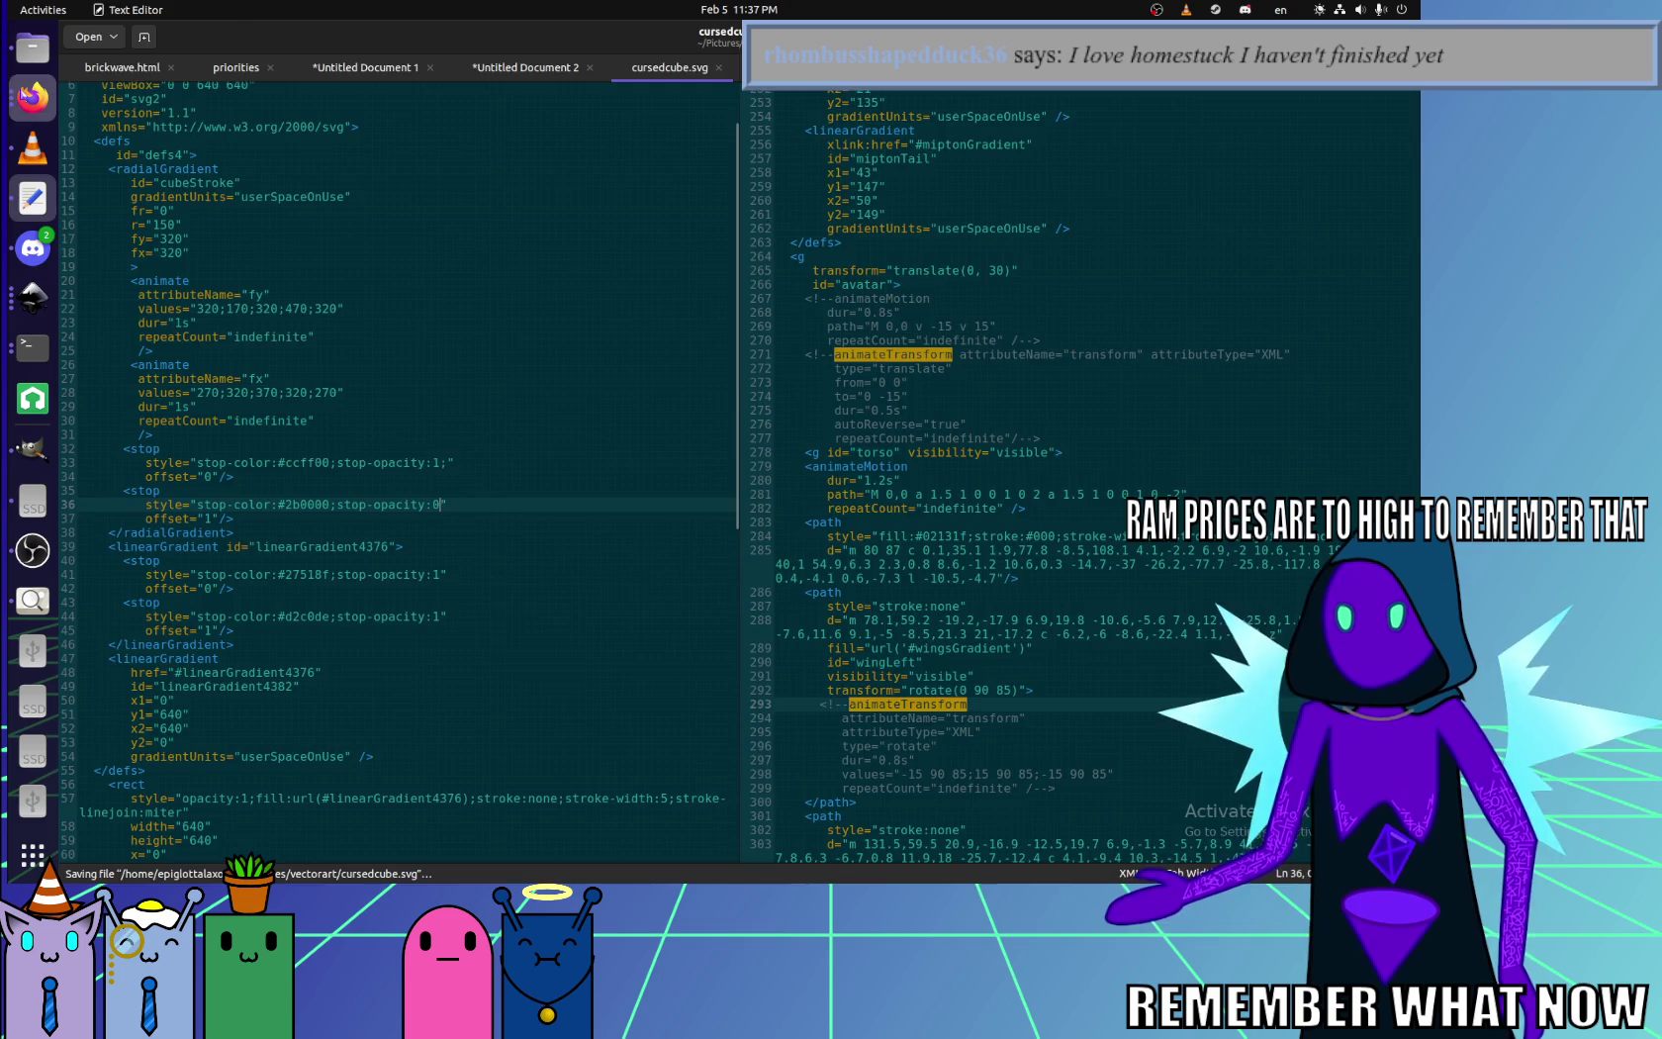
key(ctrl+r)
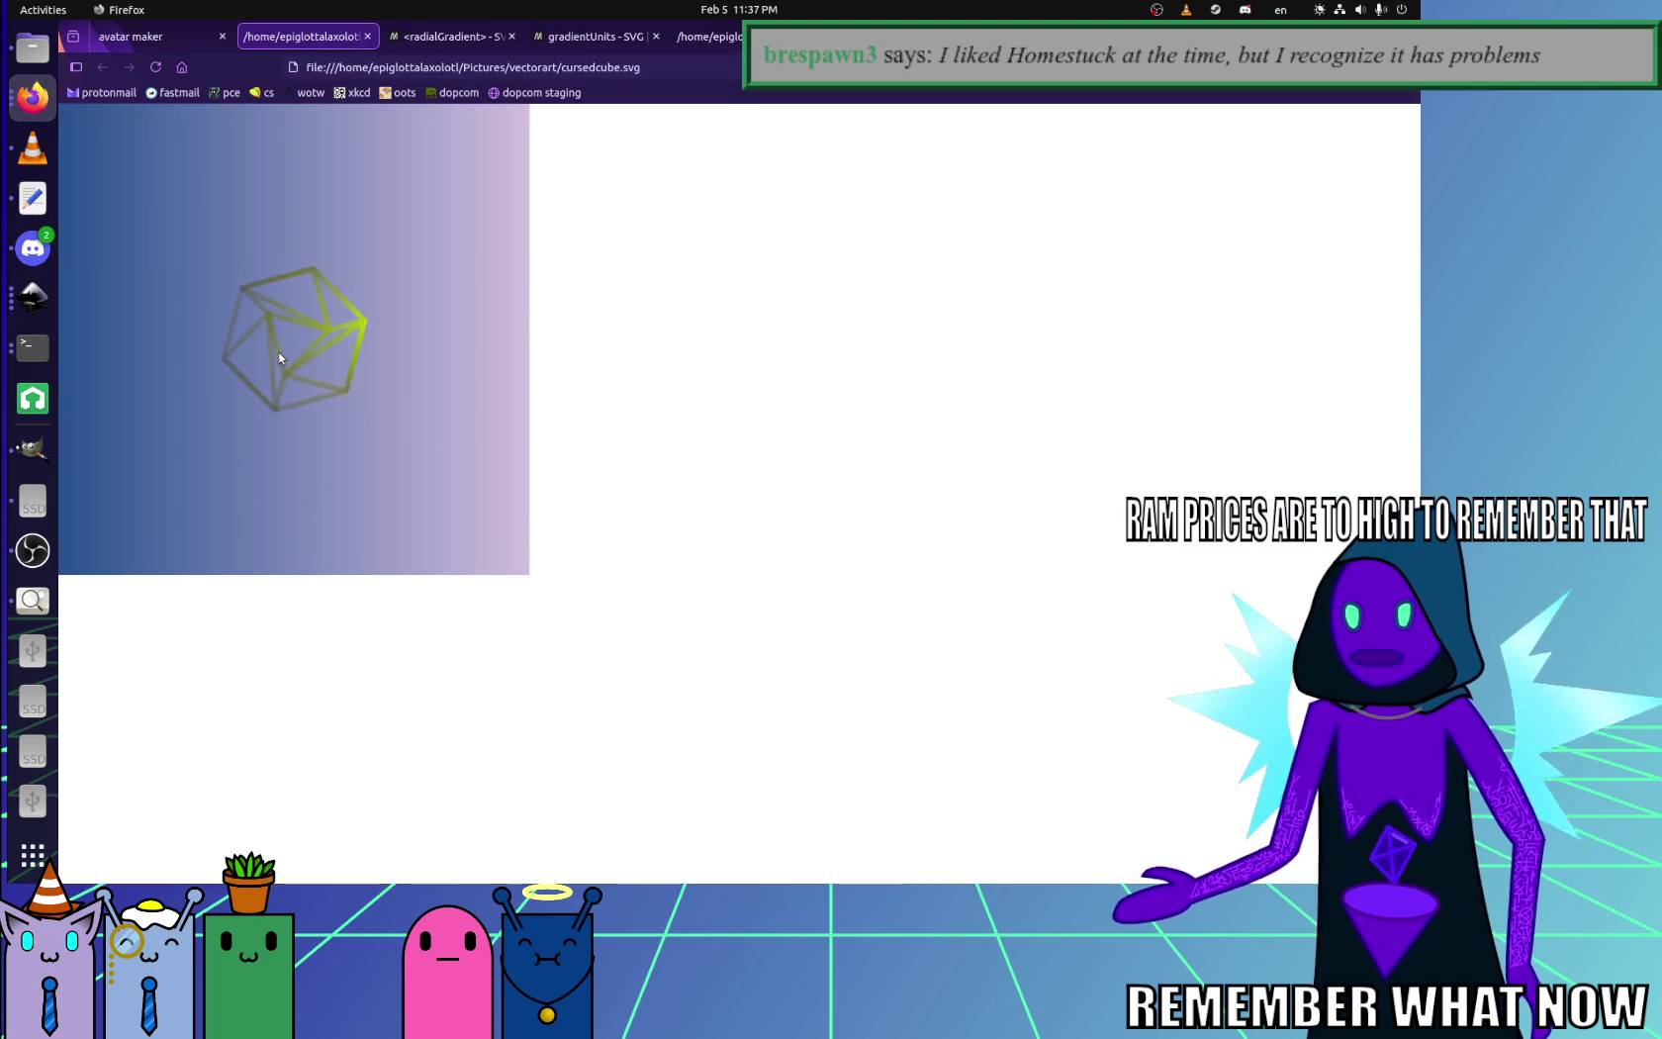
- Change the cubeStroke gradient radius on line 16, save, and preview it in Firefox
click(32, 203)
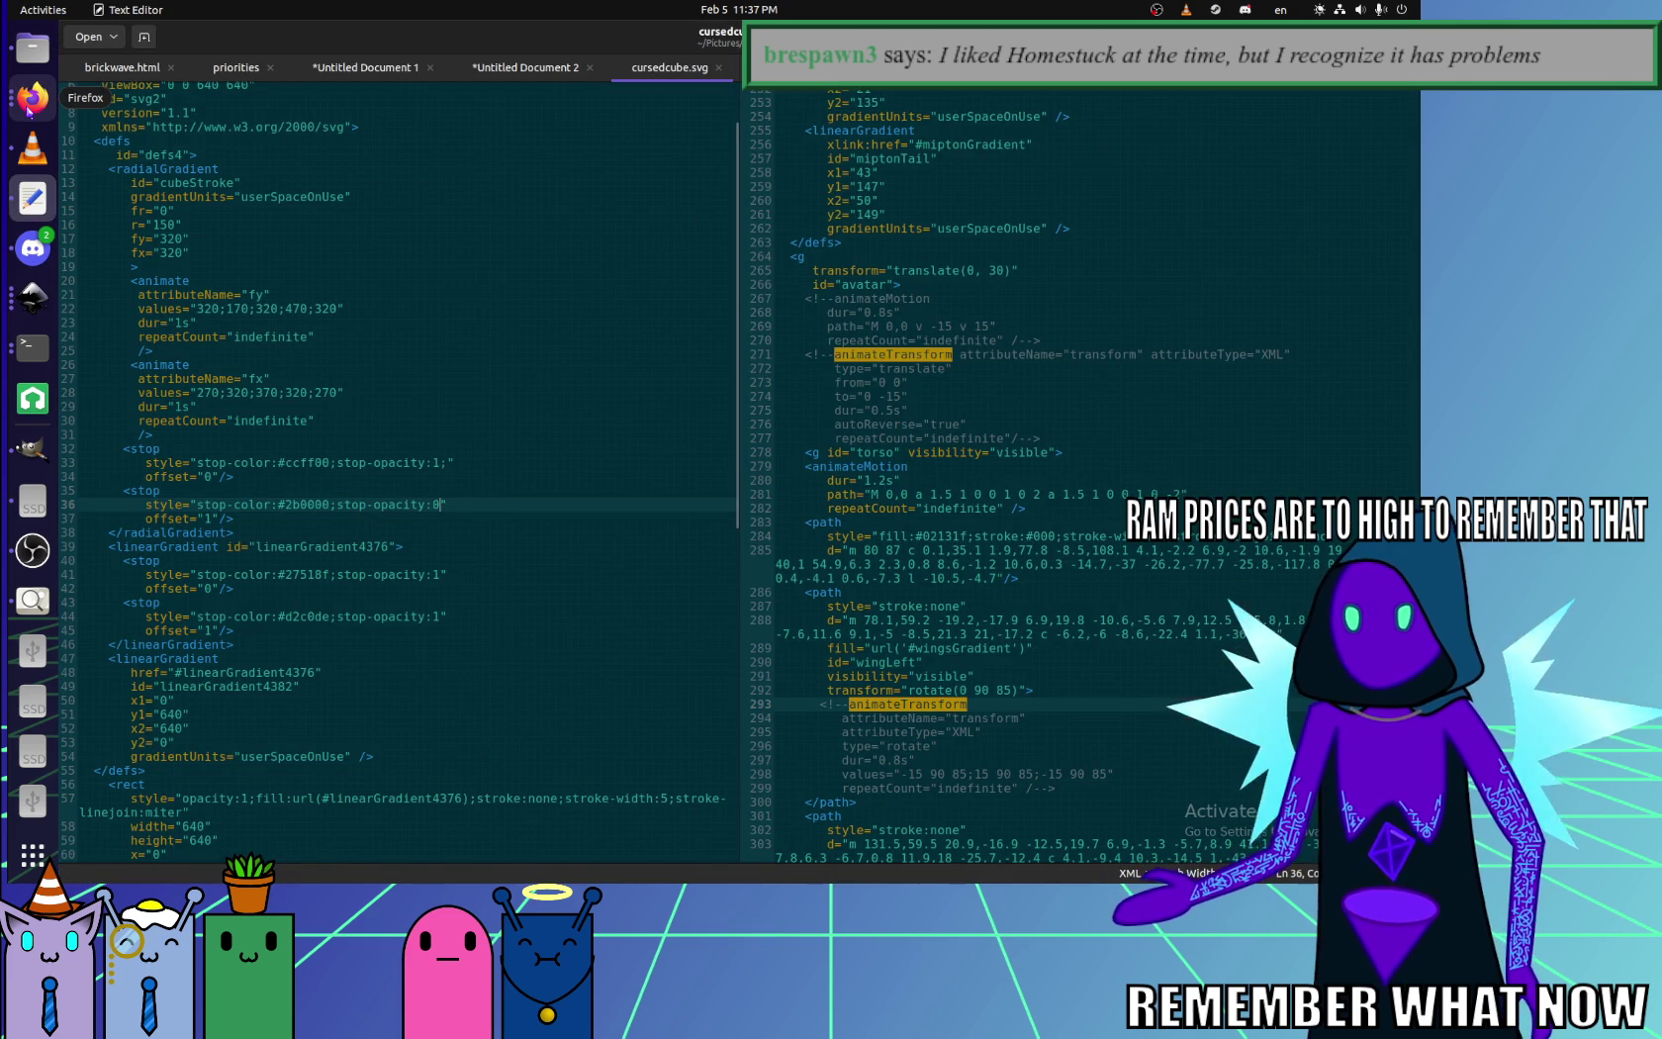
click(163, 225)
key(ctrl+s)
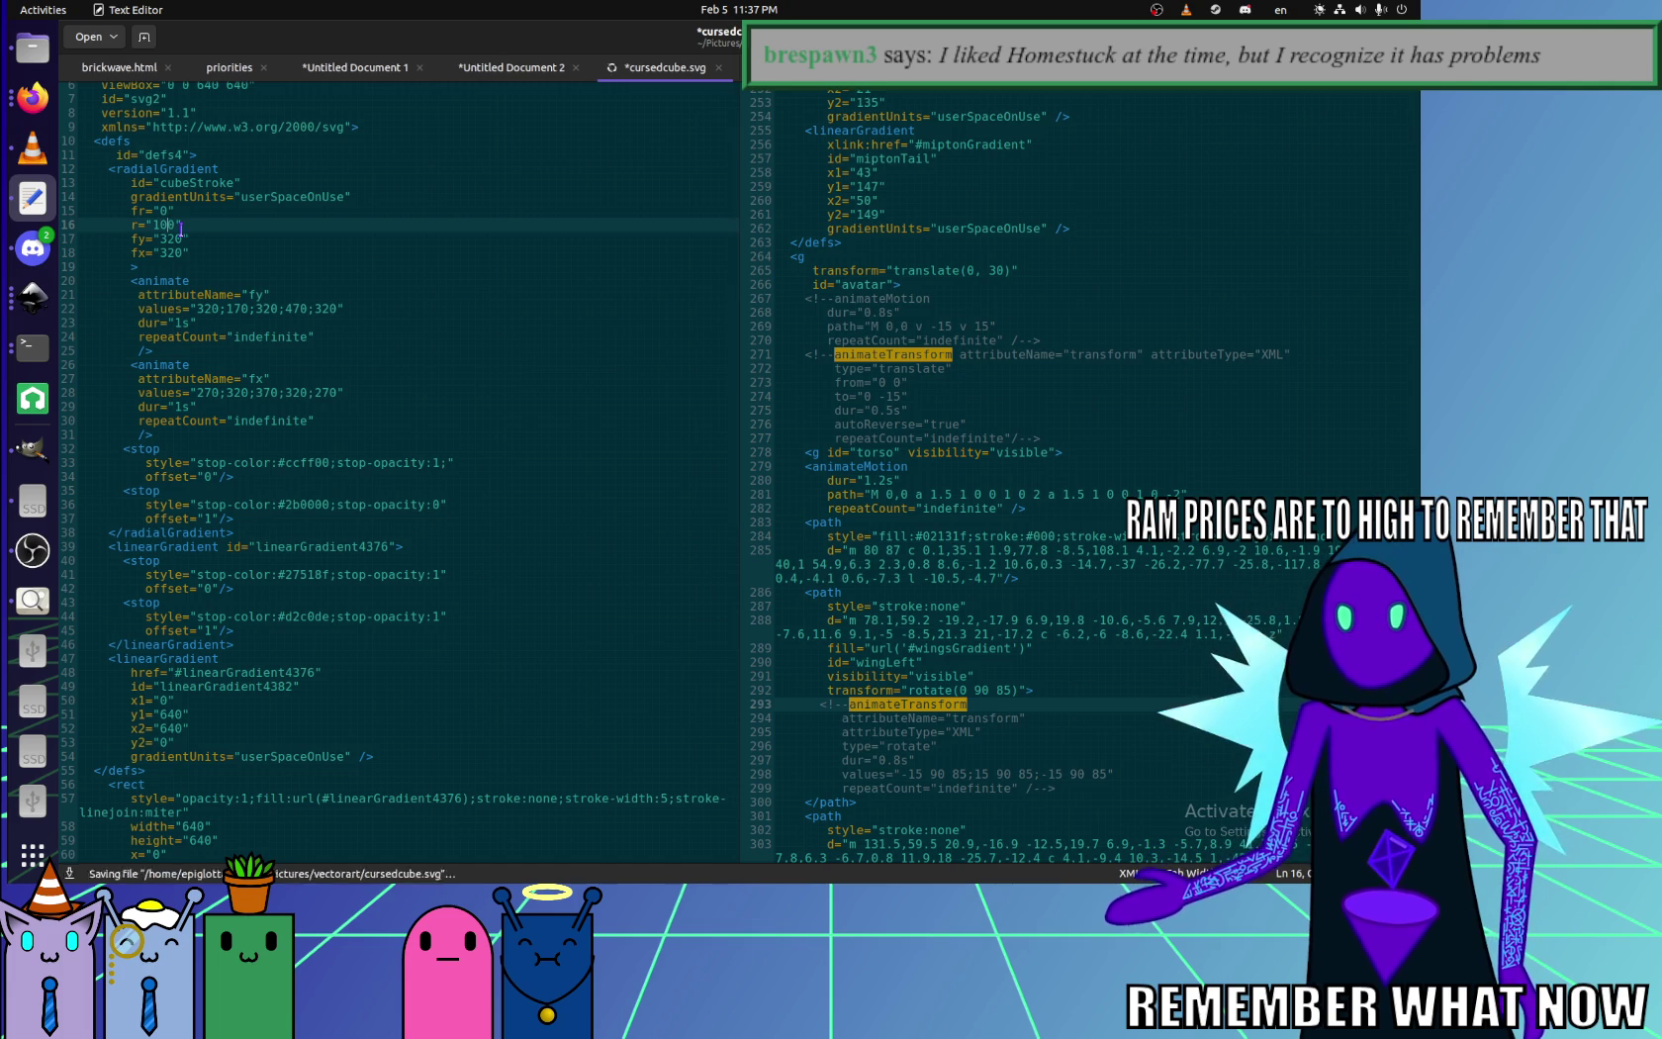
click(33, 97)
key(ctrl+r)
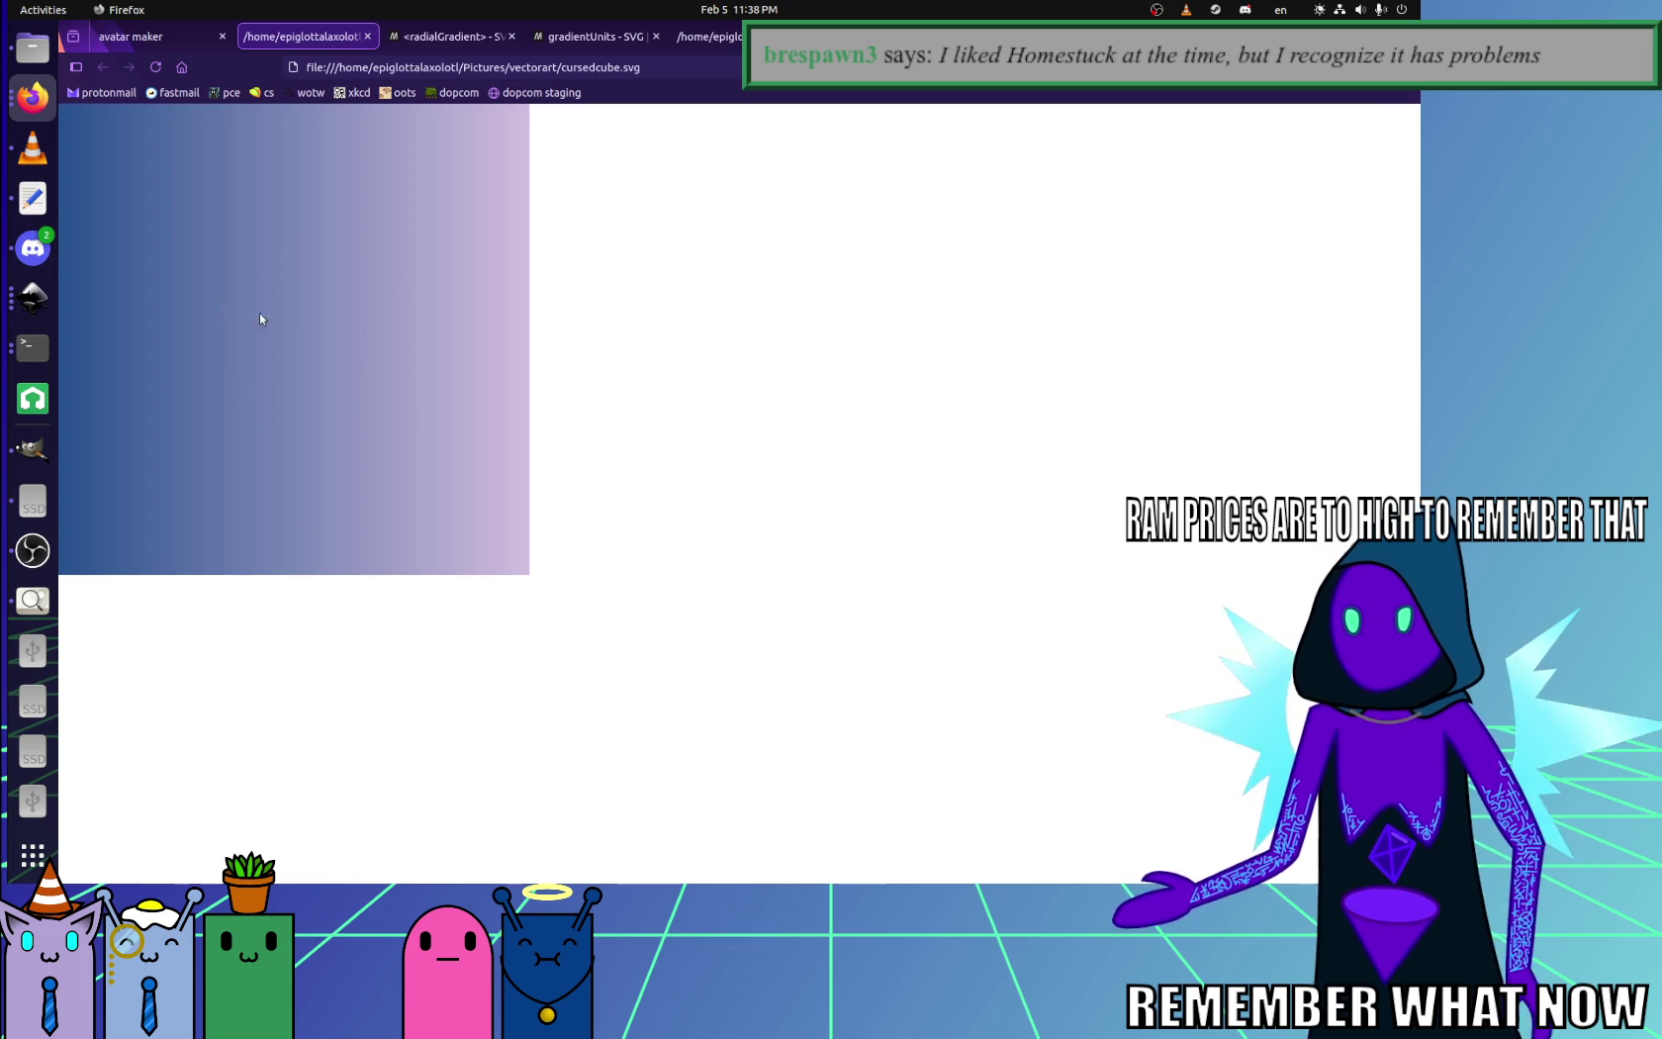
- Reload the Firefox render again to compare before returning to the source
click(33, 199)
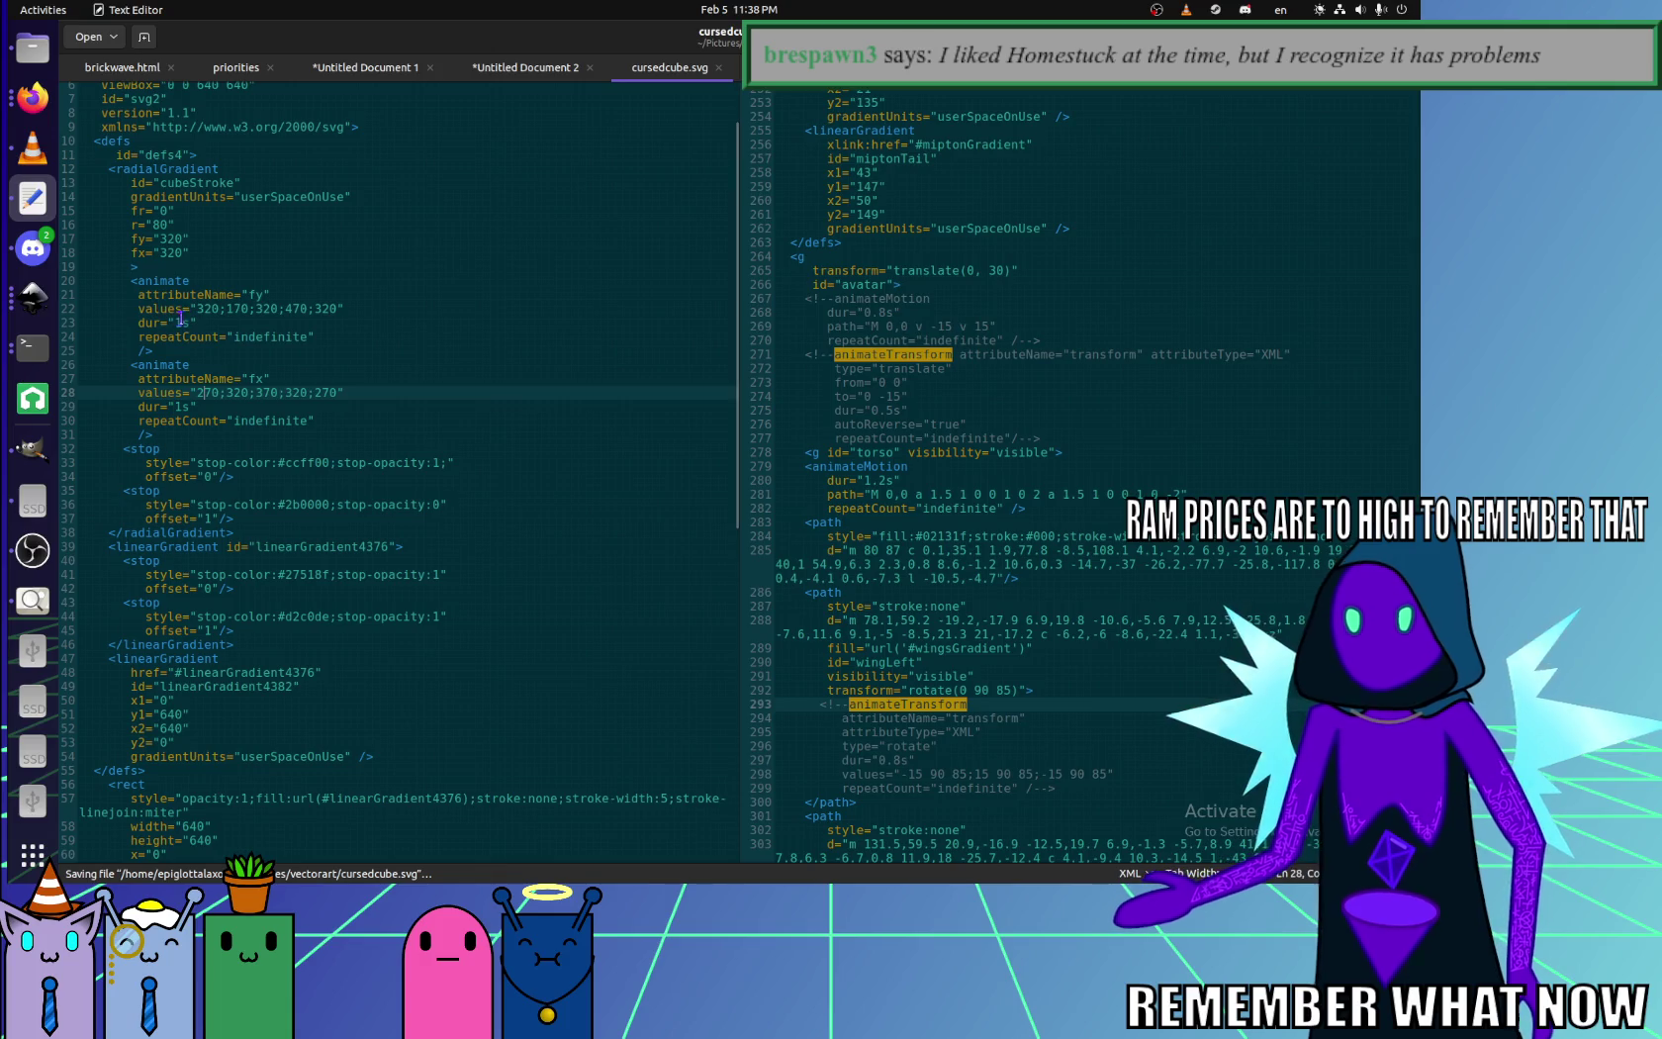
click(32, 99)
key(F5)
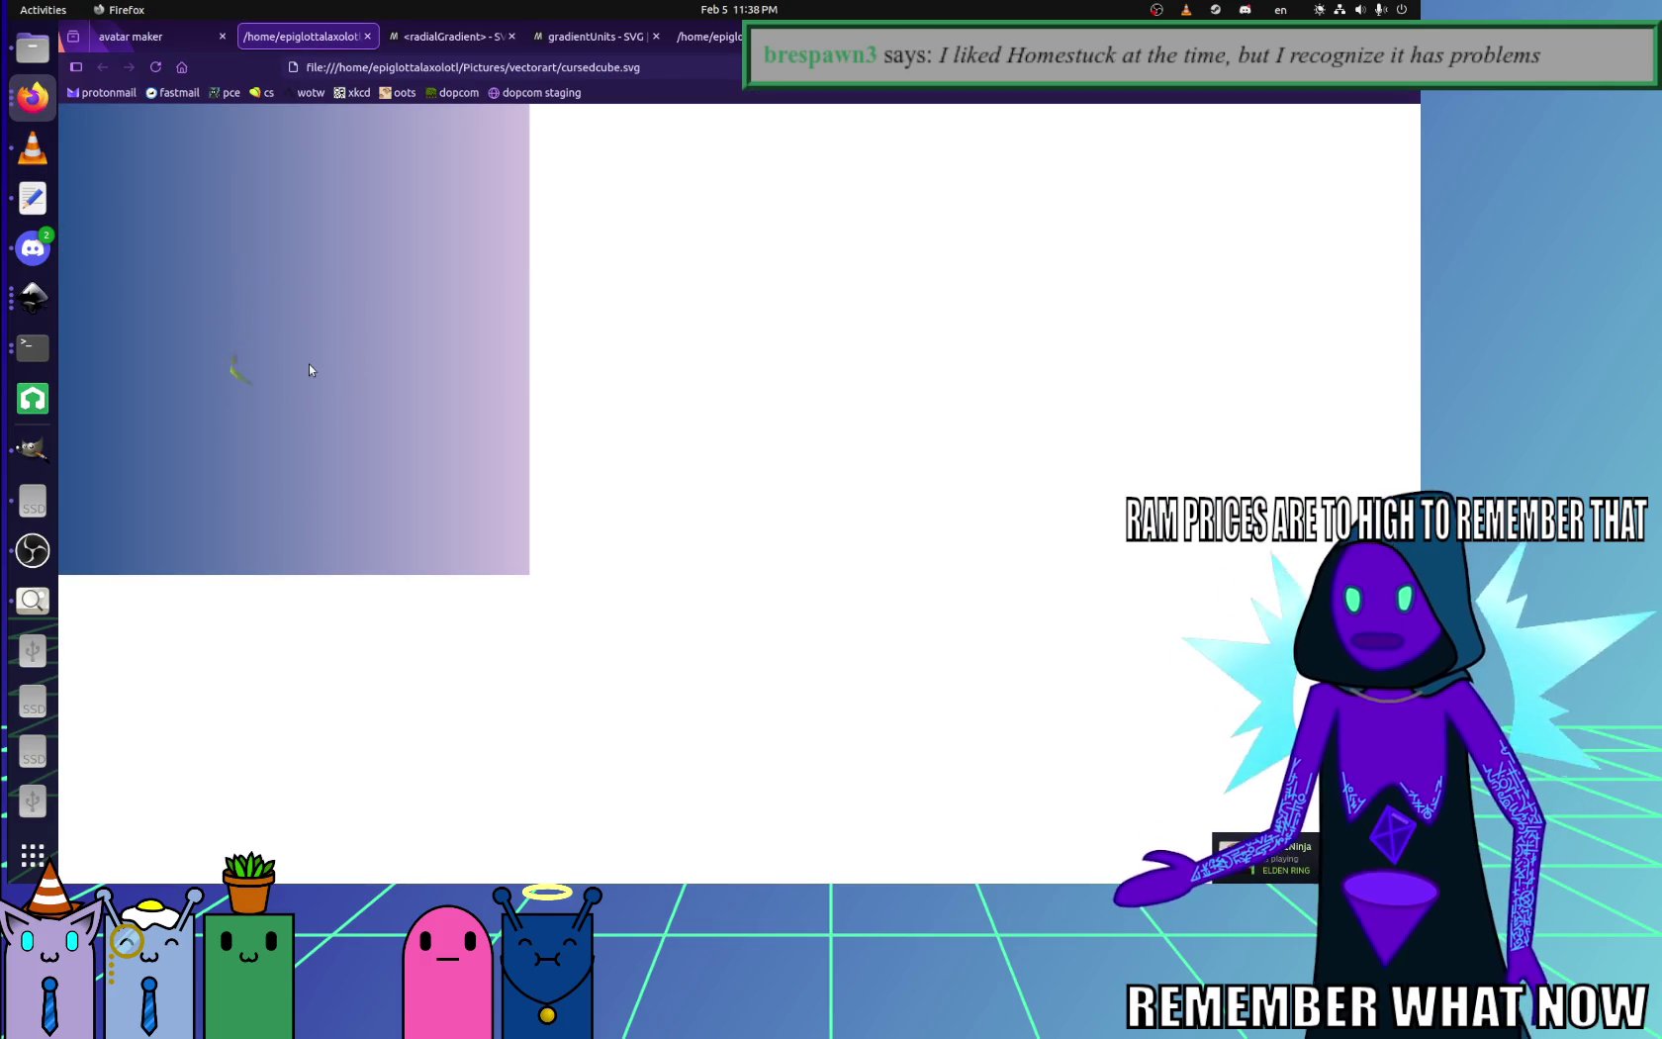
click(33, 198)
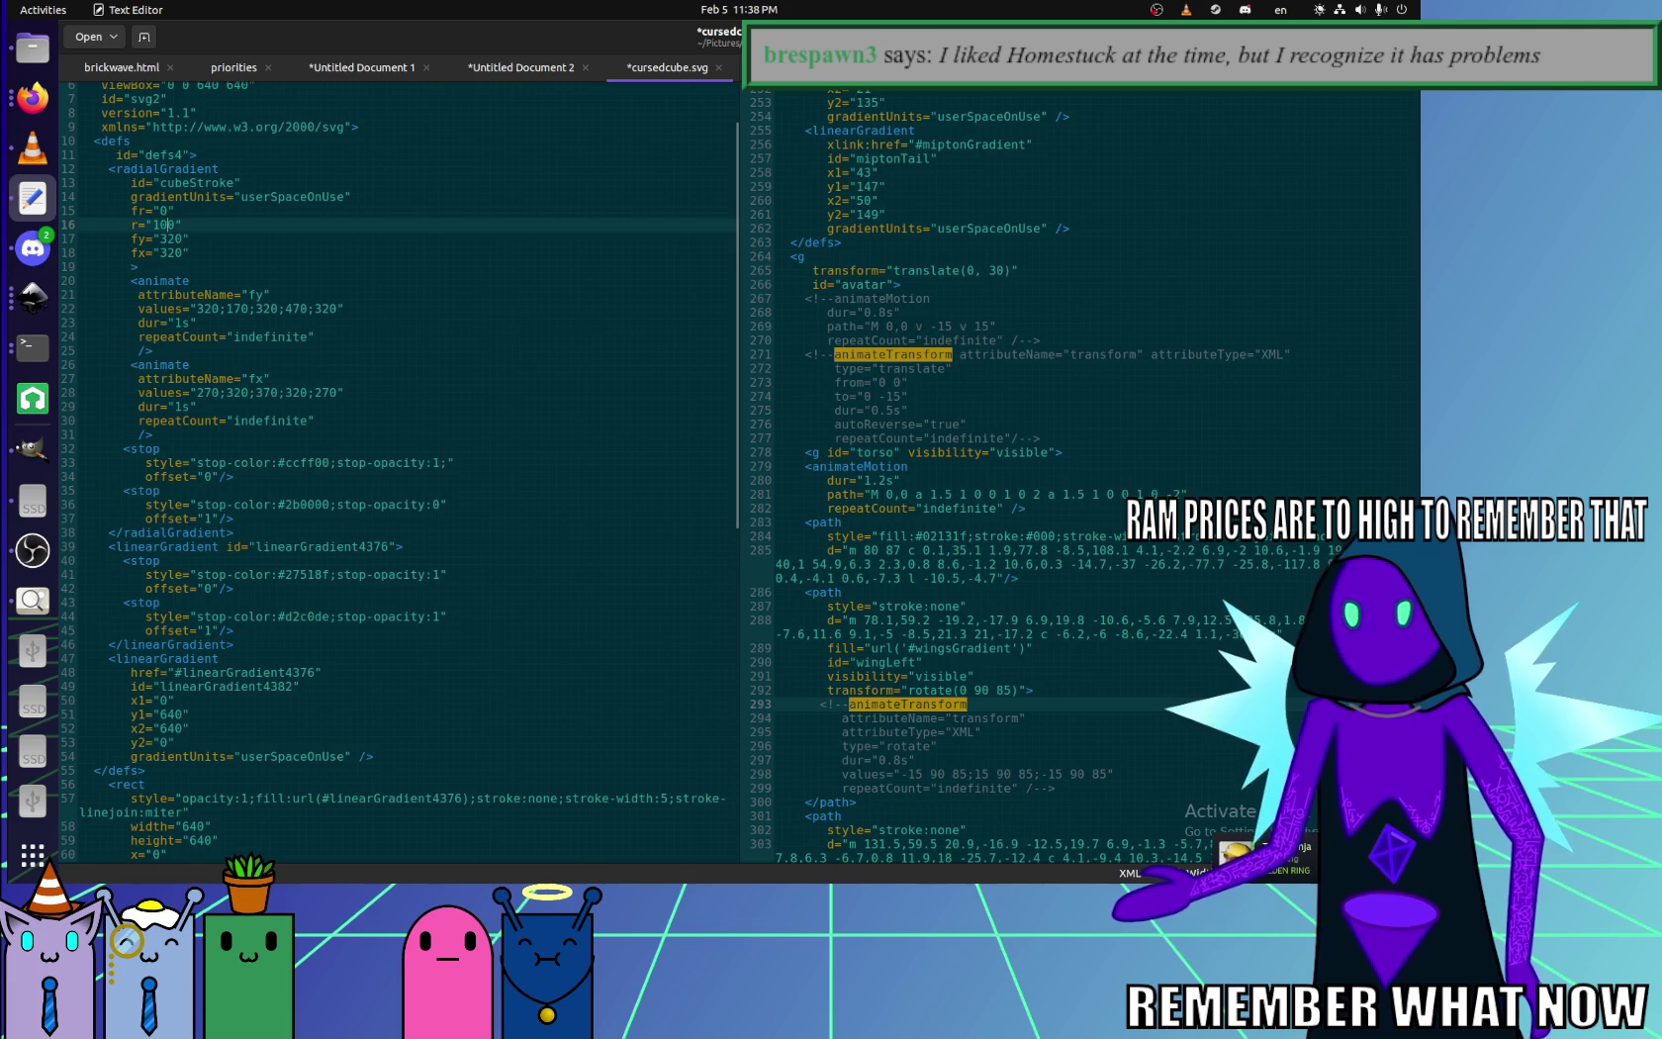
- Set the end stop opacity to 1 with radius 150, save cursedcube.svg, and reload Firefox
scroll(183, 845, down, 3)
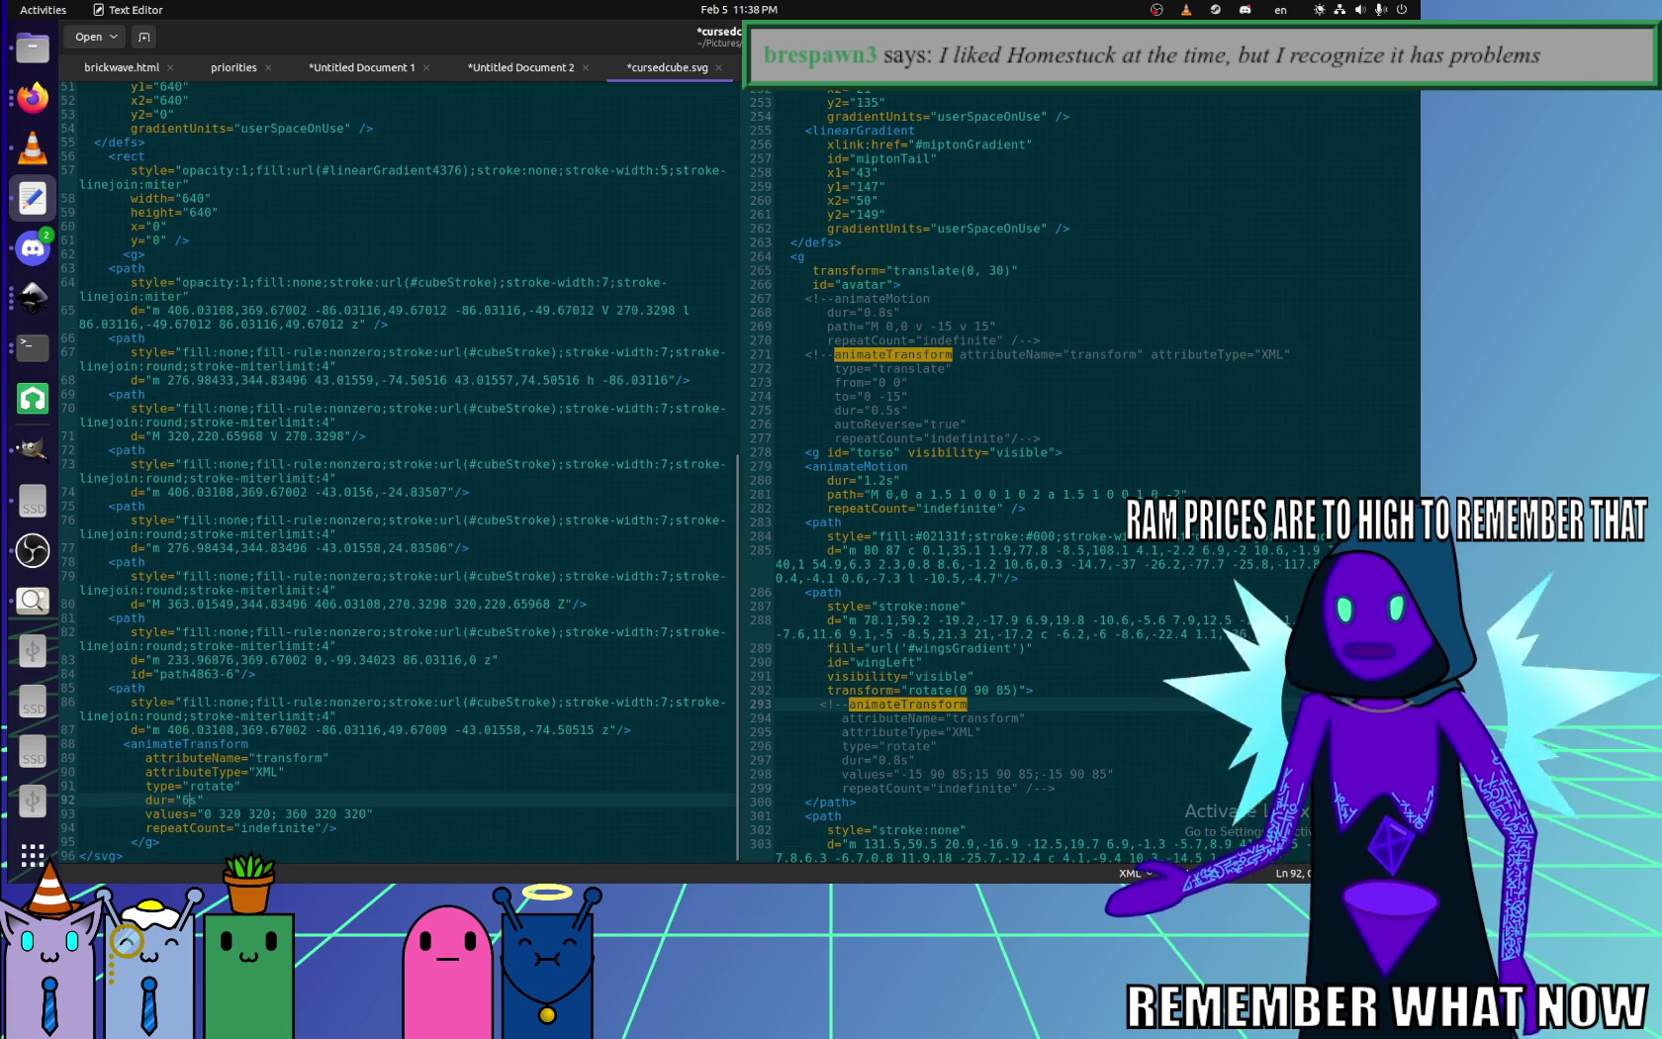
scroll(436, 472, up, 10)
click(436, 472)
key(ctrl+s)
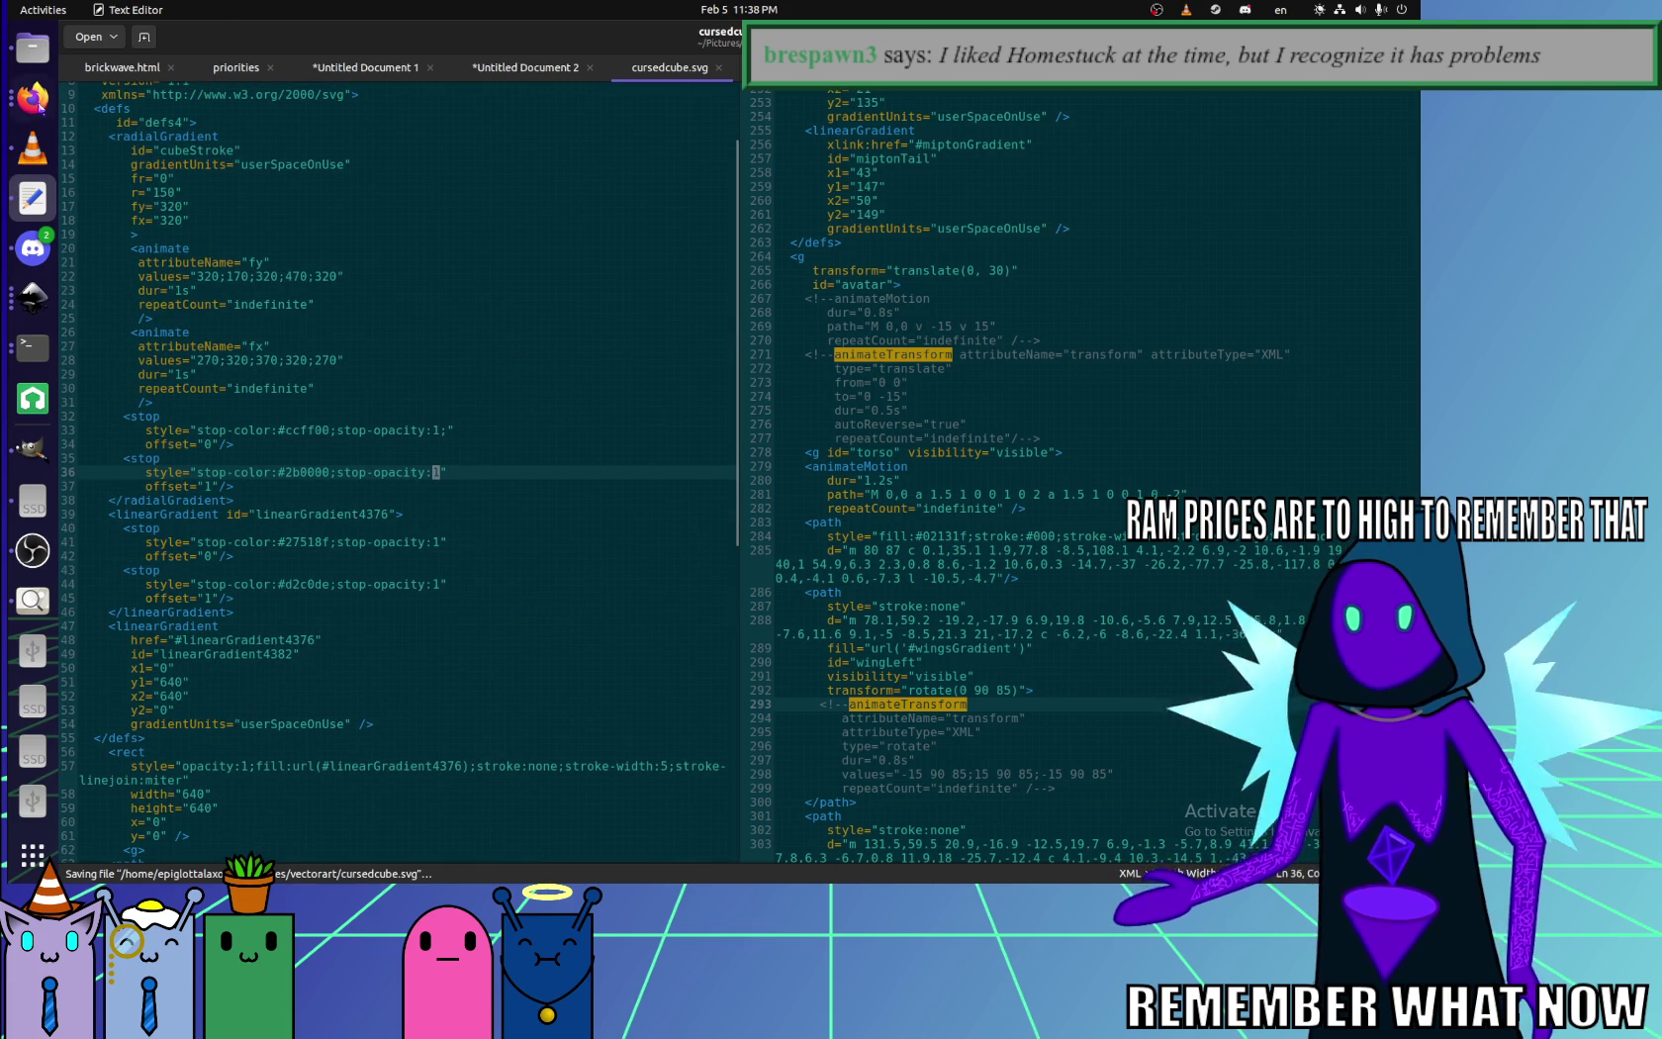
click(32, 97)
key(ctrl+r)
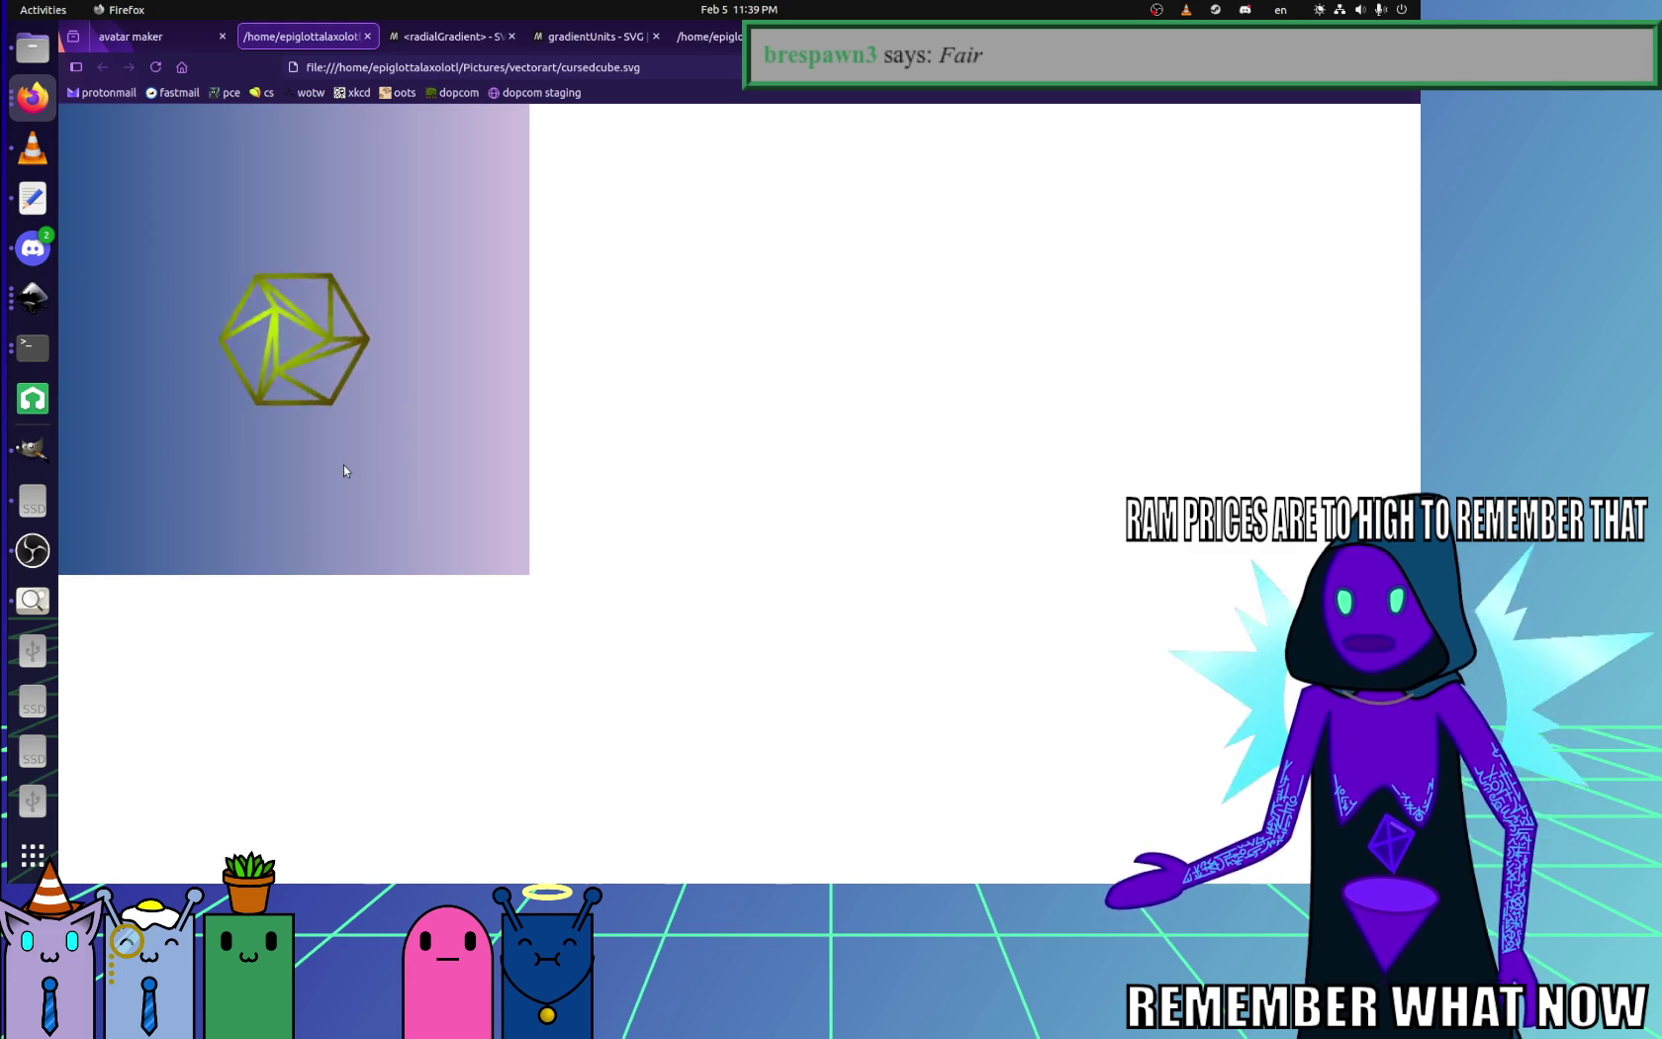
- Switch from the Firefox render back to the cursedcube drawing in Inkscape
click(54, 307)
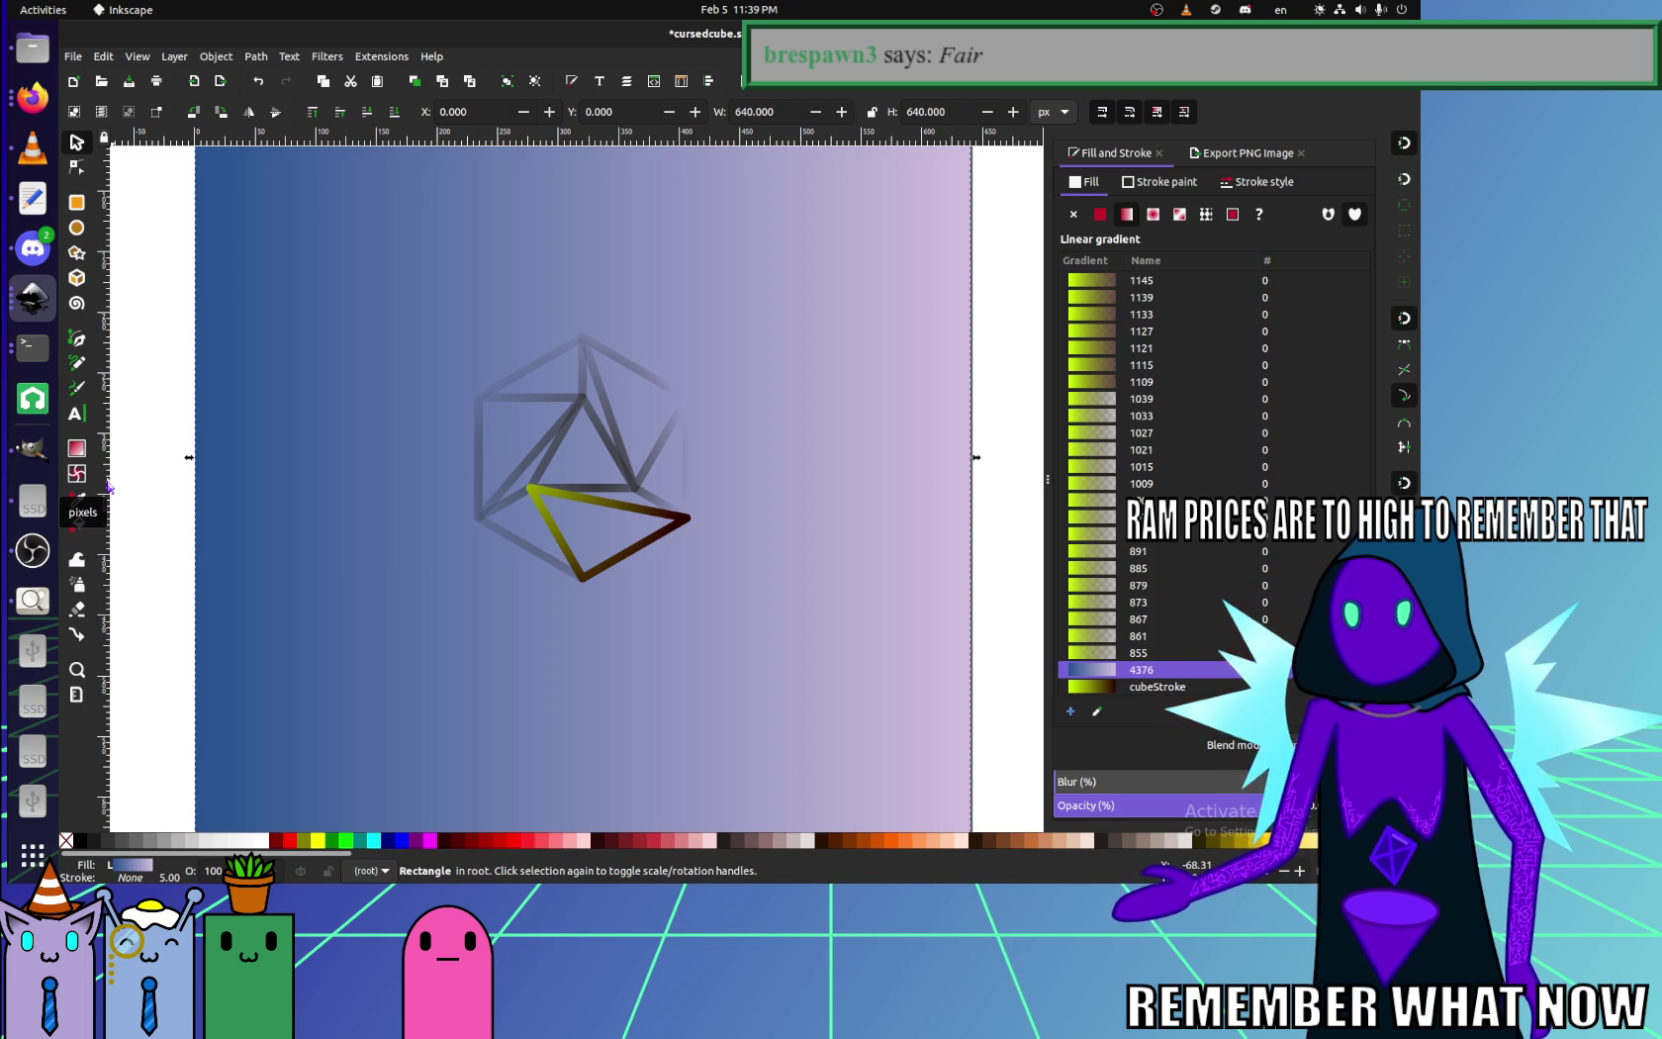
- Switch from Inkscape back to Firefox's cursedcube.svg preview of the yellow cube
click(33, 97)
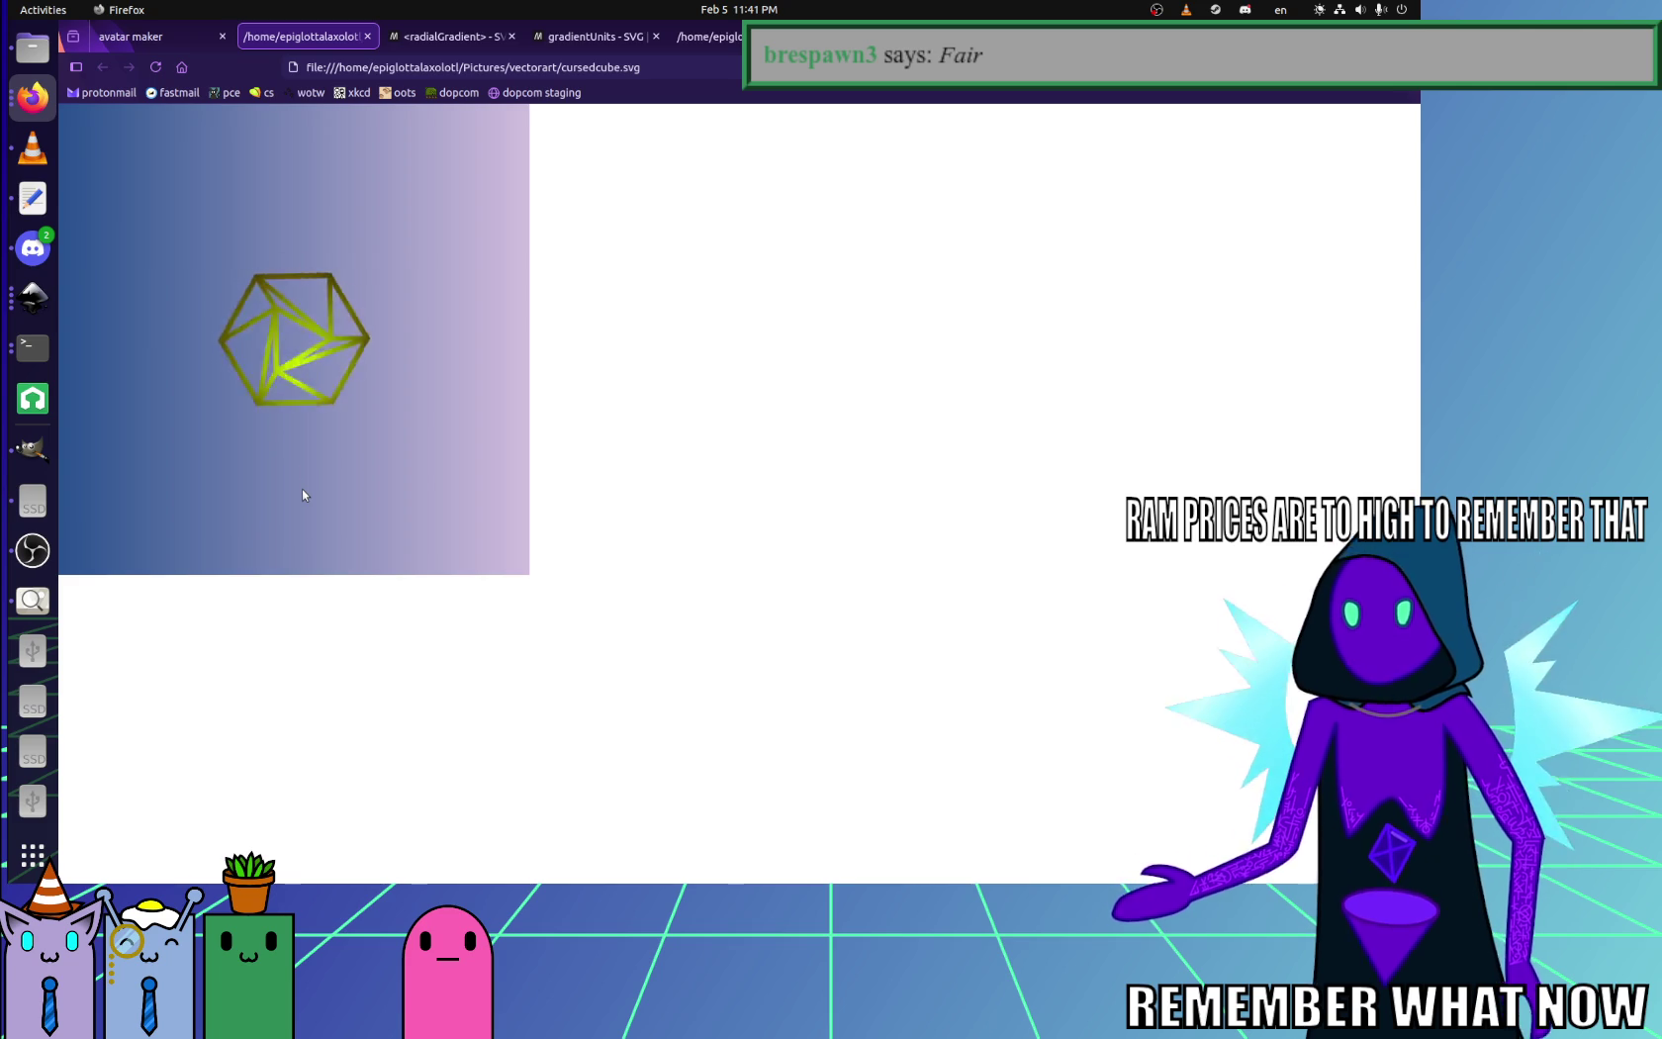
- Open the avatar maker page in Firefox showing the purple bowler-hat brick on blue diamonds
click(33, 297)
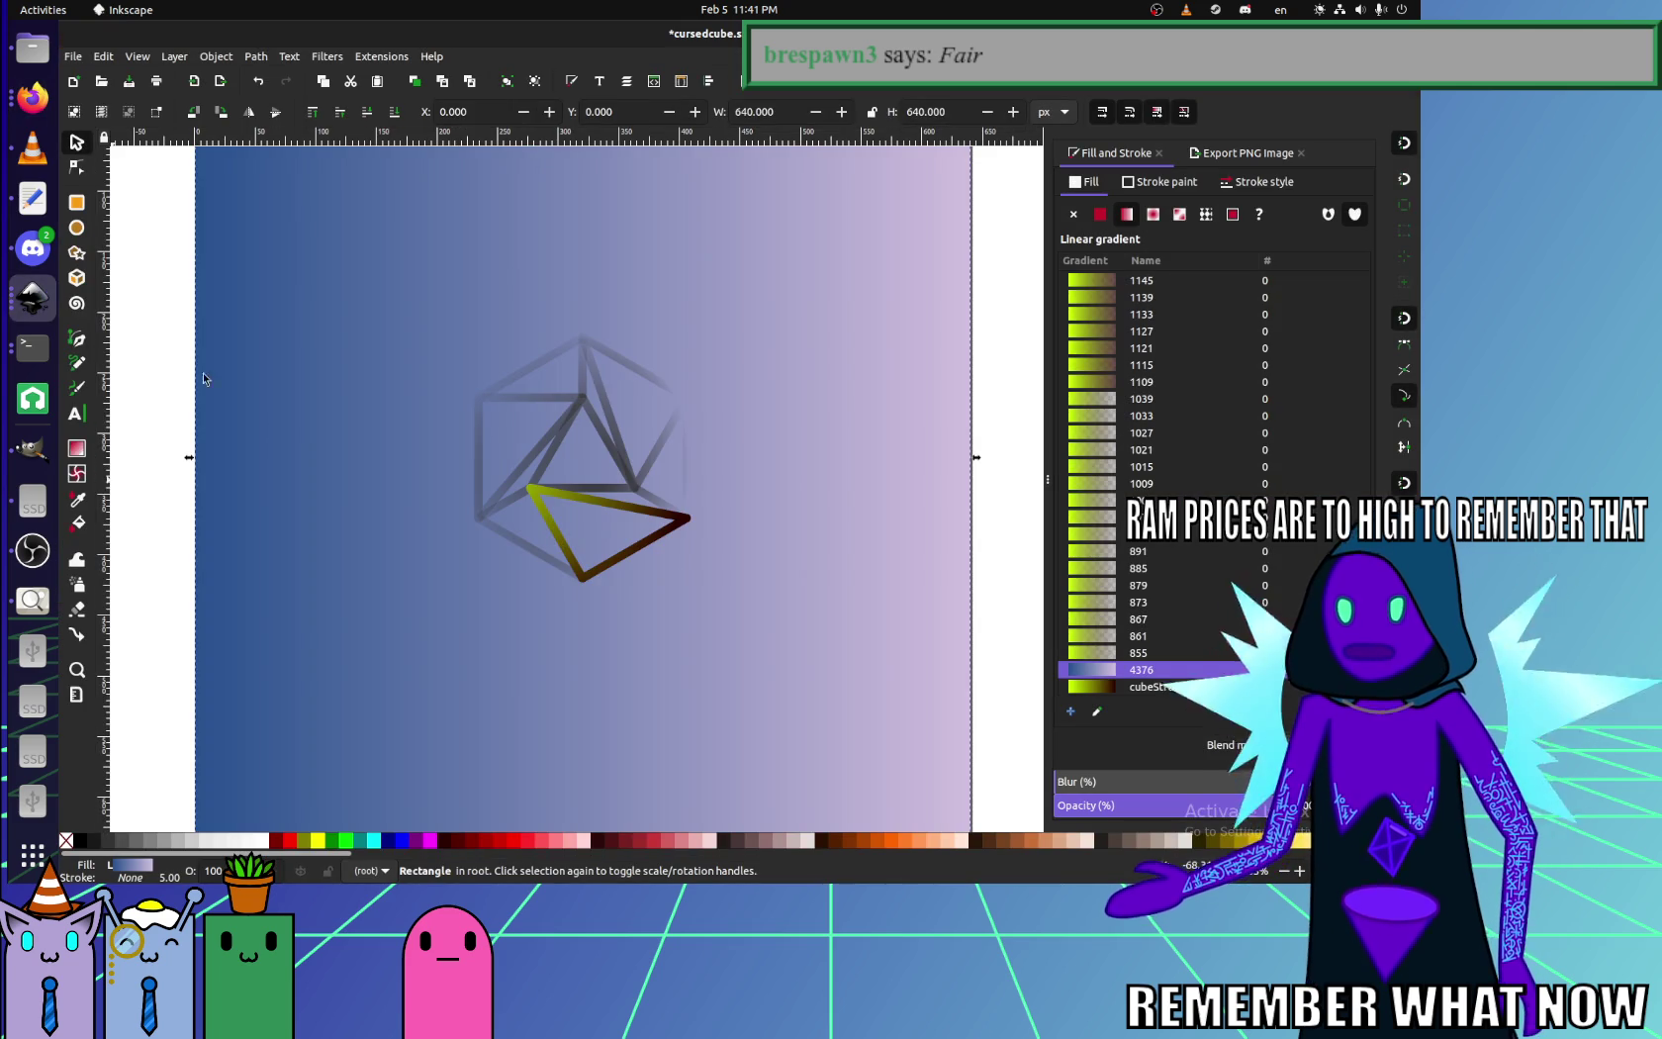
click(32, 297)
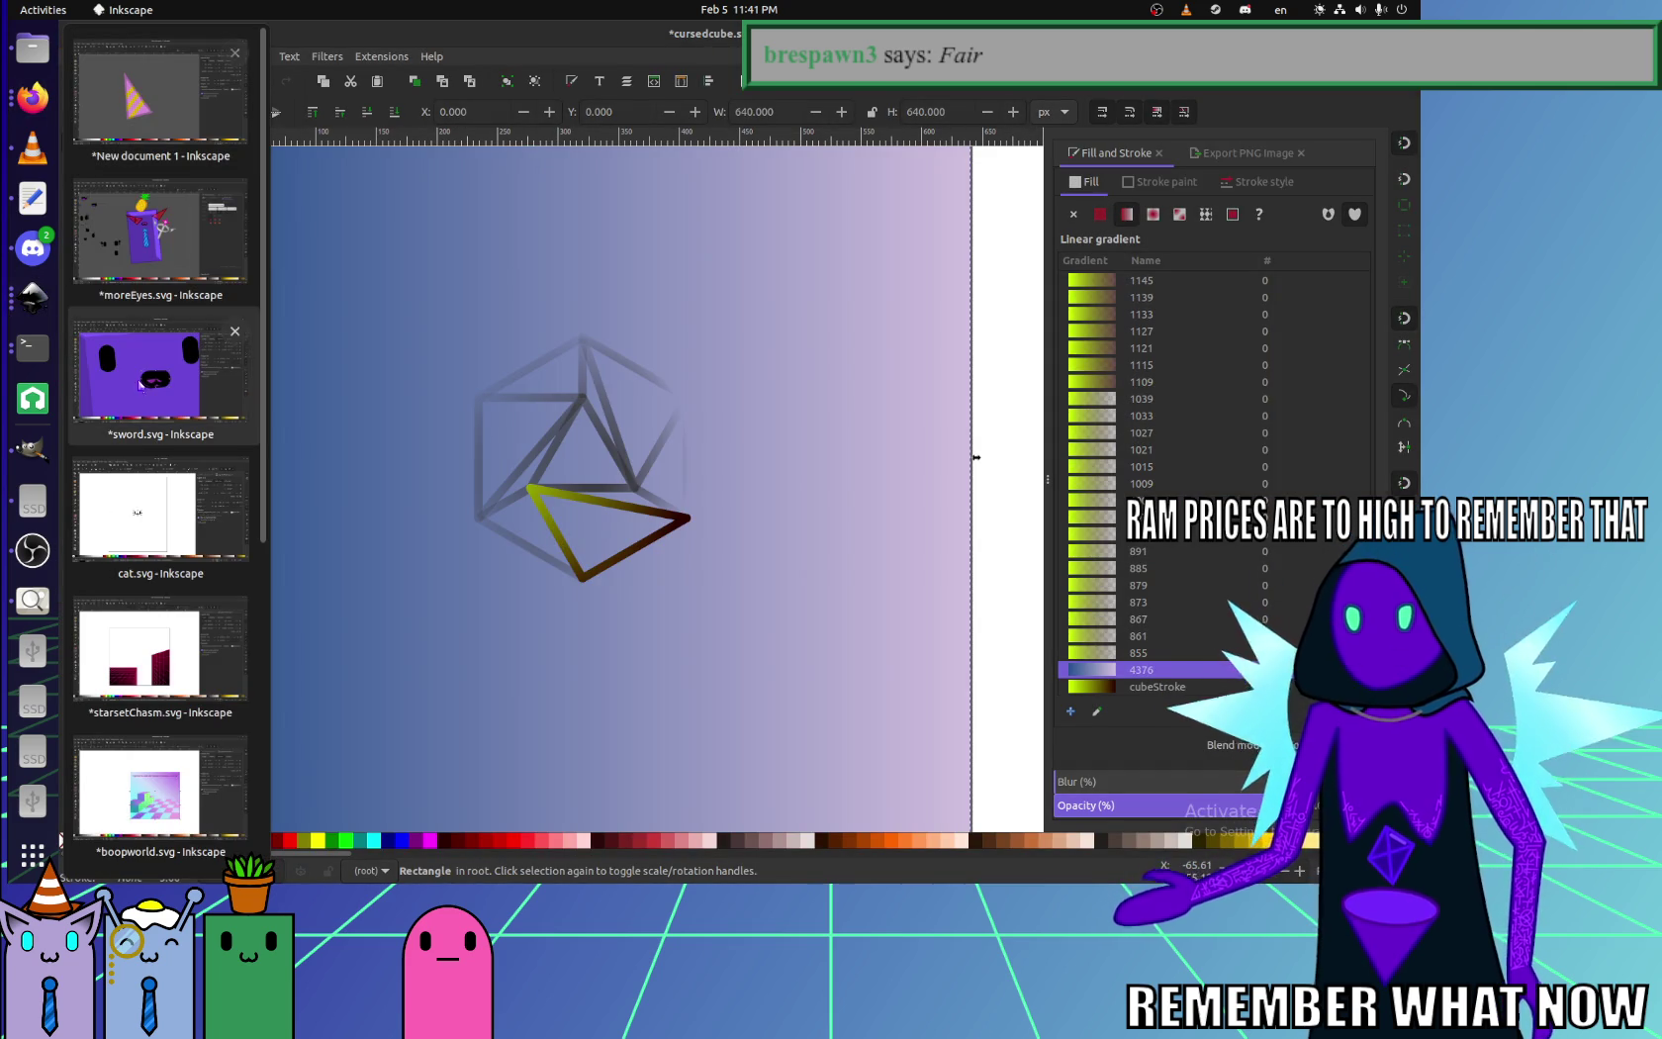
click(33, 97)
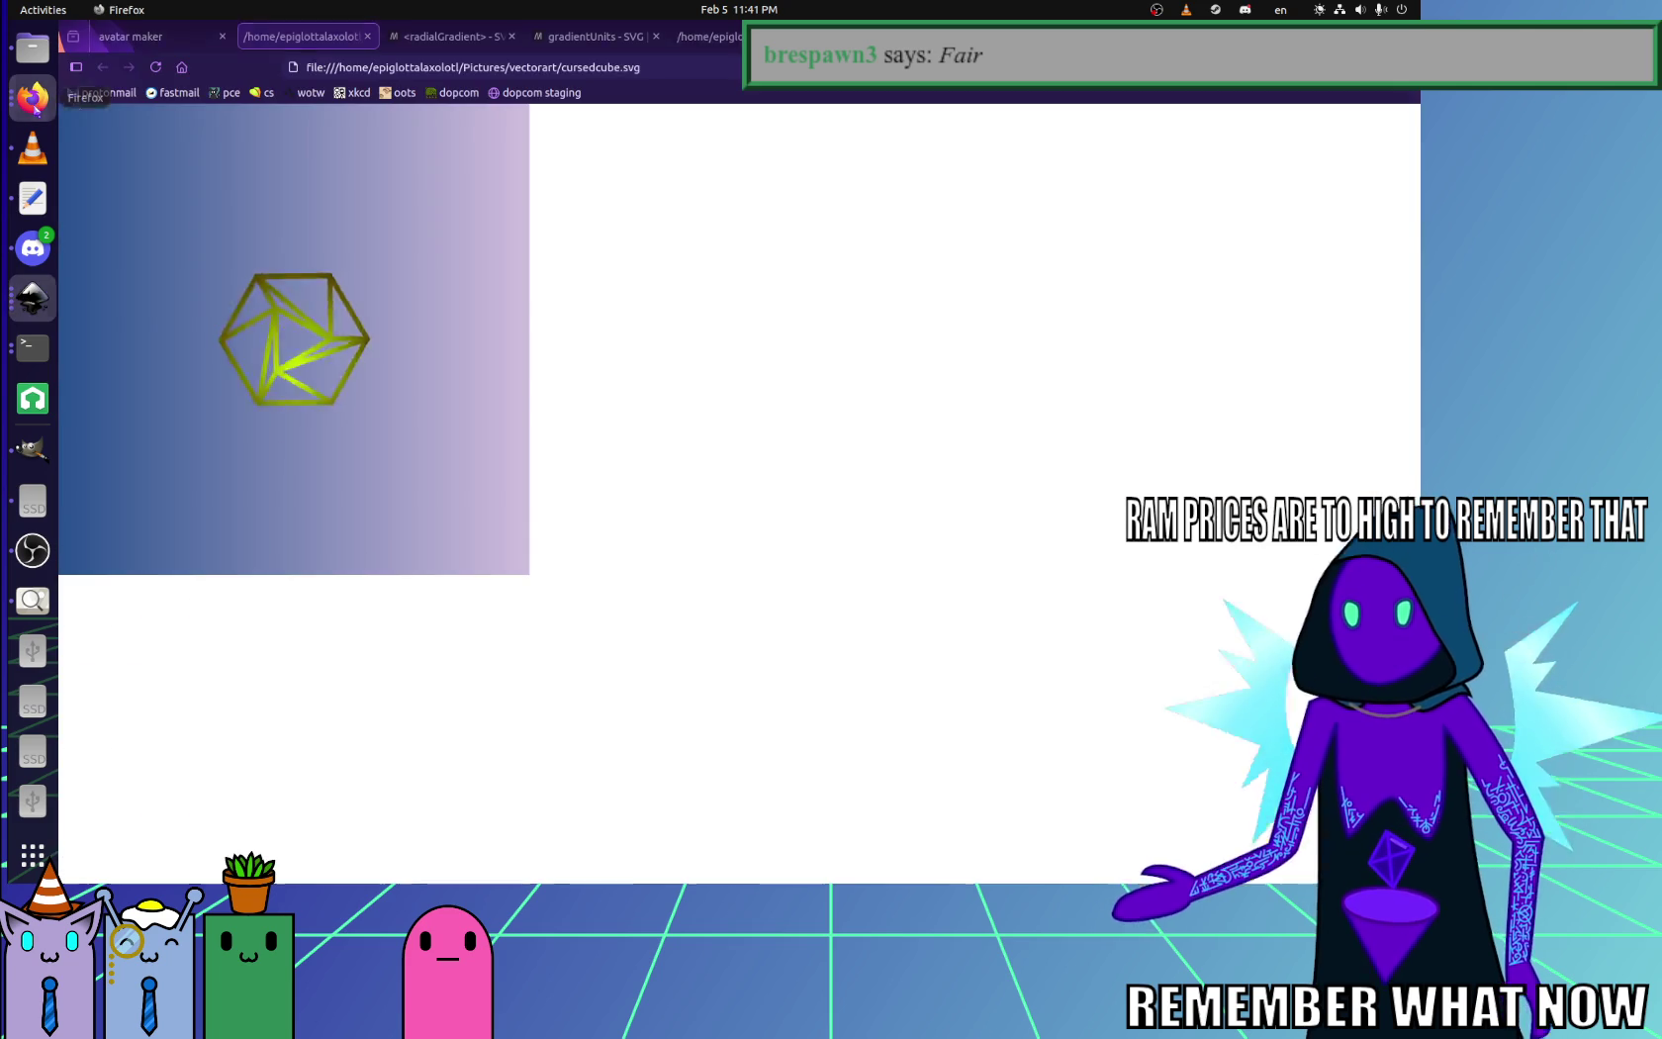
click(130, 38)
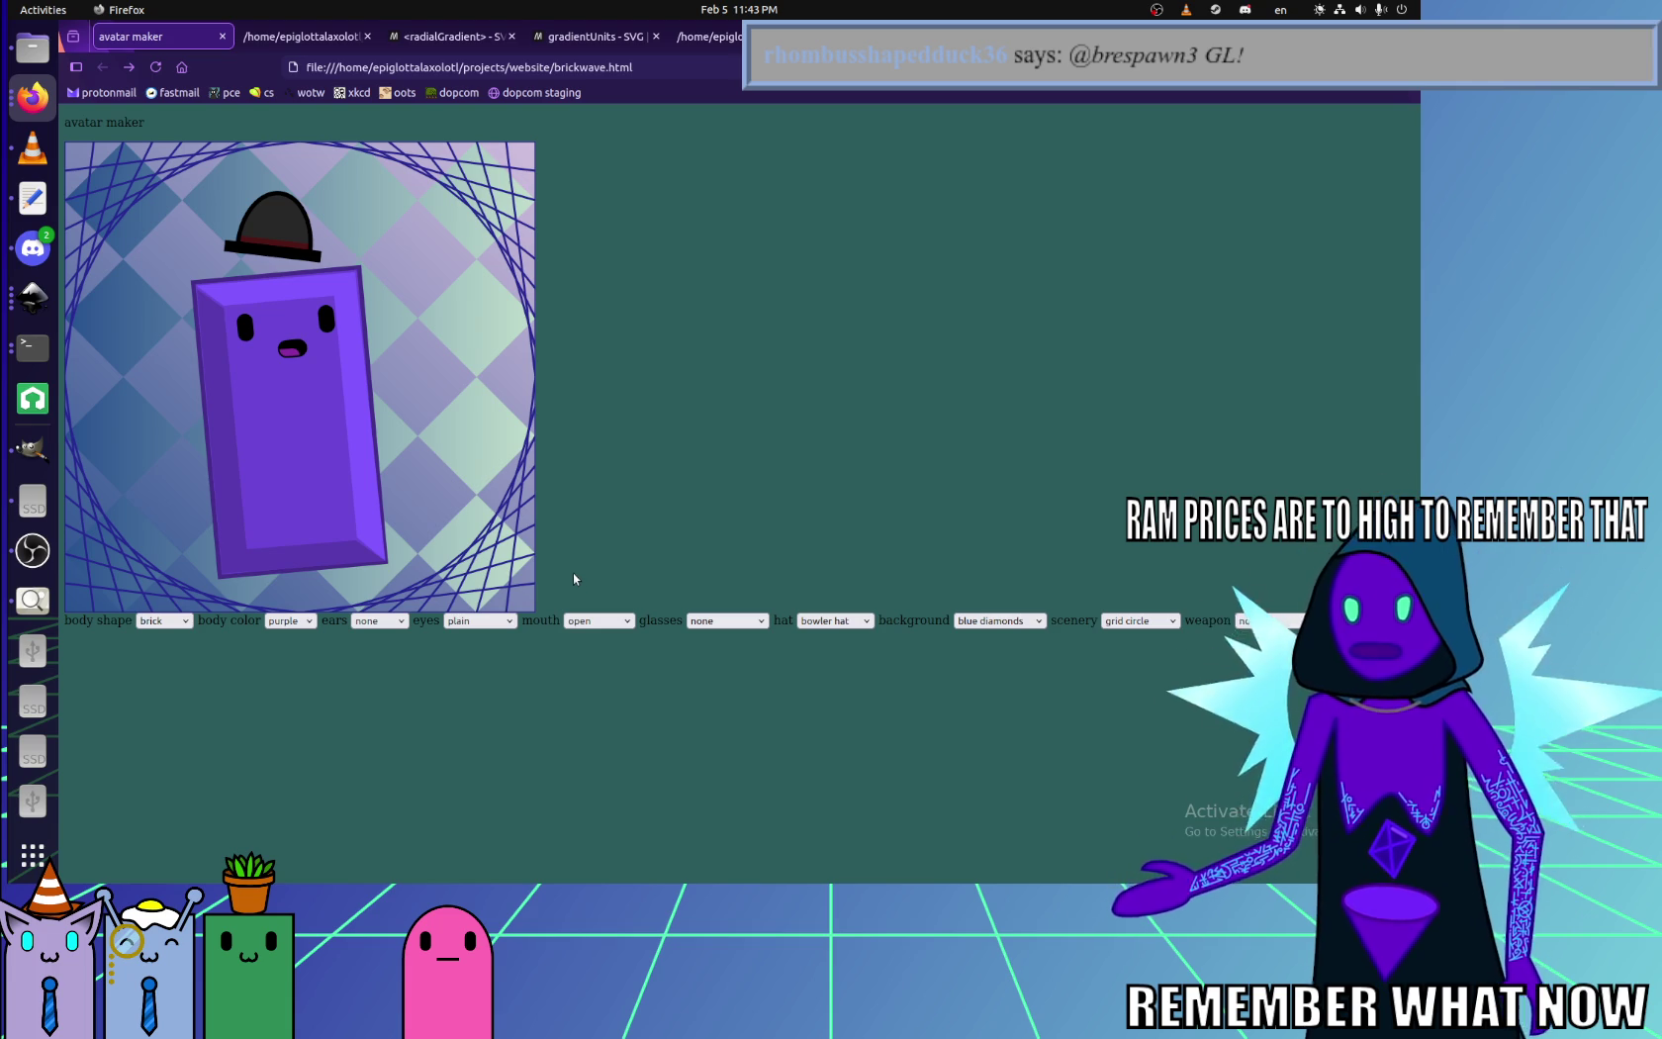
click(732, 622)
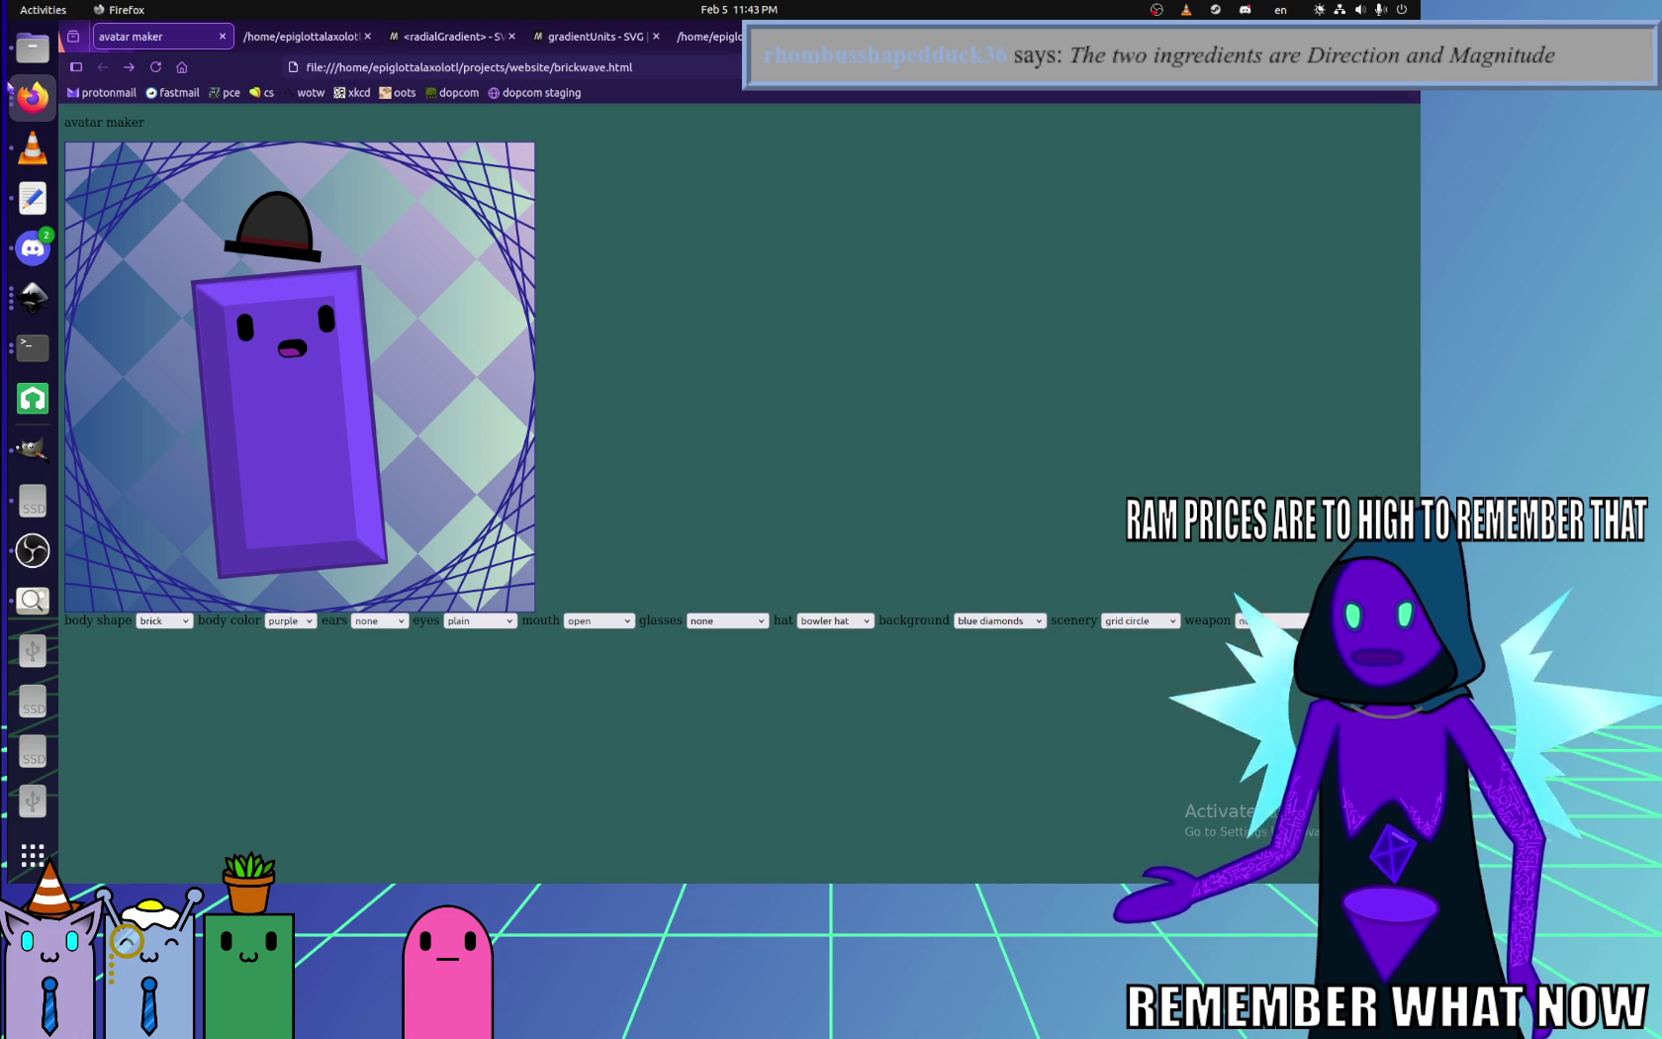
click(32, 247)
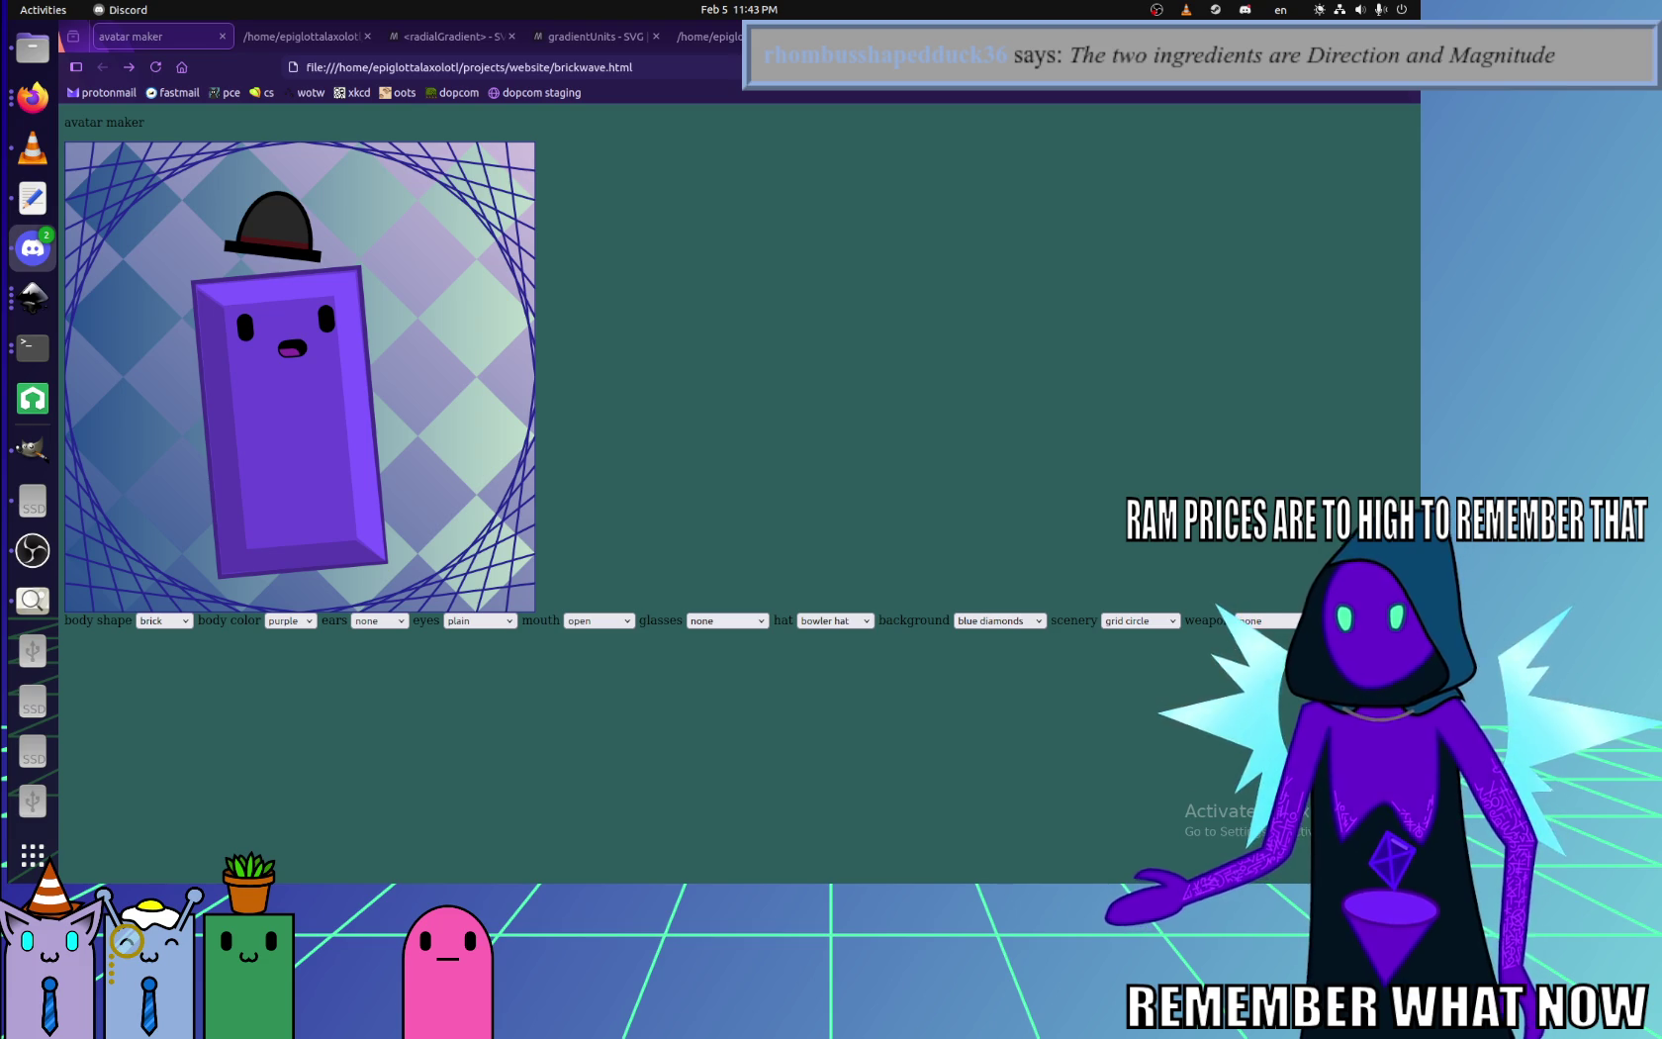
key(alt+Tab)
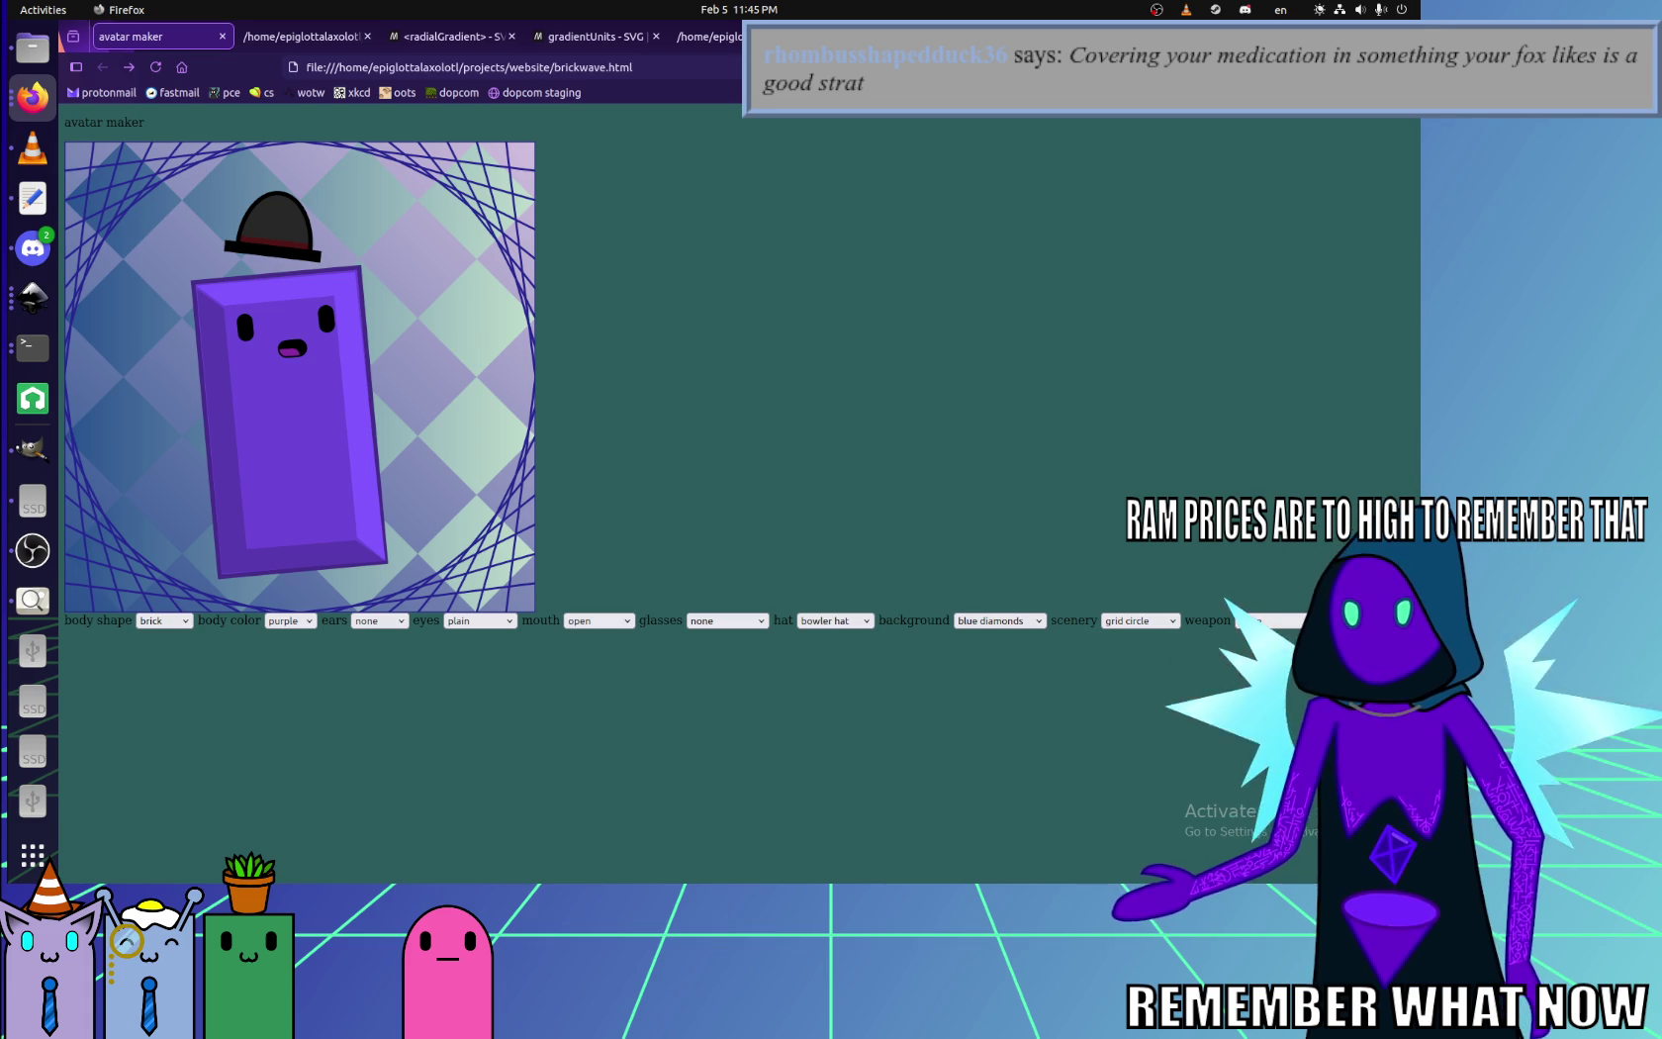
key(alt+Tab)
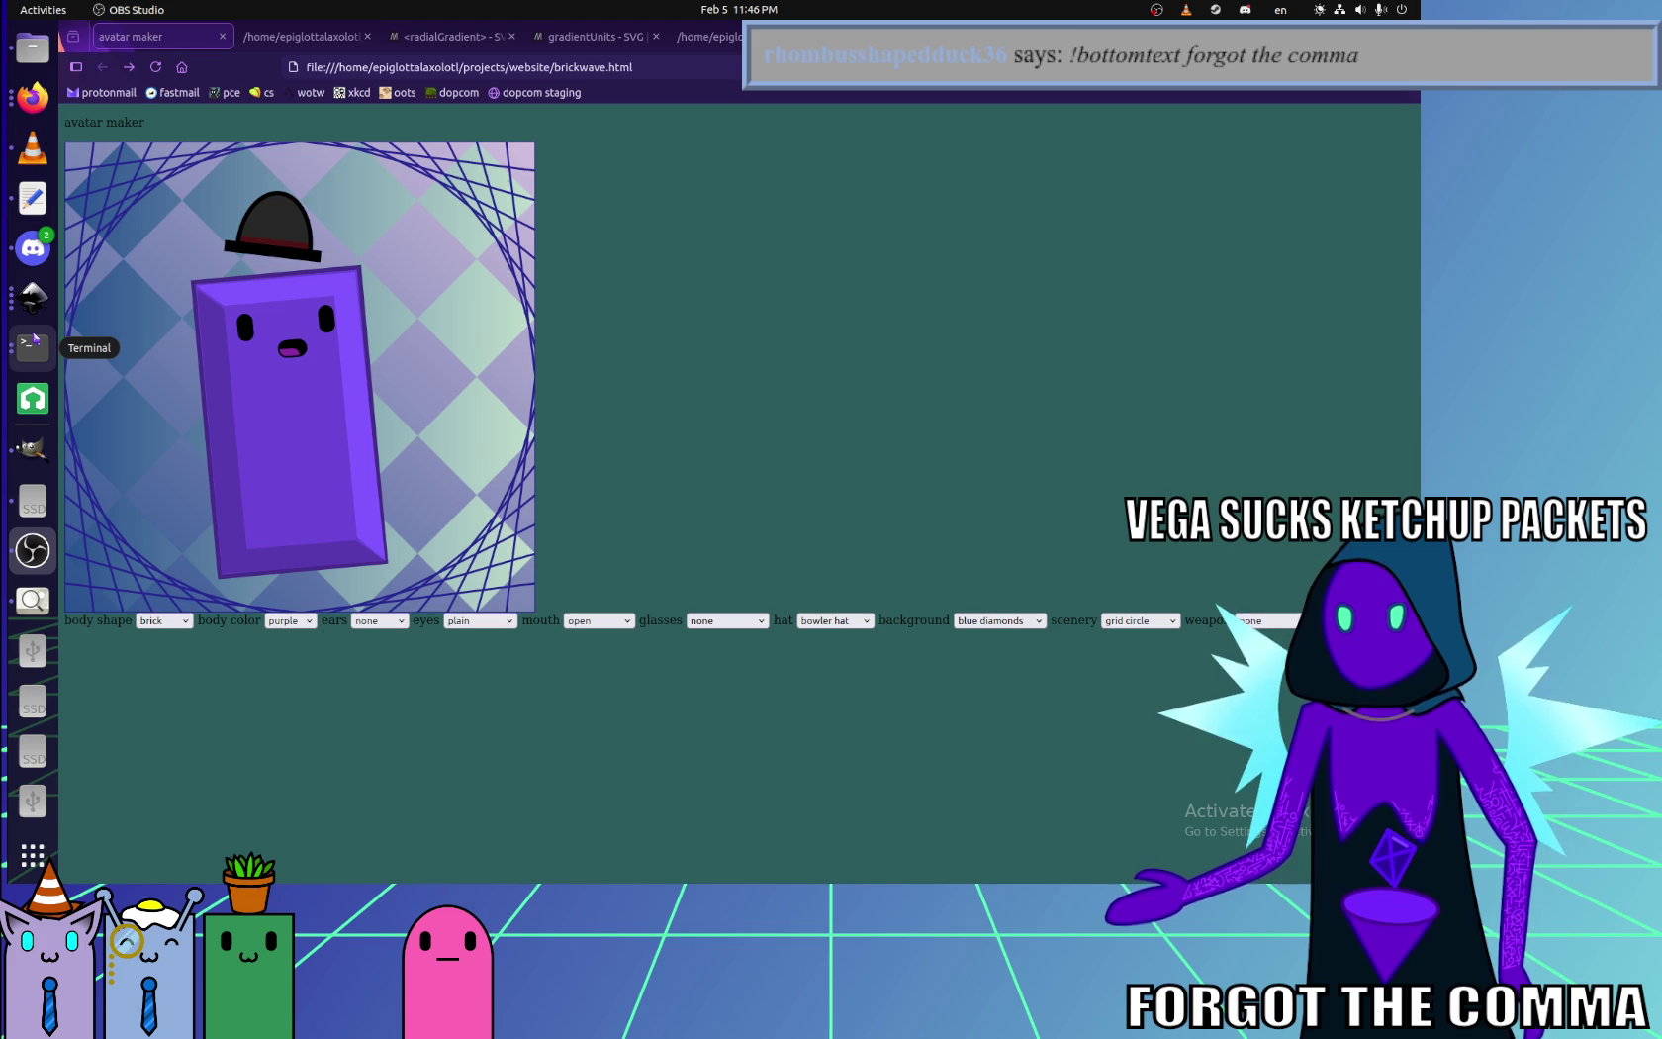
click(35, 250)
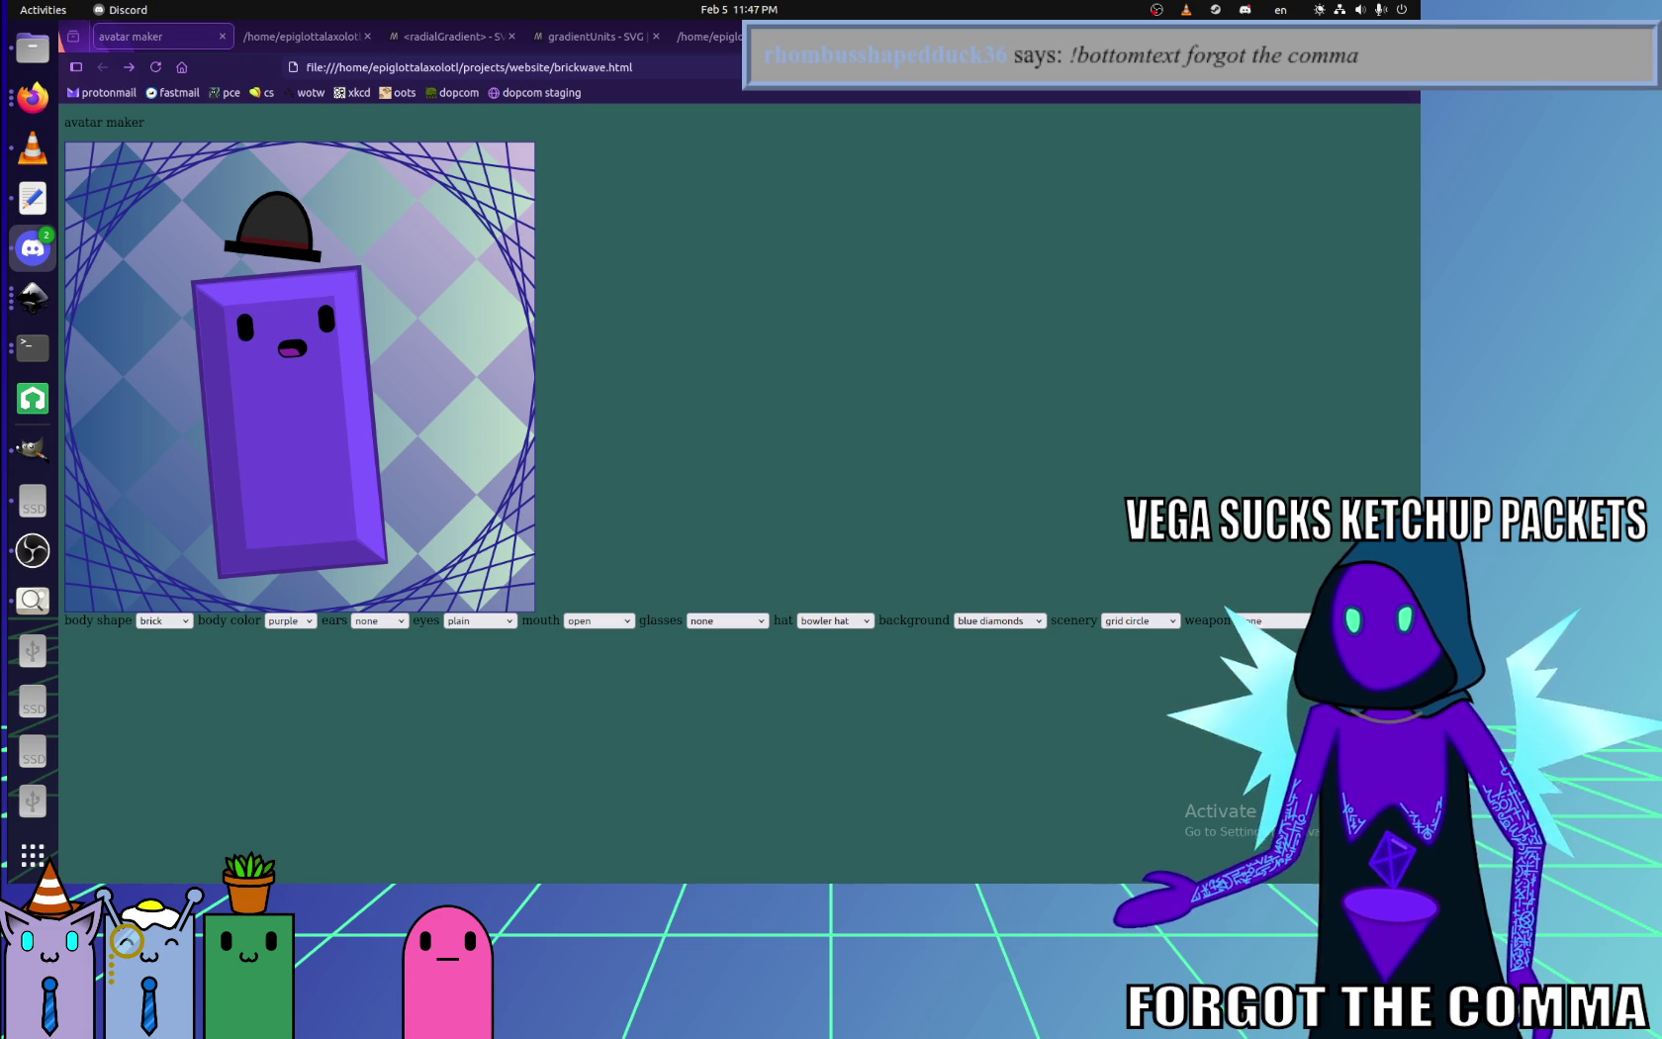
- Return to the avatar maker and try boop world scenery, keeping the blue diamonds background
click(33, 550)
click(763, 416)
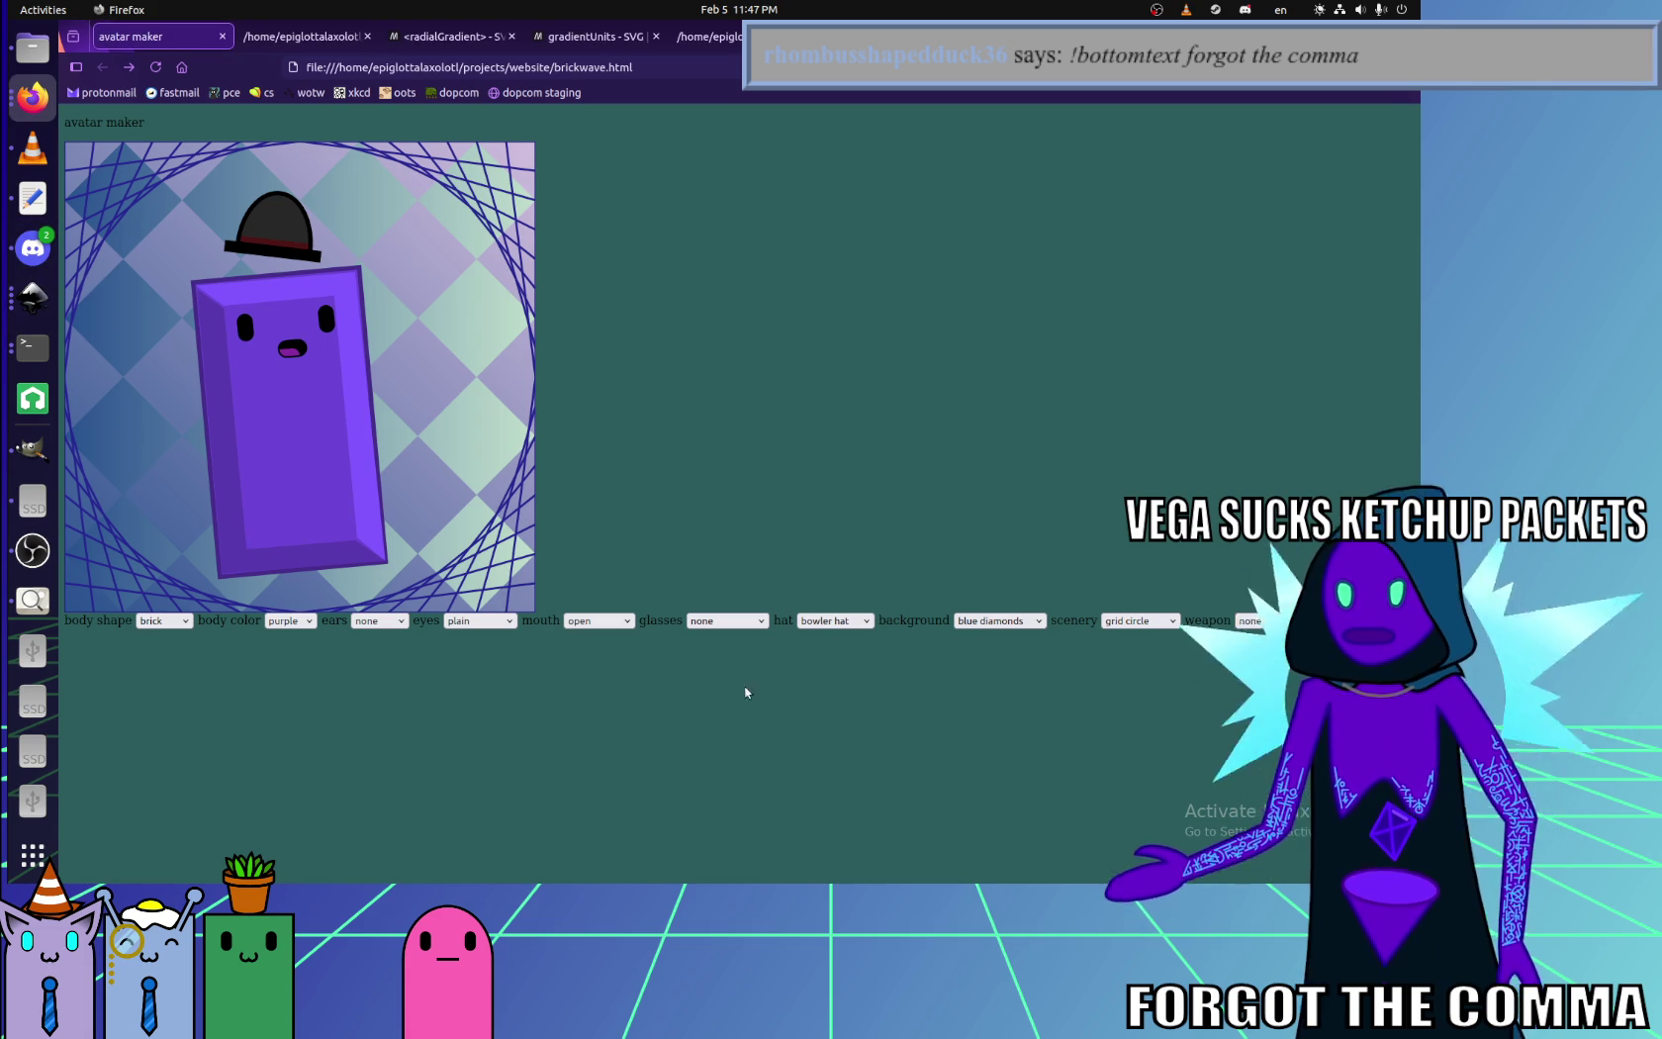
click(1137, 620)
click(1133, 725)
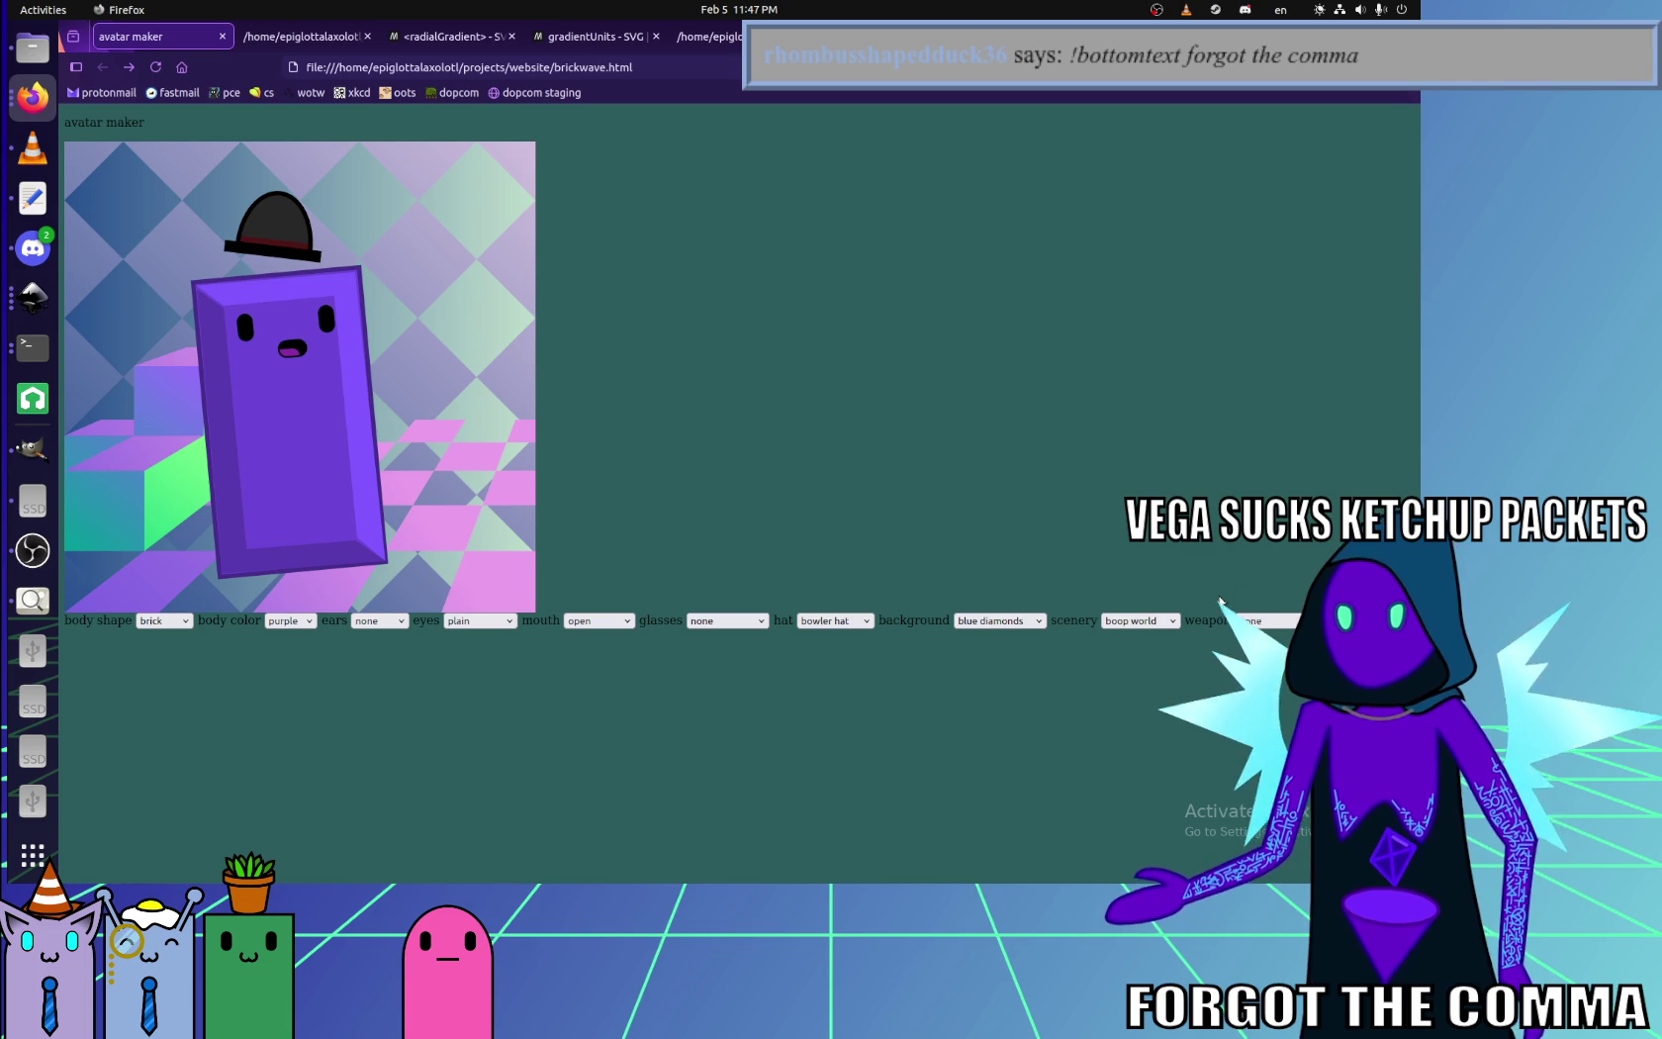
click(999, 621)
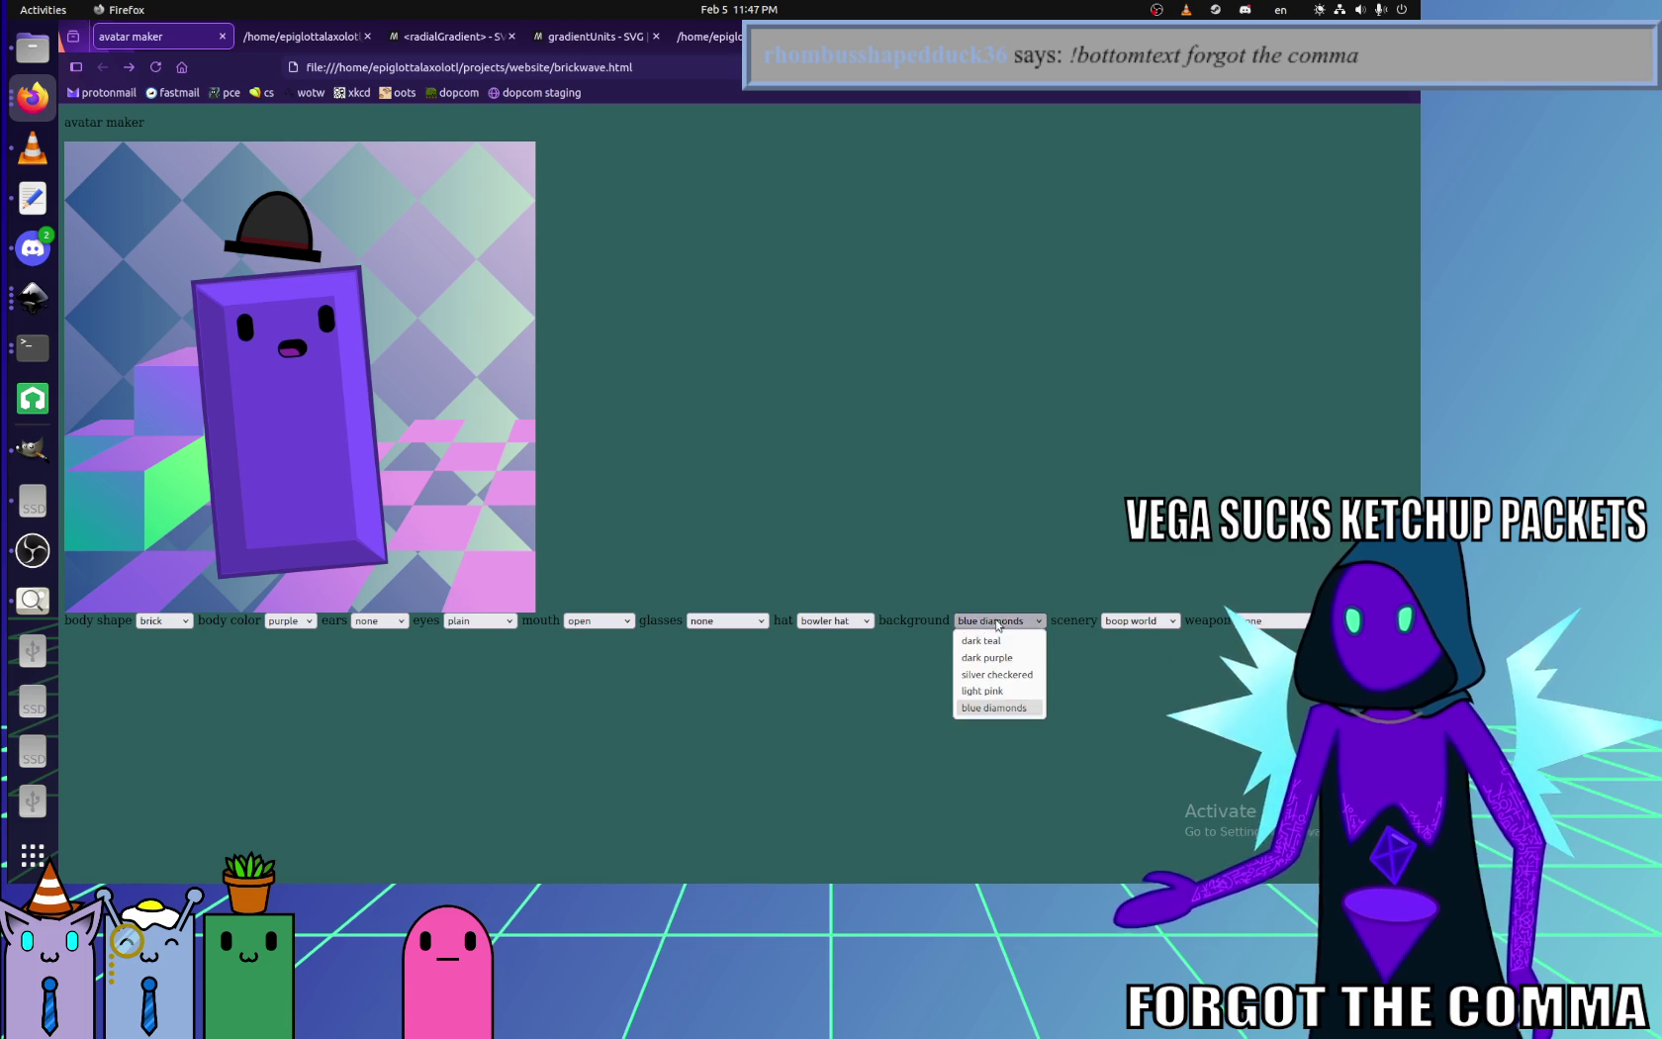
- Try the electric grid, garnet cubes and big star sceneries in turn
click(1137, 621)
click(1142, 665)
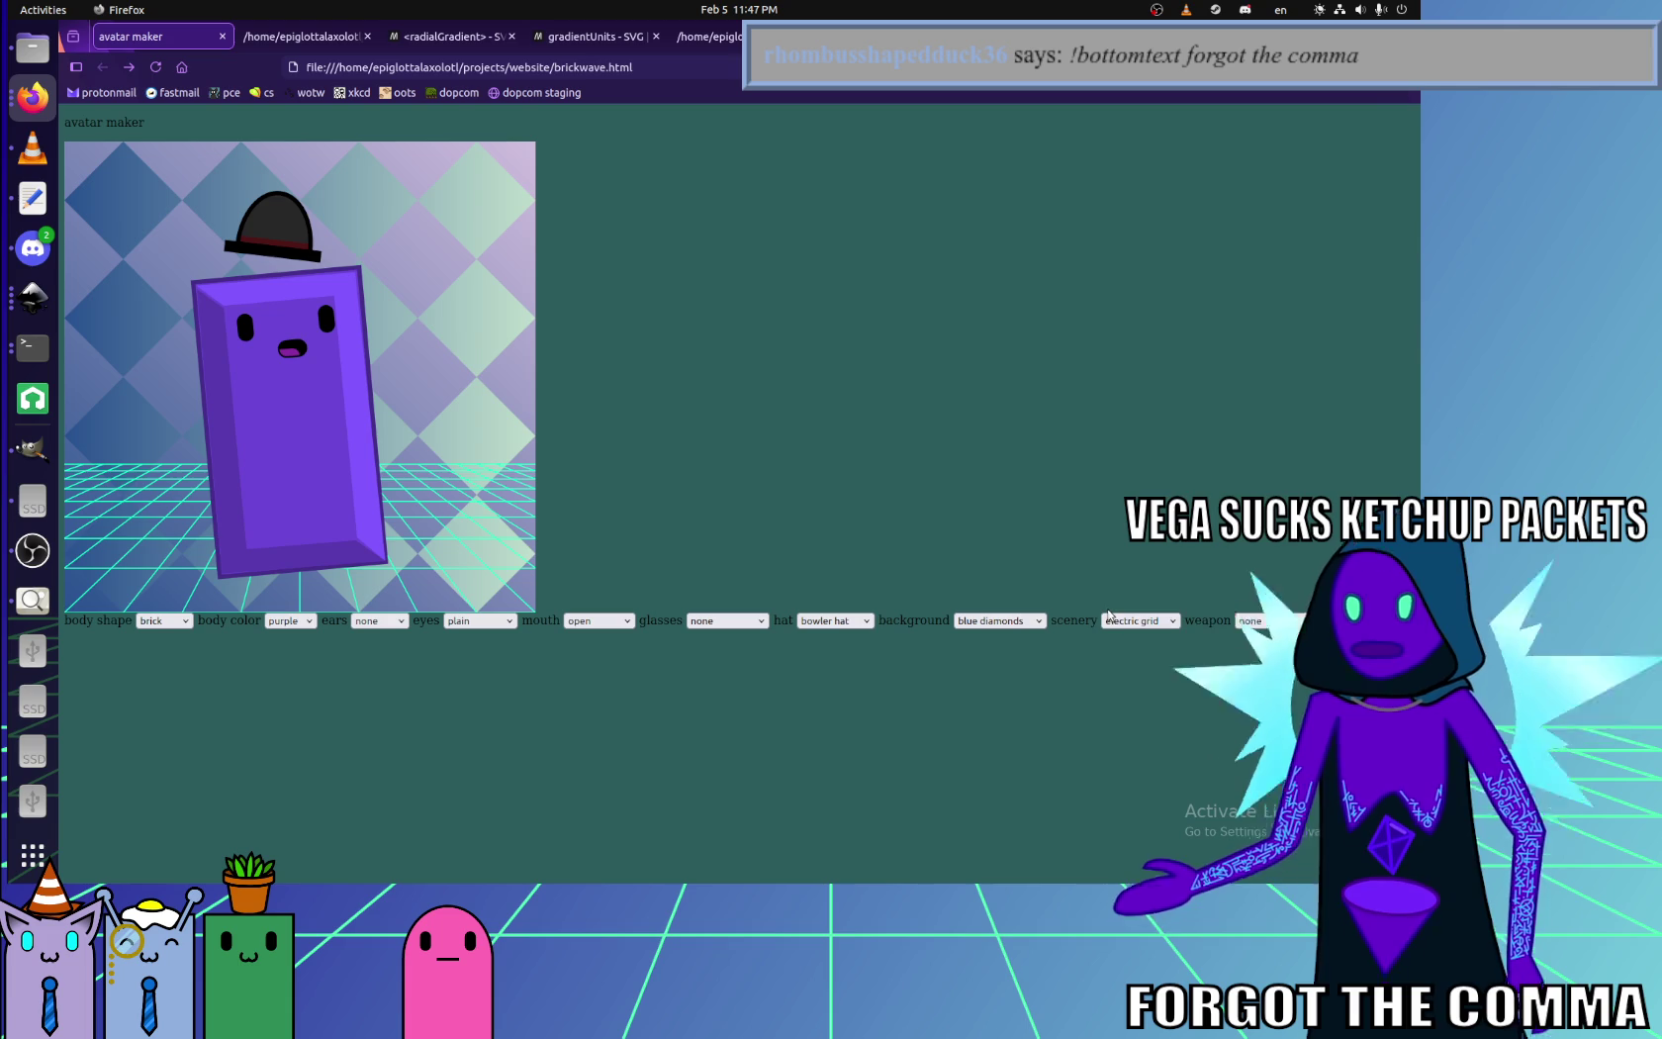
click(1138, 620)
click(1123, 676)
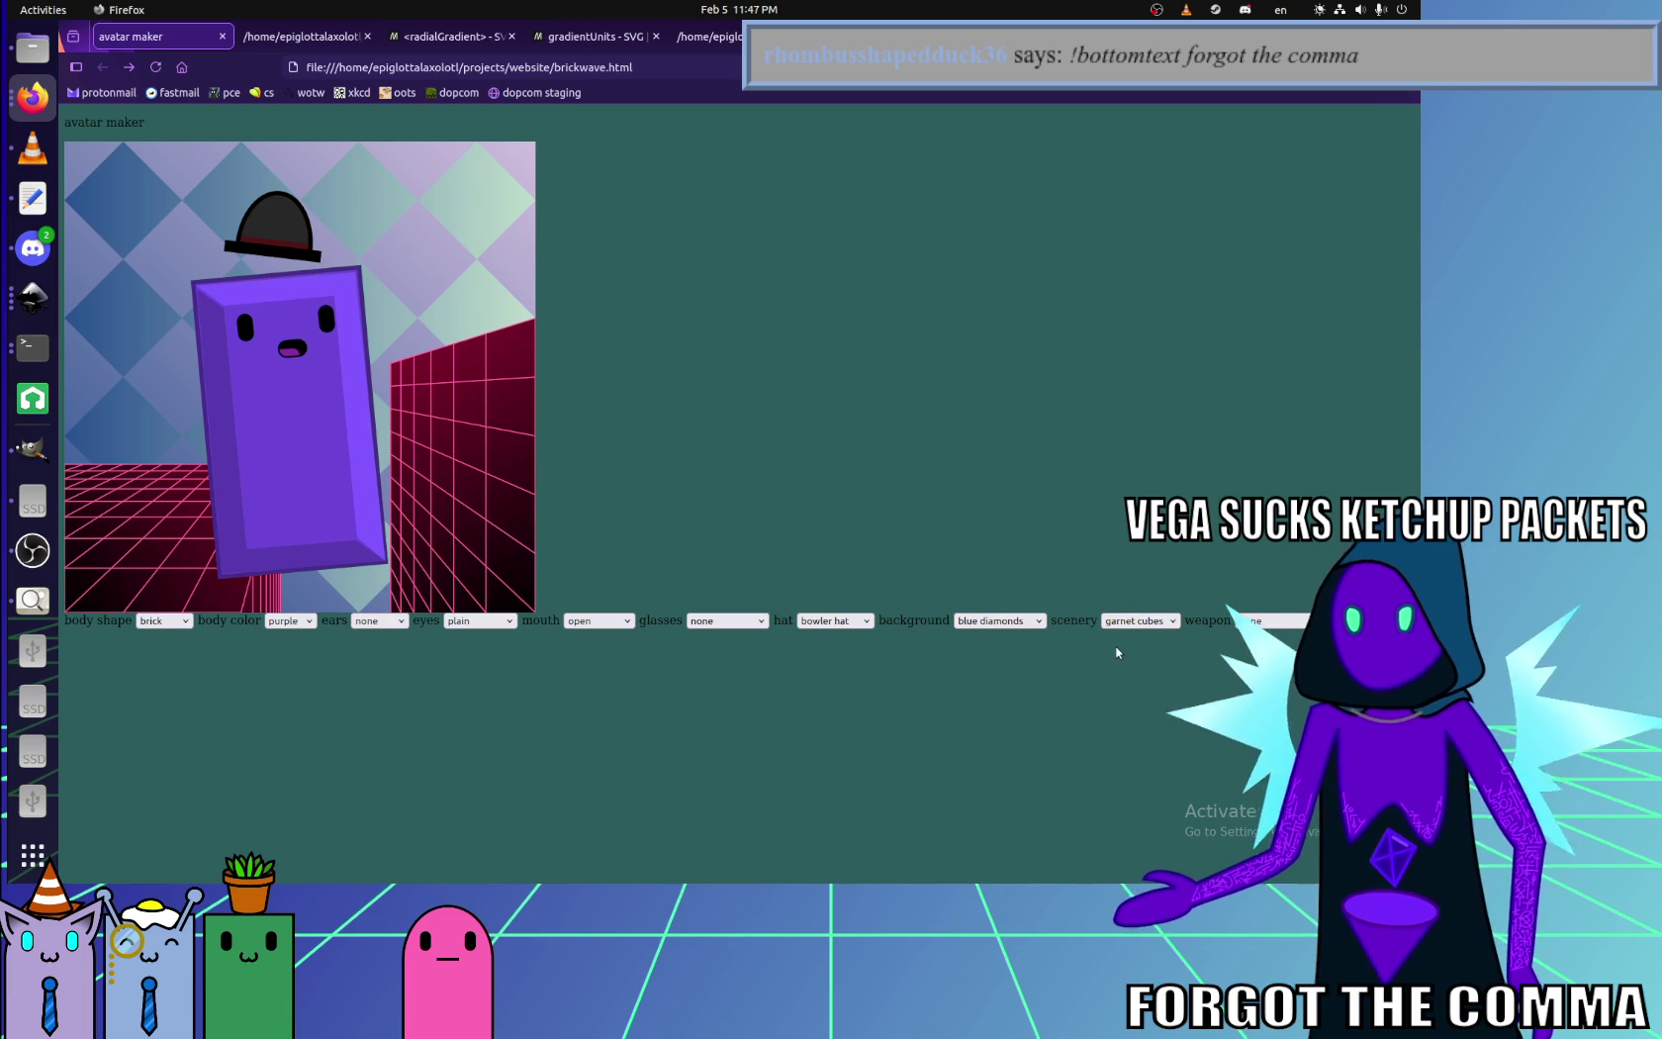
click(1128, 621)
click(1127, 701)
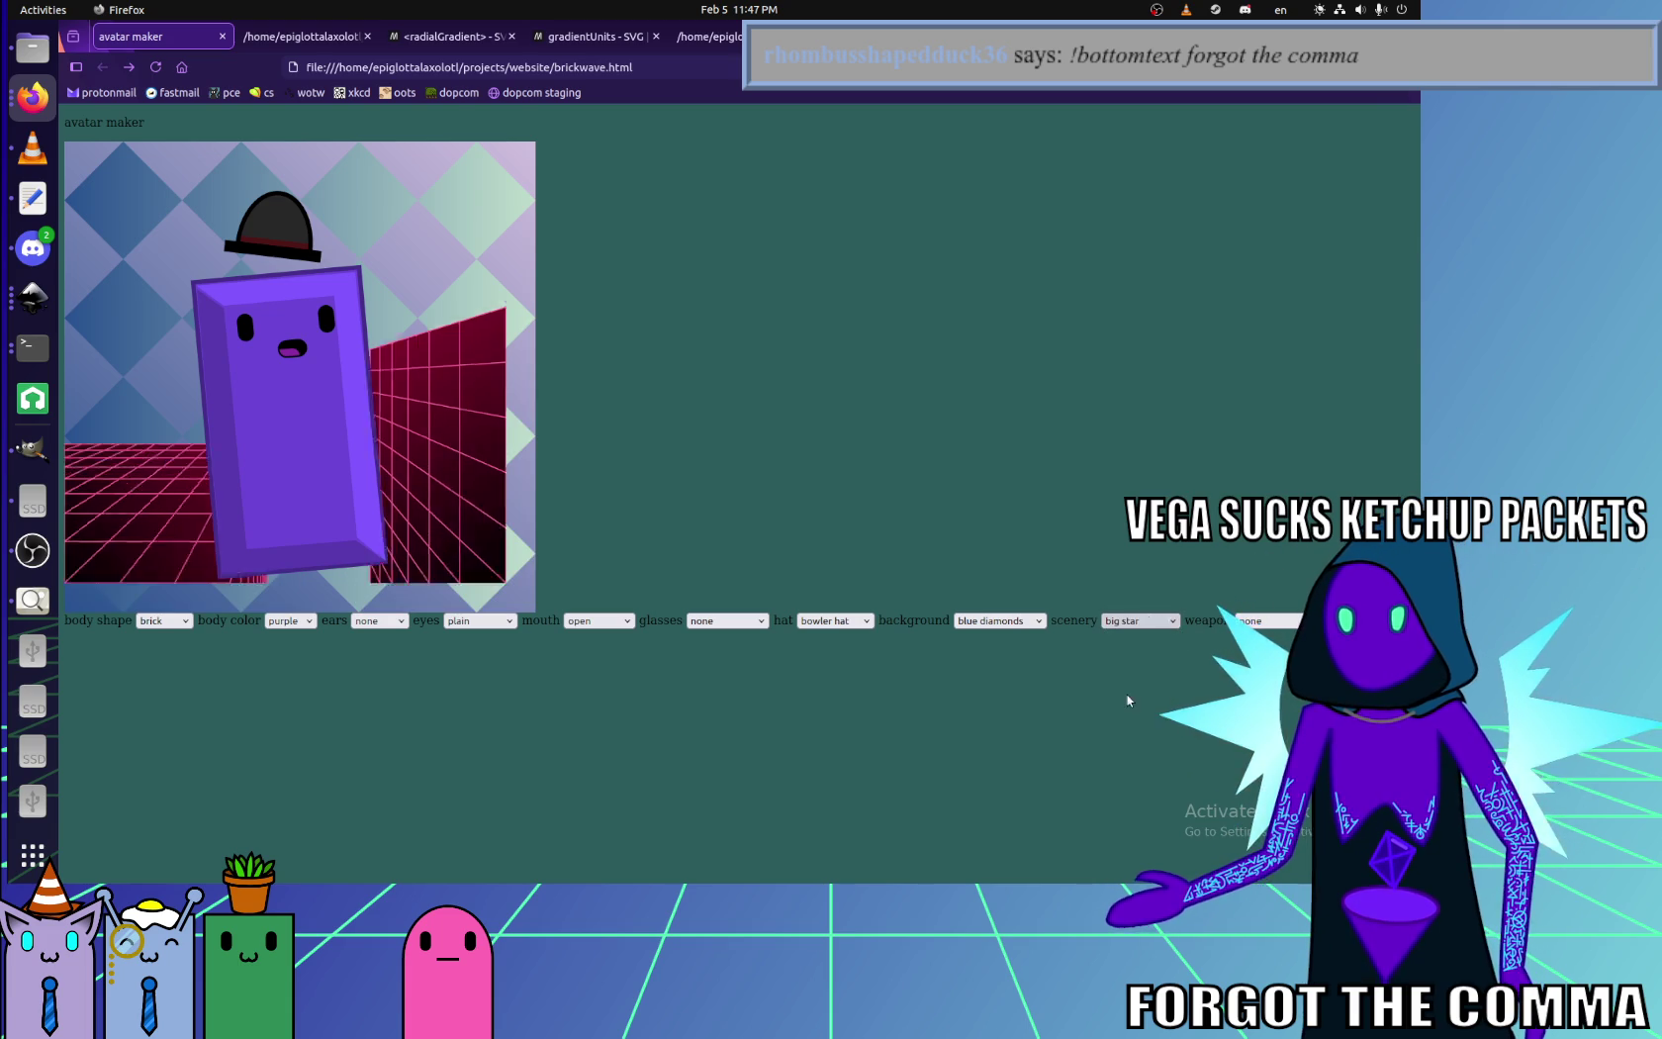
- Cycle through boop world and grid circle, settle on big star, then bring Inkscape forward
click(1134, 623)
key(Down)
key(Down)
key(Return)
click(1135, 624)
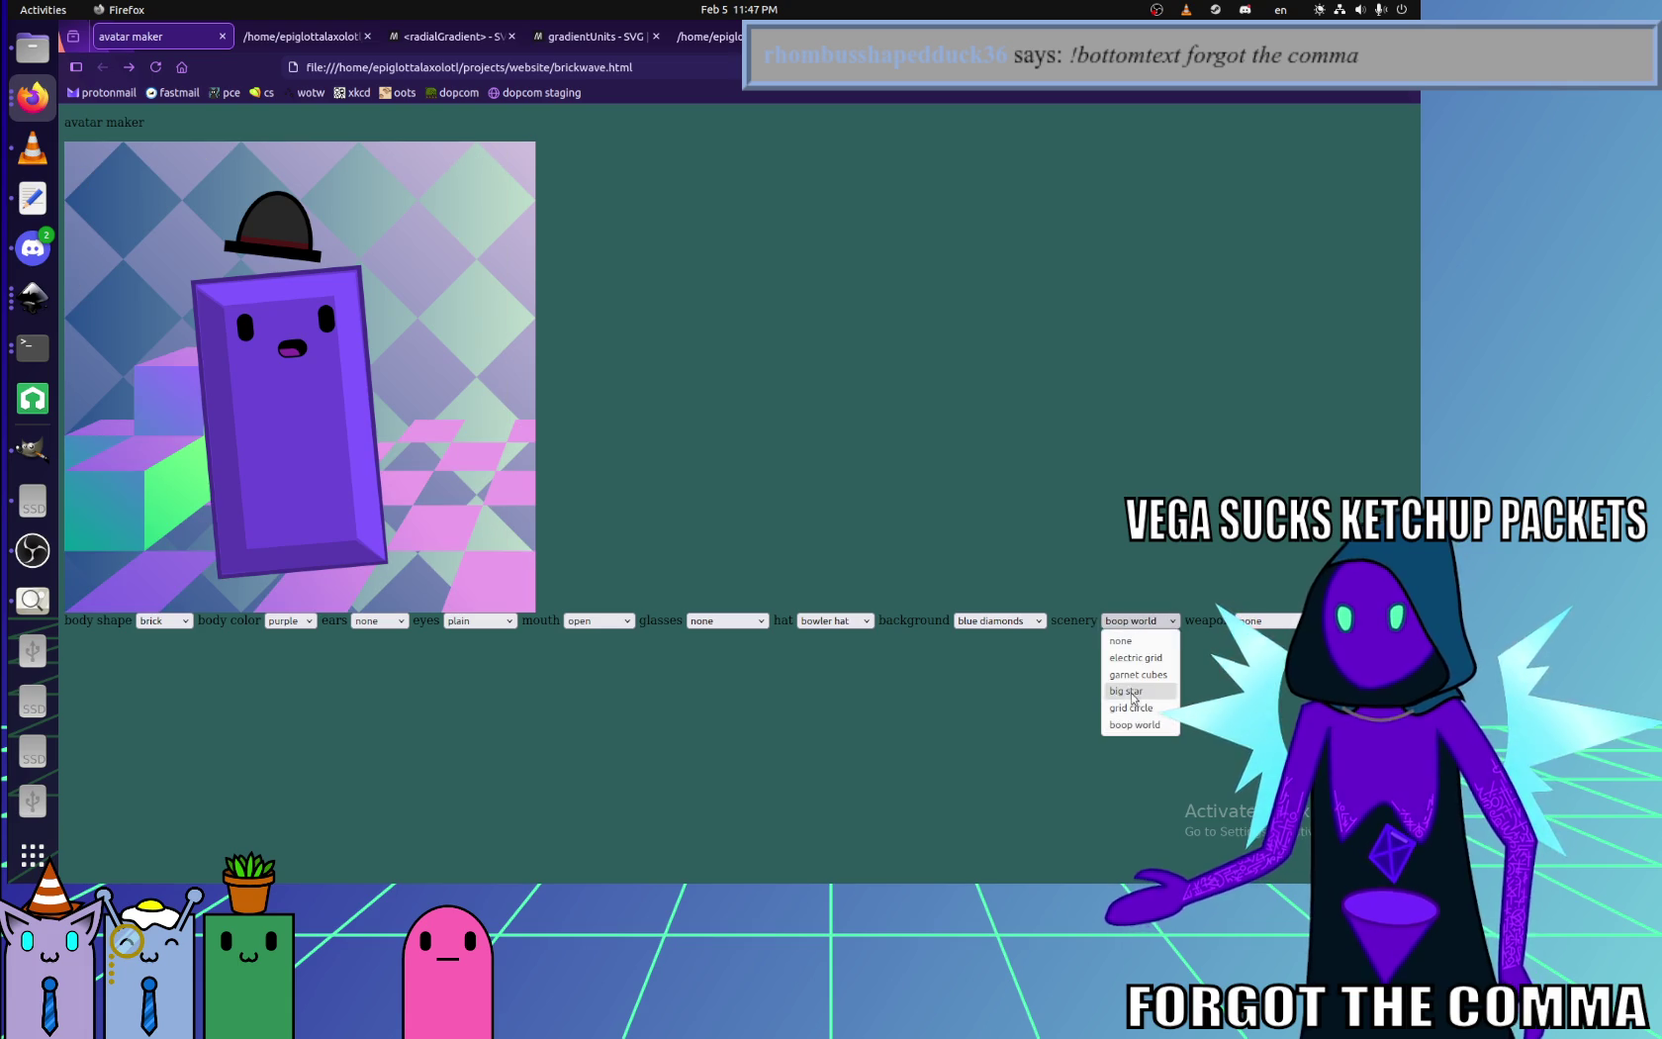
click(1134, 704)
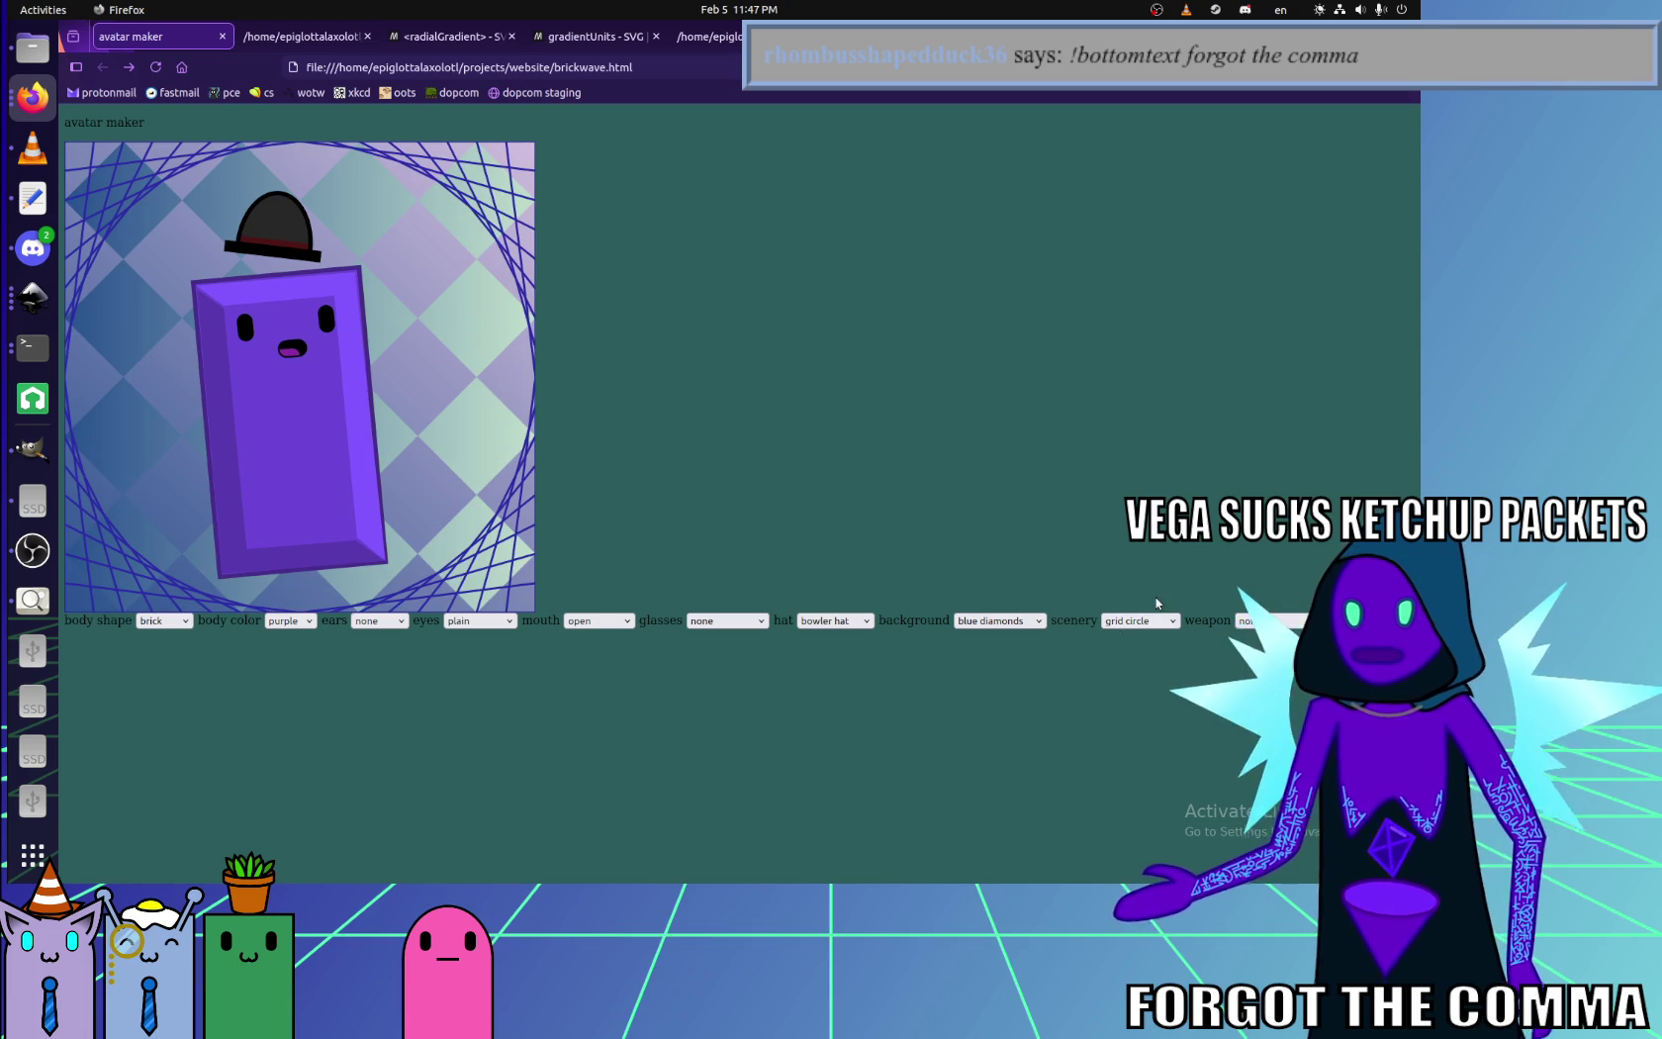
click(1140, 624)
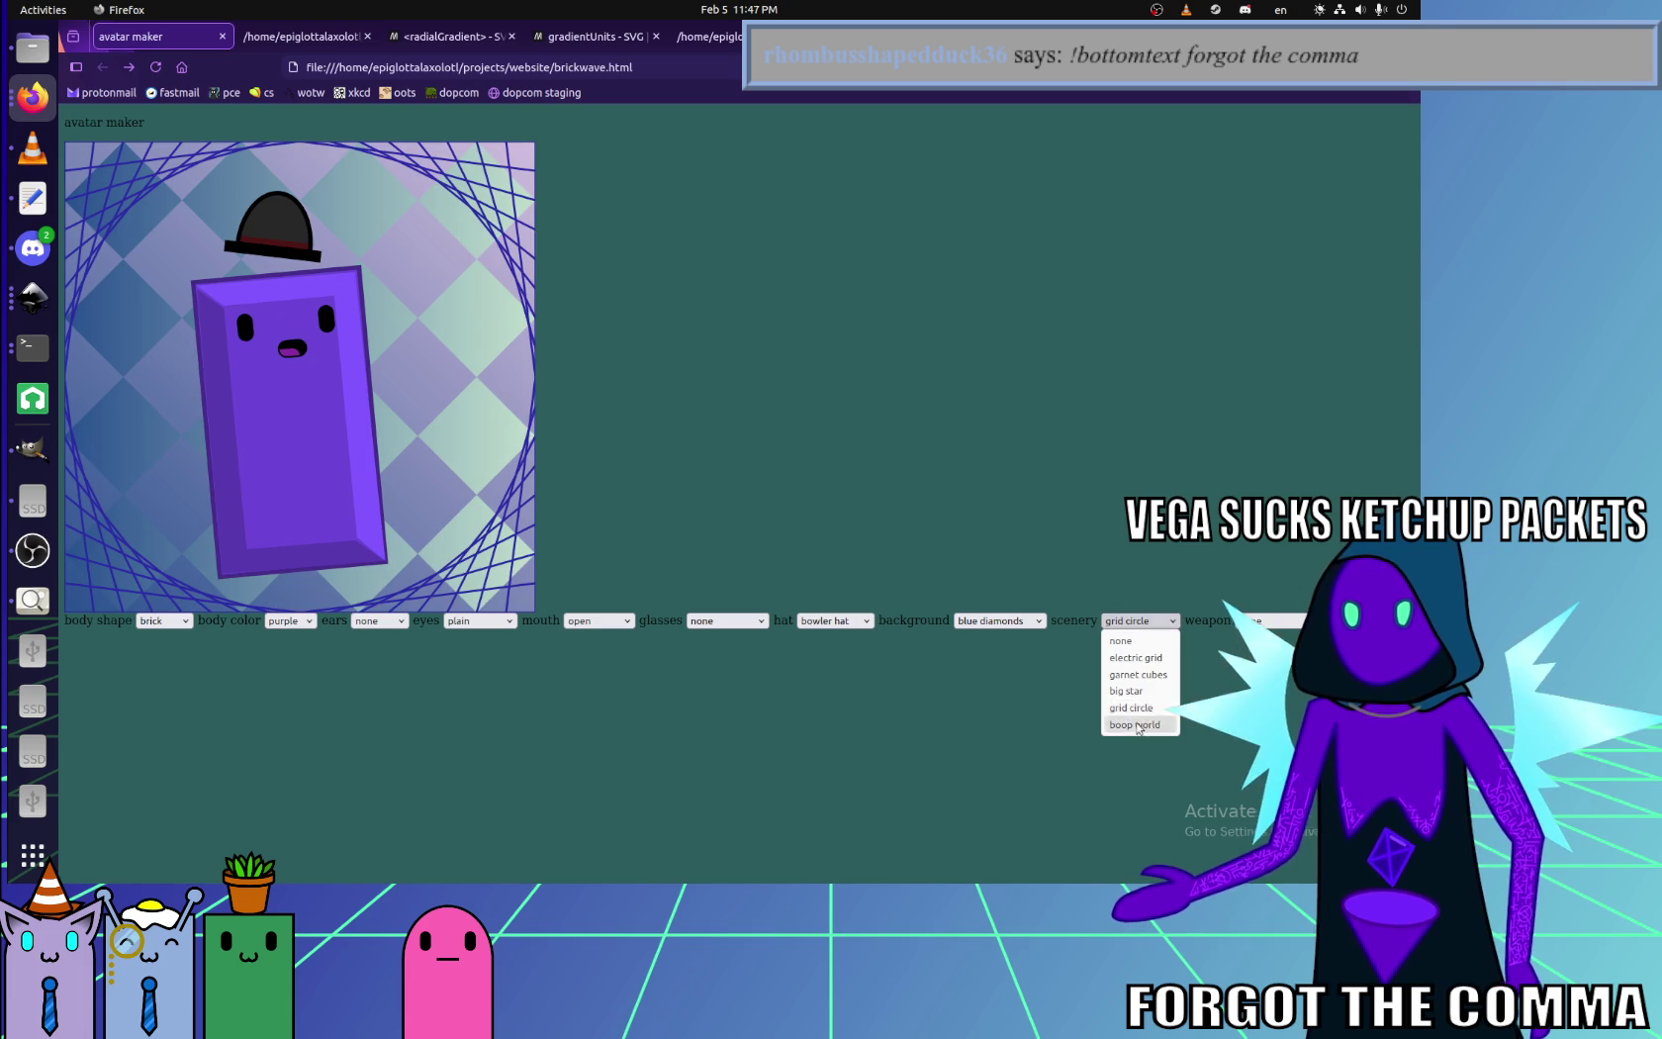
click(1130, 692)
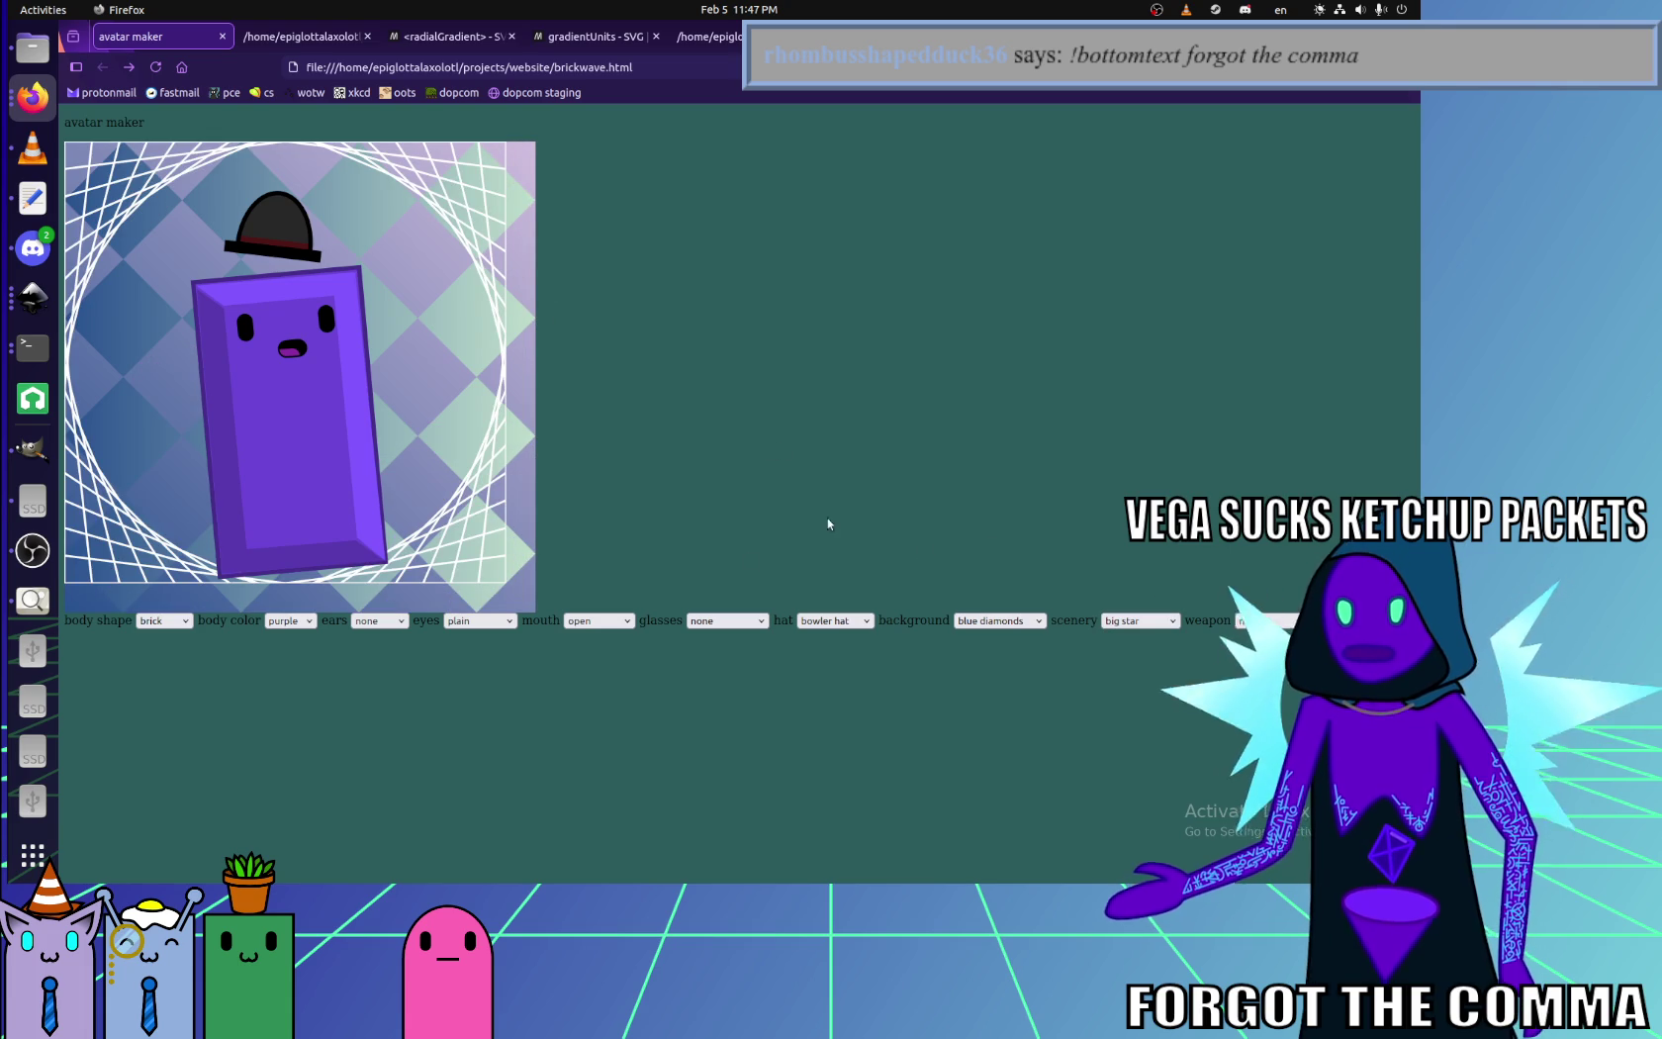
click(29, 487)
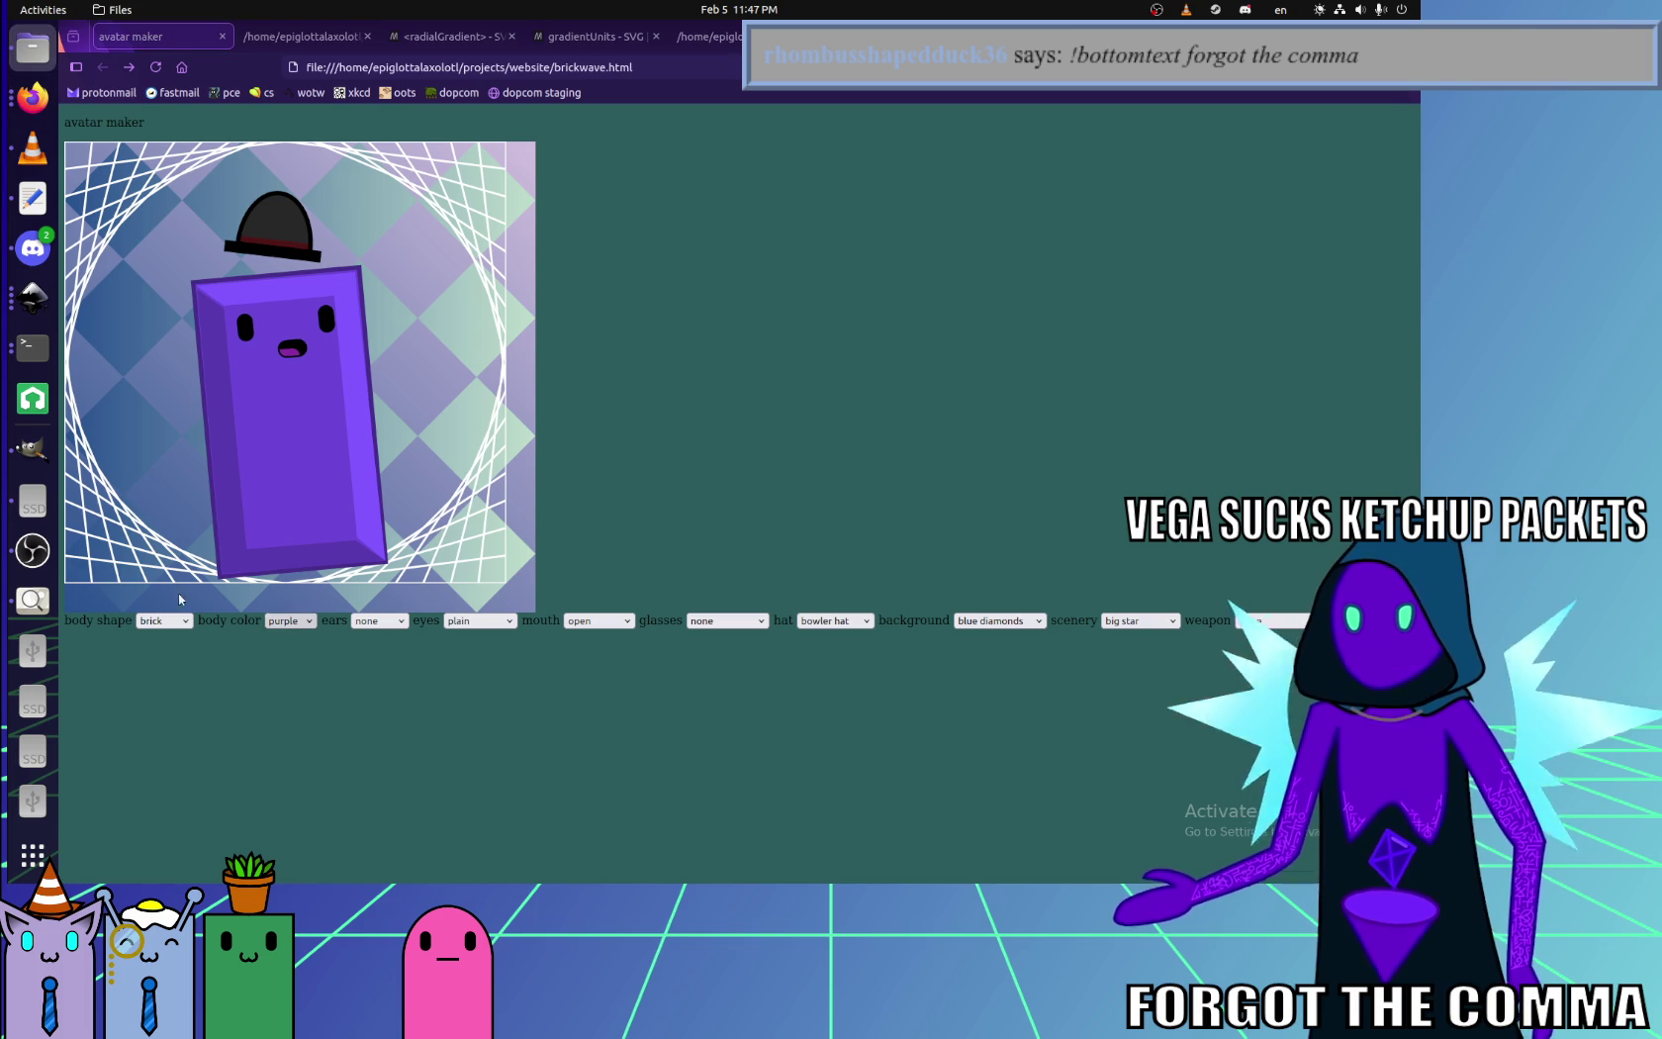
click(35, 298)
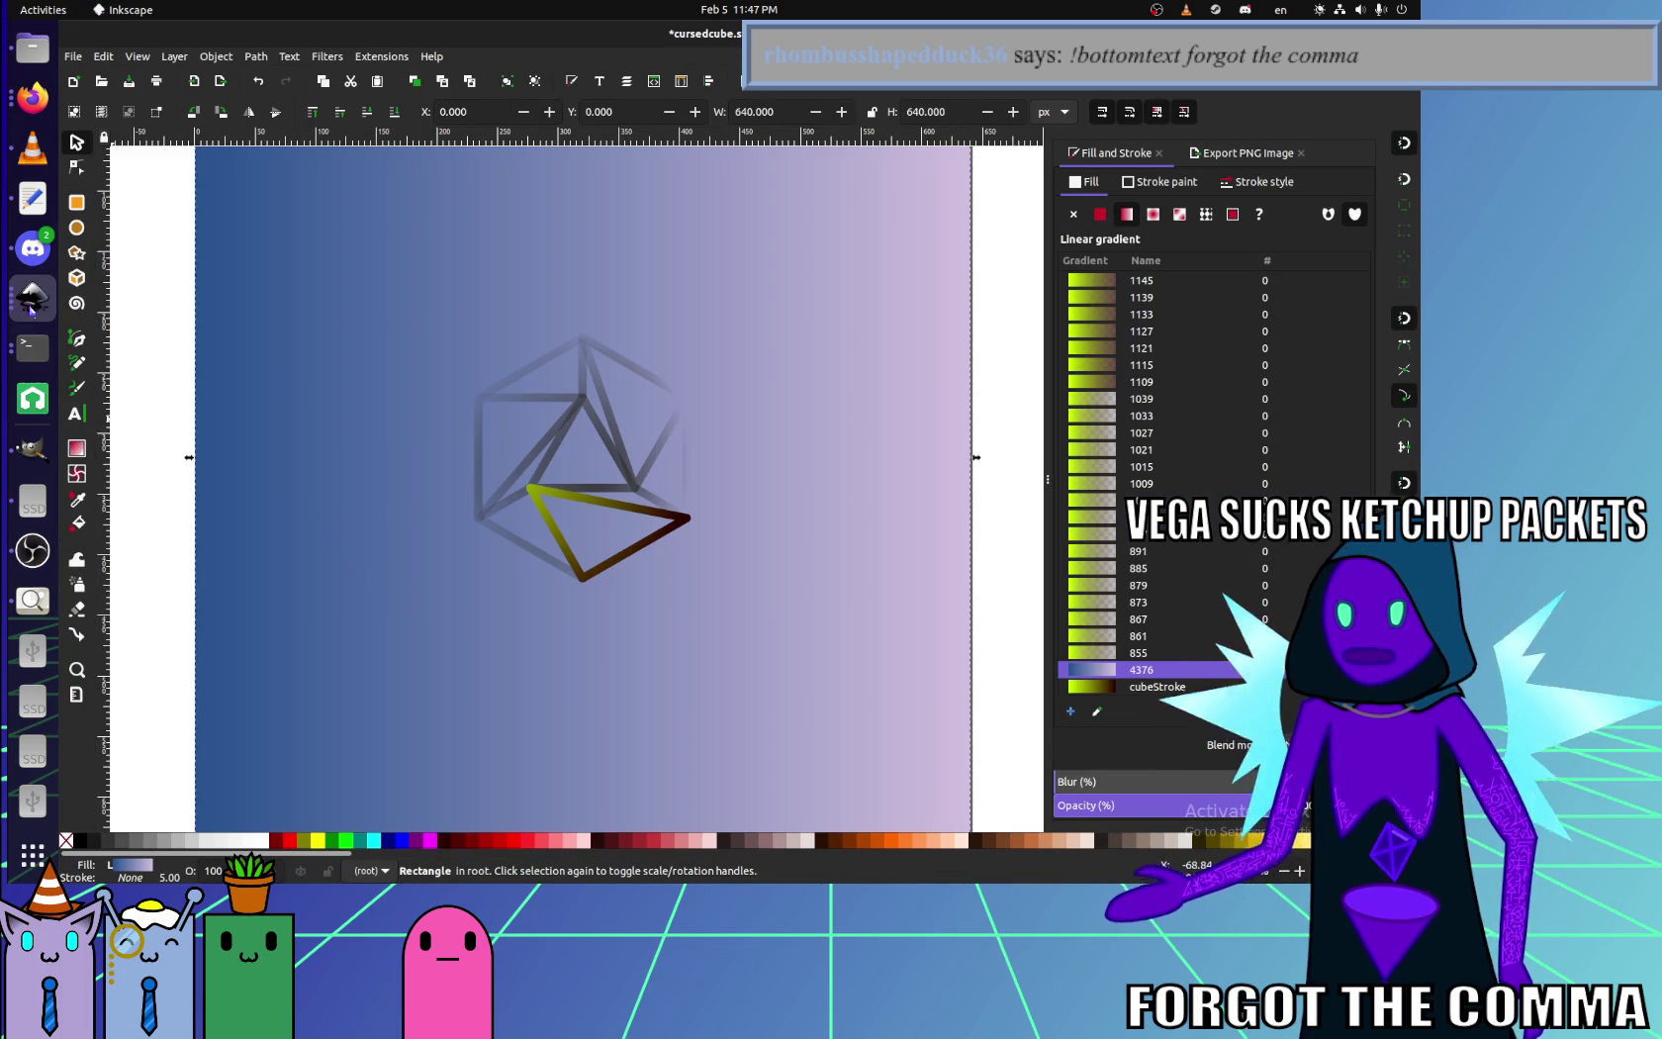
- Start a new blank Inkscape document from the File menu
click(34, 299)
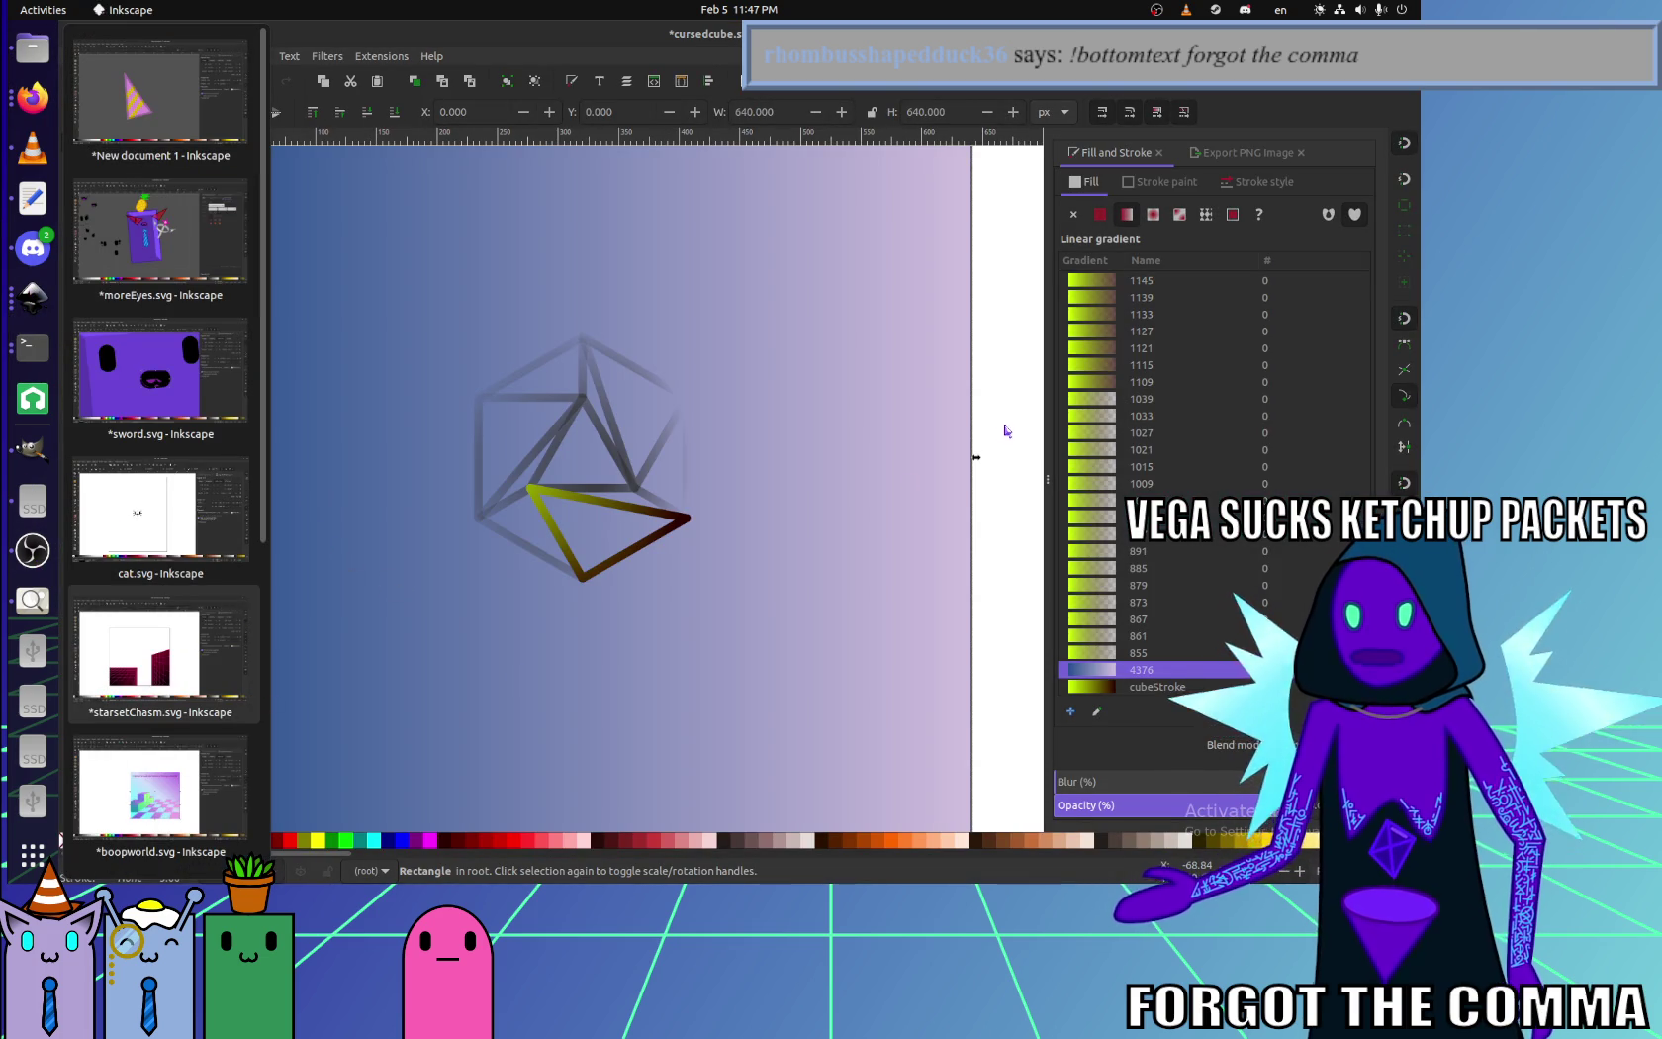
click(74, 57)
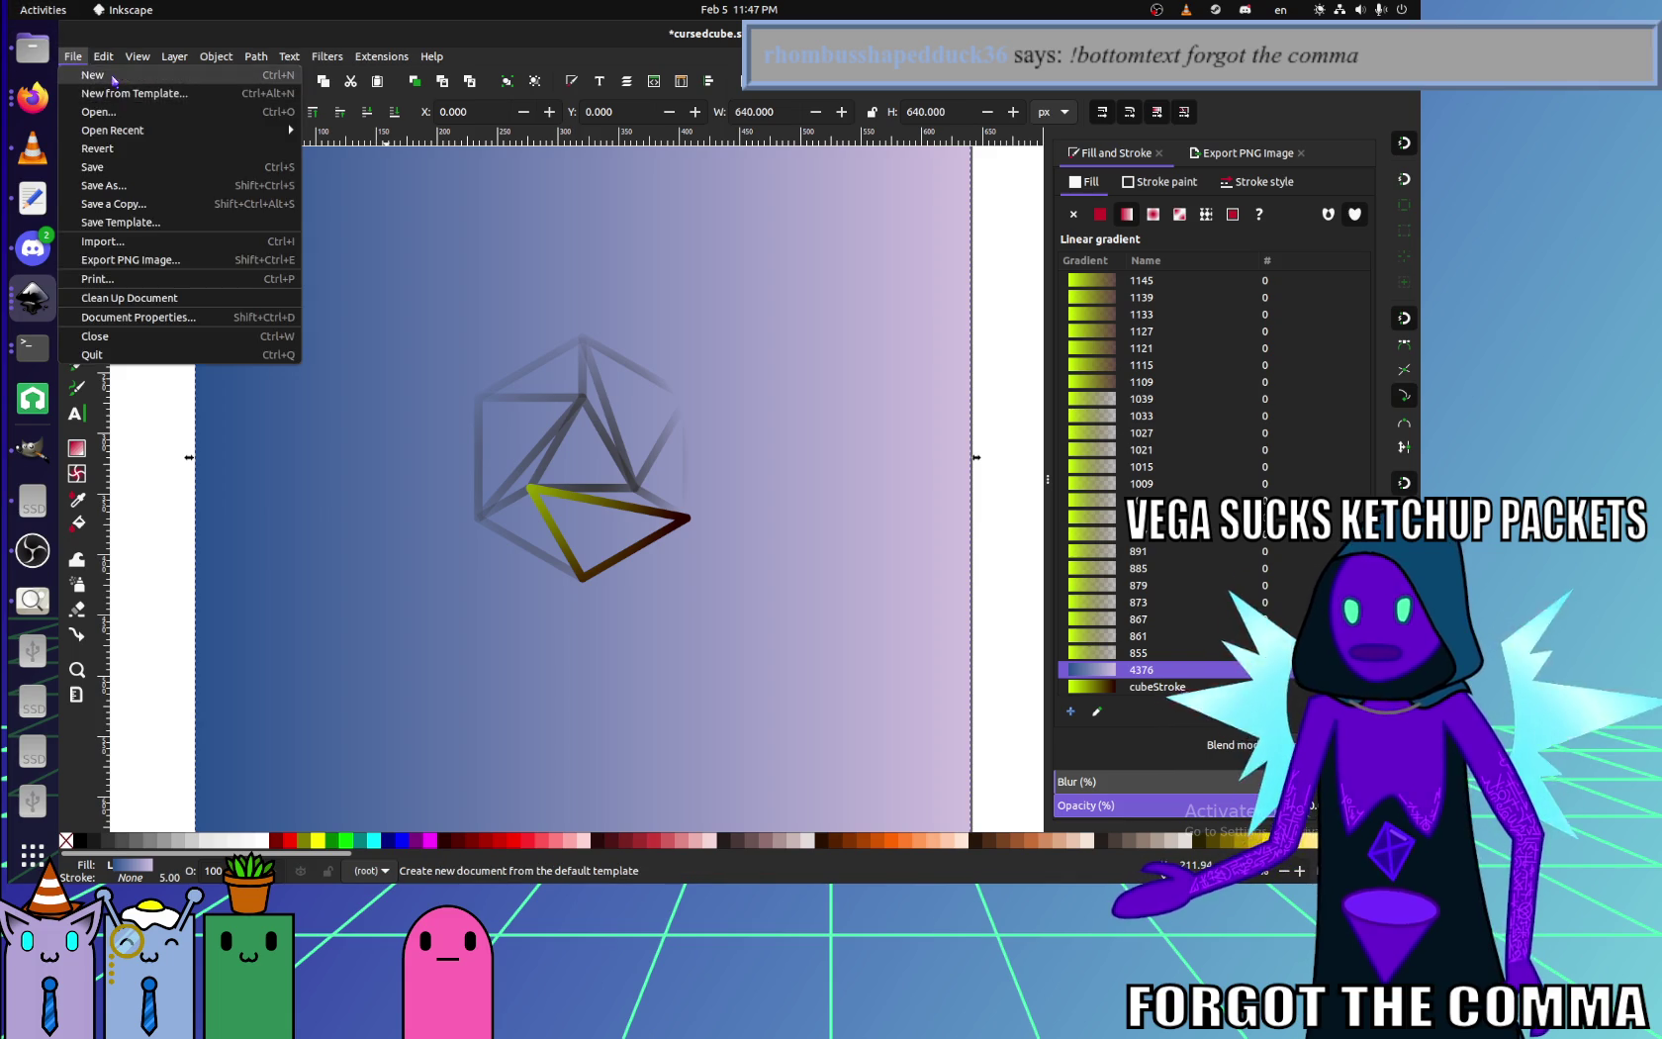
click(93, 75)
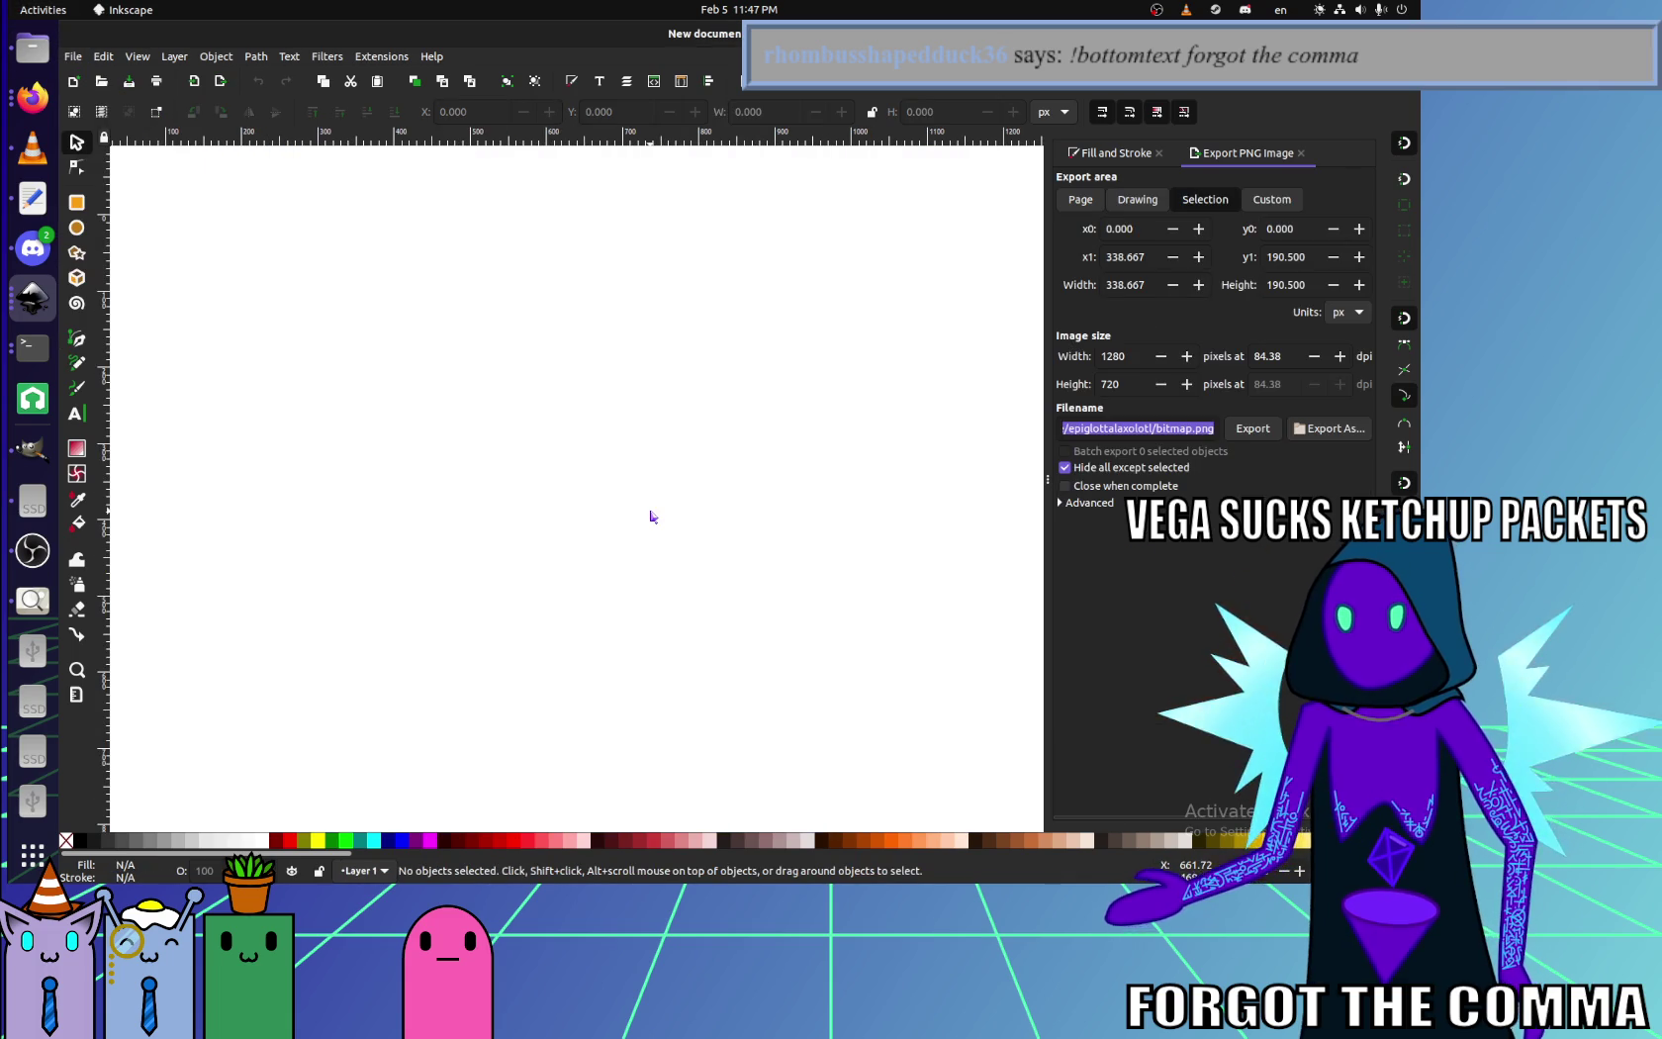
click(73, 57)
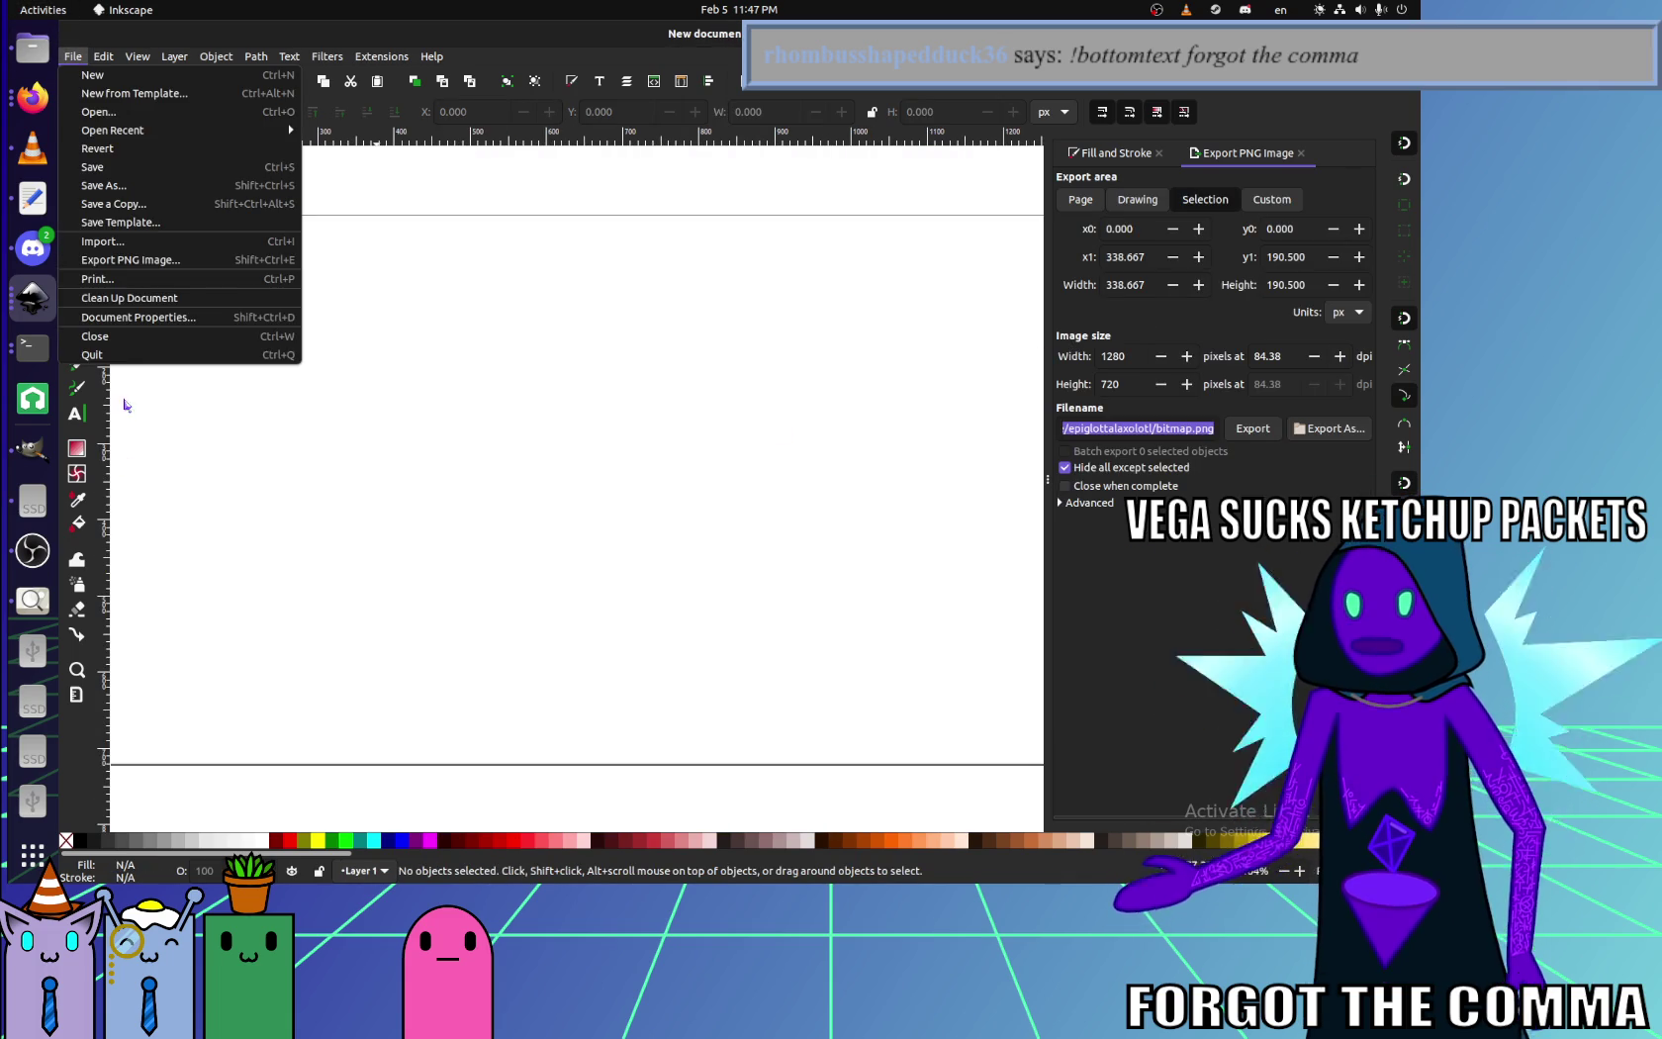
click(139, 332)
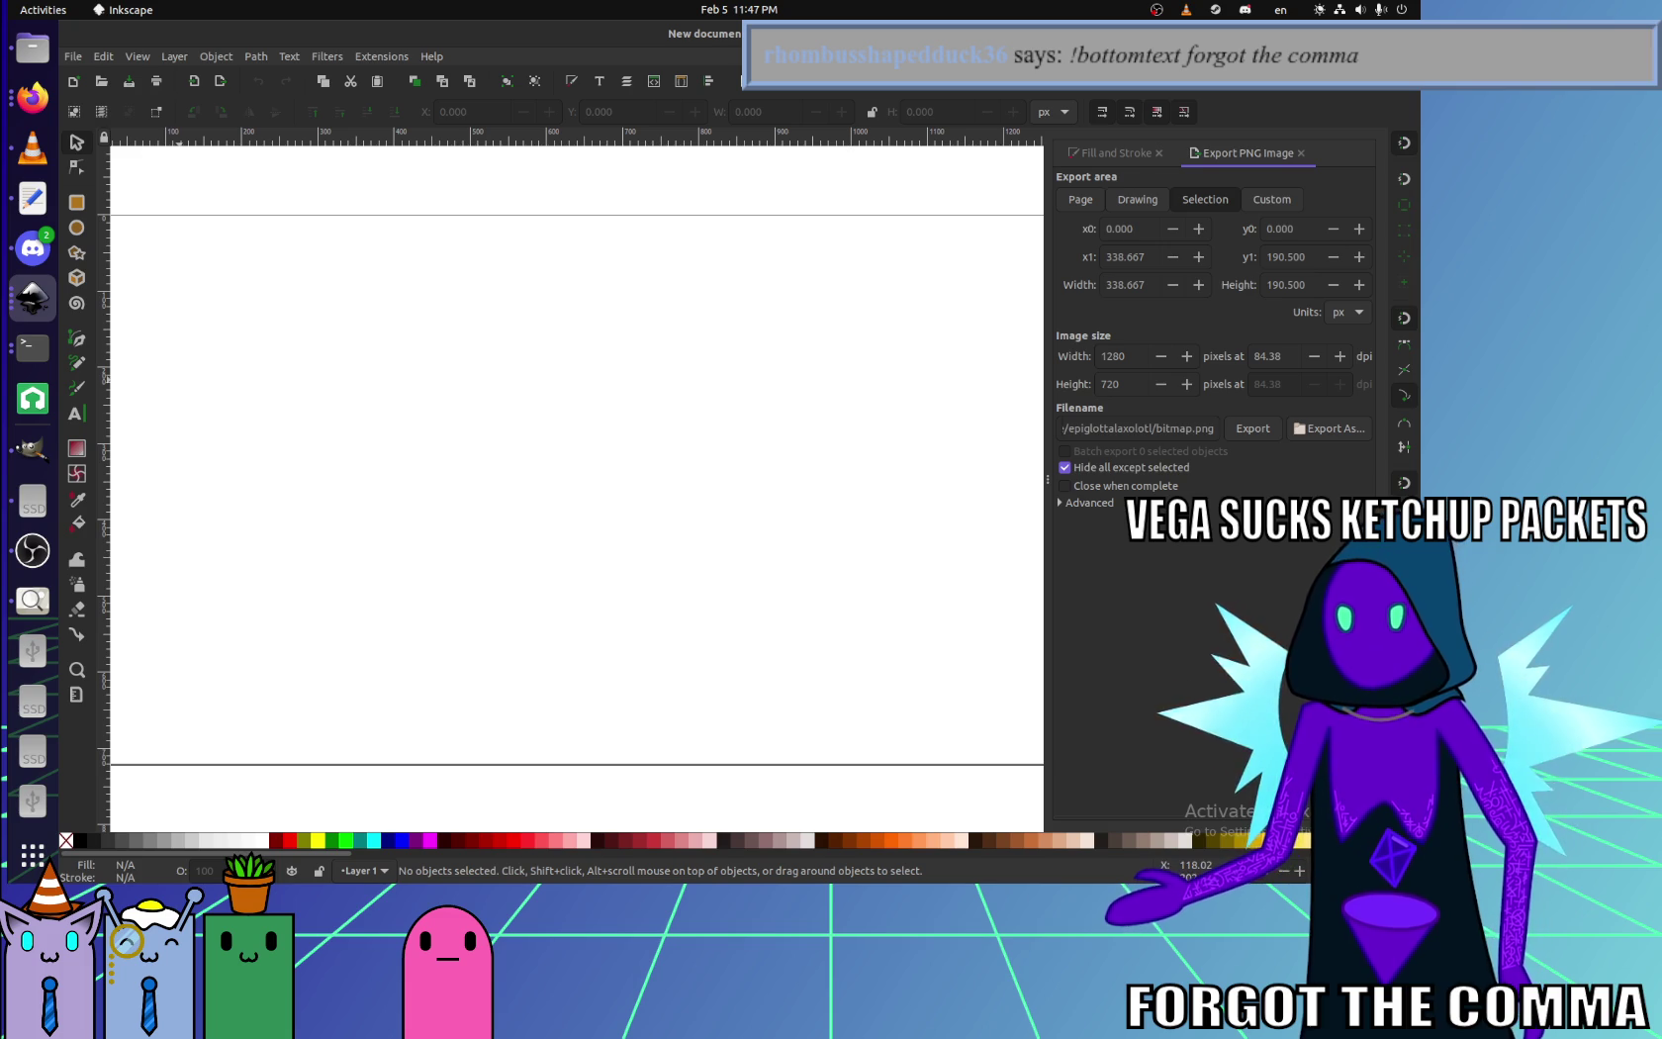
- Shrink the new page's width and height and fit the whole page in view
key(Tab)
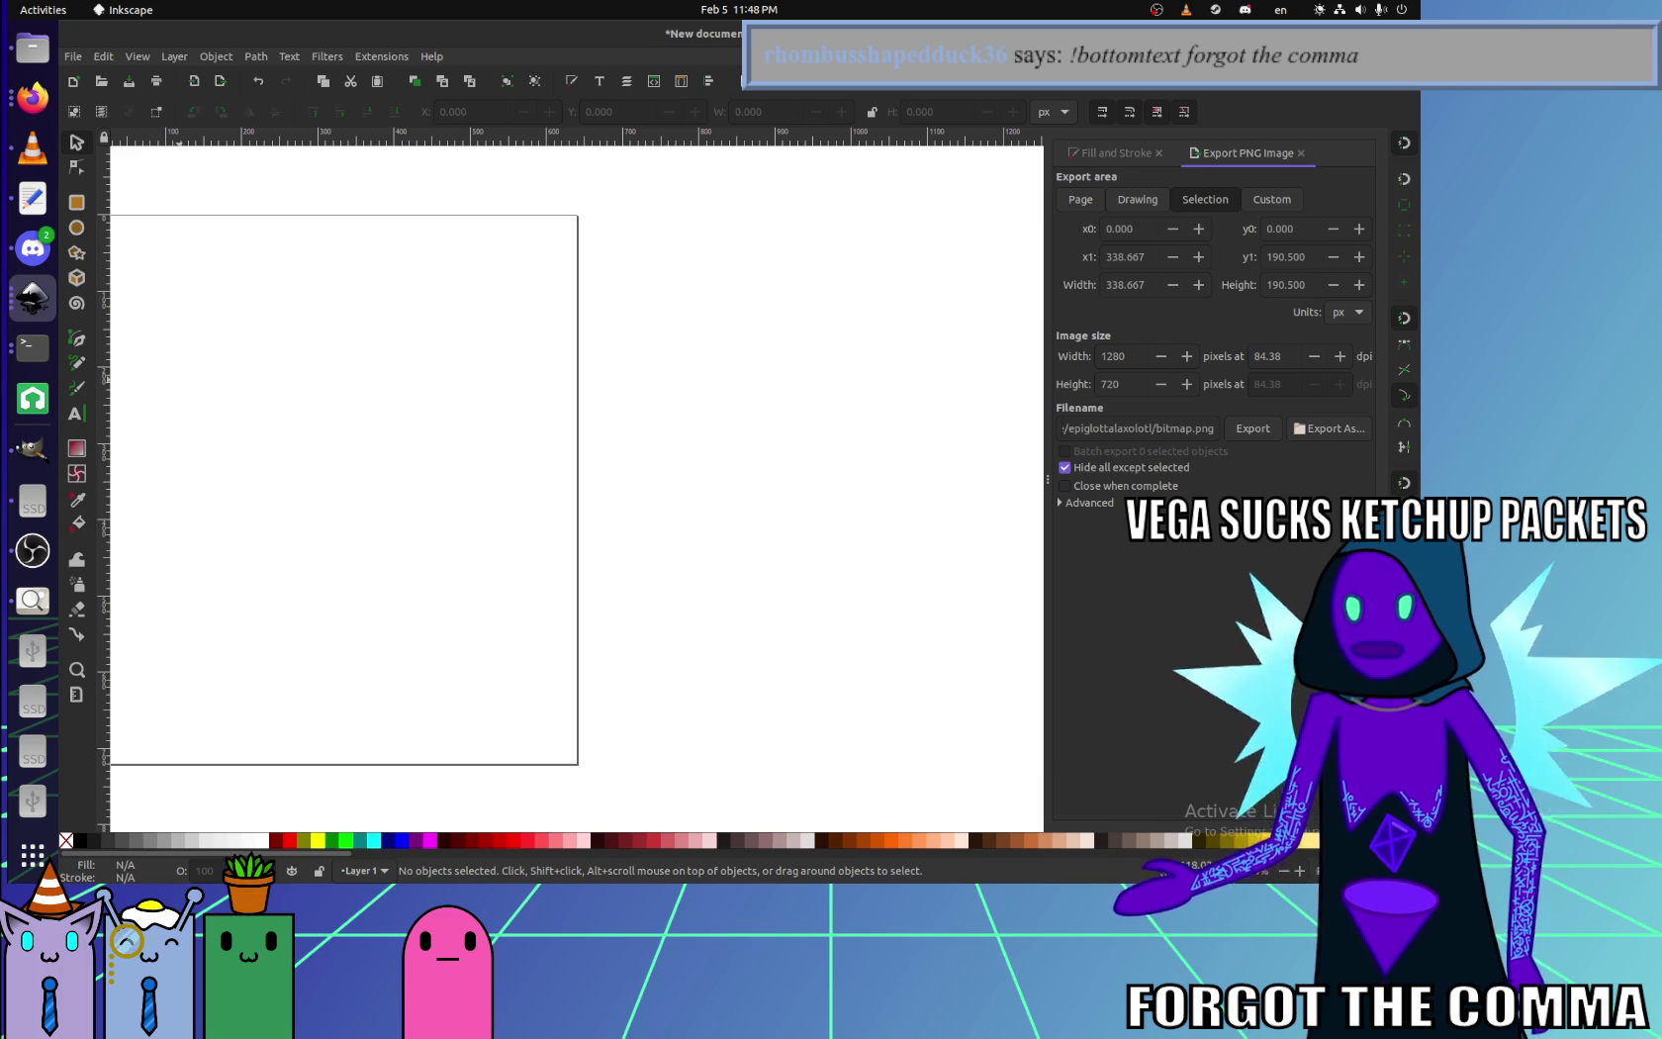
key(Tab)
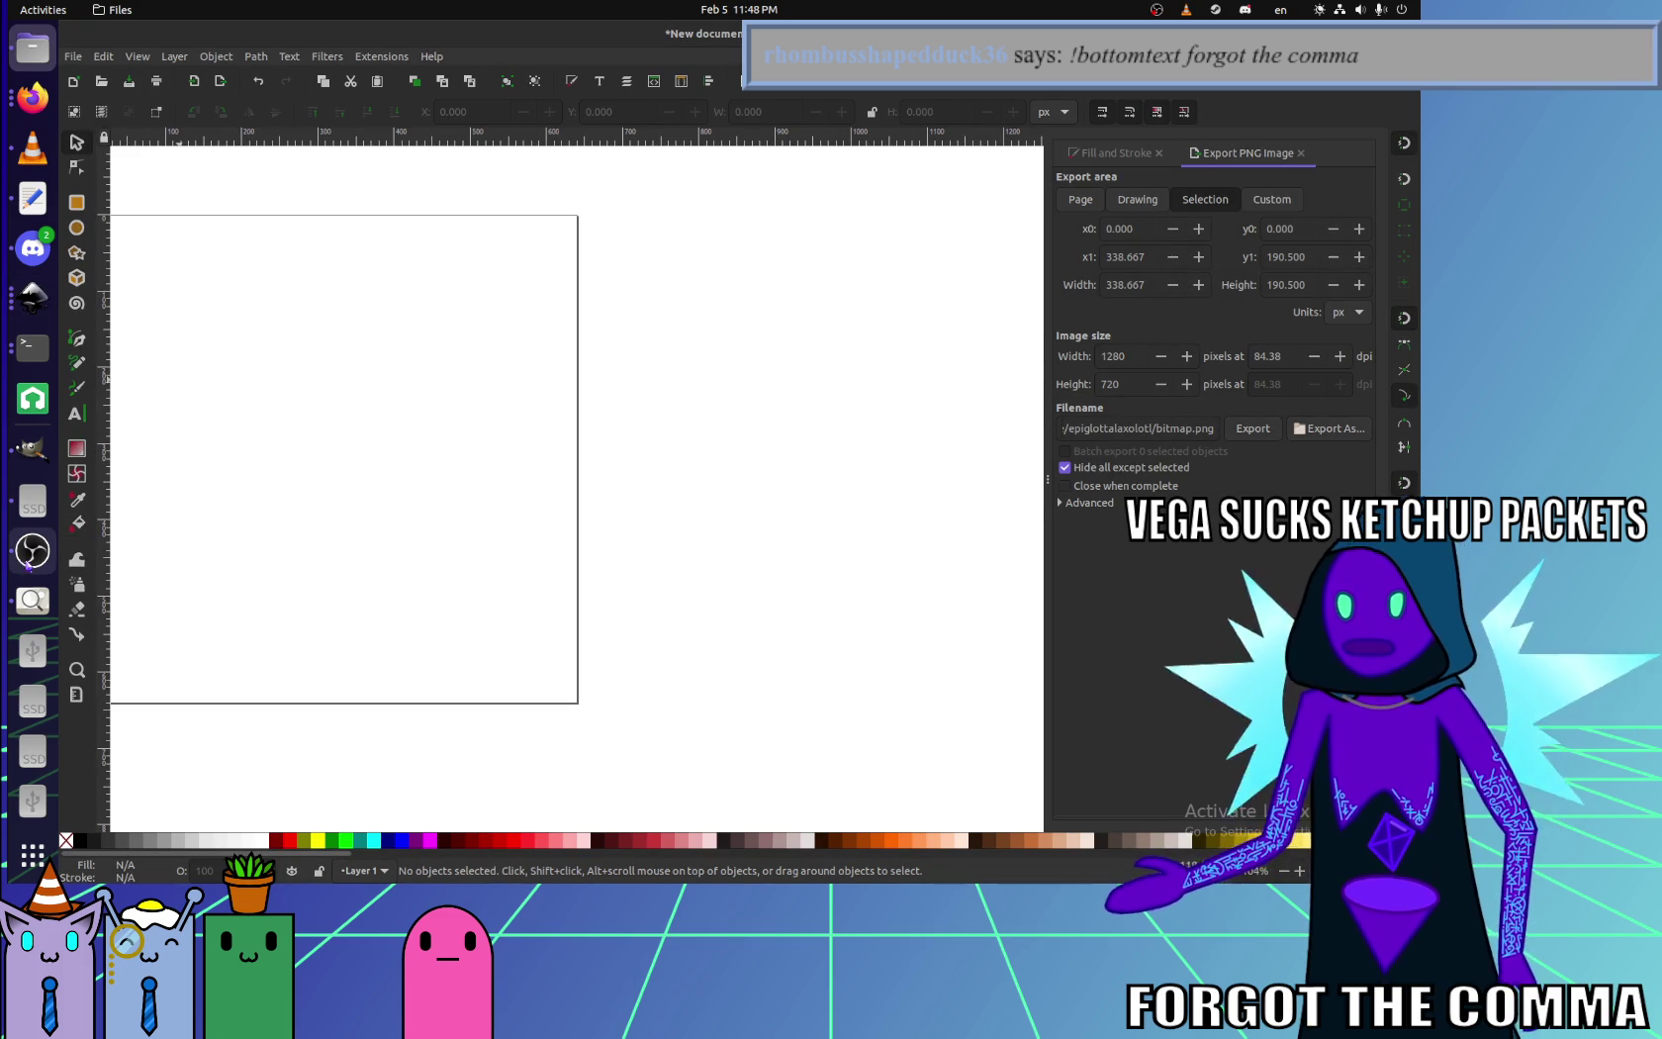
click(241, 539)
key(5)
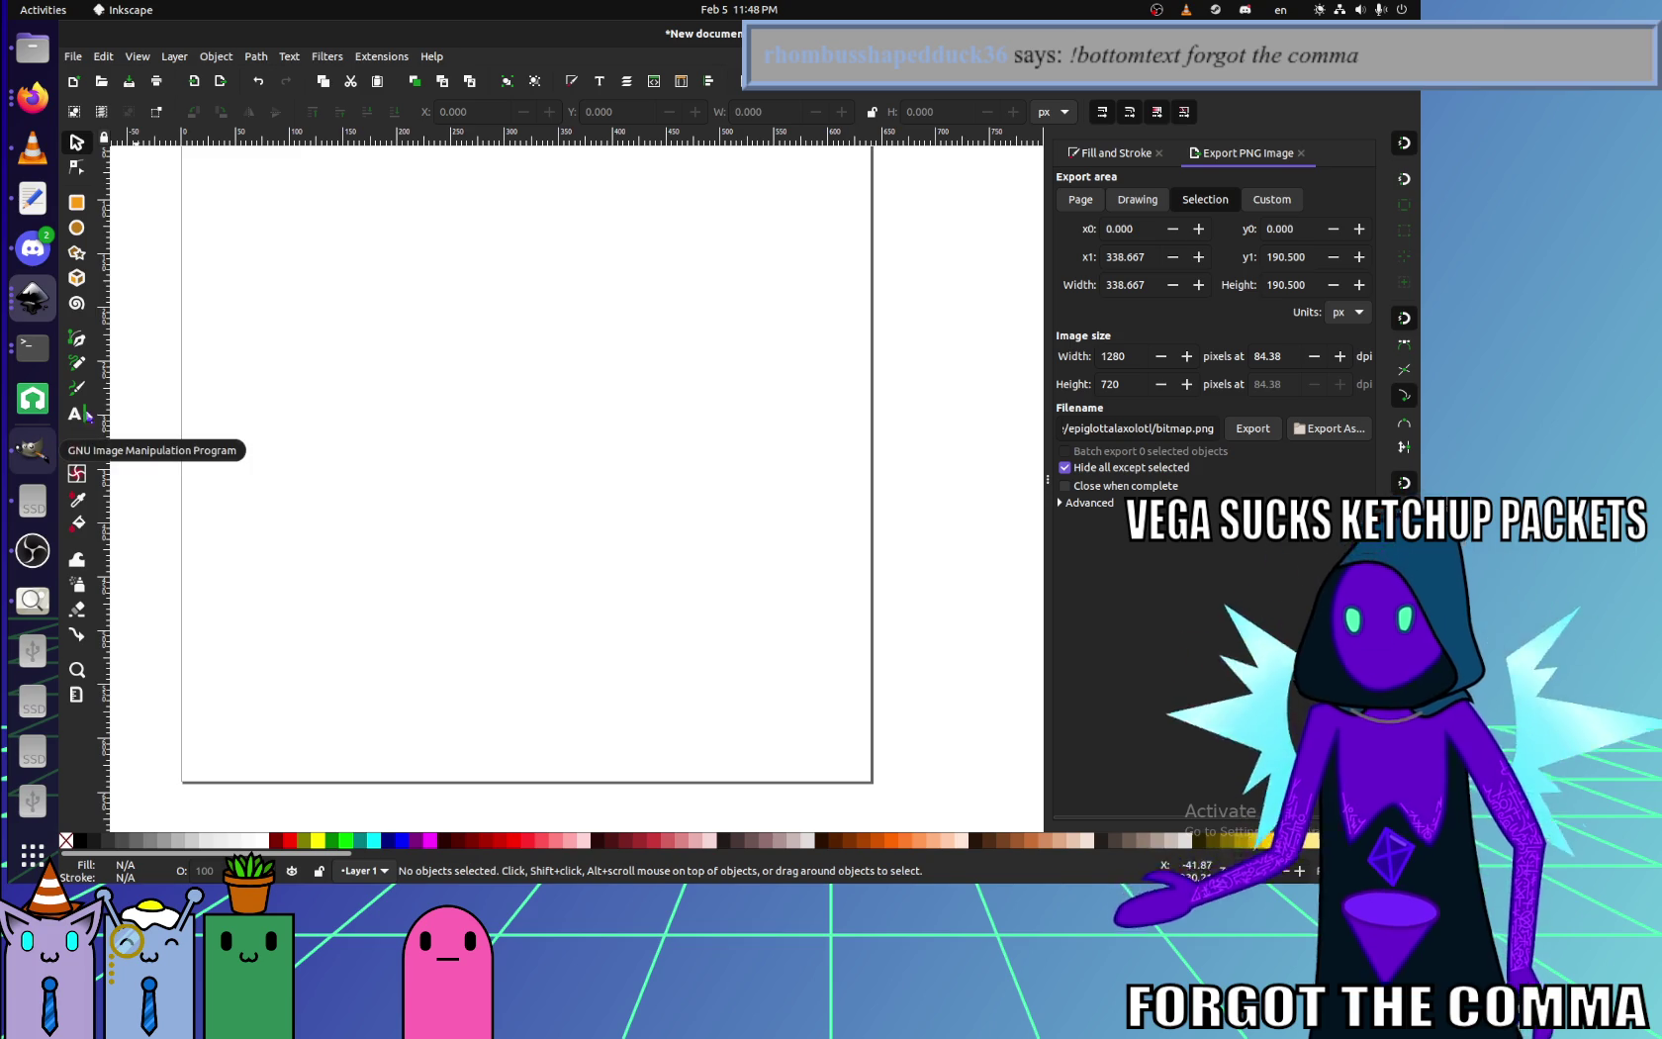
ctrl+scroll(303, 375, down, 2)
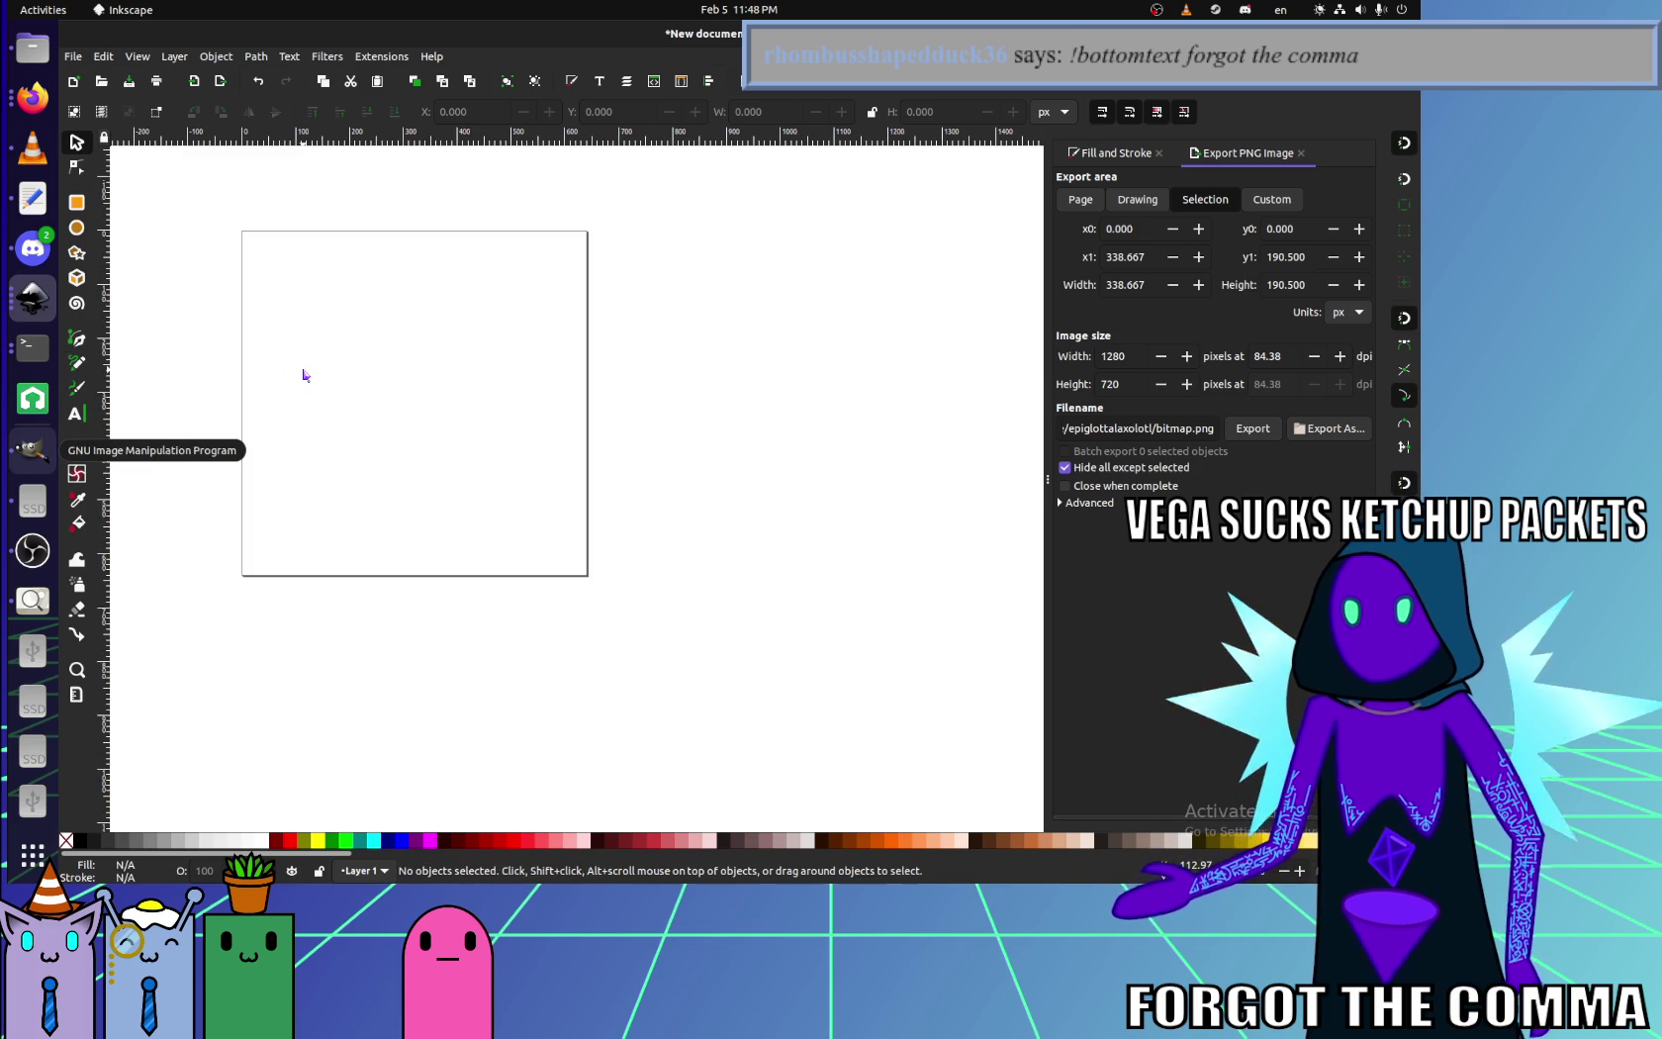
scroll(217, 326, up, 2)
scroll(136, 281, left, 2)
- Draw a trial star, then a large eight-pointed star over the page's upper left
click(79, 252)
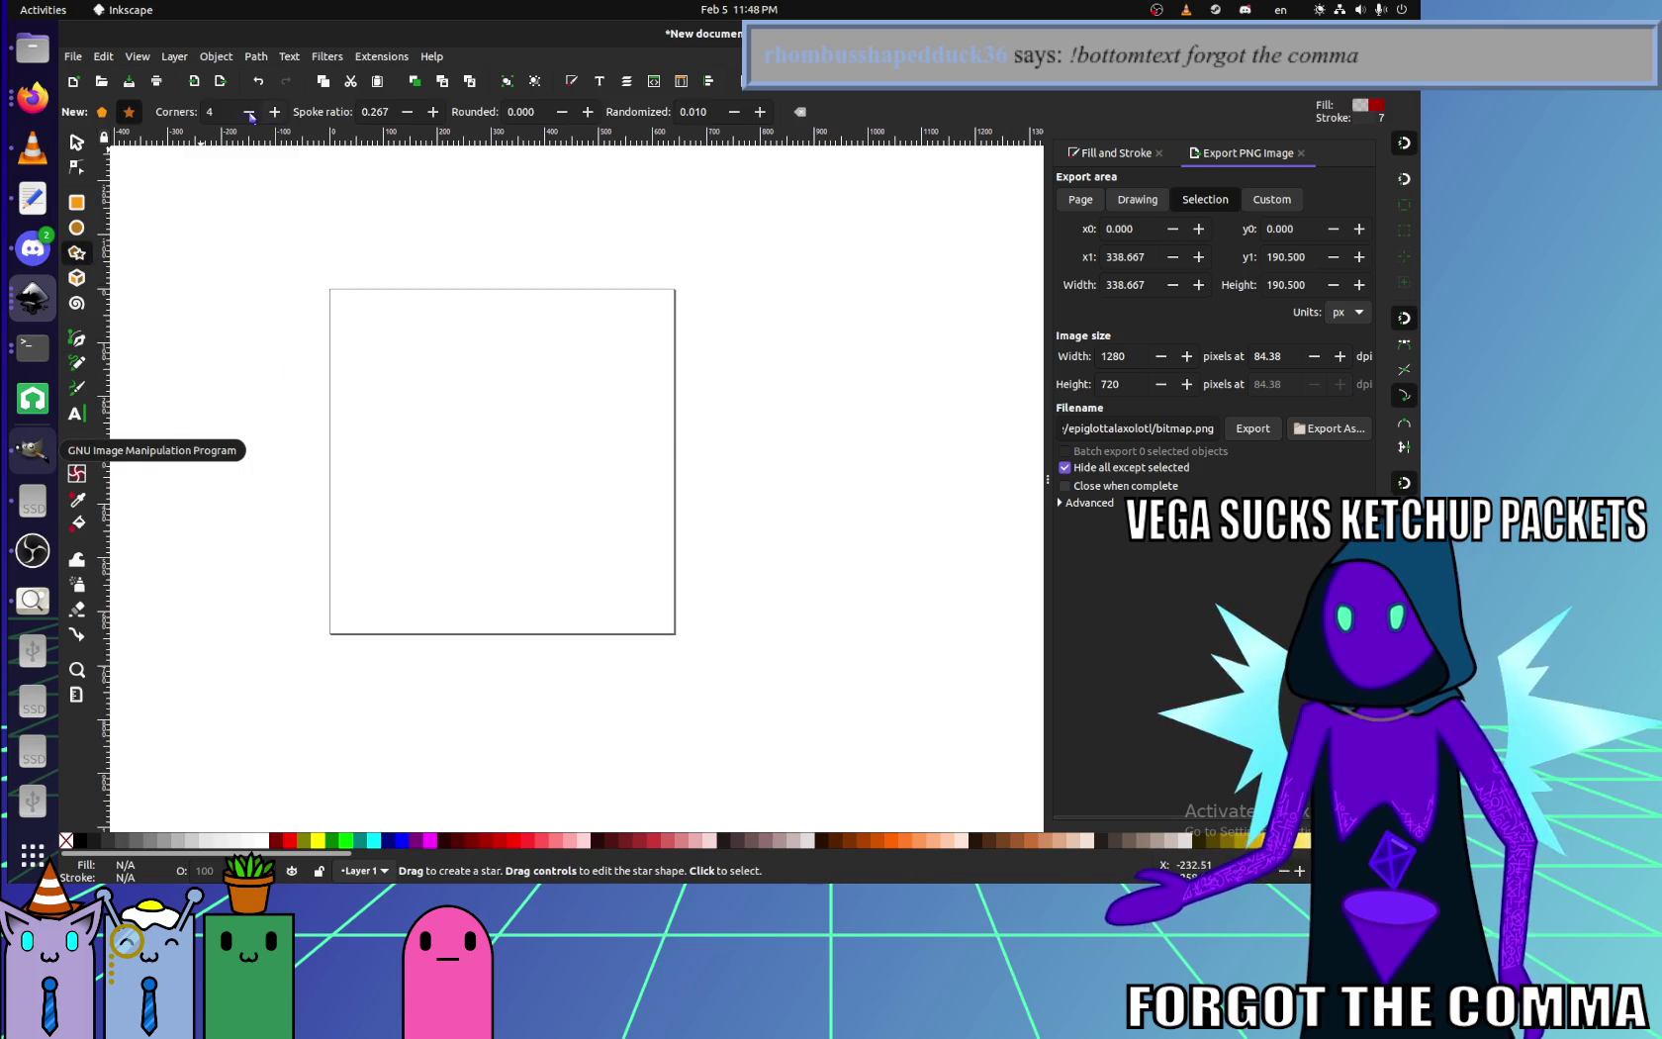
drag(402, 317, 326, 426)
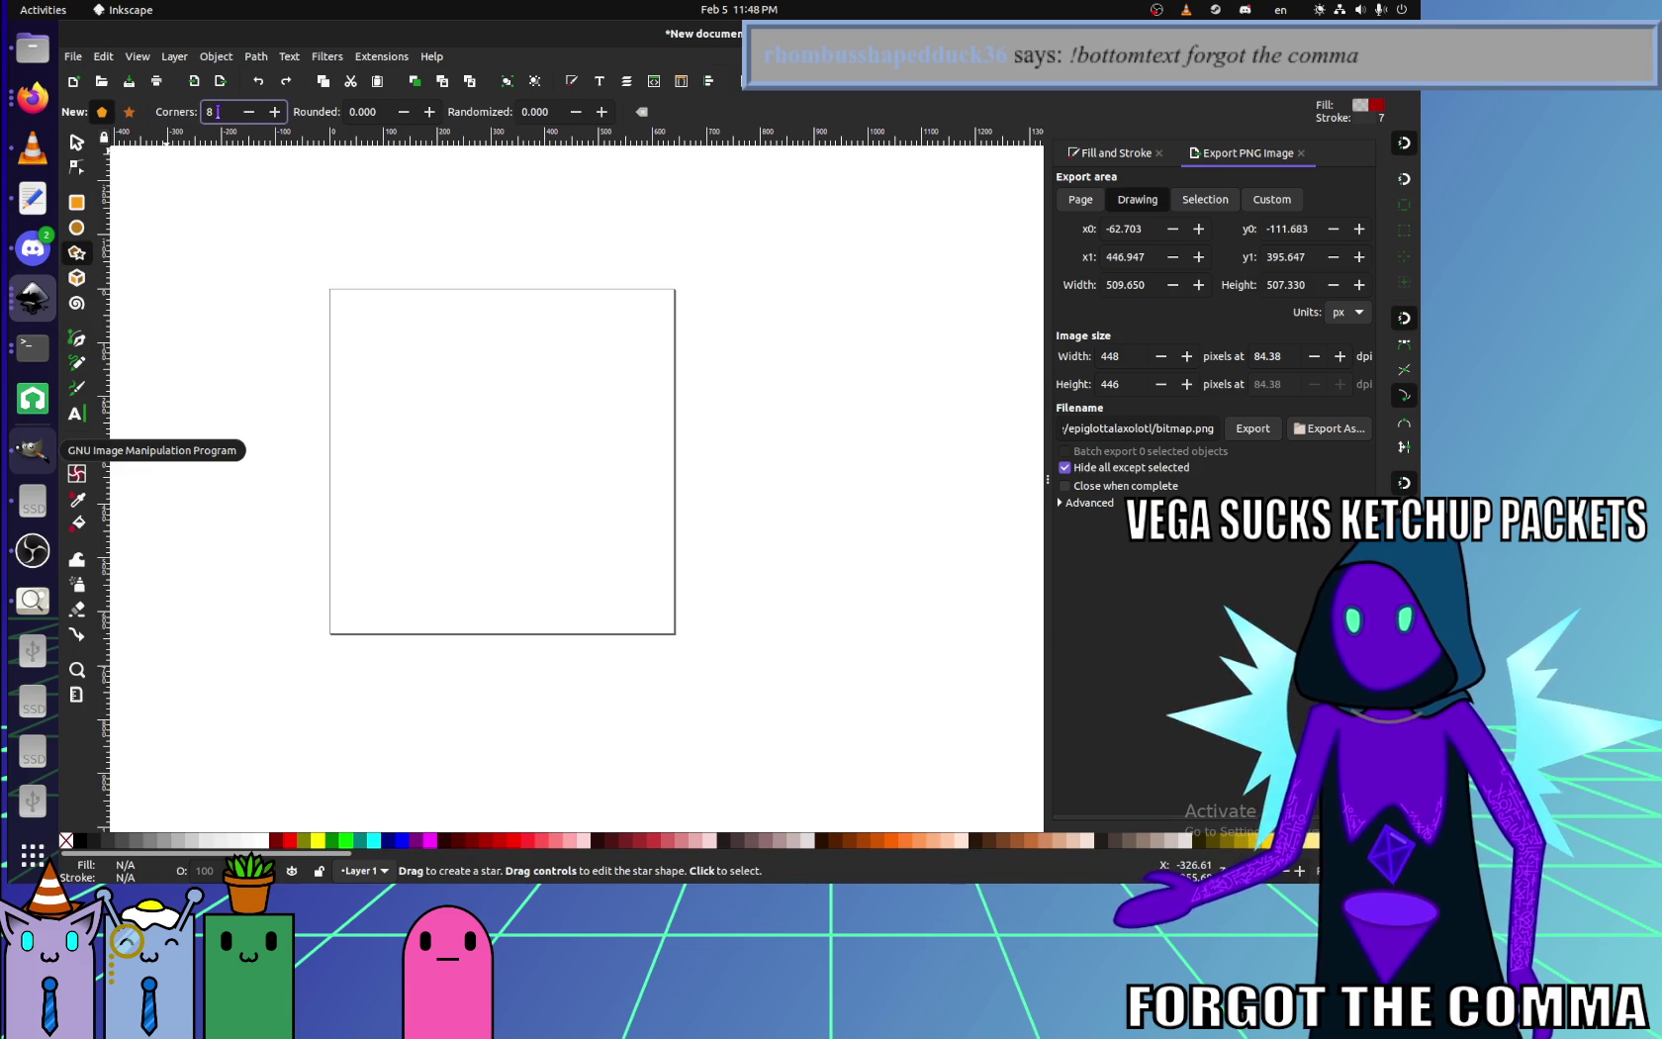
mouse_move(368, 311)
mouse_down()
mouse_move(558, 469)
mouse_move(498, 460)
mouse_up()
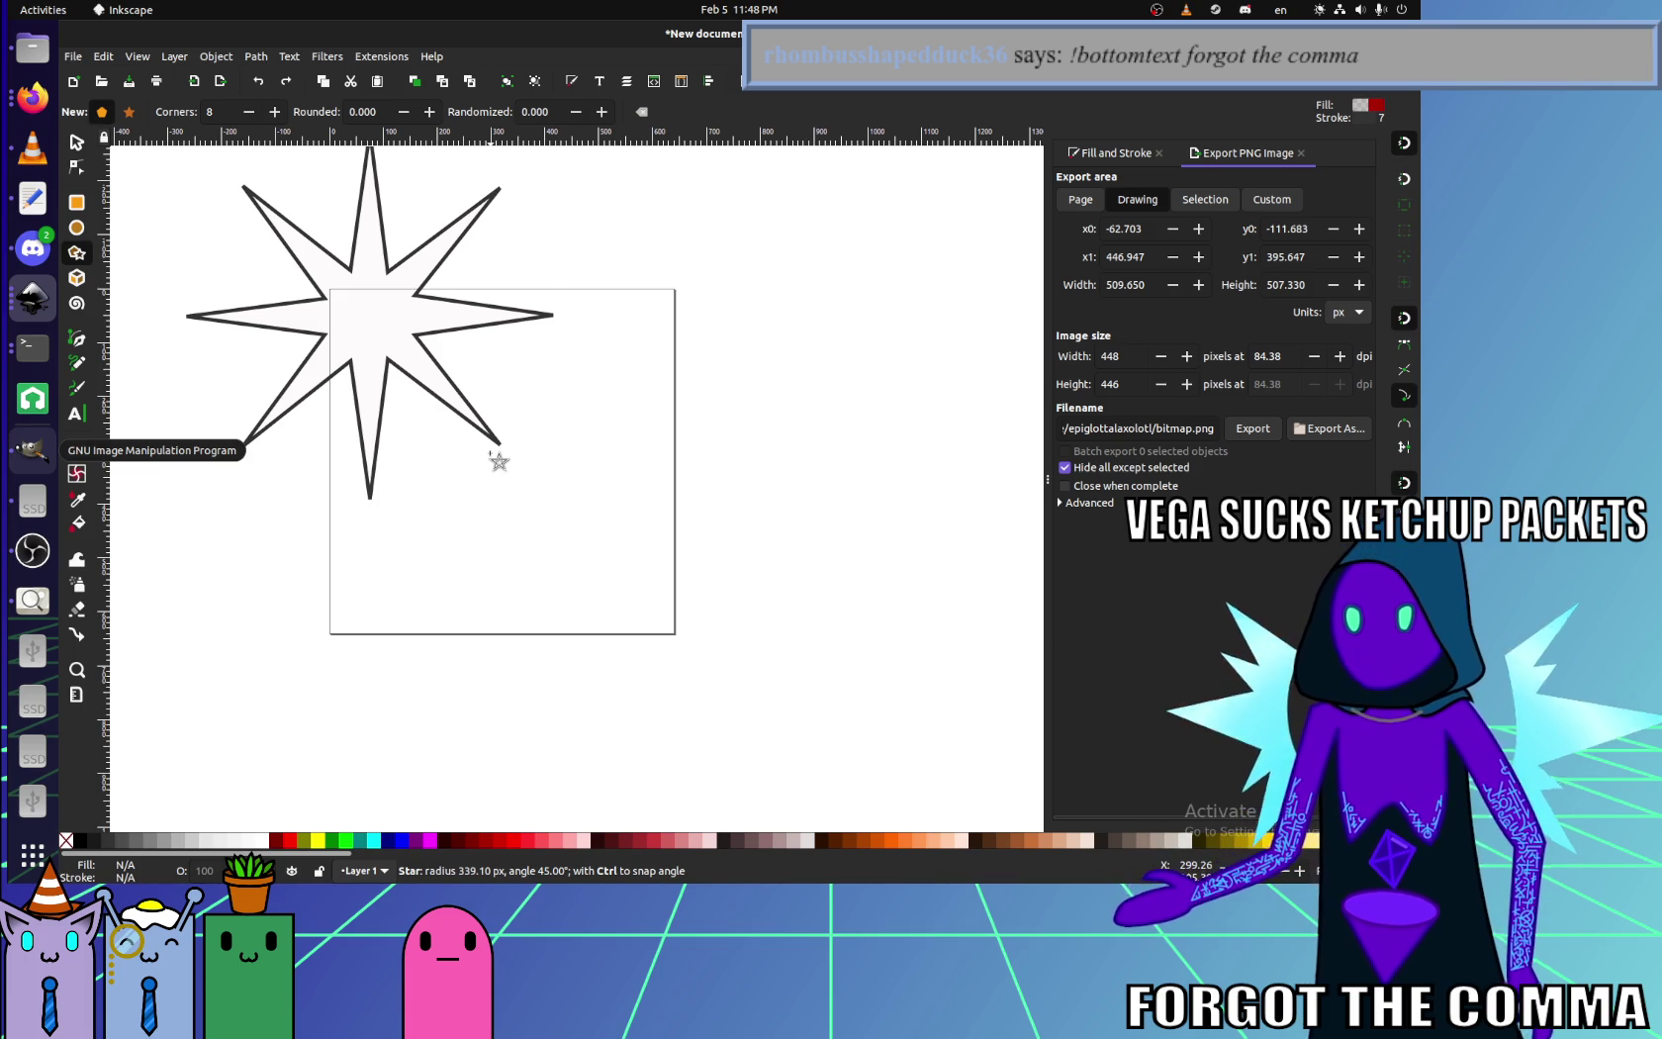
- Finish the eight-pointed star, try moving it onto the page, then undo
drag(498, 460, 499, 461)
click(77, 143)
drag(305, 272, 437, 405)
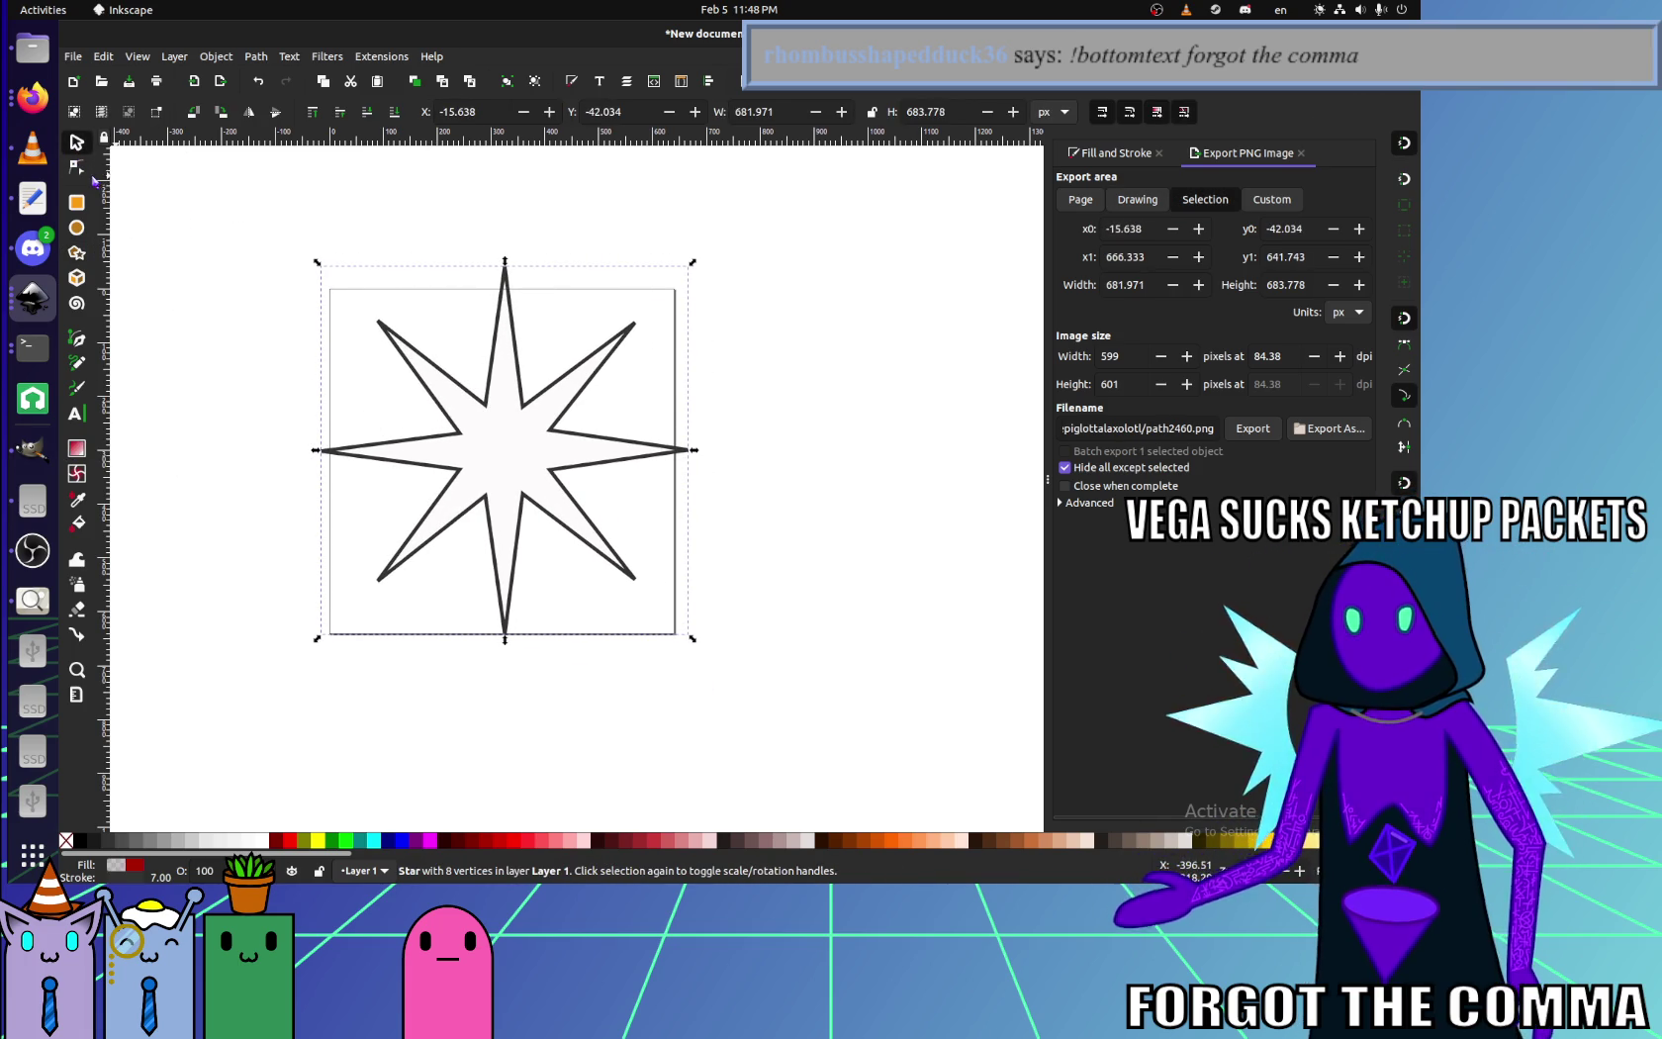
key(ctrl+z)
key(ctrl+z)
- Draw a new eight-pointed star, convert it to a regular octagon, and undo a trial move
click(78, 255)
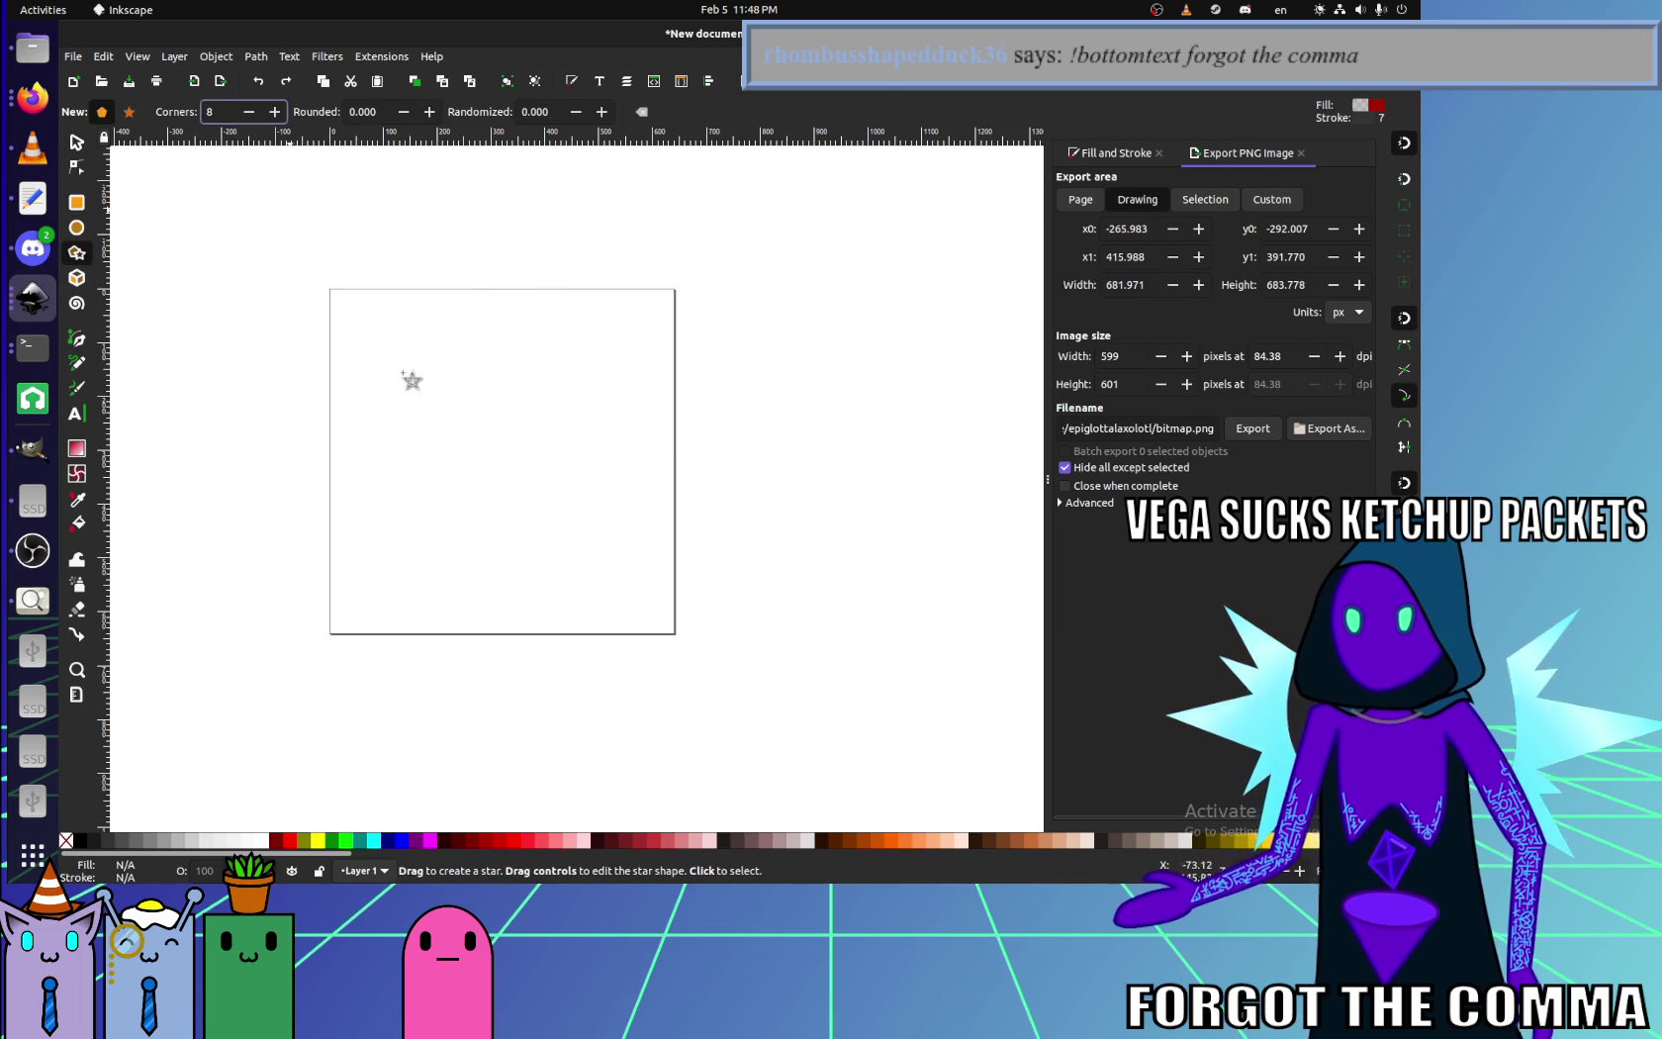
drag(572, 540, 425, 380)
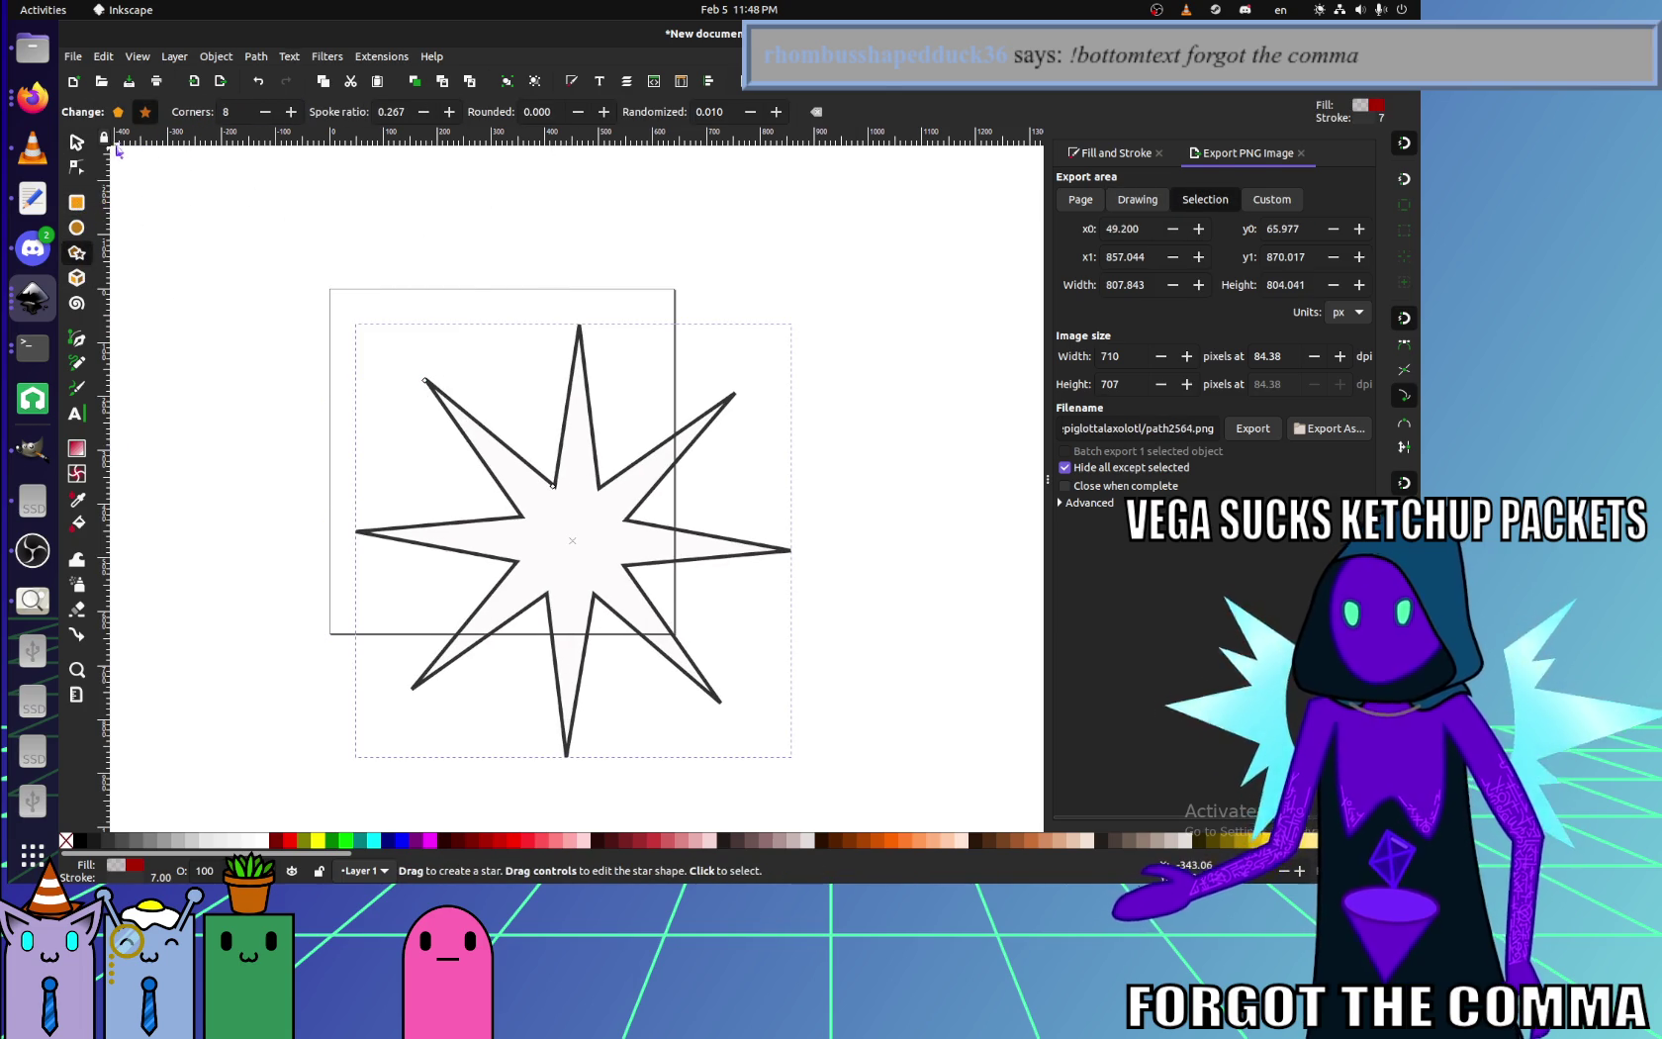
click(118, 112)
click(77, 141)
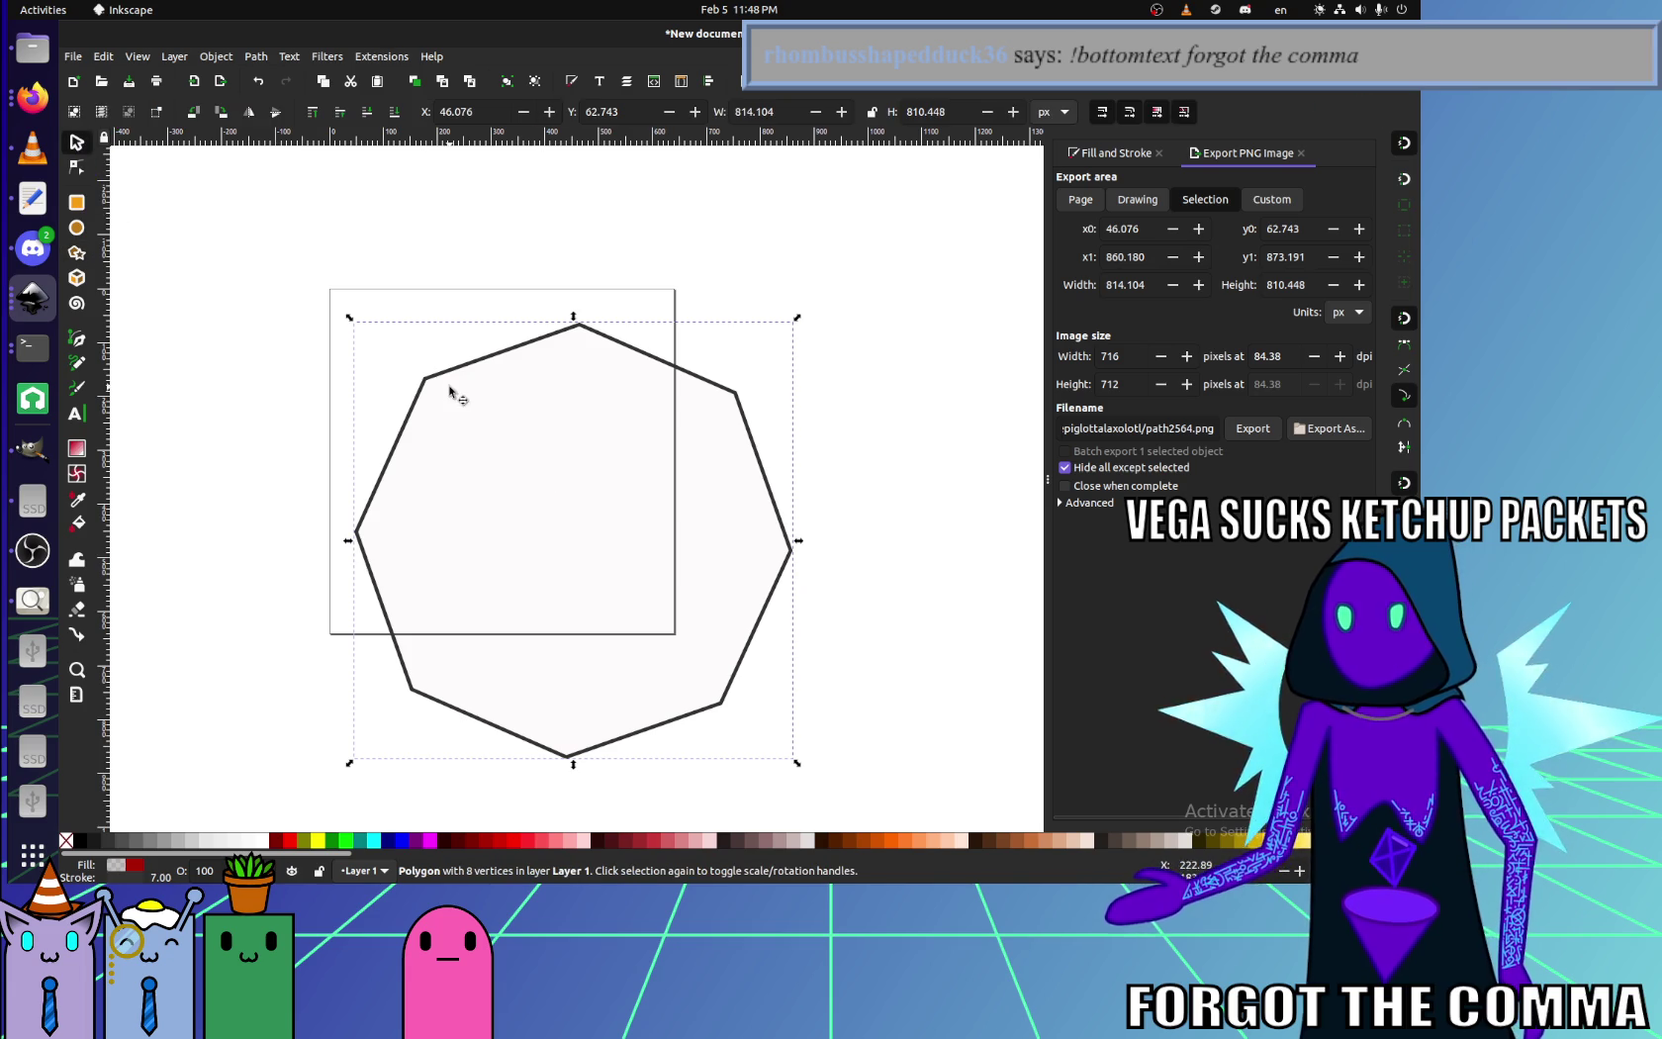
drag(557, 334, 483, 241)
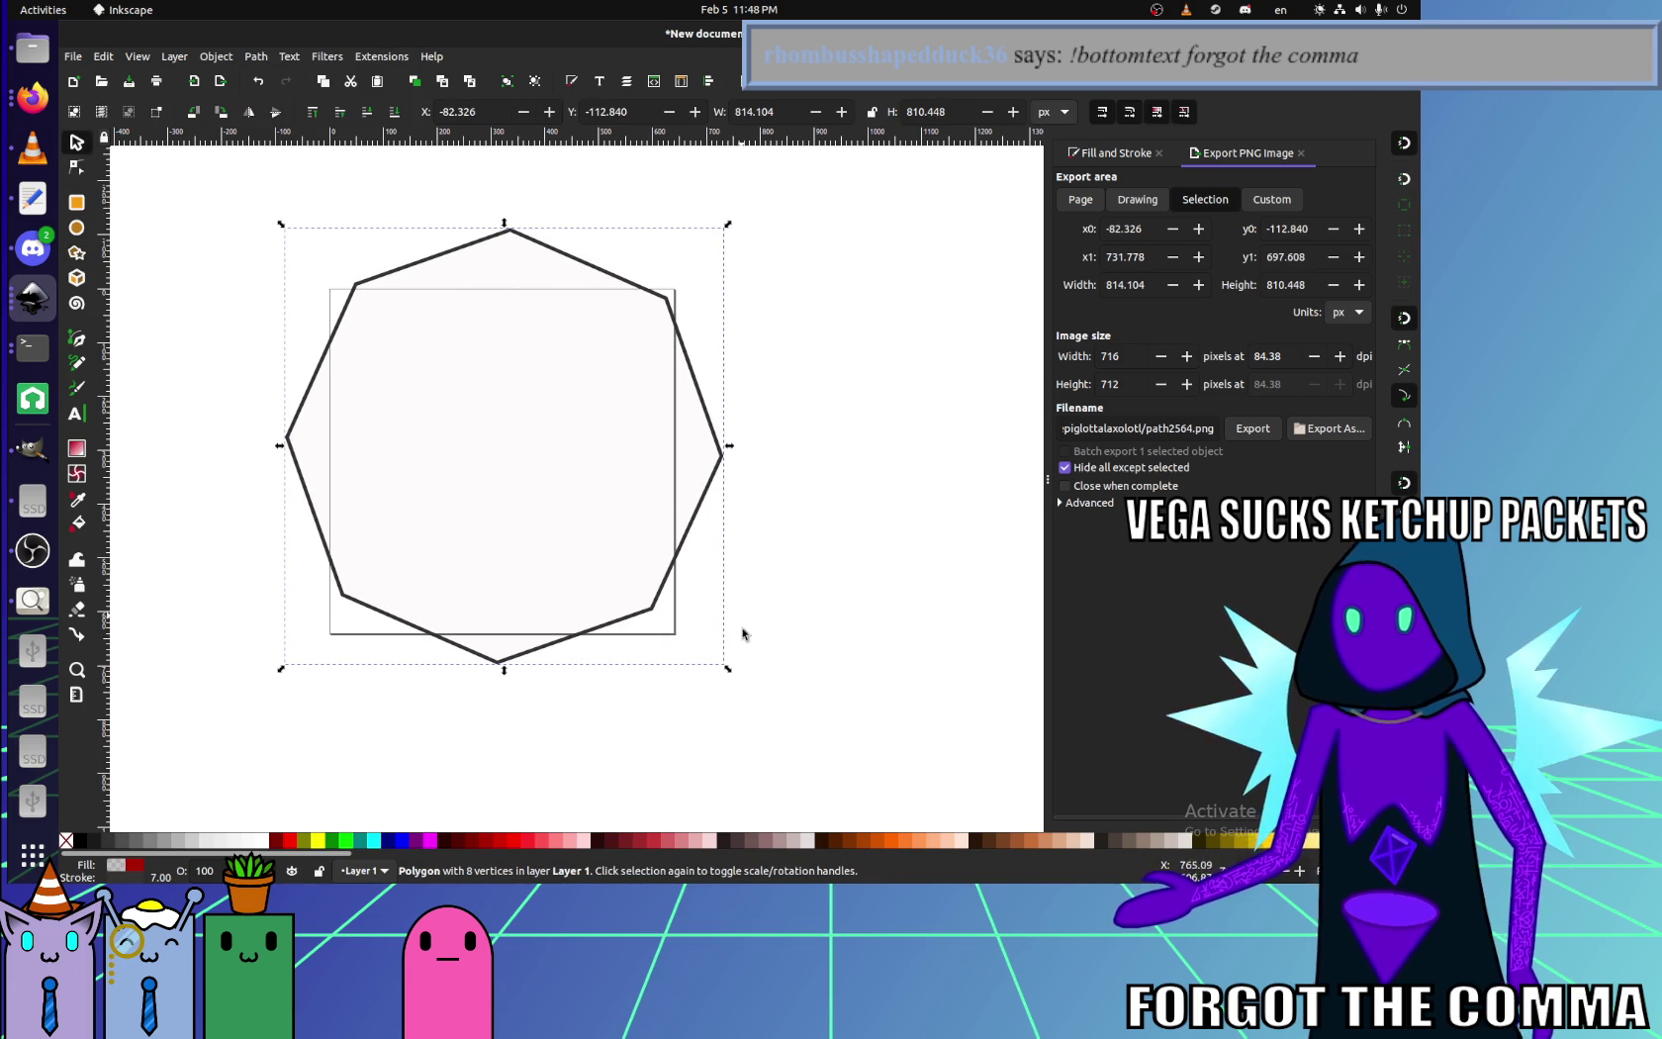
key(ctrl+z)
key(ctrl+z)
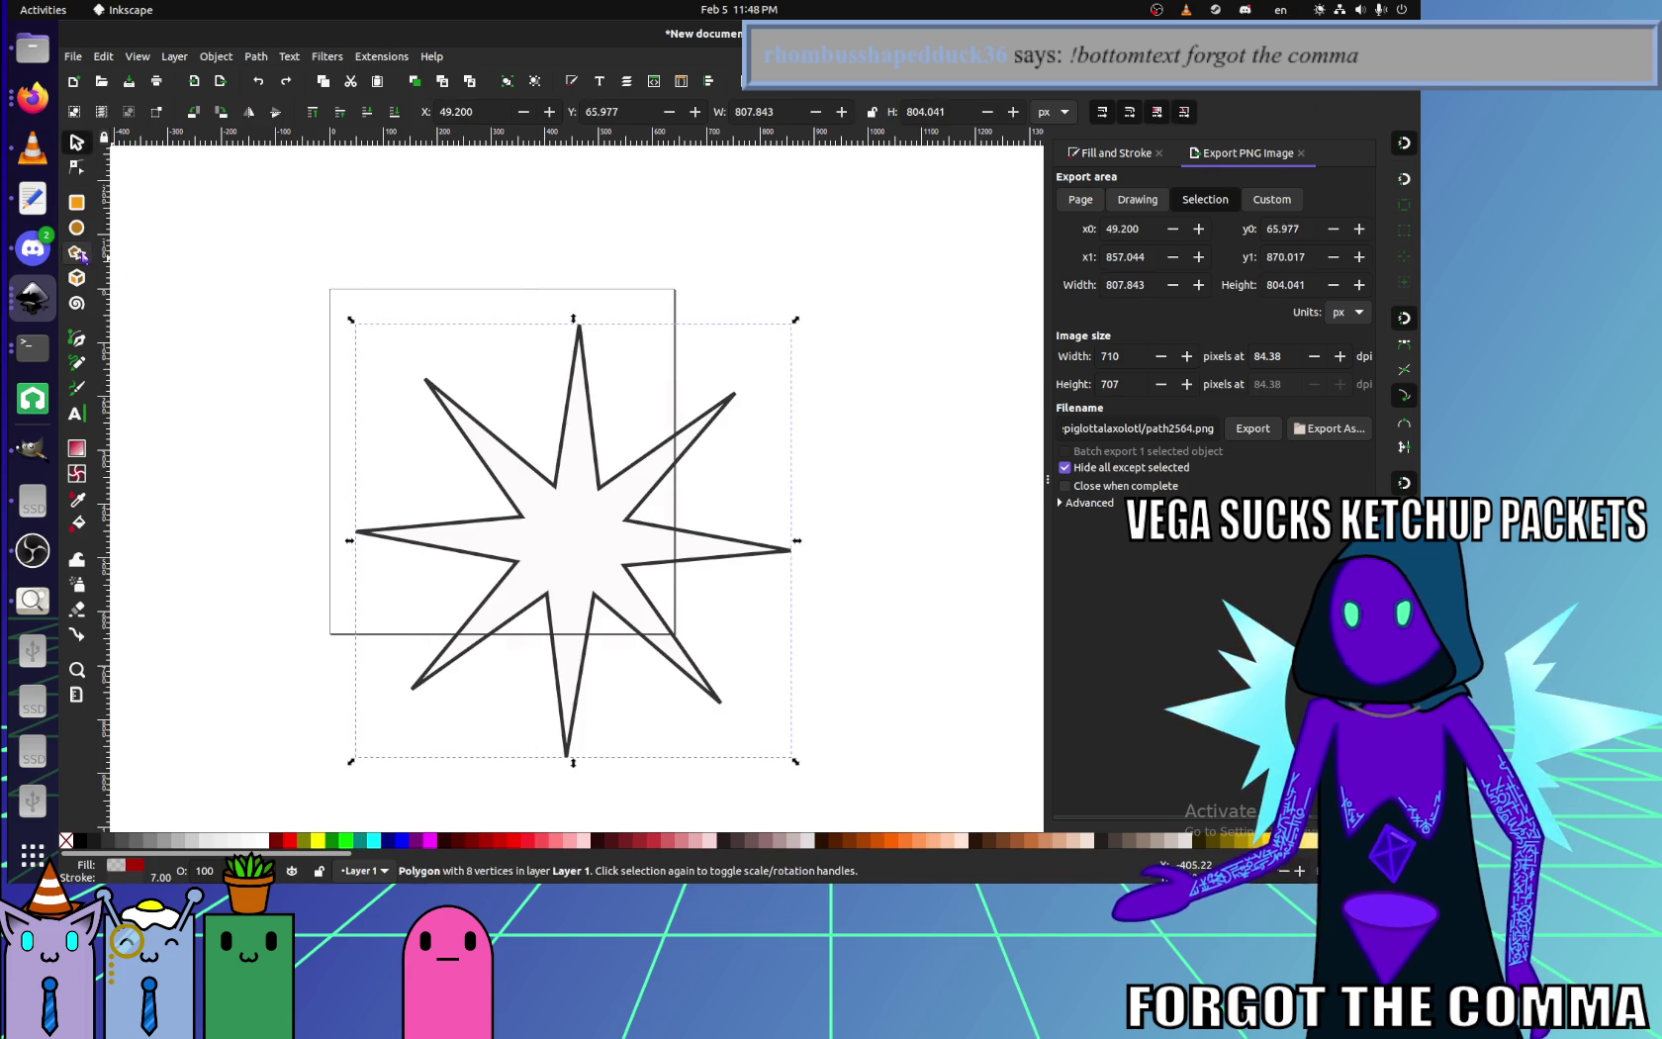
- Delete the old shape and draw an octagon outward from its centre over the page
click(76, 252)
key(Delete)
drag(517, 549, 517, 326)
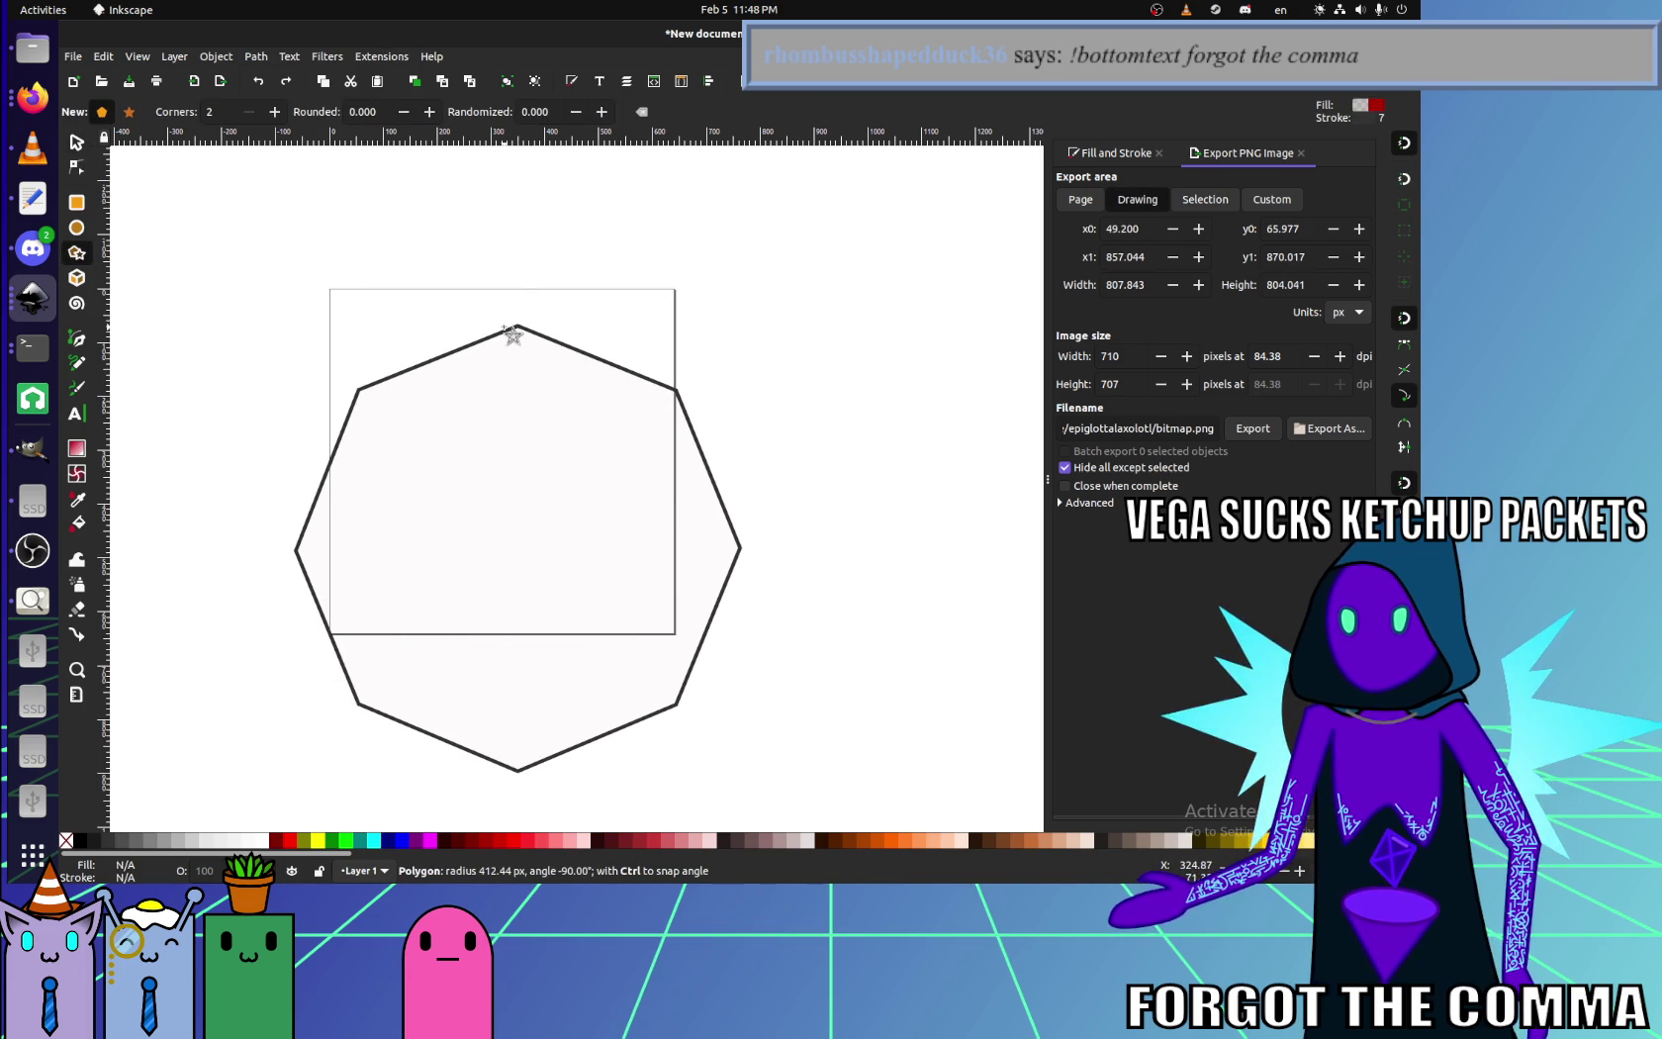
- Drag the octagon over the page, trying to snap a vertex to the page border
click(89, 146)
drag(401, 388, 453, 359)
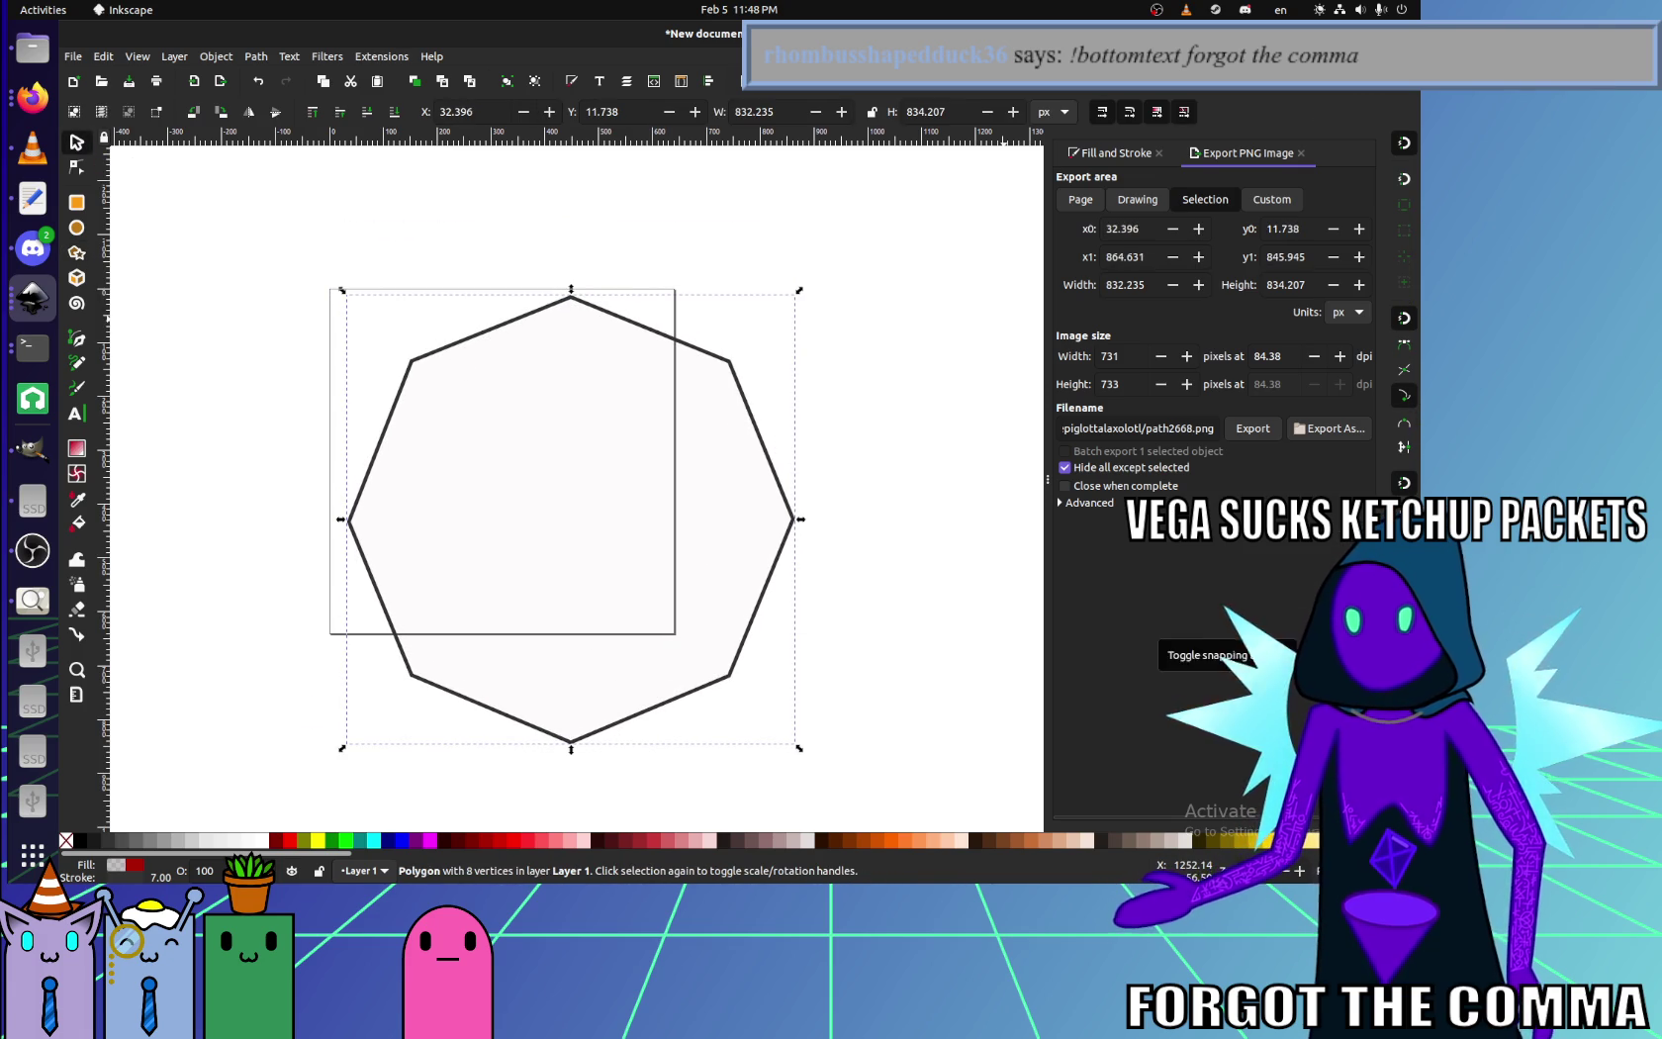
drag(486, 346, 460, 344)
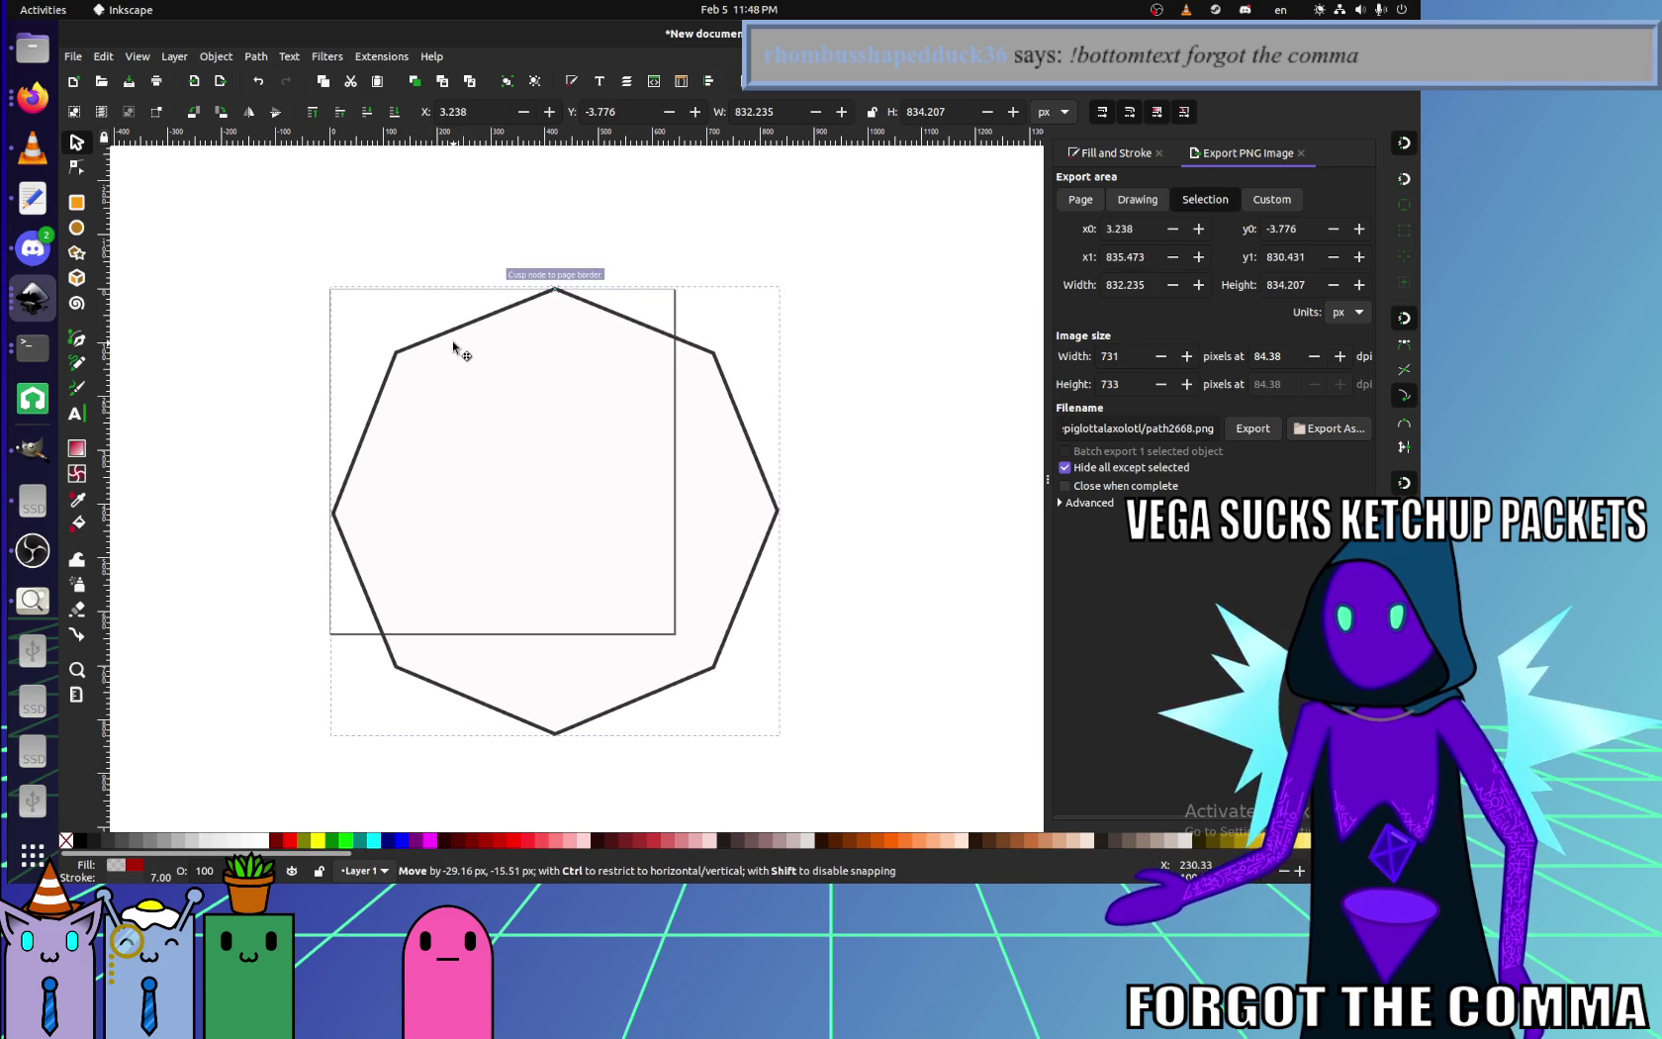
drag(460, 344, 476, 376)
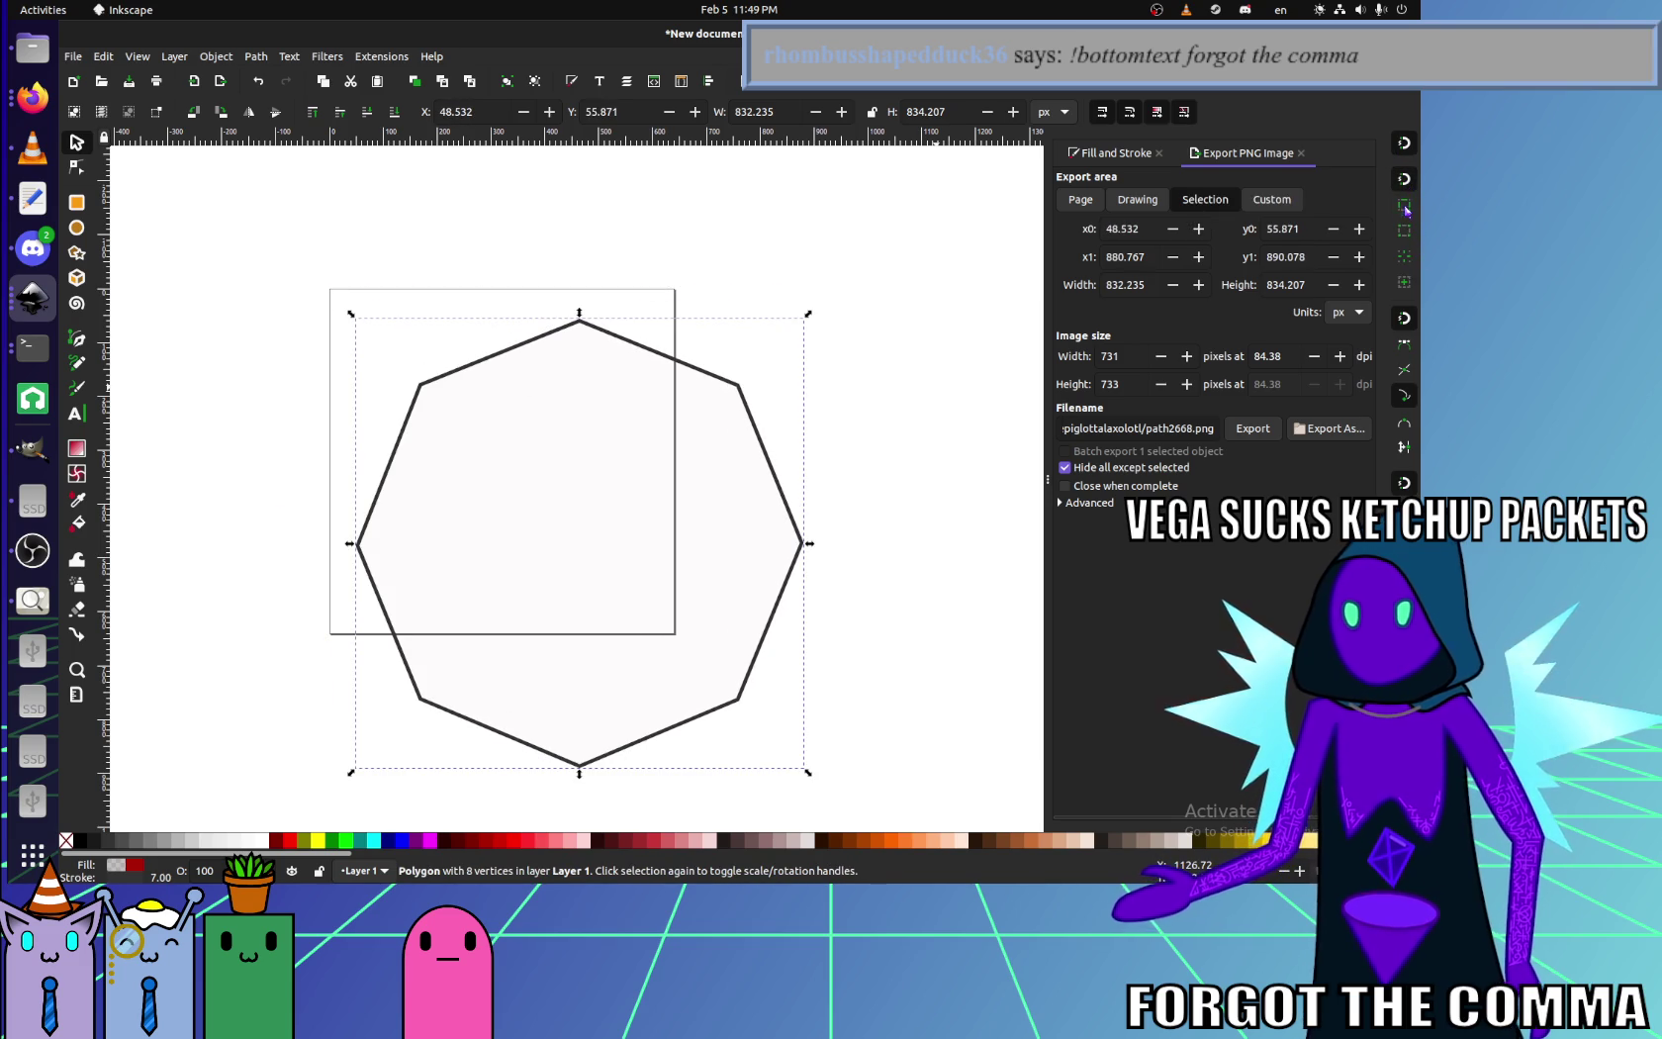
mouse_move(420, 383)
mouse_down()
mouse_move(392, 350)
mouse_move(394, 368)
mouse_up()
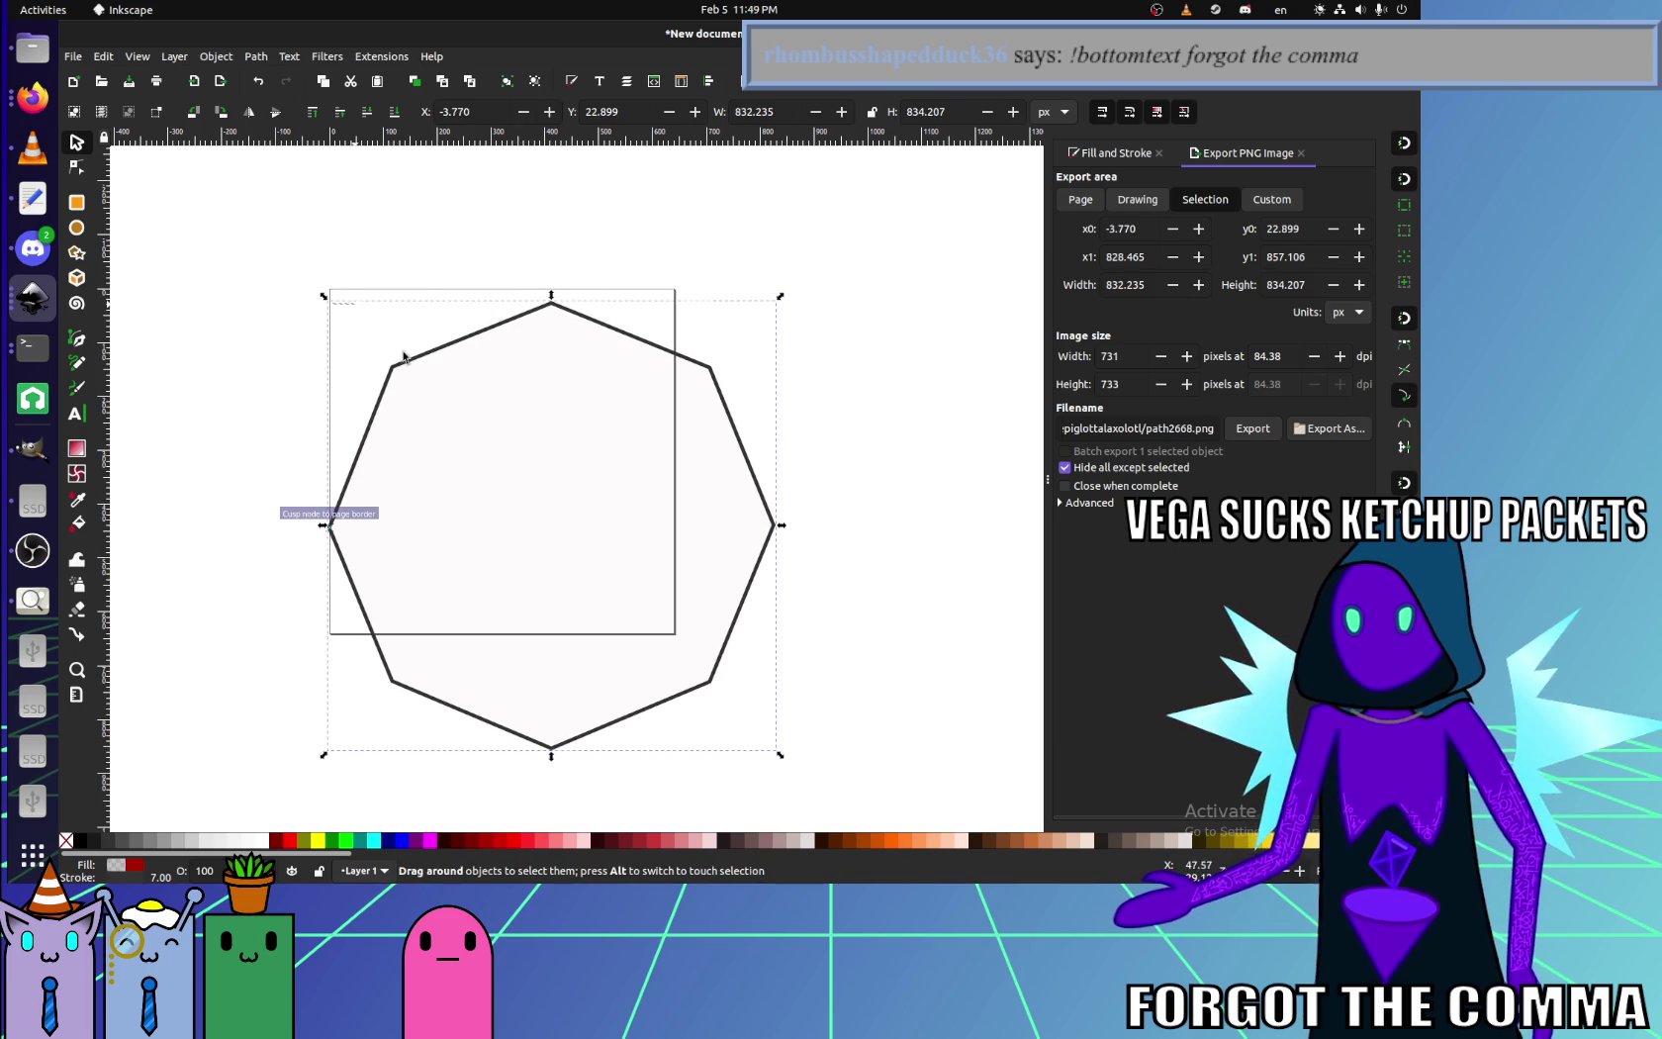
key(Escape)
key(ctrl+z)
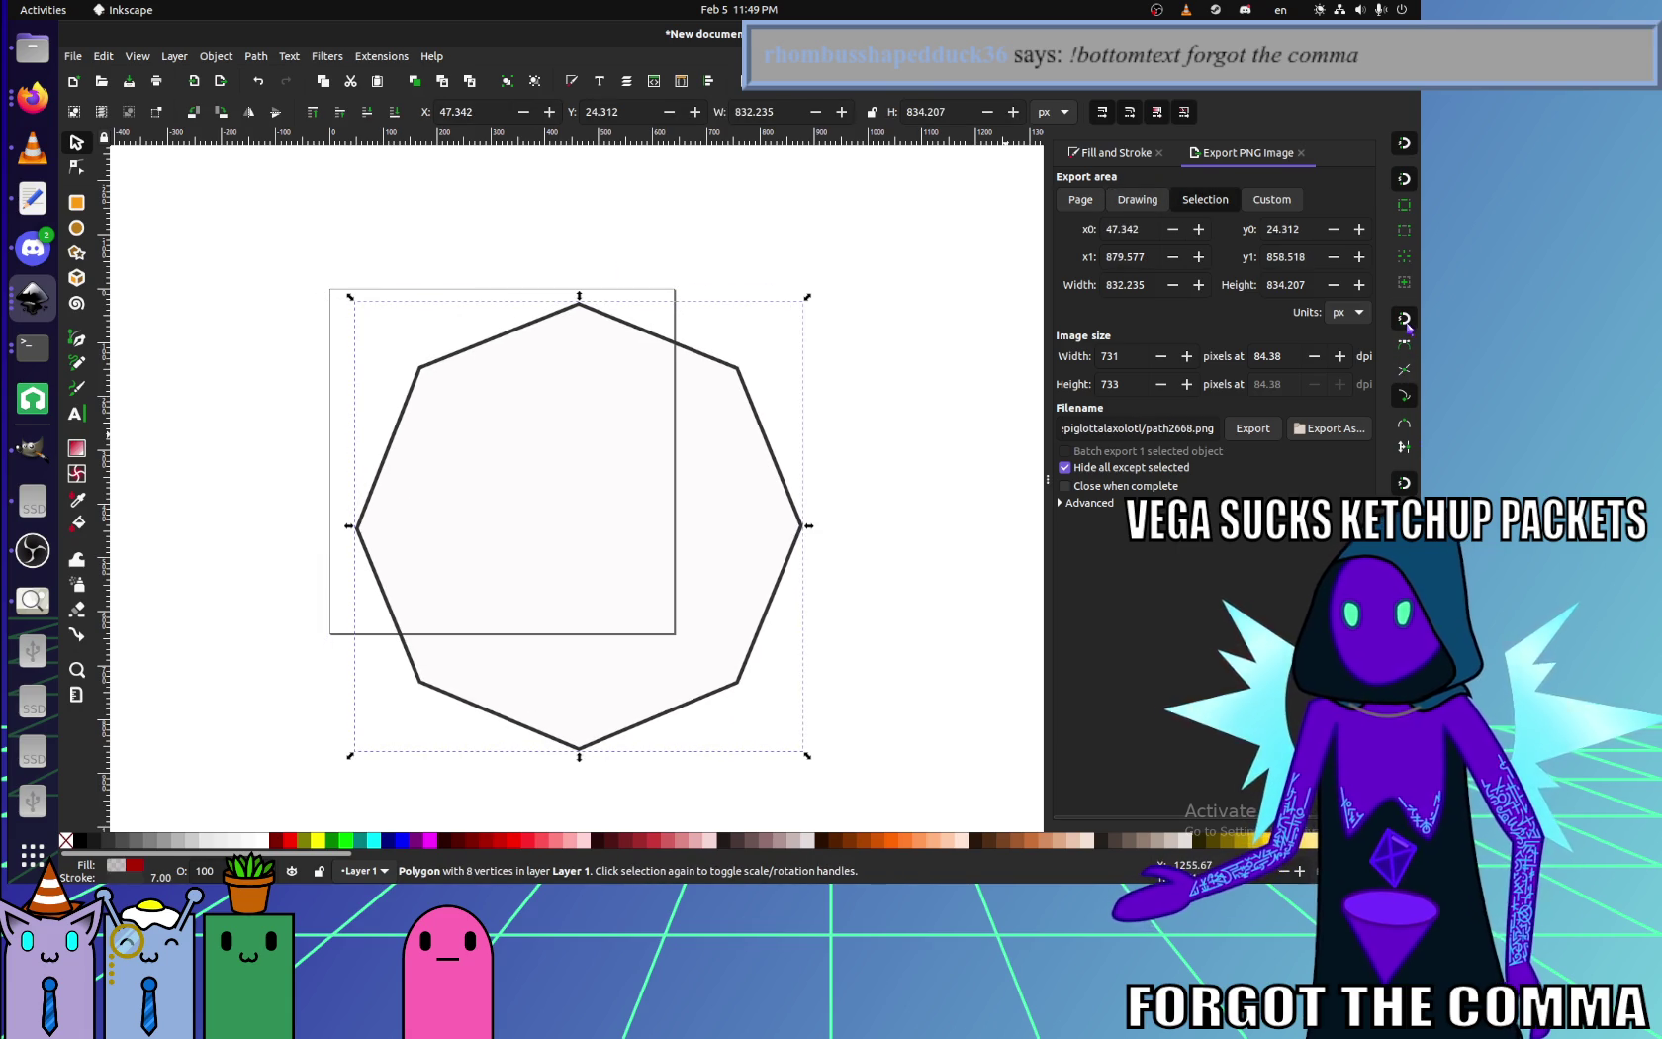
- Disable some snapping, snap the octagon's corner to the page corner, and scale it to 640×640
click(1405, 321)
drag(414, 401, 462, 444)
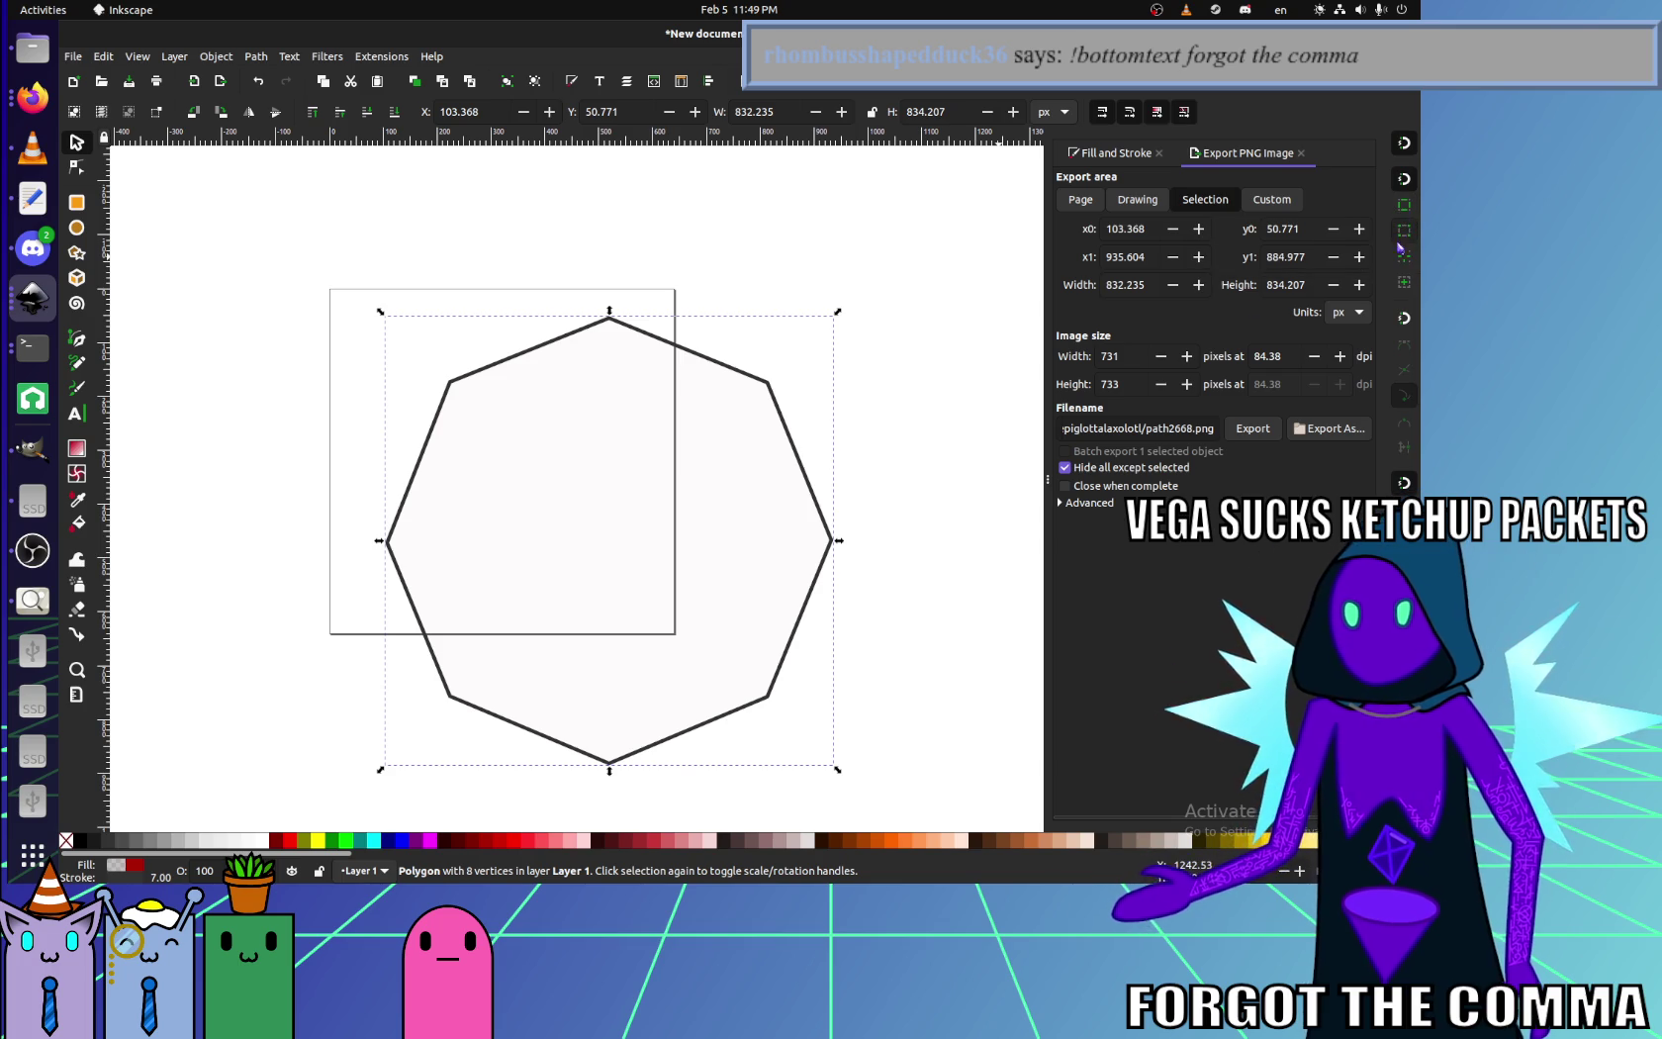
drag(499, 374, 443, 347)
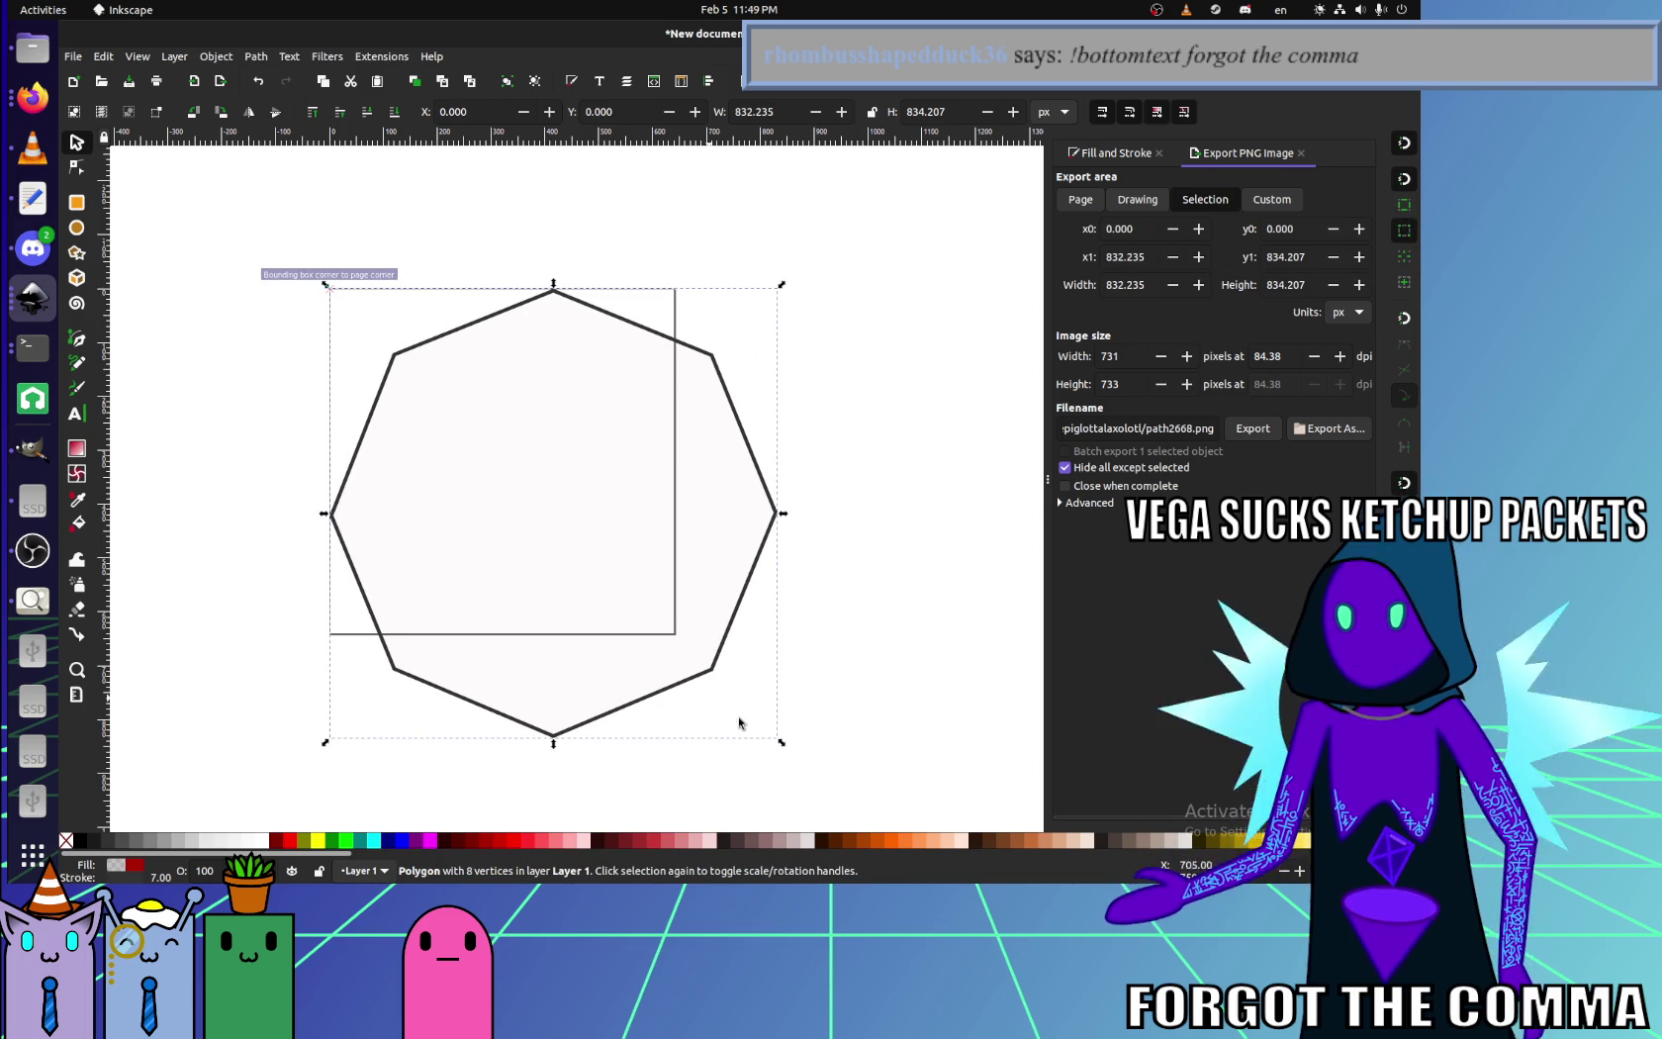
drag(783, 745, 691, 638)
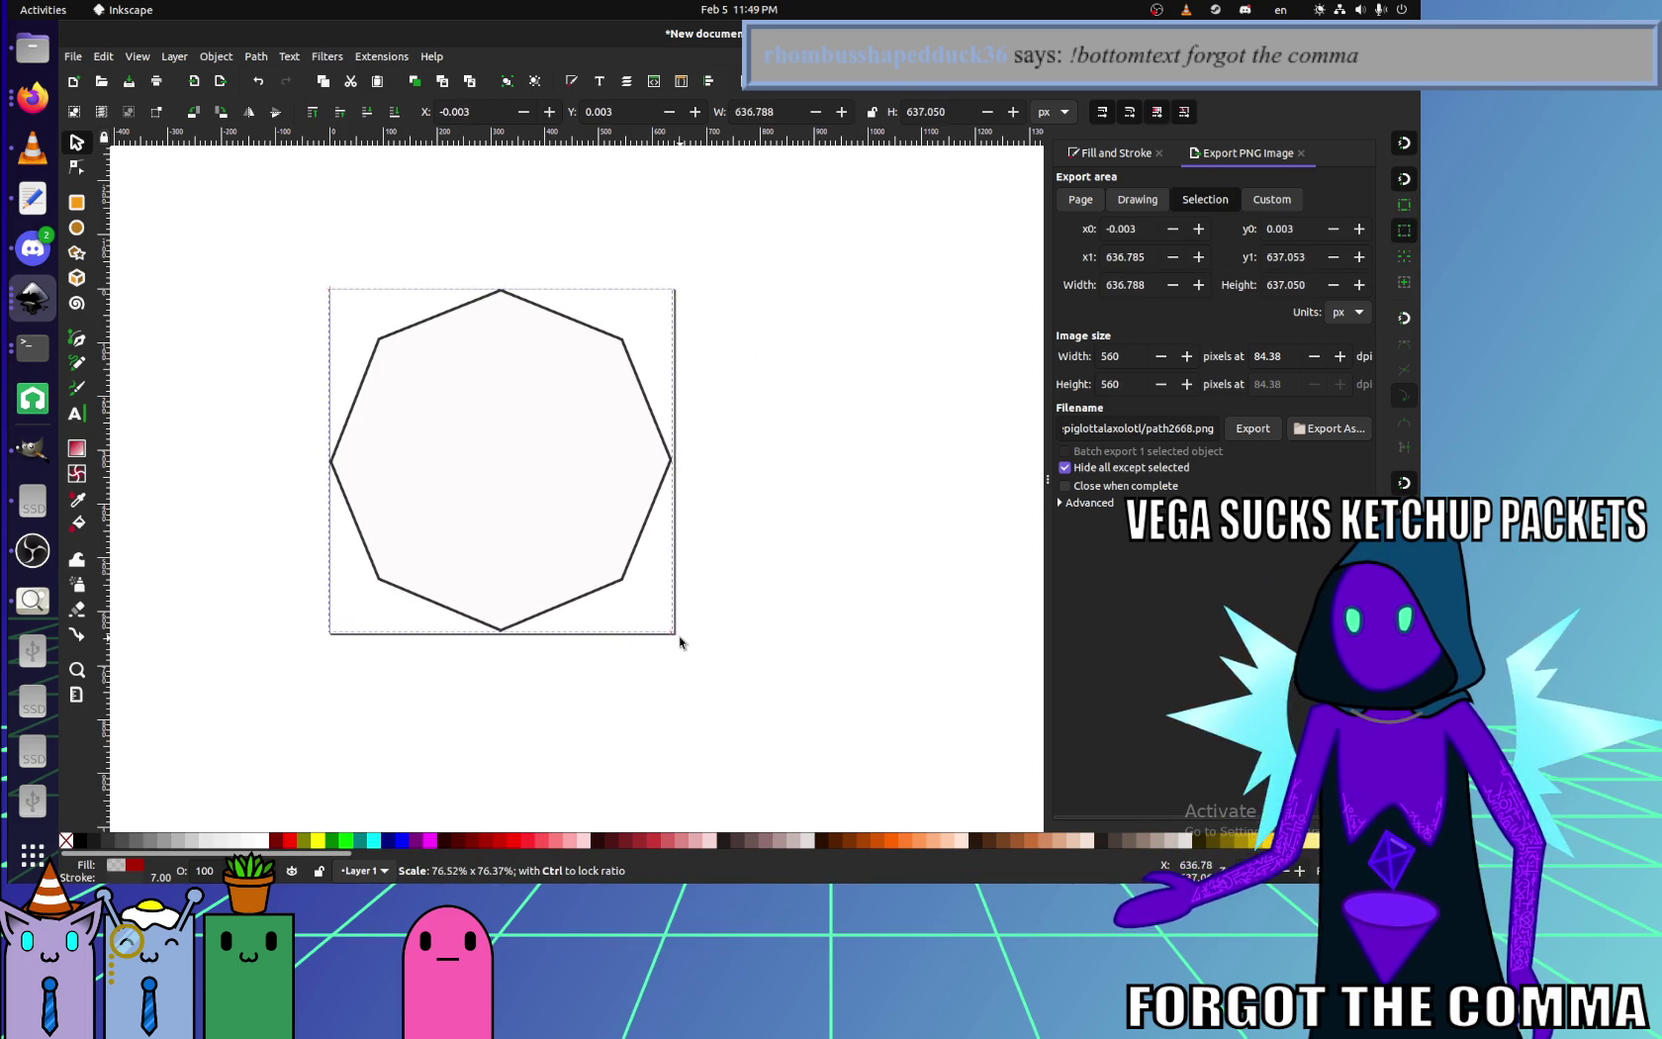
drag(677, 638, 675, 642)
click(75, 364)
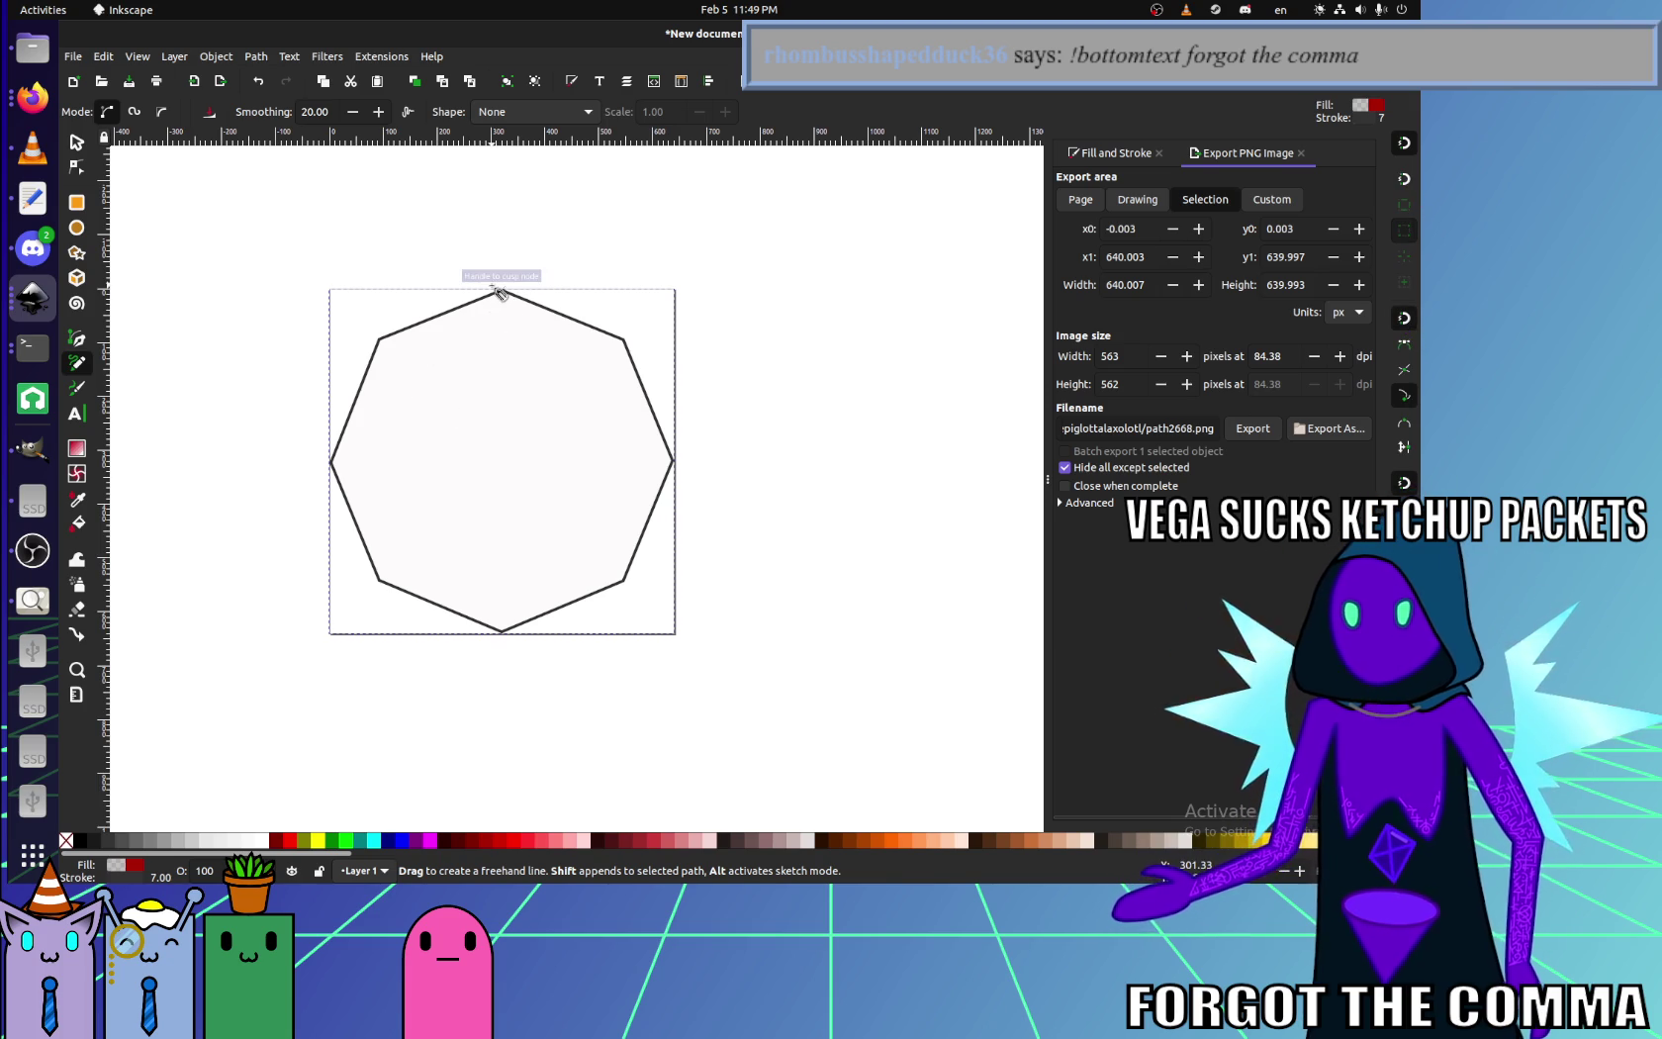
- Start the star path at the top vertex, linking lower-left, right, upper-left and bottom vertices
click(499, 290)
click(379, 581)
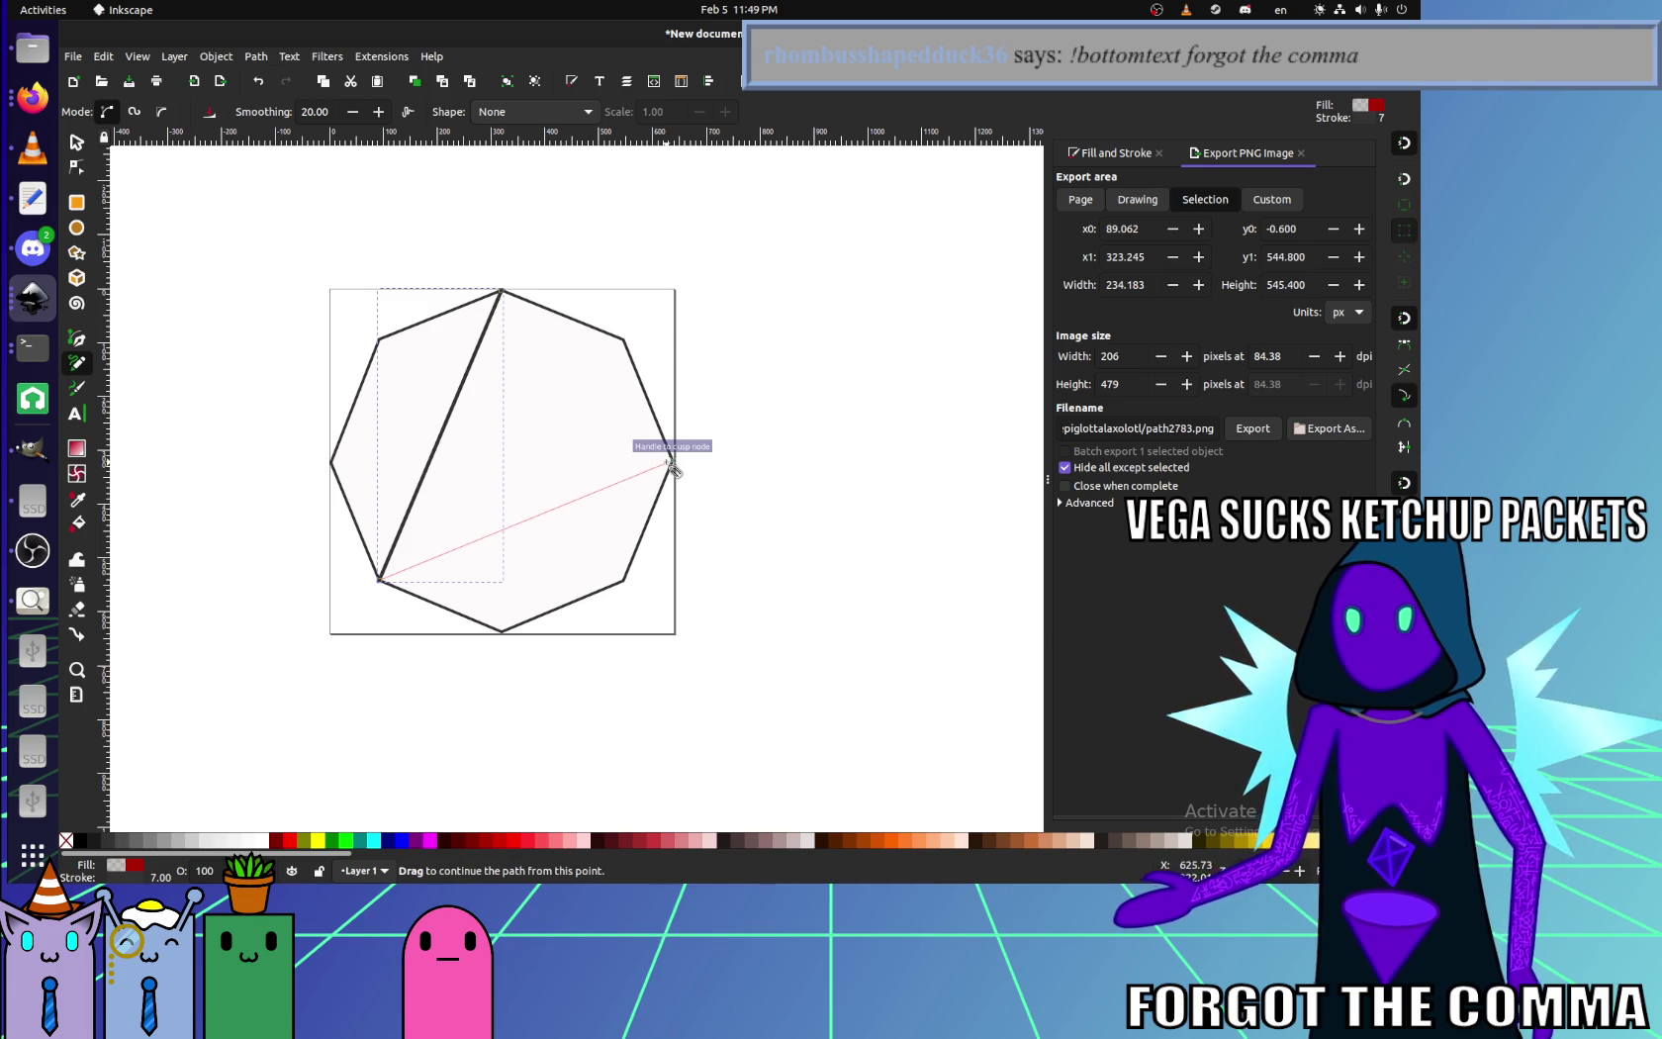
click(672, 463)
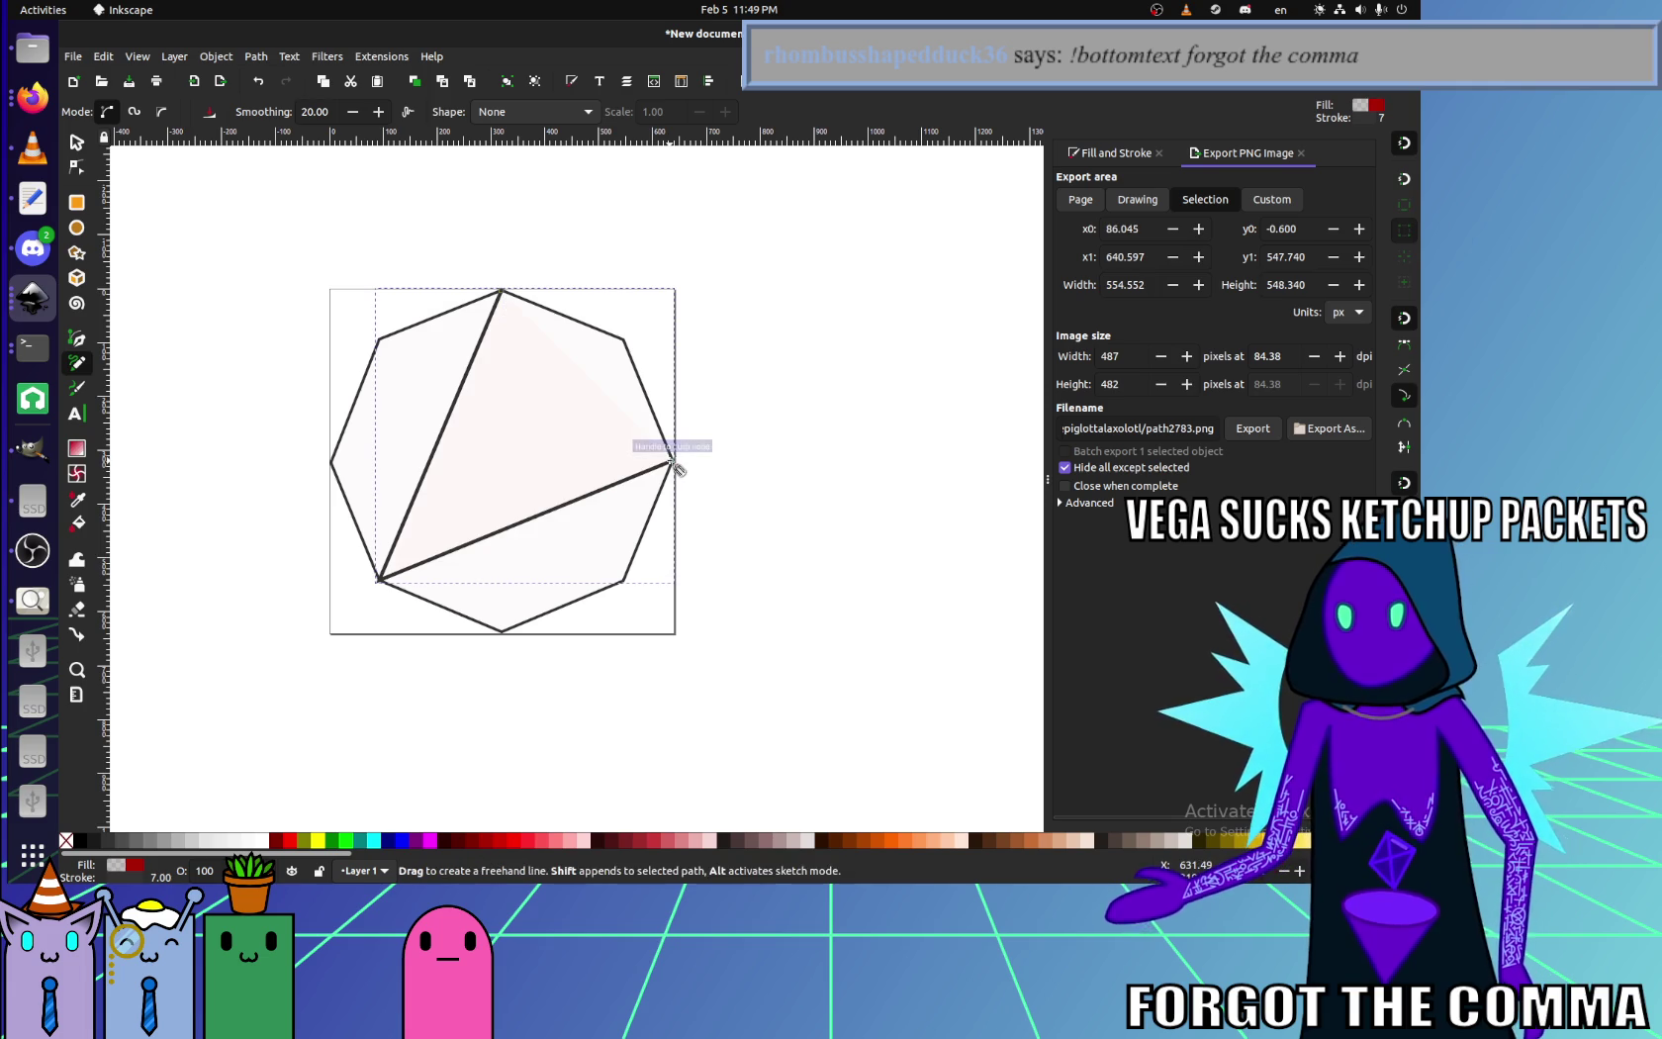
click(379, 339)
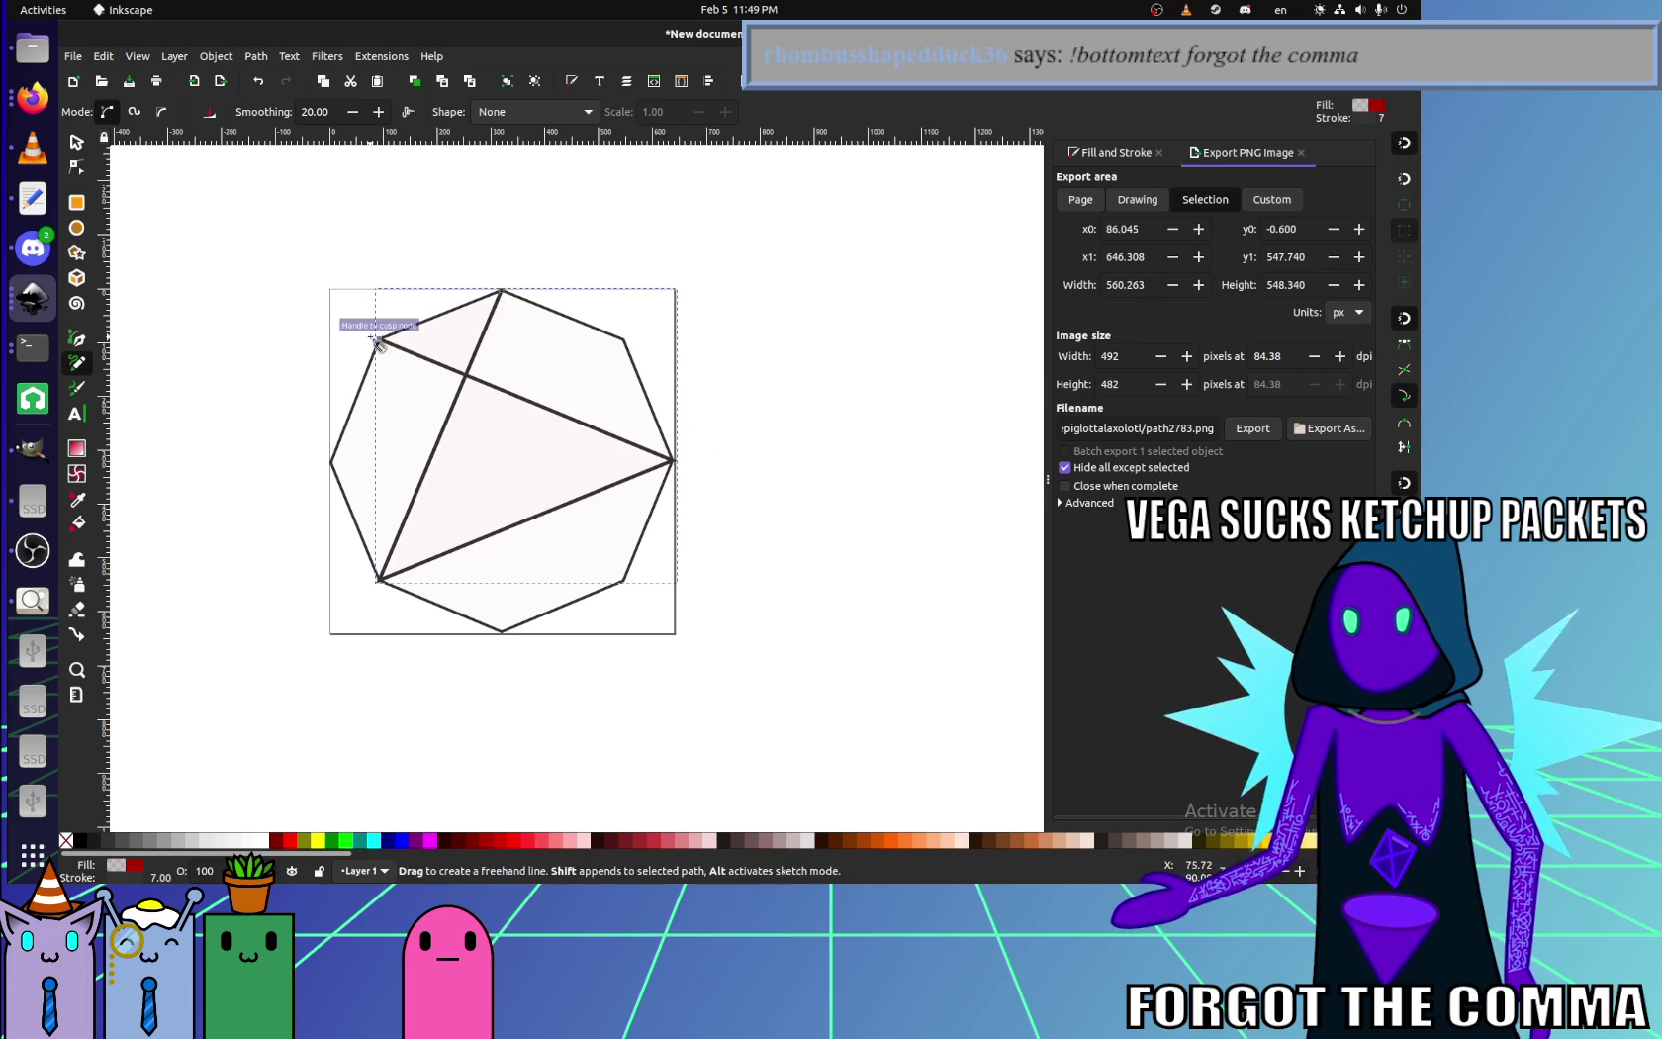
click(502, 630)
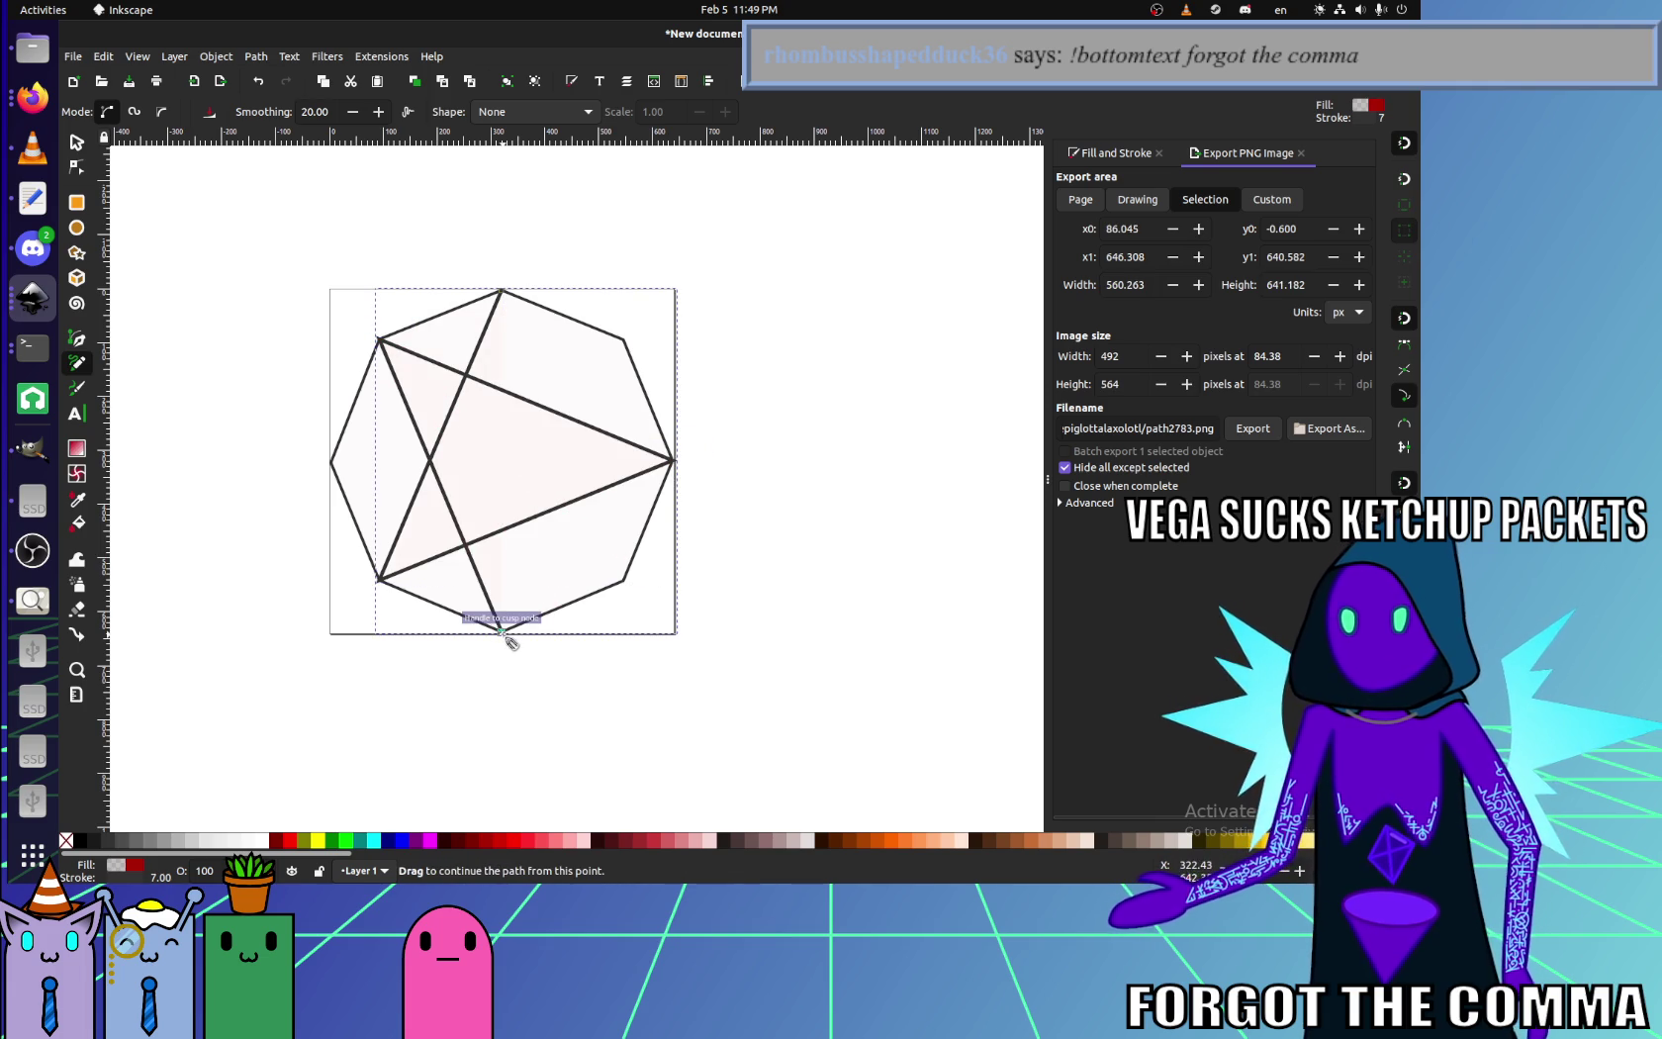
- Continue through upper-right, left and lower-right vertices, close at the top, and select the octagon
click(623, 339)
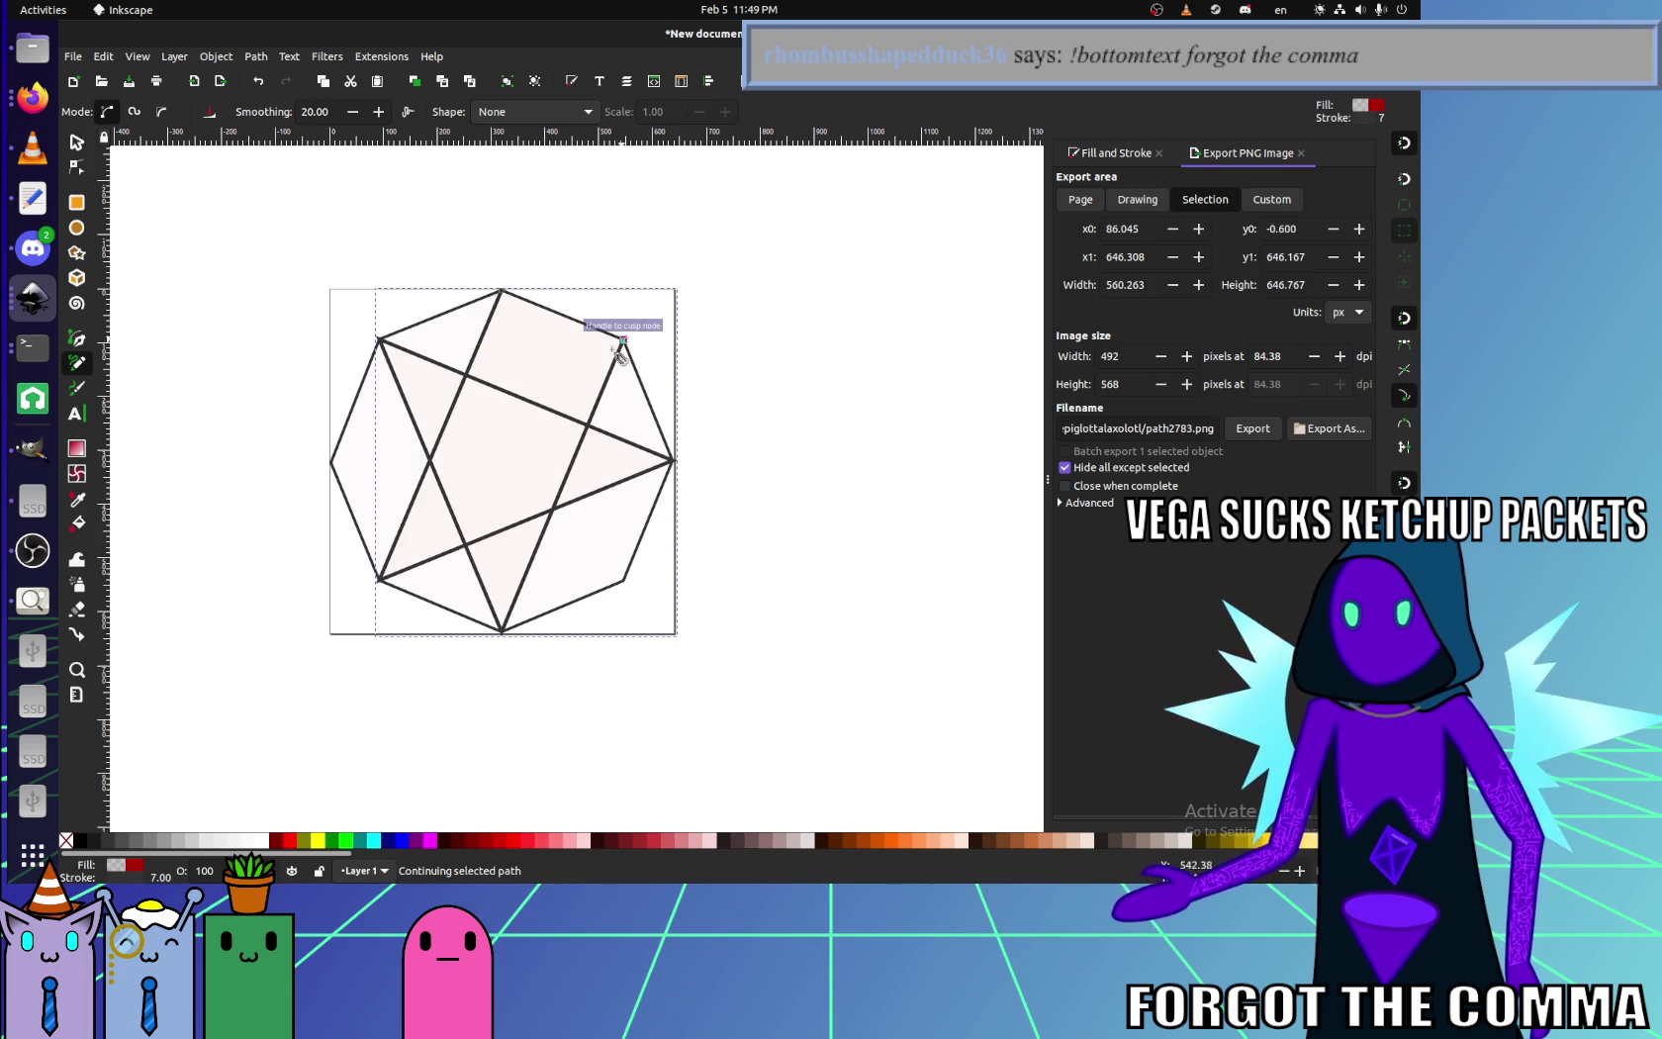
click(331, 461)
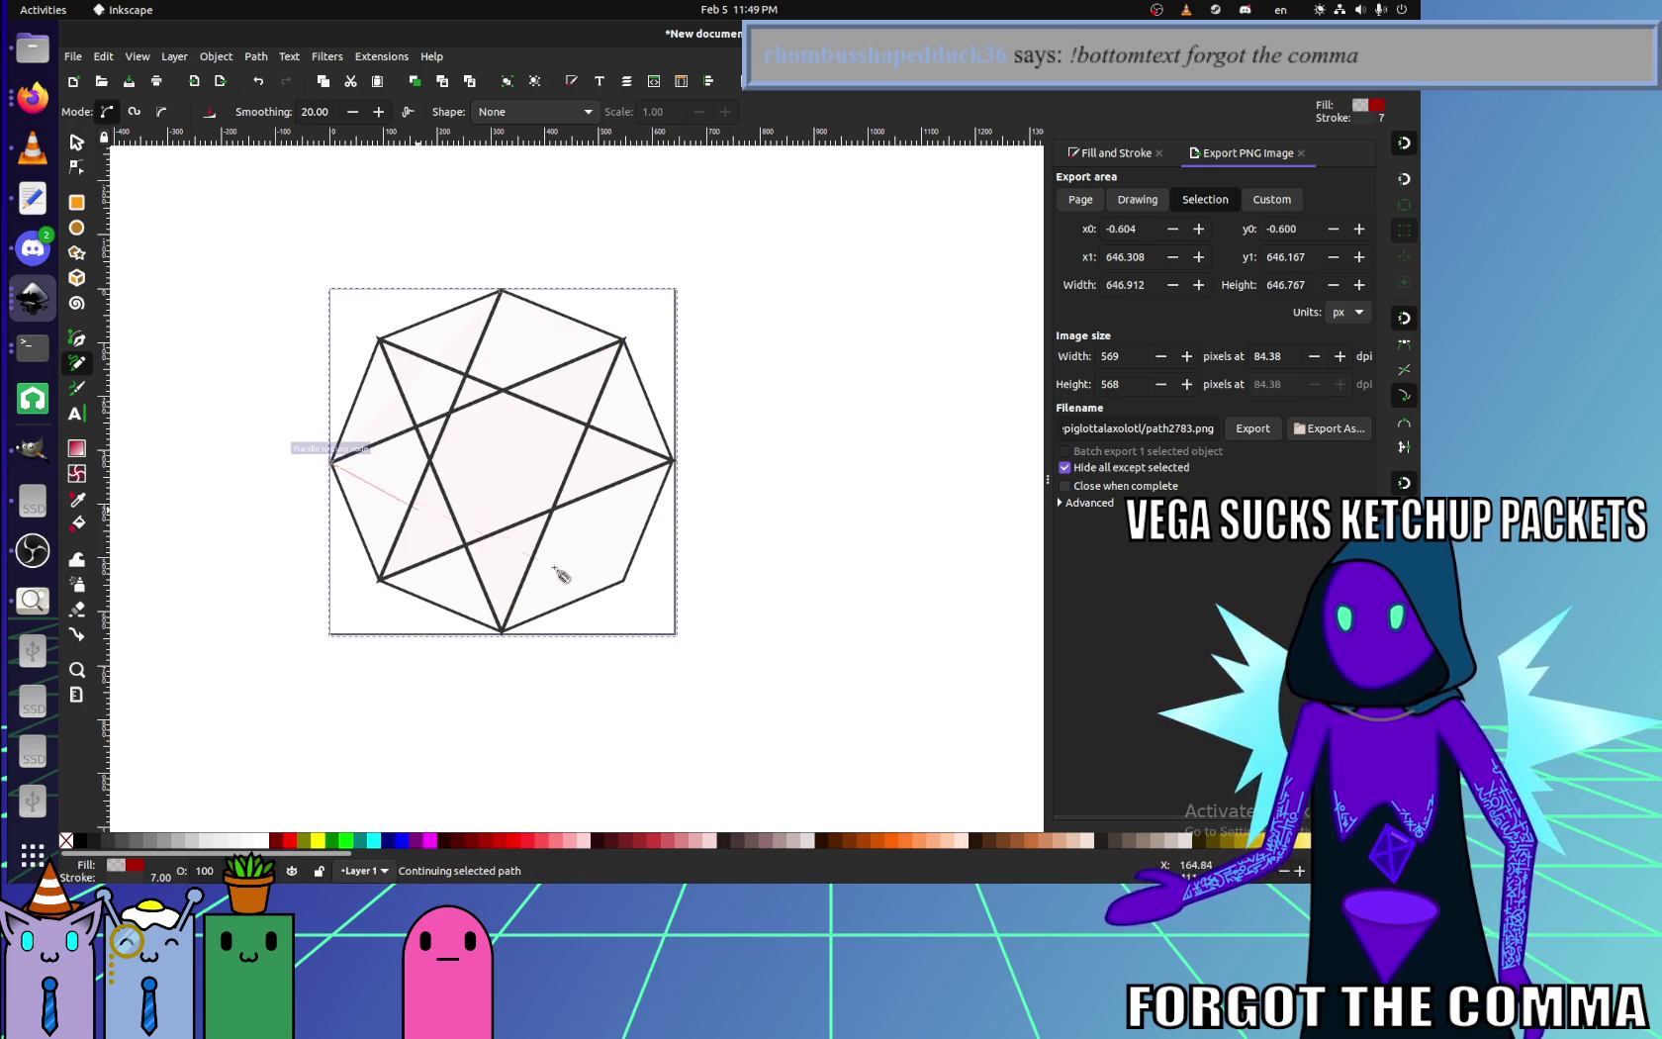
click(623, 582)
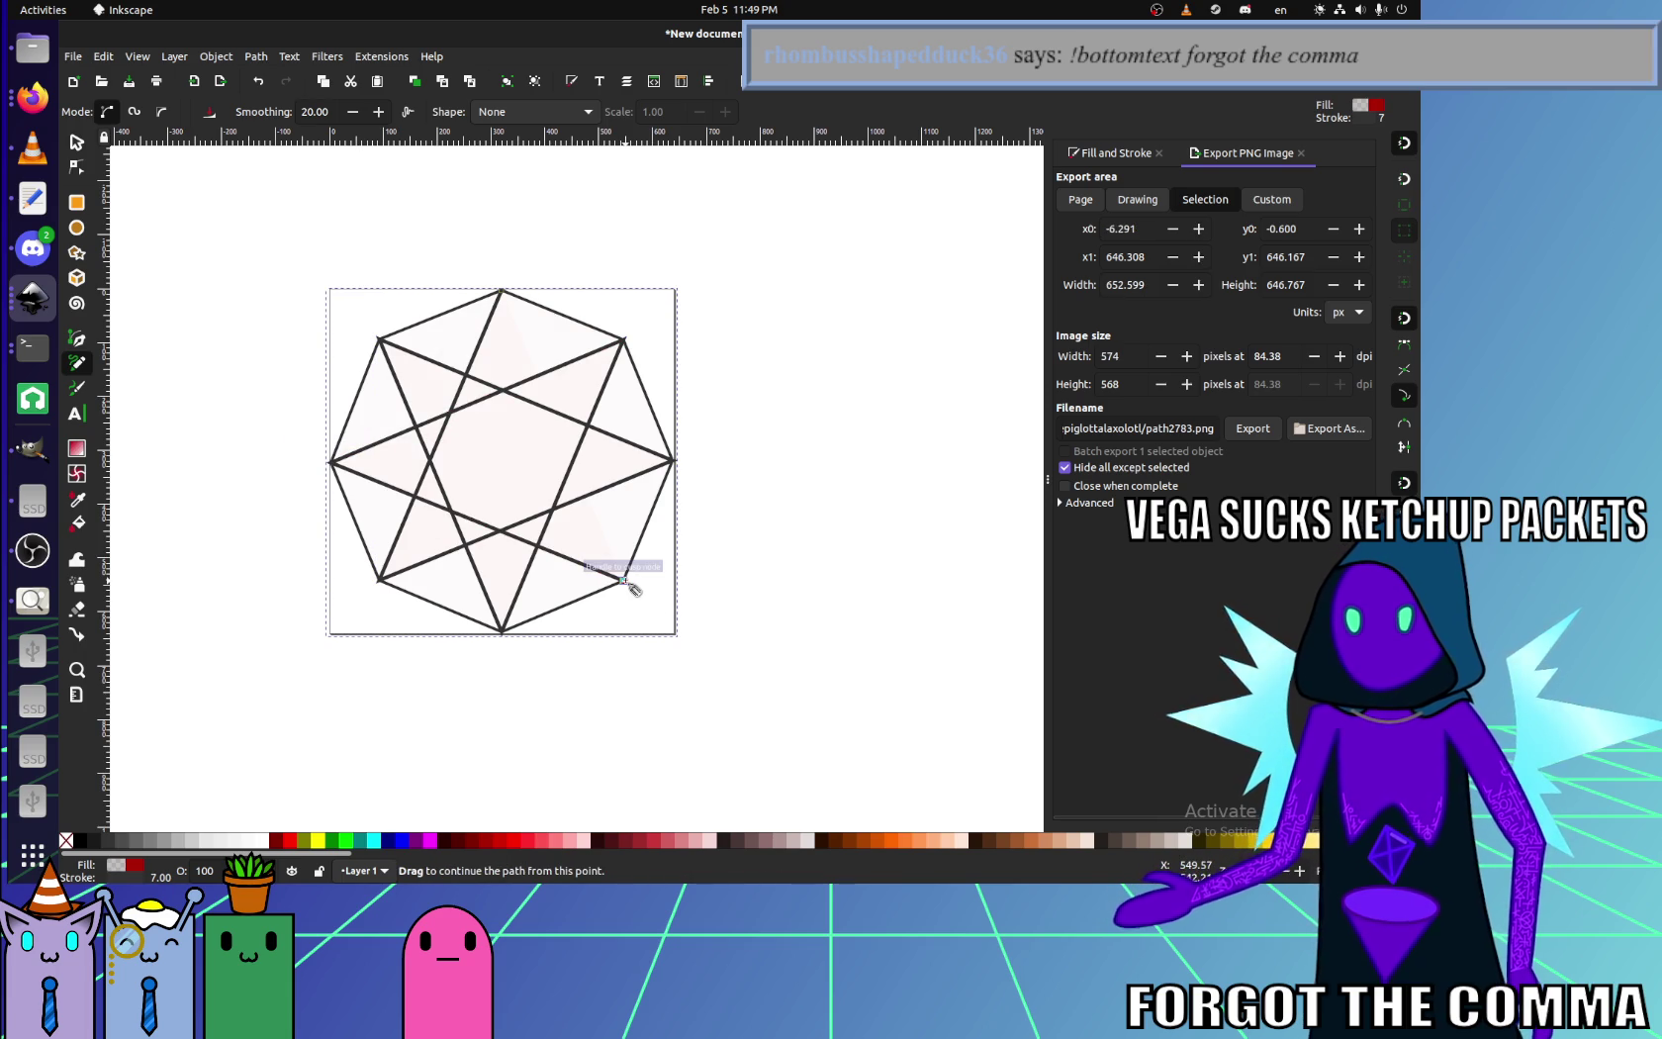
click(624, 582)
click(503, 291)
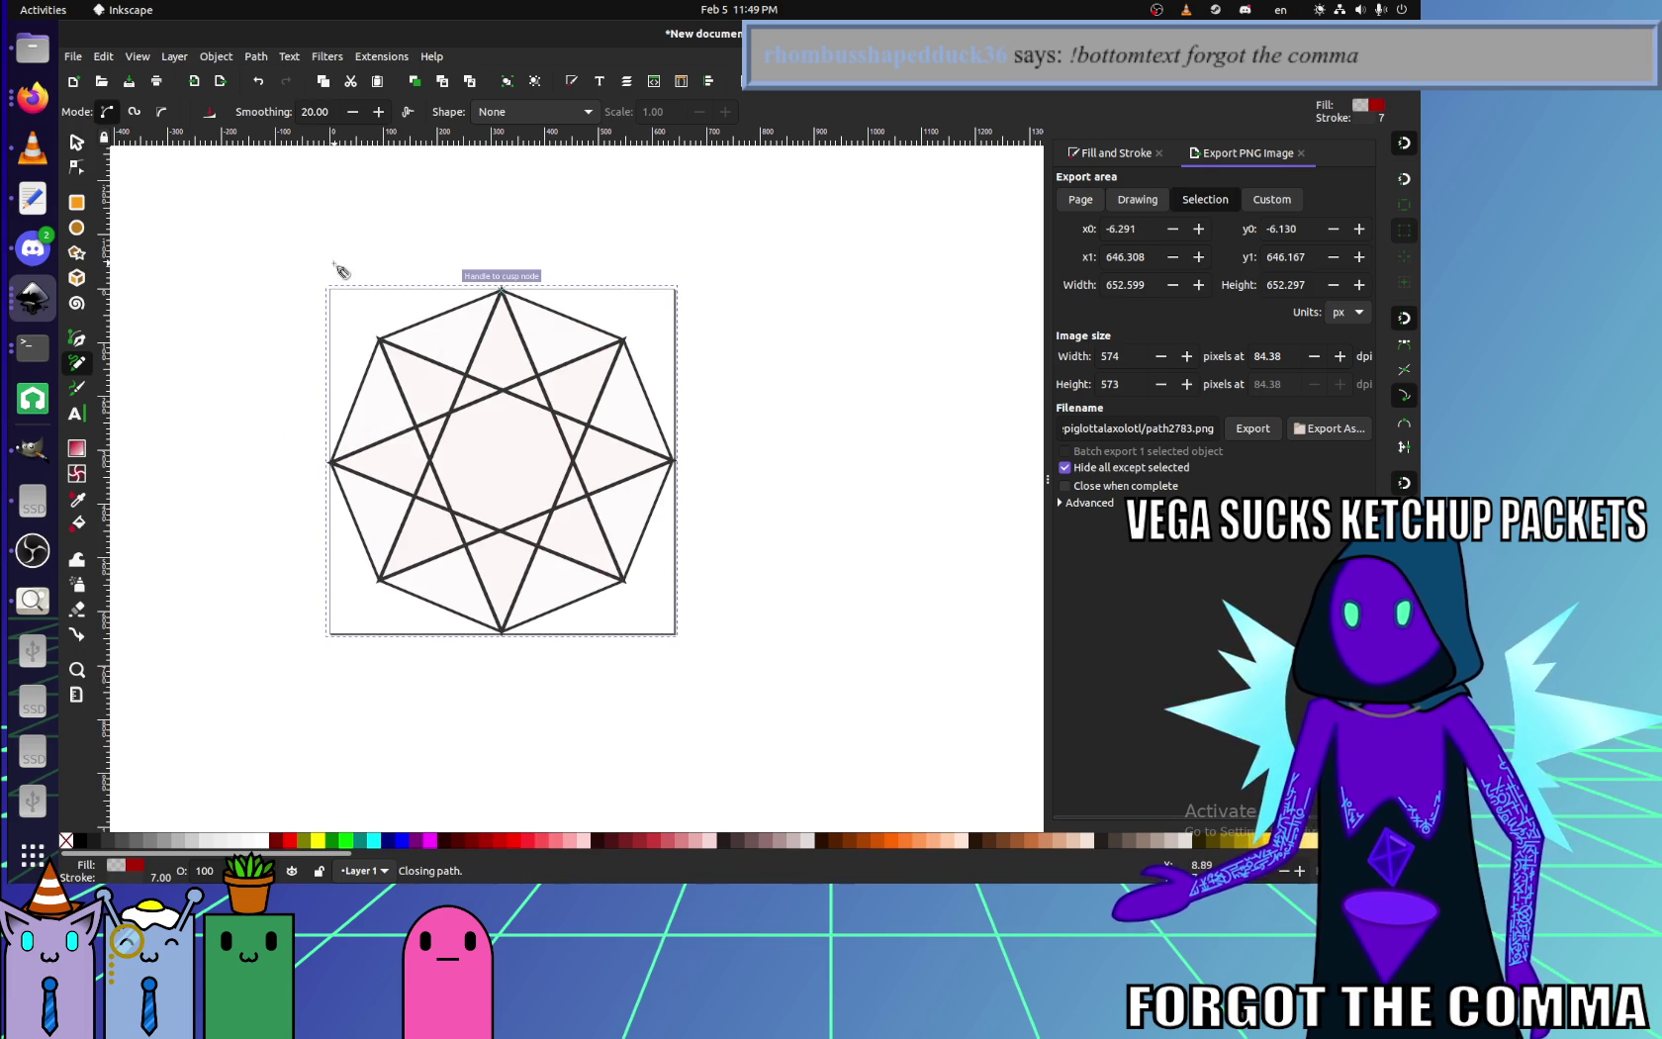
click(79, 151)
click(457, 310)
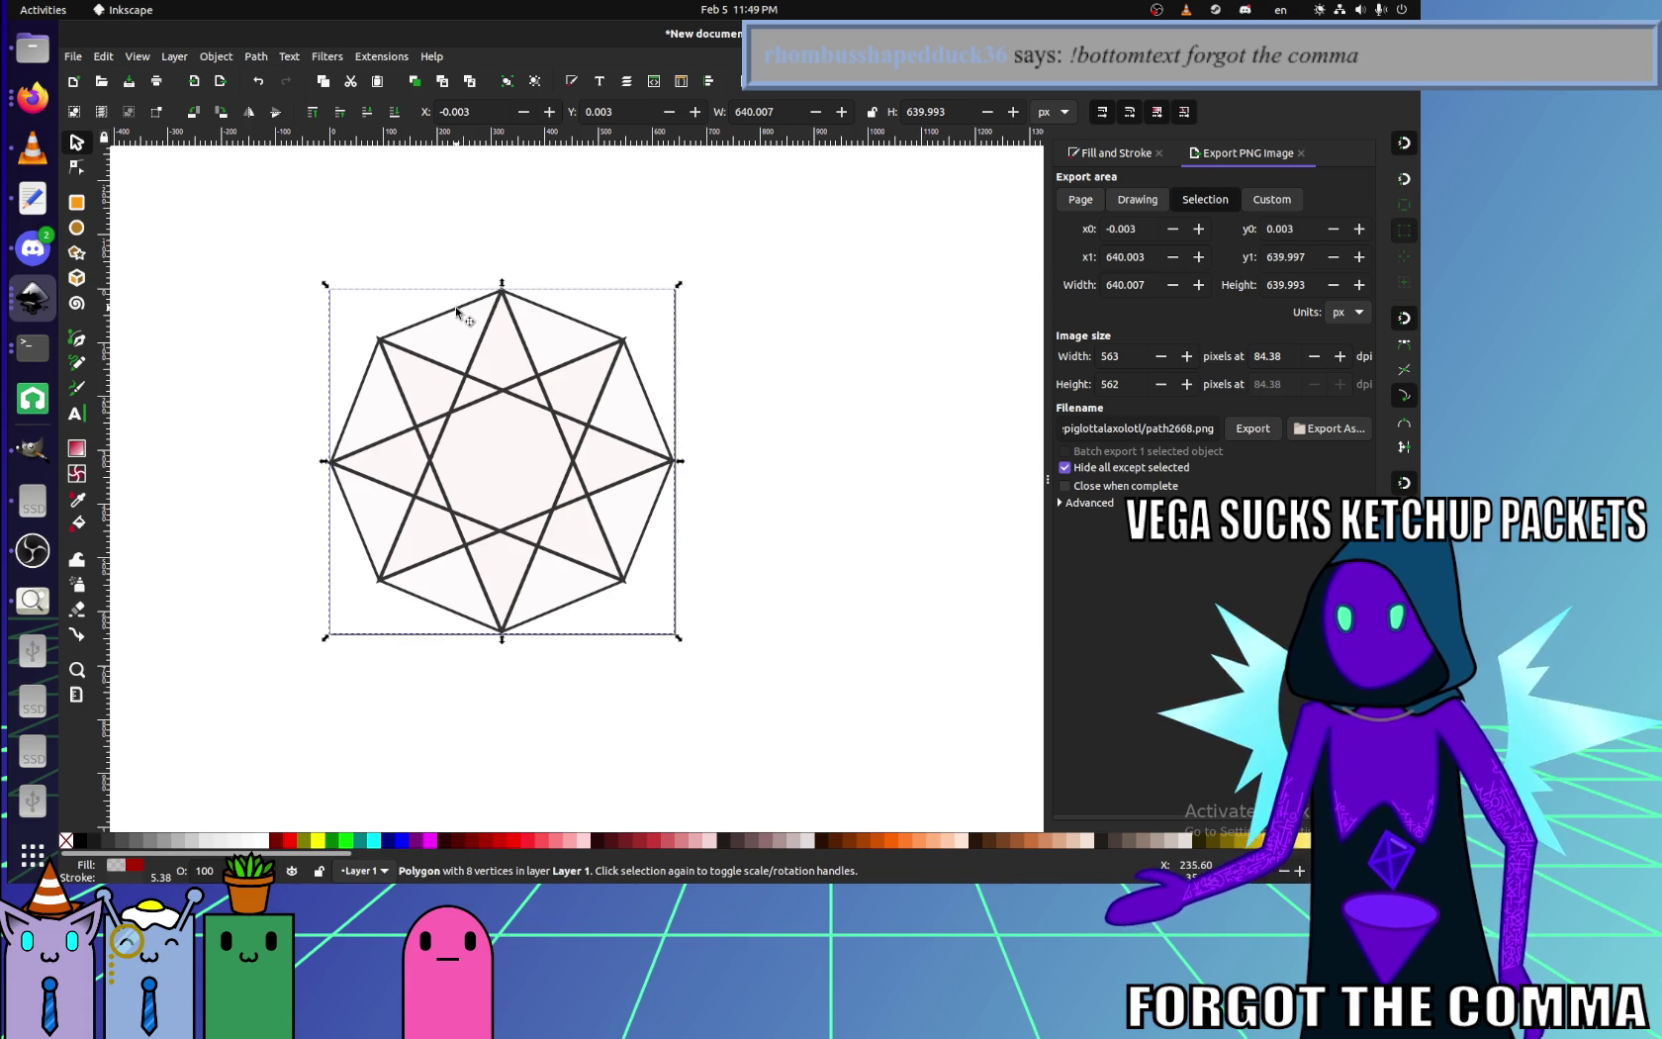
- Delete the octagon, then scale the star down to about 479 × 479 px
key(Delete)
click(531, 347)
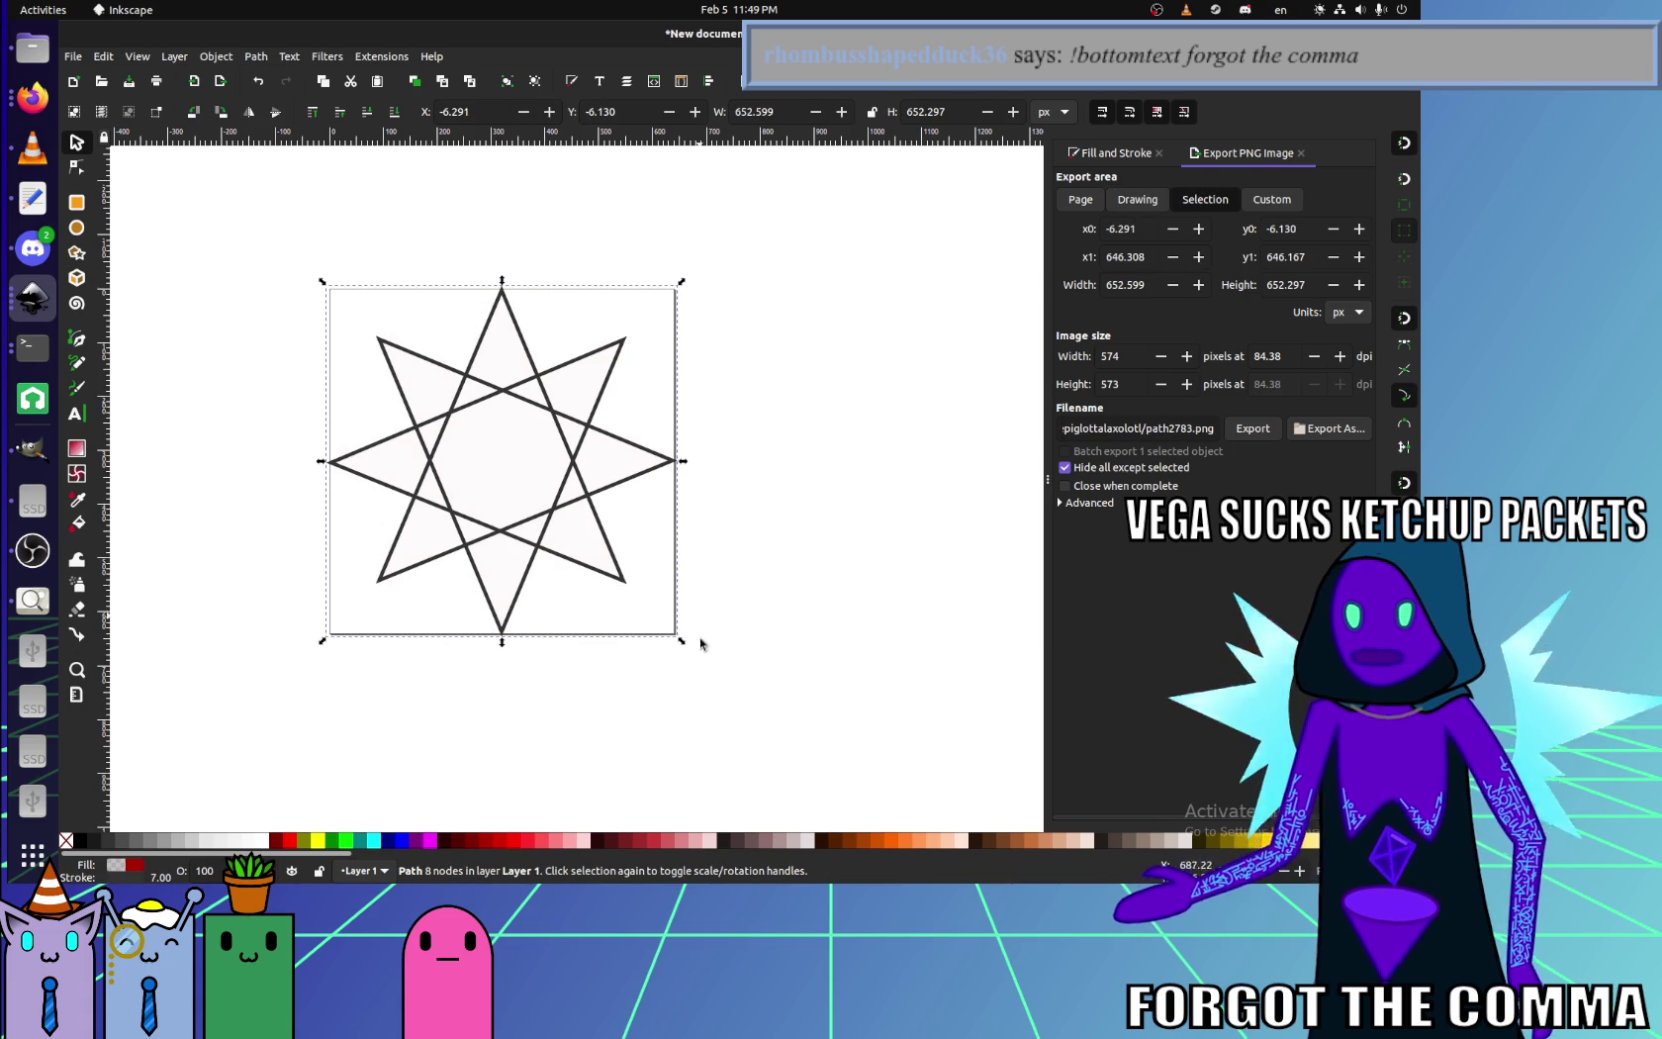
drag(685, 640, 612, 618)
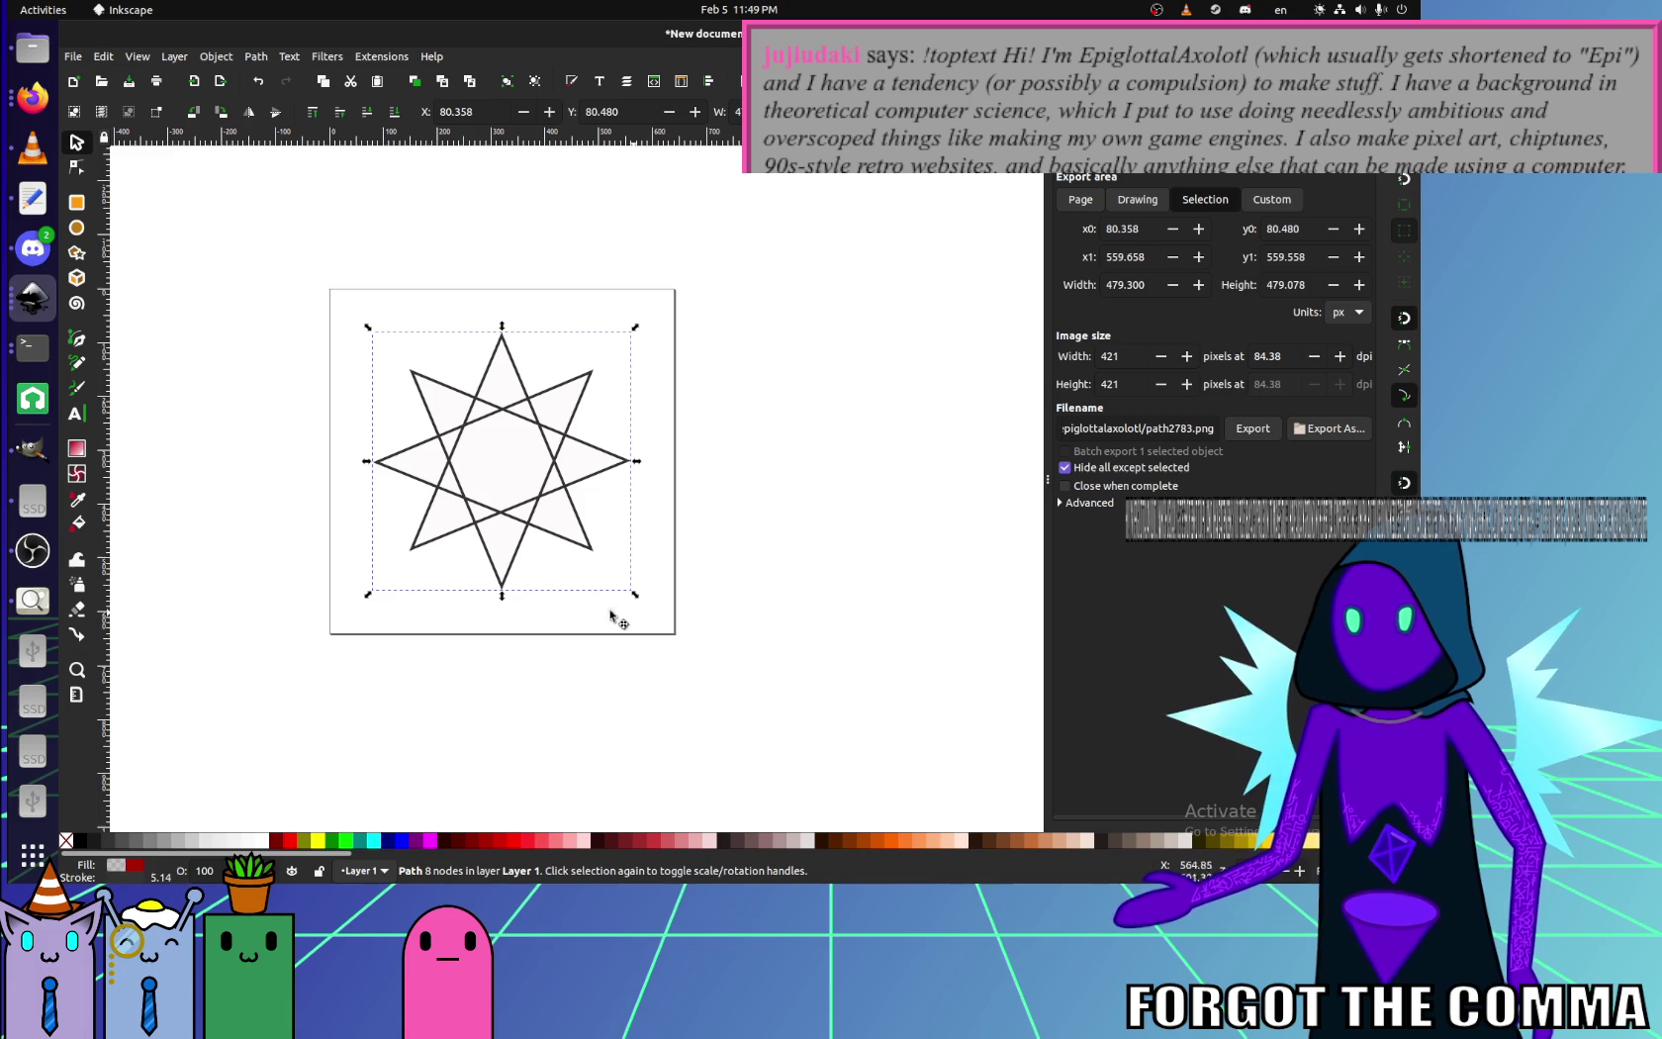
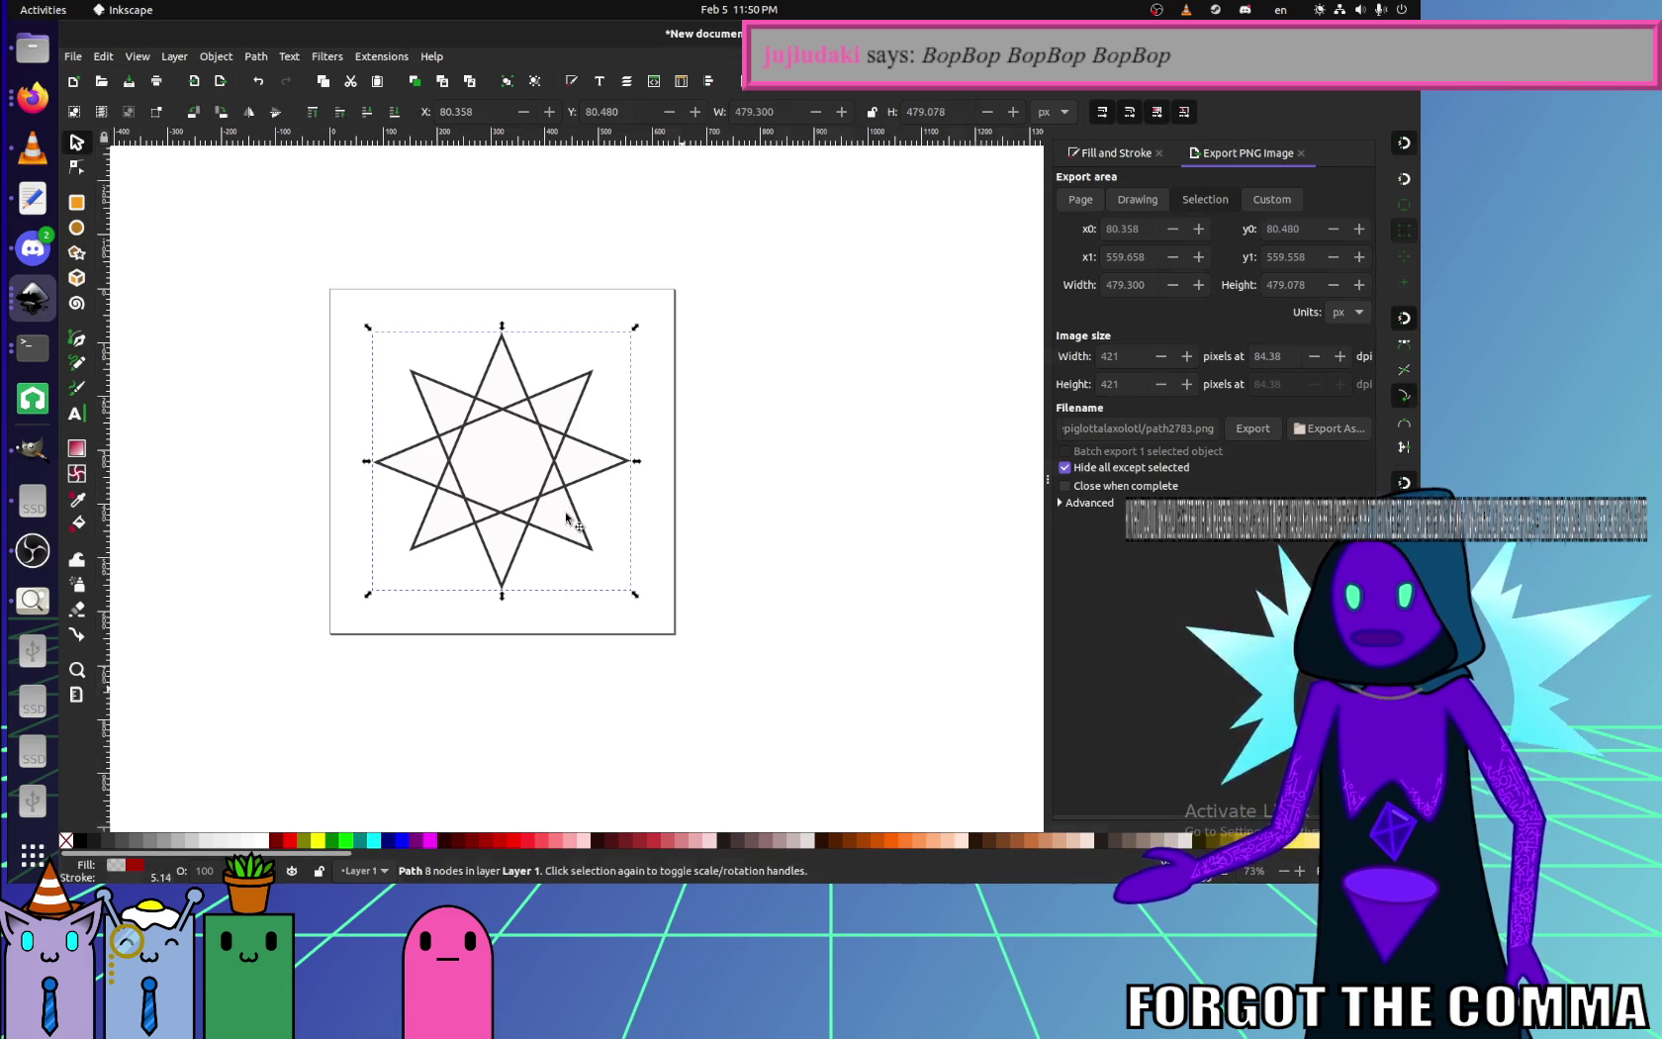
- Set the star's stroke width in Stroke style, first to 7 px, then to 10 px
click(1115, 155)
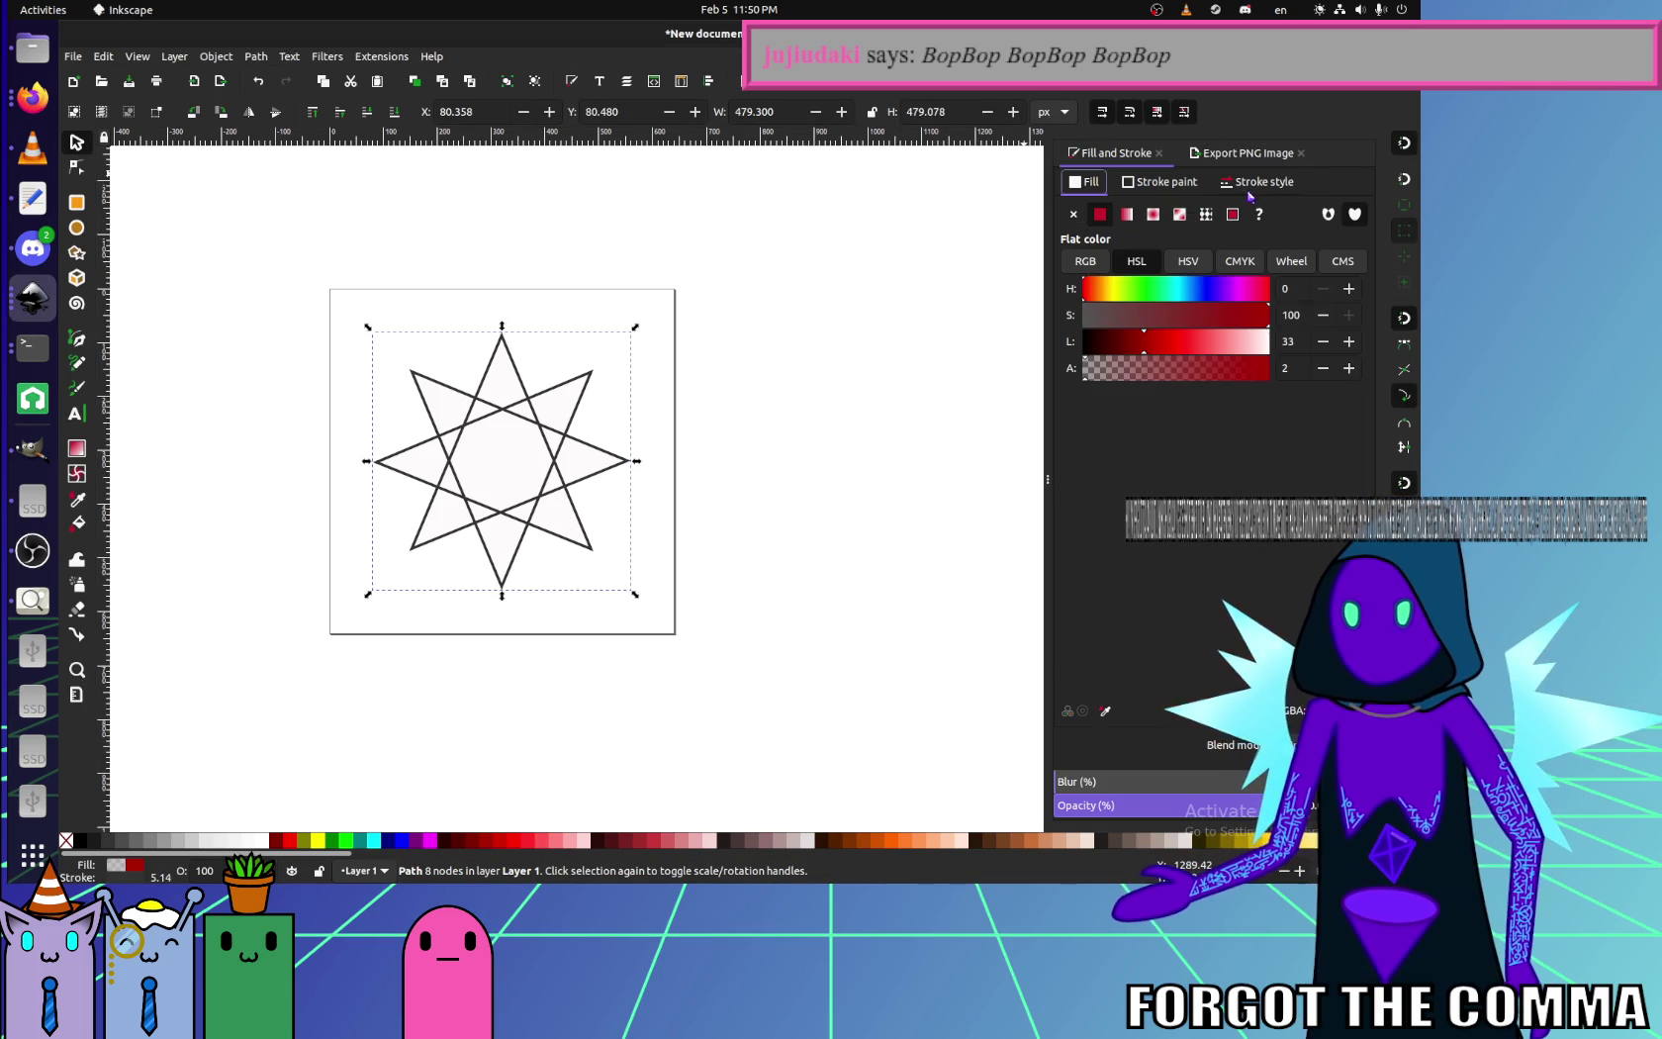
click(1249, 190)
click(1155, 214)
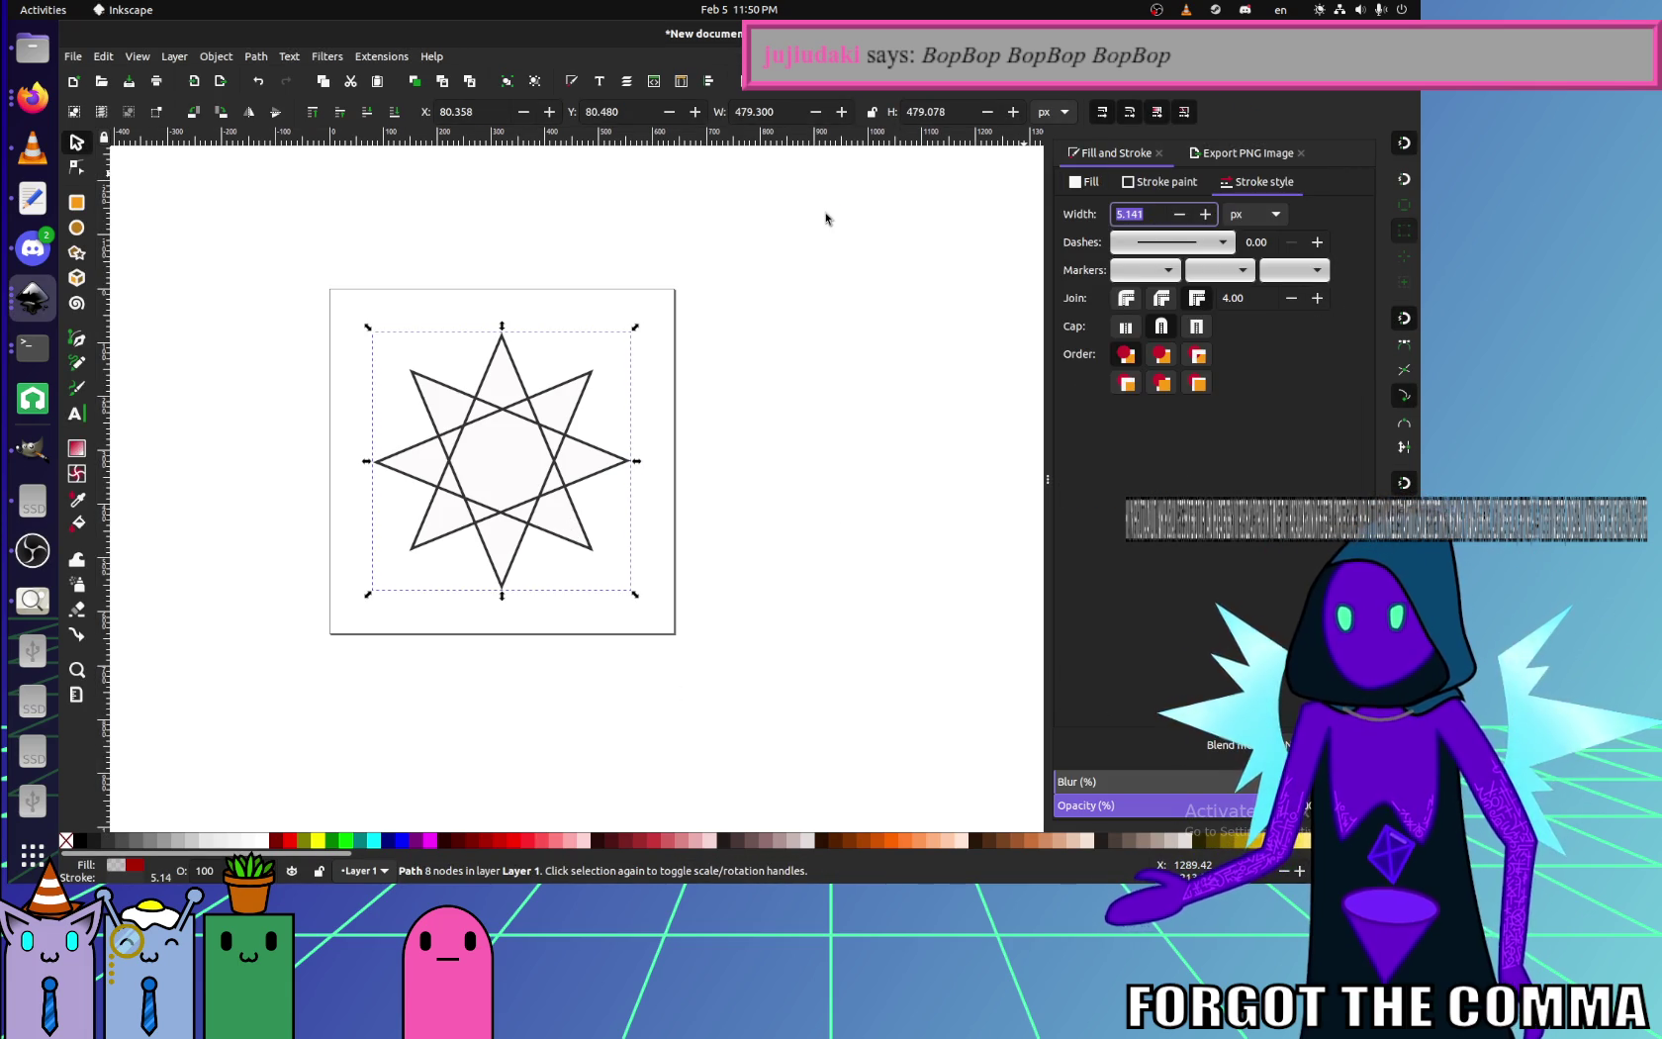
text(7.000)
key(Return)
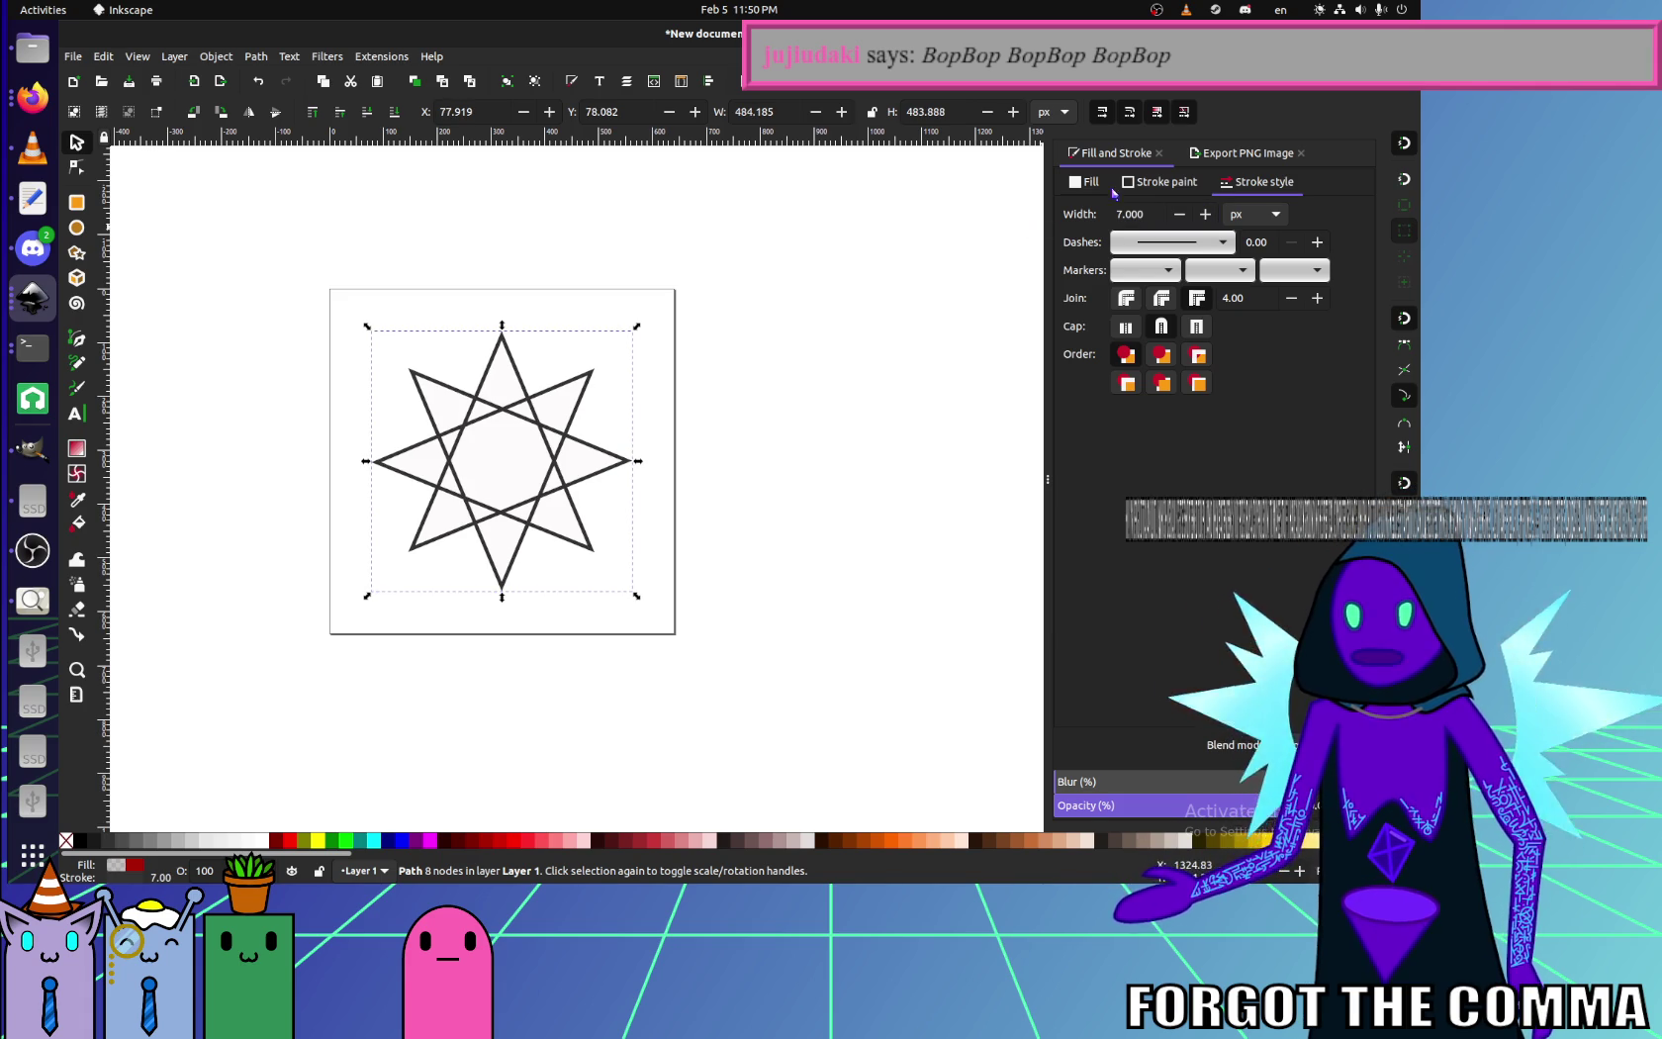
triple_click(1138, 214)
text(10)
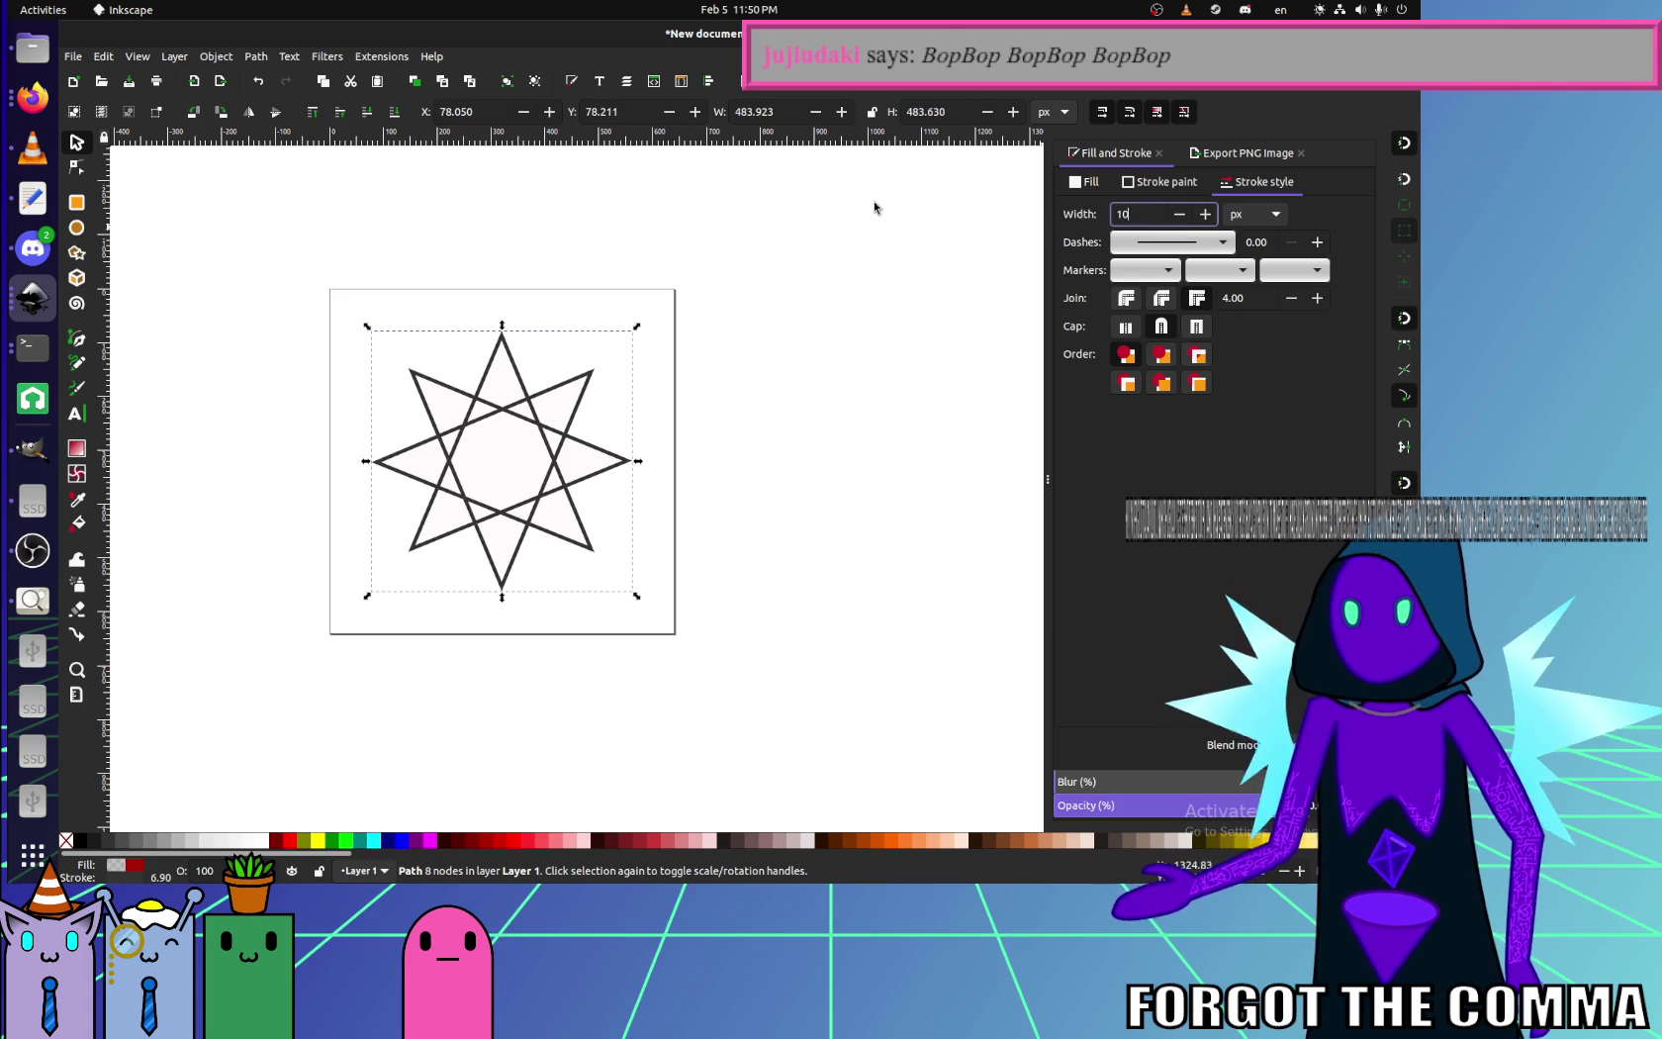
key(Return)
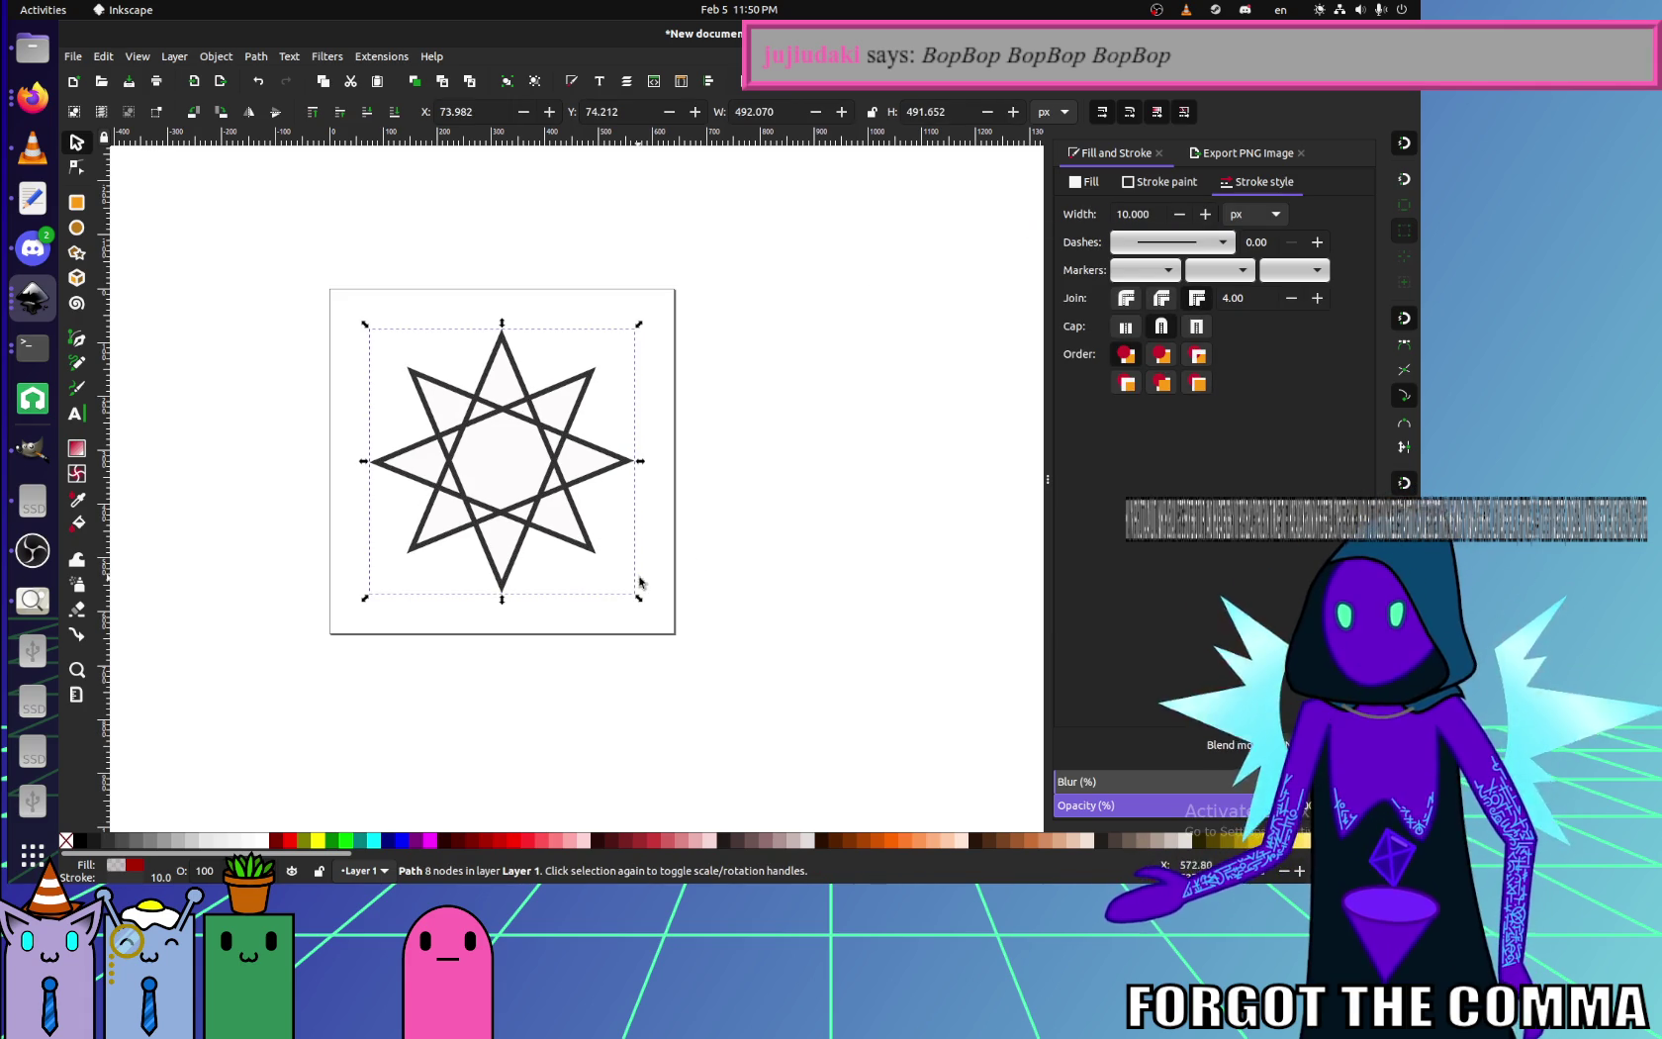
- Enlarge the star to nearly fill the page and raise its stroke width to 12 px
drag(639, 597, 660, 619)
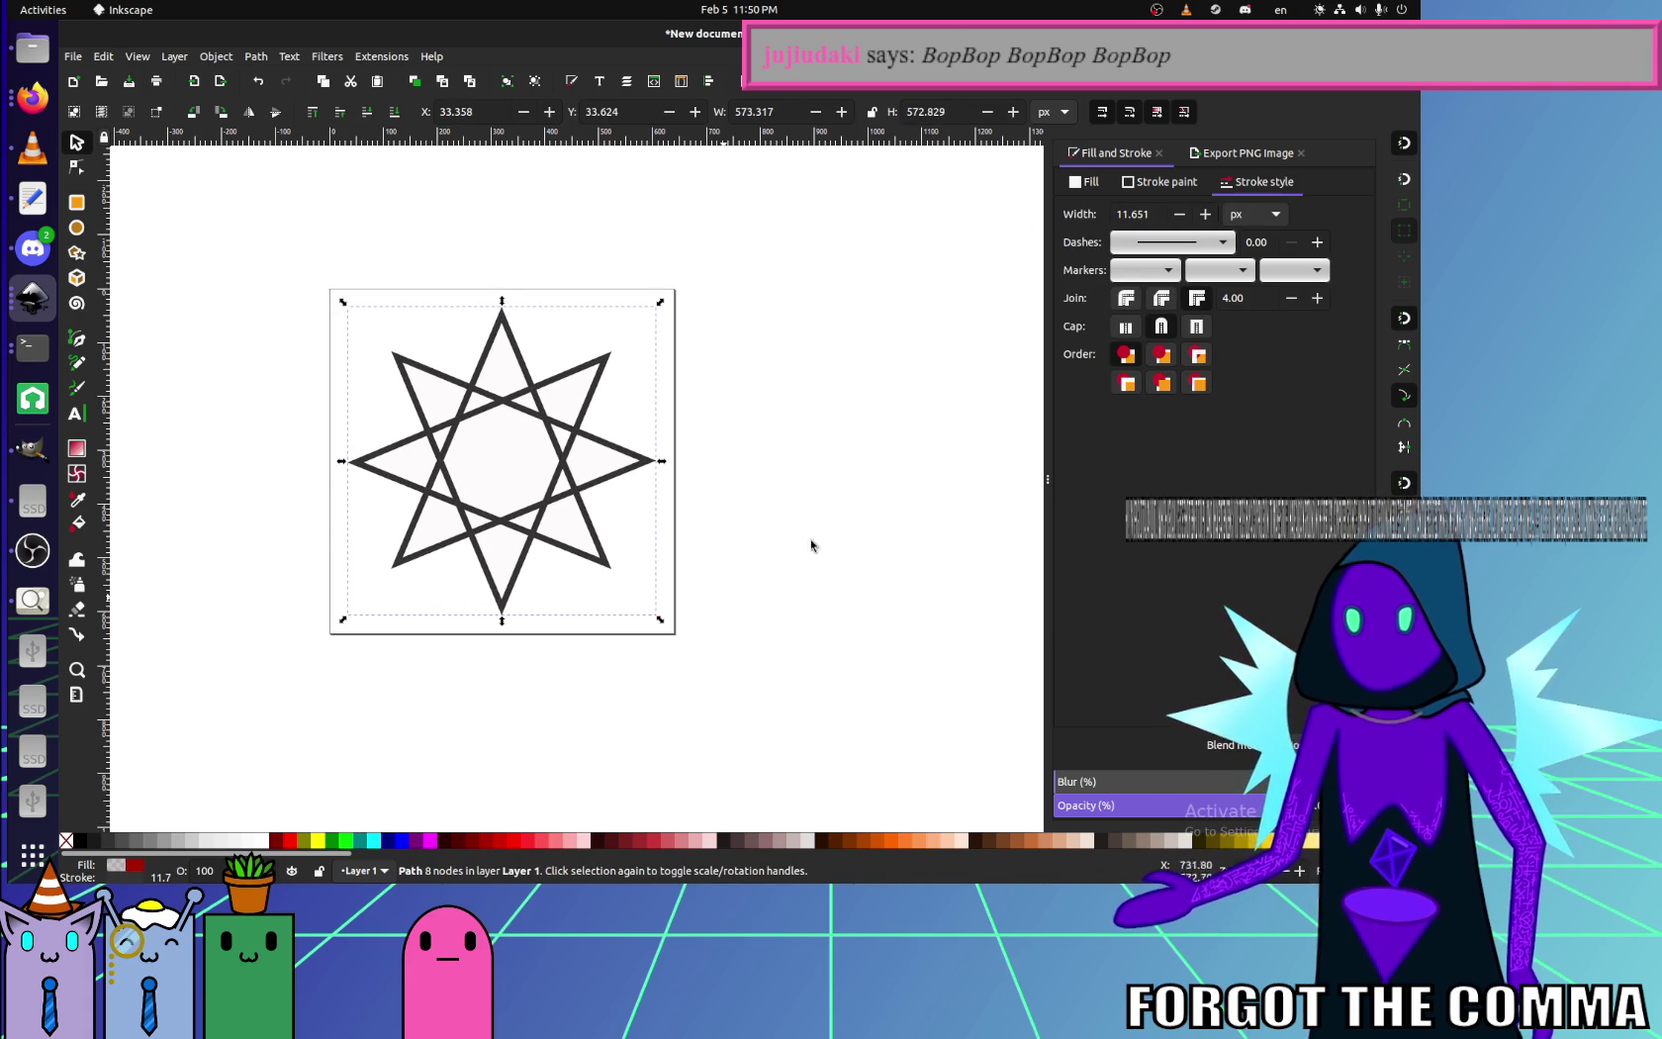
click(1151, 215)
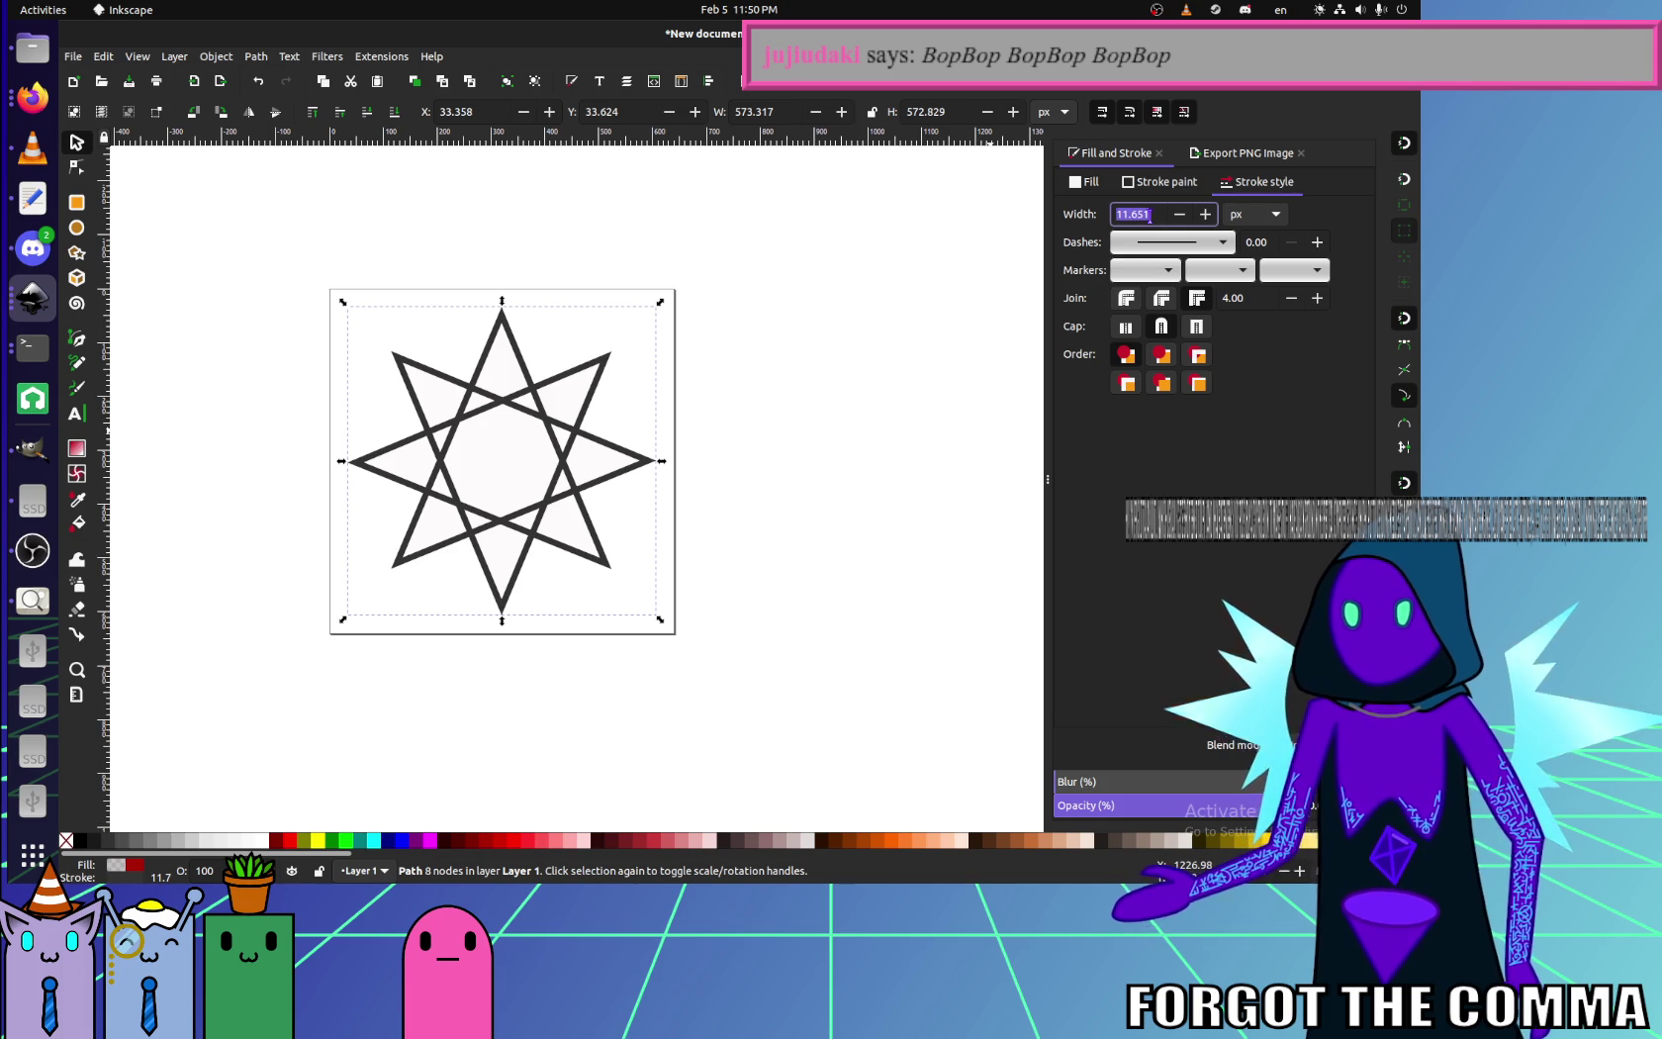
text(12)
key(Return)
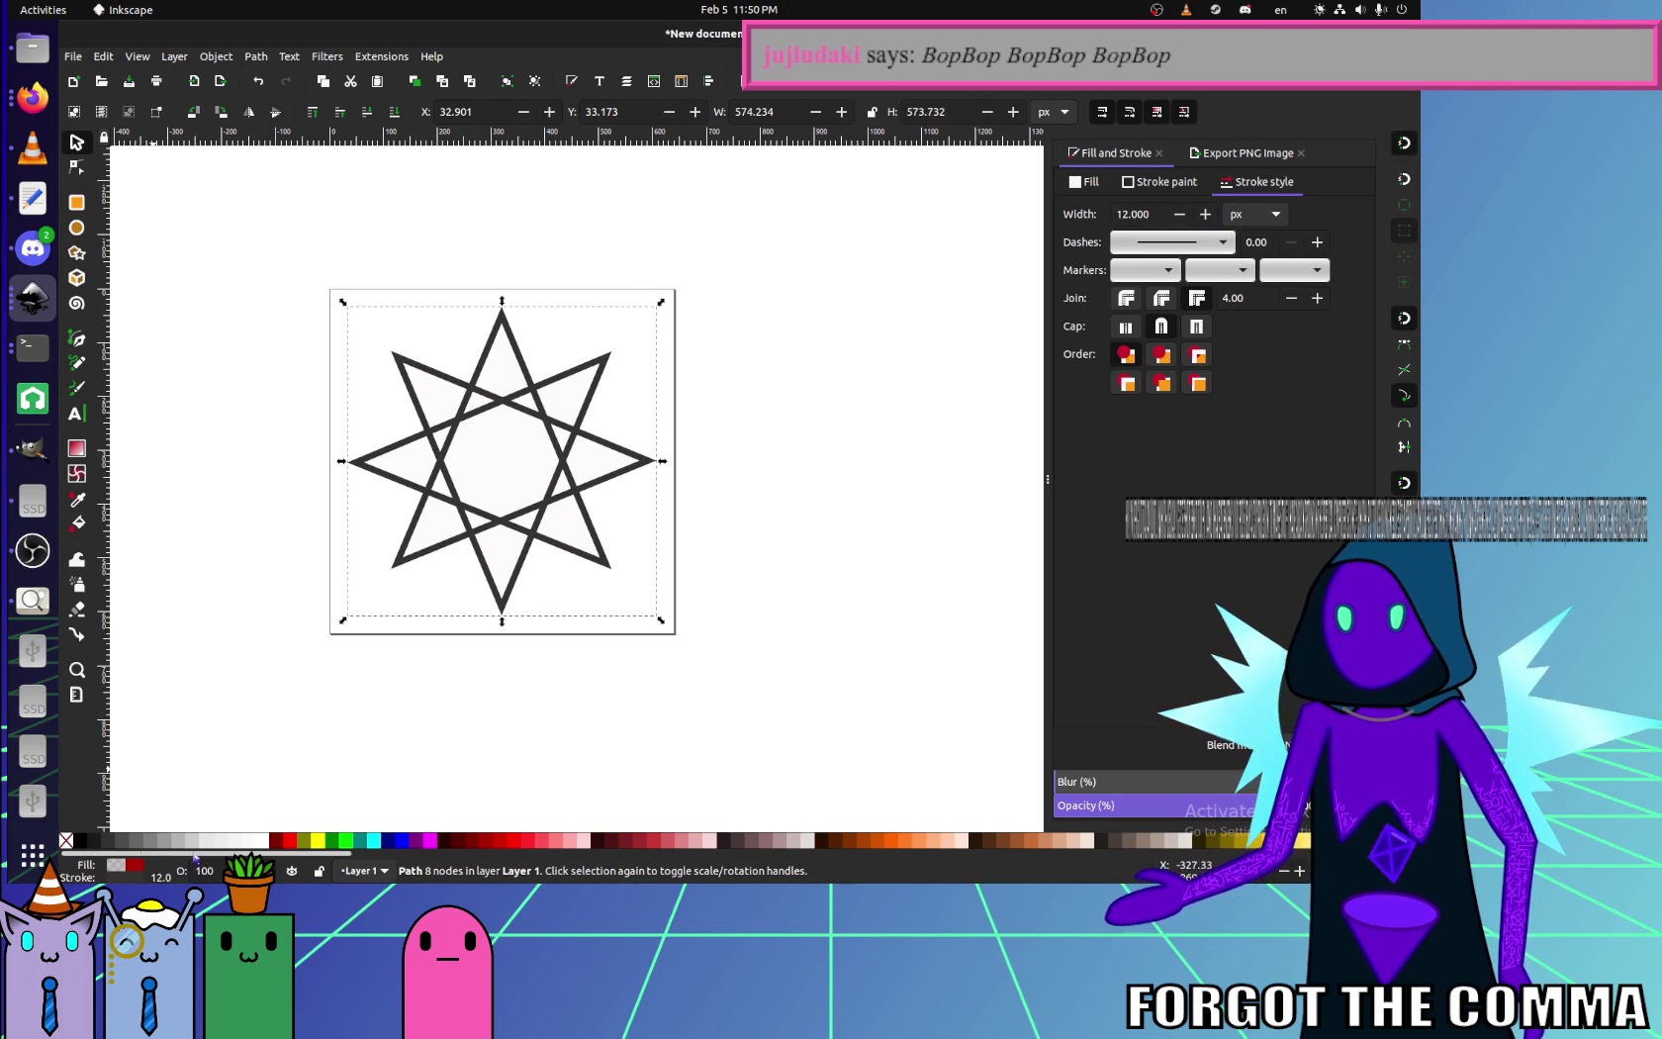
- Reselect the faint star, try a red outline, then undo it and deselect
key(Delete)
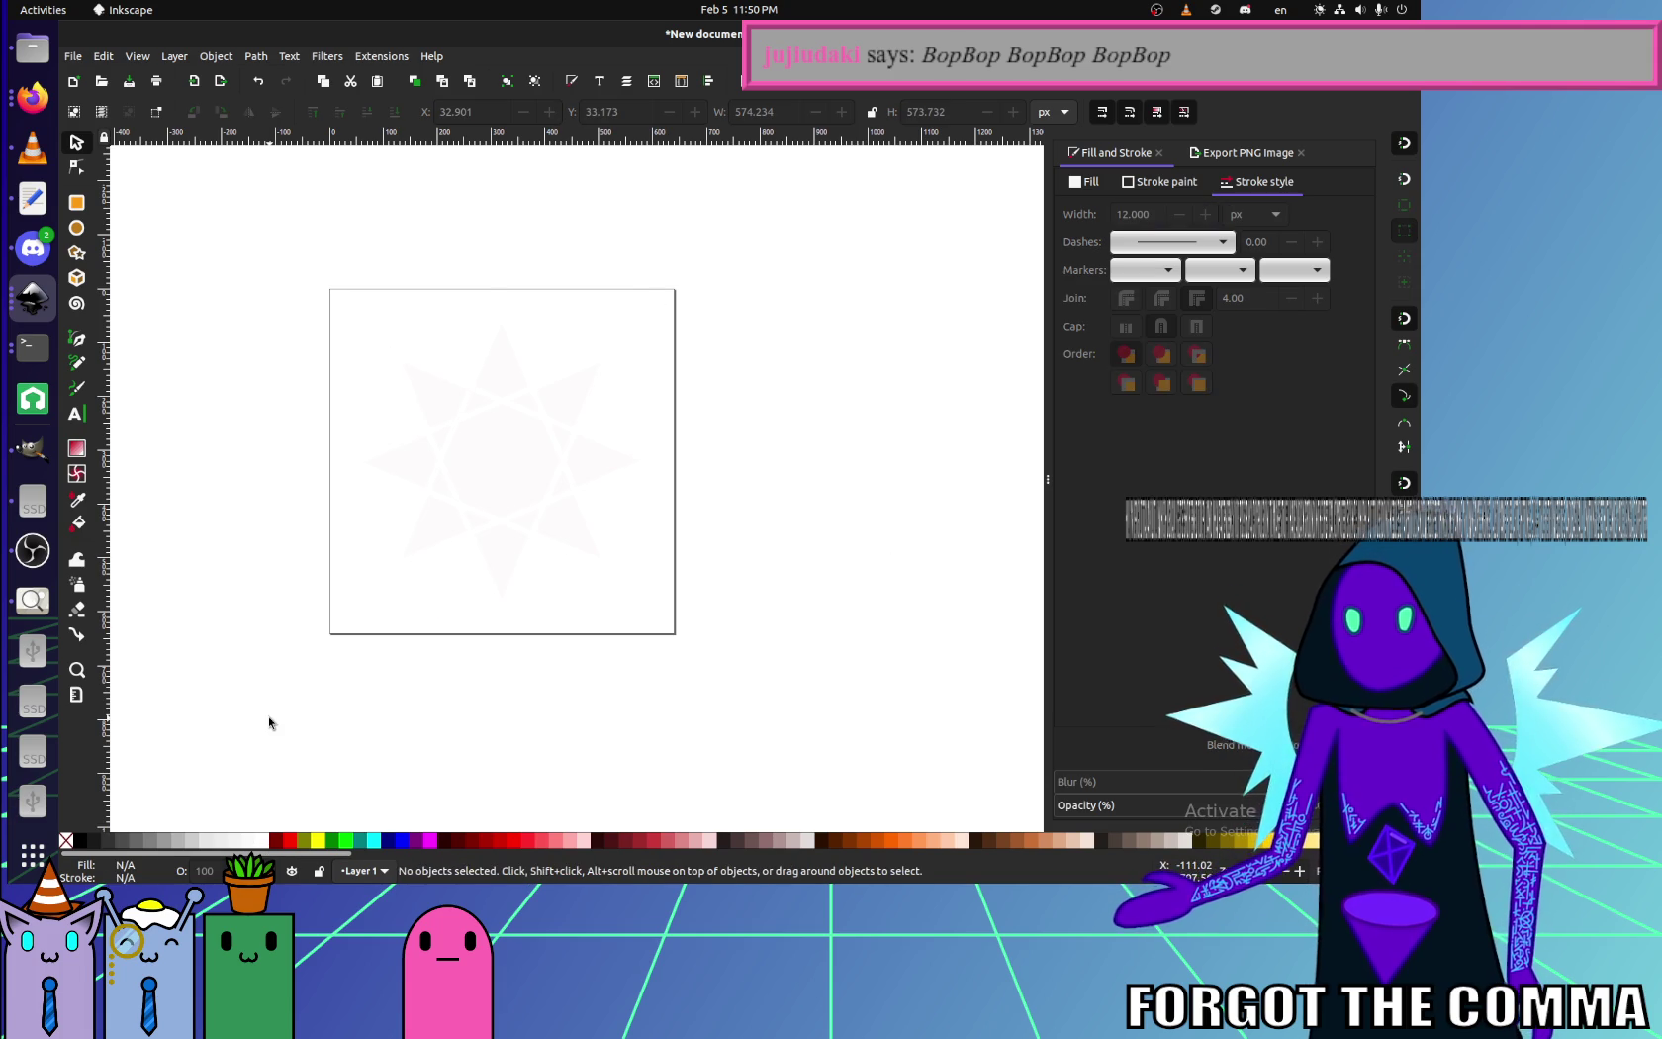
click(568, 452)
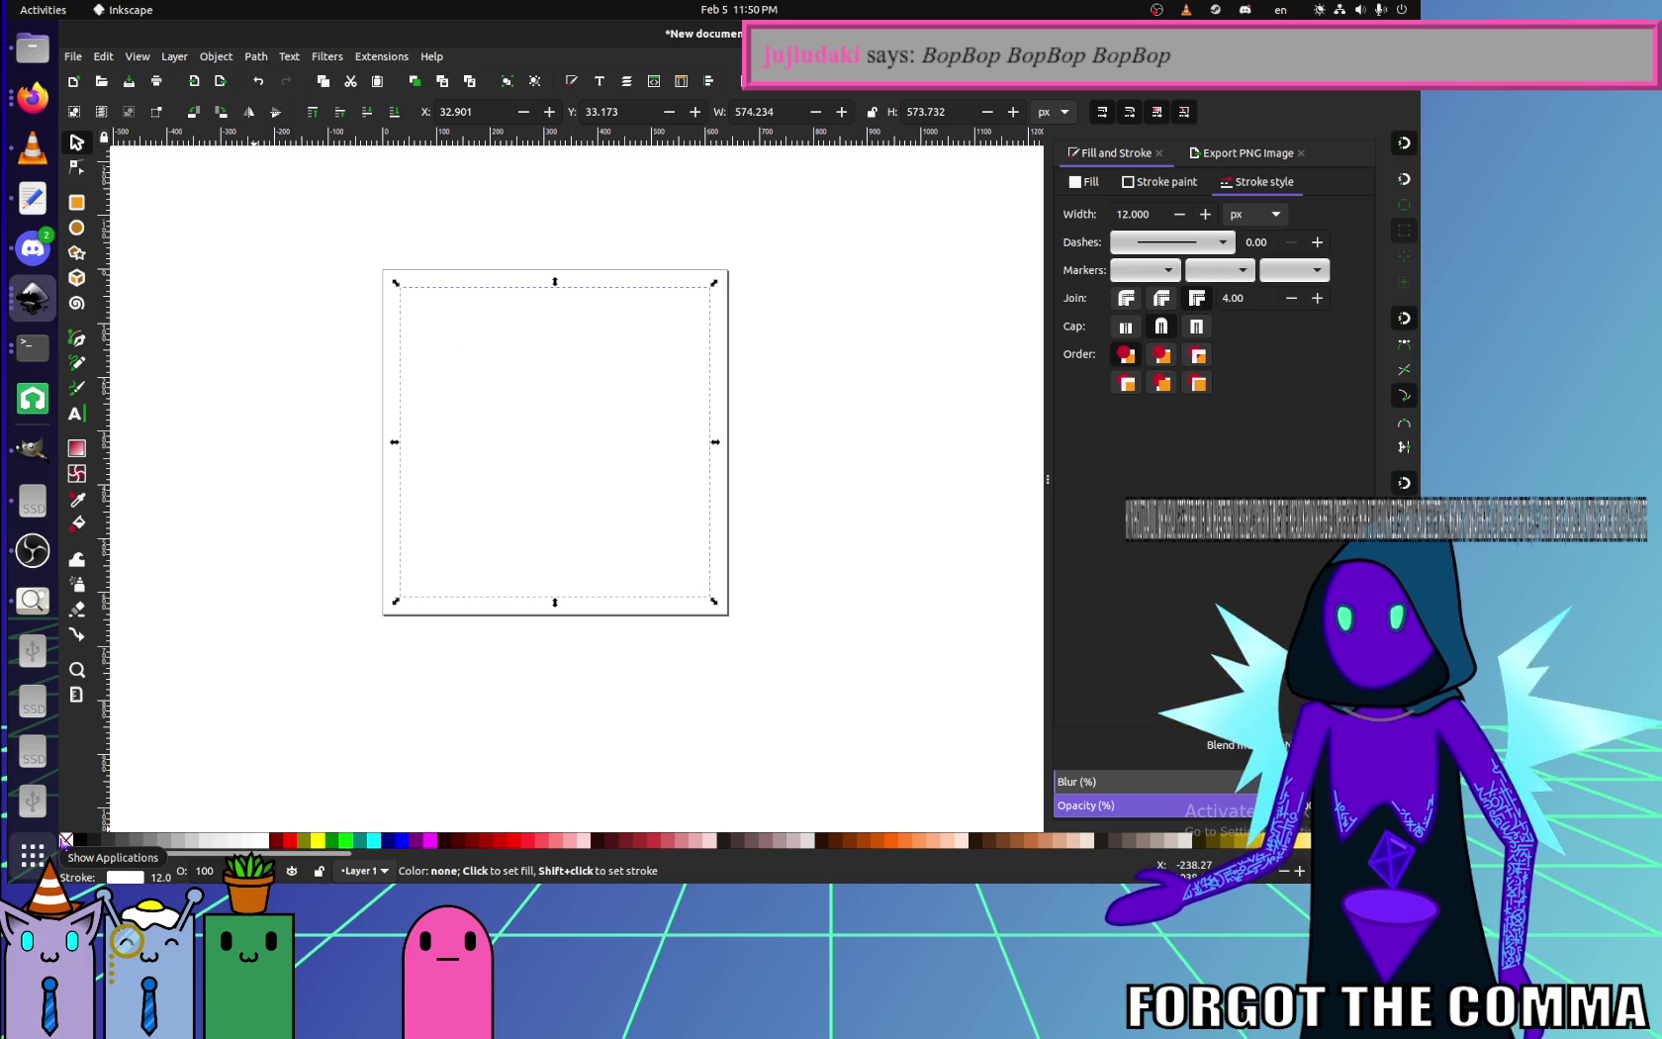
shift+click(290, 840)
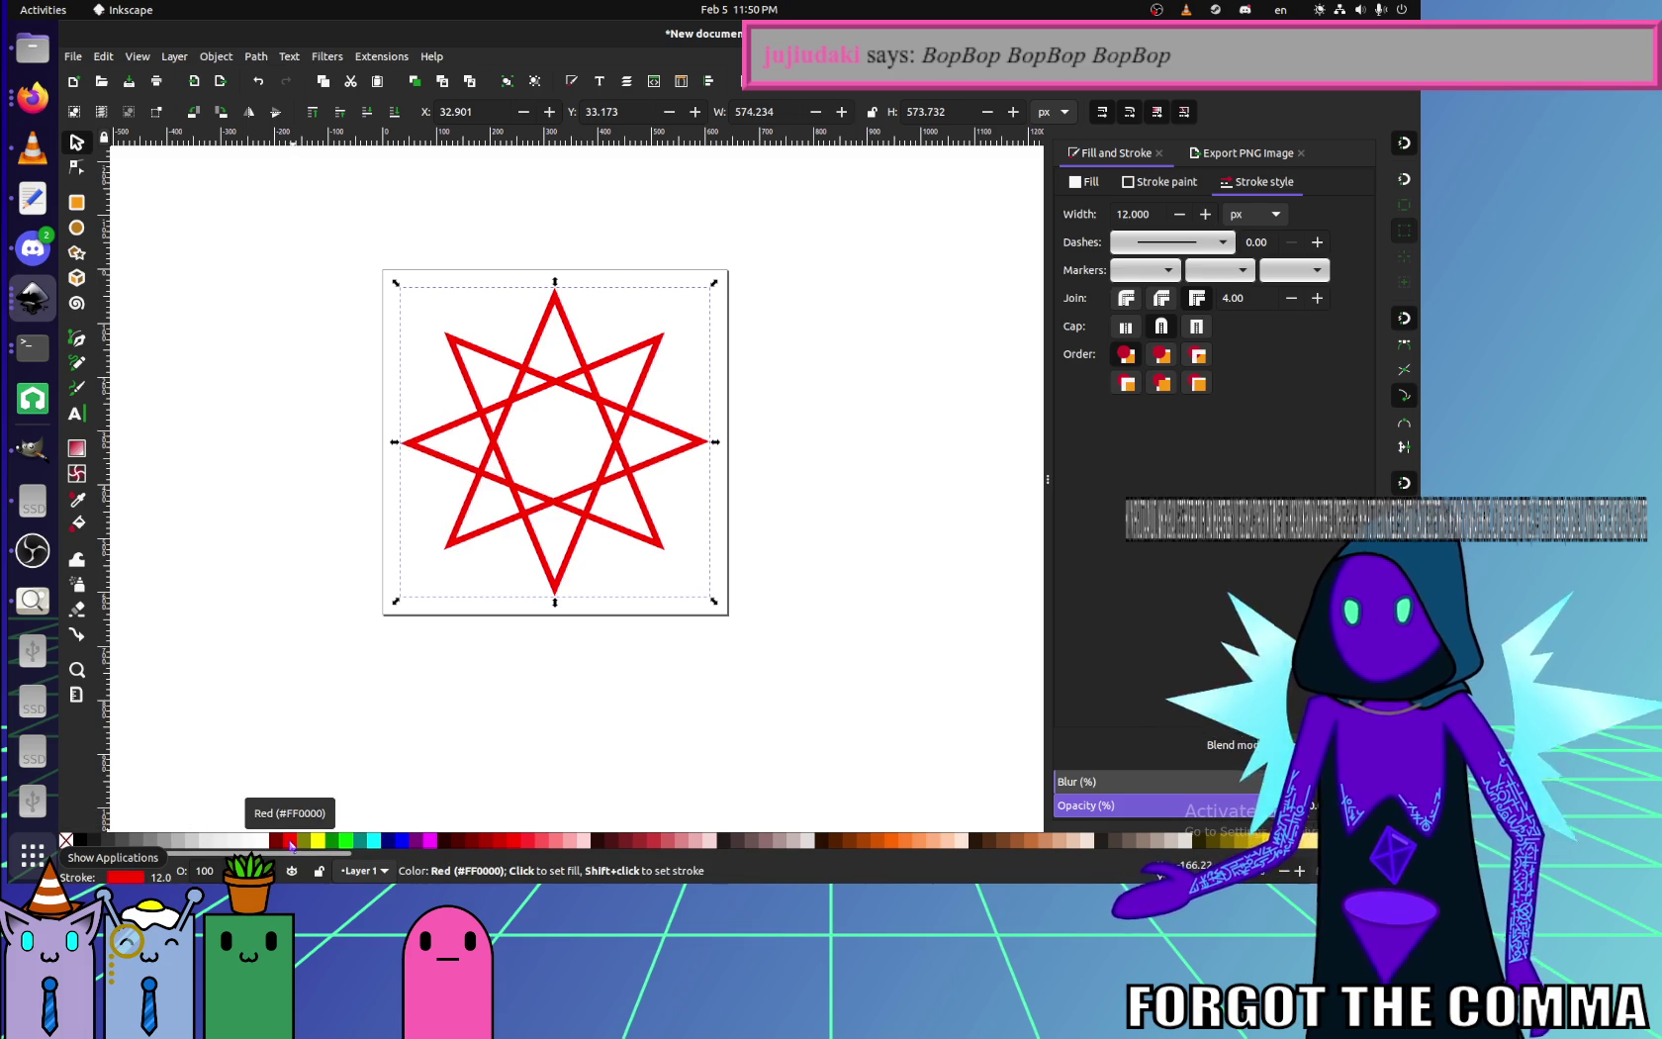
key(ctrl+z)
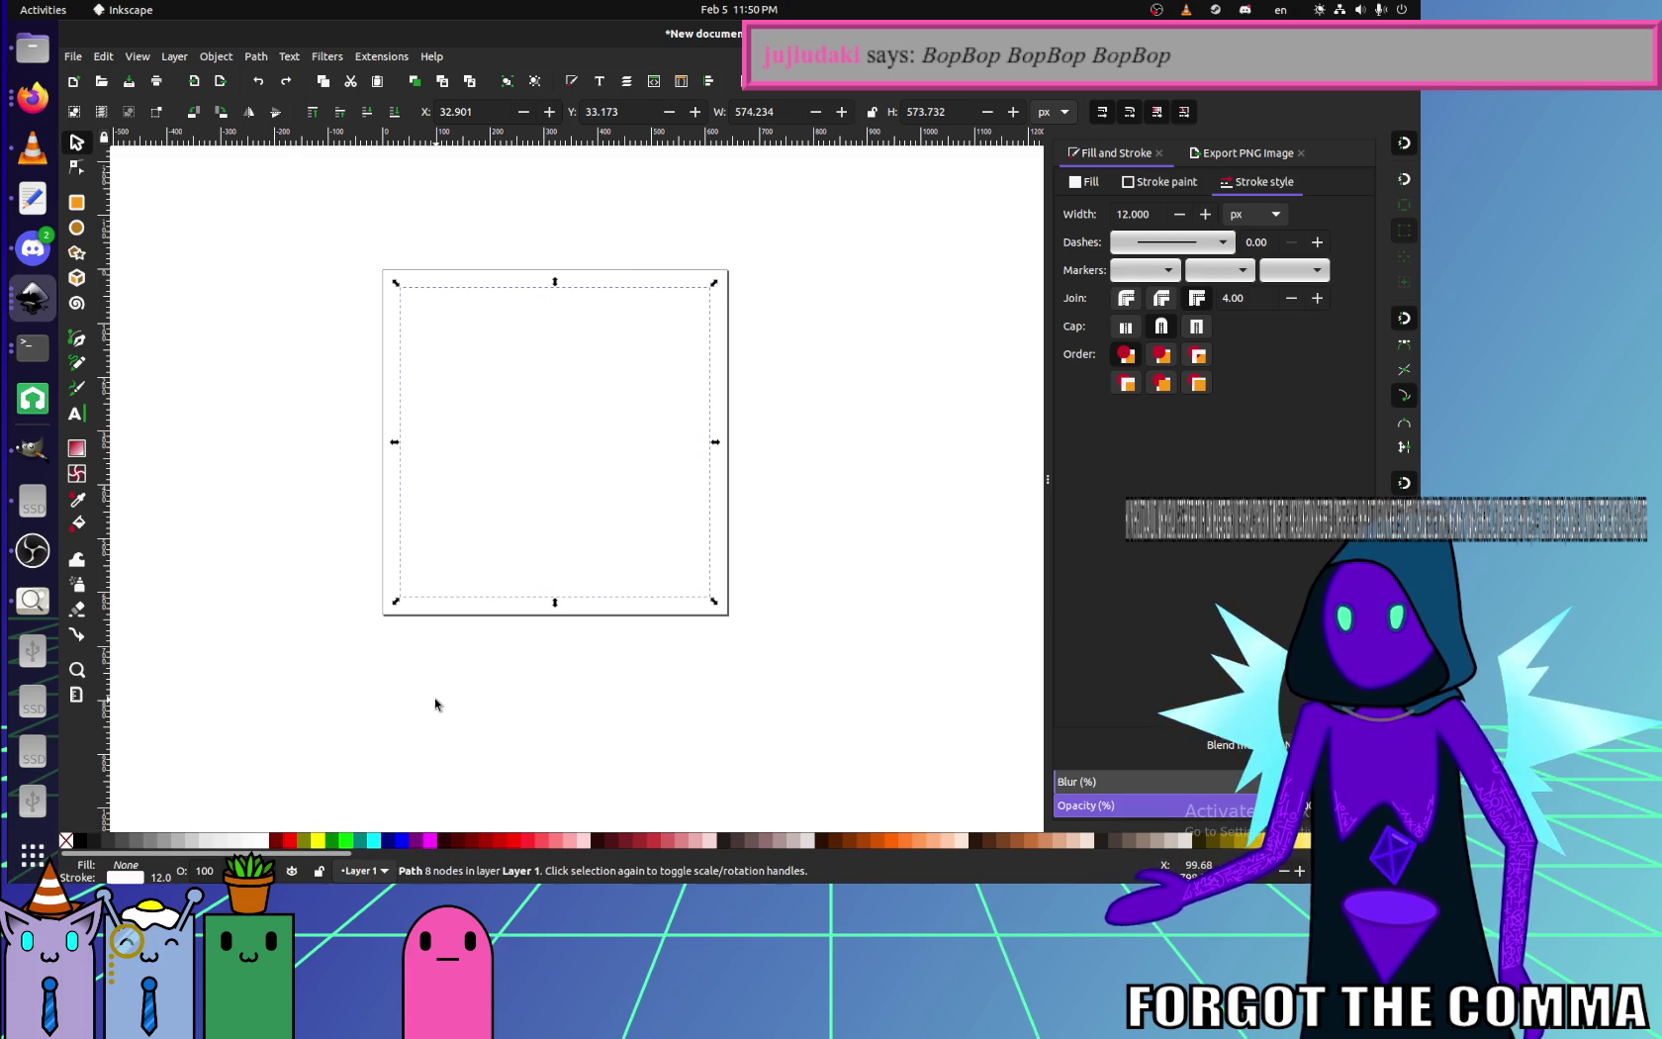
click(883, 634)
- Set the PNG export area to the whole page with a 640 px image width
click(1223, 156)
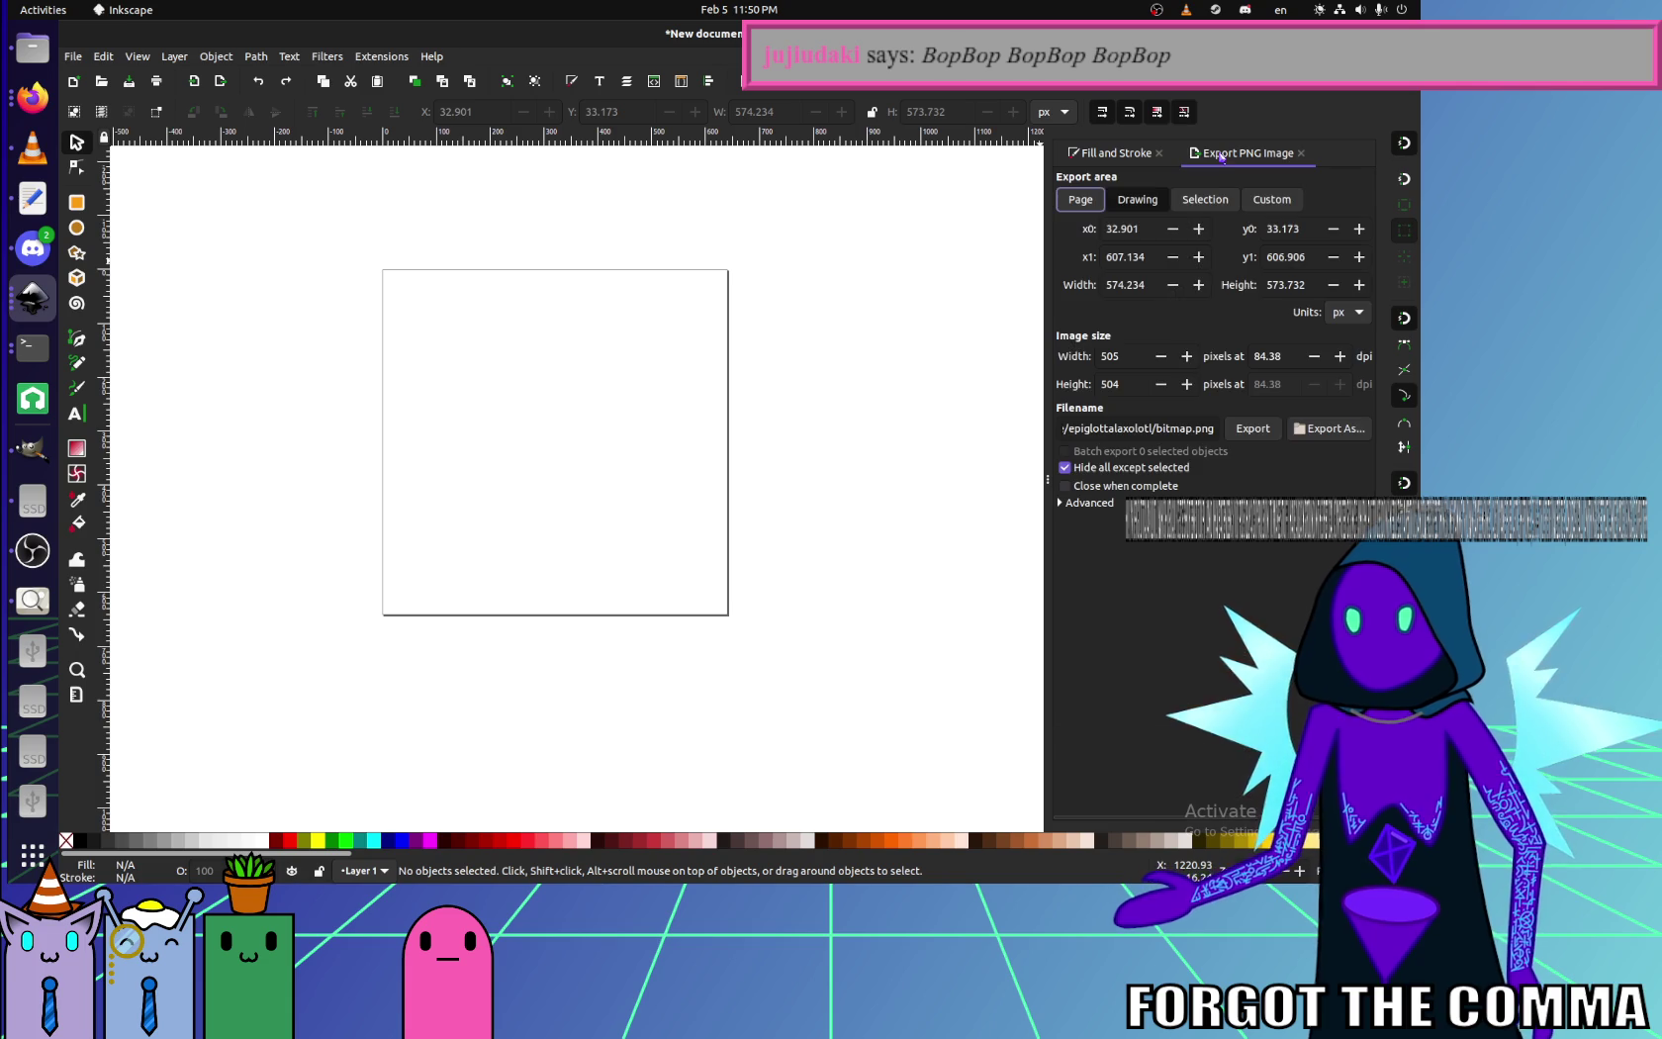
click(1101, 196)
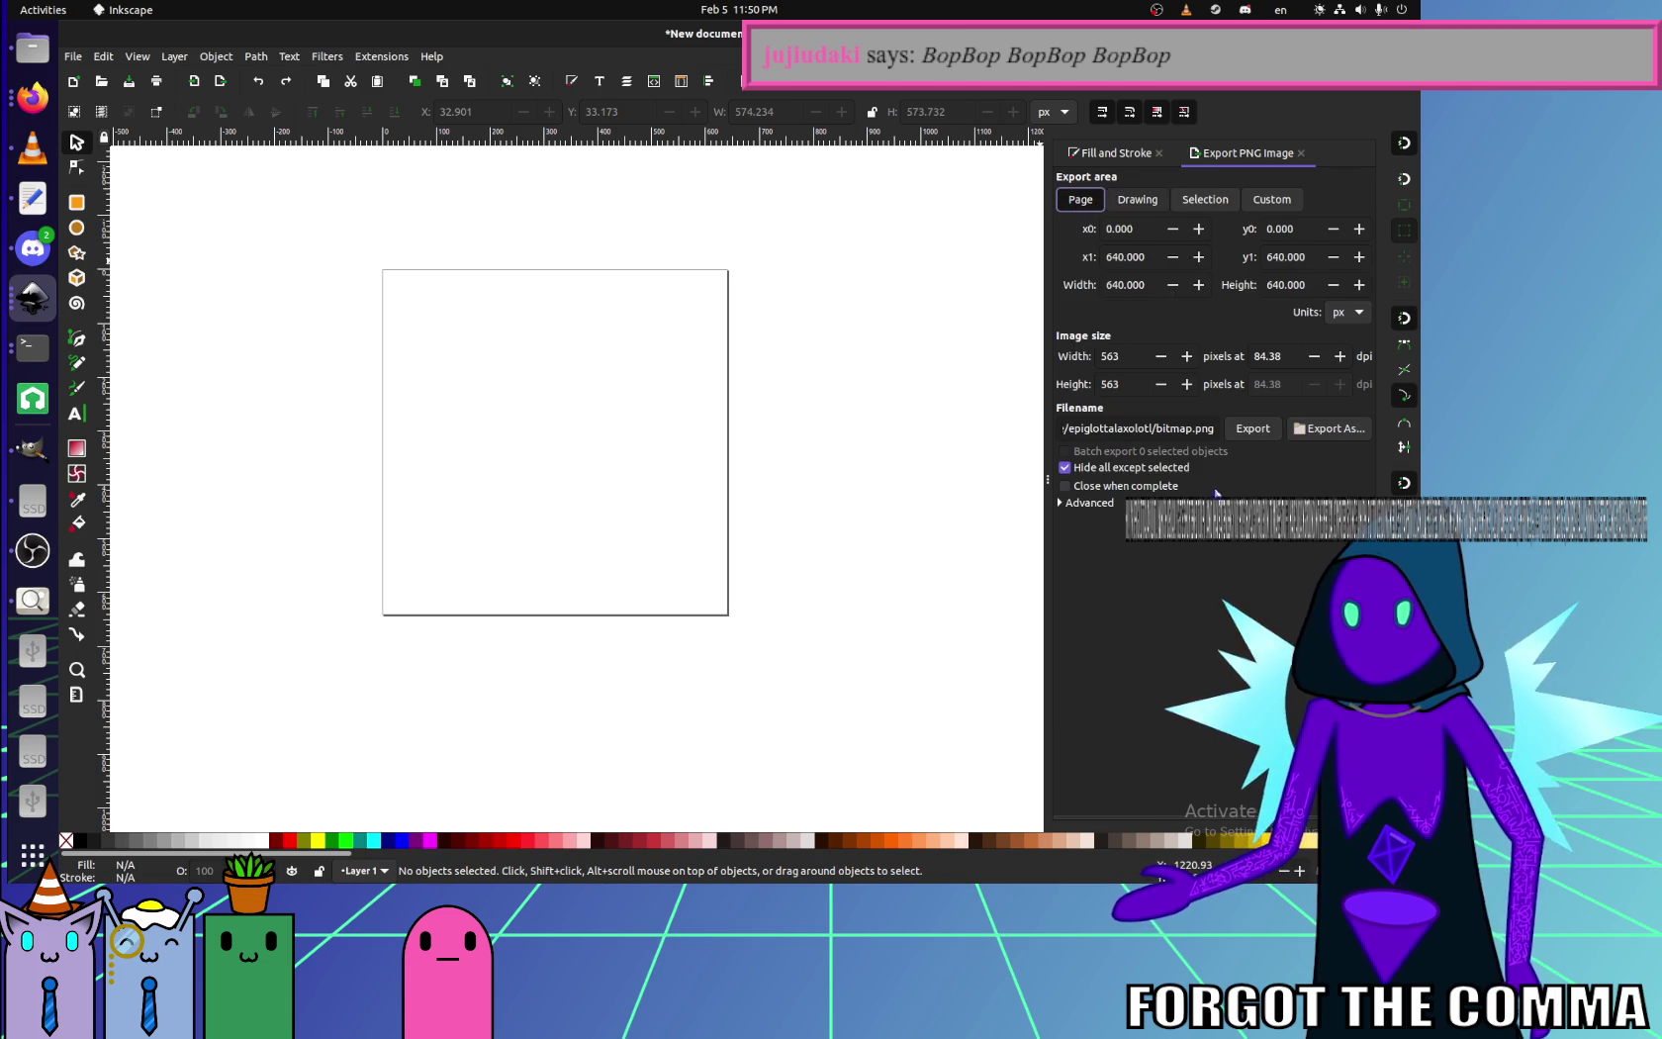
double_click(1132, 361)
text(640)
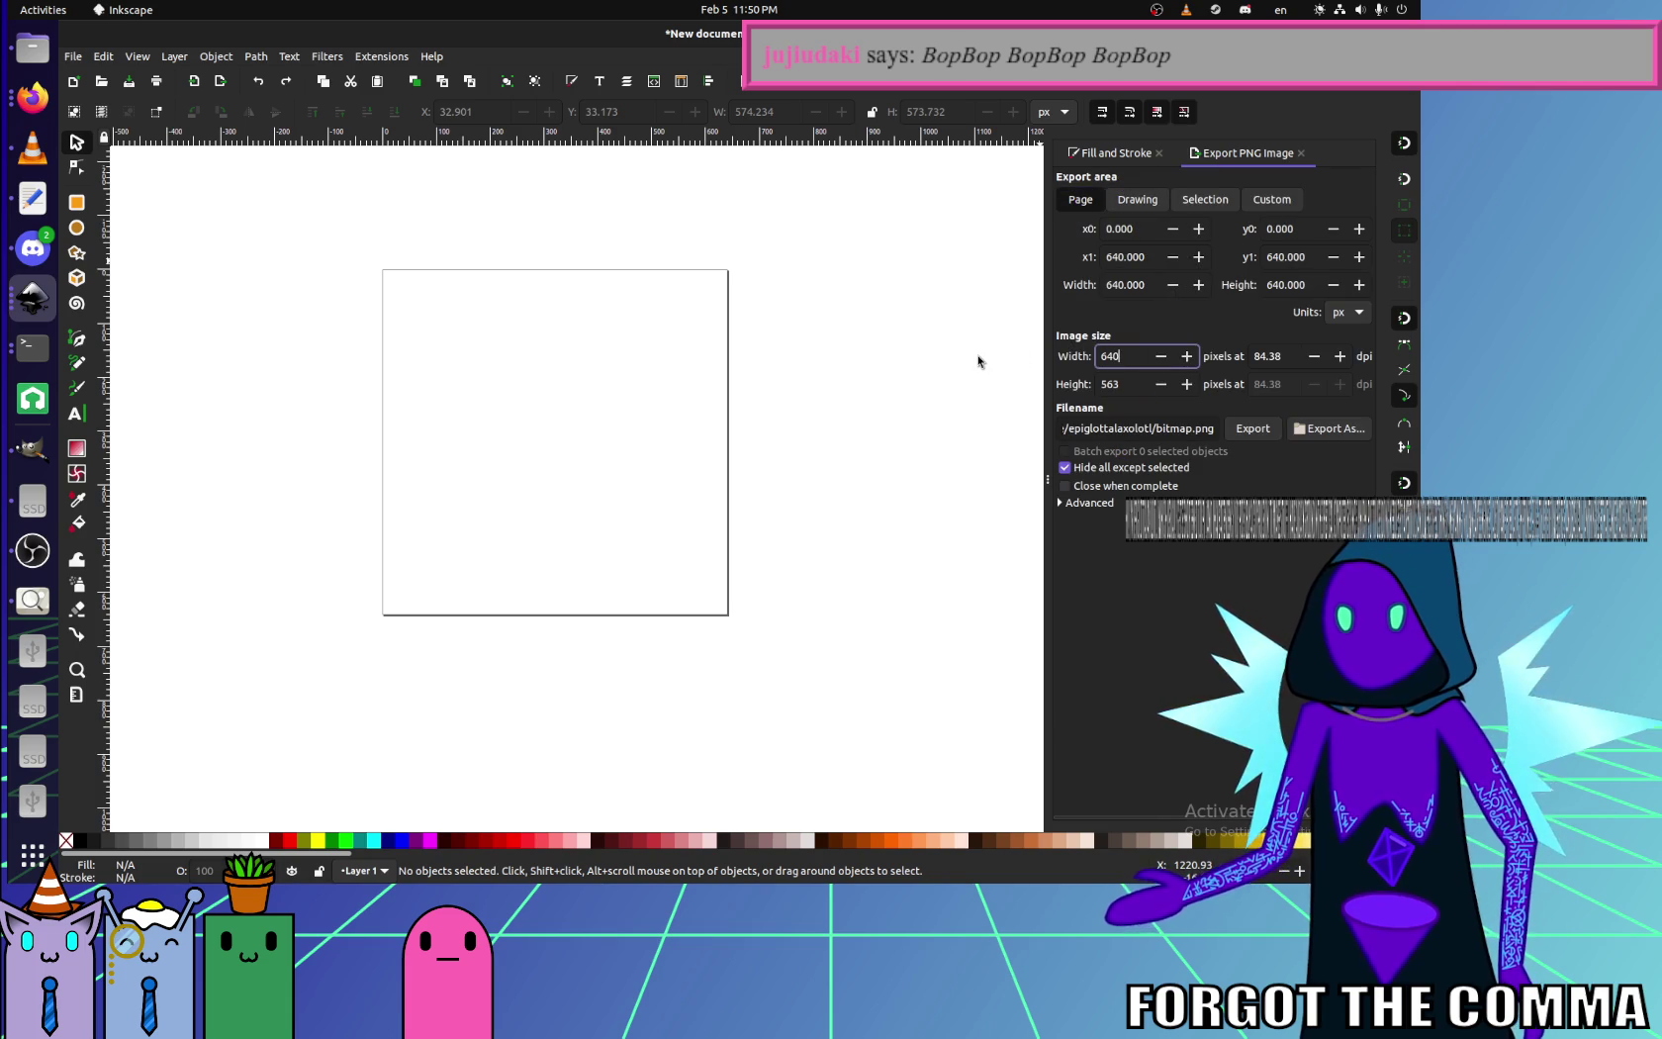
- Export to website/brickwave/scenery3.png, replacing the existing file
click(1296, 429)
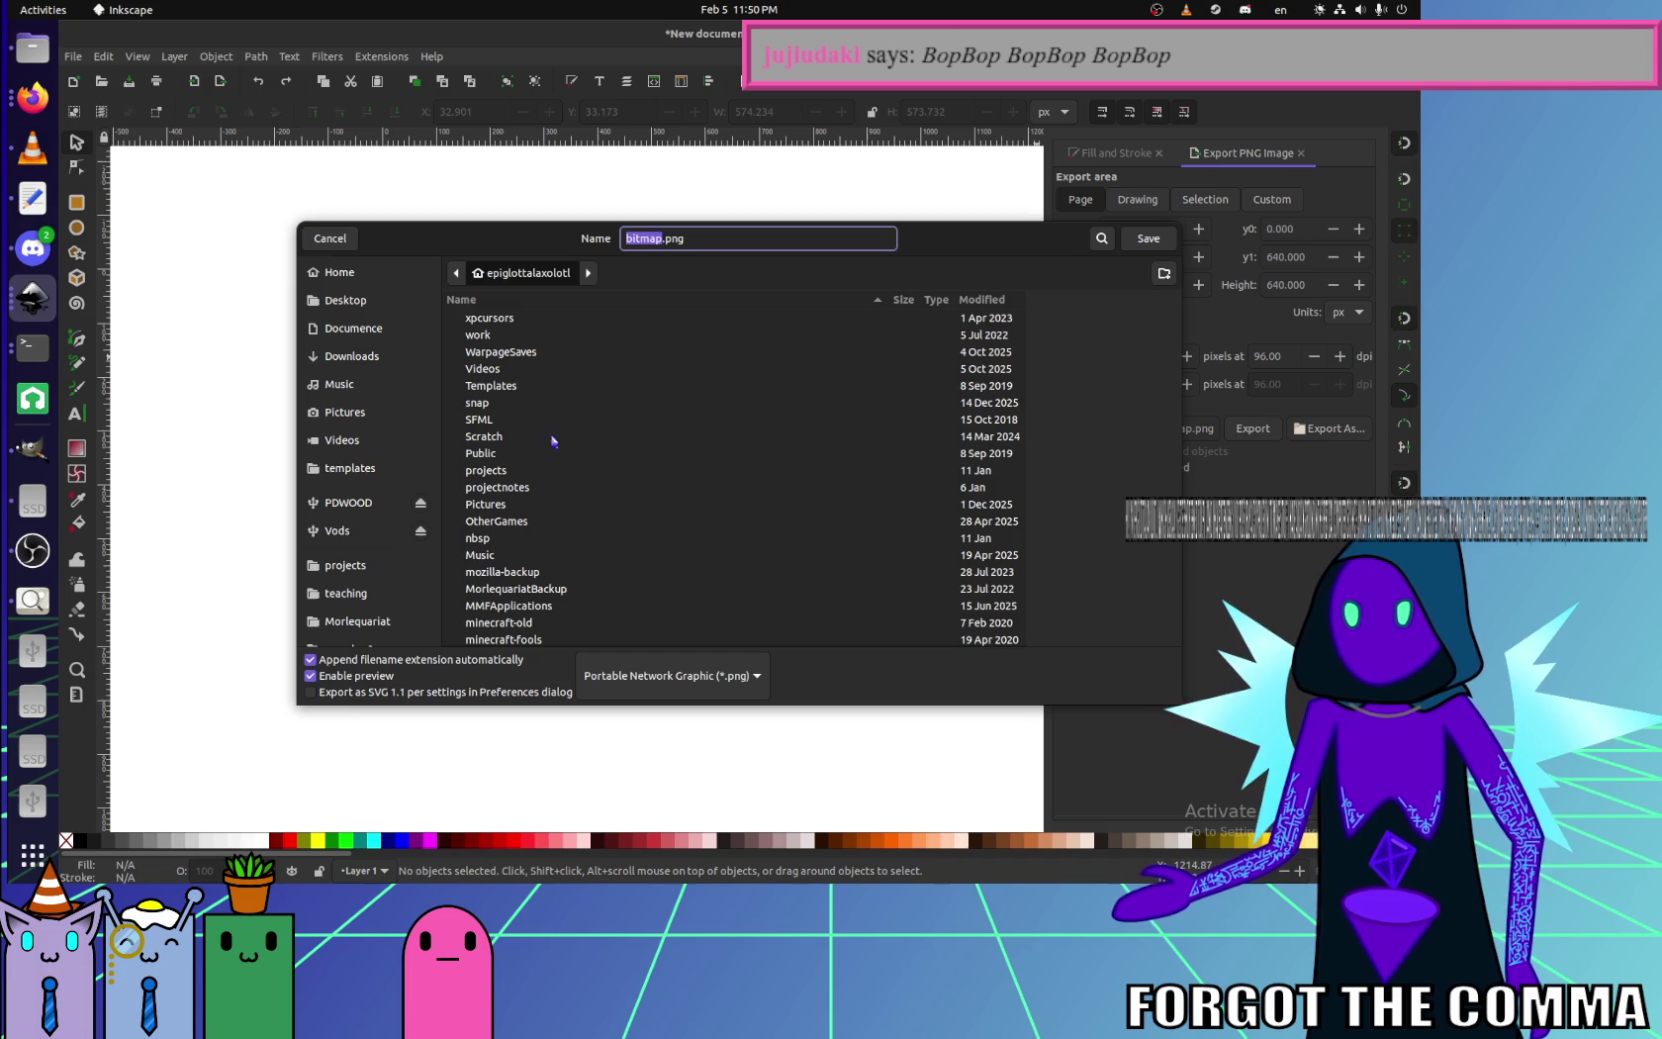
click(374, 572)
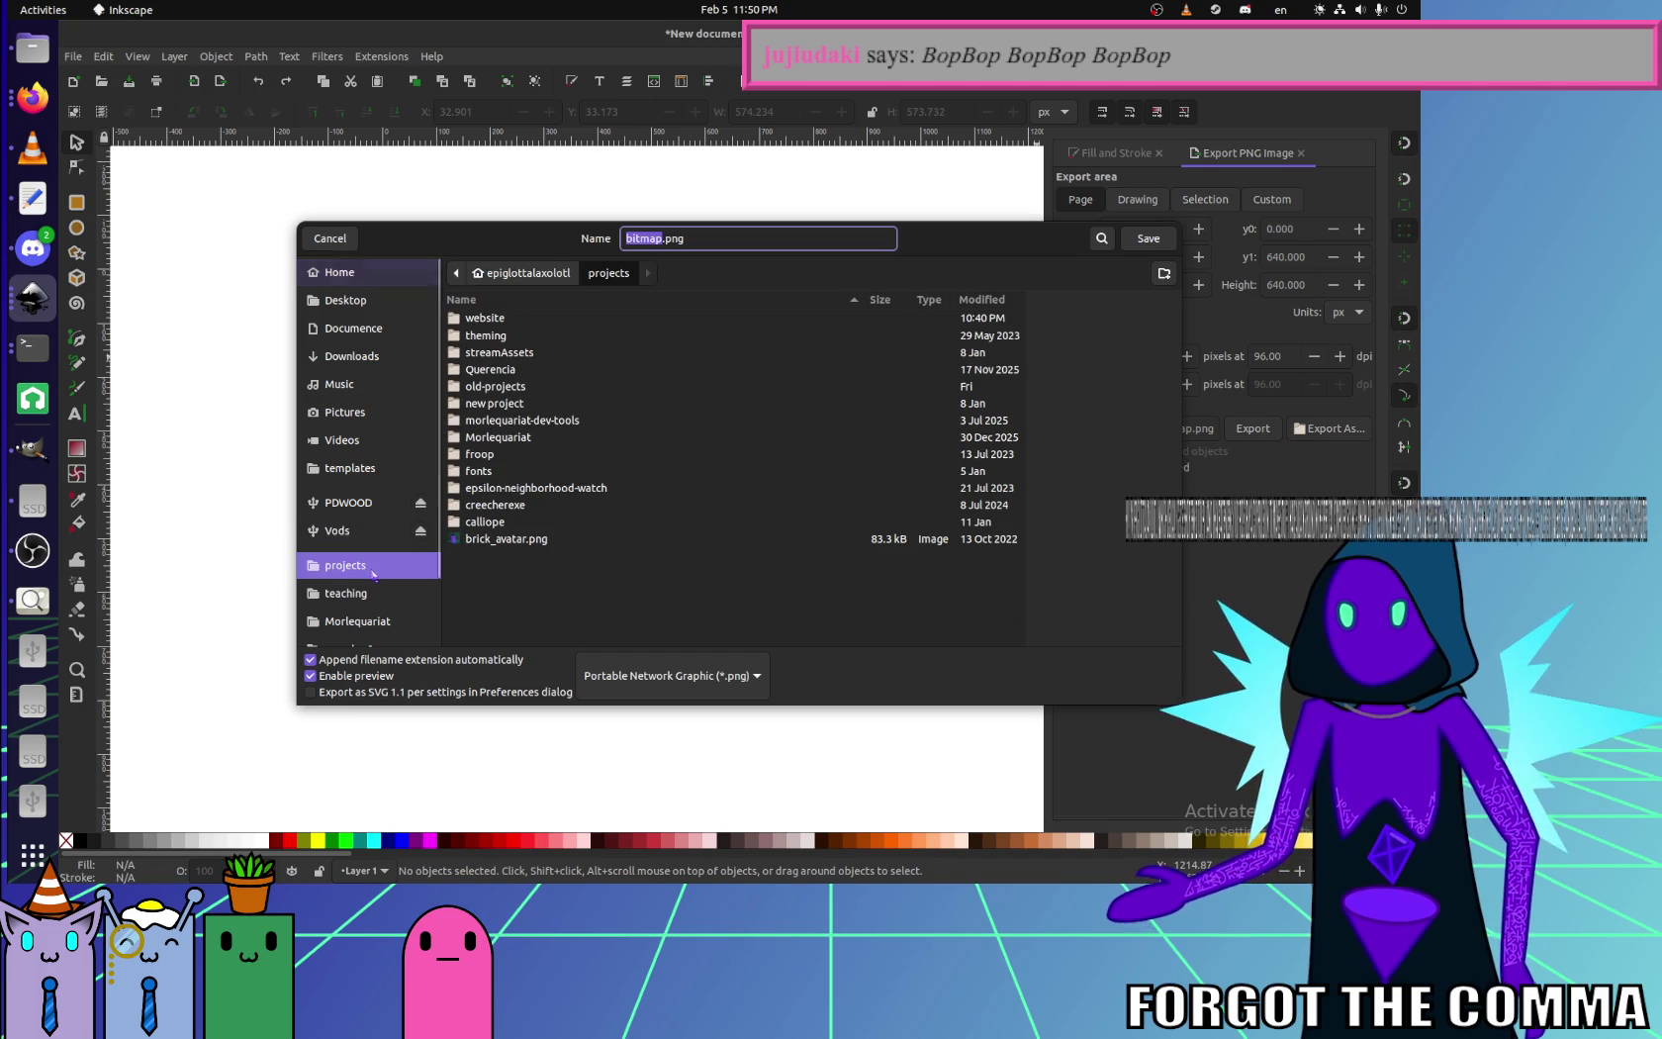
double_click(489, 321)
click(502, 441)
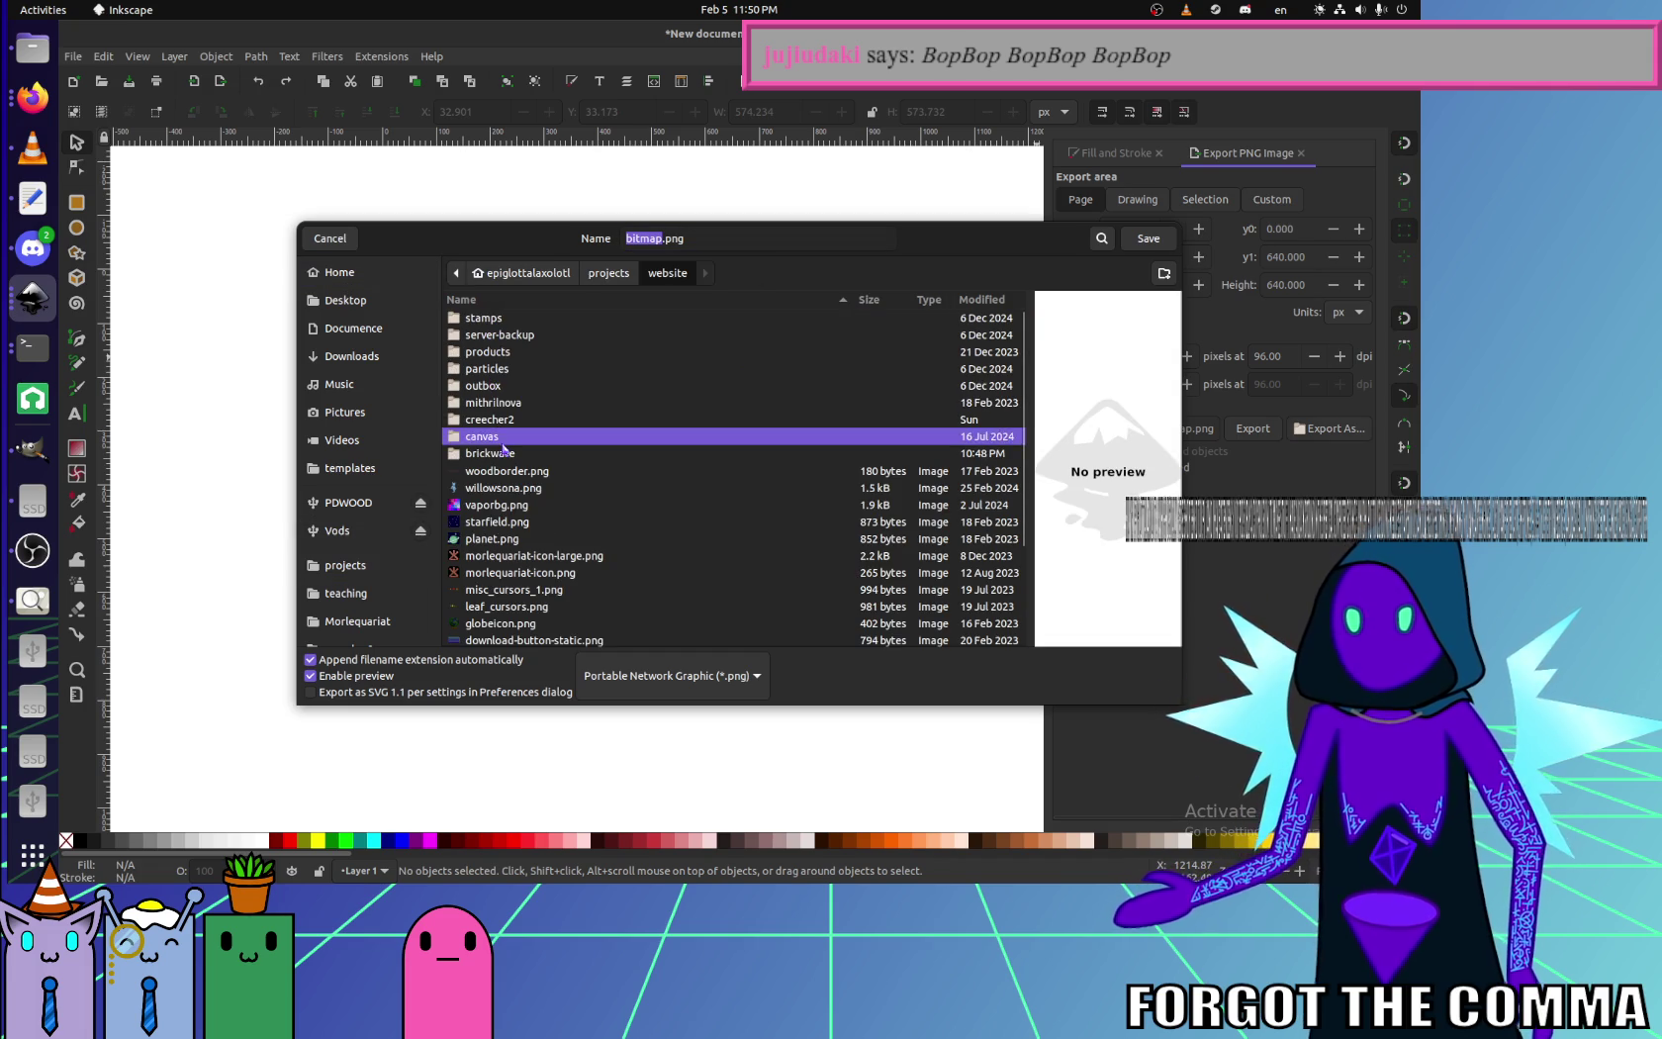
double_click(502, 444)
click(668, 273)
double_click(483, 453)
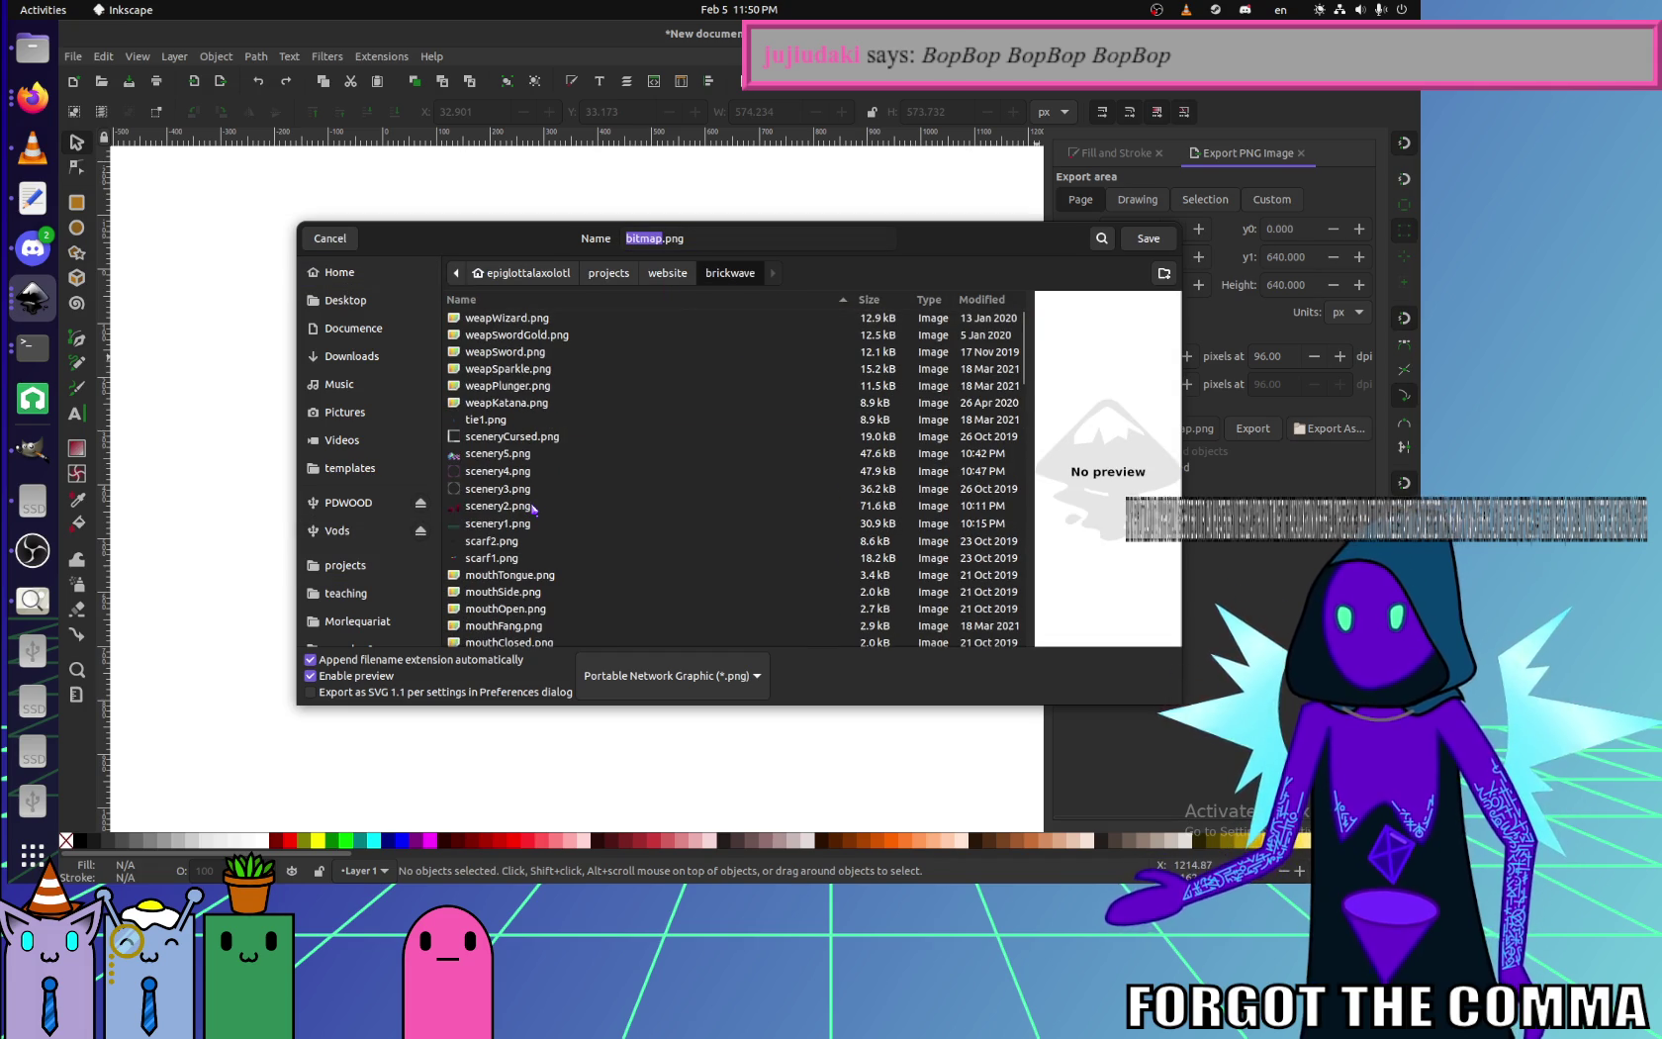
click(500, 488)
click(1147, 239)
click(811, 525)
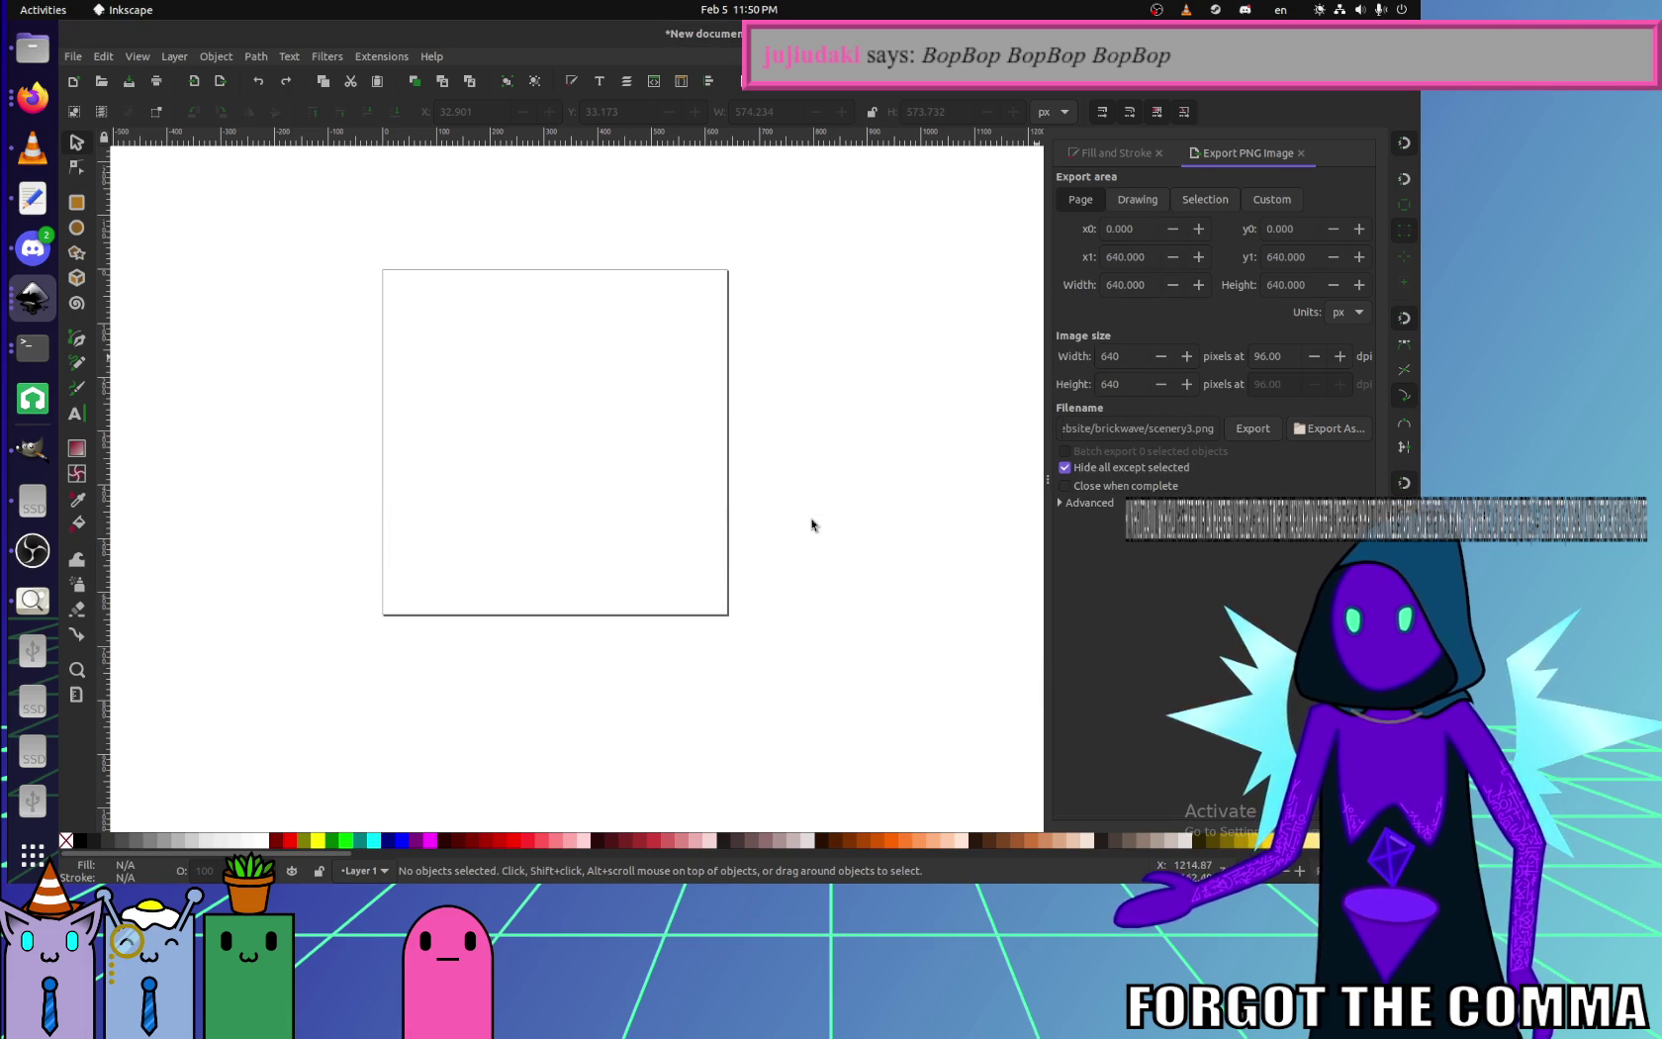
- Reload the avatar maker page and set the scenery back to big star
click(32, 96)
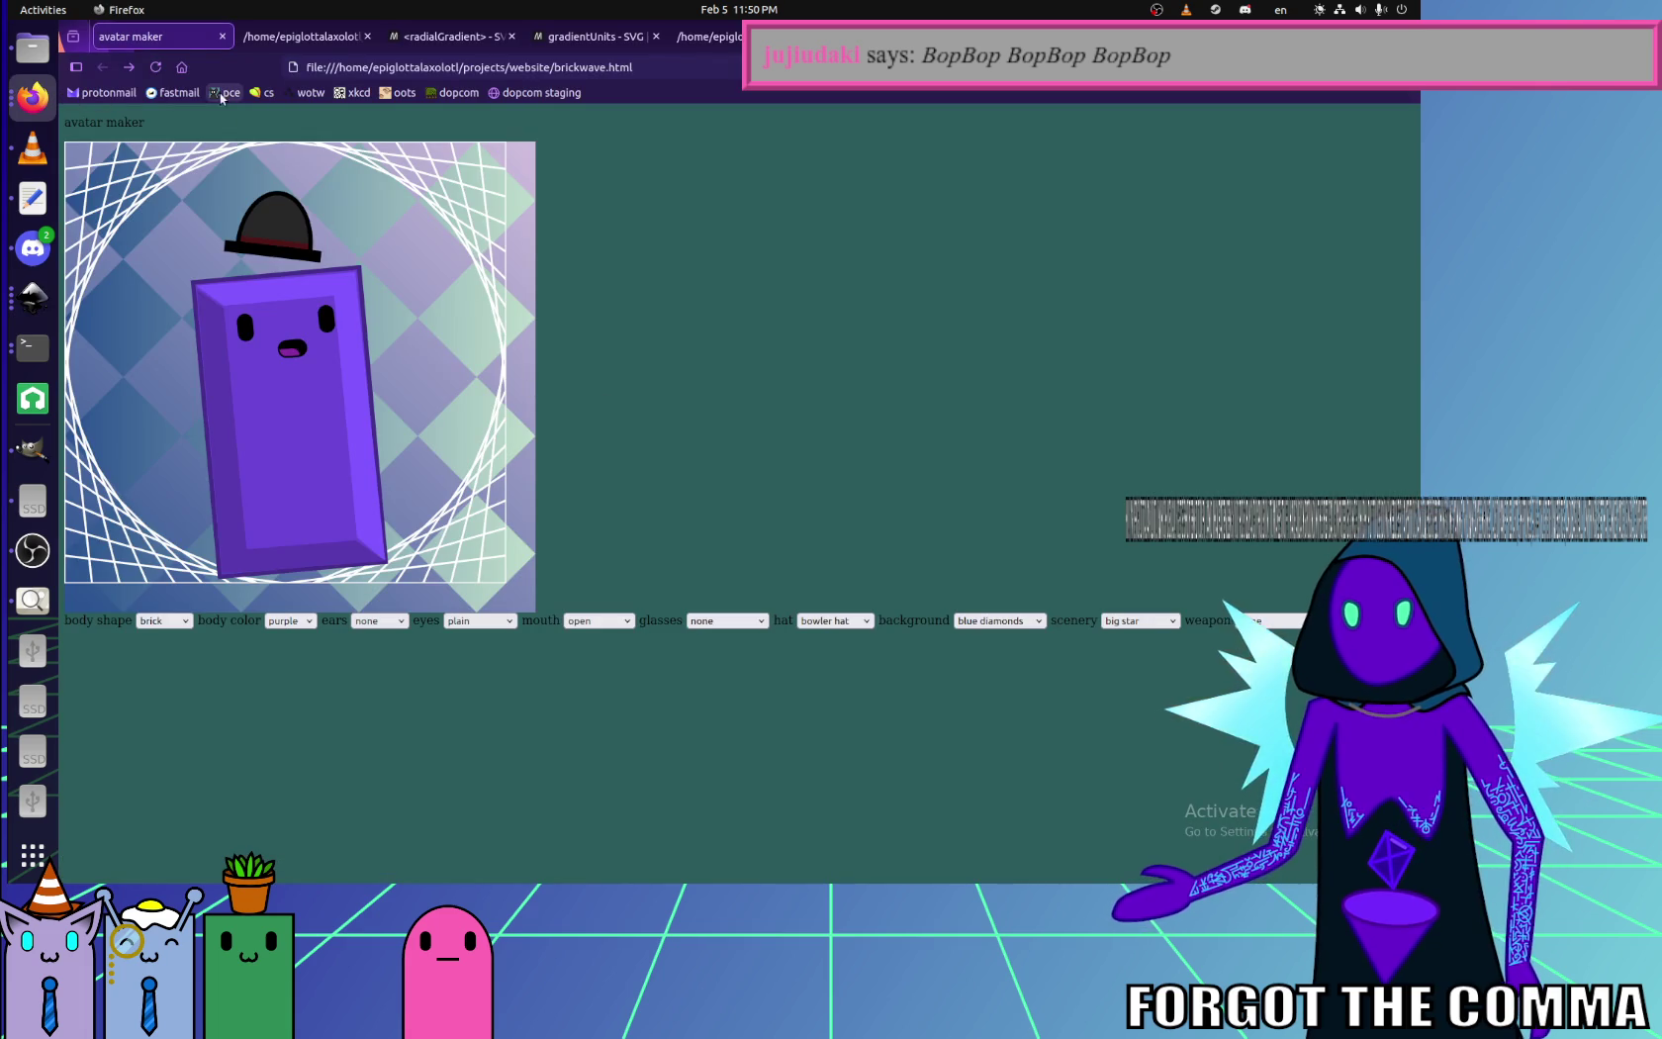
key(F5)
click(1133, 621)
click(1142, 704)
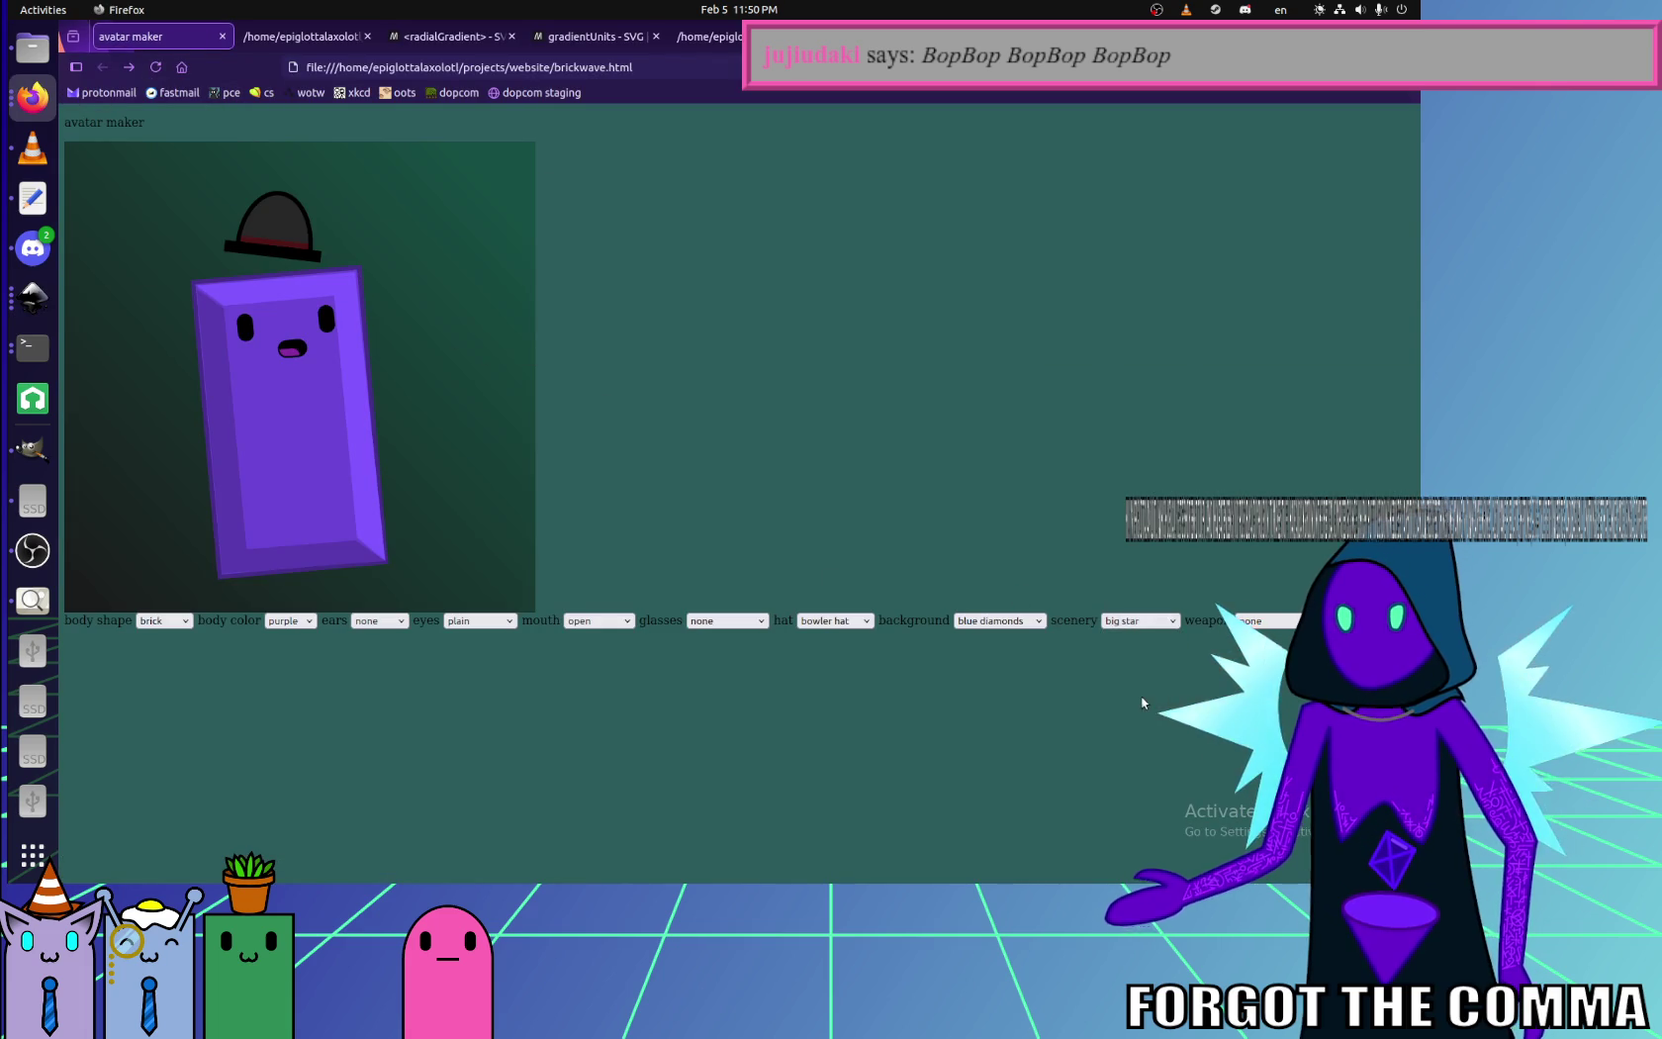
click(1138, 620)
click(1142, 689)
click(1137, 620)
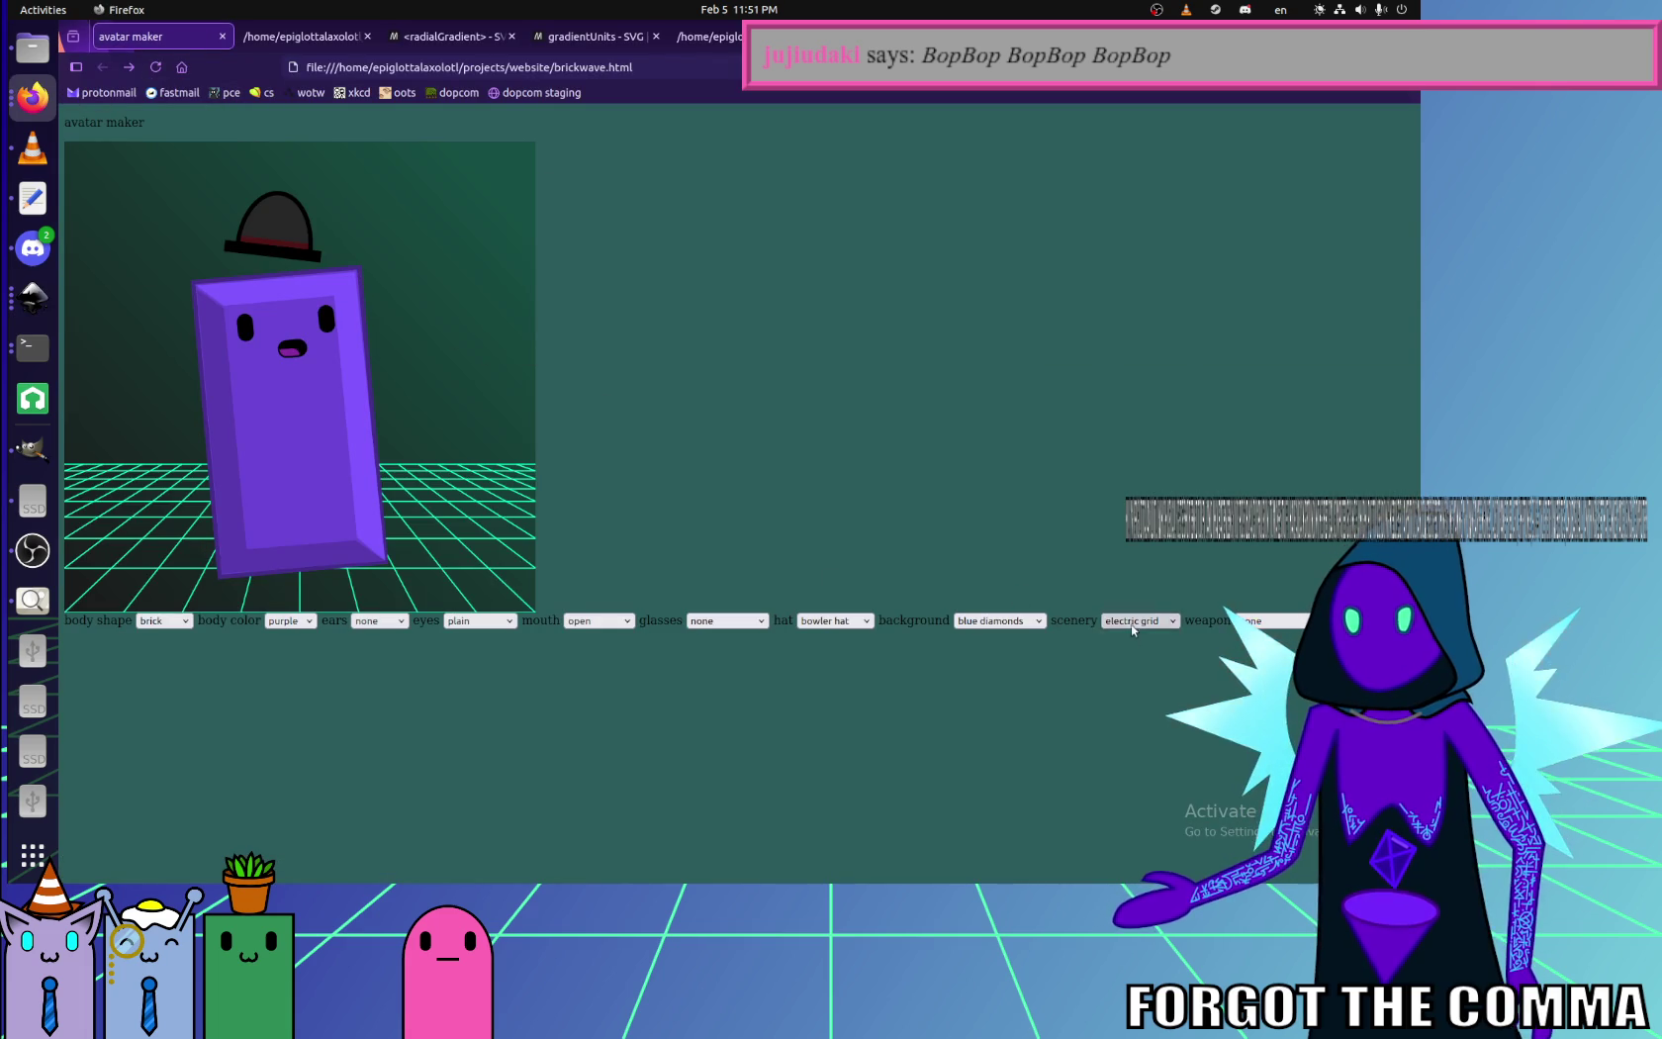
click(1134, 620)
click(1145, 698)
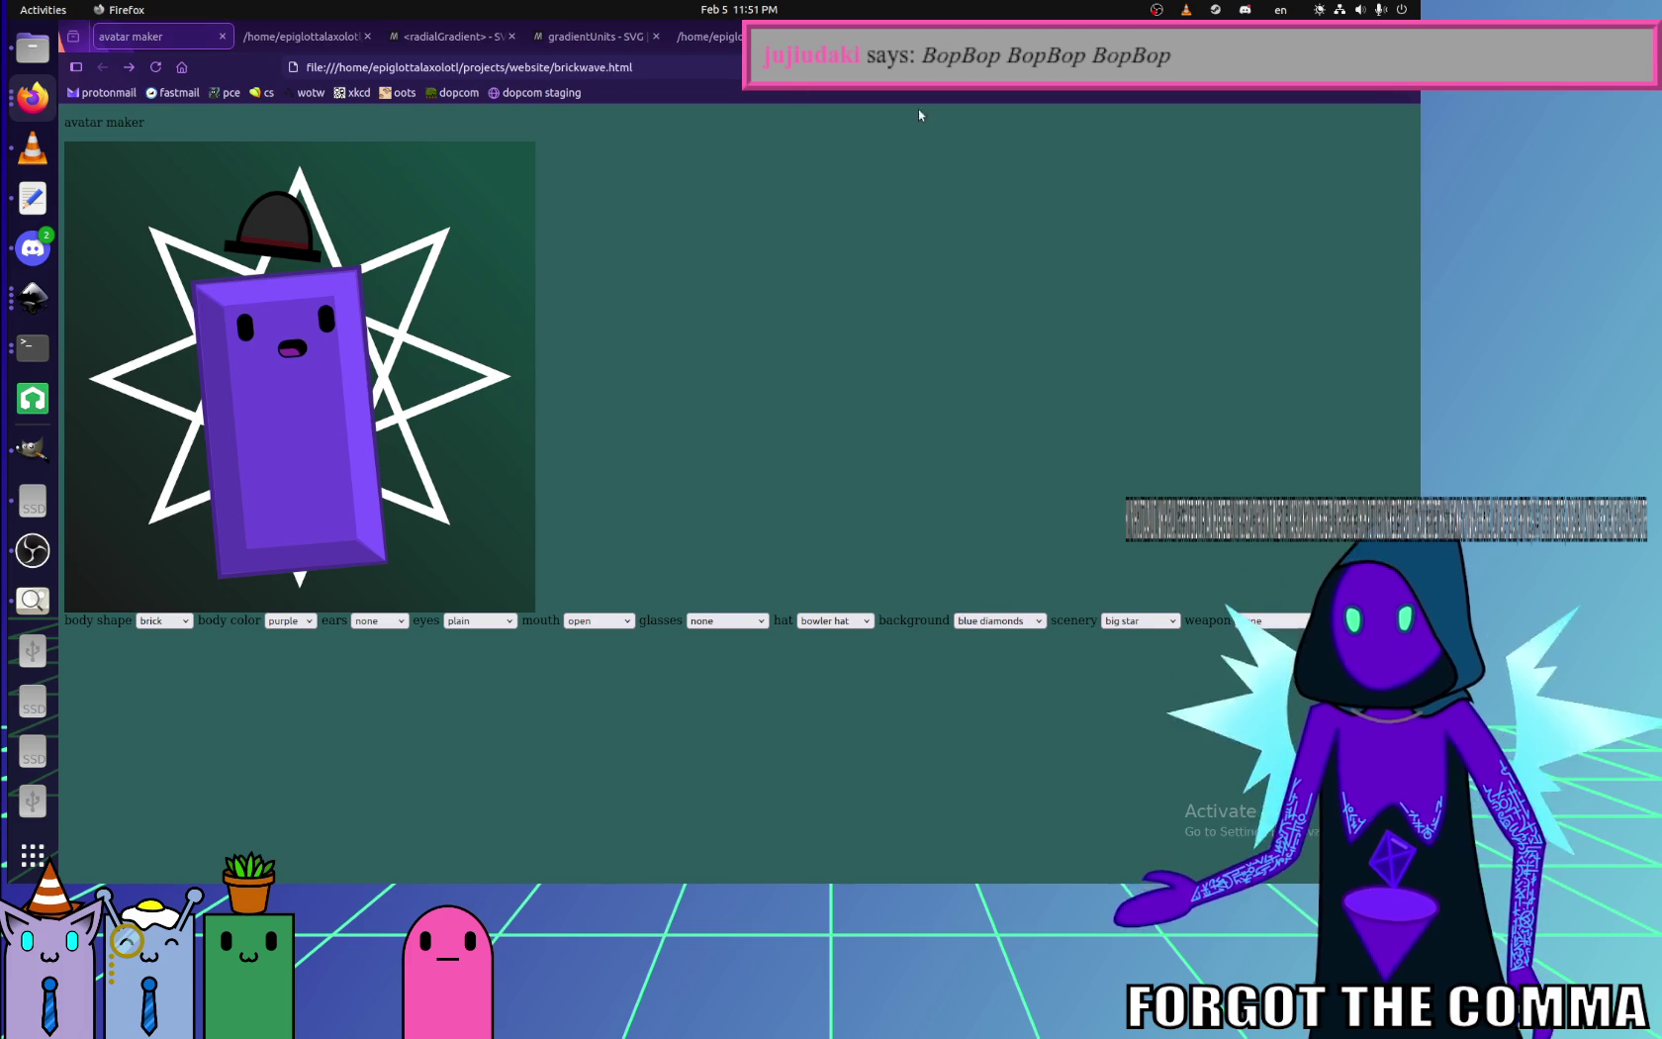
- Change the avatar's body shape from mini to brick
click(163, 620)
click(158, 693)
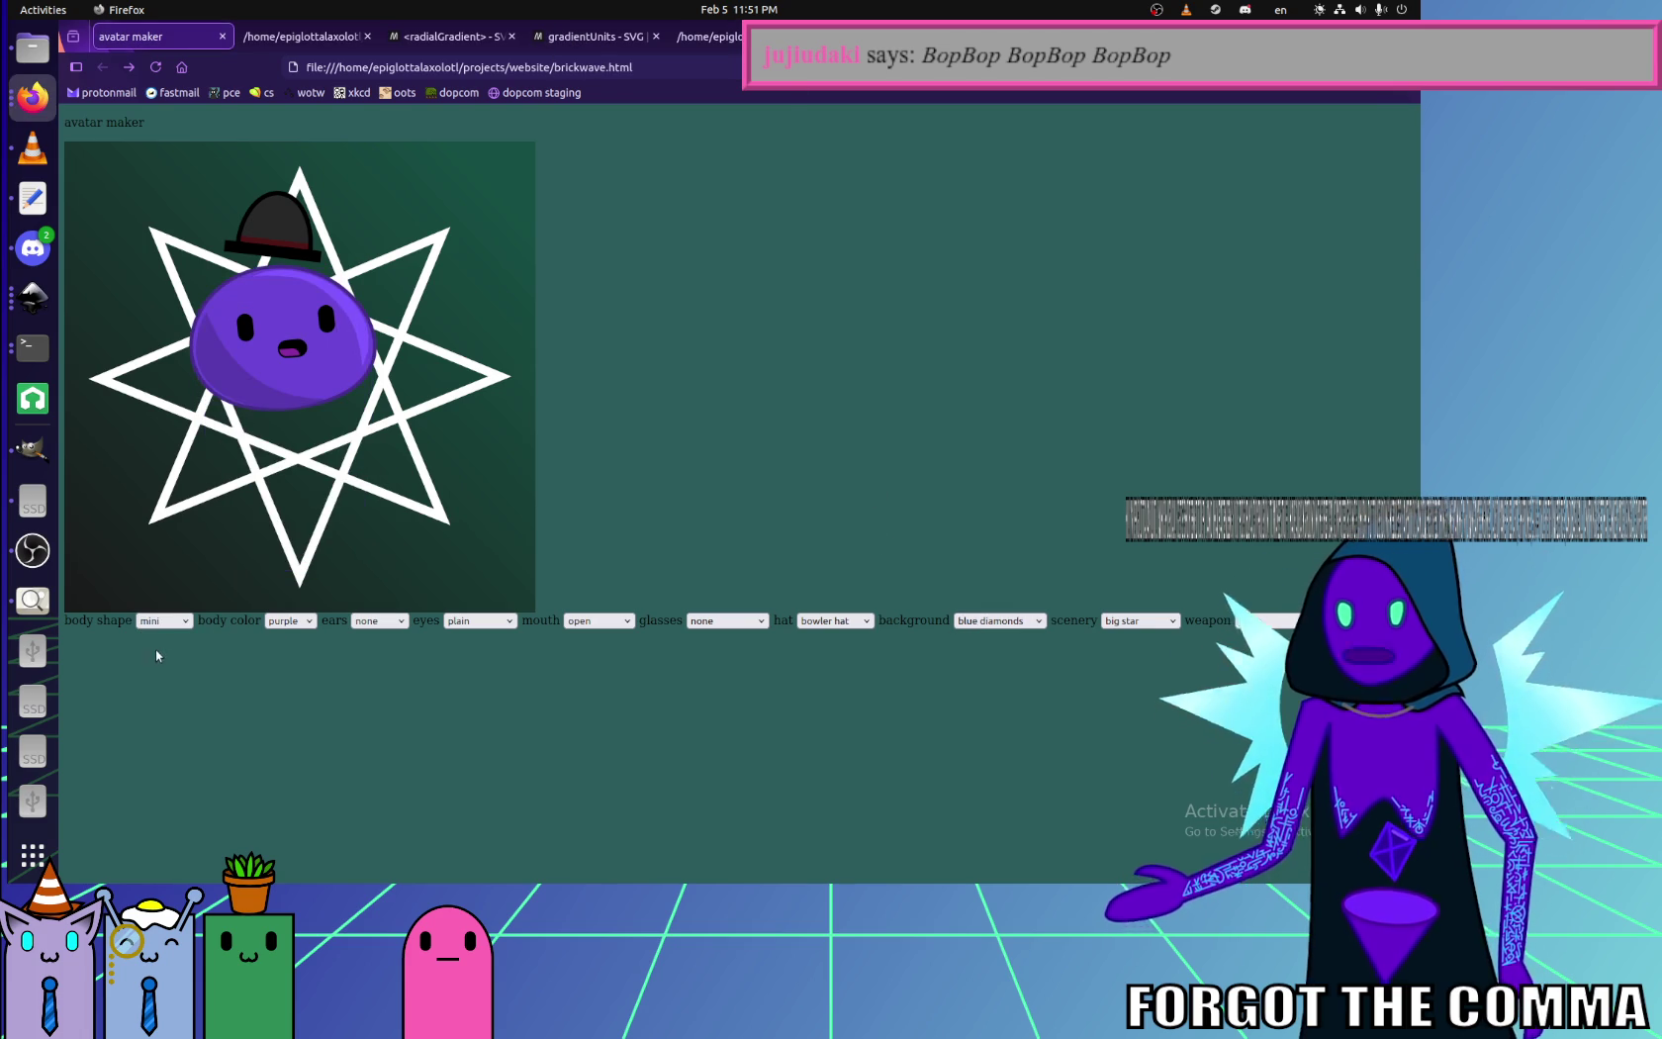
click(159, 621)
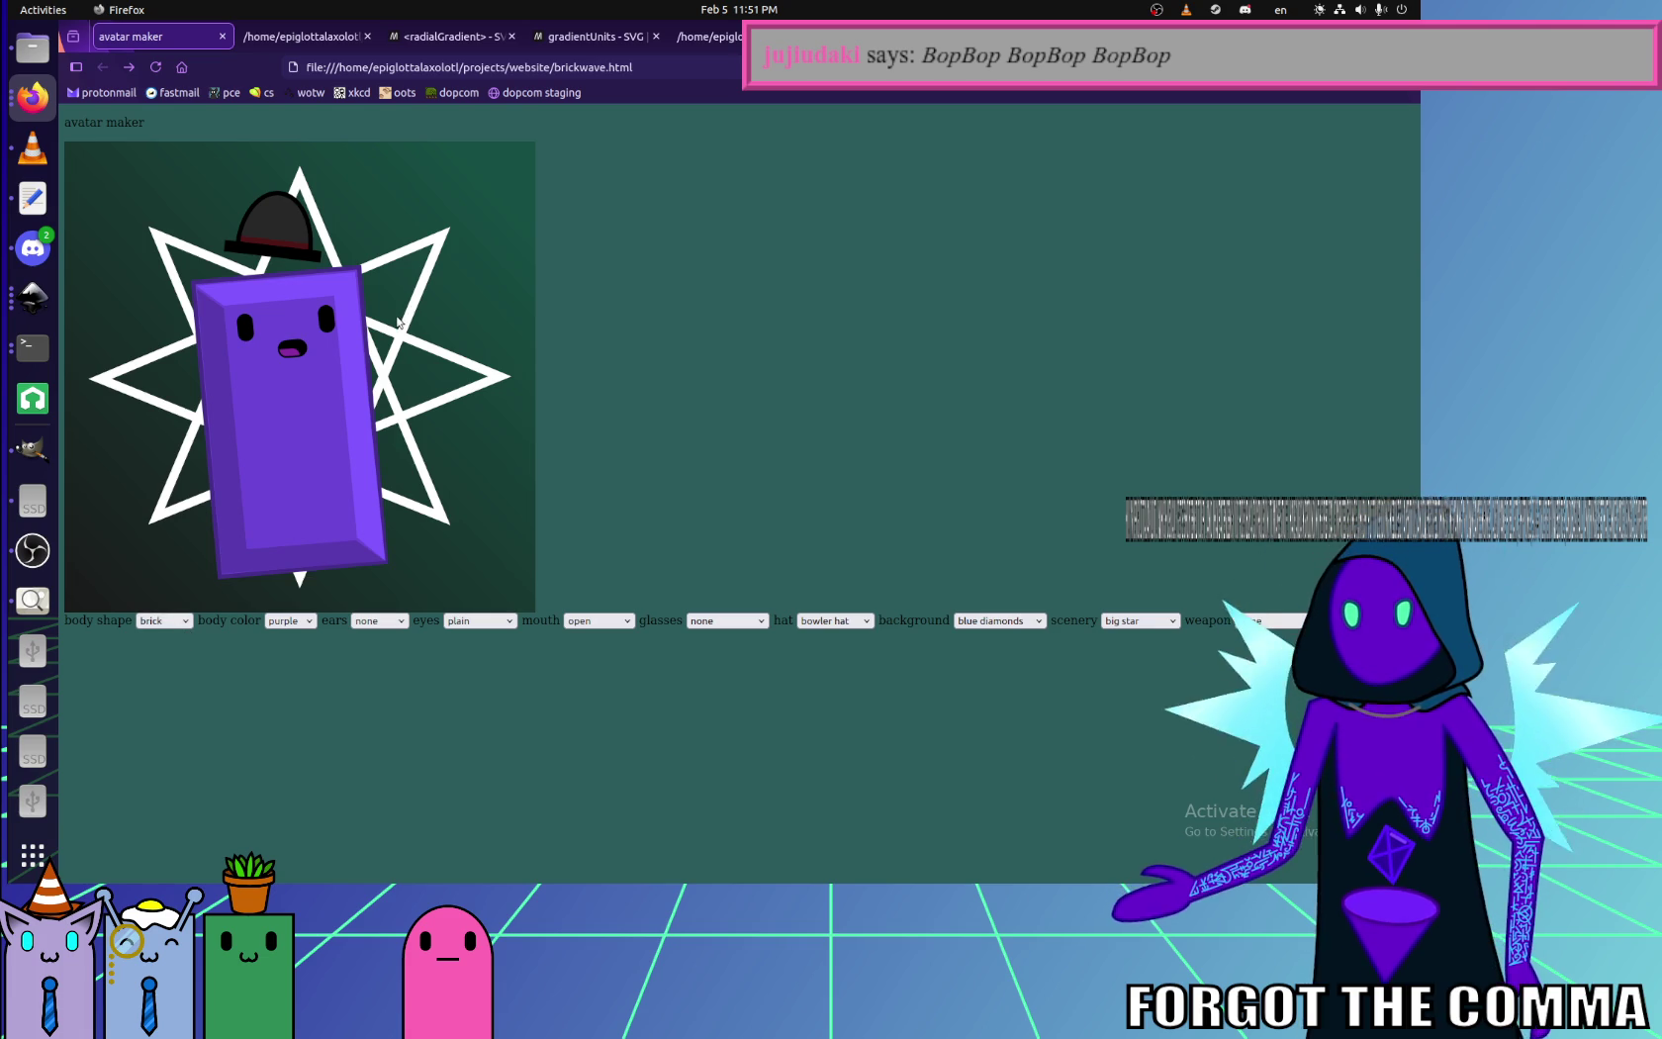
click(32, 50)
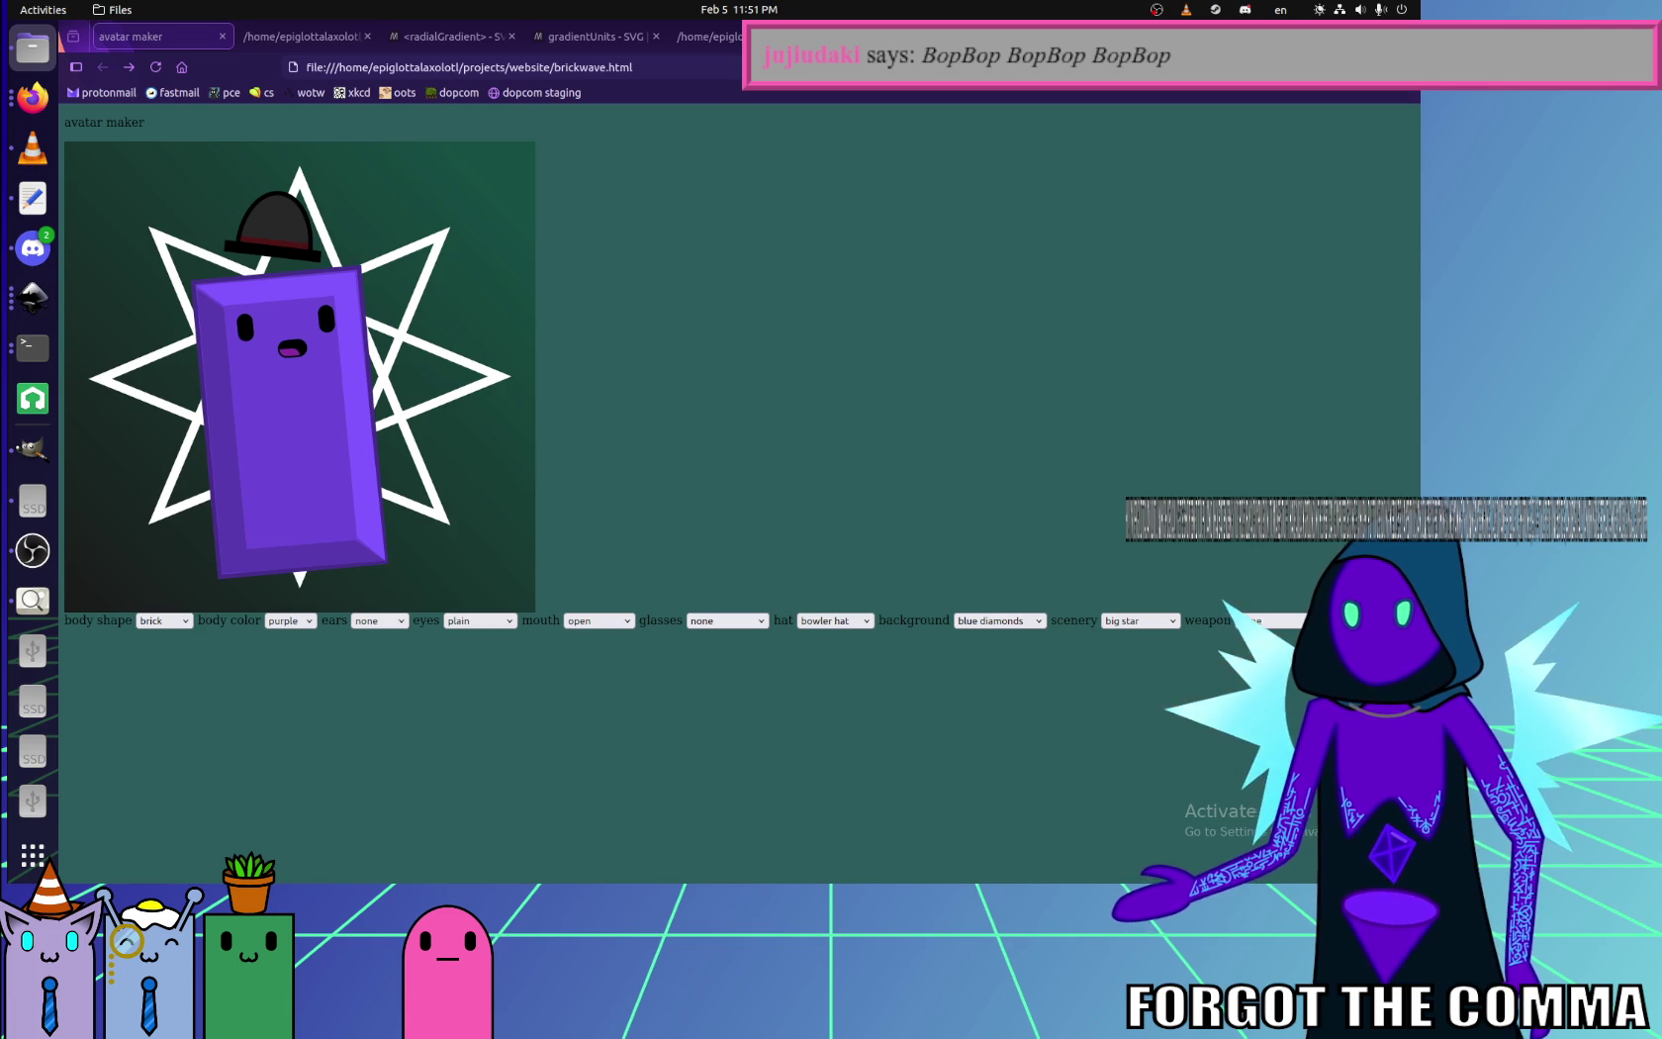
drag(369, 319, 904, 201)
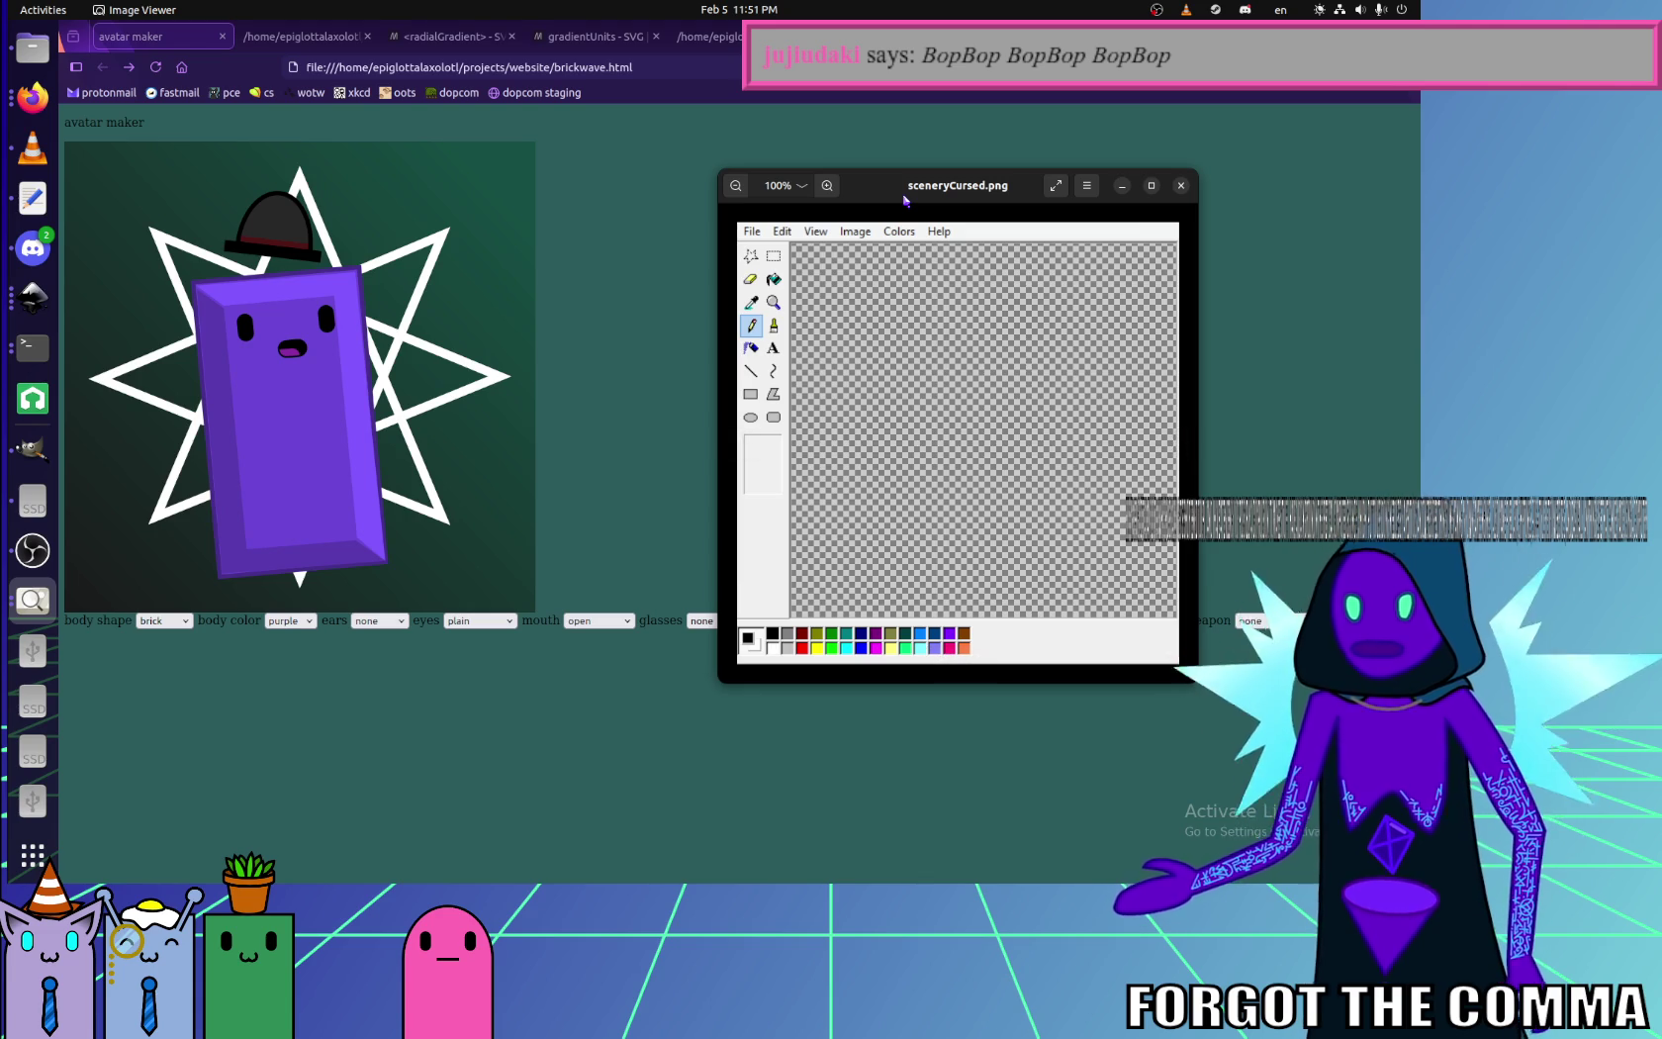
drag(904, 200, 798, 126)
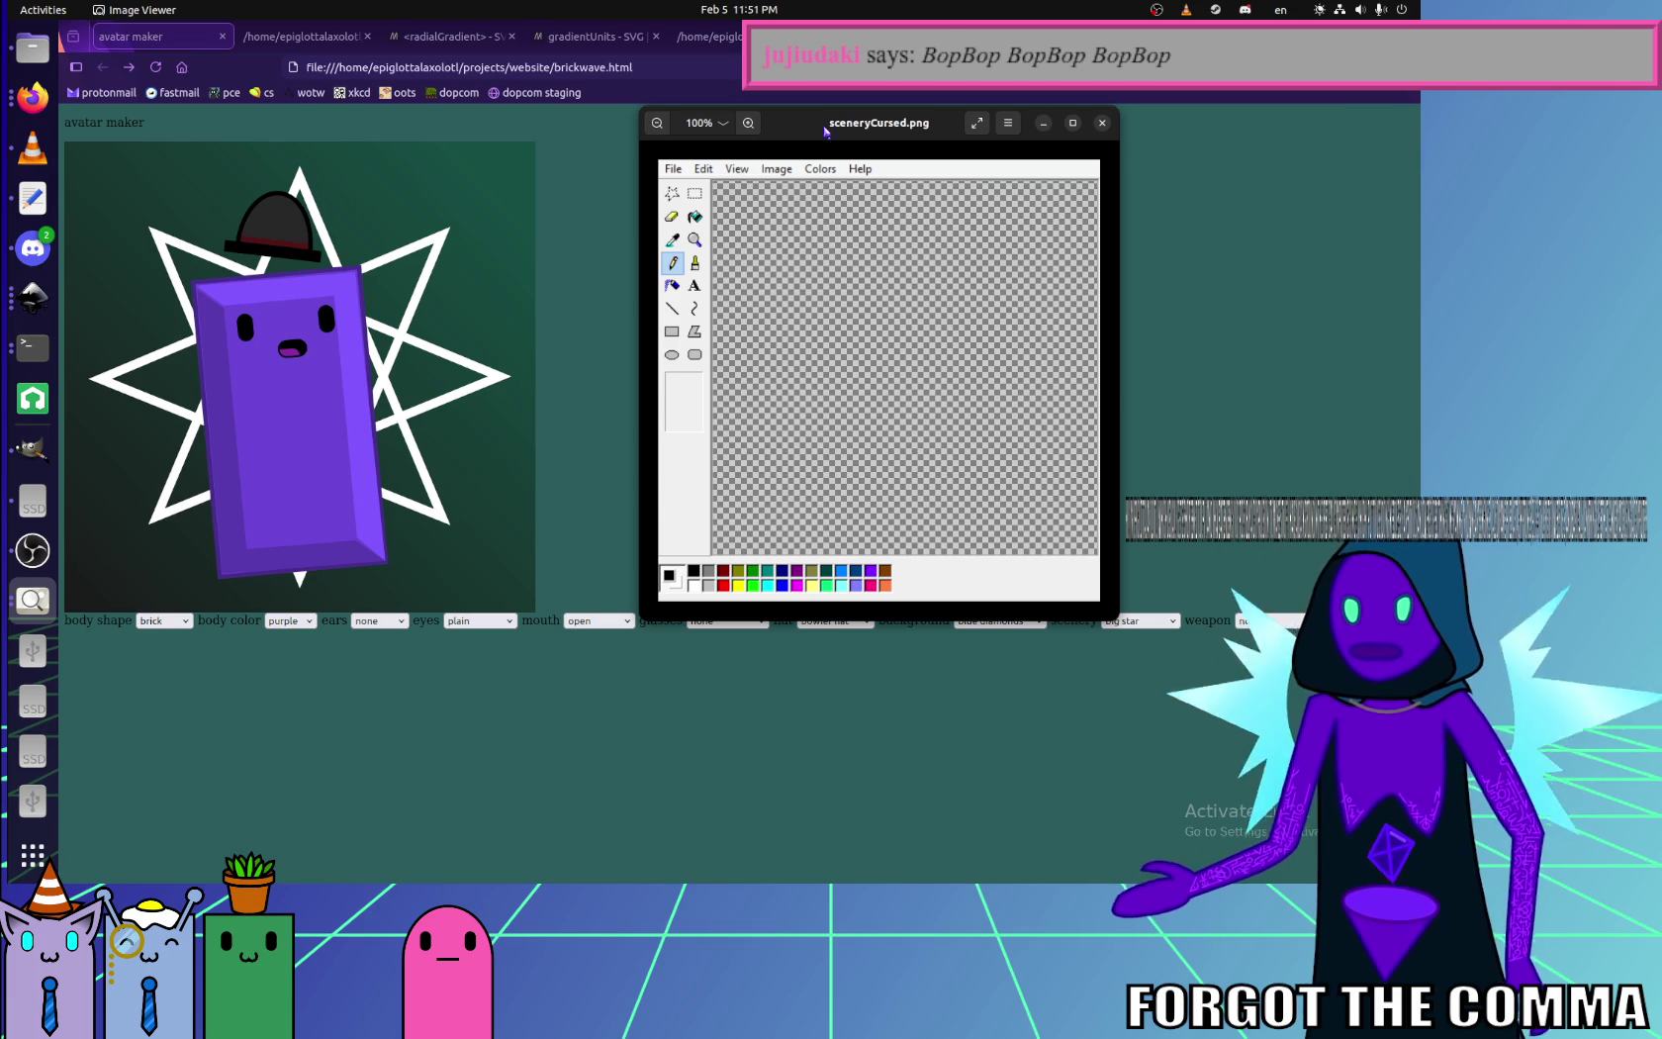
click(33, 550)
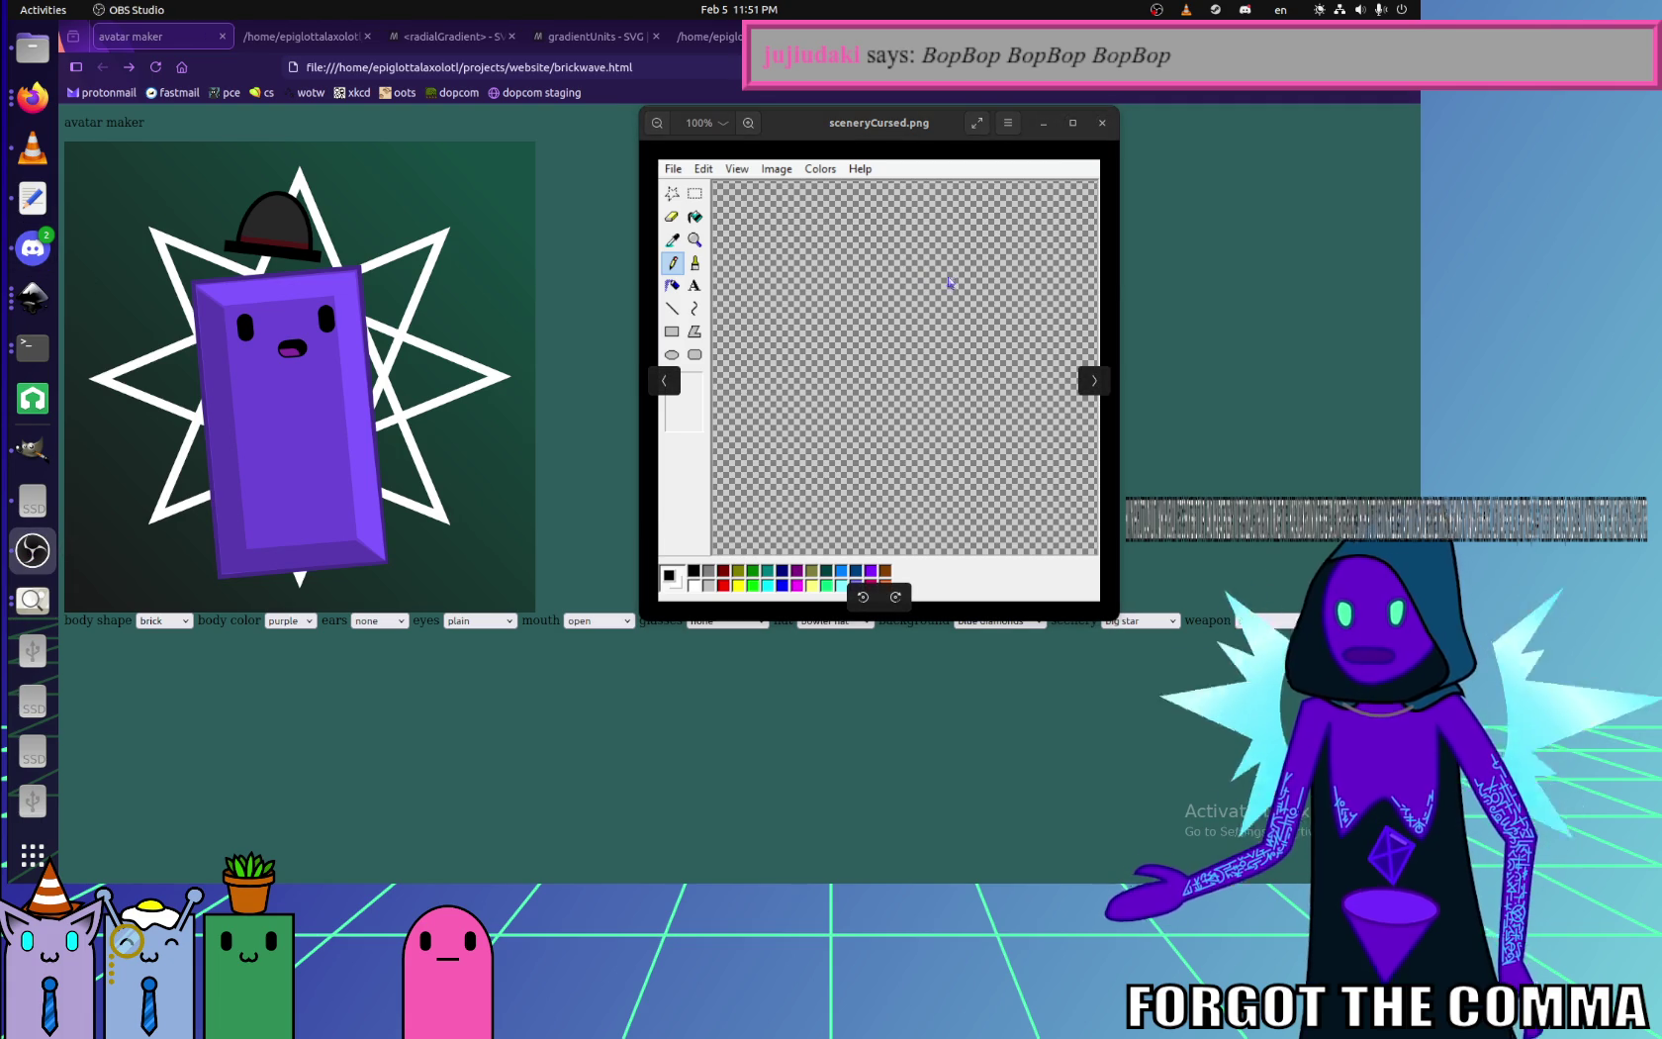
click(1102, 122)
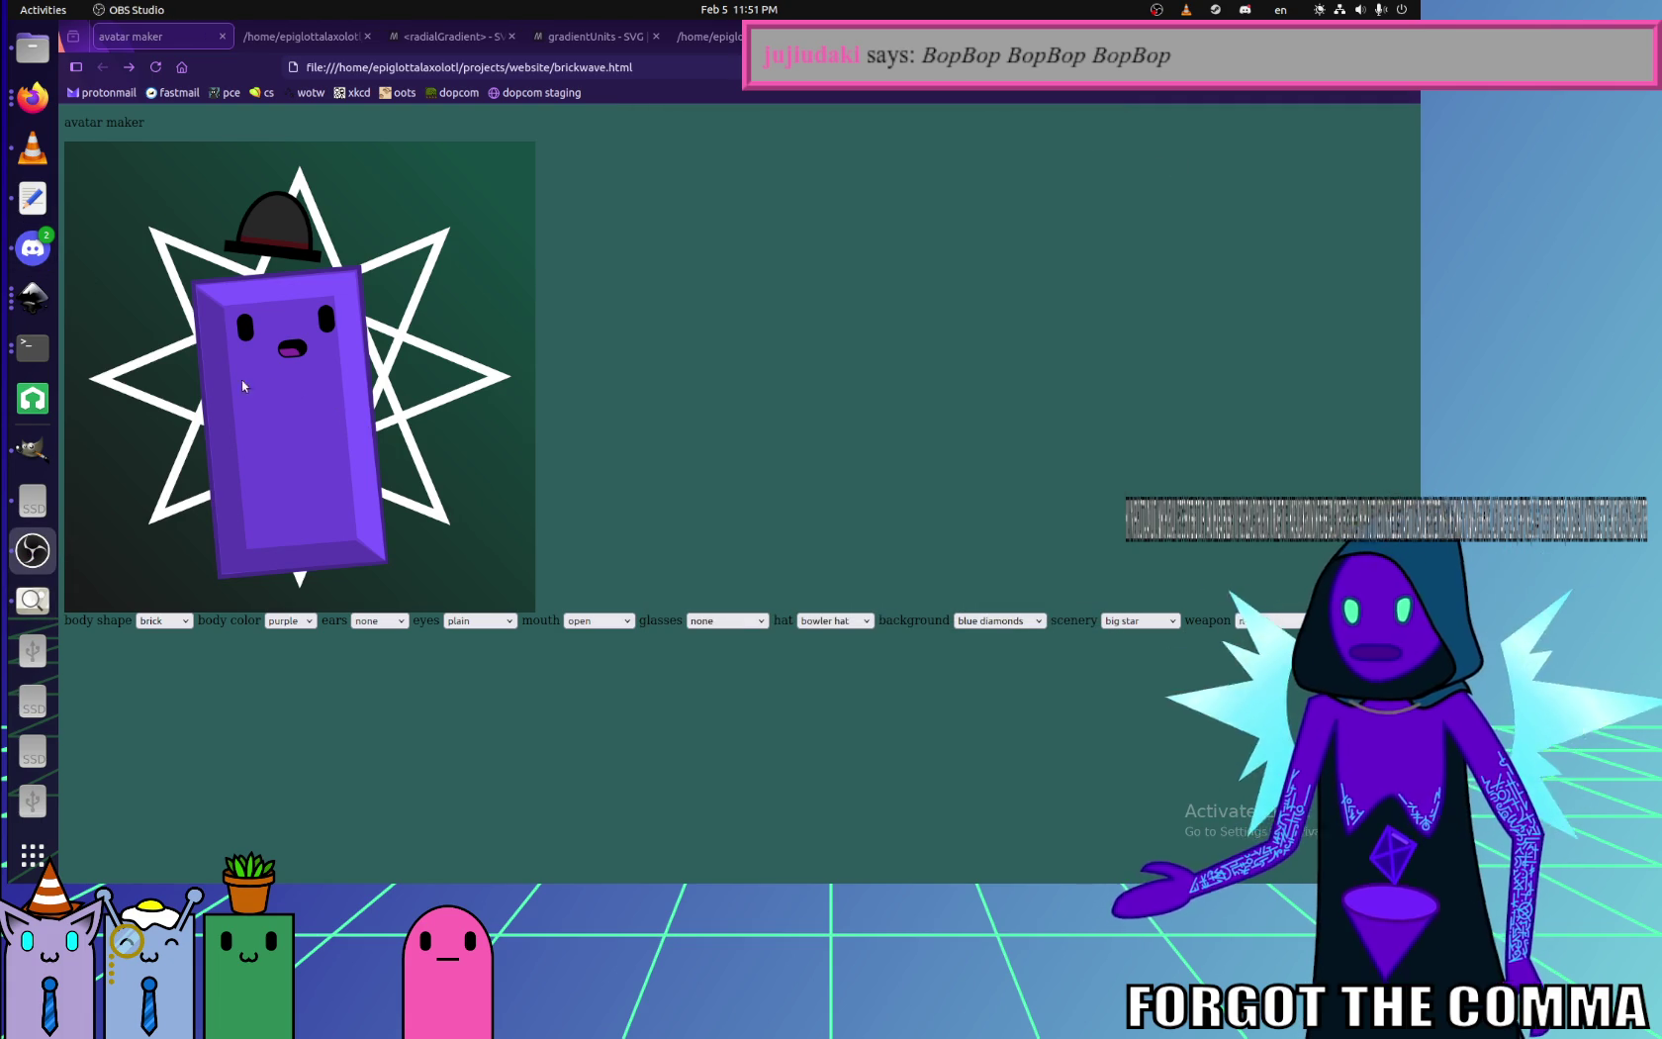
- Draw a 640×640 square covering the whole page with the Rectangle tool
click(50, 300)
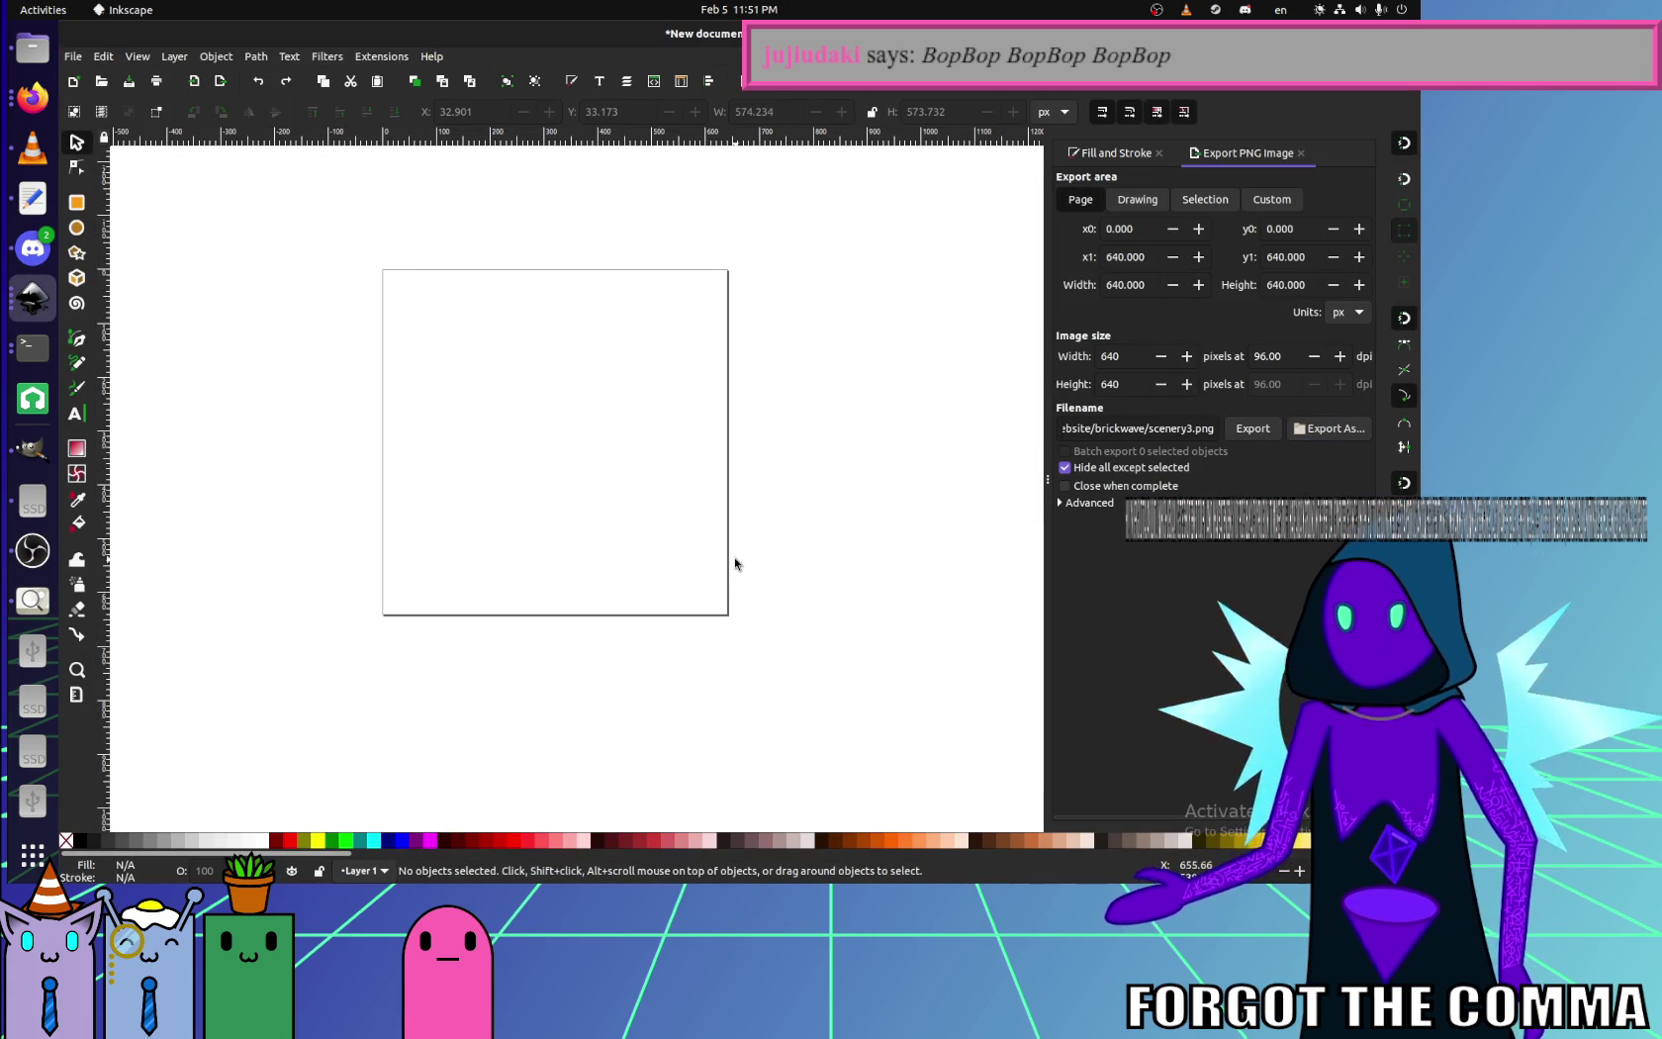
click(609, 467)
key(Escape)
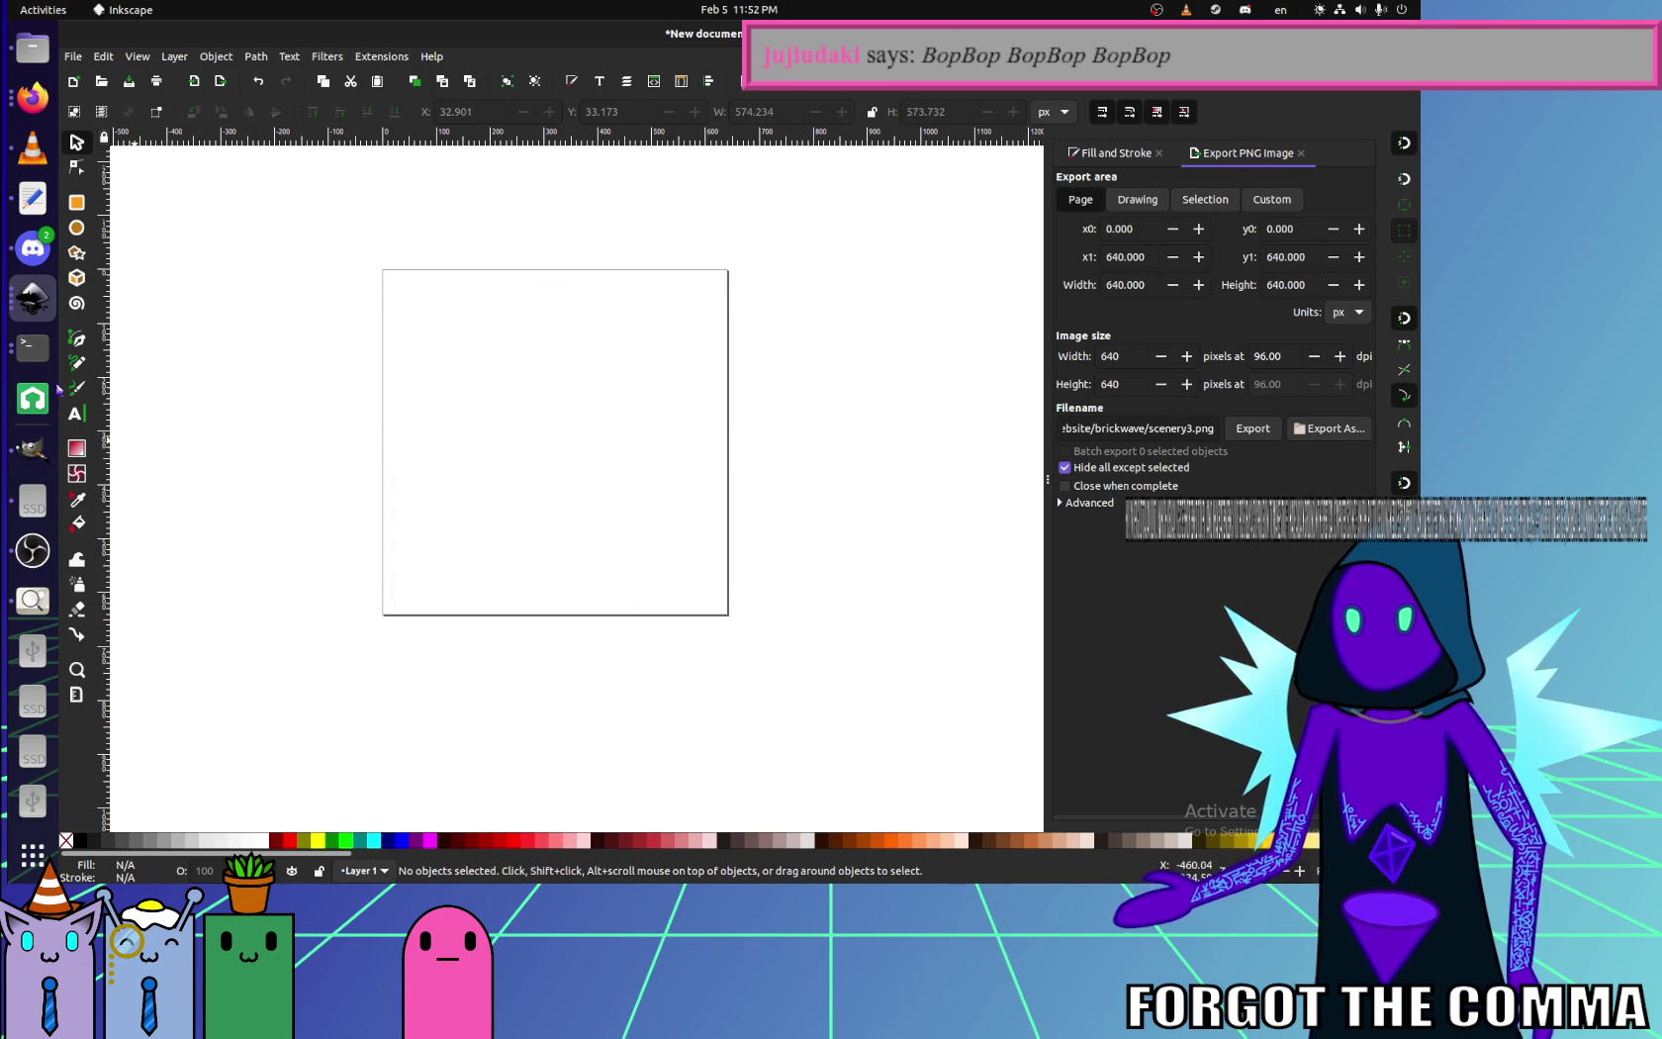
click(76, 202)
mouse_move(383, 269)
mouse_down()
mouse_move(649, 556)
mouse_move(728, 615)
mouse_up()
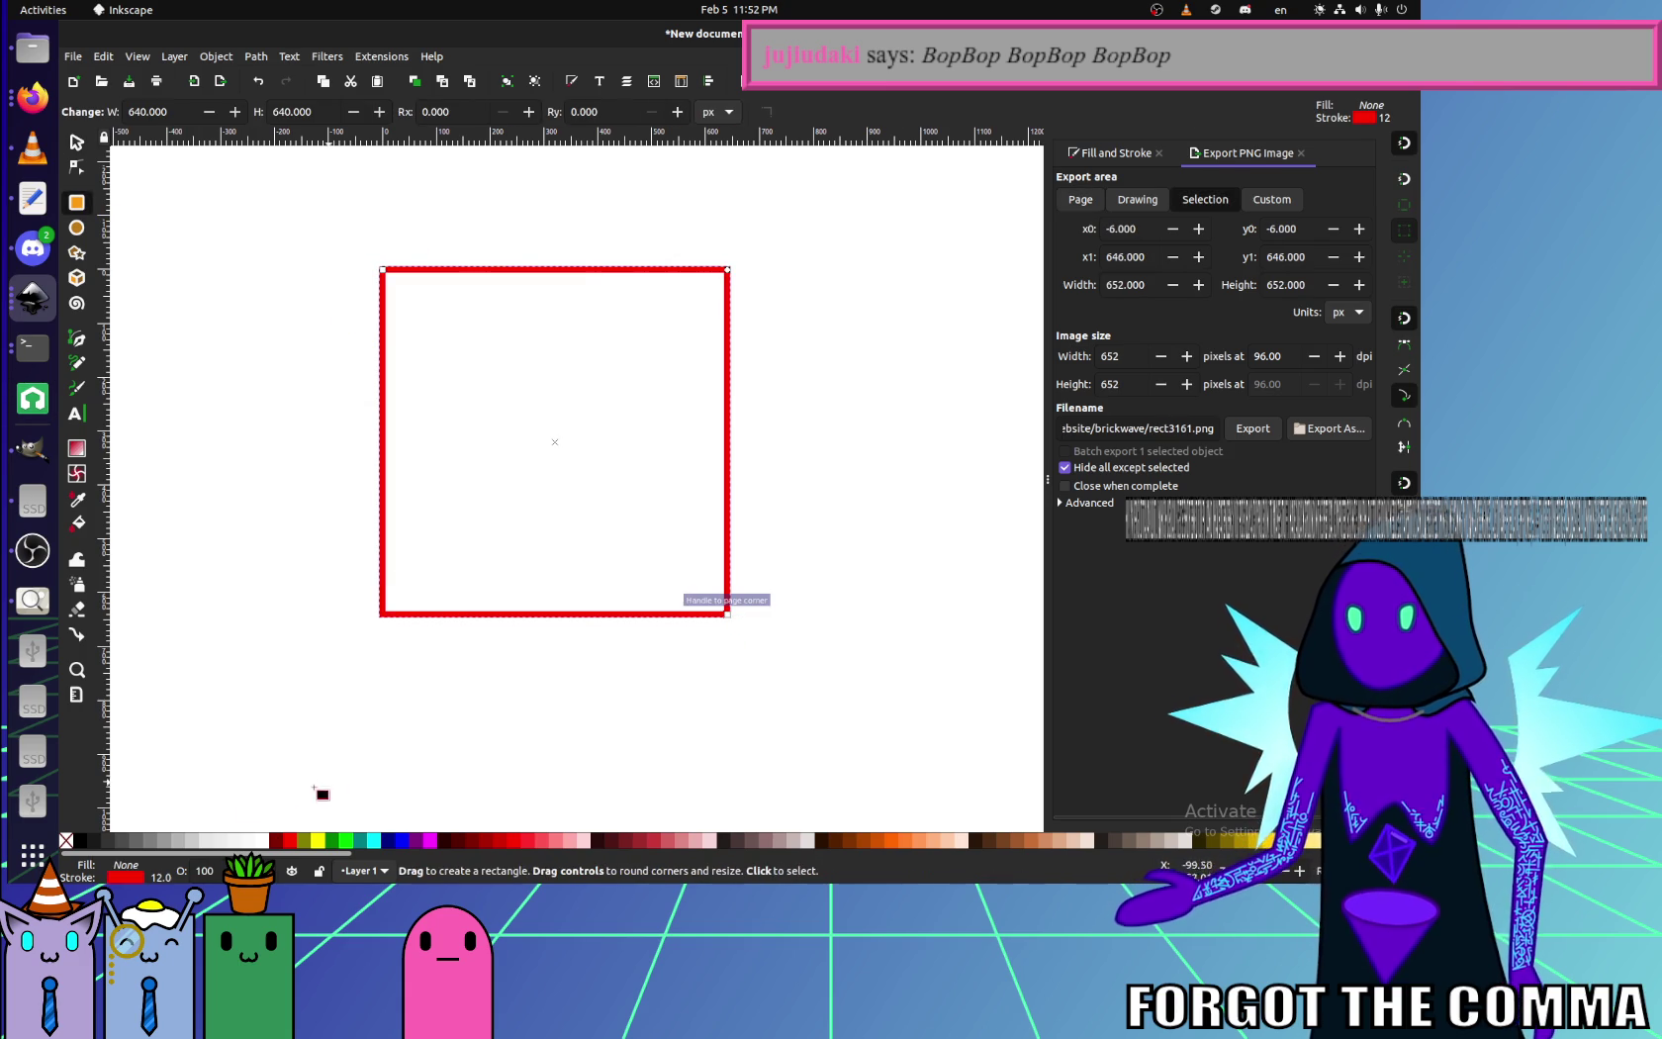
- Remove the square's stroke and give it a fully opaque blue fill
shift+click(66, 840)
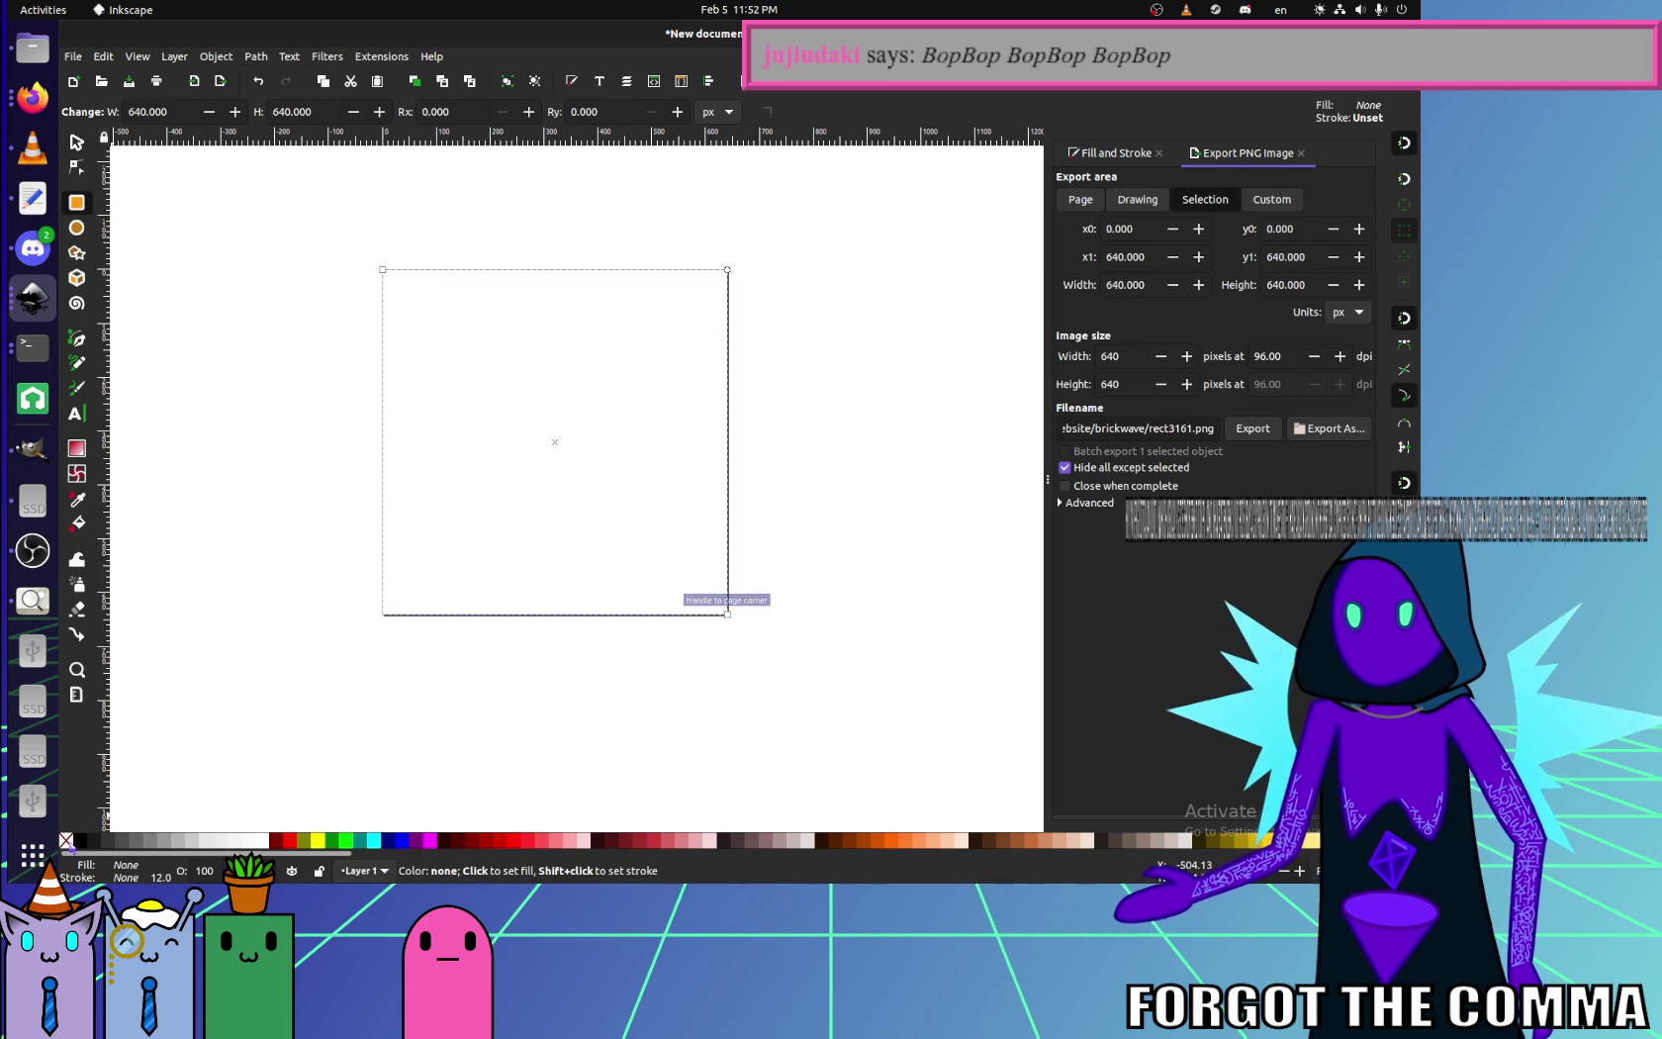
click(397, 840)
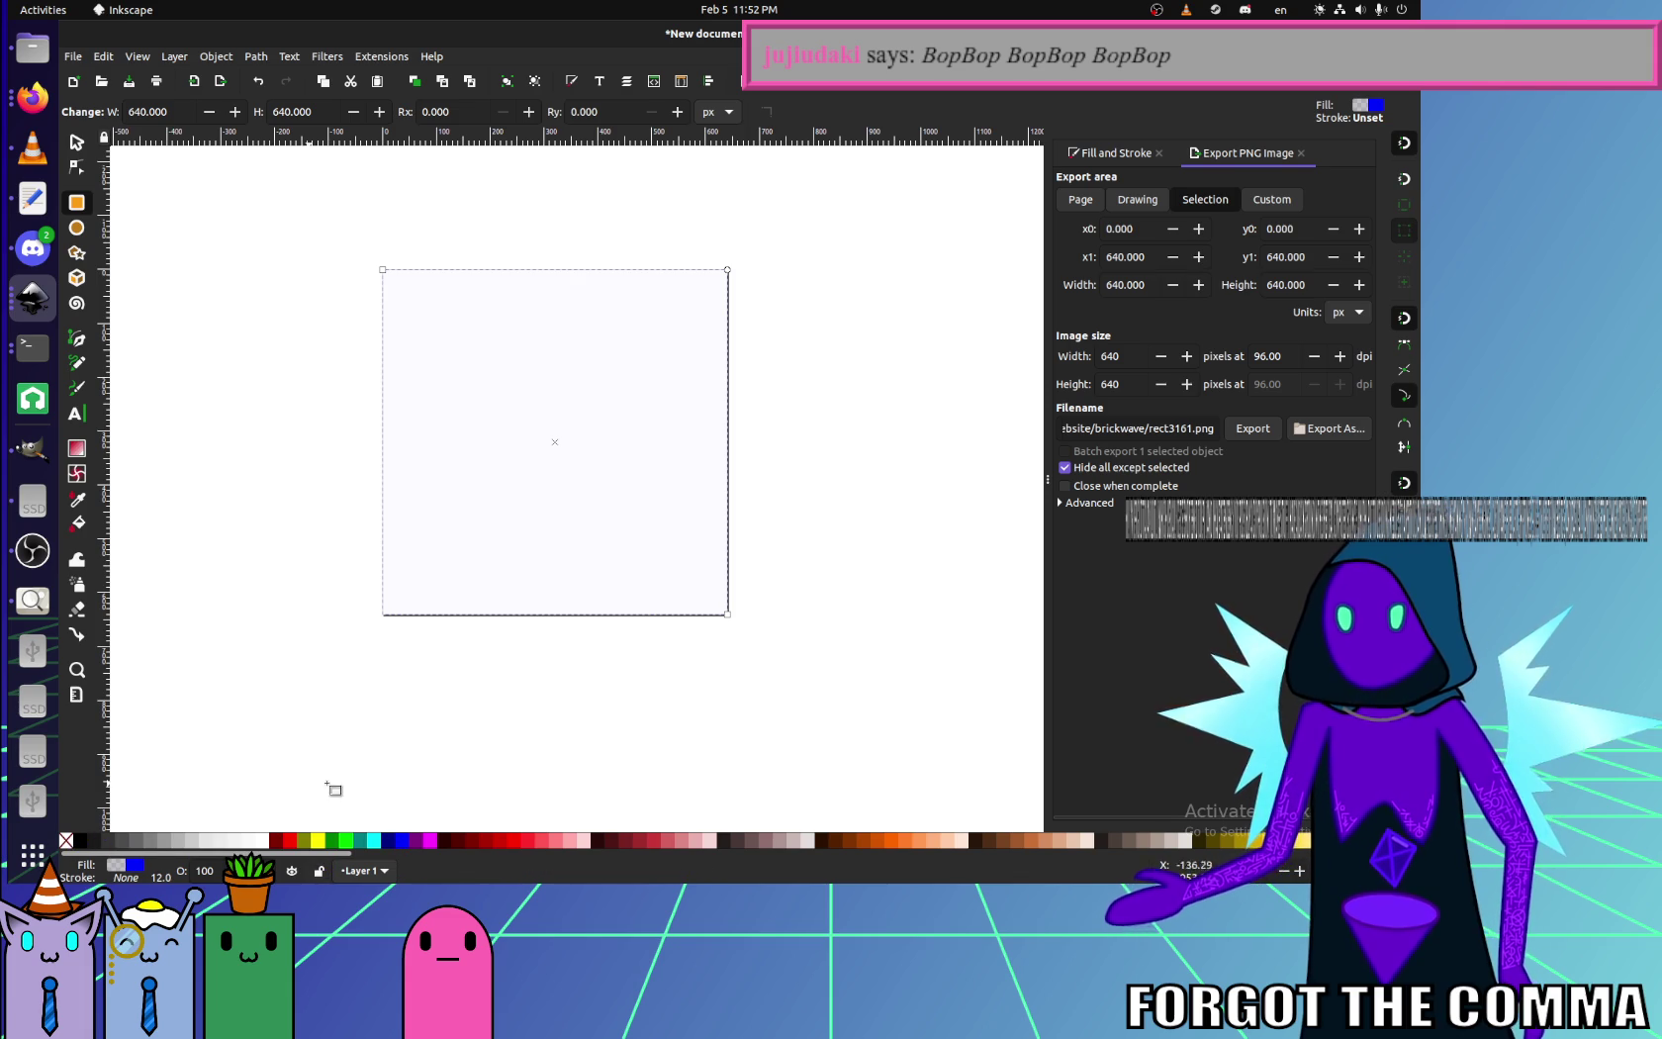
click(1113, 154)
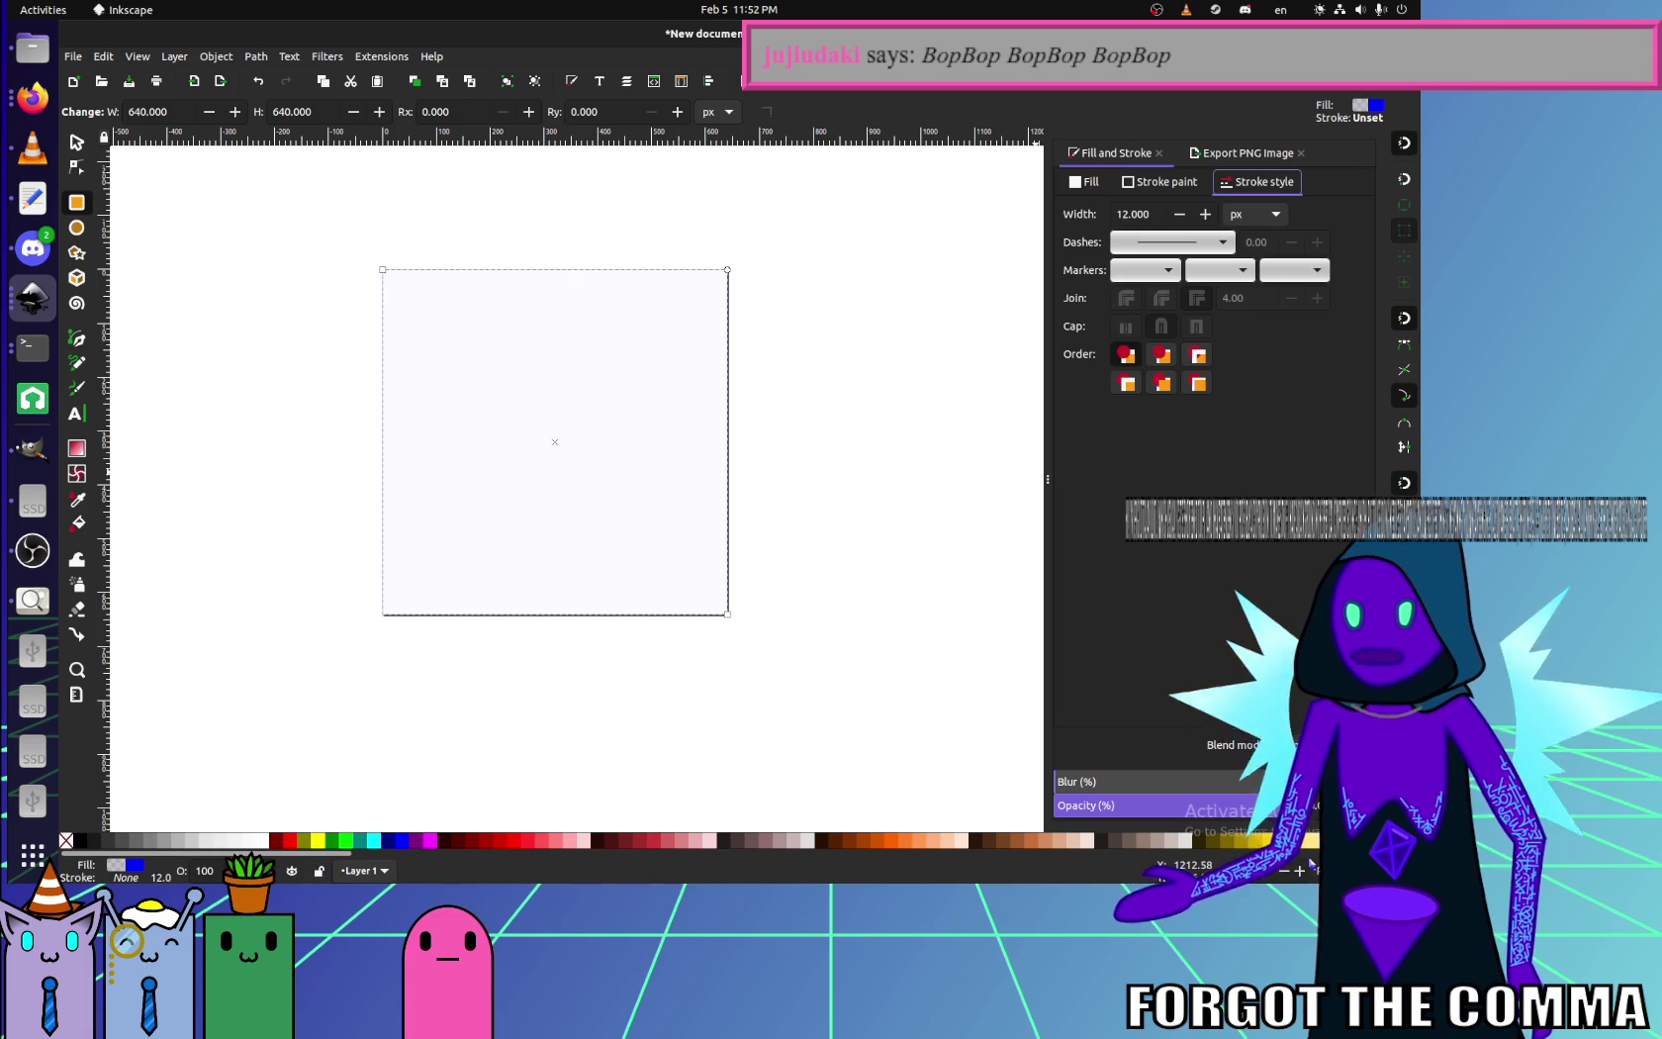
click(1085, 182)
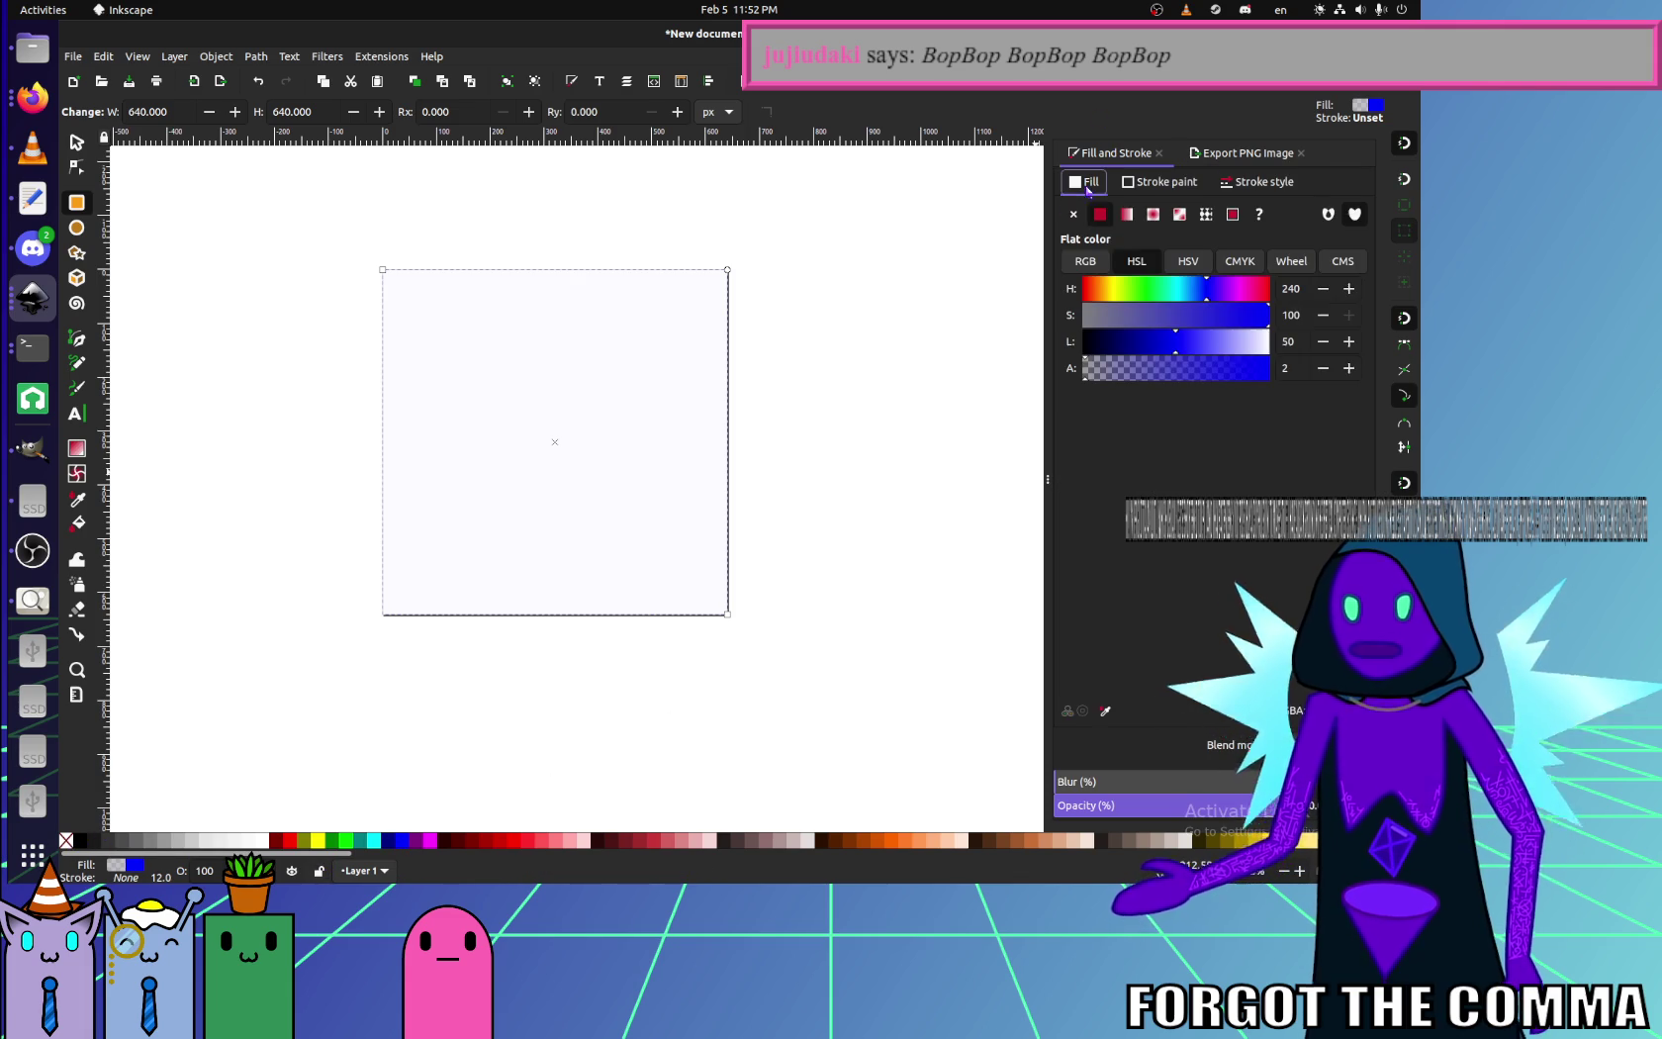
drag(1187, 368, 1371, 385)
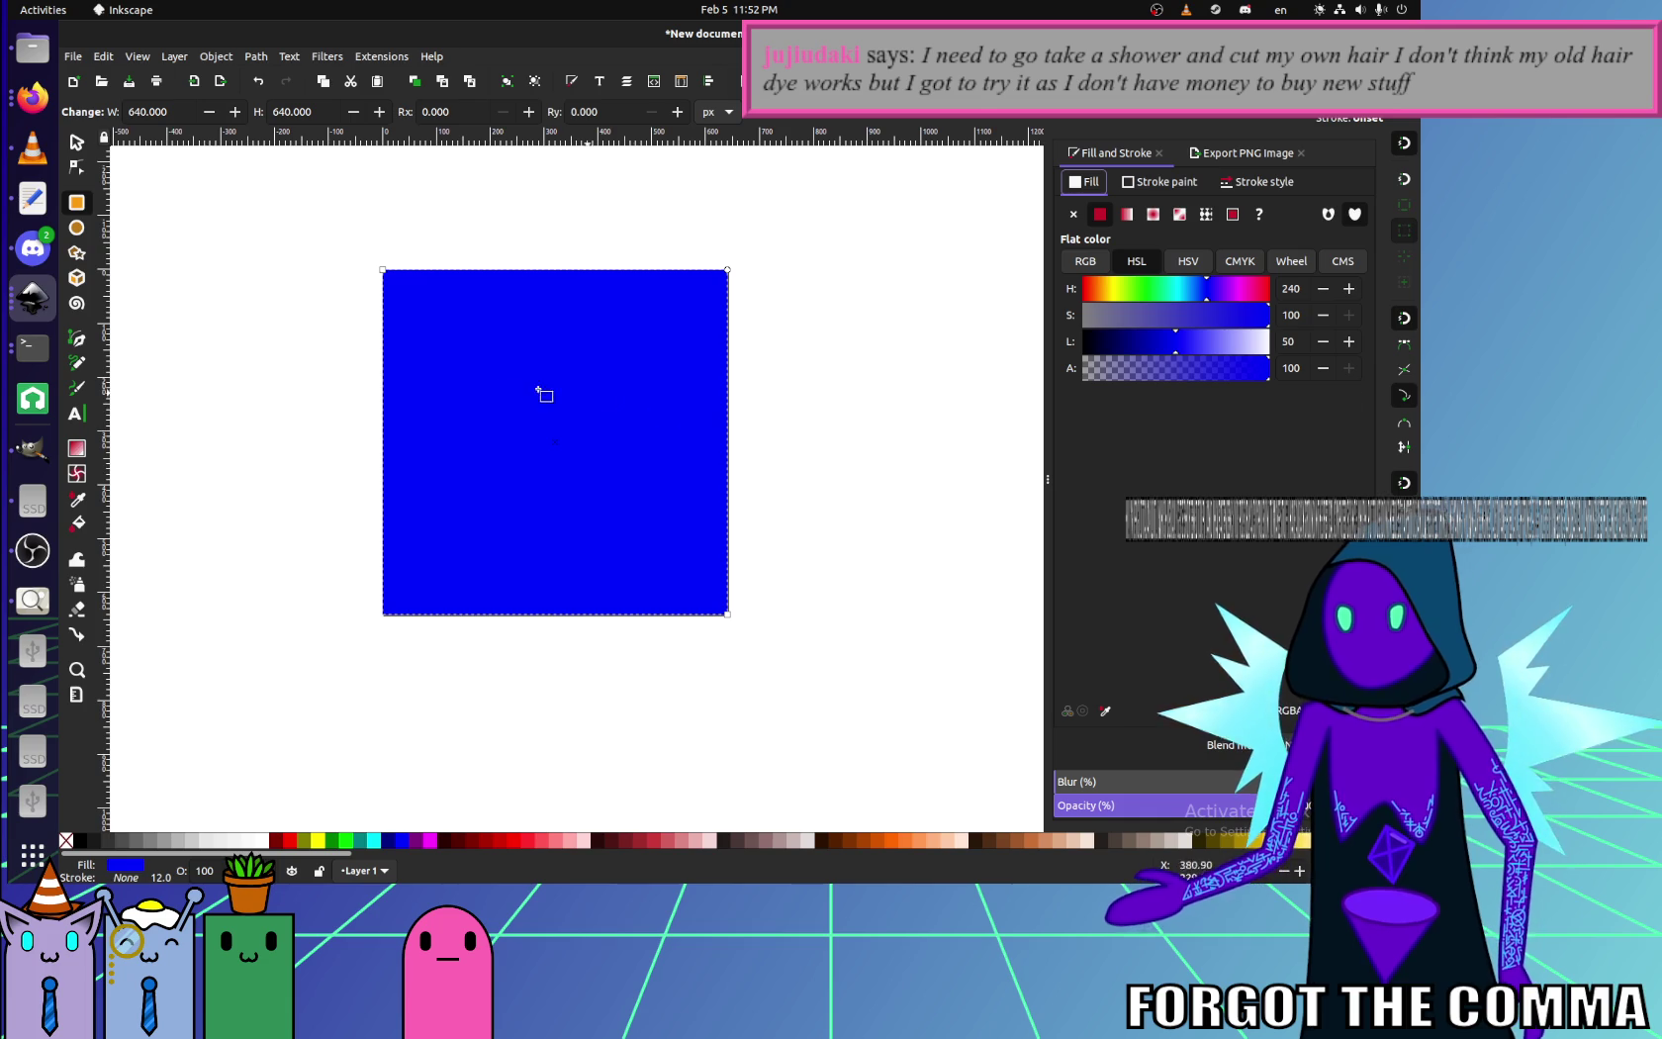
- Round the square's corners to a small radius with the node tool
click(80, 164)
ctrl+scroll(764, 256, up, 4)
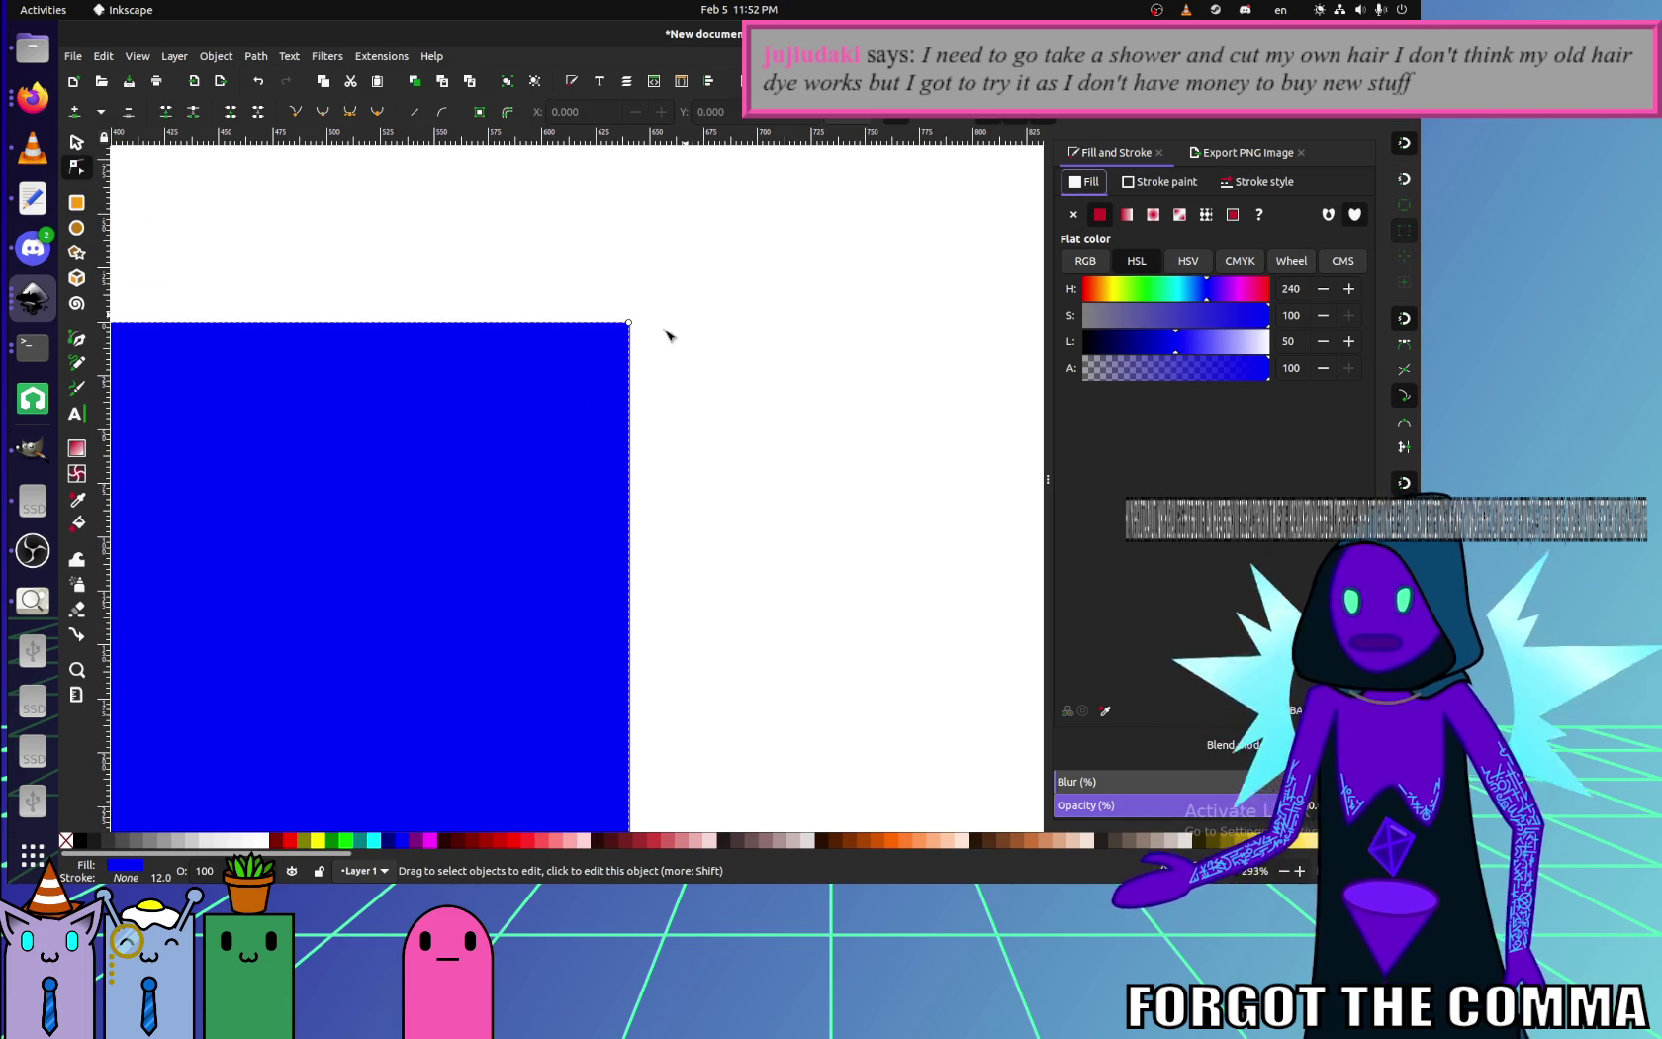
drag(629, 323, 650, 467)
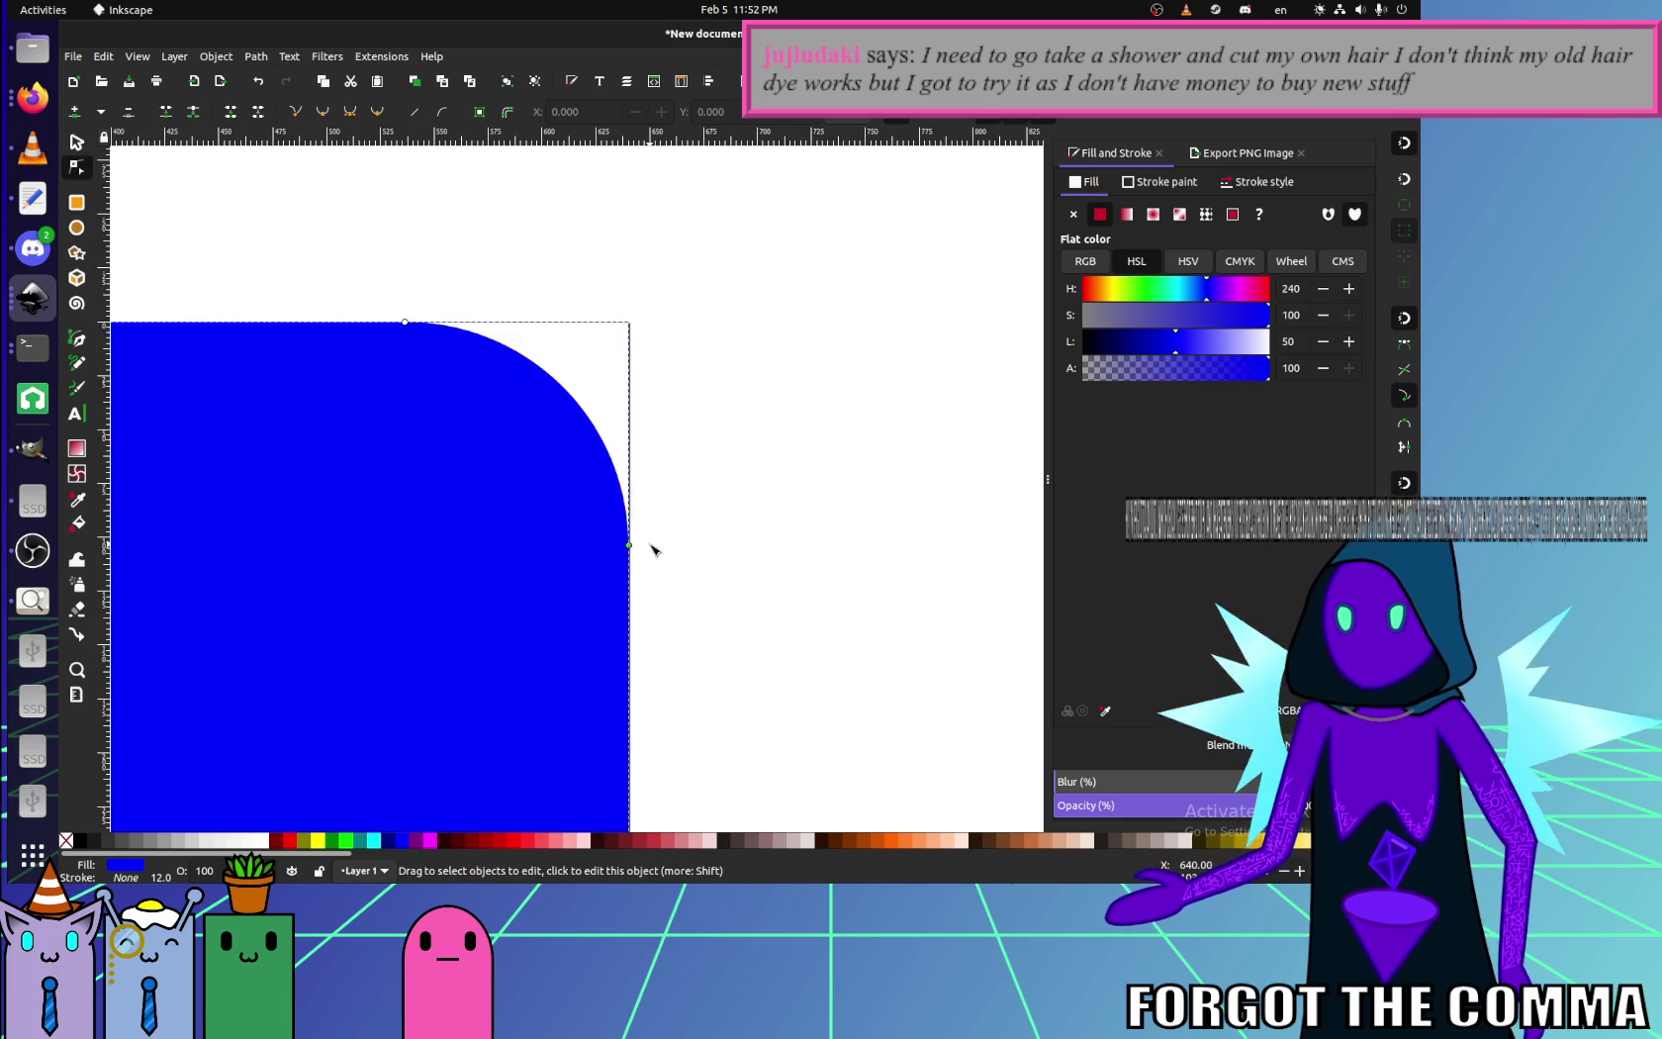
drag(651, 467, 653, 382)
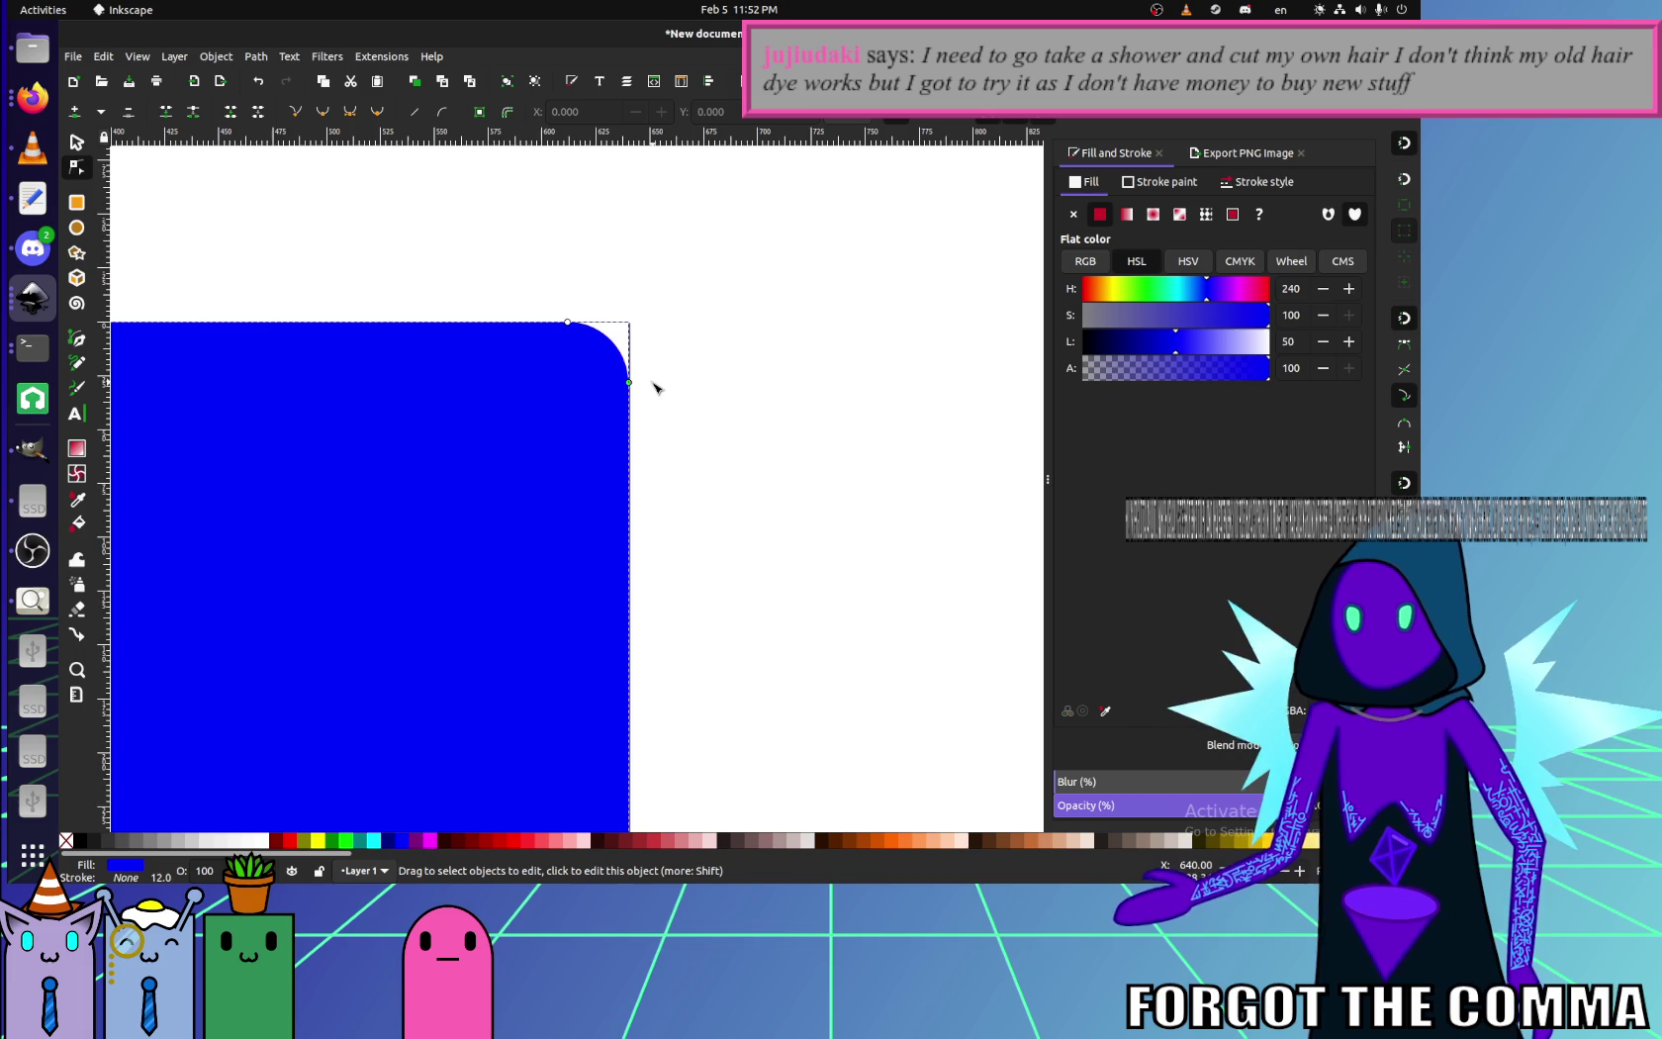
ctrl+scroll(653, 382, down, 6)
click(683, 424)
ctrl+scroll(653, 444, up, 2)
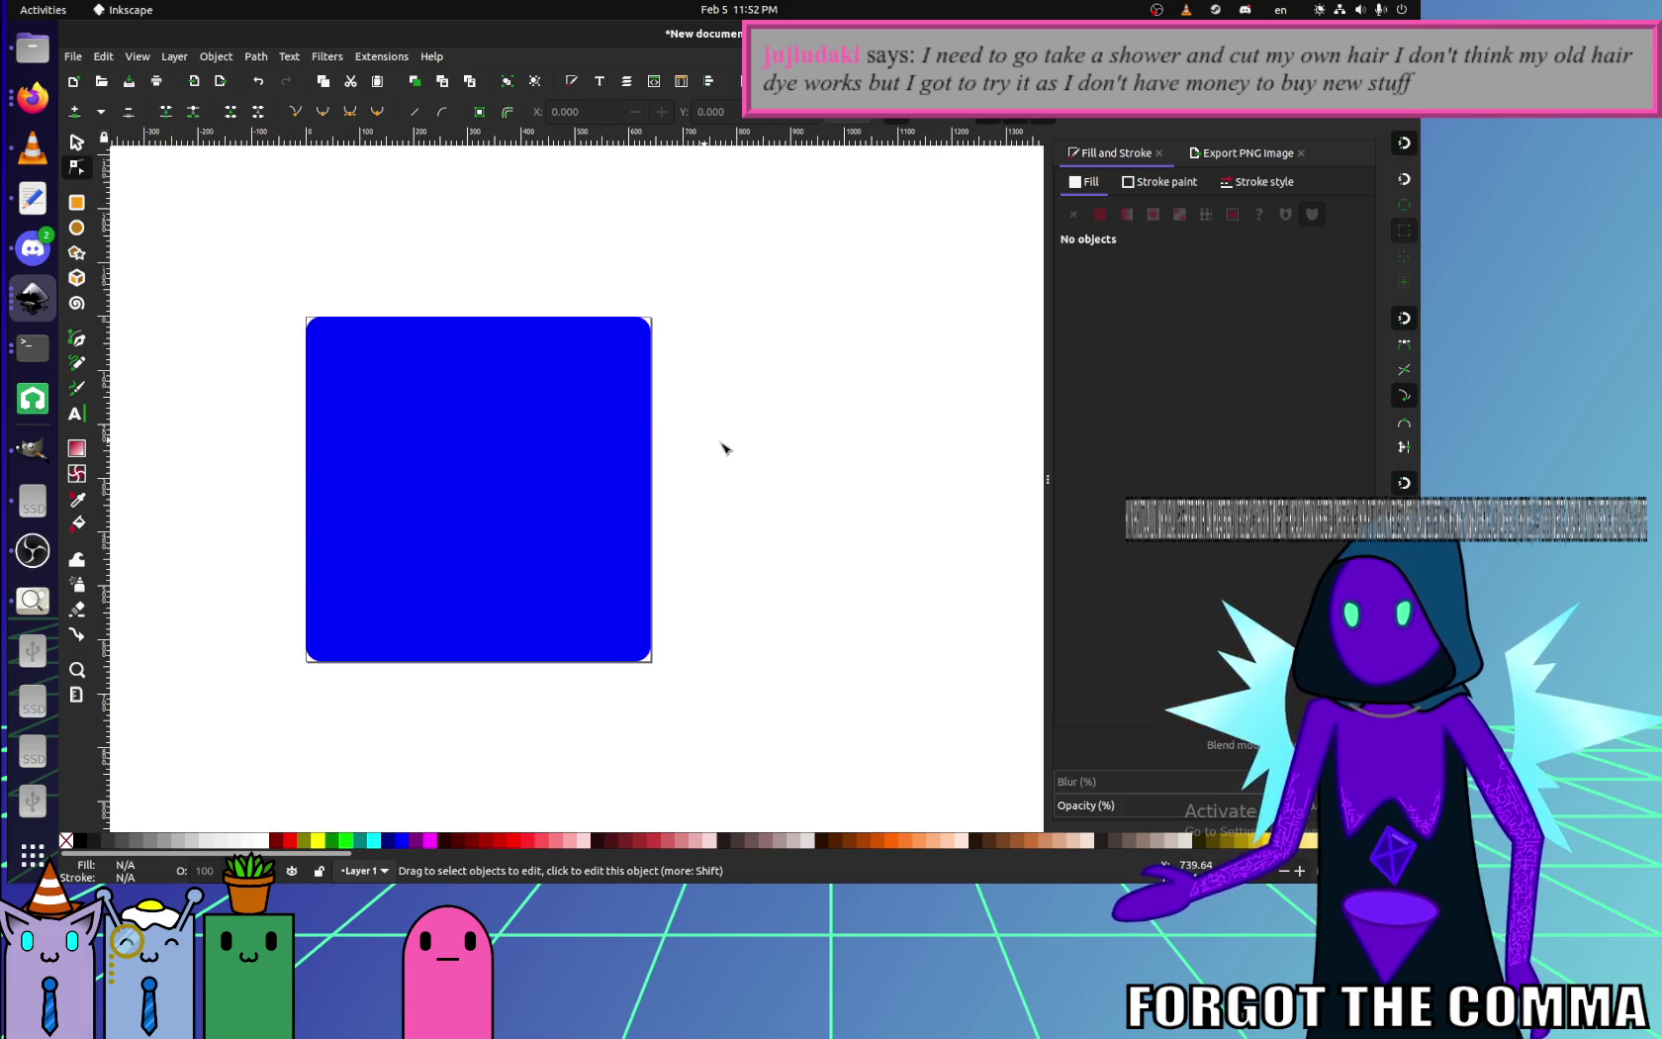
click(634, 448)
click(732, 453)
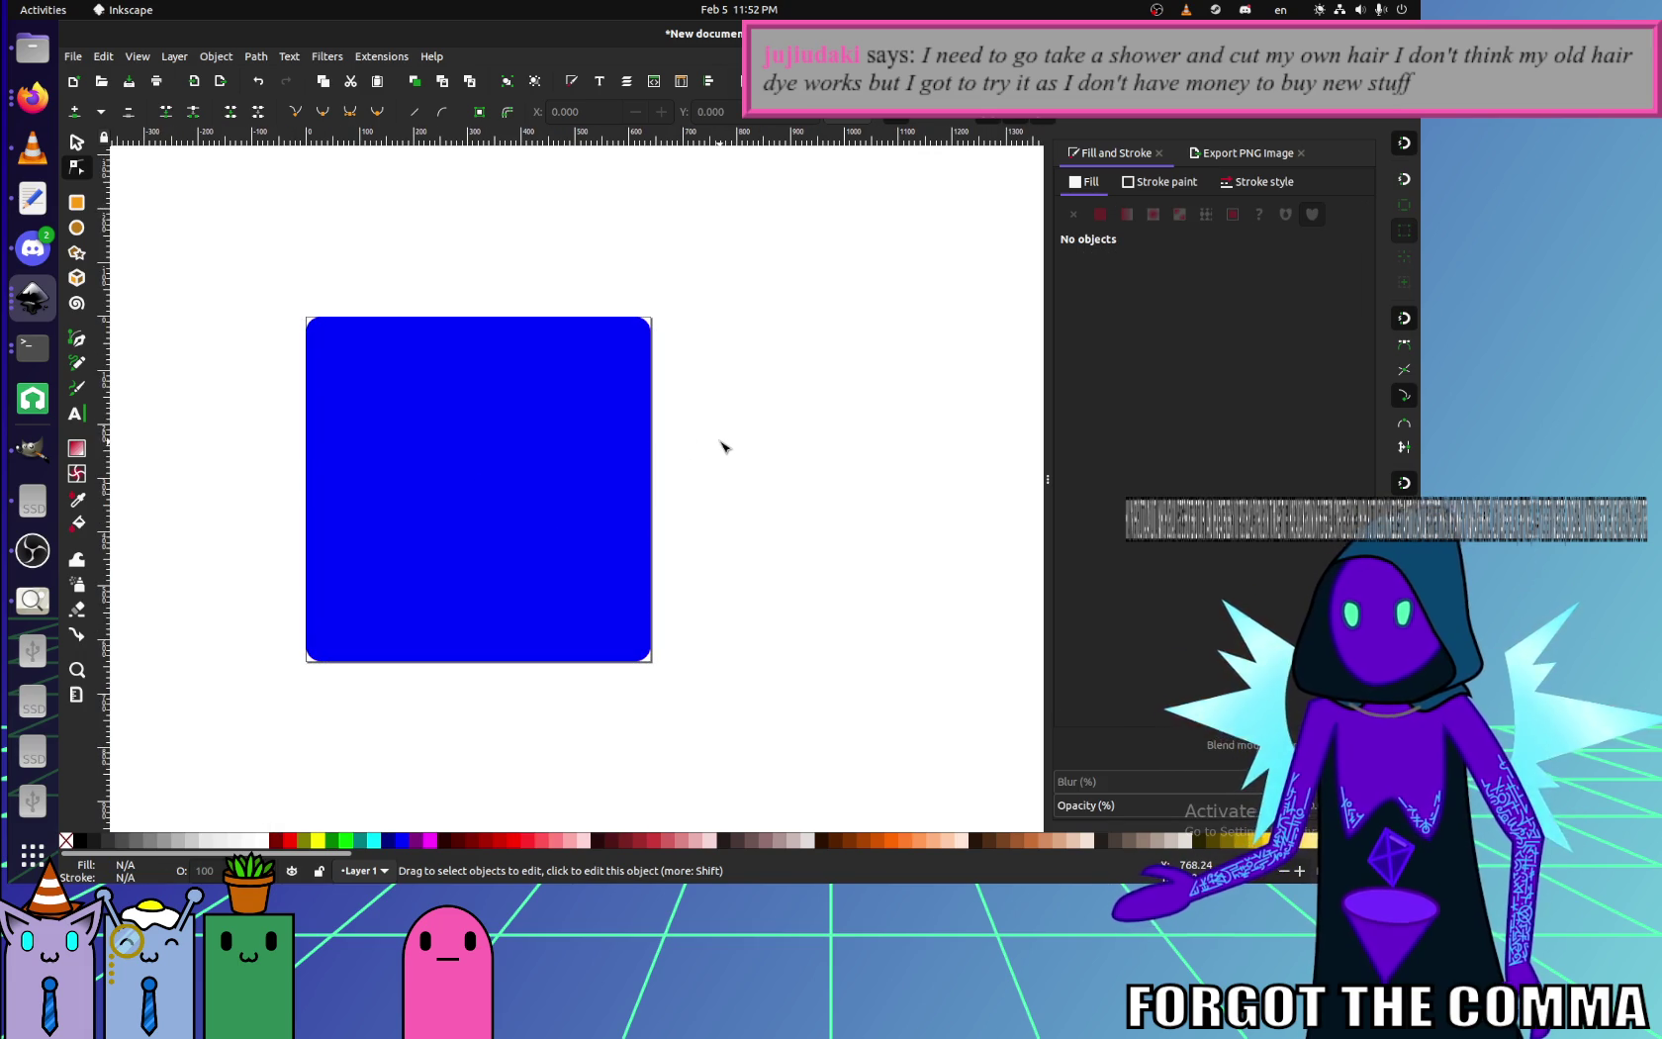
- Shift the square's fill to a lighter azure blue at hue 218
ctrl+scroll(511, 352, up, 2)
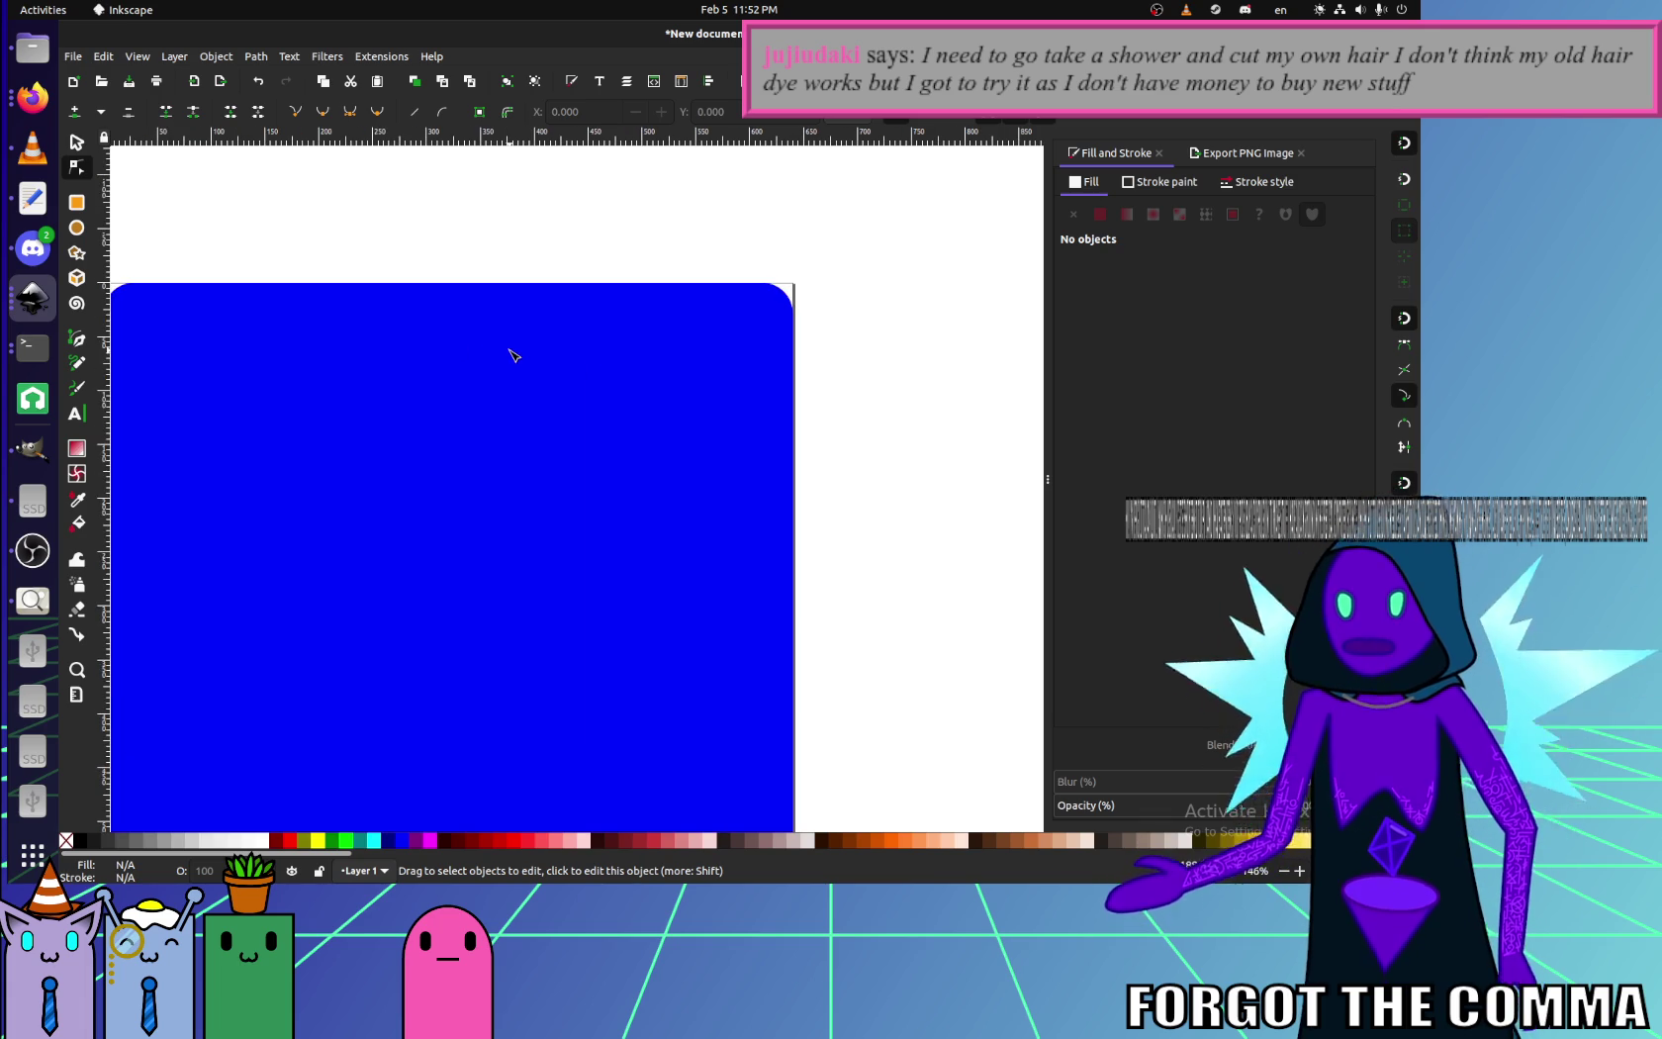
scroll(554, 327, down, 3)
scroll(606, 295, left, 2)
ctrl+scroll(607, 294, down, 2)
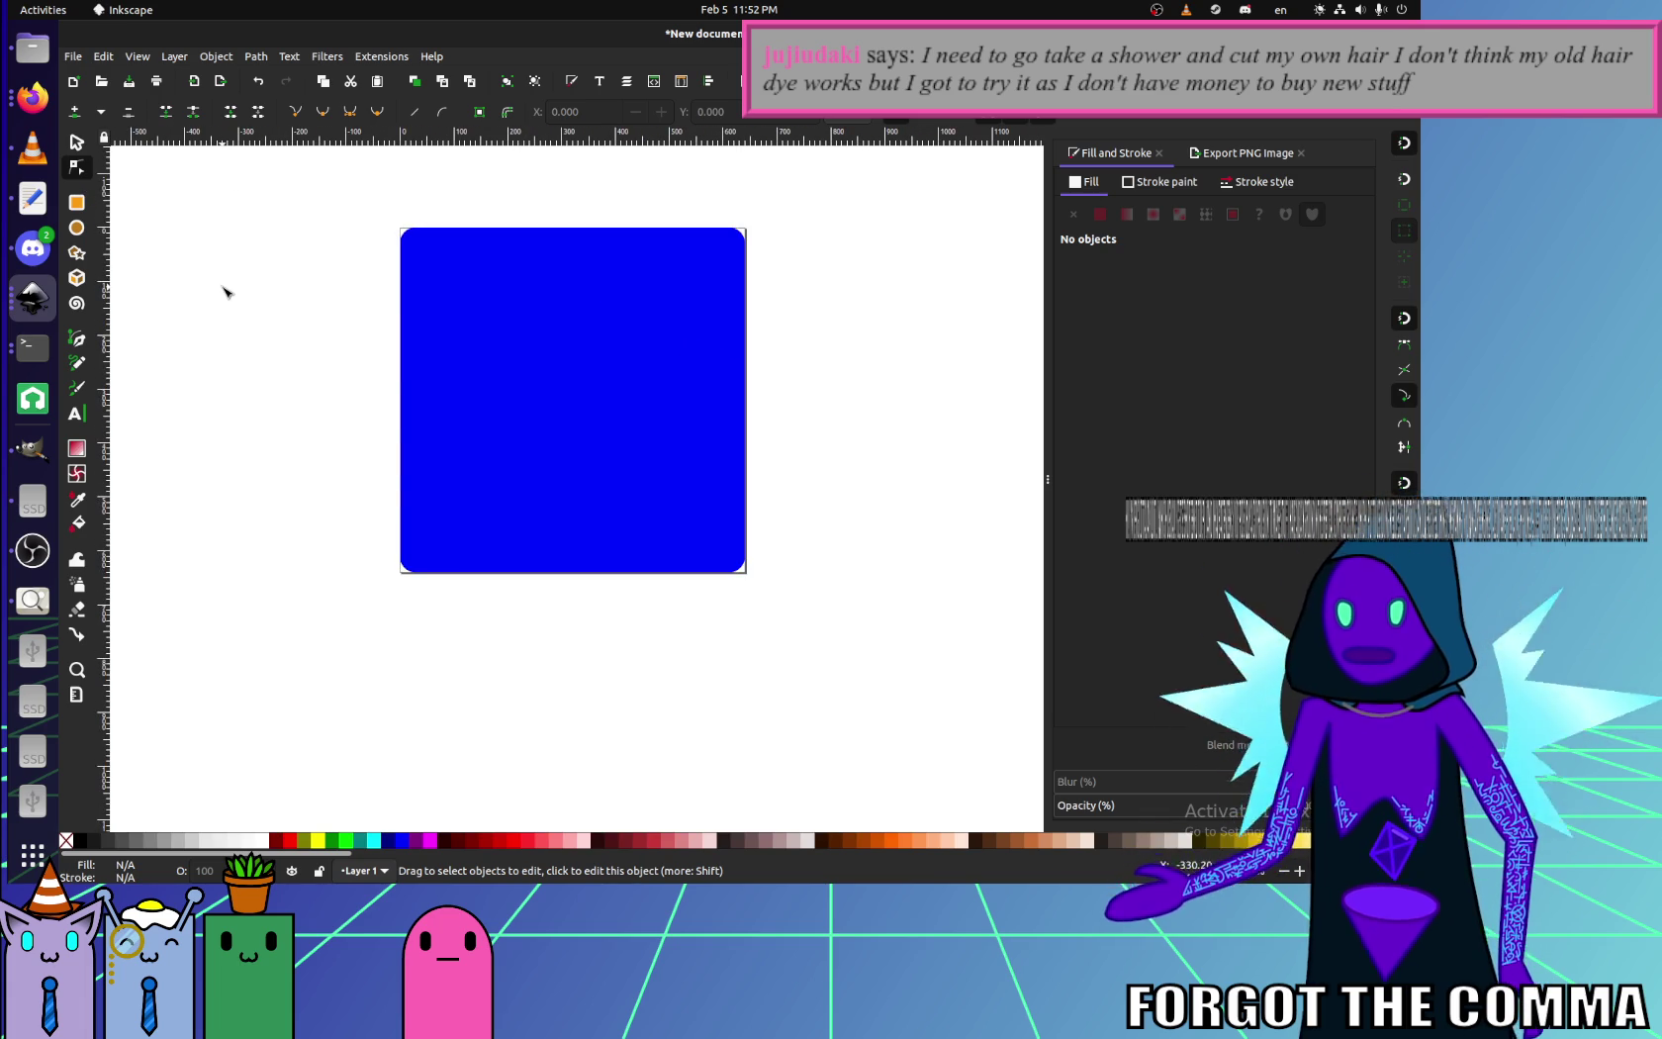
scroll(314, 326, up, 4)
scroll(314, 326, down, 1)
scroll(337, 334, down, 1)
click(638, 400)
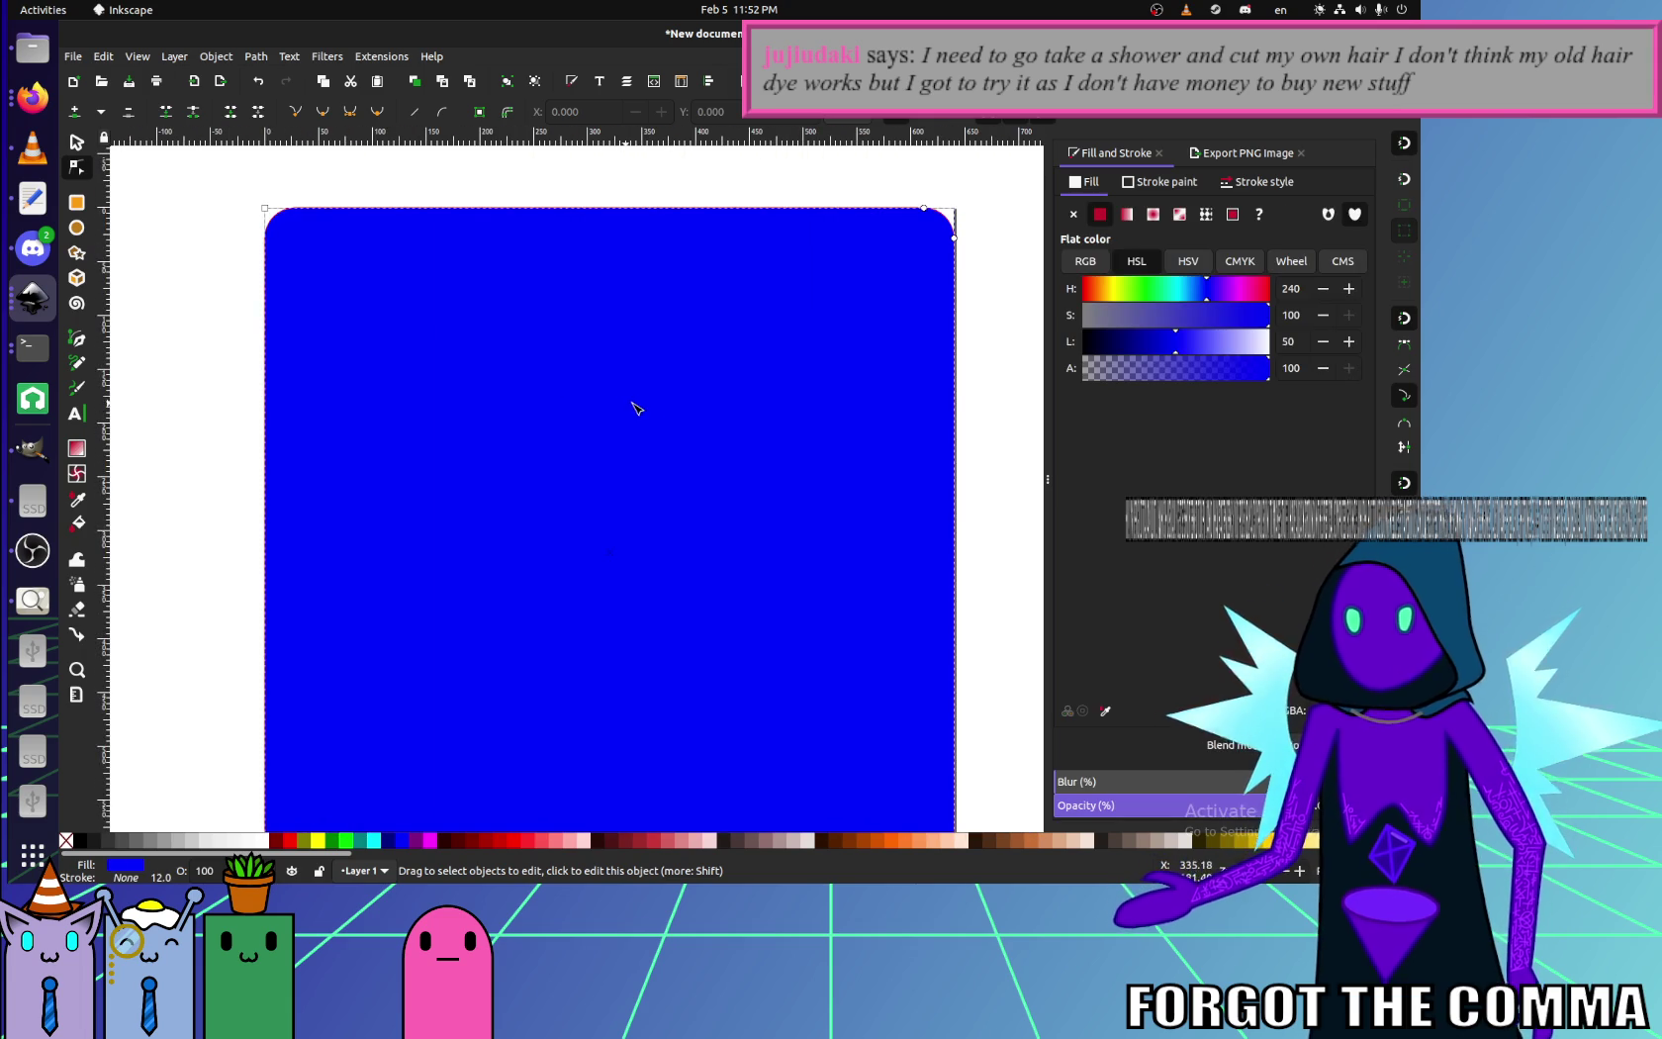
click(1196, 290)
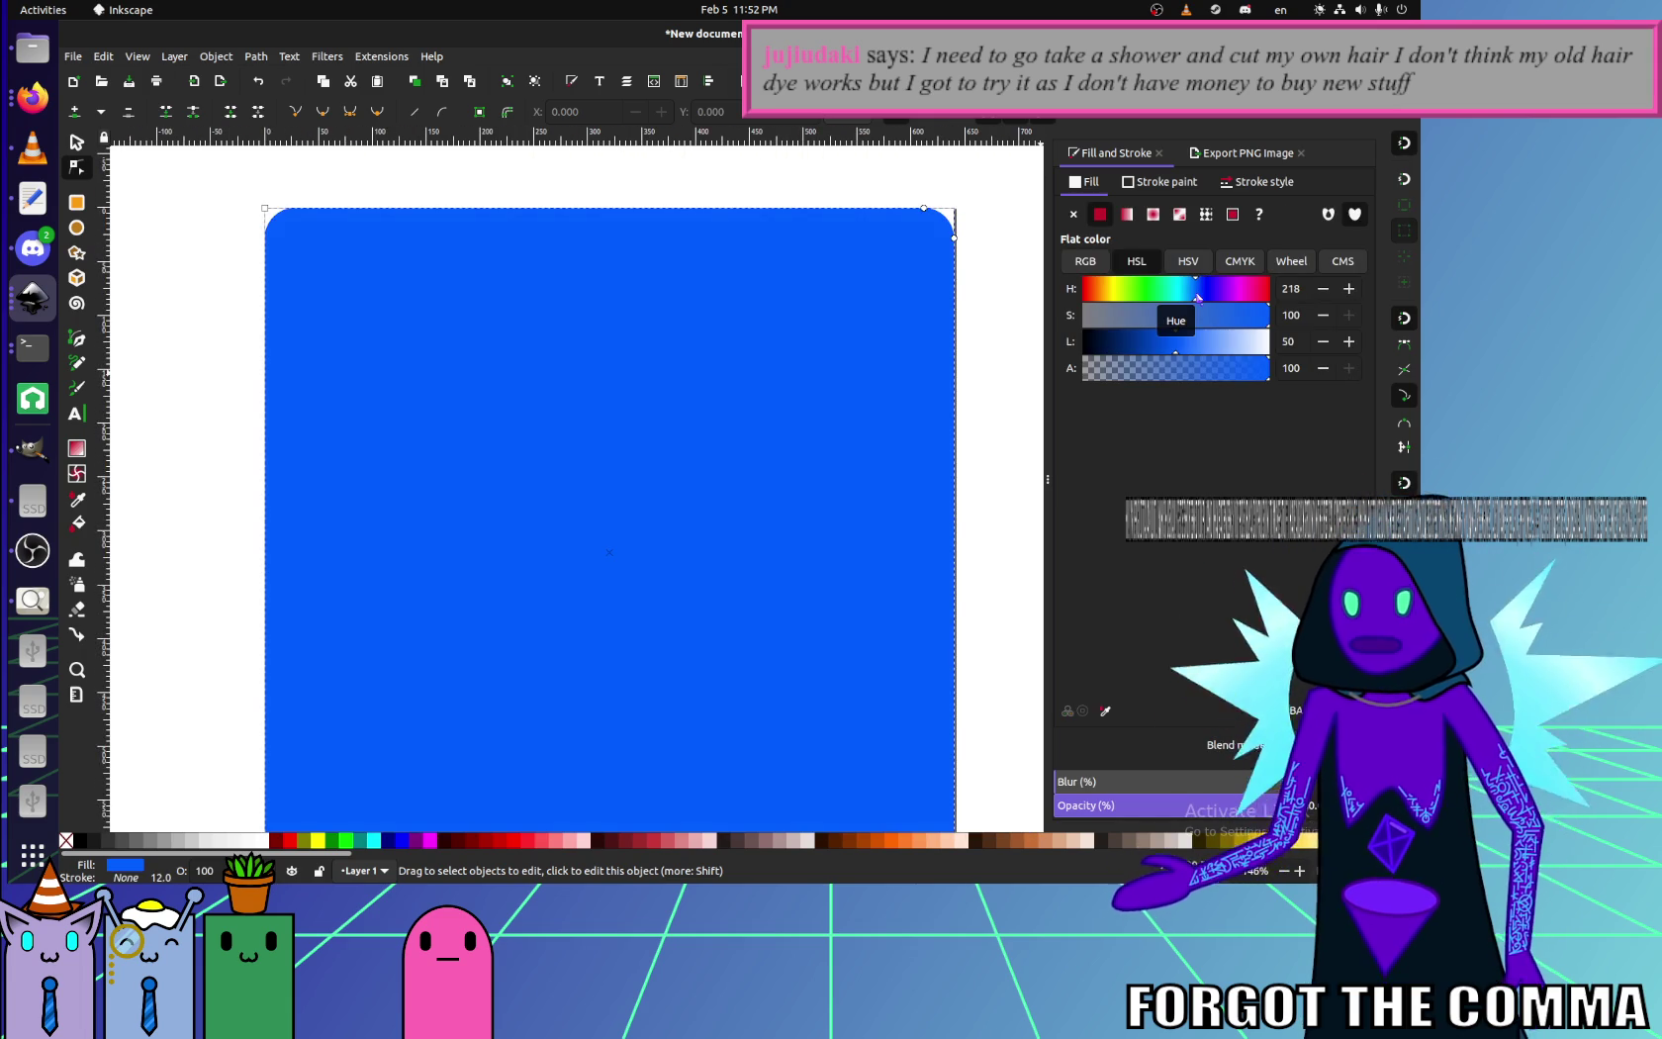
click(226, 300)
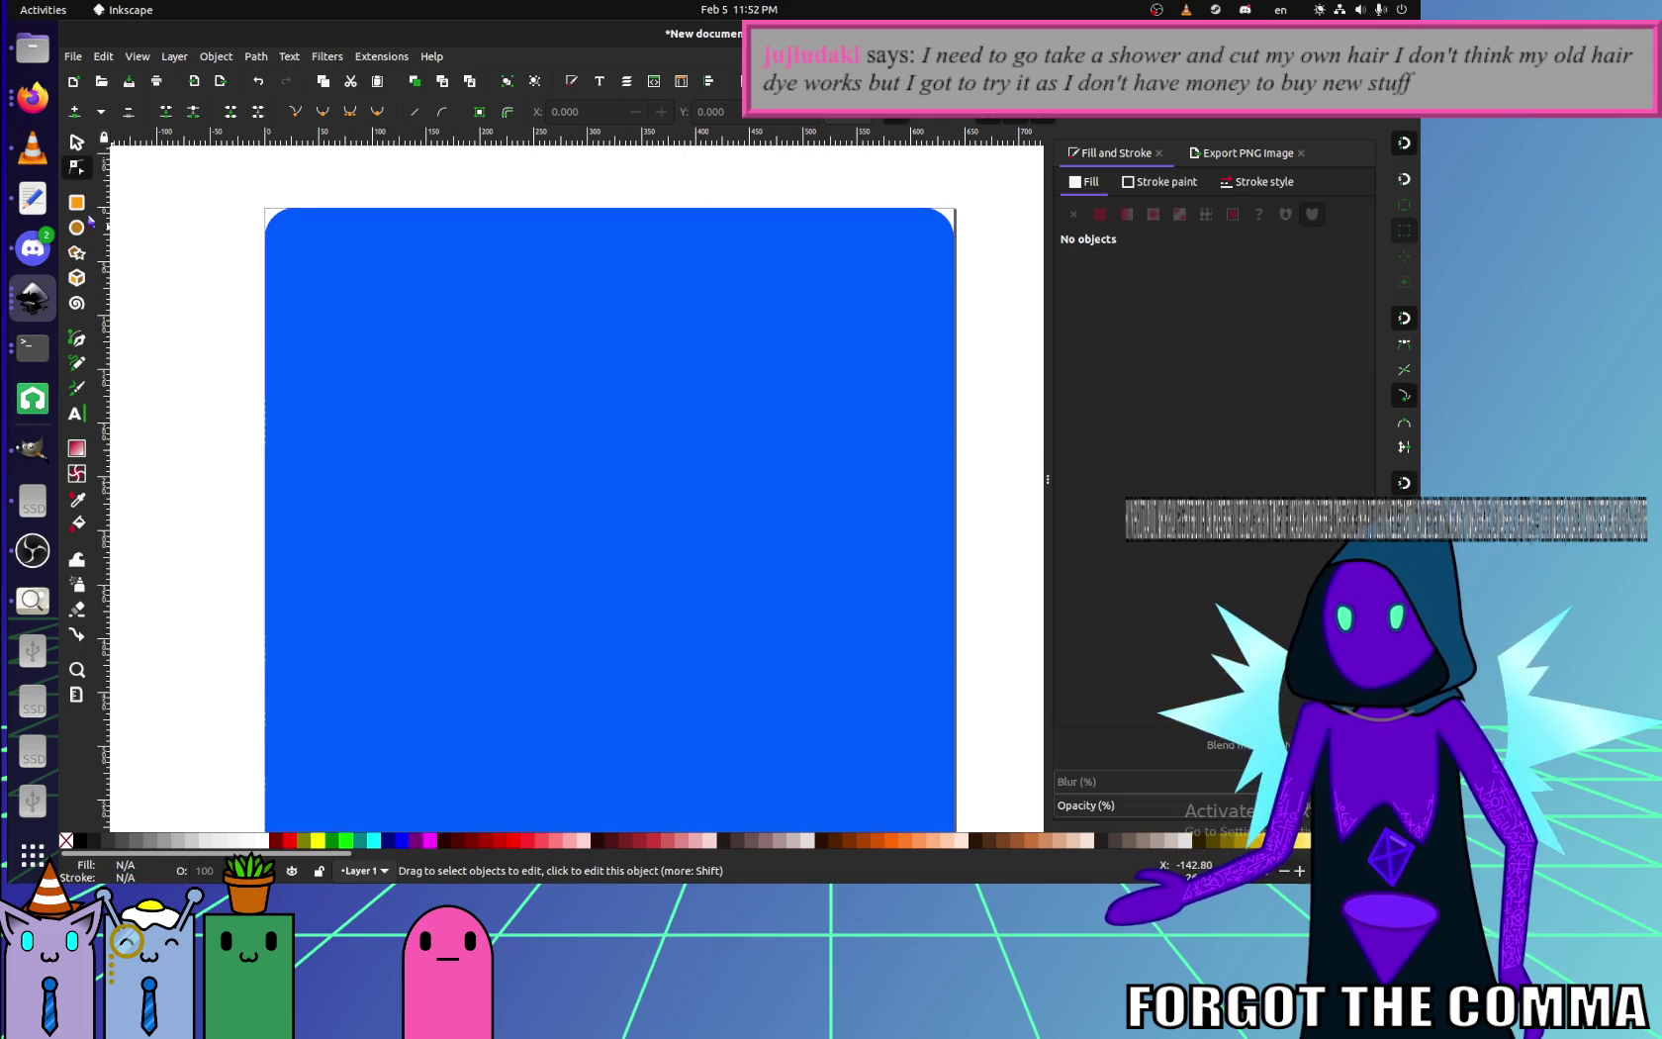
click(76, 202)
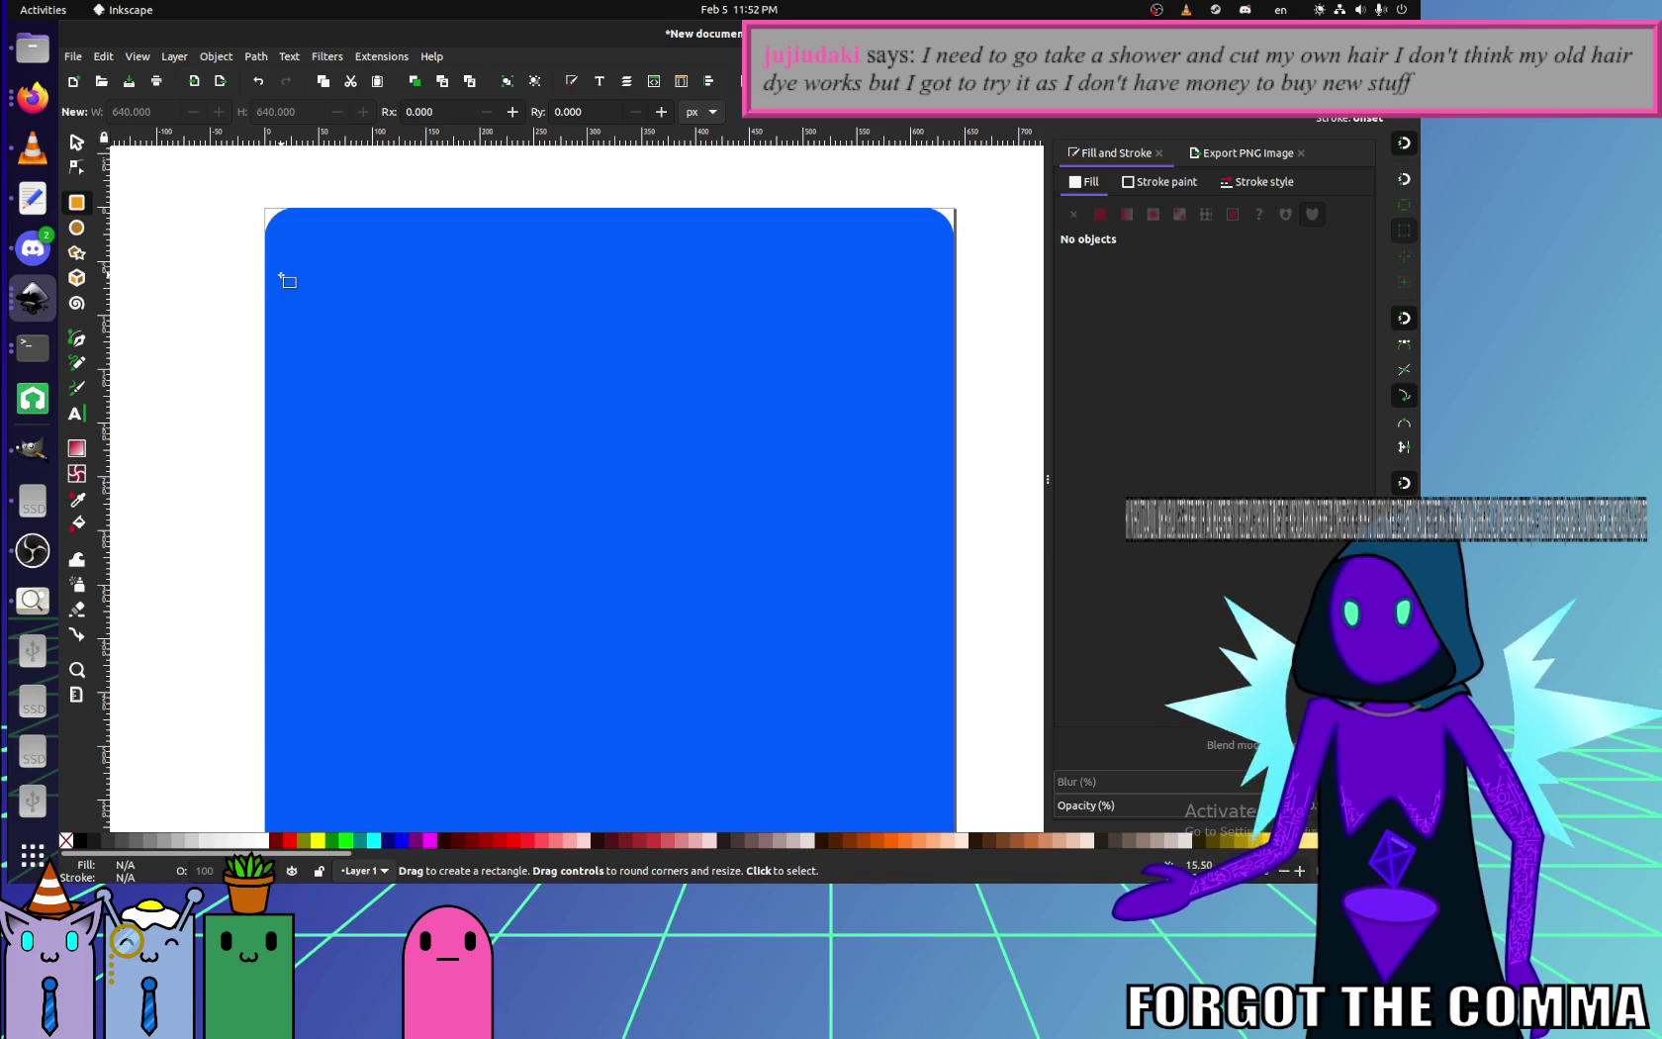
- Draw an extra rectangle and stretch it toward the page border
drag(280, 275, 869, 531)
drag(947, 628, 935, 666)
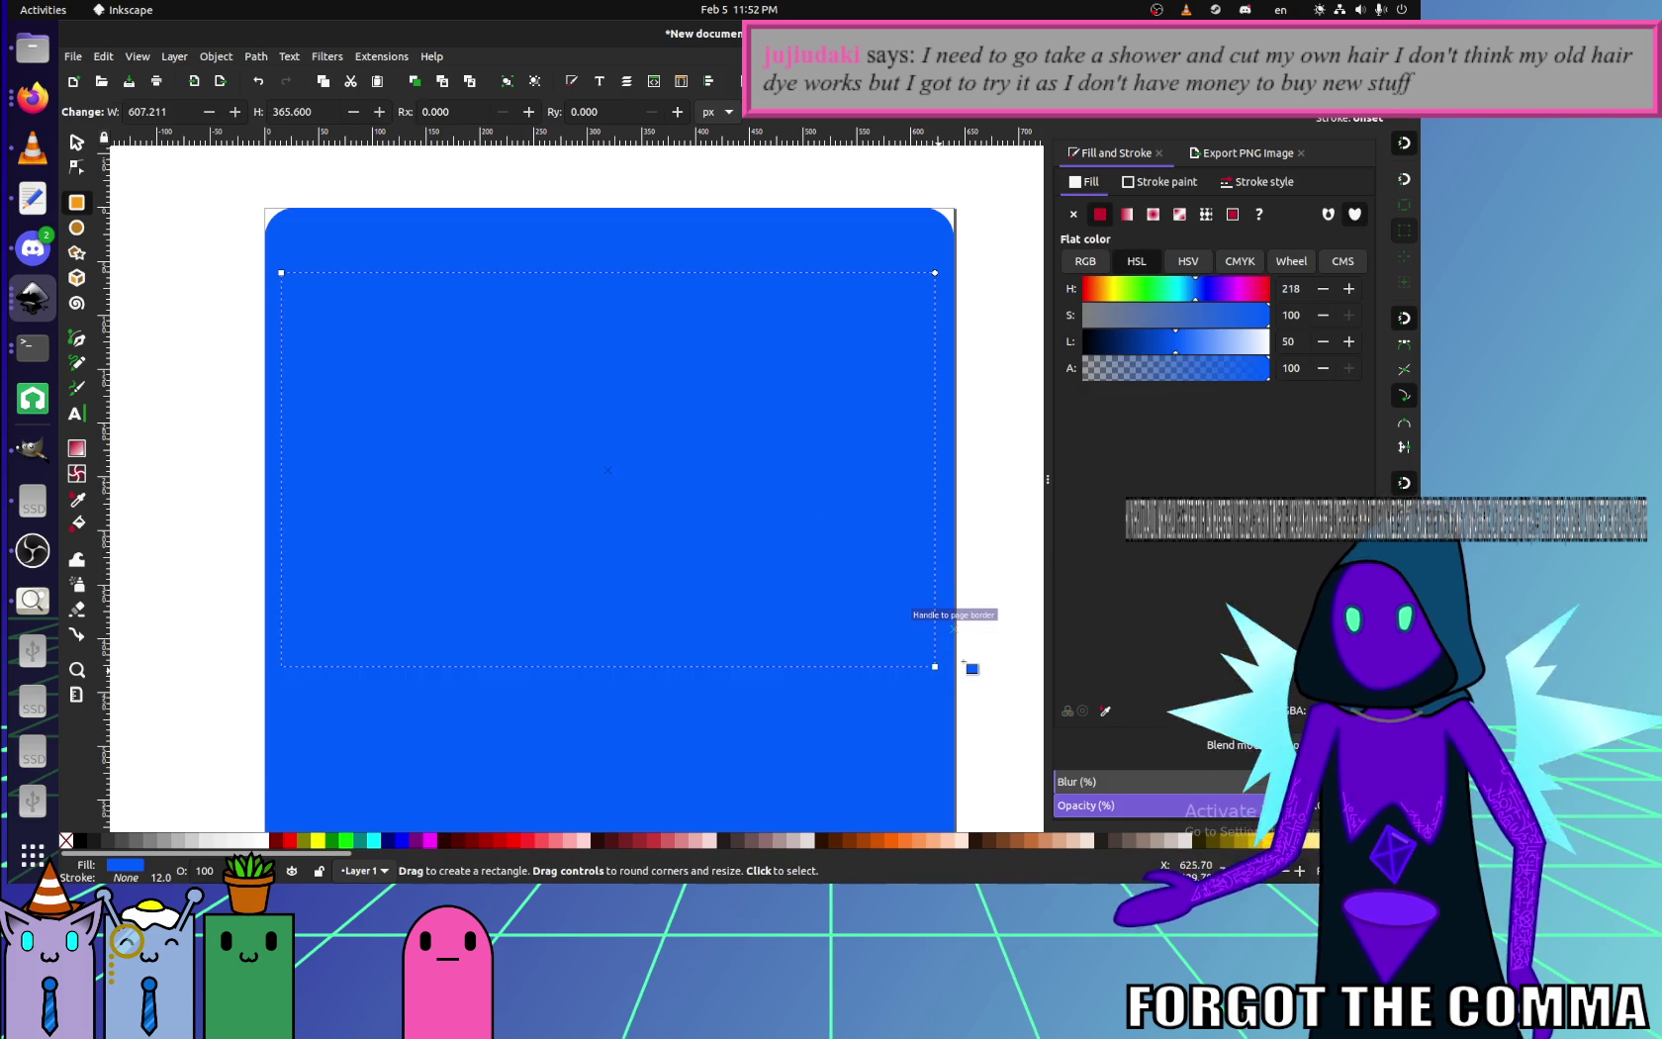
scroll(974, 690, down, 2)
scroll(974, 690, right, 1)
scroll(931, 597, right, 1)
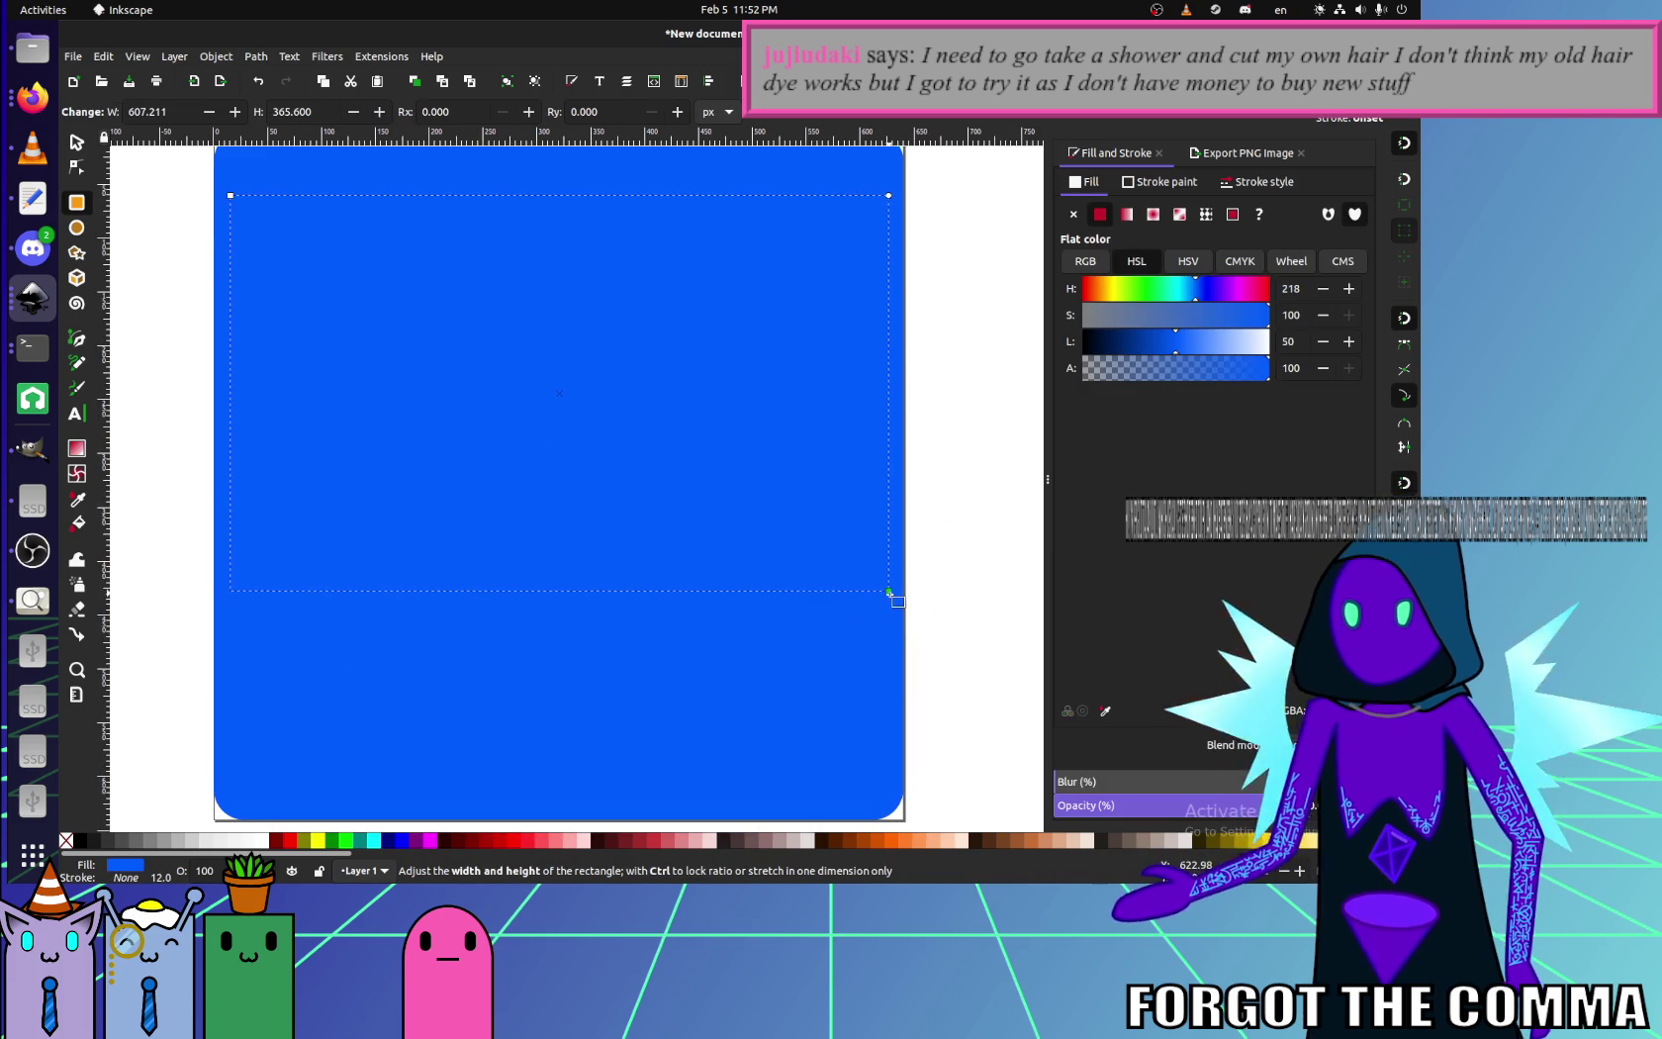
drag(881, 613, 897, 621)
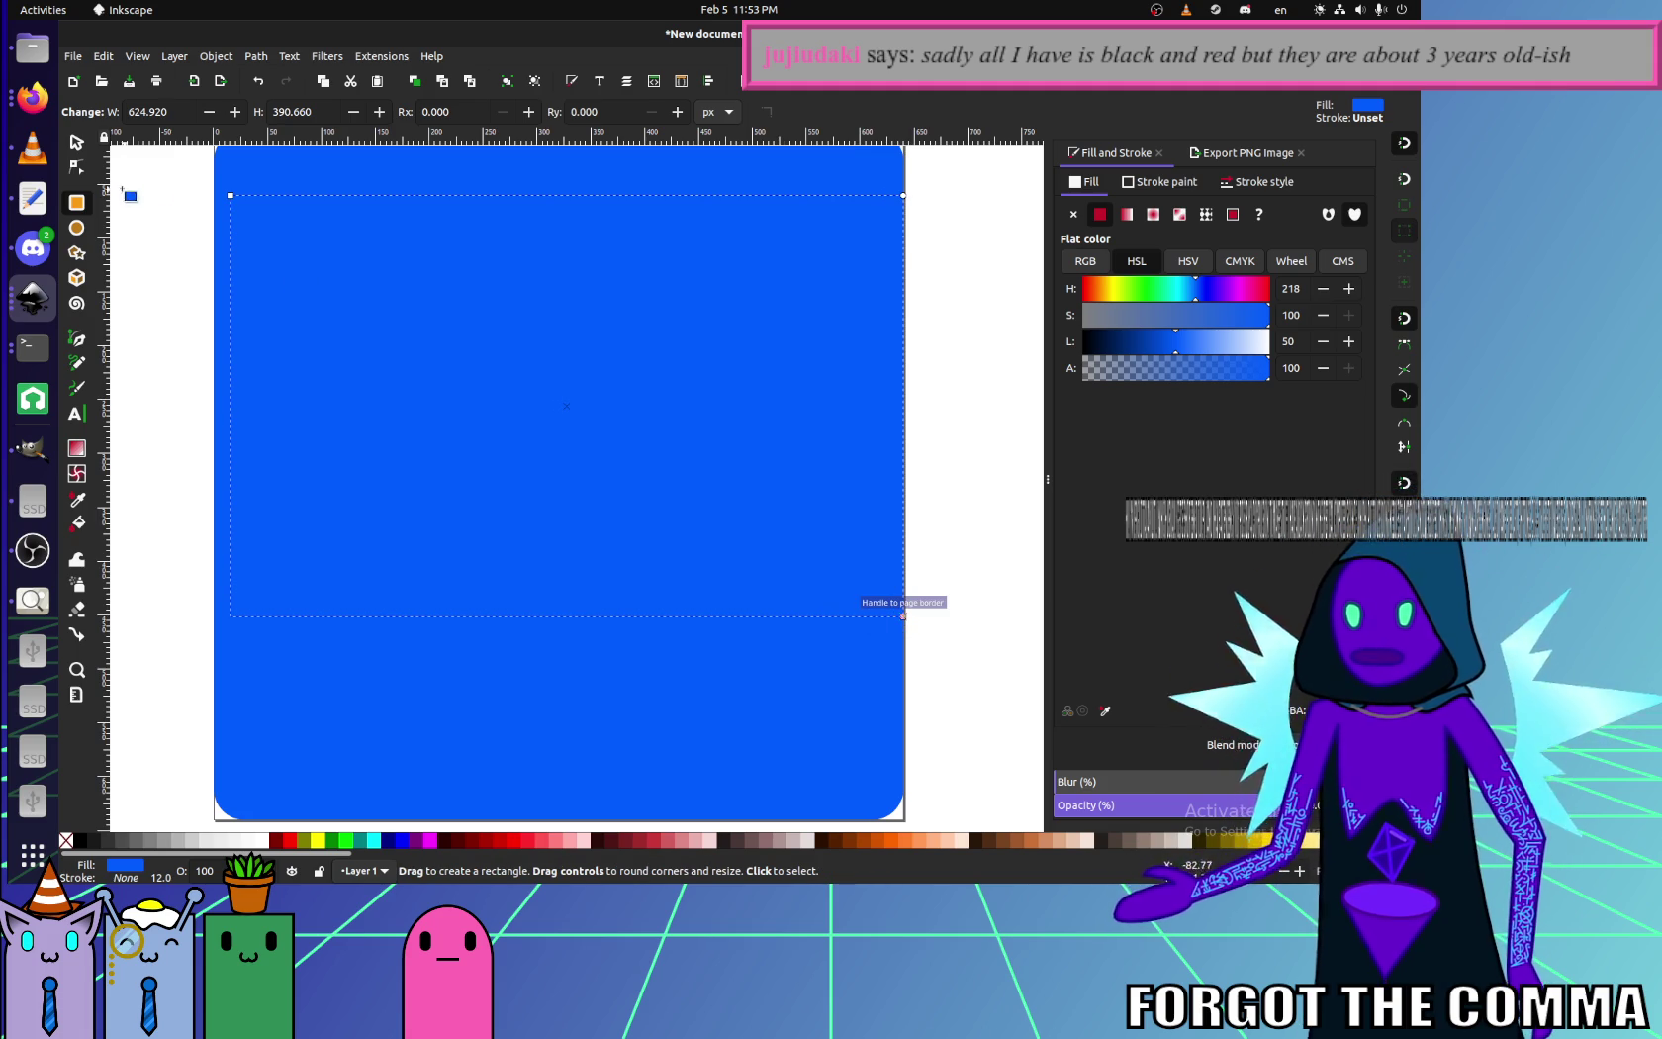
scroll(594, 618, down, 3)
scroll(761, 630, right, 1)
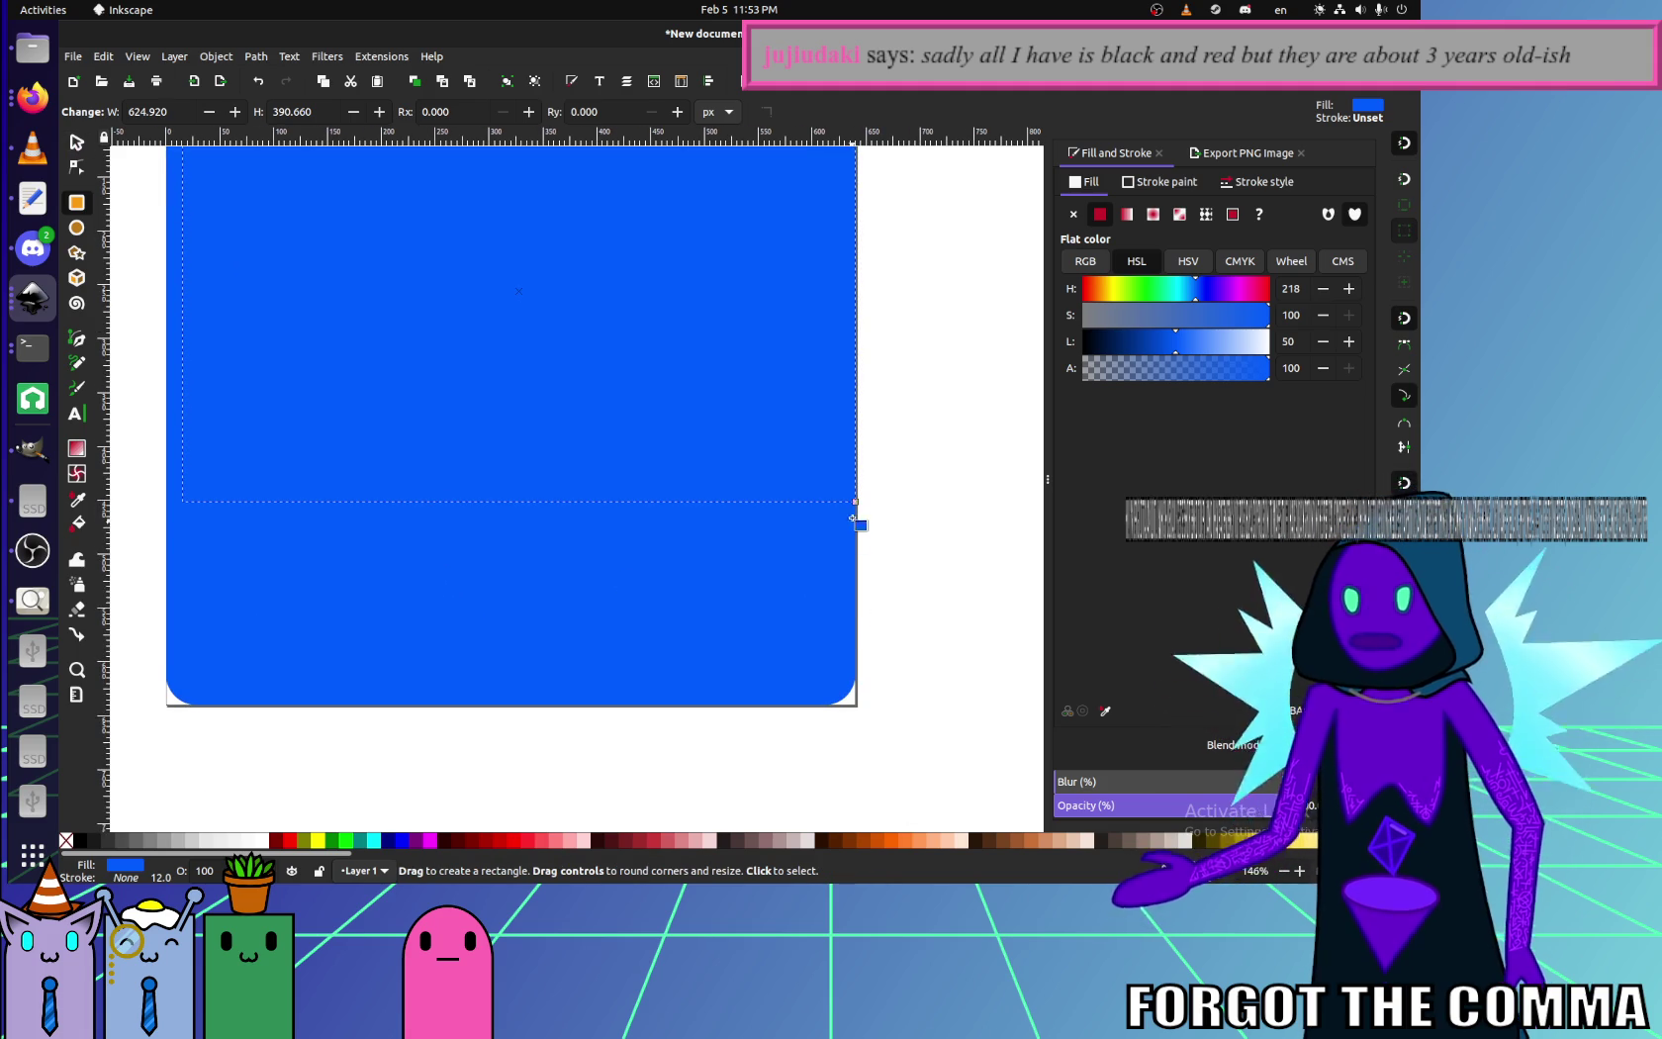
drag(864, 510, 857, 696)
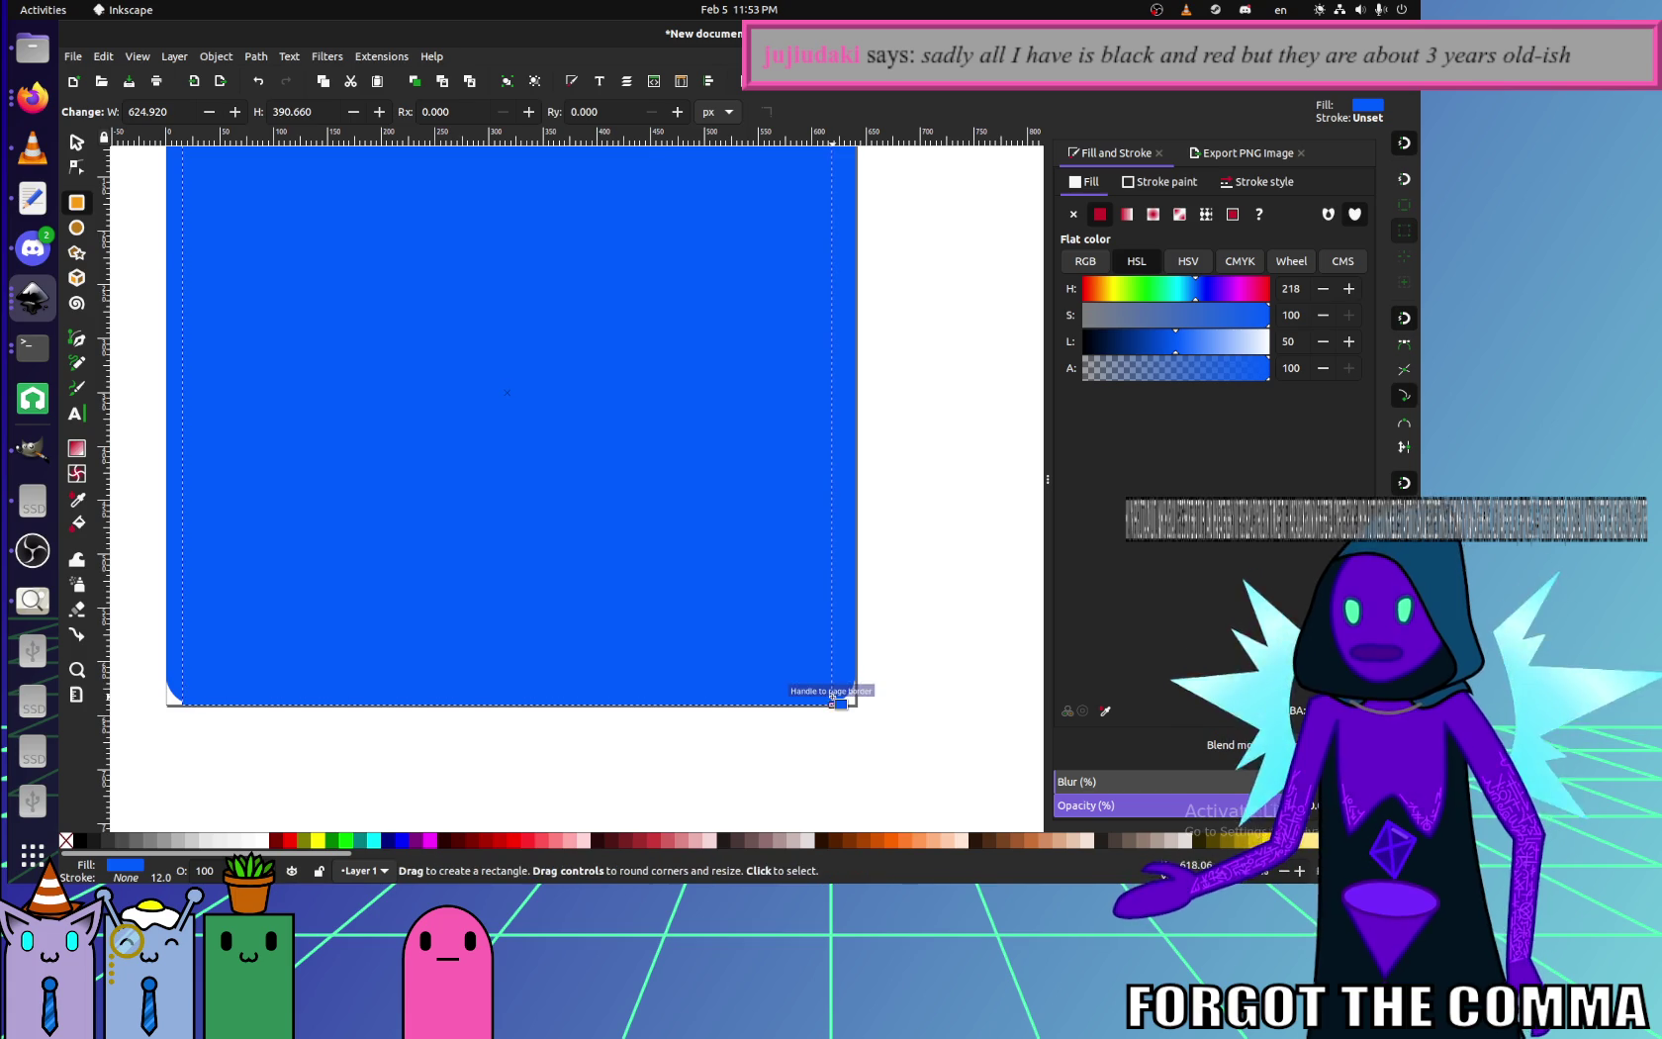
- Undo the extra rectangle's resize and select the blue rounded square
key(ctrl+z)
click(890, 681)
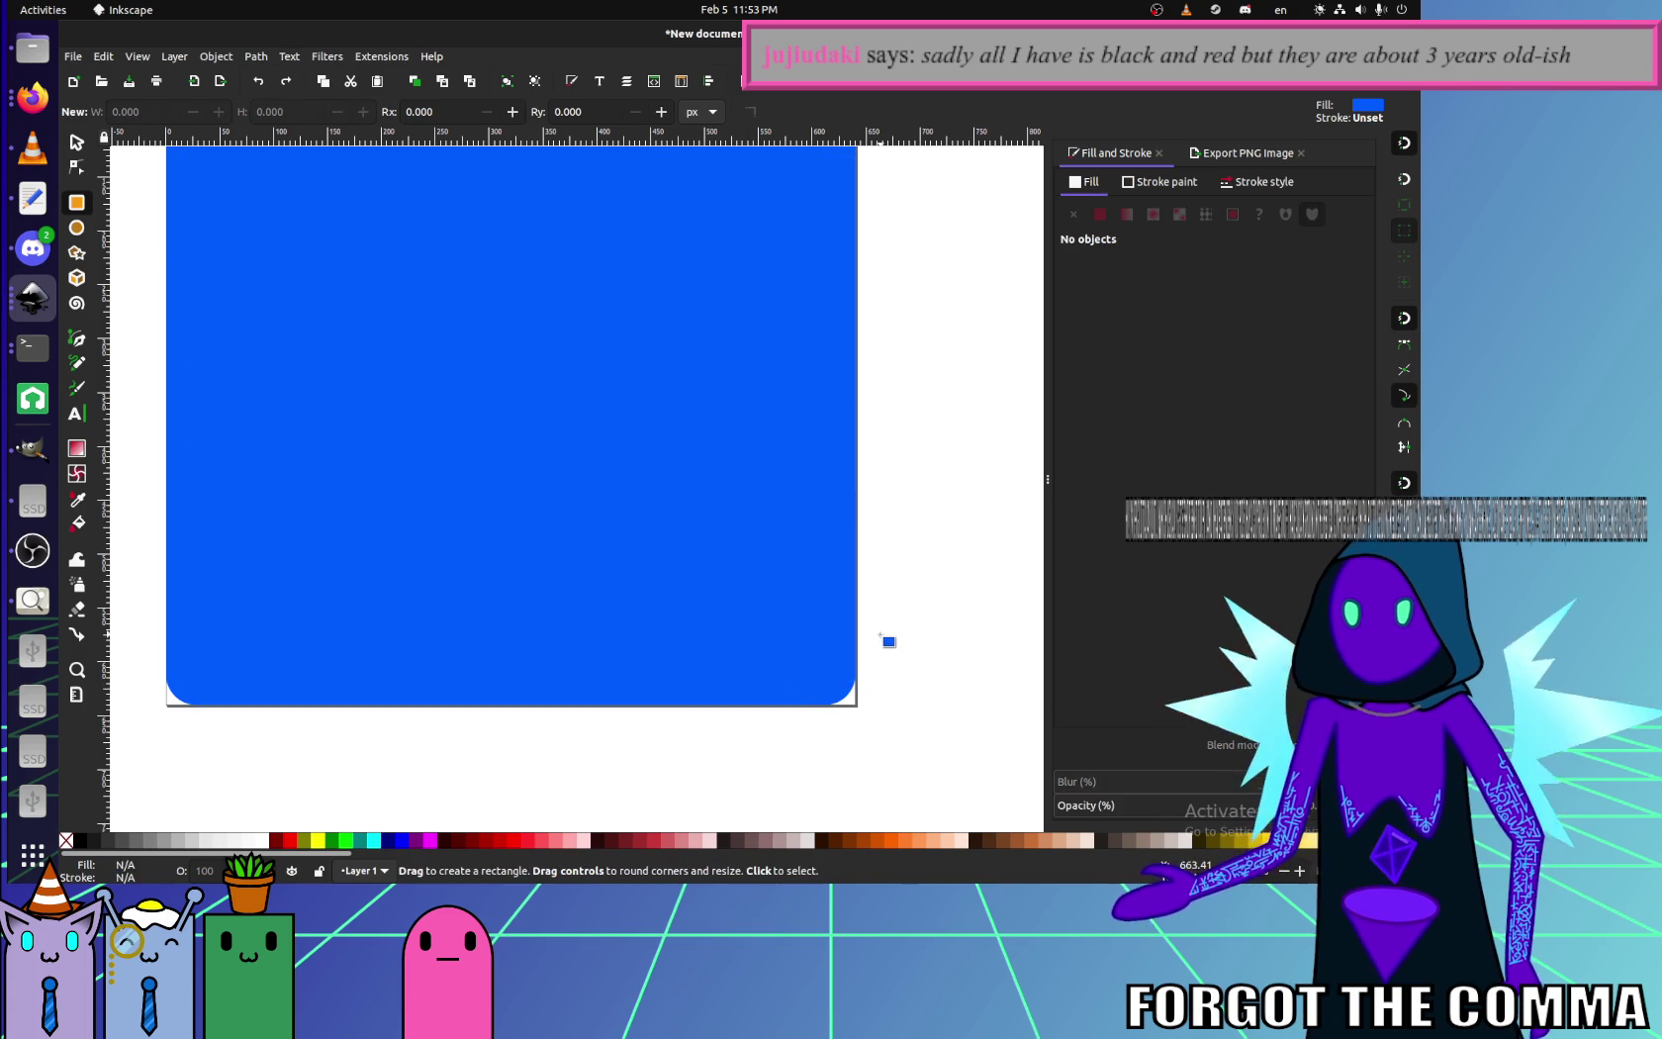
scroll(886, 643, down, 2)
scroll(885, 639, down, 2)
scroll(888, 633, up, 2)
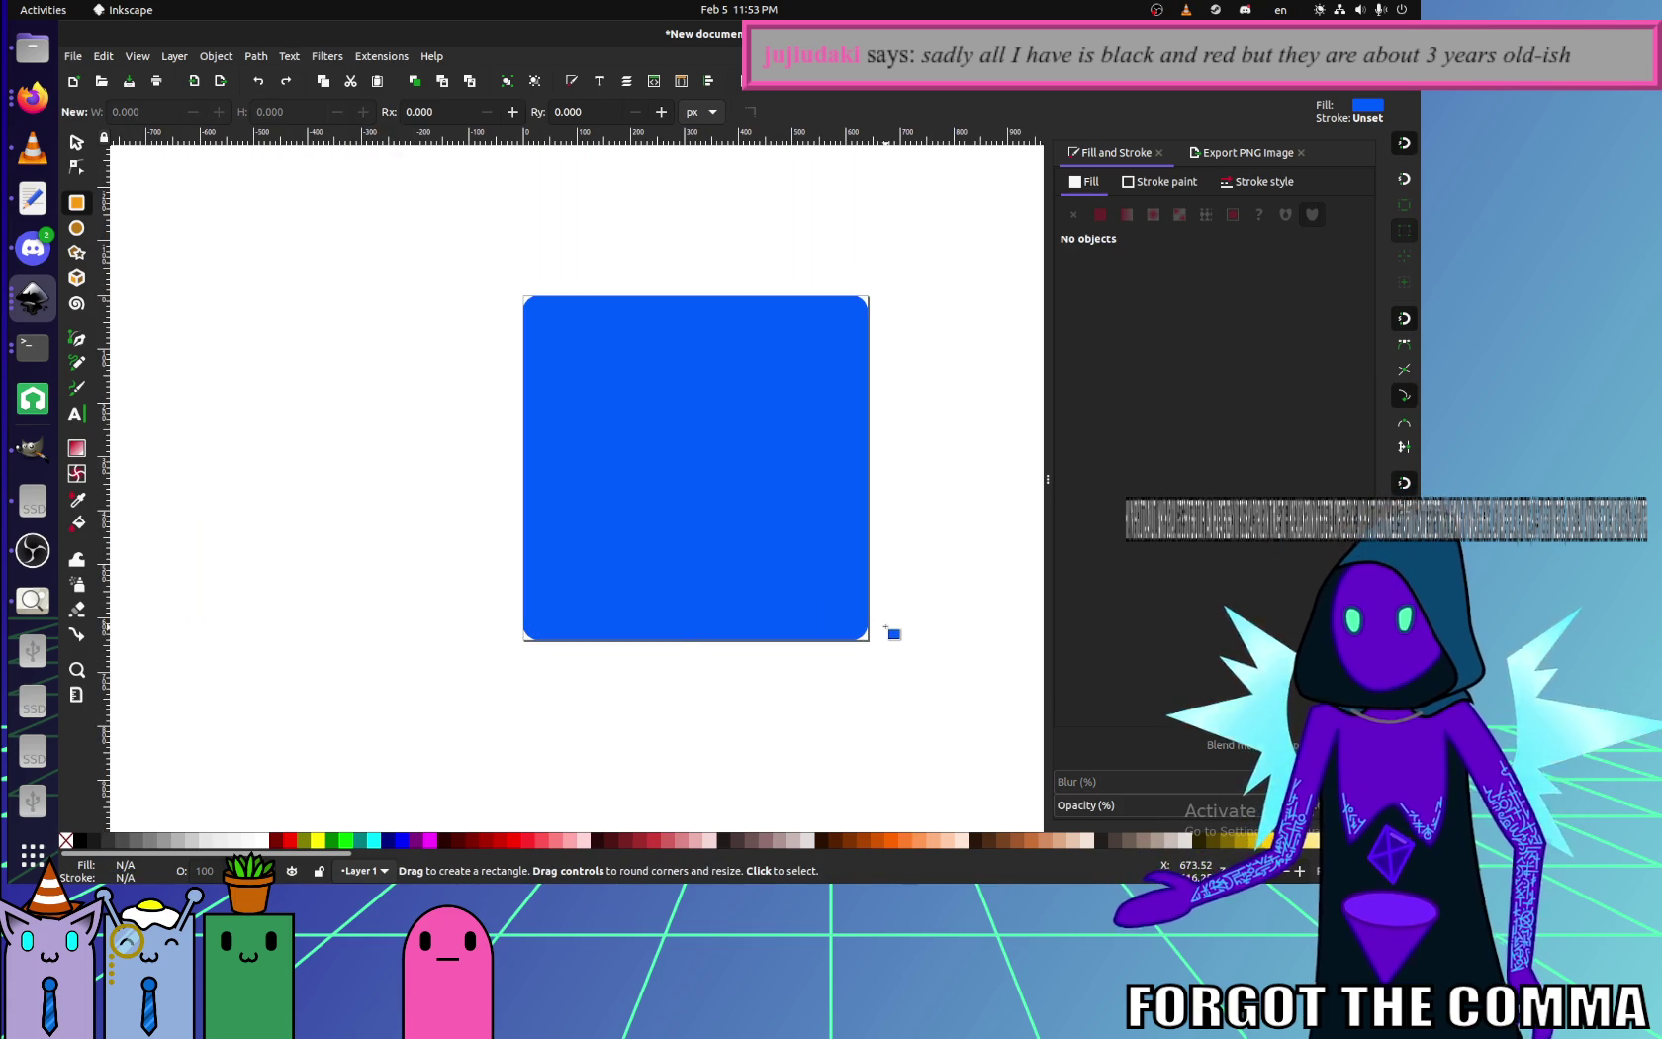
click(788, 547)
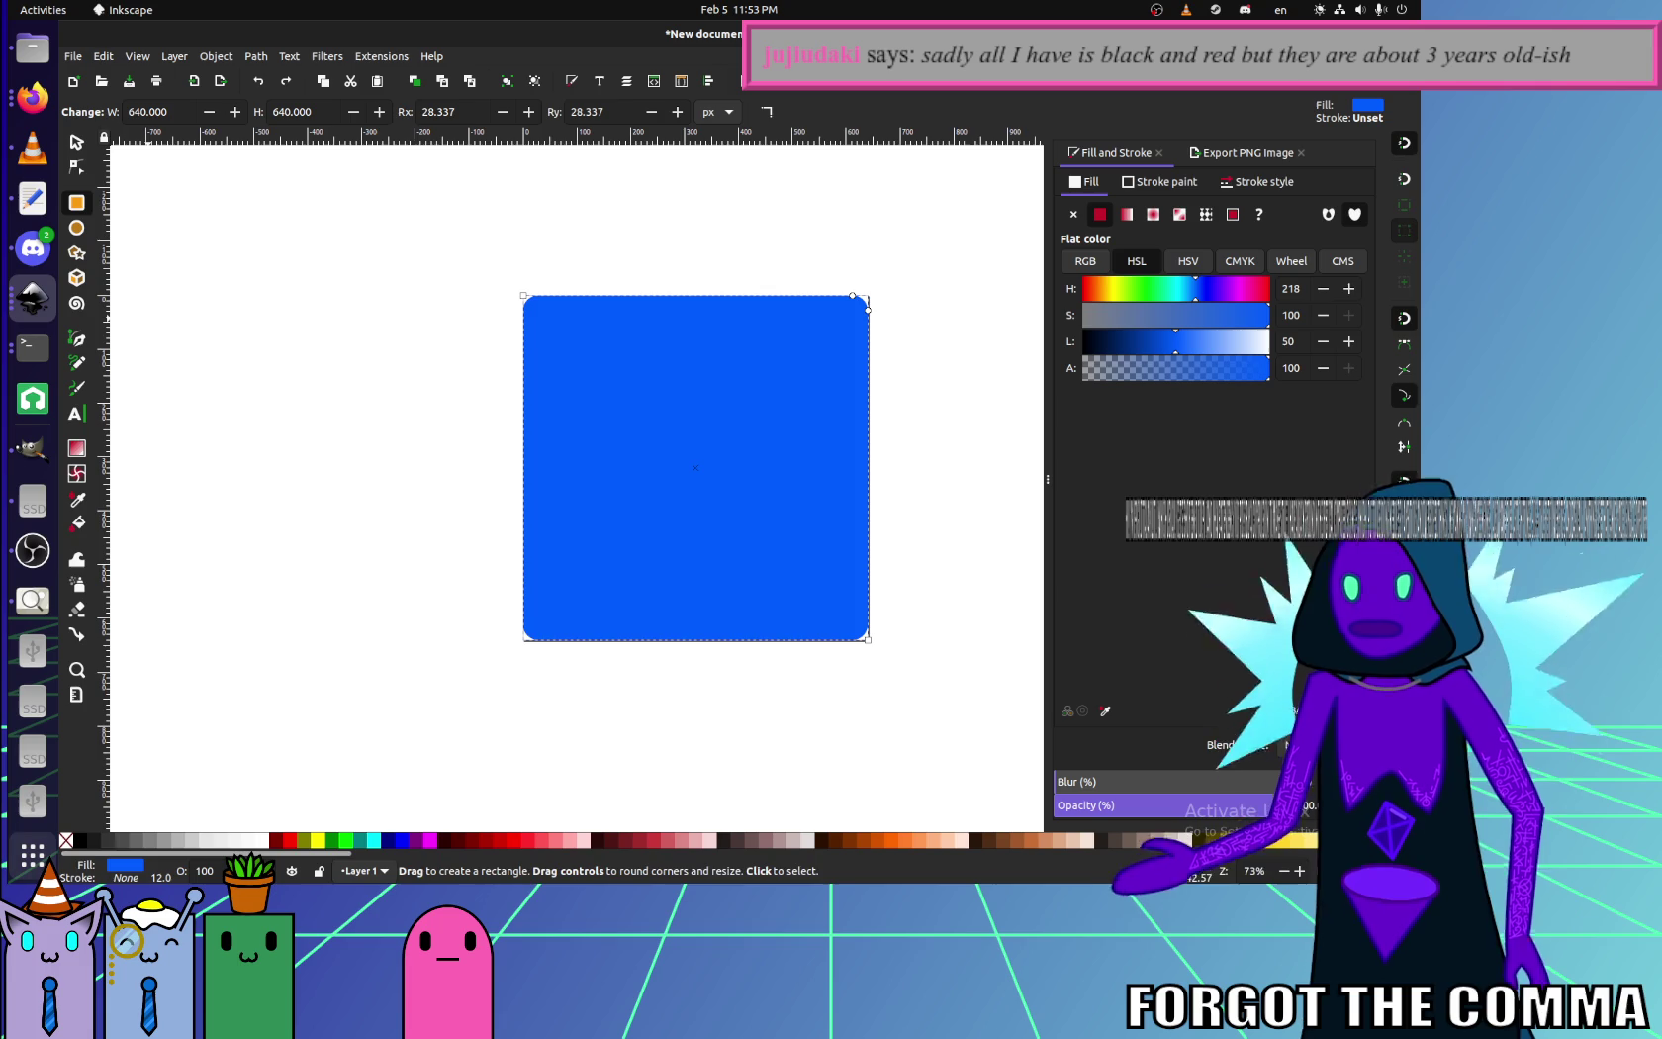
click(66, 841)
- Set the rounded square's fill to none, leaving only its blue outline
key(ctrl+z)
key(d)
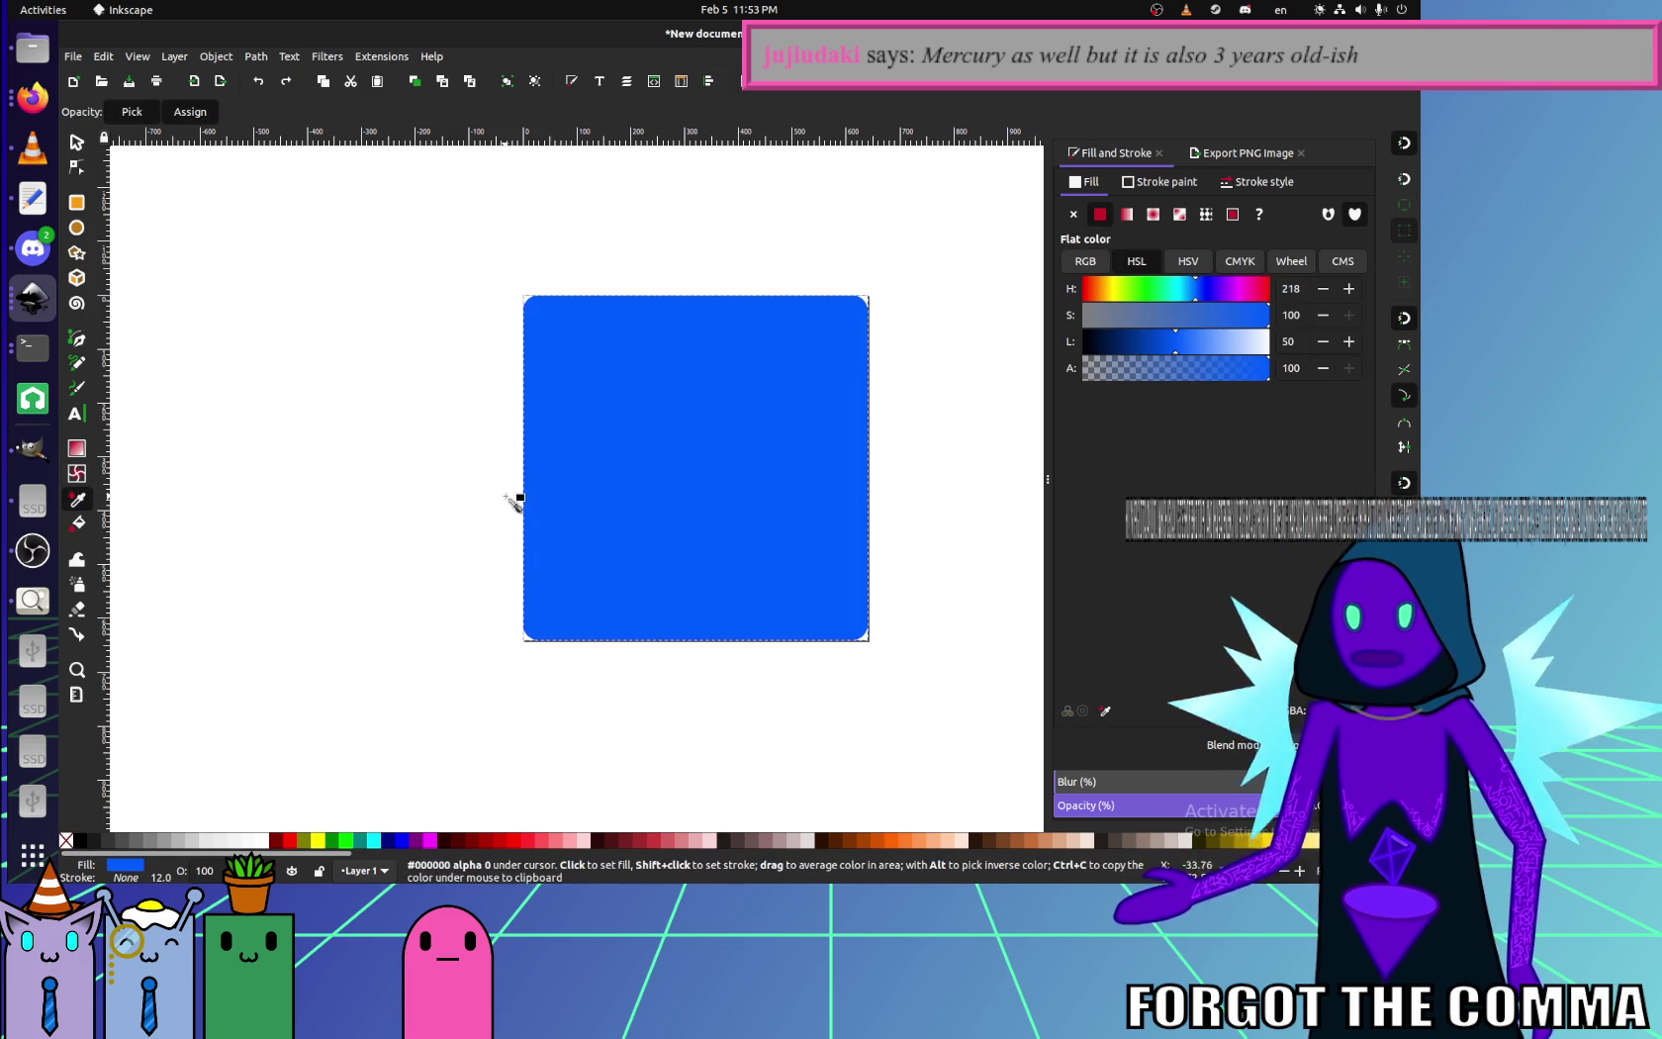
click(583, 556)
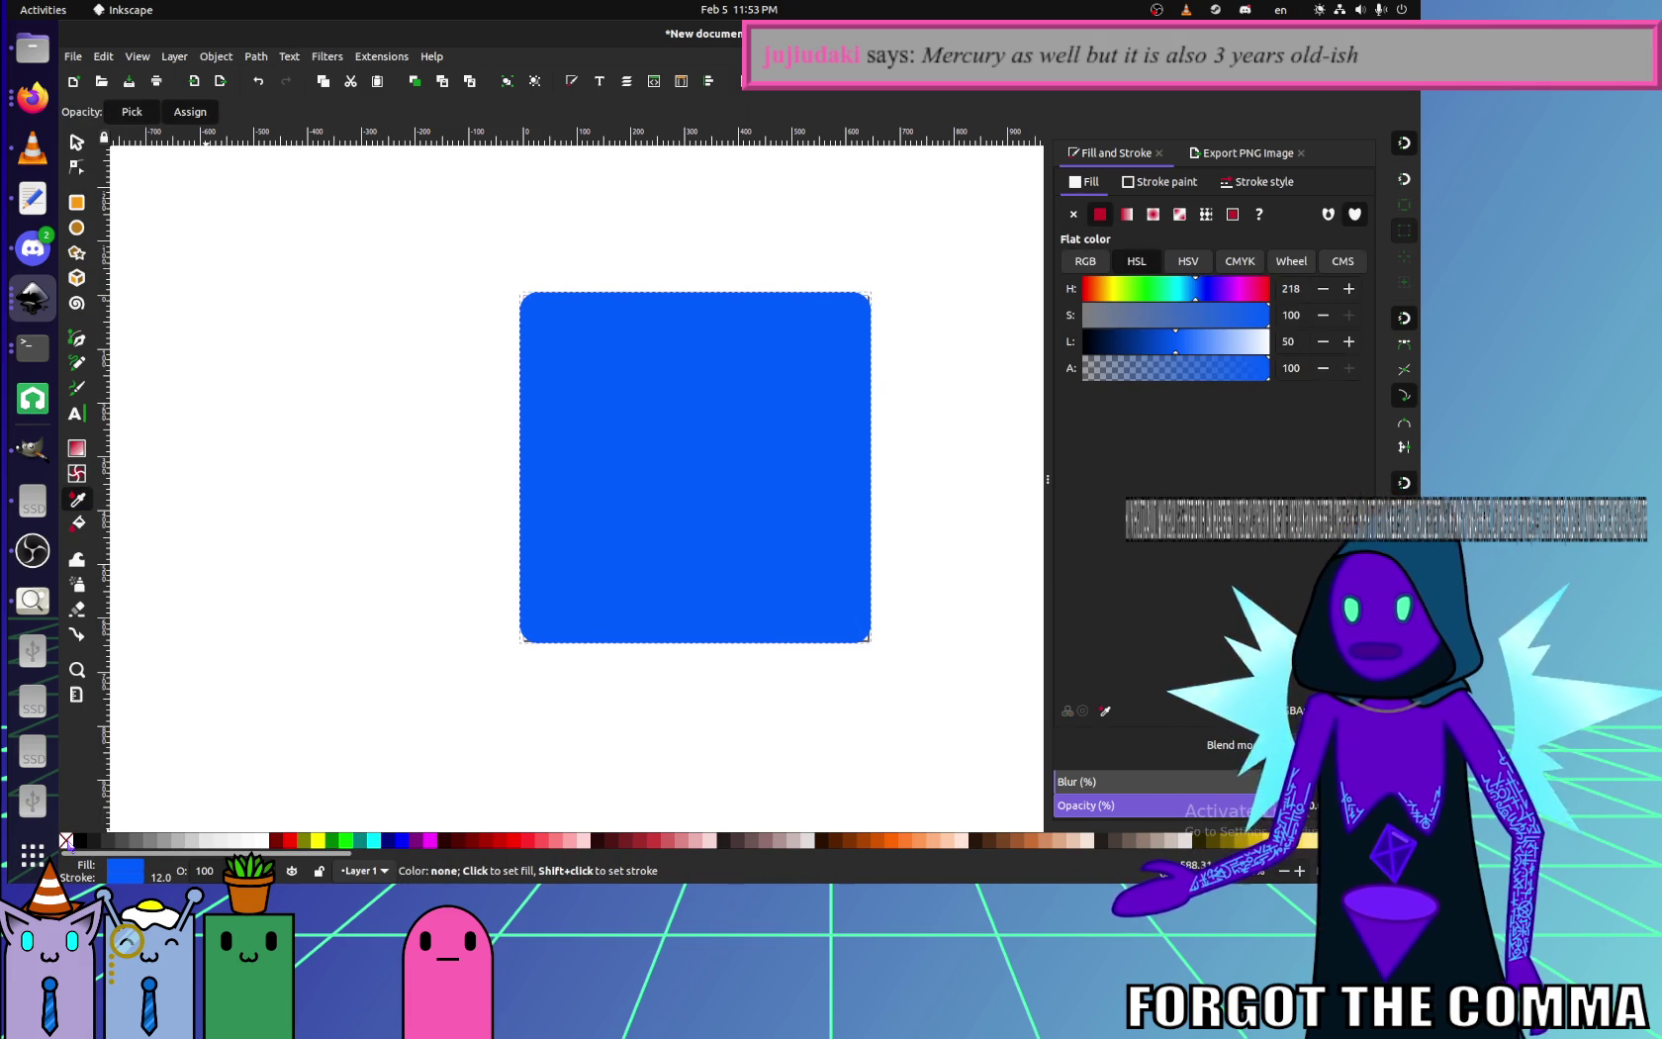
click(66, 840)
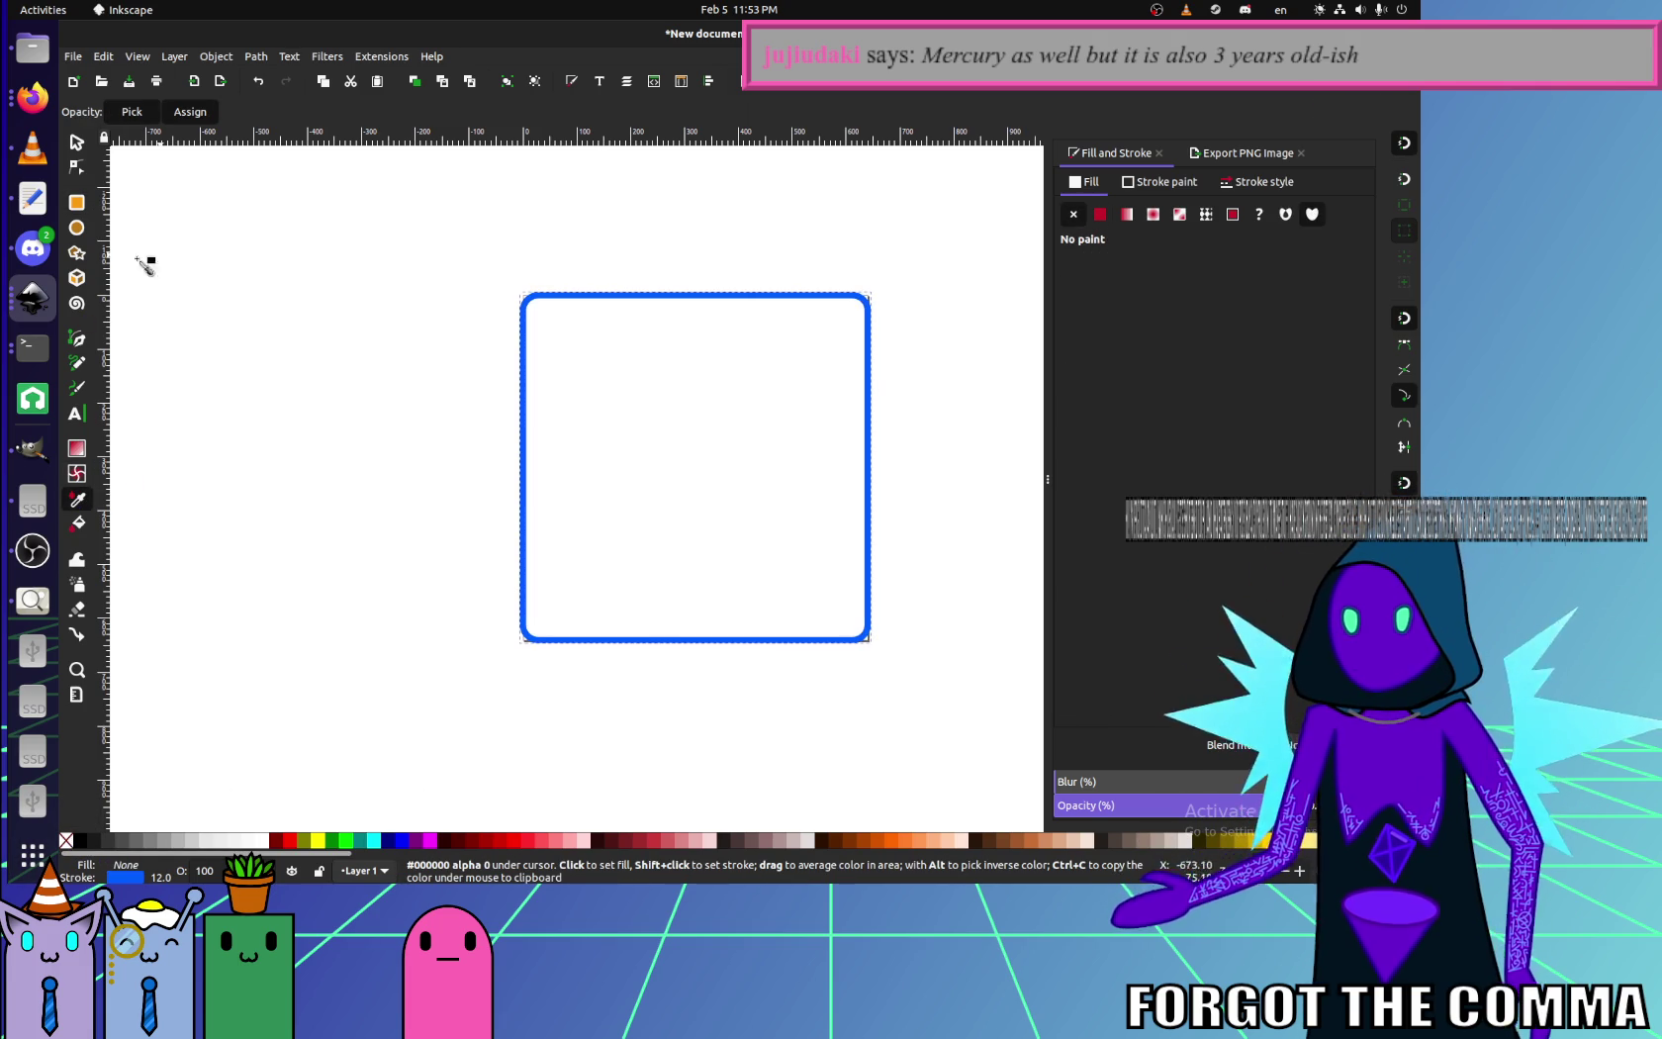
- Move and scale the outlined square so its corners meet the page corners
click(76, 141)
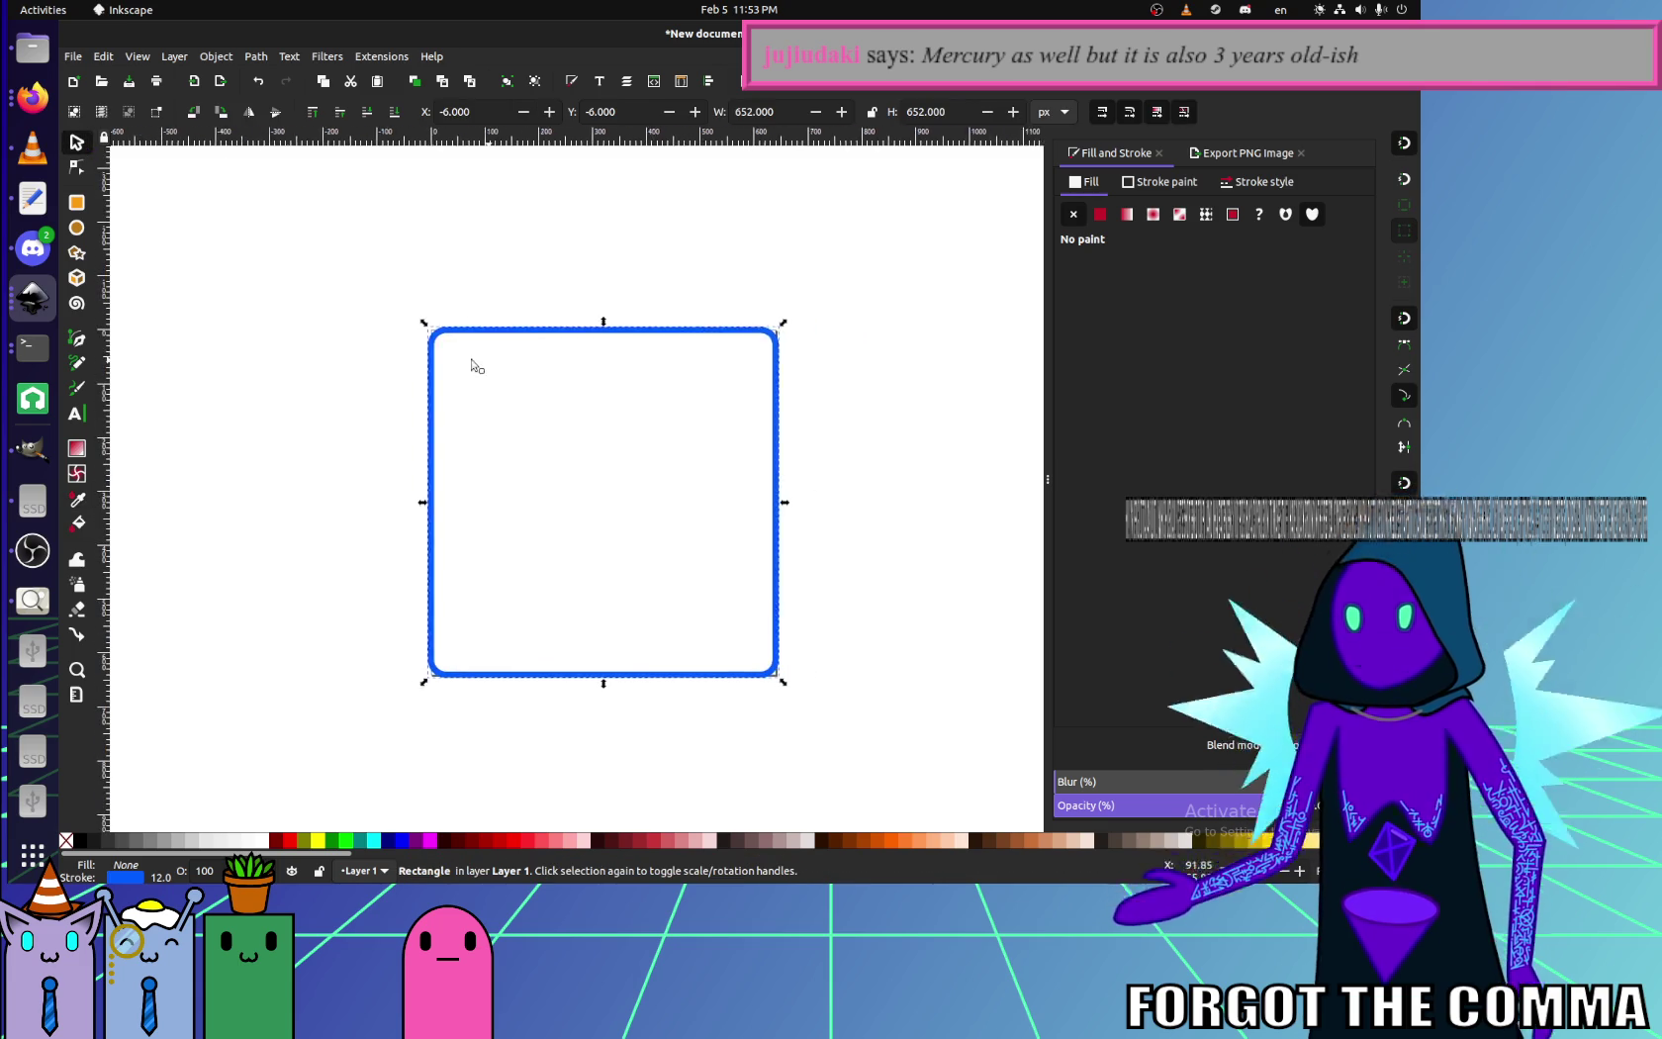
scroll(406, 400, up, 2)
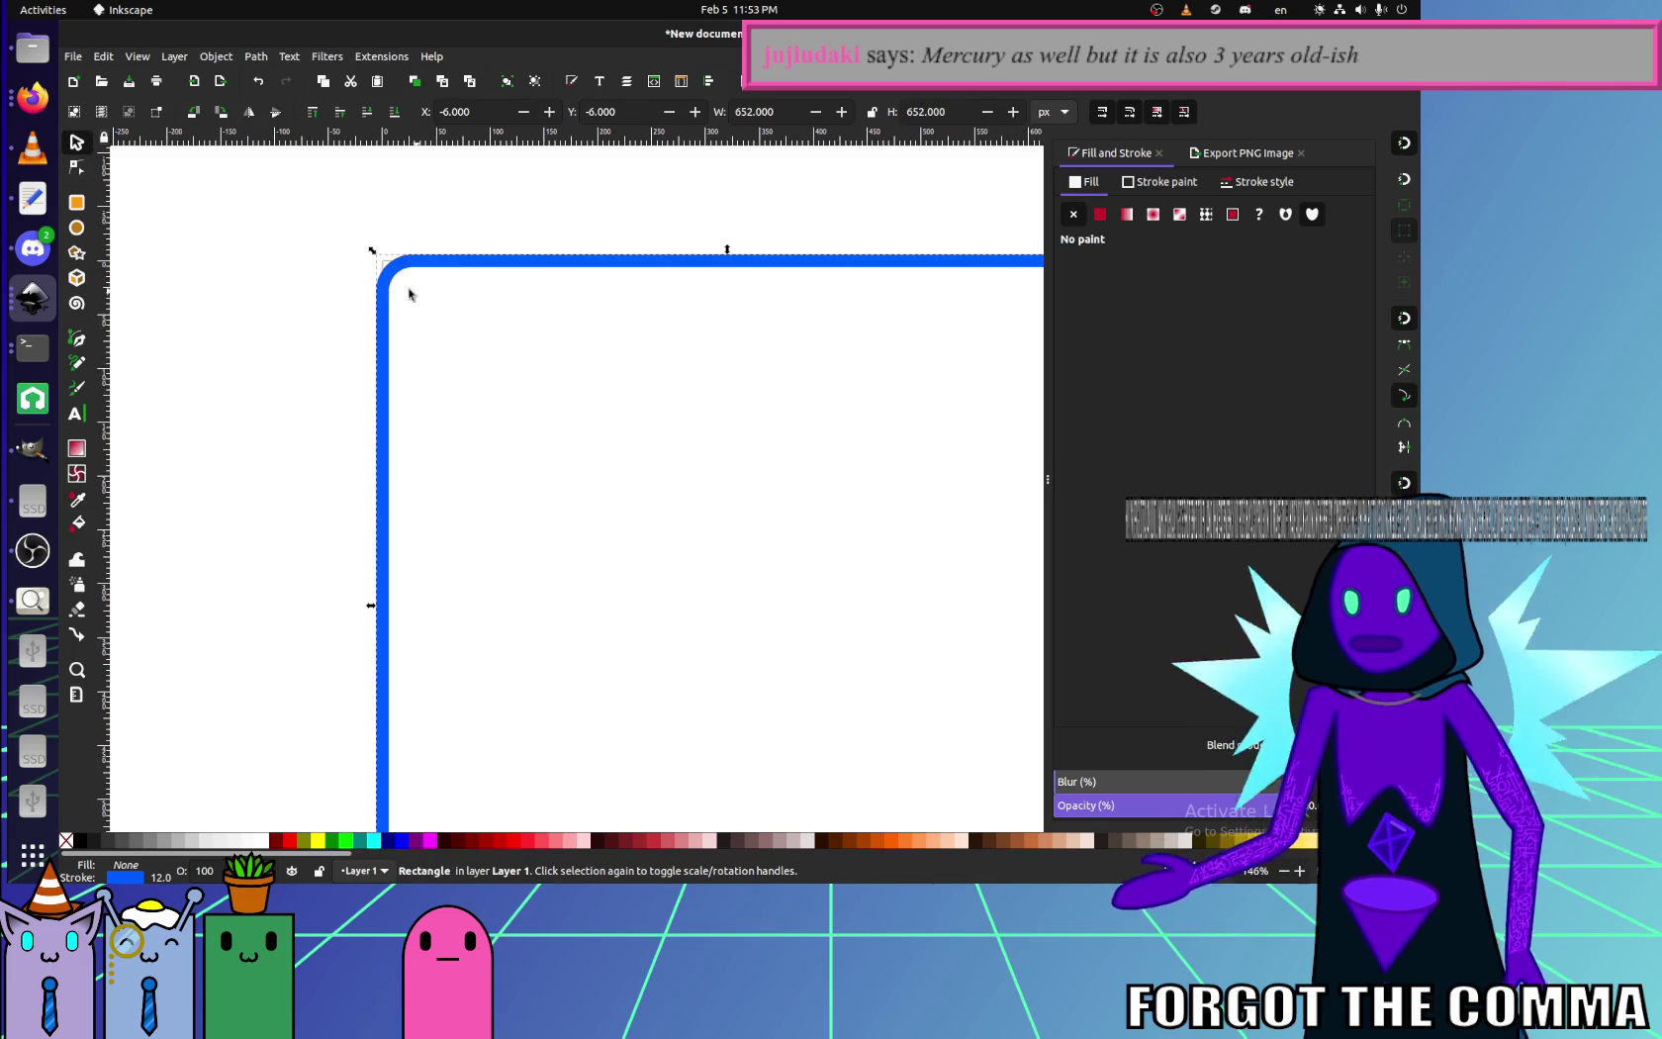
drag(390, 281, 401, 289)
scroll(542, 386, down, 2)
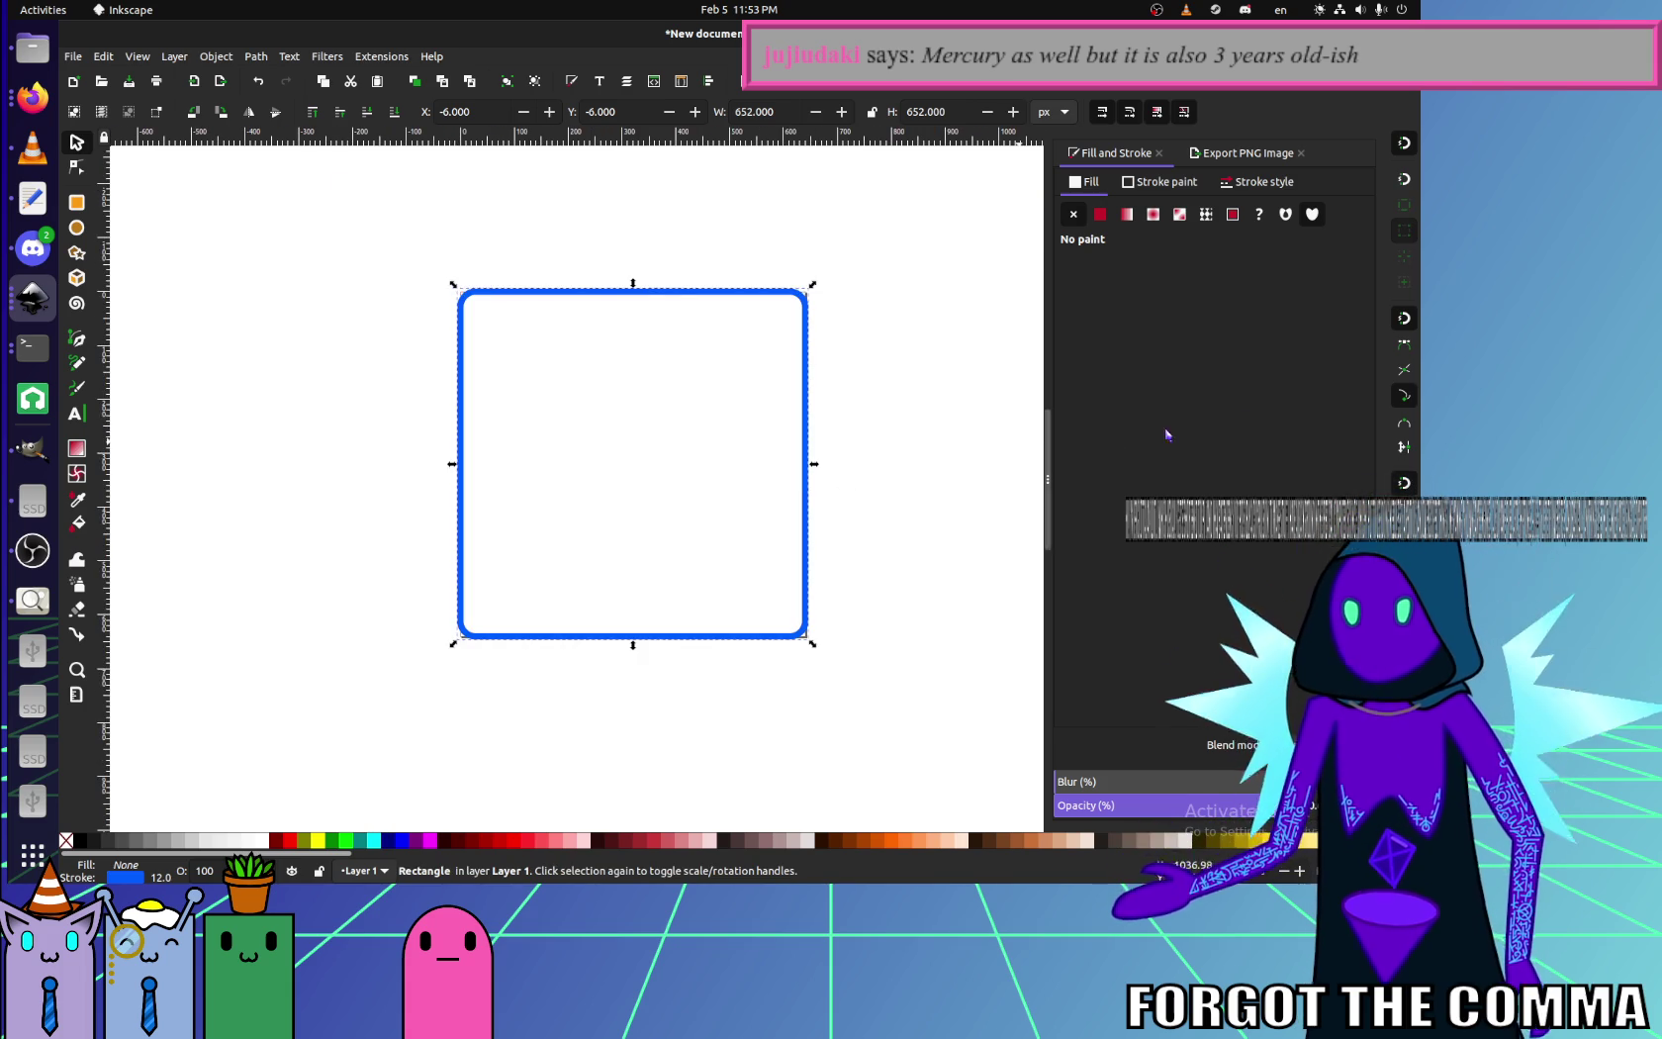
scroll(769, 658, up, 3)
drag(750, 547, 737, 542)
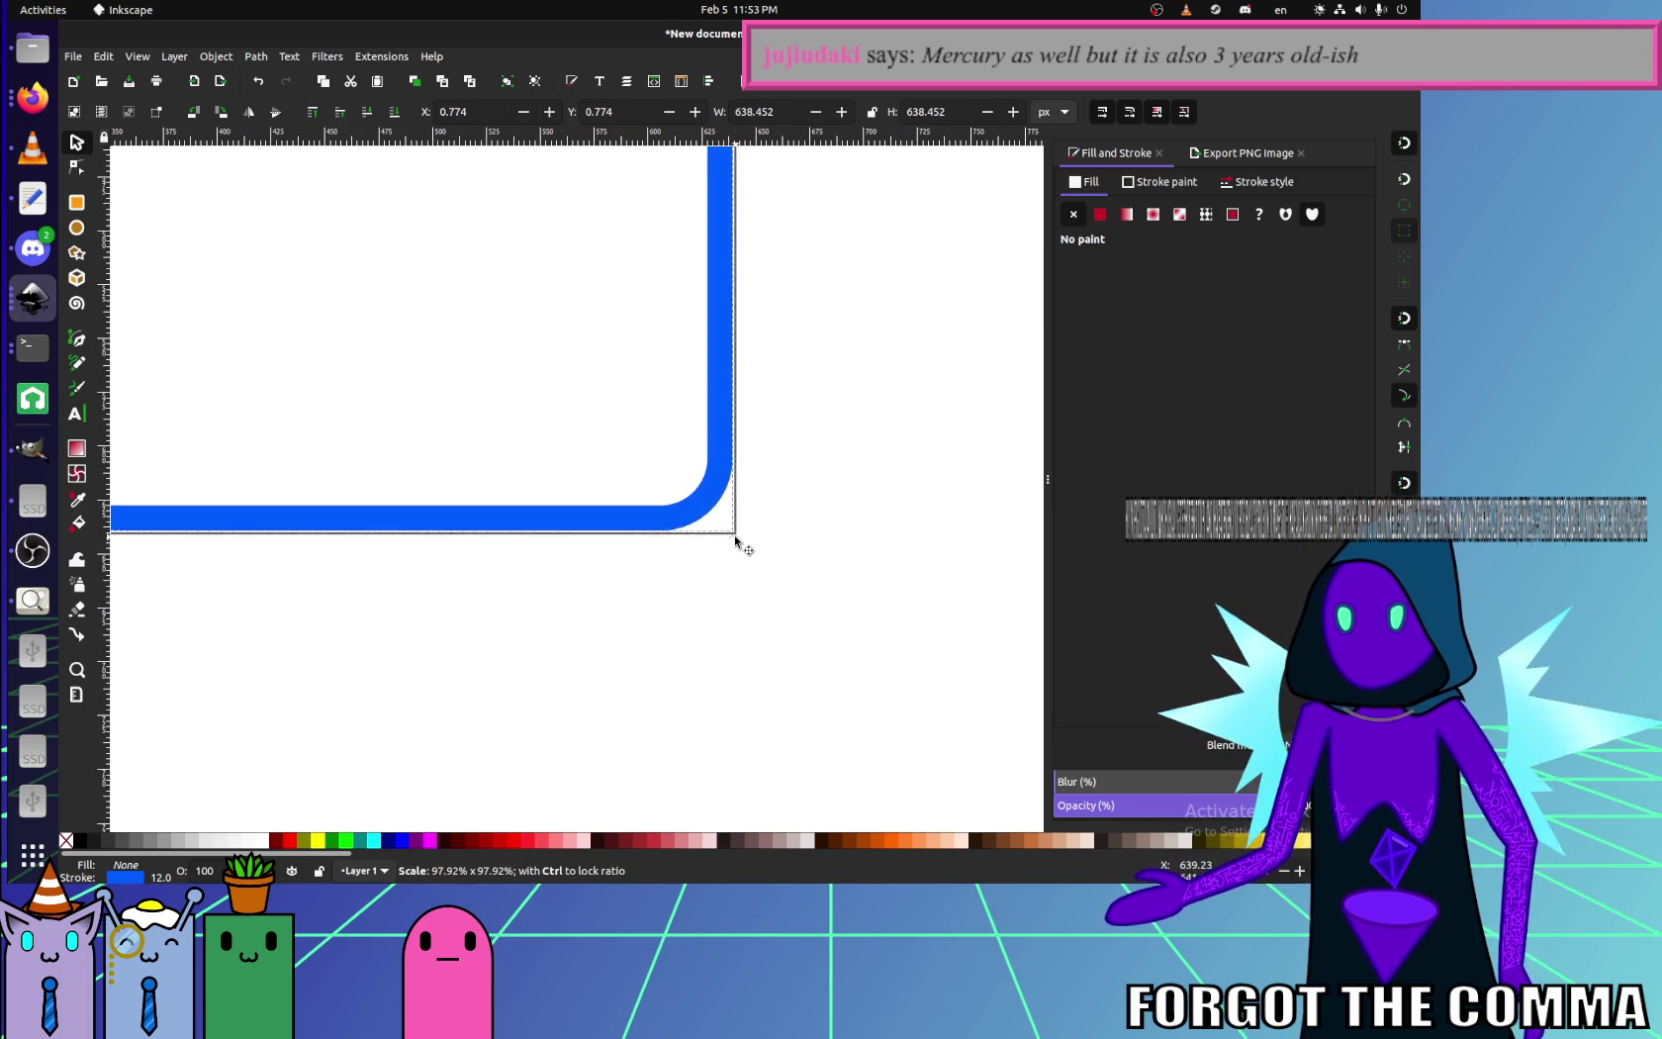
click(583, 508)
scroll(820, 724, down, 2)
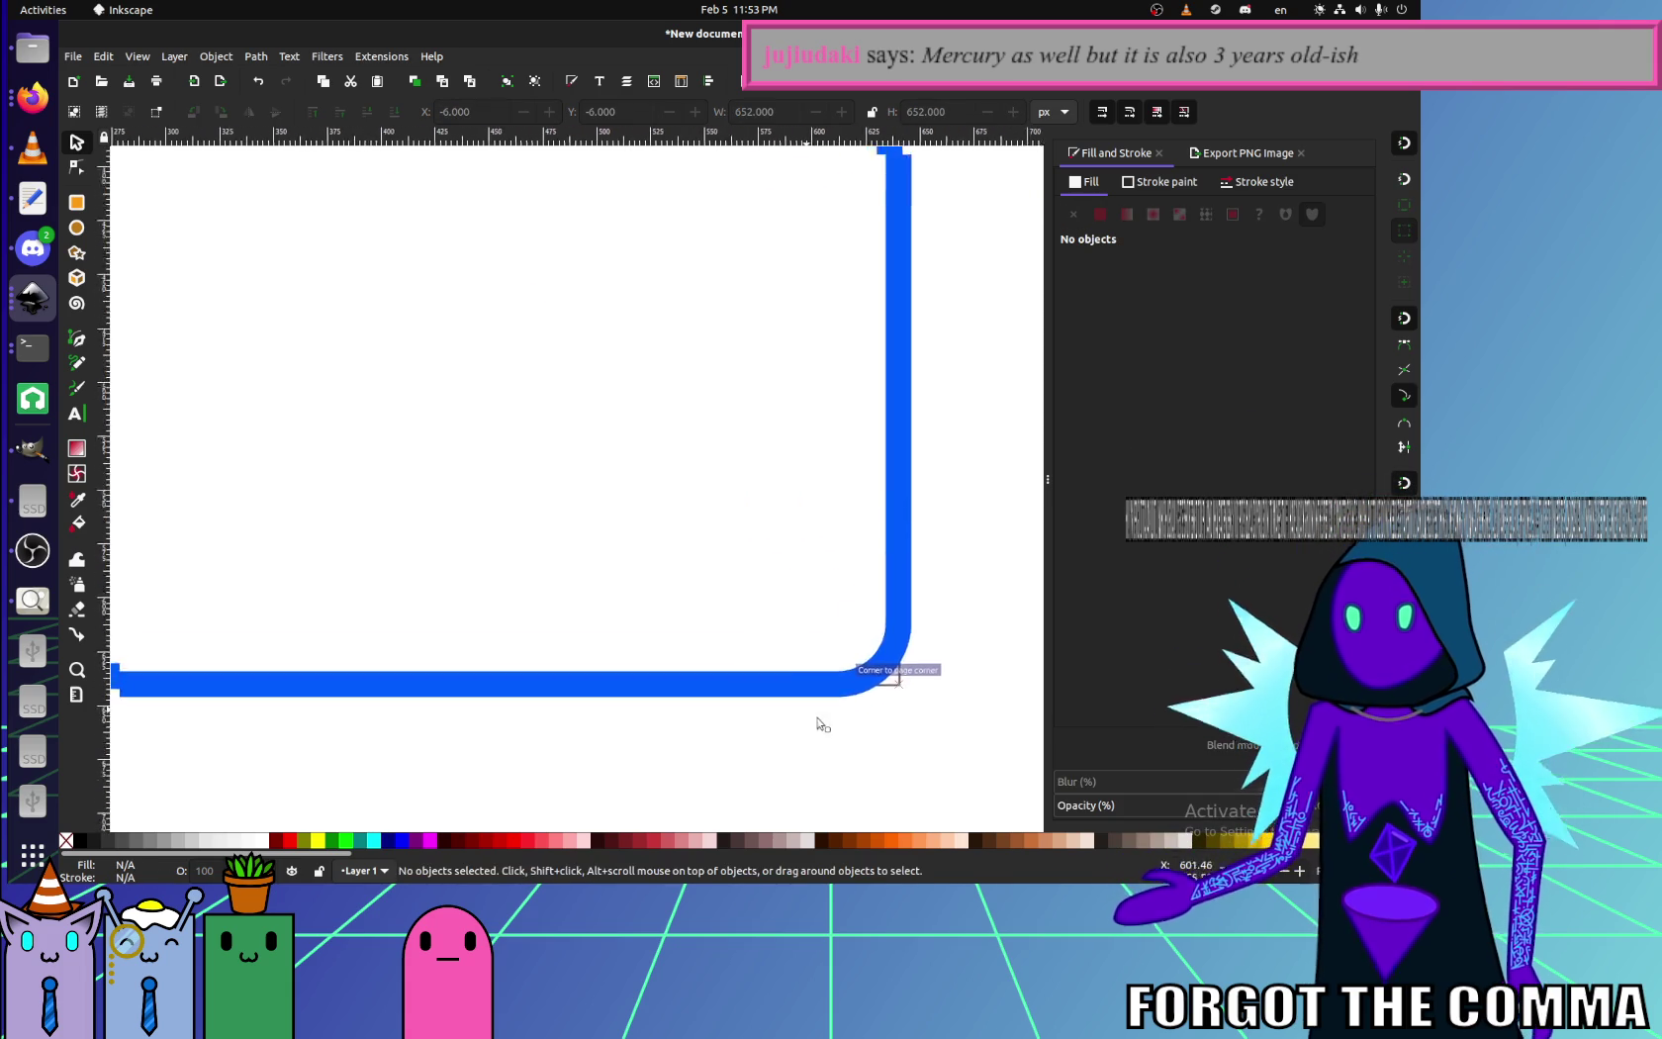
scroll(343, 435, down, 2)
scroll(506, 349, up, 5)
scroll(489, 341, up, 1)
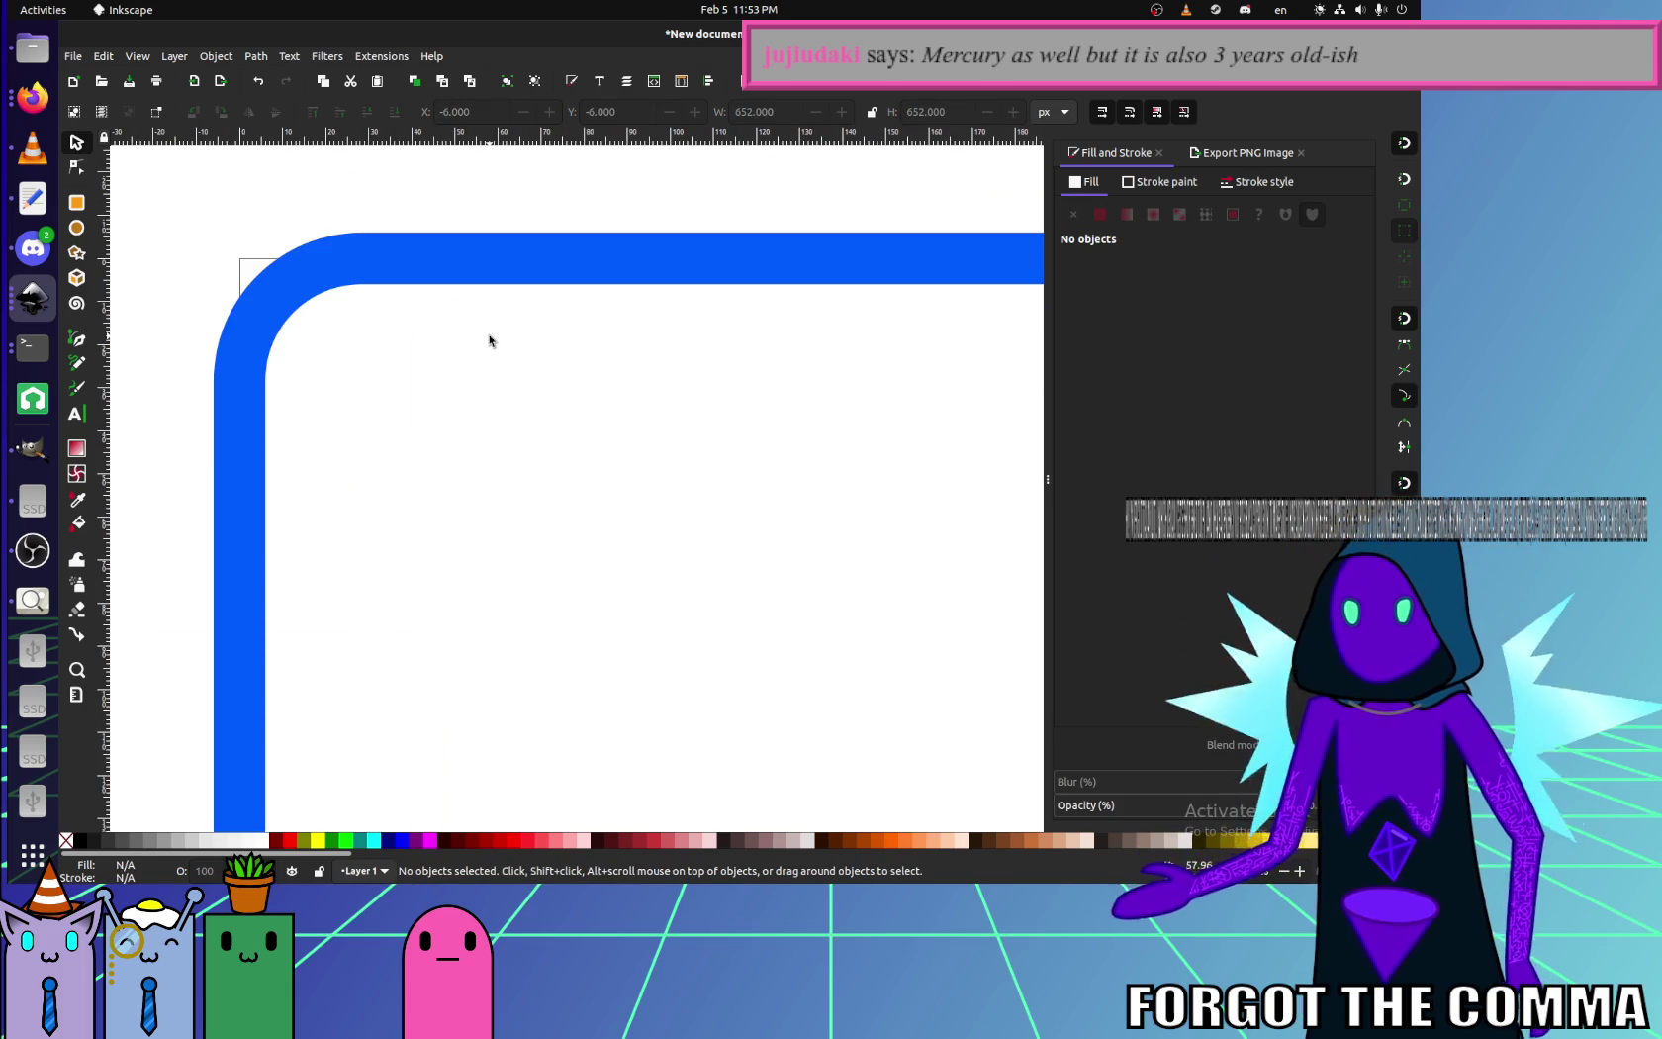
click(505, 279)
- Change the rounded square's stroke width from 12 to 6 px and zoom in to check it
click(1258, 181)
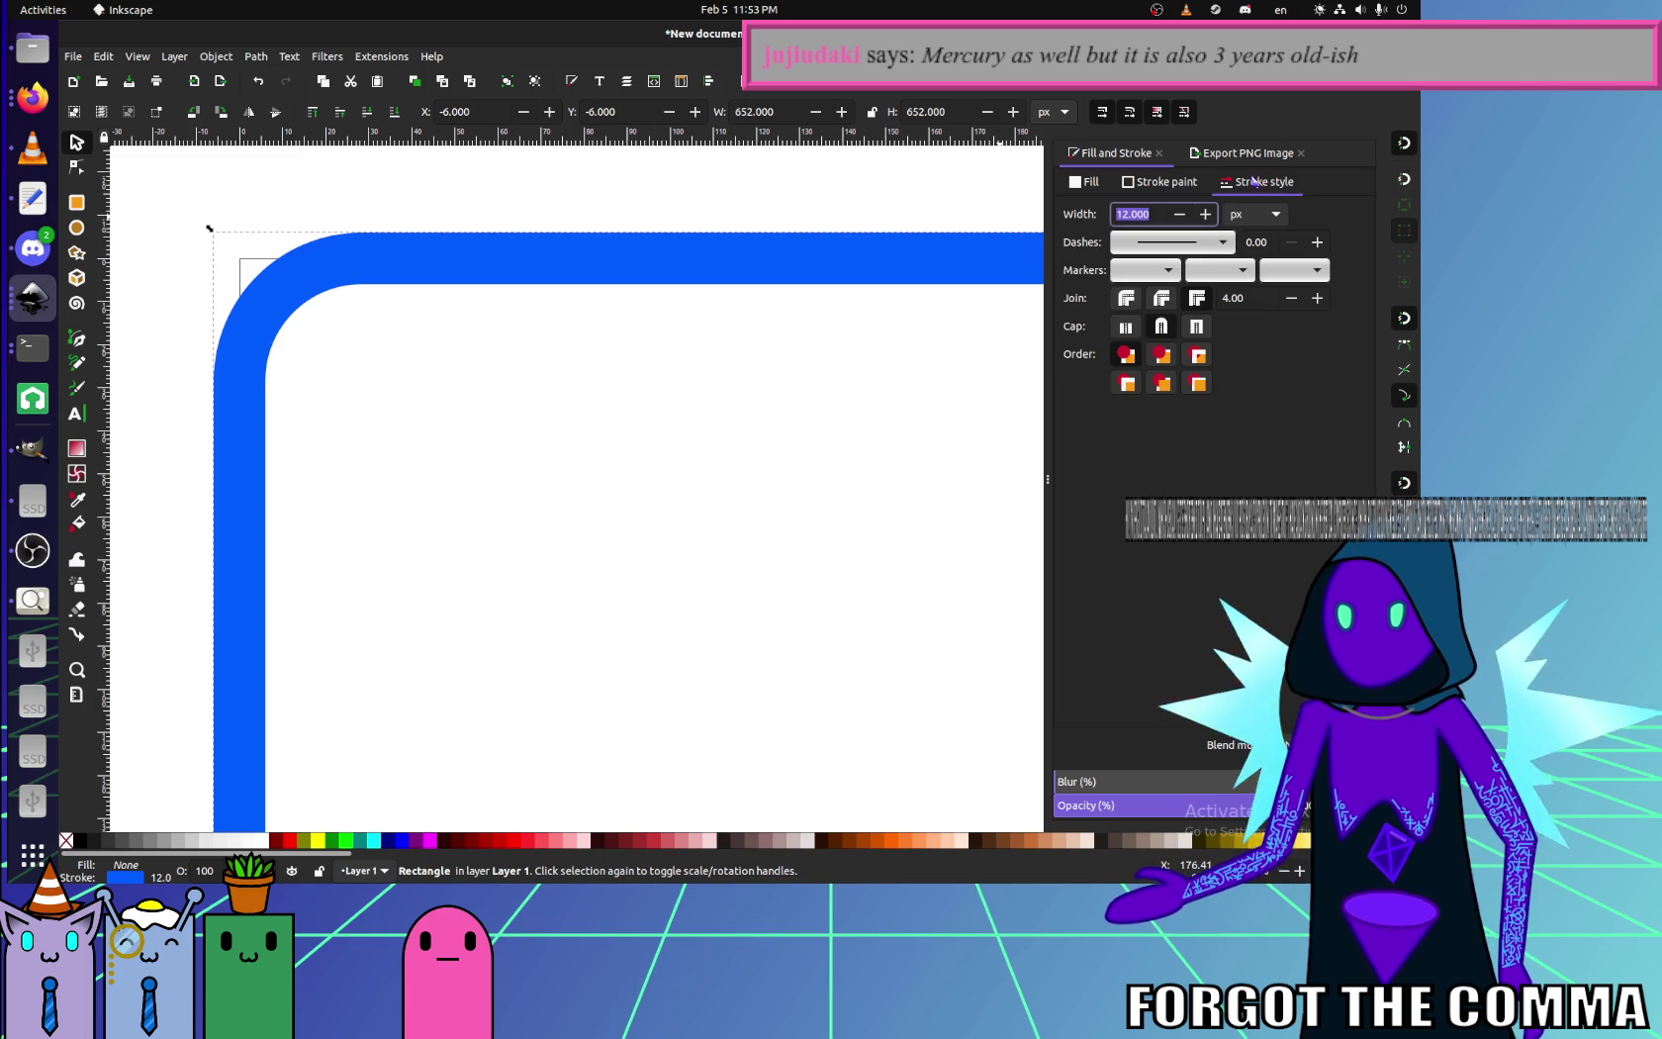
scroll(297, 333, down, 6)
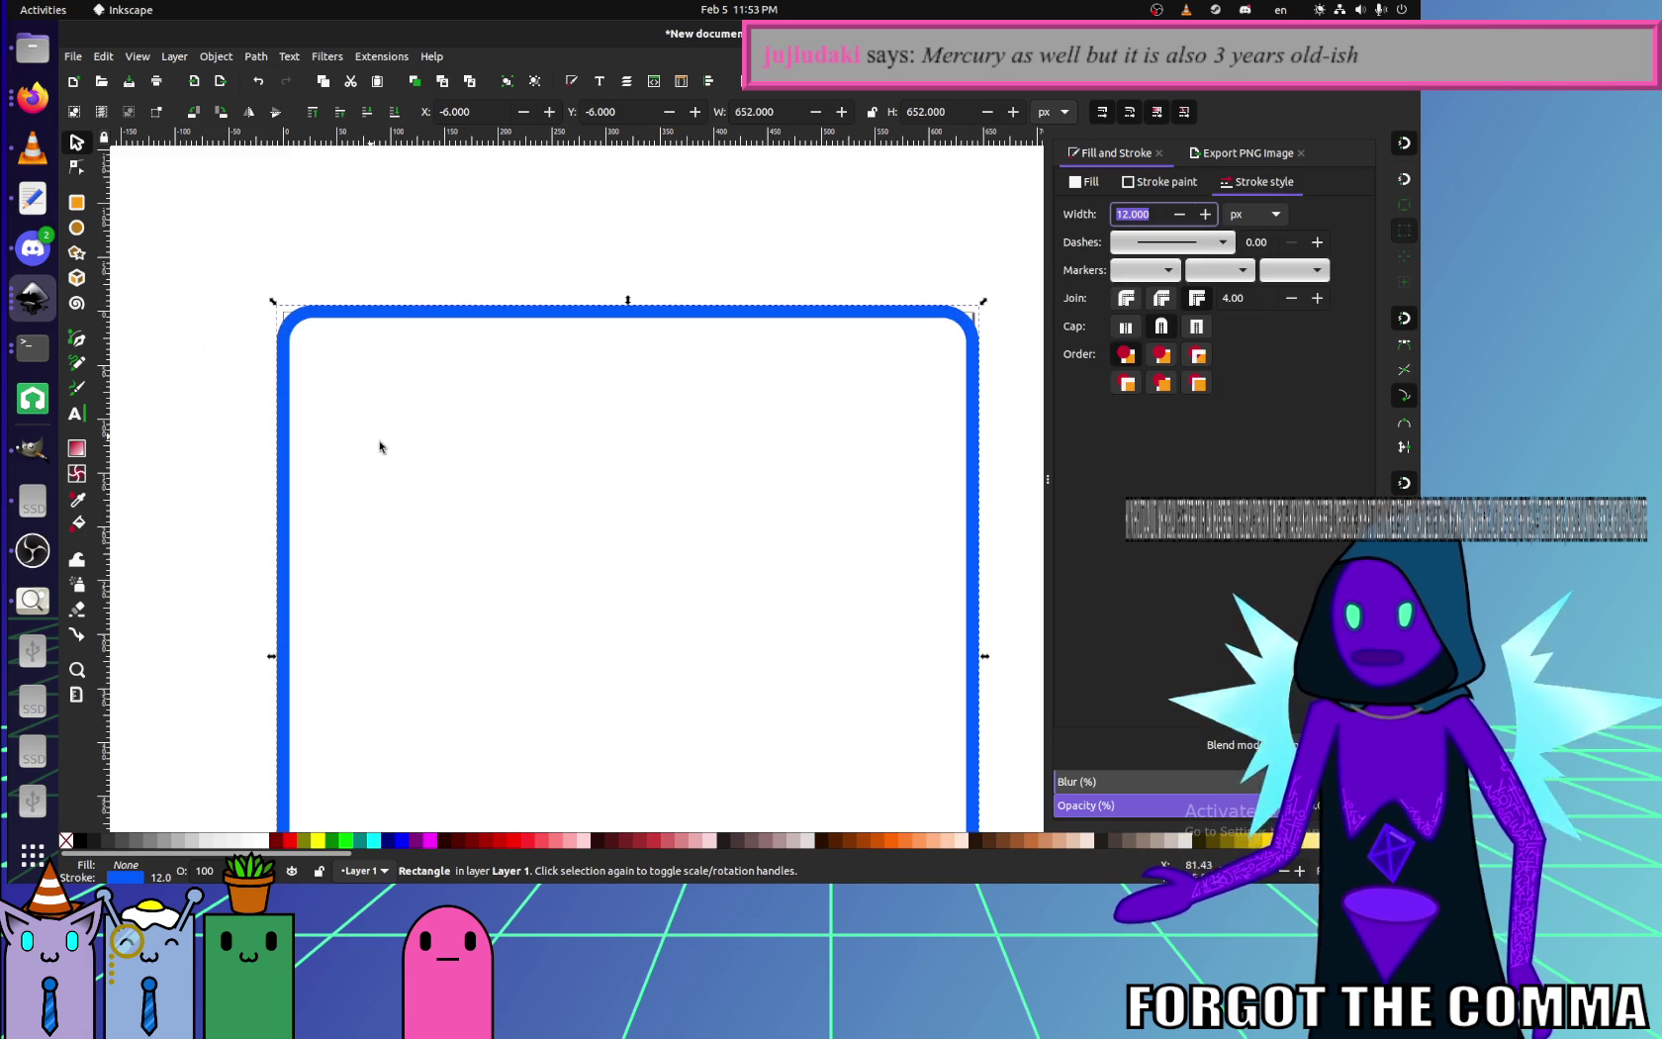
scroll(426, 316, down, 1)
scroll(426, 297, down, 4)
scroll(424, 314, up, 4)
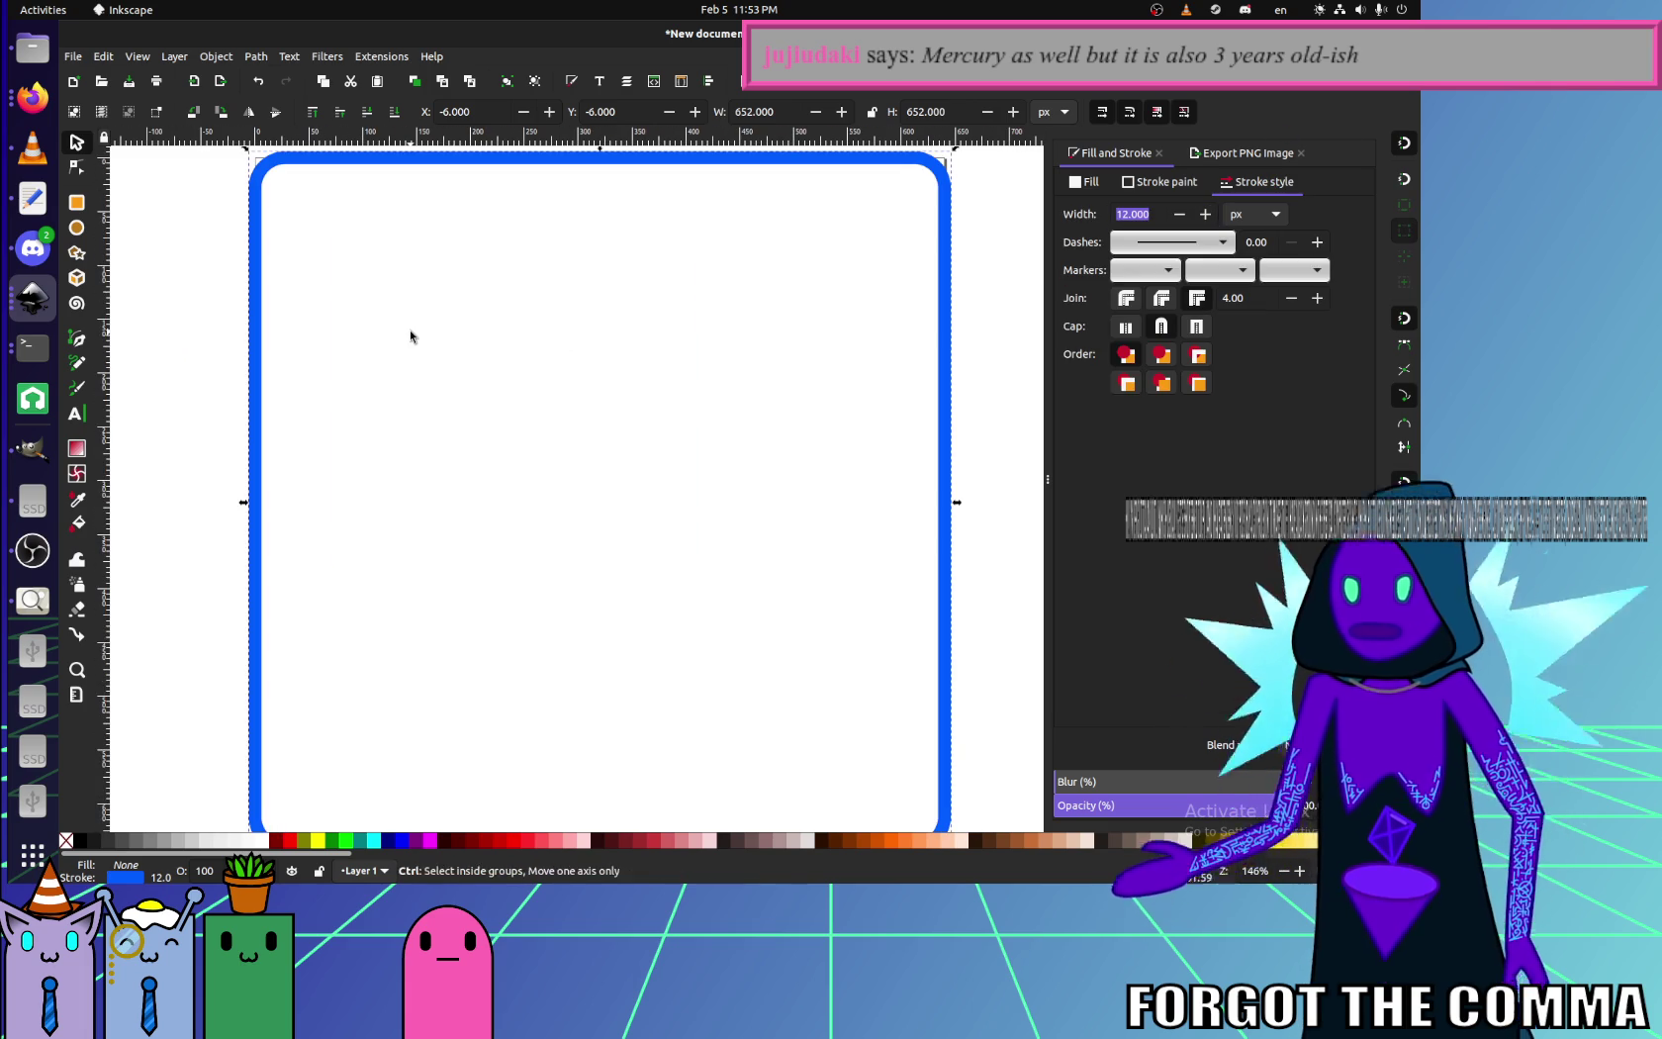
scroll(409, 329, down, 3)
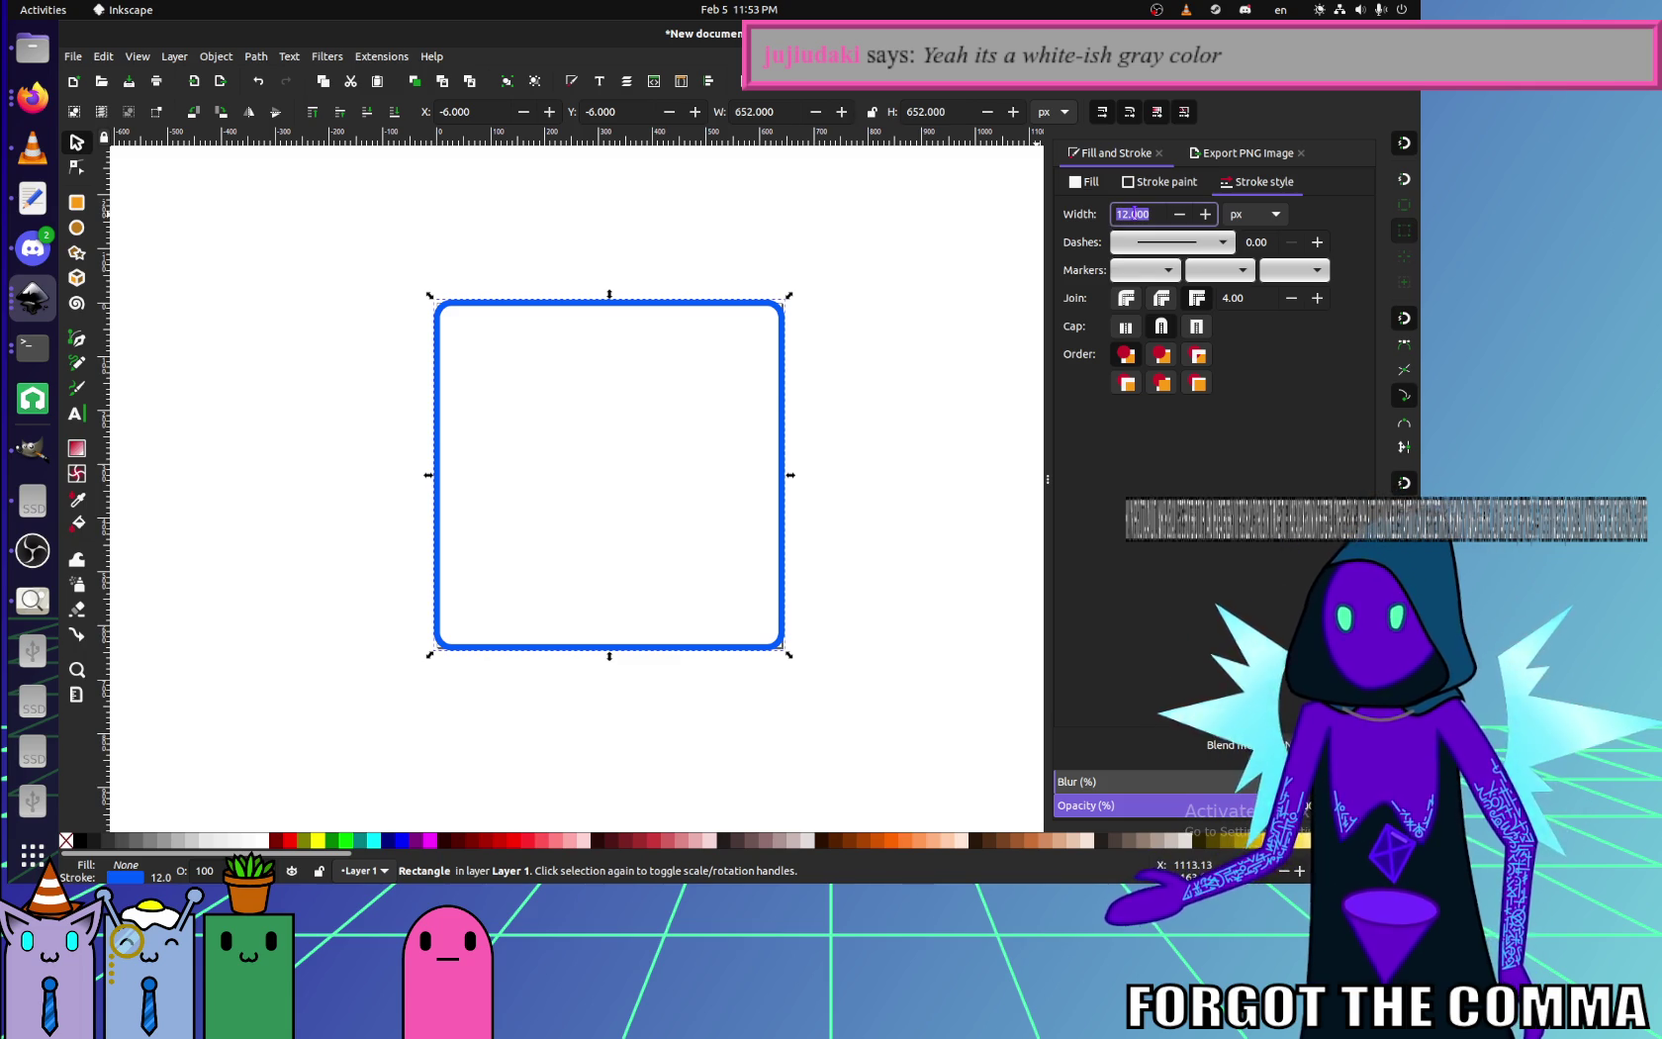
text(6)
key(Return)
click(341, 330)
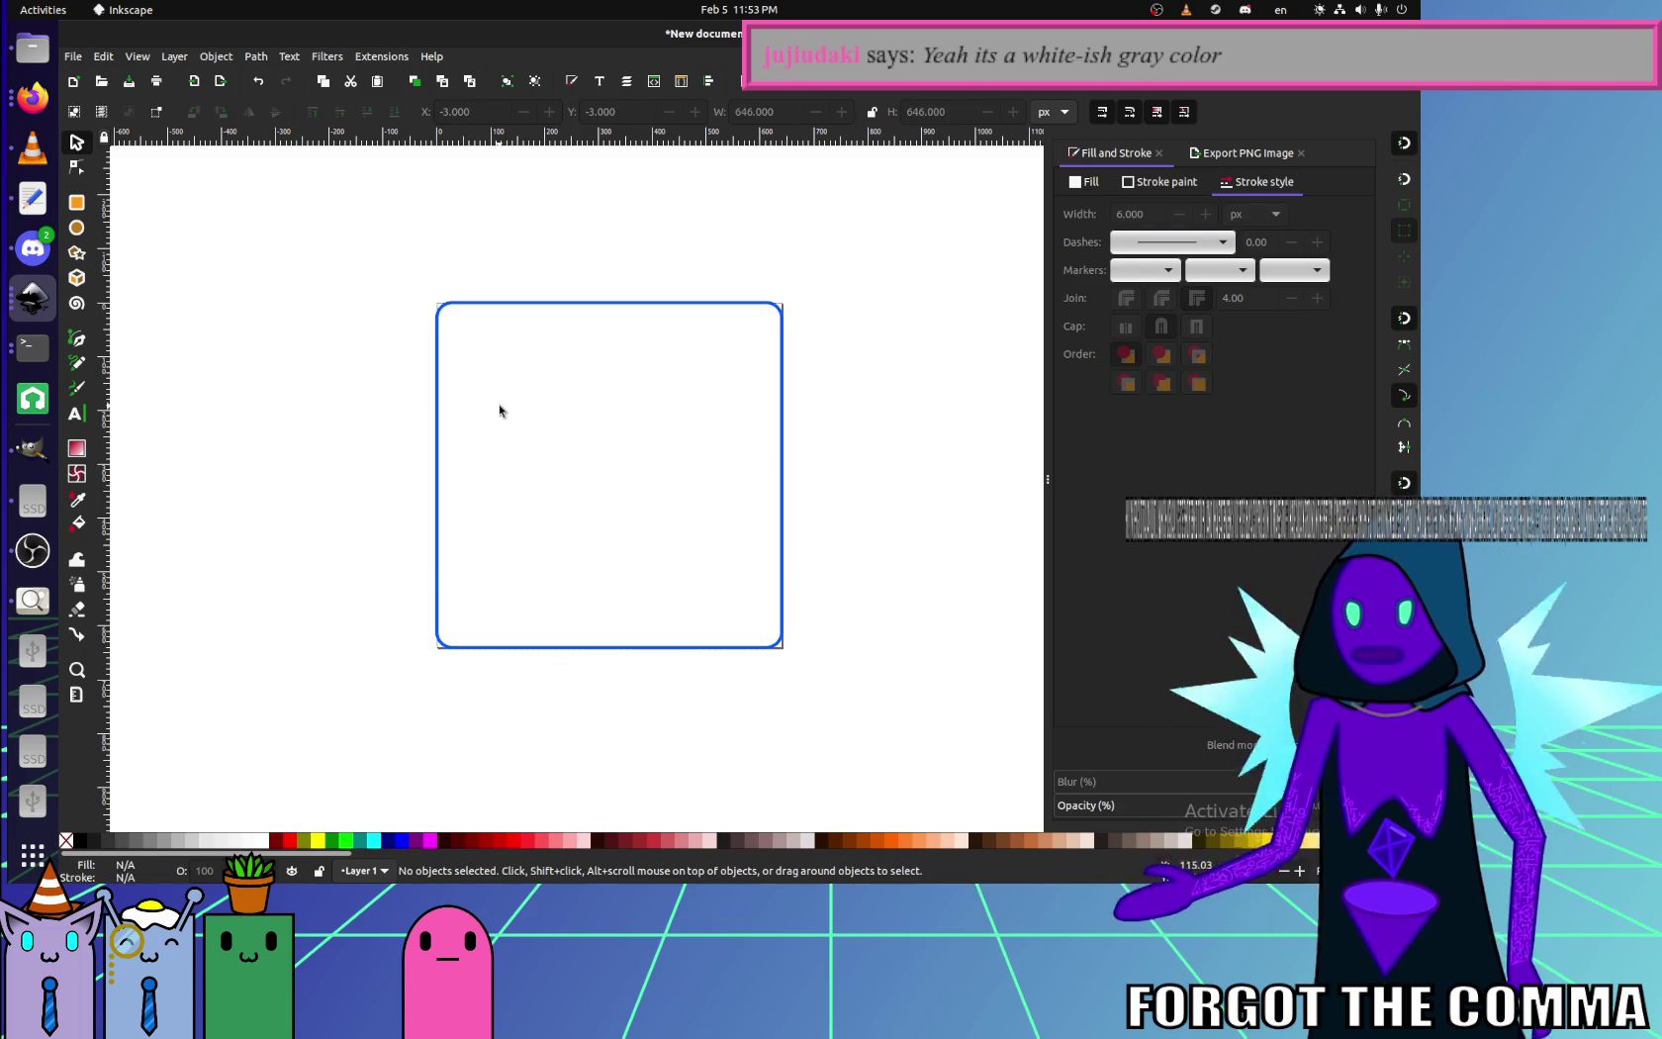
key(plus)
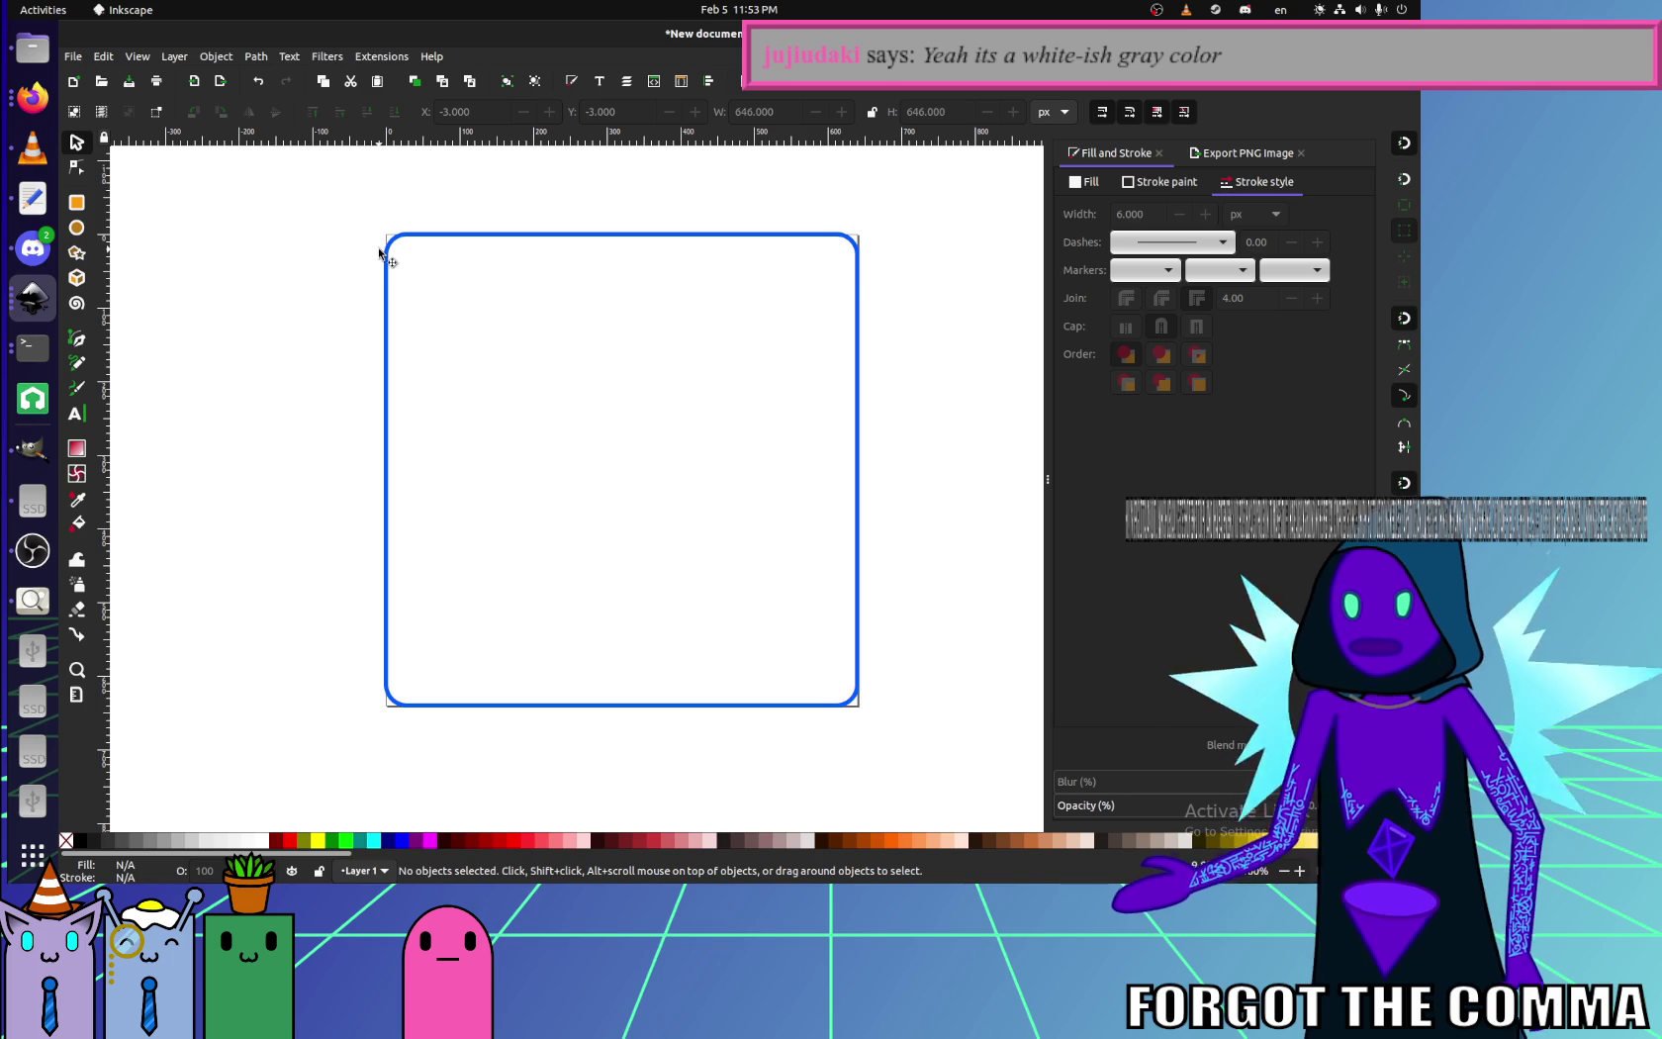